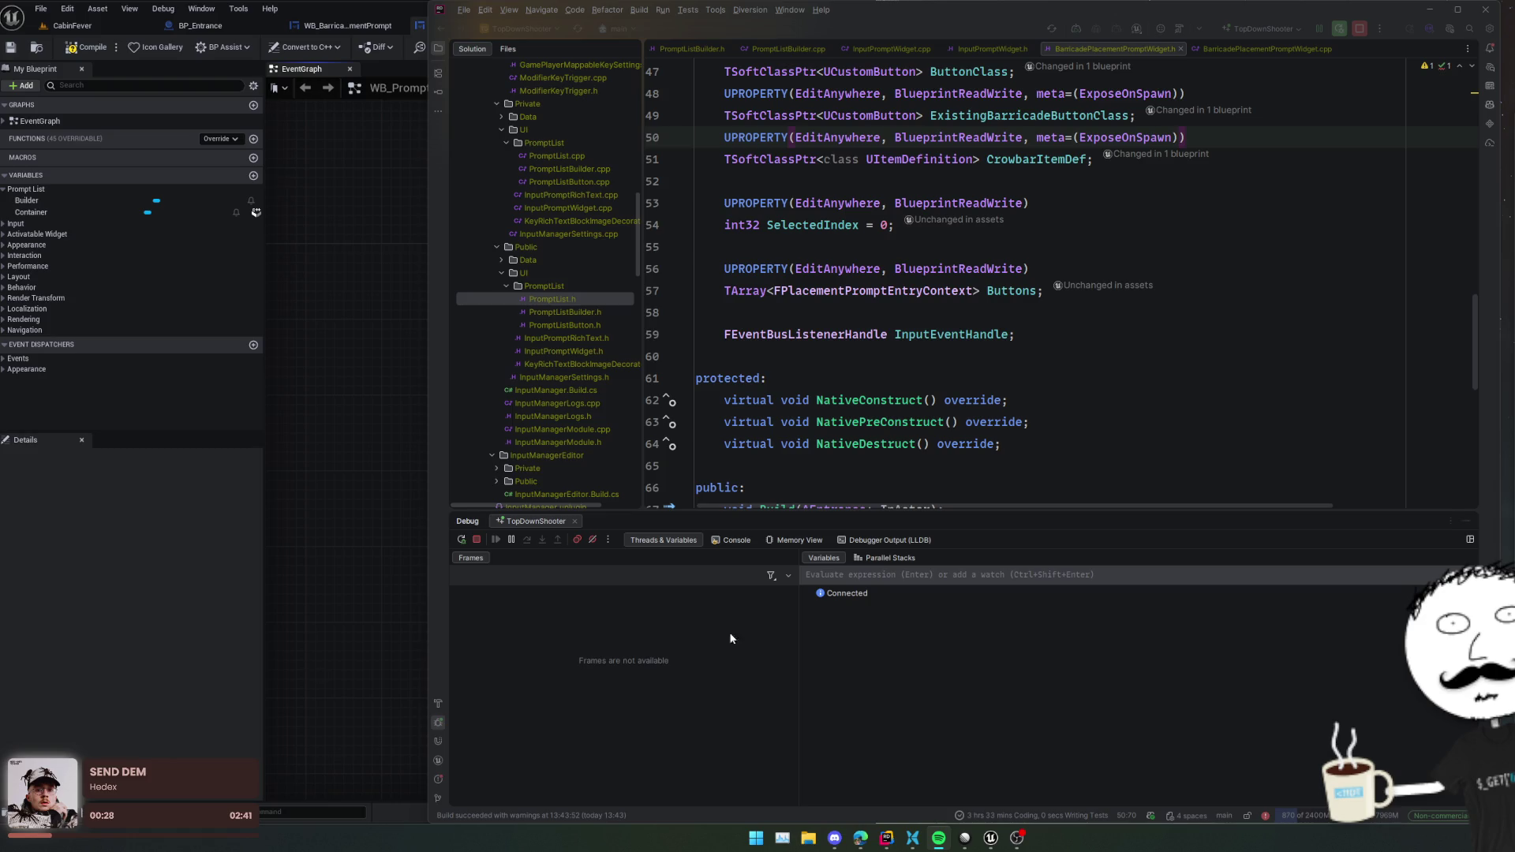
- Collapse Rider's Debug panel and bring the WB_PromptList event graph in Unreal to the front
left_click(1022, 422)
key("Up")
key("Up")
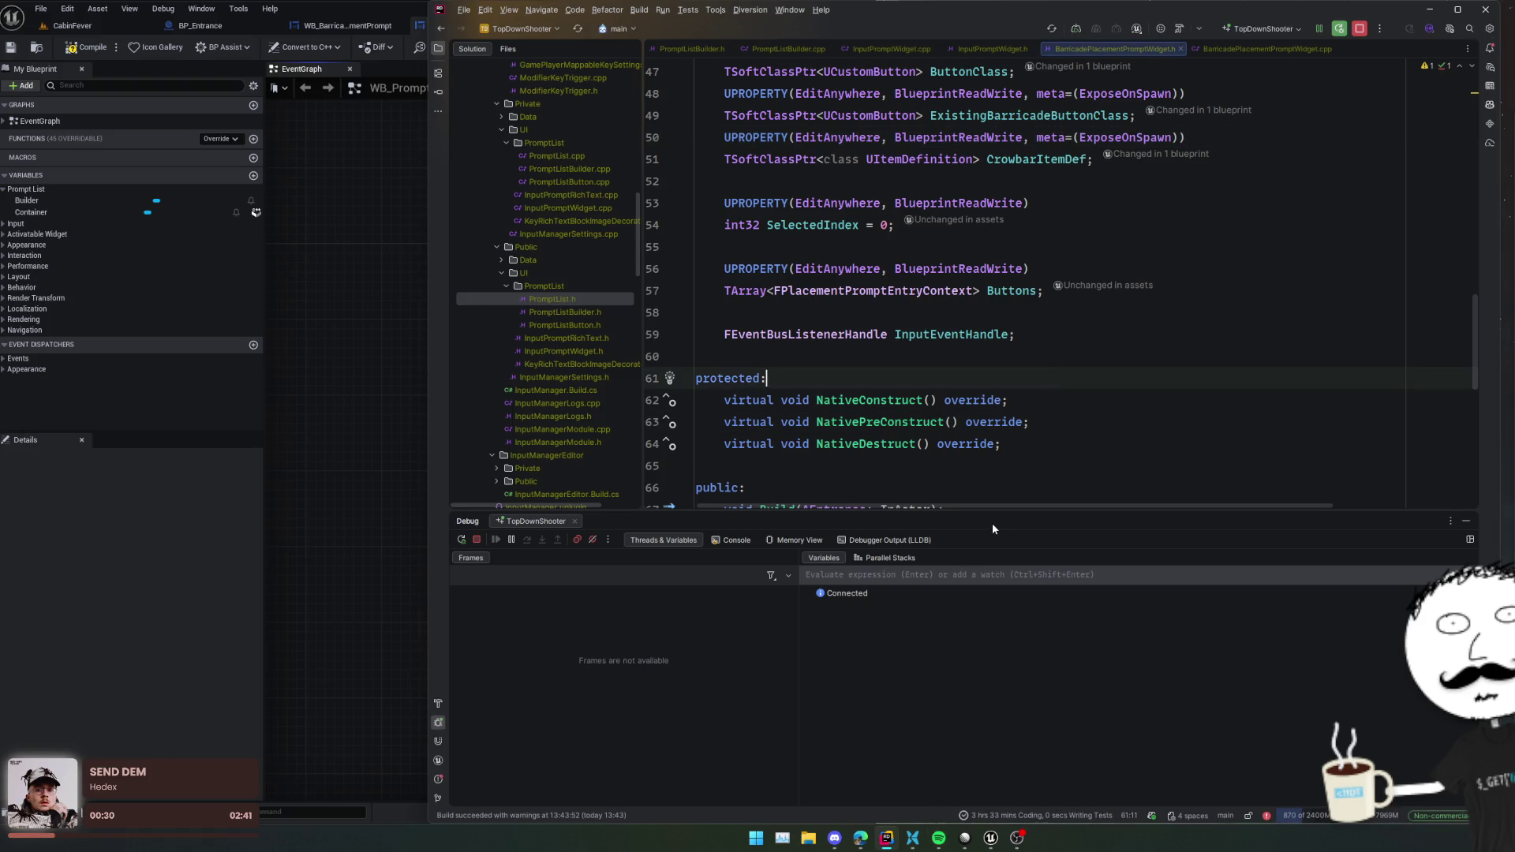
left_click(788, 487)
left_click(331, 488)
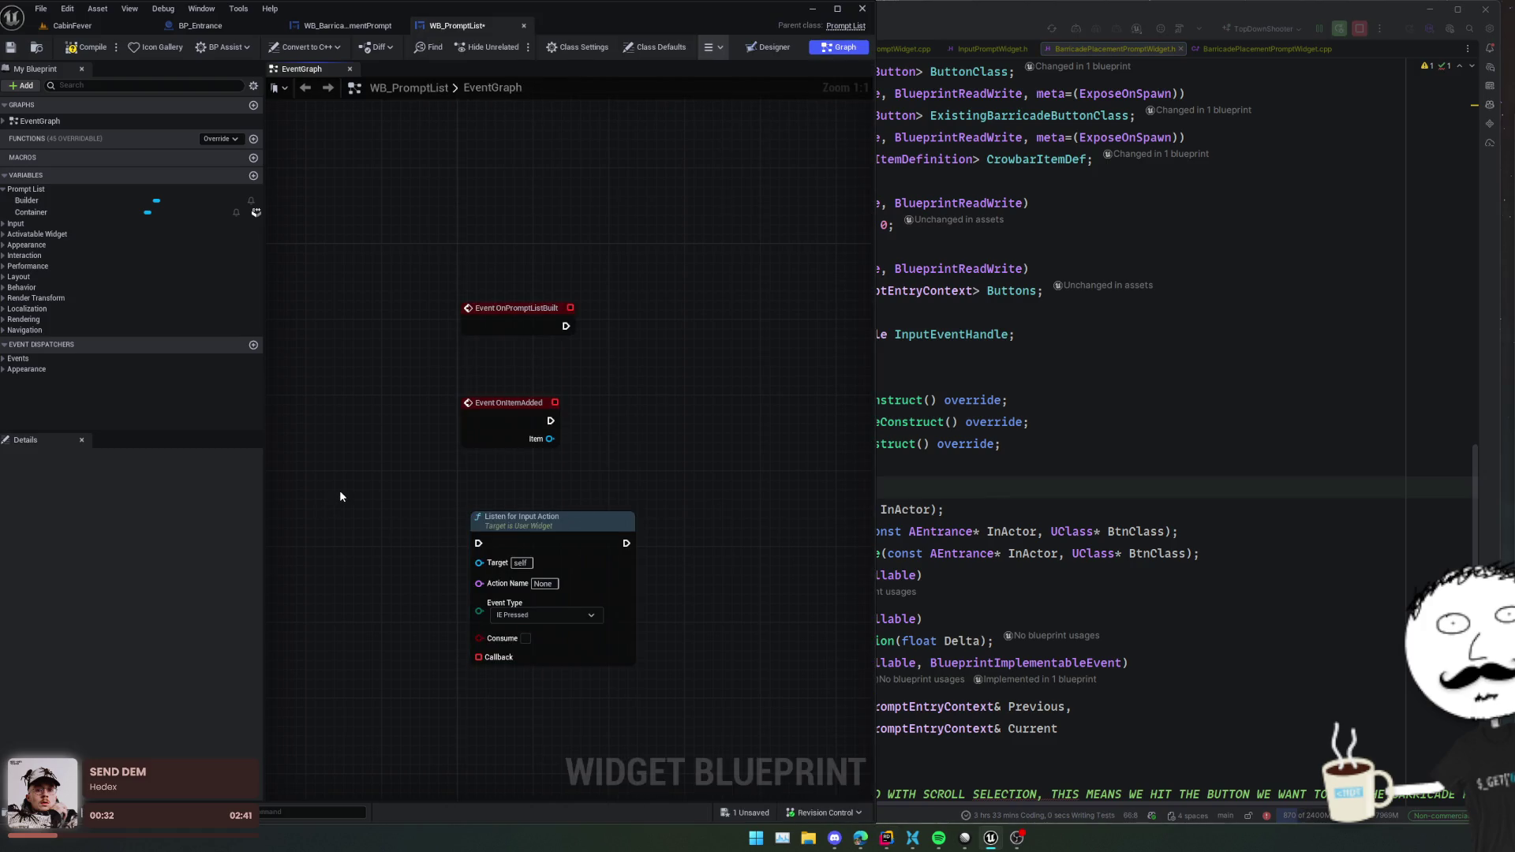
- Center the event nodes and open the Listen for Input Action node's C++ source in Rider
left_click_drag(340, 496, 355, 490)
left_click_drag(714, 477, 618, 510)
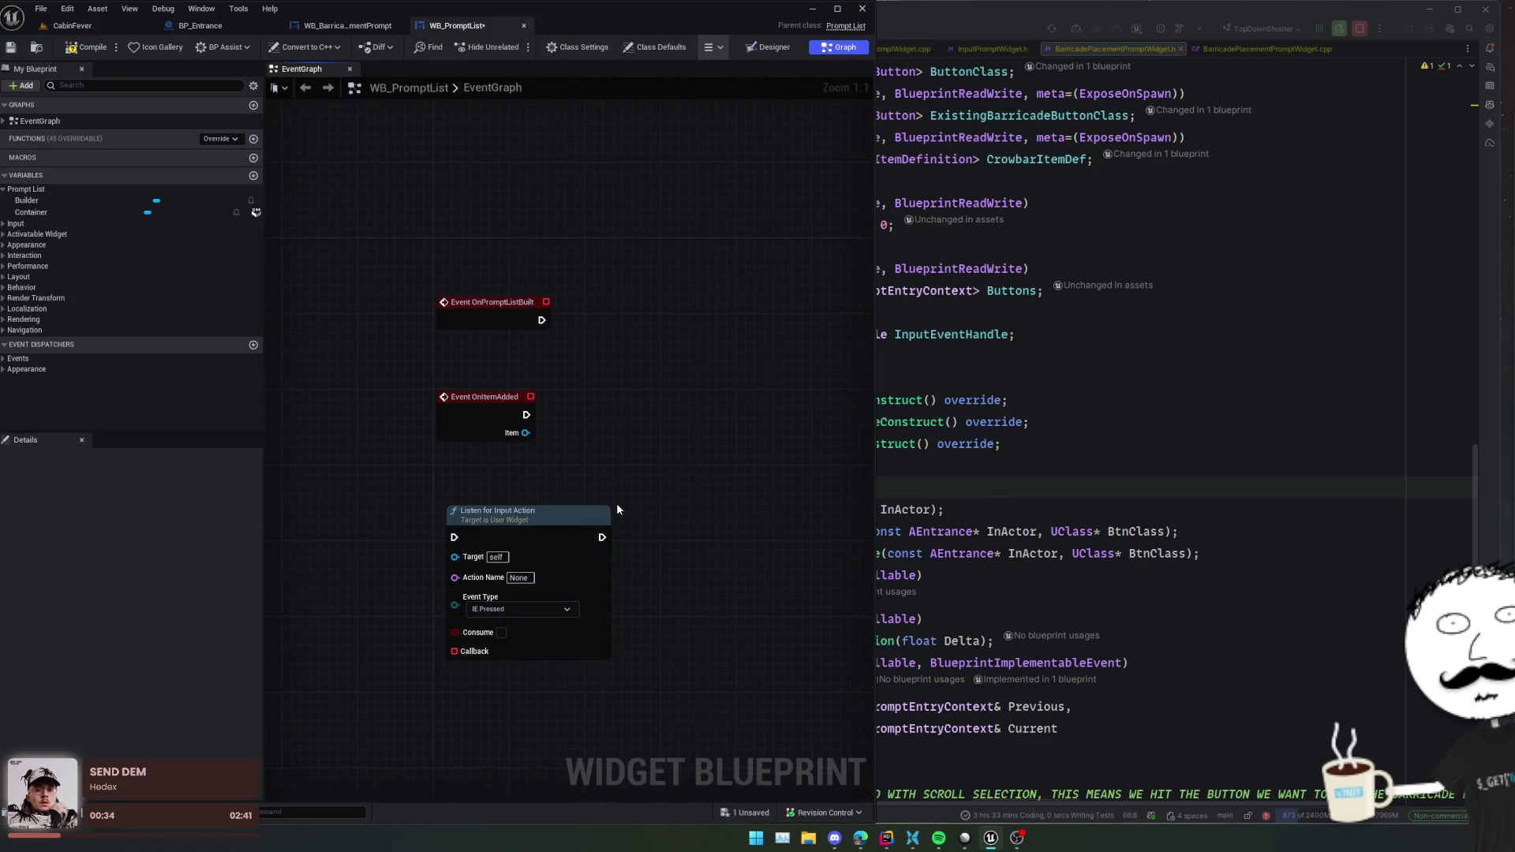
left_click_drag(653, 450, 694, 423)
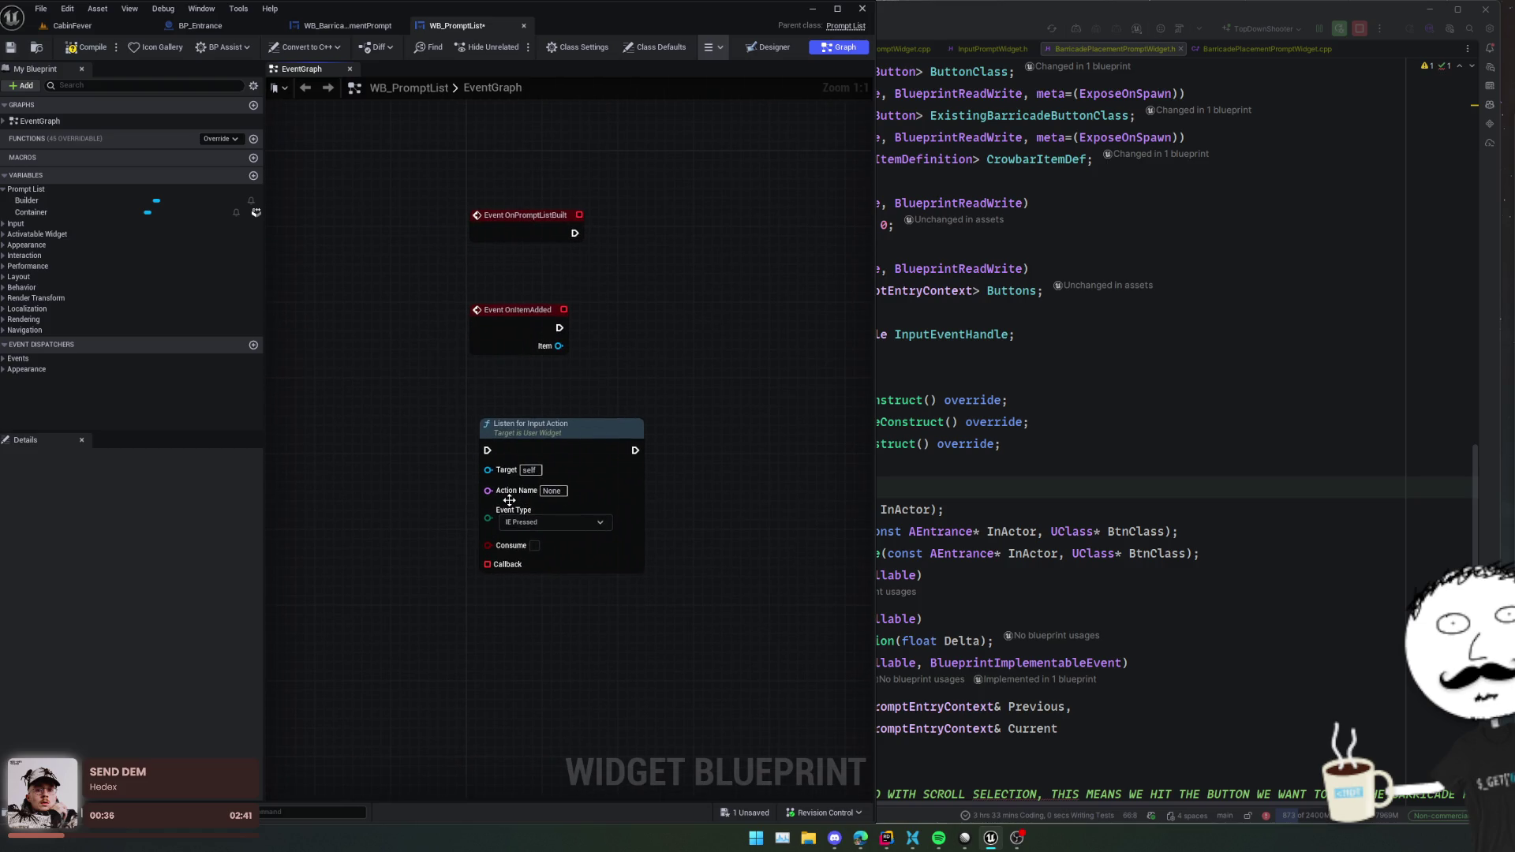
left_click(379, 541)
left_click(621, 427)
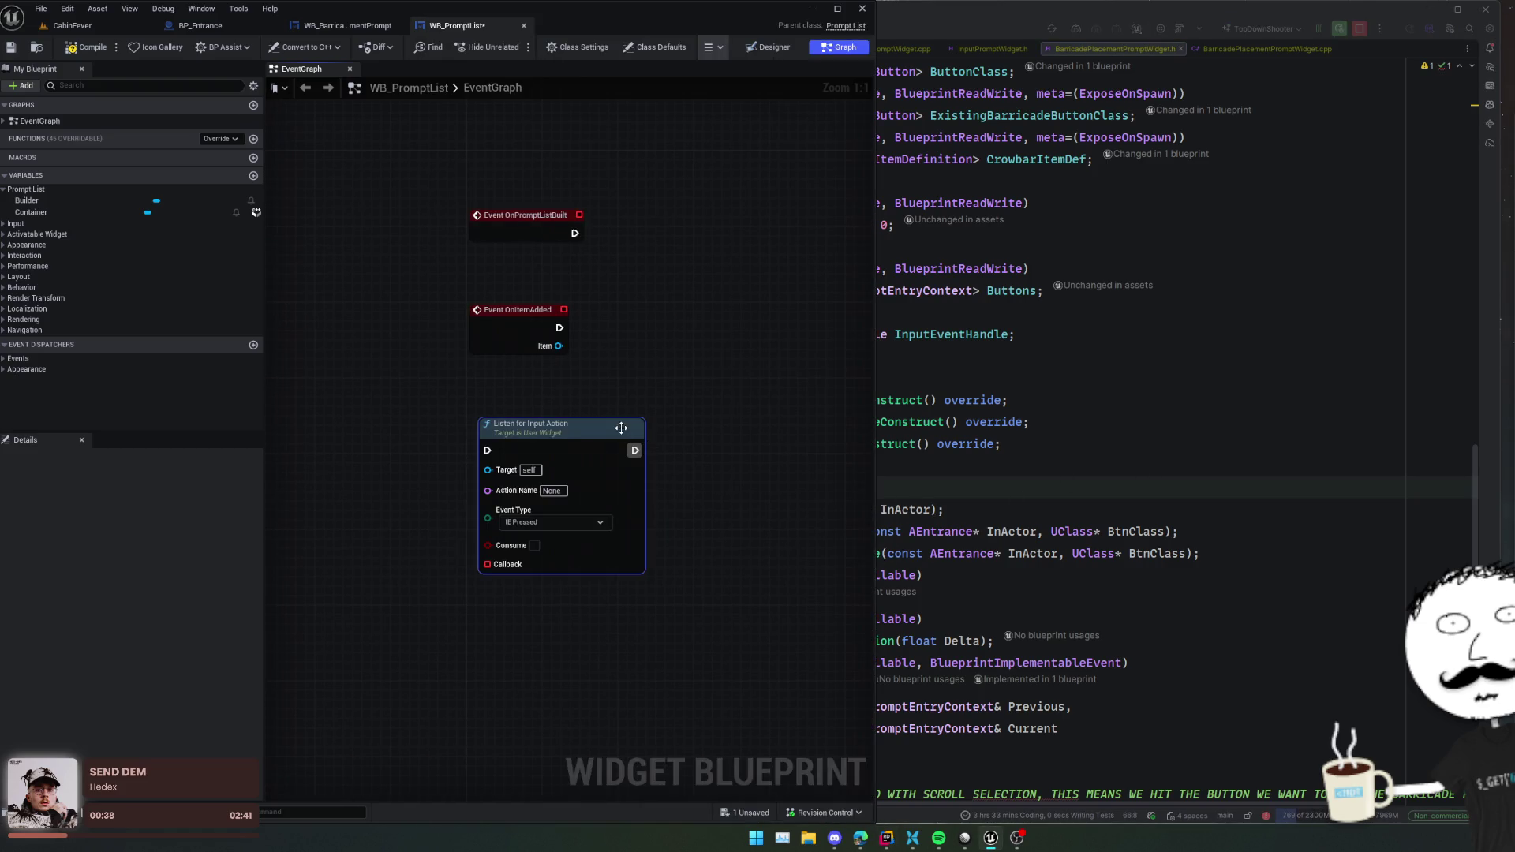
double_click(621, 427)
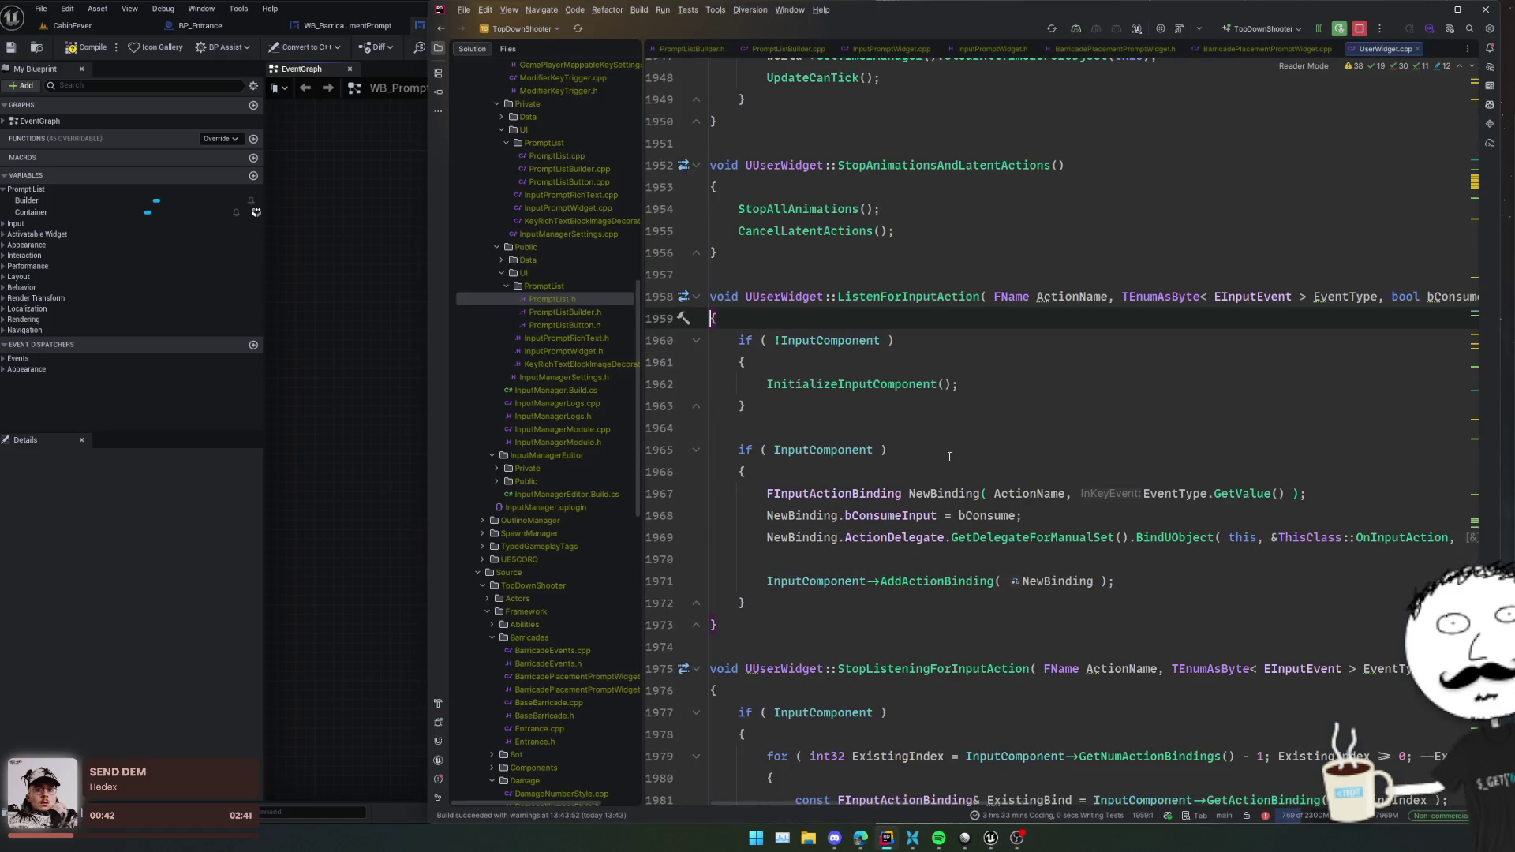
- Go to AddActionBinding's implementation in InputComponent.cpp and set a breakpoint on line 246
left_click(950, 580, "ctrl")
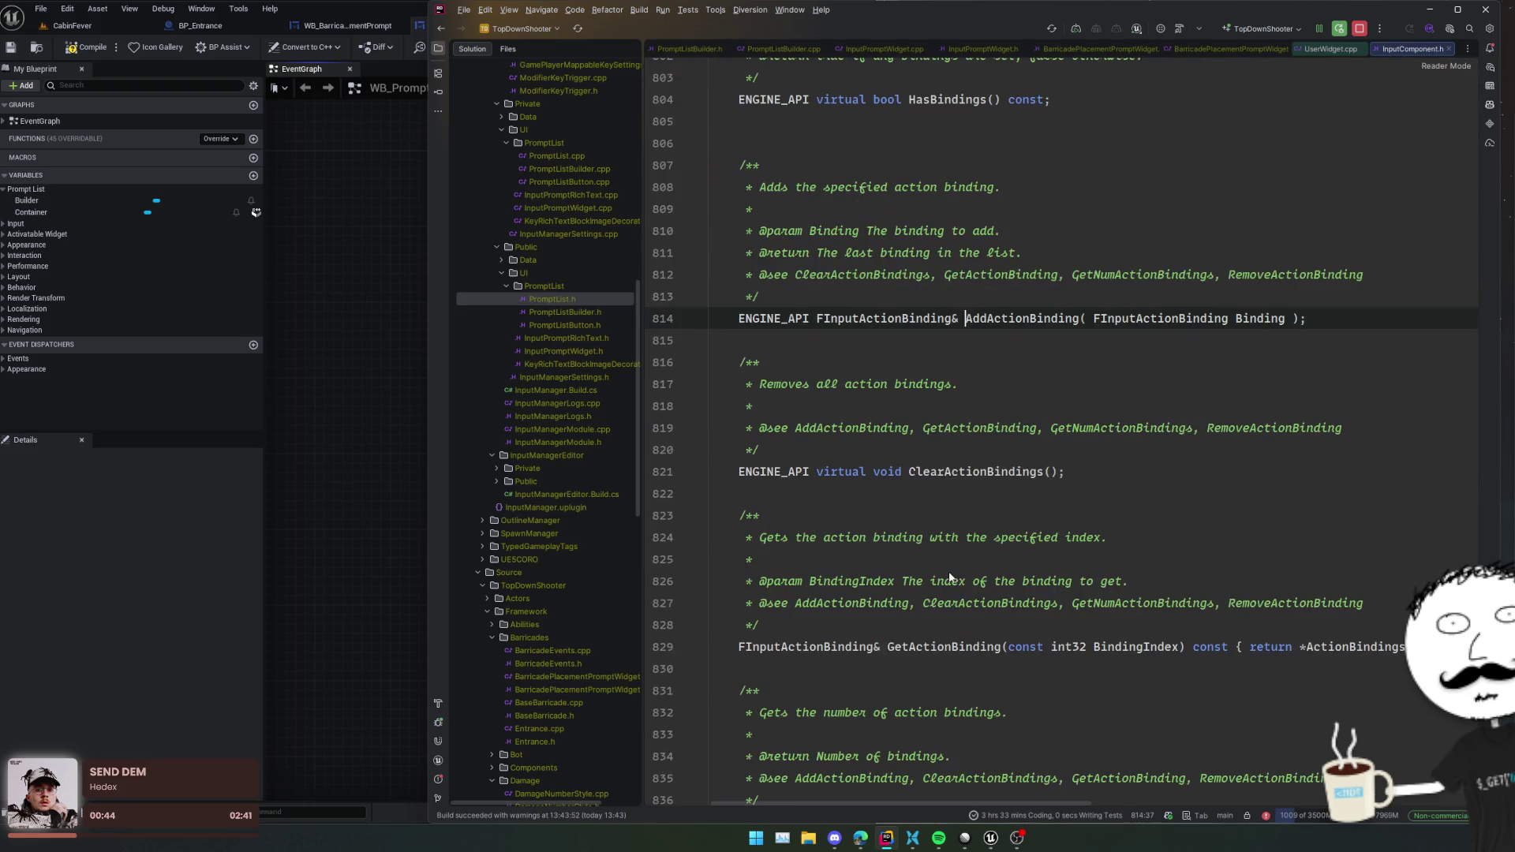
left_click(1014, 318, "ctrl")
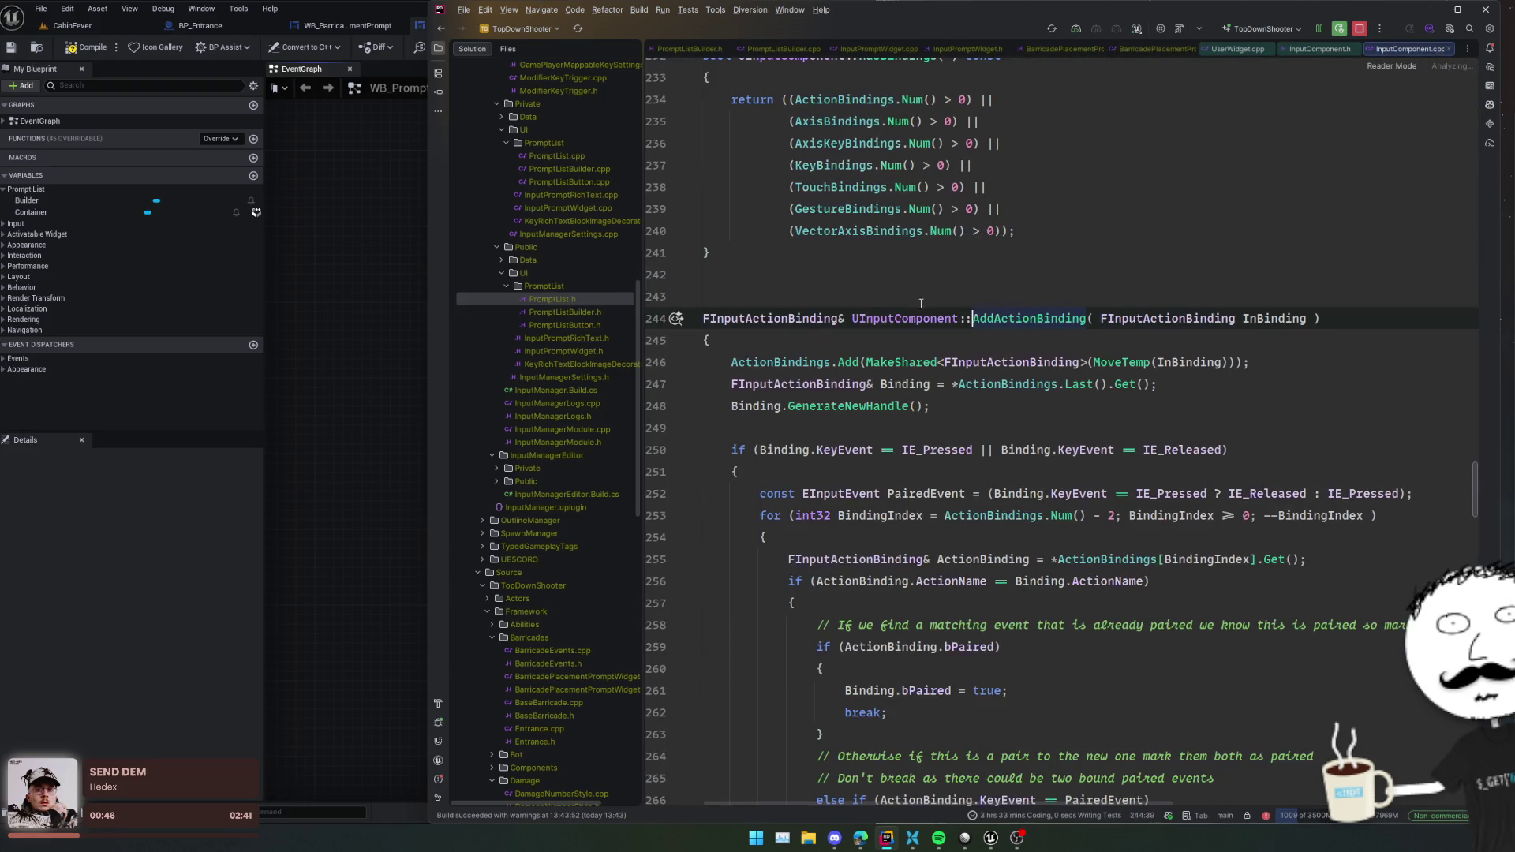
left_click(660, 362)
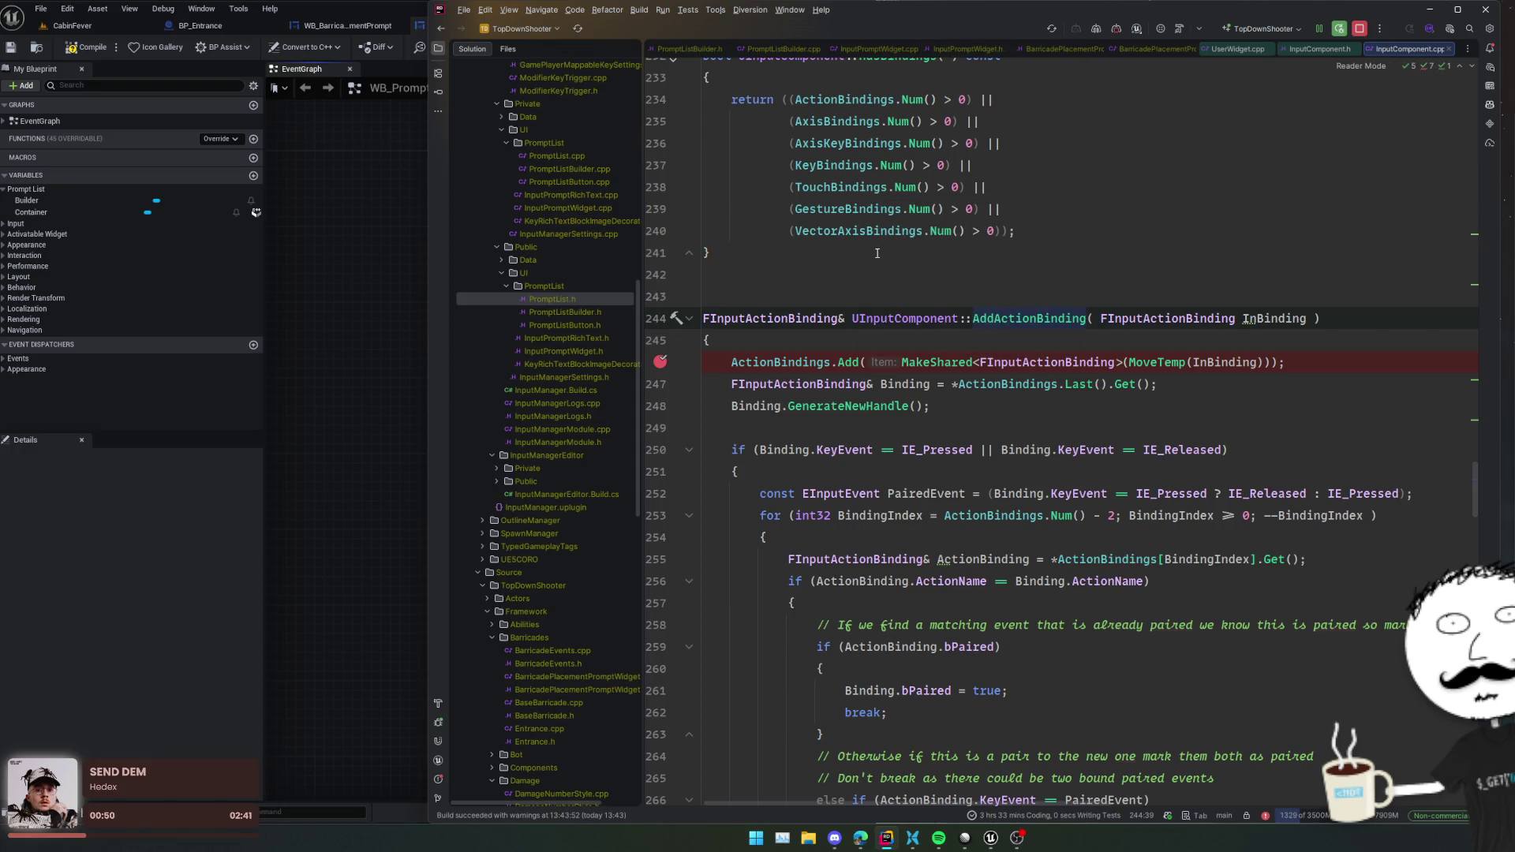
- Fire the weapon in the running game preview, then stop play and return to Rider
left_click(103, 25)
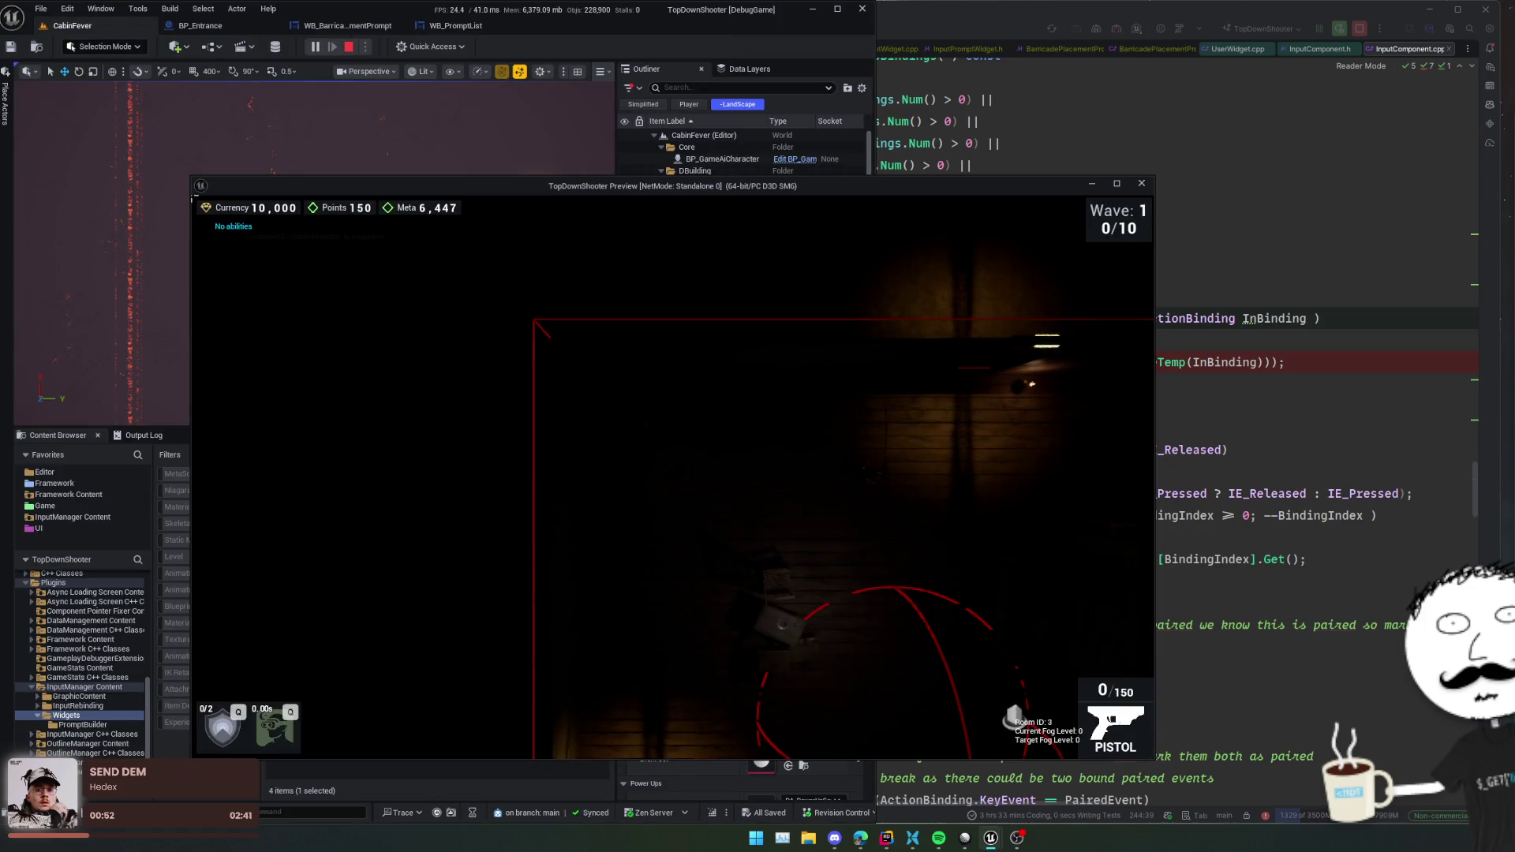
left_click(995, 326)
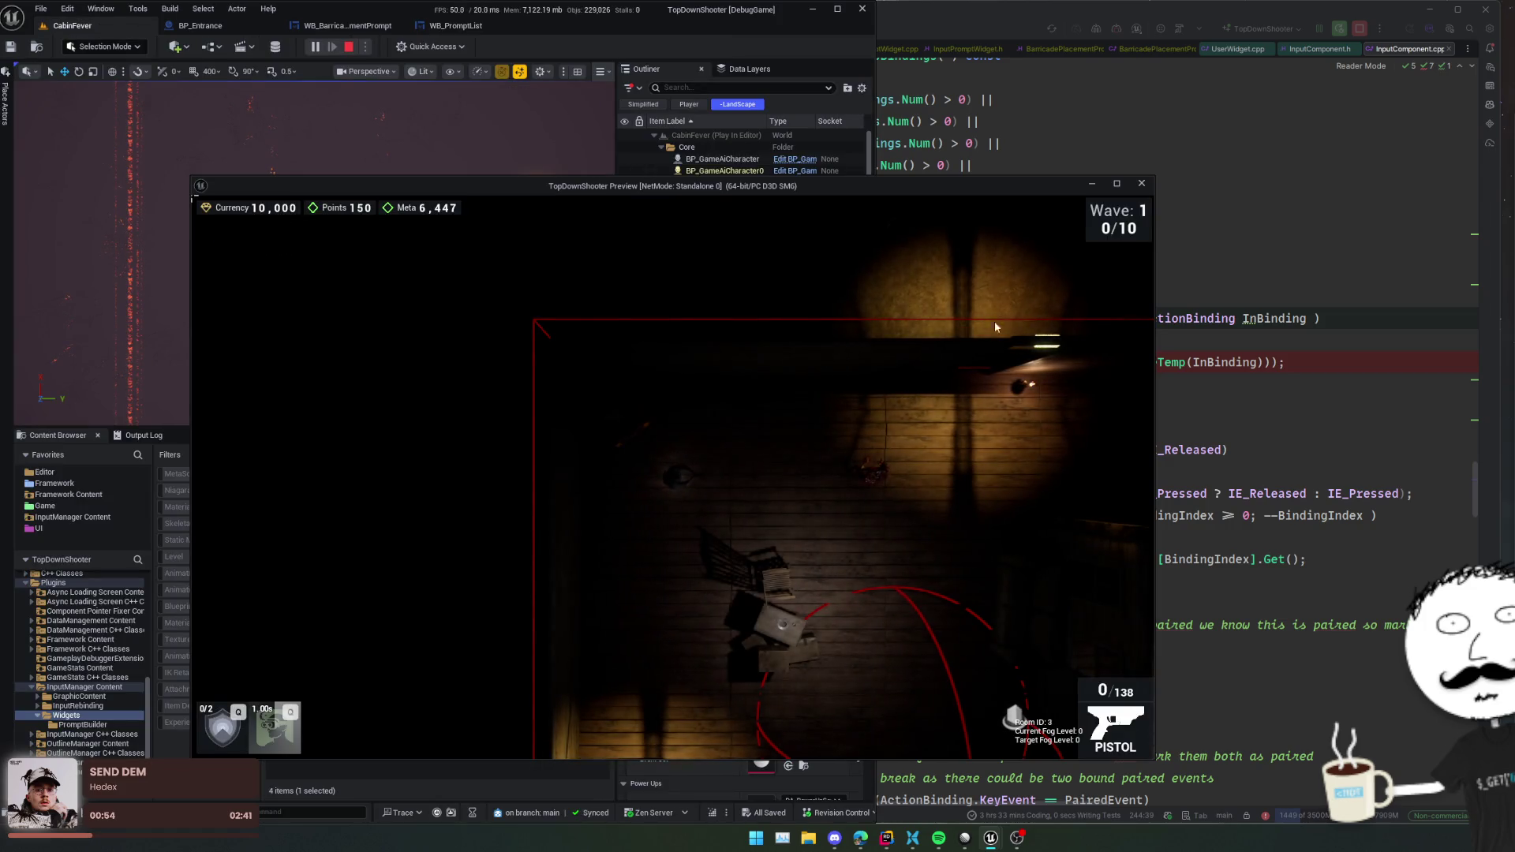
key("Escape")
key("alt+Tab")
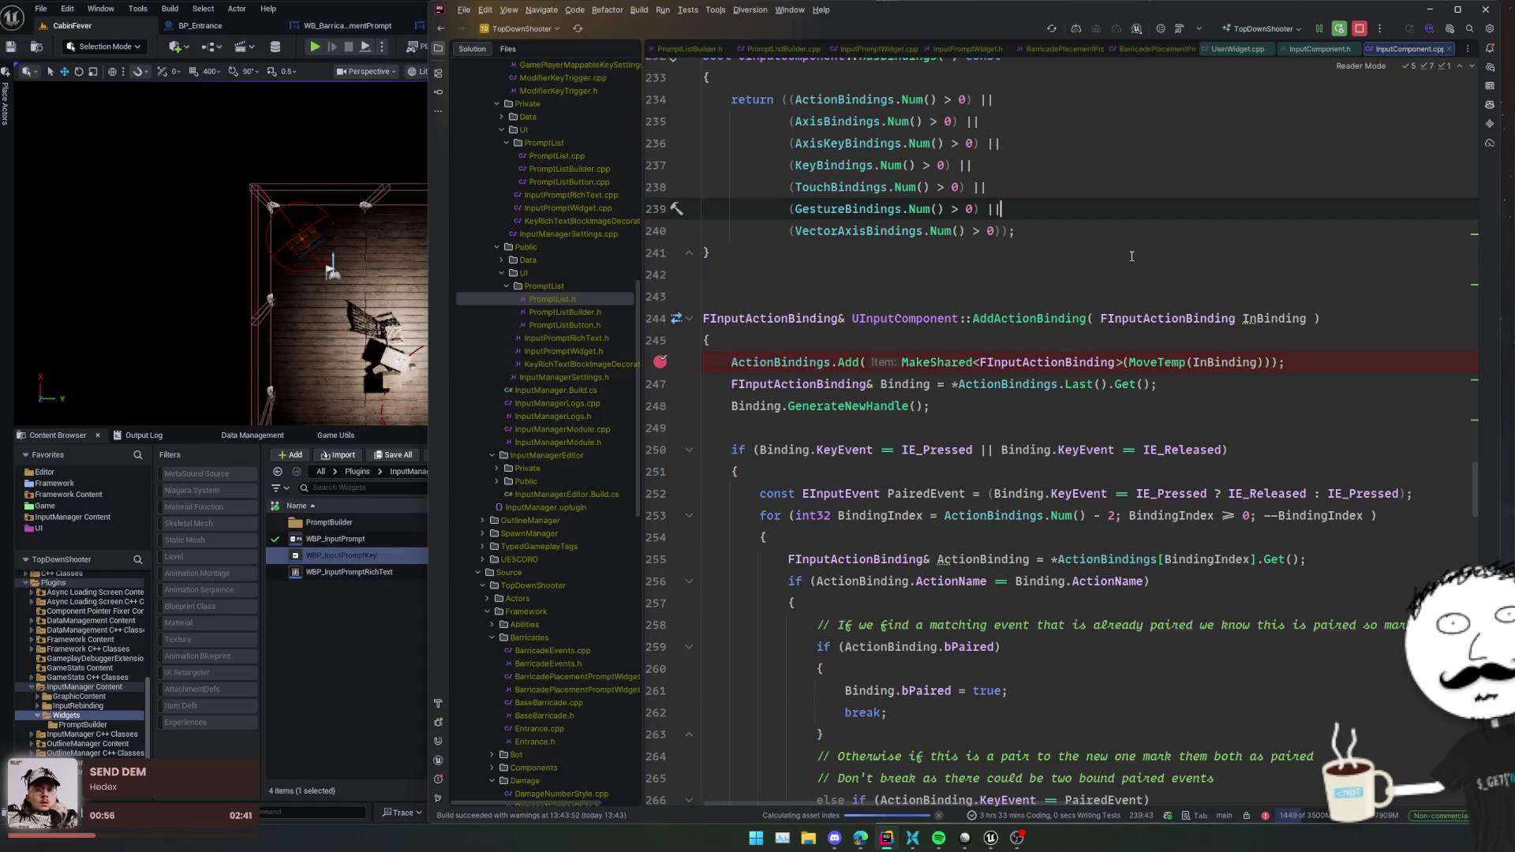
- Search classes, including engine files, for EnhancedInputComponent and open its header
key("ctrl+t")
type("UEnahcn")
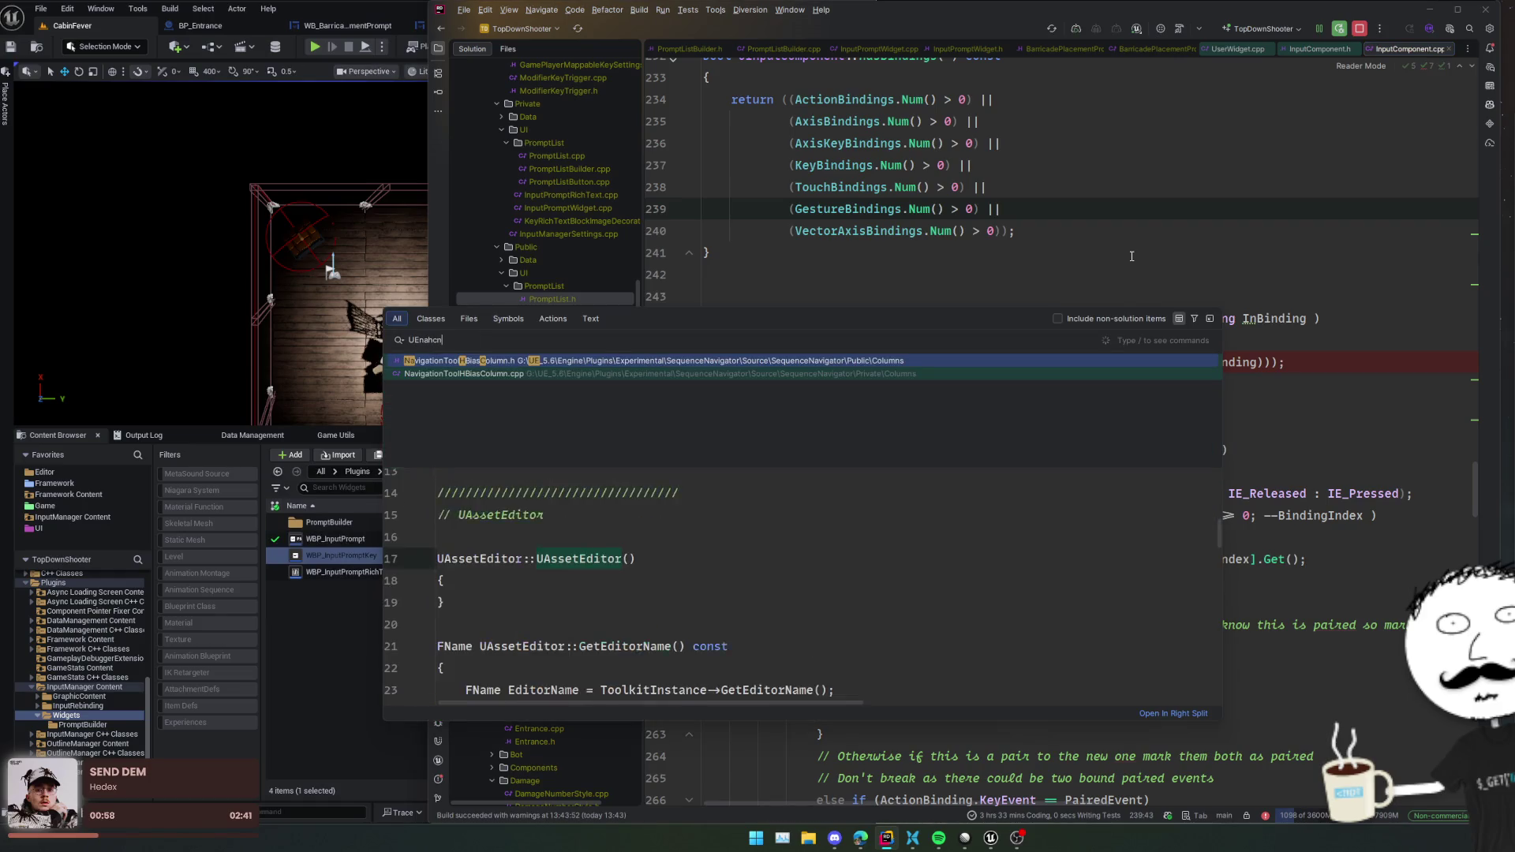
key("BackSpace")
key("BackSpace")
key("BackSpace")
type("ancedInput")
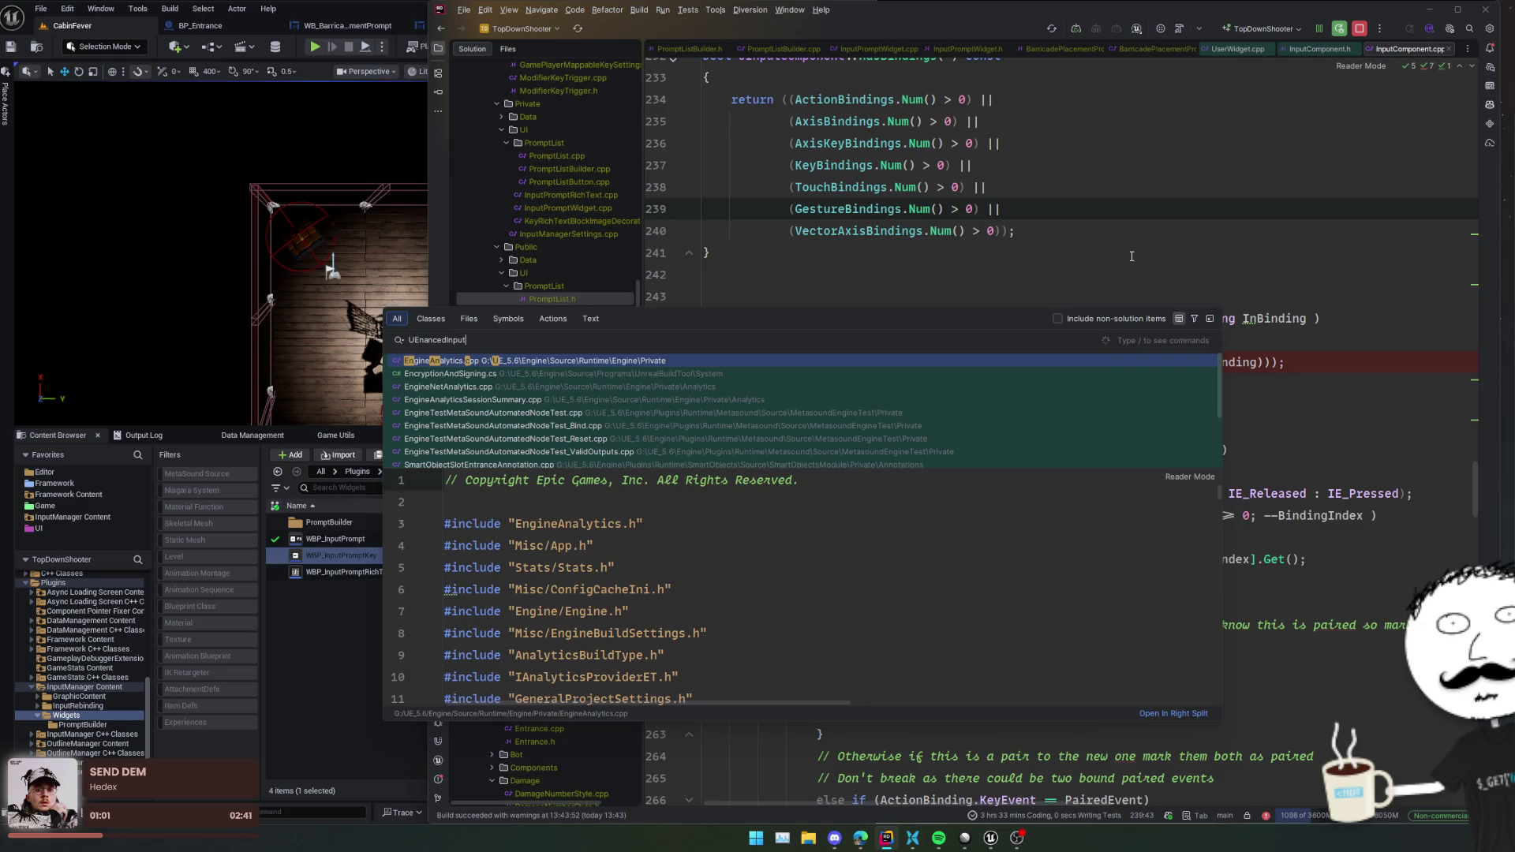
key("ctrl+t")
type("Component")
key("Tab")
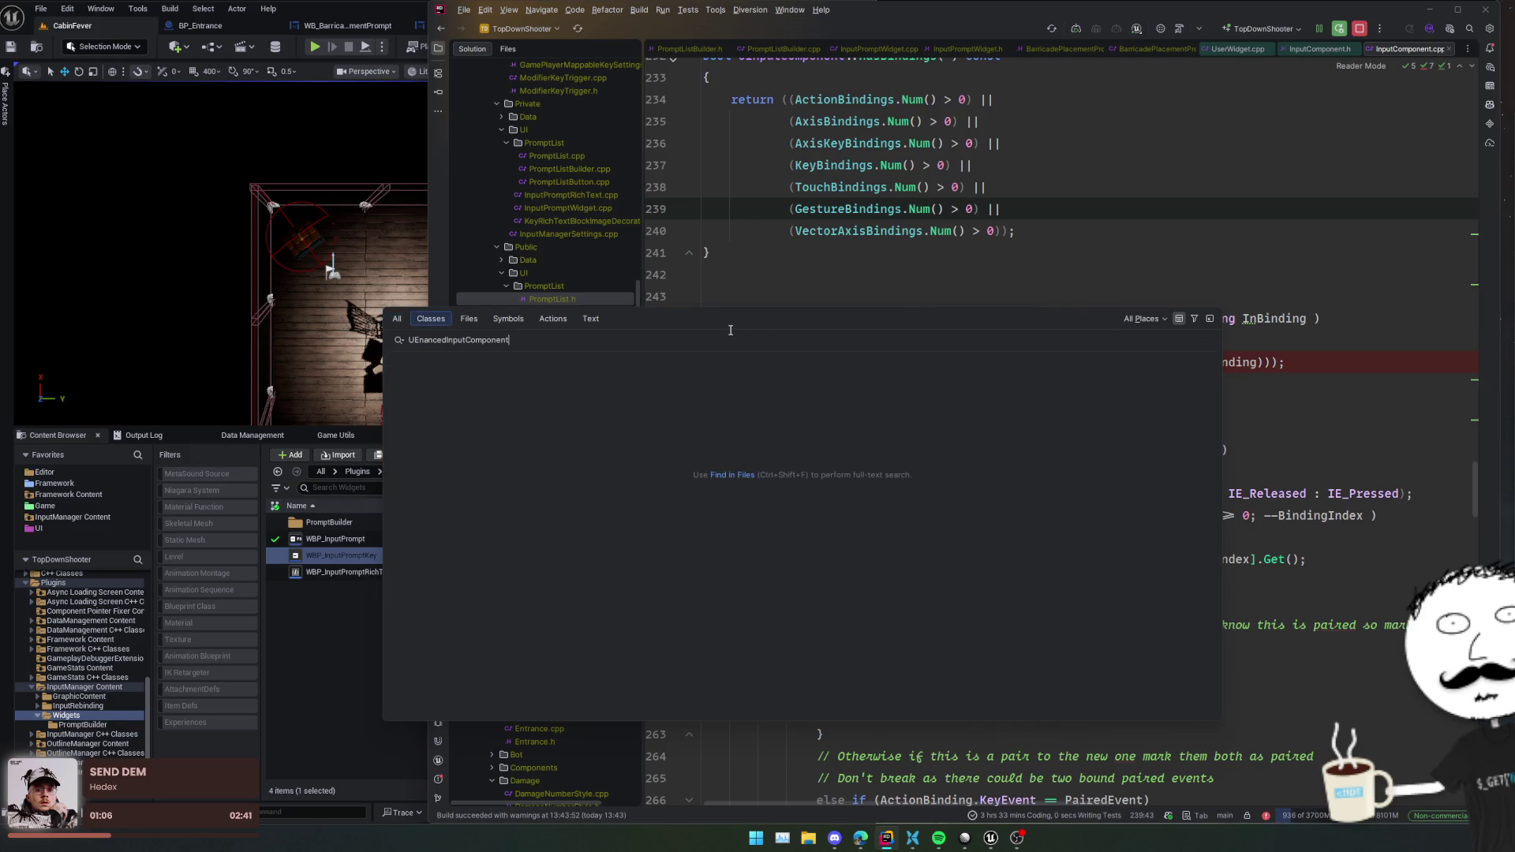
key("ctrl+a")
type("En")
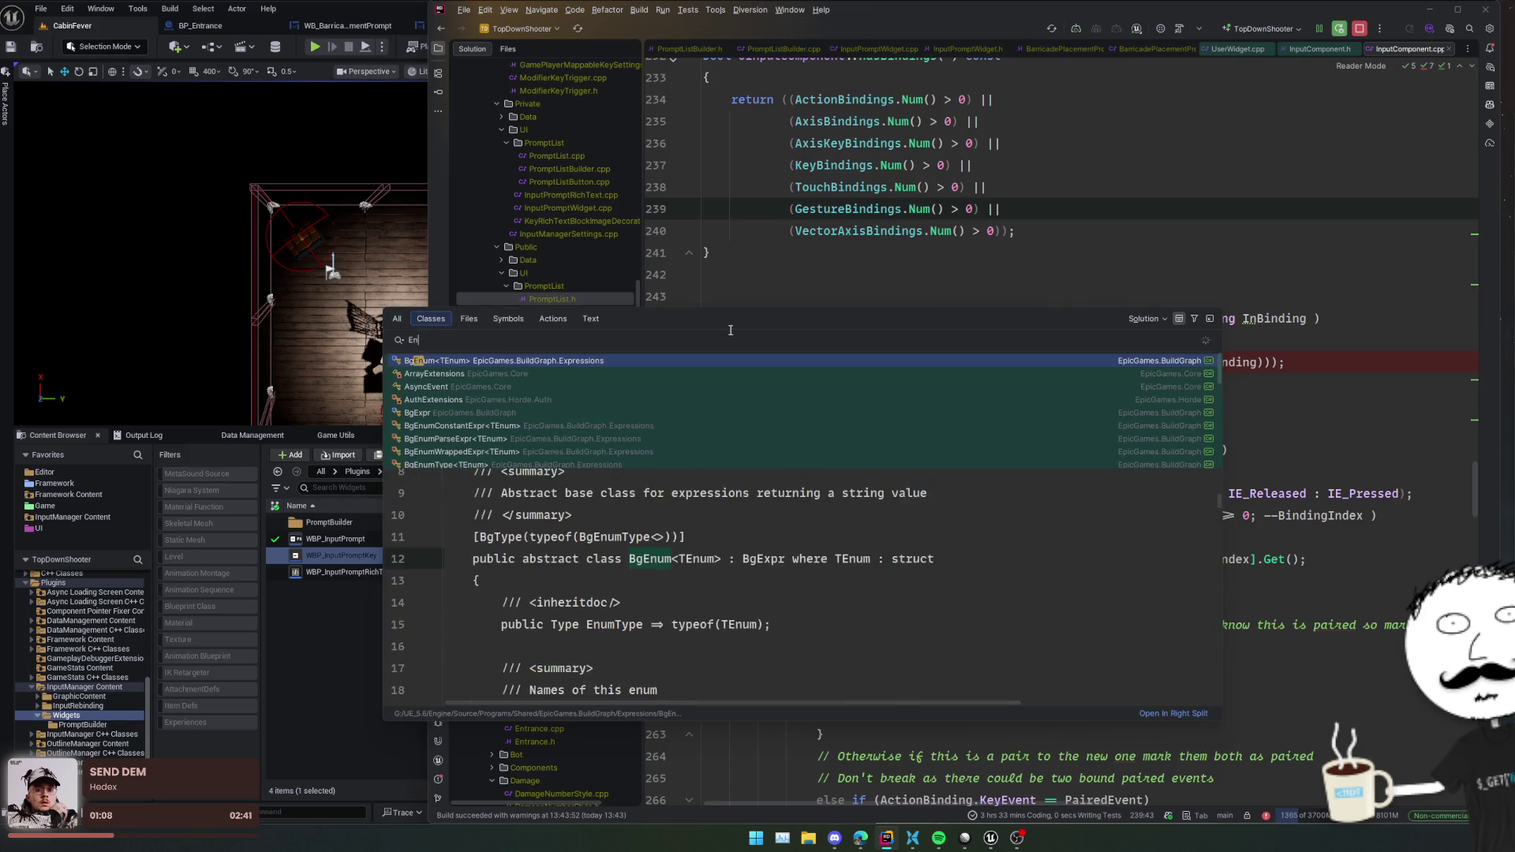
type("hancedInputCo")
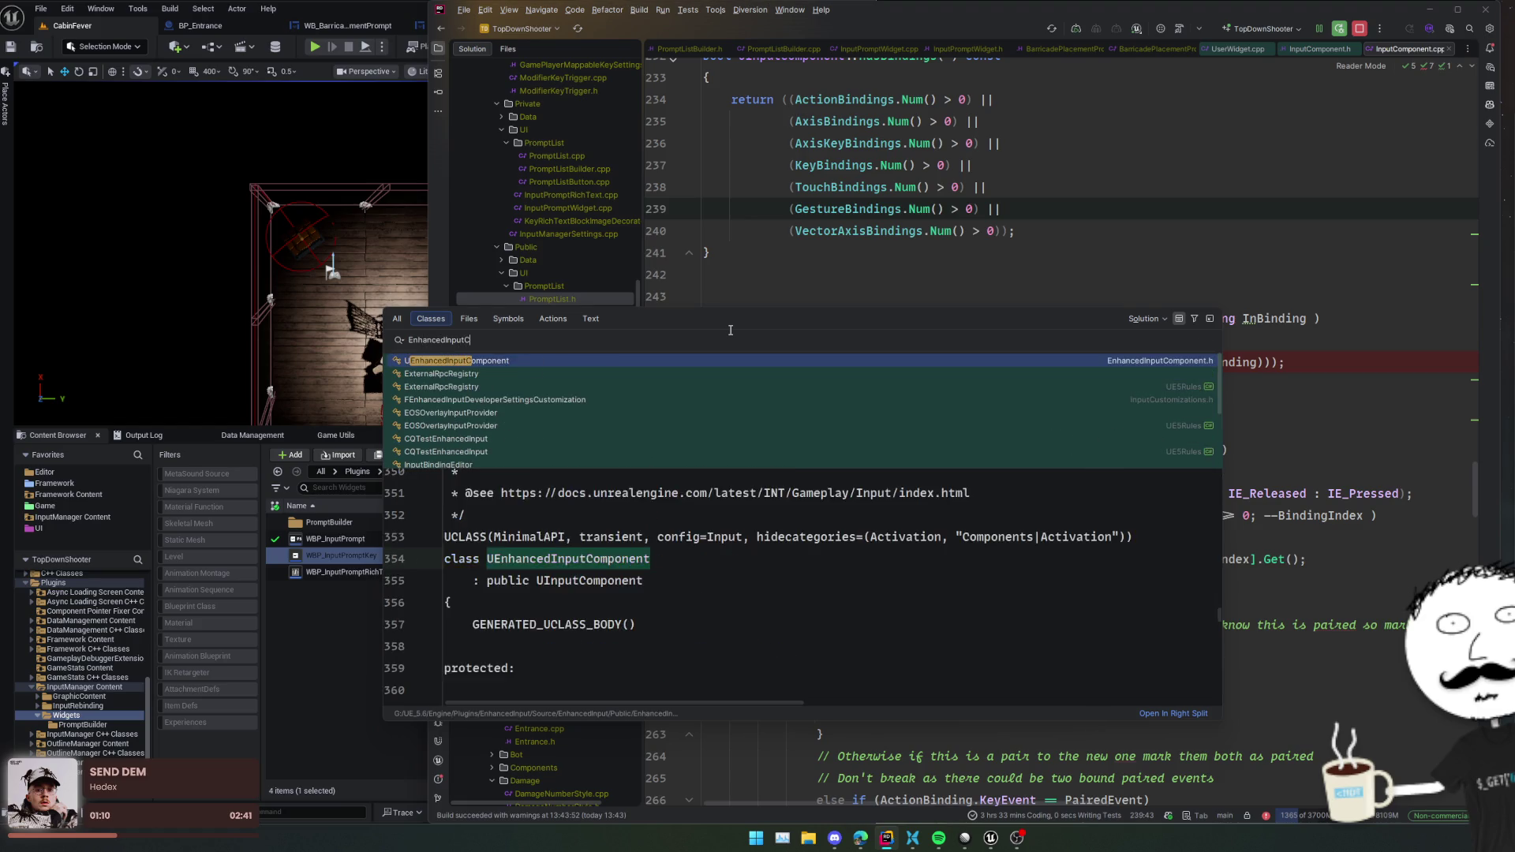
key("Return")
scroll(859, 332, "down", 6)
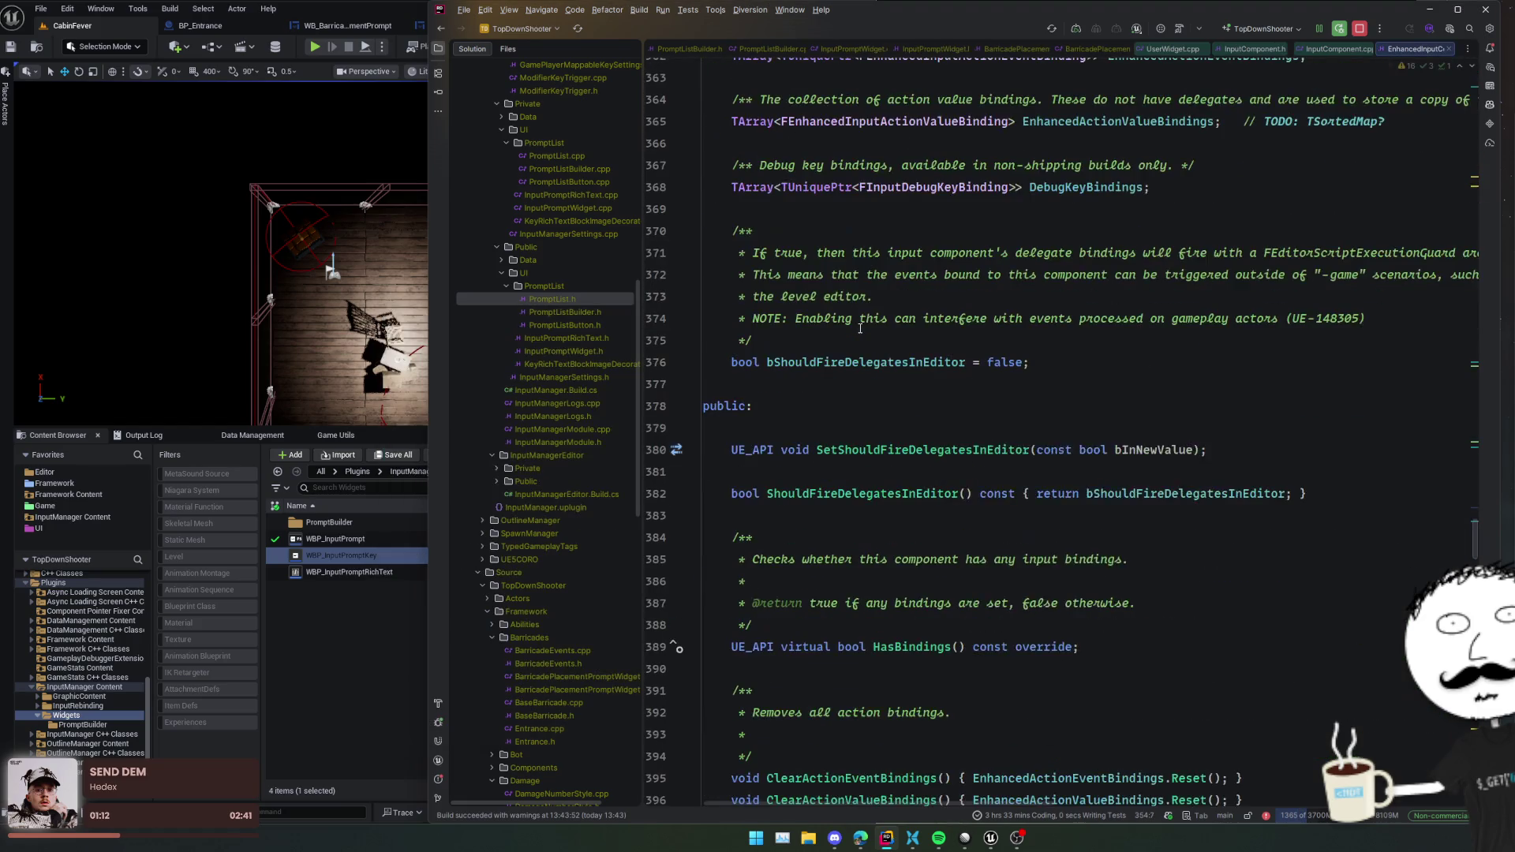
- Inspect BindAction on line 463 and its BindDelegate call on line 466
scroll(859, 332, "down", 10)
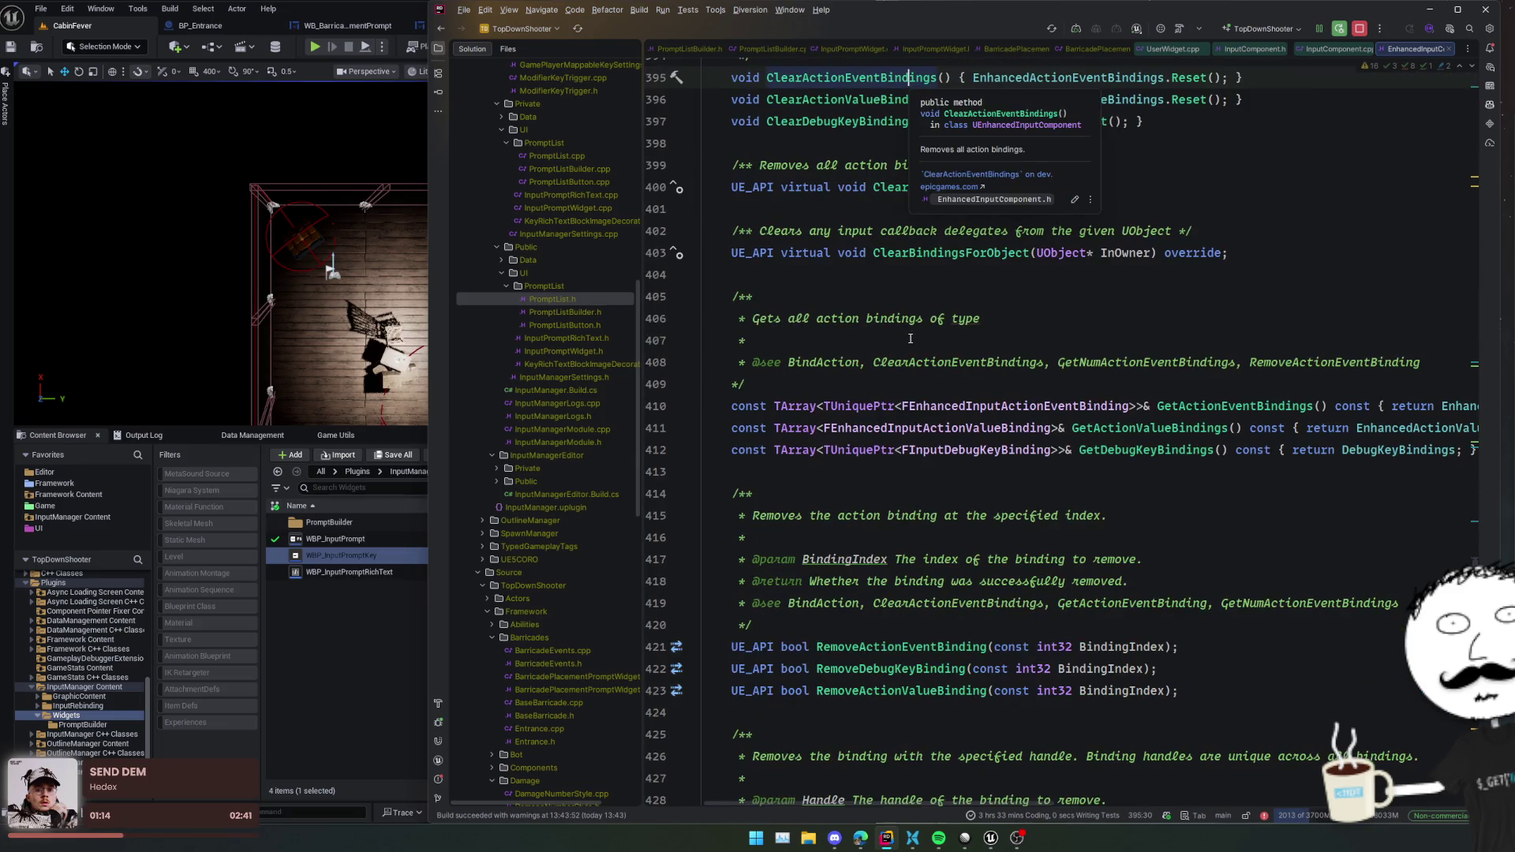
scroll(910, 338, "down", 12)
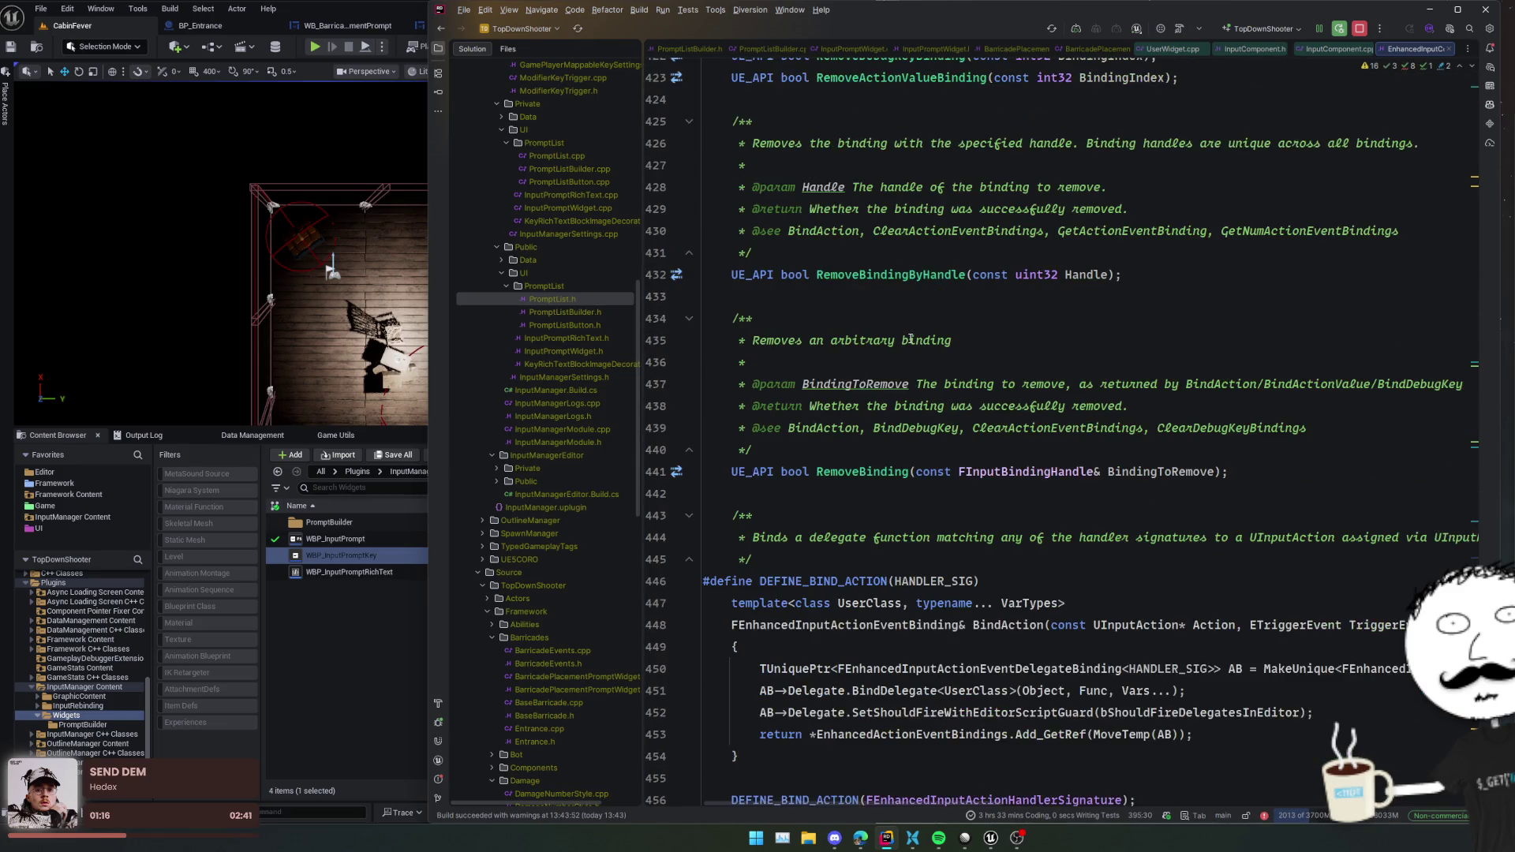
scroll(910, 339, "down", 1)
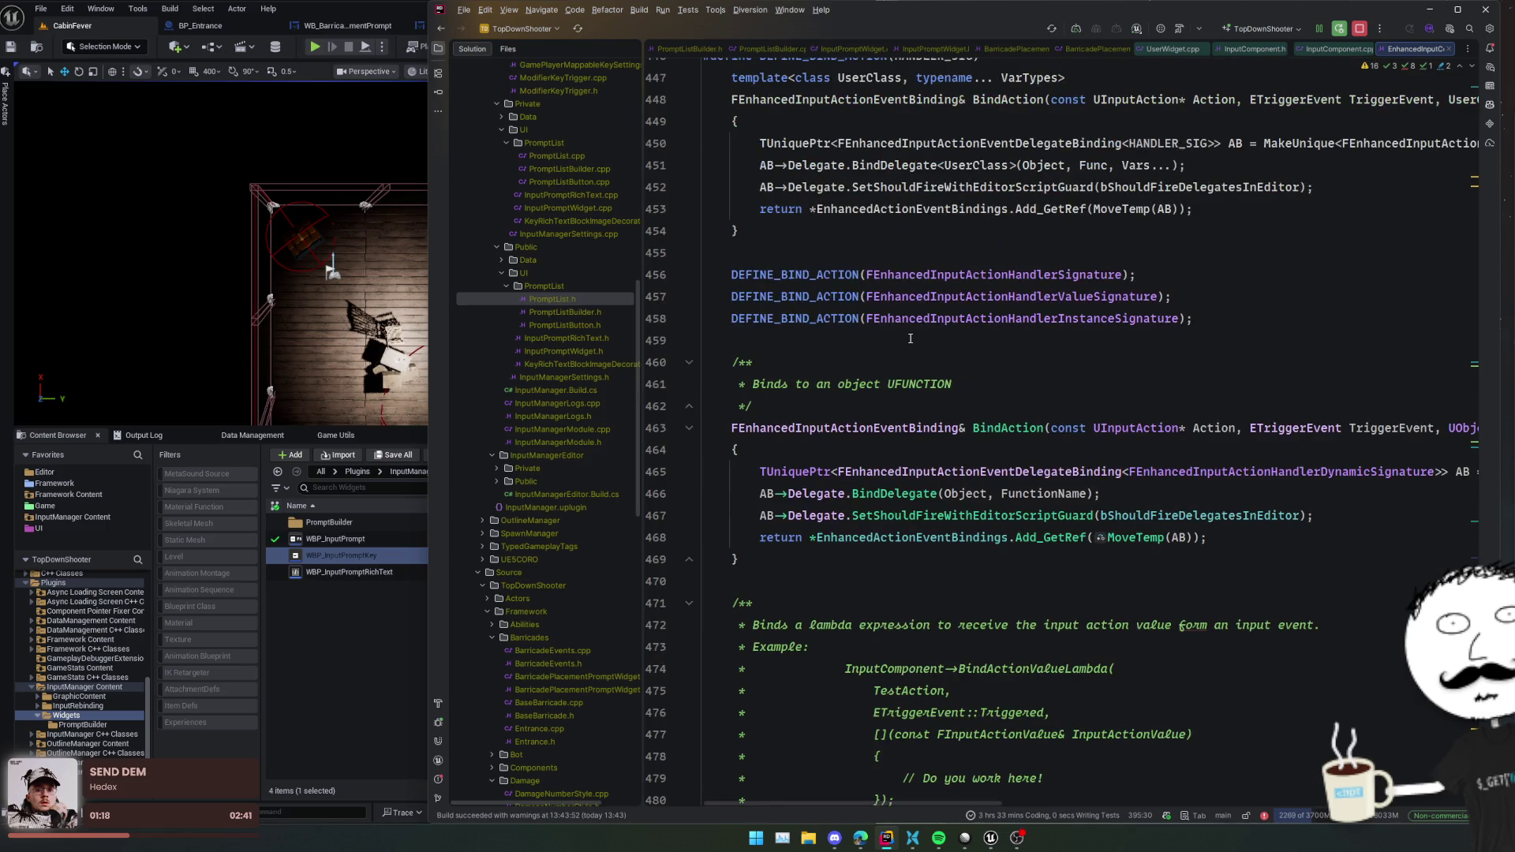
left_click(1045, 428)
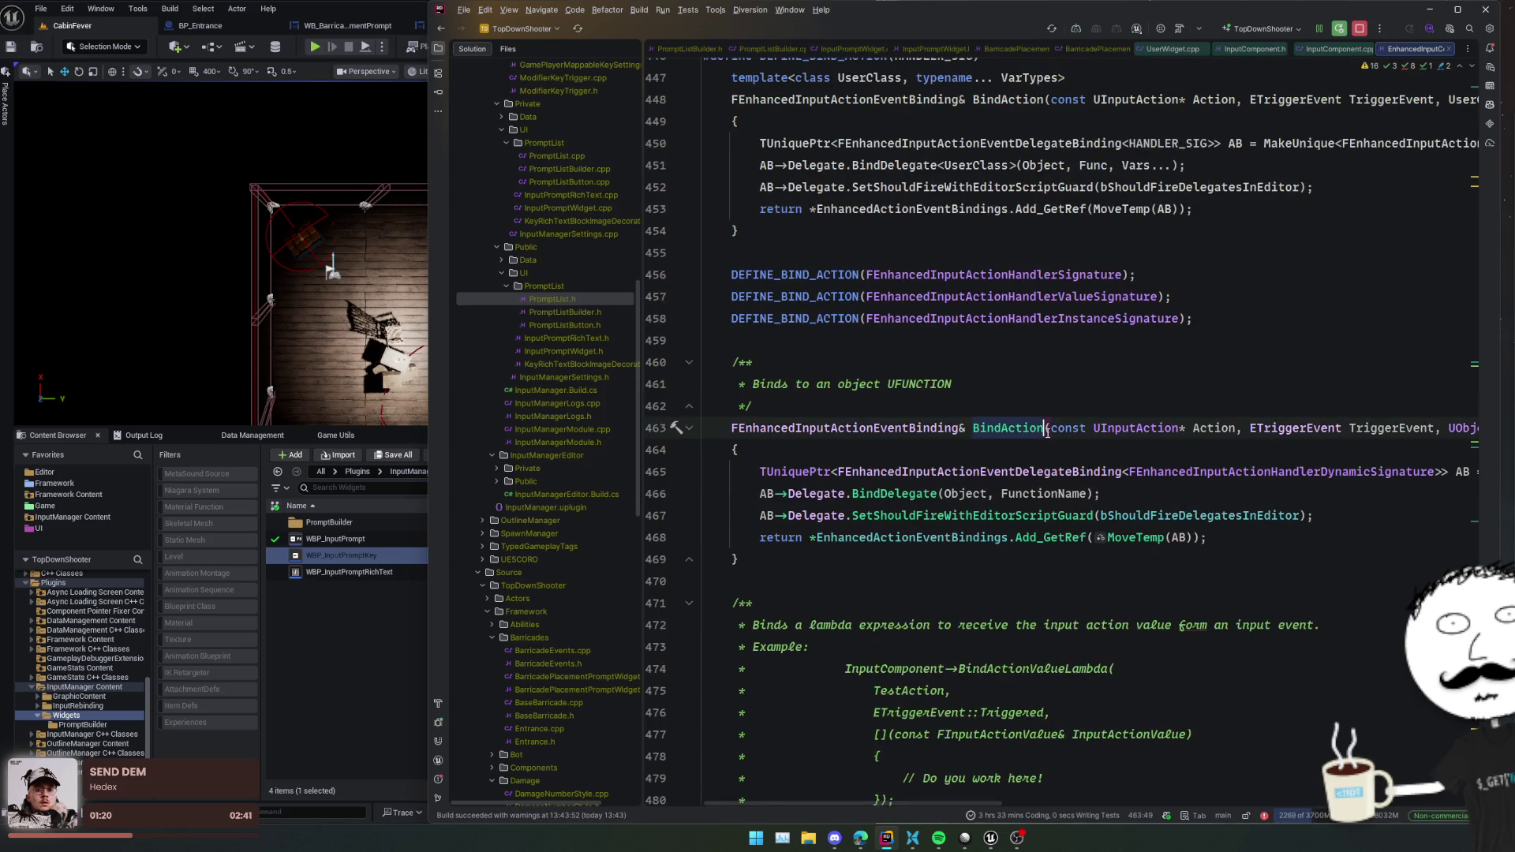
scroll(1048, 433, "down", 1)
scroll(1048, 433, "right", 5)
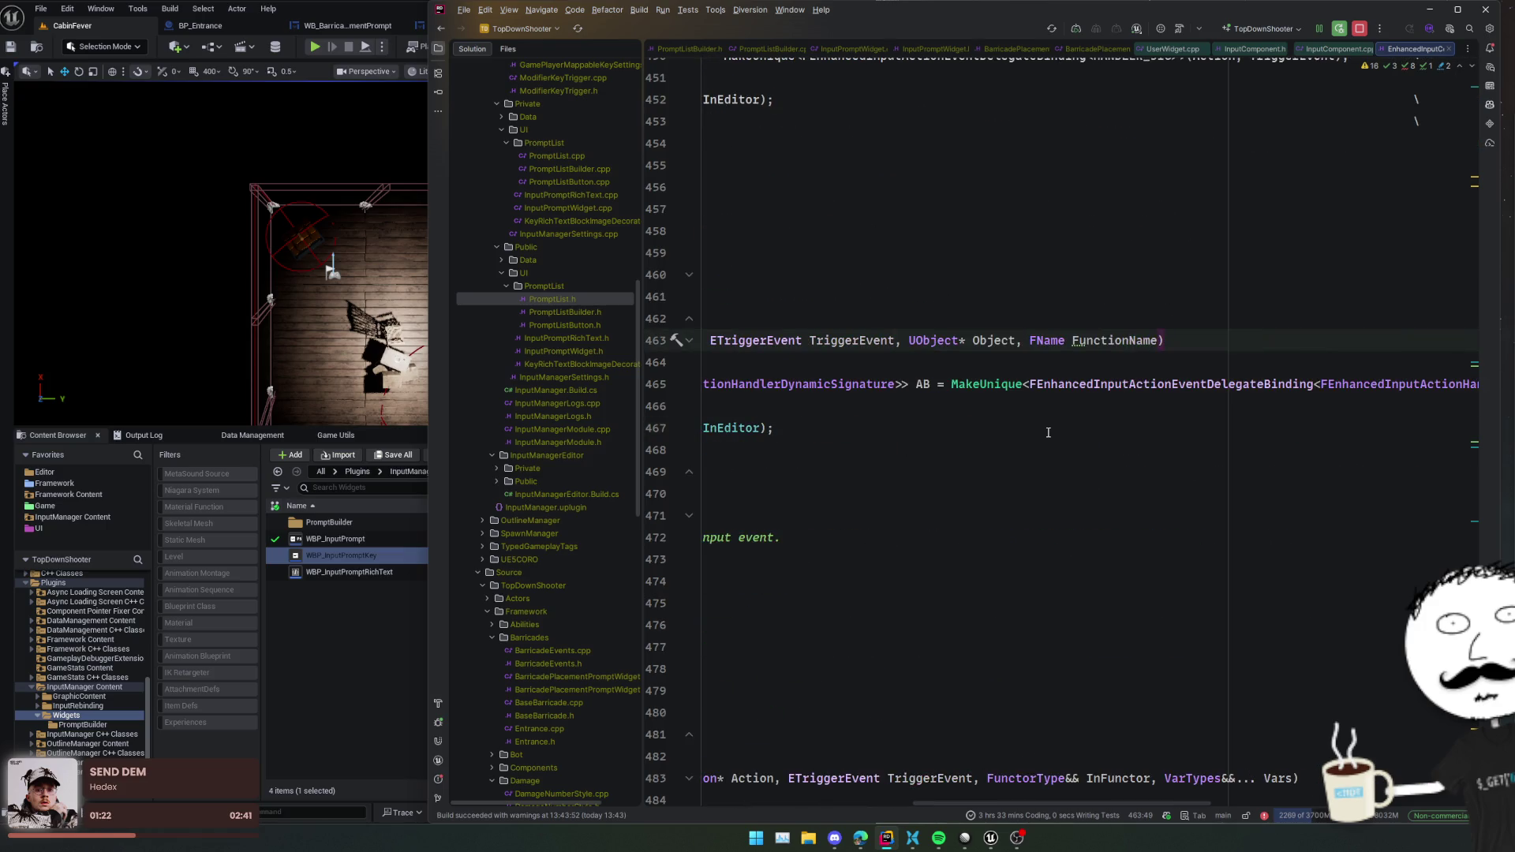
scroll(1048, 432, "left", 5)
left_click(1035, 427)
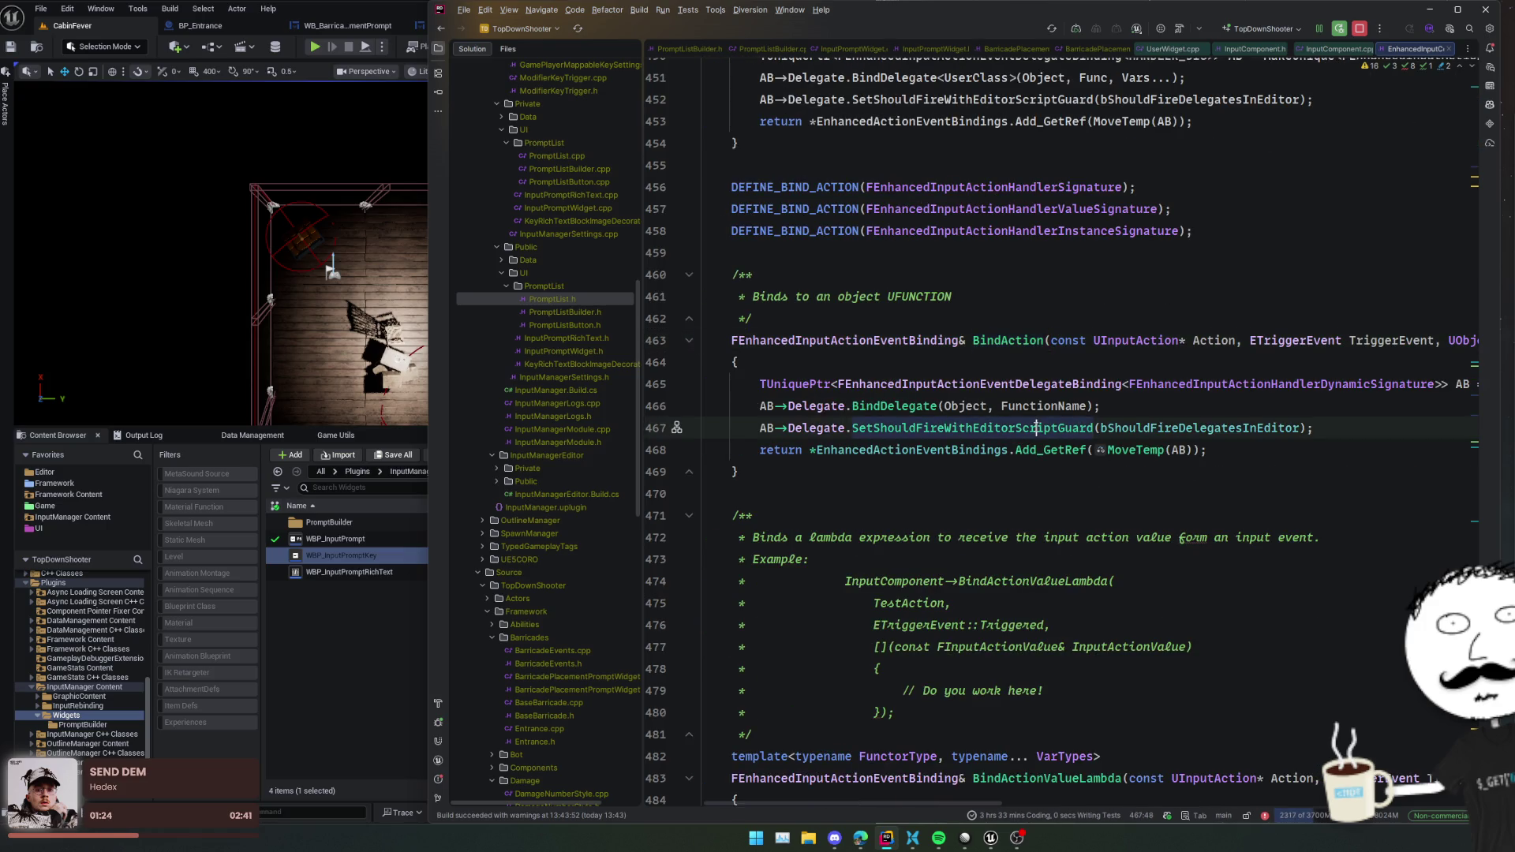
left_click(902, 405)
left_click(901, 406, "ctrl")
key("ctrl+alt+Left")
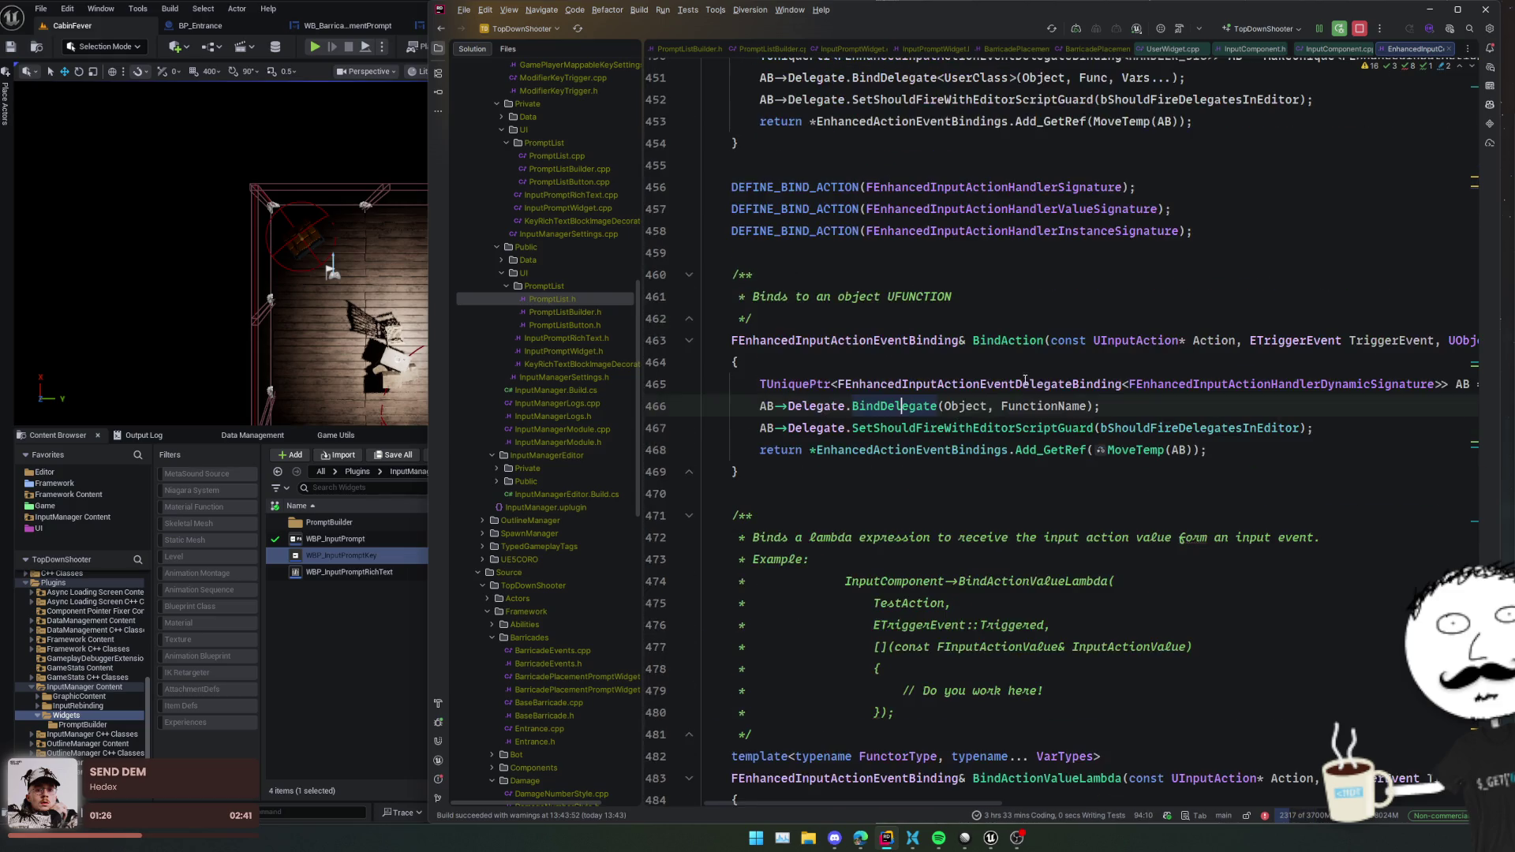
- Scroll to the binding helpers and jump to the GetBoundActionValue implementation from line 562
scroll(1026, 378, "down", 8)
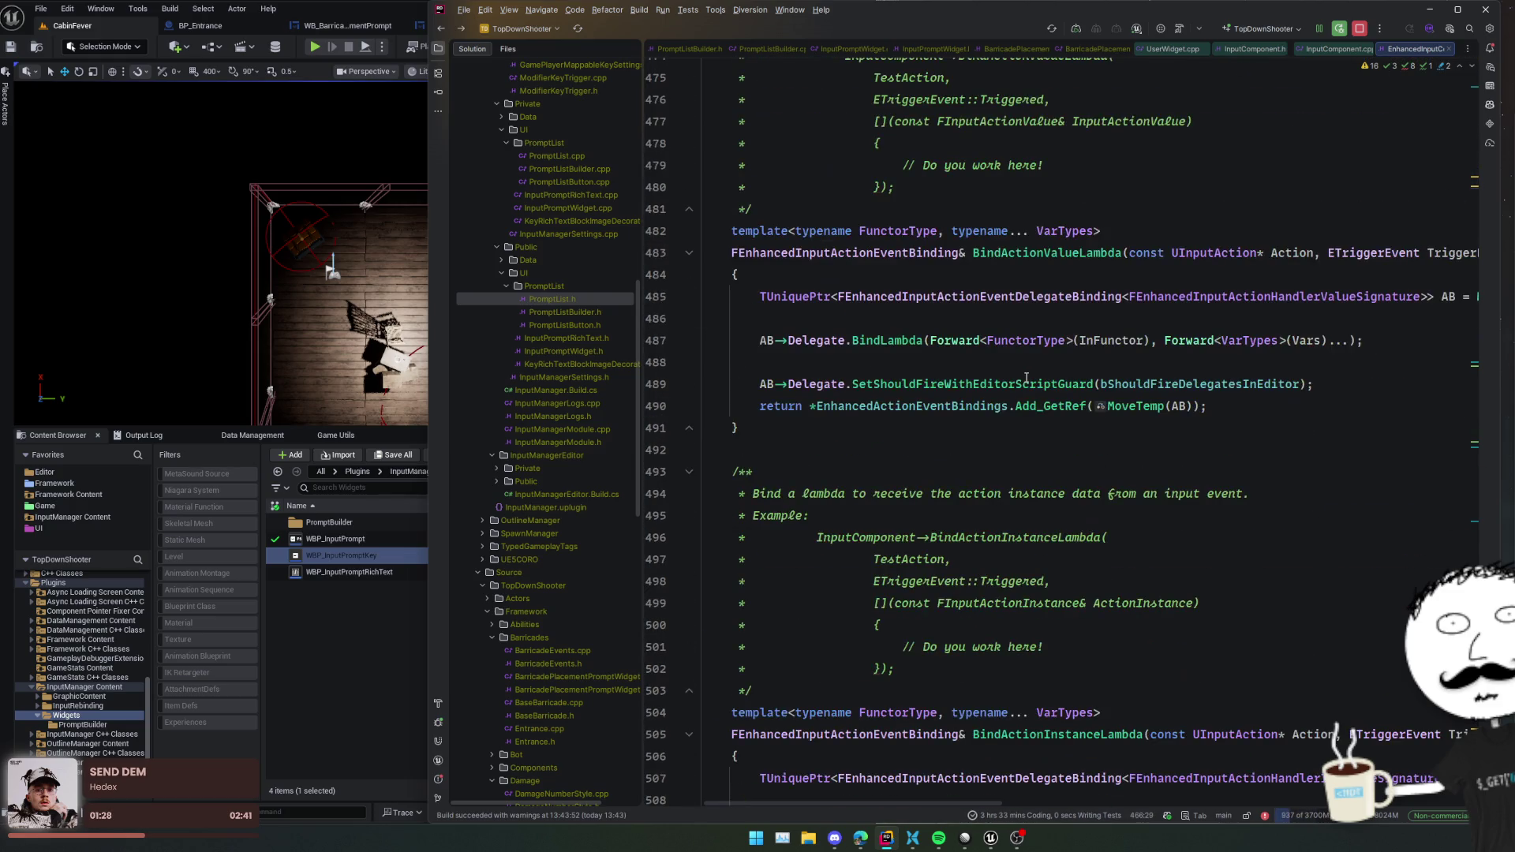
scroll(1026, 377, "down", 4)
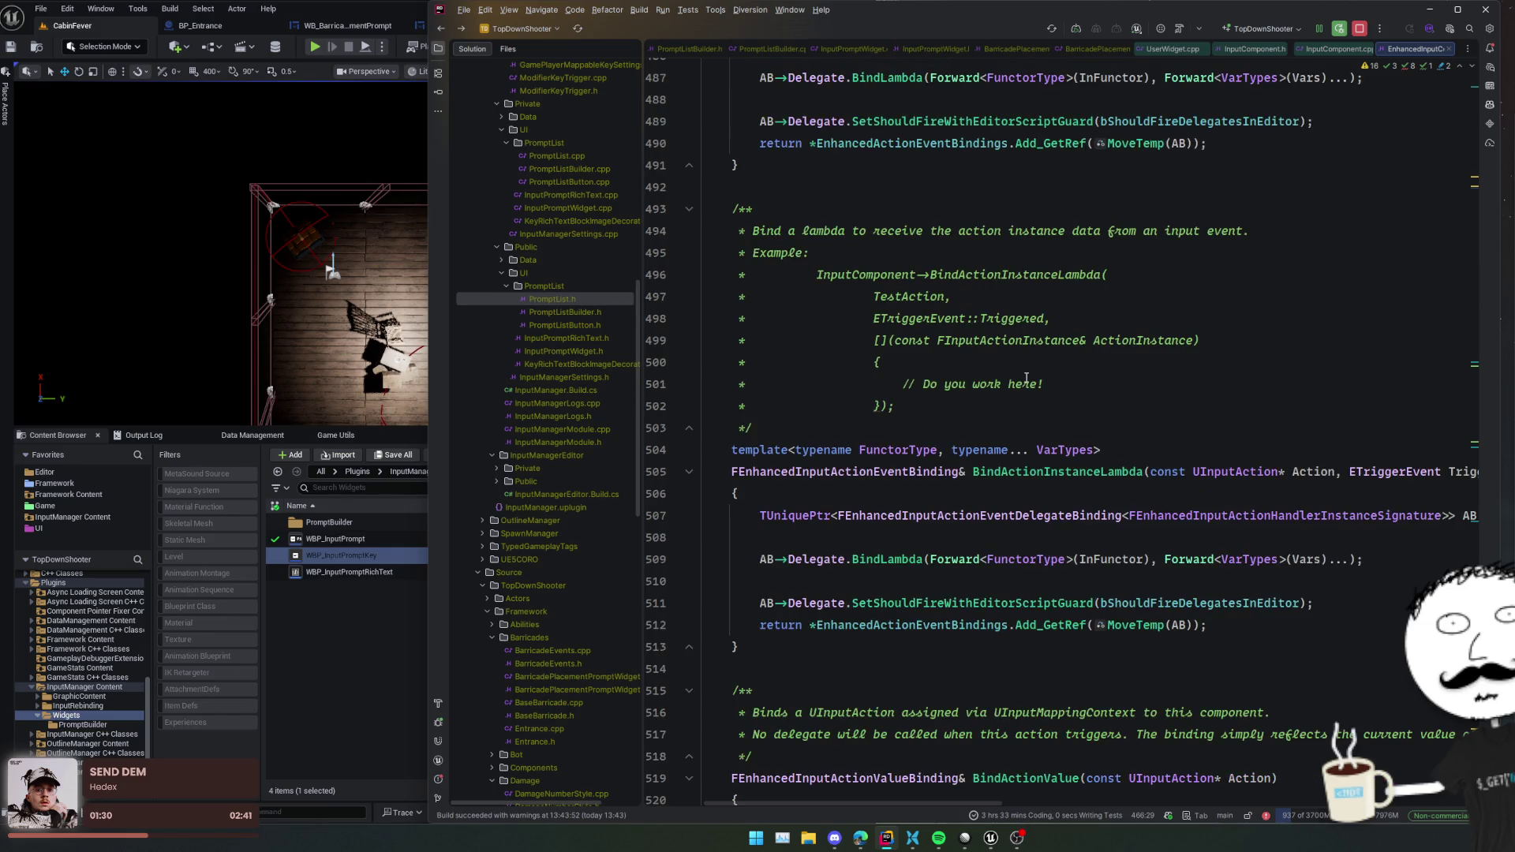
scroll(1026, 377, "down", 5)
scroll(1026, 378, "down", 3)
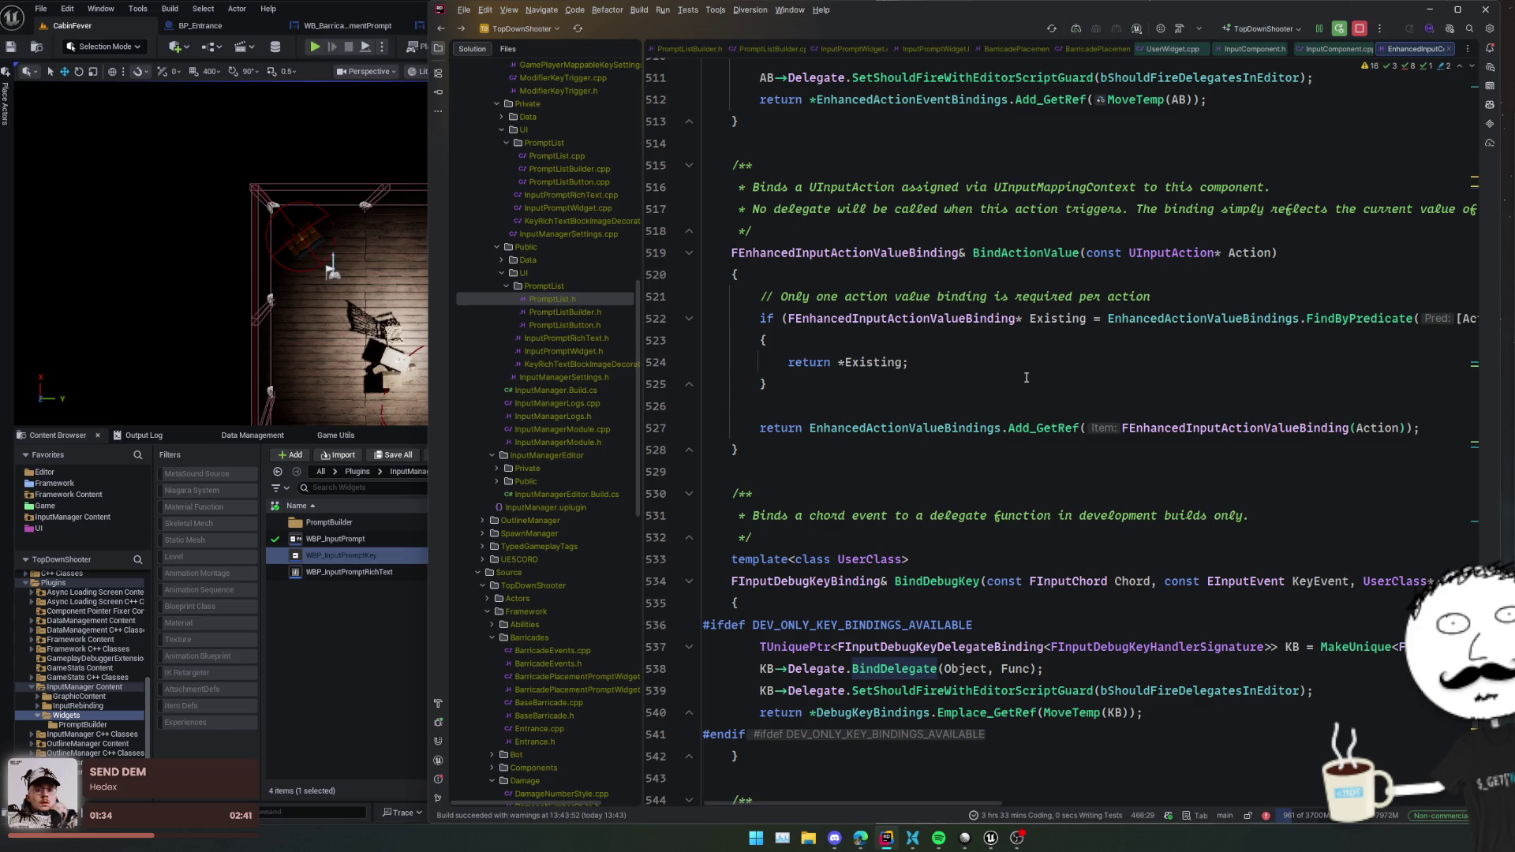
scroll(1026, 378, "down", 2)
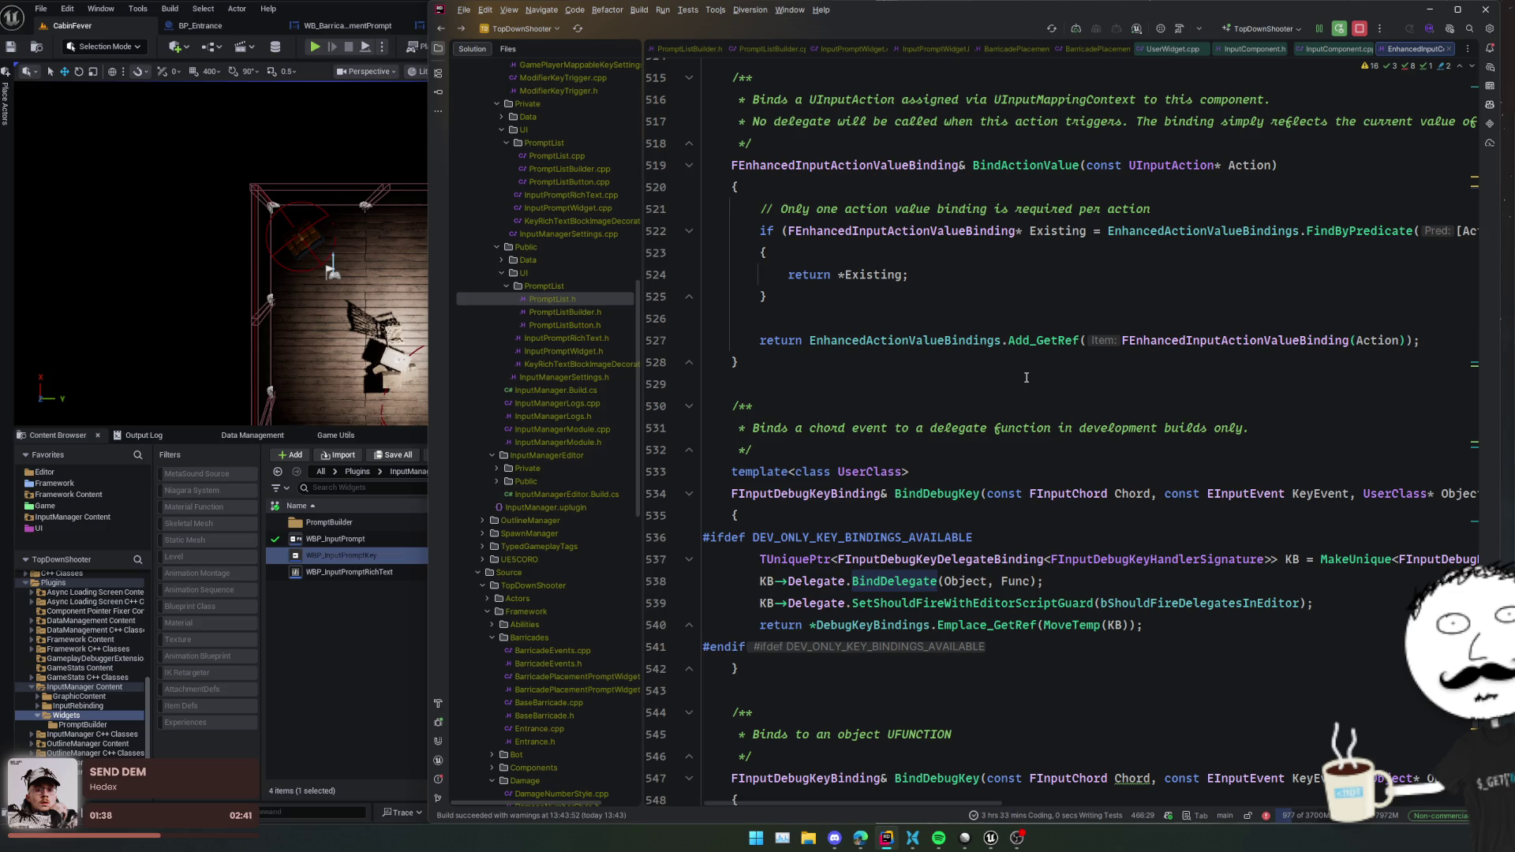
scroll(1025, 378, "right", 5)
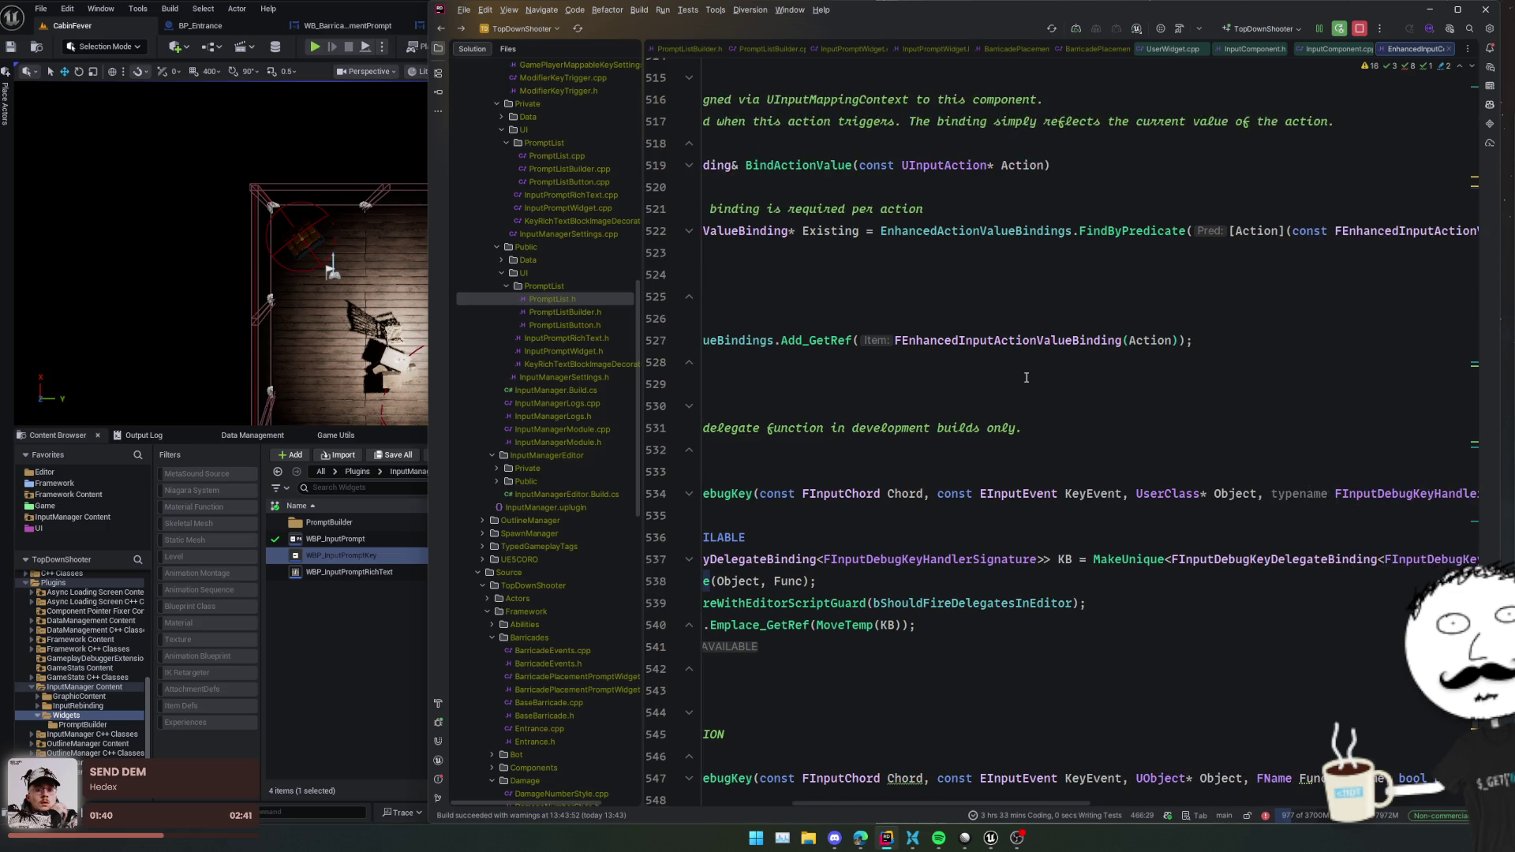
scroll(1026, 377, "left", 5)
scroll(1025, 377, "down", 3)
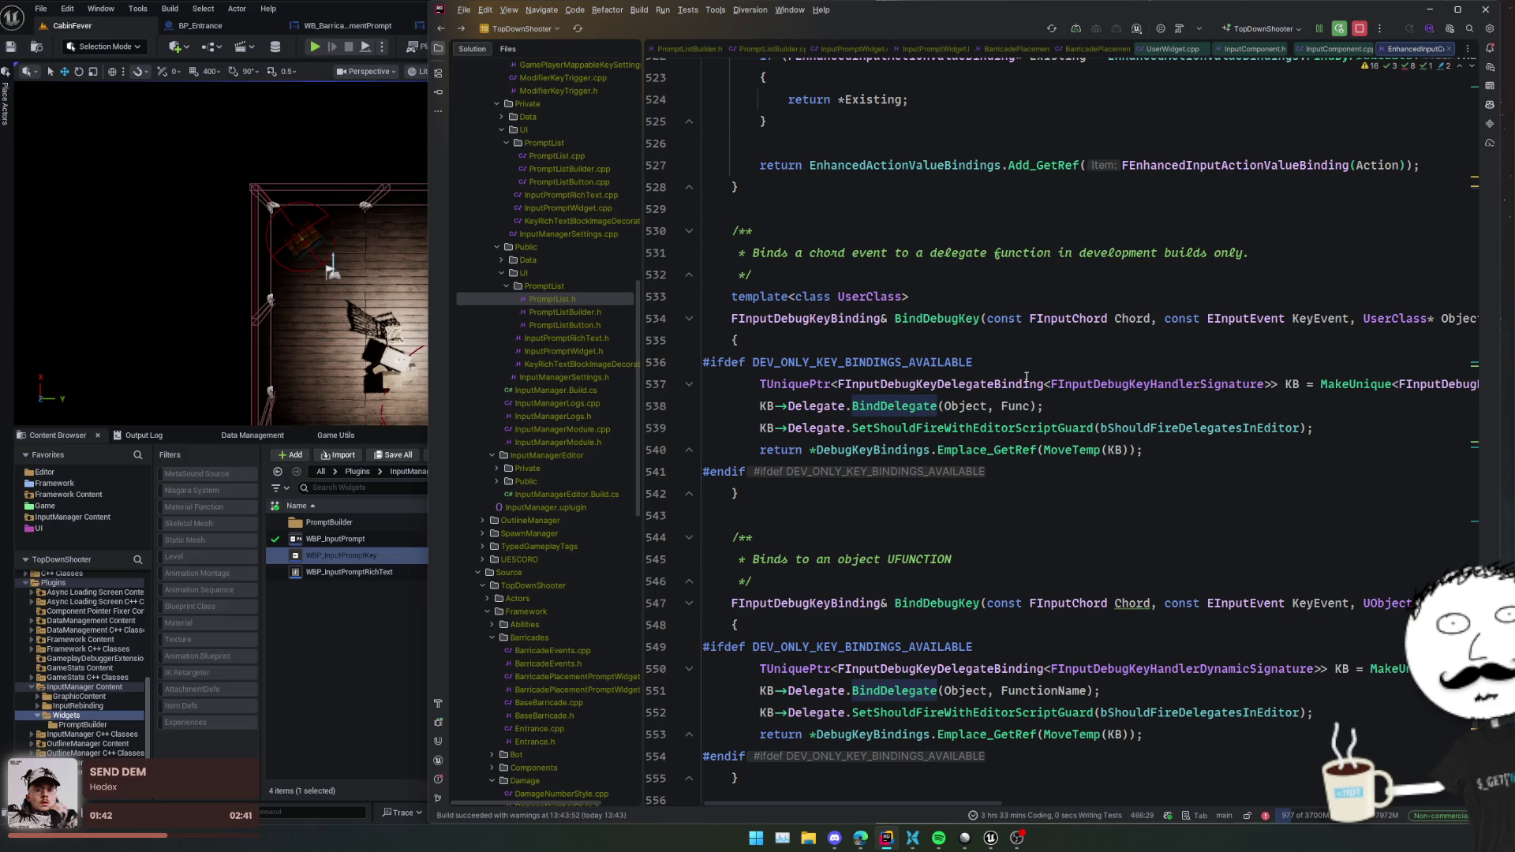
scroll(1025, 378, "down", 7)
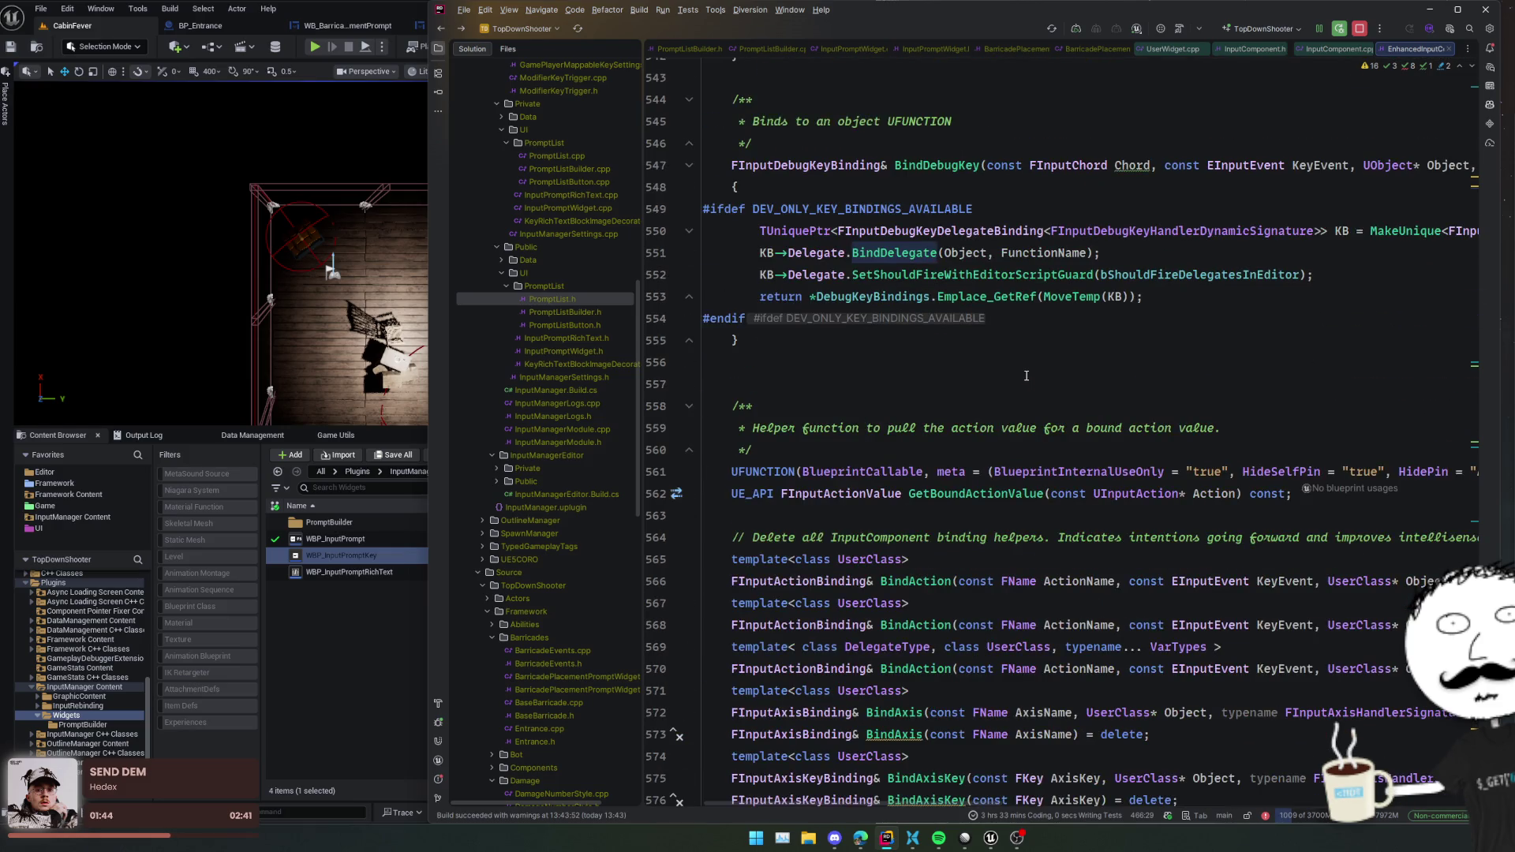
scroll(1025, 376, "down", 3)
left_click(1027, 363)
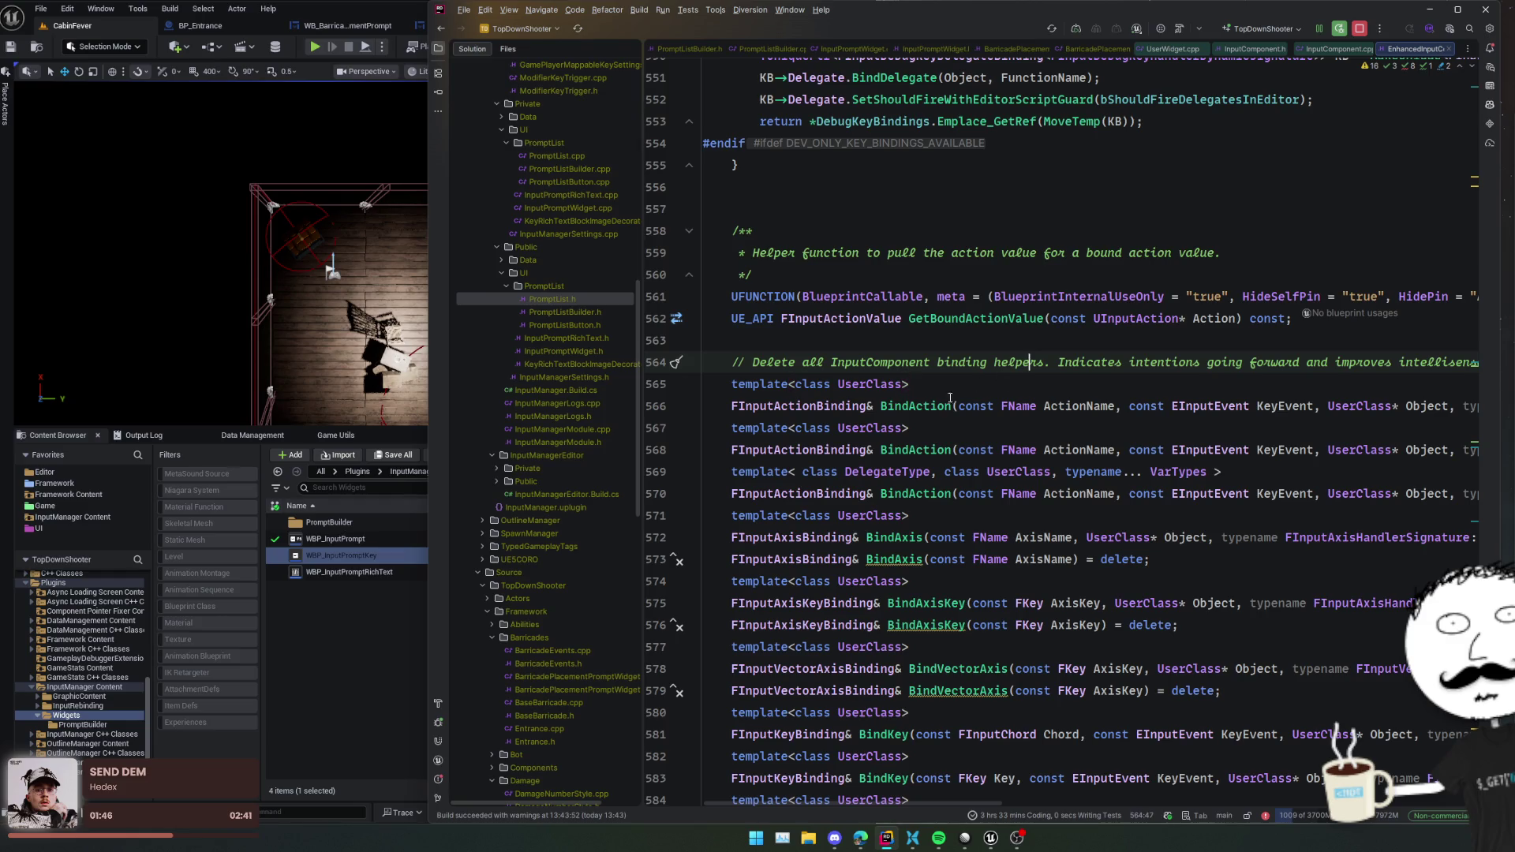
left_click(993, 318)
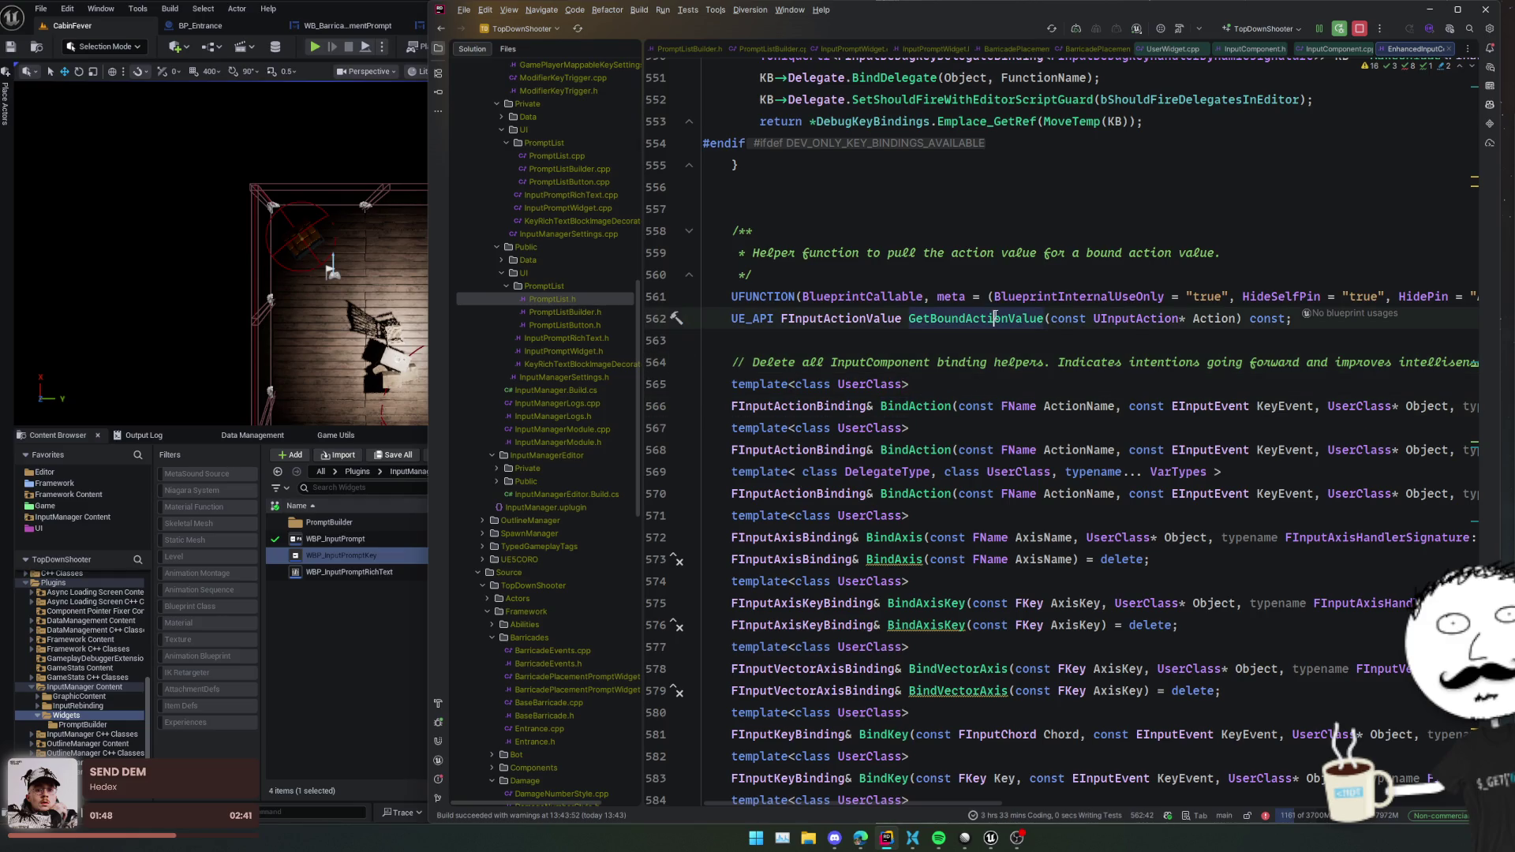
scroll(995, 317, "up", 8)
scroll(948, 447, "down", 6)
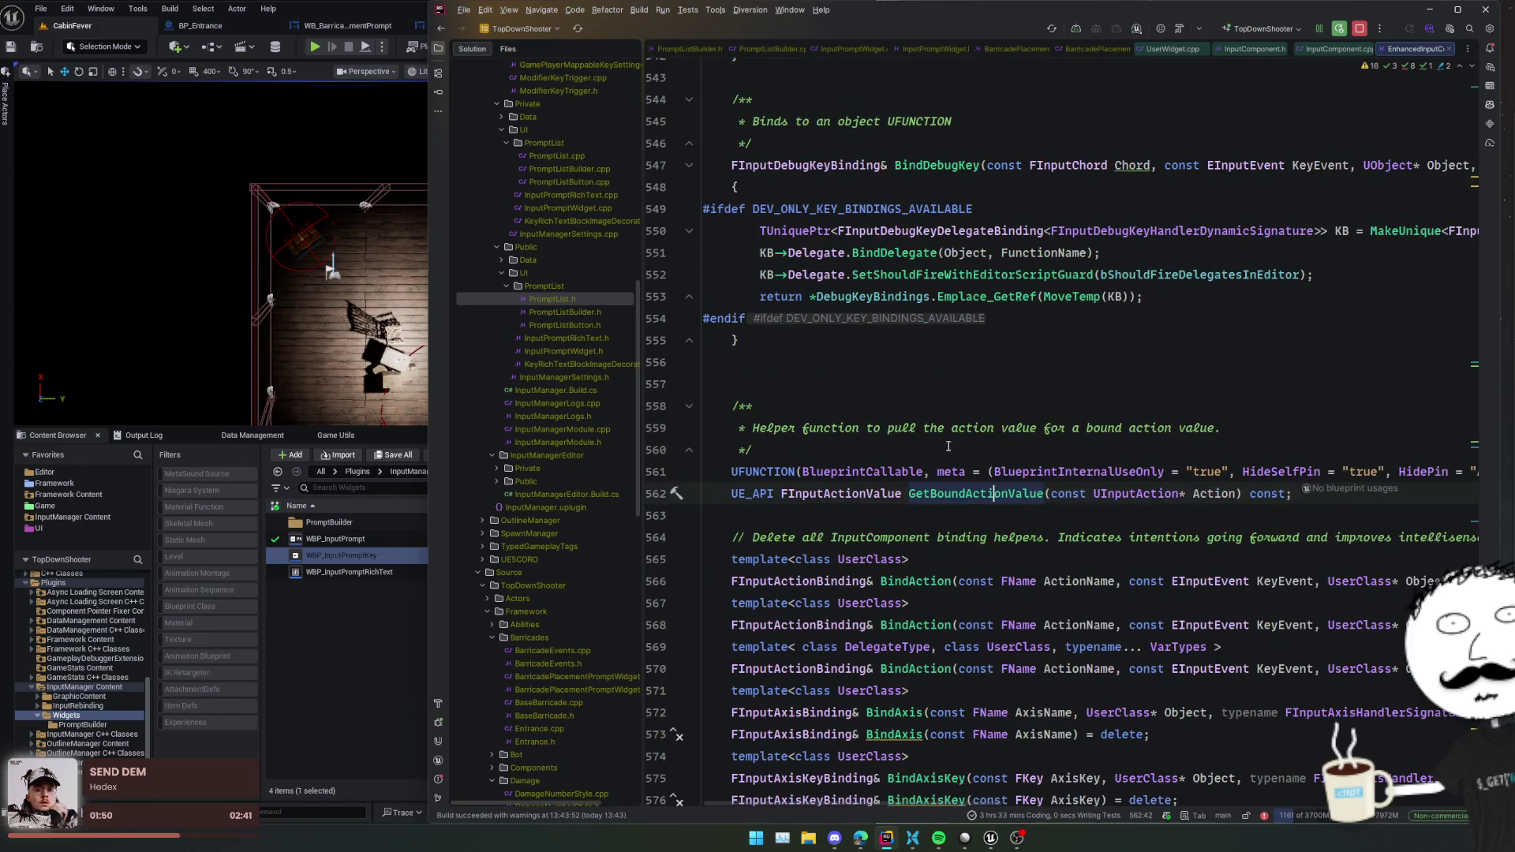
left_click(939, 492, "ctrl")
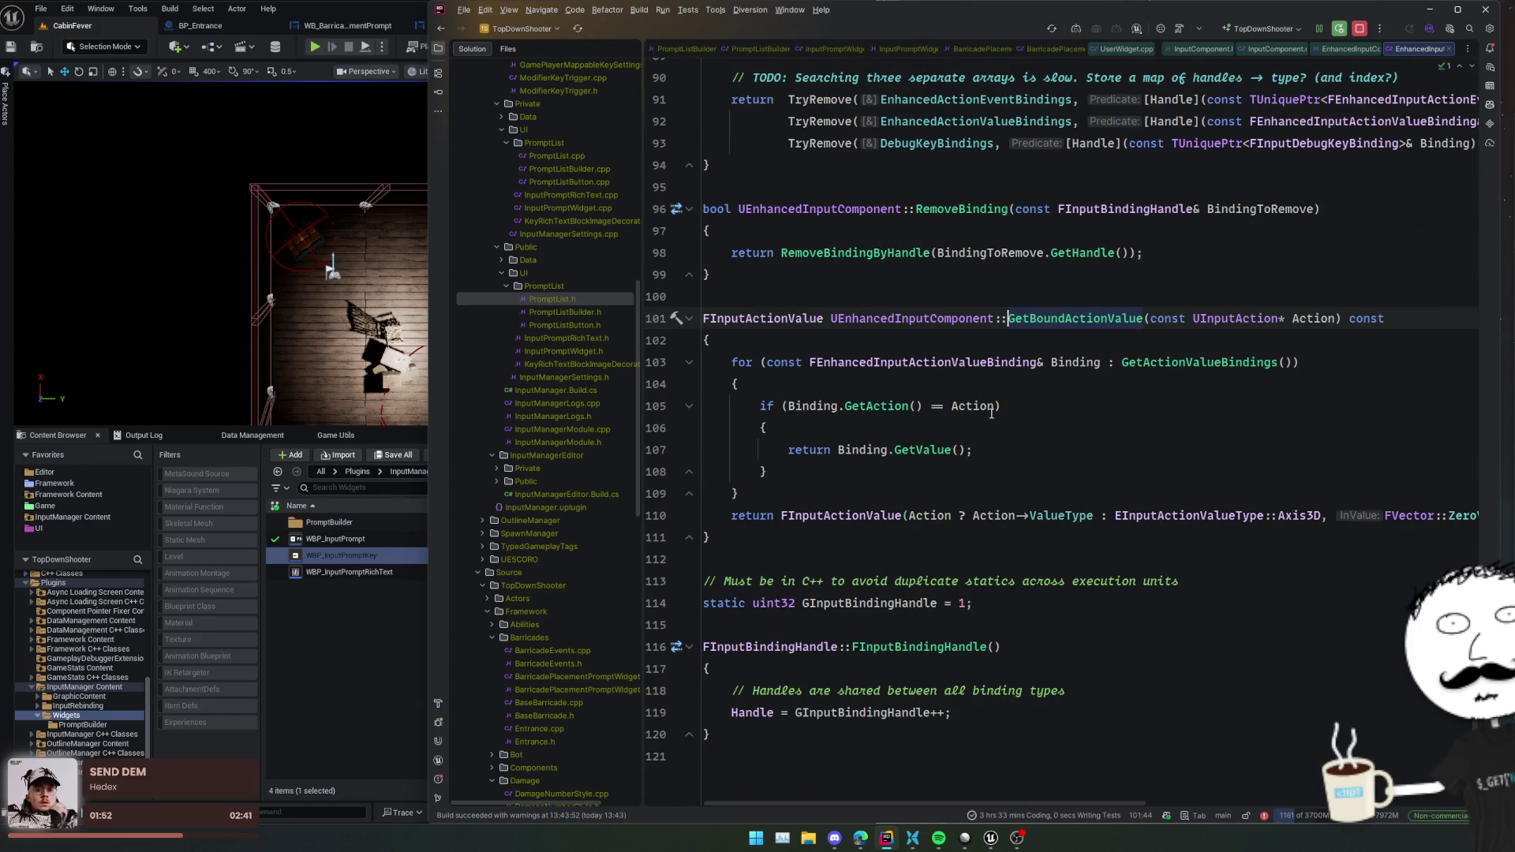
- Jump to the GetActionValueBindings declaration, browse it, then switch back to Unreal Editor
left_click(1172, 362, "ctrl")
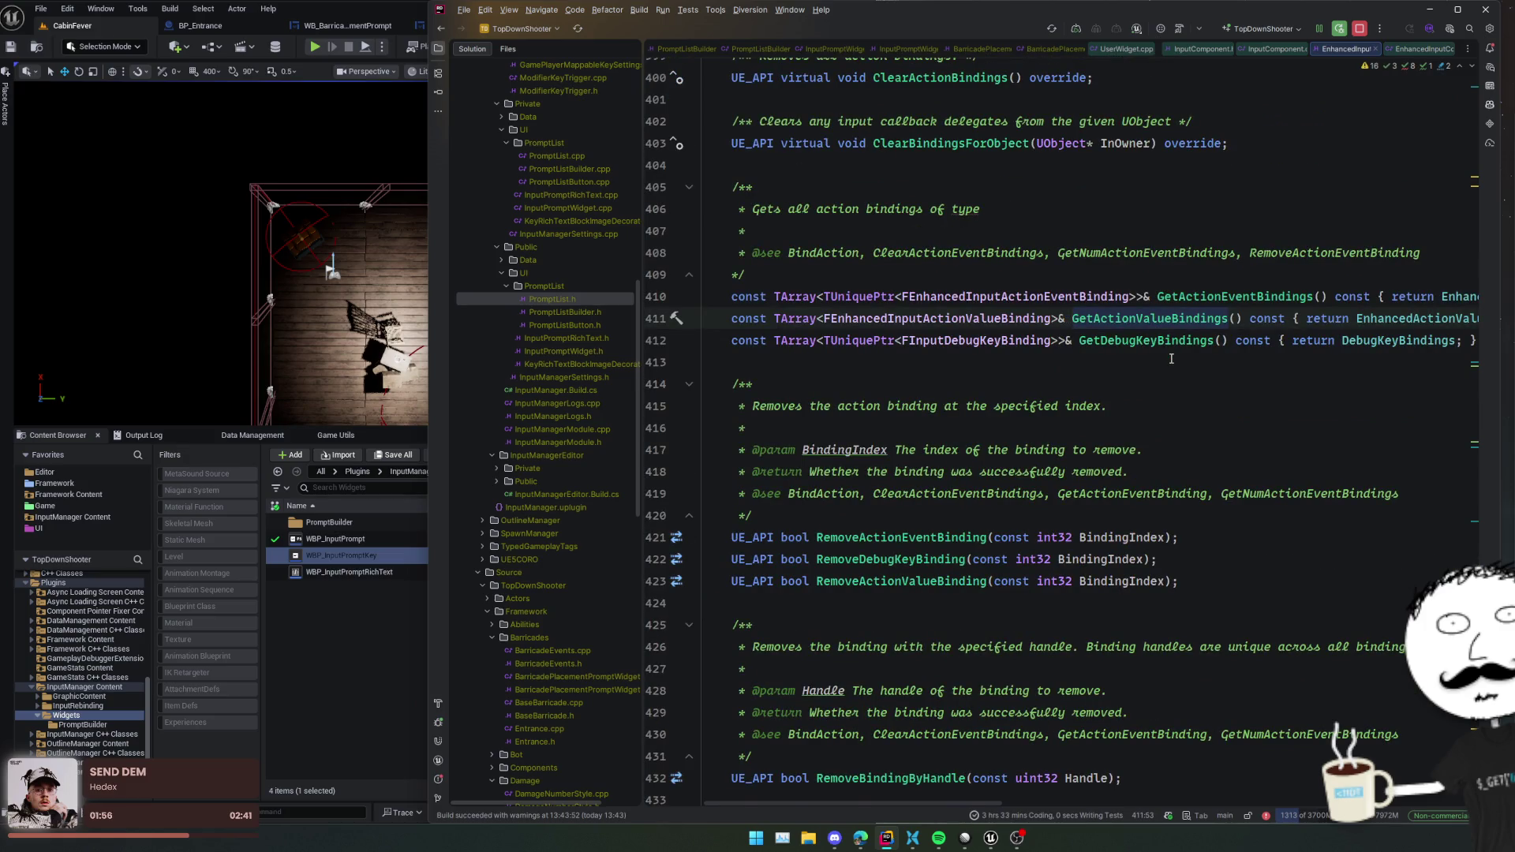
scroll(1171, 359, "up", 5)
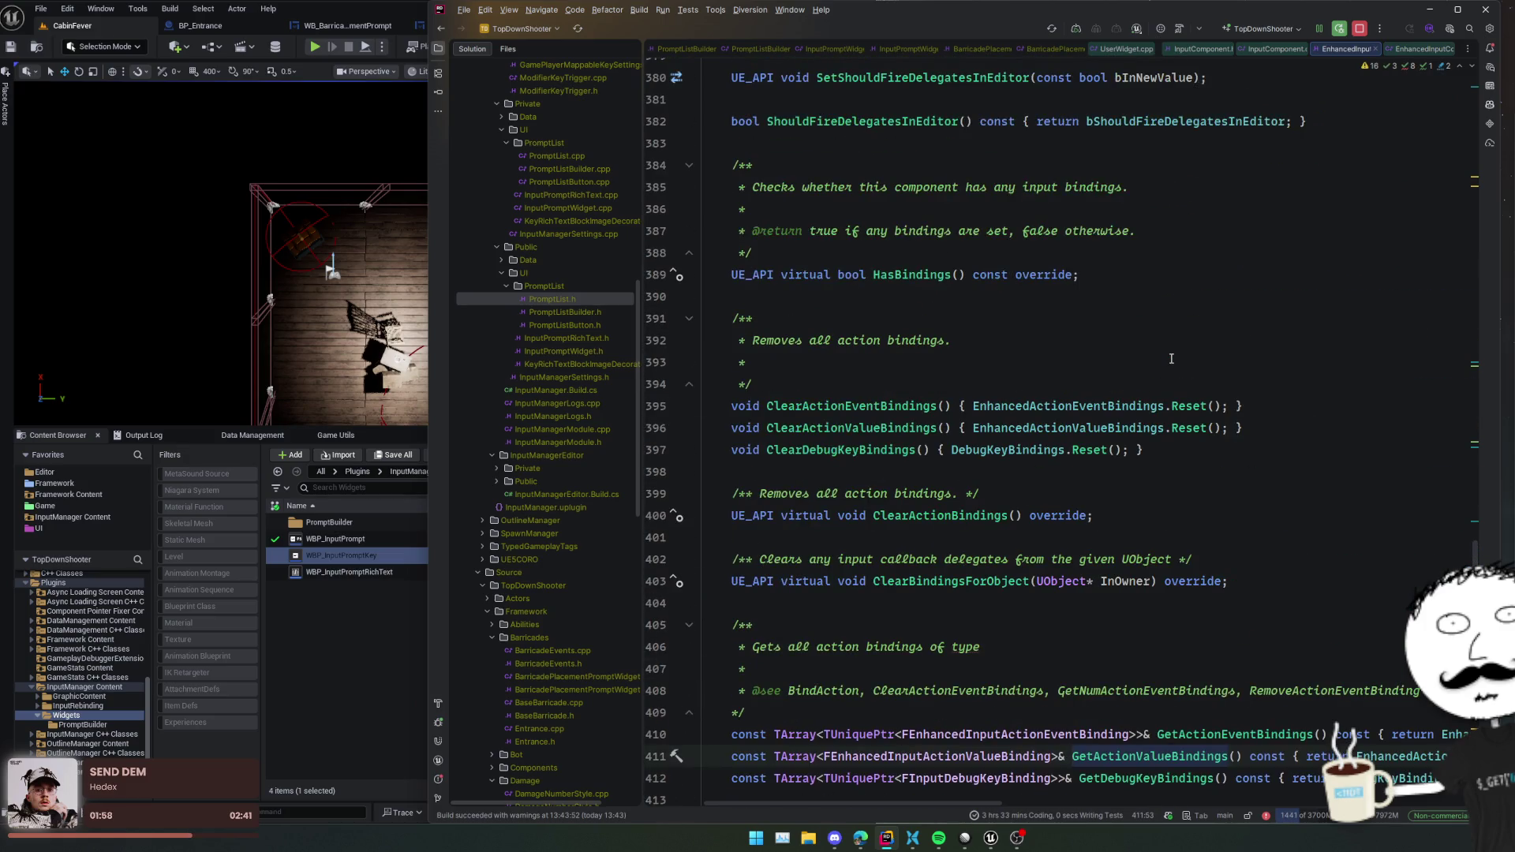
scroll(1171, 359, "up", 5)
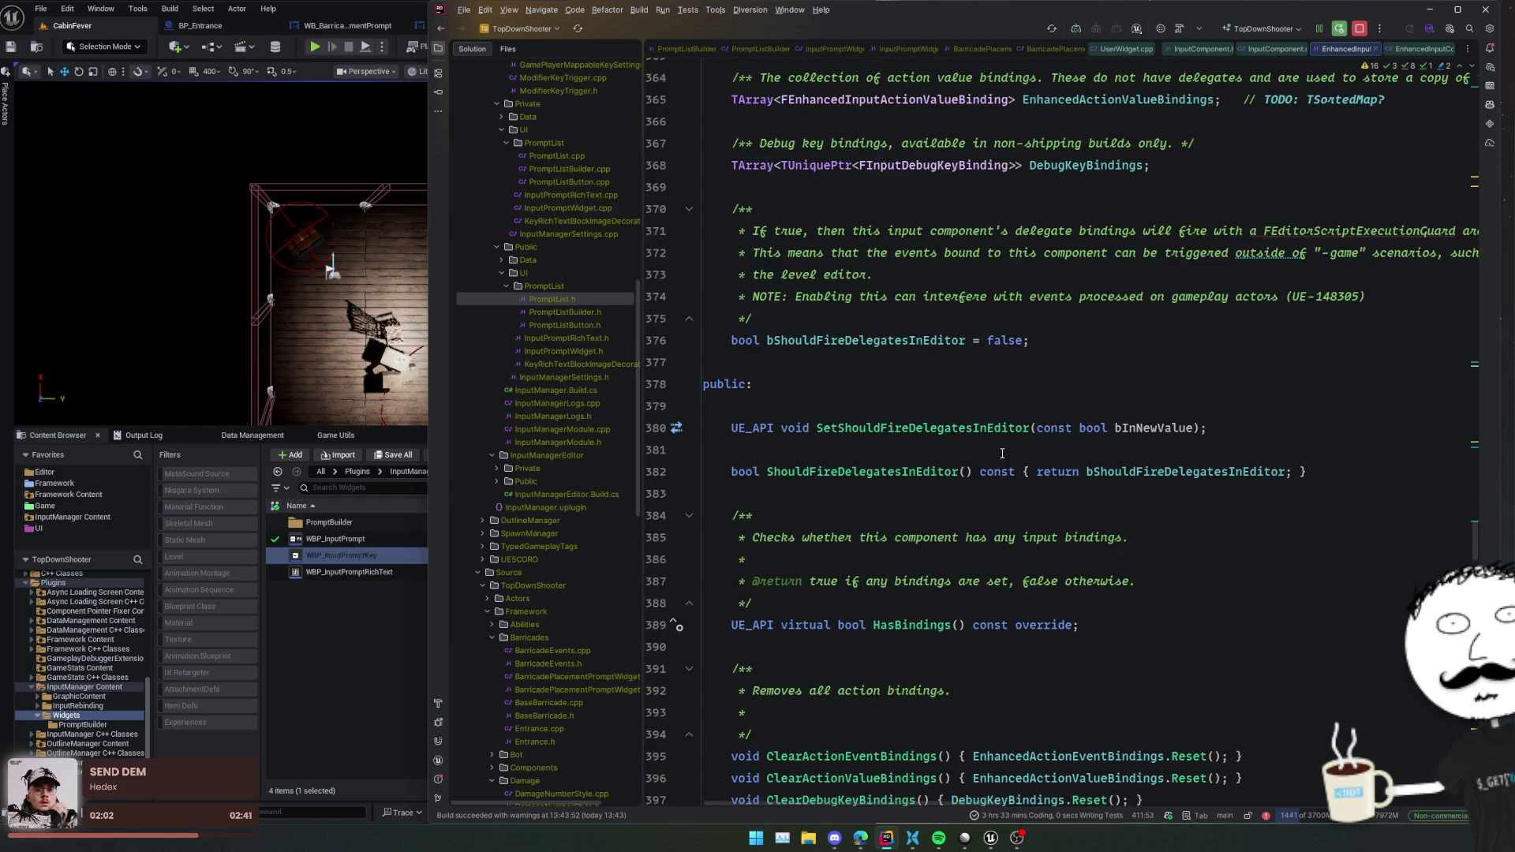
scroll(1003, 448, "up", 3)
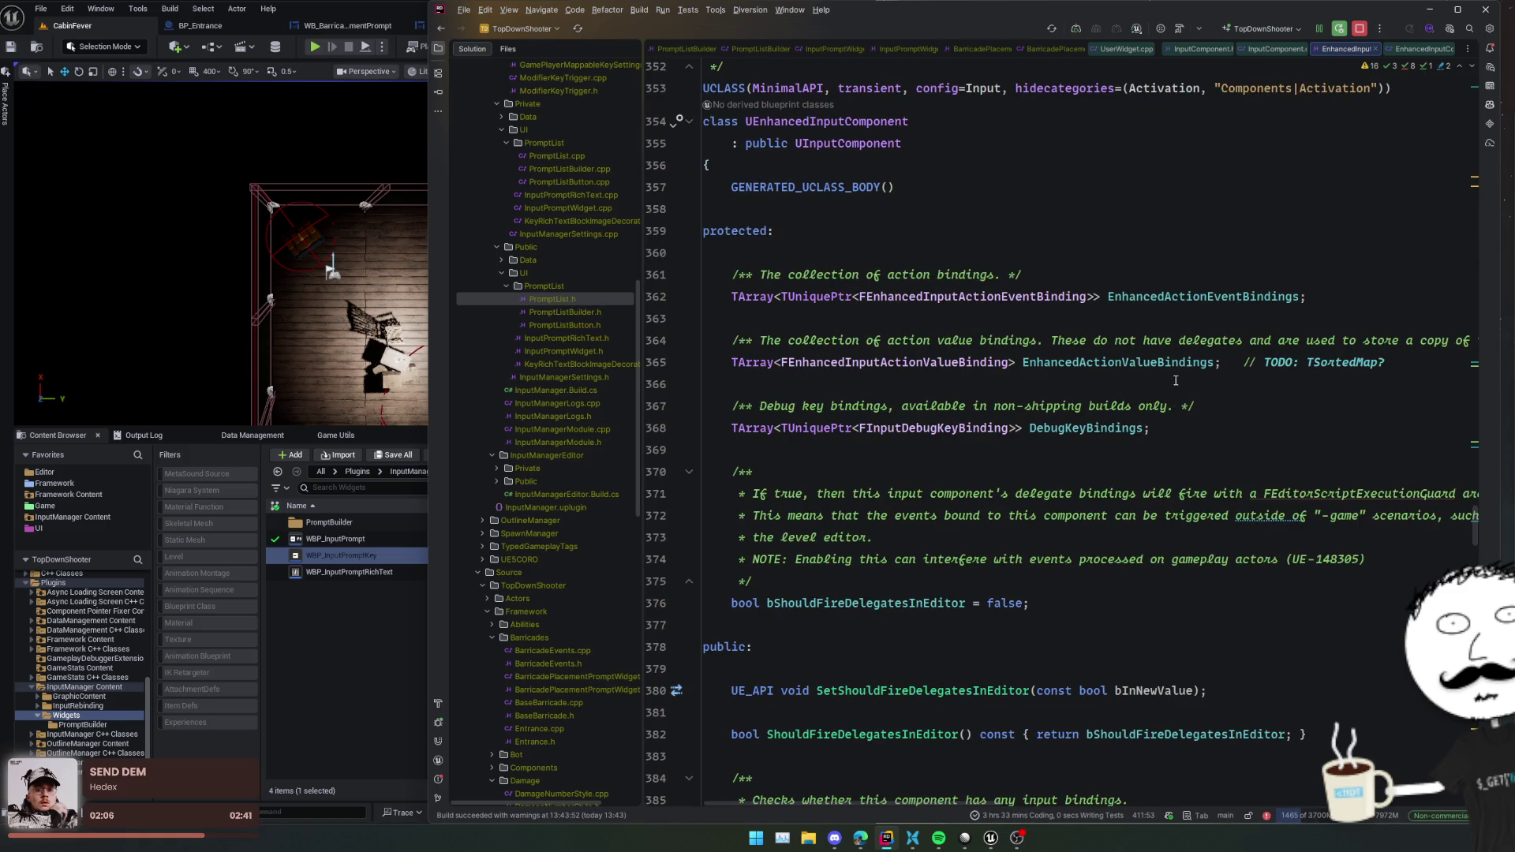
scroll(1150, 377, "down", 20)
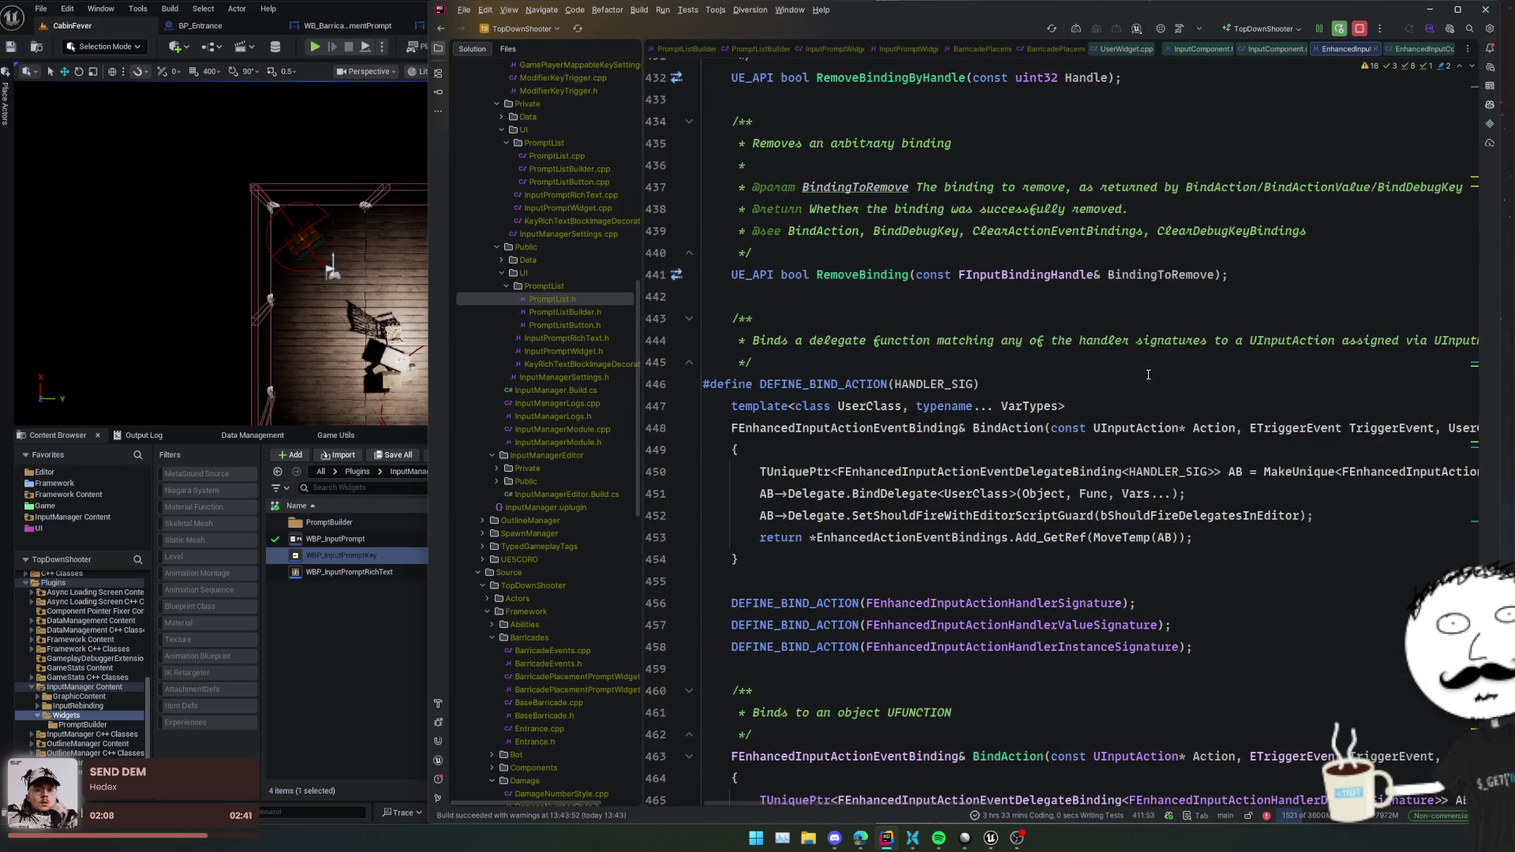
key("alt+Tab")
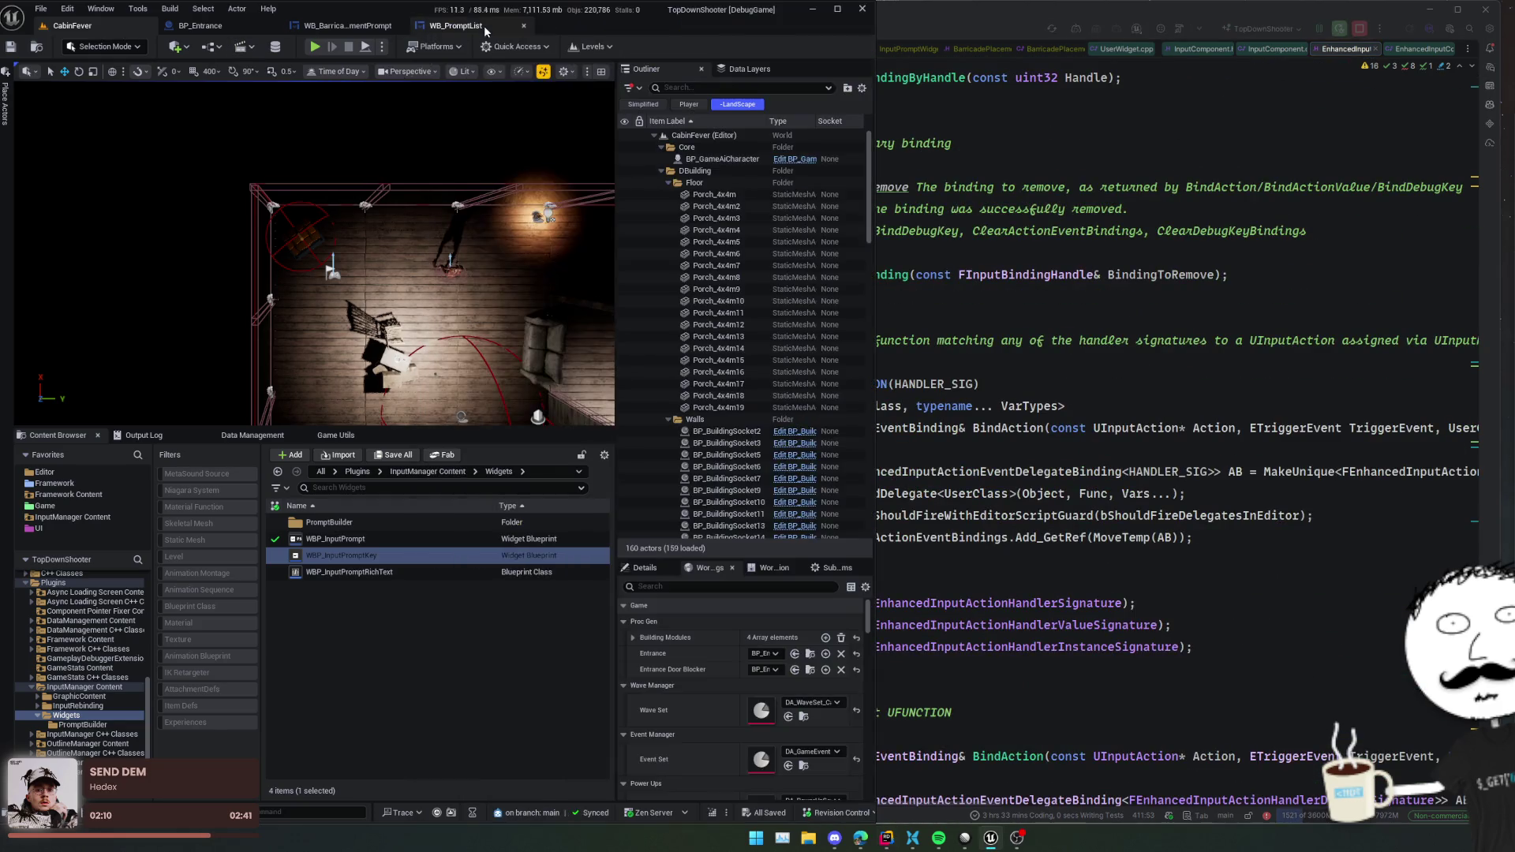
- In the WB_PromptList graph, delete the Listen for Input Action node
left_click(455, 25)
left_click_drag(727, 436, 684, 428)
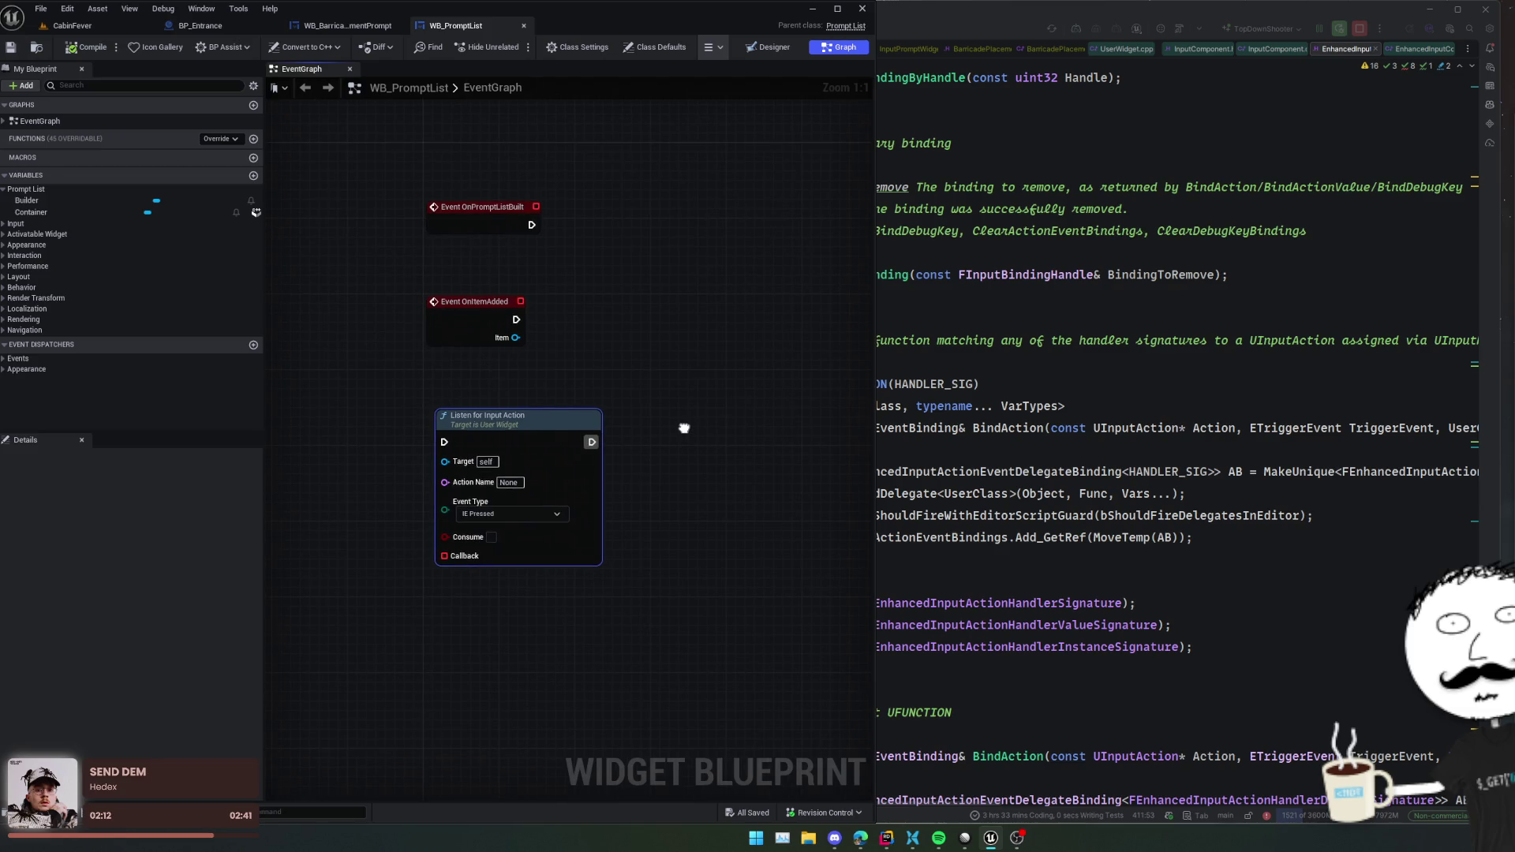
key("Delete")
- Search 'enhancedinput' actions, add then remove a Combo Key node, and save the blueprint
right_click(582, 447)
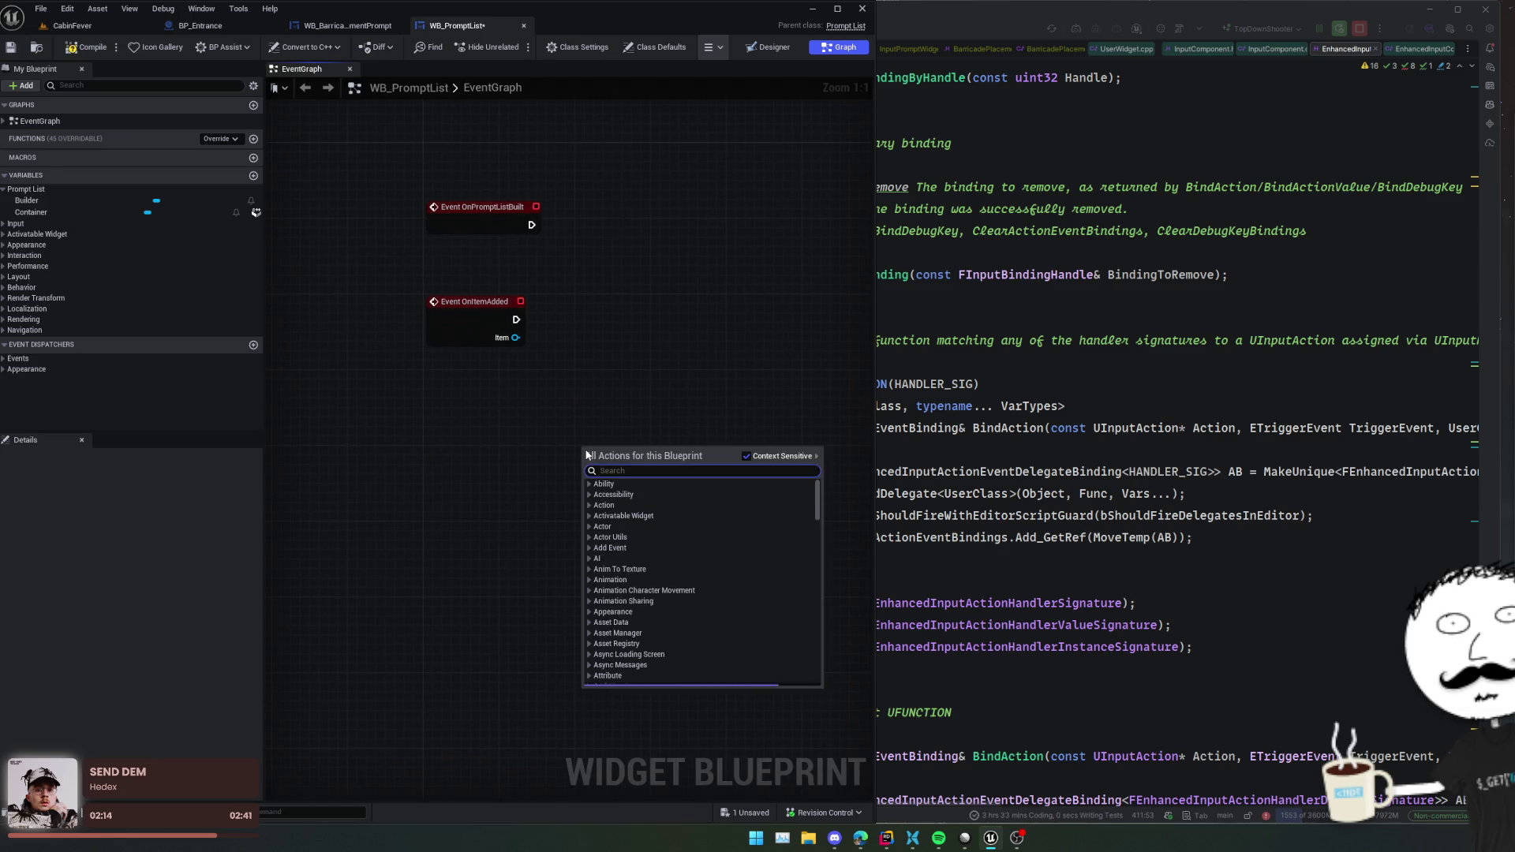
type("enhancedinput")
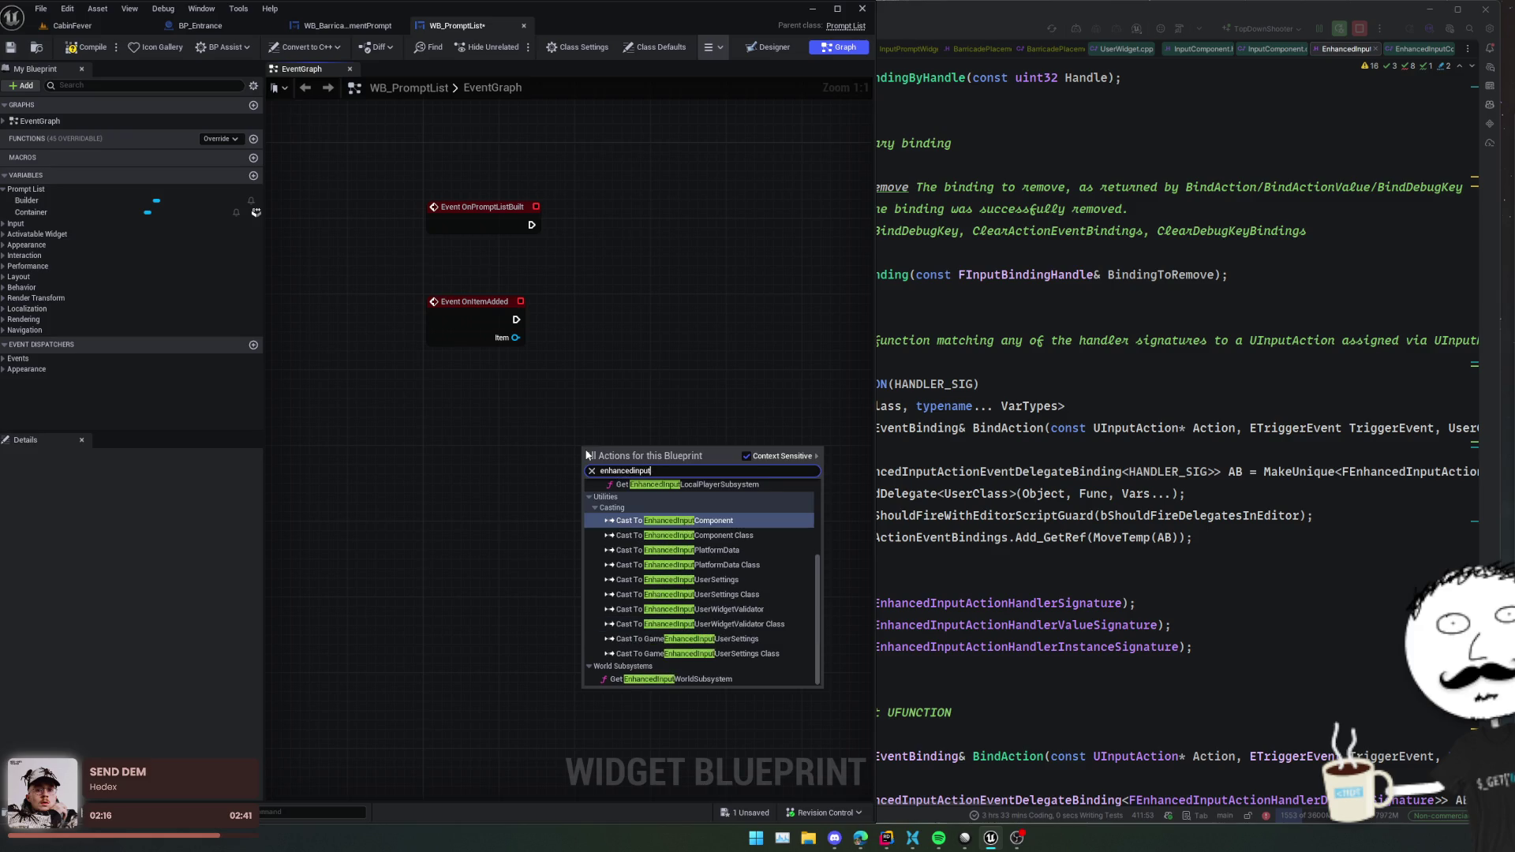
scroll(709, 552, "up", 3)
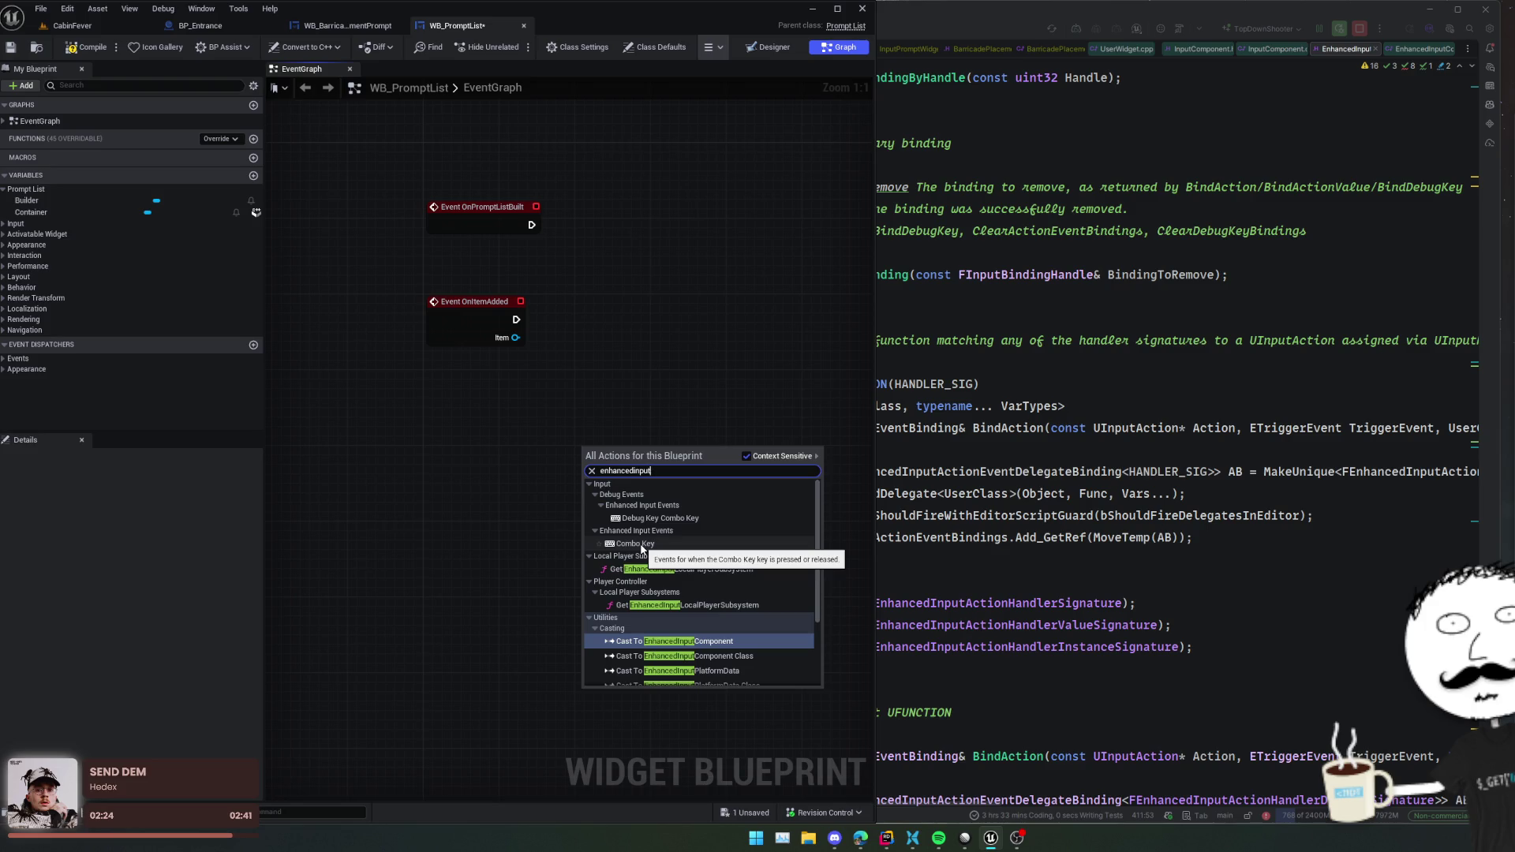
left_click(635, 543)
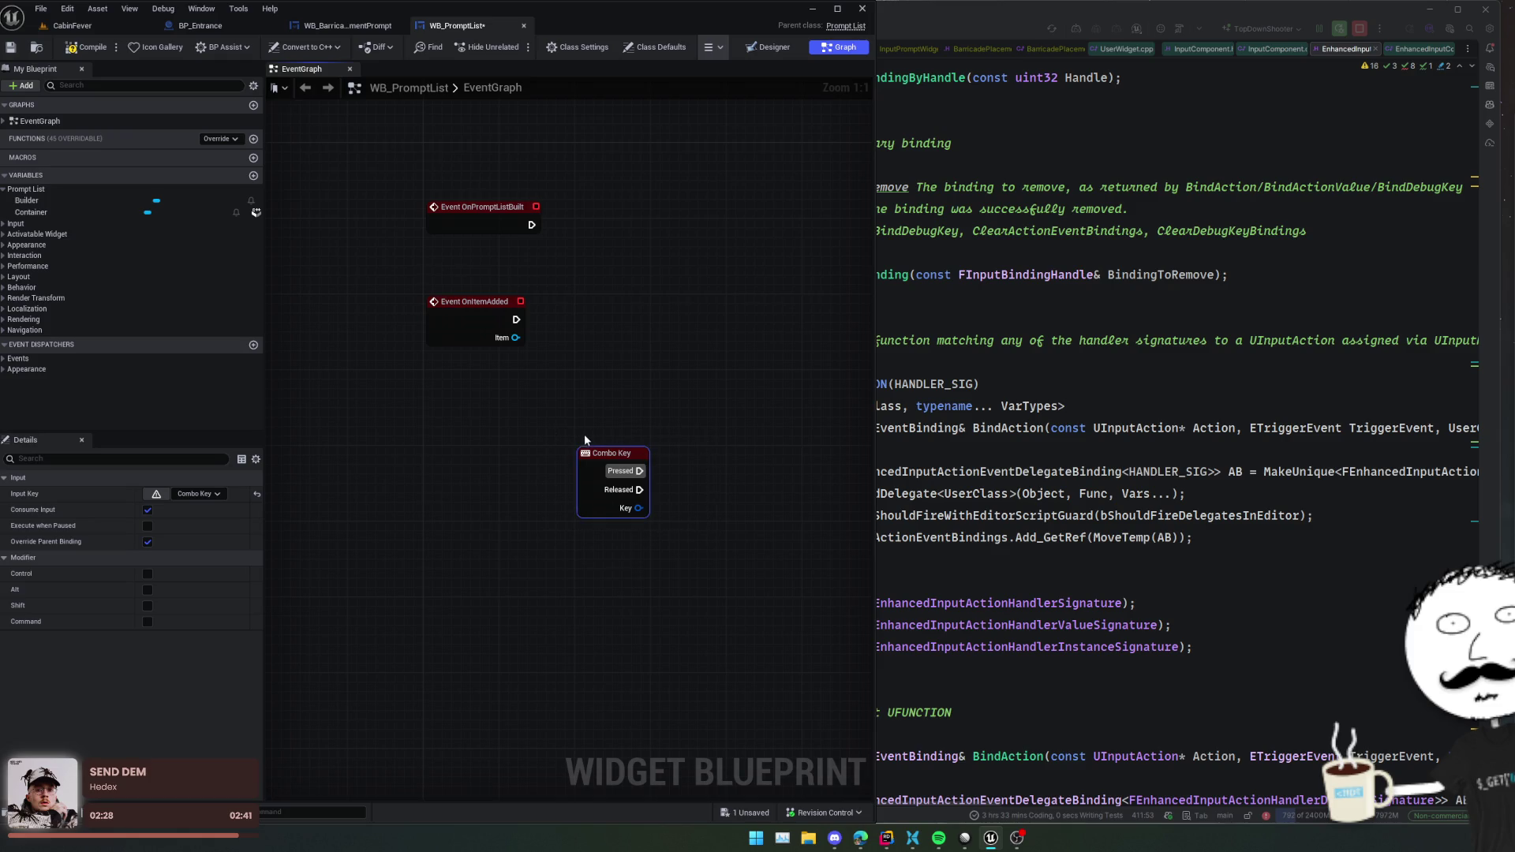
key("Delete")
left_click_drag(626, 397, 668, 494)
key("ctrl+s")
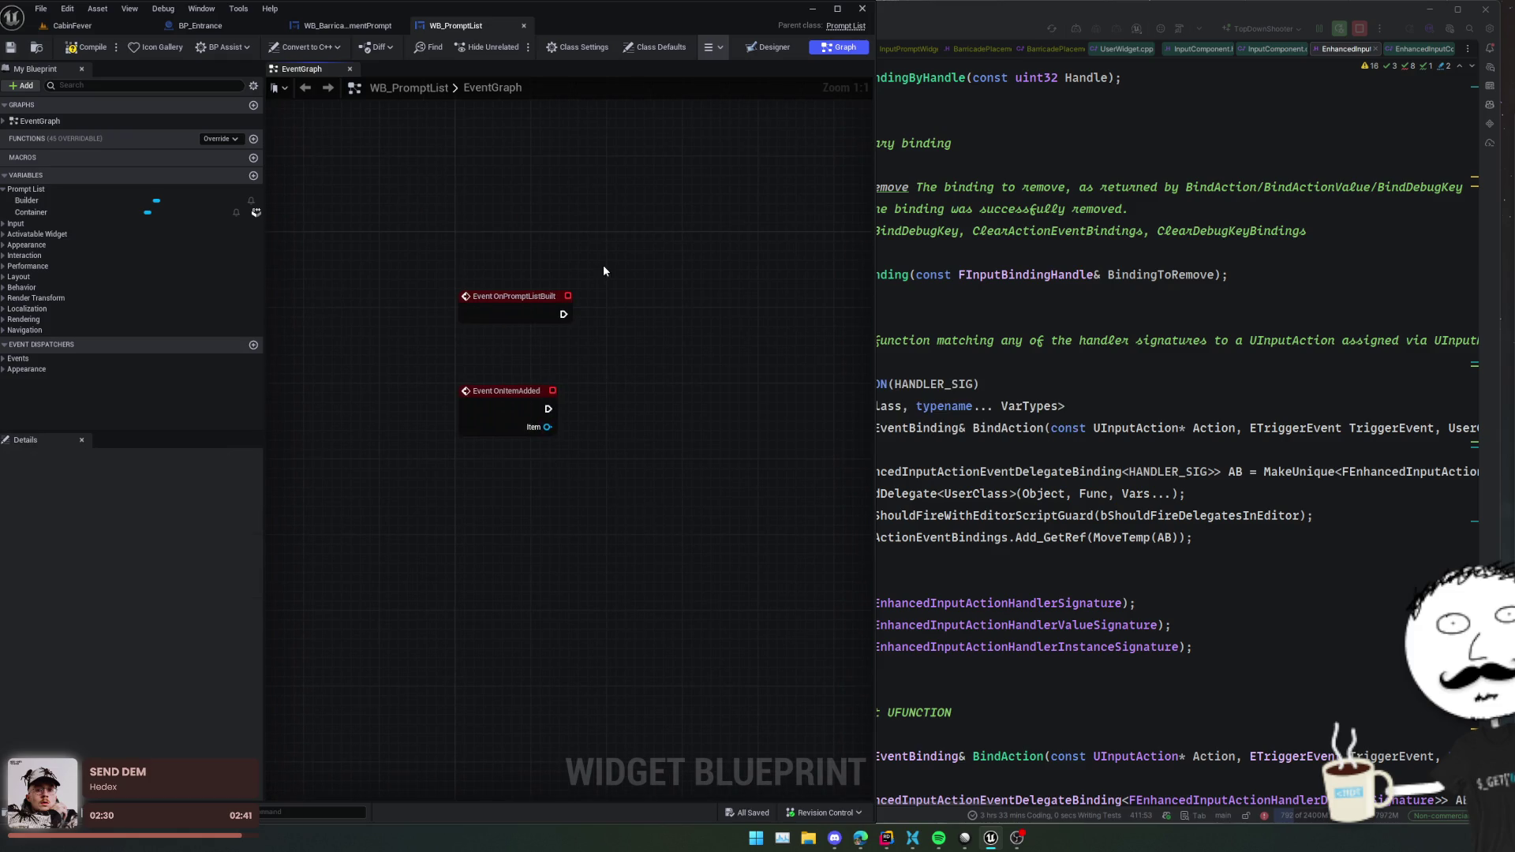
left_click_drag(597, 225, 655, 291)
left_click(1059, 253)
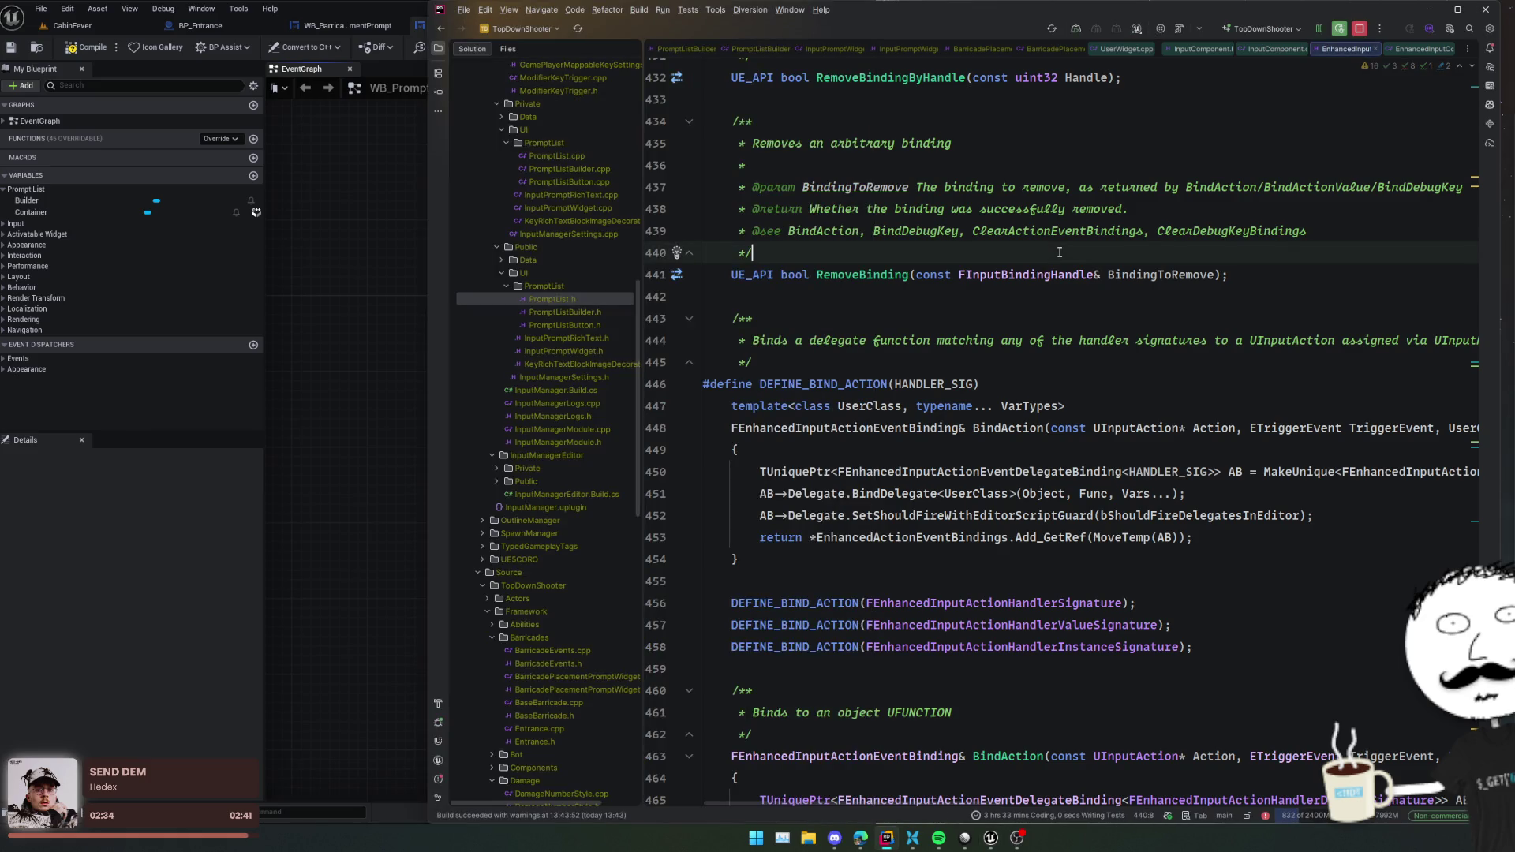
- Close the UserWidget.cpp and EnhancedInputComponent source and header tabs
left_click(1275, 49)
left_click(1276, 48)
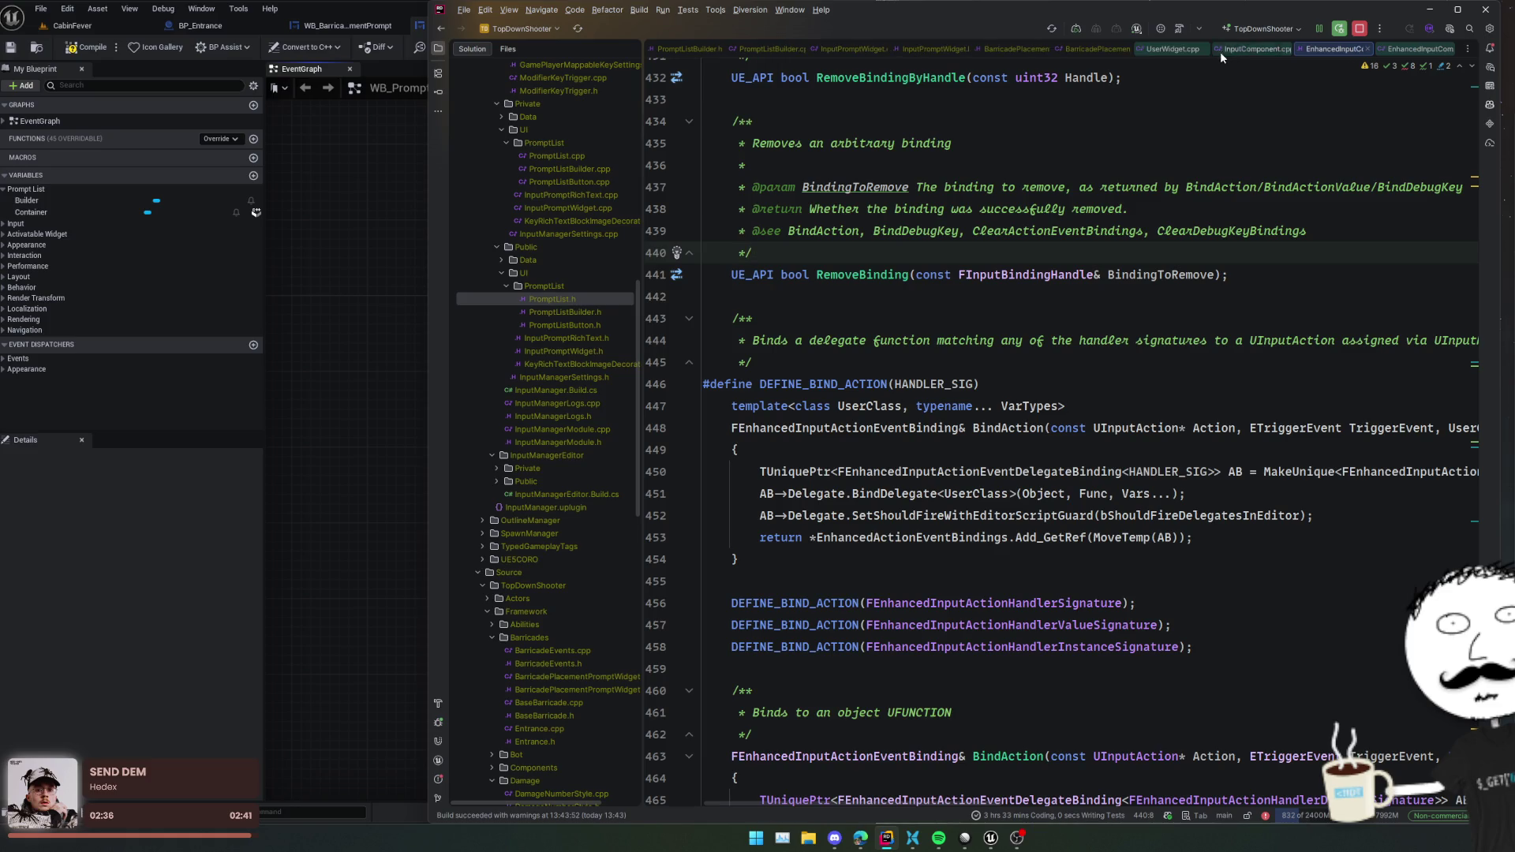
middle_click(1276, 49)
middle_click(1275, 49)
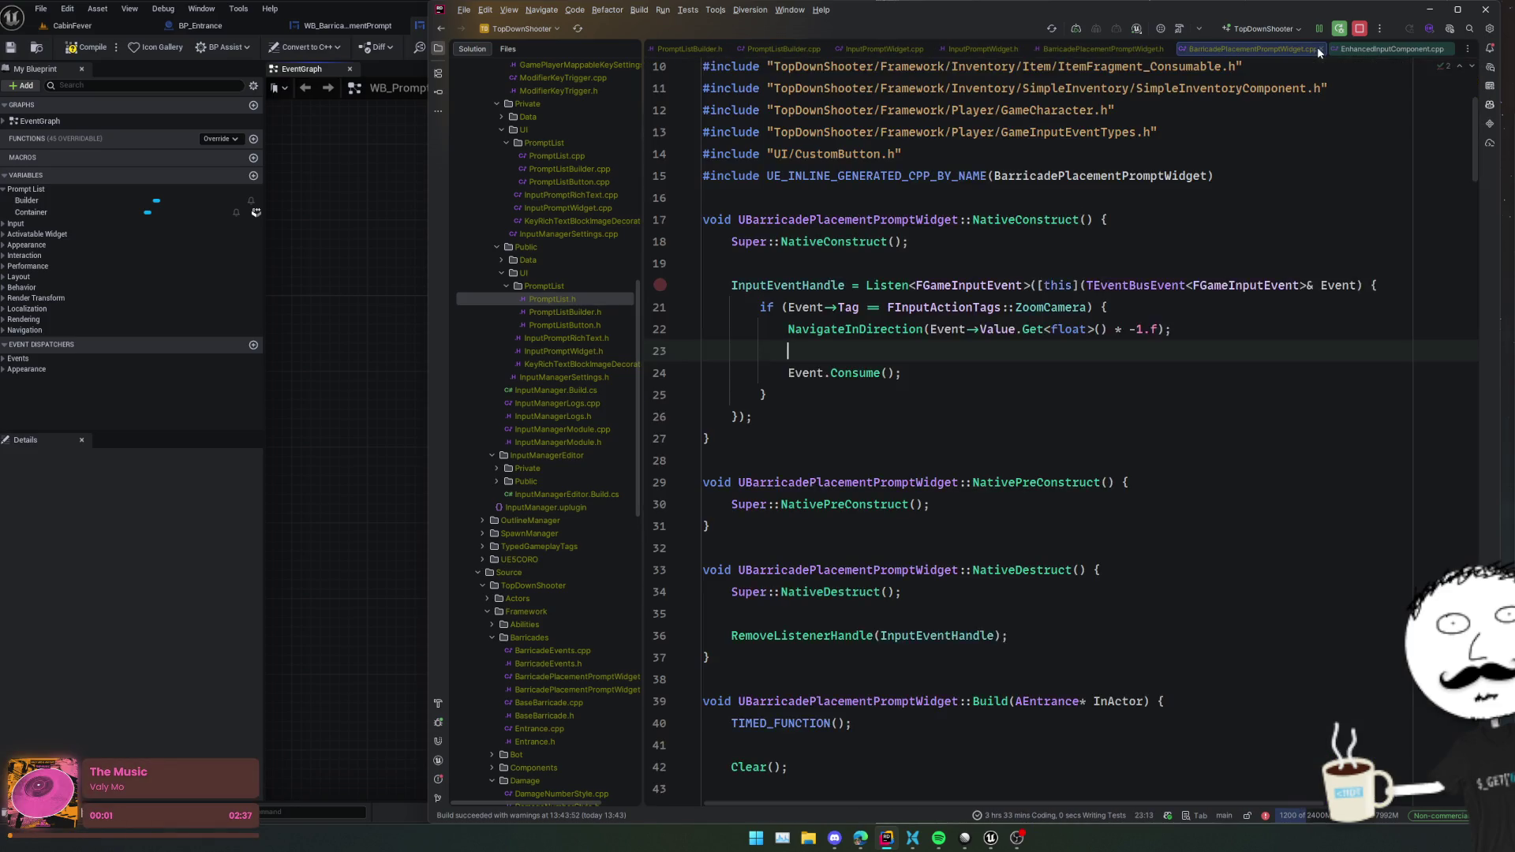
middle_click(1357, 49)
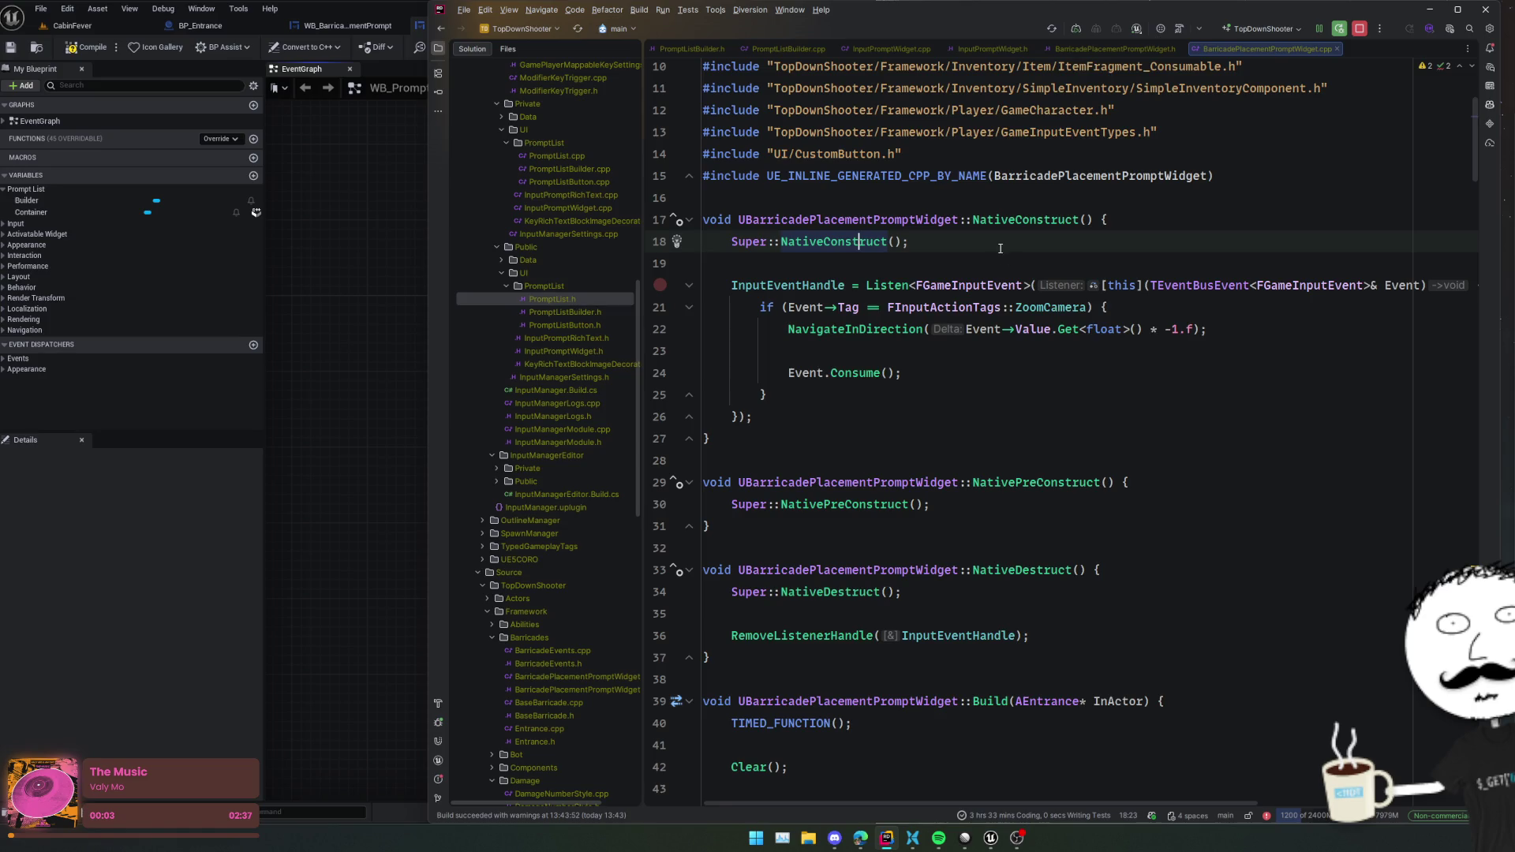
- In NativeConstruct, move the breakpoint from line 27 to line 22
key("Down")
key("Down")
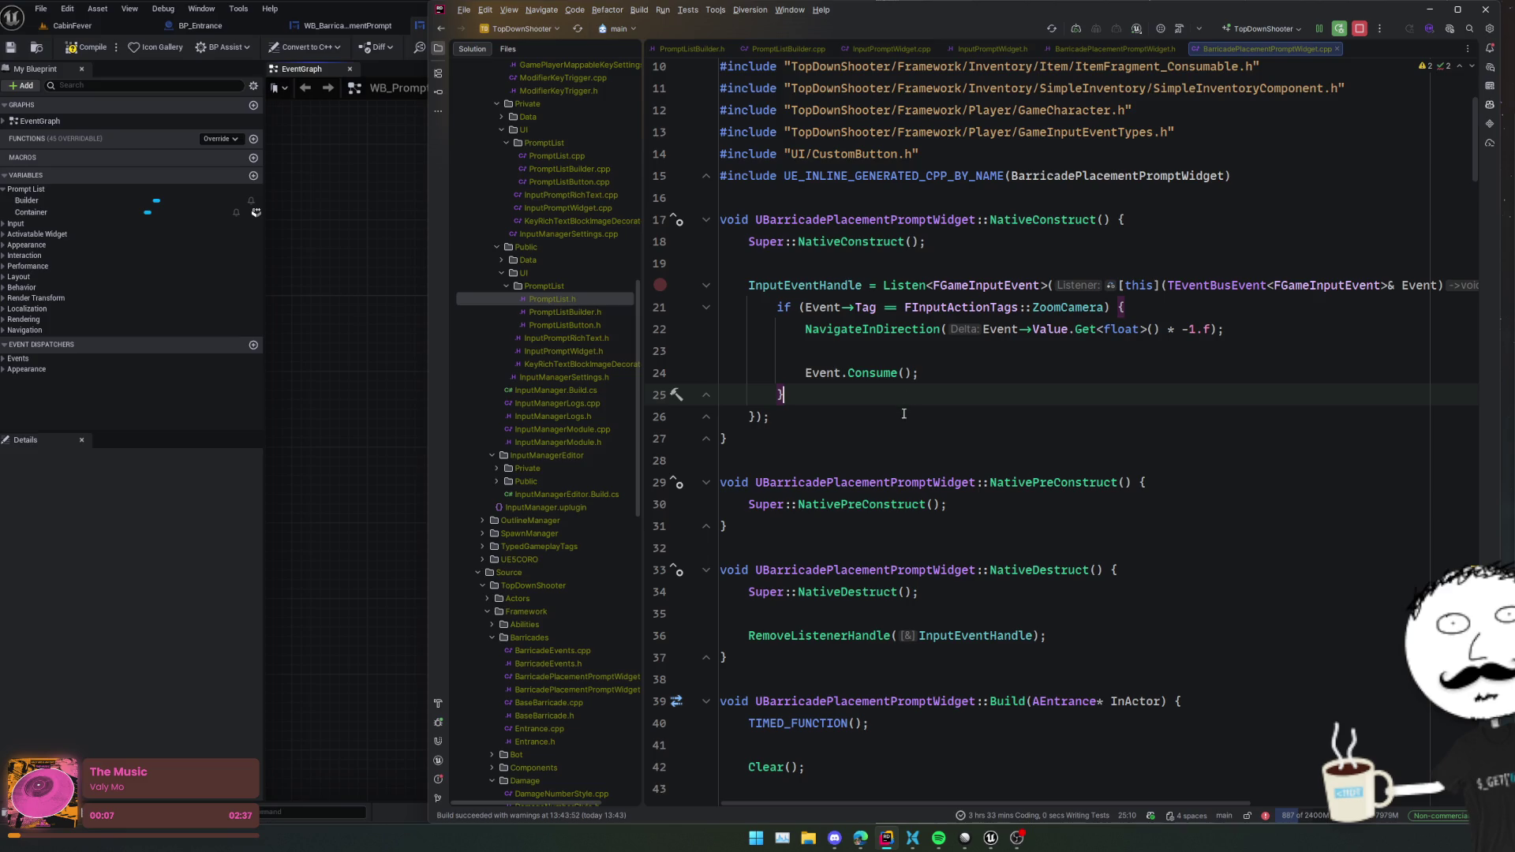
left_click(912, 330)
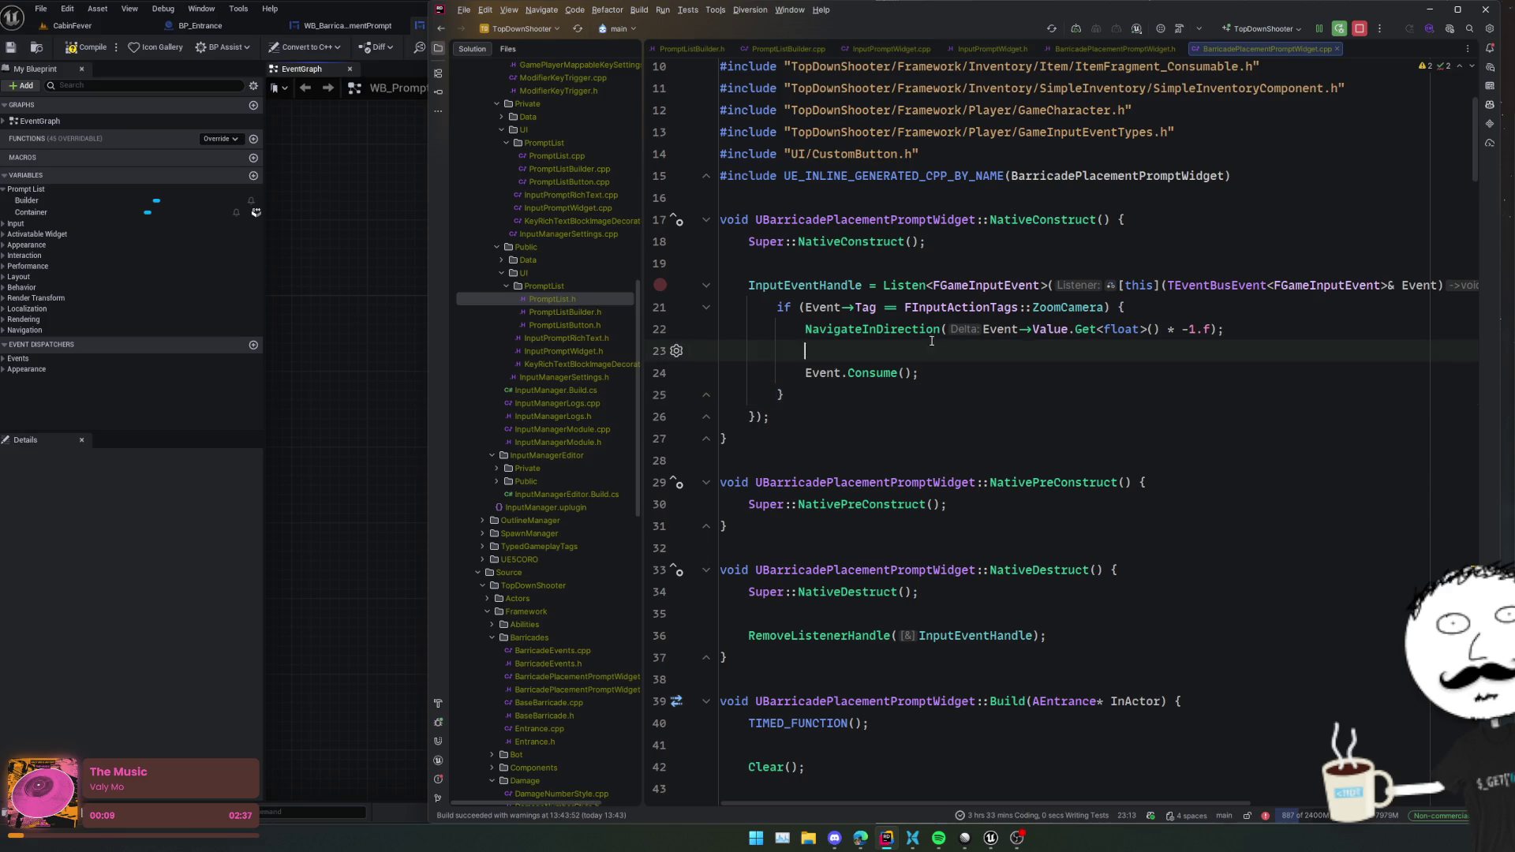
left_click(933, 286)
left_click(1002, 272)
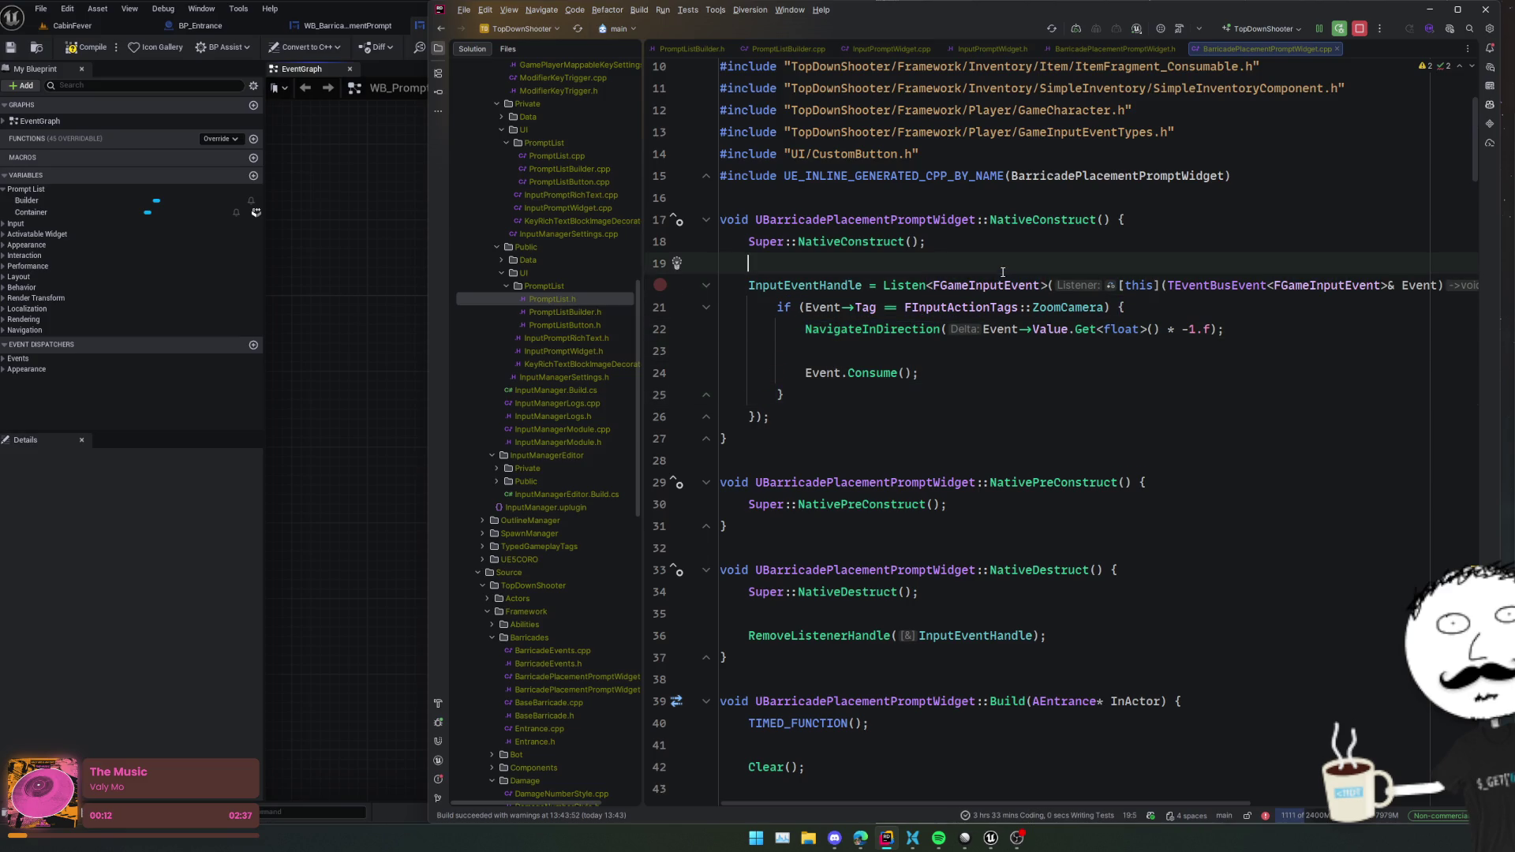
scroll(584, 414, "up", 2)
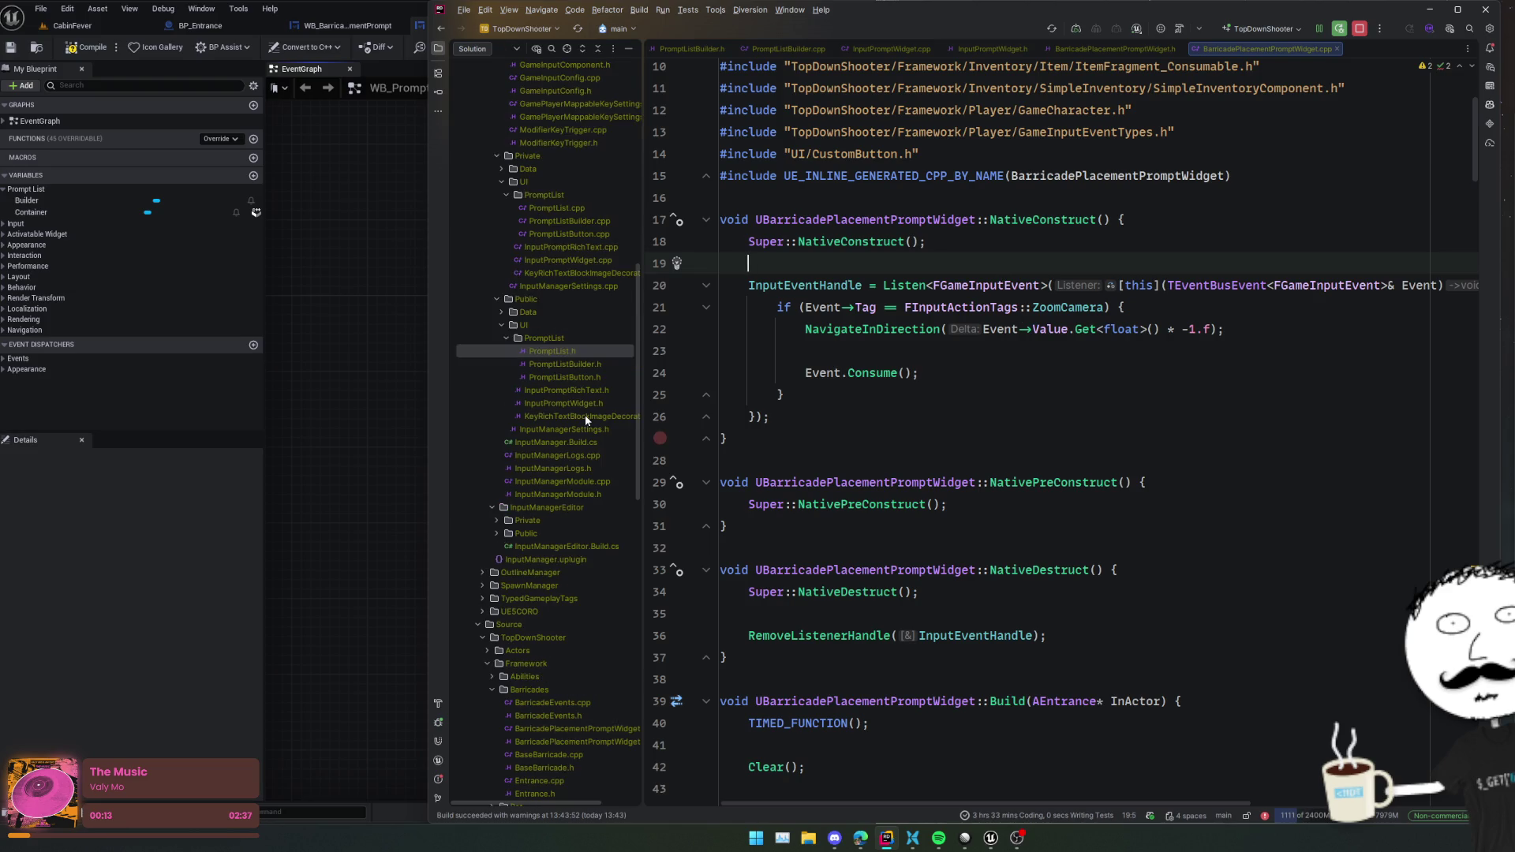
scroll(584, 413, "up", 2)
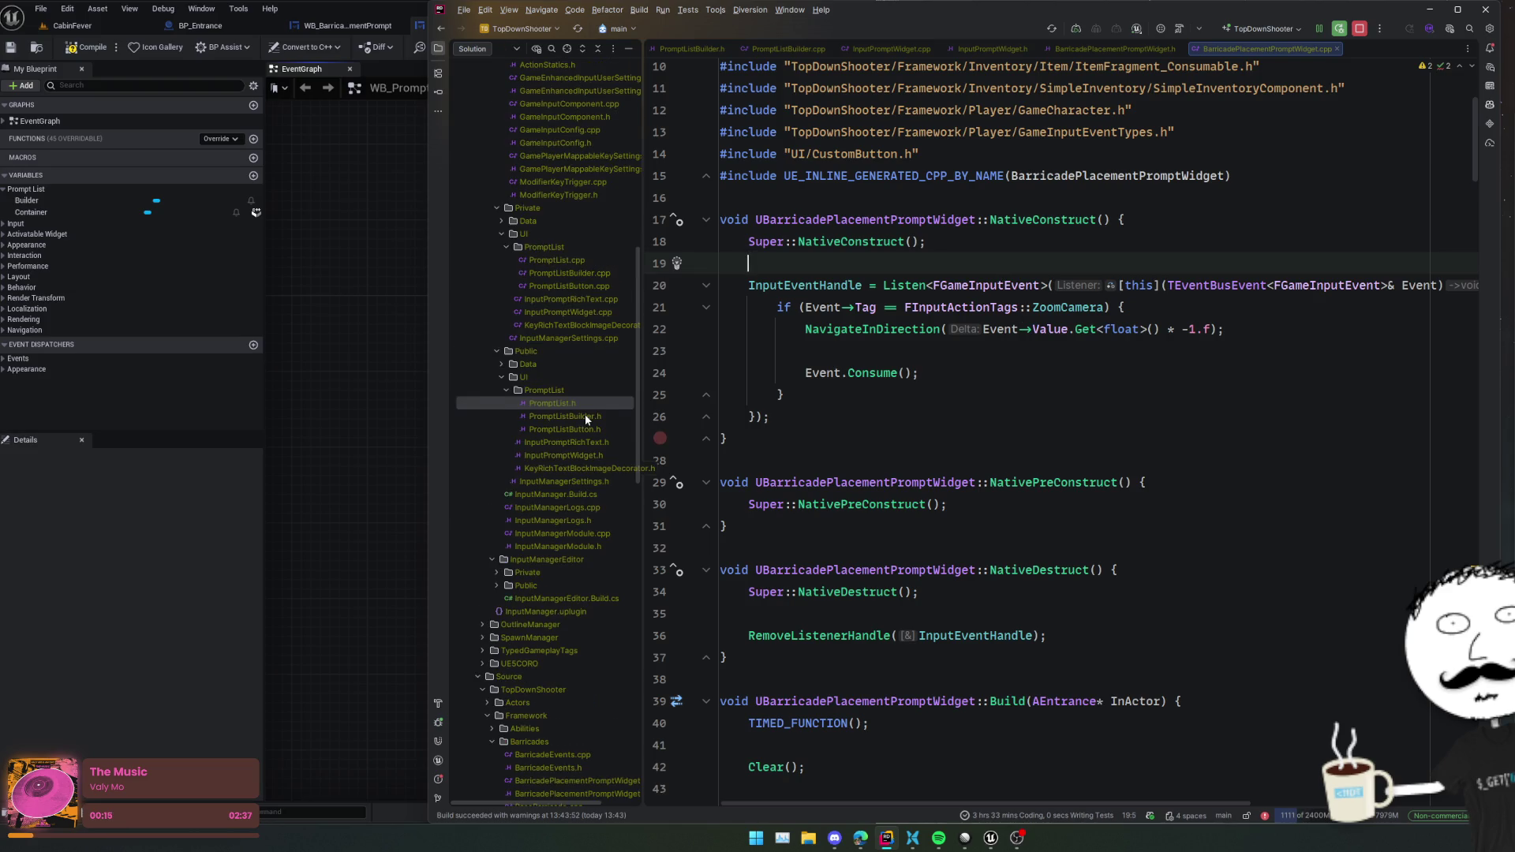
scroll(585, 413, "up", 2)
mouse_move(660, 438)
left_mouse_down()
mouse_move(660, 329)
mouse_move(659, 394)
left_mouse_up()
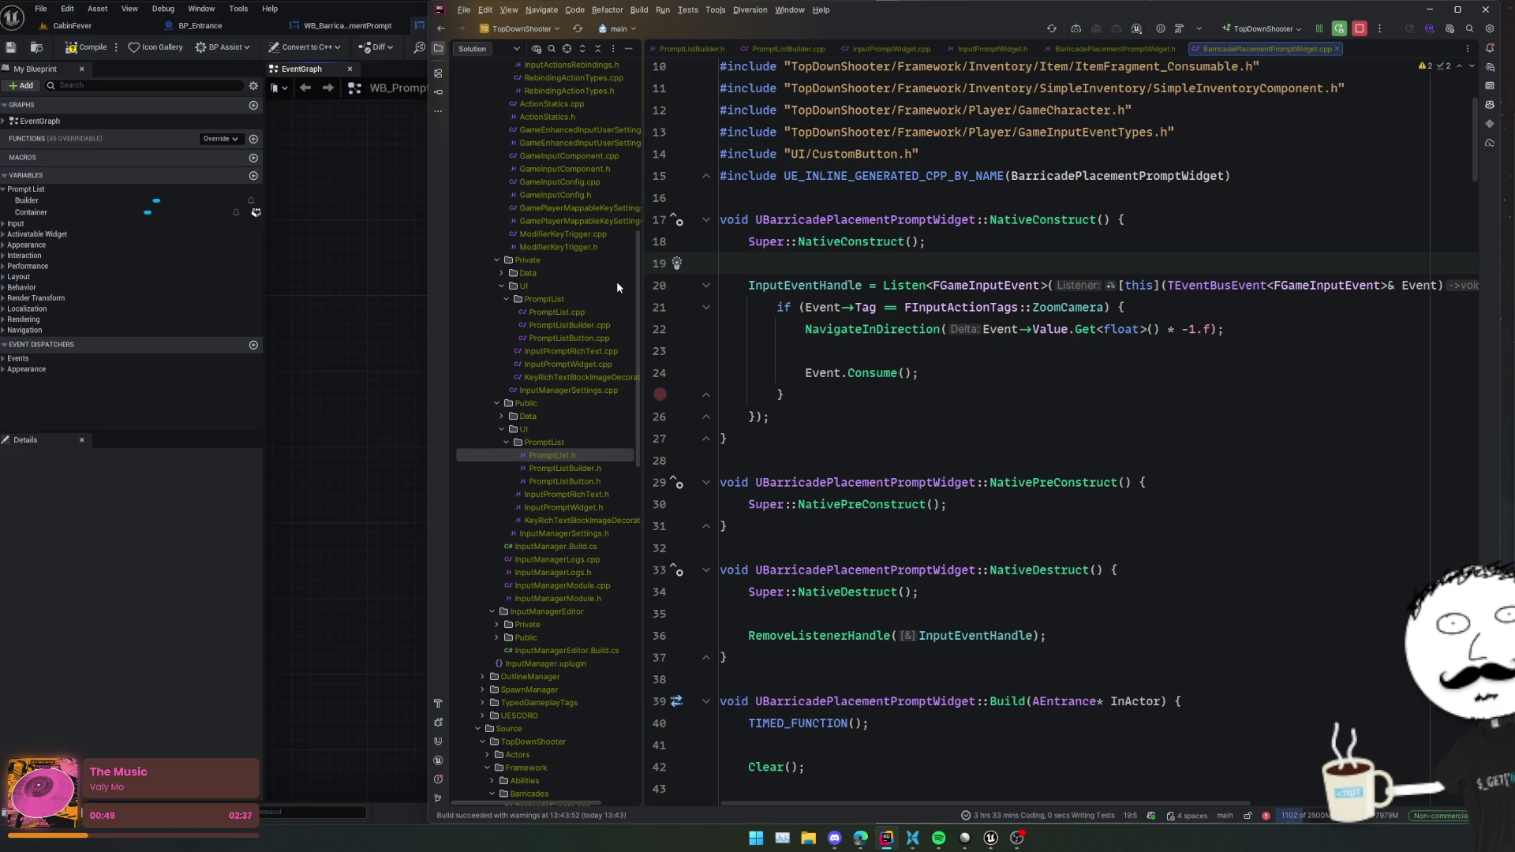
- Expand the UI folder and collapse Barricades in the solution tree
scroll(563, 434, "down", 15)
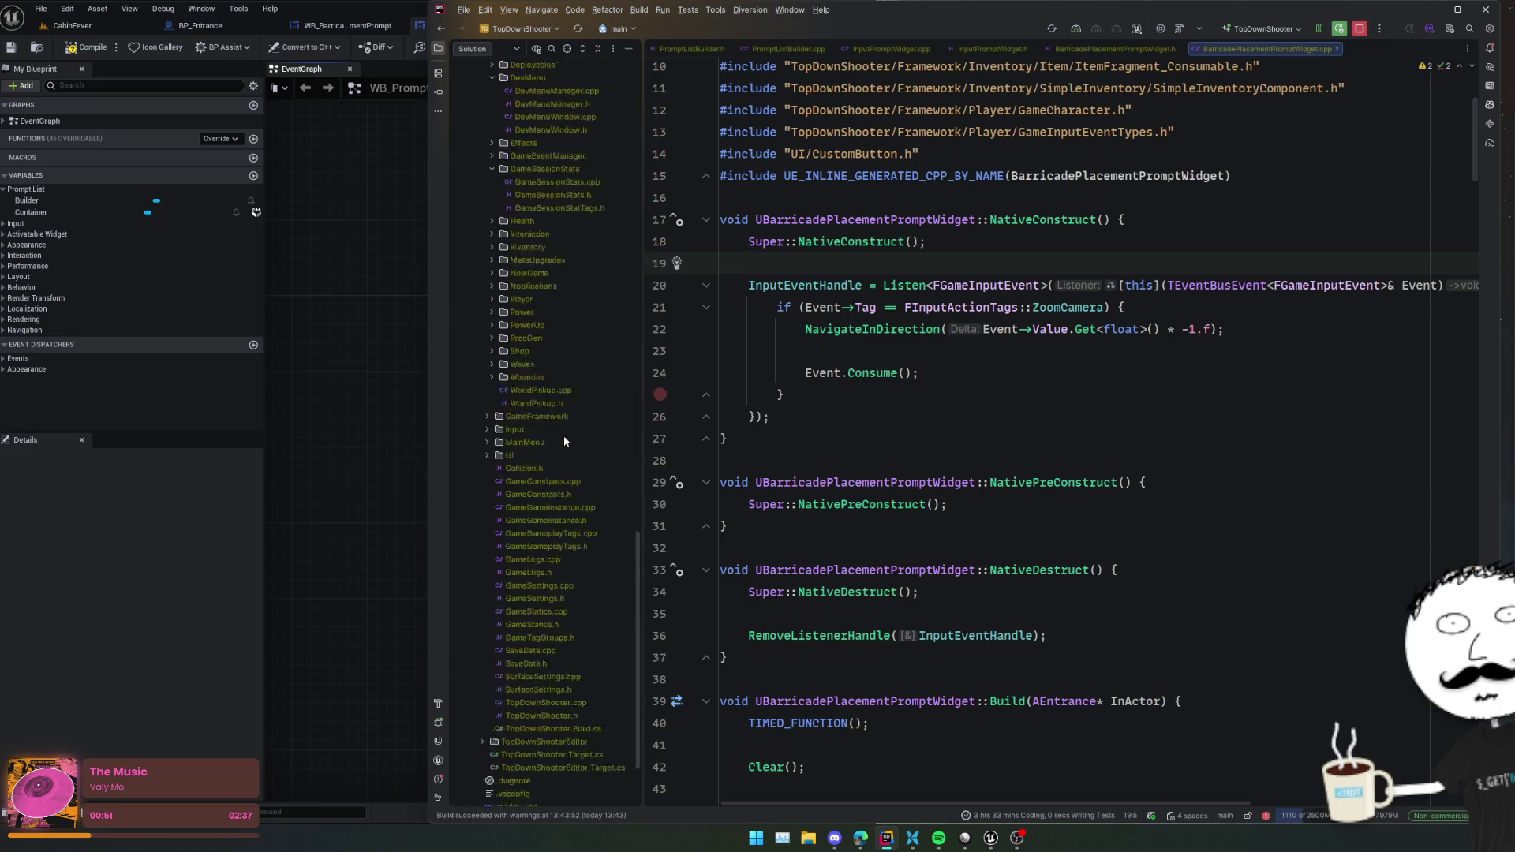
scroll(557, 448, "up", 3)
double_click(535, 481)
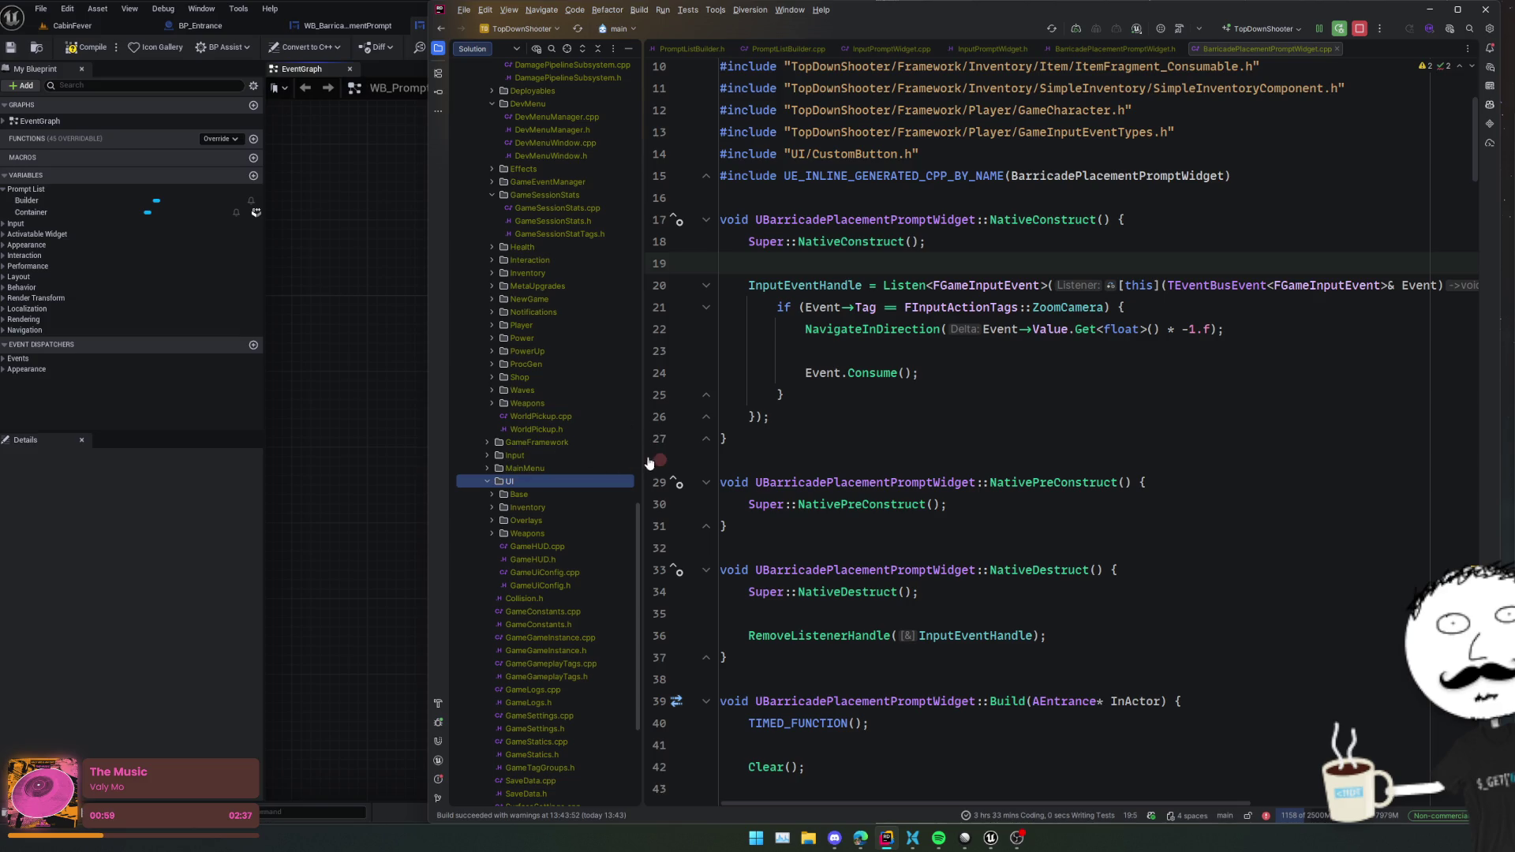
scroll(607, 486, "up", 10)
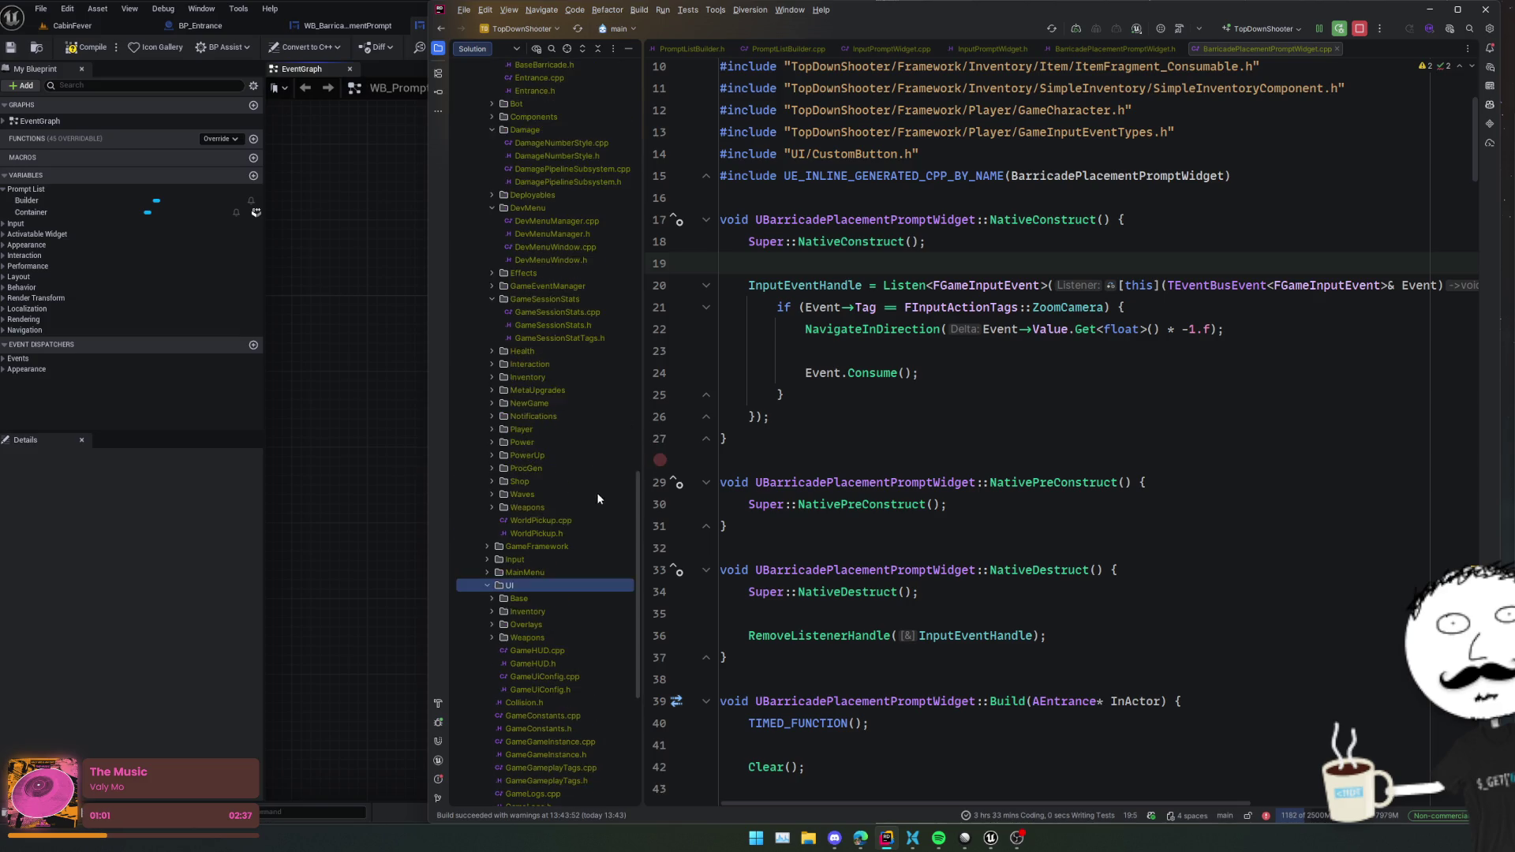
left_click(558, 354)
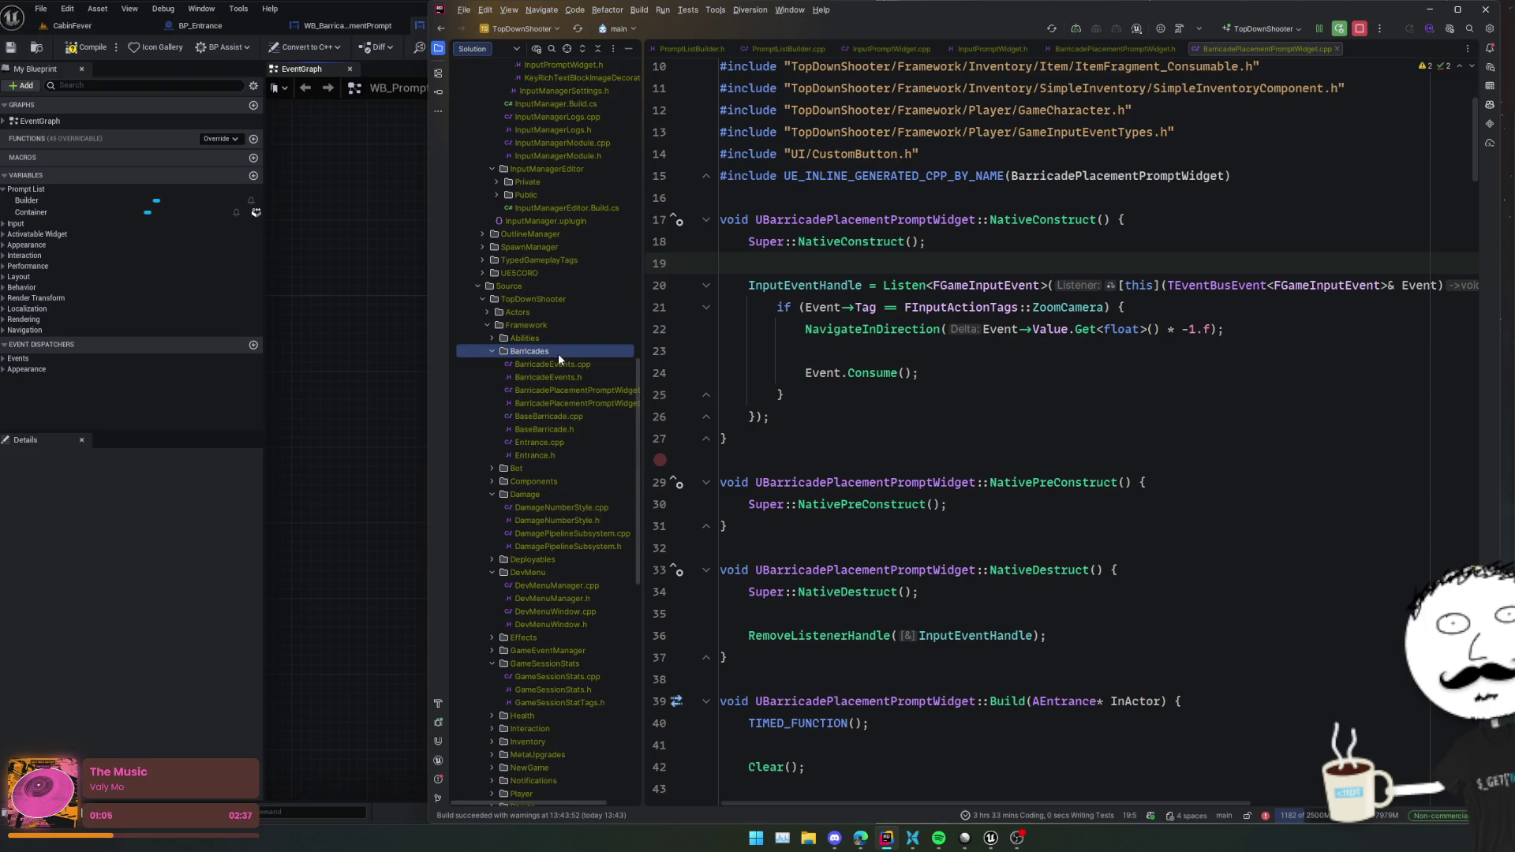
double_click(557, 353)
- Drag the public PromptList folder out of UI directly into Public
scroll(557, 354, "up", 8)
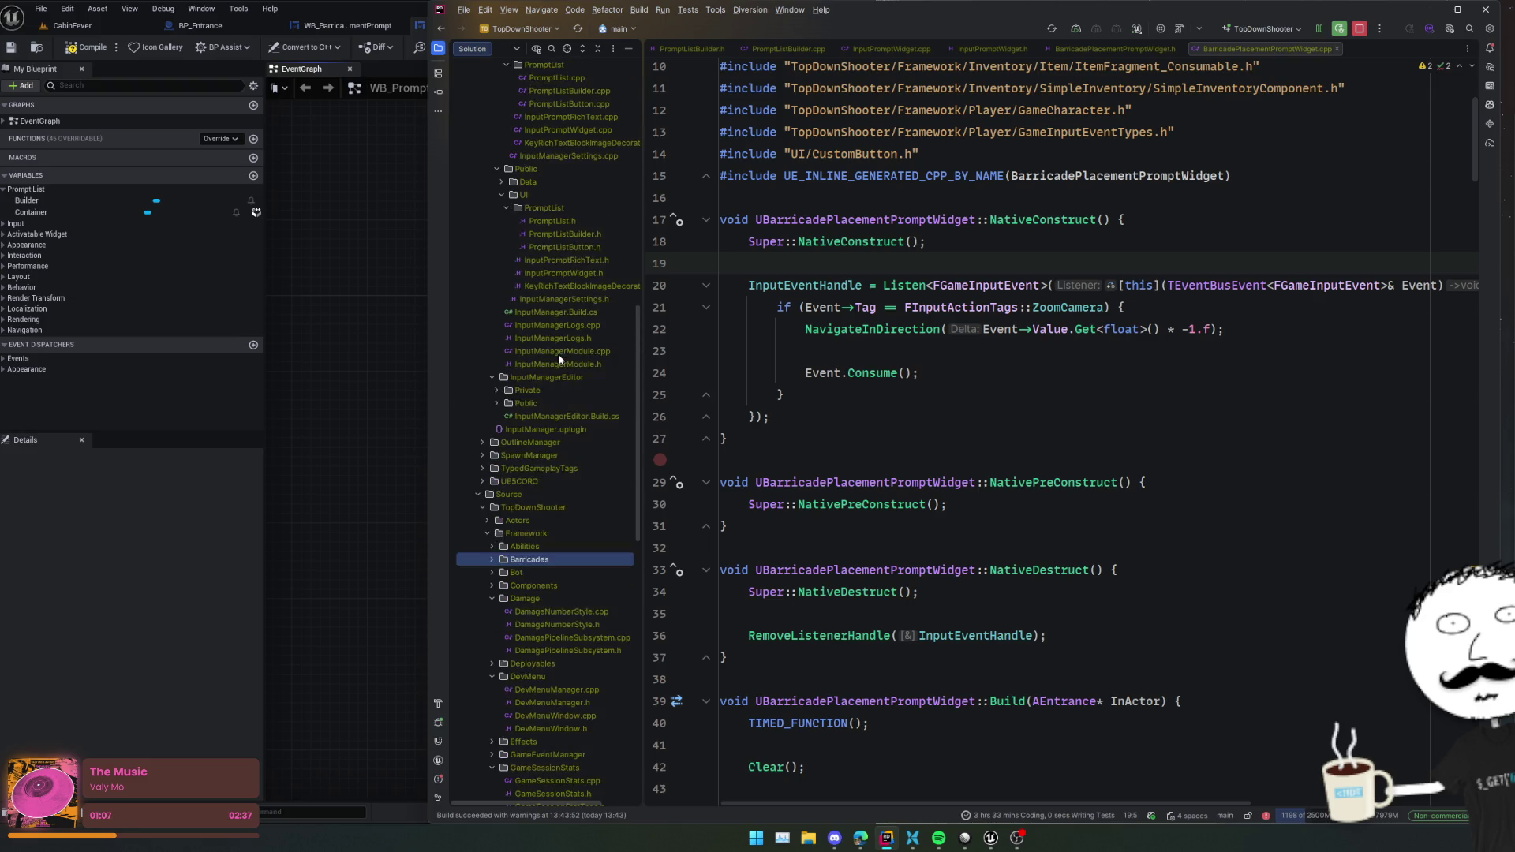
left_click(555, 314)
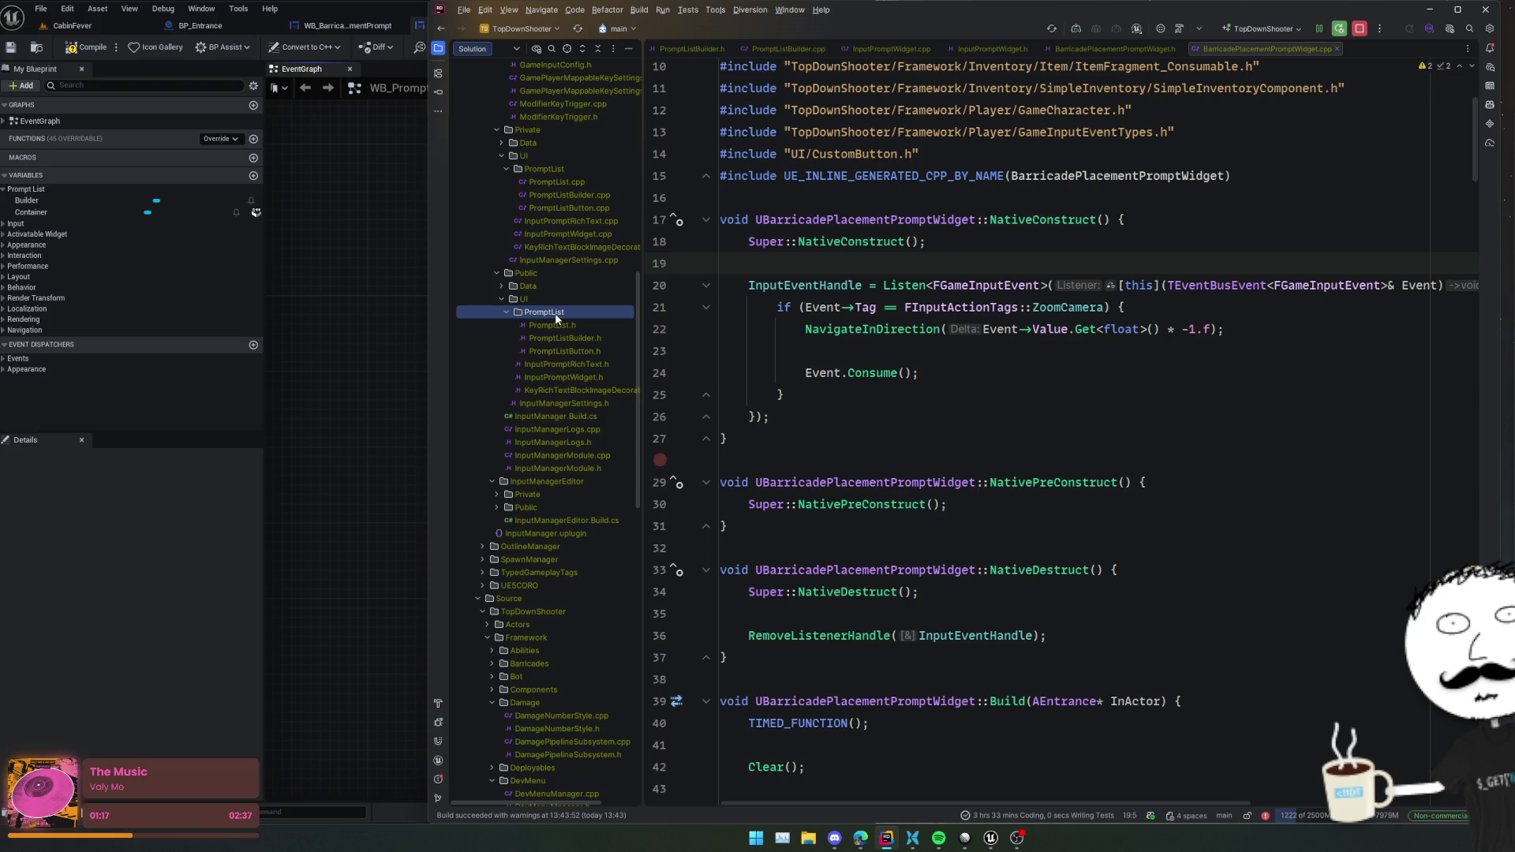
left_click_drag(556, 314, 553, 273)
- Confirm the move, then move the private PromptList folder into Private and expand it
key("Return")
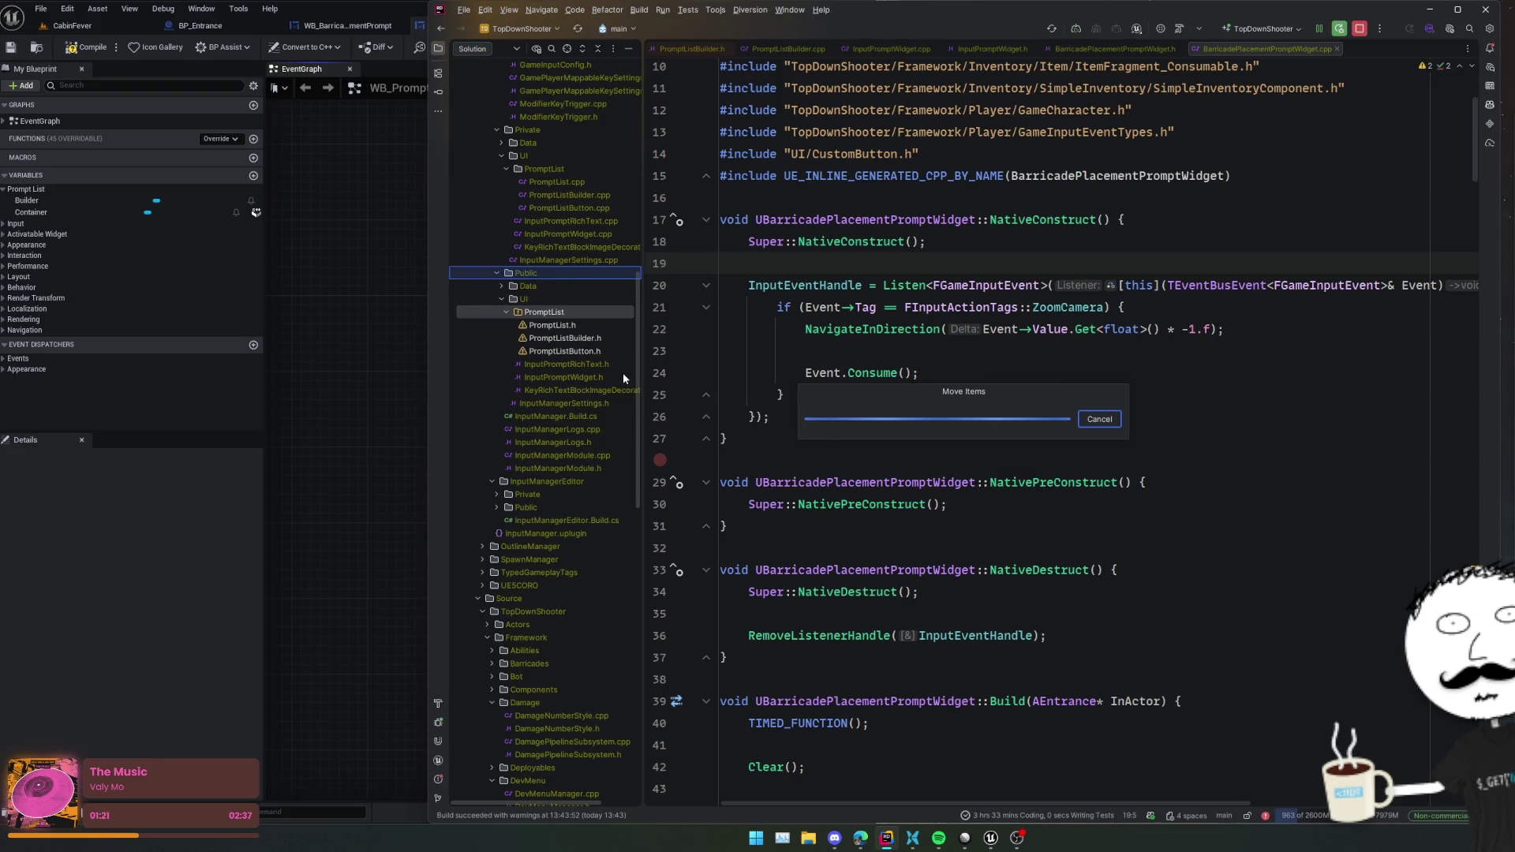
left_click_drag(544, 325, 527, 285)
key("Return")
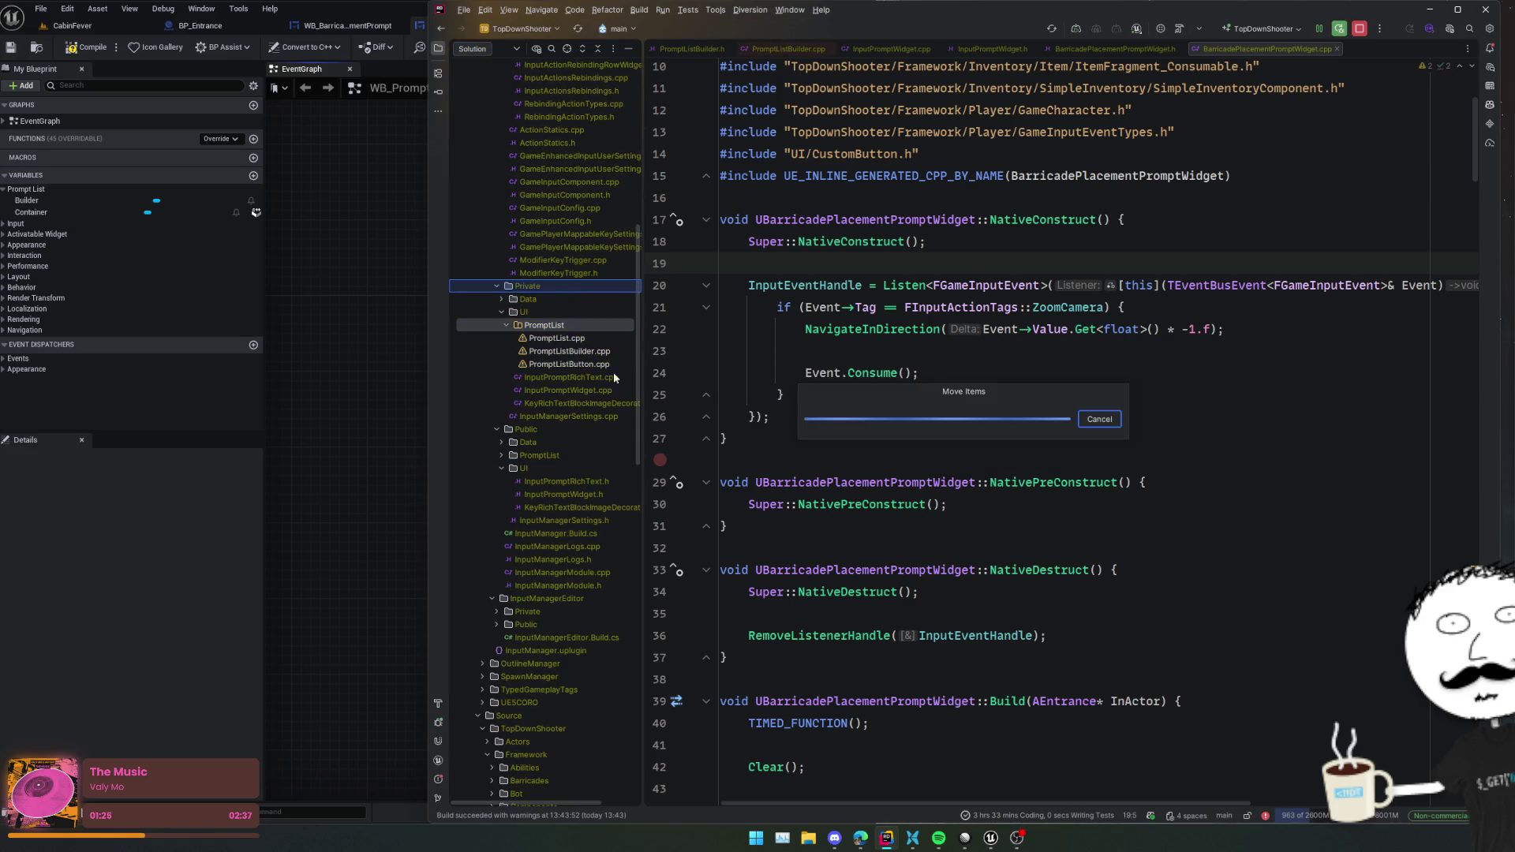
left_click(562, 312)
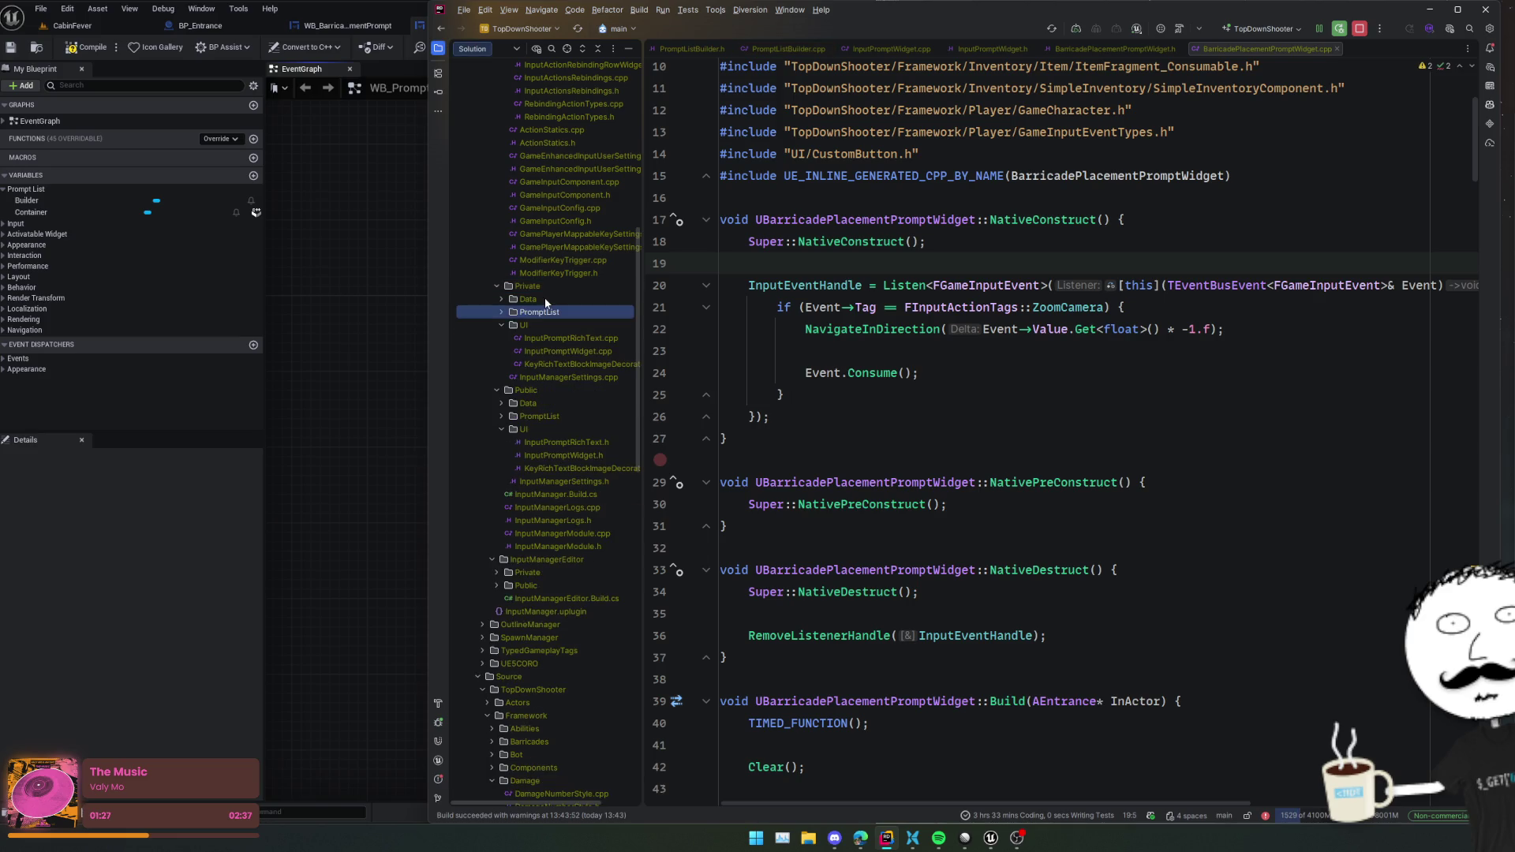
double_click(548, 313)
- In PromptList.cpp, delete the 'UI/' prefix from the PromptList include path
double_click(556, 326)
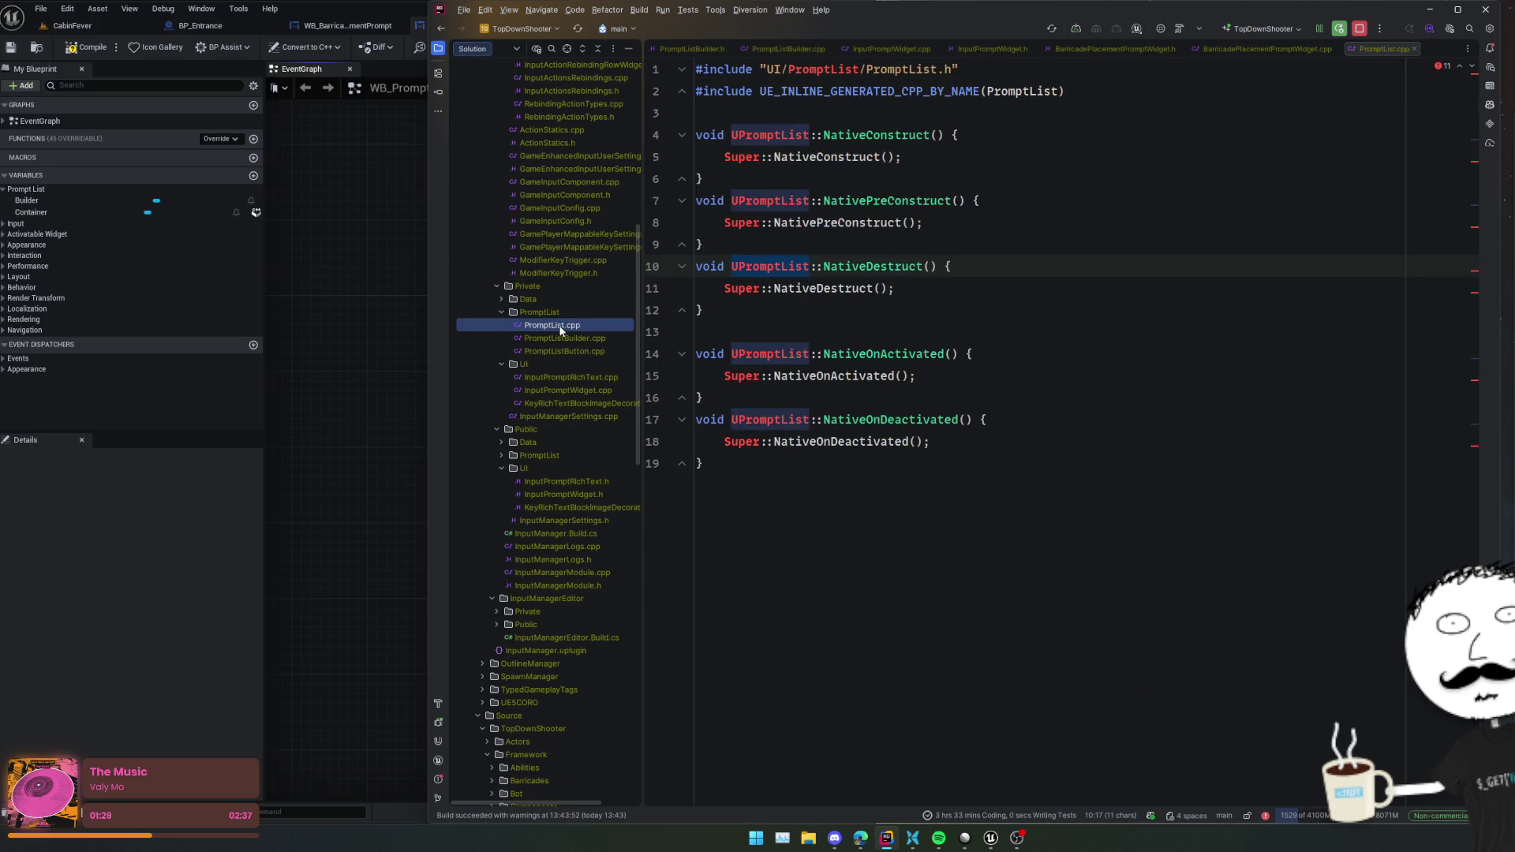
double_click(799, 70)
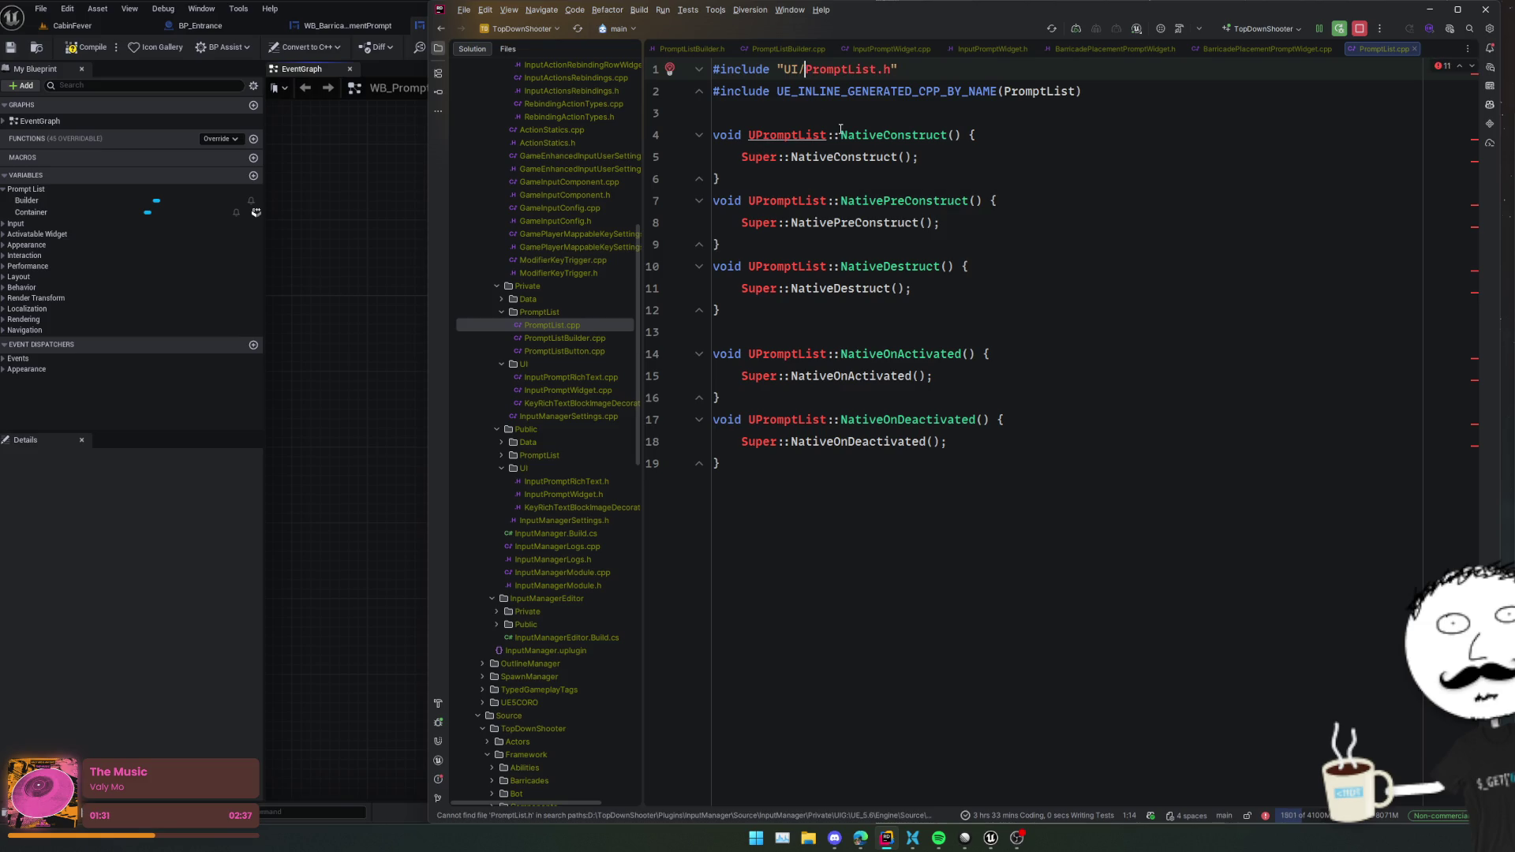
double_click(789, 70)
key("Delete")
key("Delete")
type("PromptList")
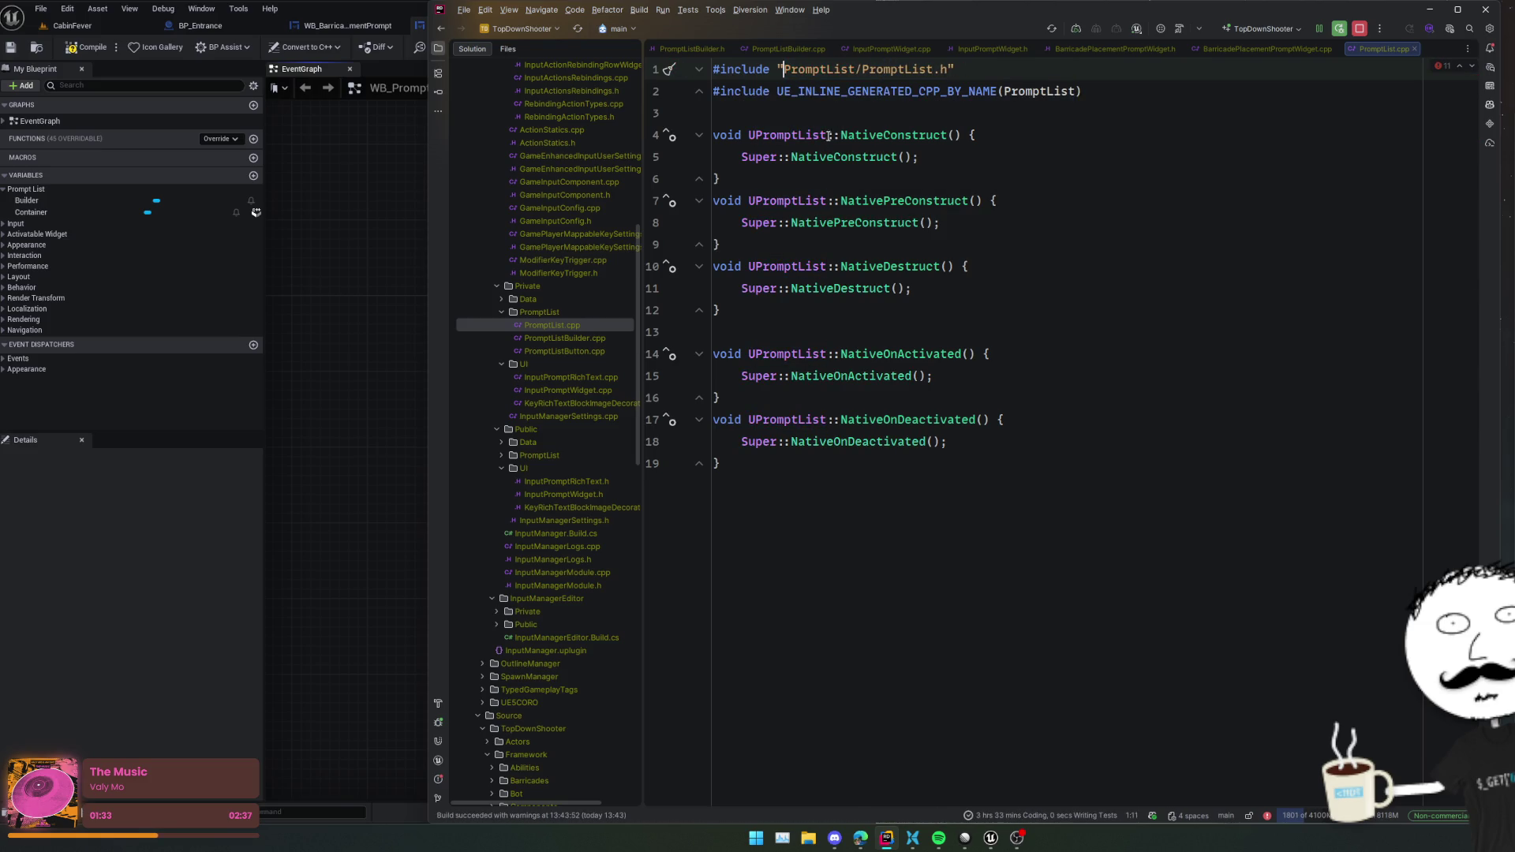
- In PromptListBuilder.cpp, remove 'UI/' from all three PromptList include paths at once
double_click(565, 338)
scroll(795, 399, "up", 15)
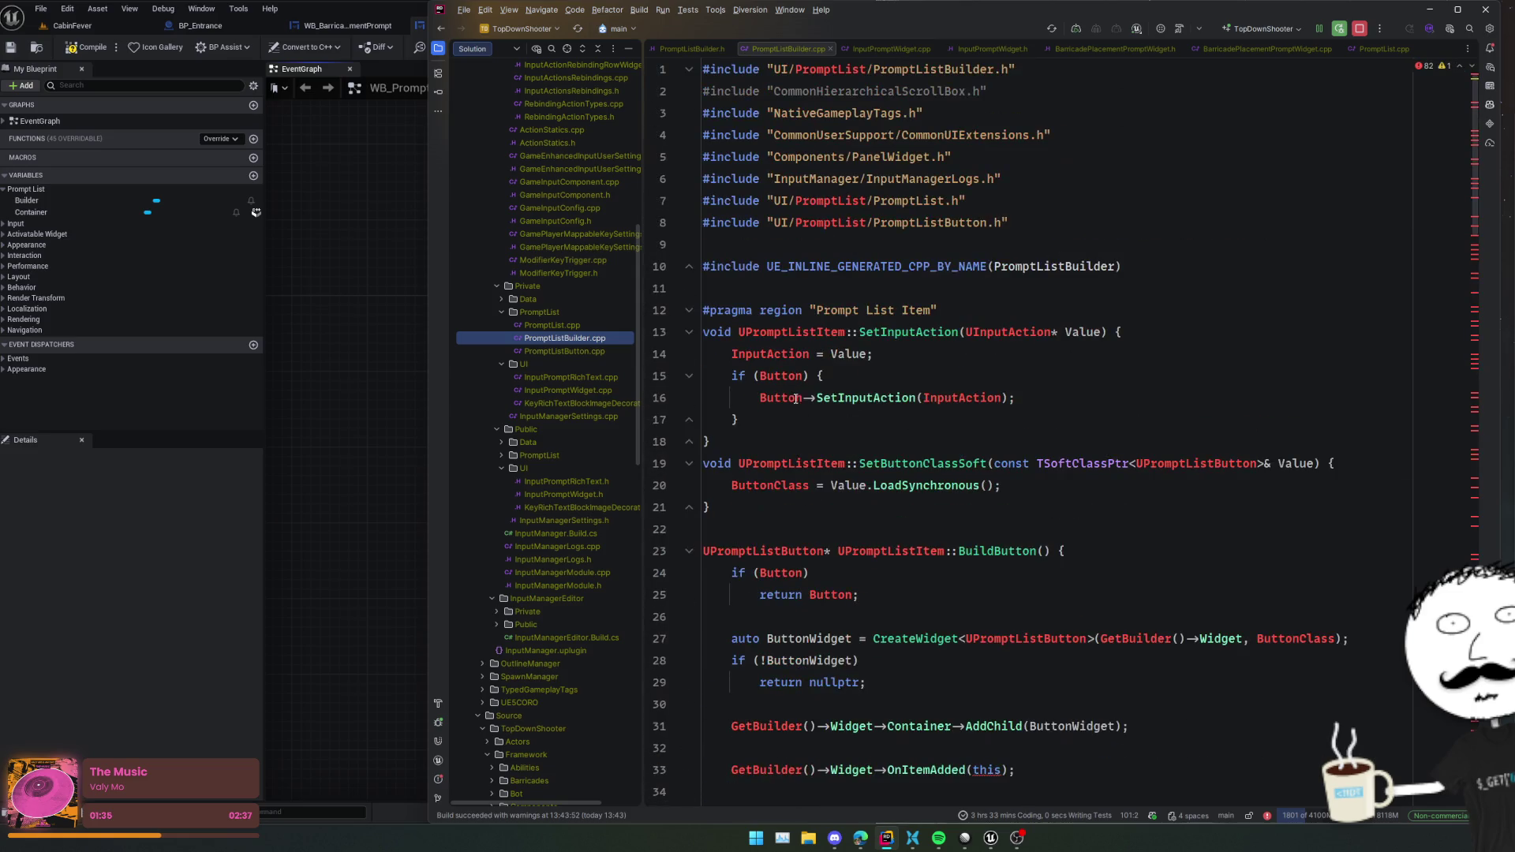
double_click(832, 70)
key("alt+j")
key("alt+j")
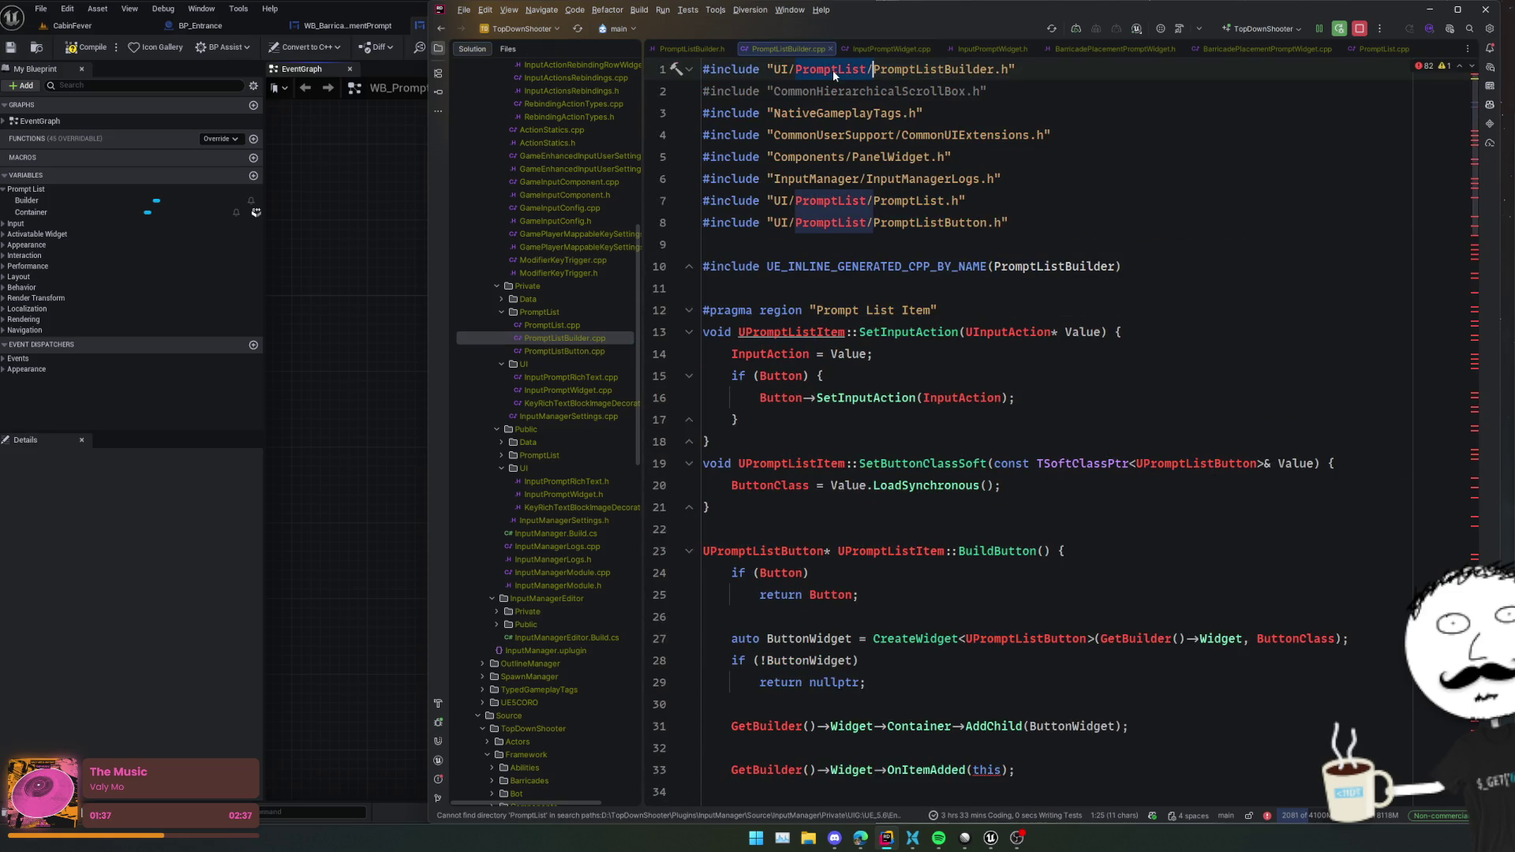
key("shift+Right")
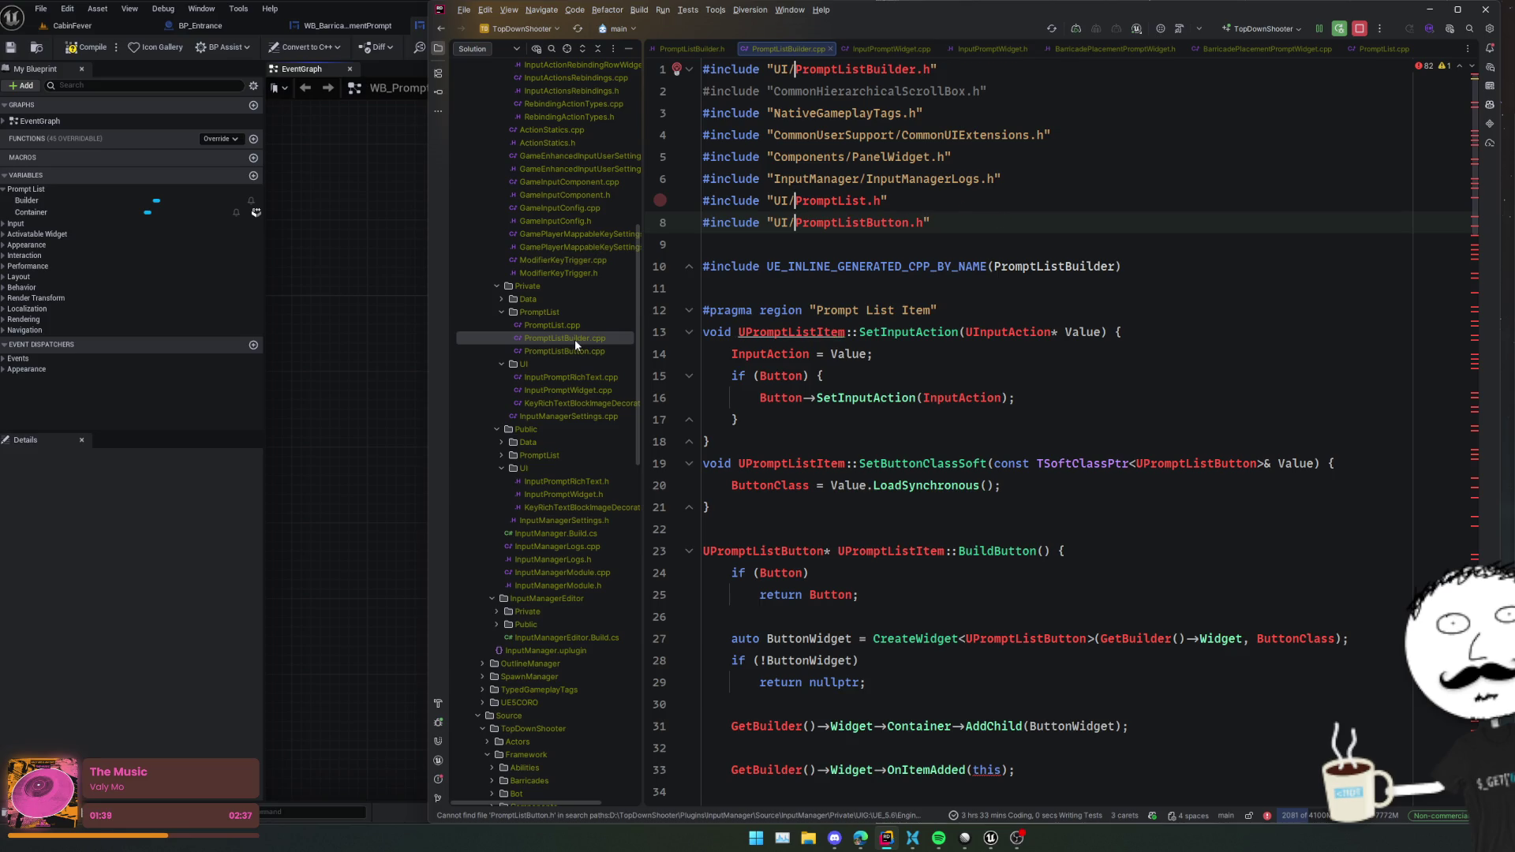
key("Left")
key("BackSpace")
key("BackSpace")
key("BackSpace")
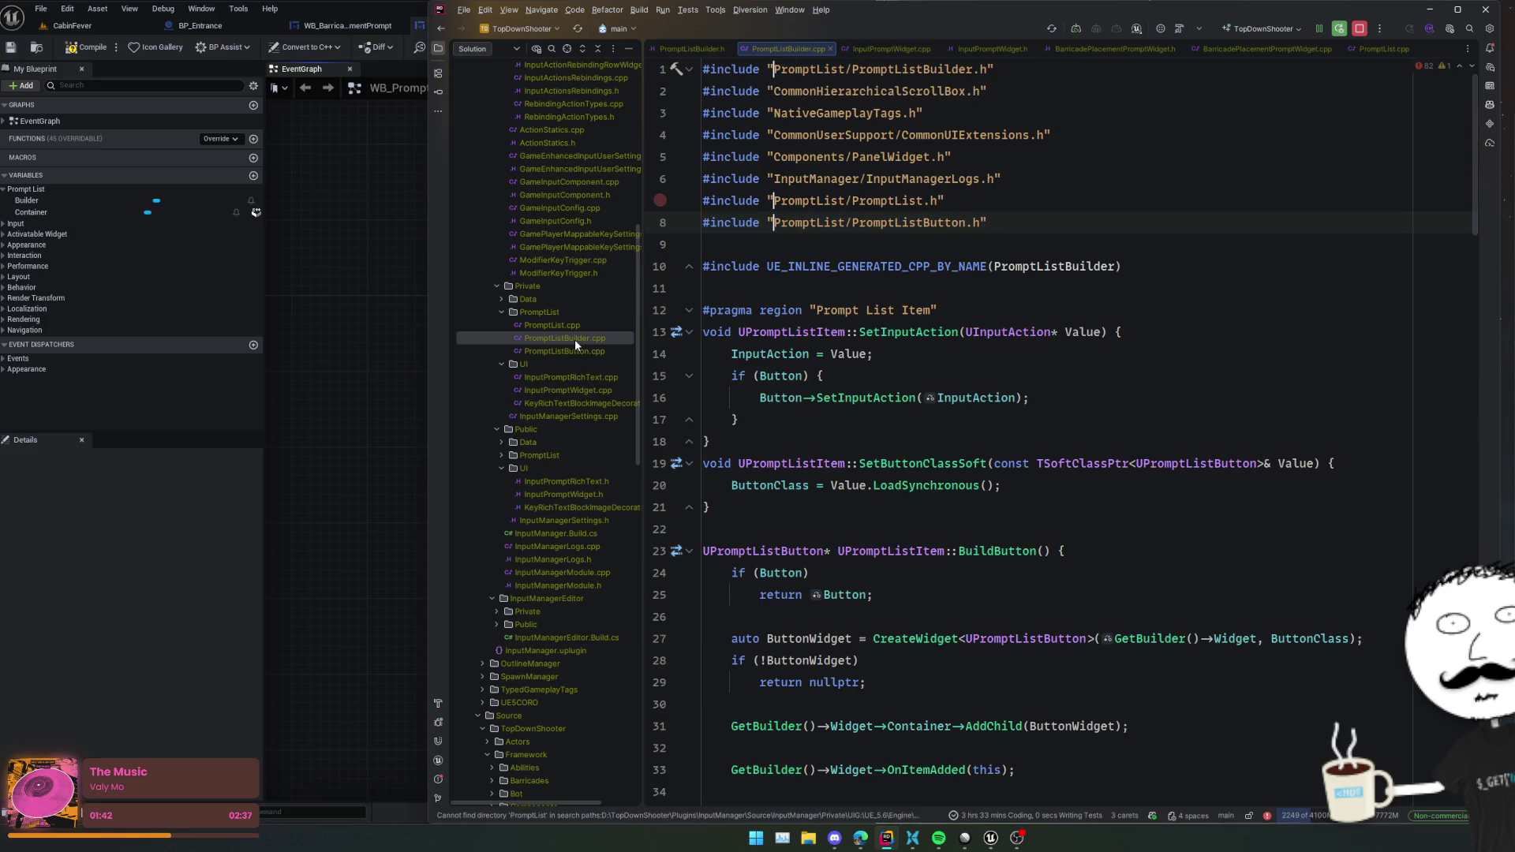
left_click(830, 332)
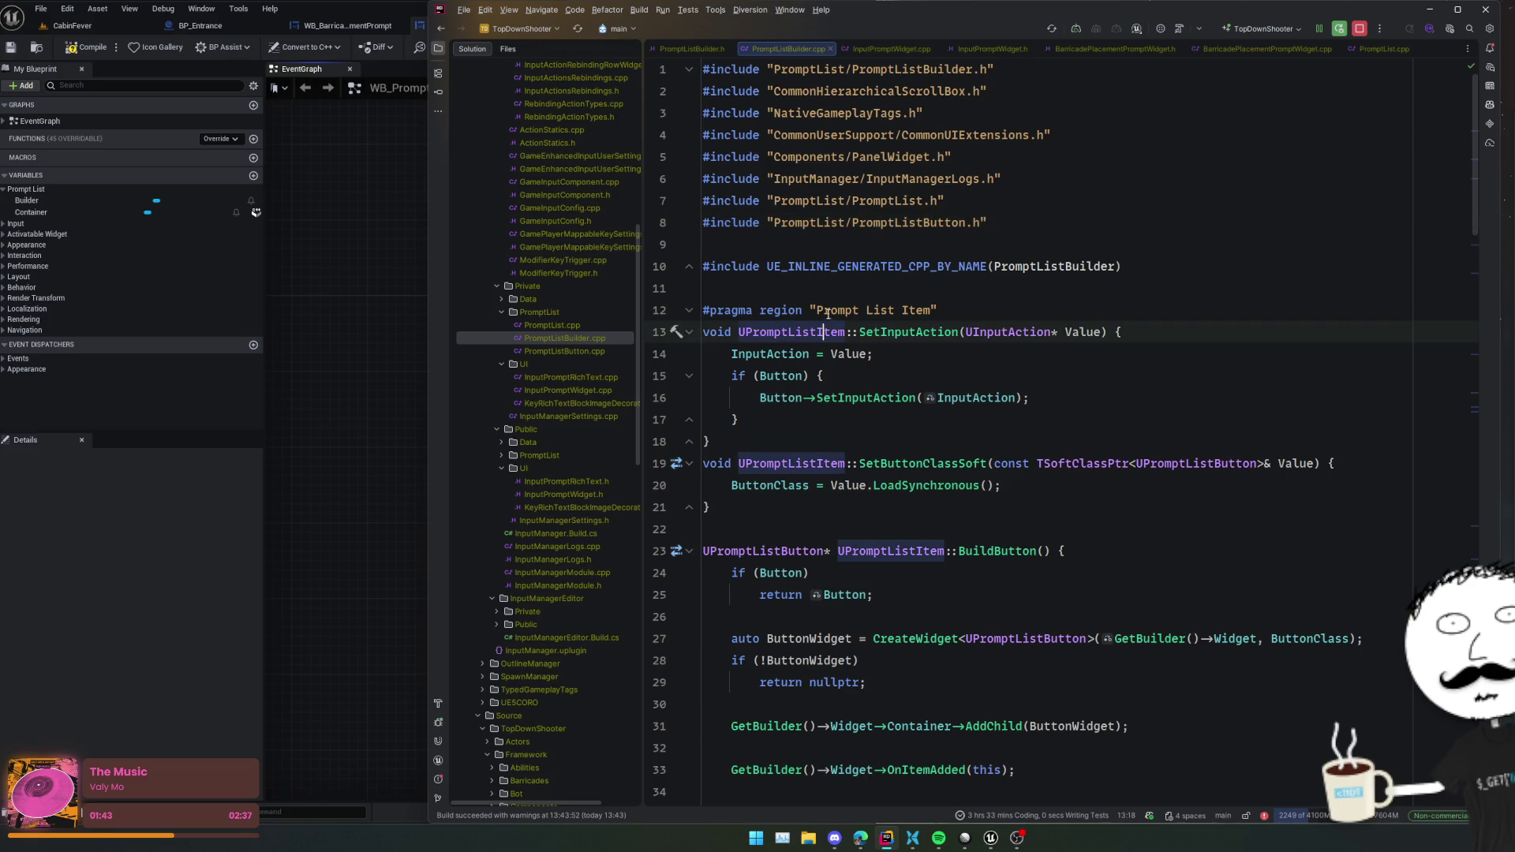
key("Up")
key("Up")
key("Up")
left_click(72, 25)
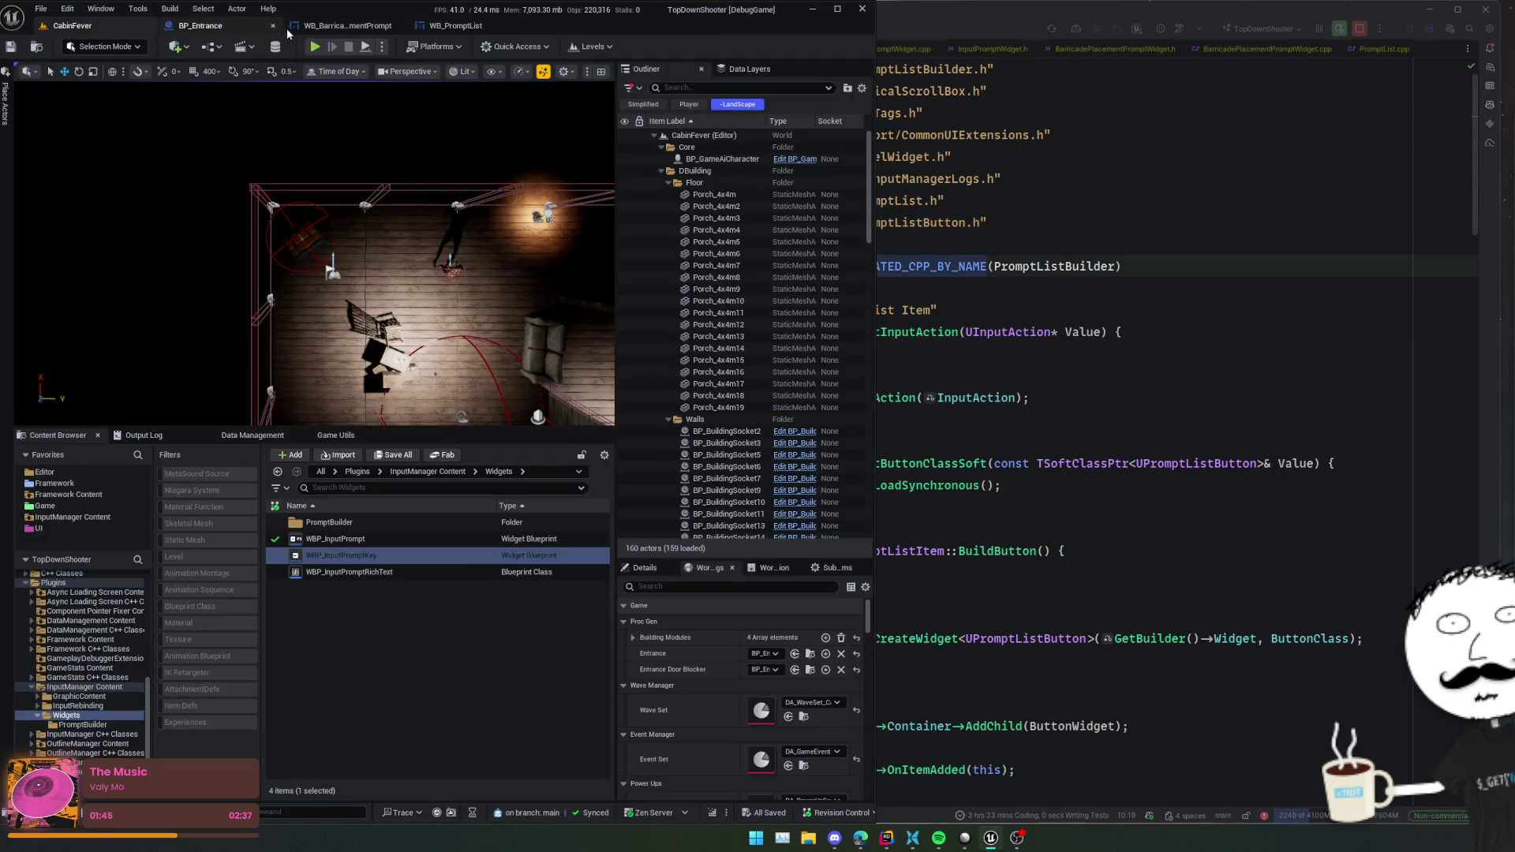
- Start Play In Editor, choose the basic barricade, and enlarge the game viewport
key("alt+p")
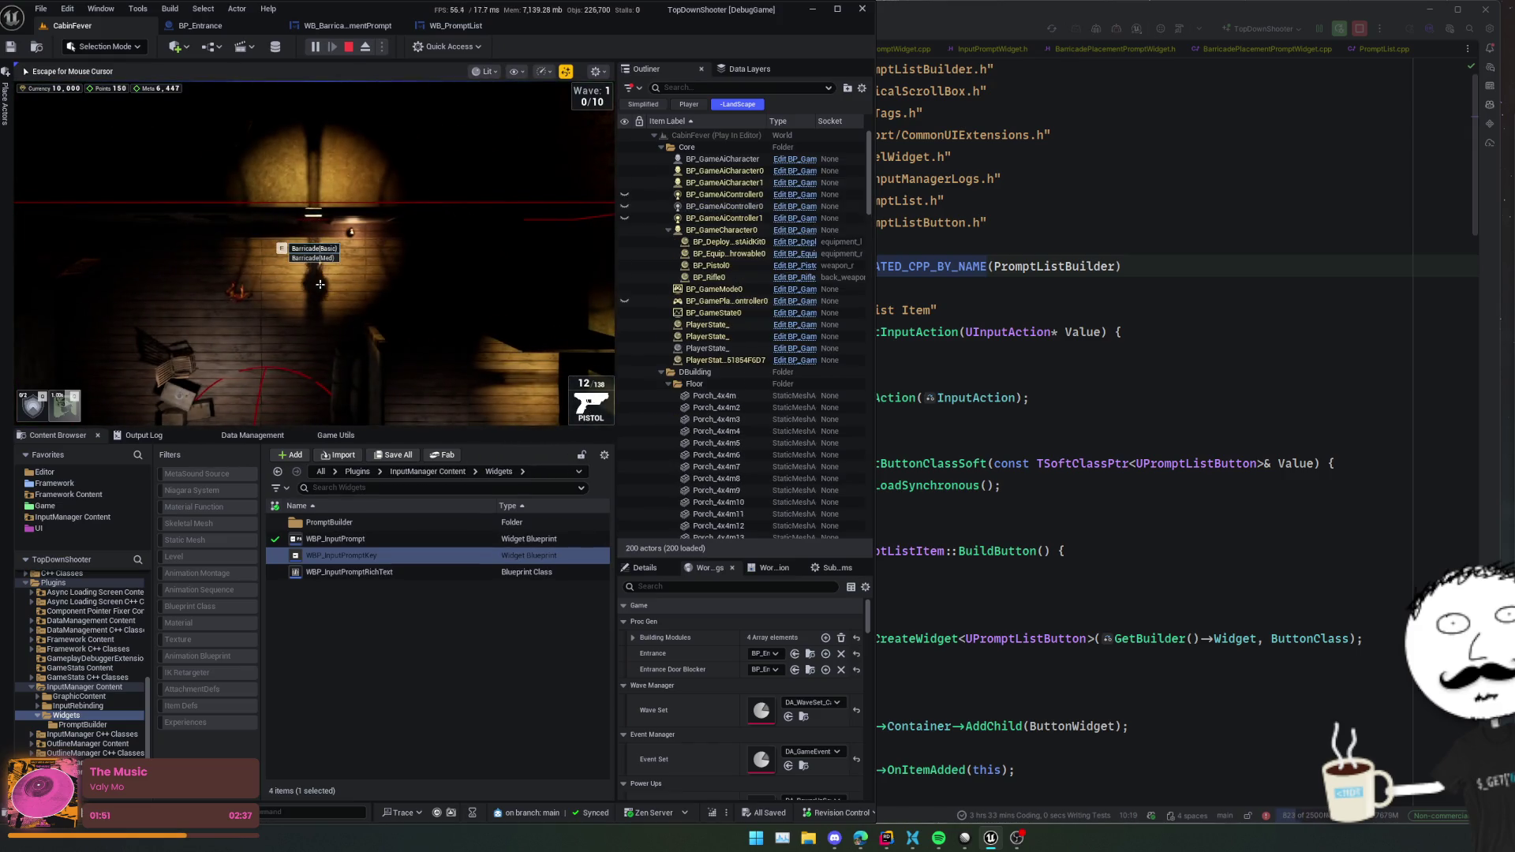
left_click(319, 263)
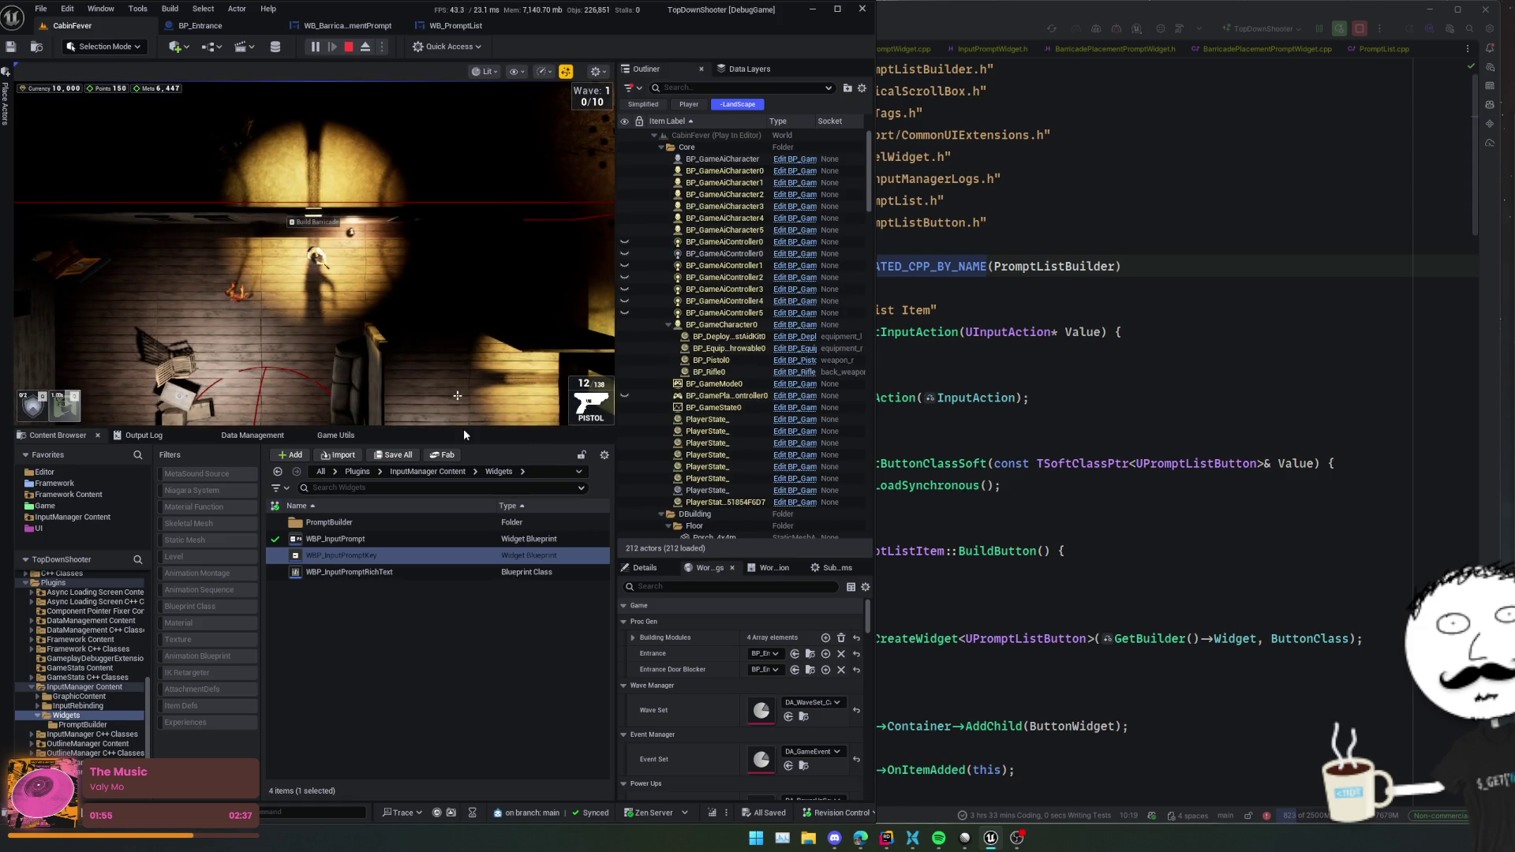
left_click_drag(463, 426, 478, 640)
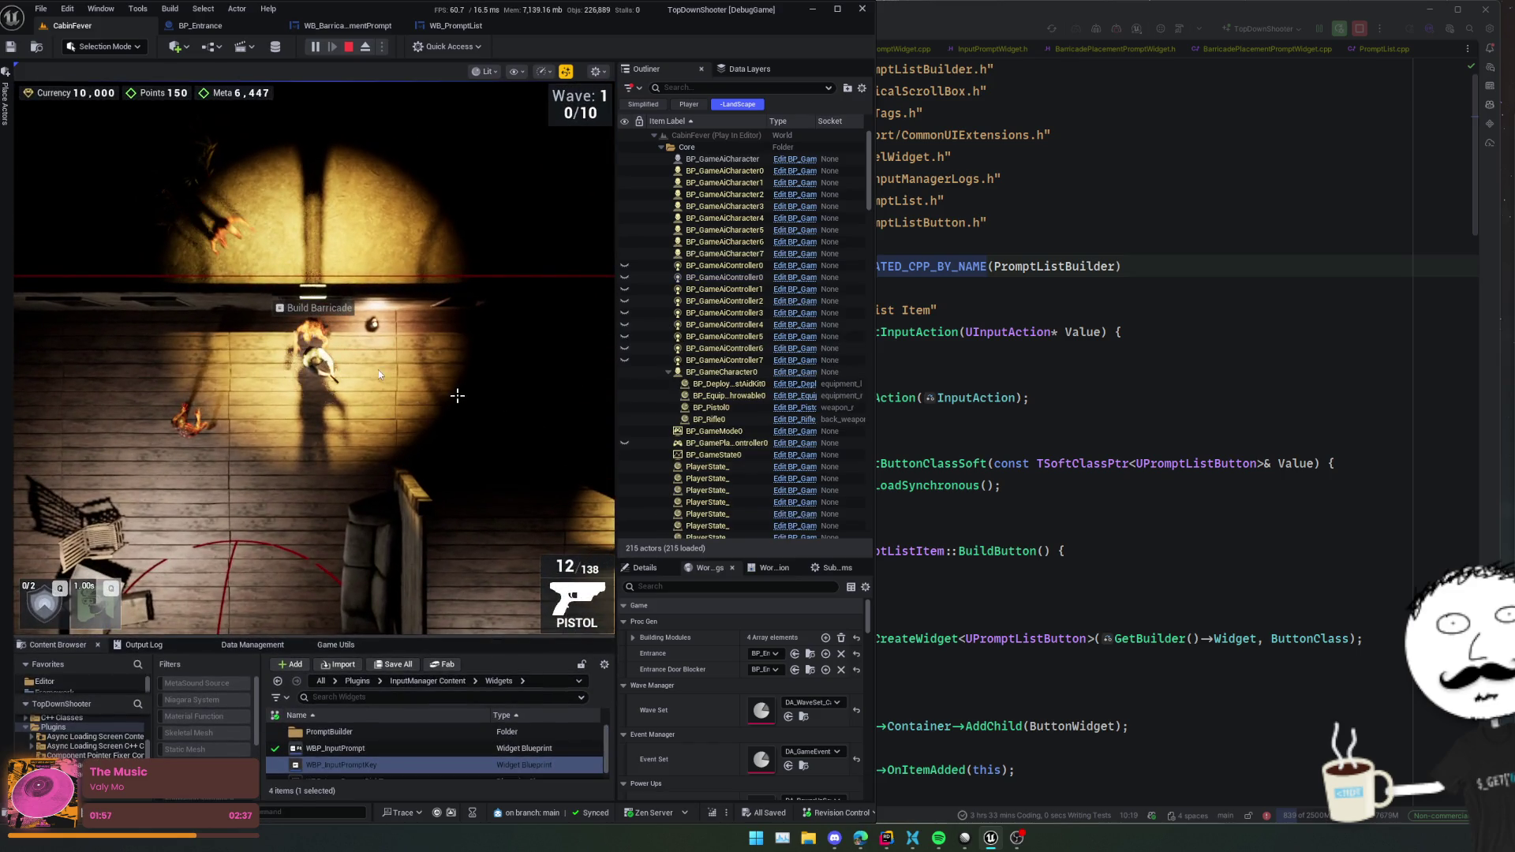
left_click(377, 369)
- Shoot the approaching enemies while walking down toward the boarded doorway
left_click_drag(322, 287, 335, 237)
left_click(334, 237)
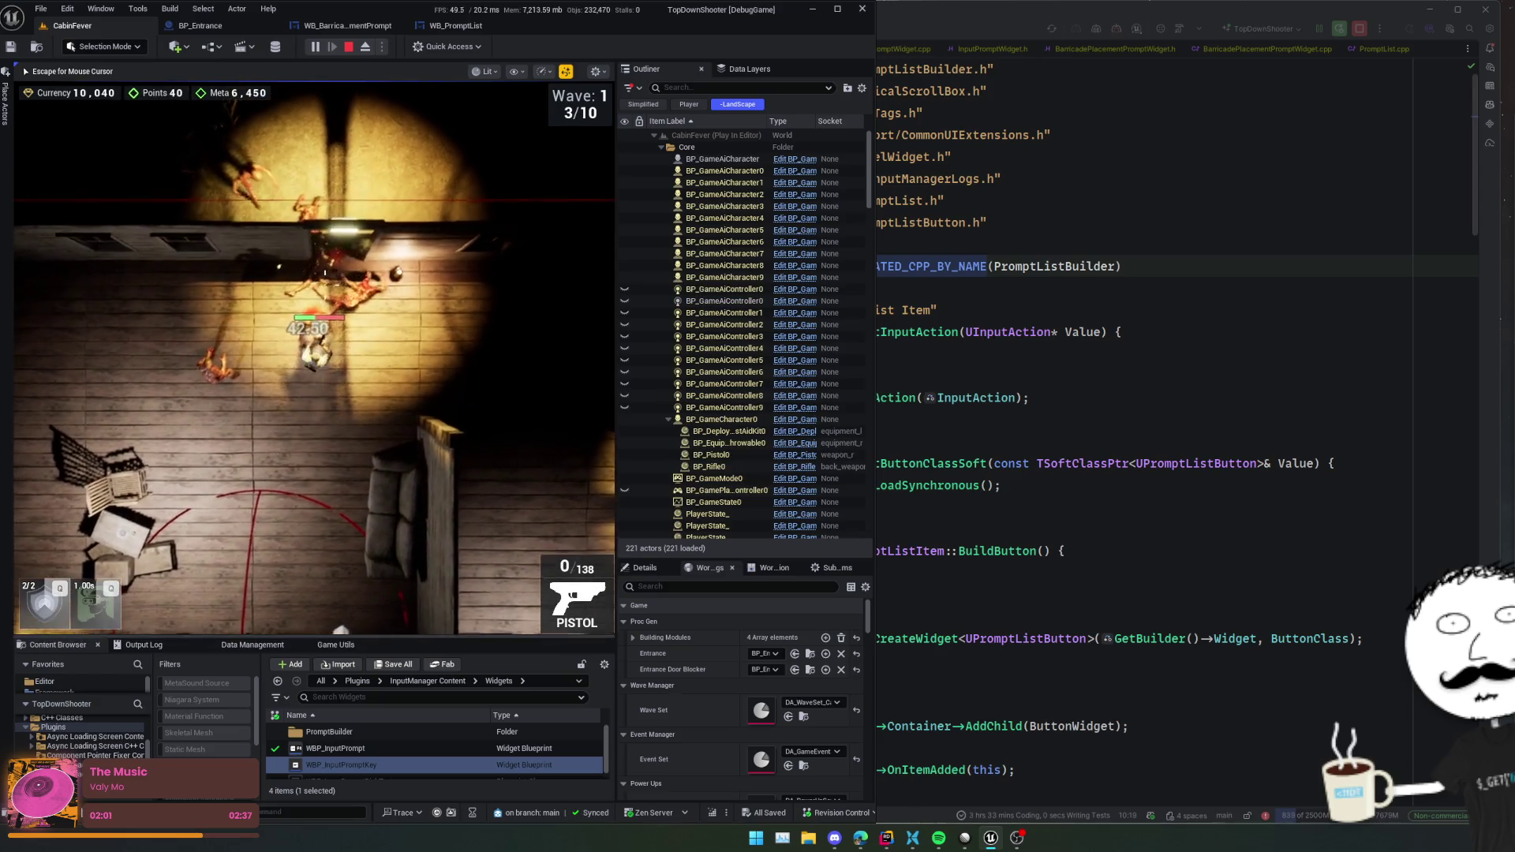
key("s+a")
key("s+a")
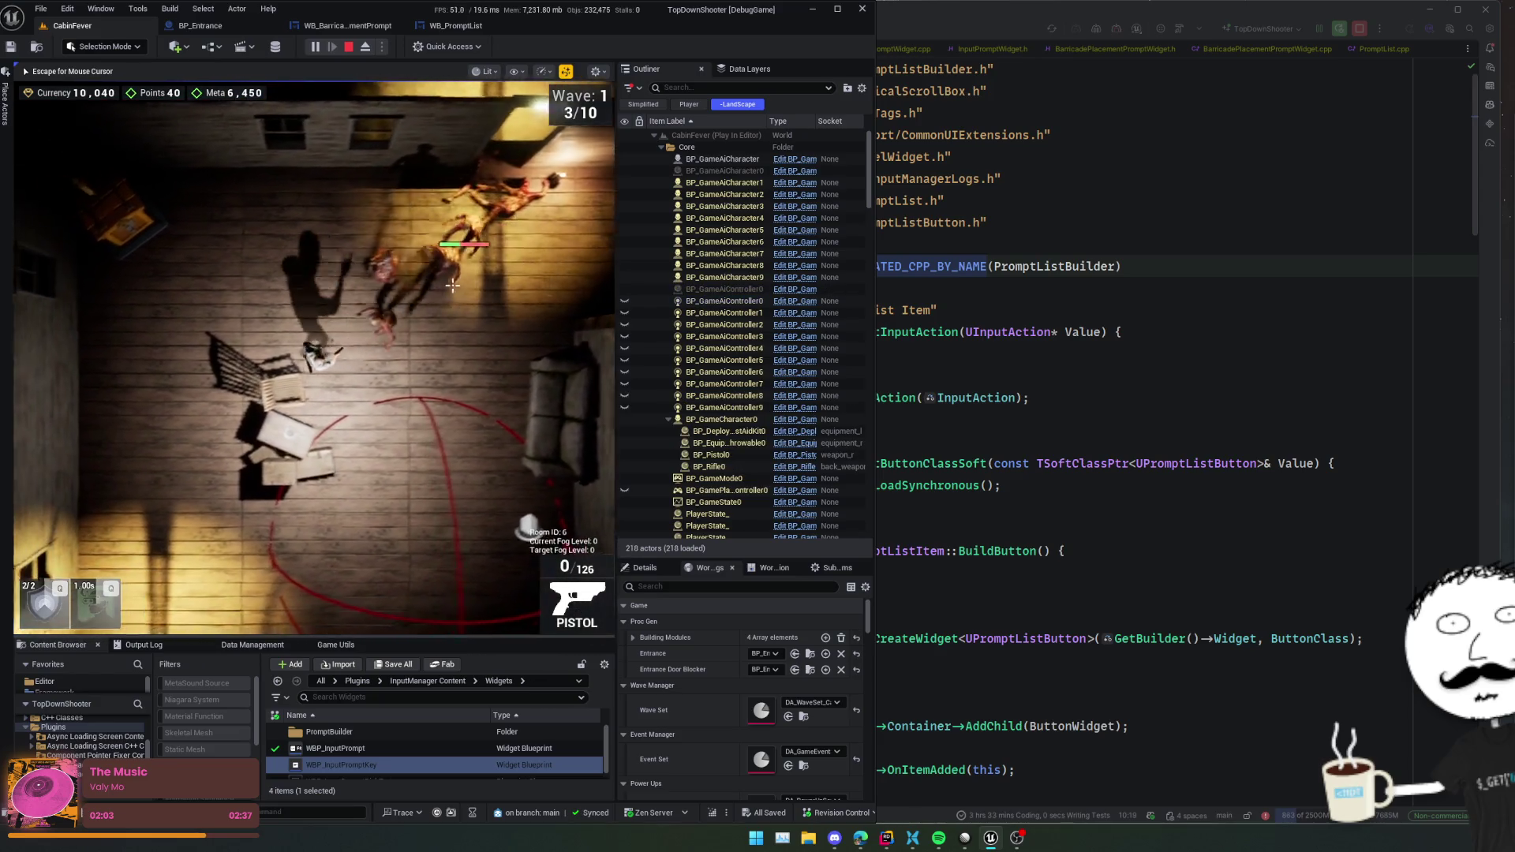
key("s")
left_click_drag(340, 279, 340, 261)
key("s")
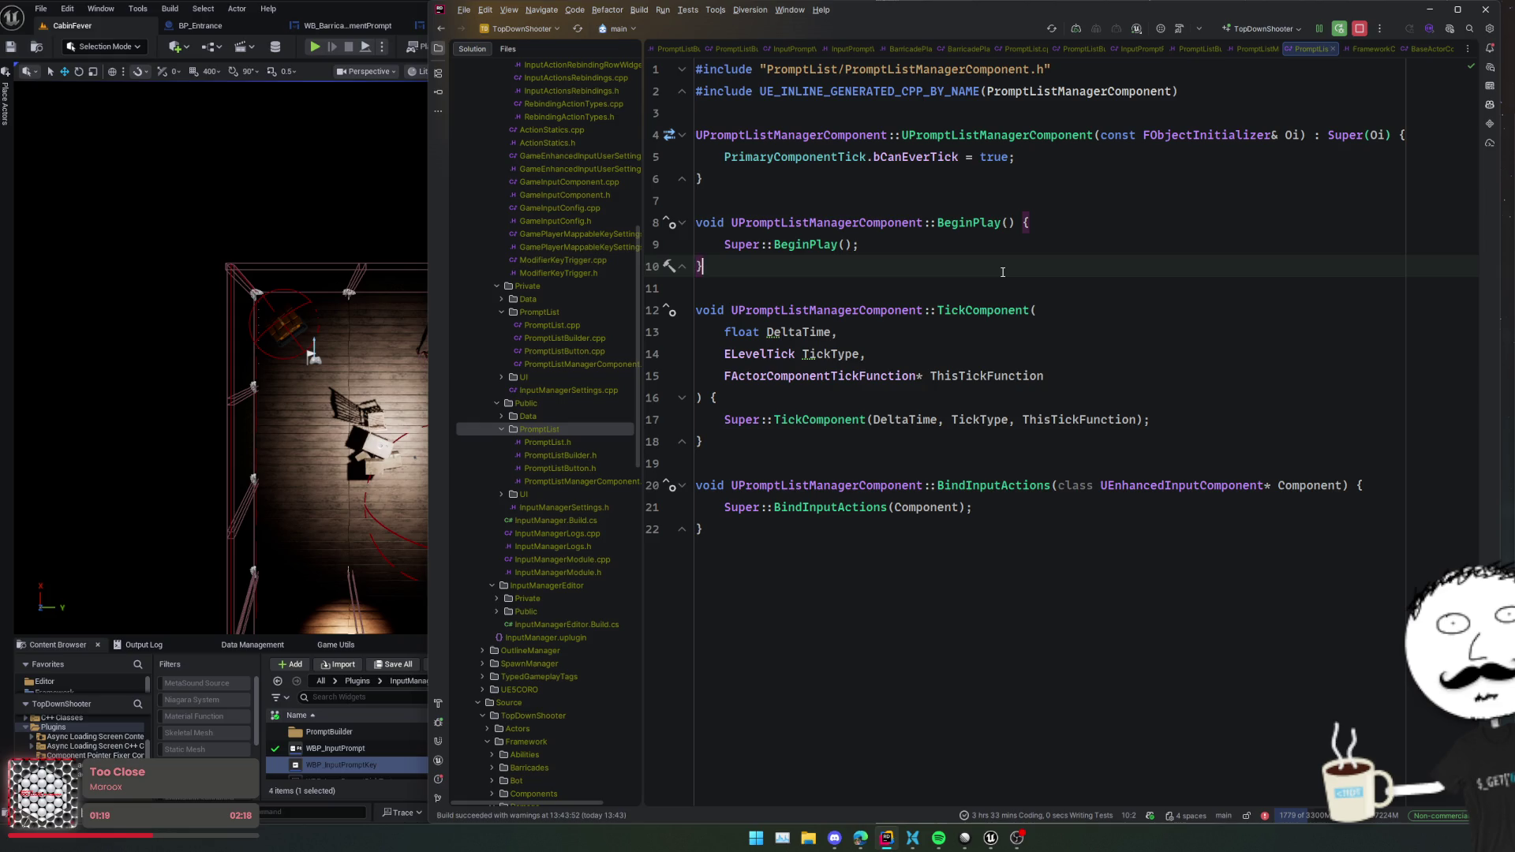
- Bring the Unreal editor back to the front
left_click(335, 645)
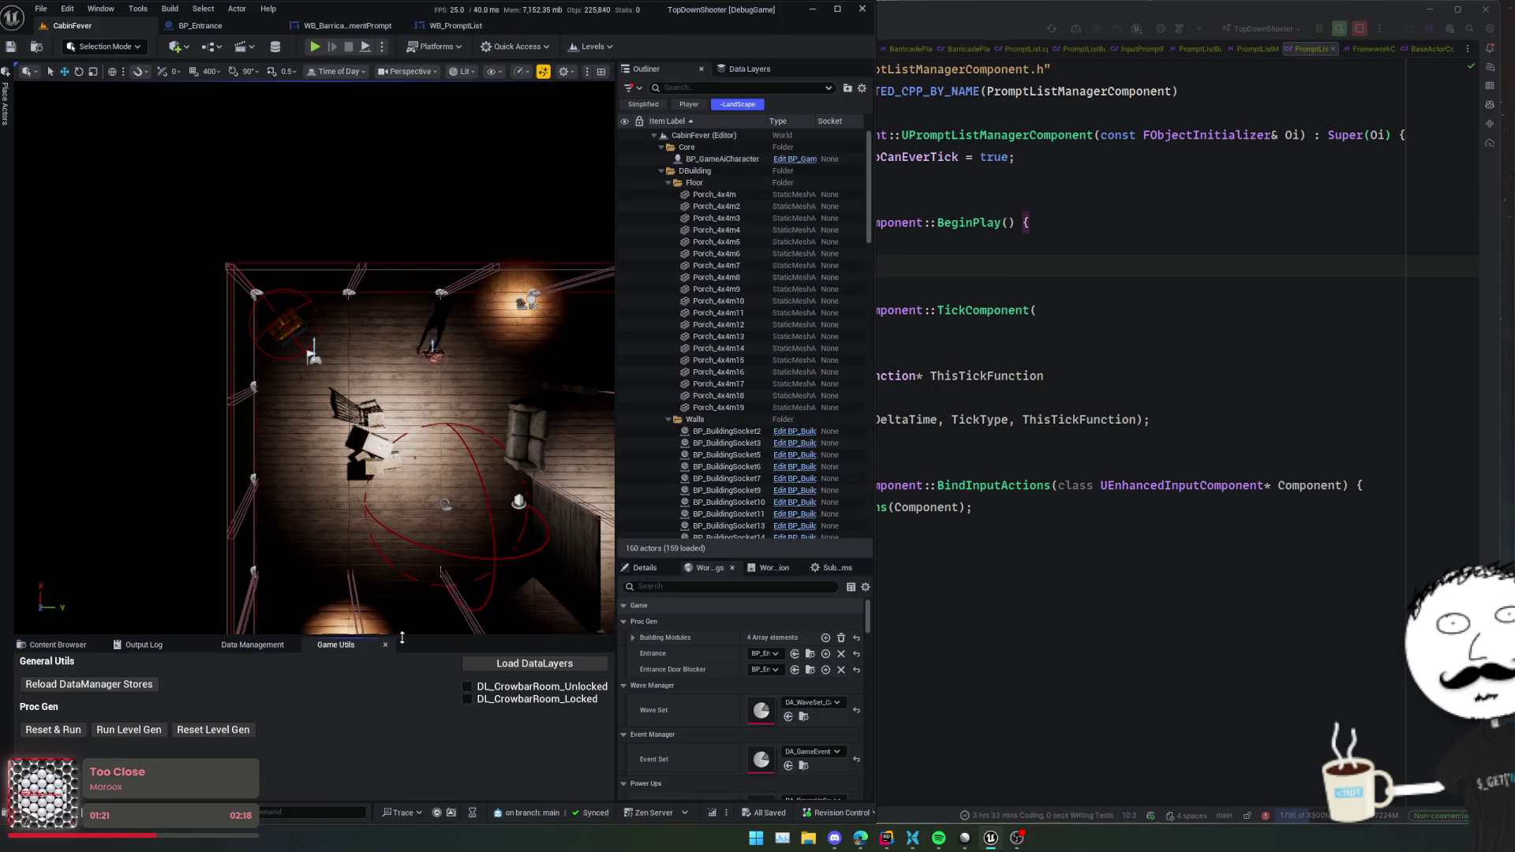
- In the Content Browser, drag PromptBuilder onto the InputManager Content folder and choose Move Here
left_click_drag(416, 637, 417, 538)
left_click(57, 546)
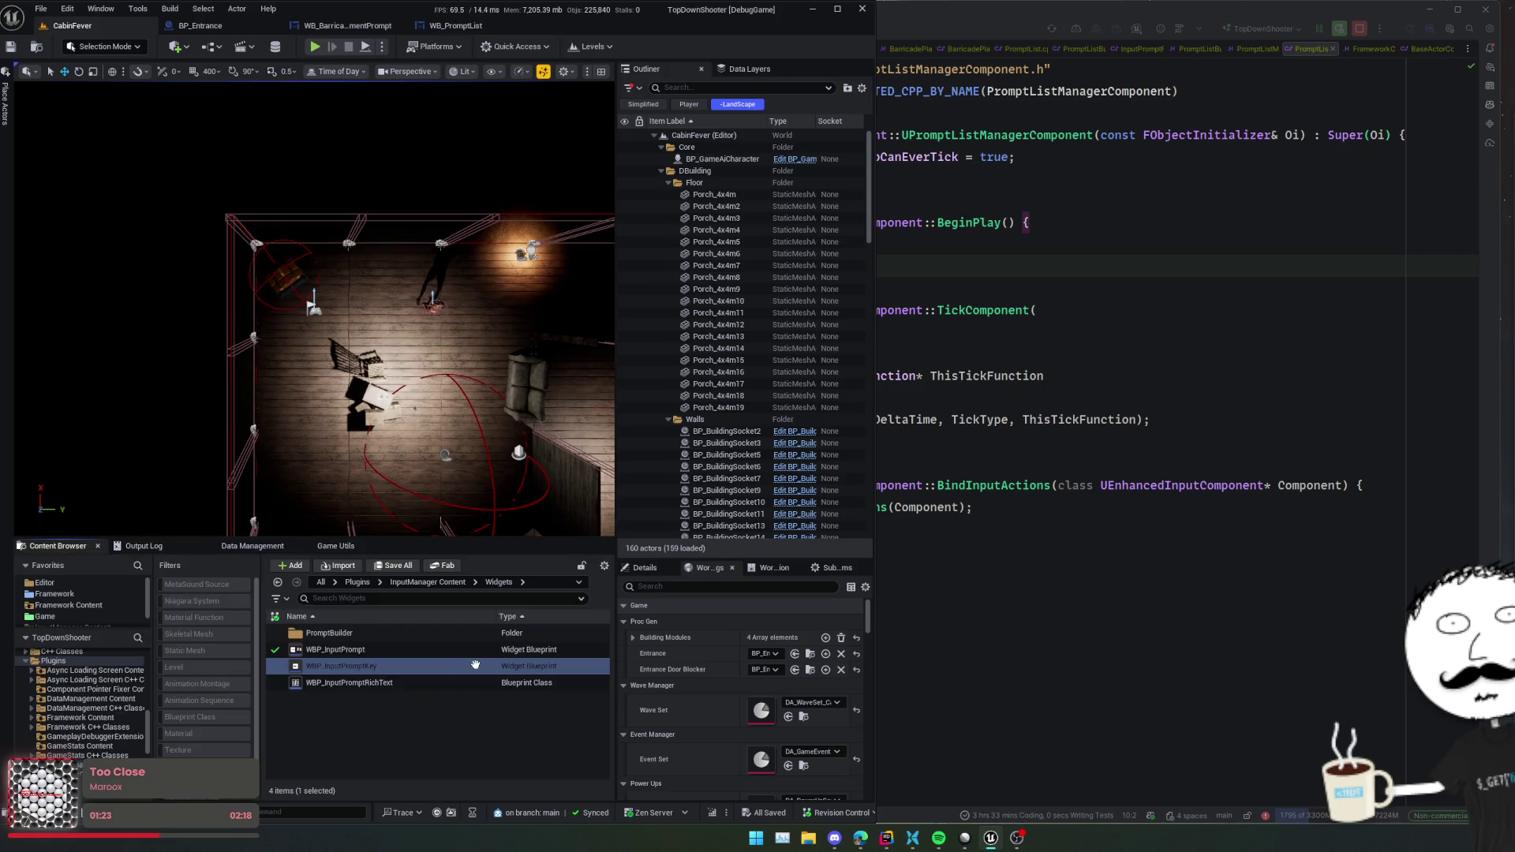
left_click(449, 583)
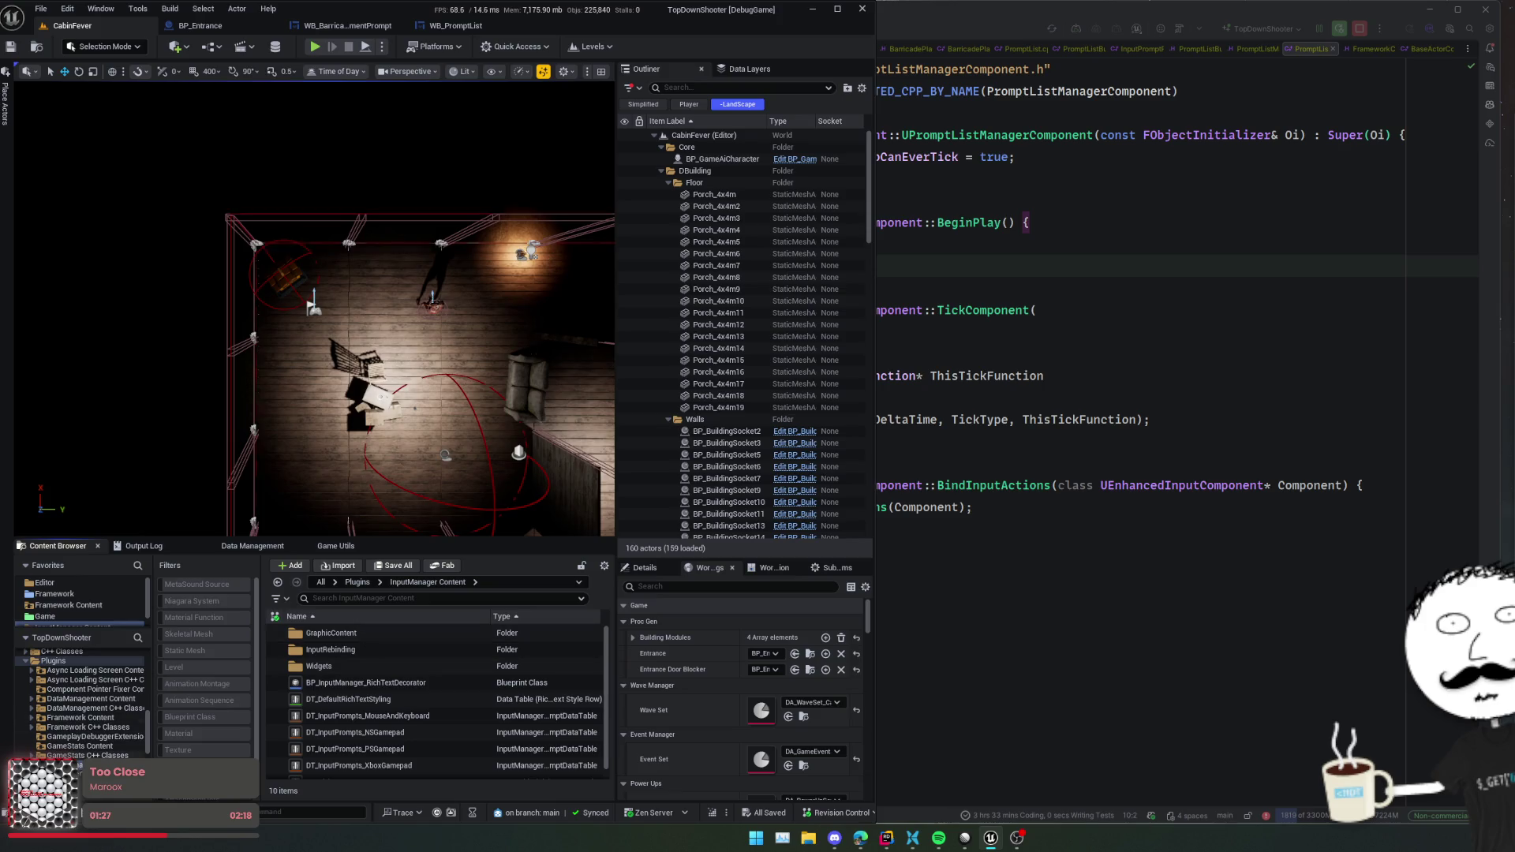
scroll(88, 755, "down", 2)
left_click_drag(70, 745, 72, 709)
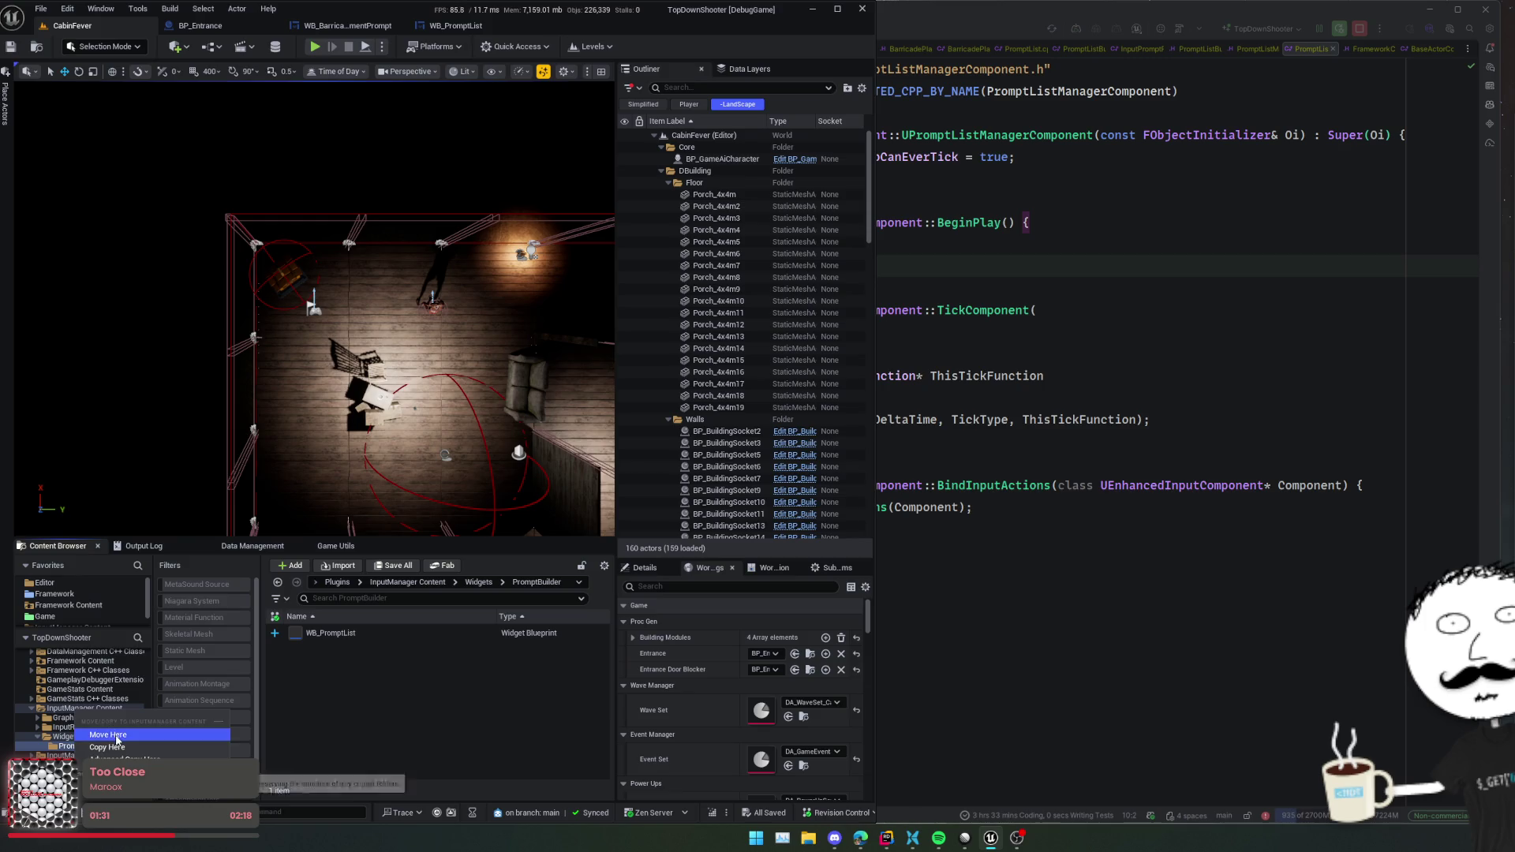
left_click(117, 739)
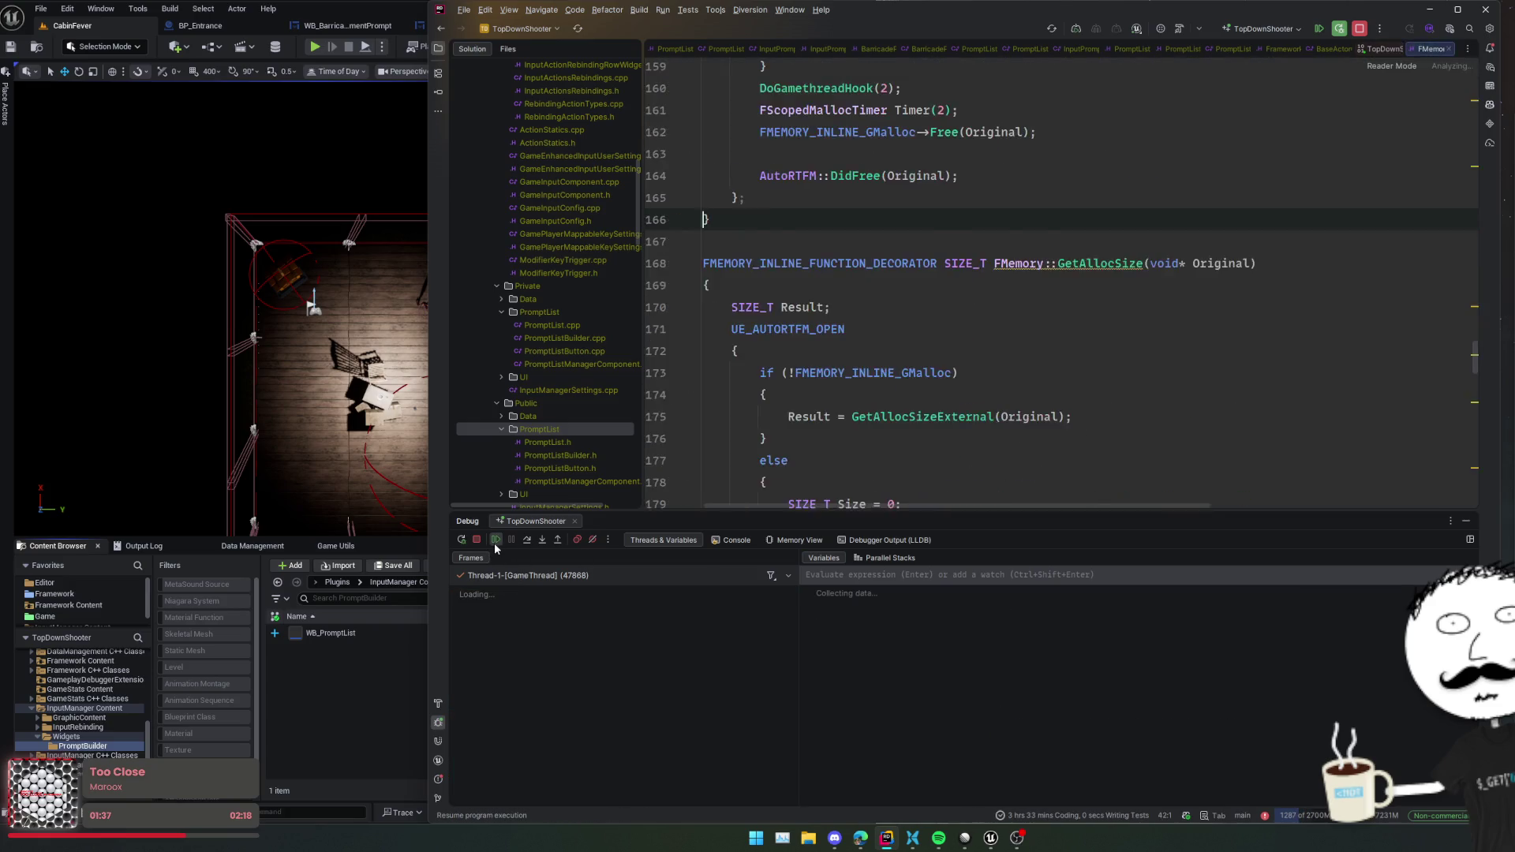
- Stop the debugging session and jump to the UBaseControllerComponent class declaration
left_click(463, 542)
left_click(921, 429)
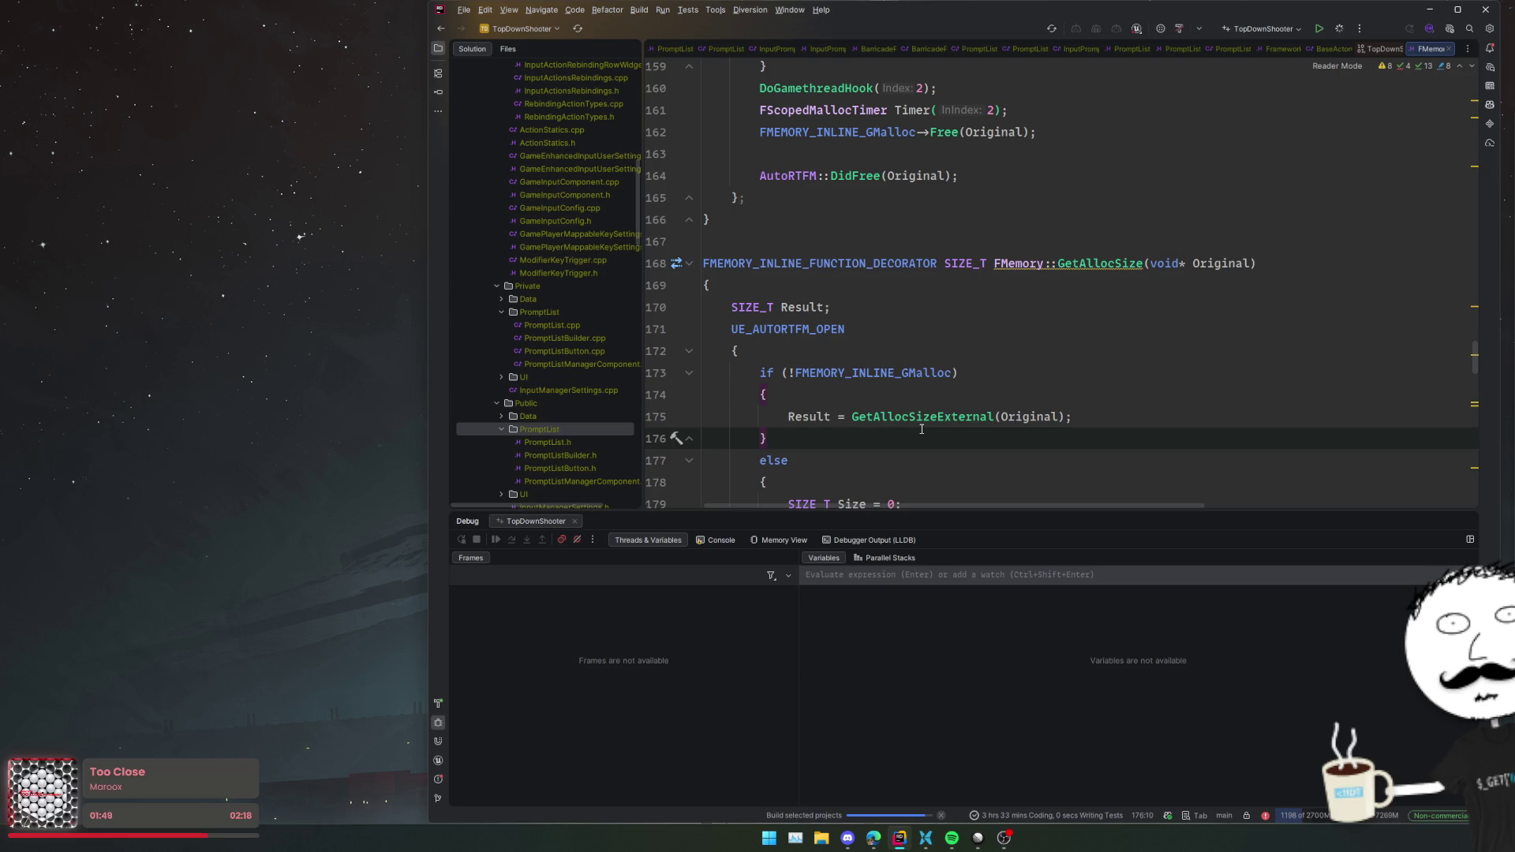
left_click(1412, 49)
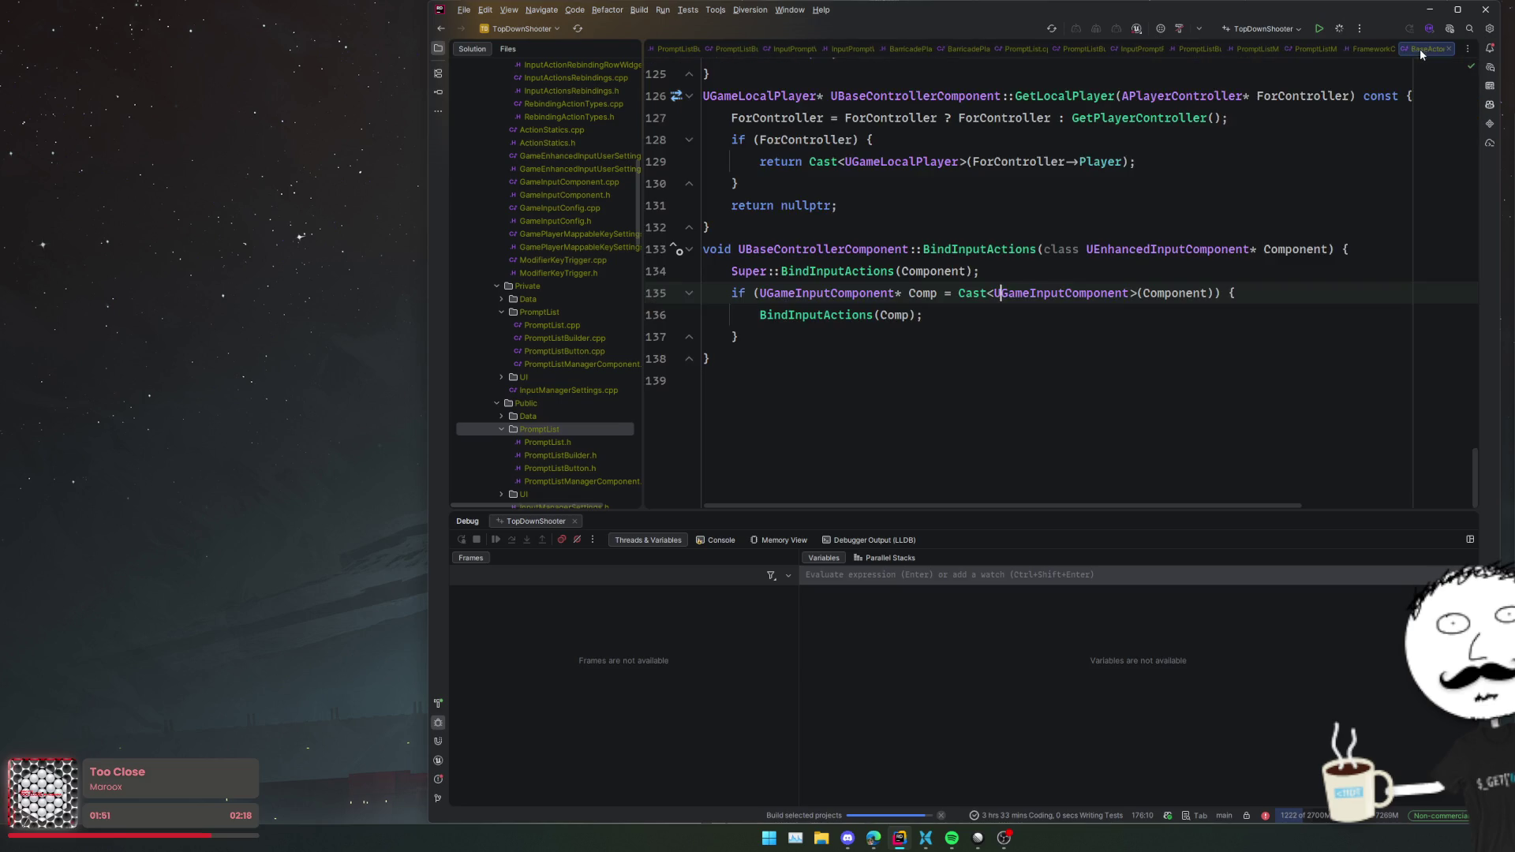
left_click(1049, 221)
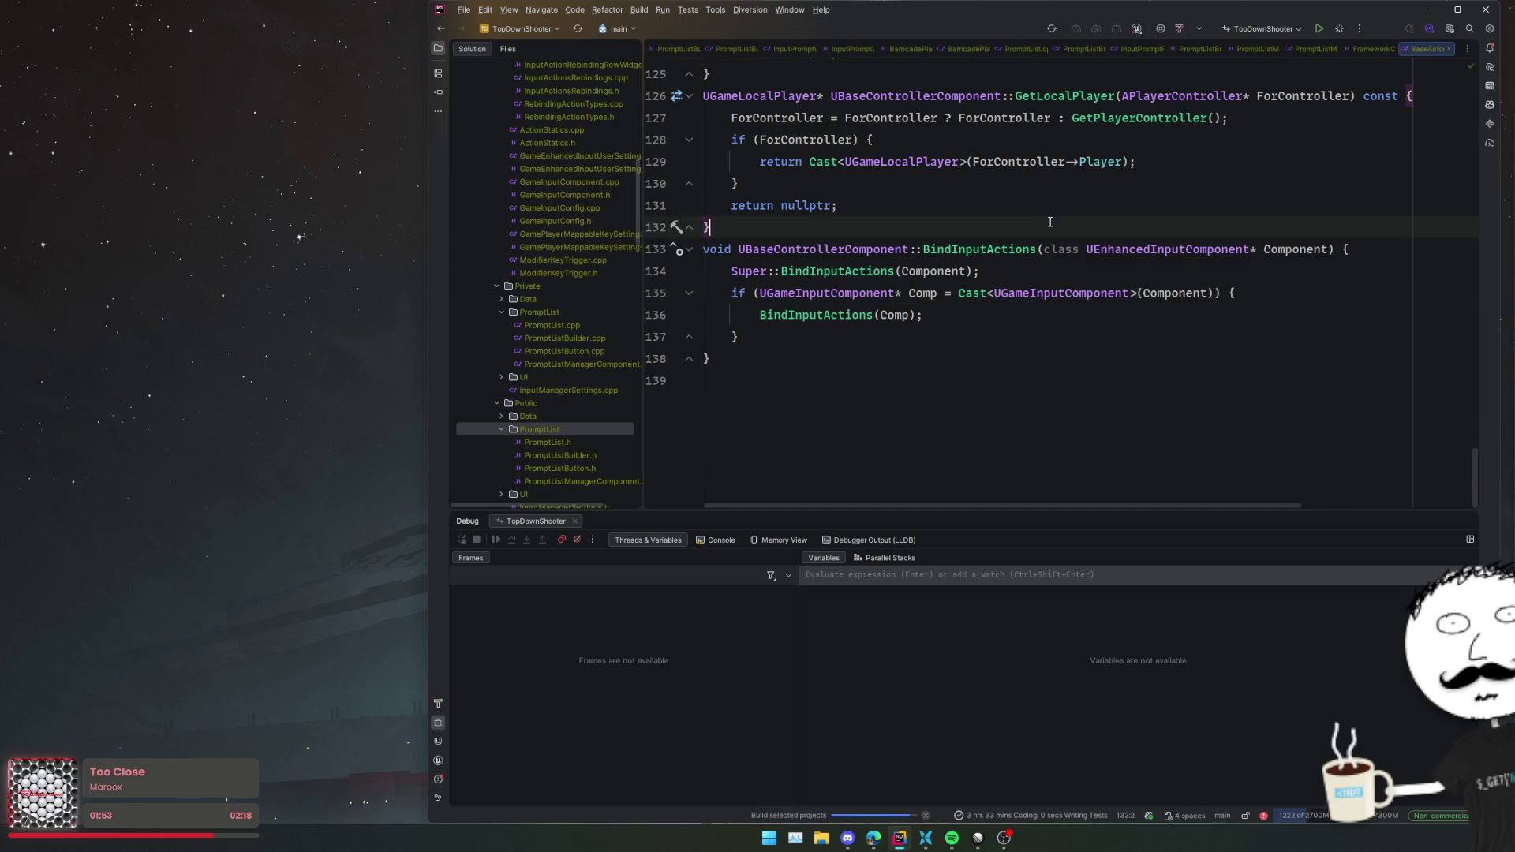
left_click(849, 249, "ctrl")
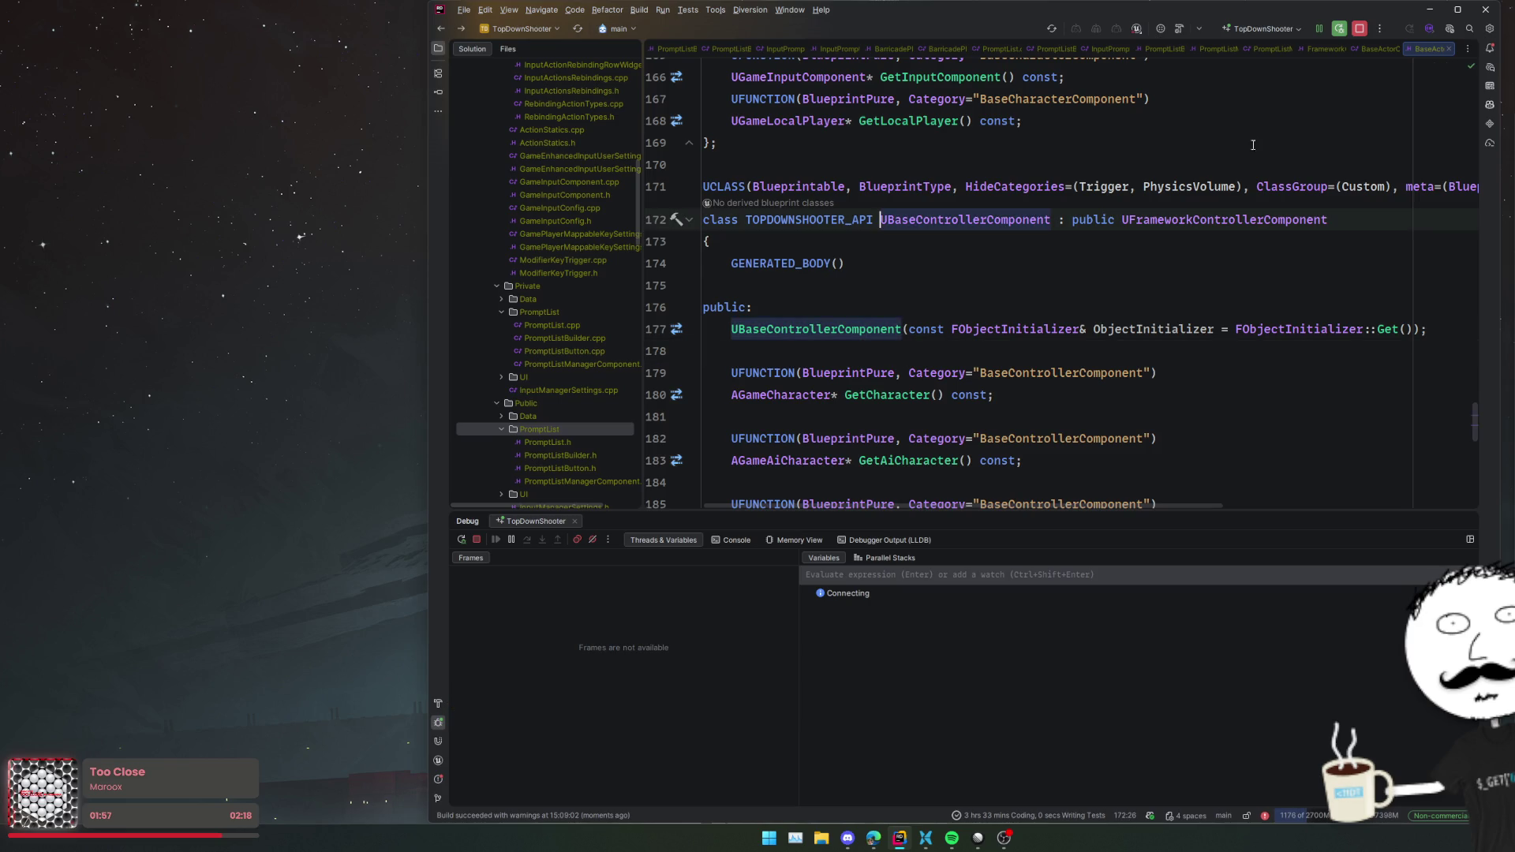
- Close two unneeded file tabs and place the caret after public: in PromptListManagerComponent.h
middle_click(1416, 49)
middle_click(1417, 49)
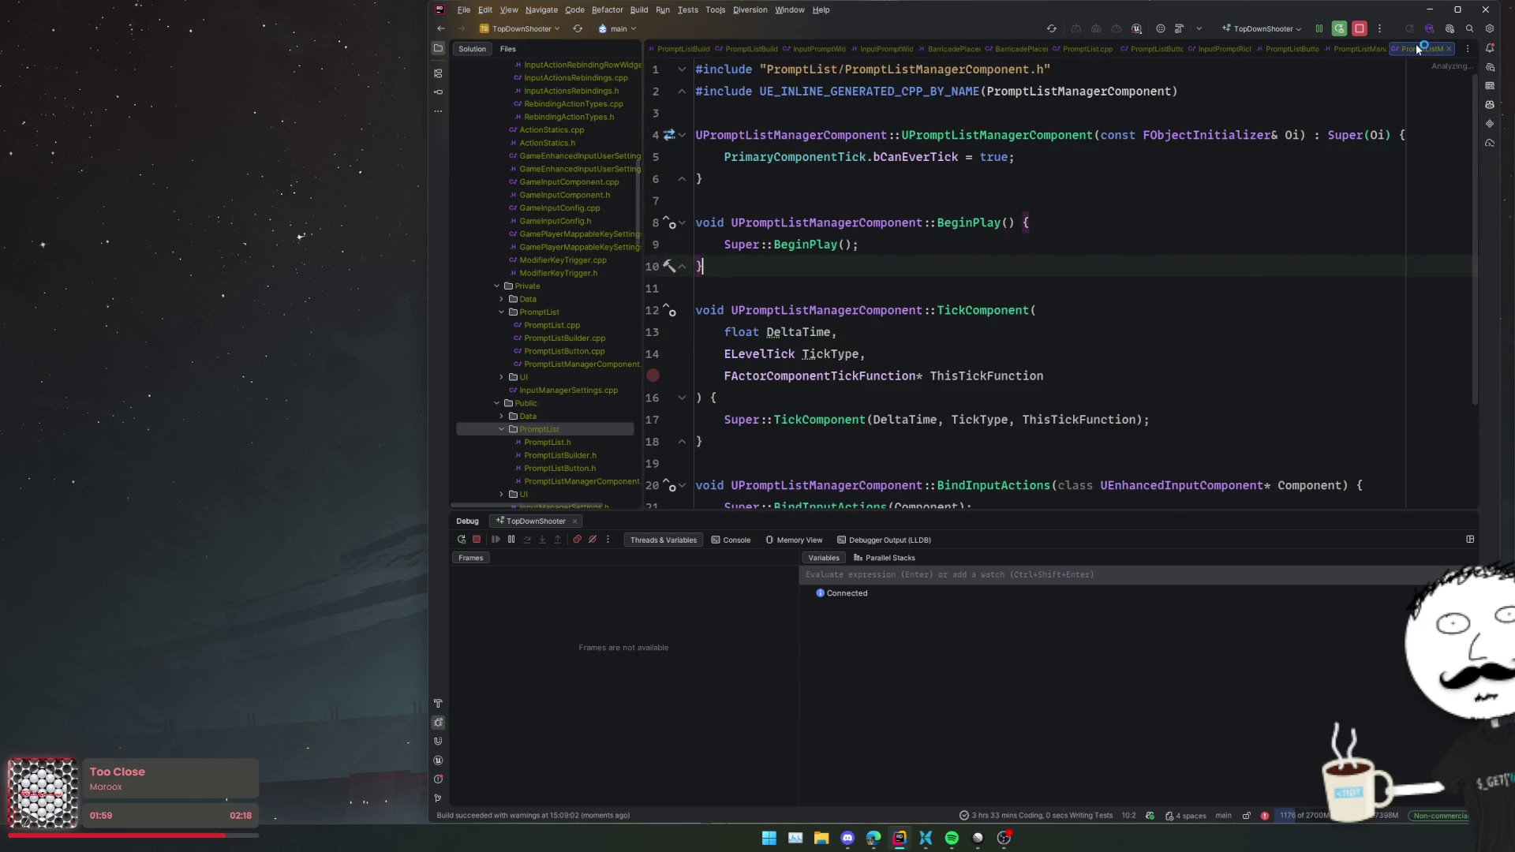
scroll(1039, 237, "up", 3)
left_click(1039, 216)
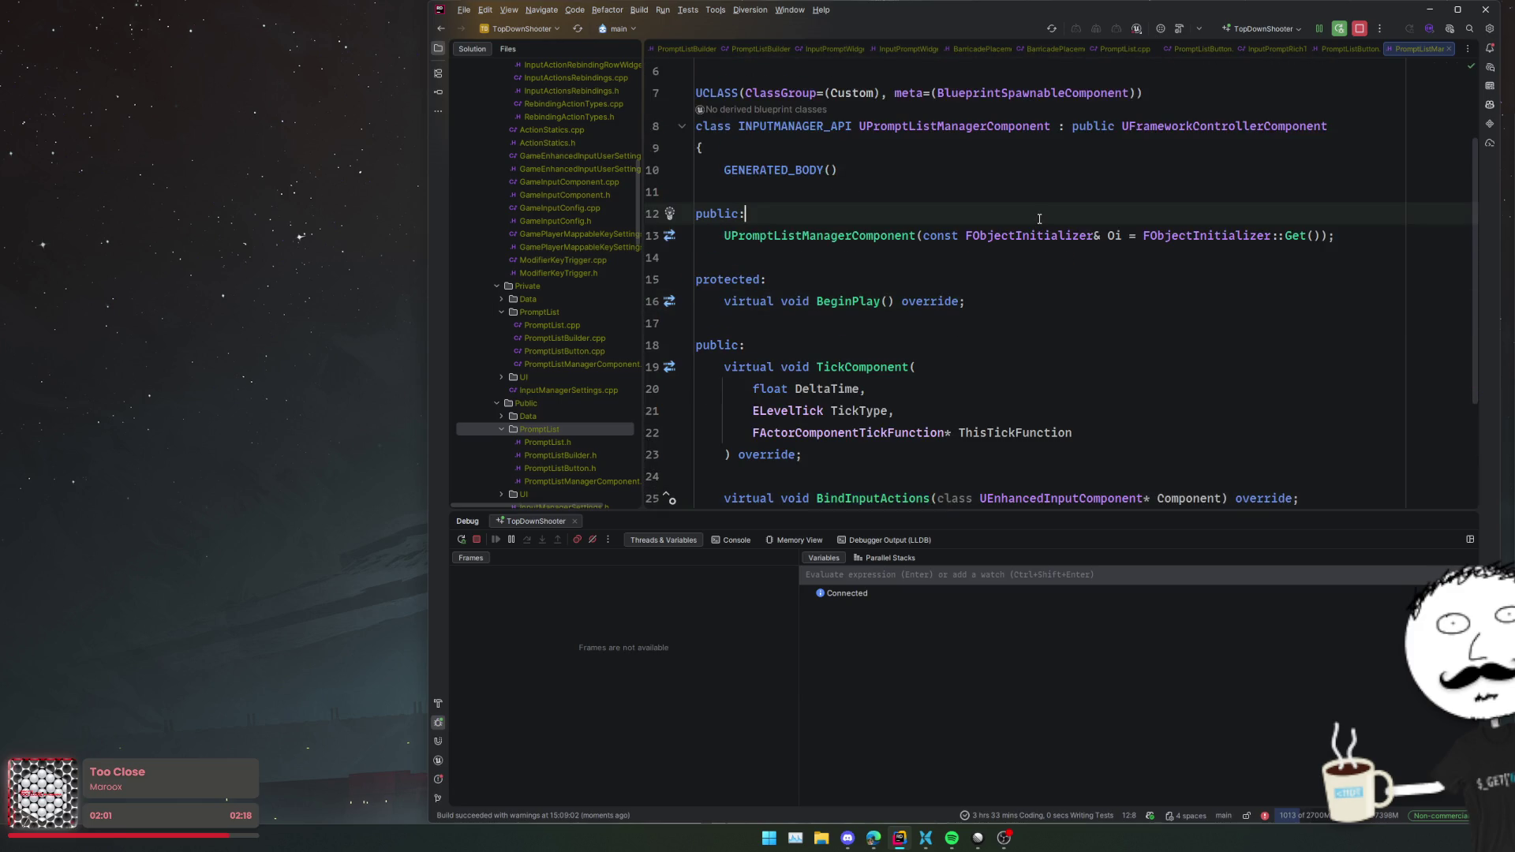
- Under public:, add a UPROPERTY(EditAnywhere, BlueprintReadWrite) macro with the suggested Config category
key("Return")
key("Return")
key("Up")
key("Up")
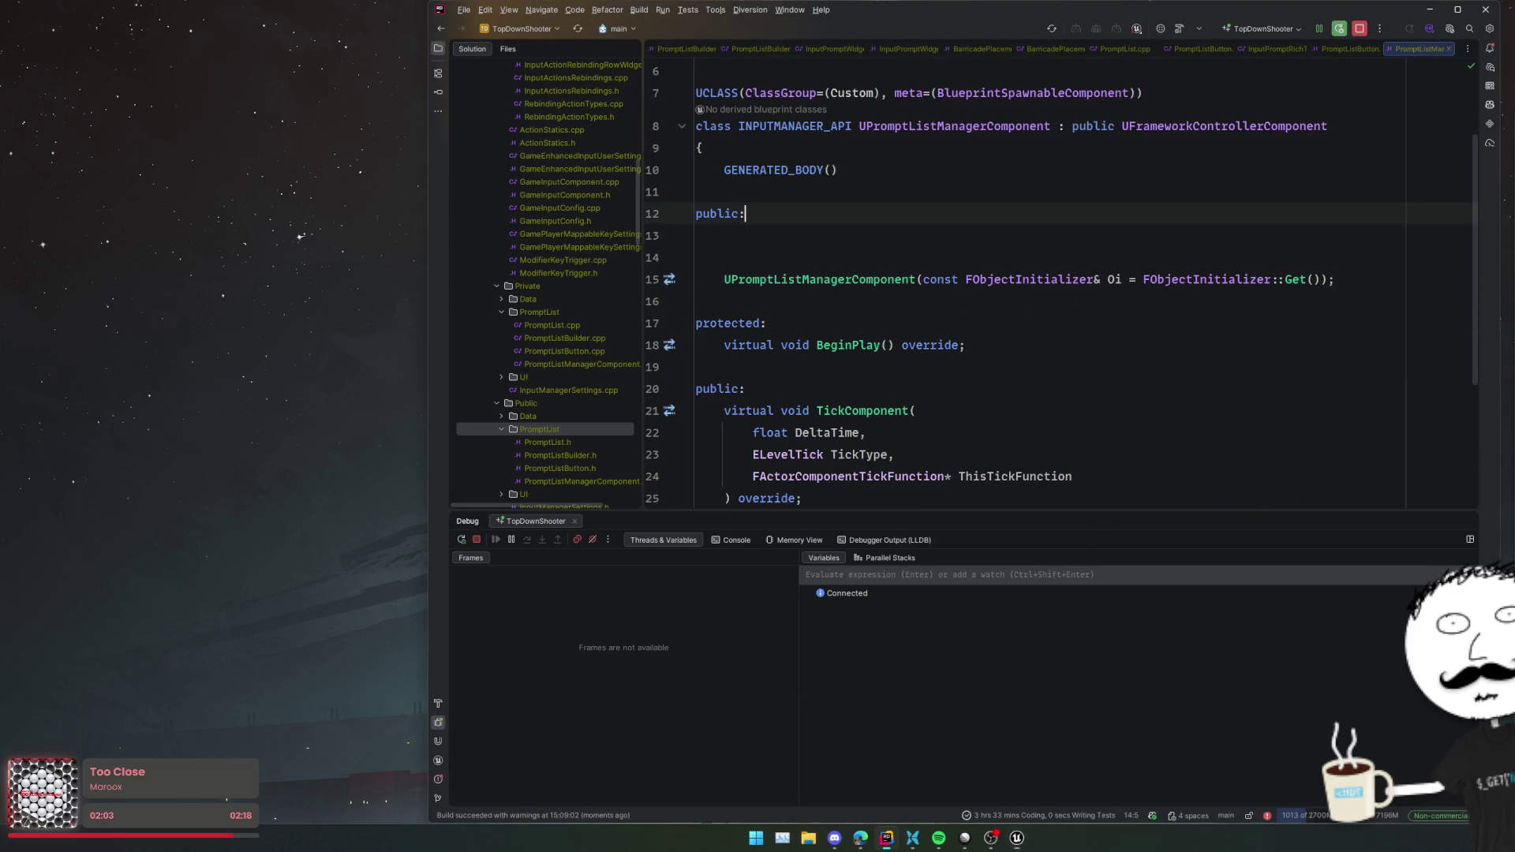
key("Return")
type("UPROP")
key("Return")
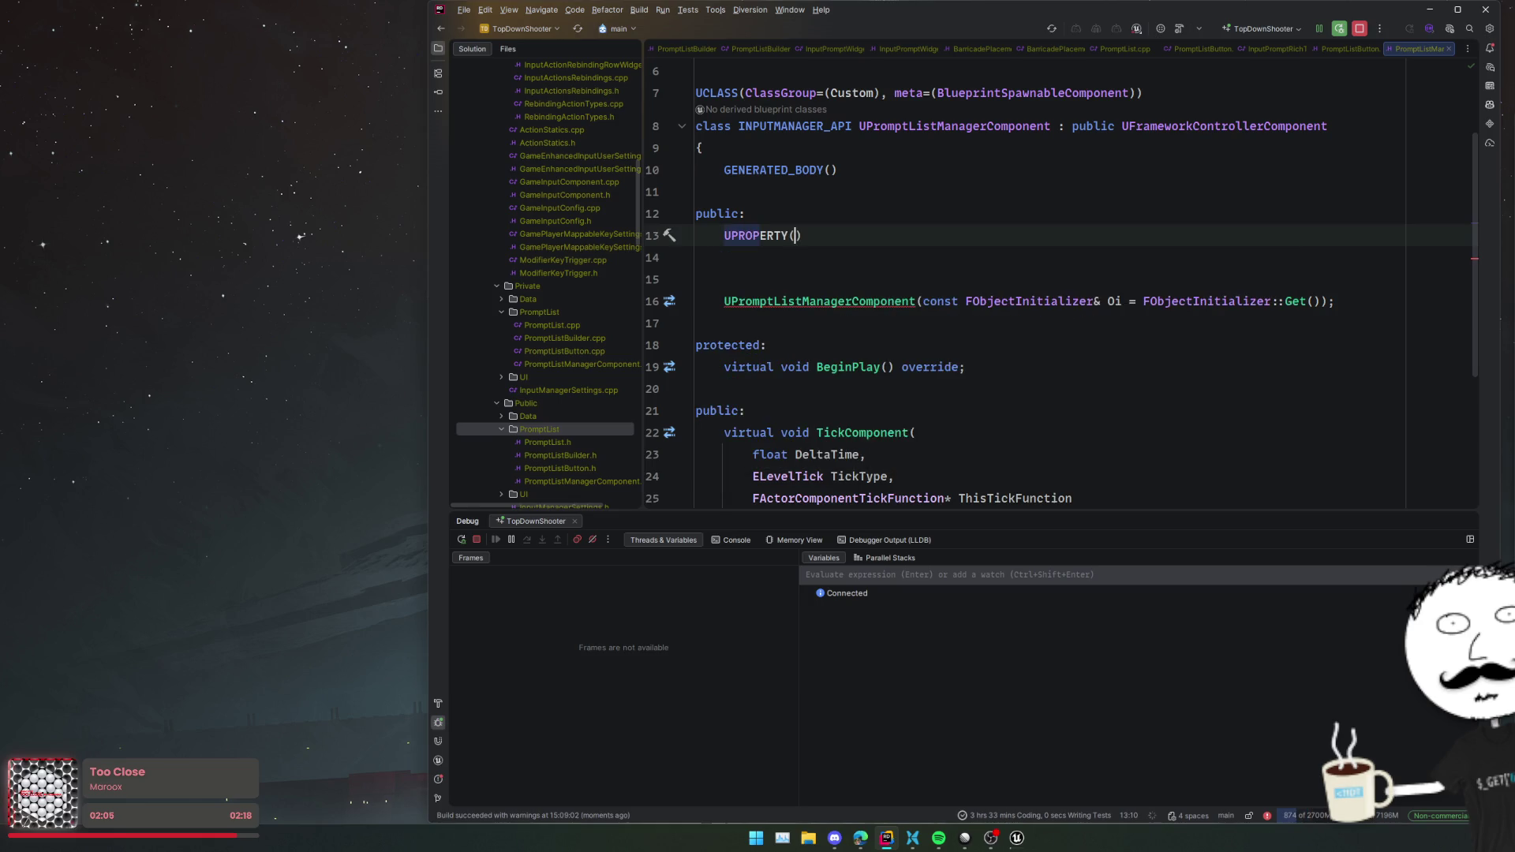
type("Edsit")
key("BackSpace")
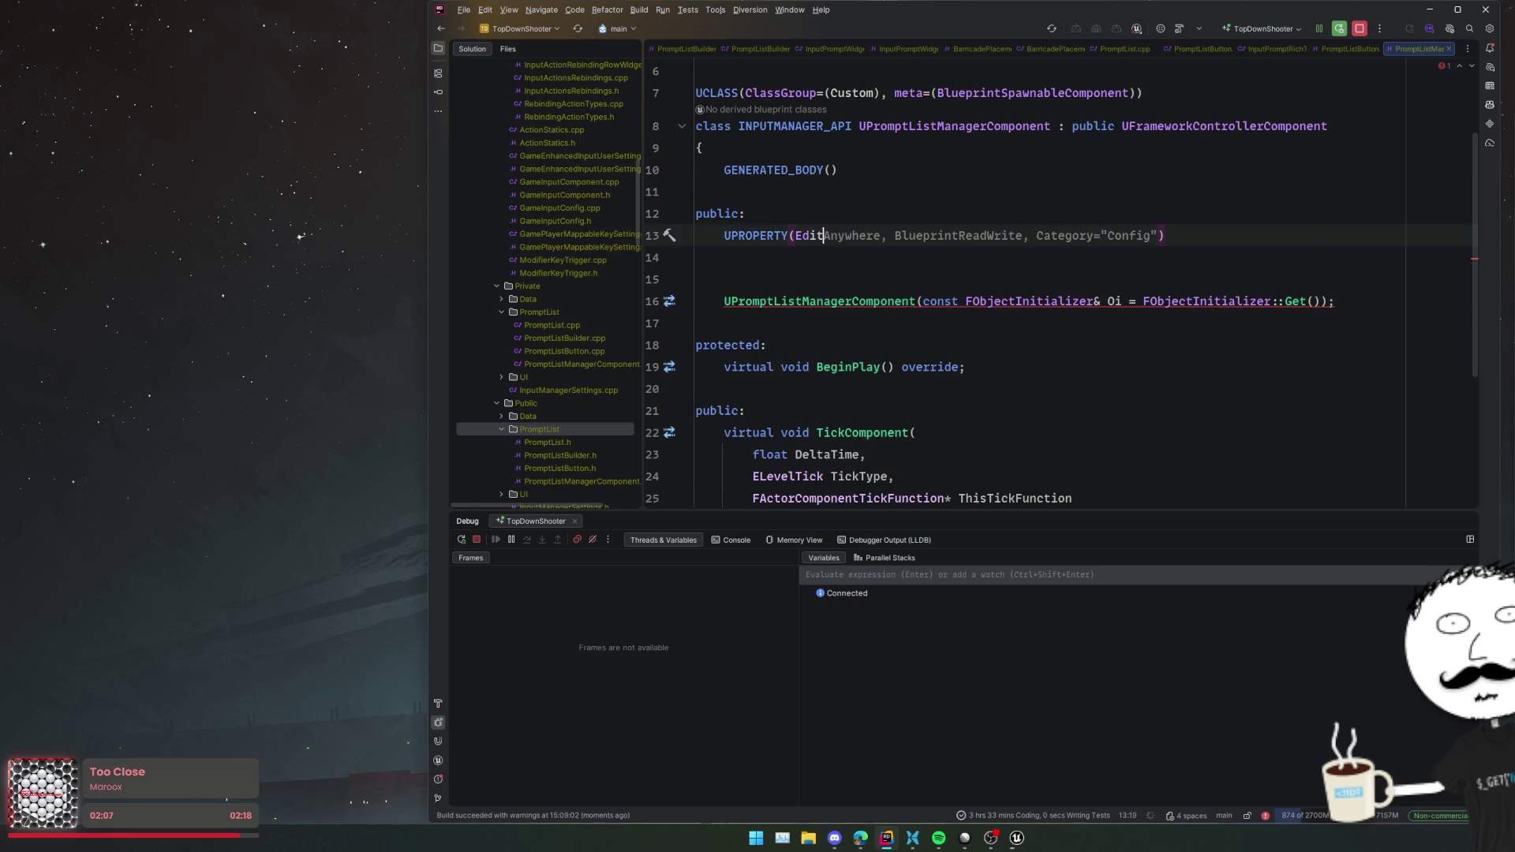
type("i")
key("Tab")
type(", Bluep")
type("rintRead")
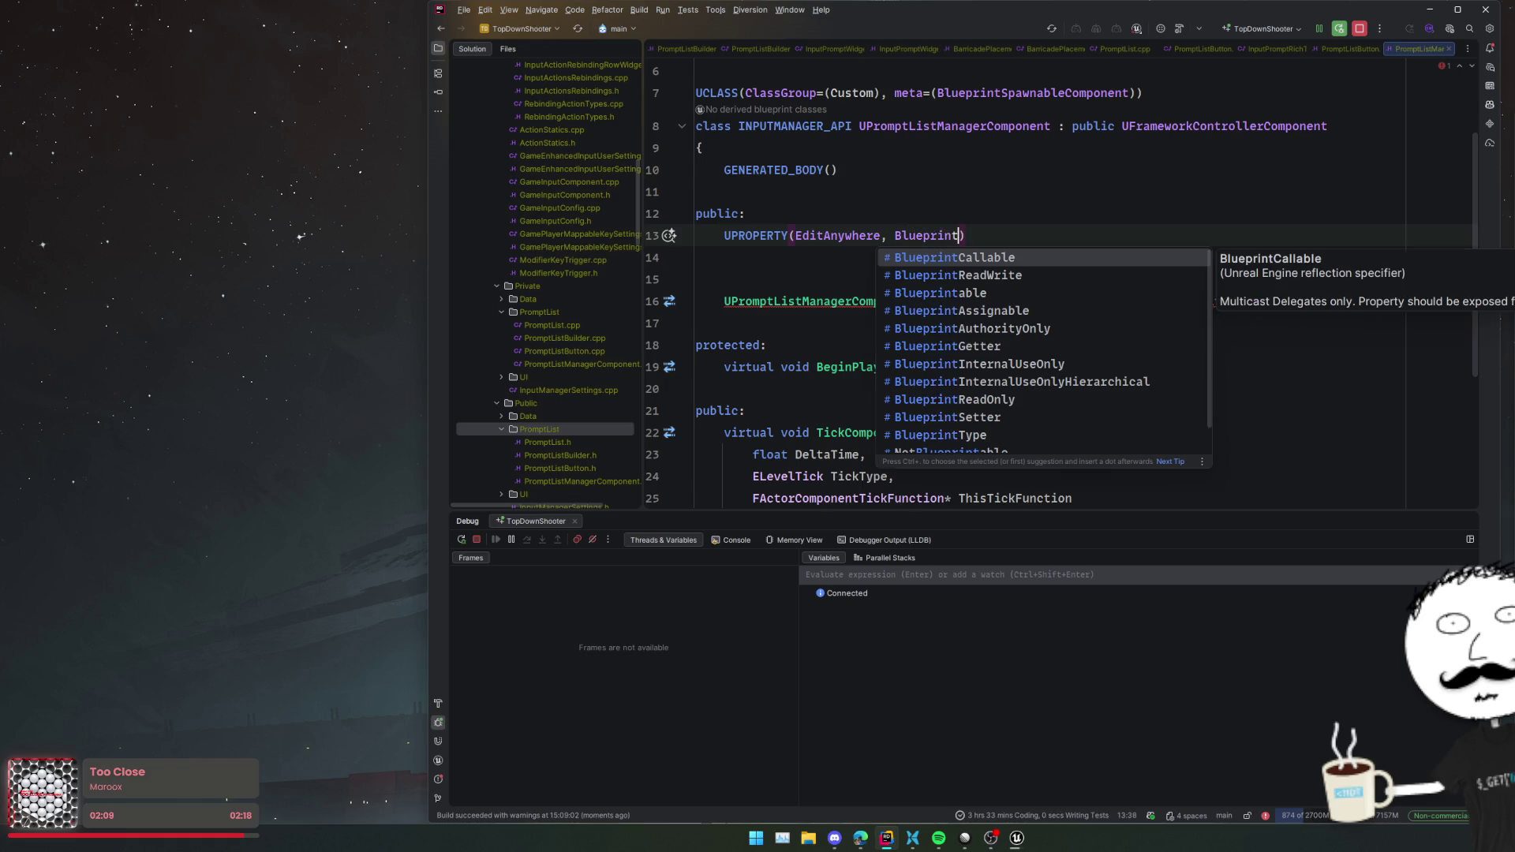
key("Tab")
type(",")
key("Tab")
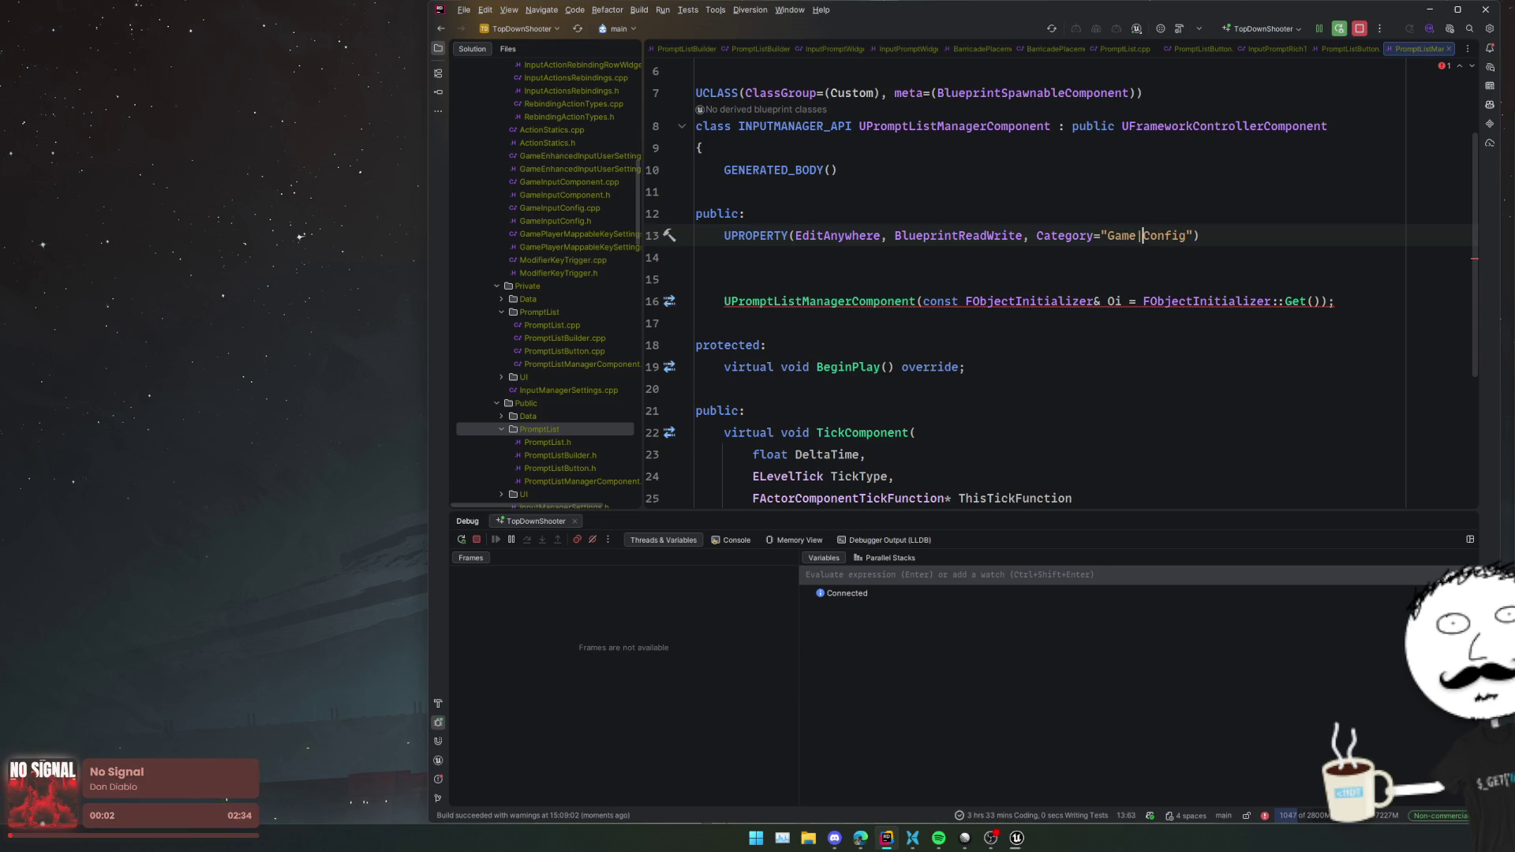
- Declare TObjectPtr<UInputMappingContext> PromptListInputMappingContext, adding a UInputMappingContext forward declaration
key("End")
key("Return")
type("TObjec")
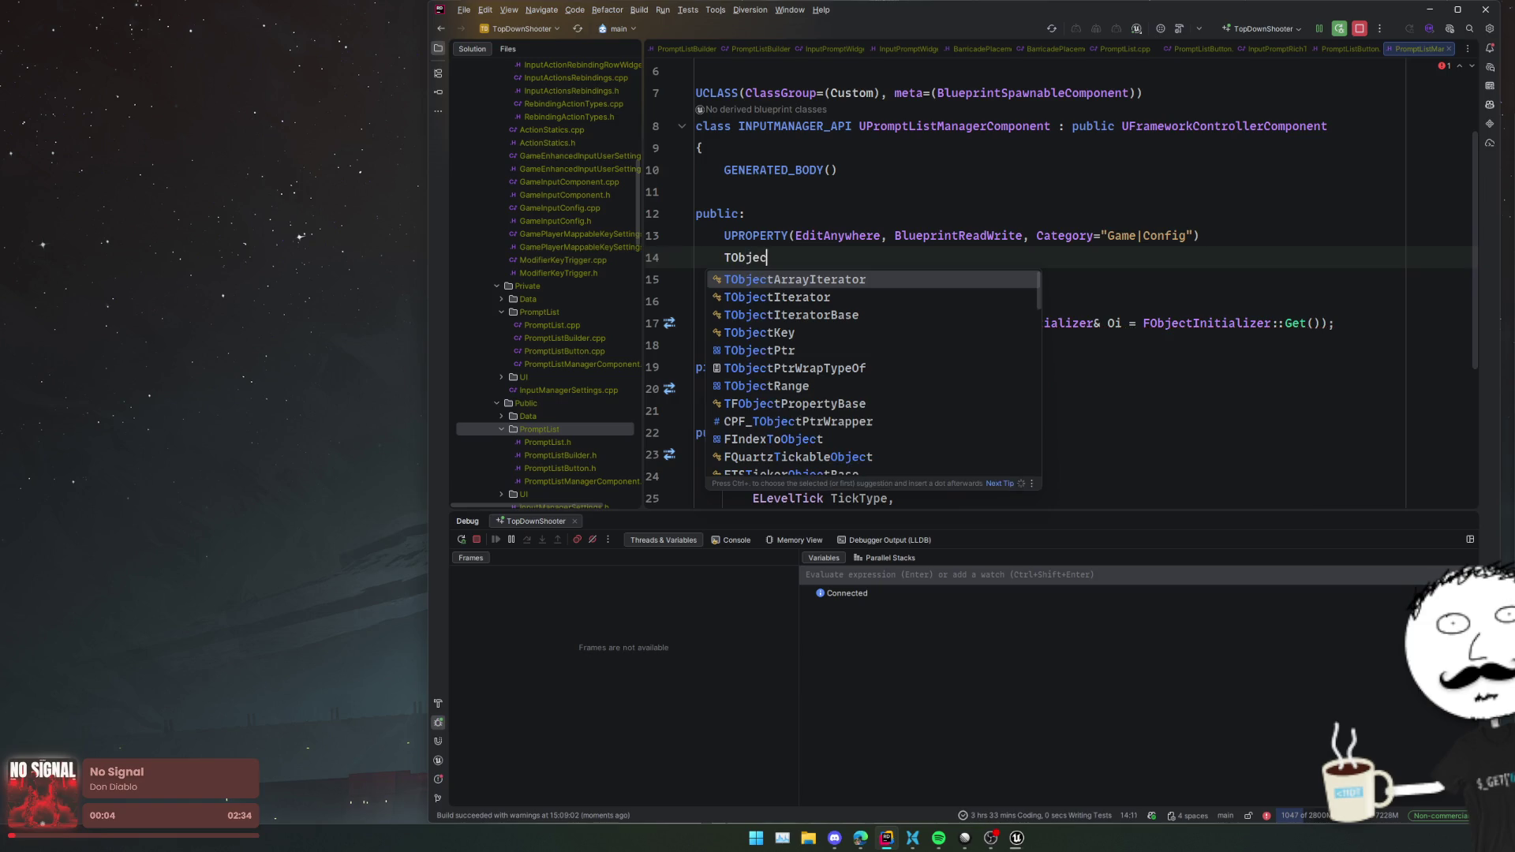
type("tPtr<UInputMap")
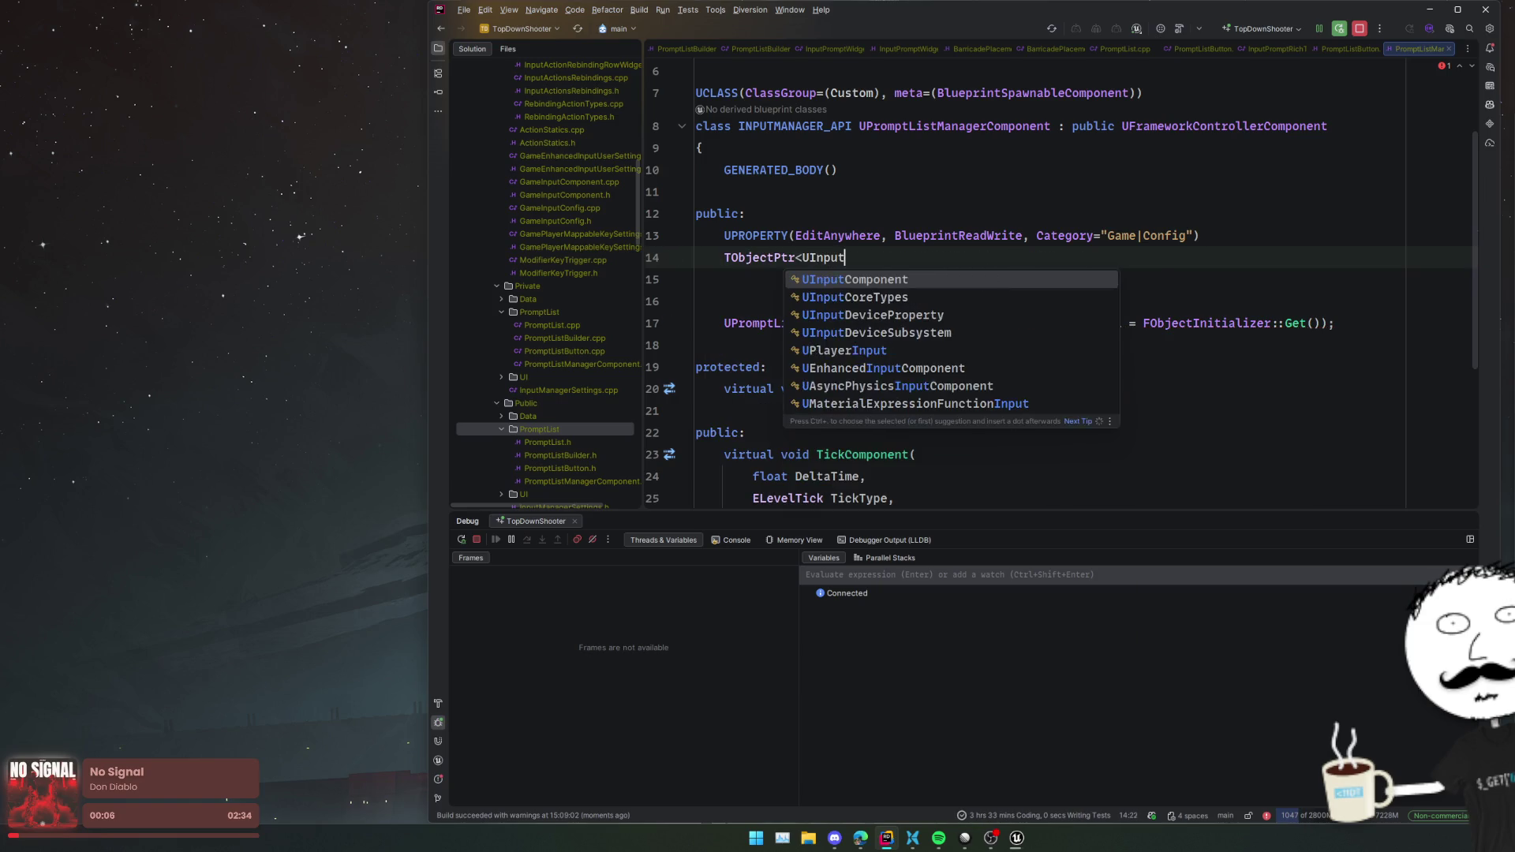
key("Return")
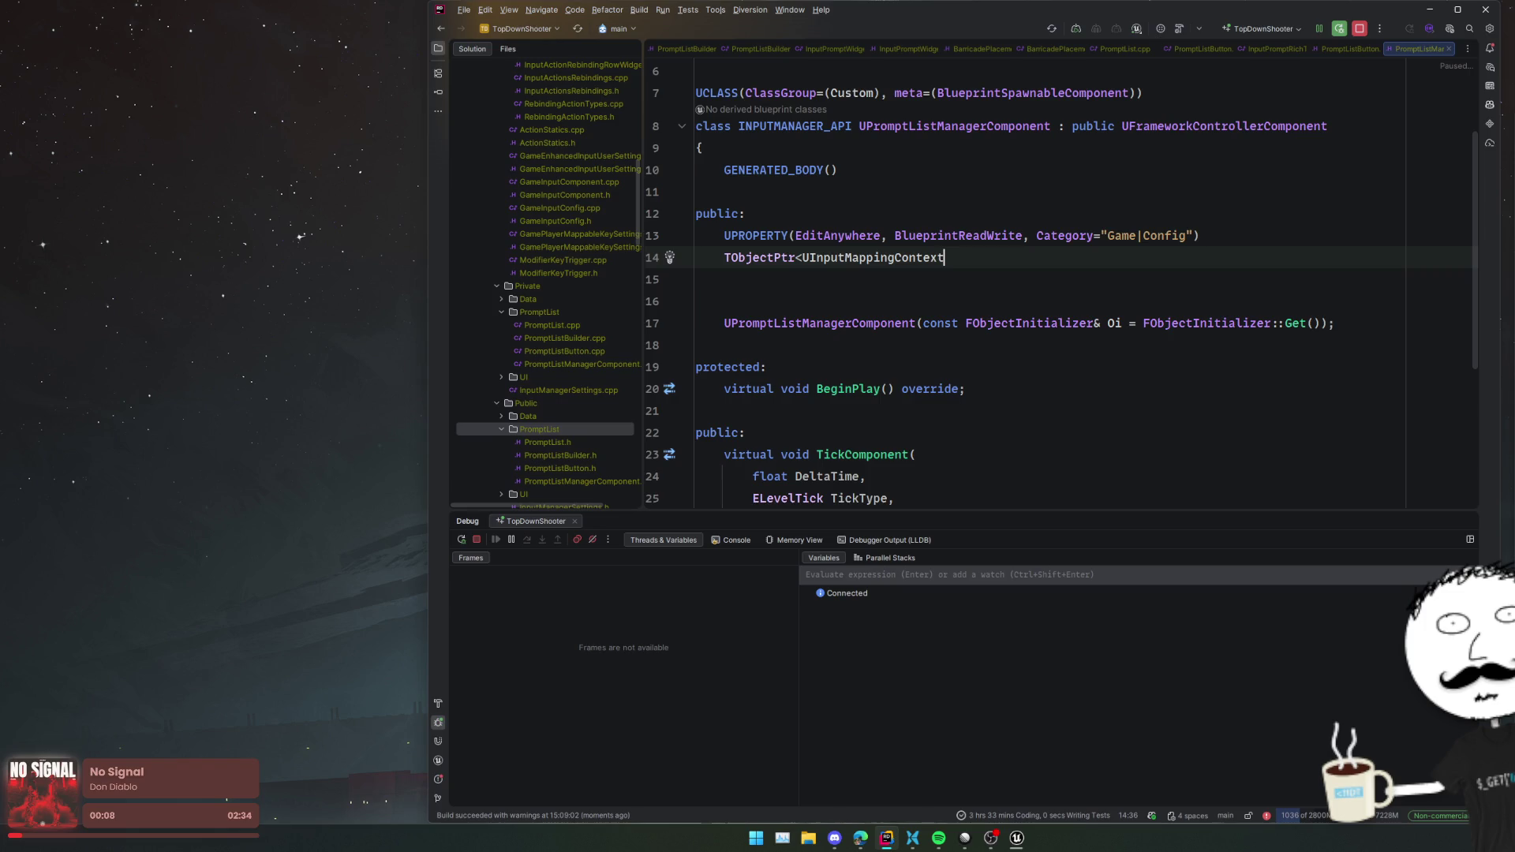
type(">")
key("alt+Return")
key("Down")
key("Return")
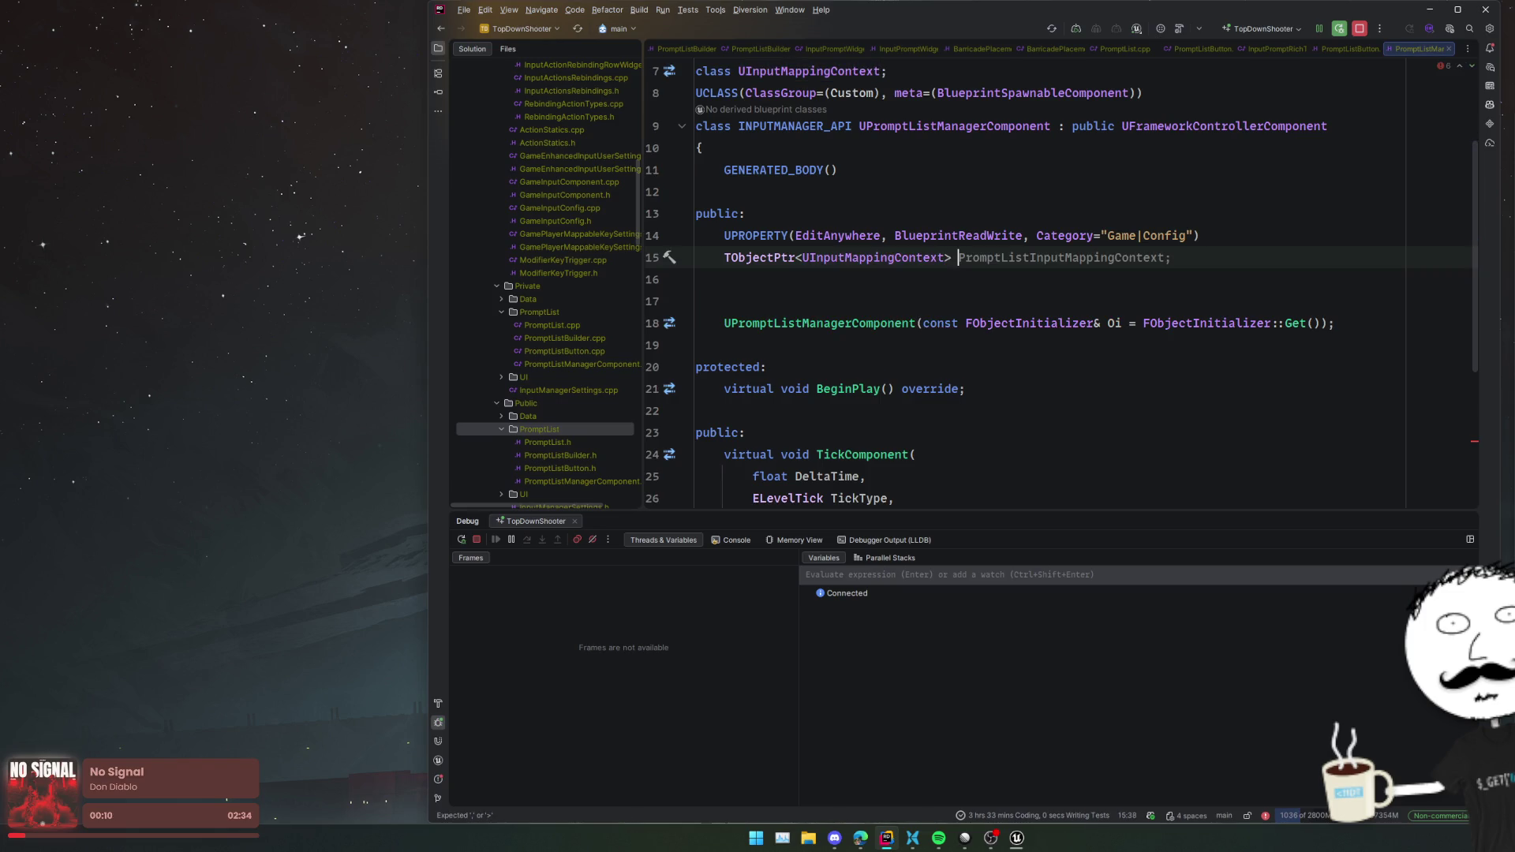
key("Tab")
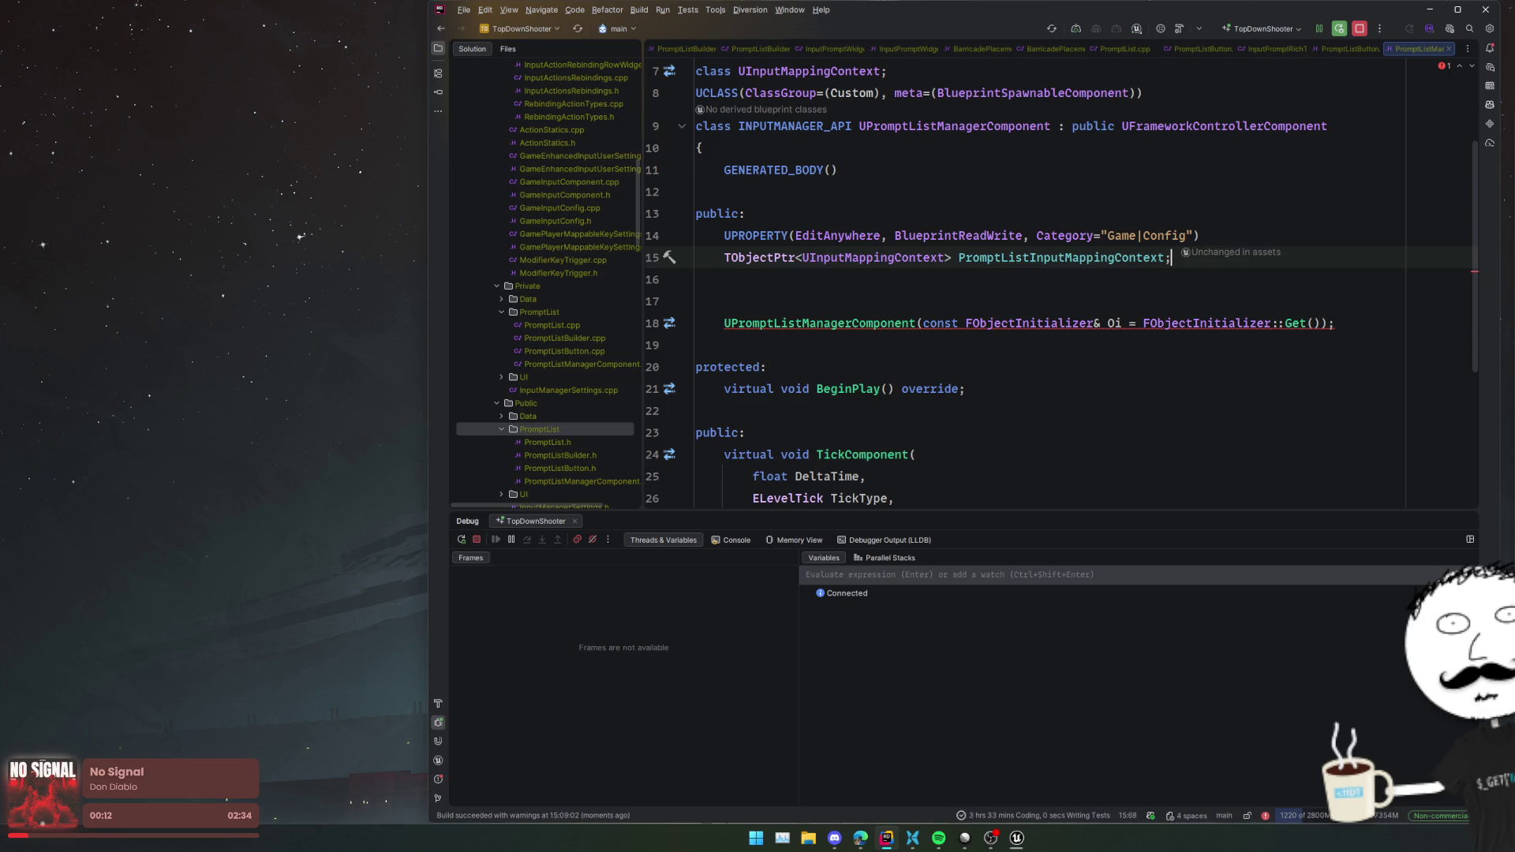
- Duplicate the property and edit both category strings to Game|Config|Input
key("ctrl+w")
key("ctrl+w")
key("ctrl+d")
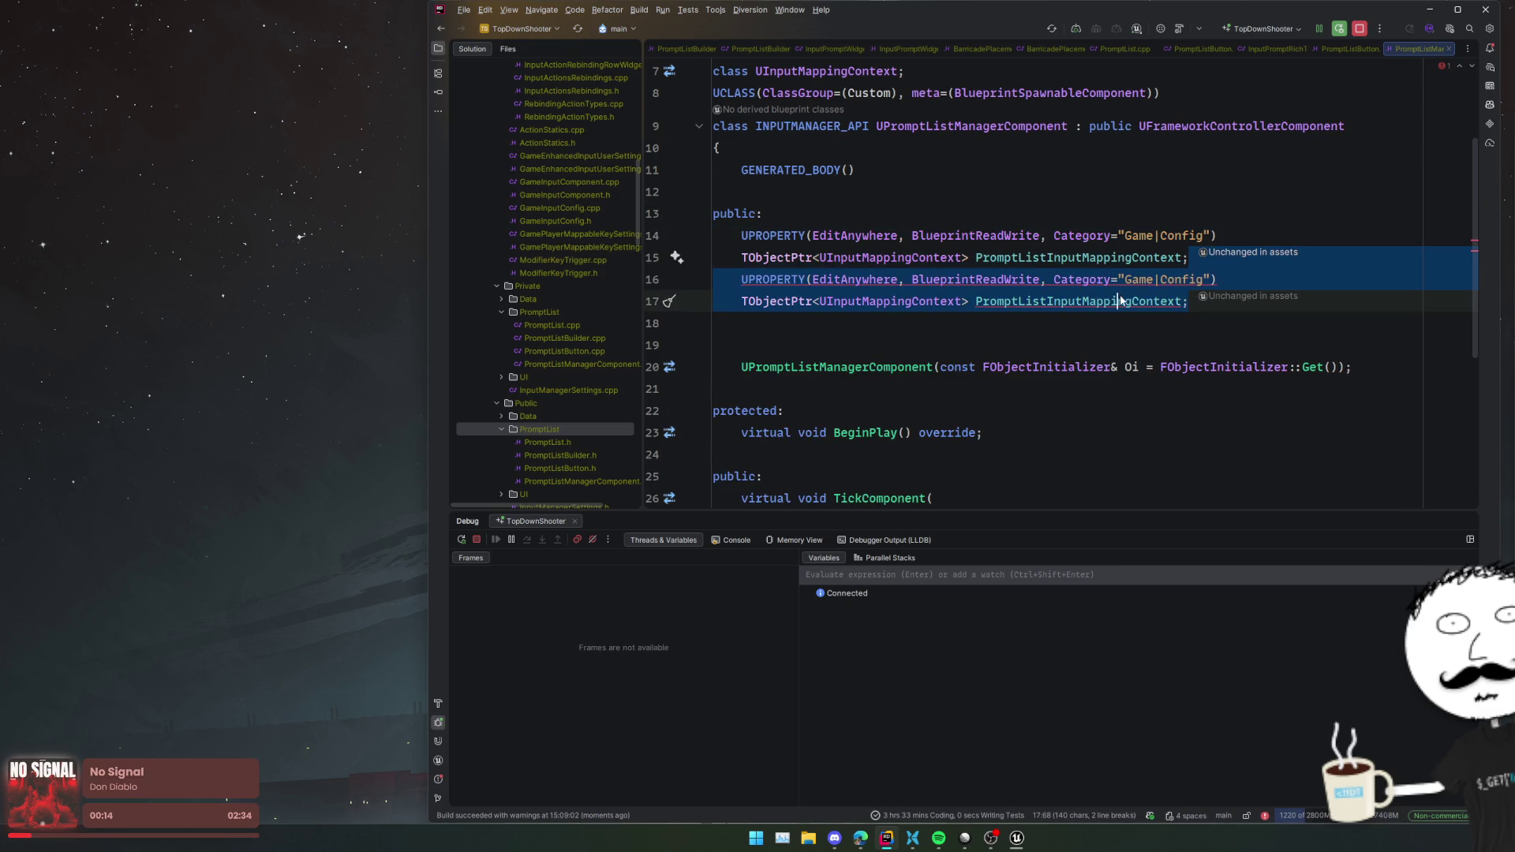
double_click(1181, 235)
key("alt+j")
key("Left")
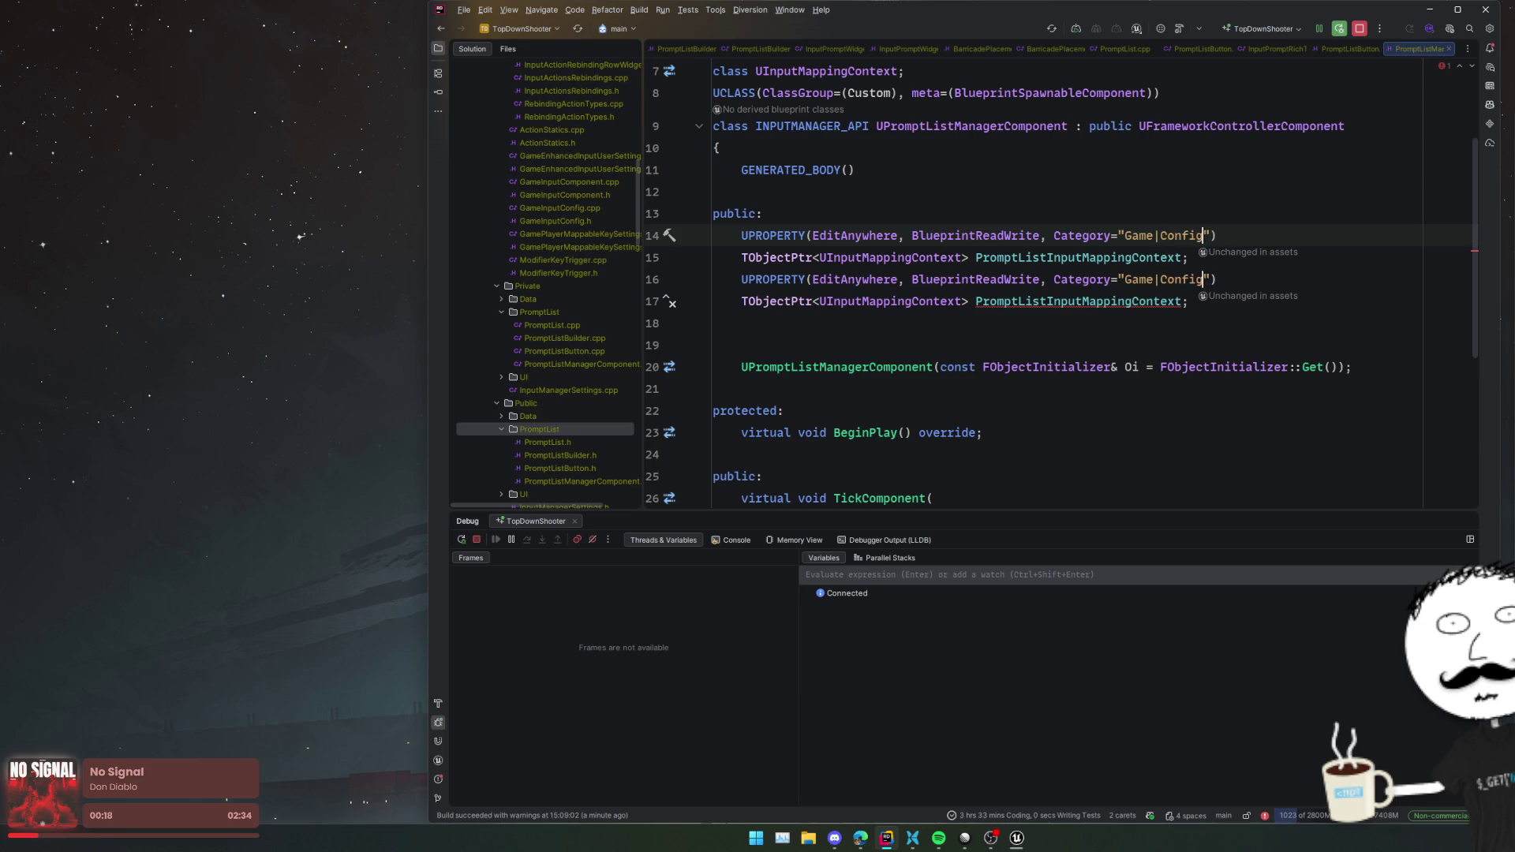
type("|Input")
- Rewrite the copied declaration as TObjectPtr<UInputAction> ScrollListAction;
double_click(920, 300)
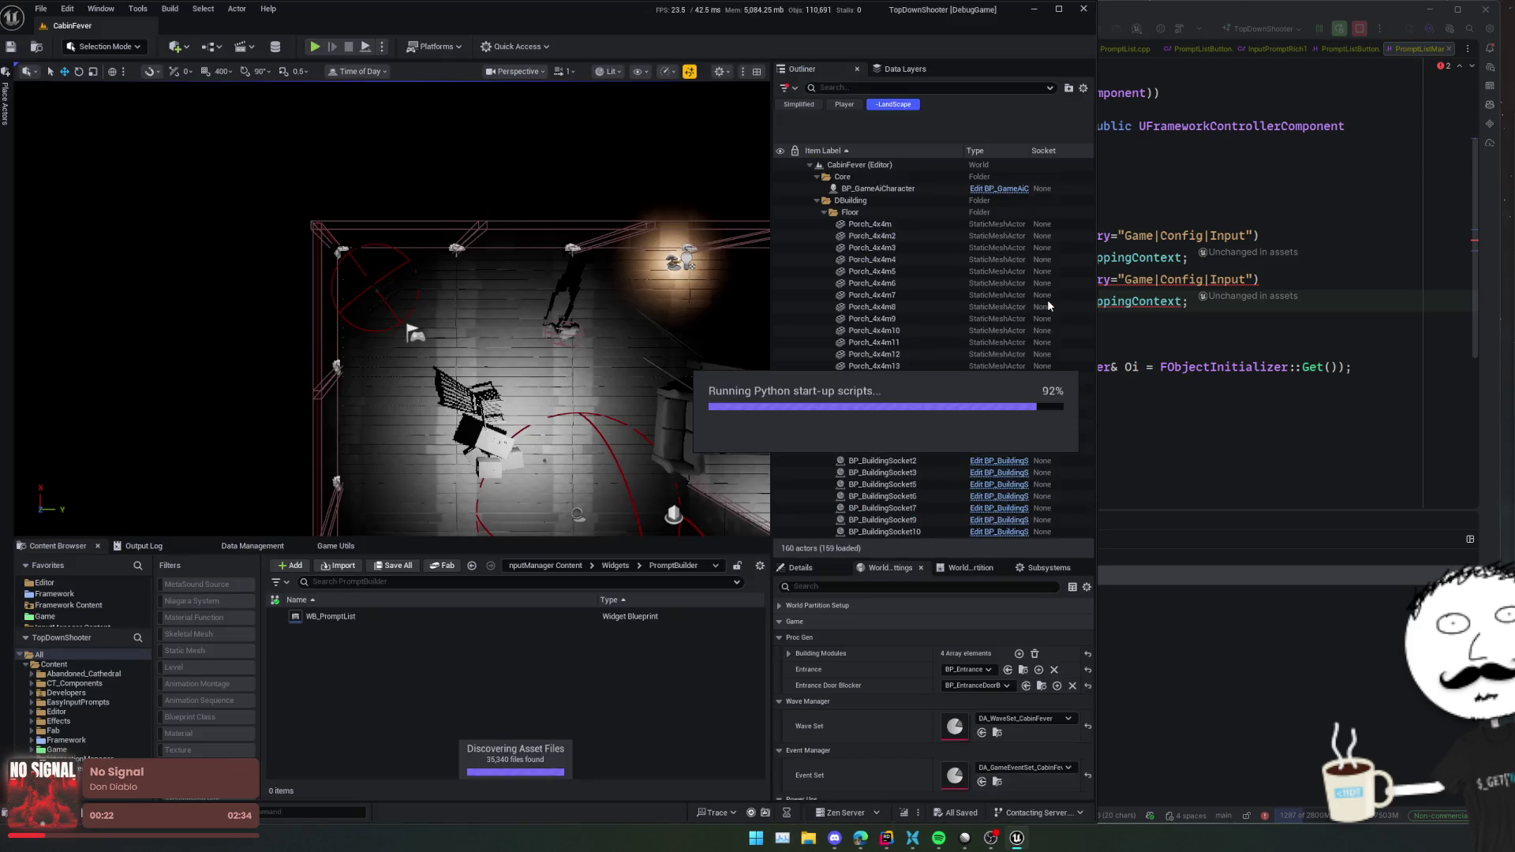
left_click(1190, 303)
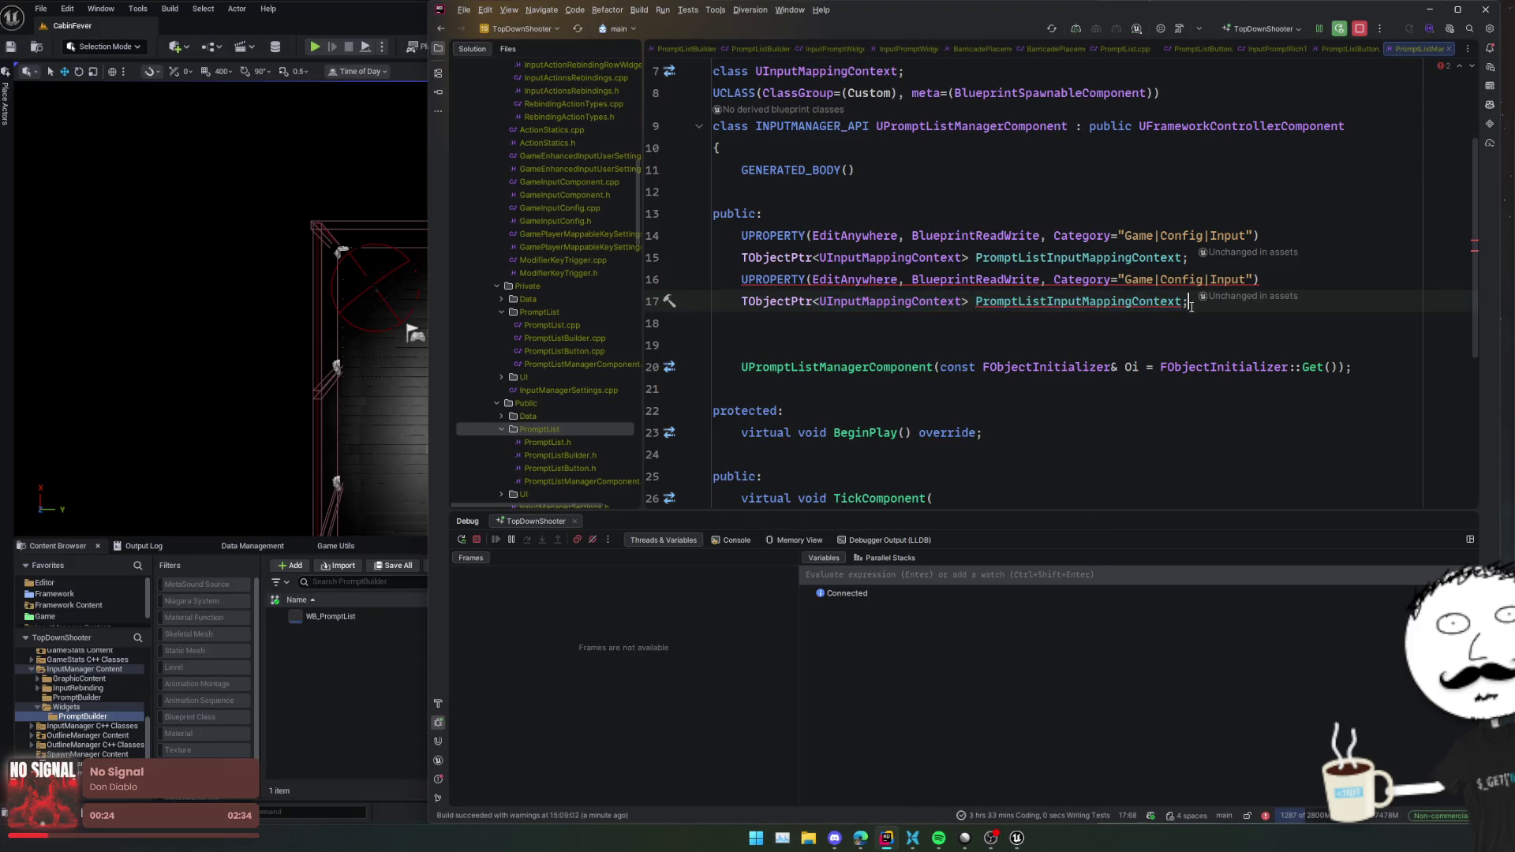
key("shift+Home")
type("TObje")
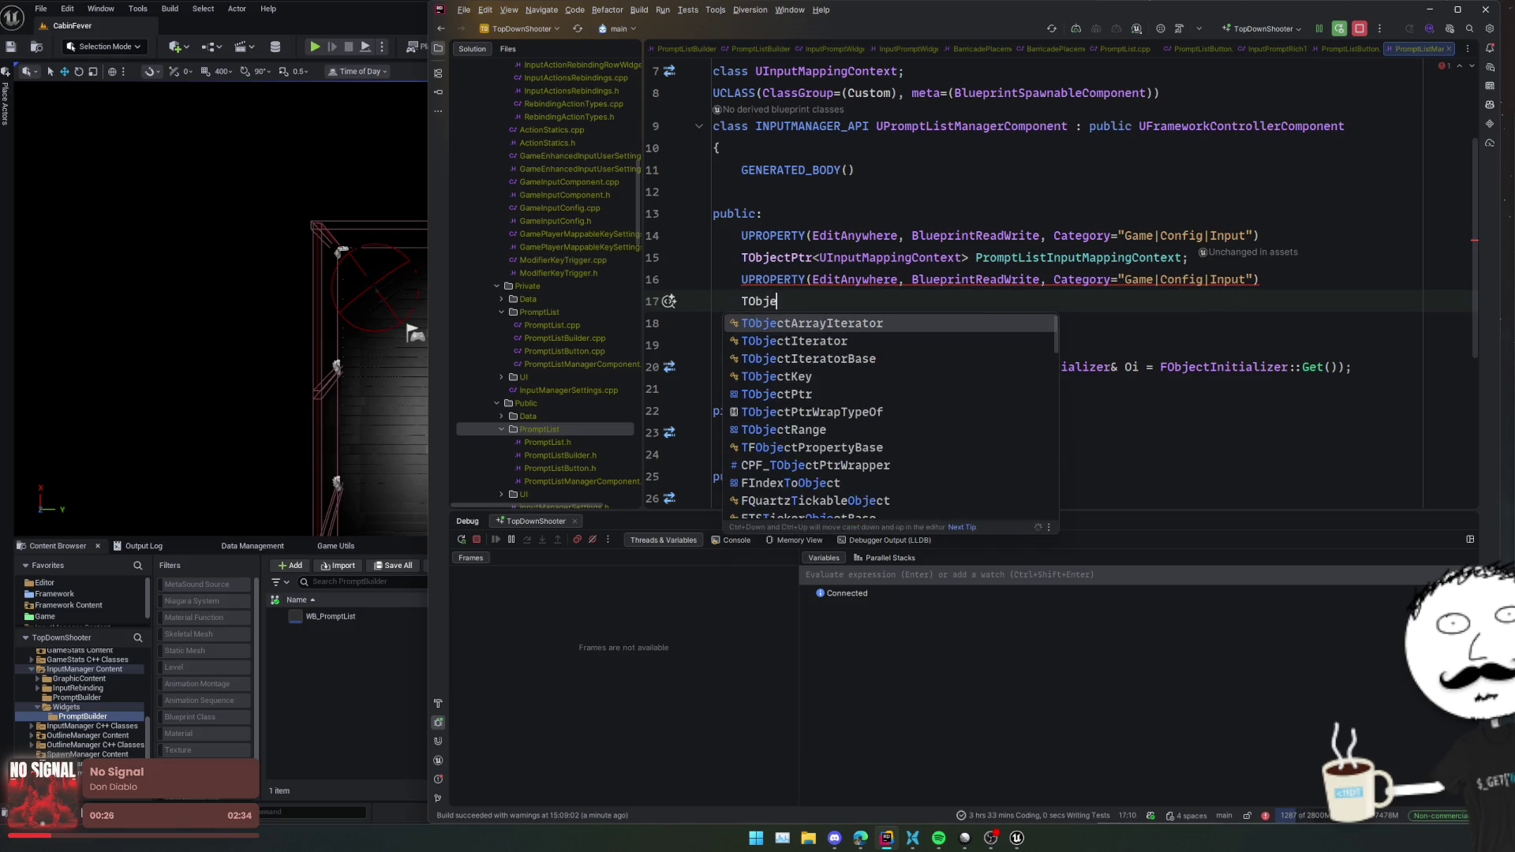
type("ctPtr<UInputAction")
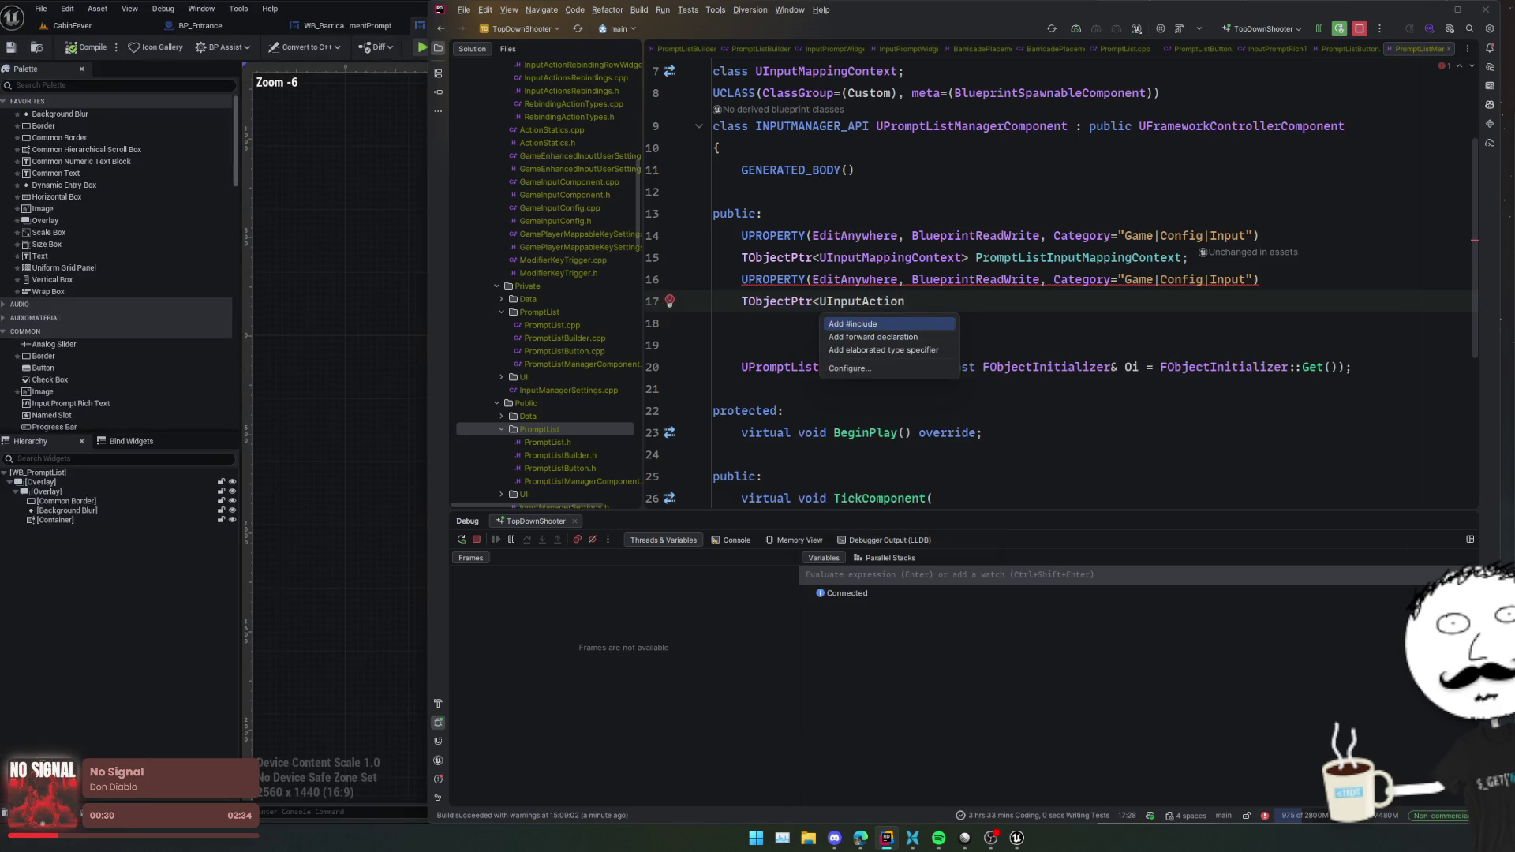
key("Return")
type("> ScrollLis")
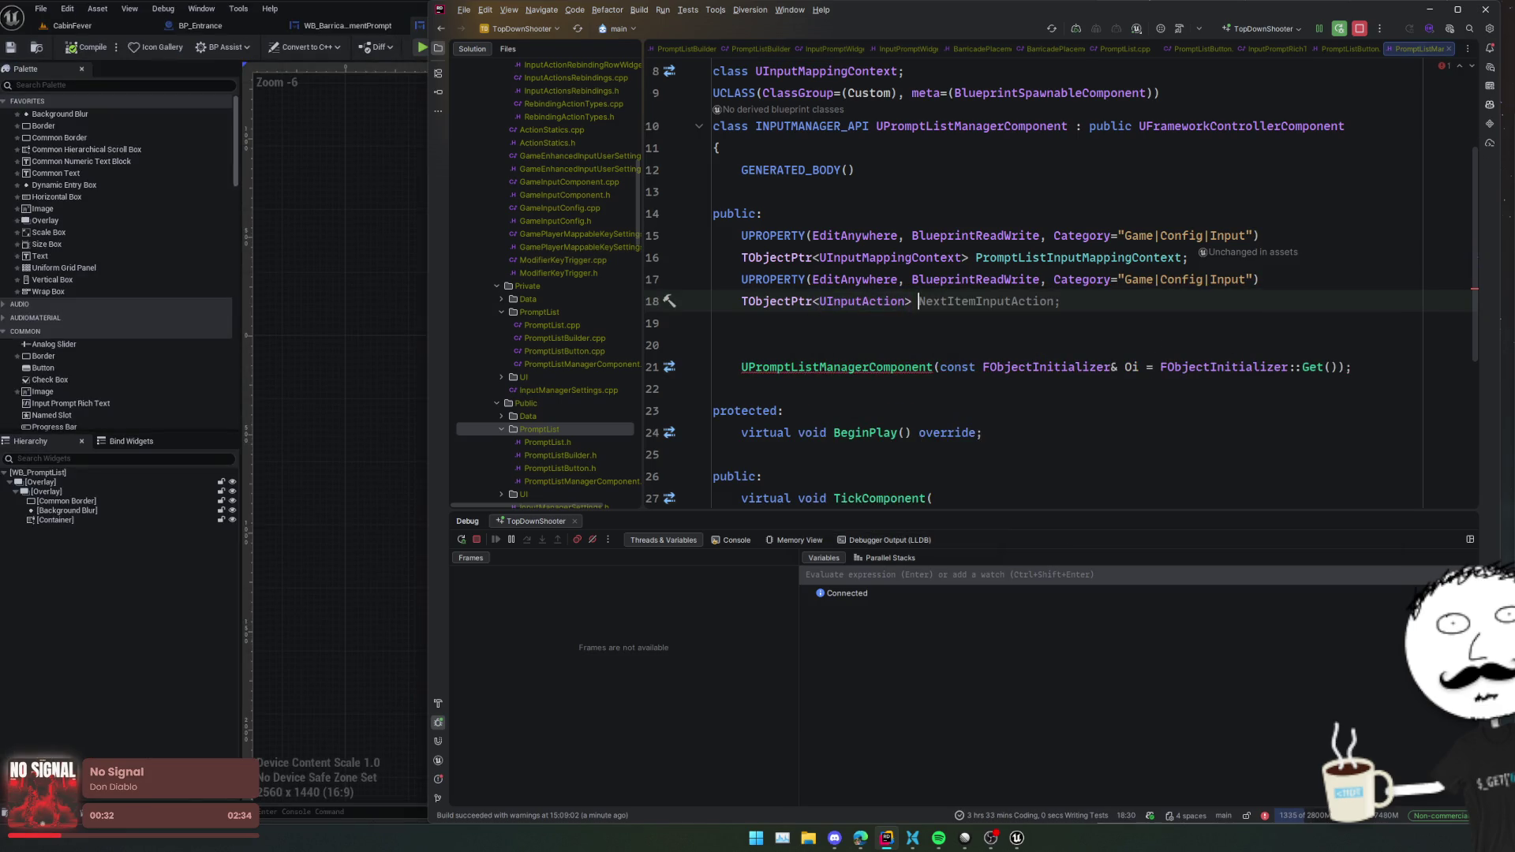
type("tAction")
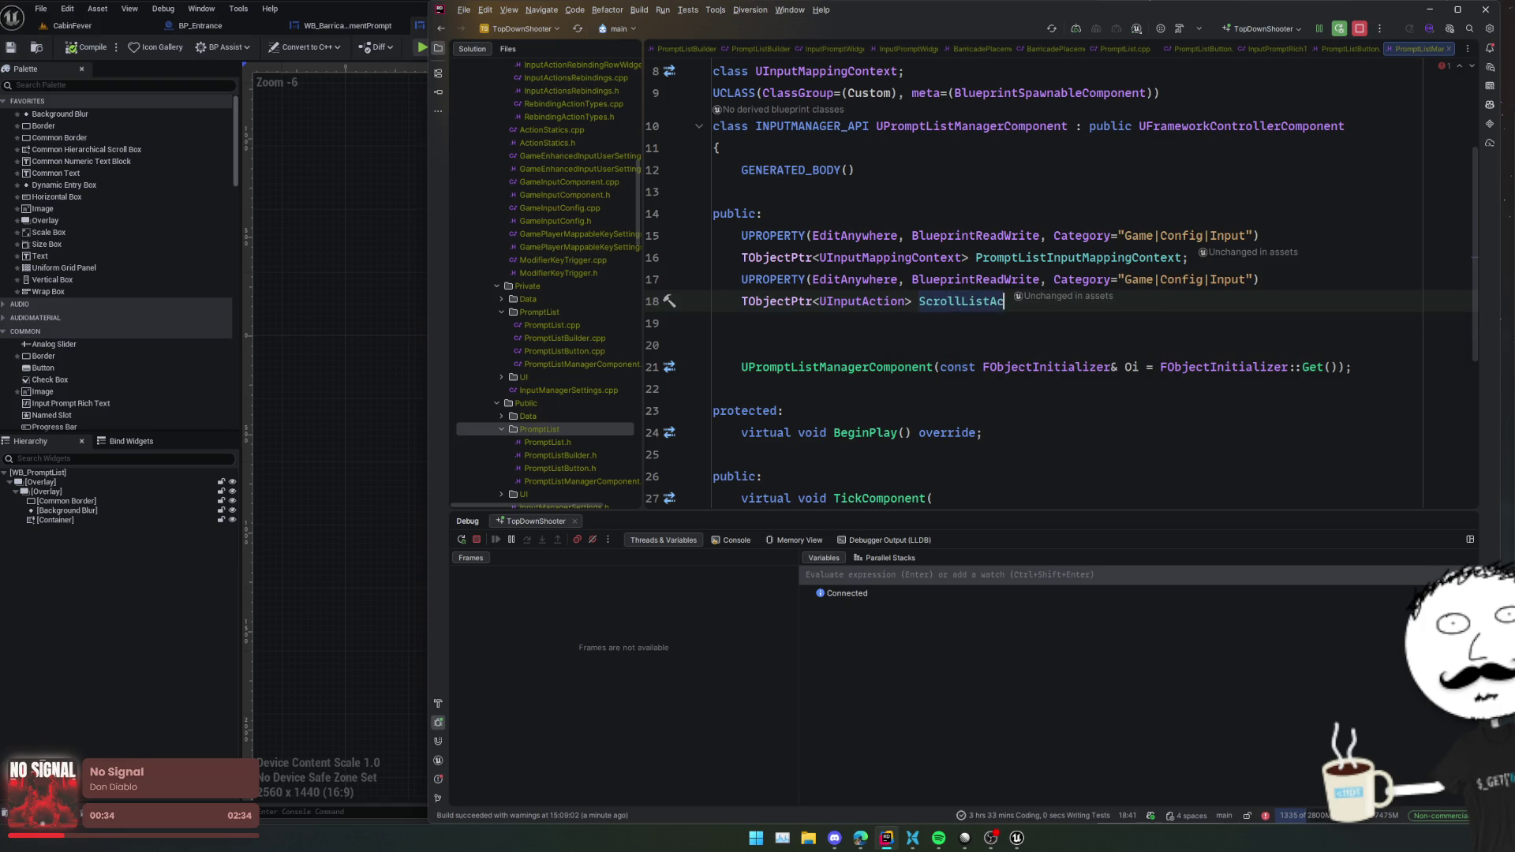
type(";")
key("Return")
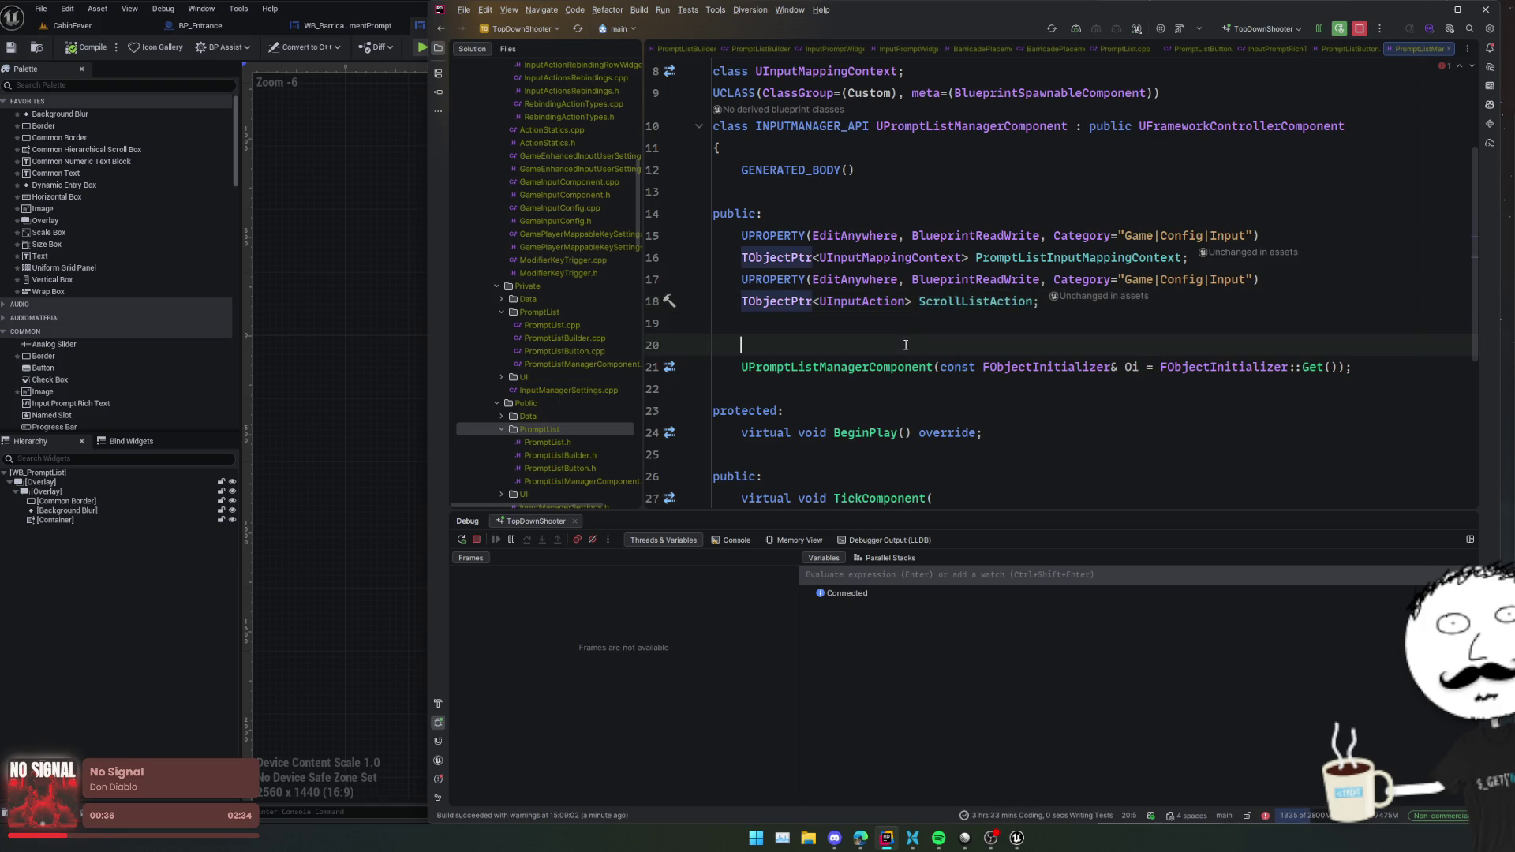
- Delete the stray blank line before the constructor and request code generation for BindInputActions
key("Delete")
left_click(993, 397)
scroll(992, 383, "down", 3)
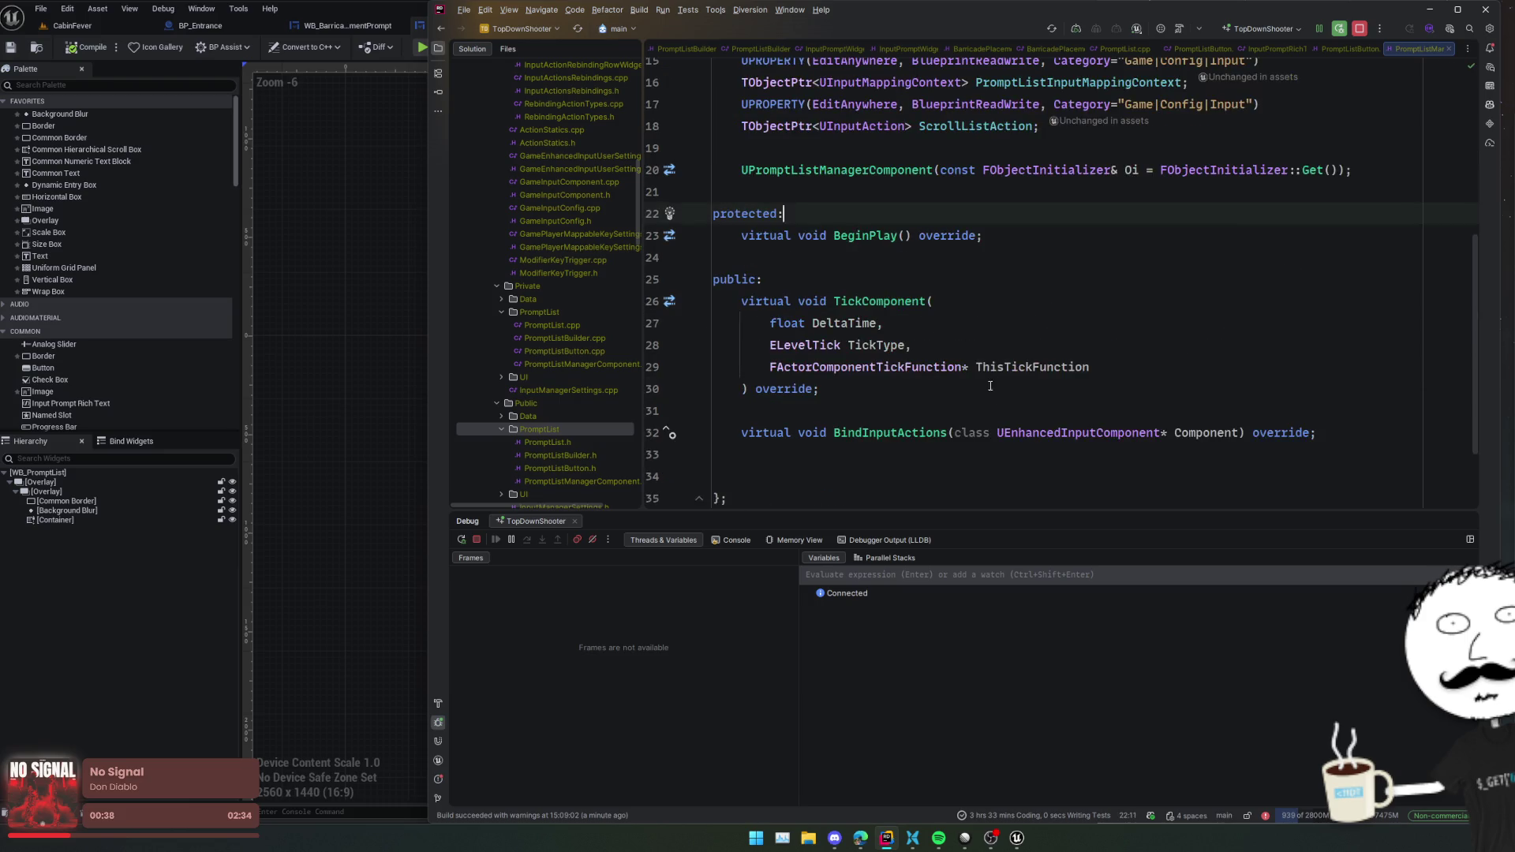
left_click(903, 432)
key("alt+Return")
- Generate the BindInputActions definition and add an if (Component) block after the Super call
key("Return")
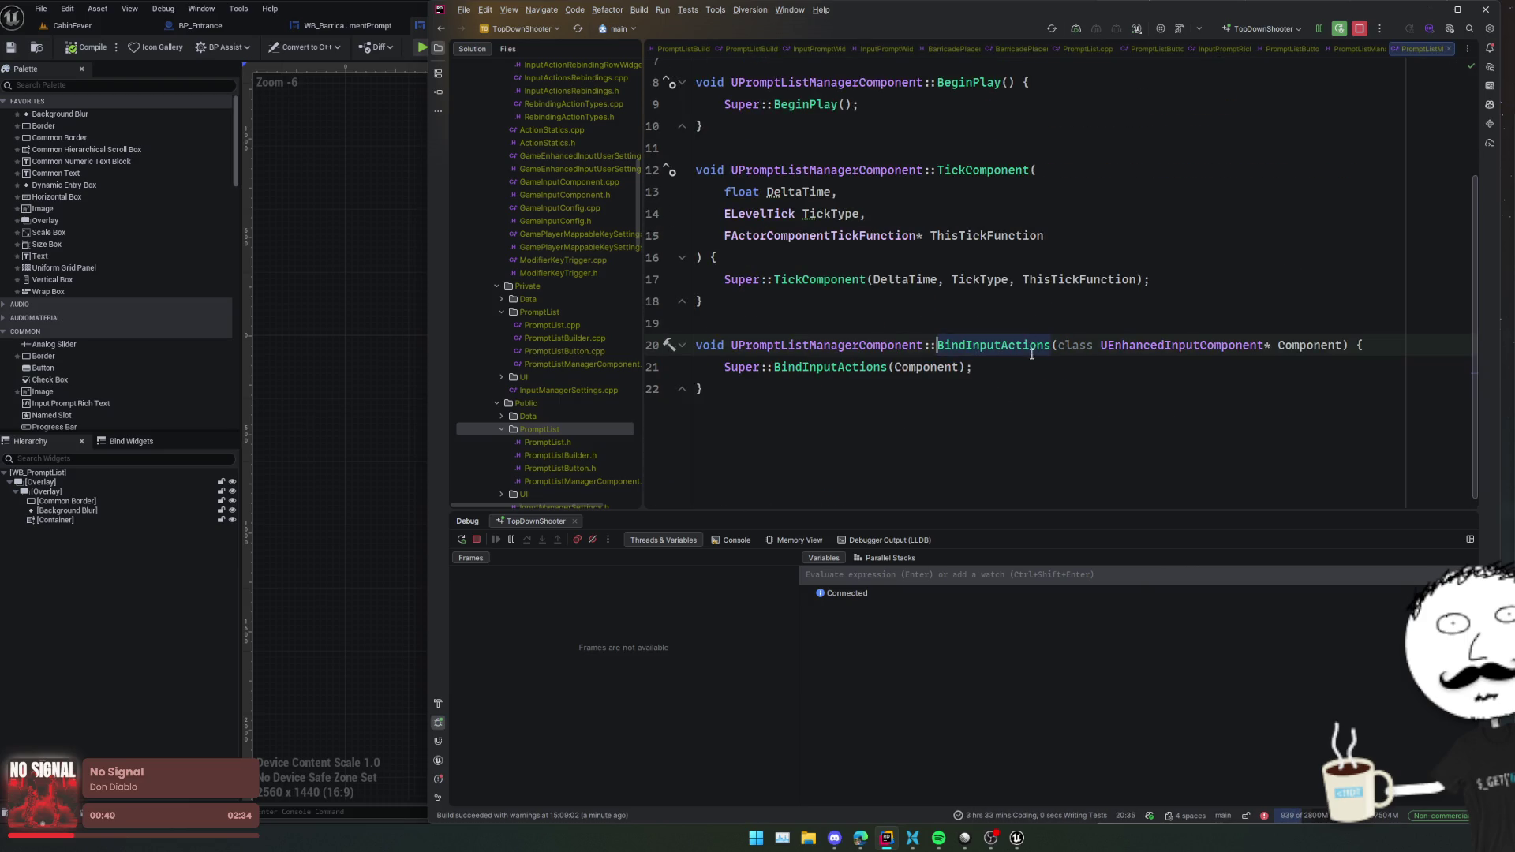
left_click(1046, 347)
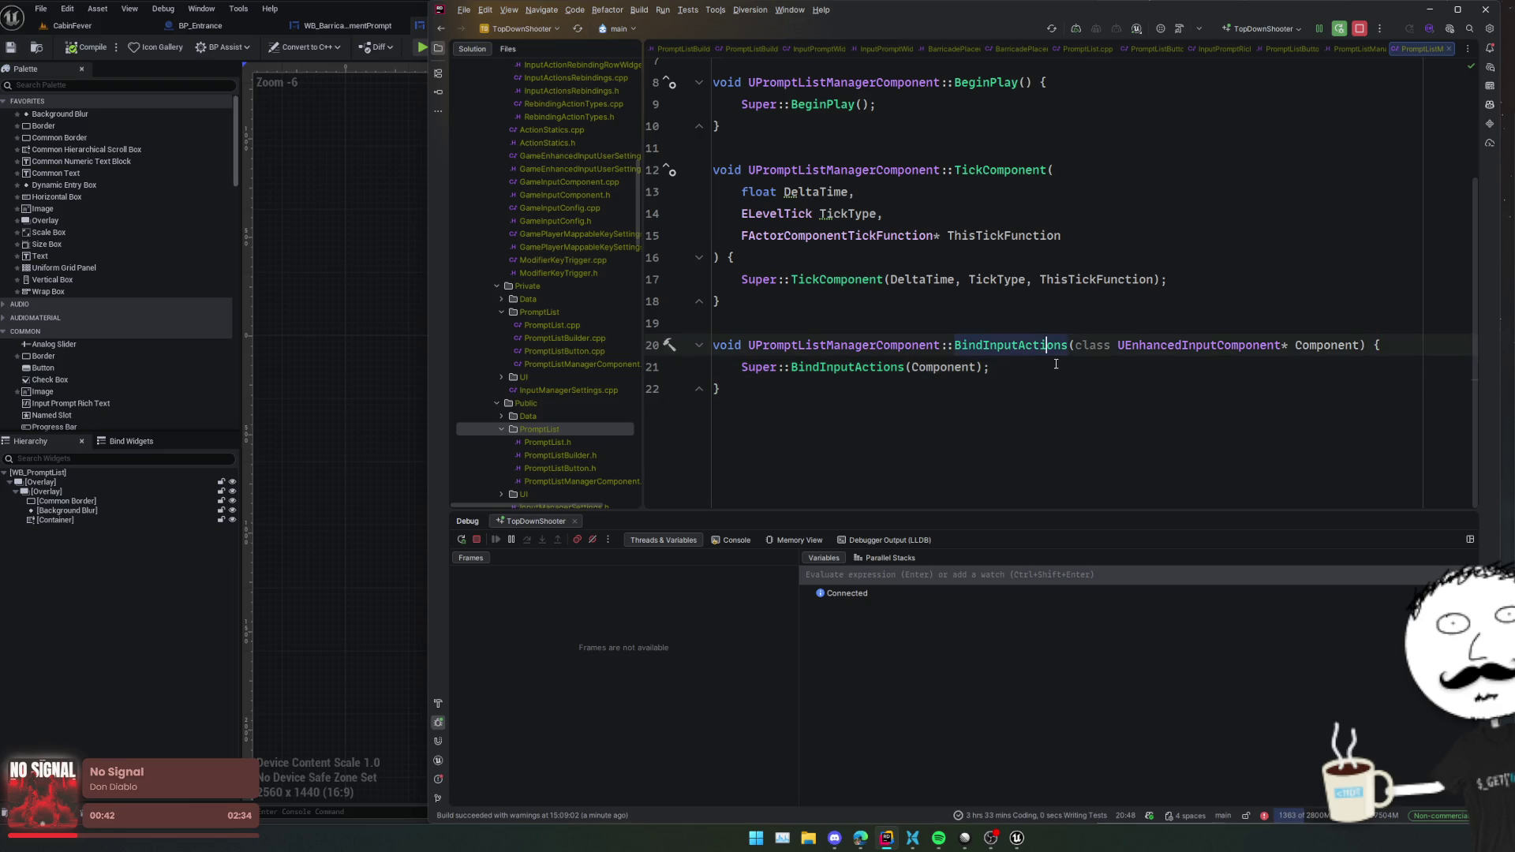
left_click(1165, 377)
key("Return")
key("Return")
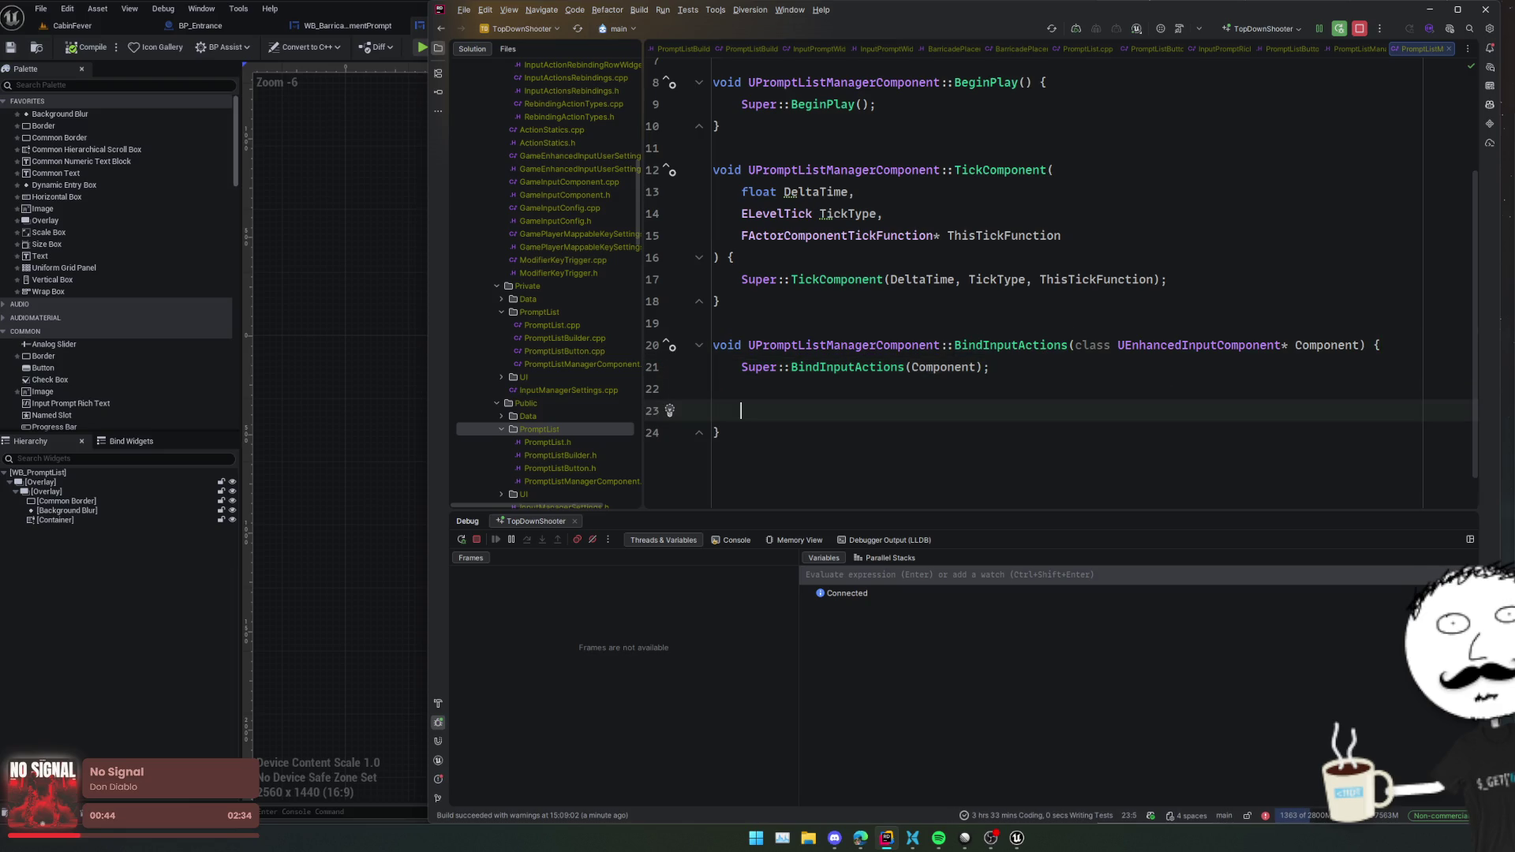
type("if (Component) ")
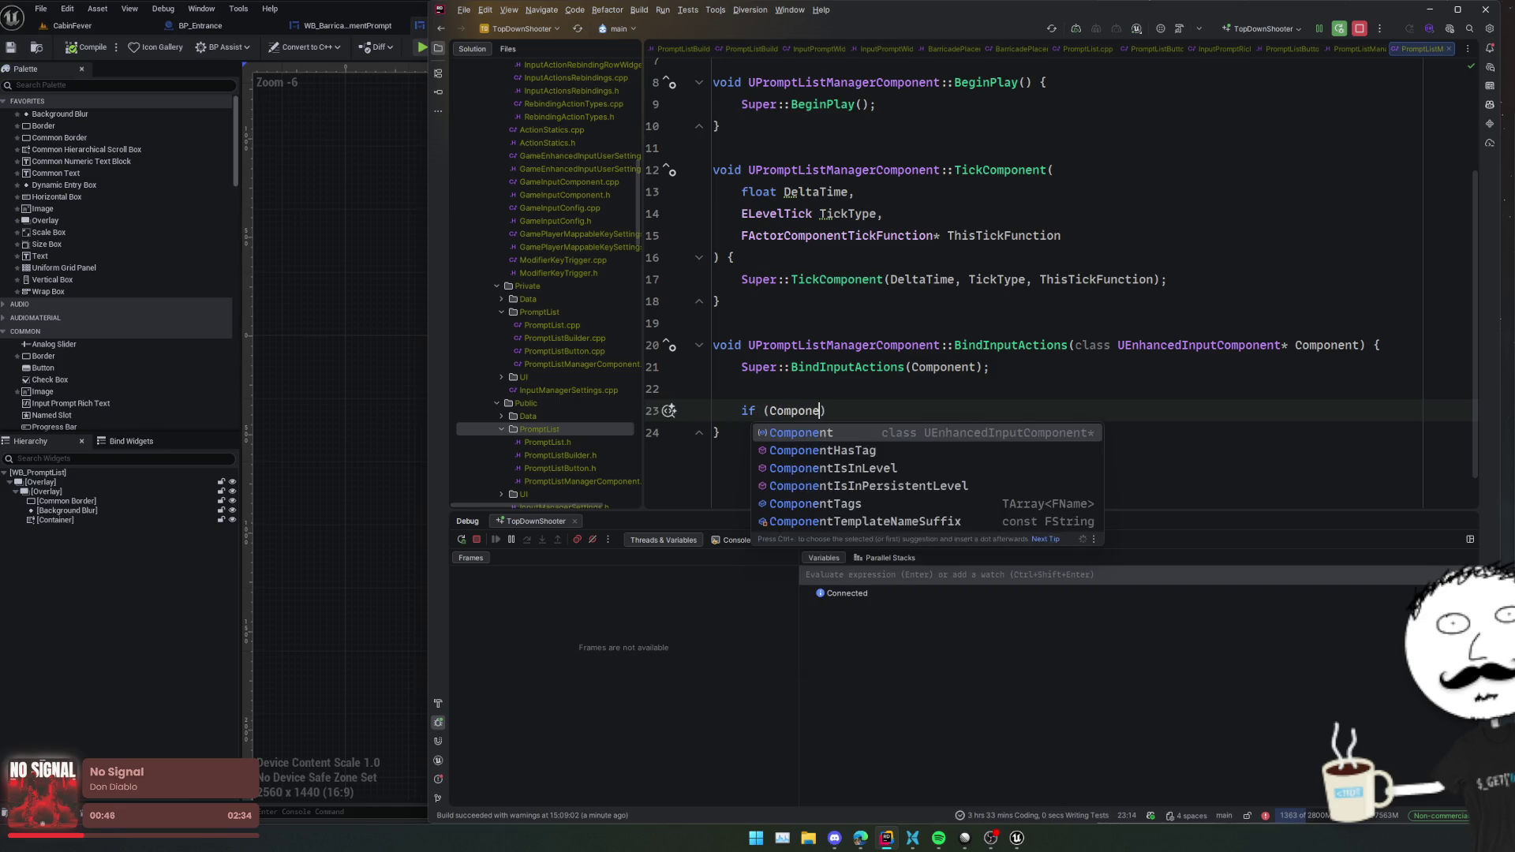
type("{")
key("Return")
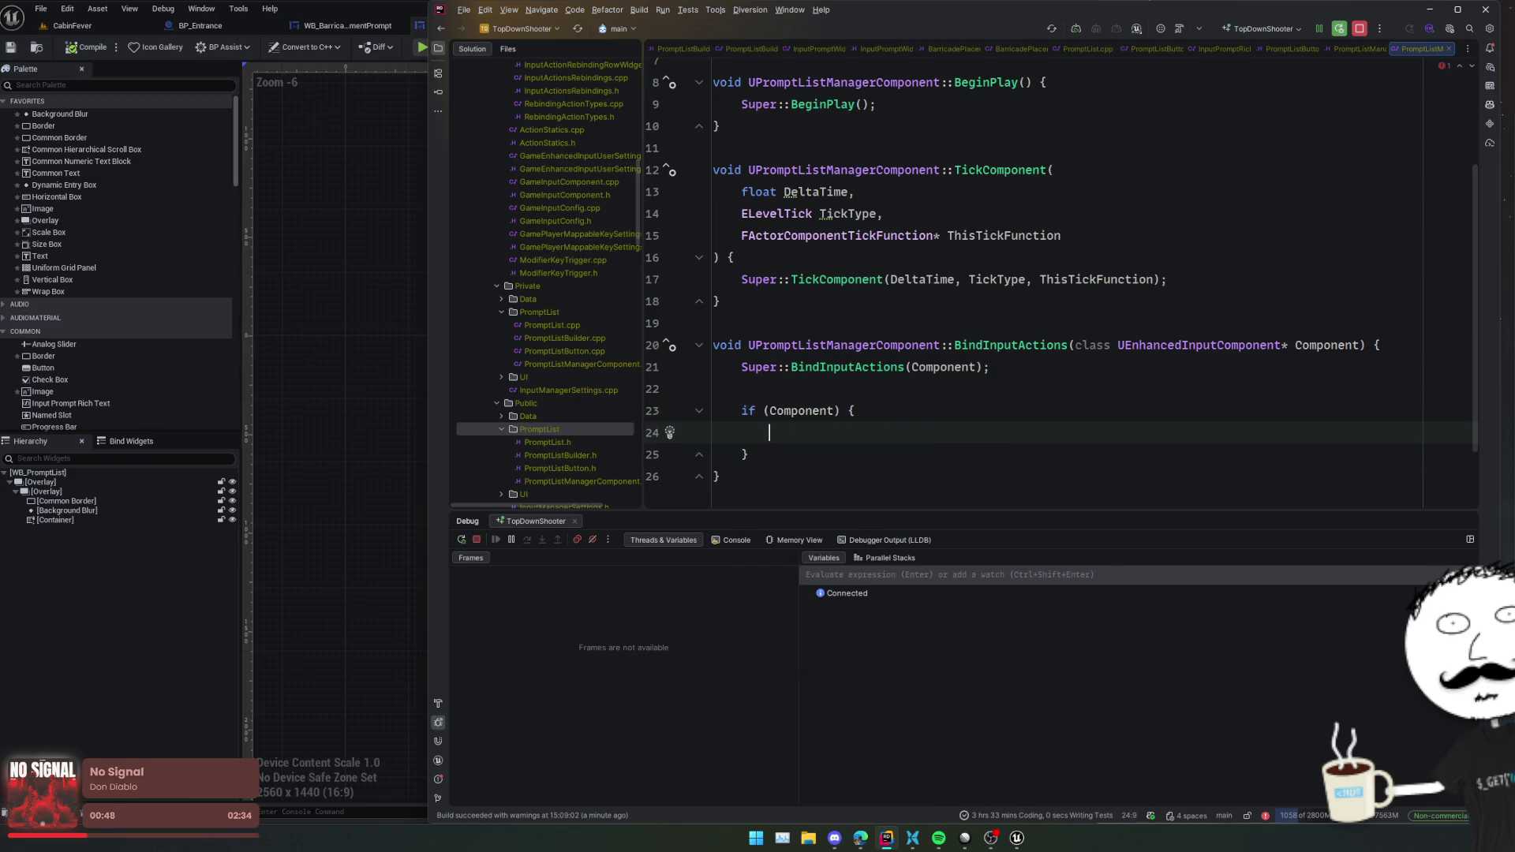
- Start Component->BindAction with ScrollListAction as the first argument and begin the ETrigger argument
type("Component->")
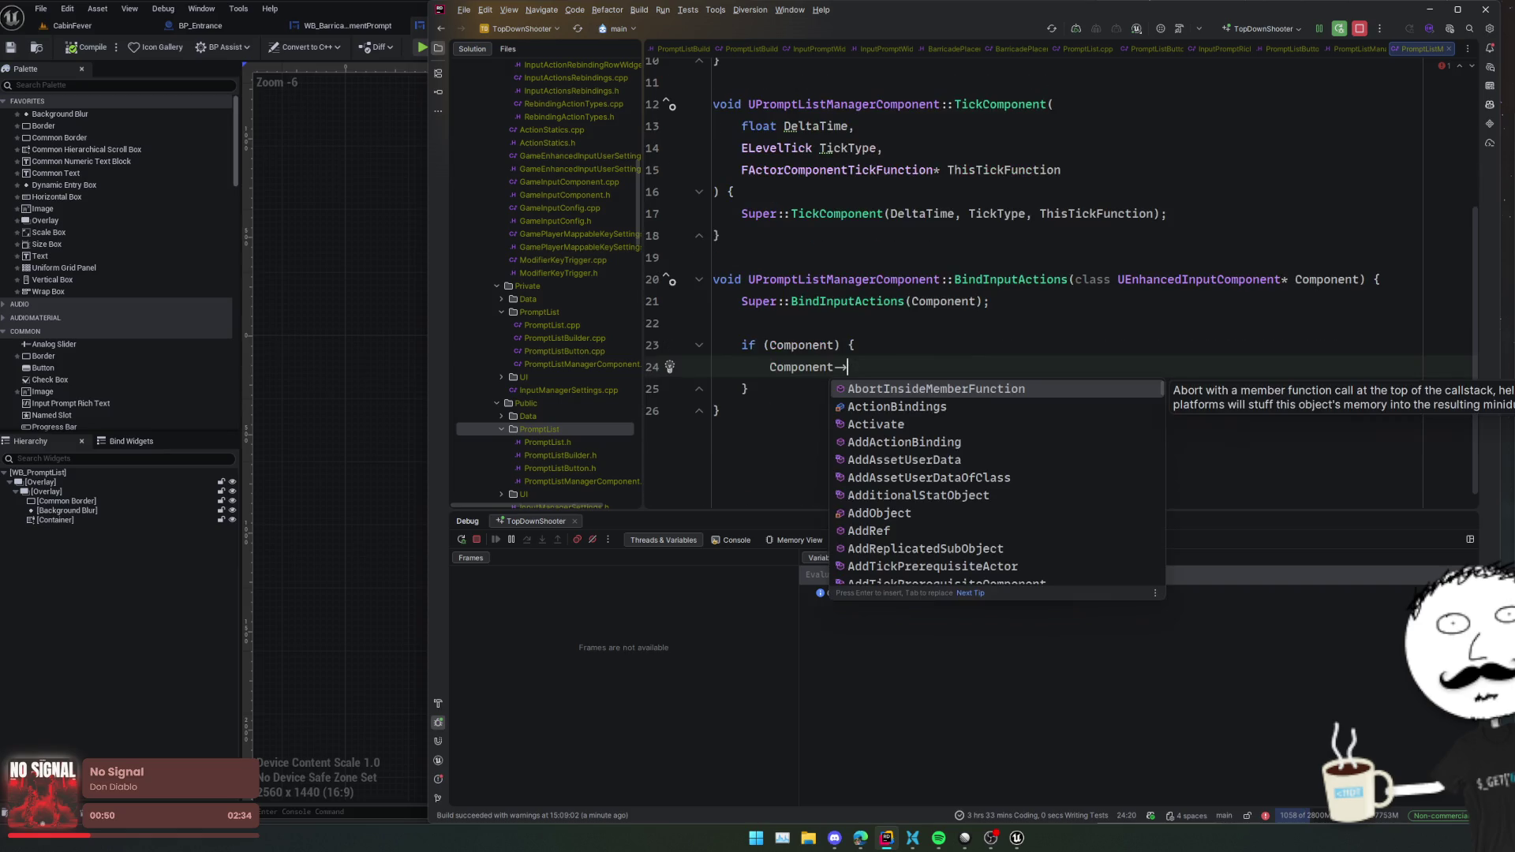
type("Bind")
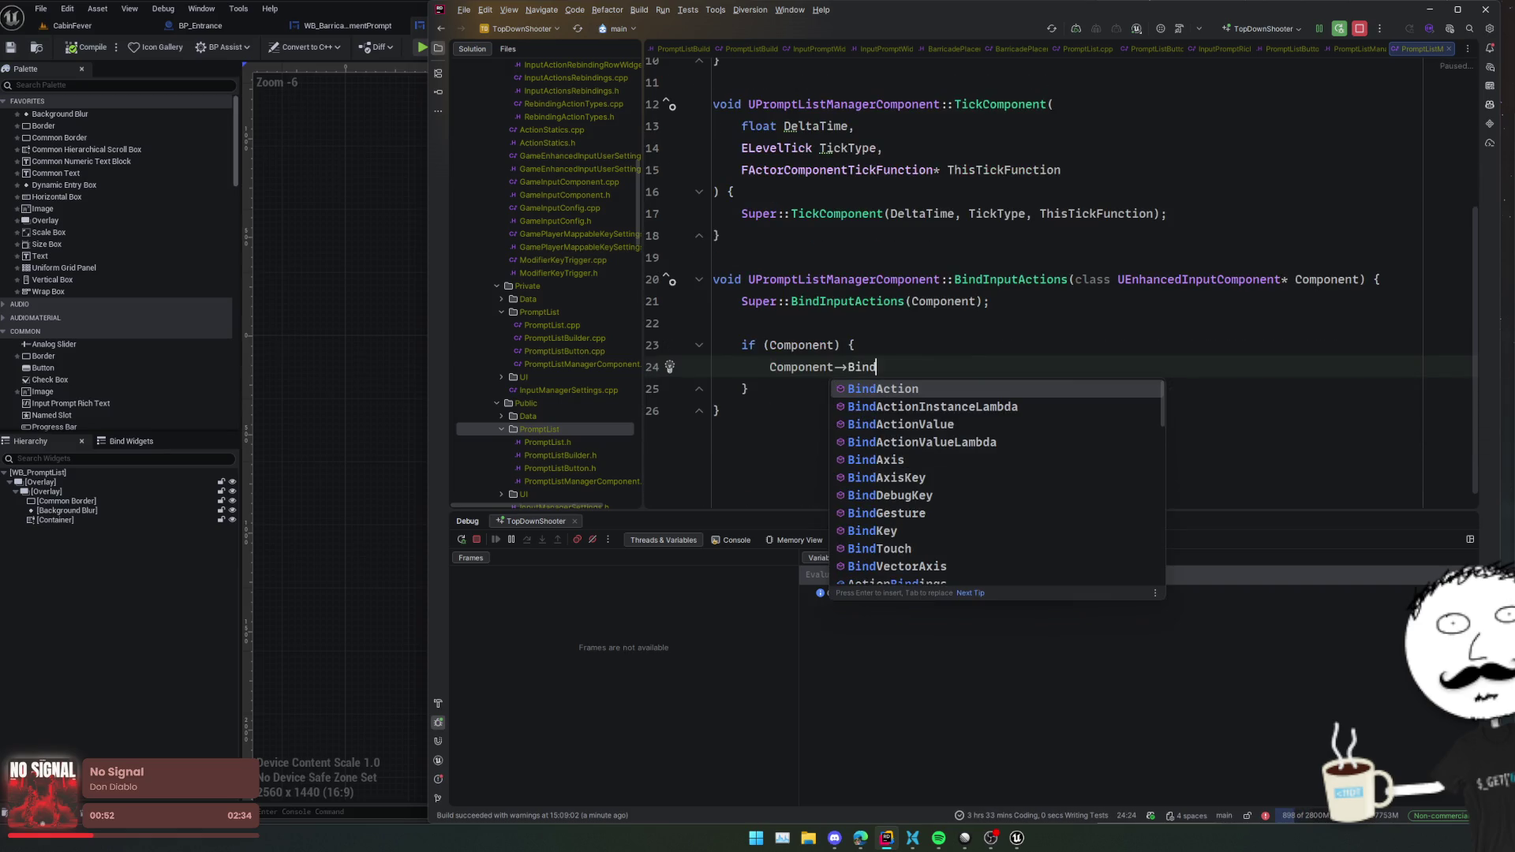
key("Down")
key("Up")
key("Return")
type("(")
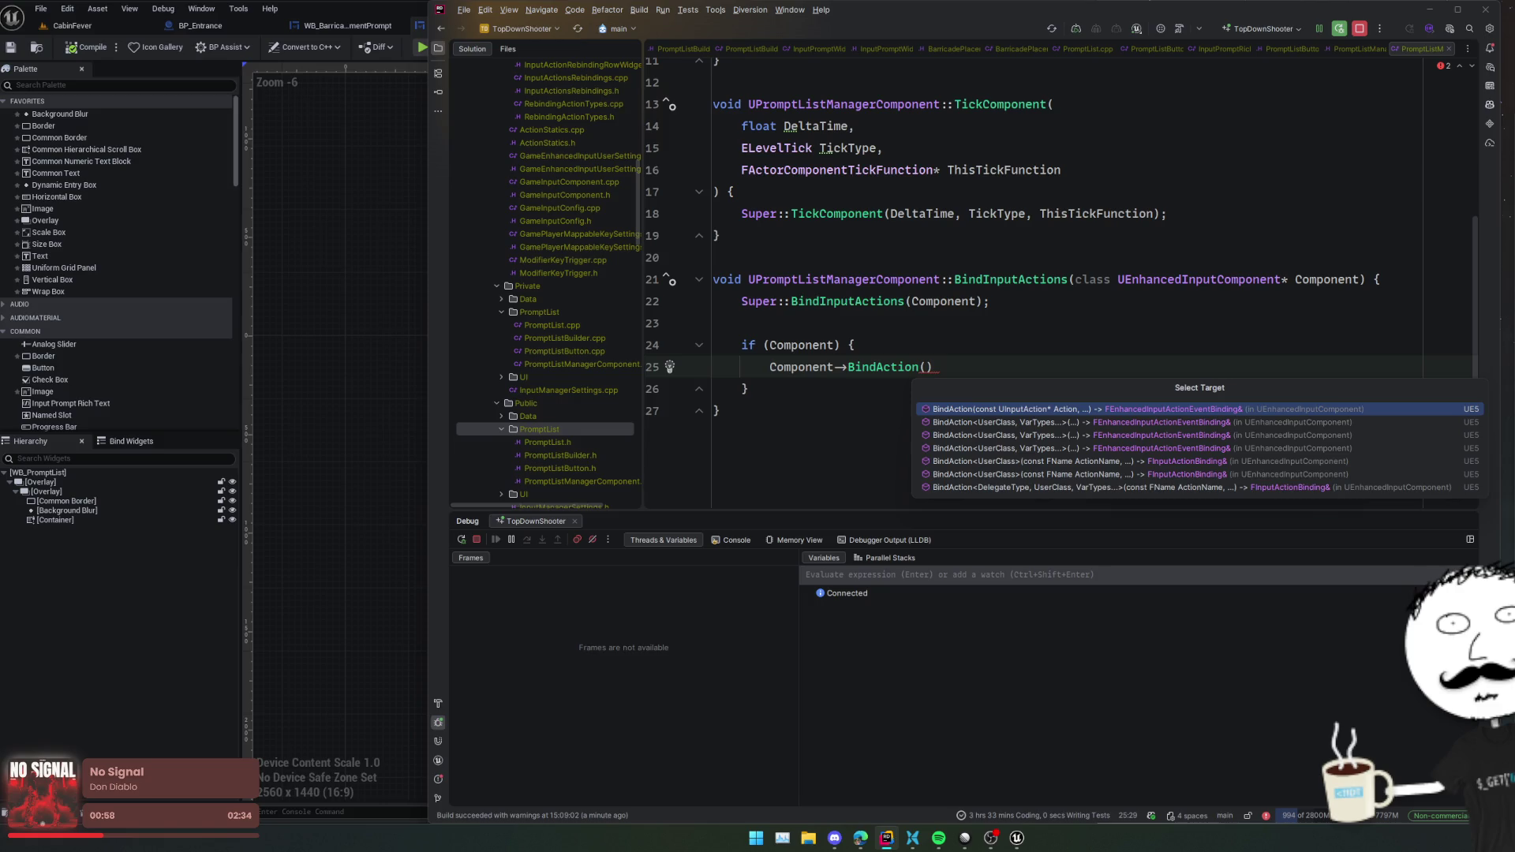
left_click(913, 367)
type("Action(")
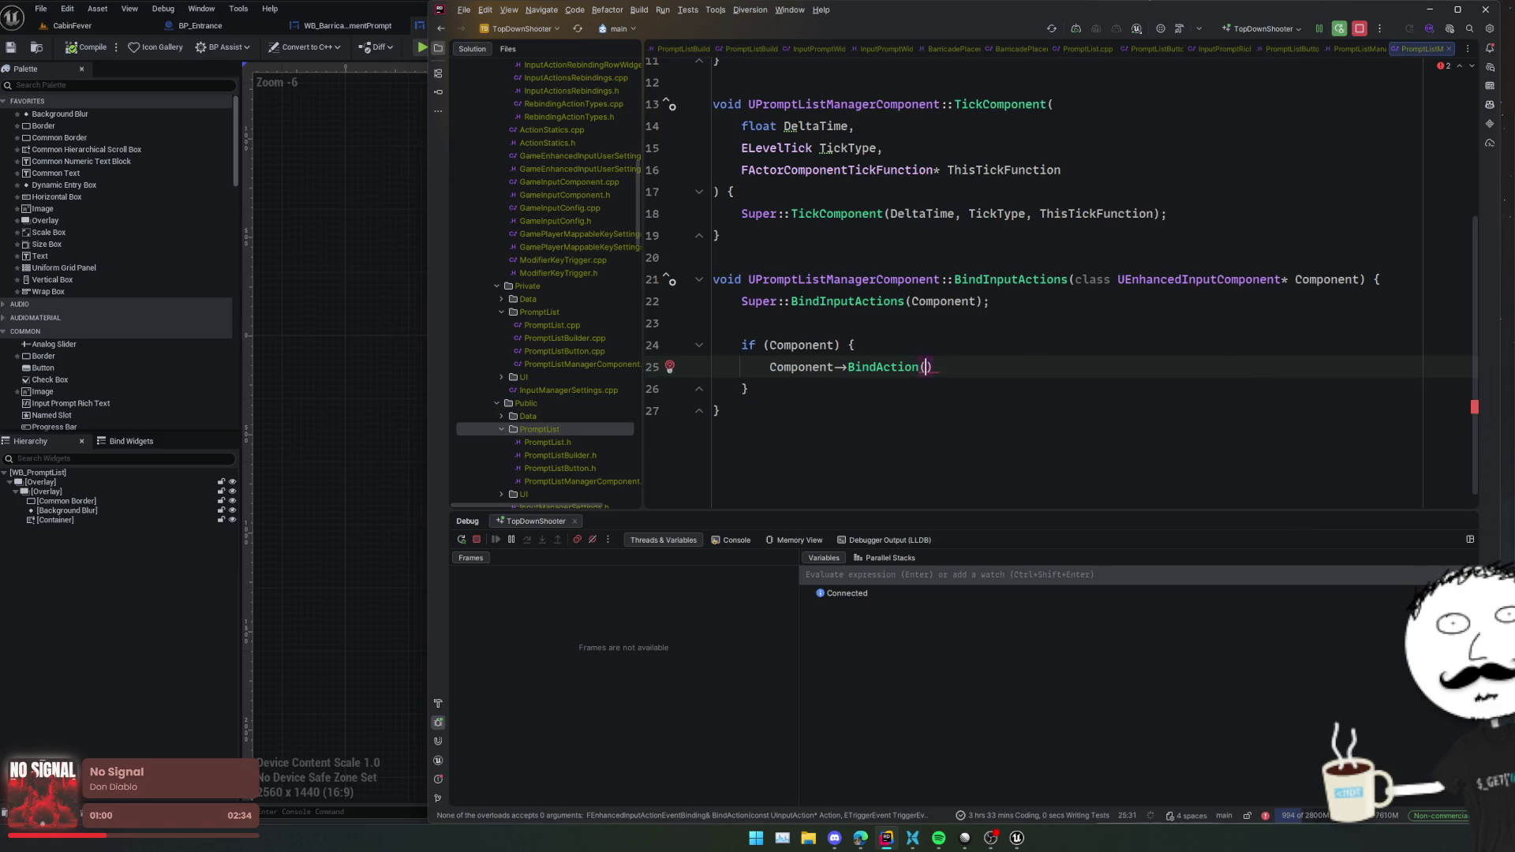
type("ScrollLi")
key("Return")
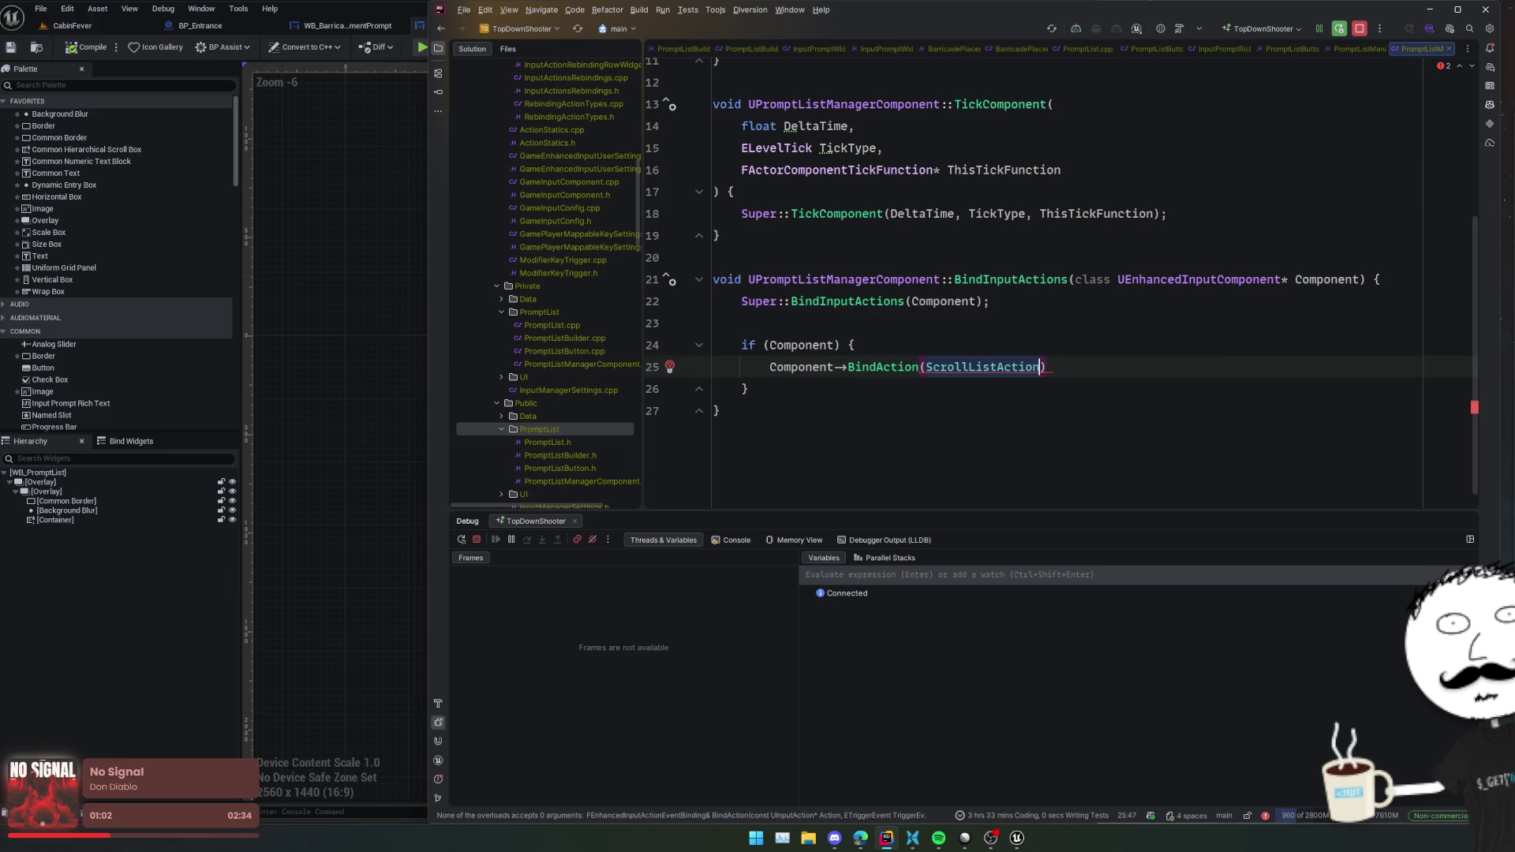
type(",")
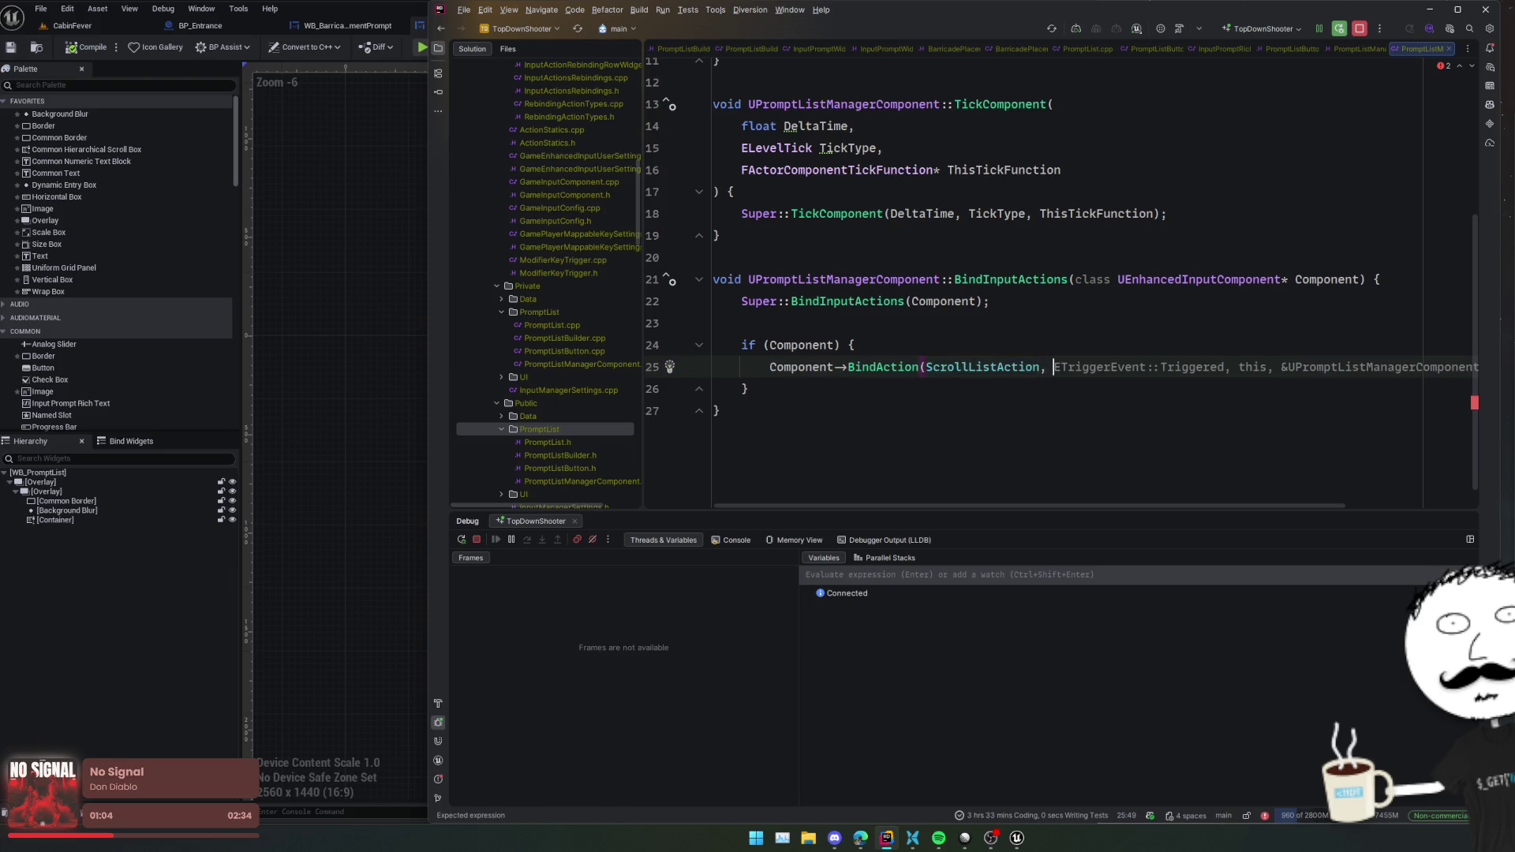
type(" ETrigg")
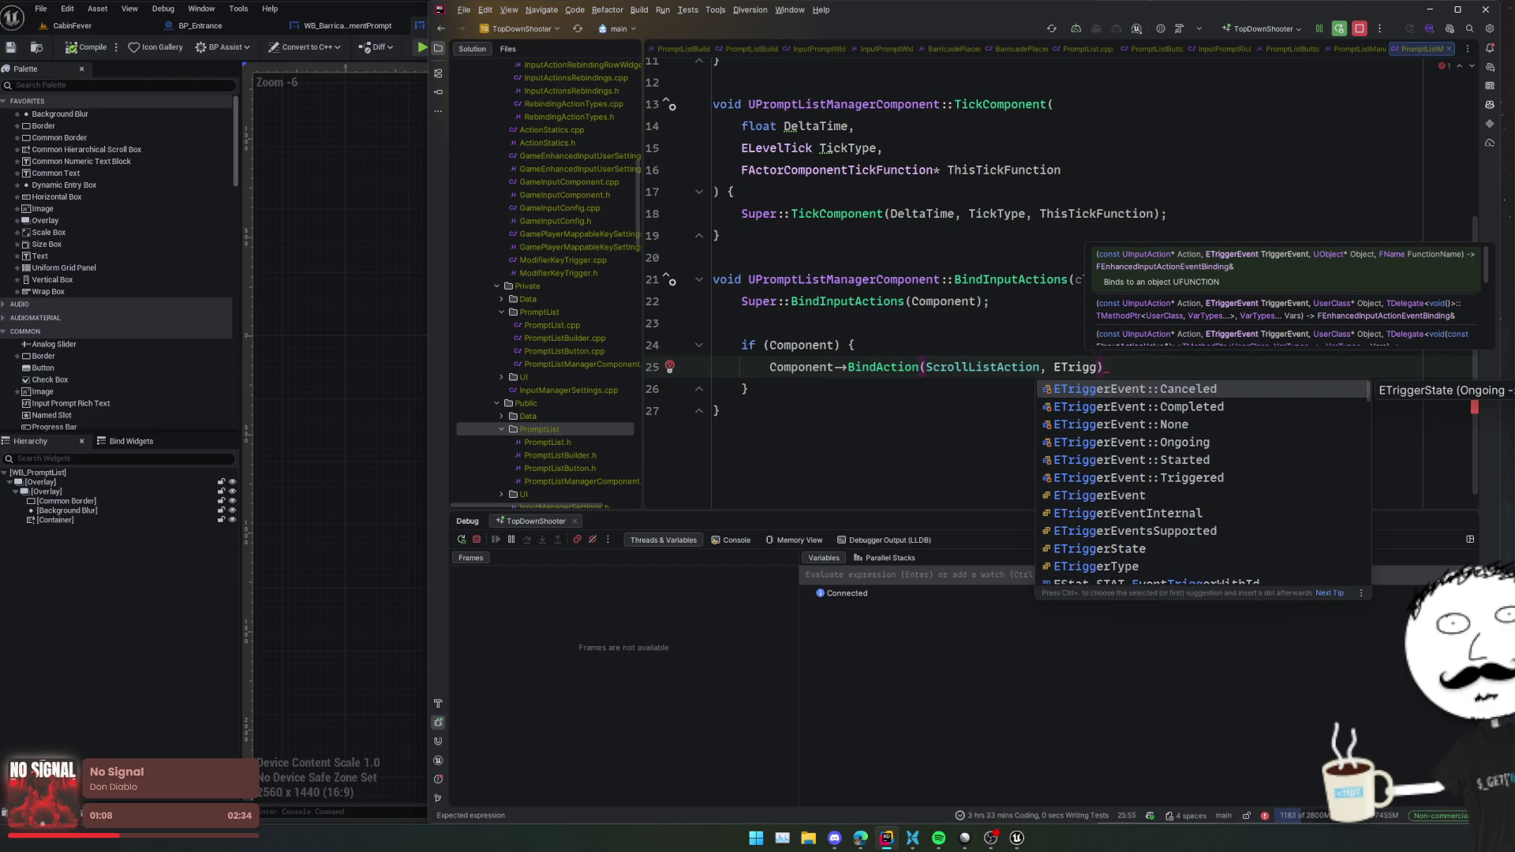
- Search the whole project for PlayerController
key("Return")
key("shift")
key("shift")
type("PlayerCon")
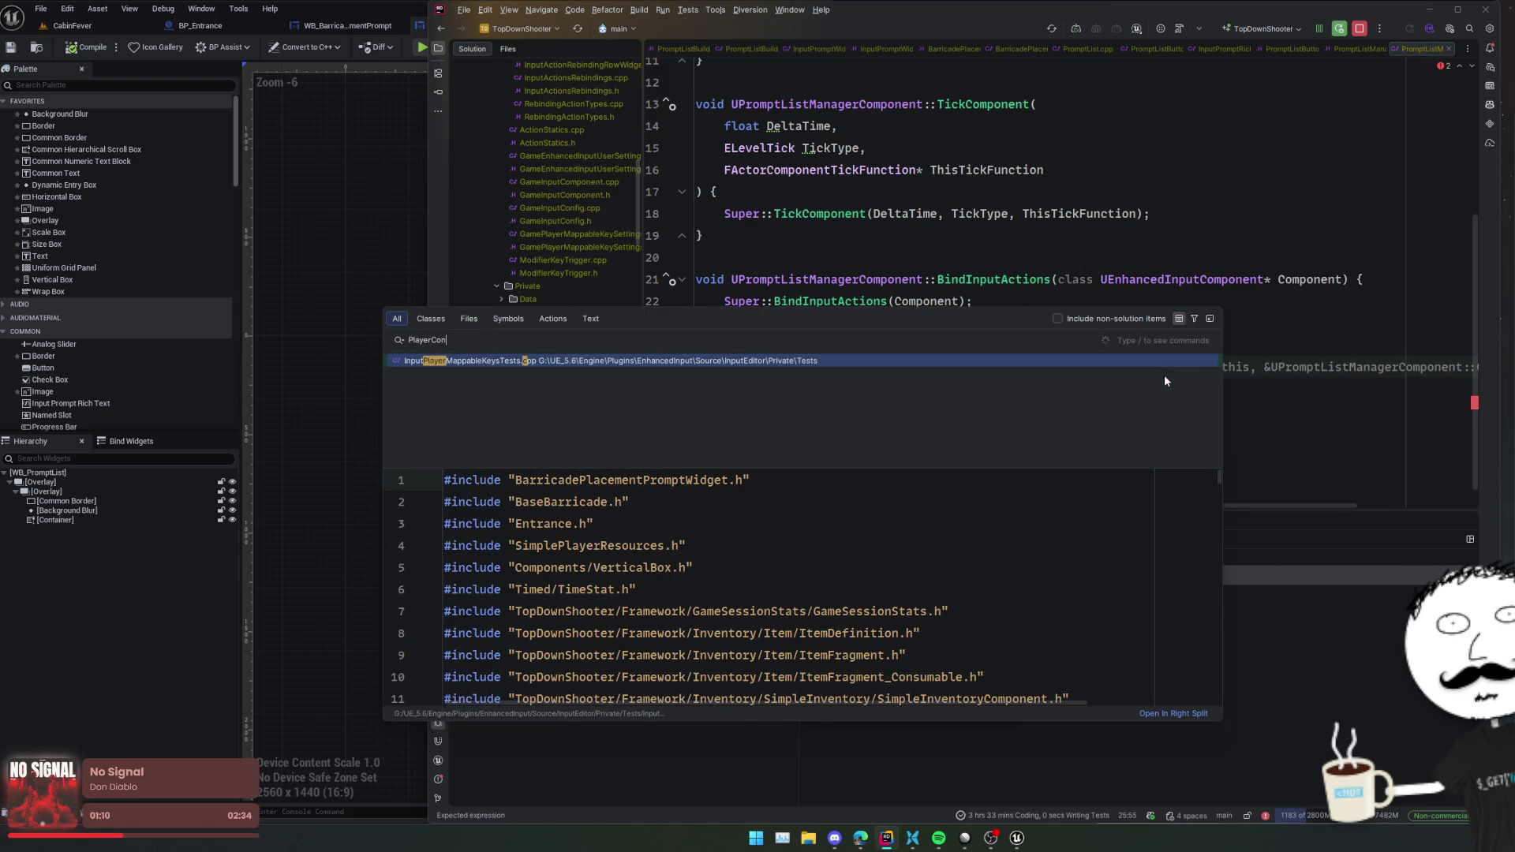
type("troller")
- Open GamePlayerController.cpp to check its ZoomCamera binding, then return to the component source
key("Home")
type("Game")
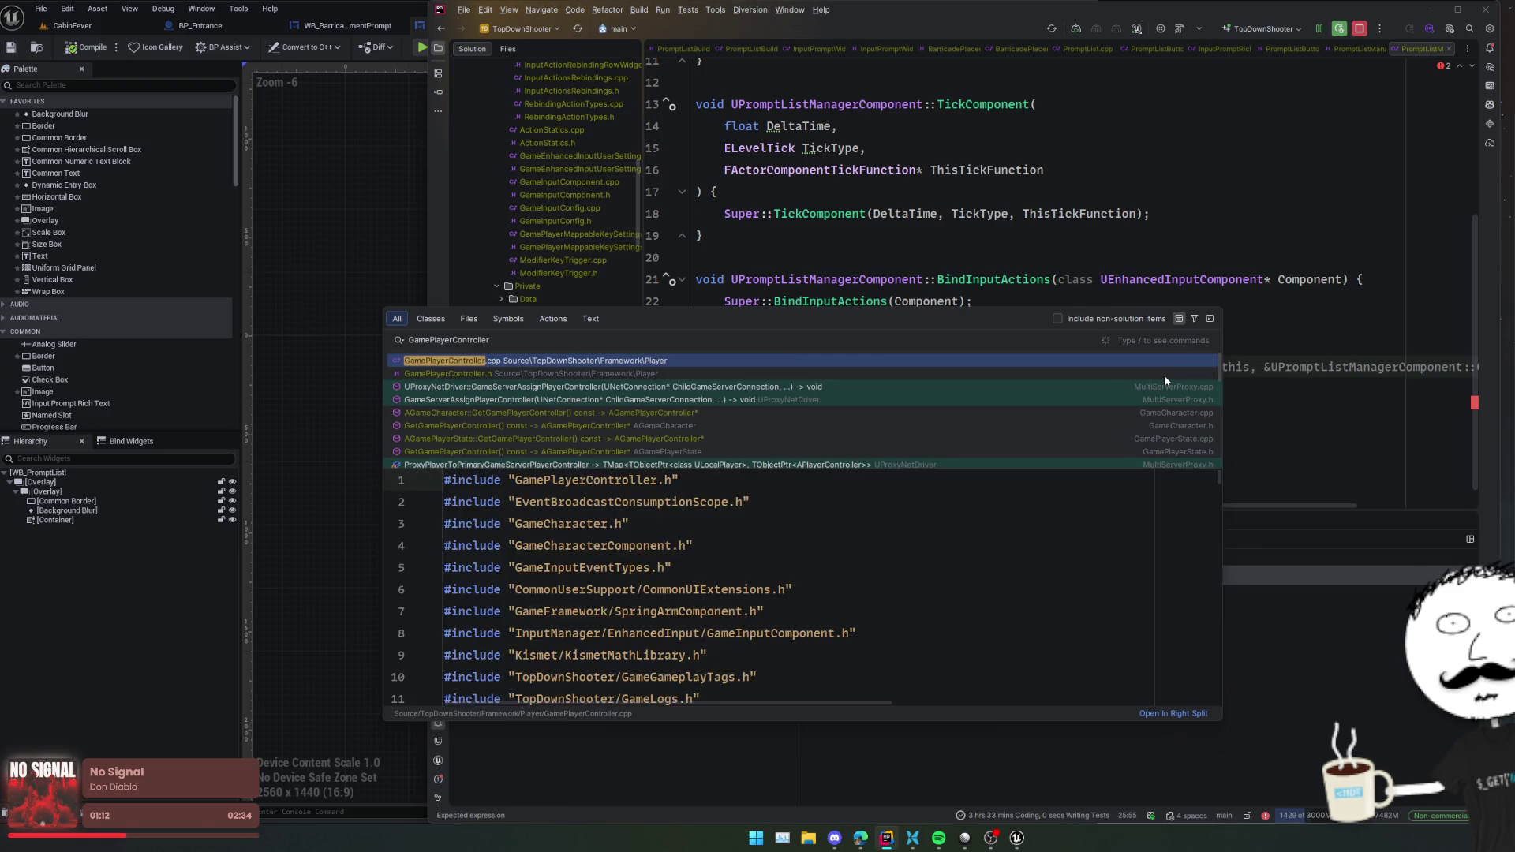
key("Return")
scroll(1156, 412, "down", 15)
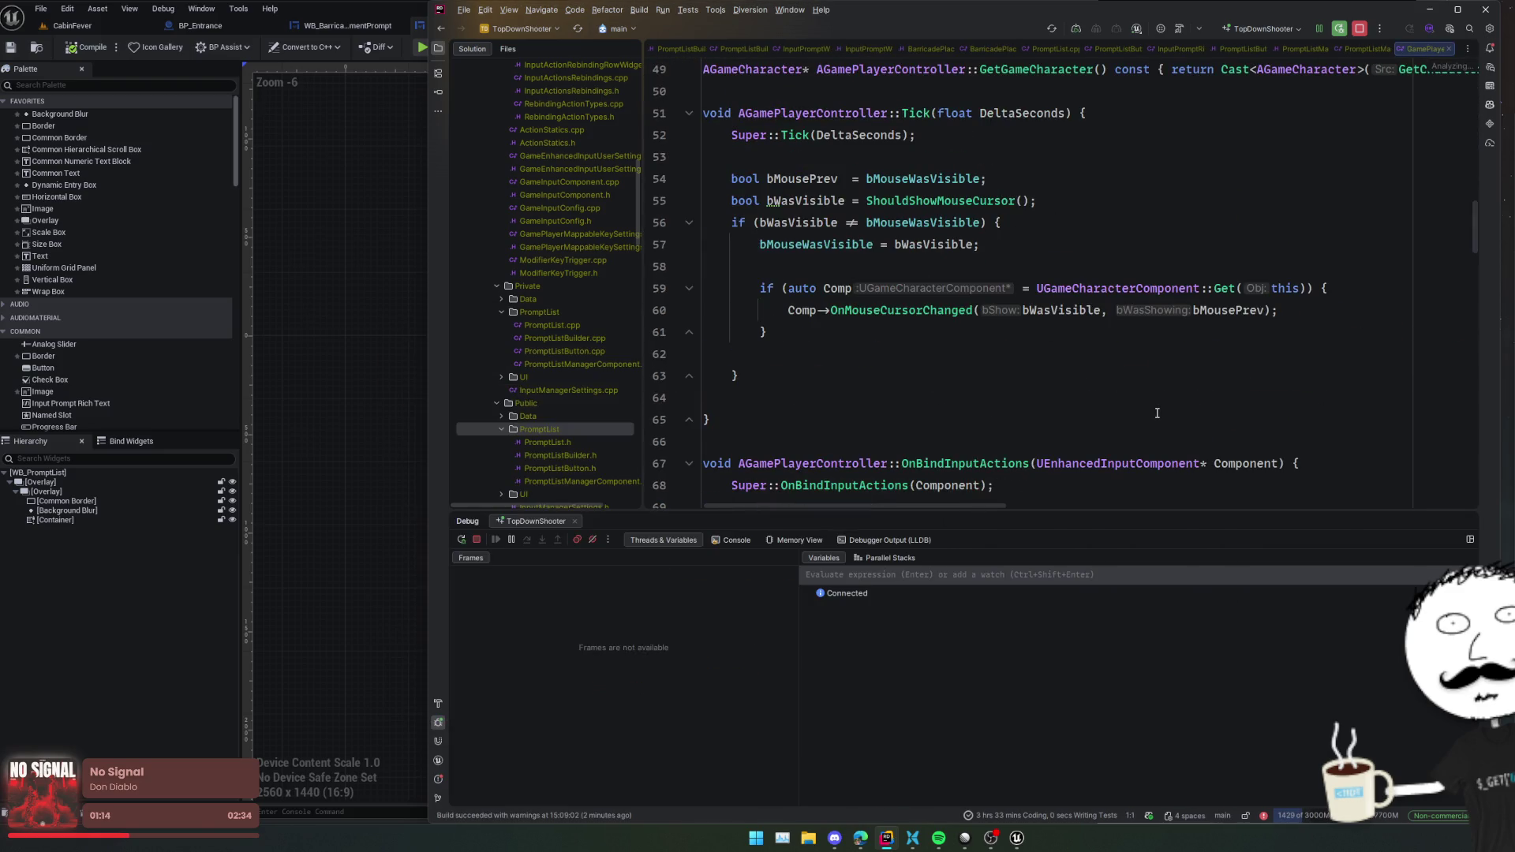
key("ctrl+f")
type("Scroll")
scroll(1156, 412, "down", 8)
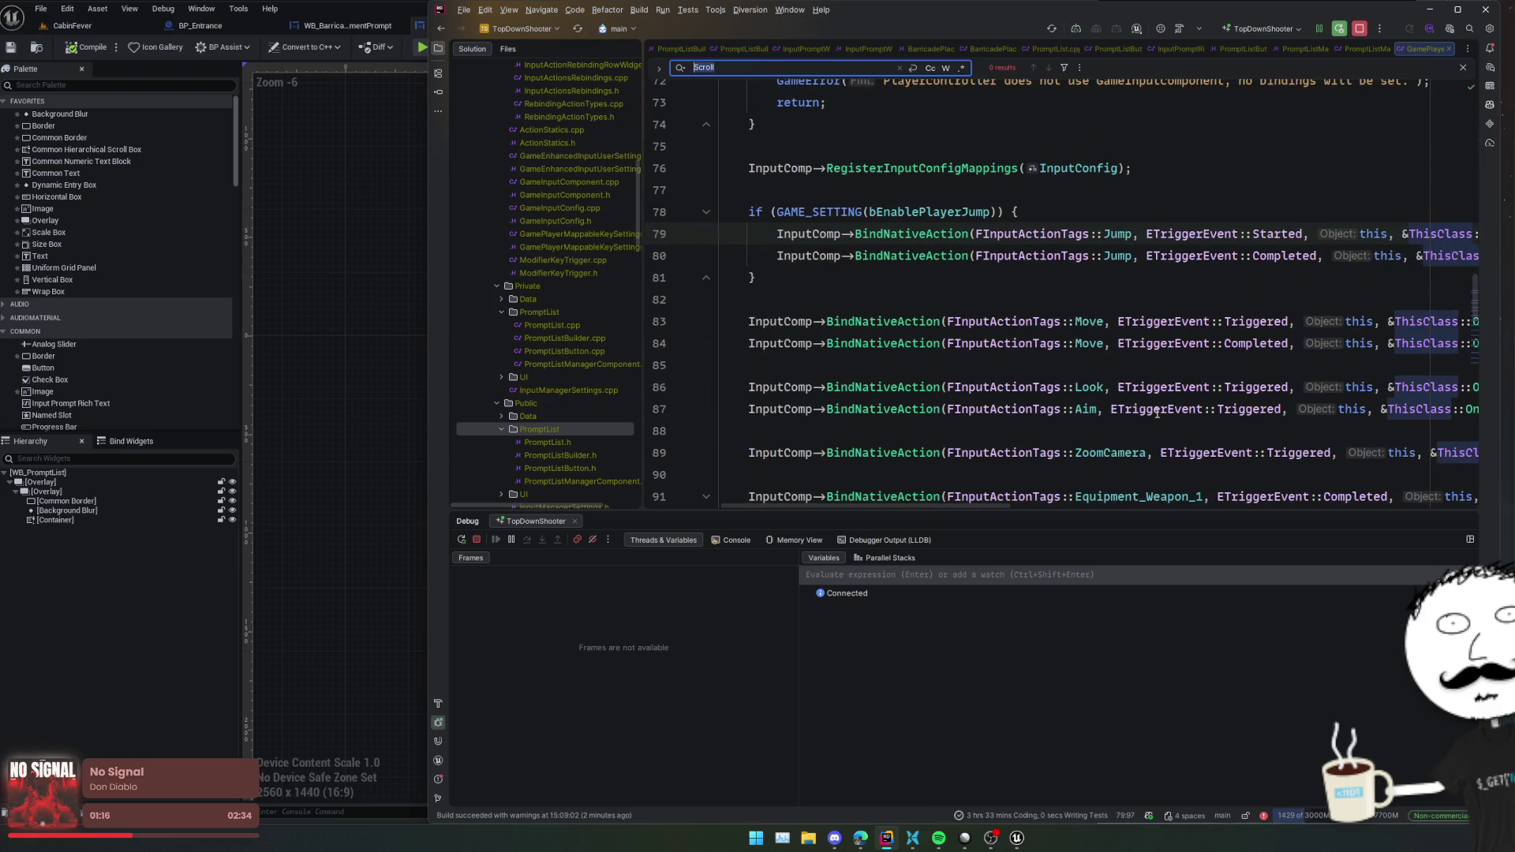
type("oom")
scroll(1156, 412, "right", 3)
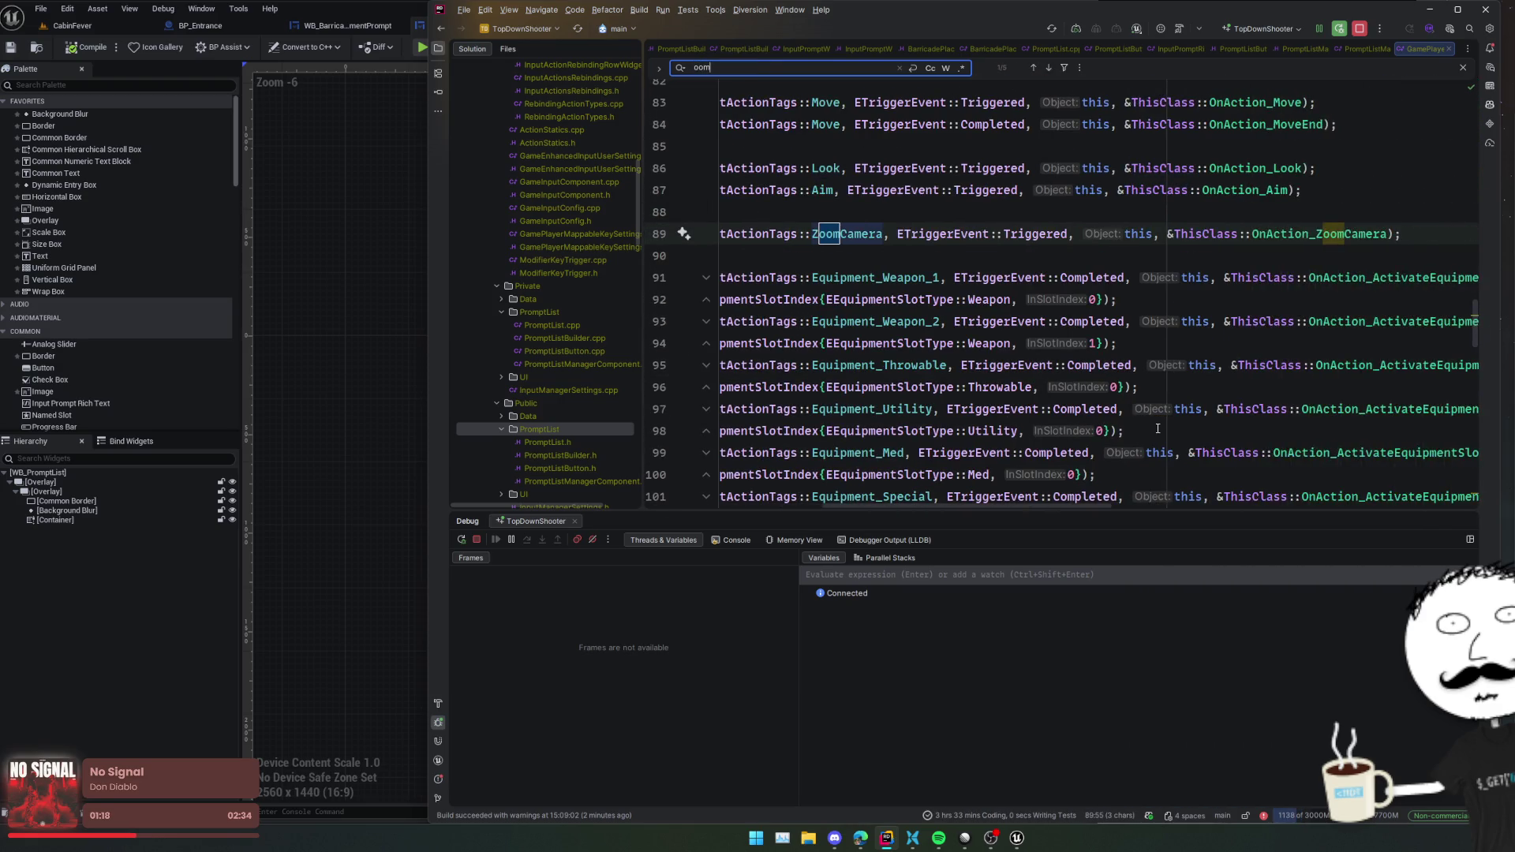
key("ctrl+Tab")
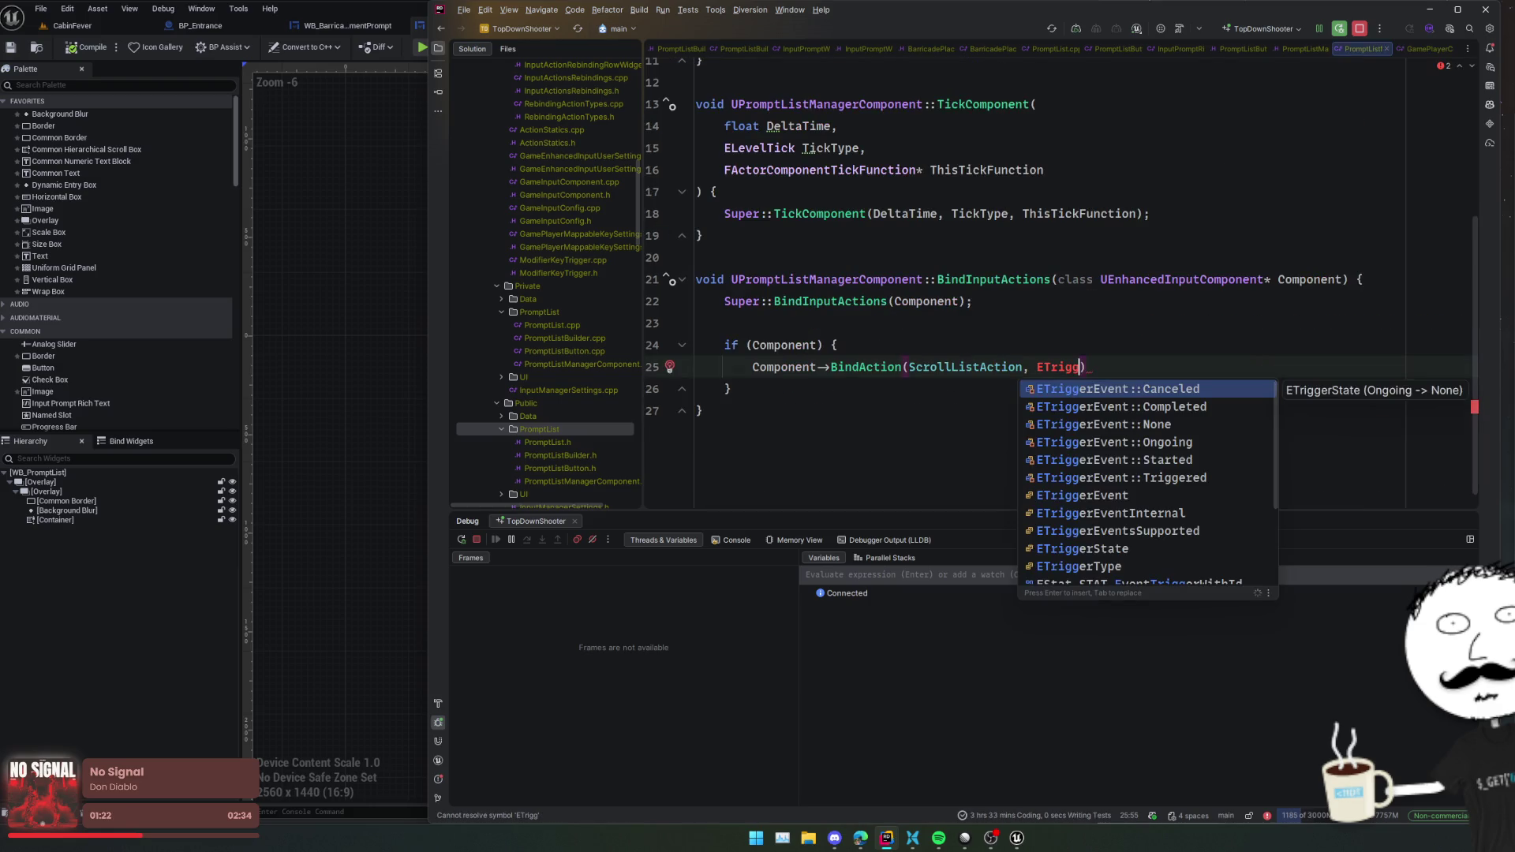
- Complete the binding with ETriggerEvent::Triggered, this, &UPromptListManagerComponent::OnScrollList and choose creating OnScrollList
key("Down")
key("Down")
key("Down")
key("Return")
type(",")
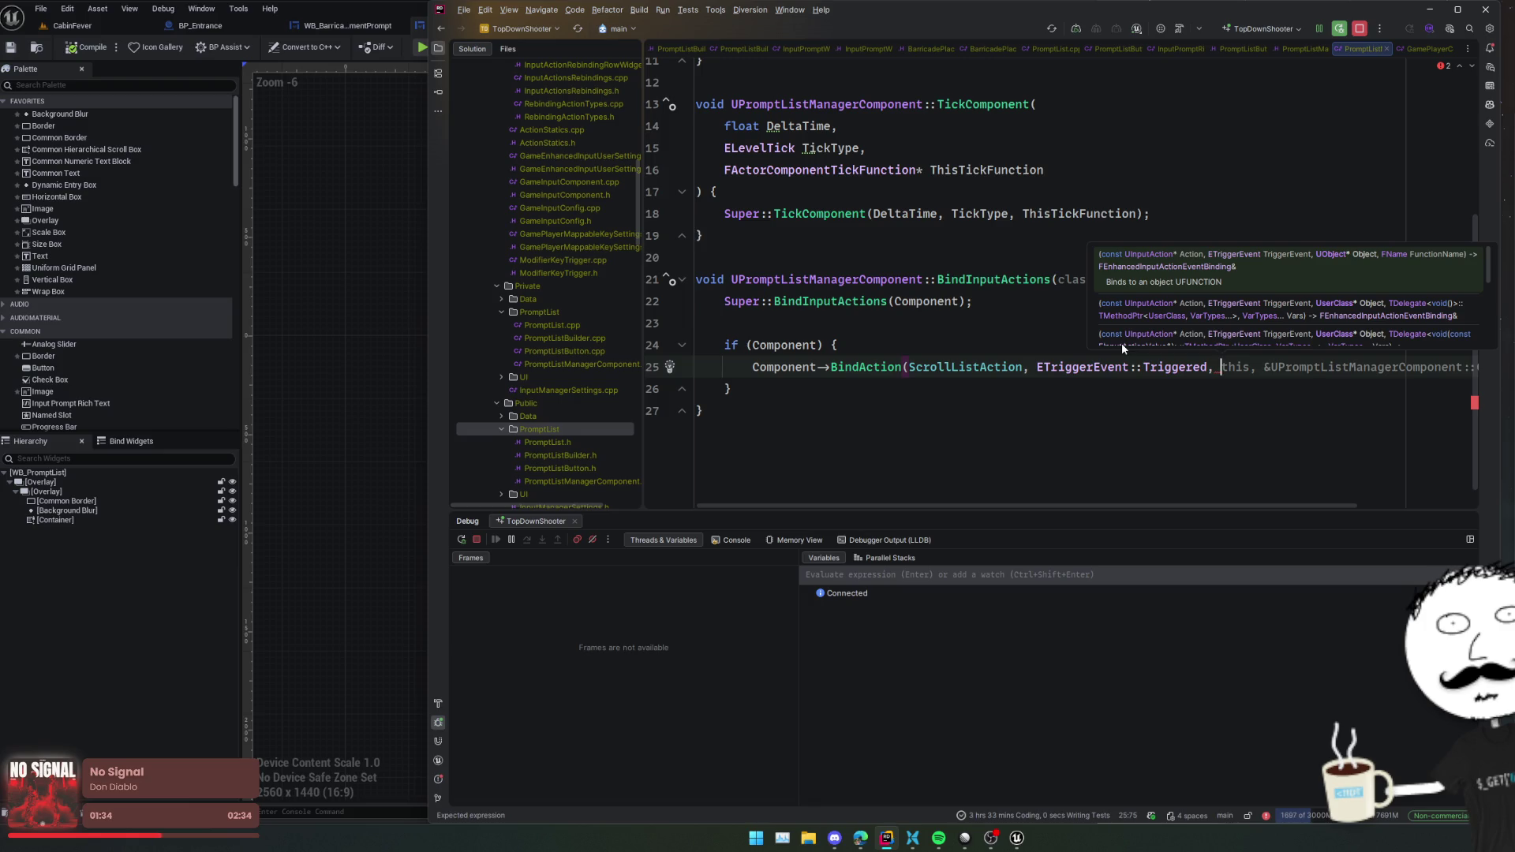
key("Tab")
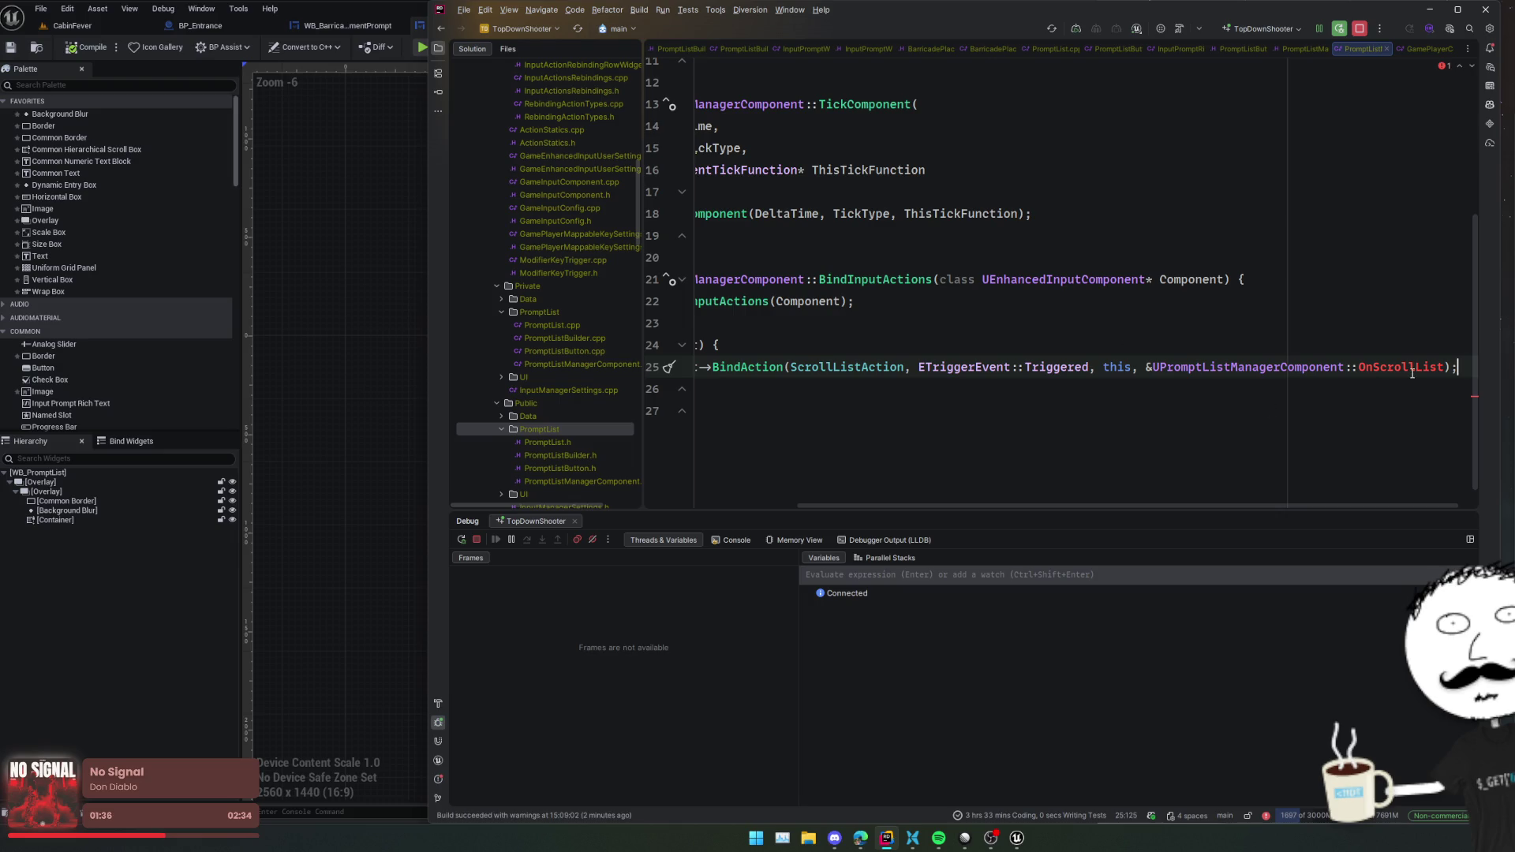
key("alt+Return")
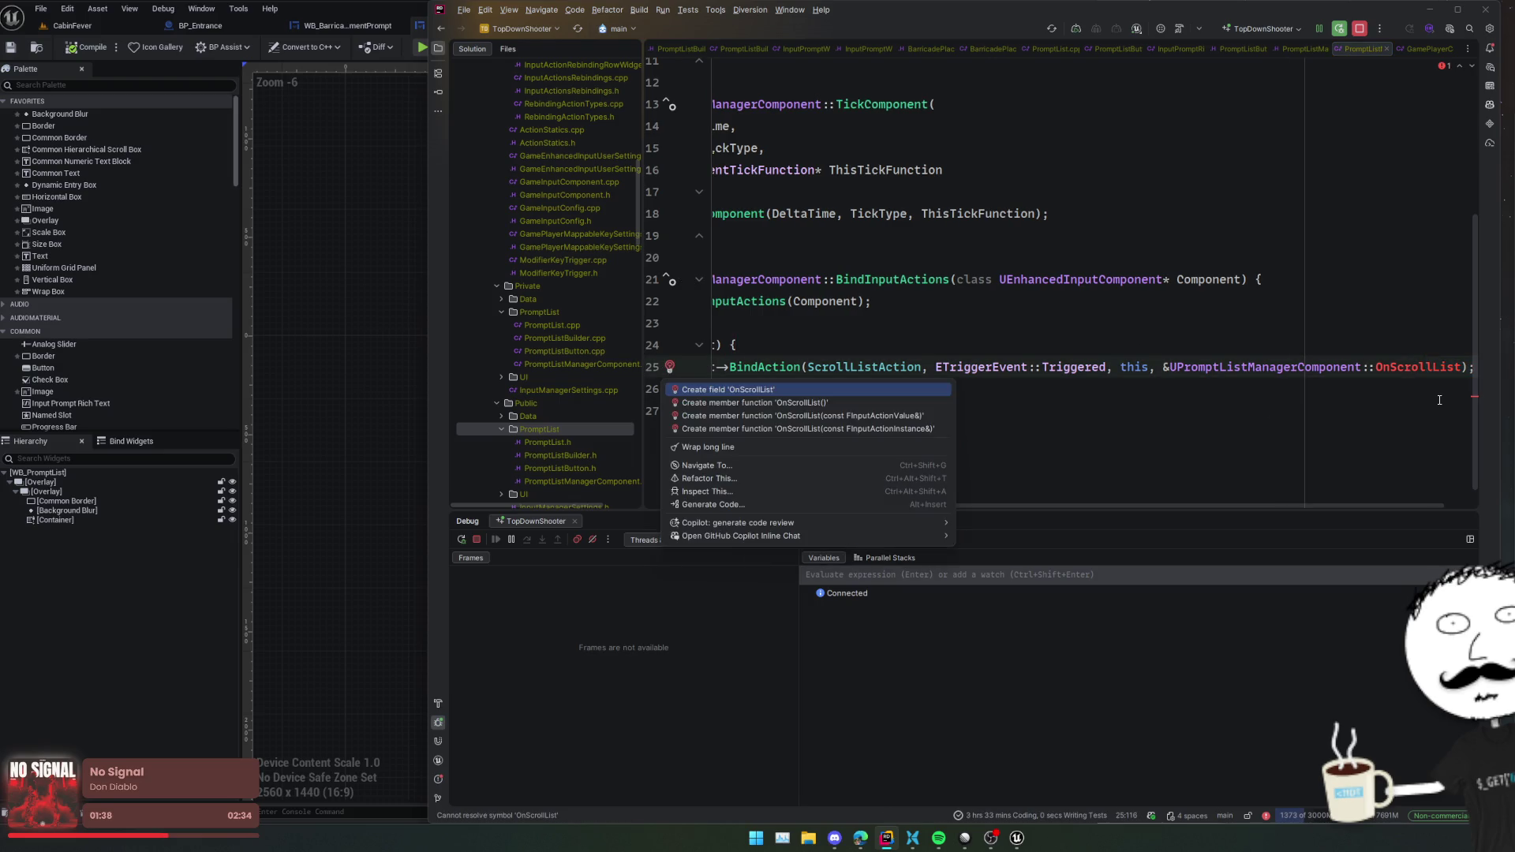
key("Down")
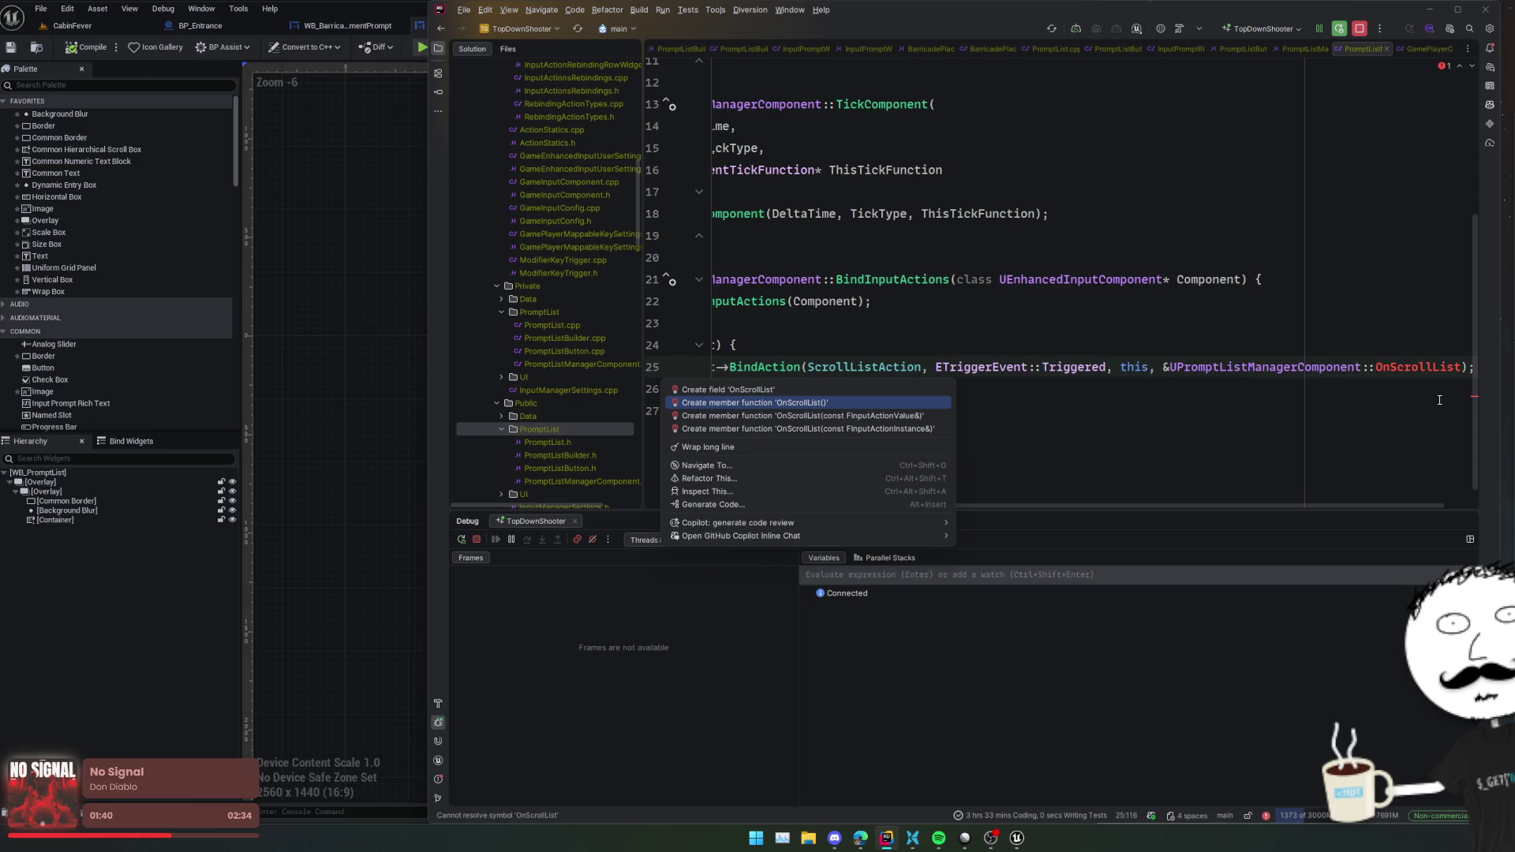
- Create OnScrollList(const FInputActionValue&) and move its declaration under a new private: section
key("Down")
key("Return")
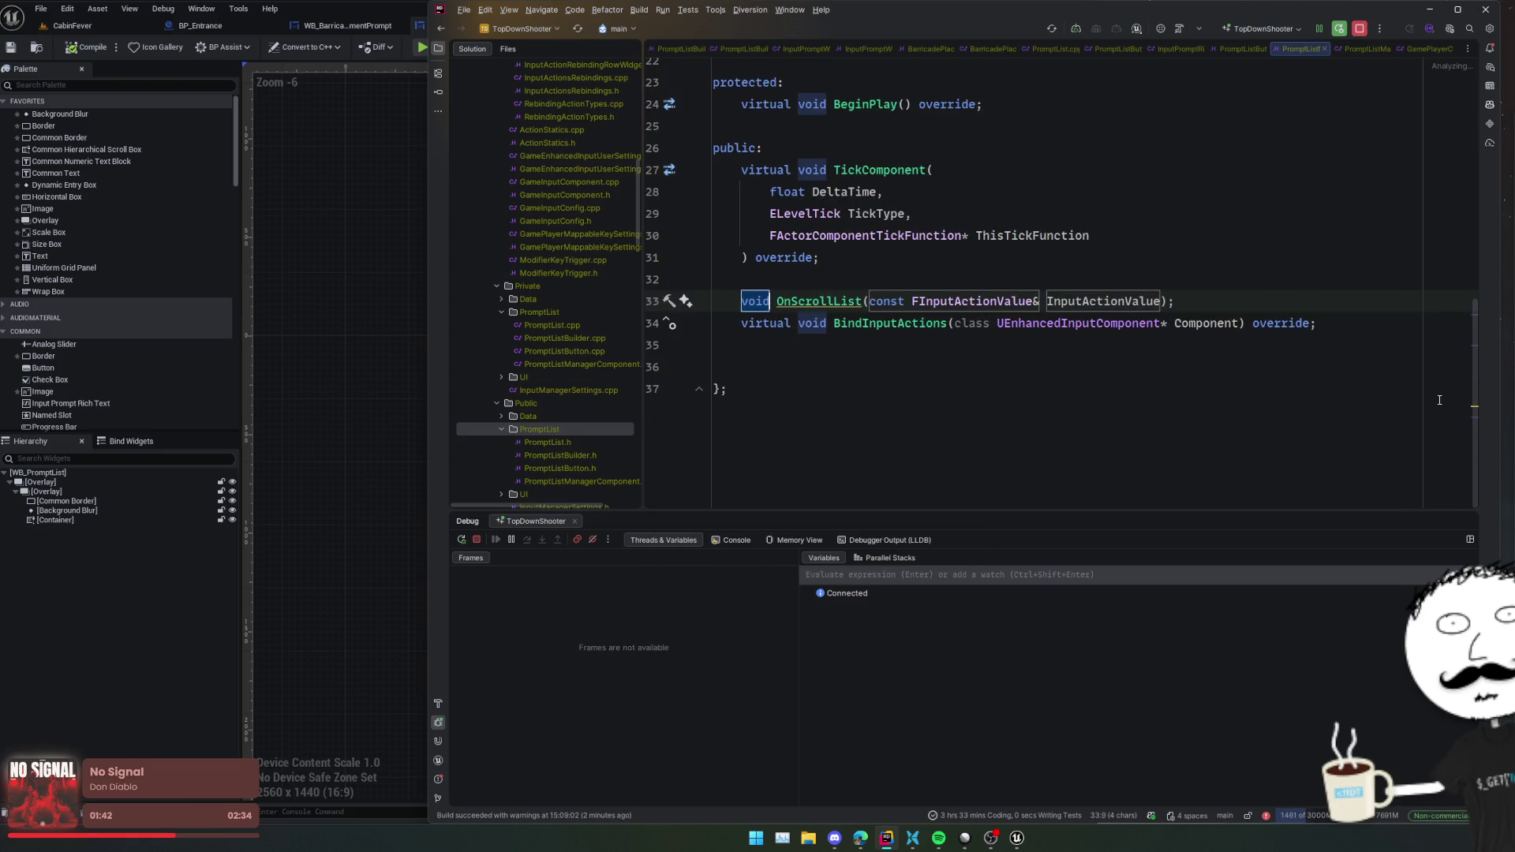
key("ctrl+z")
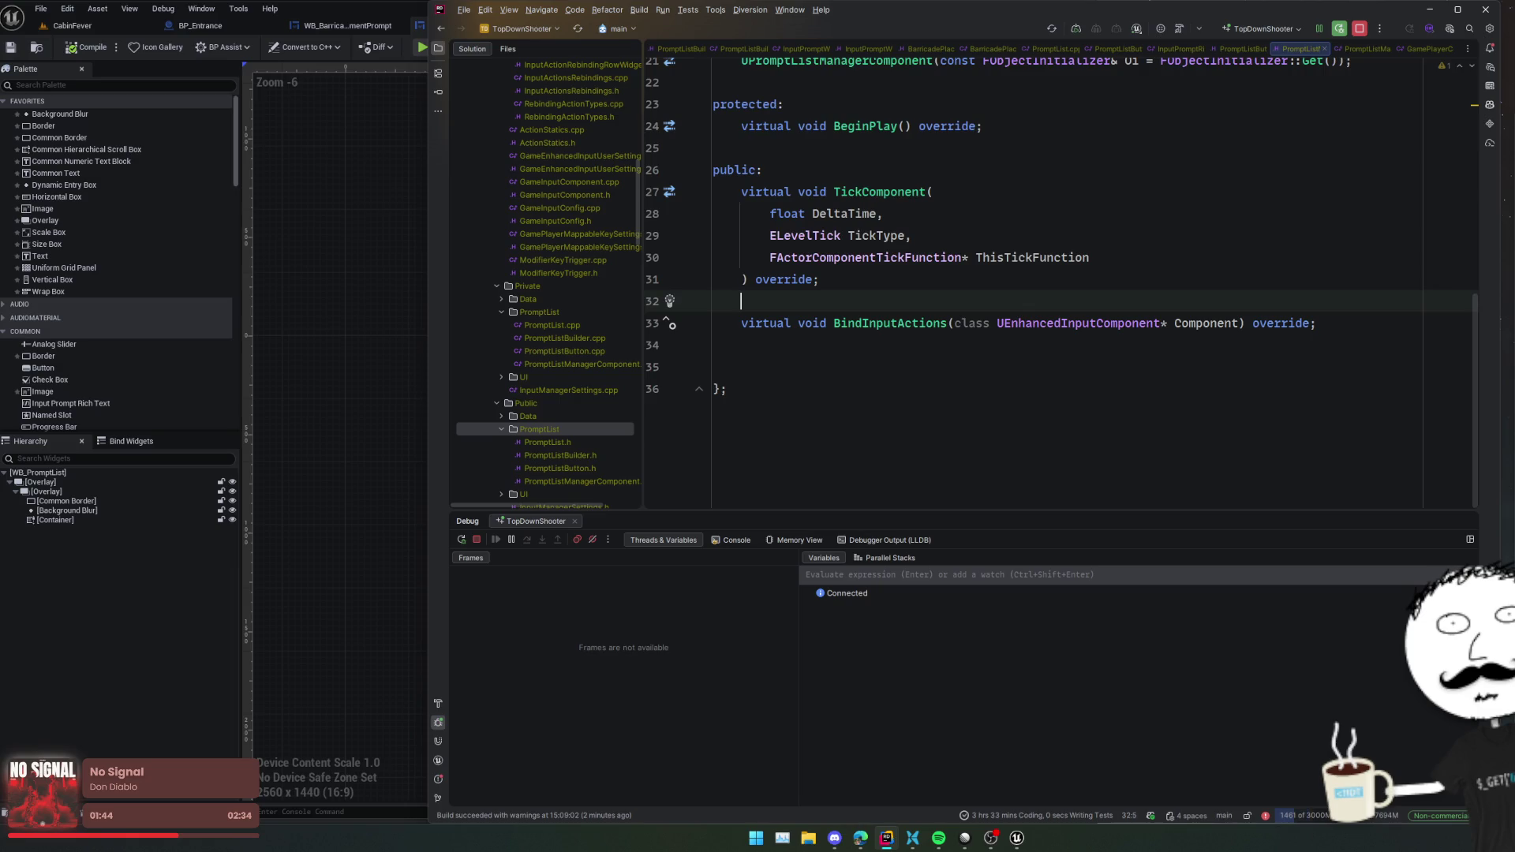
key("Down")
key("Down")
key("Return")
type("private")
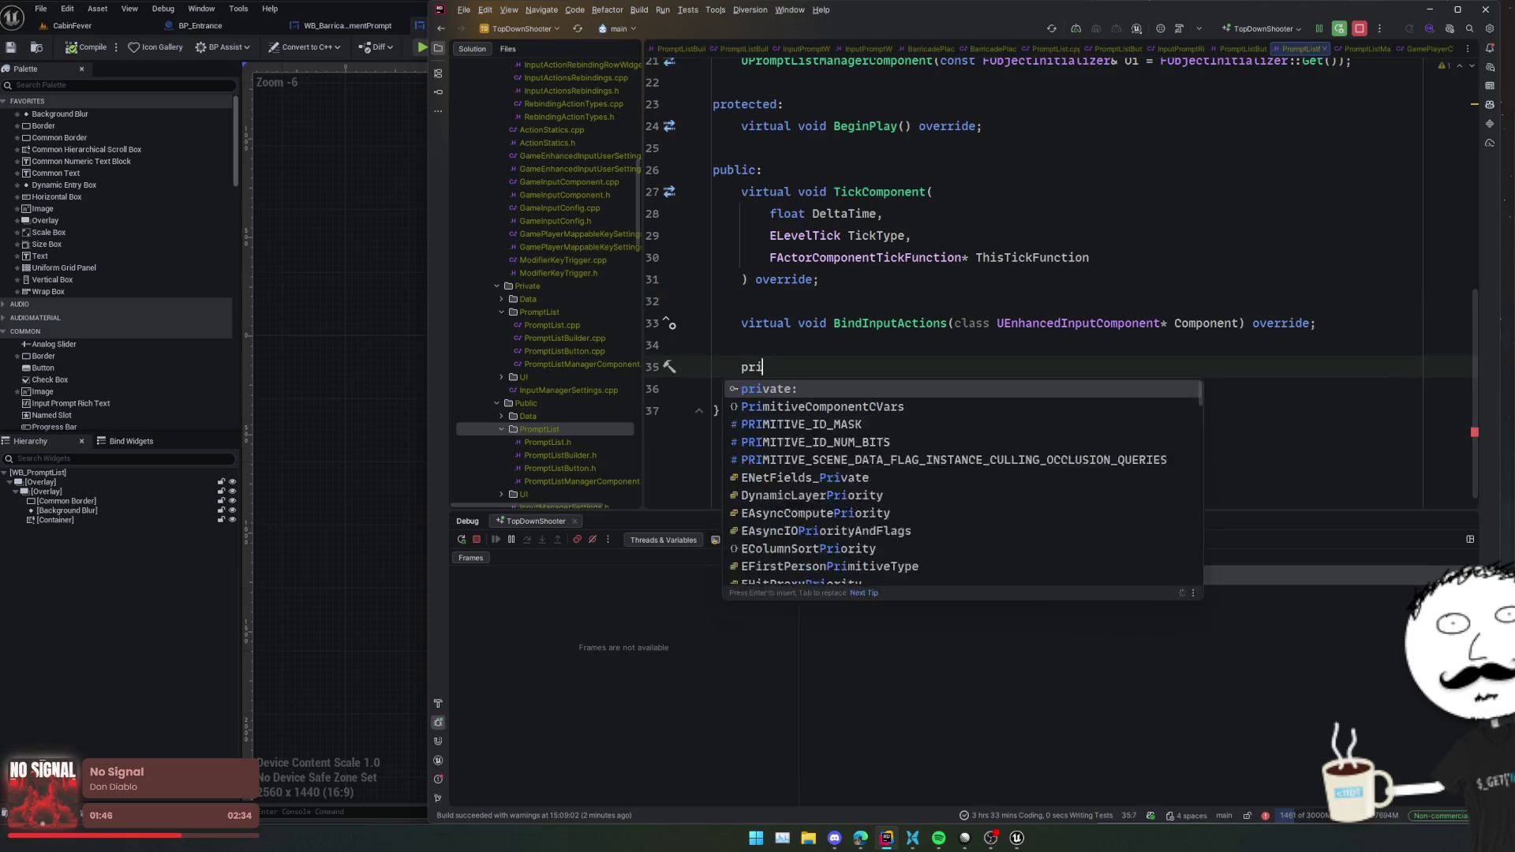
key("Return")
key("Return")
type("void OnScrollList(const FInputActionValue& InputActionValue);")
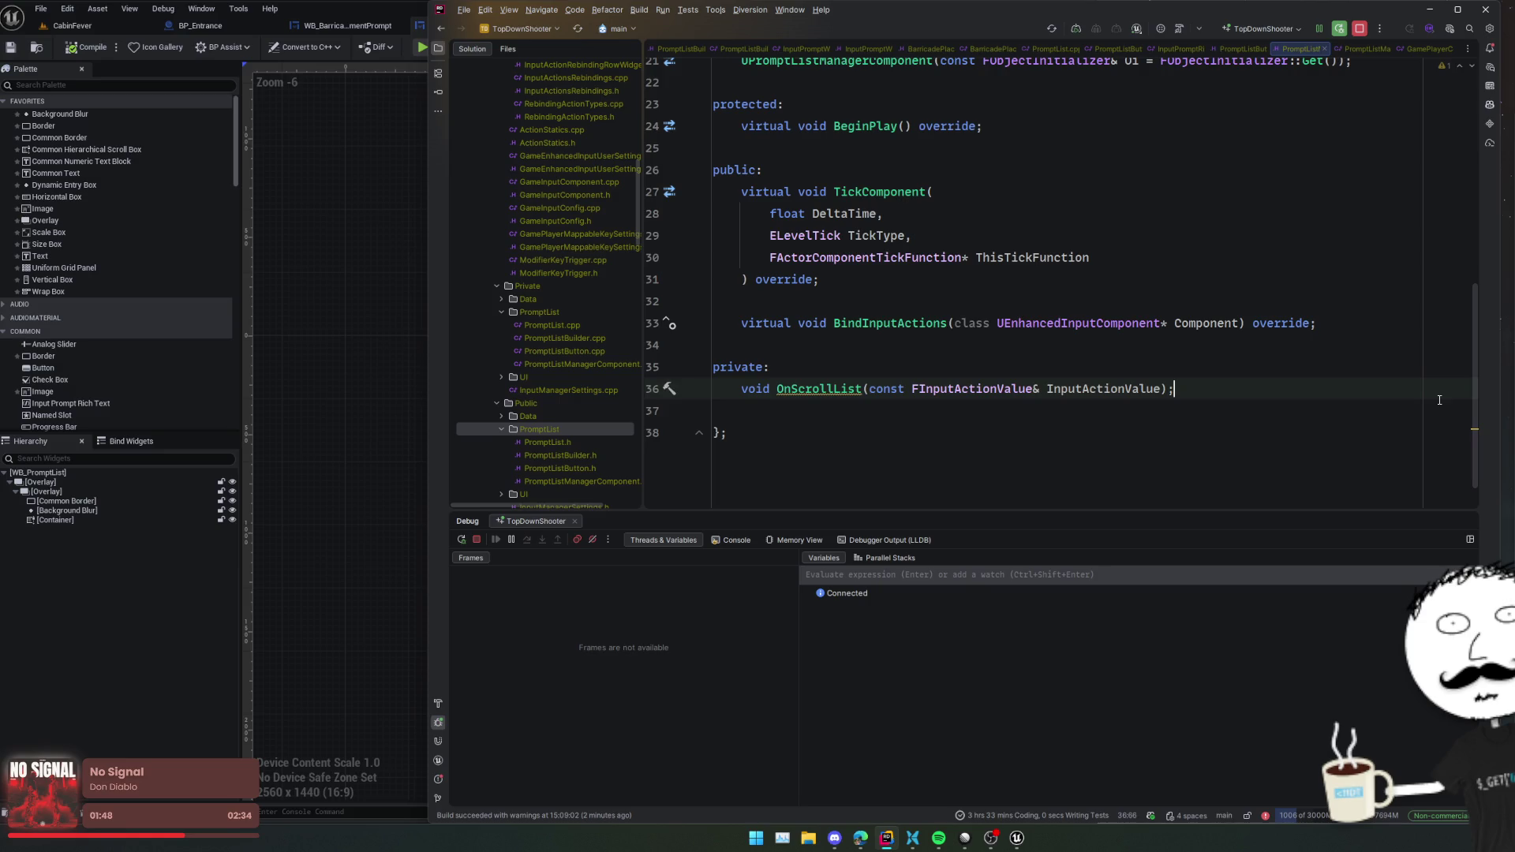
- Generate the empty OnScrollList definition in the .cpp and check the surrounding blank lines
left_click(822, 395)
key("alt+Return")
key("Return")
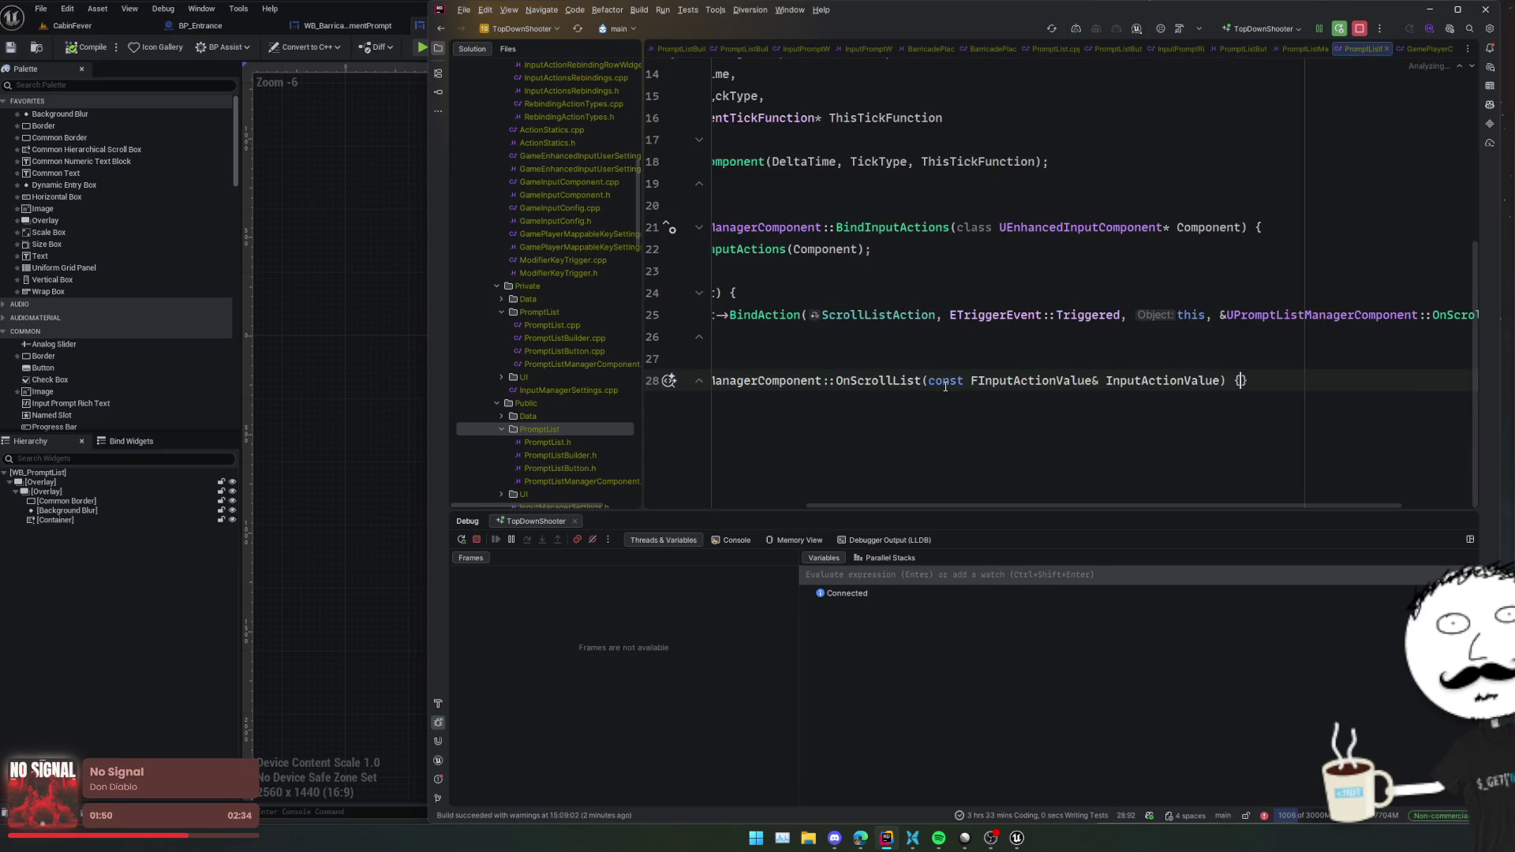
left_click(929, 269)
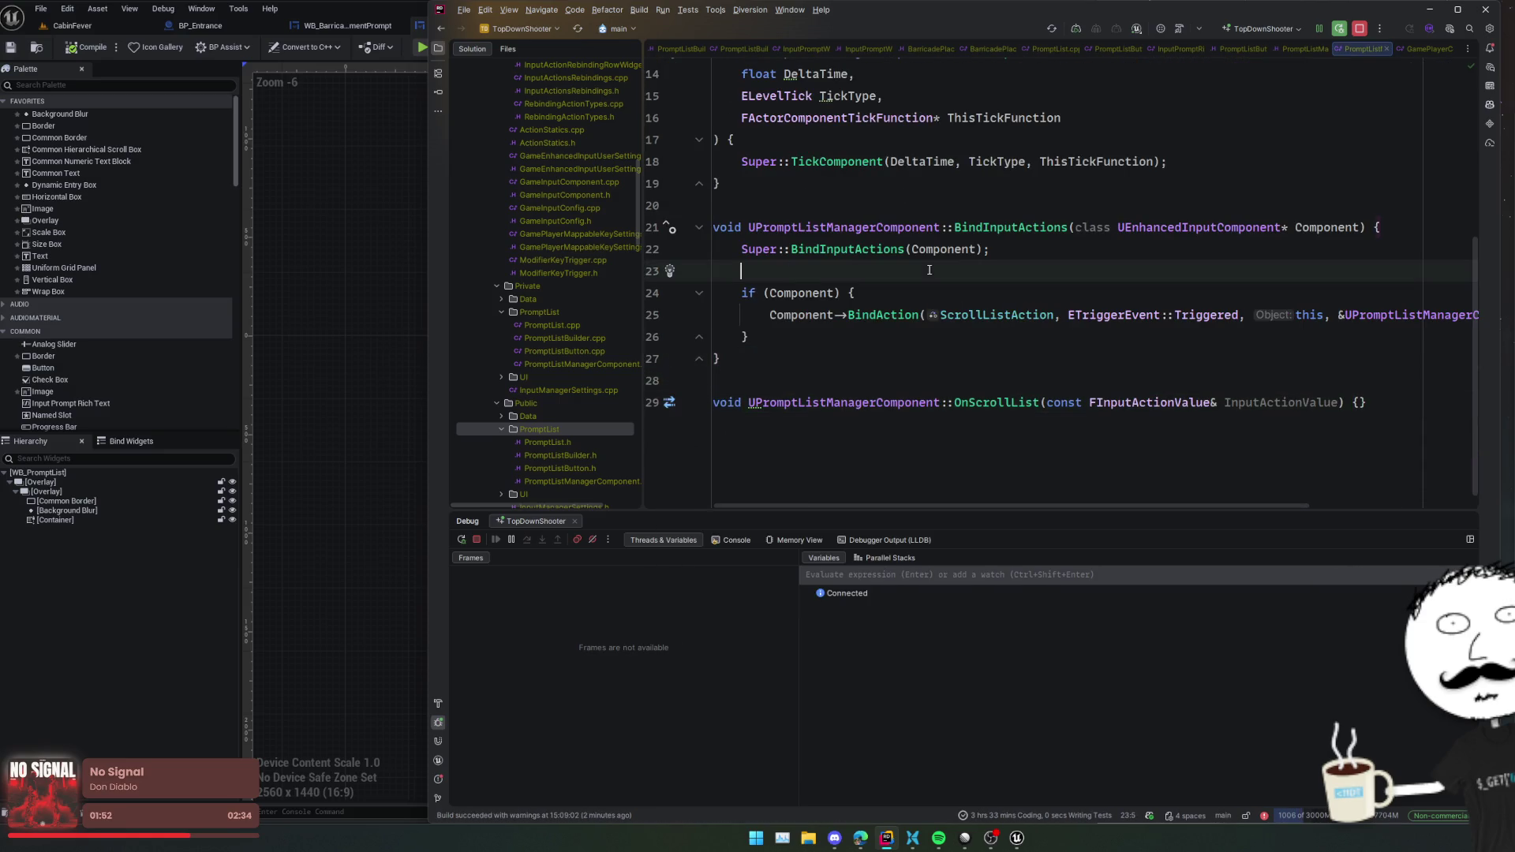
left_click(1002, 404, "ctrl")
scroll(935, 339, "up", 2)
left_click(935, 339)
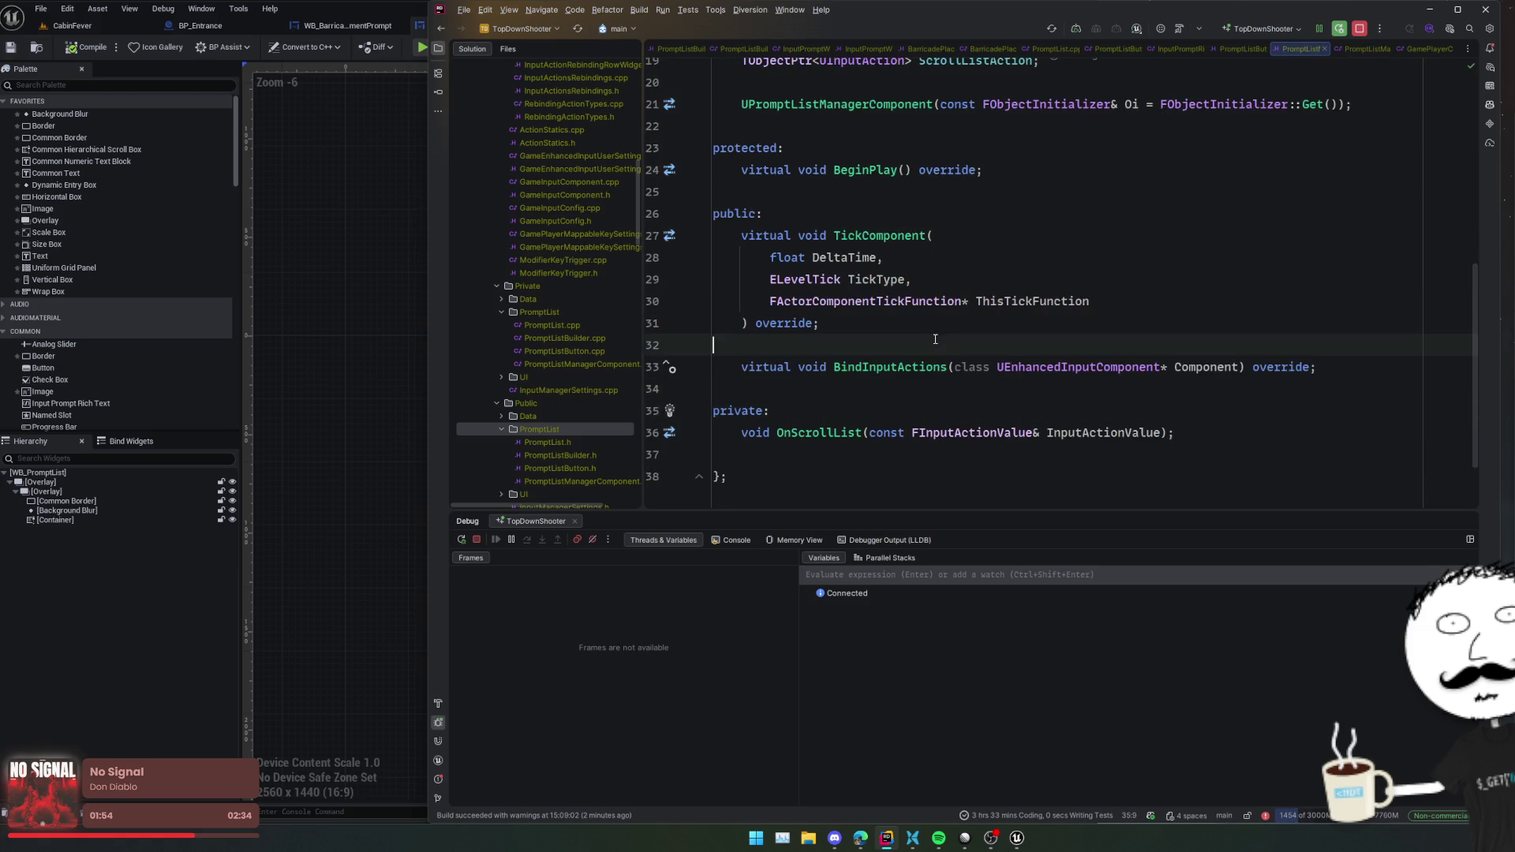
scroll(912, 360, "up", 6)
scroll(915, 359, "down", 4)
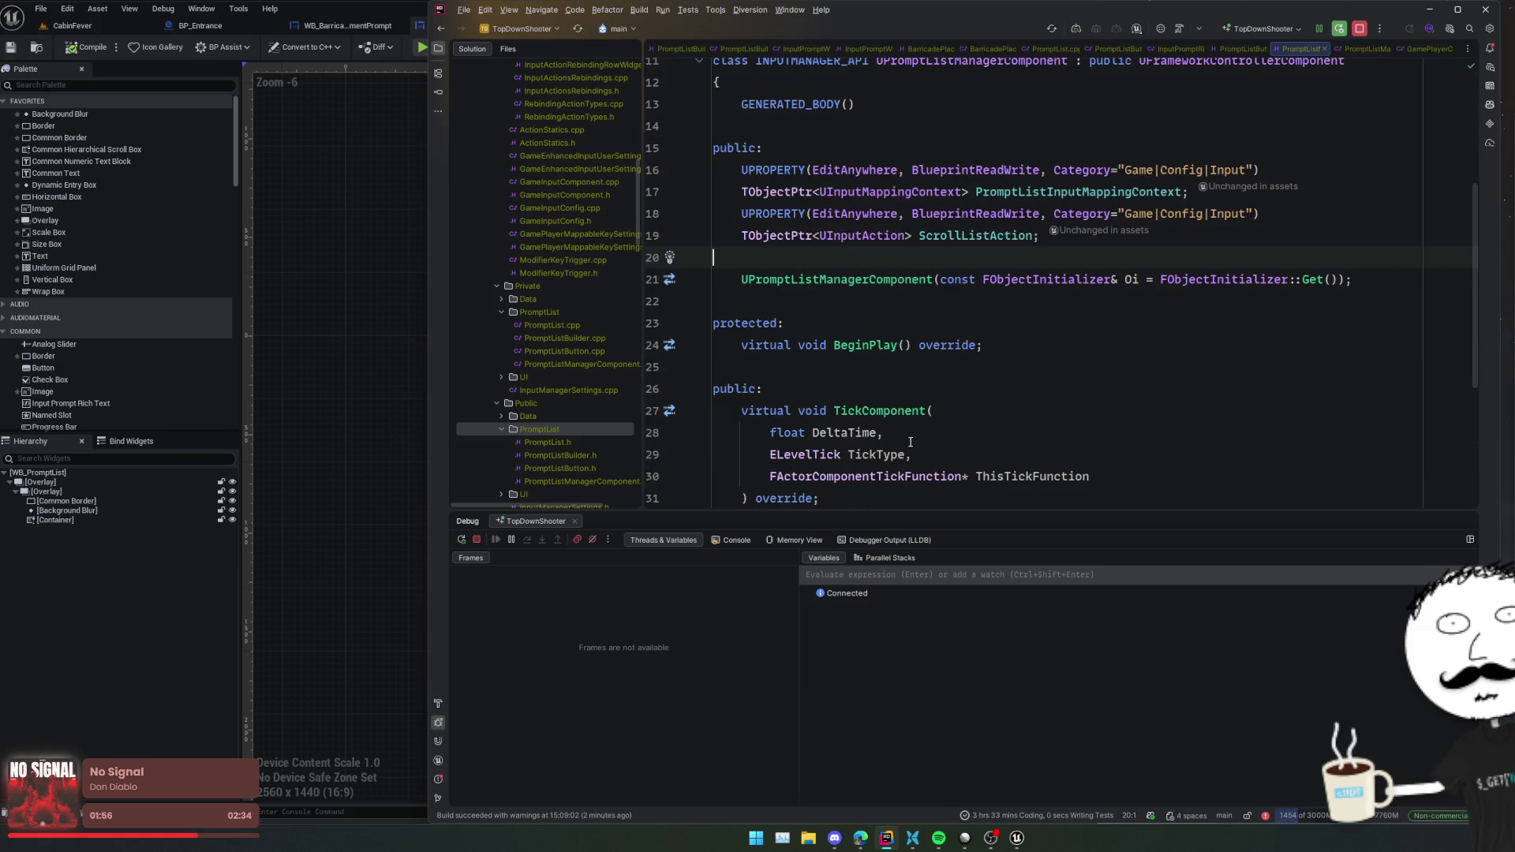
left_click(919, 355)
scroll(607, 406, "down", 2)
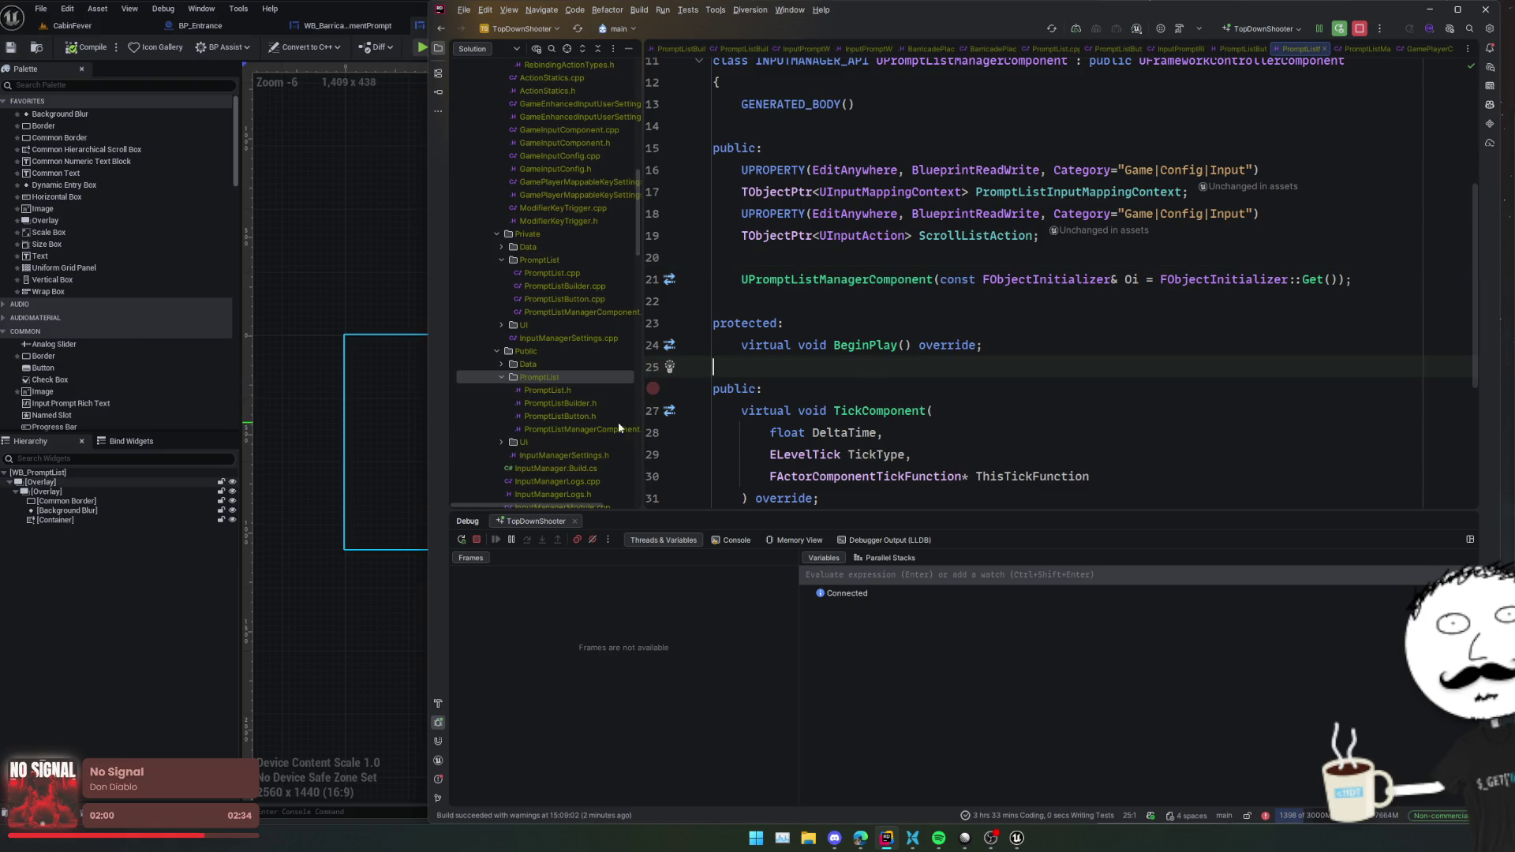
left_click(600, 397)
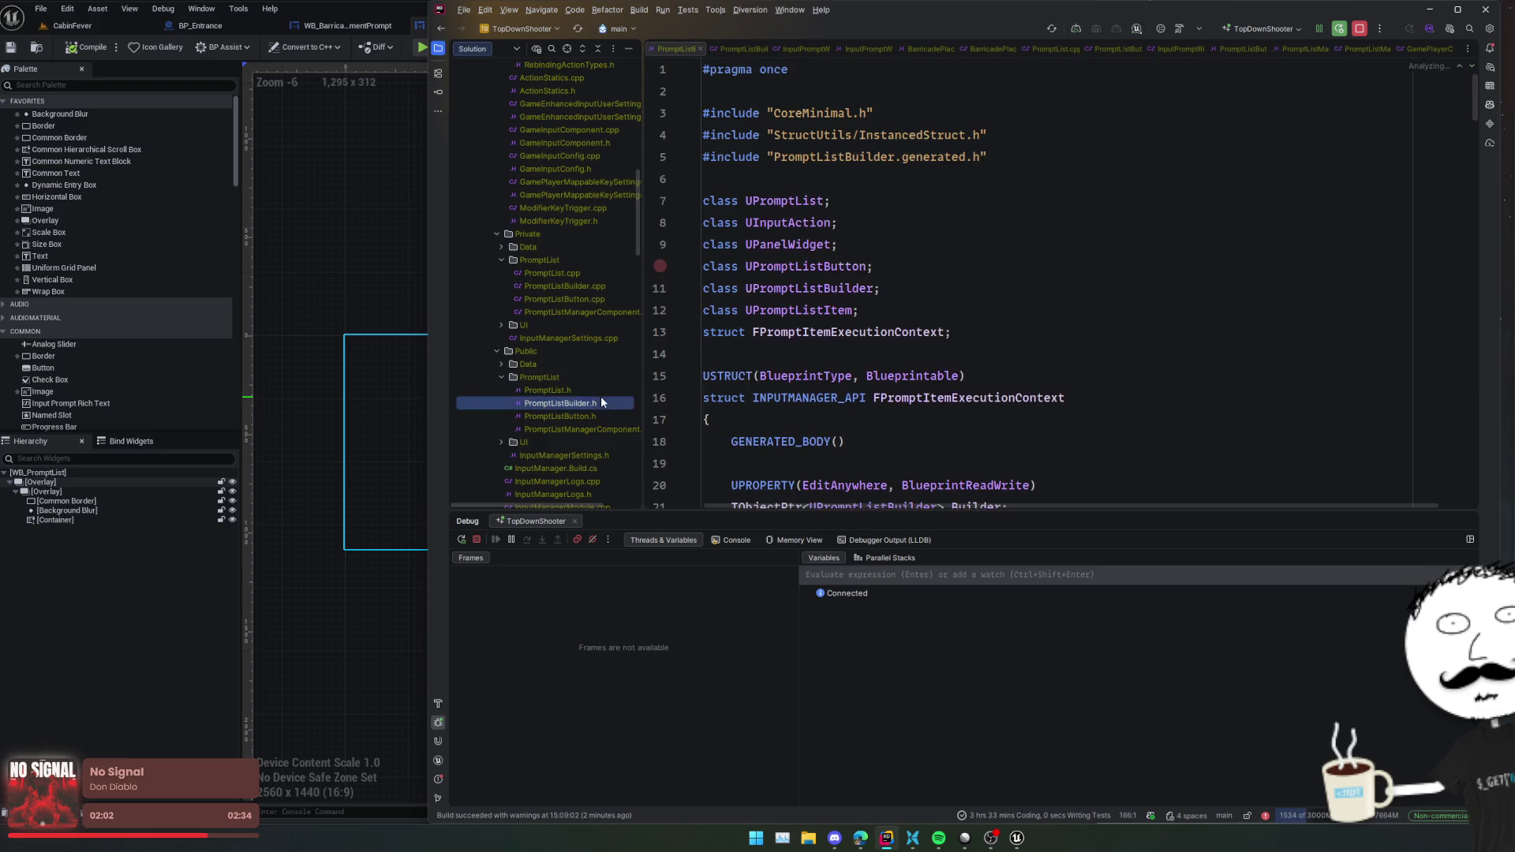
scroll(897, 367, "down", 10)
scroll(897, 366, "down", 3)
scroll(897, 367, "up", 2)
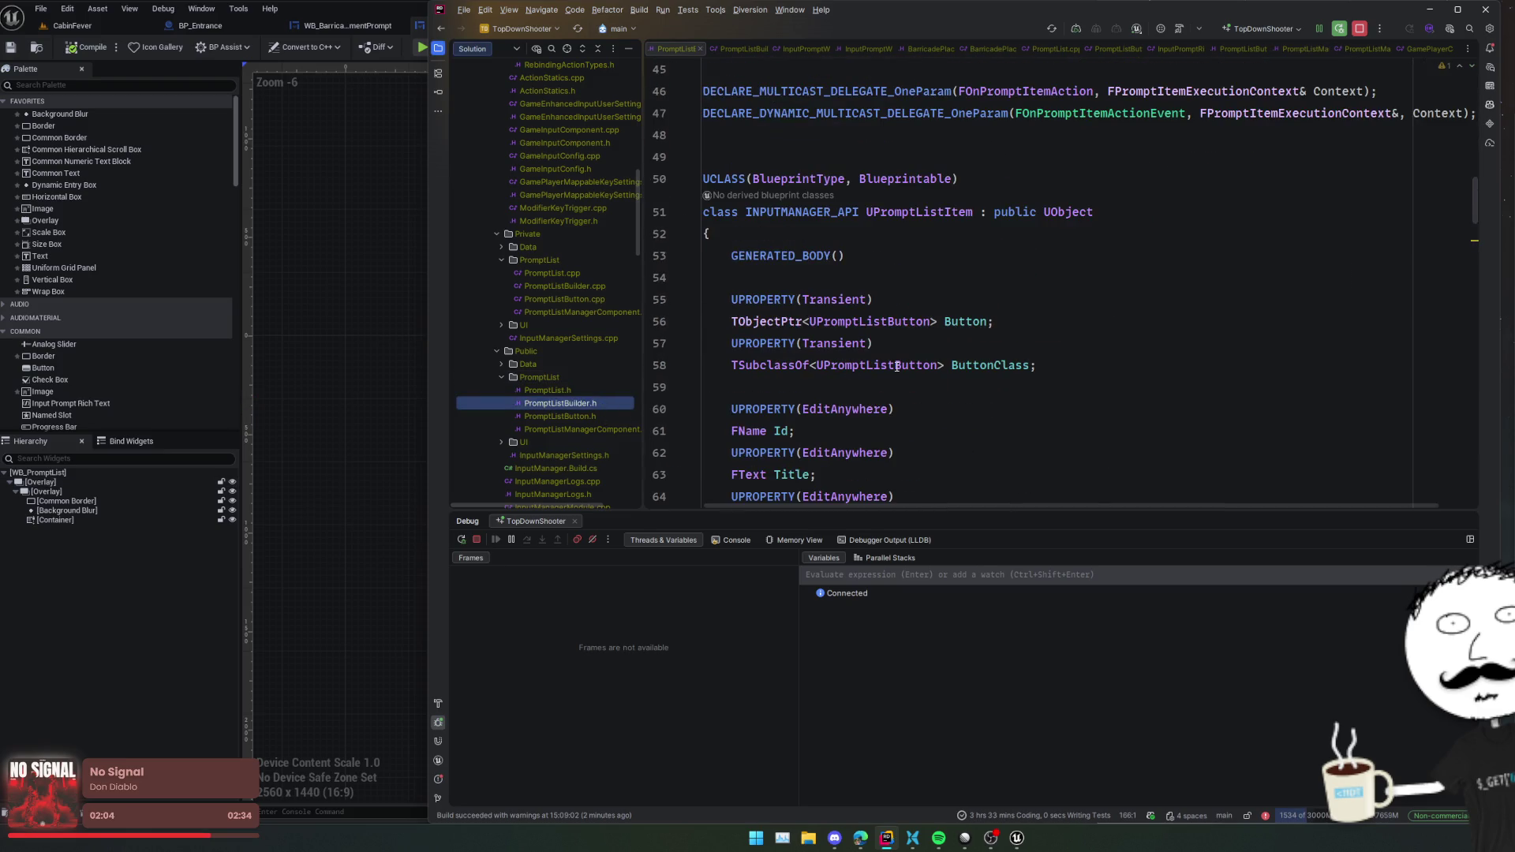
scroll(958, 306, "down", 15)
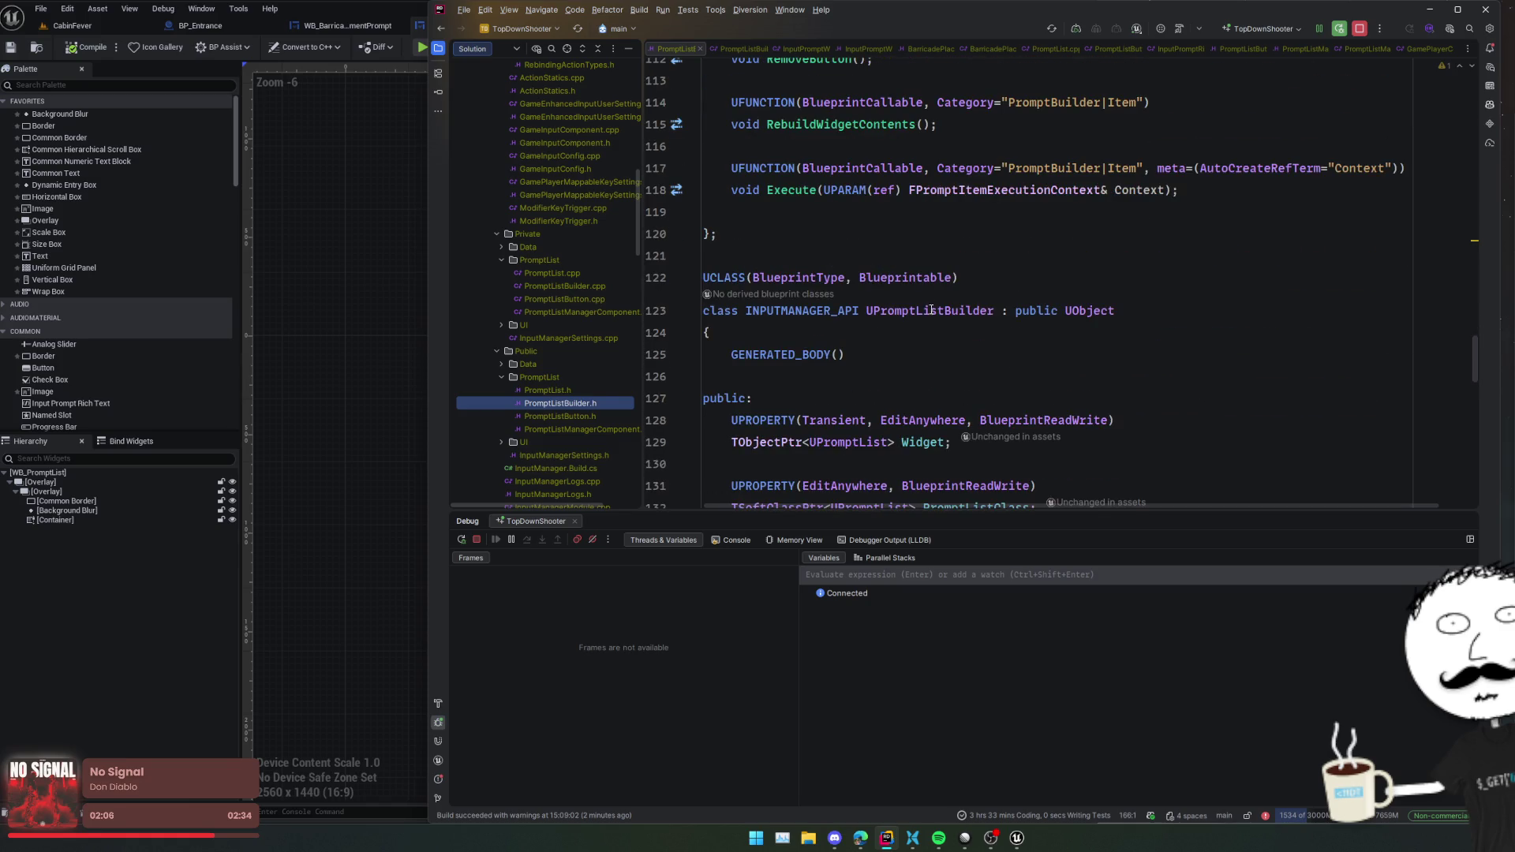
double_click(931, 310)
key("ctrl+Tab")
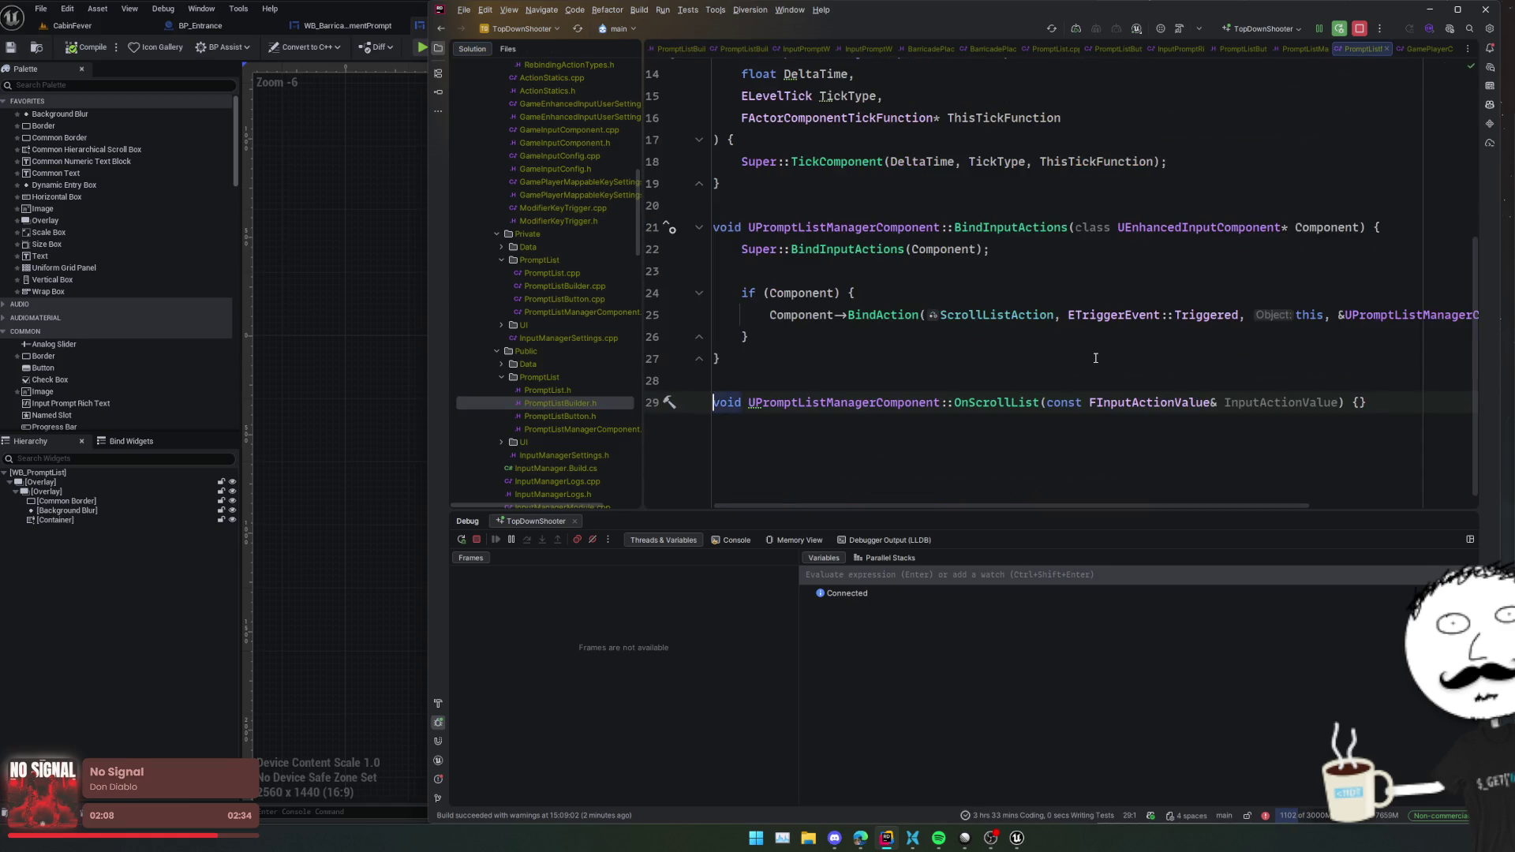
left_click(978, 404, "ctrl")
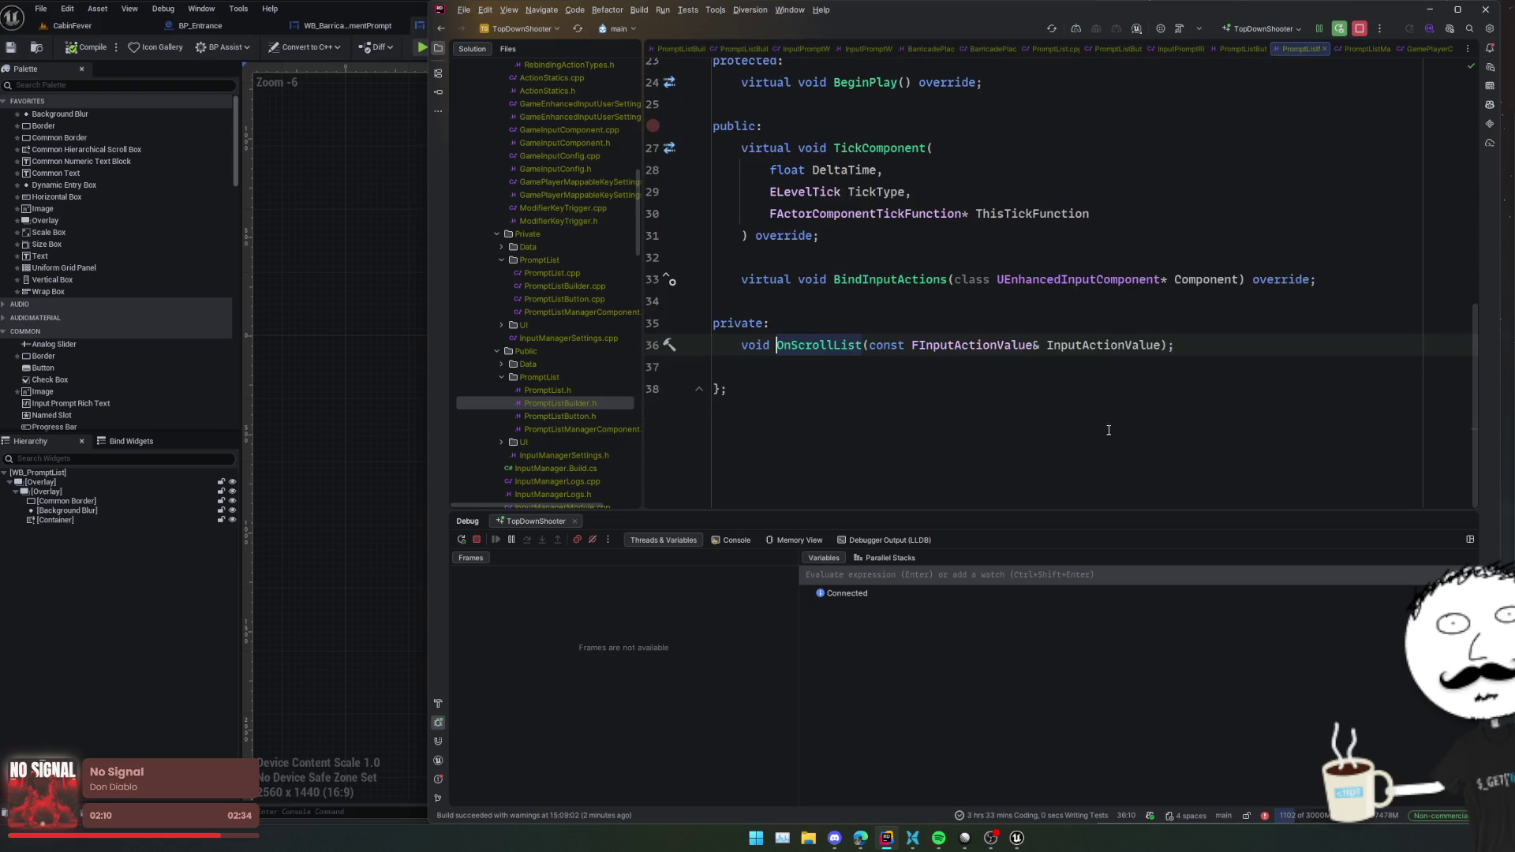
left_click(871, 357)
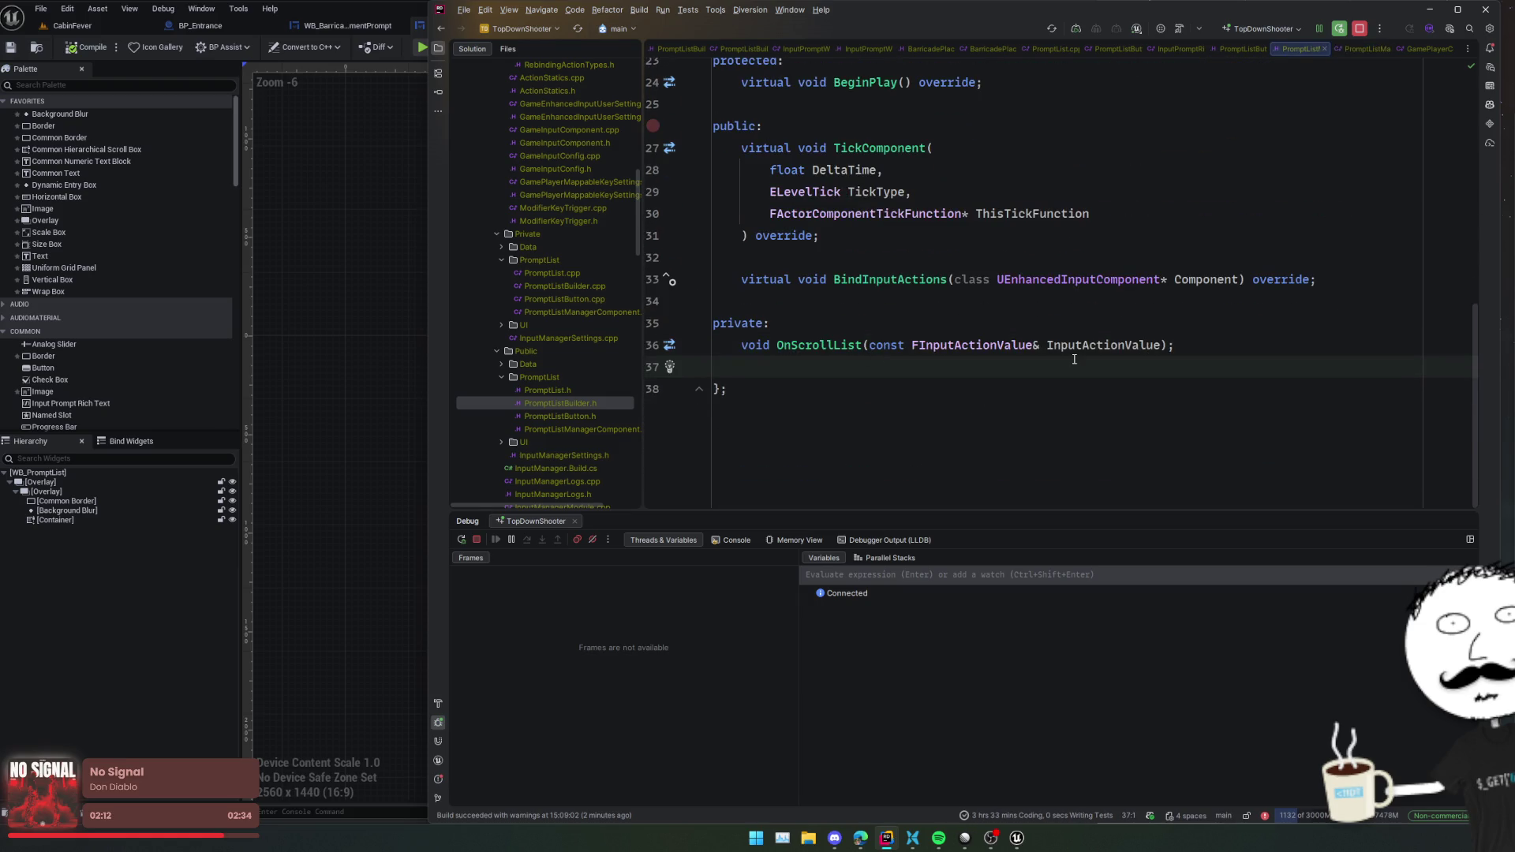
- Add a public: section with UFUNCTION(BlueprintCallable, Category="PromptListManager")
type("pu")
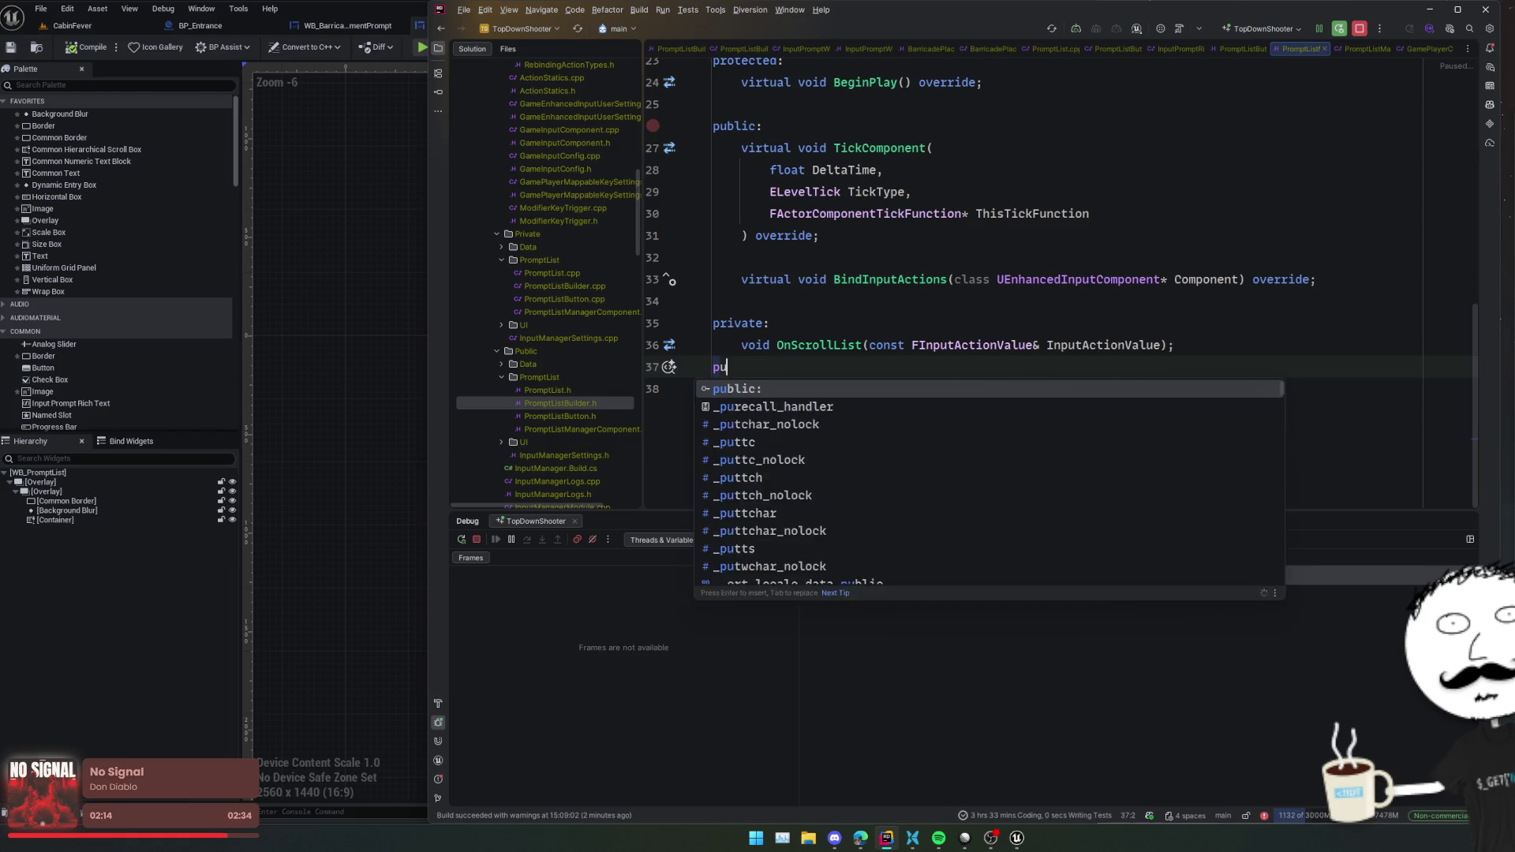
type("blic:")
key("Return")
key("Return")
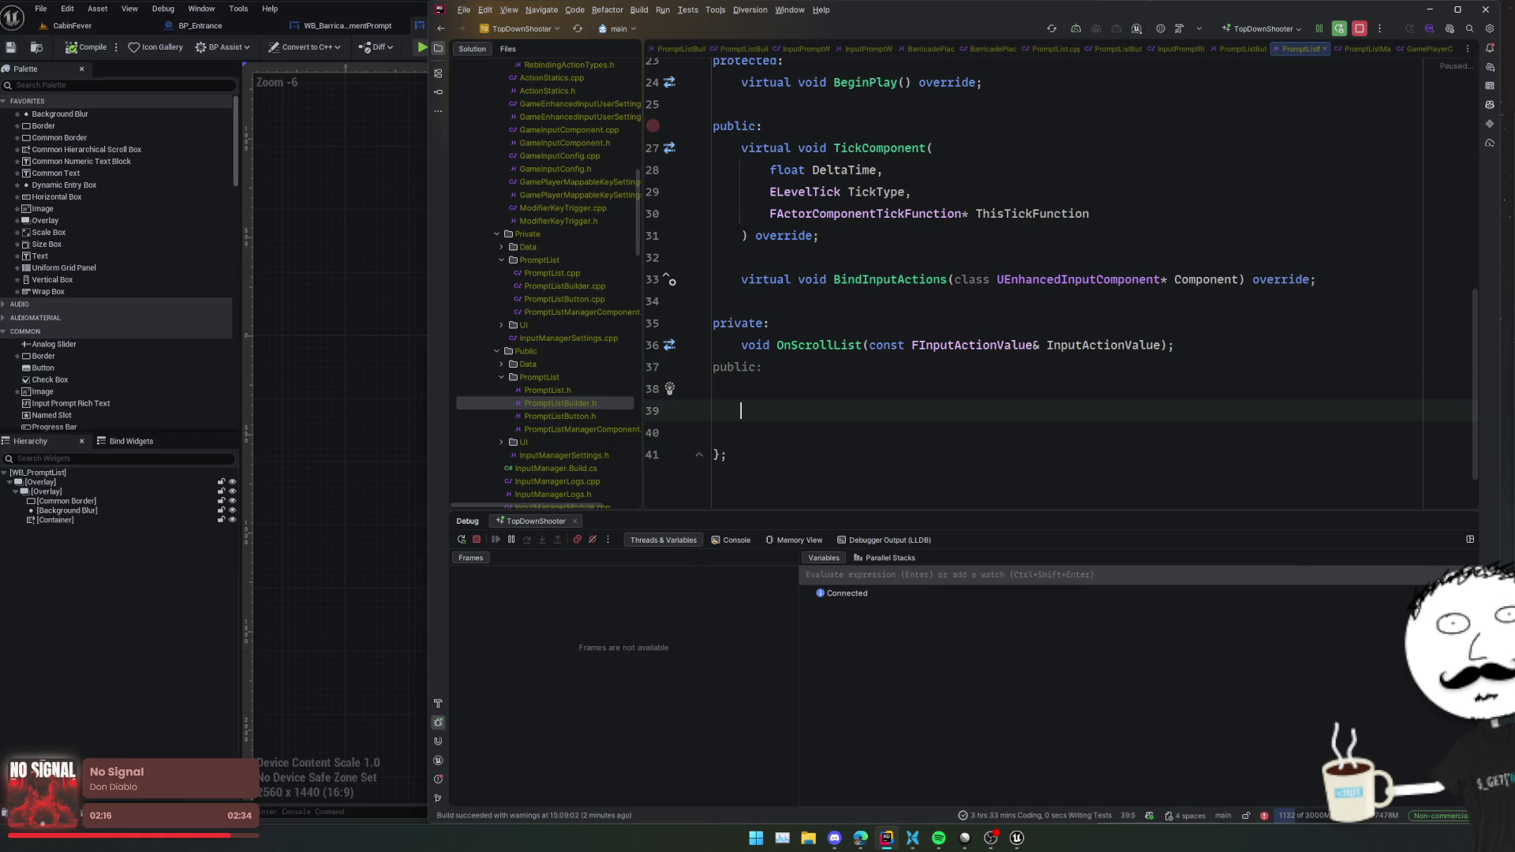
type("UFUNCTION(BlueprintCallable,")
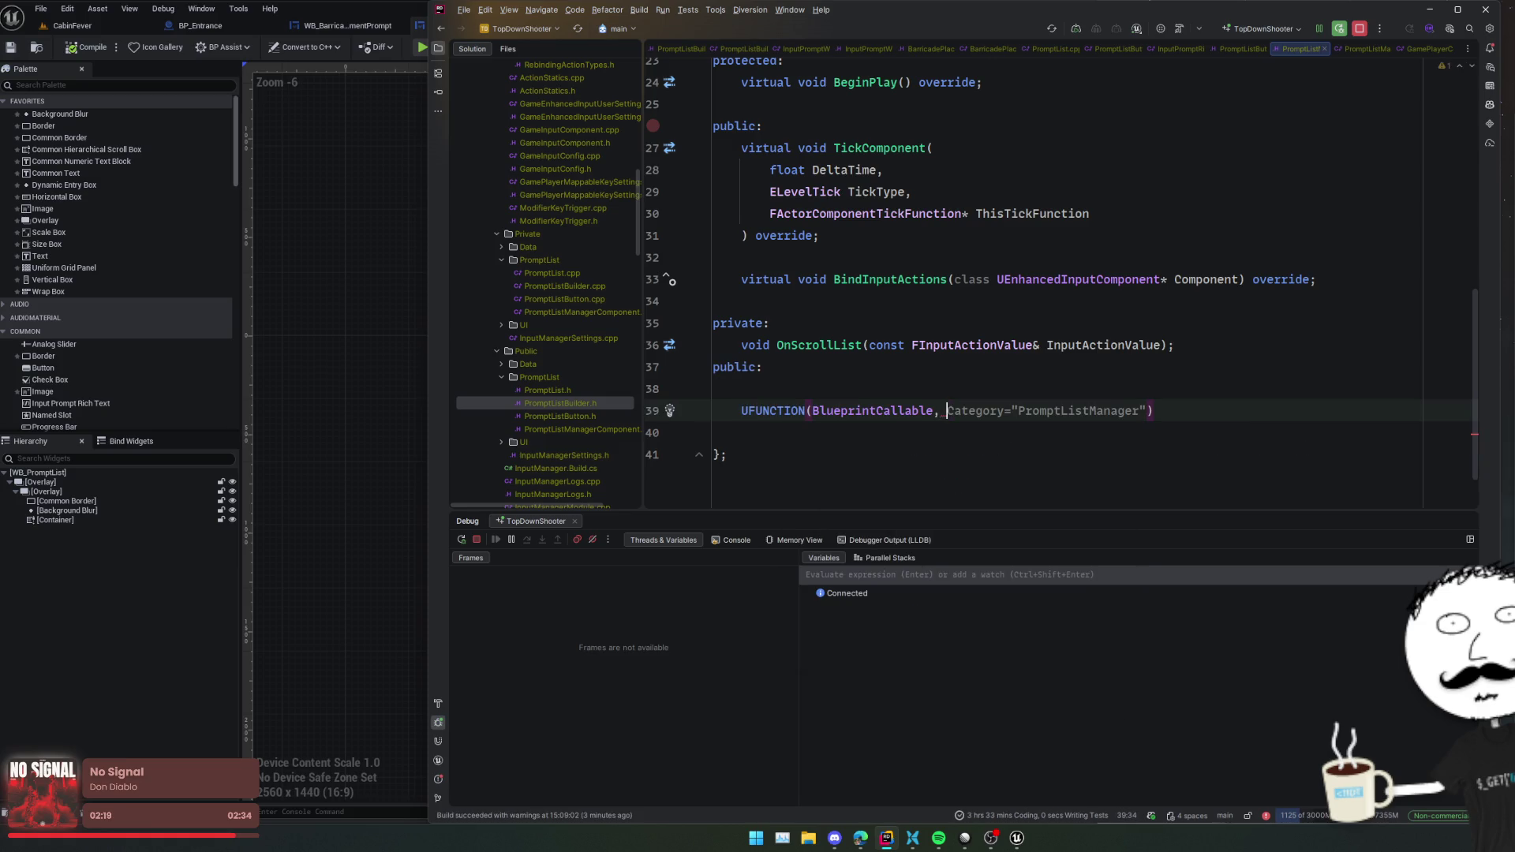
key("Tab")
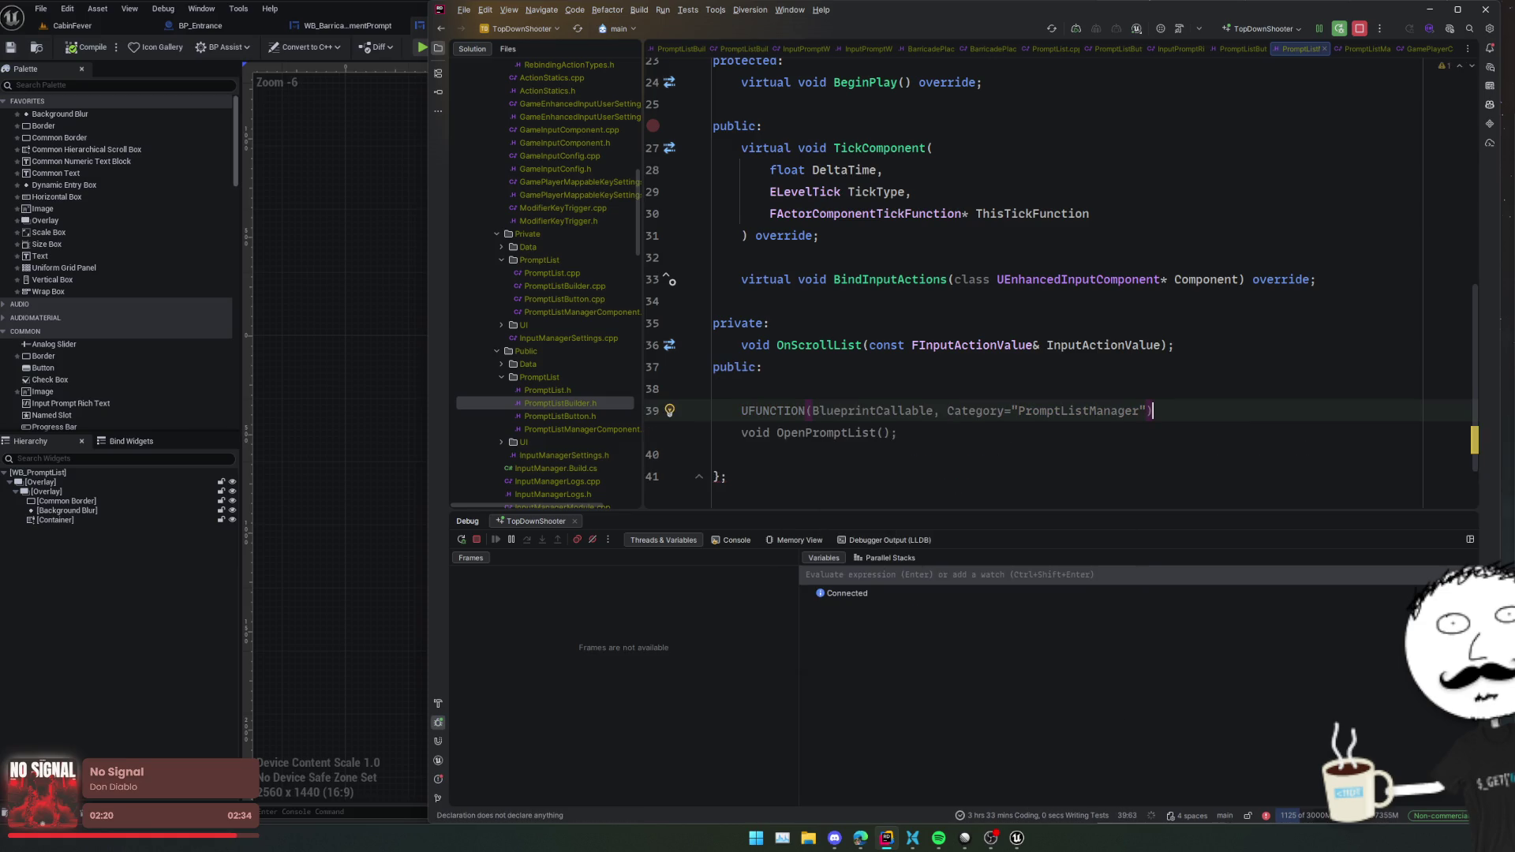
key("Return")
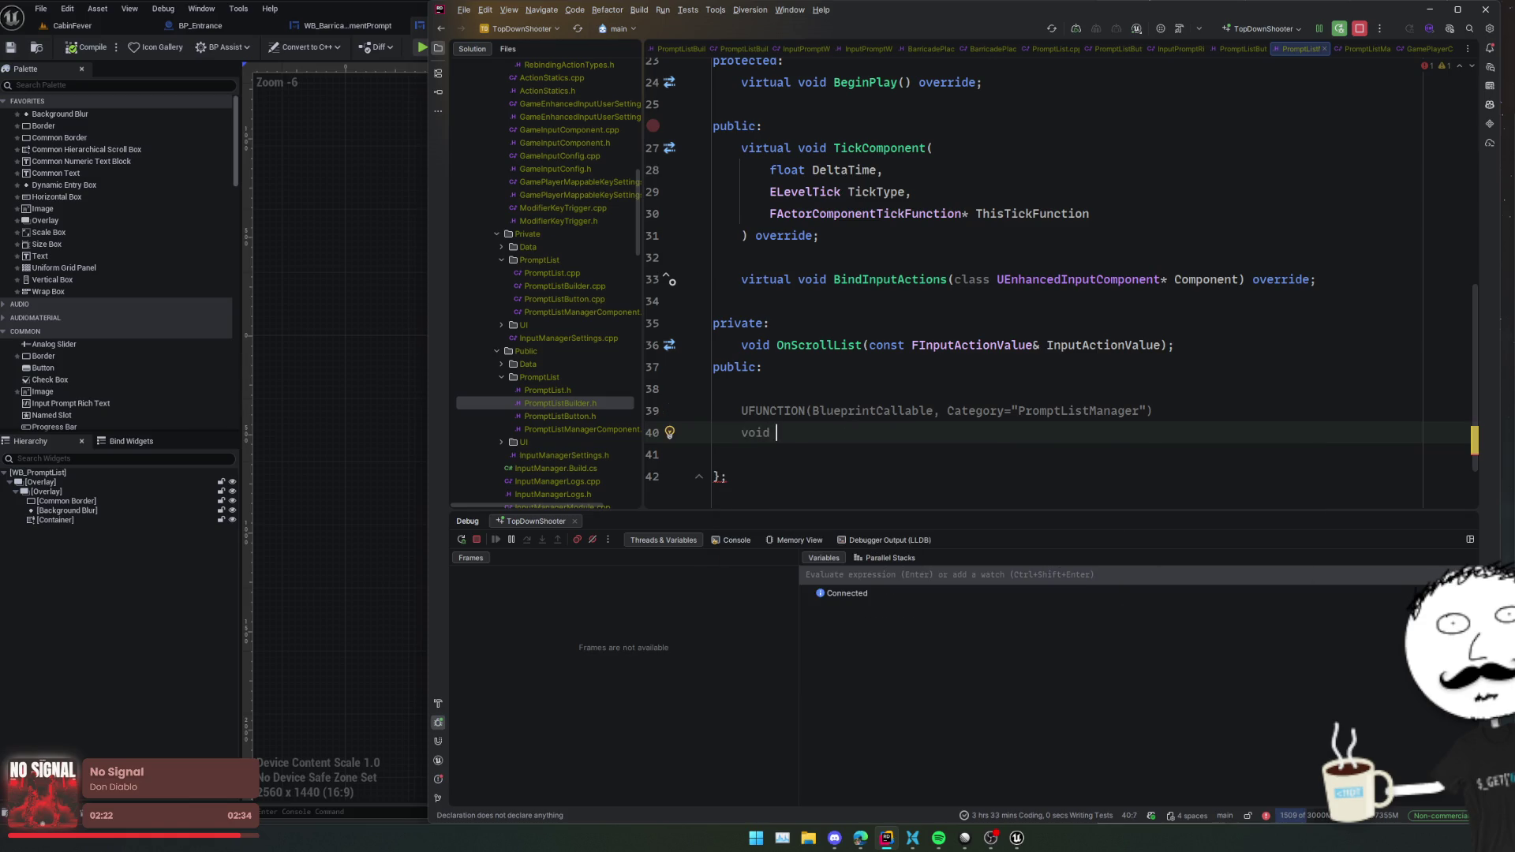
- Declare UPromptListBuilder* CreatePrompt(); and forward-declare UPromptListBuilder
type("void Create")
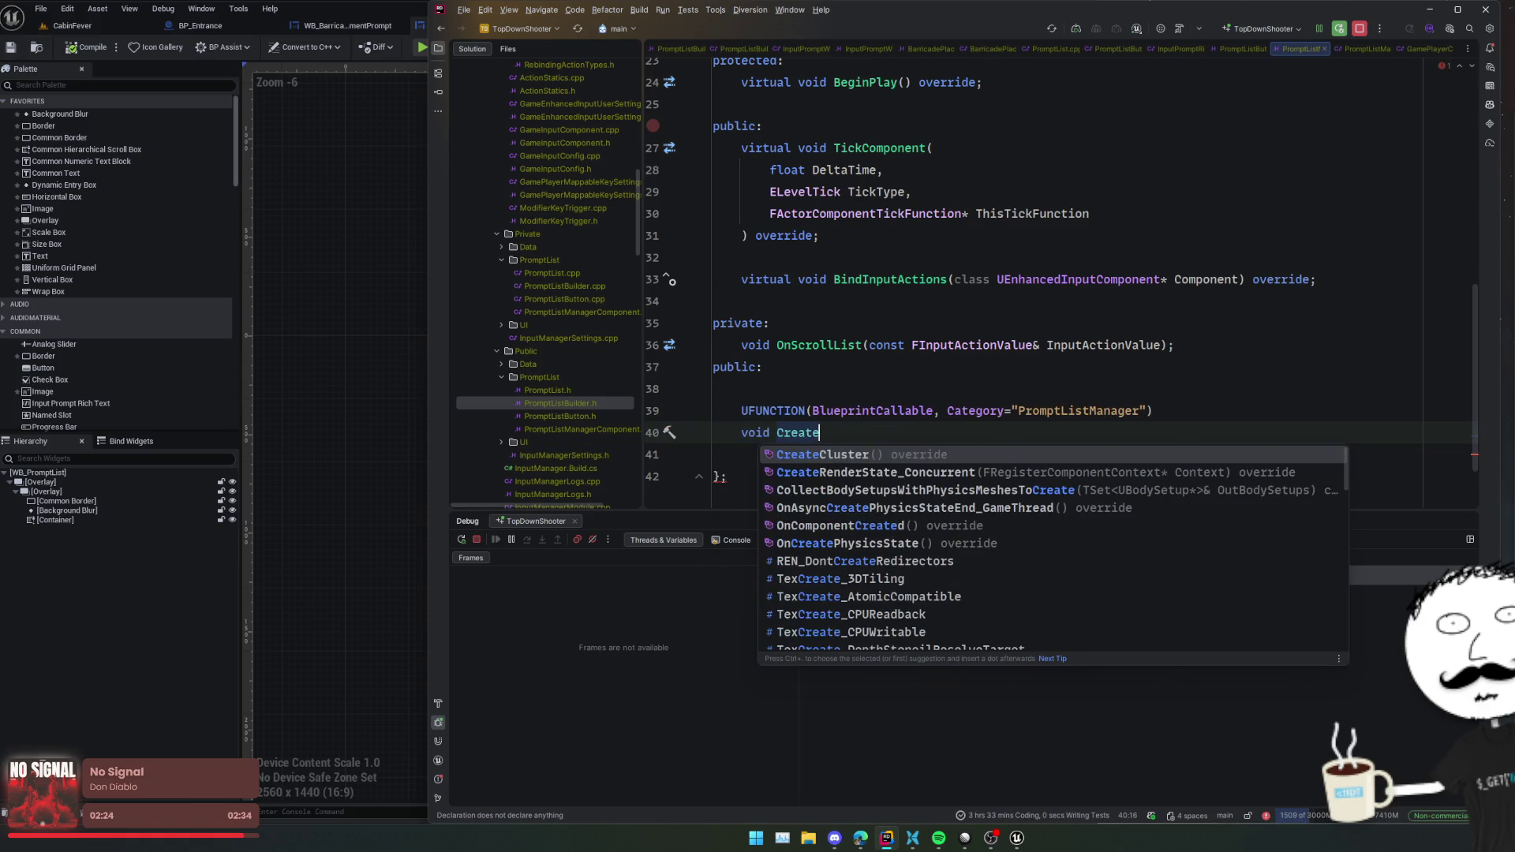
type("Prompt(")
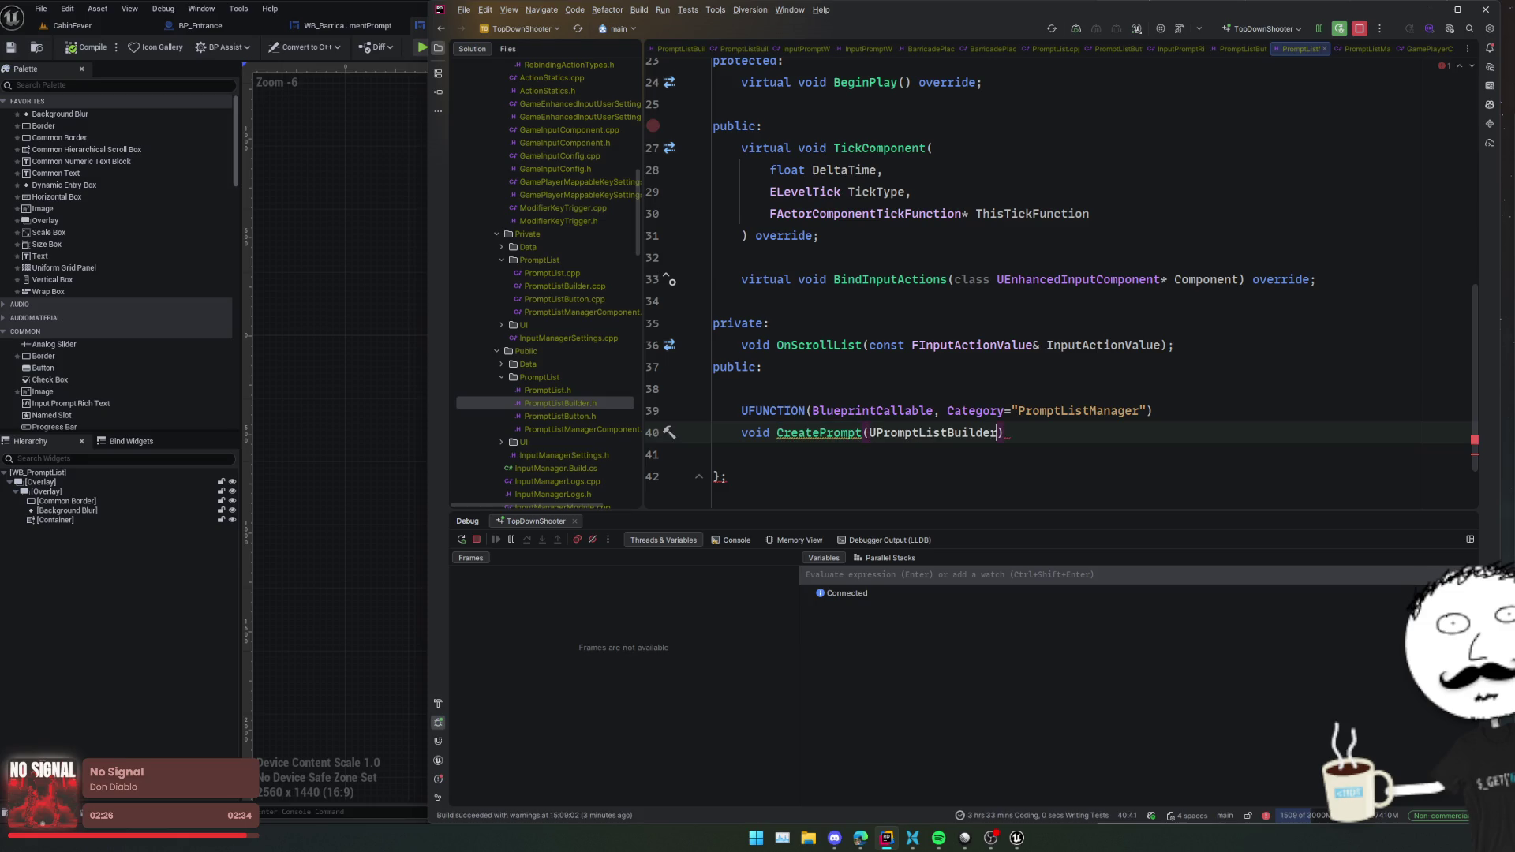
left_click(769, 432)
type("UPromptListBuilder*")
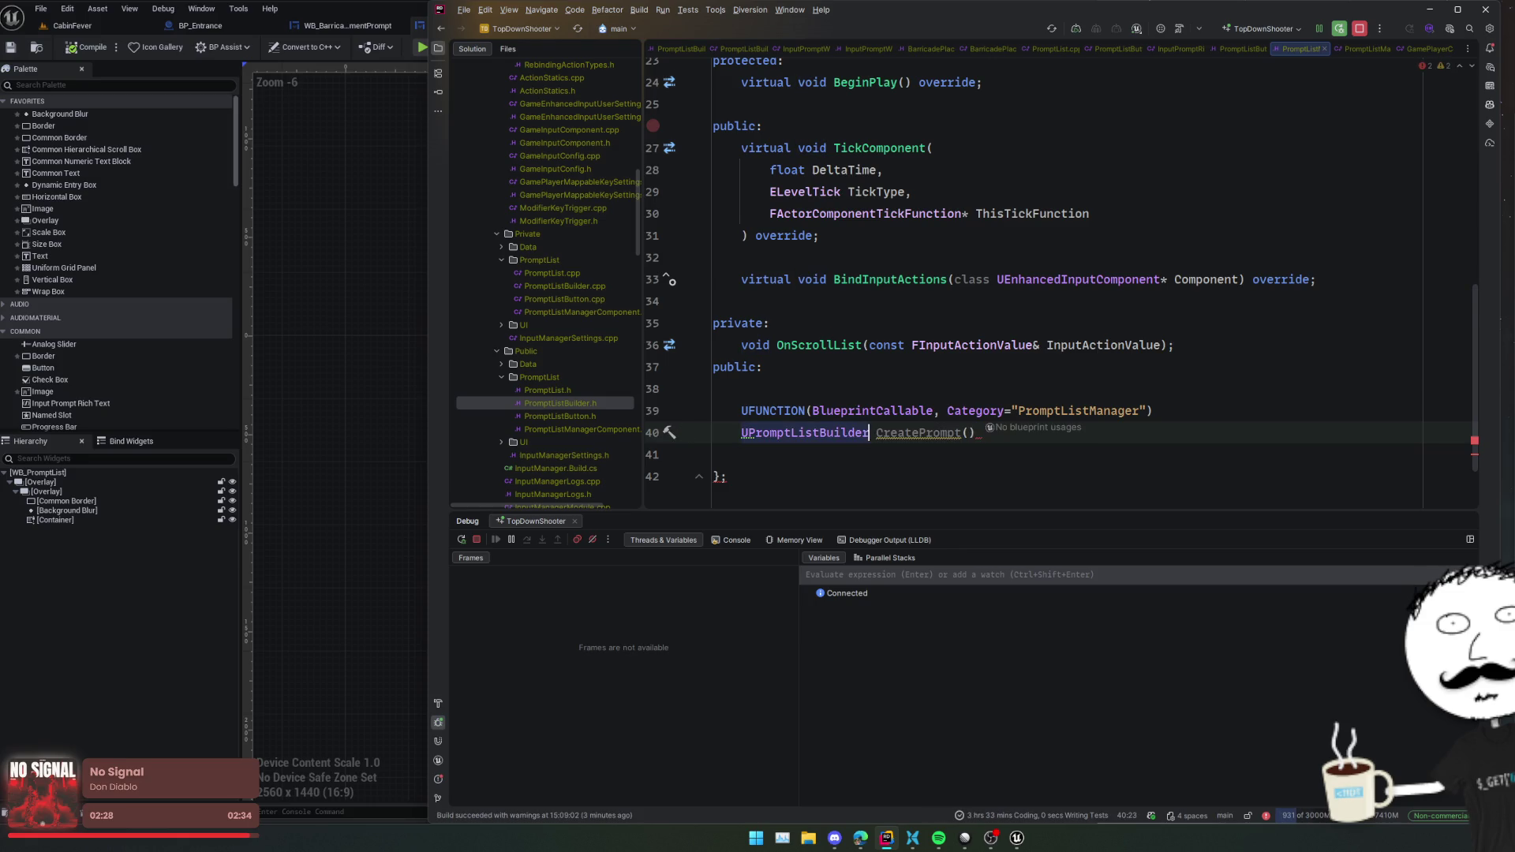
key("alt+Return")
key("Down")
key("Down")
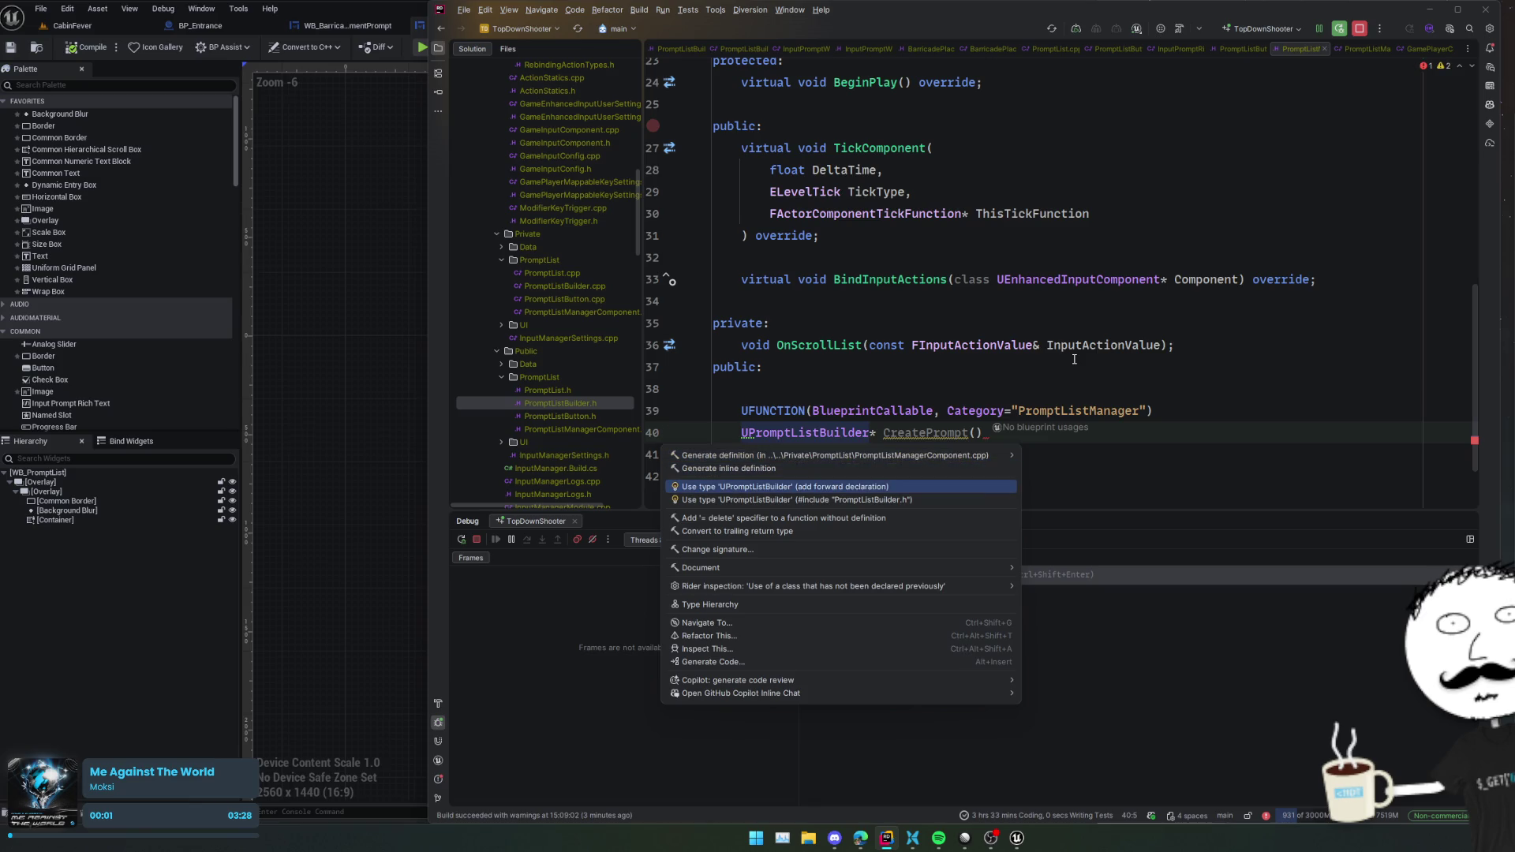
key("Return")
left_click(975, 433)
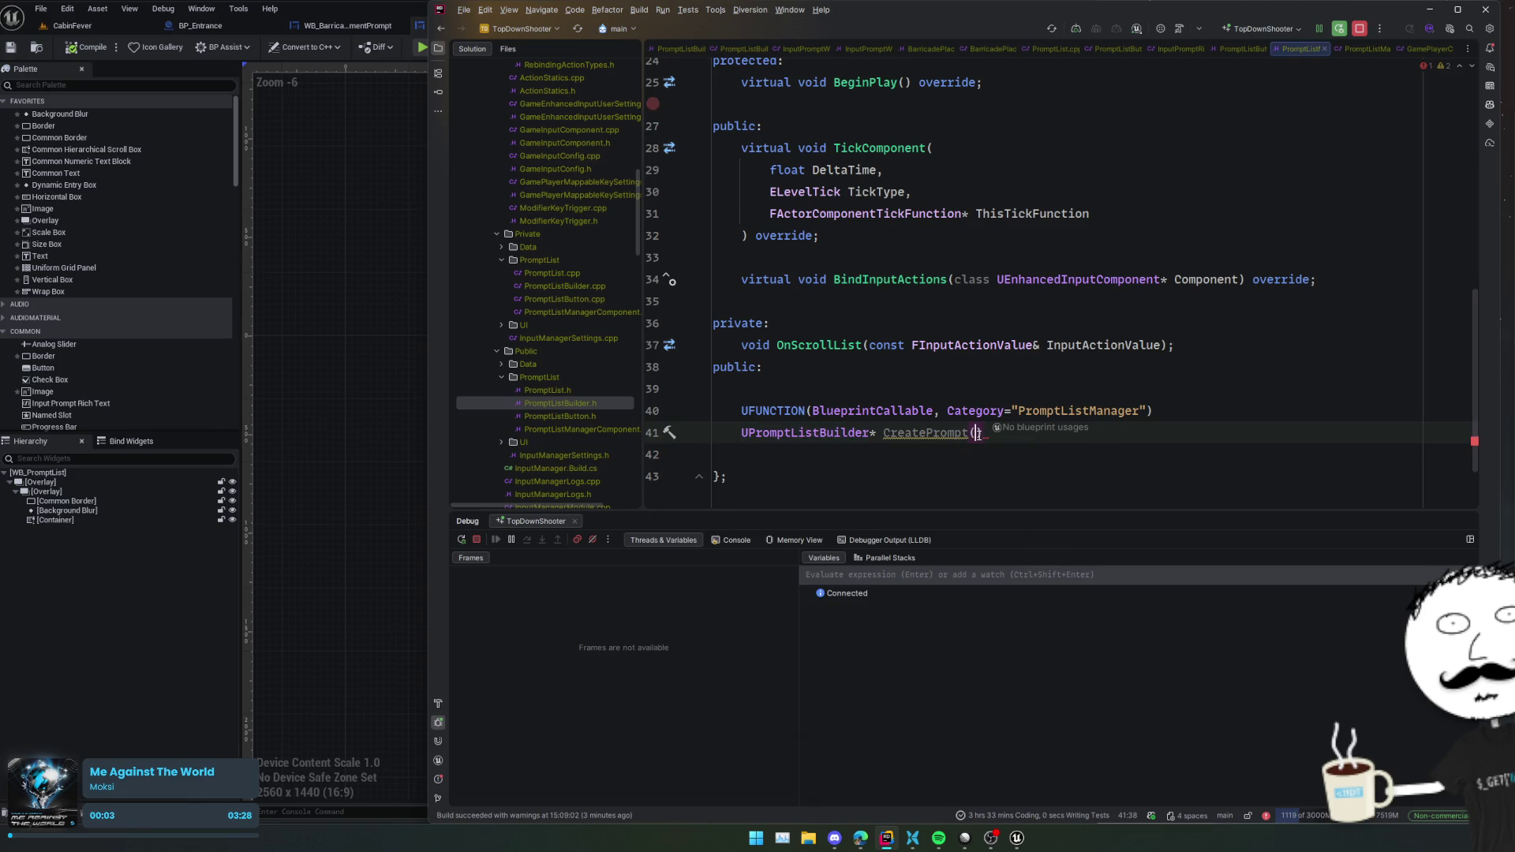
type(";")
key("Home")
- Fix the spacing after private: and select the UPromptListBuilder type name
key("Up")
key("Up")
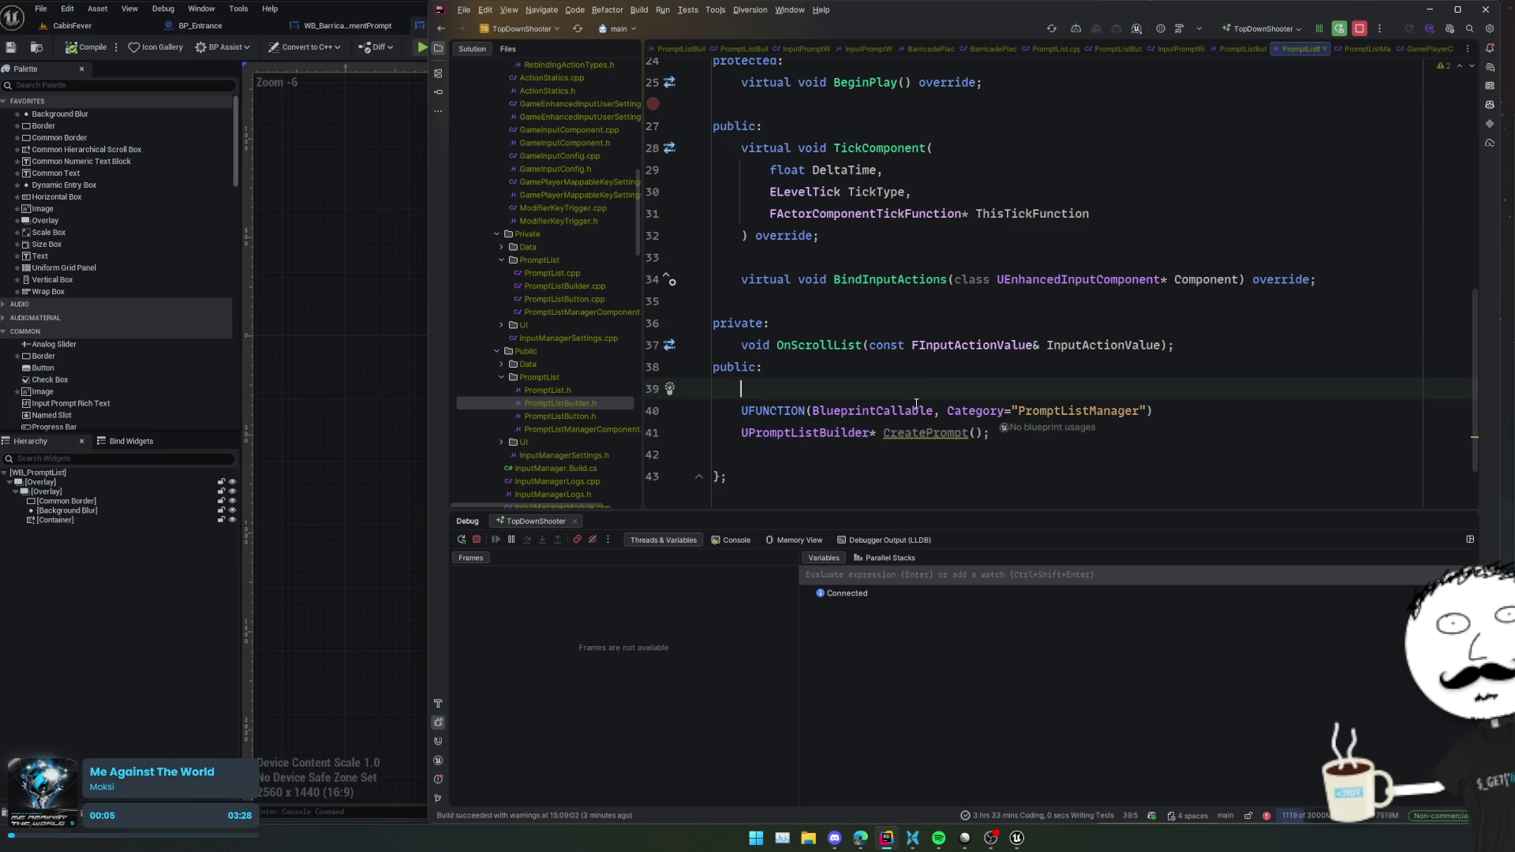
scroll(943, 387, "up", 2)
left_click(931, 409)
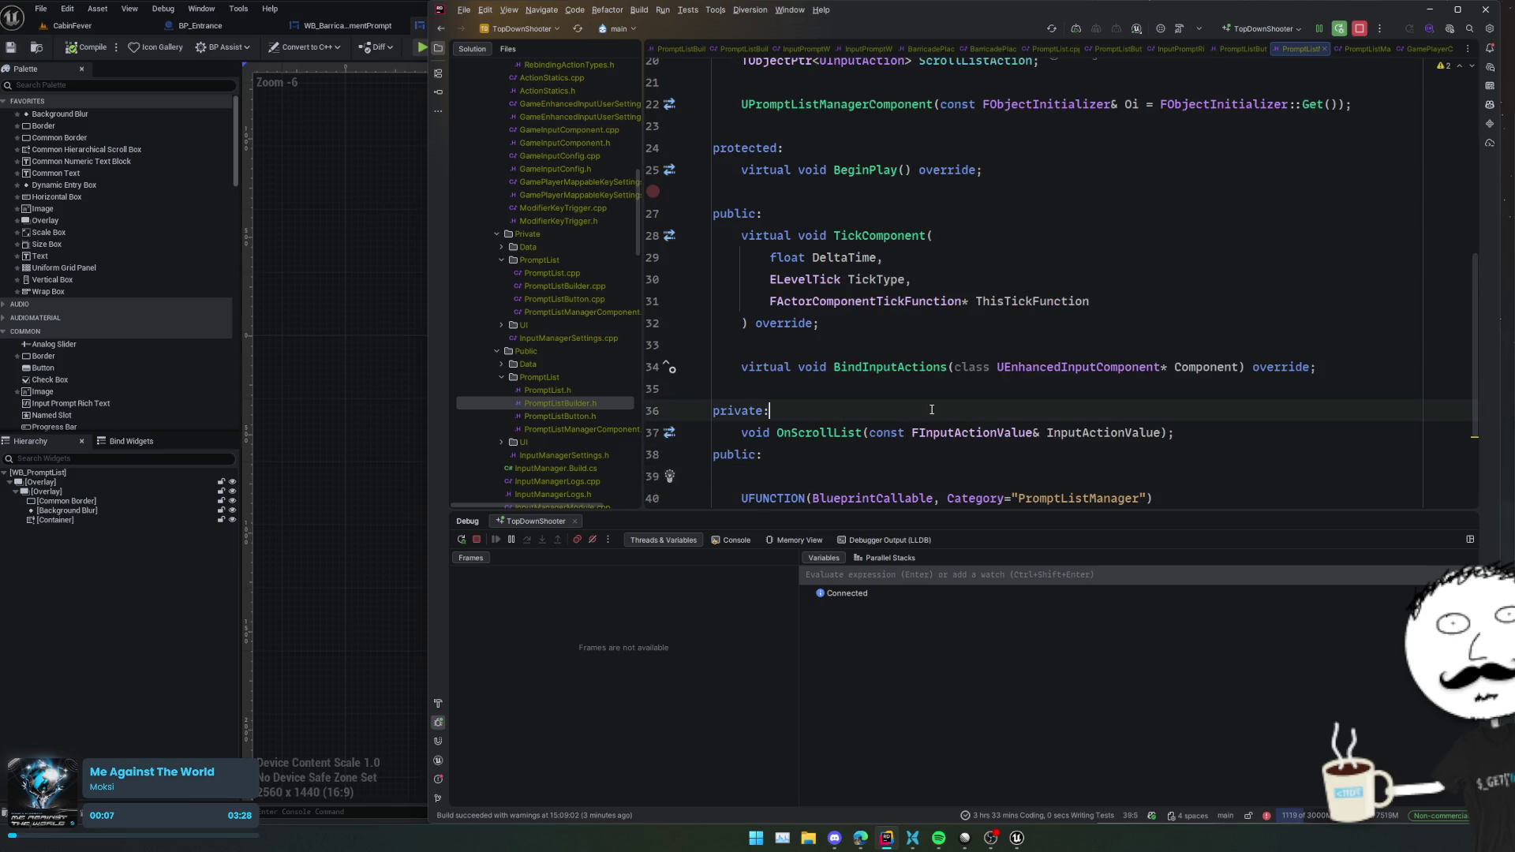
scroll(932, 410, "down", 2)
double_click(799, 429)
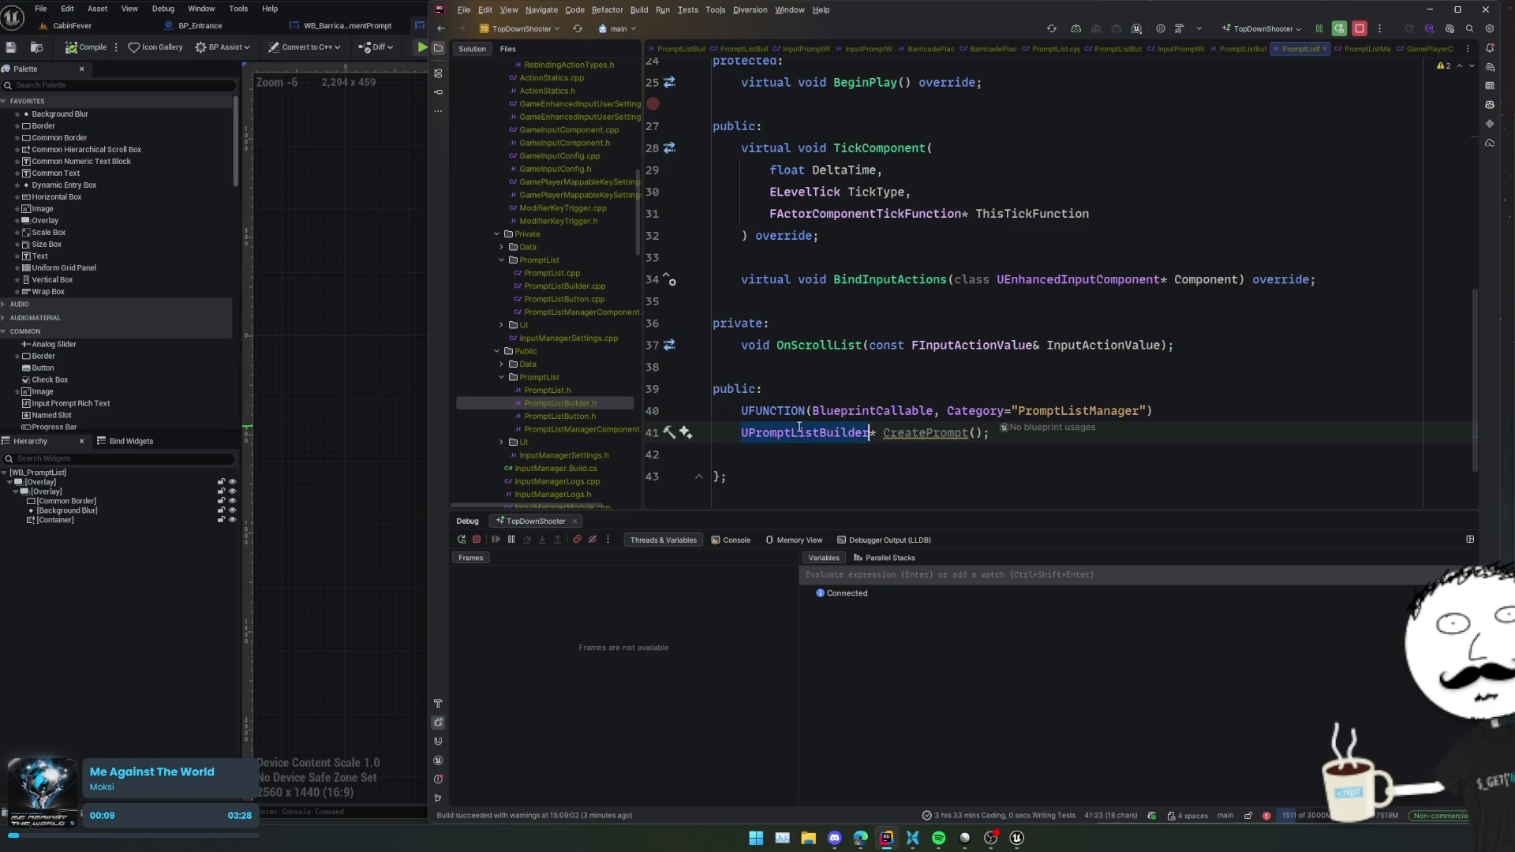
scroll(826, 400, "up", 10)
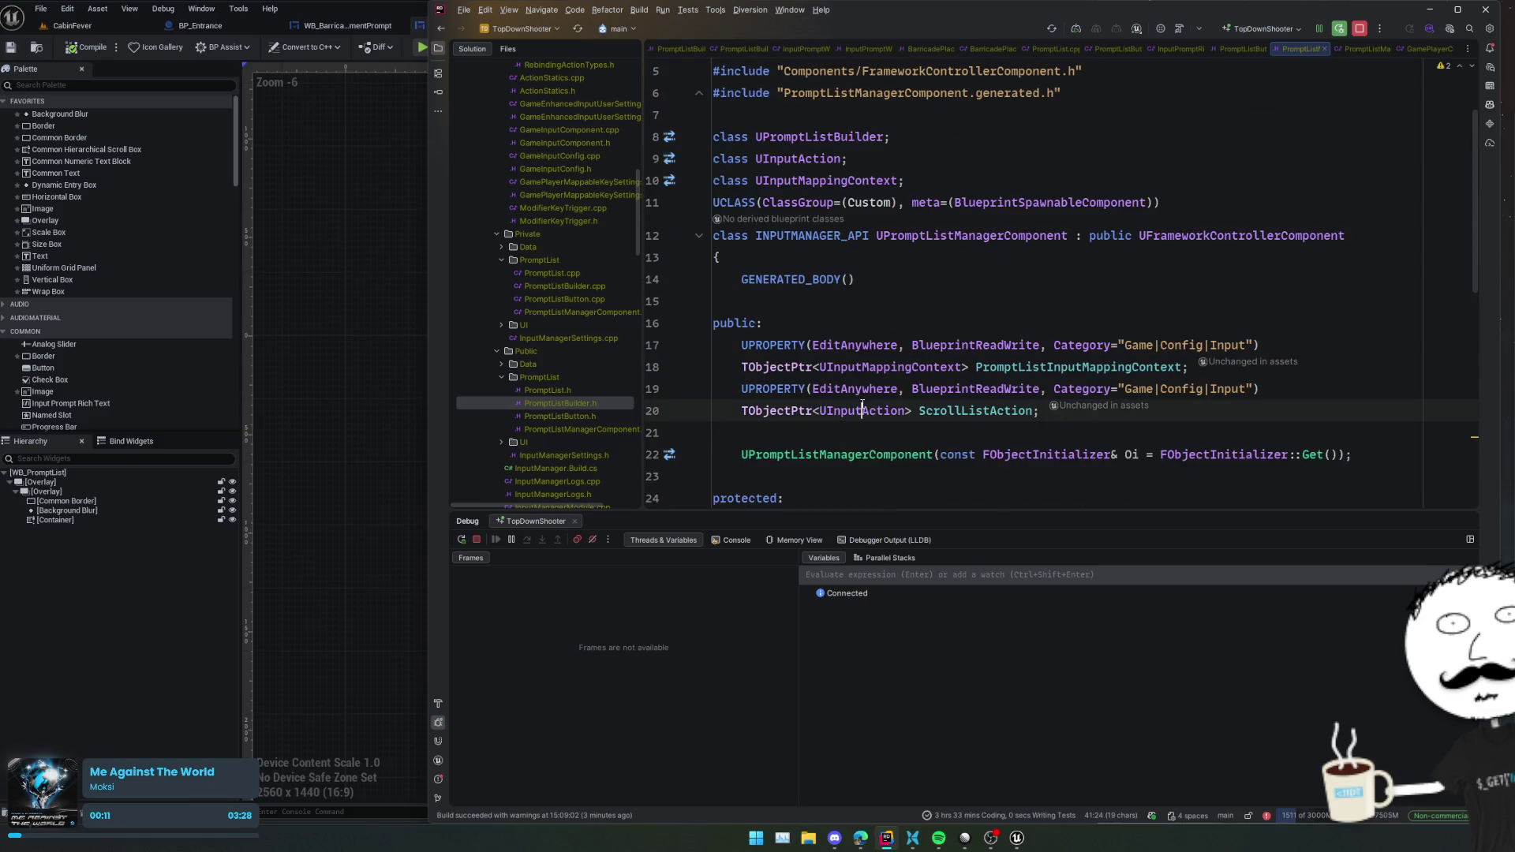
- Duplicate the ScrollListAction property block and change the copy's category to Game|State
left_click_drag(714, 432, 1337, 347)
left_click_drag(714, 388, 714, 433)
key("ctrl+d")
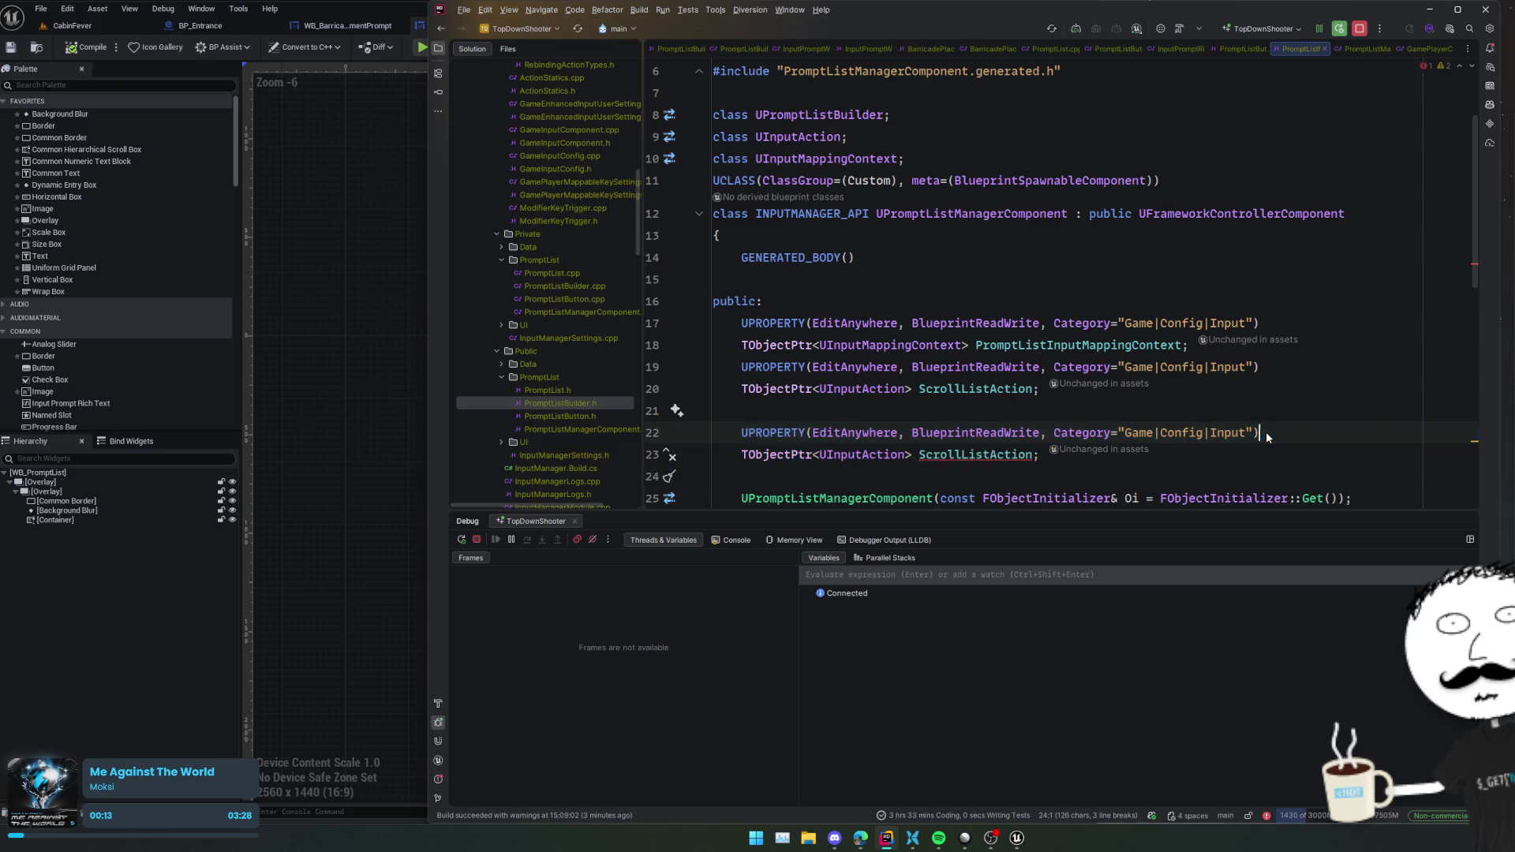
double_click(1176, 430)
type("State")
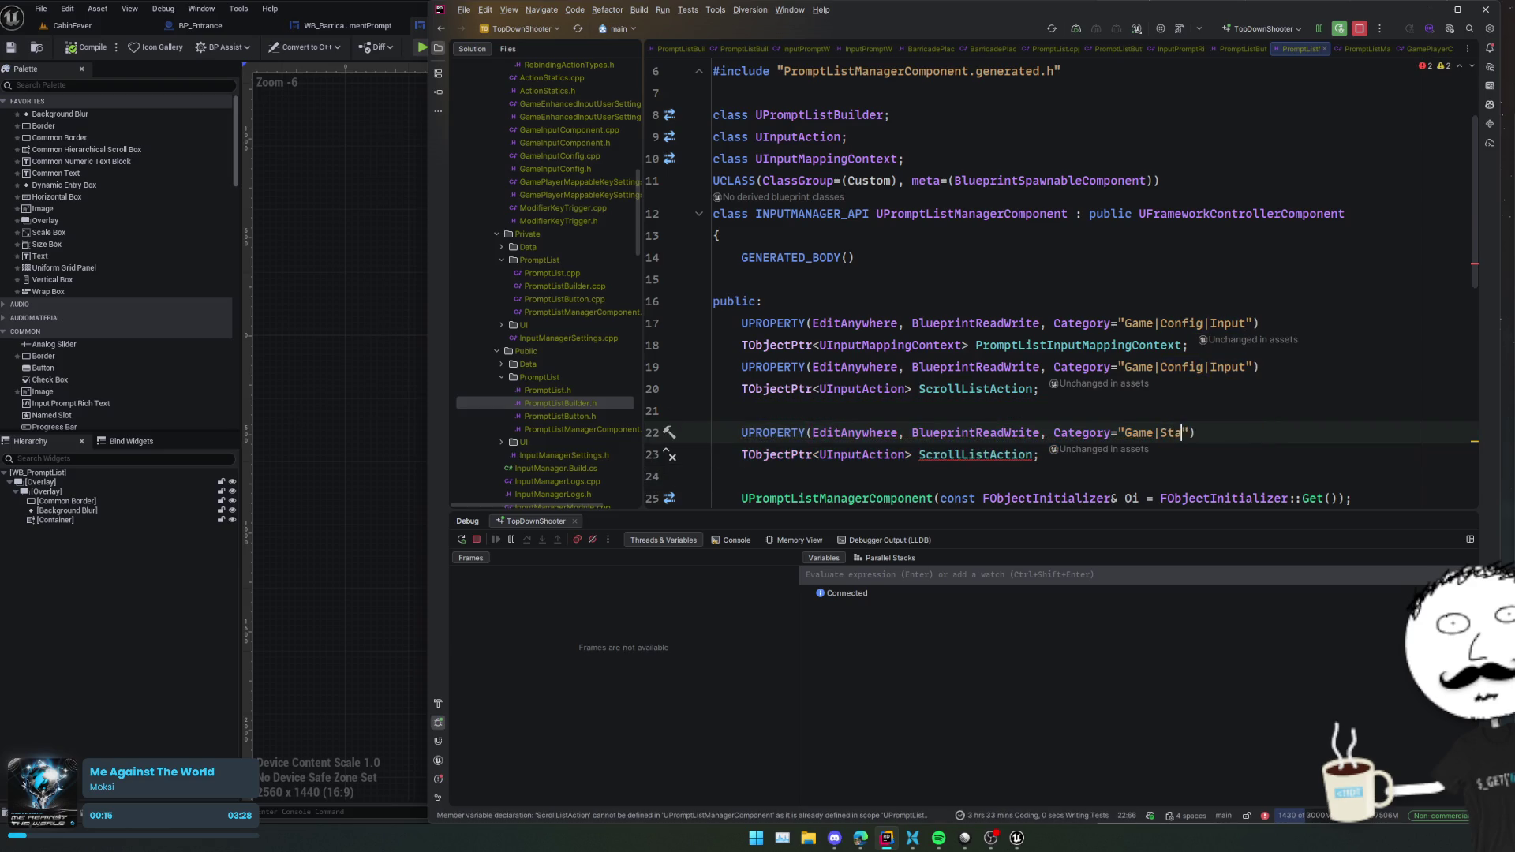
key("ctrl+Delete")
- Change the copied declaration to TObjectPtr<UPromptListBuilder> ActivePrompt;
key("Down")
key("shift+Home")
key("ctrl+Right")
key("Right")
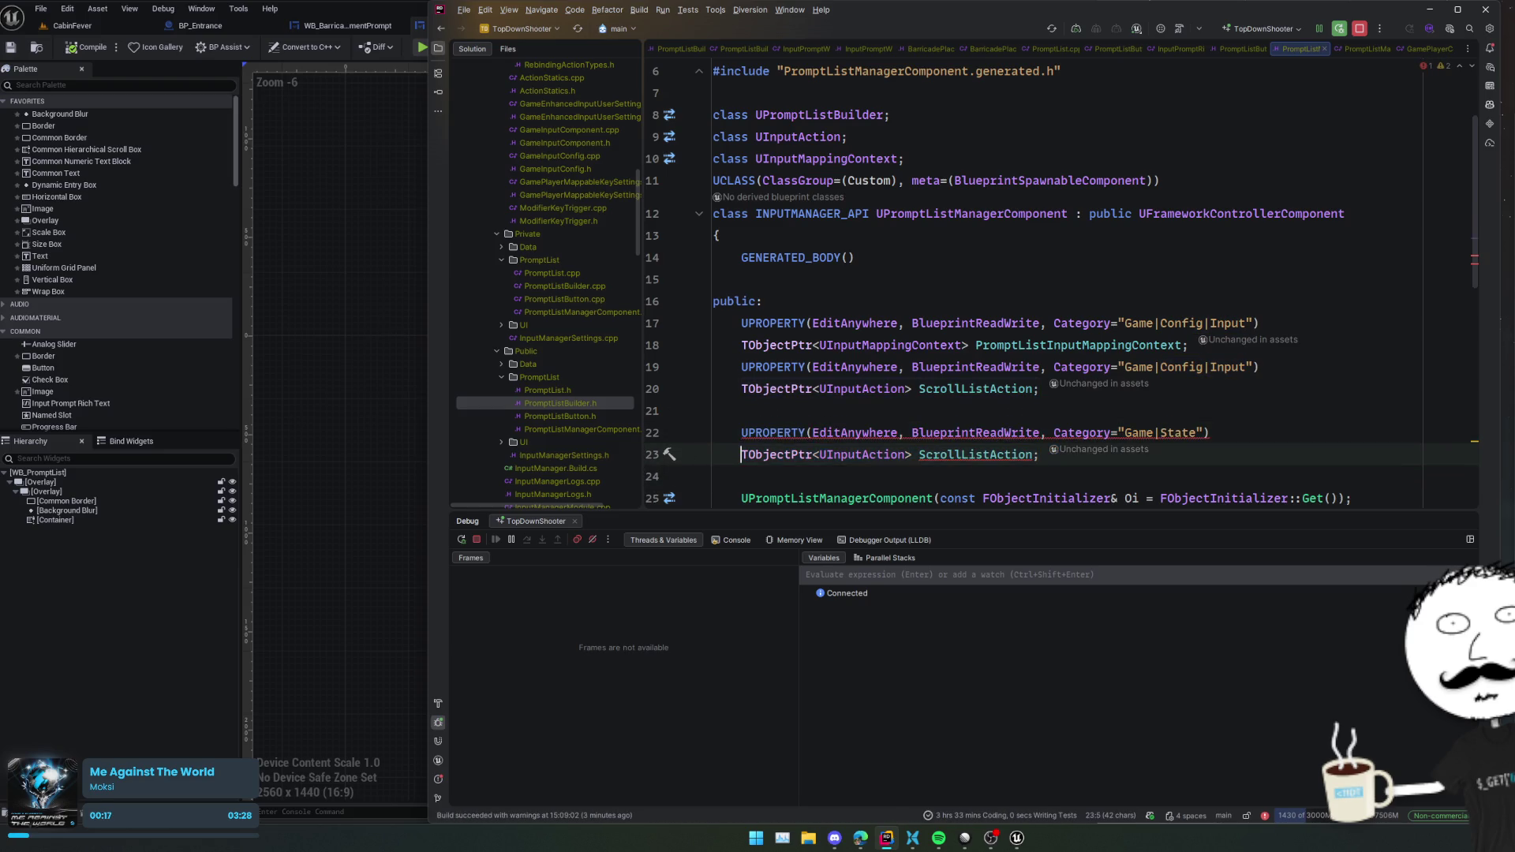
key("ctrl+shift+Right")
type("UPromptListBuilder*")
key("BackSpace")
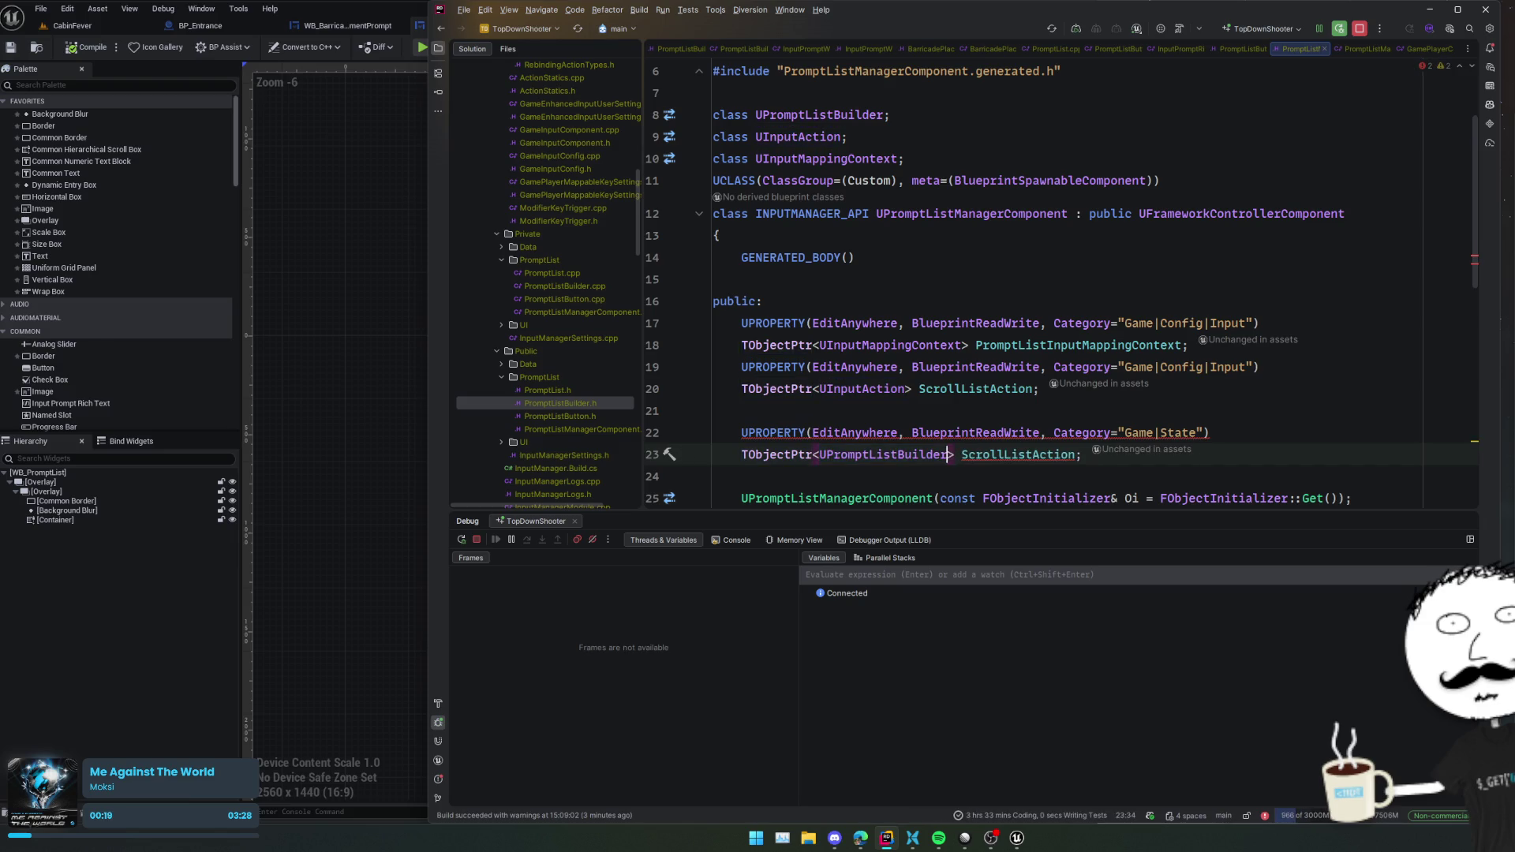
key("ctrl+Right")
key("shift+End")
type("ActivePrompt;")
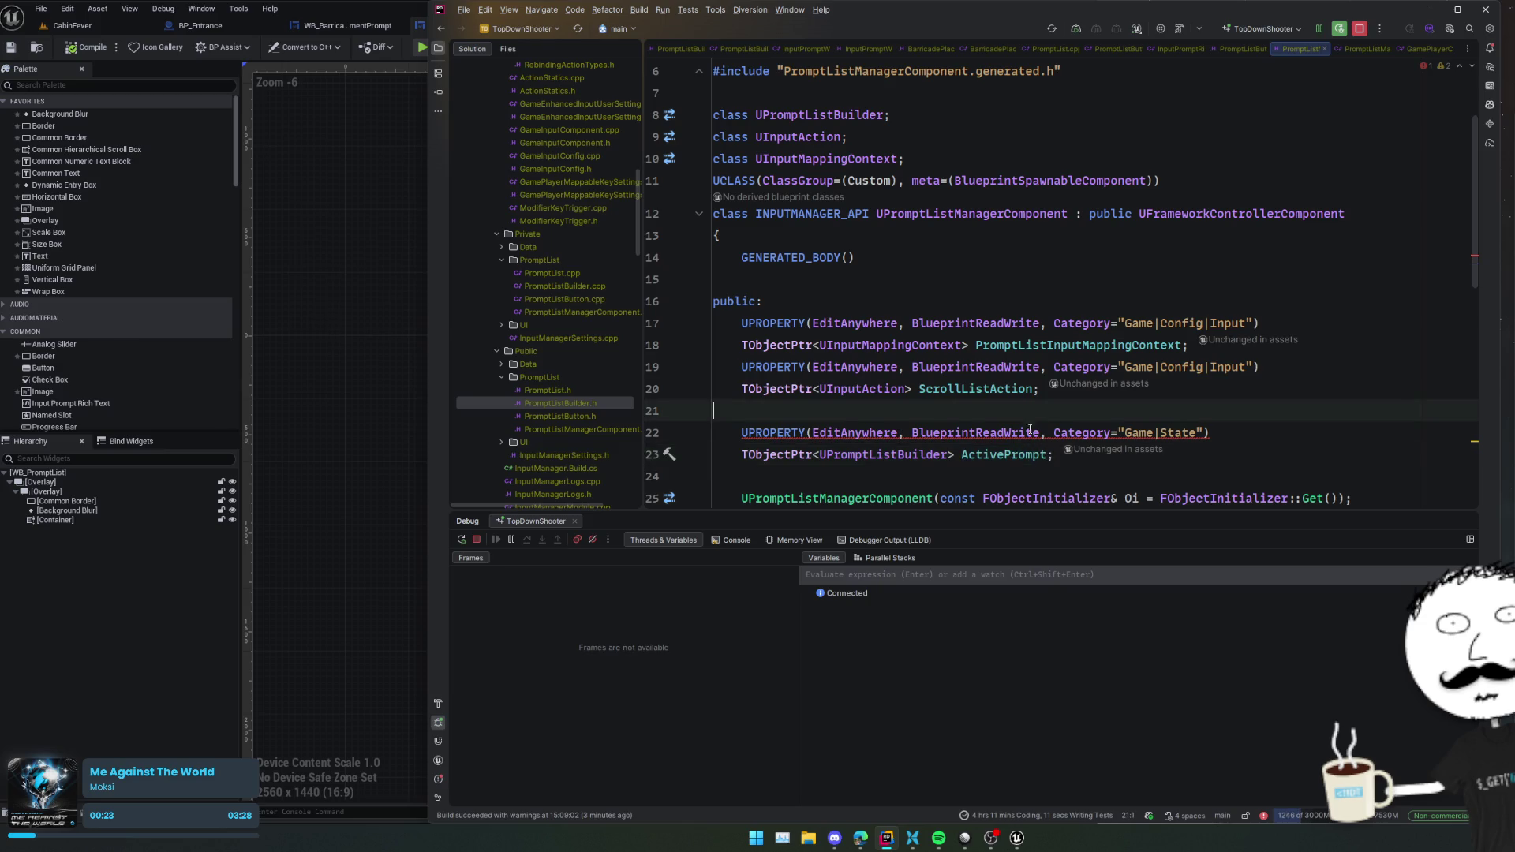
- Generate the CreatePrompt definition in the .cpp file
scroll(883, 463, "down", 8)
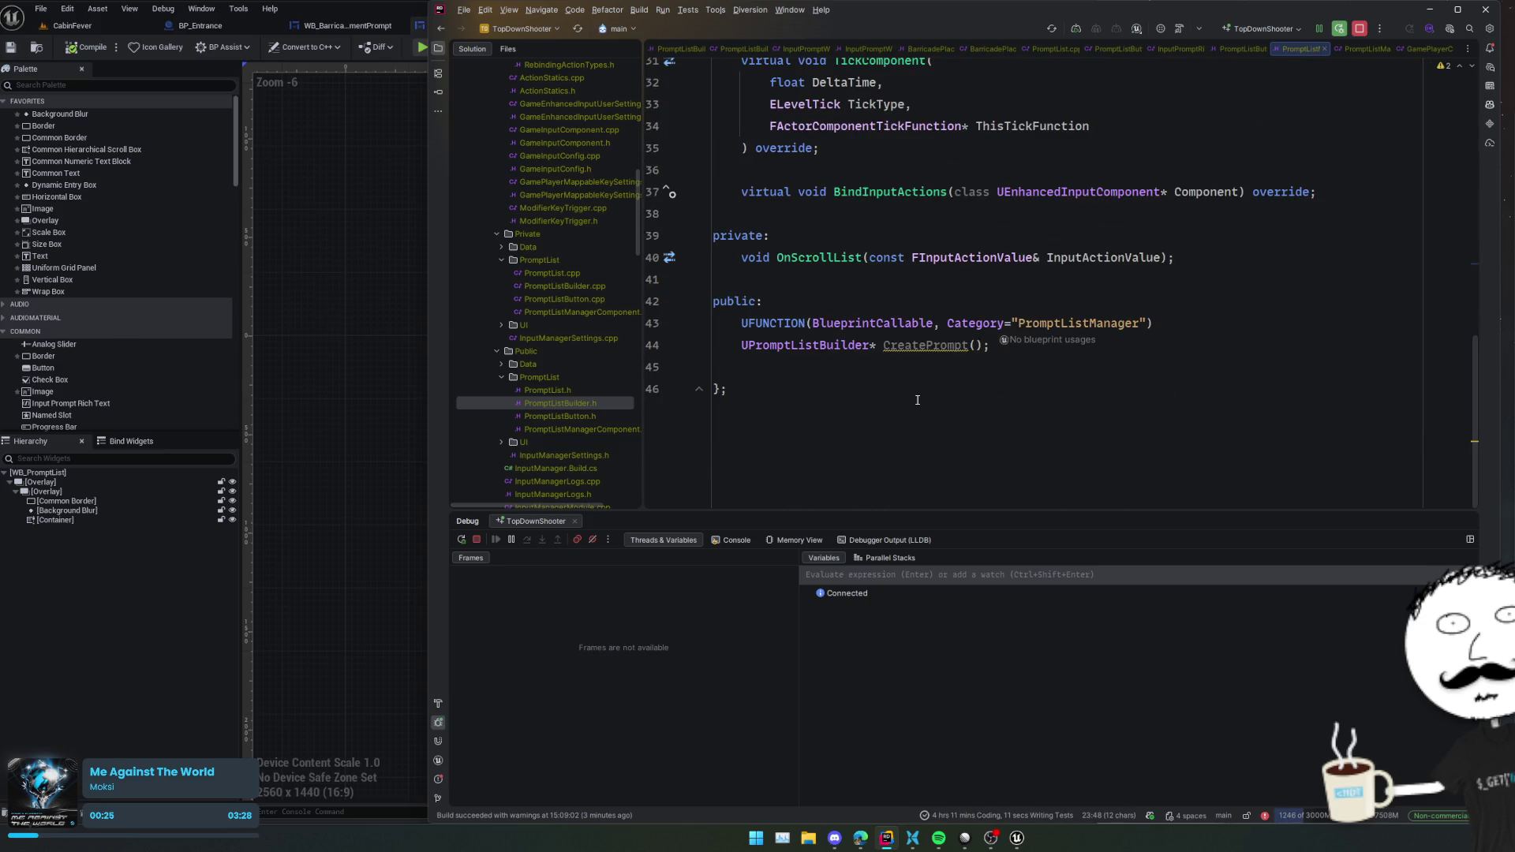
scroll(946, 348, "up", 4)
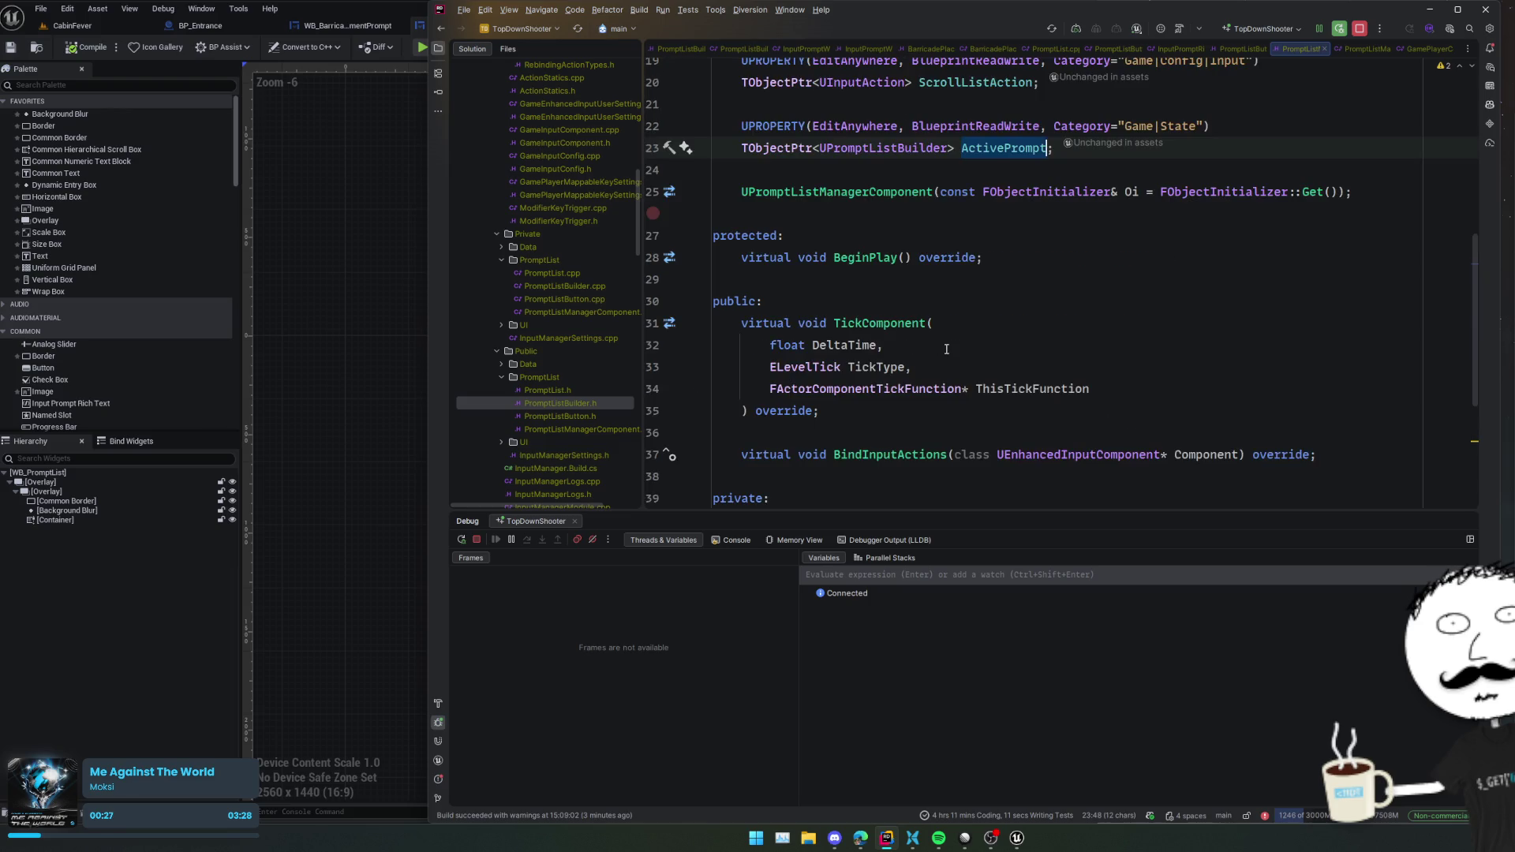
scroll(946, 348, "down", 3)
key("alt+Return")
key("Return")
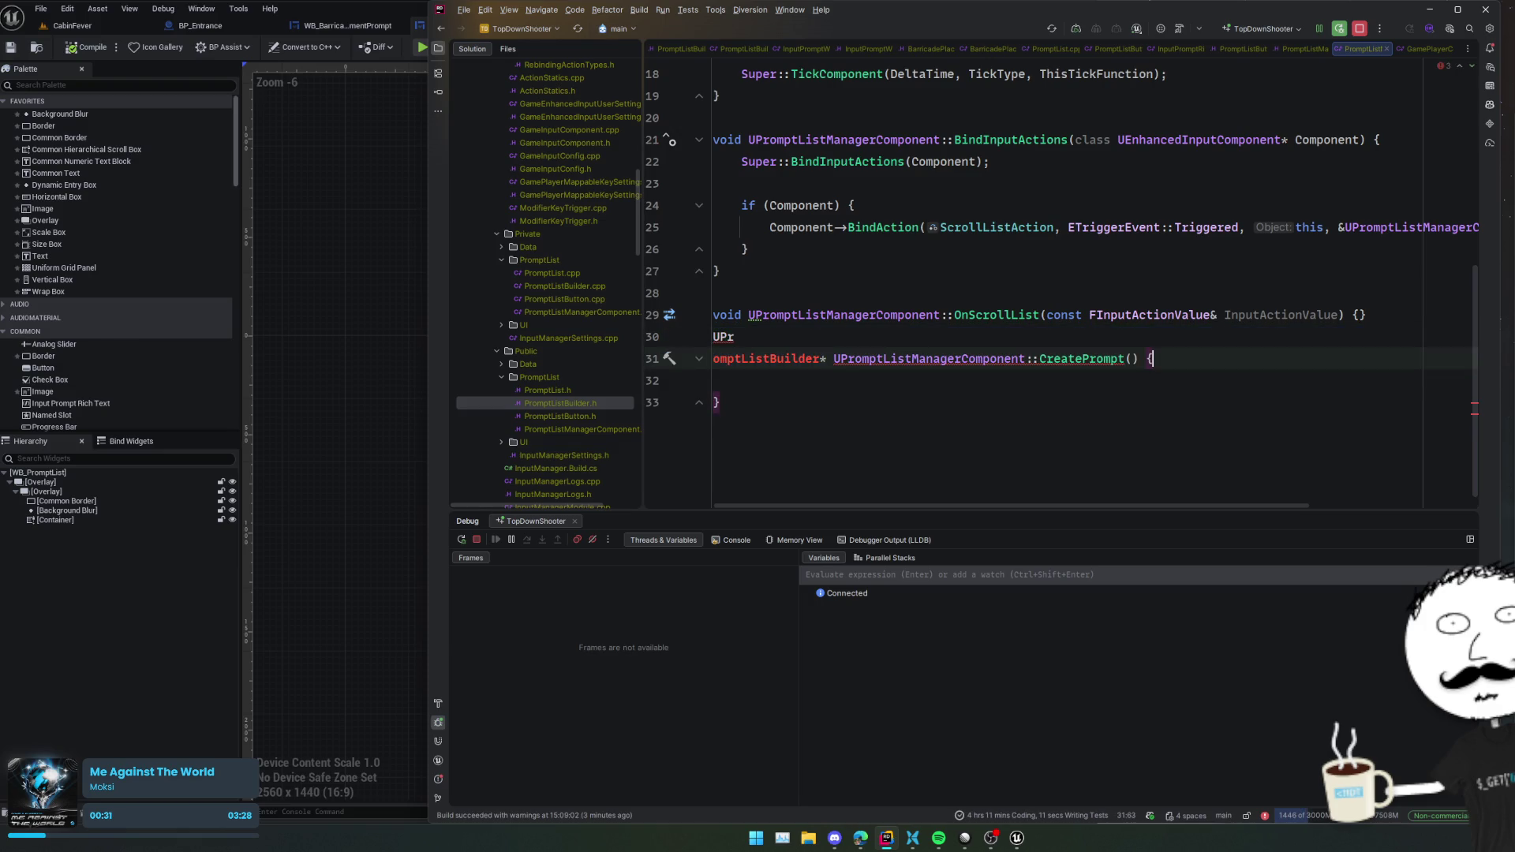
- Add a blank line above the CreatePrompt definition and give its declaration a bool bSetActive parameter
key("Home")
key("Return")
key("End")
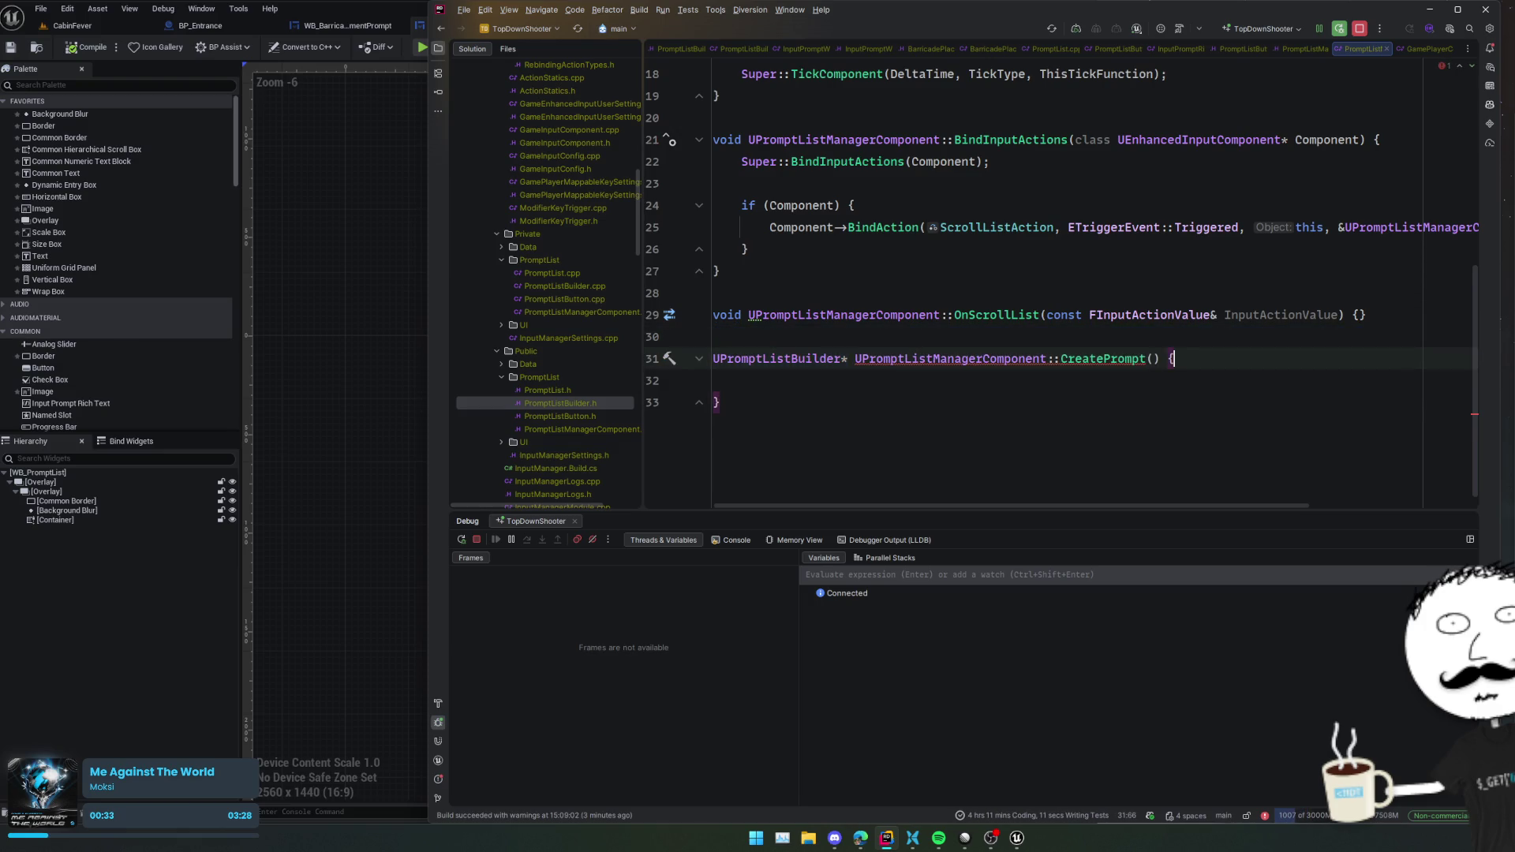
key("ctrl+b")
key("Left")
key("Left")
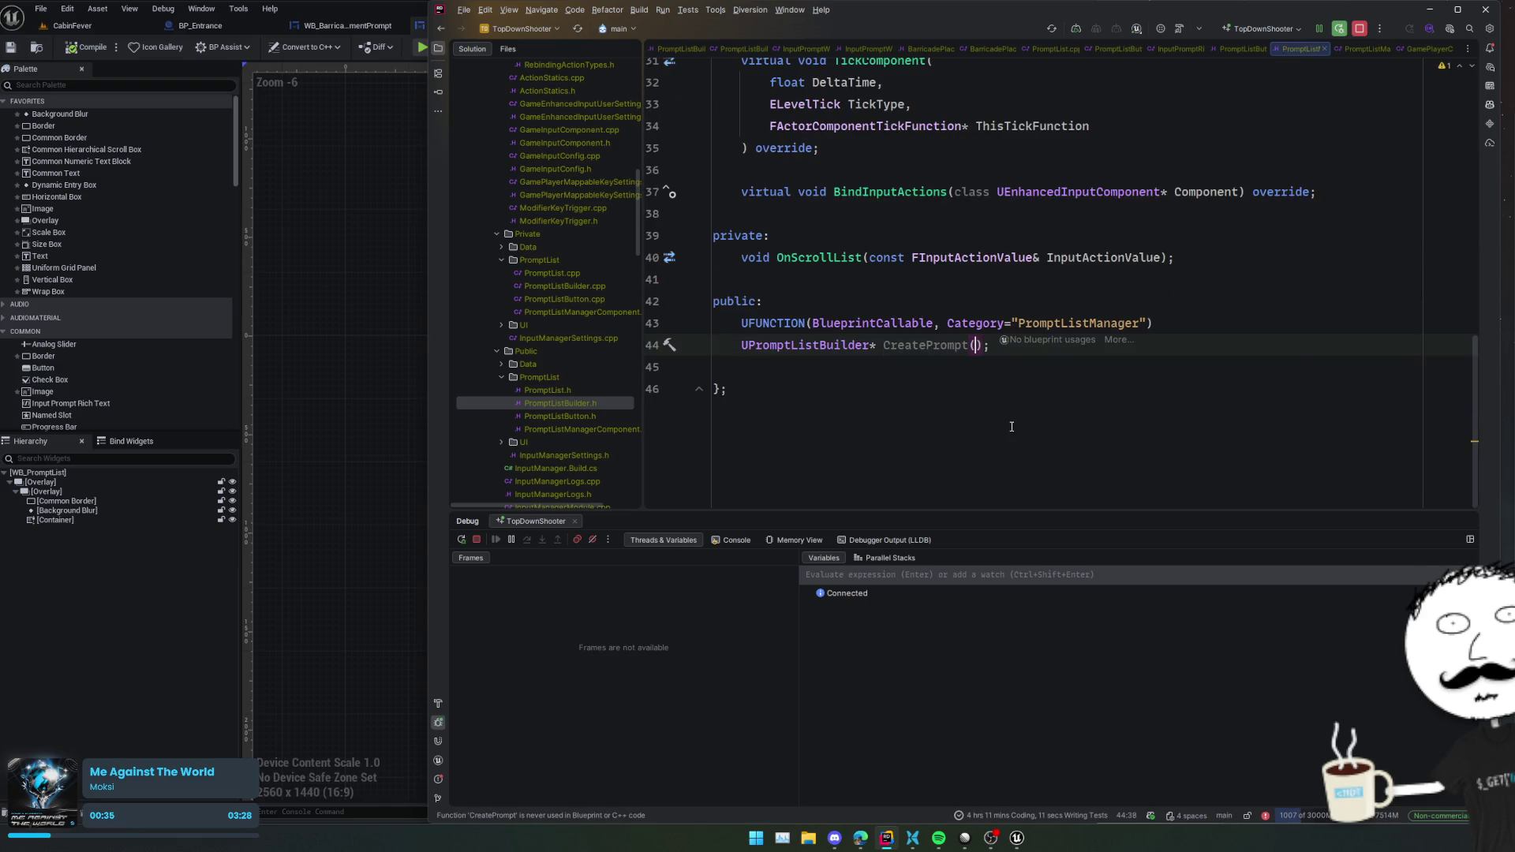
type("bool bSetAc")
type("tive")
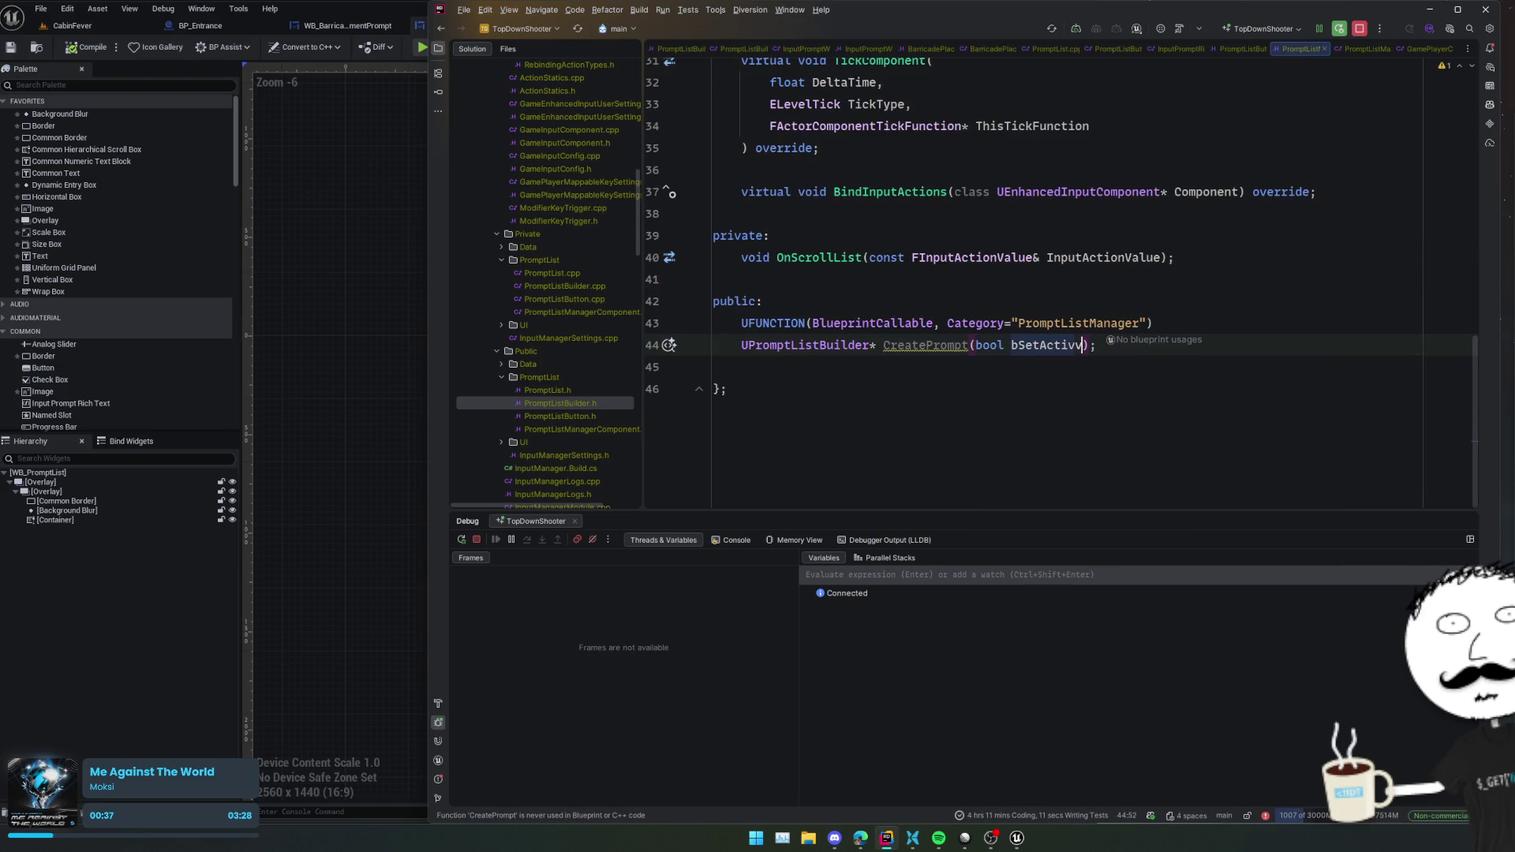
key("ctrl+shift+Left")
key("ctrl+shift+Left")
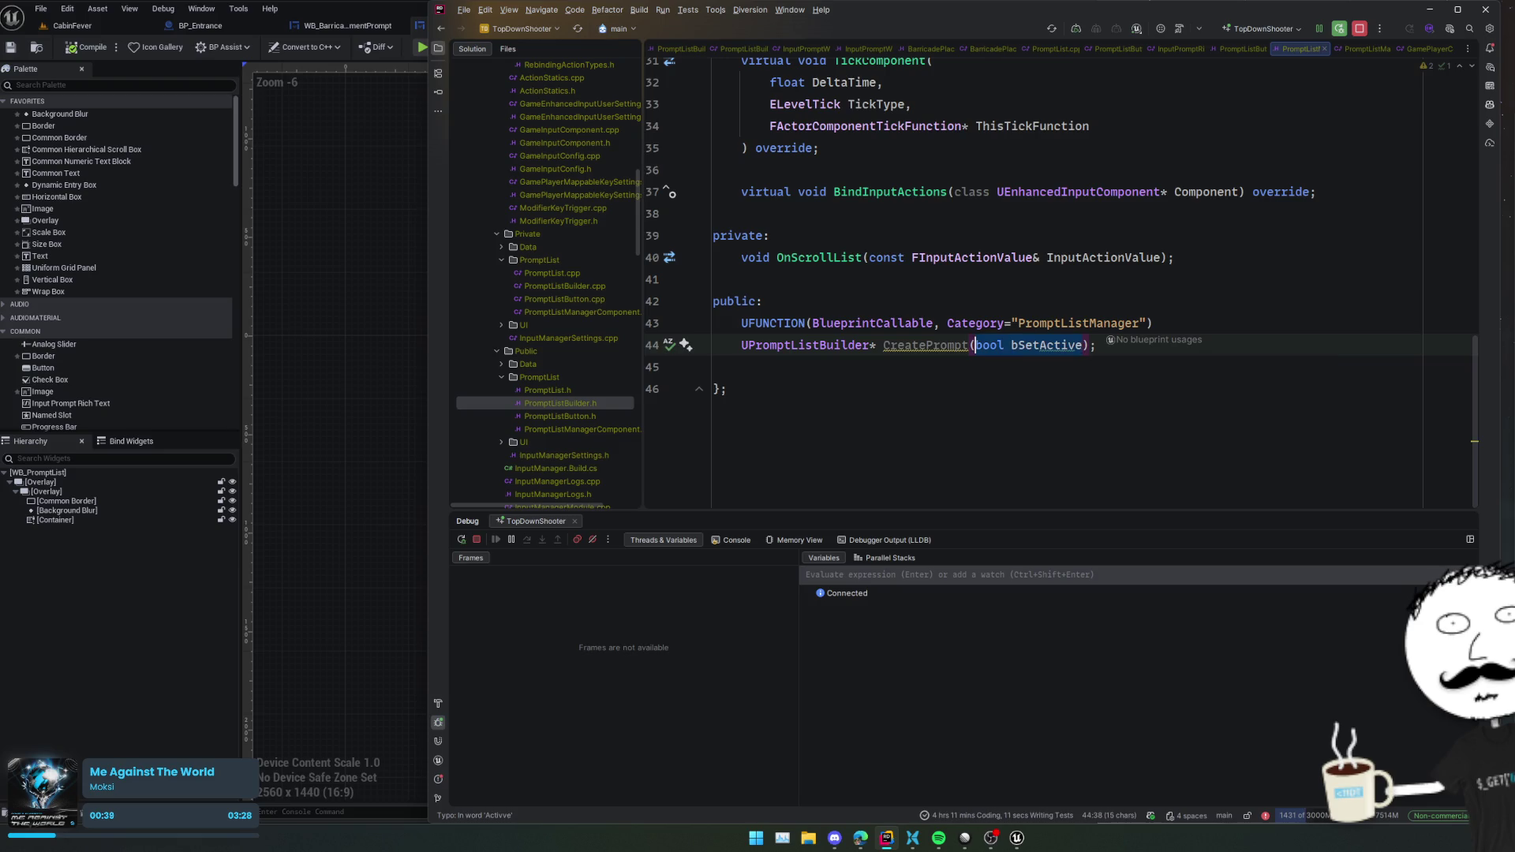
key("ctrl+b")
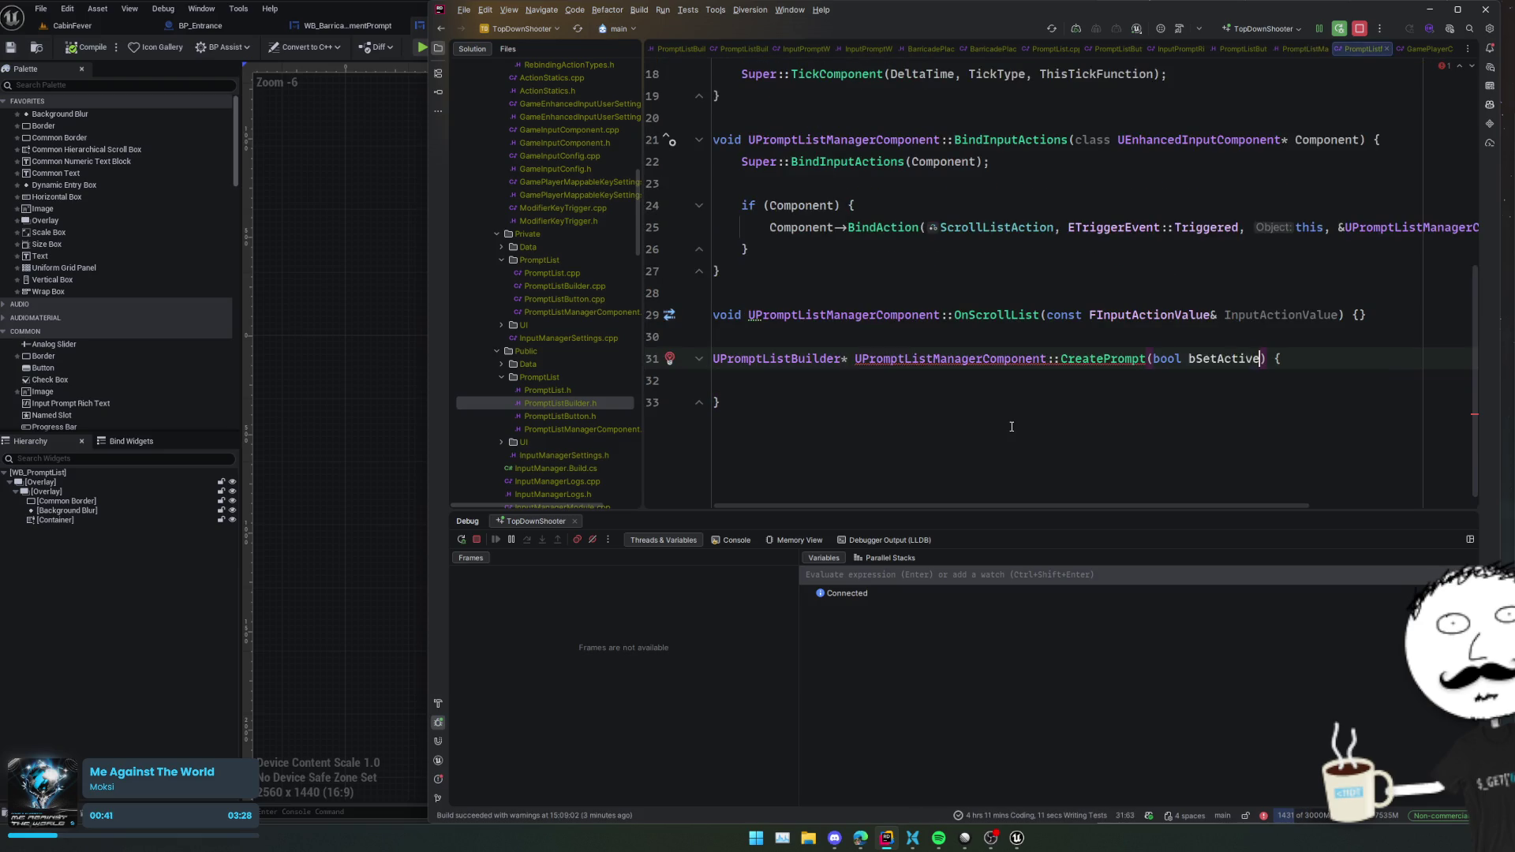
key("Down")
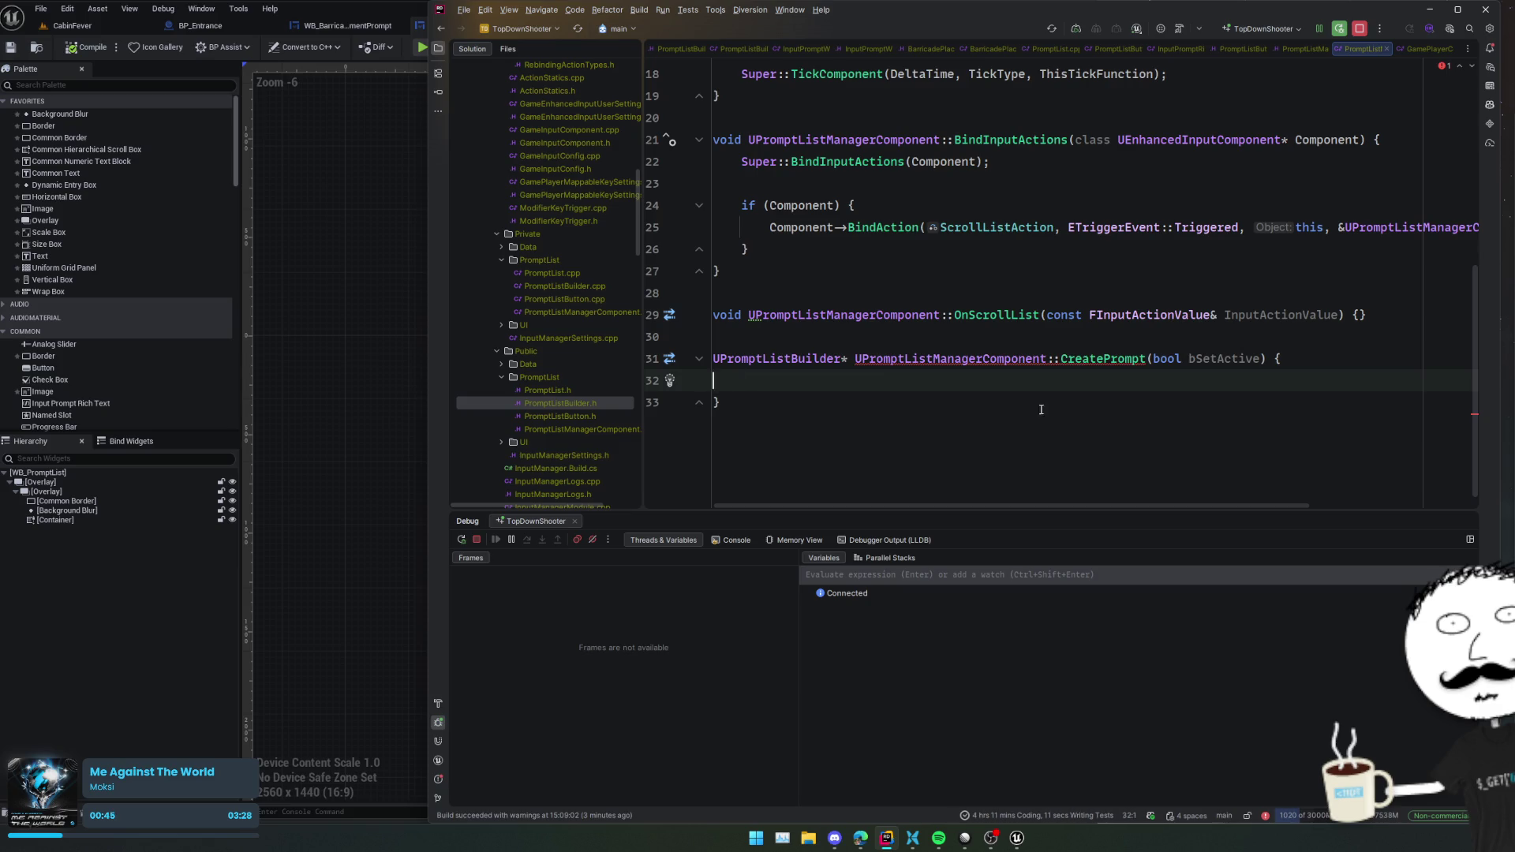
- Add a TSubclassOf<UPromptListBuilder> PromptClass = nullptr parameter after bSetActive in the declaration
left_click(1077, 358, "ctrl")
left_click(1084, 345)
type(", TSubcl);")
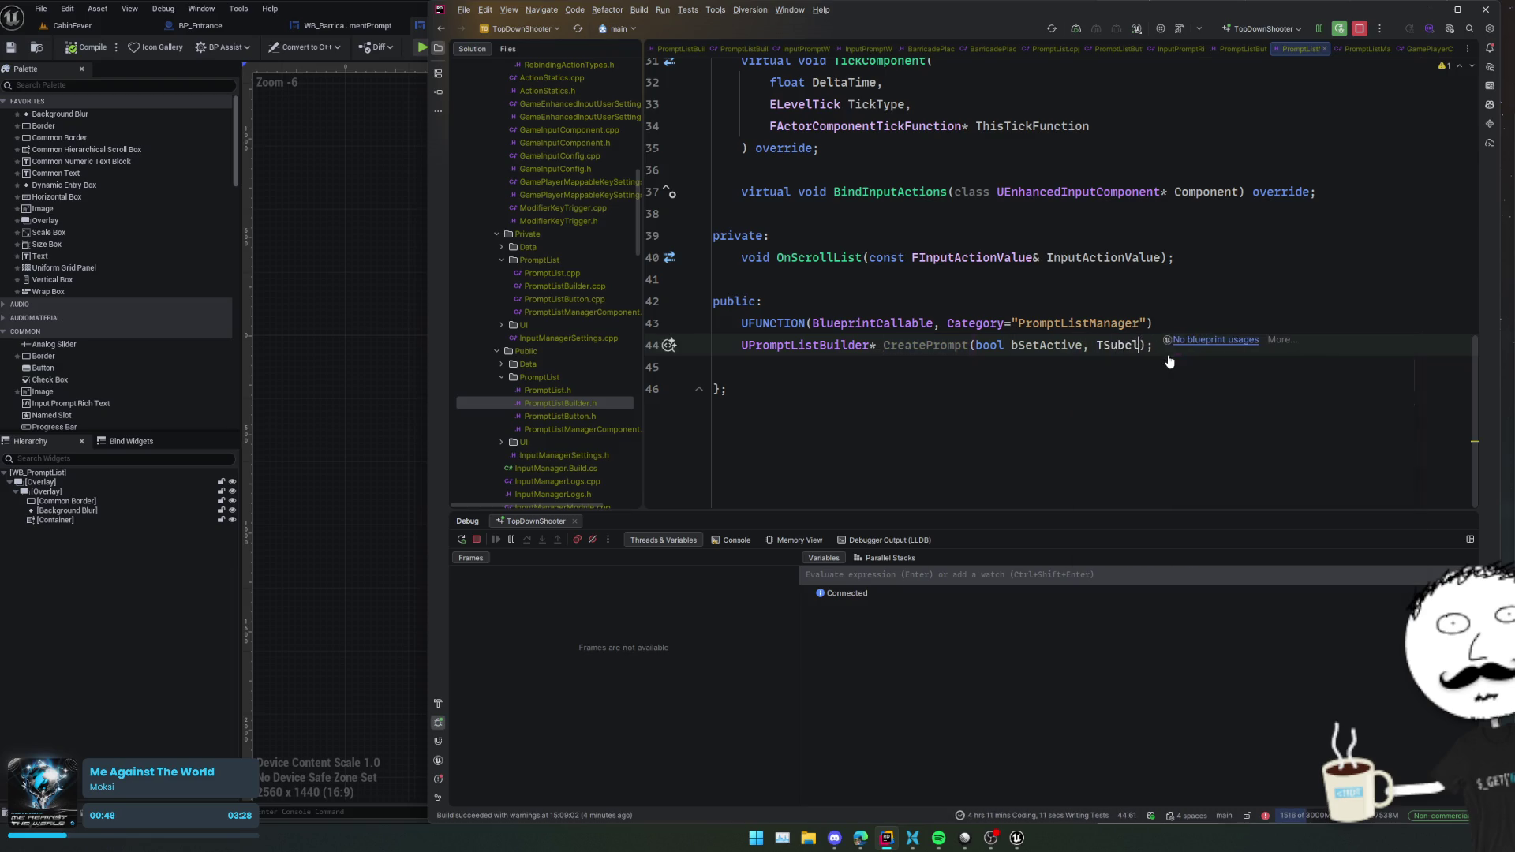
key("Return")
type("UPromptLis")
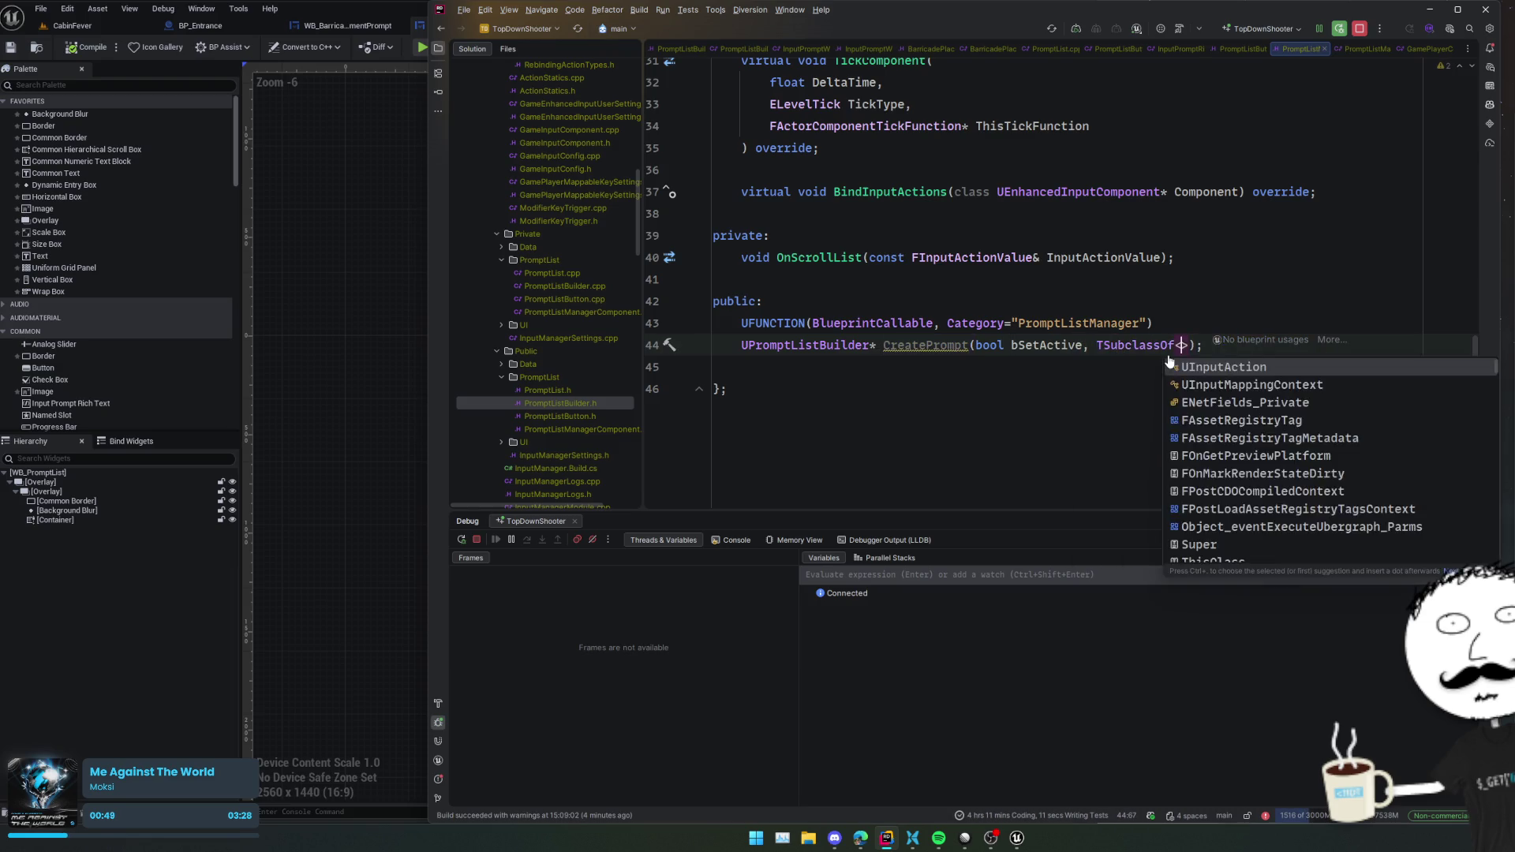
type("tB")
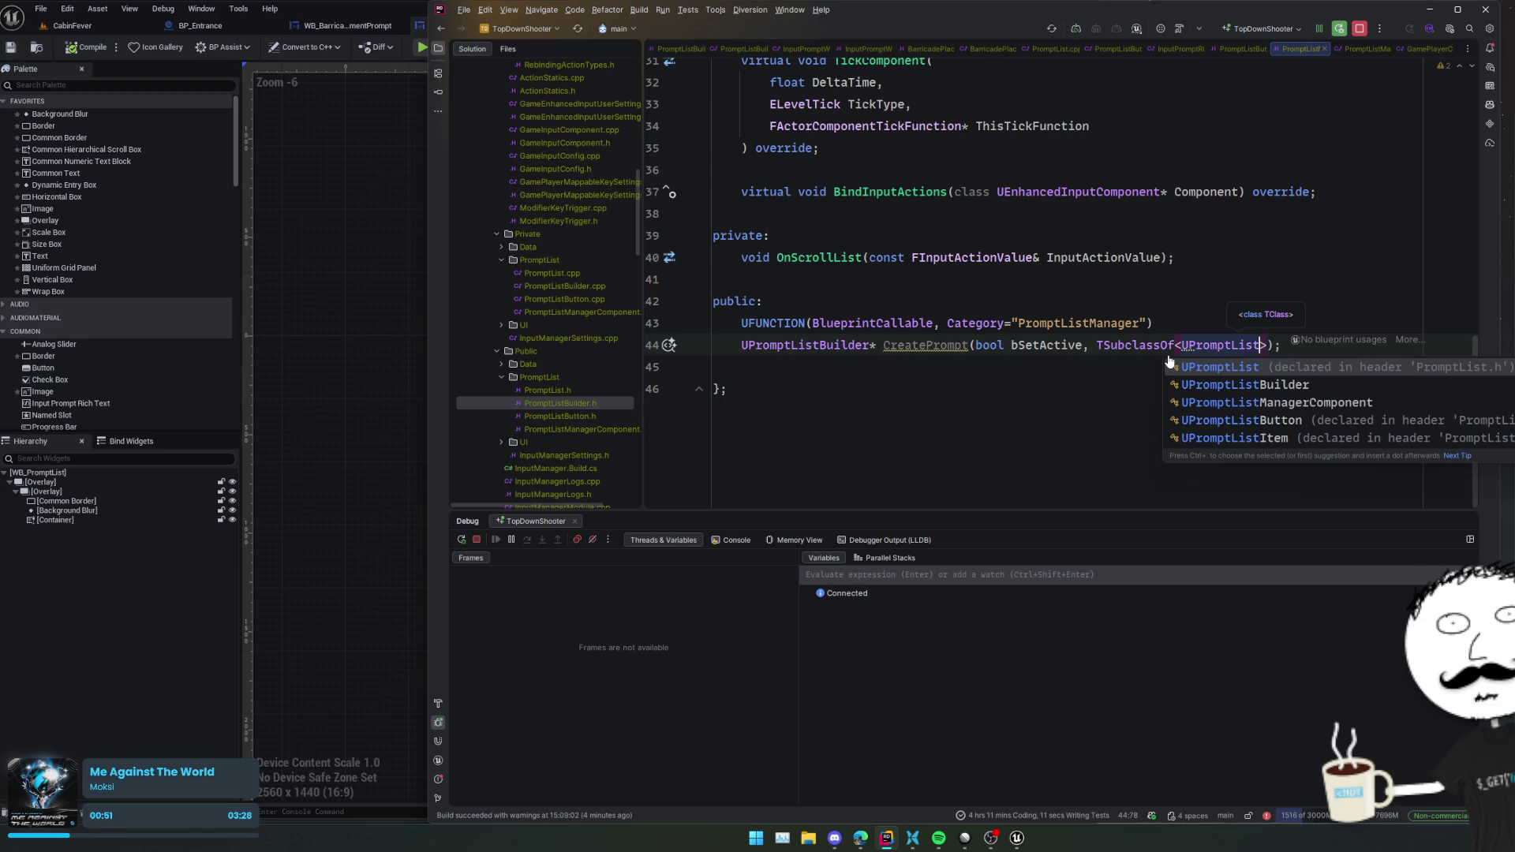
key("Return")
key("Right")
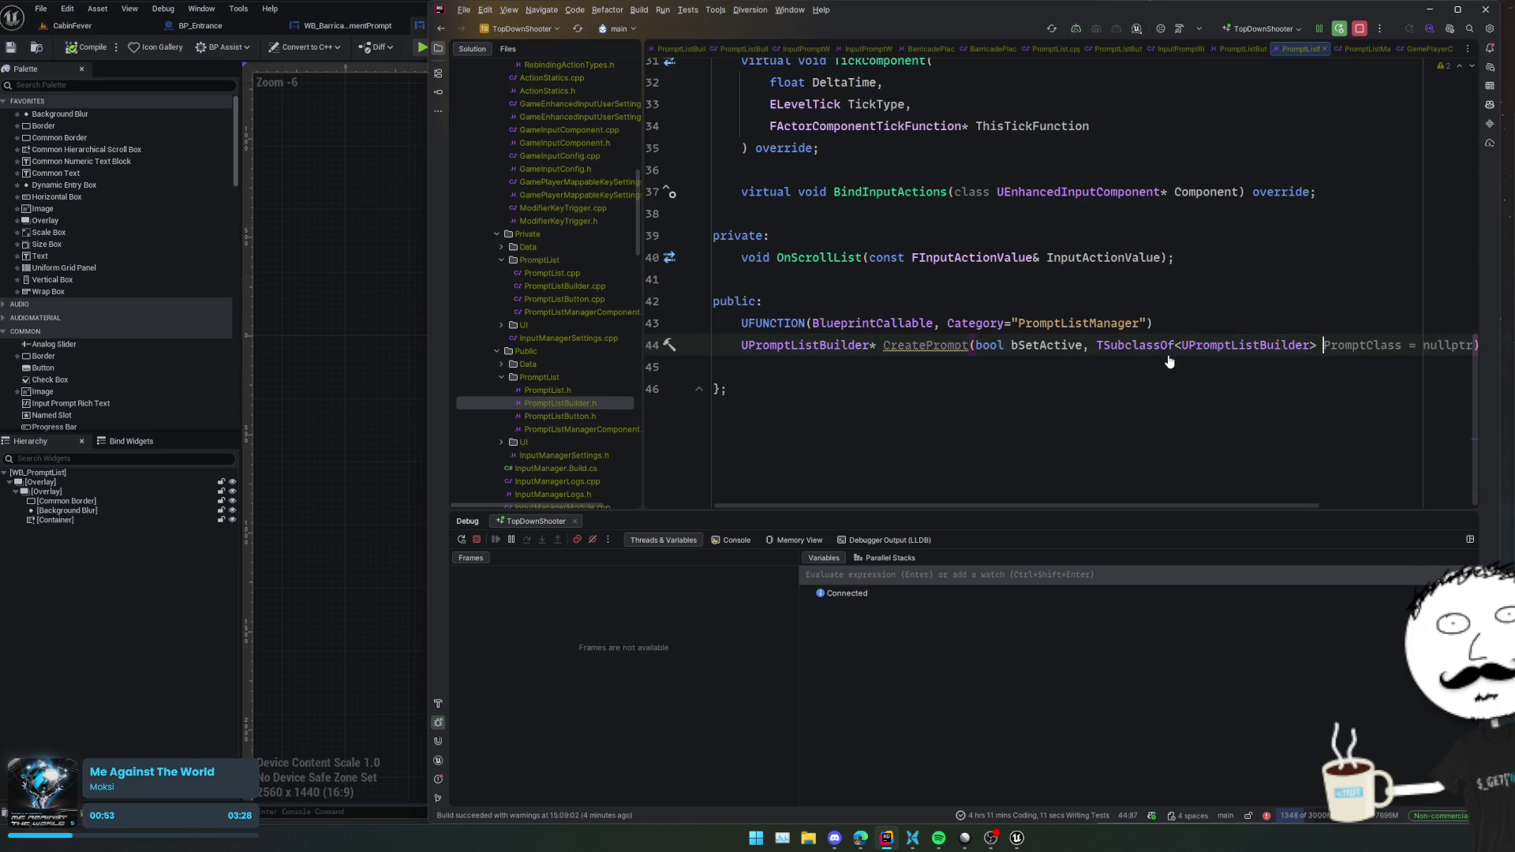
key("Tab")
key("Home")
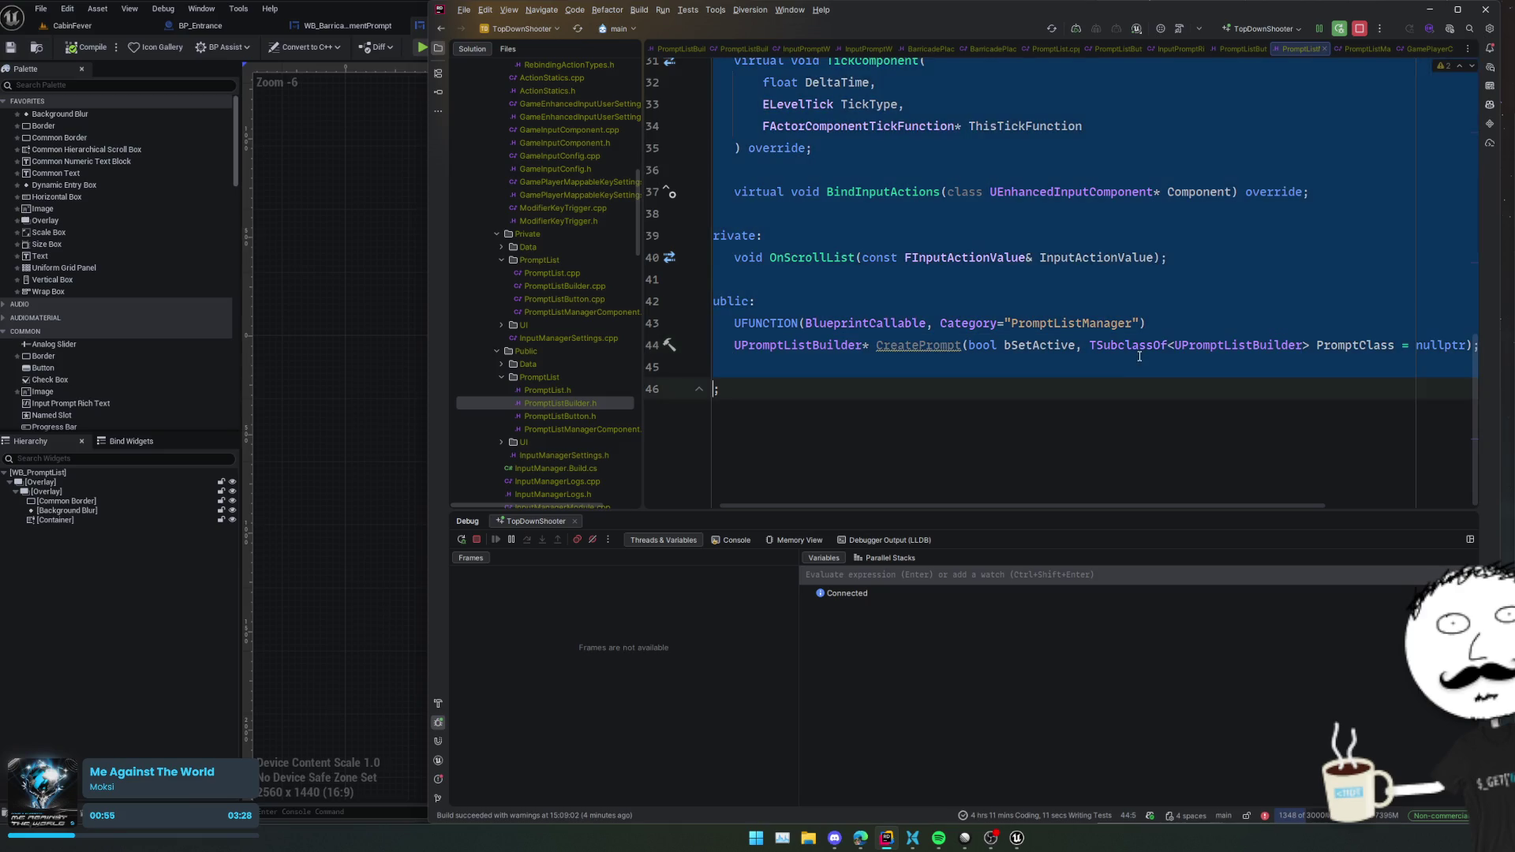
- Reformat the CreatePrompt declaration so each parameter sits on its own line
left_click(1089, 344)
key("ctrl+shift+Right")
key("ctrl+shift+Right")
key("ctrl+shift+Right")
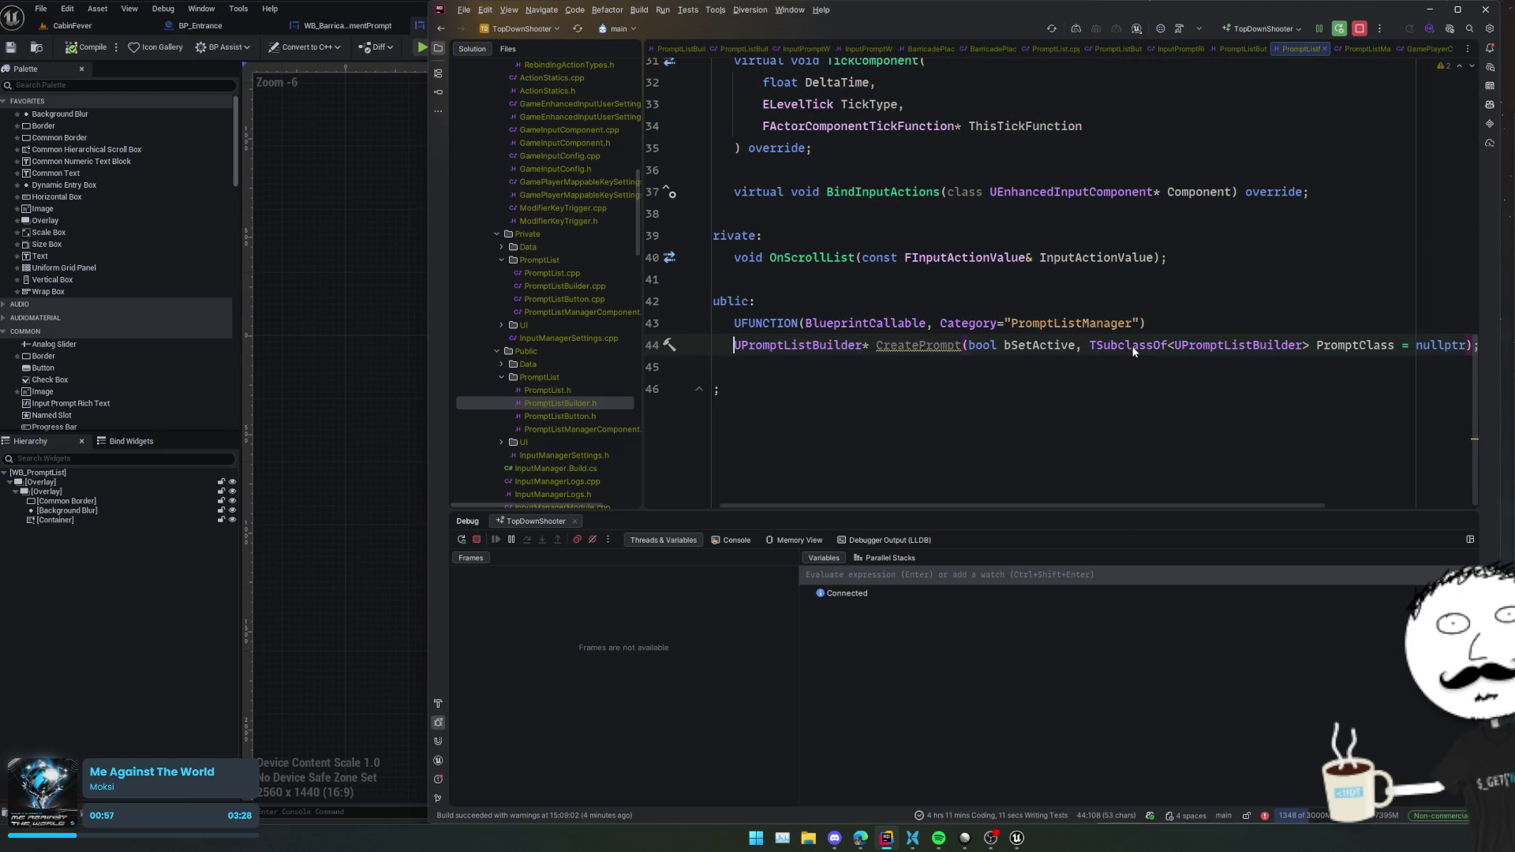
key("ctrl+alt+l")
key("ctrl+b")
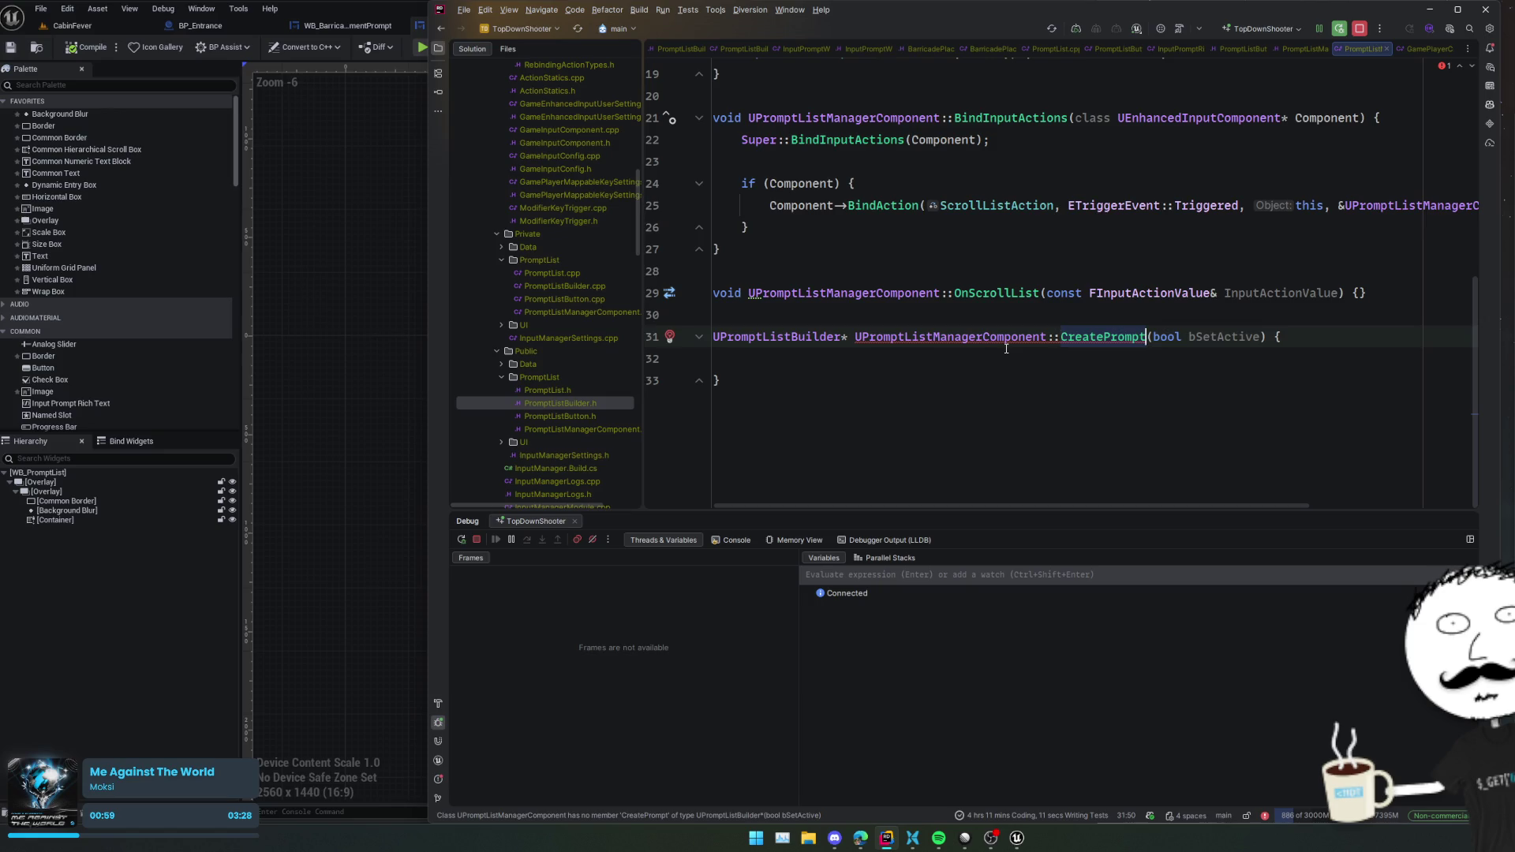
- Add the PromptClass parameter to the .cpp definition, without the = nullptr default
key("ctrl+alt+l")
key("Down")
key("Down")
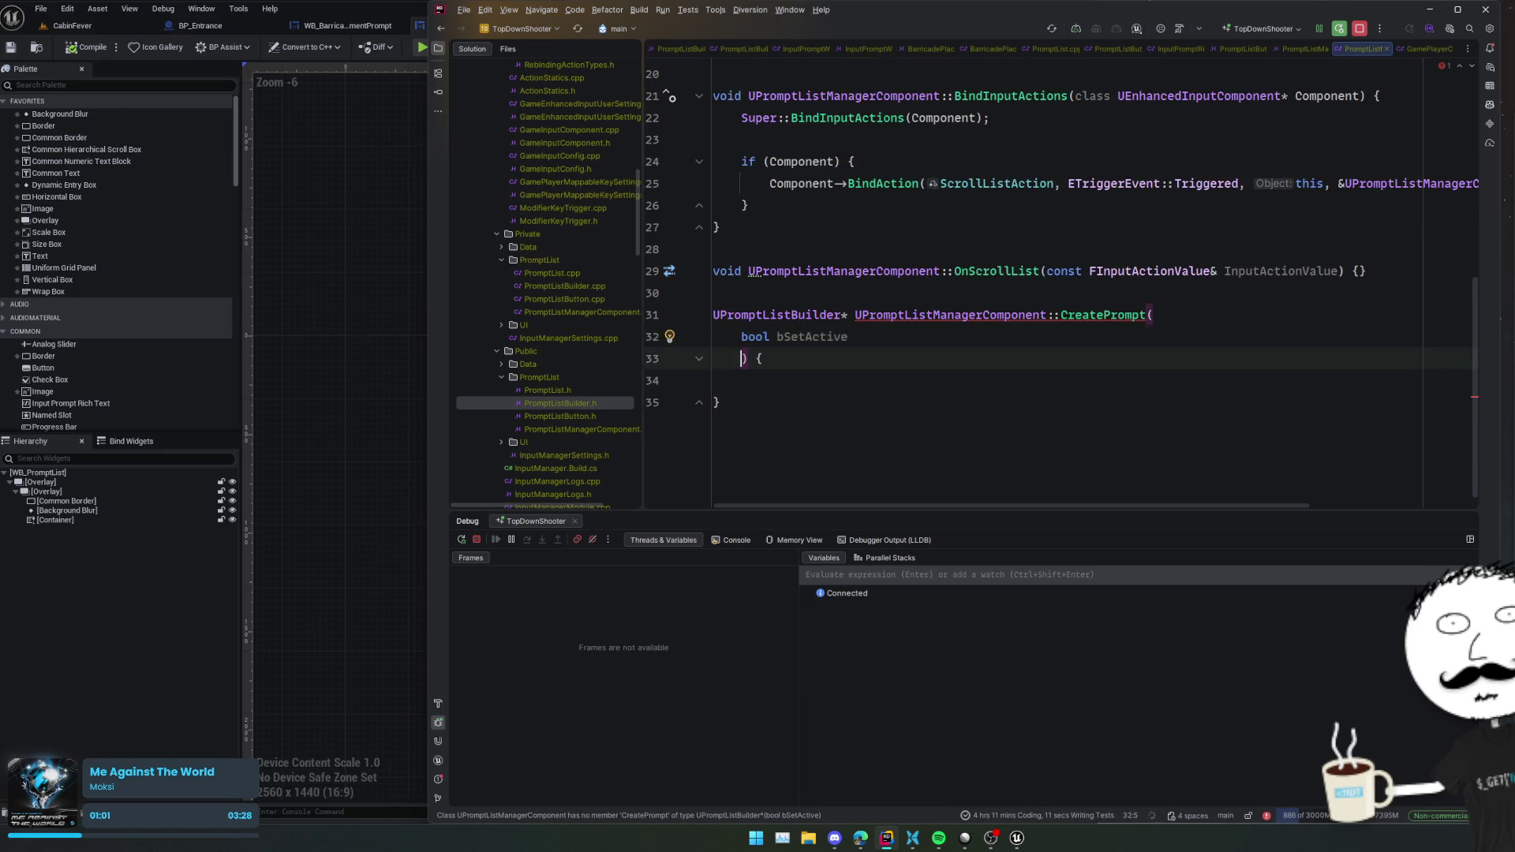
type("TSubclassOf<UPromptListBuilder> PromptClass = nullptr")
key("ctrl+z")
key("Up")
key("End")
type(",")
key("Return")
type("TSubclassOf<UPromptListBuilder> PromptClass = nullptr")
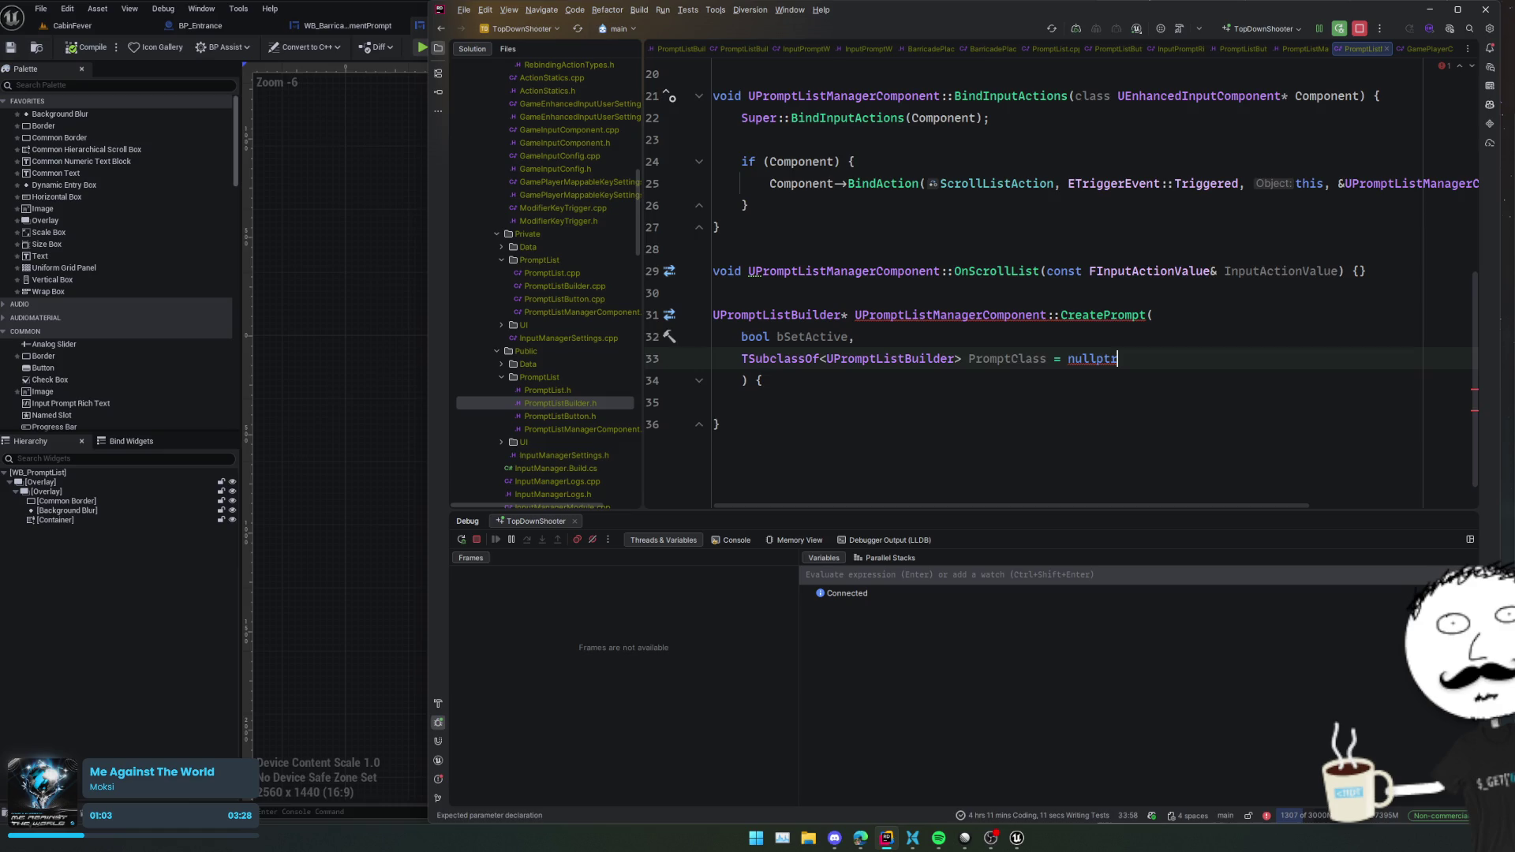
key("ctrl+alt+l")
key("ctrl+shift+Left")
key("ctrl+shift+Left")
key("ctrl+shift+Left")
key("ctrl+shift+Right")
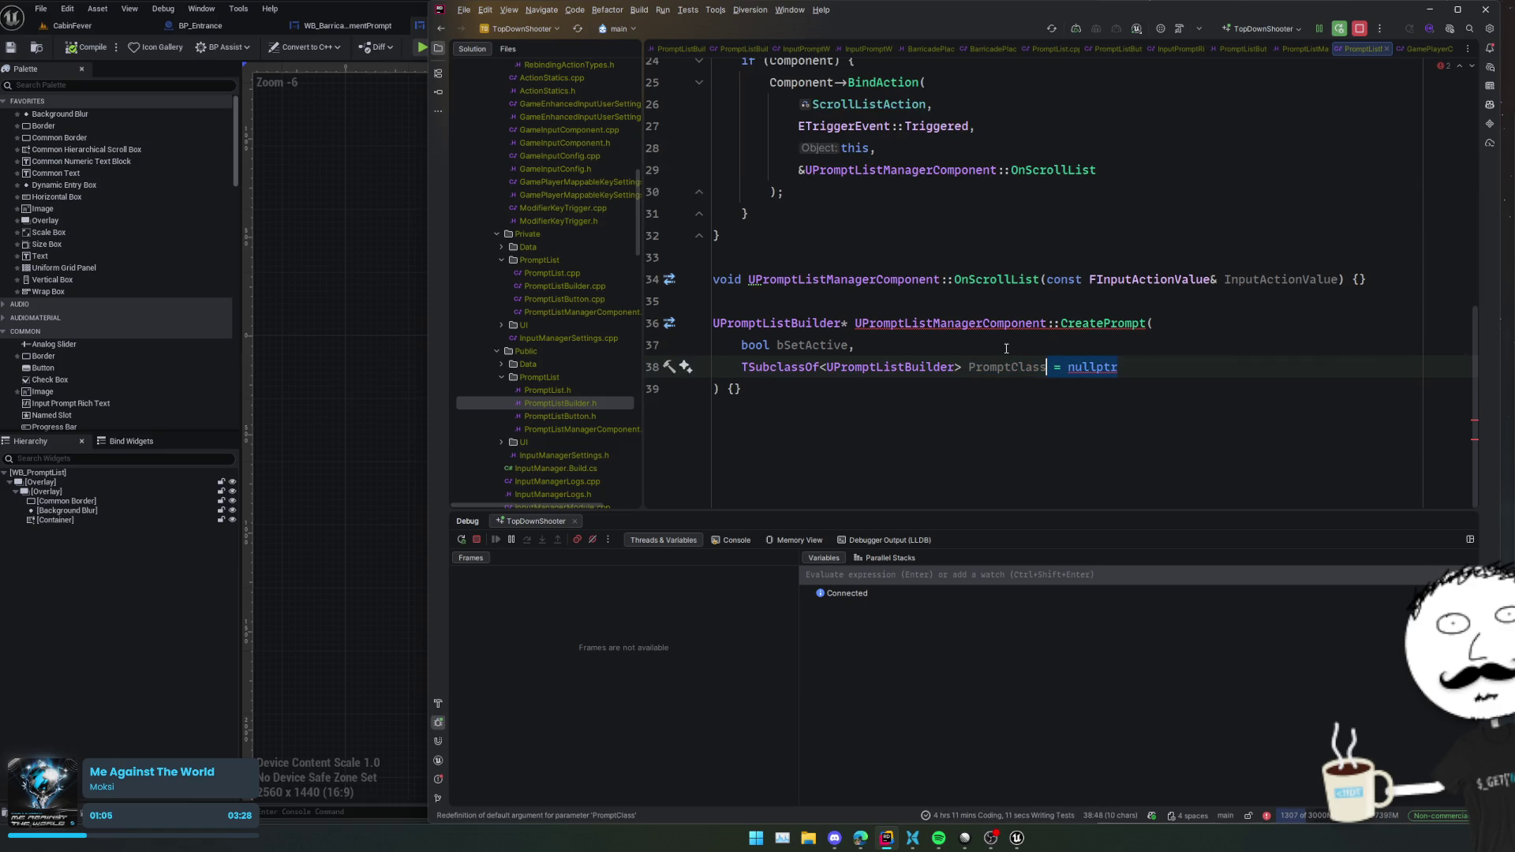
key("BackSpace")
- Write the body: Builder via NewObject, set ActivePrompt when bSetActive, return Builder
key("Down")
key("Return")
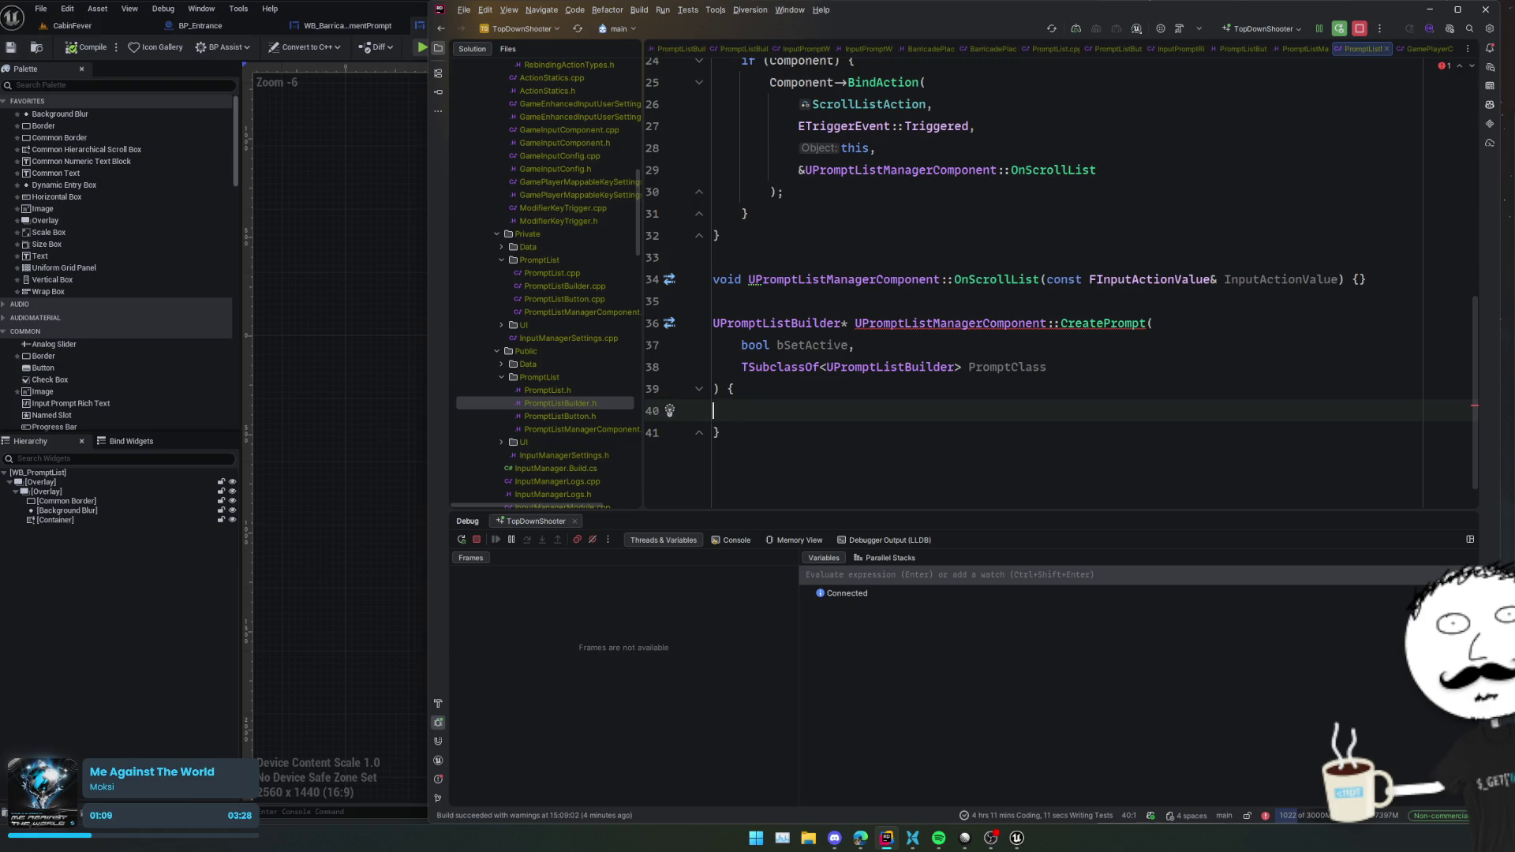
type("UPromptListBuilder")
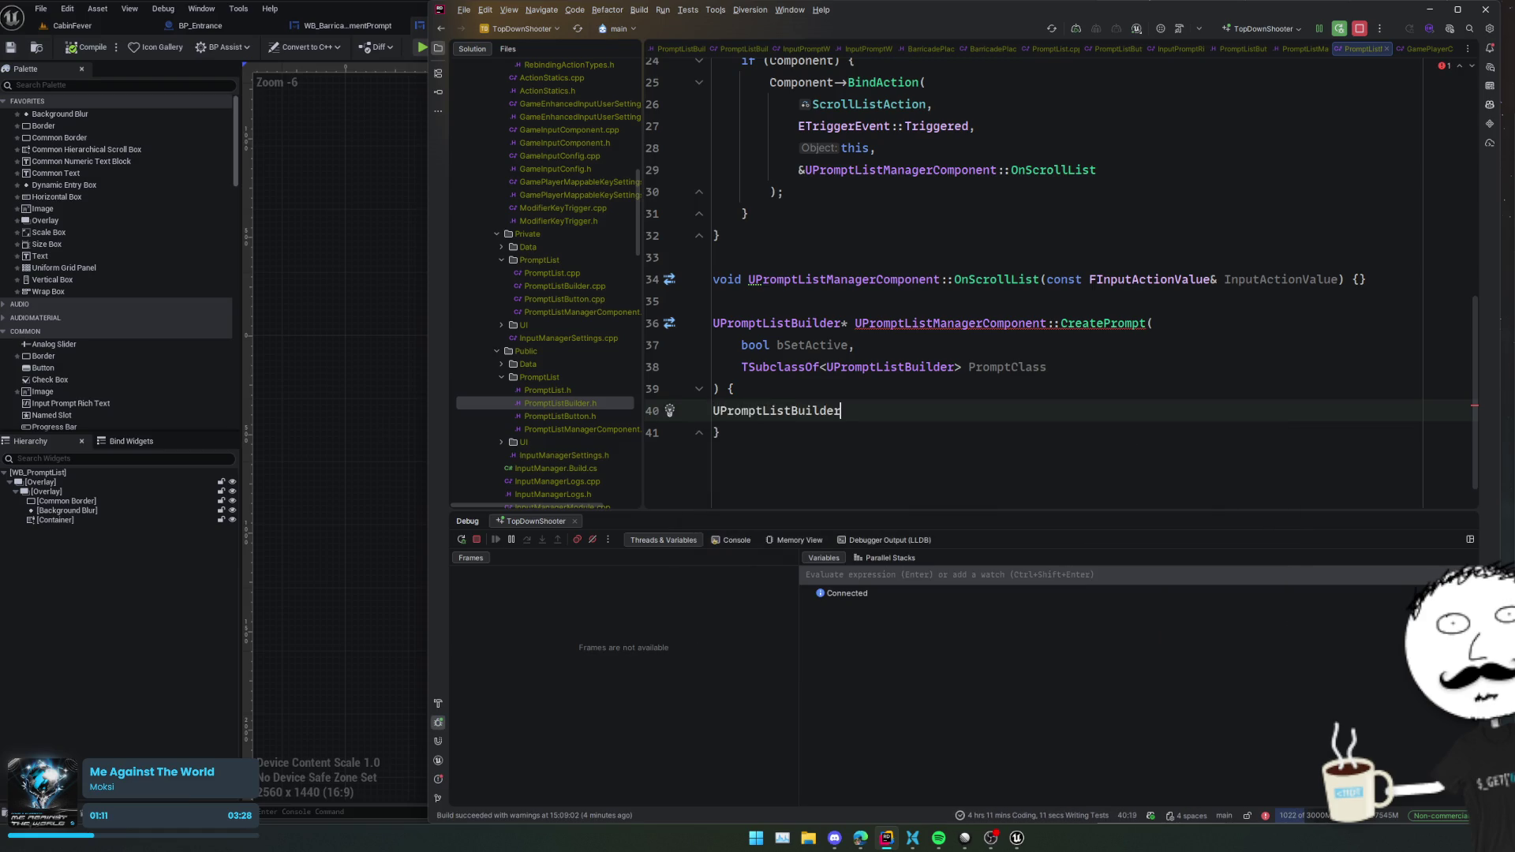
type("* Builder =")
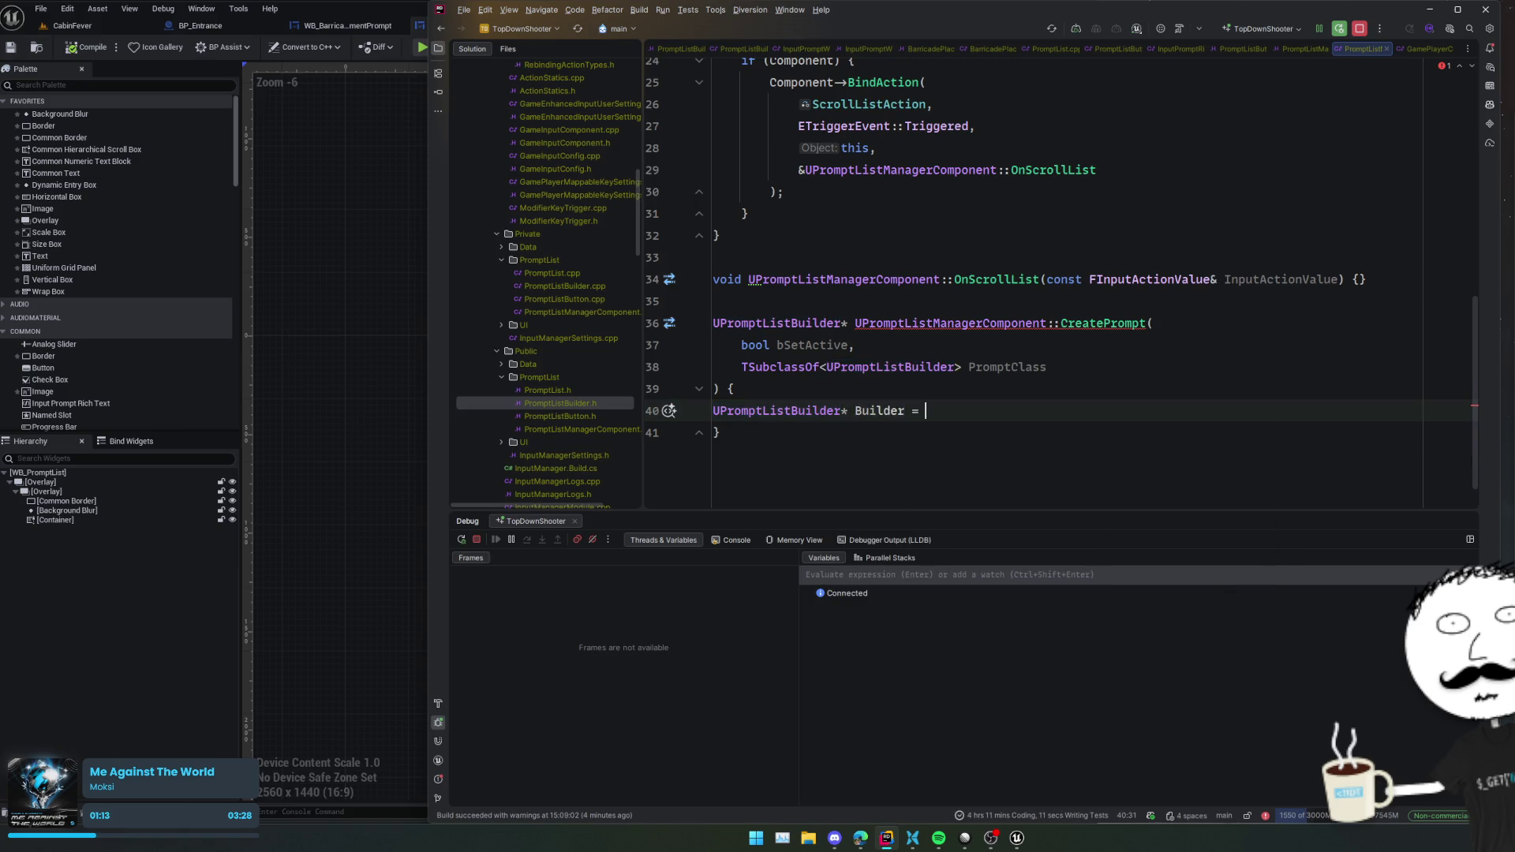
key("Tab")
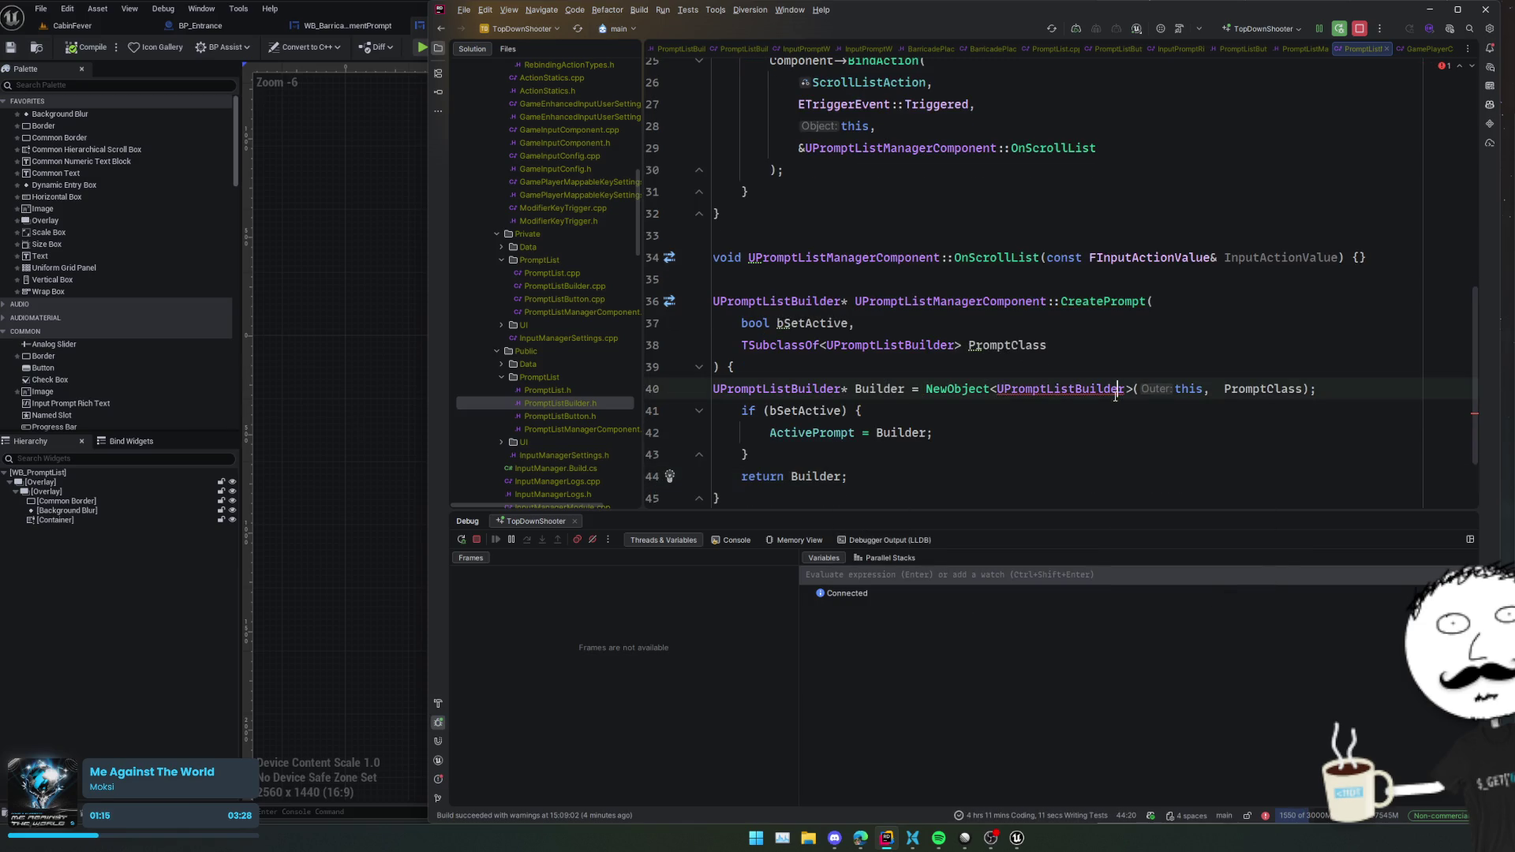
left_click(1116, 394)
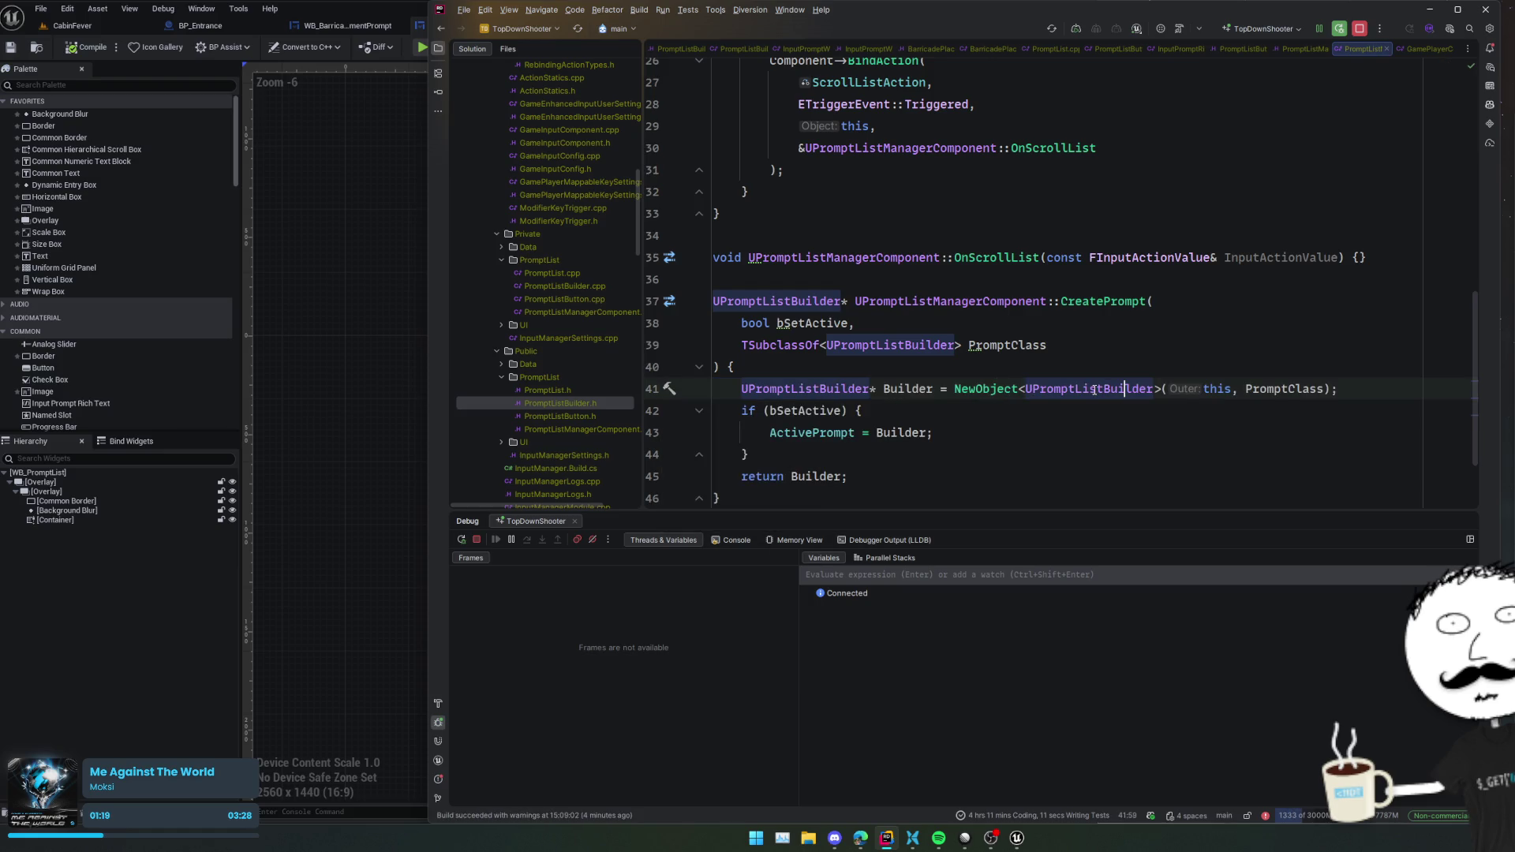
key("Down")
key("Down")
key("Down")
left_click(969, 432)
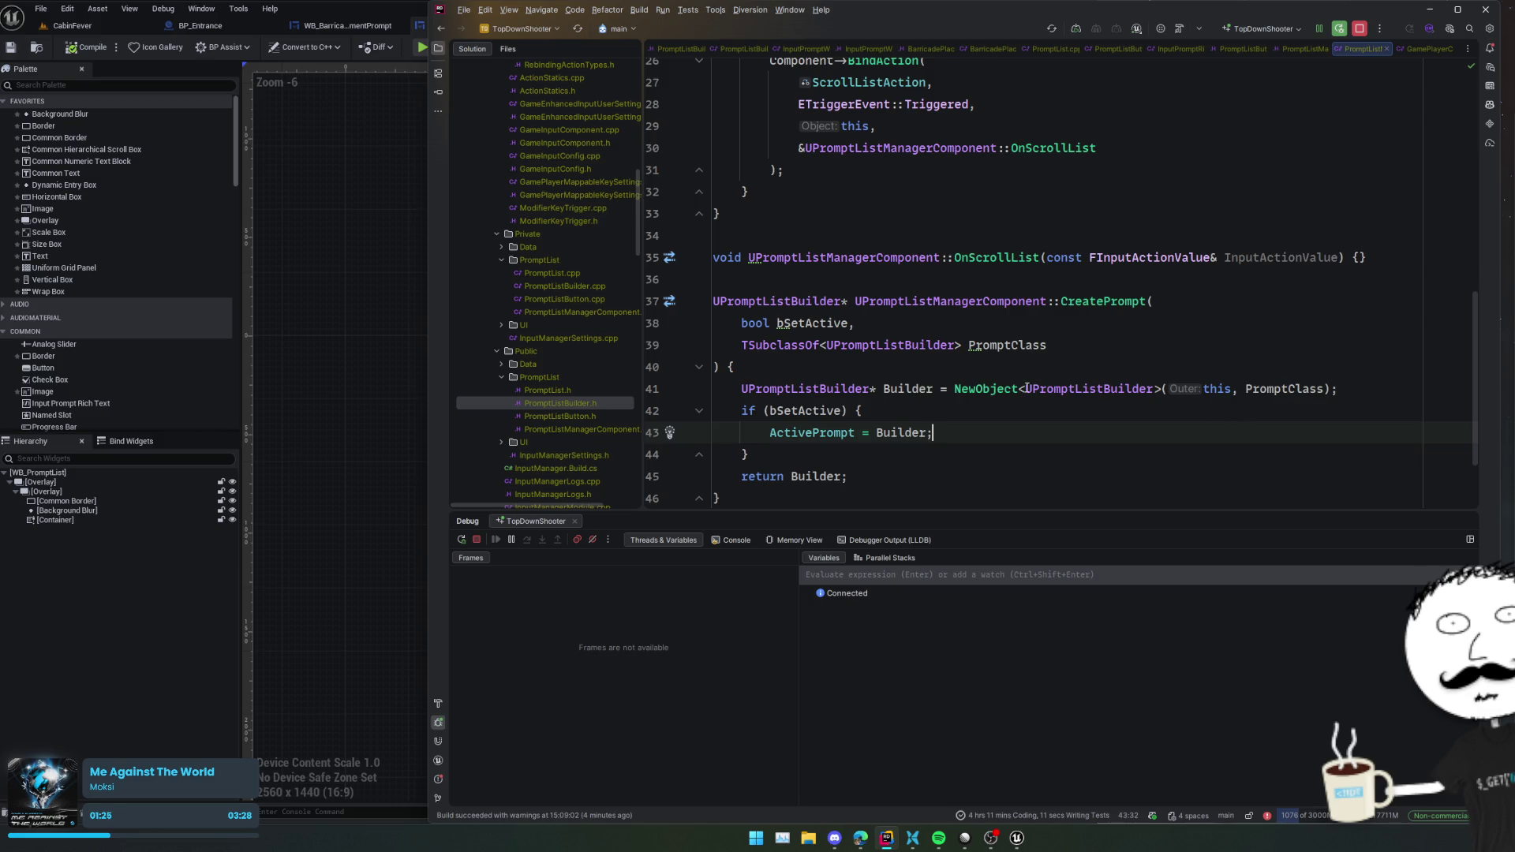
mouse_move(984, 386)
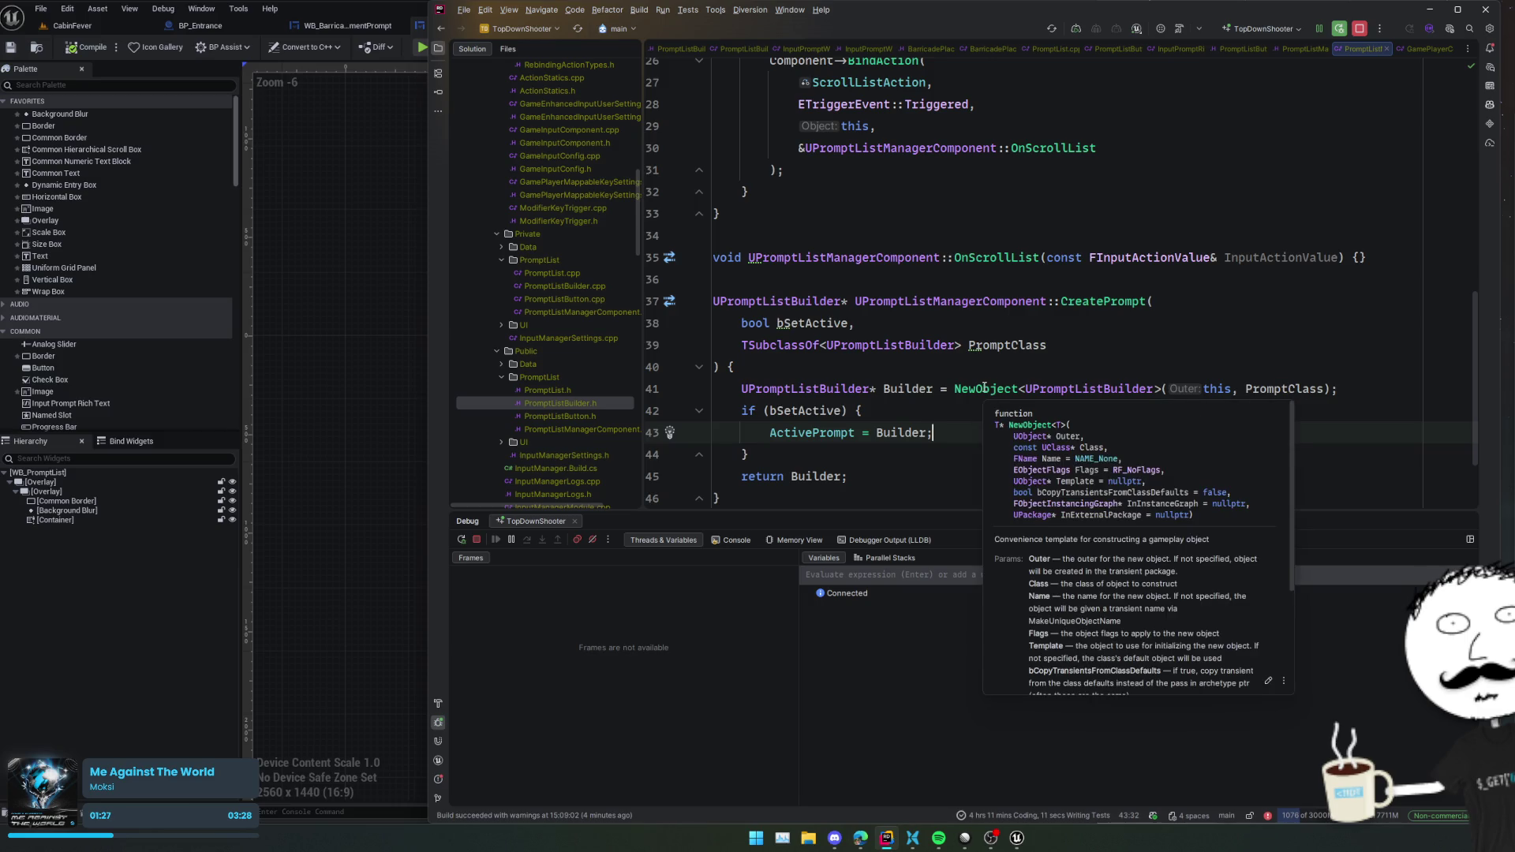
left_click(1273, 388)
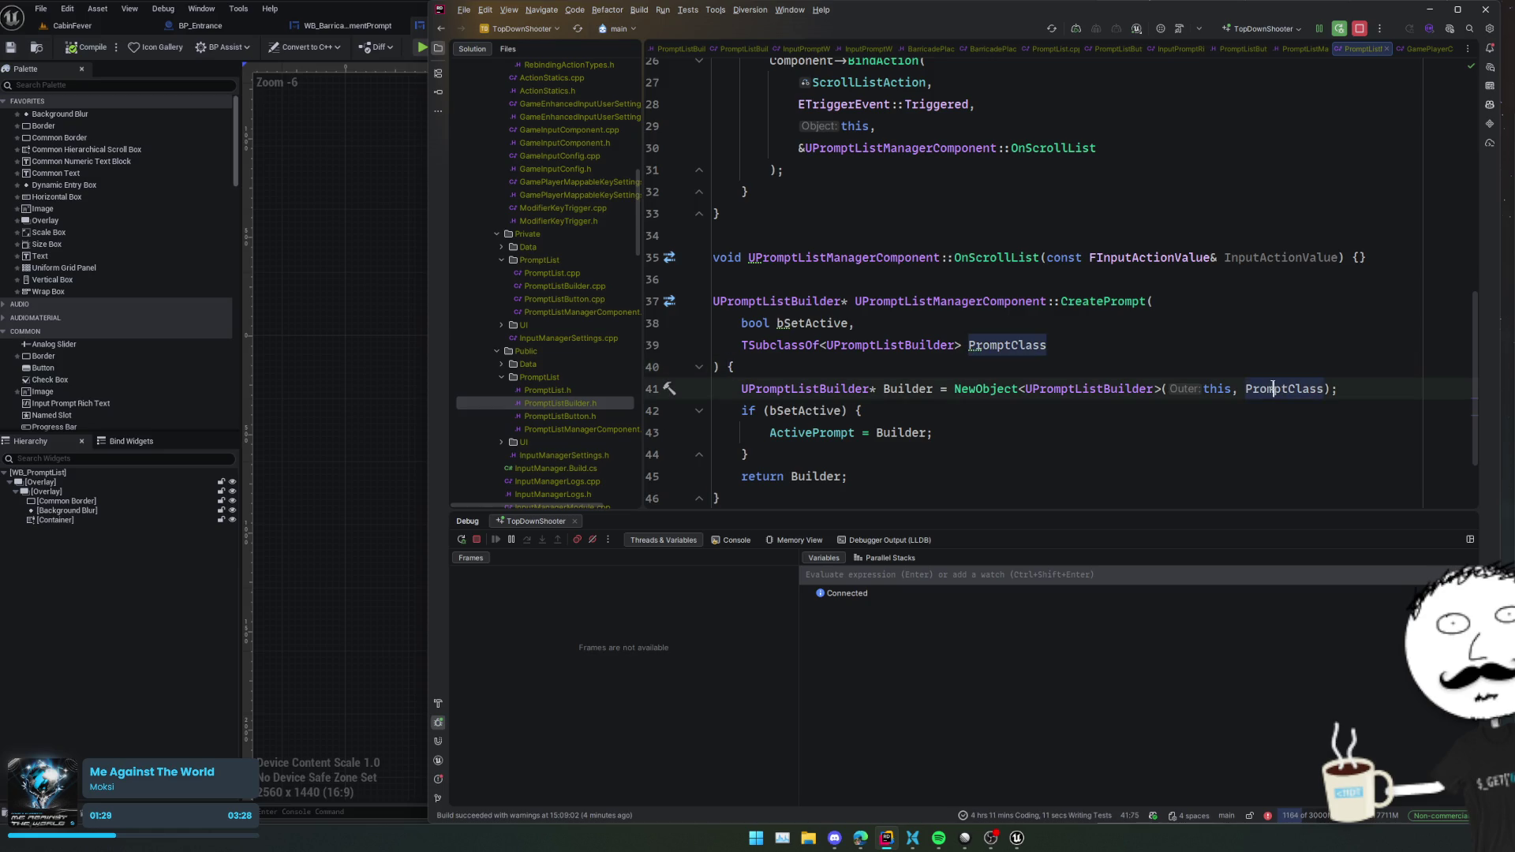
- Make NewObject fall back to TSubclassOf<UPromptListBuilder>(UPromptListBuilder::StaticClass()) when PromptClass is null
key("ctrl+Right")
type("? PromptClass : UPromptListBuilder::StaticClass()")
key("End")
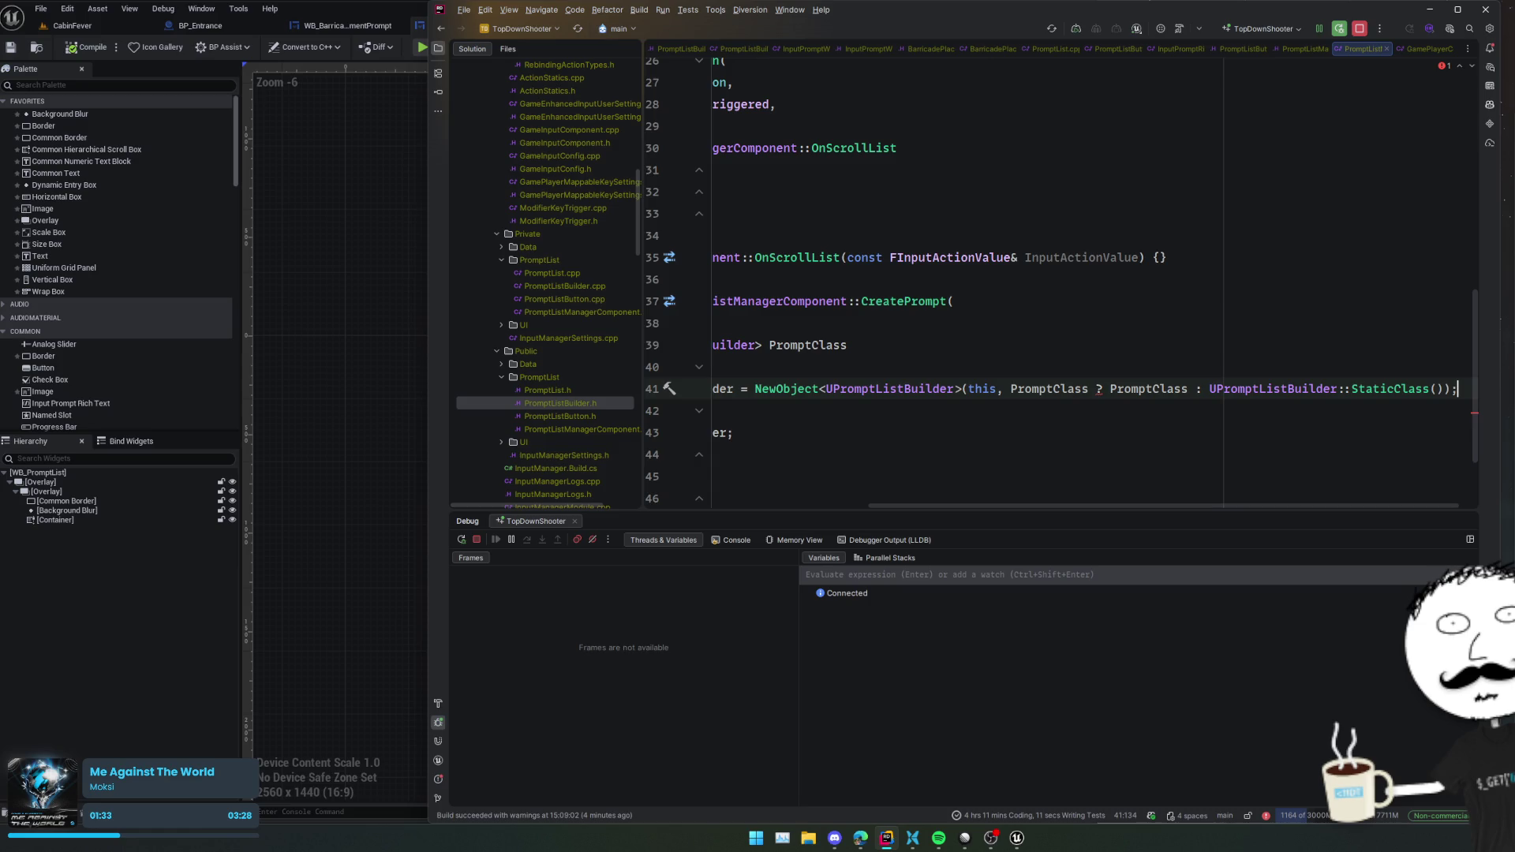
mouse_move(1099, 389)
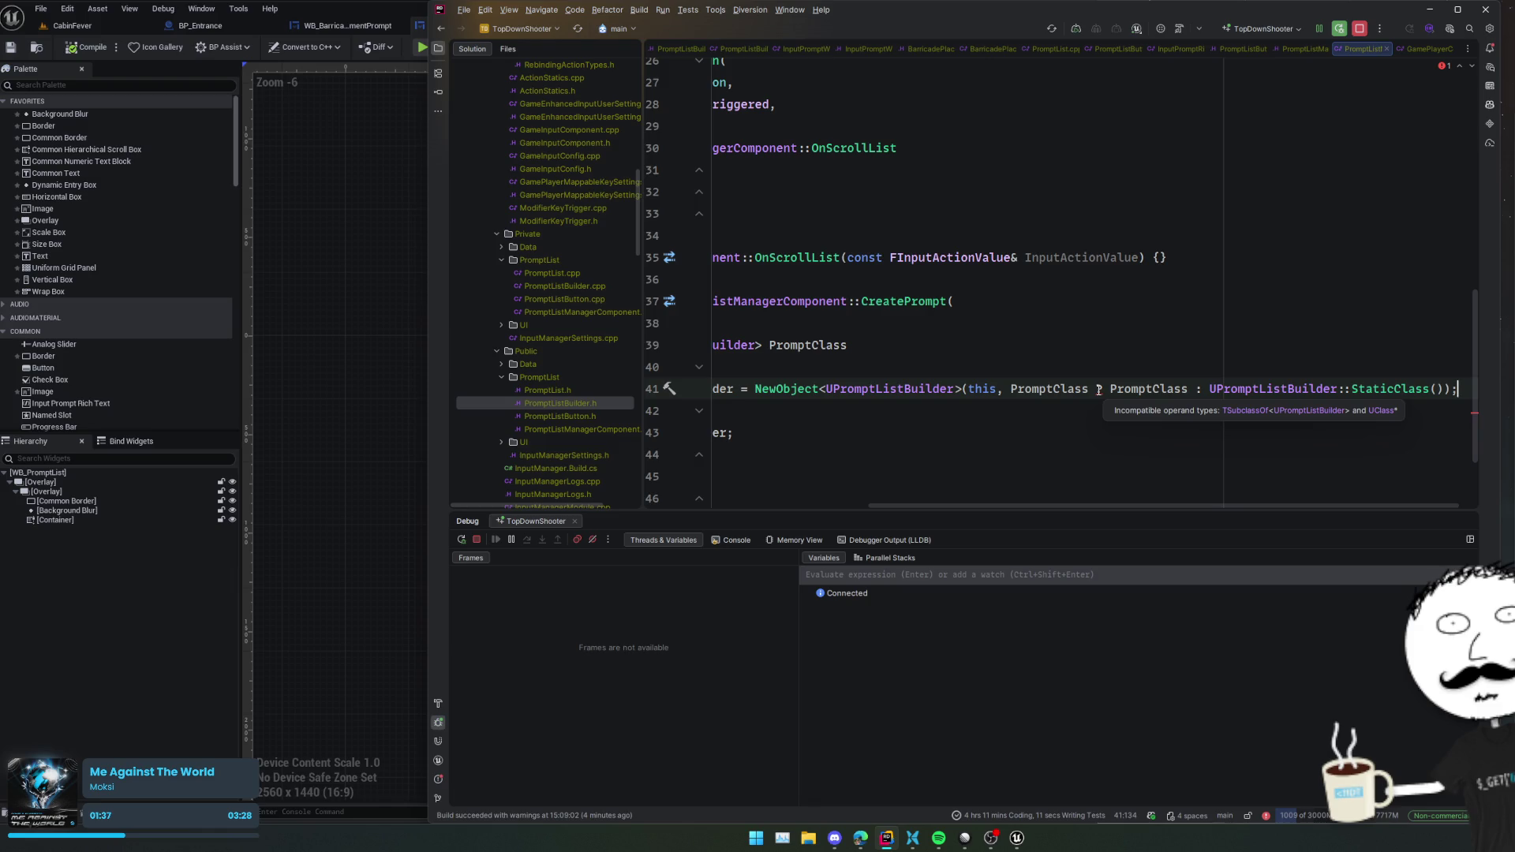
left_click(1207, 389)
type("TSubclassOf<UPro")
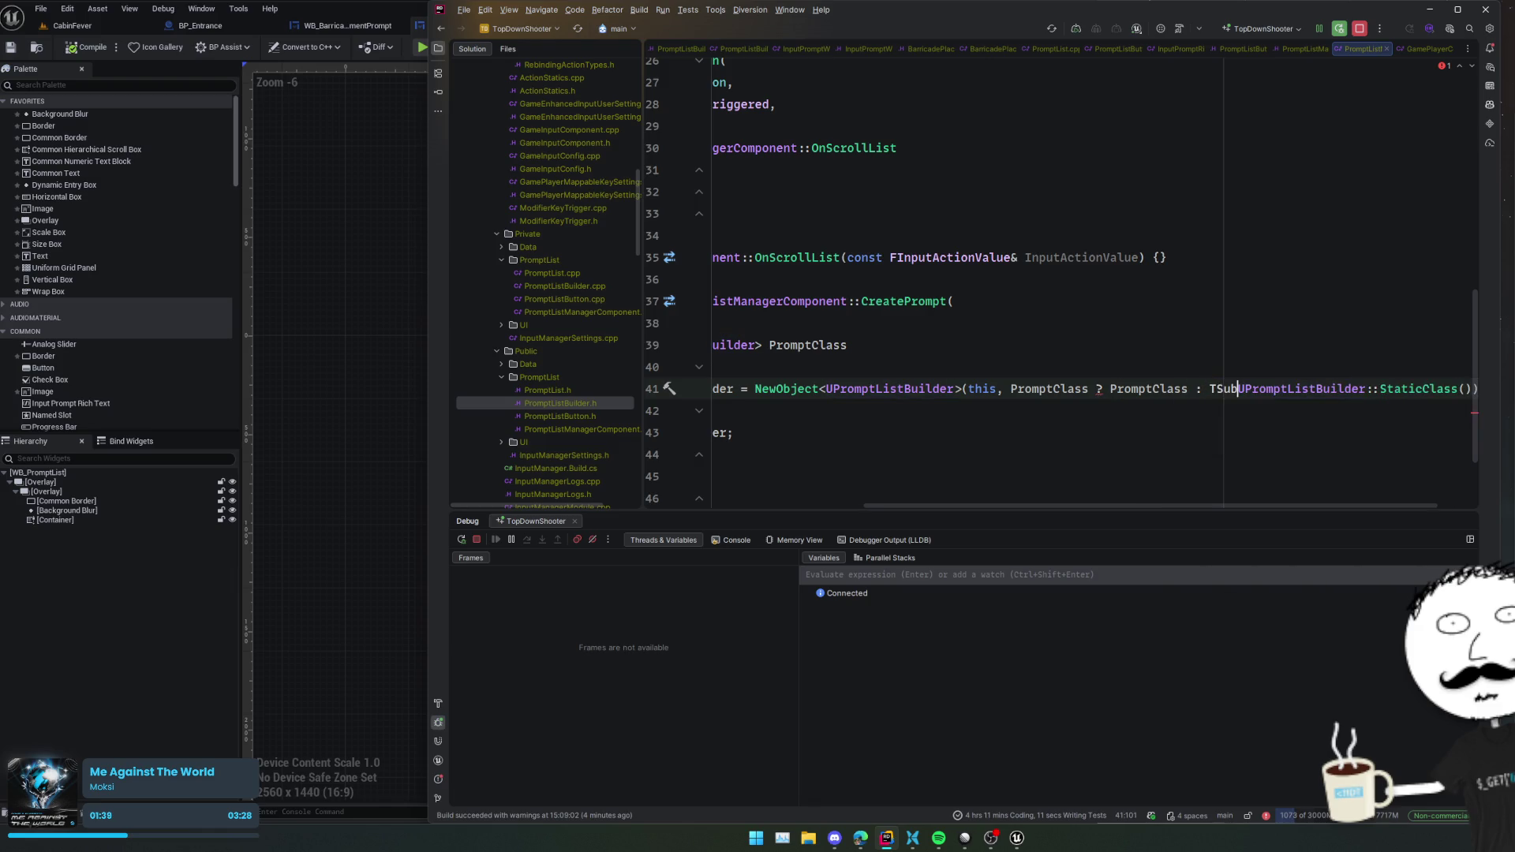
type("mptListBu")
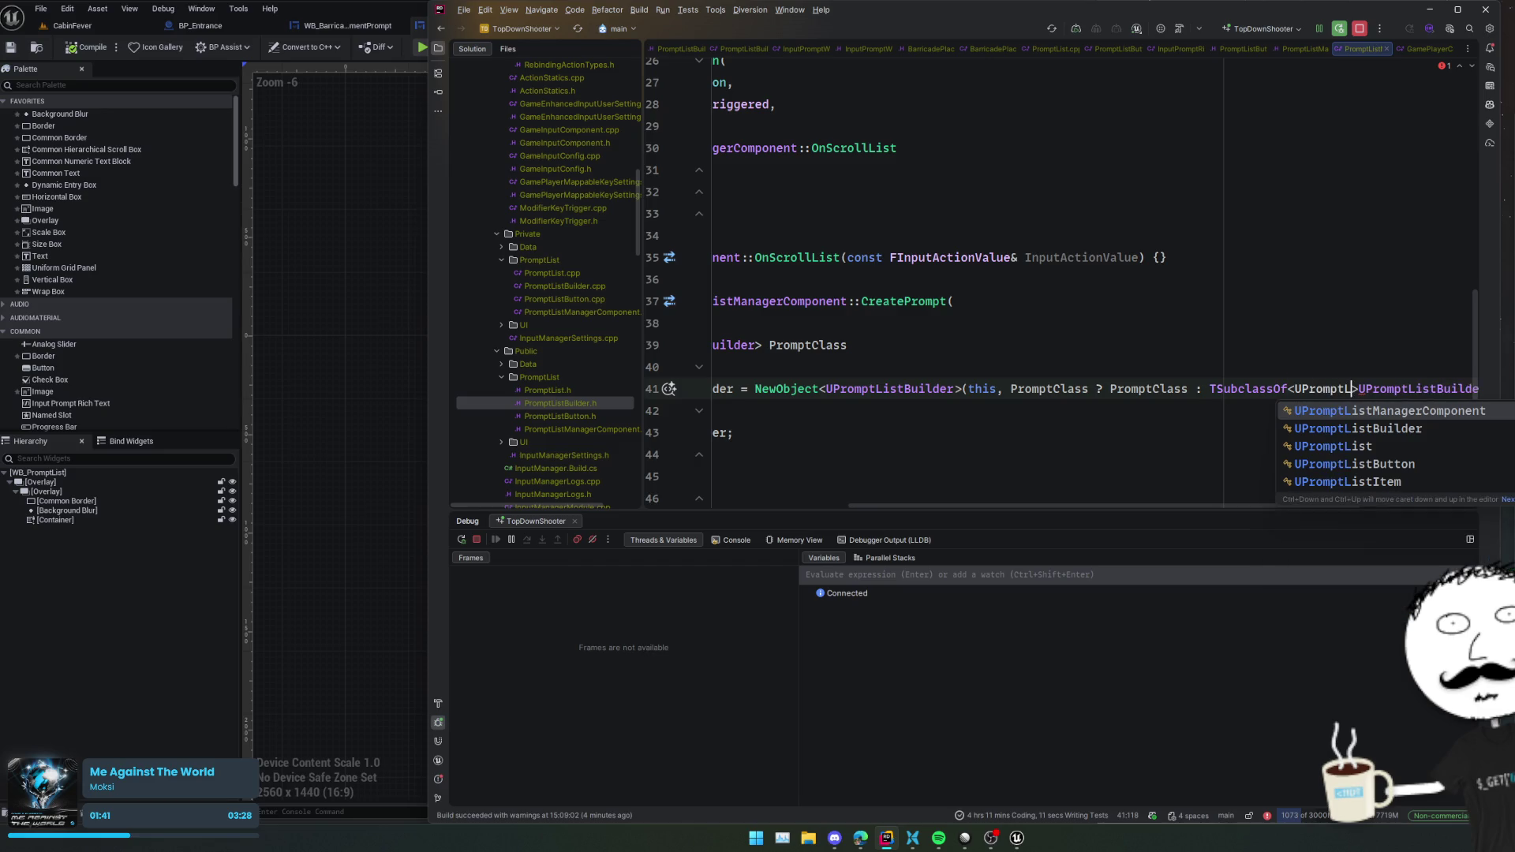
key("Return")
type(">(PromptClass)")
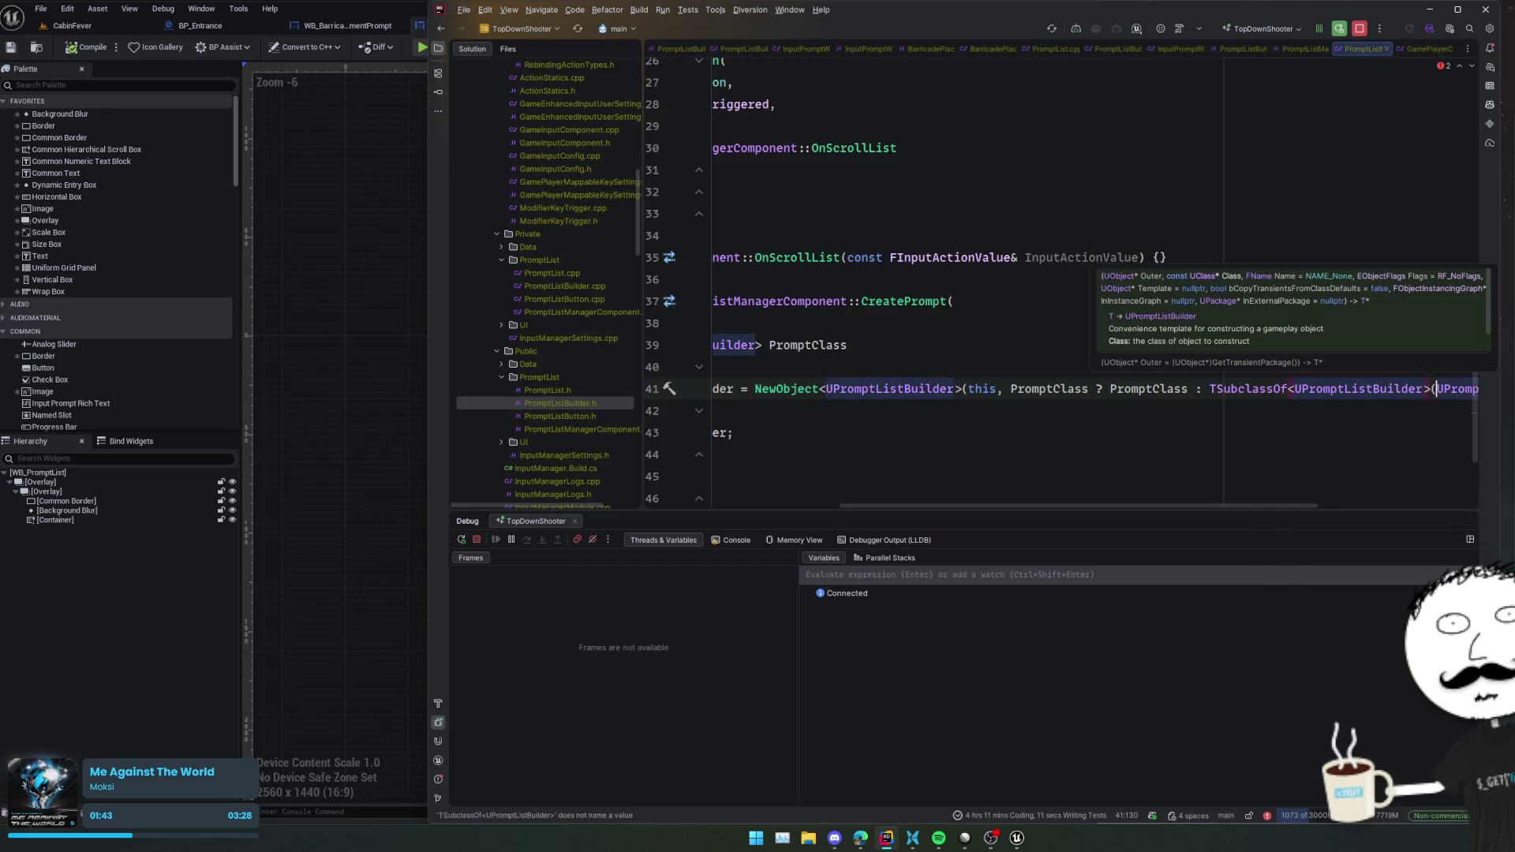
- Reformat the long NewObject call across several lines
key("Home")
key("End")
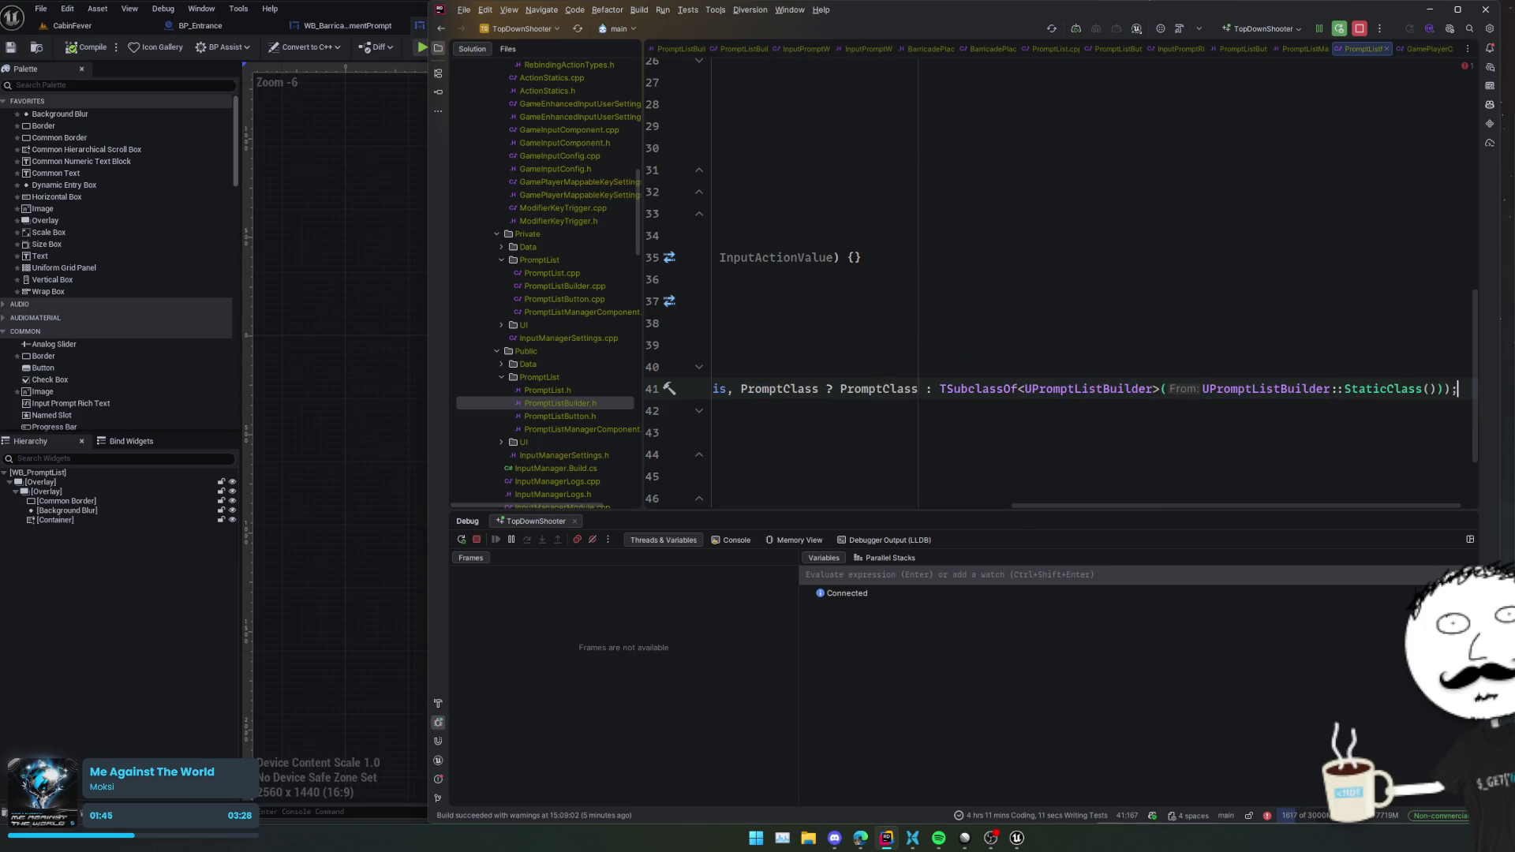
key("Home")
key("ctrl+alt+l")
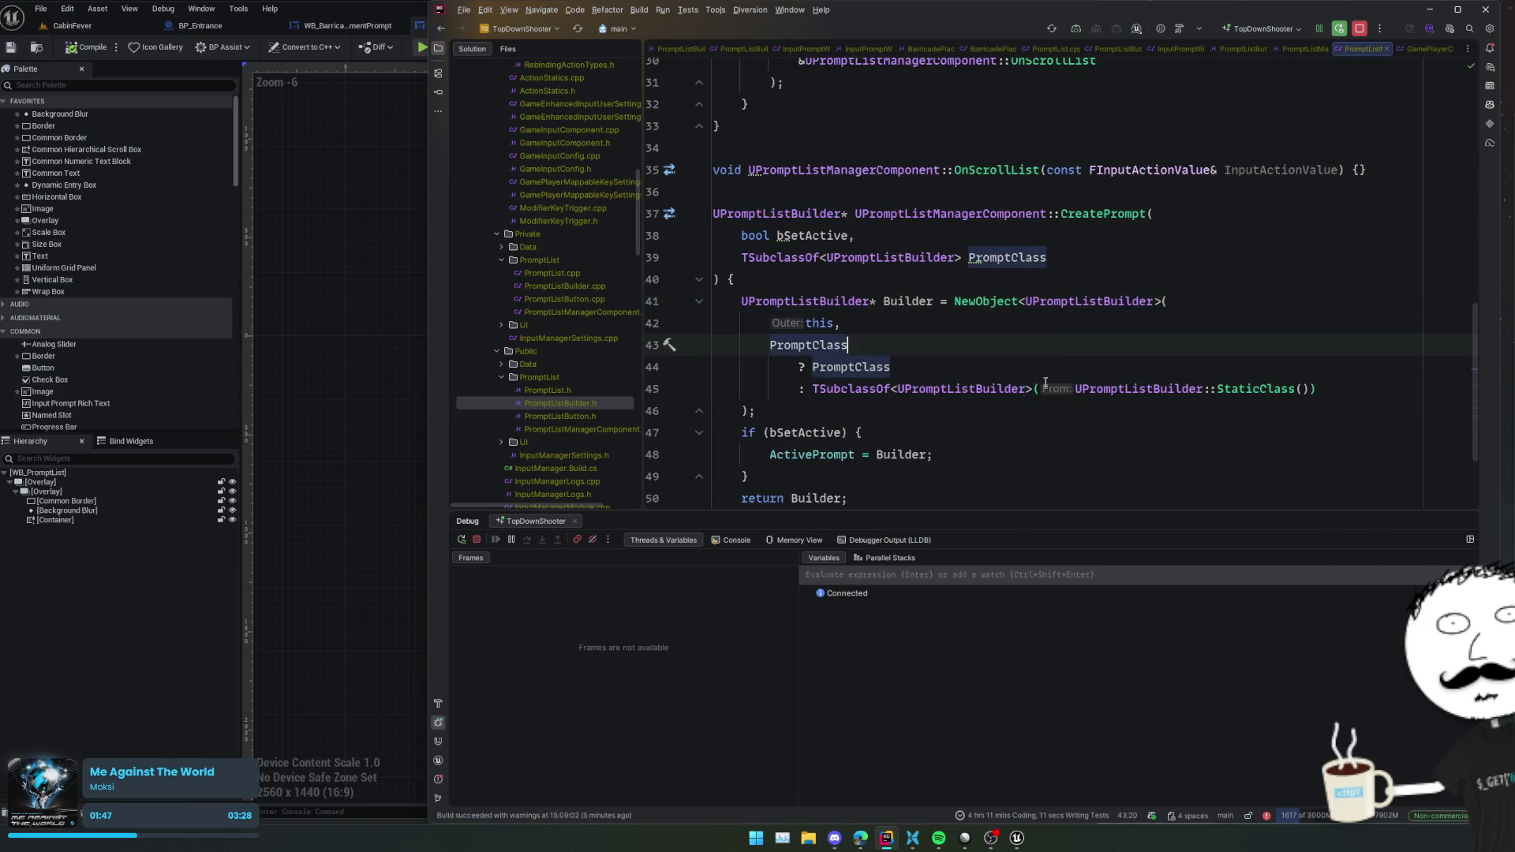
left_click(1021, 431)
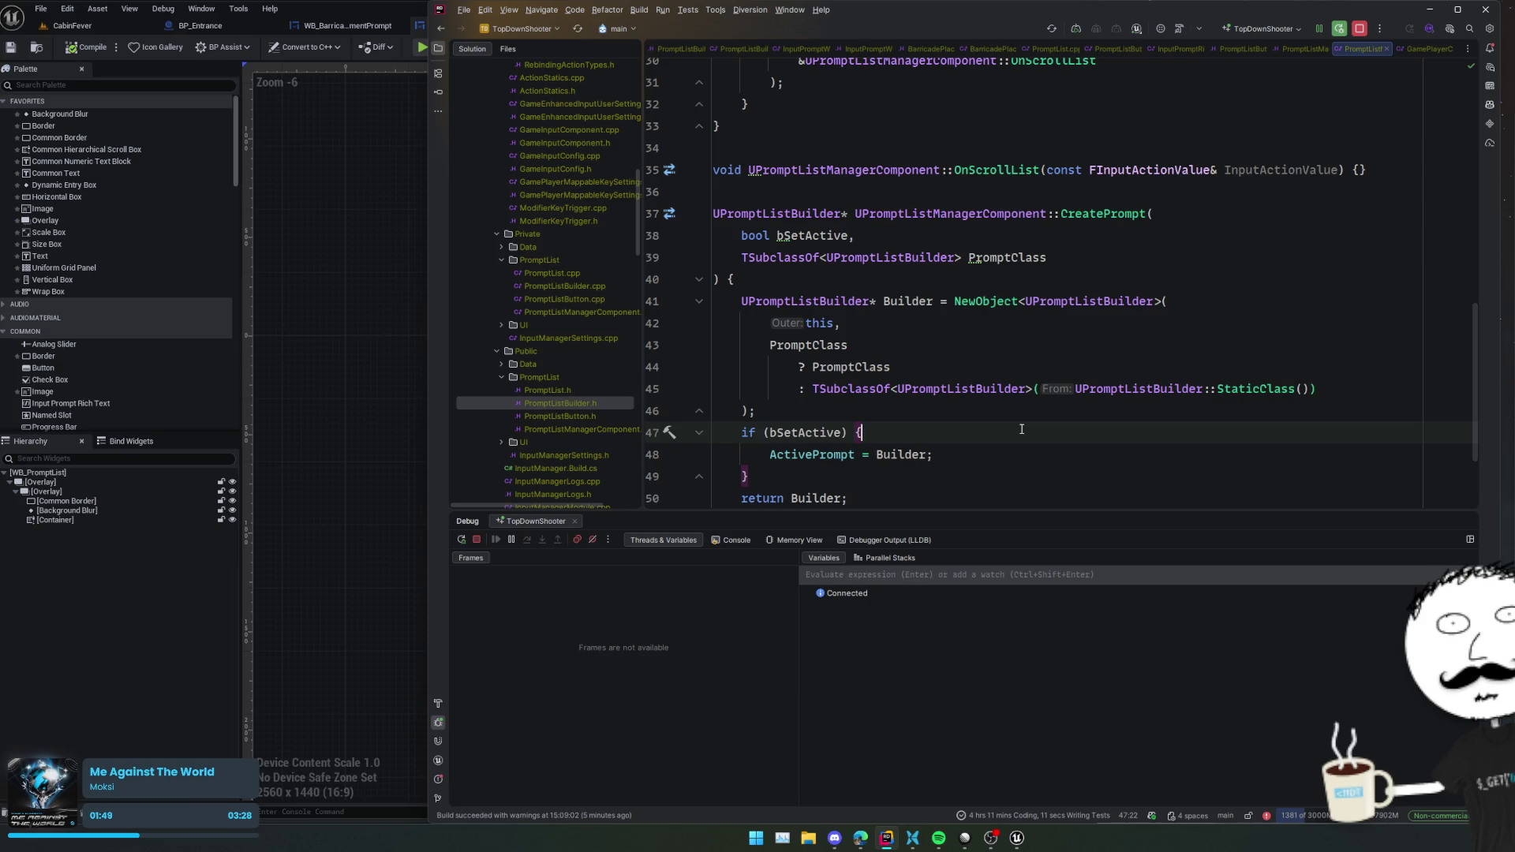
scroll(1021, 428, "down", 1)
key("Down")
key("Down")
key("Down")
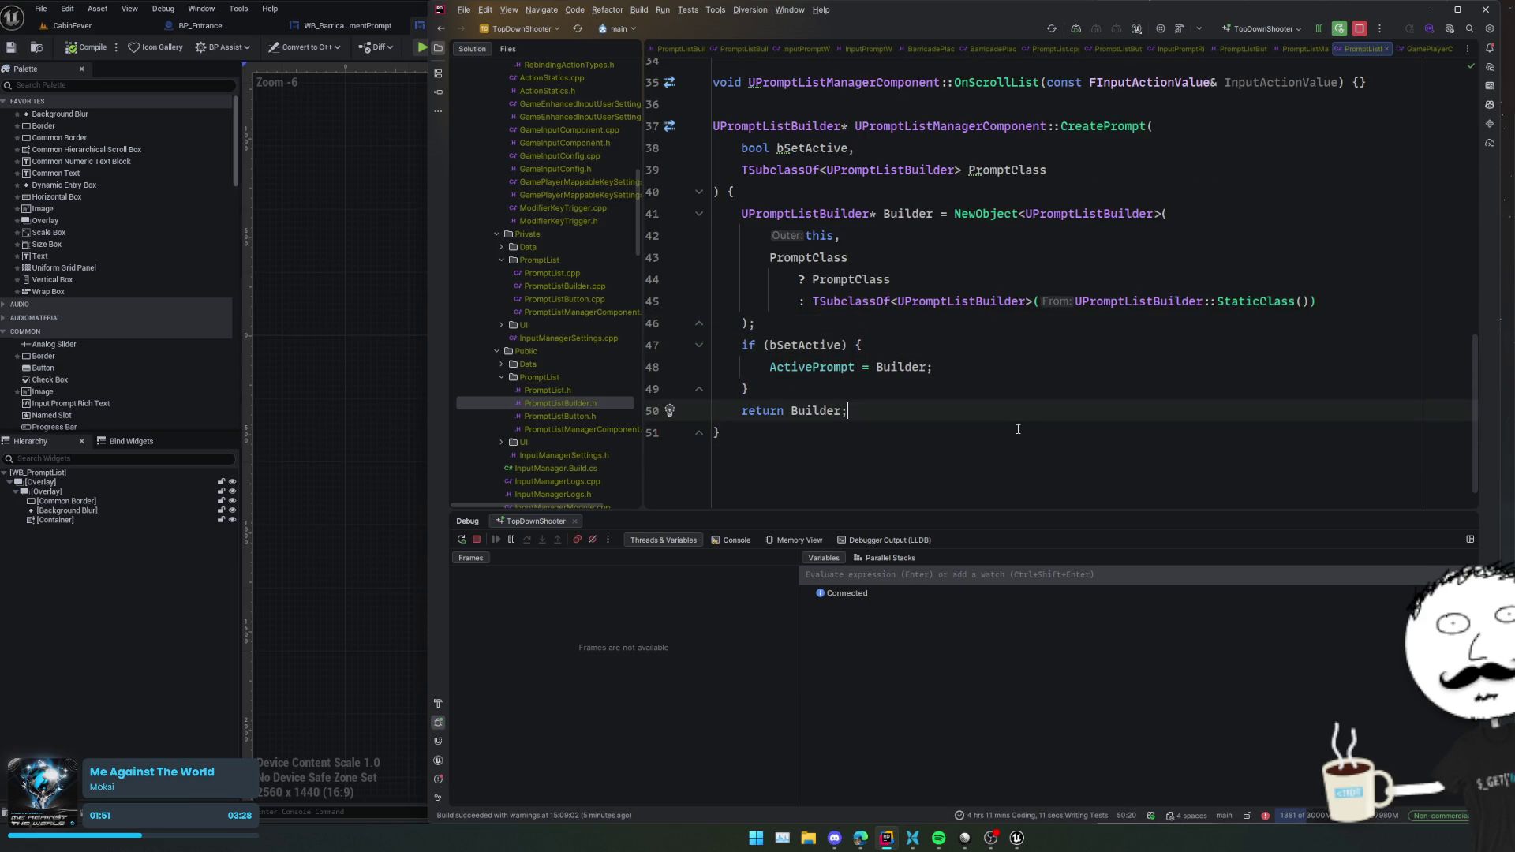
left_click(995, 391)
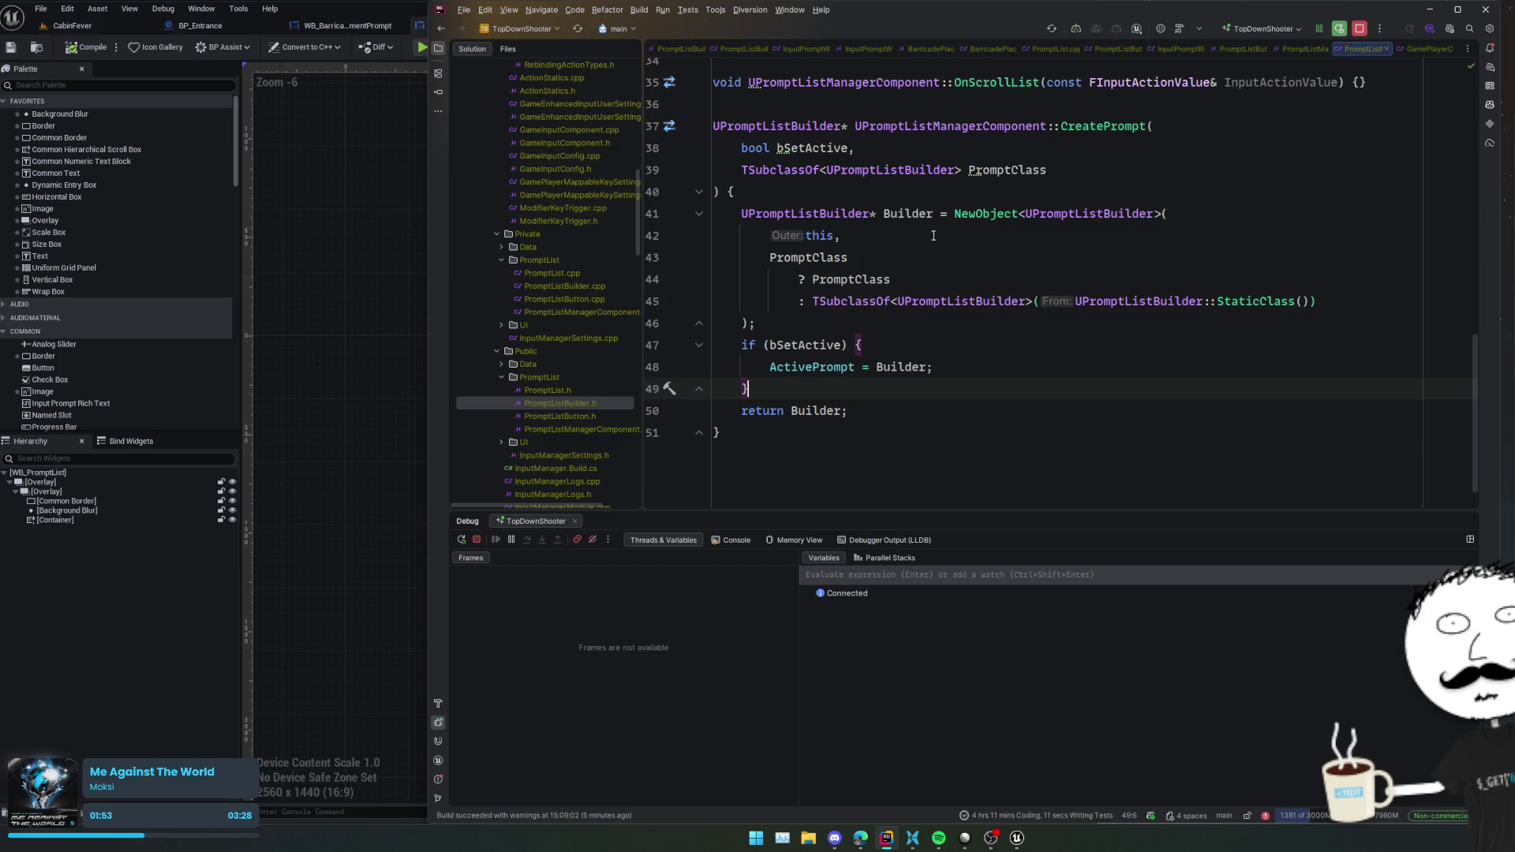
- Replace the ActivePrompt assignment in the if block with SetActivePrompt(Builder);
left_click(985, 357)
key("shift+Home")
key("BackSpace")
type("SetA")
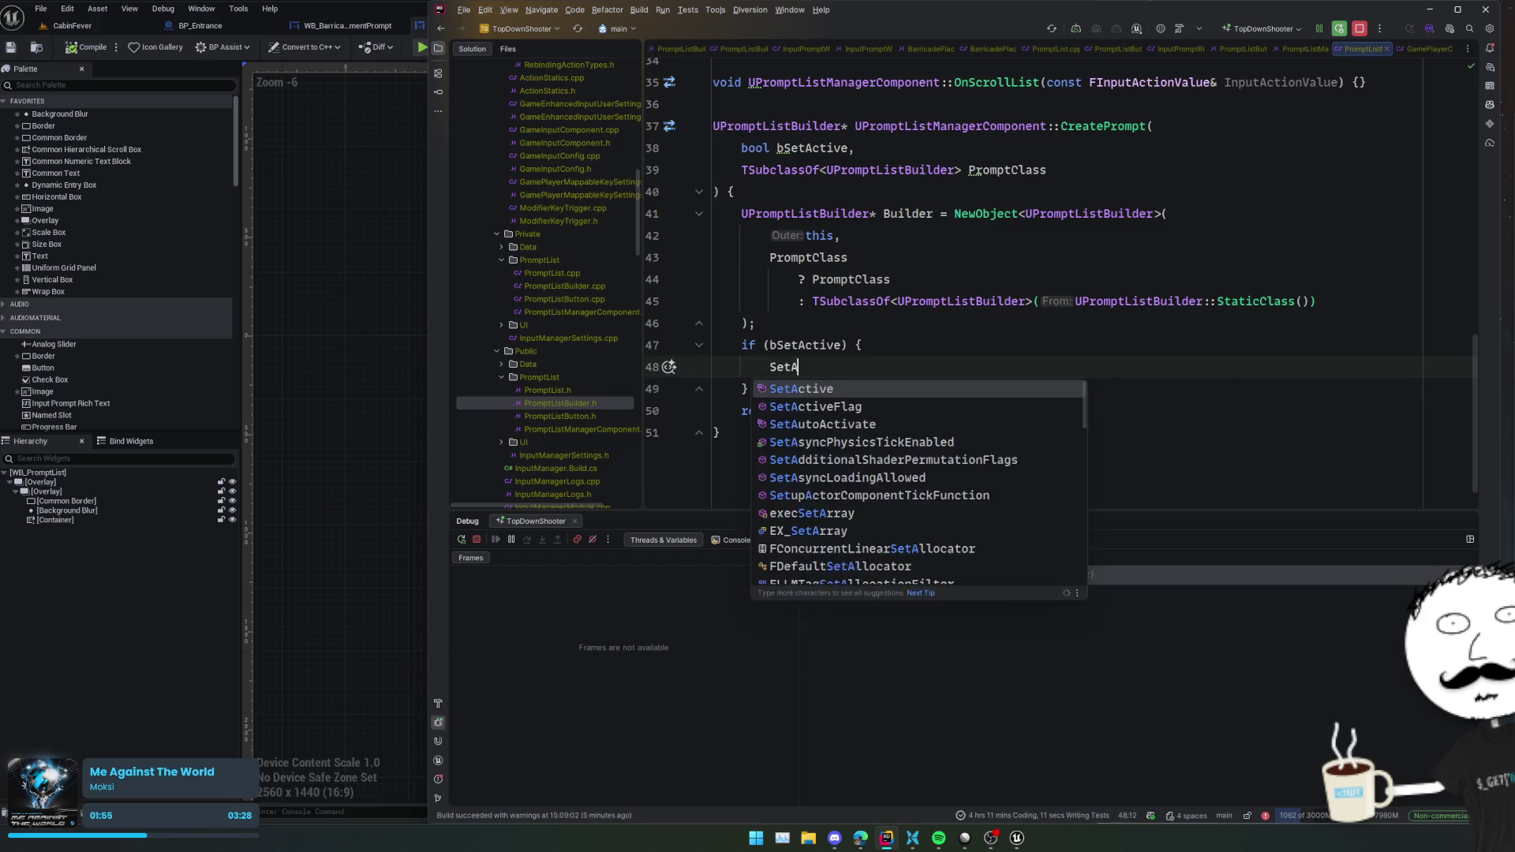
type("ctivePrompt(")
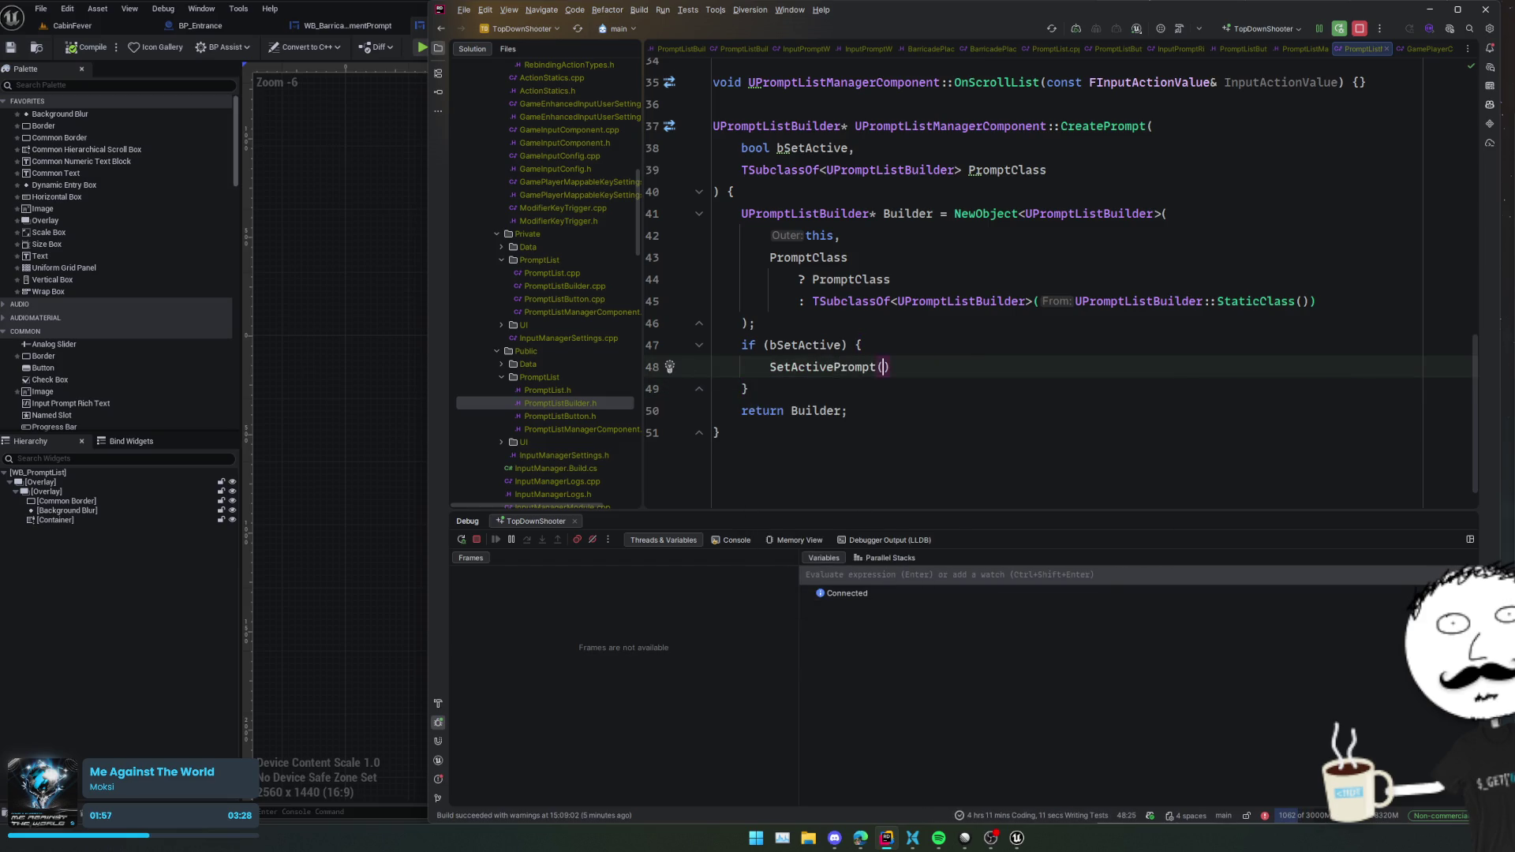
type("Buil")
key("Return")
type(";")
key("Home")
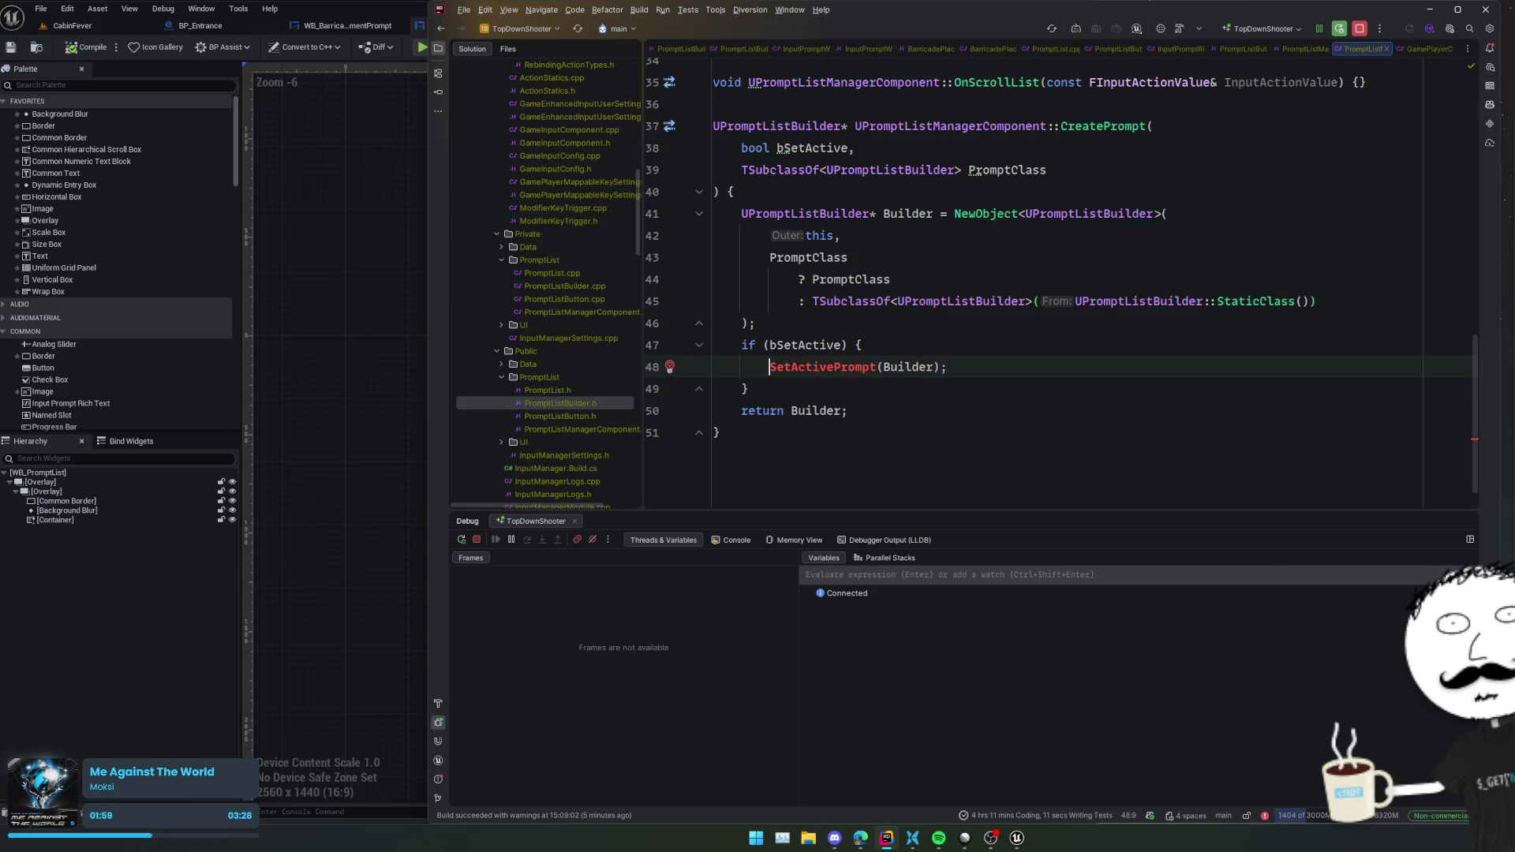
- Undo the SetActivePrompt declaration that Rider generated automatically
key("alt+Return")
key("Return")
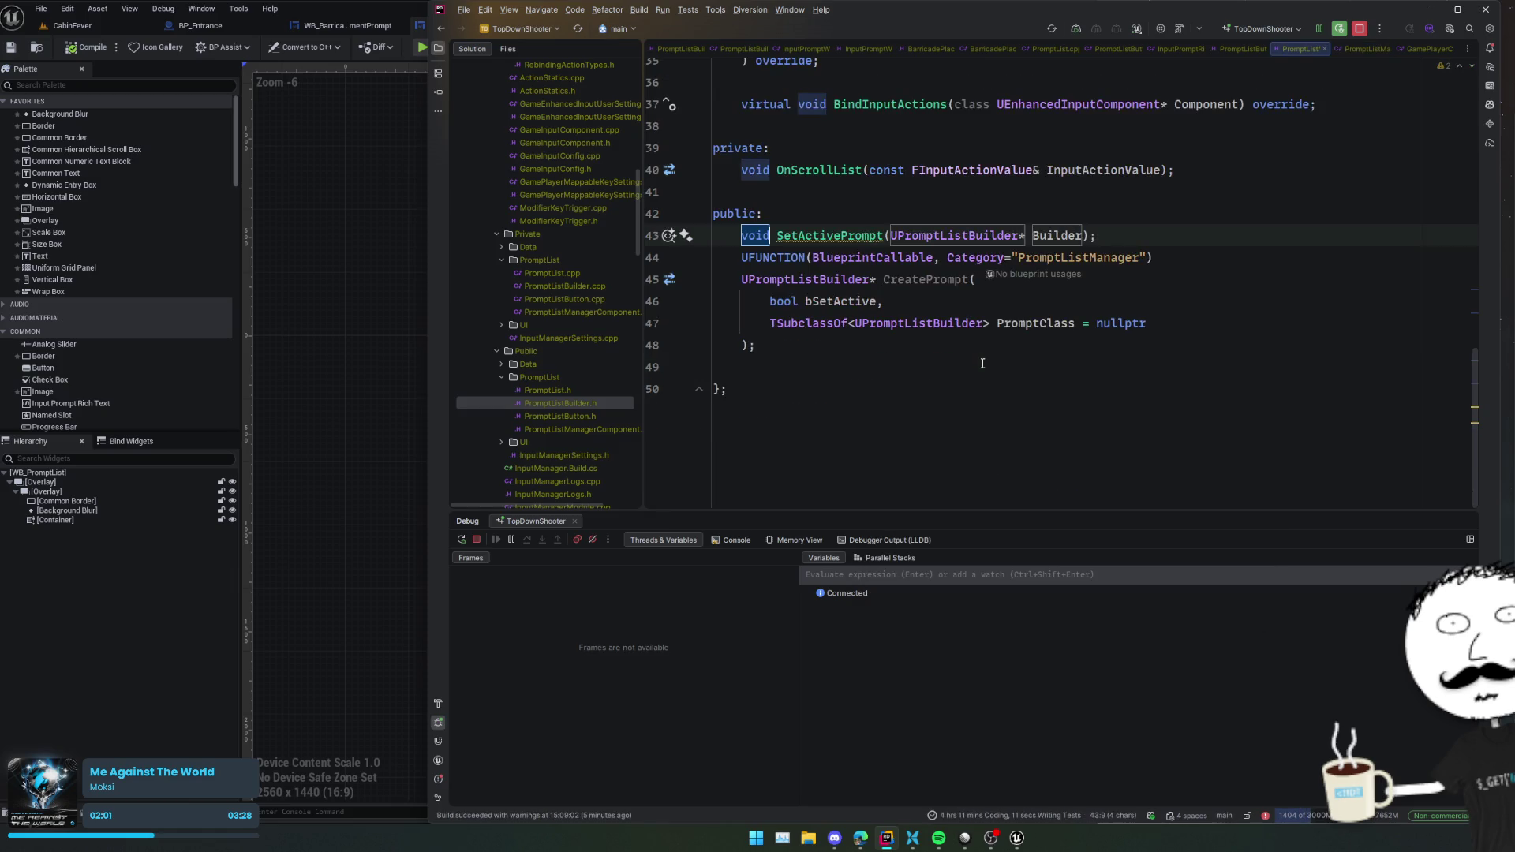
key("Escape")
key("ctrl+z")
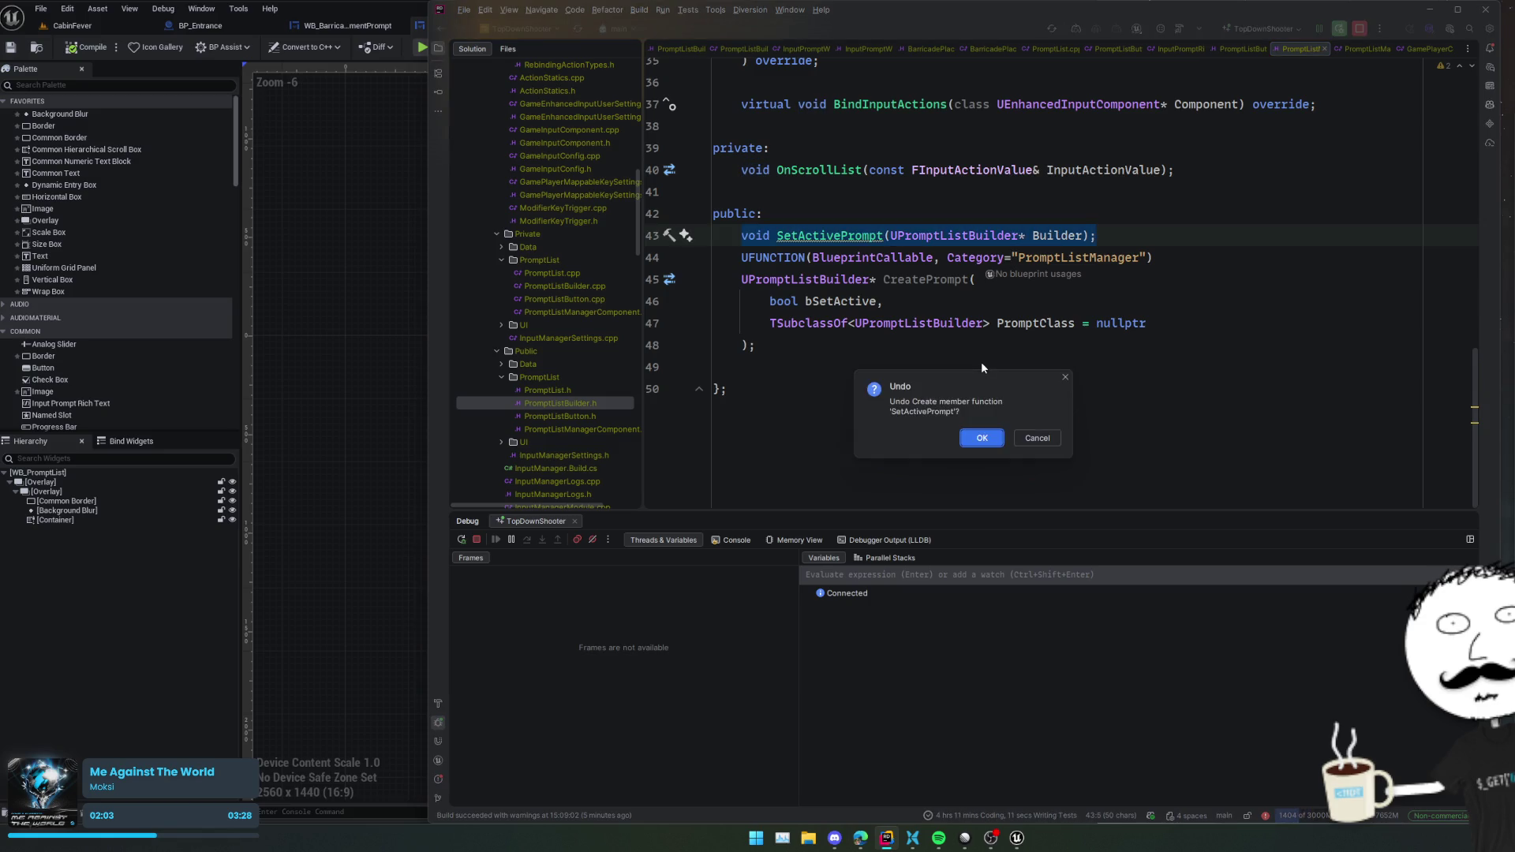
key("Return")
- Duplicate the CreatePrompt UFUNCTION into a SetActivePrompt declaration and generate its empty definition
key("shift+Down")
key("shift+Down")
key("shift+Down")
key("ctrl+d")
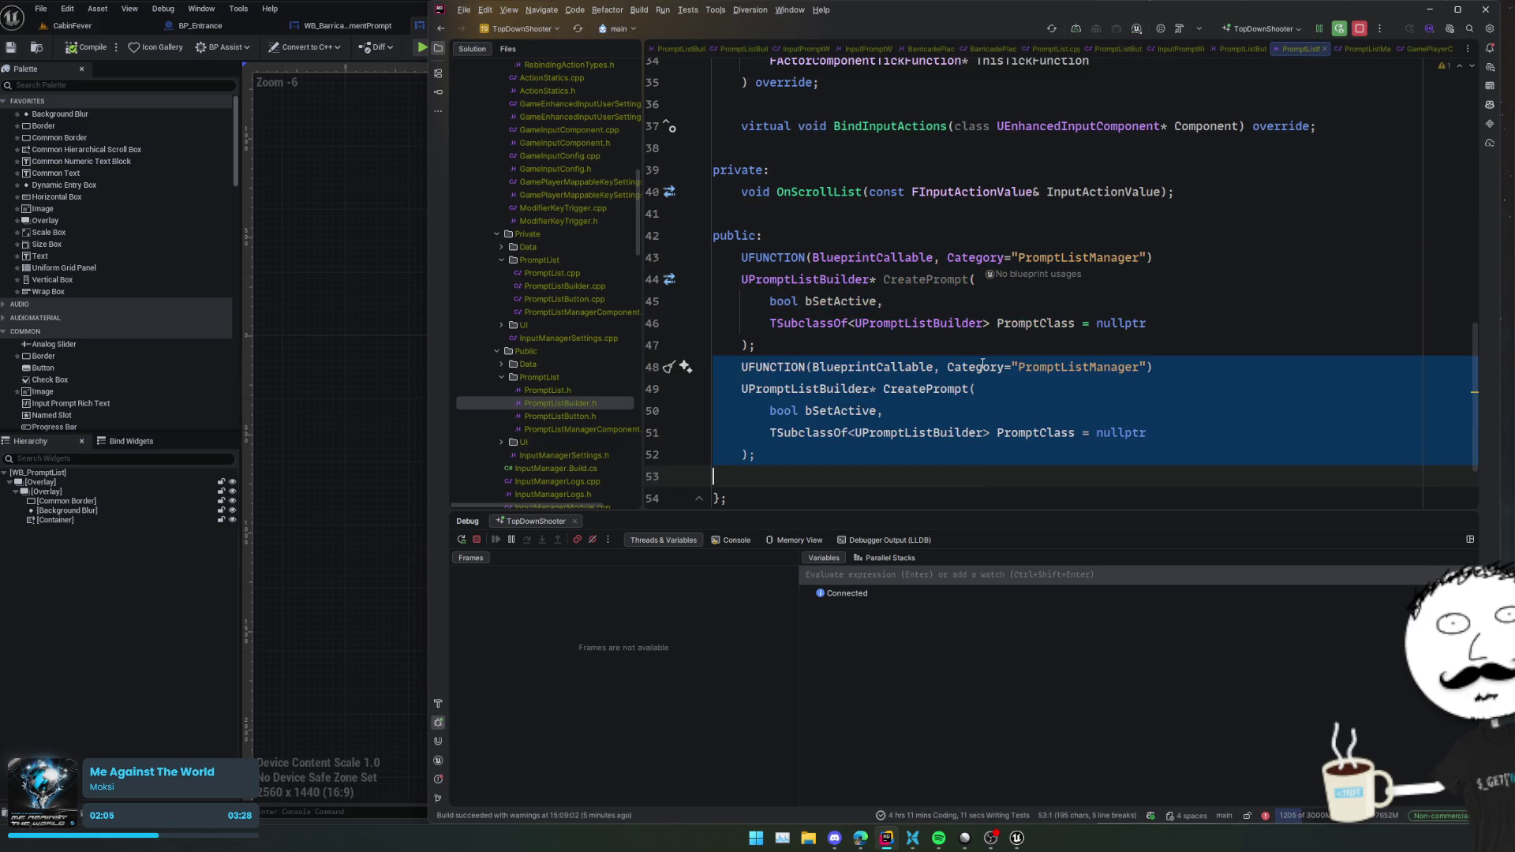
key("Up")
key("Up")
key("Up")
key("shift+Down")
key("shift+Down")
key("shift+Down")
key("shift+End")
type("void SetActivePrompt(UPromptListBuilder* Builder);")
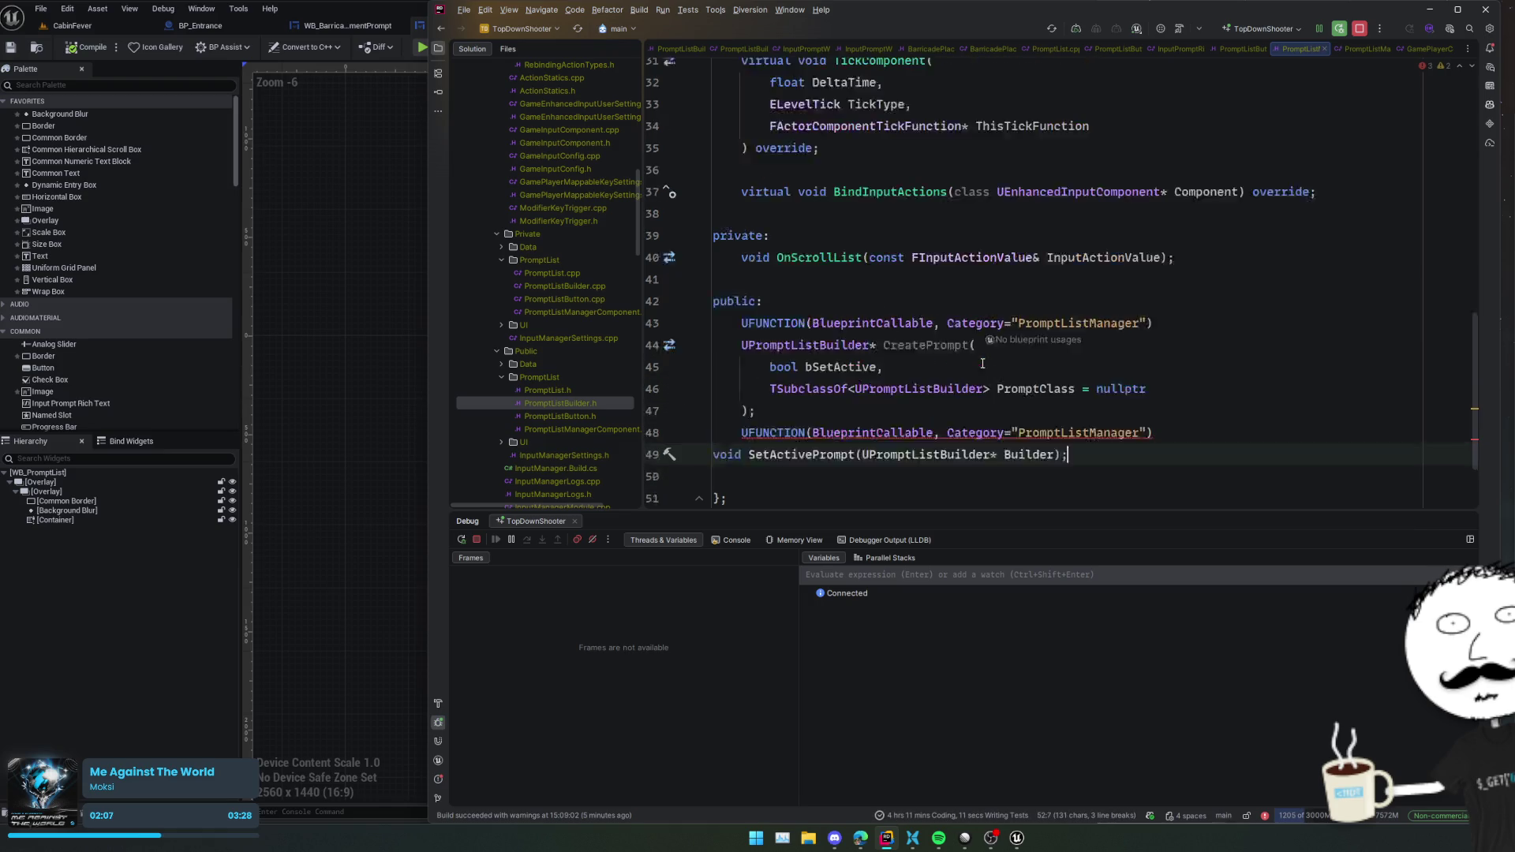
key("ctrl+alt+l")
scroll(982, 363, "down", 1)
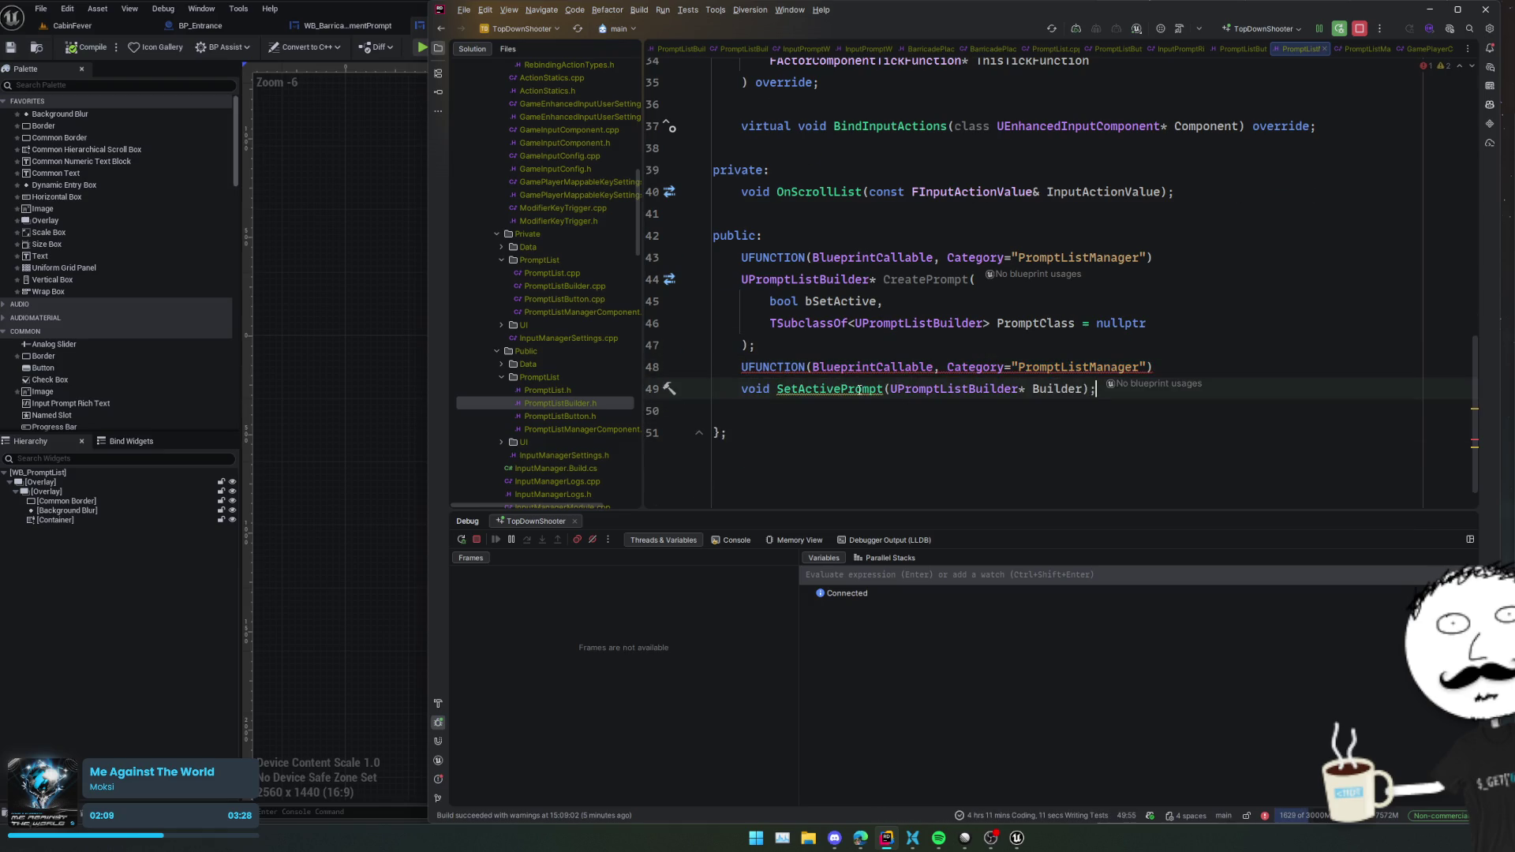
key("alt+Return")
key("Return")
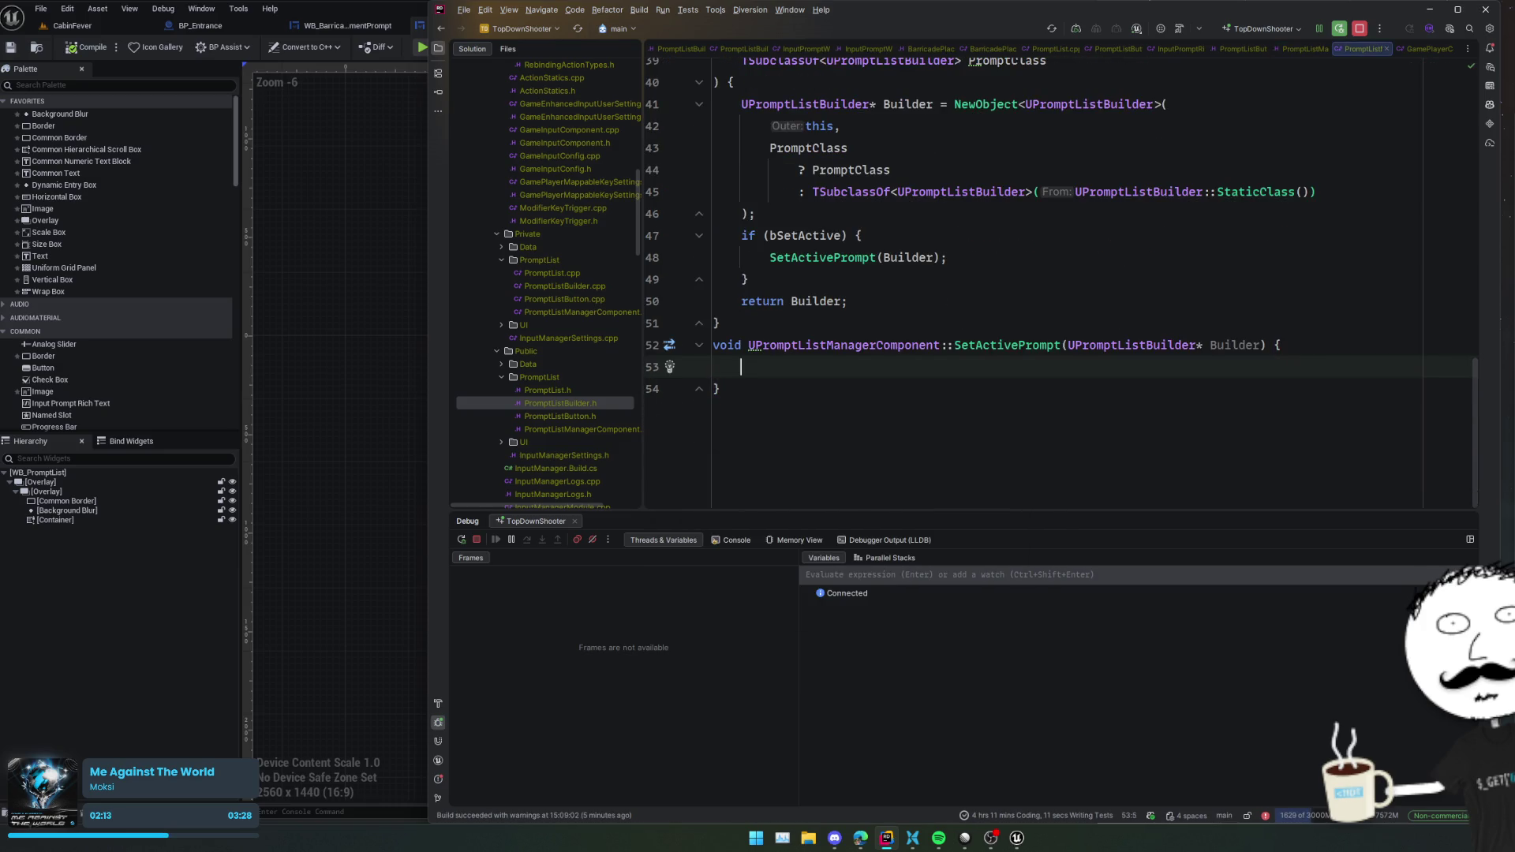
- Write ActivePrompt = Builder; in SetActivePrompt and separate the two functions with a blank line
type("Acti")
key("Return")
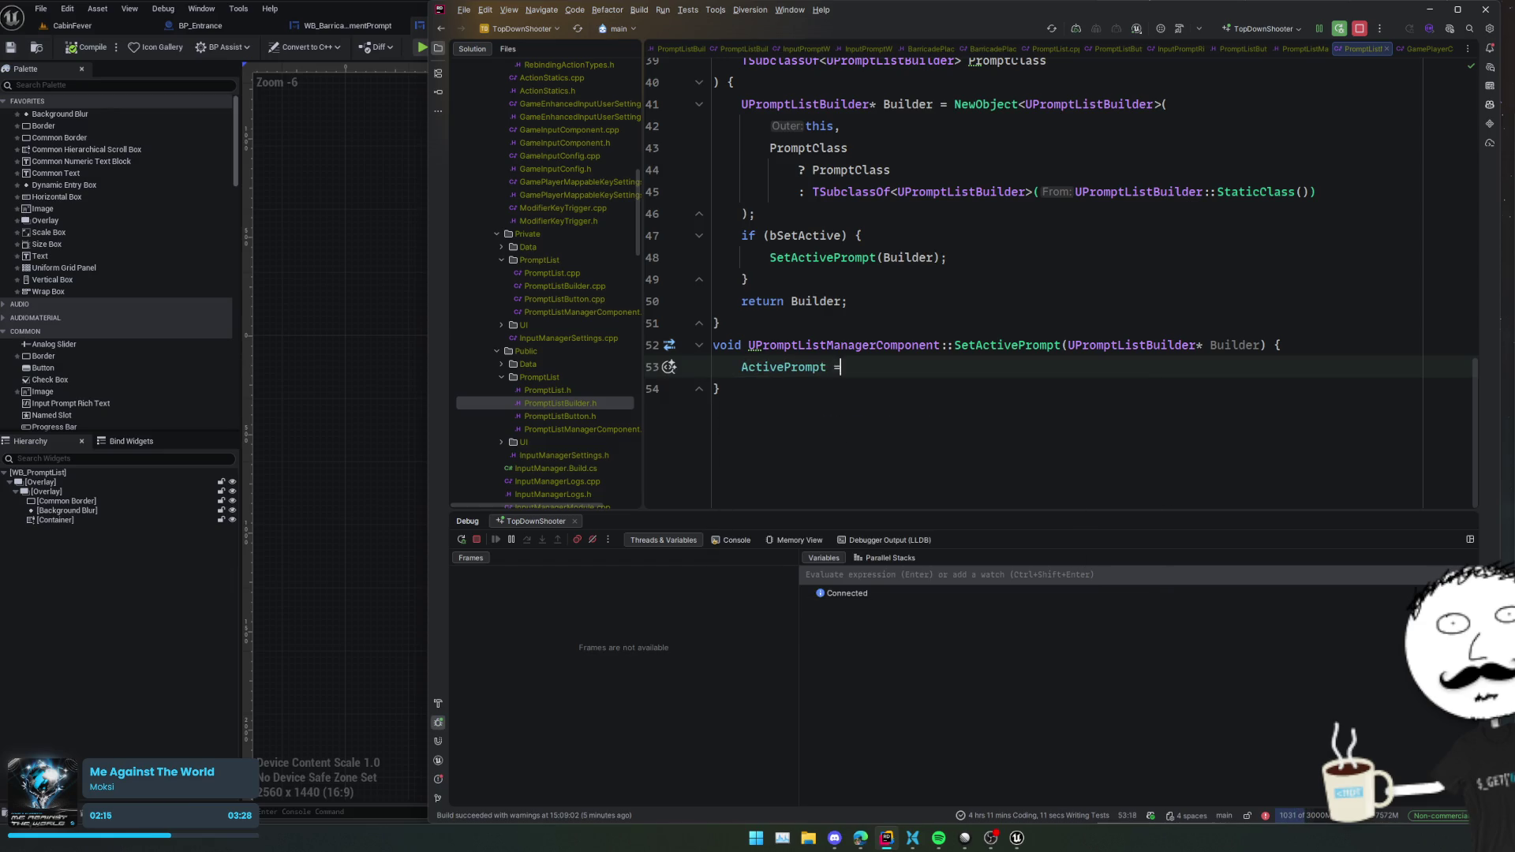
type("=")
key("Tab")
key("Home")
left_click(936, 333)
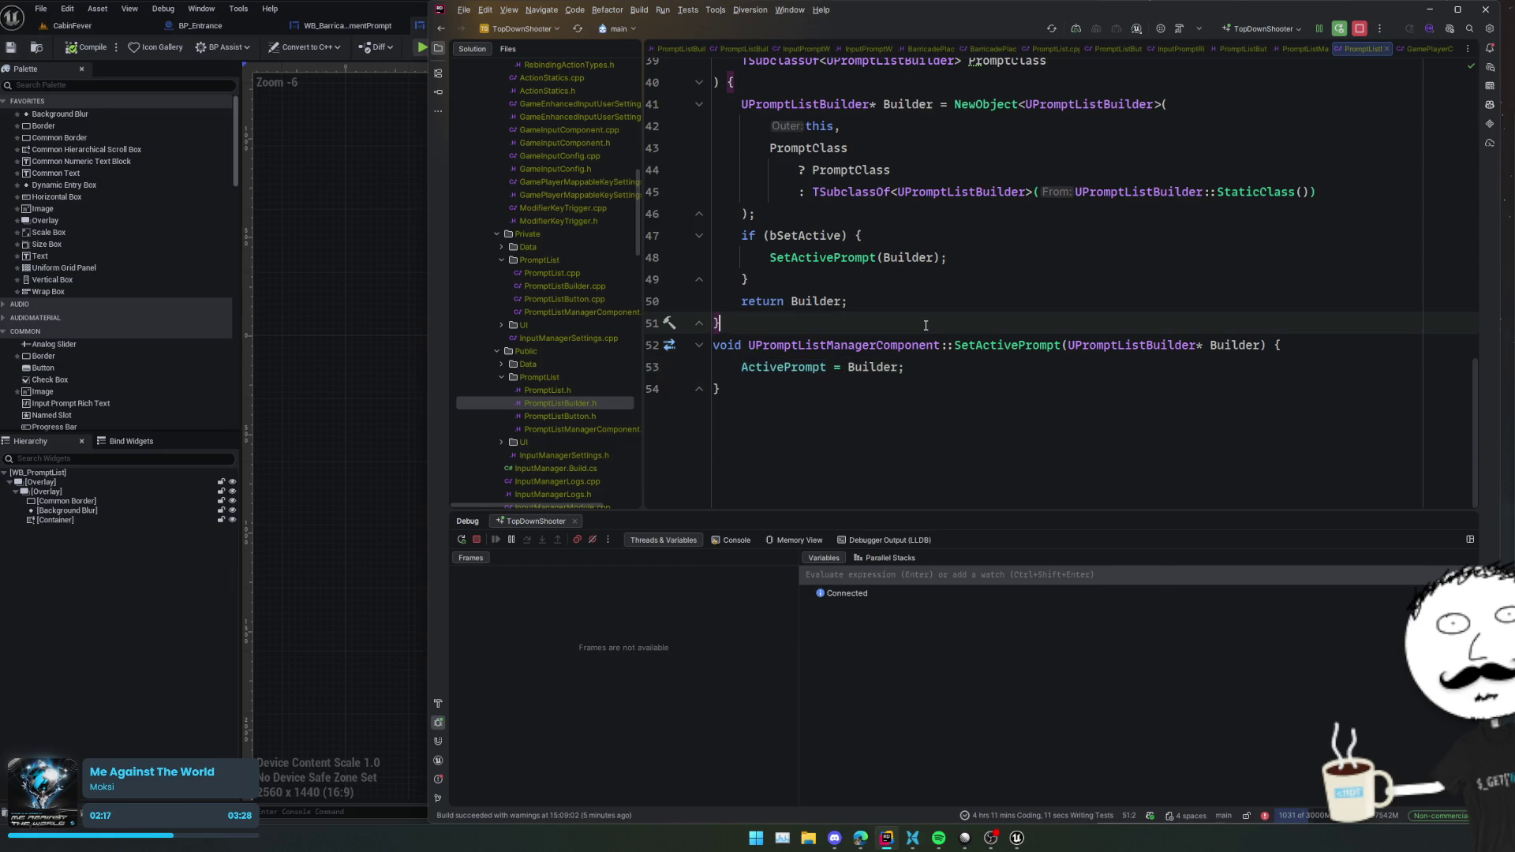
key("Return")
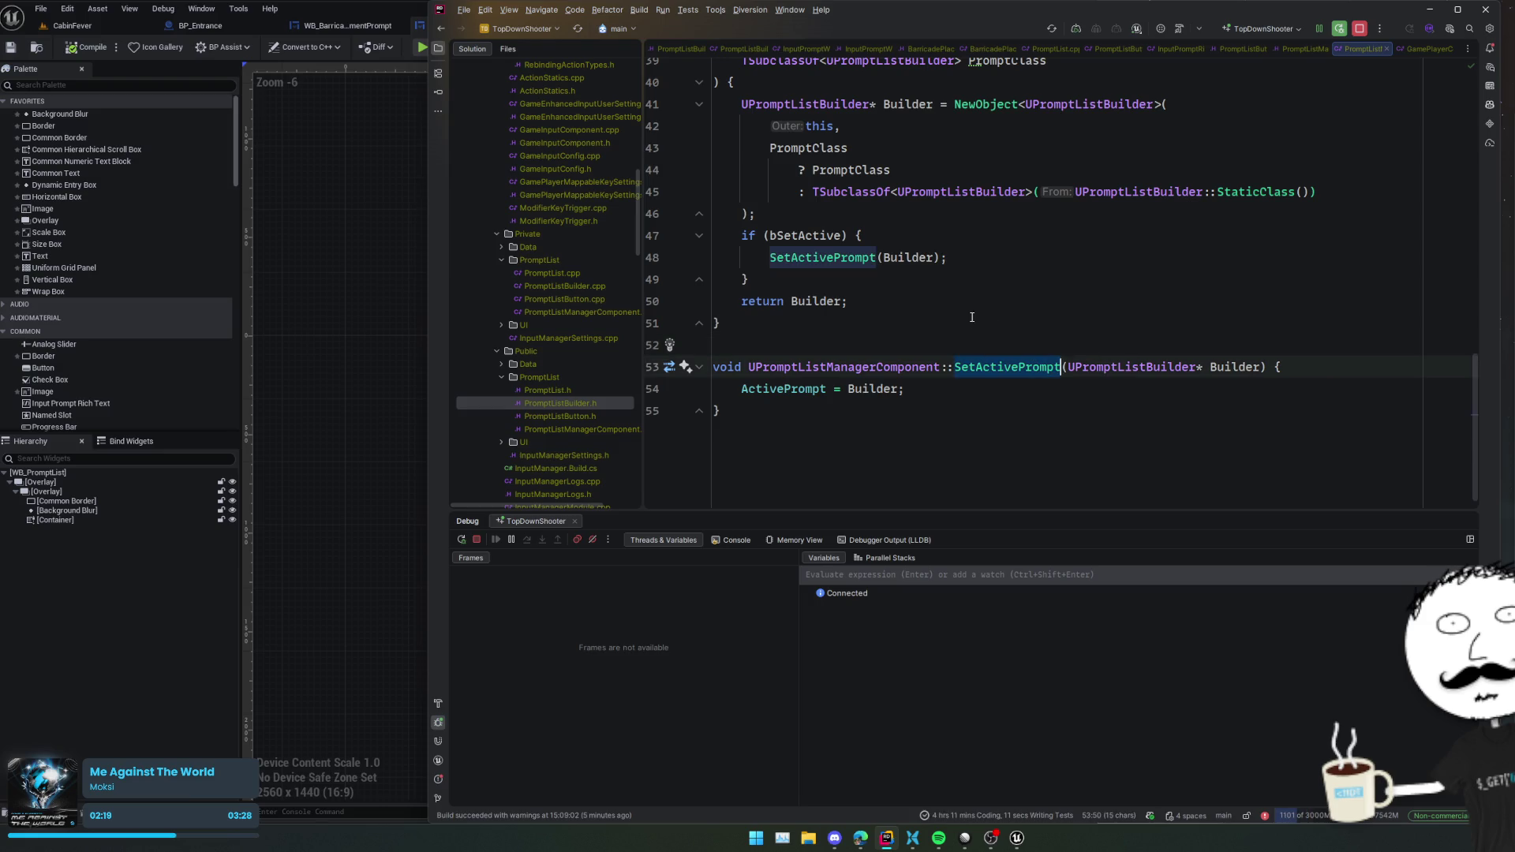
- Add a UEnhancedInputLocalPlayerSubsystem line and navigate to the IEnhancedInputSubsystemInterface declaration
scroll(998, 350, "up", 8)
scroll(997, 350, "down", 8)
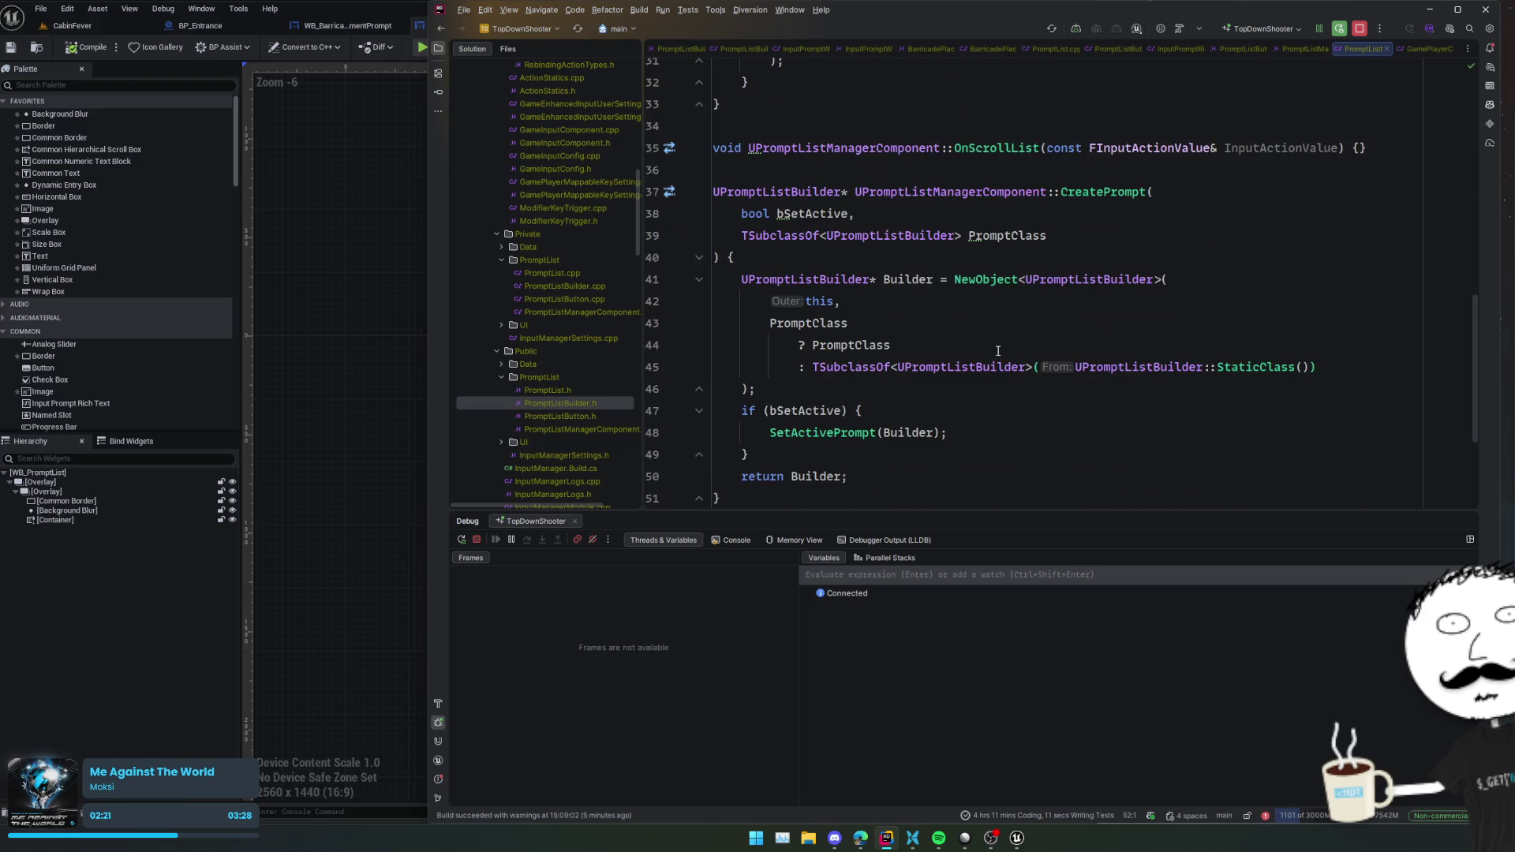
left_click(966, 371)
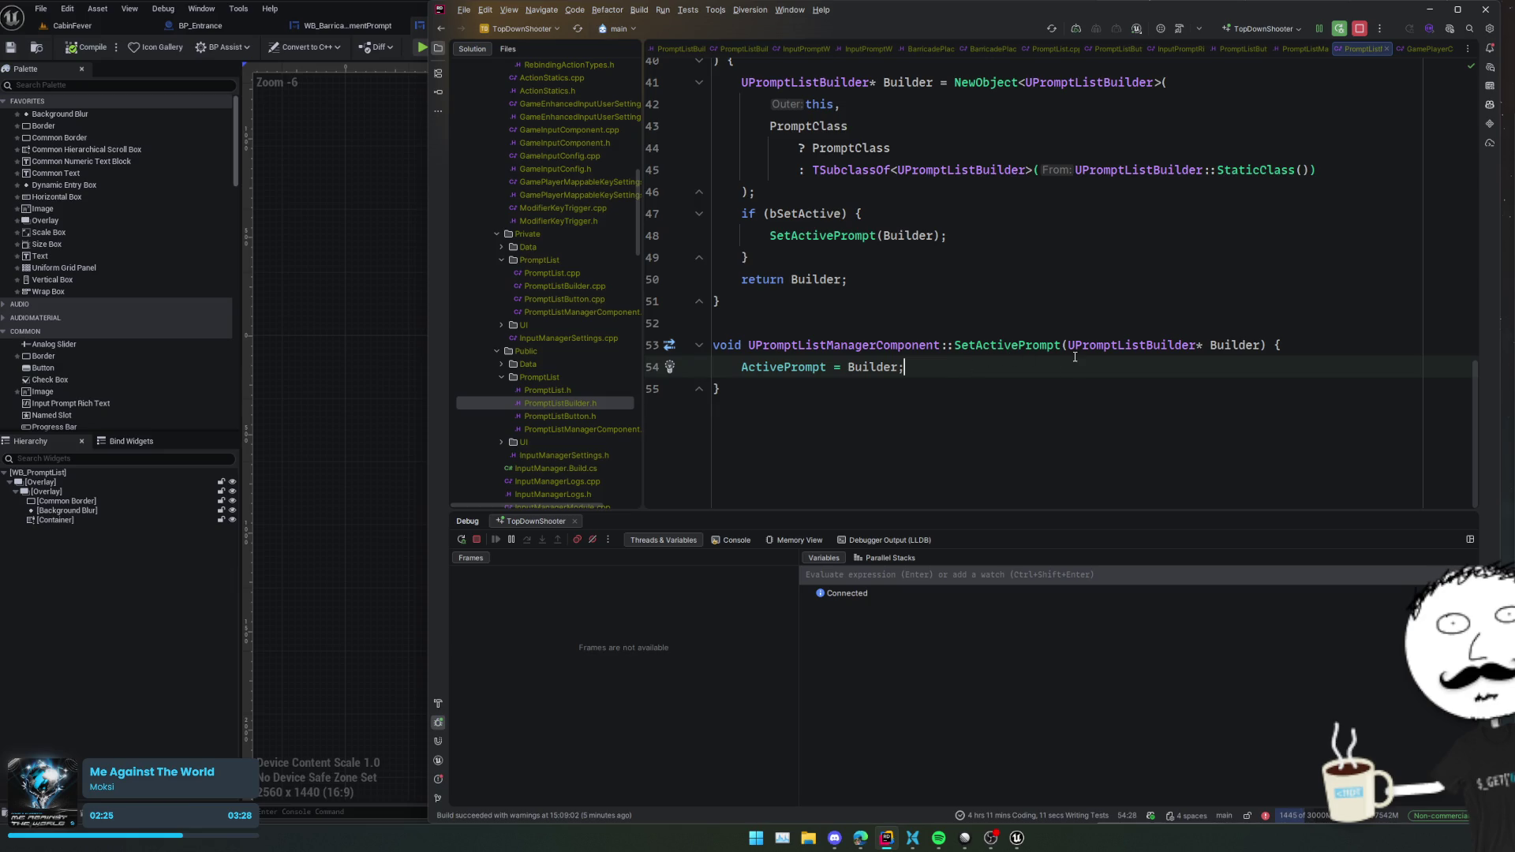
key("Return")
key("Return")
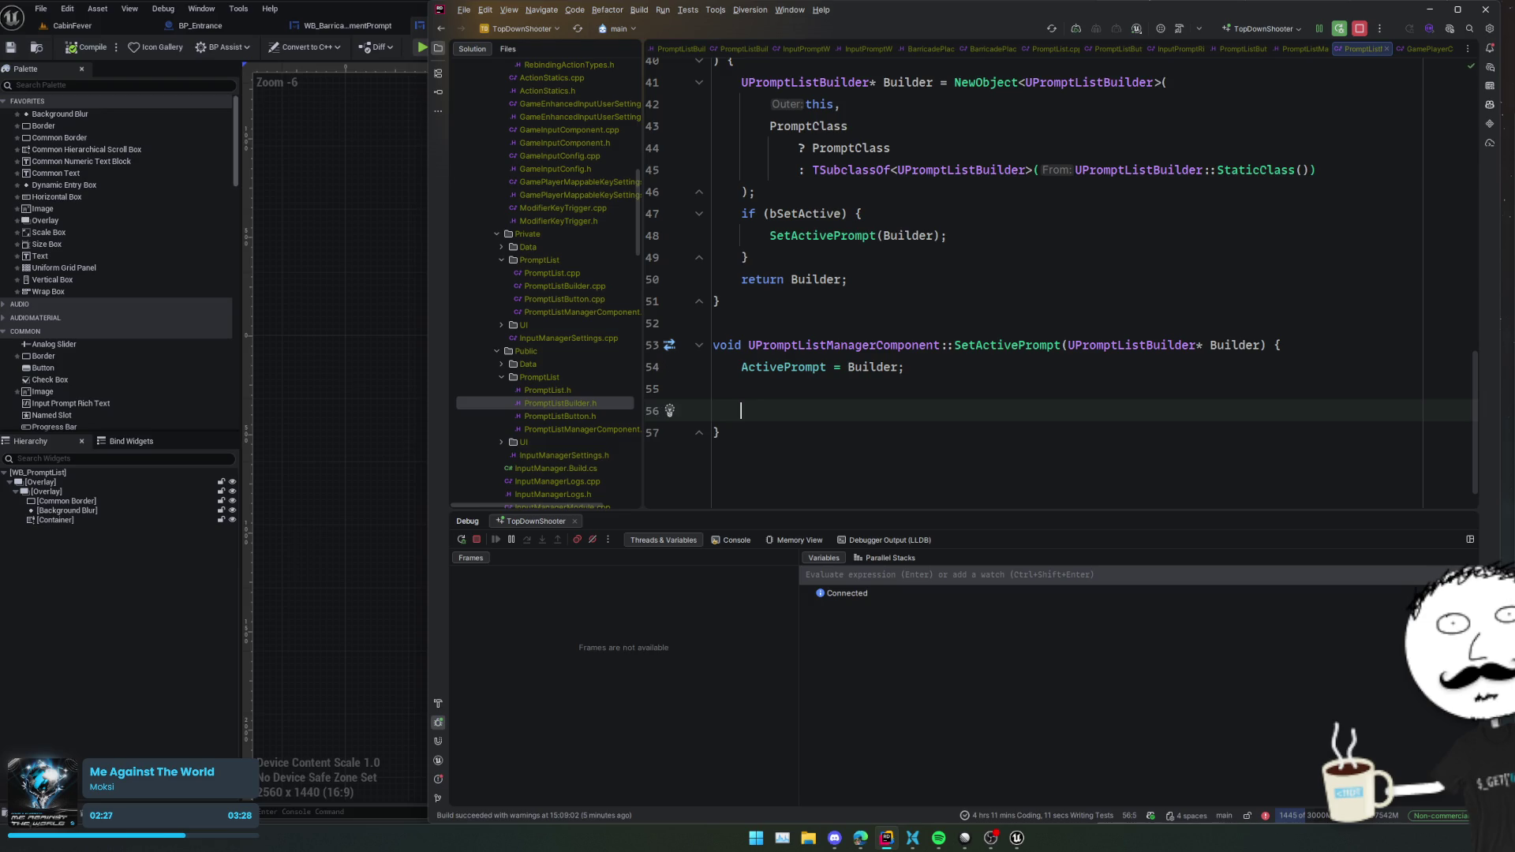
type("UEnhanc")
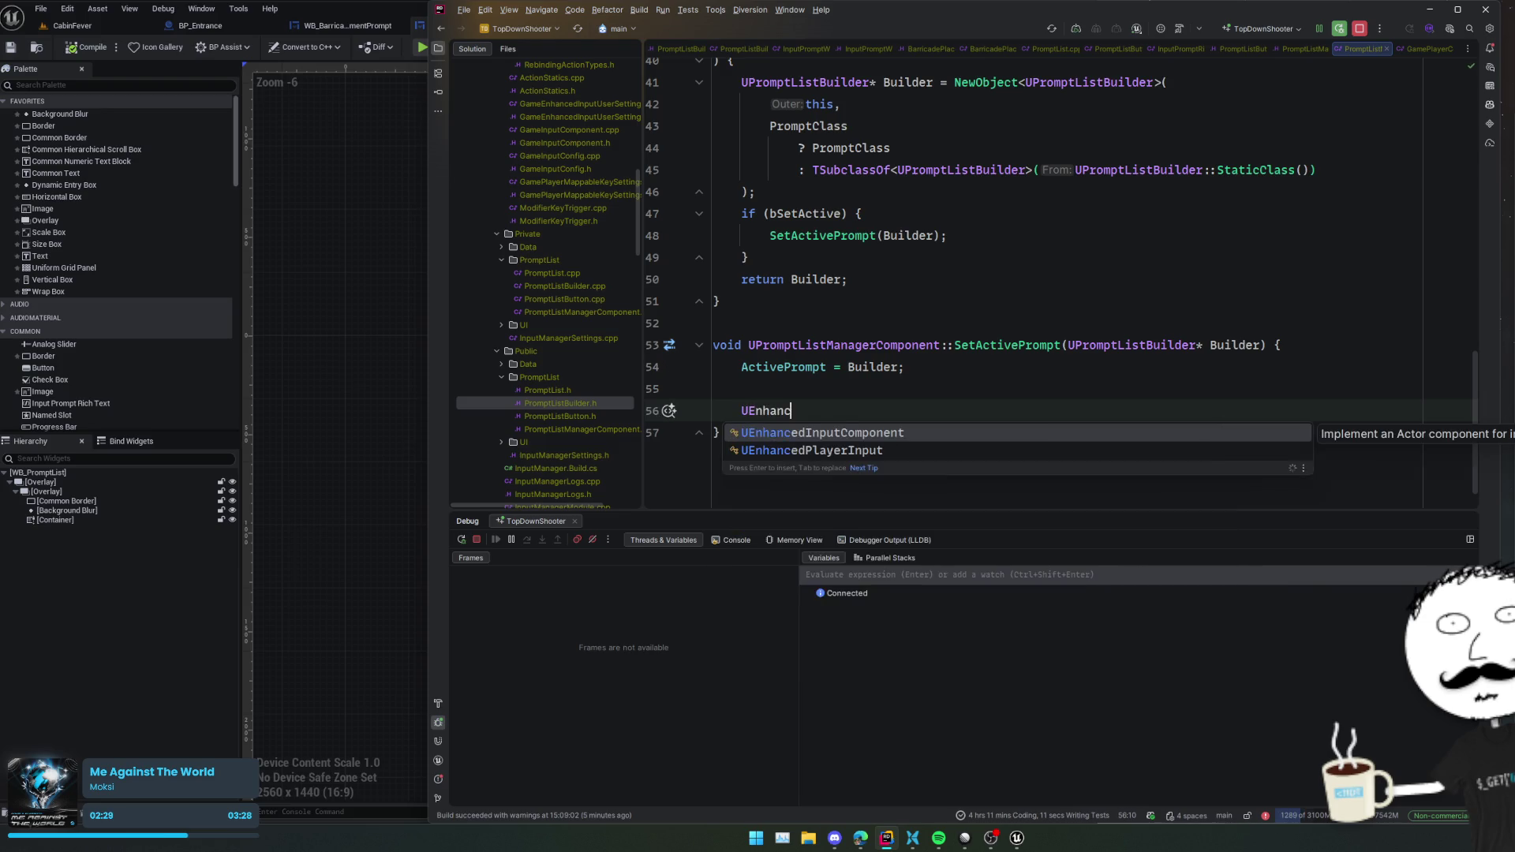
type("edInput")
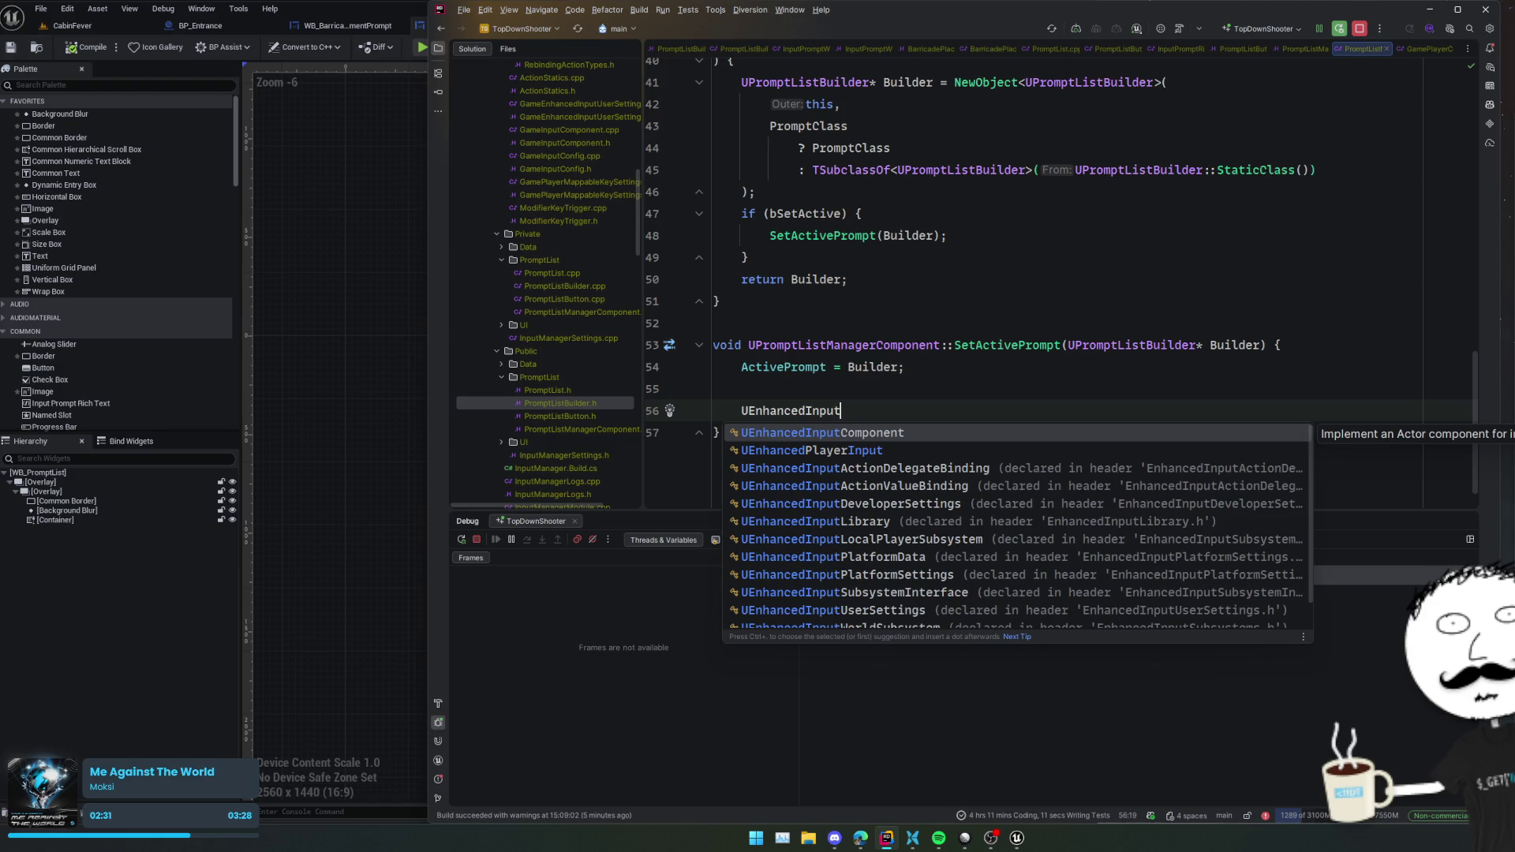
type("Local")
key("Return")
key("ctrl+b")
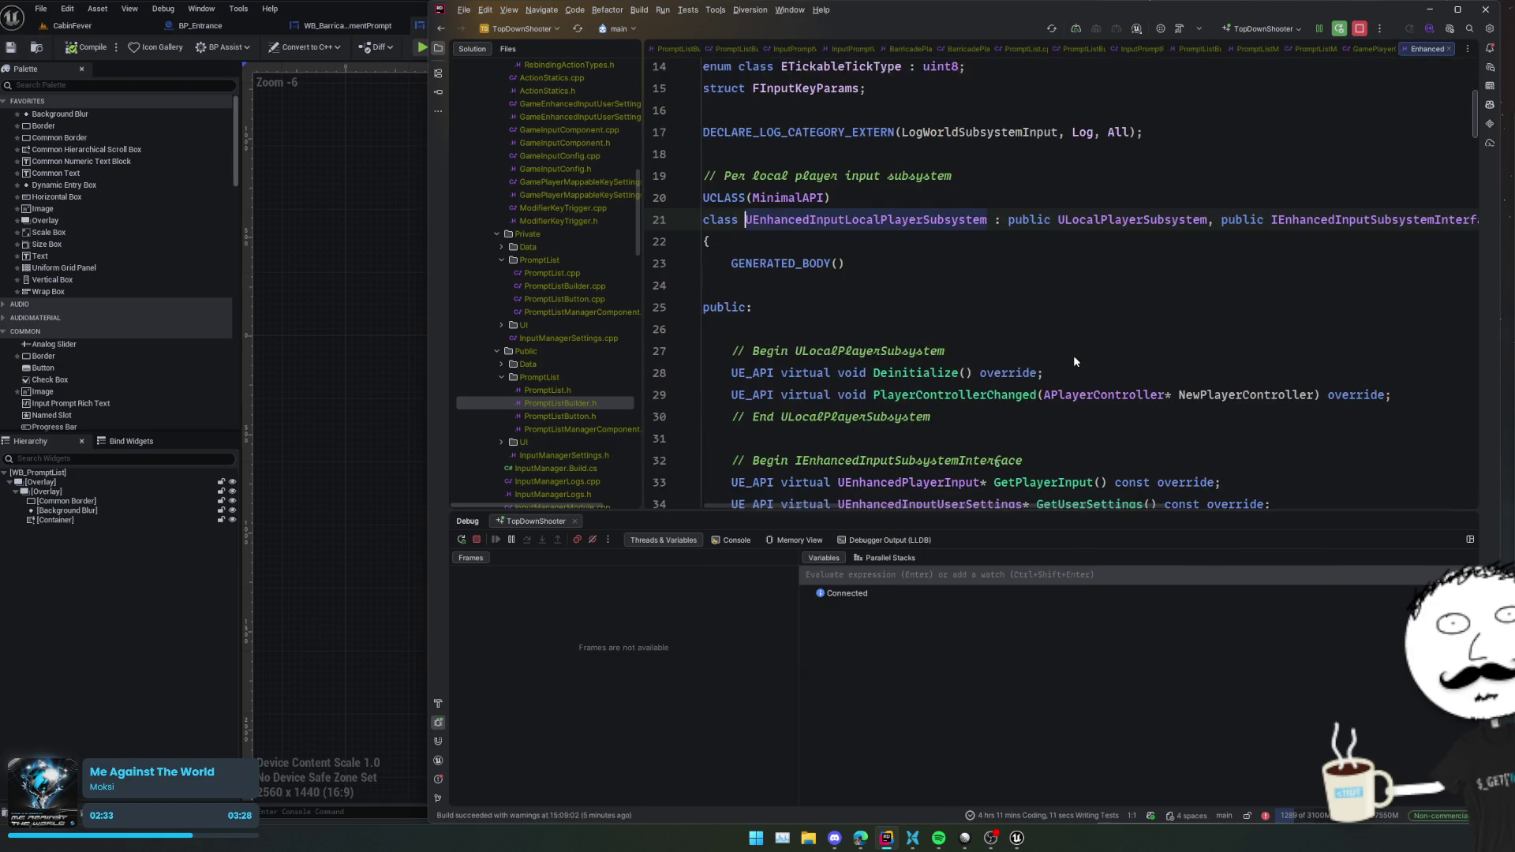
left_click(1308, 218, "ctrl")
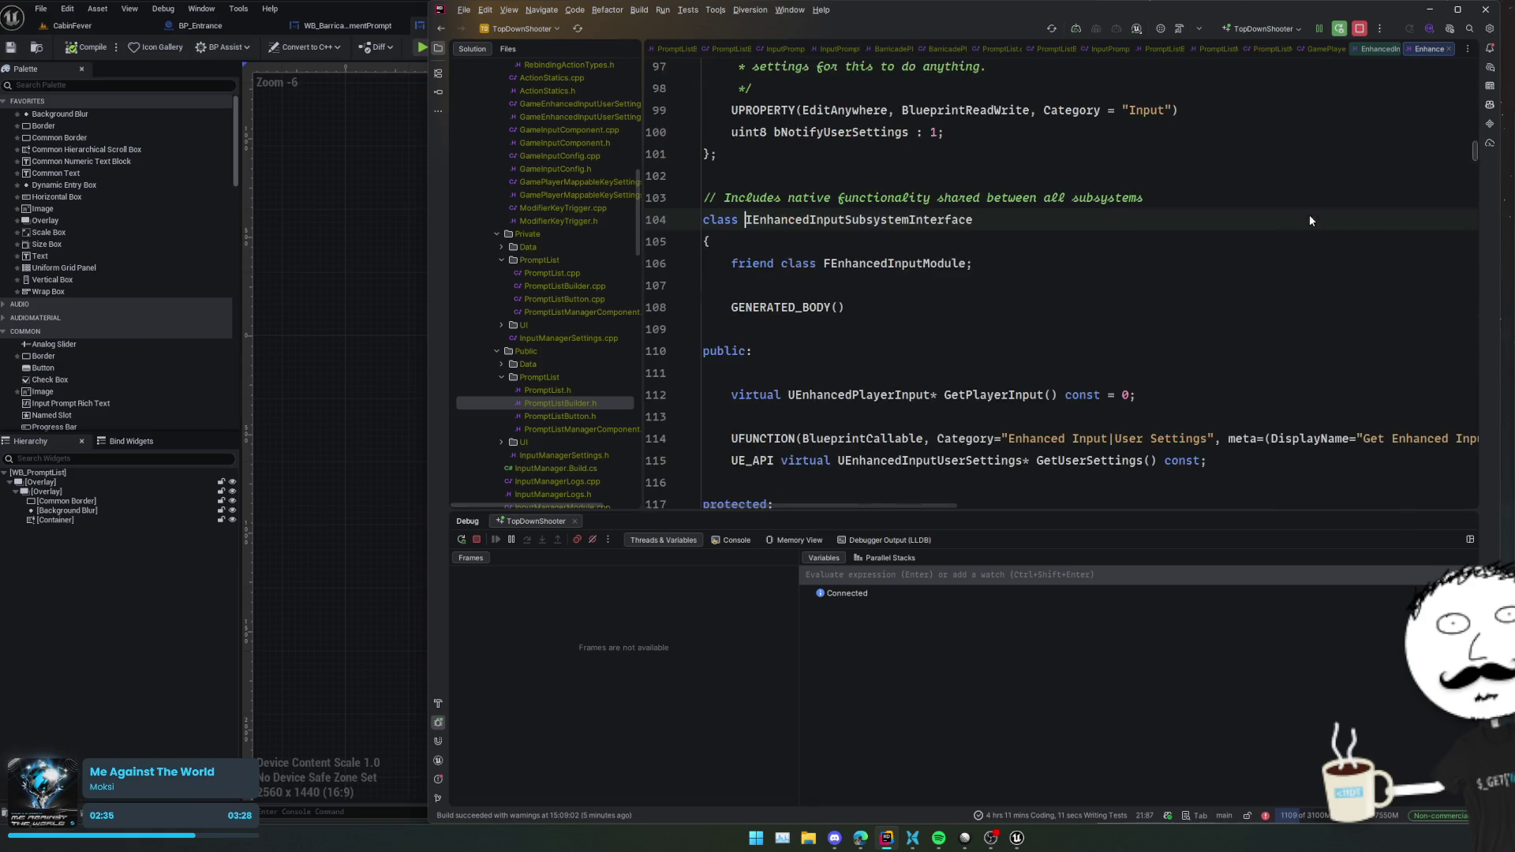
- Scroll through the interface header and search it for 'static'
scroll(1129, 299, "down", 2)
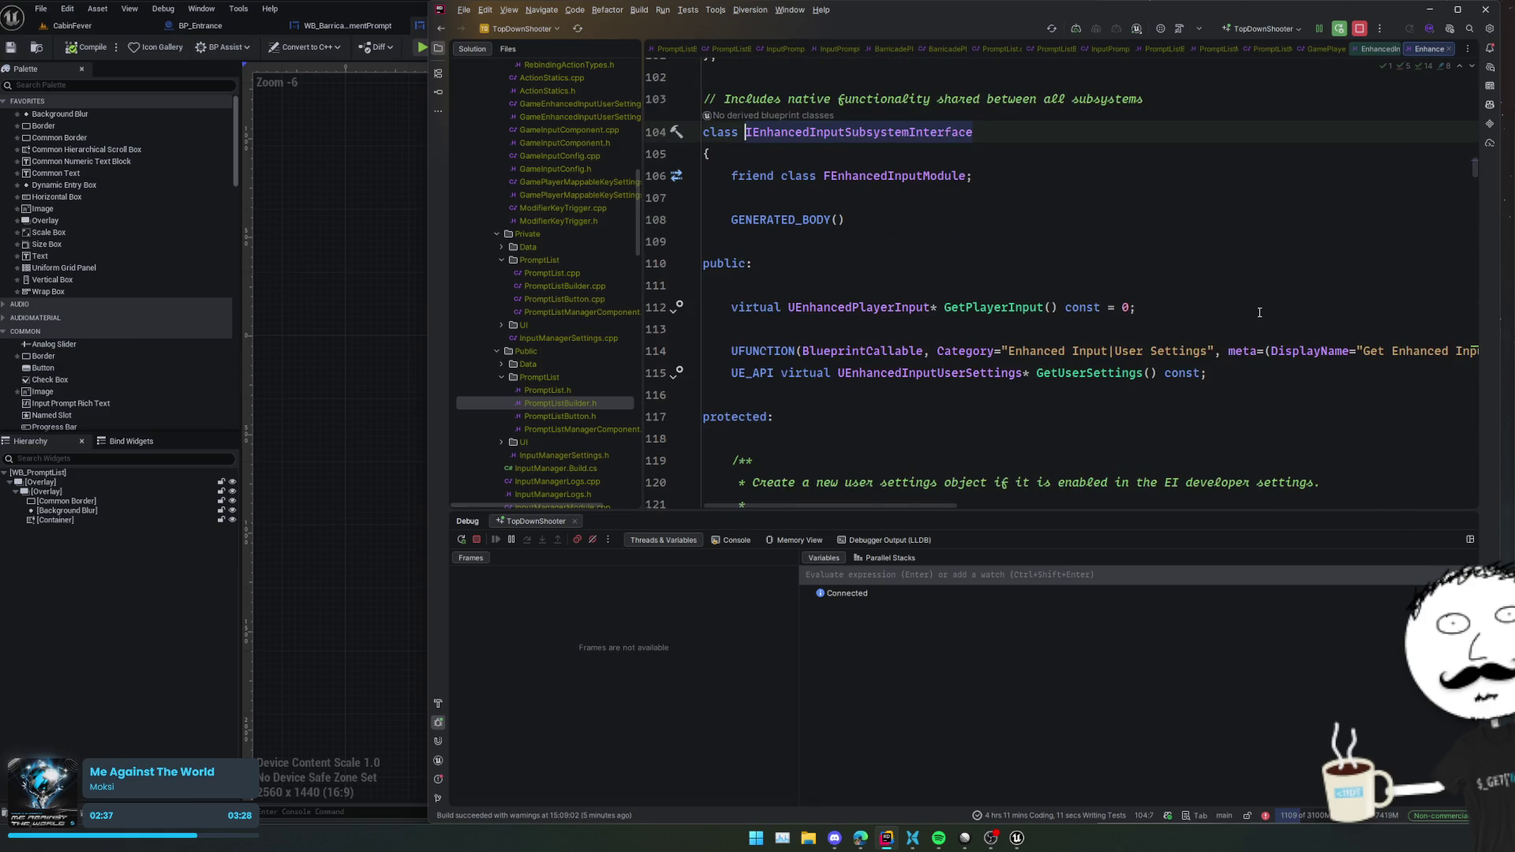
scroll(1259, 313, "down", 10)
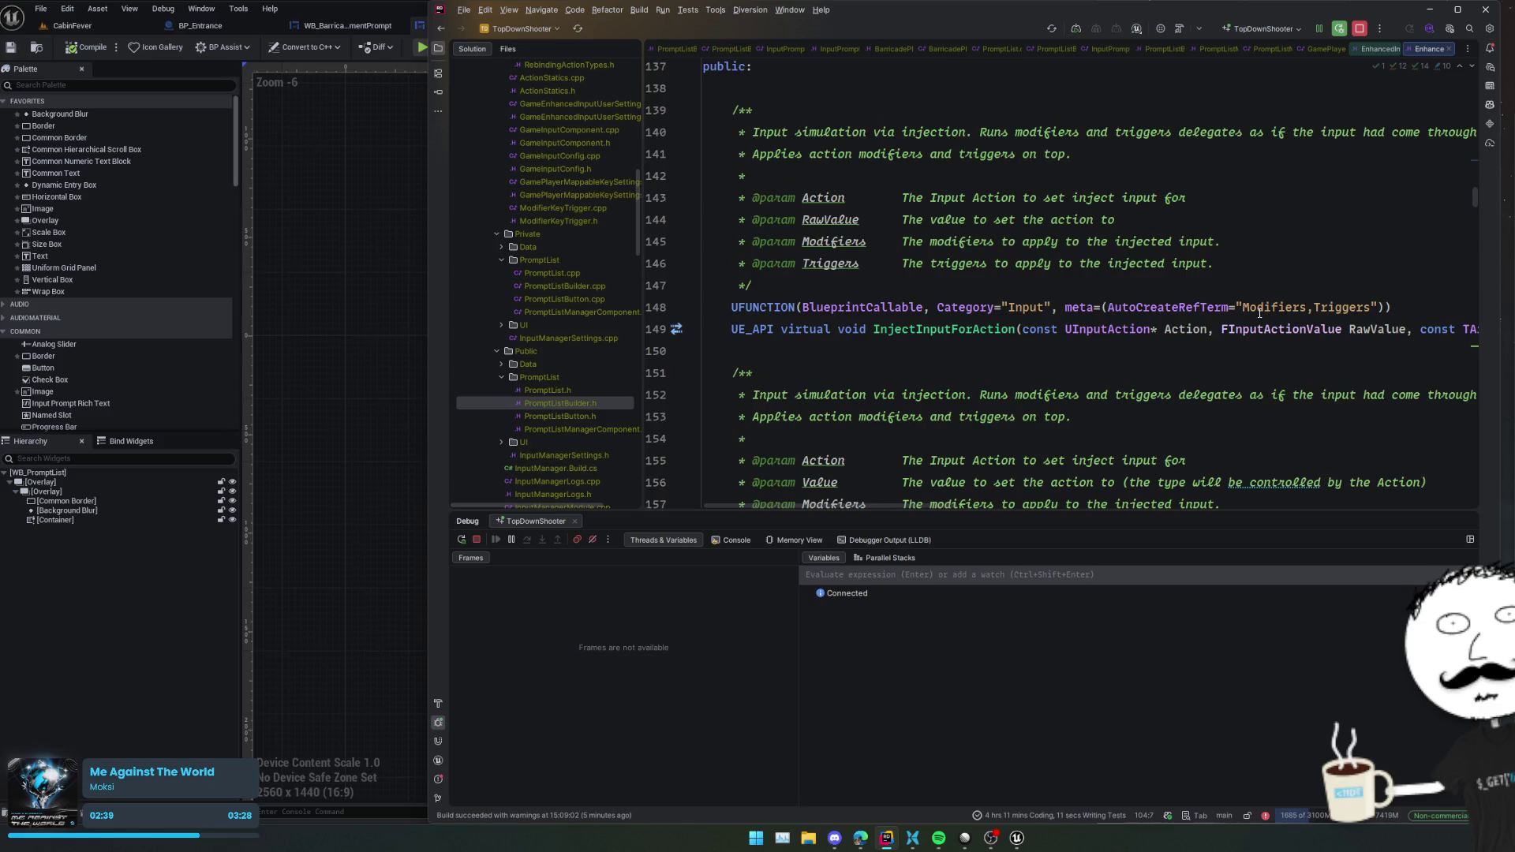
scroll(1259, 312, "down", 5)
key("ctrl+f")
type("stat")
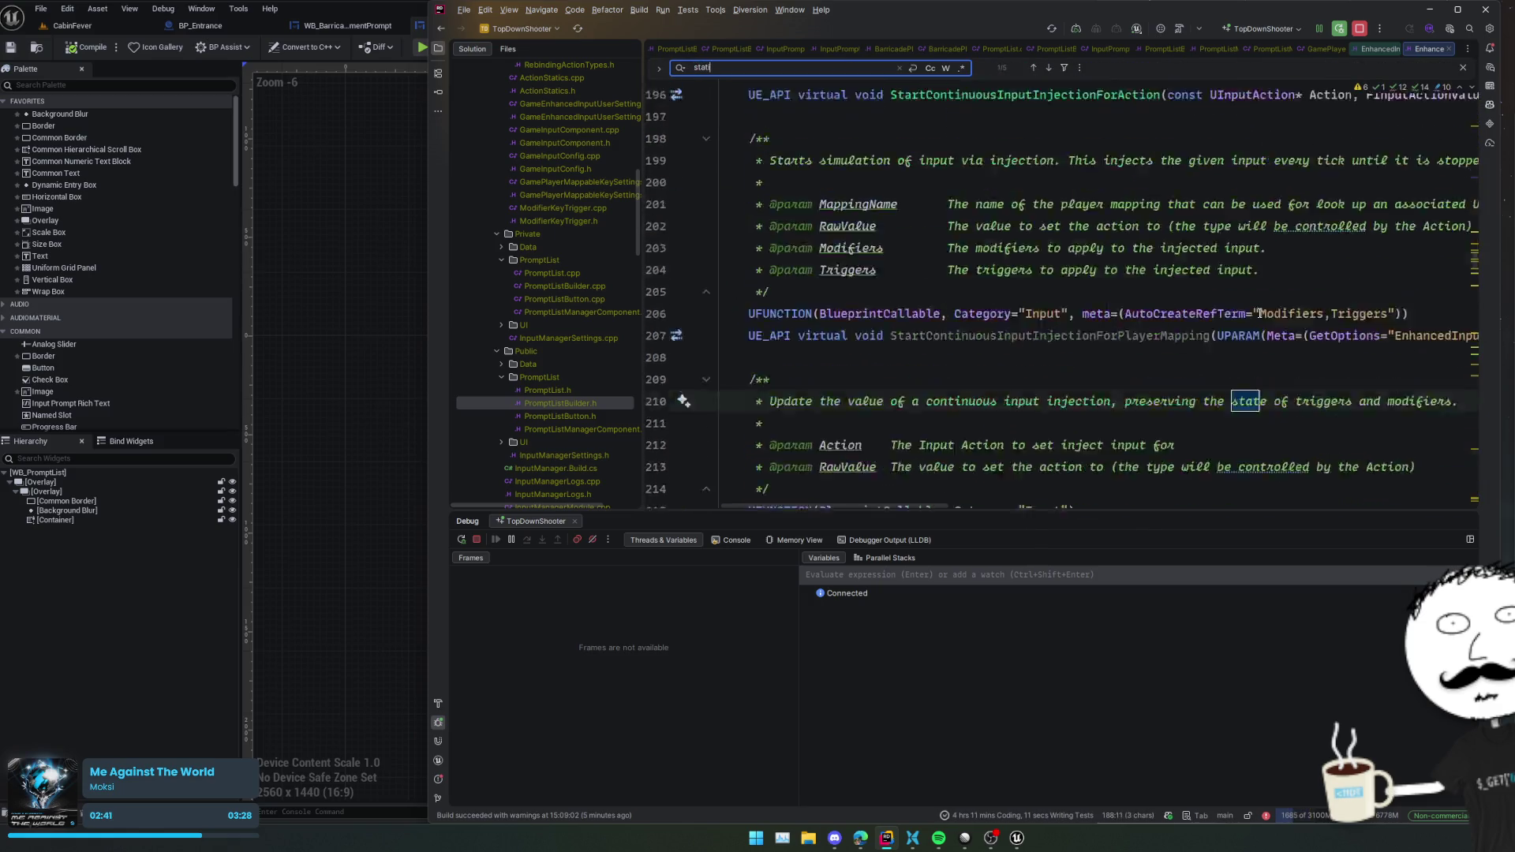
type("ic")
key("Return")
key("Return")
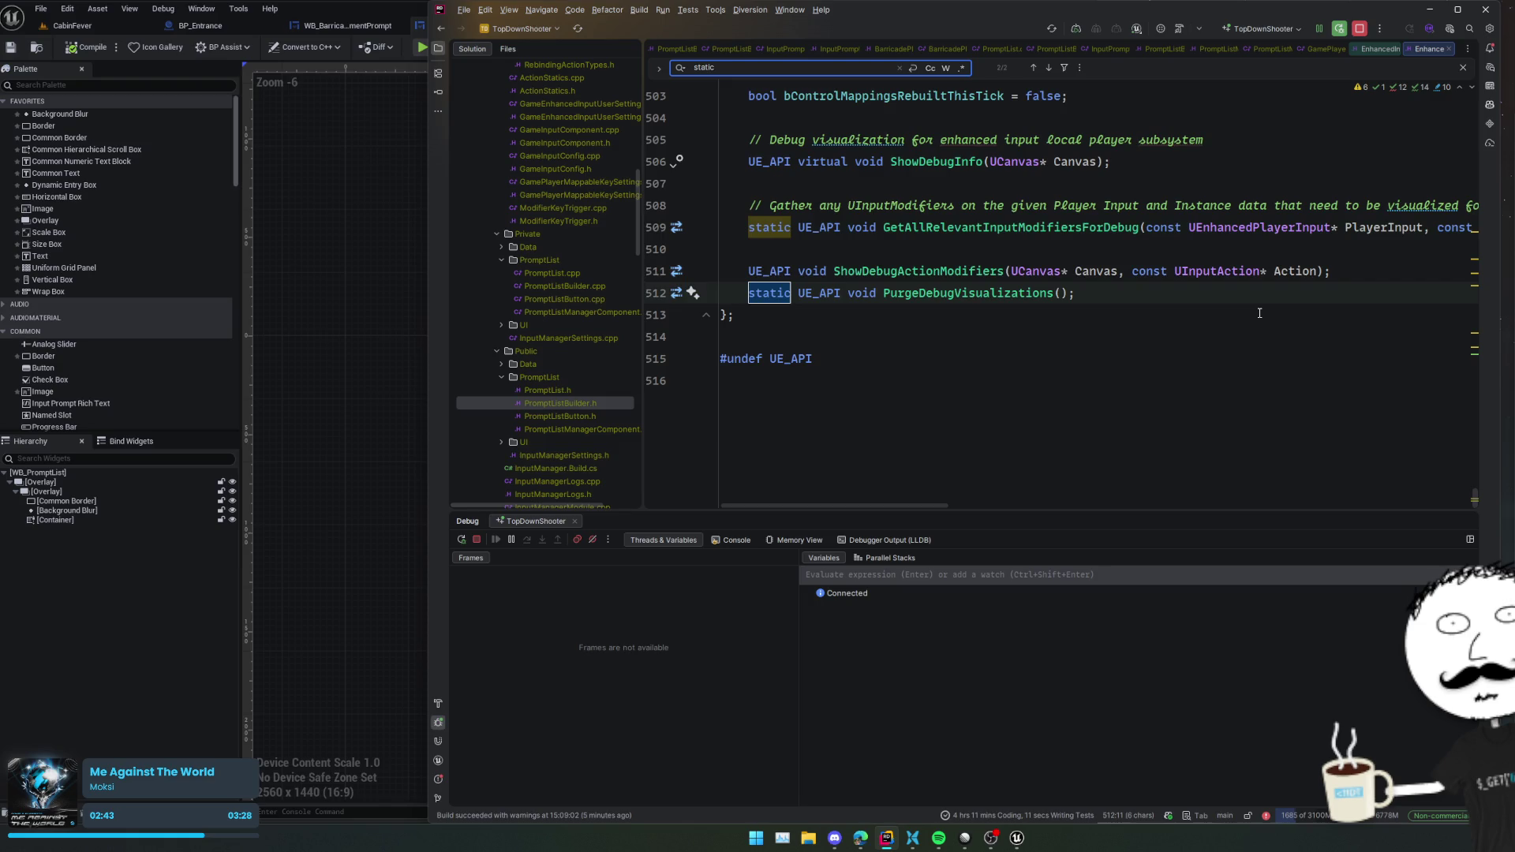
key("ctrl+Tab")
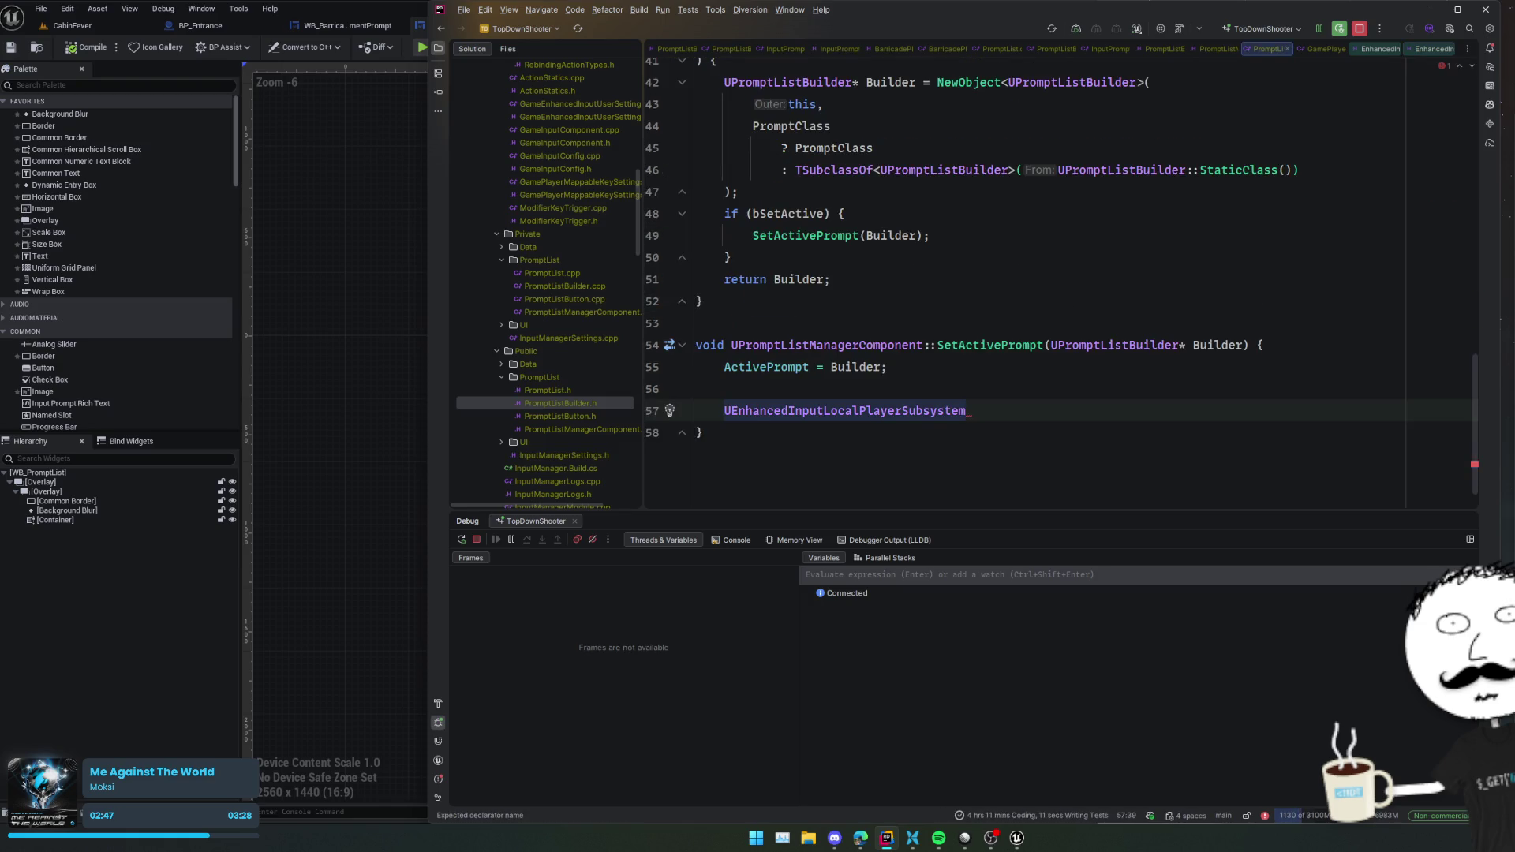
- Inspect the UEnhancedInputLocalPlayerSubsystem declaration and its IEnhancedInputSubsystemInterface base
key("ctrl+b")
double_click(1380, 220)
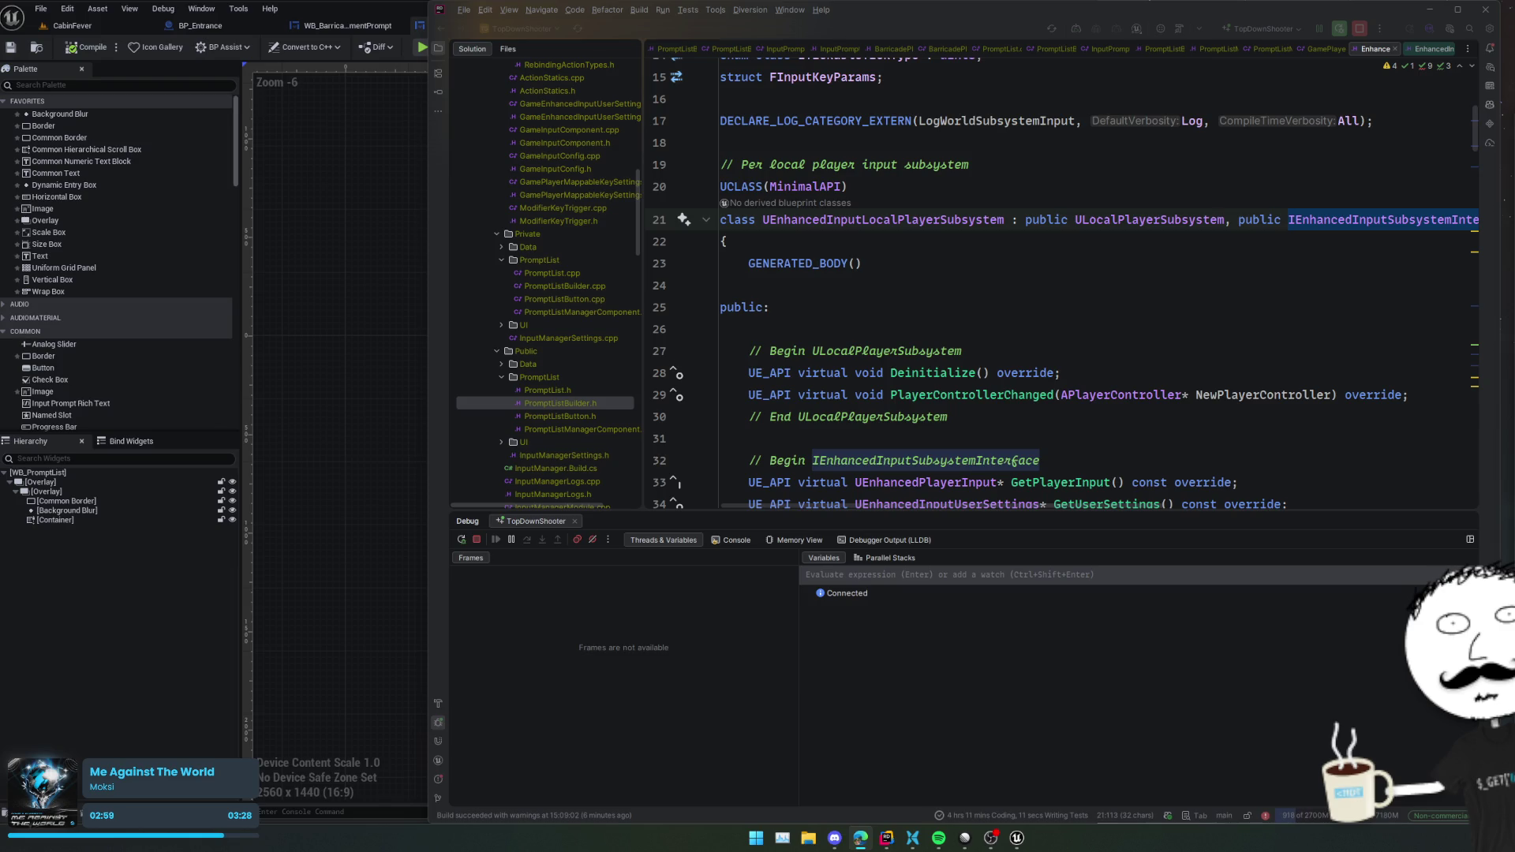
left_click(1230, 457)
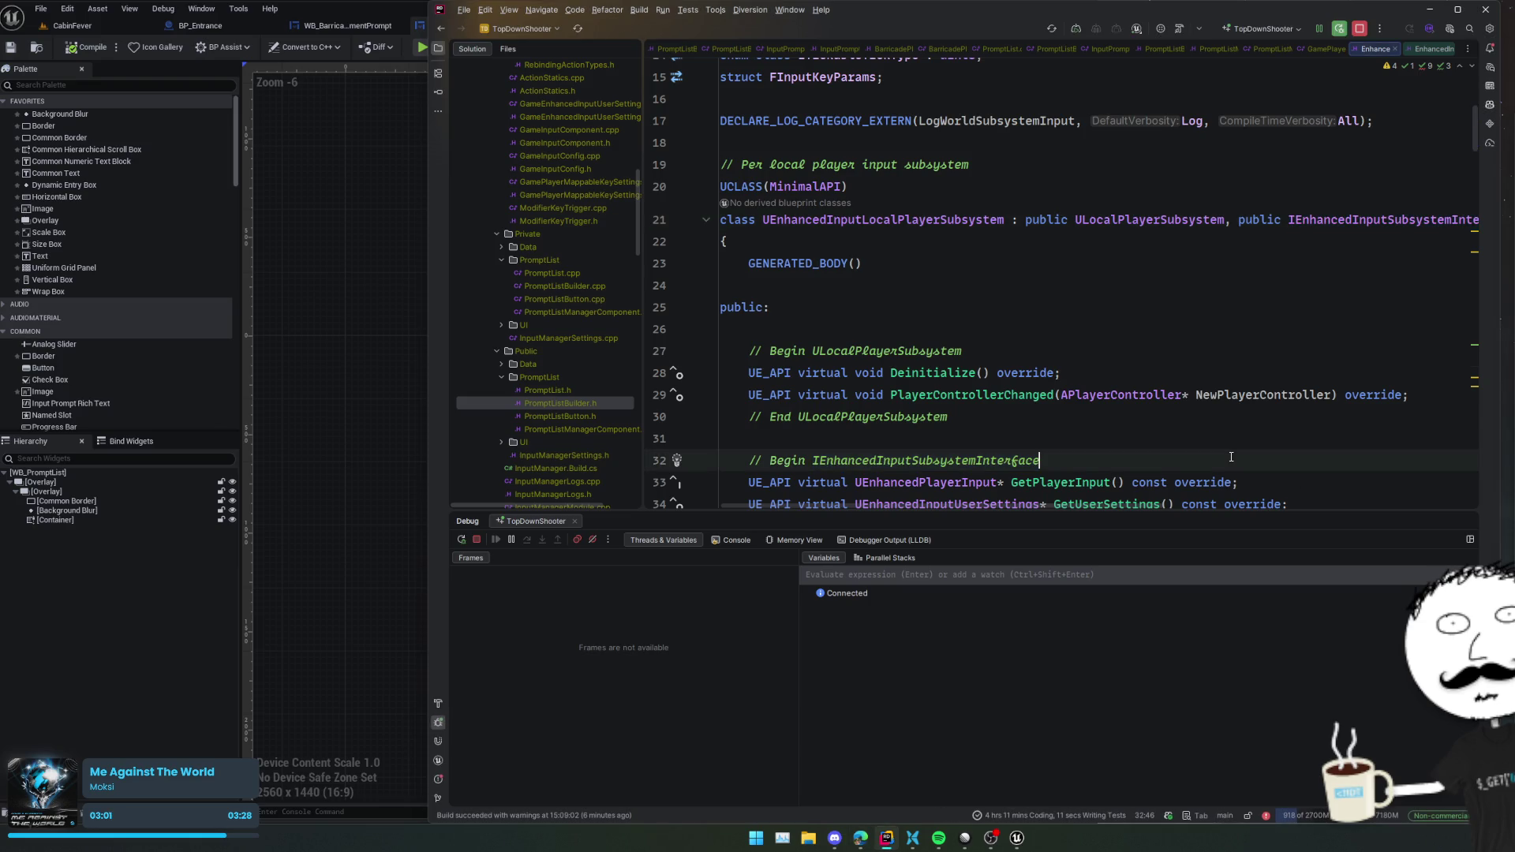
key("ctrl+Tab")
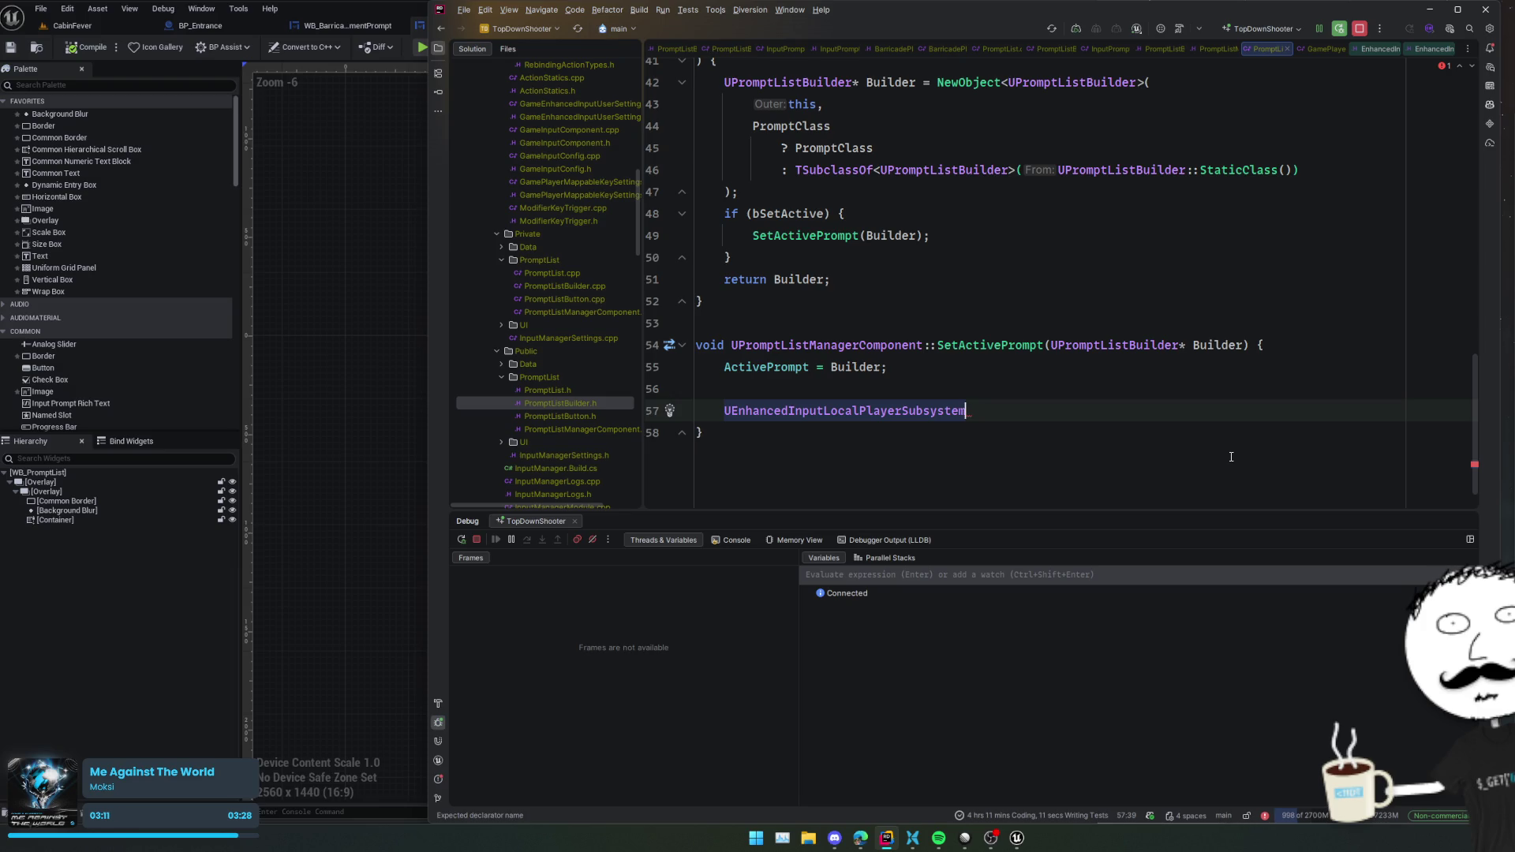
- Comment out the subsystem line, try an IEnhancedInputSubsystemInterface::AddMappingContext call, inspect its definition, then delete it
key("ctrl+slash")
key("Up")
key("Up")
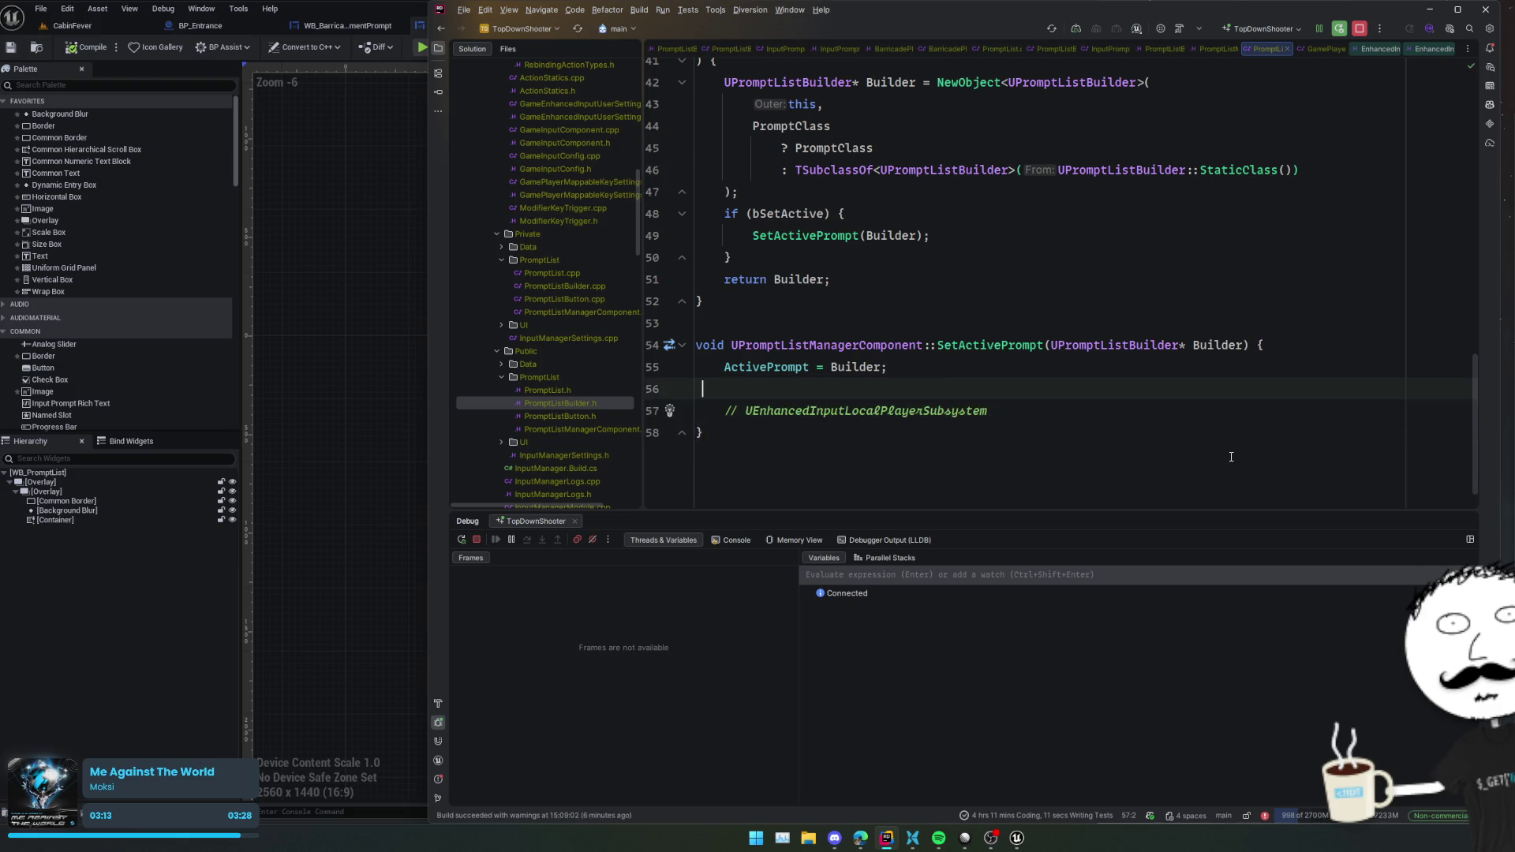
key("Return")
type("IEnhancedInputSubsystemInterface::")
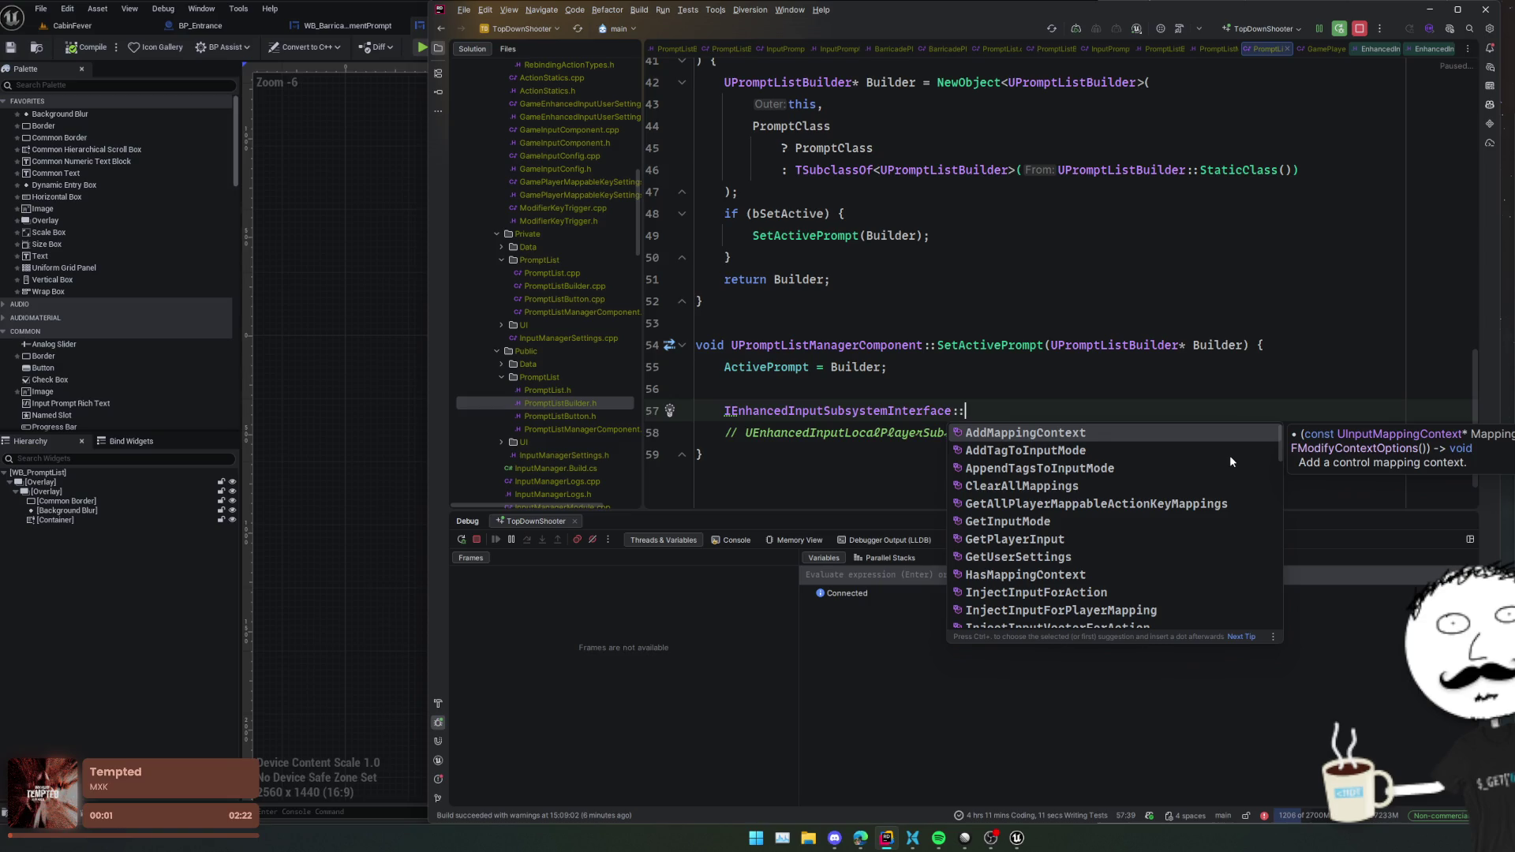
key("Return")
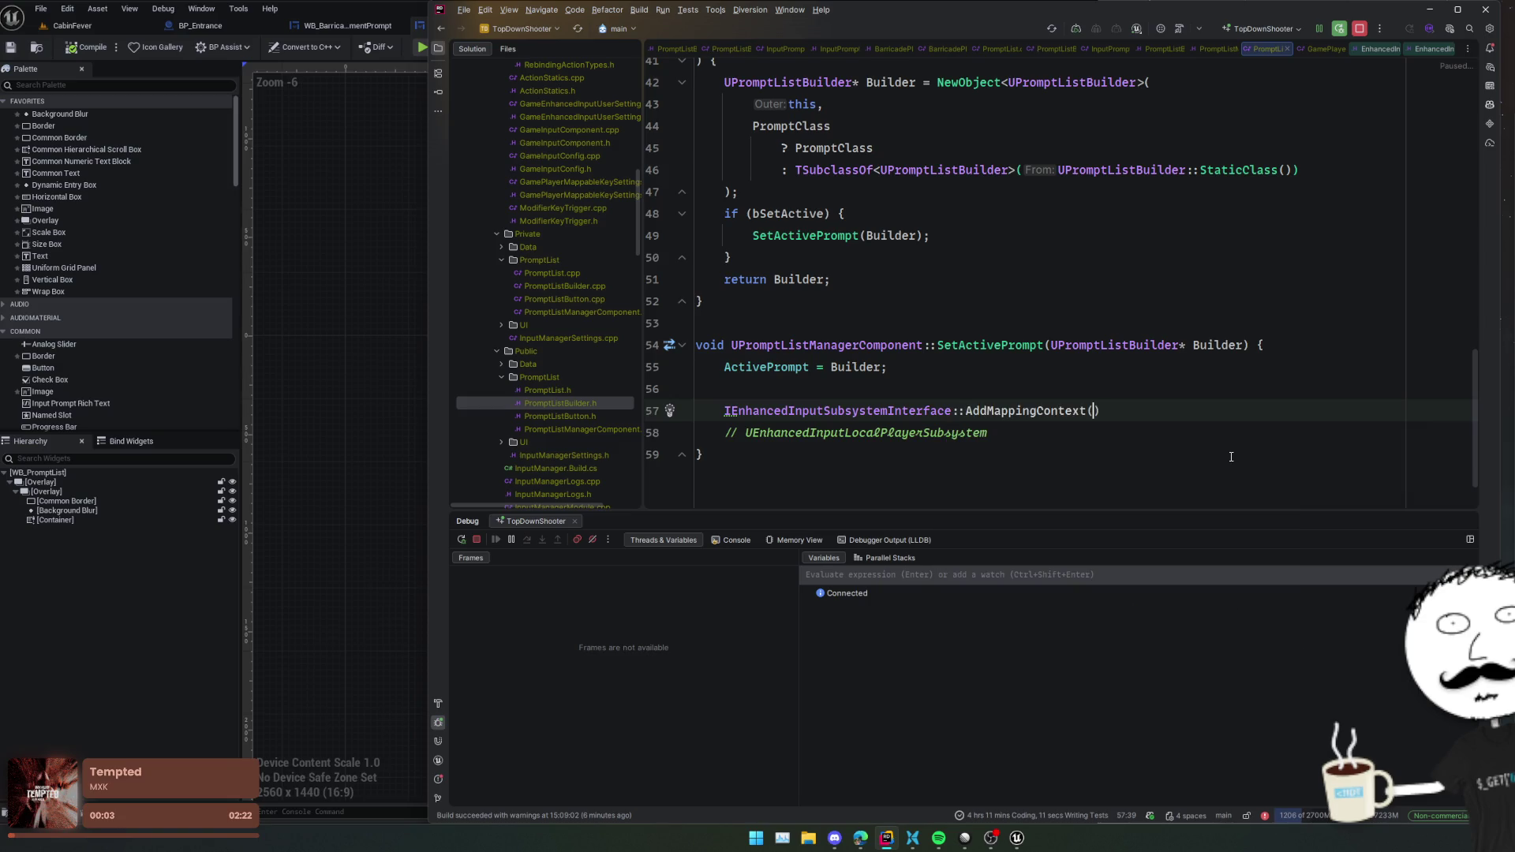
key("F12")
key("ctrl+alt+Left")
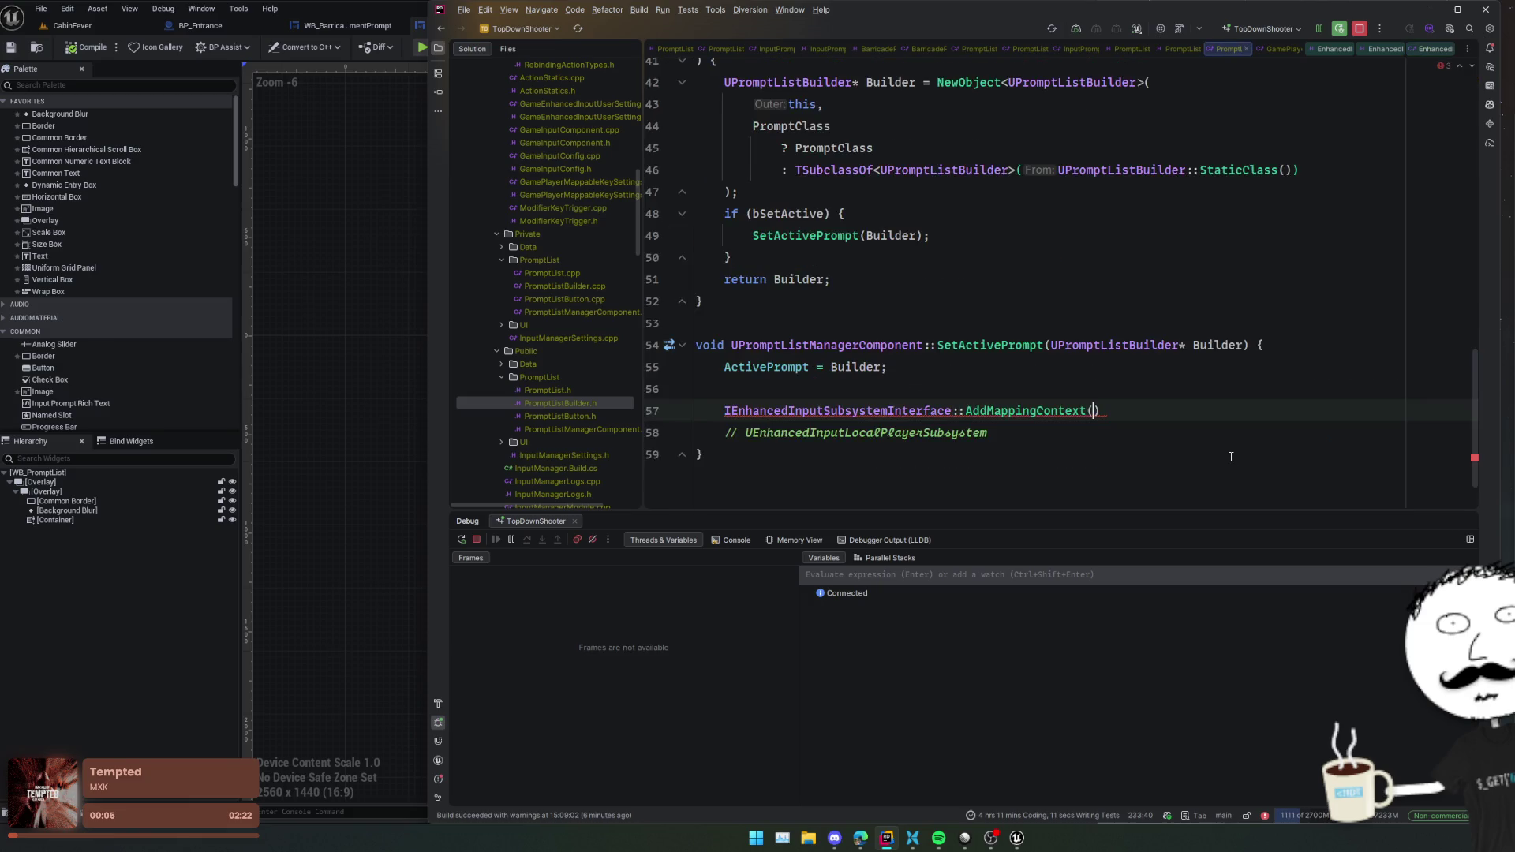
key("shift+Home")
key("BackSpace")
- Uncomment the UEnhancedInputLocalPlayerSubsystem line and accept the EnhancedInputSubsystem pointer declaration
key("Down")
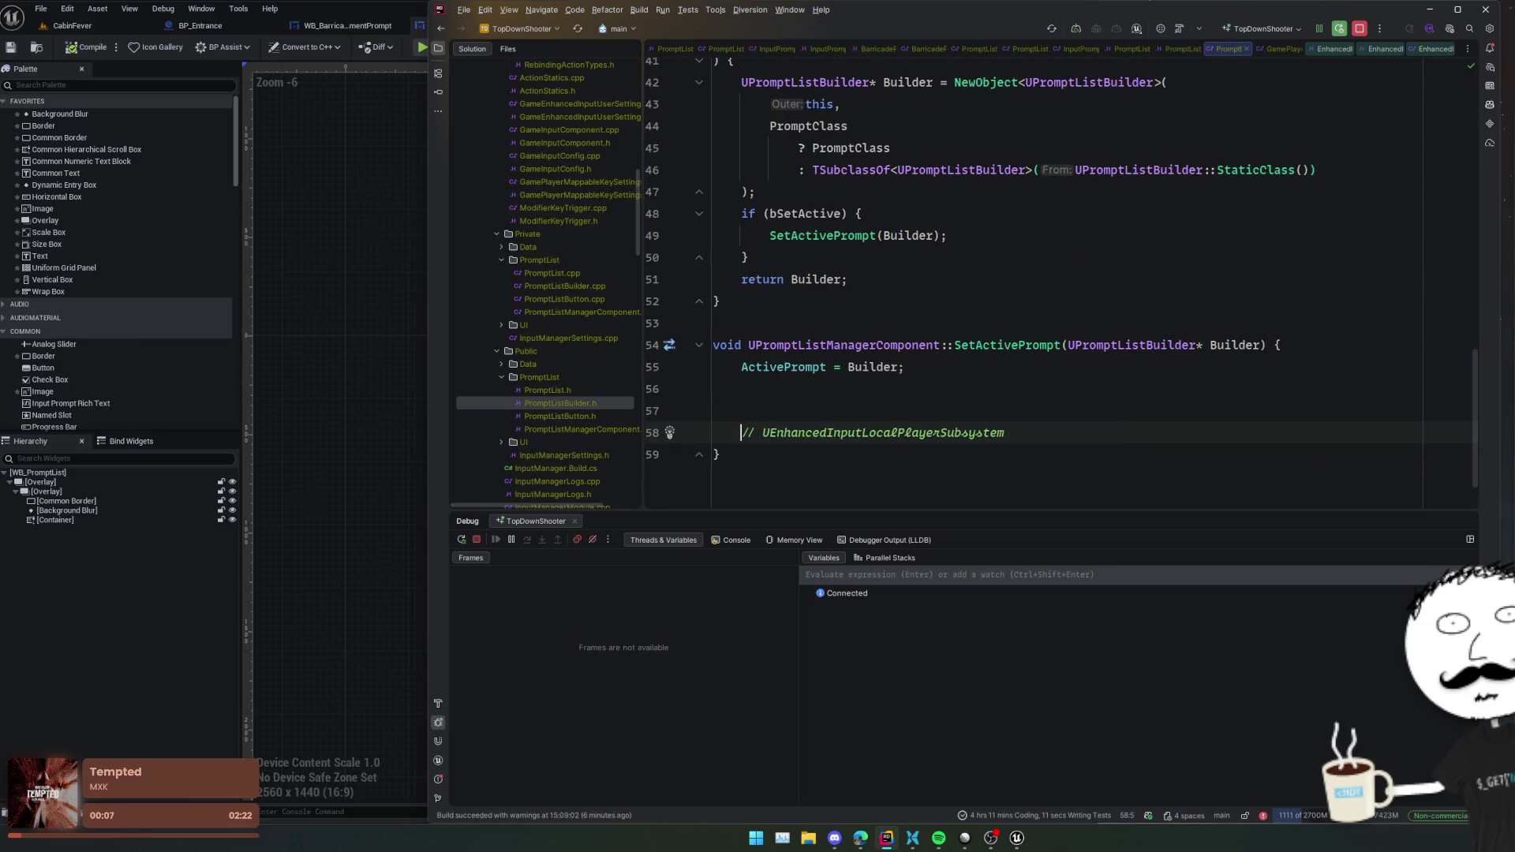
key("ctrl+slash")
key("Up")
key("End")
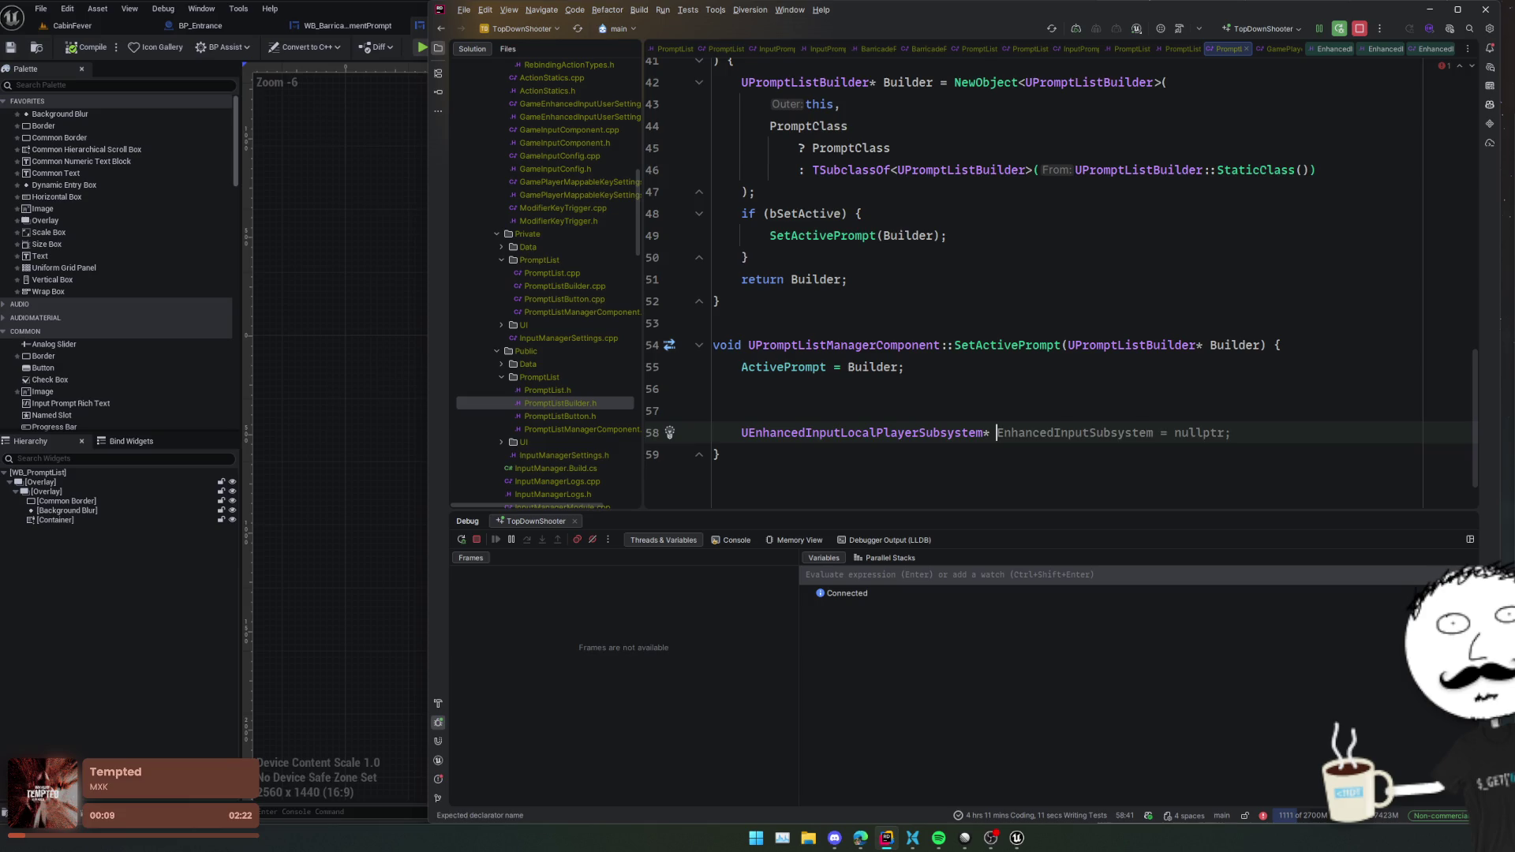
key("Tab")
key("Return")
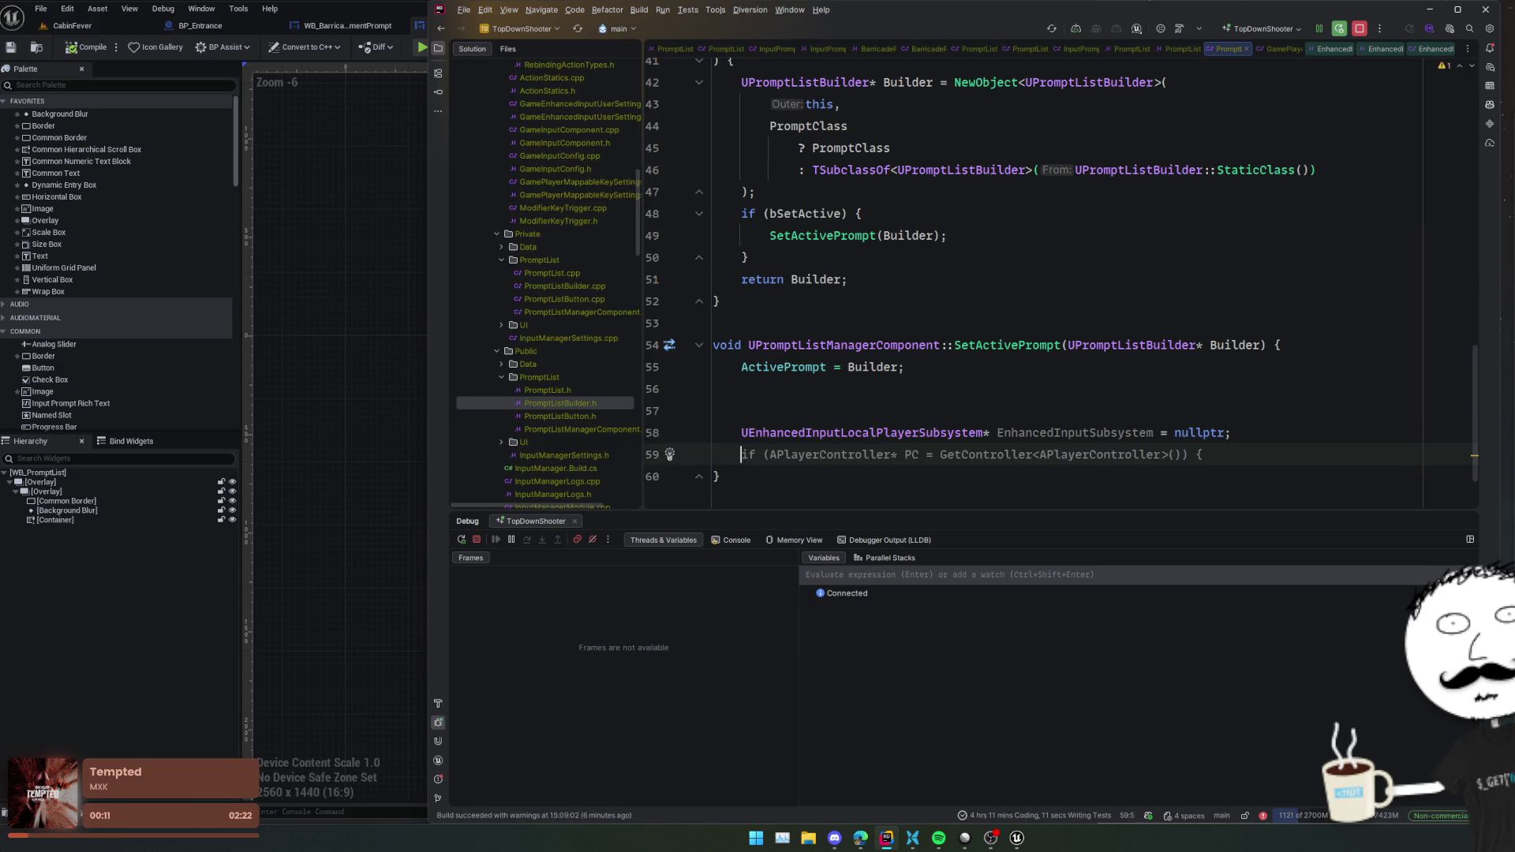
- Replace the explicit subsystem pointer type on line 58 with auto
double_click(1063, 433)
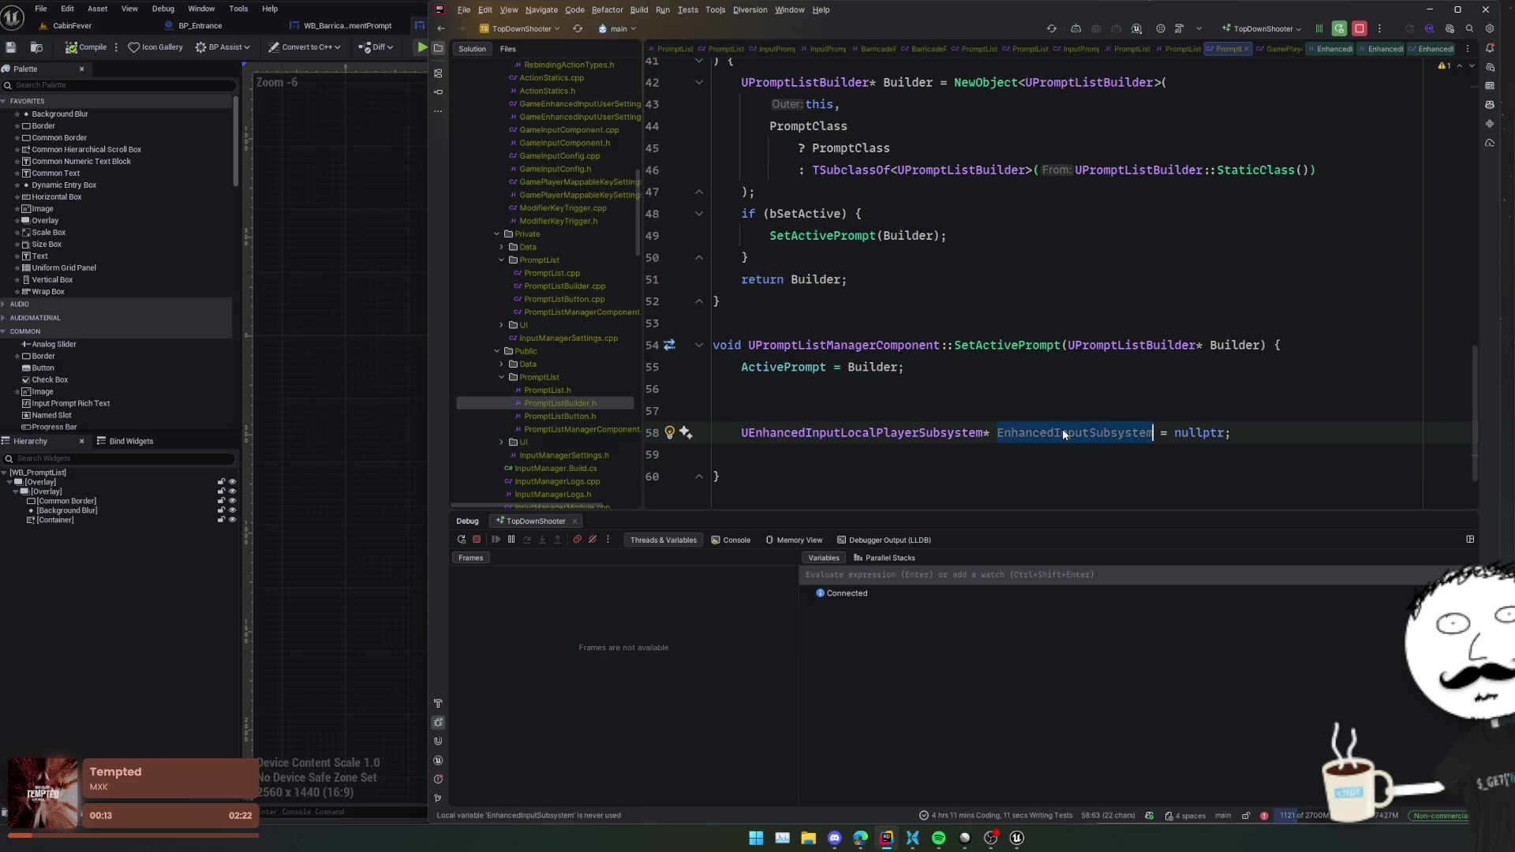
key("Home")
key("ctrl+shift+Right")
type("aut")
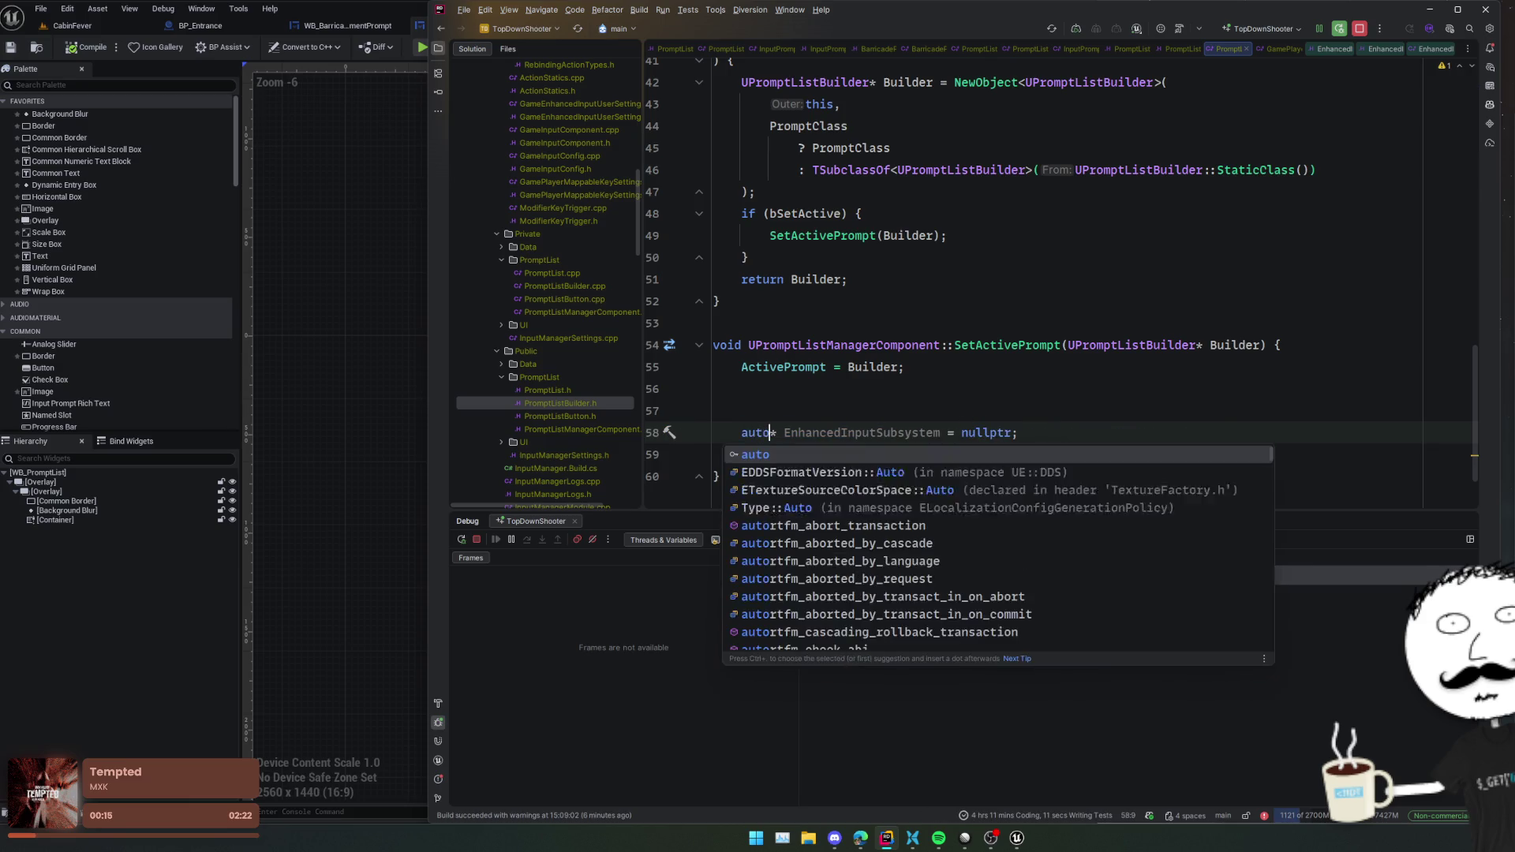
key("Tab")
- Replace the nullptr initialiser with ULocalPlayer::GetSubsystem
key("End")
key("ctrl+shift+Left")
key("ctrl+shift+Left")
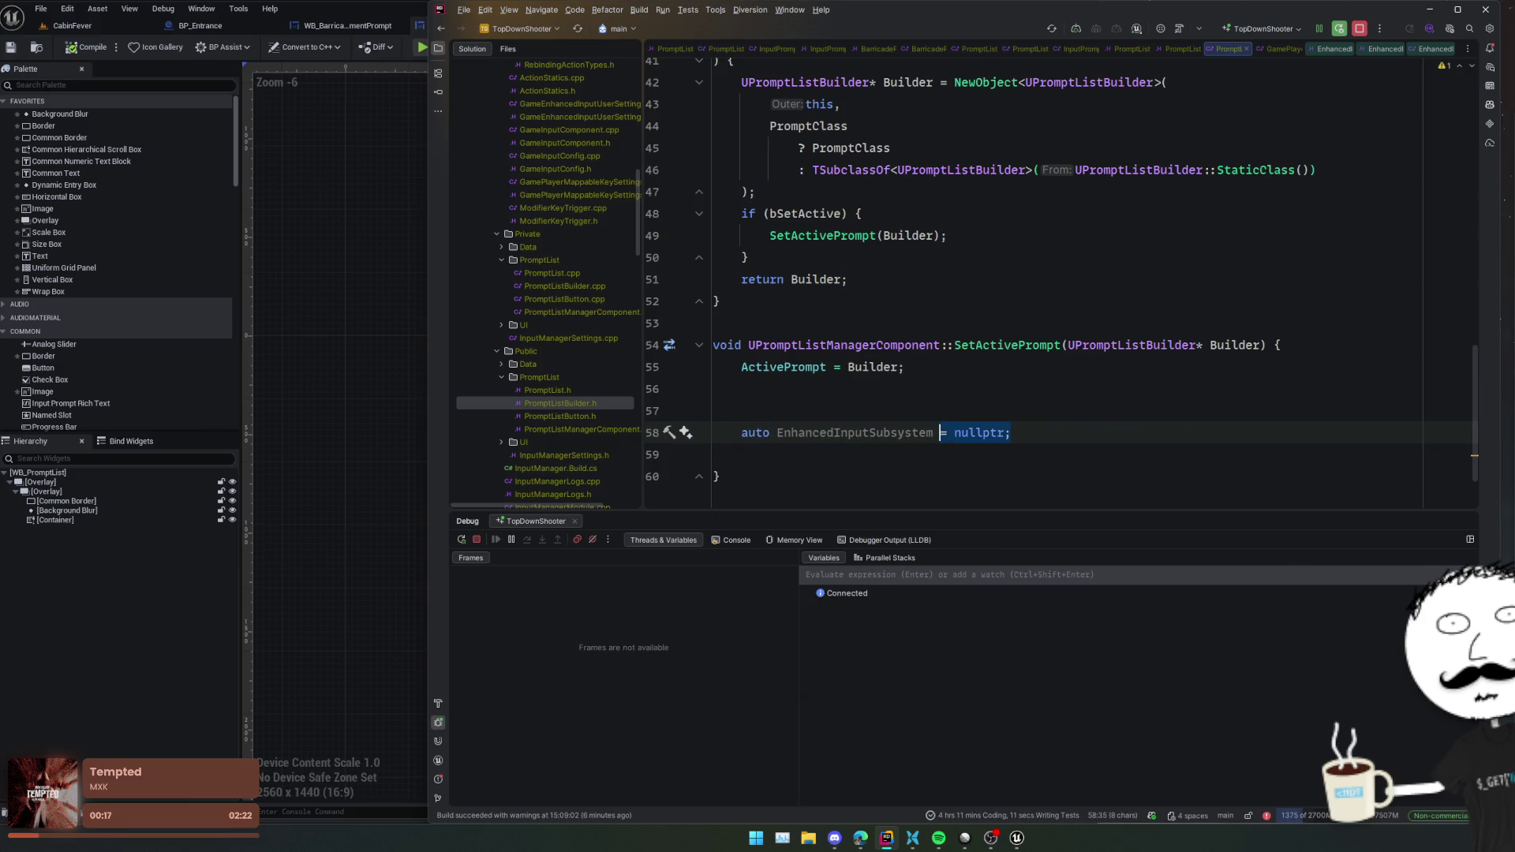
type("UEnhancedInputLocalPlayerSubsystem")
key("ctrl+shift+Left")
key("BackSpace")
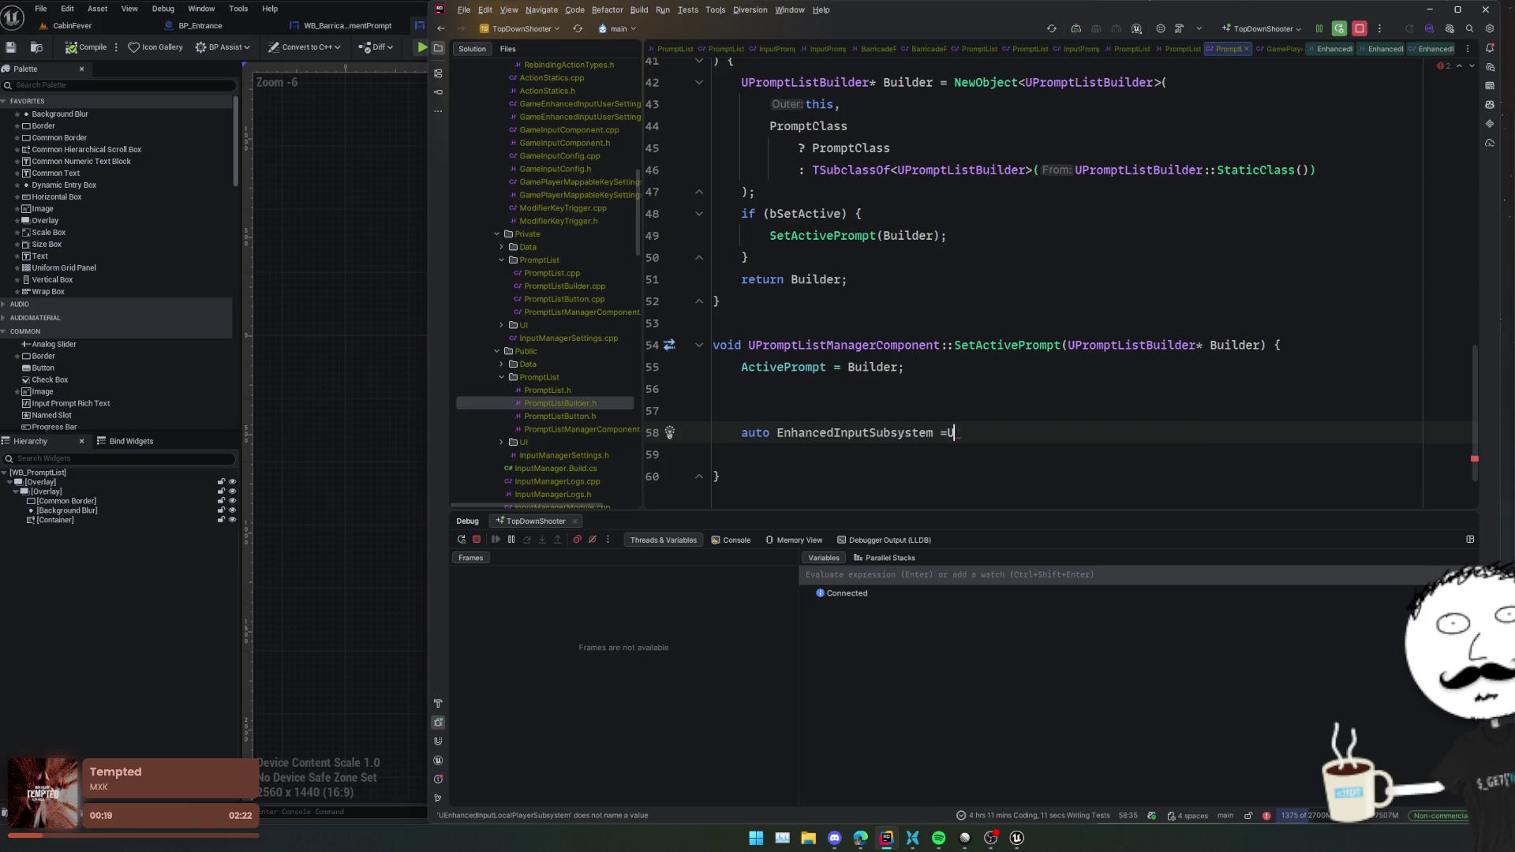
type("ULocalPla")
key("Tab")
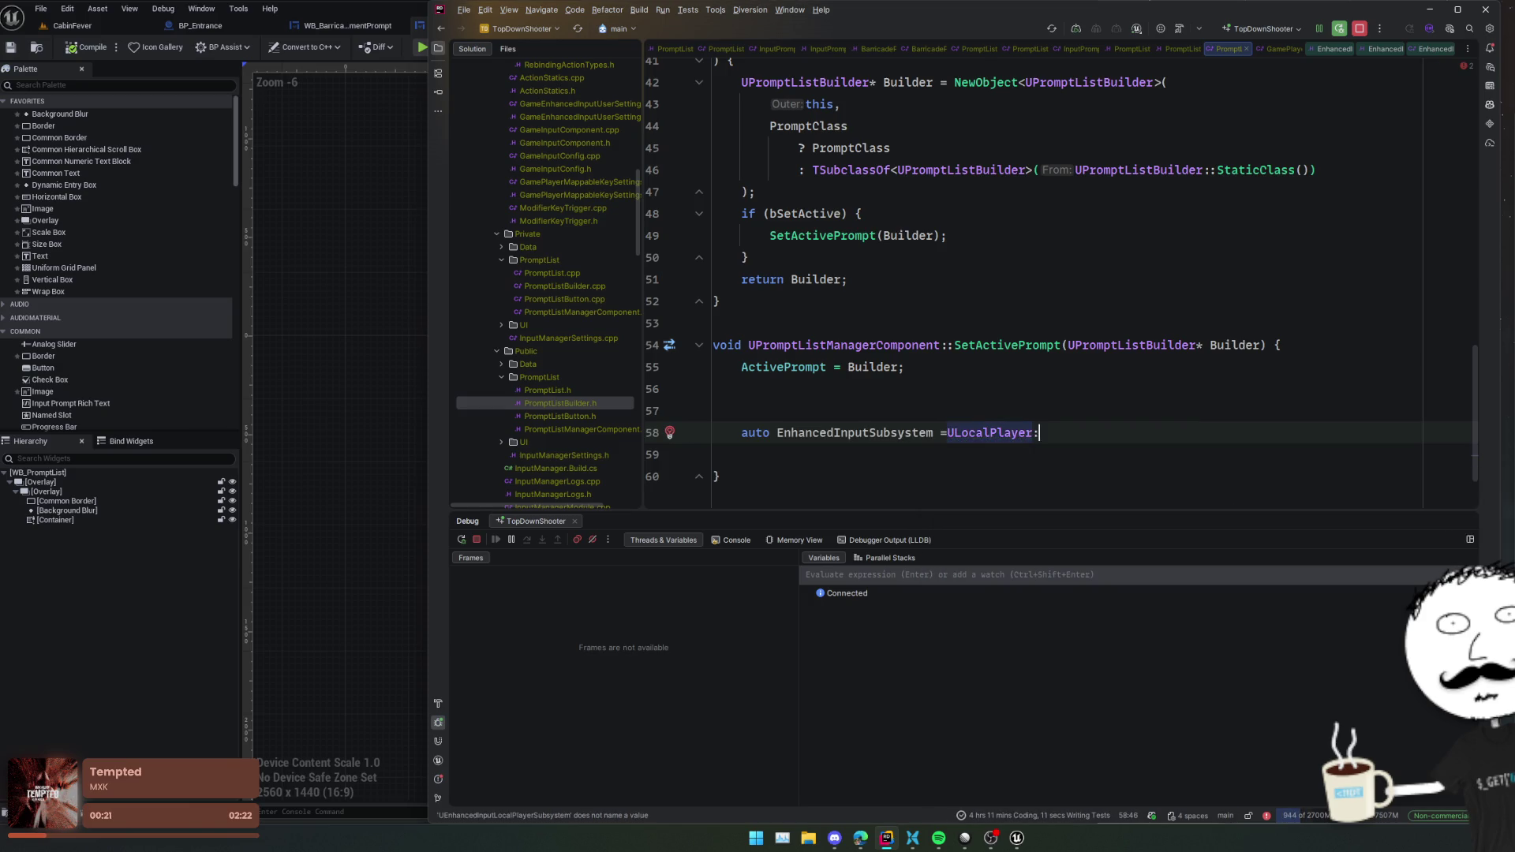
type("::GetSub")
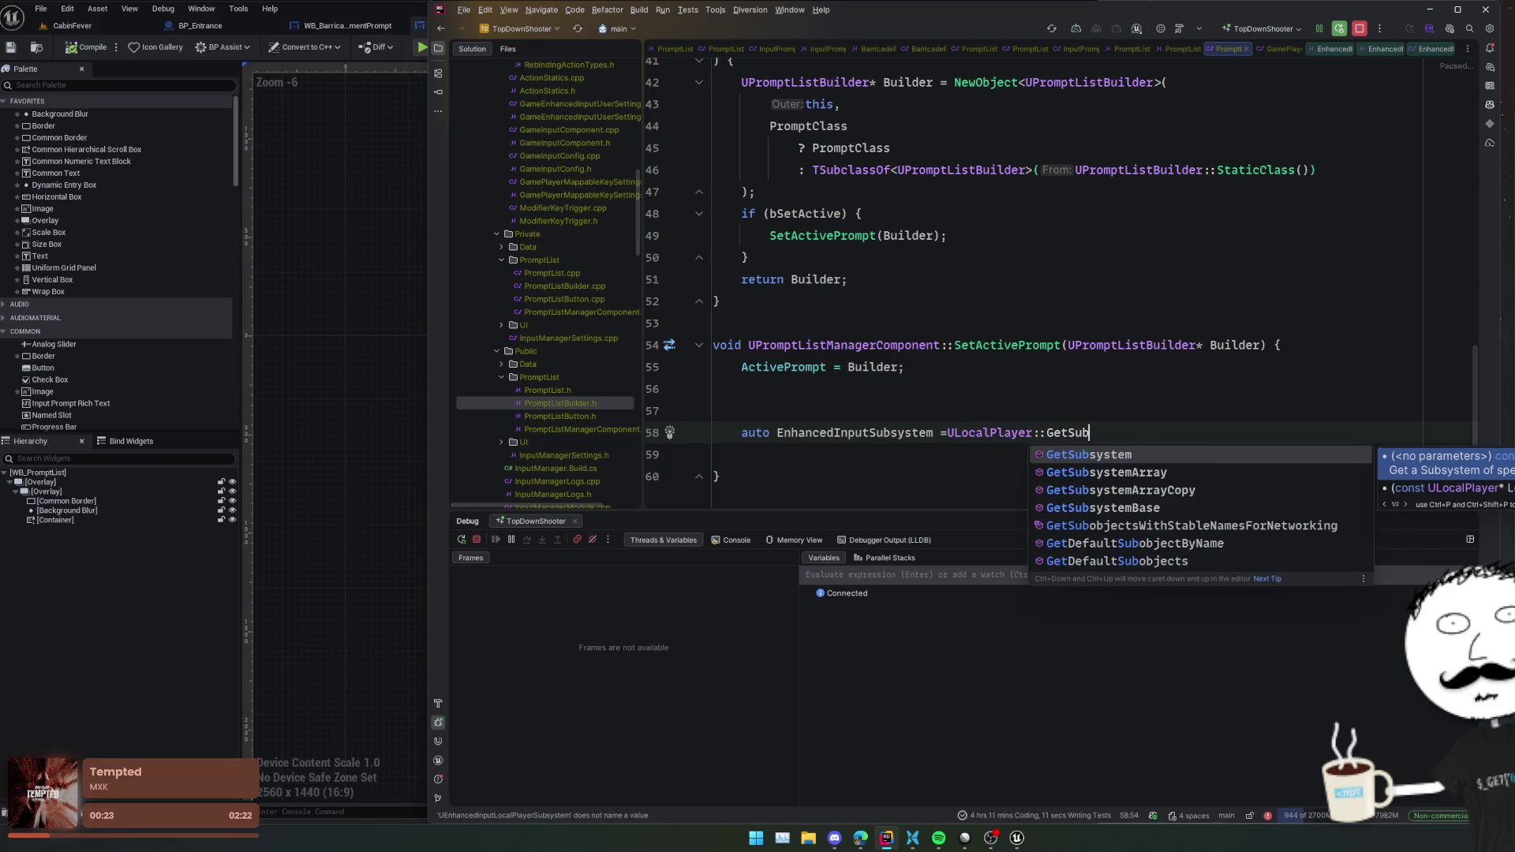
key("Tab")
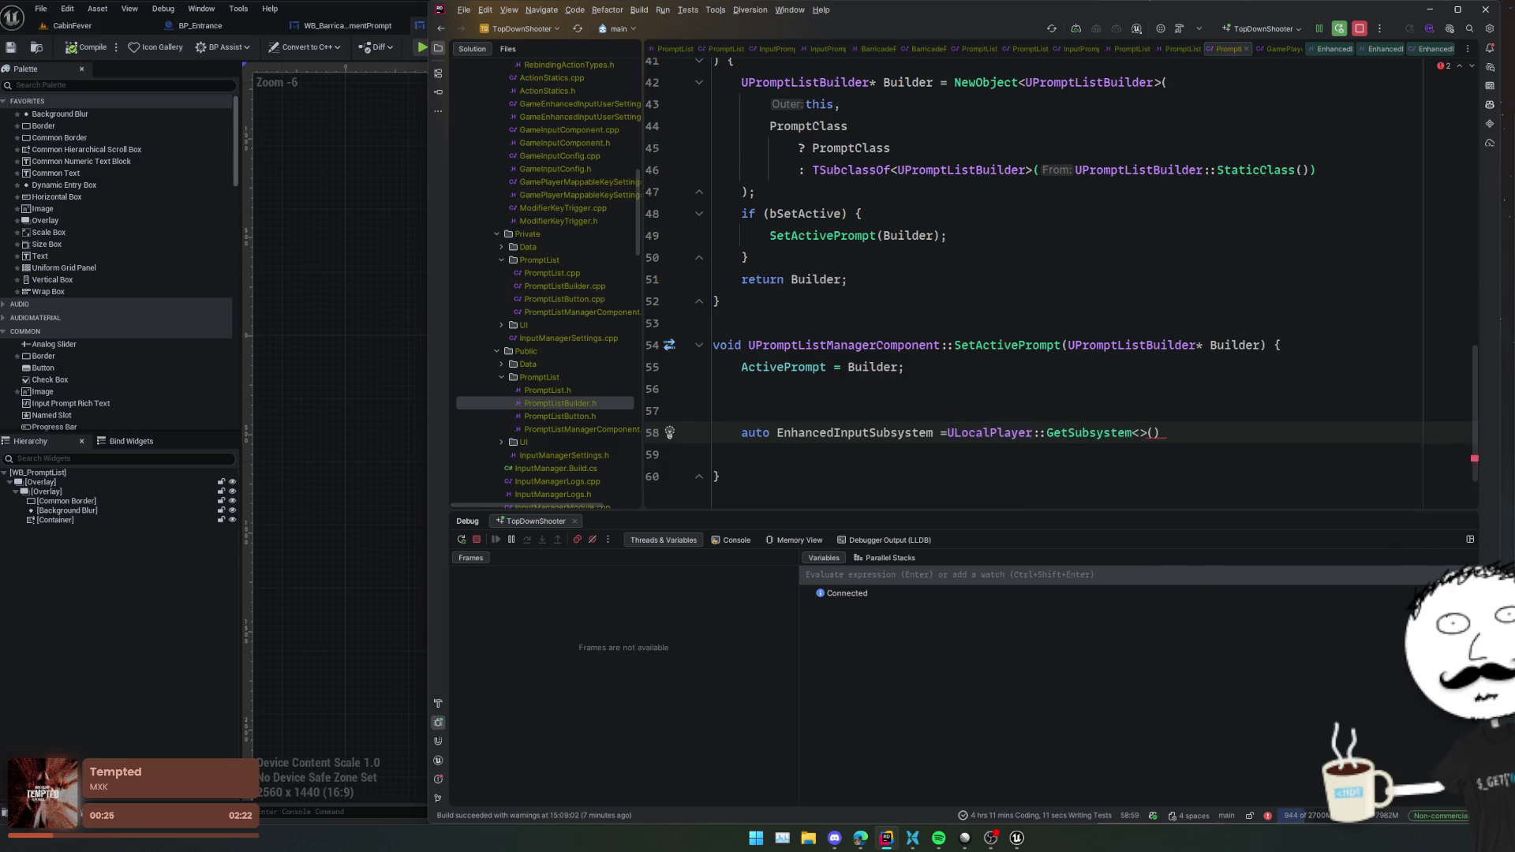
- Peek at the GetSubsystem declaration, return to PromptList, and add an empty template bracket
left_click(1064, 436, "ctrl")
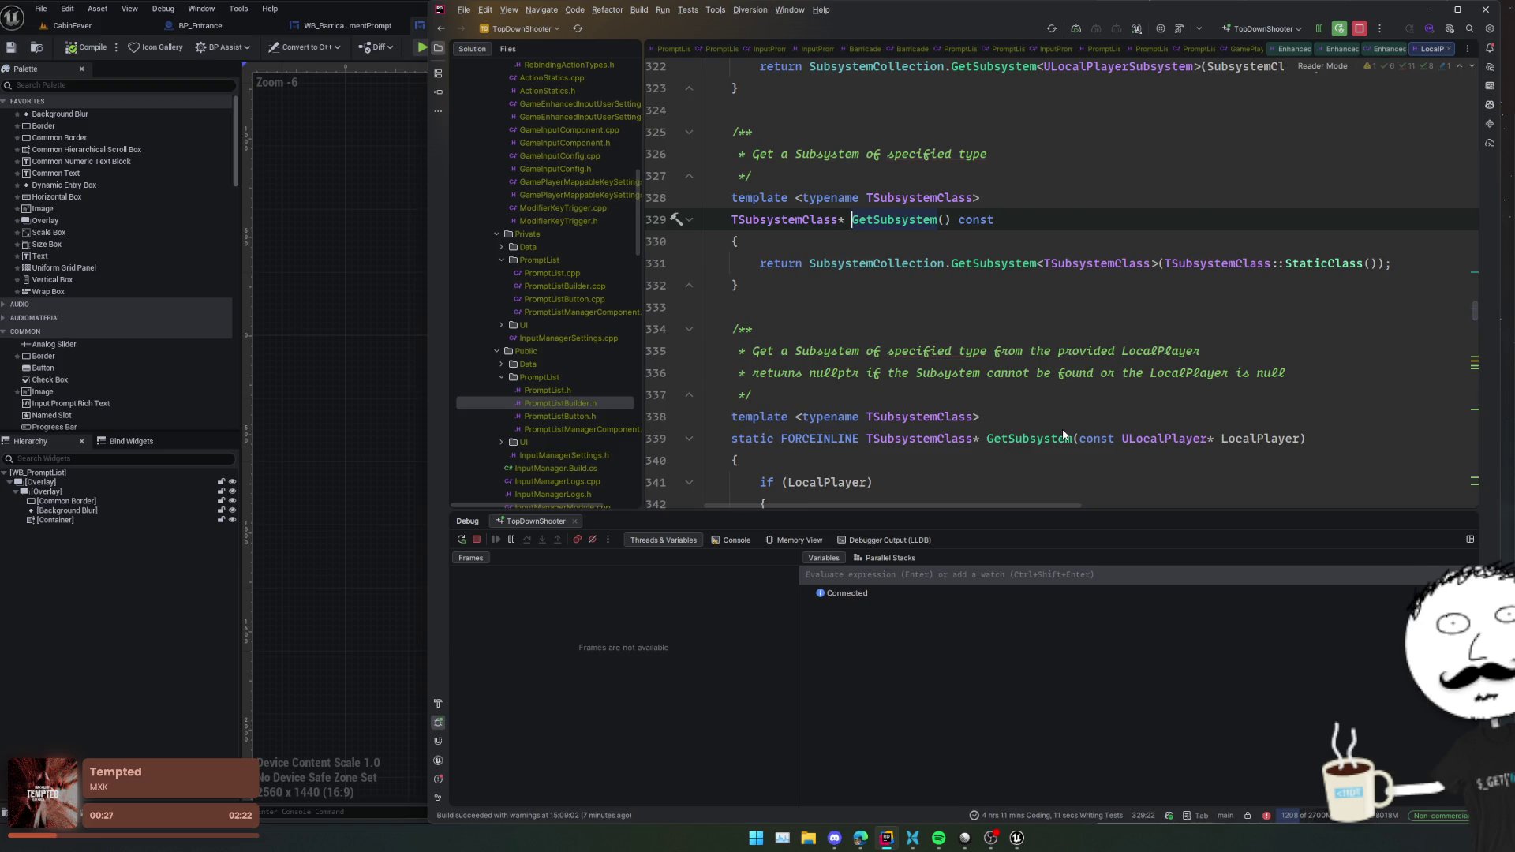
key("ctrl+minus")
type("<>(")
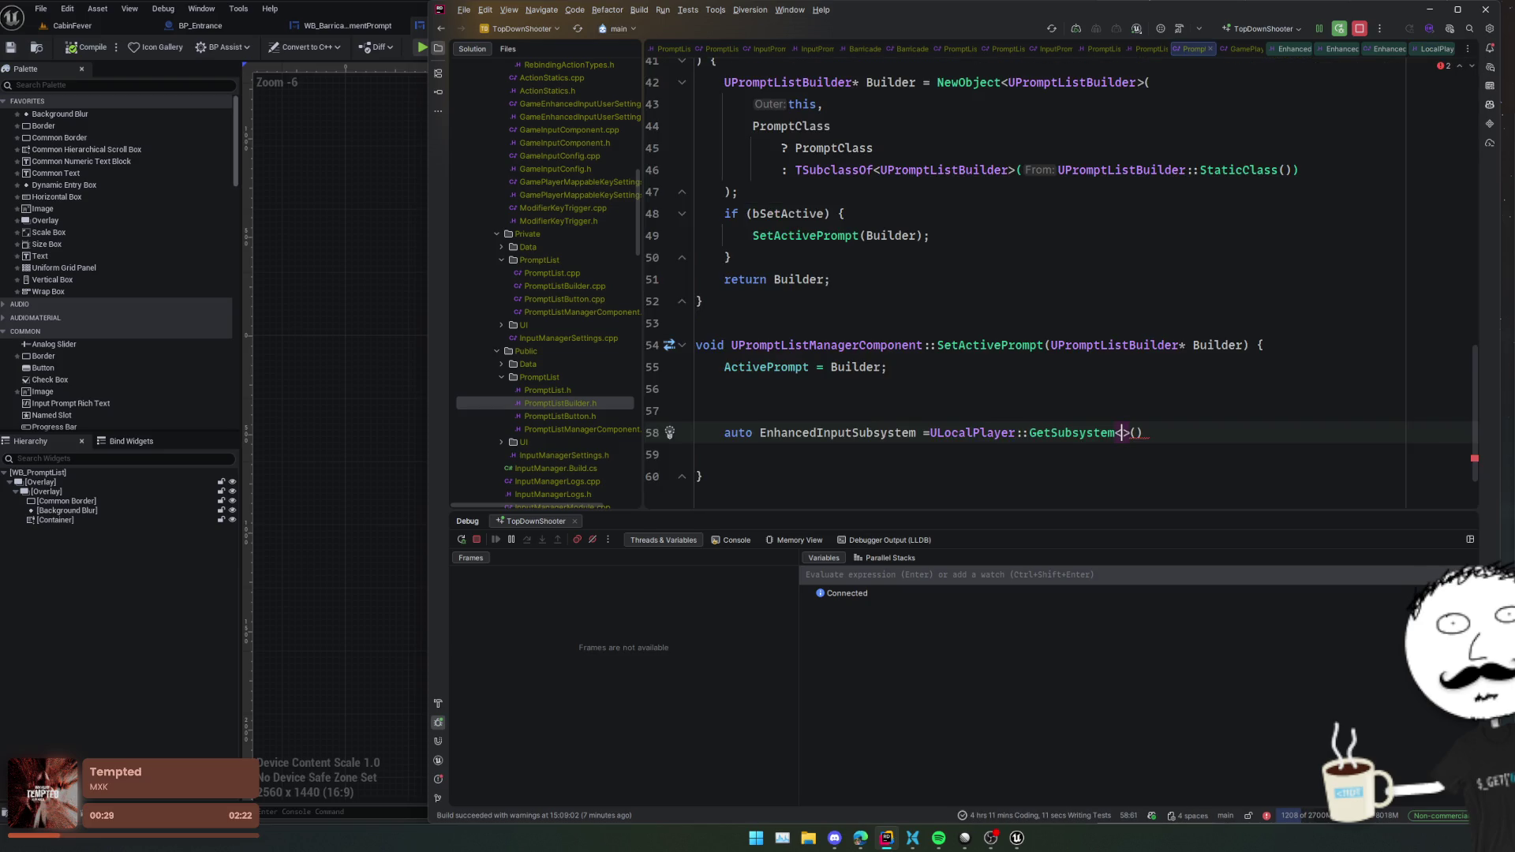
- Replace the ULocalPlayer::GetSubsystem call with GetPlayerController()
double_click(1006, 433)
key("shift+End")
key("BackSpace")
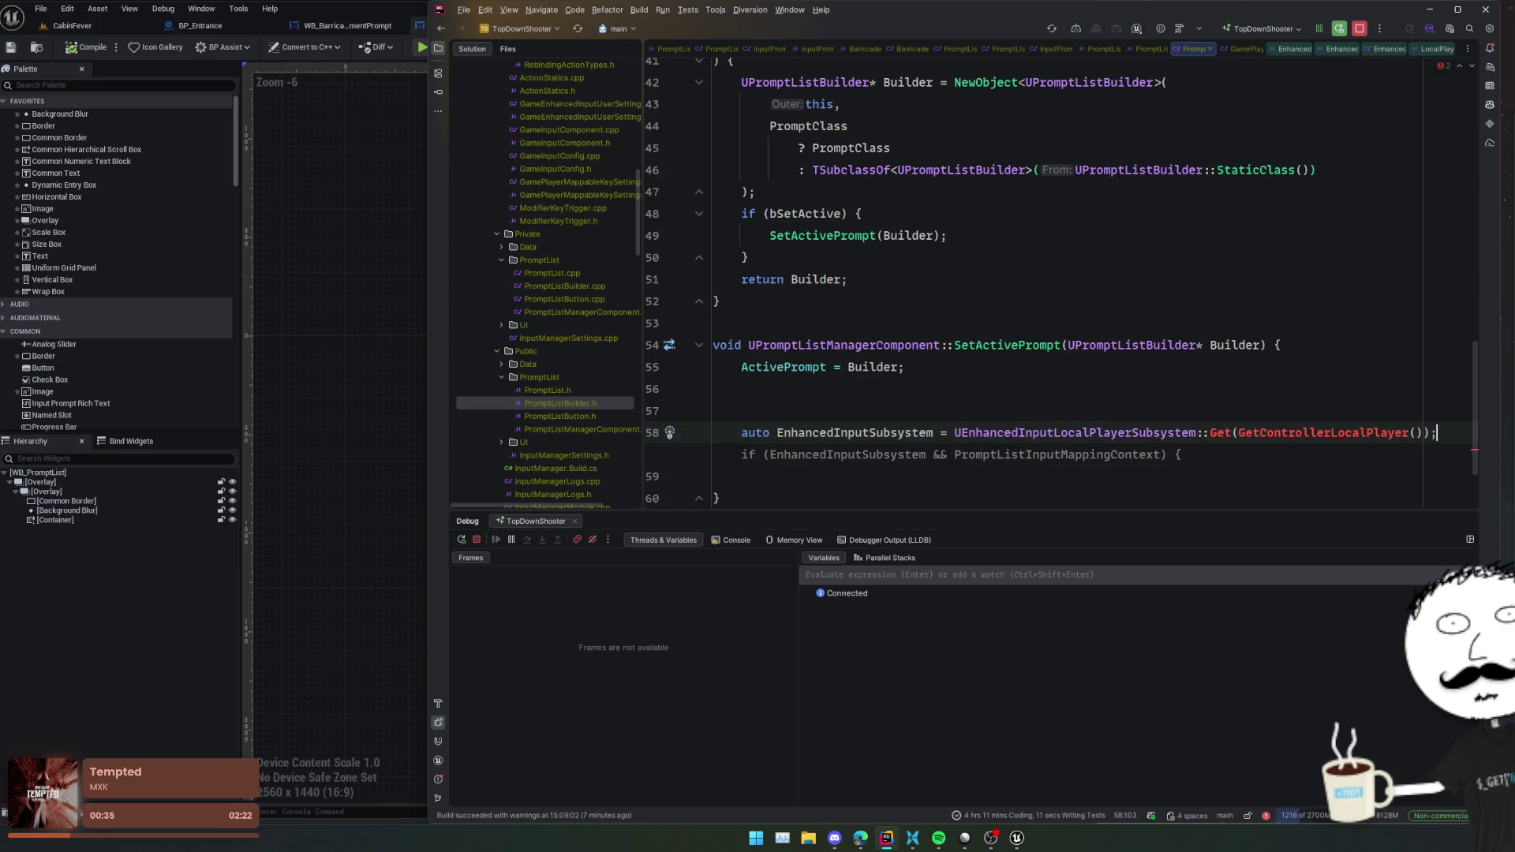
key("Escape")
type("GetLocalPl")
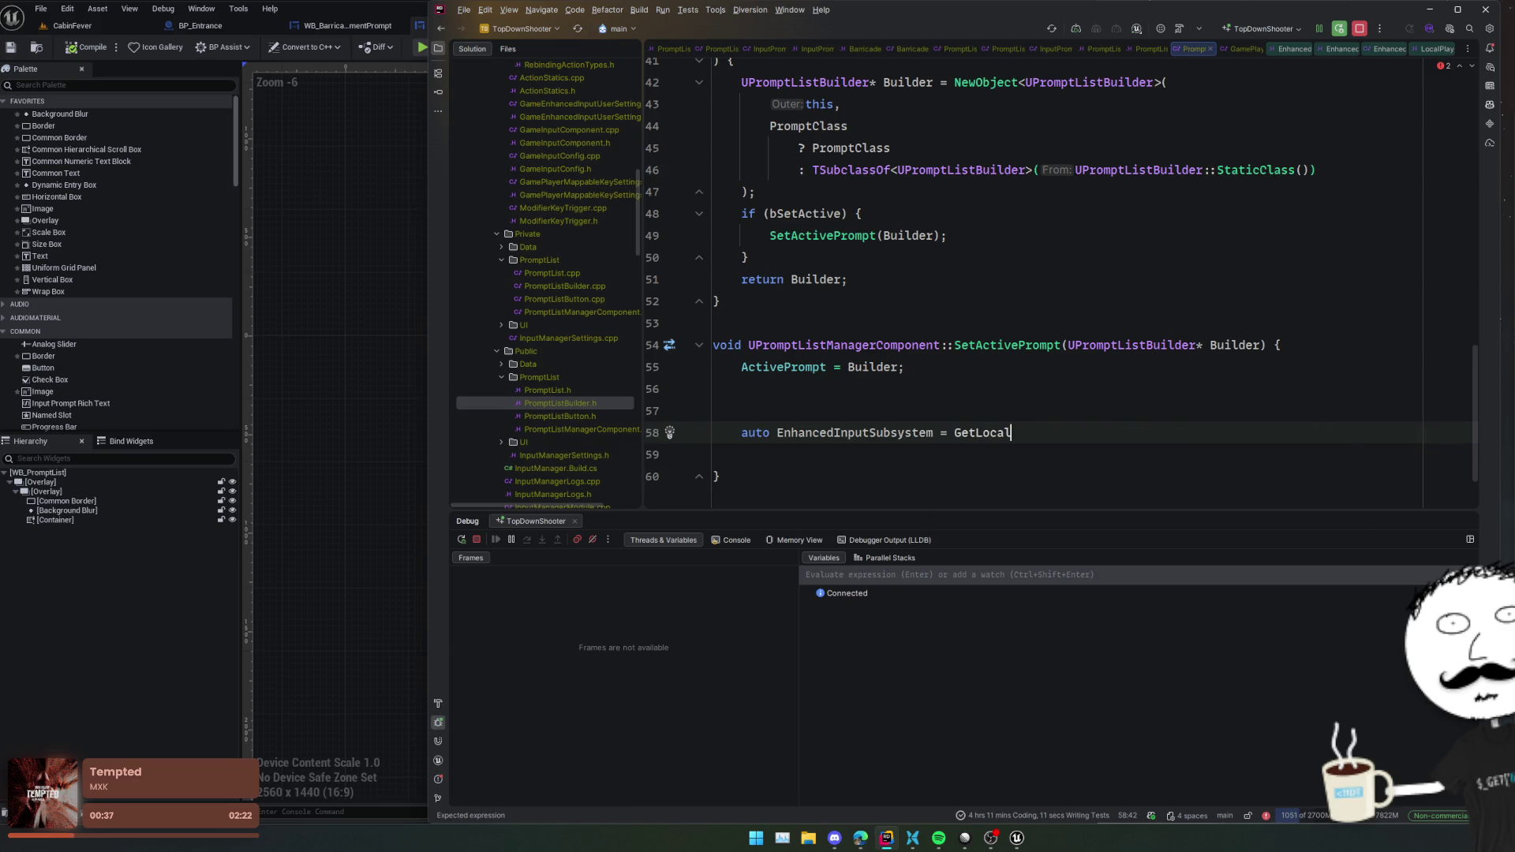
key("BackSpace")
key("BackSpace")
key("BackSpace")
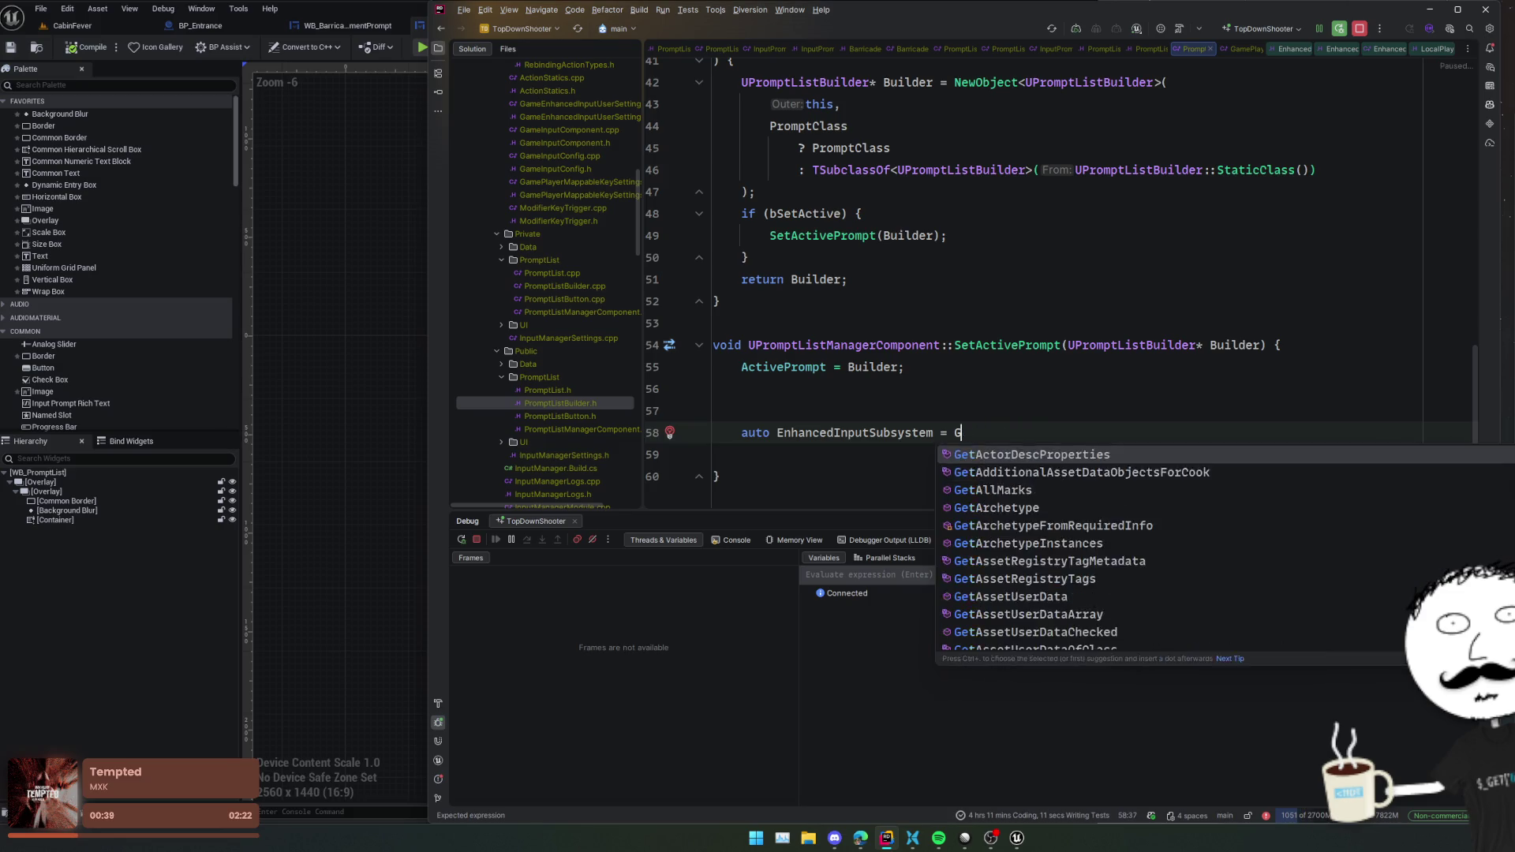
key("Escape")
type("etControlle")
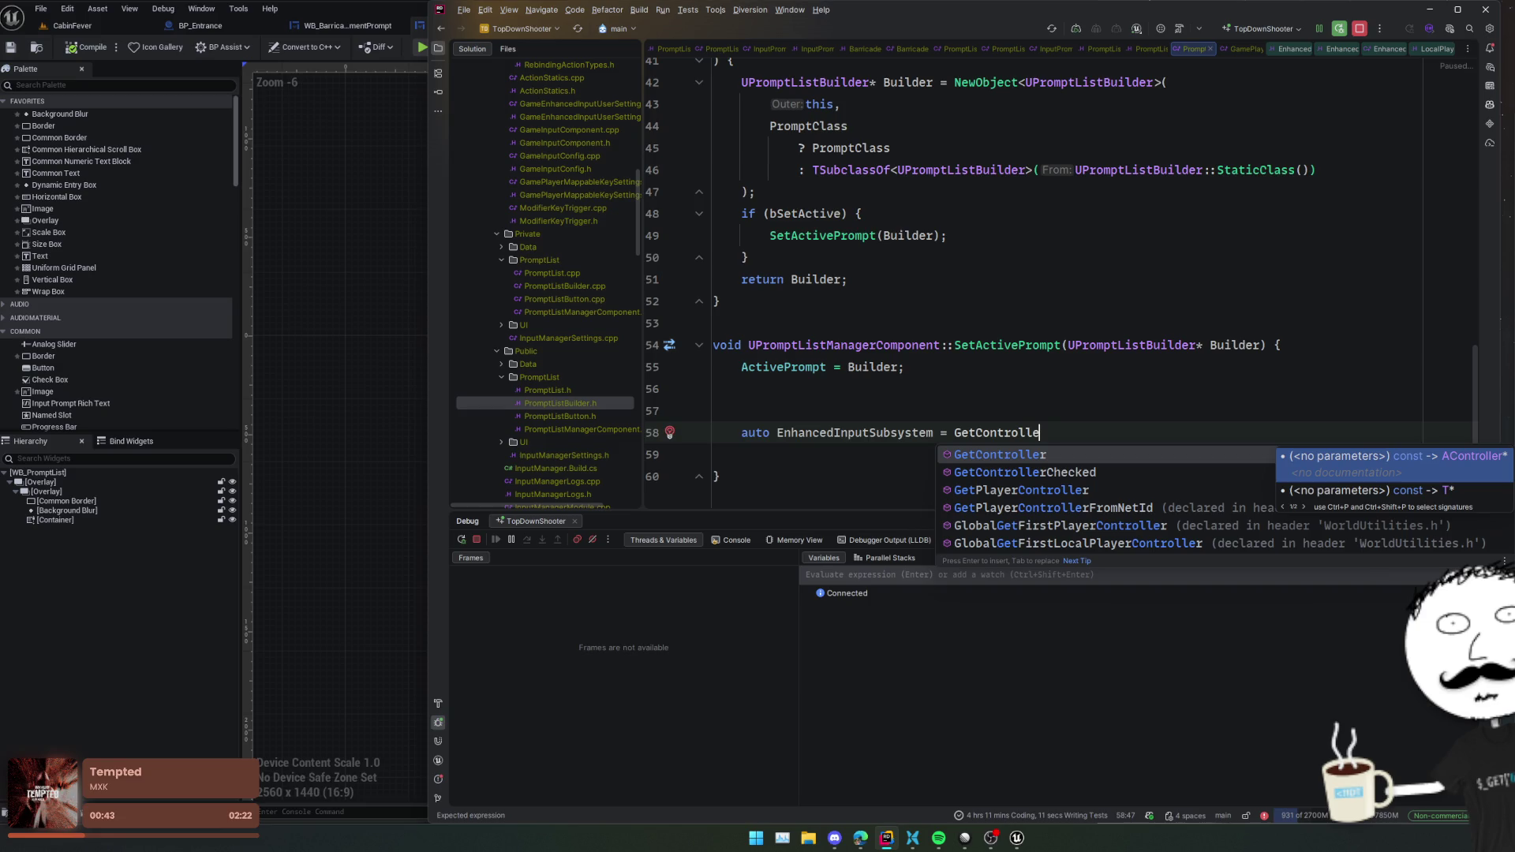
key("Down")
key("Down")
key("Return")
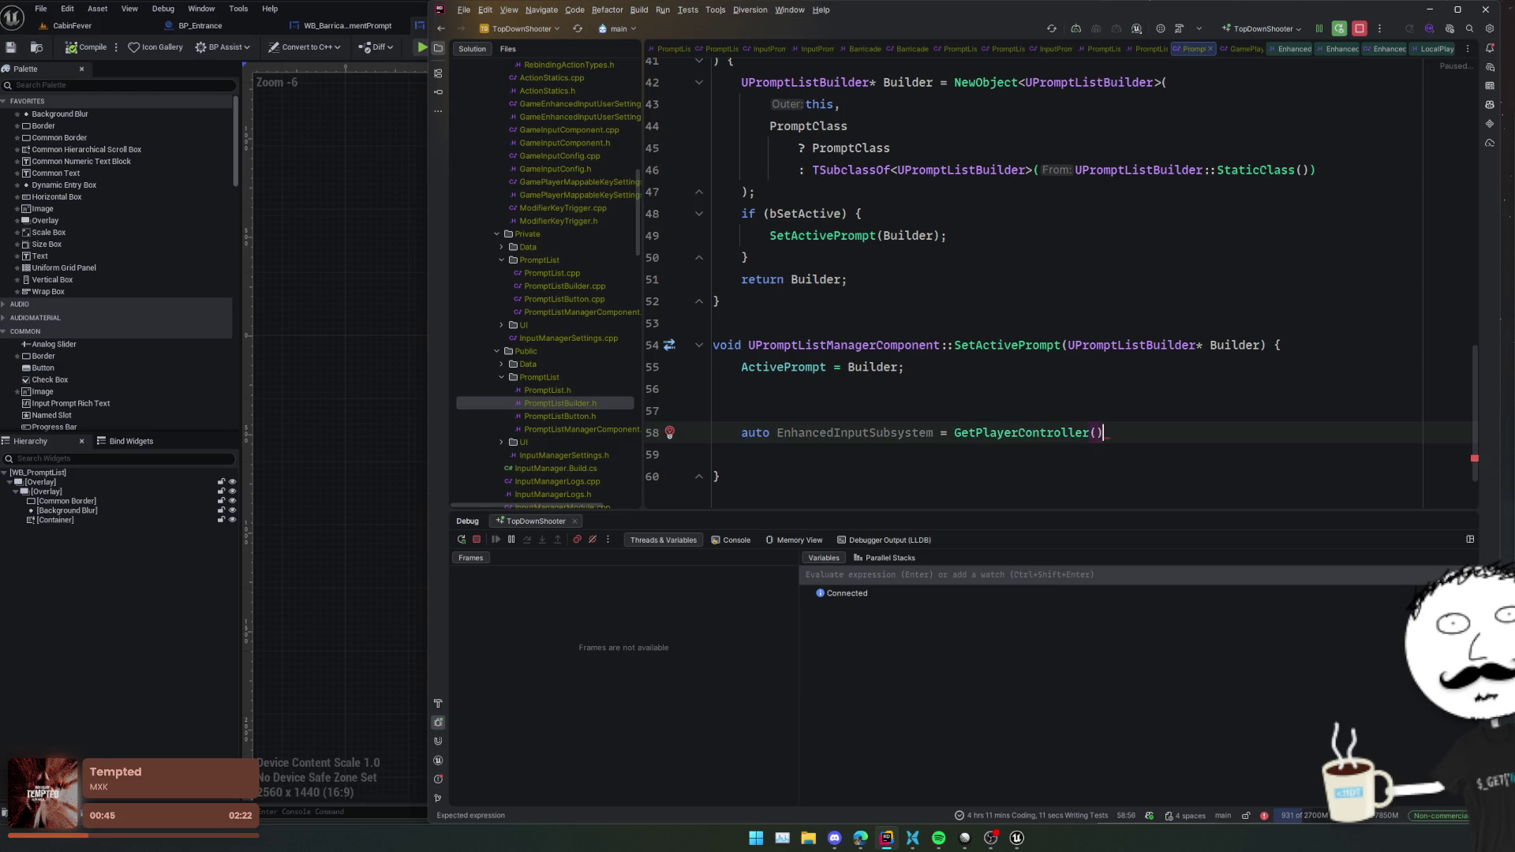
- Chain ->GetLocalPlayer()->GetSubsystem<UEnhancedInputLocalPlayerSubsystem>() onto GetPlayerController()
type("->Get")
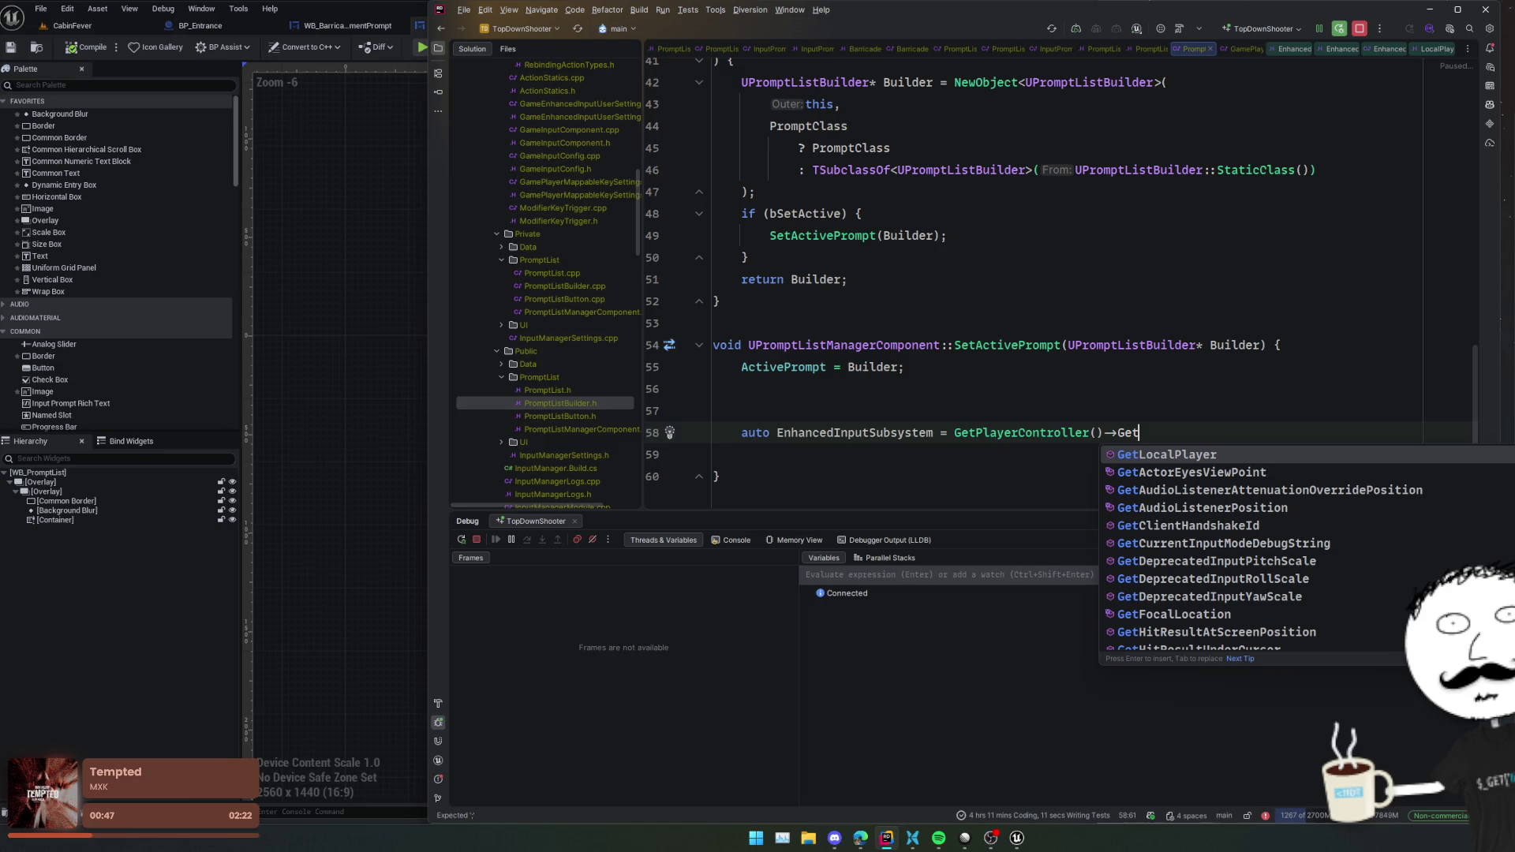
key("Return")
type("->")
type("GetSub")
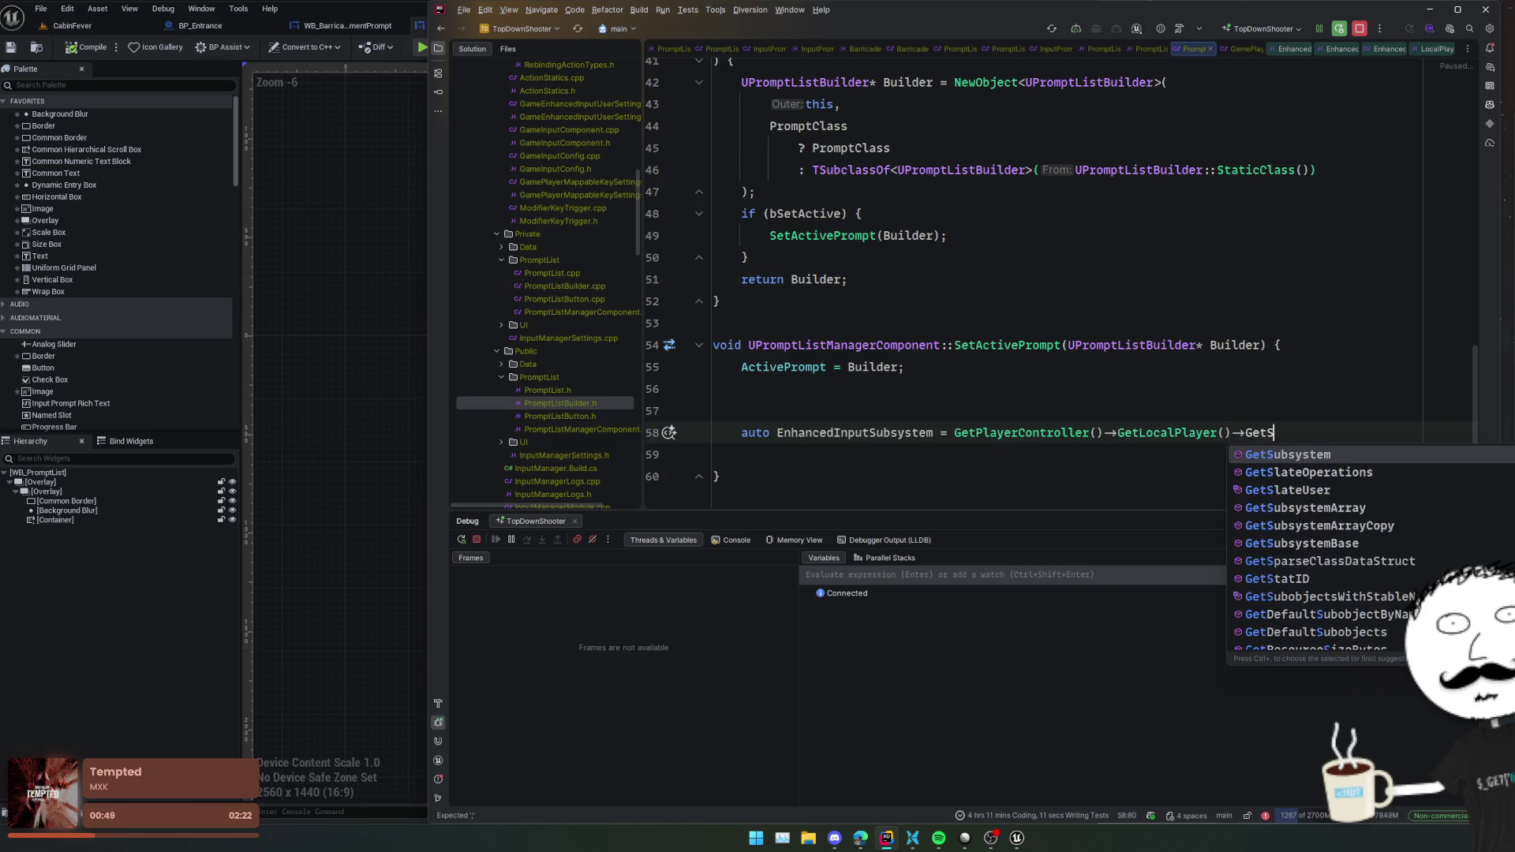
key("Return")
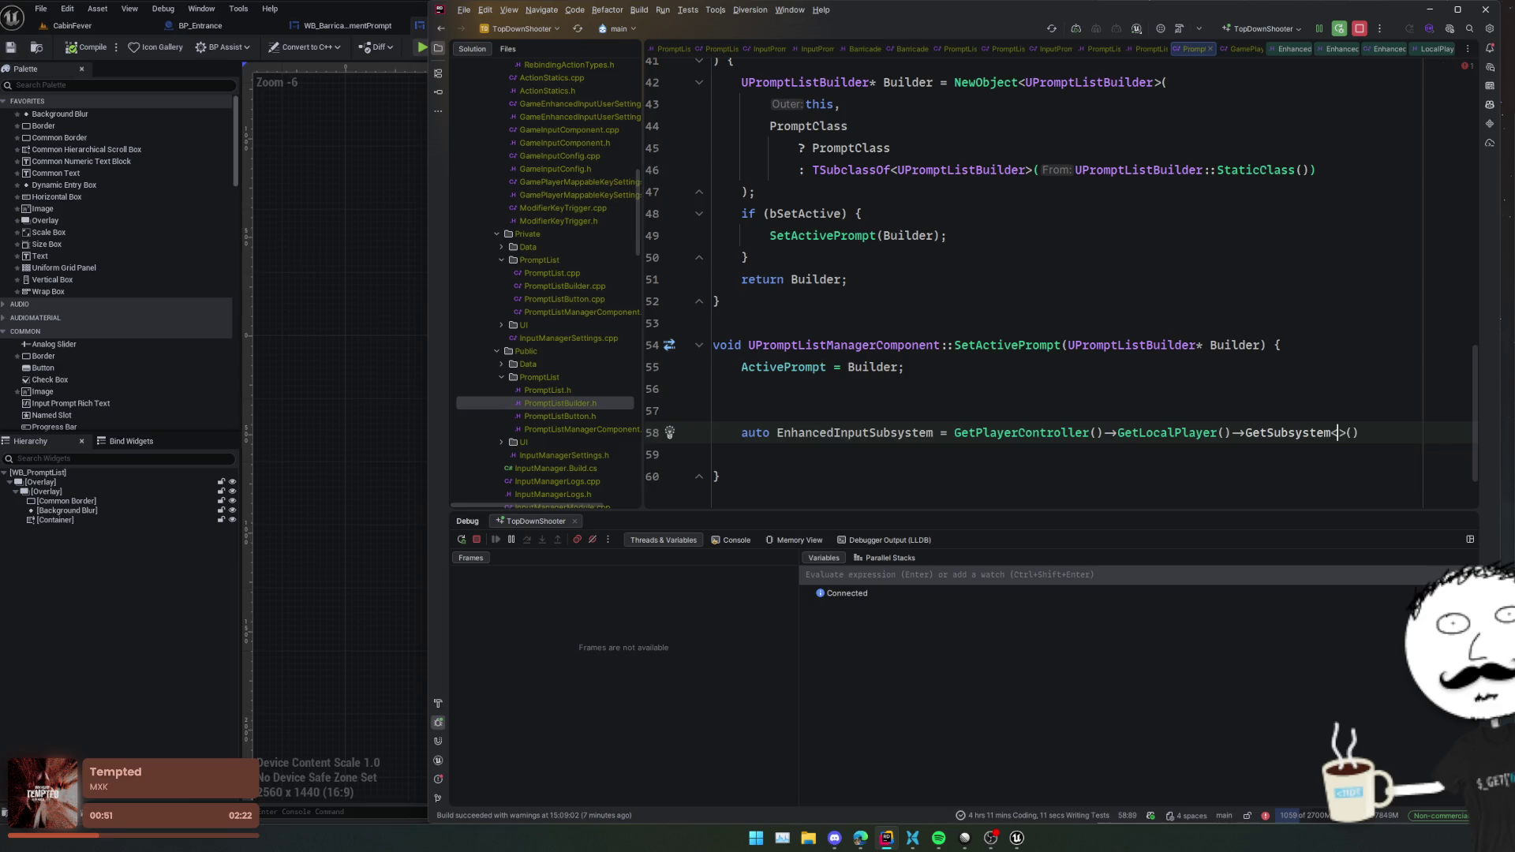
type("UEnhancedInputLocalPlayerSubsystem")
- Remove the stray if text and wrap the ->GetSubsystem call onto its own line
key("Home")
type("if (")
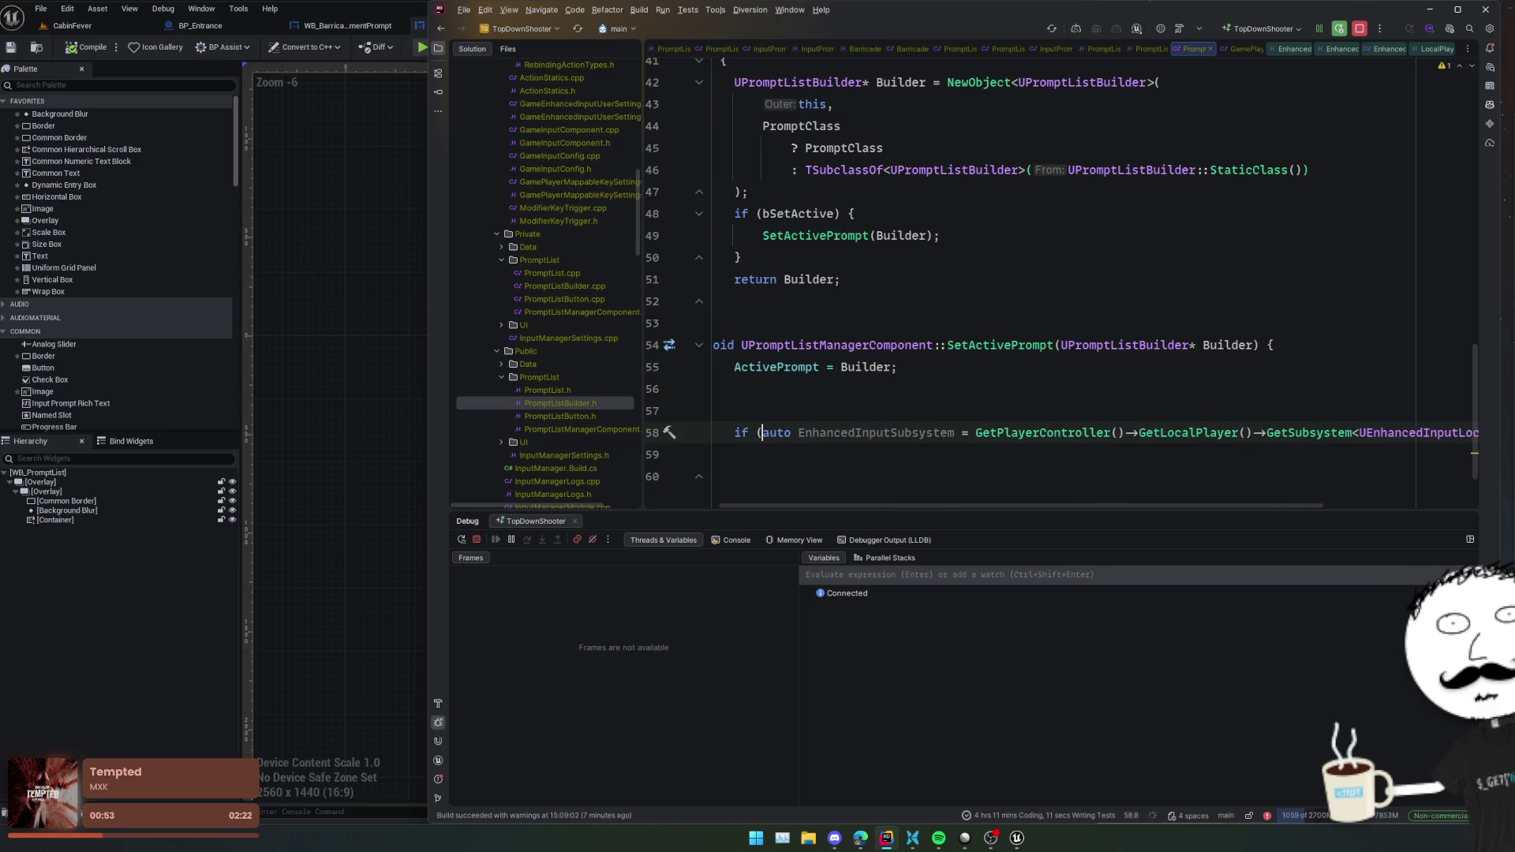
key("BackSpace")
key("BackSpace")
key("BackSpace")
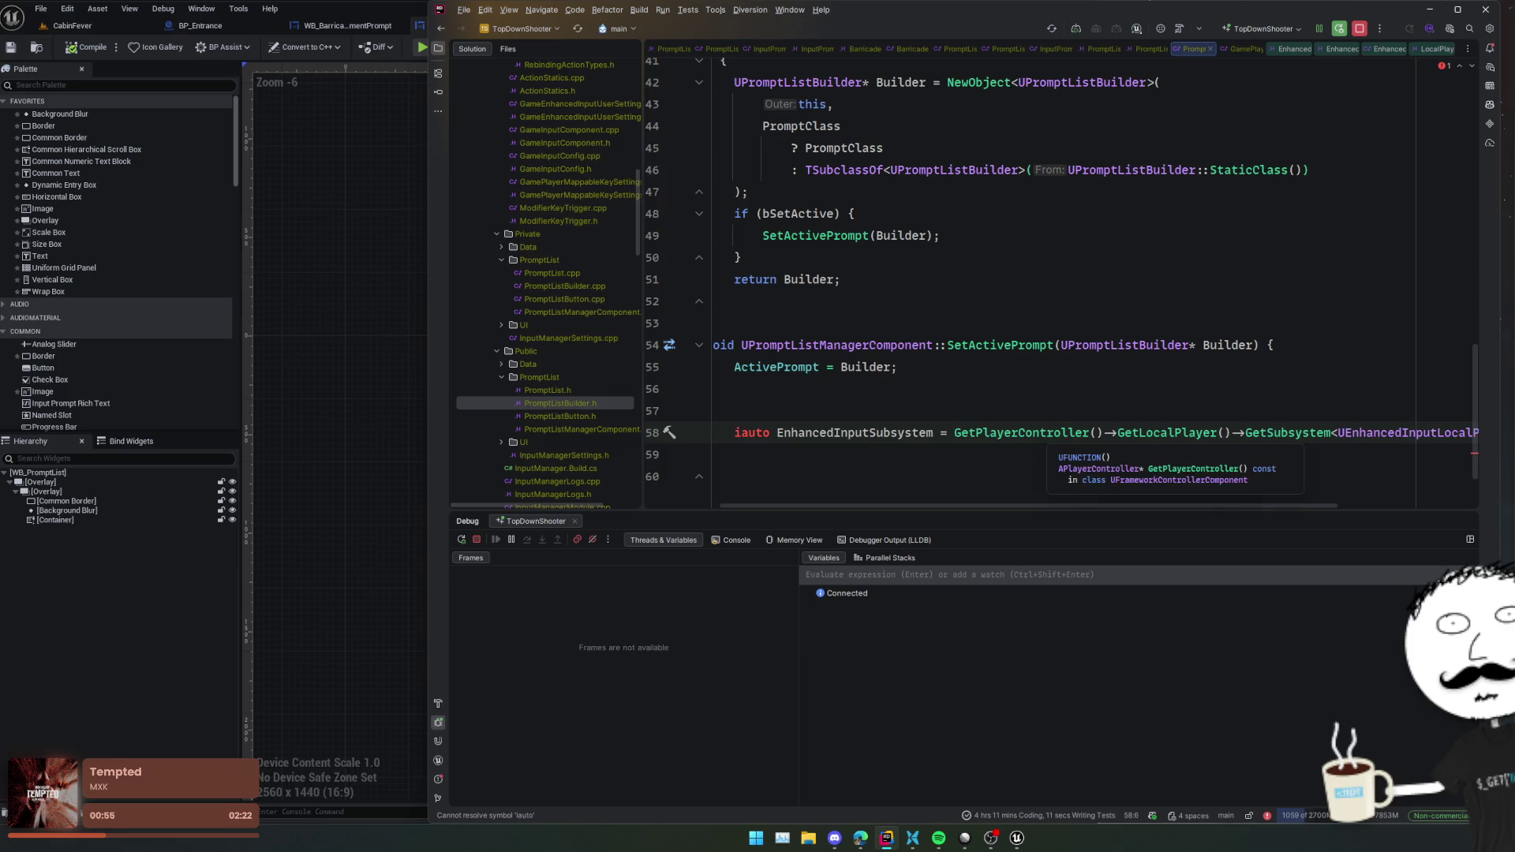
key("BackSpace")
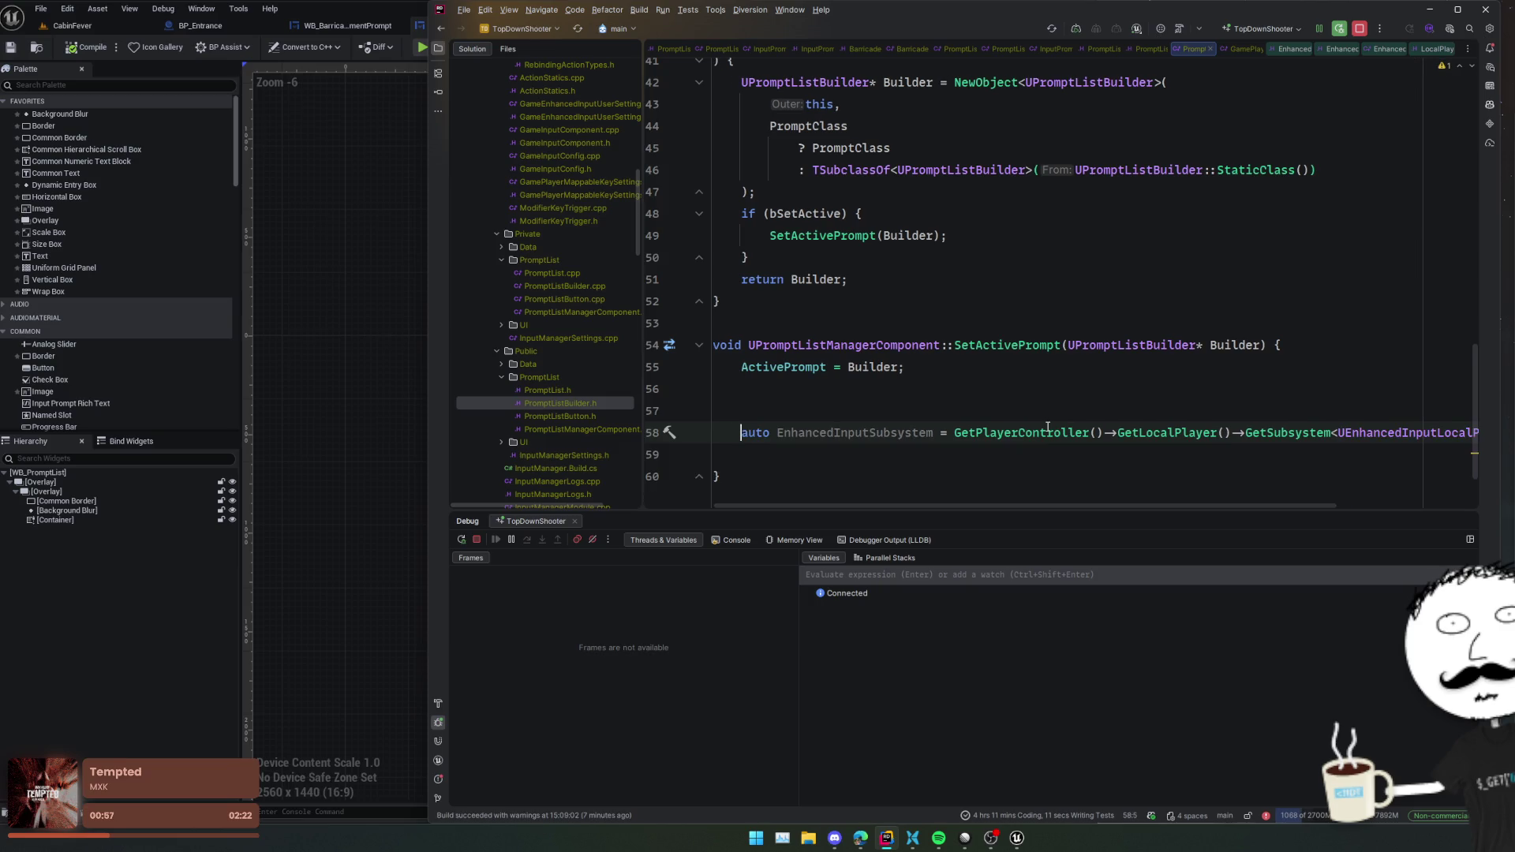
left_click(1227, 440)
key("Return")
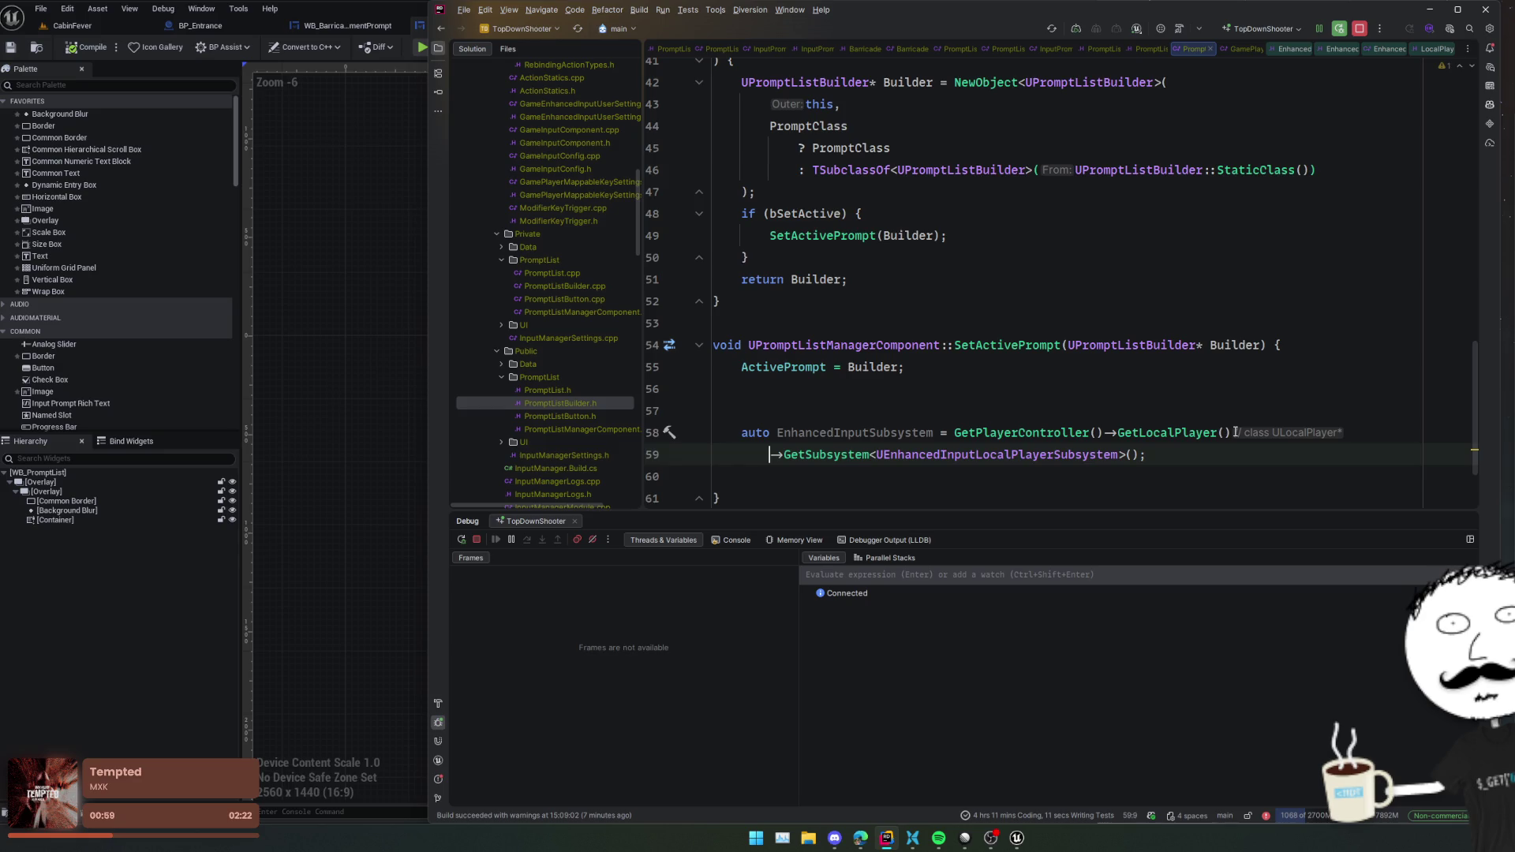
- Add an if (EnhancedInputSubsystem) block calling AddMappingContext(PromptListInputMappingContext, 1)
left_click(1168, 459)
key("Down")
key("Return")
type("if (En")
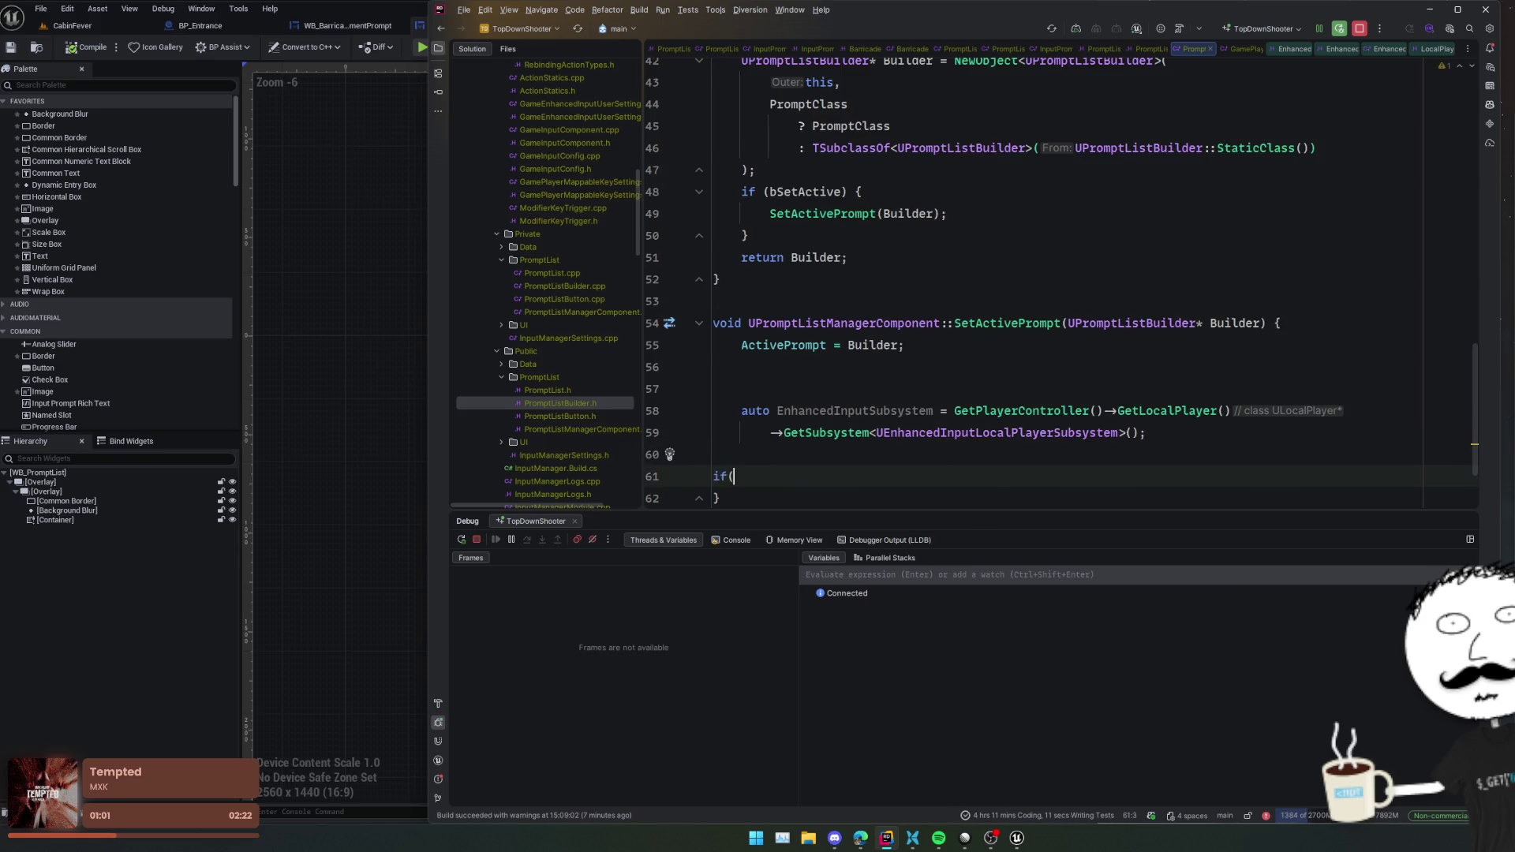
type("ha")
key("Return")
type(") {")
key("Return")
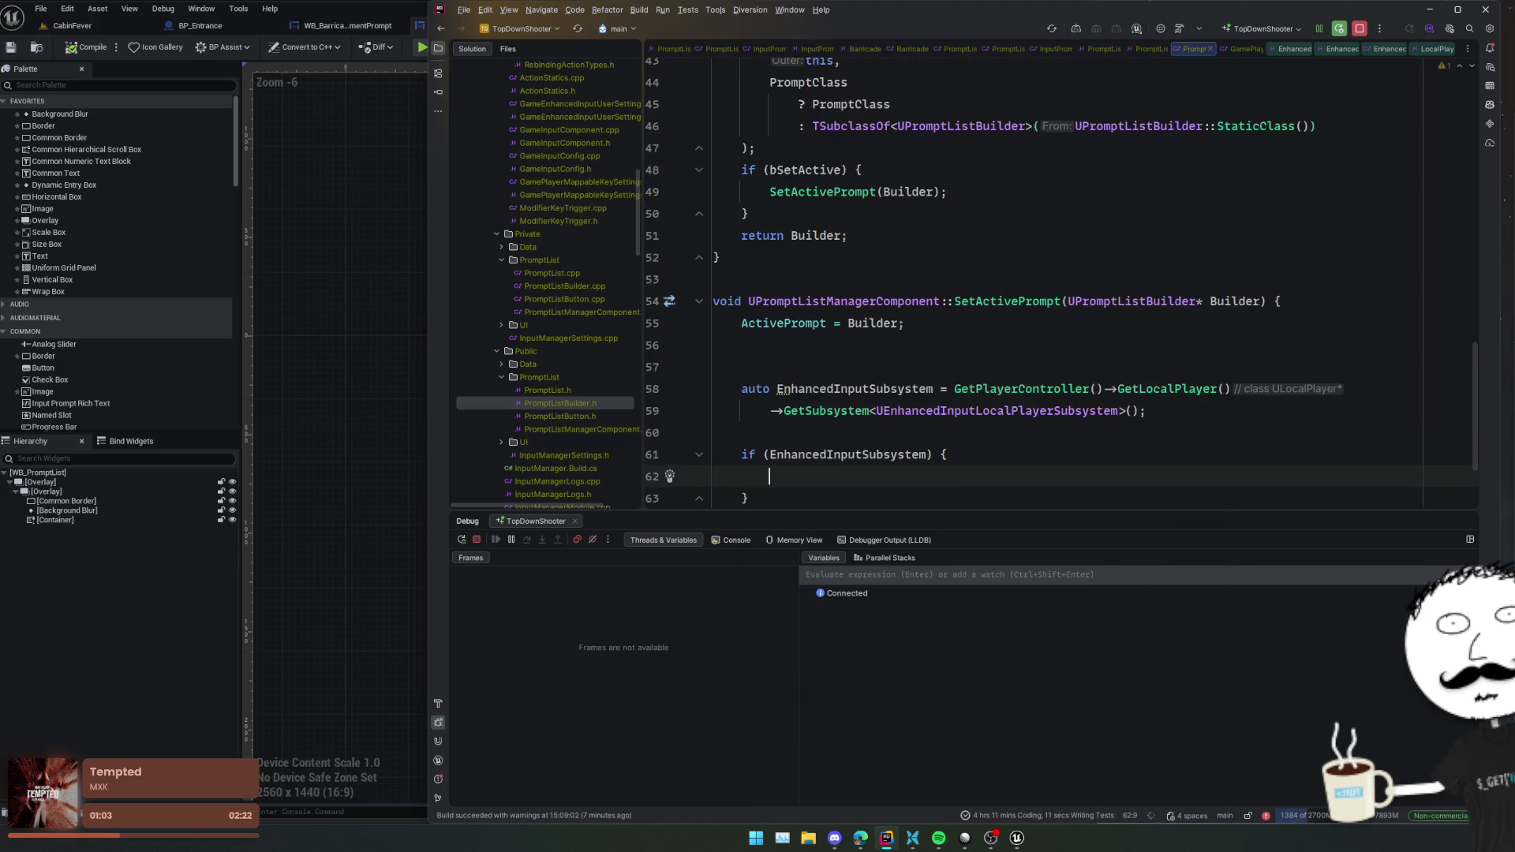
type("Enah")
key("Return")
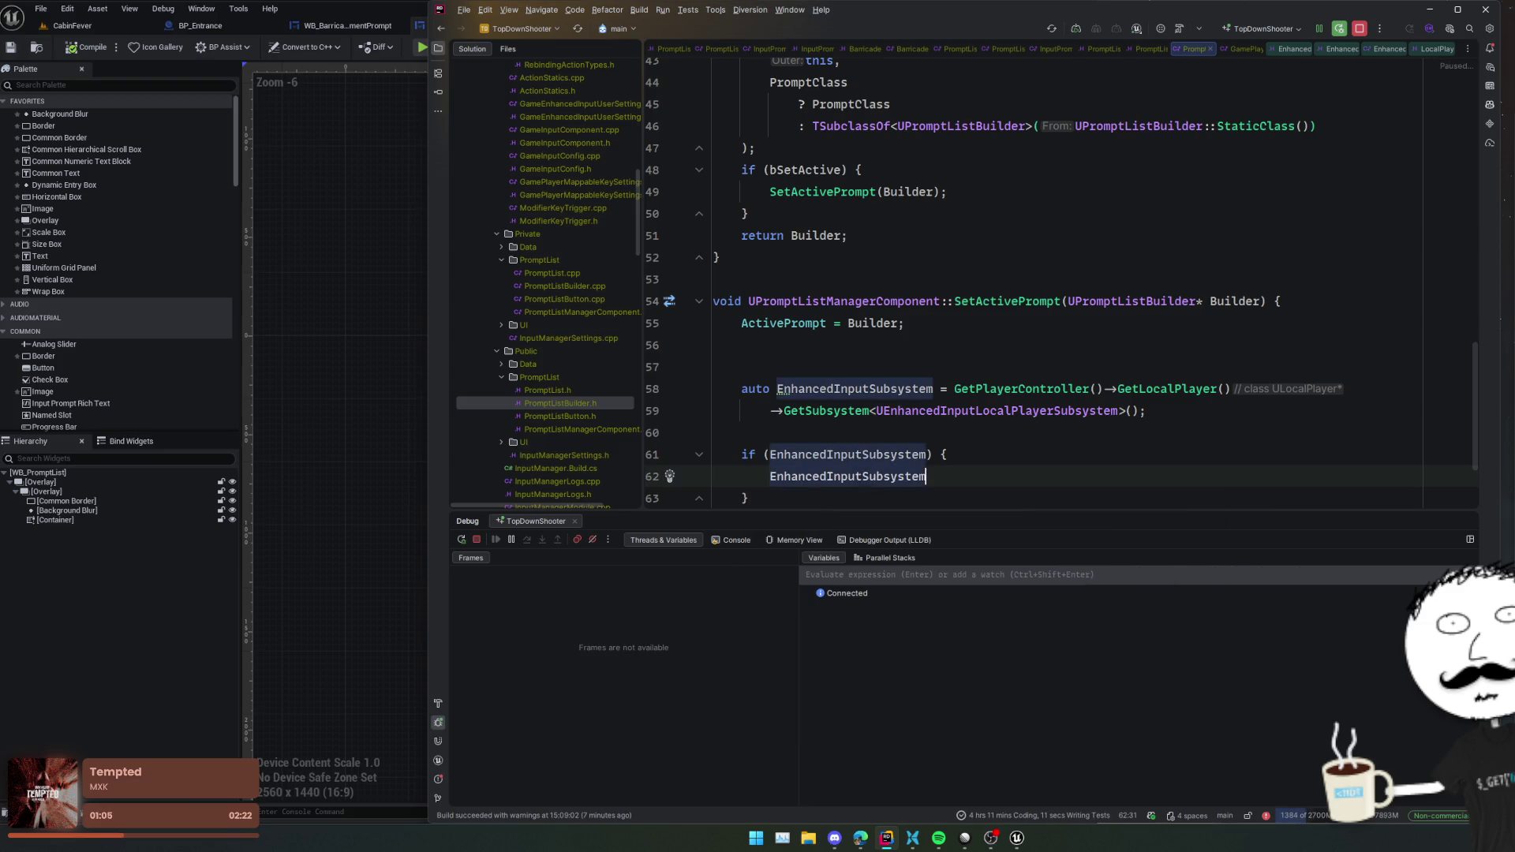
type("->")
key("Return")
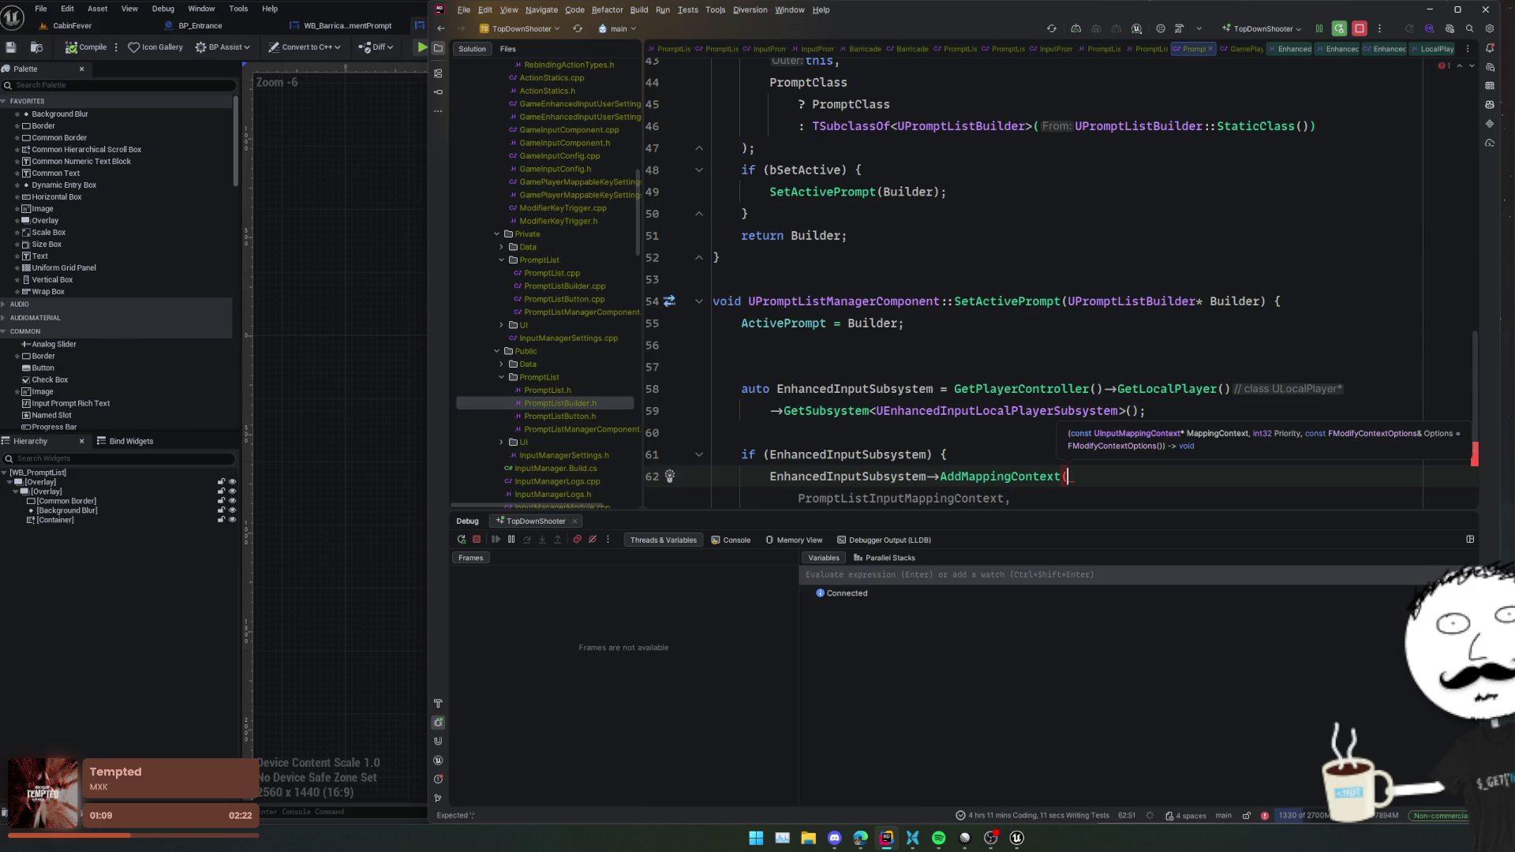
key("Tab")
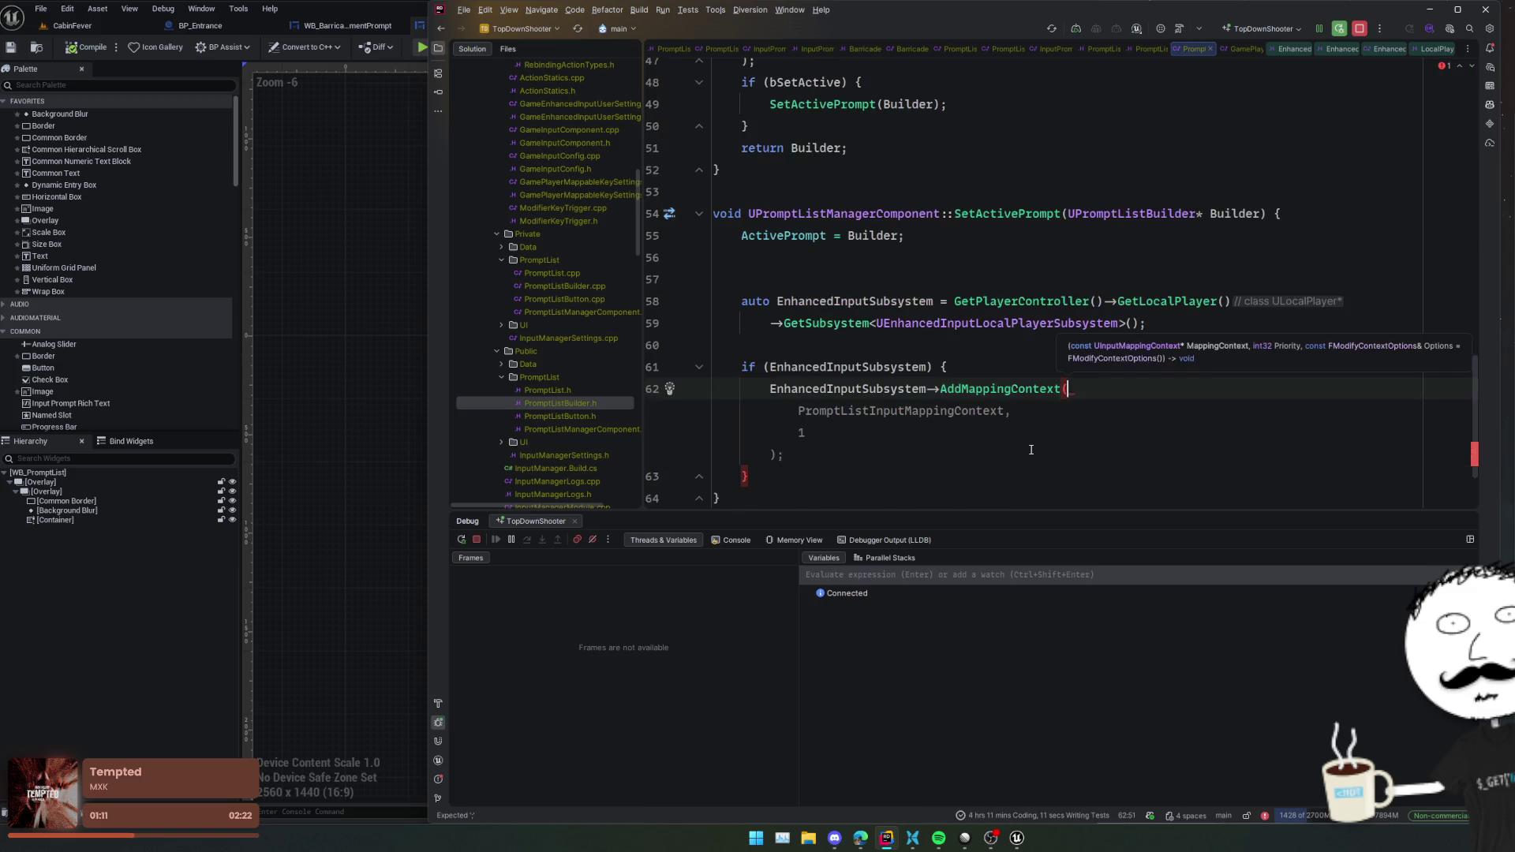
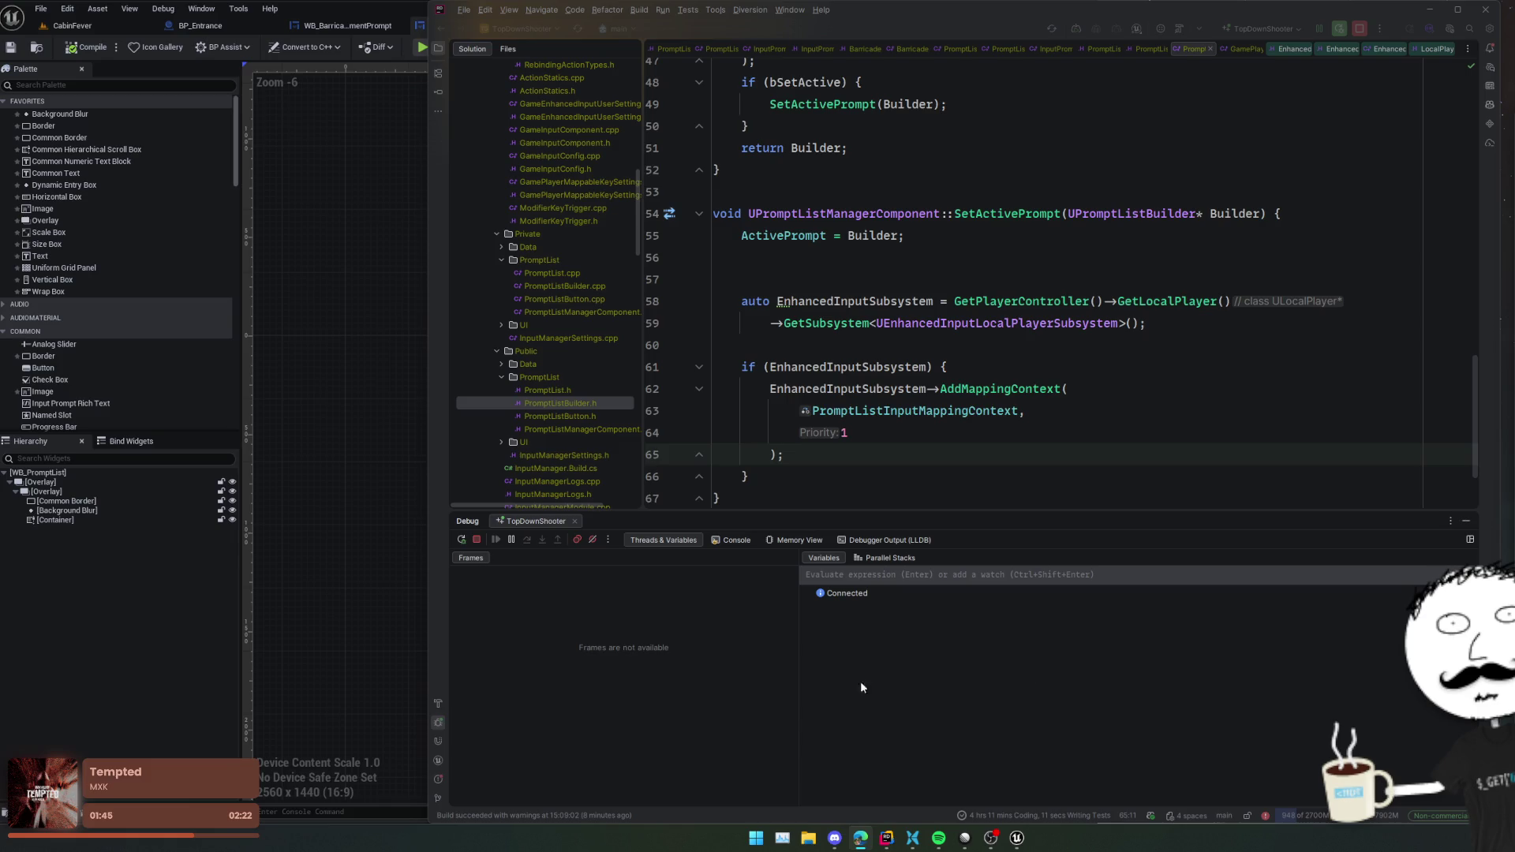
- Review the cycles overview and issues list in the ZombieShooter task tracker, then return to code
left_click(964, 837)
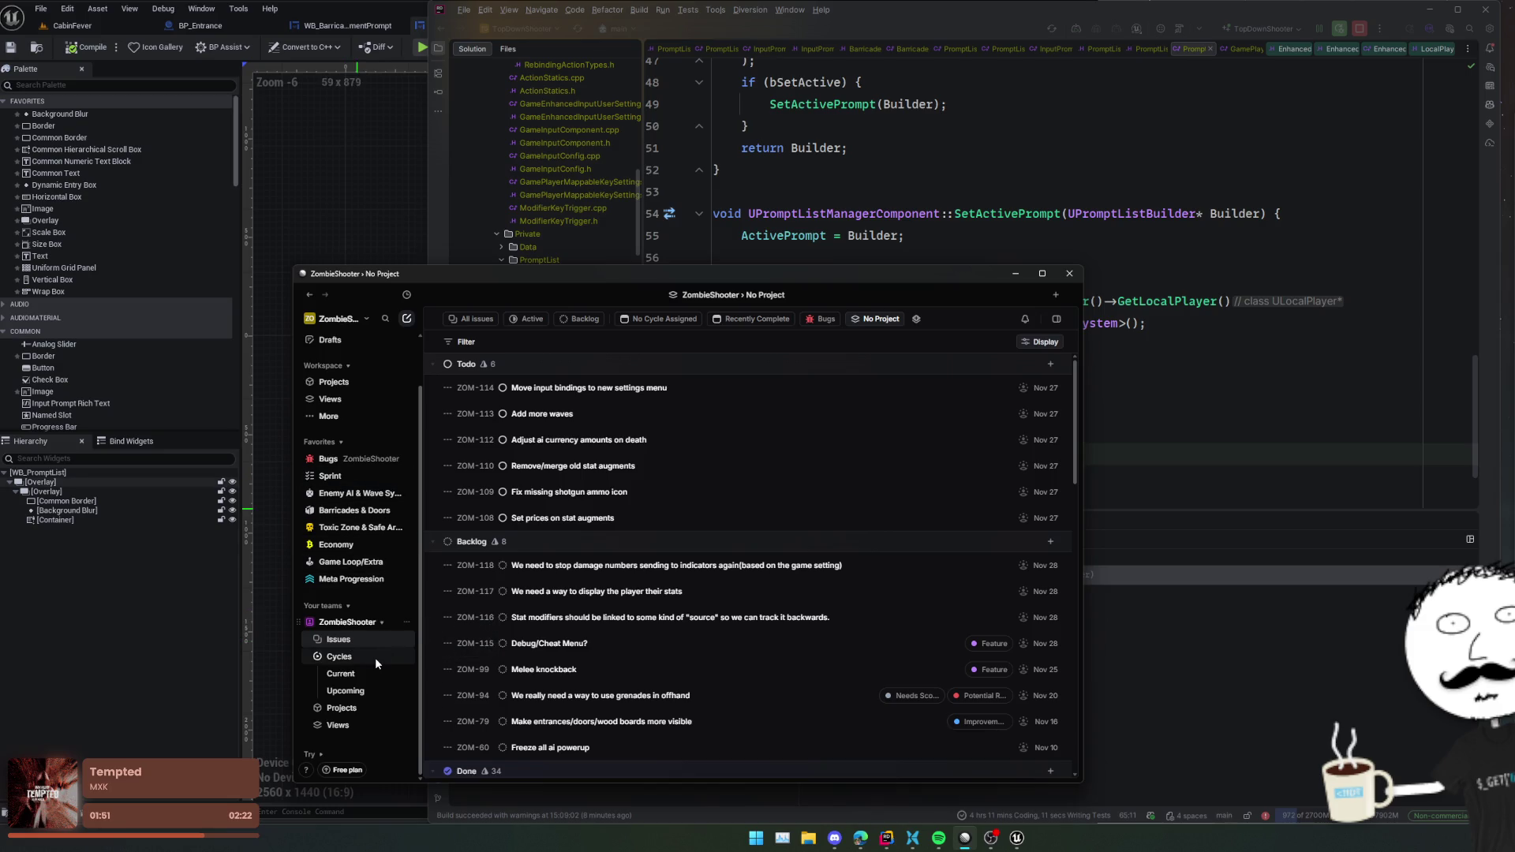
left_click(376, 656)
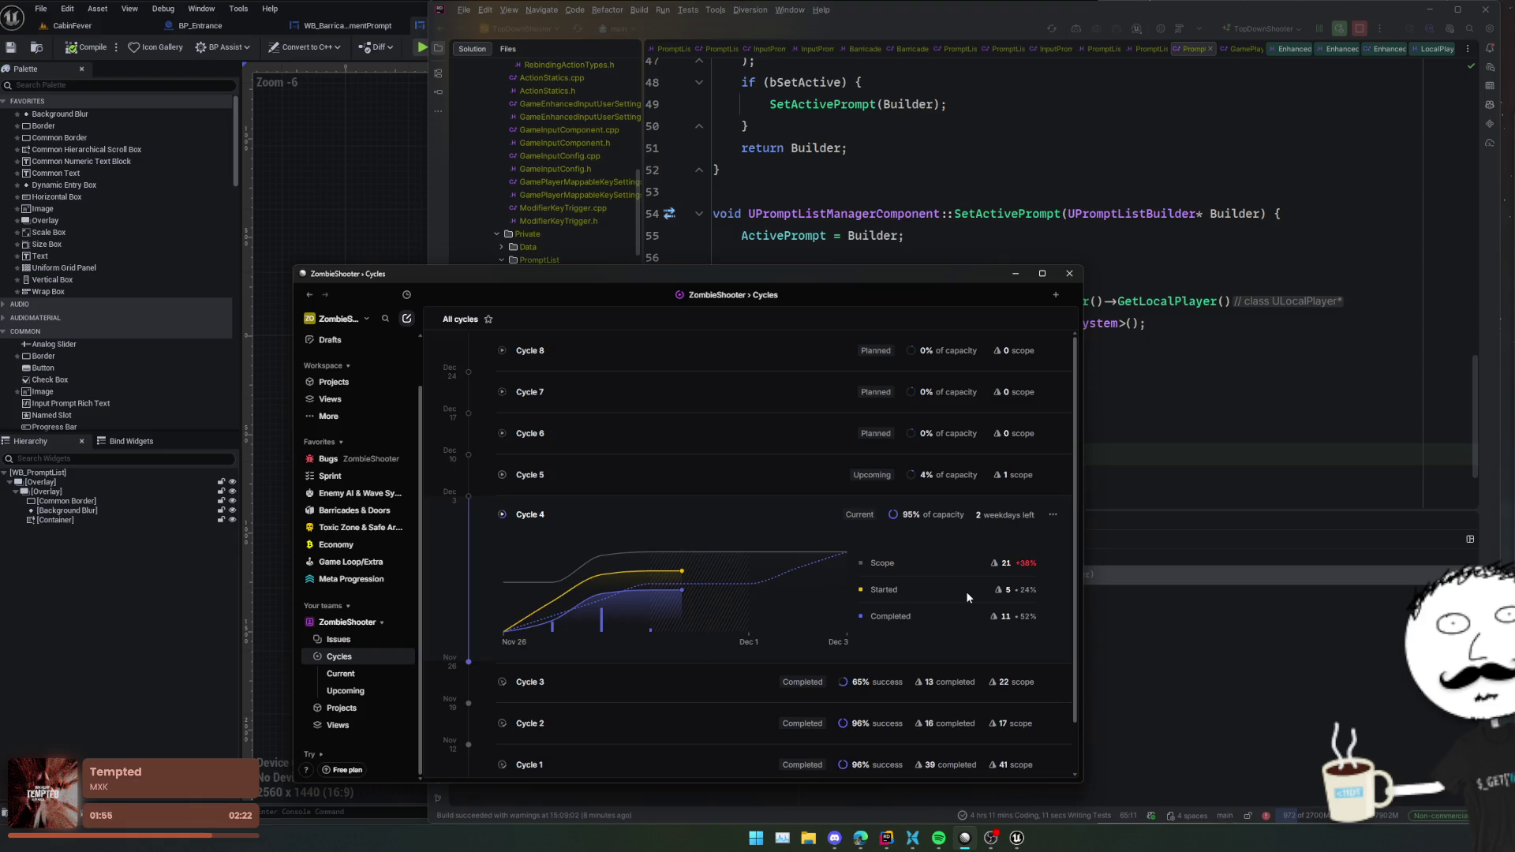
scroll(965, 590, "down", 1)
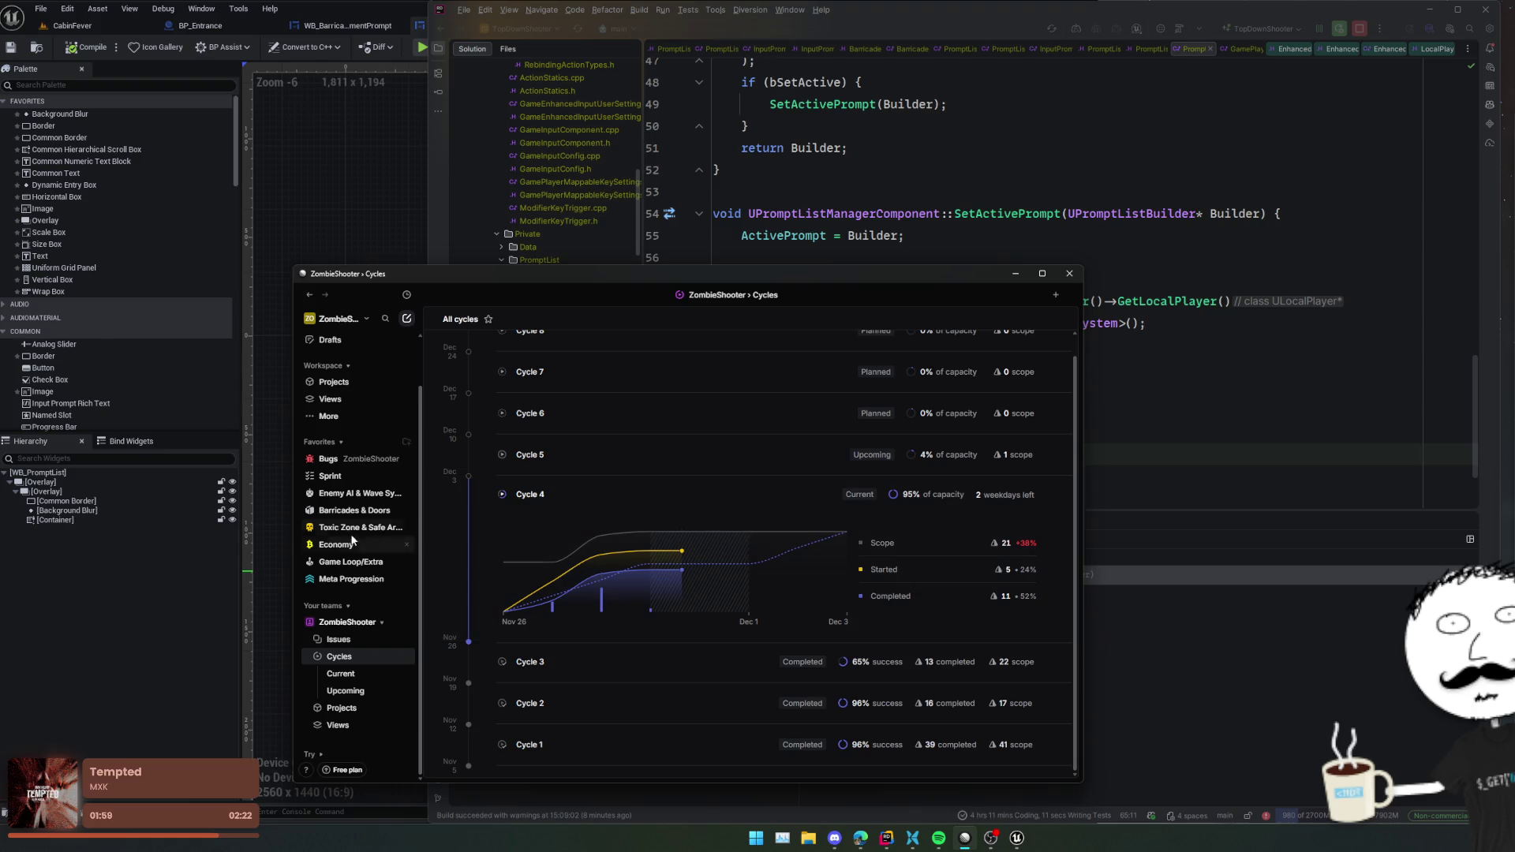
left_click(337, 639)
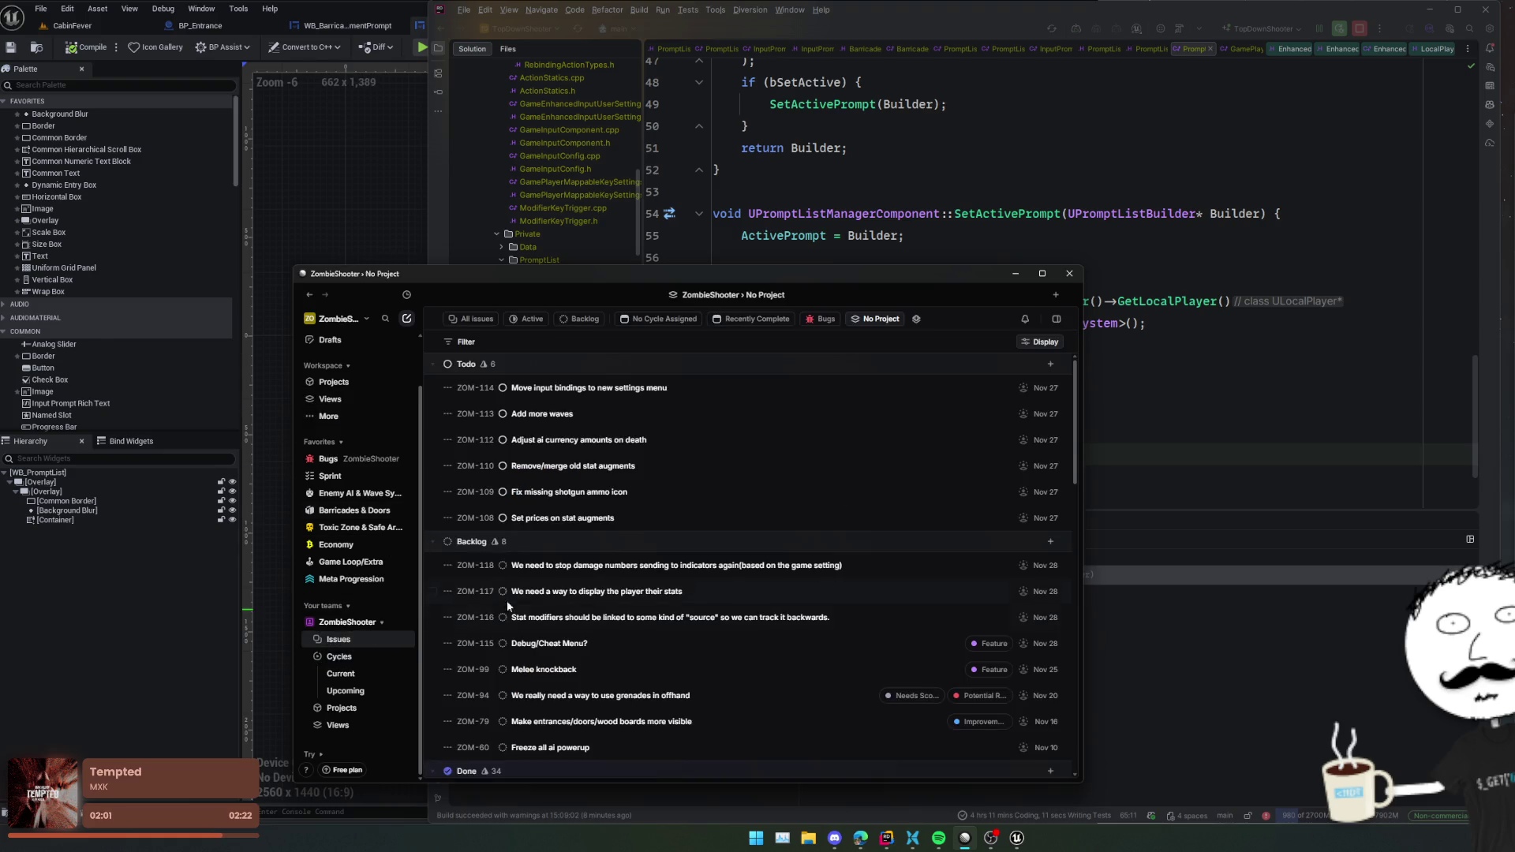
left_click(1017, 274)
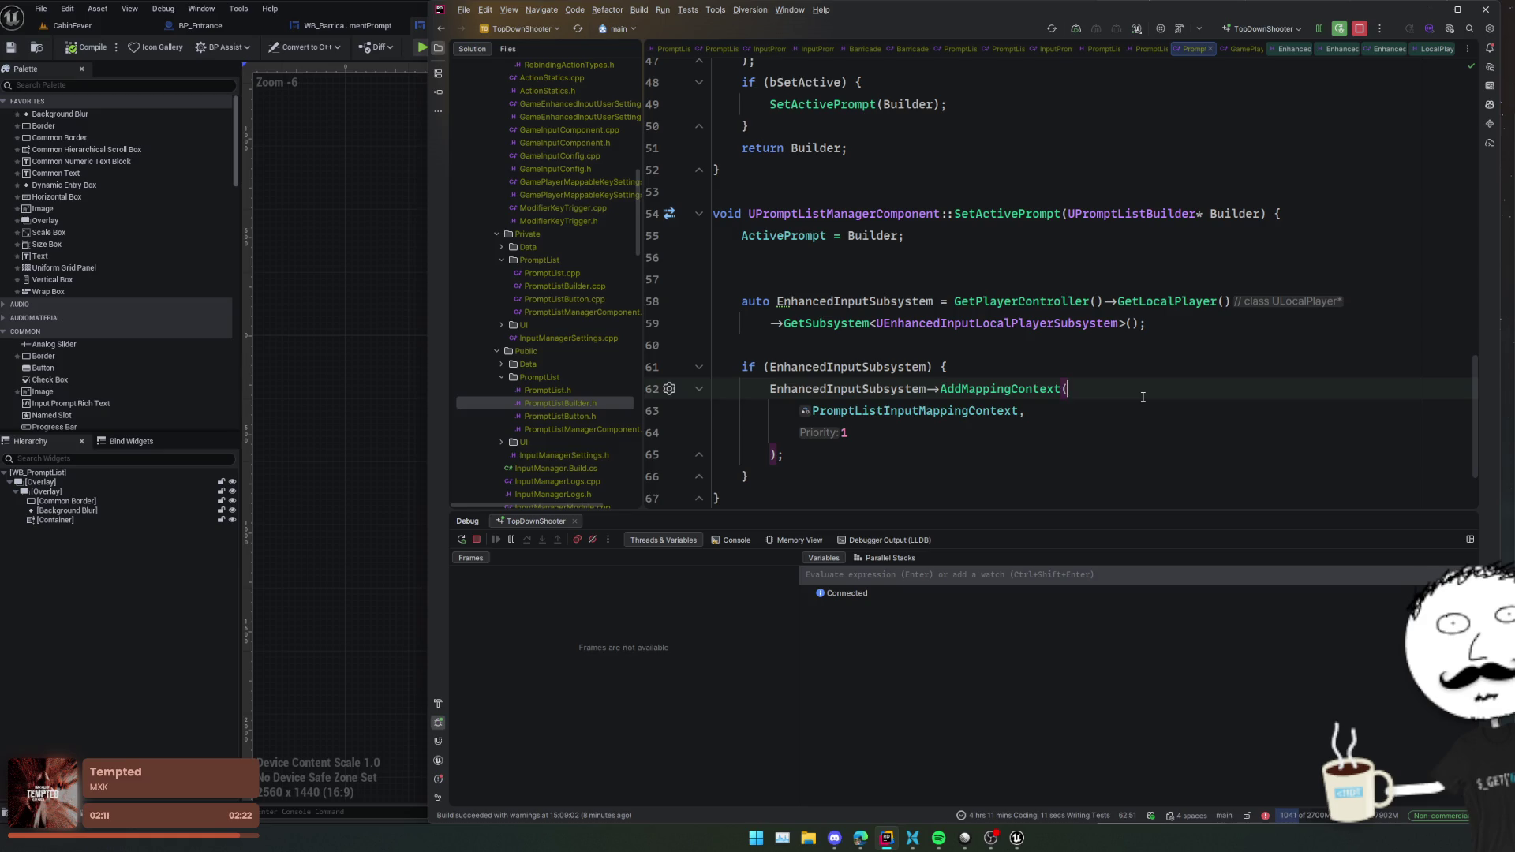
- Add an Options argument on a new line after AddMappingContext's priority 1
left_click(889, 427)
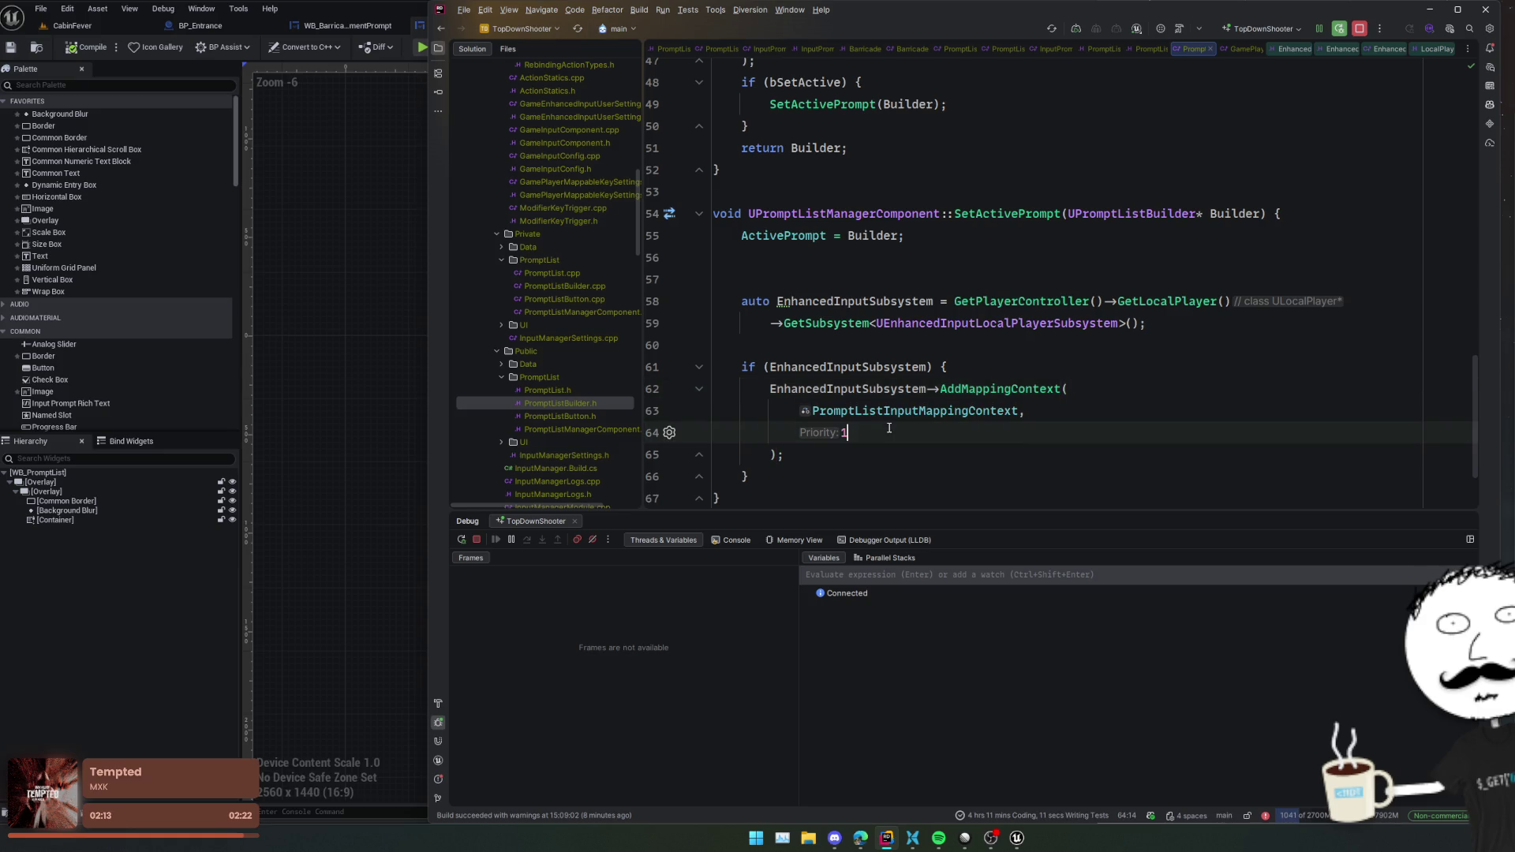
key("ctrl+p")
type(",")
key("Return")
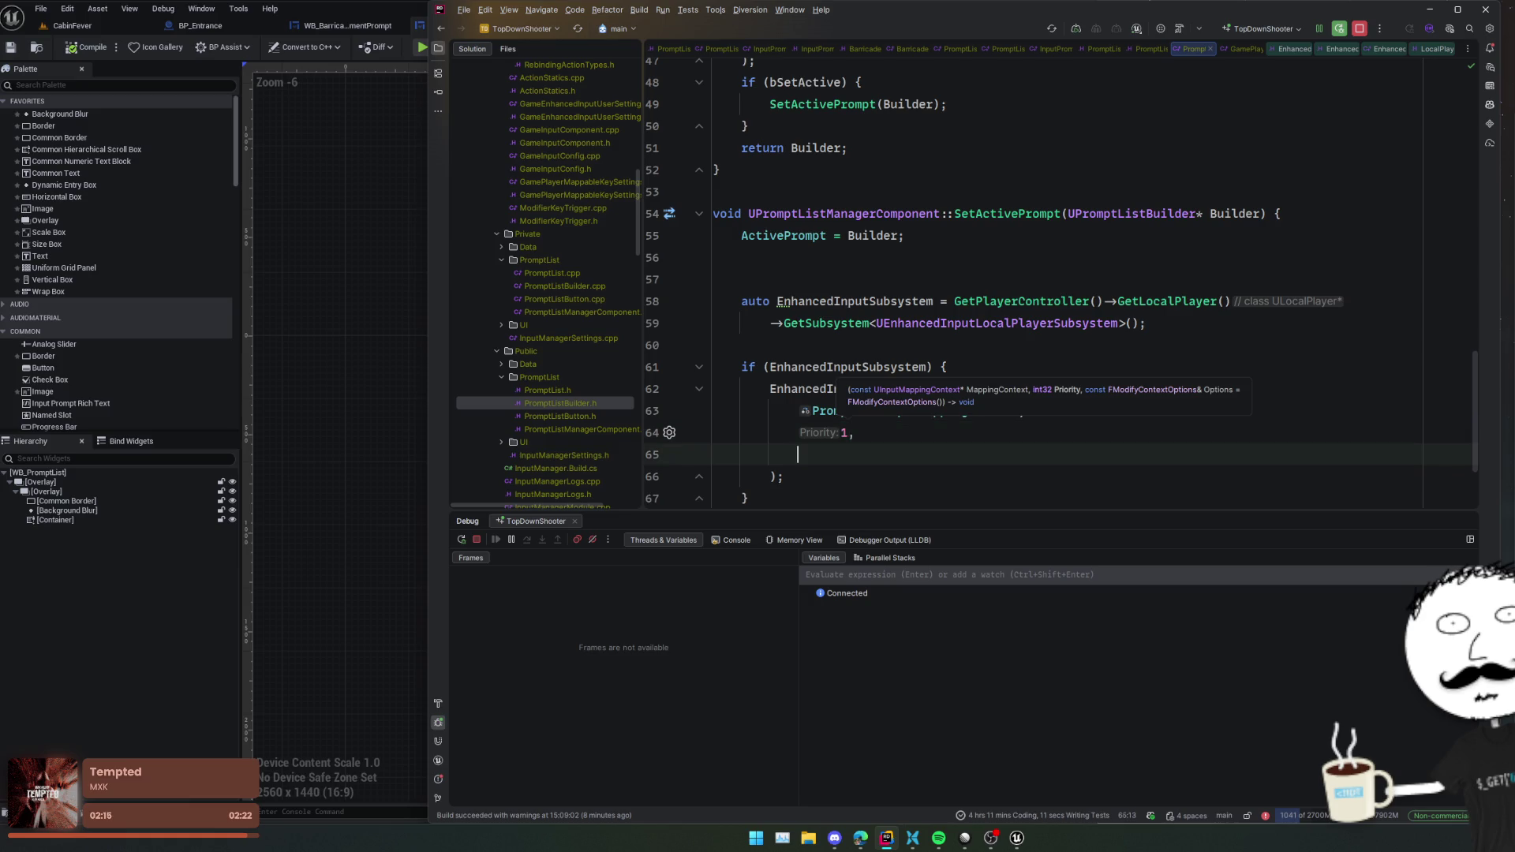
type("Options,")
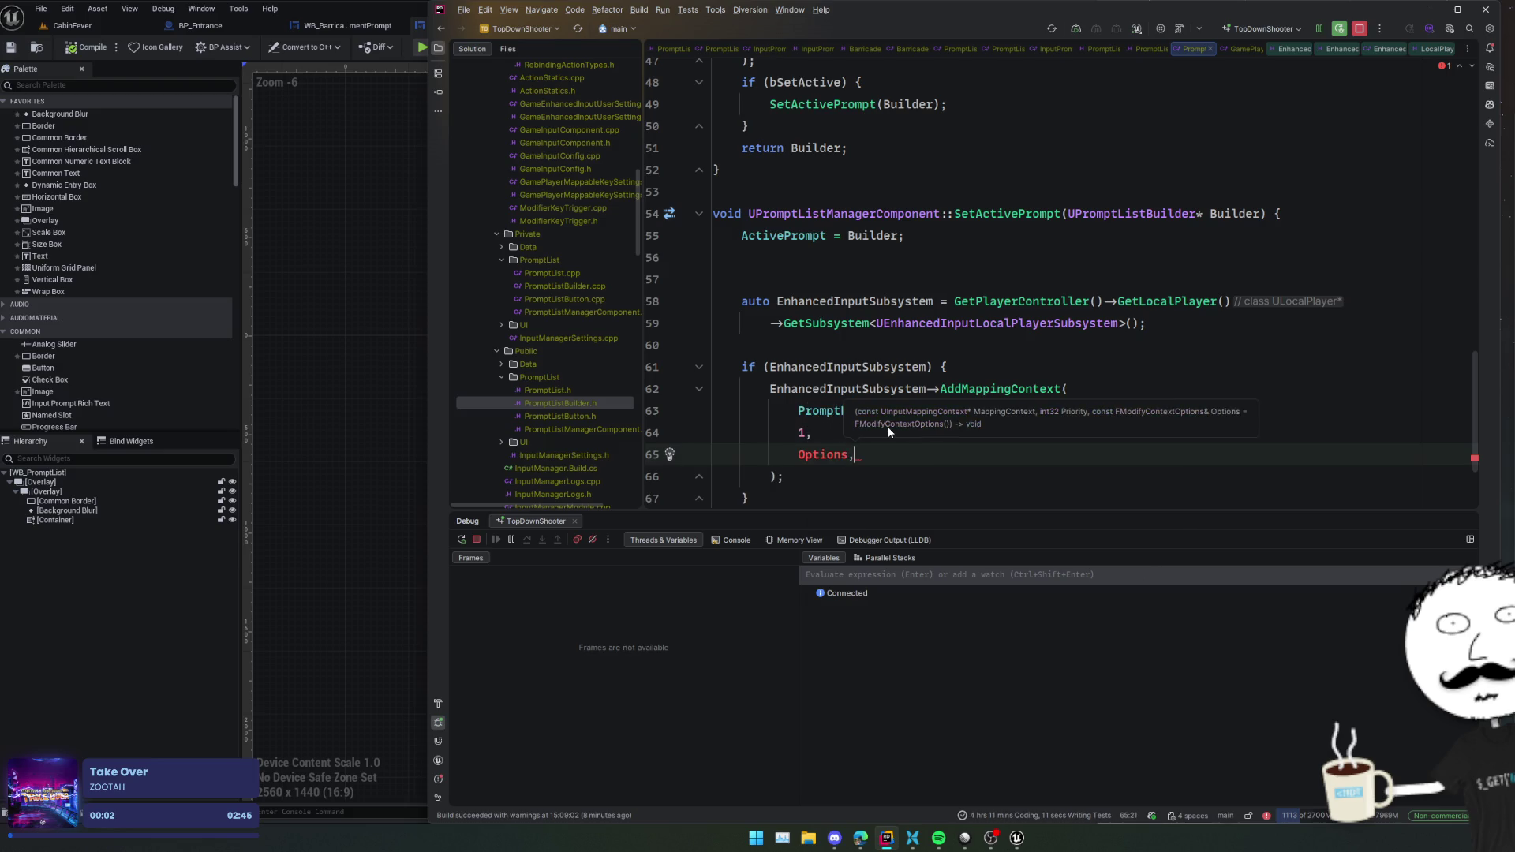
- Declare an FModifyContextOptions Options variable above the call and browse its members, e.g. bIgnoreAllPressedKeysUntilRelease
key("Escape")
key("Up")
key("Up")
key("Up")
key("End")
key("Return")
type("FModifyC")
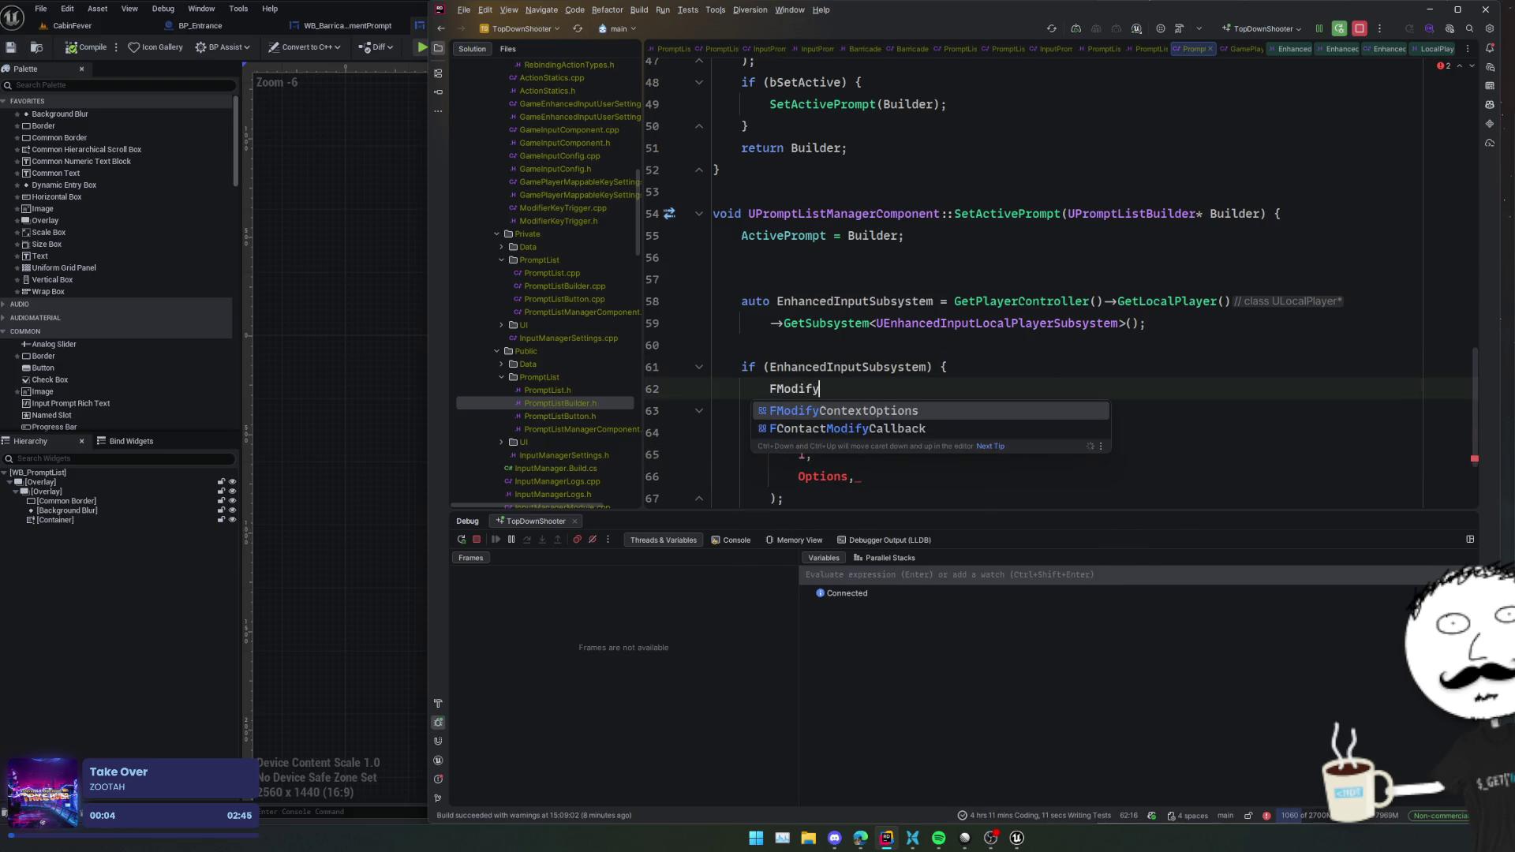
key("Return")
type("Options Optio")
key("Return")
type(";")
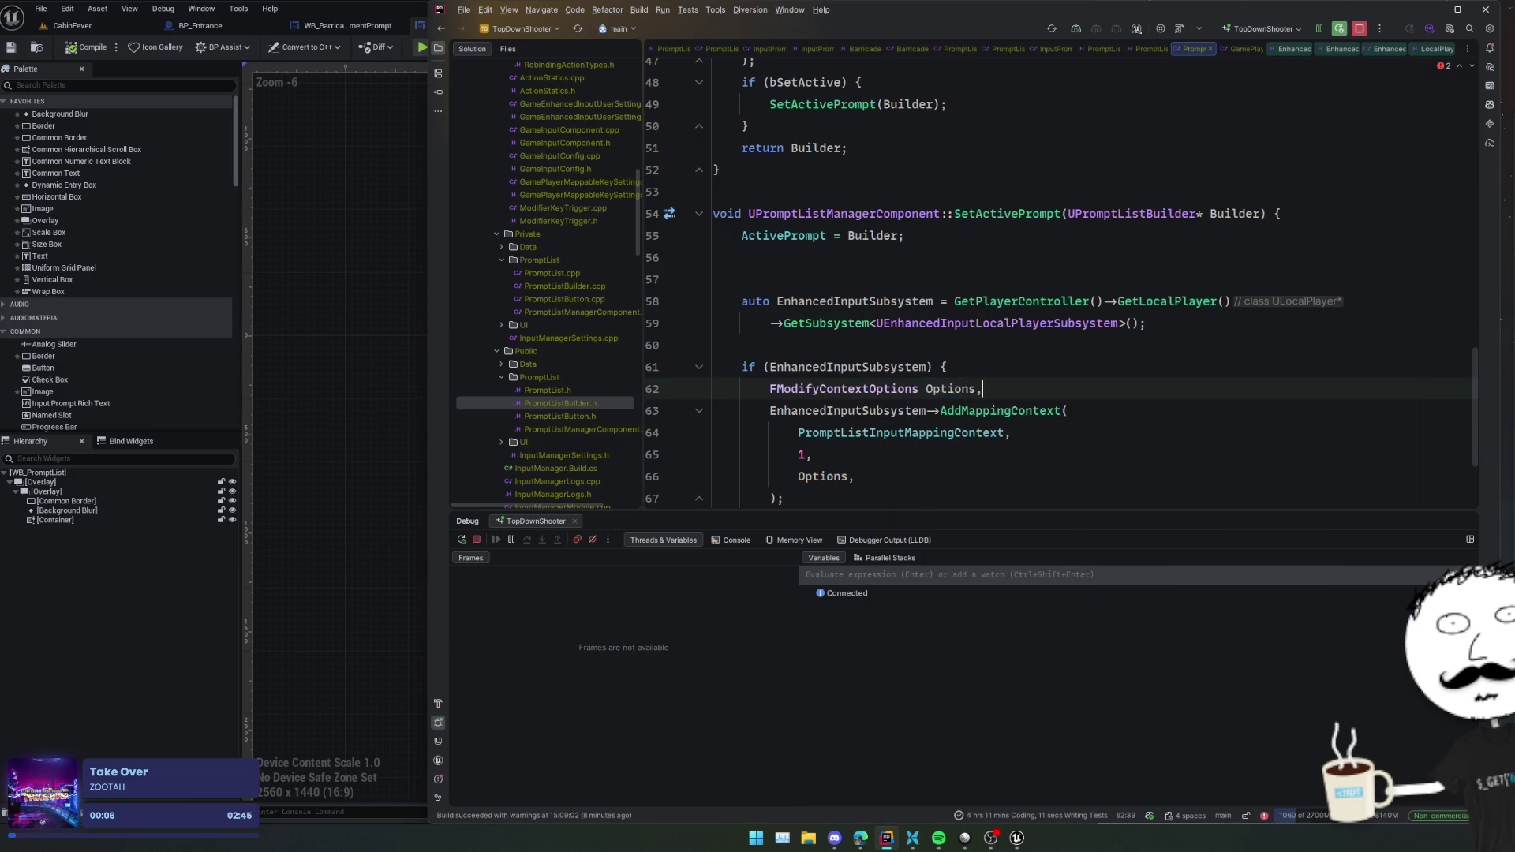
key("Return")
type("Options.")
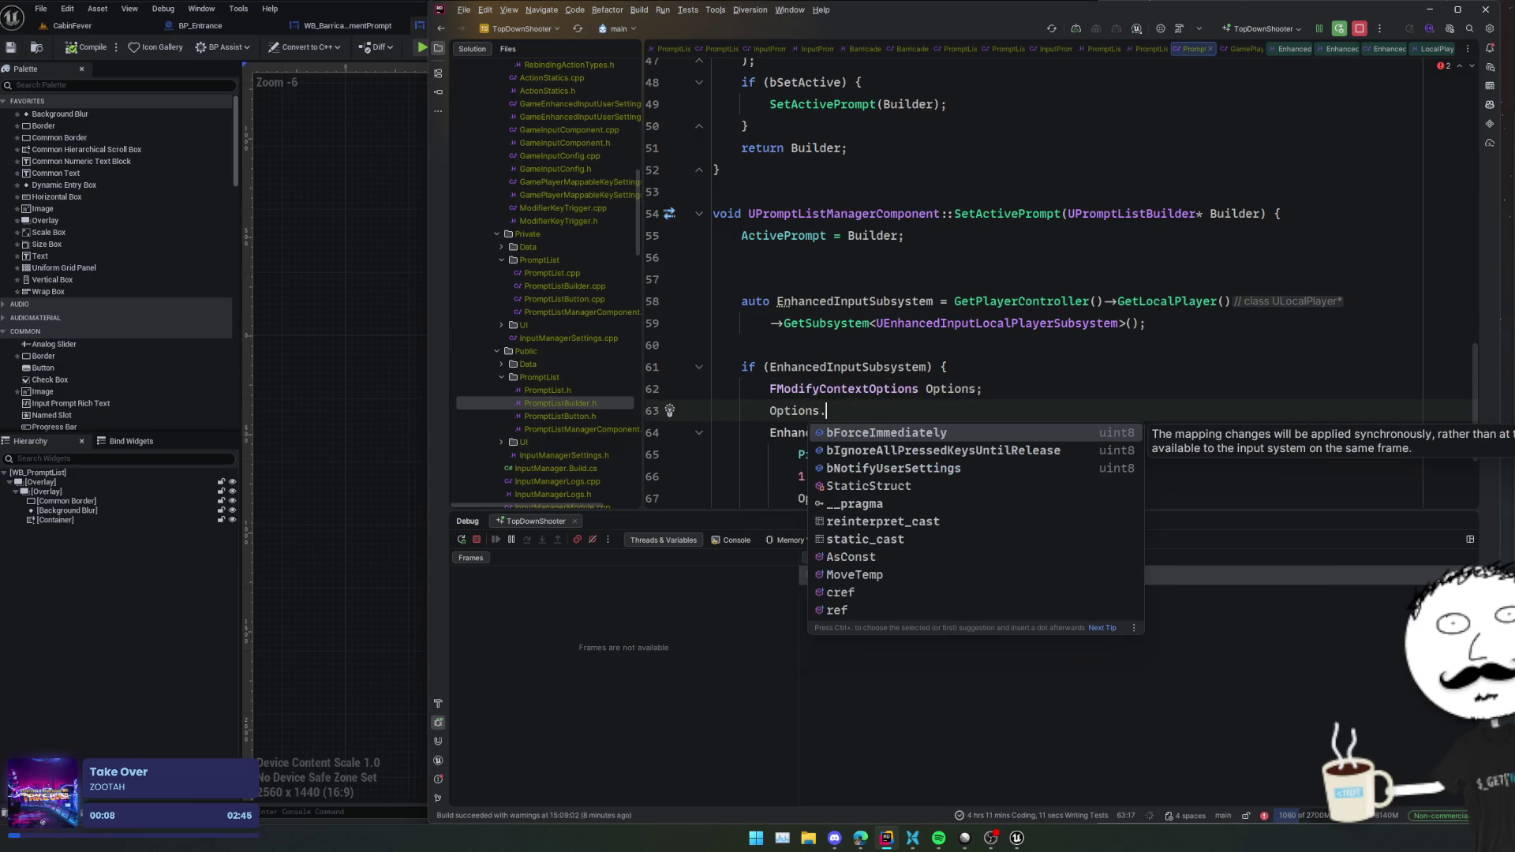
key("Down")
key("Up")
key("Down")
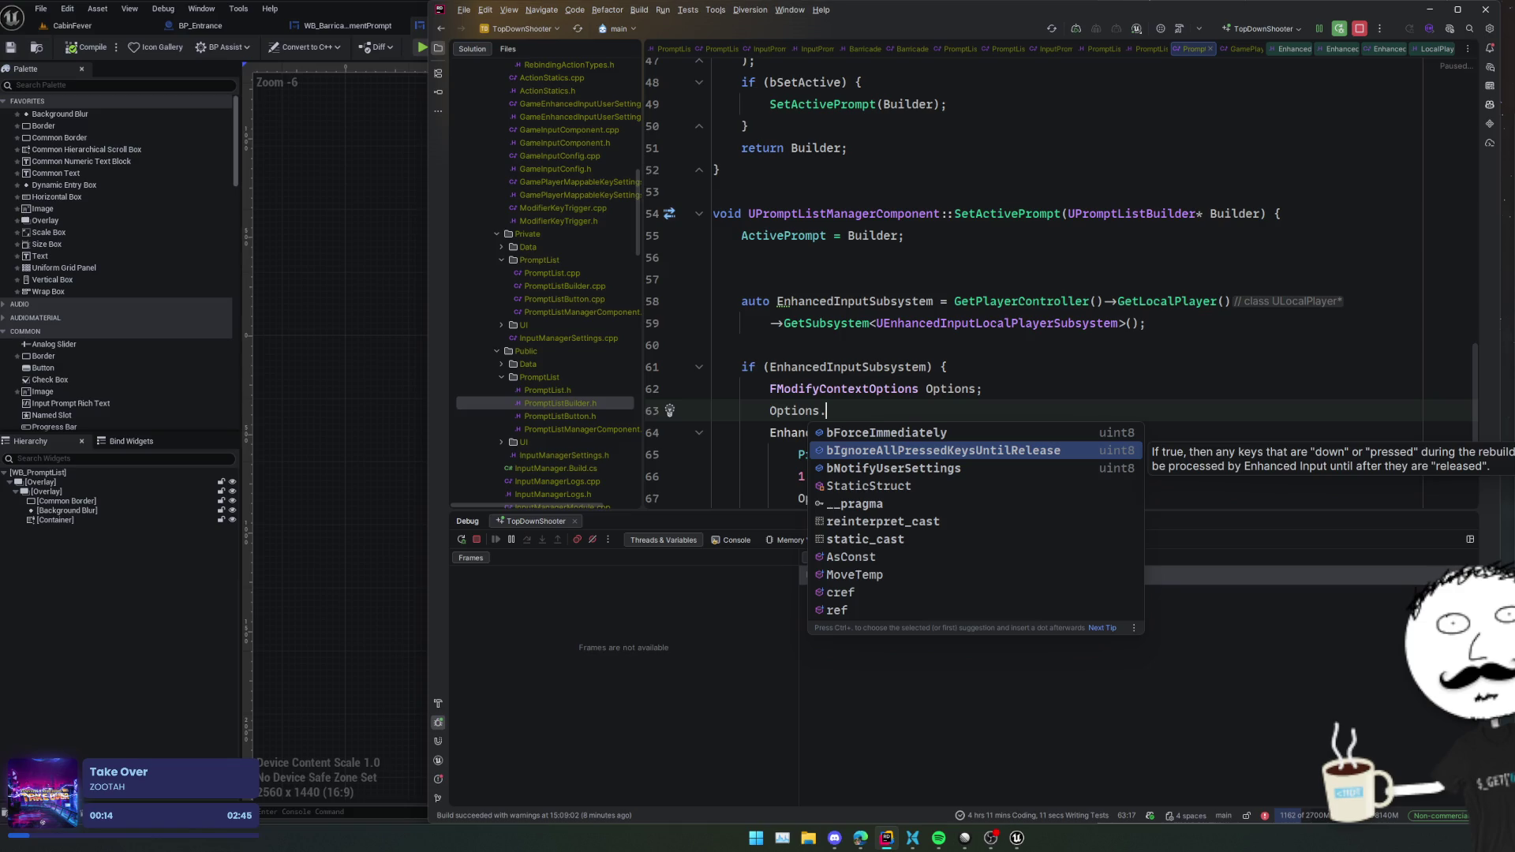
- Undo the Options changes, restoring a single-line AddMappingContext(PromptListInputMappingContext, 1) call
key("Escape")
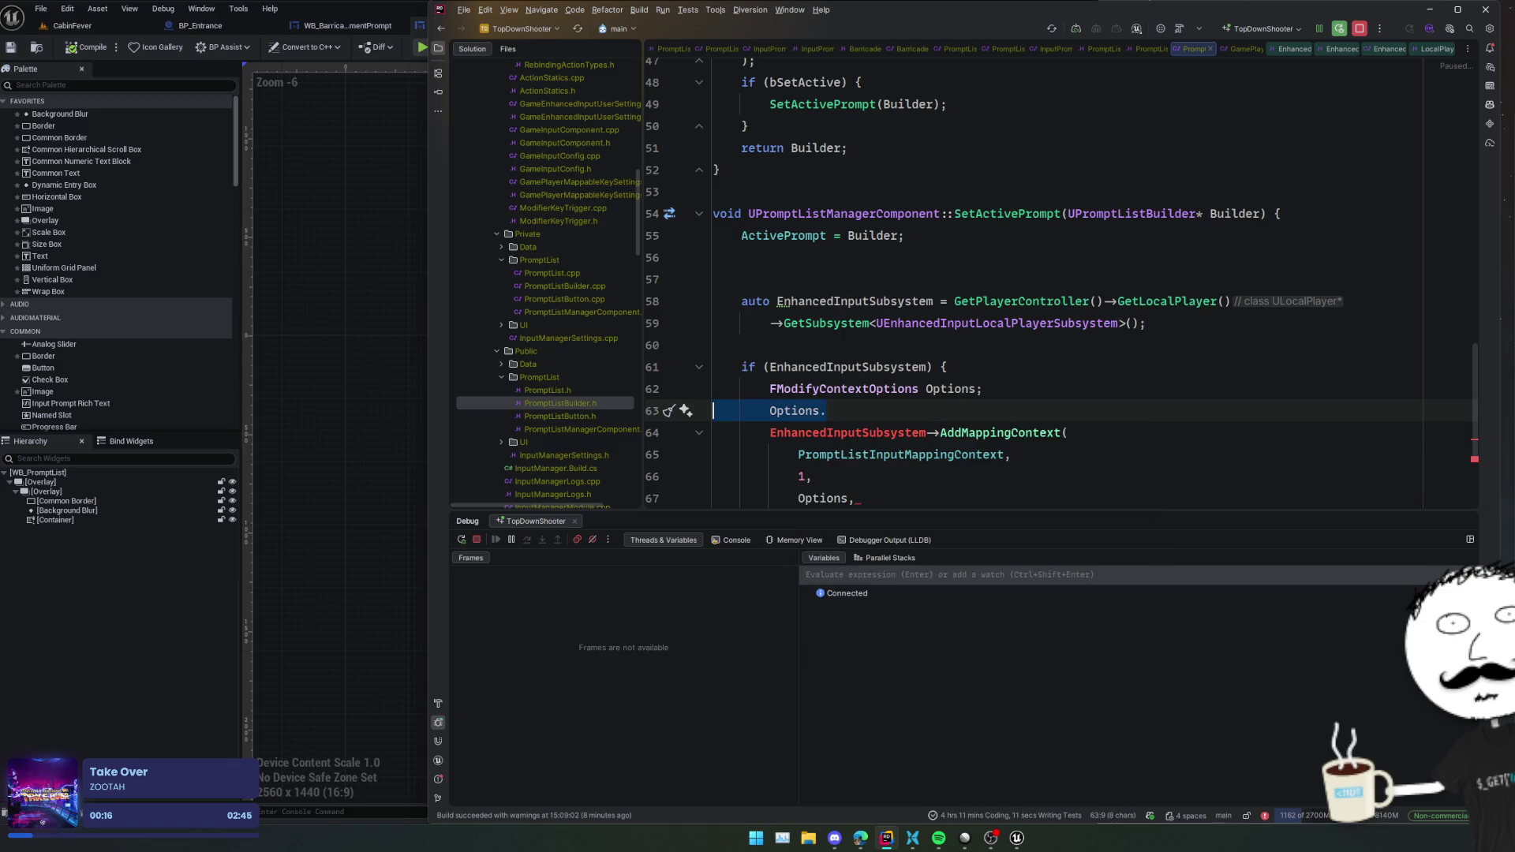
key("ctrl+z")
key("ctrl+z")
key("ctrl+z")
key("ctrl+z")
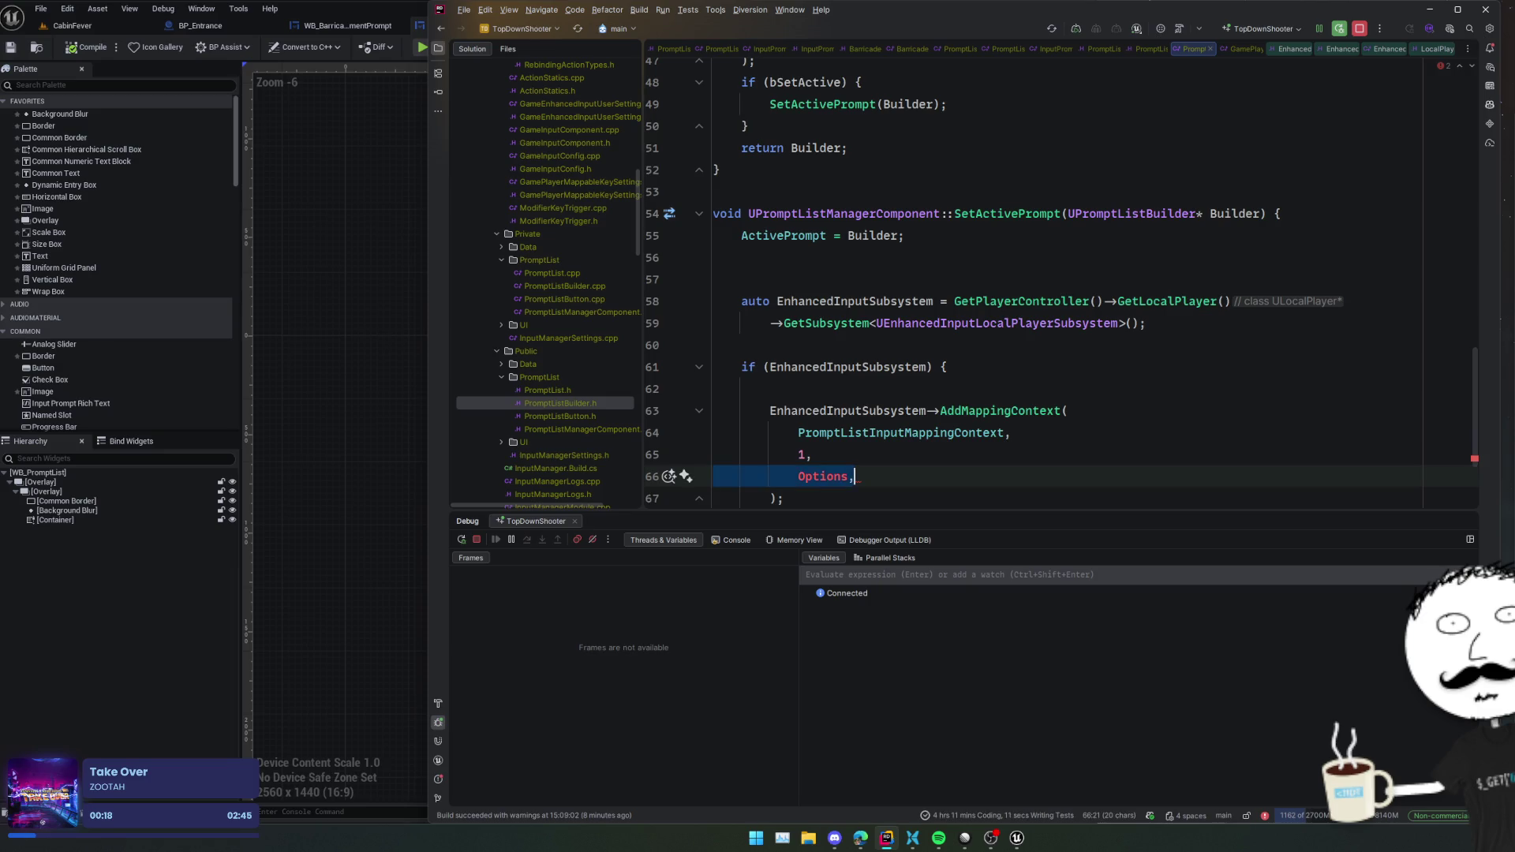
key("BackSpace")
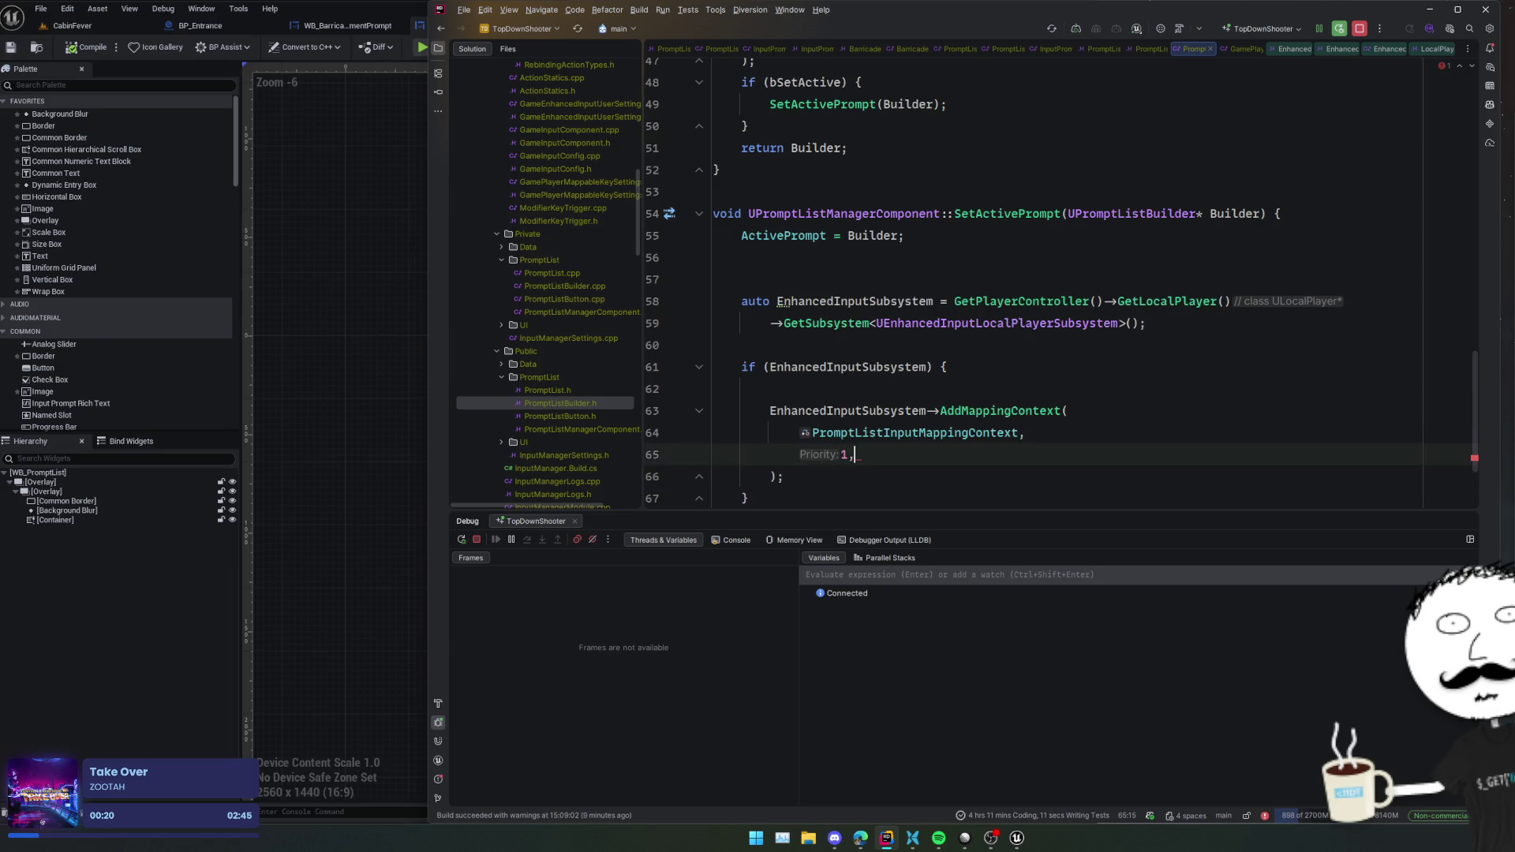
key("Down")
key("ctrl+z")
key("ctrl+z")
key("ctrl+z")
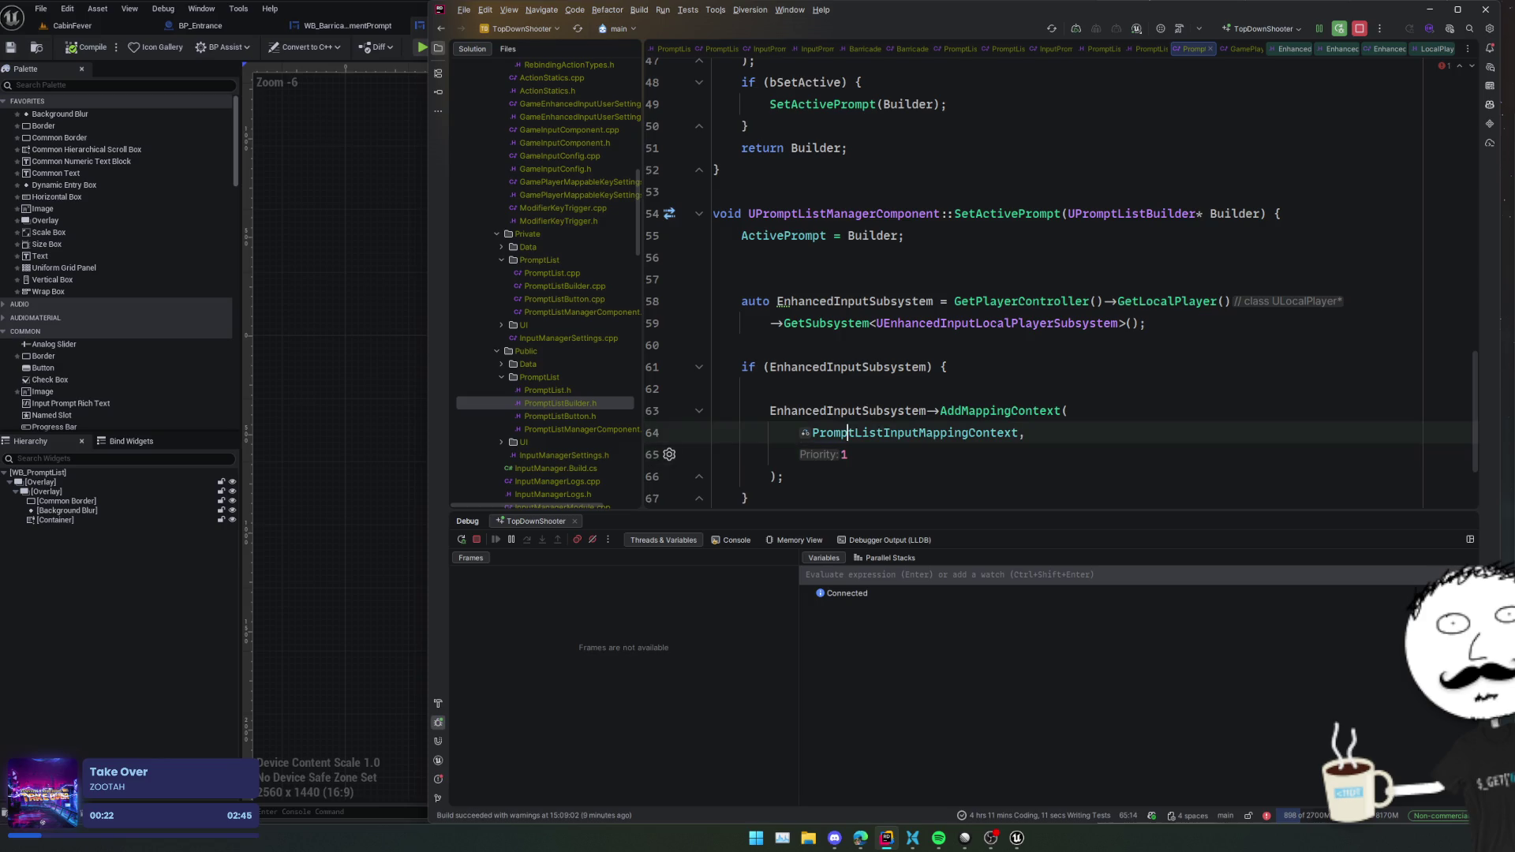
key("ctrl+z")
key("ctrl+z")
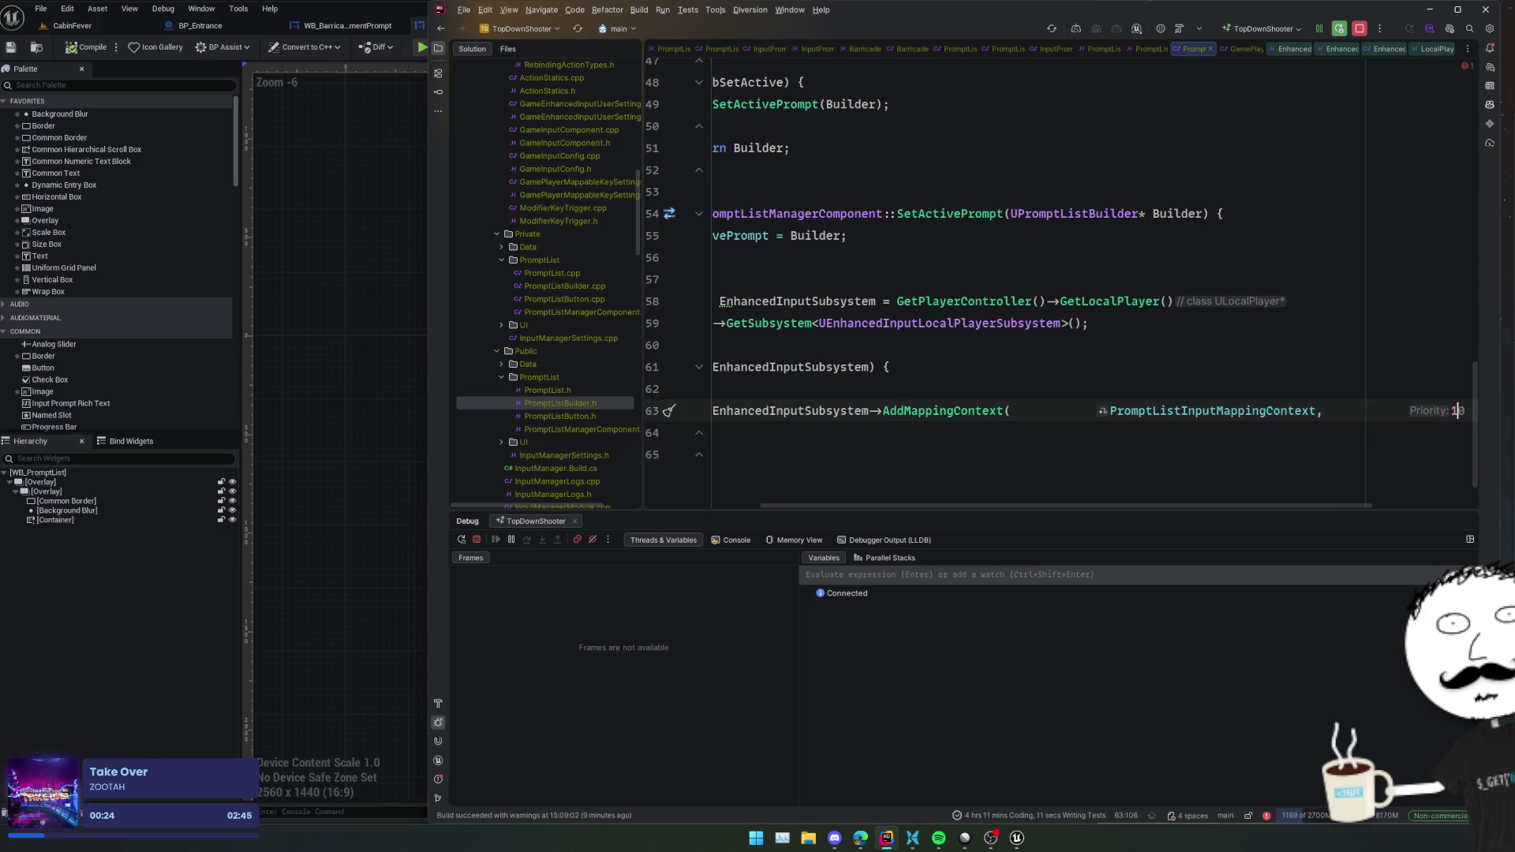
key("ctrl+z")
key("ctrl+z")
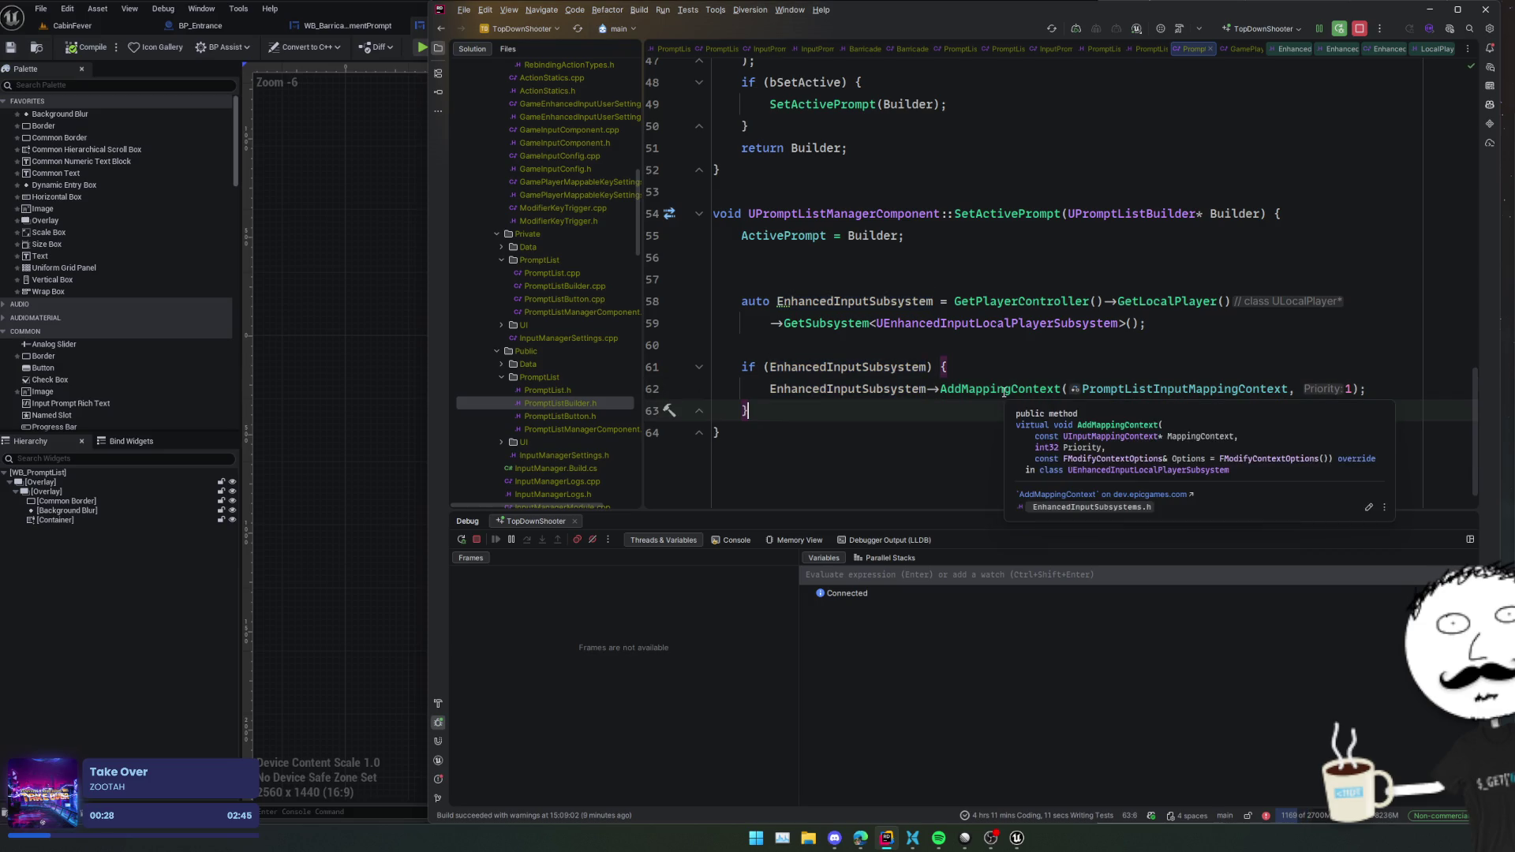
left_click(1003, 390)
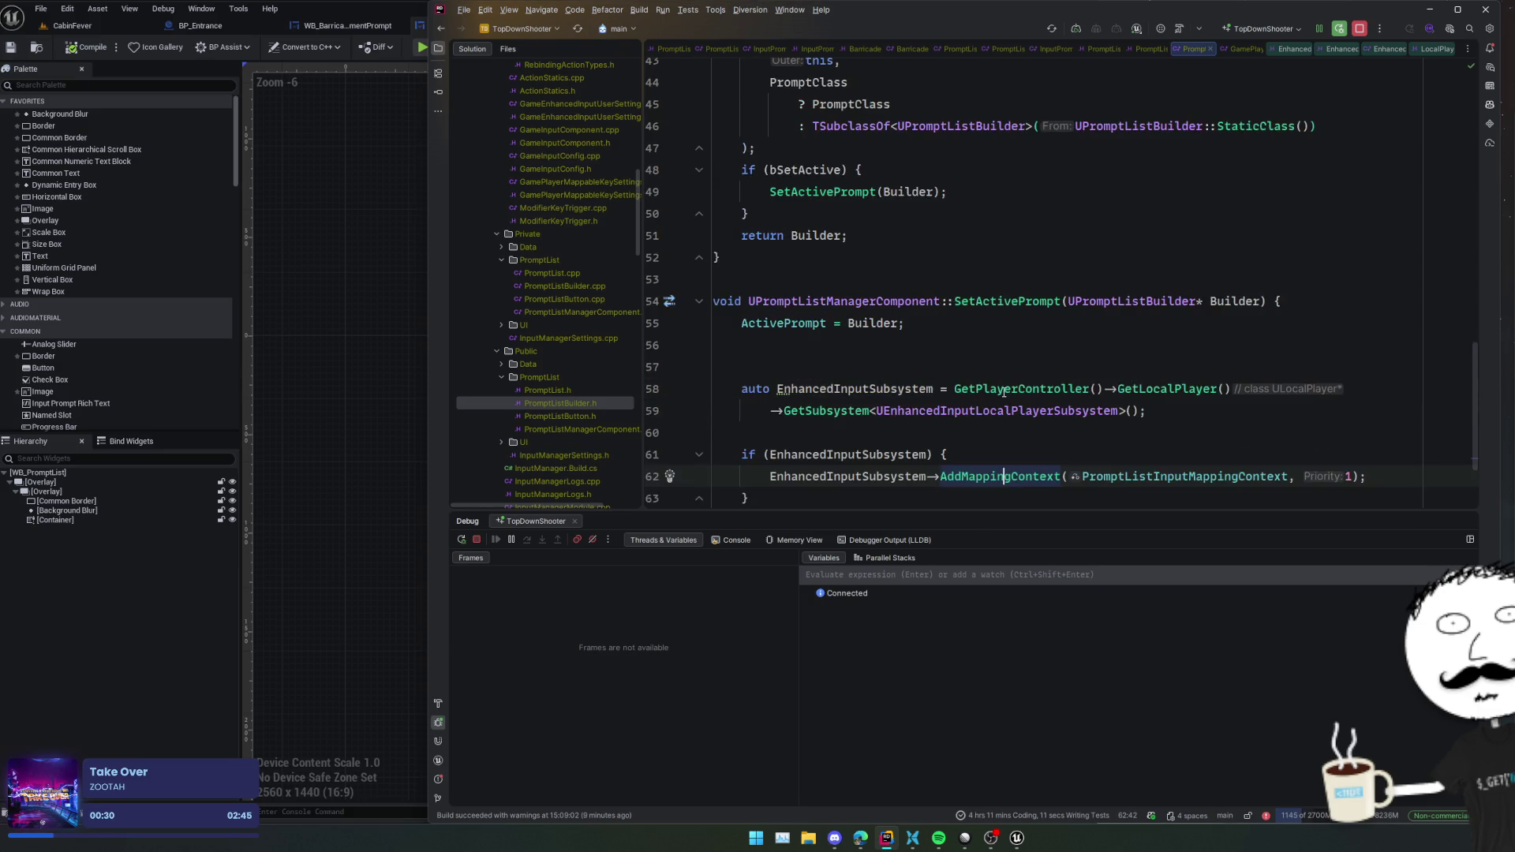
- Declare ClearActivePrompt() in the header by copying SetActivePrompt's UFUNCTION, and generate its .cpp definition
key("ctrl+alt+Home")
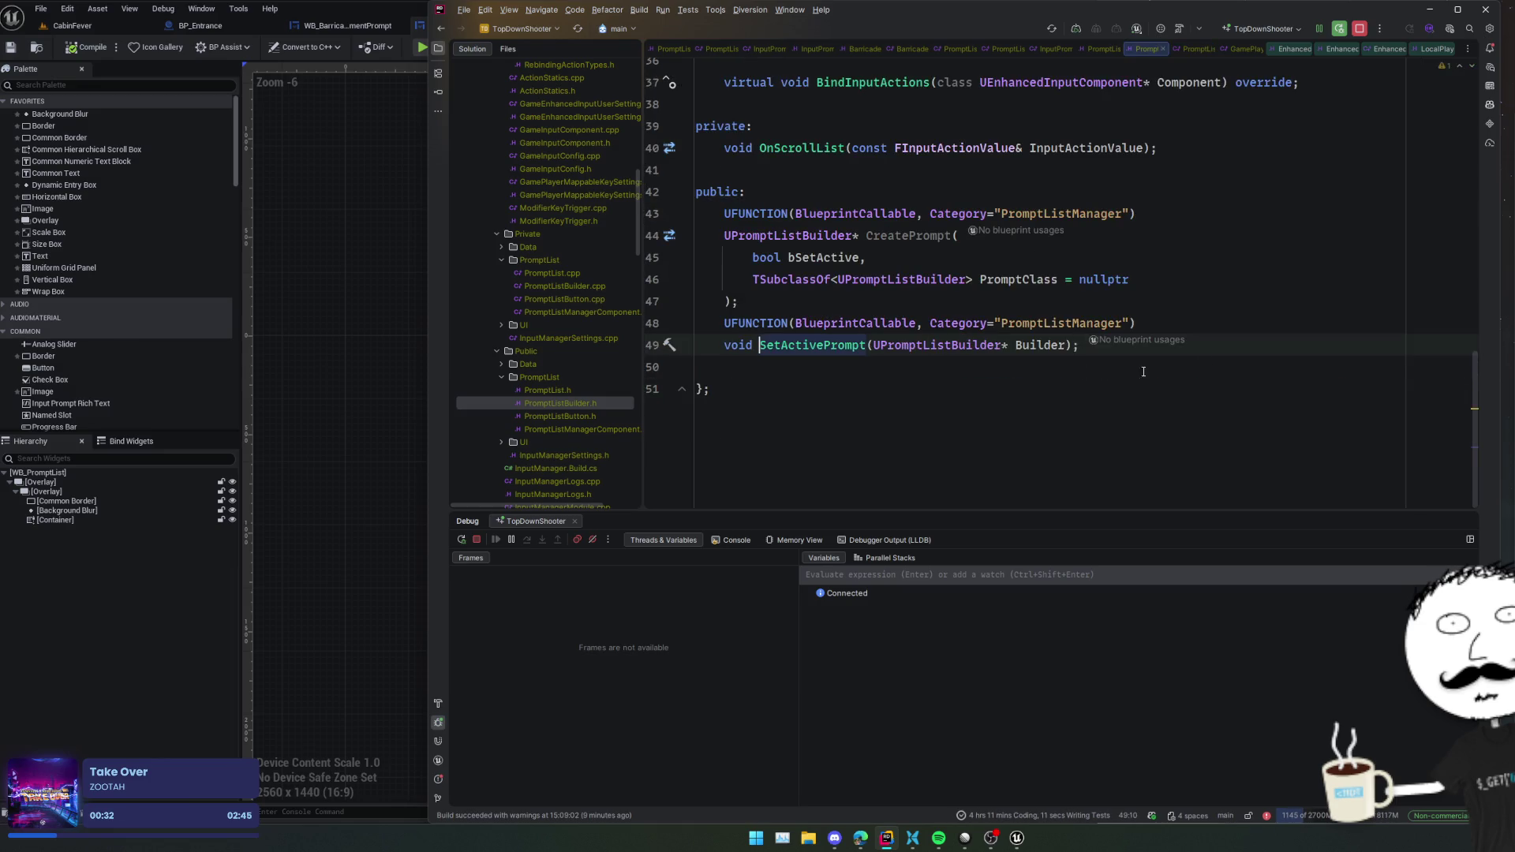
key("End")
key("shift+Up")
key("shift+Up")
key("ctrl+d")
double_click(862, 389)
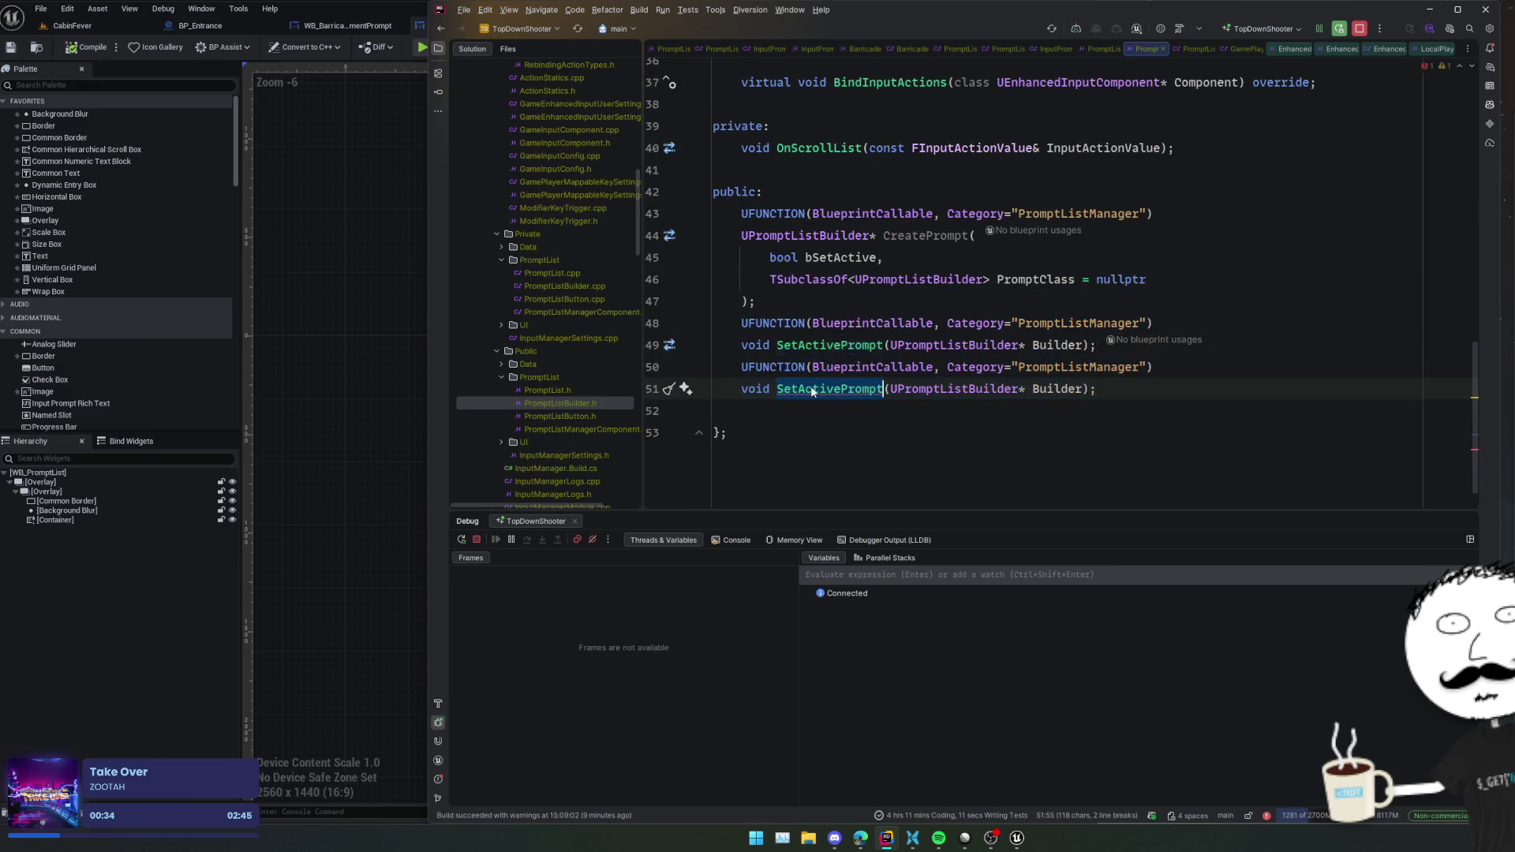
key("shift+End")
key("shift+Left")
key("BackSpace")
type("ClearActivePrompt()")
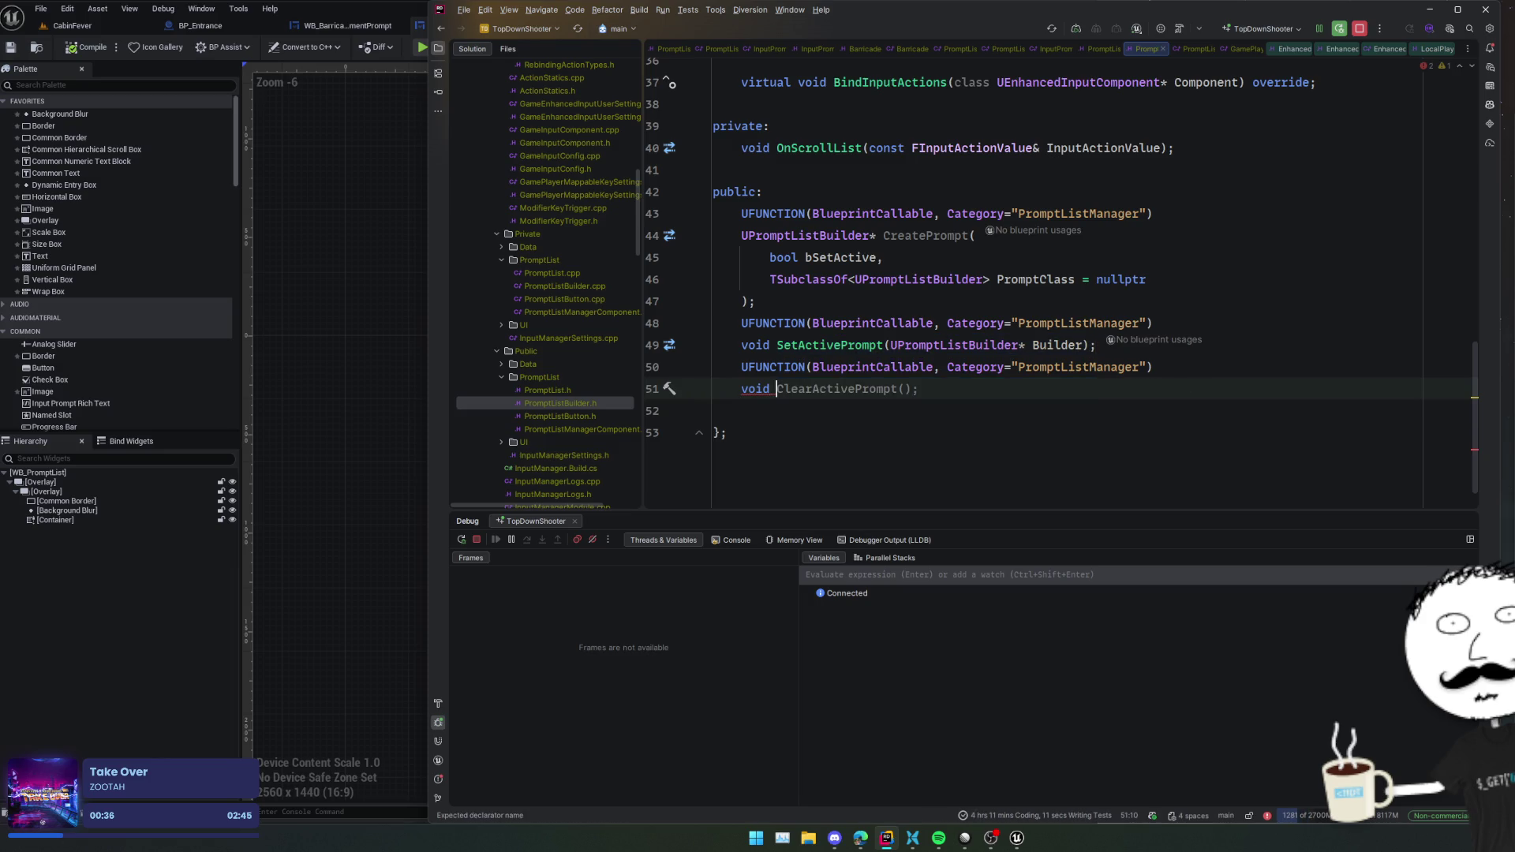
key("alt+Return")
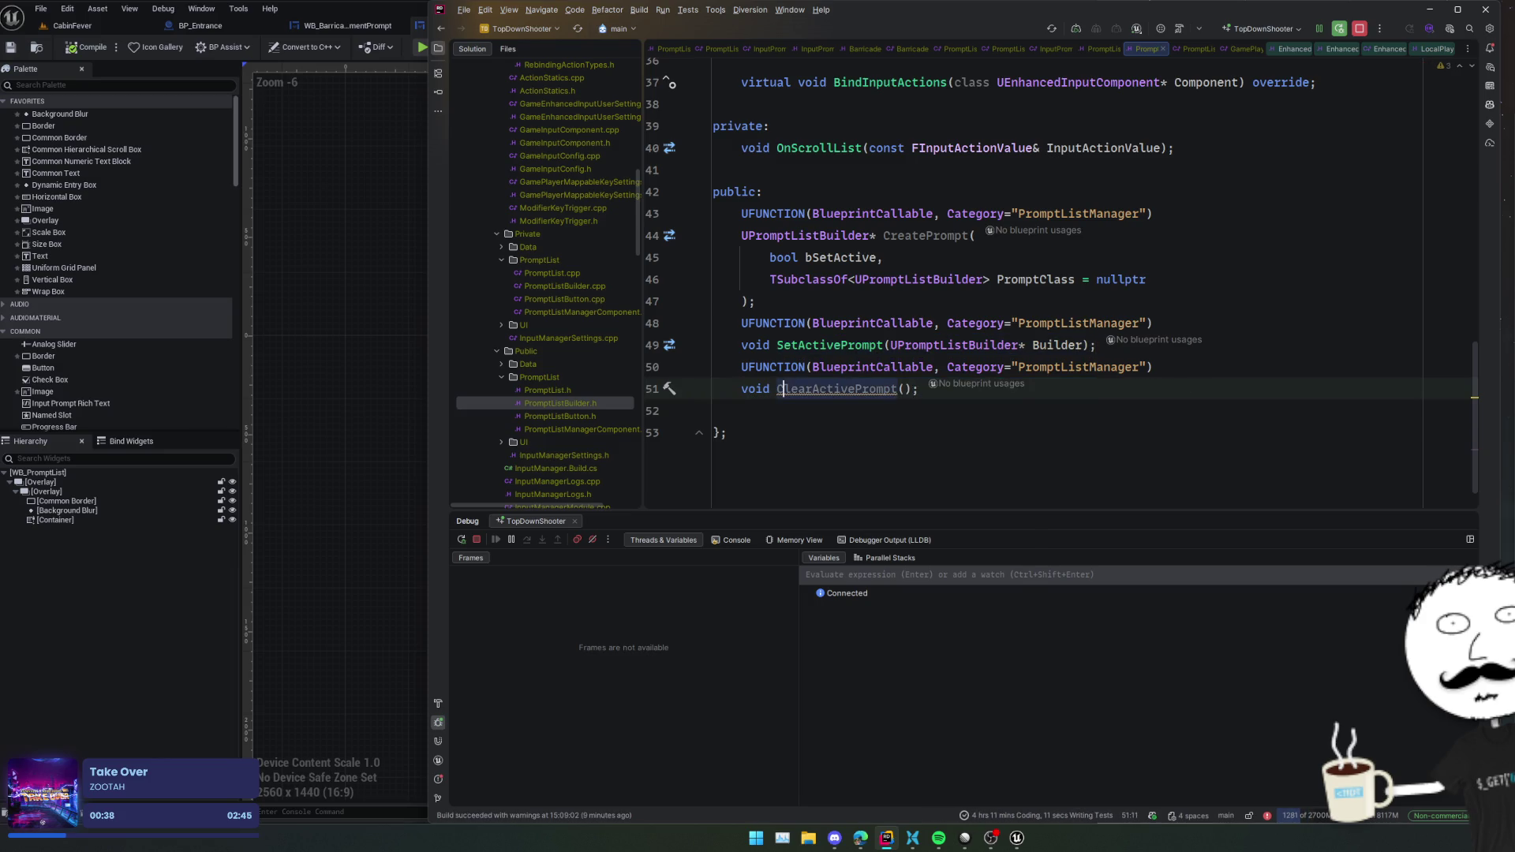
key("Return")
key("Return")
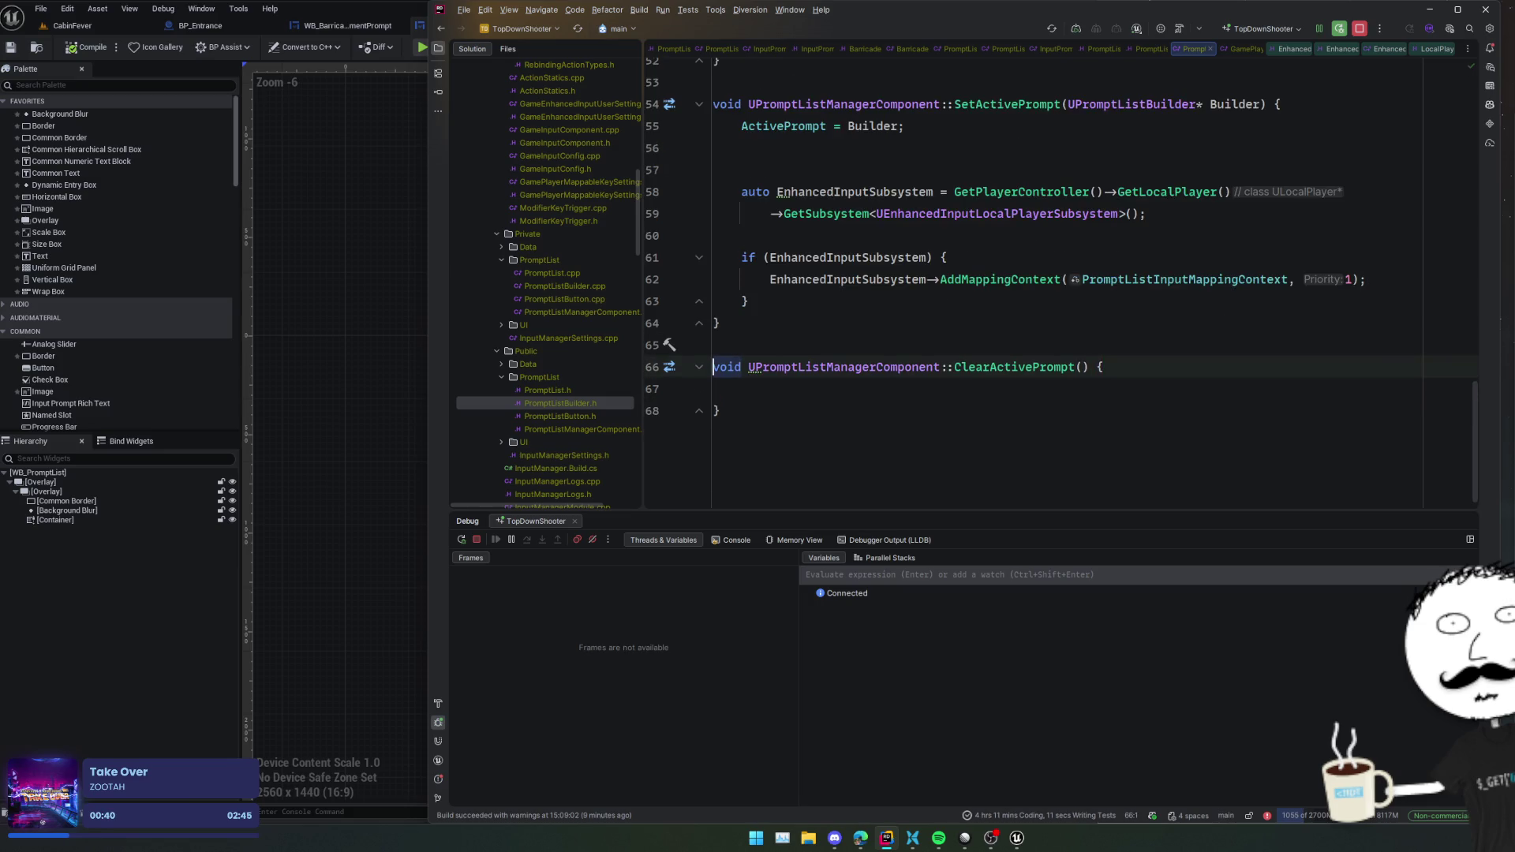
- Make ClearActivePrompt return early when there is no ActivePrompt
key("Down")
type("if (!")
type("ActiveP")
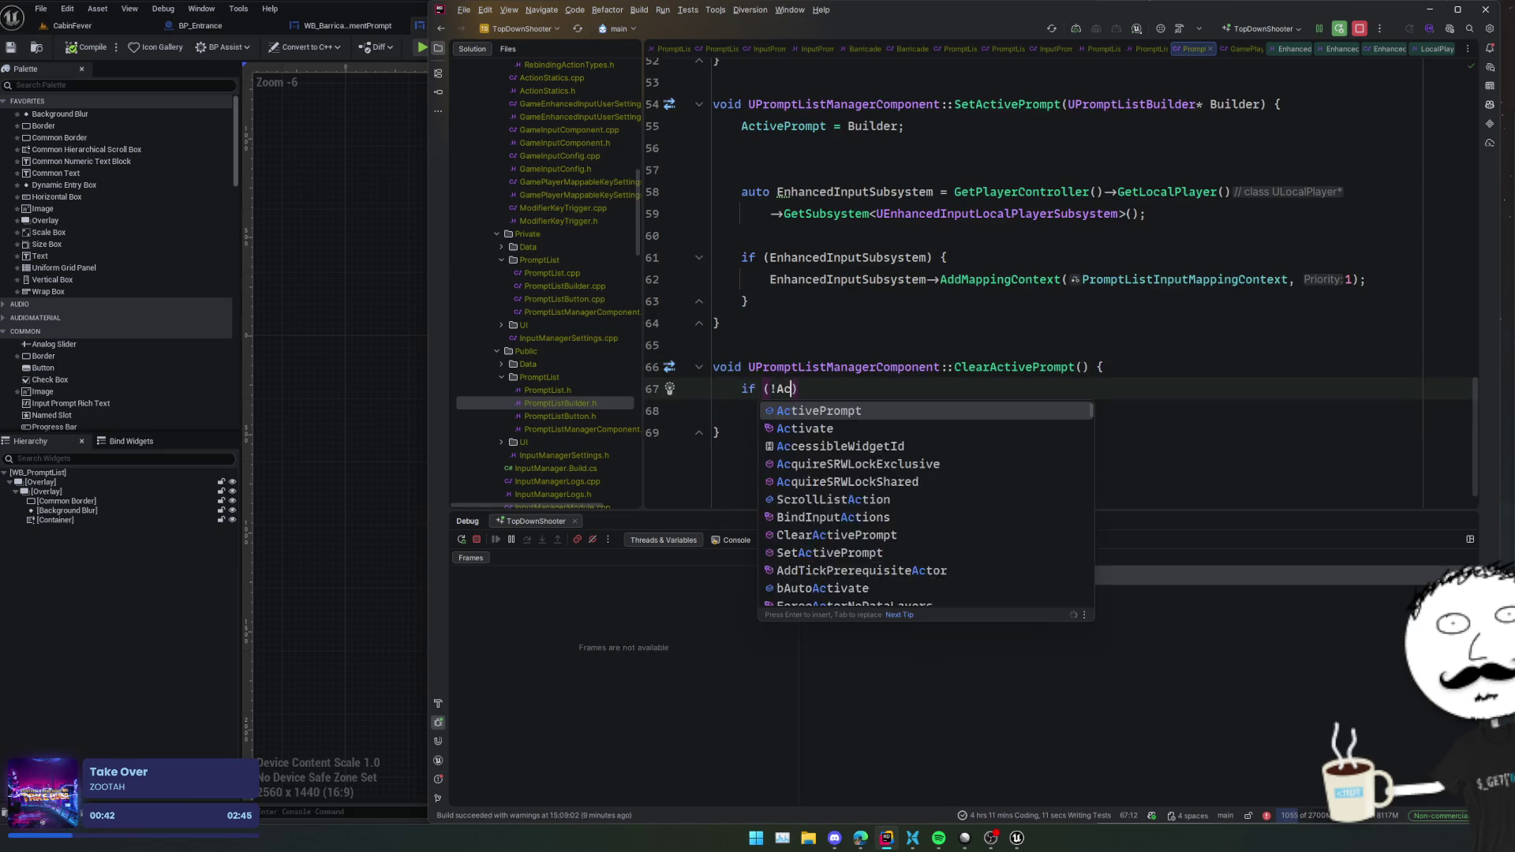
key("Return")
key("End")
key("Return")
type("eturn;")
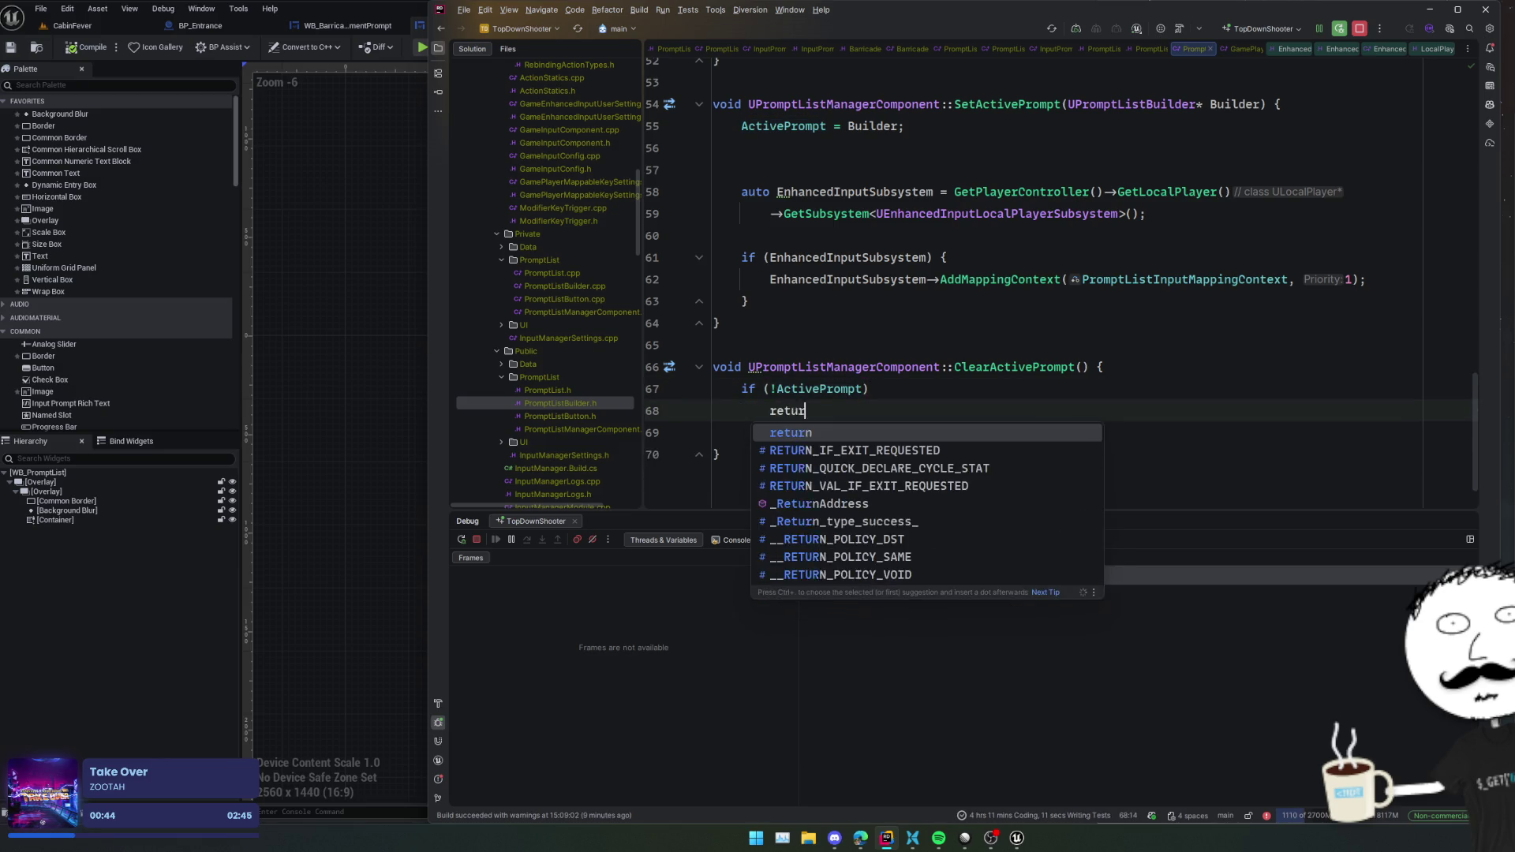
key("Return")
key("Return")
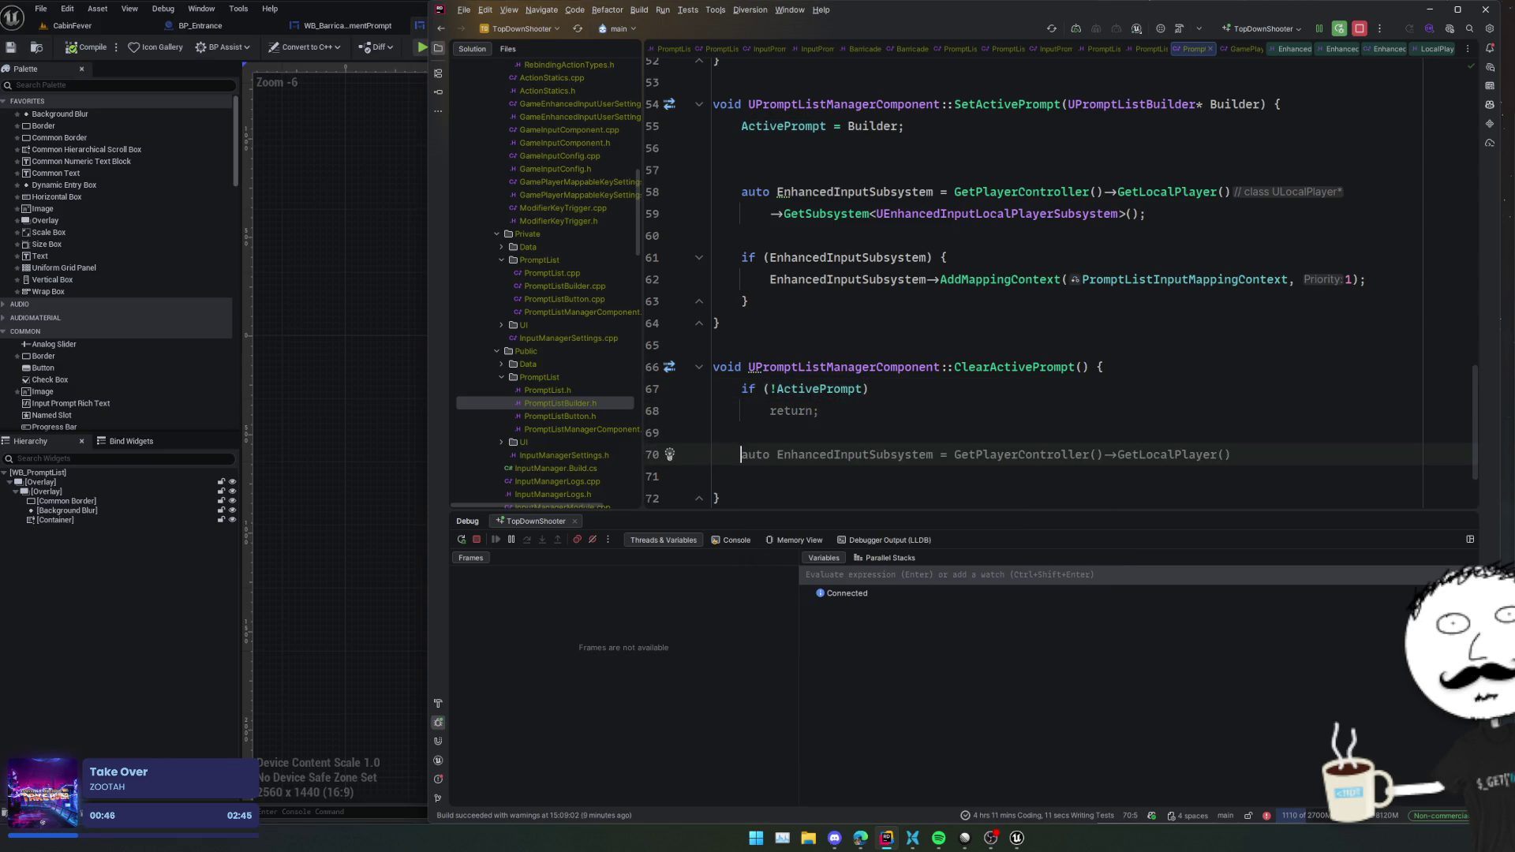
- Look up the EnhancedInputSubsystem and add an if (EnhancedInputSubsystem) block
key("Tab")
key("Tab")
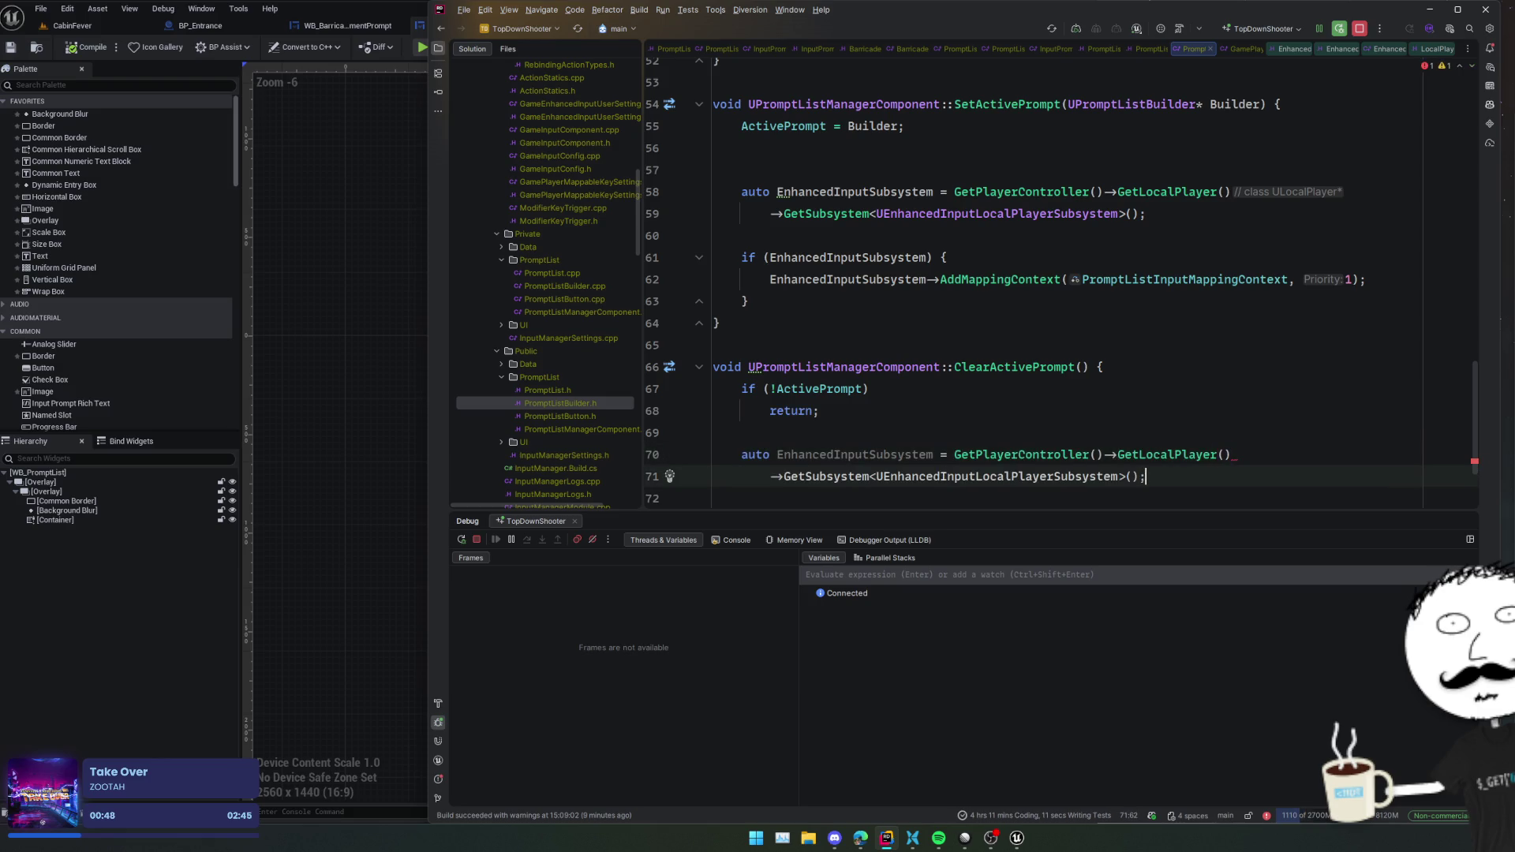
key("Return")
key("Return")
key("Tab")
key("Return")
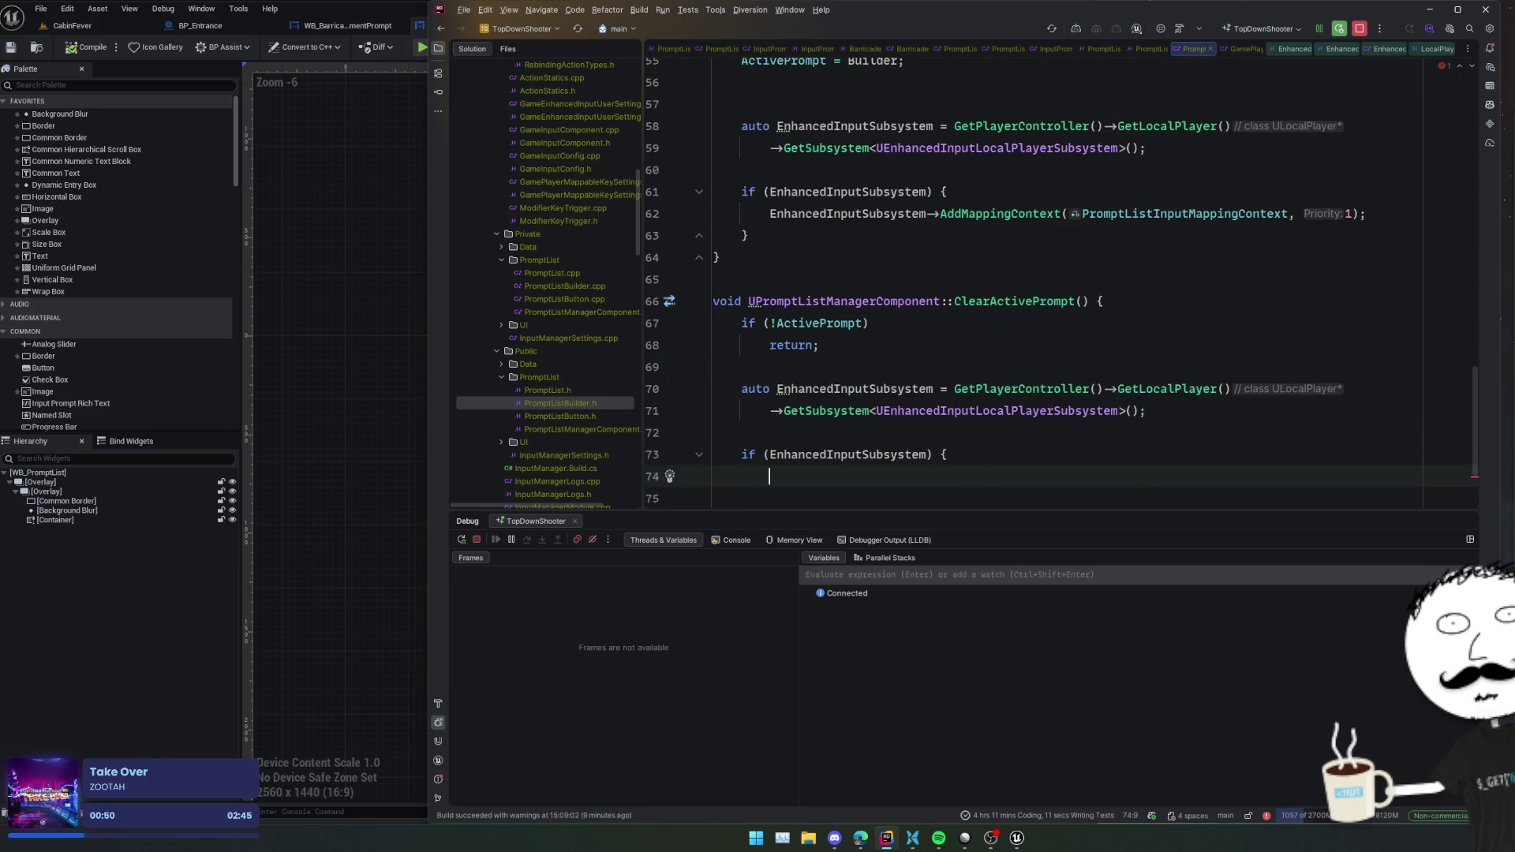
key("BackSpace")
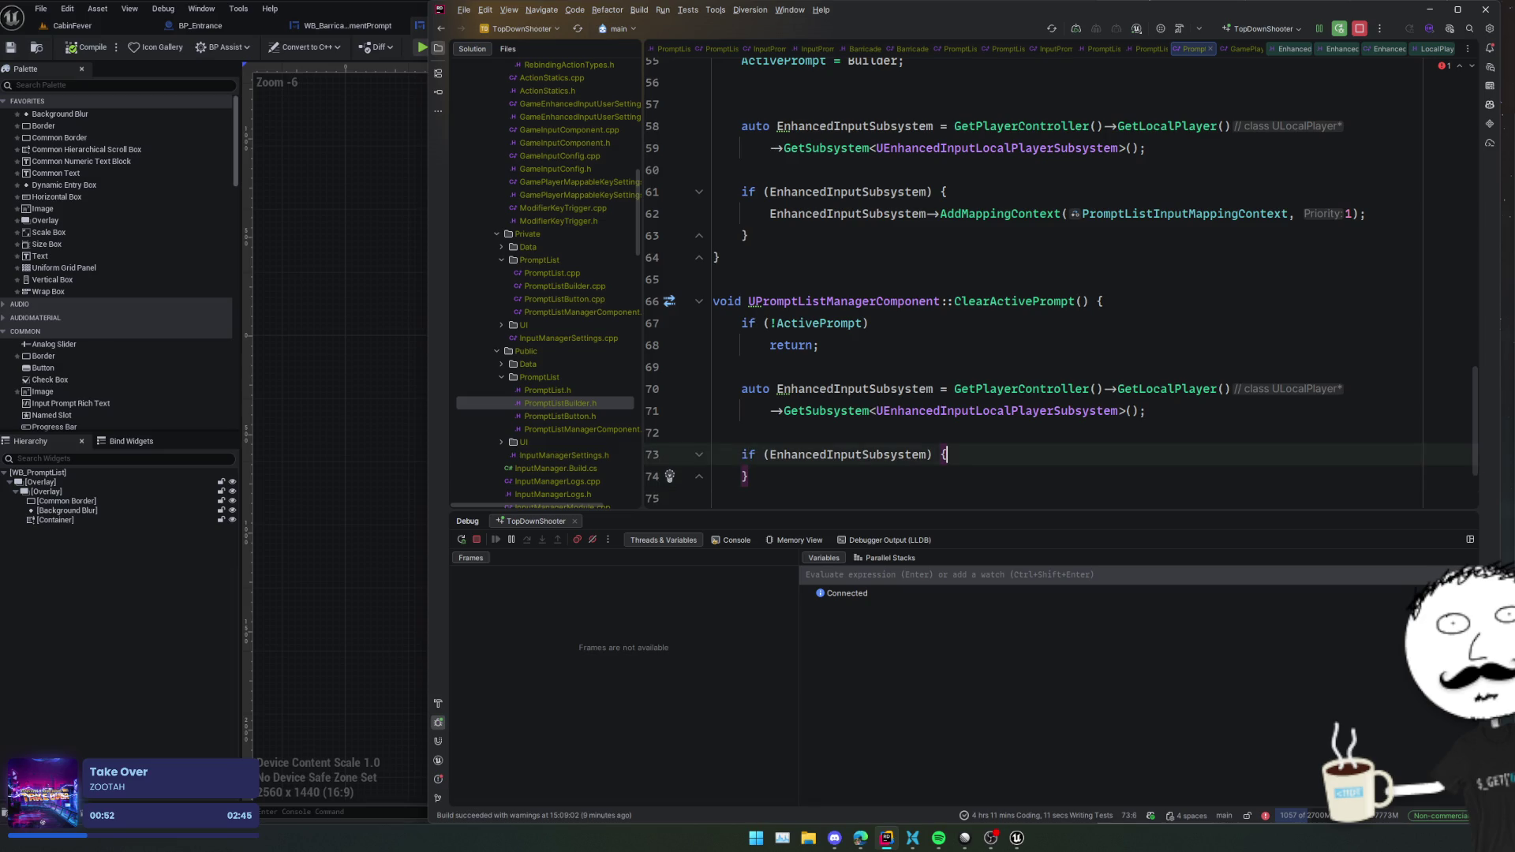
key("Return")
- Inside the block, call EnhancedInputSubsystem->RemoveMappingContext(PromptListInputMappingContext);
type("En")
key("Tab")
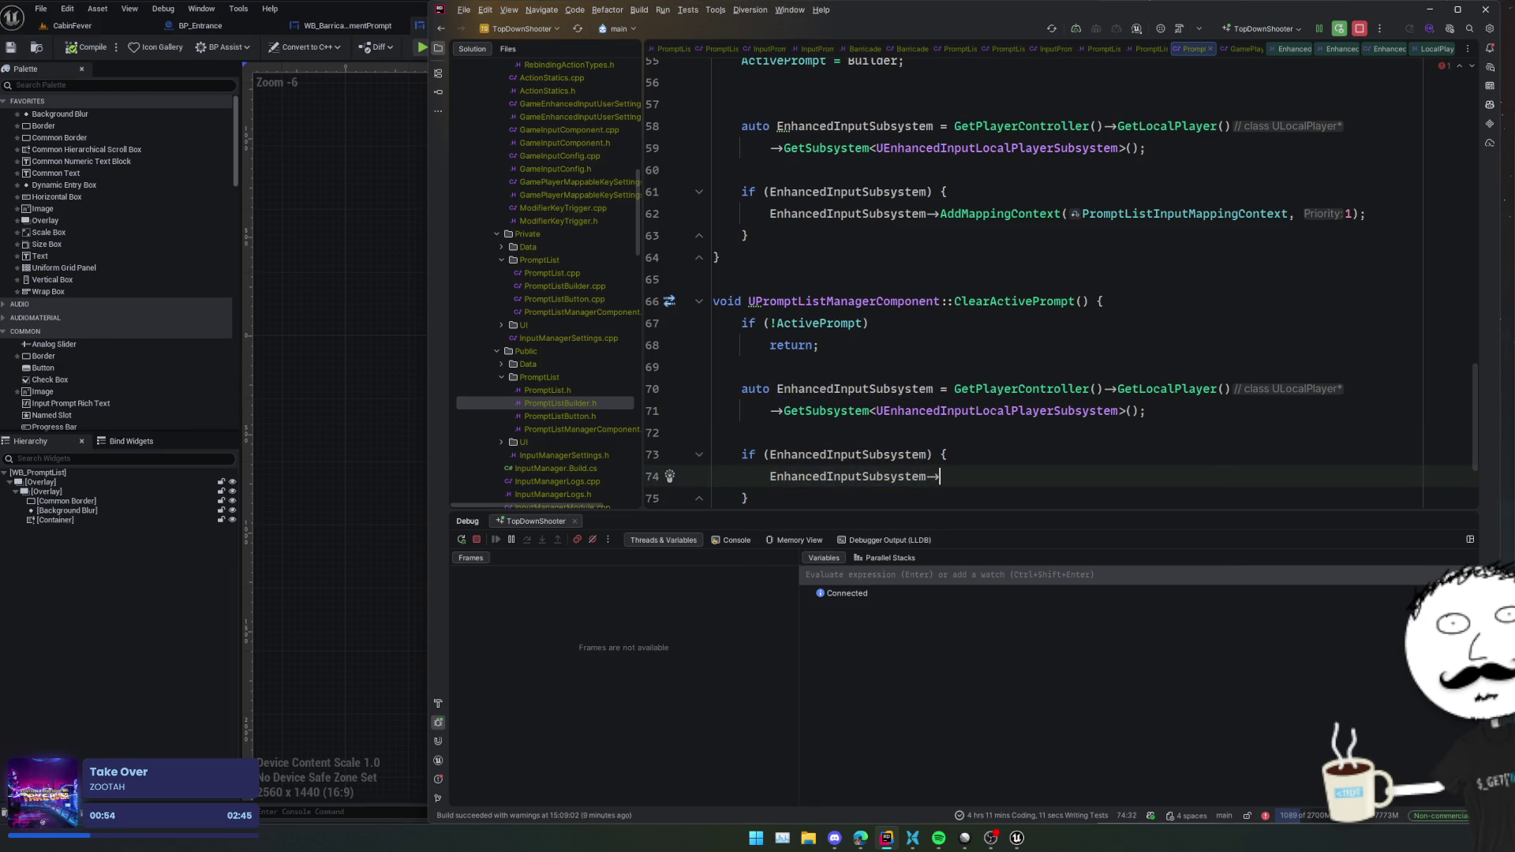
type("RemoveMa")
key("Tab")
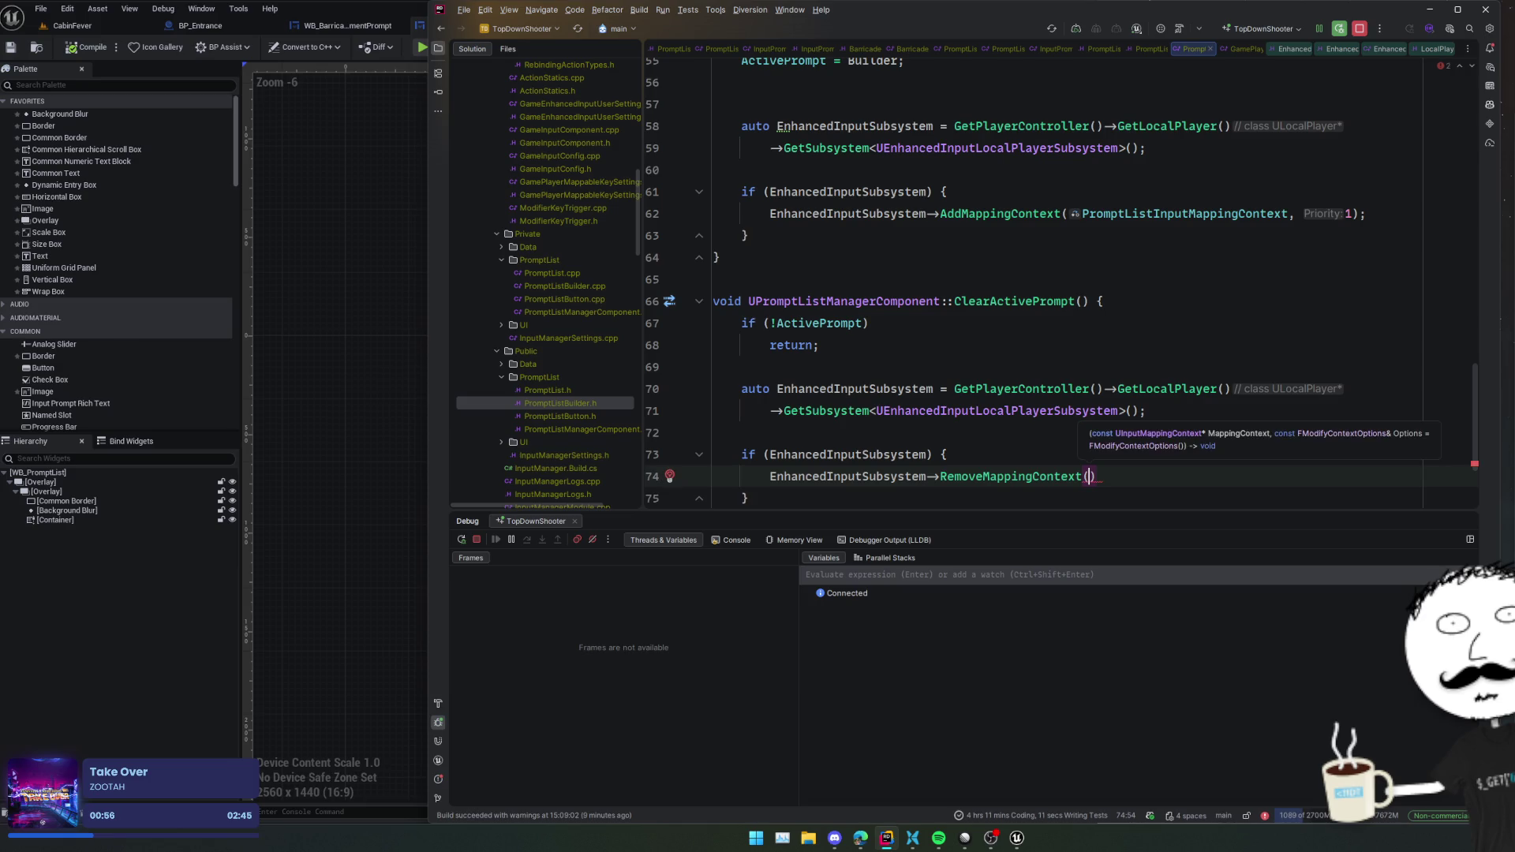
type("Promp")
key("Tab")
type(";")
key("Home")
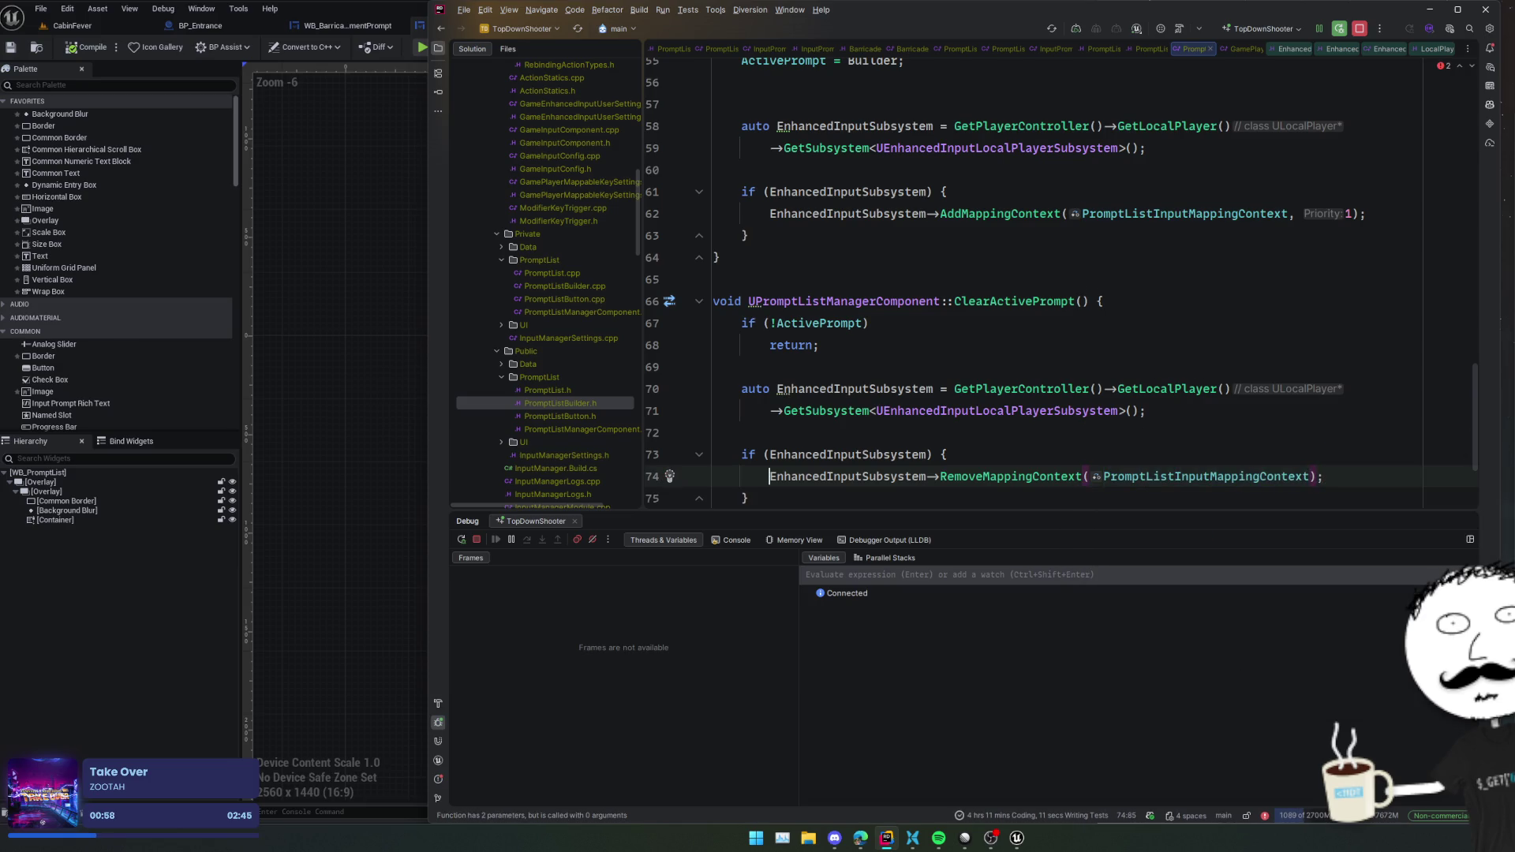
left_click(945, 341)
scroll(946, 341, "up", 3)
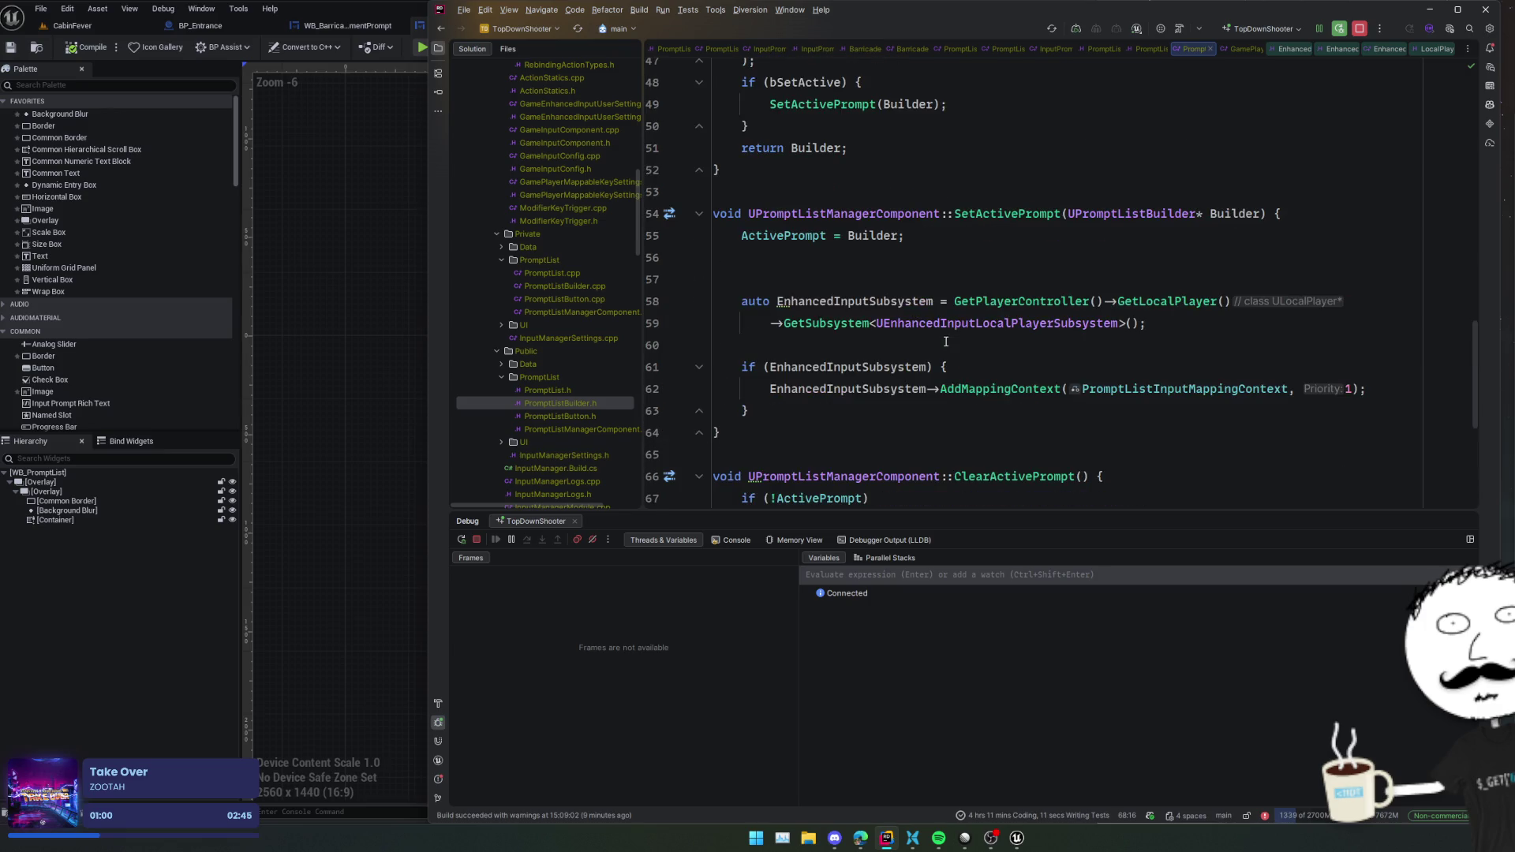
- Delete the stray empty line 57 in SetActivePrompt
left_click(945, 367)
scroll(945, 367, "up", 2)
left_click(944, 368)
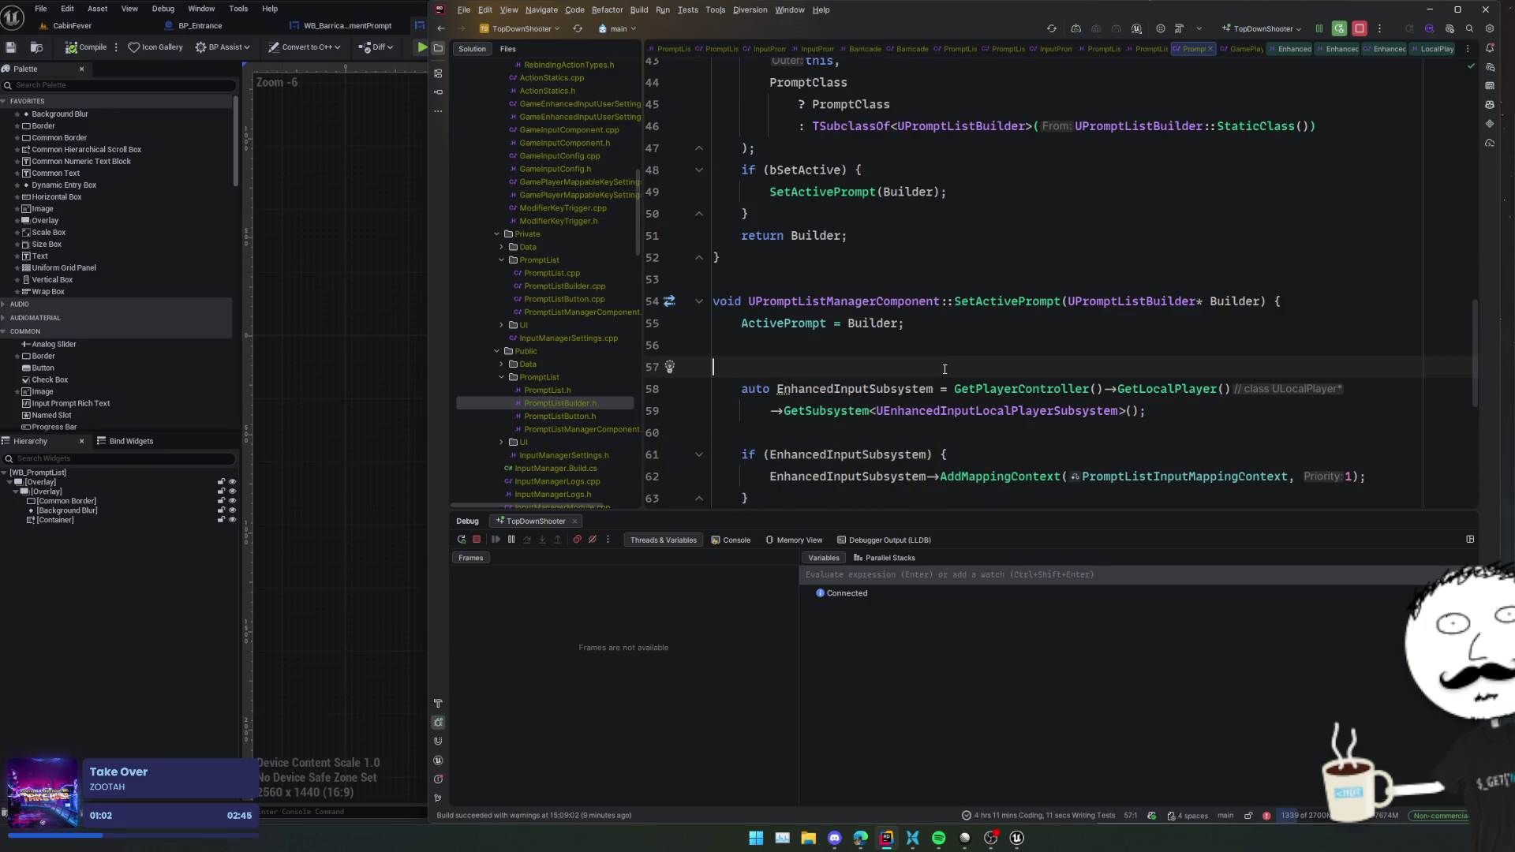
key("BackSpace")
left_click(996, 300)
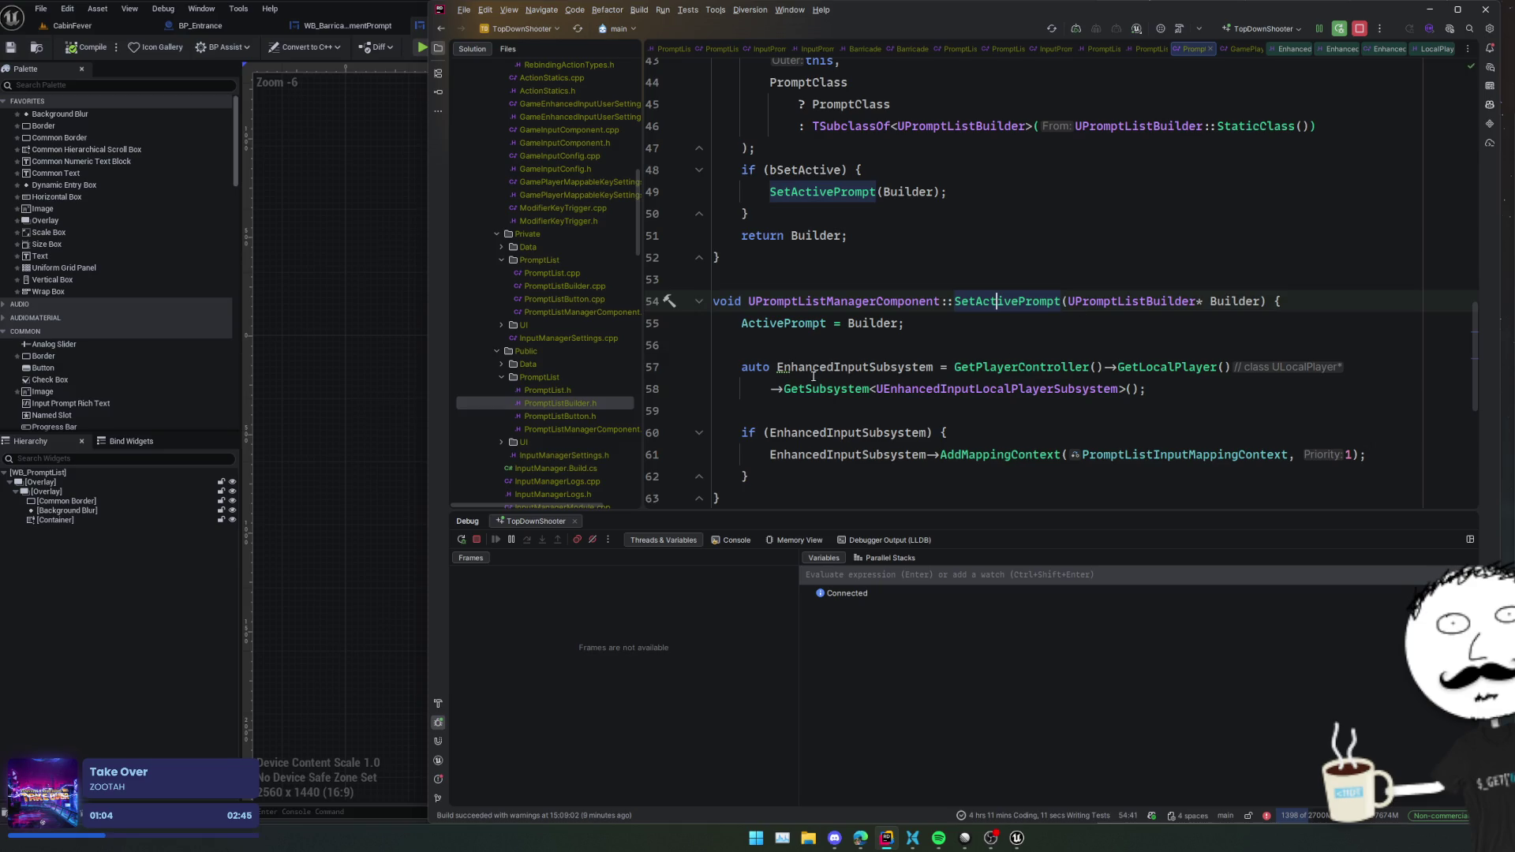
left_click(812, 345)
- Jump to AddMappingContext's engine definition and implementation, reading its PlayerInput check
double_click(996, 455)
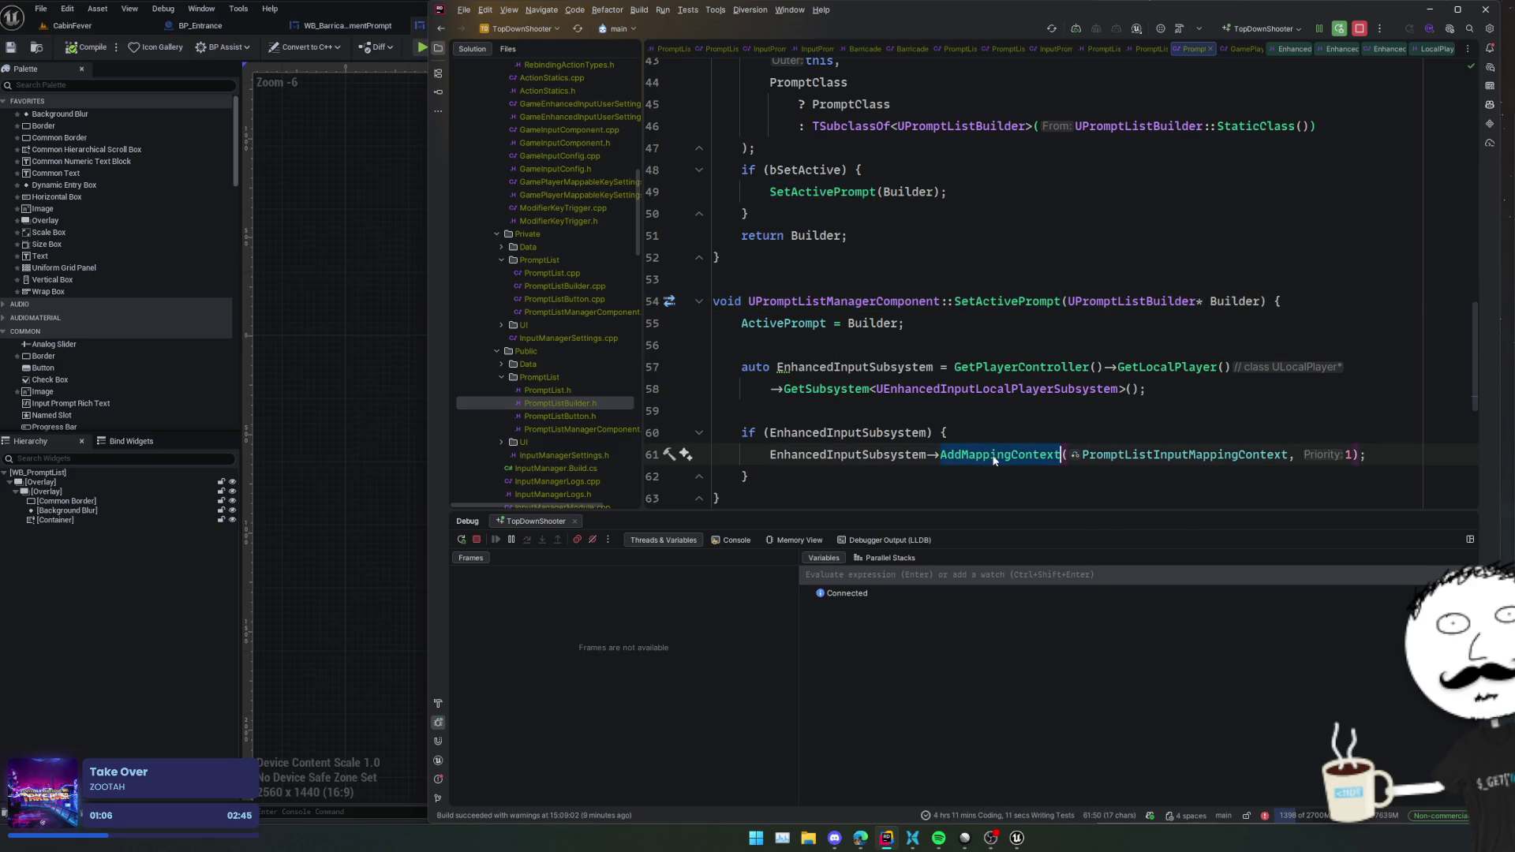
left_click(993, 461, "ctrl")
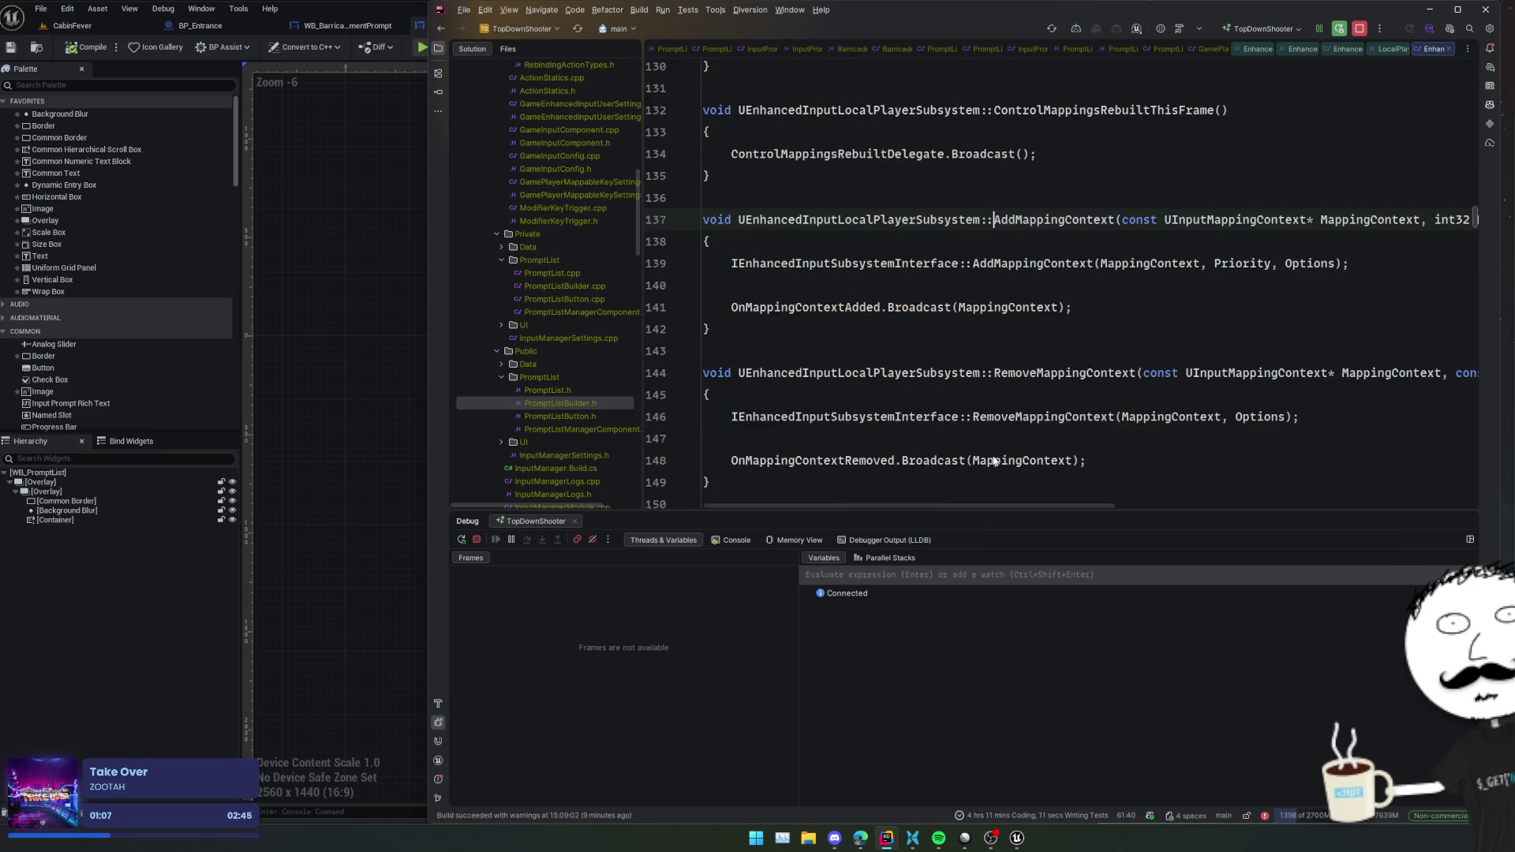
left_click(1023, 264, "ctrl")
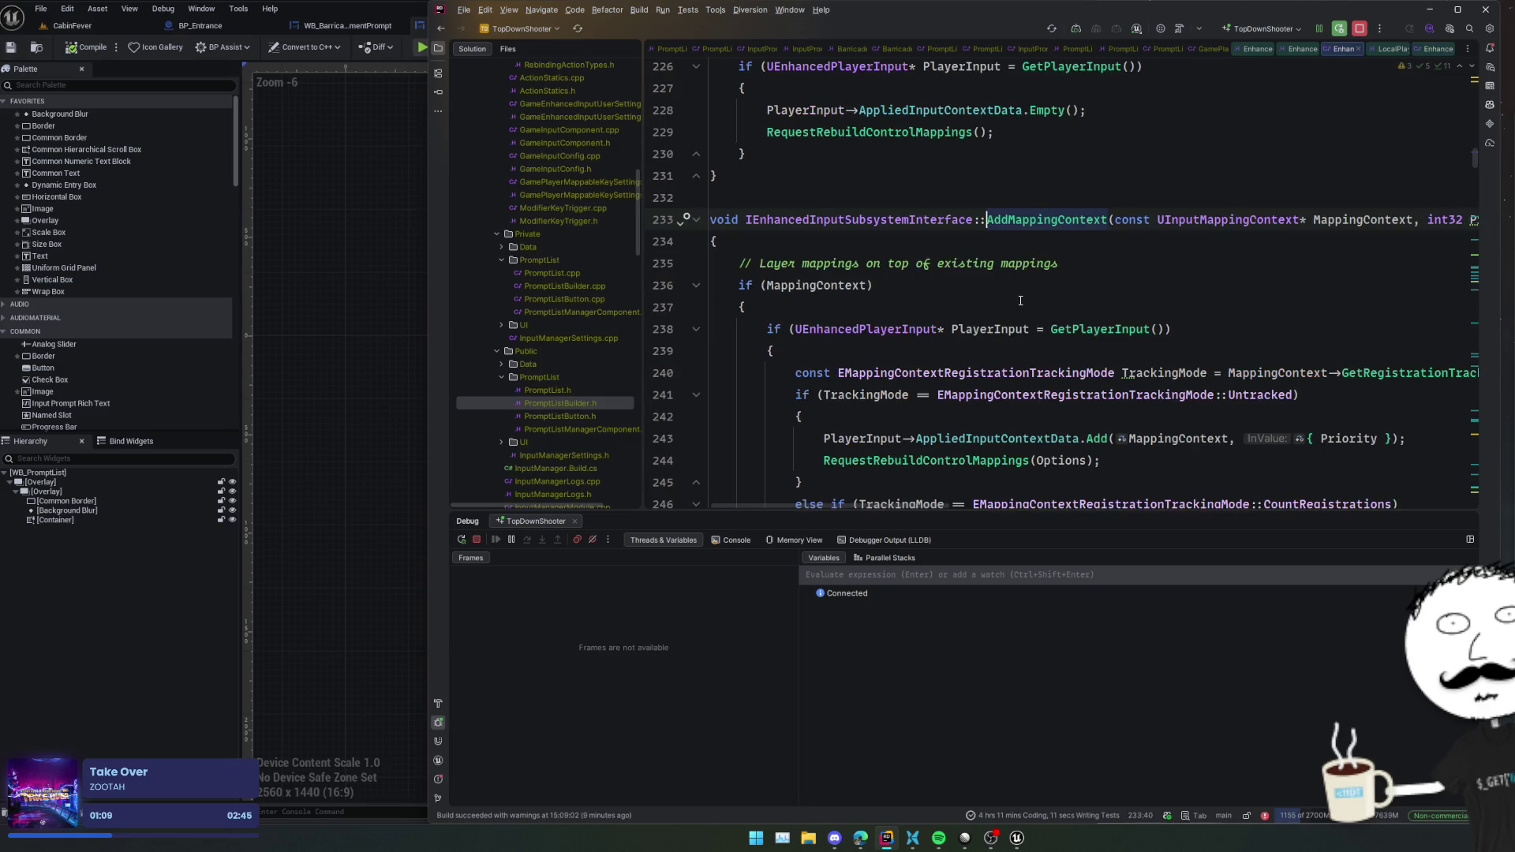
left_click(1160, 307)
left_click(1191, 329)
scroll(1192, 339, "down", 2)
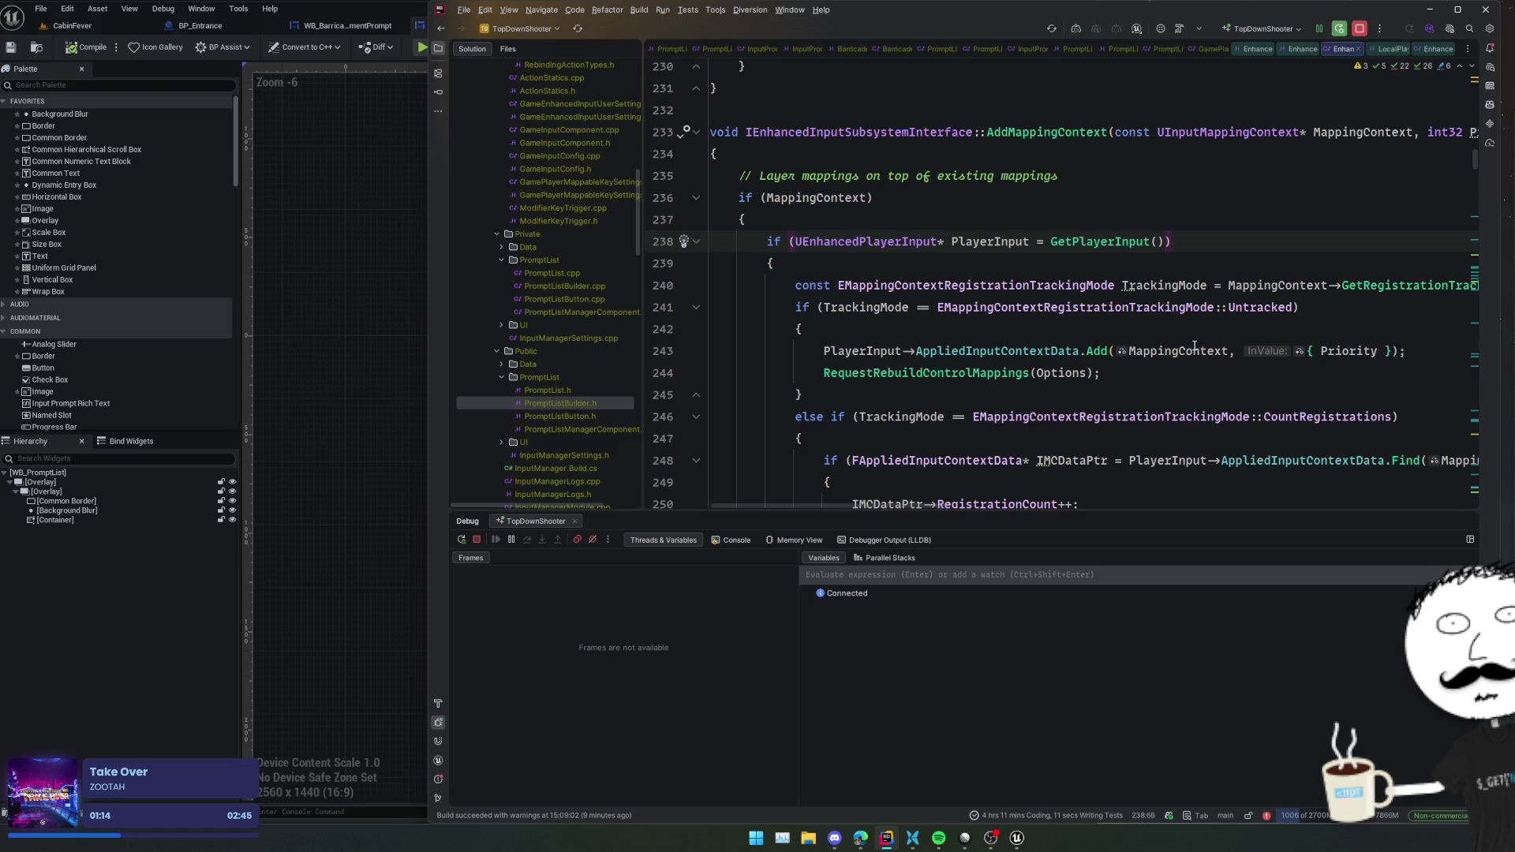
mouse_move(1194, 341)
scroll(1195, 341, "down", 3)
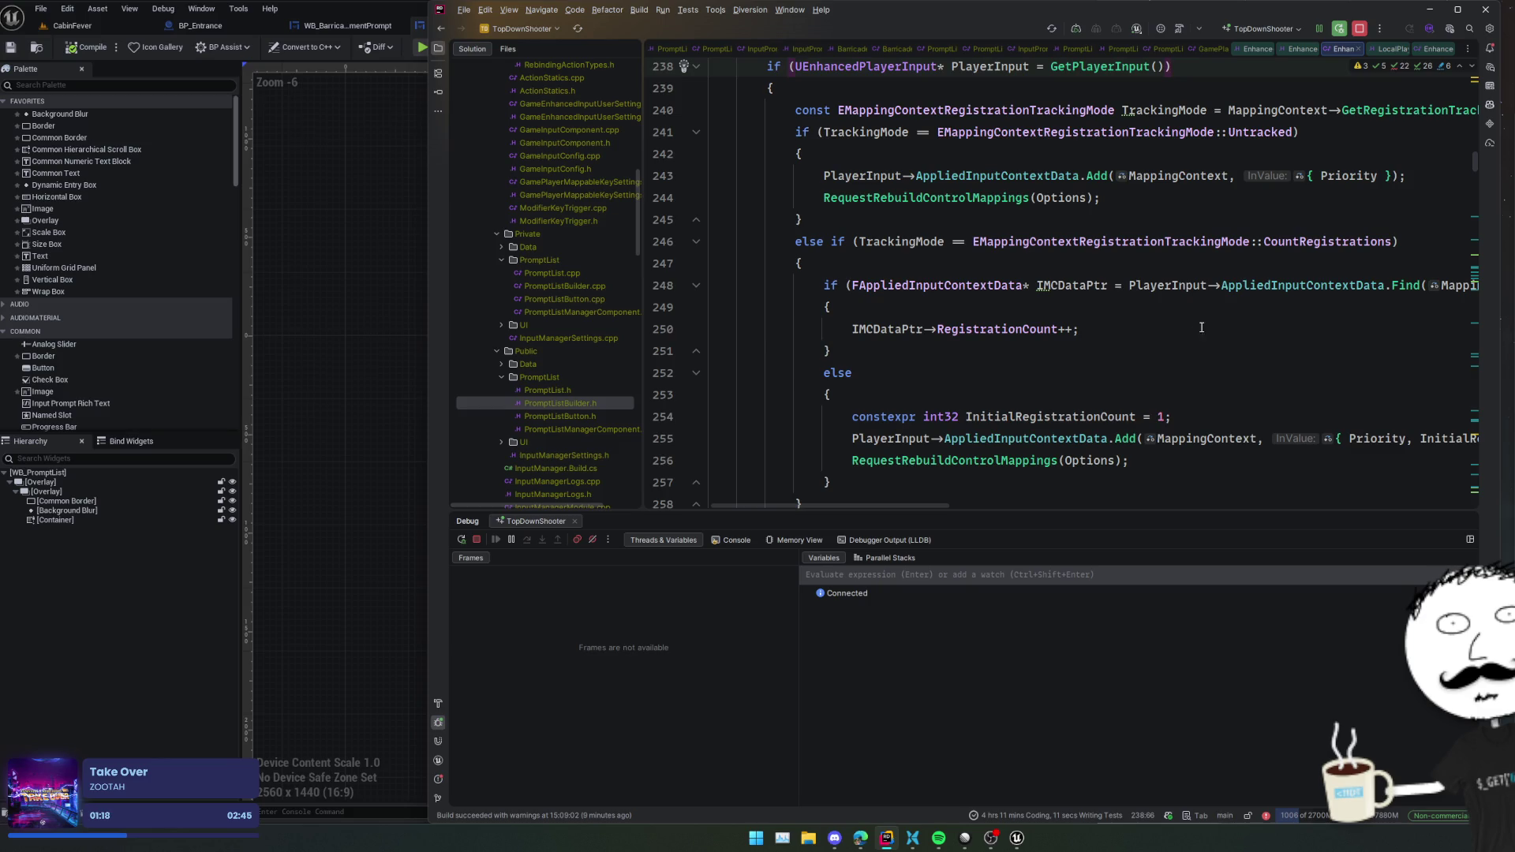
- Read on to the RegistrationCount increment and highlight usages of AppliedInputContextData
left_click(1201, 327)
right_click(1202, 326)
key("Escape")
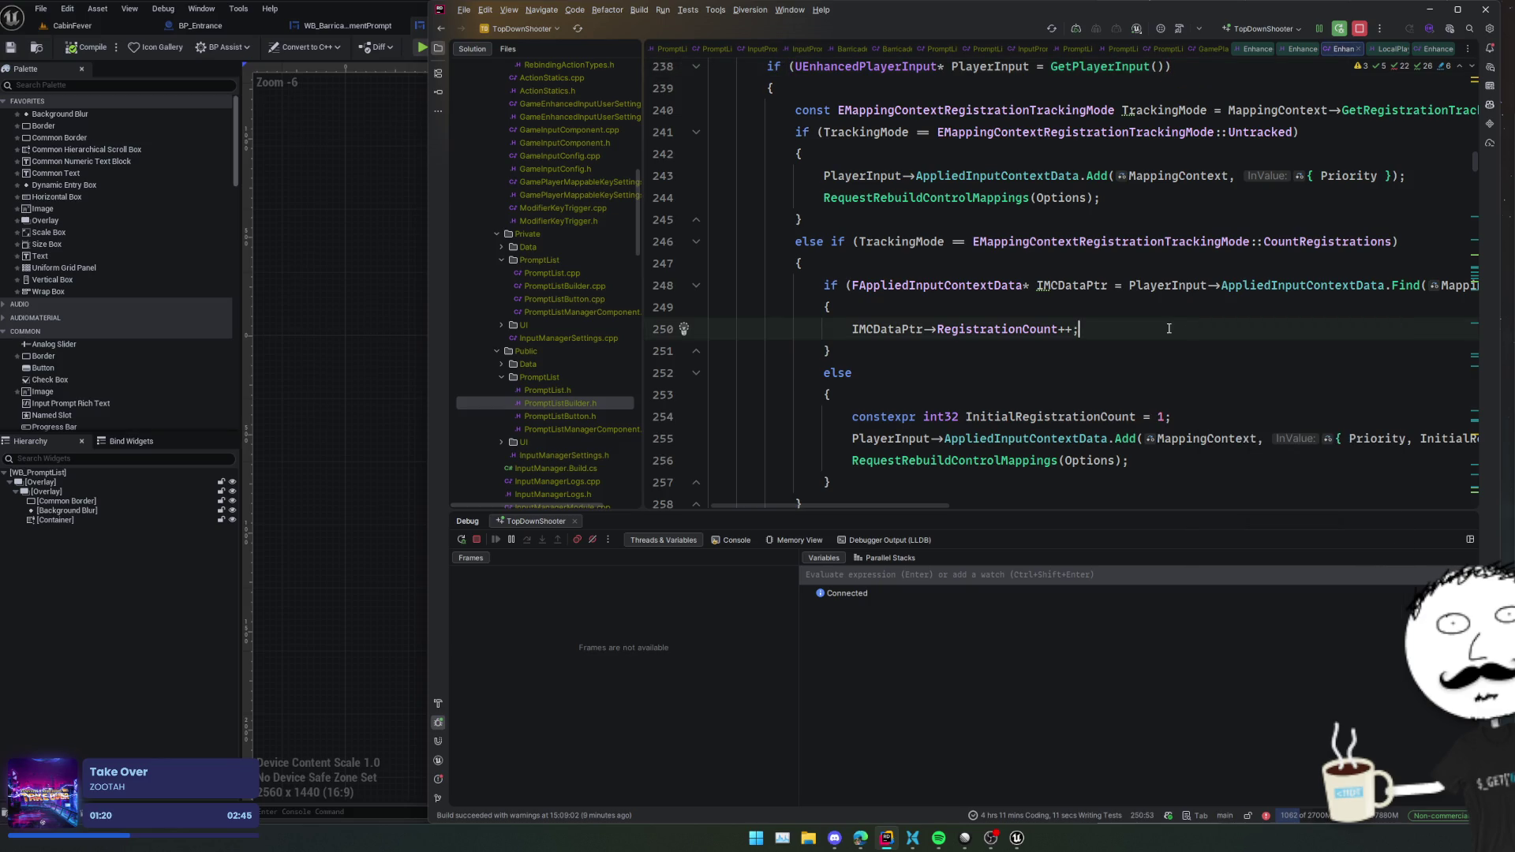
scroll(1170, 329, "down", 2)
scroll(1170, 329, "down", 2)
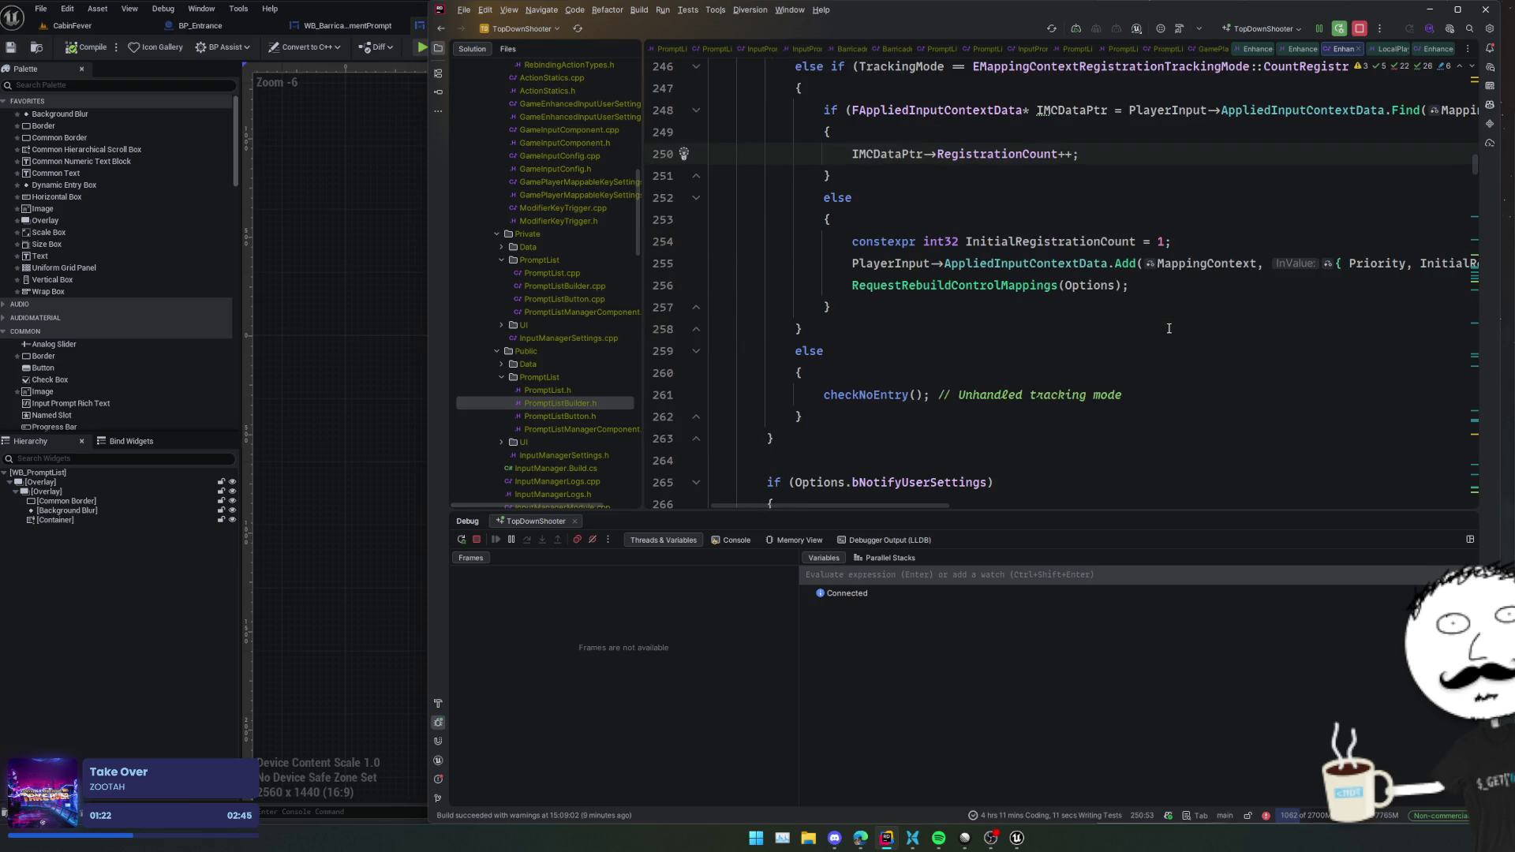
scroll(1168, 329, "up", 5)
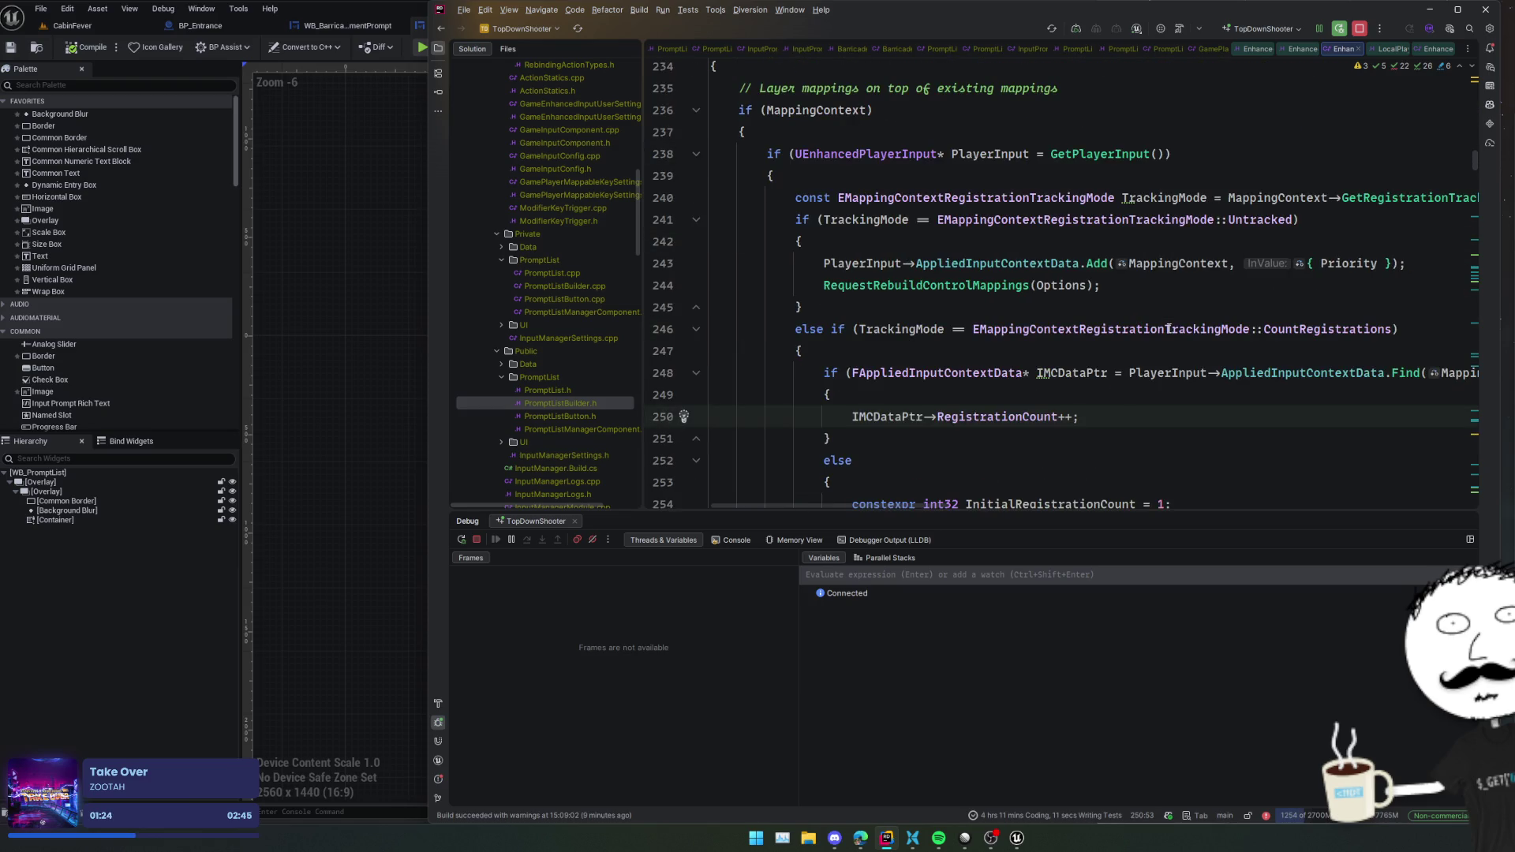
mouse_move(1037, 257)
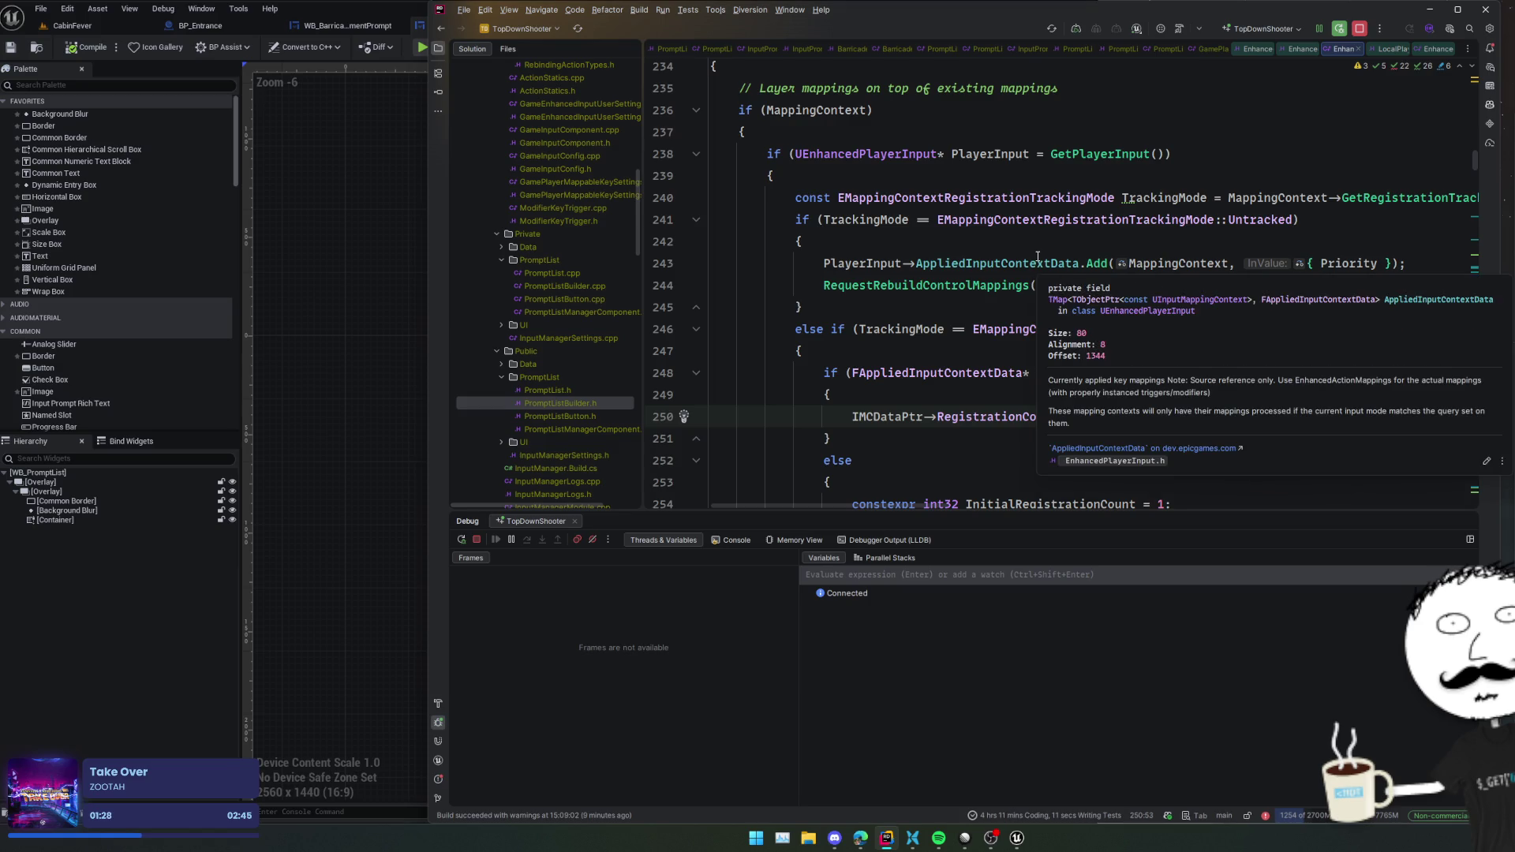
left_click(1037, 260)
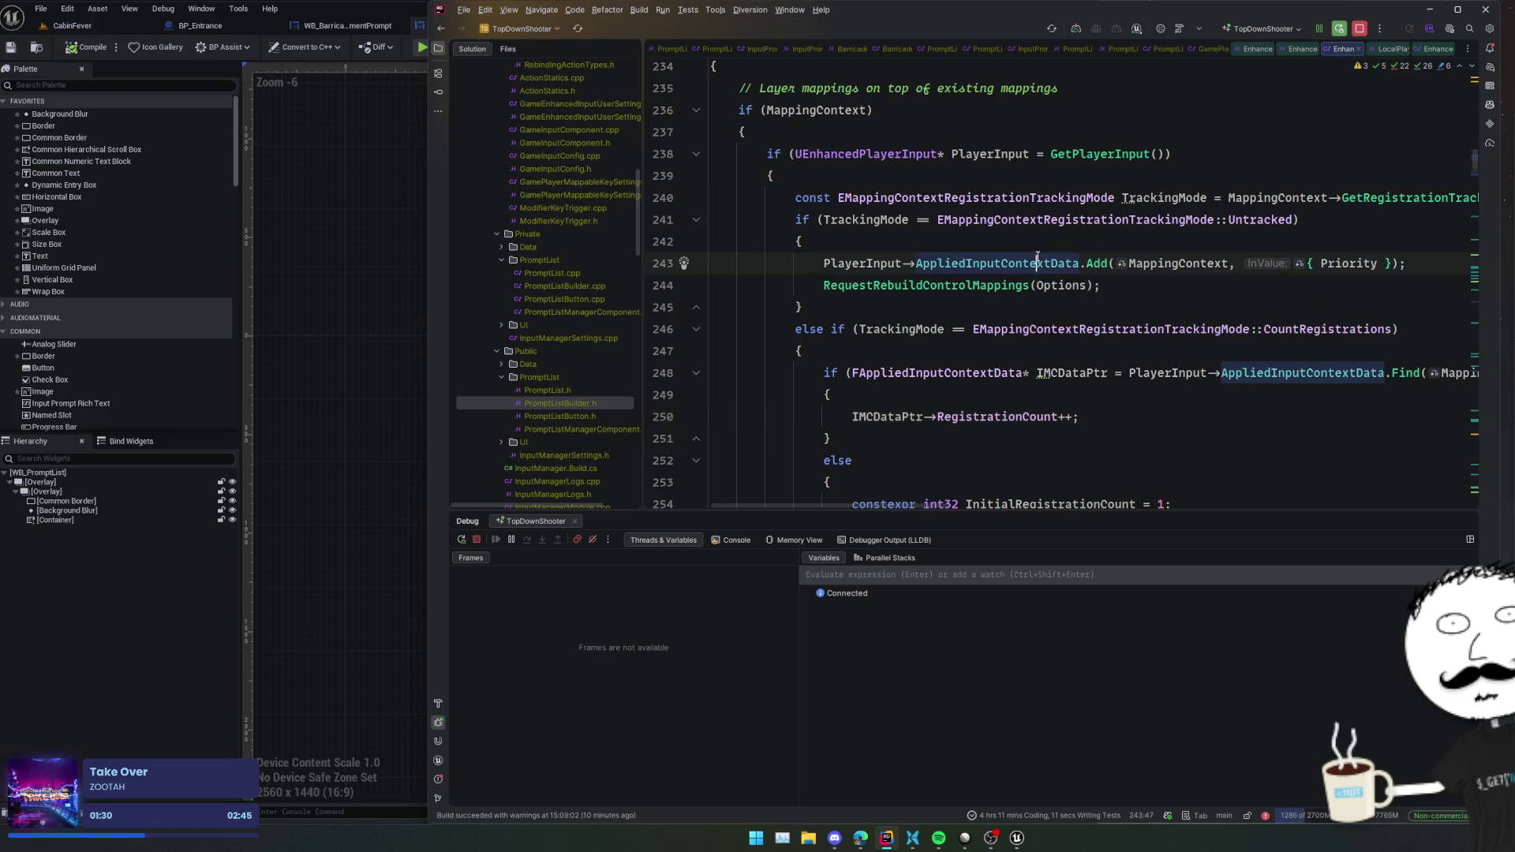
- Navigate back to the end of SetActivePrompt in PromptListManagerComponent.cpp
key("ctrl+alt+Left")
key("ctrl+alt+Left")
key("ctrl+alt+Left")
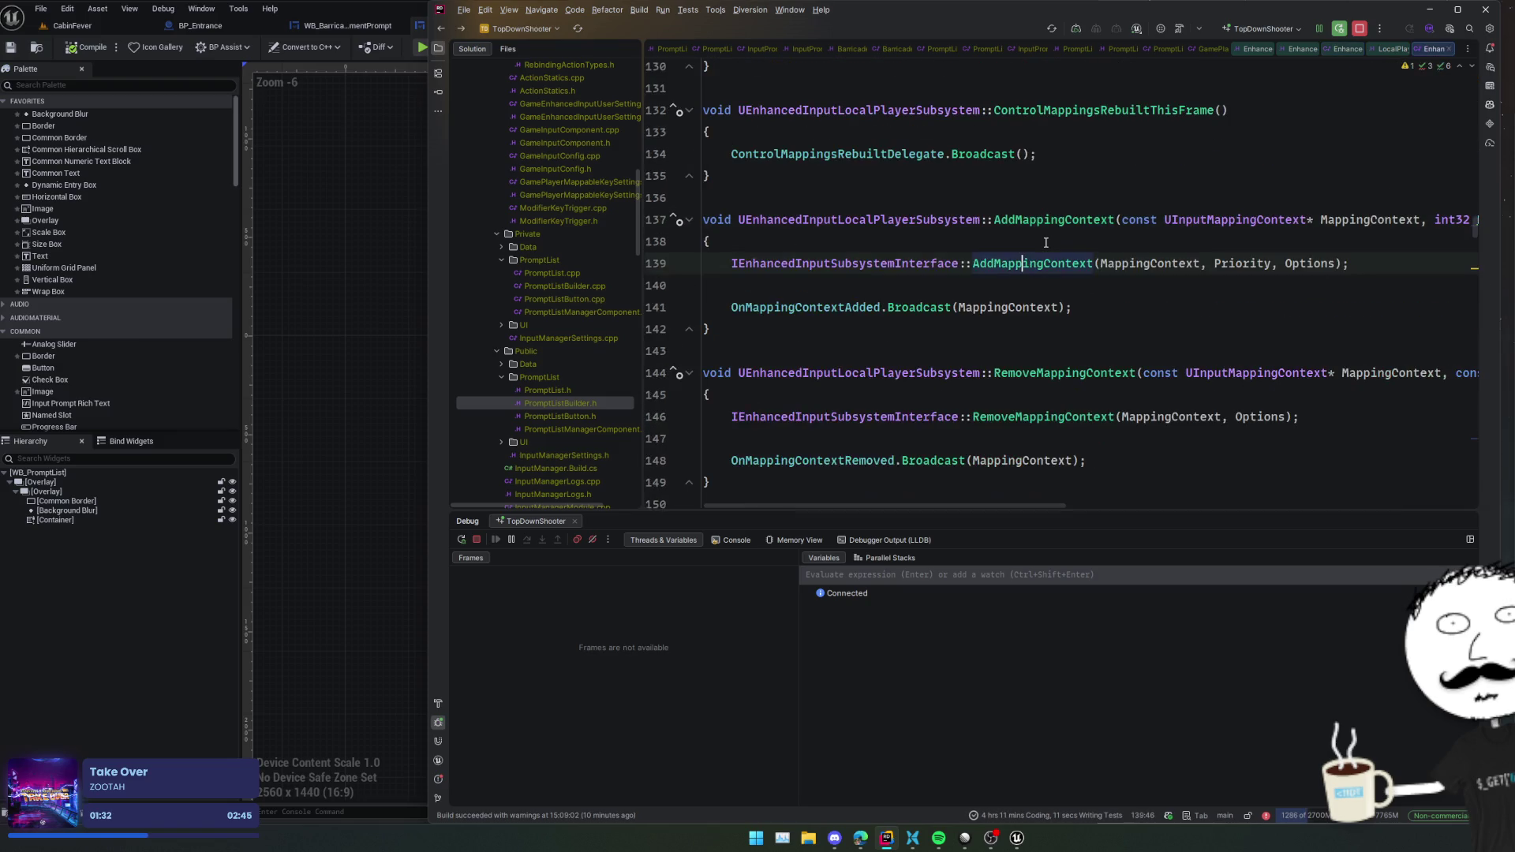
scroll(1016, 343, "down", 3)
left_click(1017, 319)
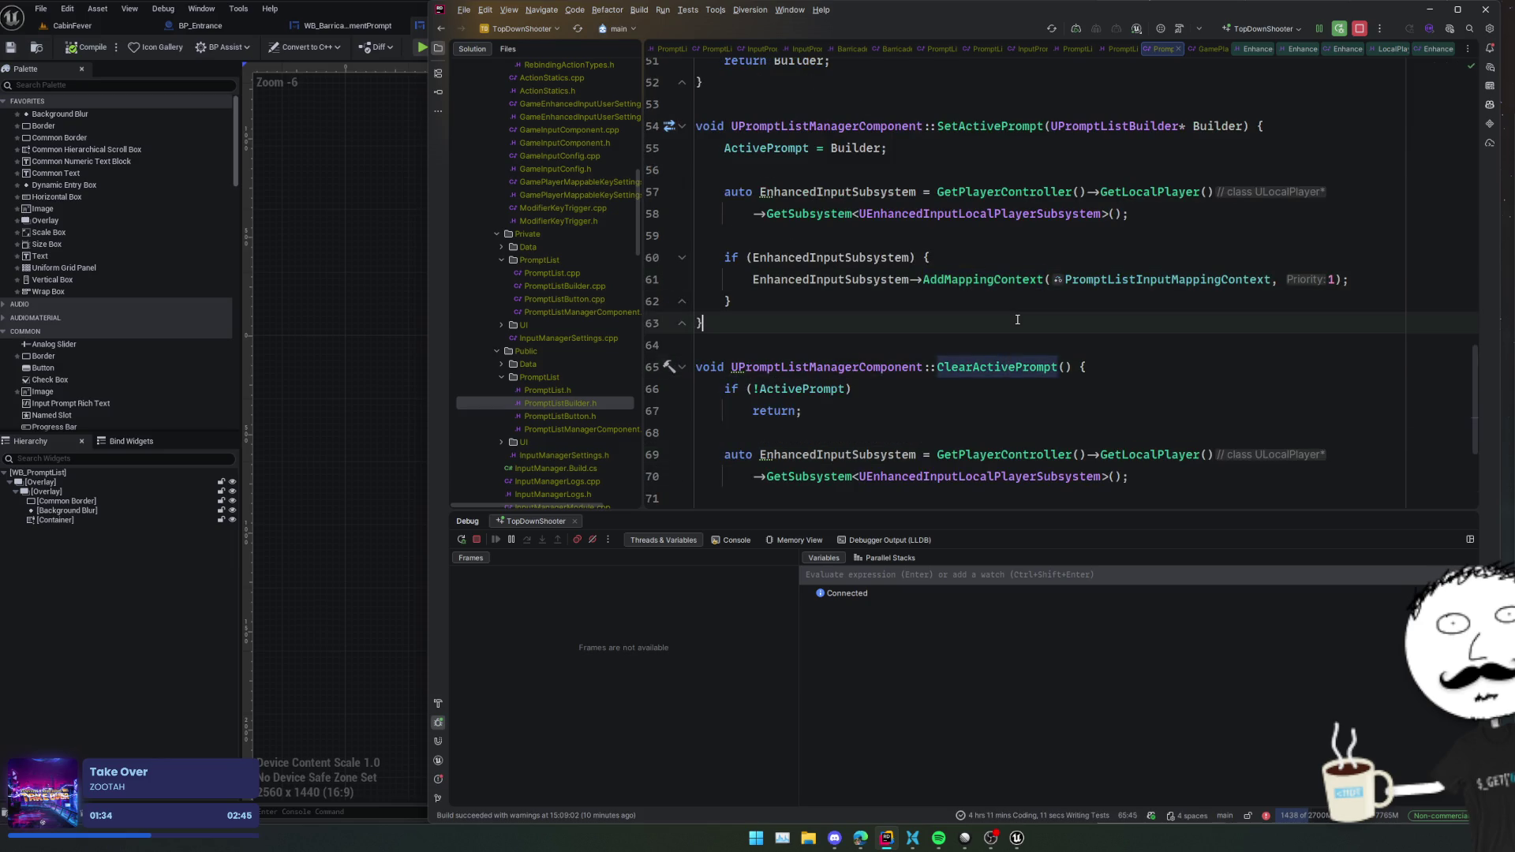
scroll(955, 289, "up", 3)
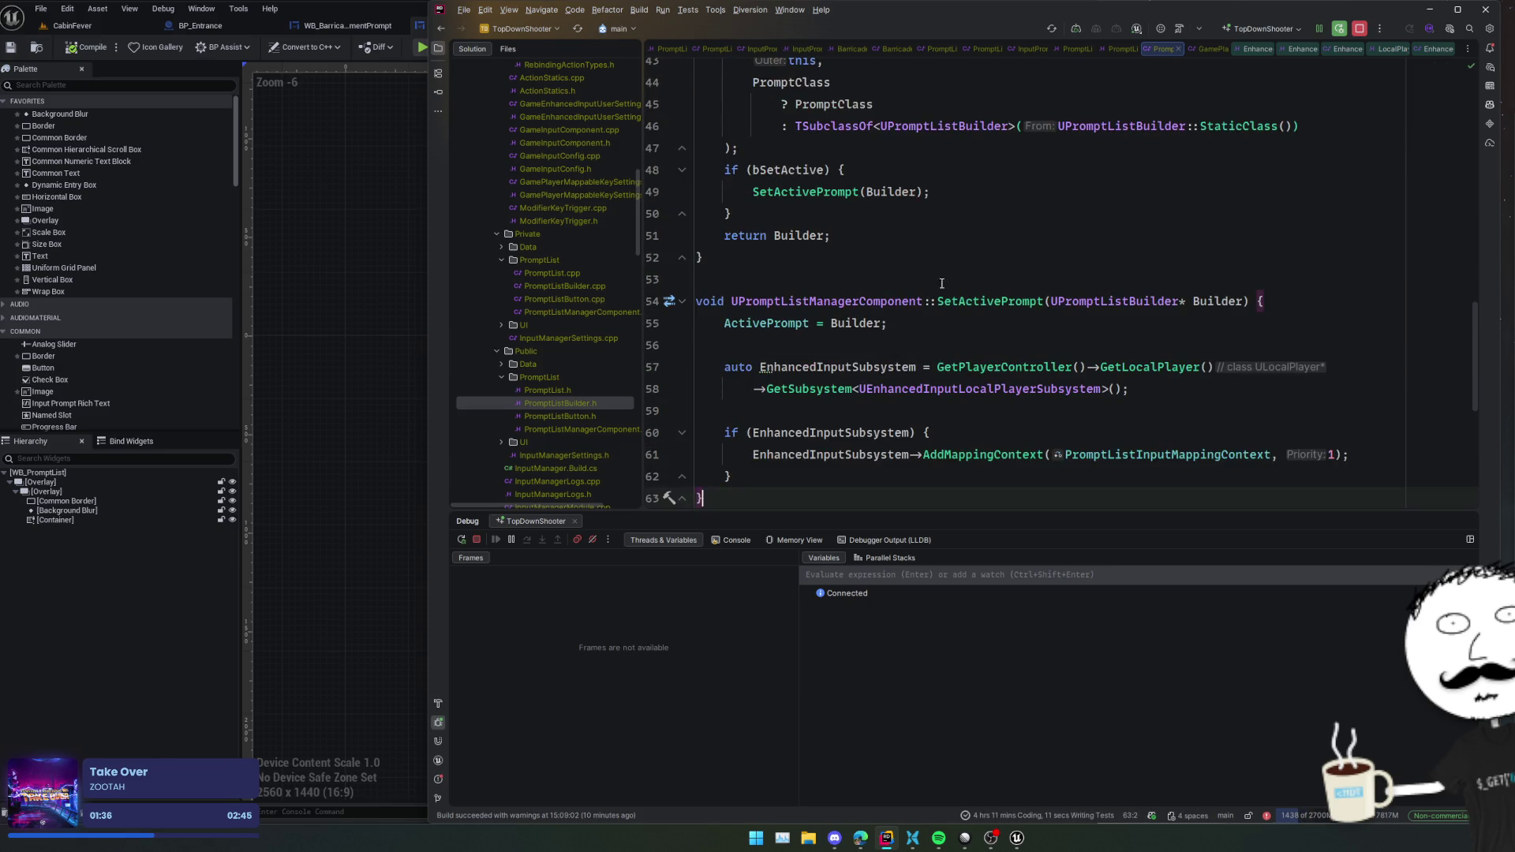
left_click(955, 300)
key("Down")
key("Down")
left_click(995, 429)
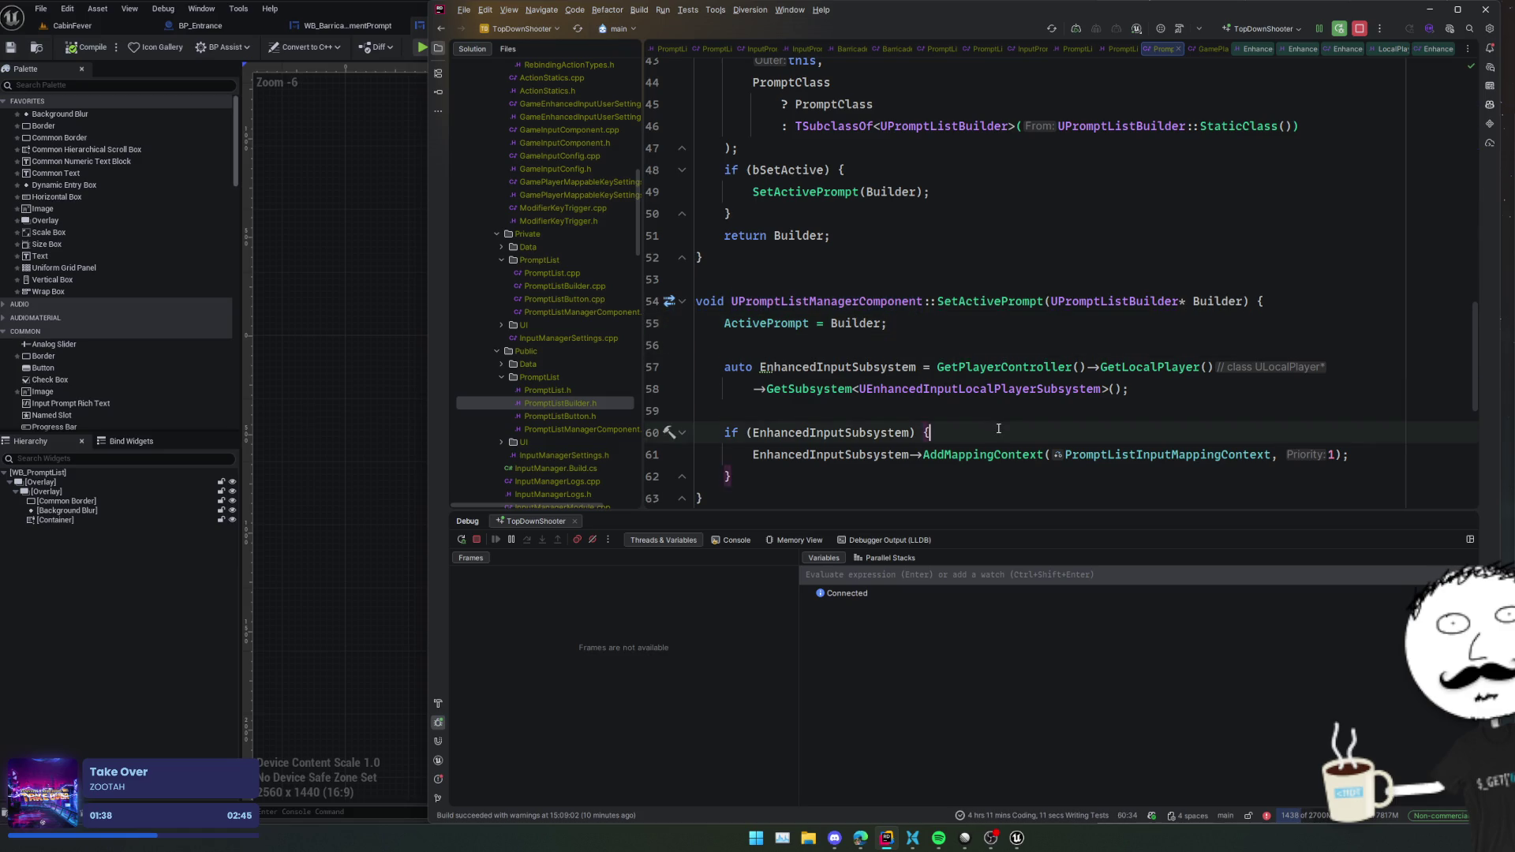
scroll(995, 428, "down", 2)
left_click(1058, 455)
scroll(1093, 449, "down", 3)
scroll(1094, 449, "down", 2)
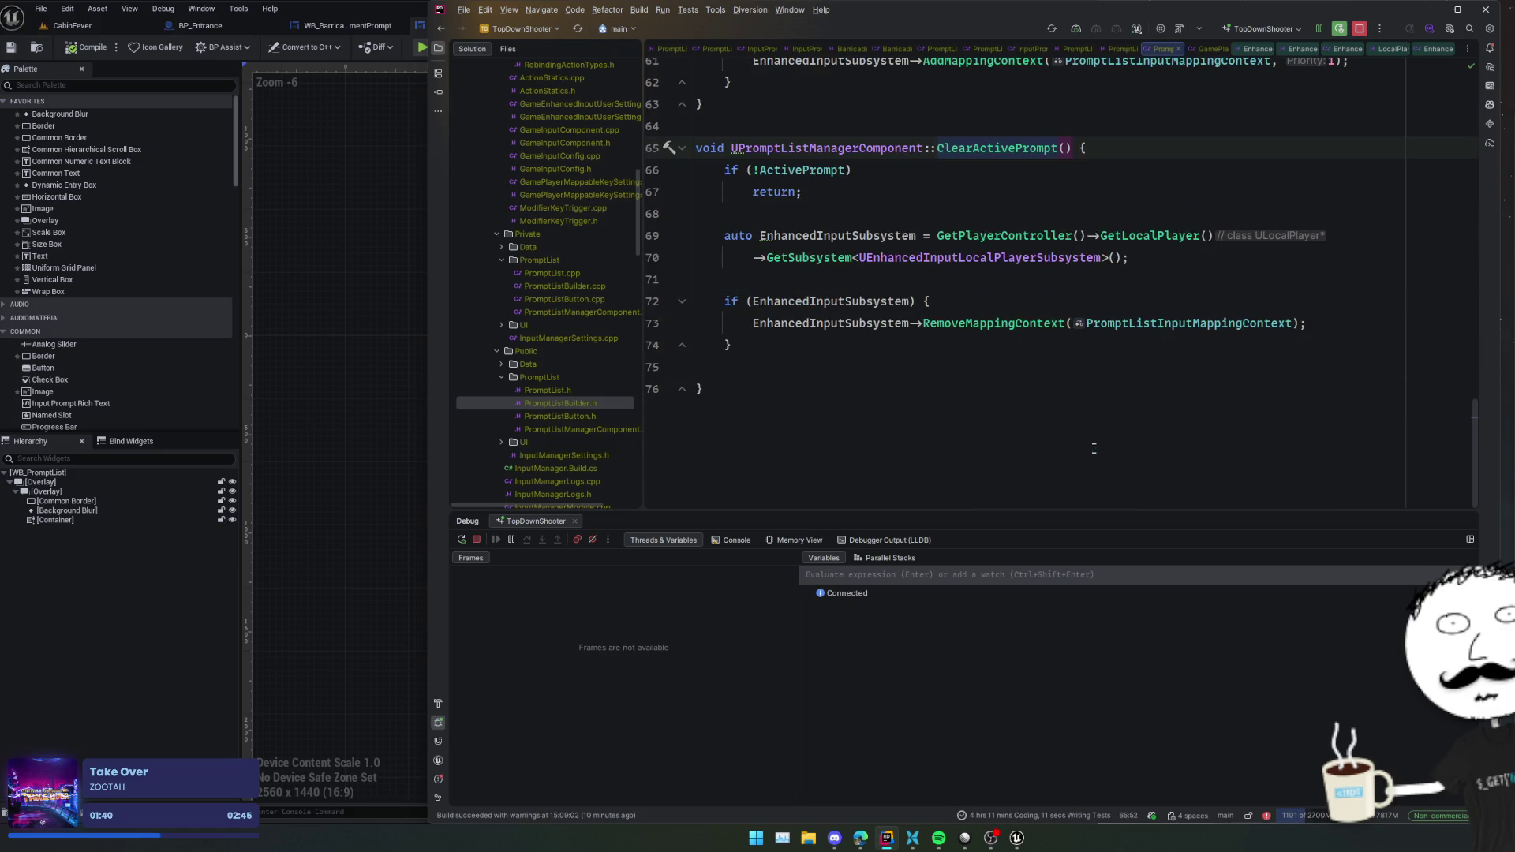
left_click(1092, 447)
scroll(1093, 448, "up", 2)
scroll(1093, 447, "up", 2)
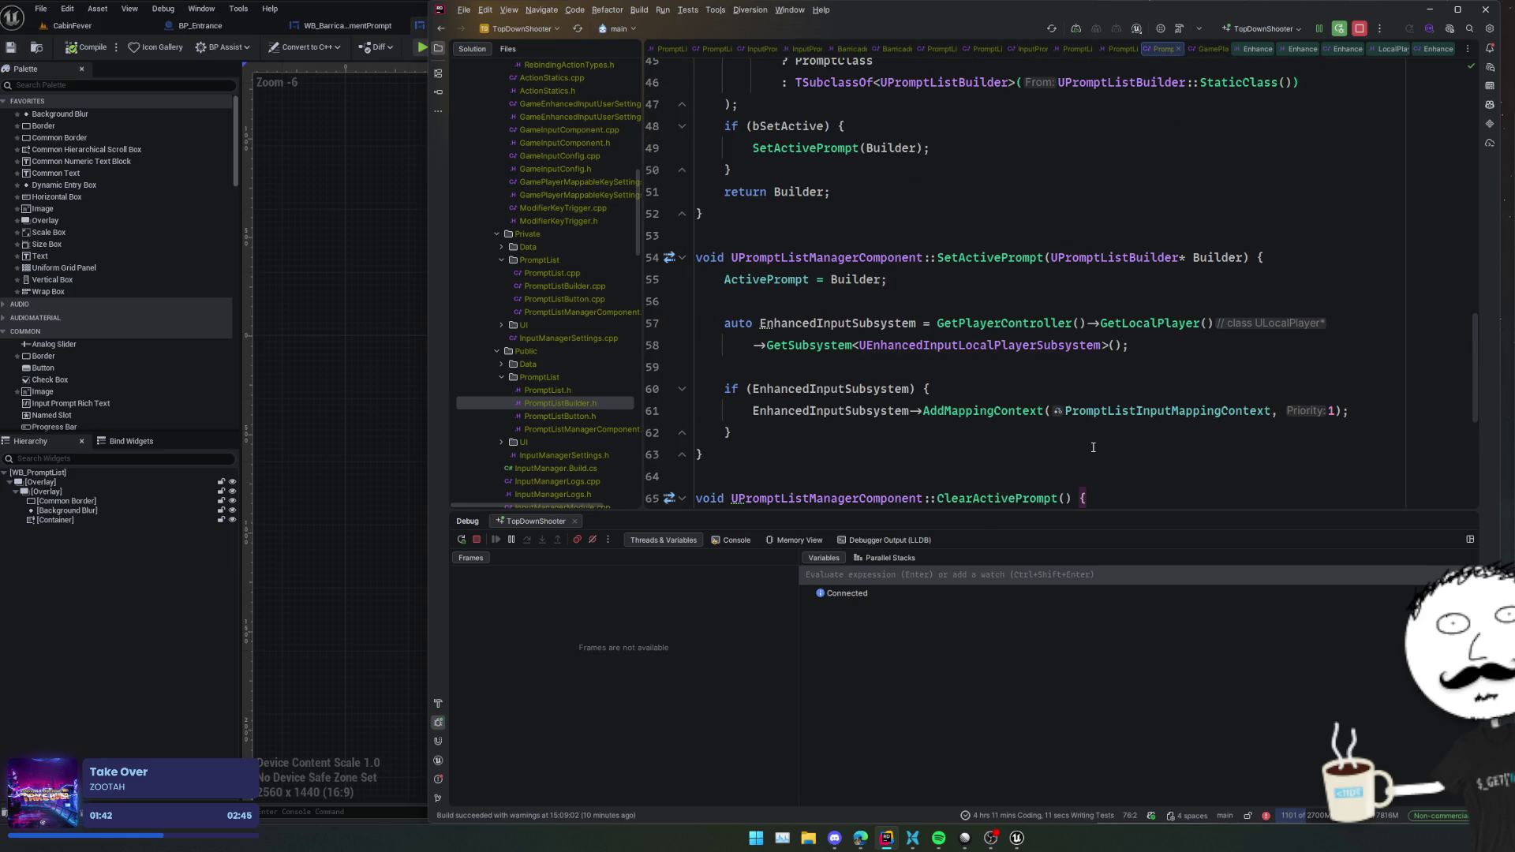
left_click(1035, 429)
key("Up")
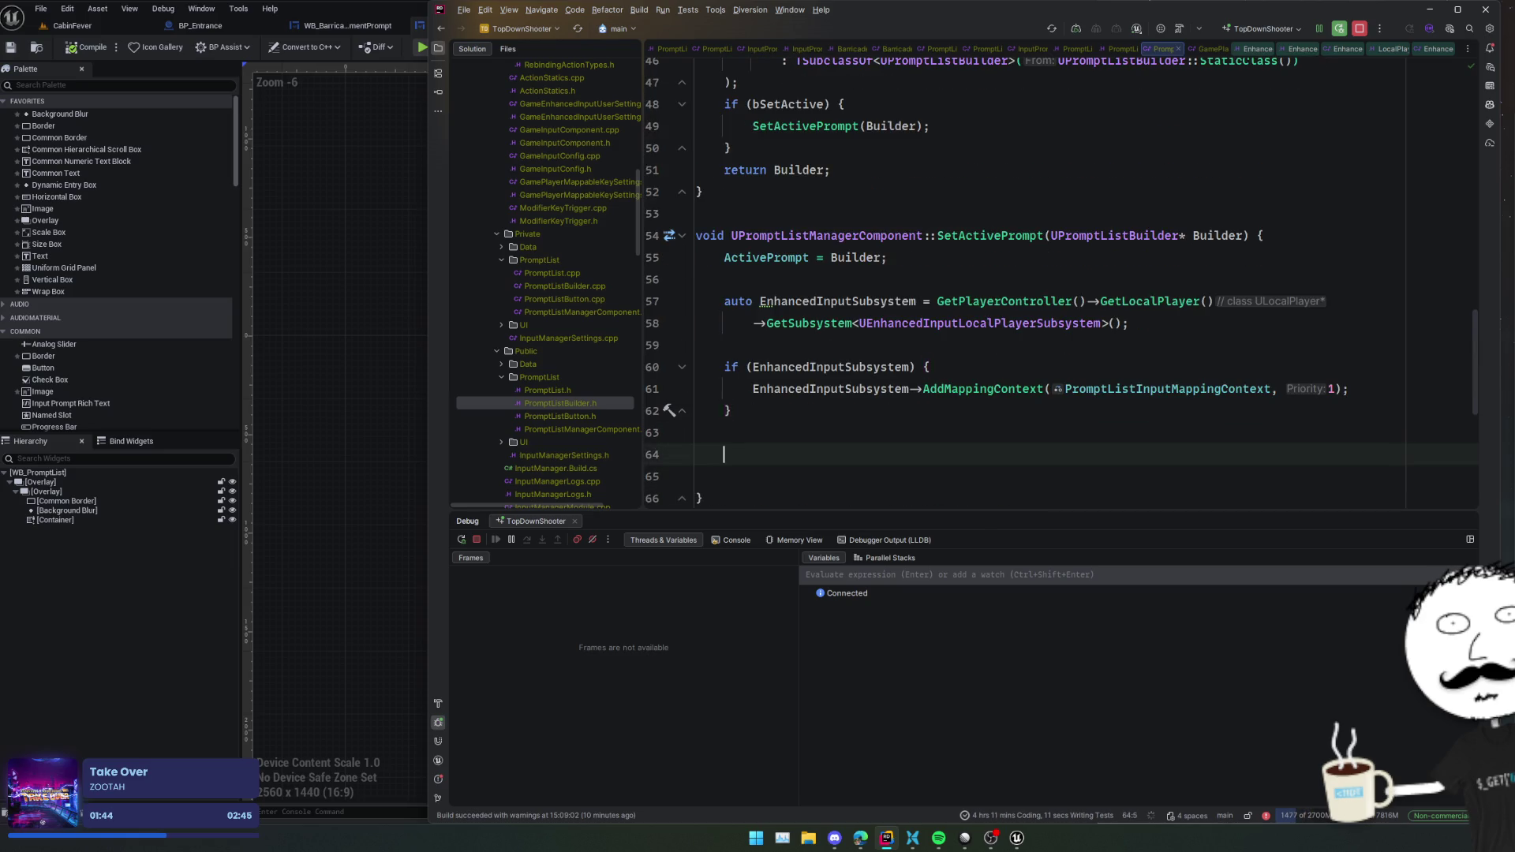
scroll(1119, 362, "up", 3)
key("Down")
key("Down")
key("Down")
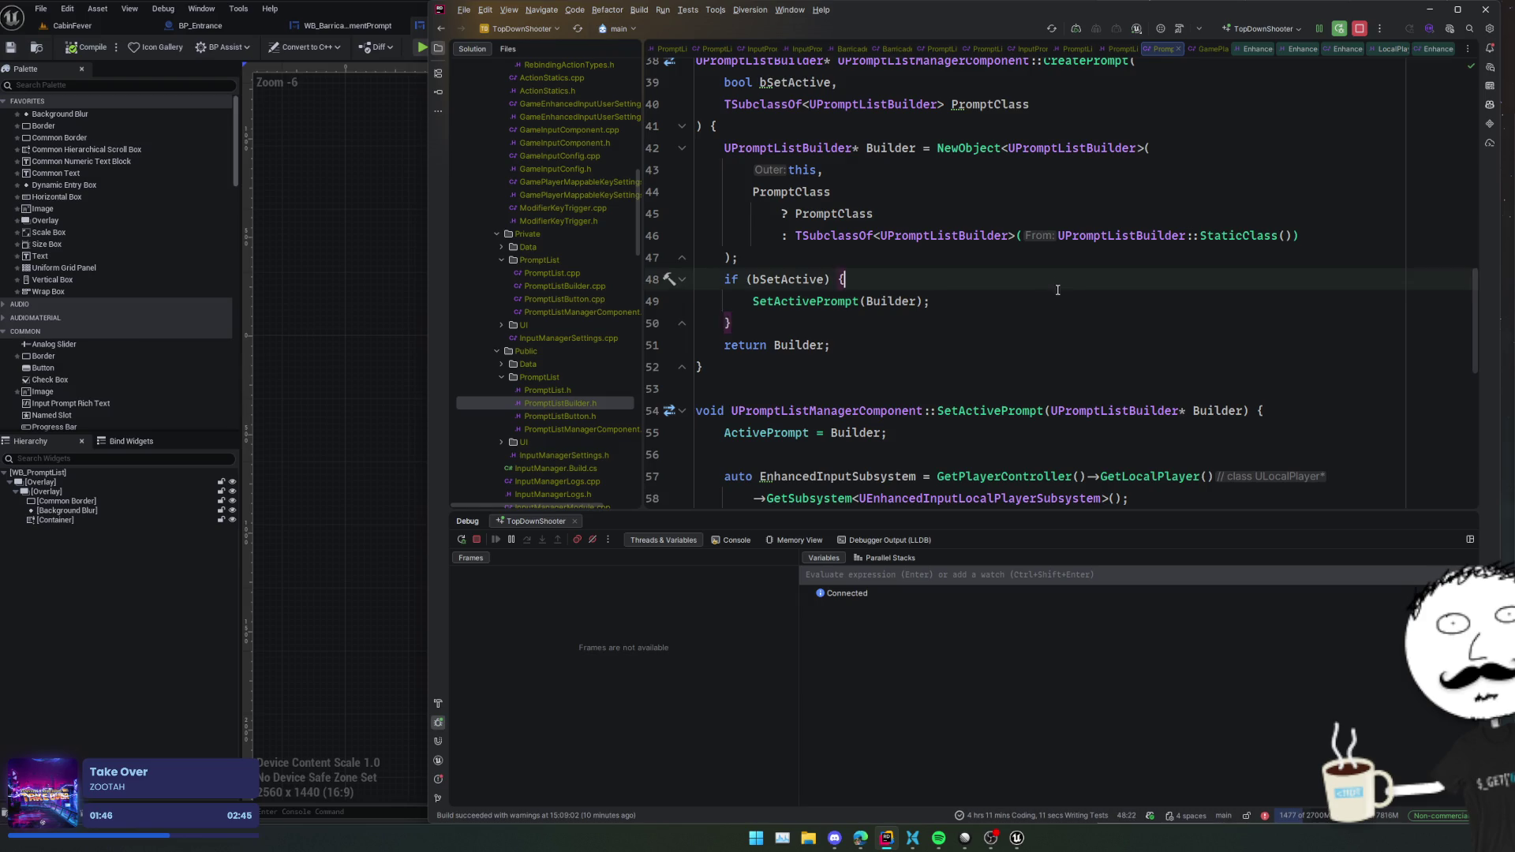
scroll(1049, 371, "down", 3)
scroll(1049, 371, "up", 7)
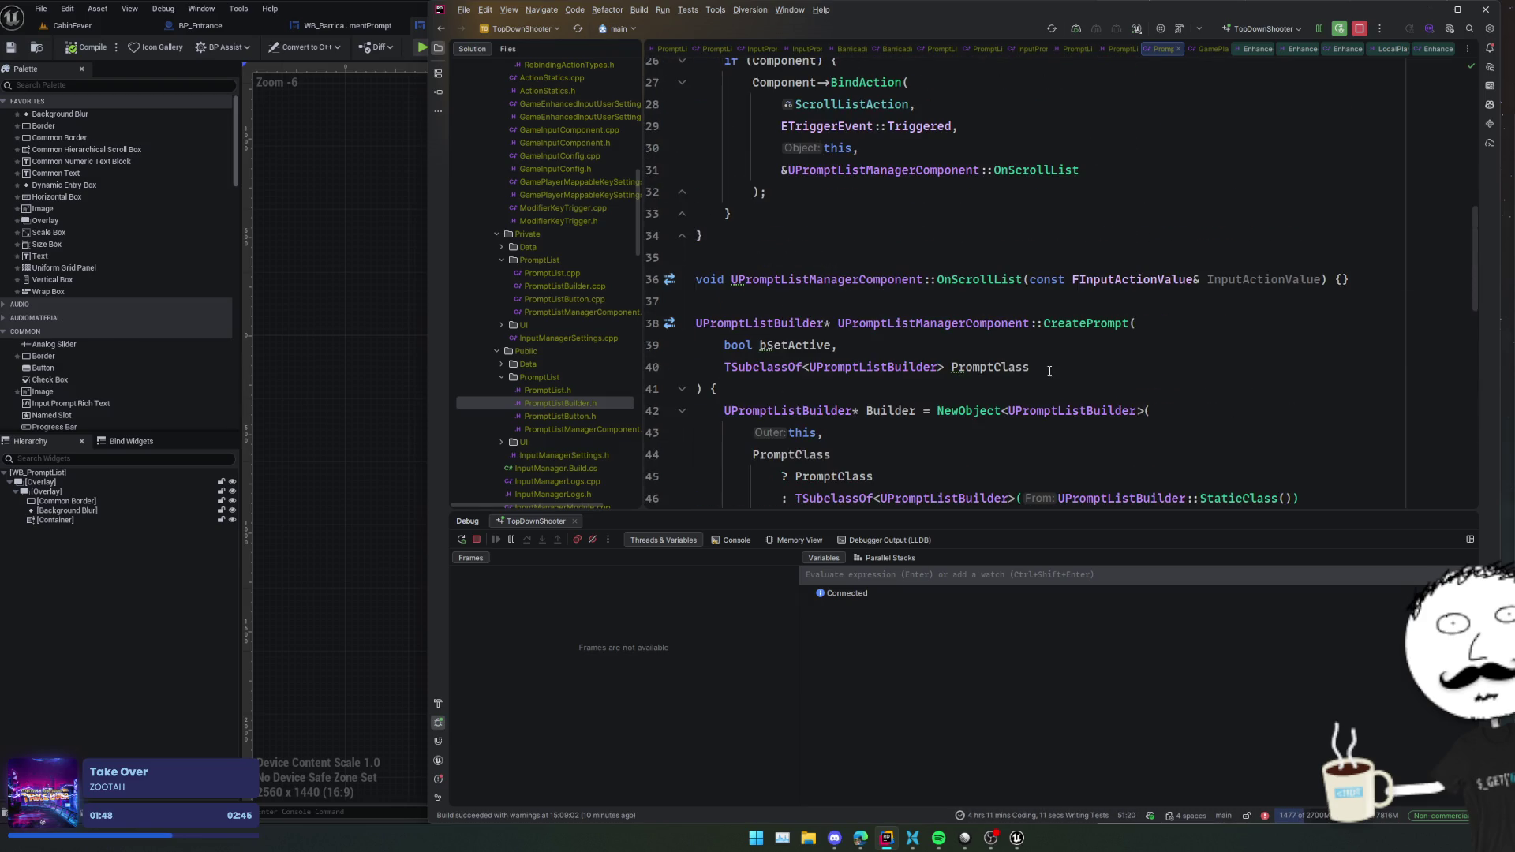
left_click(1050, 370)
scroll(1050, 370, "up", 4)
left_click(1051, 382)
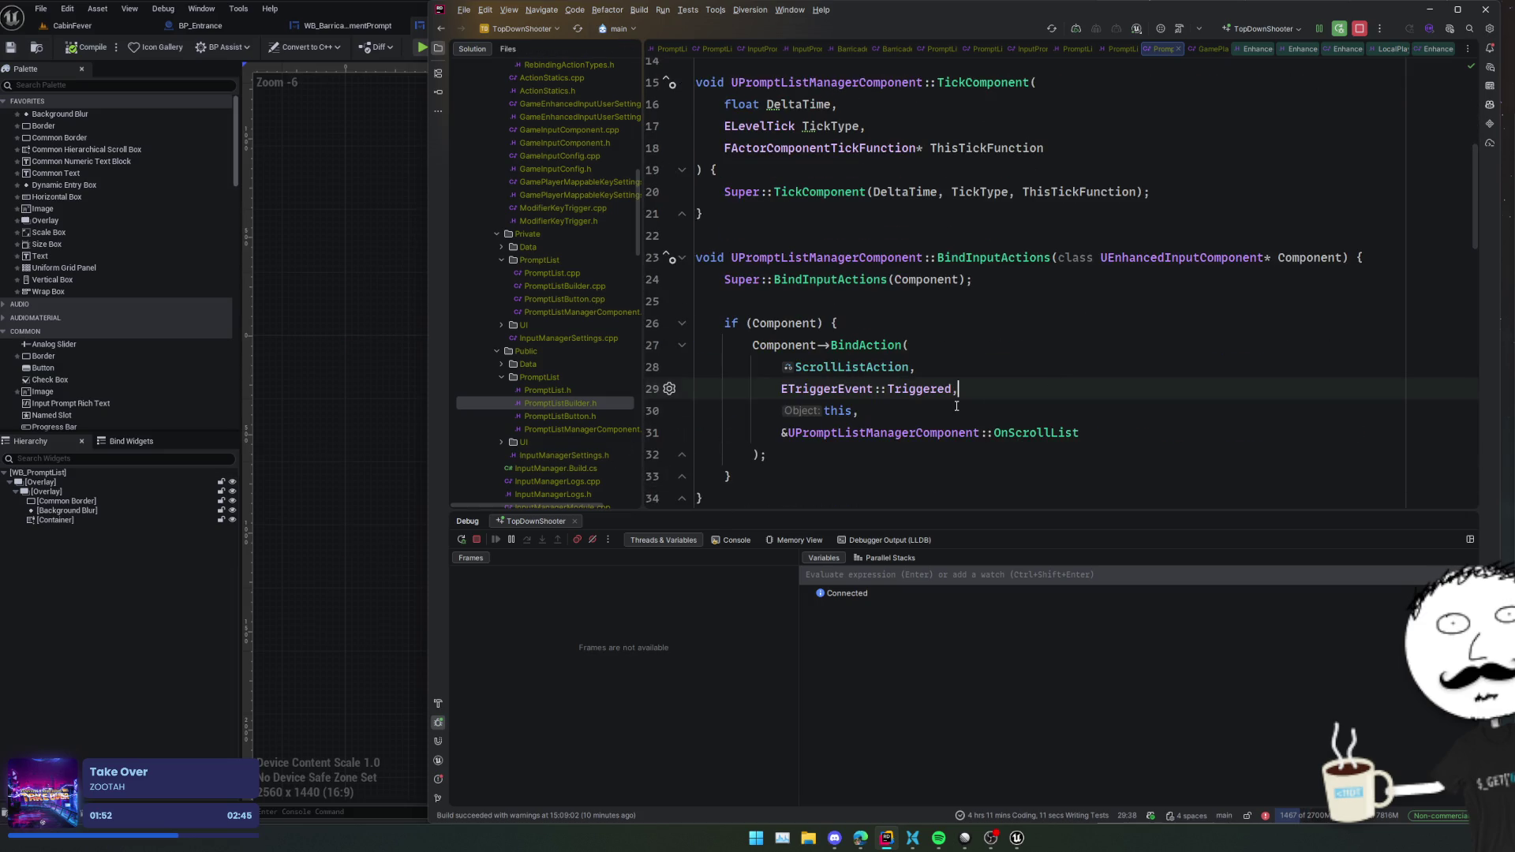
key("ctrl+alt+F11")
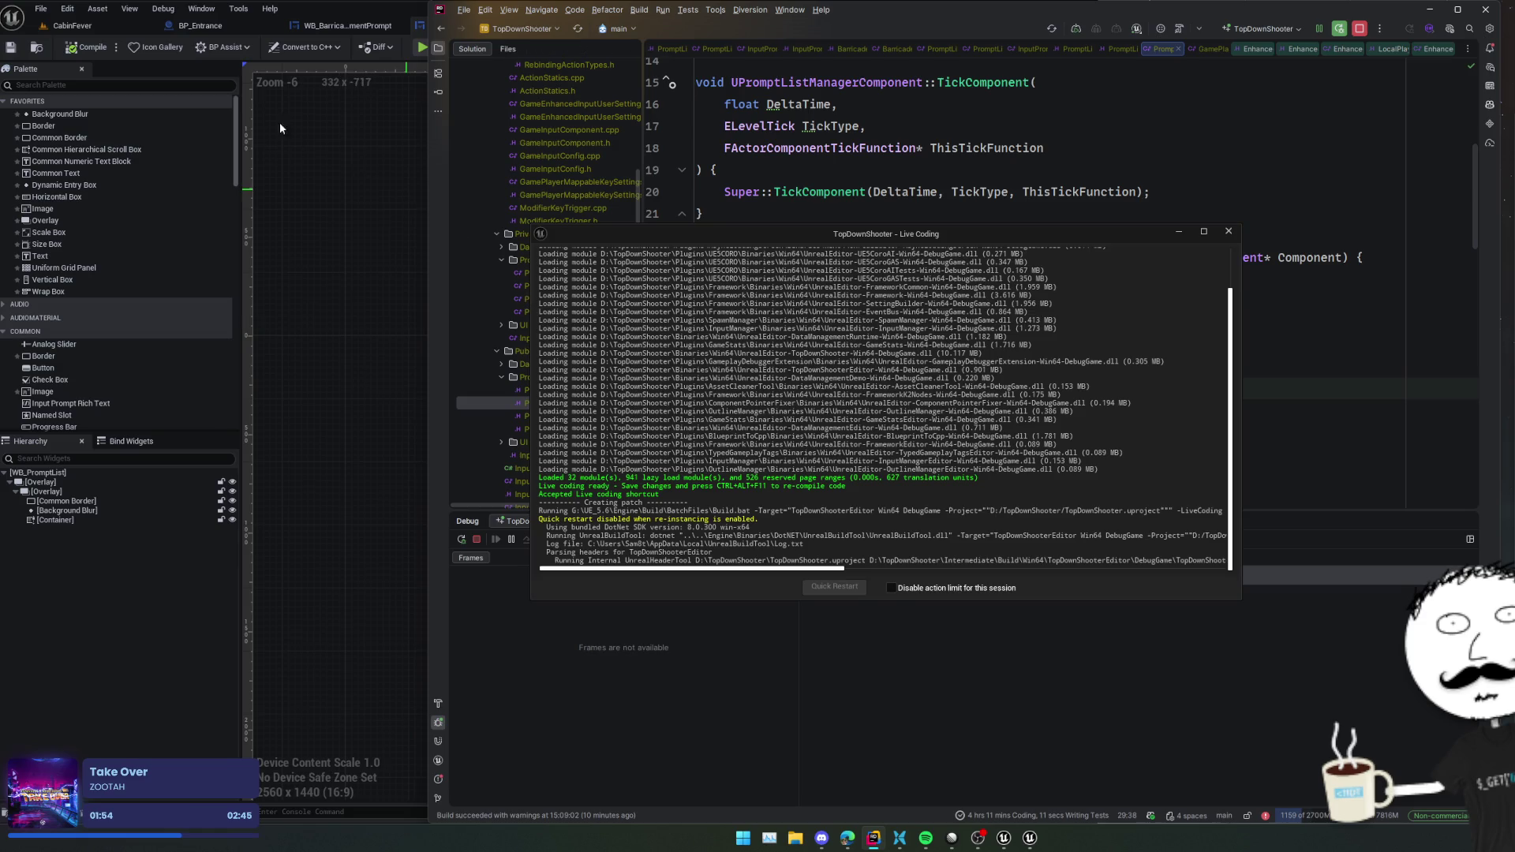
- Reposition the Live Coding window and bring the widget editor forward while the InputManager patch builds
left_click_drag(892, 232, 917, 253)
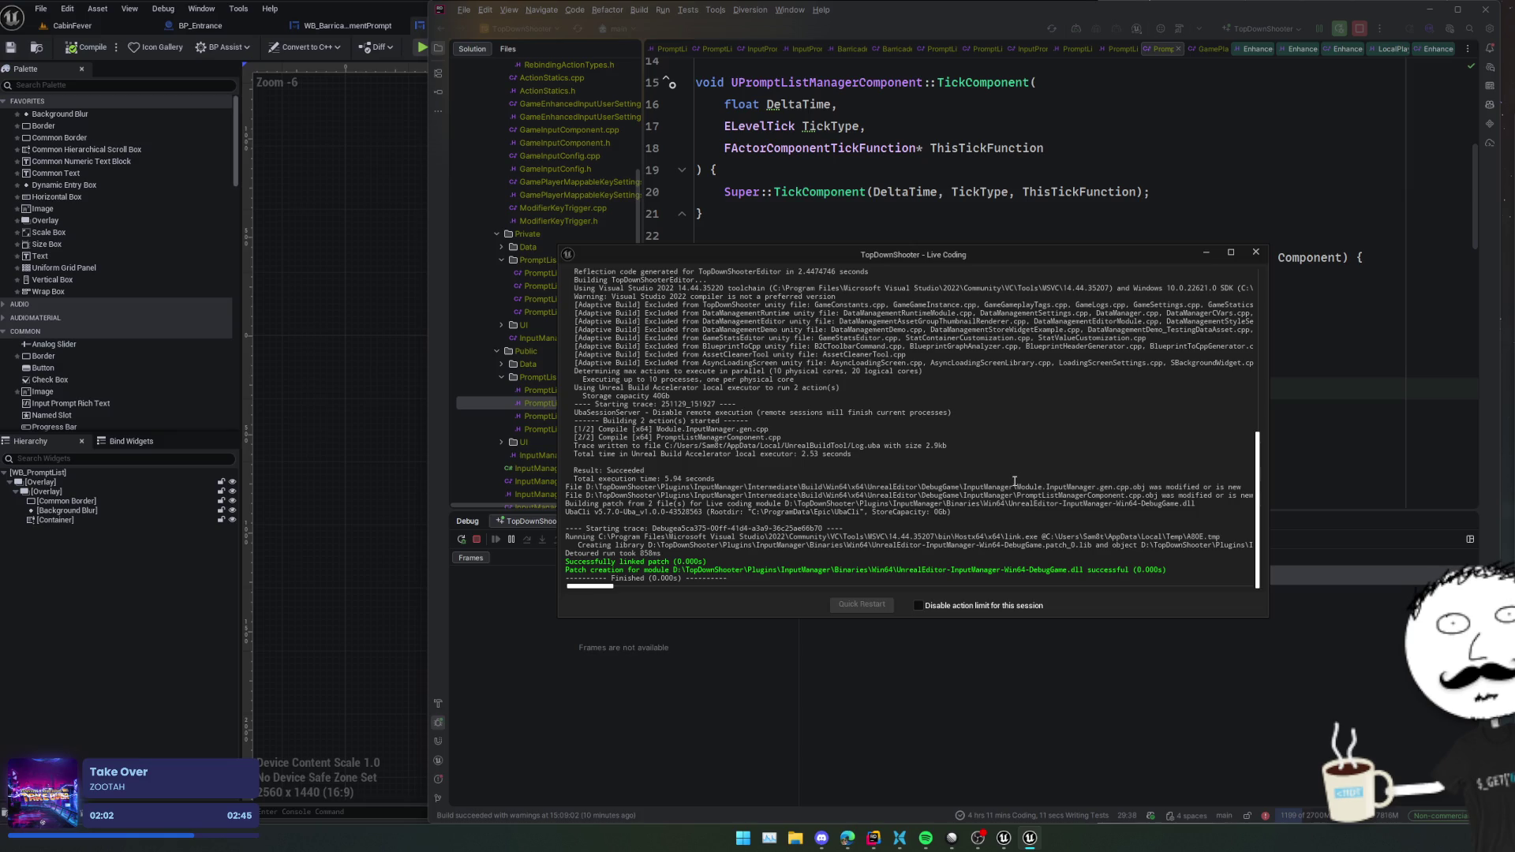
mouse_move(1000, 475)
left_mouse_down()
mouse_move(1032, 550)
mouse_move(1035, 516)
left_mouse_up()
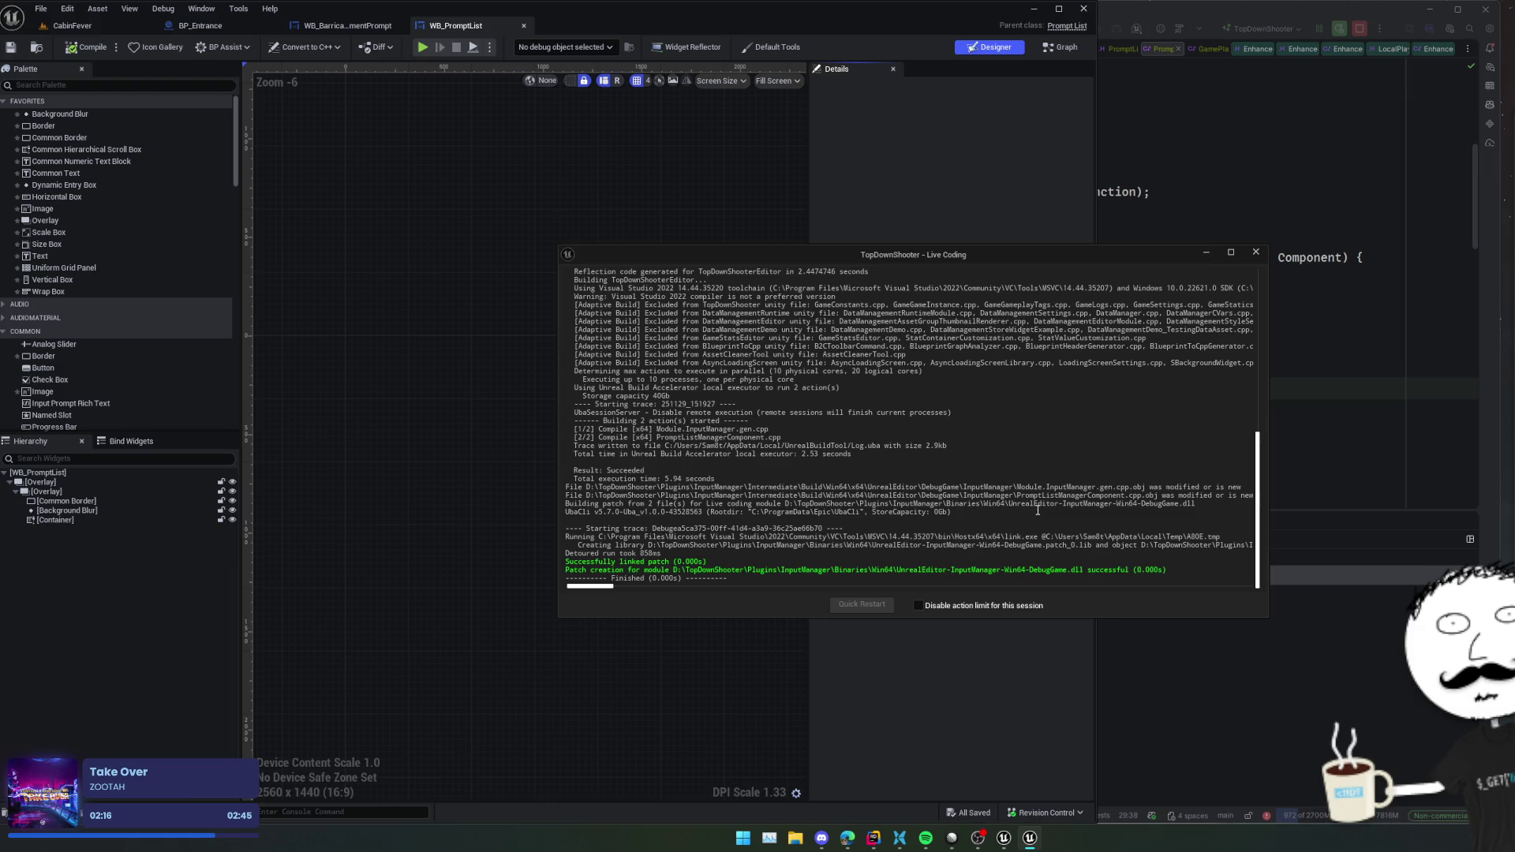
- Minimize Live Coding, look over the open editor tabs, and widen the BP_Entrance graph
left_click(1205, 253)
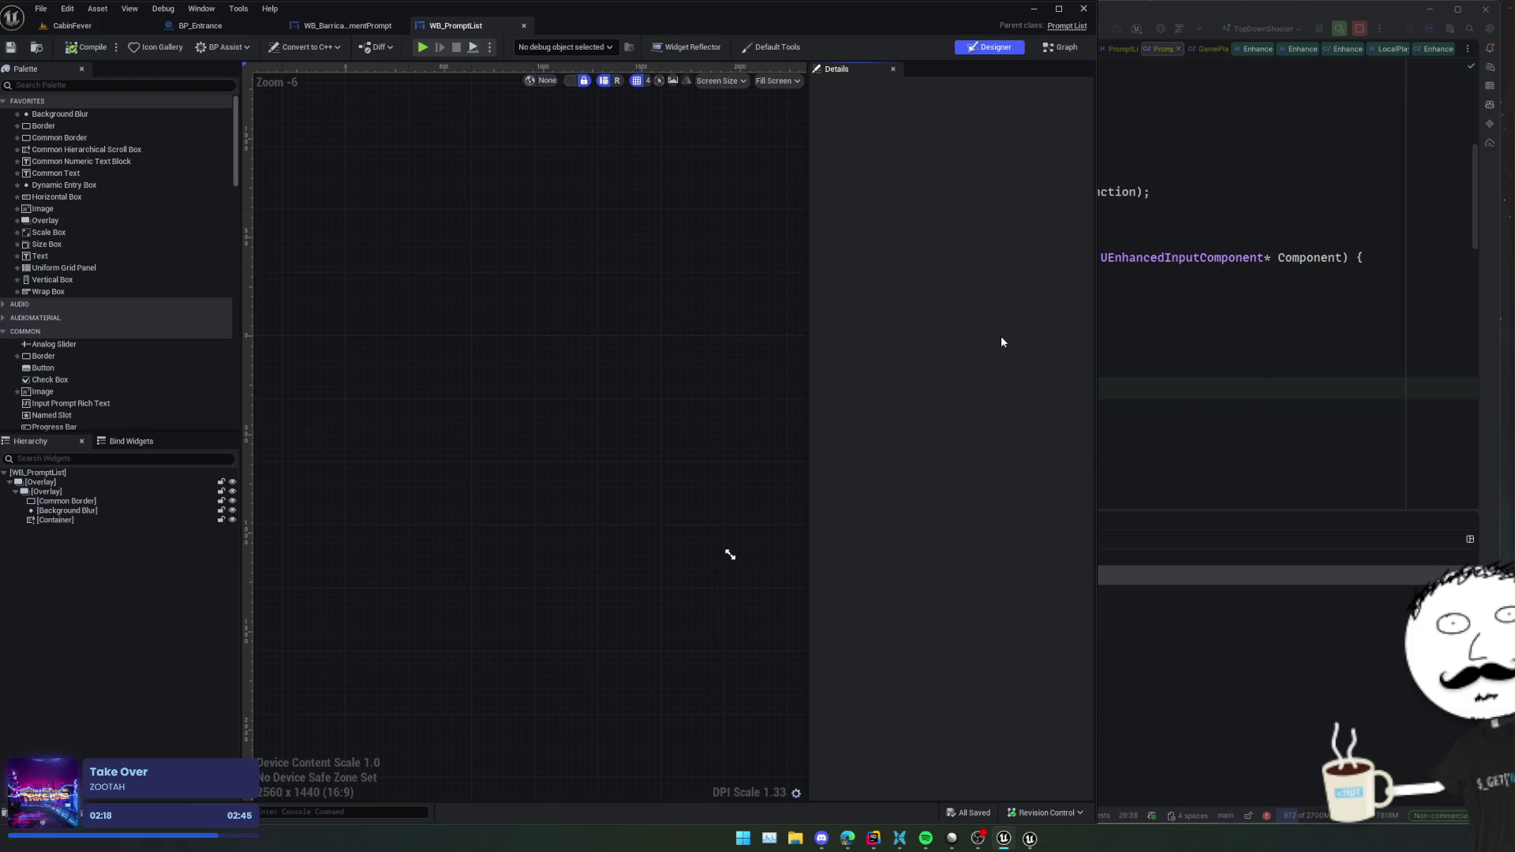
left_click(348, 25)
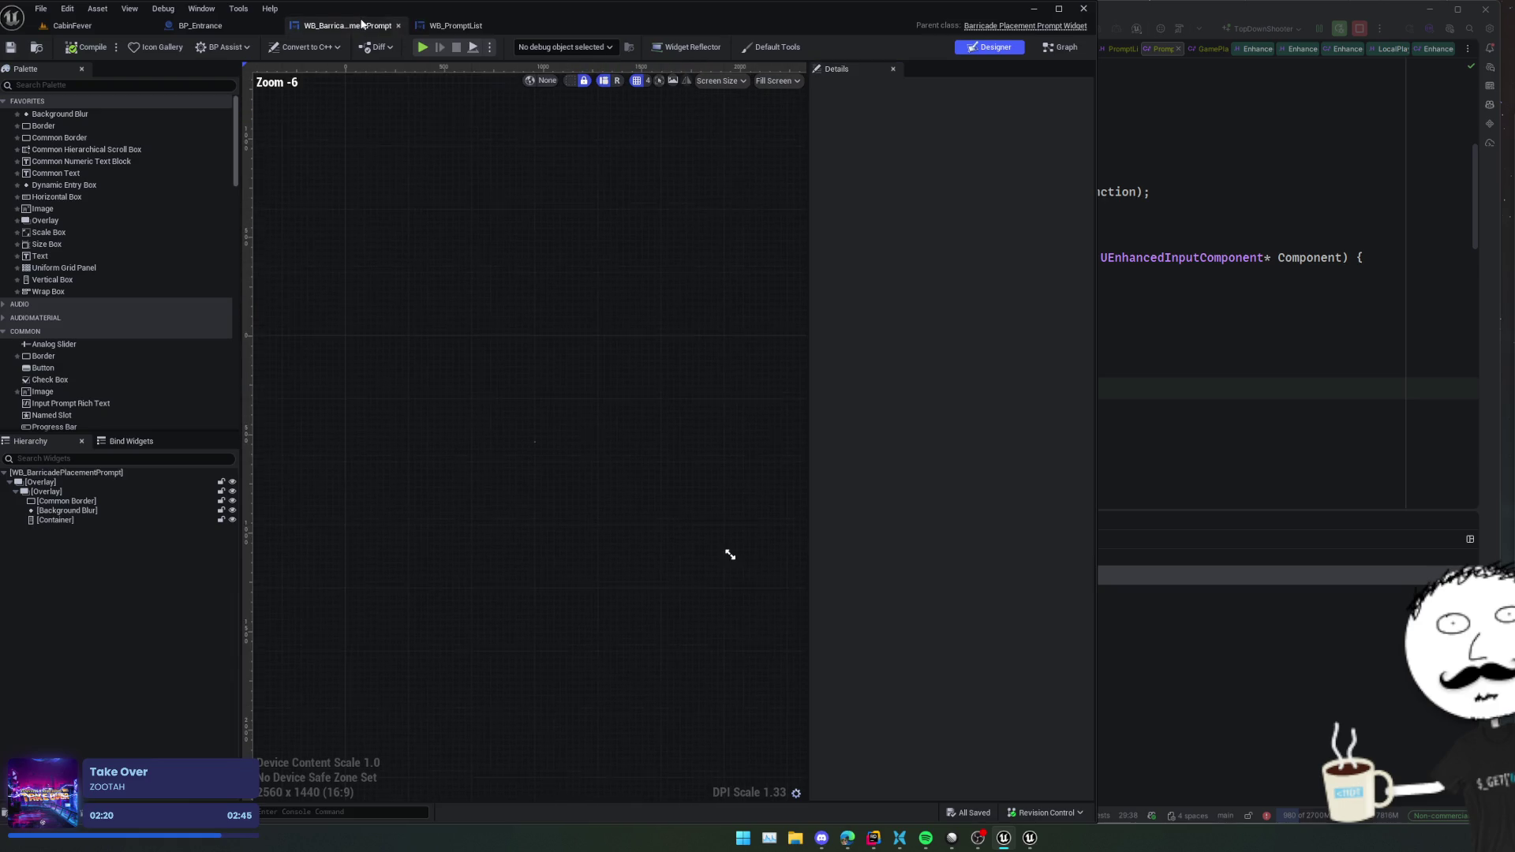
left_click(246, 32)
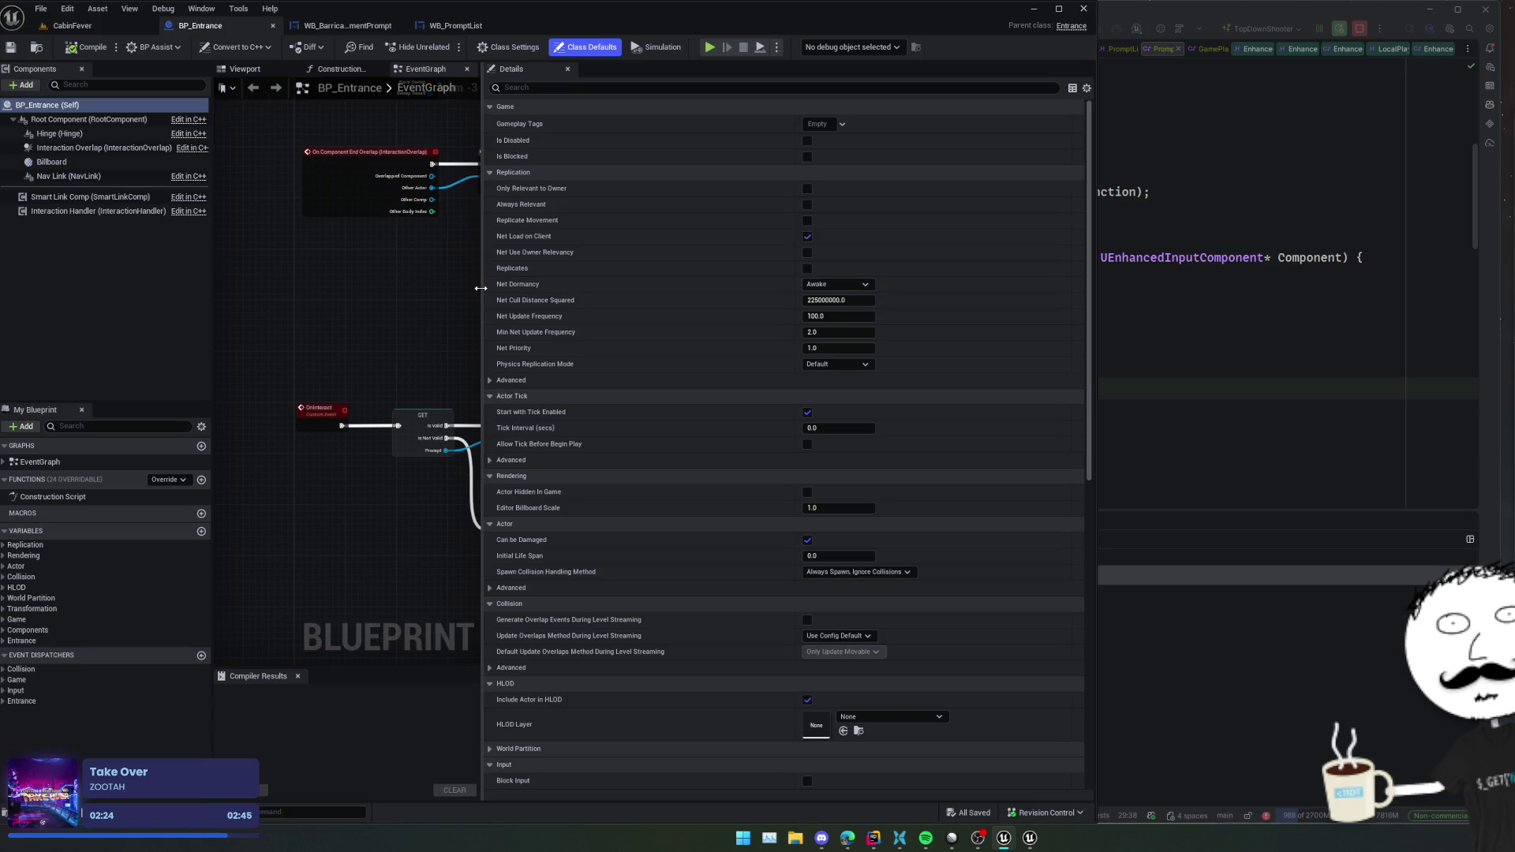
left_click_drag(481, 288, 707, 301)
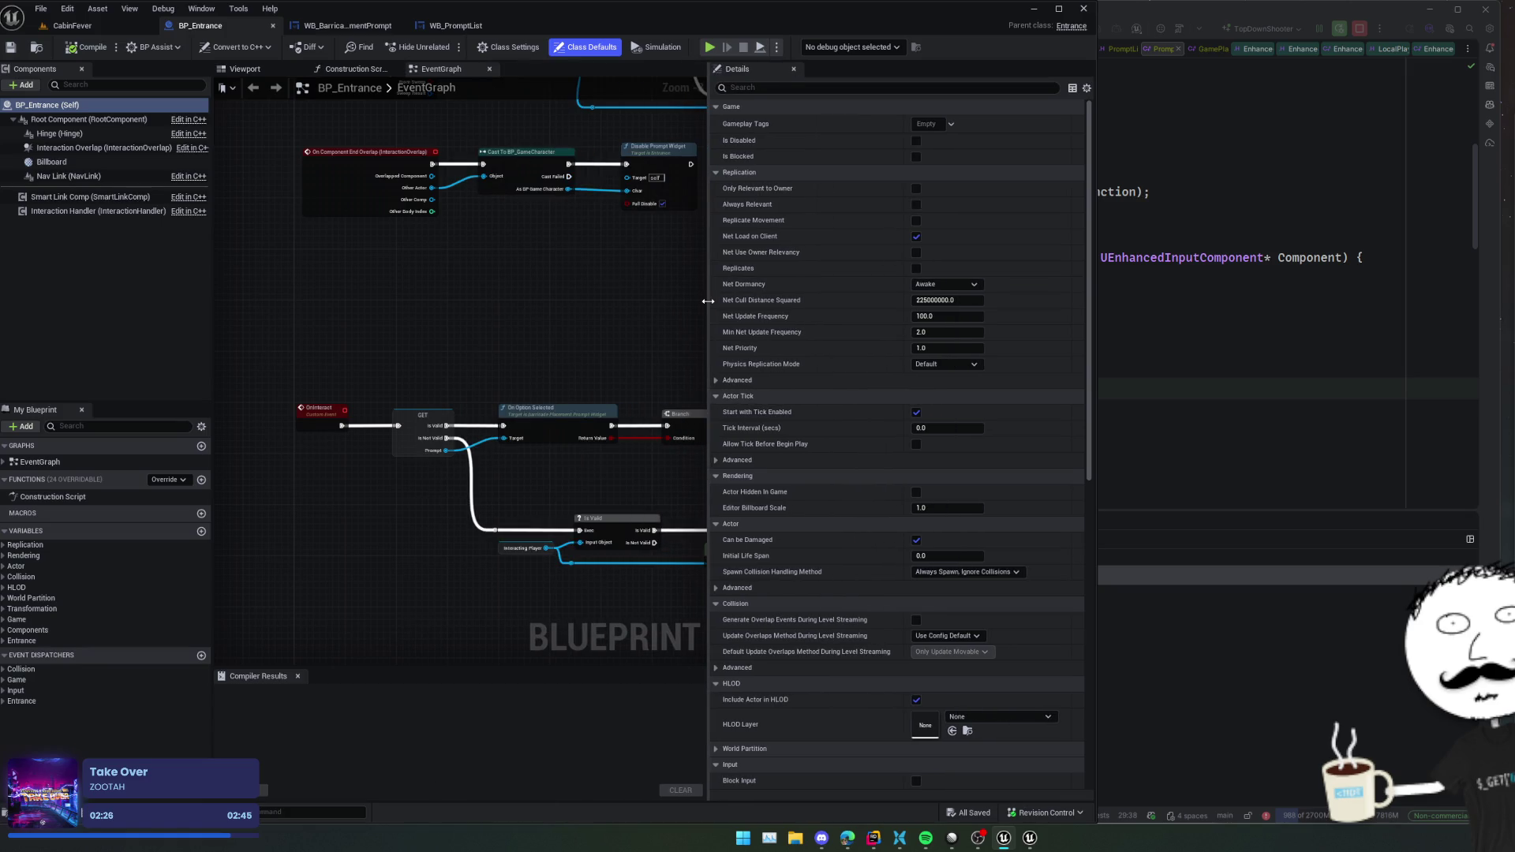
left_click(72, 25)
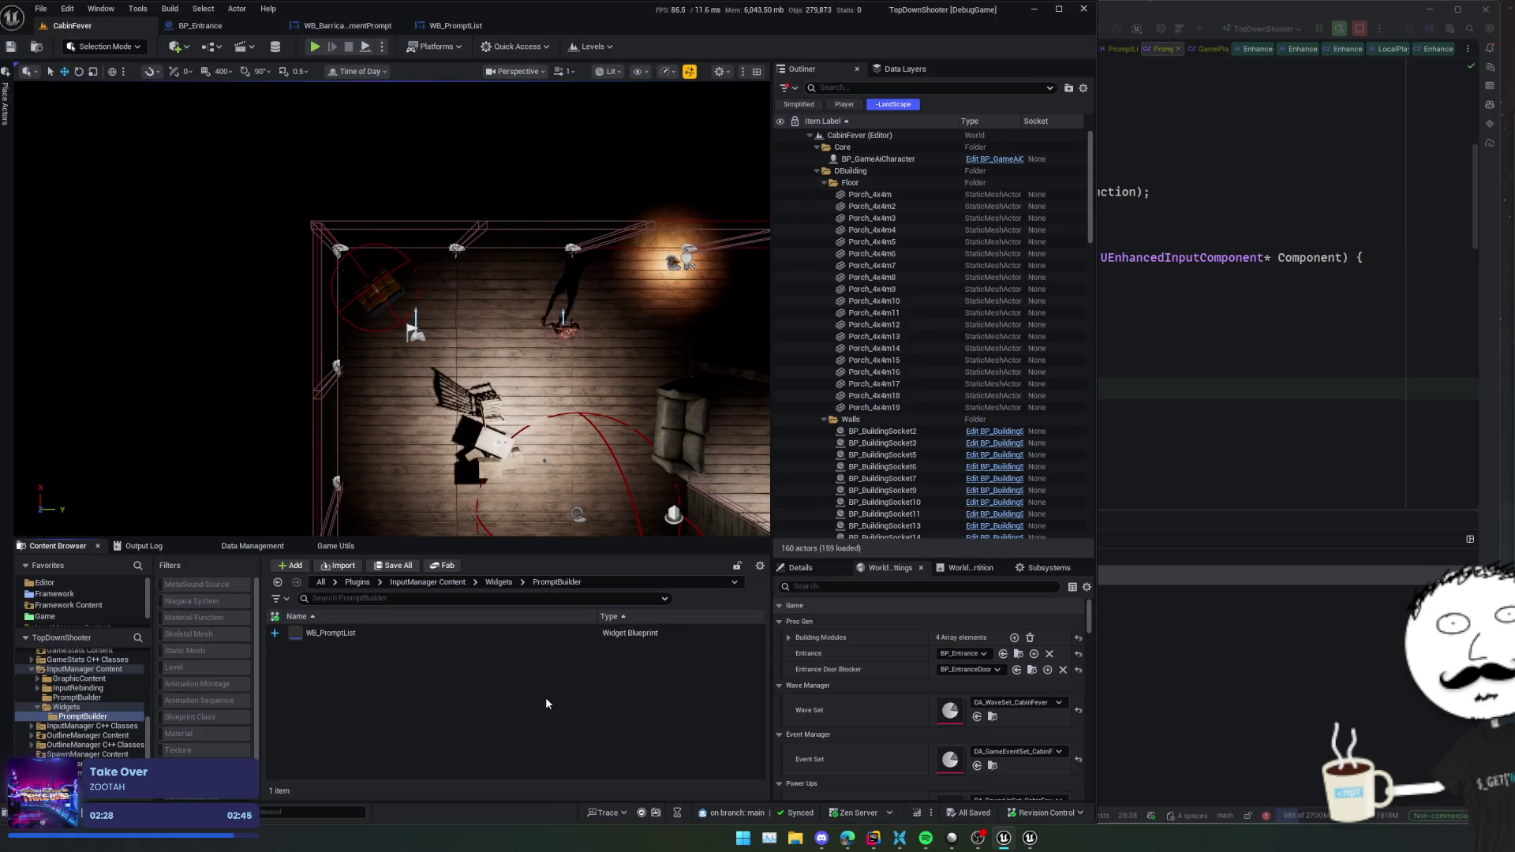
- Compare both PromptBuilder folders and open WB_PromptList from the top-level one
left_click(76, 716)
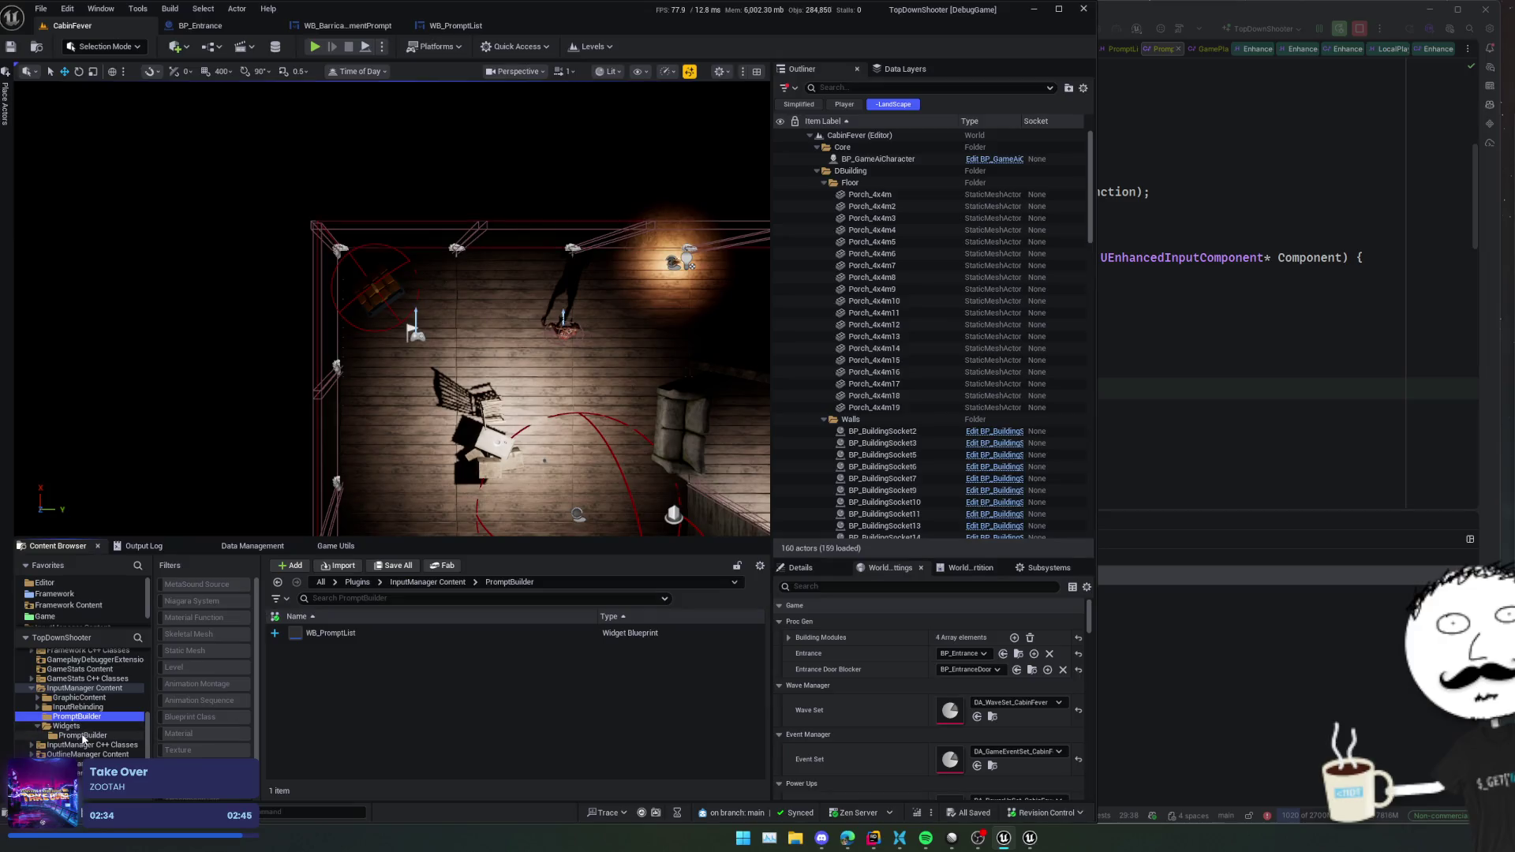
left_click(83, 736)
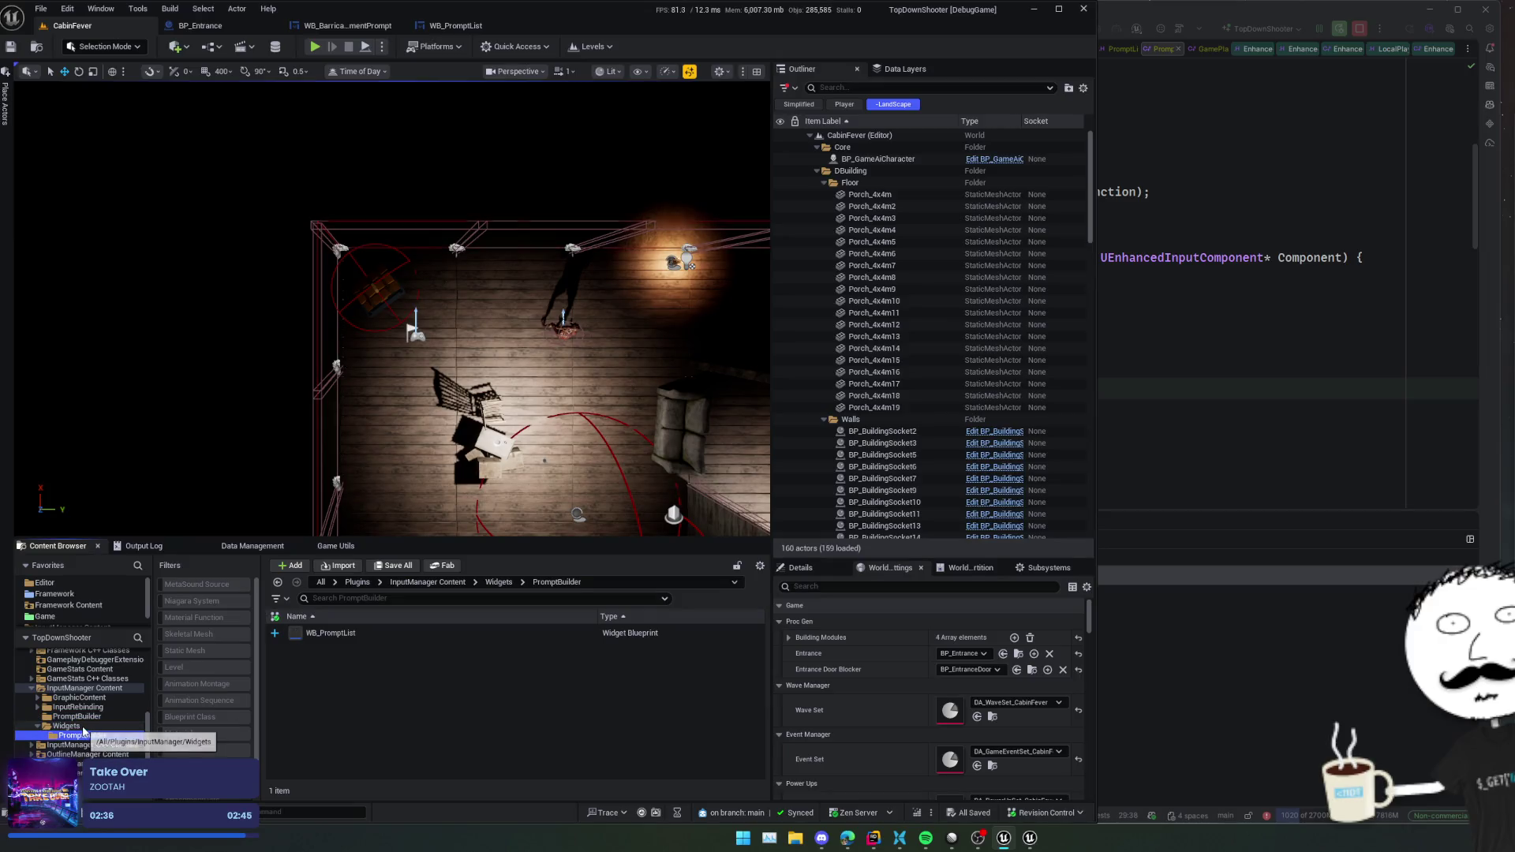
left_click(66, 726)
left_click(77, 716)
left_click(393, 634)
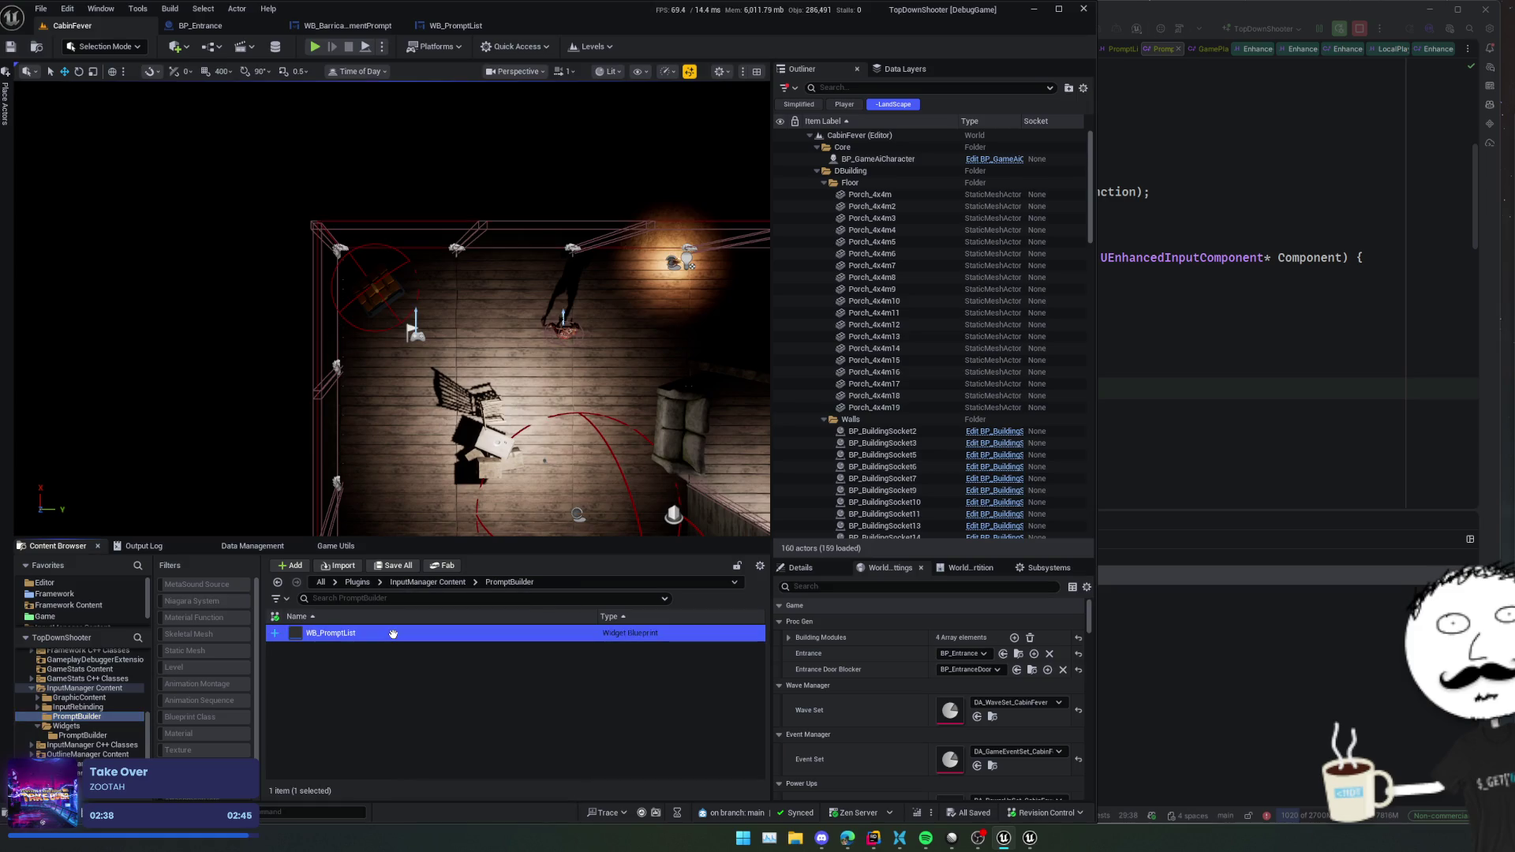
double_click(393, 634)
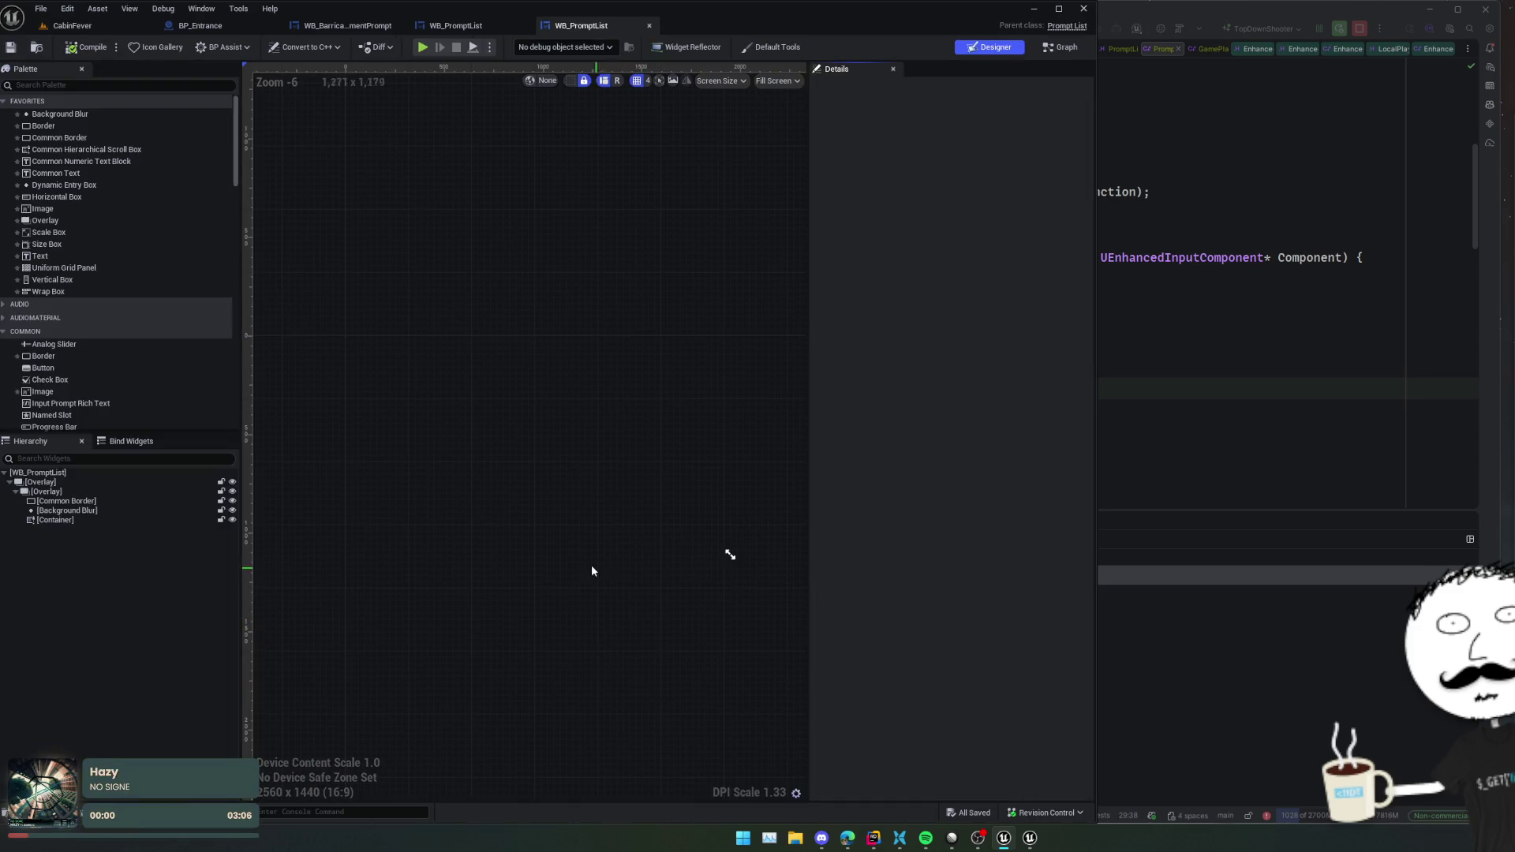
left_click(37, 47)
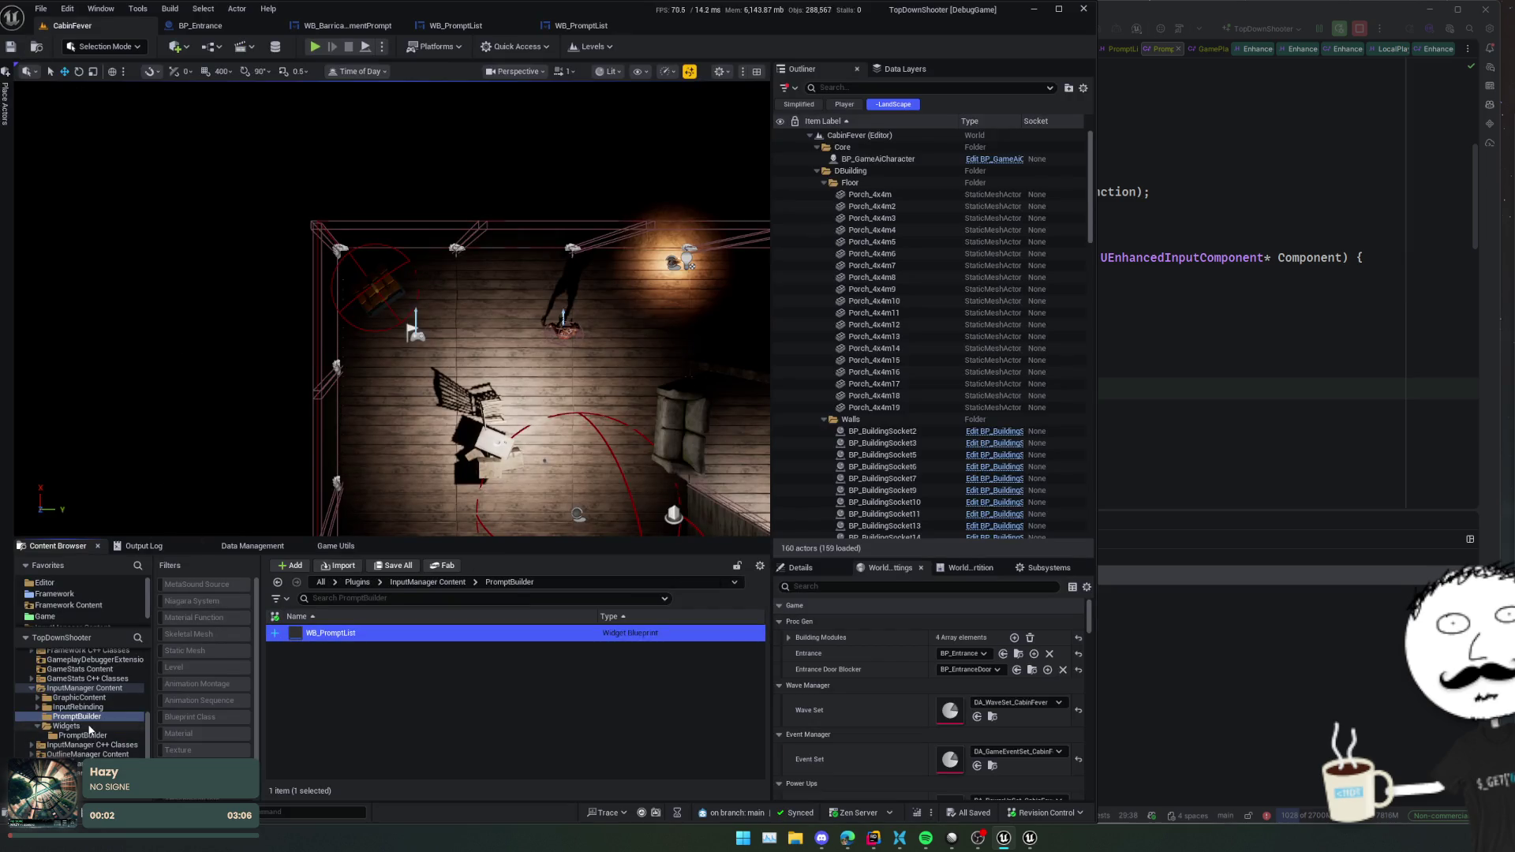
- Force-delete WB_PromptList from Widgets > PromptBuilder, then return to the top-level PromptBuilder folder
left_click(89, 727)
left_click(87, 736)
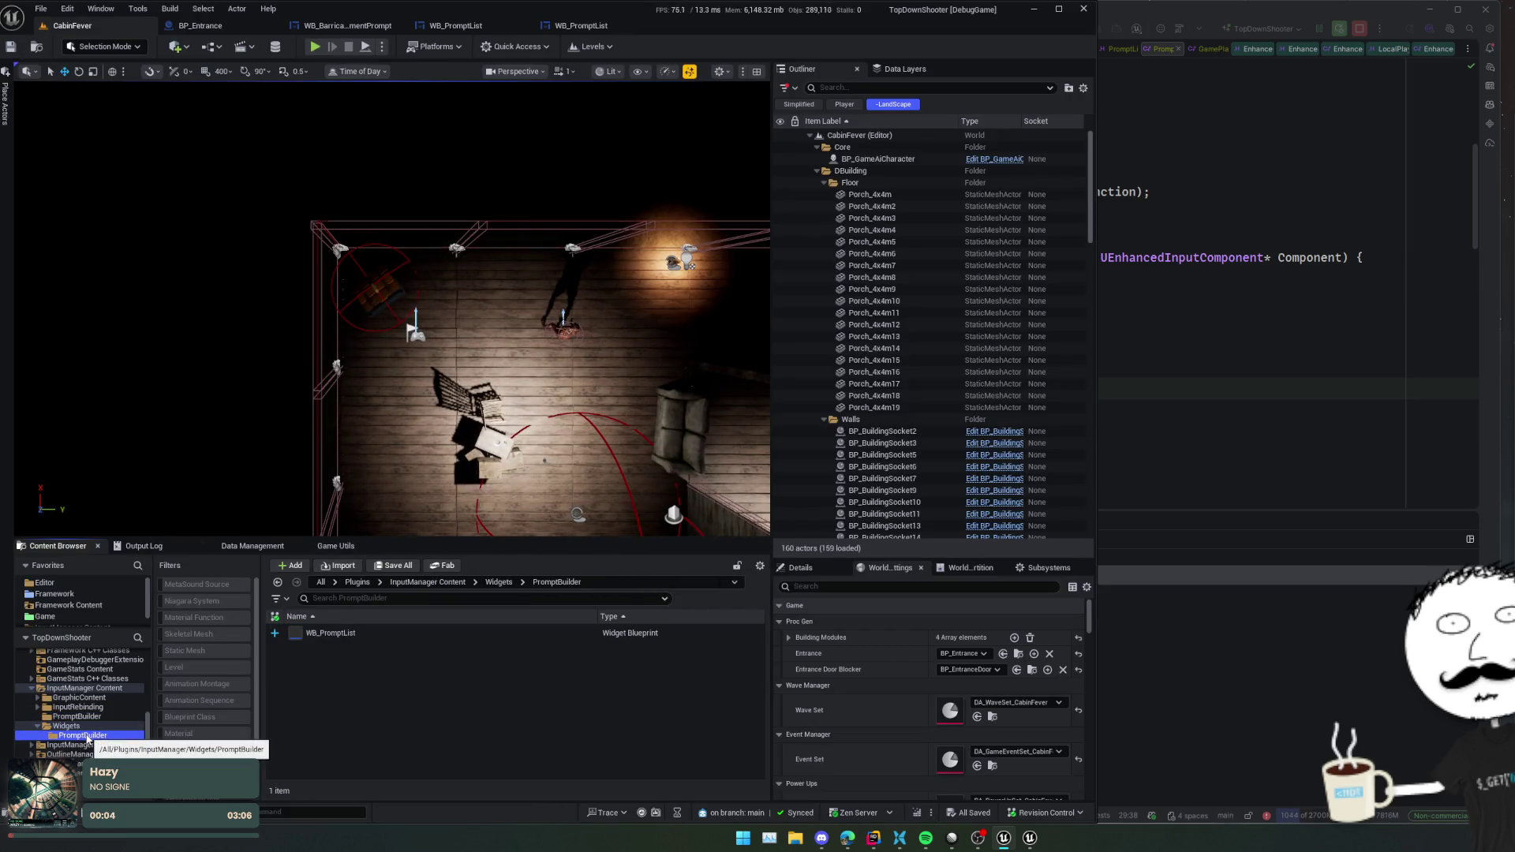
key("Delete")
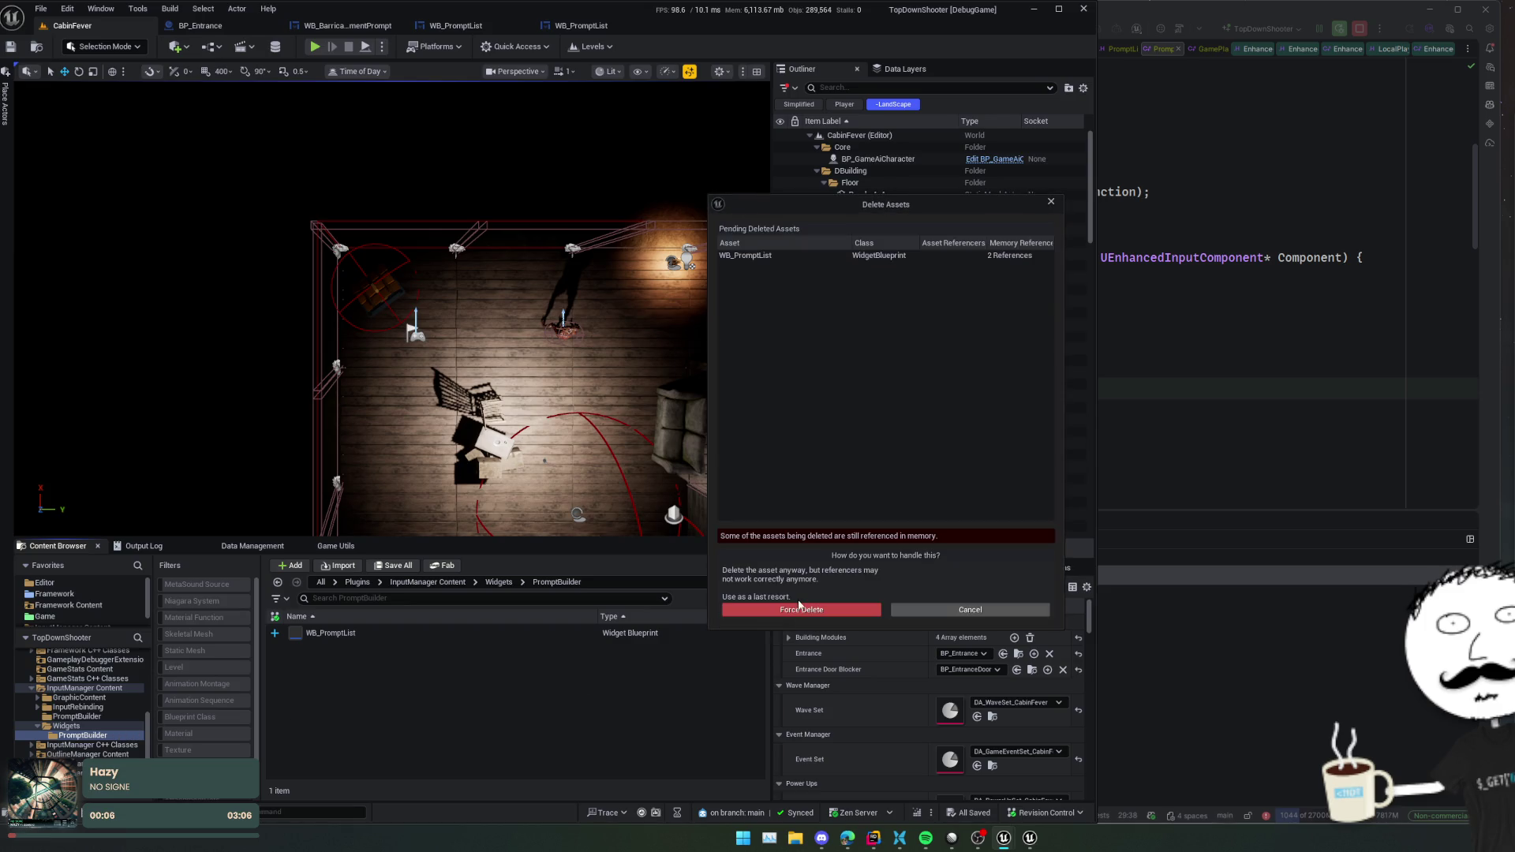
left_click(799, 608)
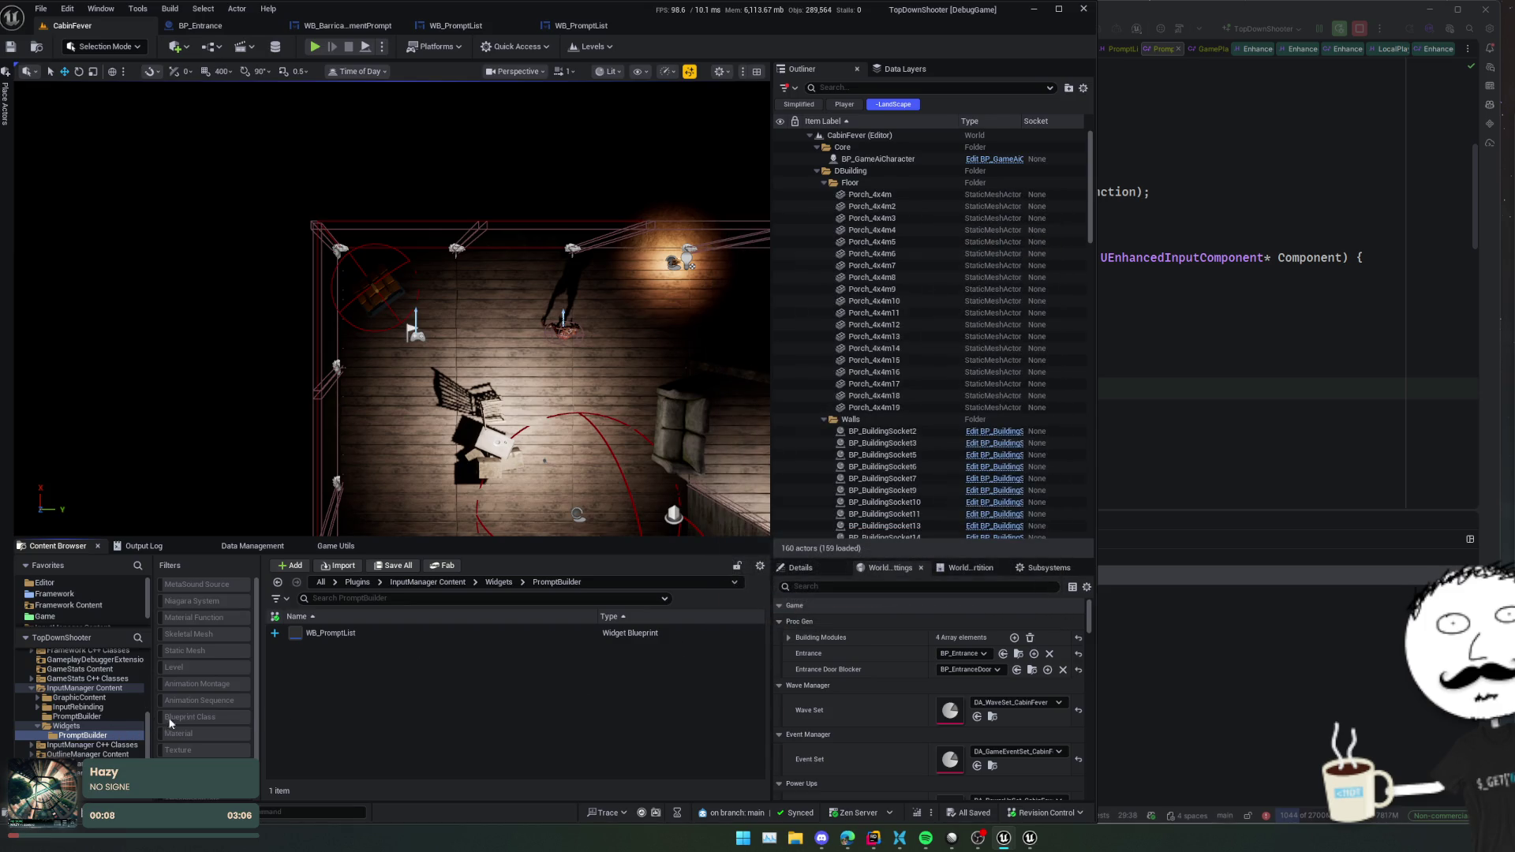
left_click(100, 718)
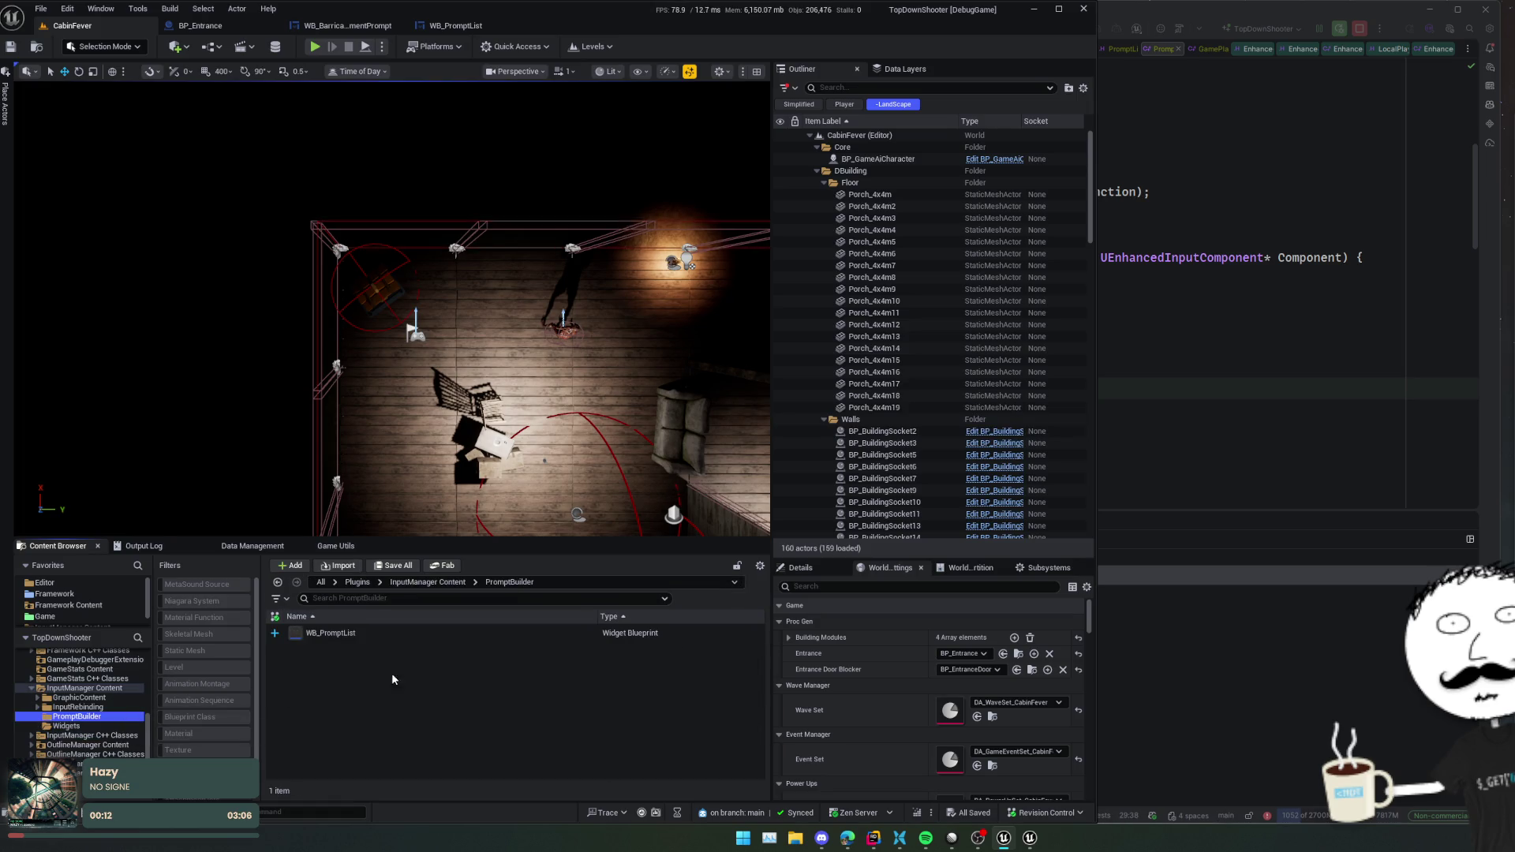
- Create an Input Mapping Context named IMC_PromptManager in PromptBuilder
right_click(407, 692)
right_click(355, 696)
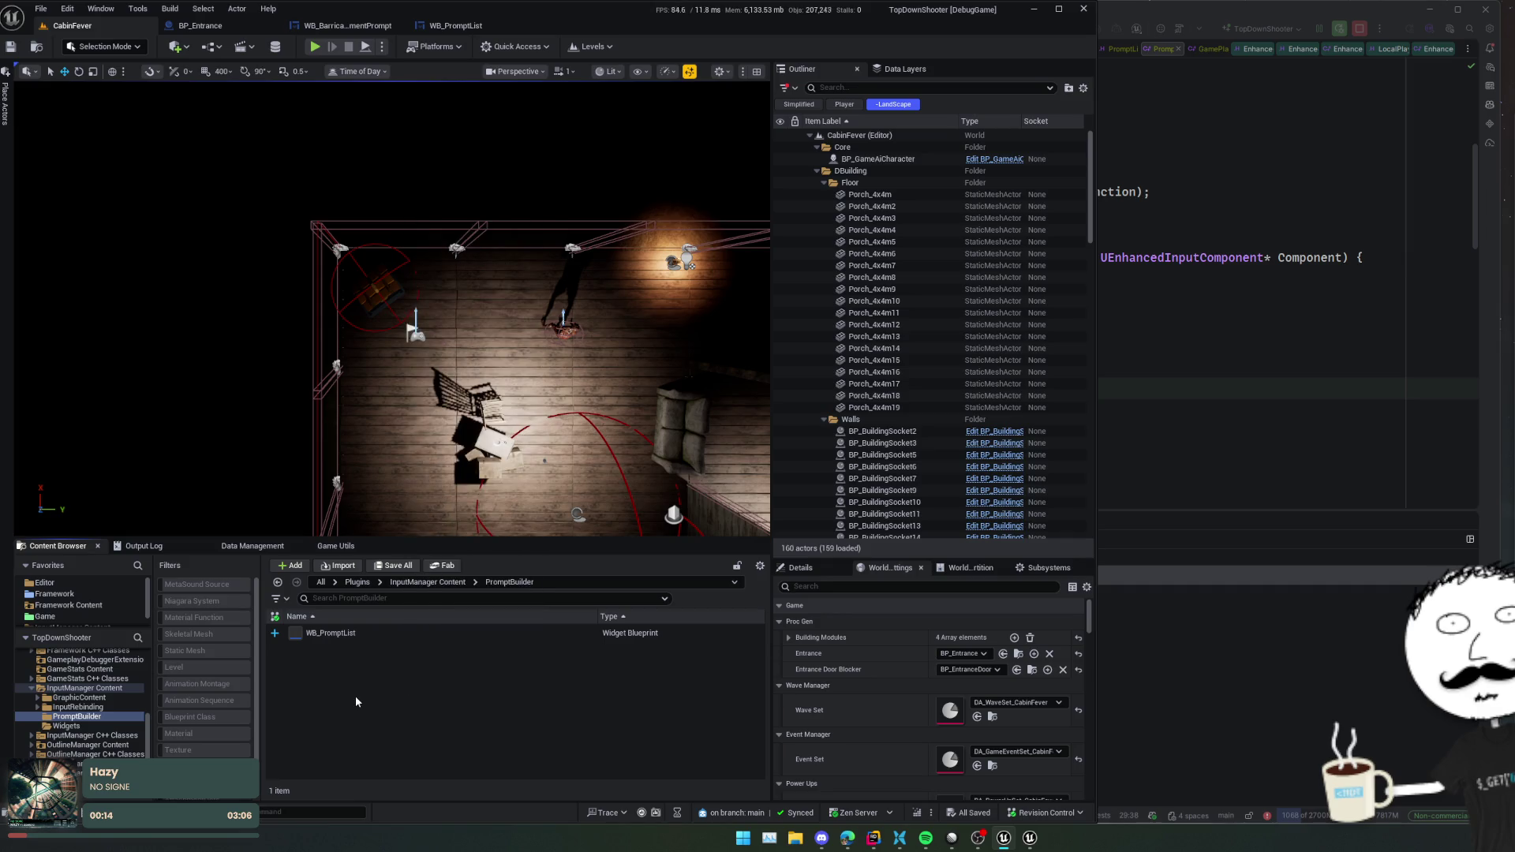
right_click(355, 695)
type("l")
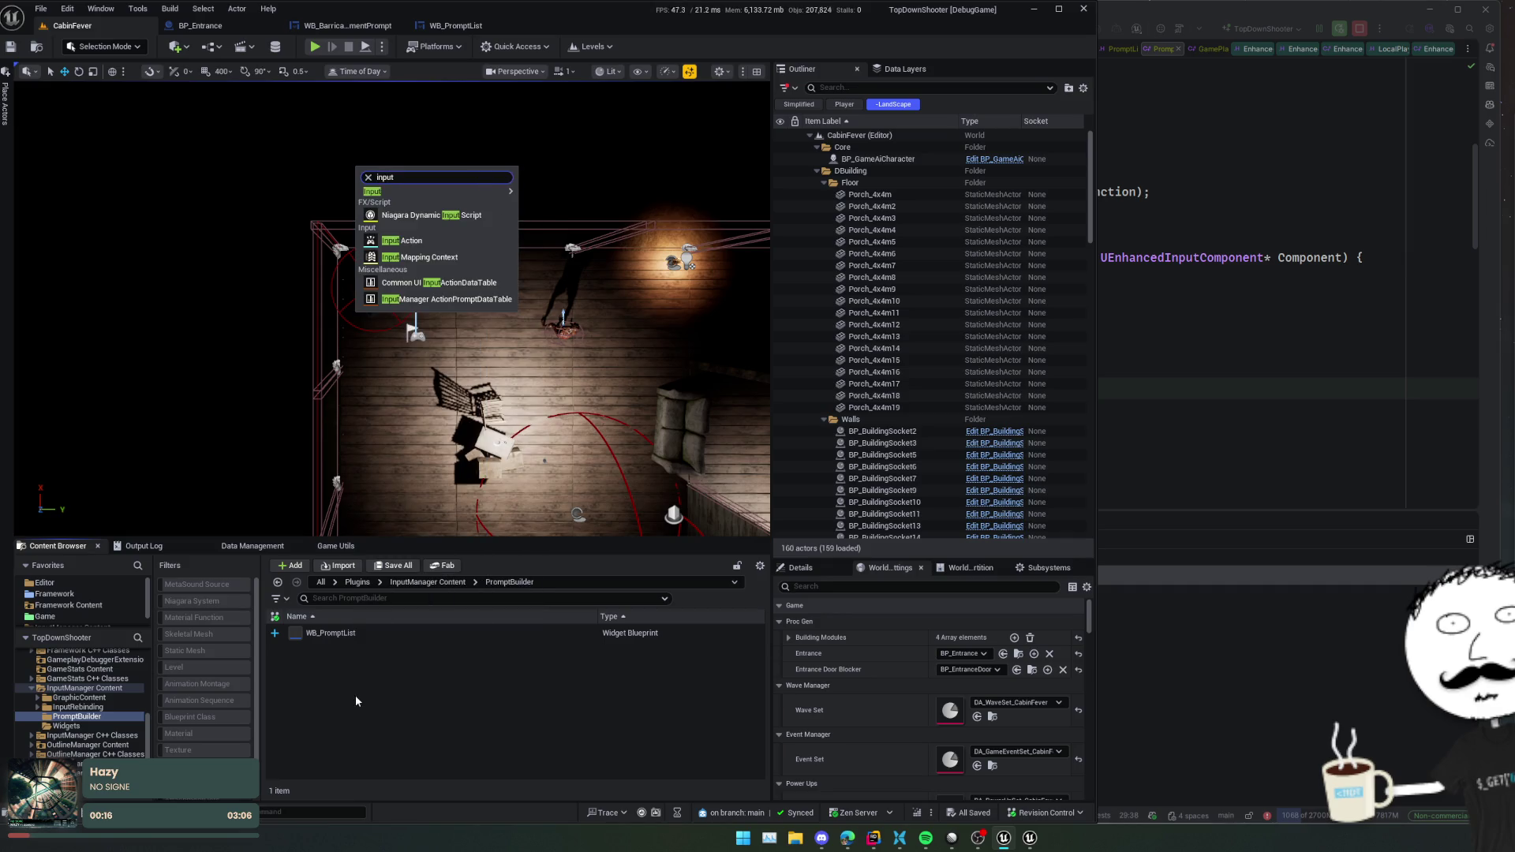
key("Down")
key("Down")
key("Down")
key("Return")
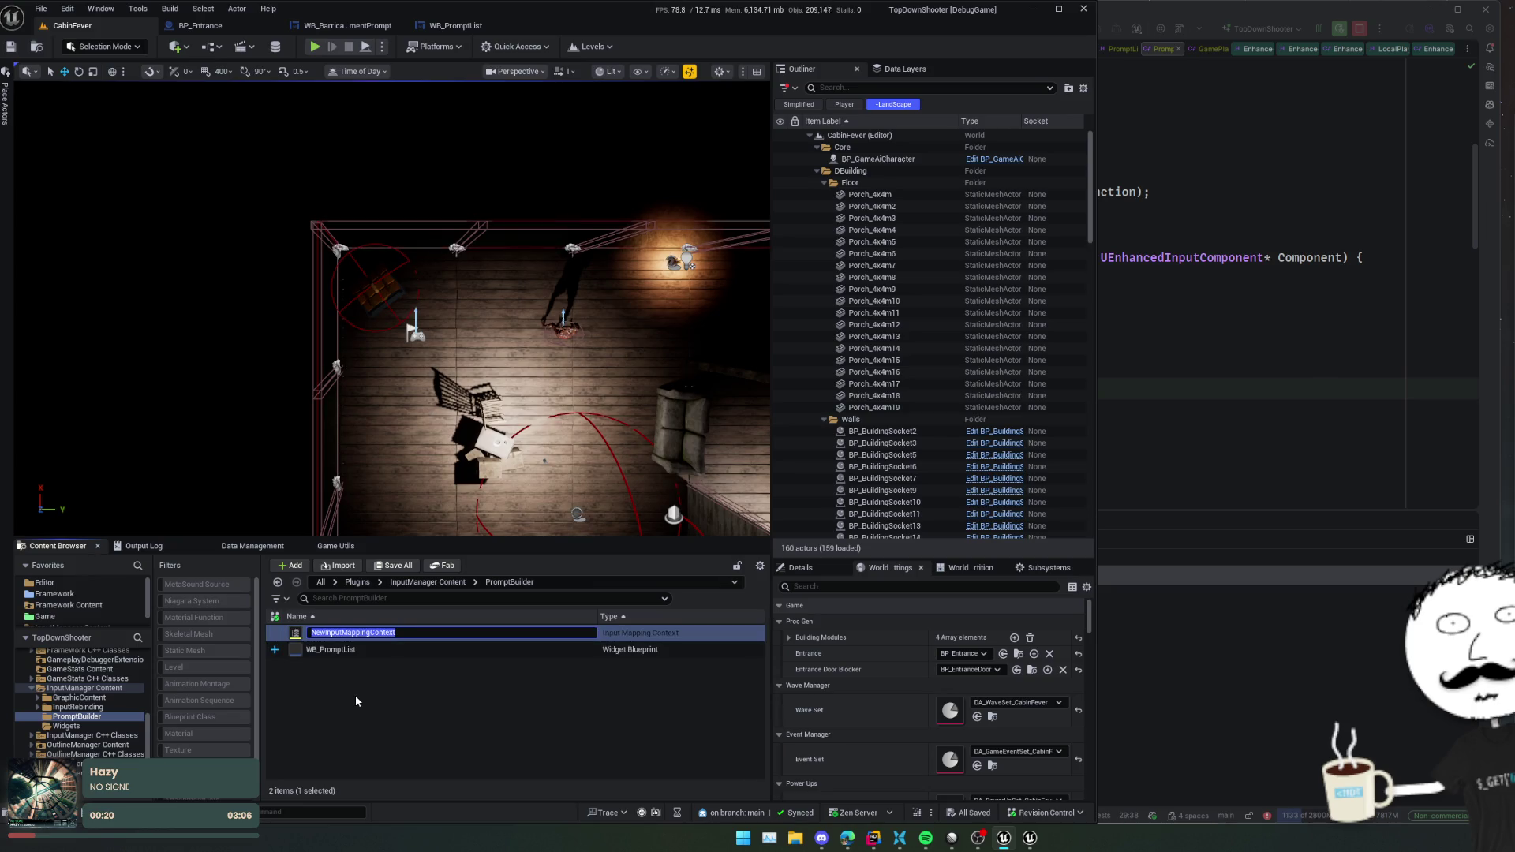
type("IMC_Prompt")
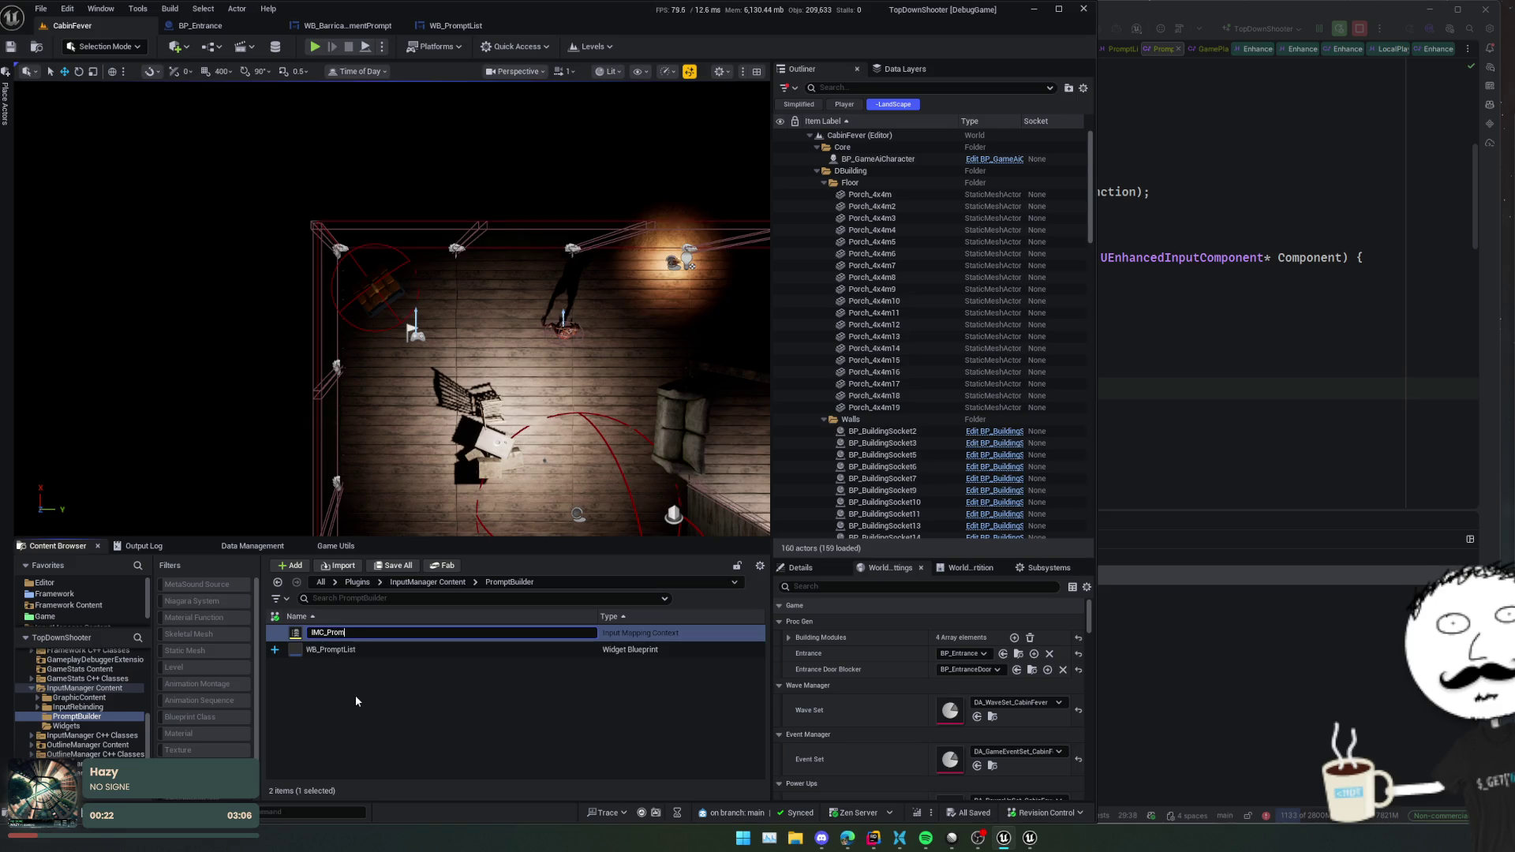
type("Manager")
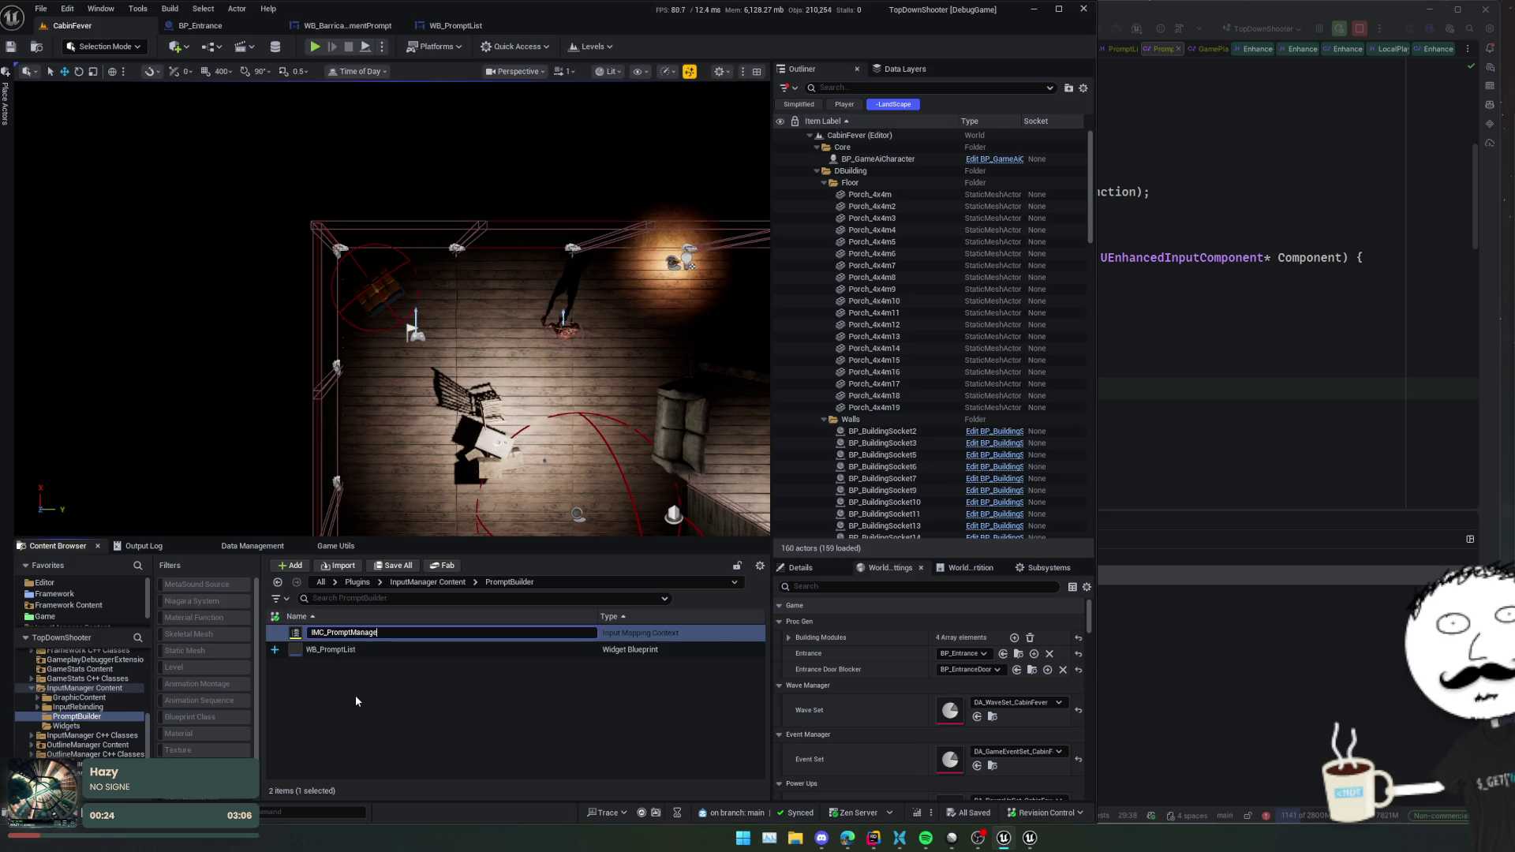
key("Return")
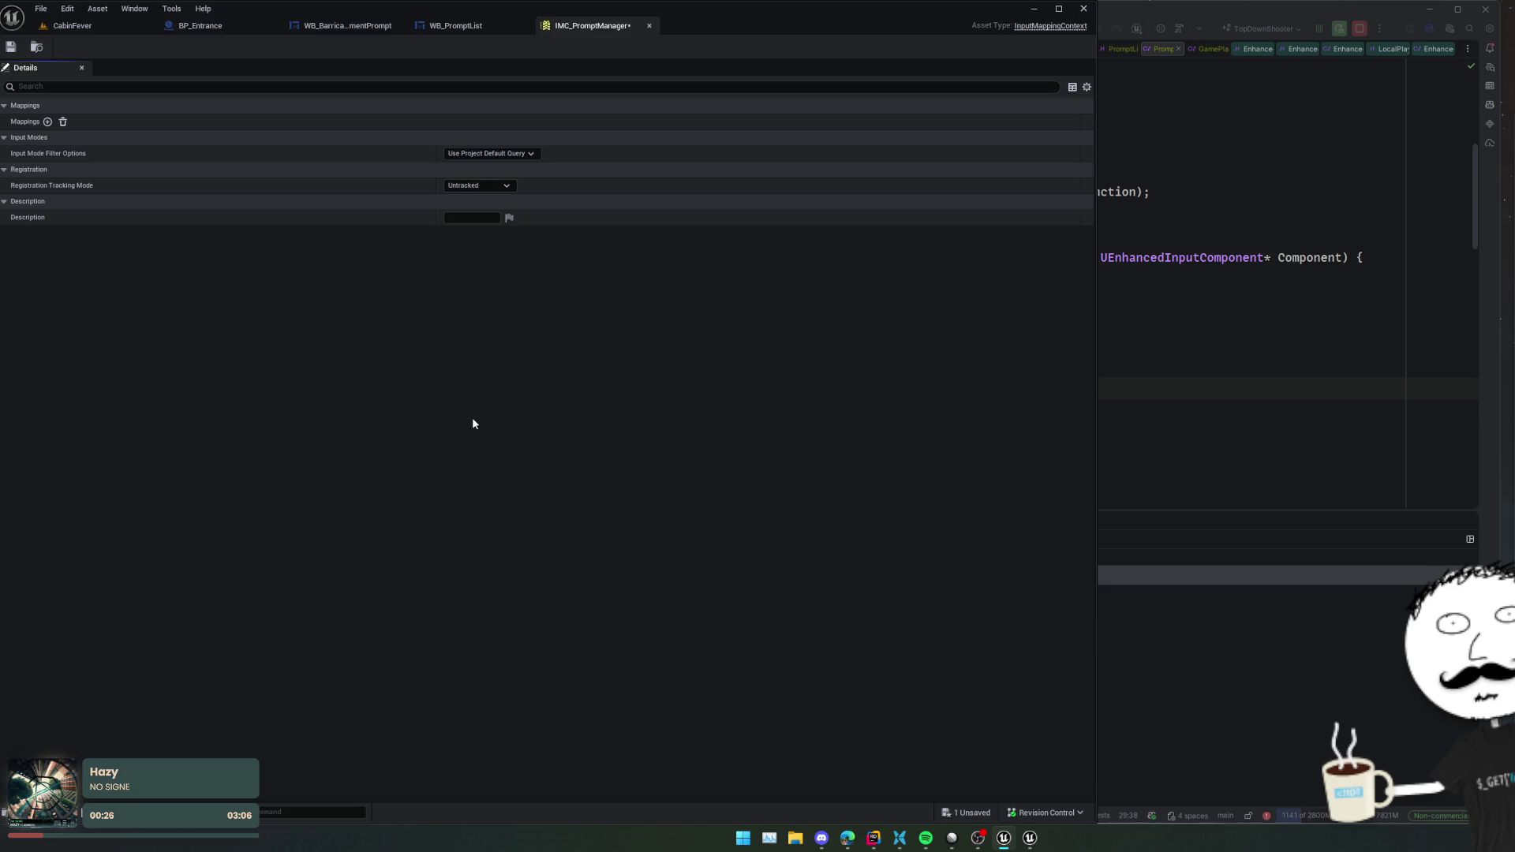
key("ctrl+s")
- Add one empty mapping entry to IMC_PromptManager and return to the PromptBuilder folder
left_click(48, 121)
left_click(89, 139)
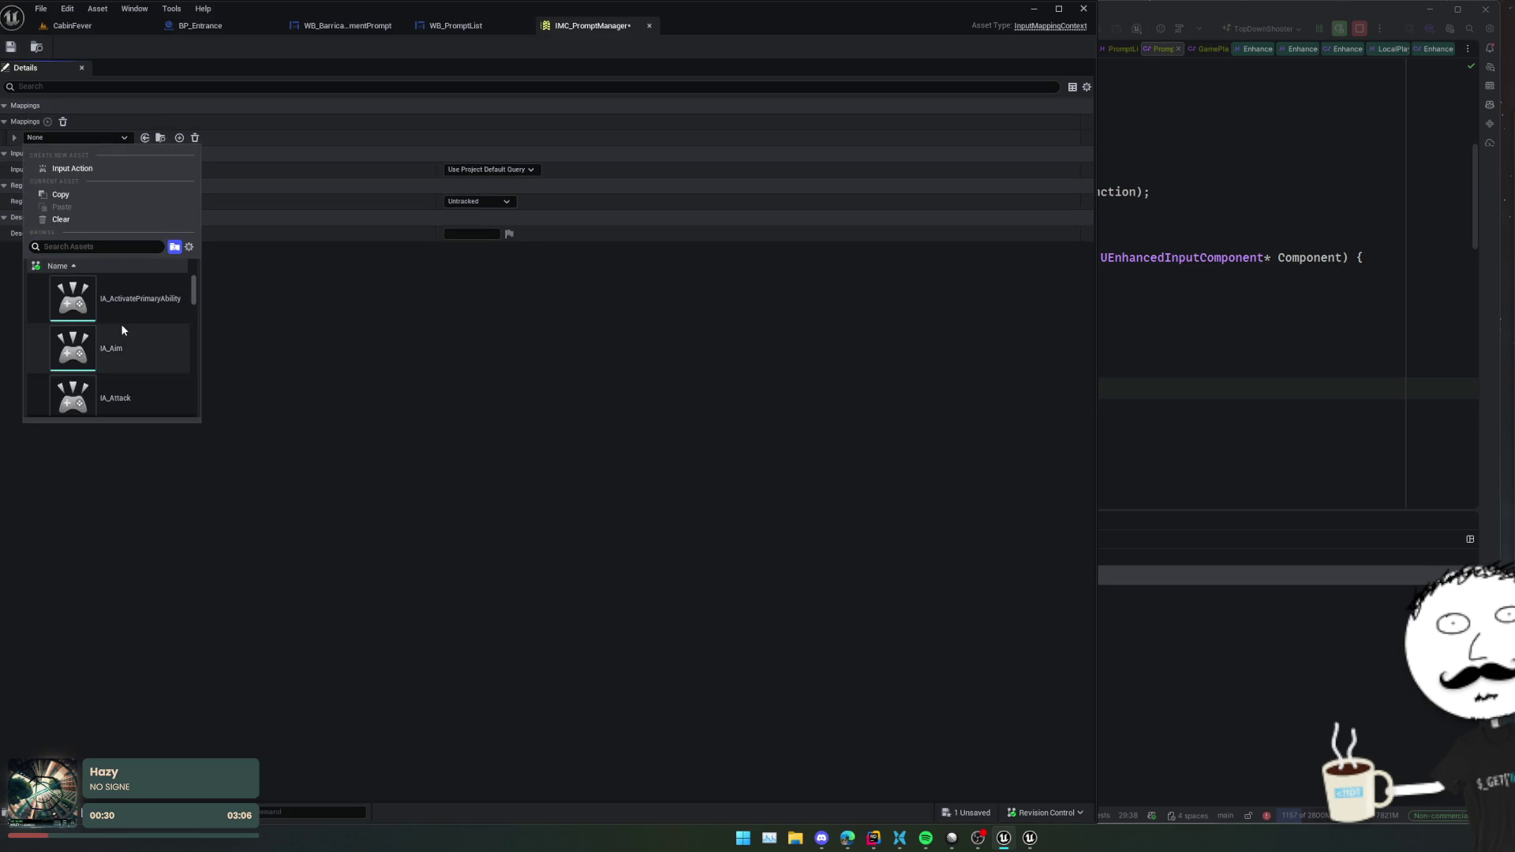
scroll(126, 324, "down", 5)
left_click(237, 325)
left_click(63, 25)
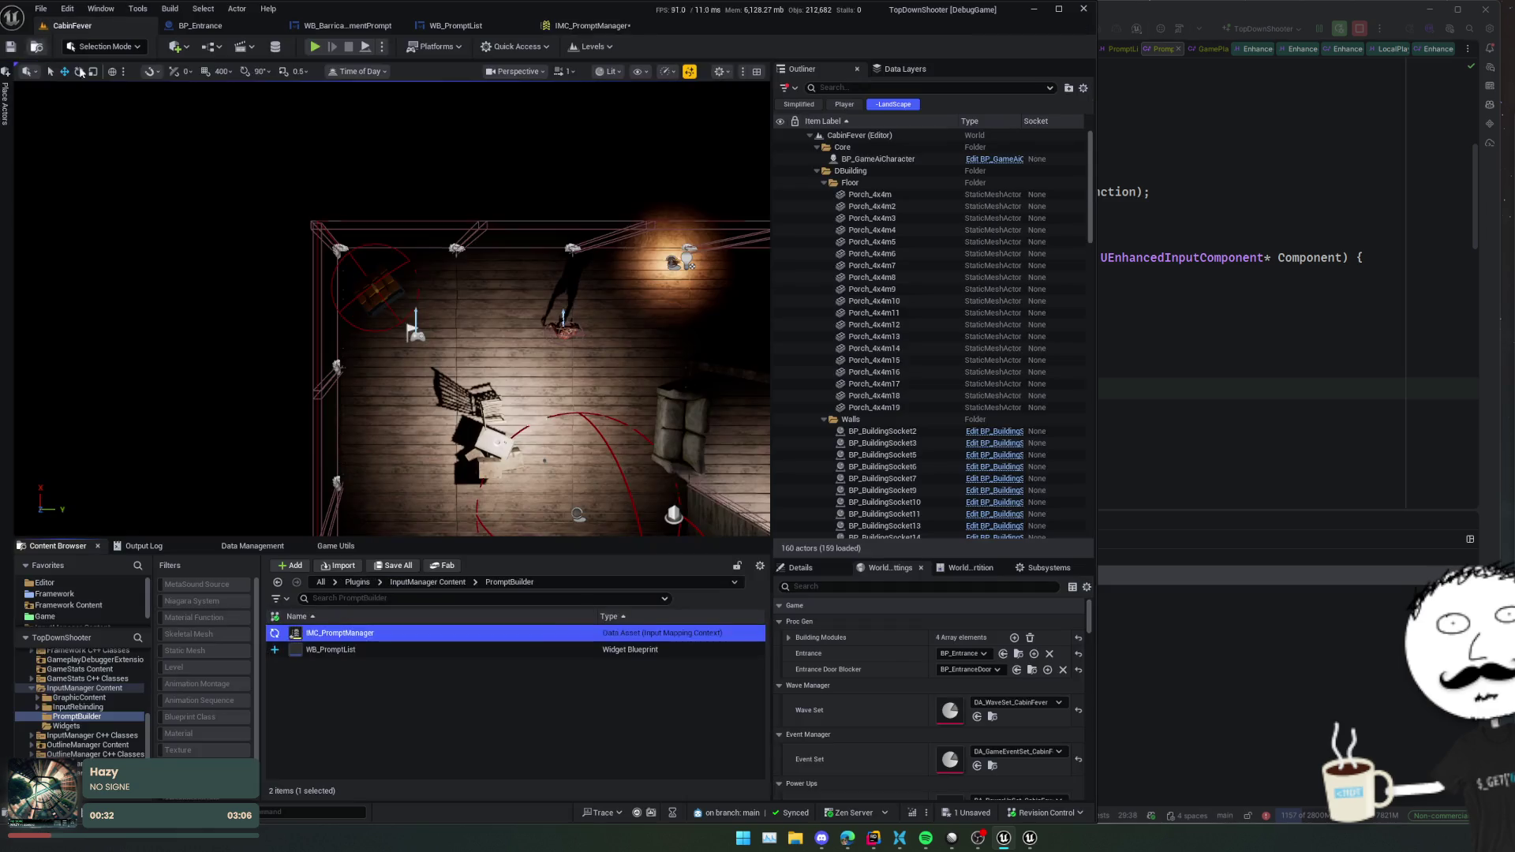
- Create a new Input Action asset via the 'input ac' search and type the name IA_ScrollPromptList
right_click(376, 711)
type("input")
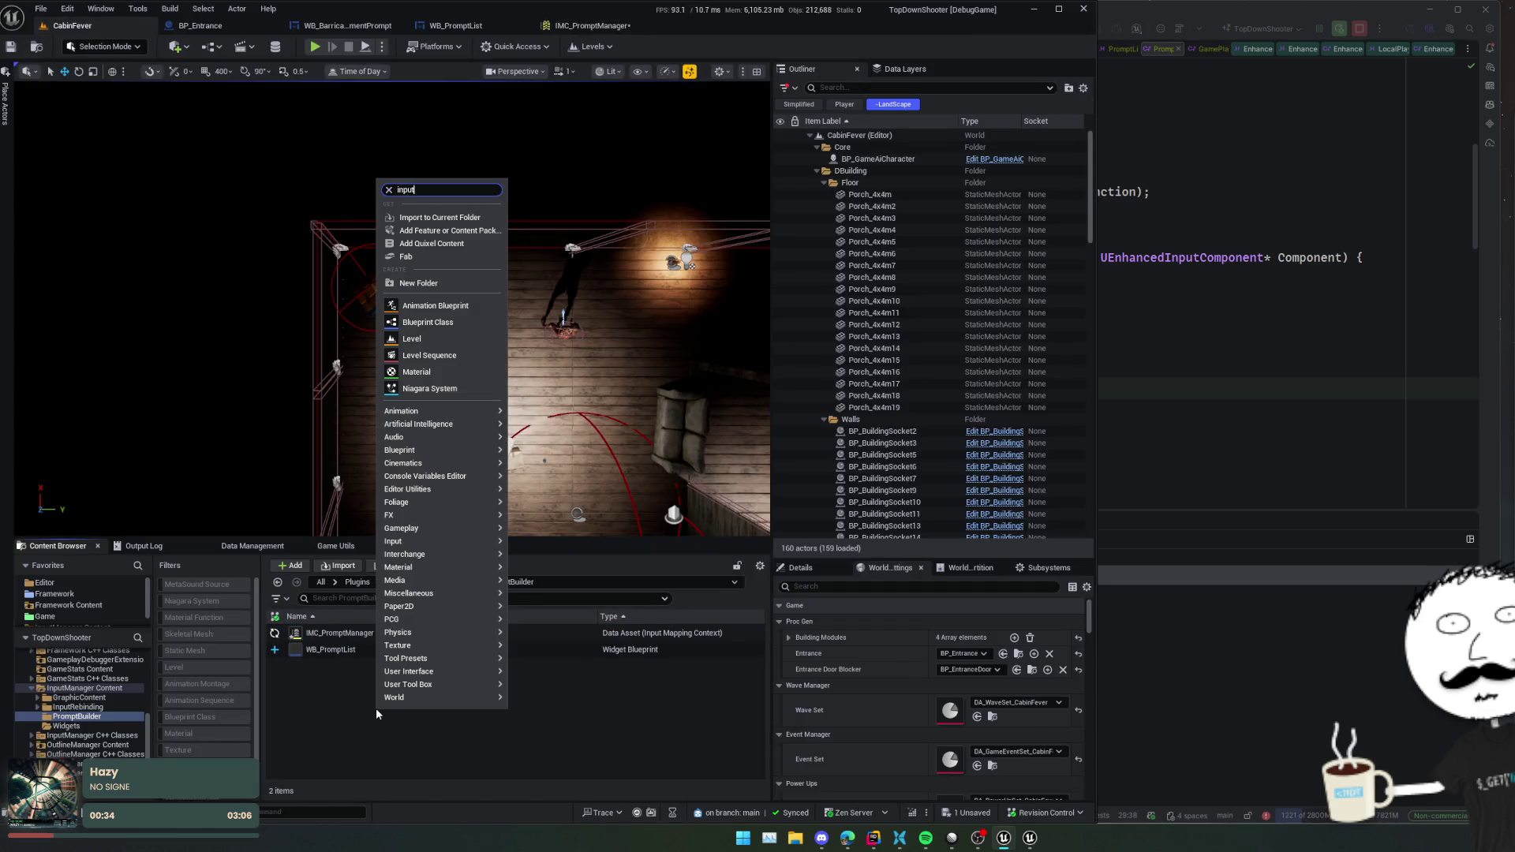
type(" ac")
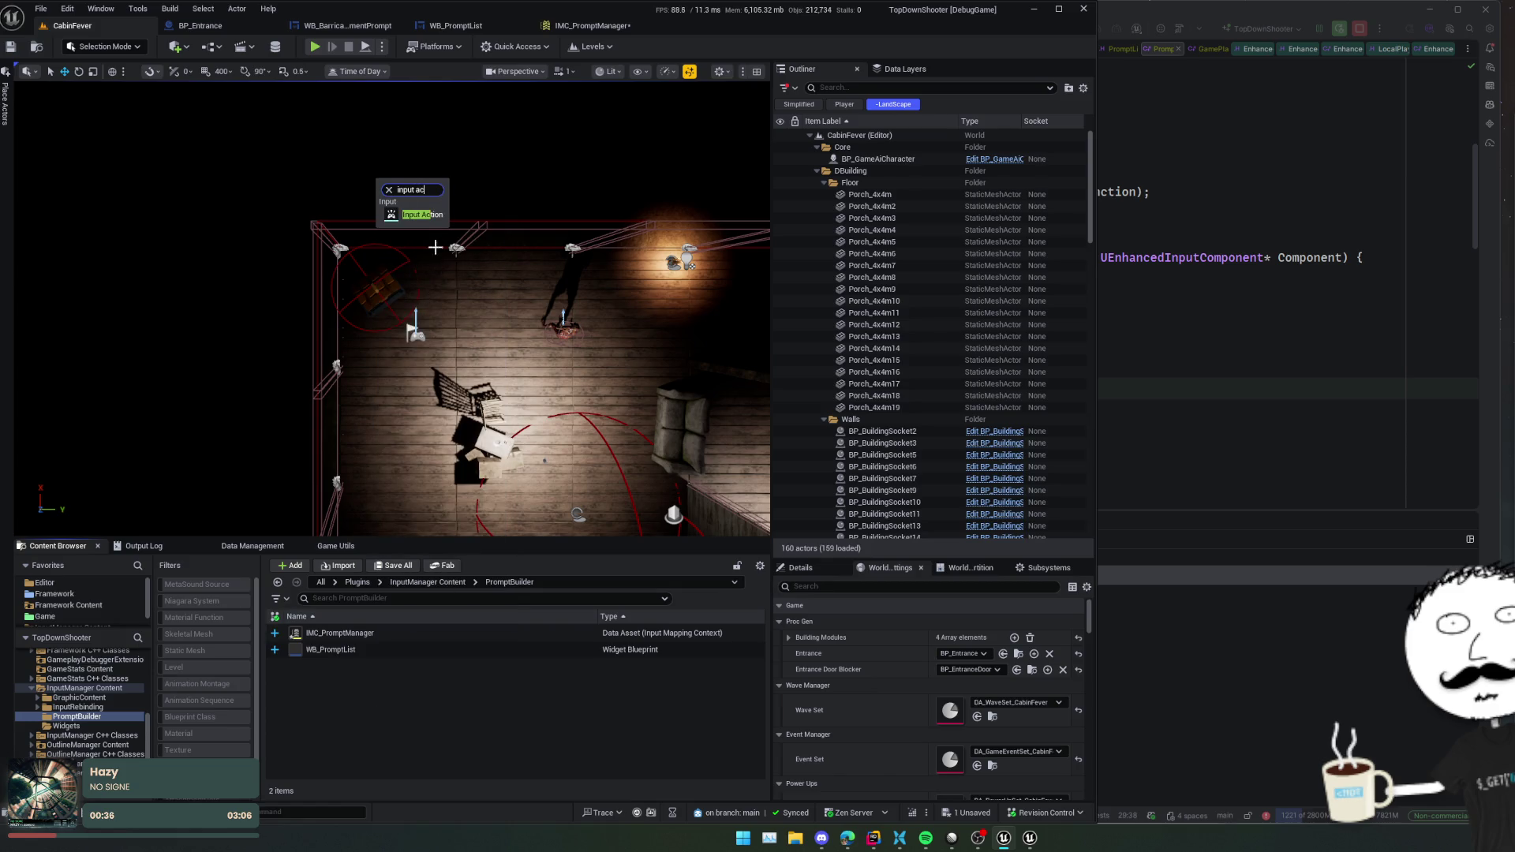
key("Return")
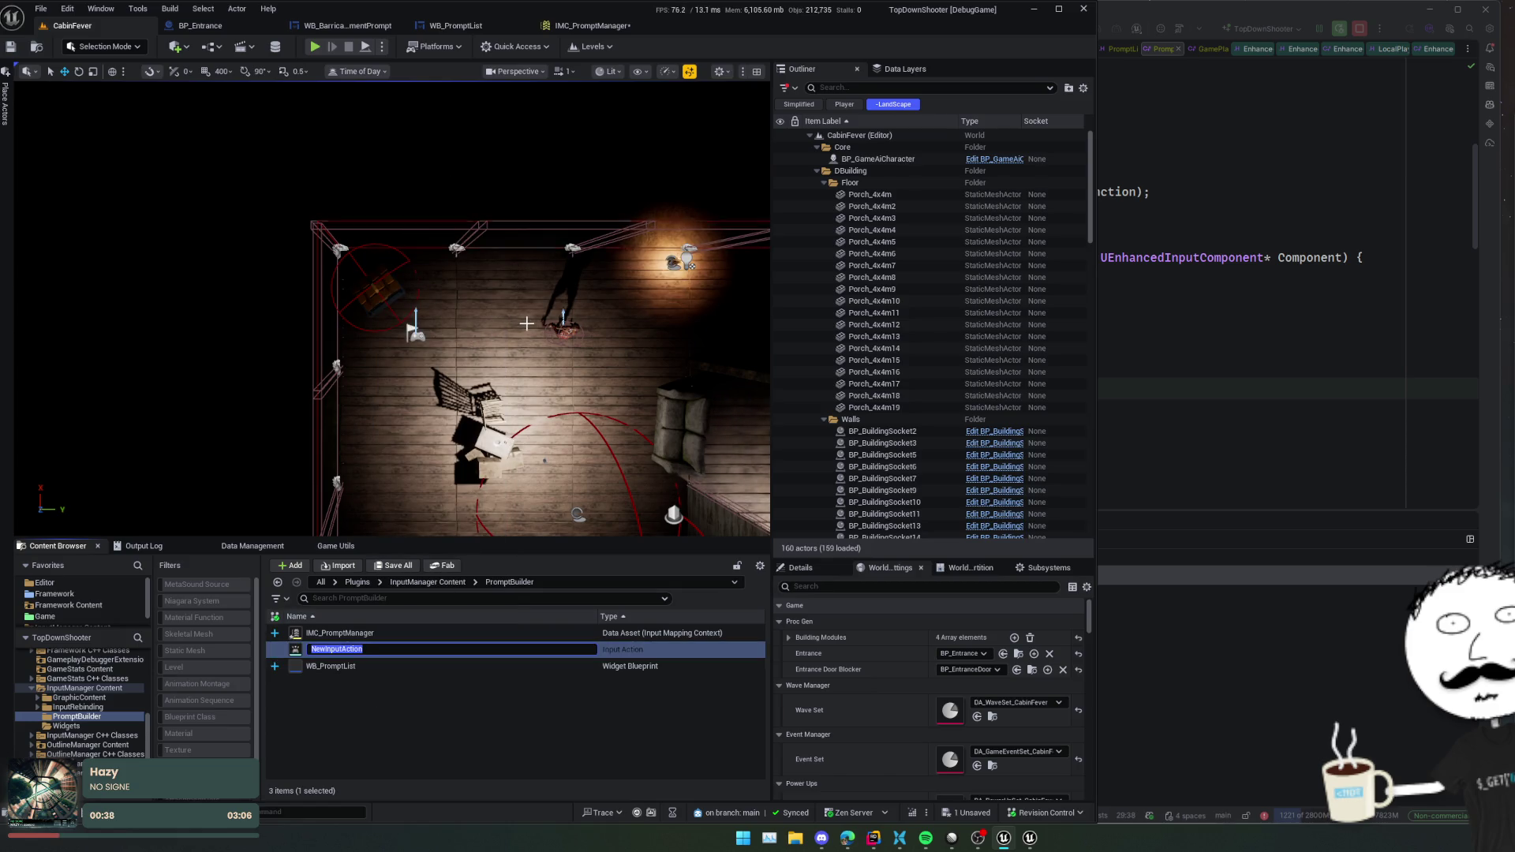
type("IA_")
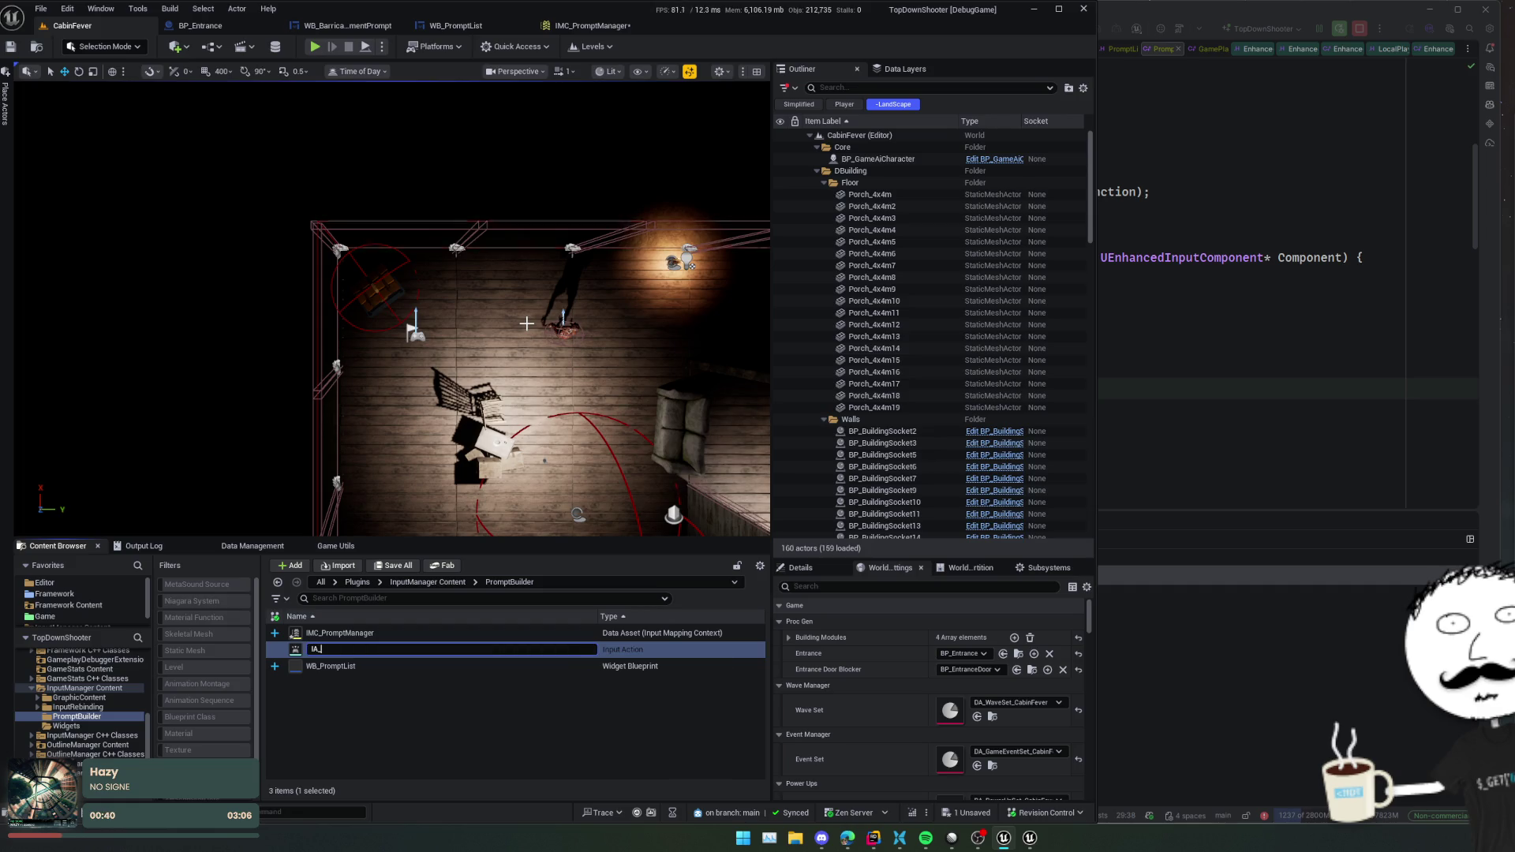
type("ScrollPrompt")
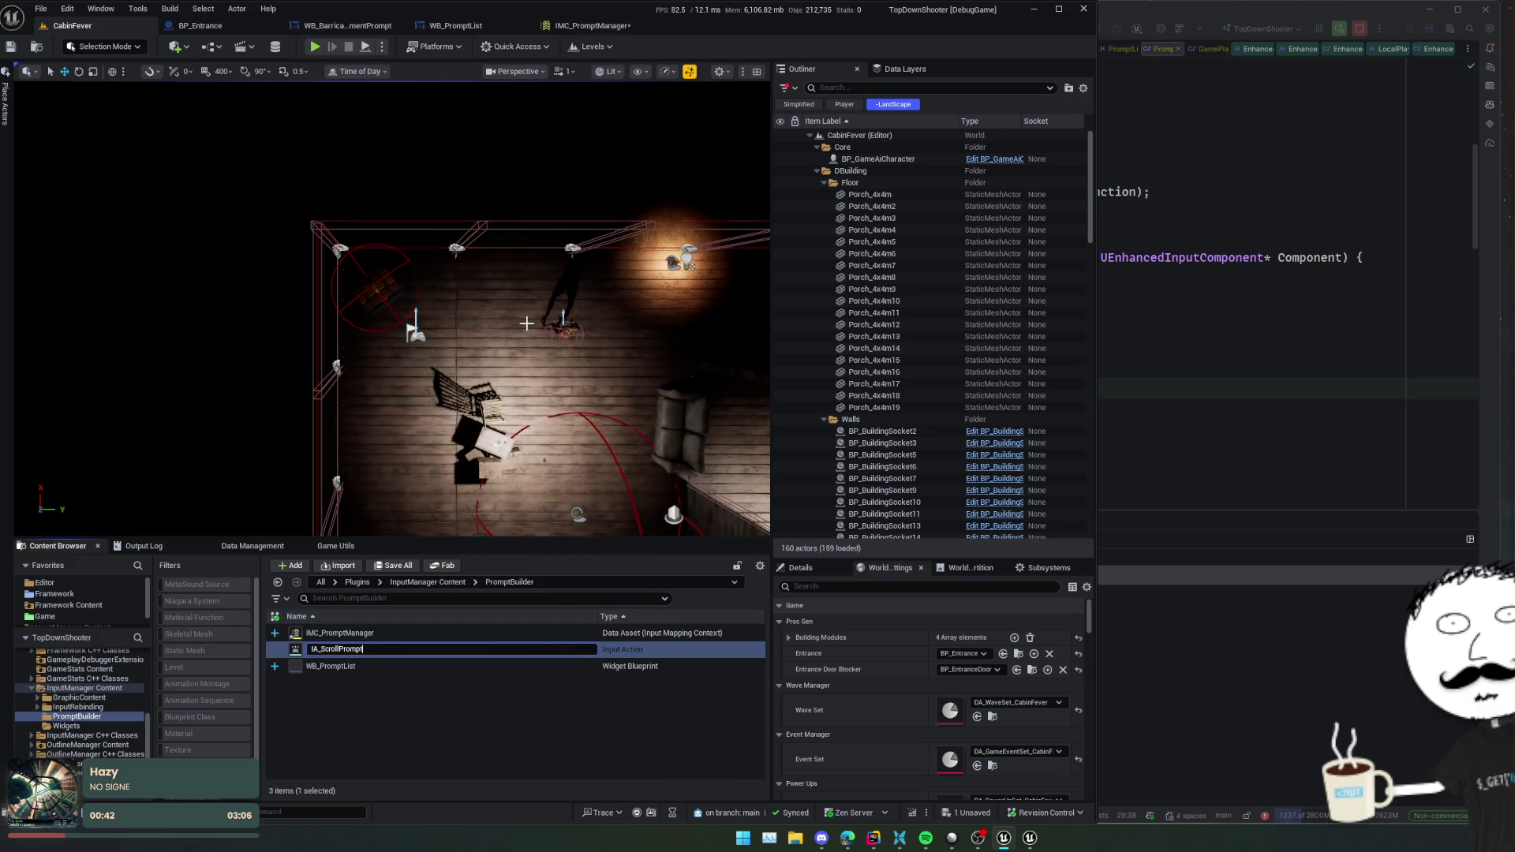
type("List")
- Name the action IA_ScrollPromptList and set its value type to Axis1D (float)
key("Return")
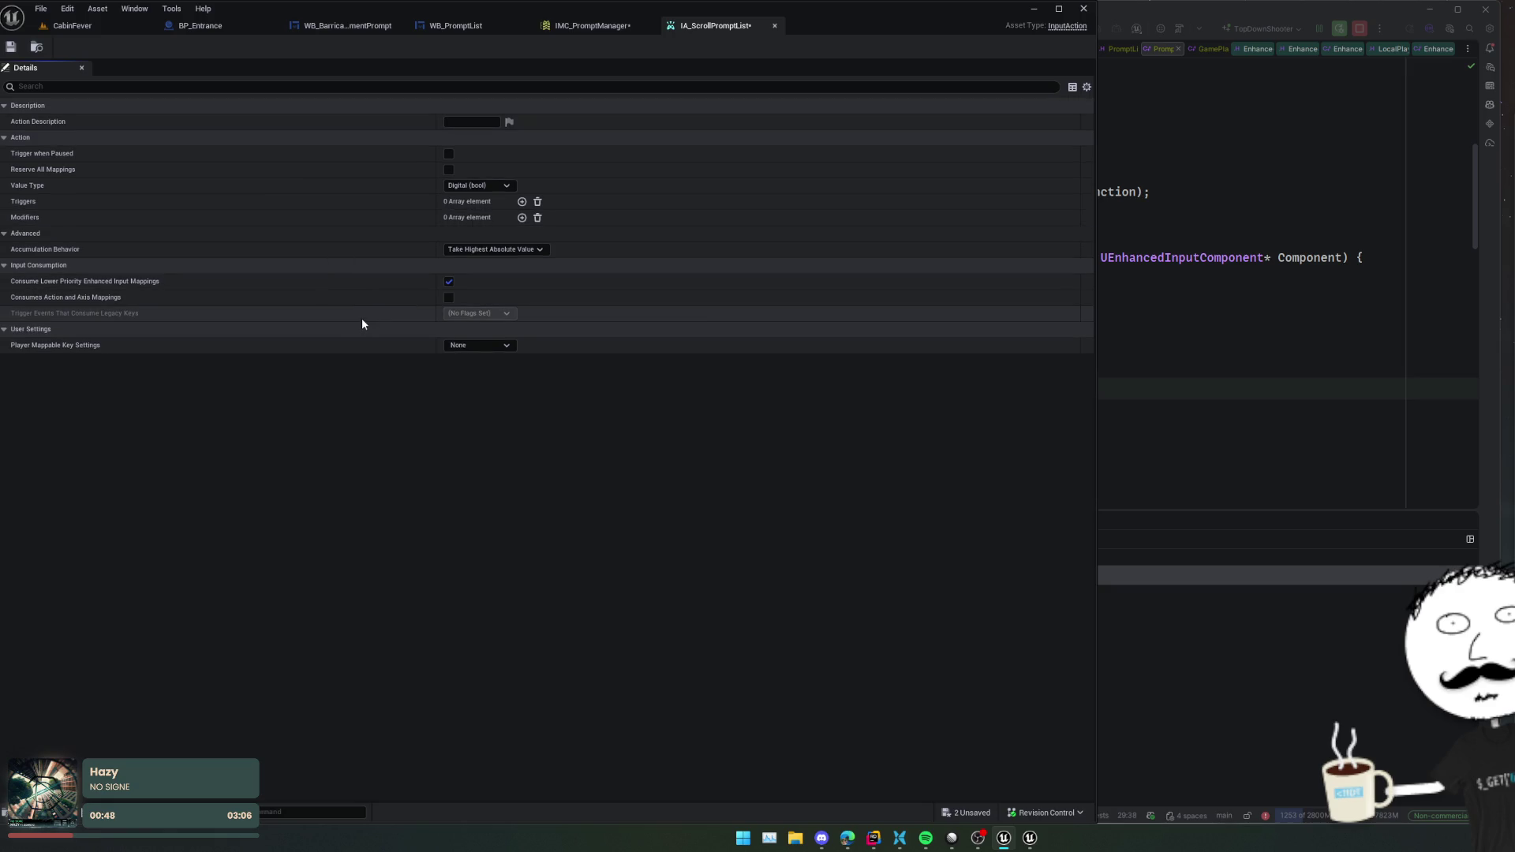
left_click(477, 186)
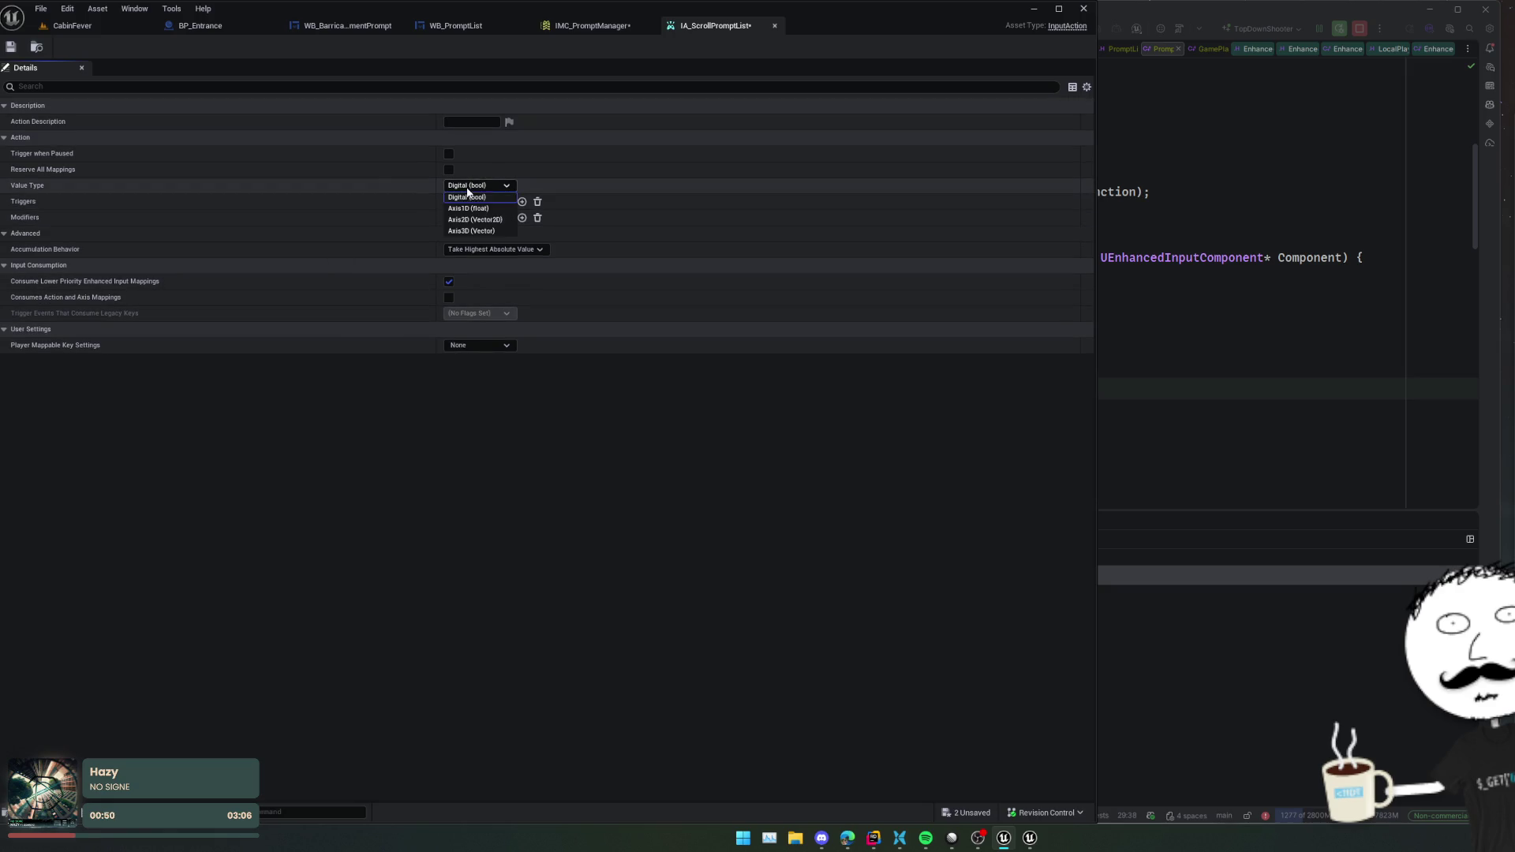
left_click(491, 209)
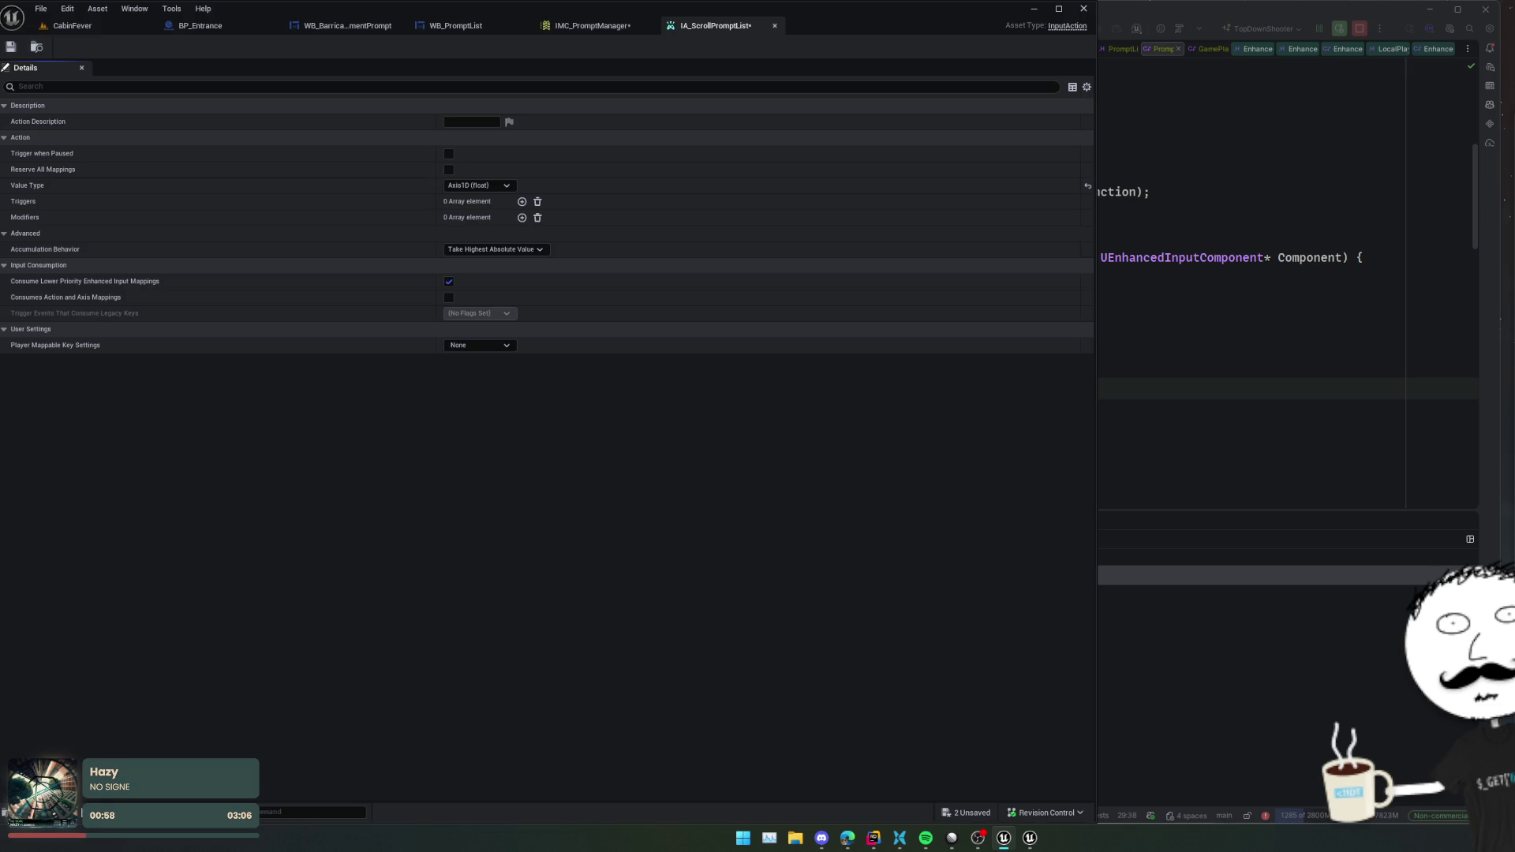
- Use Game Player Mappable Key Settings: name ScrollPromptList, display 'Scroll Prompt List', category Interaction; save
left_click(479, 345)
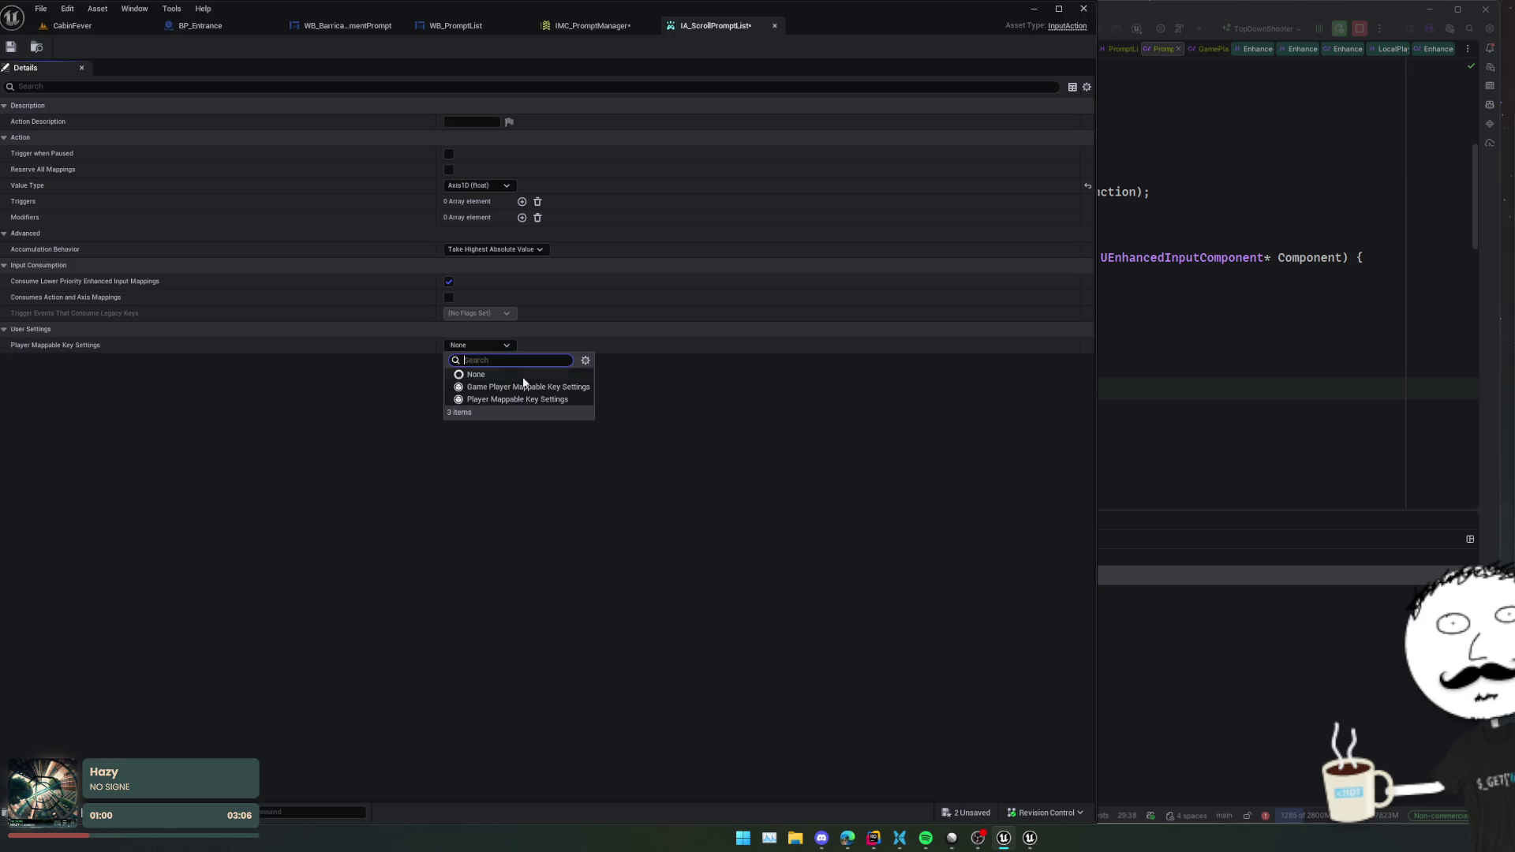
left_click(481, 386)
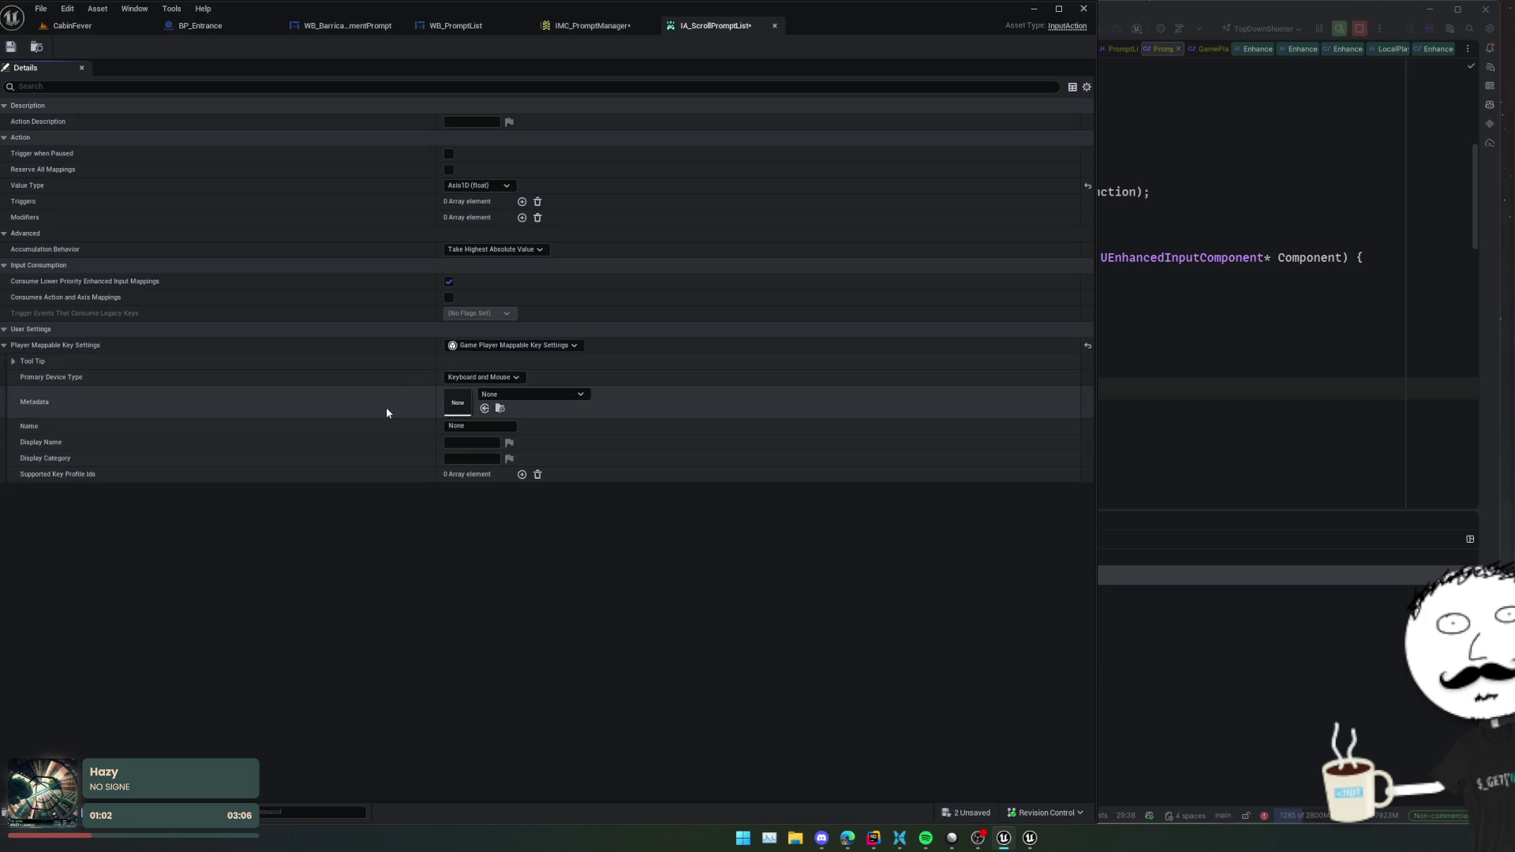
left_click(474, 426)
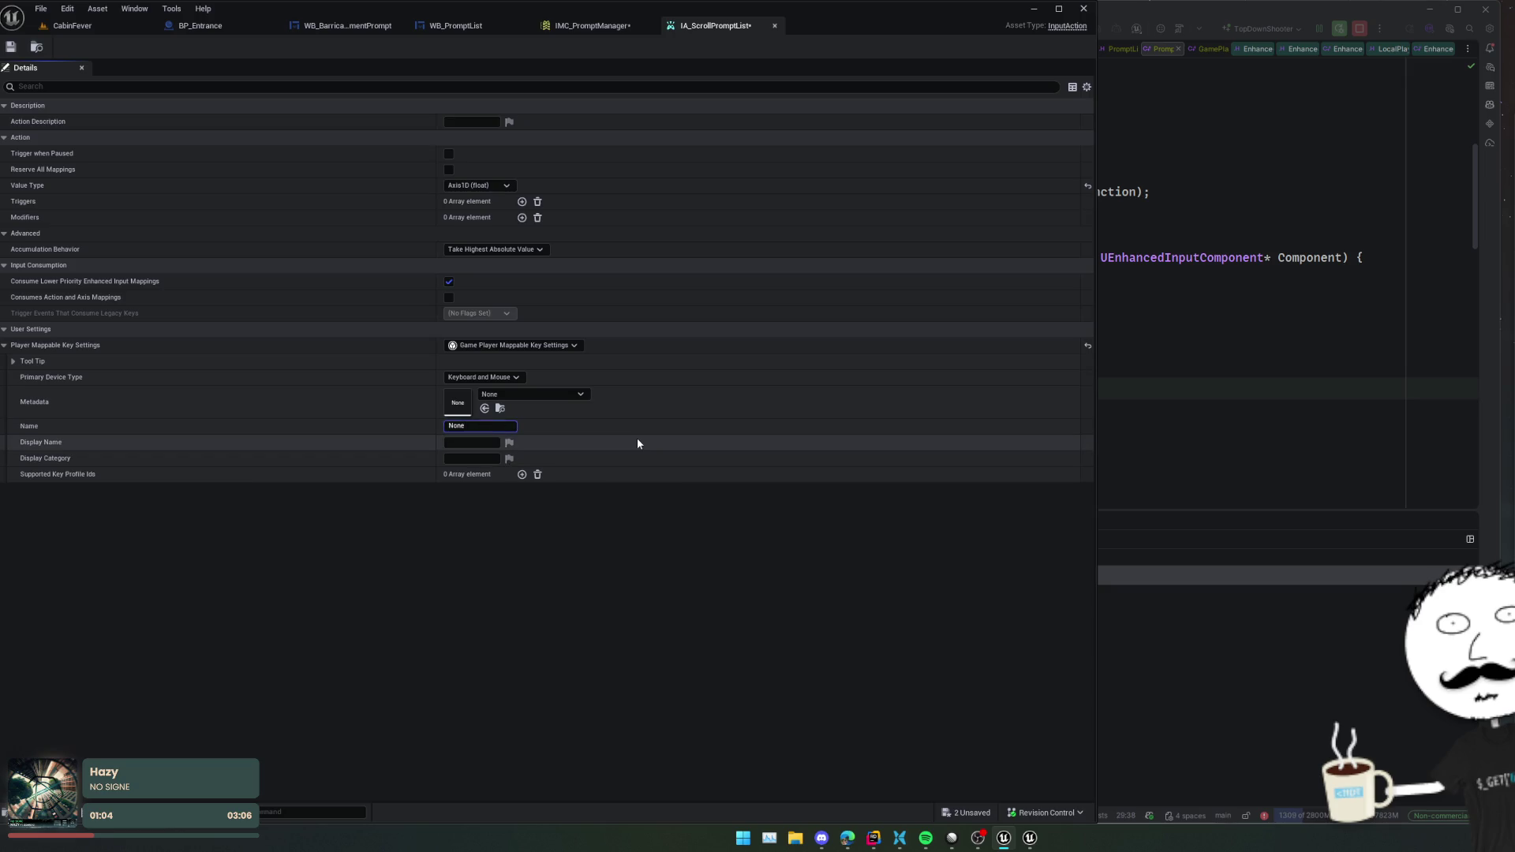
type("ScrollPro")
type("mptList")
key("Tab")
type("Scro")
type("ll Prompt List")
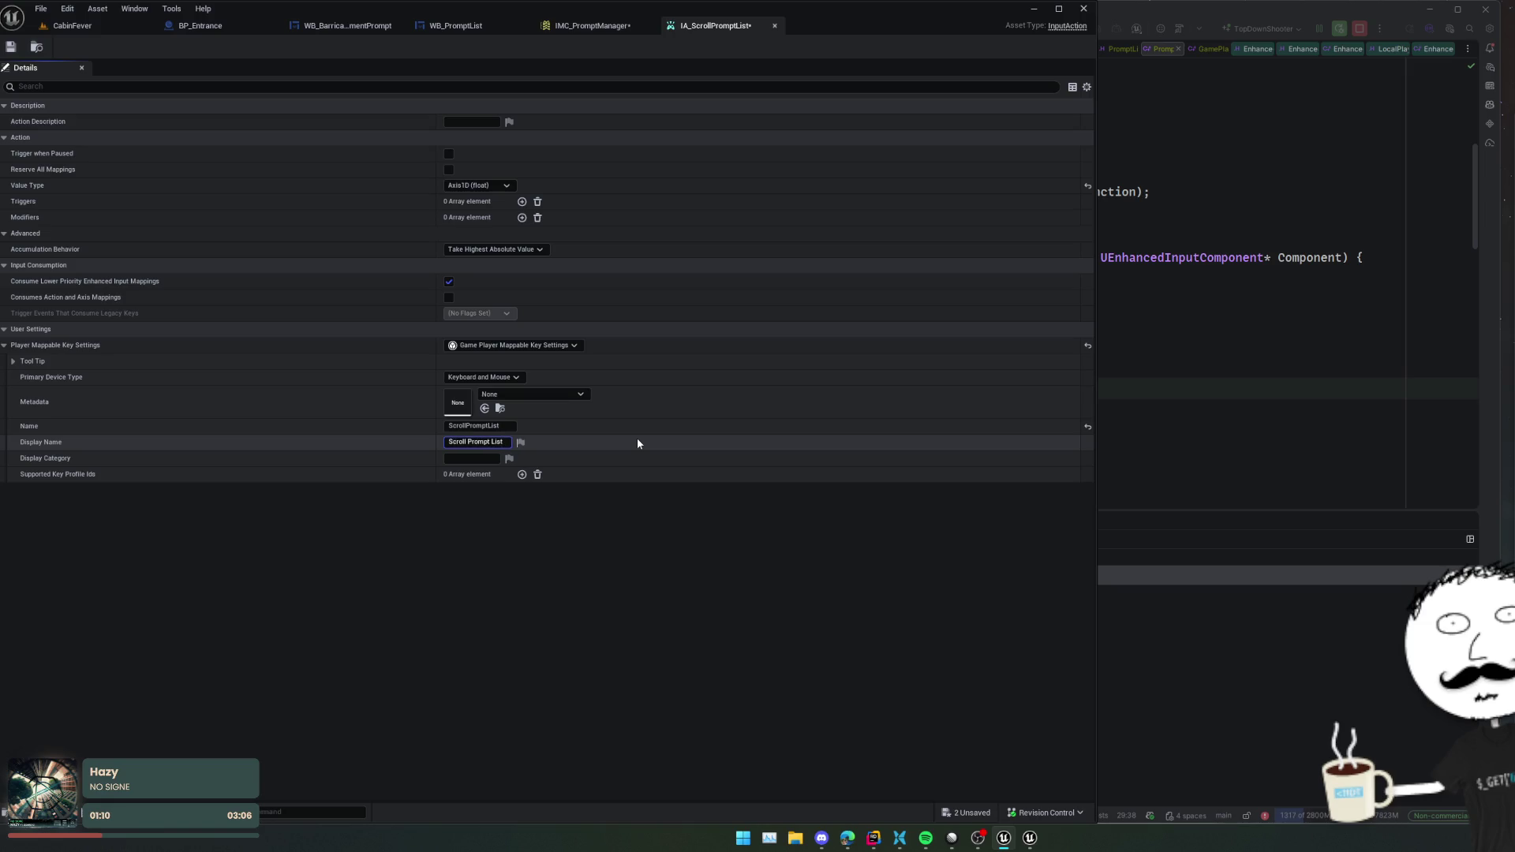
key("Tab")
type("Inter")
type("action")
key("Return")
key("ctrl+s")
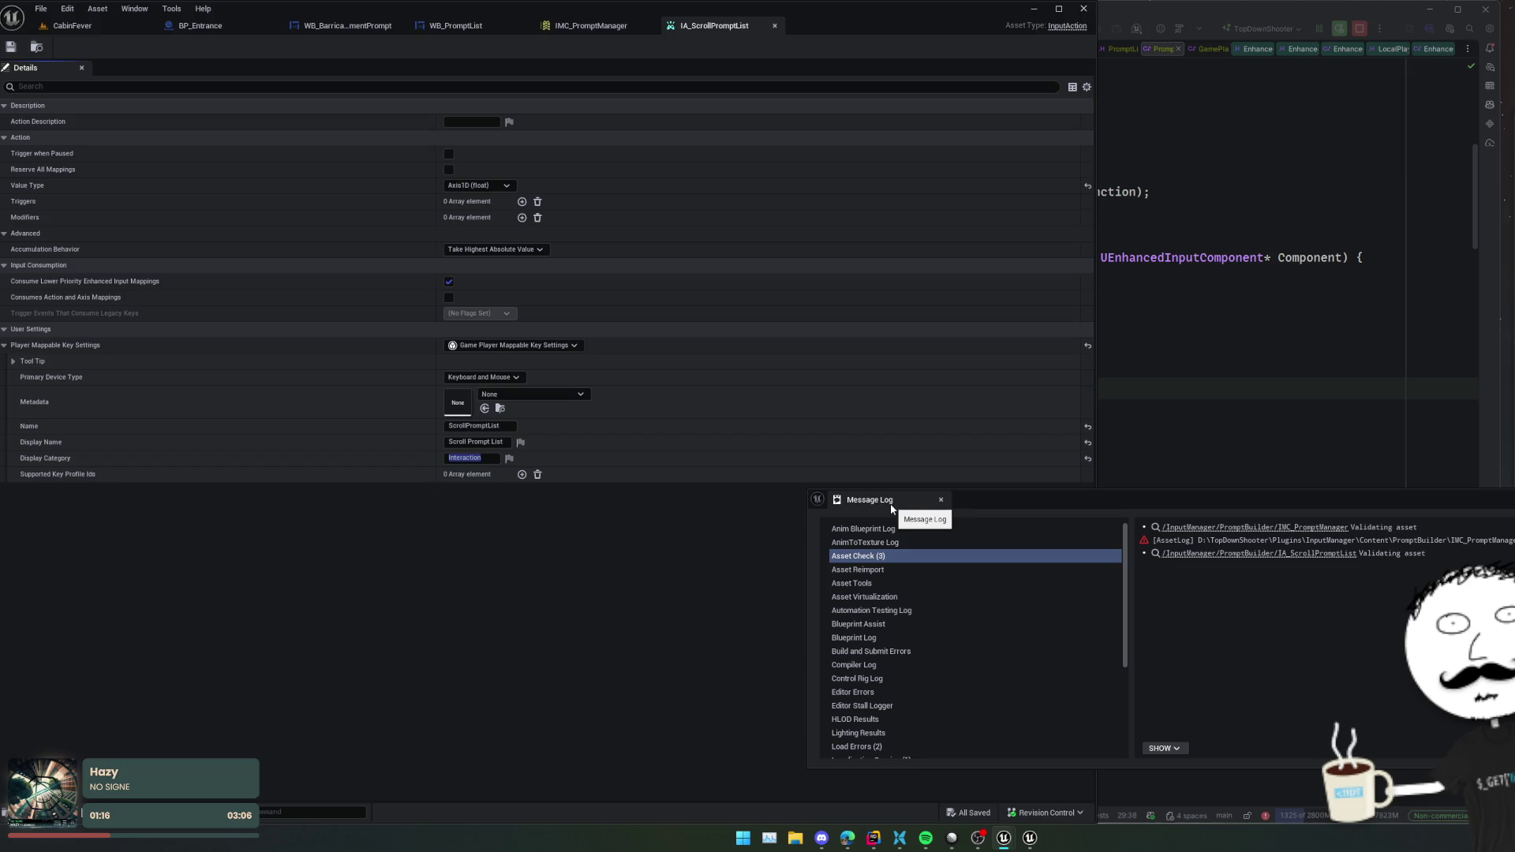
- Leave Supported Key Profile Ids empty, save the input action, and view IMC_PromptManager
left_click(941, 500)
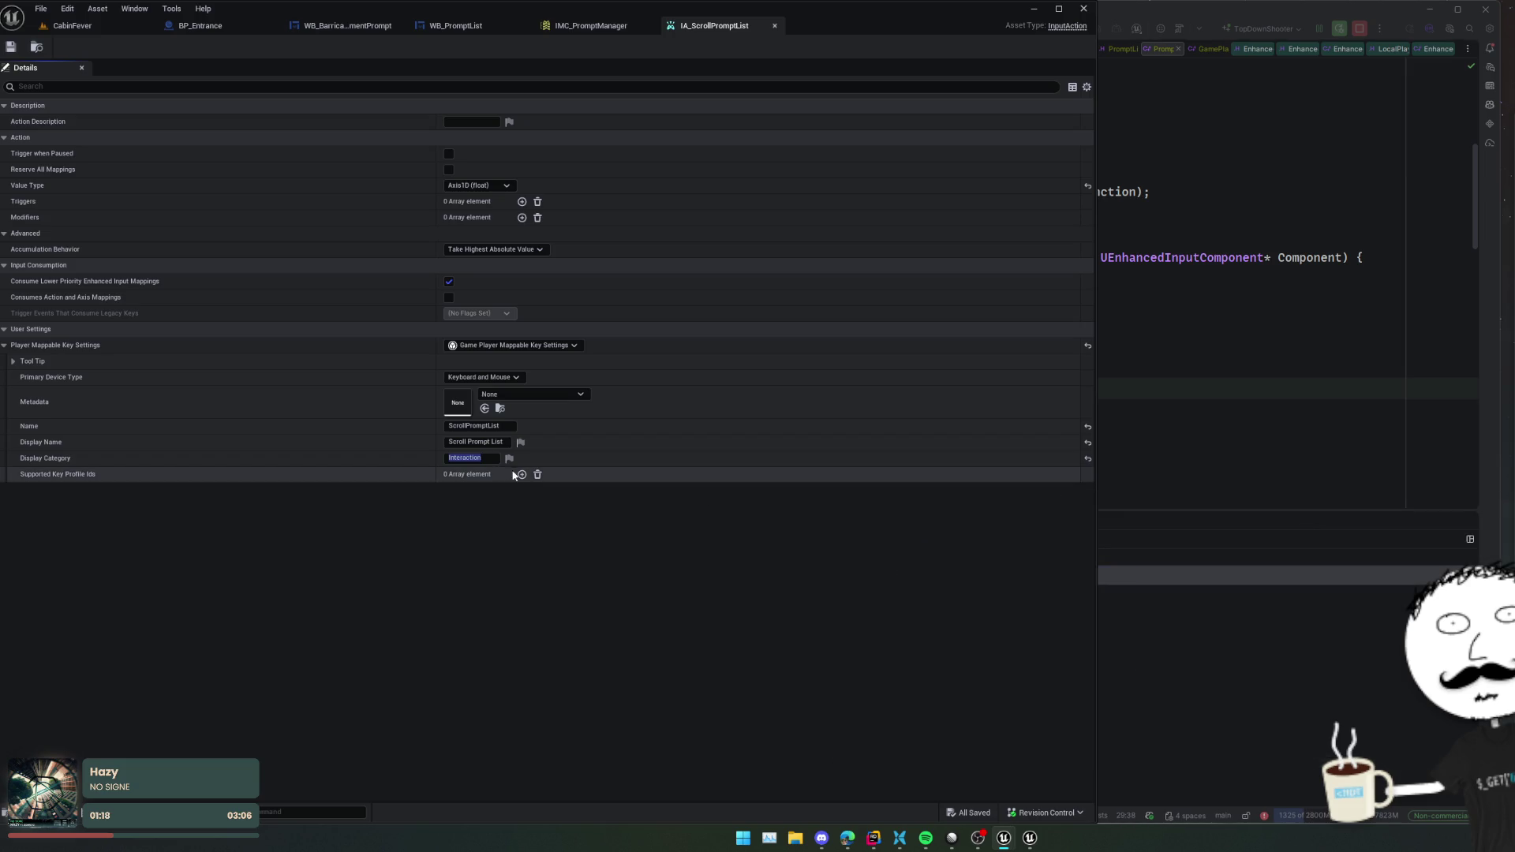
left_click(522, 474)
left_click(479, 491)
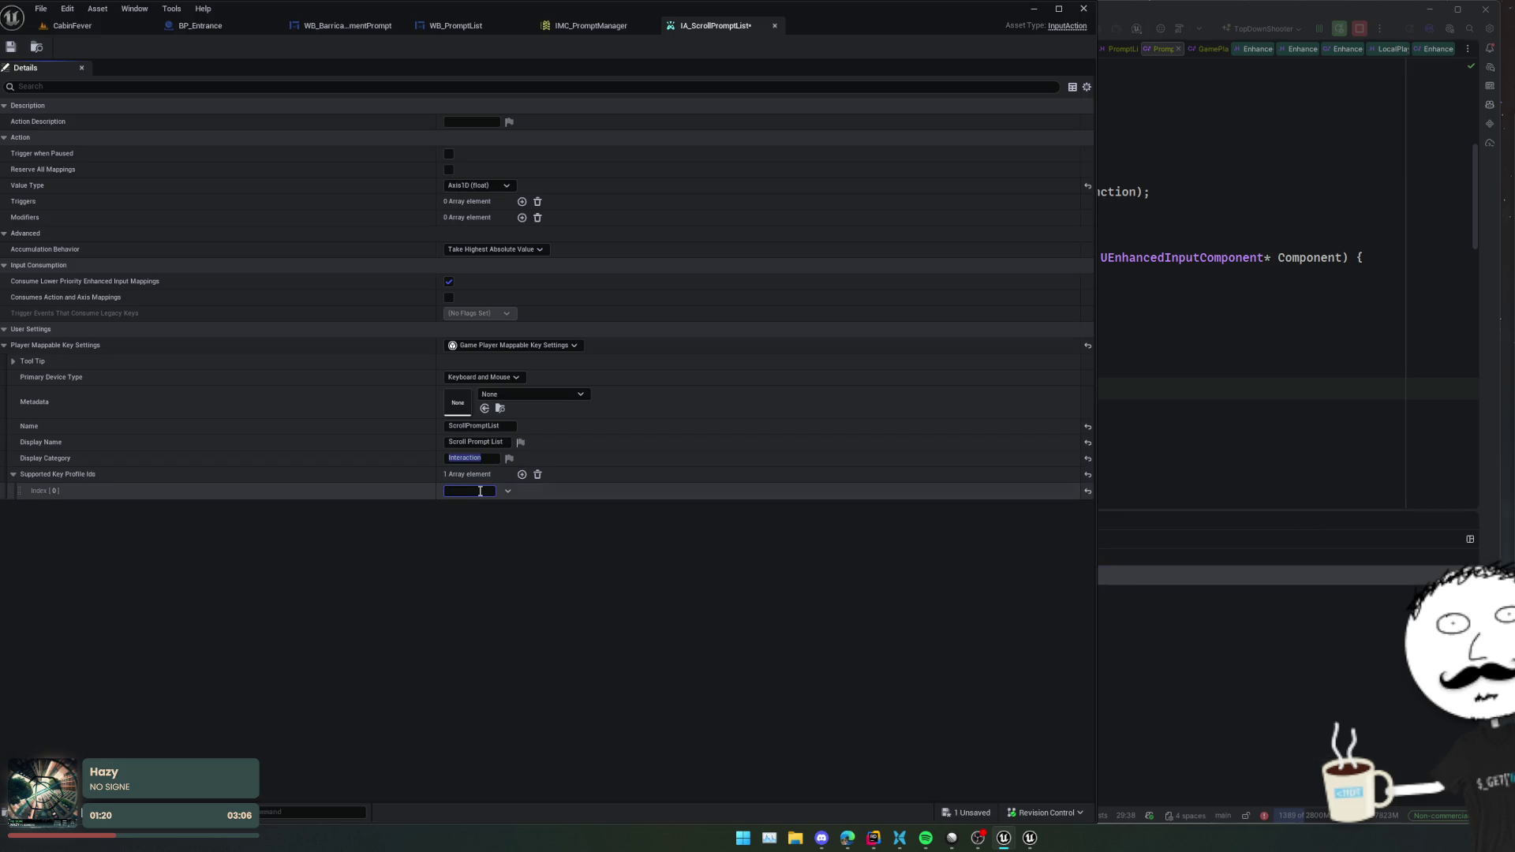
left_click(537, 474)
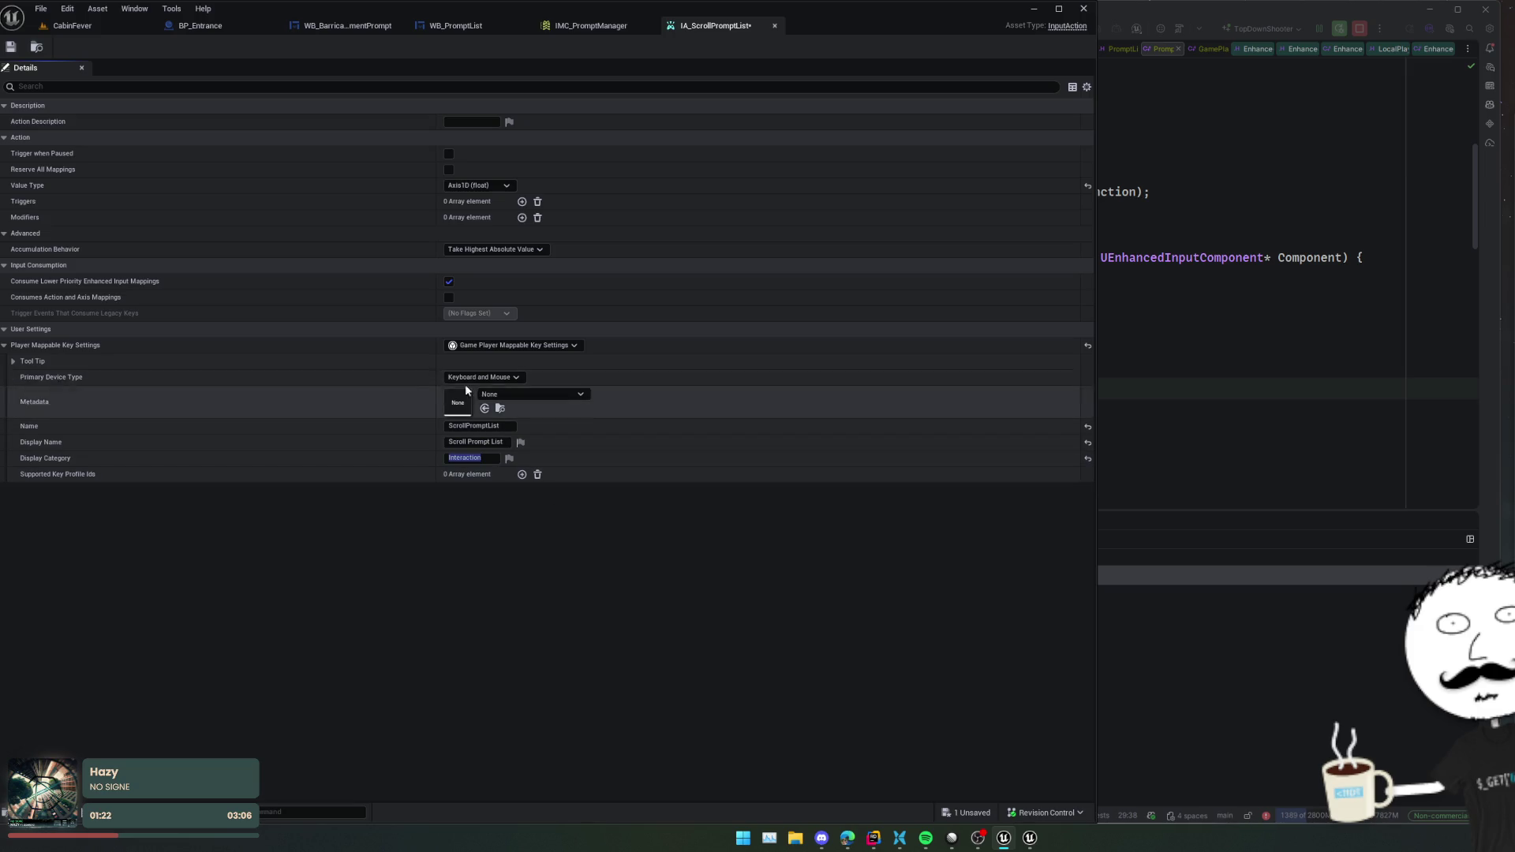
left_click(281, 360)
left_click(281, 361)
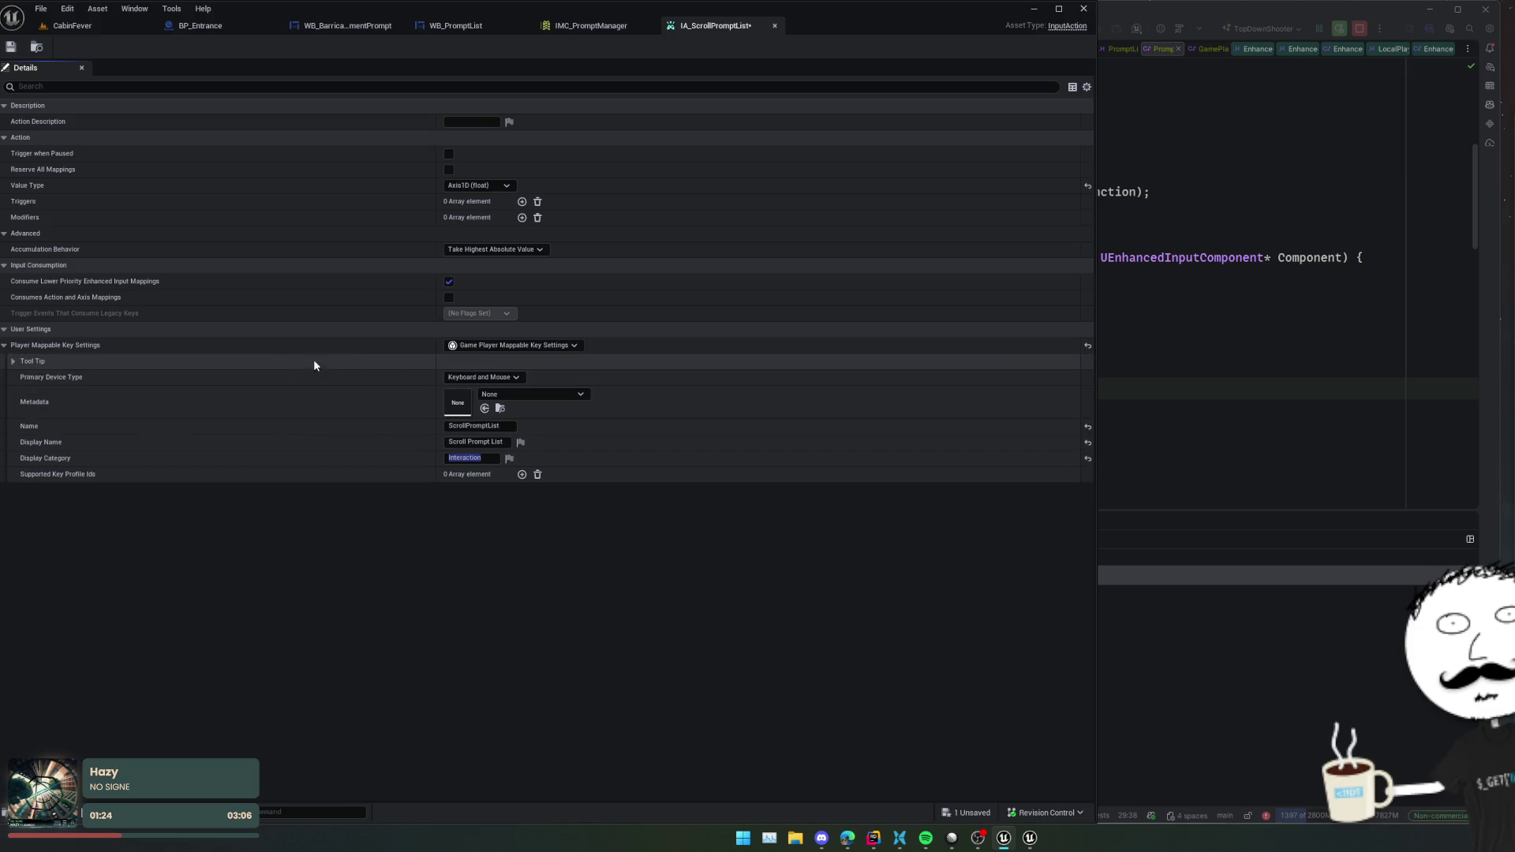
key("ctrl+s")
left_click(643, 29)
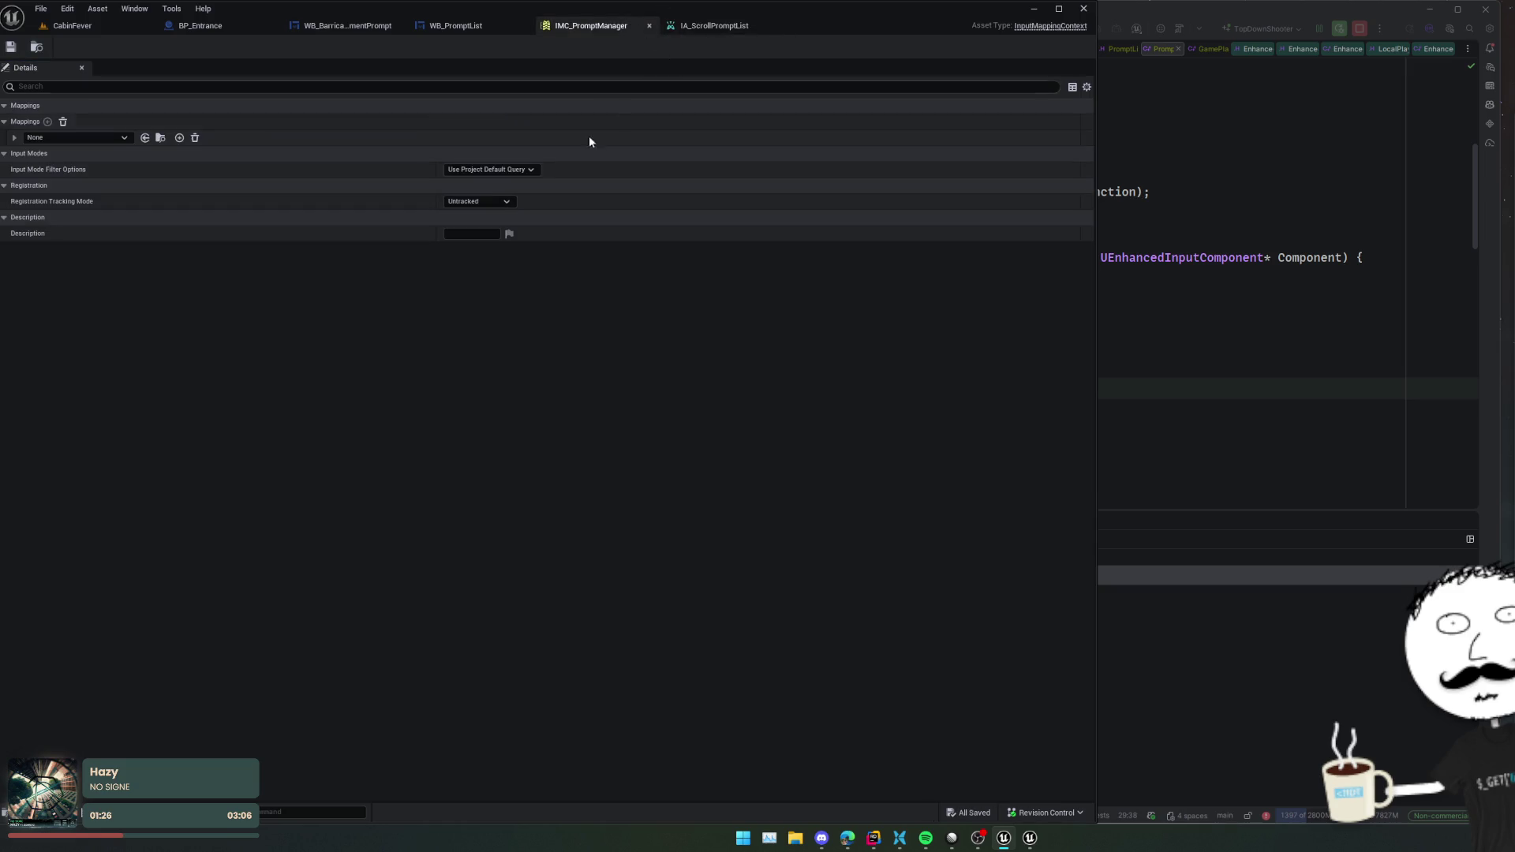
- Add an IMC_PromptManager mapping of IA_ScrollPromptList to Mouse Wheel Axis and save it
left_click(77, 137)
type("prompt")
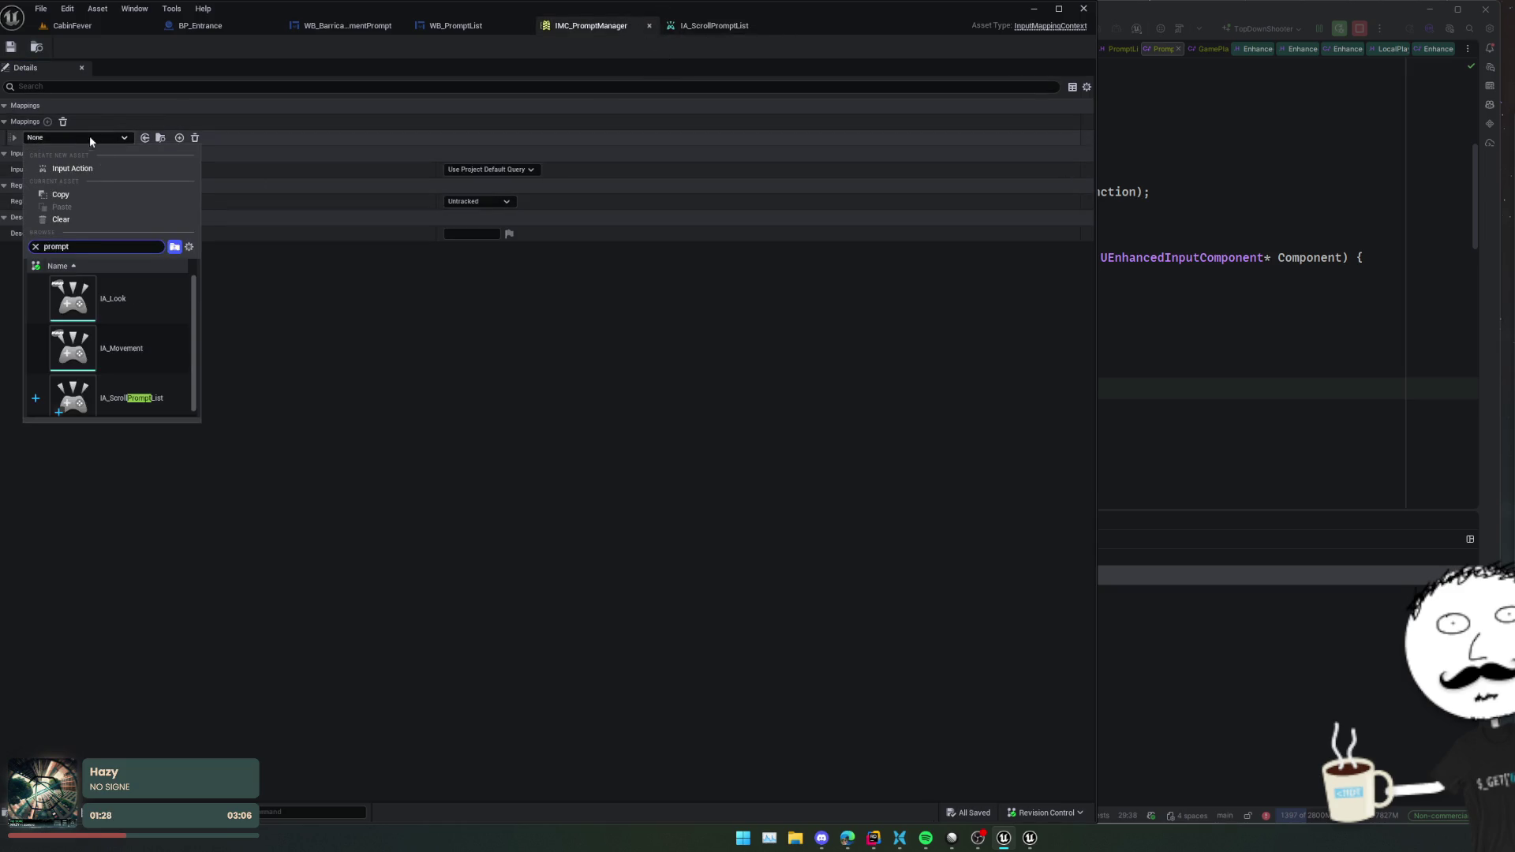
left_click(153, 393)
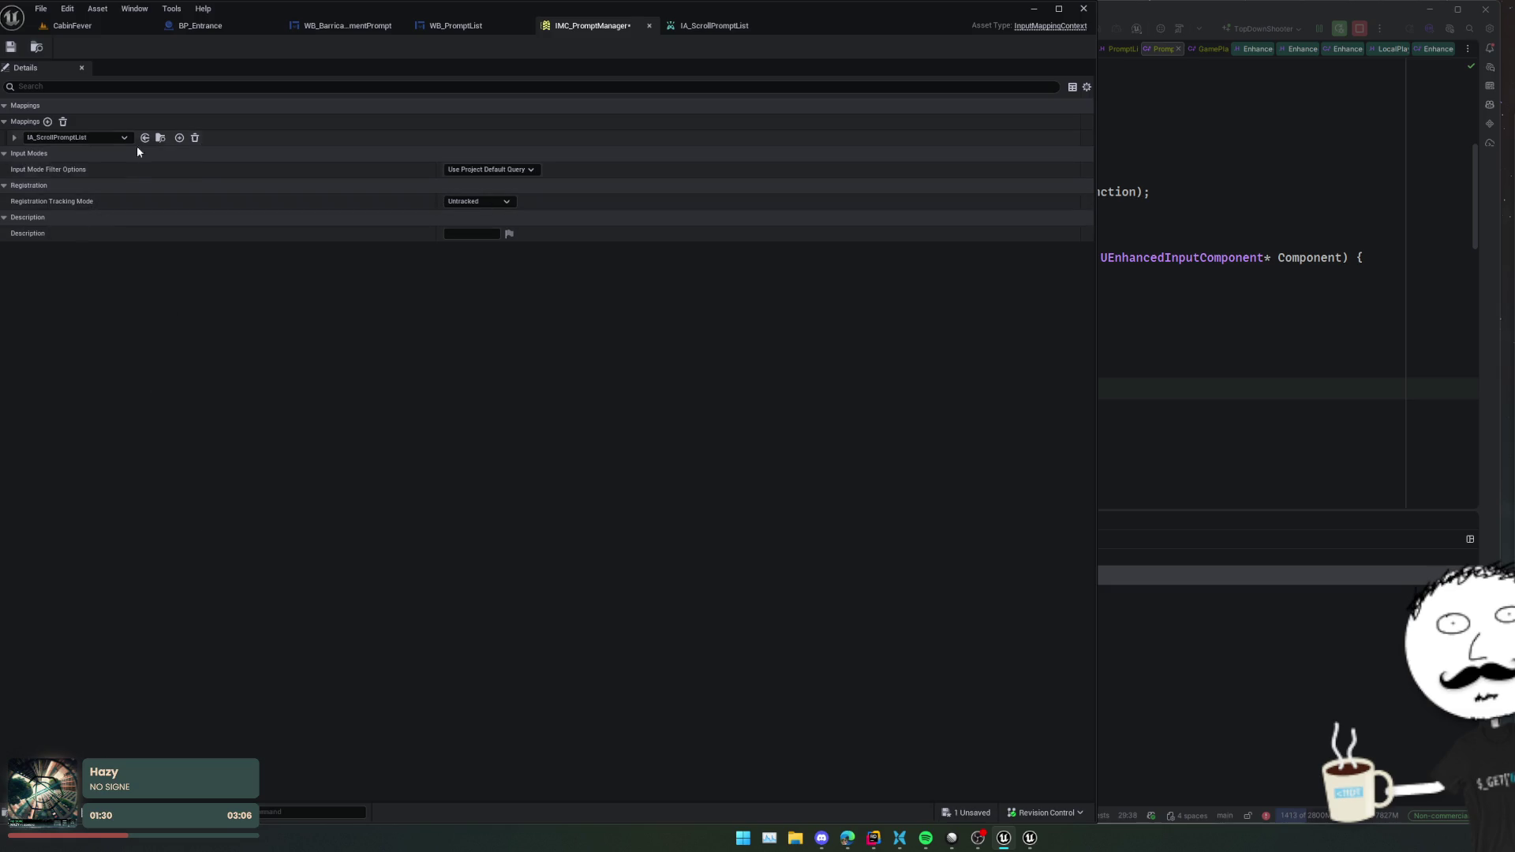
left_click(277, 139)
left_click(51, 156)
scroll(51, 156, "down", 1)
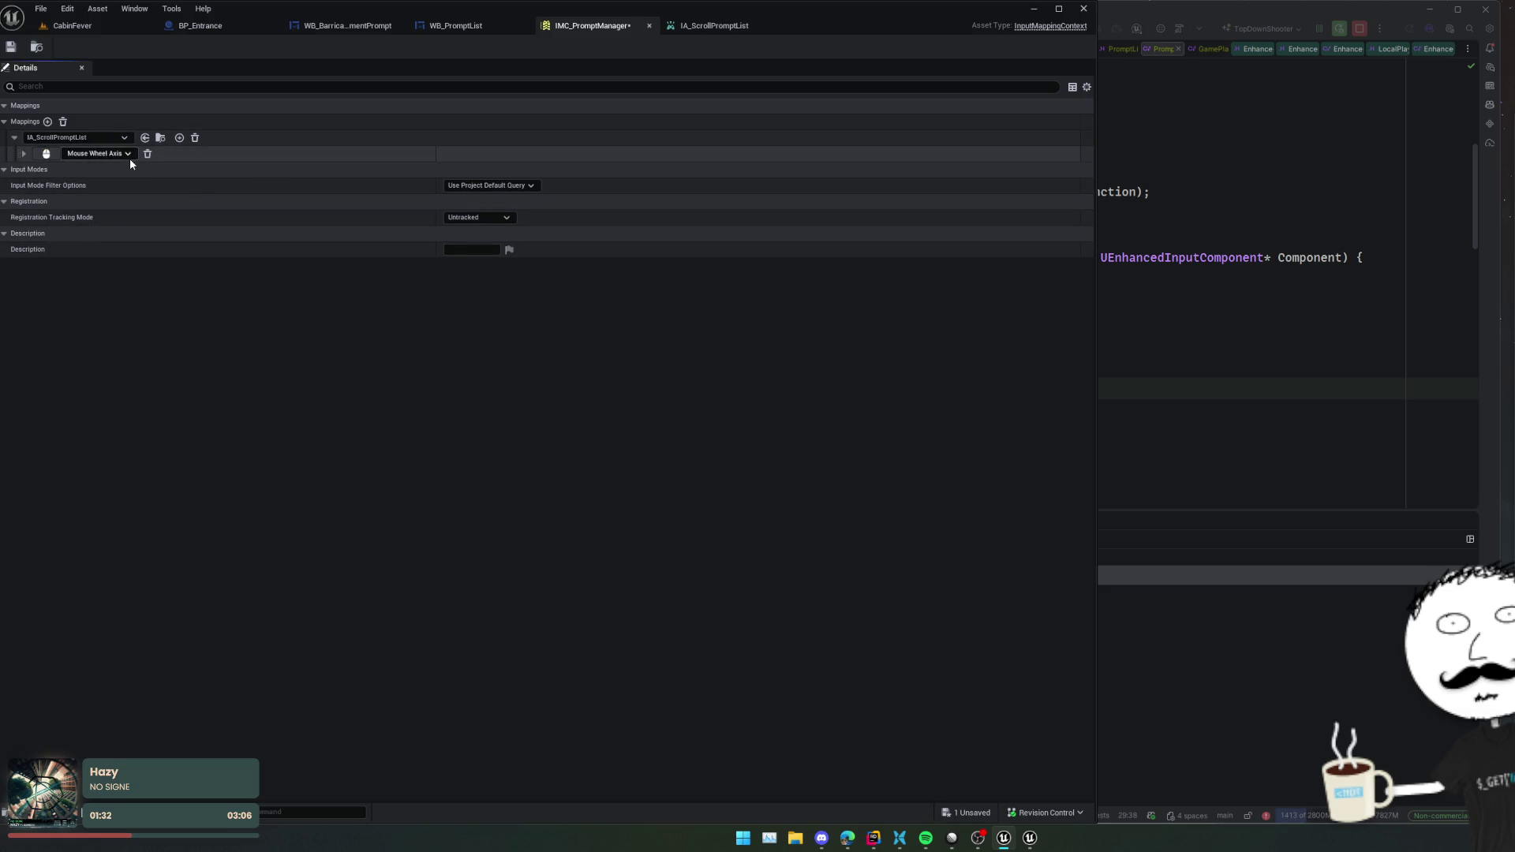
left_click(23, 155)
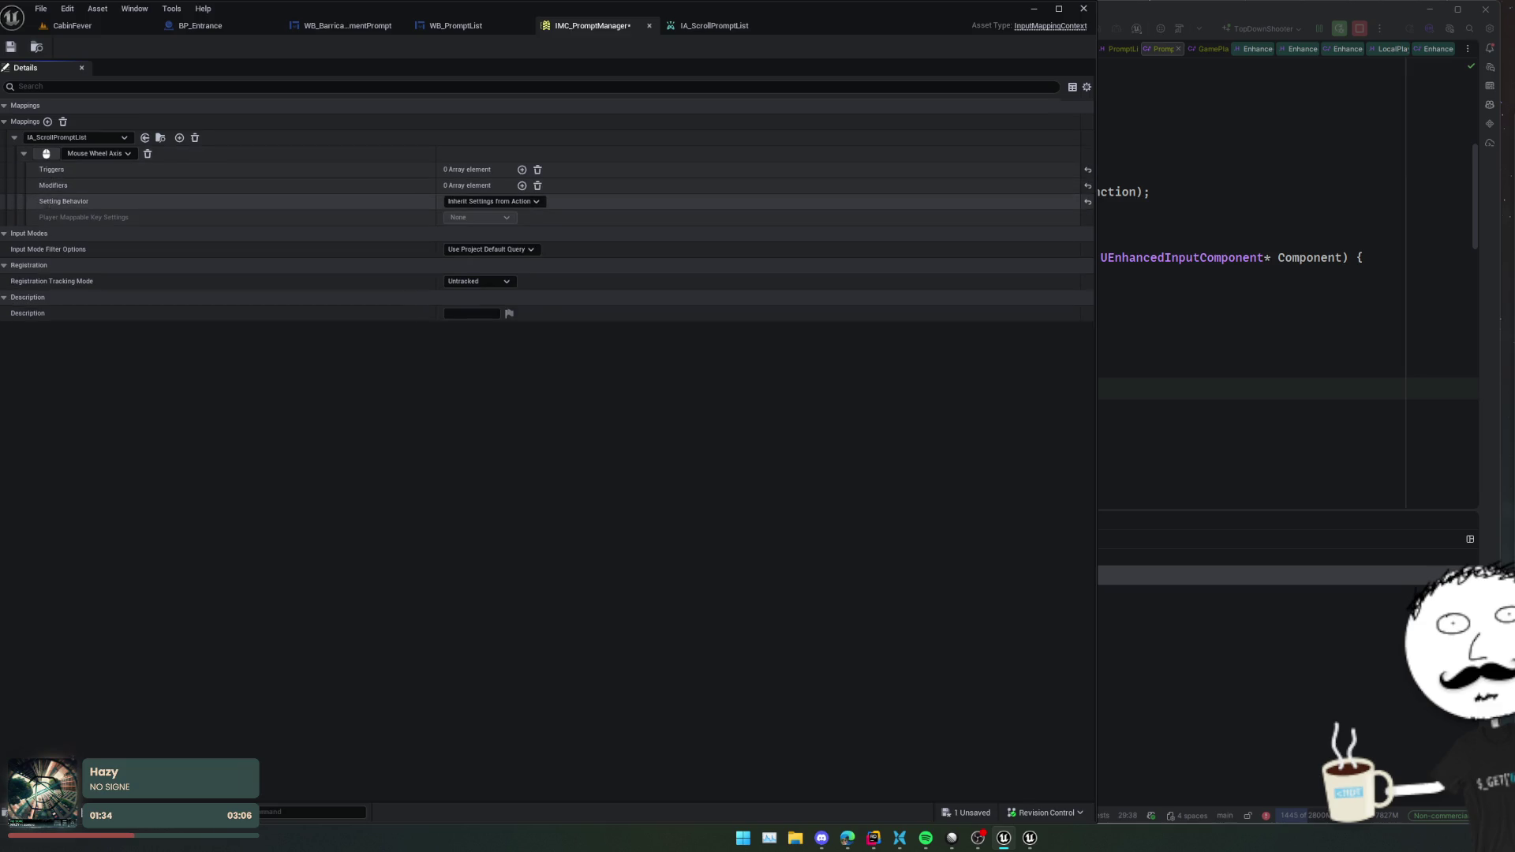
scroll(30, 194, "up", 1)
scroll(439, 111, "down", 1)
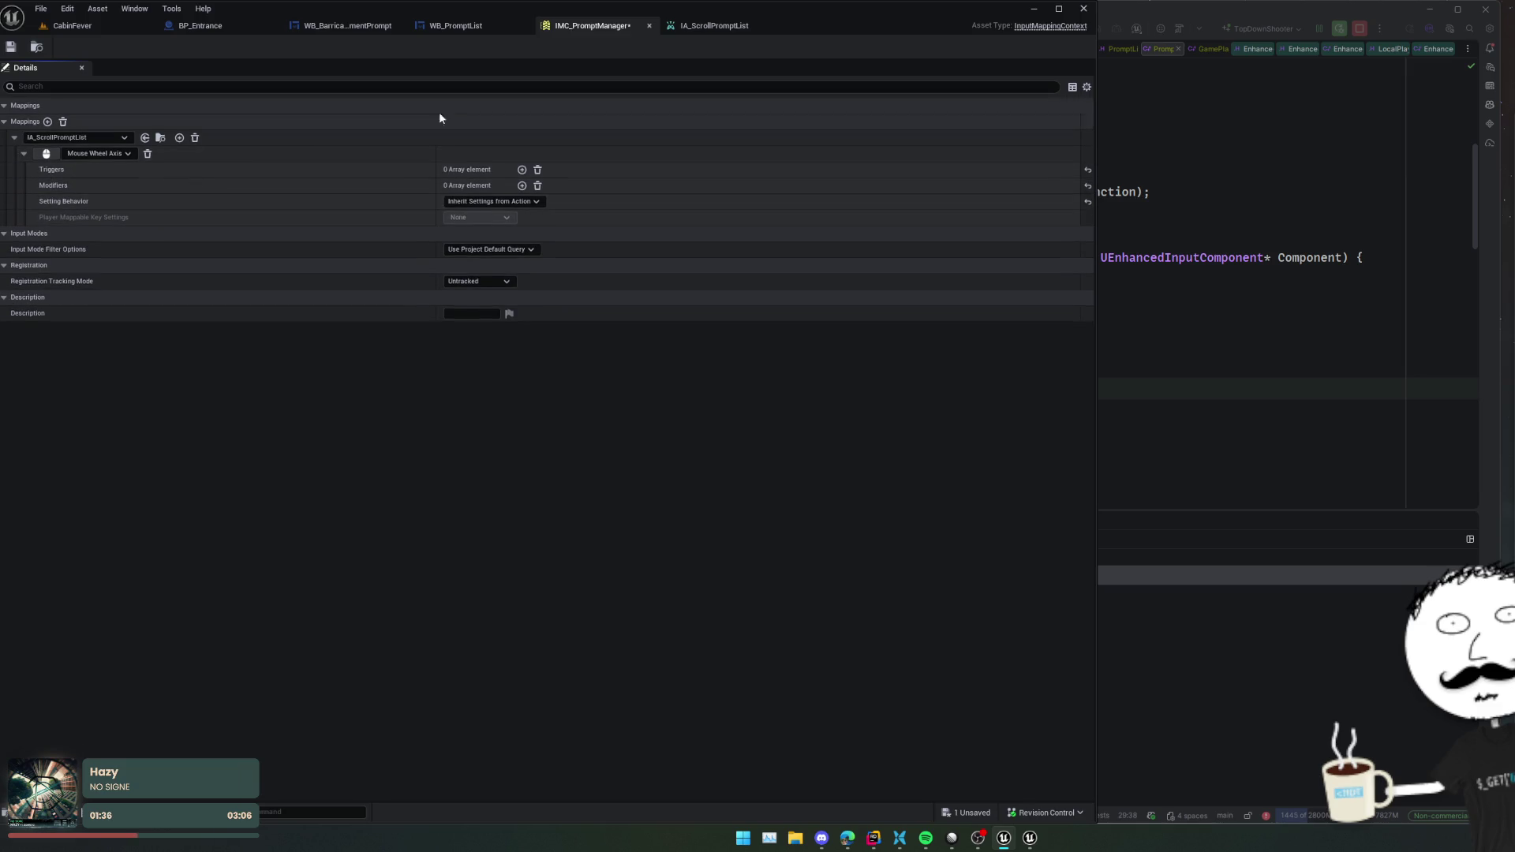
key("ctrl+s")
key("alt+space")
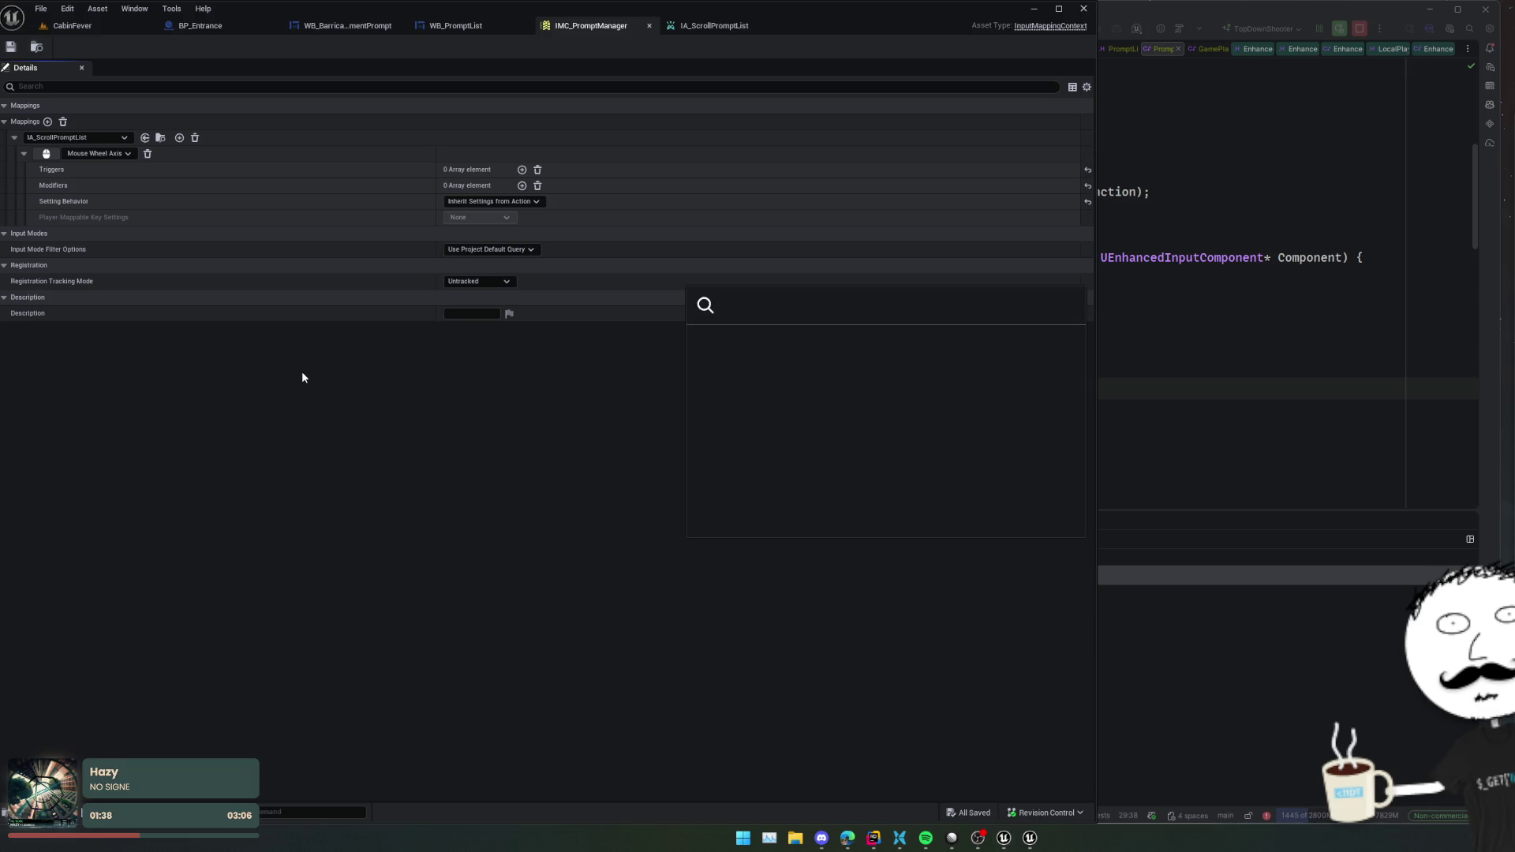
- Open IMC_Default and inspect the Negate modifier on IA_ZoomCamera's Mouse Wheel Axis binding
type("IMC_")
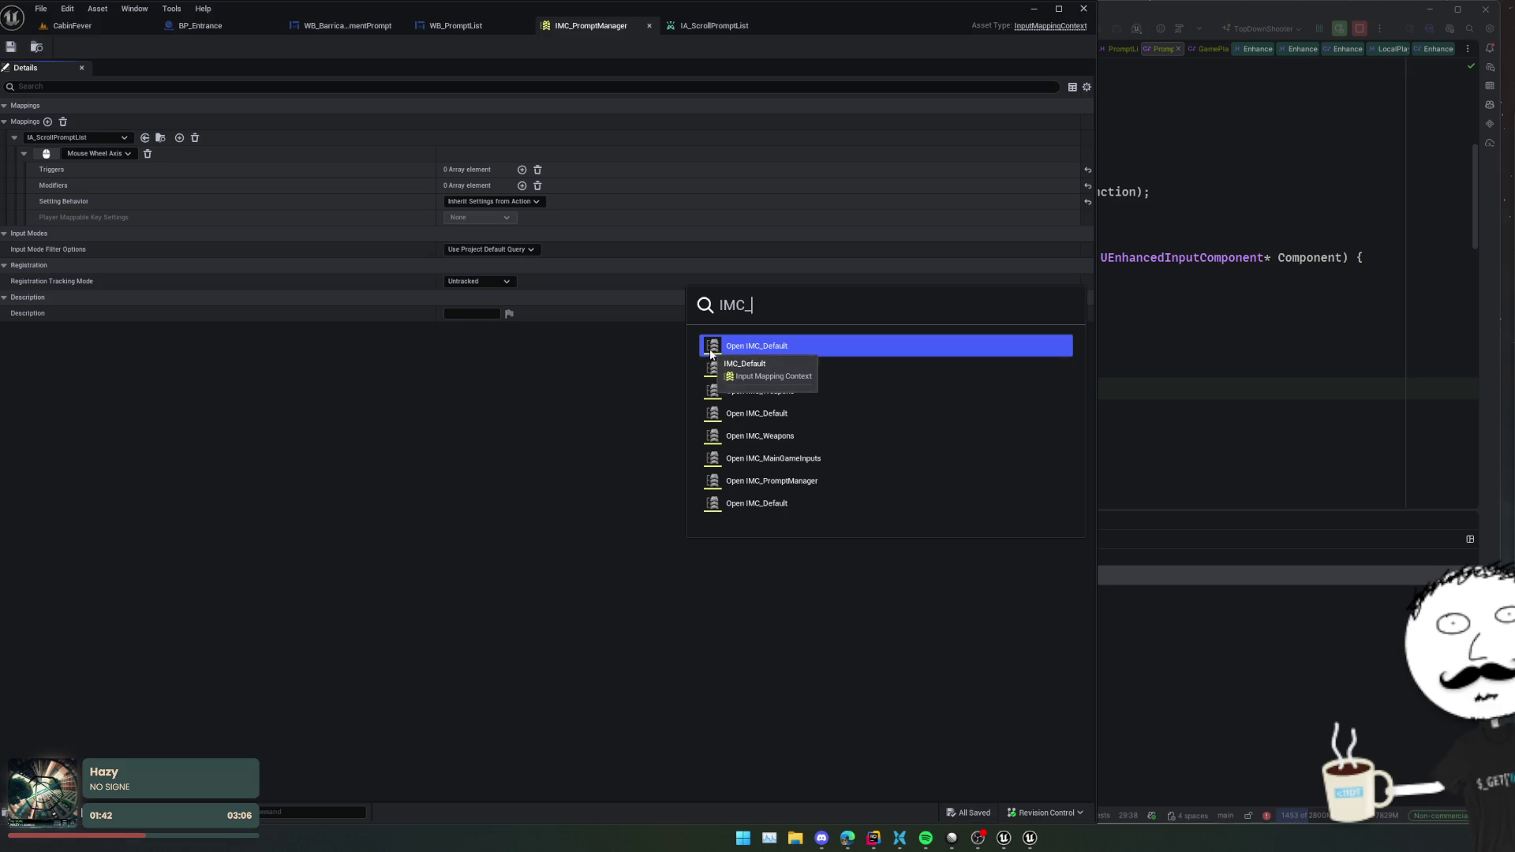
left_click(732, 507)
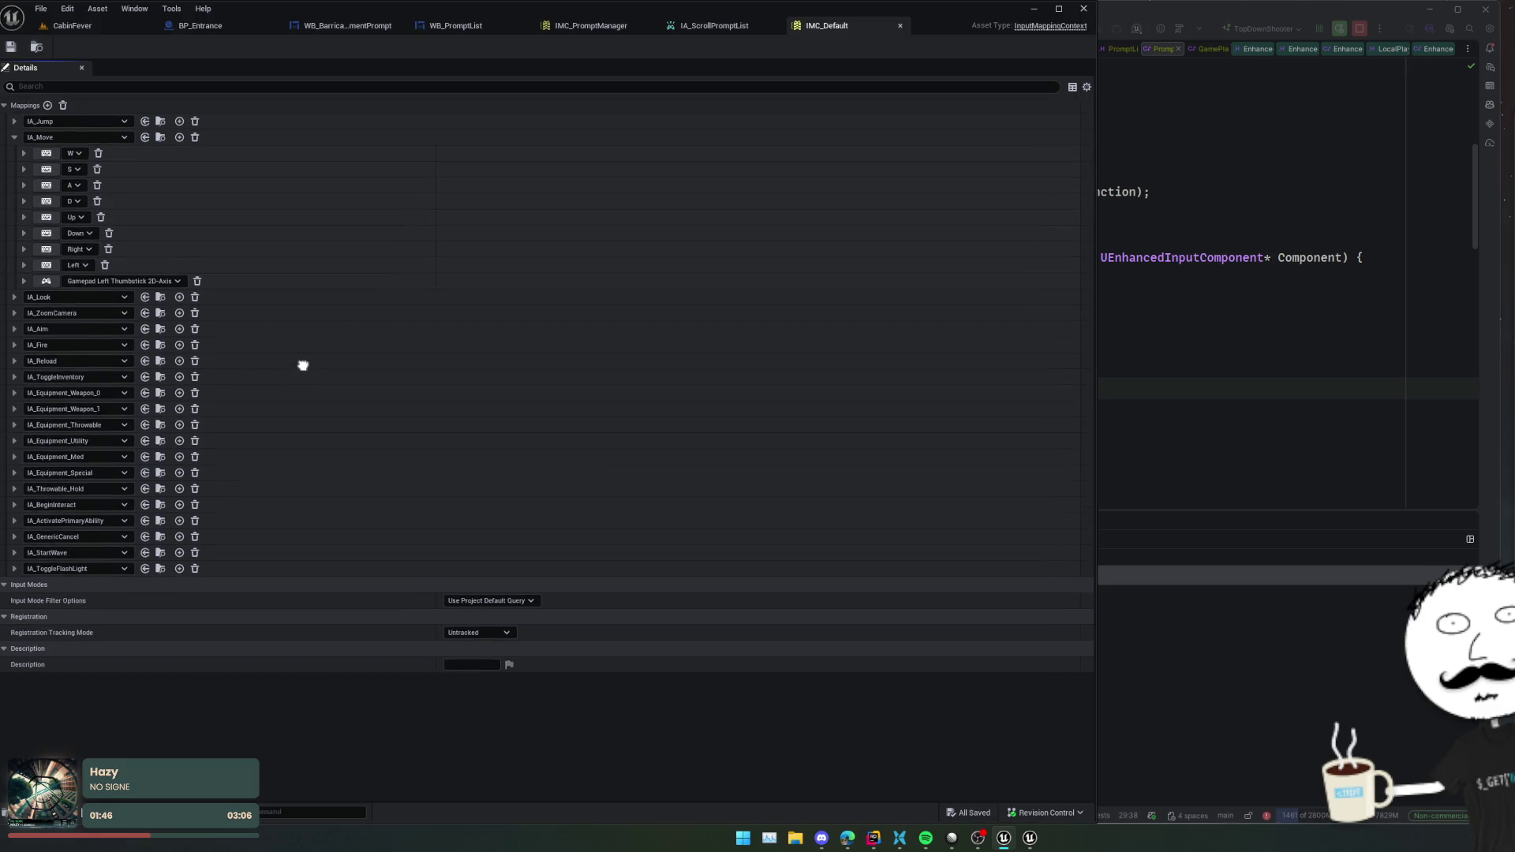
scroll(304, 383, "down", 1)
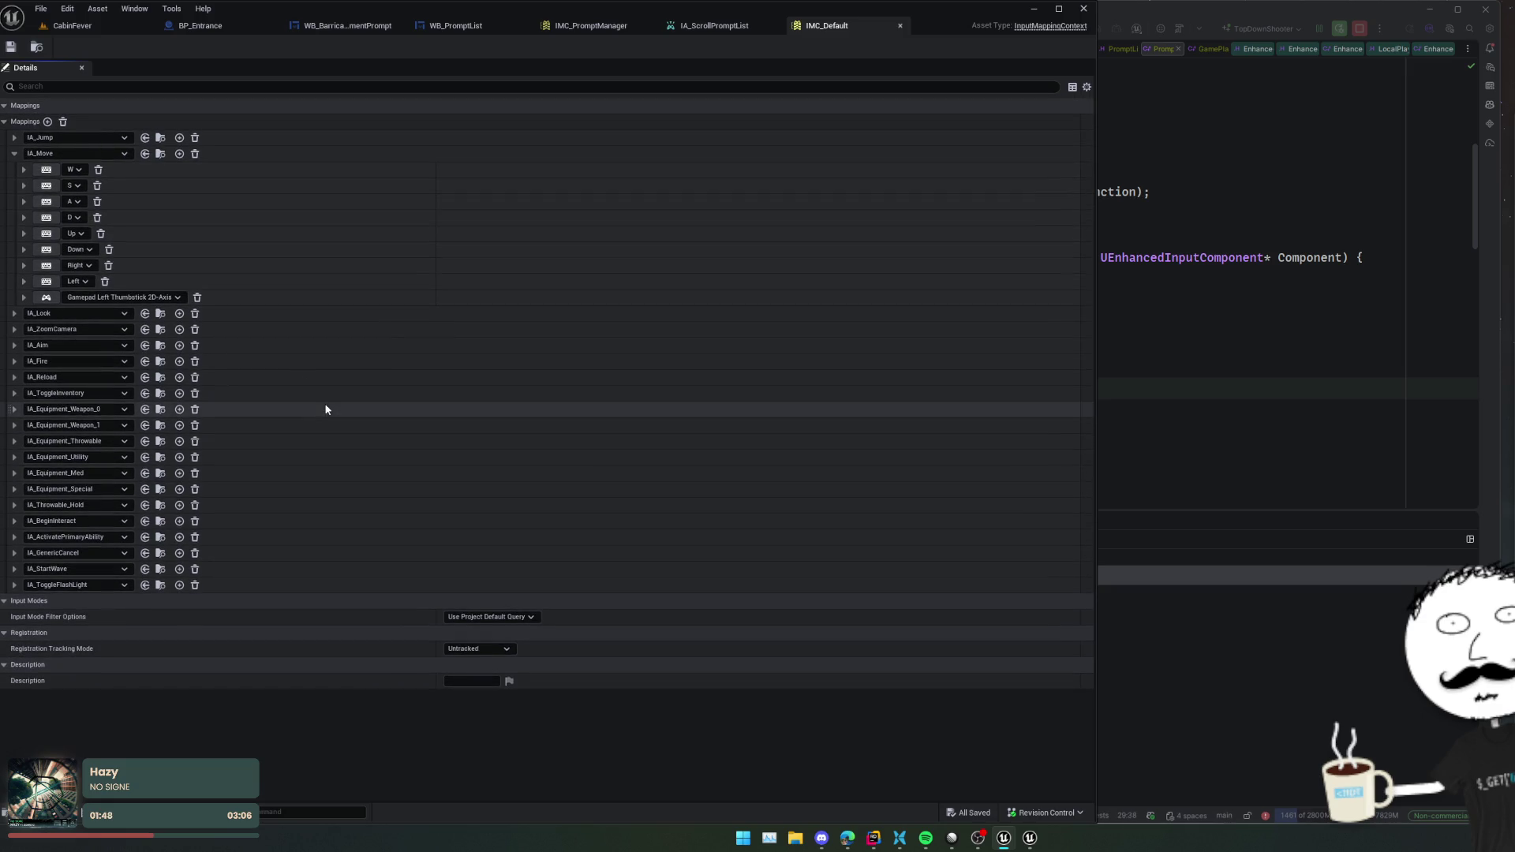
left_click(14, 328)
left_click(24, 346)
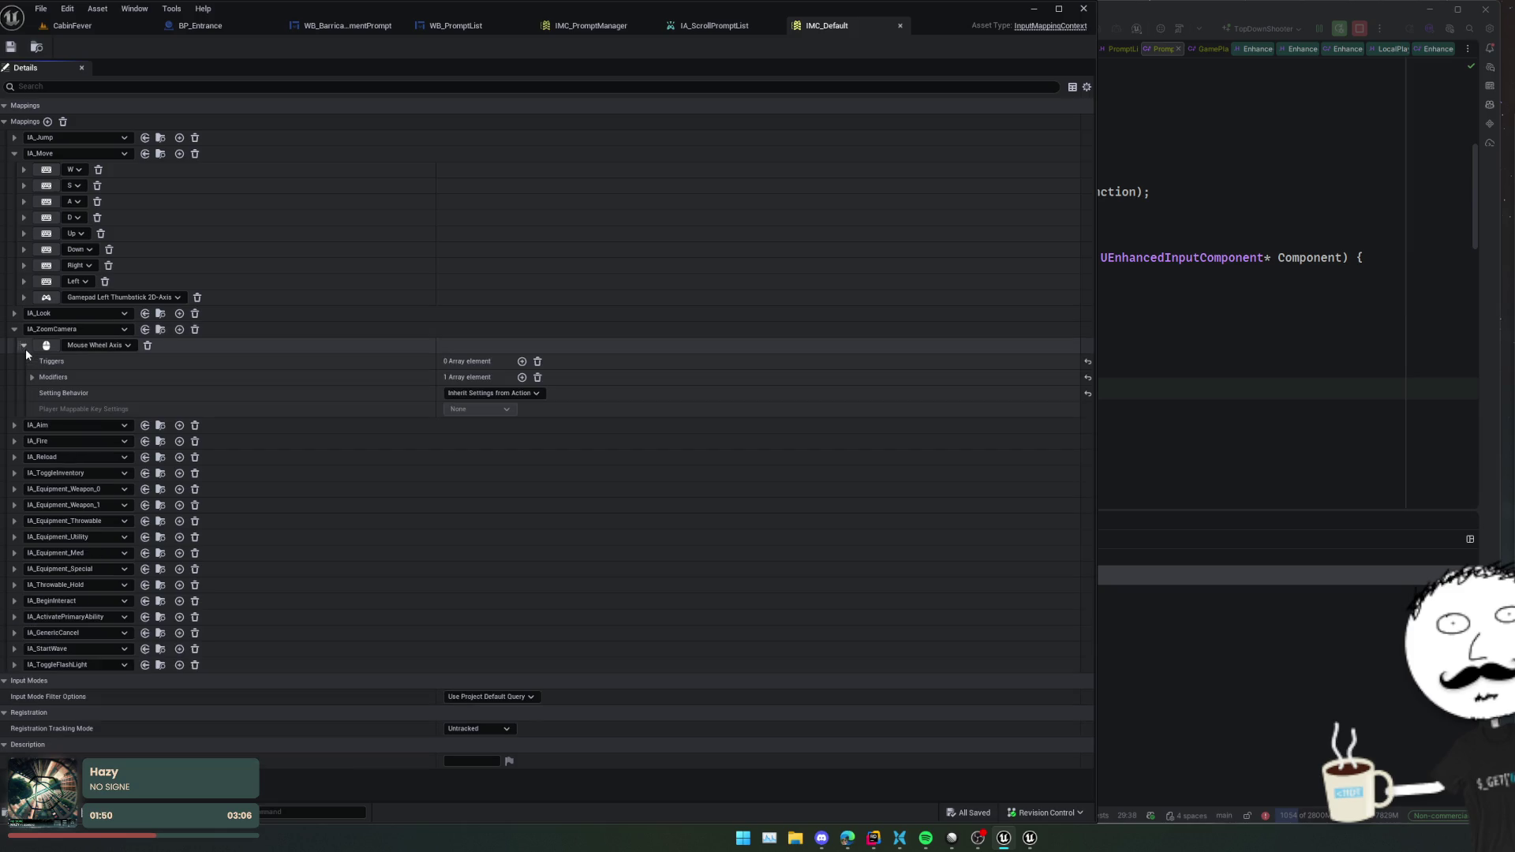
left_click(32, 377)
left_click(42, 394)
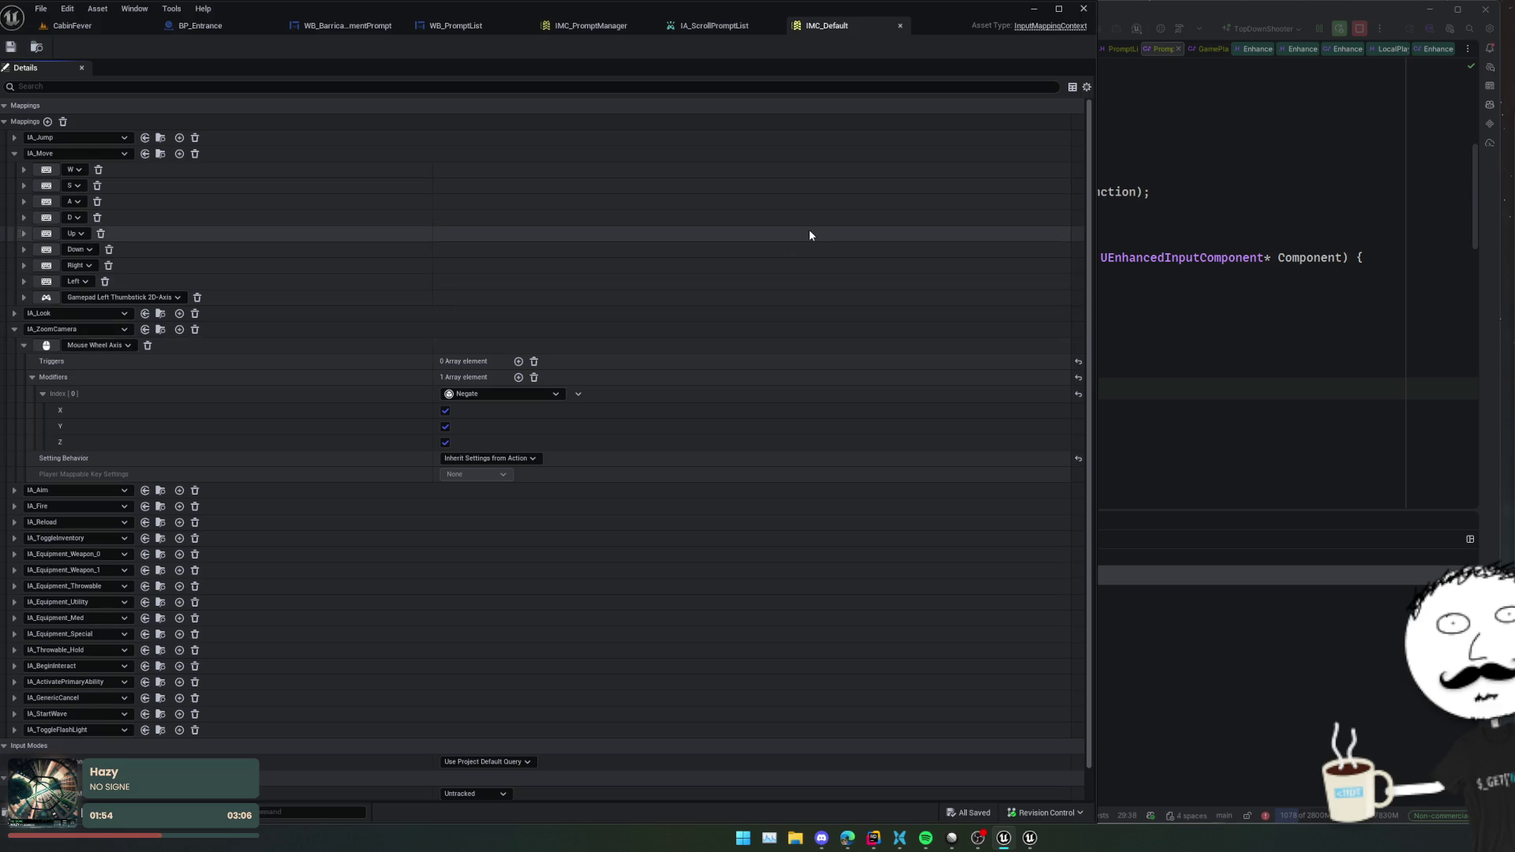
left_click(729, 28)
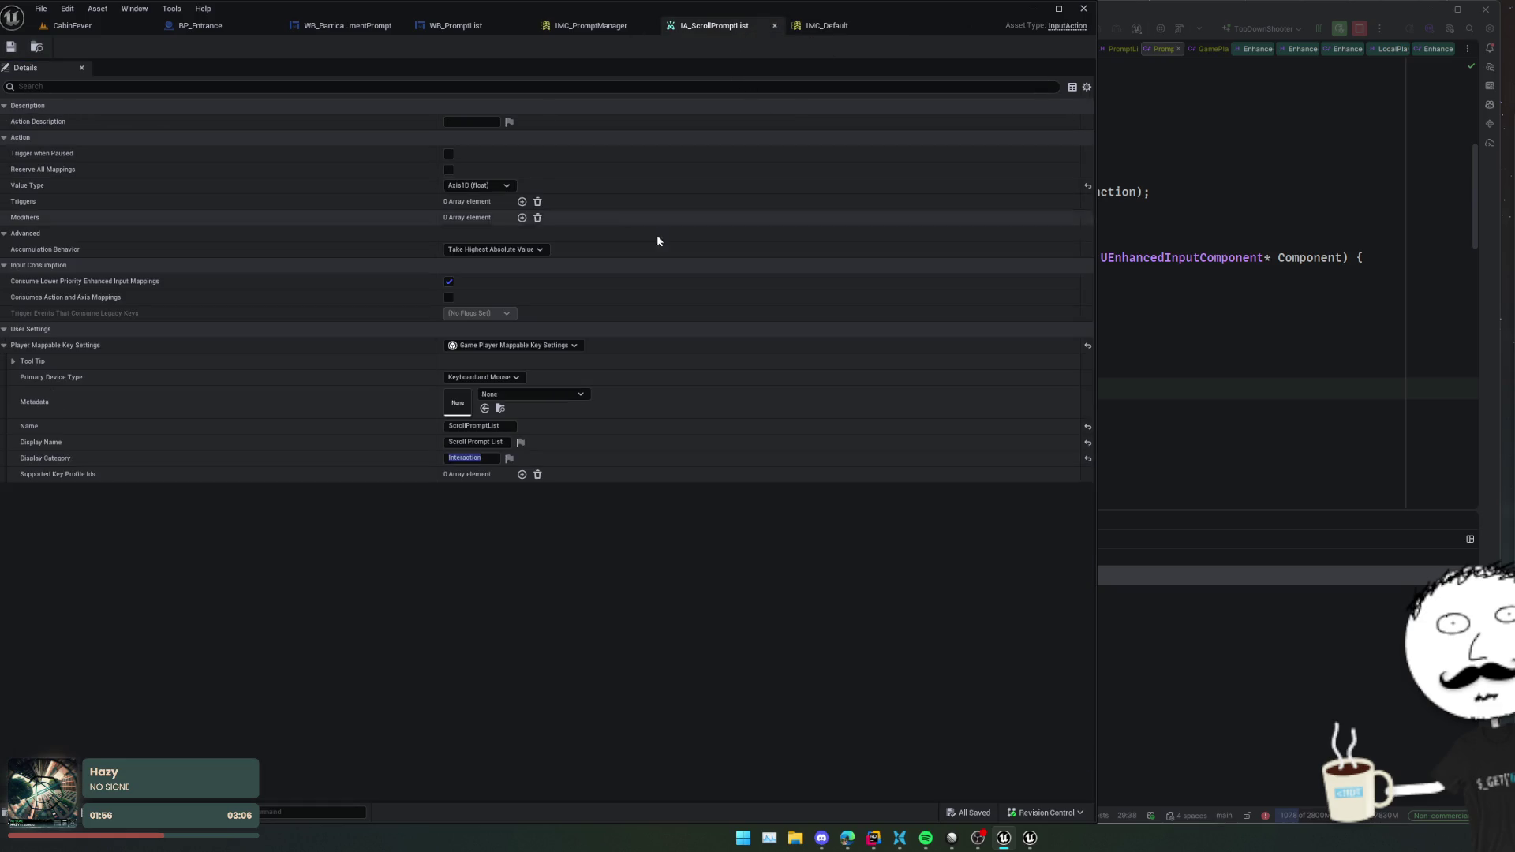
- Add a Negate modifier to IA_ScrollPromptList and save it
left_click(521, 217)
left_click(478, 234)
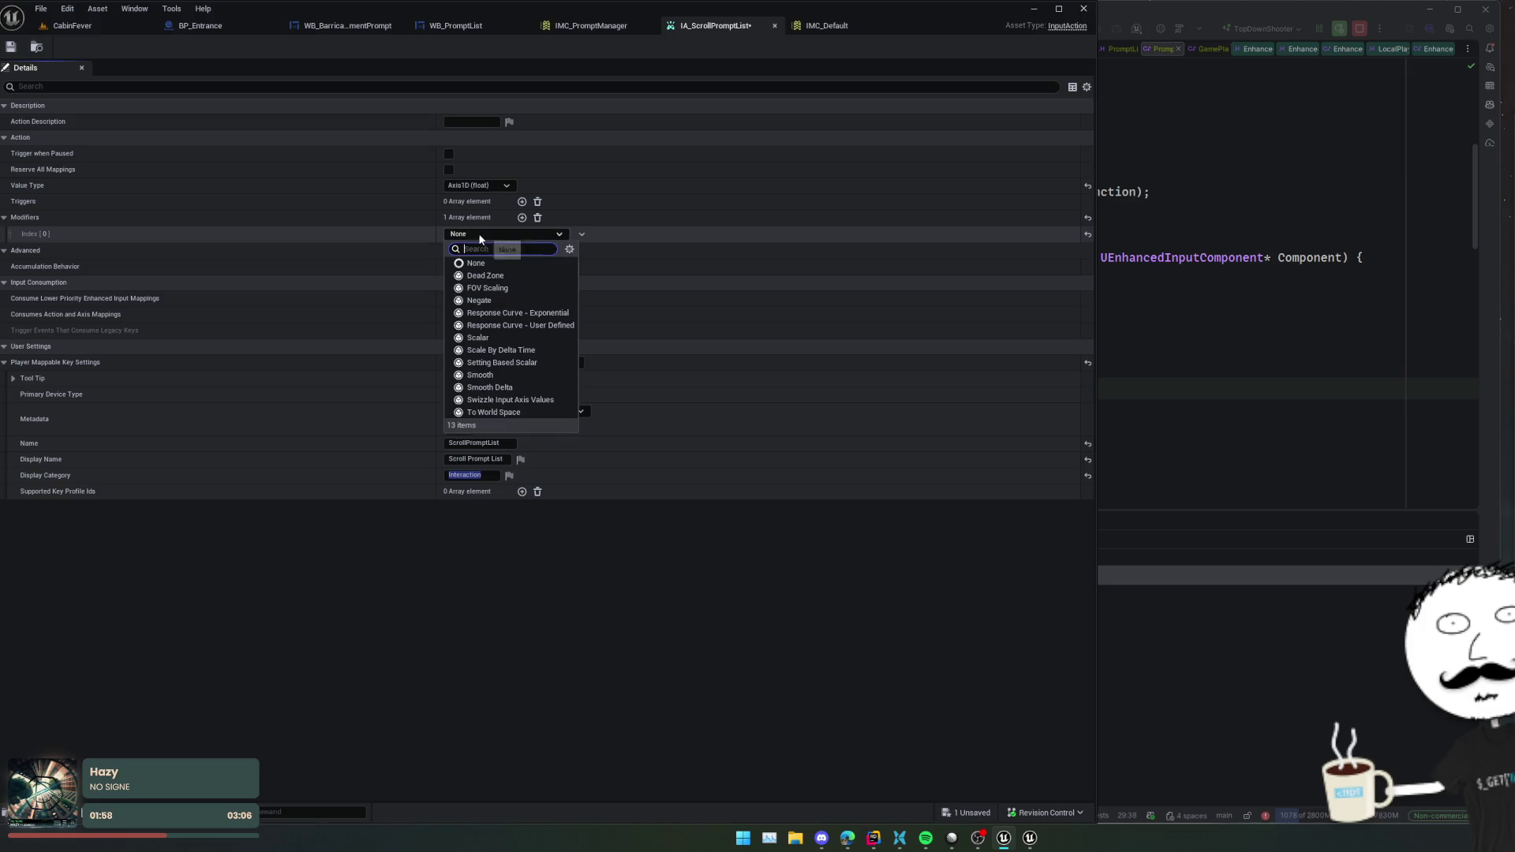
left_click(493, 300)
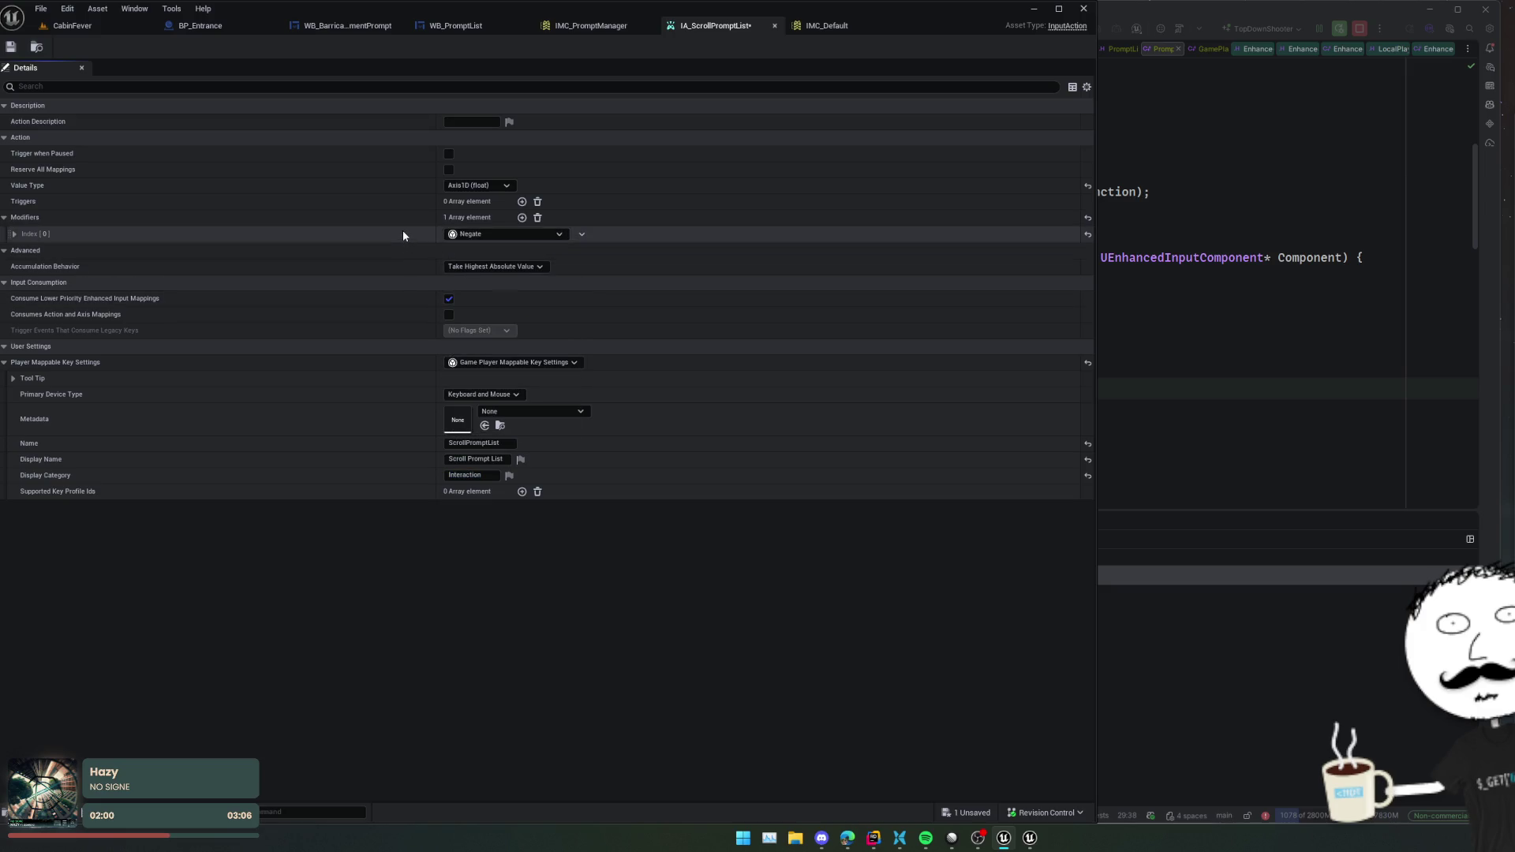
key("ctrl+s")
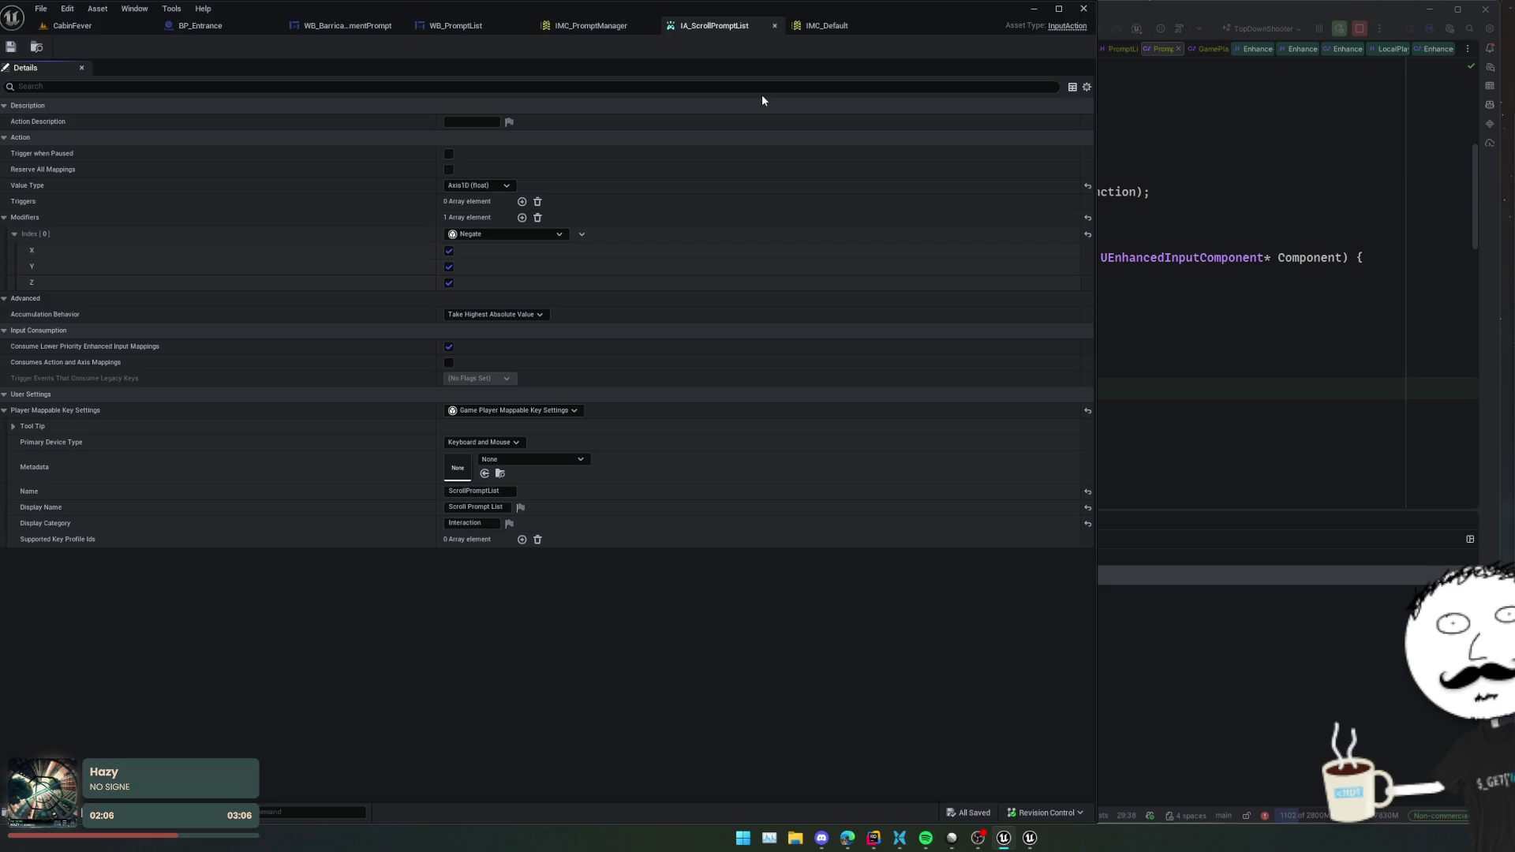
- Recheck IMC_PromptManager's key binding, close the three asset tabs, and return to CabinFever
left_click(599, 30)
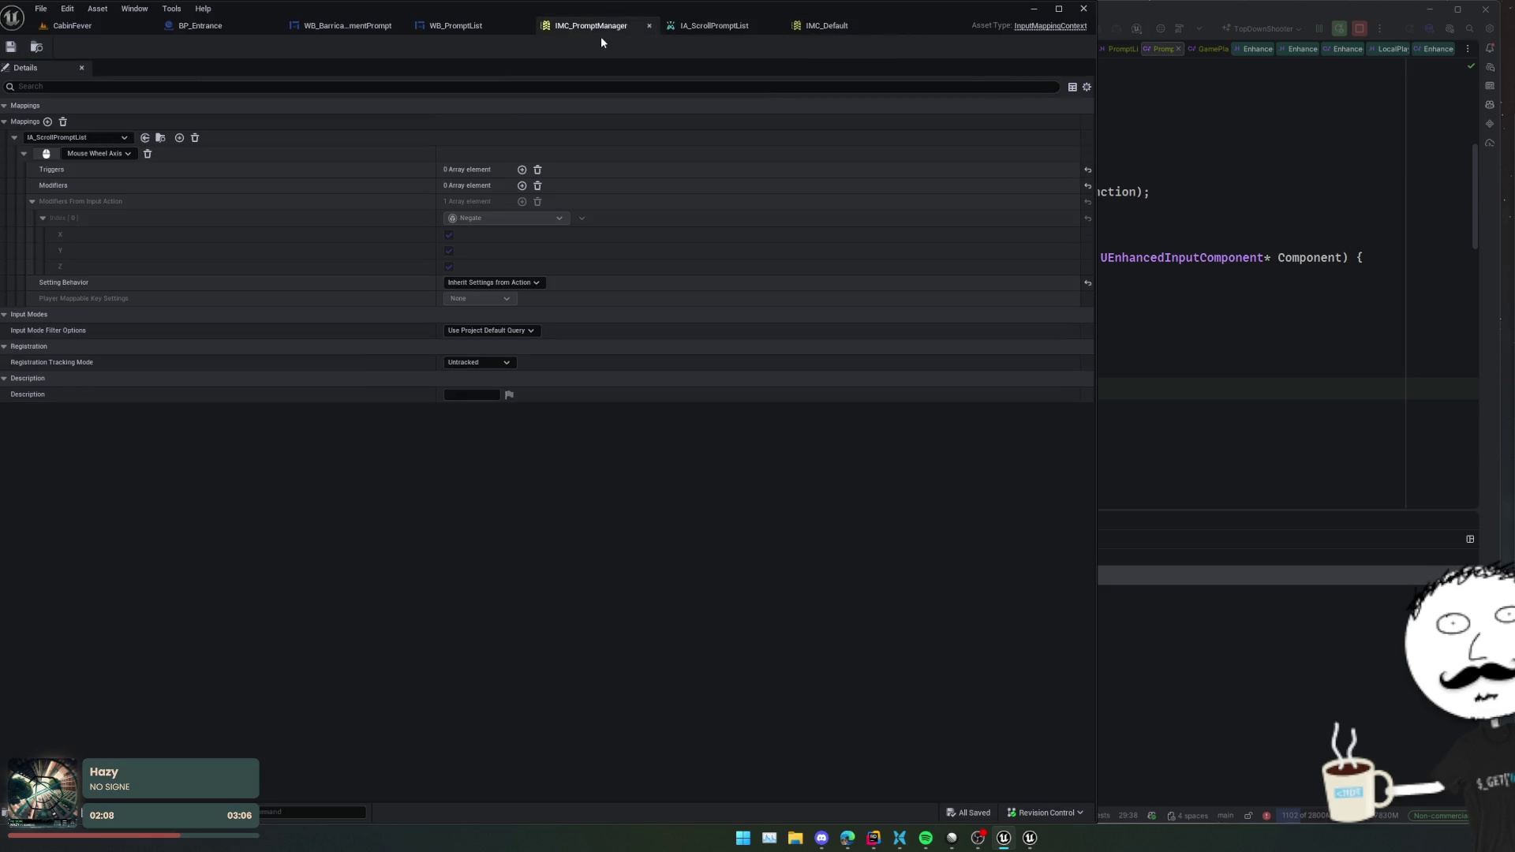
left_click(117, 154)
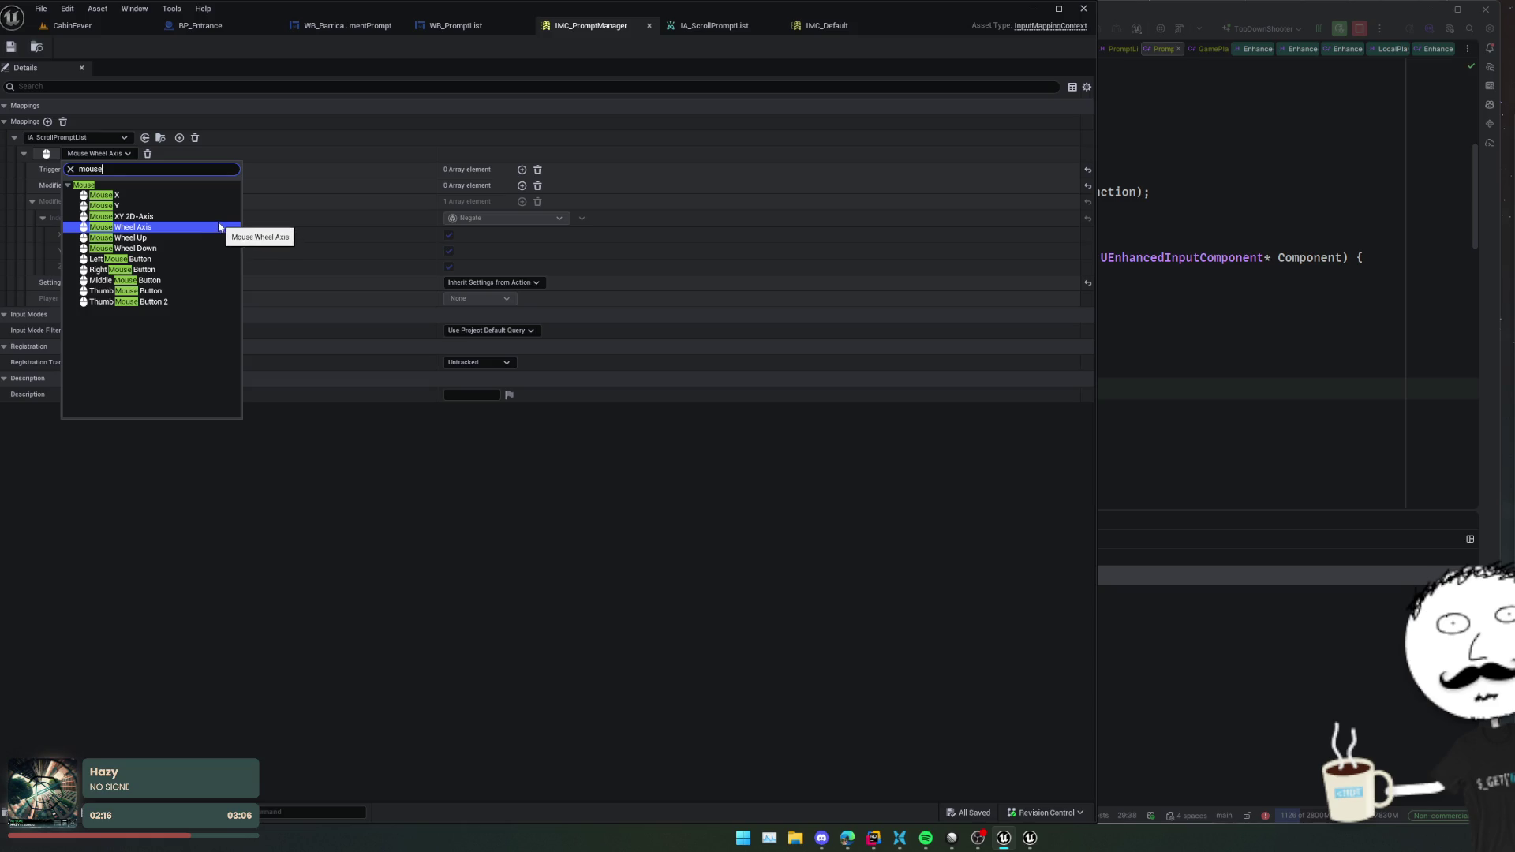
left_click(384, 526)
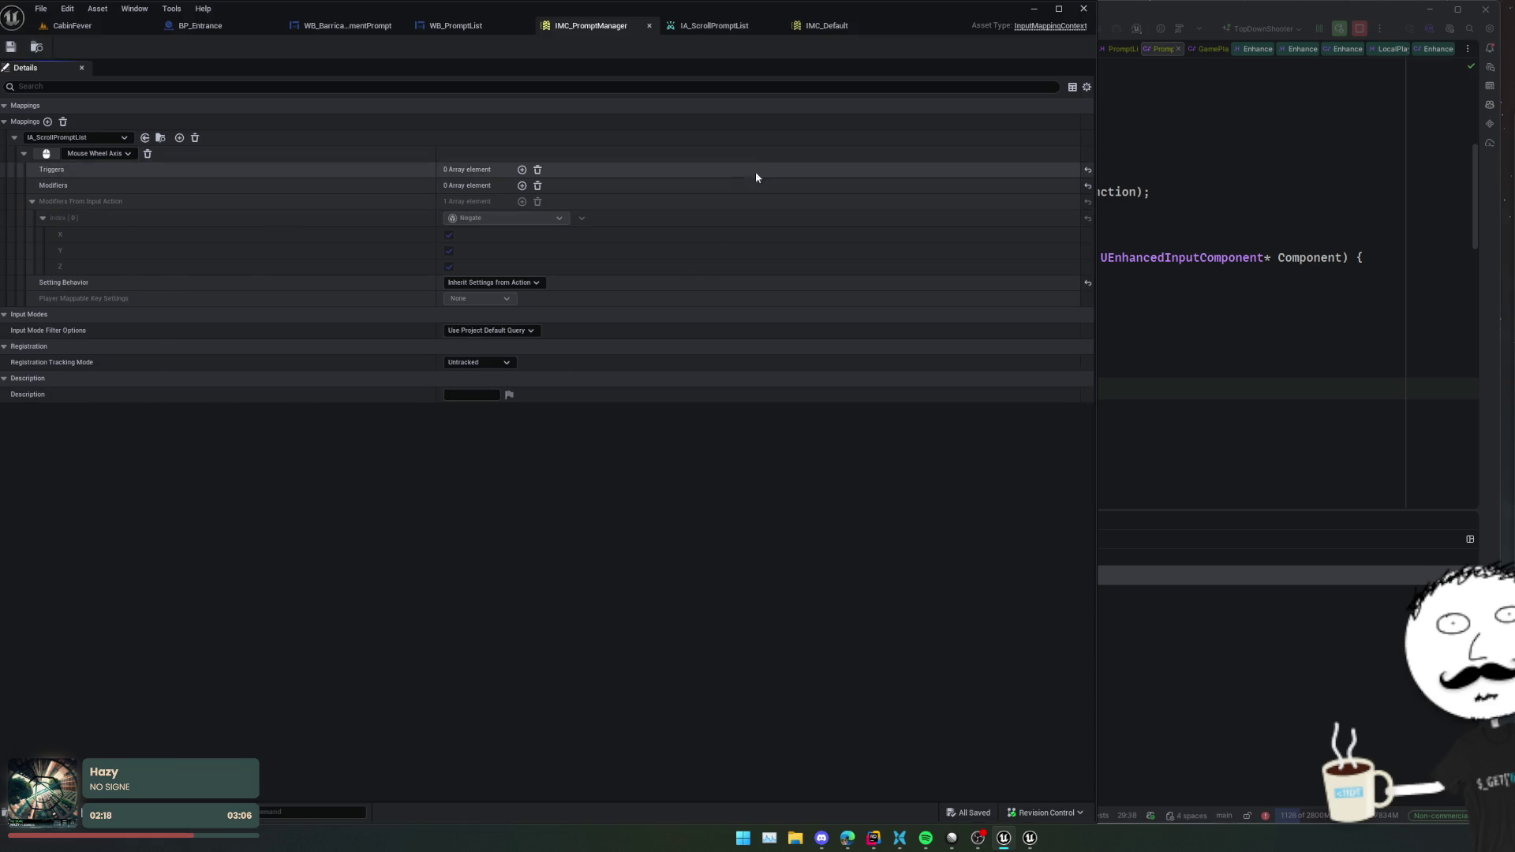
middle_click(620, 30)
middle_click(620, 30)
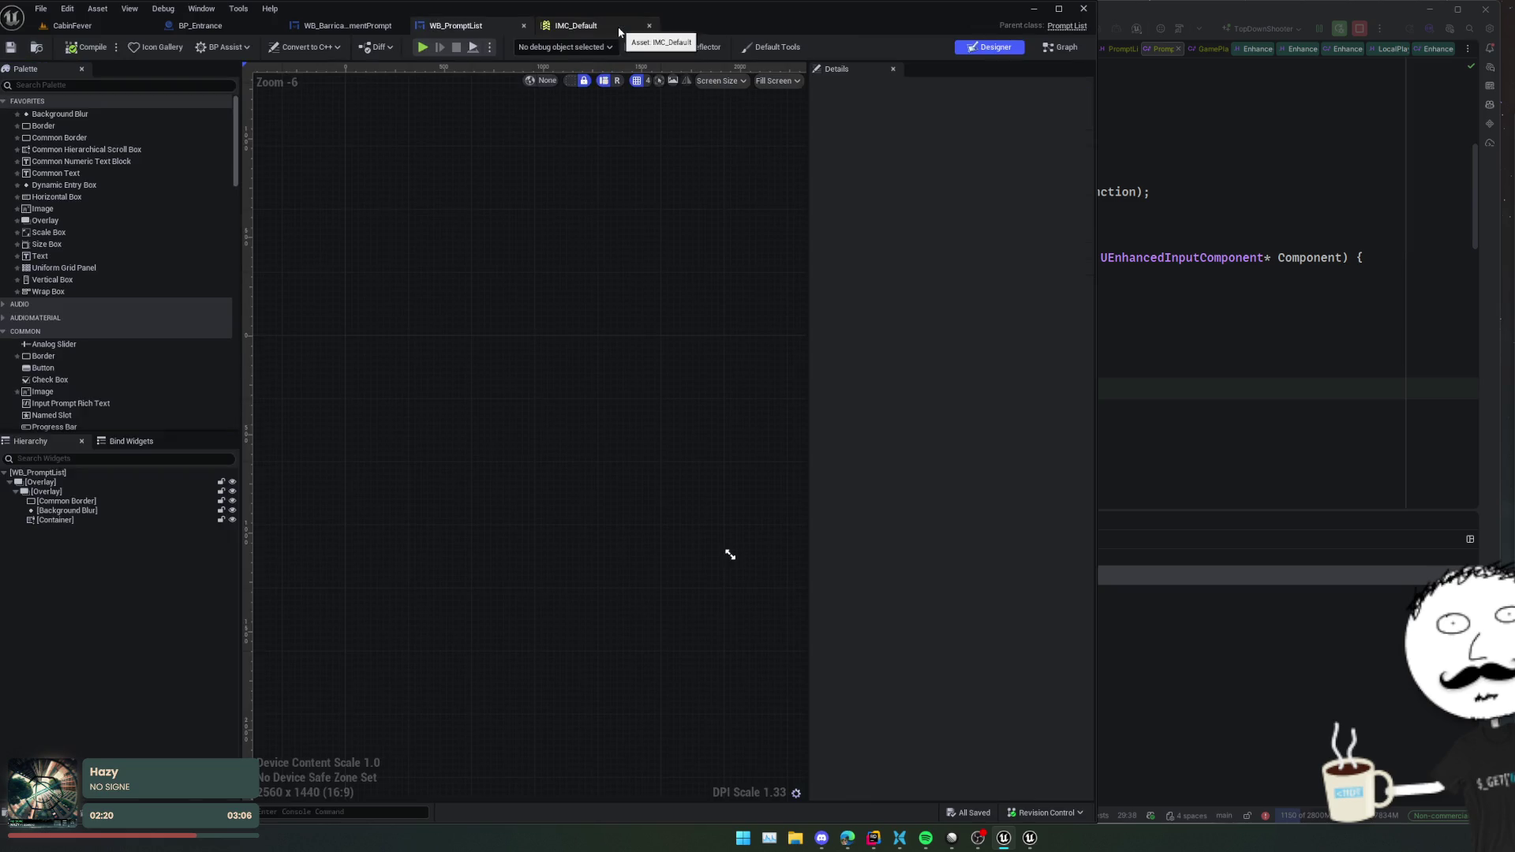
middle_click(599, 28)
left_click(116, 28)
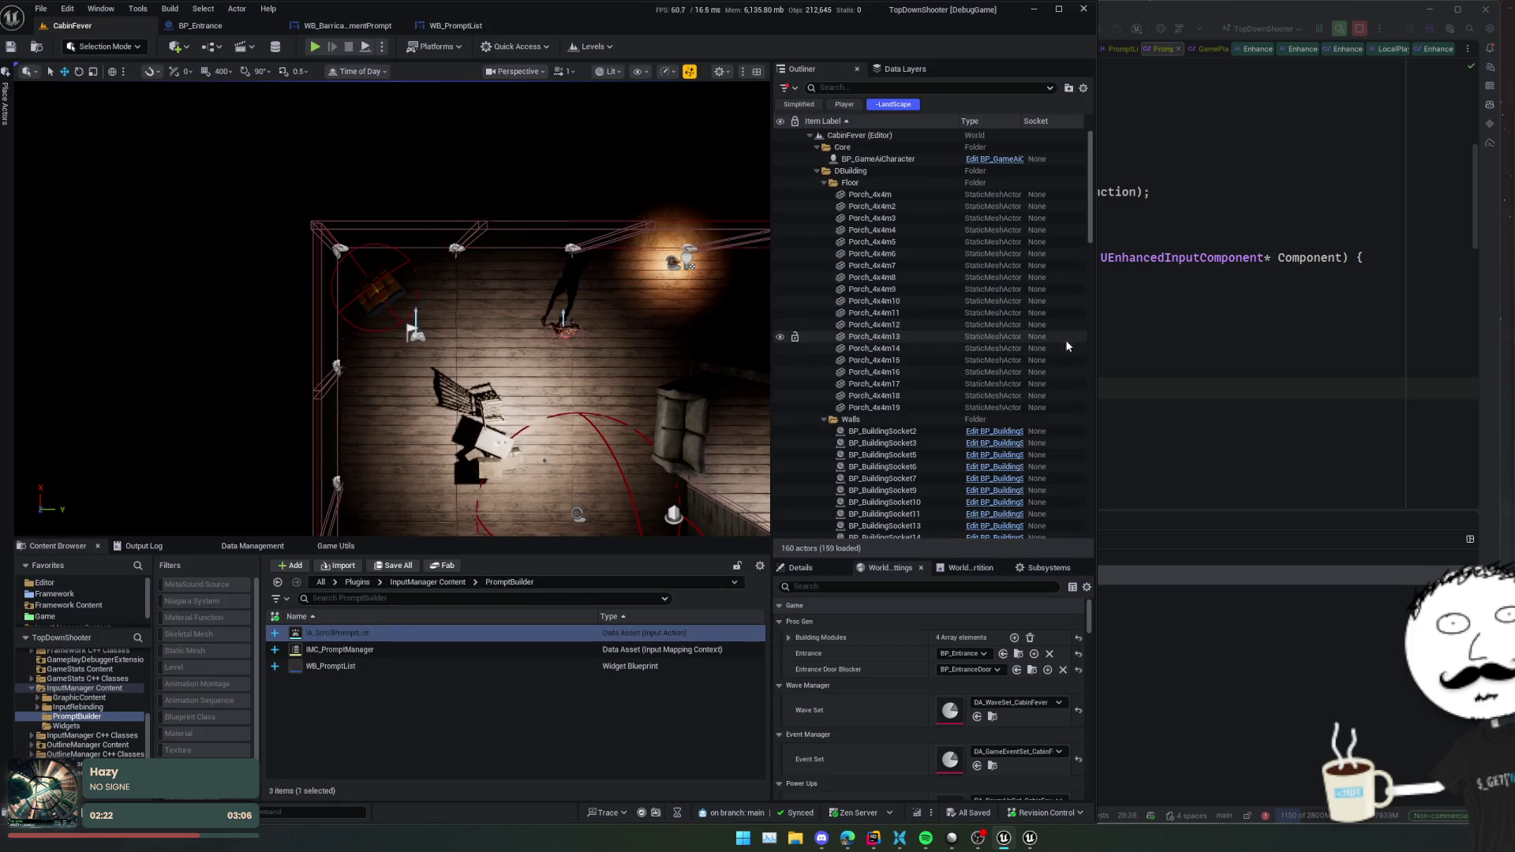
- Open the player controller header via the 'Gameplay' search and find all usages of Char
left_click(1251, 348)
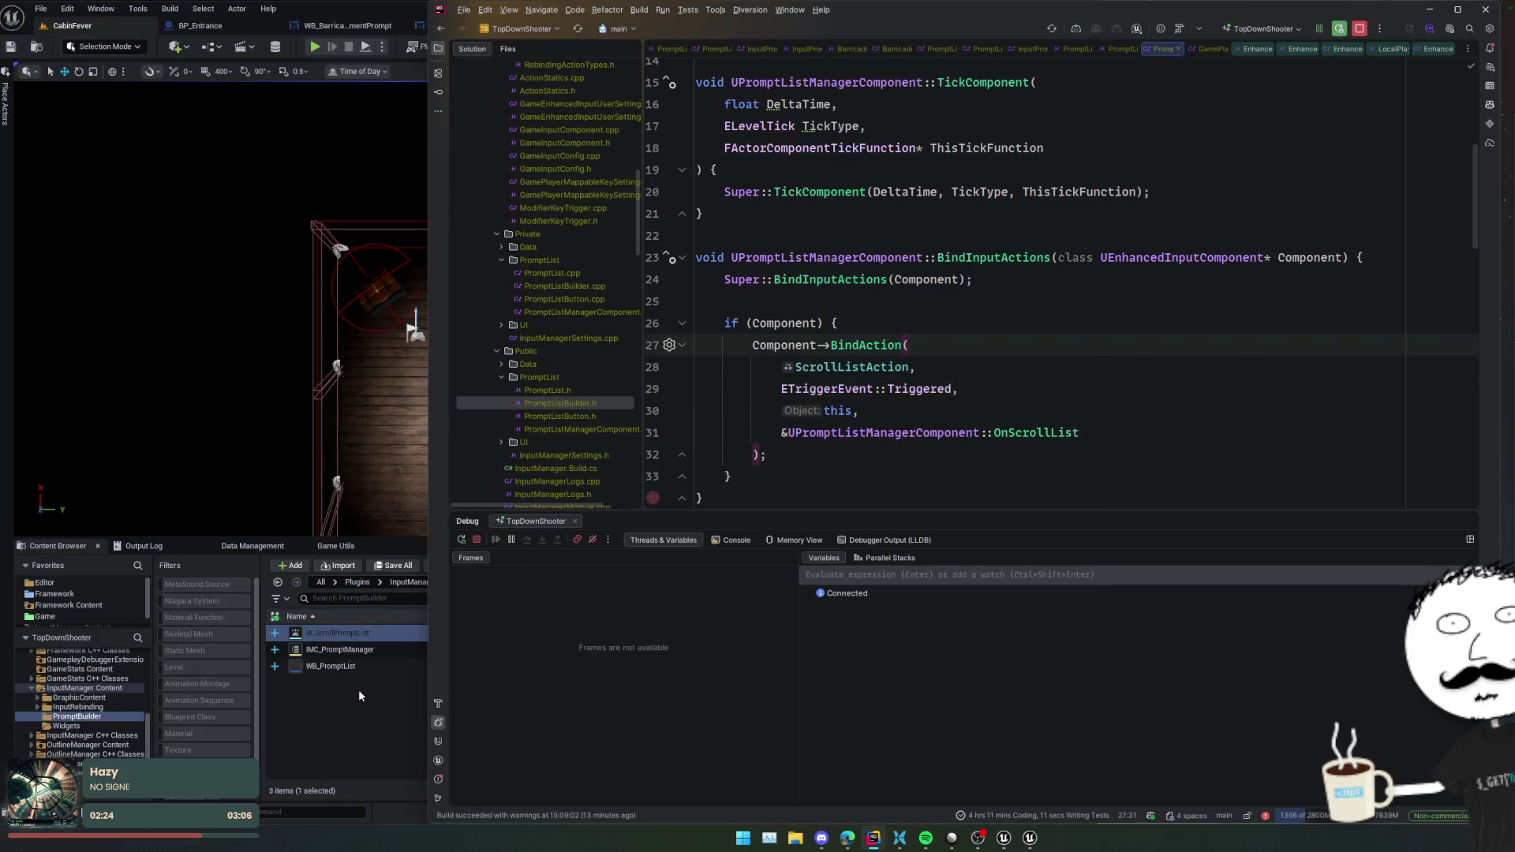
left_click(359, 690)
key("ctrl+p")
type("Gameplay")
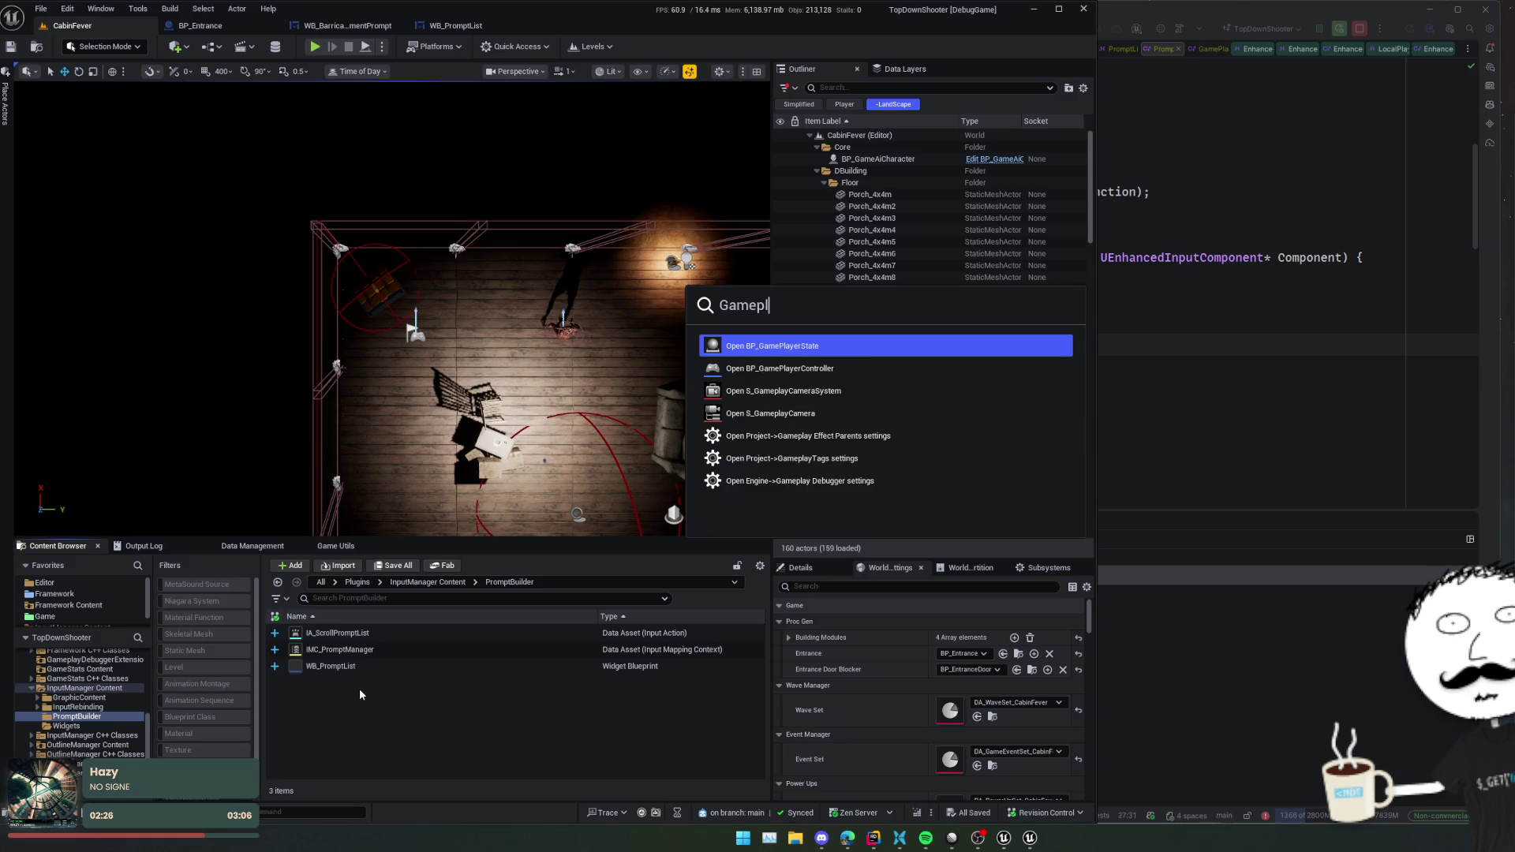
key("Down")
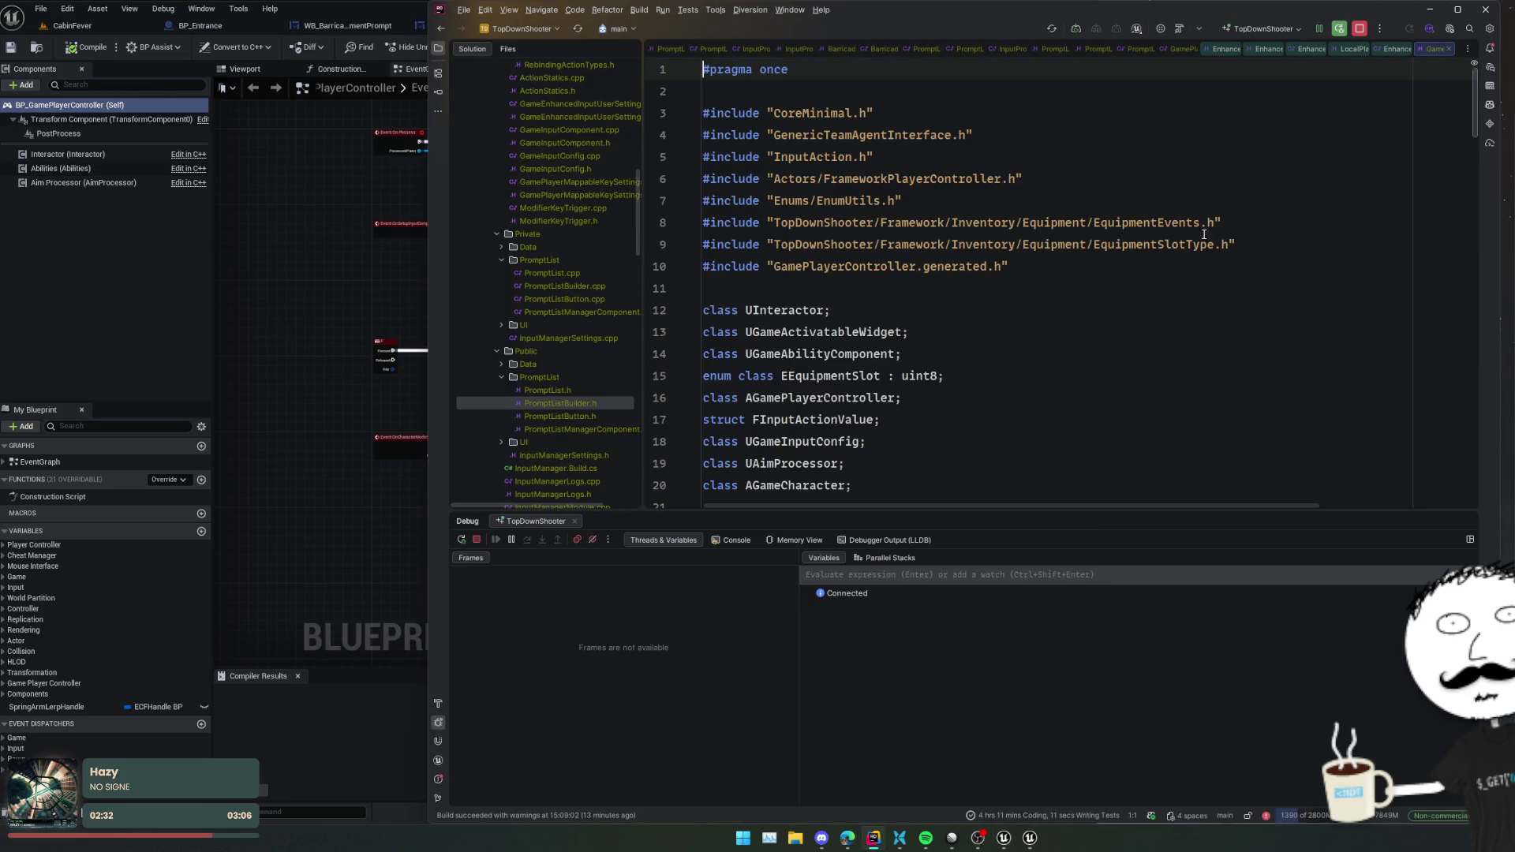
scroll(1026, 300, "down", 3)
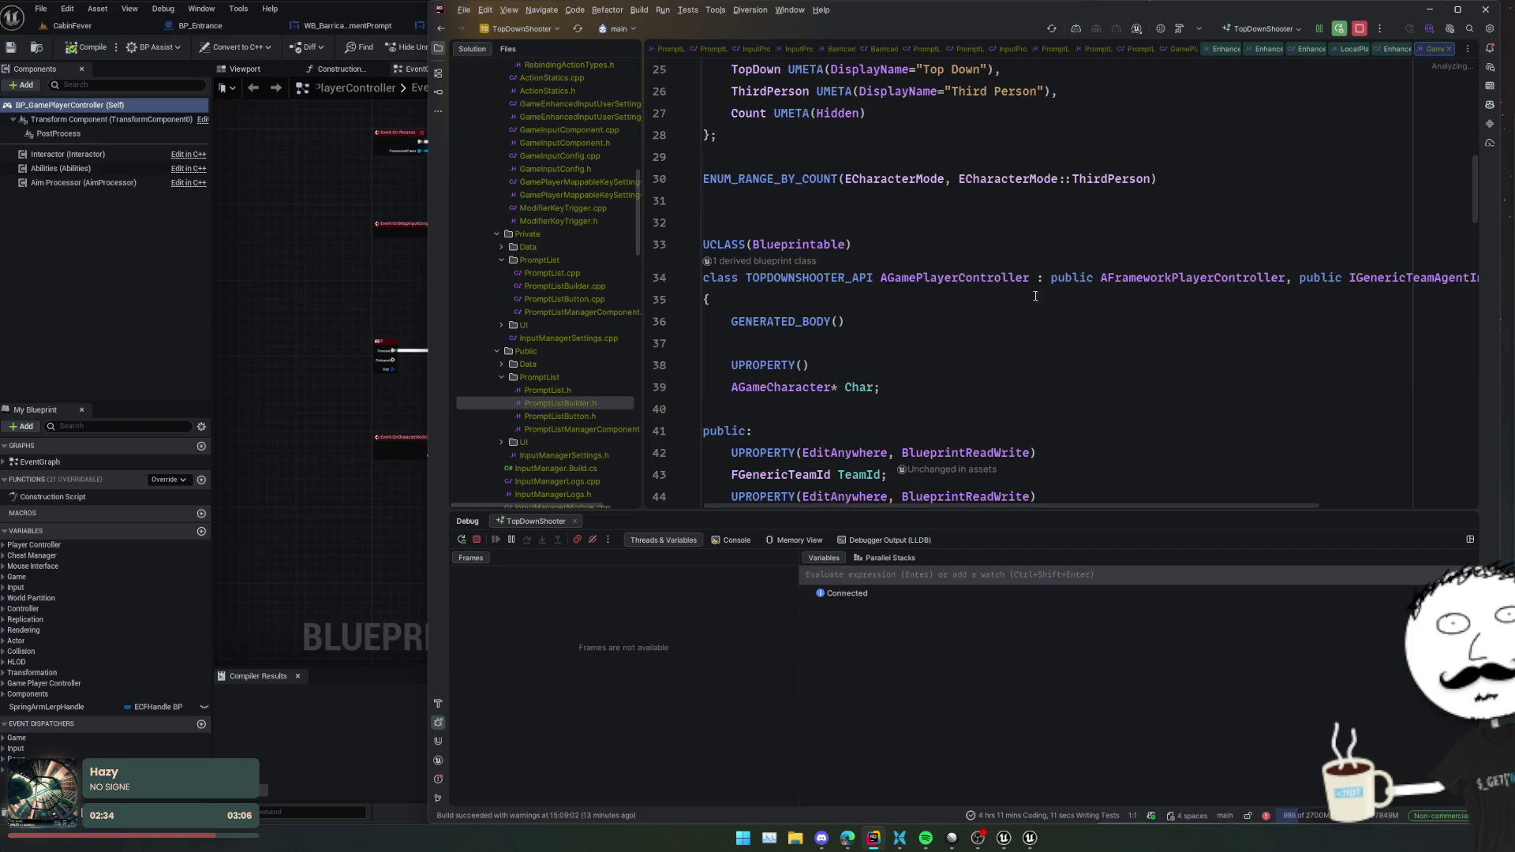
scroll(1061, 316, "down", 4)
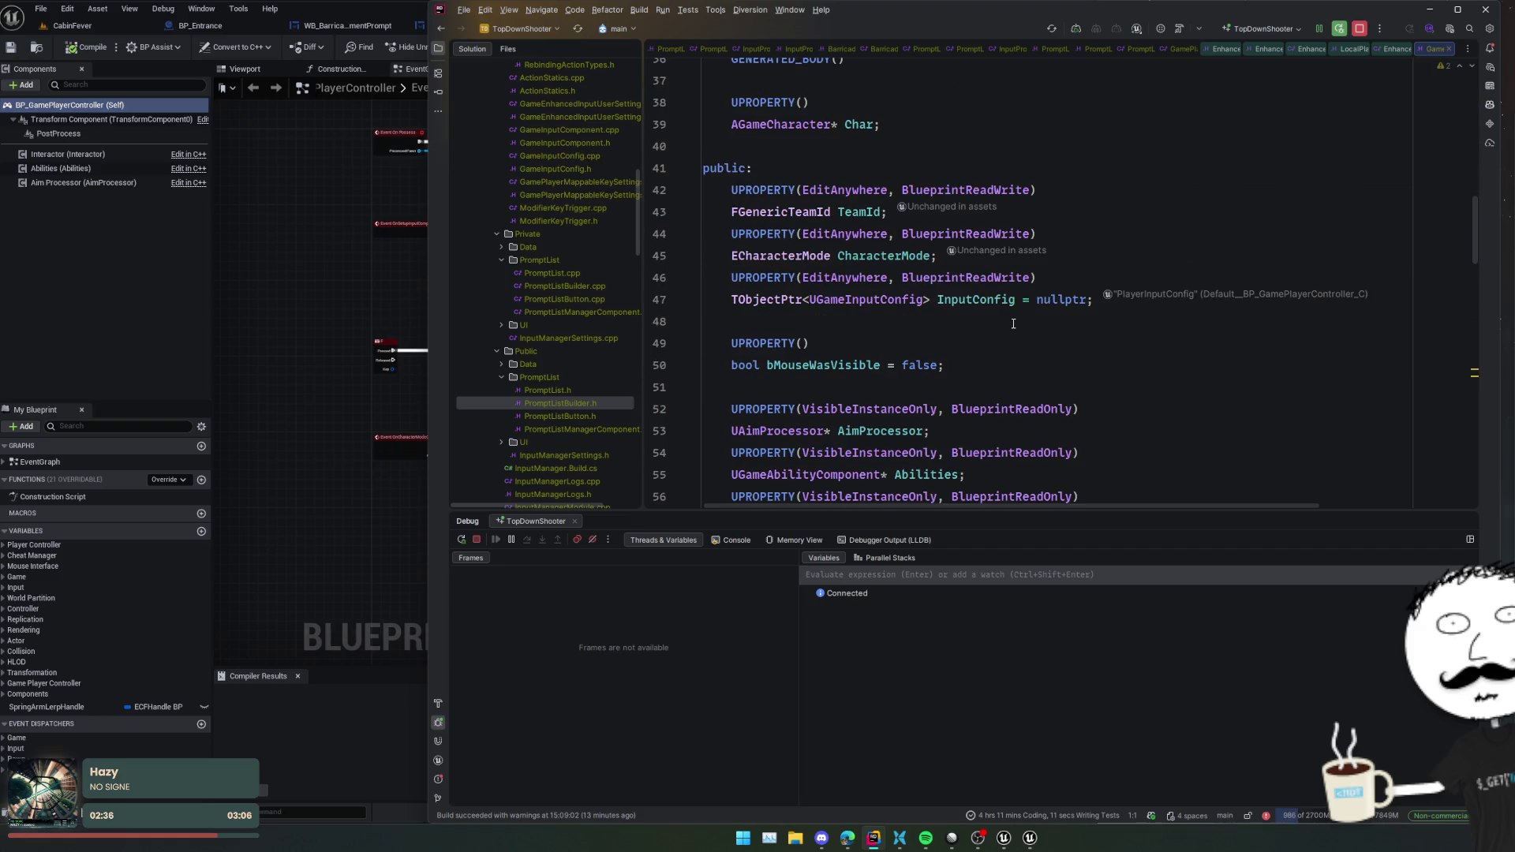
scroll(1013, 323, "down", 3)
scroll(1013, 324, "up", 3)
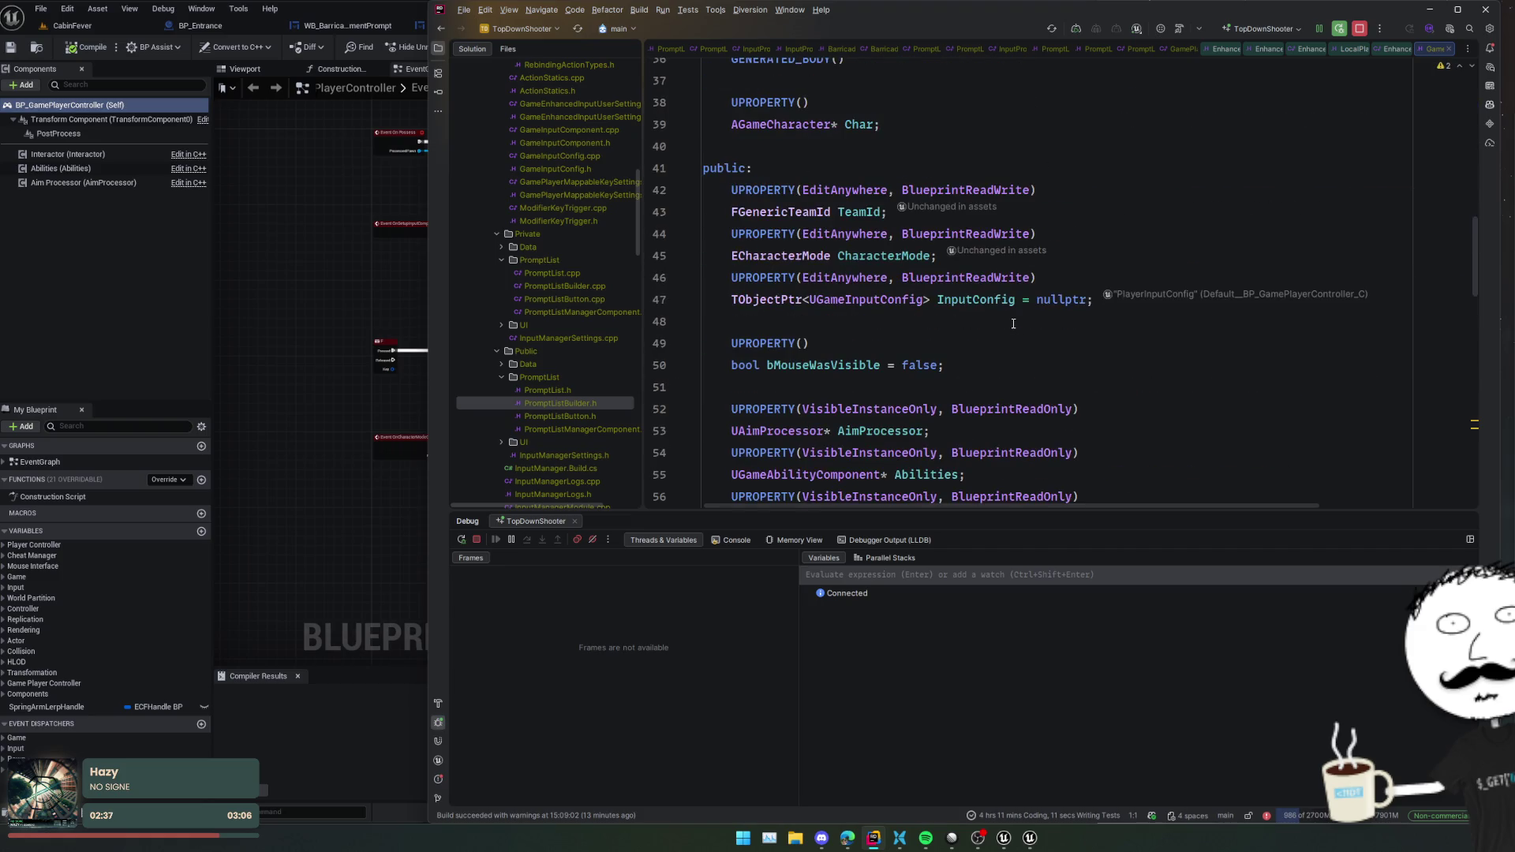
left_click(862, 122)
key("alt+F7")
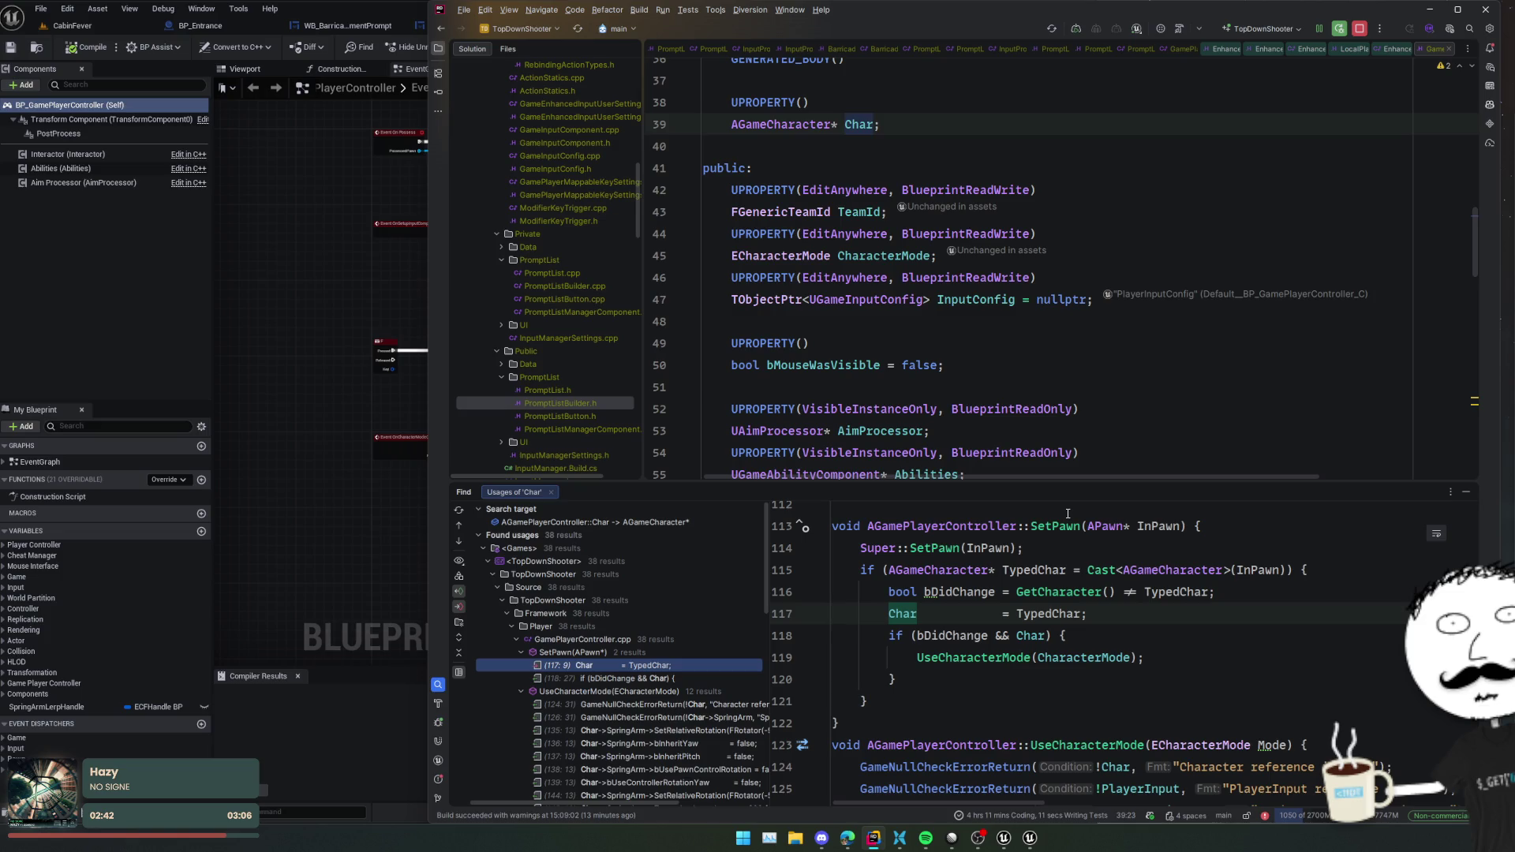
- Start rewriting Char on line 39 by inserting TObjectPtr< before AGameCharacter
scroll(1068, 514, "down", 3)
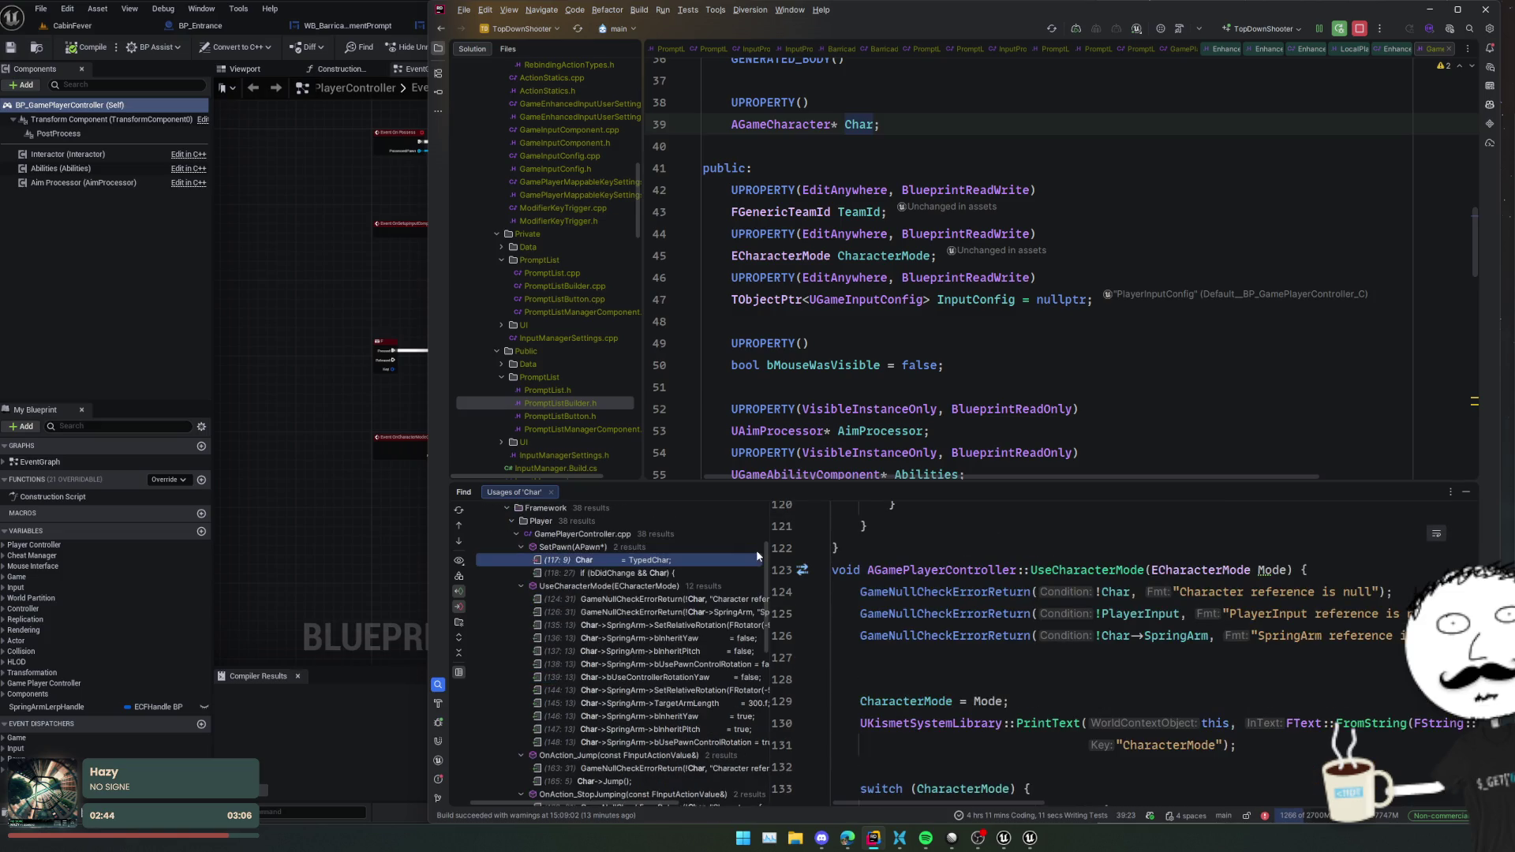
scroll(756, 551, "down", 3)
scroll(756, 550, "down", 9)
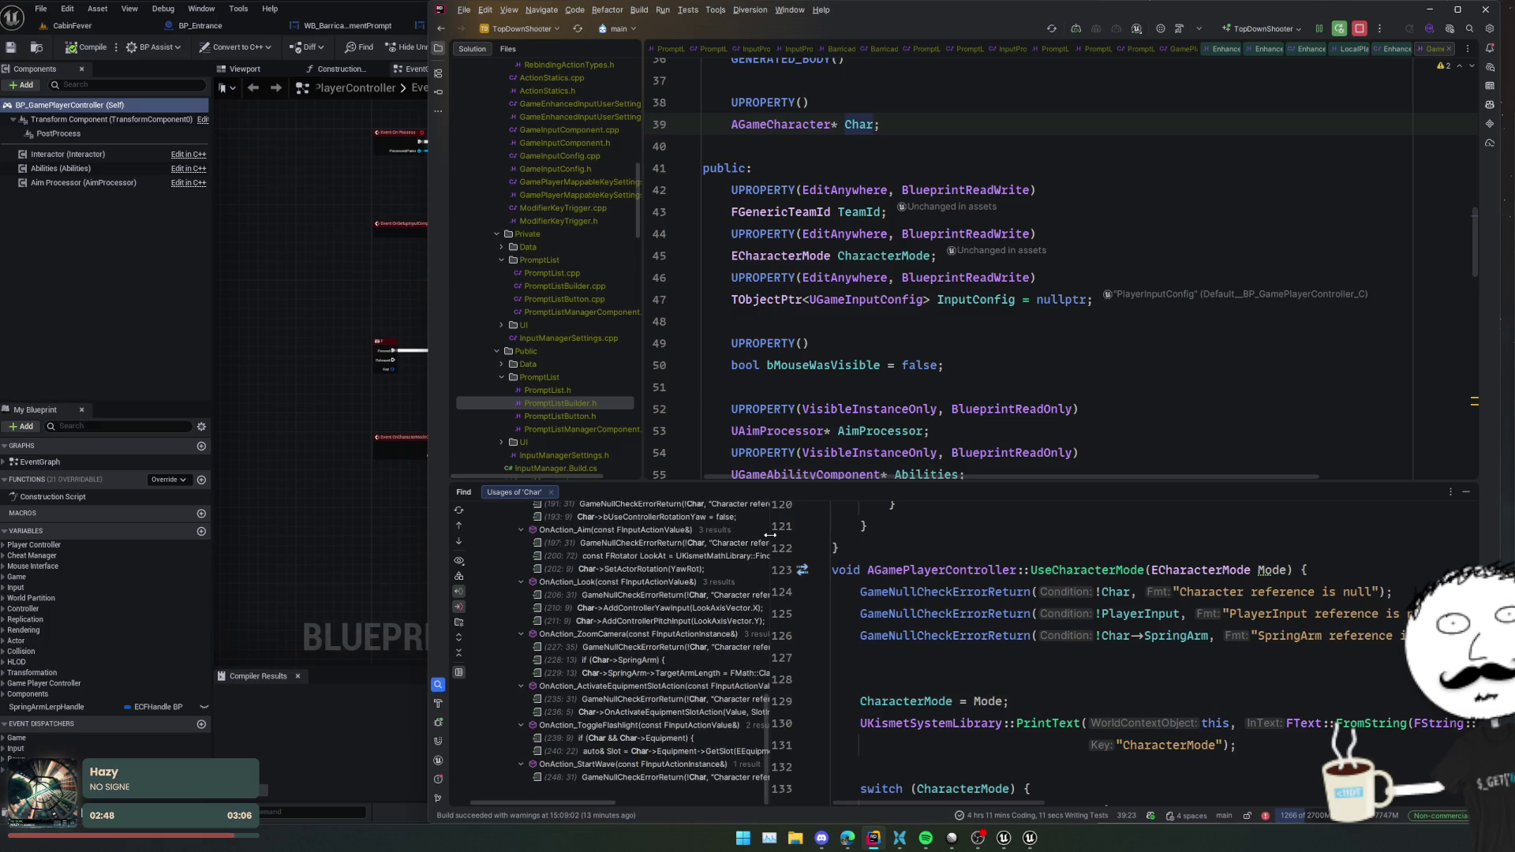
scroll(947, 268, "up", 4)
left_click(732, 386)
type("T")
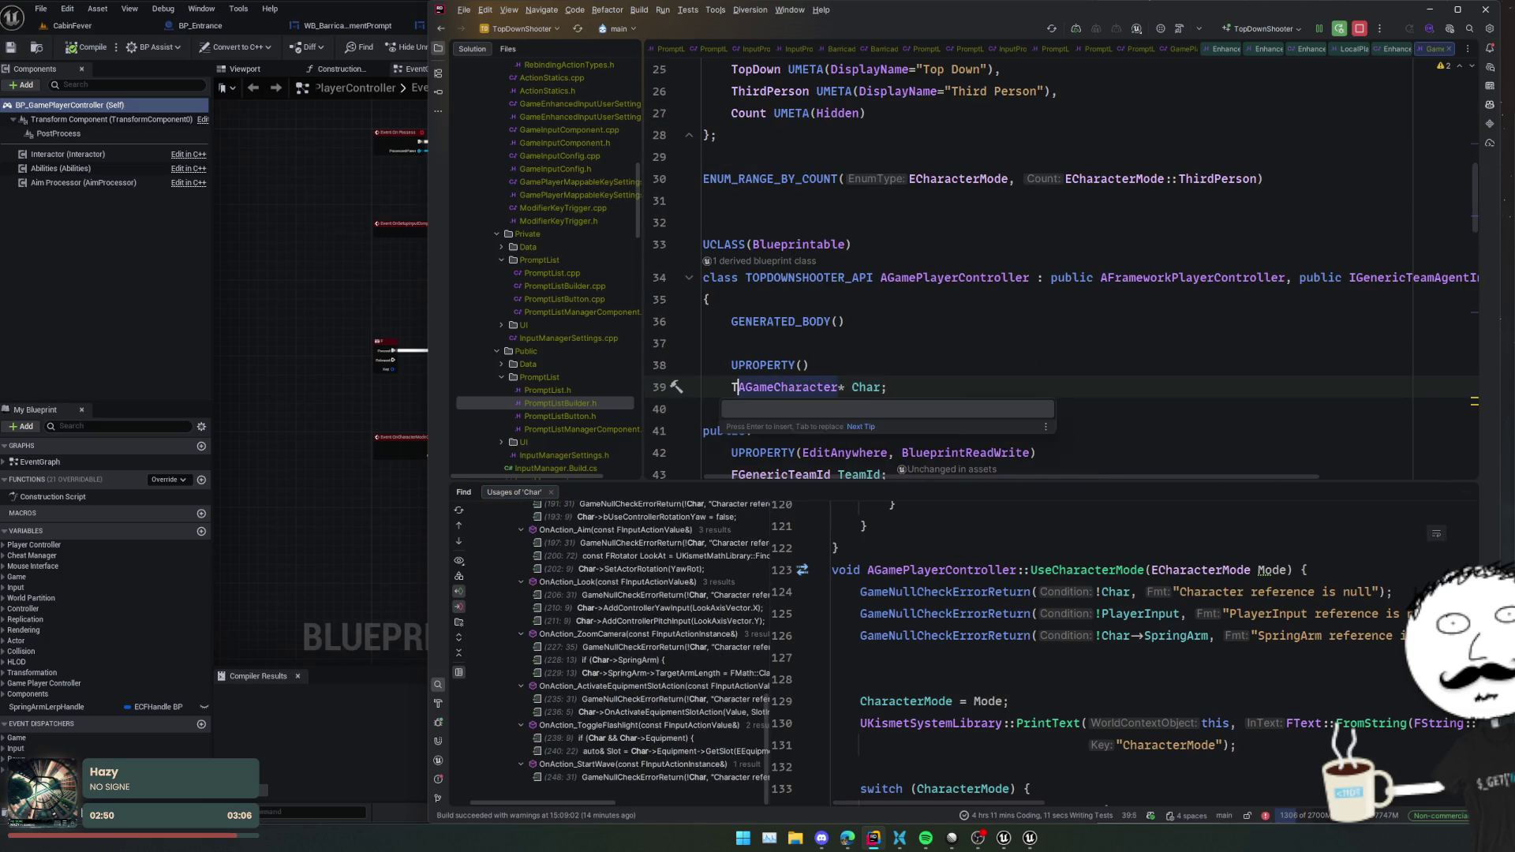
type("ObjectPtr<")
left_click(915, 387)
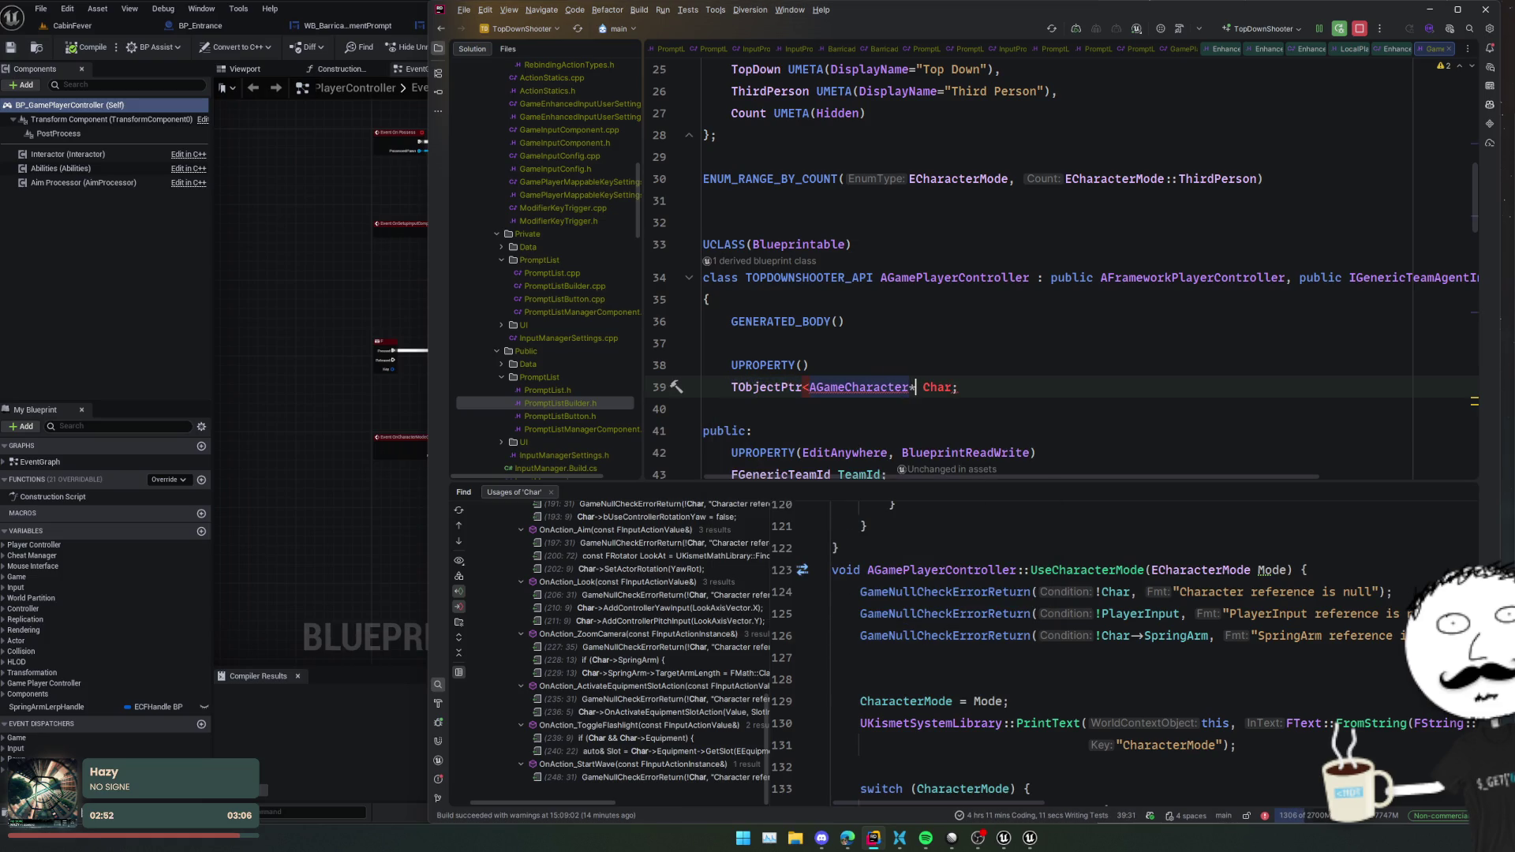
- Finish Char as TObjectPtr<AGameCharacter> by replacing the pointer star with '>'
key("BackSpace")
type(">")
scroll(900, 341, "down", 5)
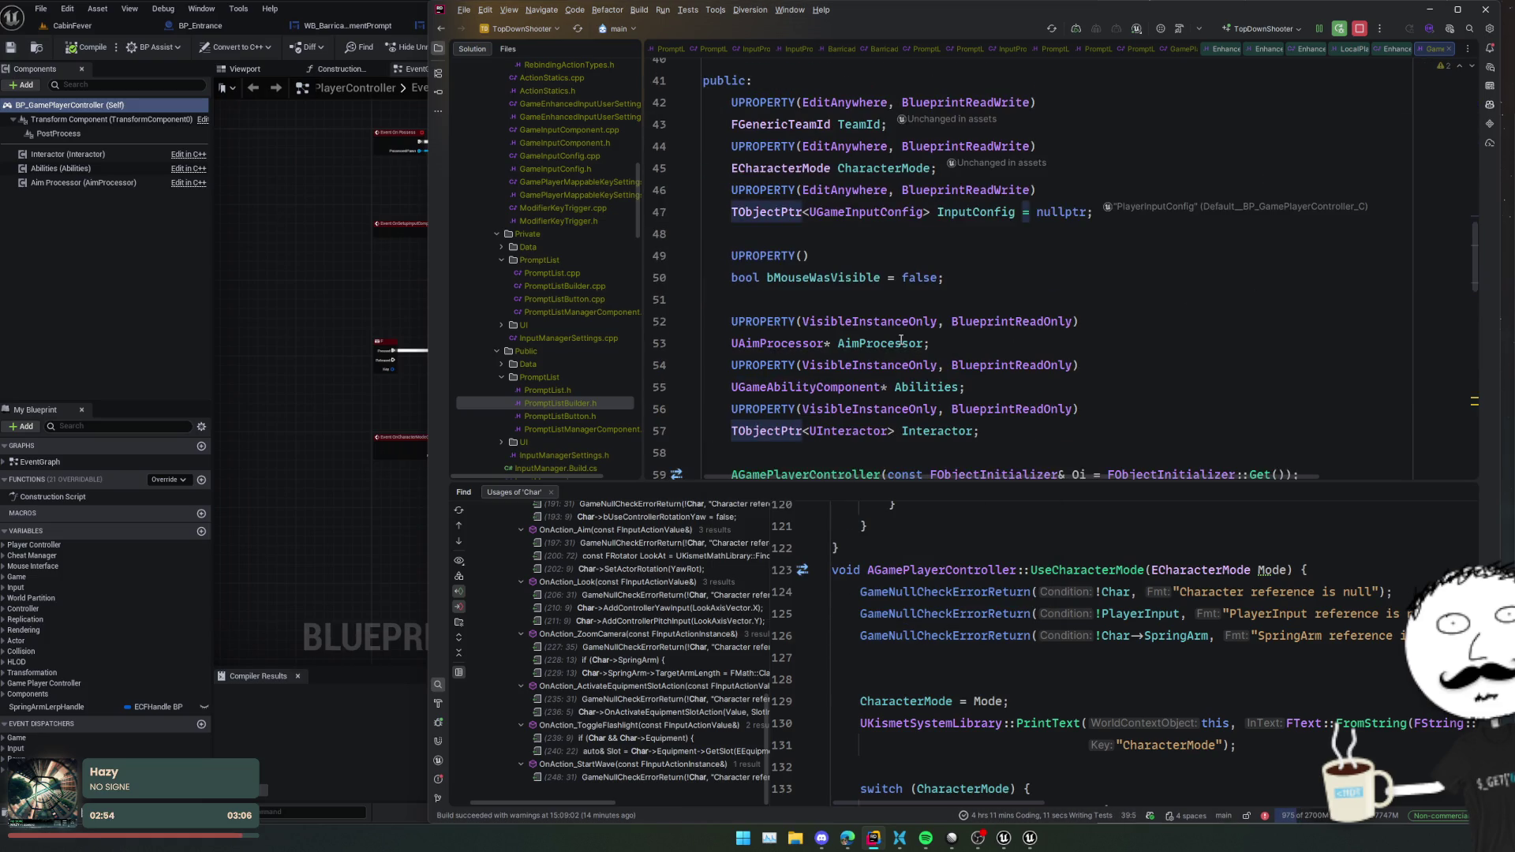
left_click(915, 321)
- Wrap the AimProcessor and Abilities member types in TObjectPtr using two carets
left_click(551, 492)
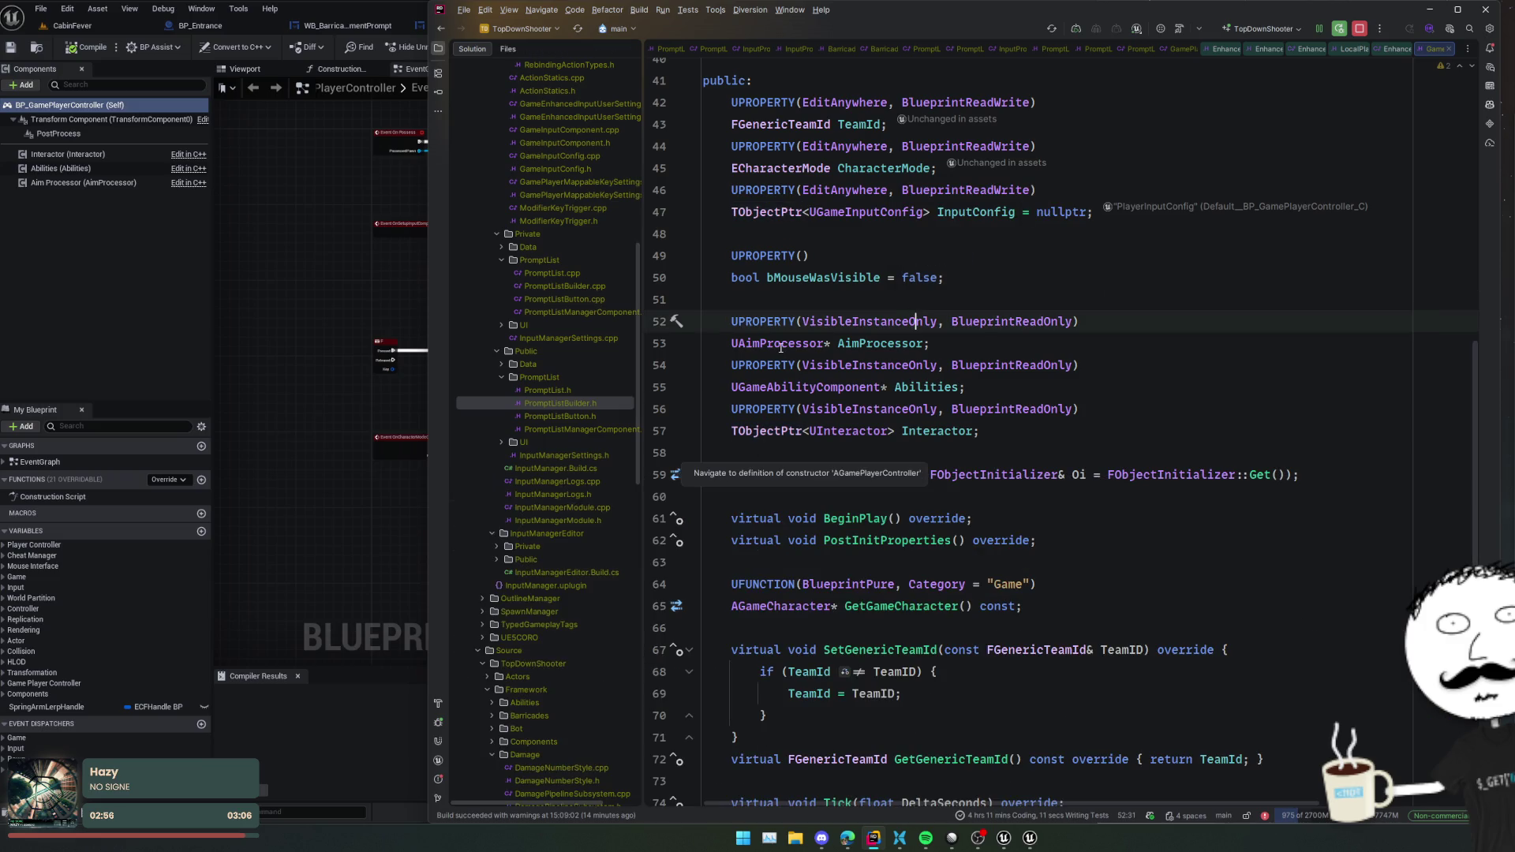
double_click(757, 343)
double_click(786, 387, "alt+shift")
key("BackSpace")
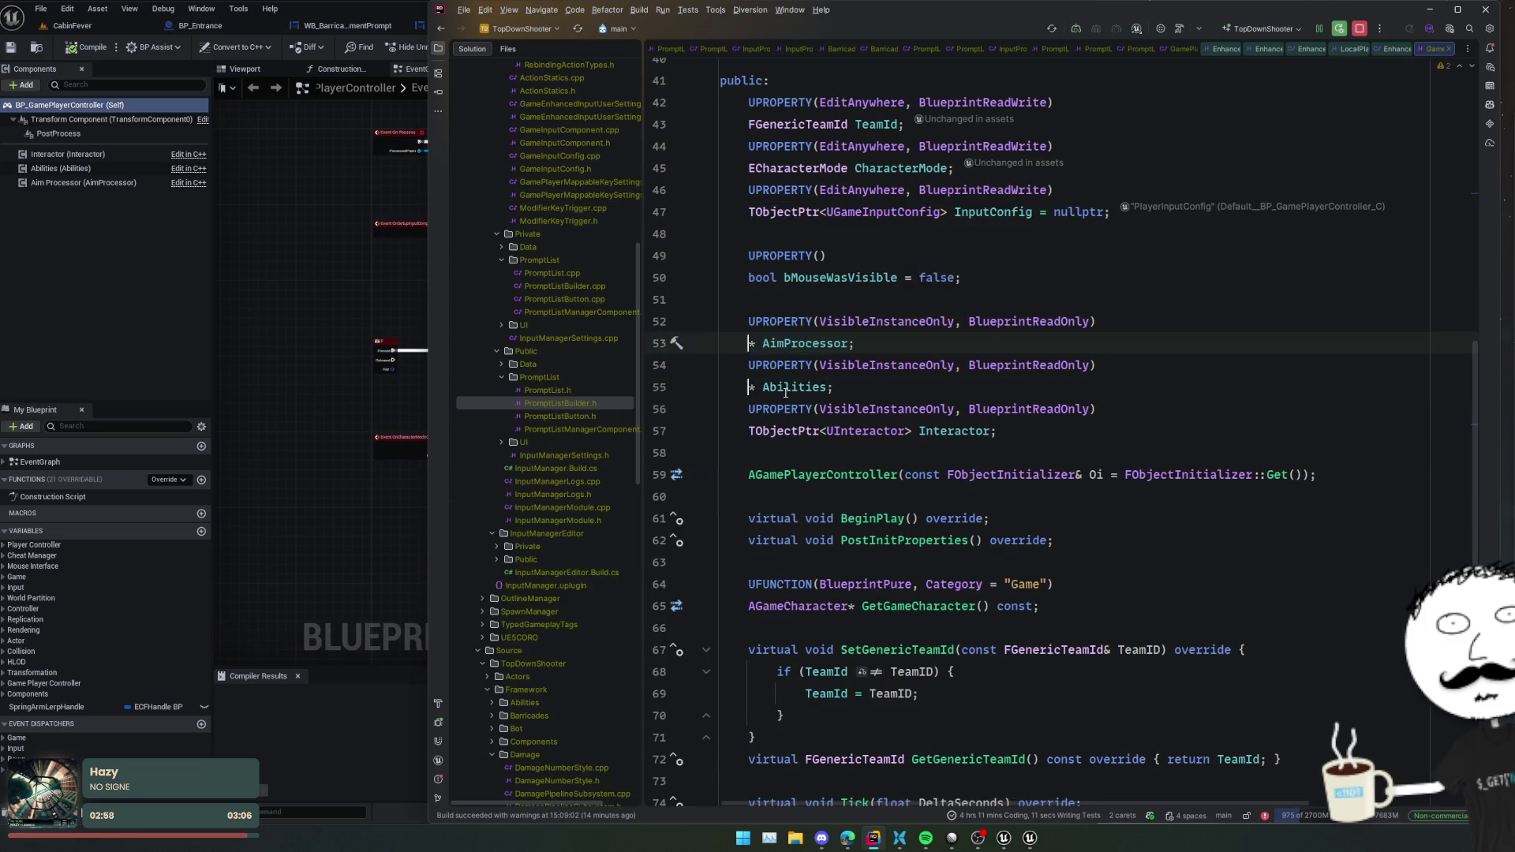
type("TObjec")
key("Return")
type("<")
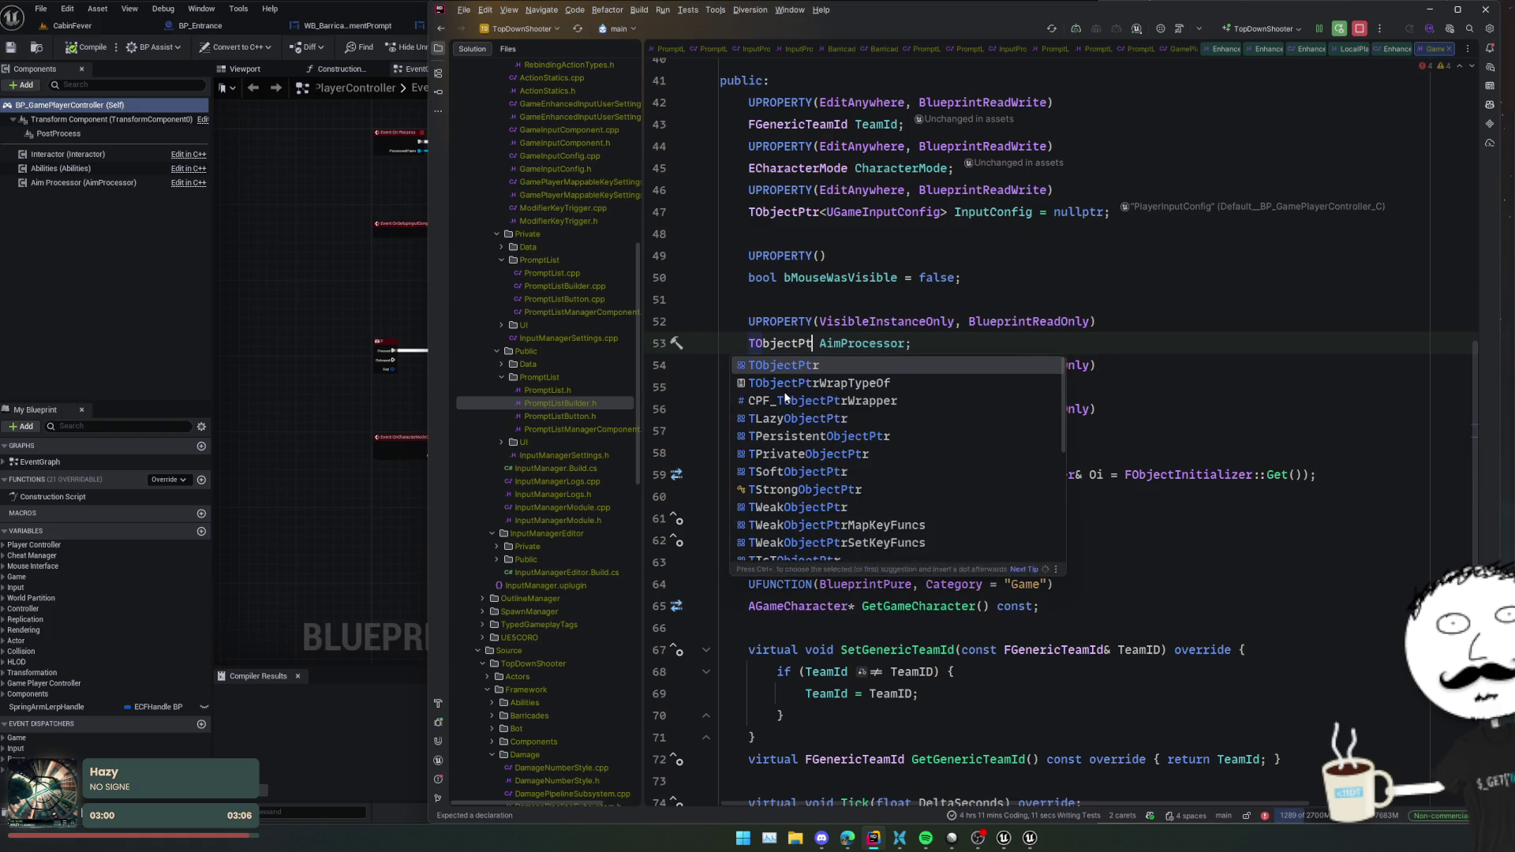
key("ctrl+v")
type(">")
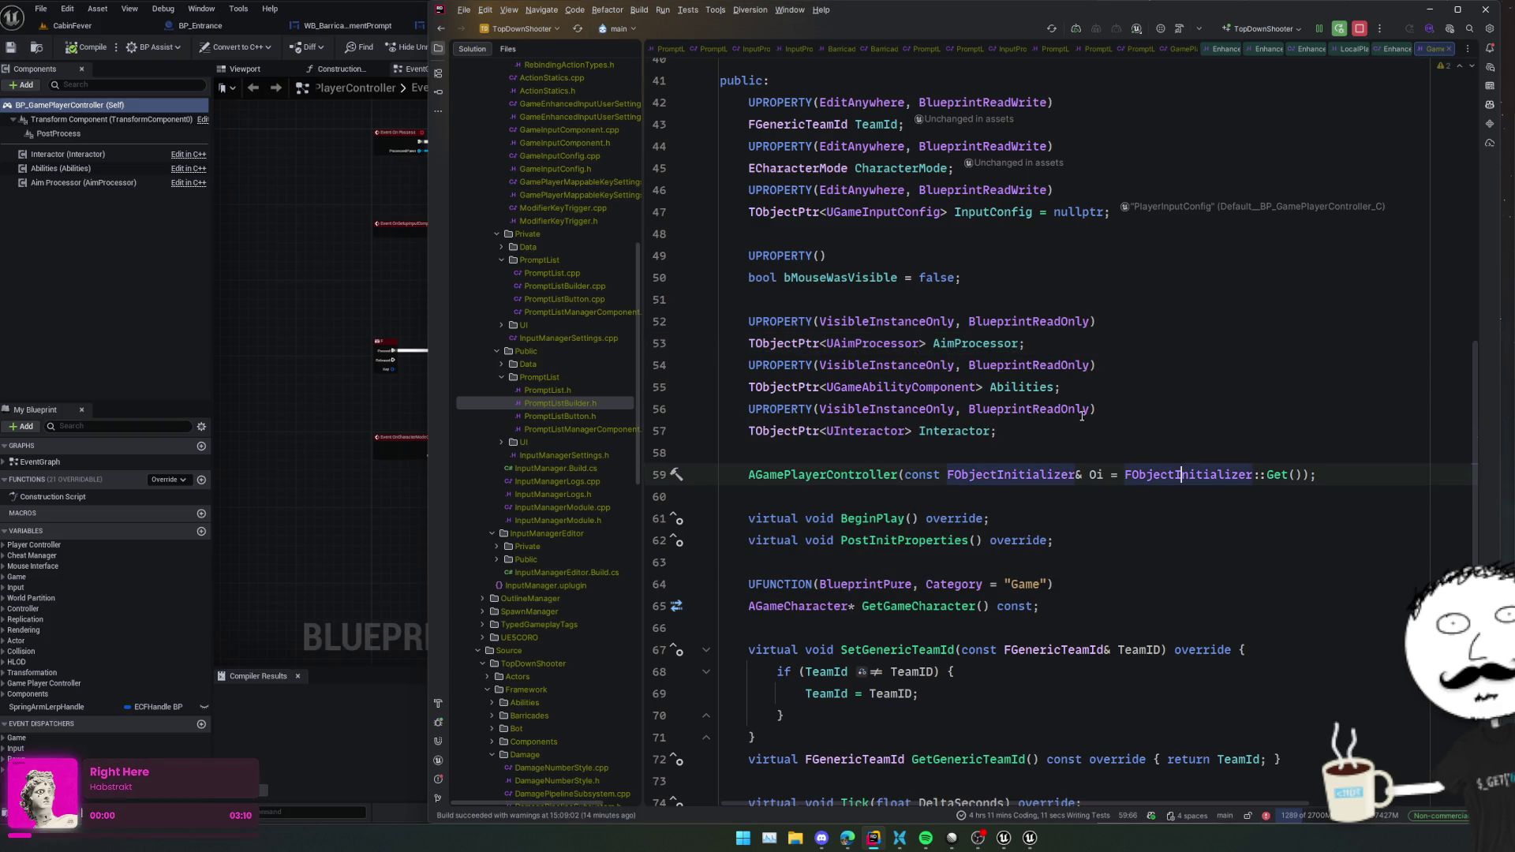
- Add a TObjectPtr<UPromptListManagerComponent> PromptListManager member after Interactor, including its header
left_click_drag(1133, 431, 1132, 384)
key("ctrl+d")
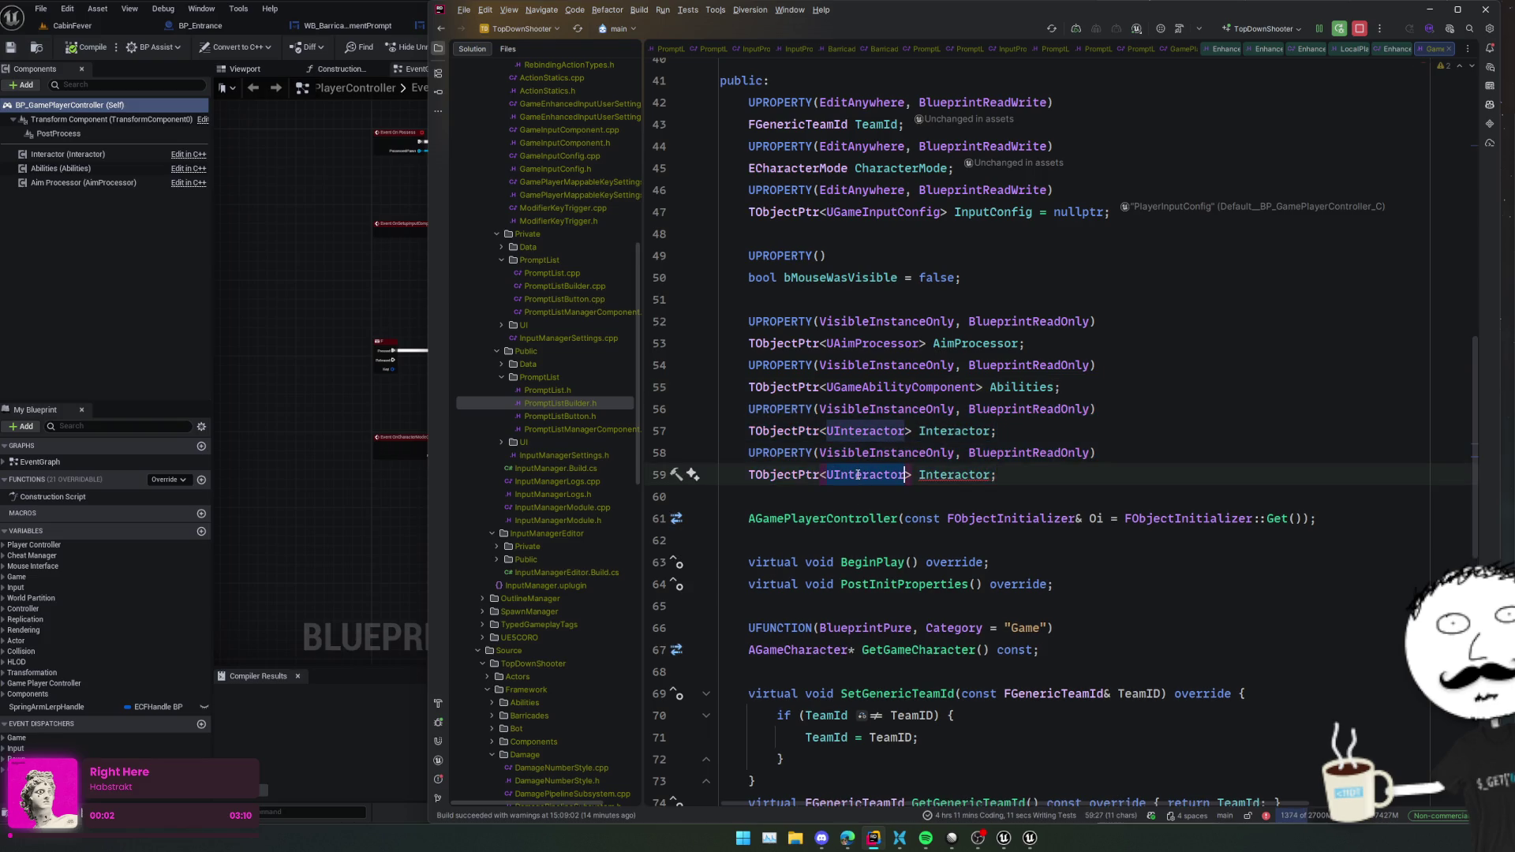
key("ctrl+shift+Left")
key("ctrl+shift+Left")
key("ctrl+shift+Left")
key("BackSpace")
type("I")
key("BackSpace")
type("UI")
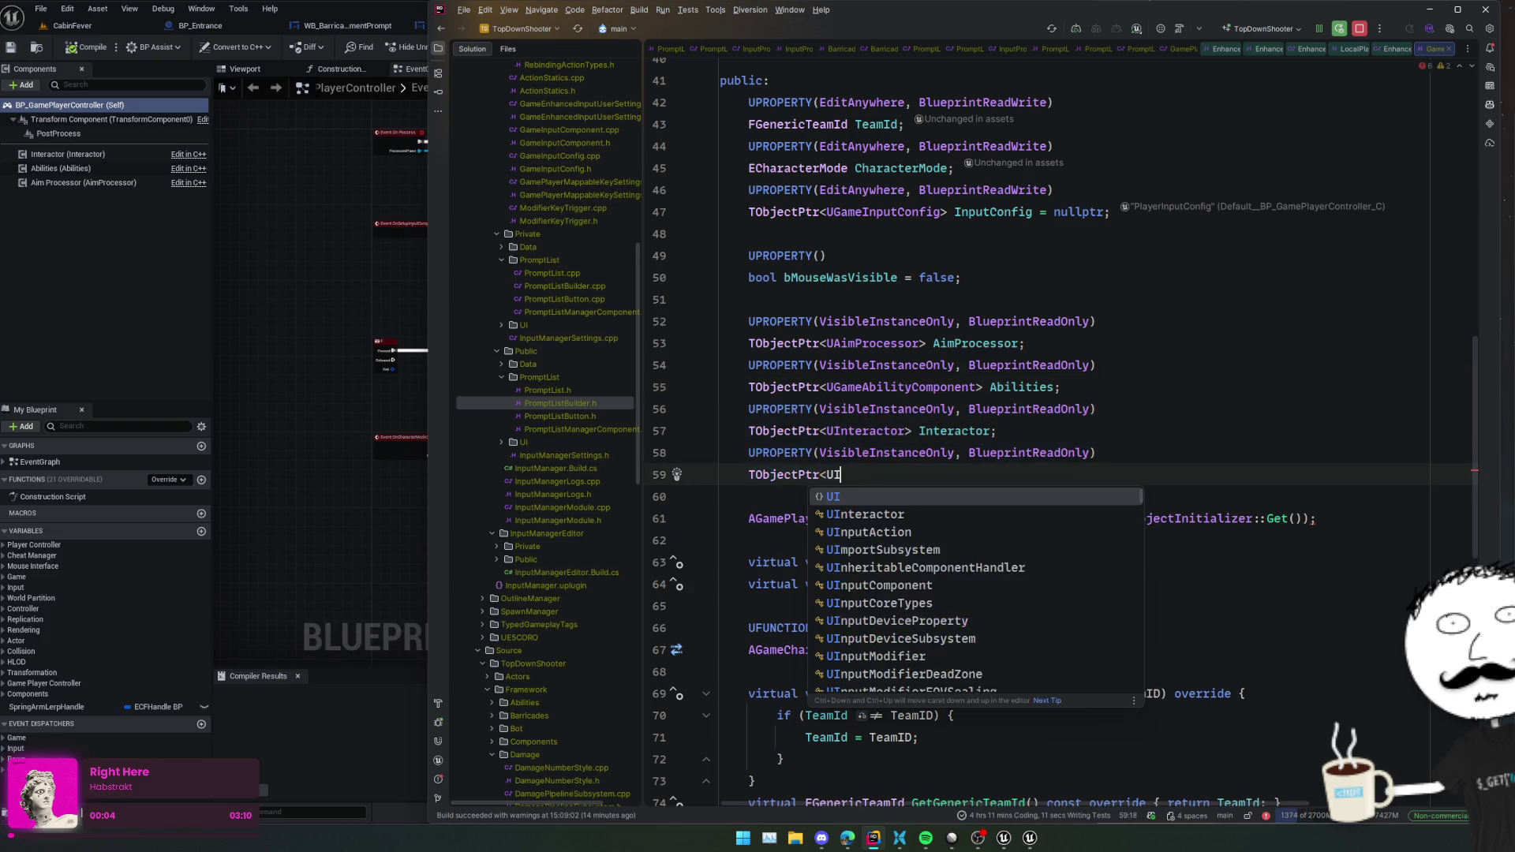
type("nputPro")
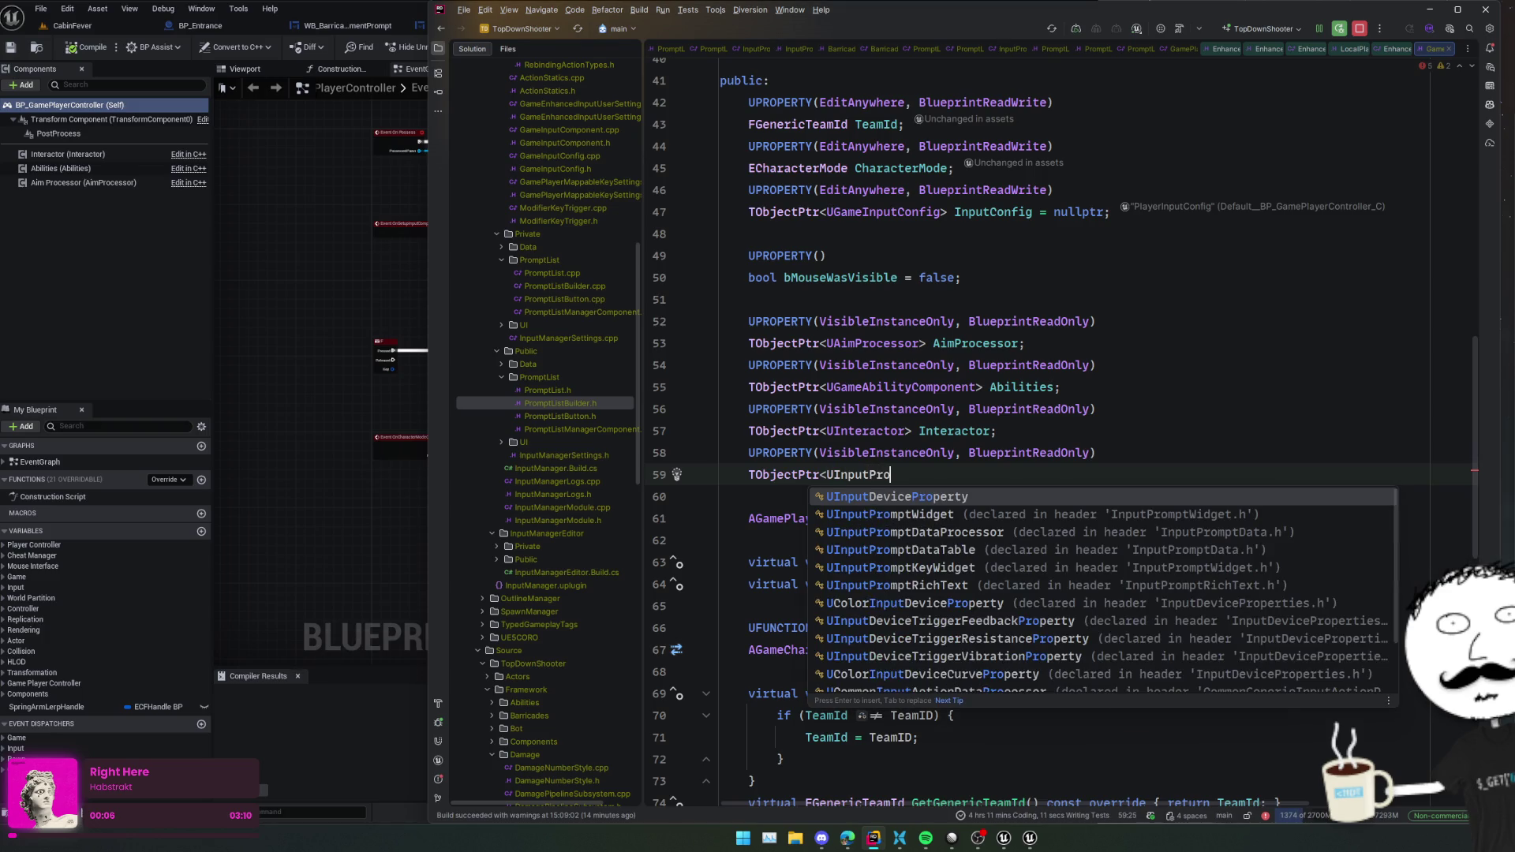
type("mpt")
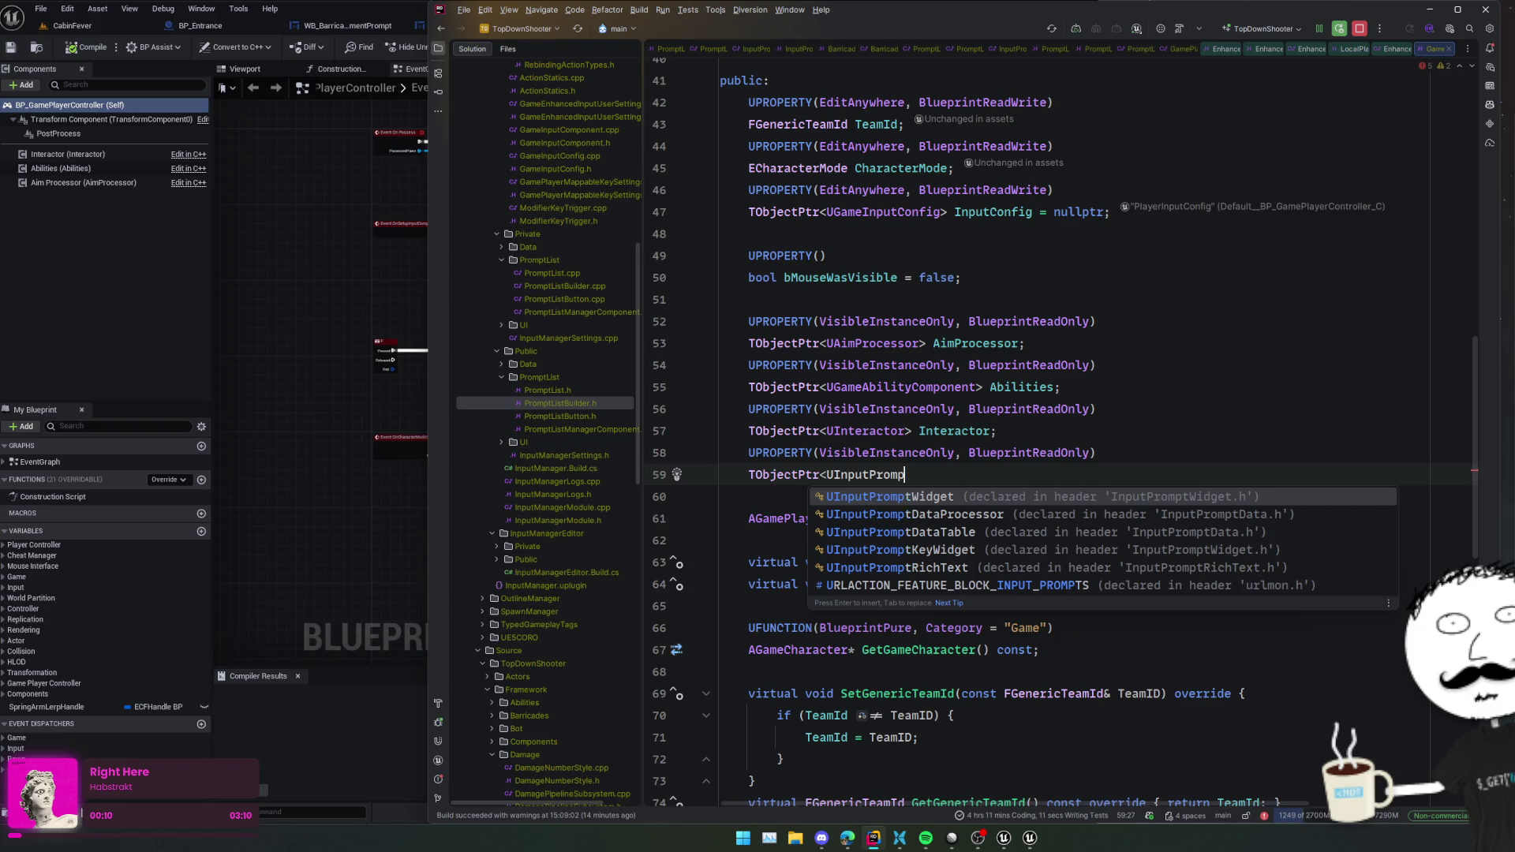
key("BackSpace")
key("BackSpace")
key("BackSpace")
type("PromptMana")
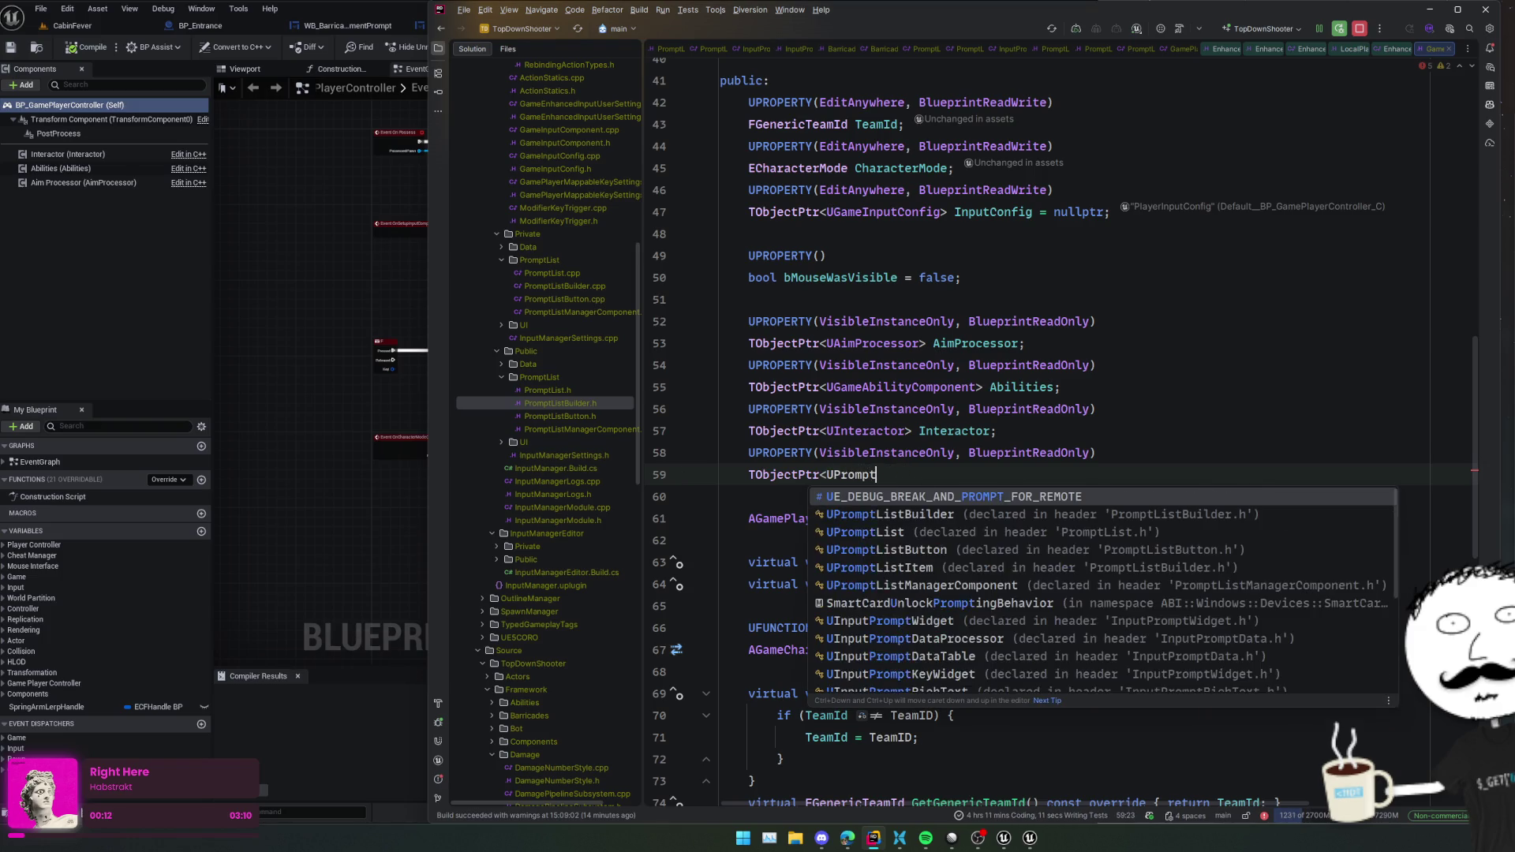
key("Return")
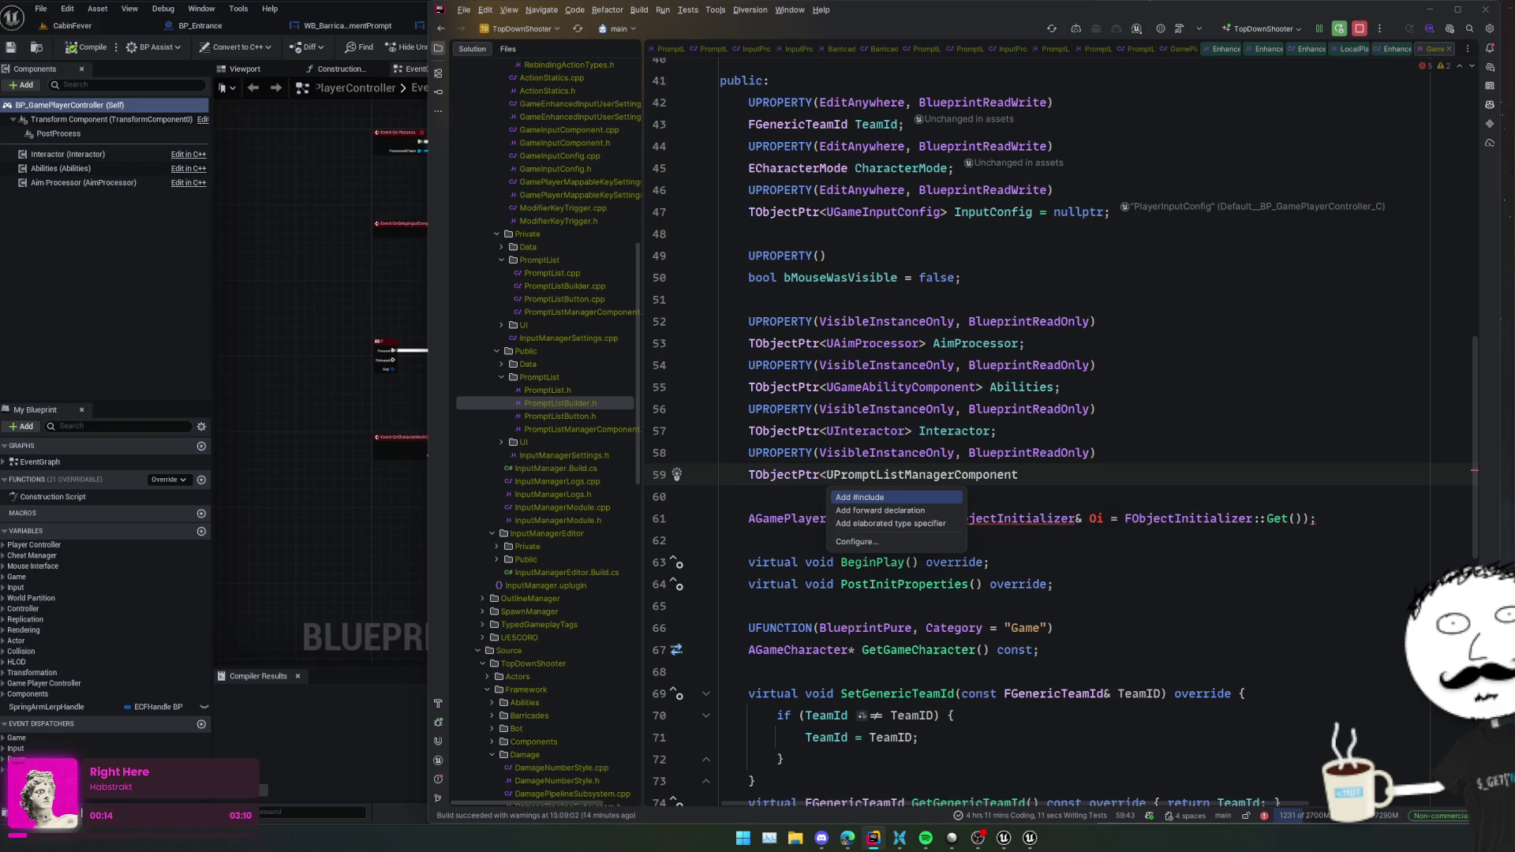
key("Return")
type(">")
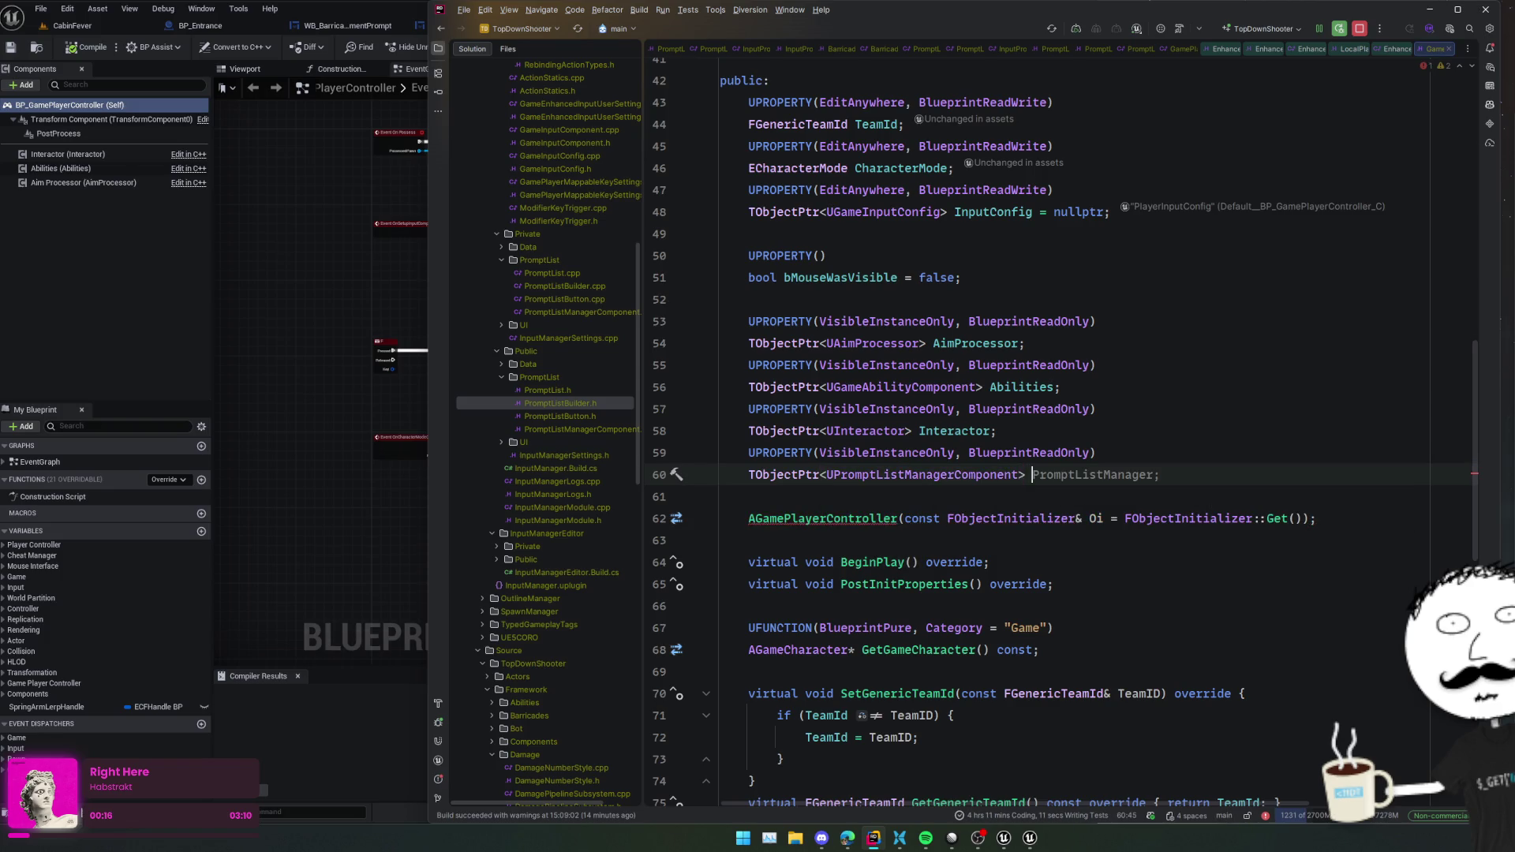
key("Tab")
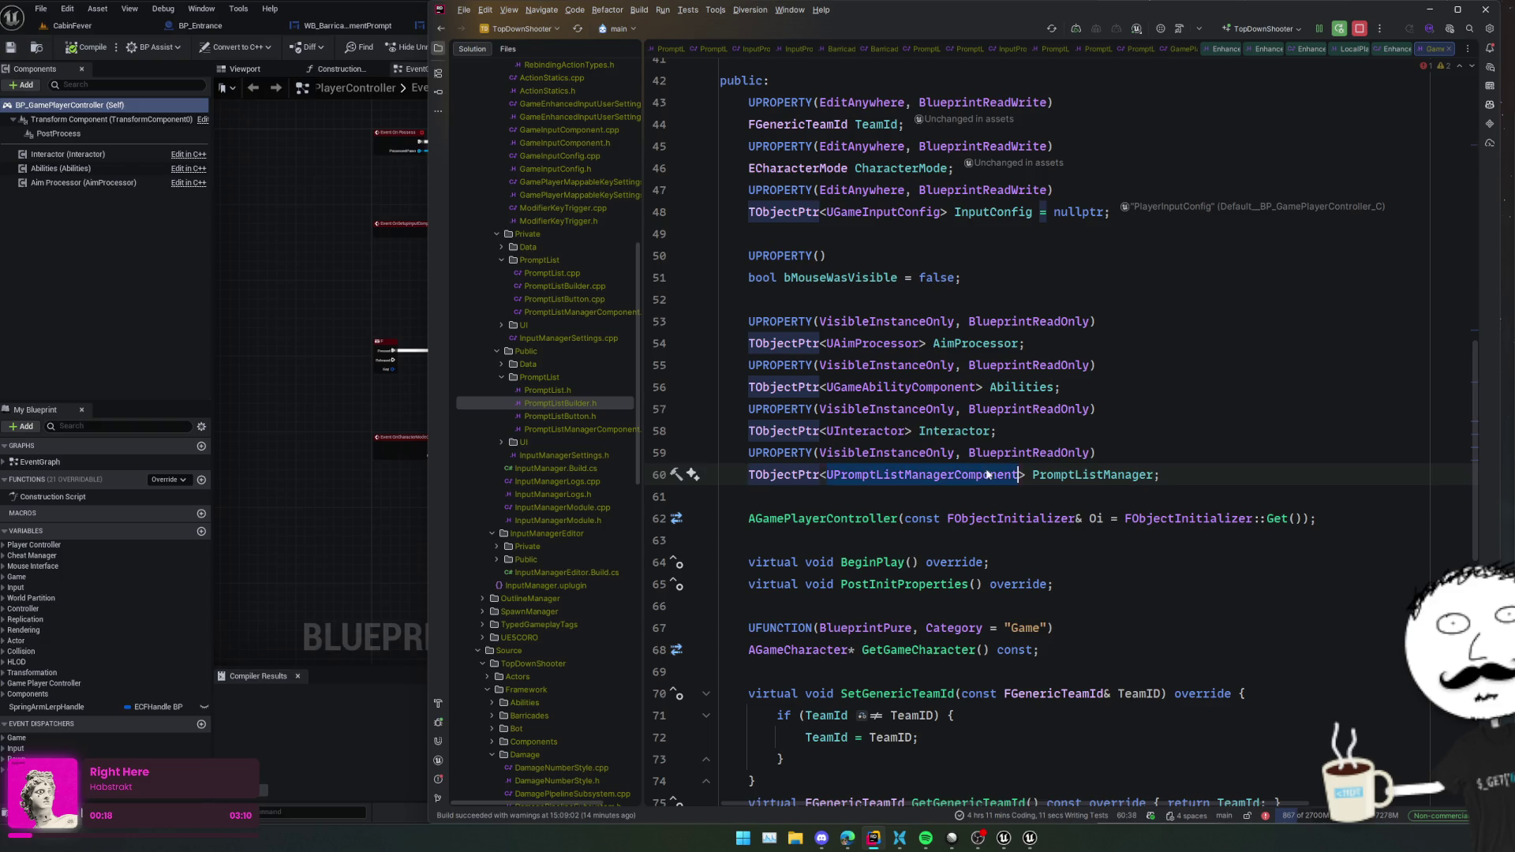
double_click(1059, 478)
- In GamePlayerController.cpp, start a PromptListManager assignment below the Interactor initialisation
left_click(850, 521, "ctrl")
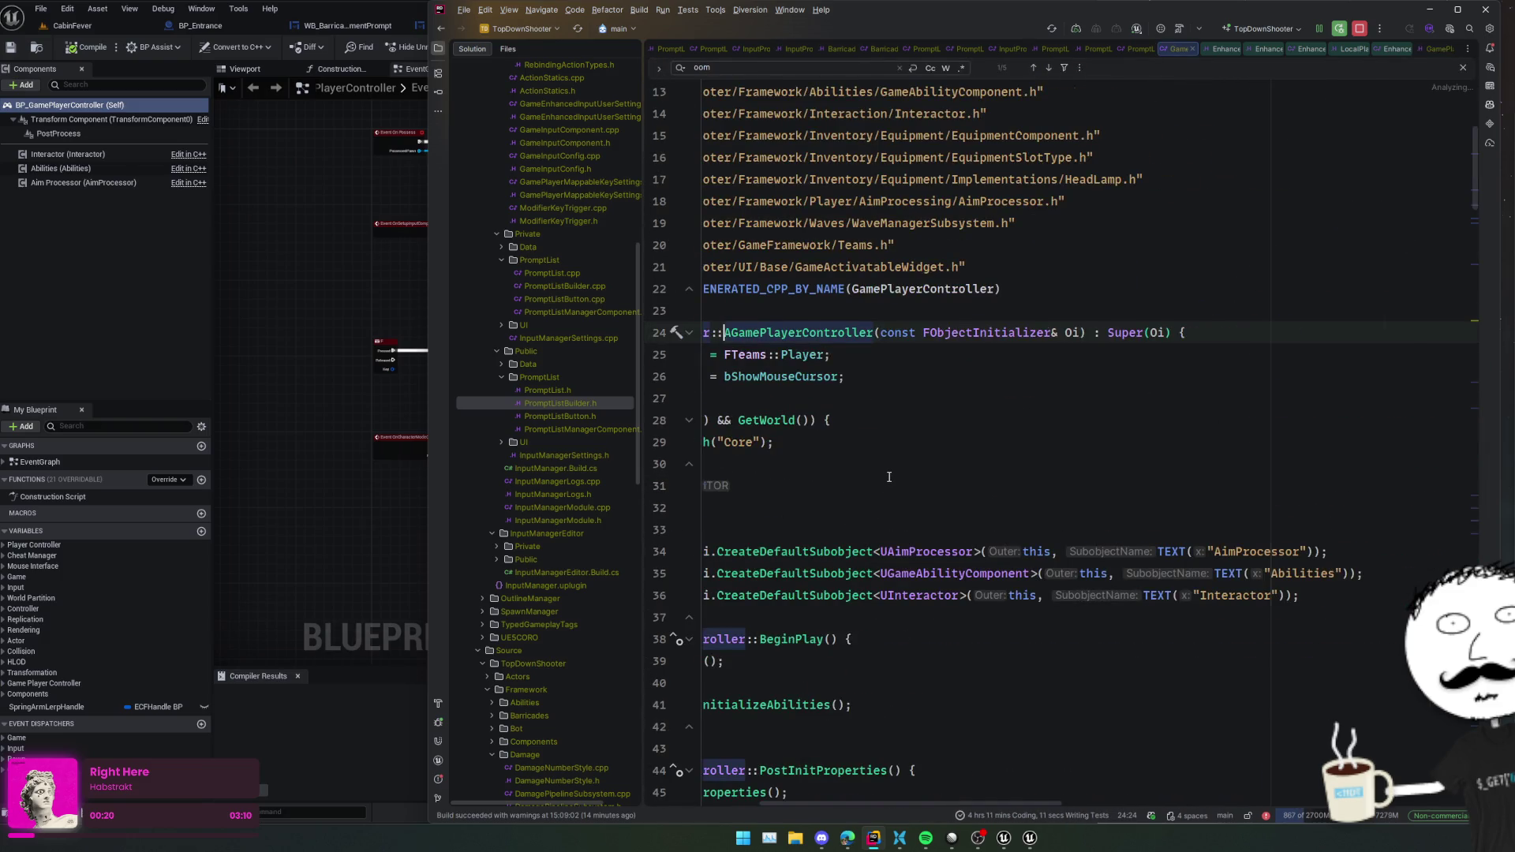
scroll(886, 475, "down", 2)
left_click(1451, 508)
key("Return")
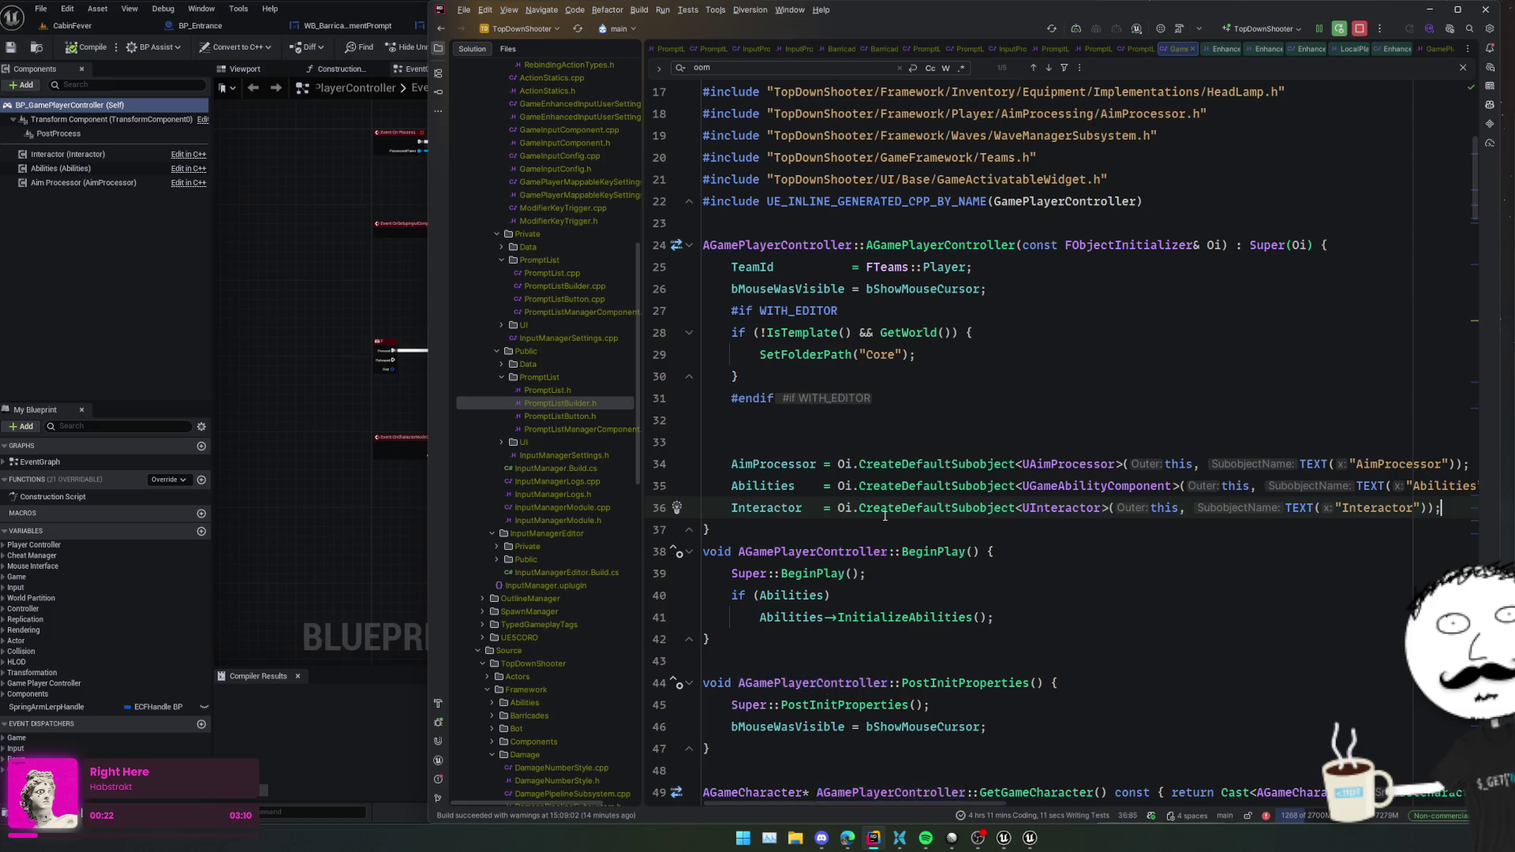
type("UPromptListManagerComponent PromptListManager")
key("shift+Home")
key("ctrl+x")
key("Up")
key("Home")
key("ctrl+v")
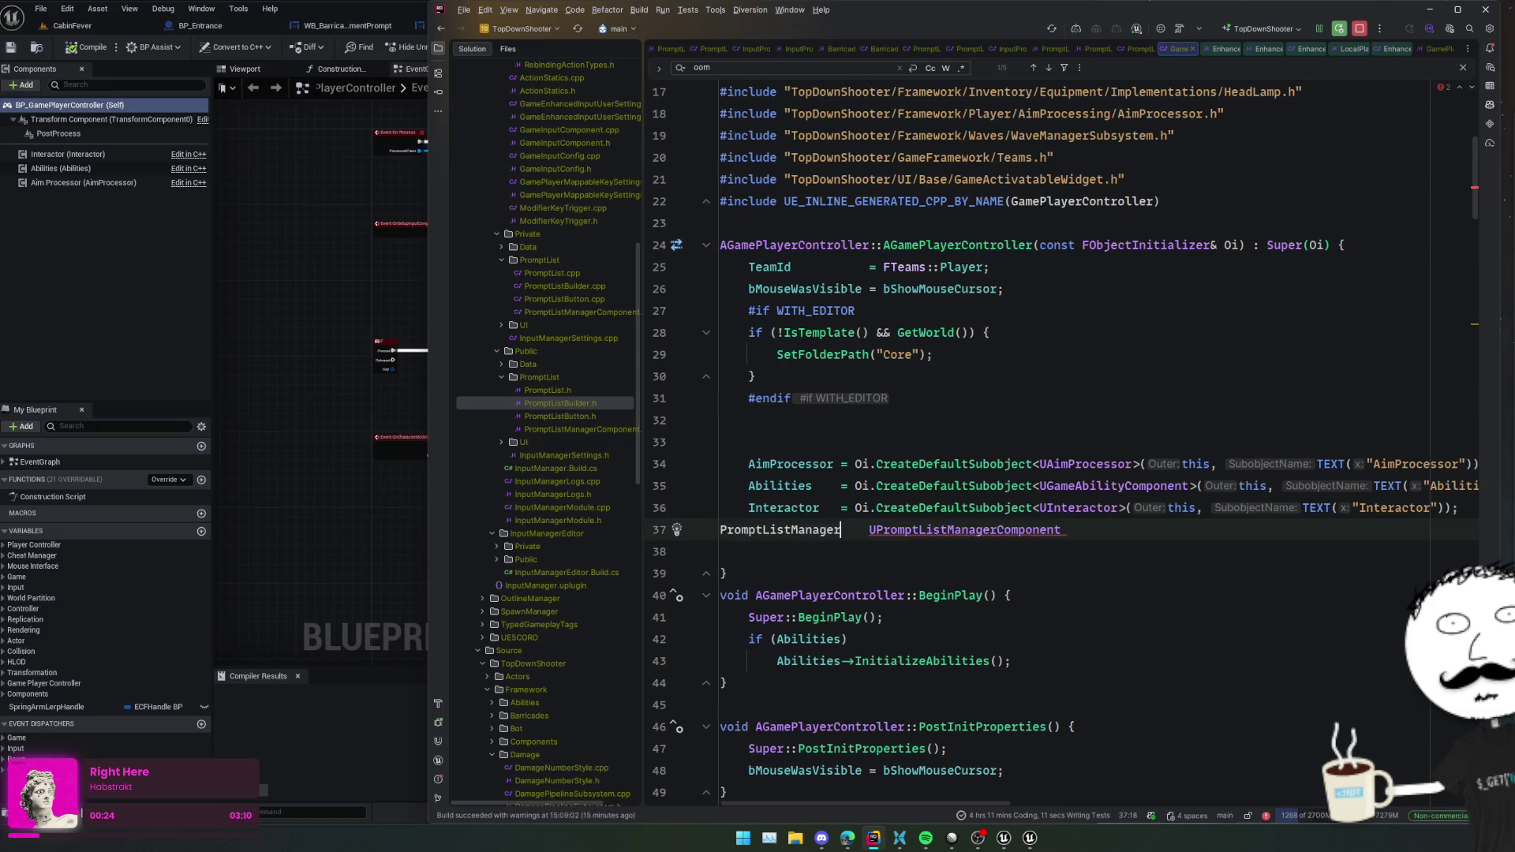
type("=")
- Initialise it with CreateDefaultSubobject<UPromptListManagerComponent>(this, TEXT("PromptListManager")) and reformat
key("ctrl+shift+Right")
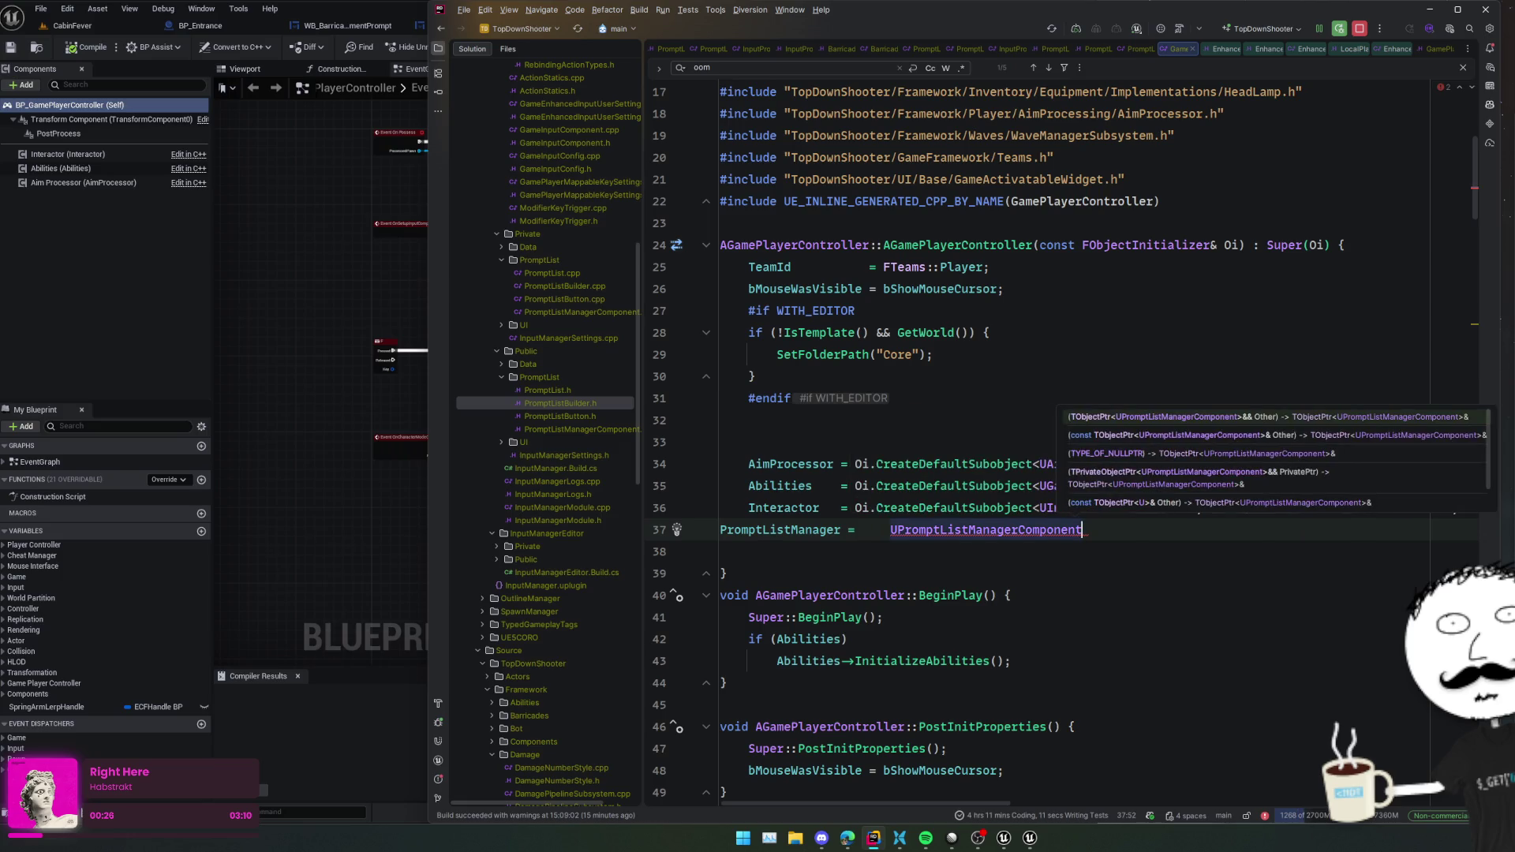
key("Delete")
type("Oi.Cr")
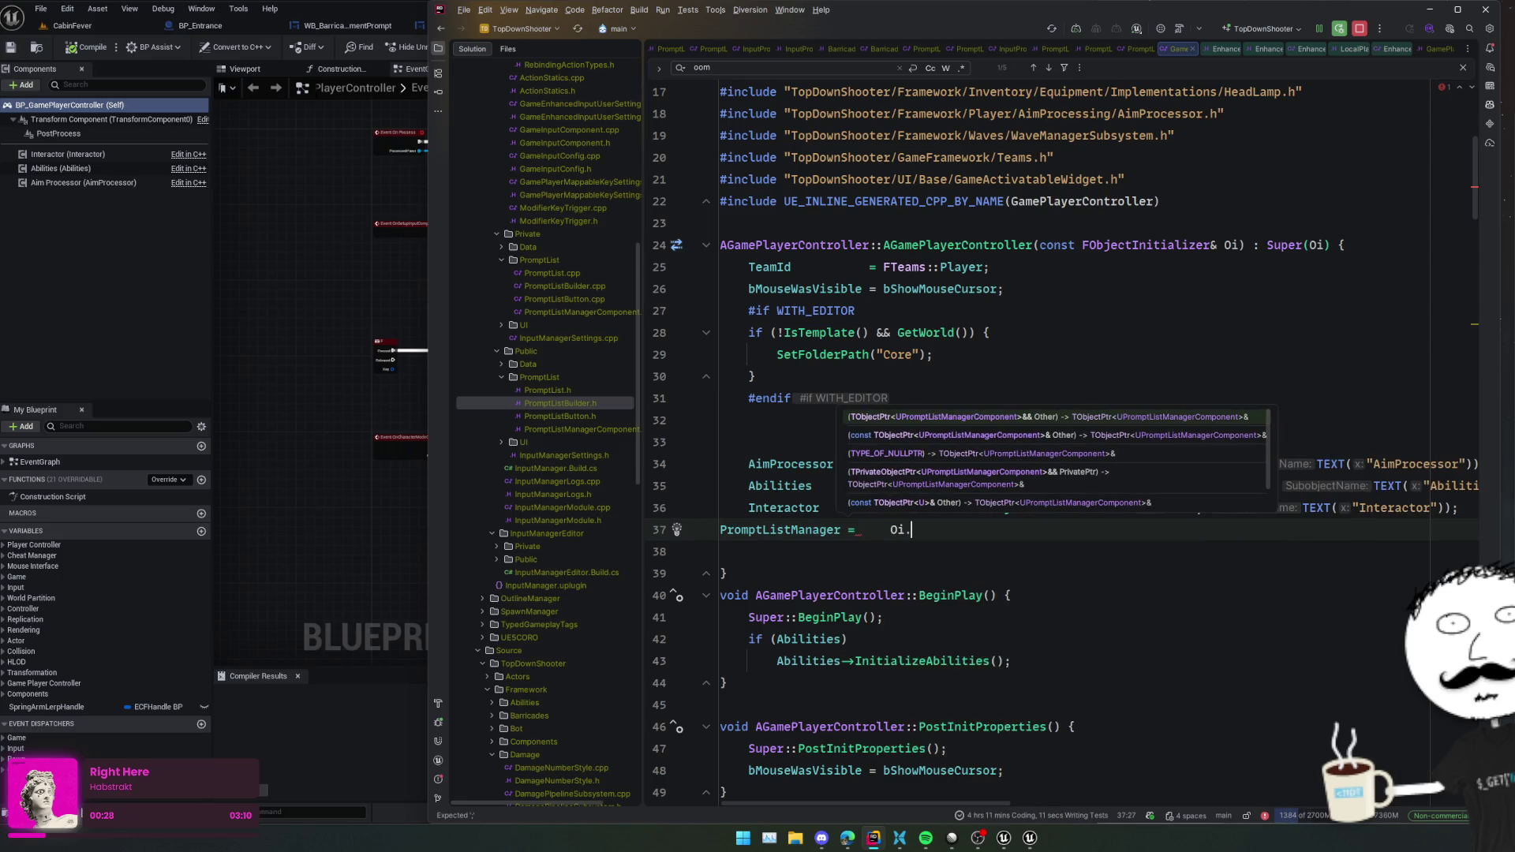
key("Return")
key("ctrl+v")
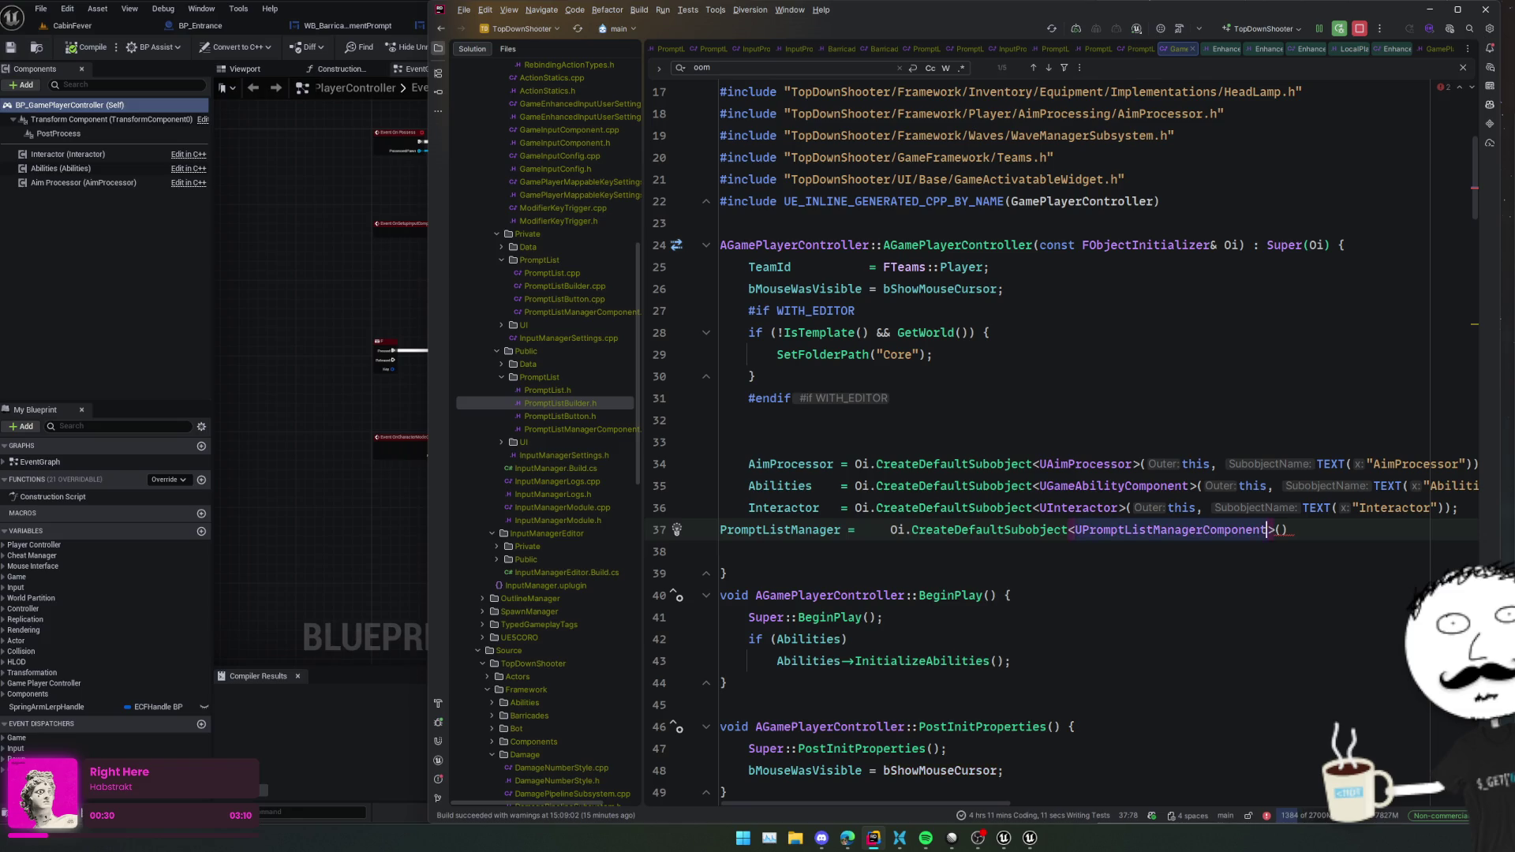
type("this,")
key("Tab")
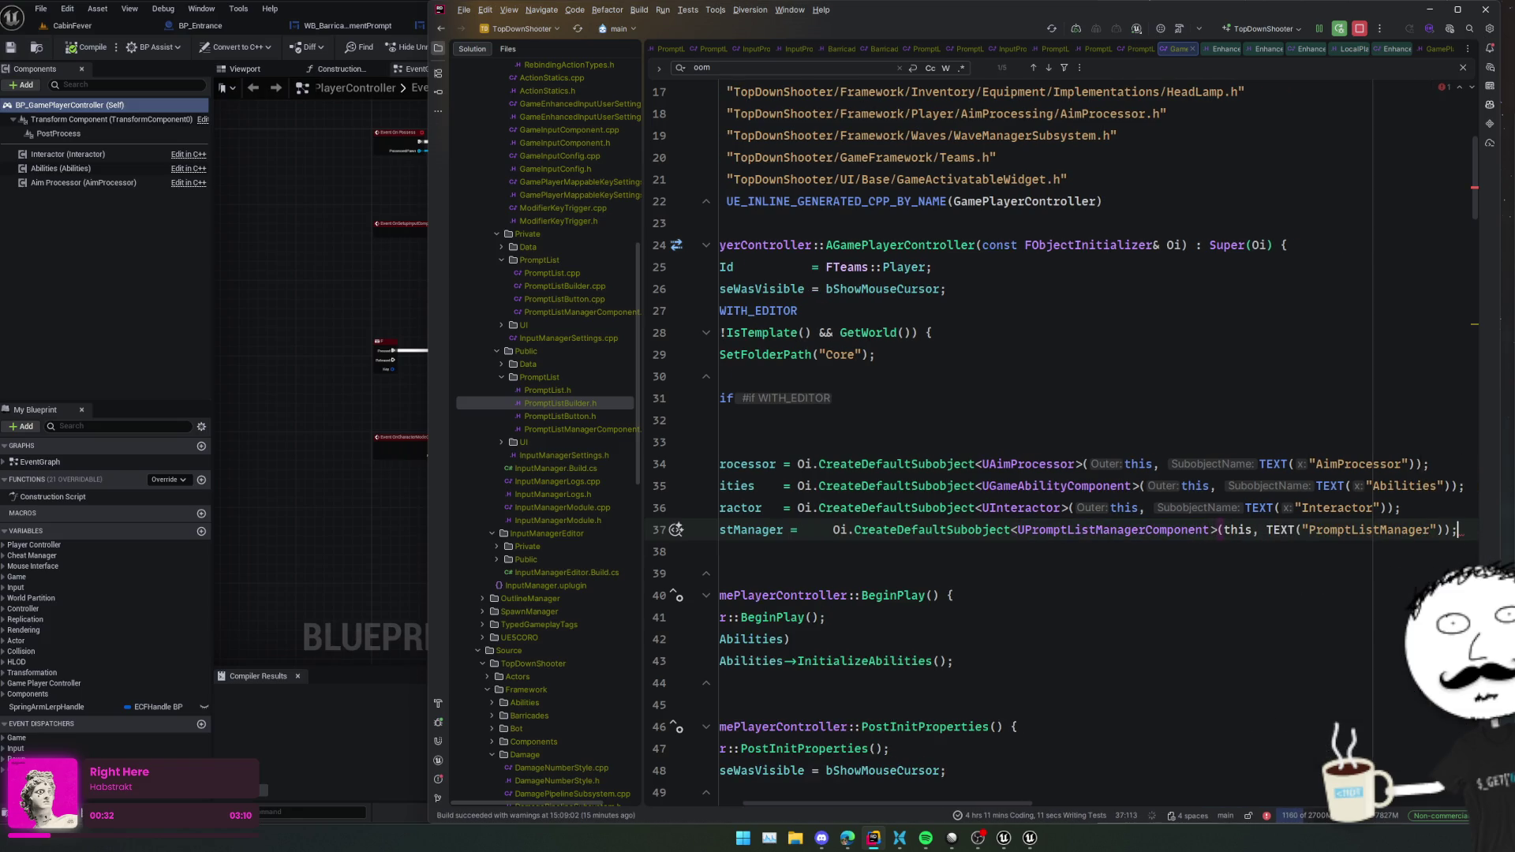
key("ctrl+alt+l")
- Tidy the new statement's line breaks and separate it with a blank line above
key("ctrl+Home")
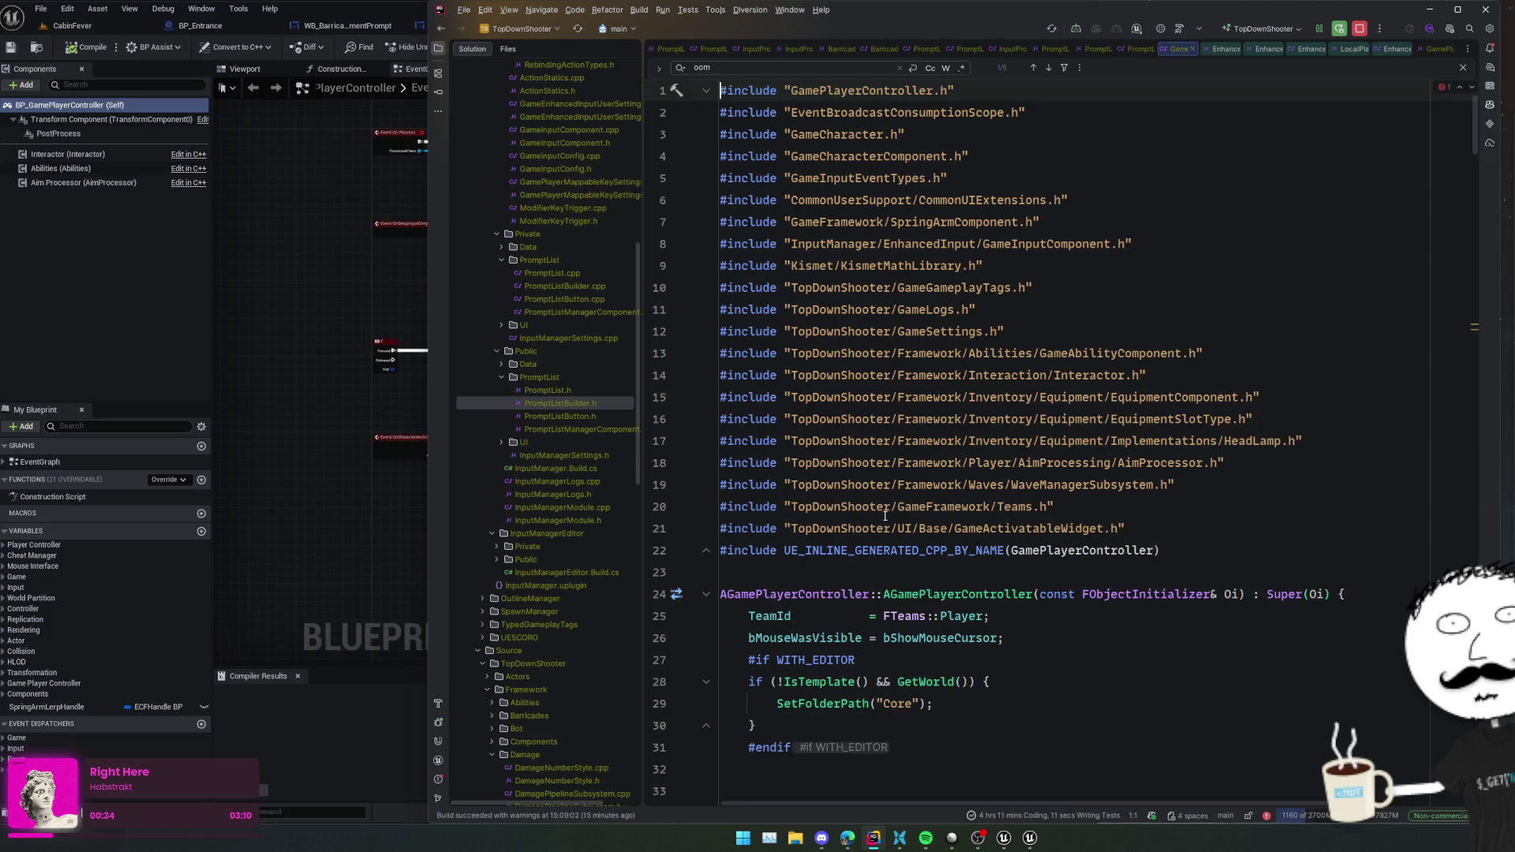
scroll(884, 516, "down", 5)
left_click(954, 506)
scroll(957, 502, "down", 3)
left_click(1002, 396)
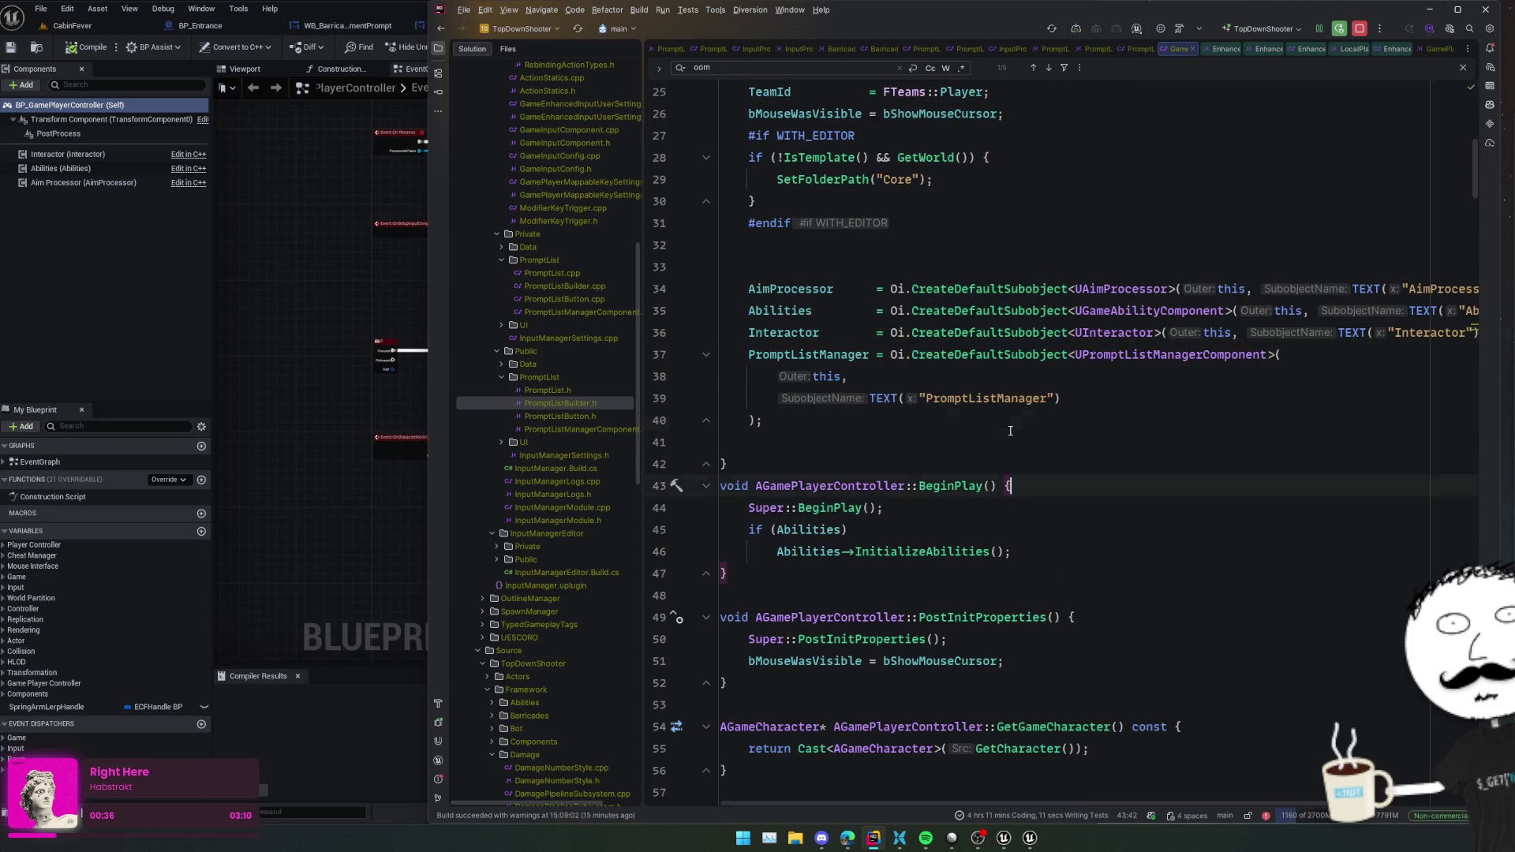
left_click(1002, 363)
scroll(997, 480, "right", 3)
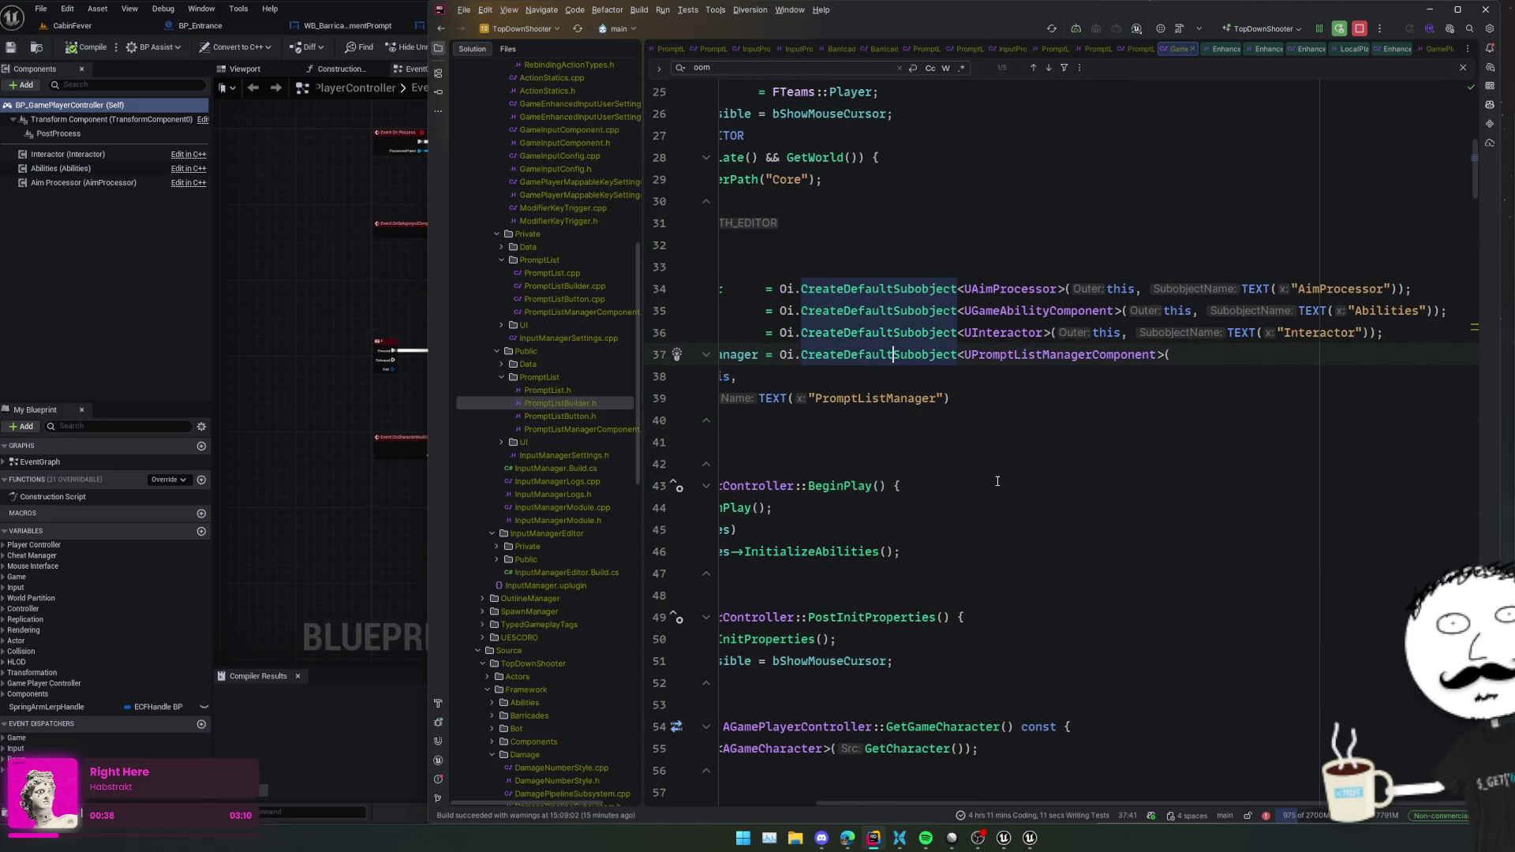
scroll(997, 481, "left", 3)
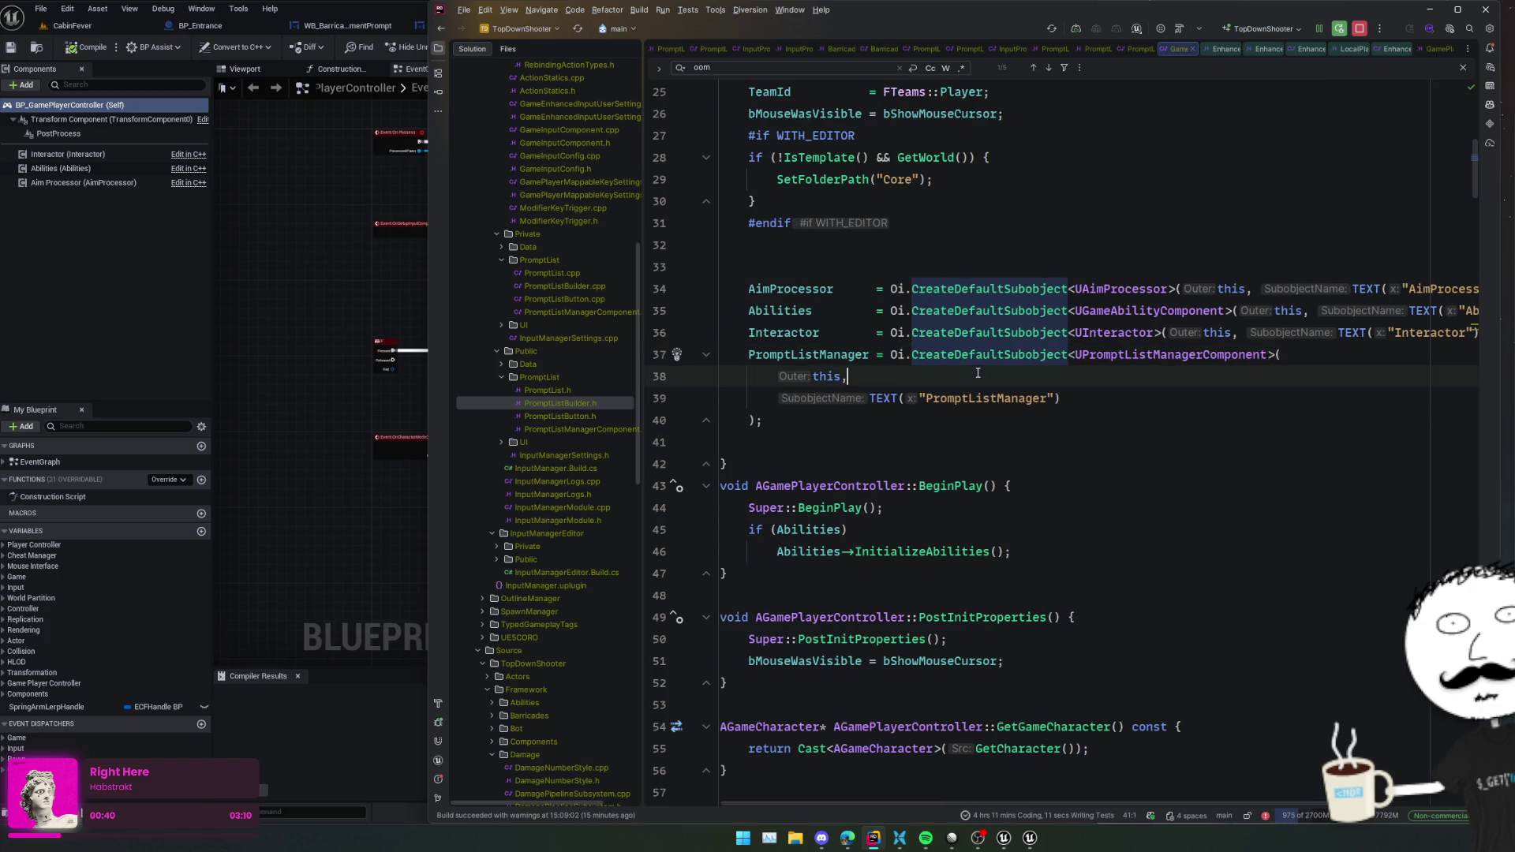
key("Home")
key("Return")
key("Down")
key("End")
key("Delete")
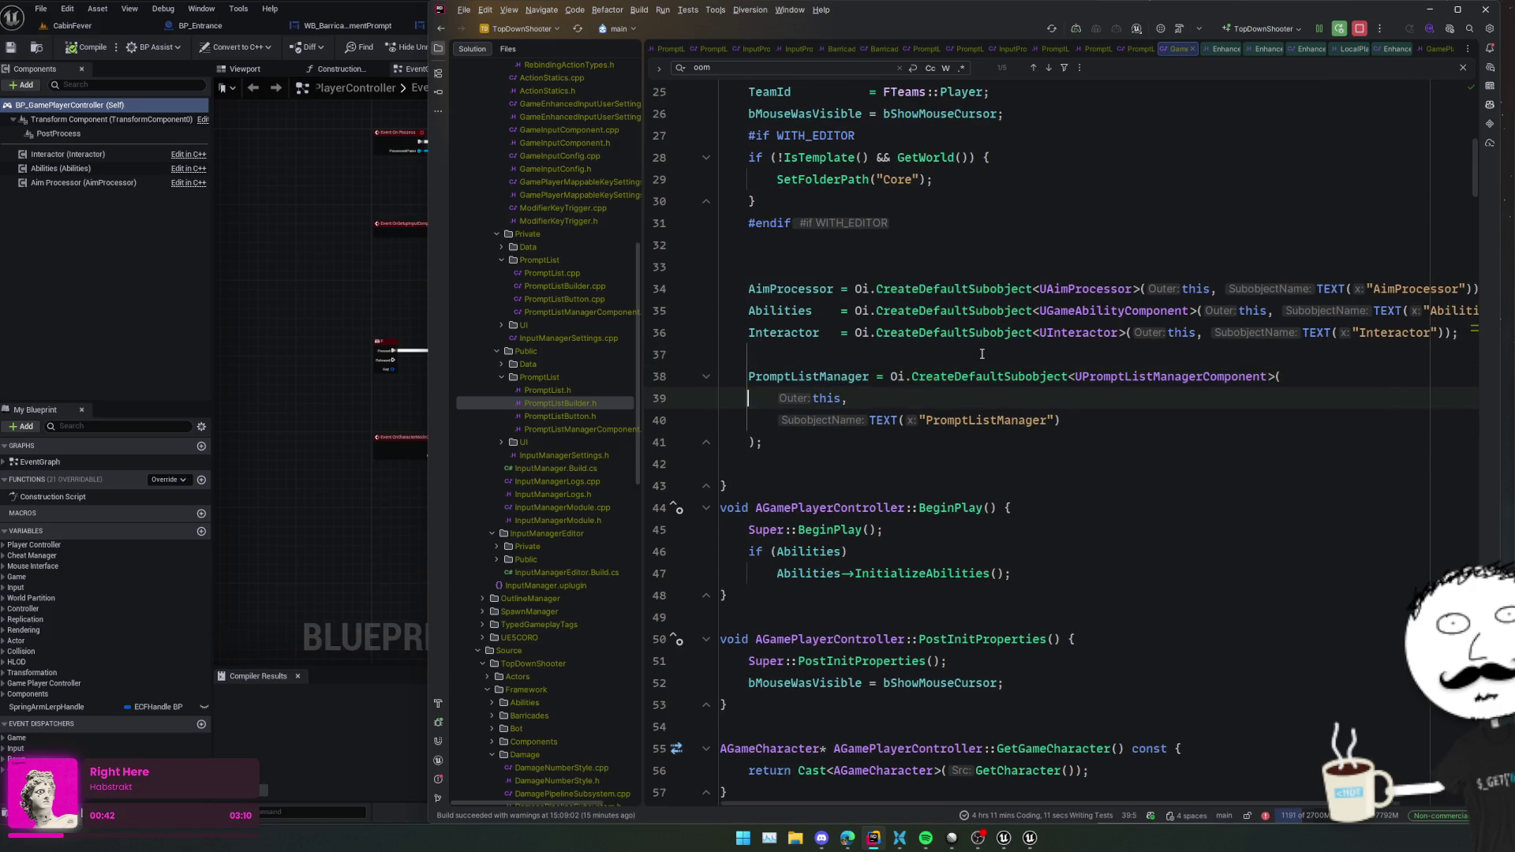
key("Return")
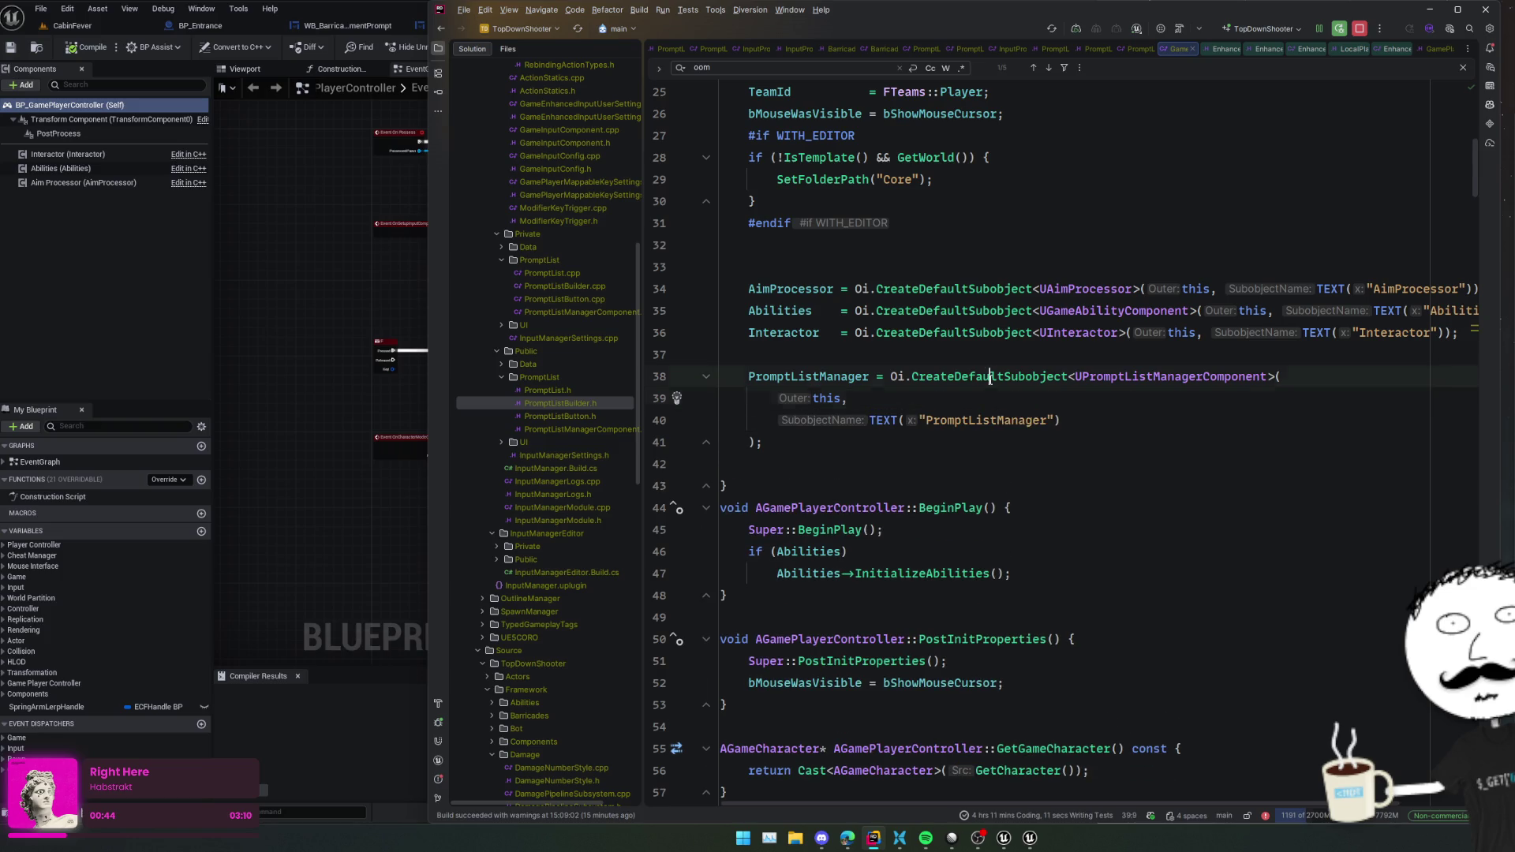
left_click(971, 360)
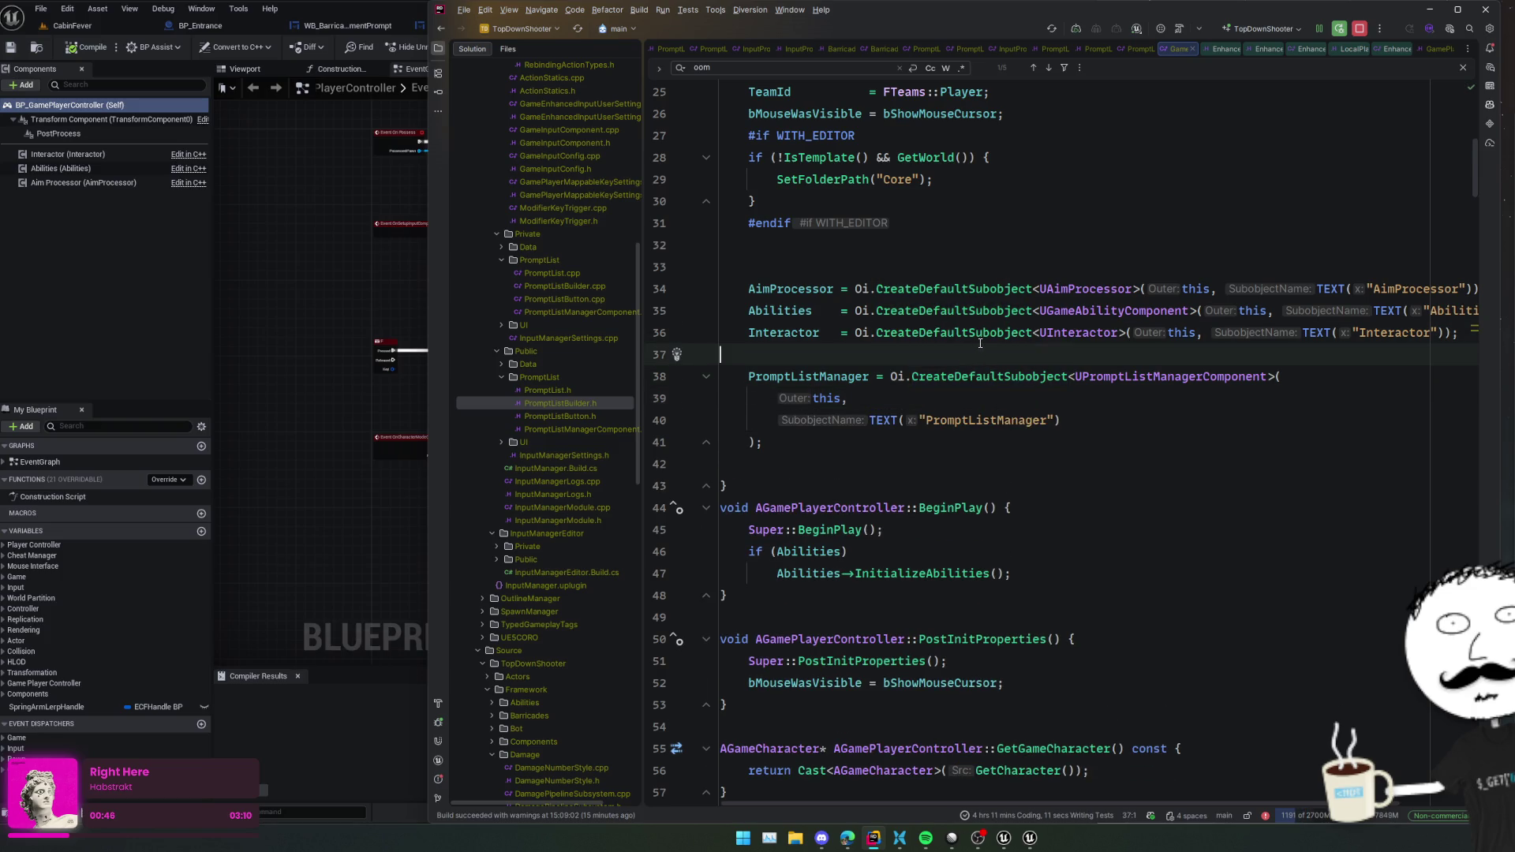
key("Down")
key("Down")
key("Down")
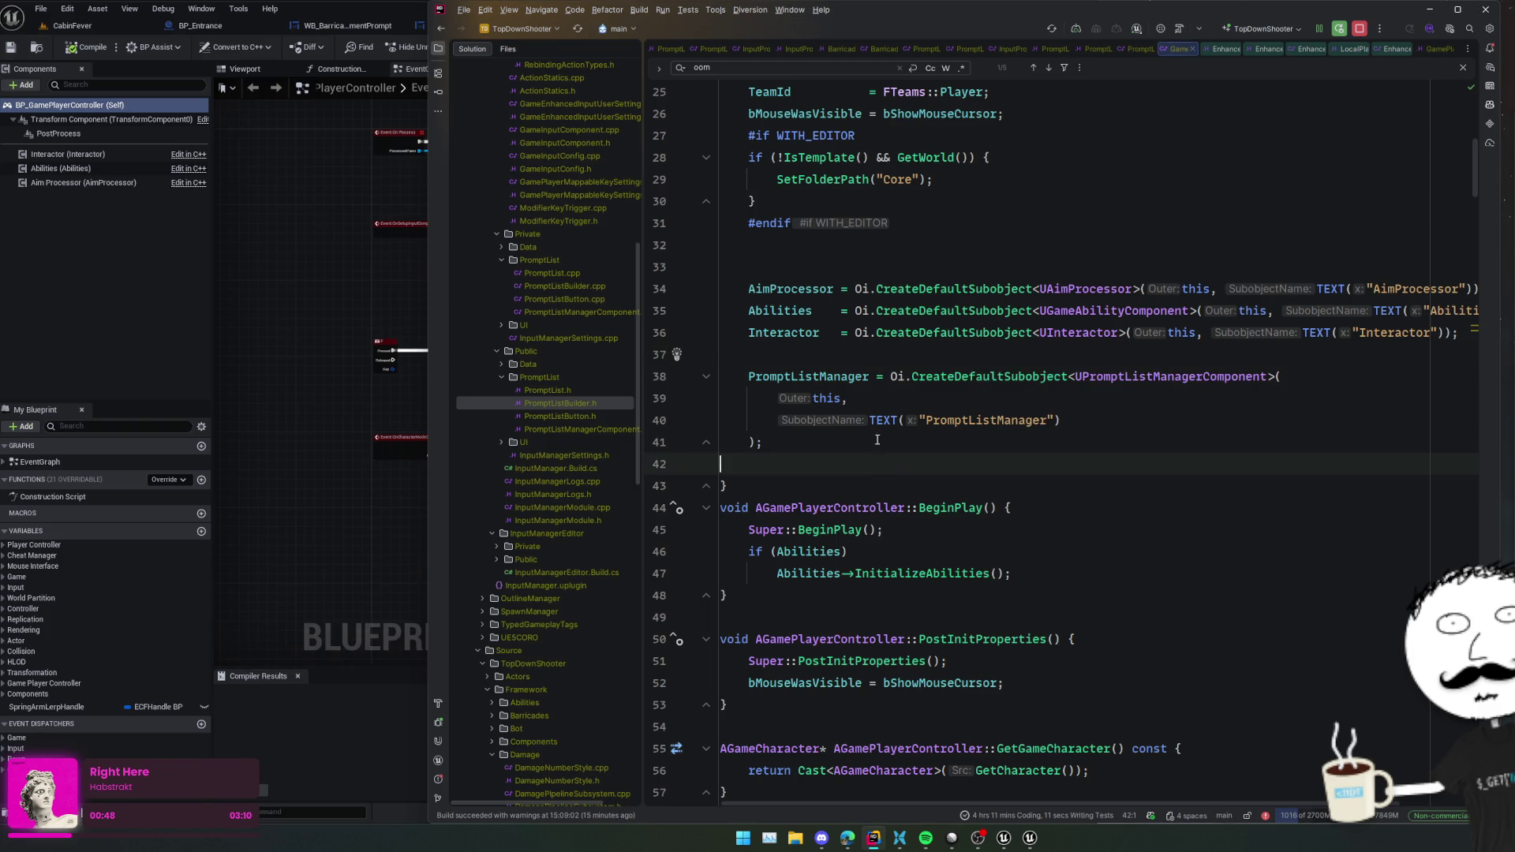
key("Up")
key("Up")
key("Up")
scroll(867, 434, "down", 8)
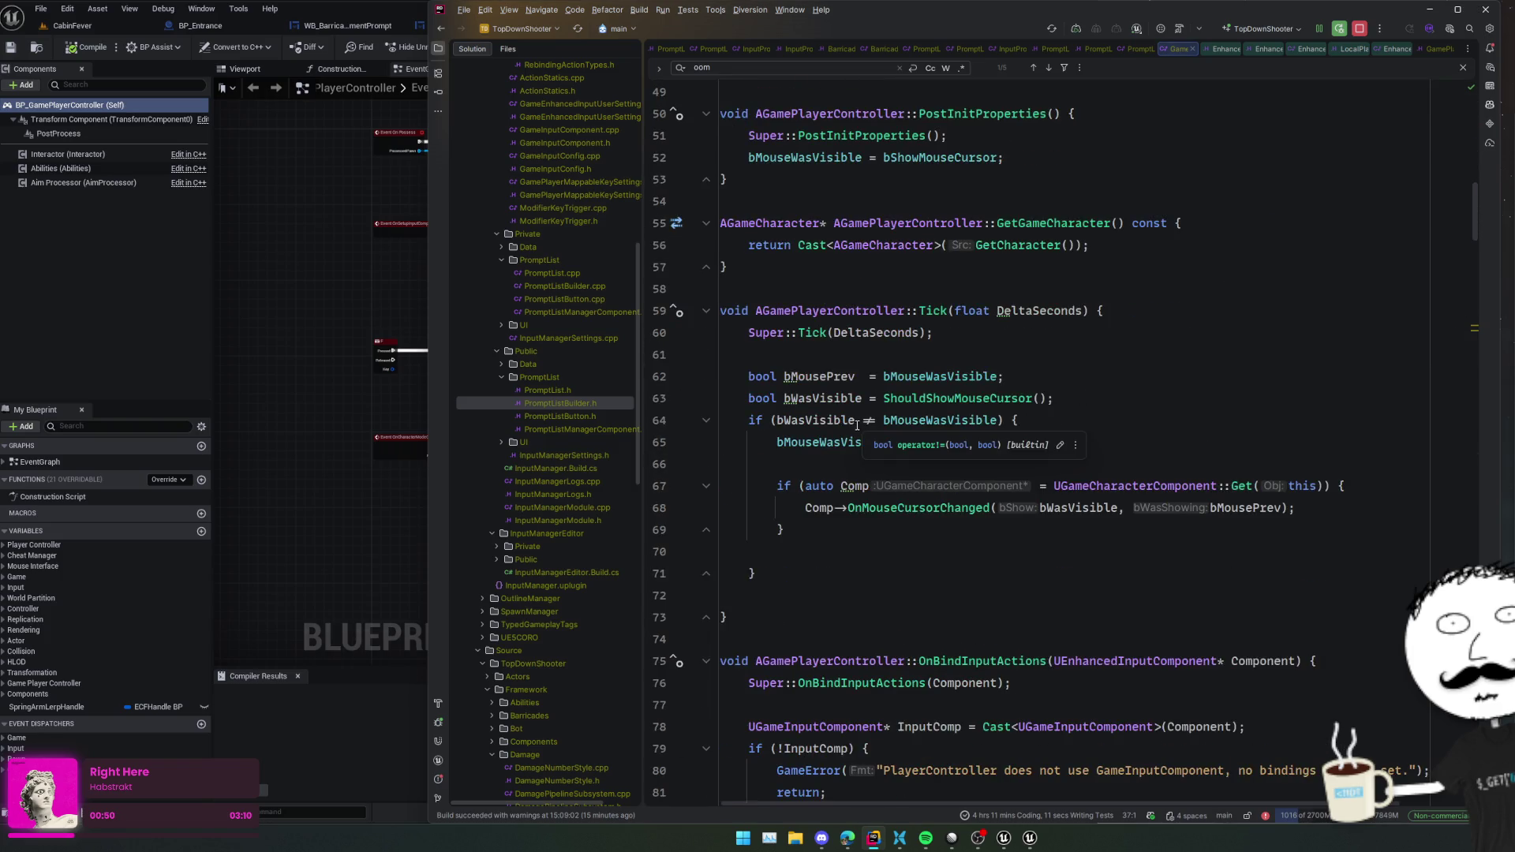
scroll(857, 424, "down", 5)
scroll(856, 424, "up", 4)
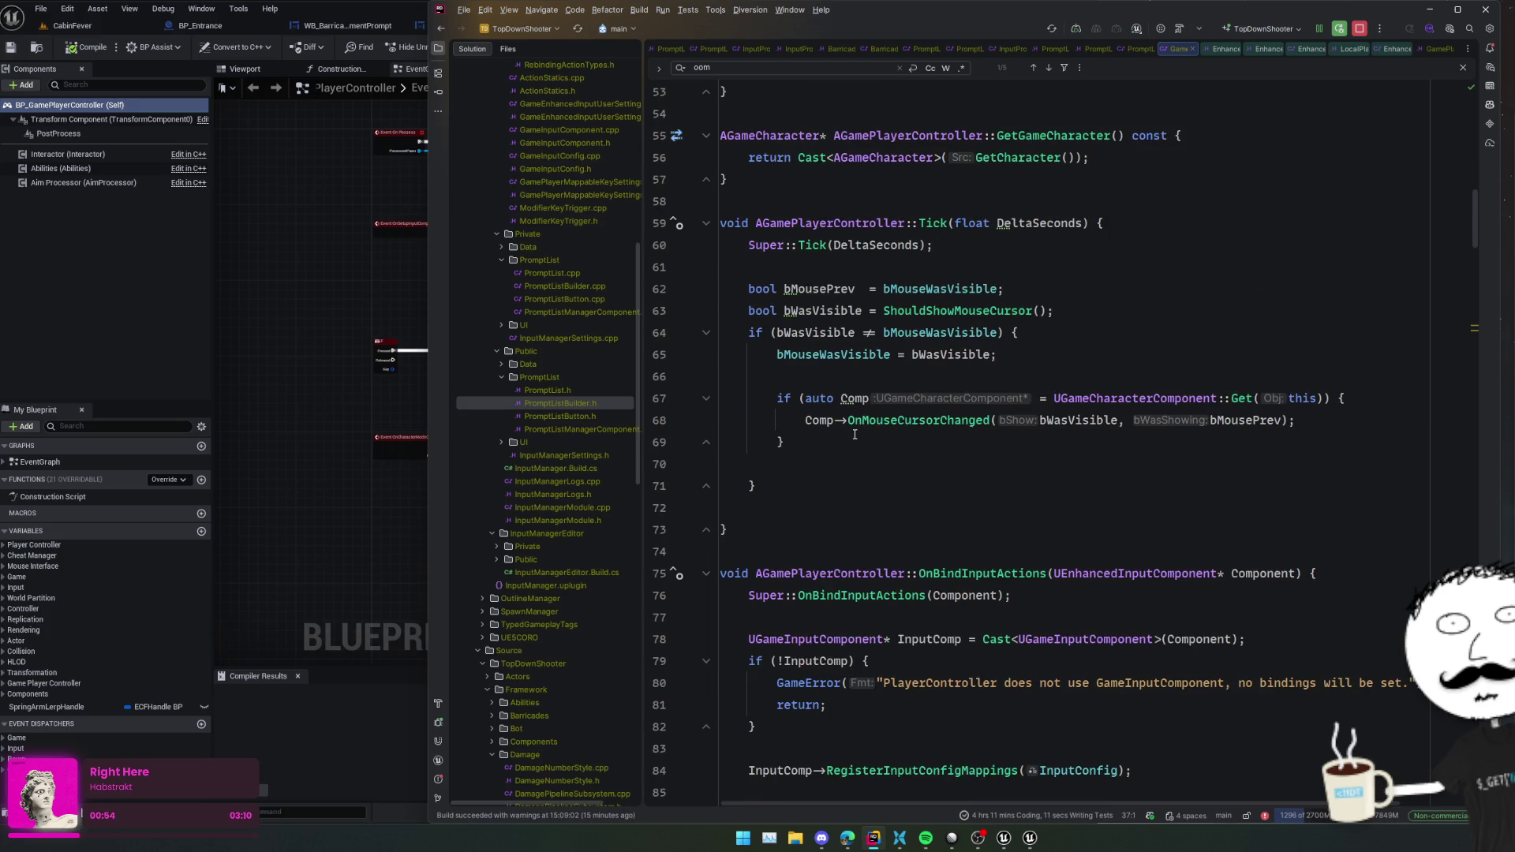
left_click(281, 294)
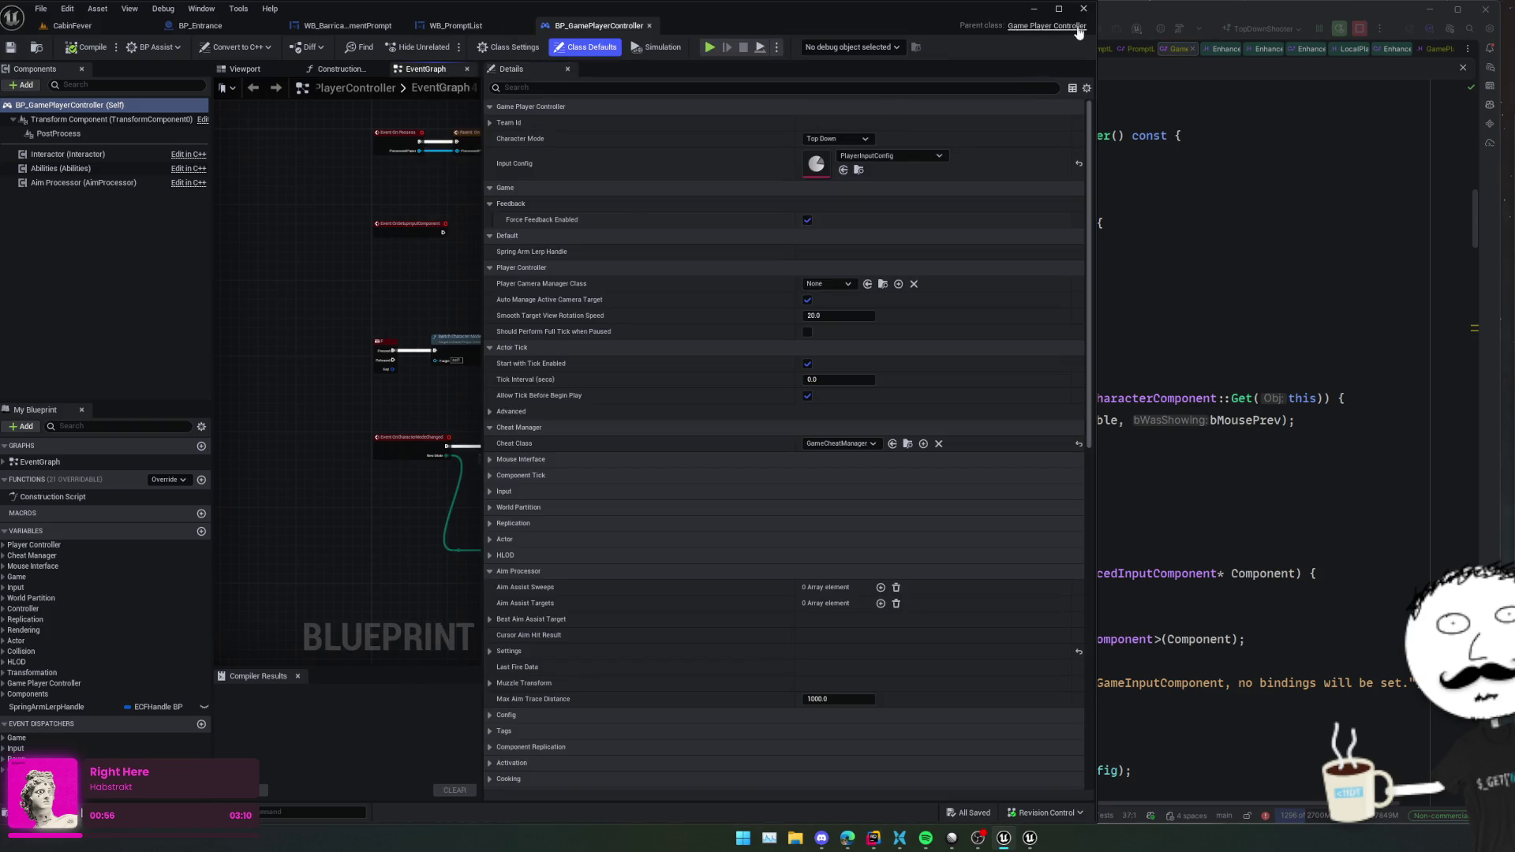
left_click(1204, 224)
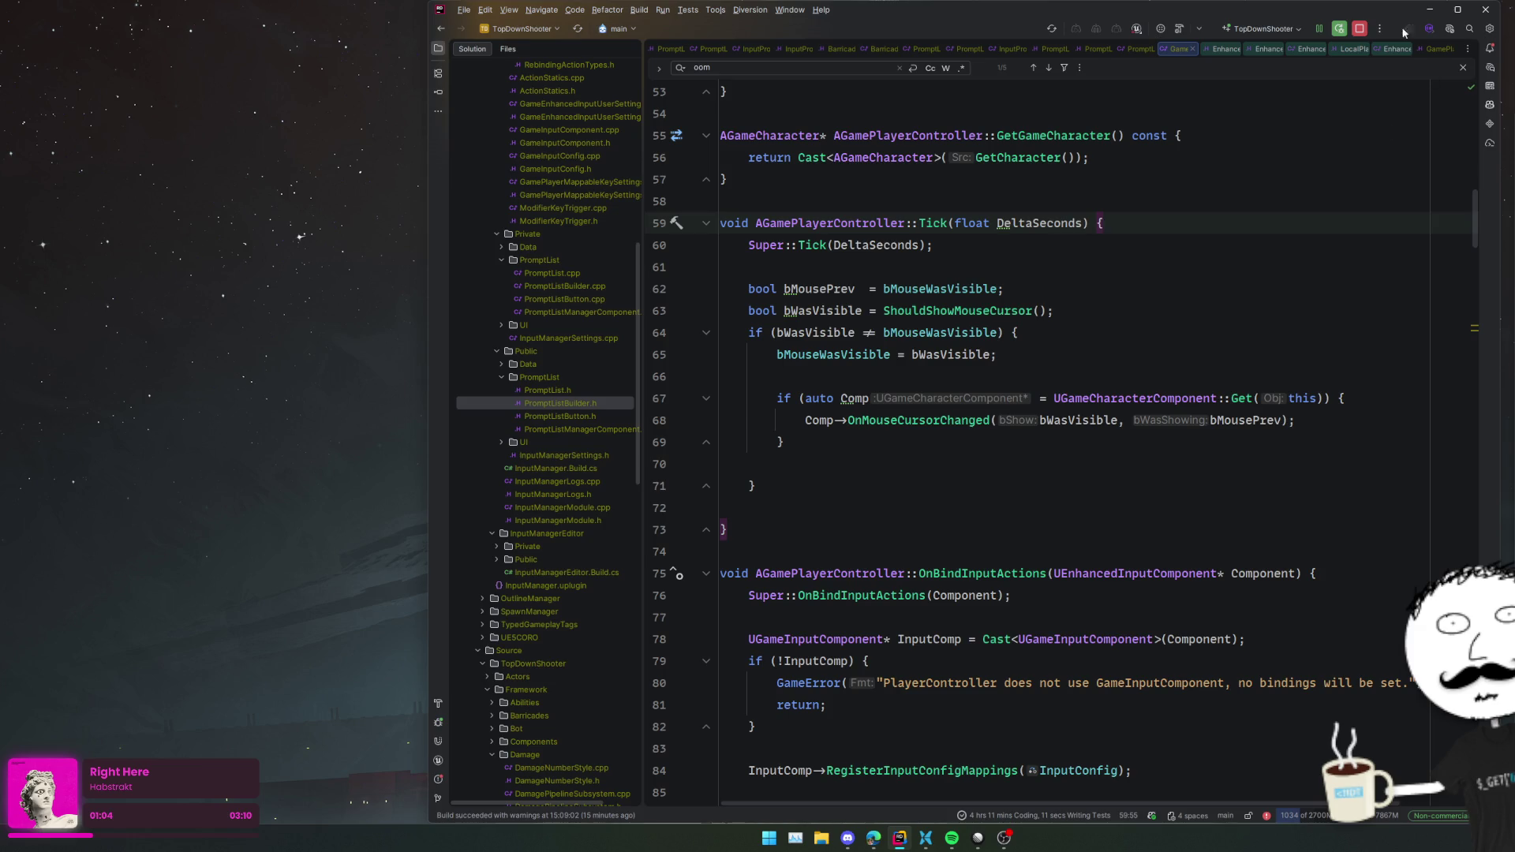
left_click(1339, 30)
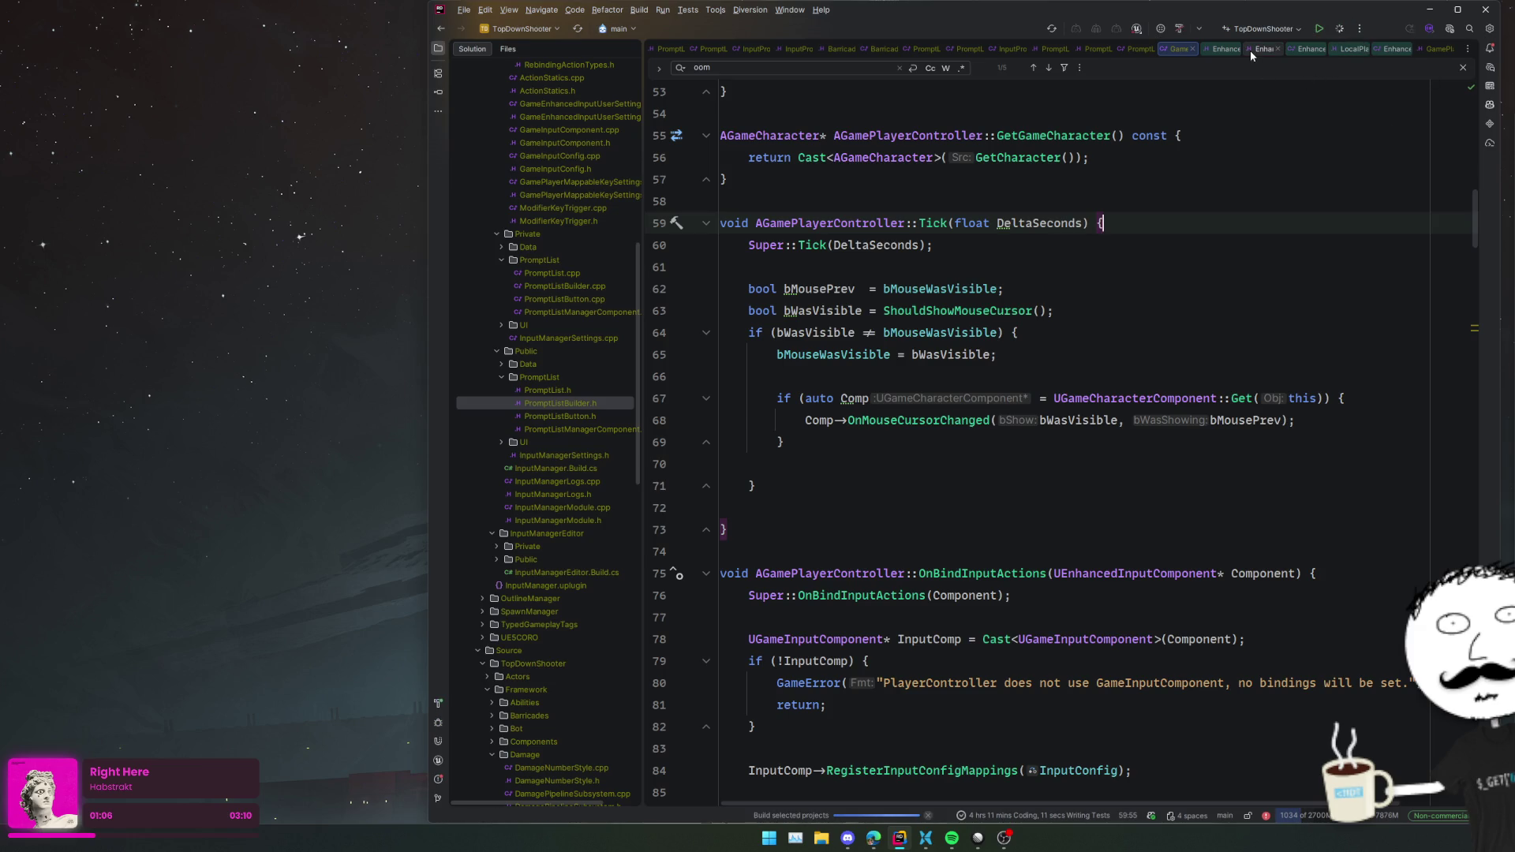
- Close all open editor tabs, ending with GamePlayerController.h
left_click(1304, 49)
left_click(1214, 50)
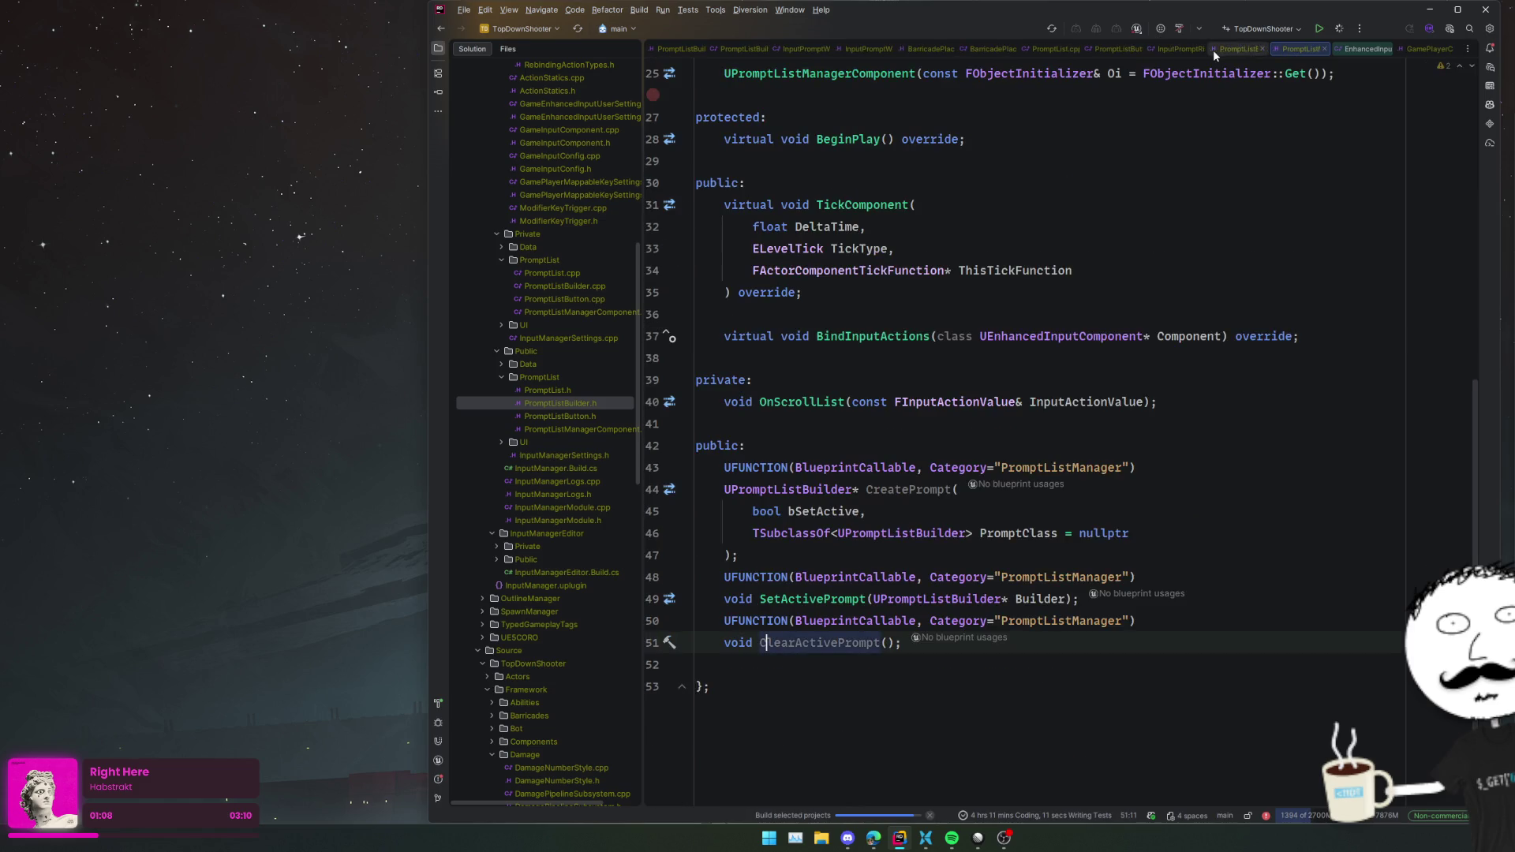
middle_click(1214, 49)
middle_click(1071, 51)
middle_click(960, 47)
middle_click(788, 49)
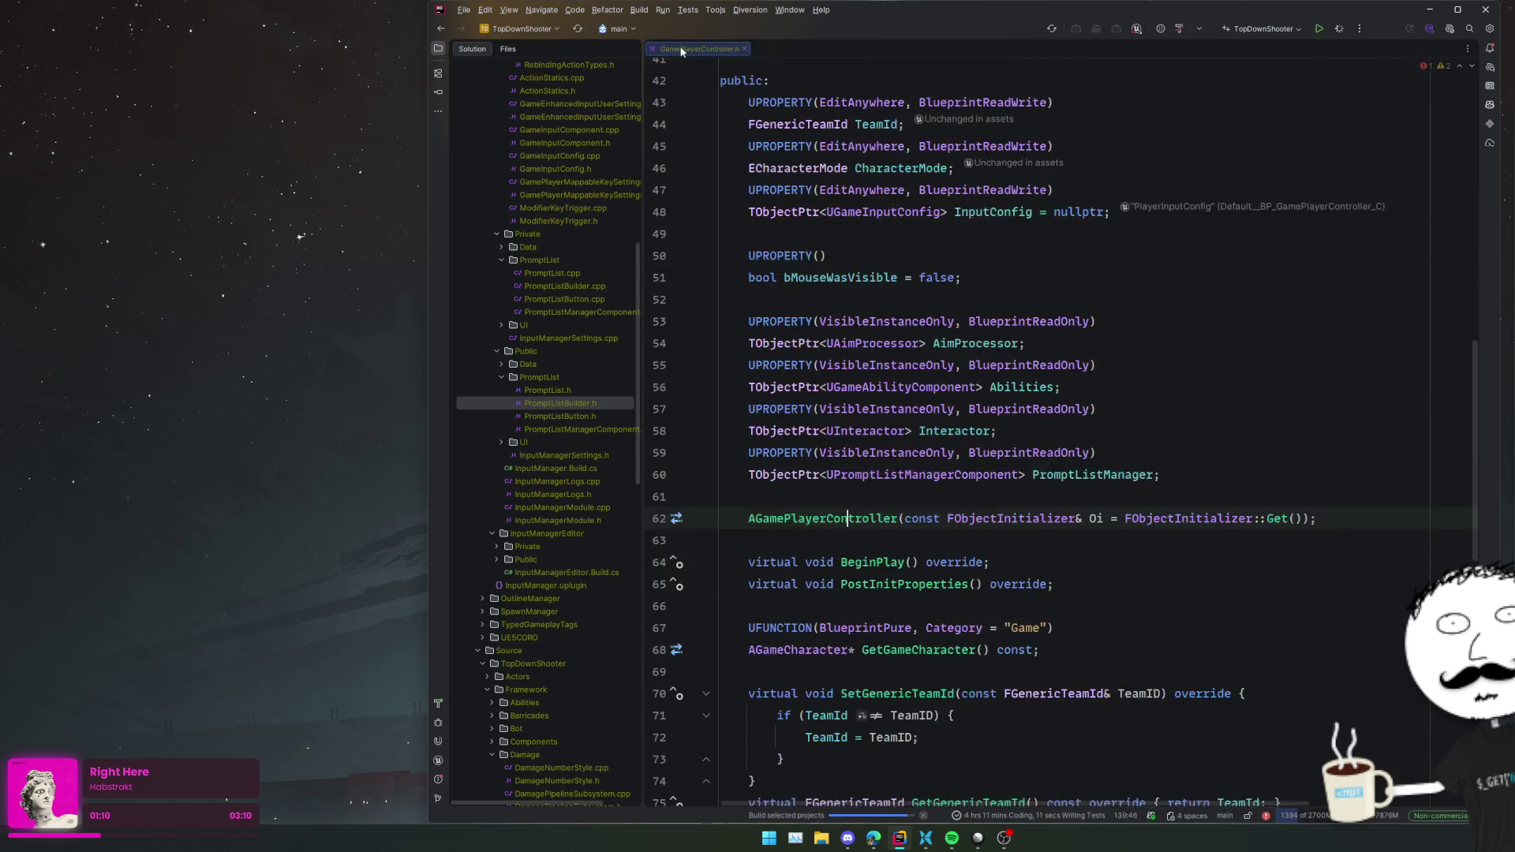
middle_click(681, 49)
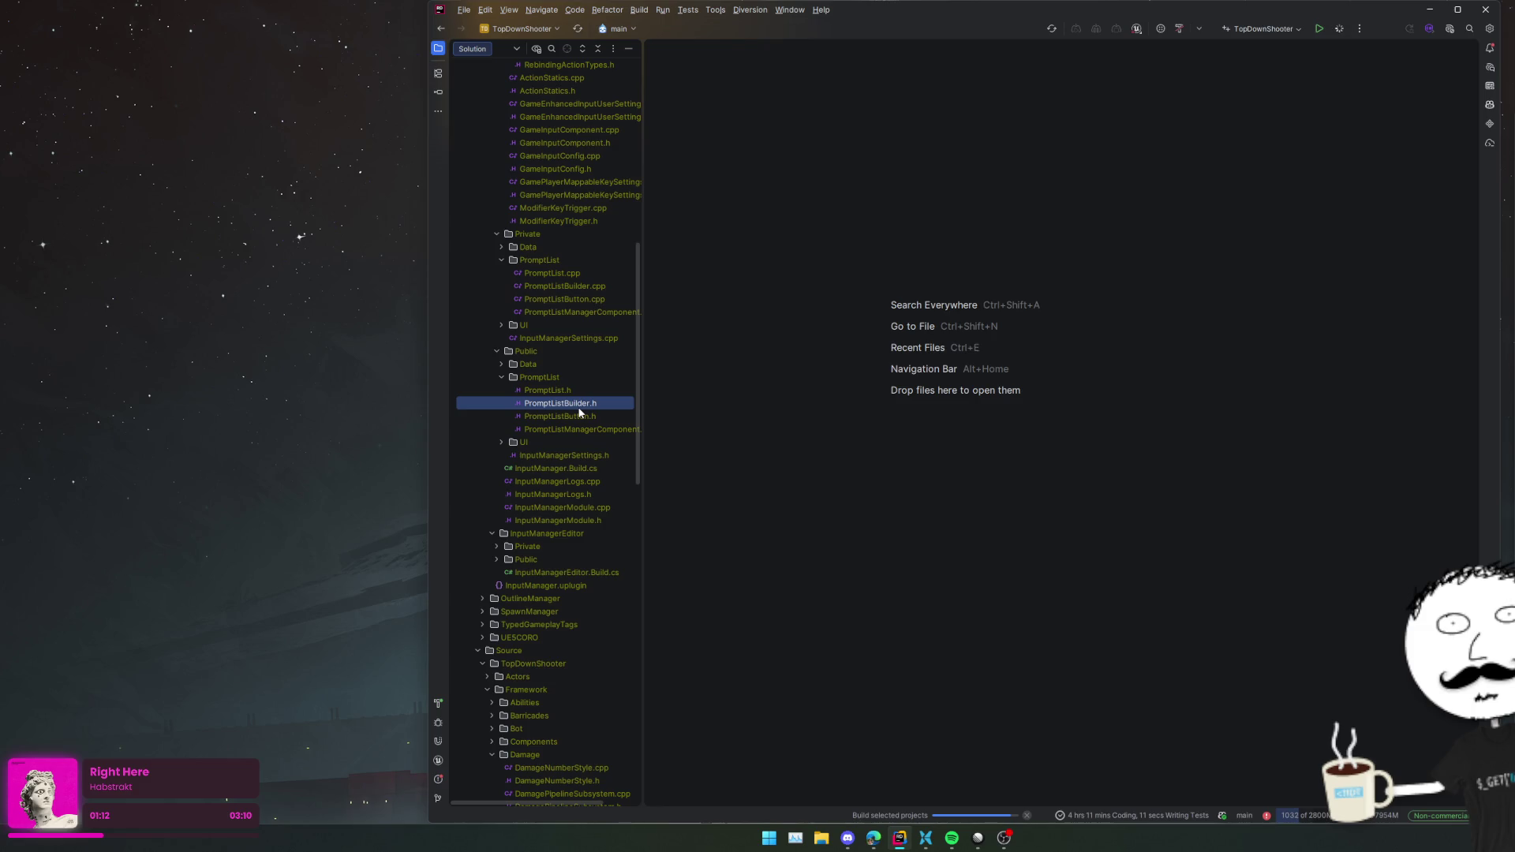
- Open PromptListManagerComponent.h and review CreatePrompt's AddMappingContext call with PromptListInputMappingContext
double_click(580, 429)
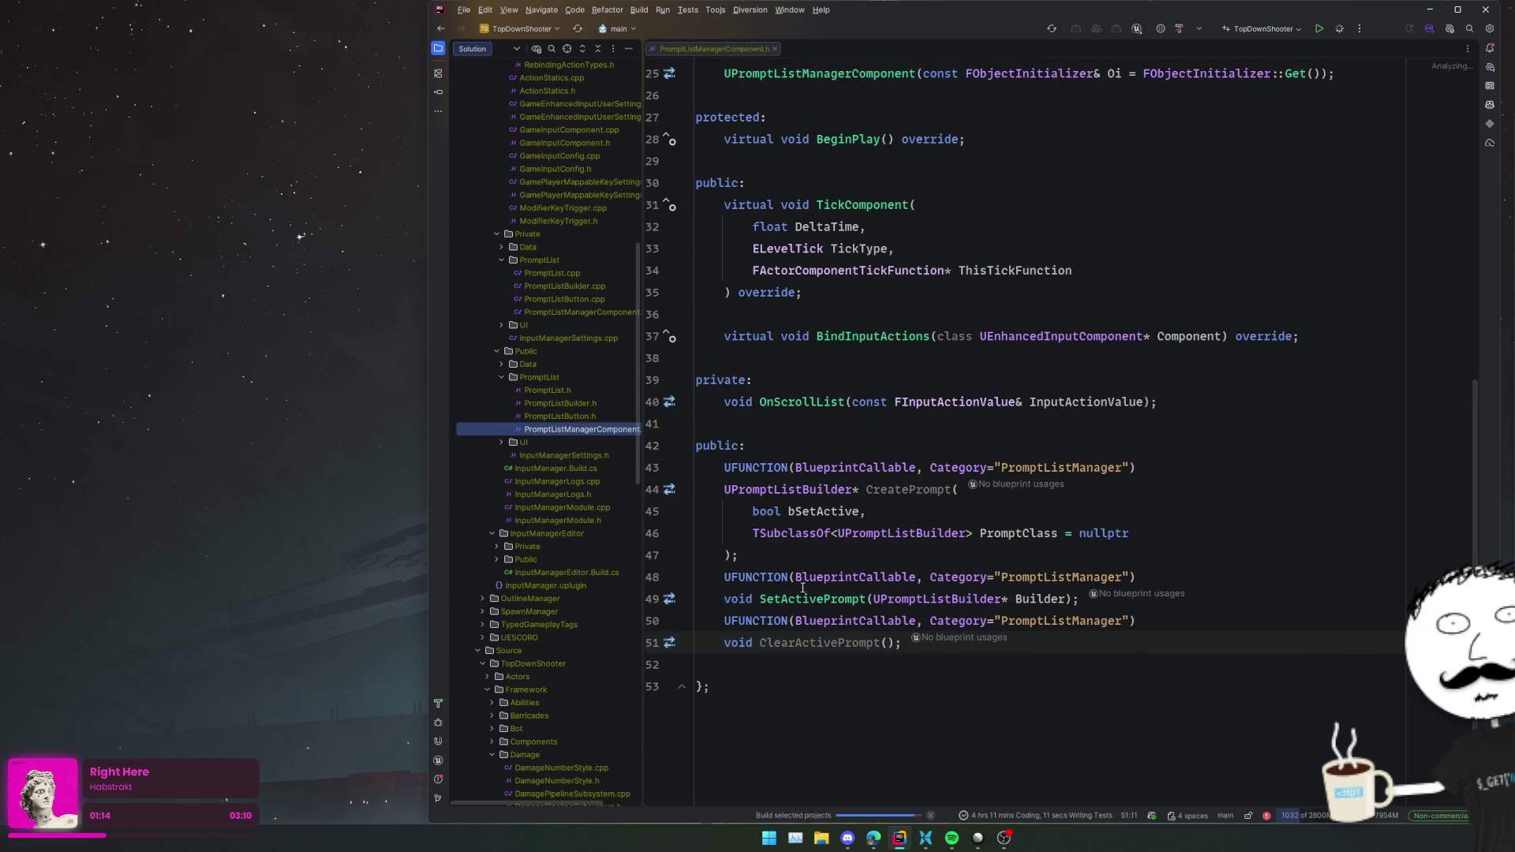
left_click(908, 489, "ctrl")
left_click(955, 535)
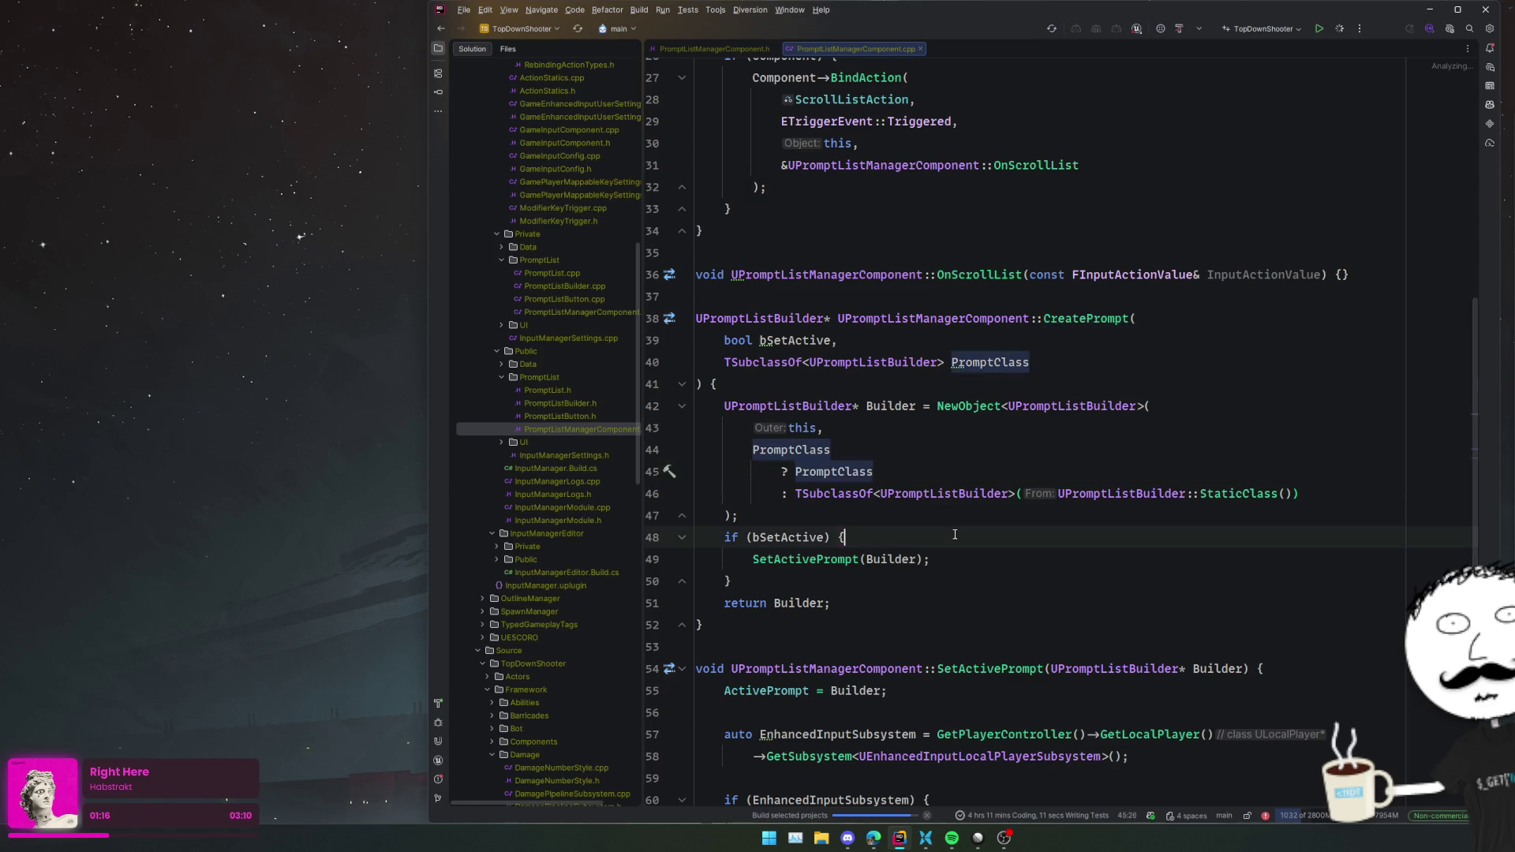
scroll(956, 534, "down", 4)
left_click(957, 558)
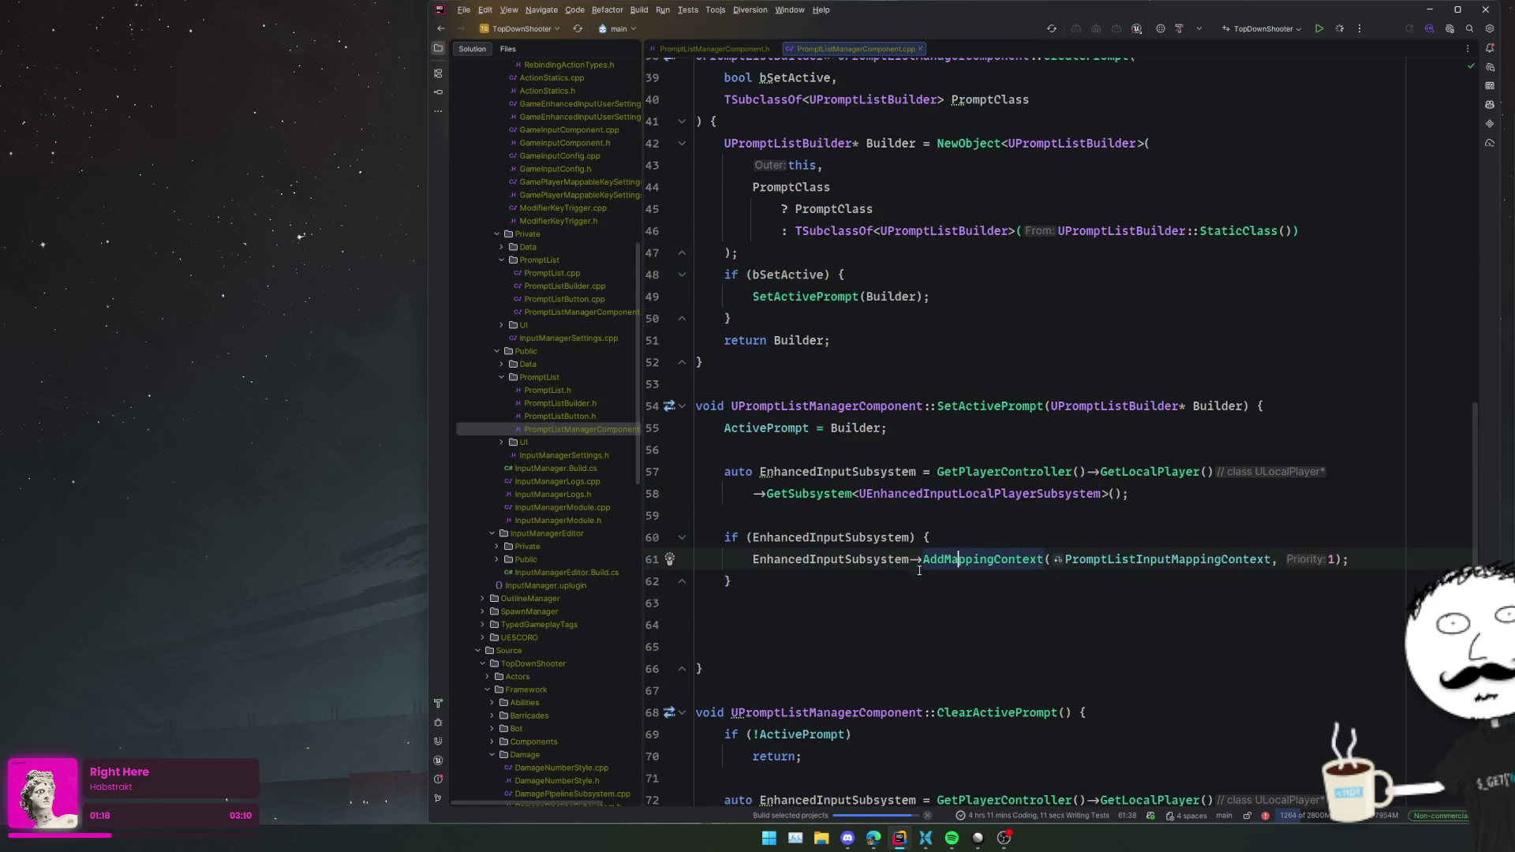
left_click(1184, 559)
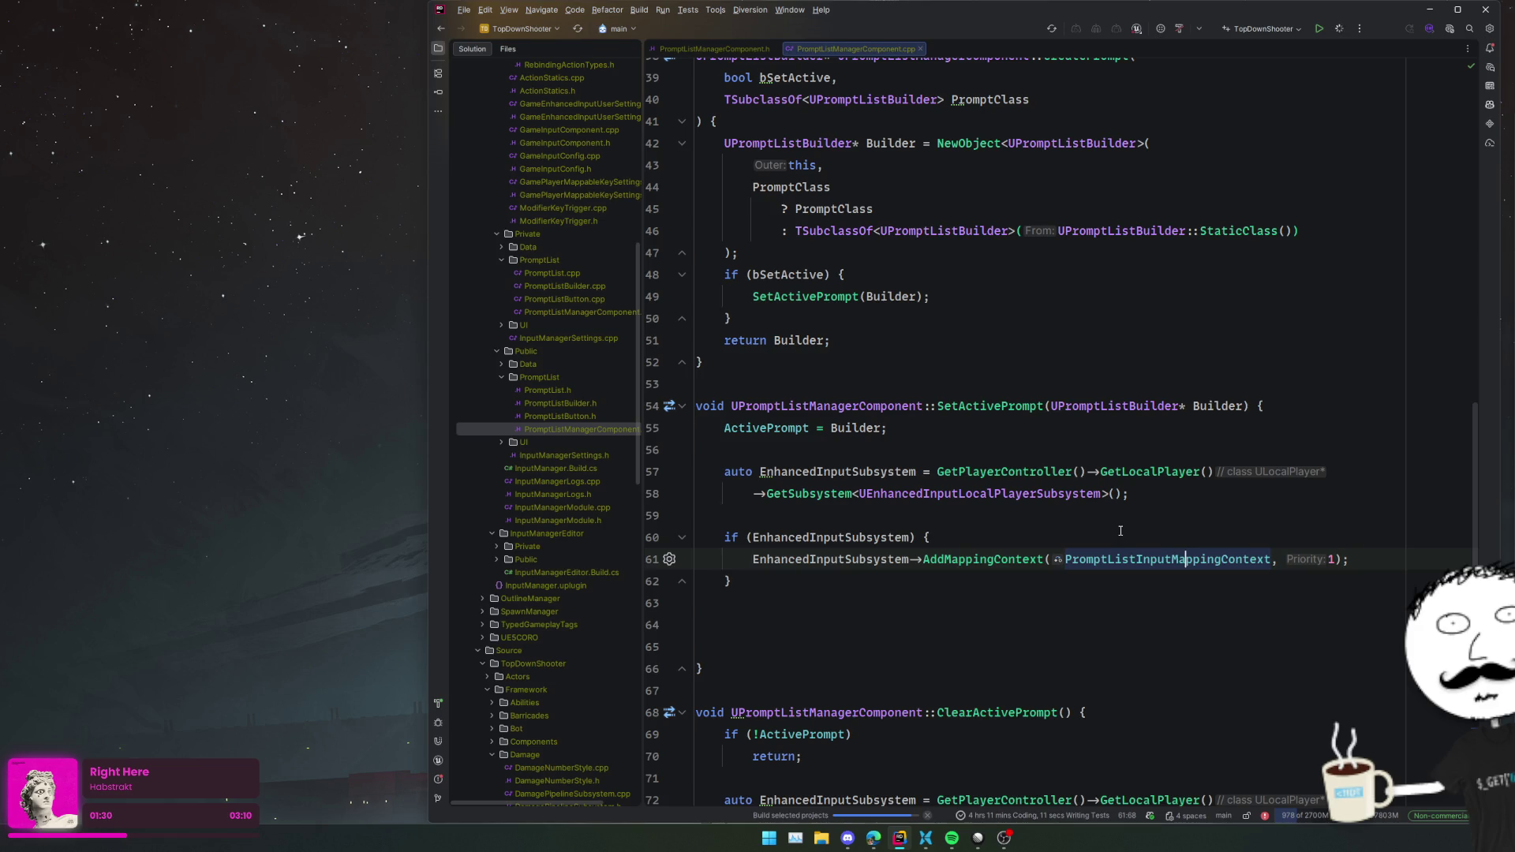
- Jump from the first build error to the failing StaticClass line in UObjectGlobals.h
left_click(439, 703)
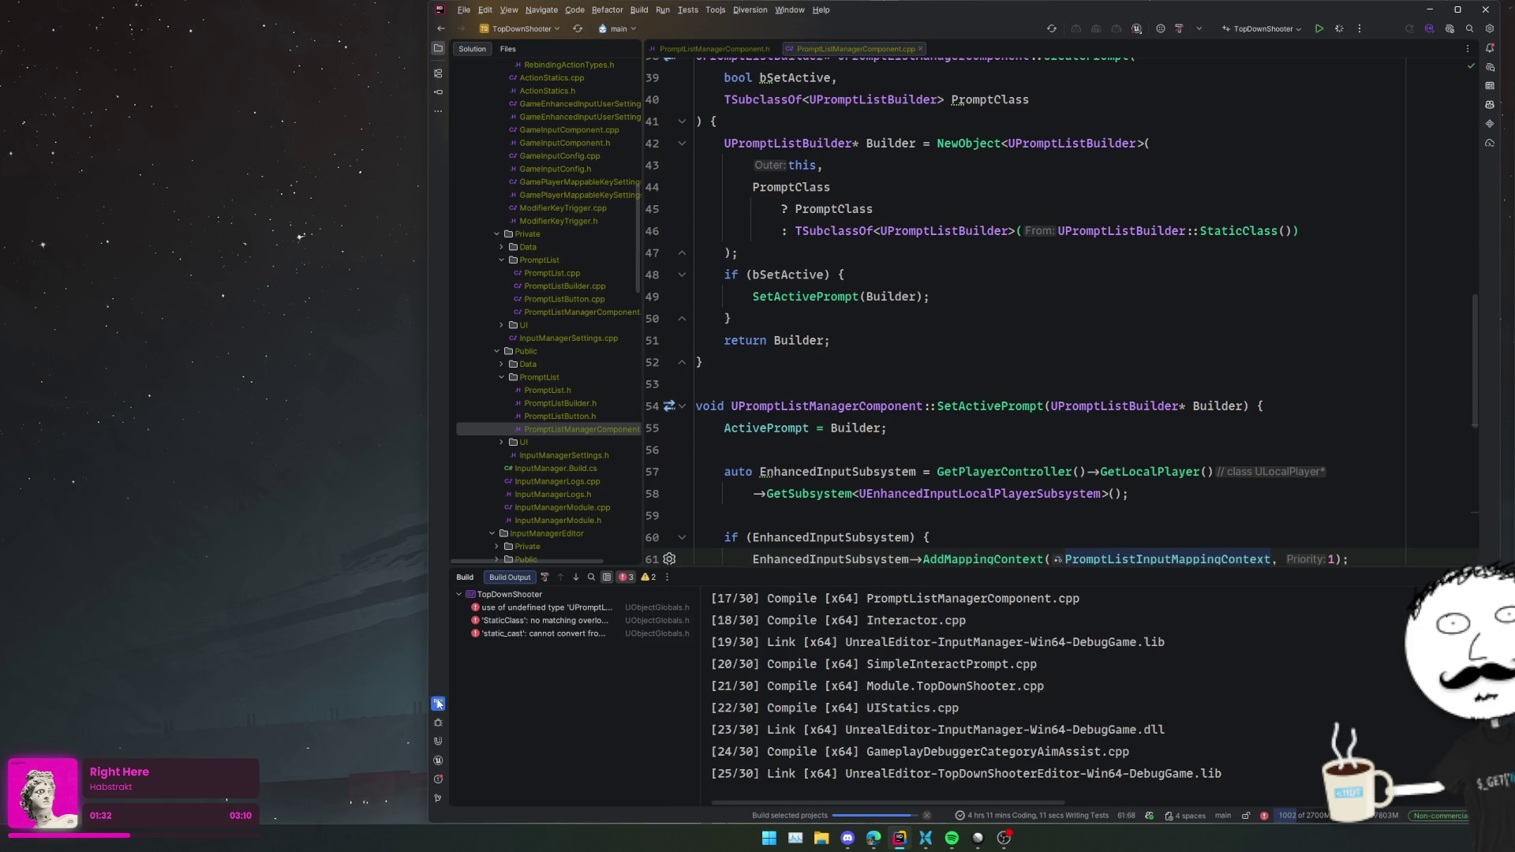
left_click(578, 609)
double_click(576, 609)
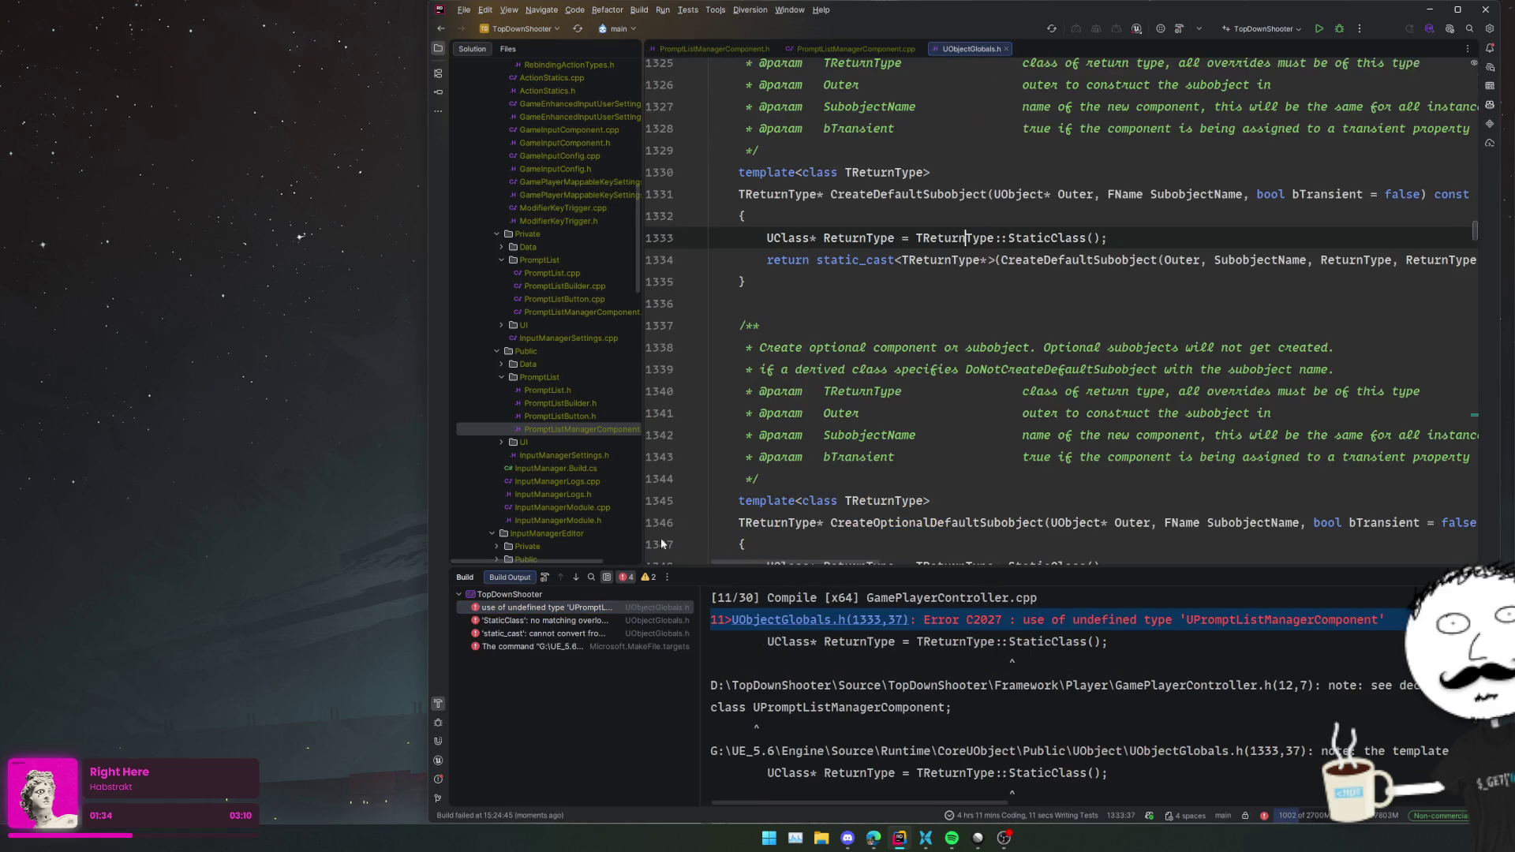
left_click(889, 286)
key("ctrl+t")
- Find and open GamePlayerController.cpp via Search Everywhere
type("GamePl")
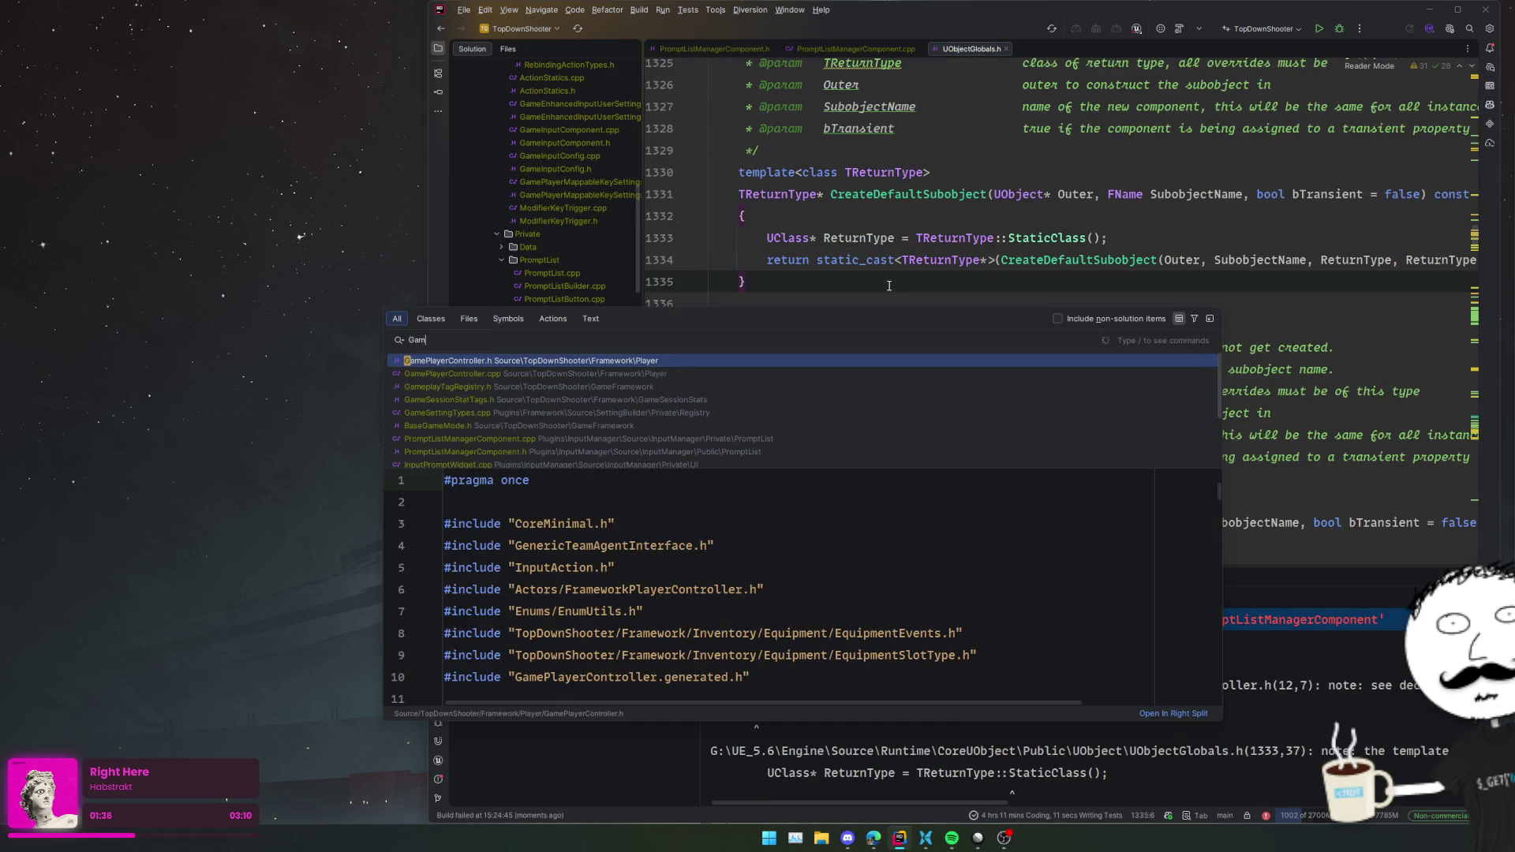
left_click(997, 373)
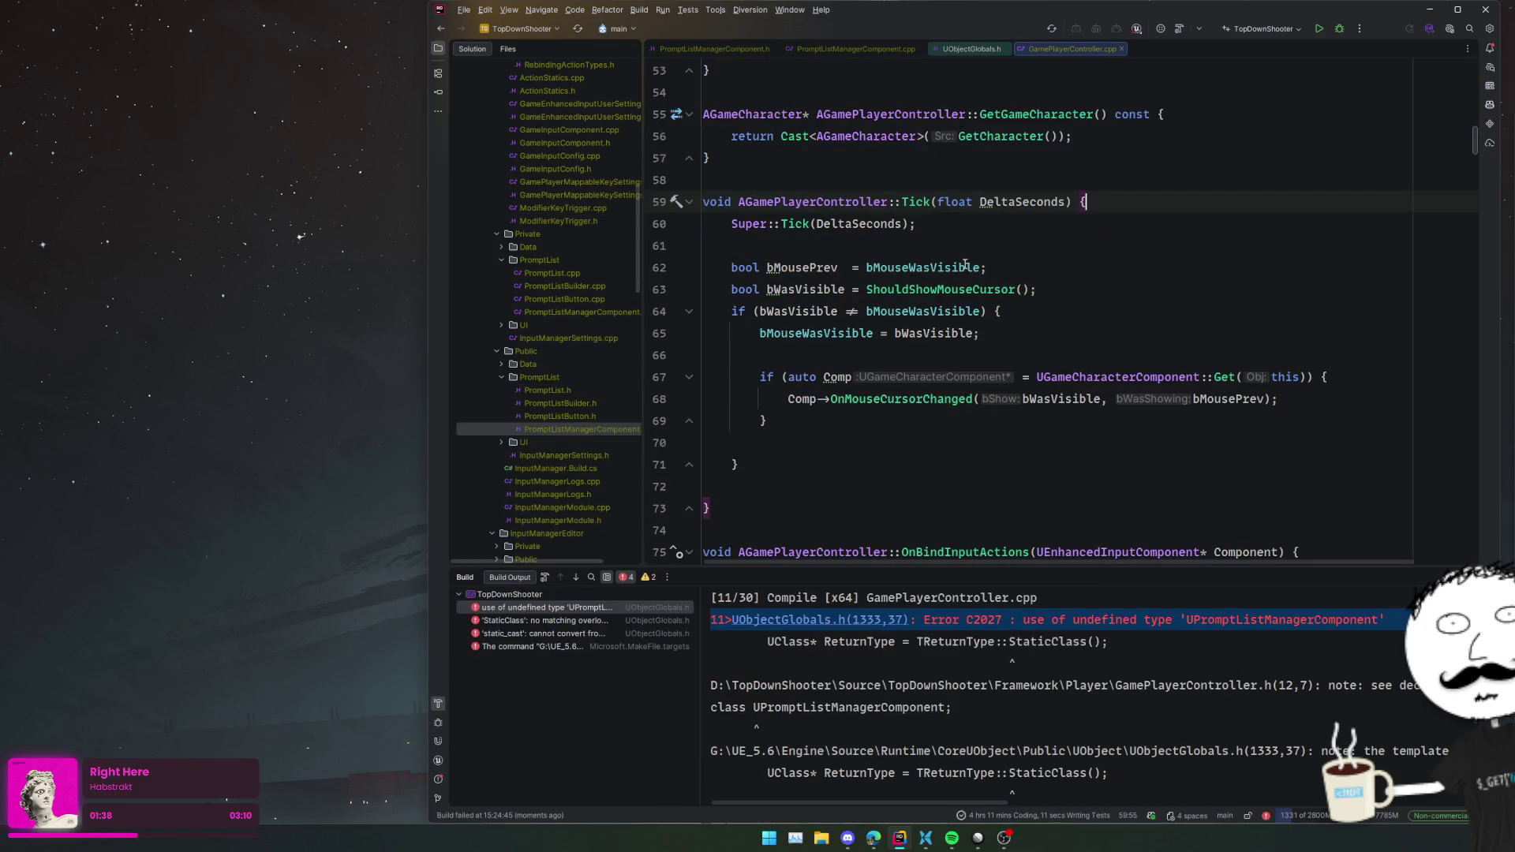
scroll(997, 376, "up", 10)
scroll(997, 377, "down", 3)
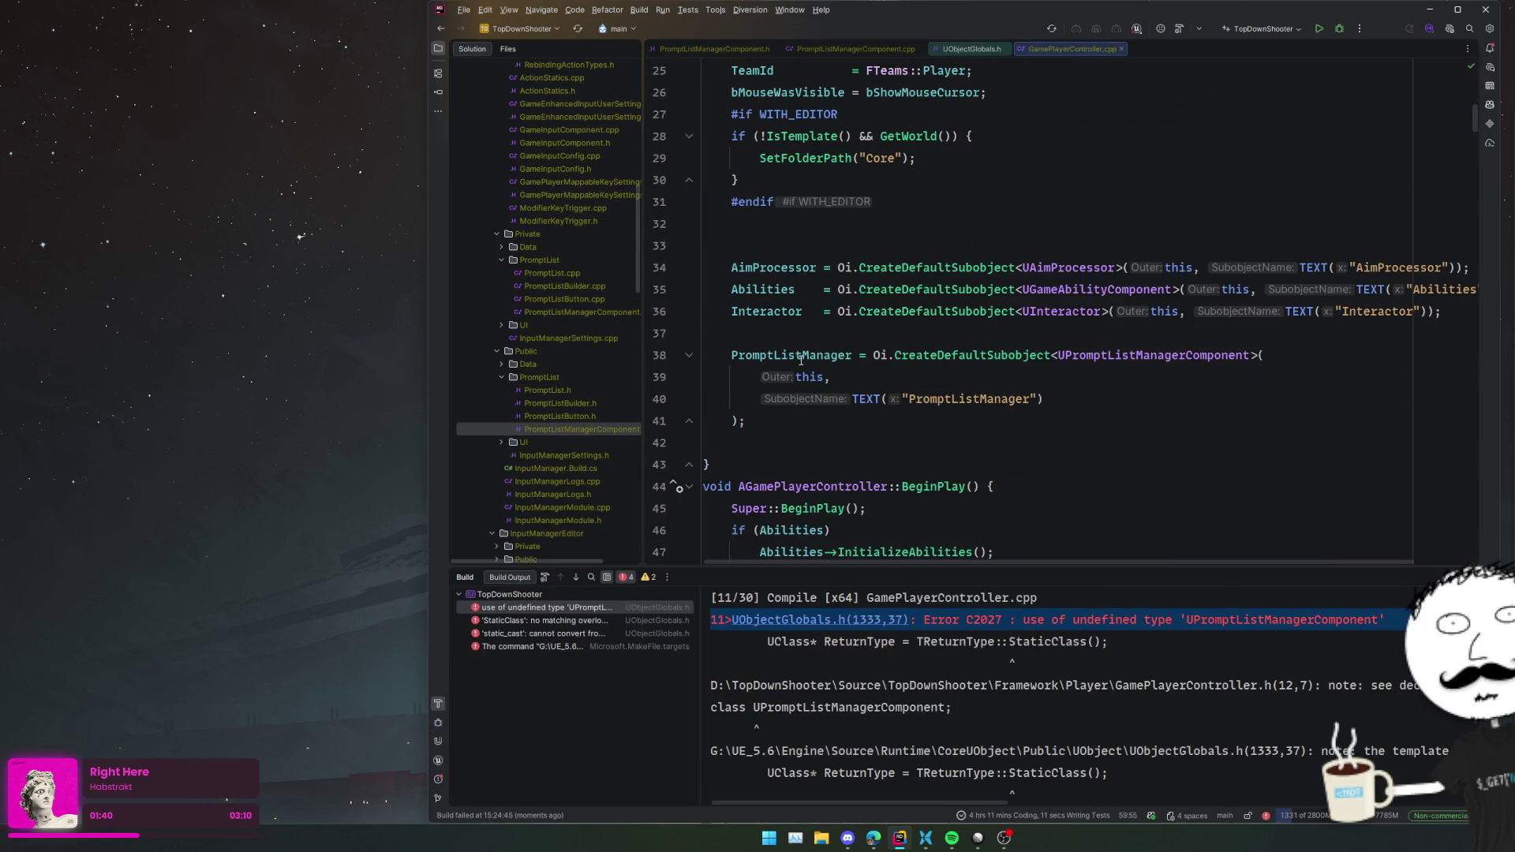
- Try a PromptListManager-> line after the constructor's creation, then delete it
left_click(776, 421)
key("Return")
type("PromptListManager->")
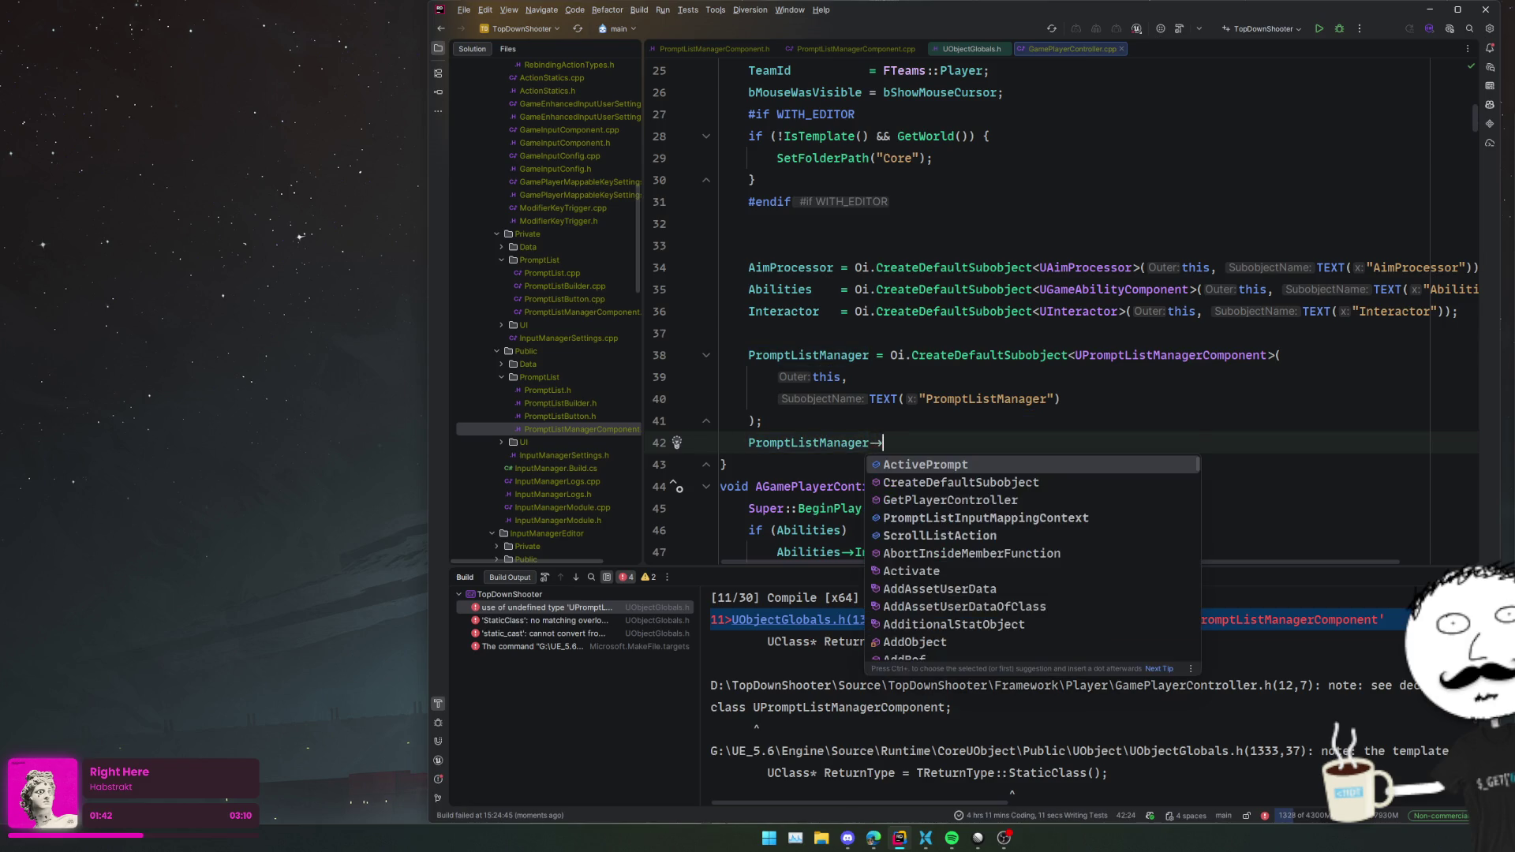
key("Home")
key("shift+End")
key("BackSpace")
key("BackSpace")
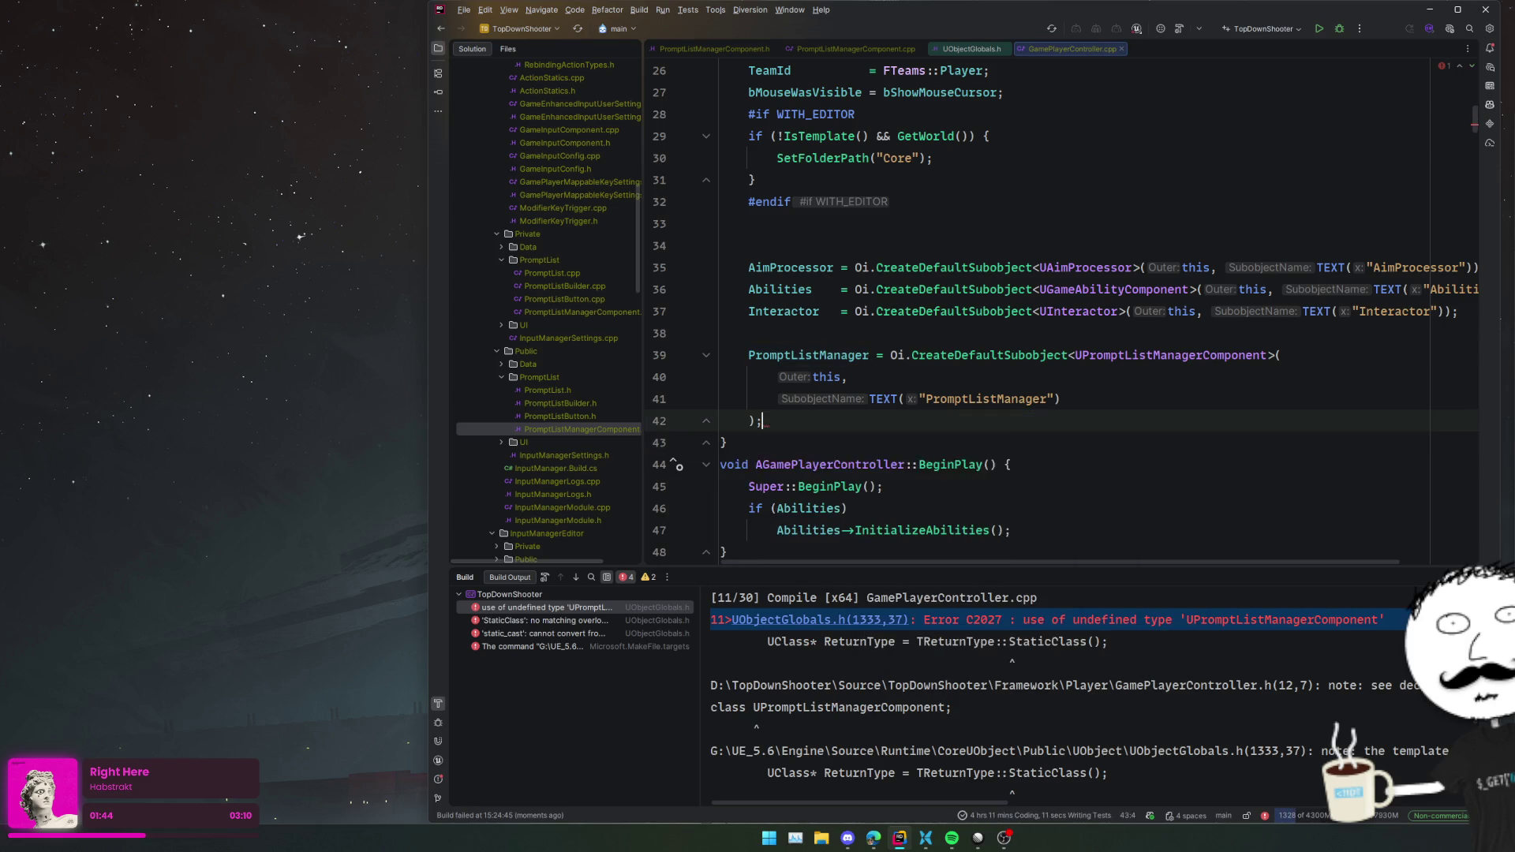
key("Up")
key("End")
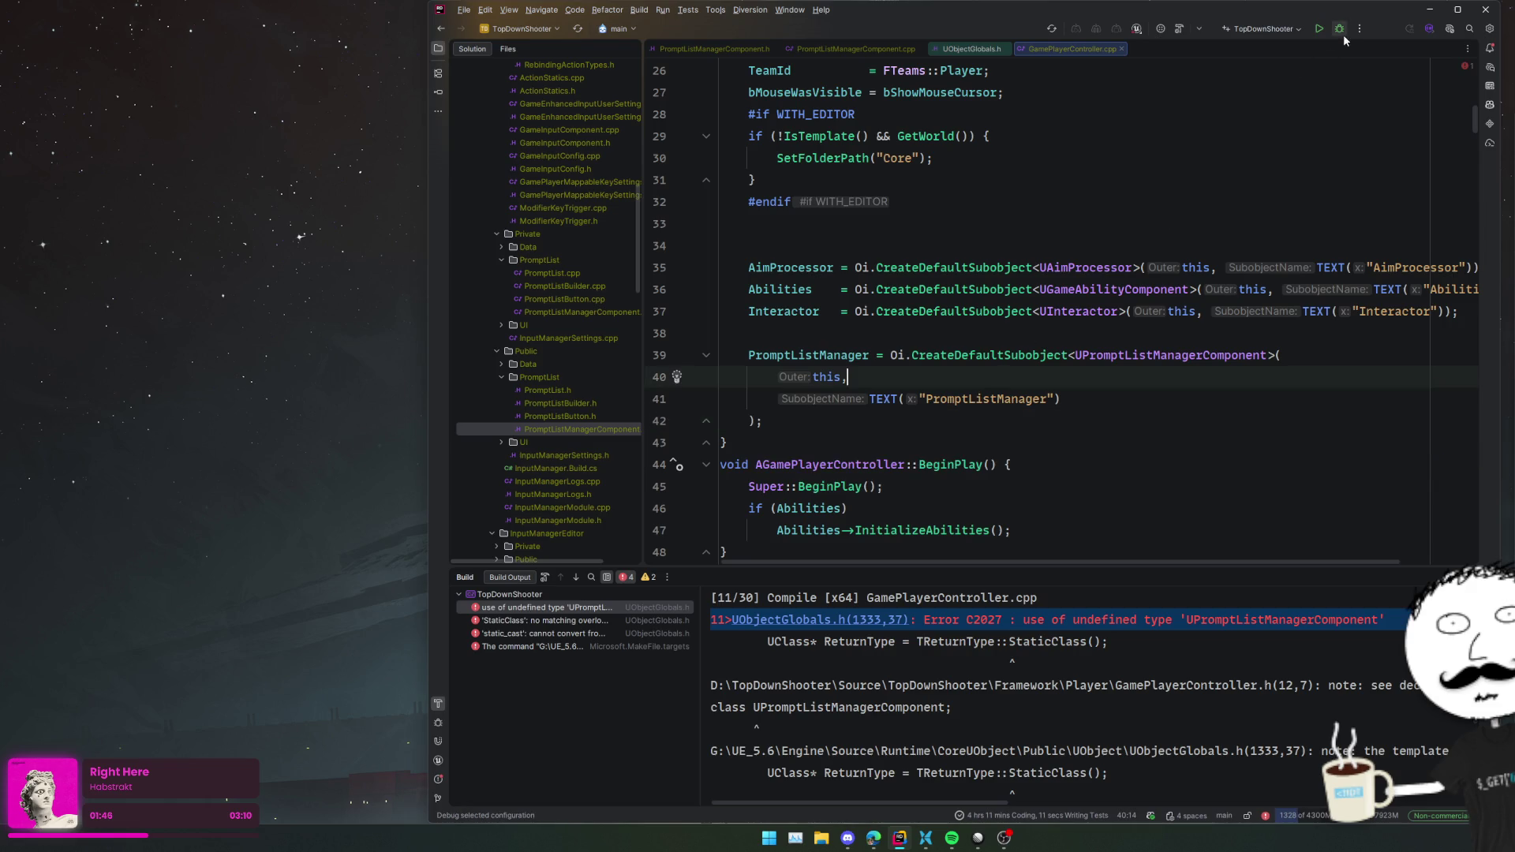
- Start the recompile and review constructor lines 32 to 65 while it builds
left_click(1342, 32)
left_click(1289, 202)
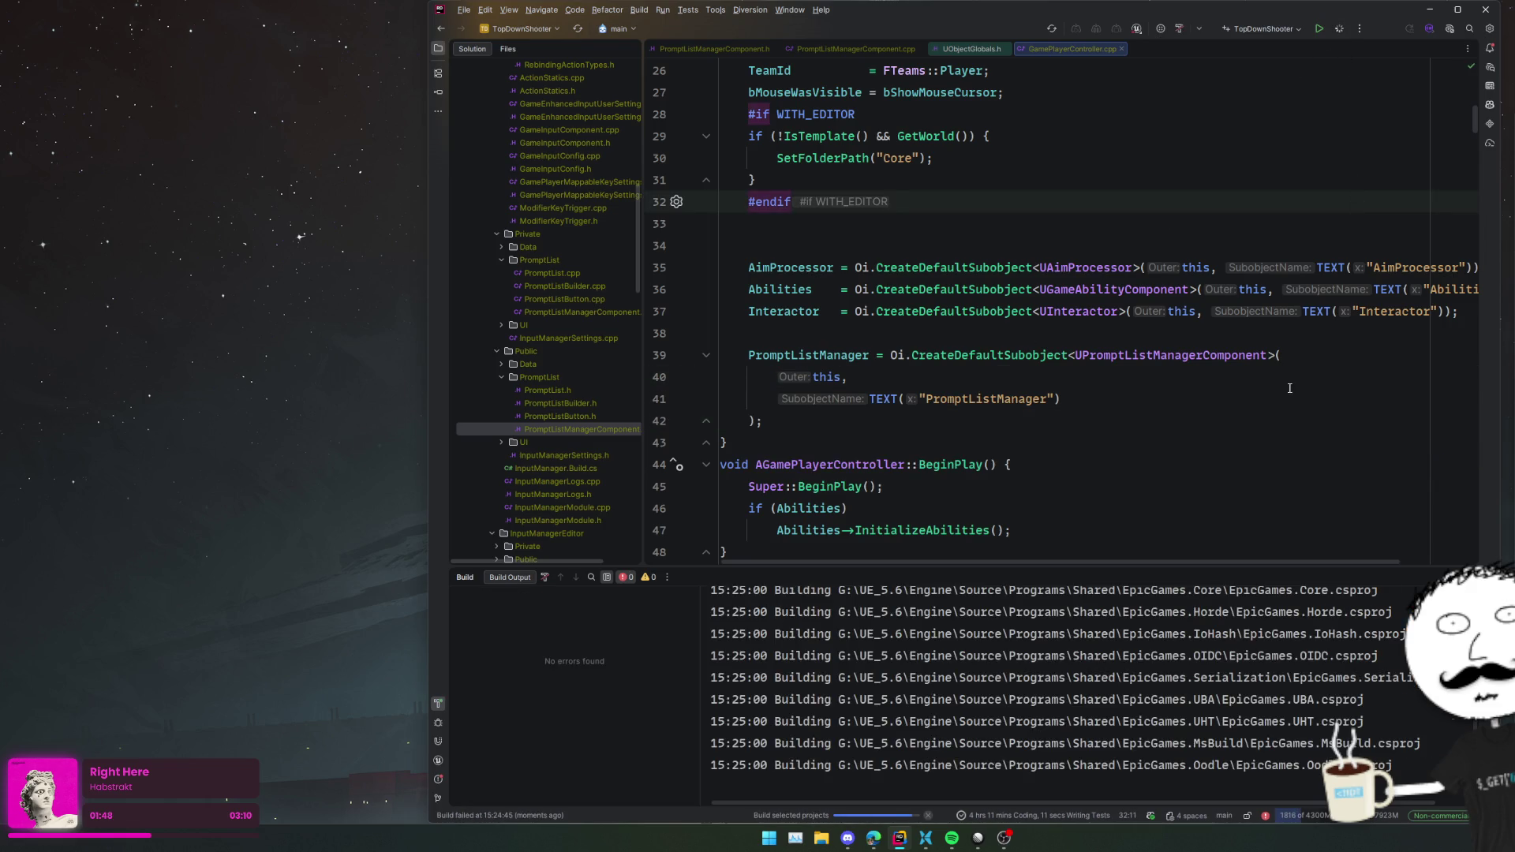
scroll(1289, 388, "up", 10)
scroll(1289, 388, "down", 15)
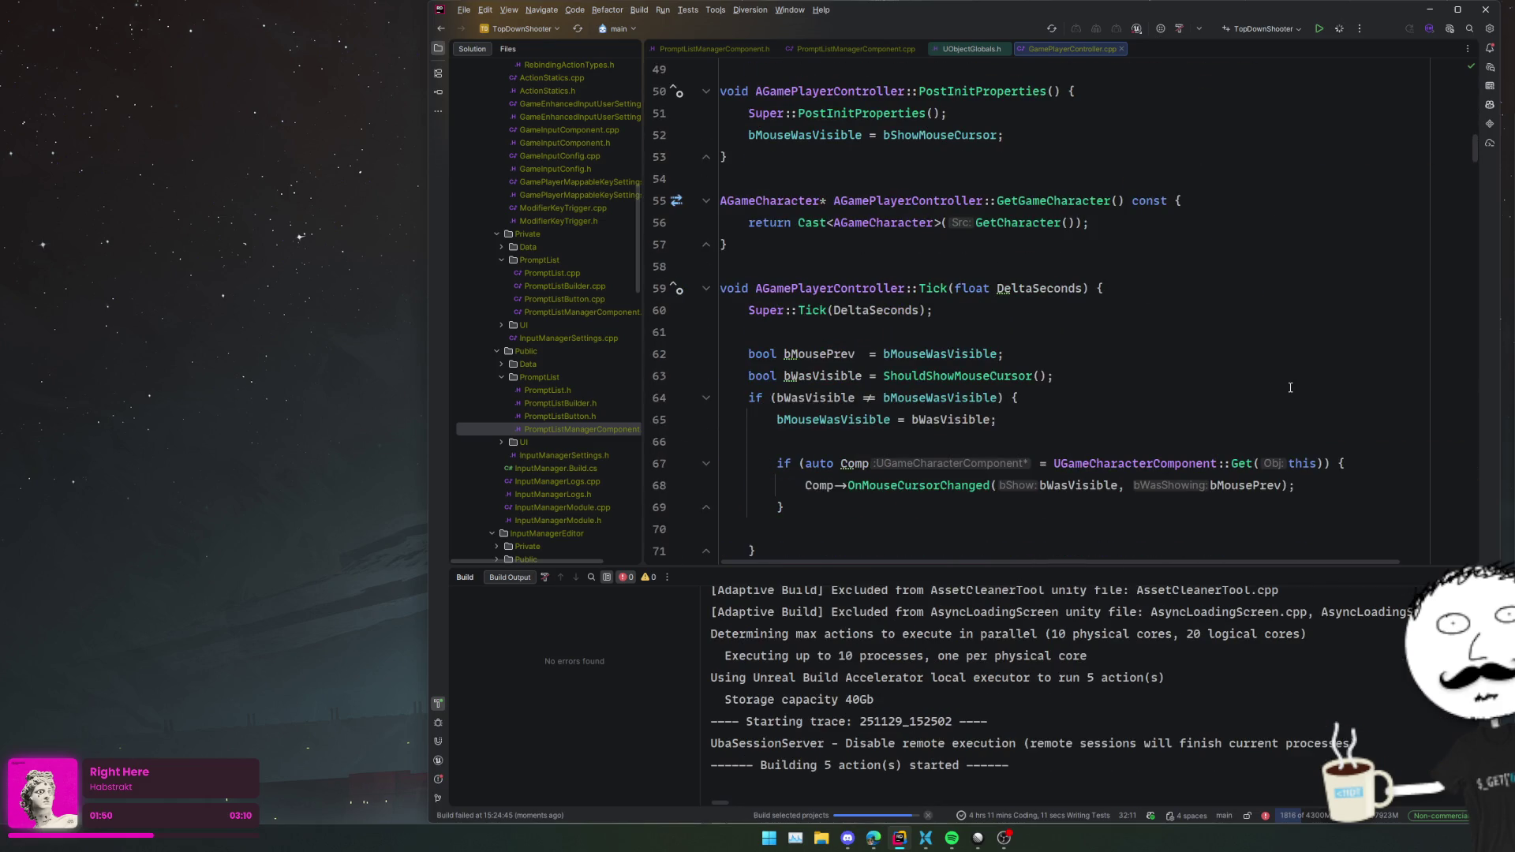
left_click(1291, 391)
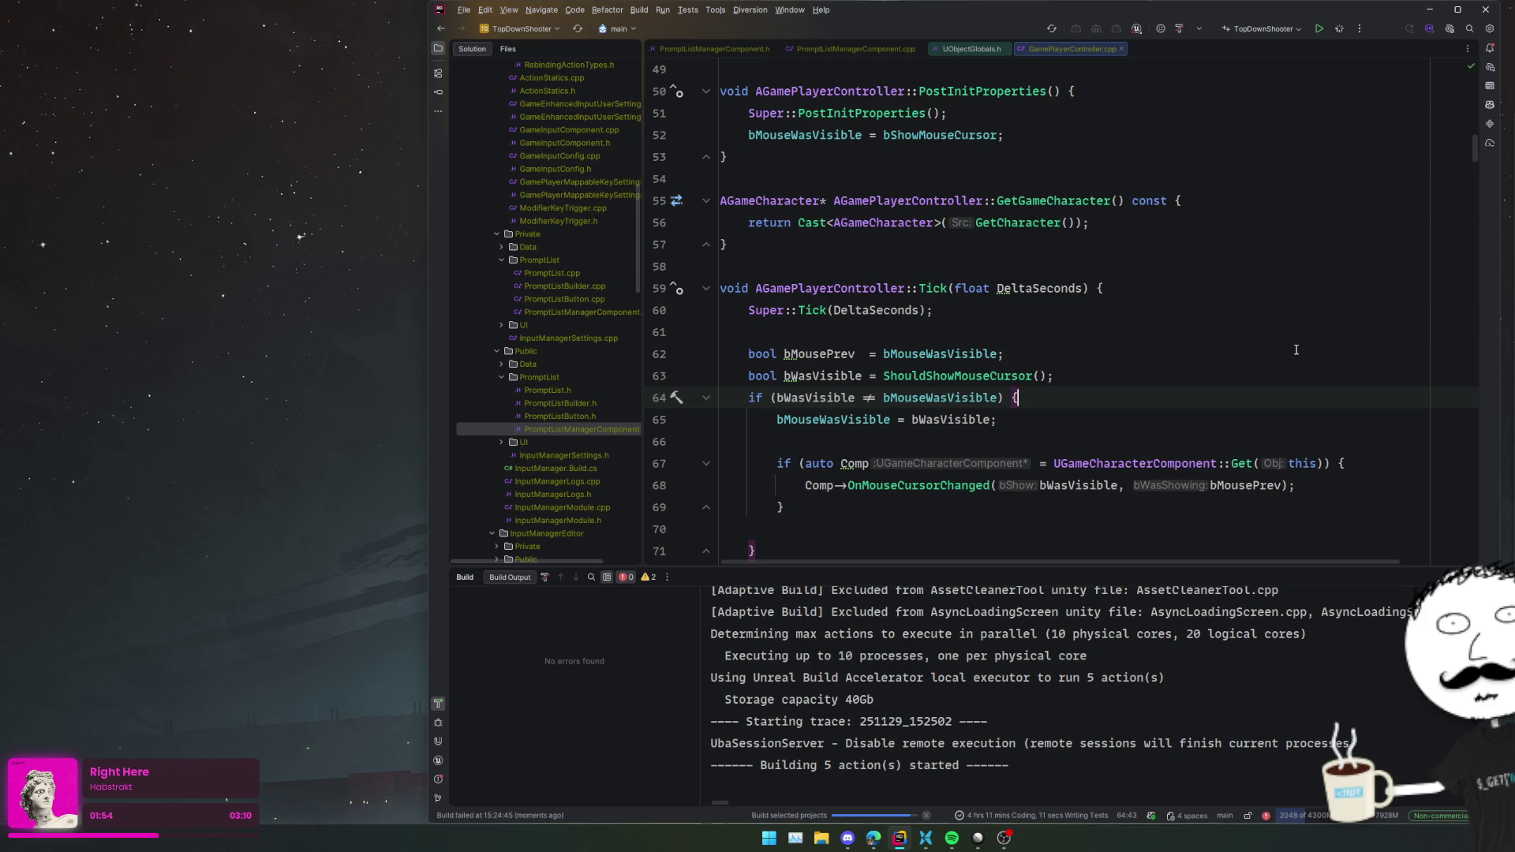
left_click(1215, 372)
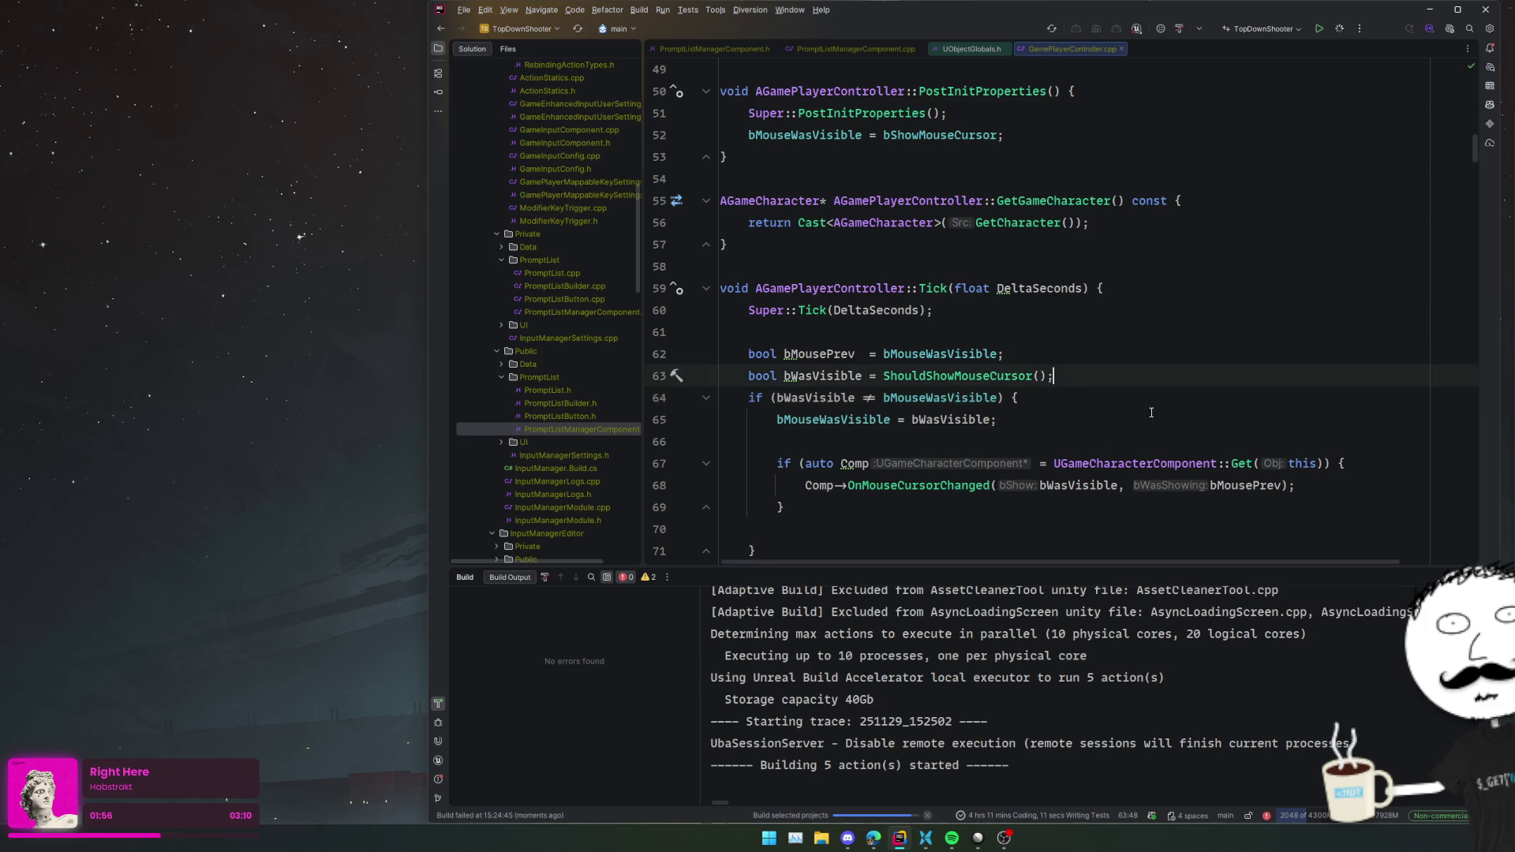
left_click(868, 420)
scroll(864, 426, "down", 3)
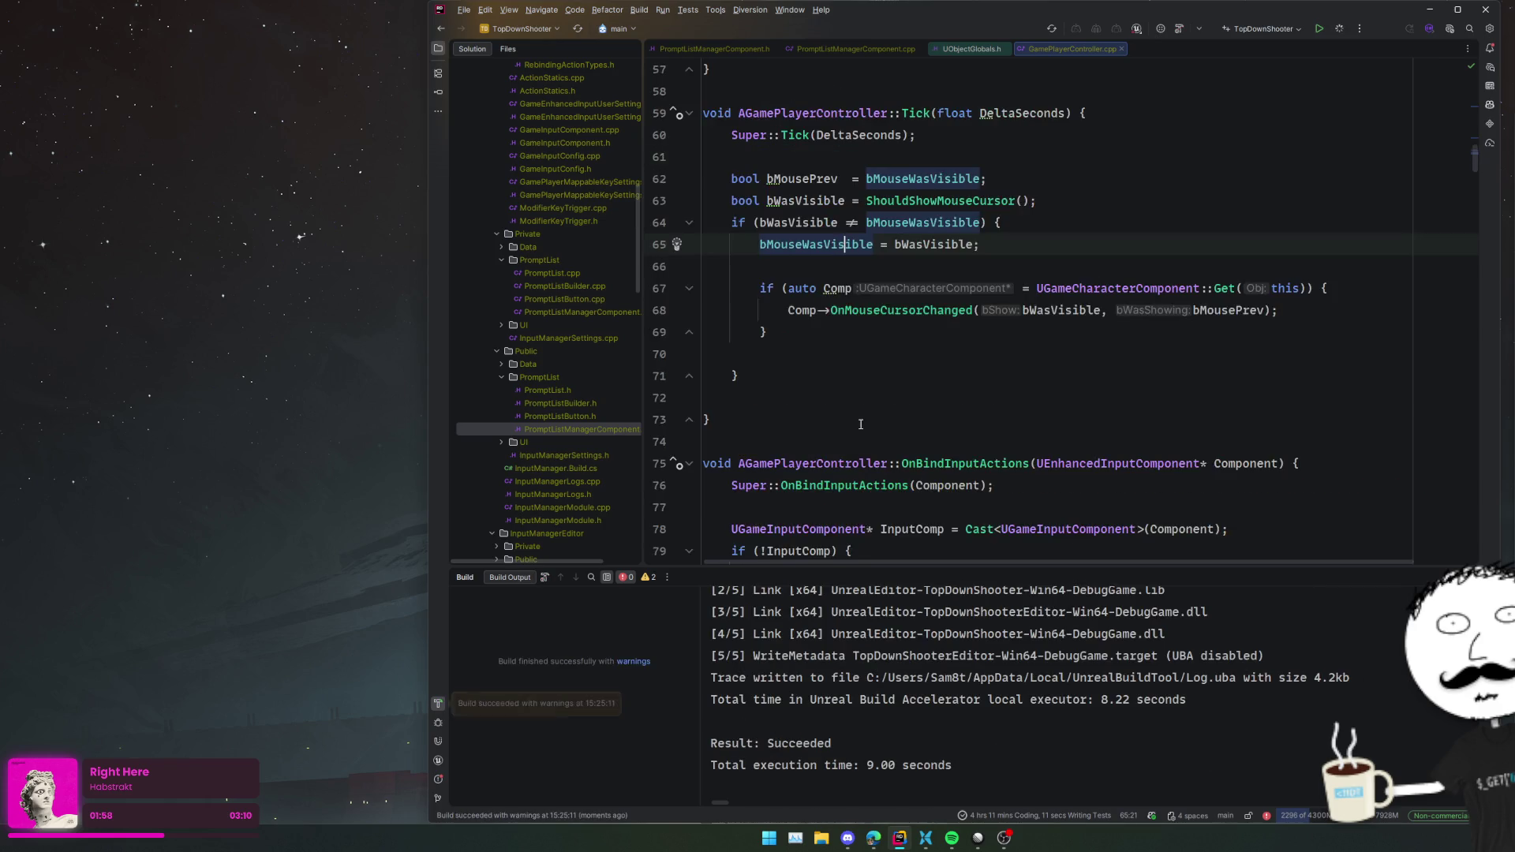
scroll(860, 424, "down", 20)
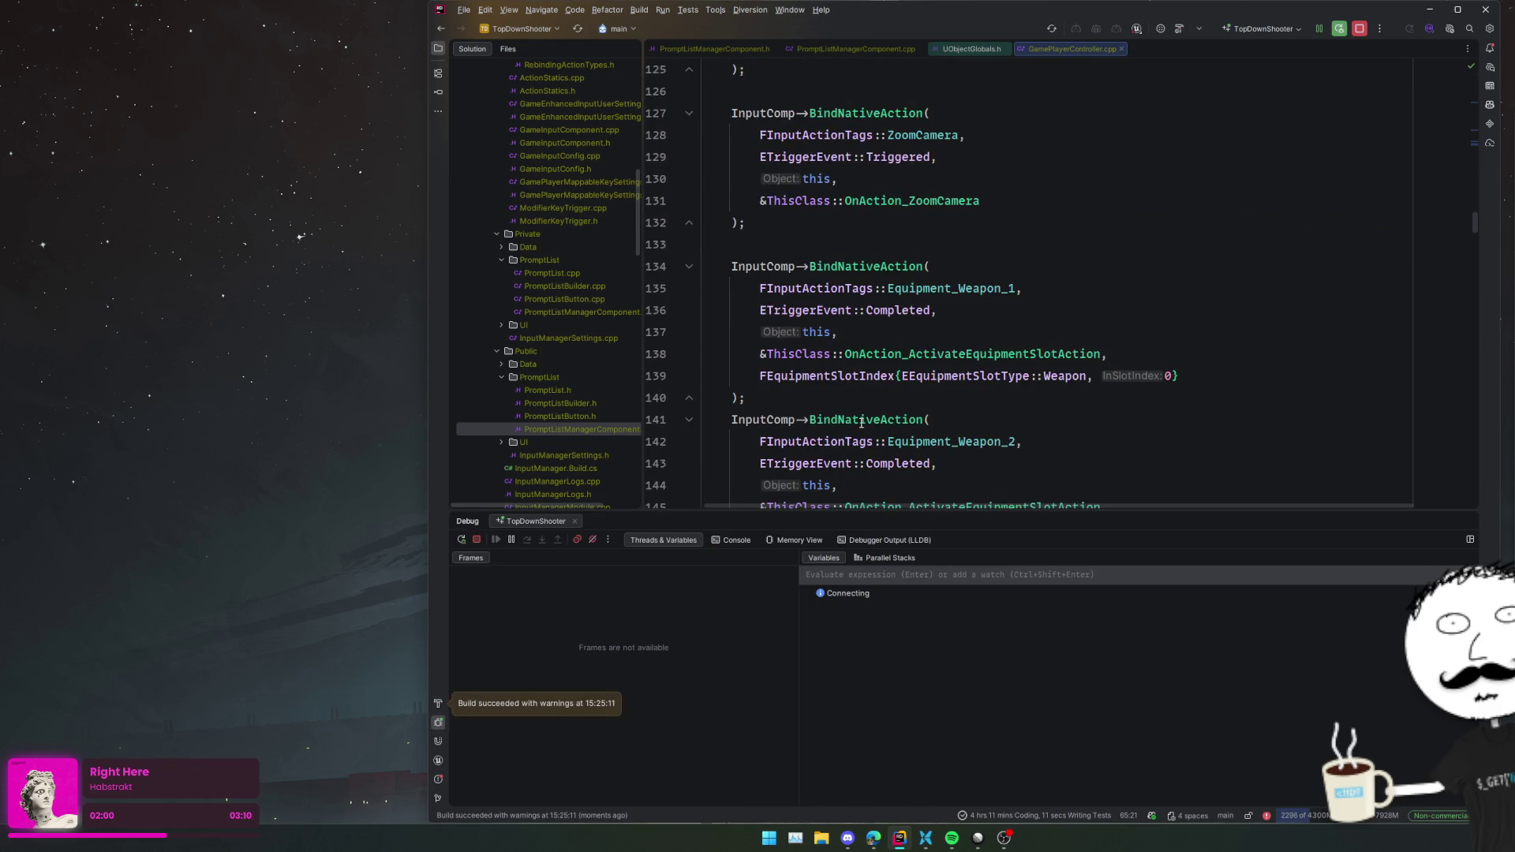
- Close GamePlayerController.cpp and UObjectGlobals.h, returning to SetActivePrompt in the manager source
scroll(862, 423, "down", 20)
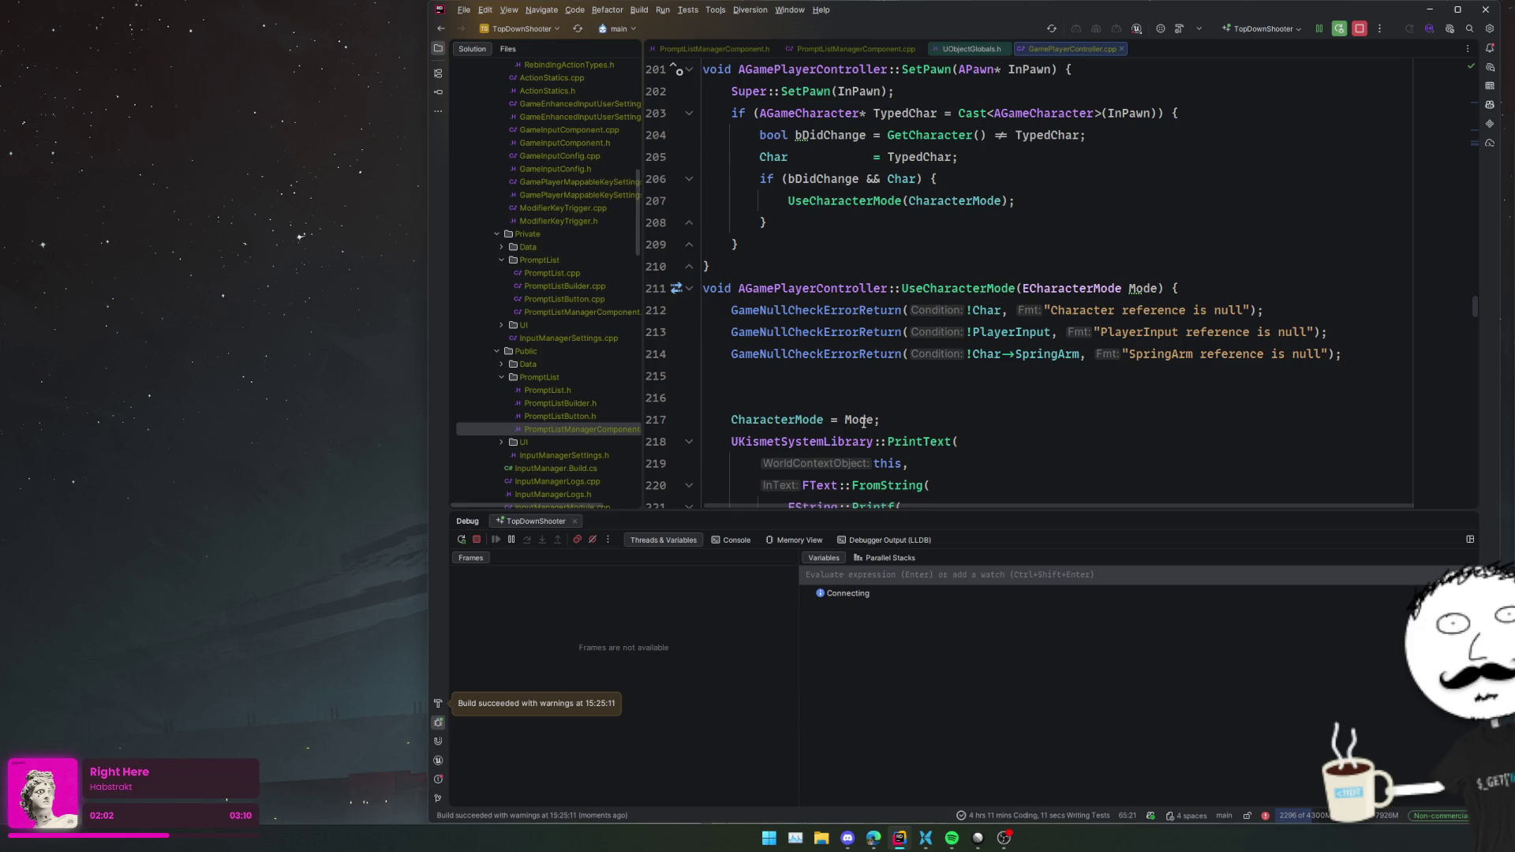
left_click(890, 401)
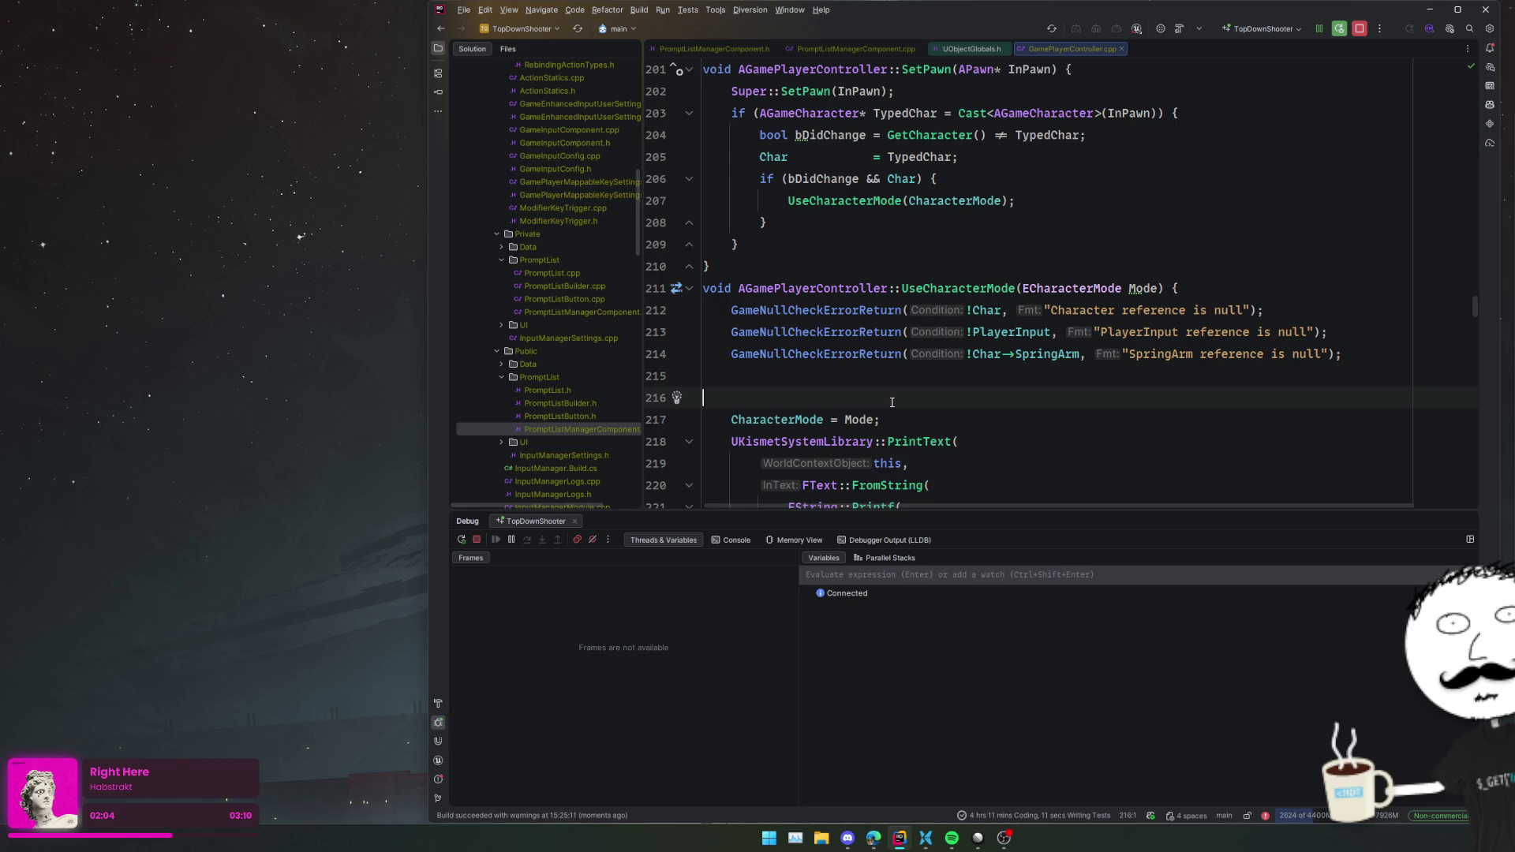
scroll(891, 403, "up", 2)
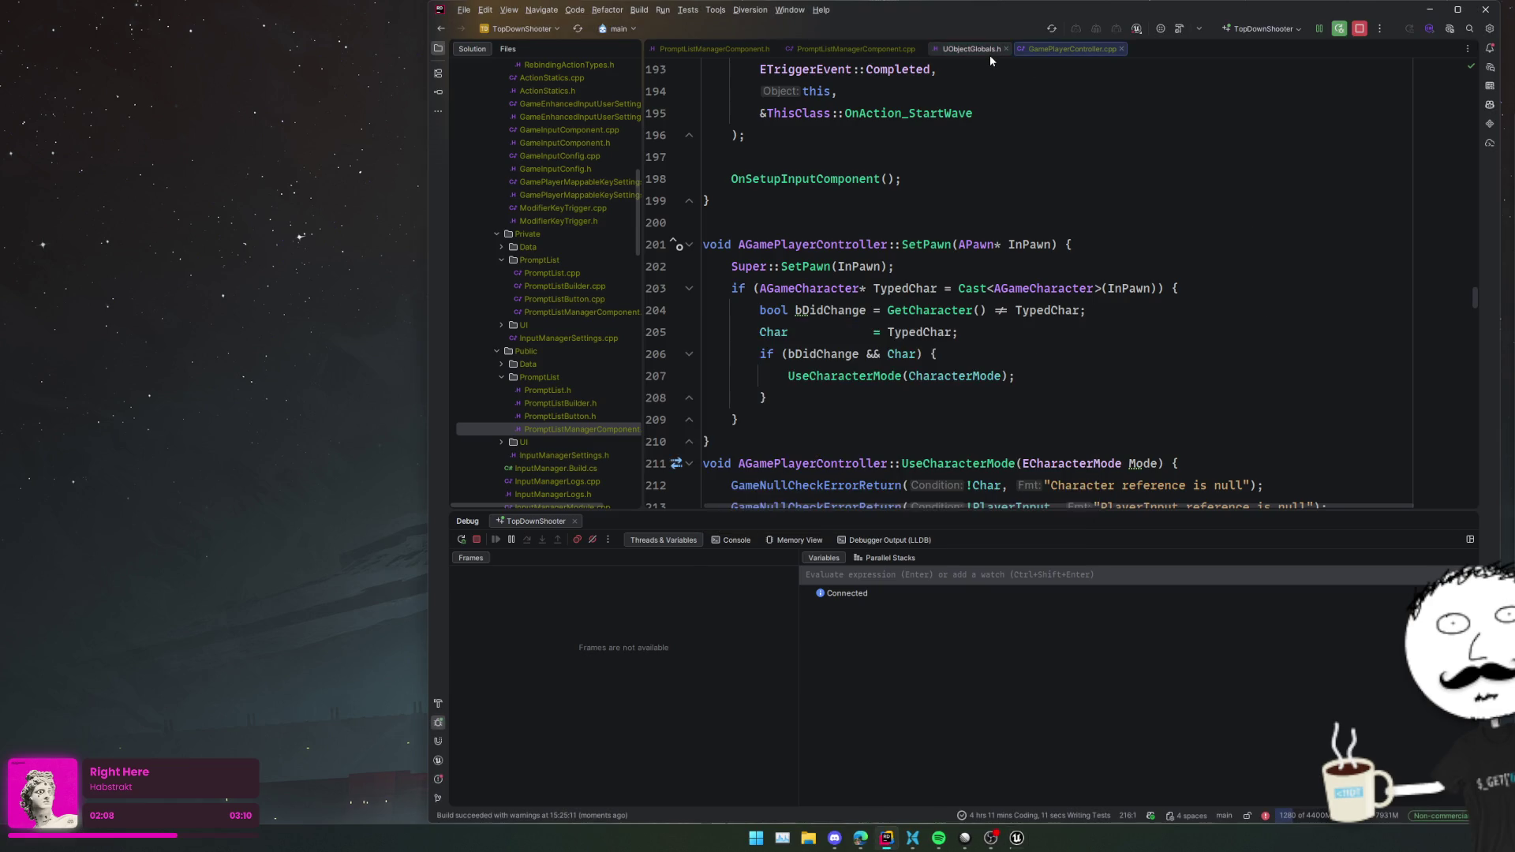
key("ctrl+F4")
left_click(991, 267)
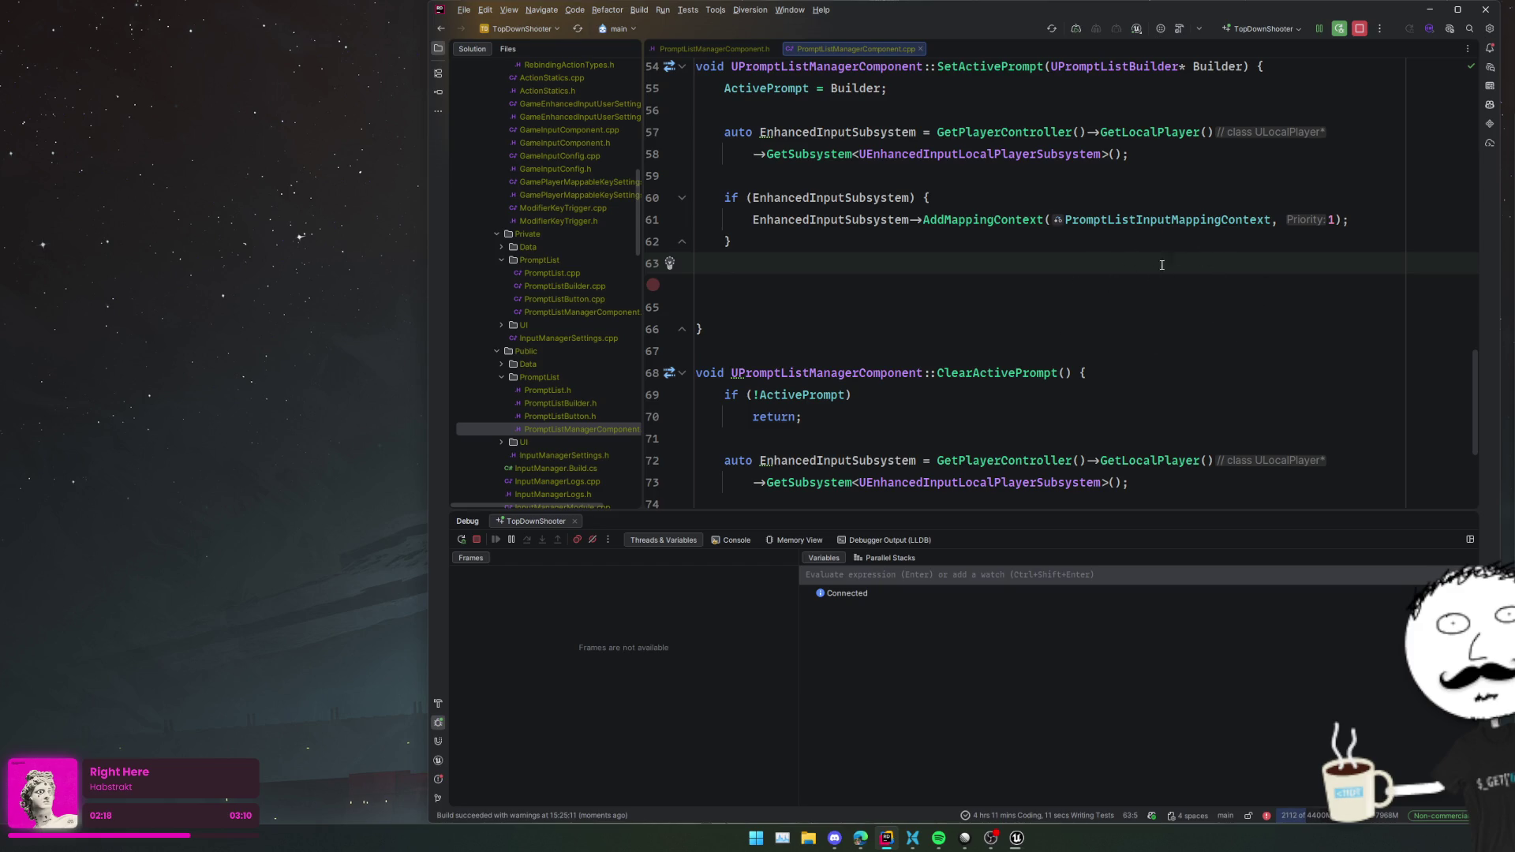
scroll(1161, 265, "up", 5)
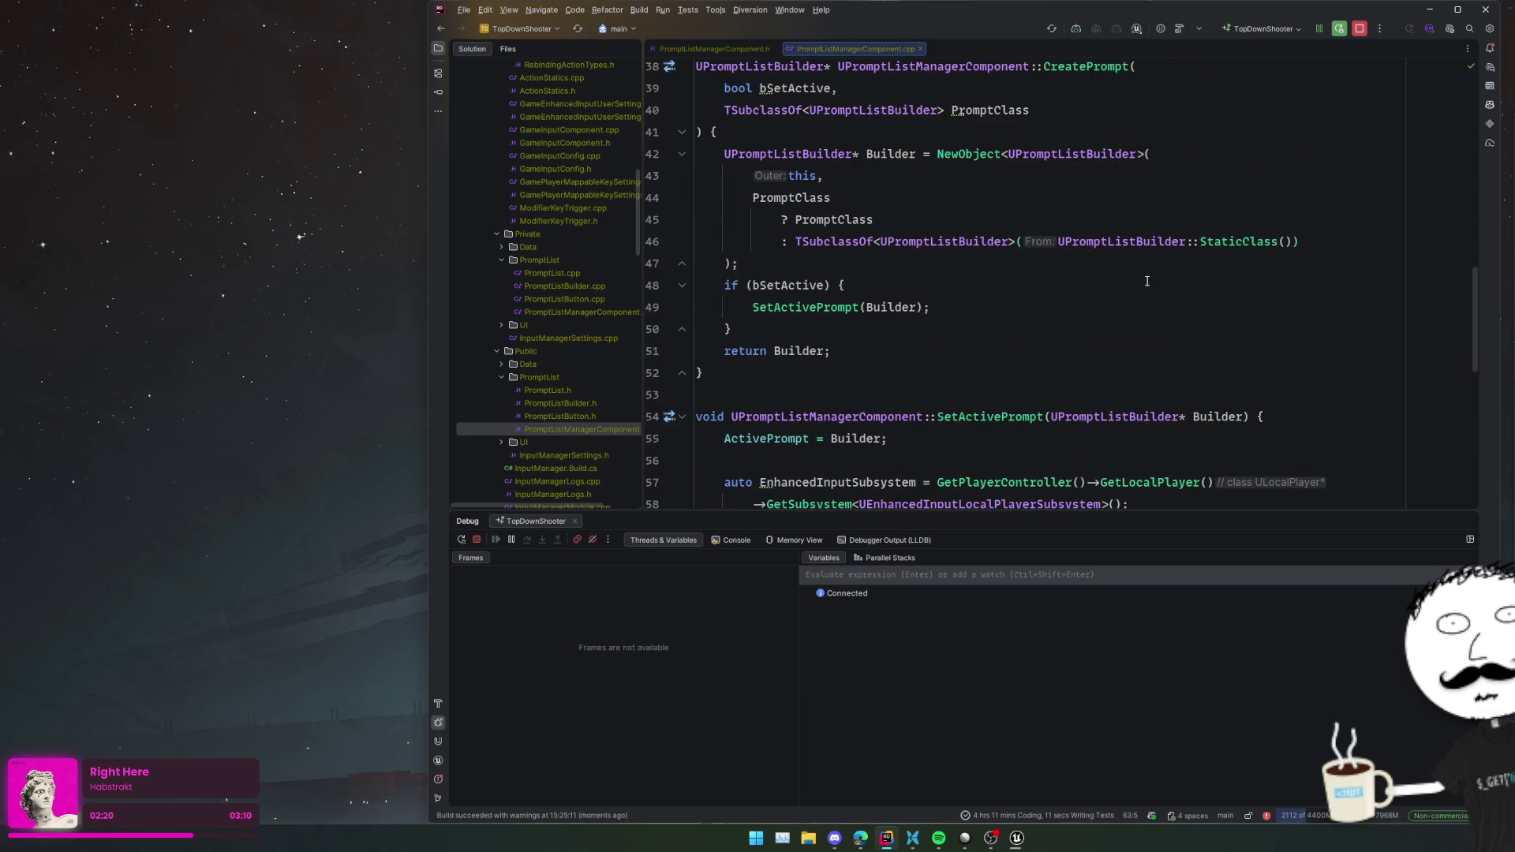
- Go to the UPromptListBuilder declaration and select its PromptListClass property name
left_click(973, 238, "ctrl")
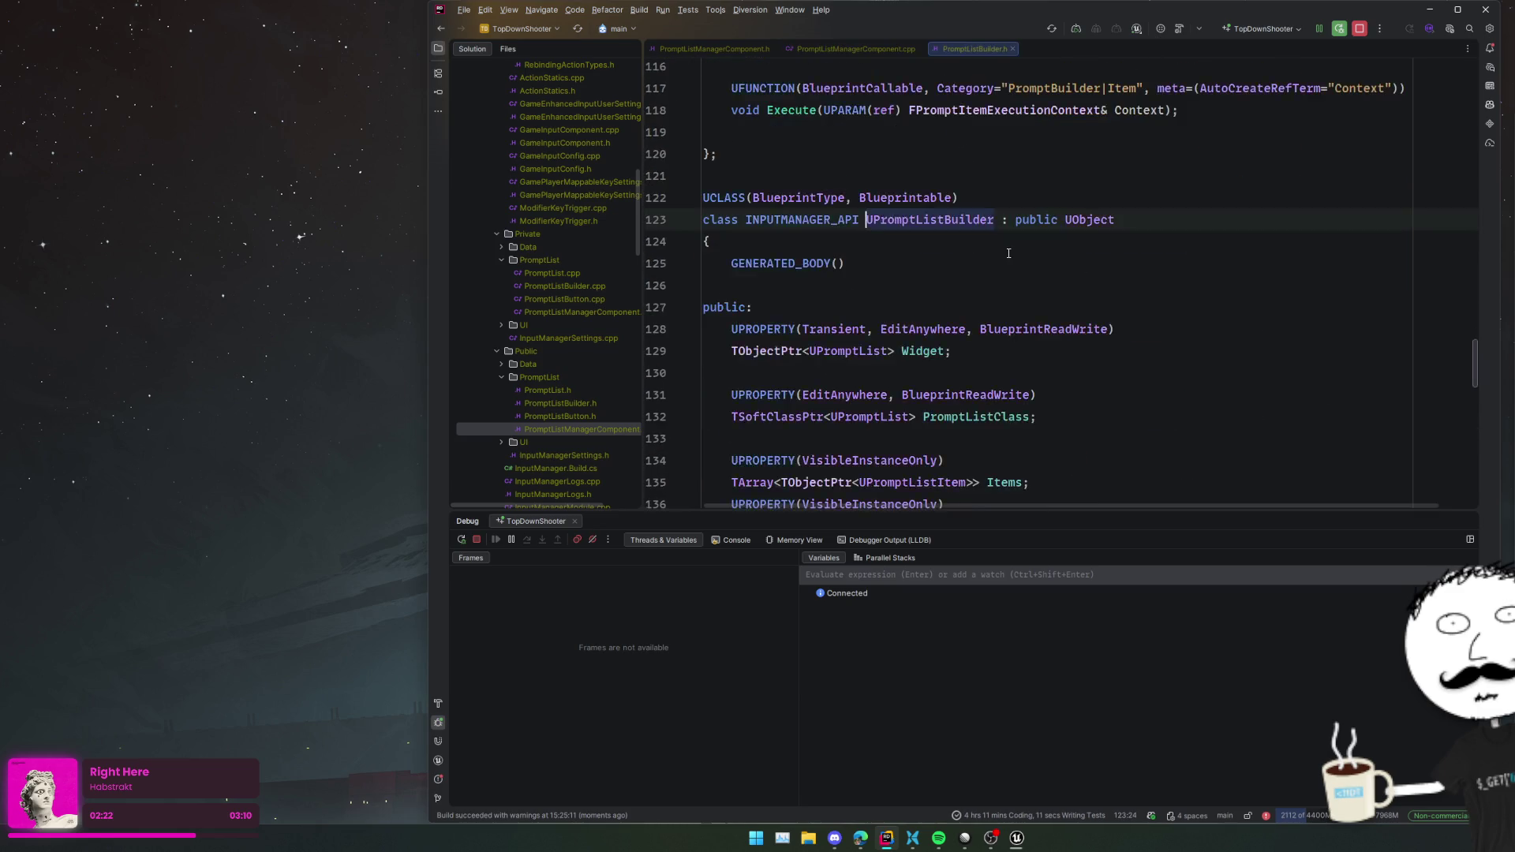
scroll(1167, 268, "down", 4)
key("ctrl+alt+Left")
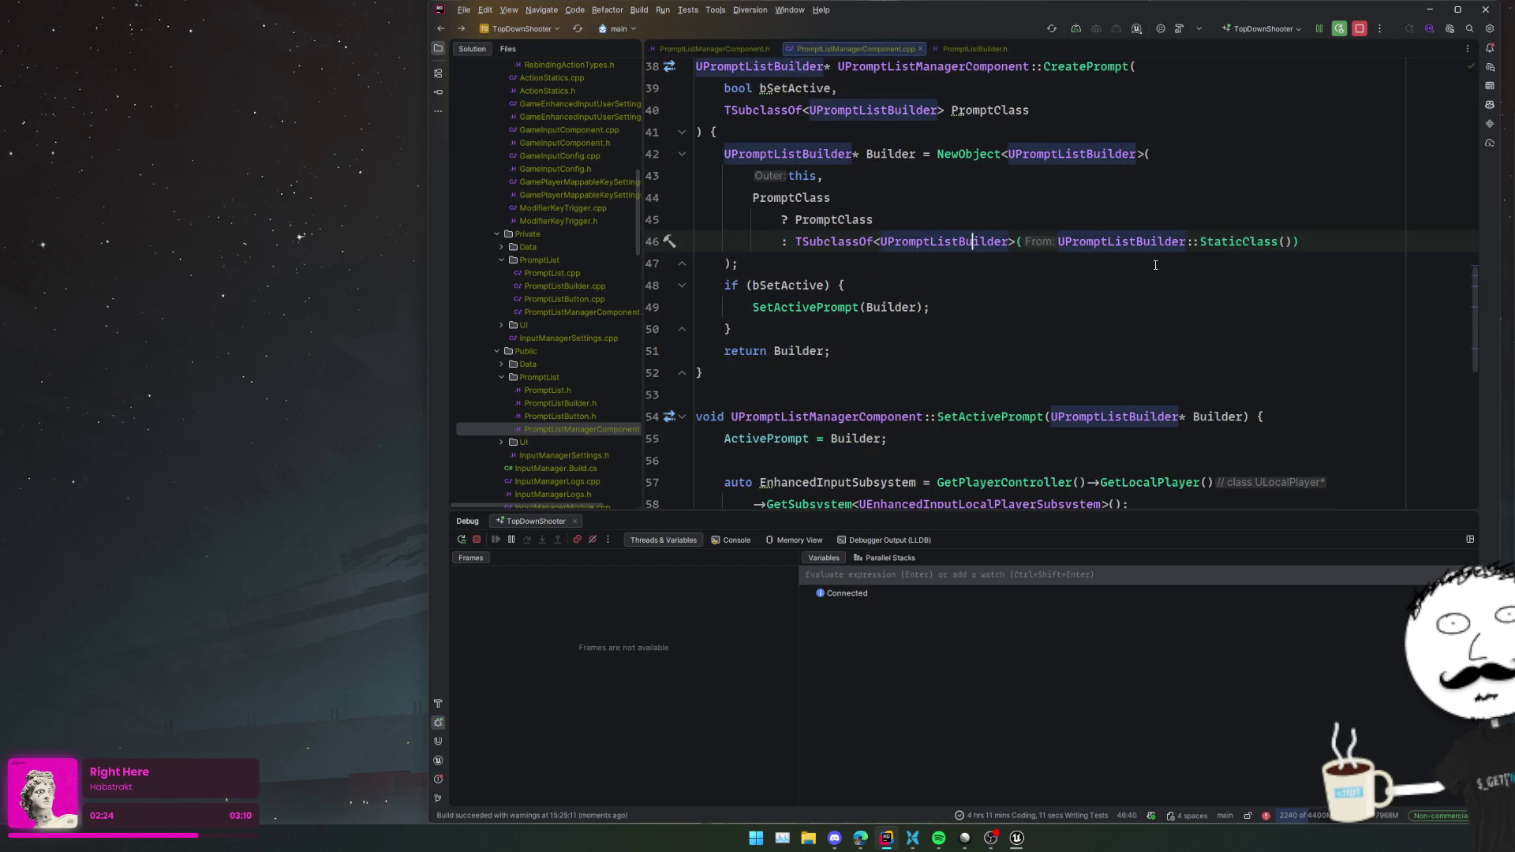
key("ctrl+alt+Right")
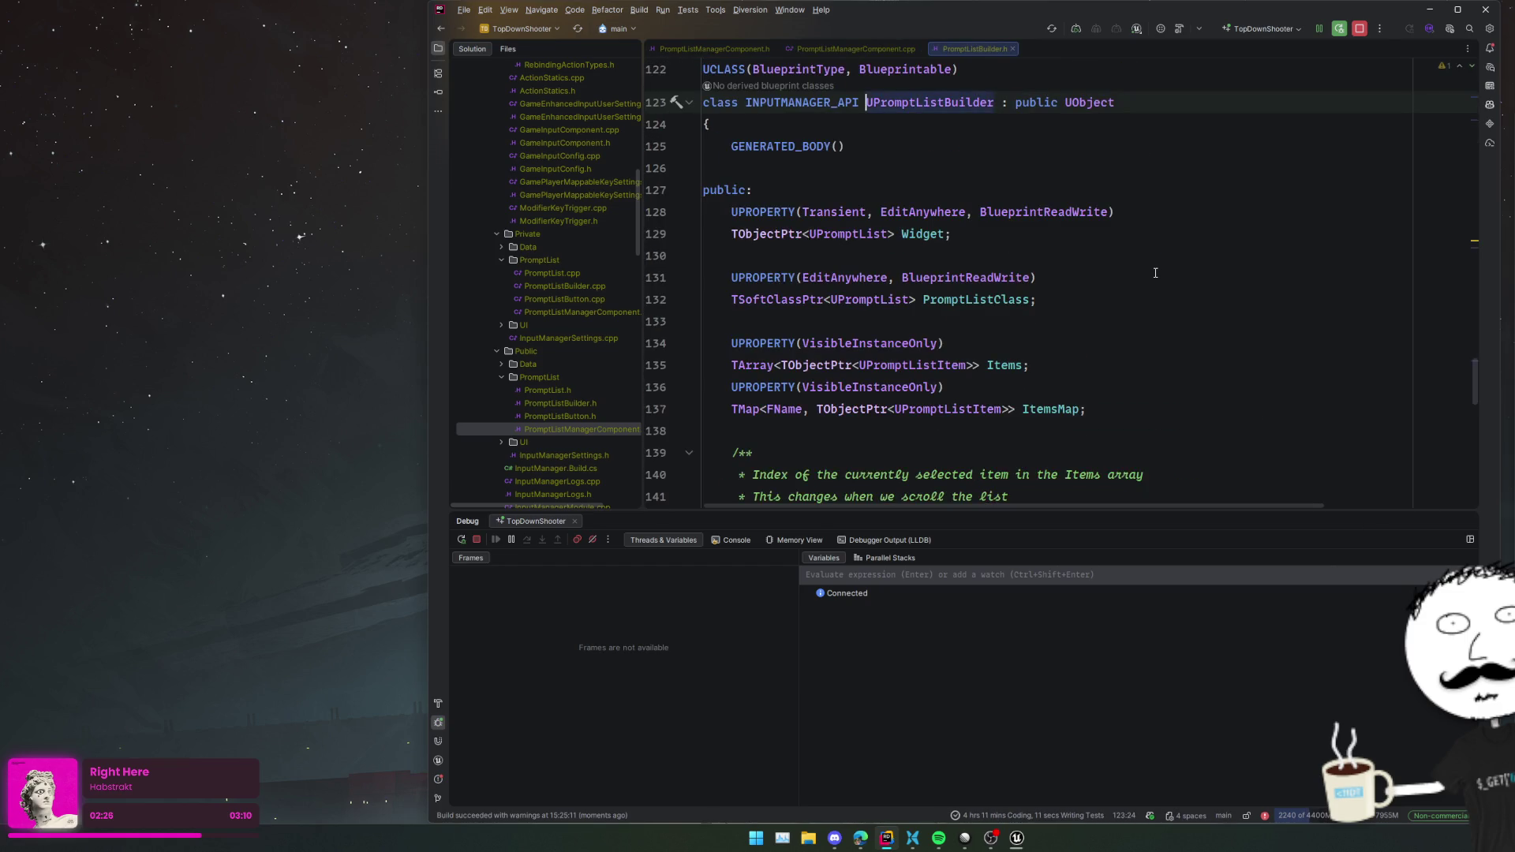
left_click(1155, 273)
key("Down")
key("shift+Down")
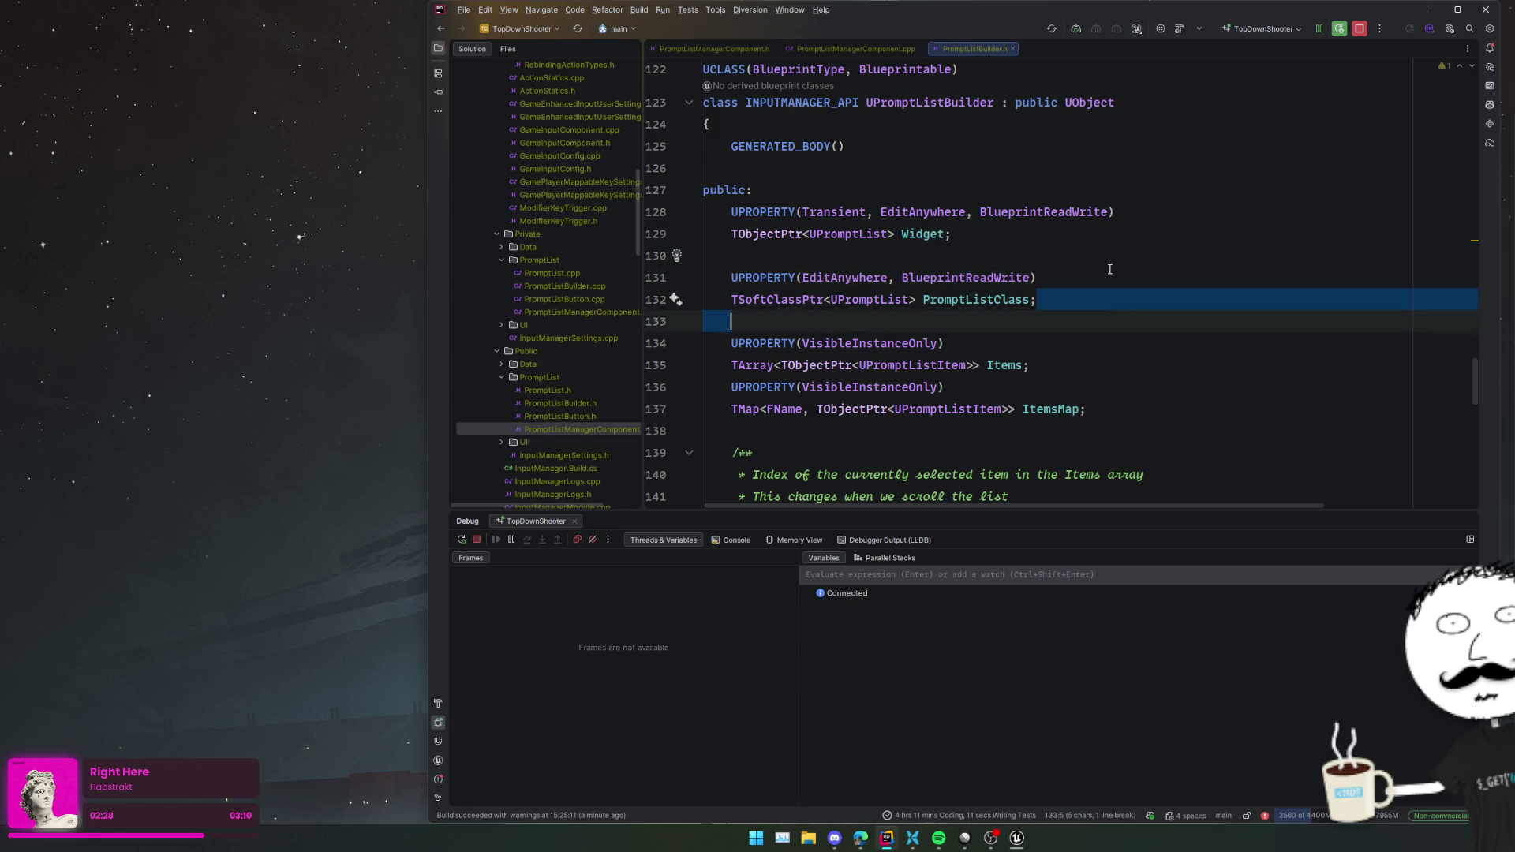
left_click(993, 299)
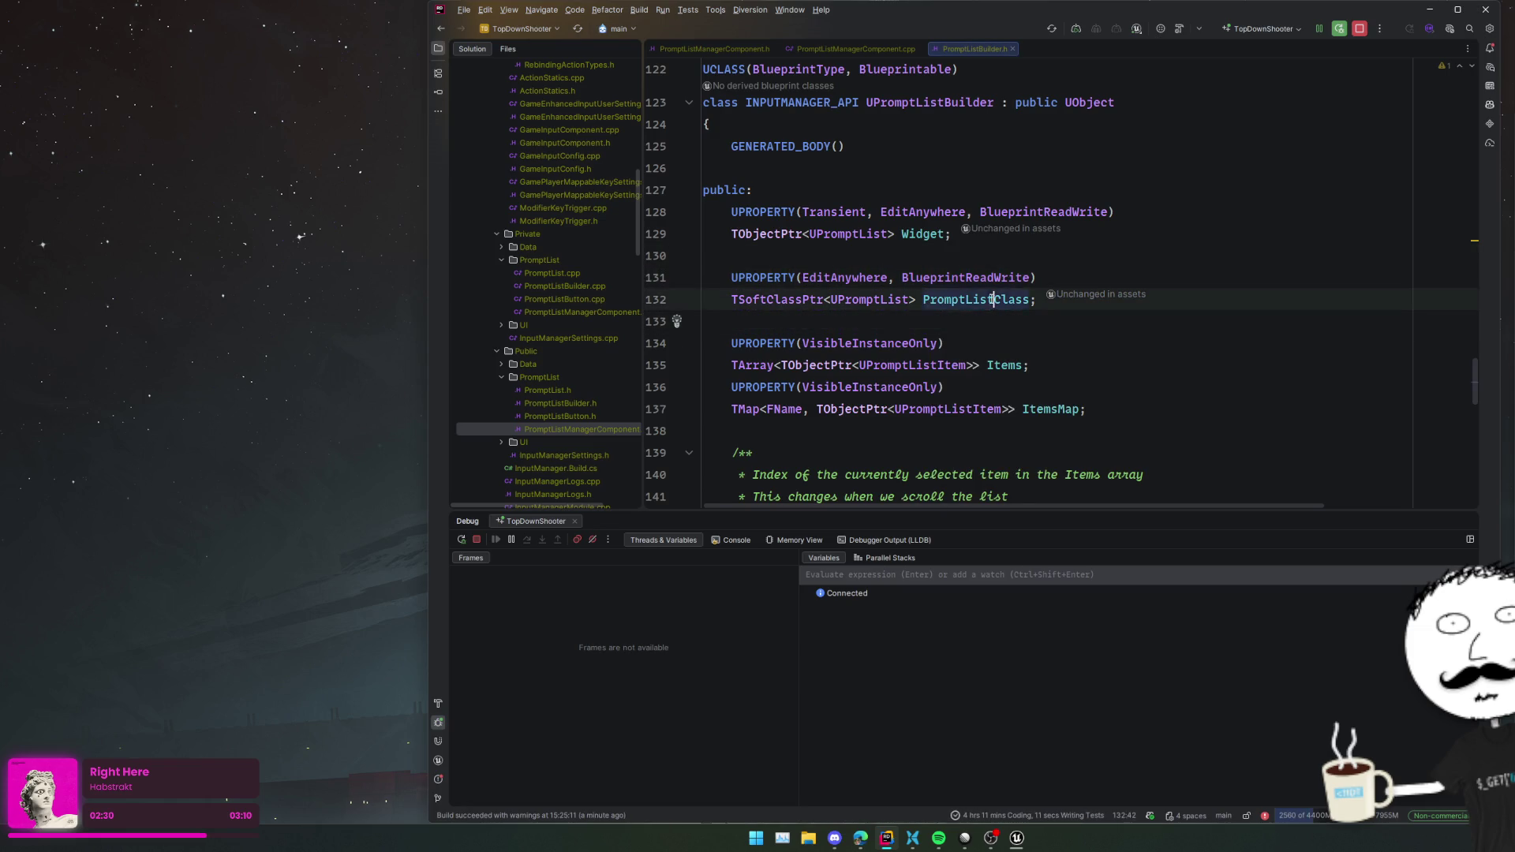
double_click(993, 299)
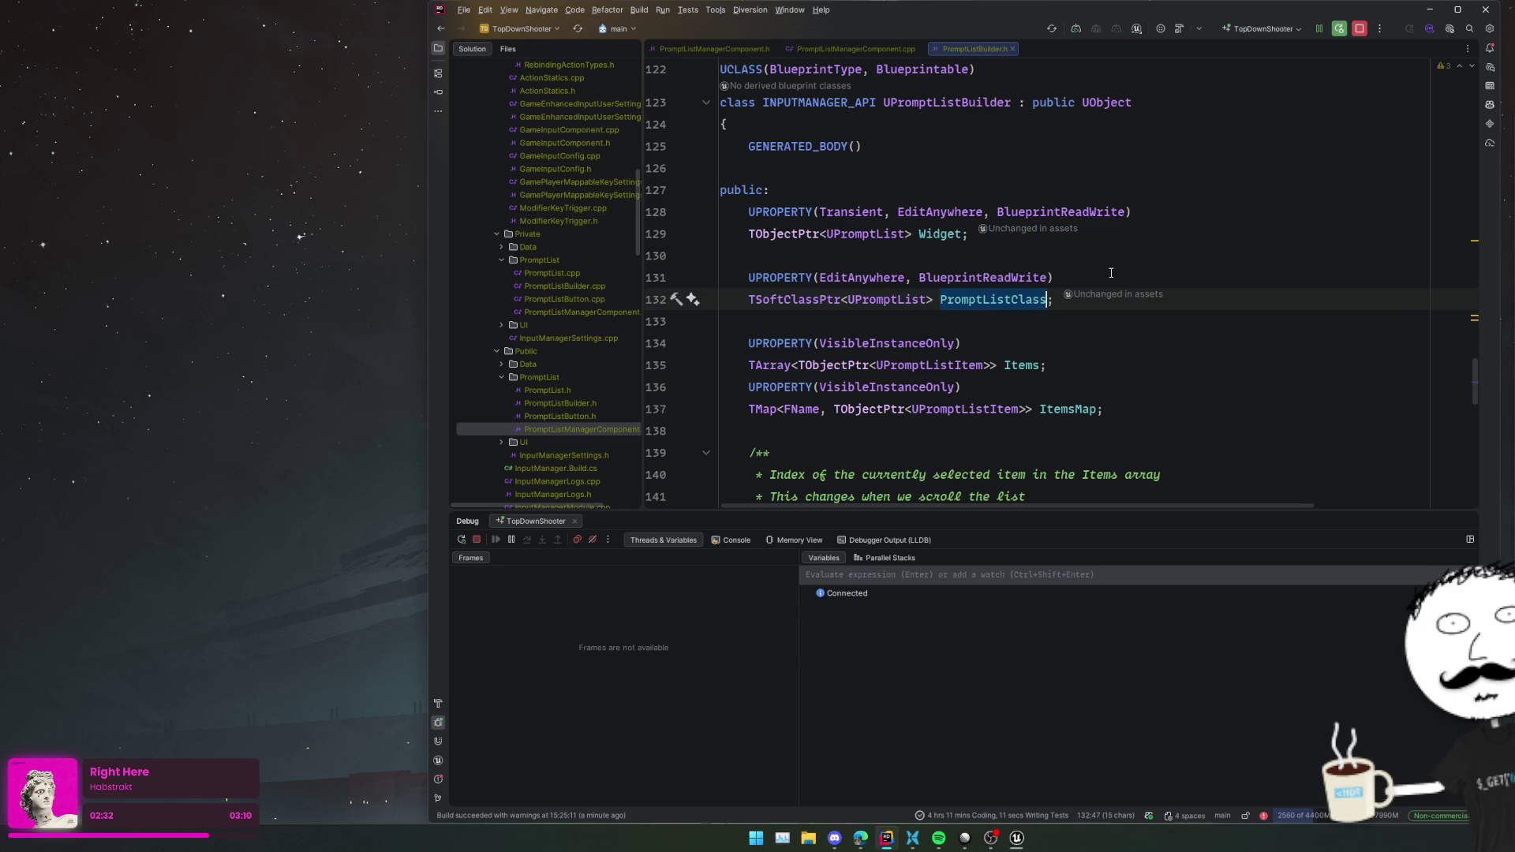
- Switch to PromptListManagerComponent.cpp and move down through CreatePrompt into SetActivePrompt
key("Down")
key("ctrl+Tab")
key("Down")
key("Down")
key("Down")
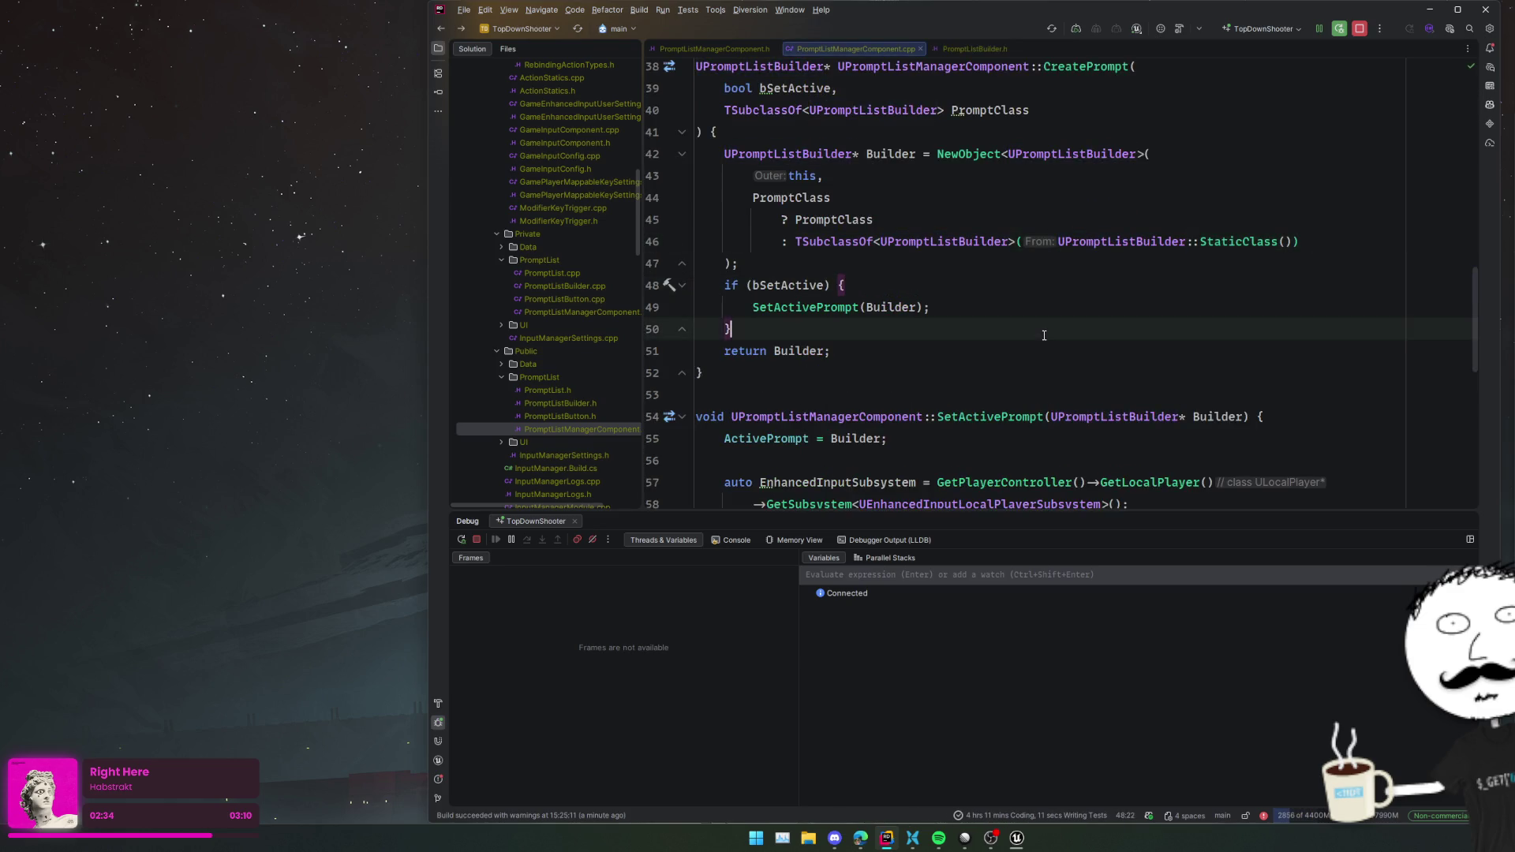
scroll(1043, 335, "down", 3)
key("Down")
key("Down")
key("Down")
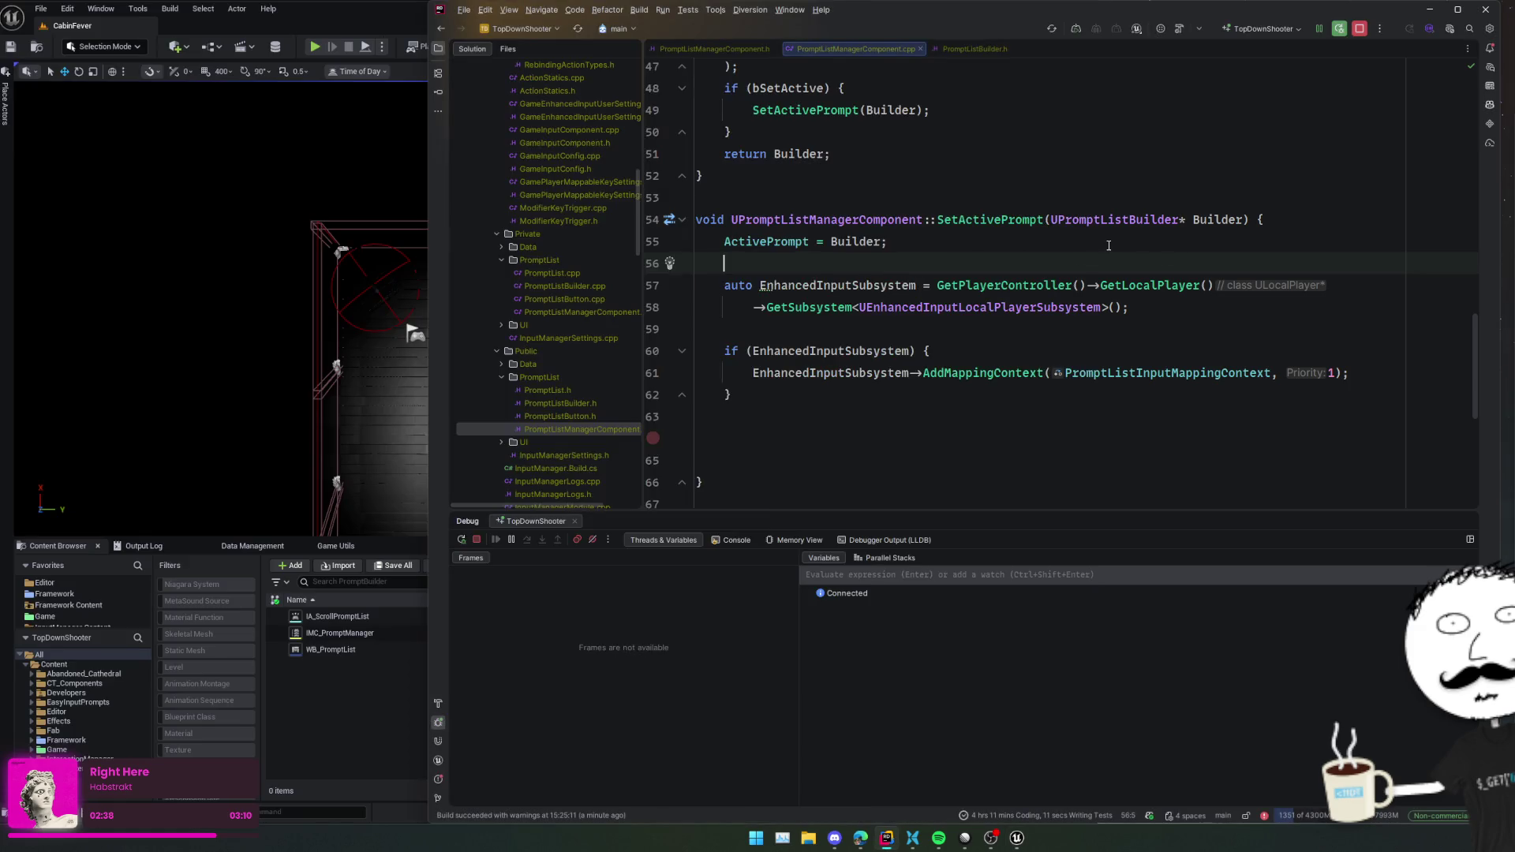
- Add 'if (!Builder) return;' at the top of SetActivePrompt
left_click(1108, 245)
key("Up")
key("End")
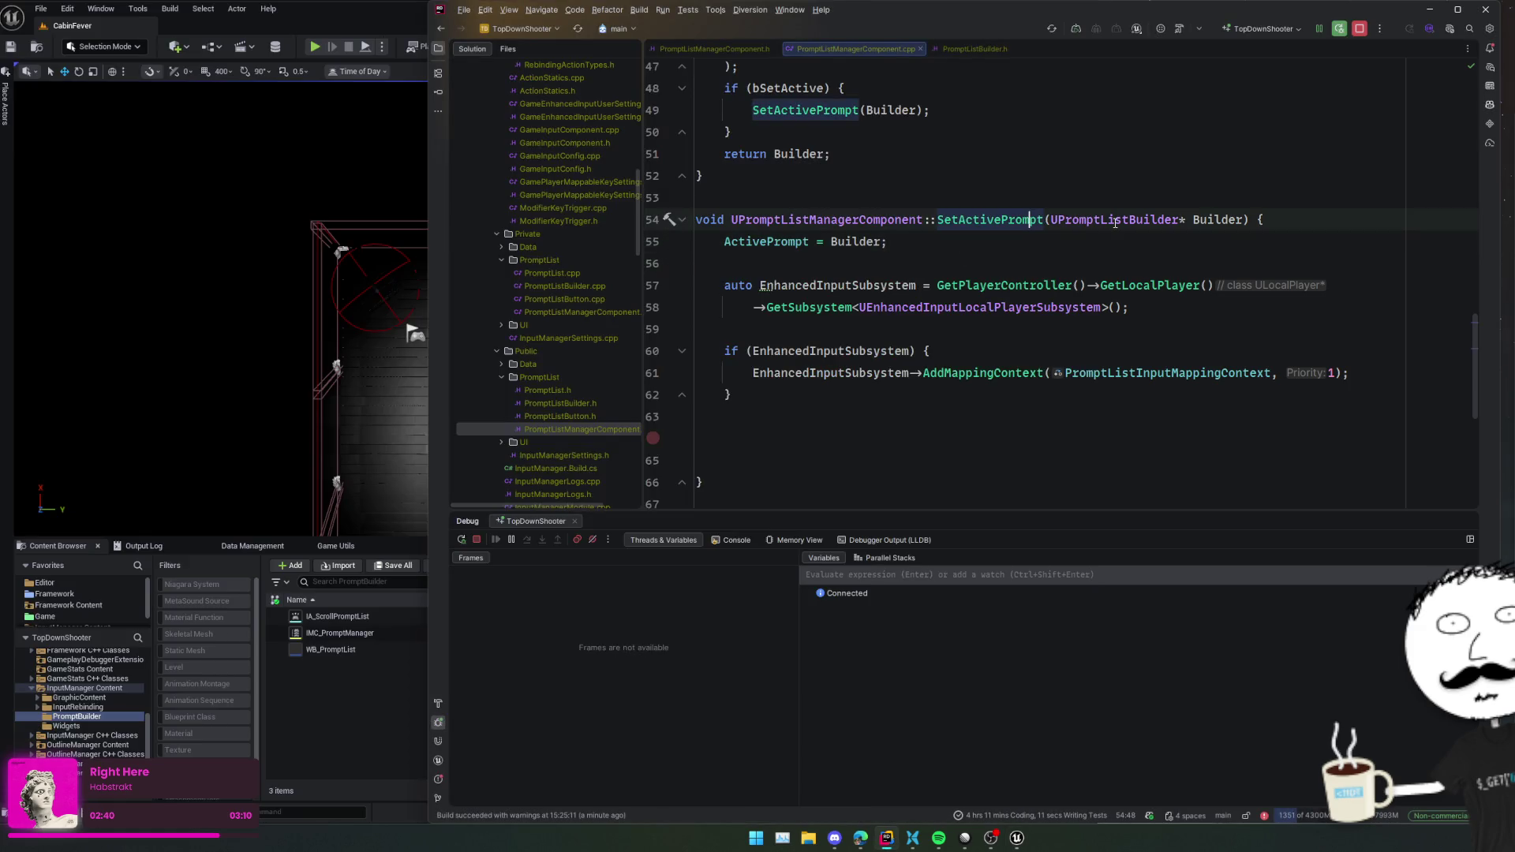
key("Return")
type("if(")
key("BackSpace")
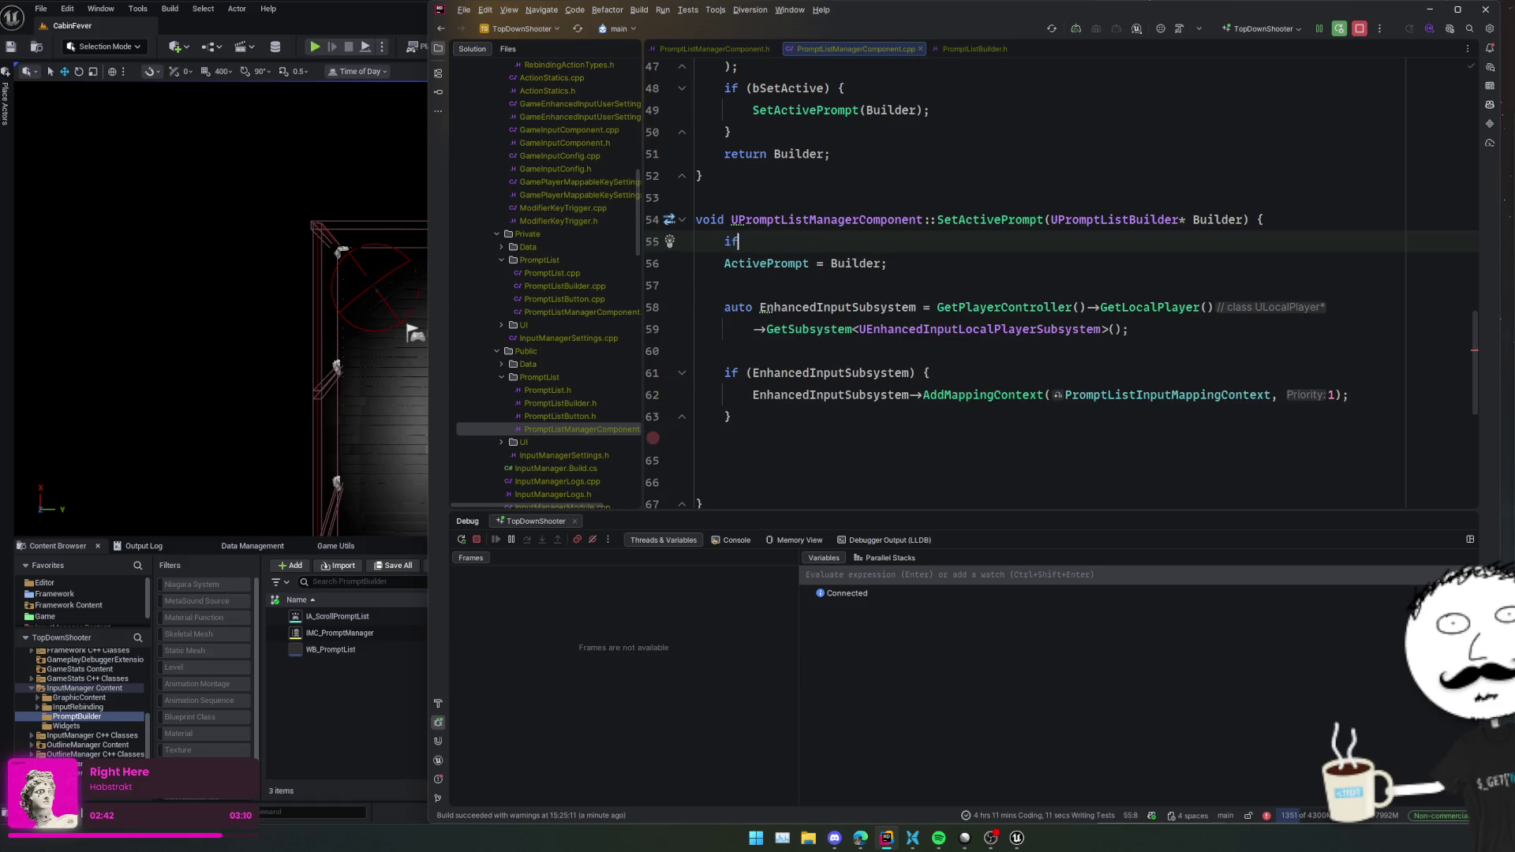
type(" (!ActivePro)")
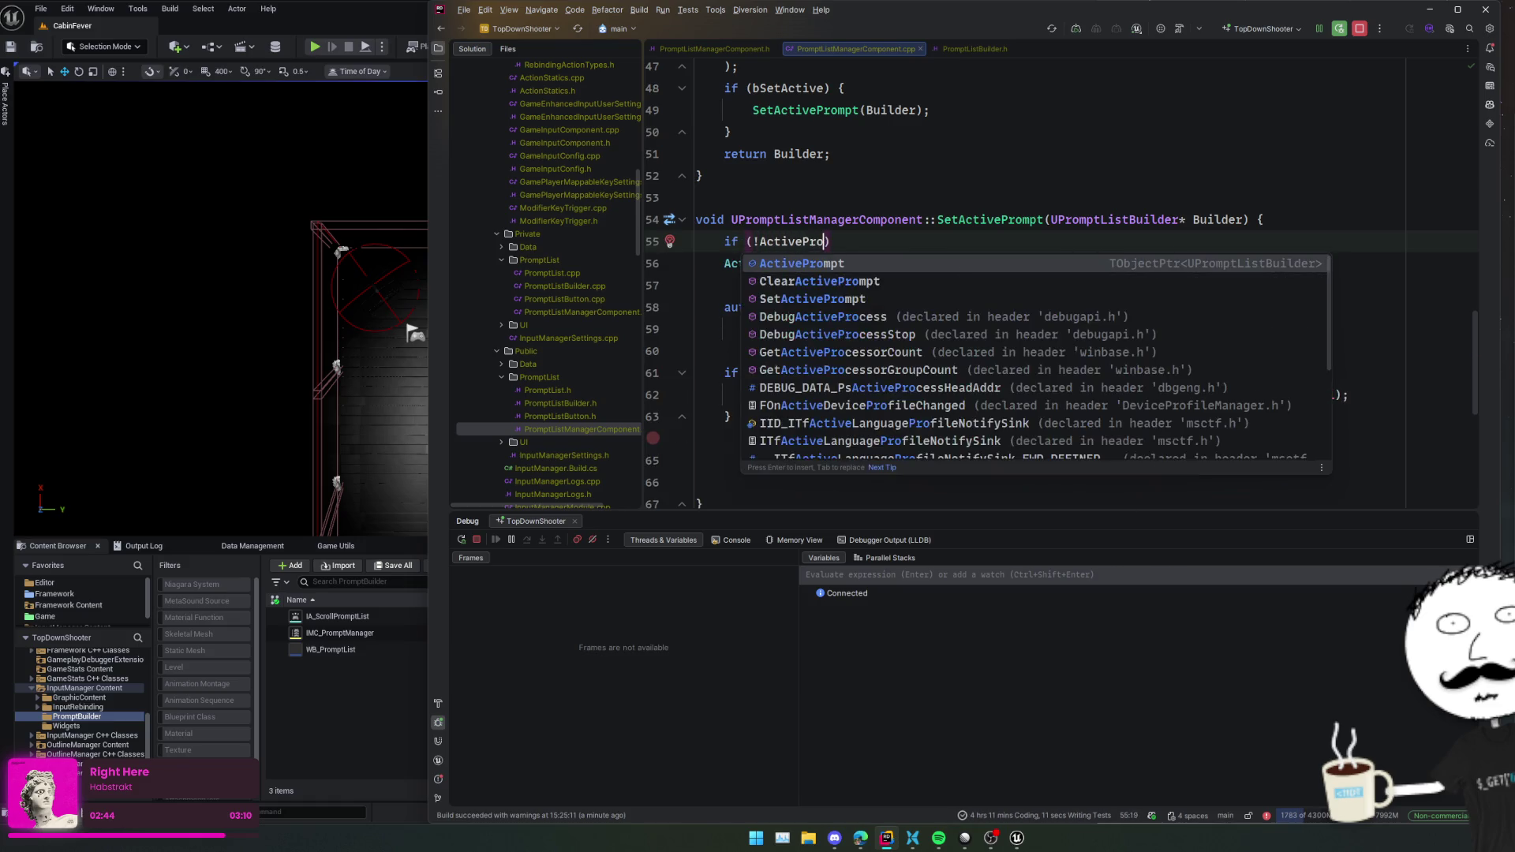
key("BackSpace")
key("BackSpace")
key("BackSpace")
type("uil")
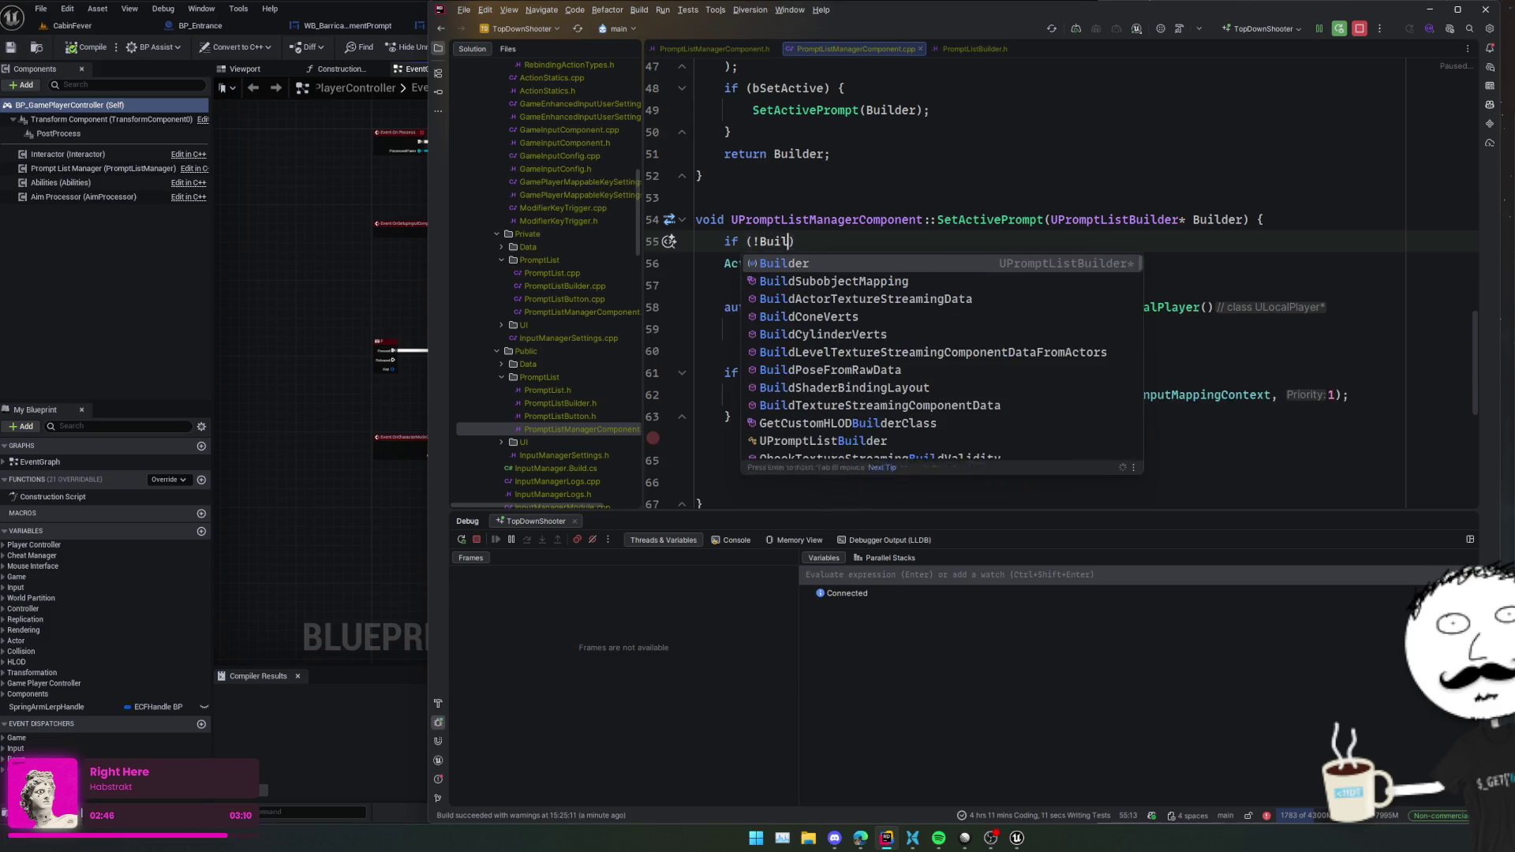
key("Tab")
key("Return")
type("return")
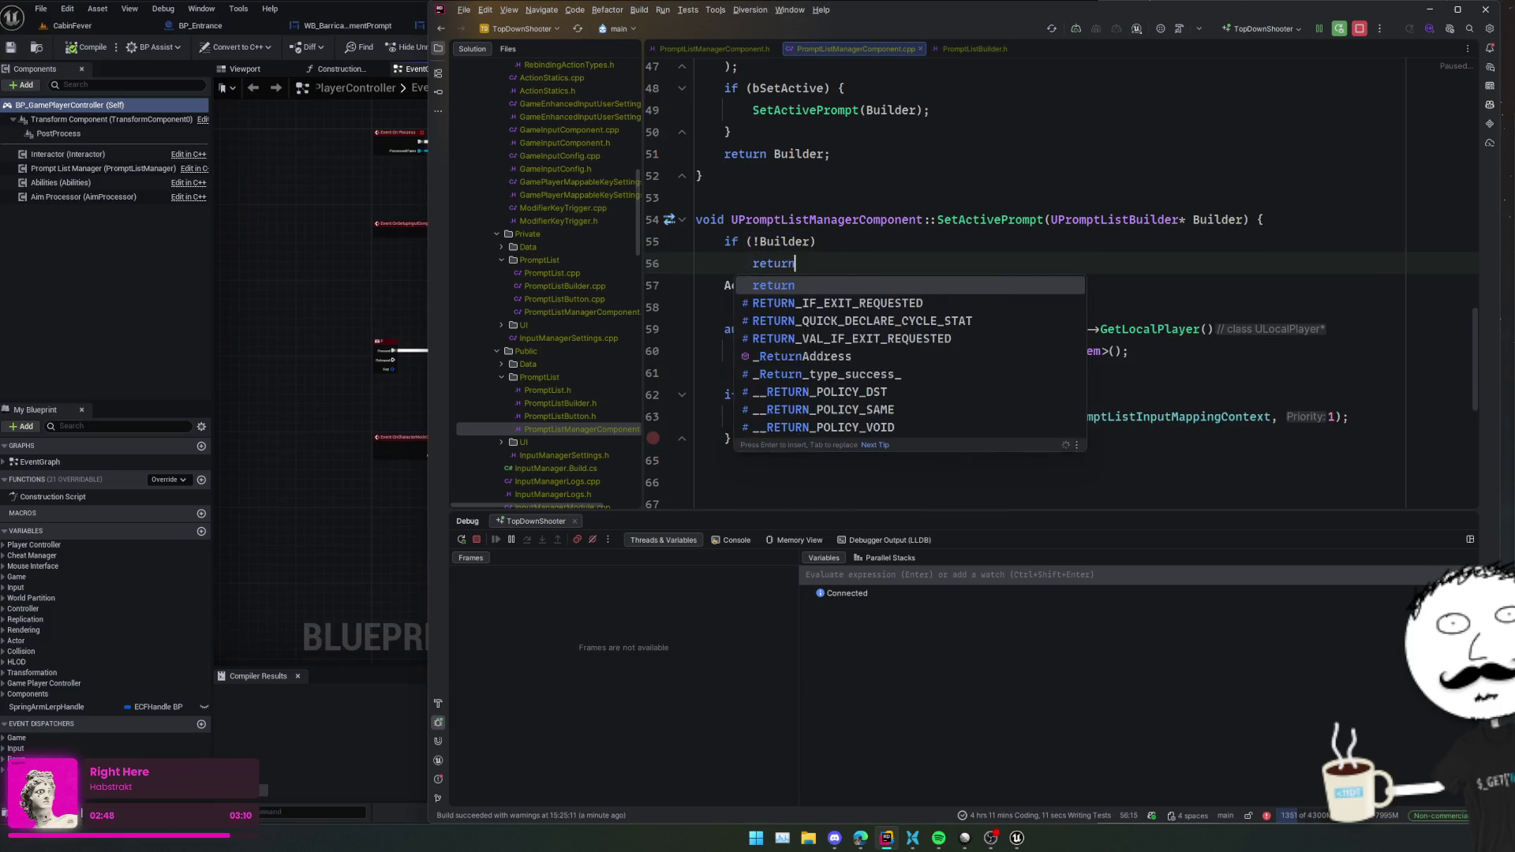
key("Tab")
key("Return")
- Draft an 'ActivePrompt->PromptListClass = UGameSettings::Get()' line and check fixes for unresolved UGameSettings
key("Down")
key("Down")
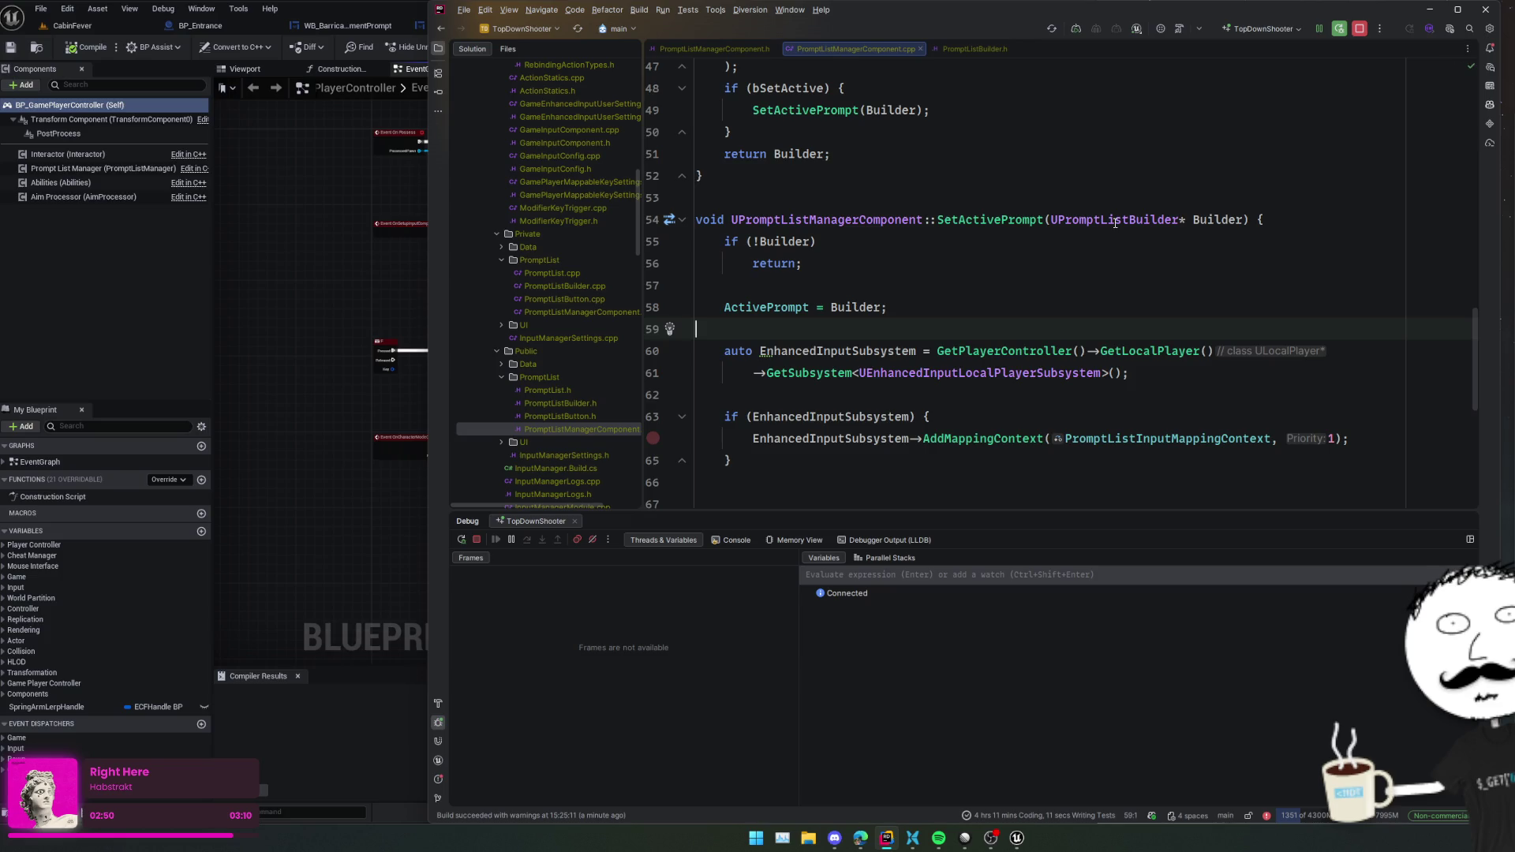
key("Return")
key("Return")
key("Return")
key("Up")
key("Up")
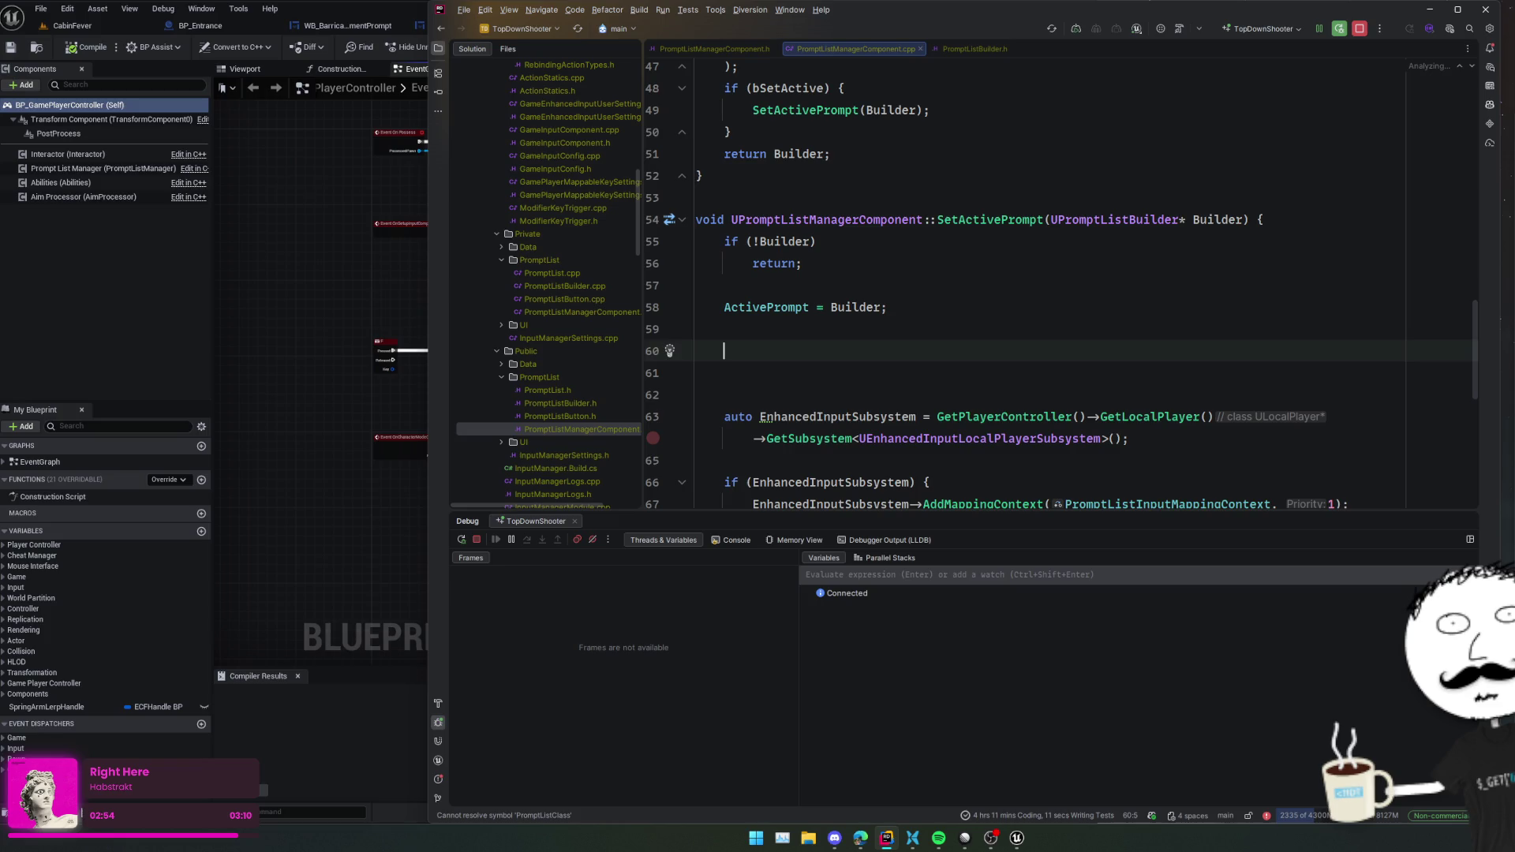
type("ActiveP")
key("Return")
type("->")
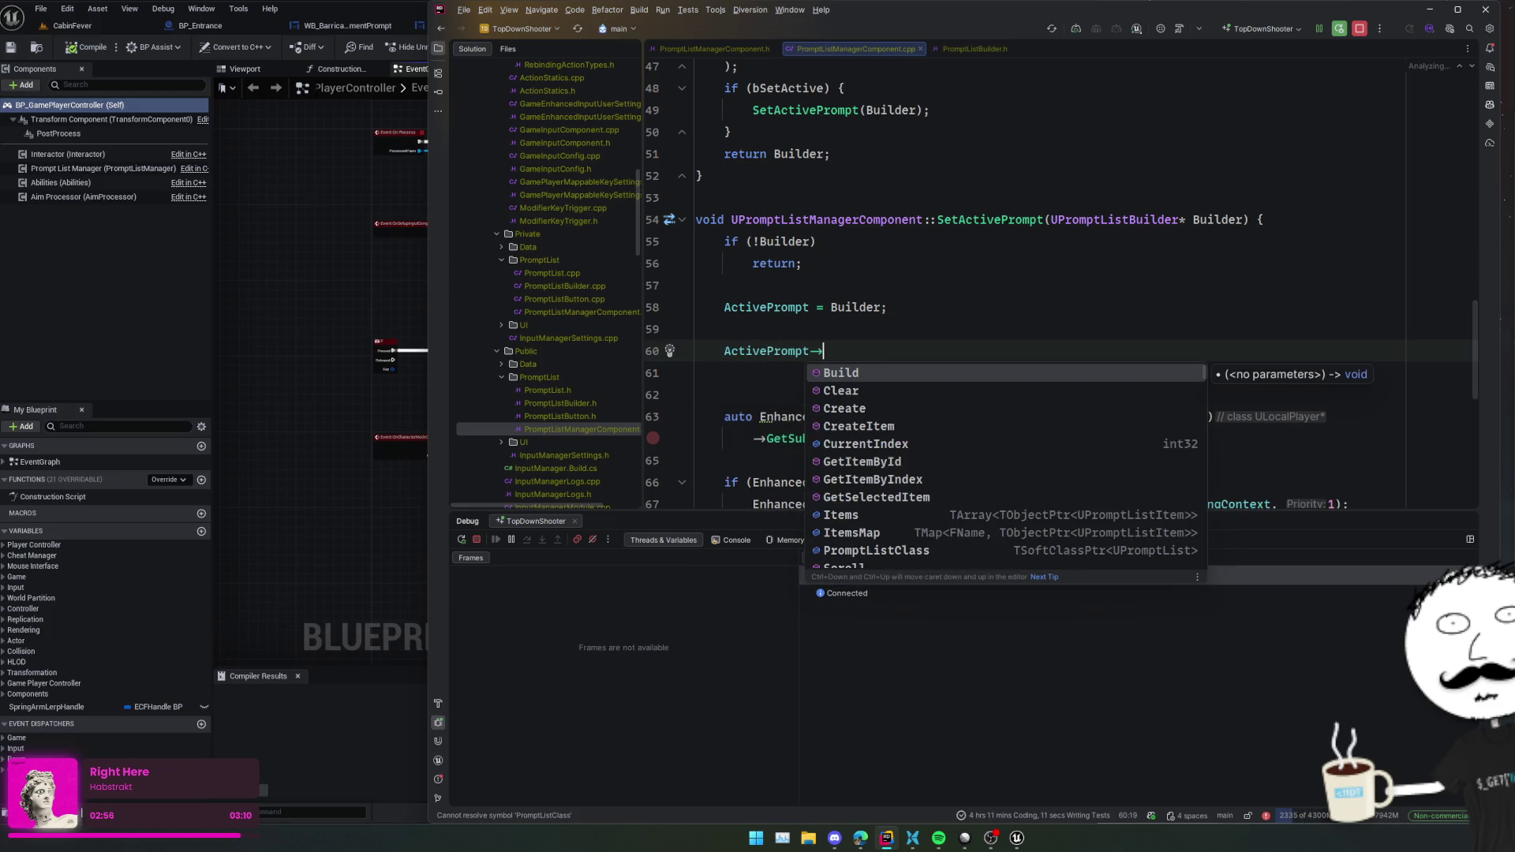
type("P")
key("Return")
type("= ")
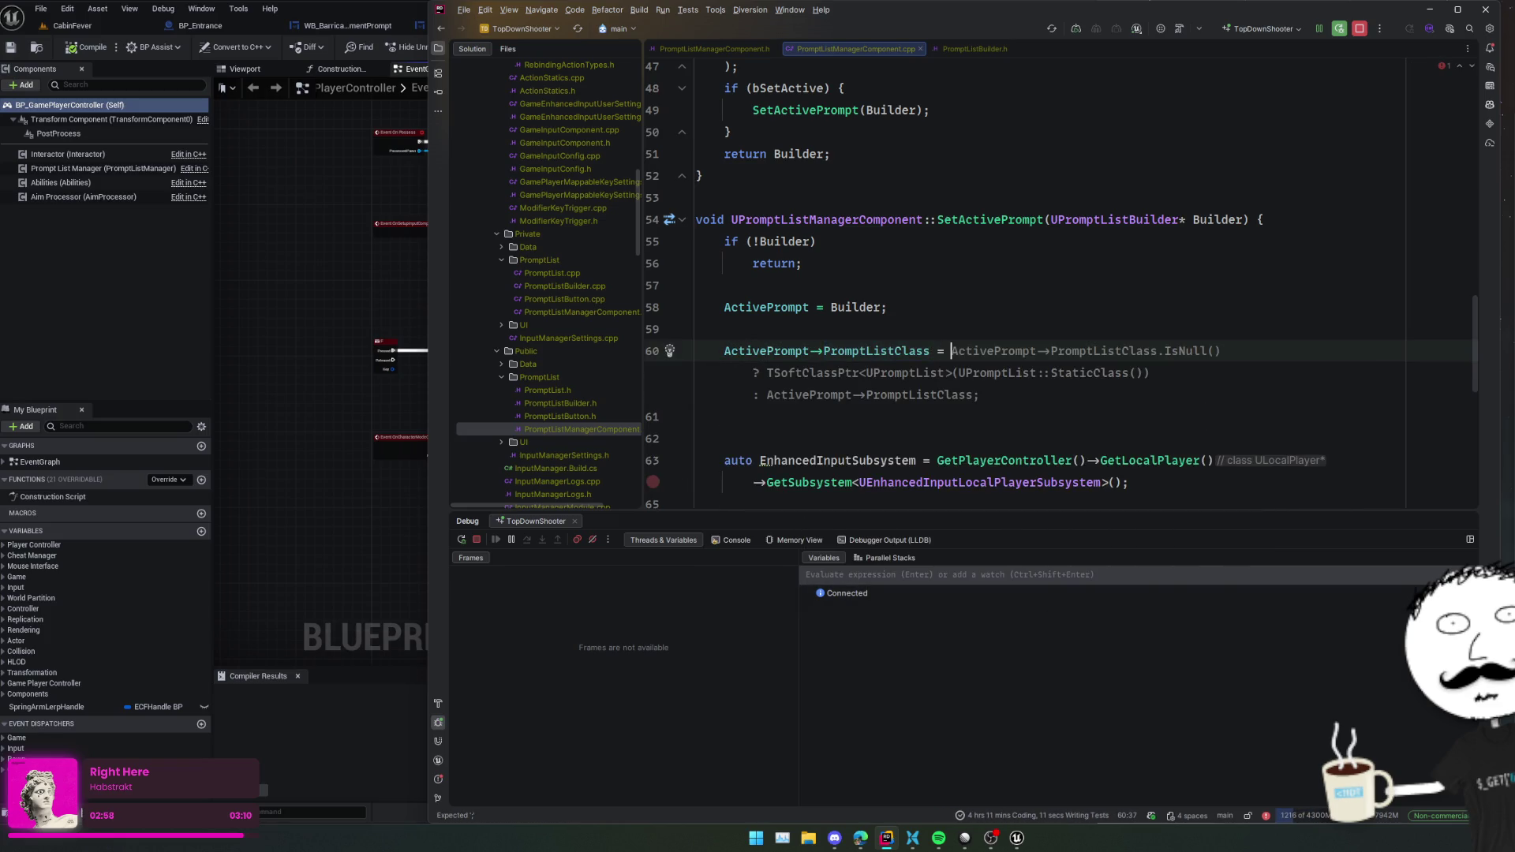
type("UGameS")
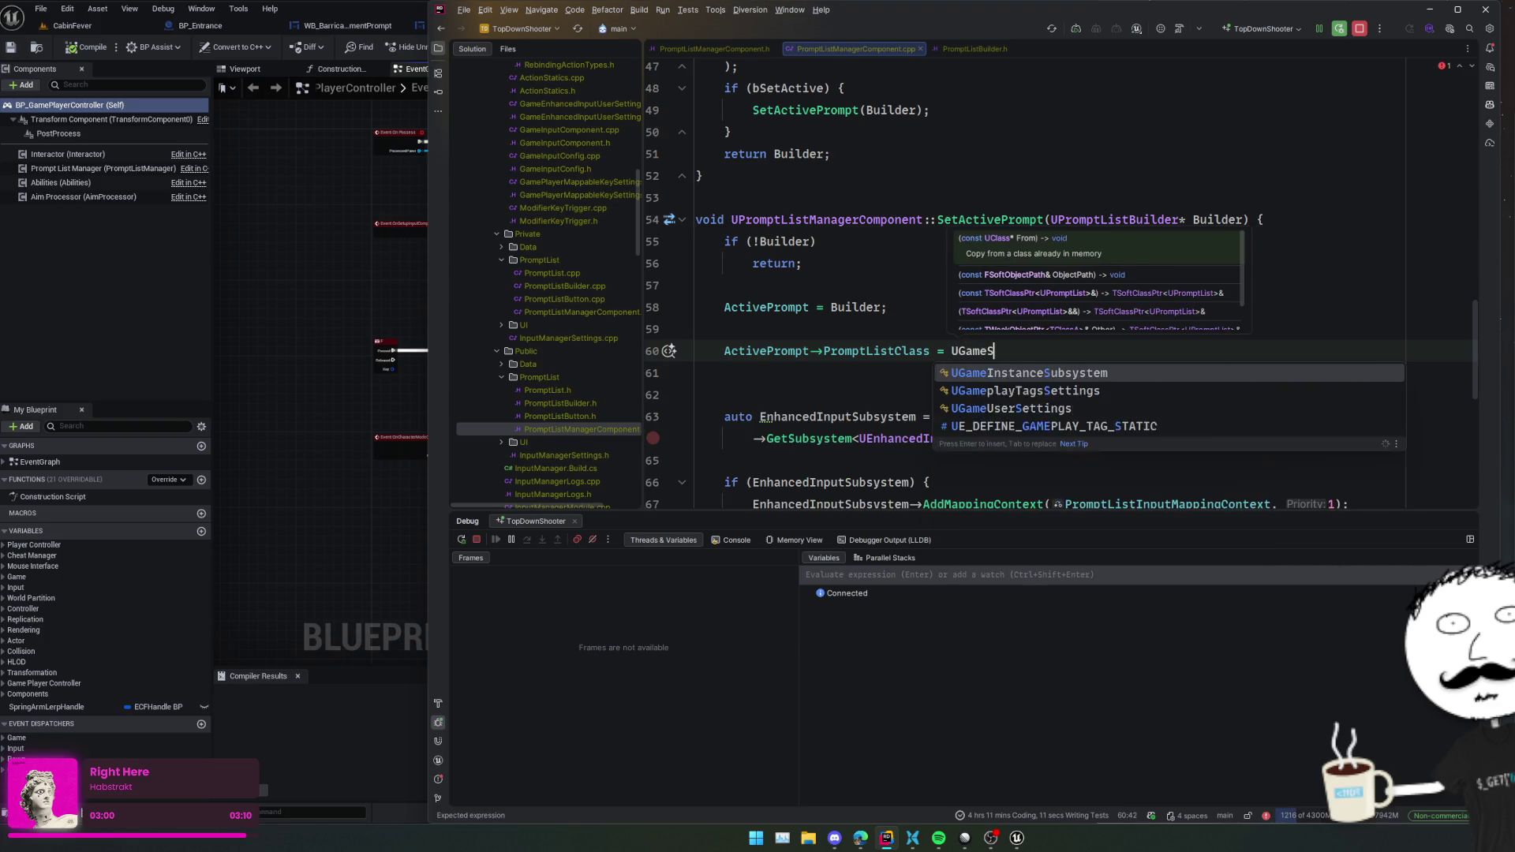
type("ettings")
key("Down")
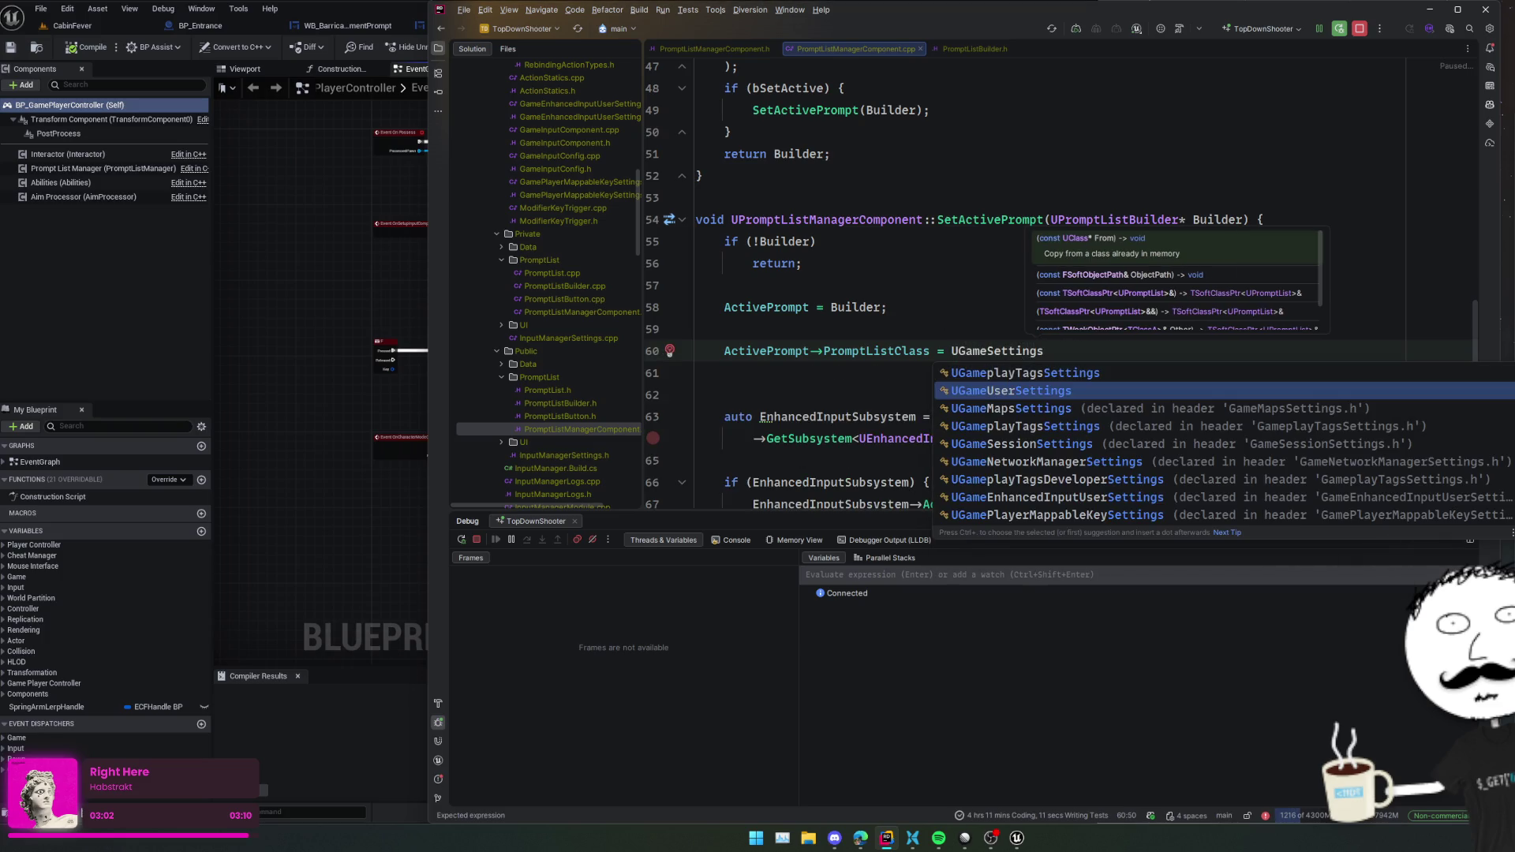
key("Escape")
type("::")
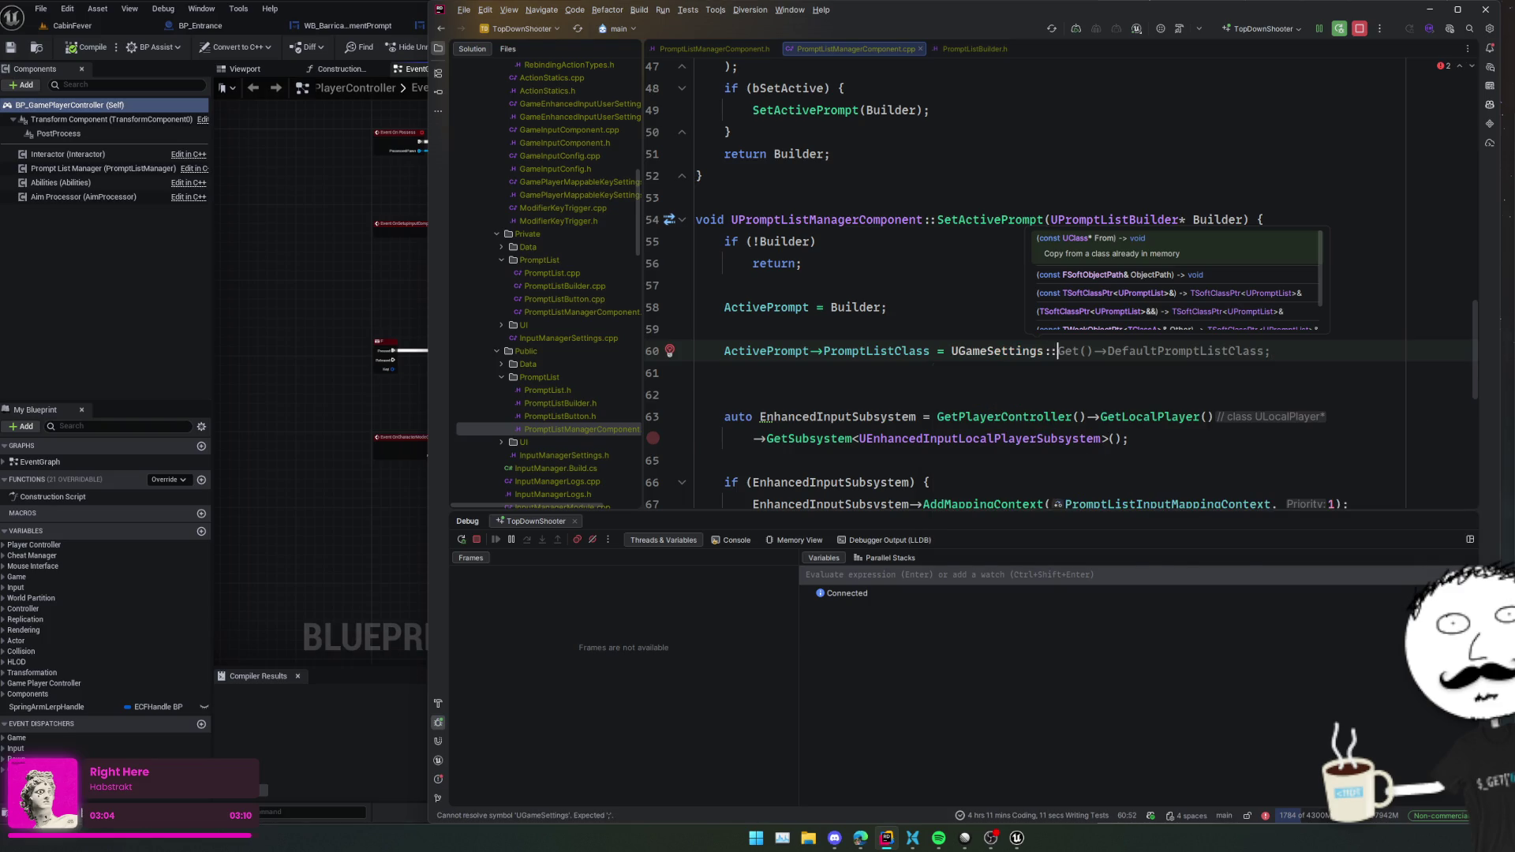
type("Get()")
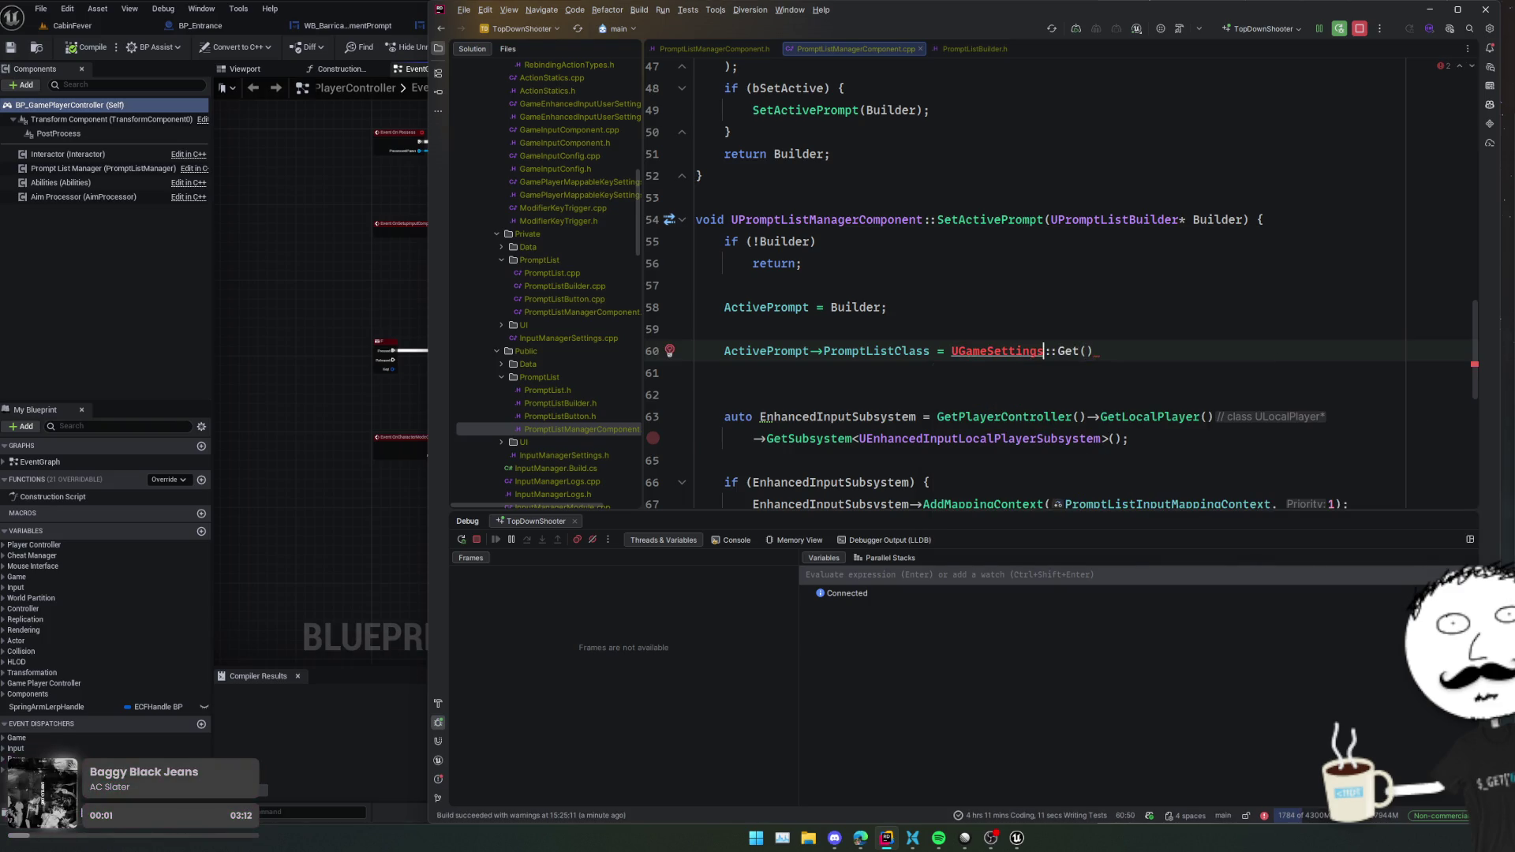
key("alt+Return")
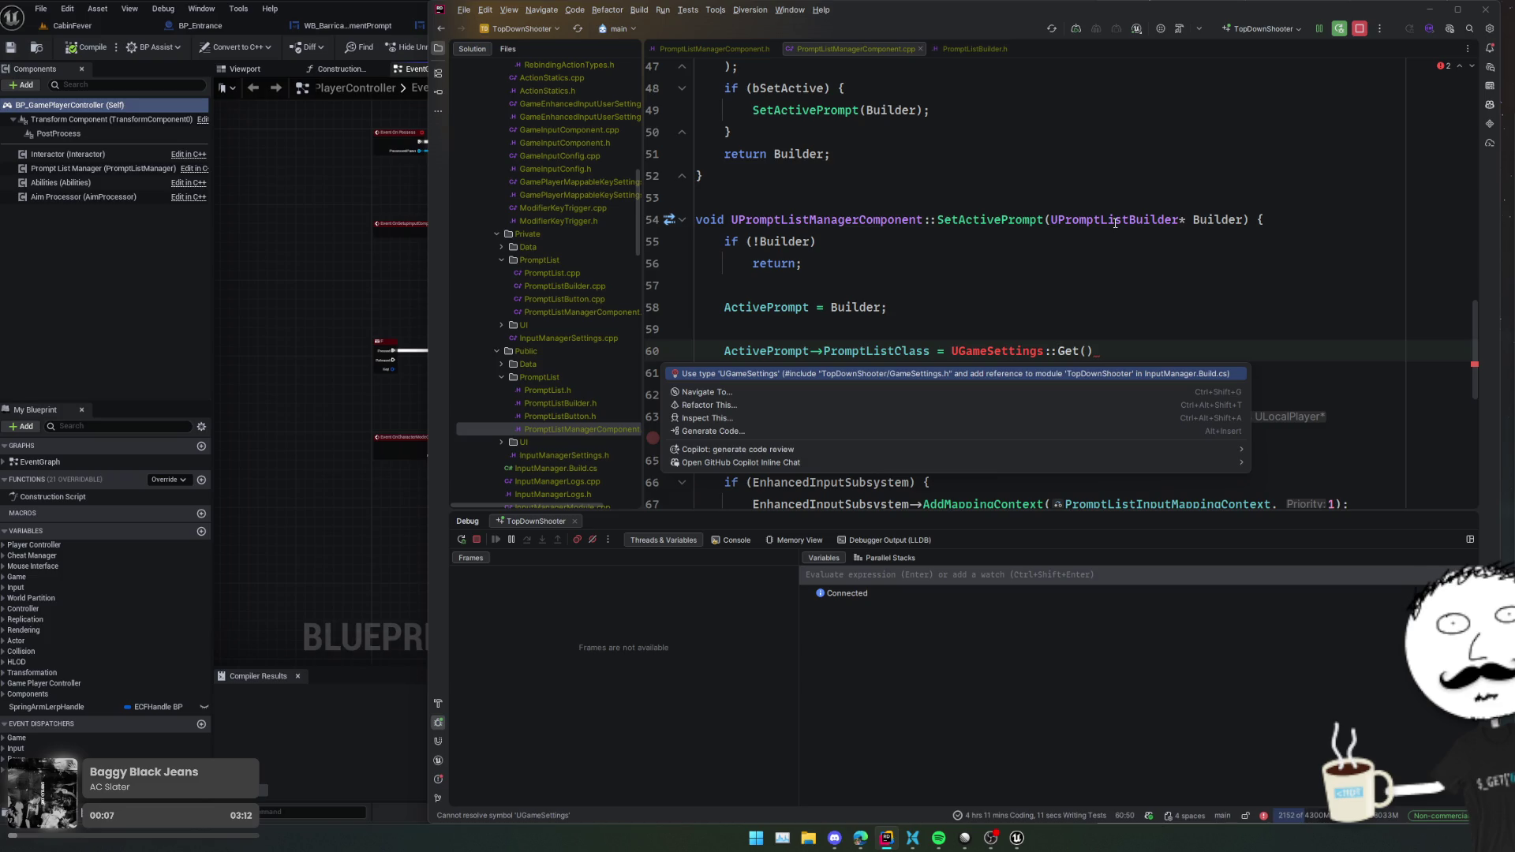
key("Escape")
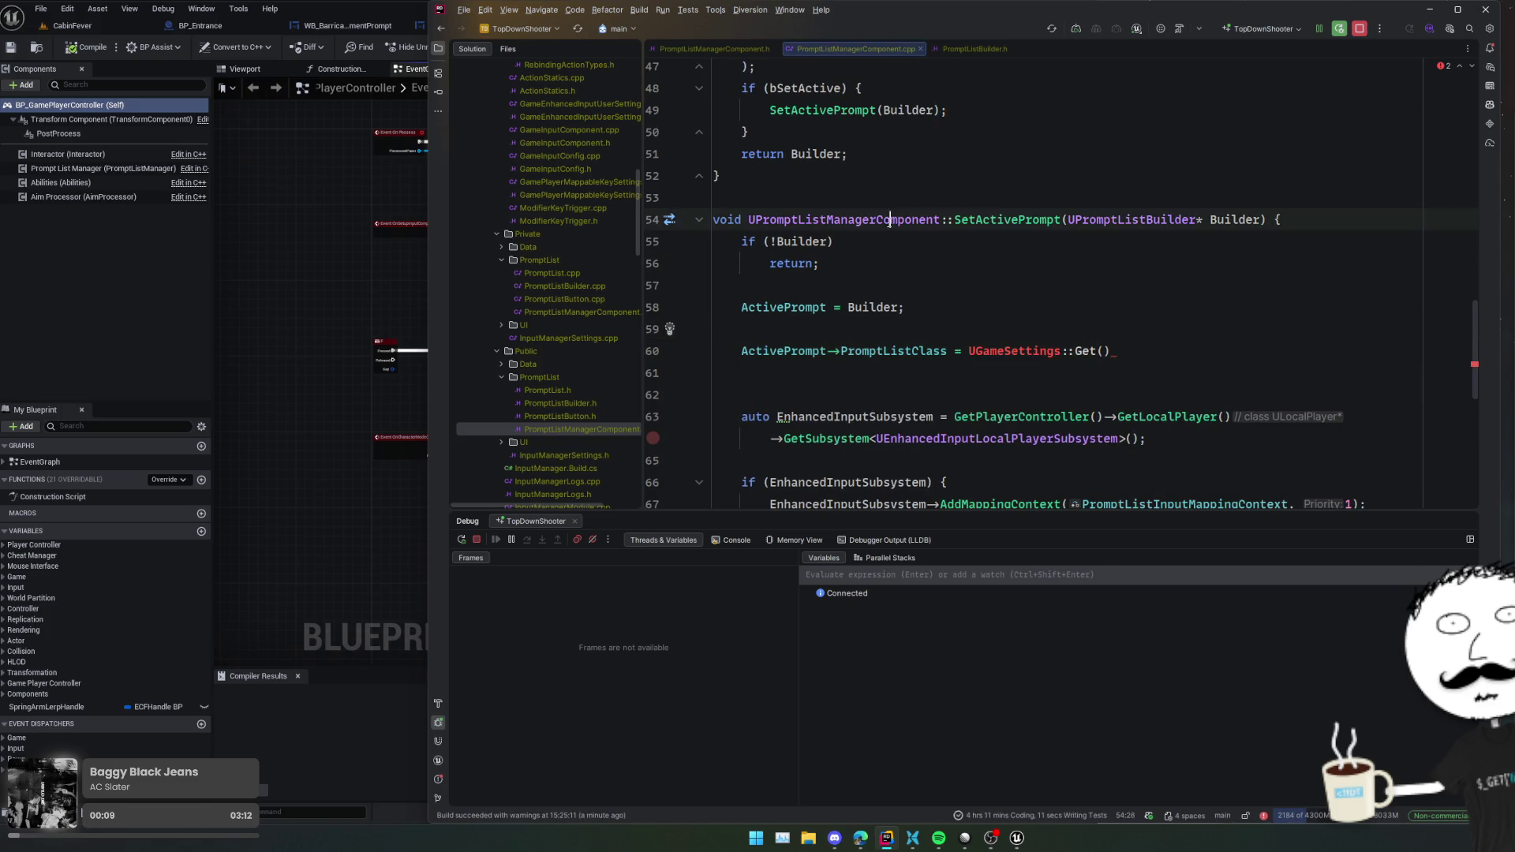
- Undo the unfinished UGameSettings assignment line
scroll(889, 221, "up", 3)
scroll(1025, 237, "down", 4)
left_click(1174, 265)
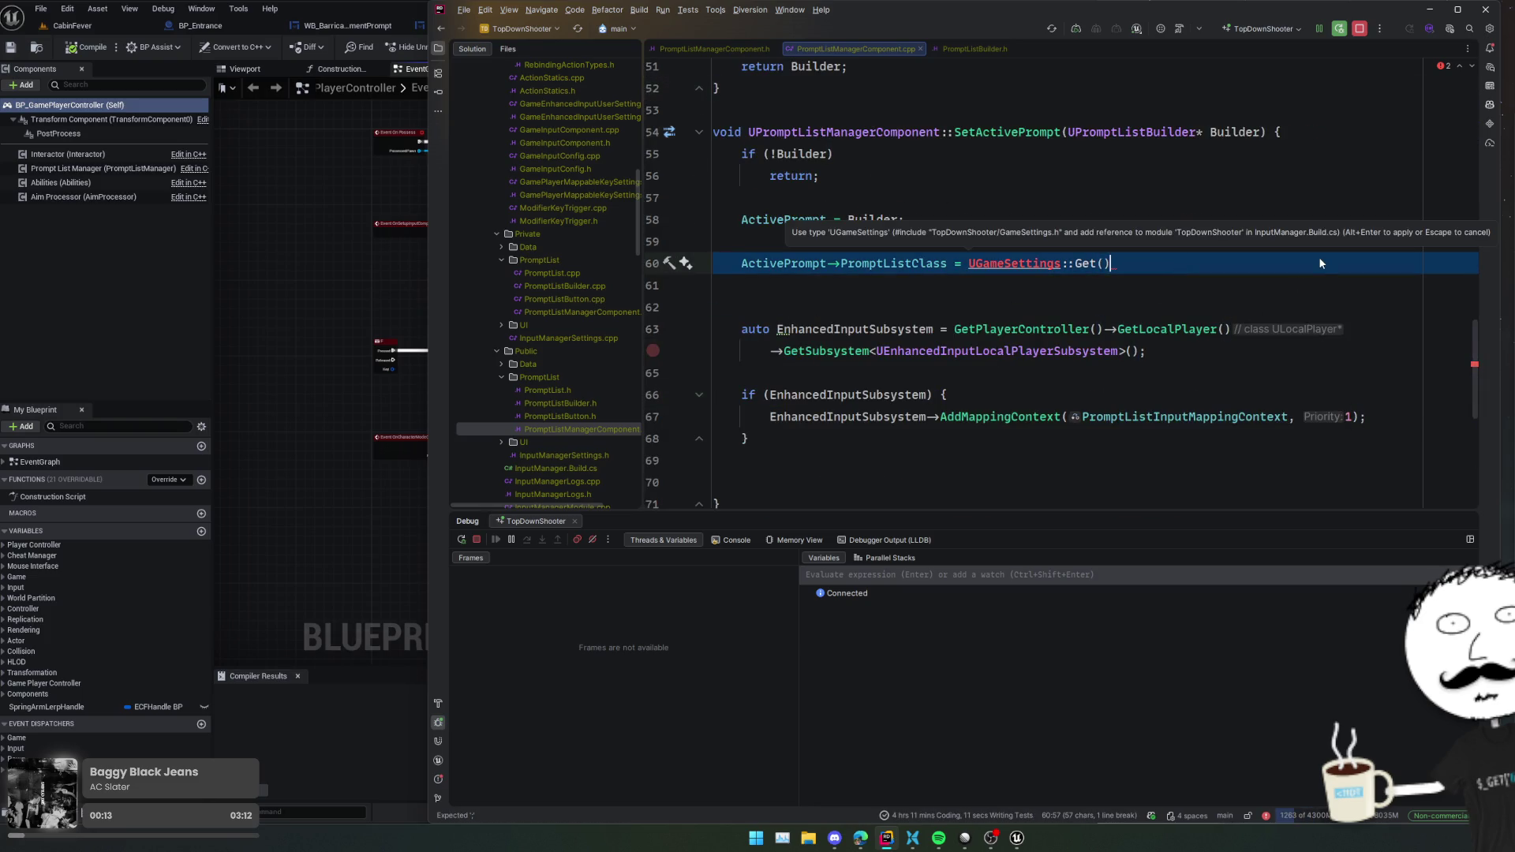
key("ctrl+z")
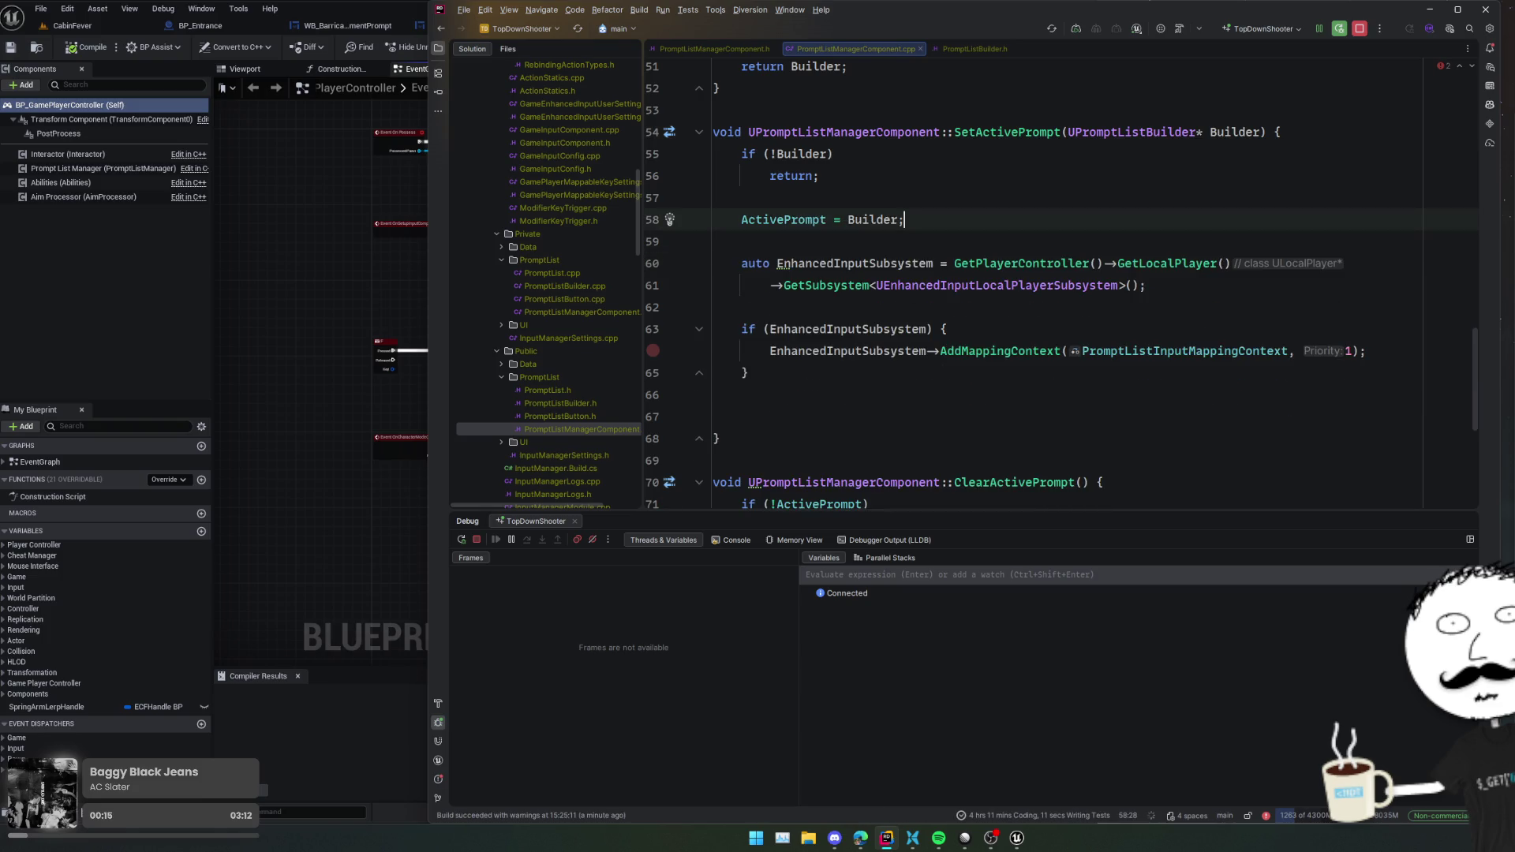
- Open PromptListManagerComponent.h at the ActivePrompt property declaration
left_click(786, 231, "ctrl")
left_click(1206, 262)
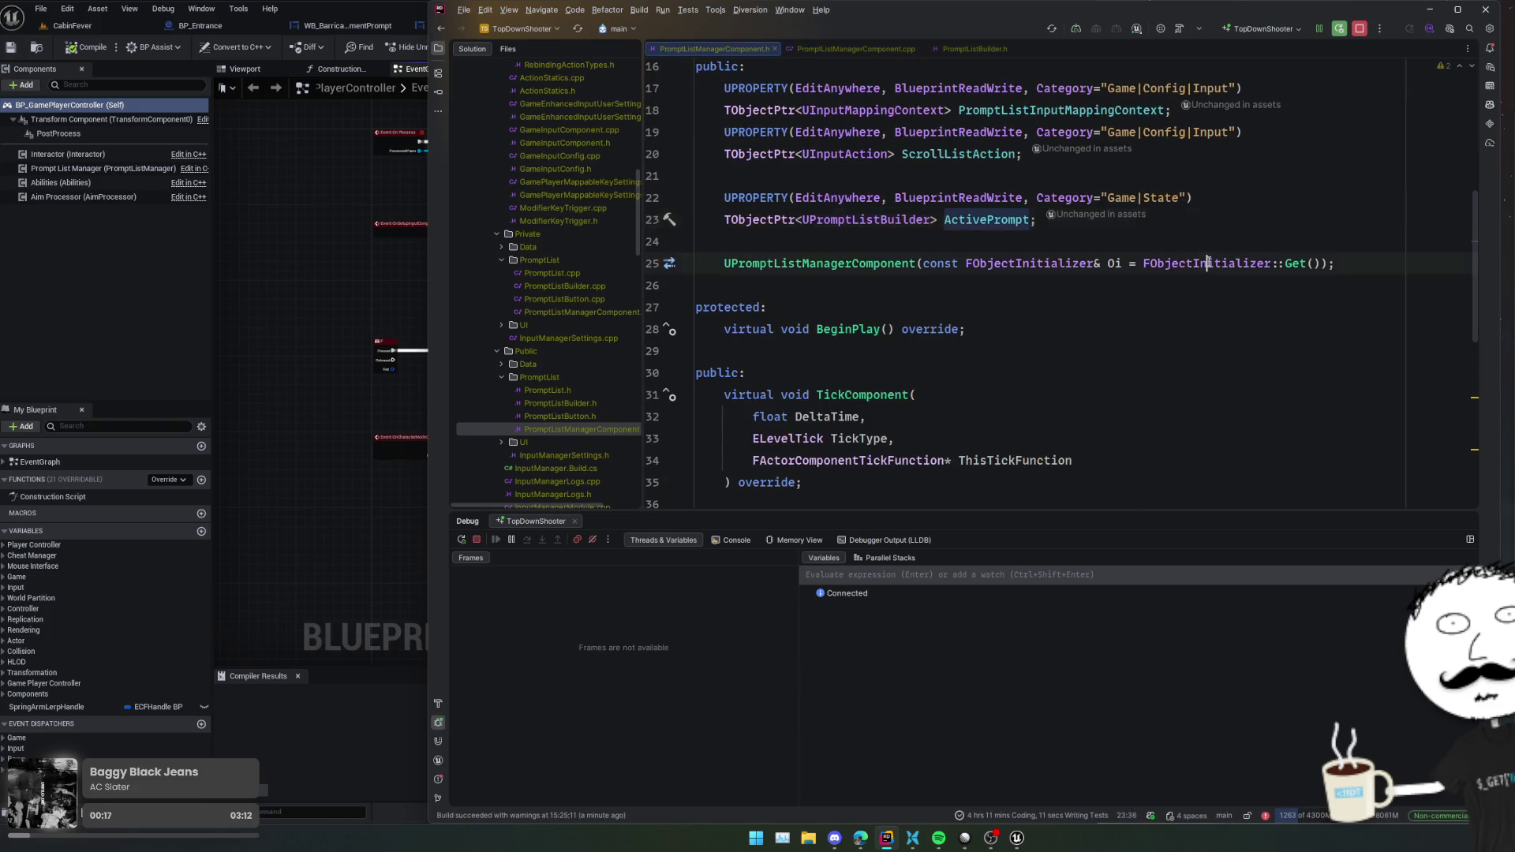
scroll(1293, 314, "up", 3)
key("Up")
key("Up")
key("Up")
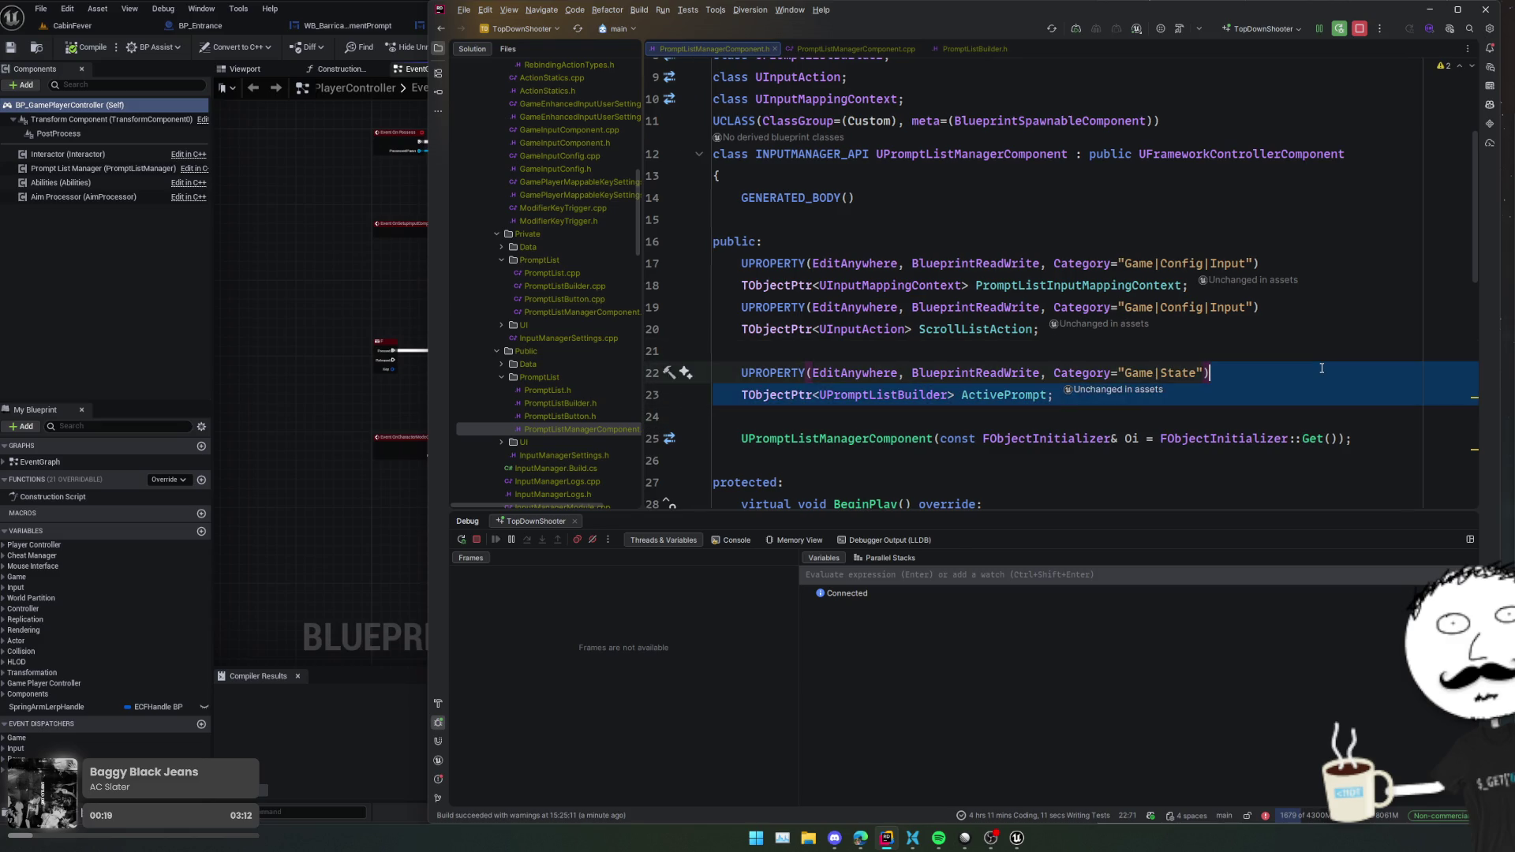
- Duplicate the ScrollListAction UPROPERTY and trim its category to Game|Config
left_click_drag(1312, 338, 714, 307)
key("ctrl+d")
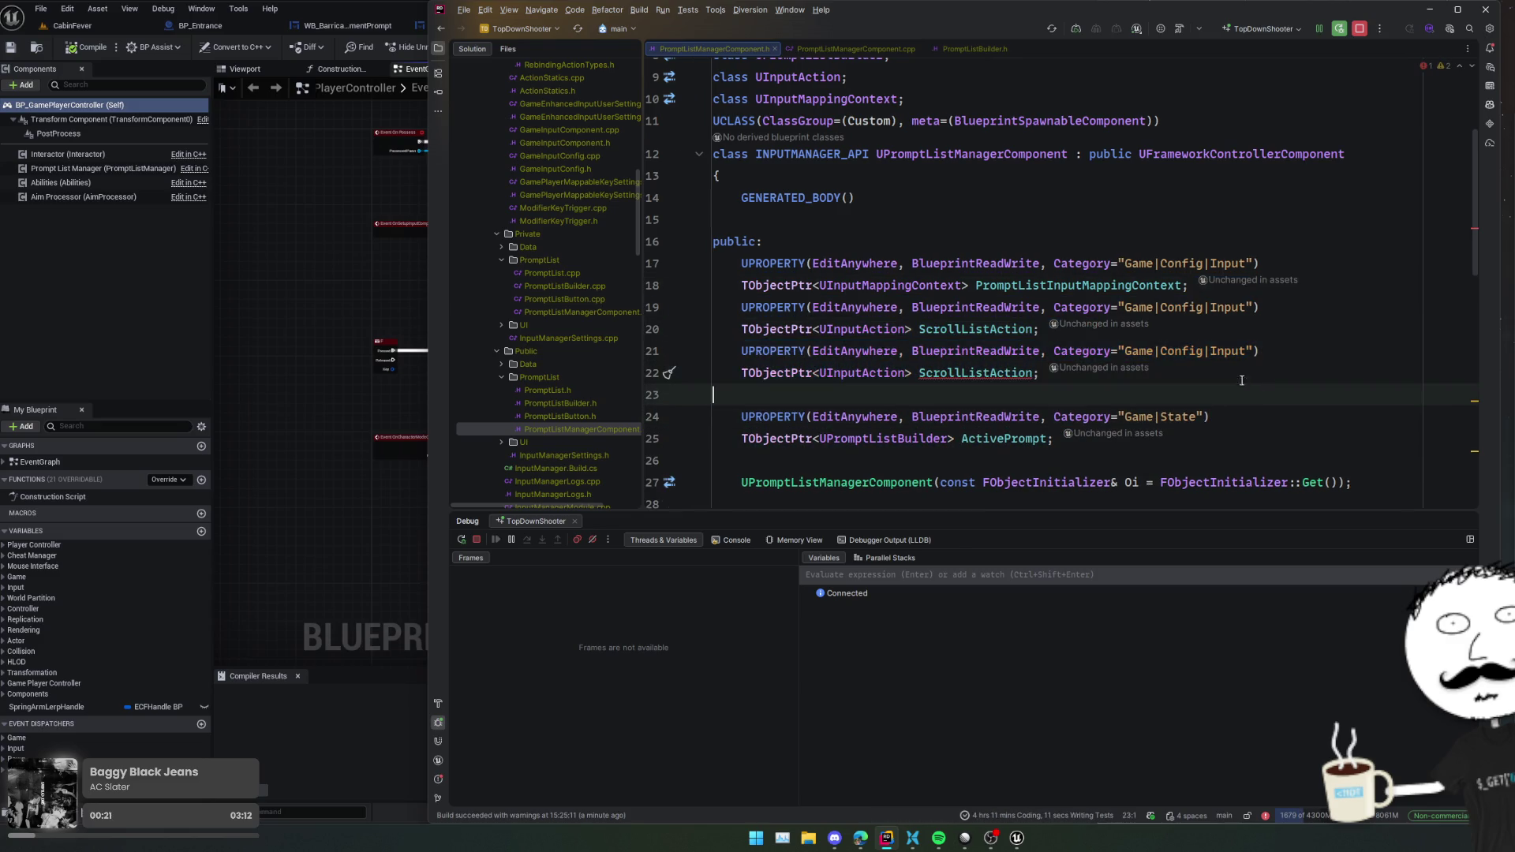
double_click(1199, 351)
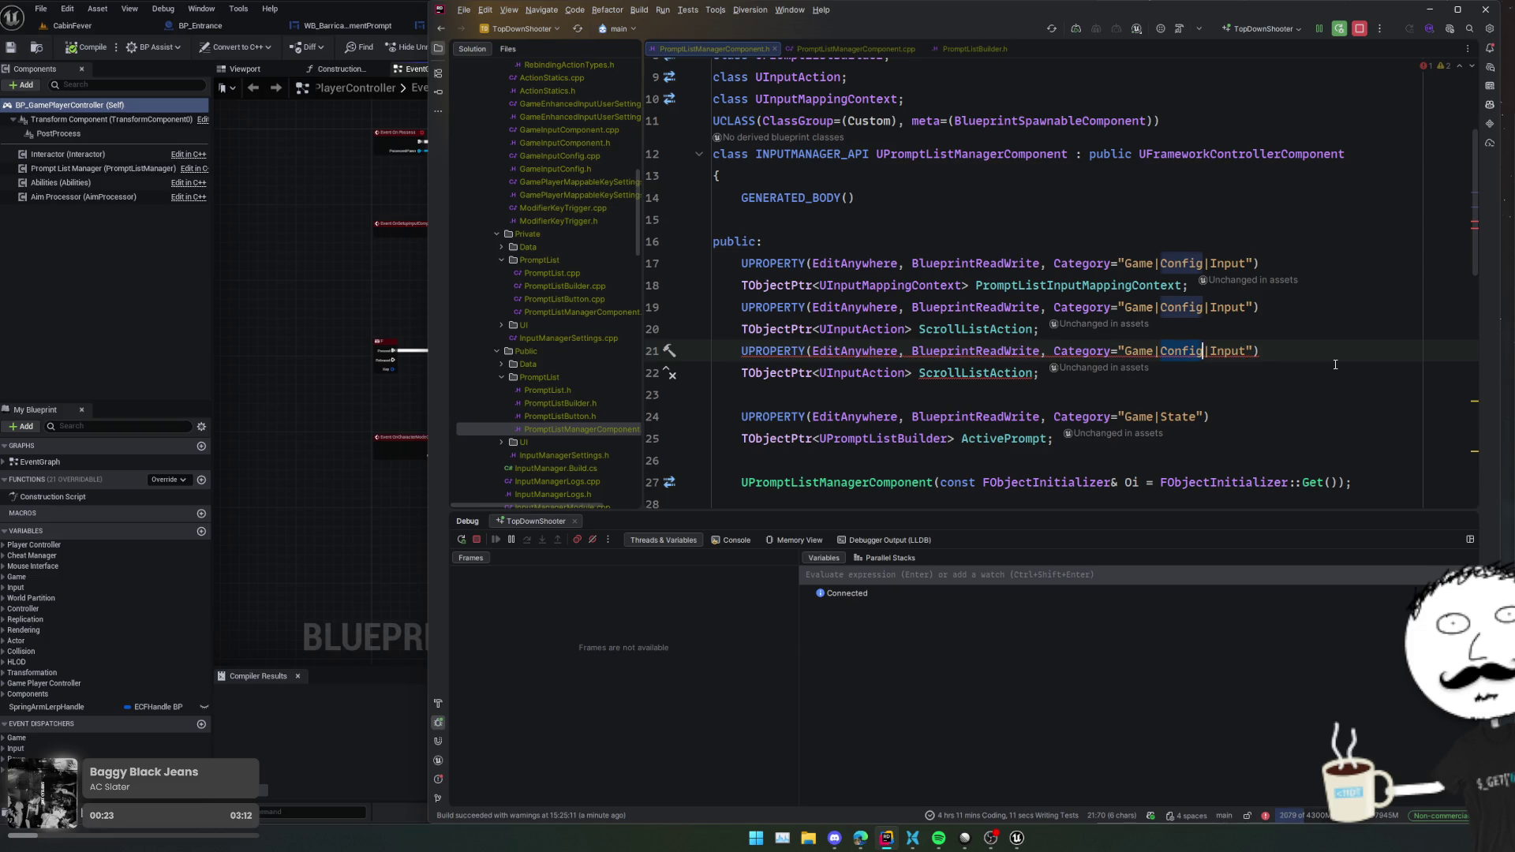
key("ctrl+shift+Right")
key("ctrl+shift+Right")
key("BackSpace")
key("Down")
key("shift+Home")
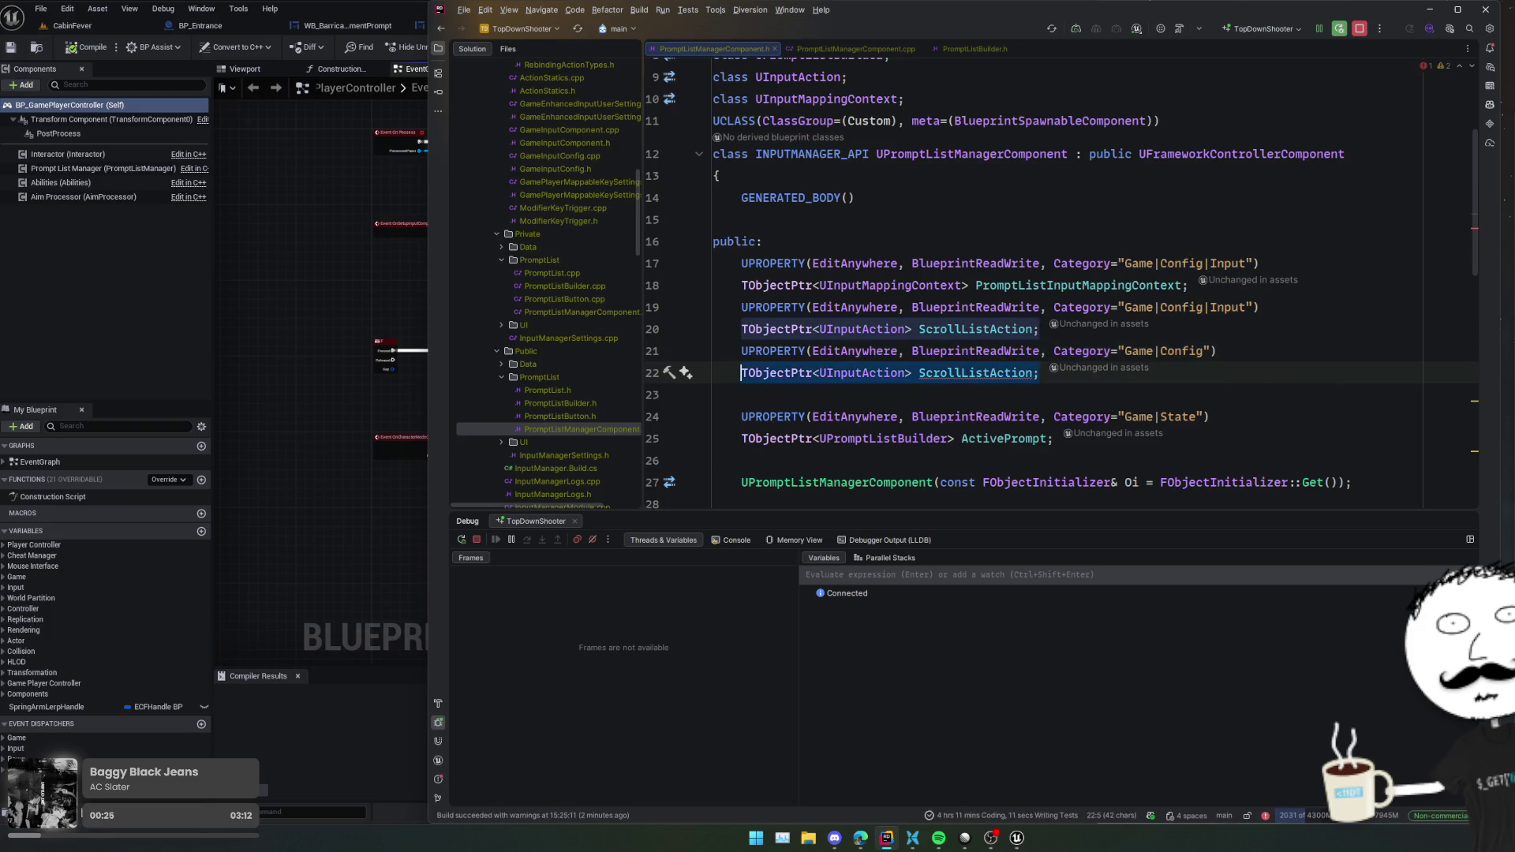
- Declare TSoftClassPtr<UPromptList> DefaultPromptListClass, adding the UPromptList include, with a blank line above
type("TSoftClassPtr<")
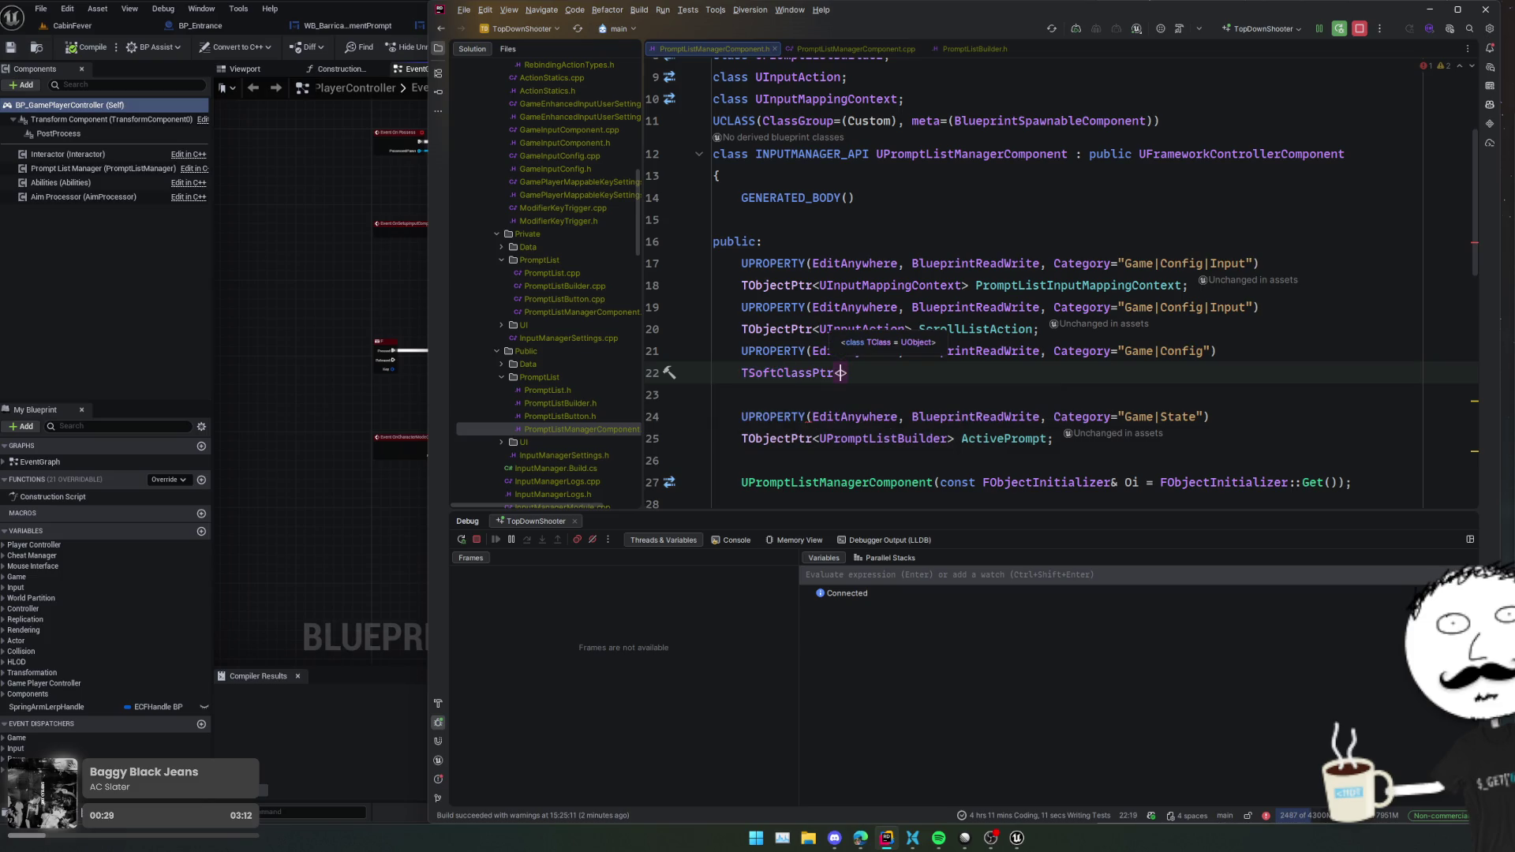
type("UPromptList")
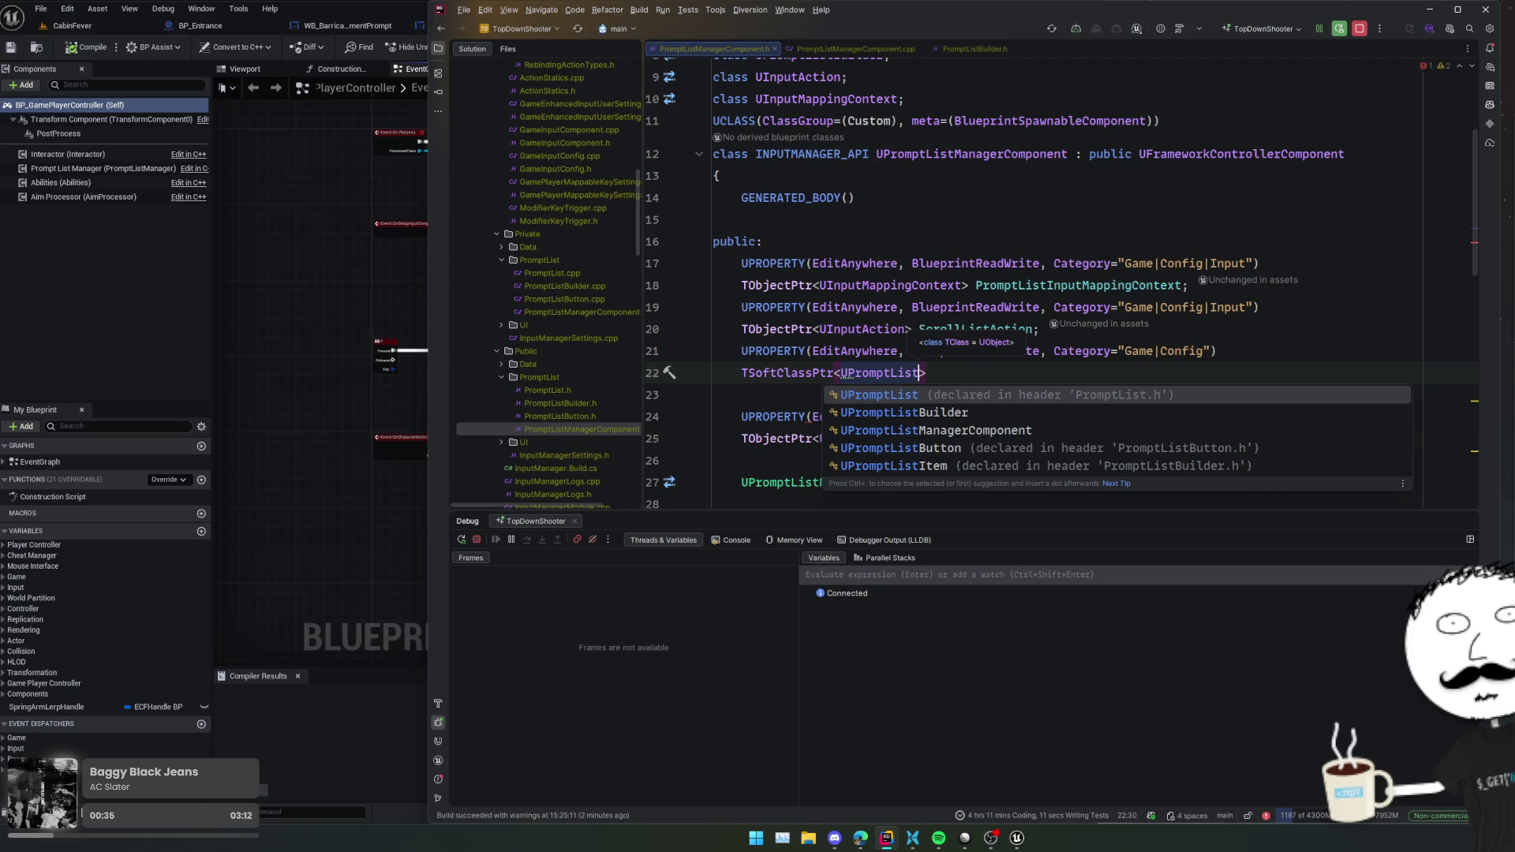
key("alt+Return")
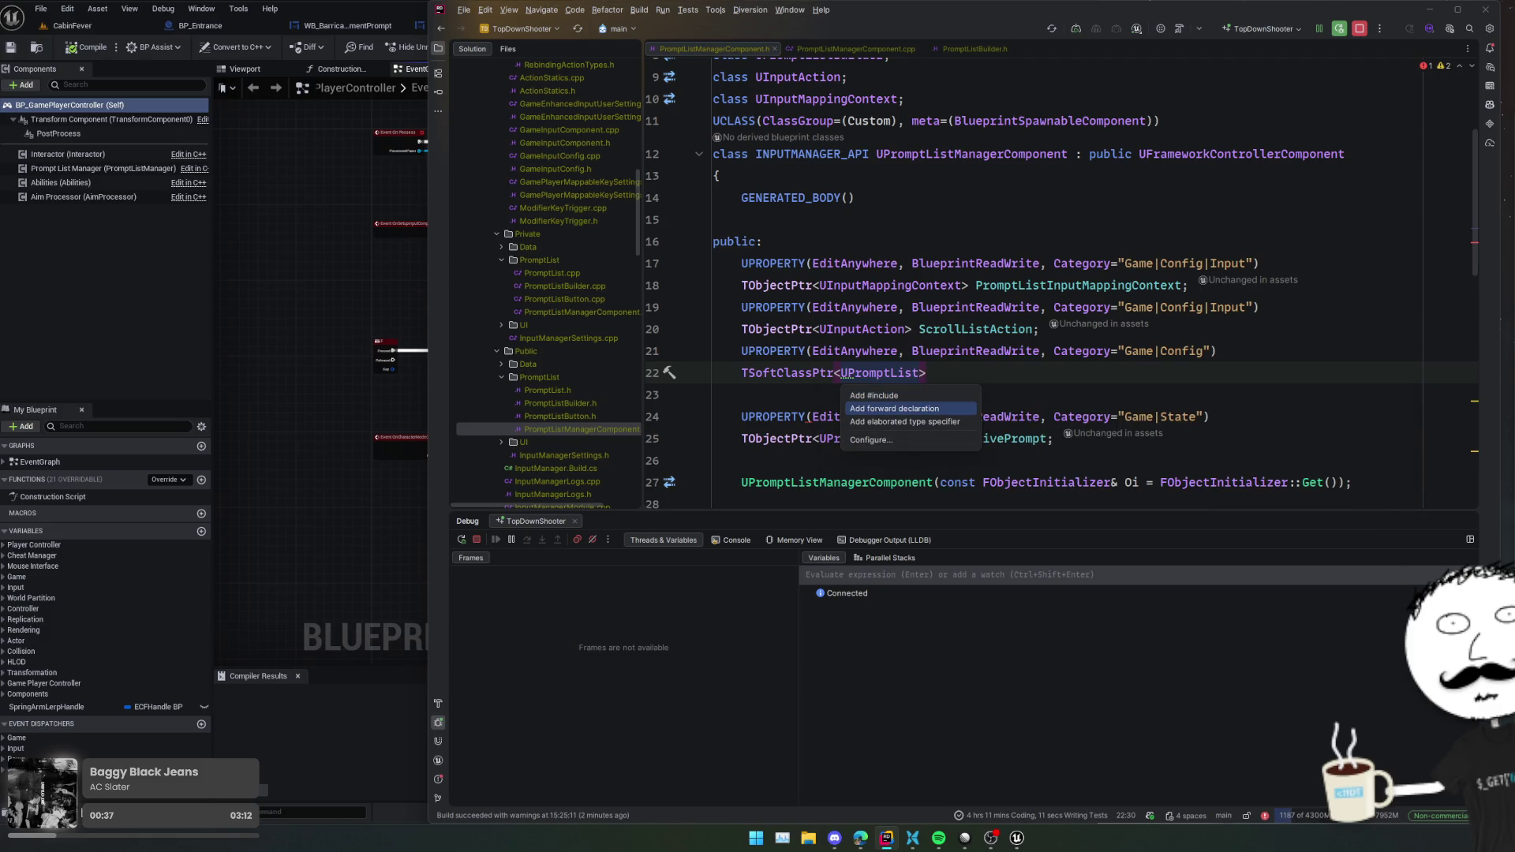
key("Return")
key("Tab")
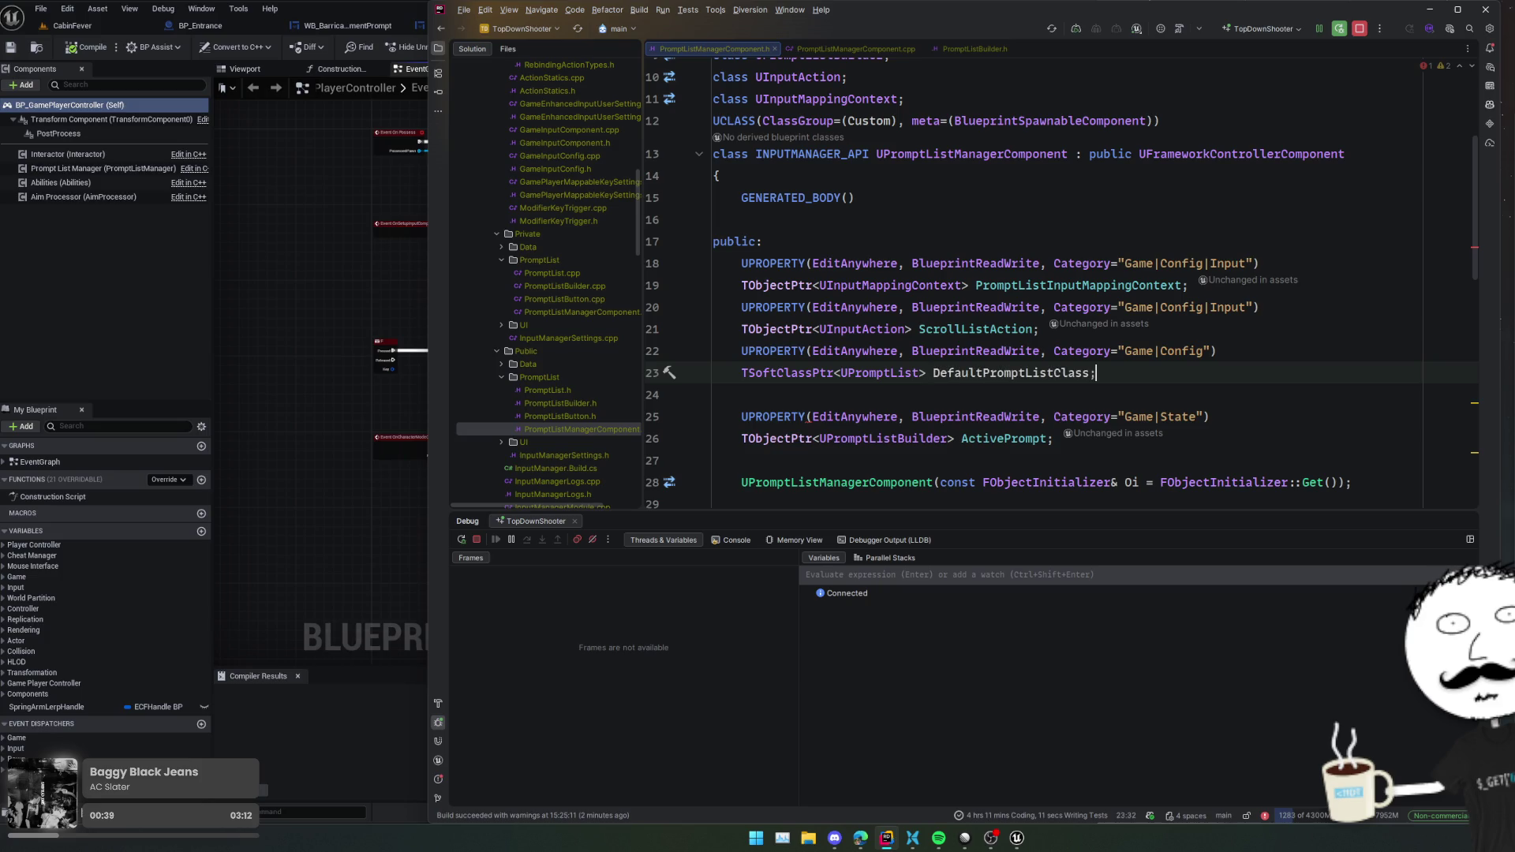
key("Up")
key("Home")
key("Return")
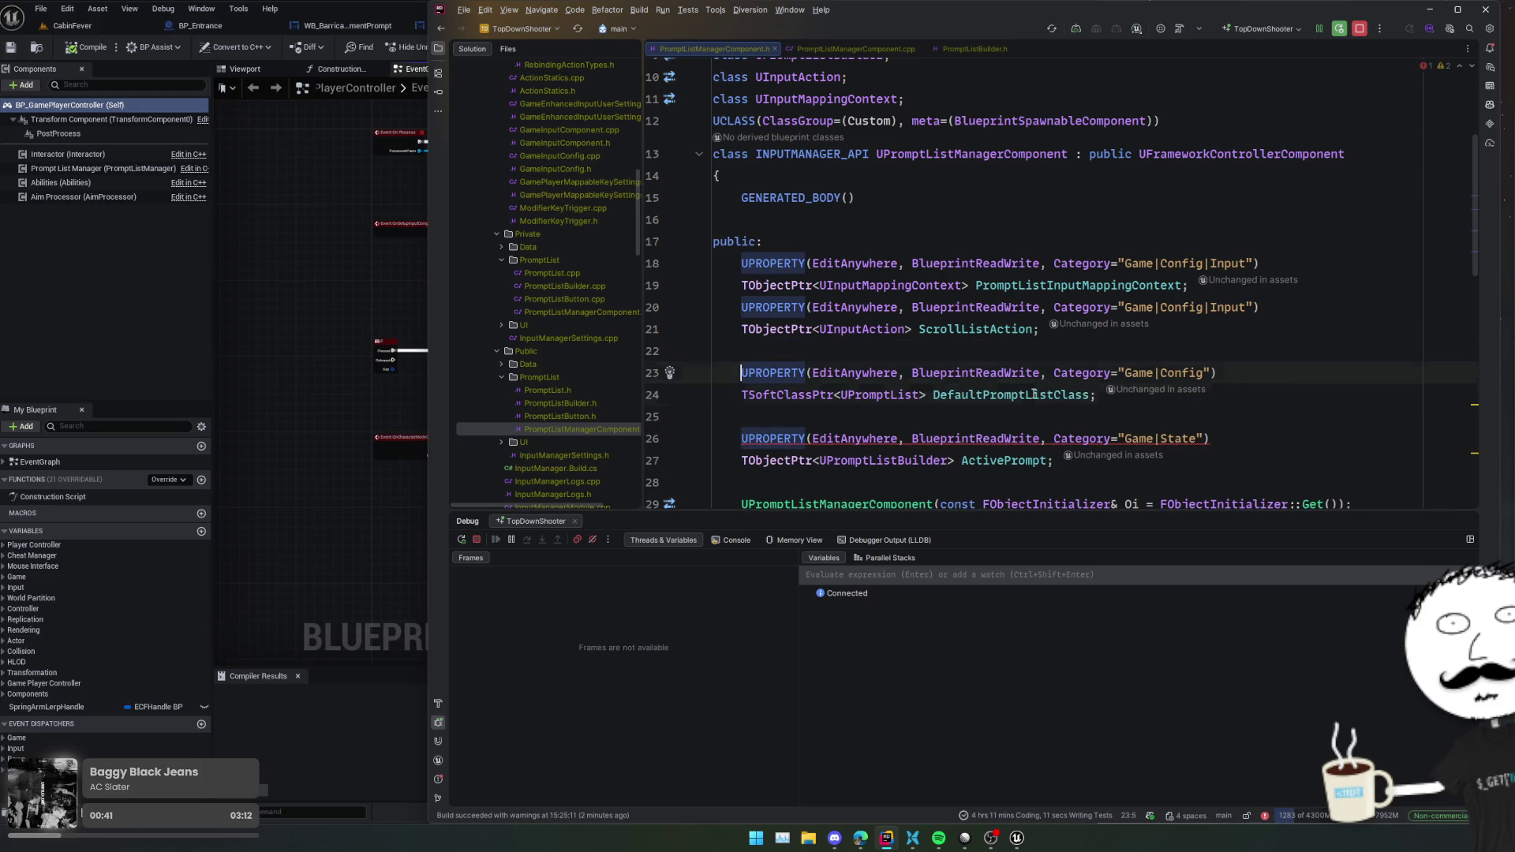
key("ctrl+Tab")
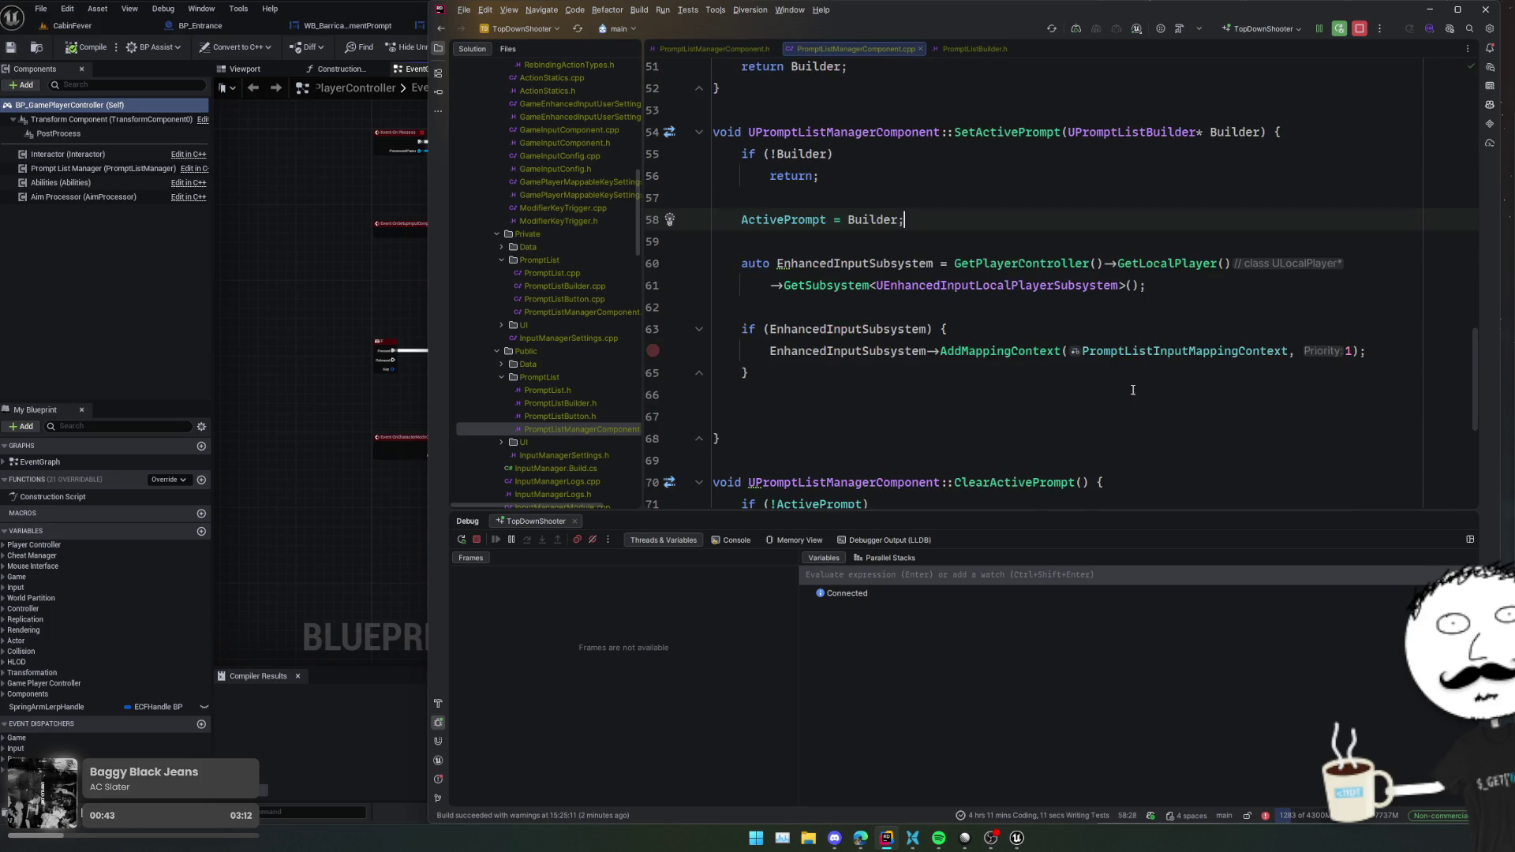
- Below the Builder assignment, write a line assigning DefaultPromptListClass to PromptListClass
key("Return")
type("ActivePrompt->")
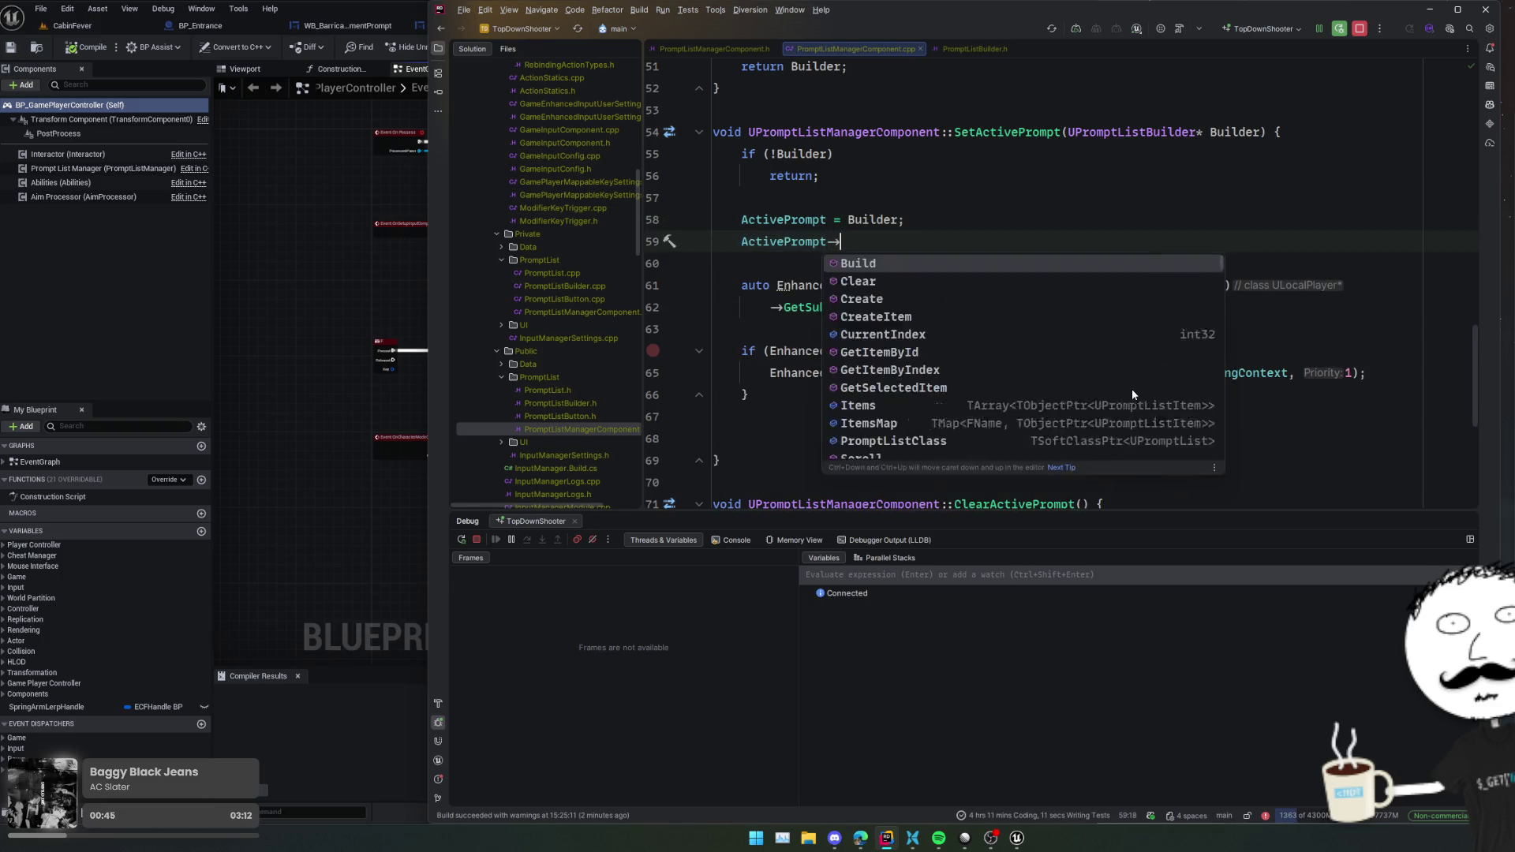
type("DefaultPromptListCla")
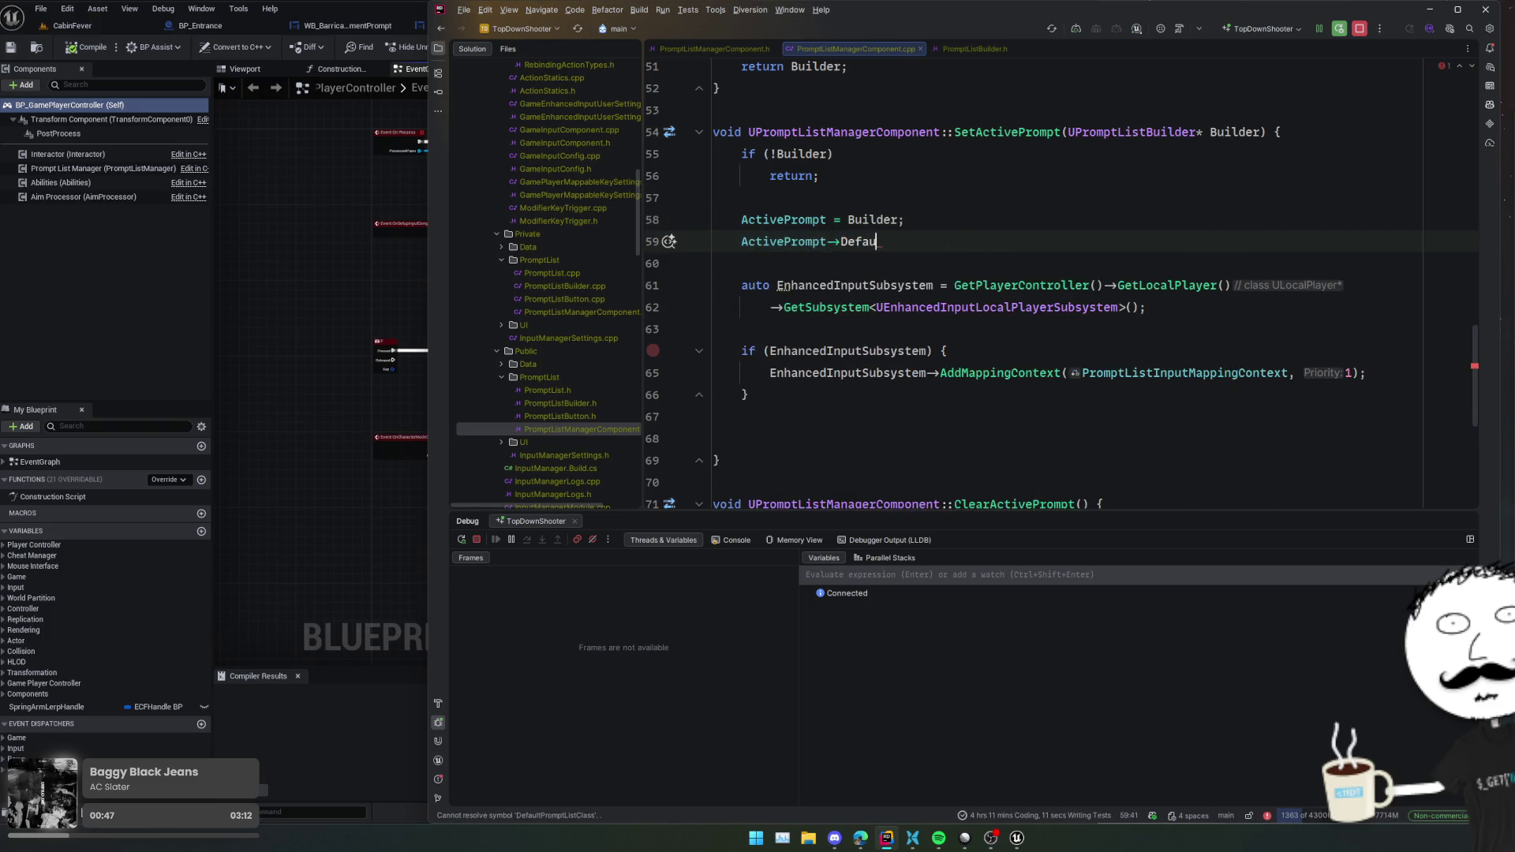
key("ctrl+space")
key("Return")
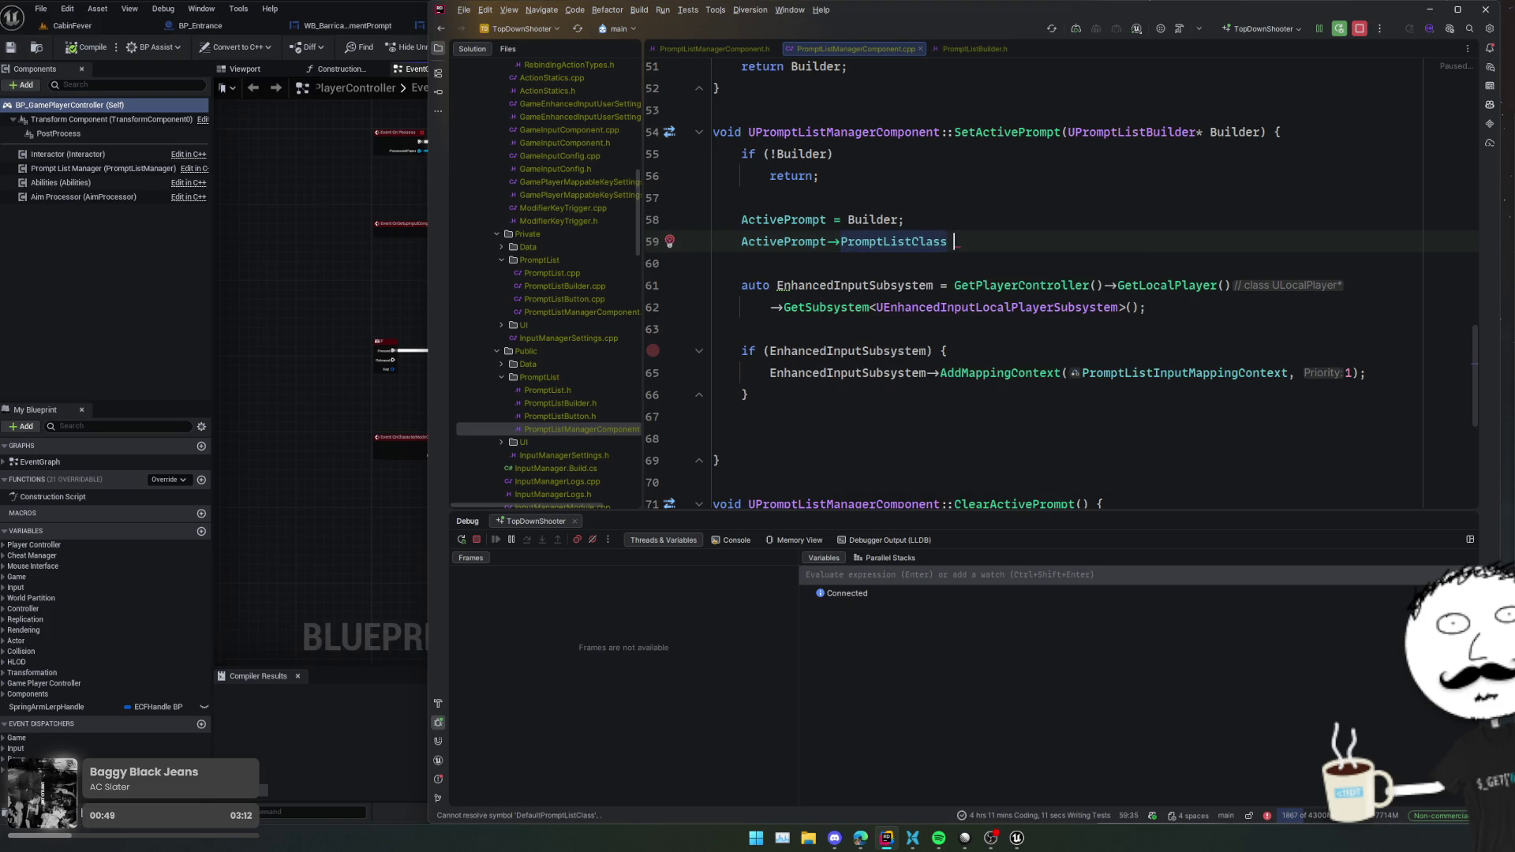
type("s")
key("BackSpace")
key("BackSpace")
type("= DefaultPromptListClass;")
key("Home")
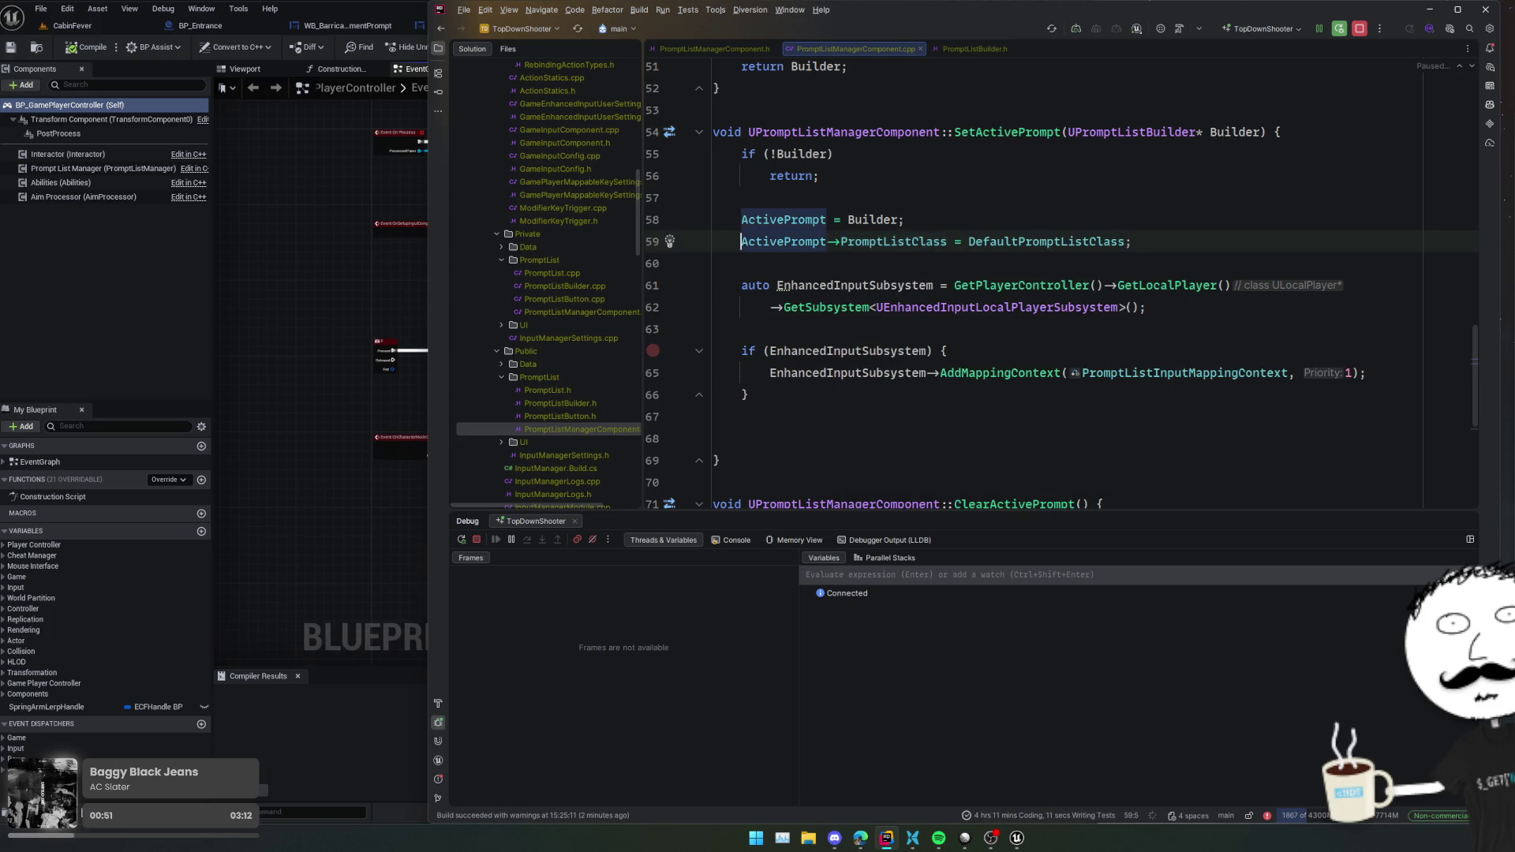
- Review how PromptClass, Builder and the UPromptListBuilder fallback are used in CreatePrompt
left_click(1073, 176)
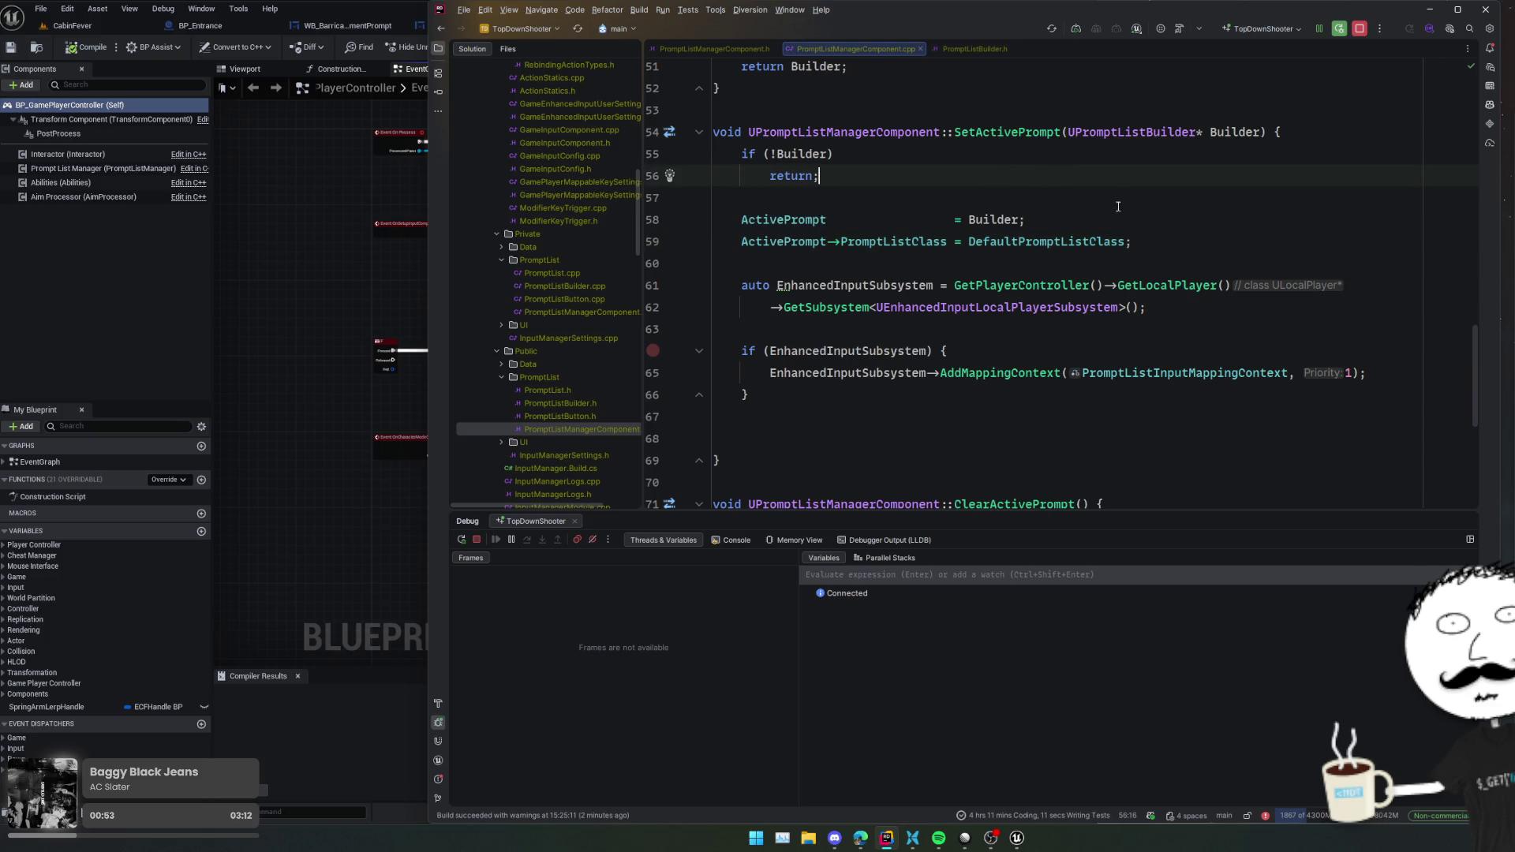
scroll(1117, 207, "up", 4)
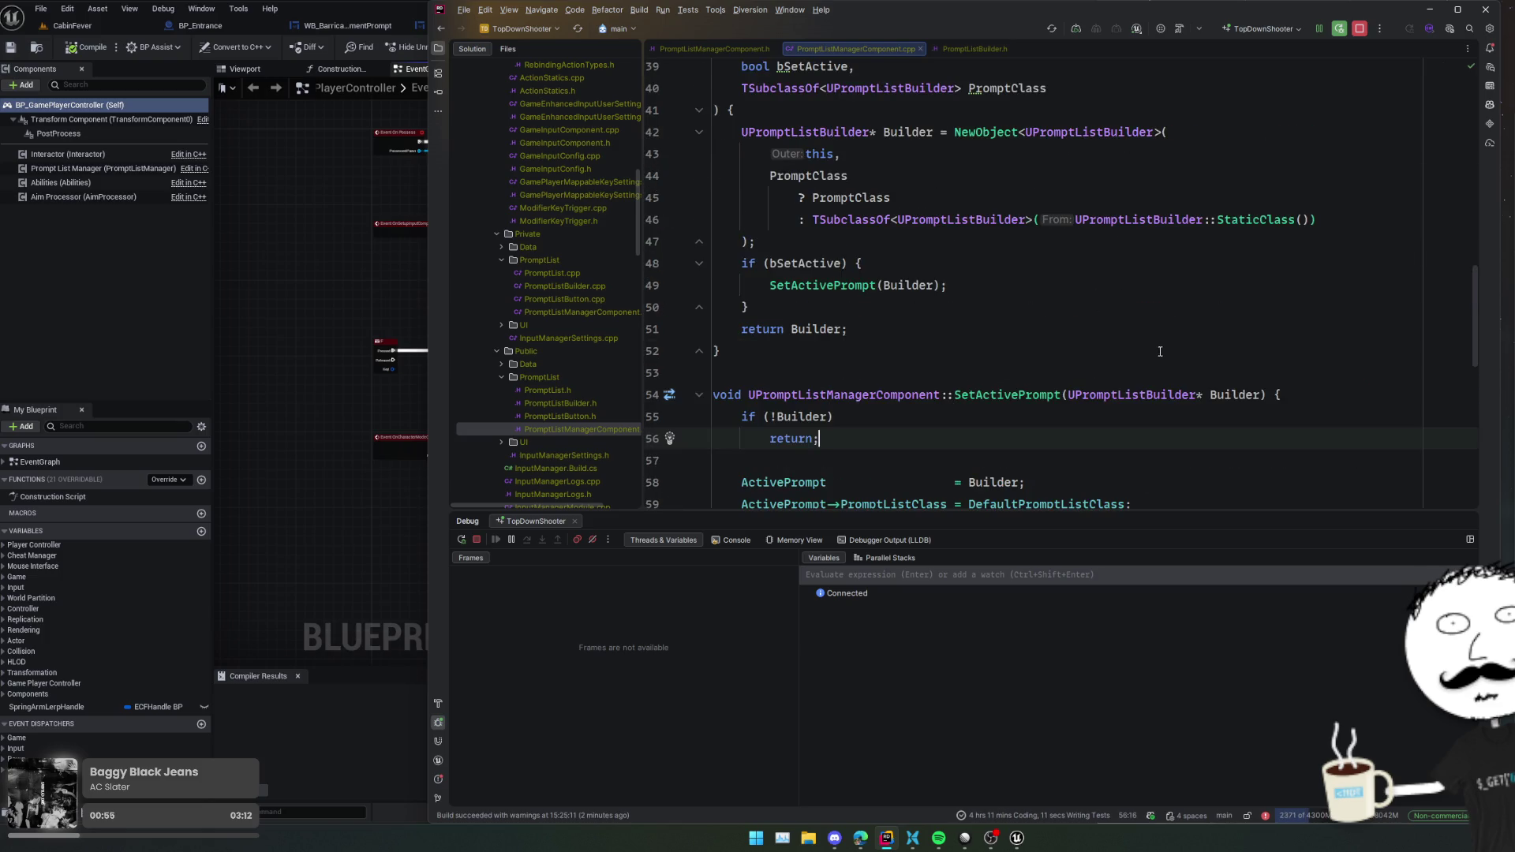
scroll(1152, 351, "down", 1)
left_click(1089, 395)
scroll(1010, 336, "up", 3)
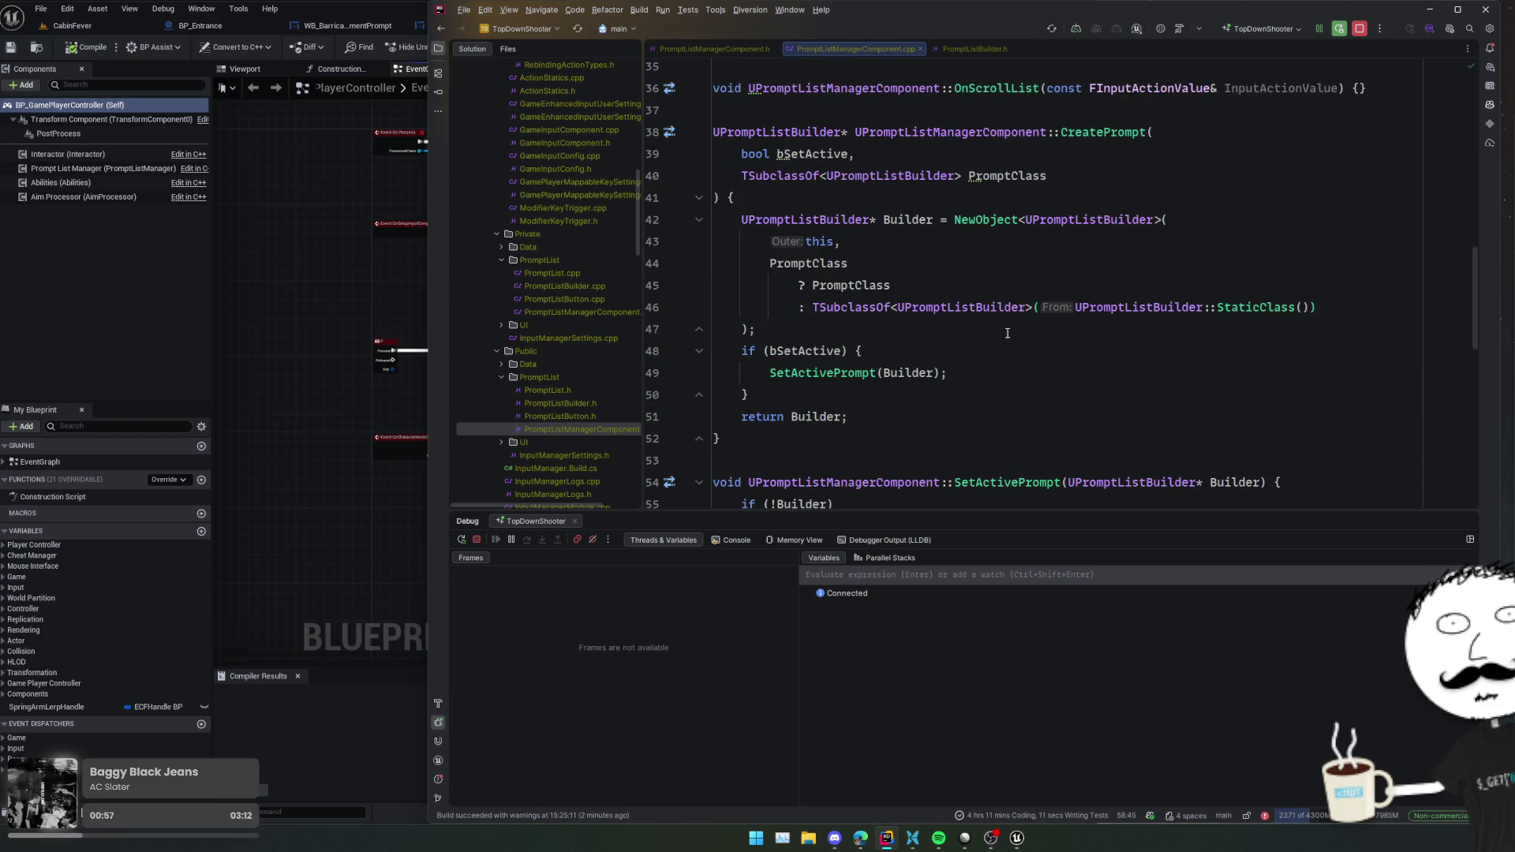
left_click(828, 285)
left_click(907, 219)
left_click(953, 308)
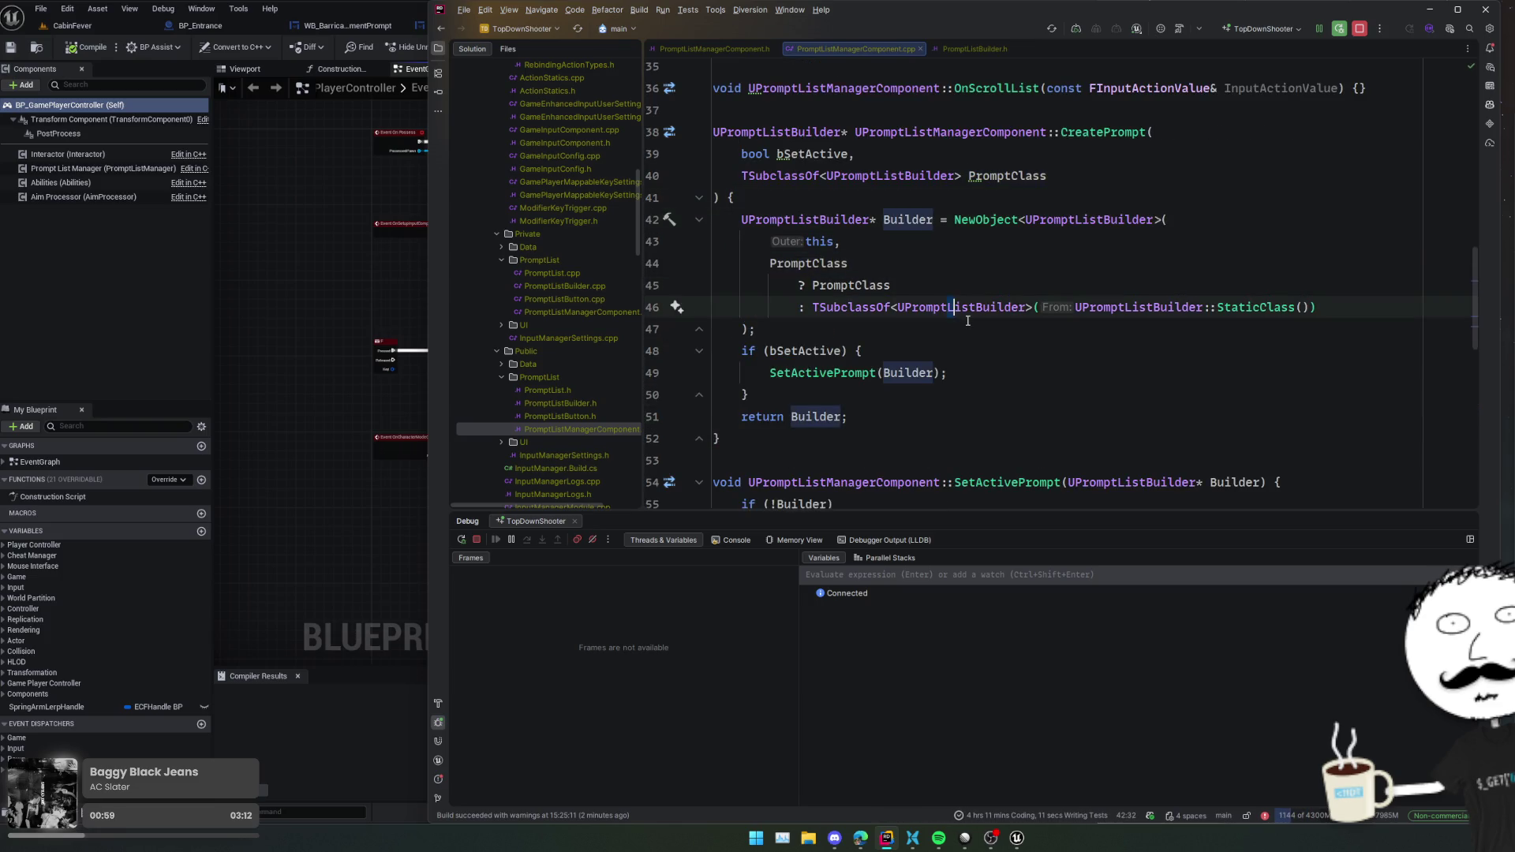
left_click(967, 336)
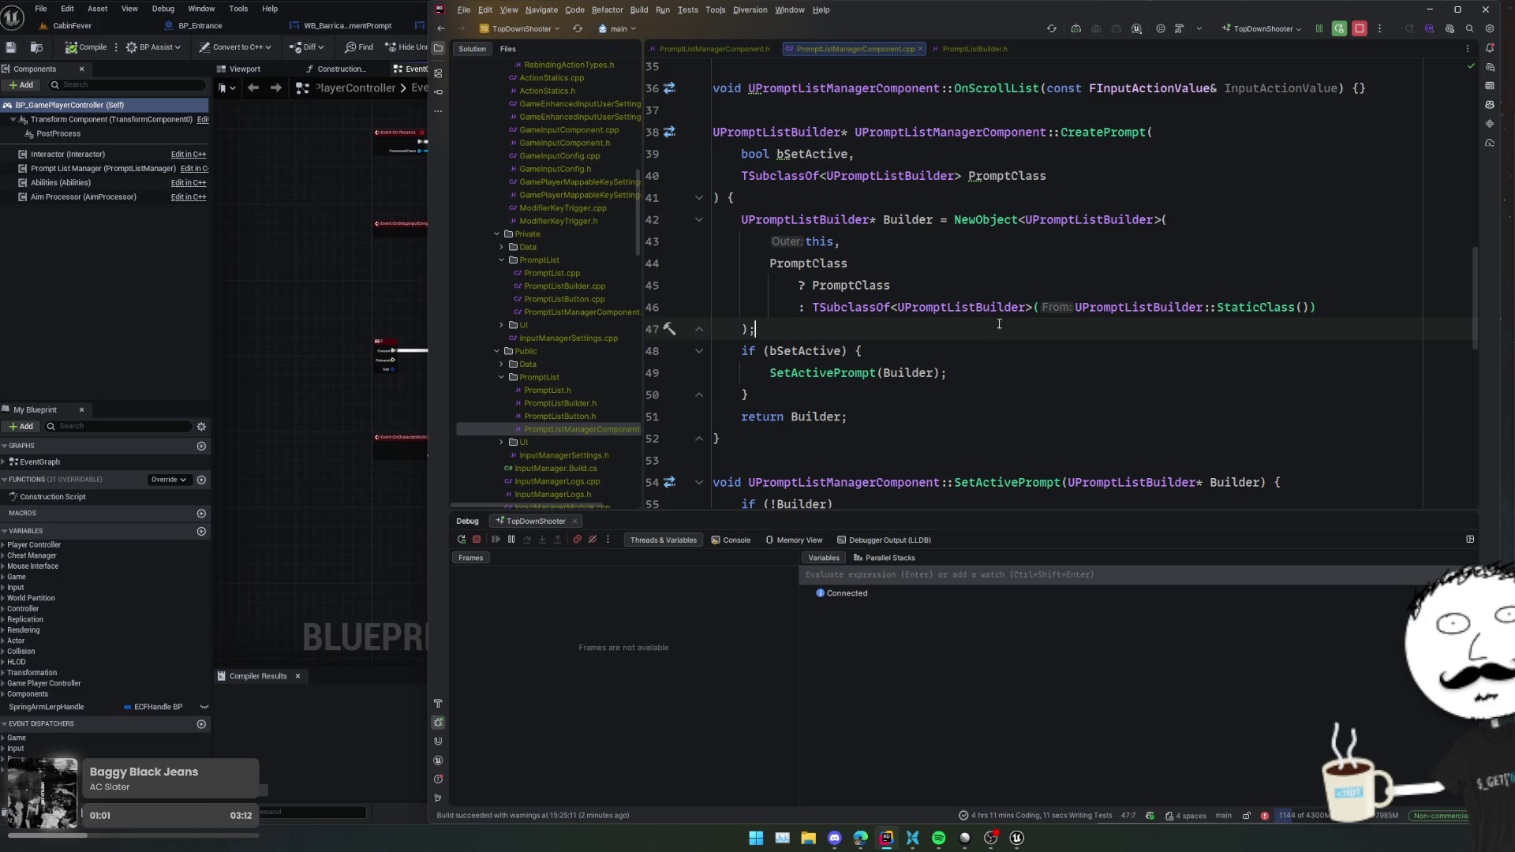
- Add an if (Builder) block right after the NewObject call
key("Return")
type("if (Builde")
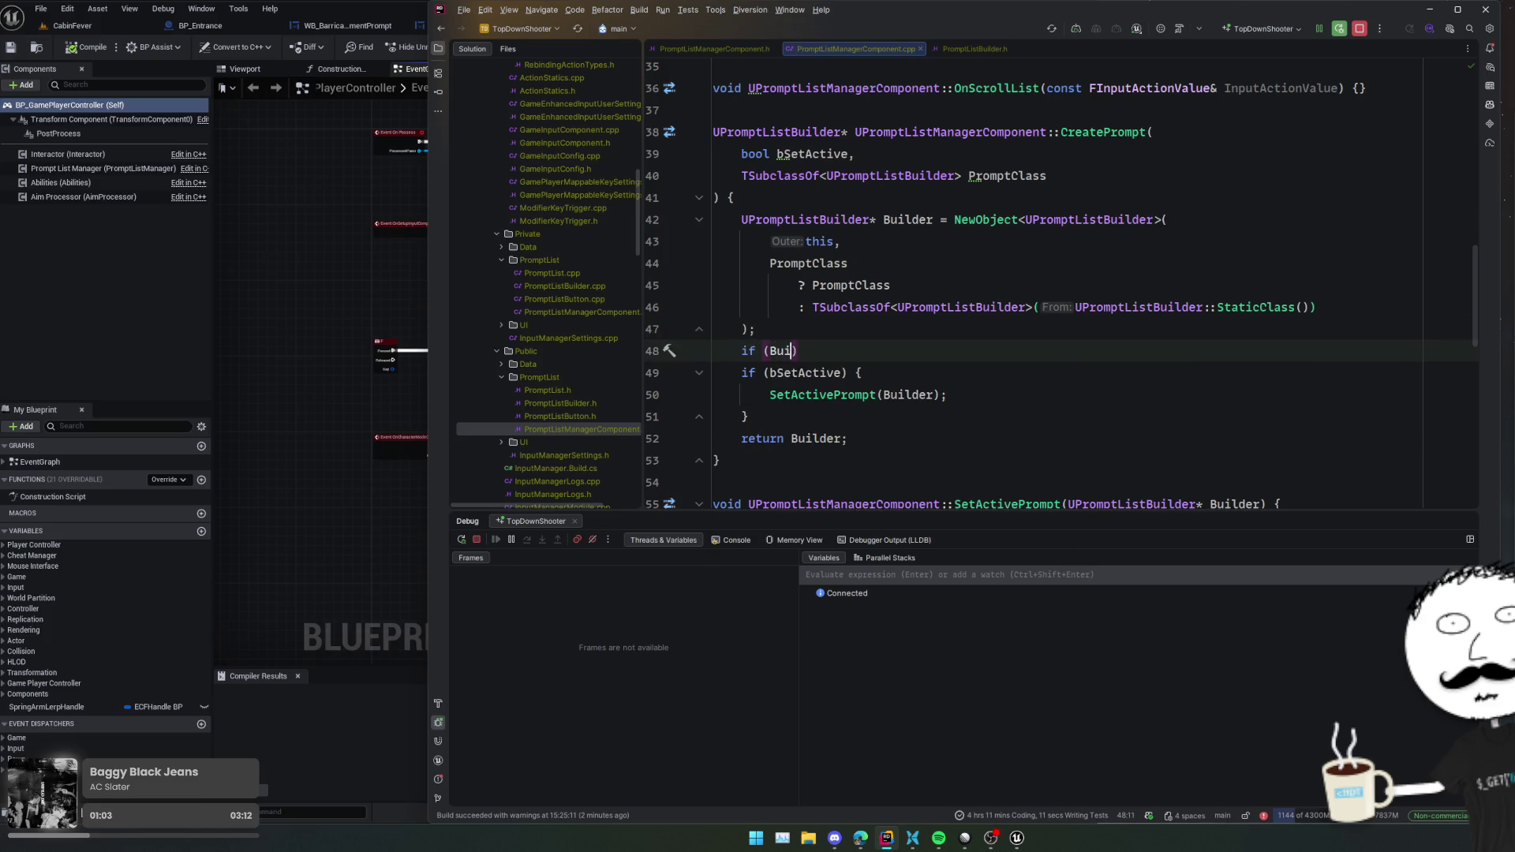
type("r)")
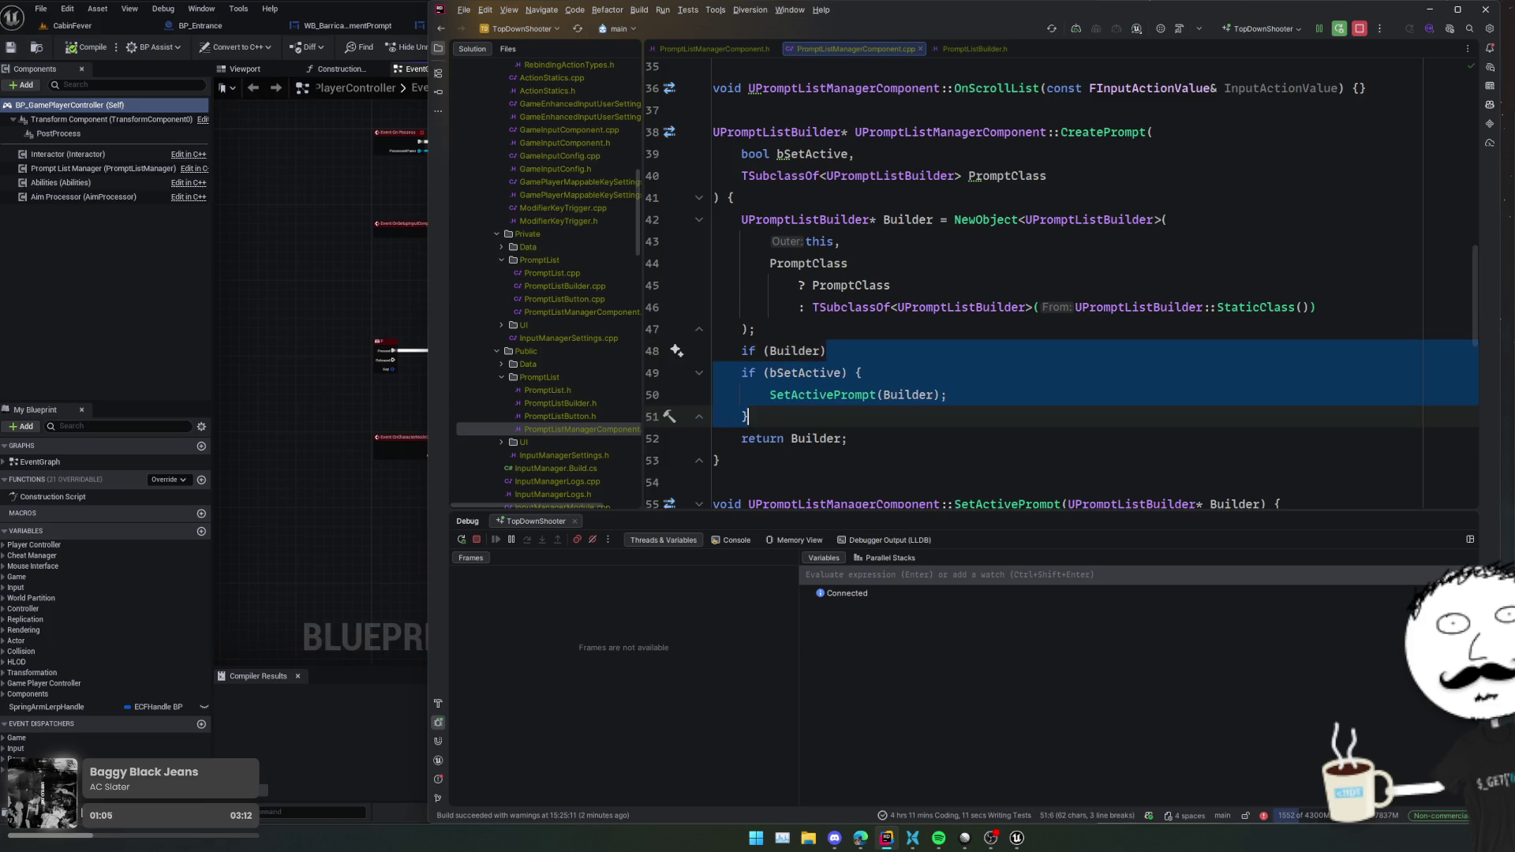
key("Tab")
key("Up")
key("Up")
key("Up")
key("End")
key("Return")
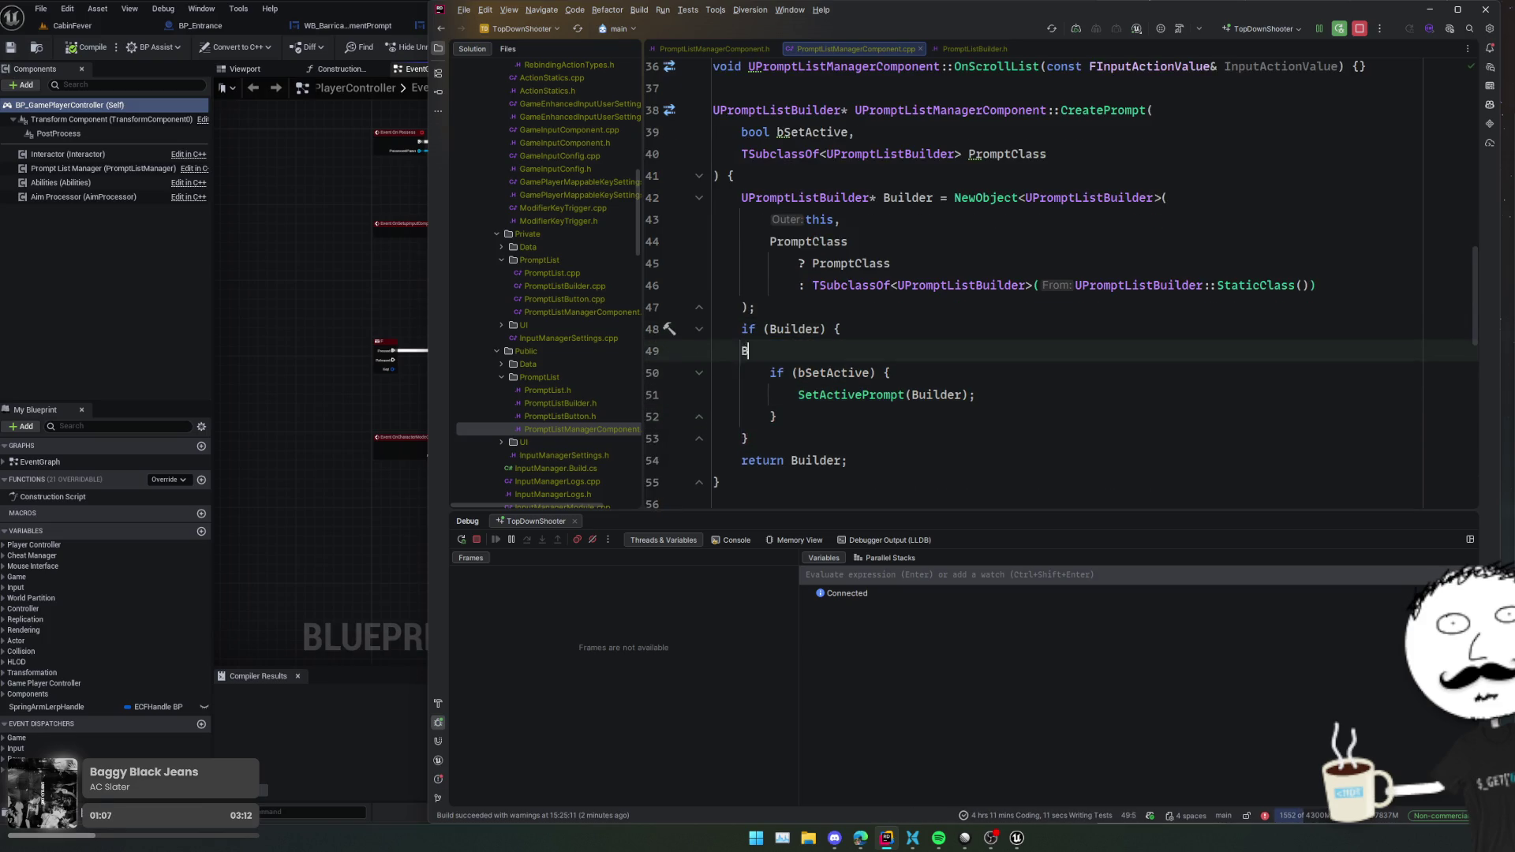
- Inside the if (Builder) block, write Builder->PromptListClass = DefaultPromptListClass
type("Buil")
key("Return")
type("->")
key("Escape")
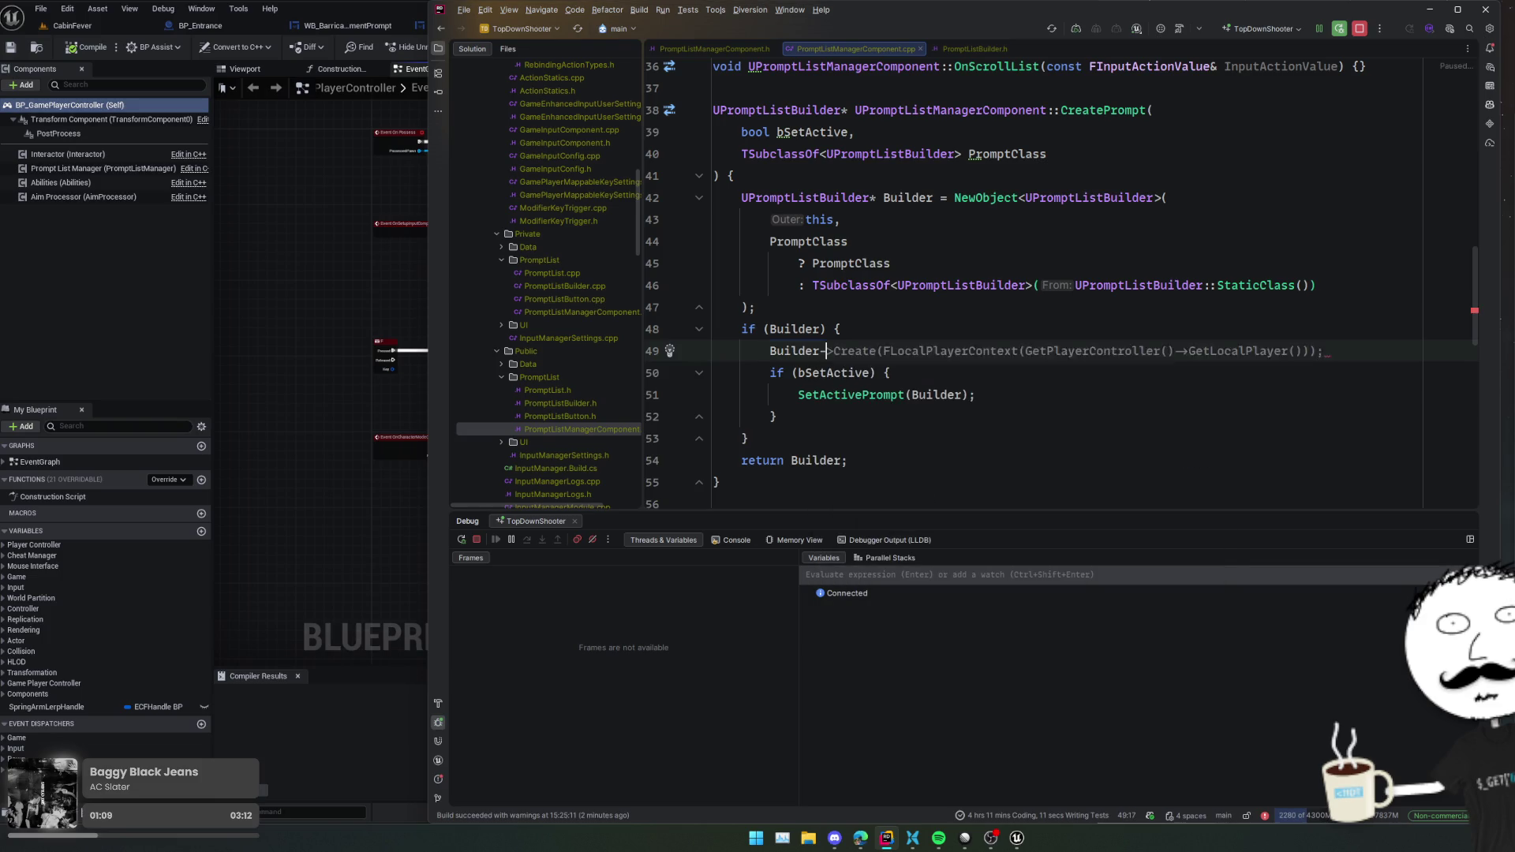
key("Tab")
key("Home")
key("ctrl+shift+Right")
type("Bu")
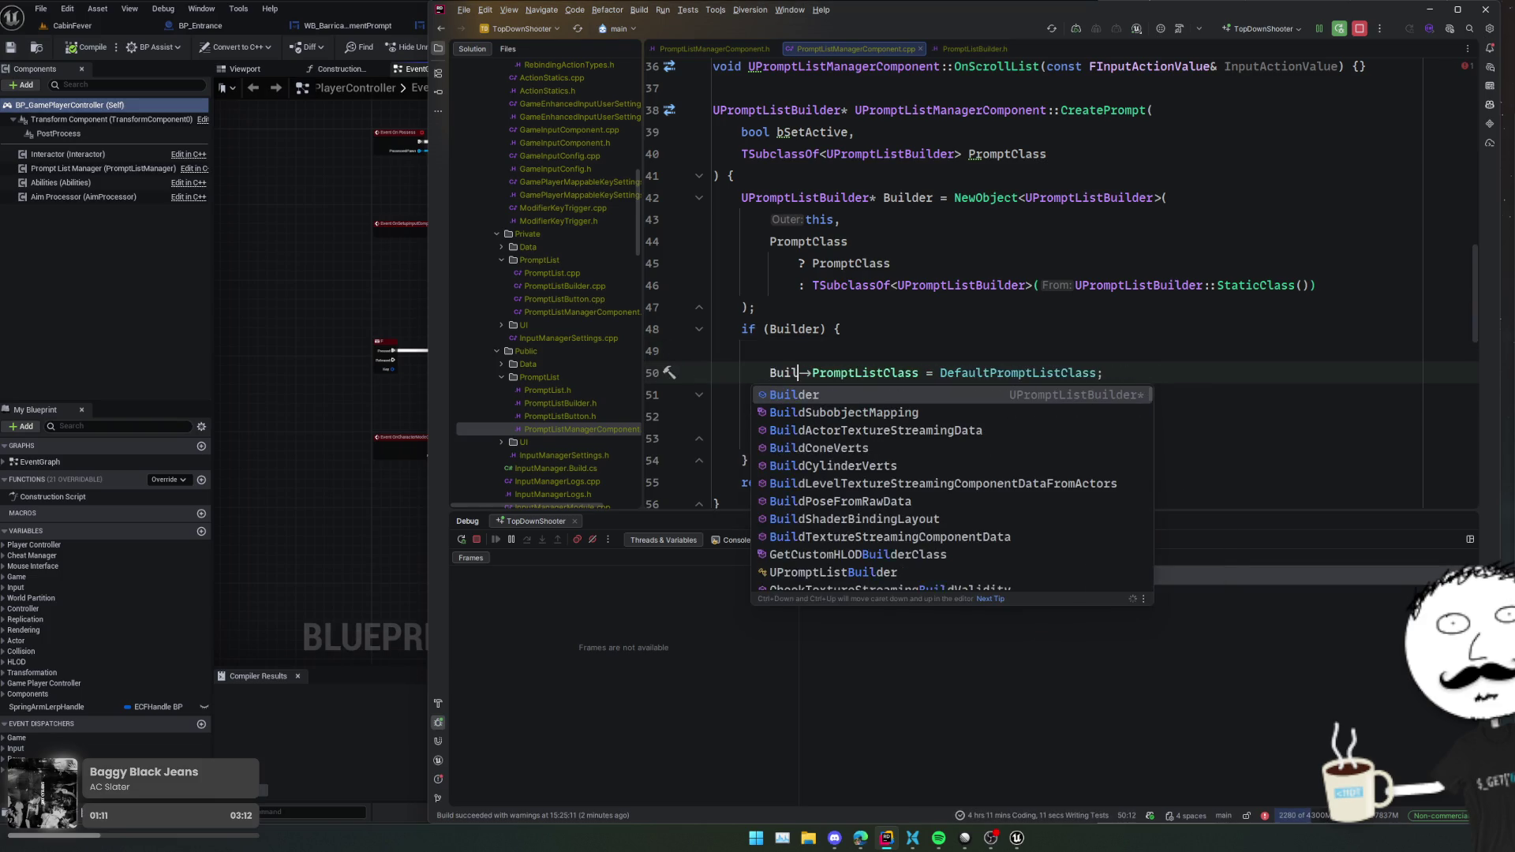
key("Return")
- Remove the stray empty line and add a blank line before the bSetActive check
key("Up")
key("ctrl+y")
key("Down")
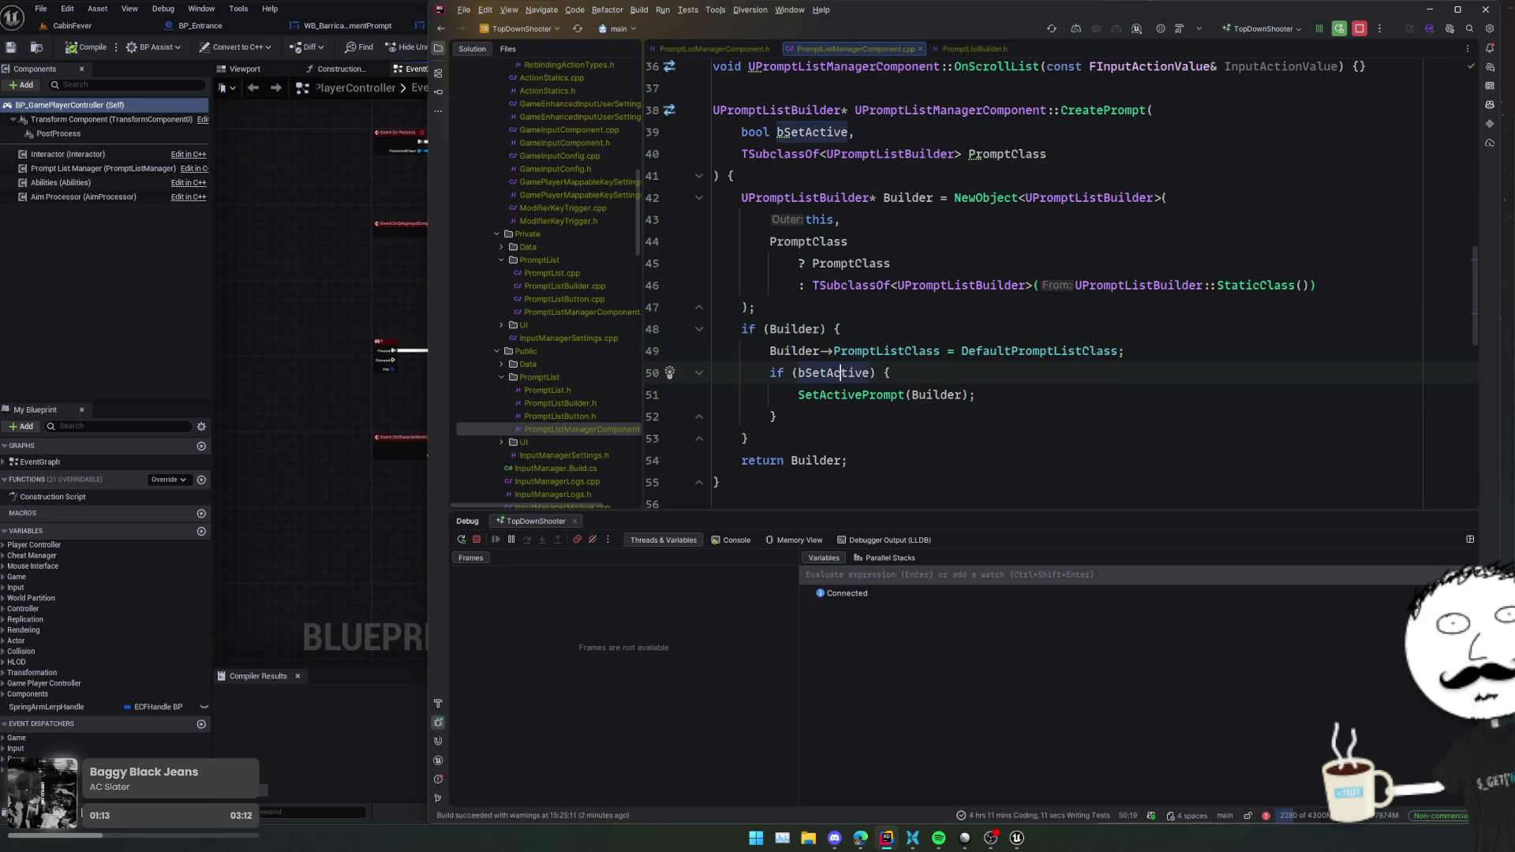
key("Home")
key("Return")
left_click(1075, 285)
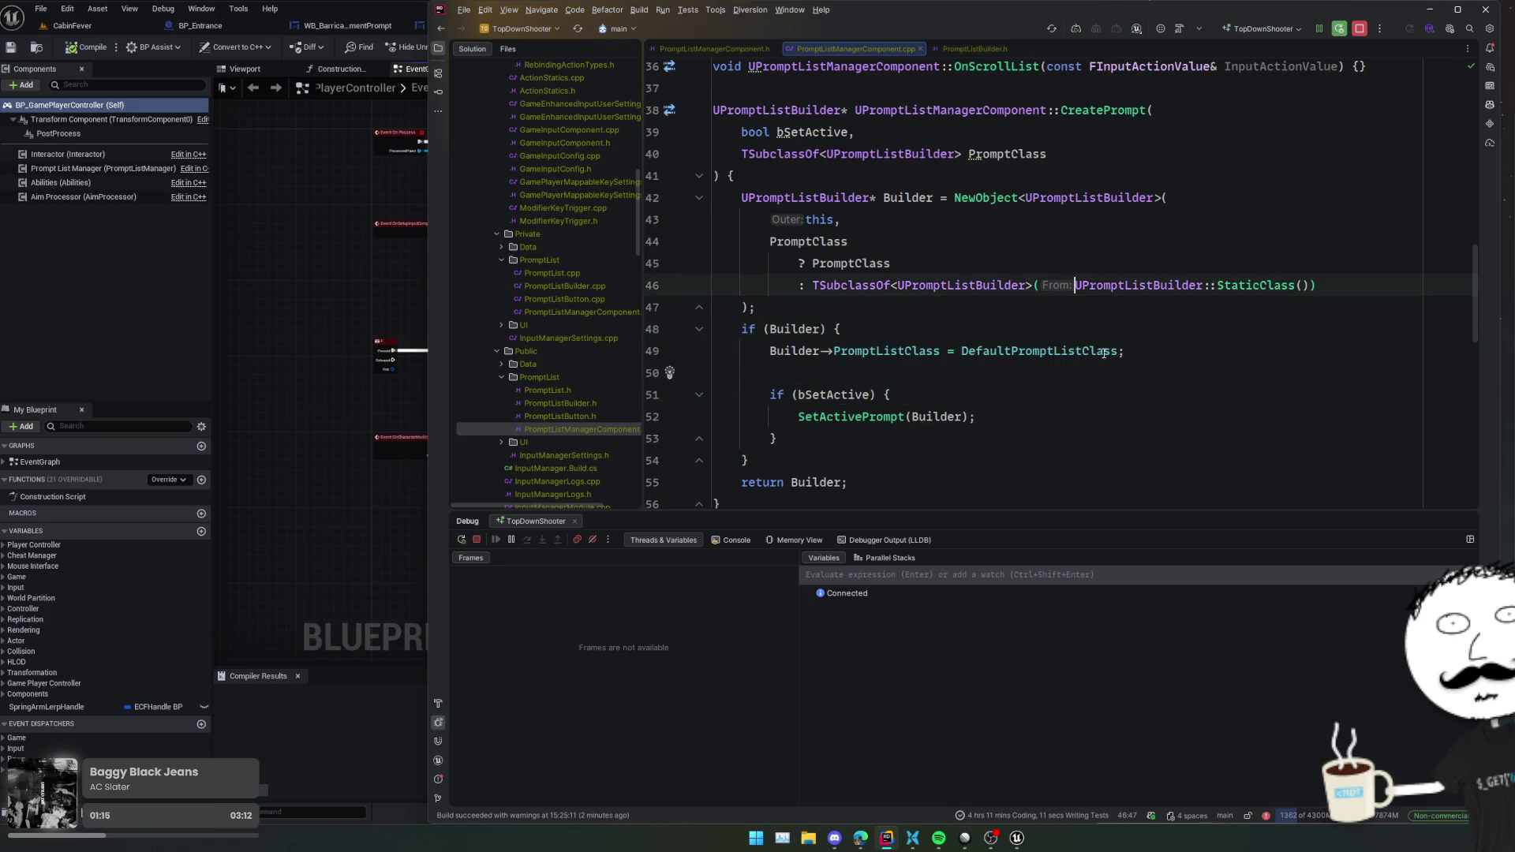
scroll(1131, 382, "down", 3)
scroll(1160, 326, "up", 2)
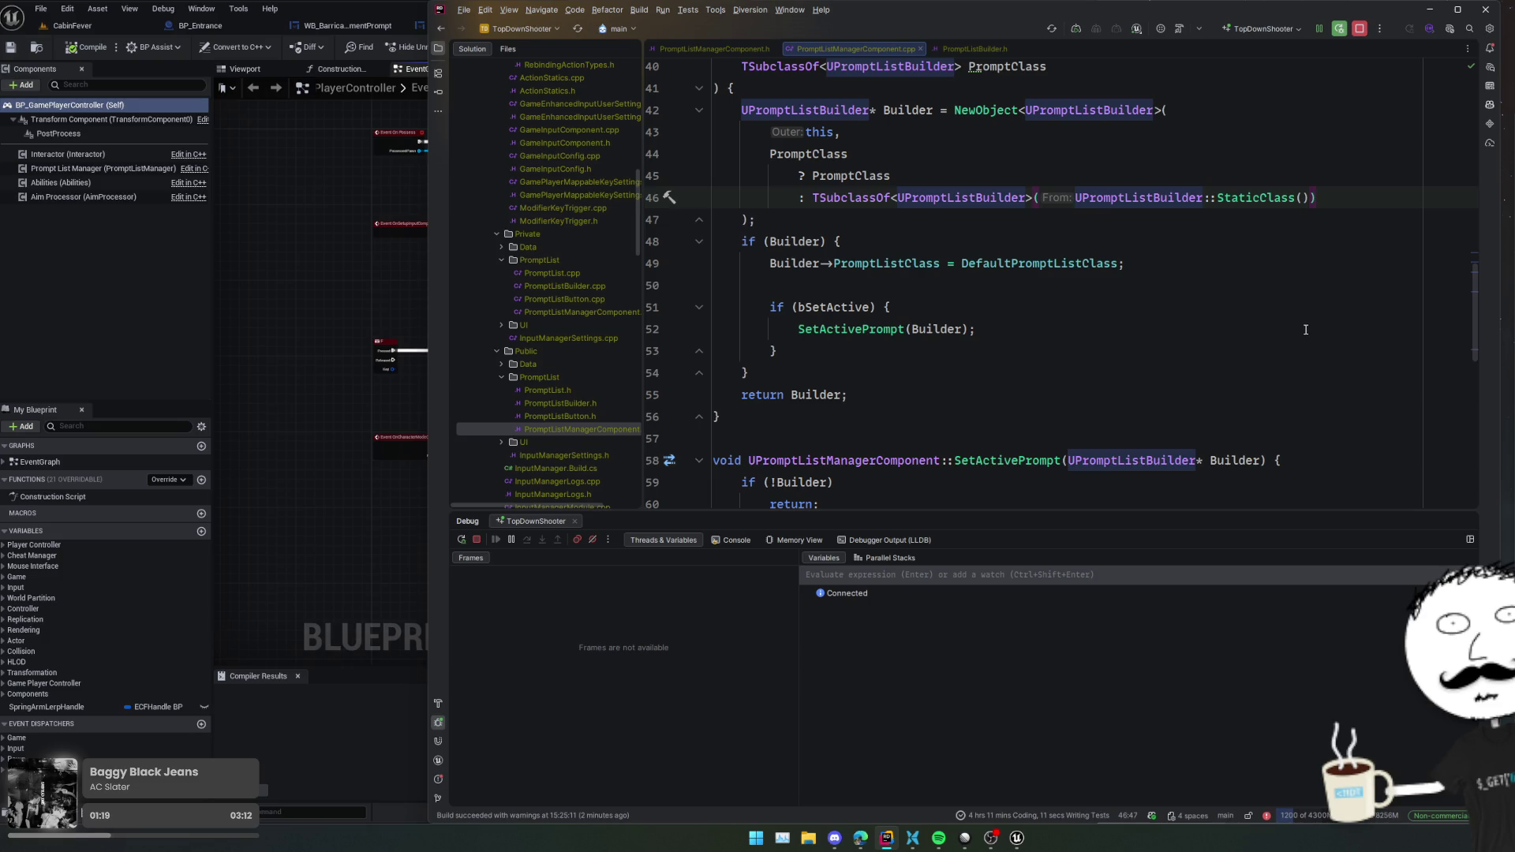
- Open PromptListBuilder.h at the PromptListClass declaration and browse the builder's properties
left_click(925, 265, "ctrl")
scroll(1221, 325, "up", 2)
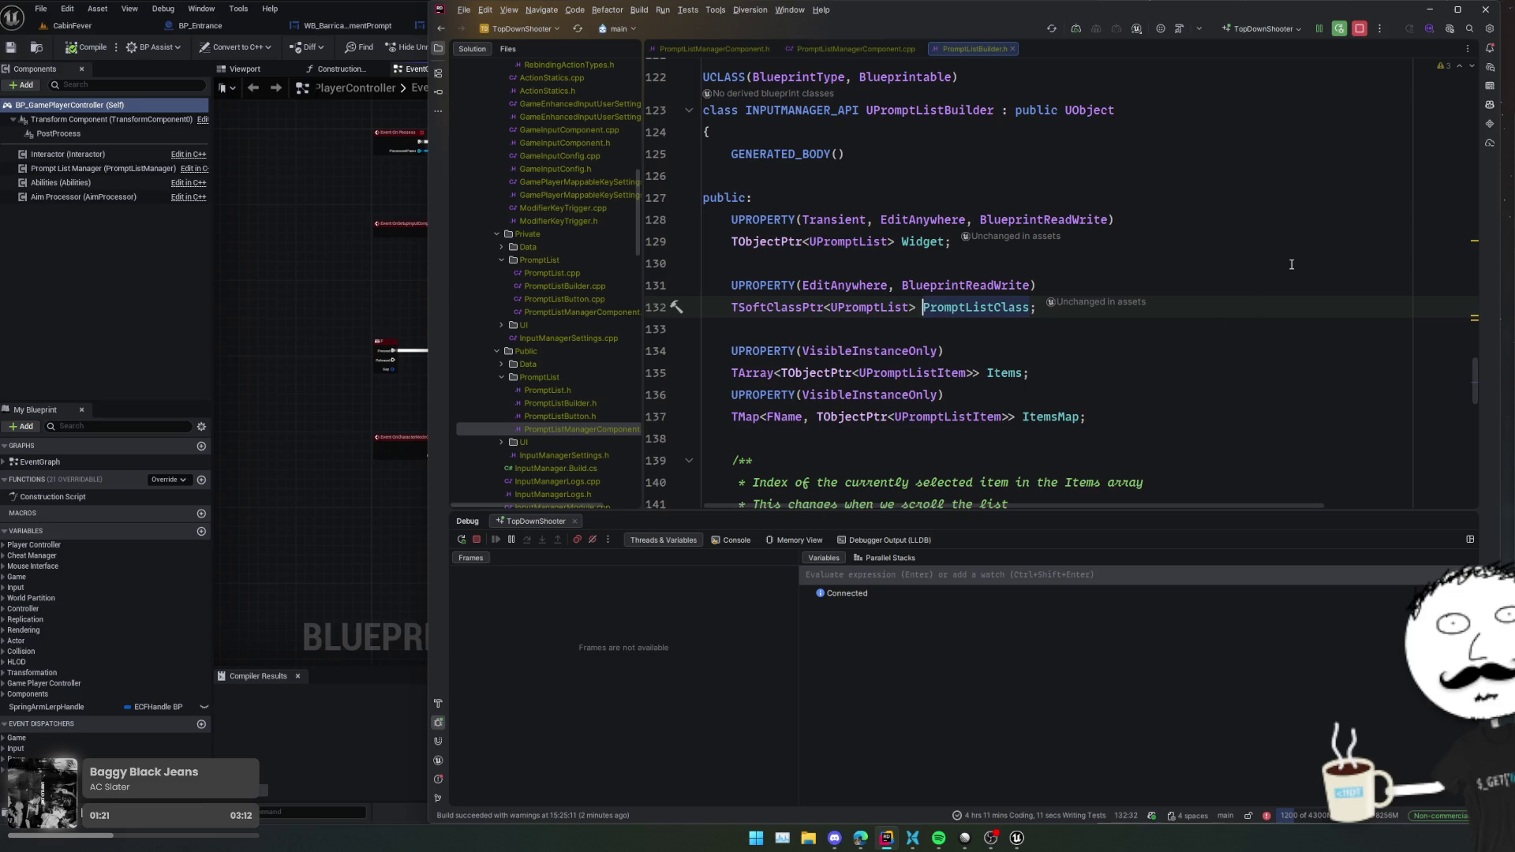
key("Down")
key("Down")
key("Down")
key("End")
scroll(1307, 367, "down", 3)
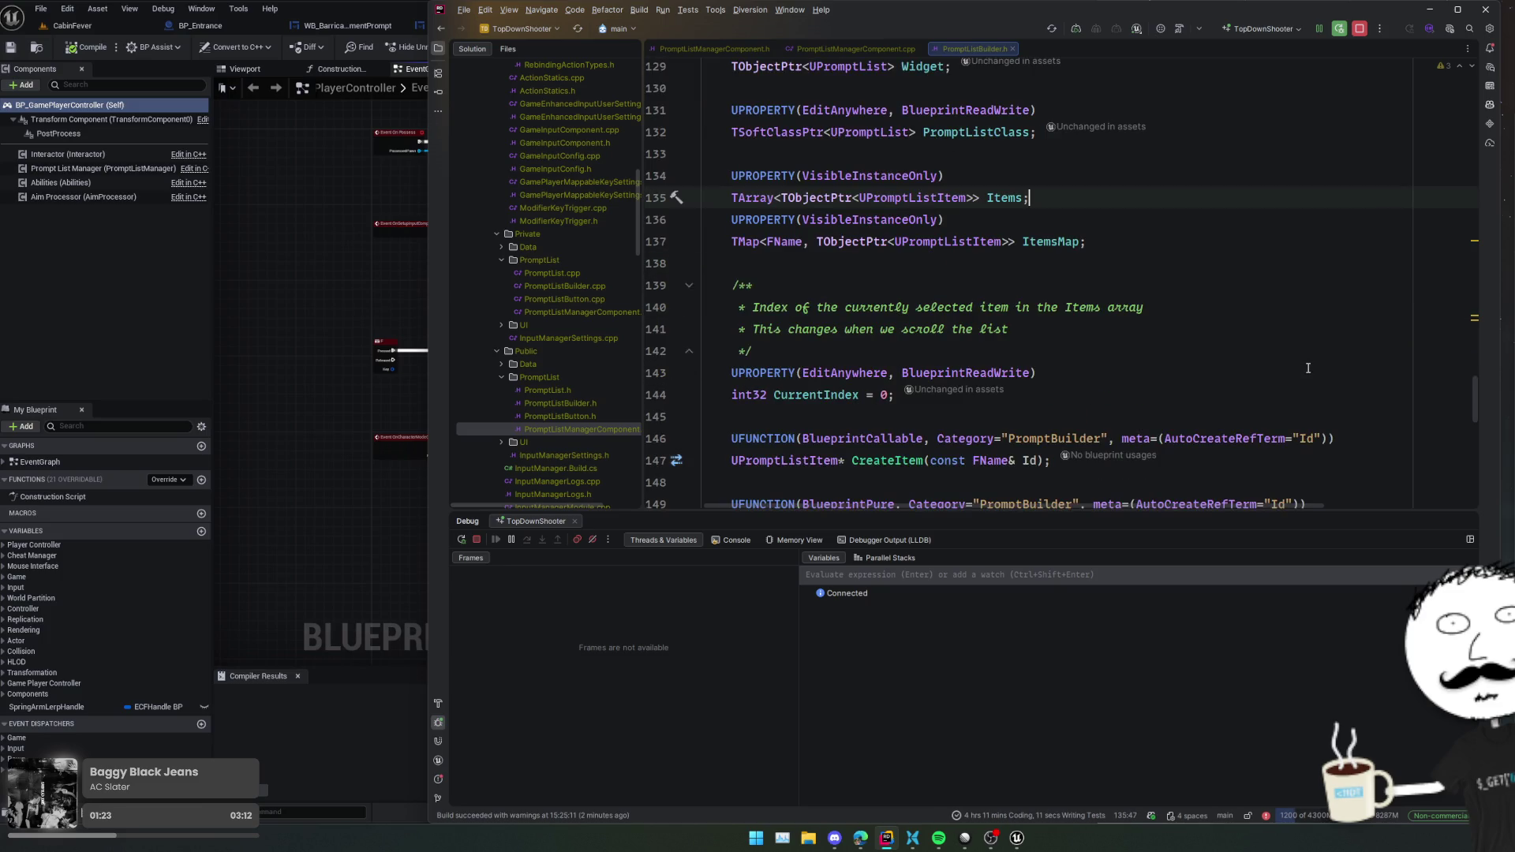
scroll(1307, 368, "down", 4)
left_click(1307, 367)
scroll(1307, 367, "down", 8)
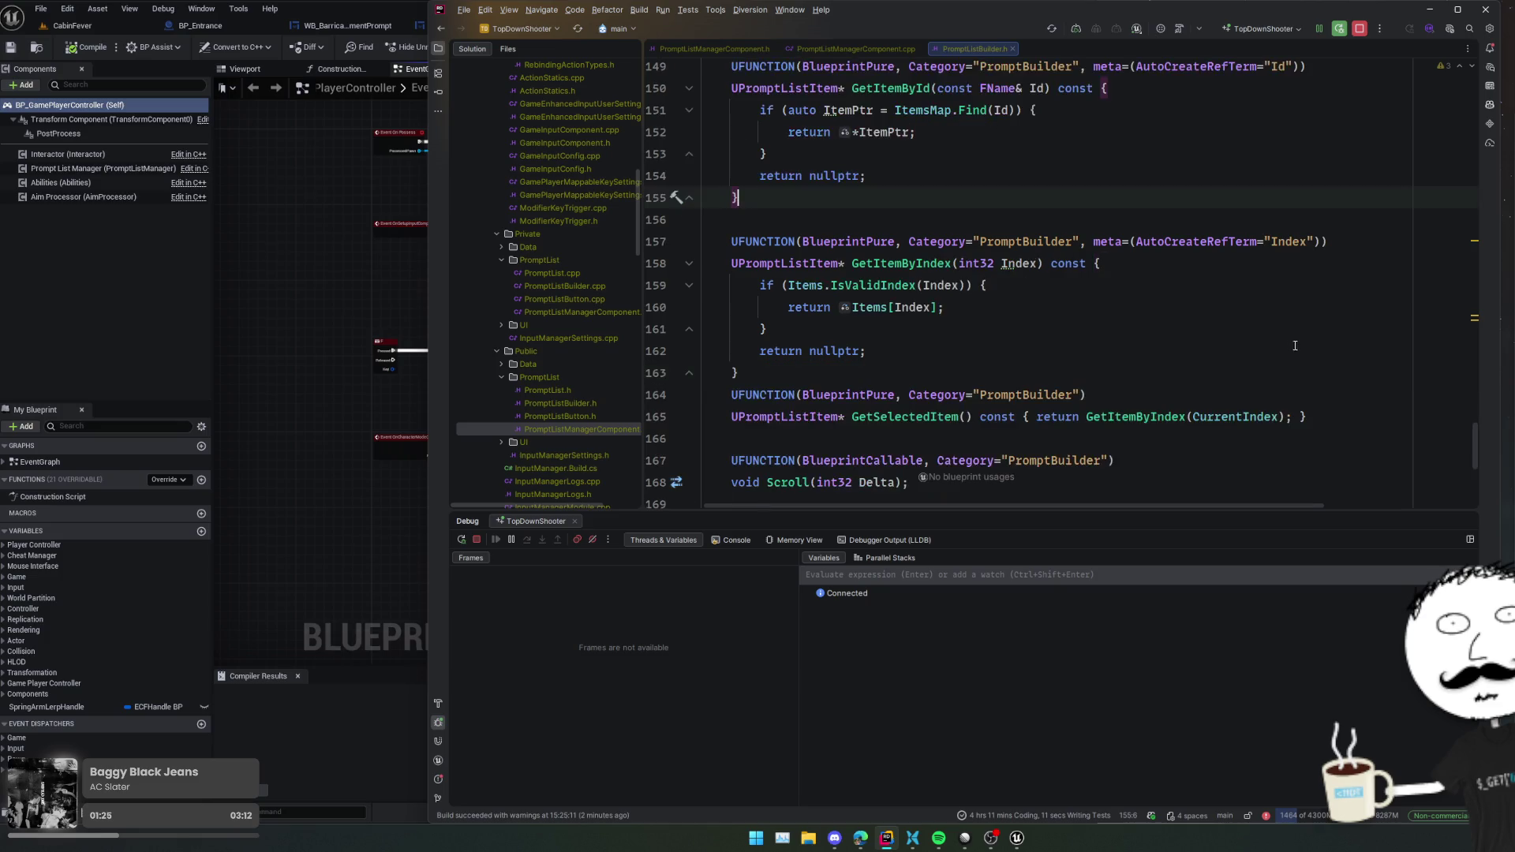
- Return to PromptListManagerComponent, jump to CreatePrompt's header declaration, and trigger a Live Coding recompile
key("ctrl+alt+Left")
key("ctrl+alt+Left")
key("ctrl+alt+Left")
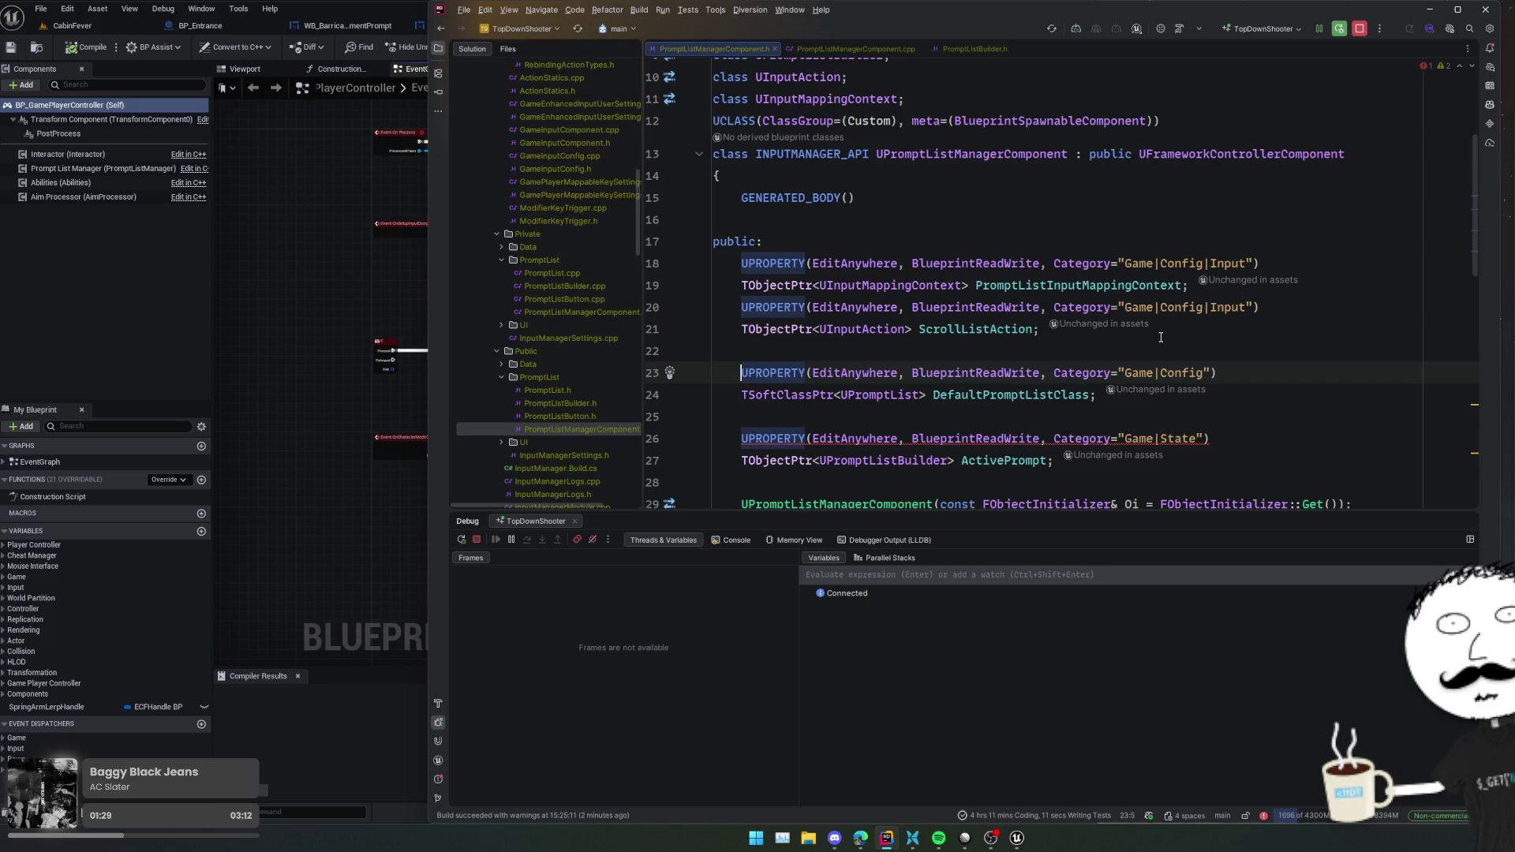
key("ctrl+alt+Left")
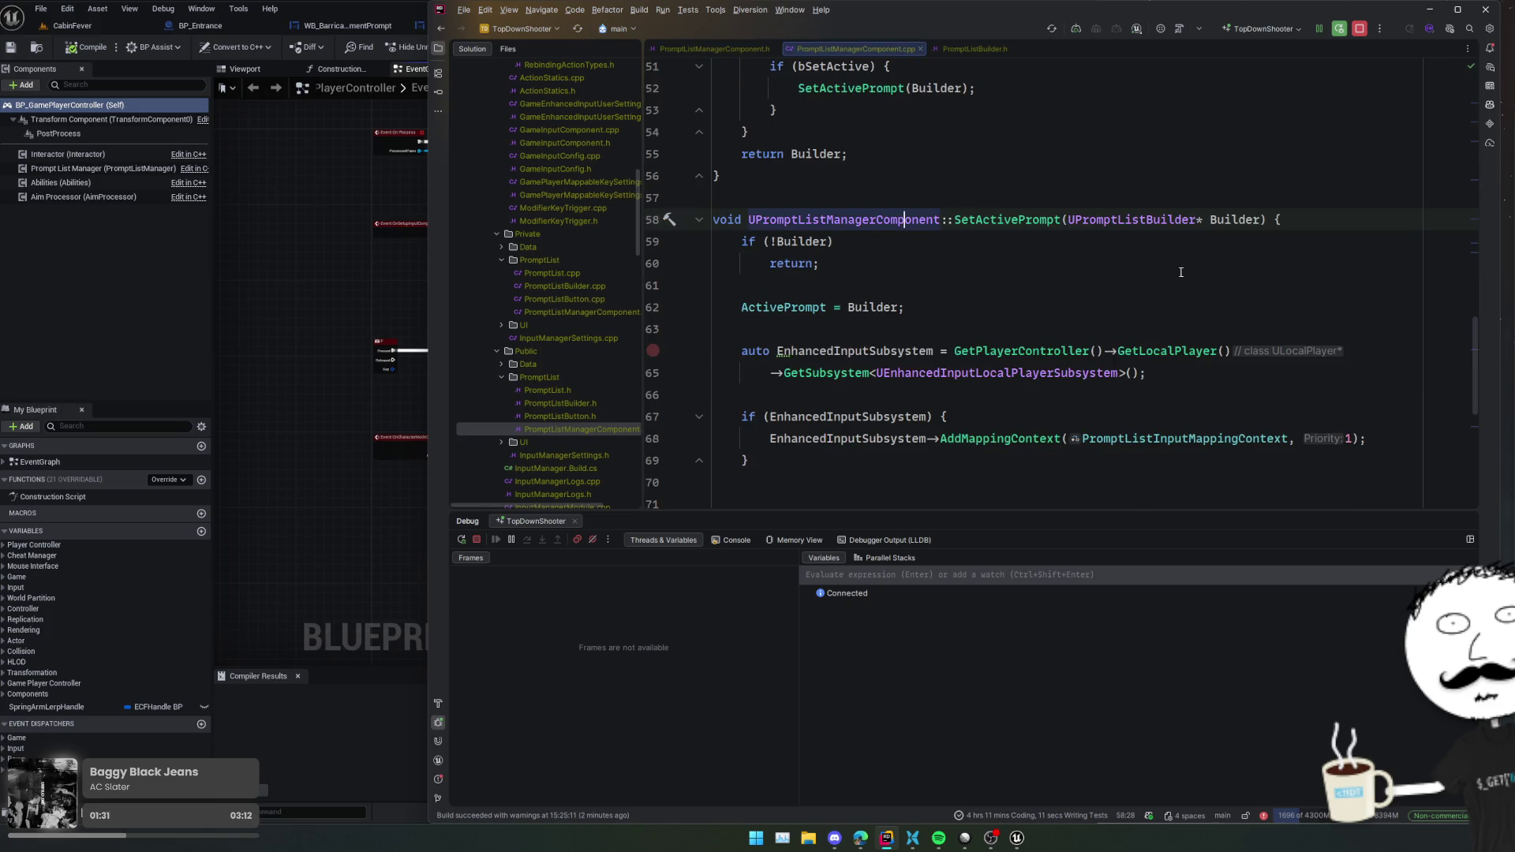
key("ctrl+alt+Left")
key("ctrl+alt+Right")
left_click(1030, 207)
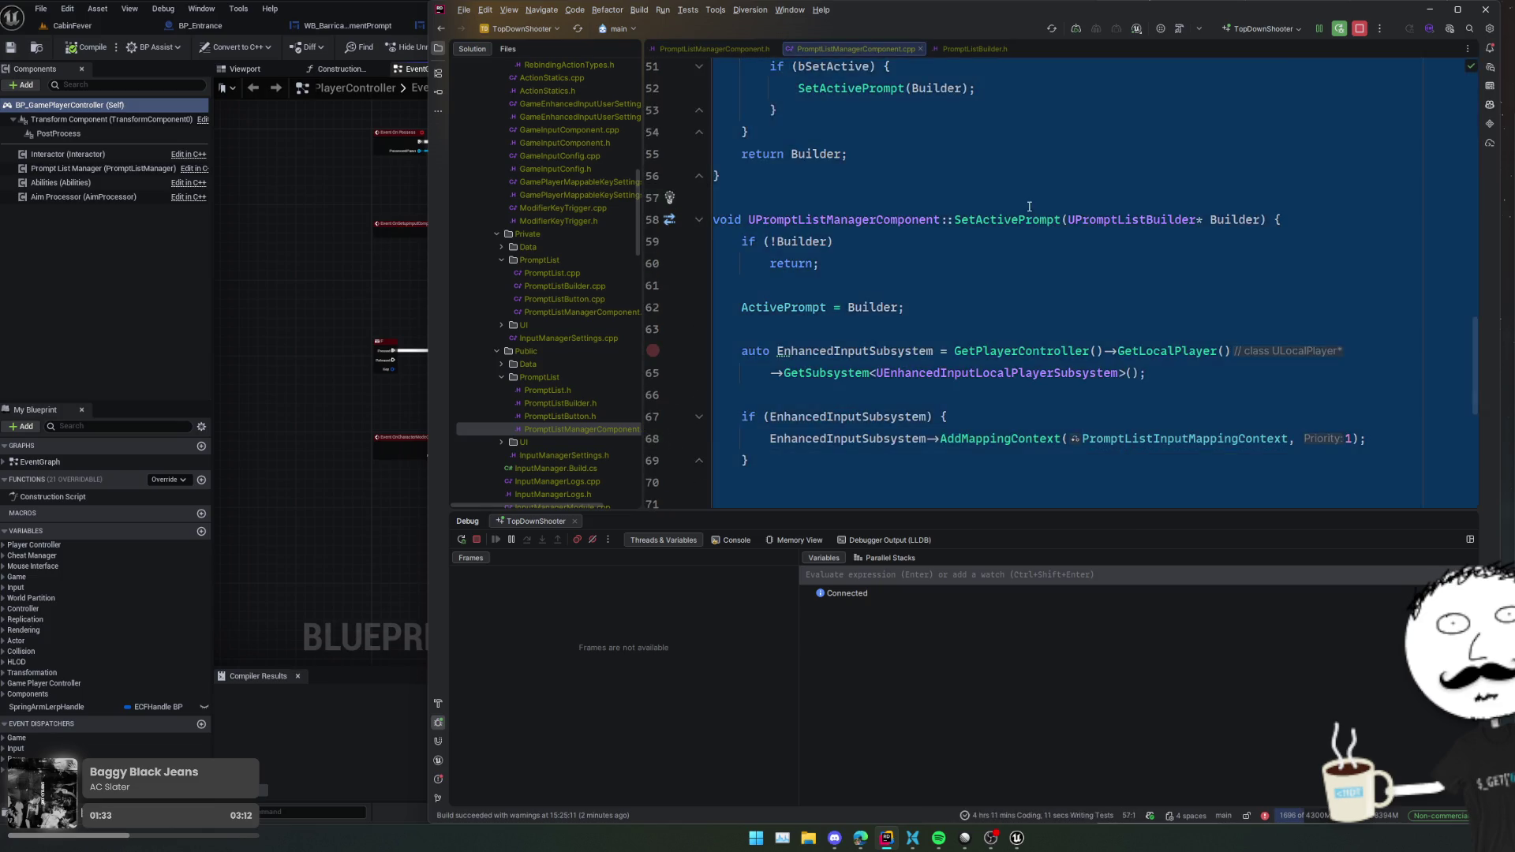
scroll(1030, 207, "up", 5)
left_click(1106, 219)
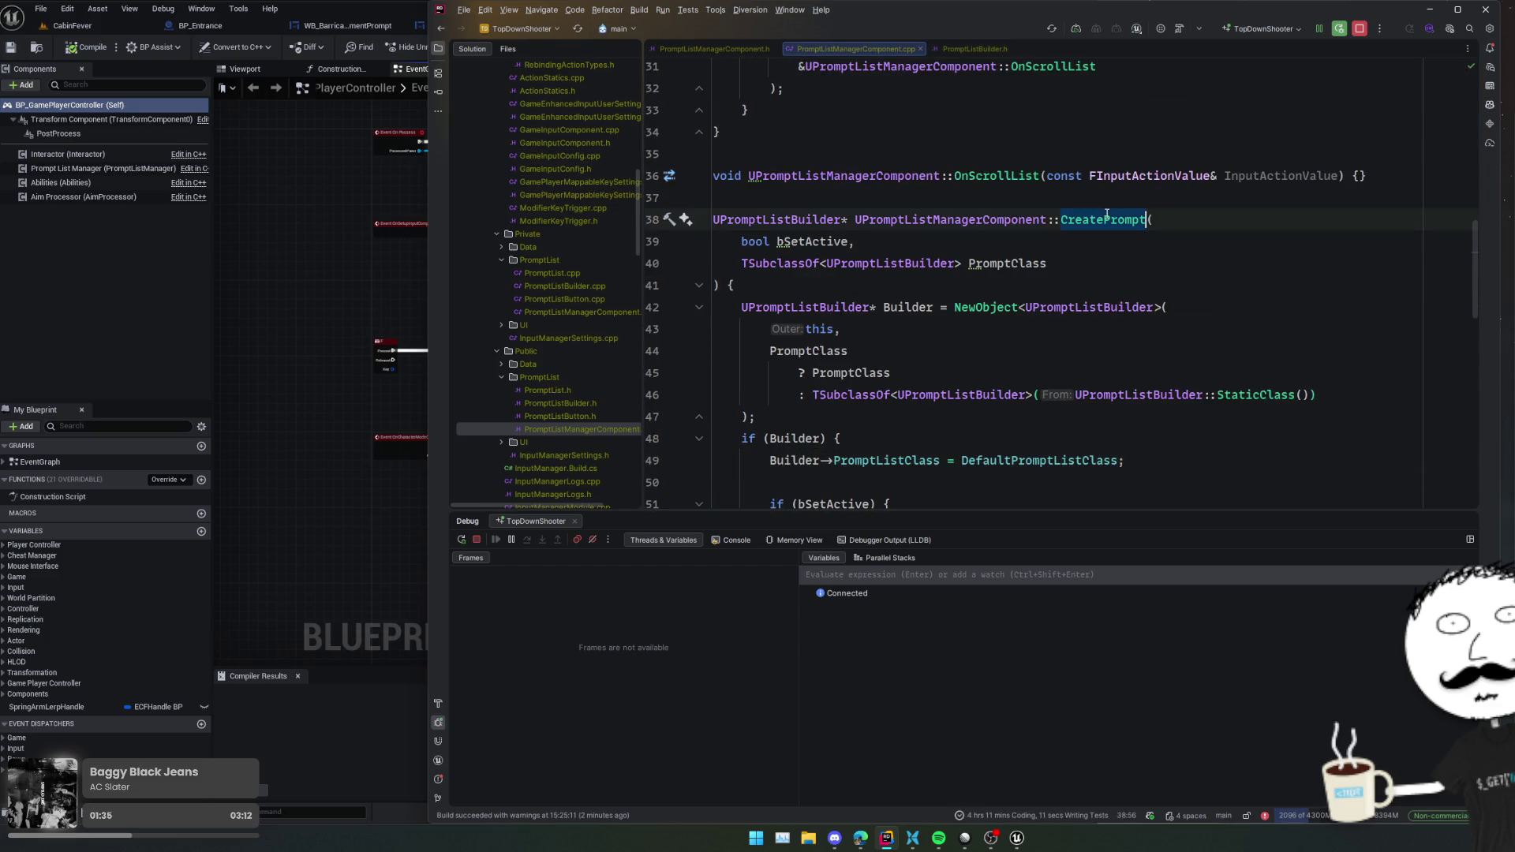
double_click(1106, 219)
left_click(1039, 265)
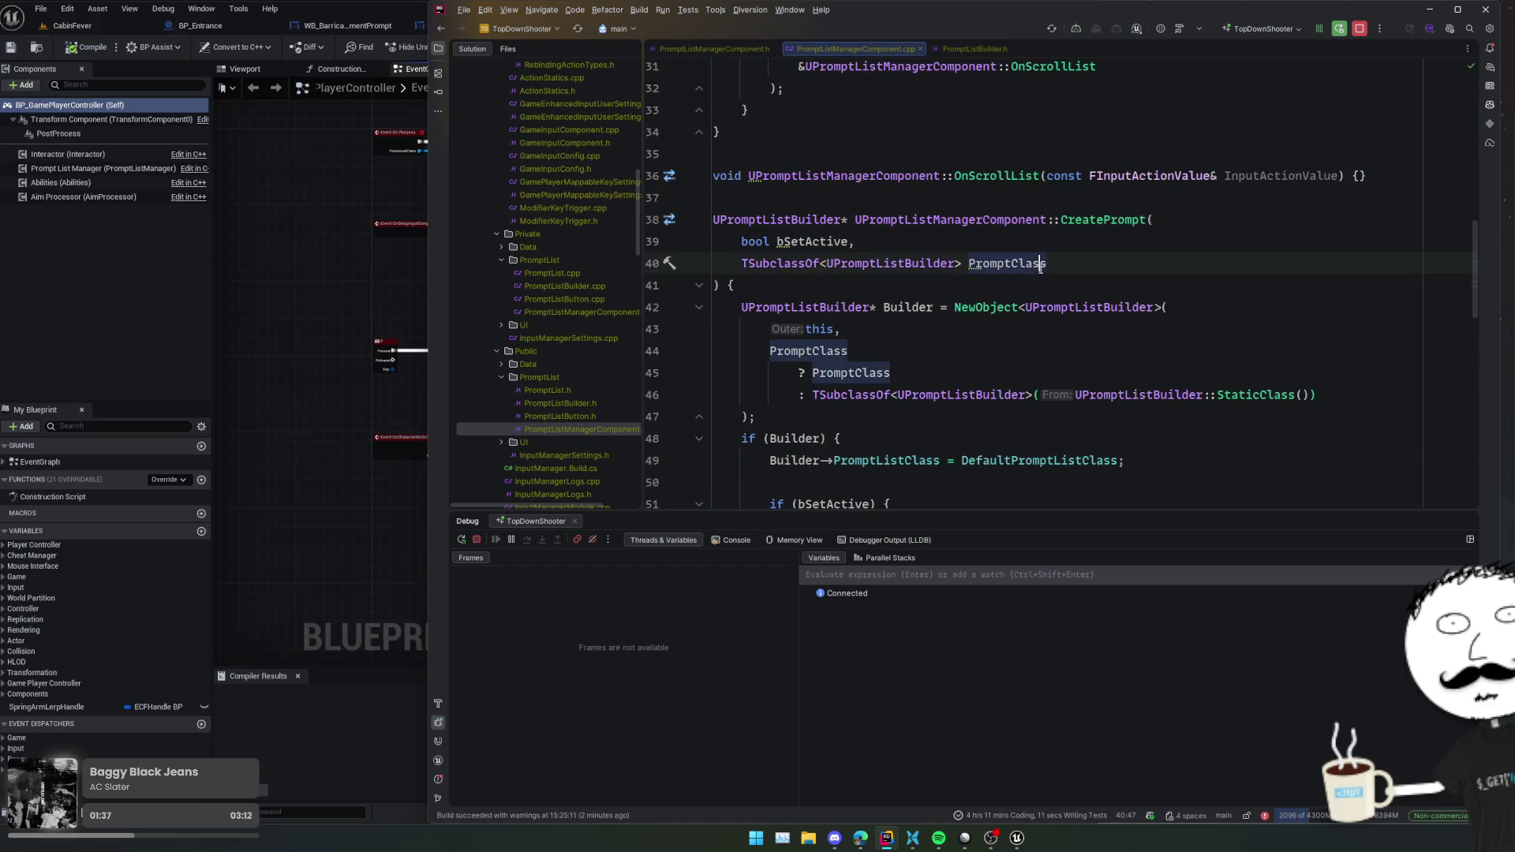
left_click(1120, 219, "ctrl")
left_click(1132, 221)
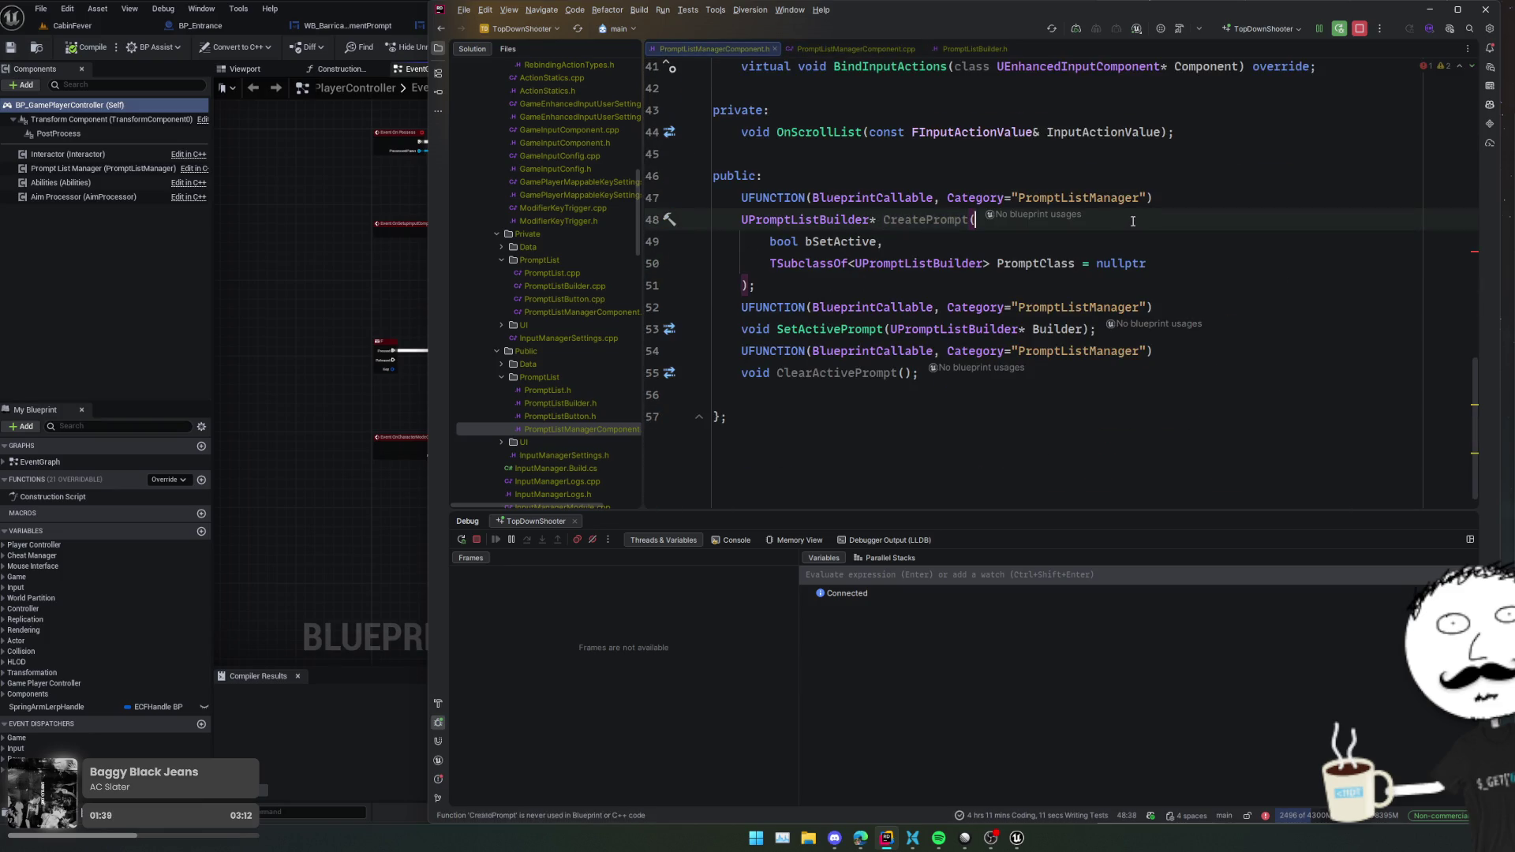
key("ctrl+alt+F11")
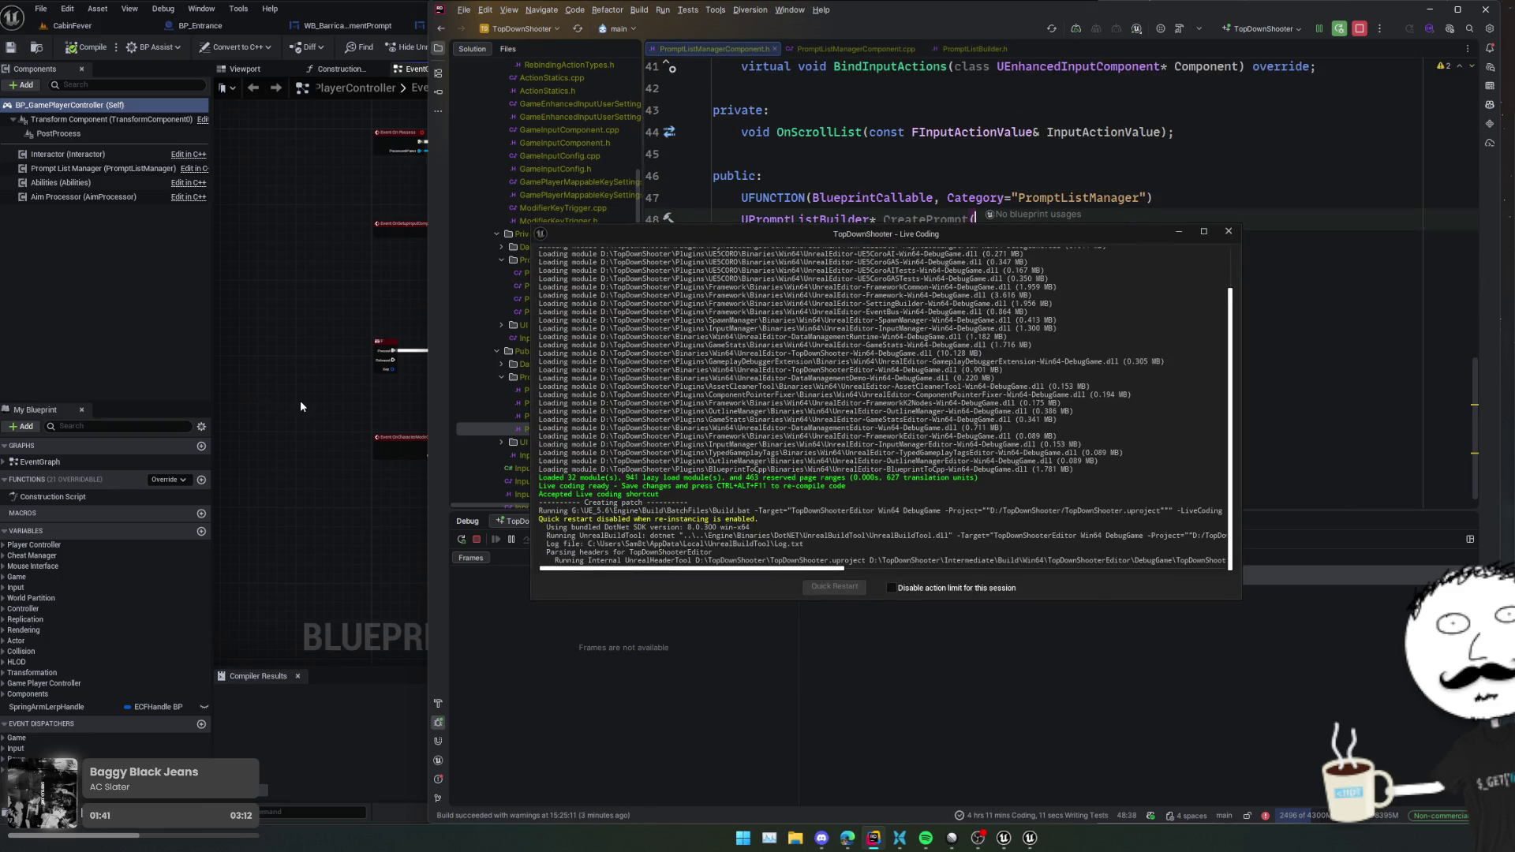
- Bring the Unreal editor and the TopDownShooter Live Coding progress window to the front
left_click(300, 406)
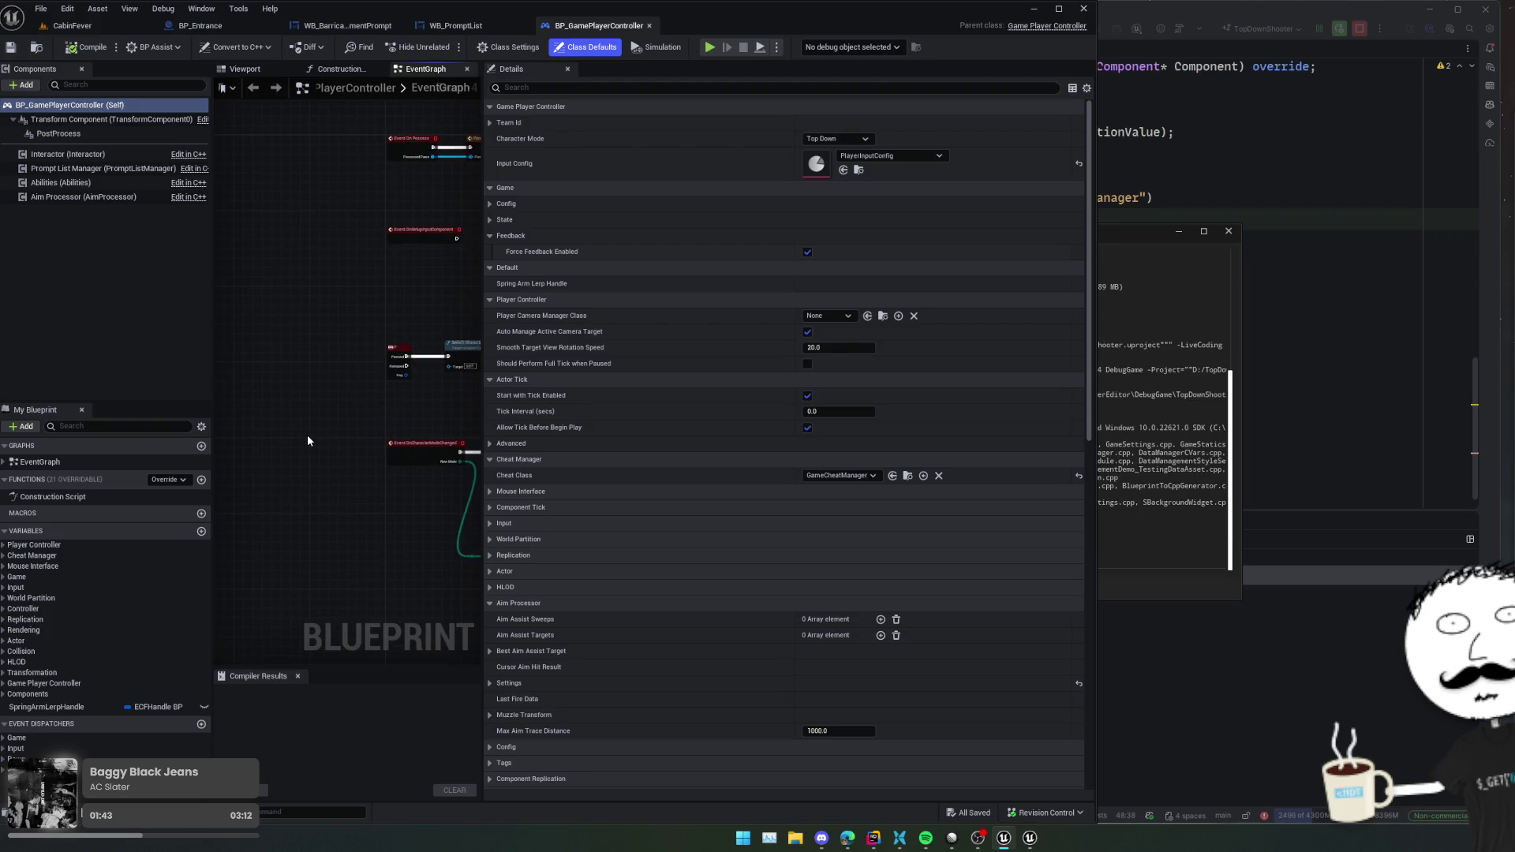
left_click(1221, 444)
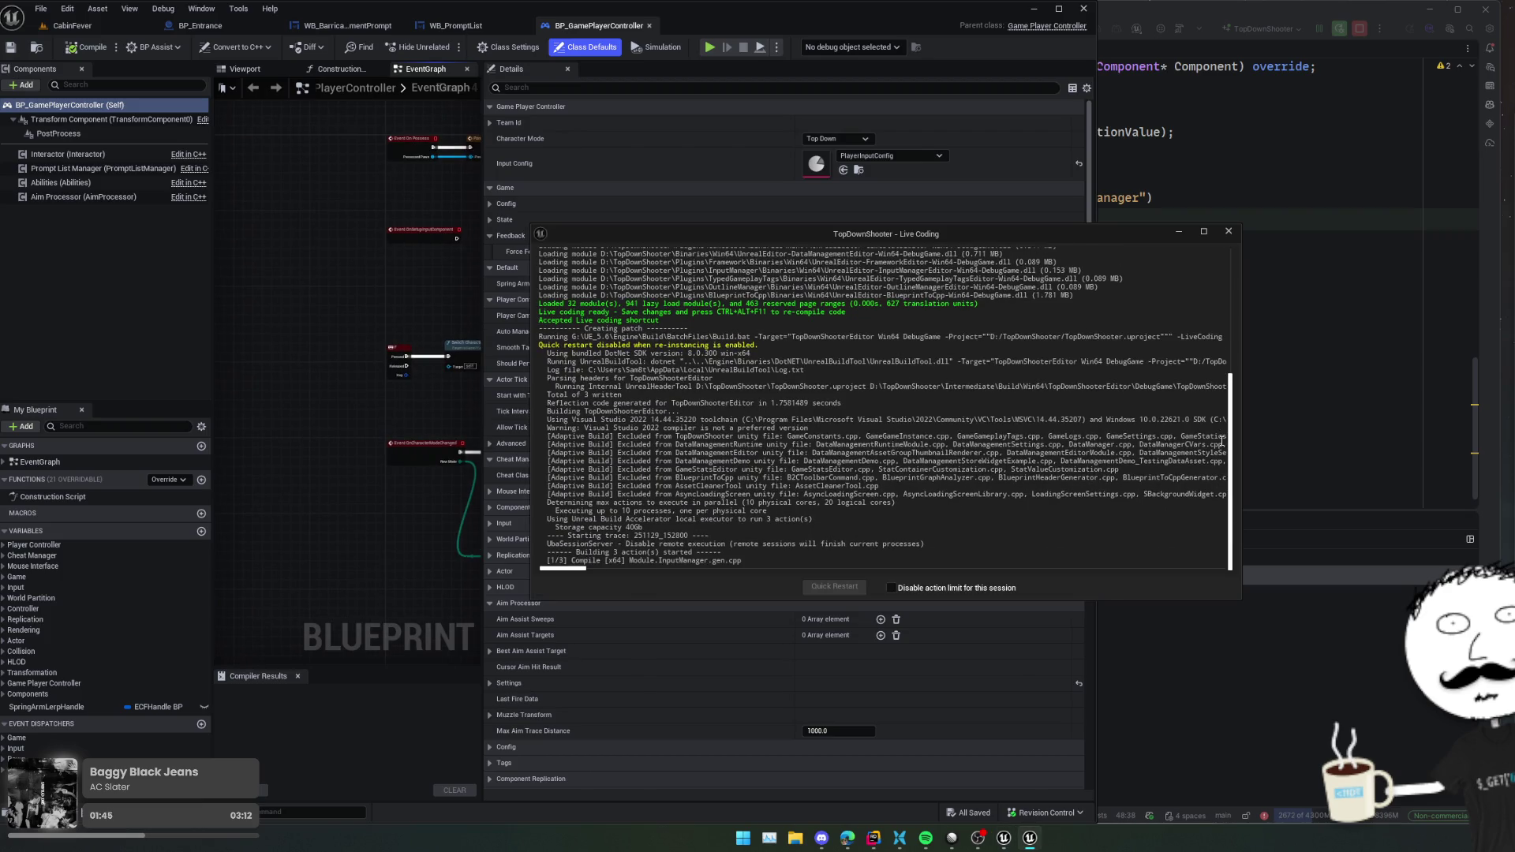
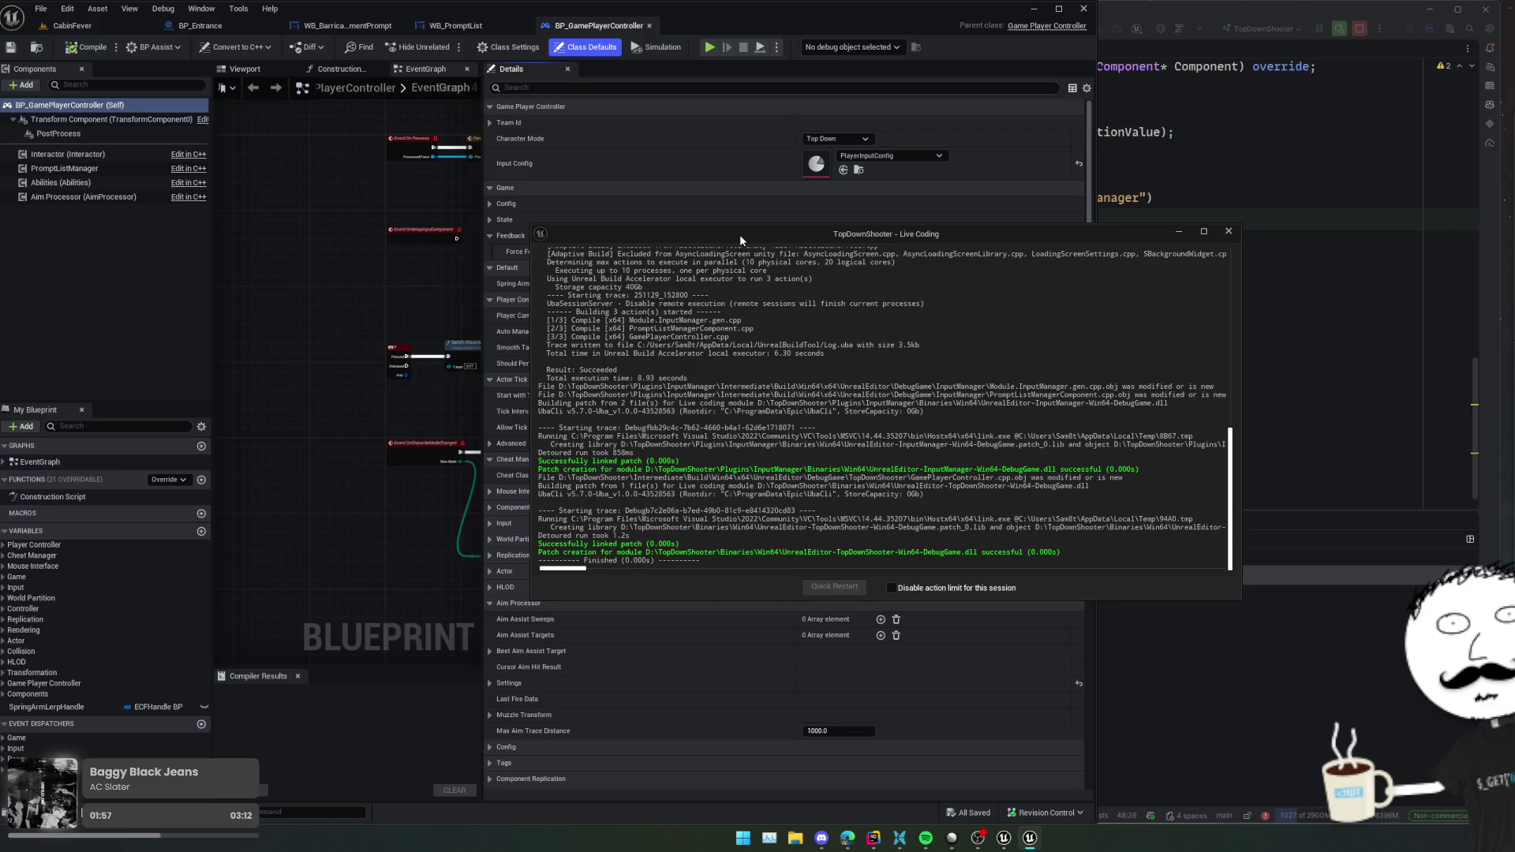
- Move the Live Coding log to the right edge and widen the EventGraph of BP_GamePlayerController
mouse_move(740, 234)
left_mouse_down()
mouse_move(1084, 284)
mouse_move(1344, 191)
left_mouse_up()
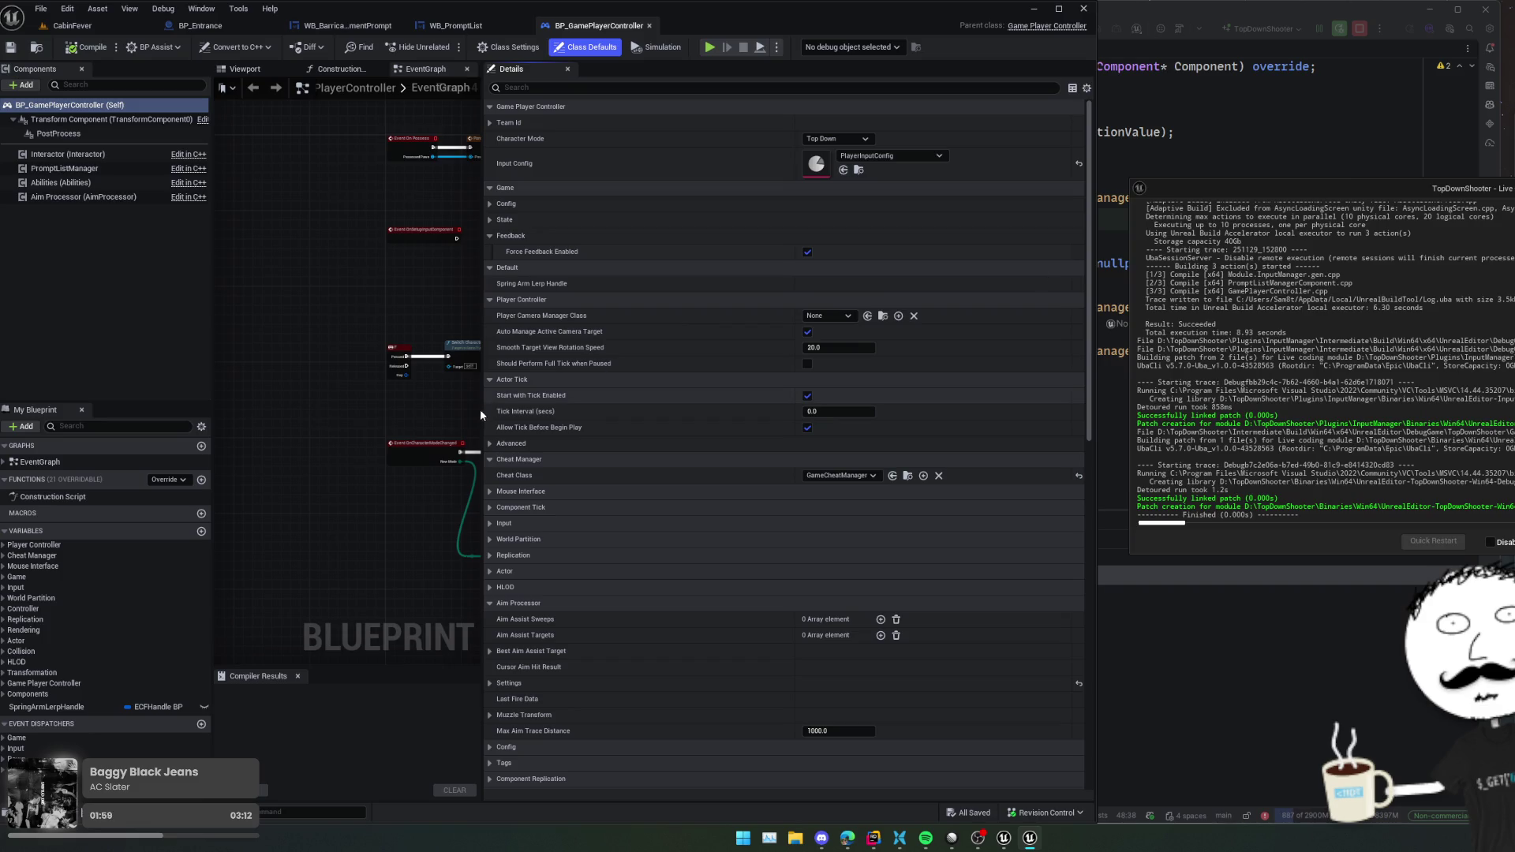
left_click_drag(483, 411, 787, 411)
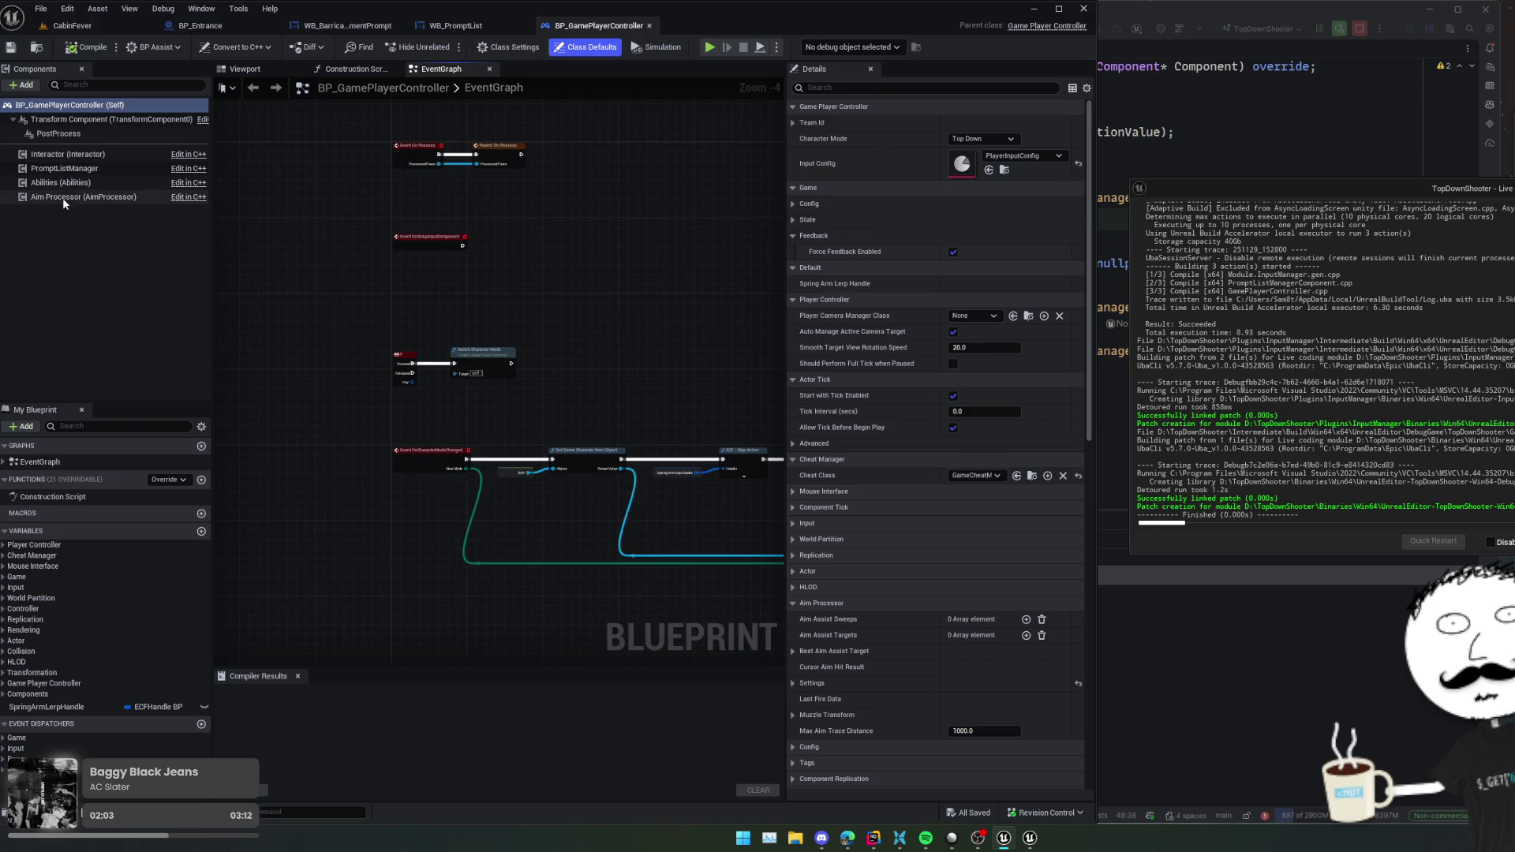
- In PromptListManager's Config > Input settings, set the mapping context to IMC_PromptManager
left_click(65, 168)
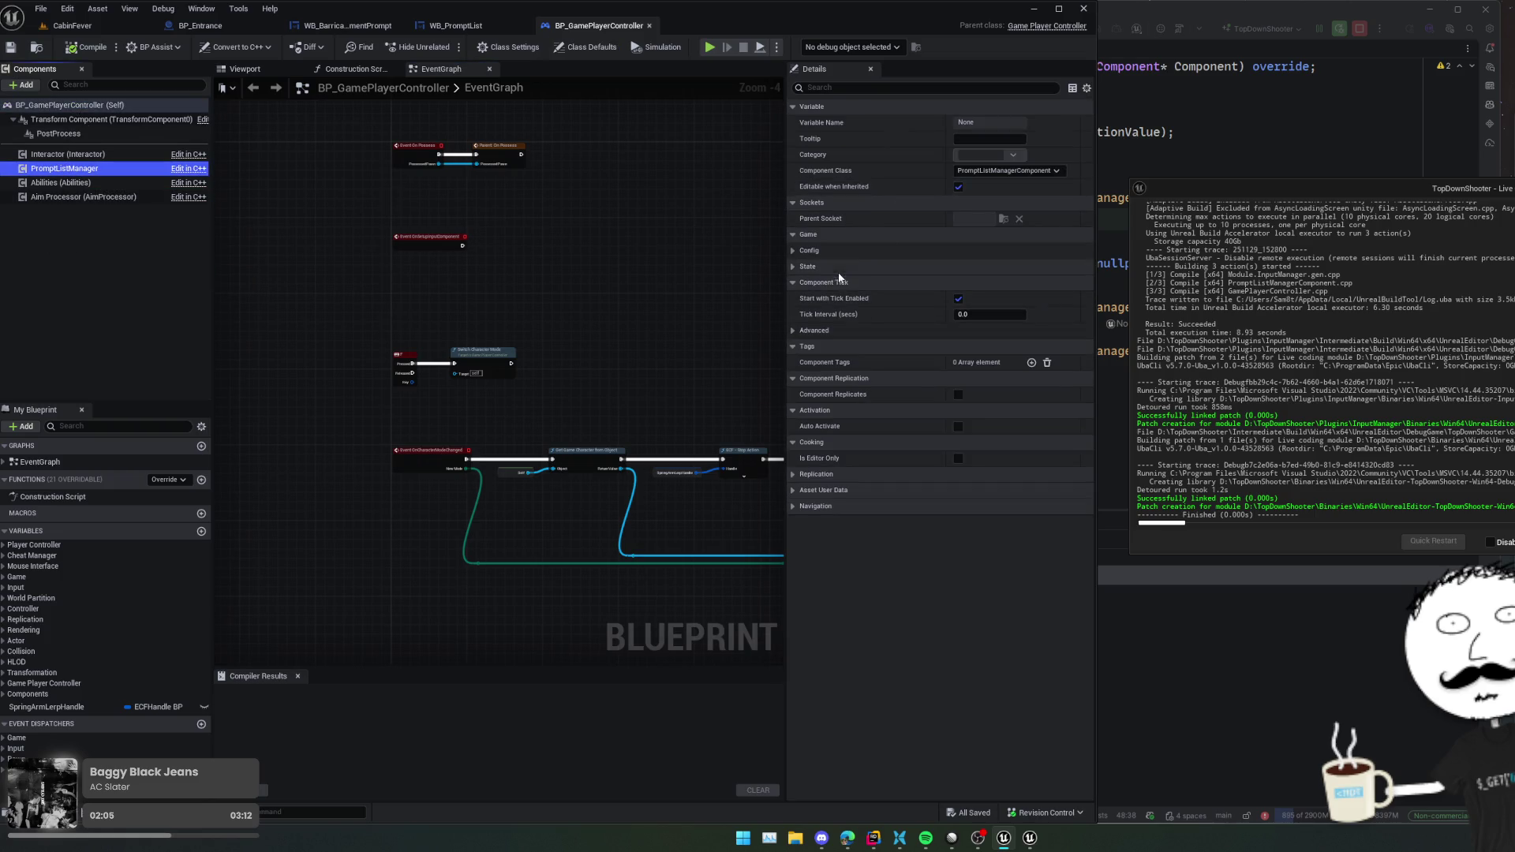
left_click(797, 266)
left_click(798, 252)
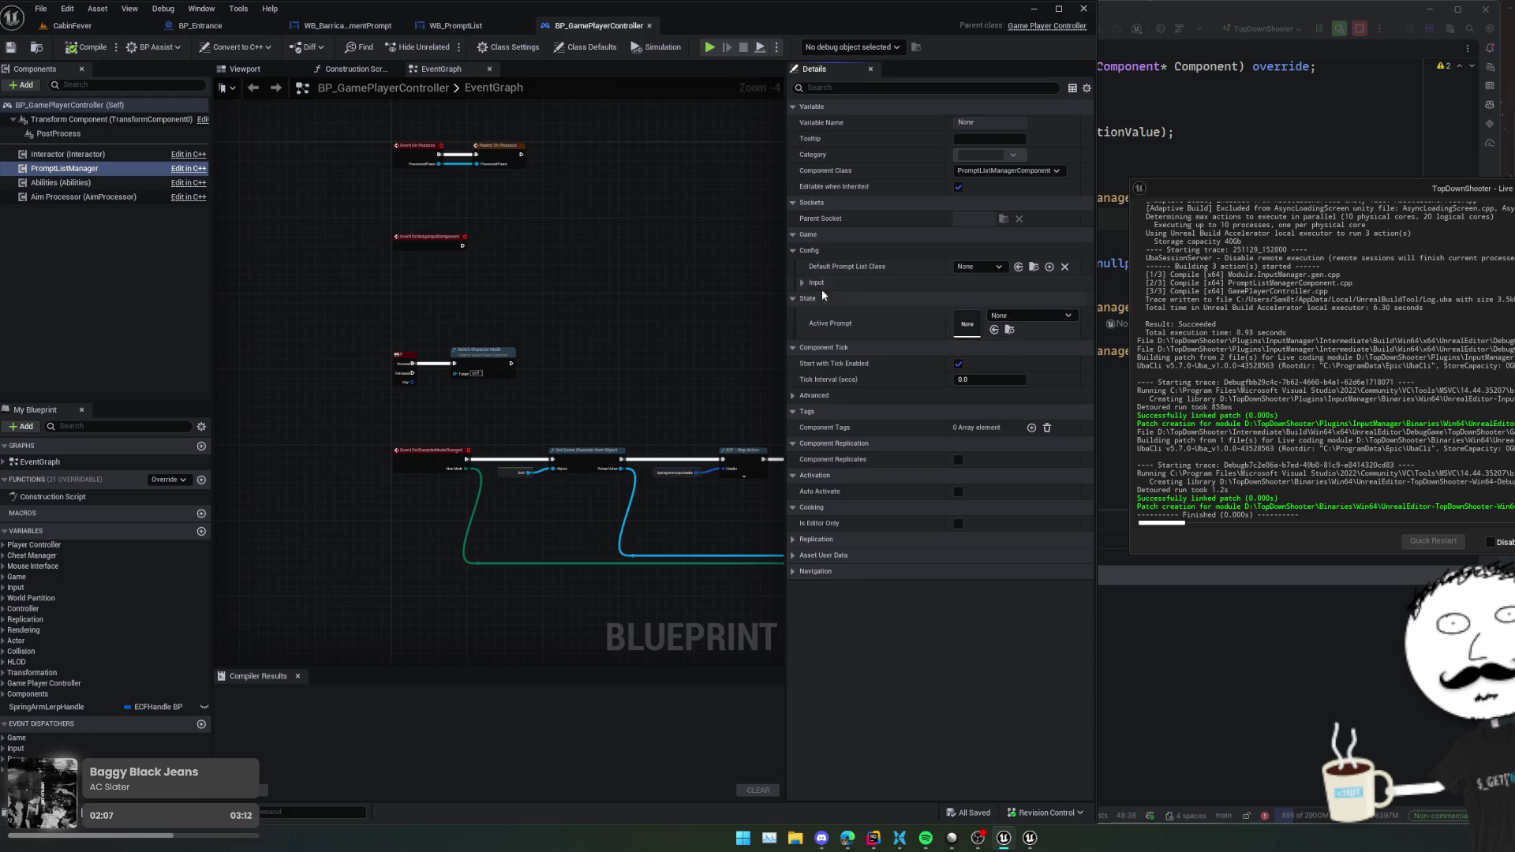
left_click(802, 282)
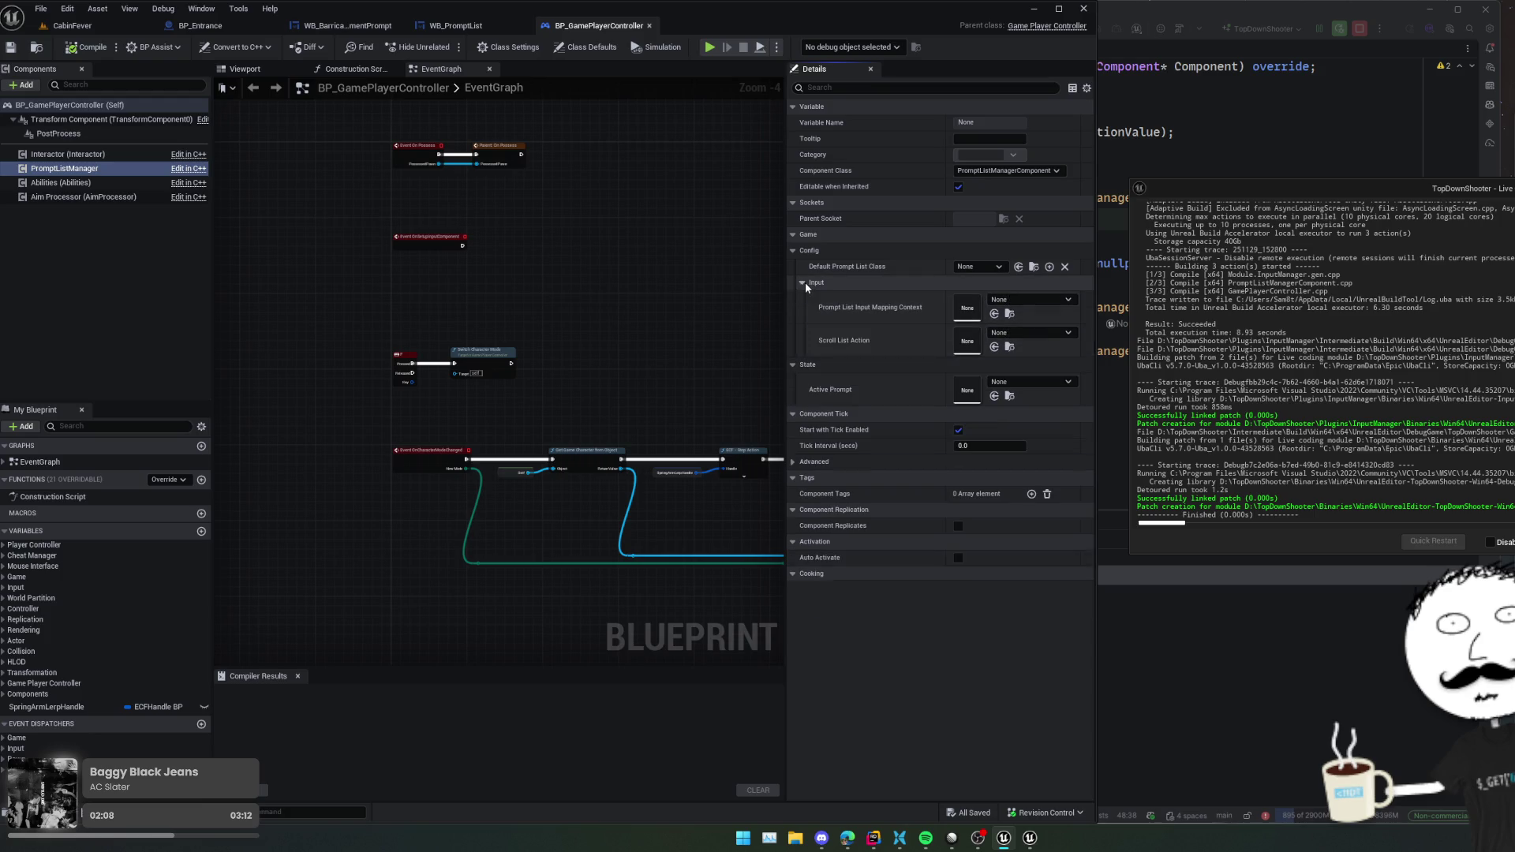
left_click(1068, 299)
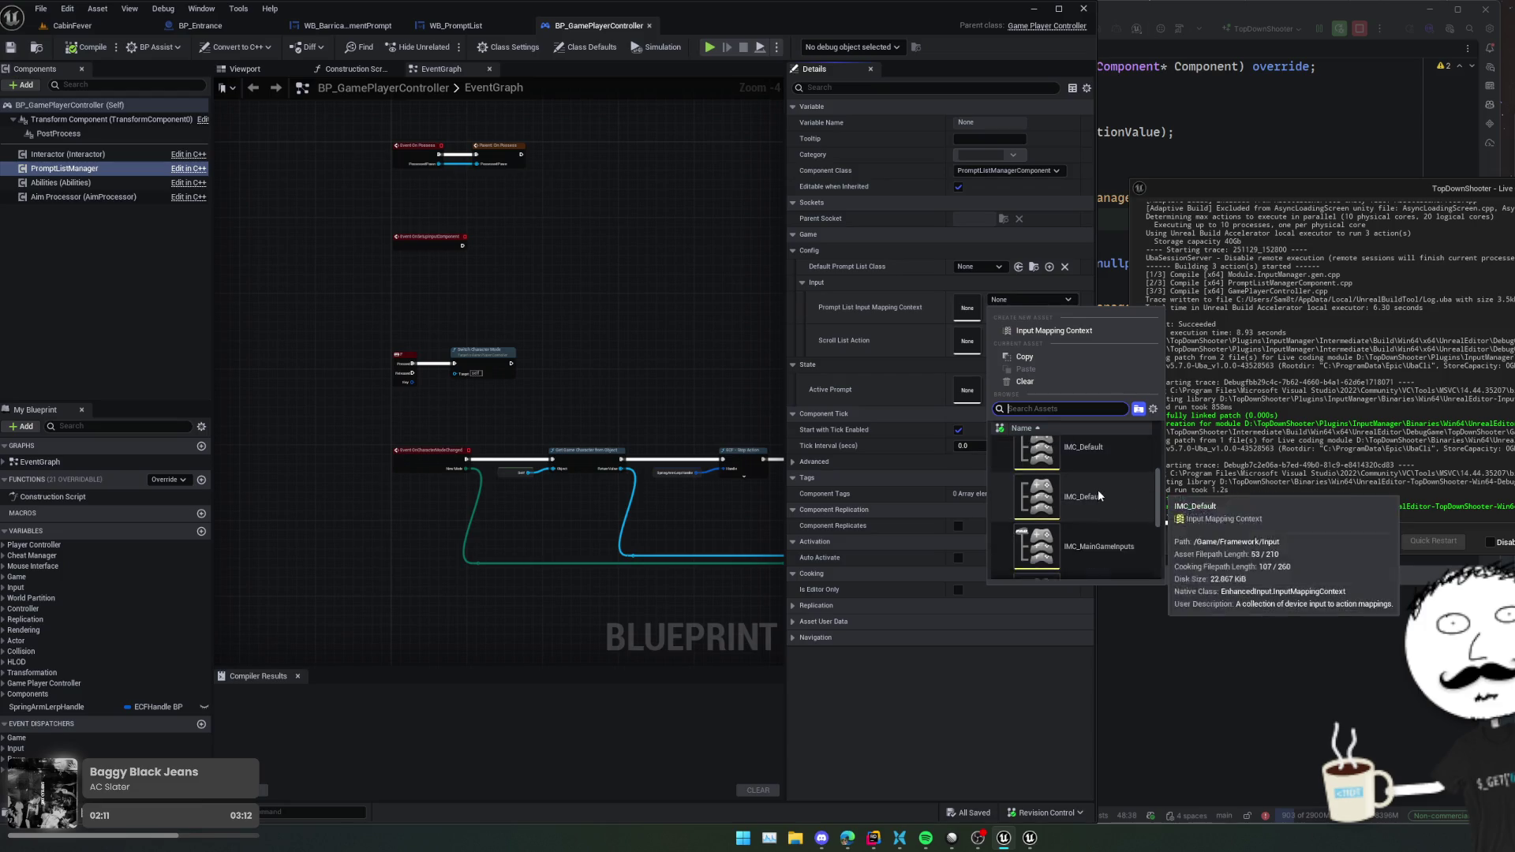
scroll(1100, 489, "down", 3)
left_click(1109, 520)
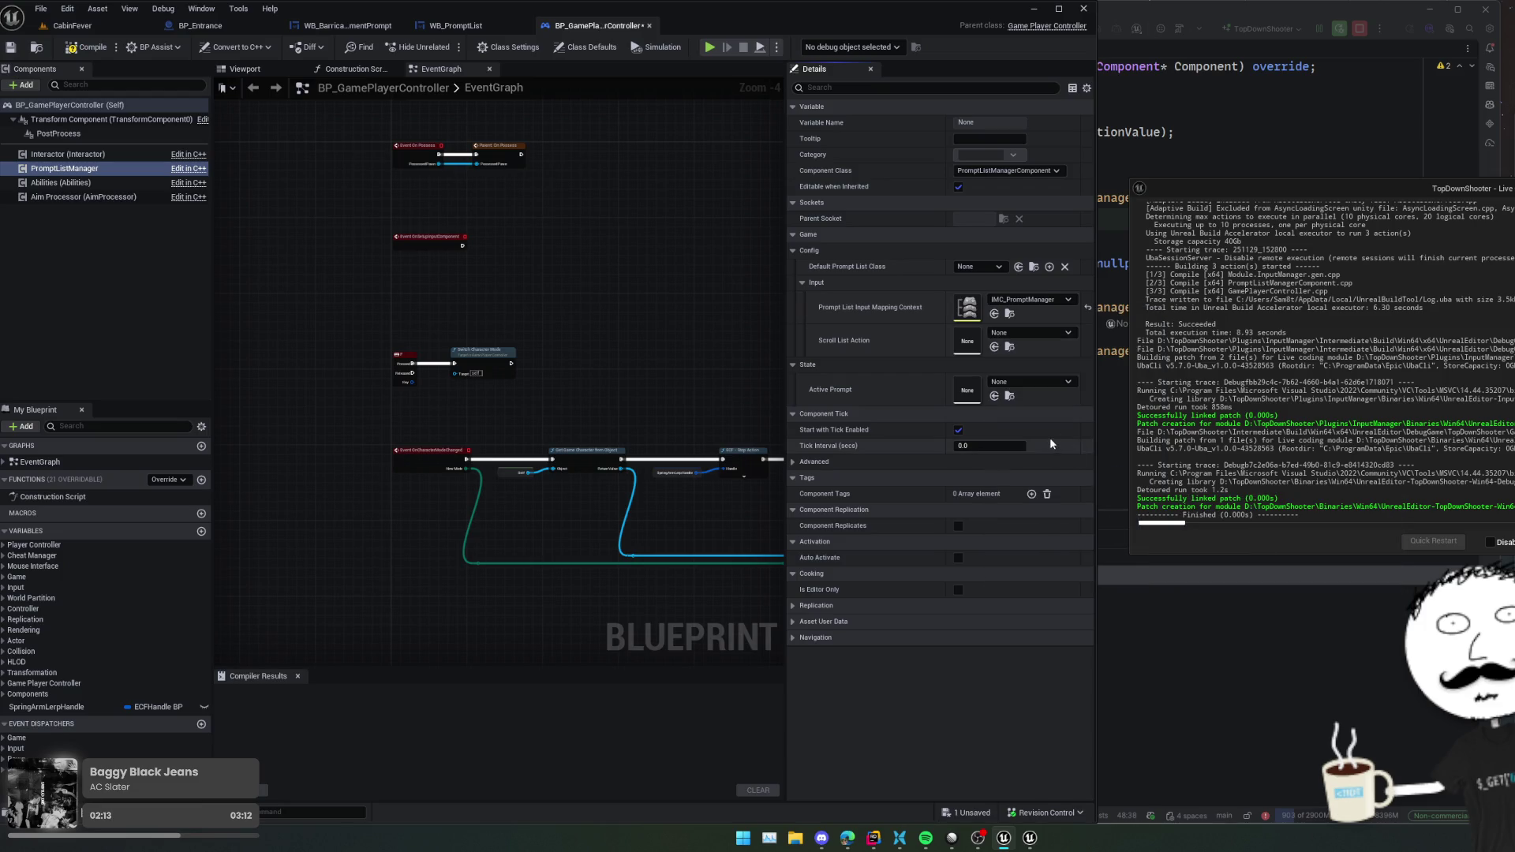
- Set the scroll action to IA_ScrollPromptList and the Default Prompt List Class to WB_PromptList
left_click(1035, 334)
type("ia_")
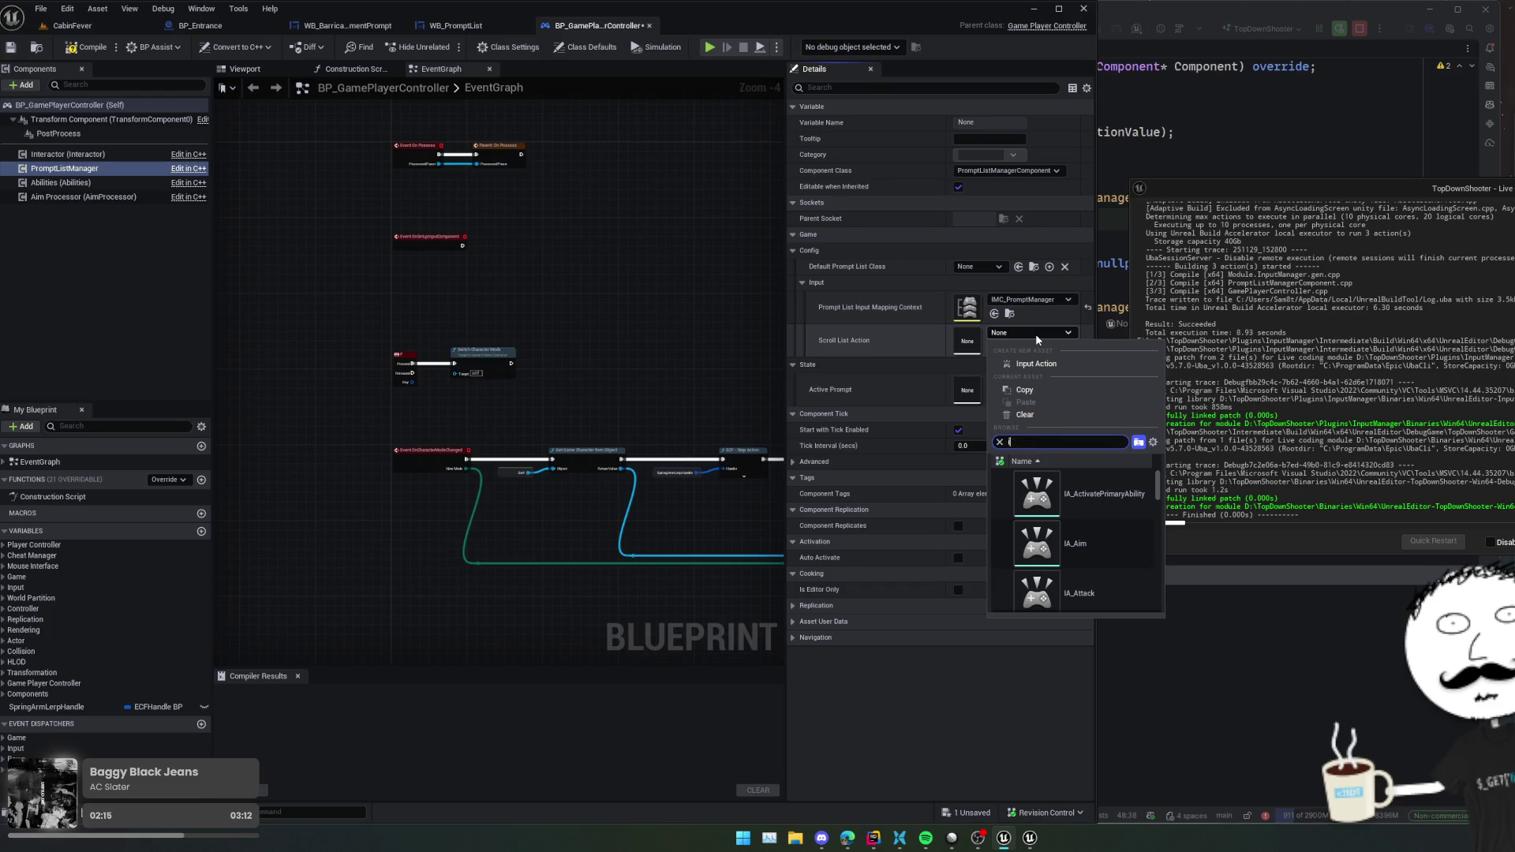
type("pr")
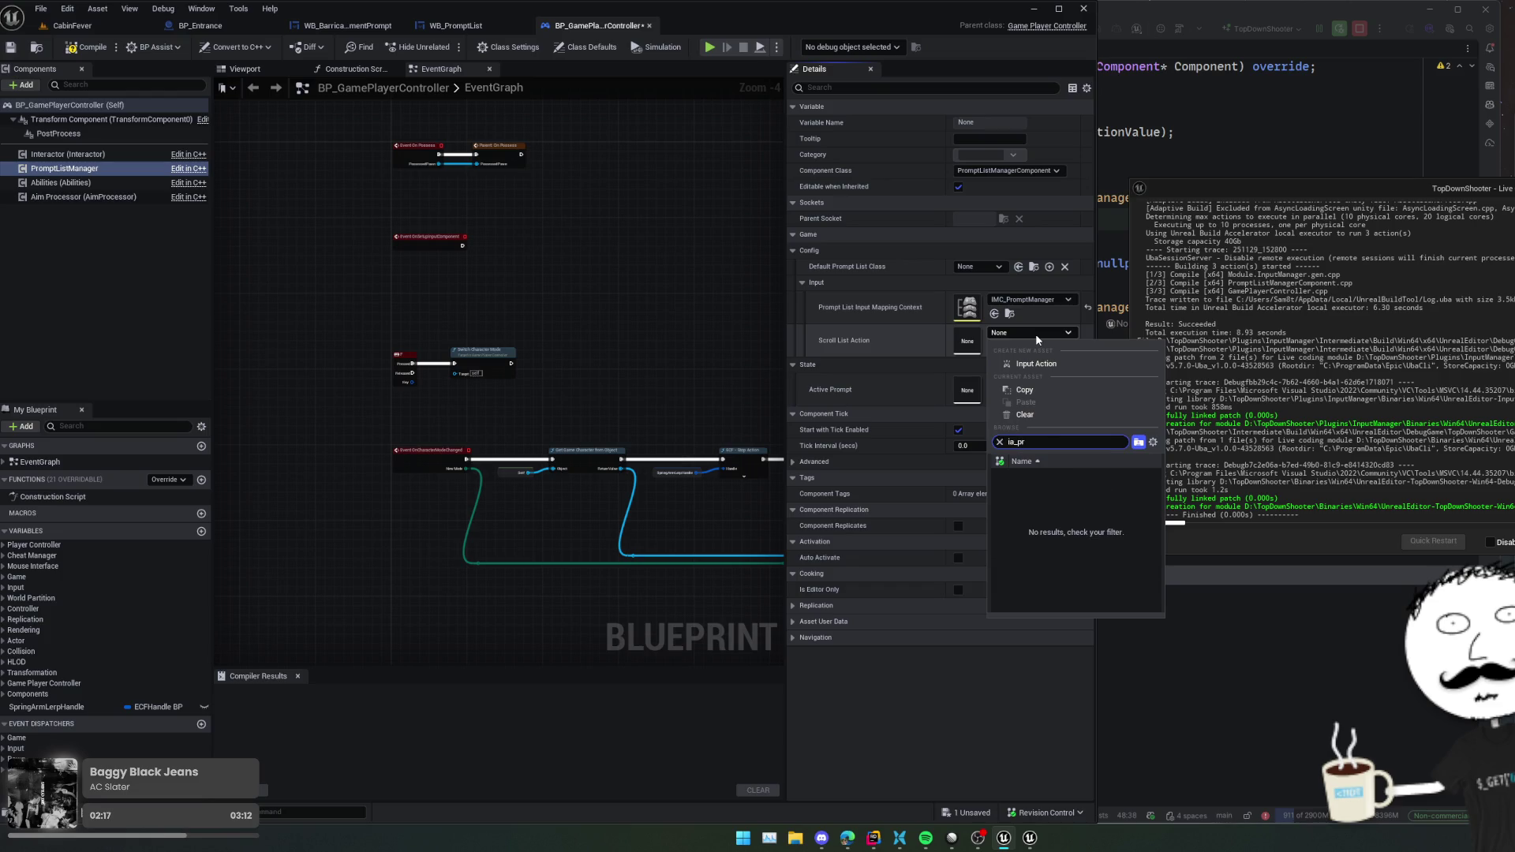
key("ctrl+a")
type("prompt")
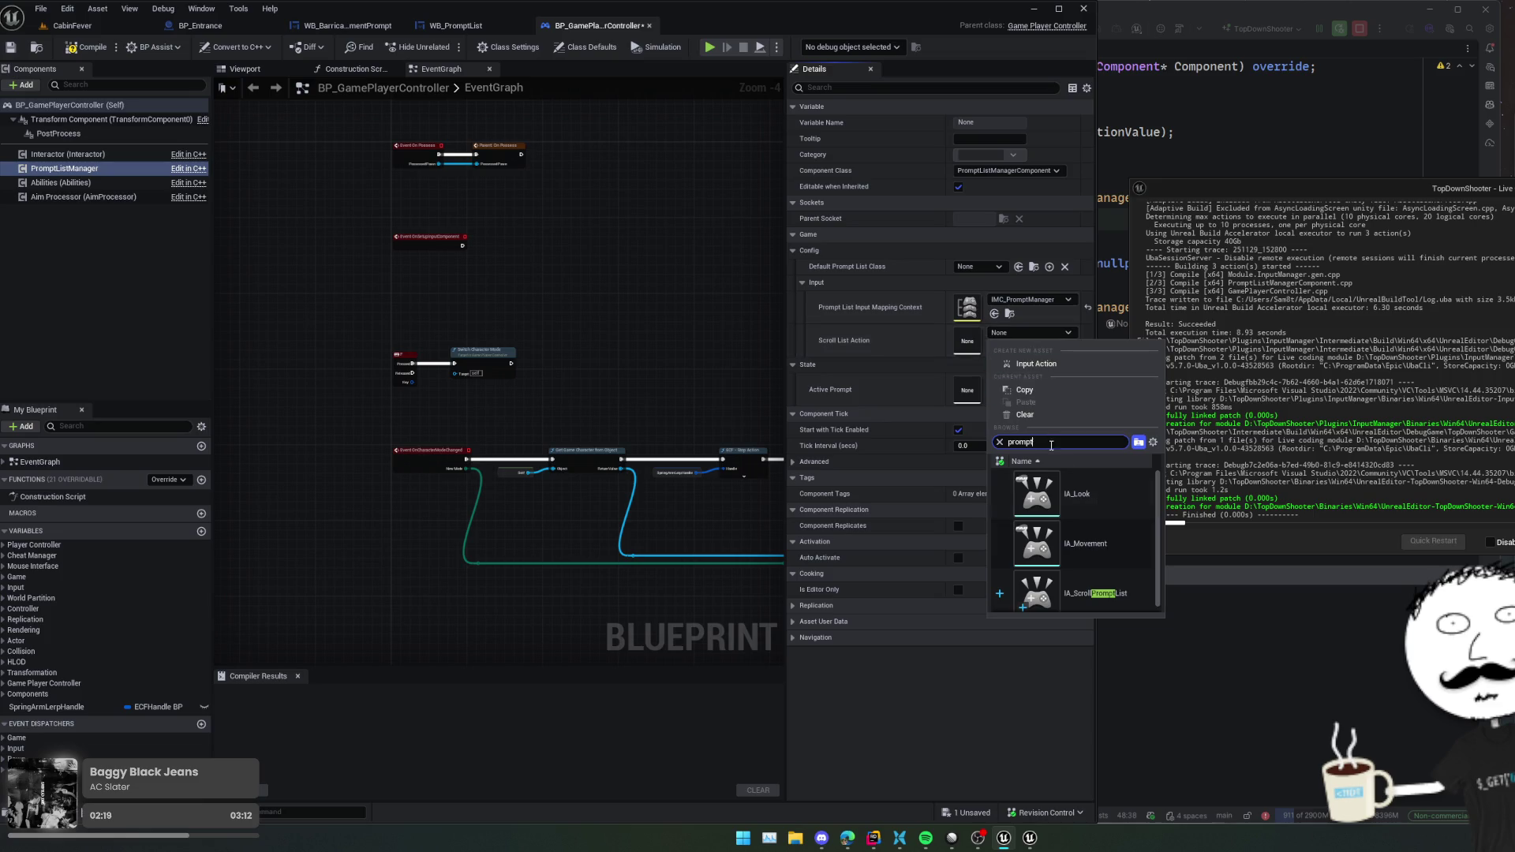
left_click(1058, 534)
scroll(852, 295, "down", 1)
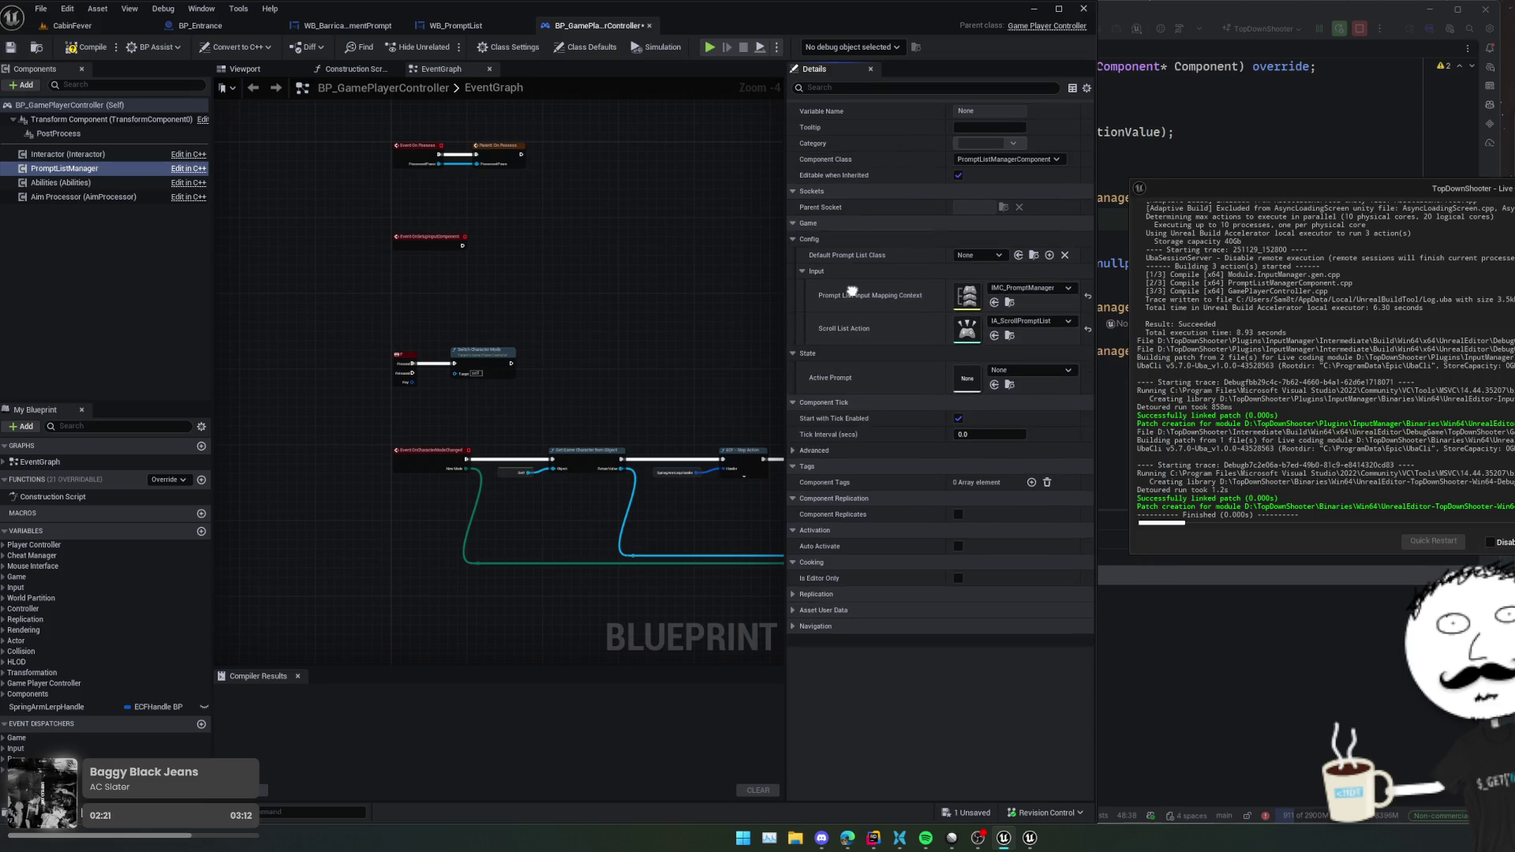
scroll(852, 291, "up", 1)
left_click(980, 266)
left_click(1022, 304)
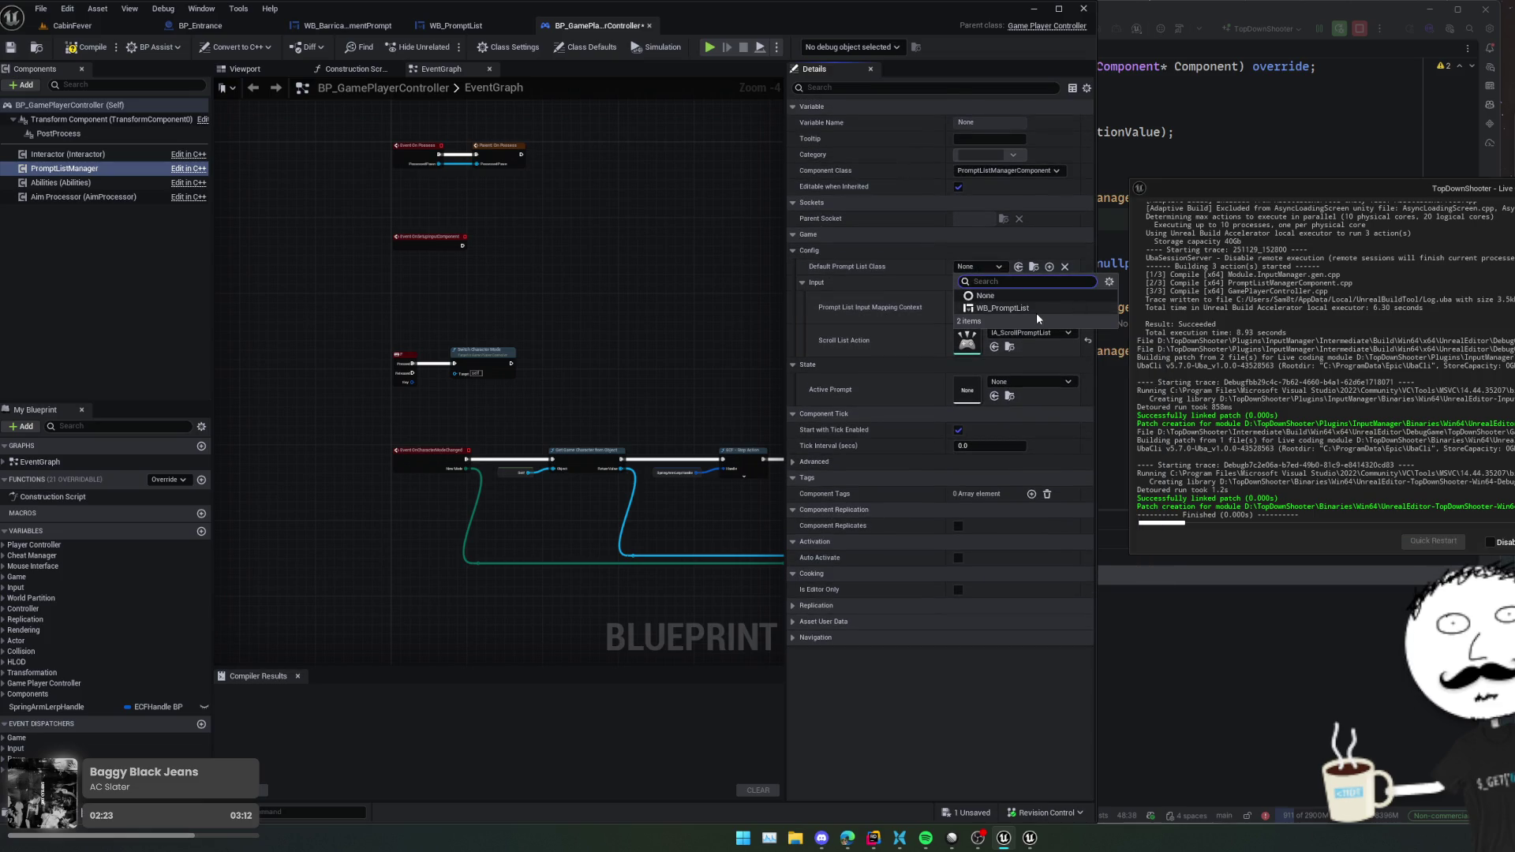
- Save and compile BP_GamePlayerController, then switch to the WB_PromptList editor
key("ctrl+s")
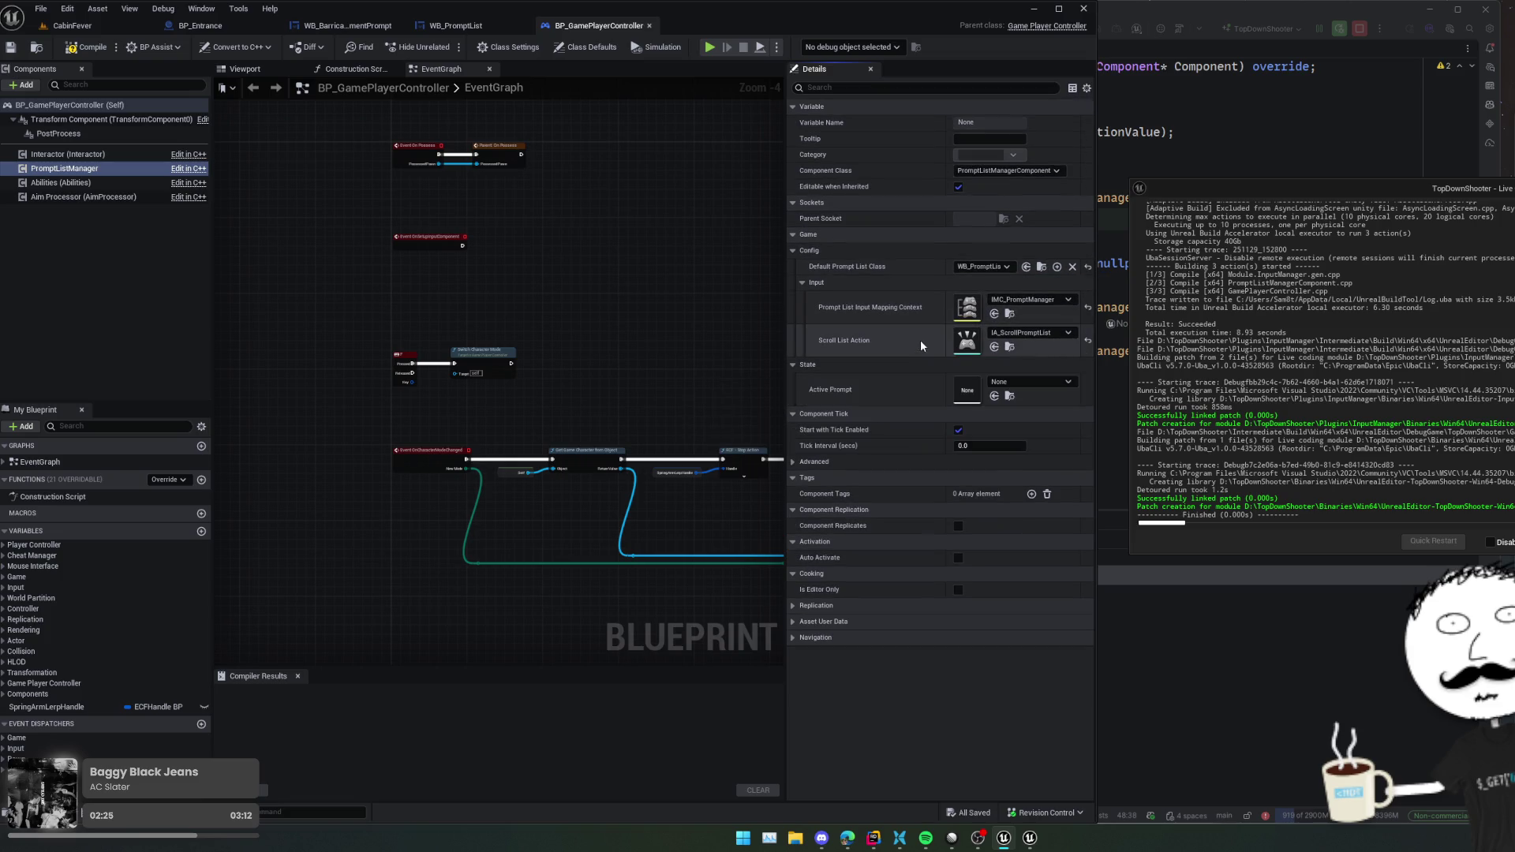
left_click(87, 46)
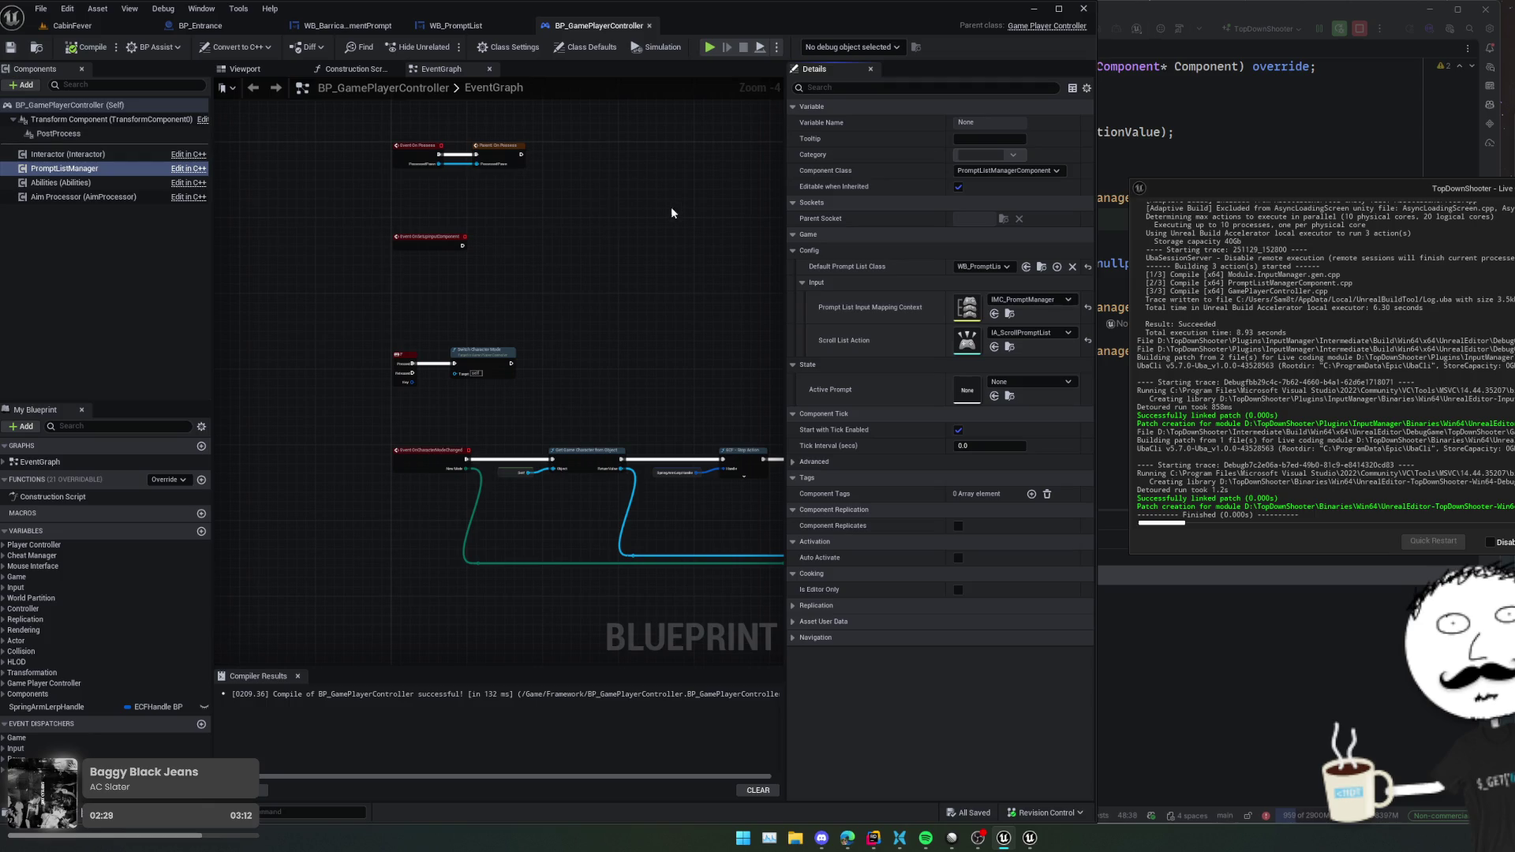
left_click(467, 38)
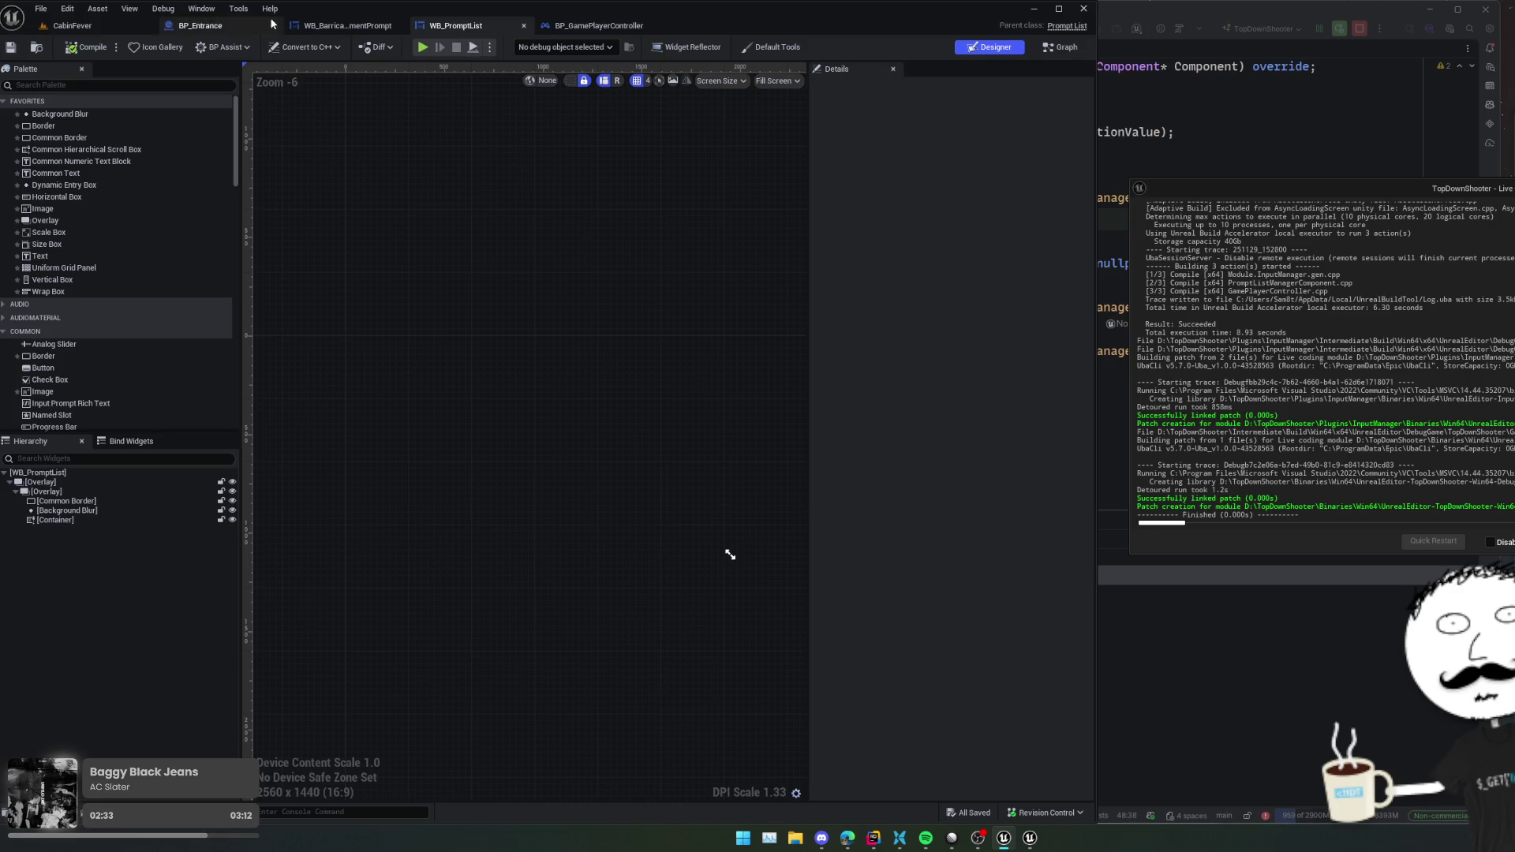
- Switch to BP_Entrance, widen its graph and bring the BeginPlay and overlap event nodes into view
left_click(200, 25)
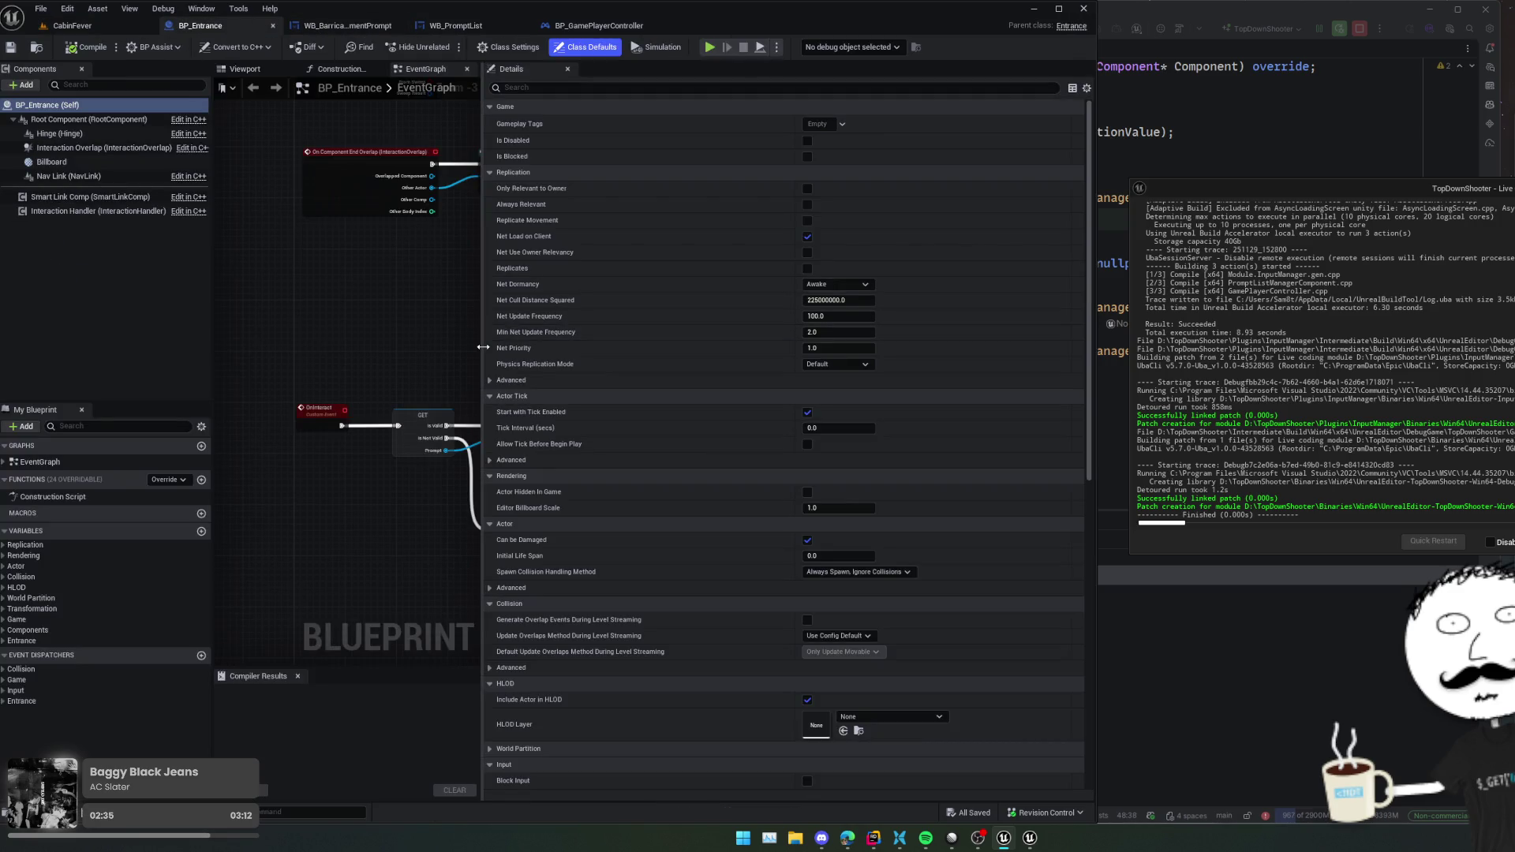
left_click_drag(483, 315, 788, 316)
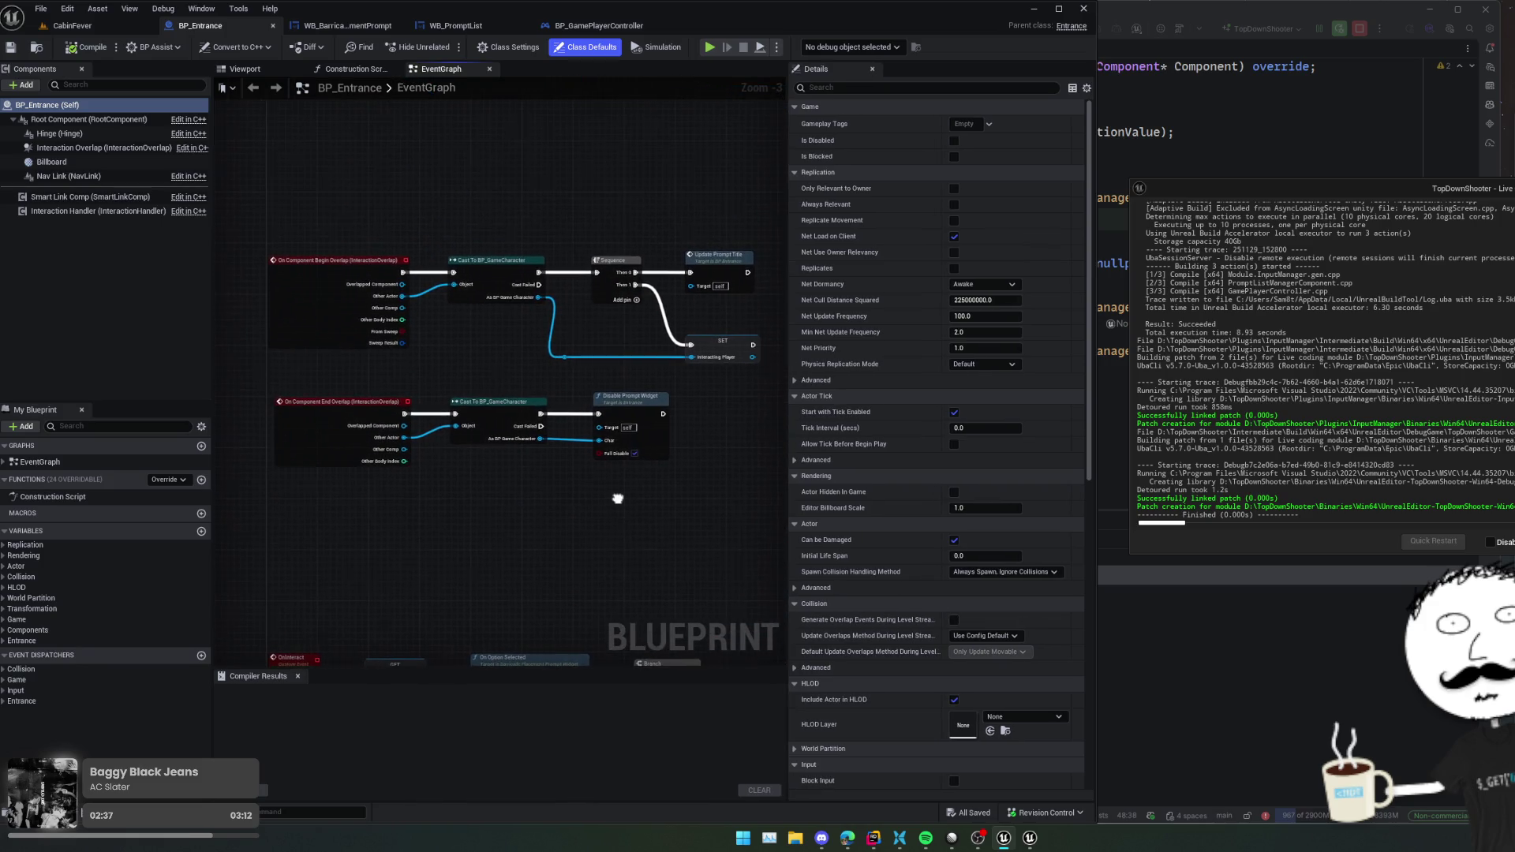
scroll(602, 486, "down", 1)
left_click_drag(601, 486, 538, 523)
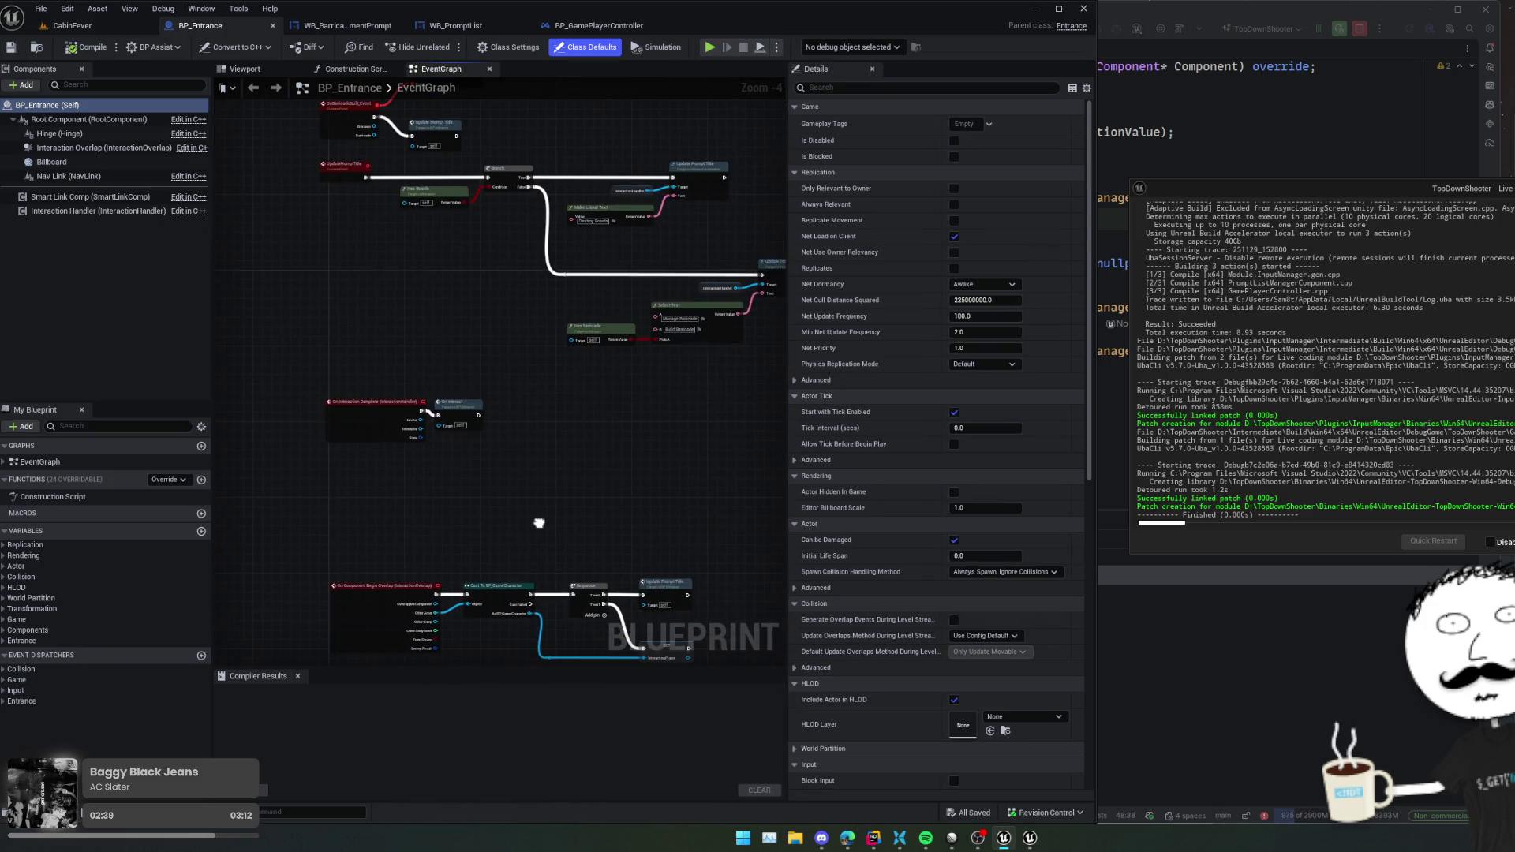
left_click_drag(562, 392, 586, 543)
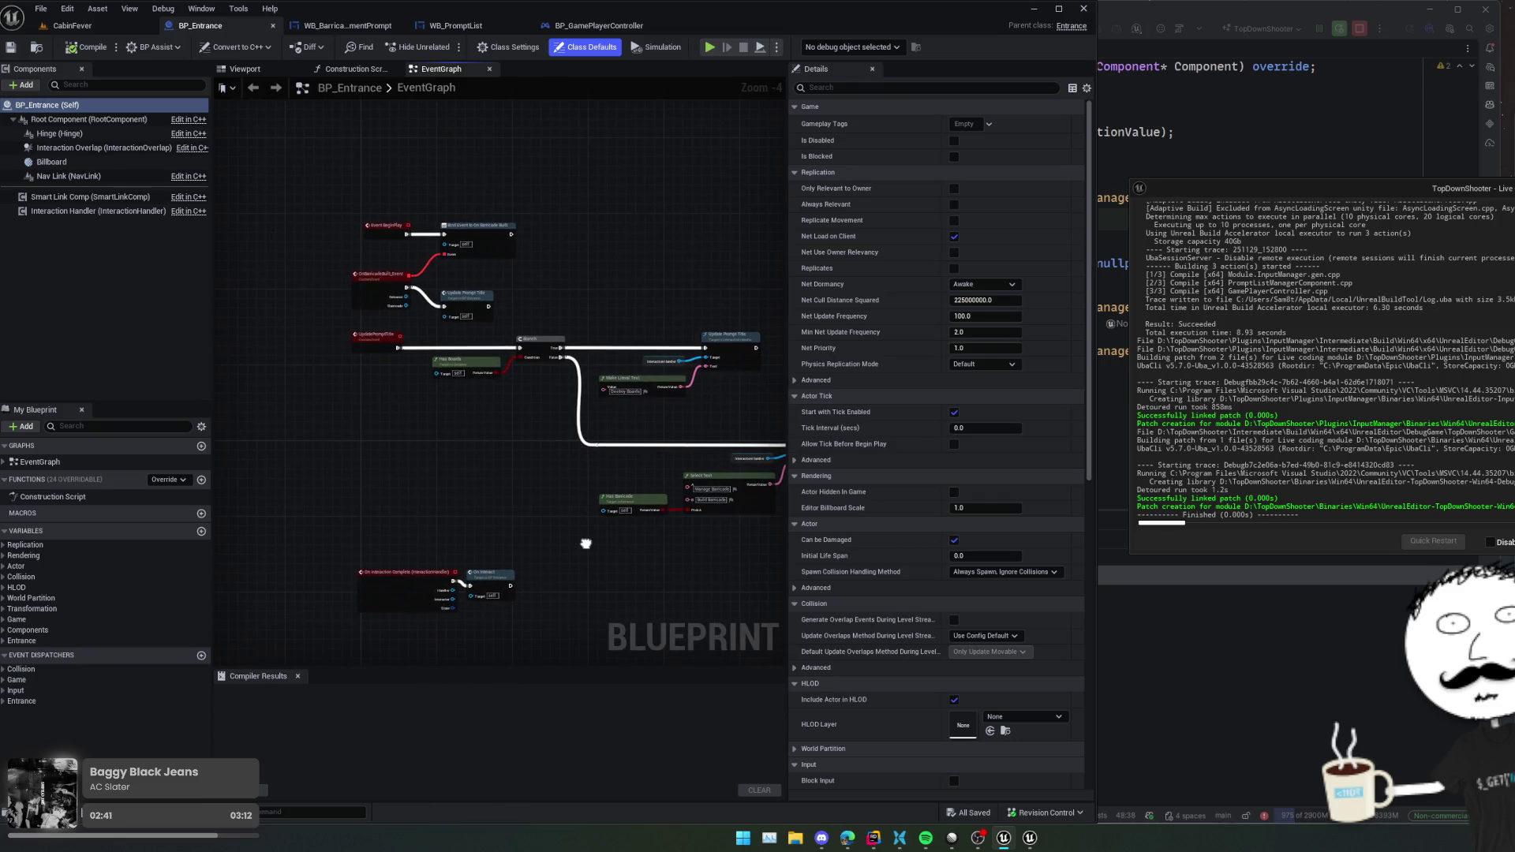
scroll(426, 528, "up", 2)
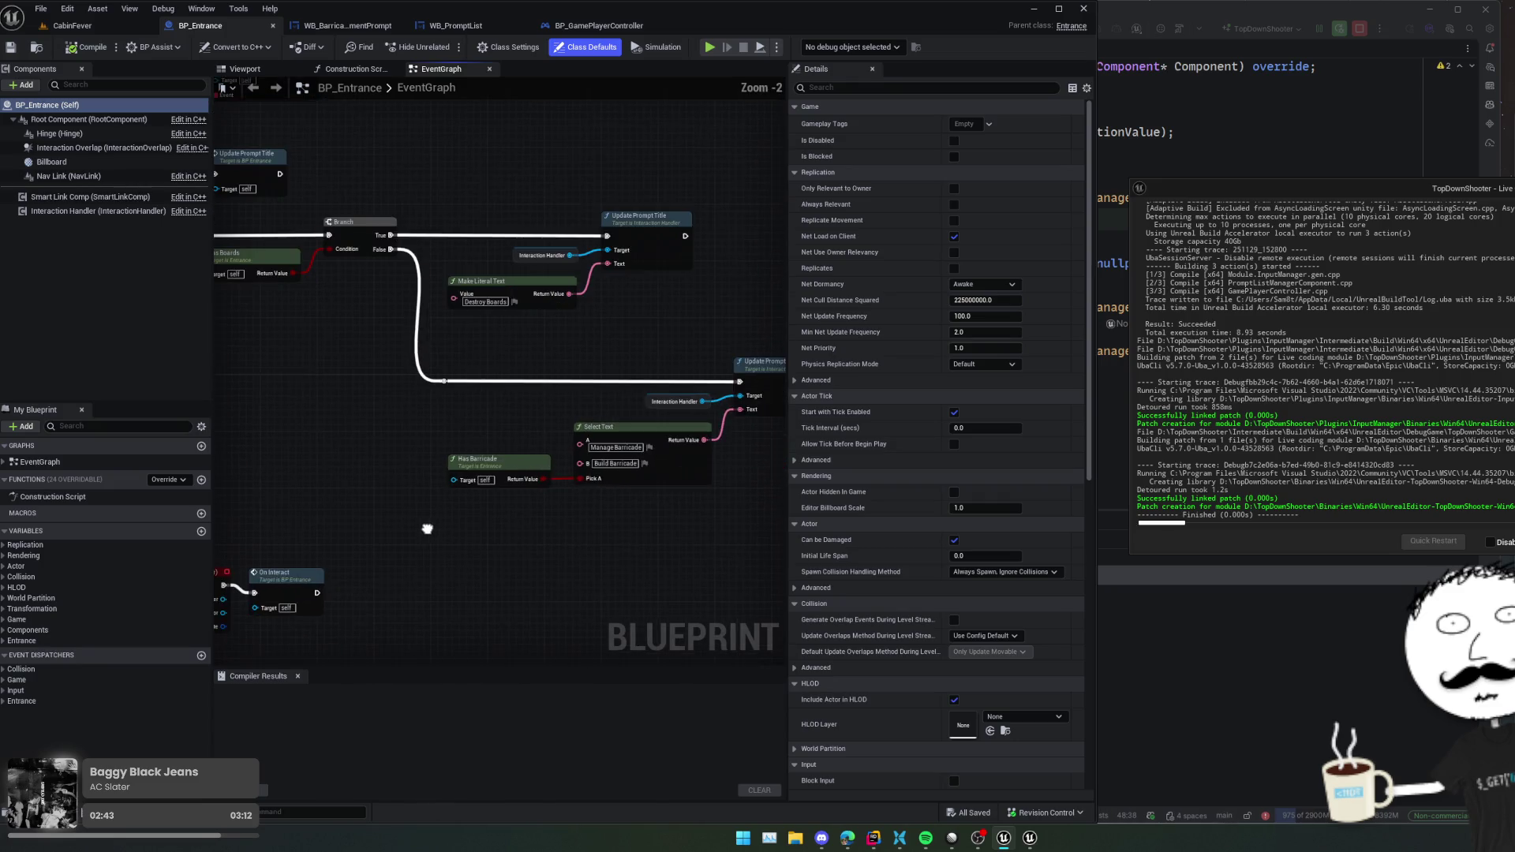
mouse_move(426, 528)
left_mouse_down()
mouse_move(541, 298)
mouse_move(507, 258)
mouse_move(508, 440)
mouse_move(311, 410)
mouse_move(558, 351)
mouse_move(551, 372)
mouse_move(514, 235)
left_mouse_up()
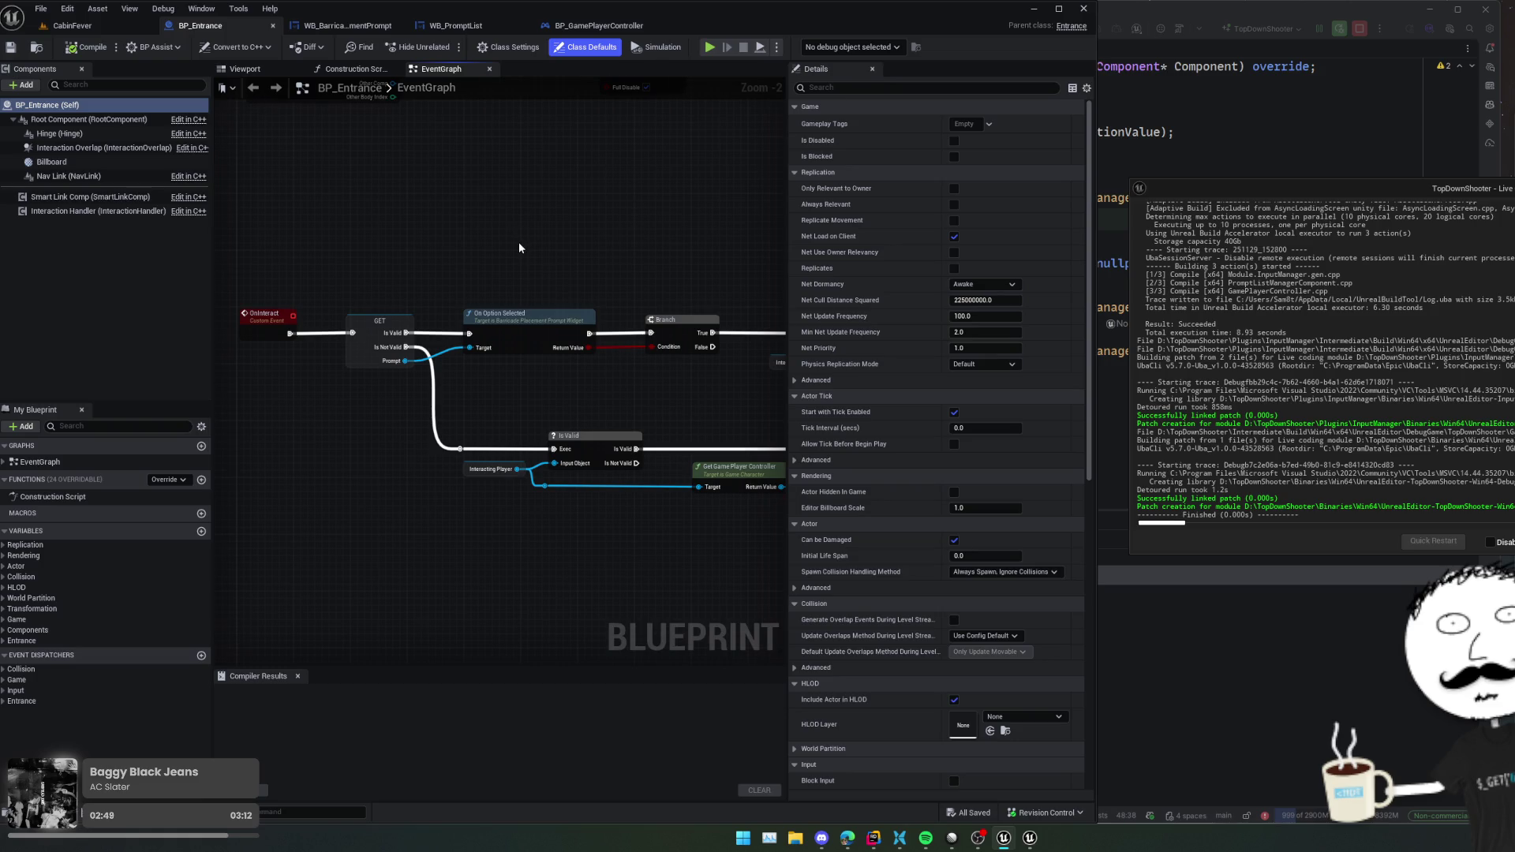
- Pan through the prompt widget and cast nodes to PushContentToLayerForPlayer, then return to Rider
scroll(575, 253, "down", 1)
mouse_move(575, 253)
left_mouse_down()
mouse_move(378, 271)
mouse_move(666, 298)
left_mouse_up()
scroll(511, 291, "up", 2)
mouse_move(513, 391)
left_mouse_down()
mouse_move(694, 347)
mouse_move(576, 390)
mouse_move(447, 390)
mouse_move(613, 382)
mouse_move(582, 385)
left_mouse_up()
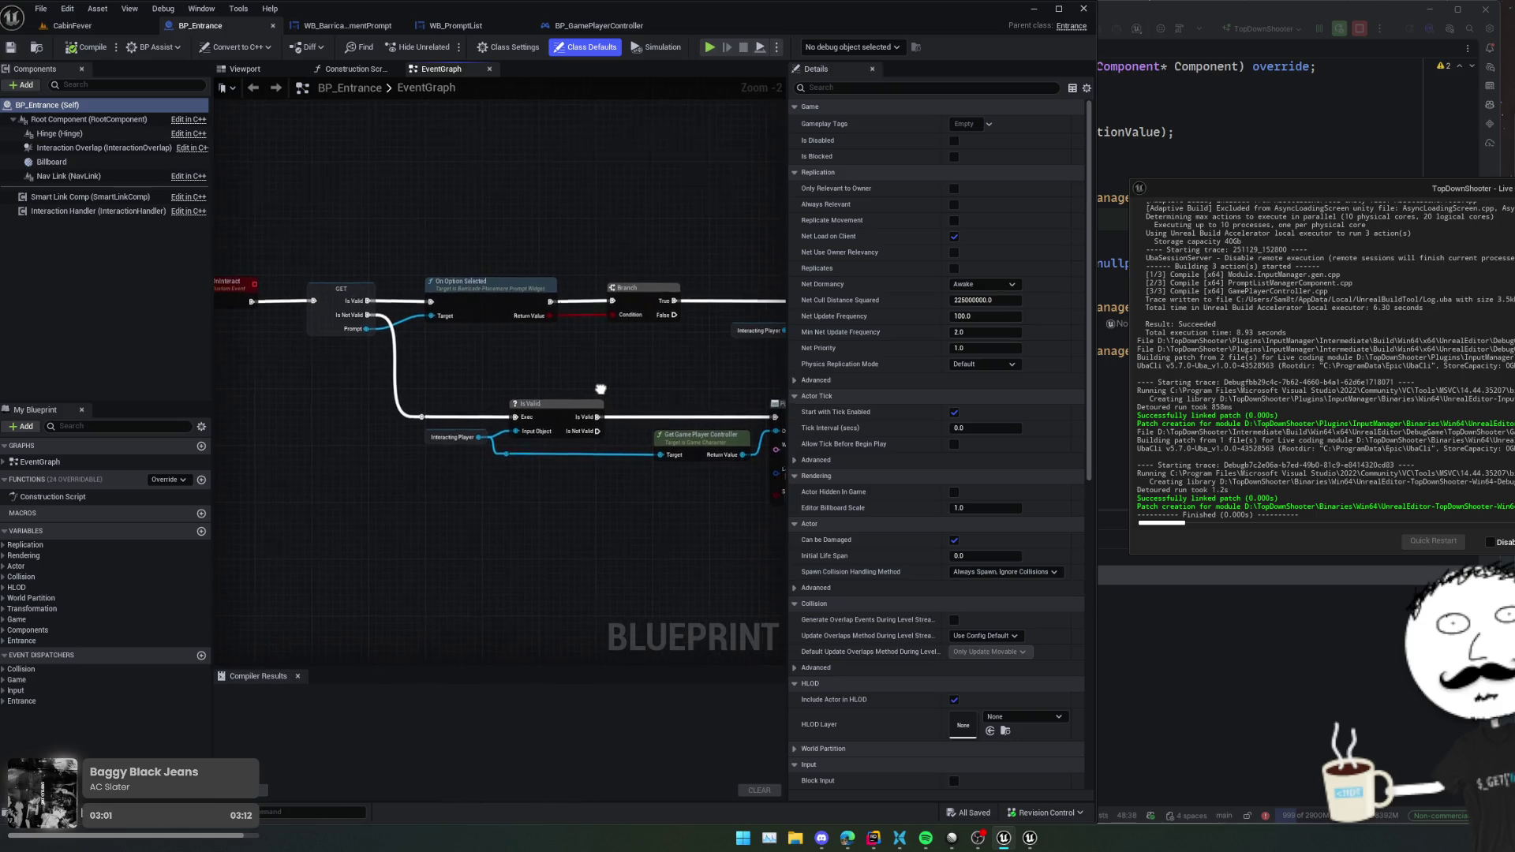
mouse_move(597, 386)
left_mouse_down()
mouse_move(334, 368)
mouse_move(422, 379)
left_mouse_up()
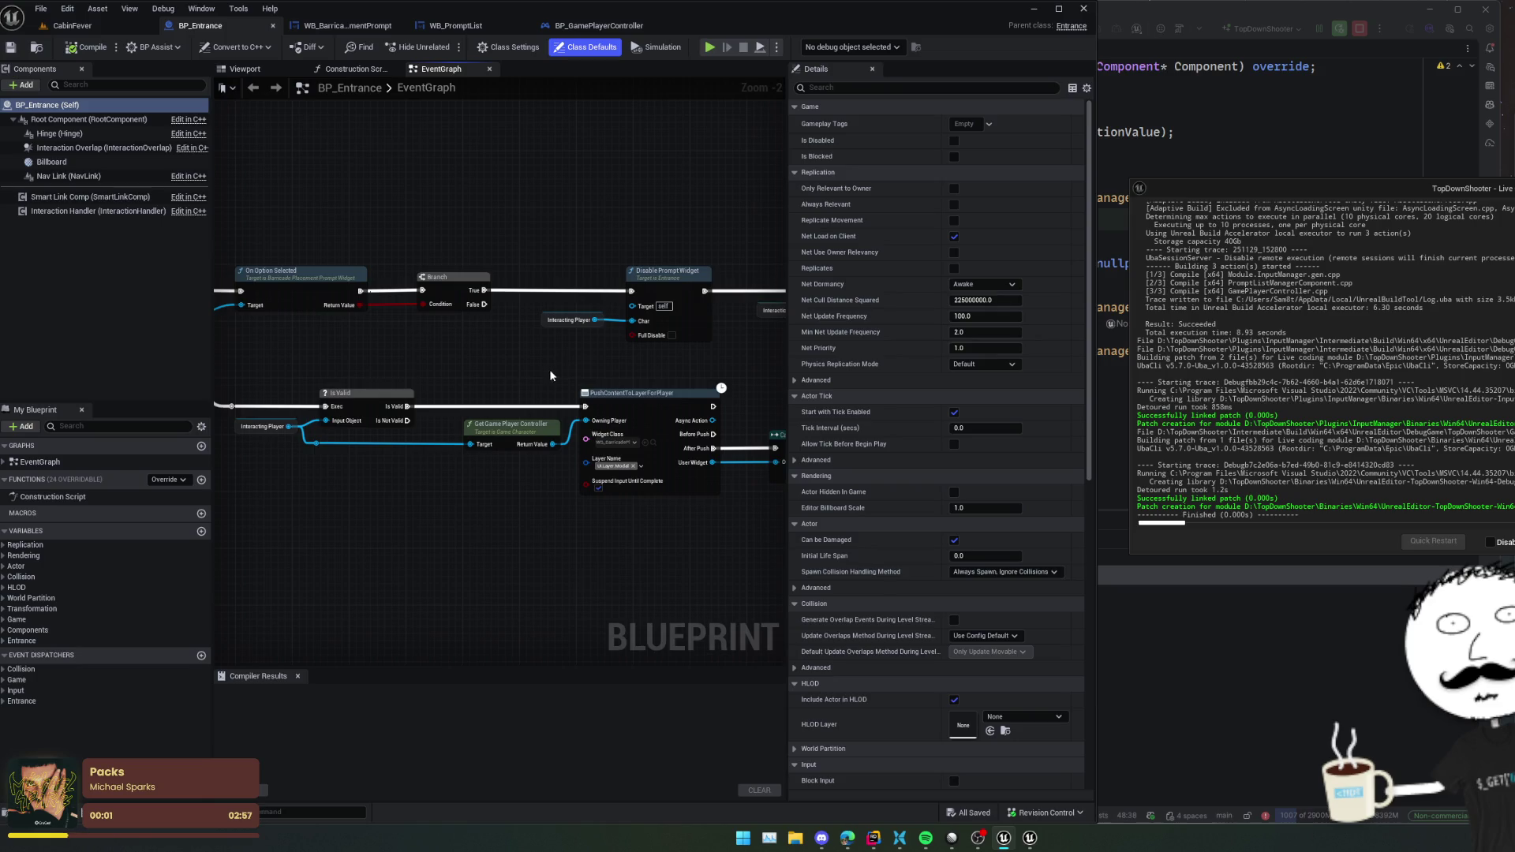
key("alt+Tab")
- Declare static UPromptListManagerComponent* Get(UObject* Object); in PromptListManagerComponent.h
key("Up")
scroll(867, 221, "up", 10)
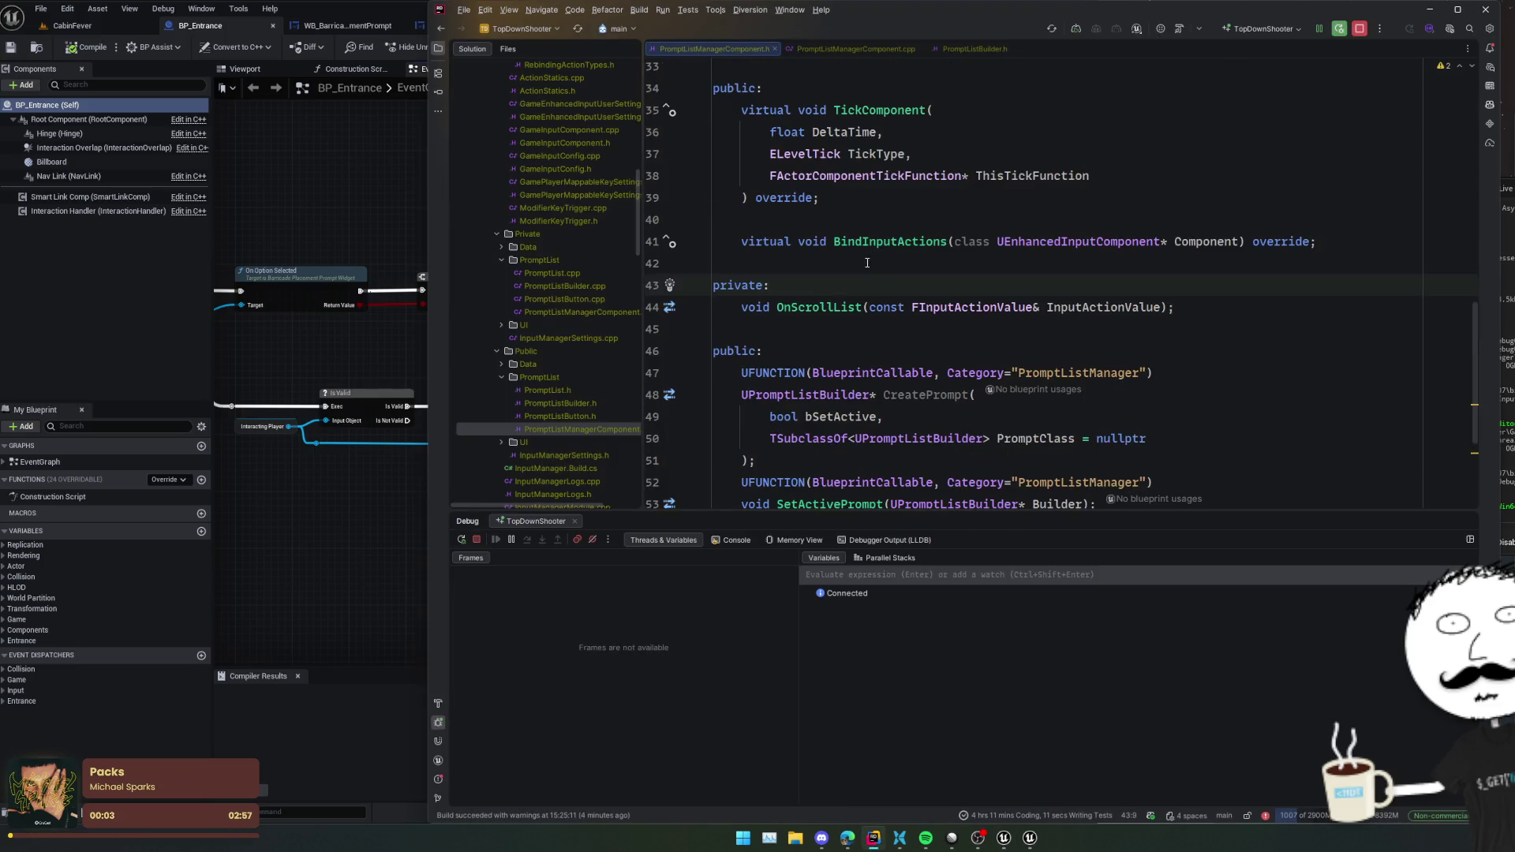
left_click(899, 154)
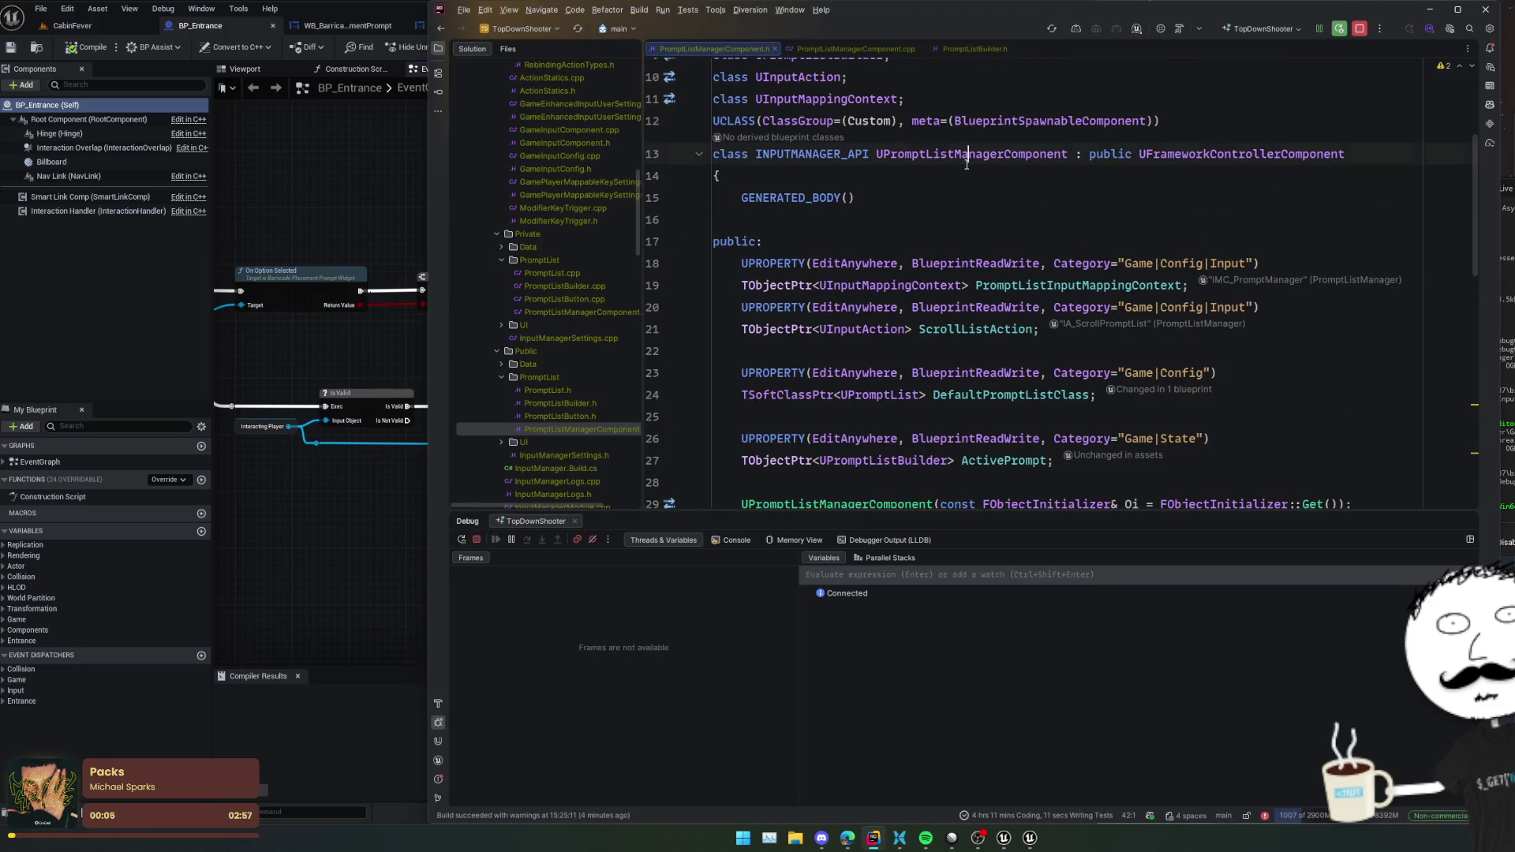
left_click(904, 99)
key("Return")
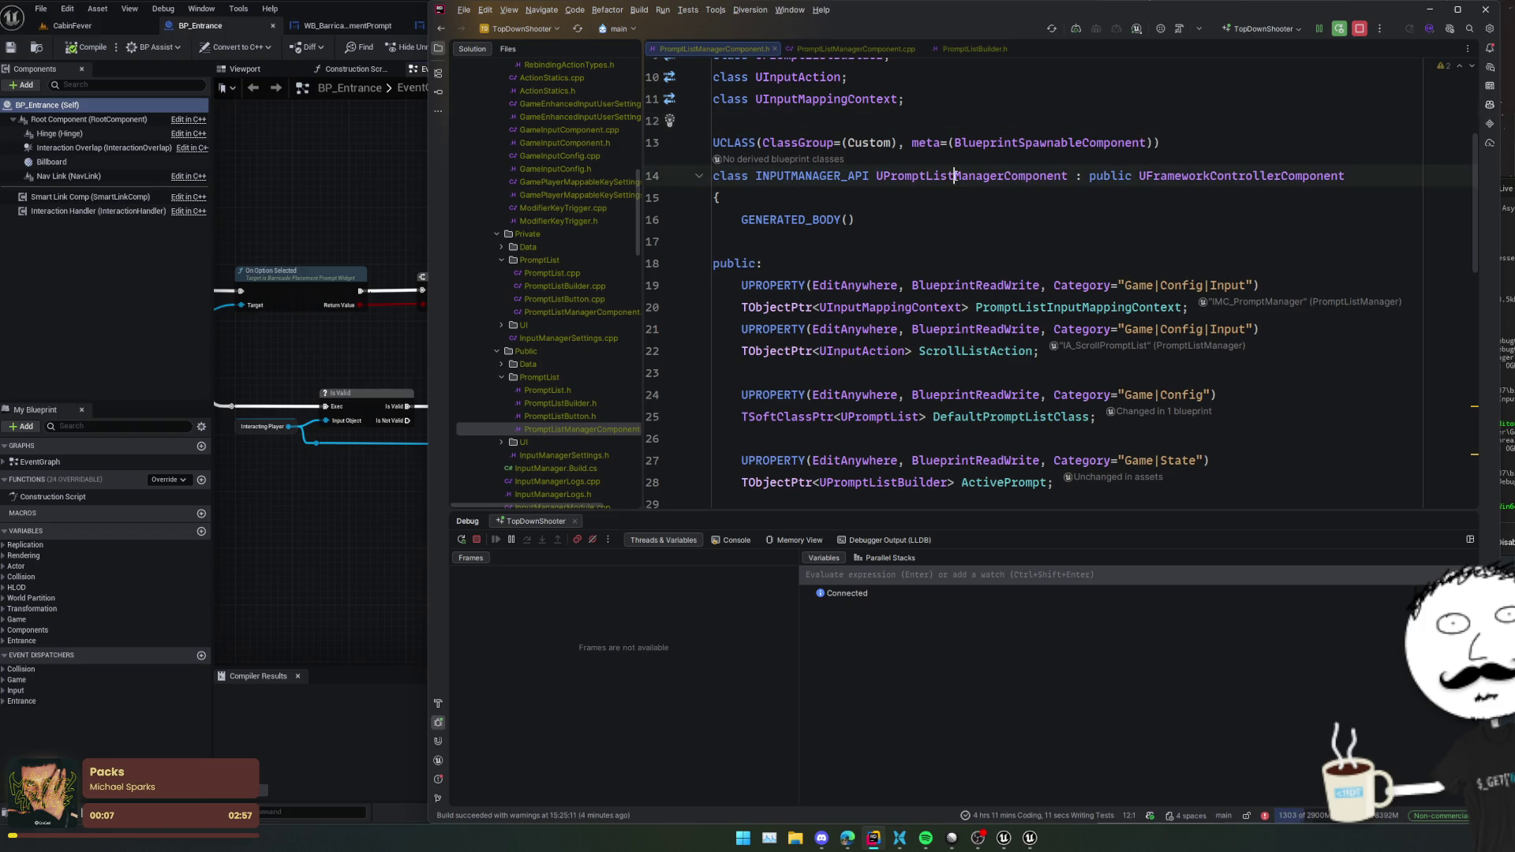
scroll(907, 236, "down", 4)
left_click(890, 286)
scroll(889, 286, "down", 2)
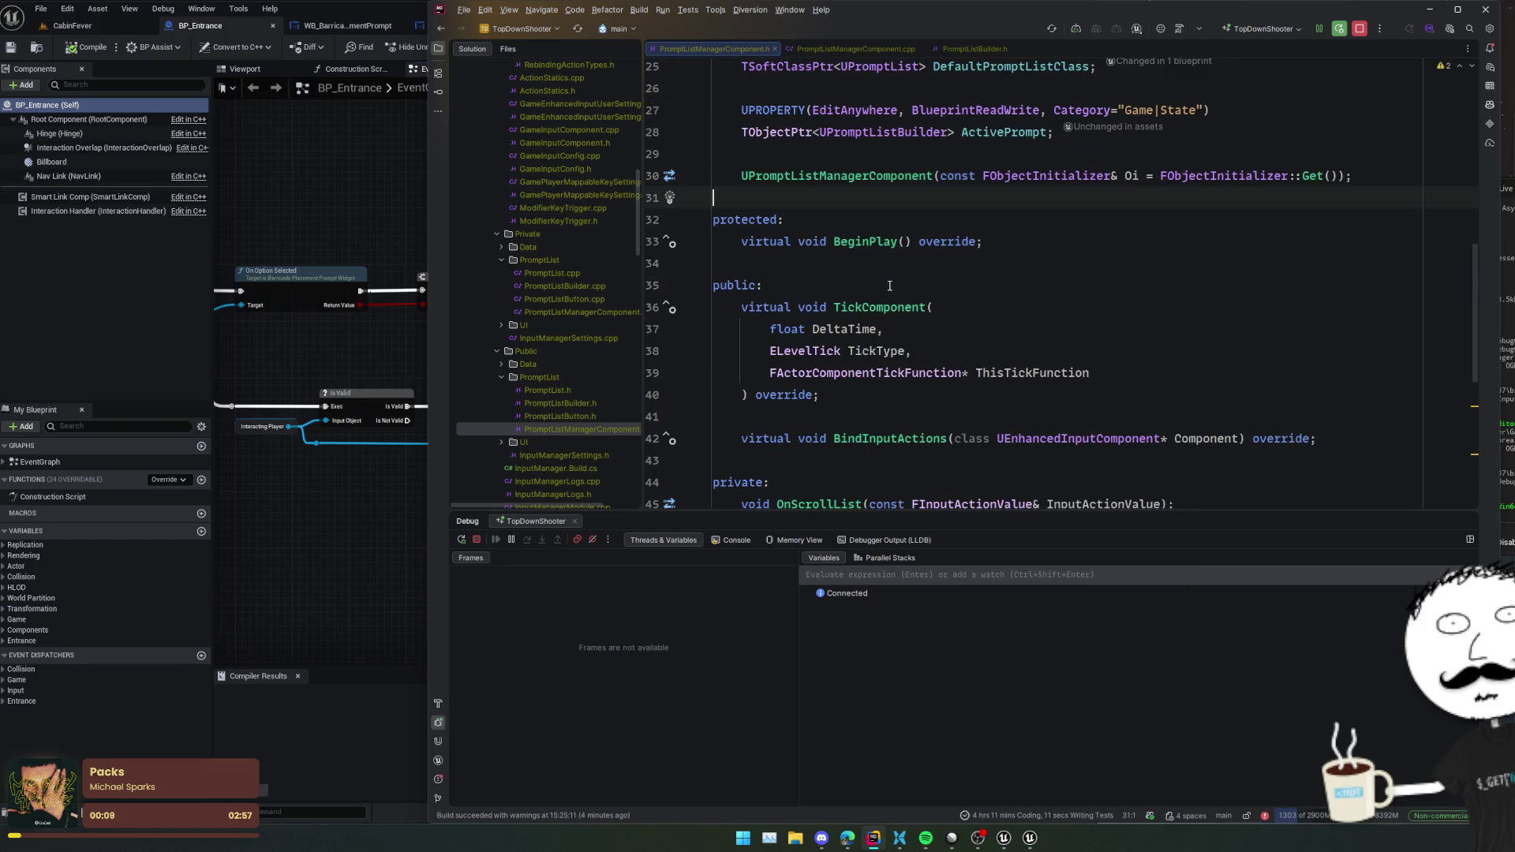
key("Return")
type("static UPromptListManagerComponent*")
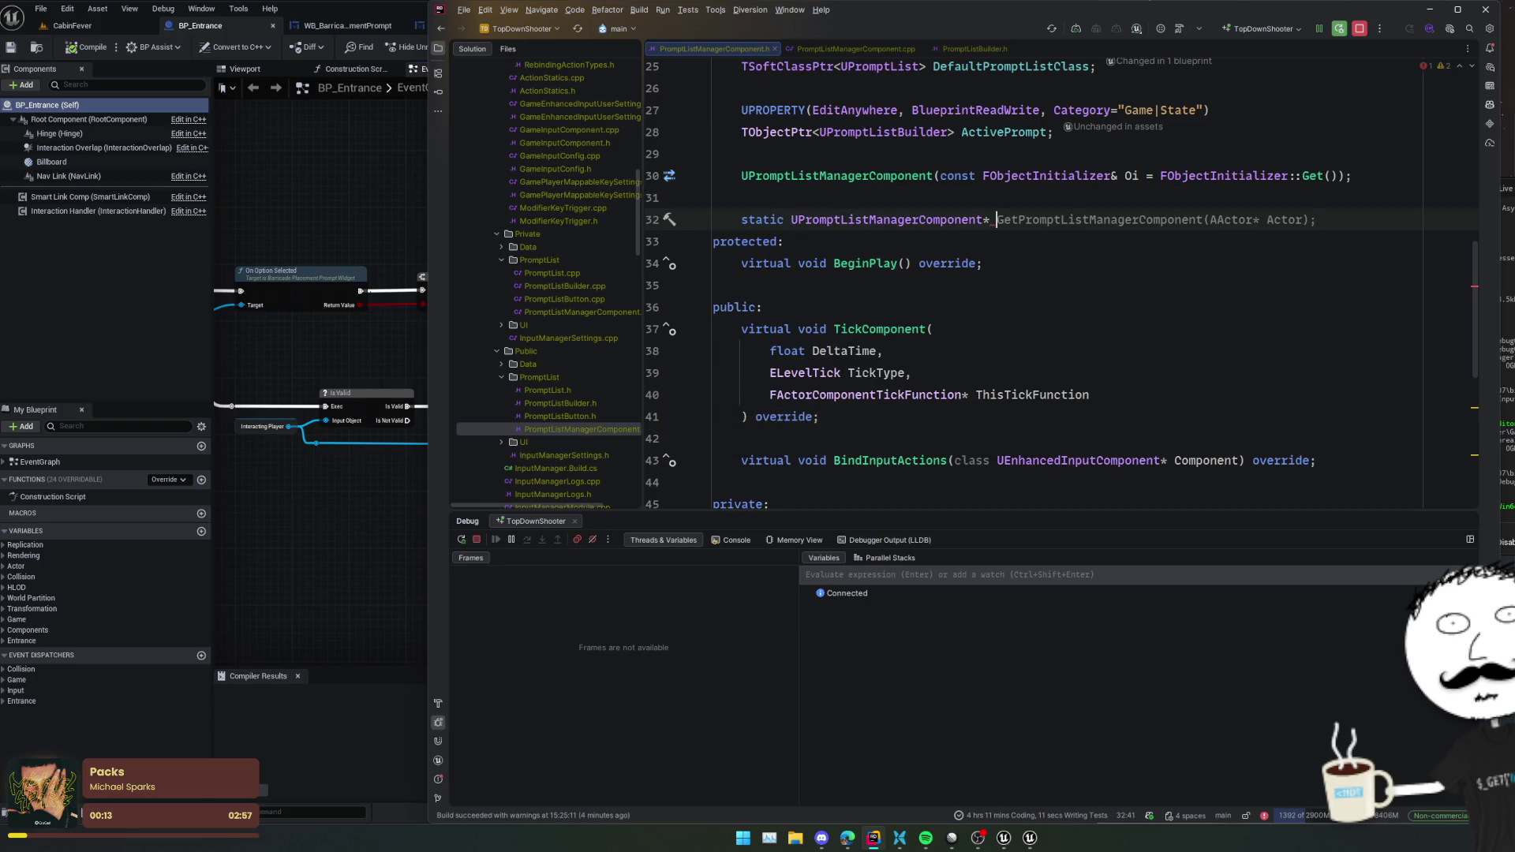
type(" Get(")
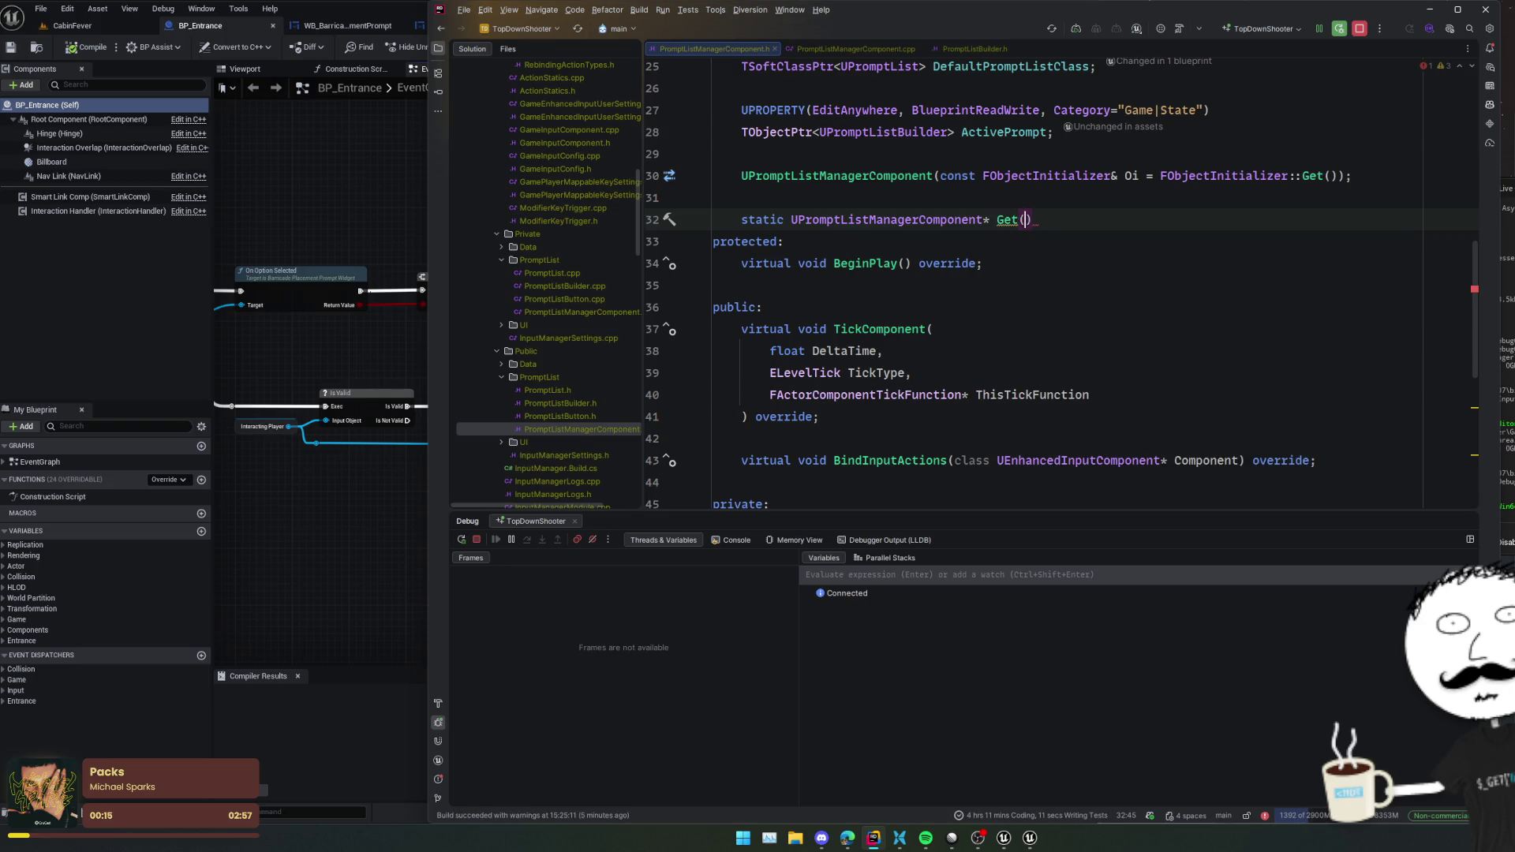
type("UObject*")
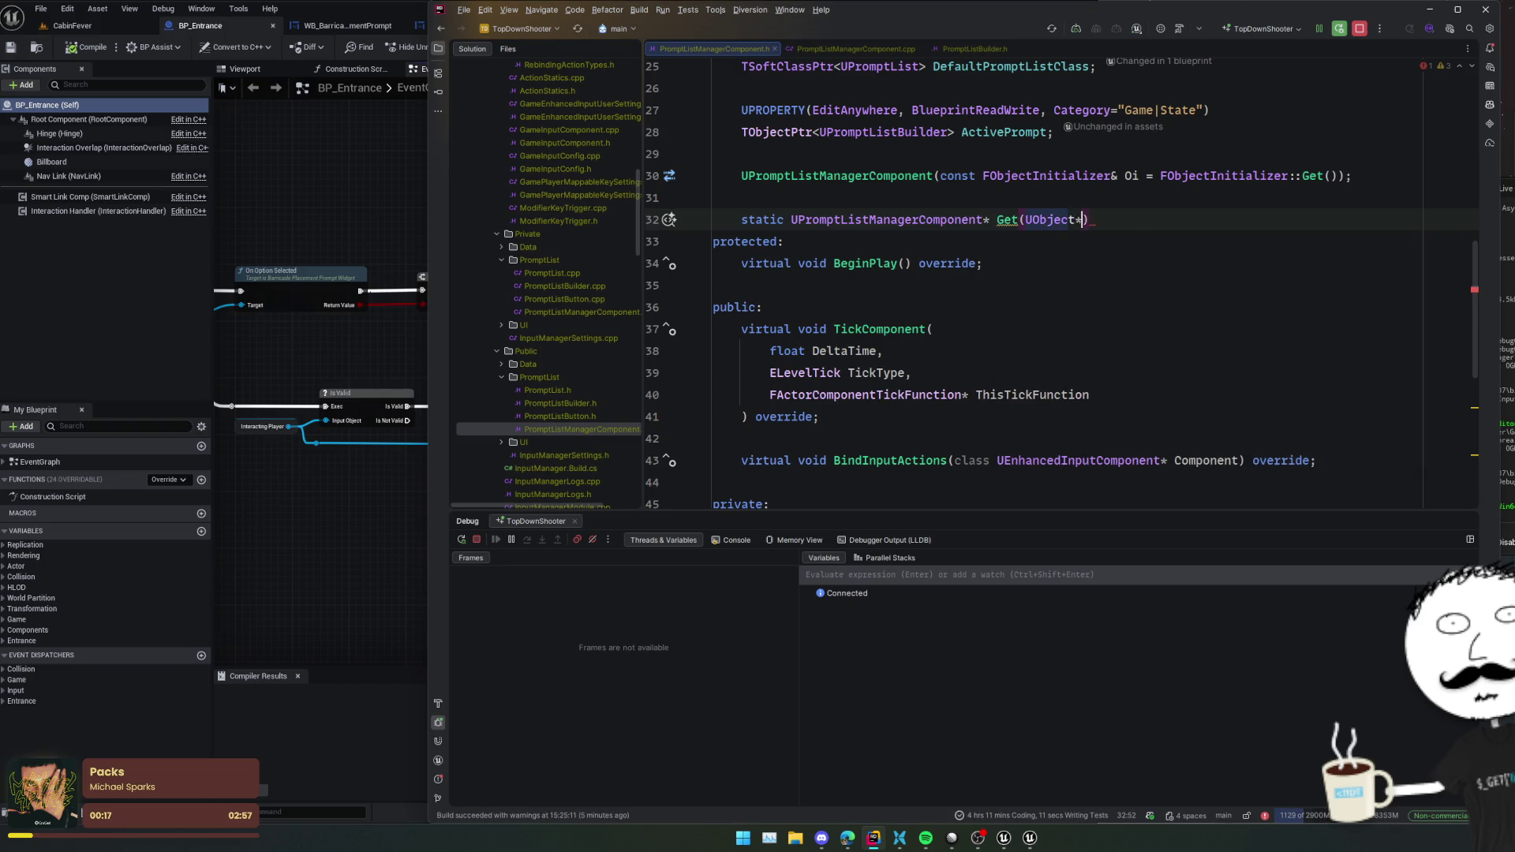
type(" Object);")
- Add a UFUNCTION with the suggested BlueprintPure specifiers above the Get declaration
key("ctrl+alt+Return")
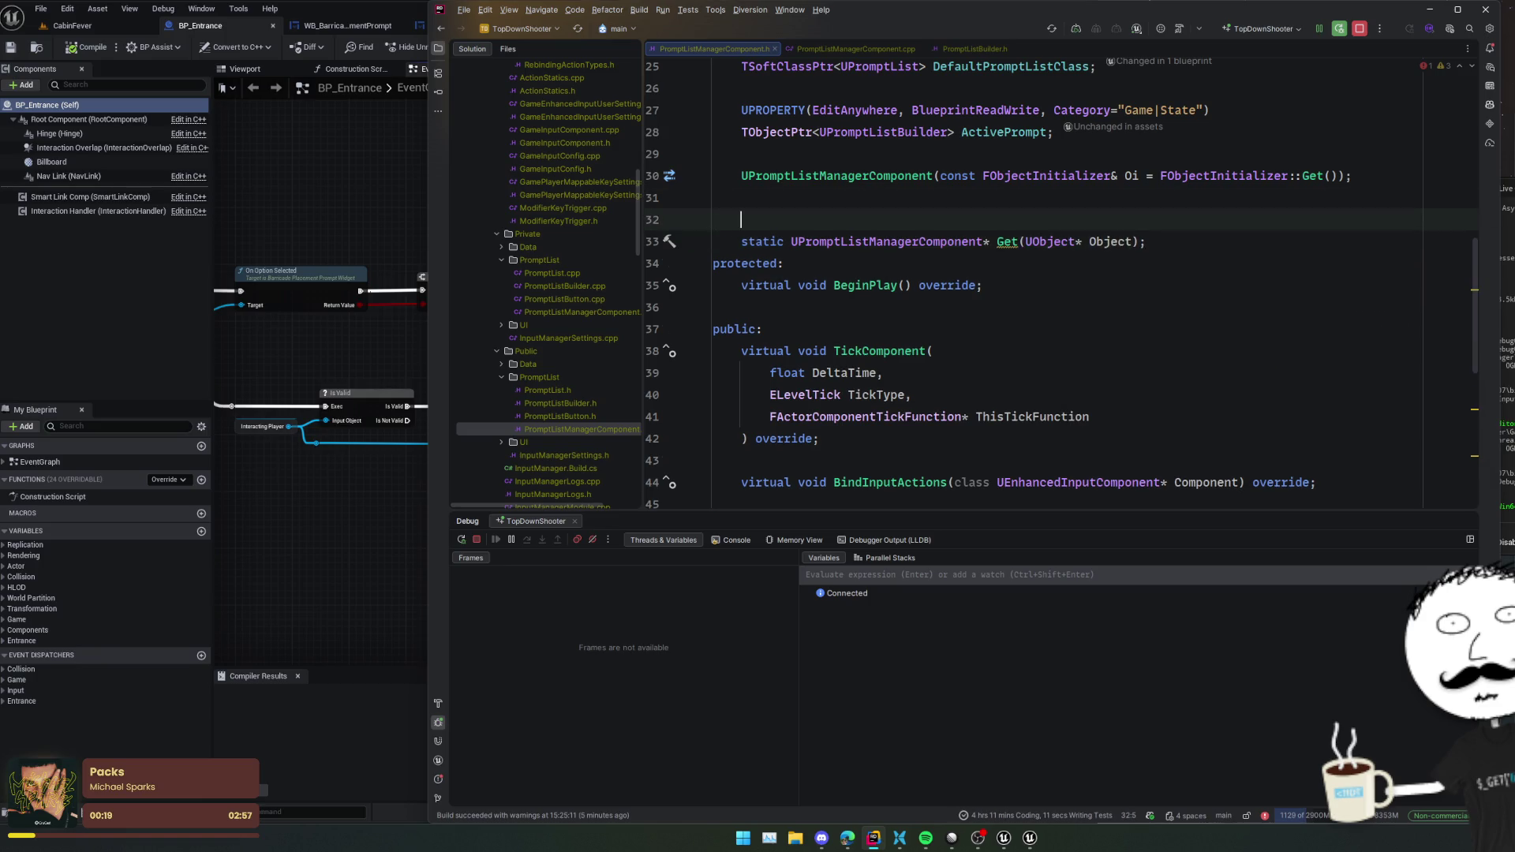
type("UFUNC")
key("Return")
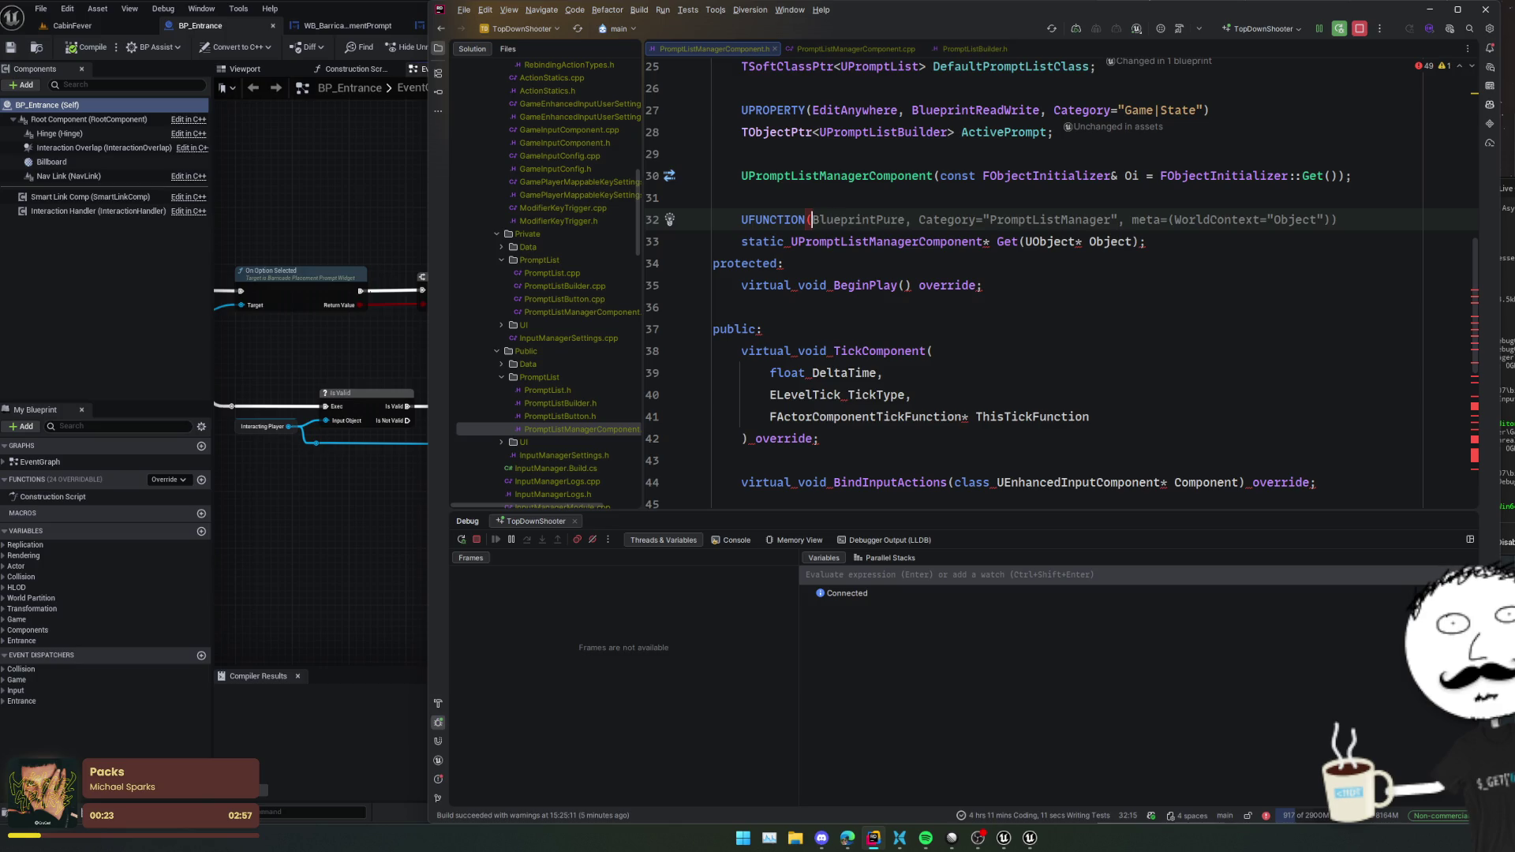
key("Tab")
key("Home")
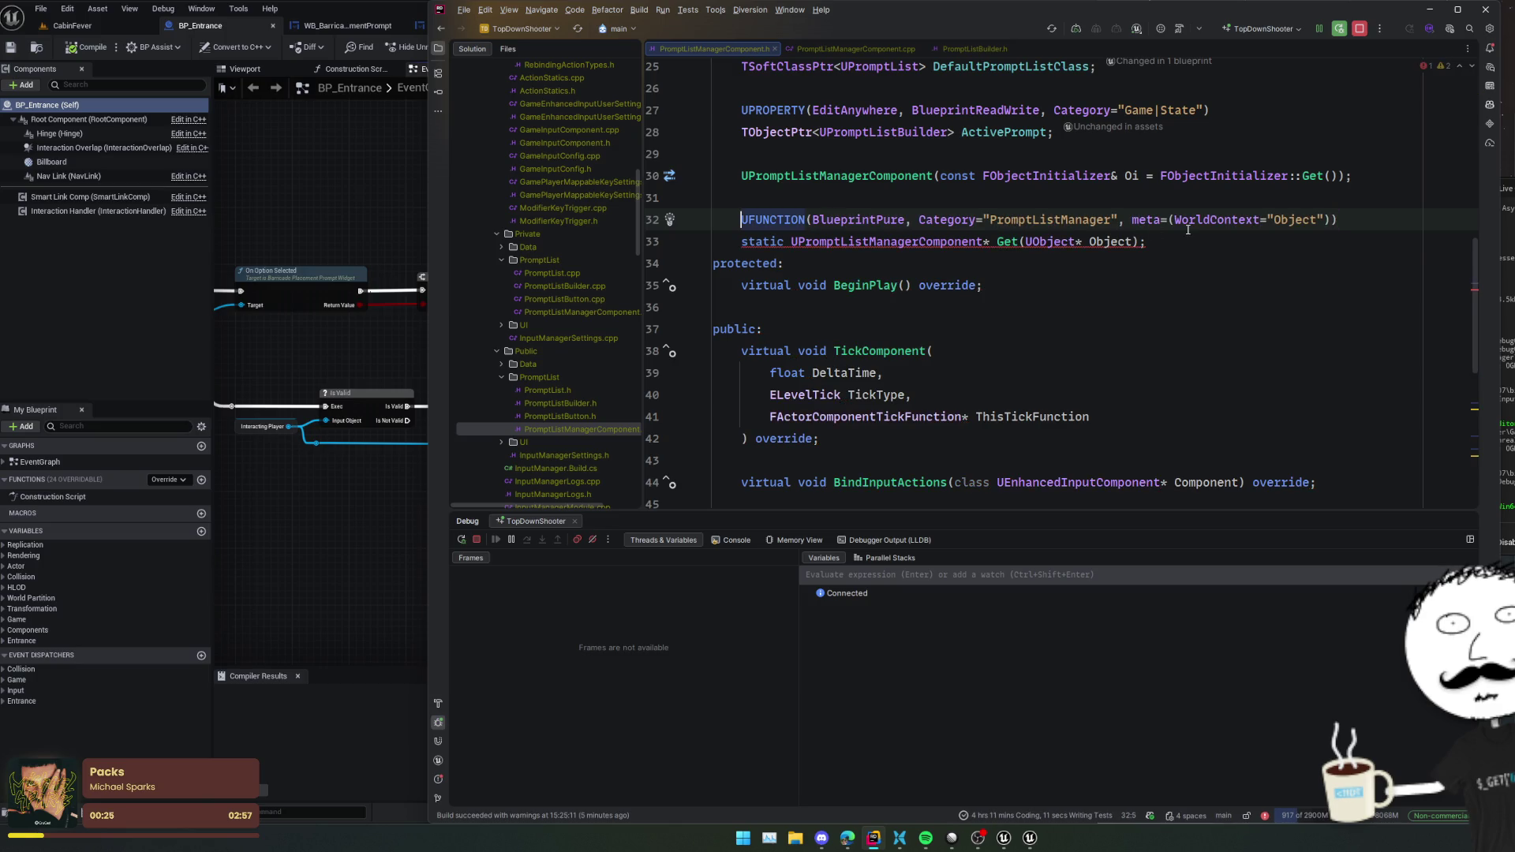
key("Down")
key("End")
key("Return")
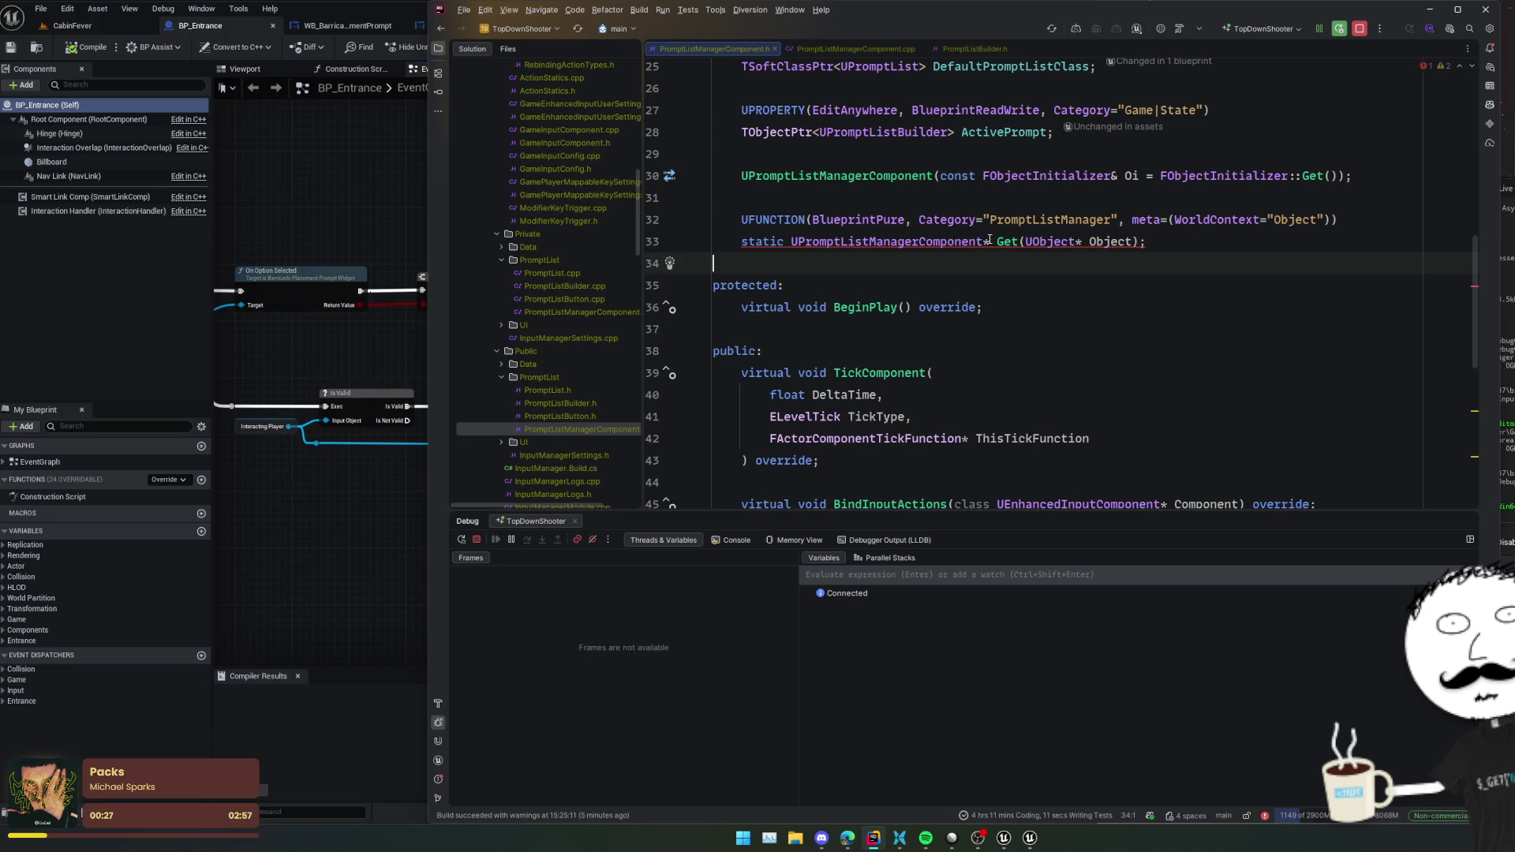
- Generate the Get definition in the source file through Alt+Enter quick actions
left_click(1010, 242)
key("alt+Return")
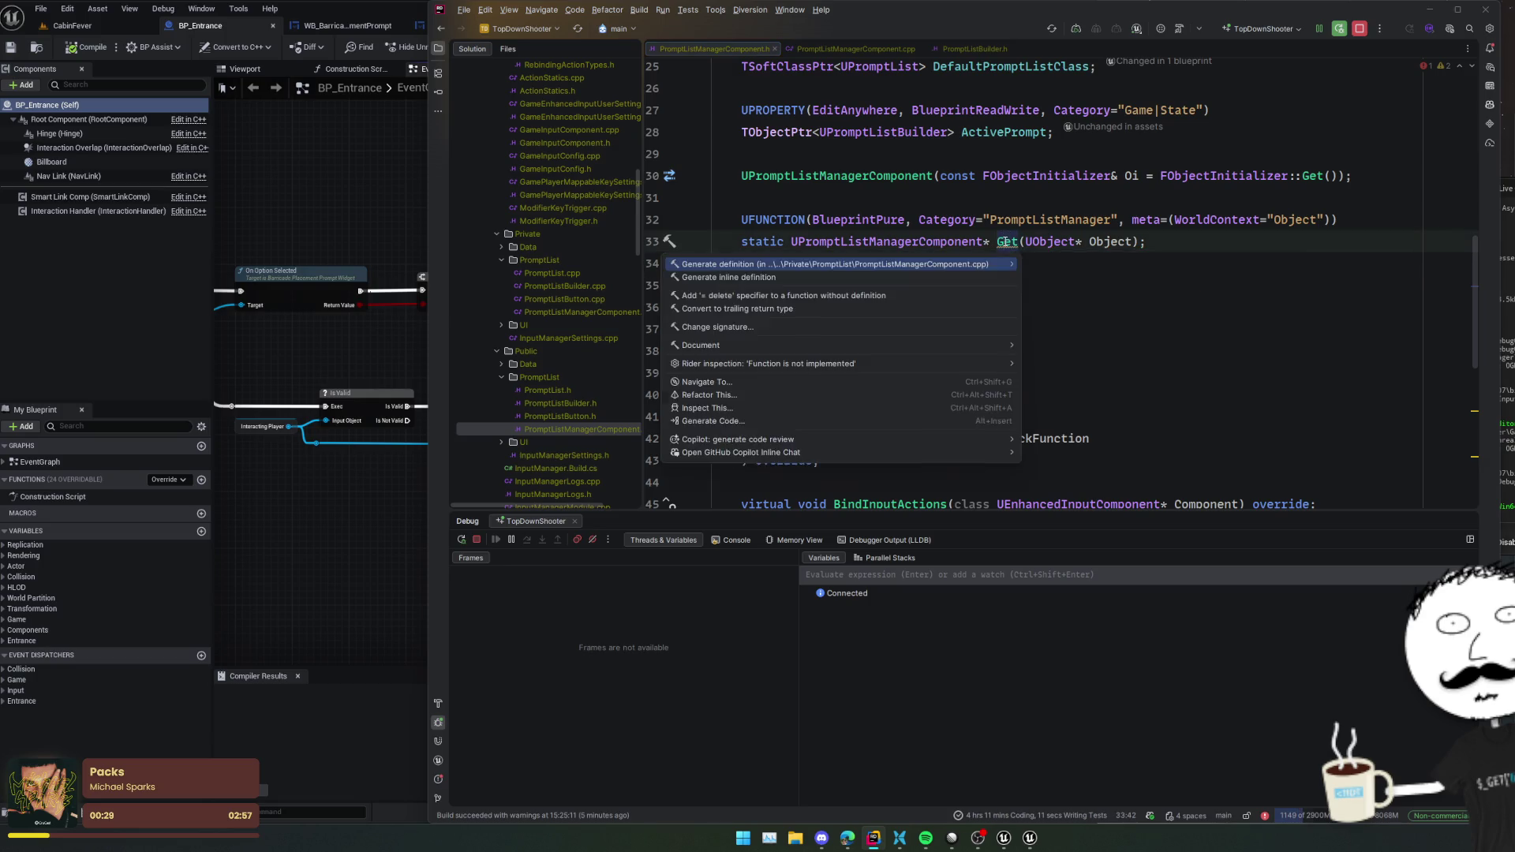
key("Return")
key("Return")
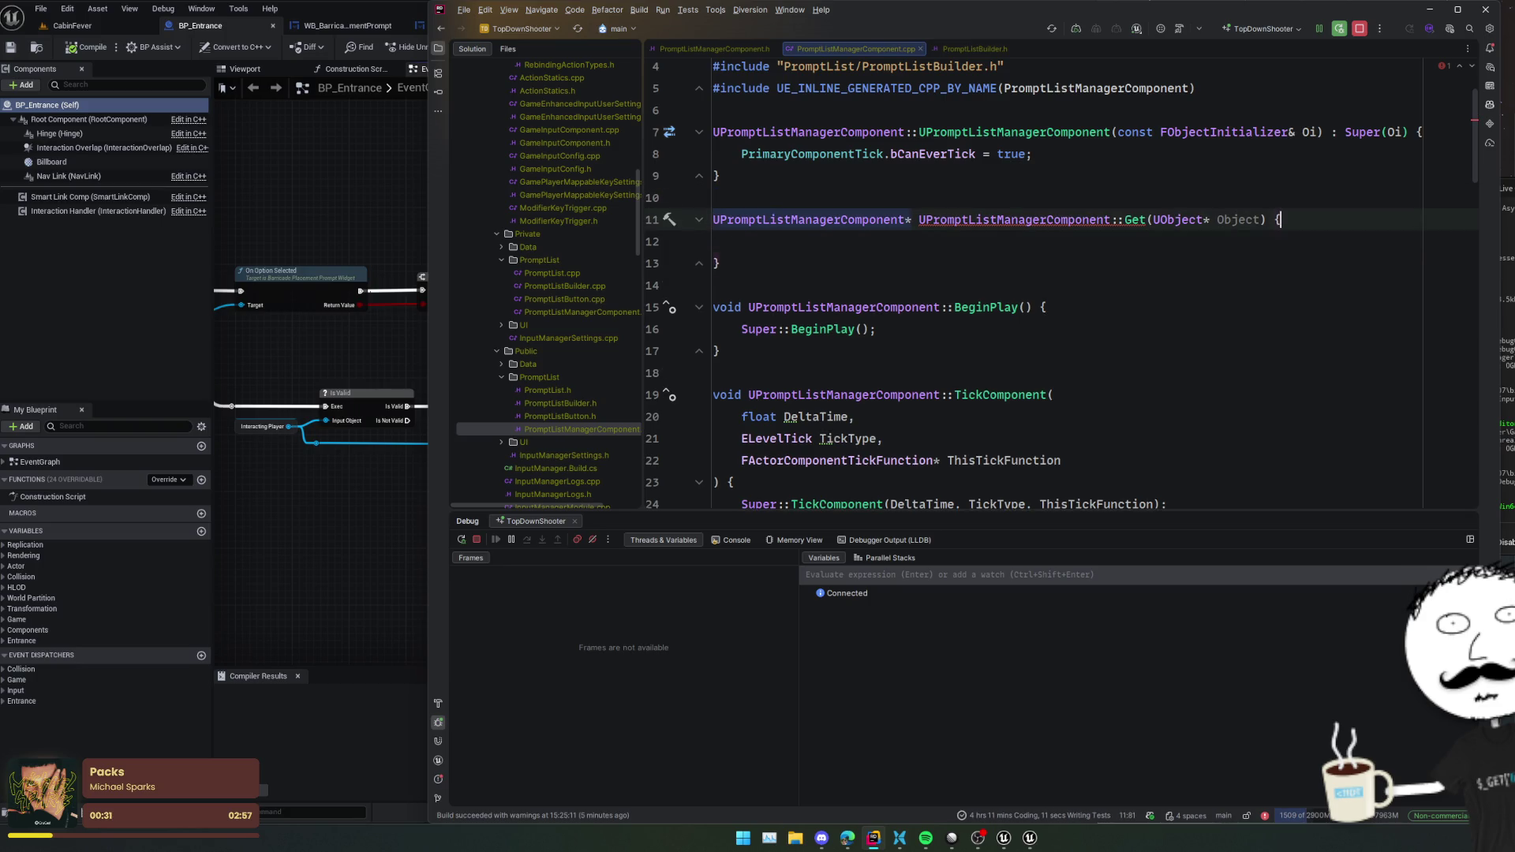
- Accept the suggested Get body and delete its original player controller lookup block
key("Down")
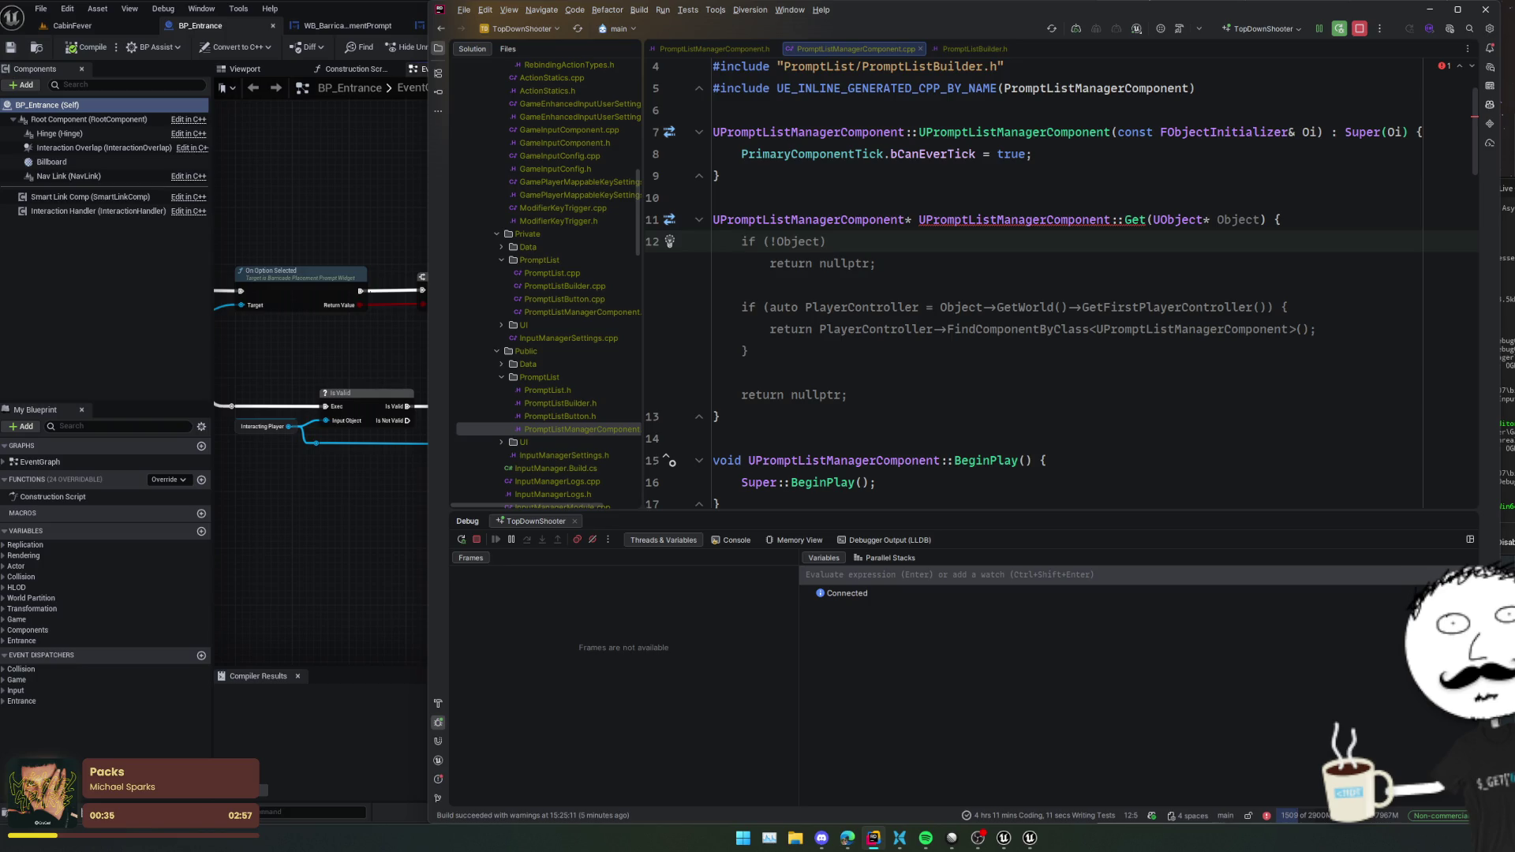
key("Tab")
double_click(960, 307)
key("ctrl+w")
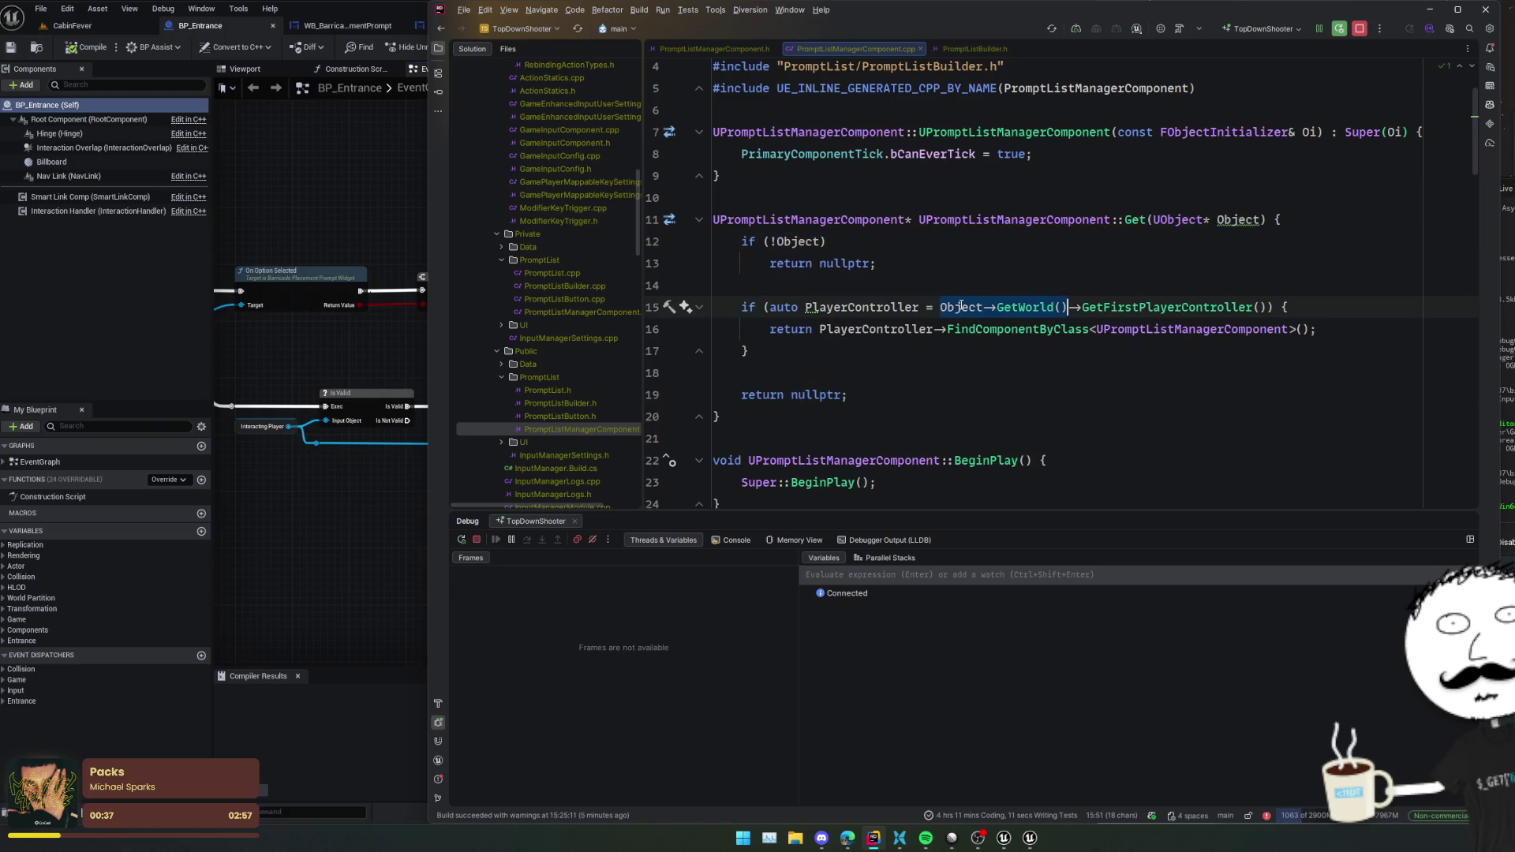
left_click_drag(846, 346, 765, 307)
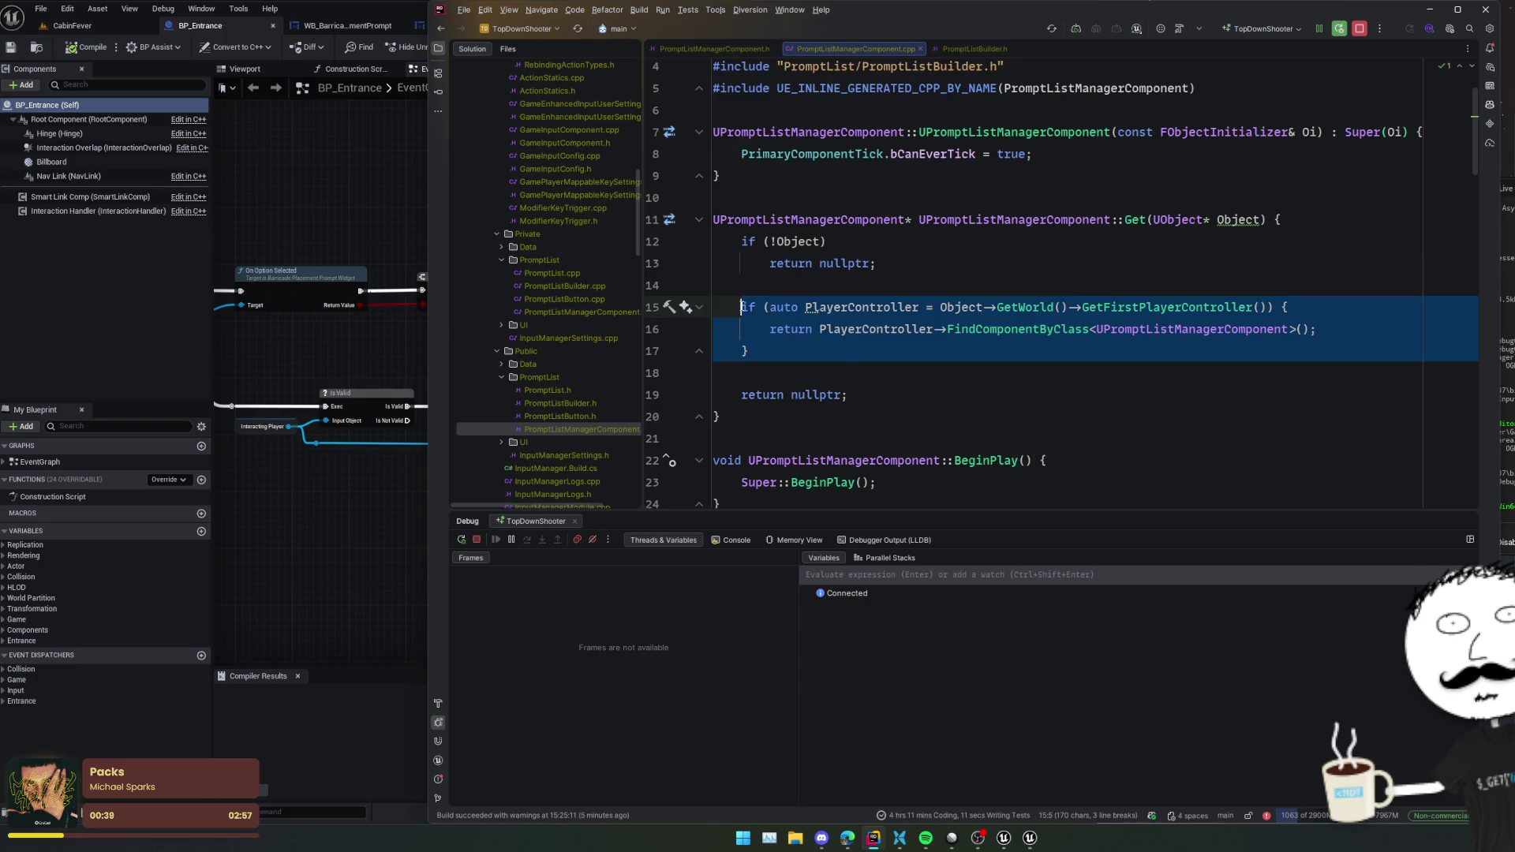
key("BackSpace")
- Add an if that casts Object to APlayerController and returns its FindComponentByClass result
type("(auto PlayerControlle")
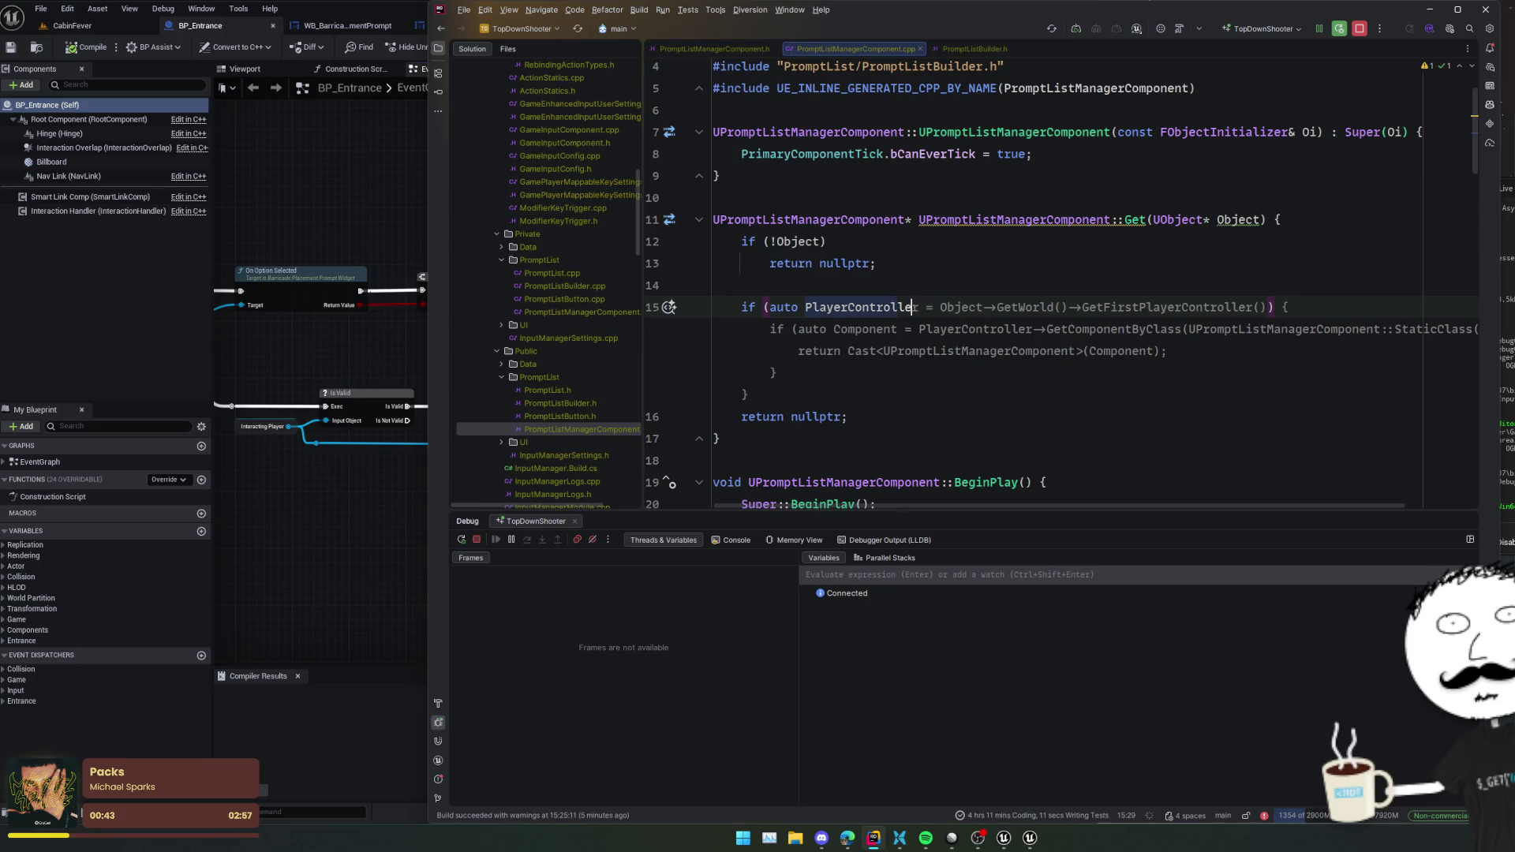
type("r = Cast<UPla")
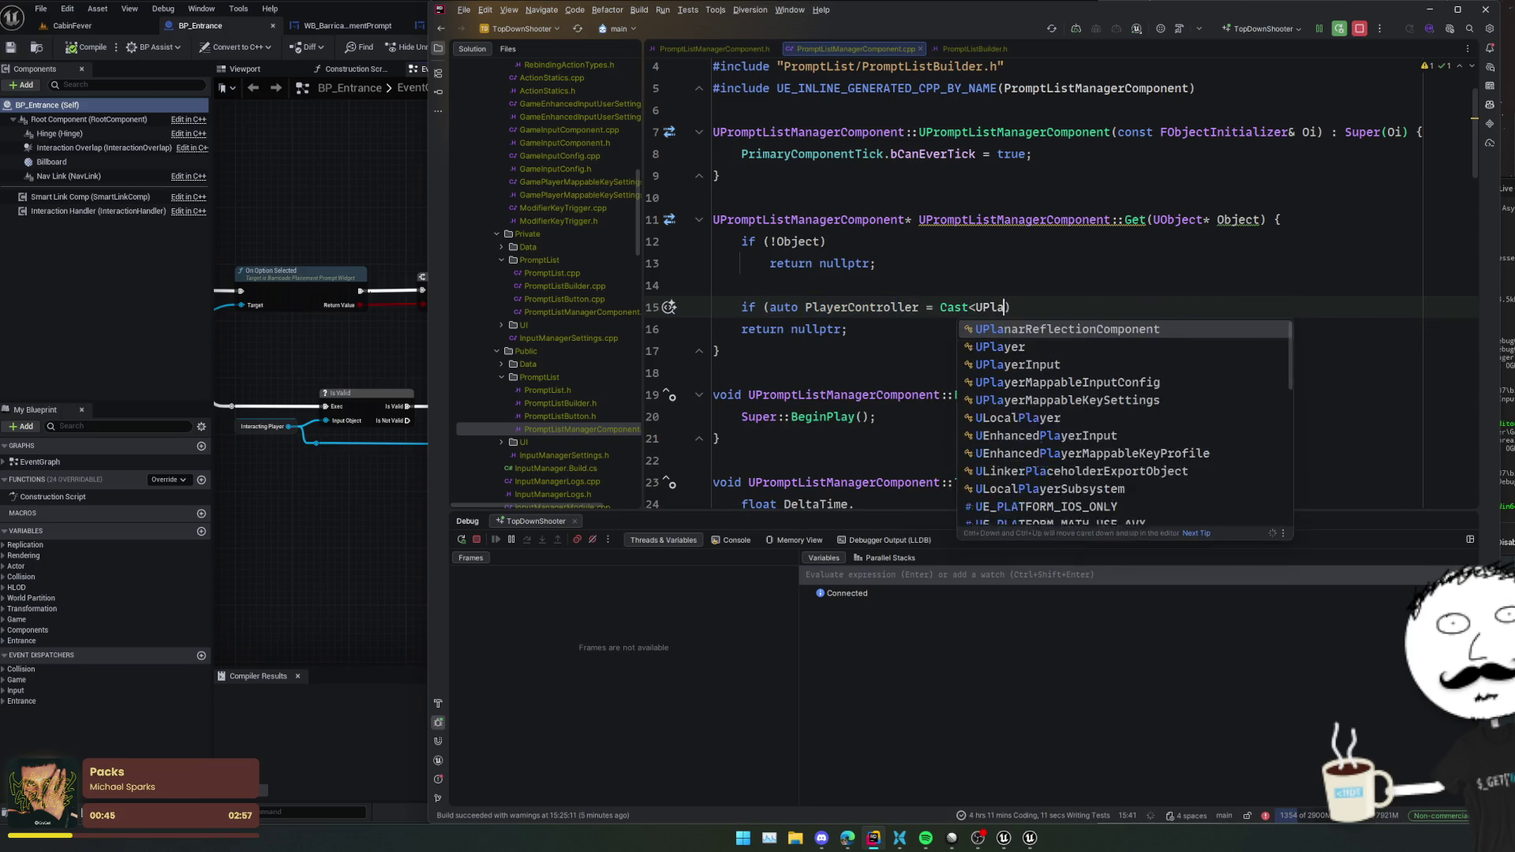
type("yer")
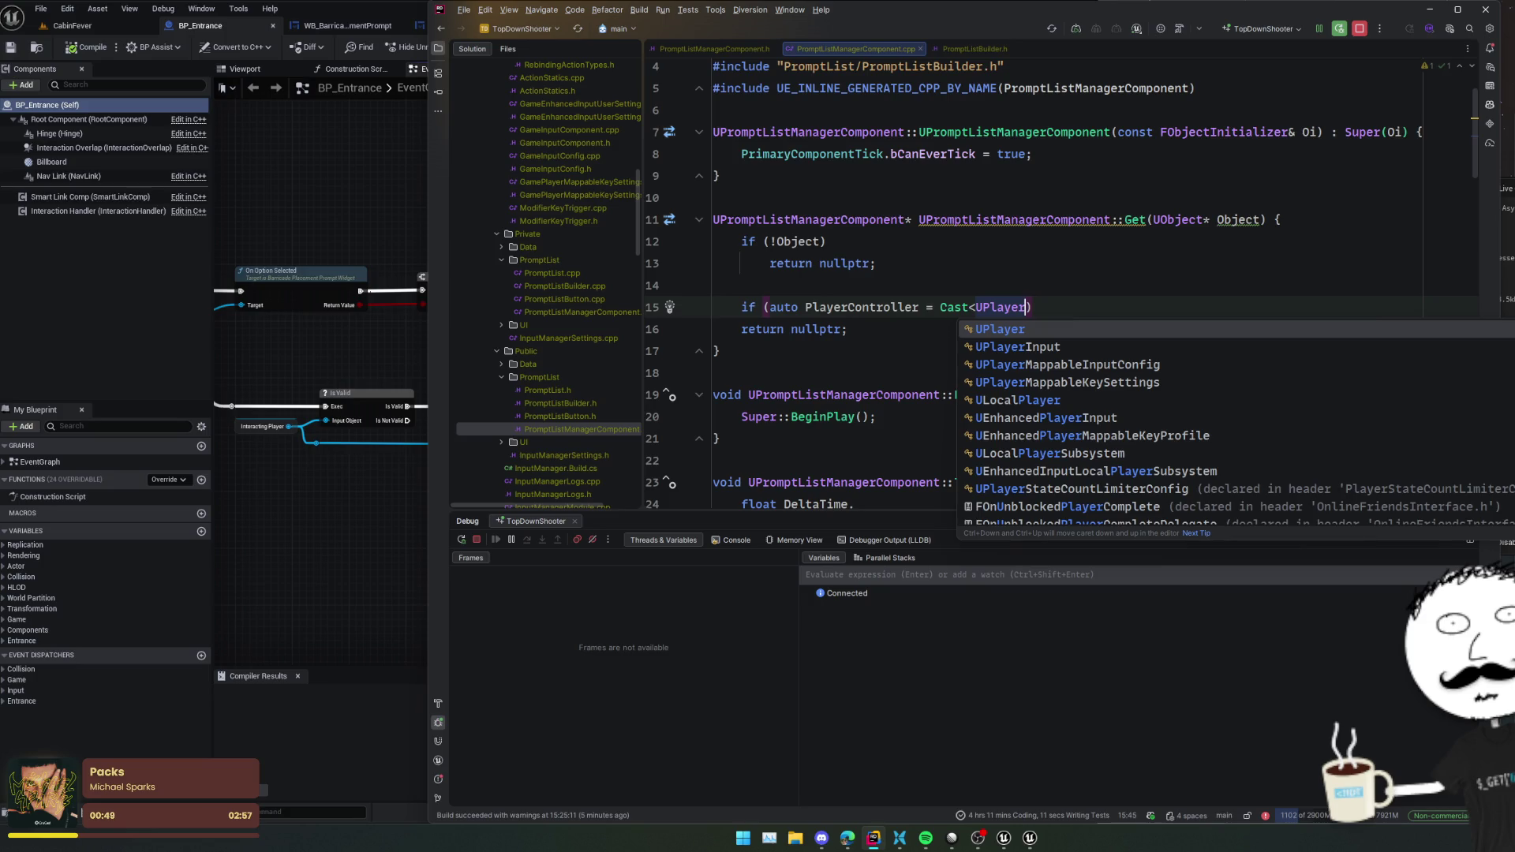
type("Con")
key("BackSpace")
key("BackSpace")
key("BackSpace")
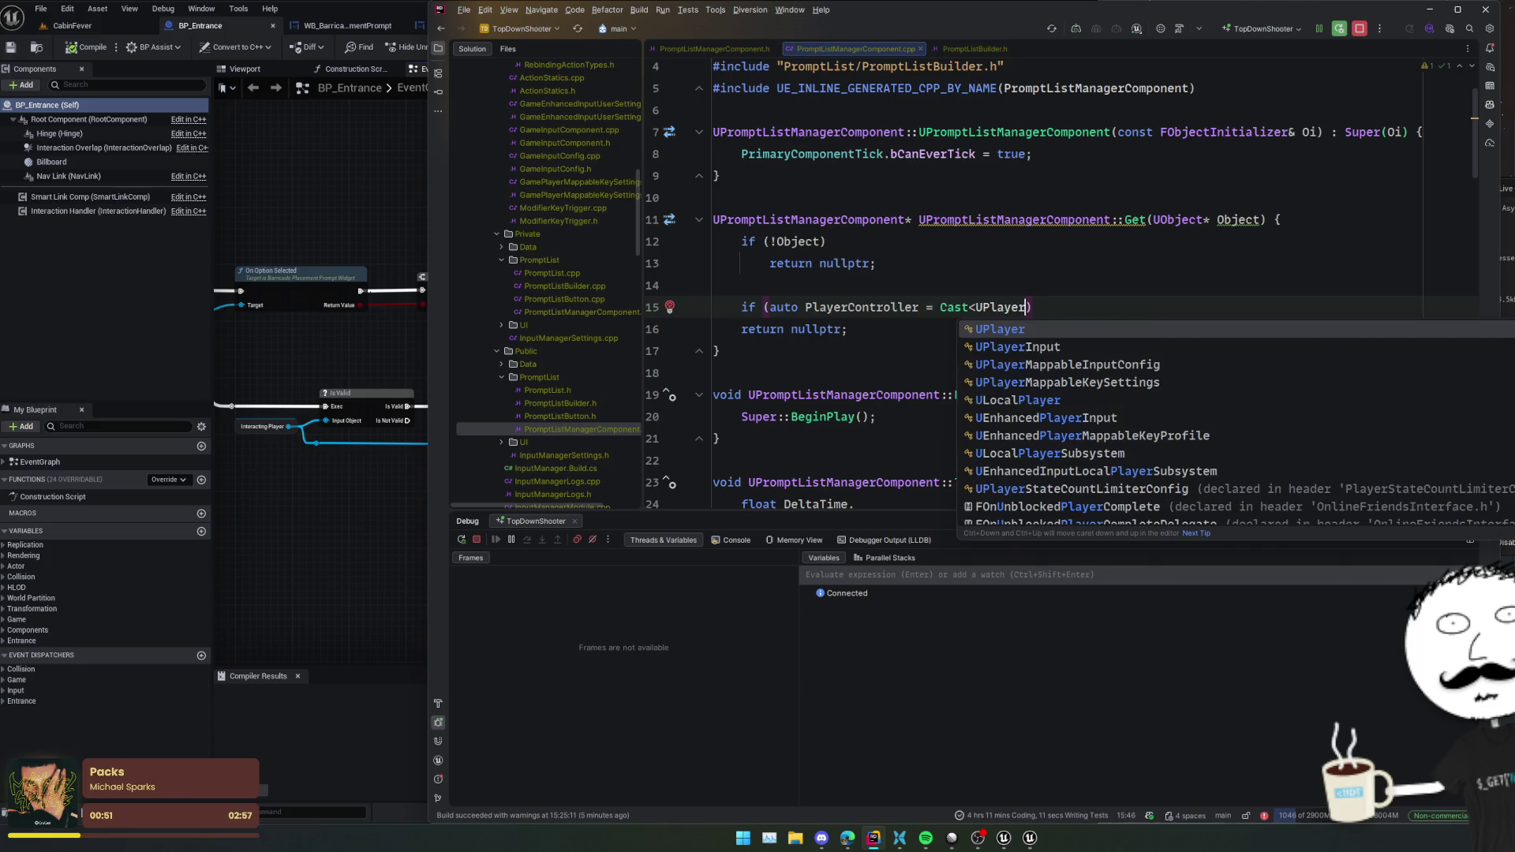
type("C")
key("BackSpace")
key("BackSpace")
key("BackSpace")
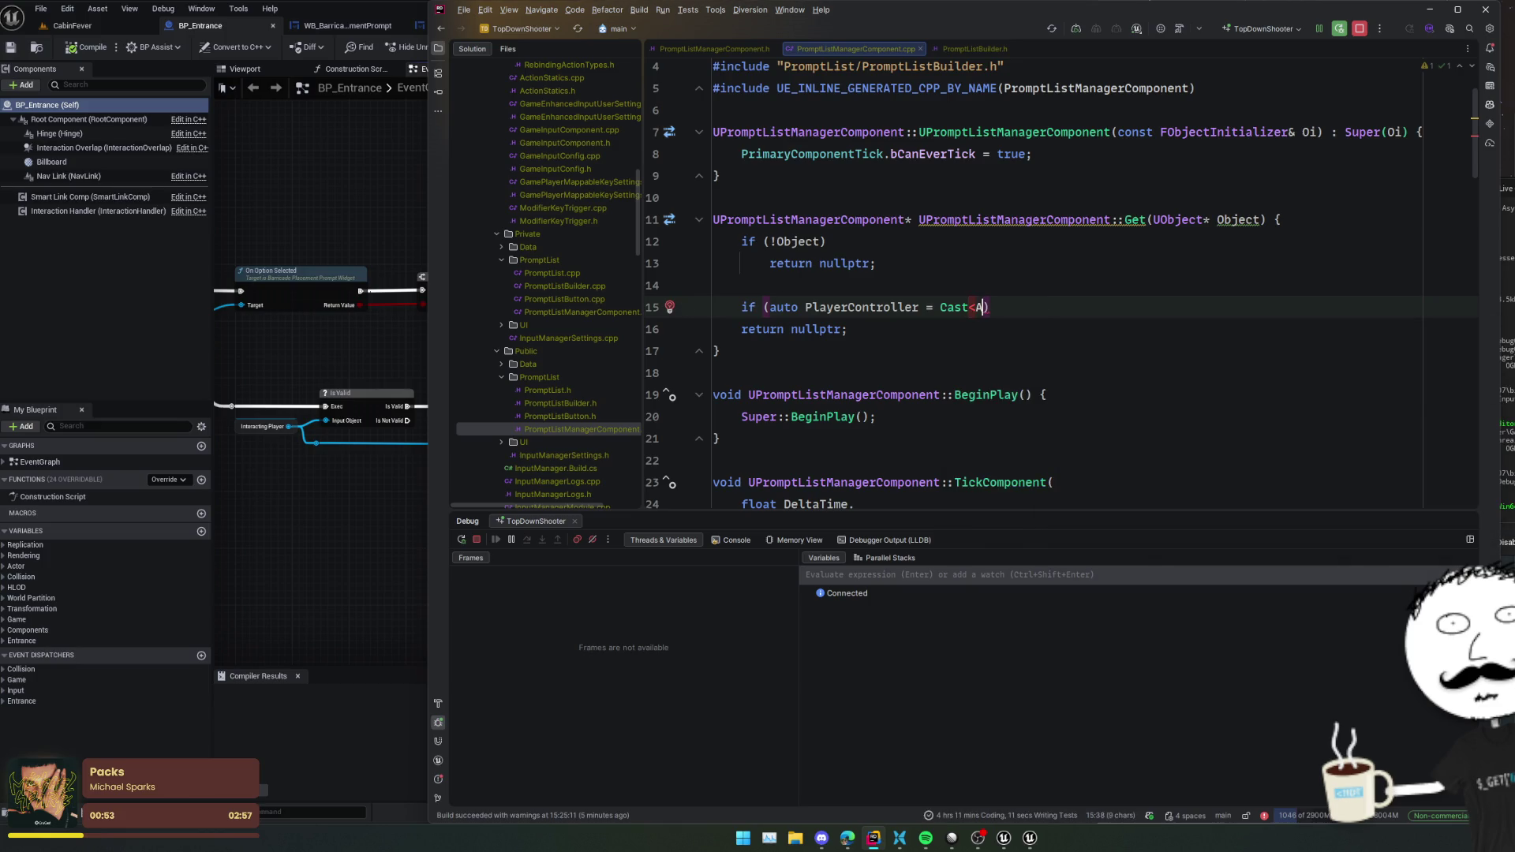
type("APlayerCont")
key("Return")
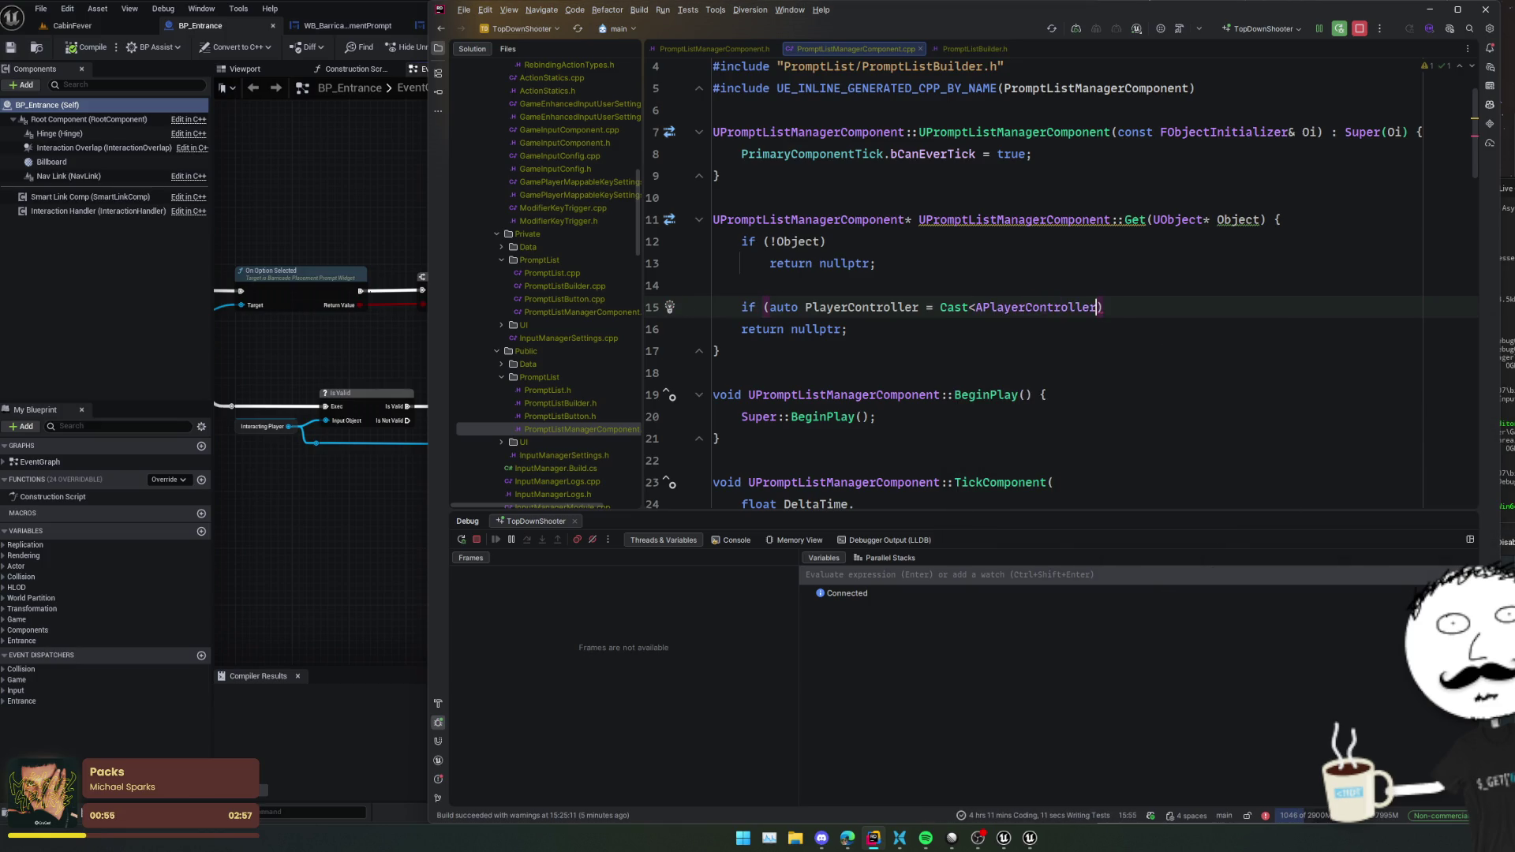
type(">(Objec")
key("Return")
key("End")
type("{")
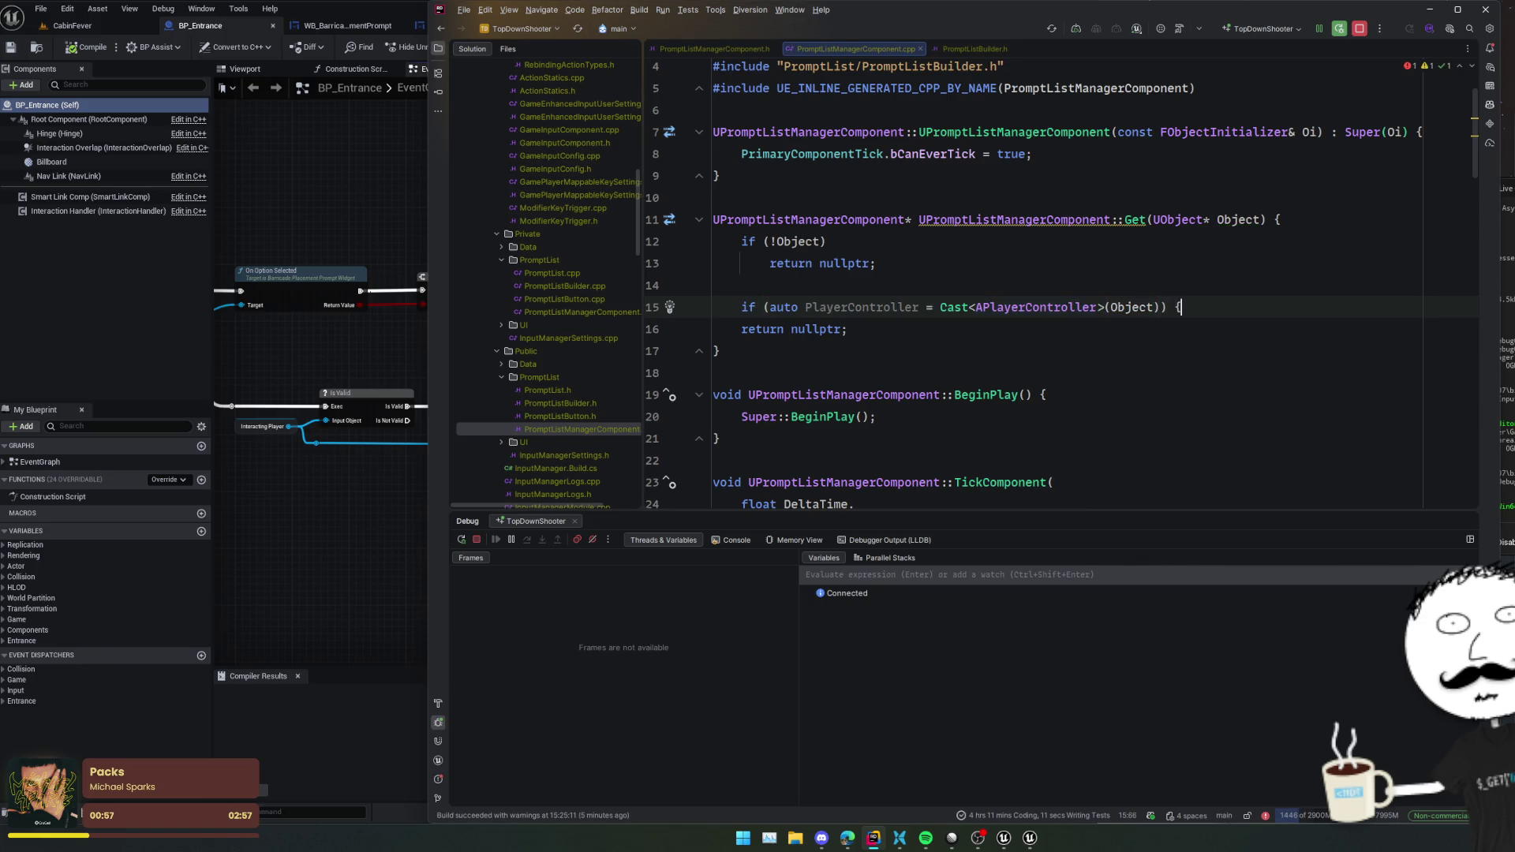
key("Return")
type("return")
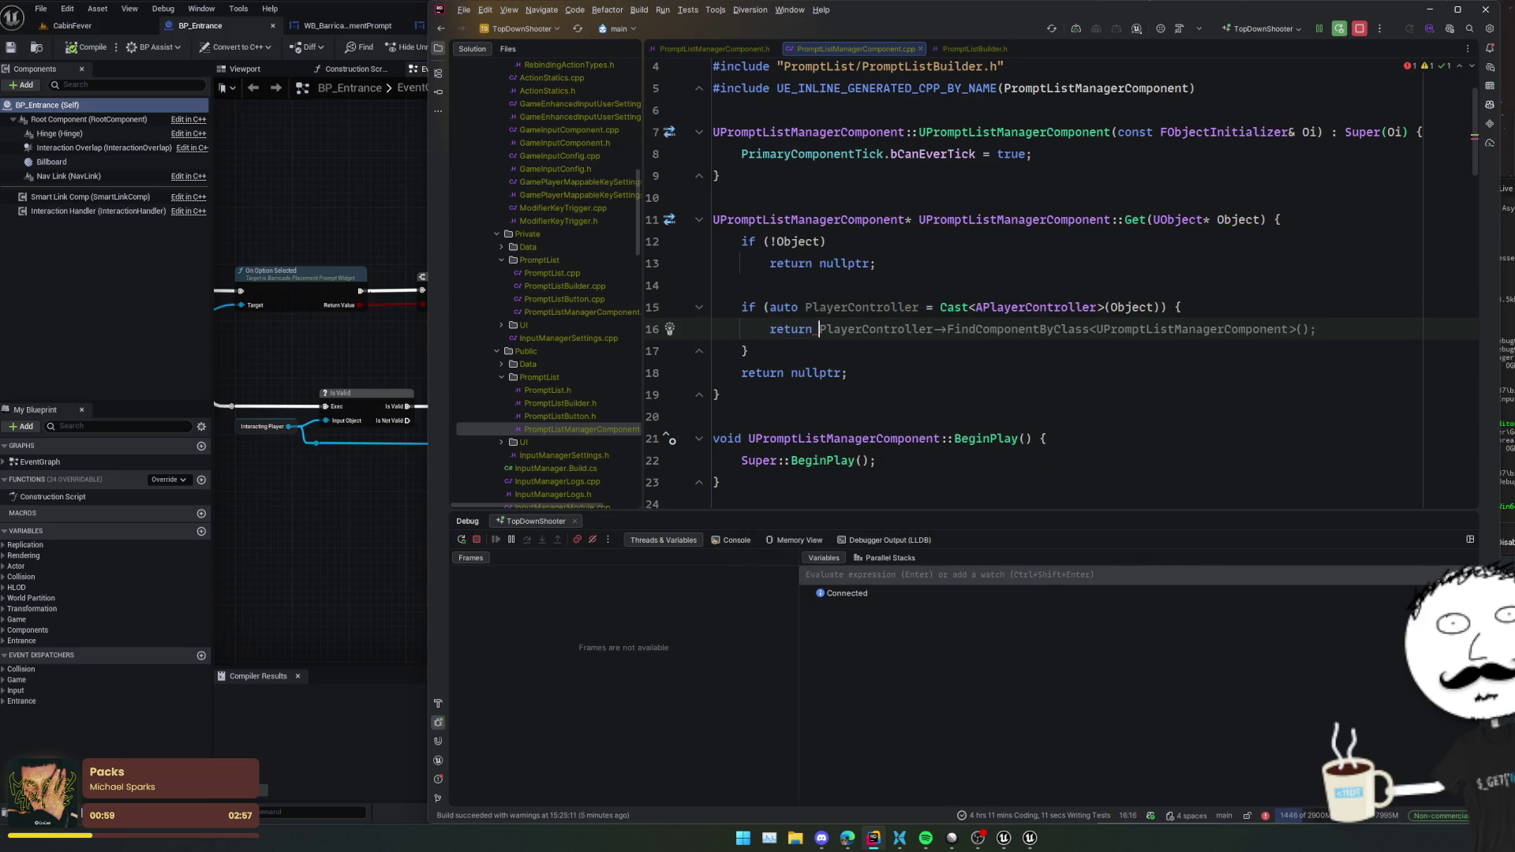
key("Tab")
- Add a second if check using the suggested Pawn-based controller lookup
key("Home")
key("Down")
key("Down")
key("Up")
key("End")
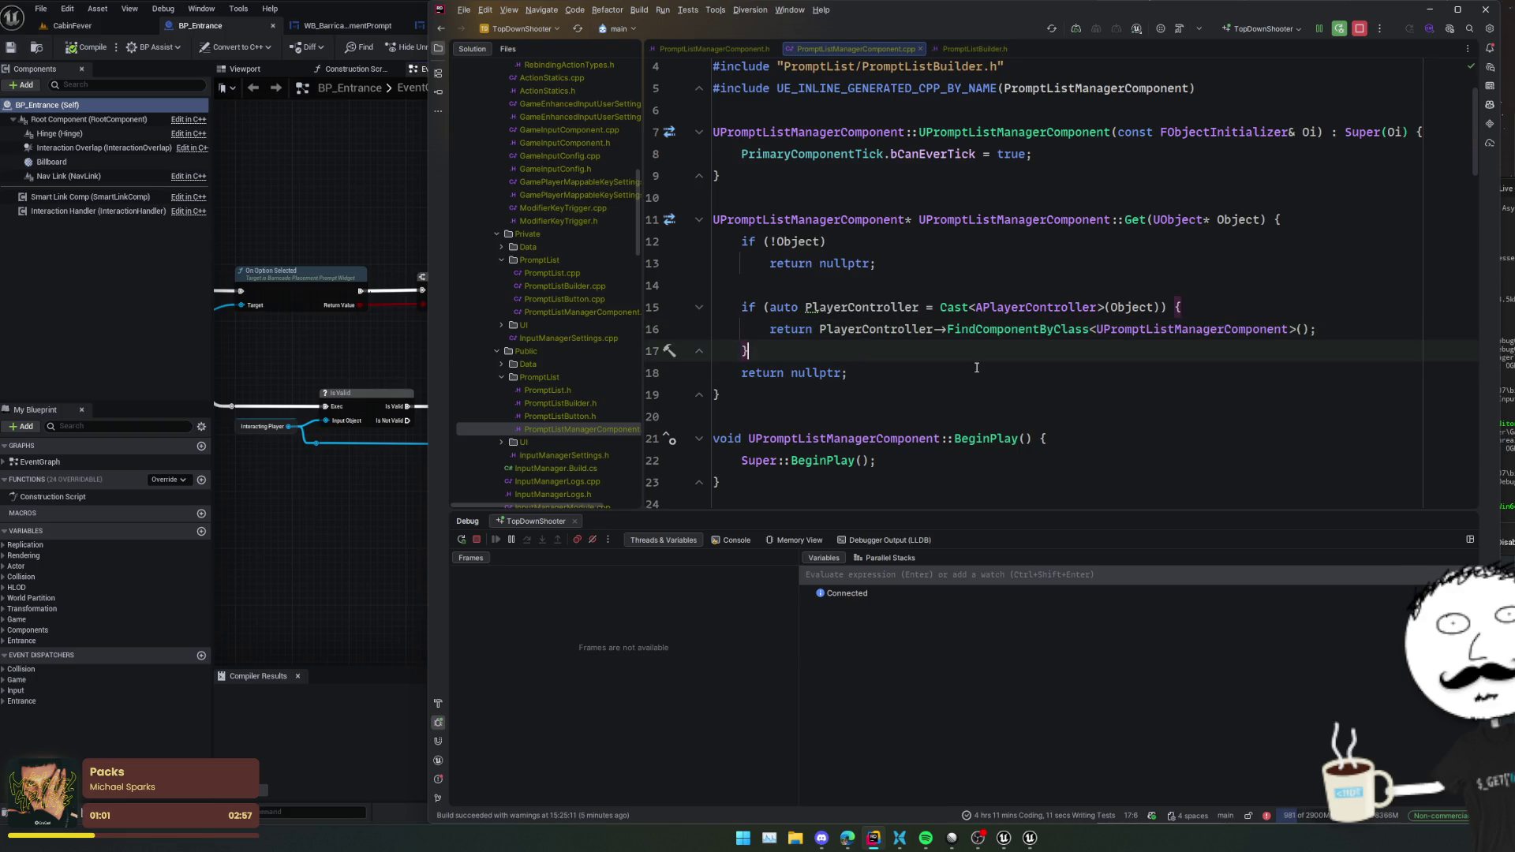
key("Return")
key("Return")
key("Up")
key("Return")
type("if (")
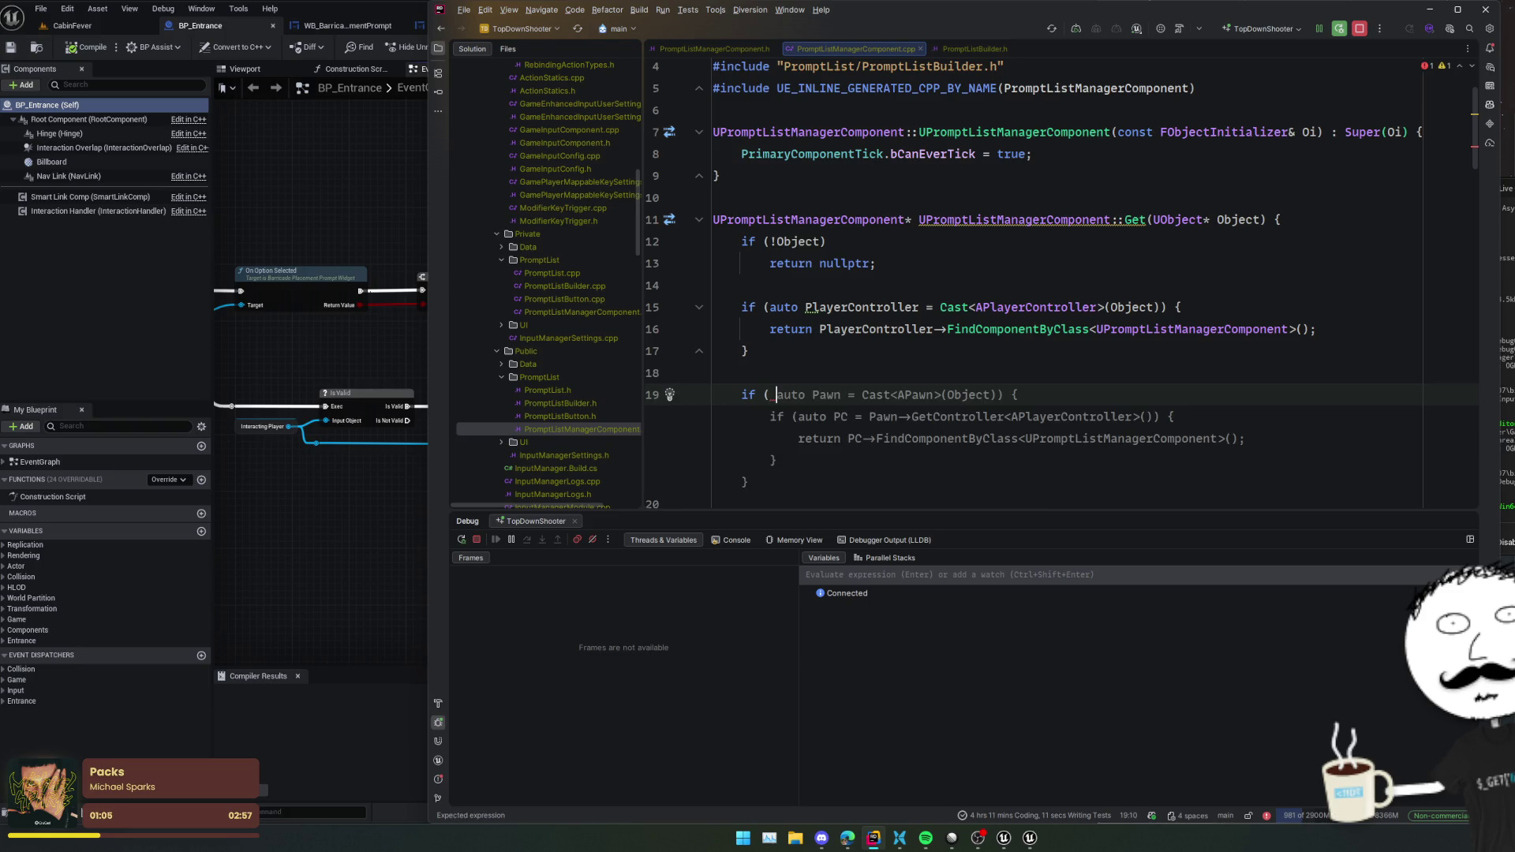
scroll(931, 371, "down", 2)
key("Tab")
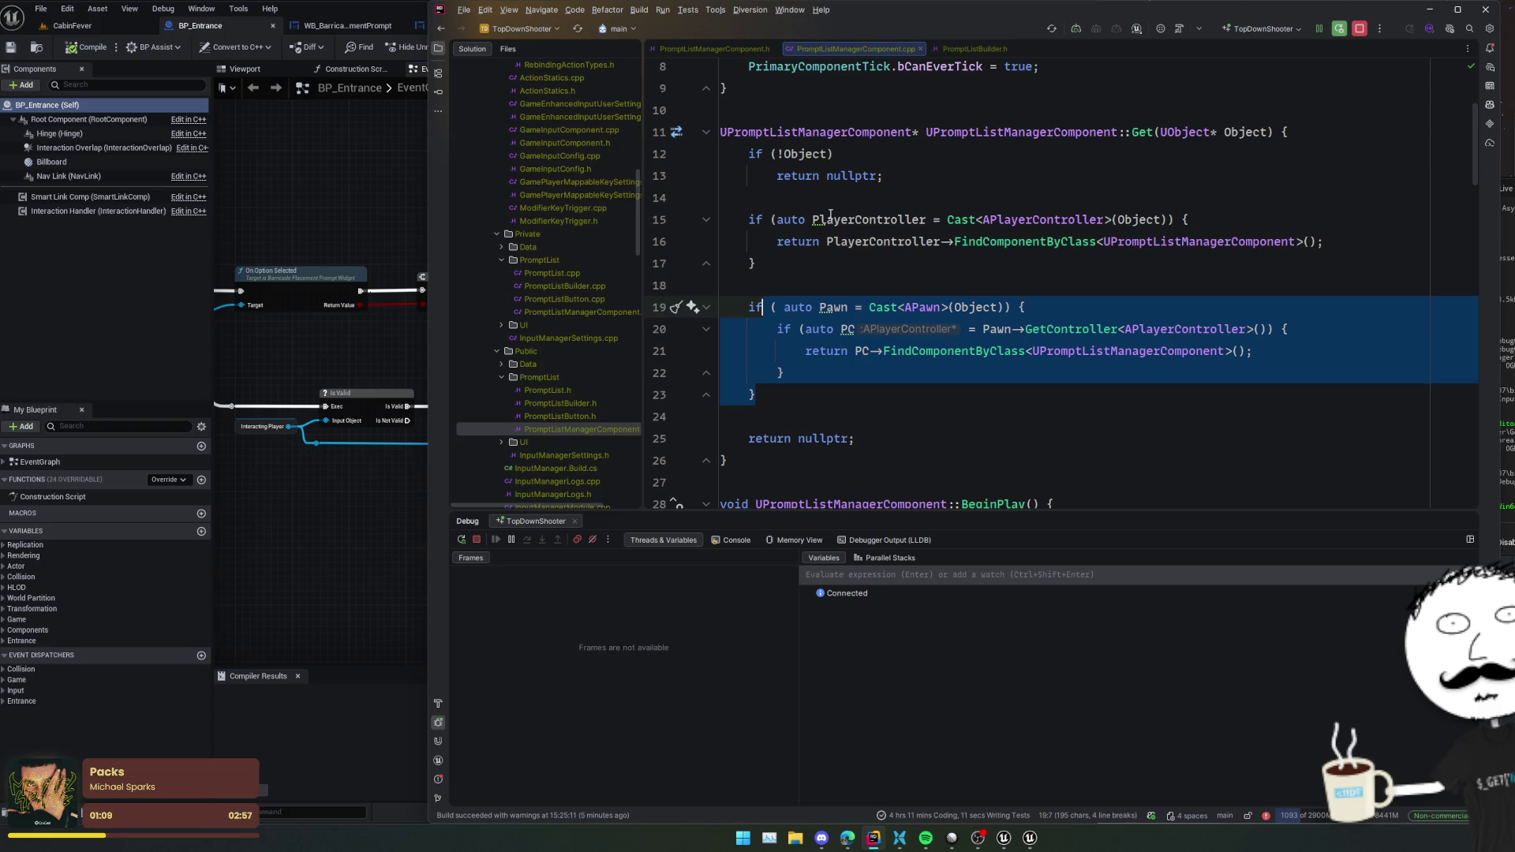
- Make the variable an explicit APlayerController* and declare it as nullptr before the checks
left_click(830, 219)
key("alt+Return")
key("Return")
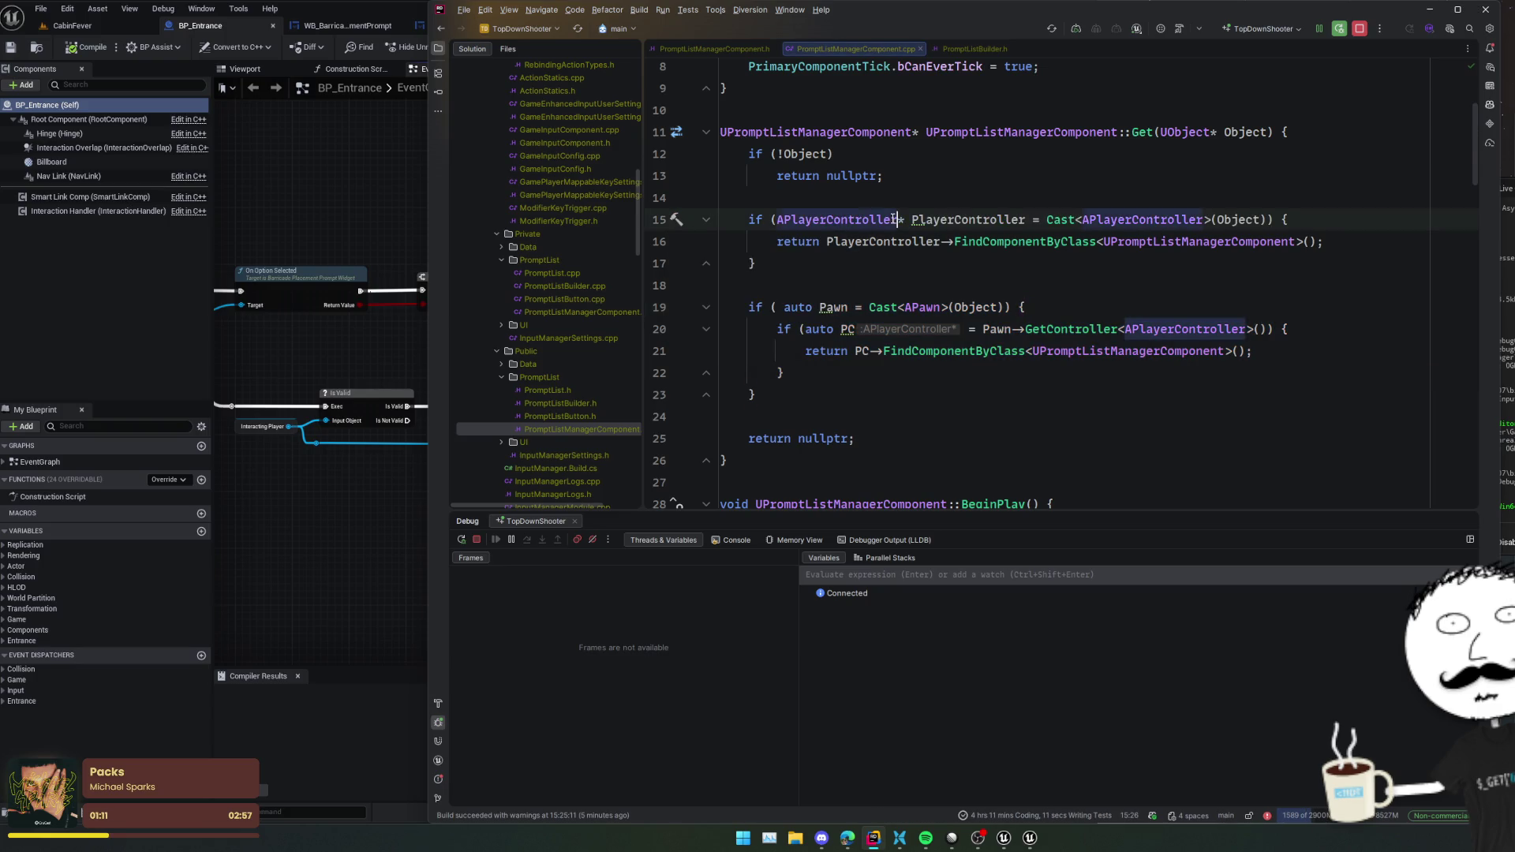
left_click(999, 219, "shift")
key("ctrl+c")
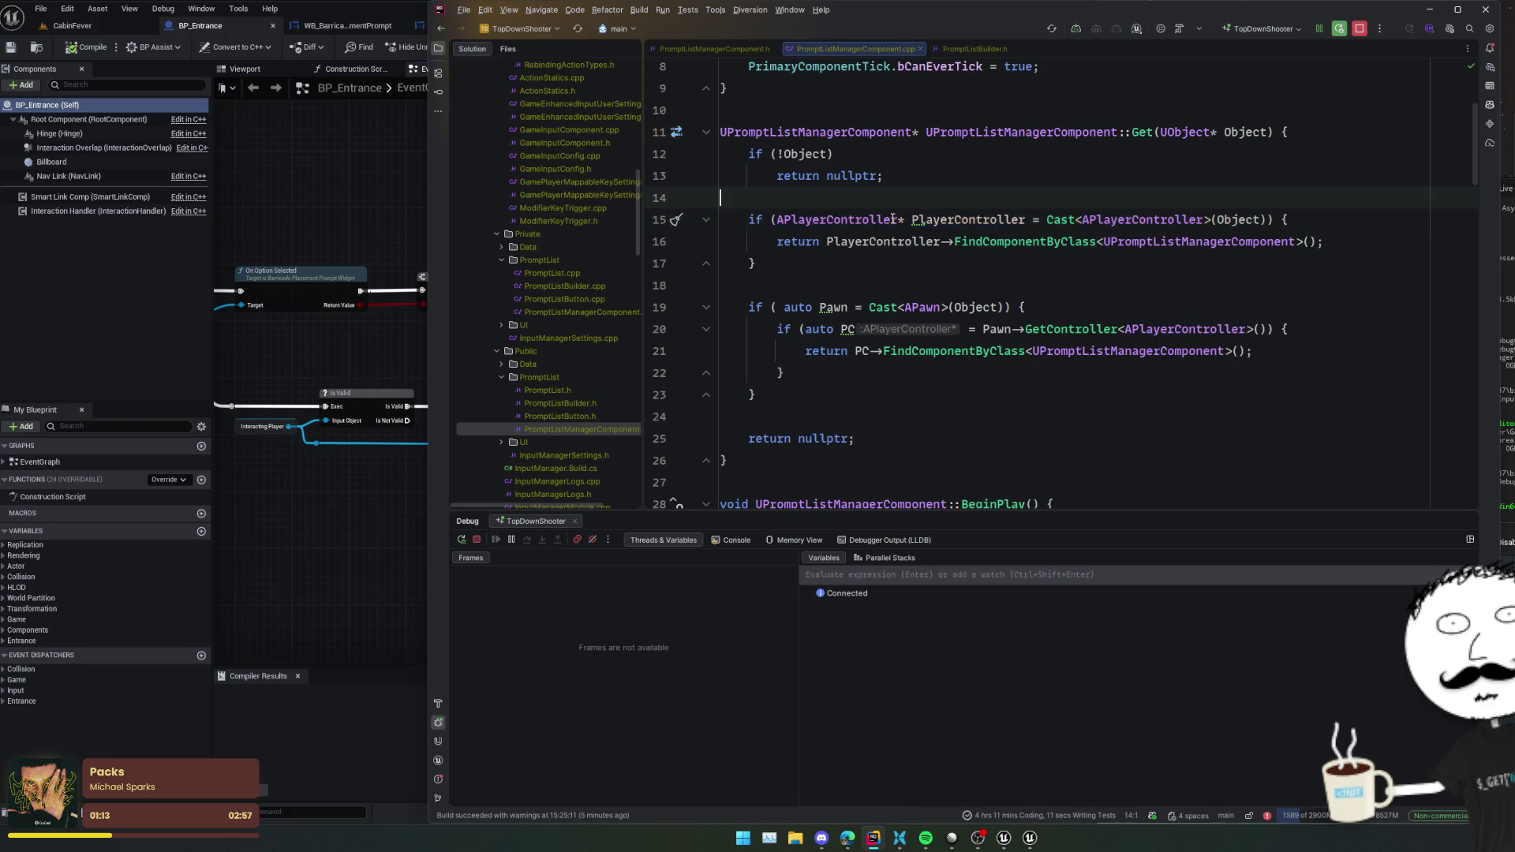
key("Up")
key("Return")
key("ctrl+v")
type("= nullptr;")
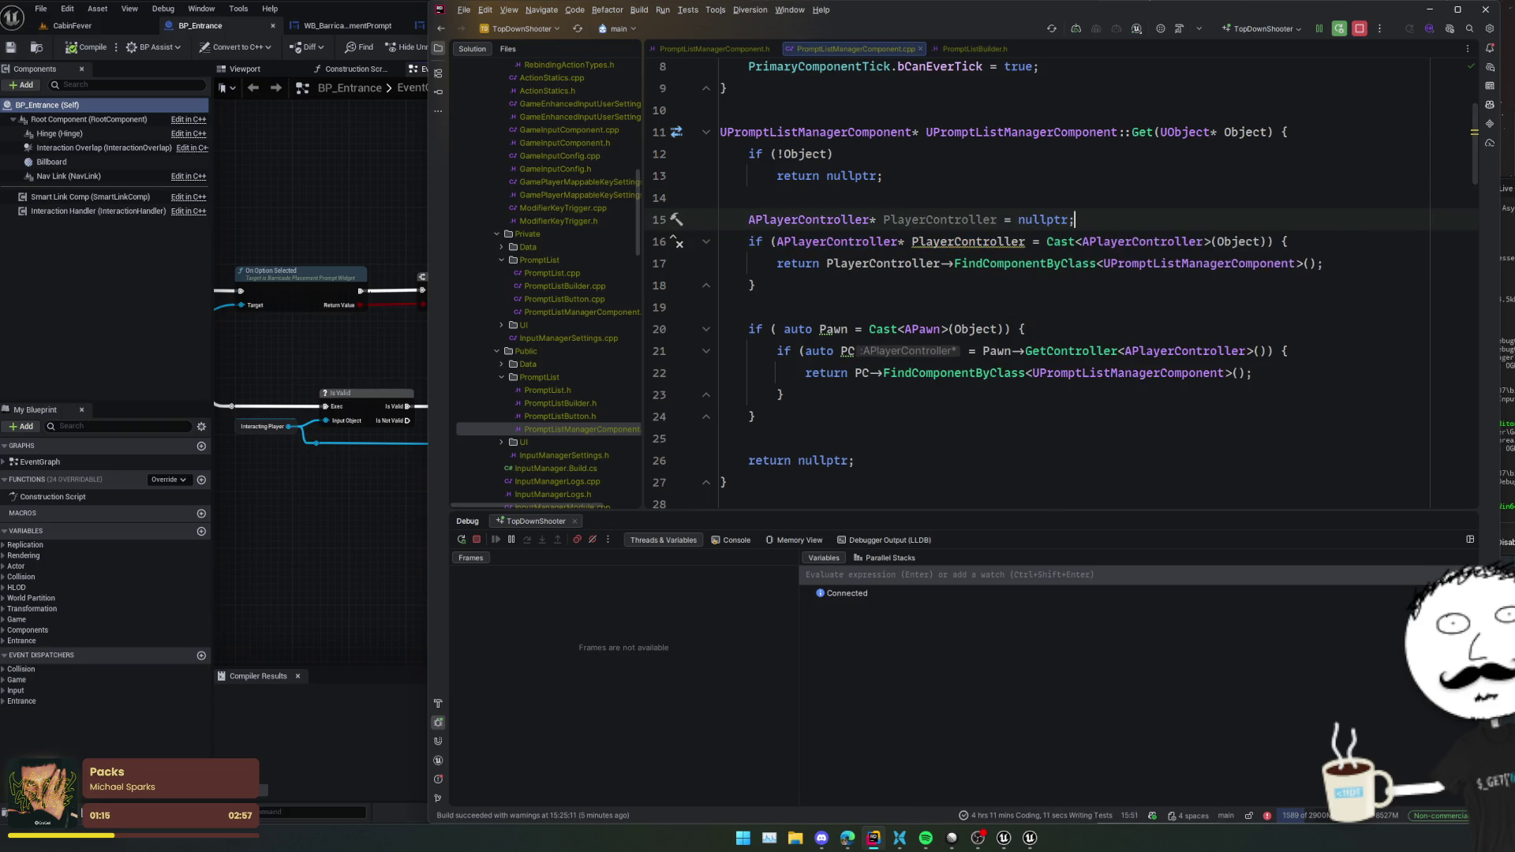
key("Return")
- Move the Pawn cast condition onto line 16 and assign PlayerController from the Pawn's controller
double_click(877, 263)
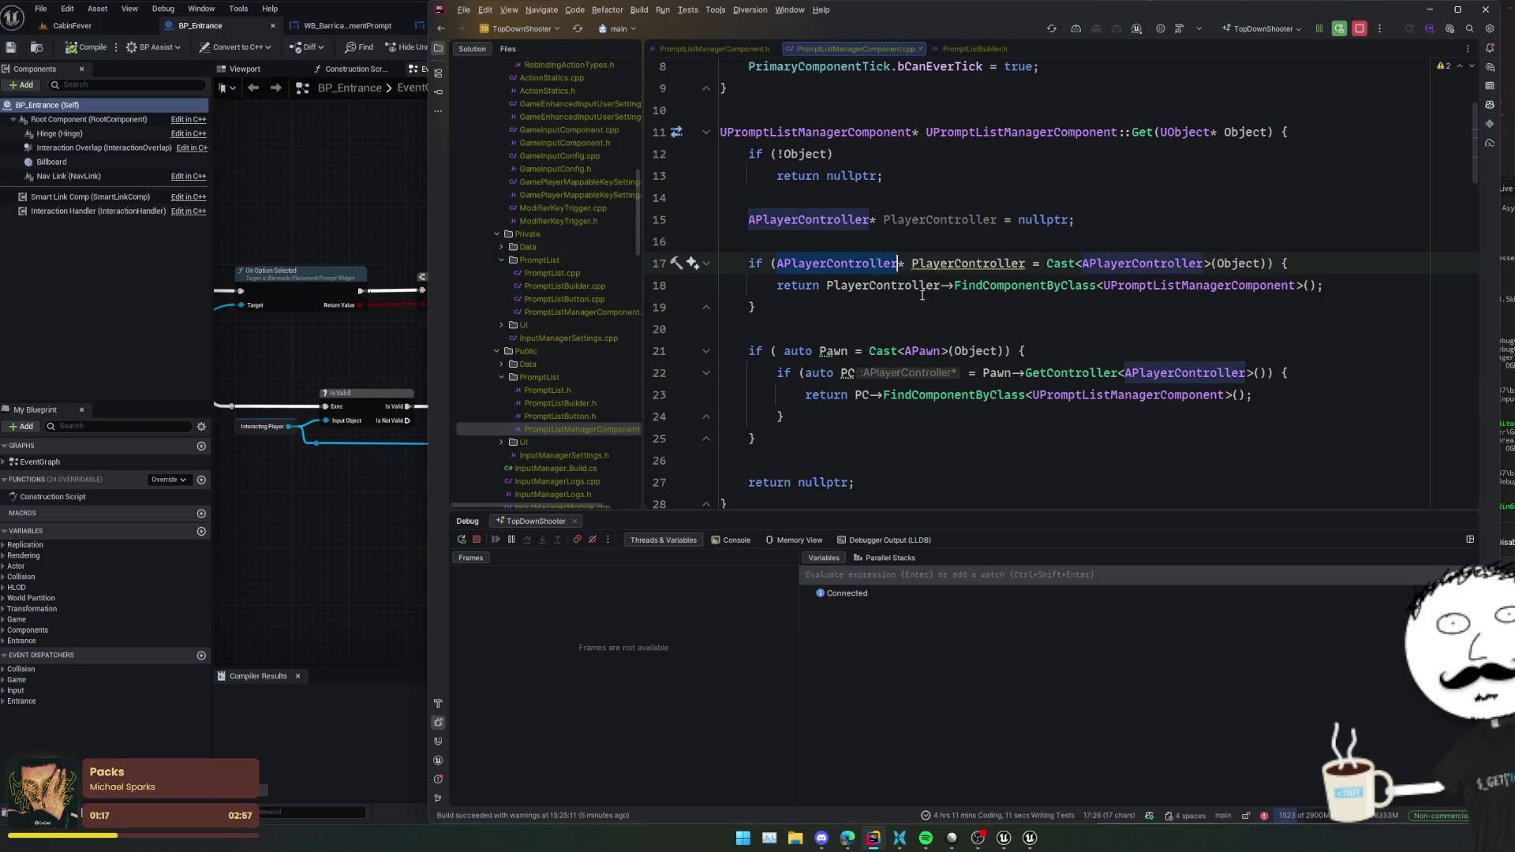
left_click_drag(741, 350, 1024, 350)
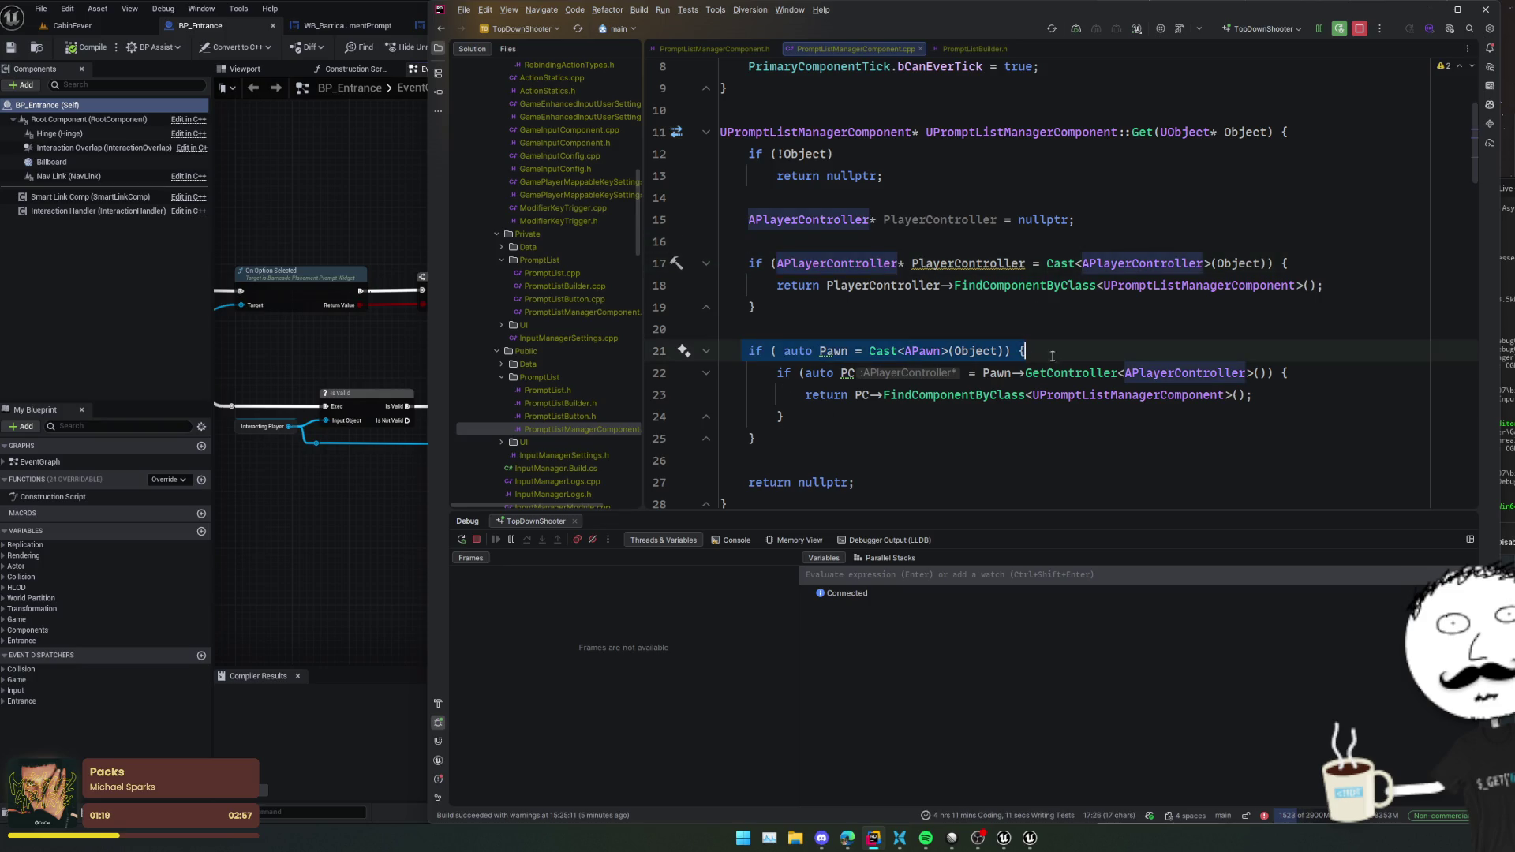
left_click(898, 240)
key("ctrl+v")
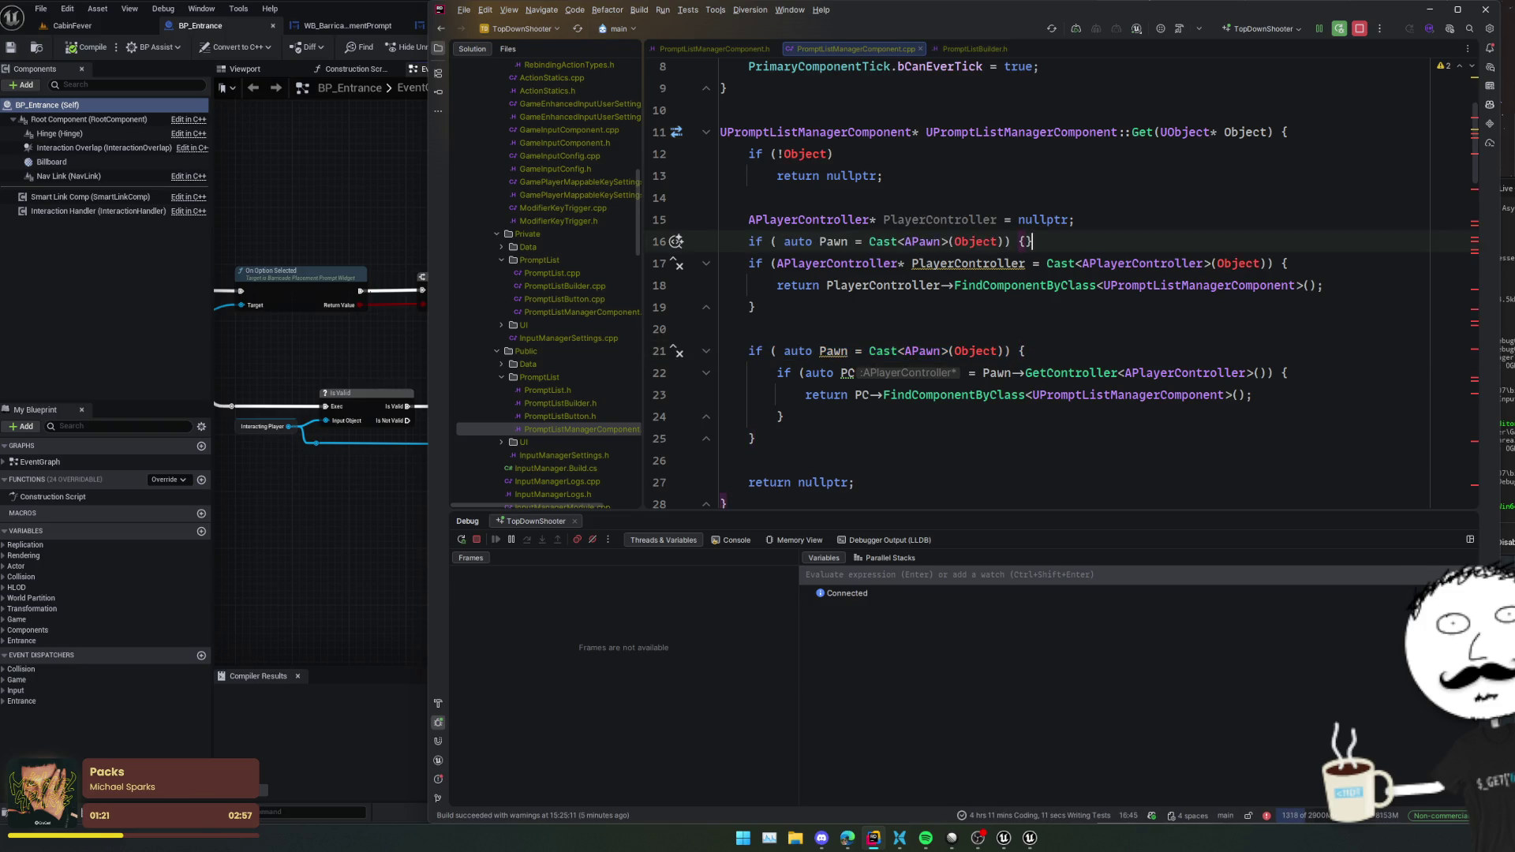
key("Return")
type("P")
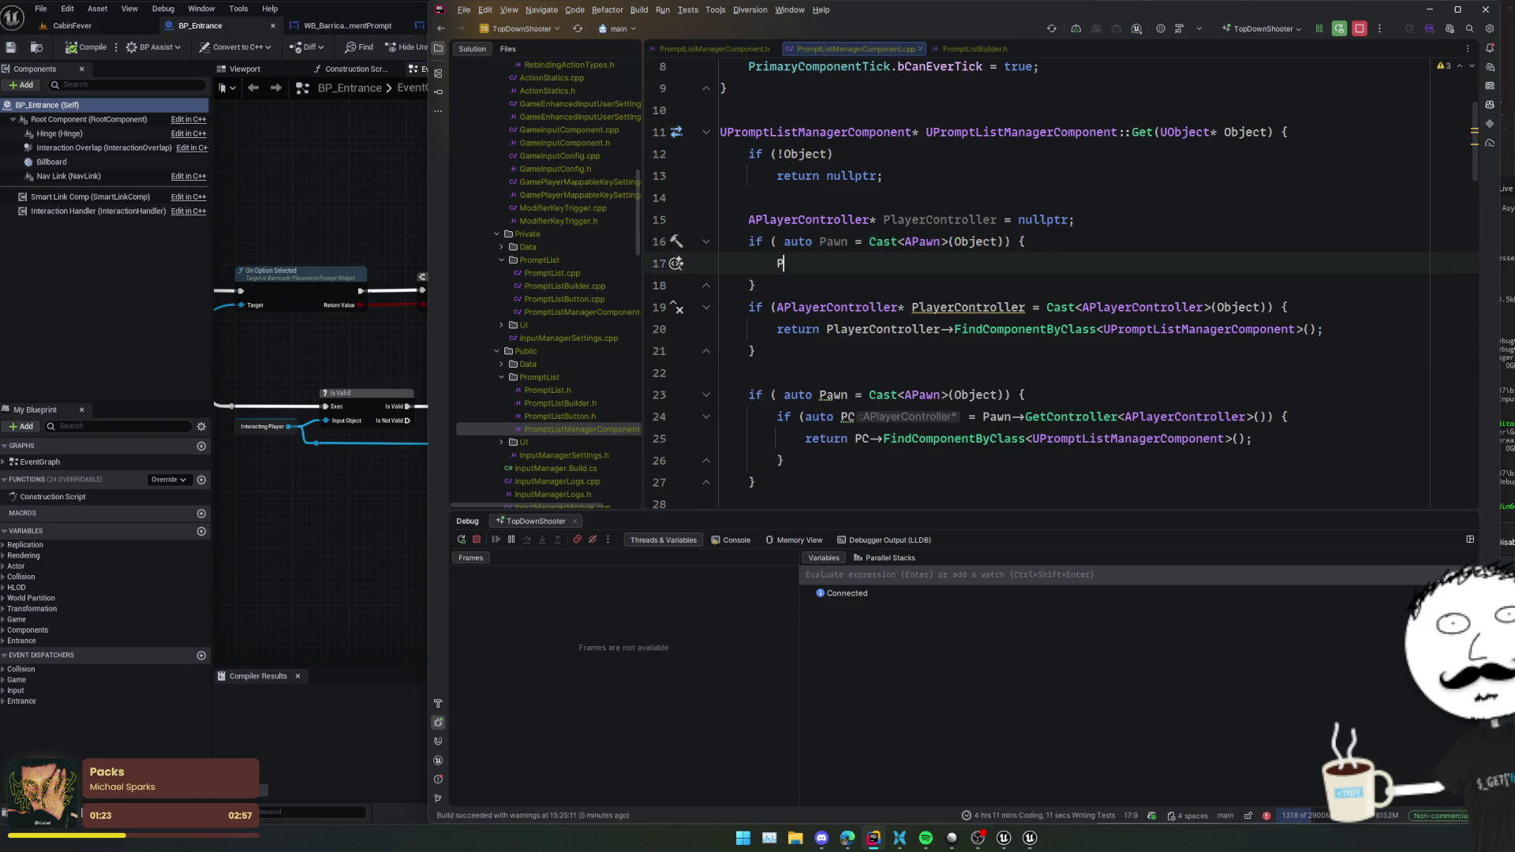
type("layerCon")
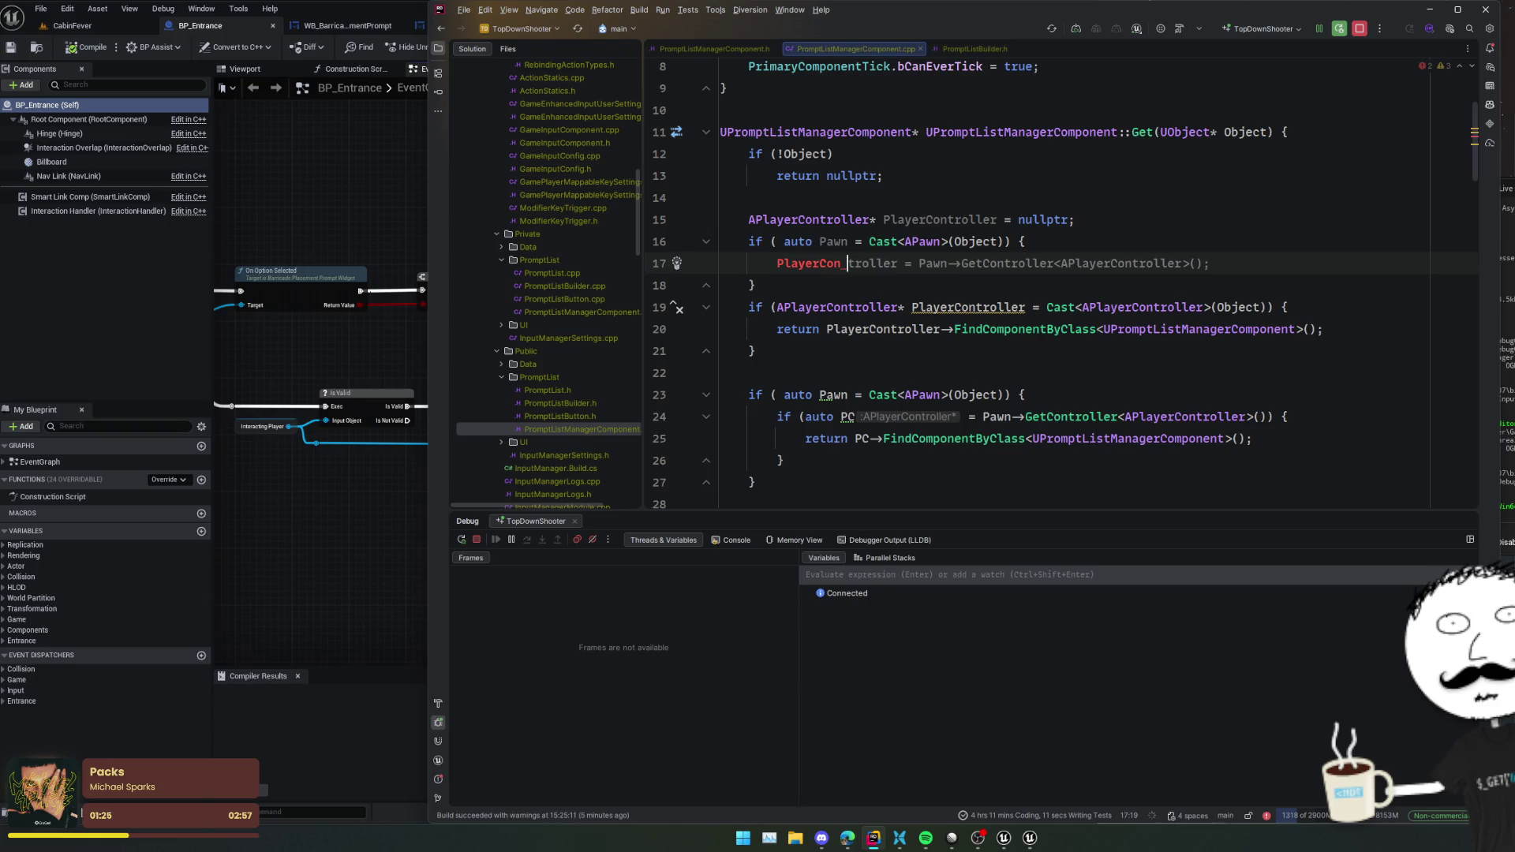
key("Tab")
key("Down")
key("Down")
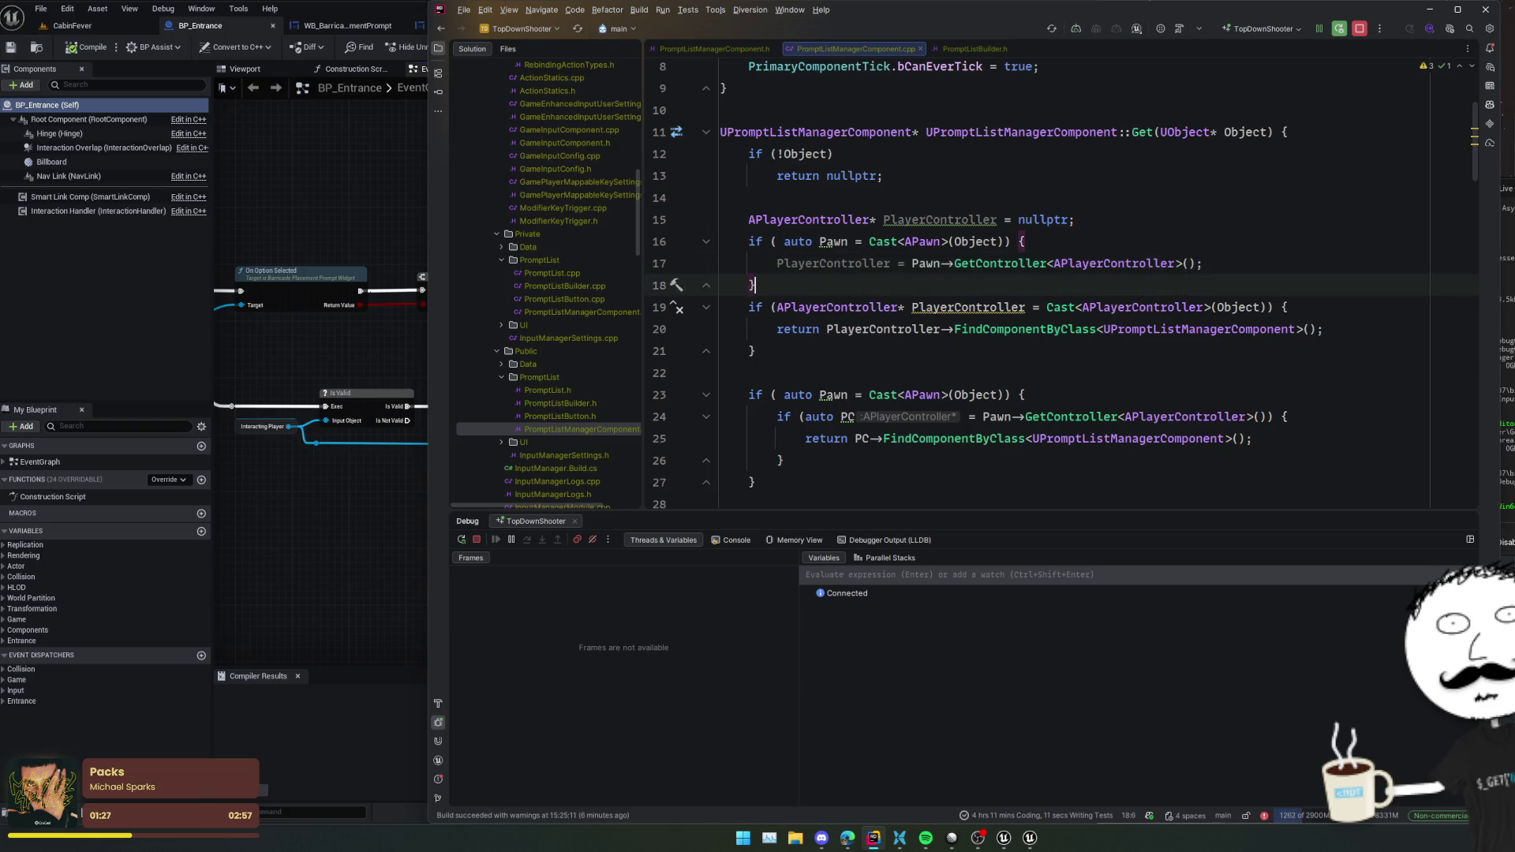
key("Return")
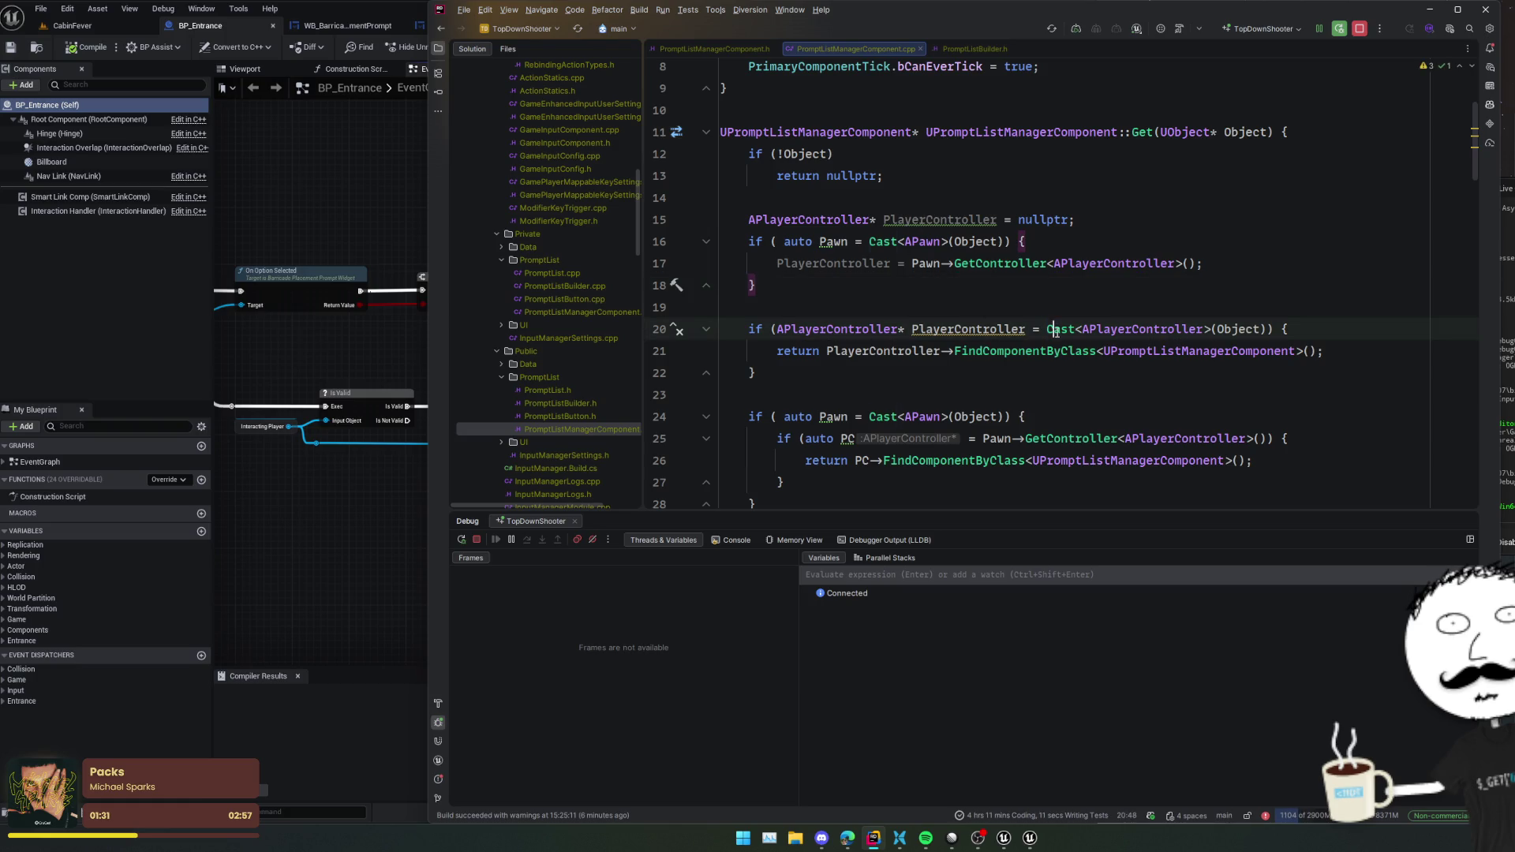
- Replace nullptr on line 15 with Cast<APlayerController>(Object)
key("ctrl+w")
key("ctrl+w")
key("ctrl+w")
key("ctrl+c")
double_click(1043, 220)
key("ctrl+v")
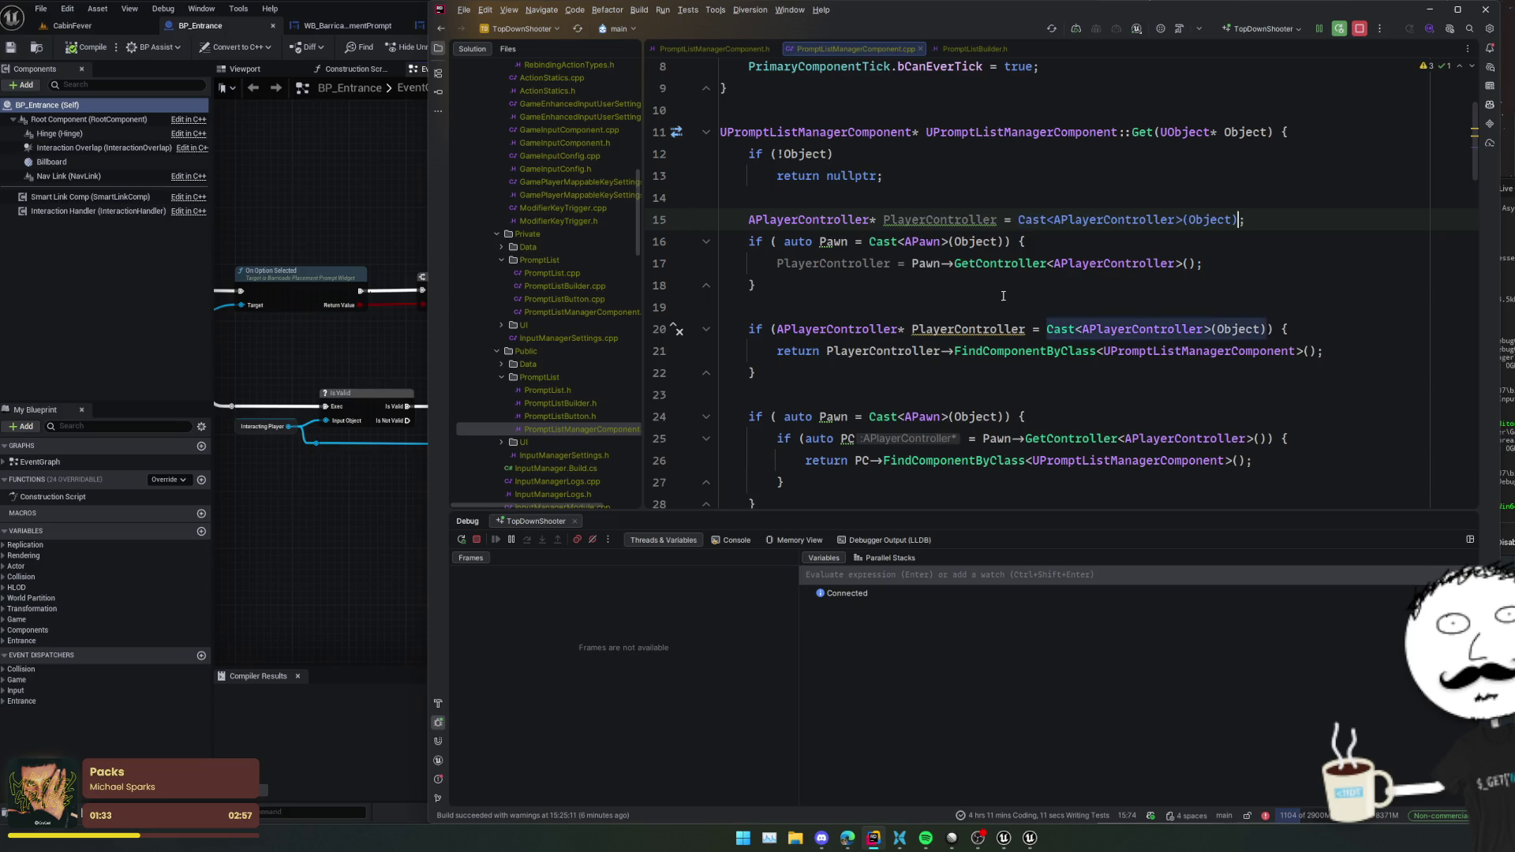
left_click(997, 219)
- Reduce the if condition to PlayerController and delete the redundant Pawn fallback block
left_click(862, 329)
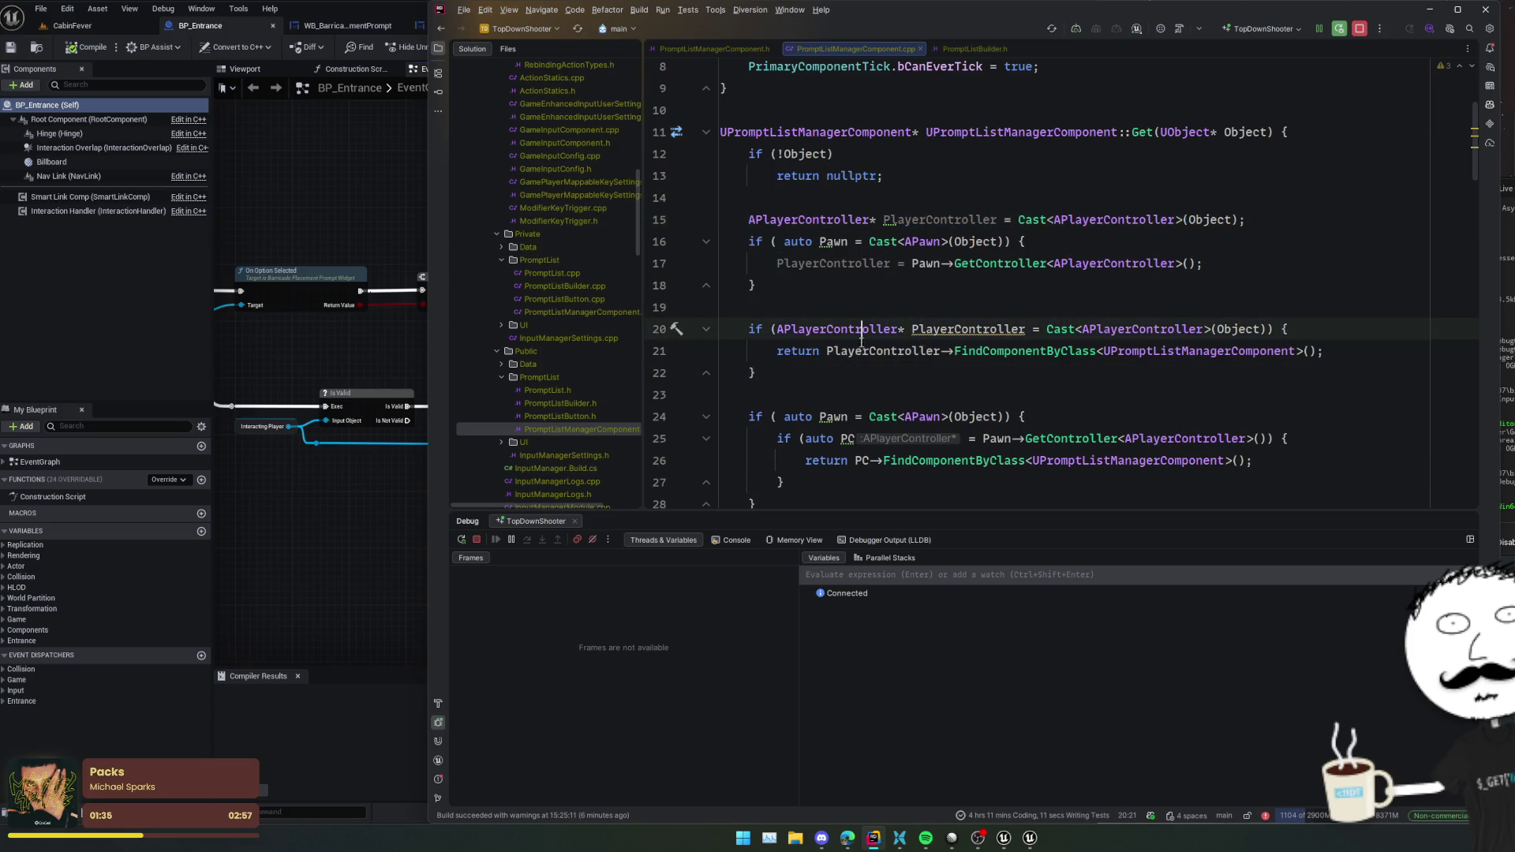
key("ctrl+w")
key("ctrl+w")
key("ctrl+w")
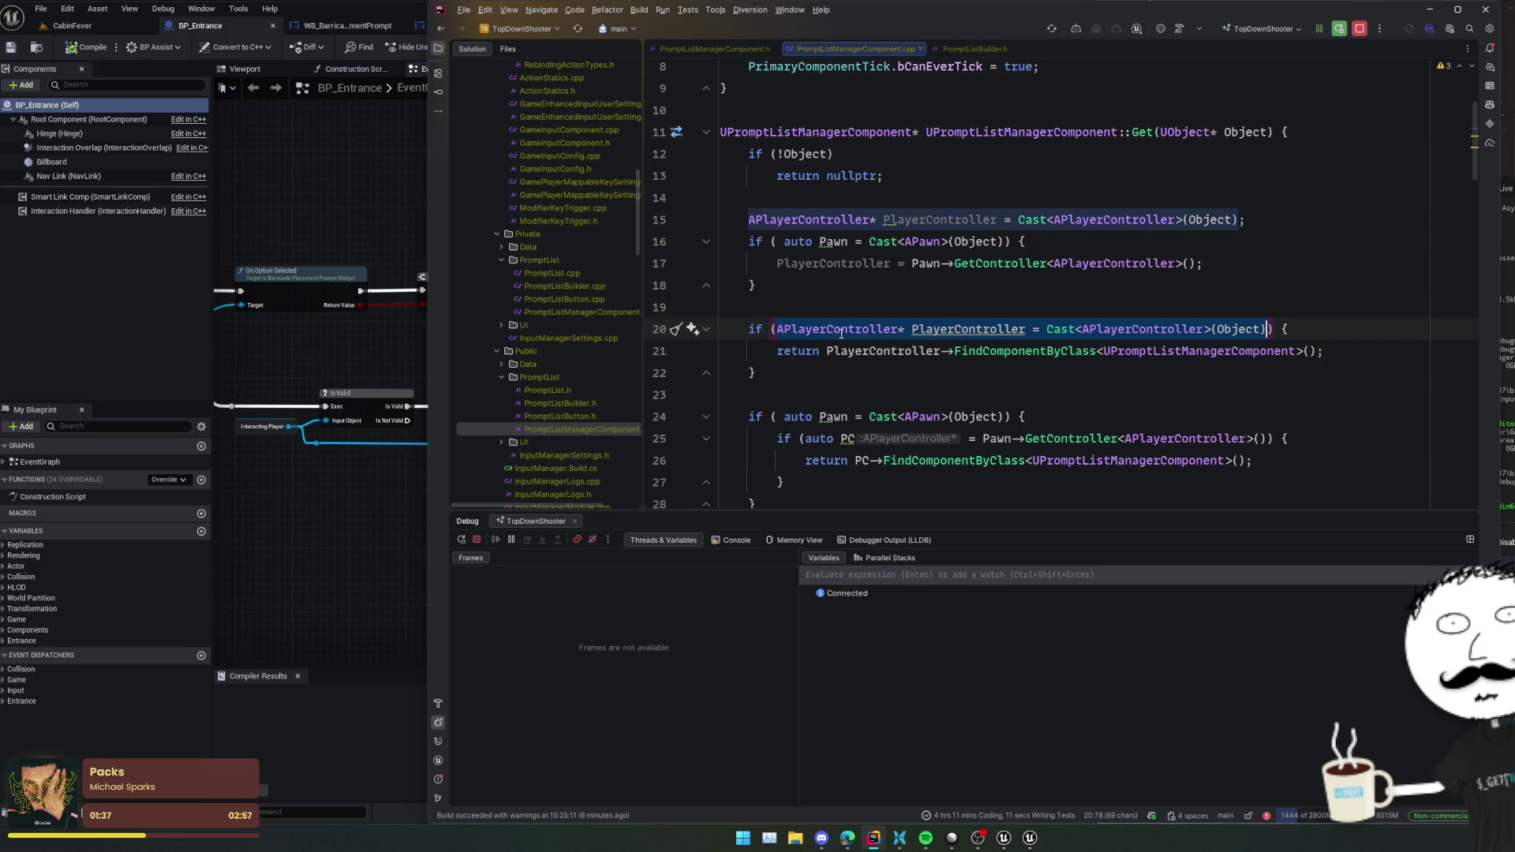
type("Player")
key("Return")
key("Down")
key("Down")
key("Down")
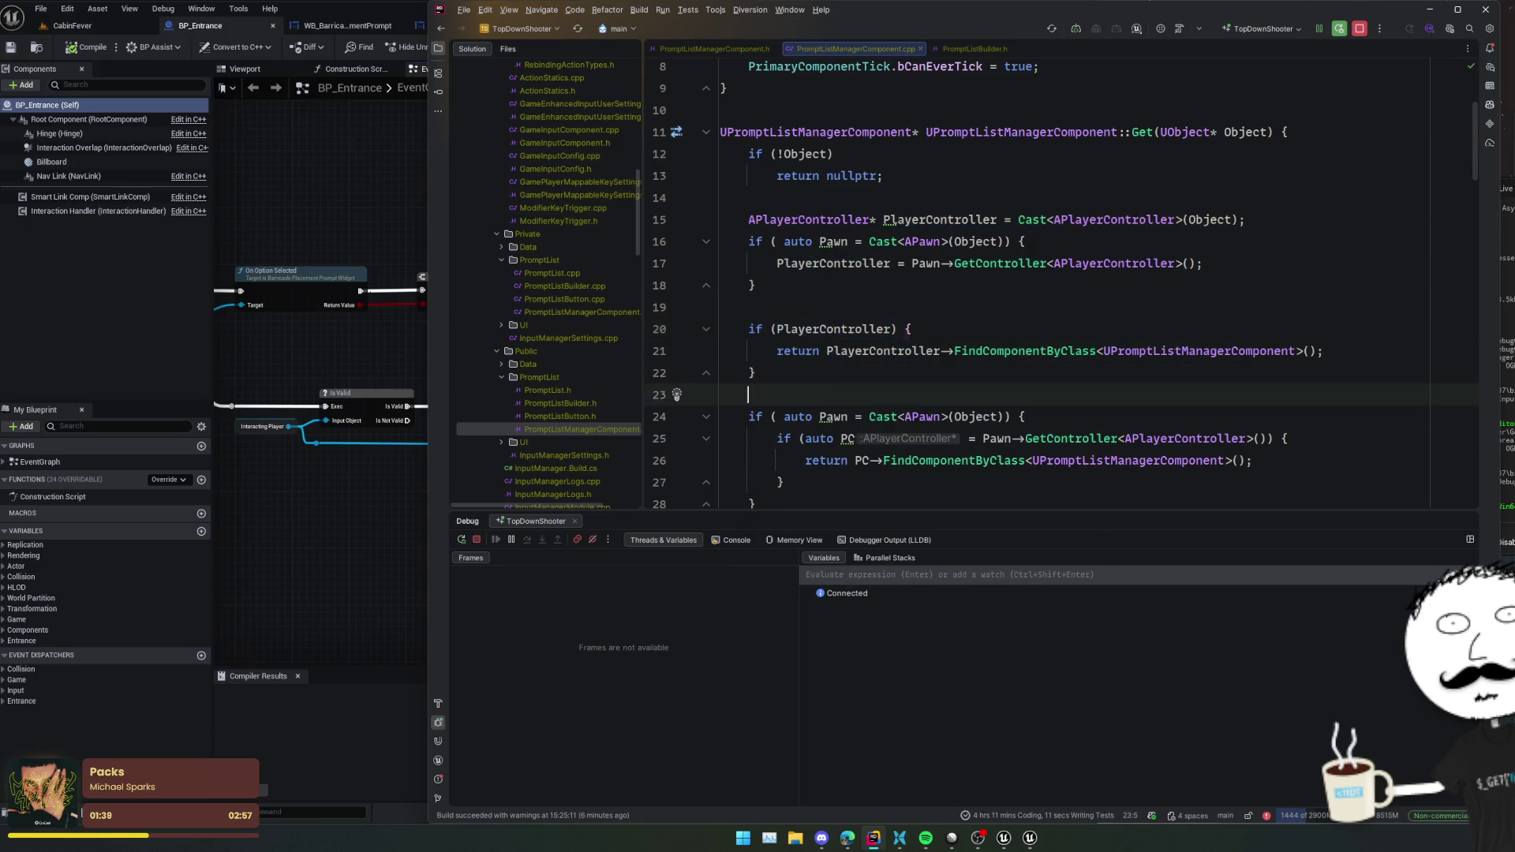
key("shift+Down")
key("shift+Down")
key("shift+Down")
key("Delete")
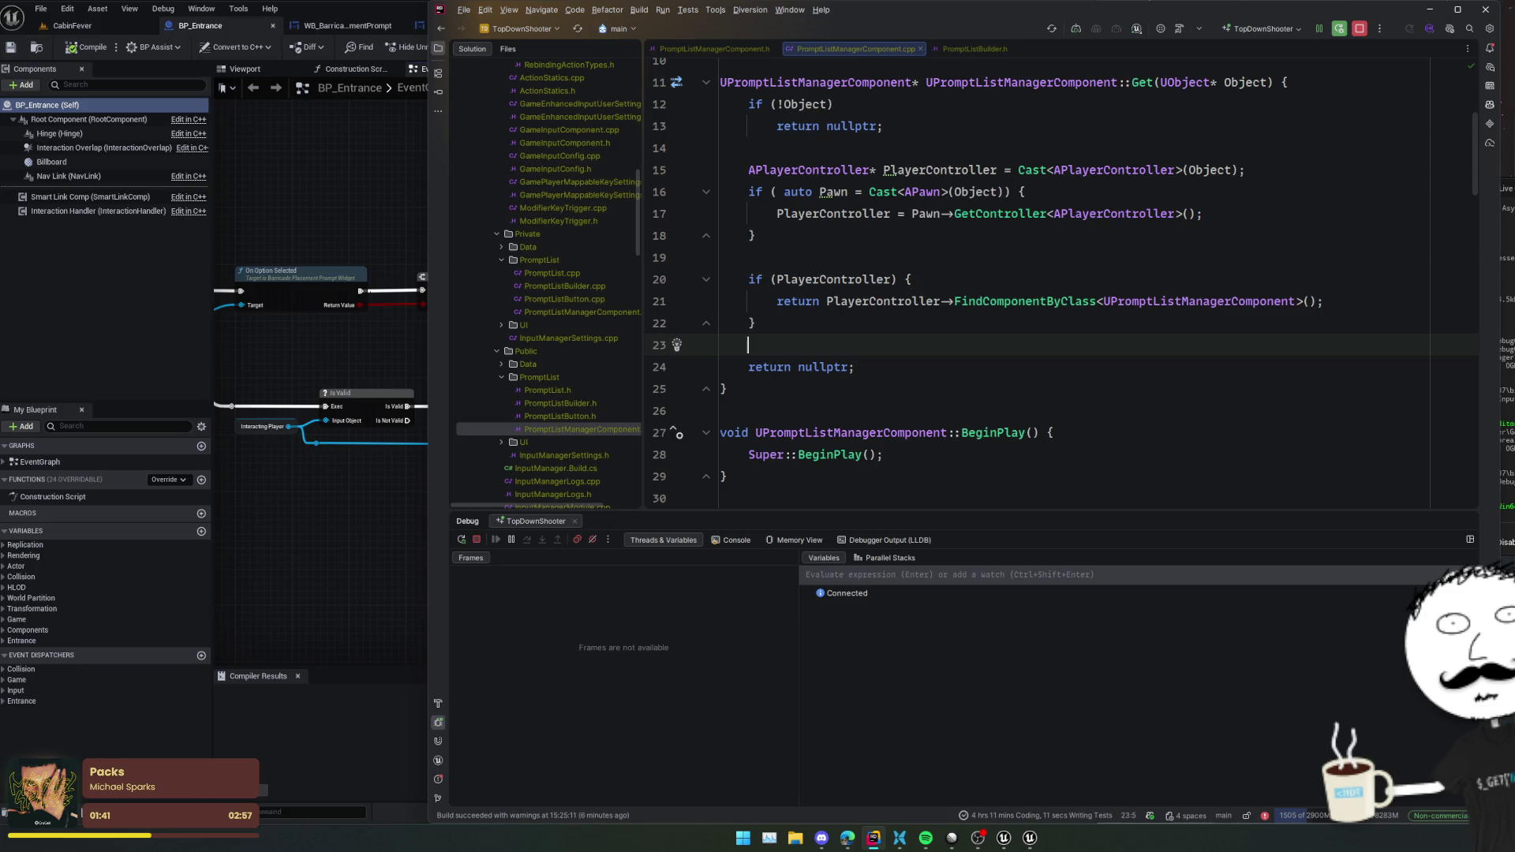
key("Up")
key("alt+Up")
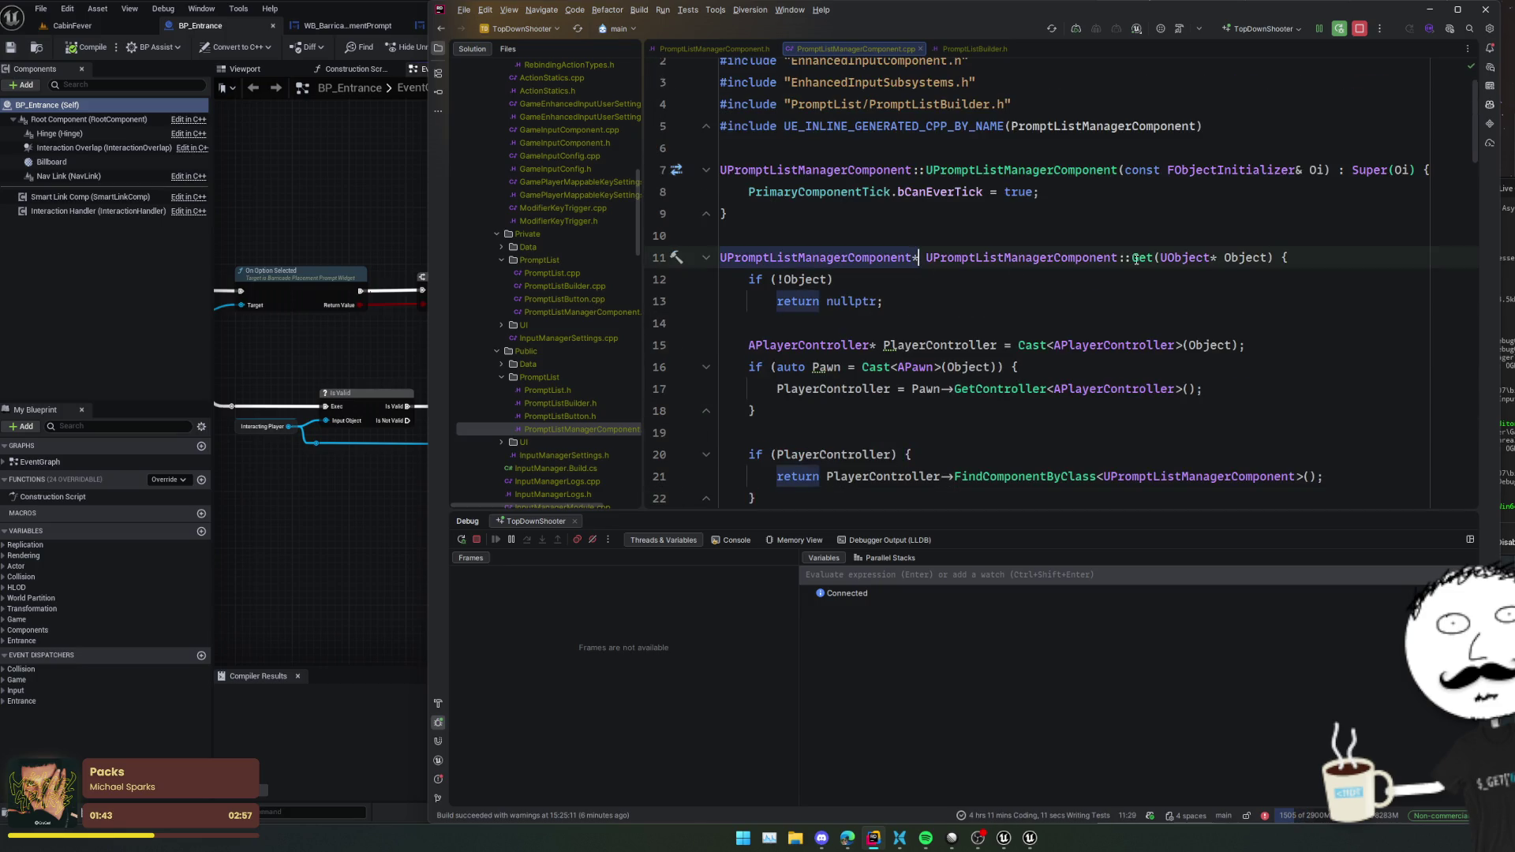
- Add DisplayName="Get Prompt List Manager" to Get's UFUNCTION and put each argument on its own line
left_click(1136, 259, "ctrl")
left_click(1121, 198)
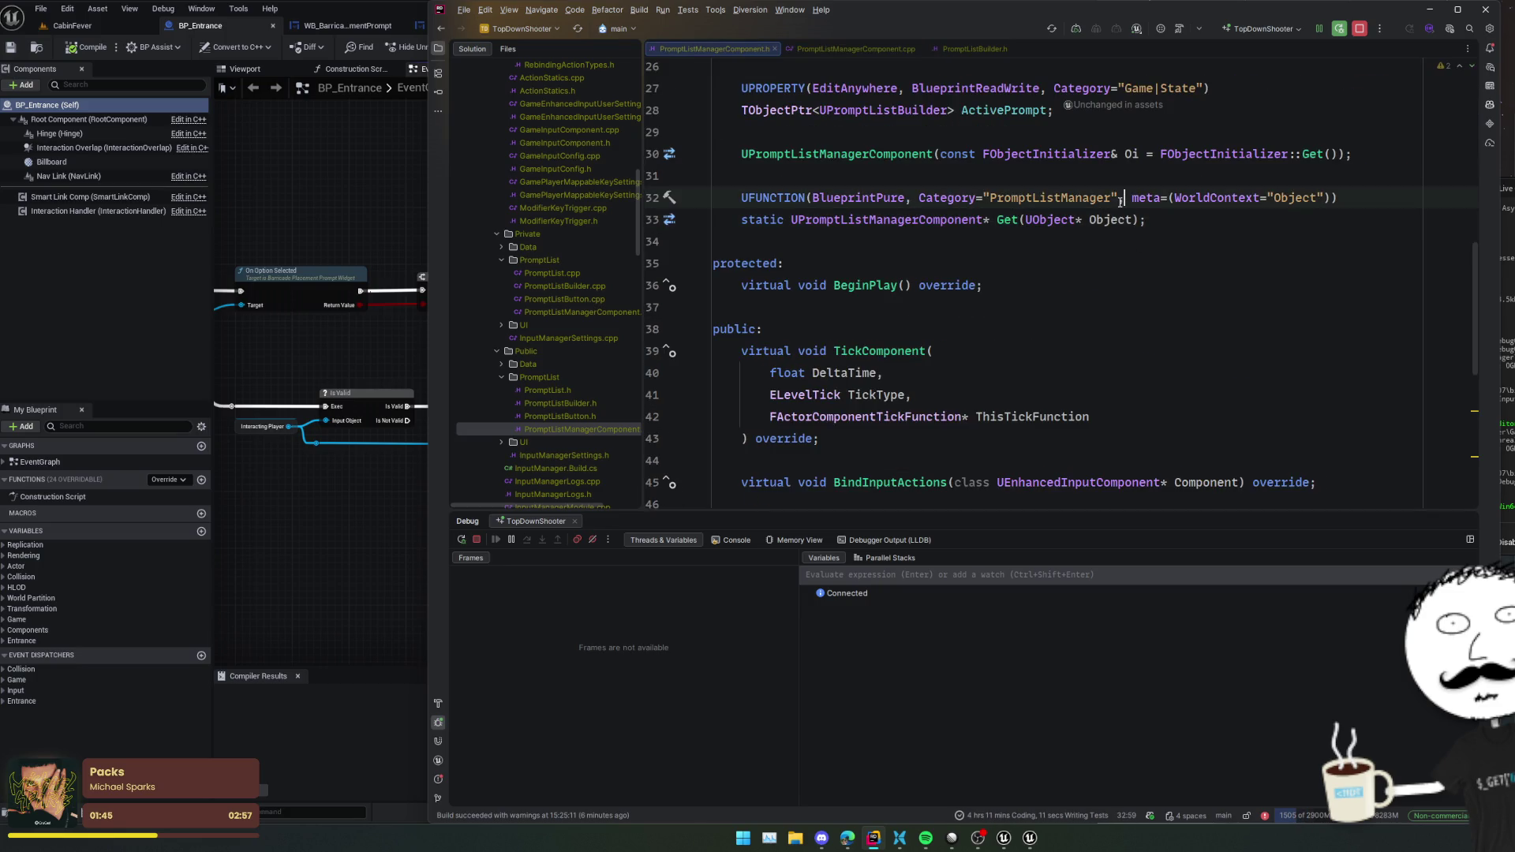
type("Displ")
key("Return")
type("=, ")
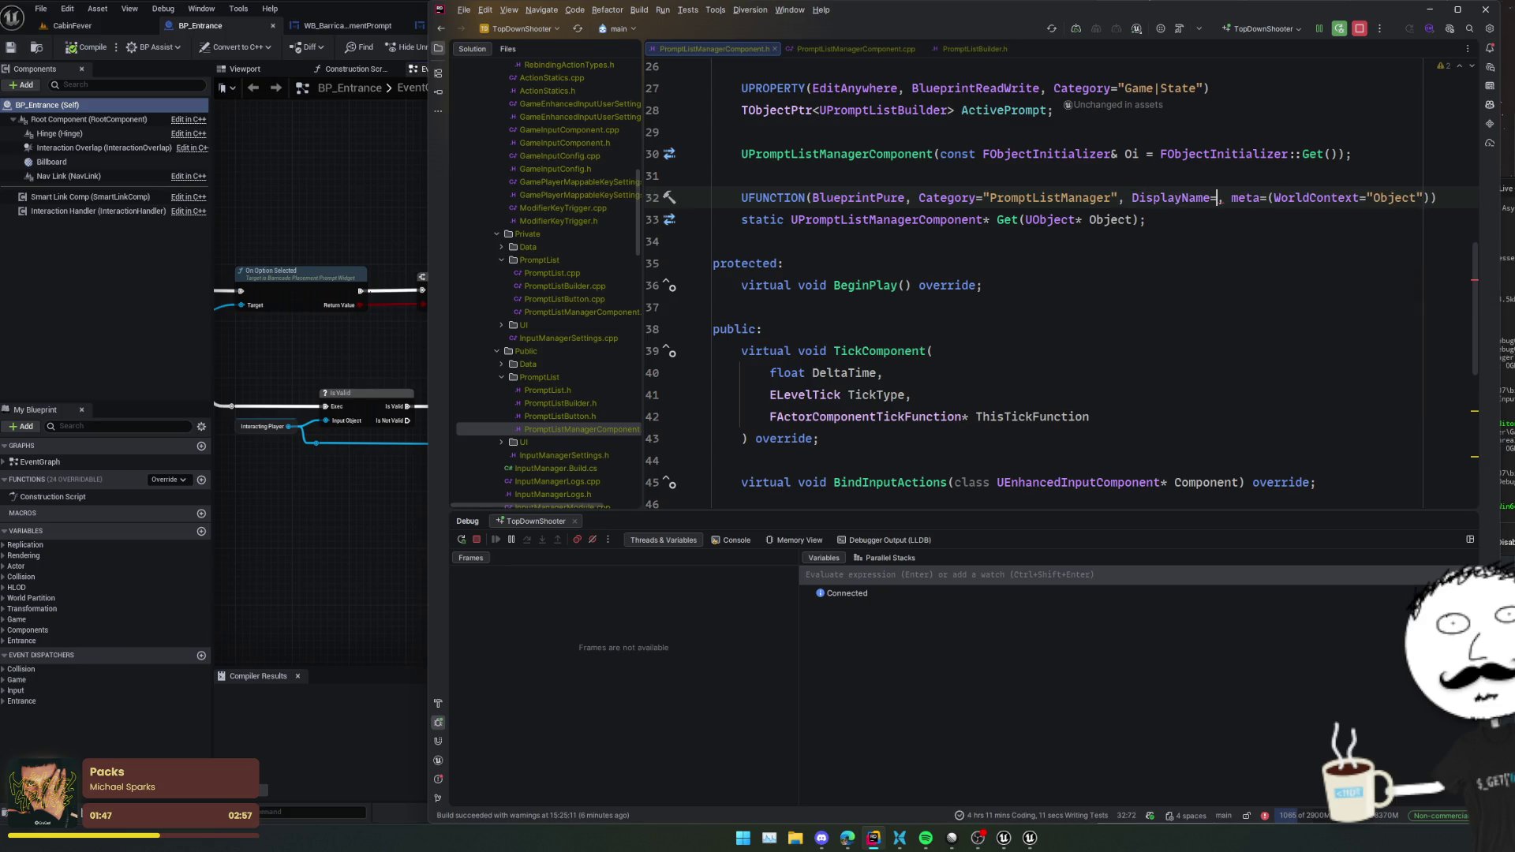
type("\"Get PRompt")
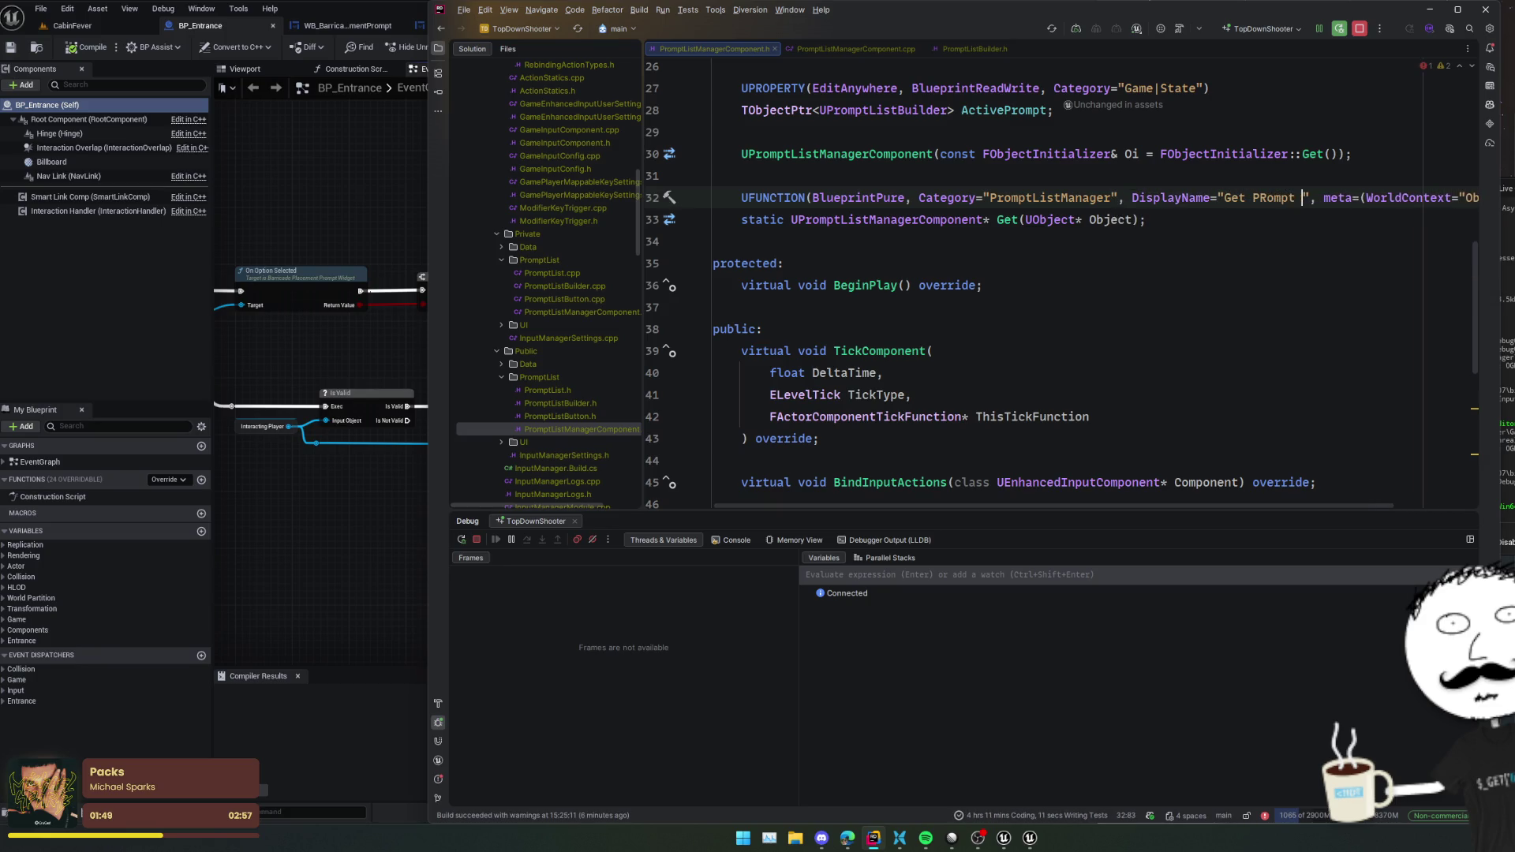
key("BackSpace")
key("BackSpace")
key("BackSpace")
type("rom")
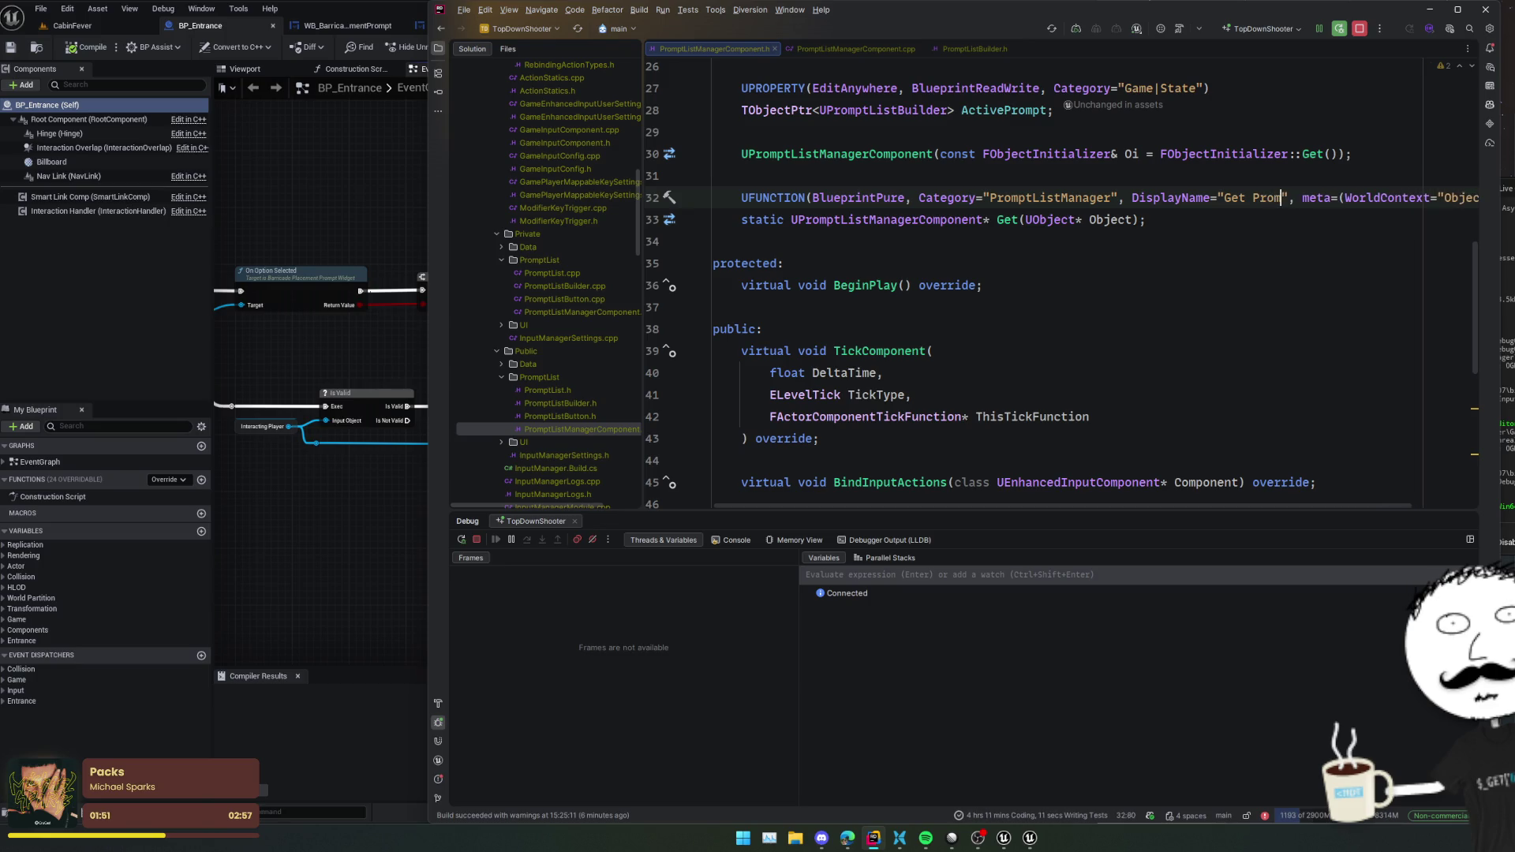
type("pt List Manager")
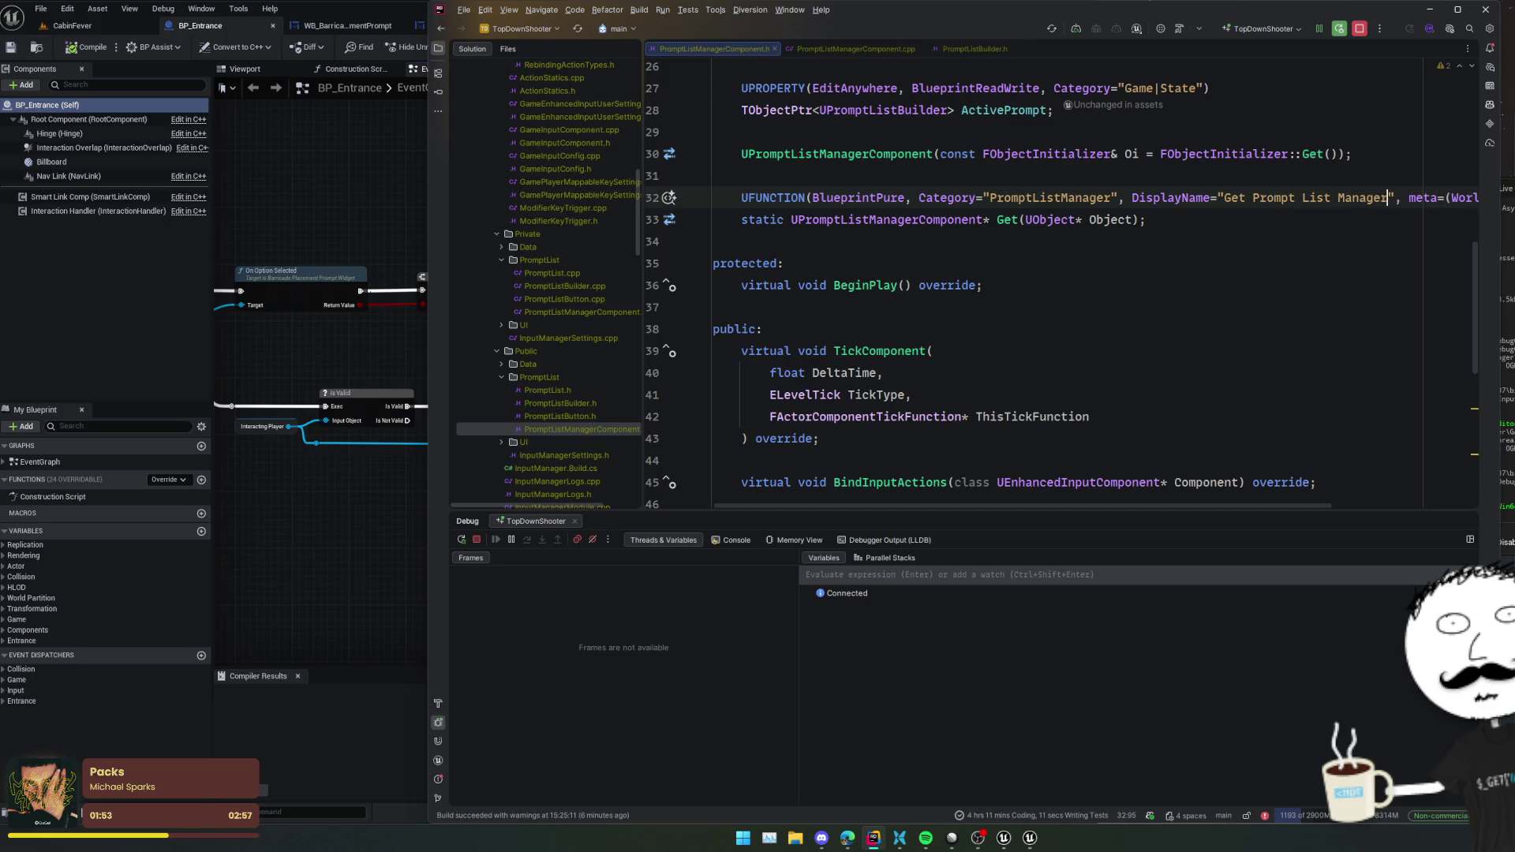
key("Home")
key("ctrl+alt+l")
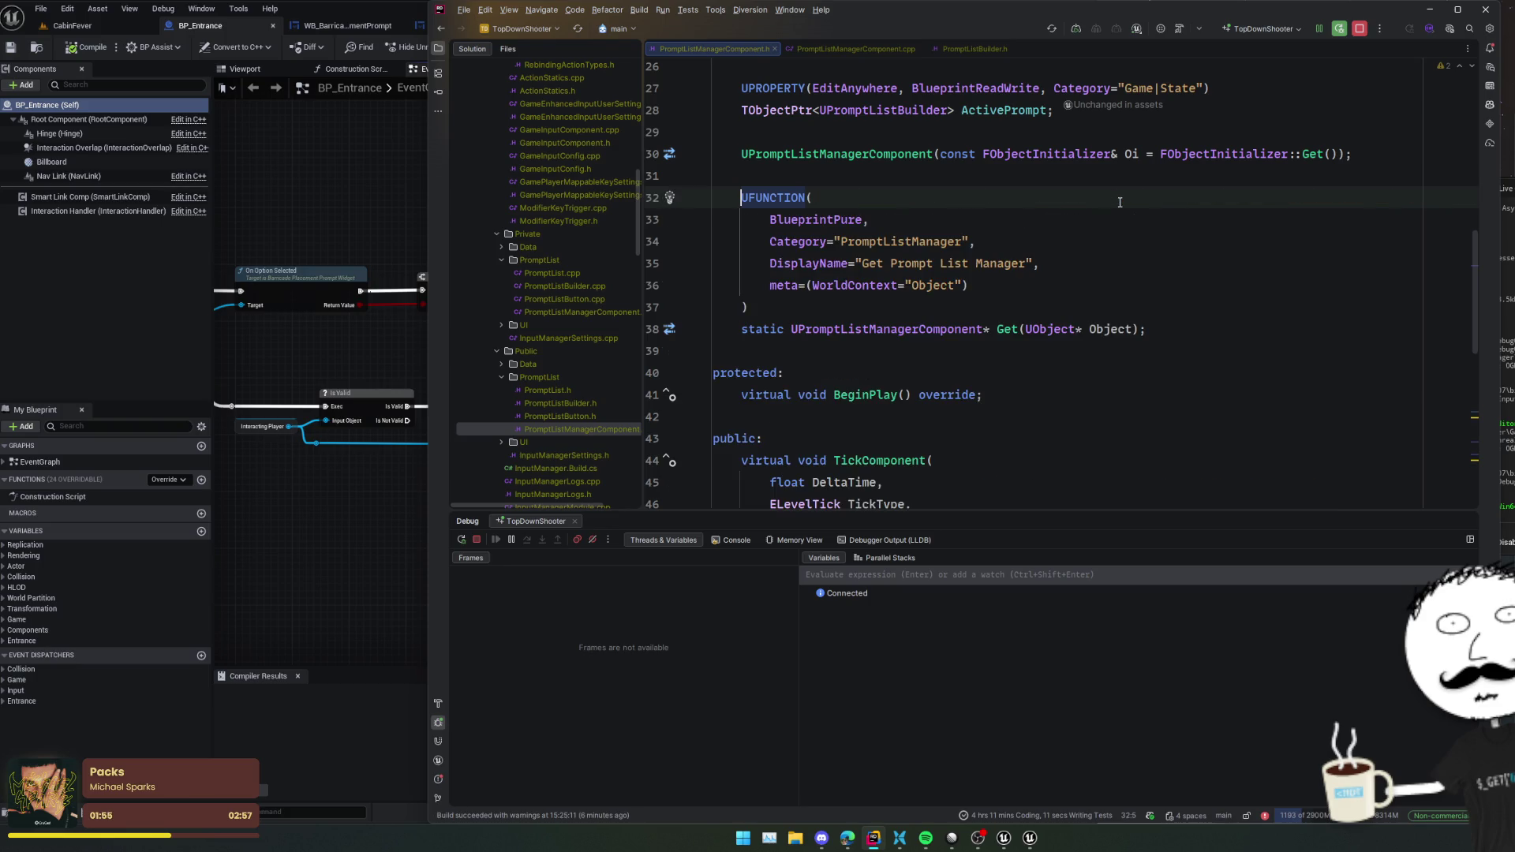
- Recompile with Live Coding (Ctrl+Alt+F11) and return to the Unreal Editor
key("ctrl+alt+F11")
left_click(1066, 253)
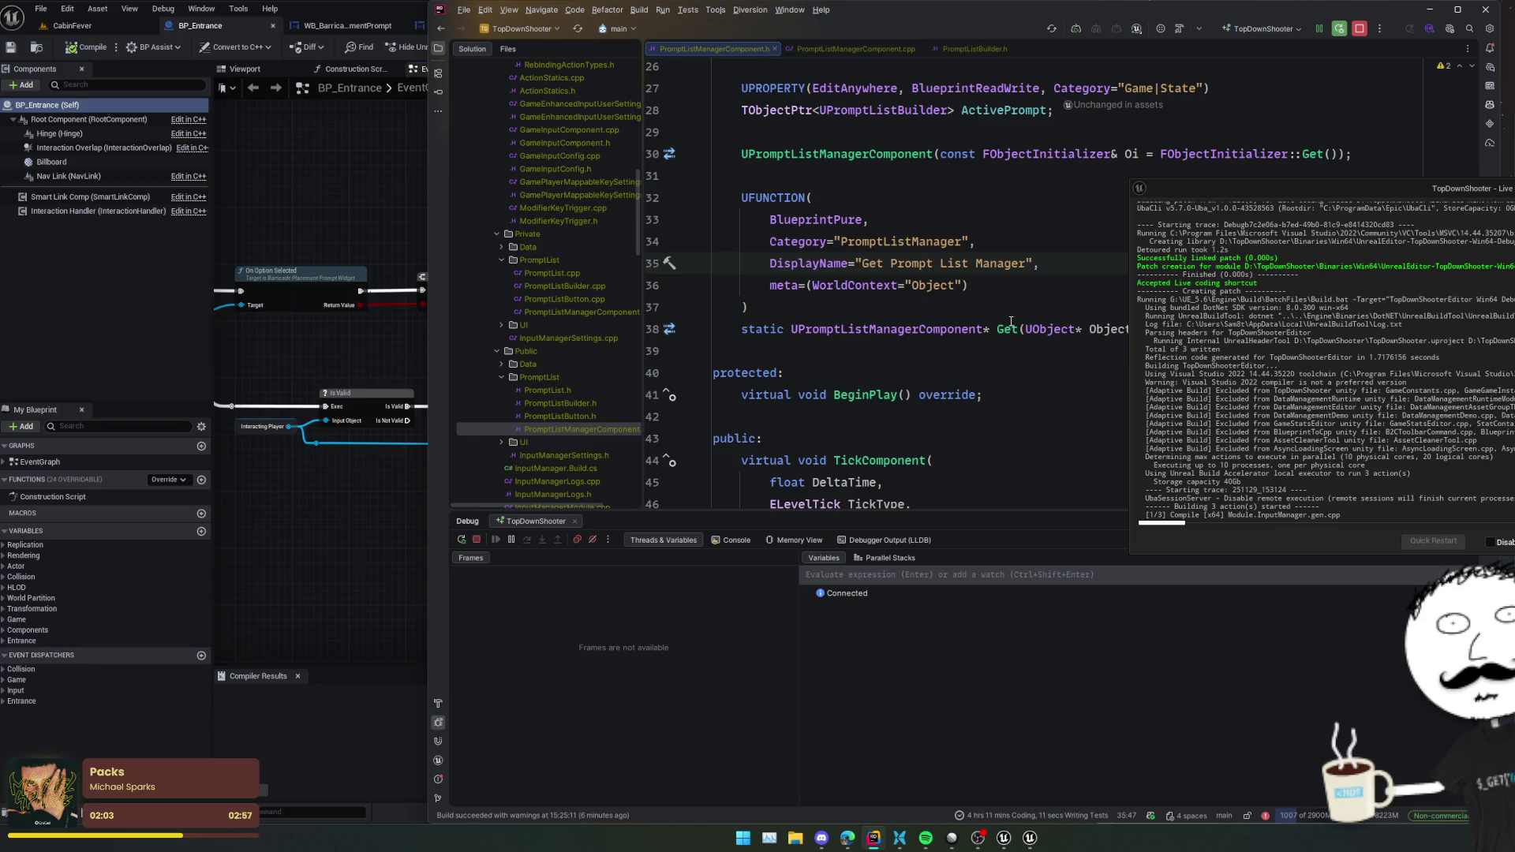
mouse_move(1011, 322)
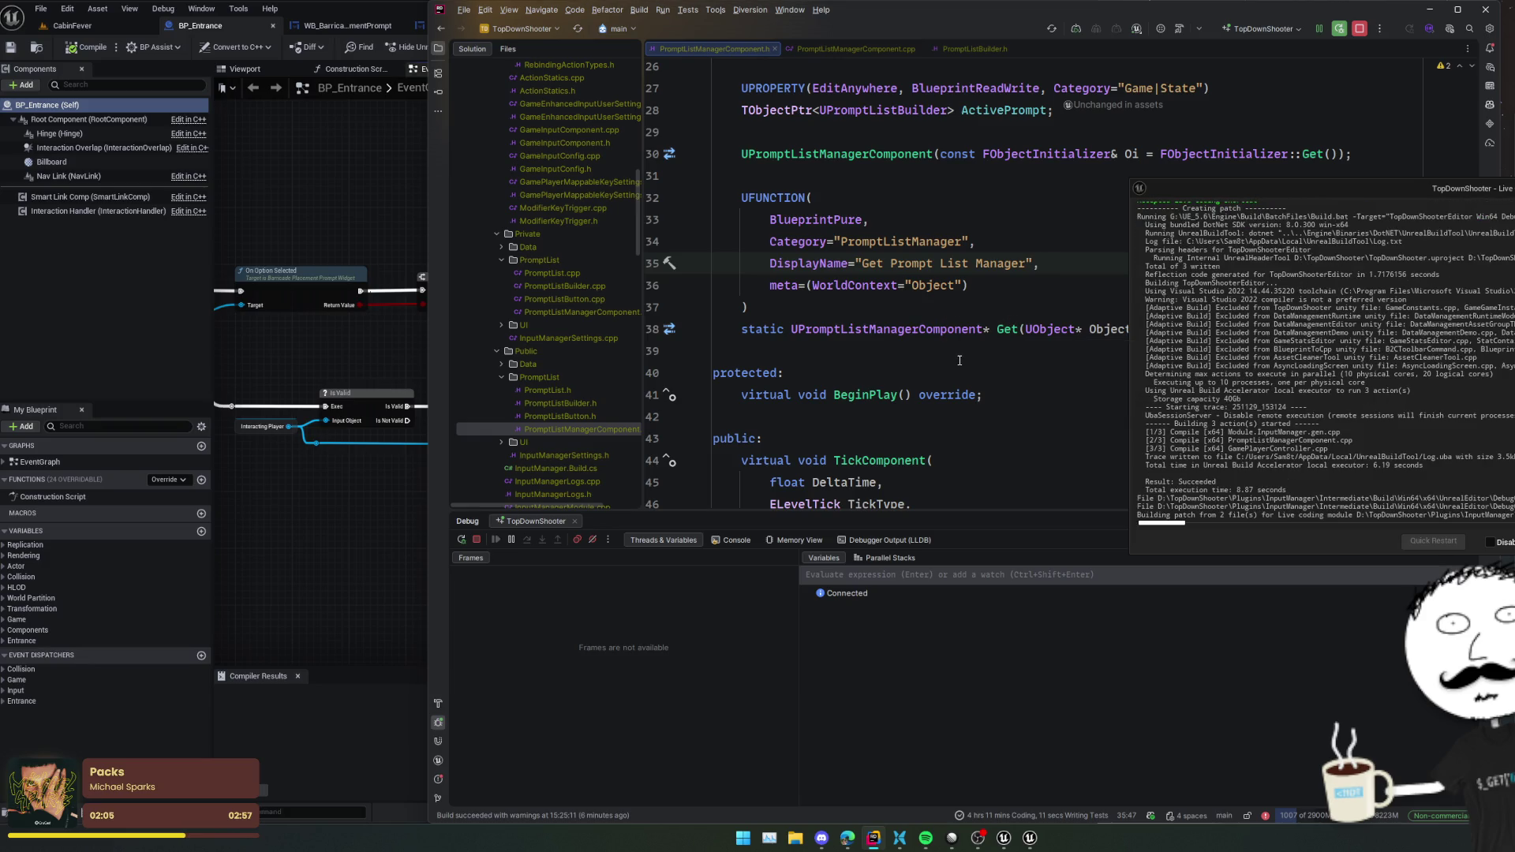
left_click(652, 460)
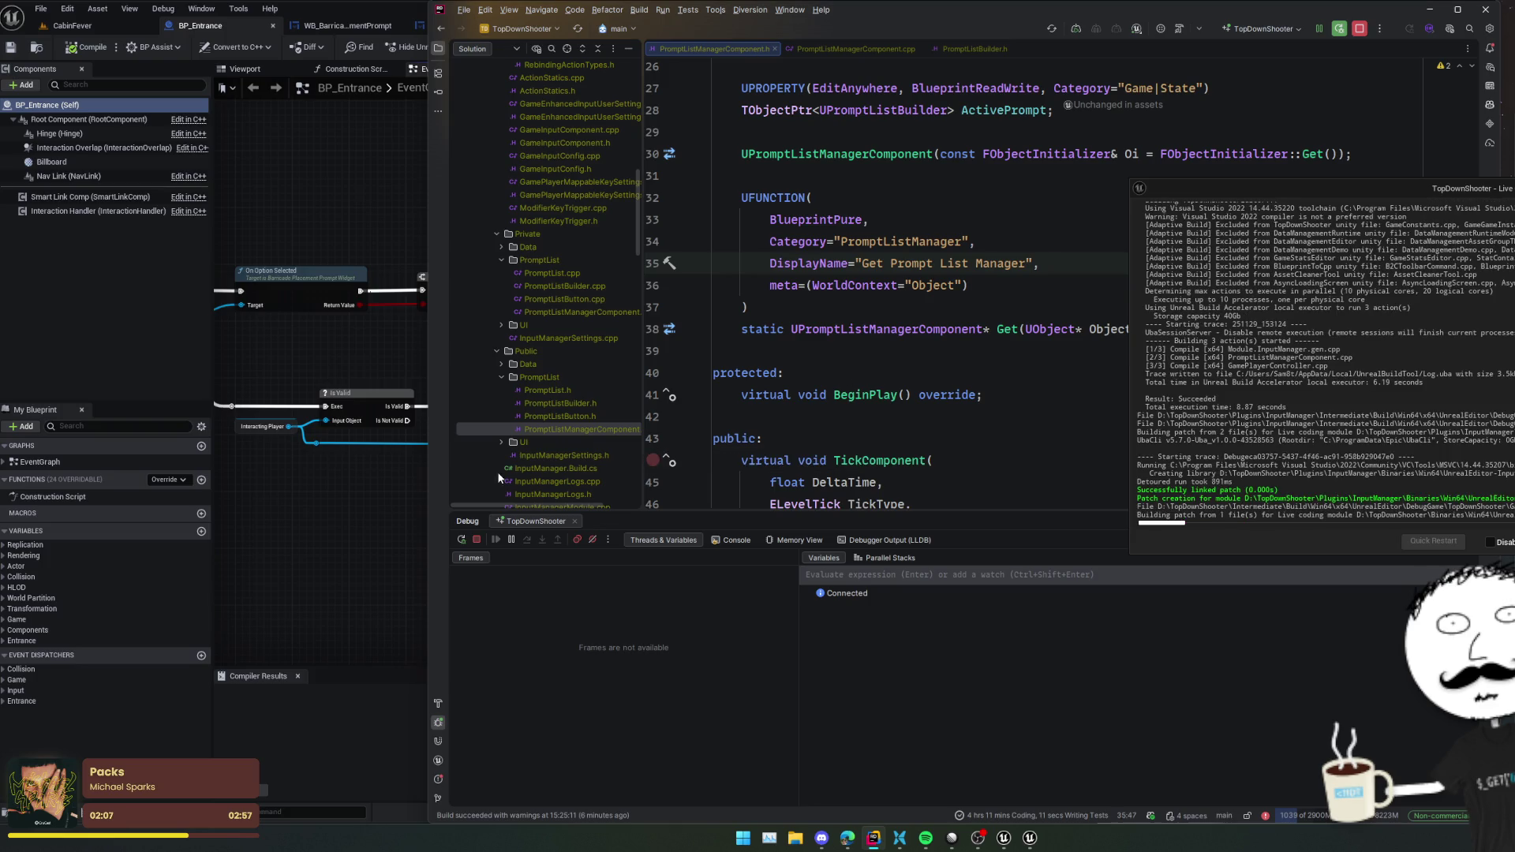
left_click(304, 550)
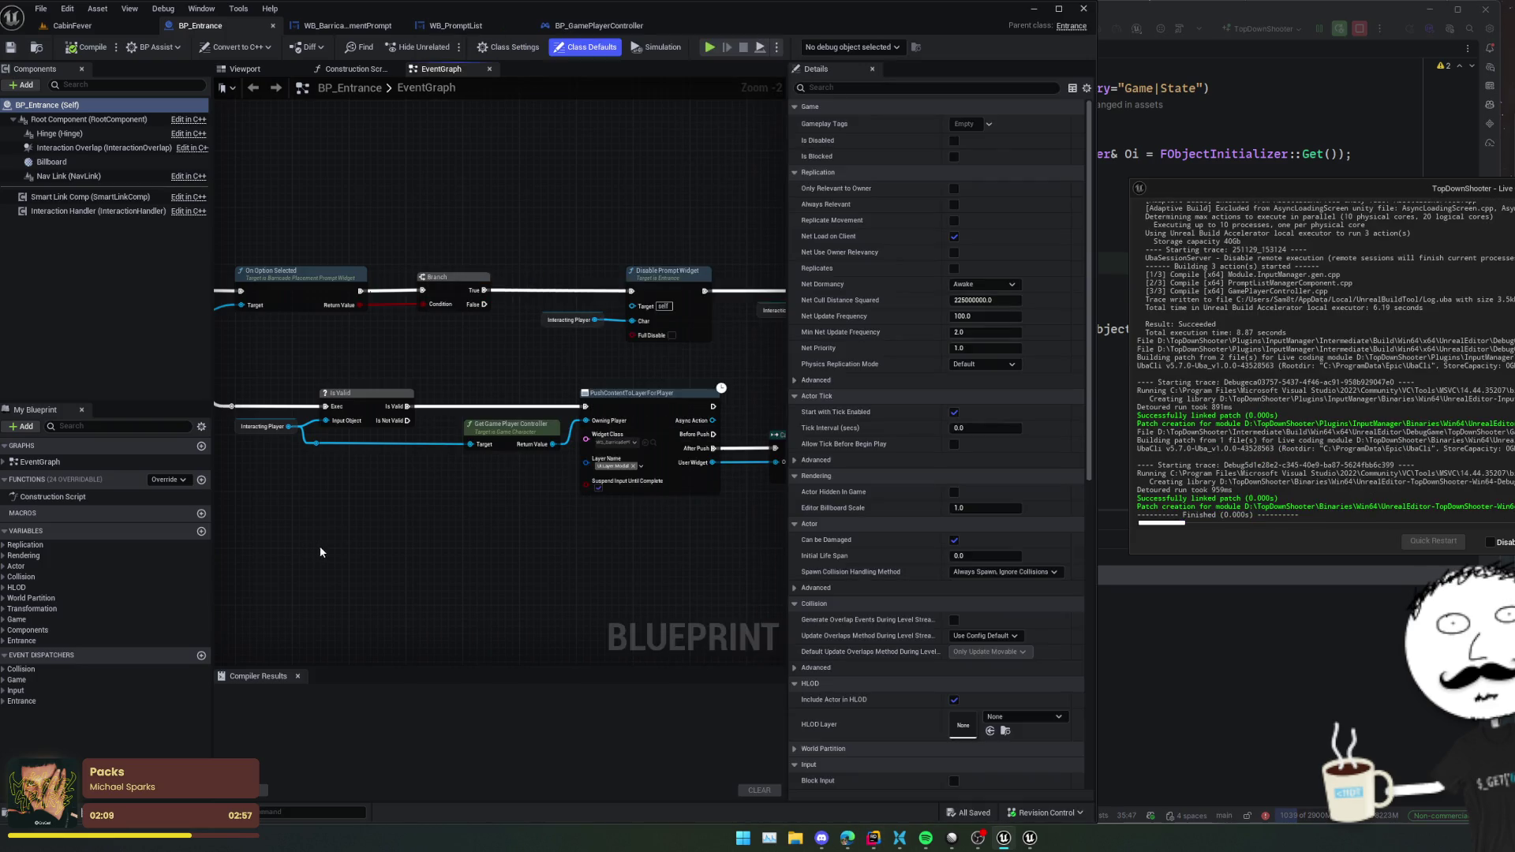
- Search 'get prompt' to place a Get Prompt List Manager node below BP_Entrance's Is Valid branch
right_click(438, 525)
type("get prompt")
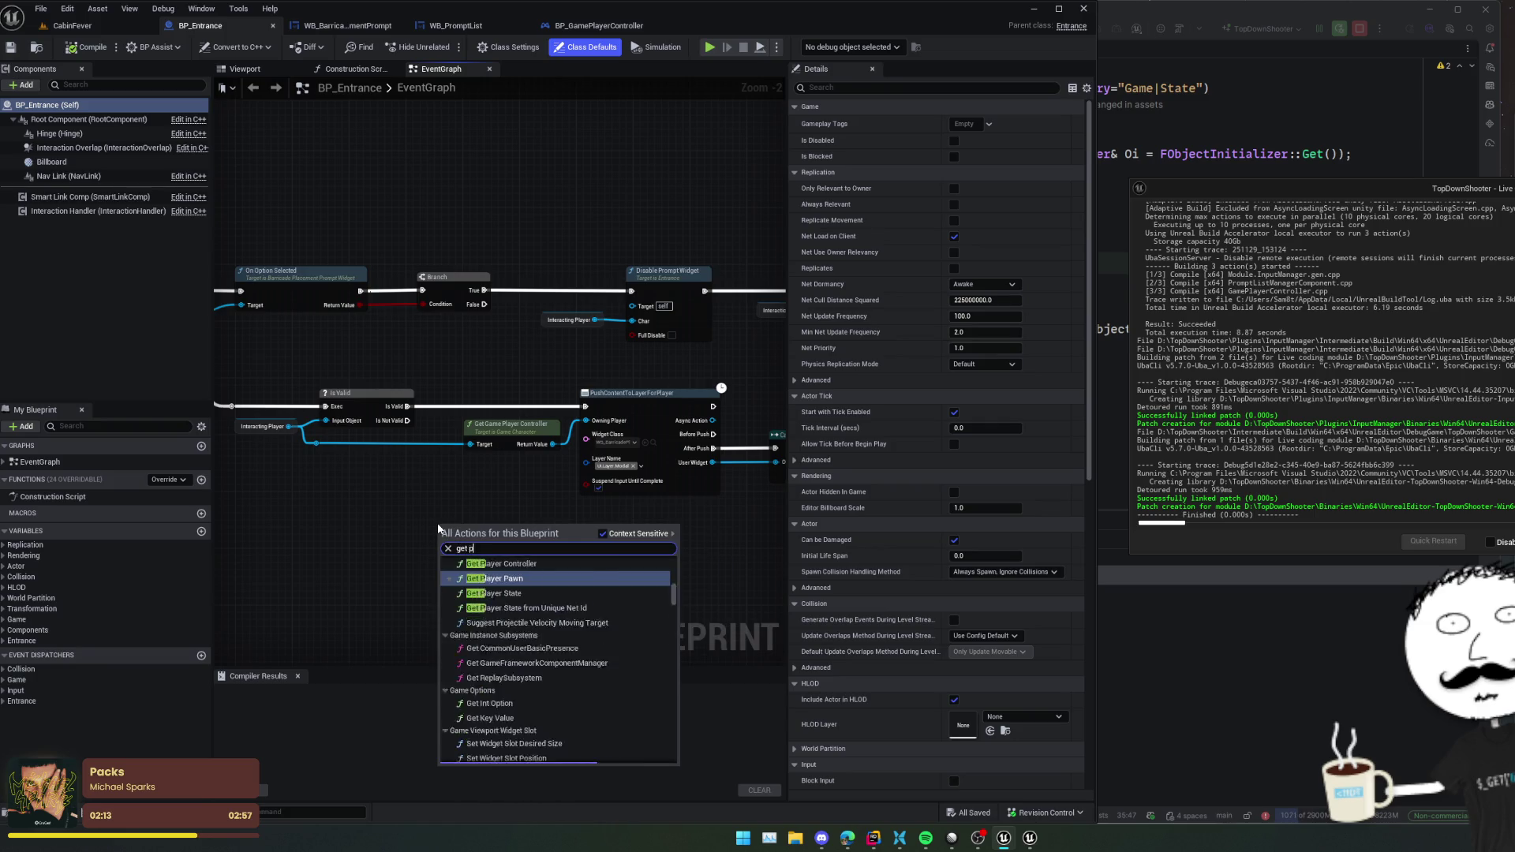
key("Return")
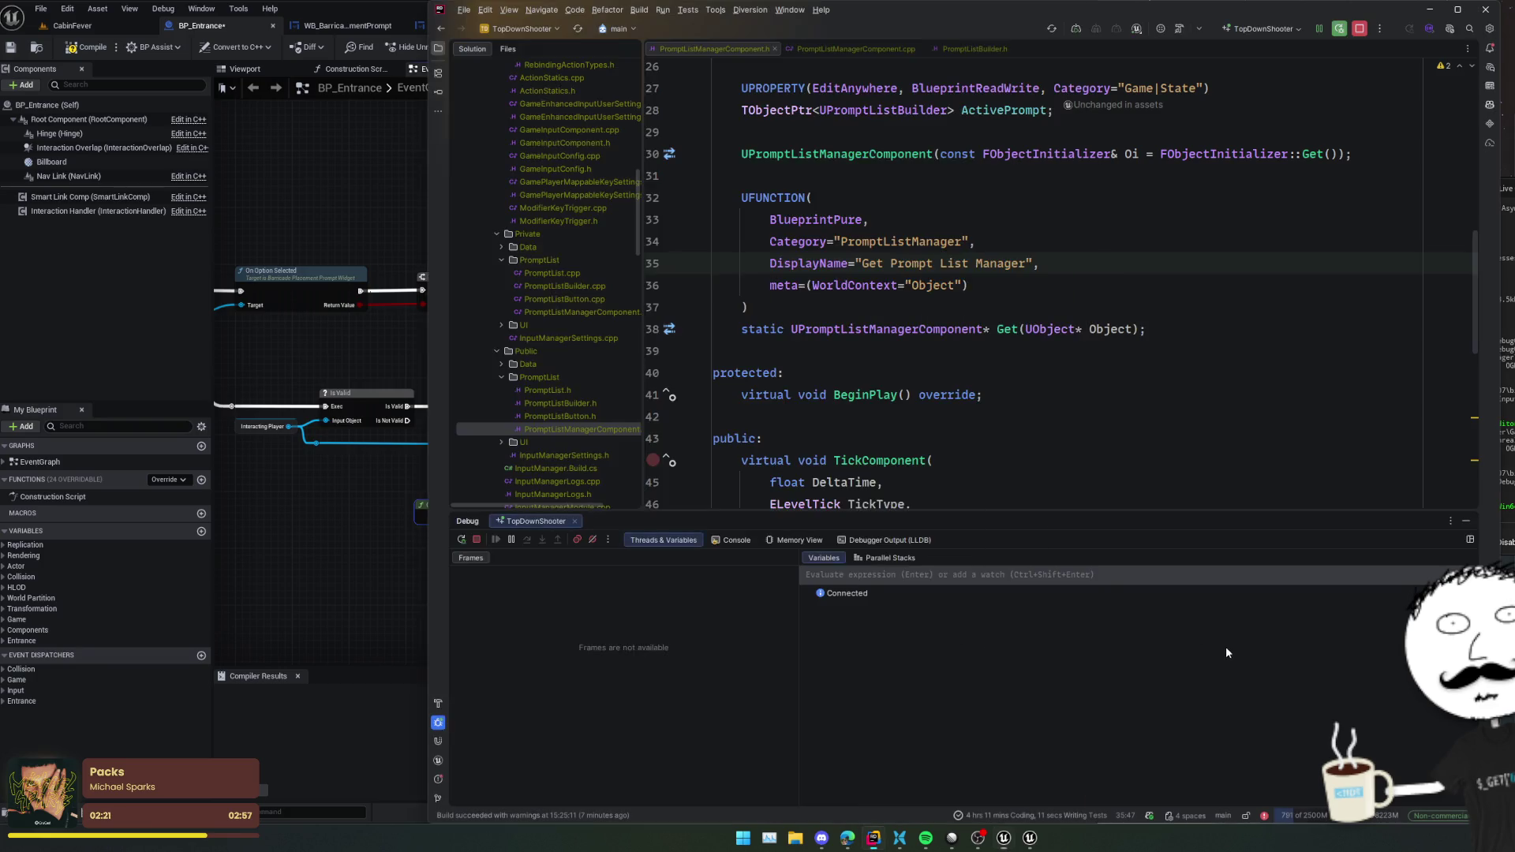
left_click(1224, 646)
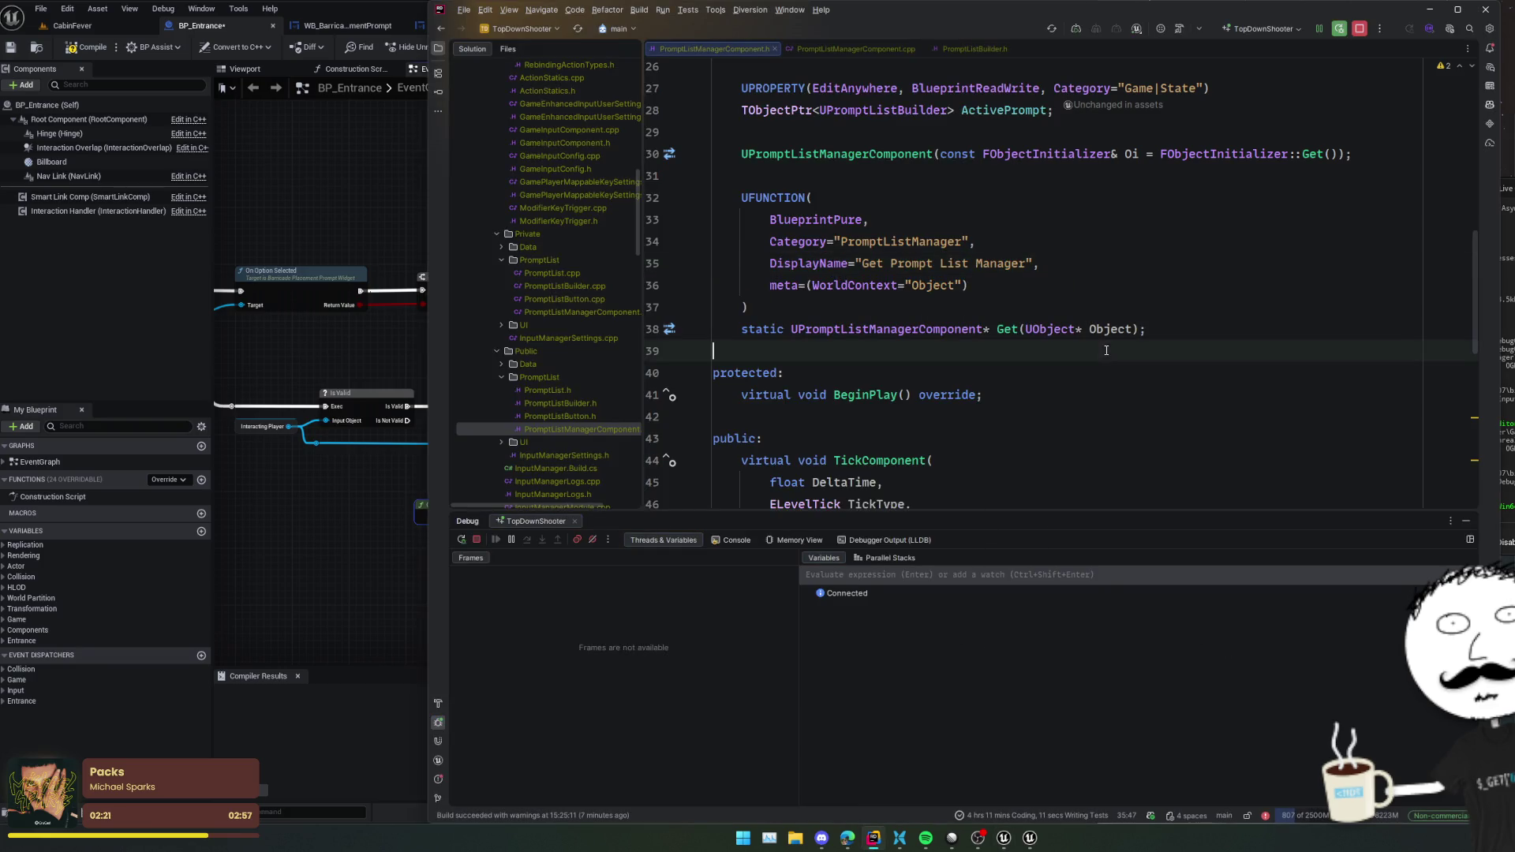
- Delete the meta=(WorldContext="Object") line from Get's UFUNCTION
left_click(945, 284)
double_click(867, 284)
key("ctrl+w")
key("Delete")
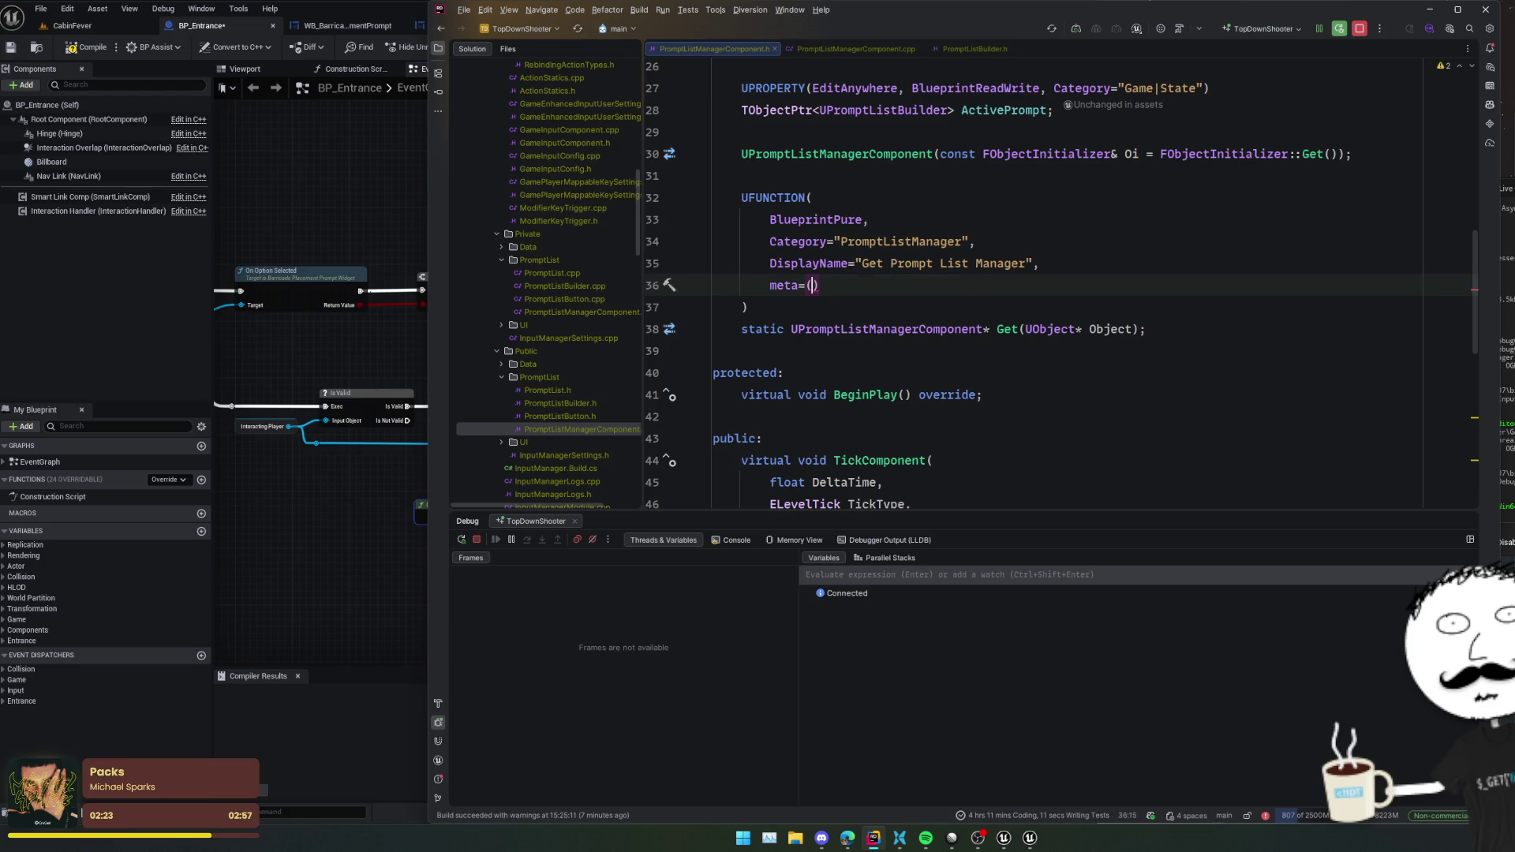
key("ctrl+w")
key("ctrl+w")
key("BackSpace")
key("BackSpace")
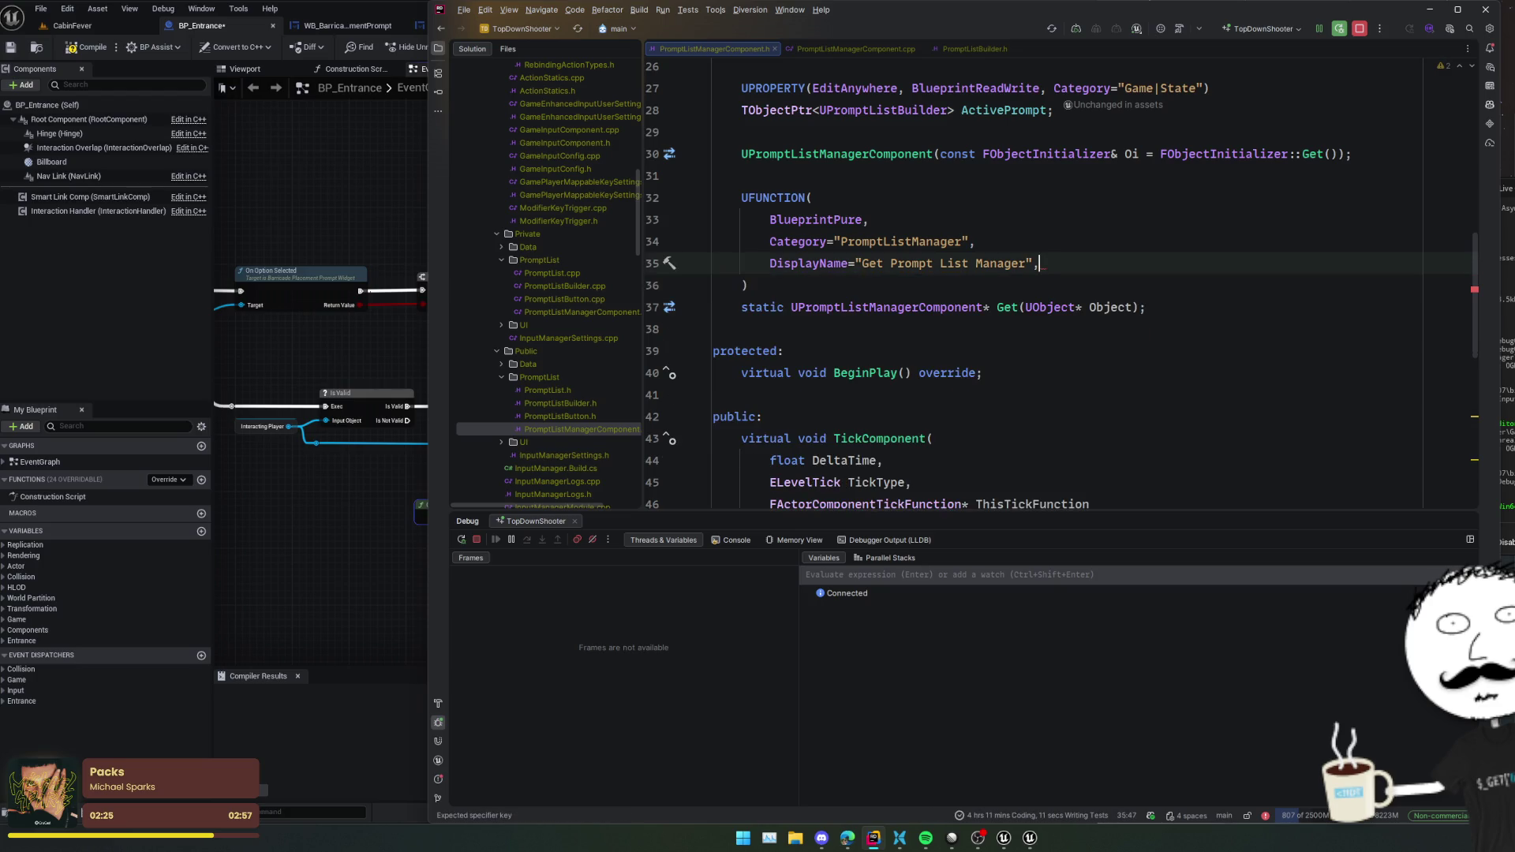
- Recompile with Live Coding, retrying after the first build fails
key("ctrl+alt+F11")
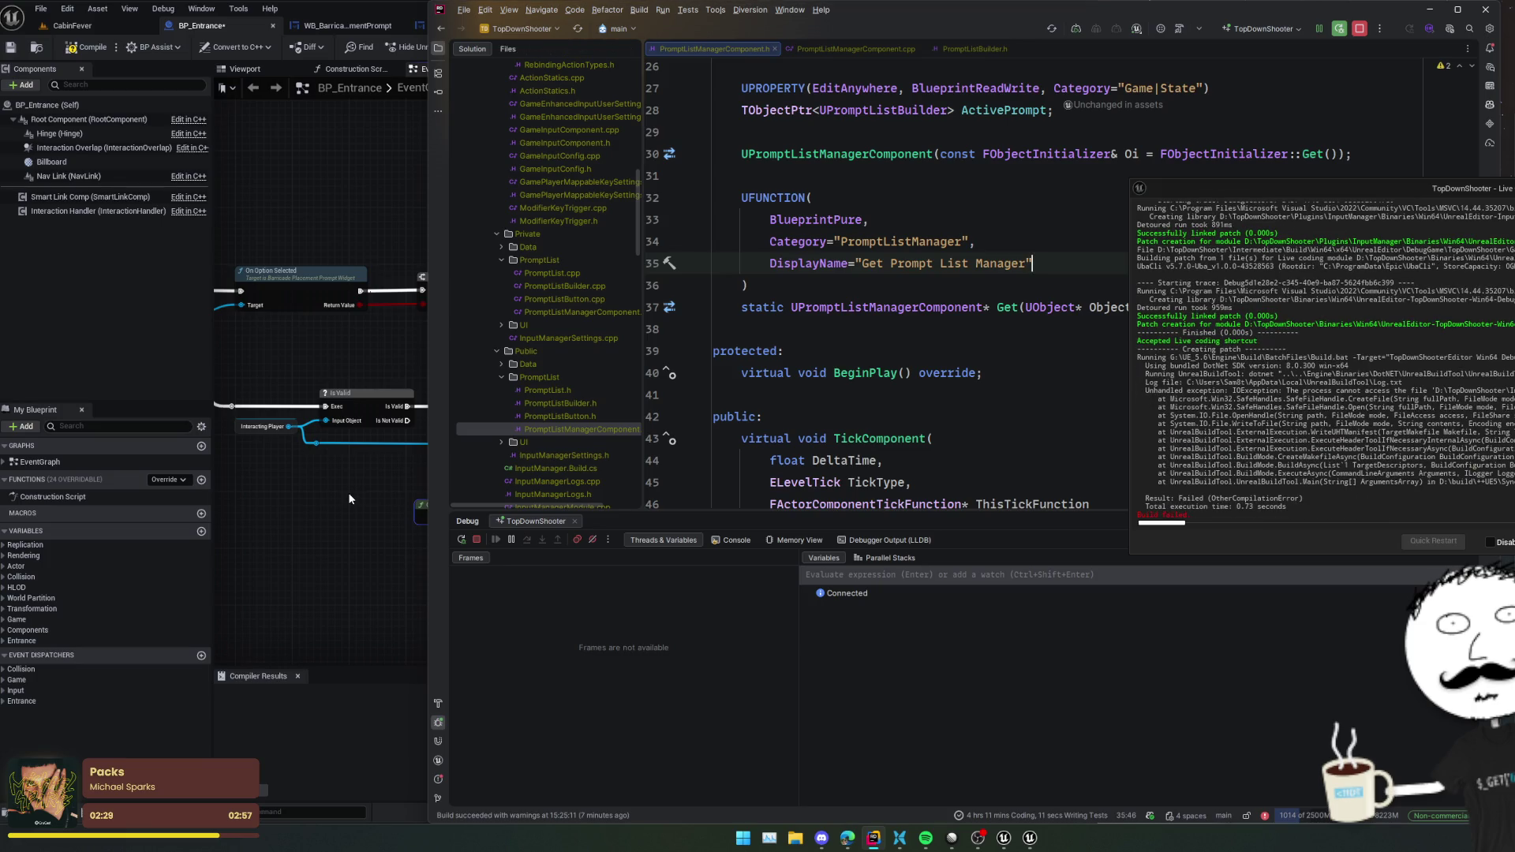
left_click(982, 379)
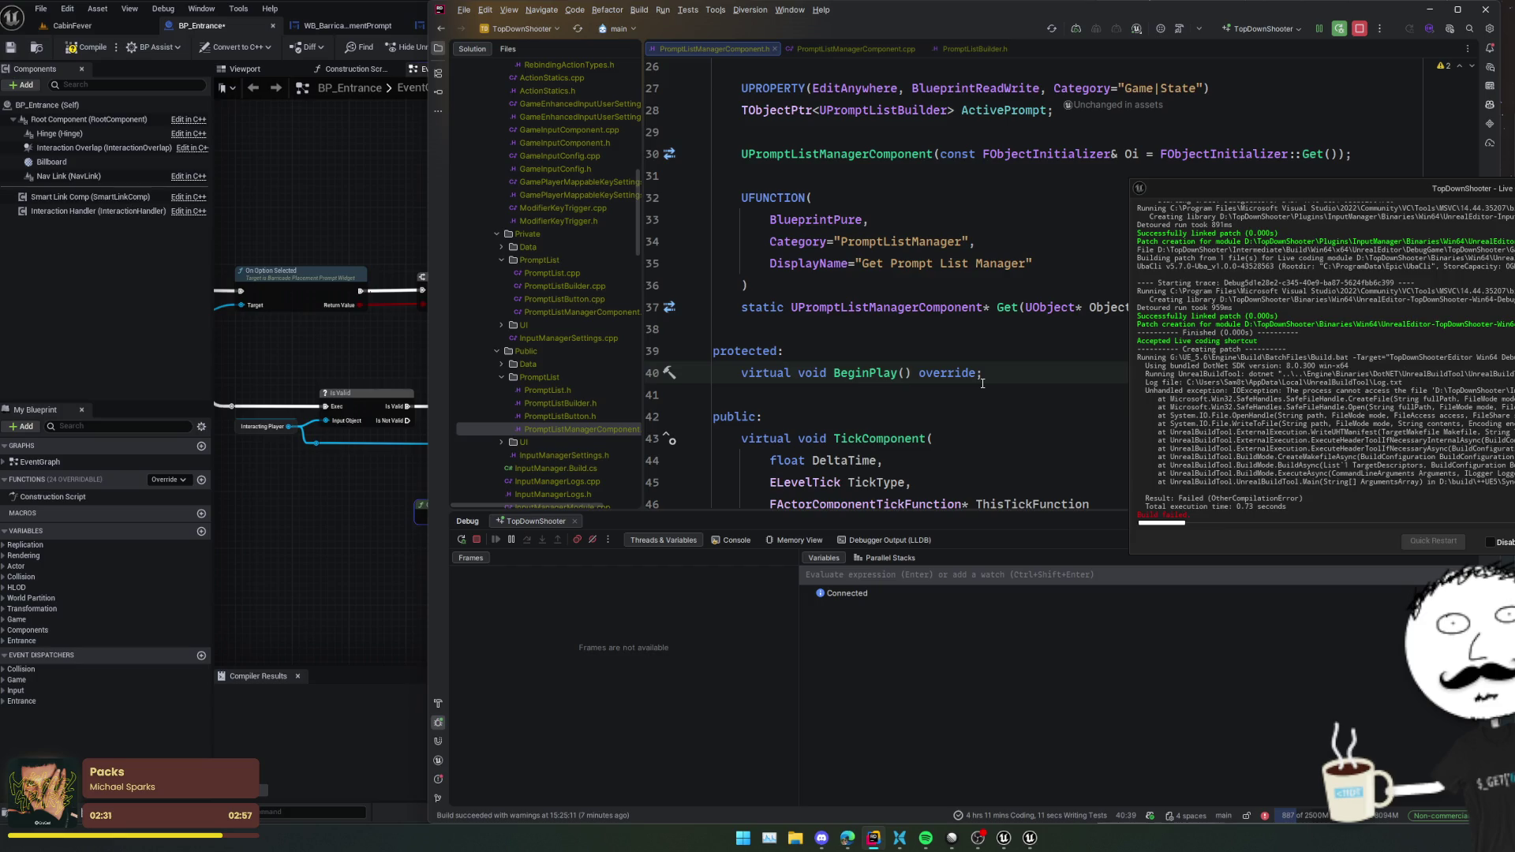
key("ctrl+alt+F11")
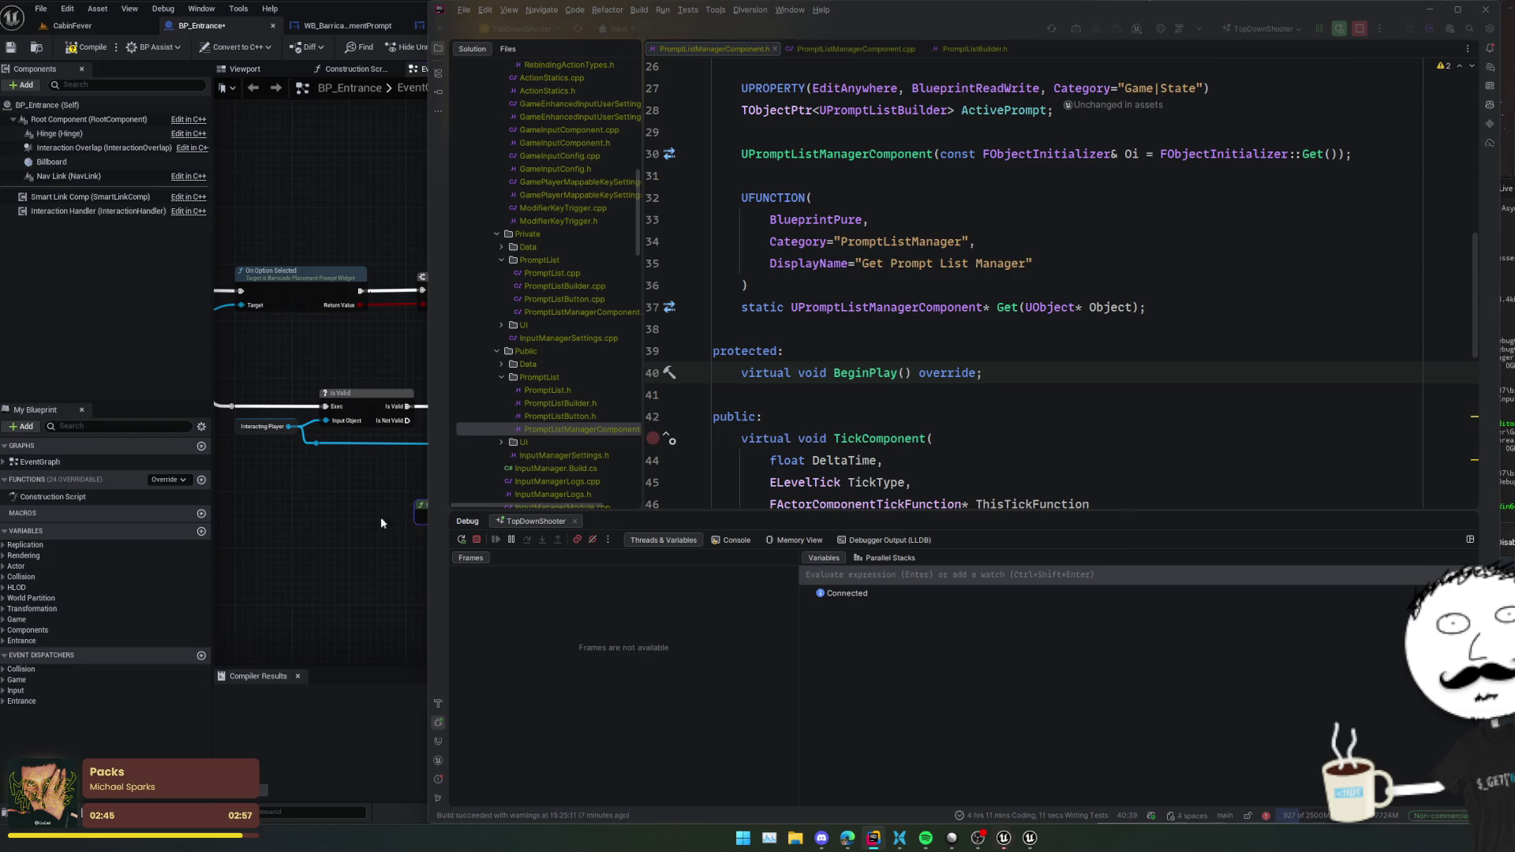
- Refresh the Get Prompt List Manager node and wire Interacting Player into its new Object pin
left_click(347, 497)
right_click(477, 521)
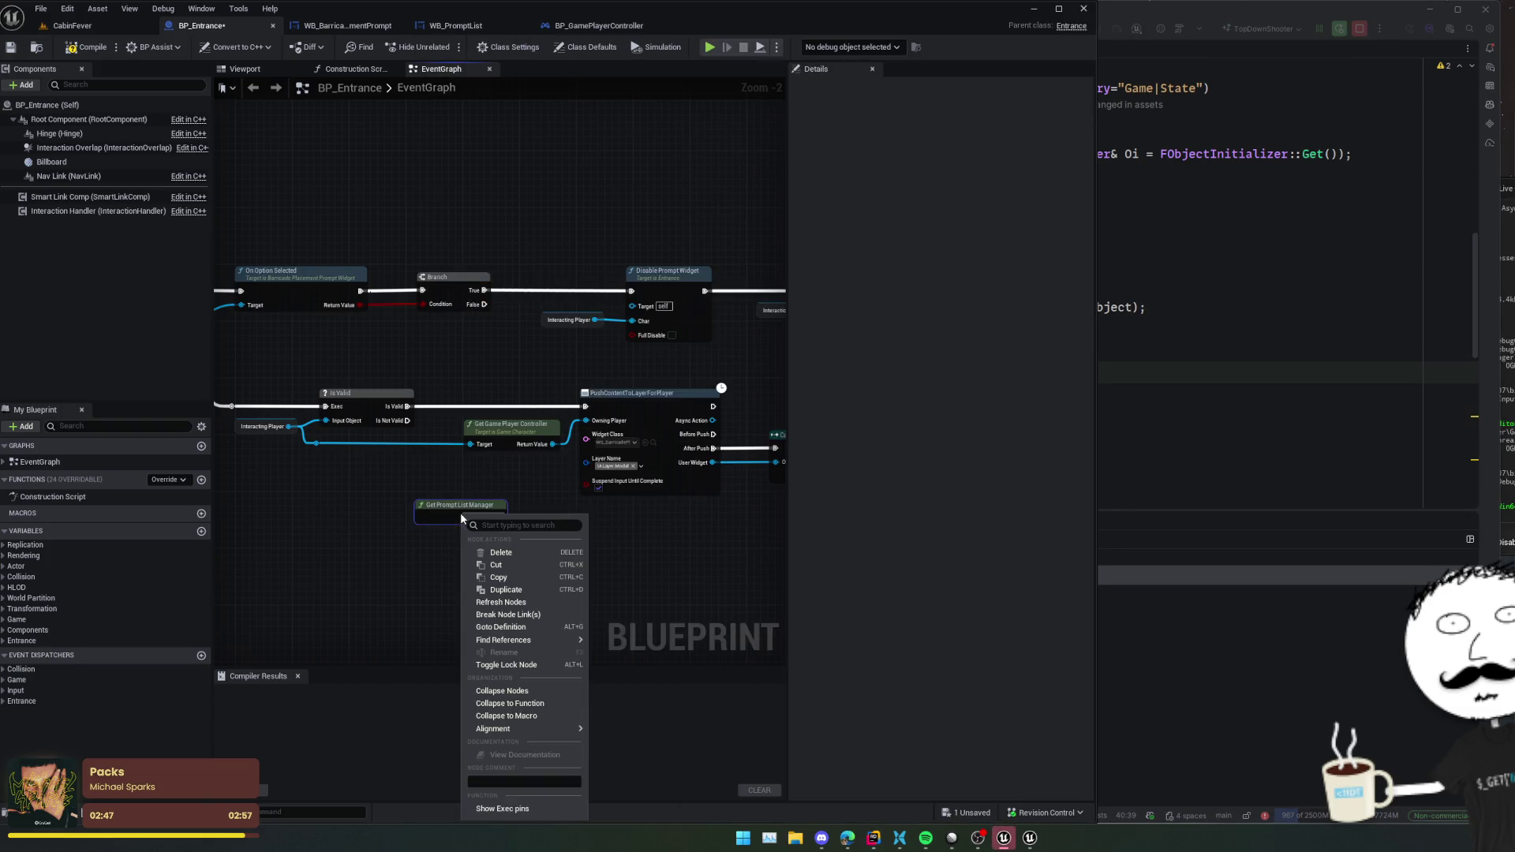
left_click(505, 579)
scroll(574, 550, "up", 2)
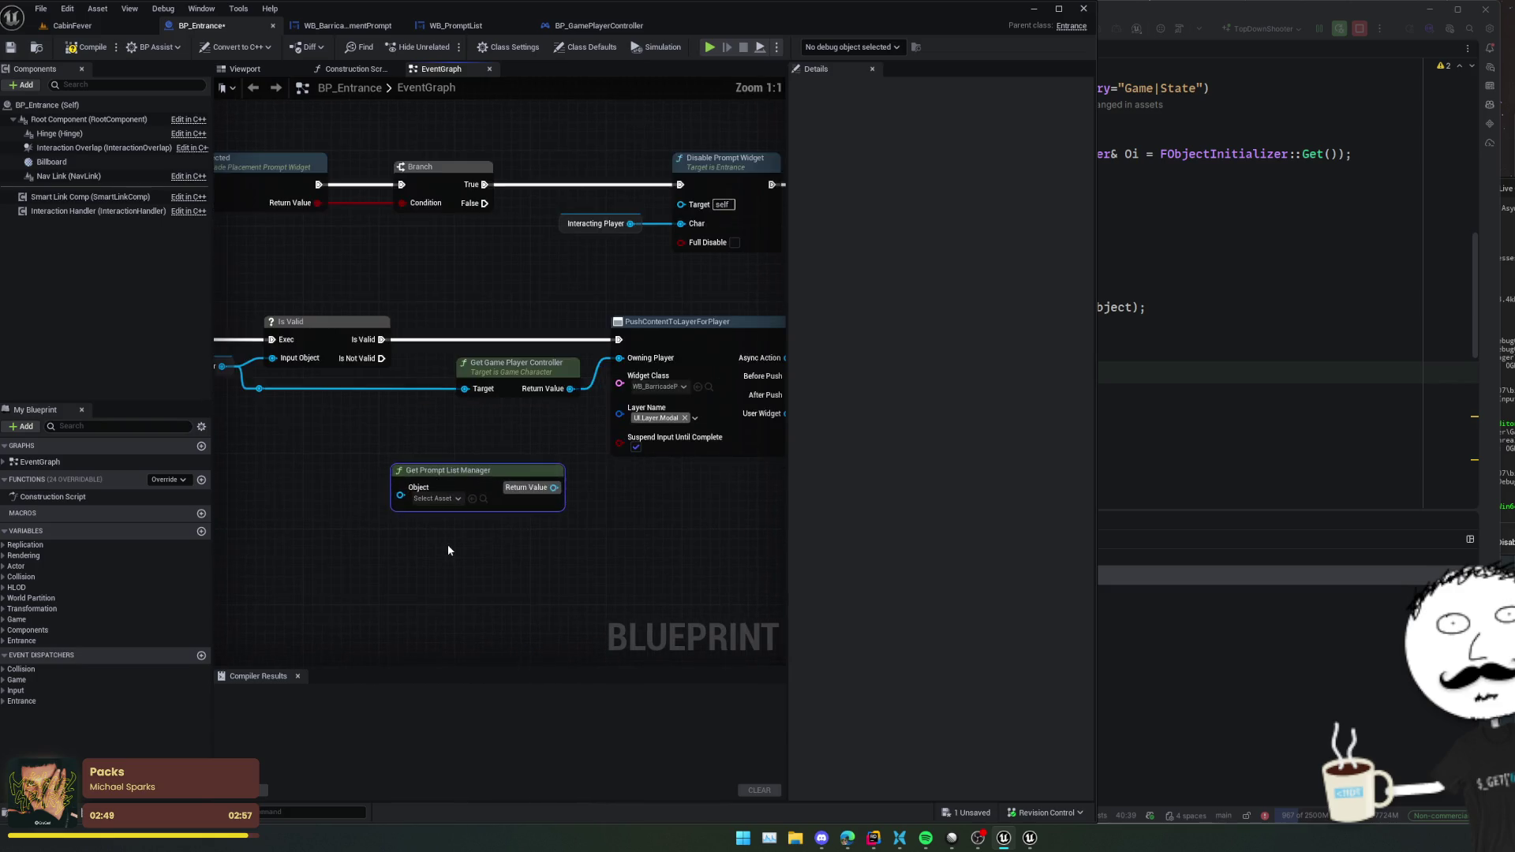
left_click_drag(596, 550, 546, 548)
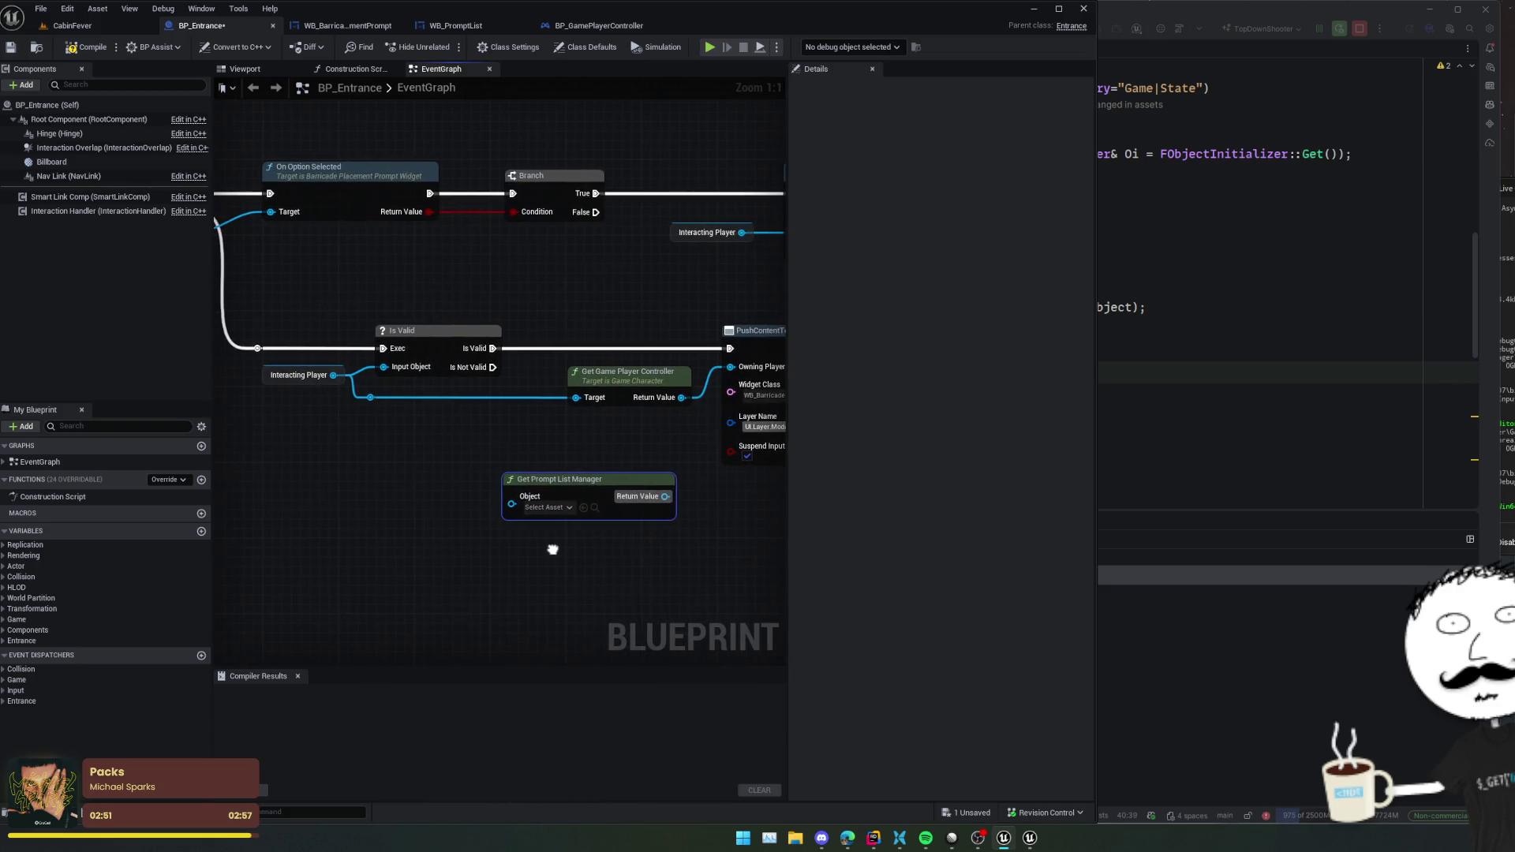
left_click_drag(364, 396, 501, 500)
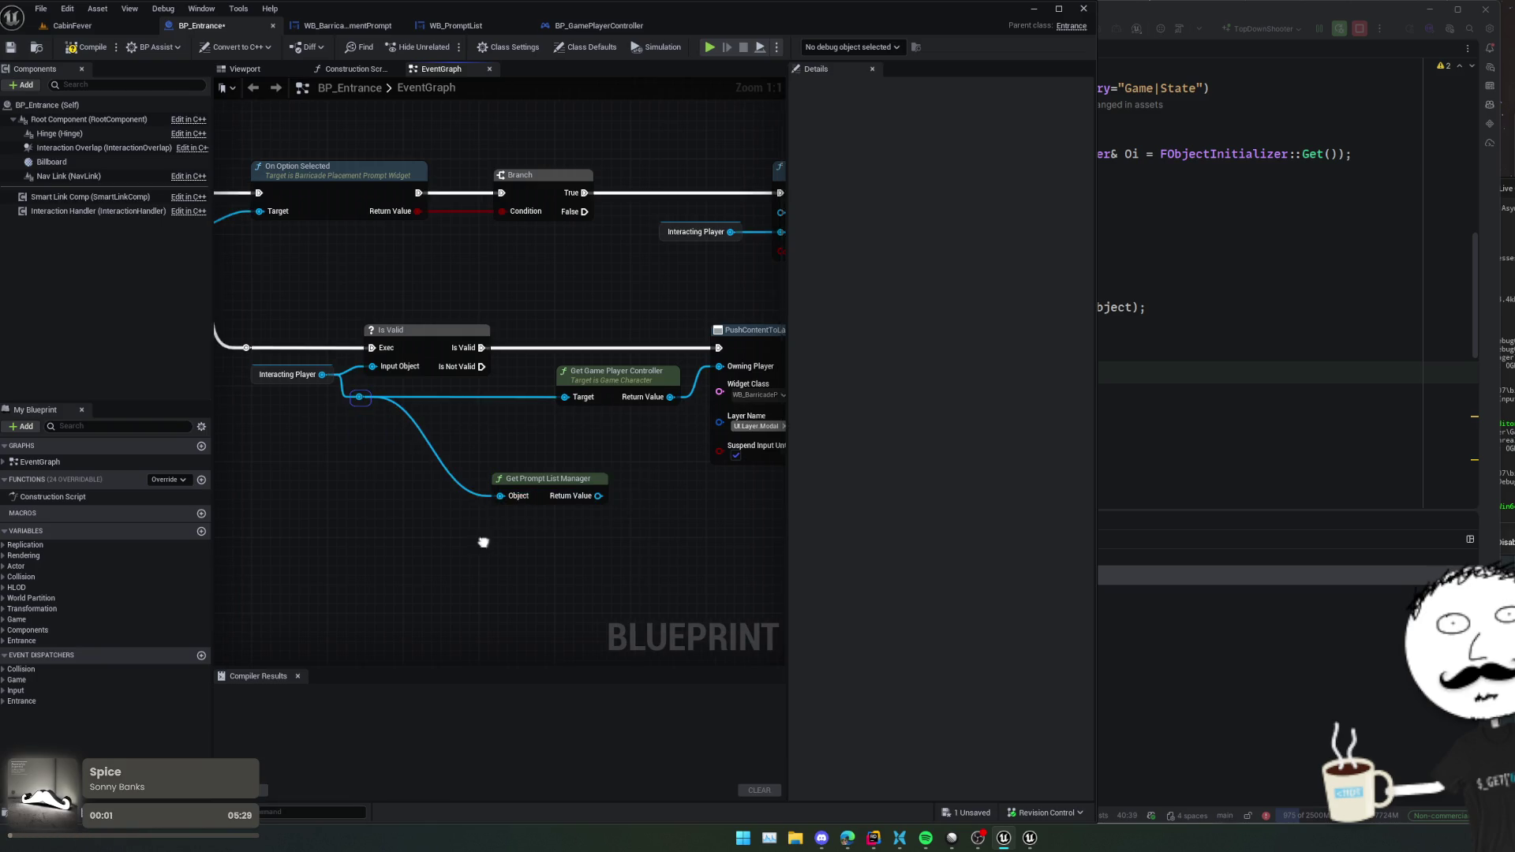
- Add a Create Prompt node from Get Prompt List Manager's Return Value
left_click_drag(414, 530, 471, 531)
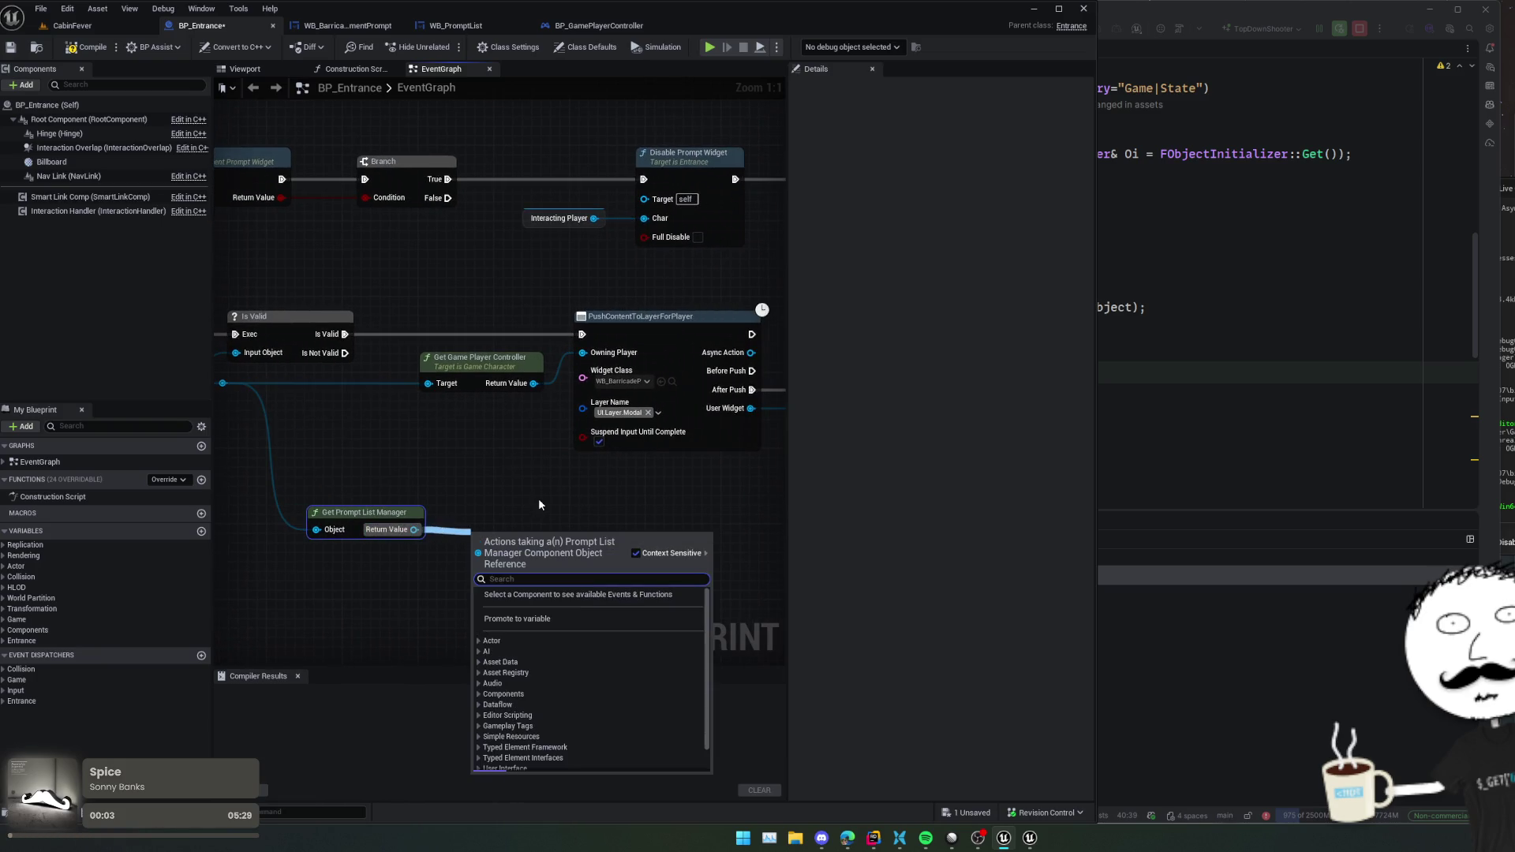
type("build")
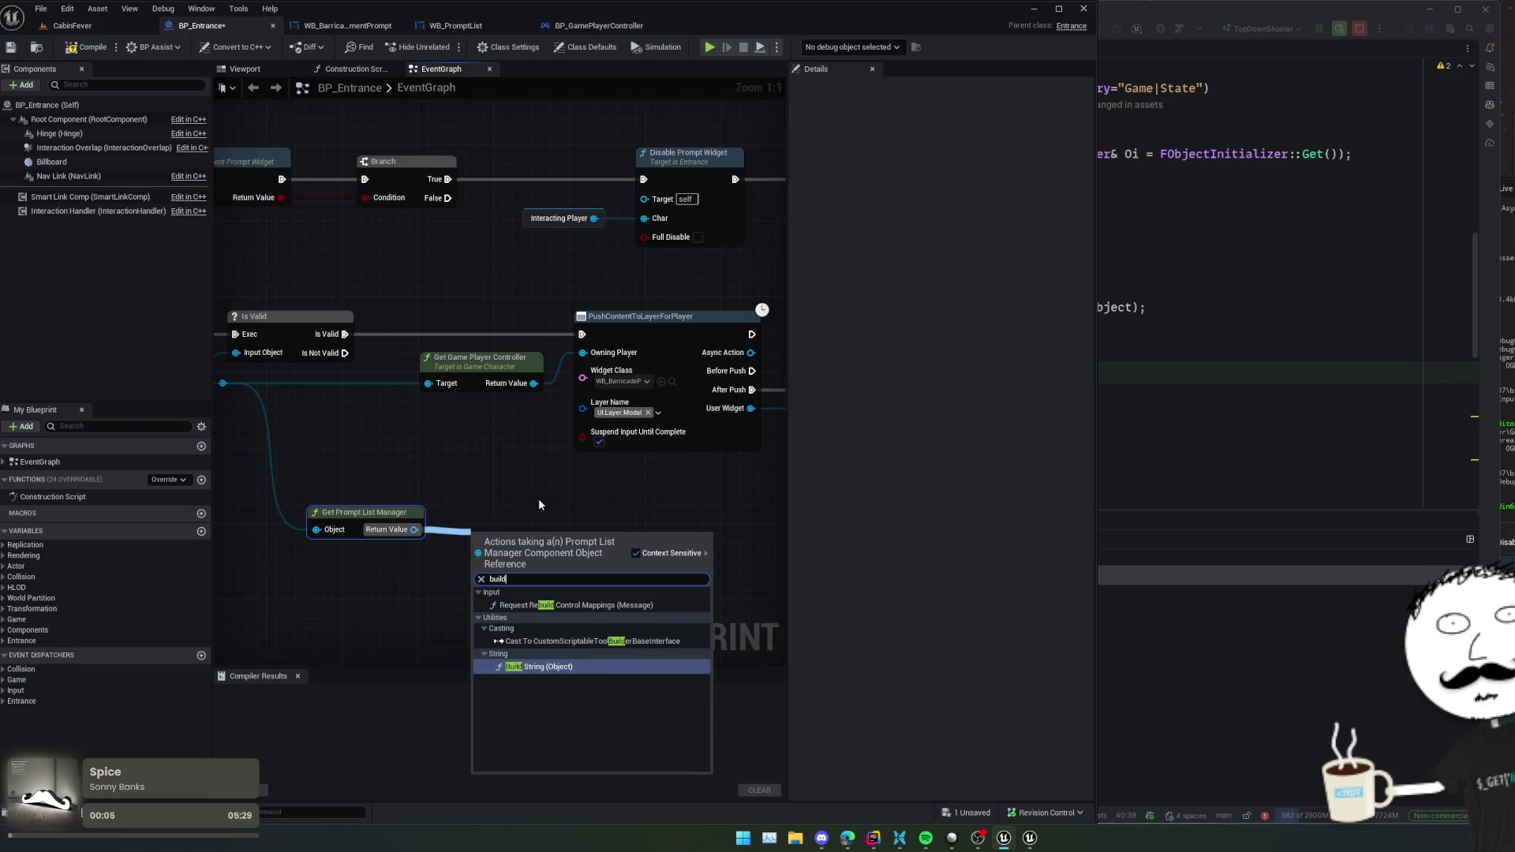
key("BackSpace")
key("BackSpace")
key("BackSpace")
type("c")
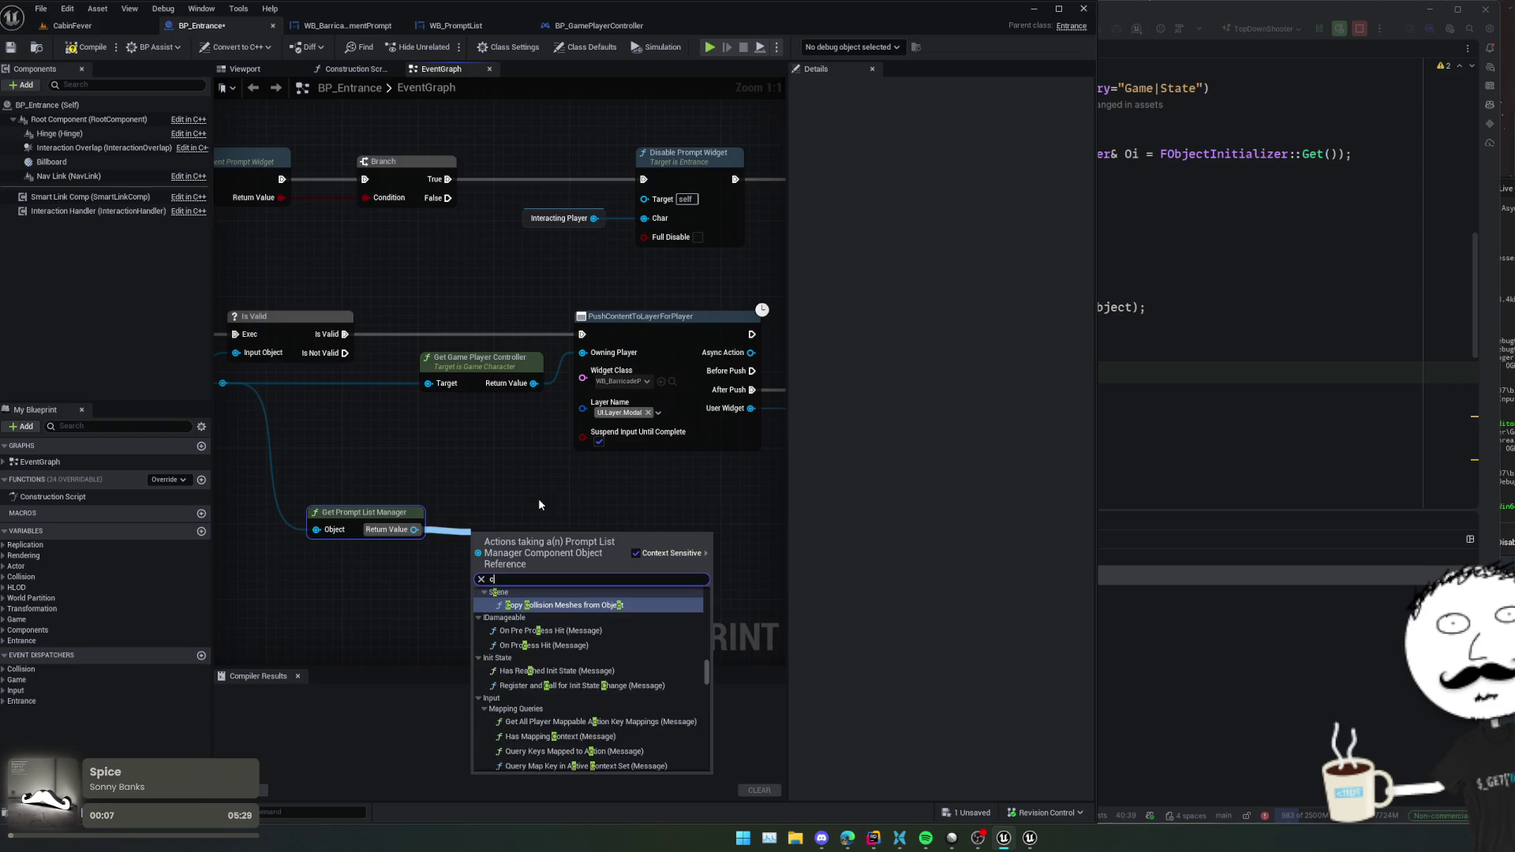
type("reate")
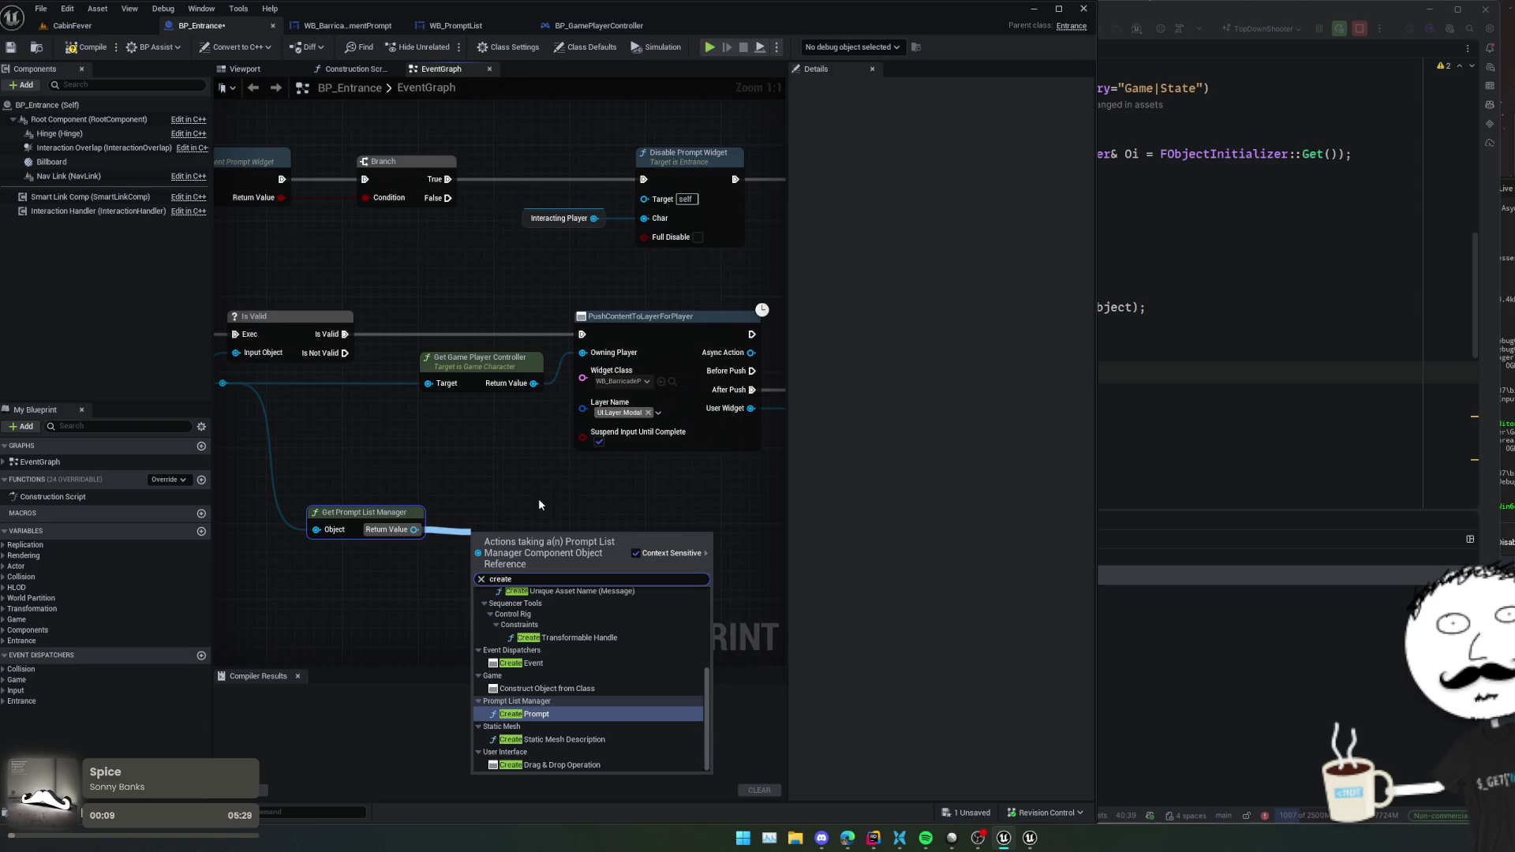
key("Return")
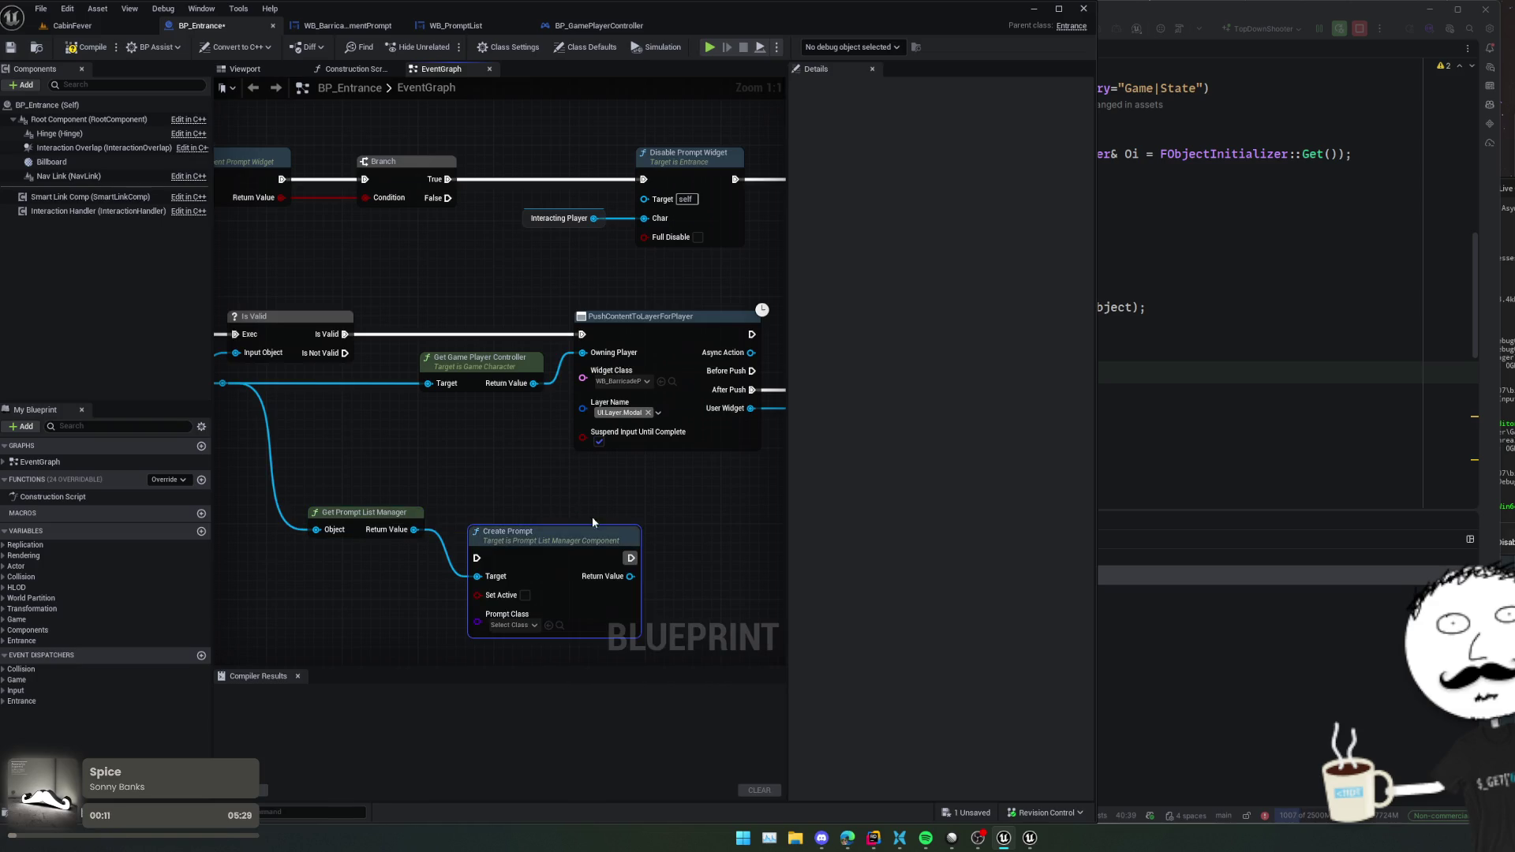
mouse_move(592, 517)
left_mouse_down()
mouse_move(586, 451)
mouse_move(631, 457)
left_mouse_up()
mouse_move(515, 464)
left_mouse_down()
mouse_move(506, 416)
mouse_move(527, 409)
left_mouse_up()
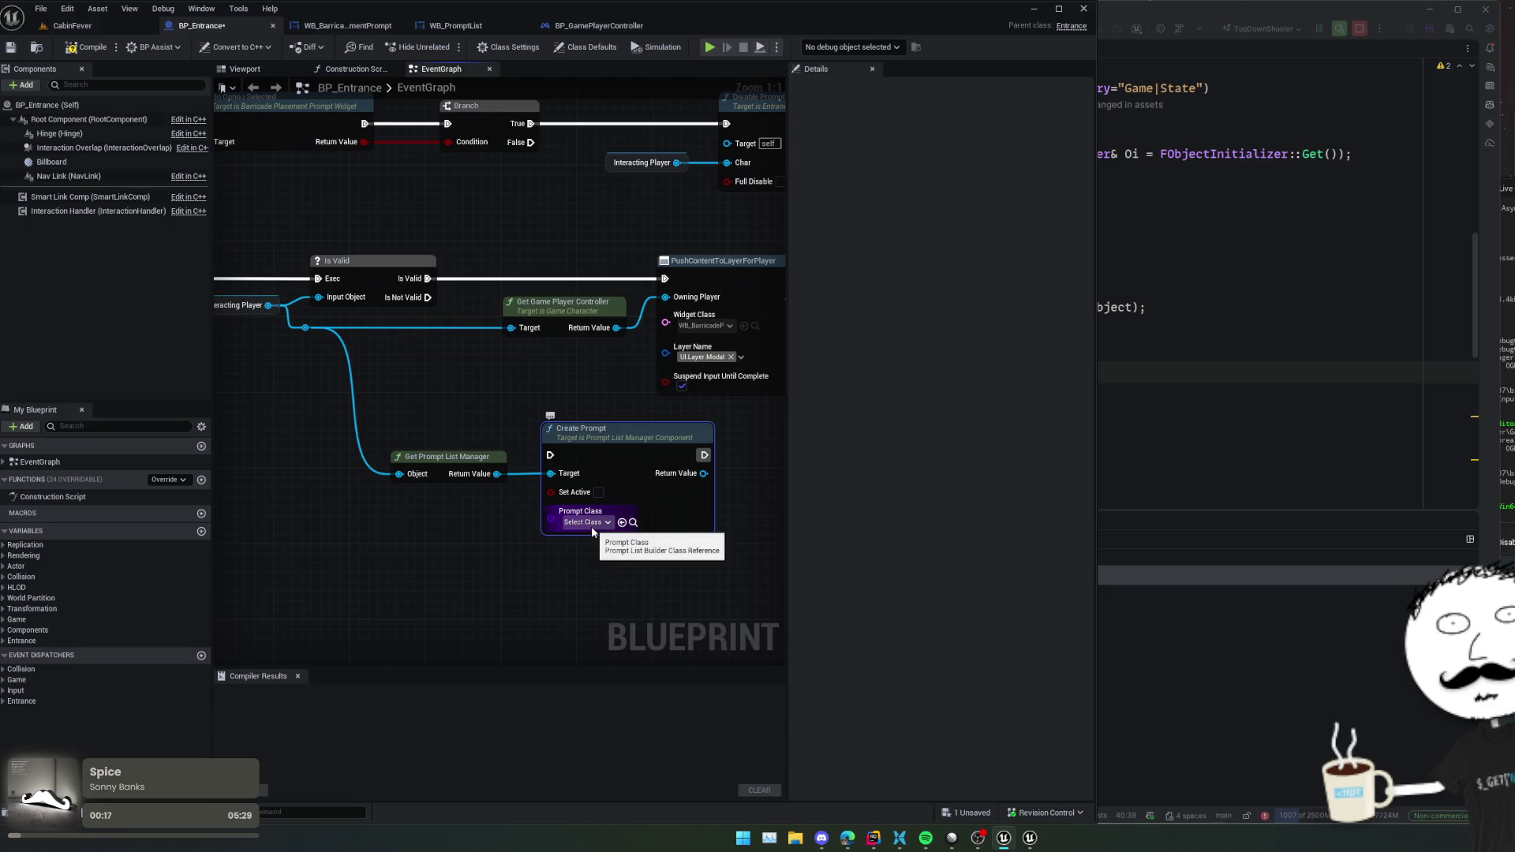
- Tick Set Active on Create Prompt and move it and the manager node down
left_click_drag(594, 543, 530, 549)
left_click(530, 510)
scroll(582, 531, "down", 2)
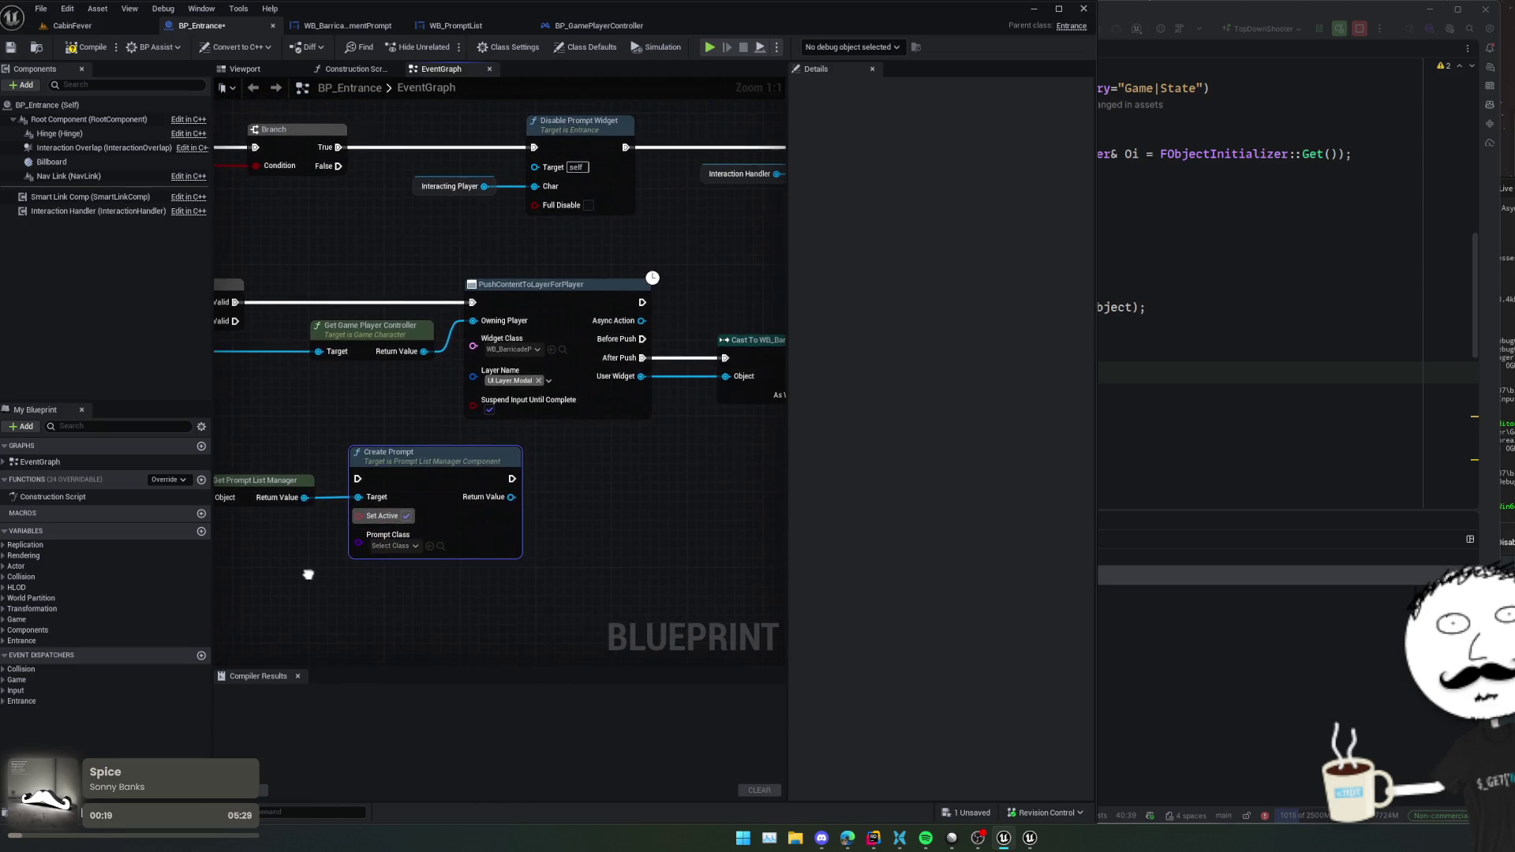
left_click_drag(473, 482, 472, 532)
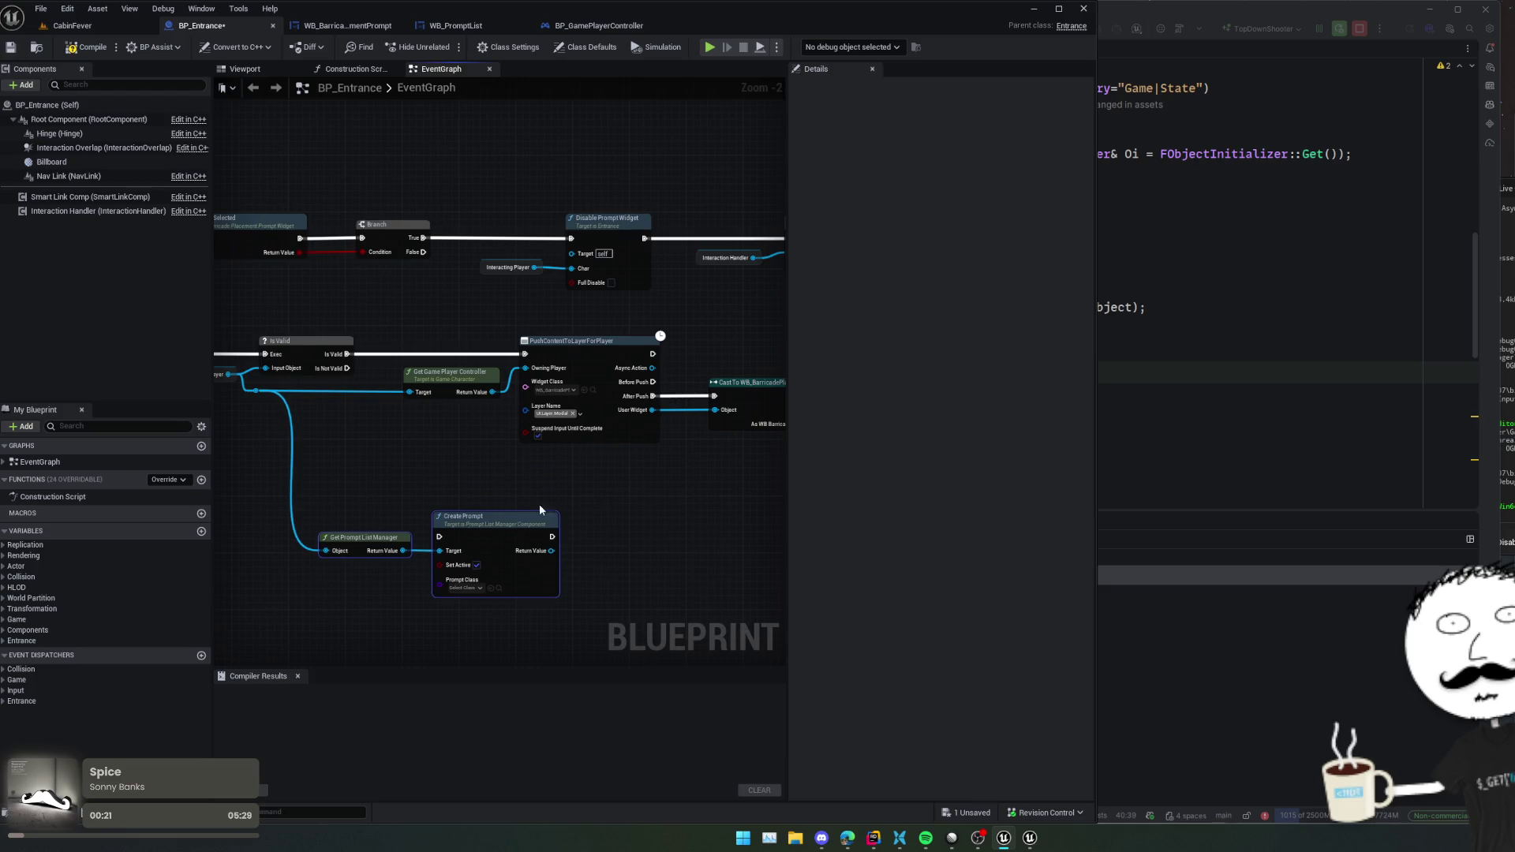
scroll(538, 504, "up", 1)
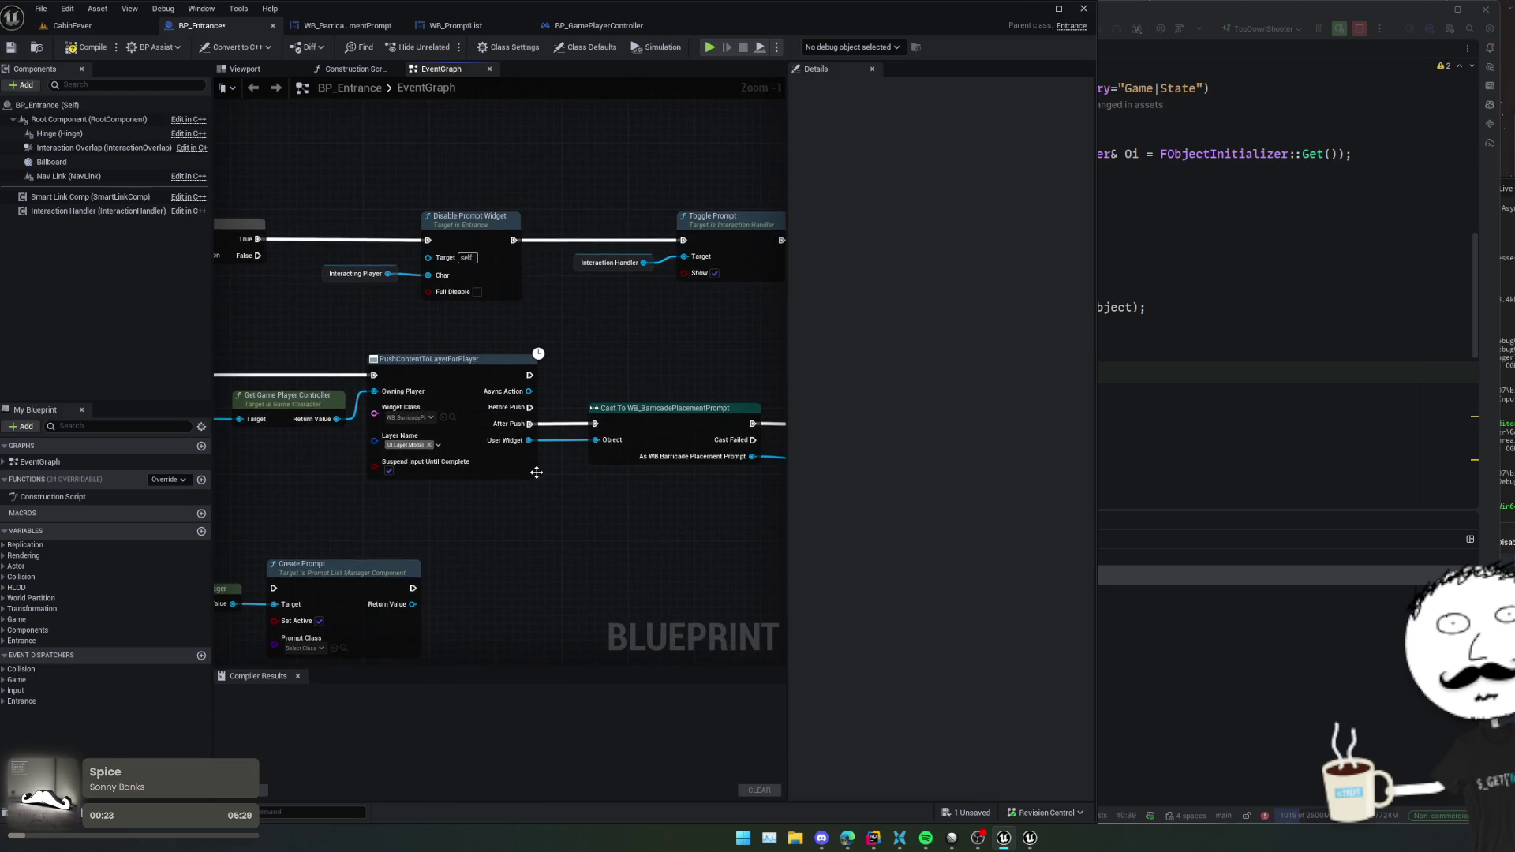
scroll(536, 472, "up", 1)
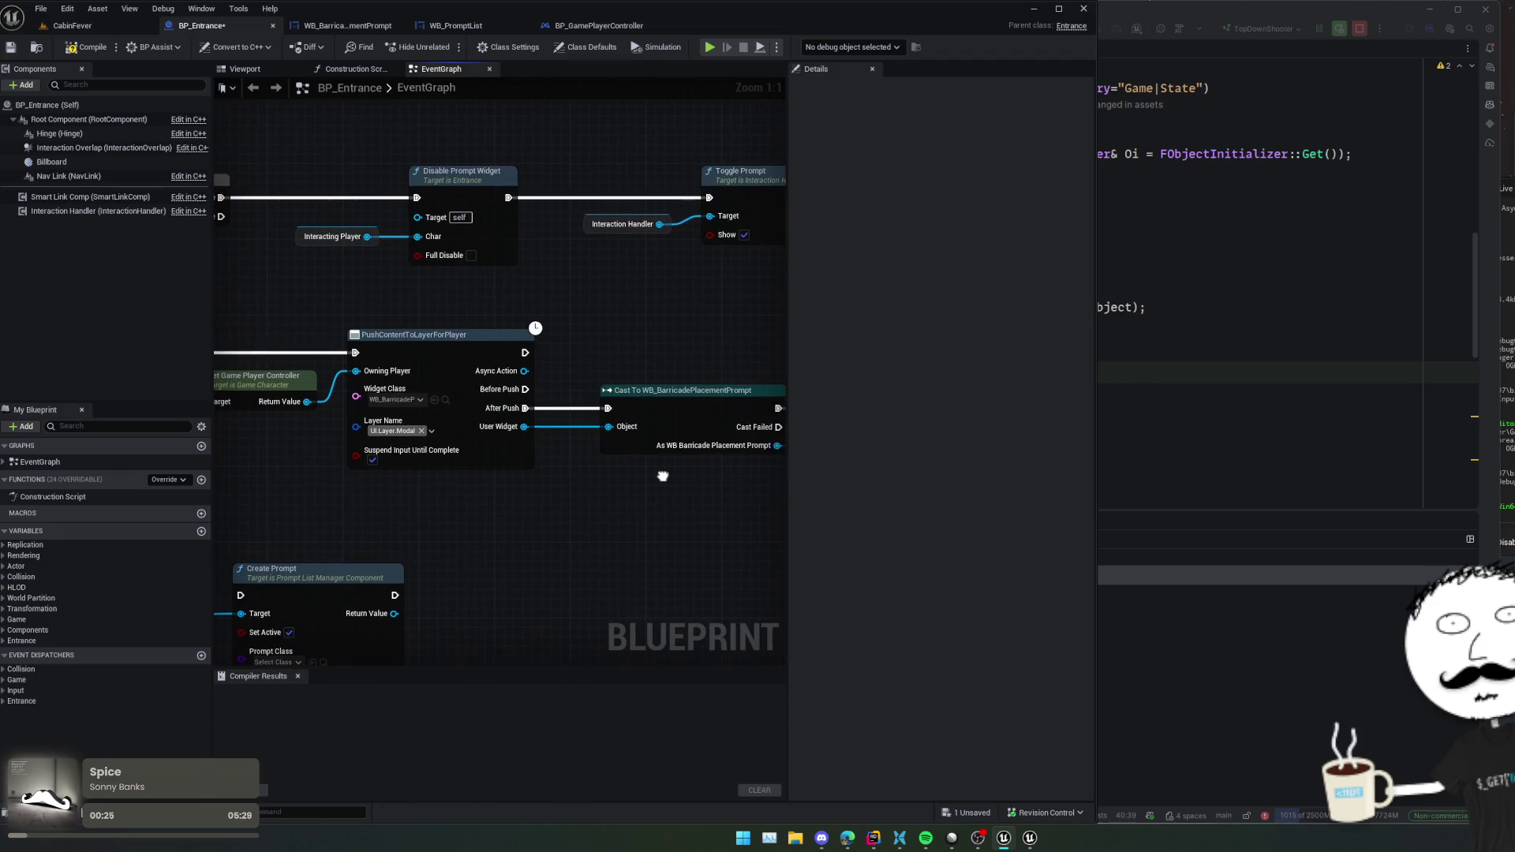
scroll(663, 476, "down", 1)
- Open the C++ source of the Initialize Prompt Widget node
left_click_drag(662, 476, 310, 458)
left_click(412, 368)
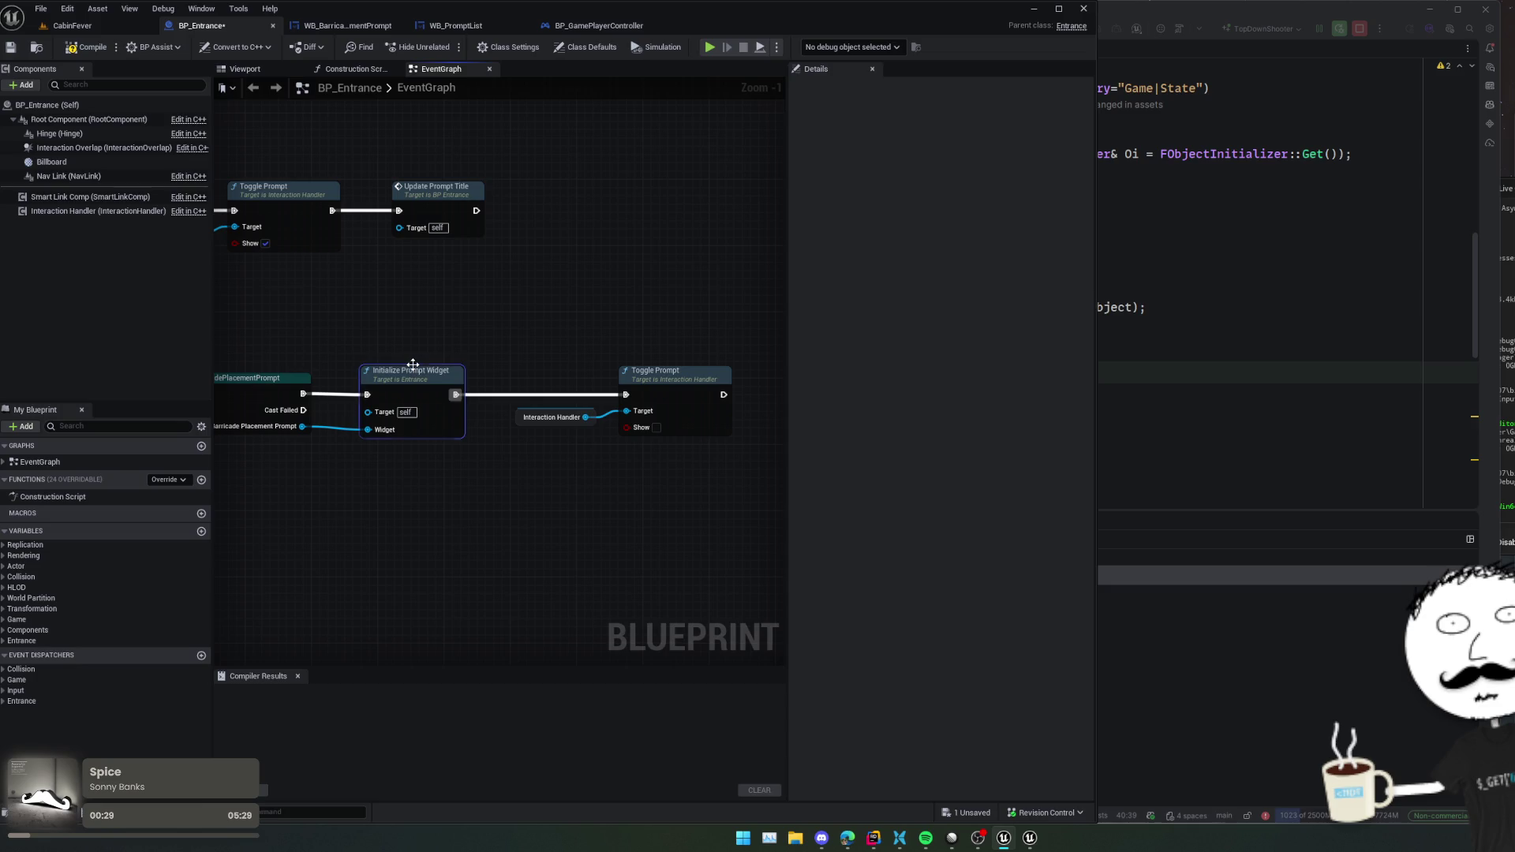
double_click(413, 367)
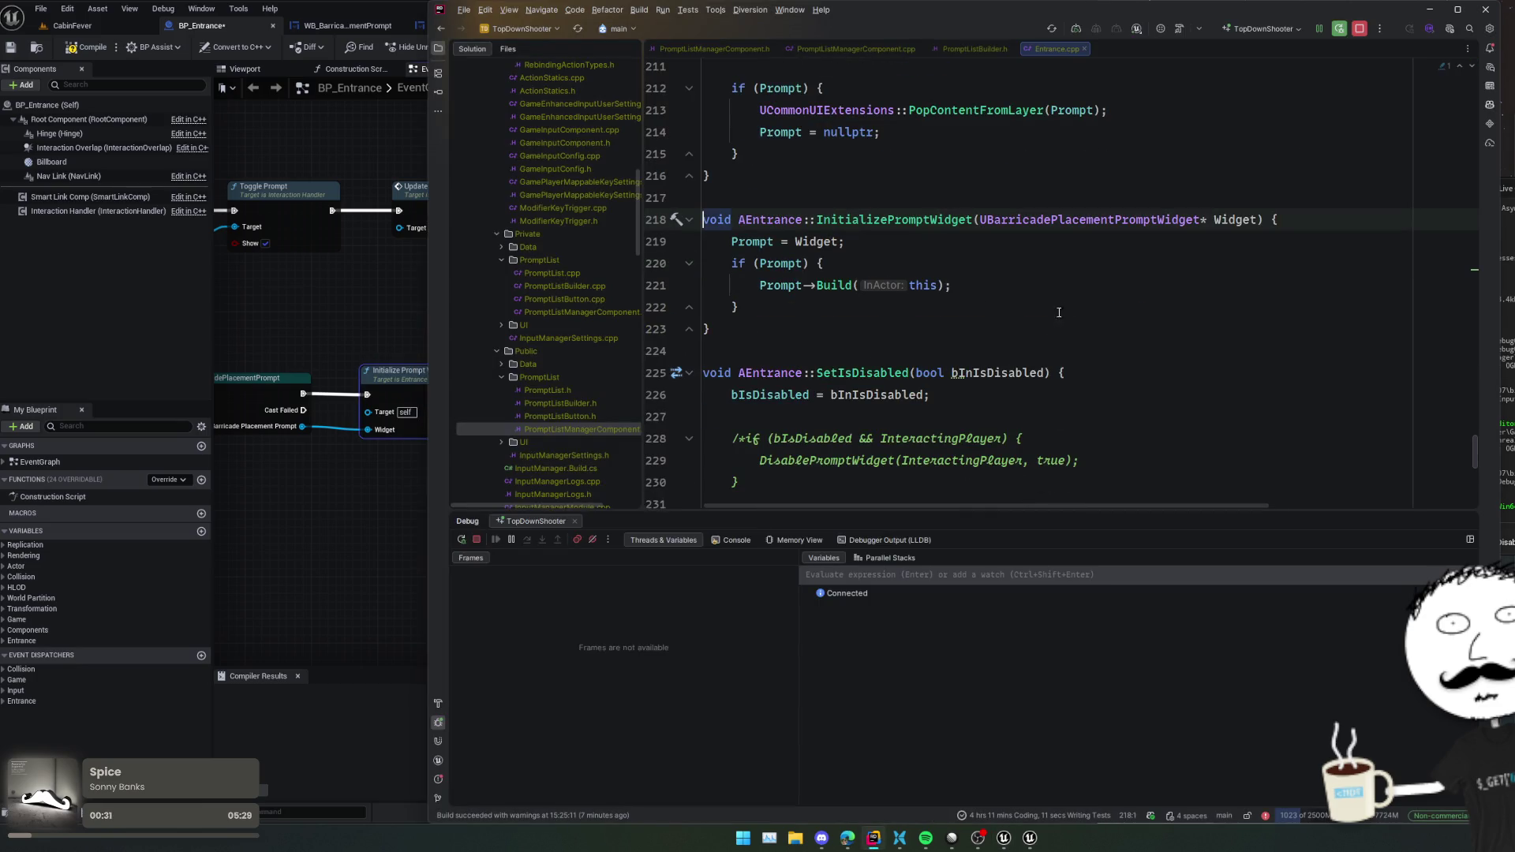
- Jump from InitializePromptWidget's code to the Prompt member's declaration
left_click(960, 225)
key("Down")
key("Down")
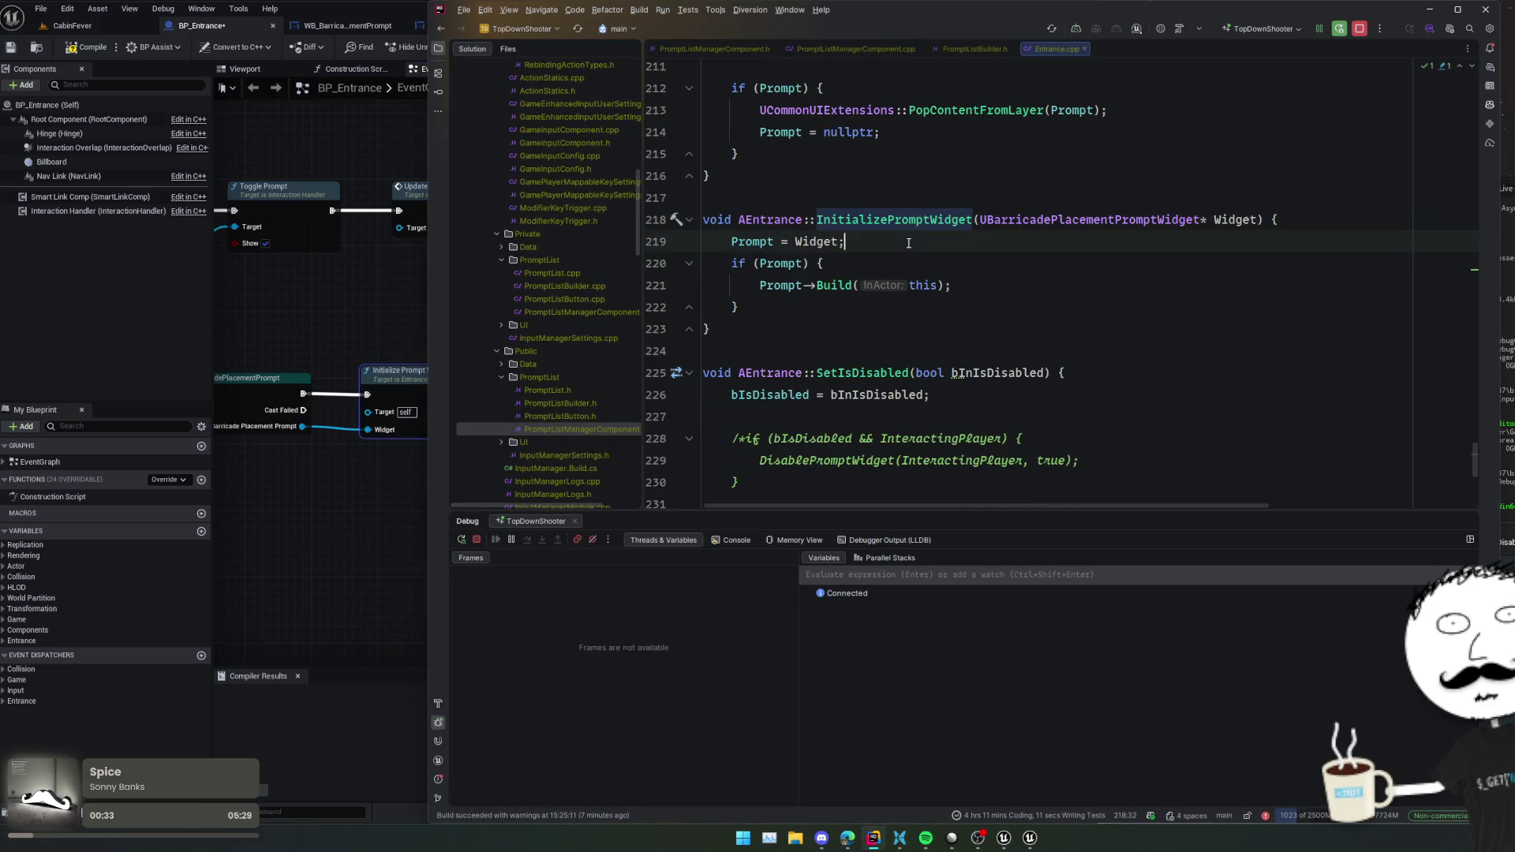
left_click(781, 241)
key("ctrl+b")
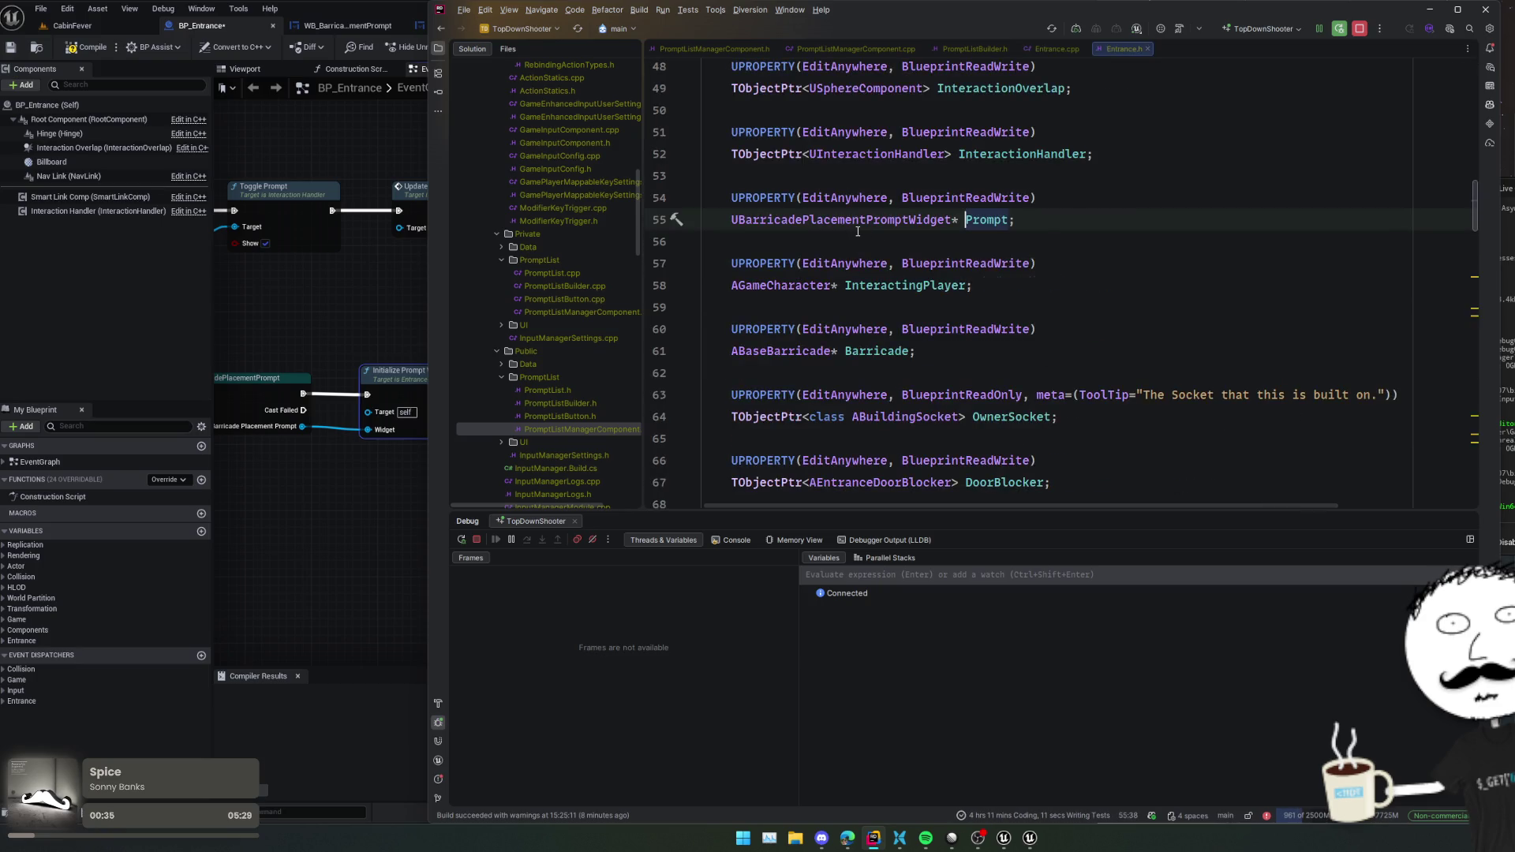
left_click(986, 219)
- Find all usages of Prompt and preview them, including lines 219–221
key("alt+F7")
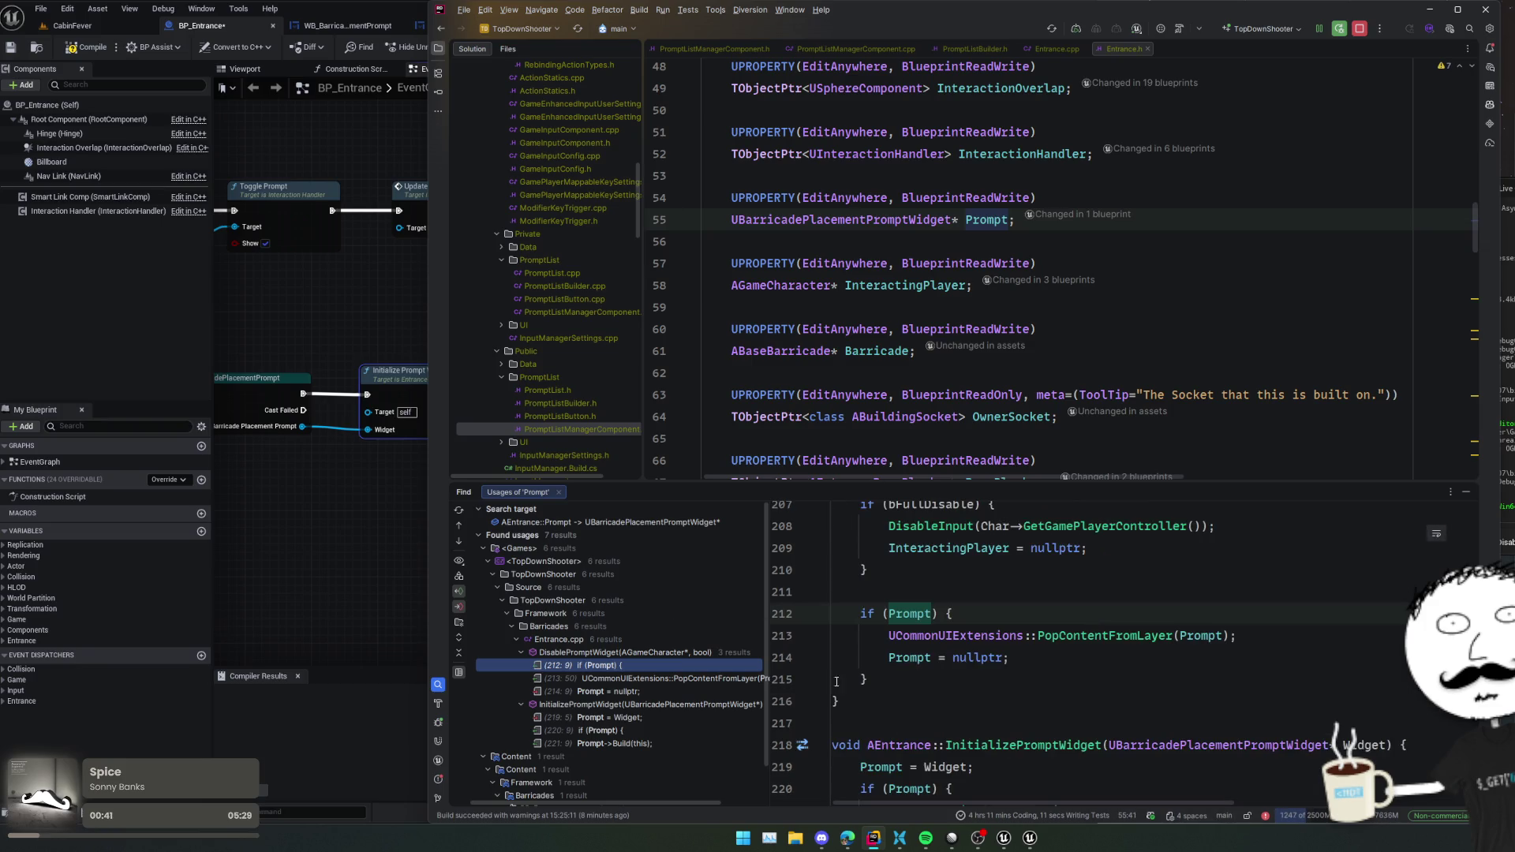
left_click(692, 678)
left_click(684, 691)
left_click(681, 717)
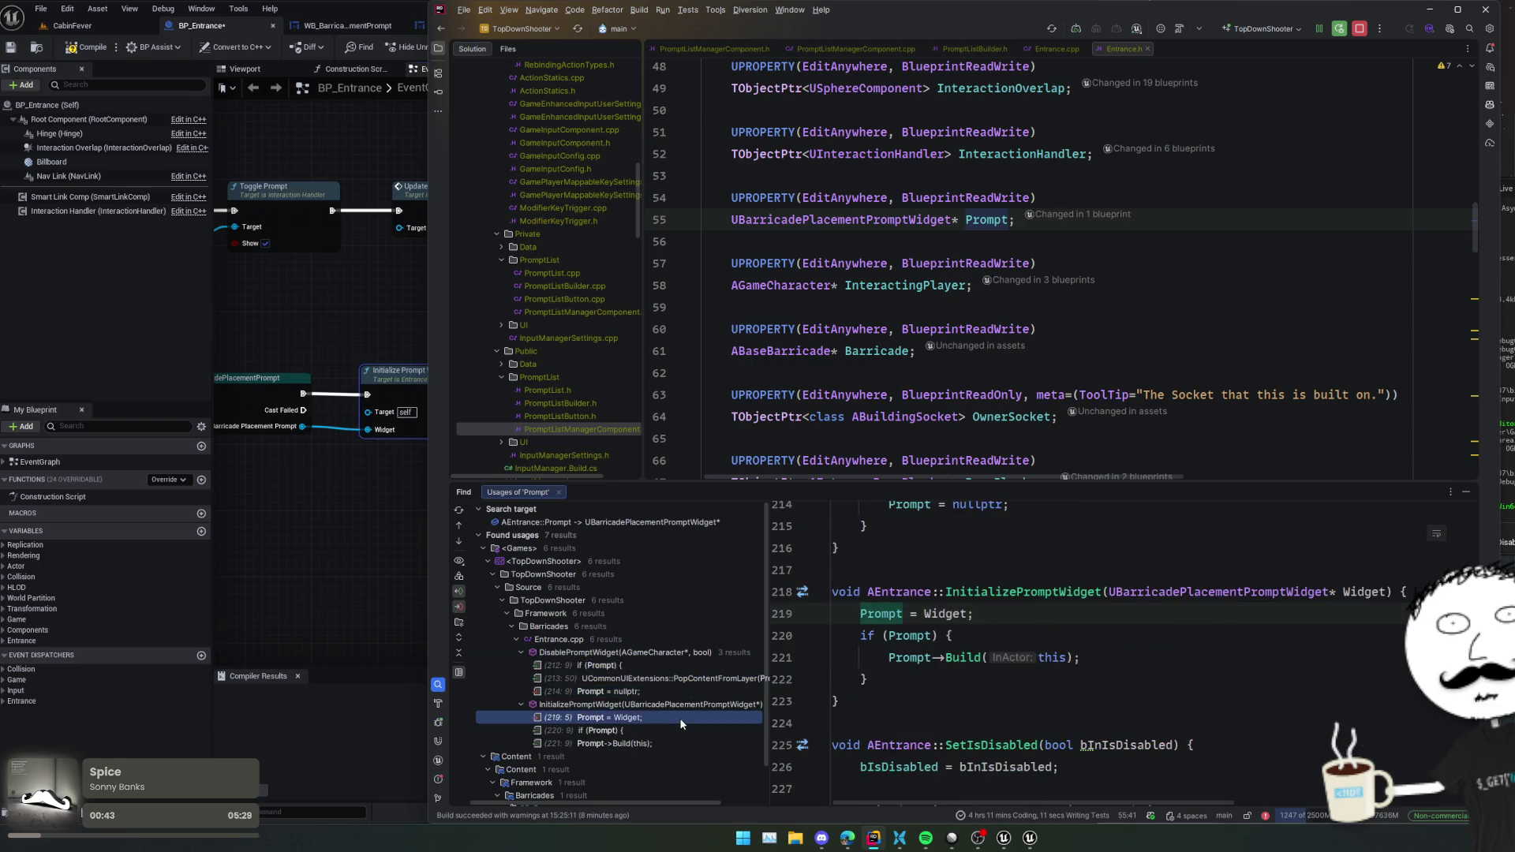
left_click(674, 730)
left_click(669, 741)
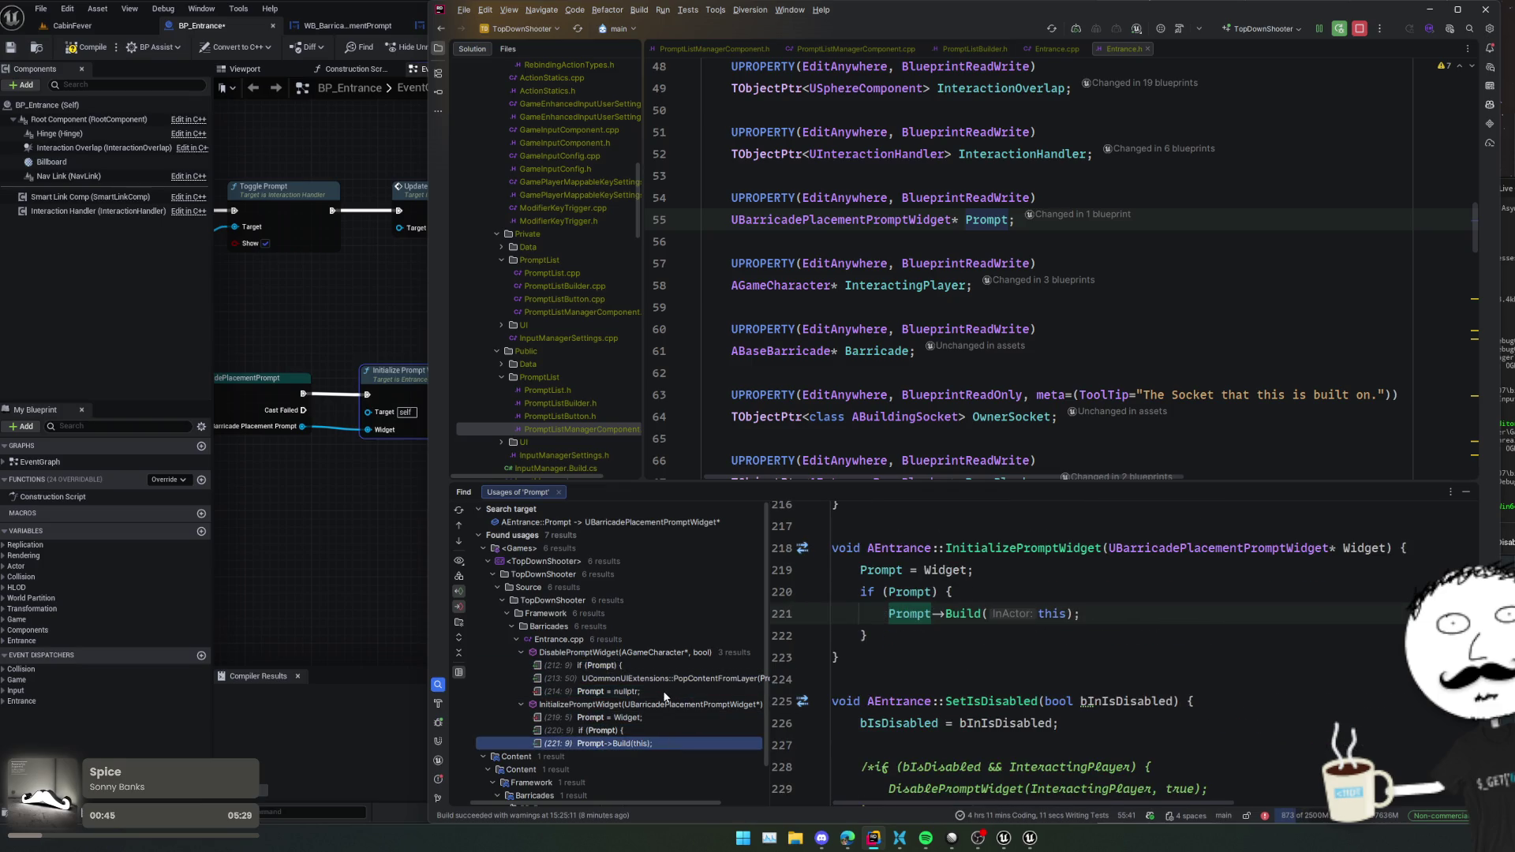
left_click(306, 541)
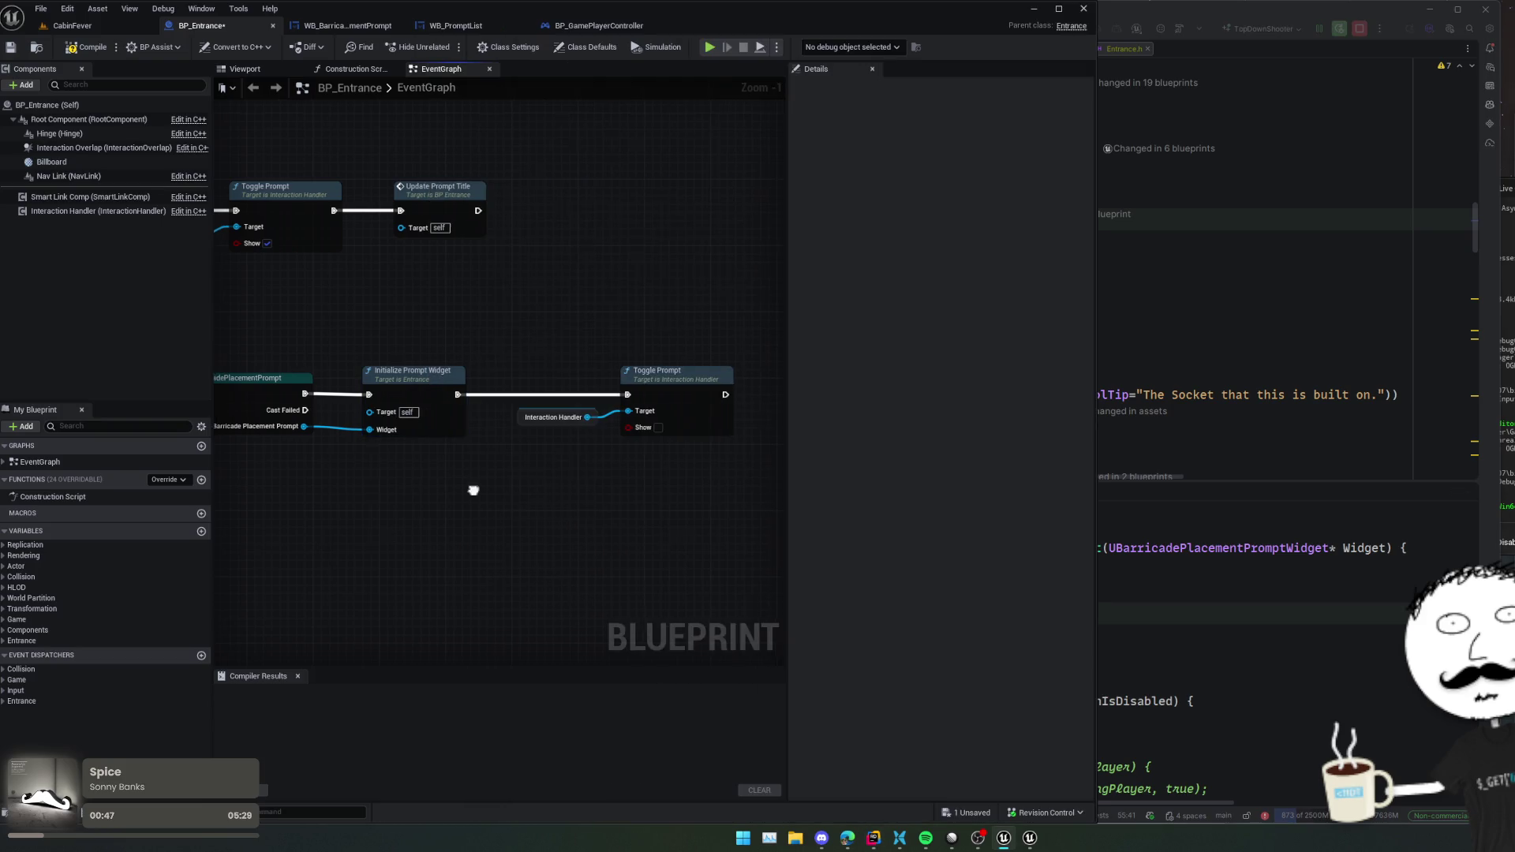
- Review BP_Entrance's event graph, panning to the Toggle Prompt and Cast To nodes
left_click_drag(473, 490, 507, 493)
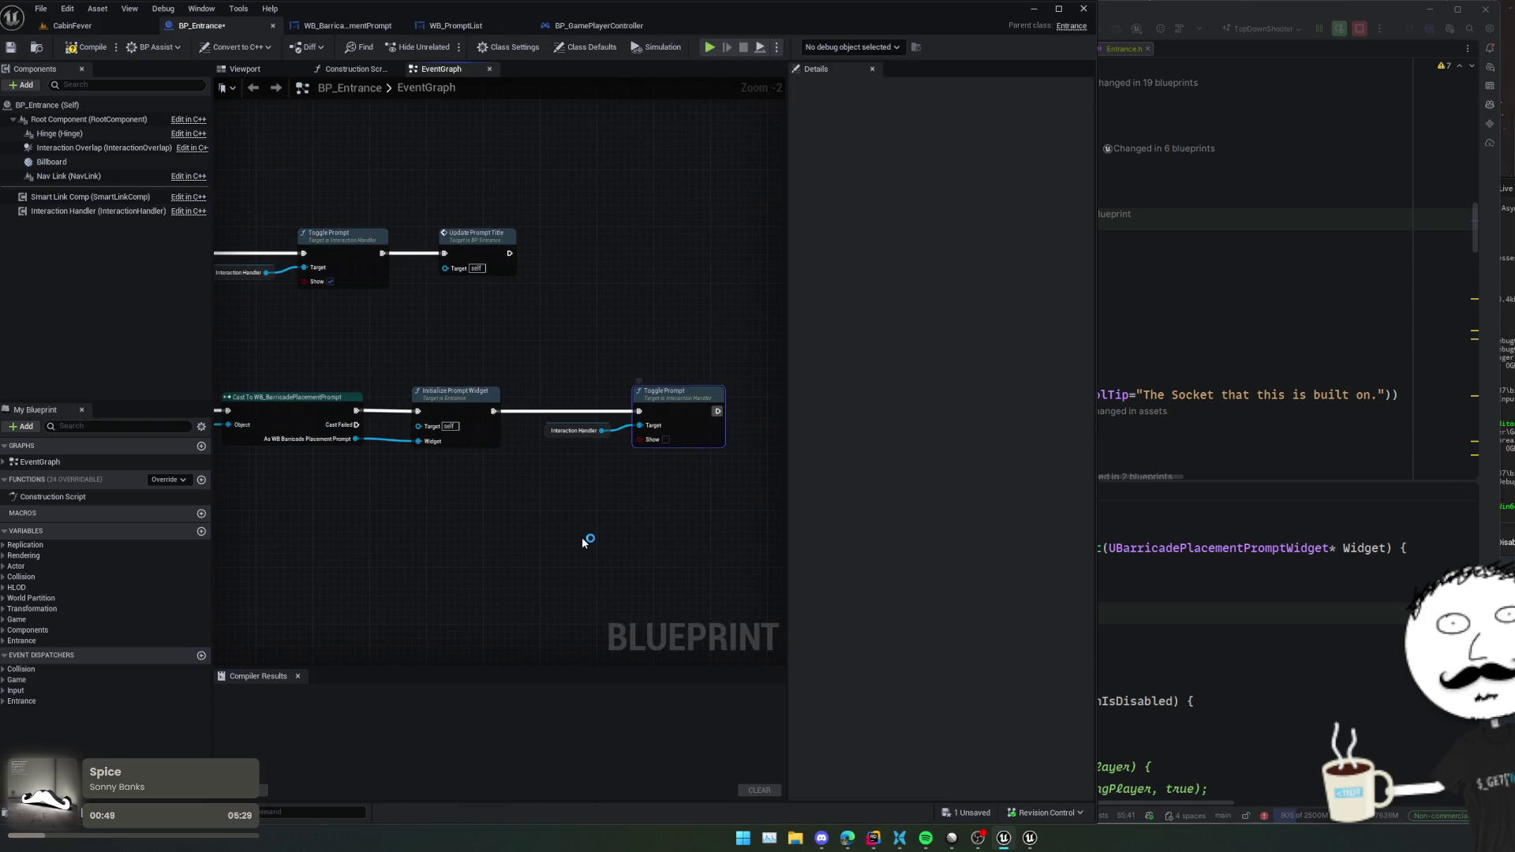
key("alt+Tab")
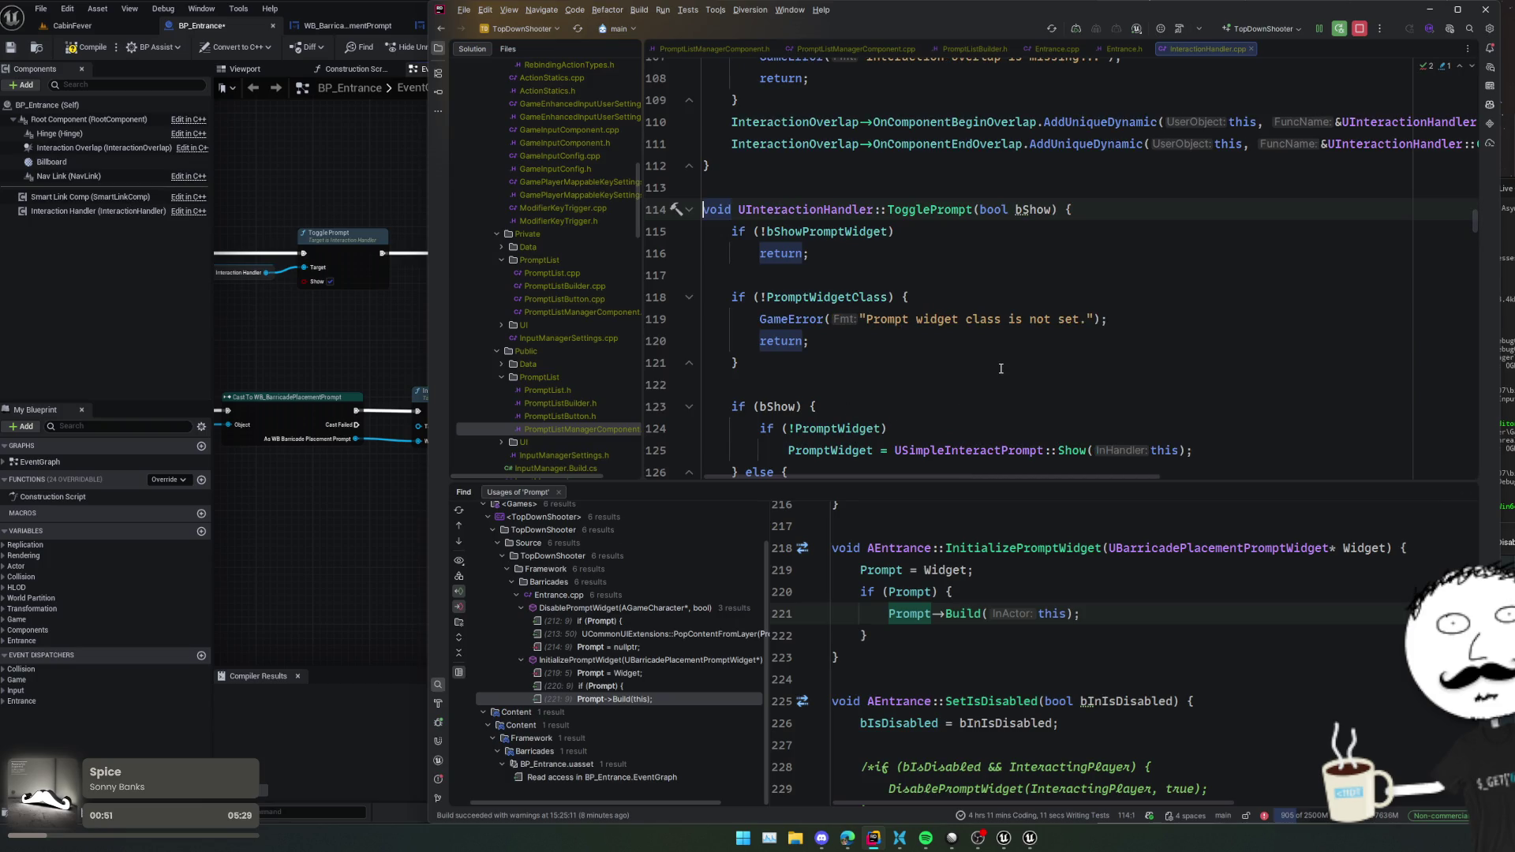
mouse_move(317, 523)
left_mouse_down()
mouse_move(409, 510)
mouse_move(299, 505)
mouse_move(659, 484)
mouse_move(457, 463)
mouse_move(483, 473)
left_mouse_up()
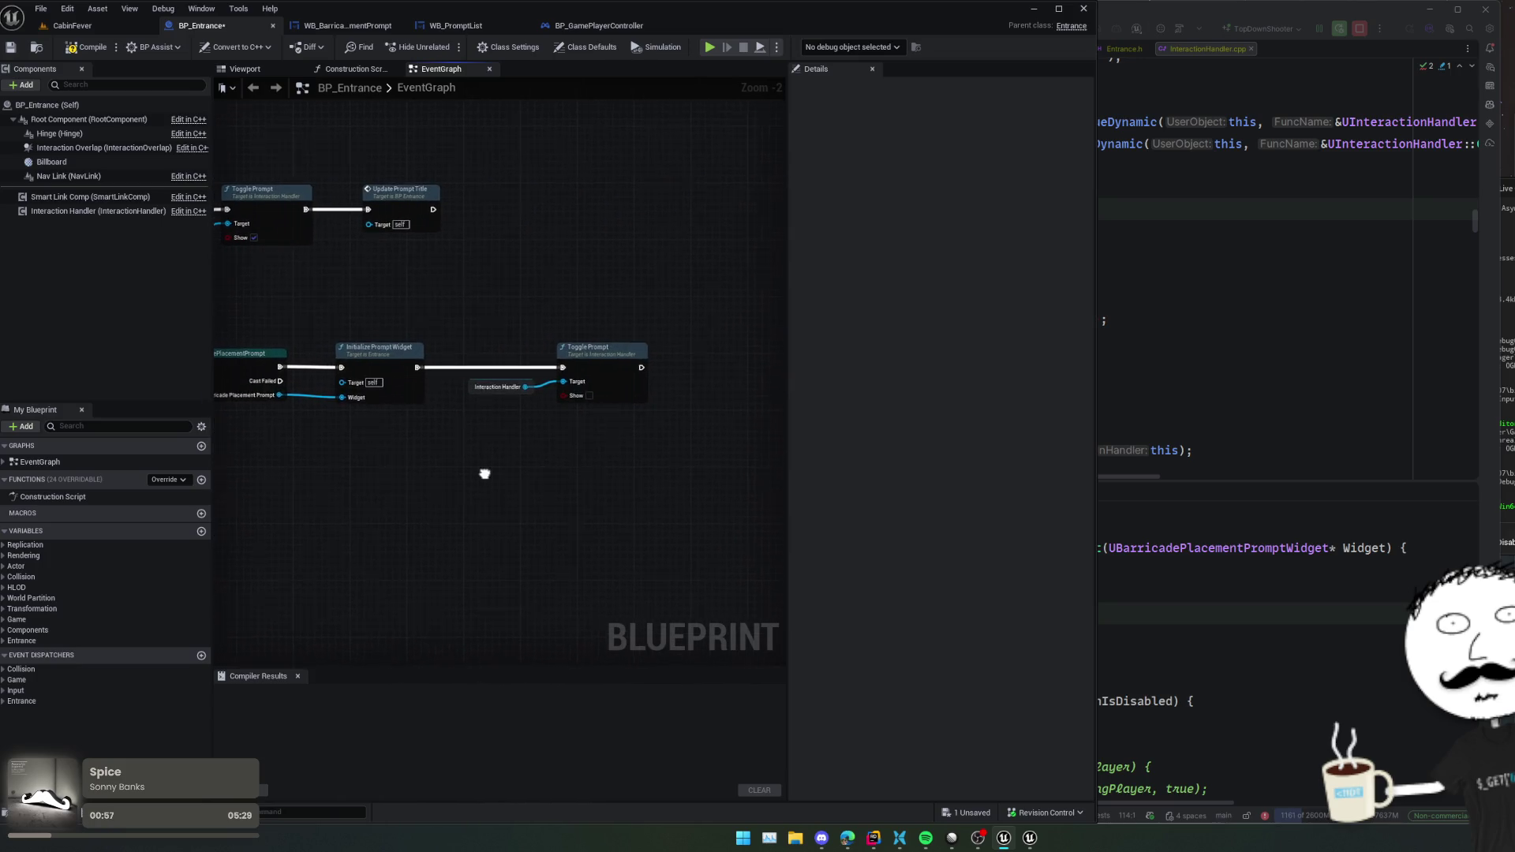
scroll(608, 457, "up", 1)
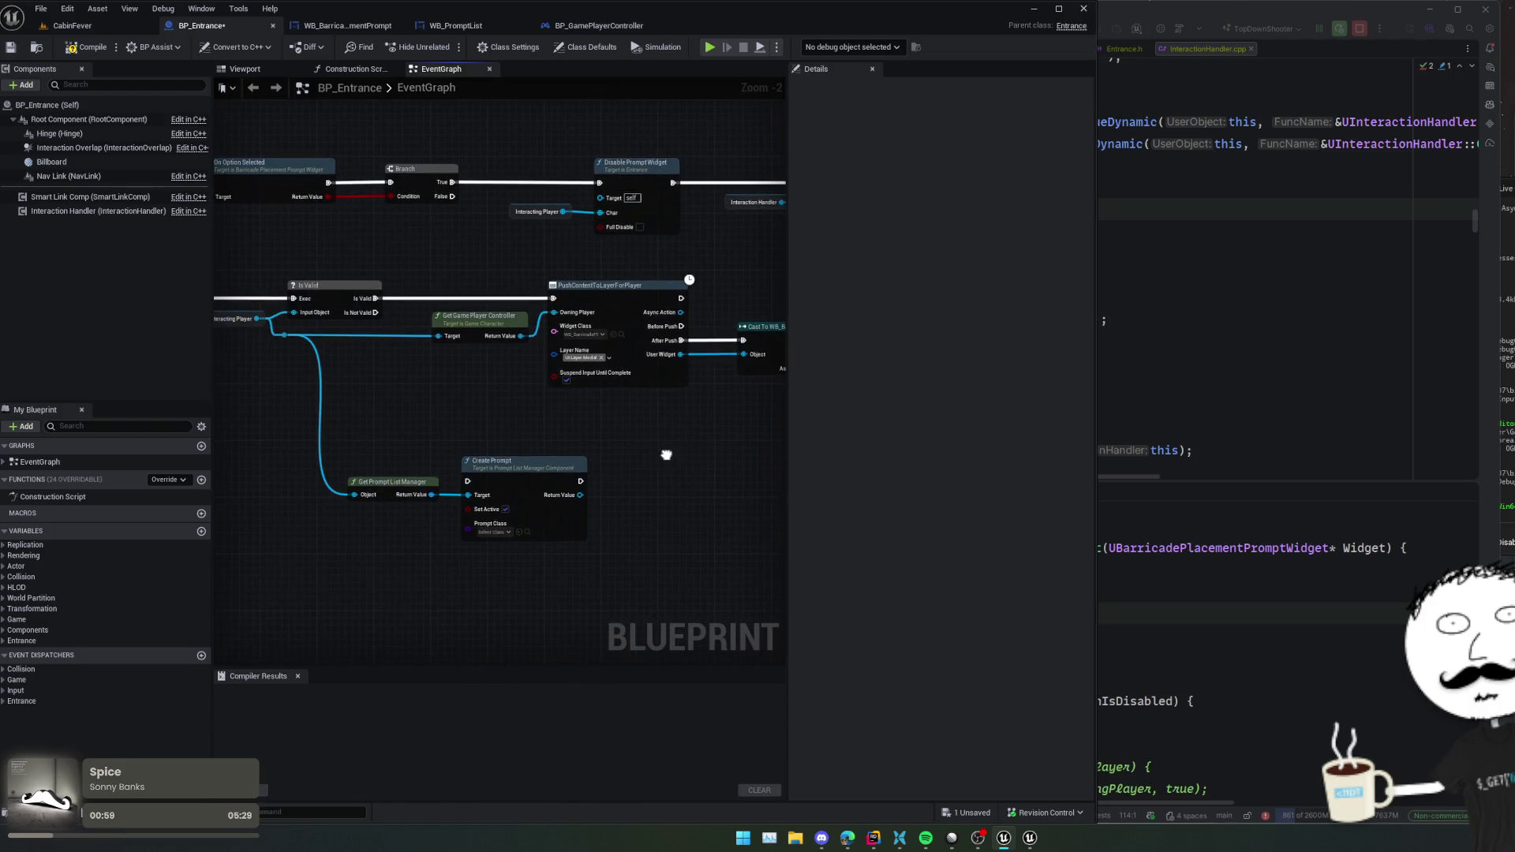
scroll(665, 450, "up", 1)
left_click_drag(514, 434, 293, 456)
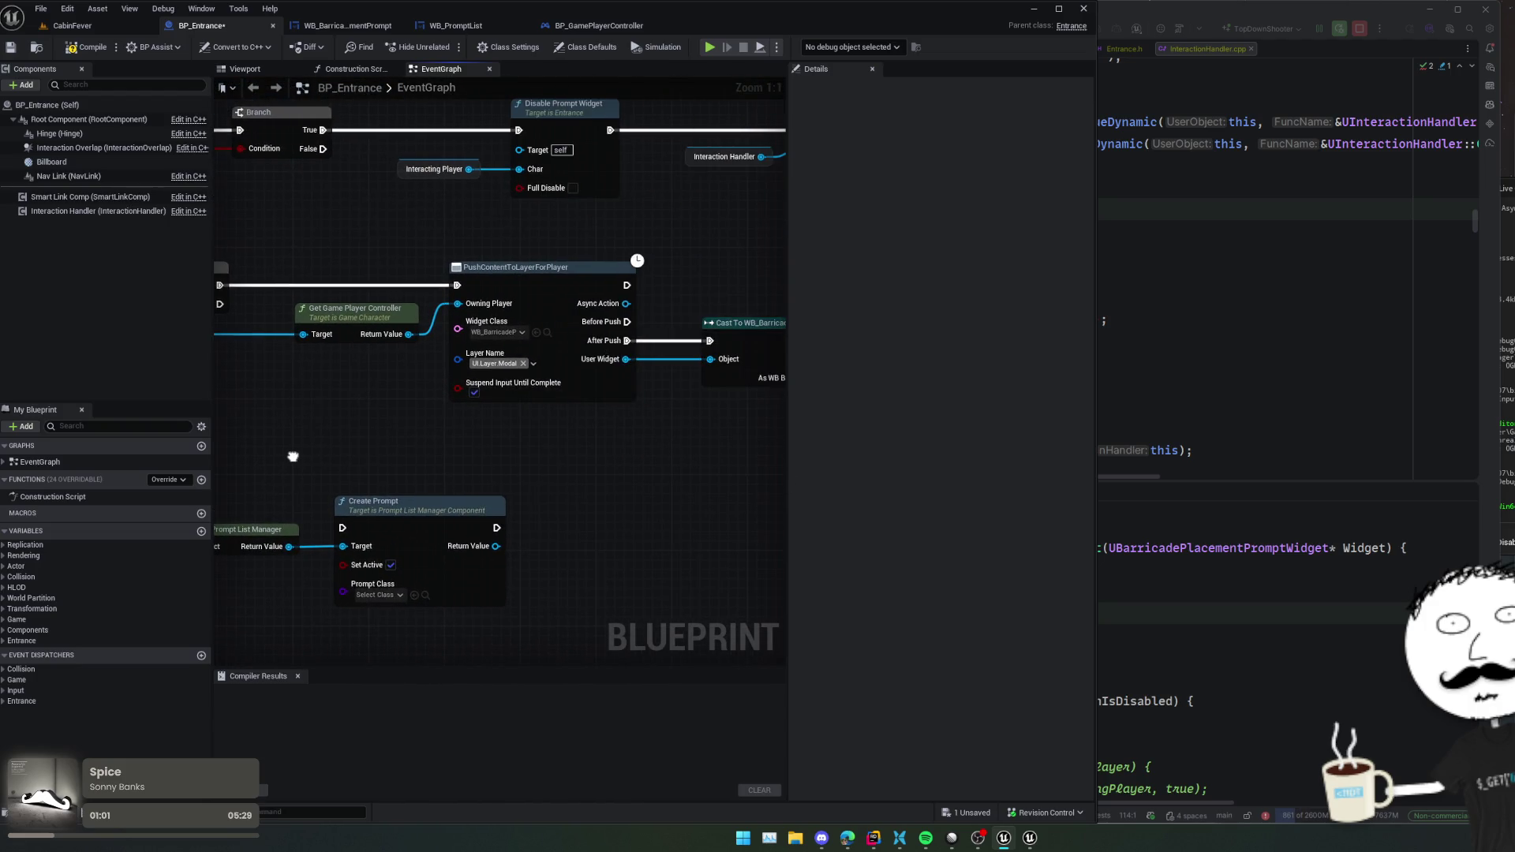
mouse_move(385, 456)
left_mouse_down()
mouse_move(330, 457)
mouse_move(530, 462)
left_mouse_up()
scroll(331, 458, "down", 1)
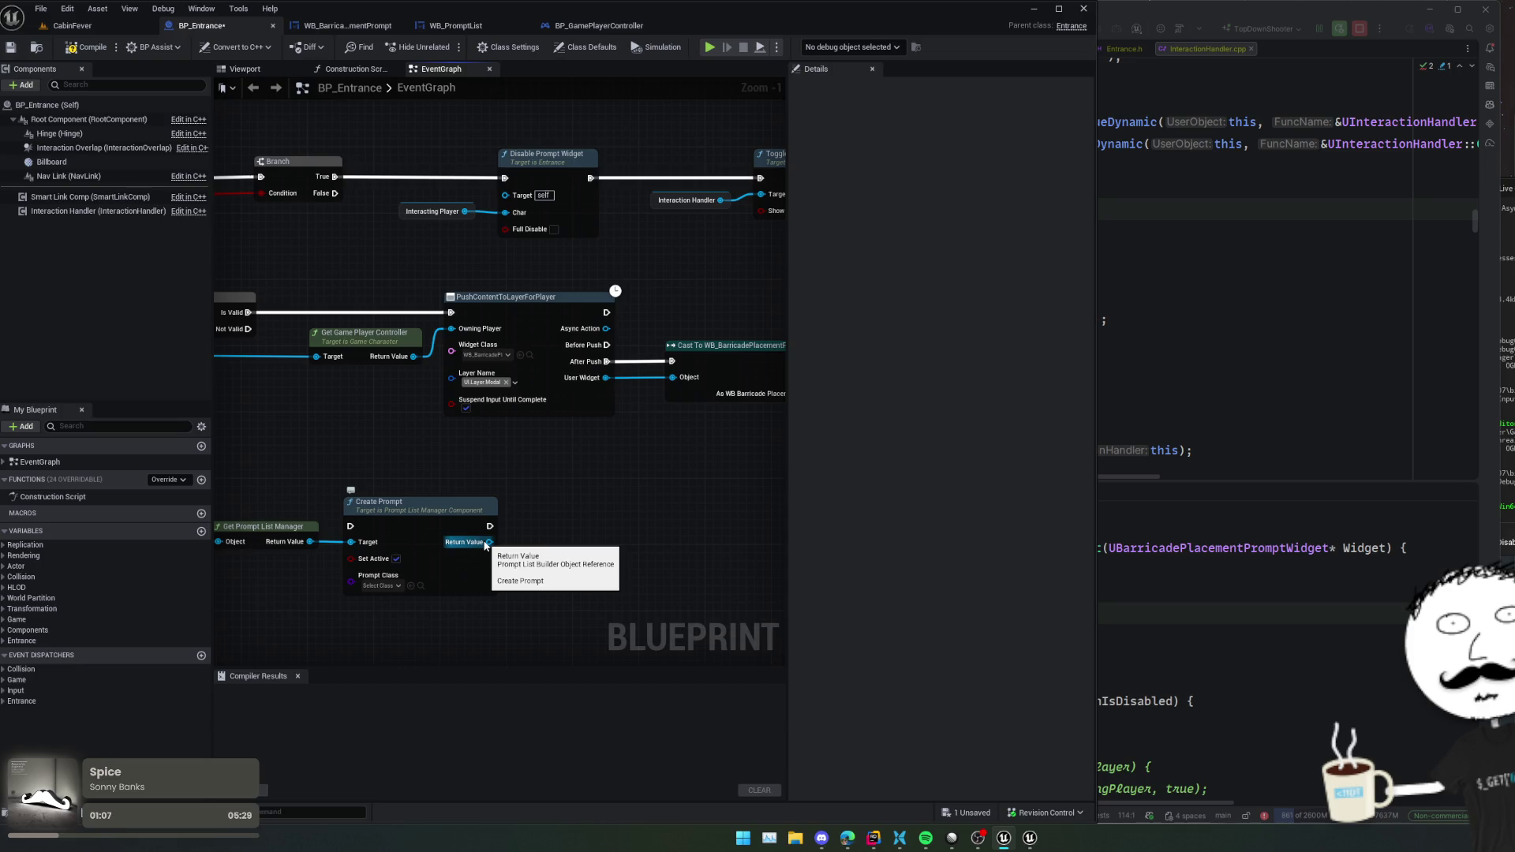
- Return to Rider's InitializePromptWidget in Entrance.cpp
key("alt+Tab")
left_click(917, 395)
key("ctrl+alt+Left")
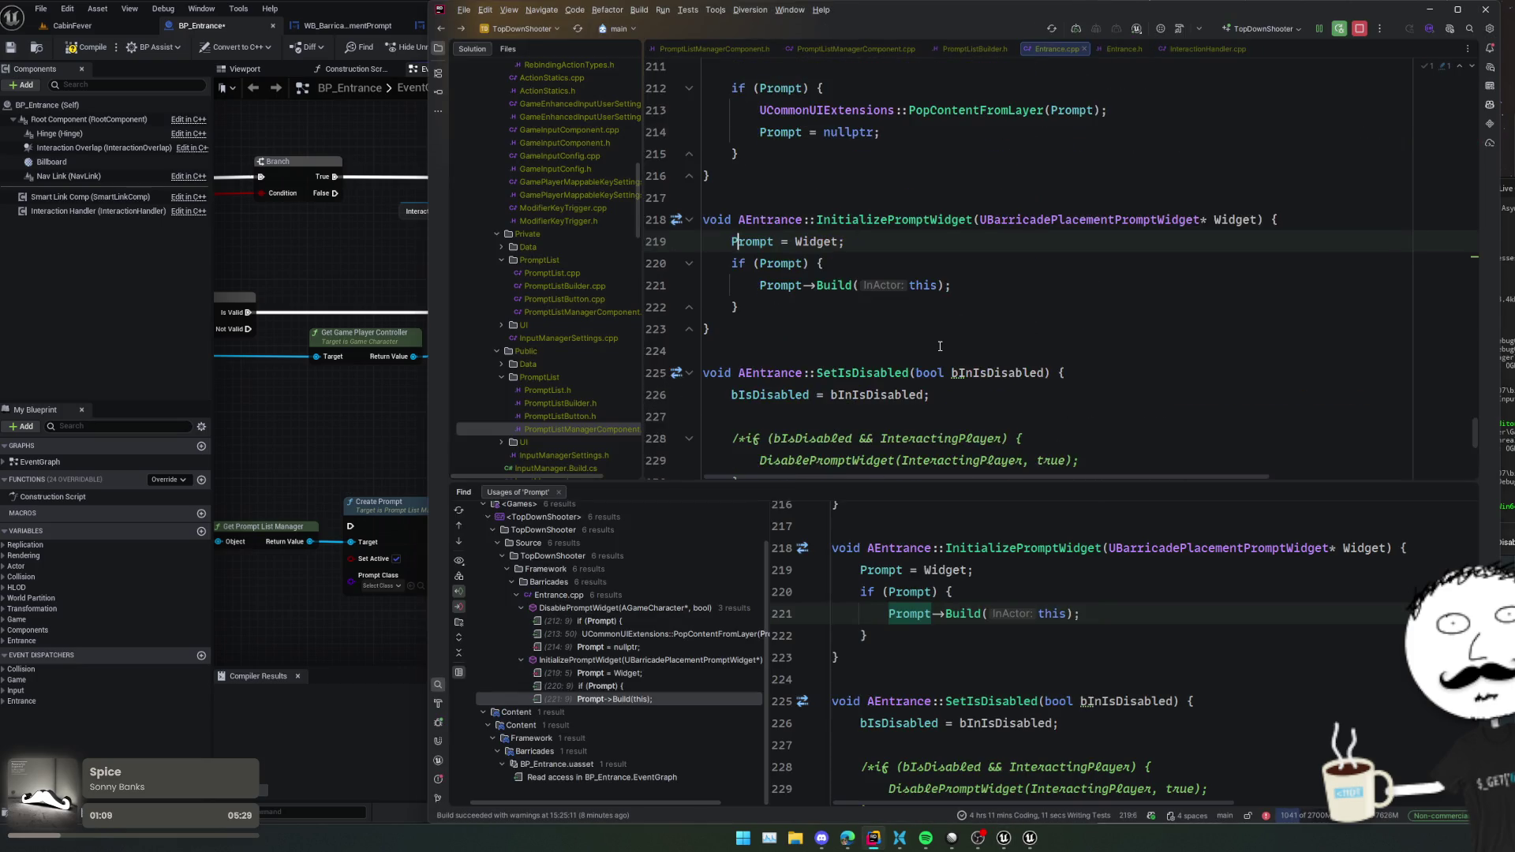
- Open PromptListManagerComponent.h and follow UPromptListBuilder to its header
key("ctrl+alt+Left")
left_click(874, 308)
scroll(874, 313, "up", 5)
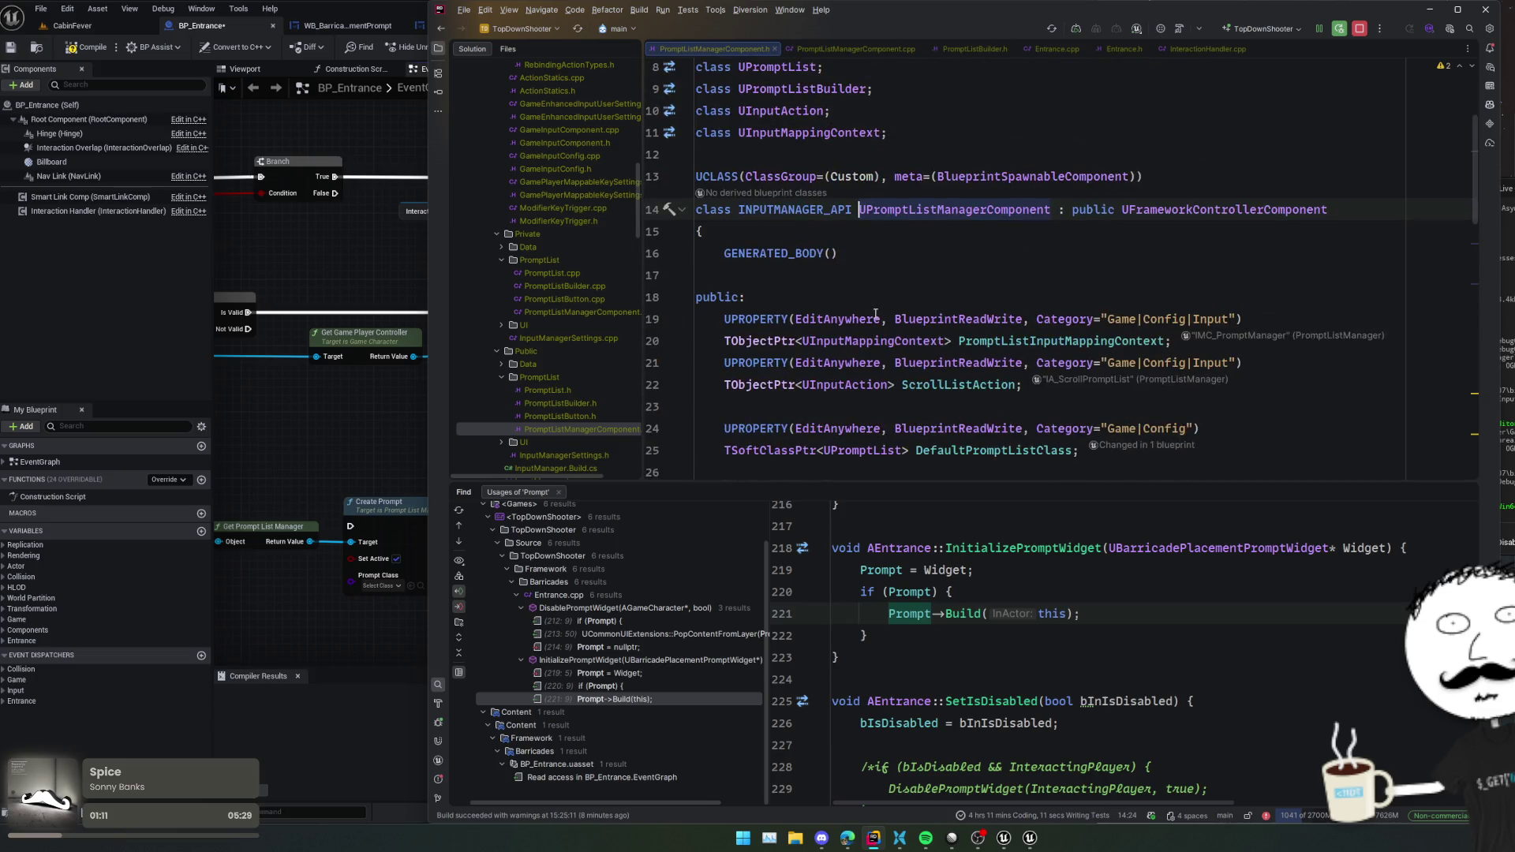
scroll(875, 314, "down", 10)
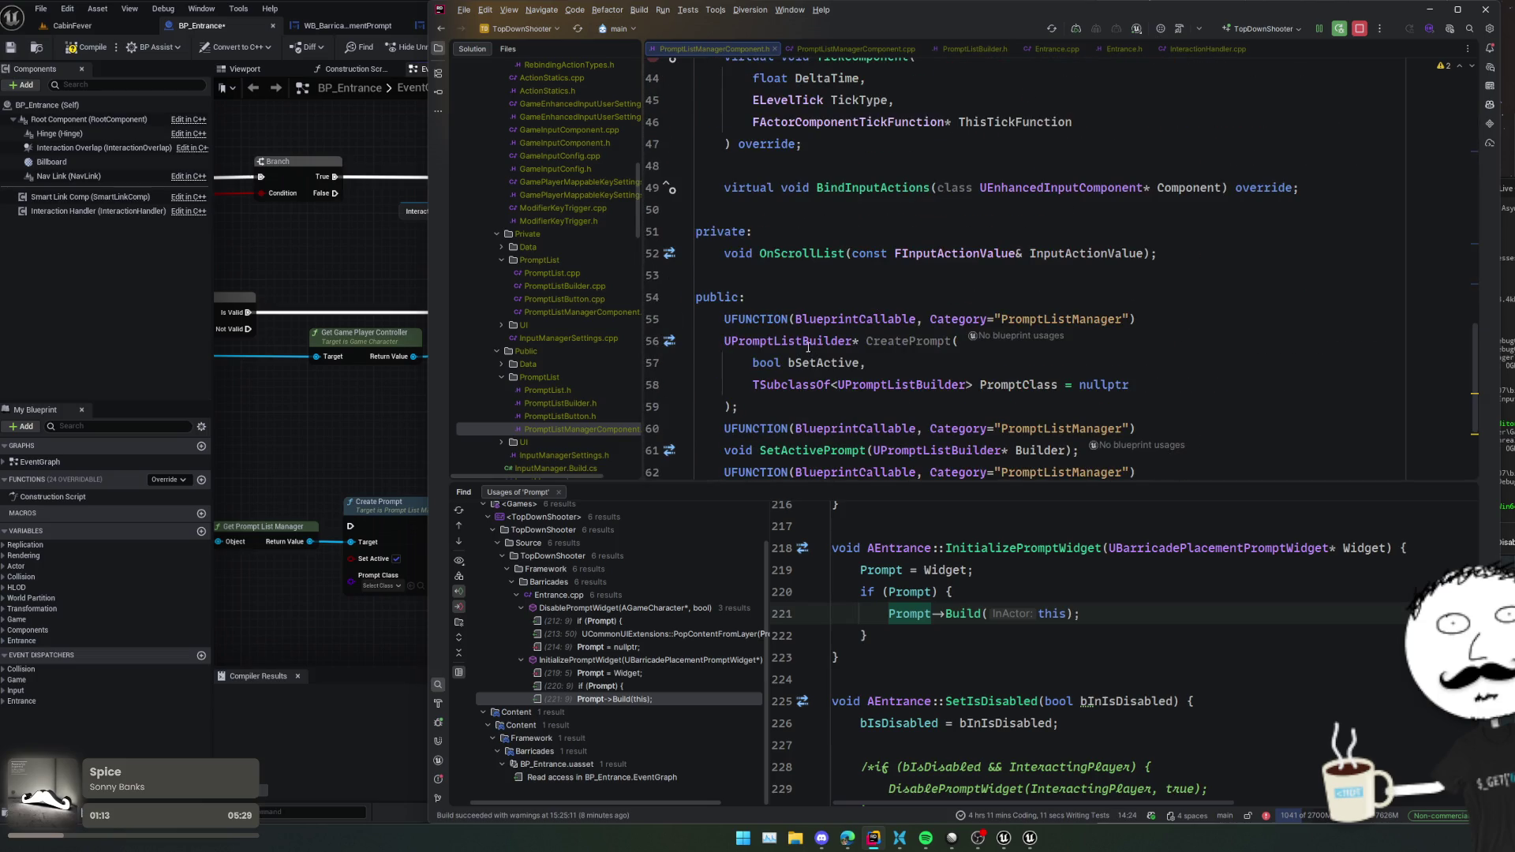
left_click(807, 341, "ctrl")
- Browse PromptListBuilder.h to the CreateItem declaration below CurrentIndex
scroll(1052, 341, "down", 10)
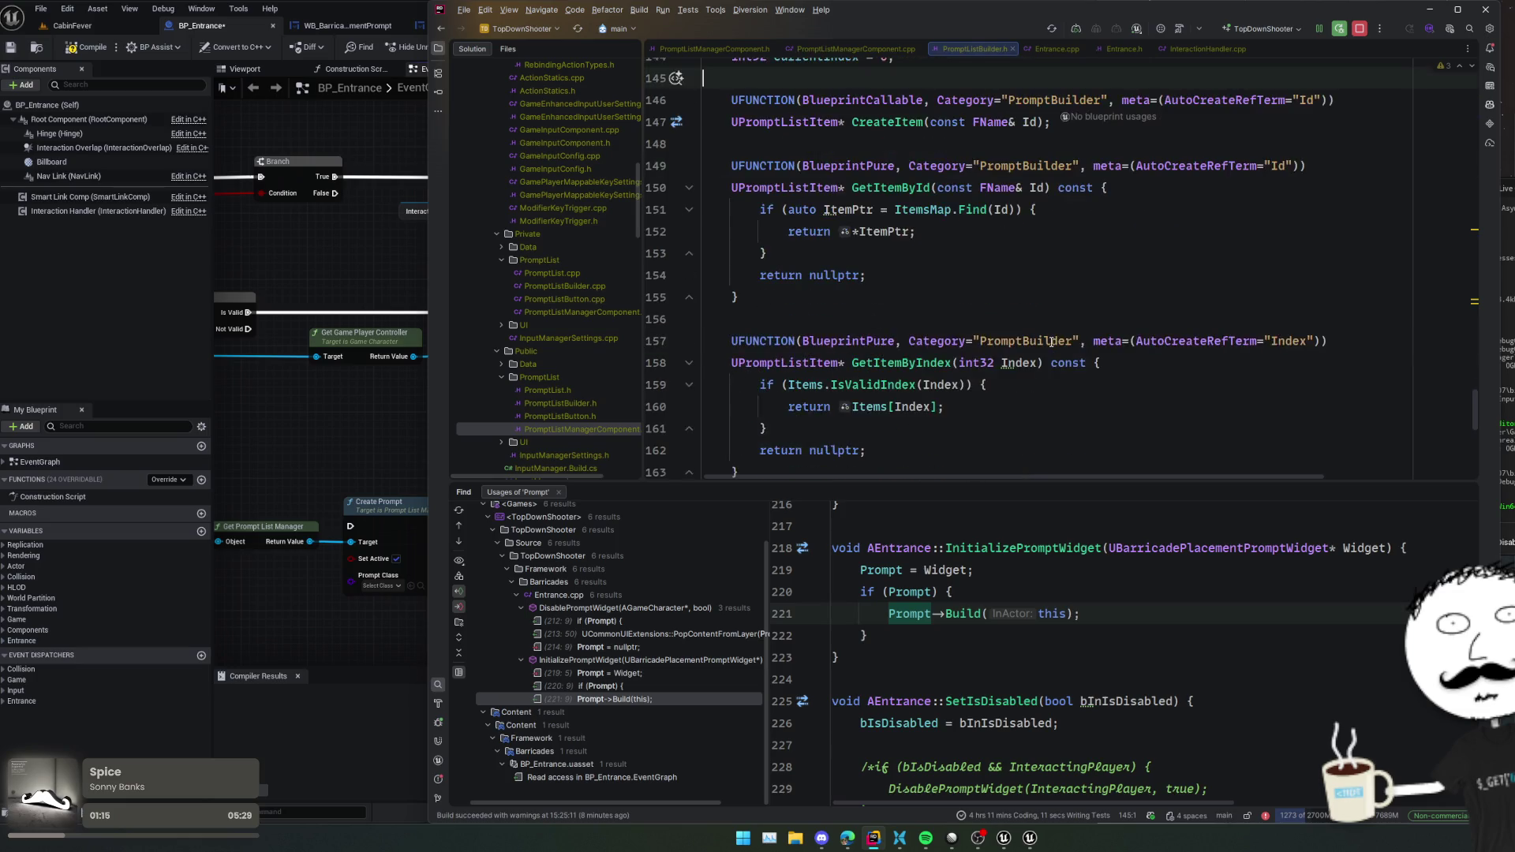
scroll(1052, 342, "up", 2)
scroll(942, 231, "down", 8)
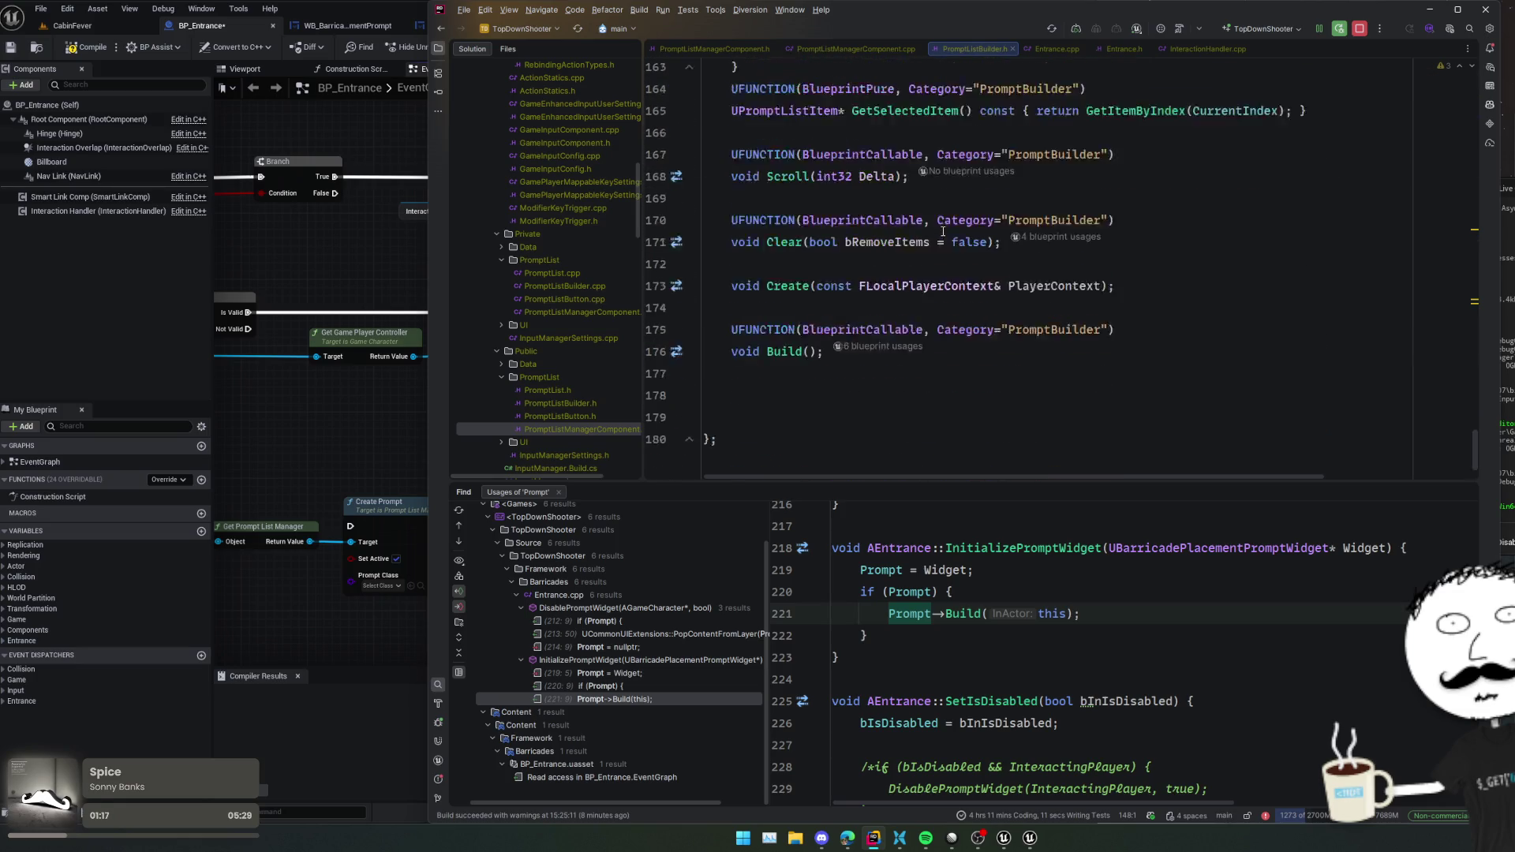
scroll(942, 231, "up", 2)
left_click(805, 392)
key("Up")
key("Up")
key("Up")
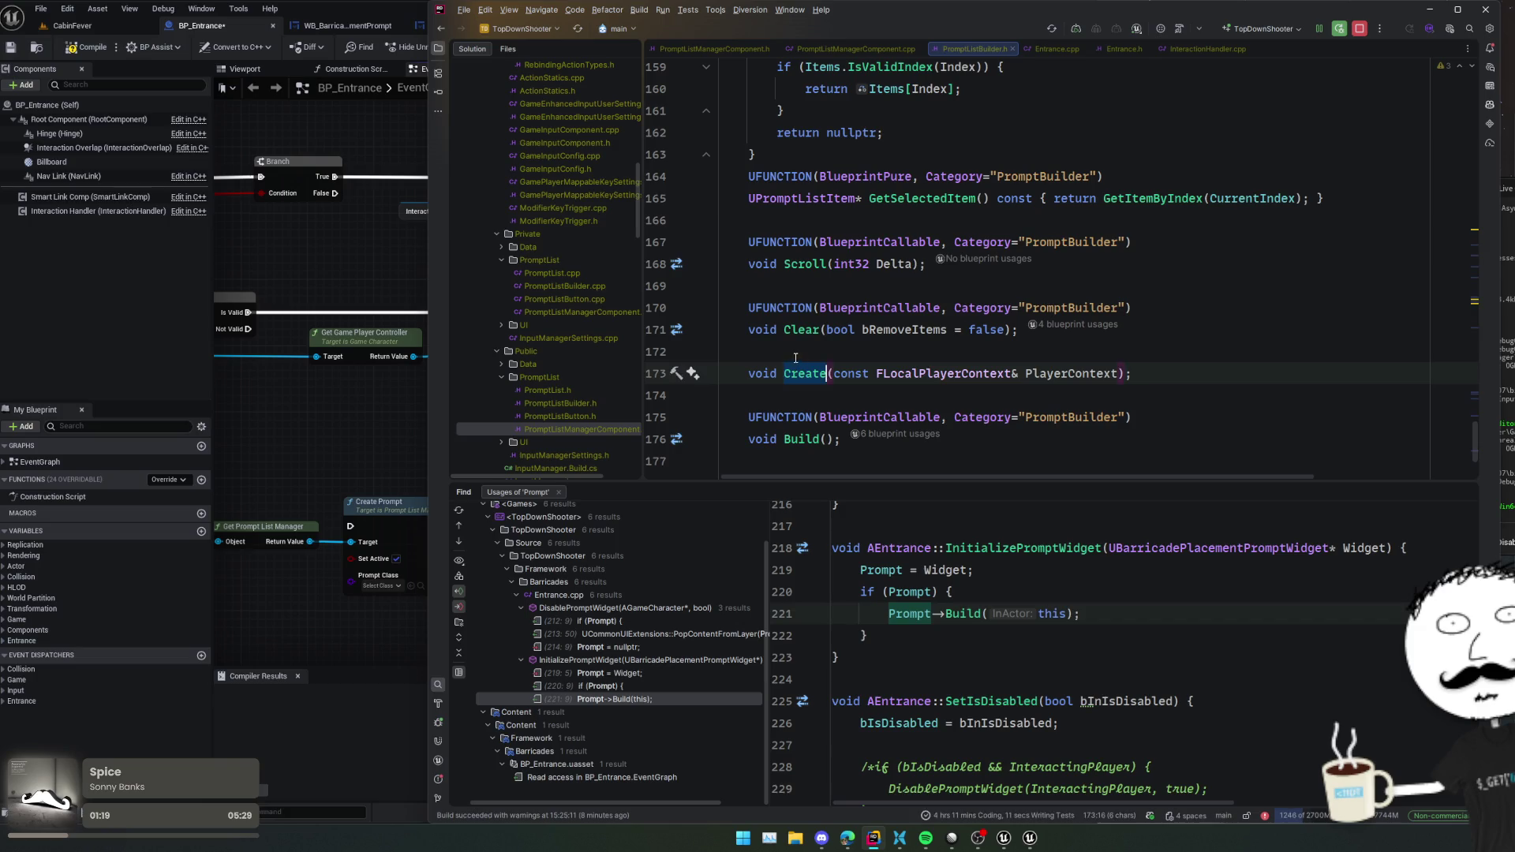
scroll(832, 278, "up", 2)
scroll(832, 278, "down", 2)
scroll(832, 278, "up", 6)
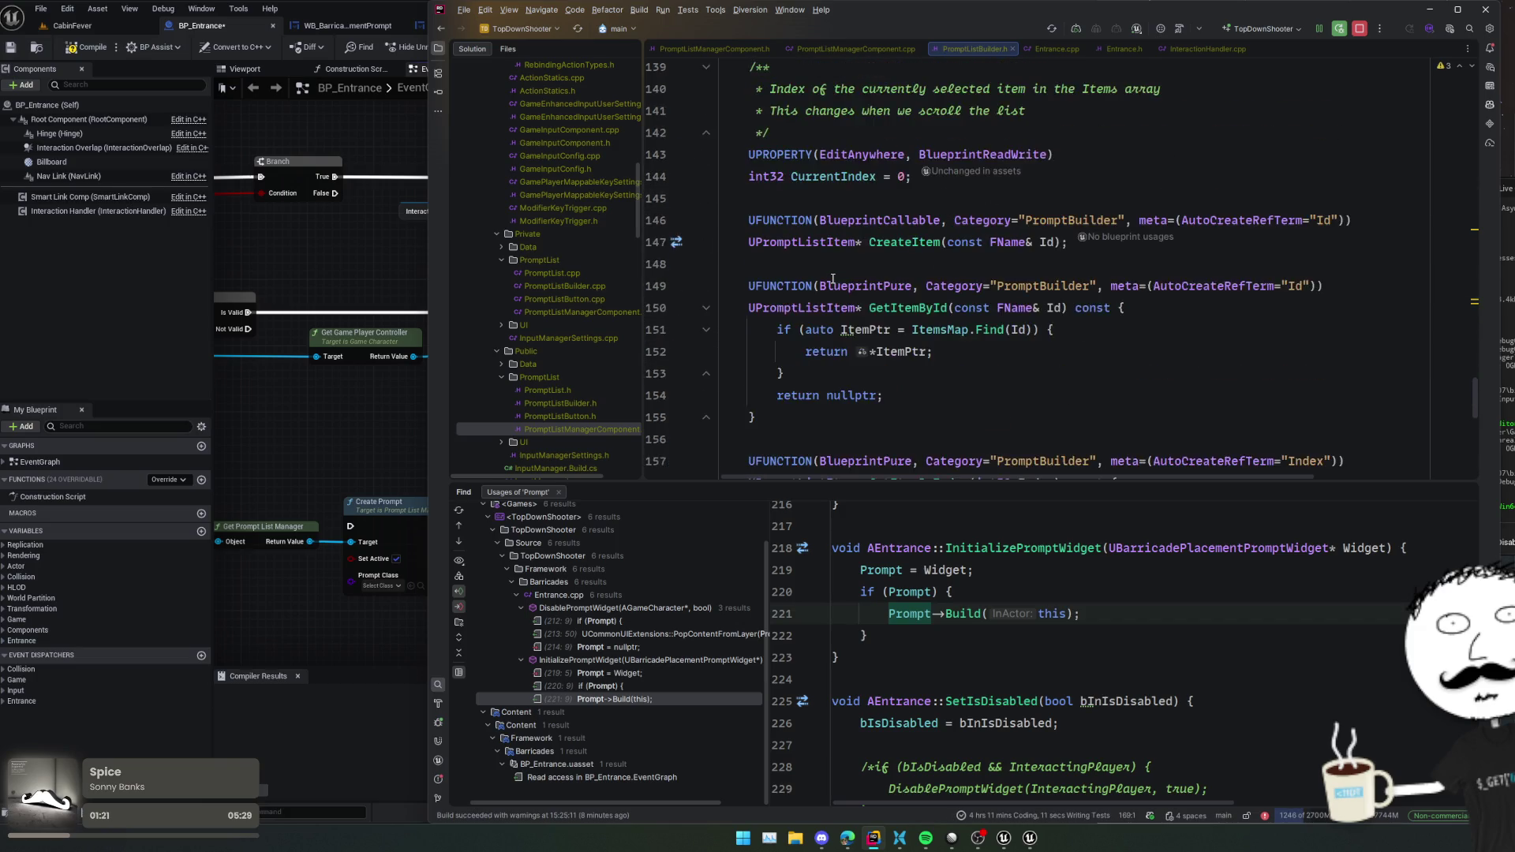
left_click(351, 453)
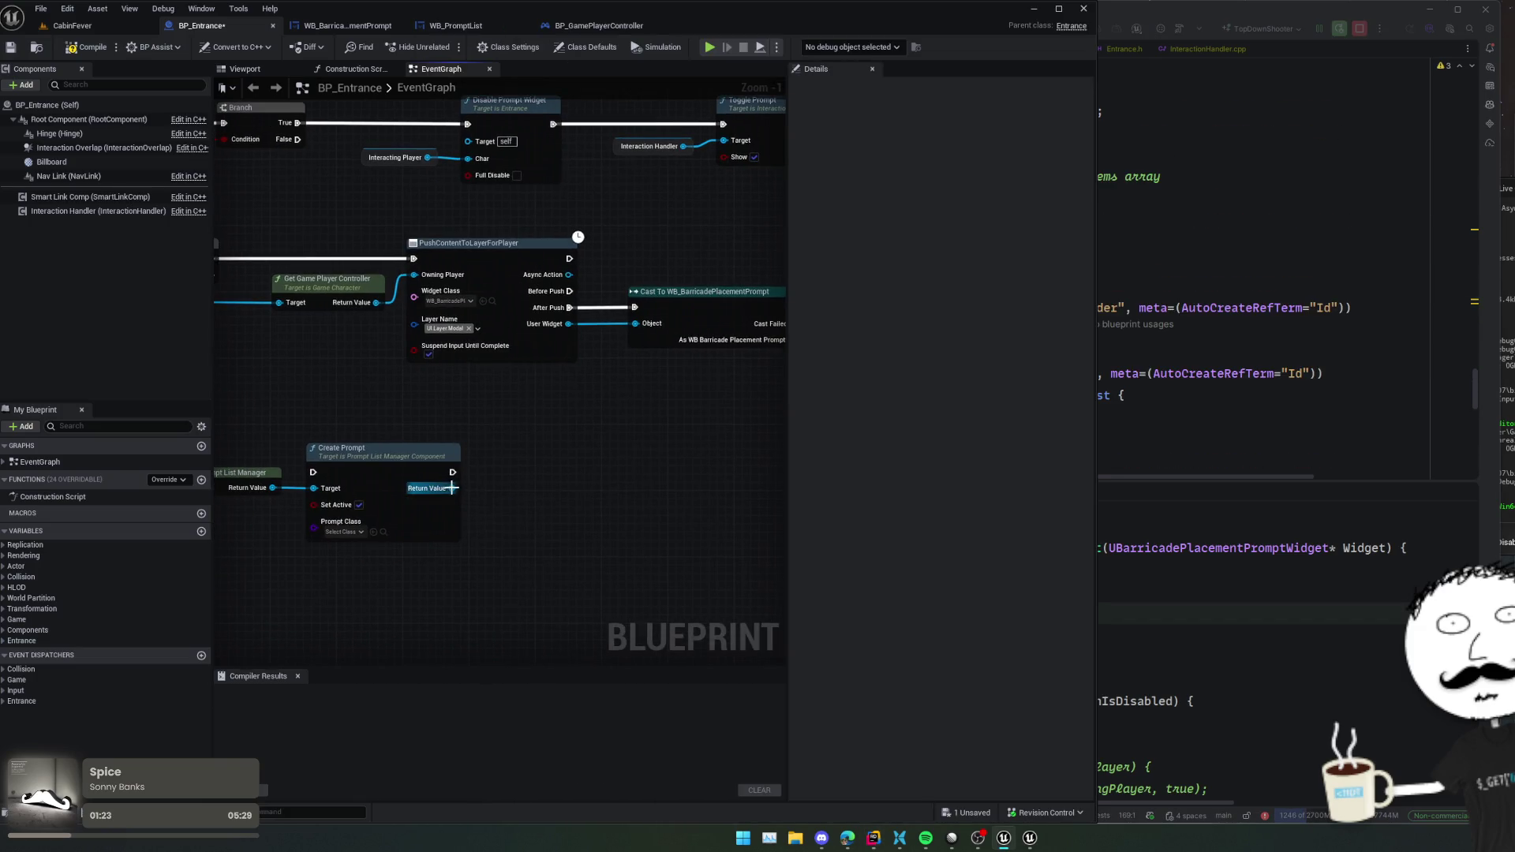
- Add a Create Item node from Create Prompt's Return Value and align it
left_click_drag(452, 489, 479, 483)
type("create item")
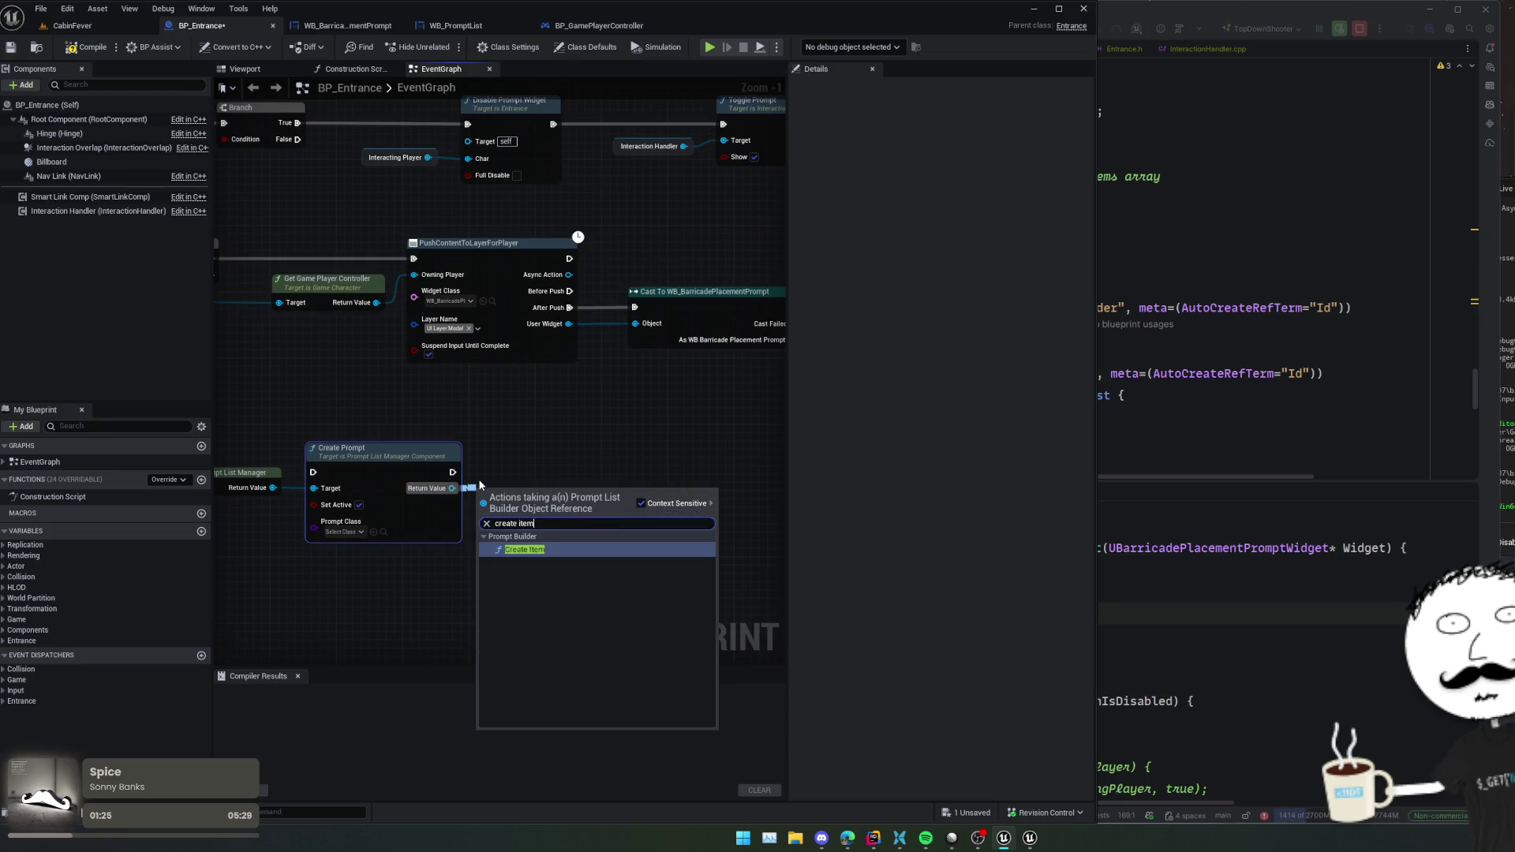
key("Return")
left_click_drag(542, 478, 538, 455)
- Set Create Item's Id to CurrentBarricade and save BP_Entrance
left_click(530, 505)
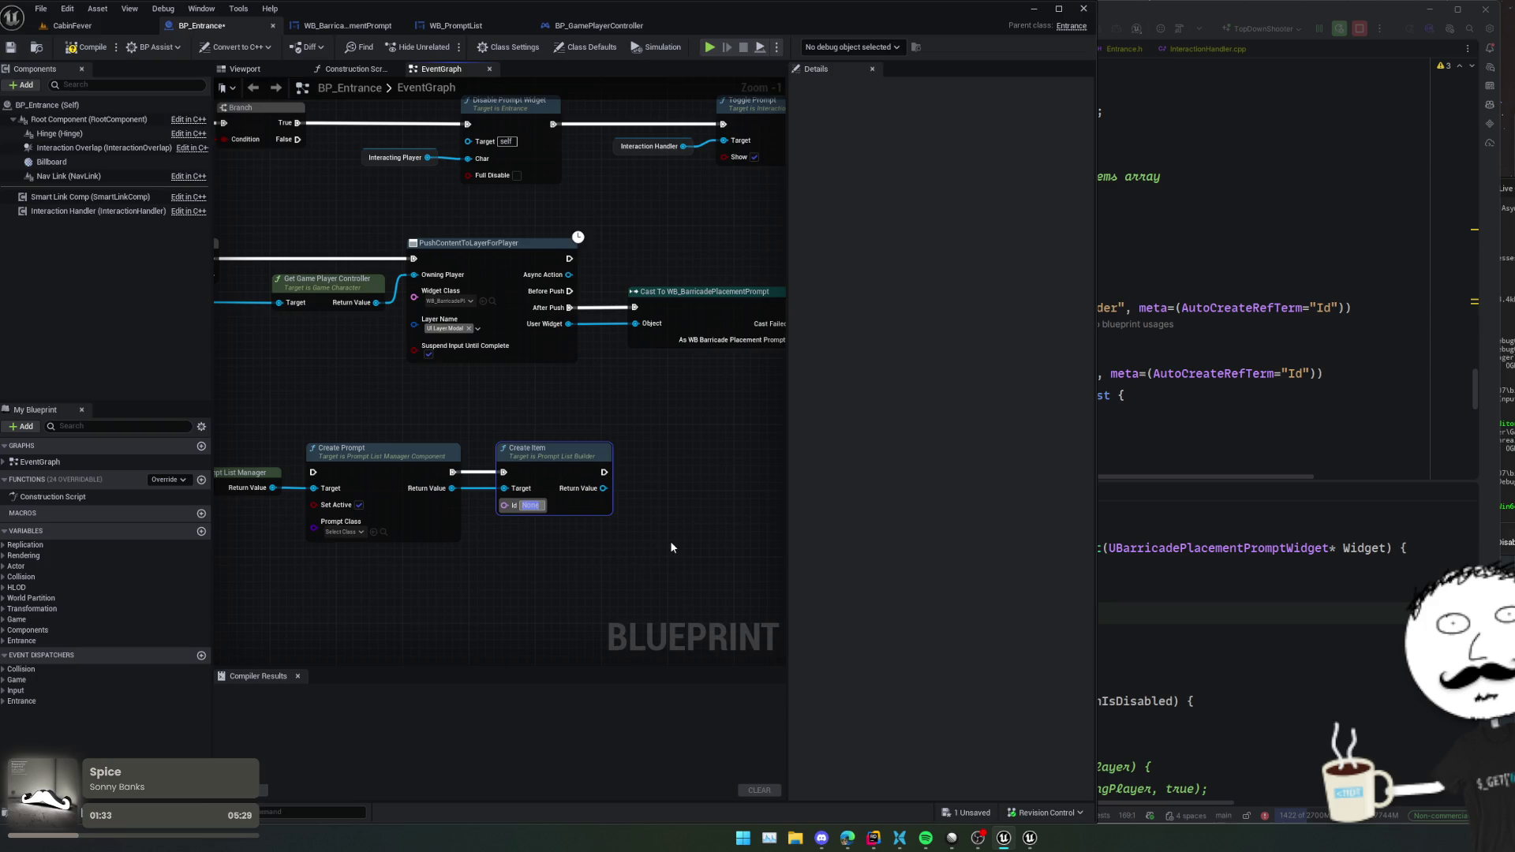
type("Place")
key("Return")
key("ctrl+a")
type("CurrentS")
type("arricade")
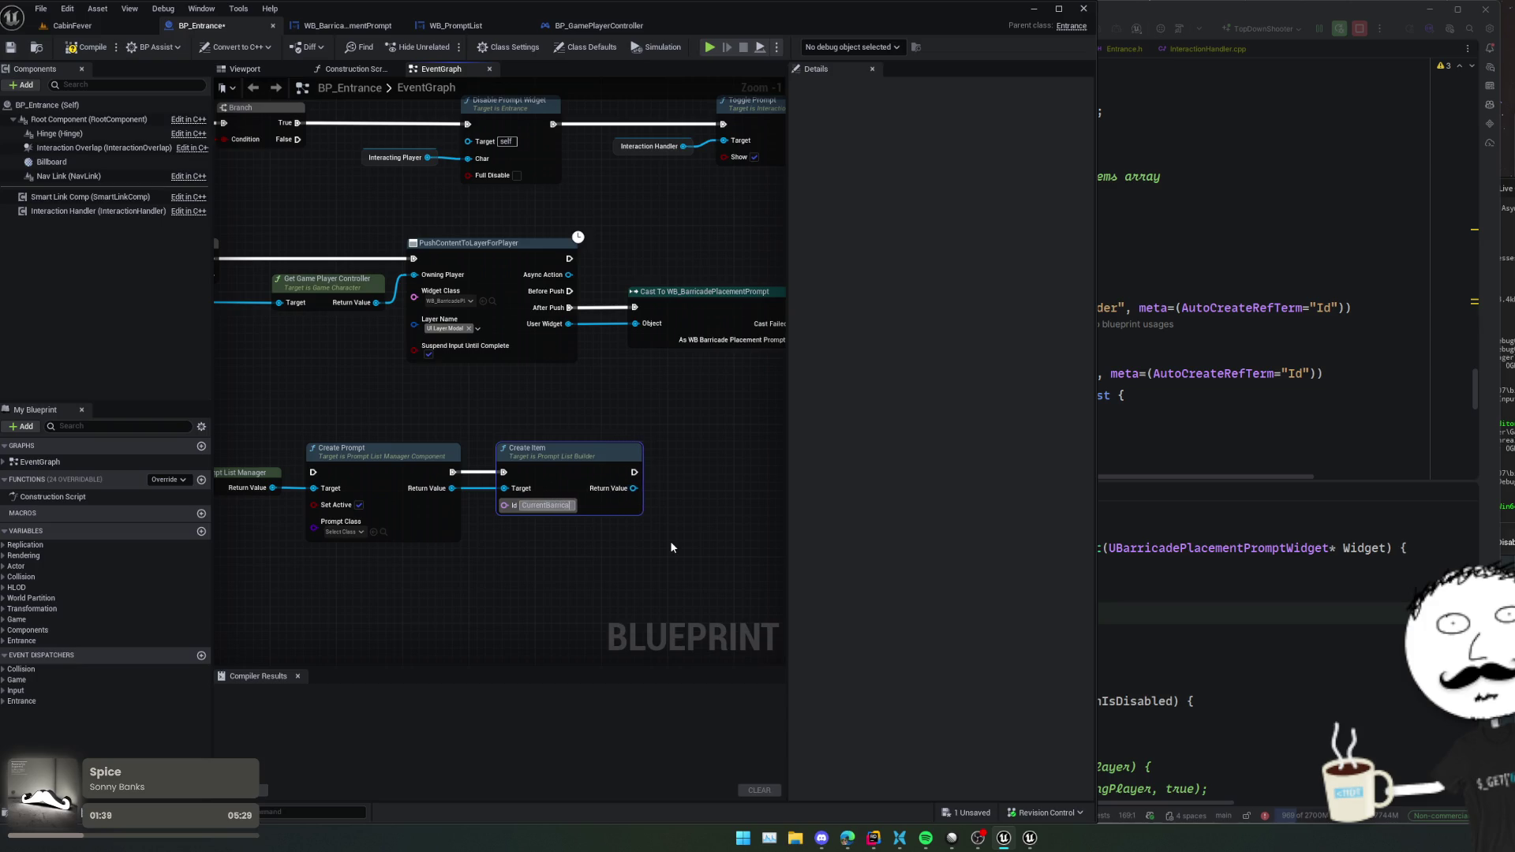
mouse_move(686, 483)
left_mouse_down()
mouse_move(541, 487)
mouse_move(593, 495)
left_mouse_up()
key("ctrl+s")
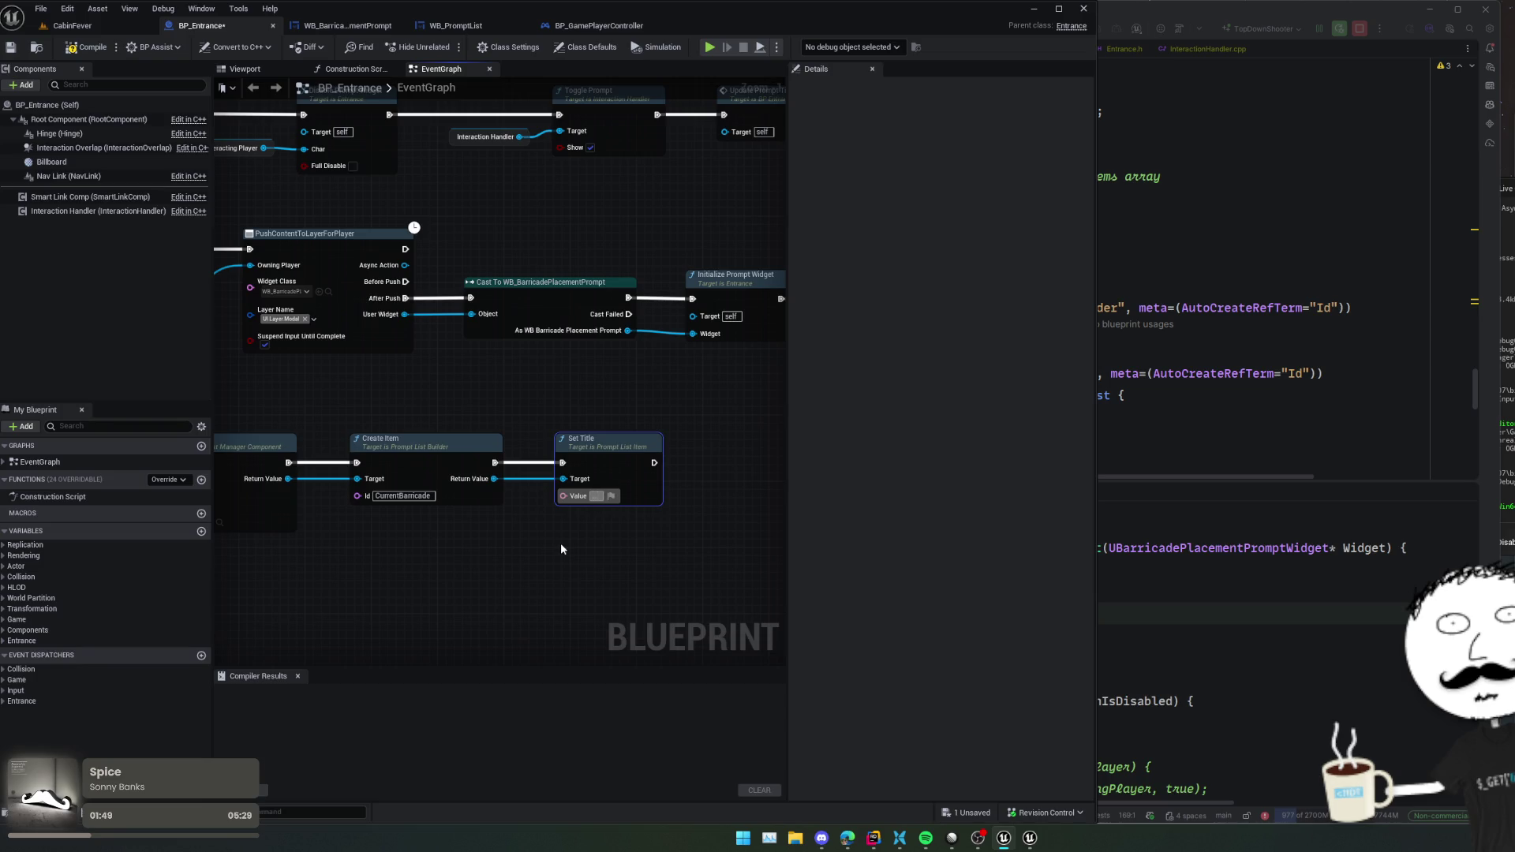
left_click_drag(636, 509, 534, 527)
left_click(1253, 481)
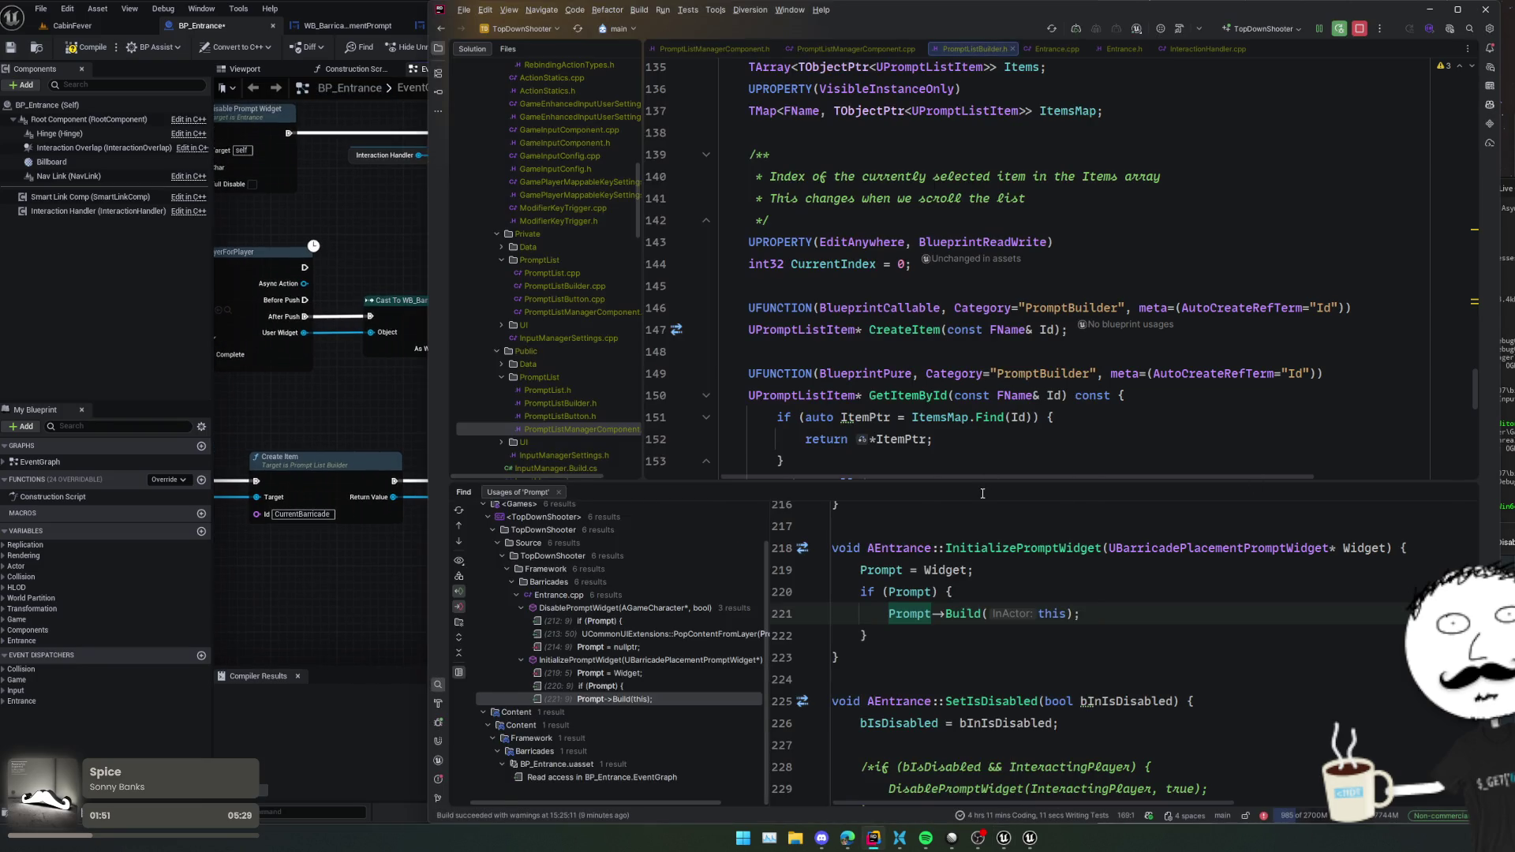
- Close the usages panel and inspect SetTitle's declaration in PromptListBuilder.h
key("shift+Escape")
scroll(982, 491, "down", 5)
scroll(982, 490, "up", 13)
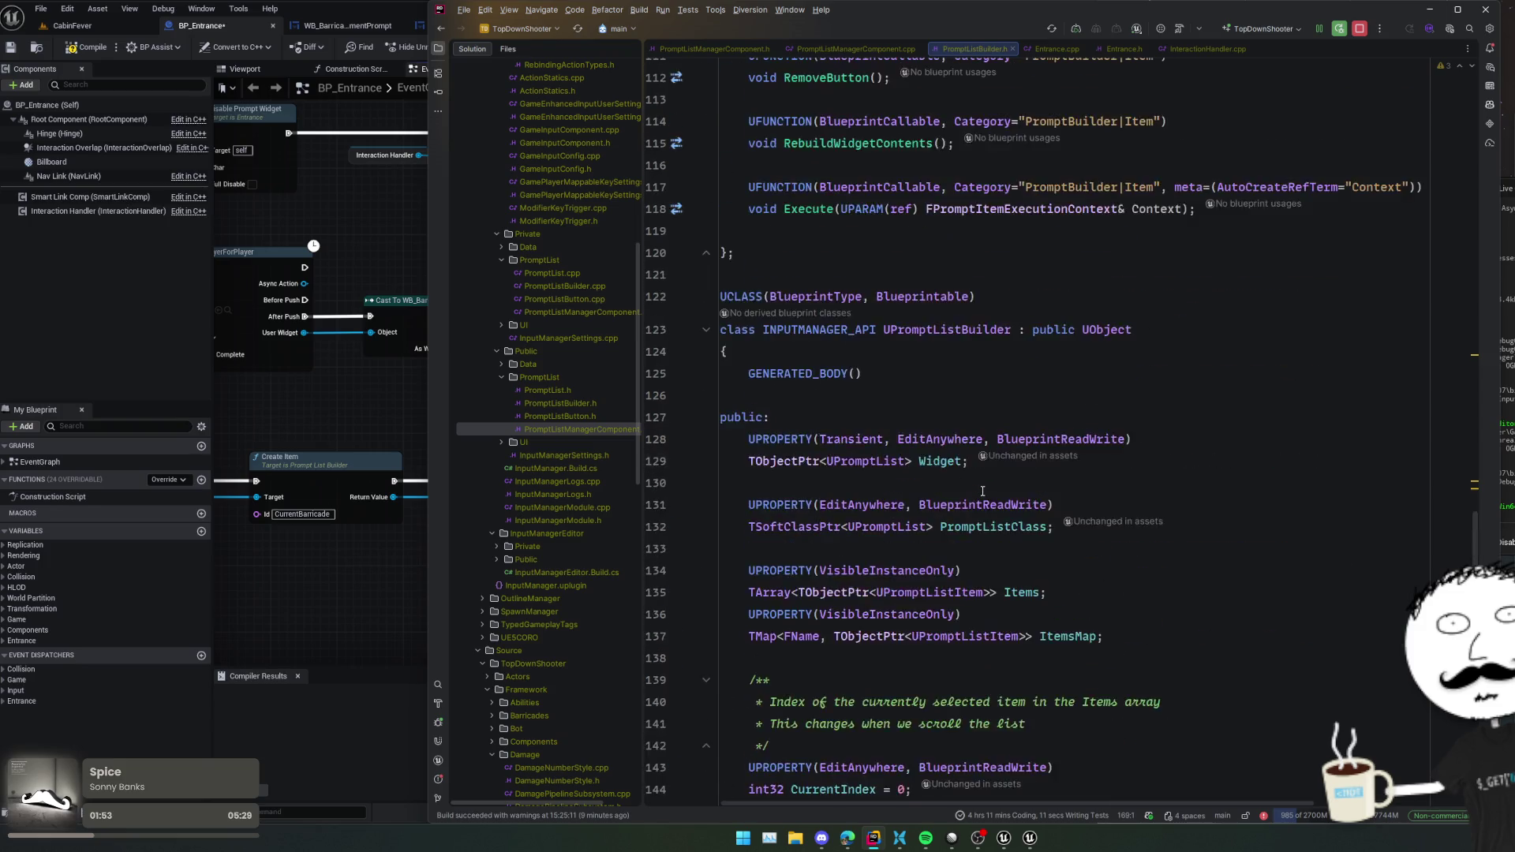
scroll(982, 490, "up", 5)
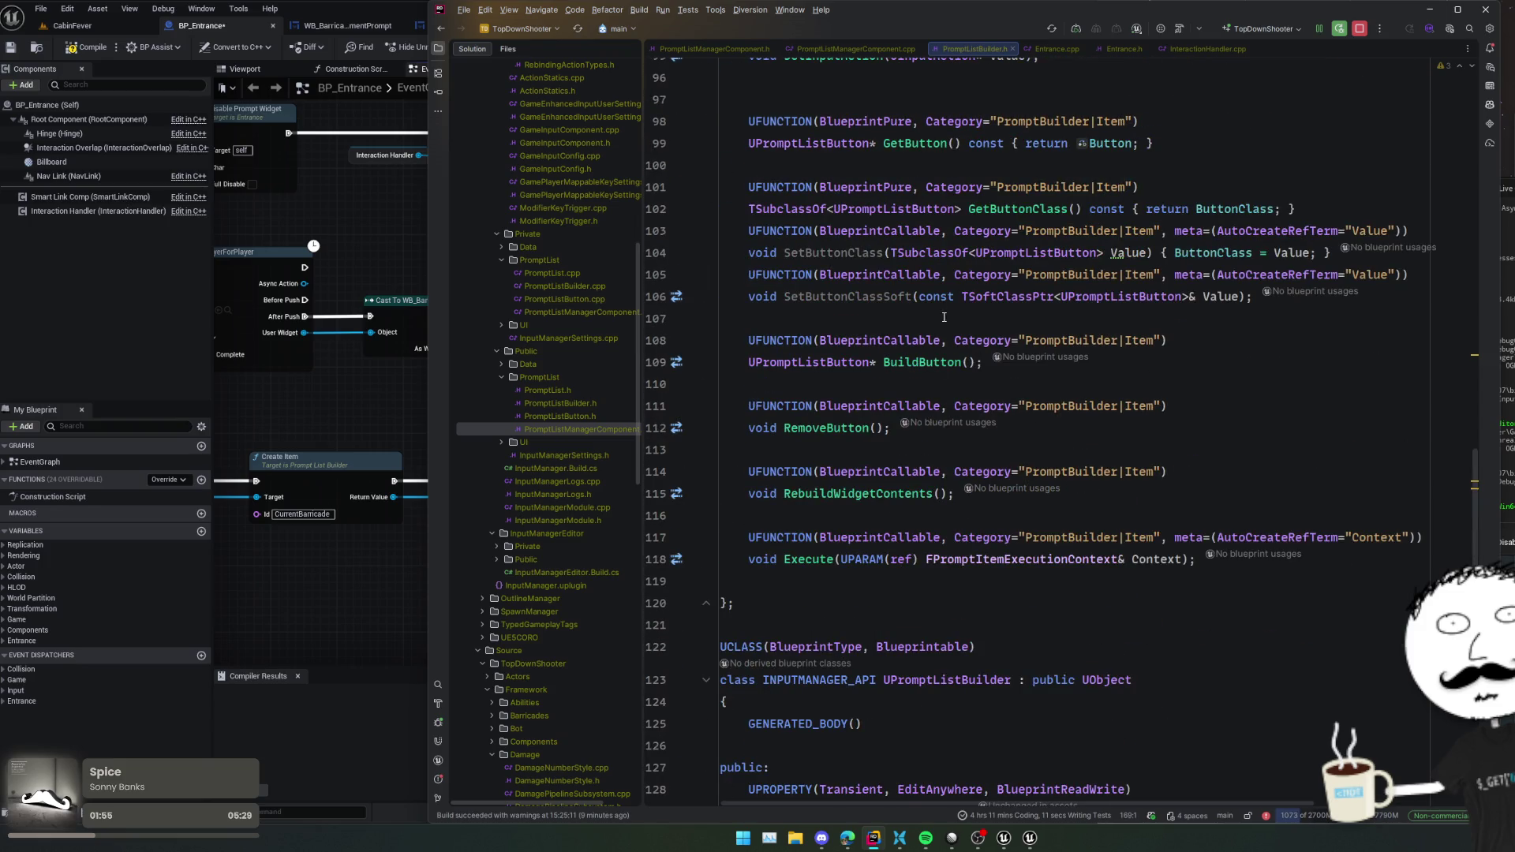
scroll(947, 441, "up", 8)
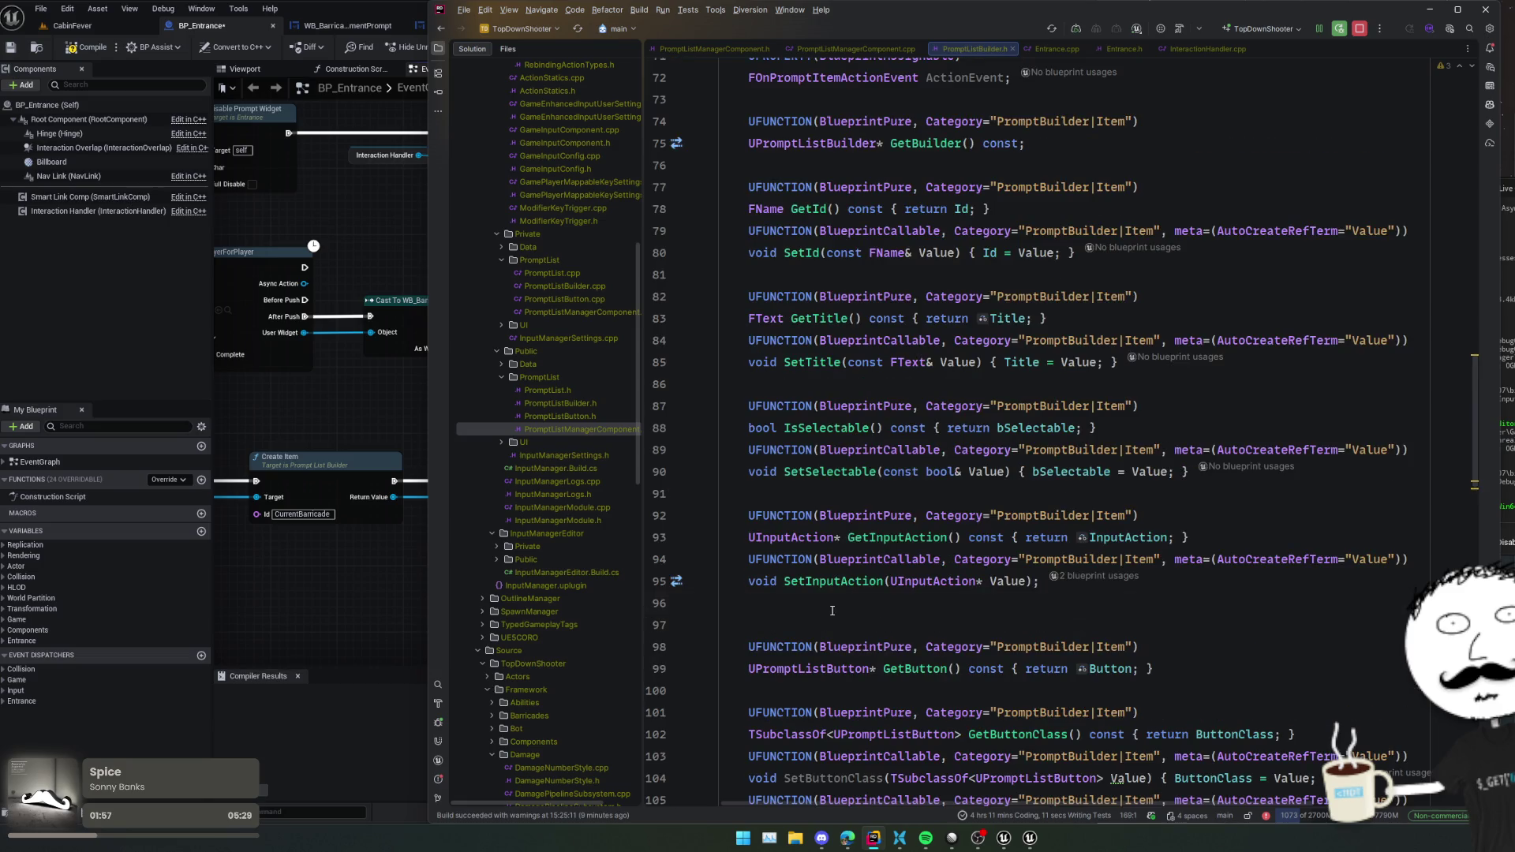
left_click(835, 362)
scroll(823, 432, "up", 3)
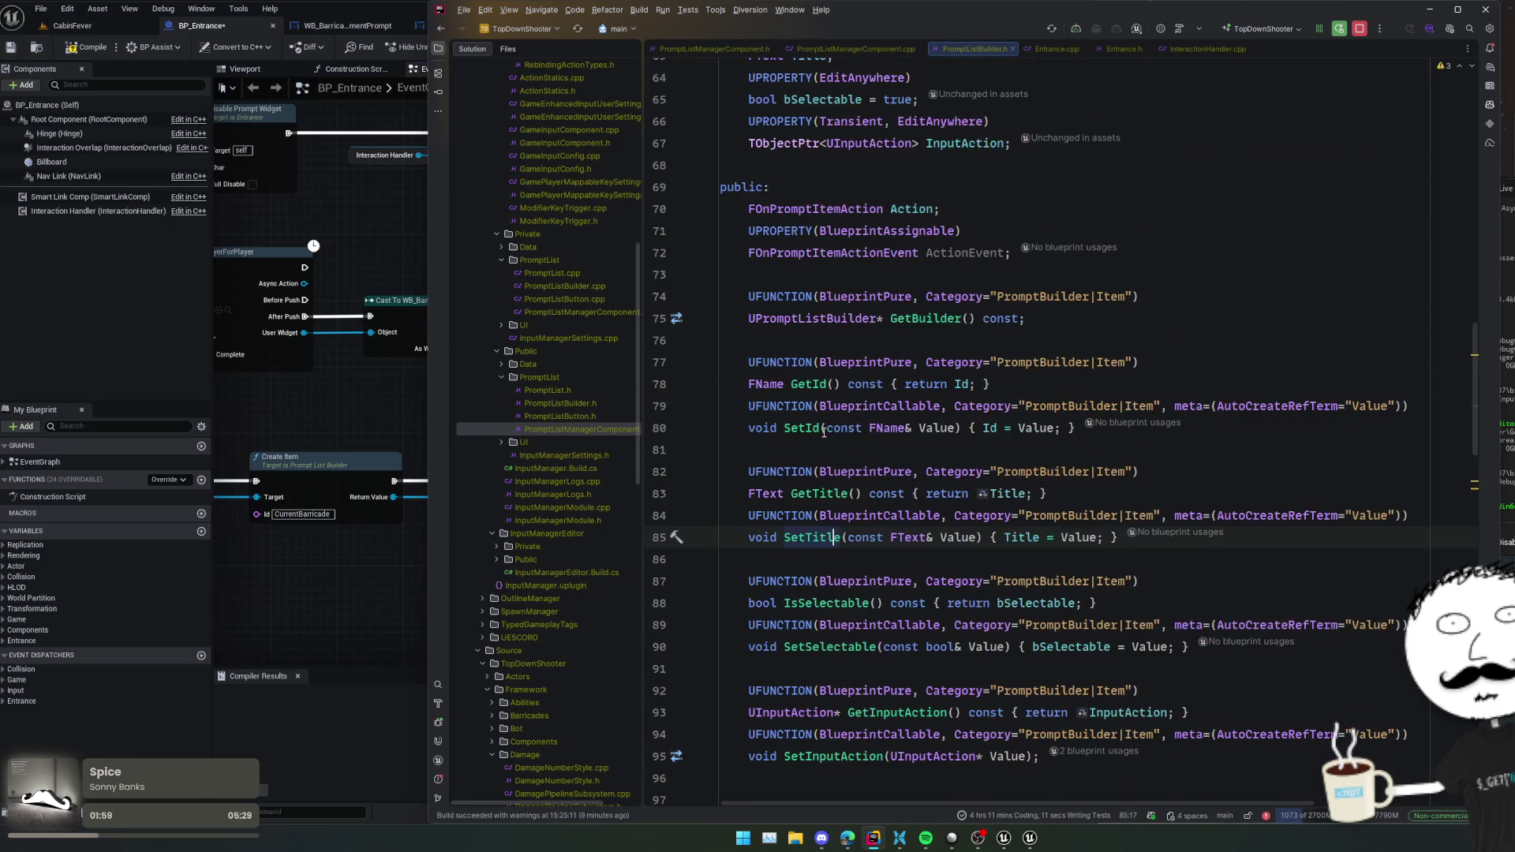
left_click(820, 515)
- Review the SetSelectable, GetInputAction, SetInputAction and SetButtonClass declarations
scroll(852, 550, "down", 3)
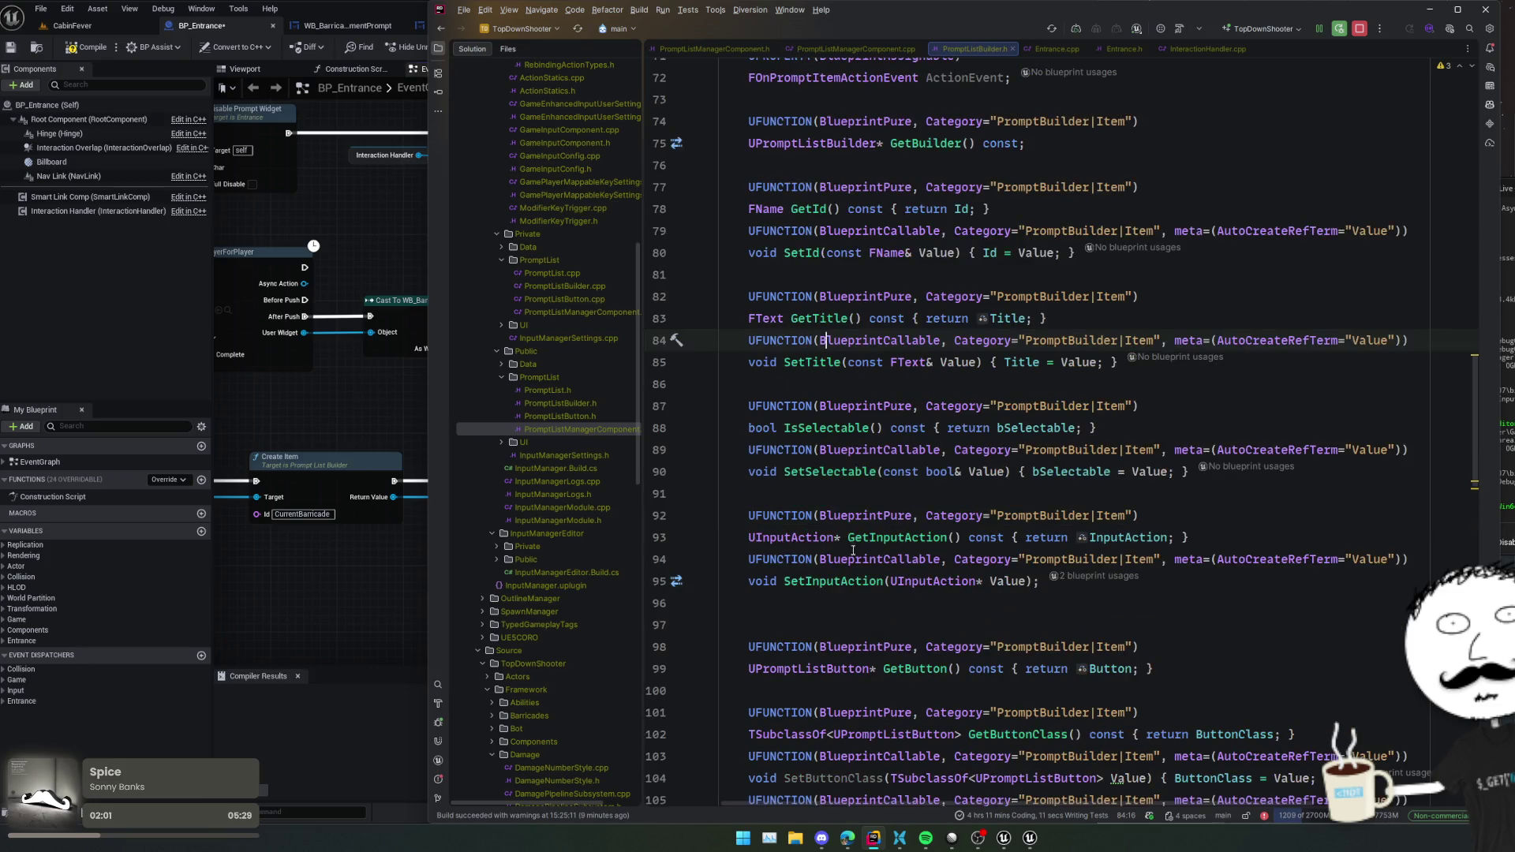
left_click(836, 471)
left_click(868, 537)
left_click(846, 580)
scroll(832, 612, "down", 3)
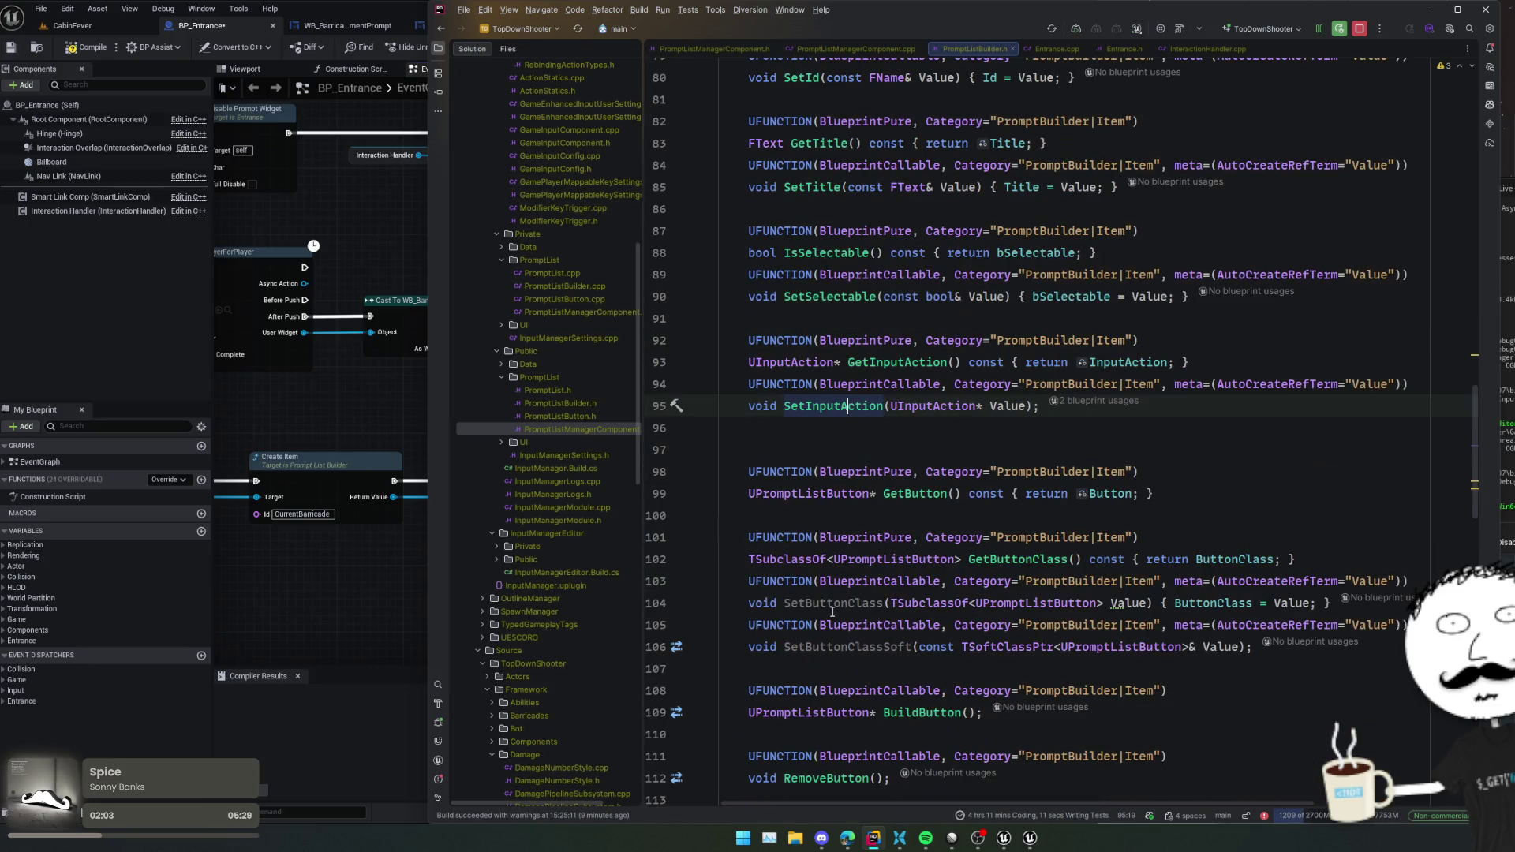
left_click(841, 581)
scroll(864, 589, "down", 3)
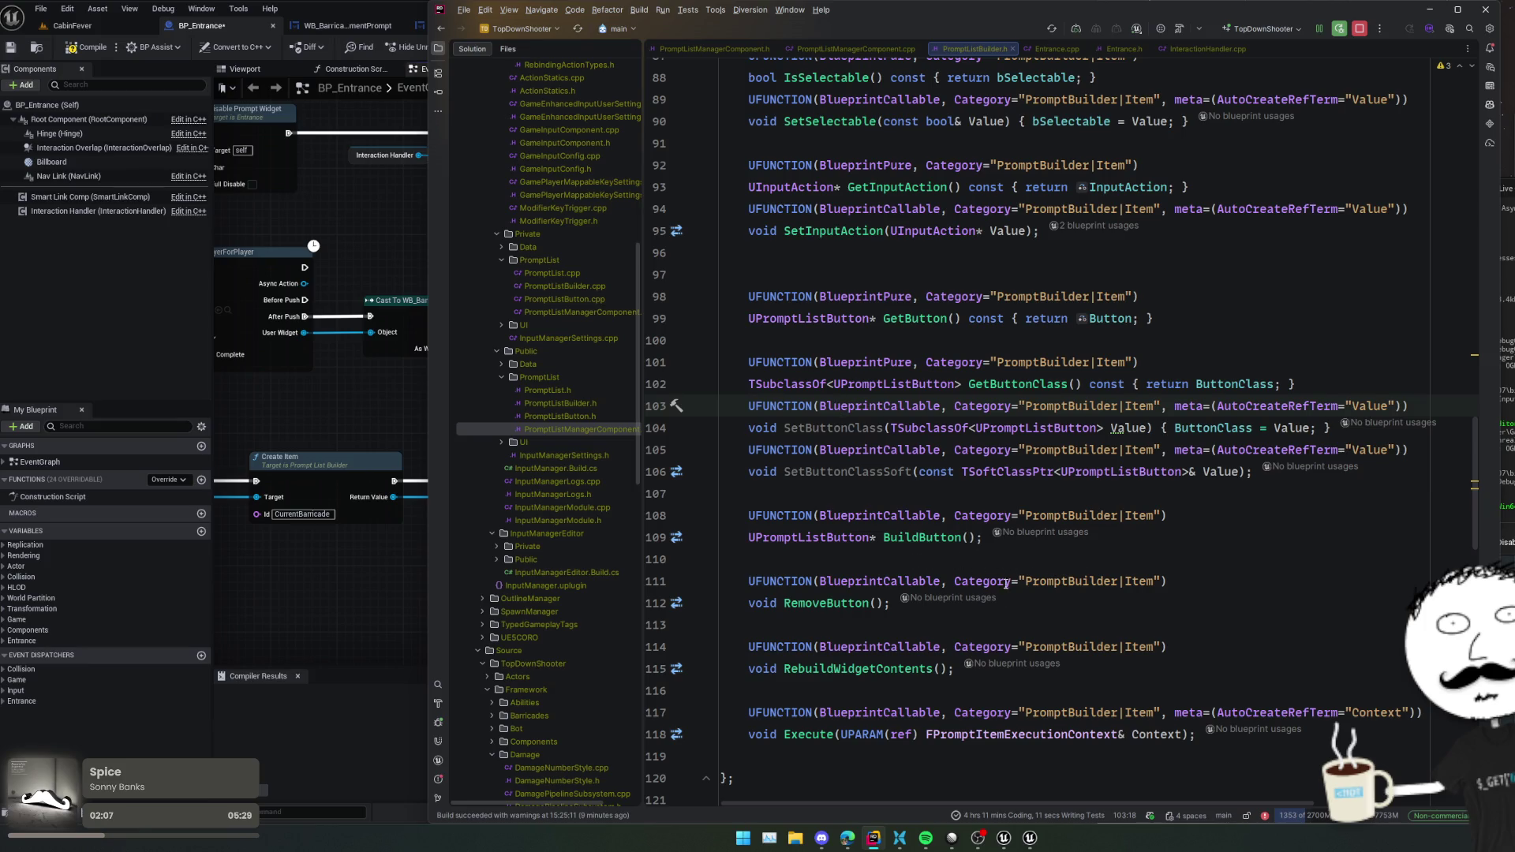
scroll(969, 633, "down", 15)
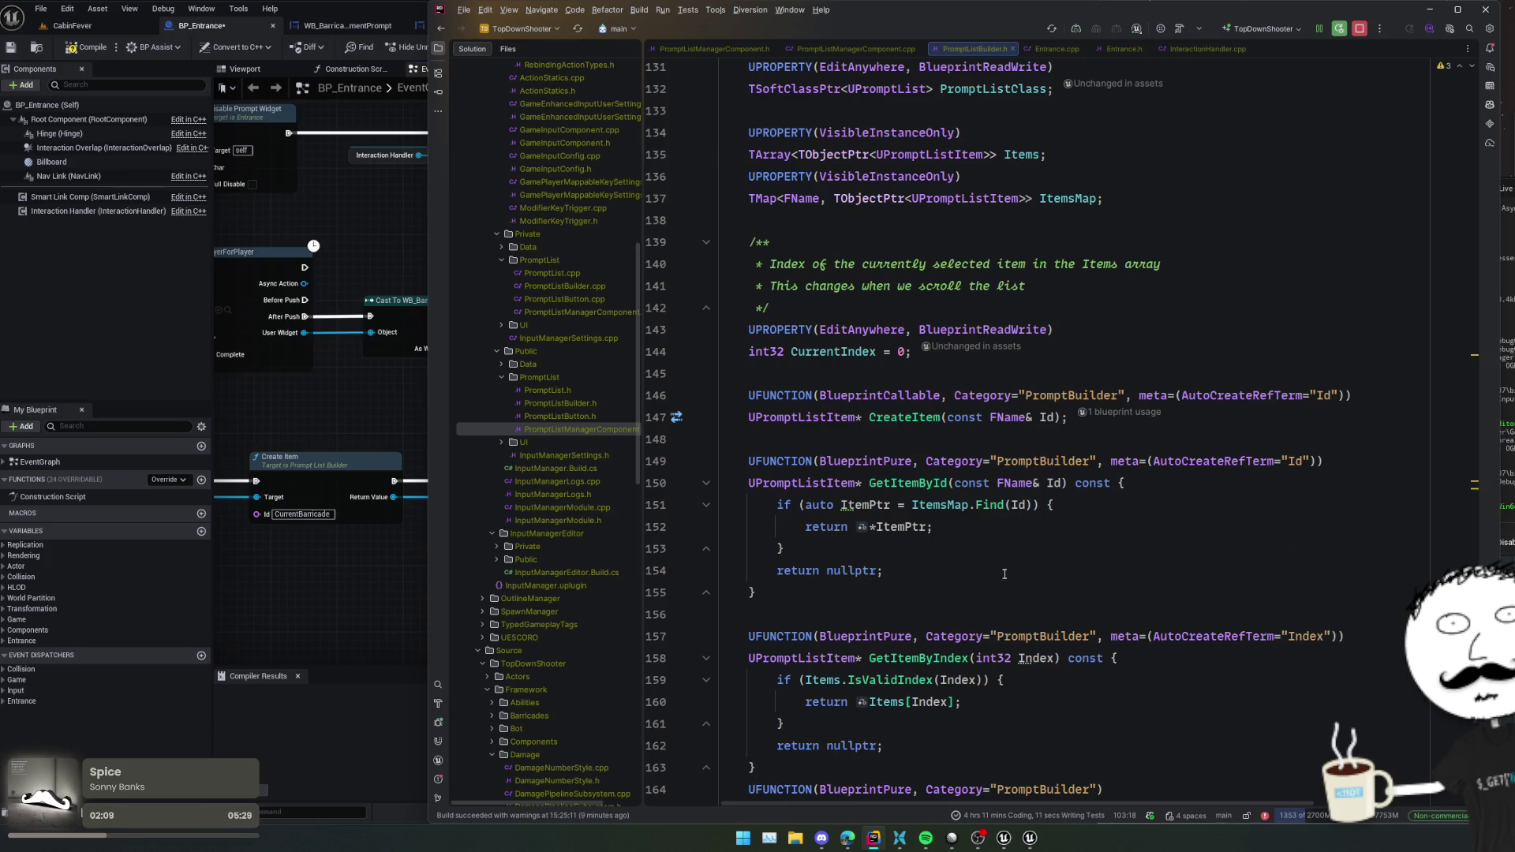
- Inspect the GetItemById and CreateItem declarations and the lines after them
left_click(868, 571)
left_click(862, 460)
left_click(912, 417)
scroll(899, 433, "down", 3)
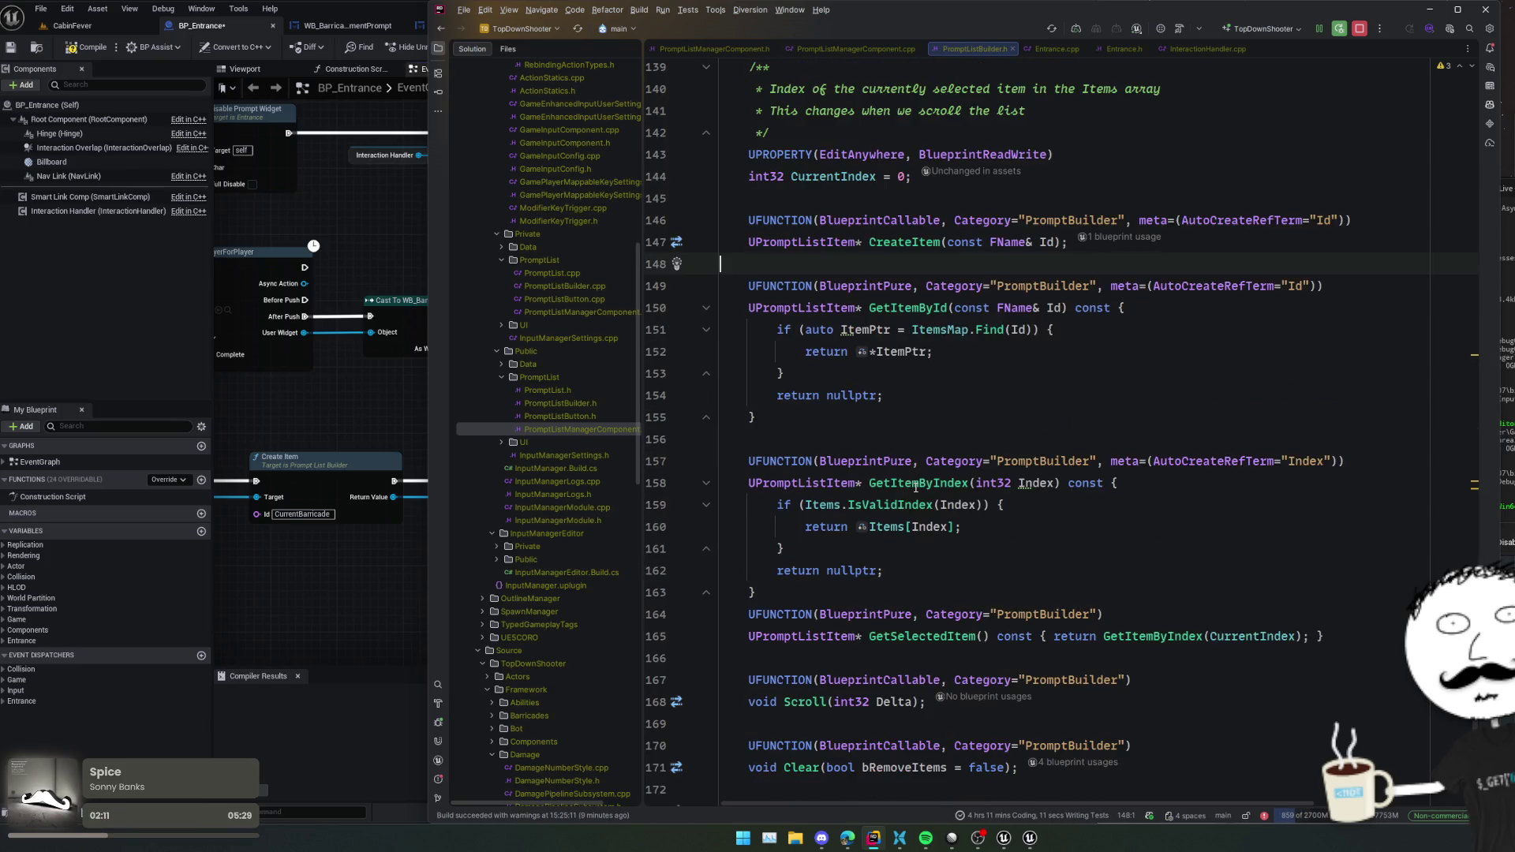
left_click(899, 439)
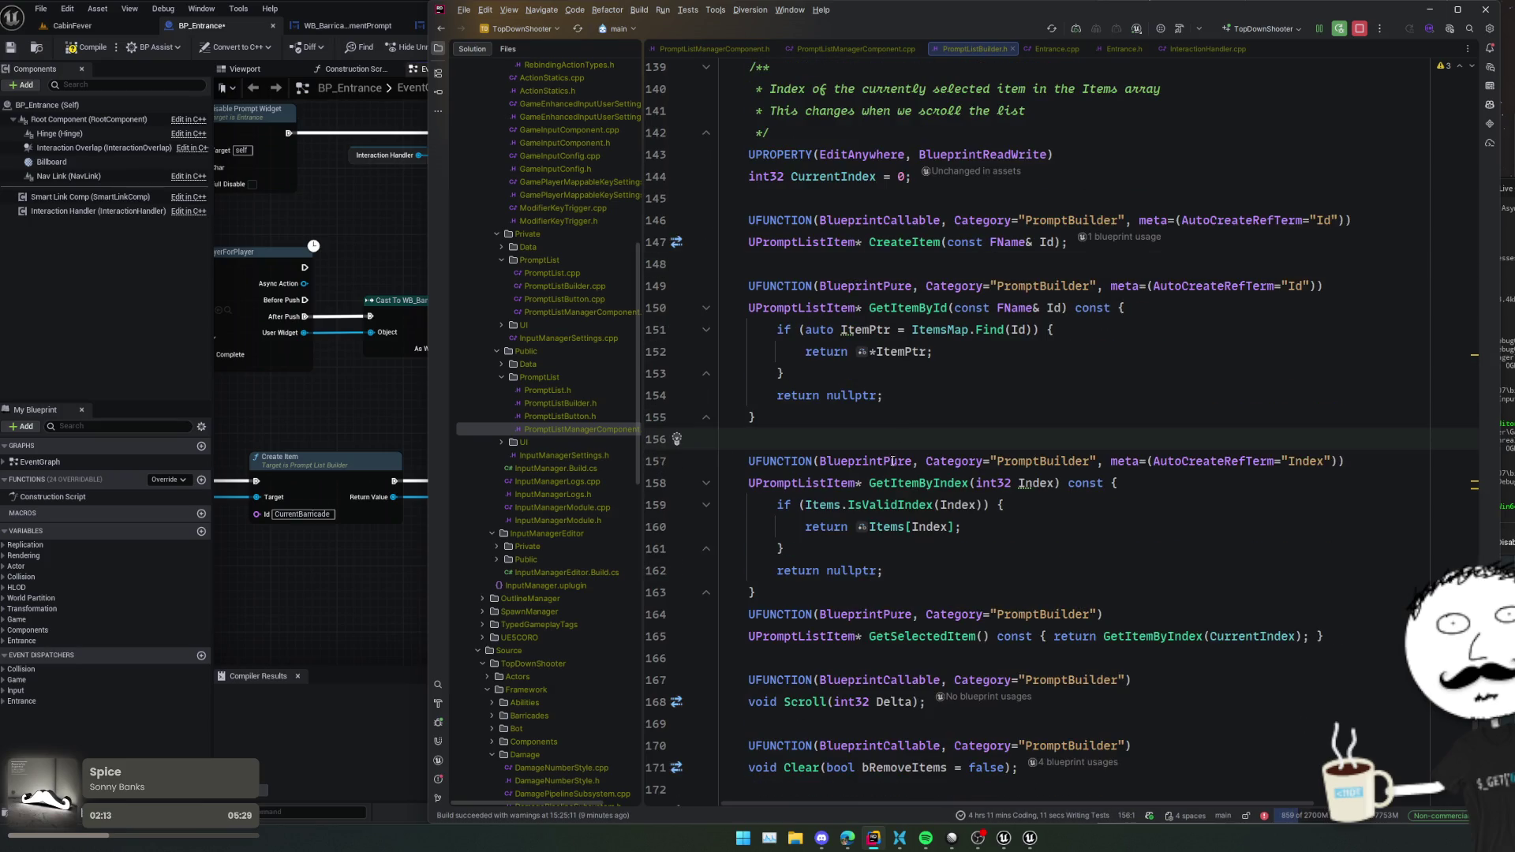
scroll(892, 461, "up", 20)
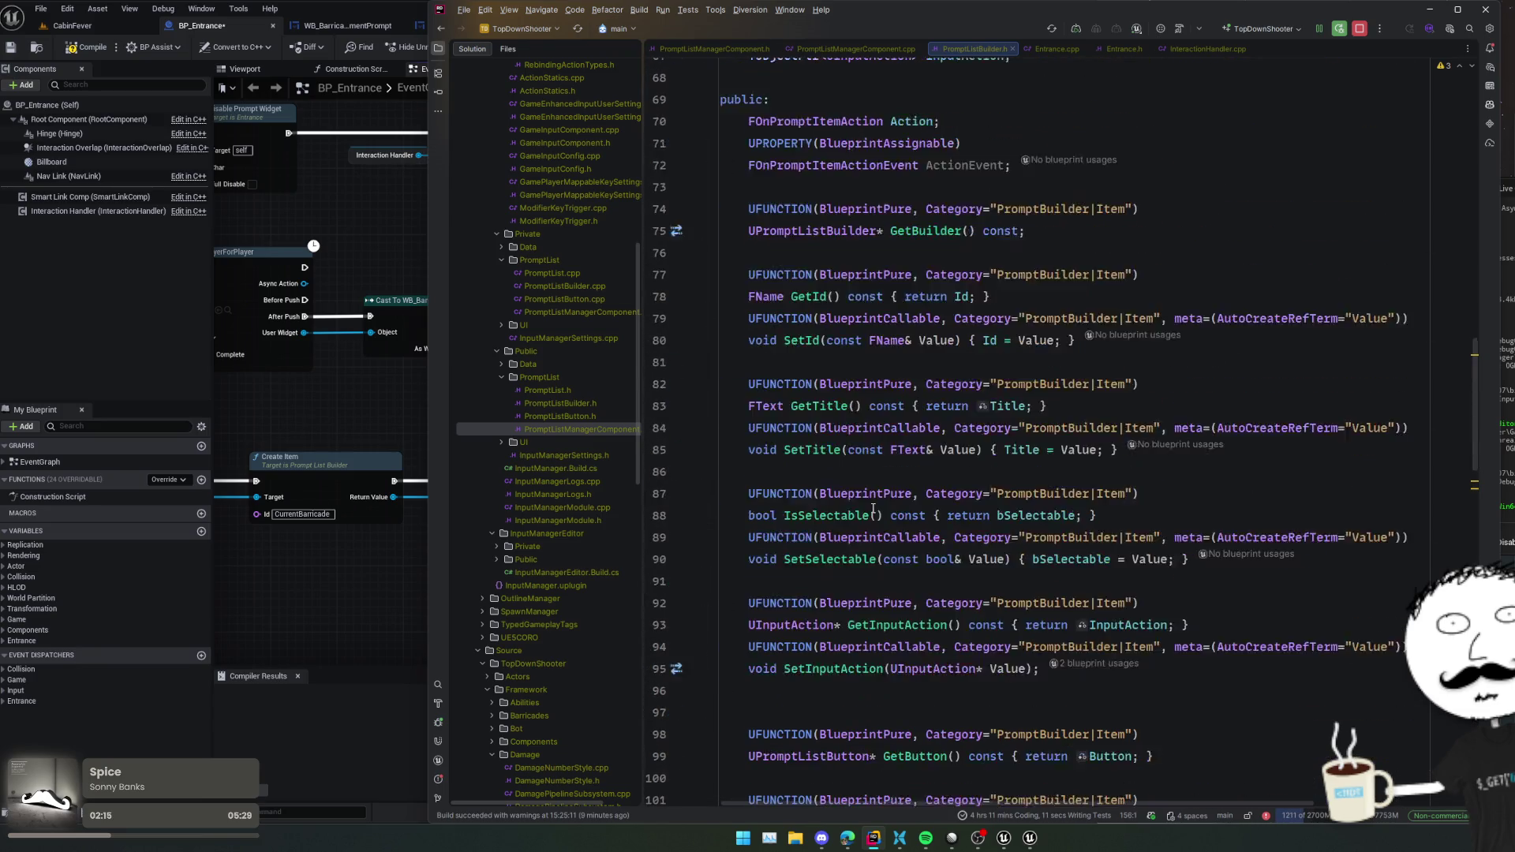
scroll(872, 508, "down", 20)
scroll(872, 505, "down", 5)
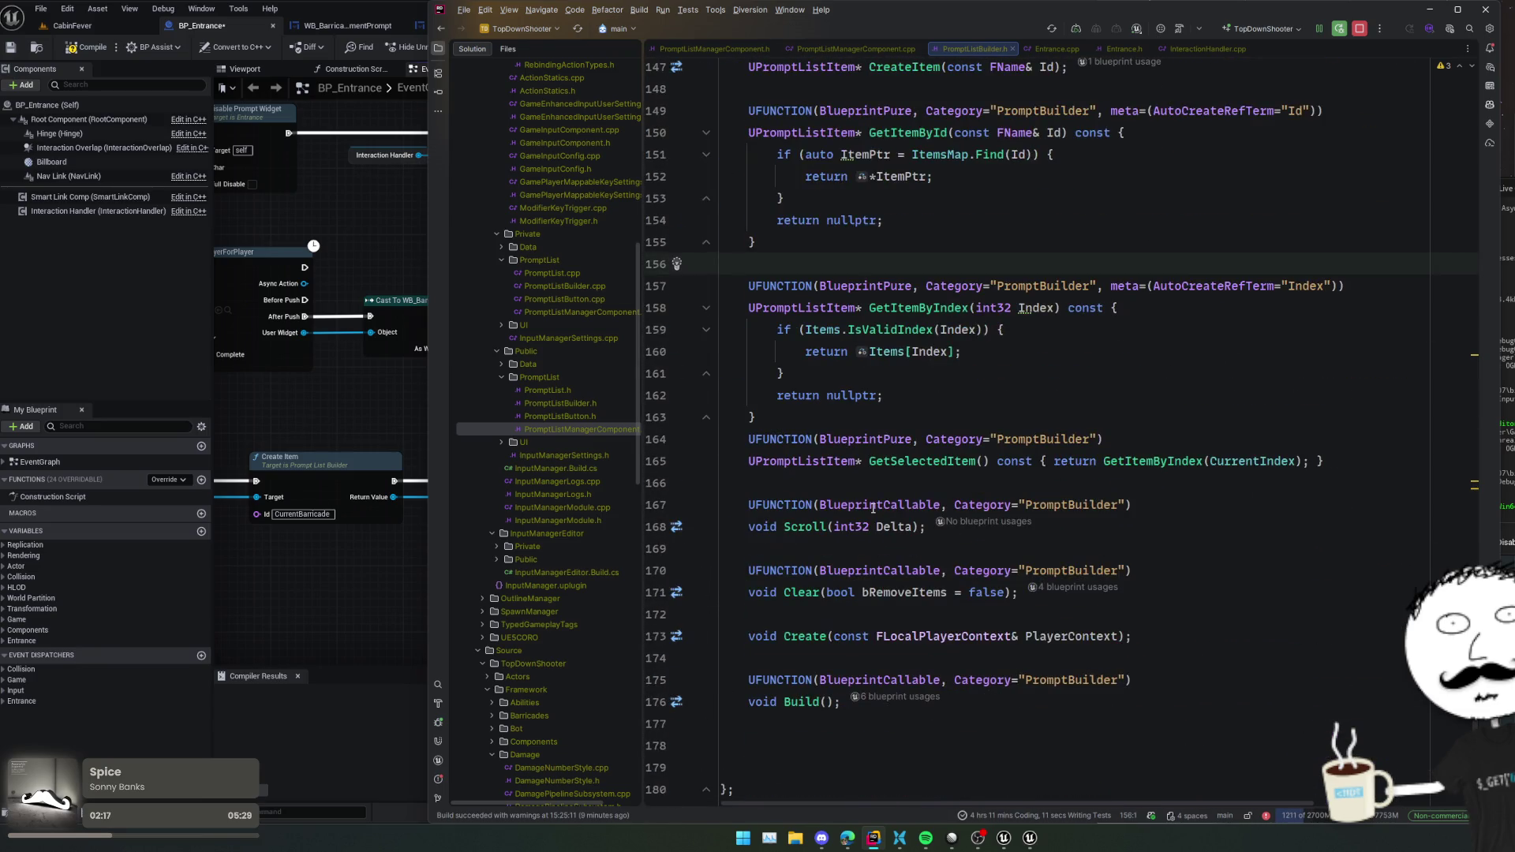
left_click(816, 547)
- Look up the Create and Build function definitions
double_click(804, 641)
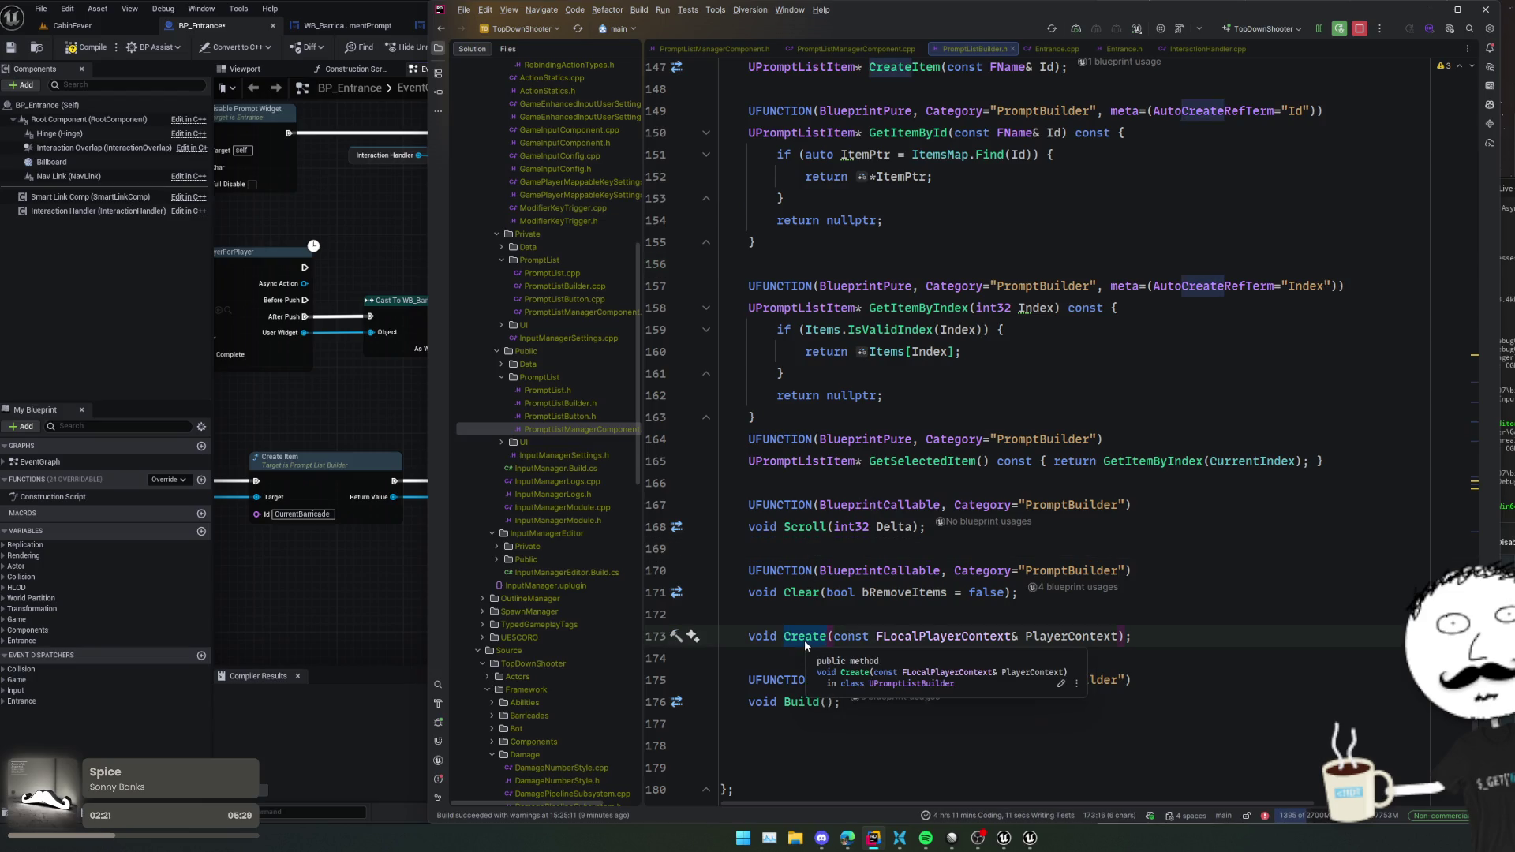
left_click(803, 641, "ctrl")
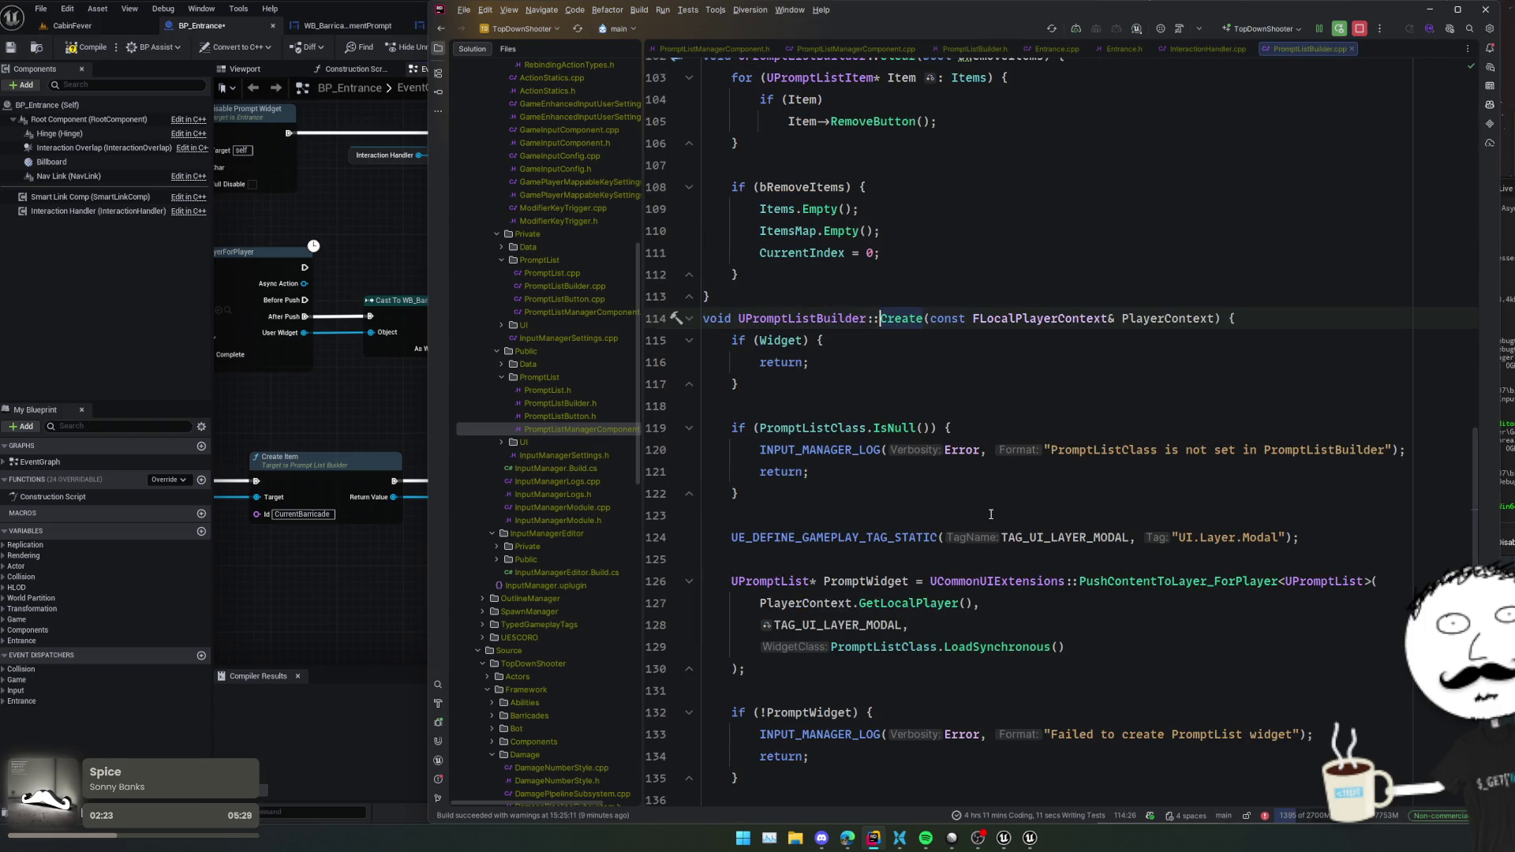
key("ctrl+minus")
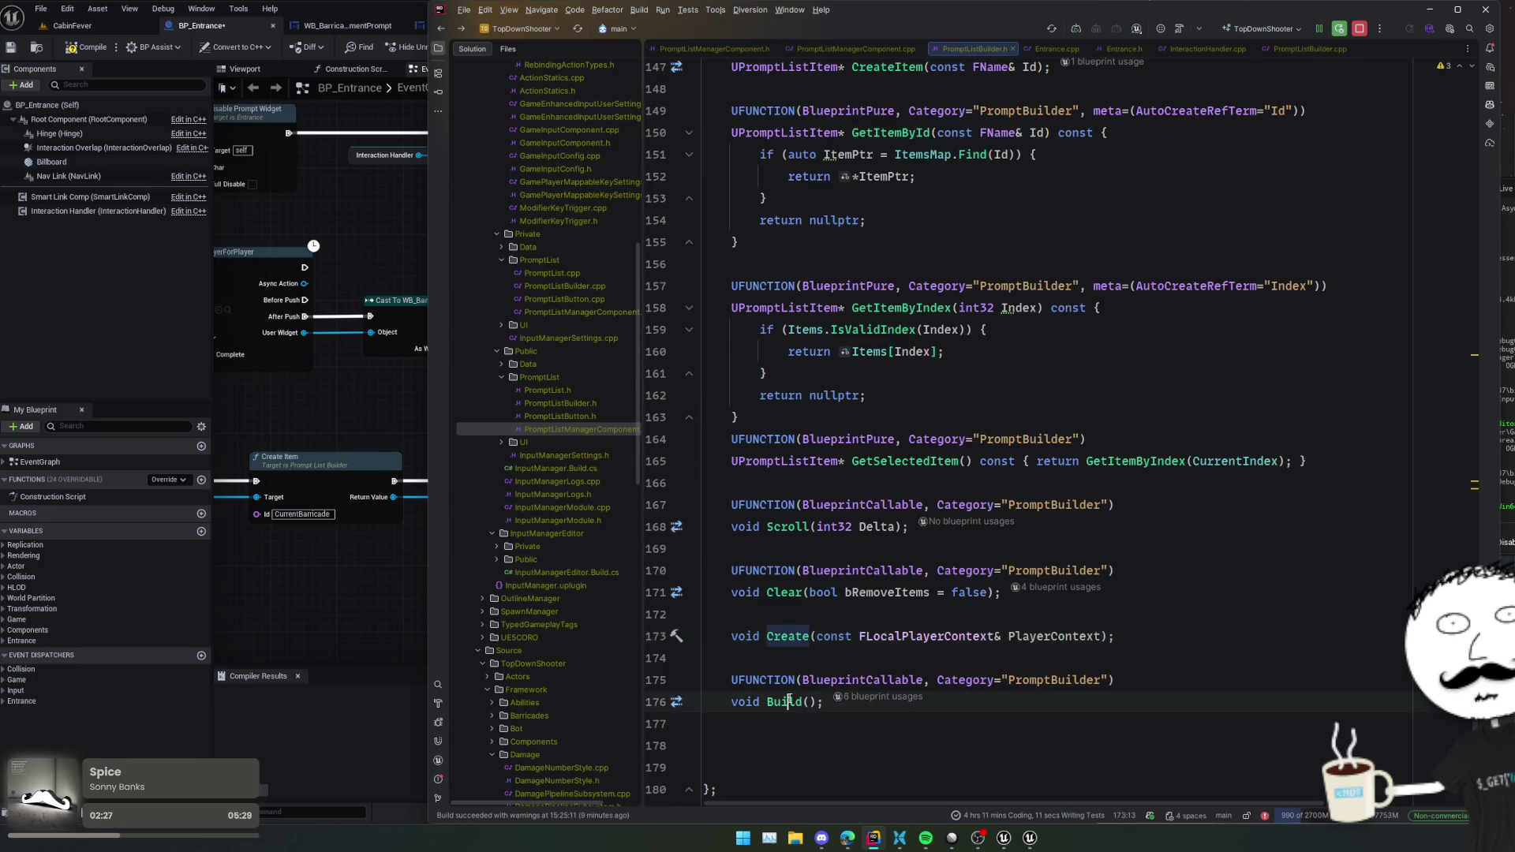
left_click(785, 701, "ctrl")
scroll(1027, 481, "up", 8)
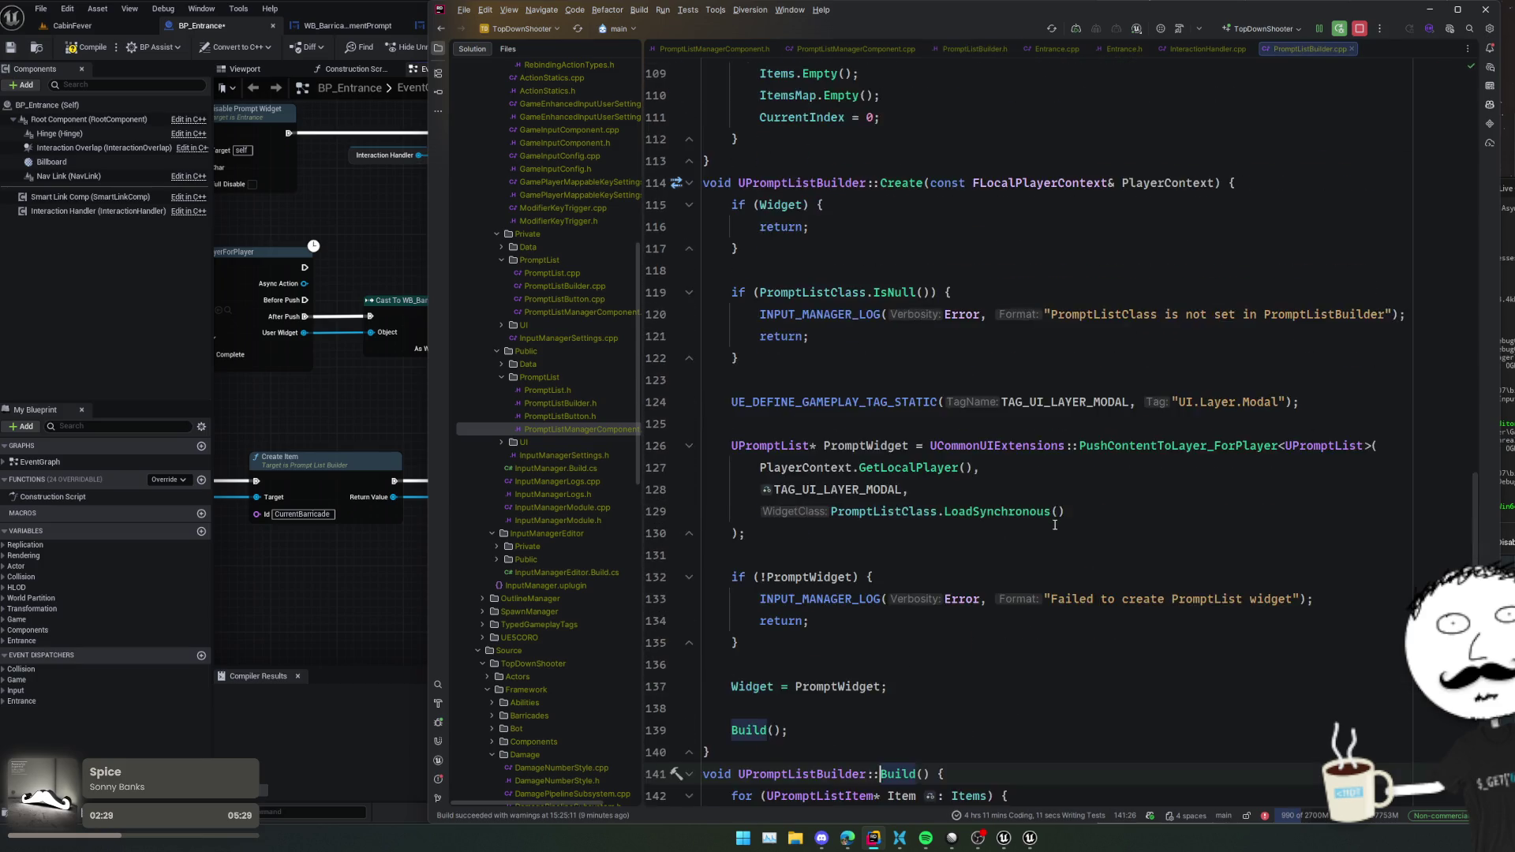
double_click(918, 455)
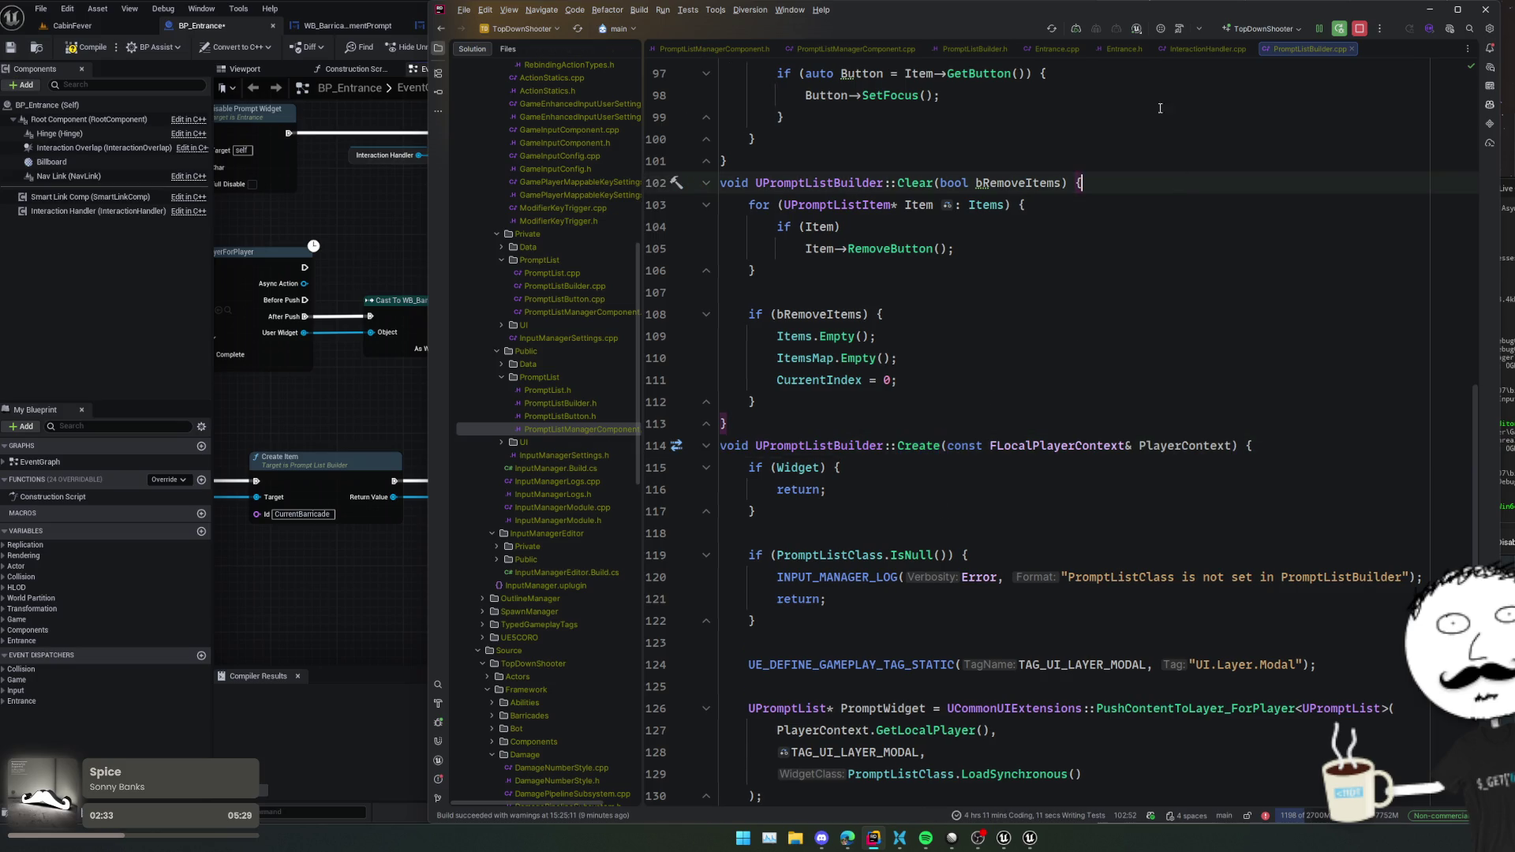
- Close the InteractionHandler.cpp, Entrance.h and Entrance.cpp tabs
left_click(1201, 47)
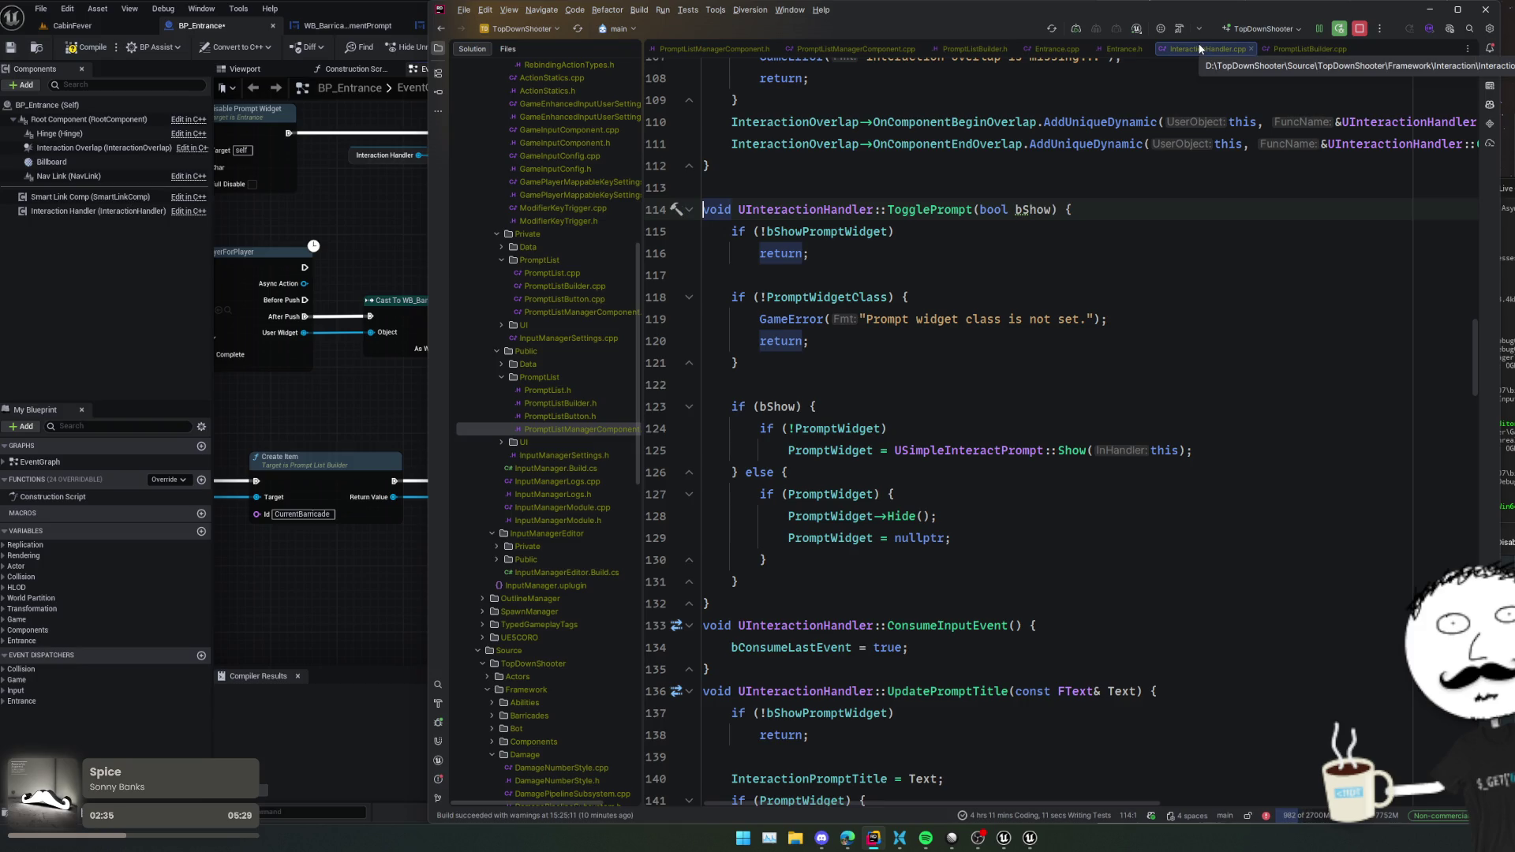
middle_click(1199, 48)
middle_click(1131, 50)
middle_click(1057, 49)
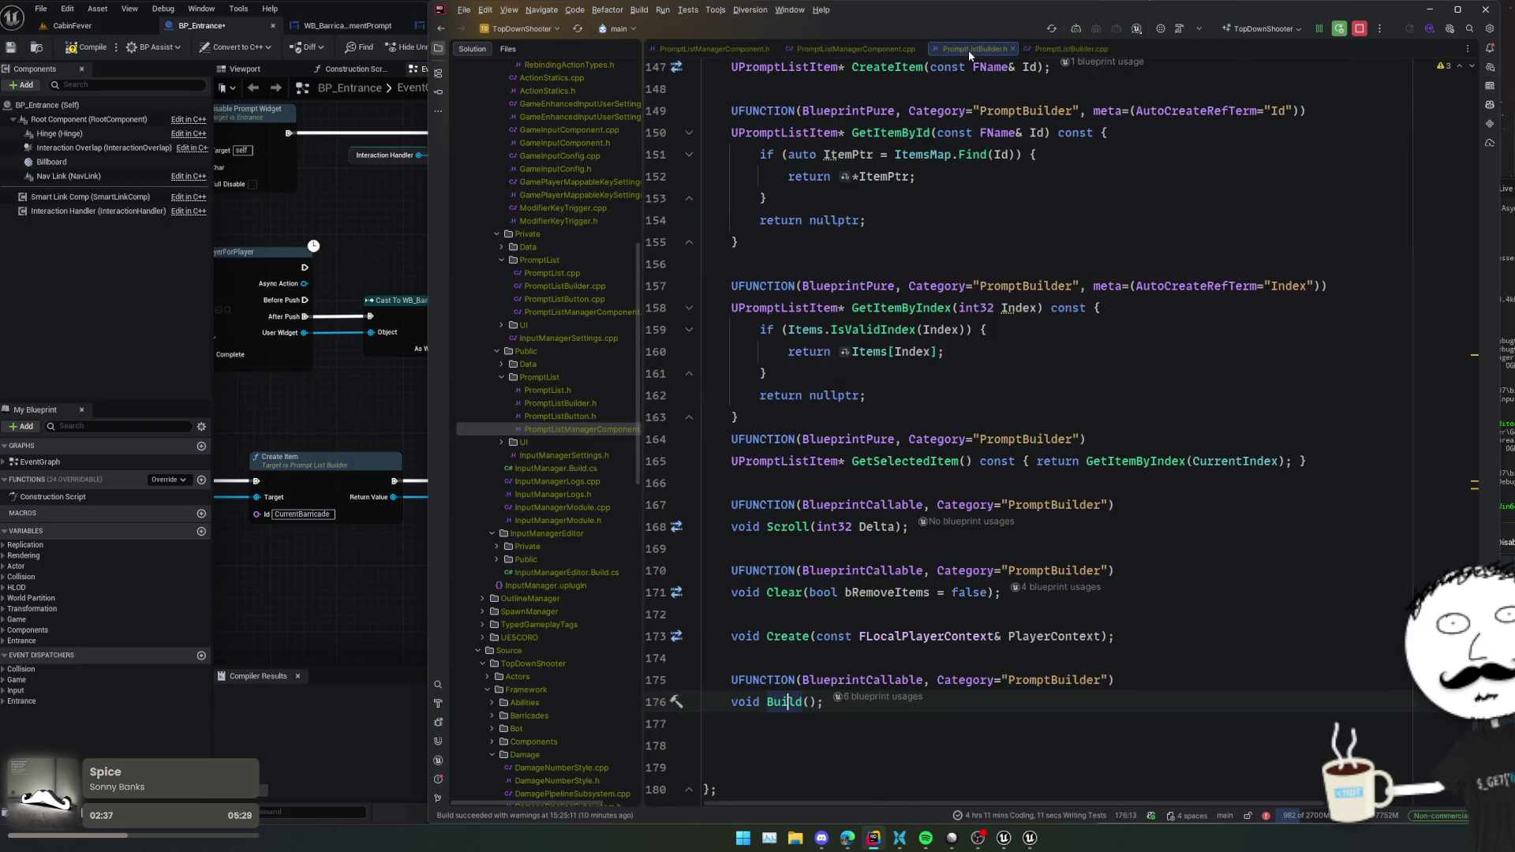
- Browse PromptListManagerComponent.cpp, then return to its header
left_click(895, 49)
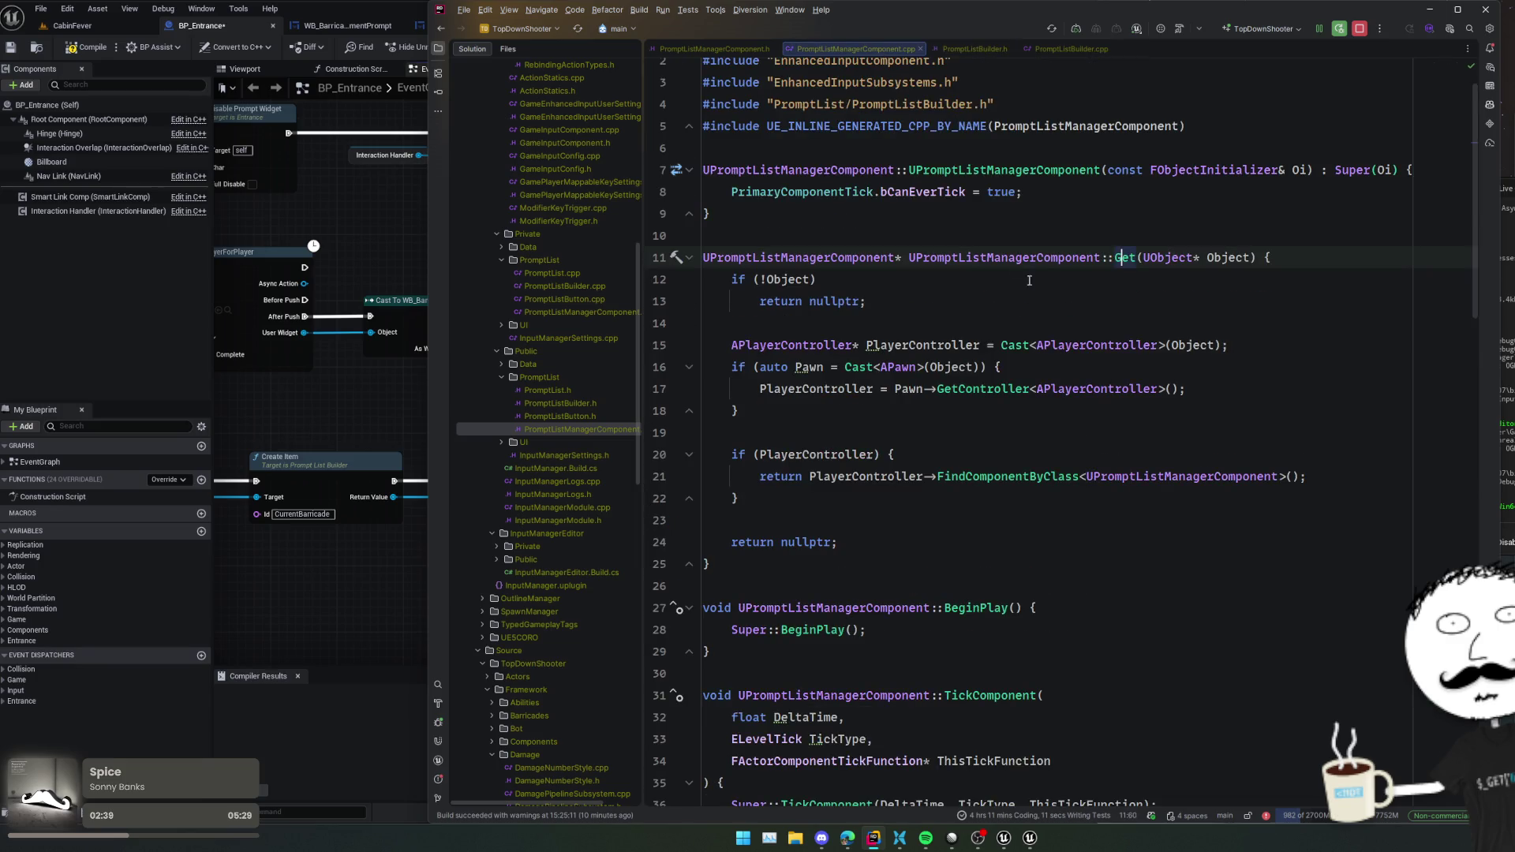
scroll(1031, 313, "down", 10)
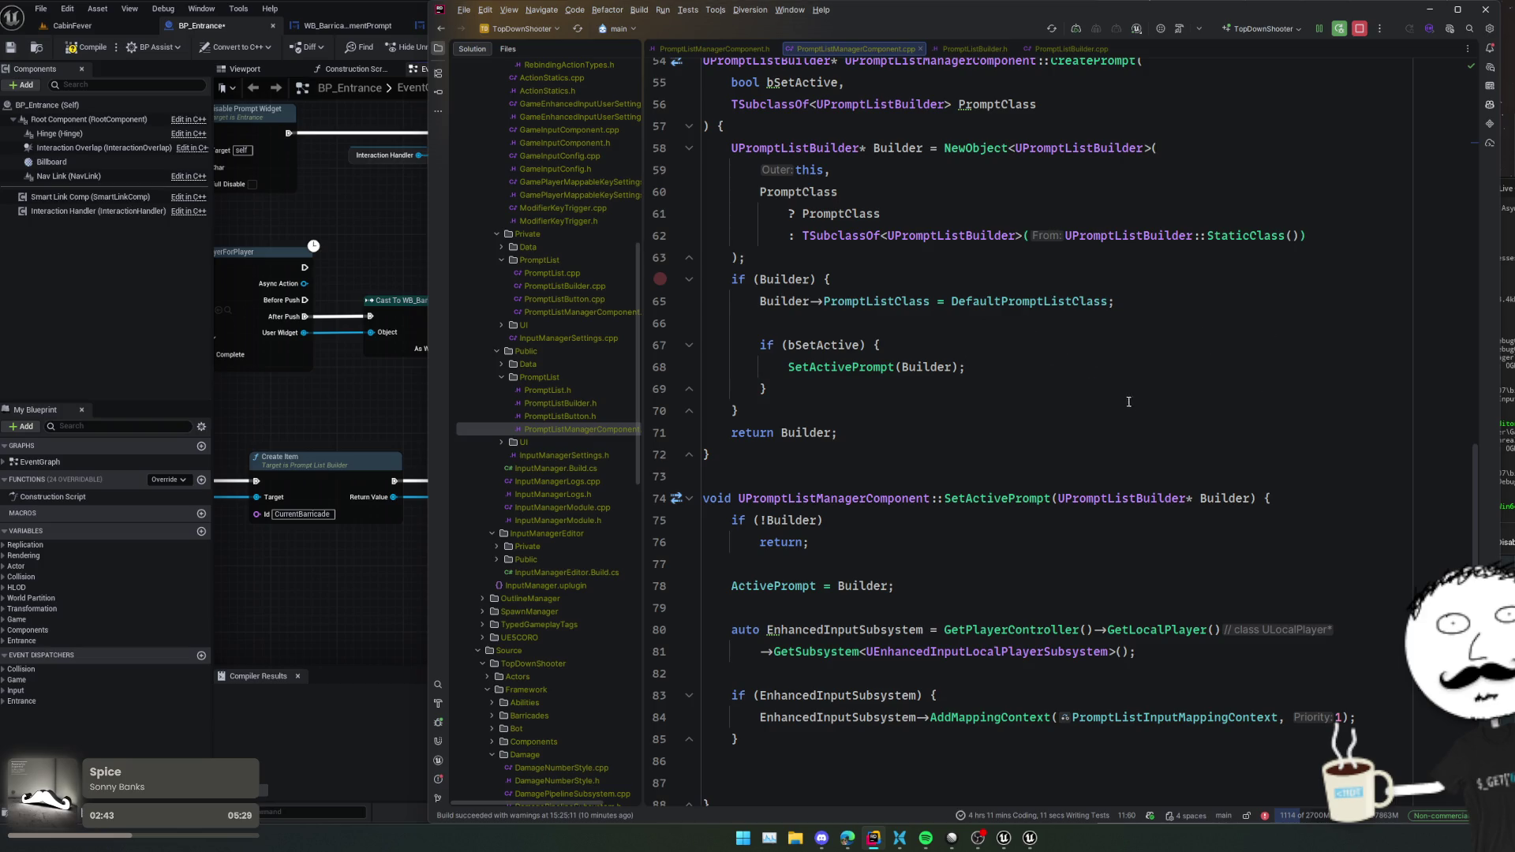
scroll(1114, 431, "down", 3)
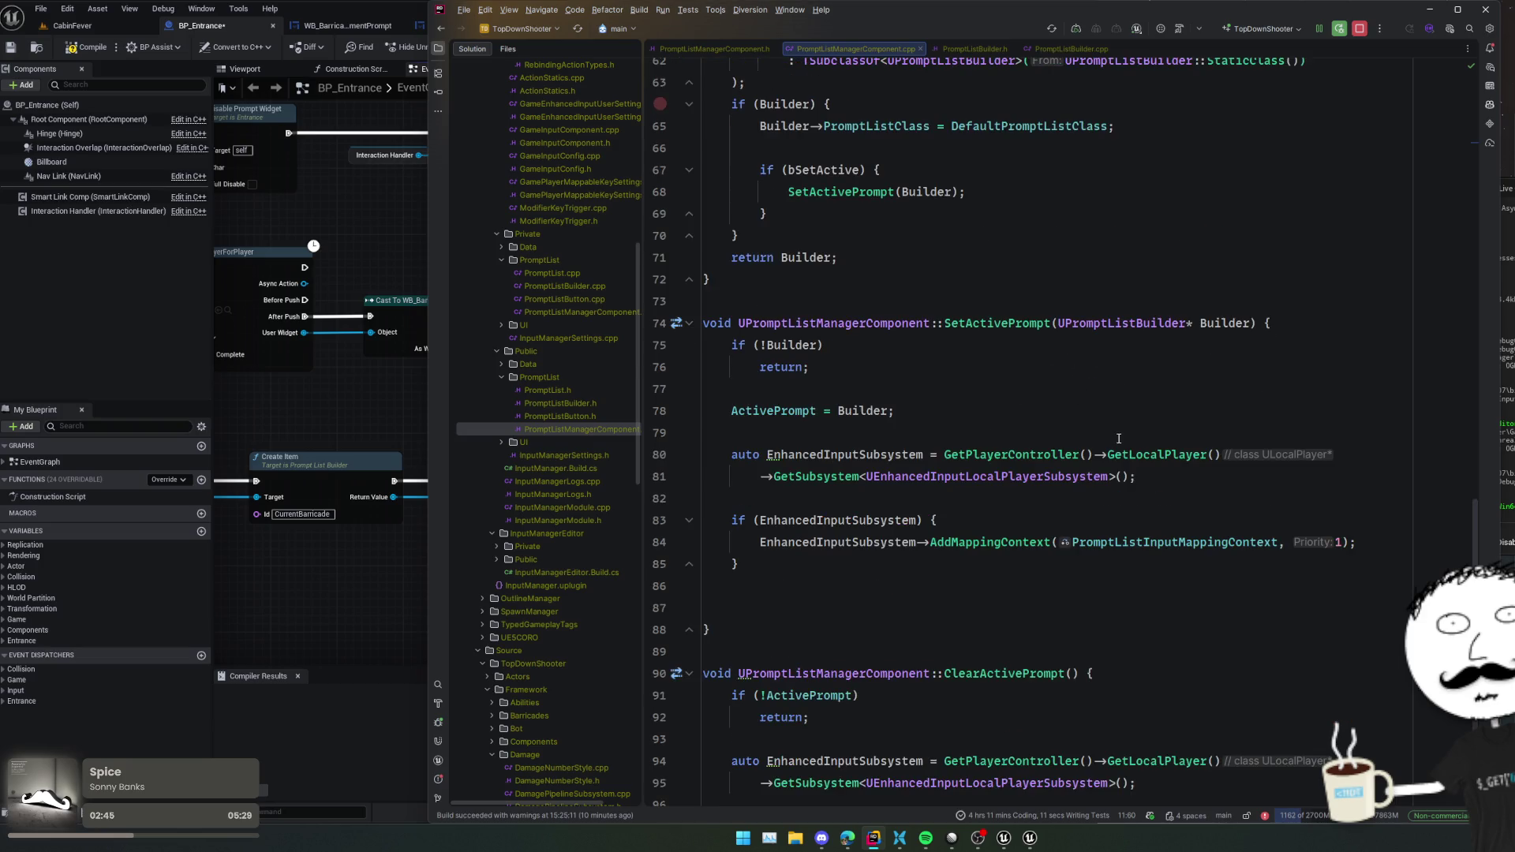
scroll(1008, 400, "down", 3)
scroll(1048, 446, "up", 3)
left_click(982, 331, "ctrl")
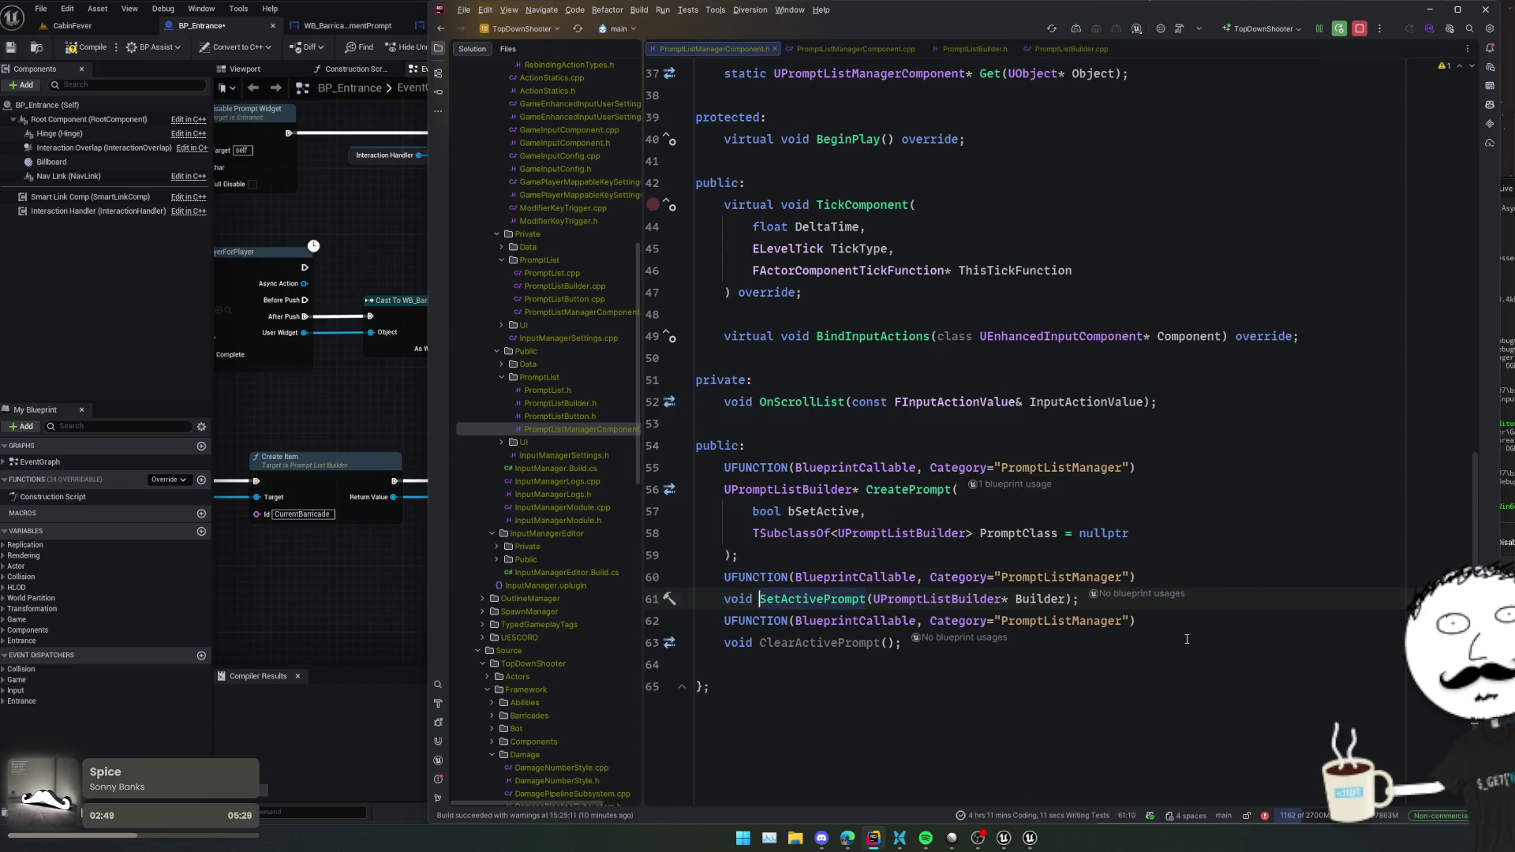
- Duplicate the ClearActivePrompt declaration and rename the copy to BuildActivePrompt()
left_click_drag(1186, 638, 1096, 599)
key("ctrl+d")
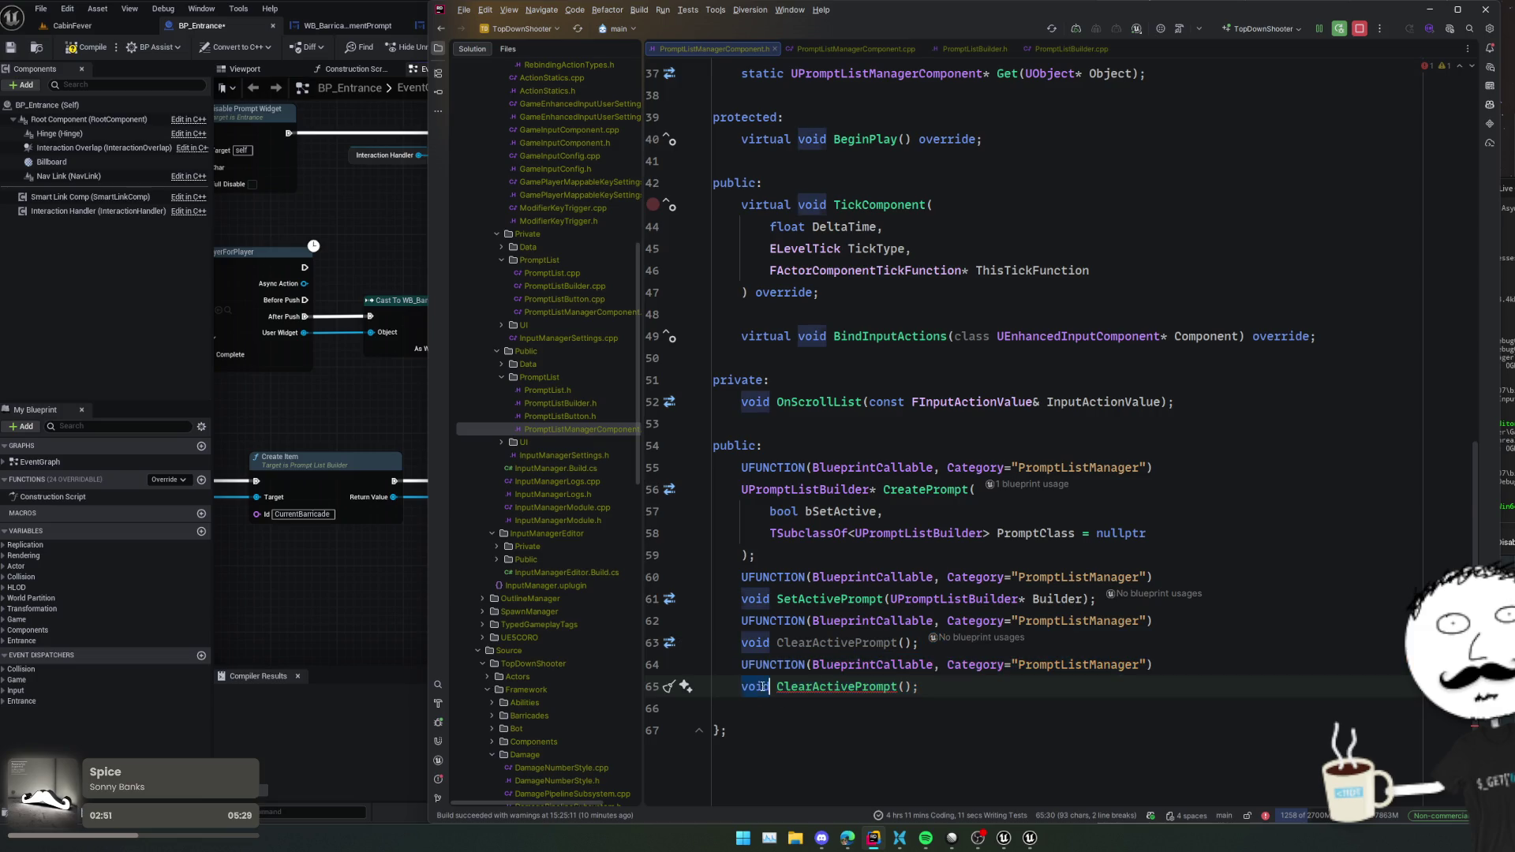
key("shift+End")
key("Delete")
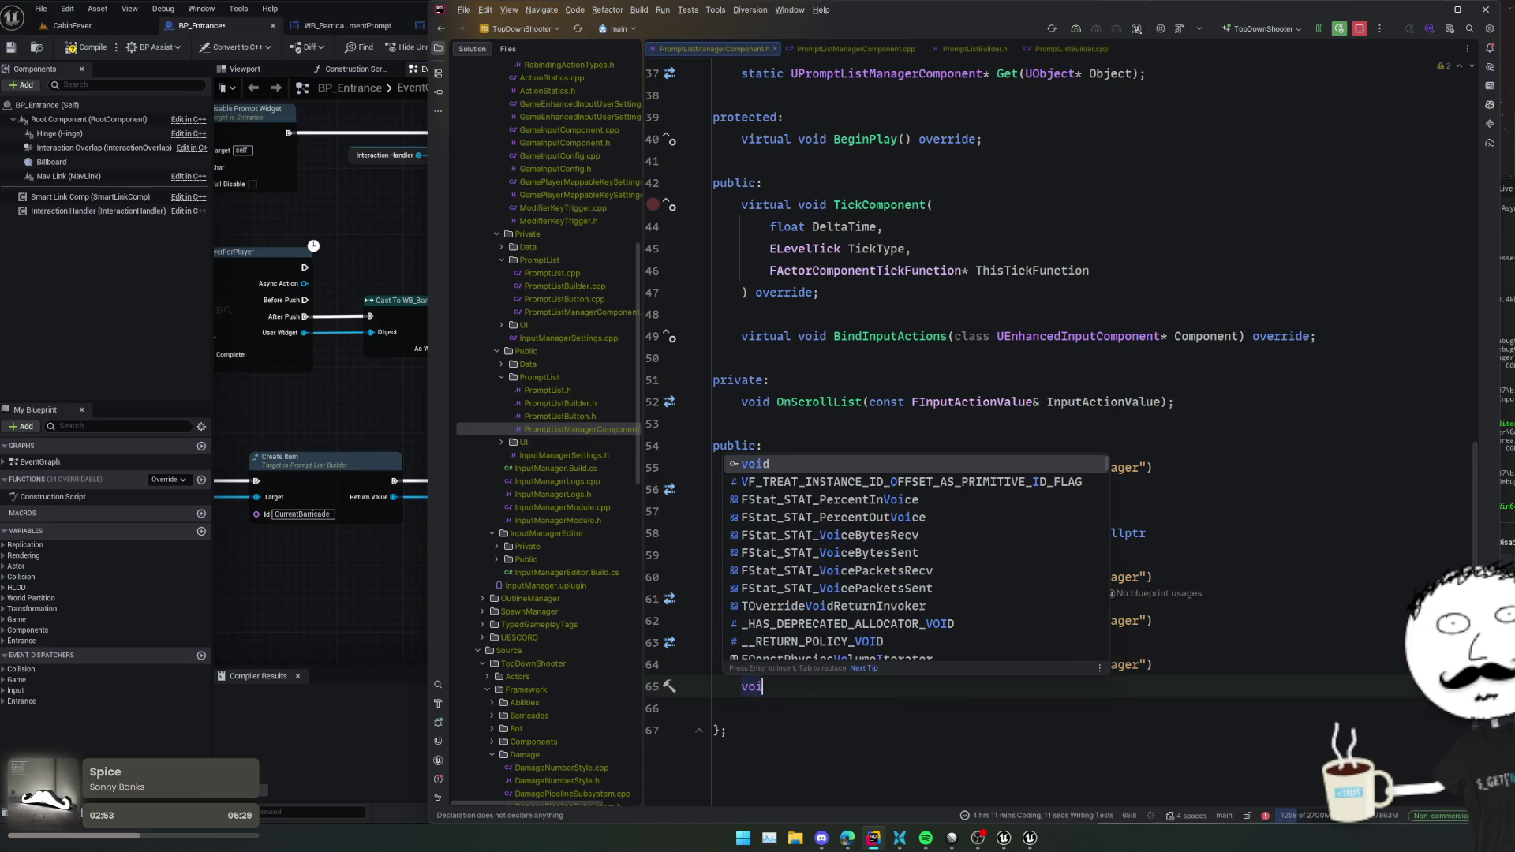
type("d BuildActi")
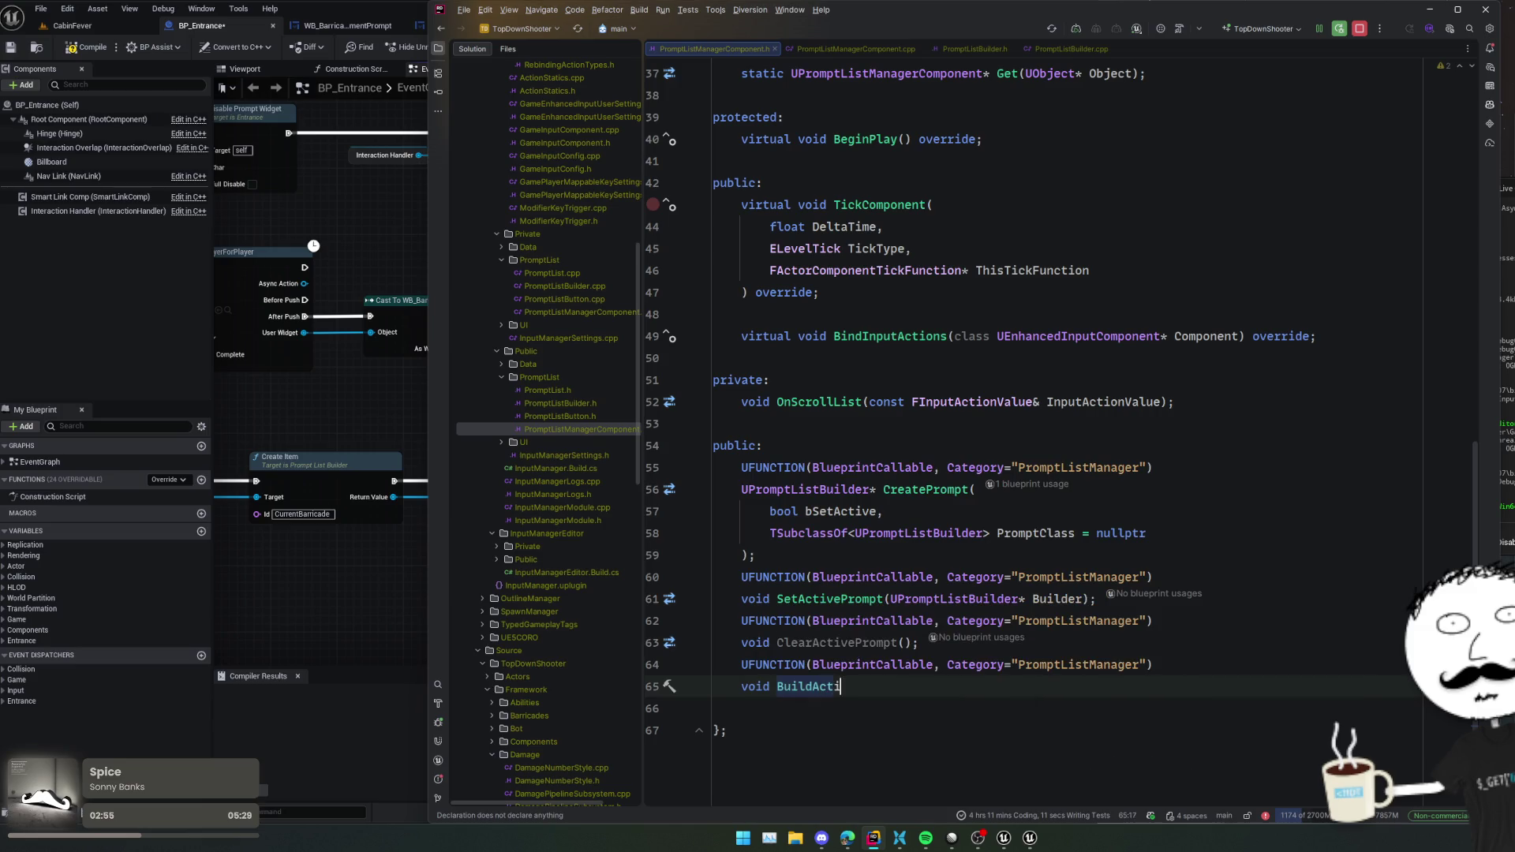
type("vePrompt();")
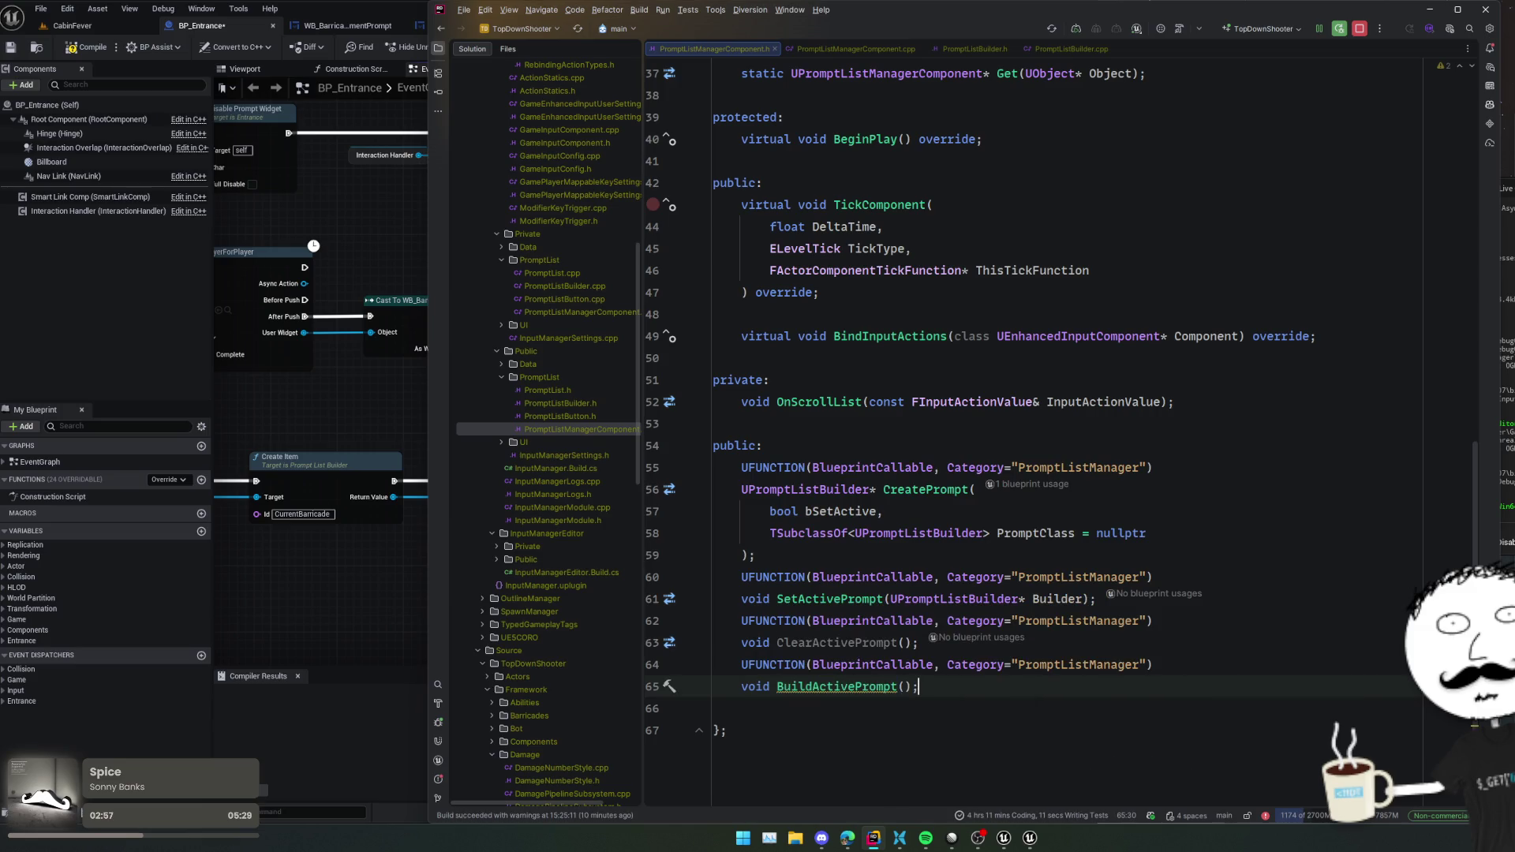
- Generate the BuildActivePrompt definition and add an 'if (!ActivePrompt) return;' guard
key("alt+Return")
key("Return")
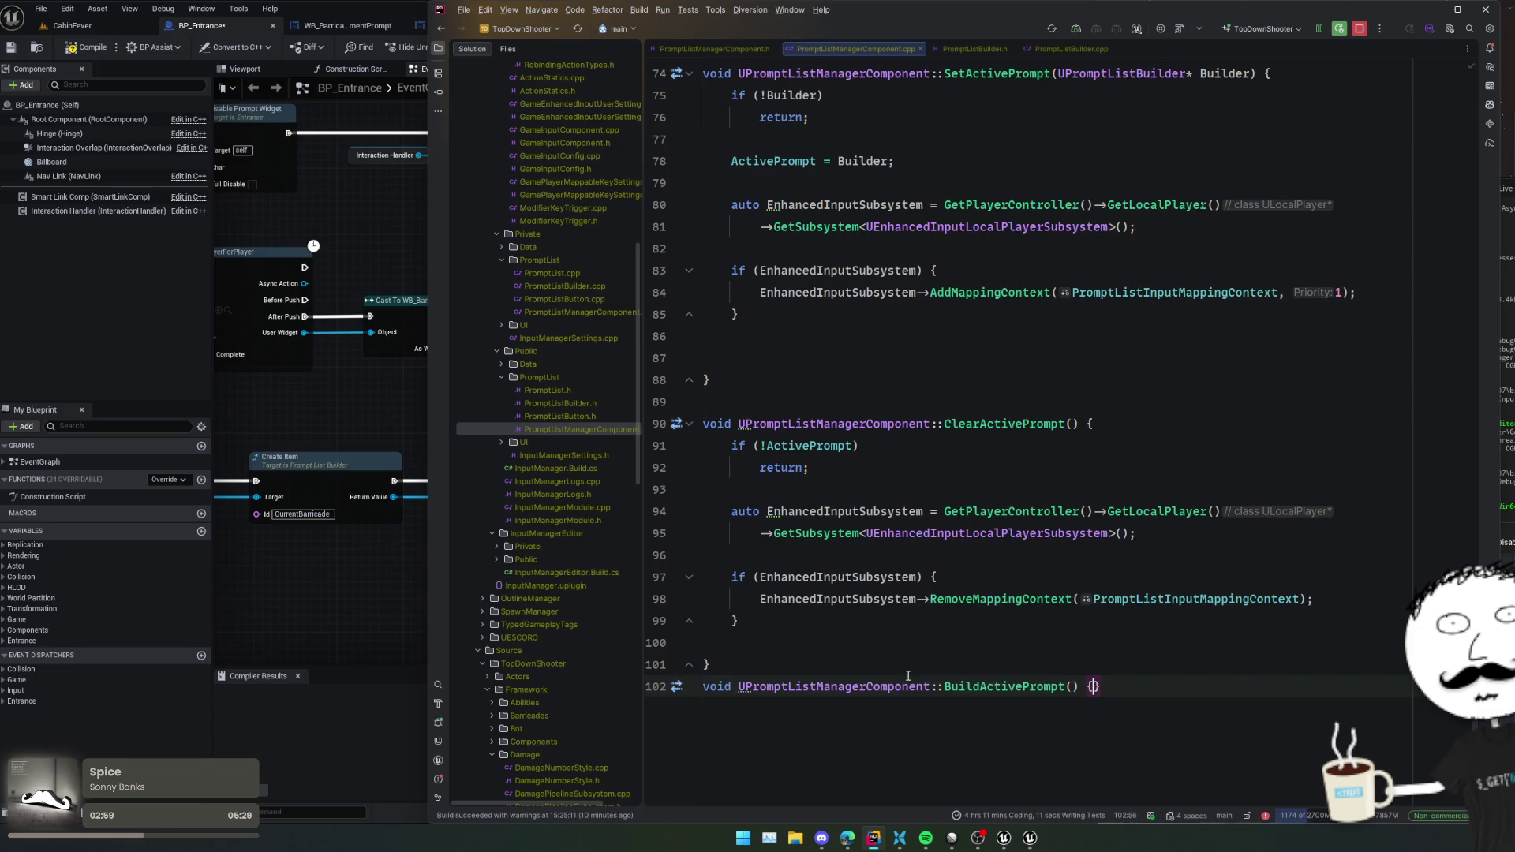
key("Return")
type("if (!ActiveProm")
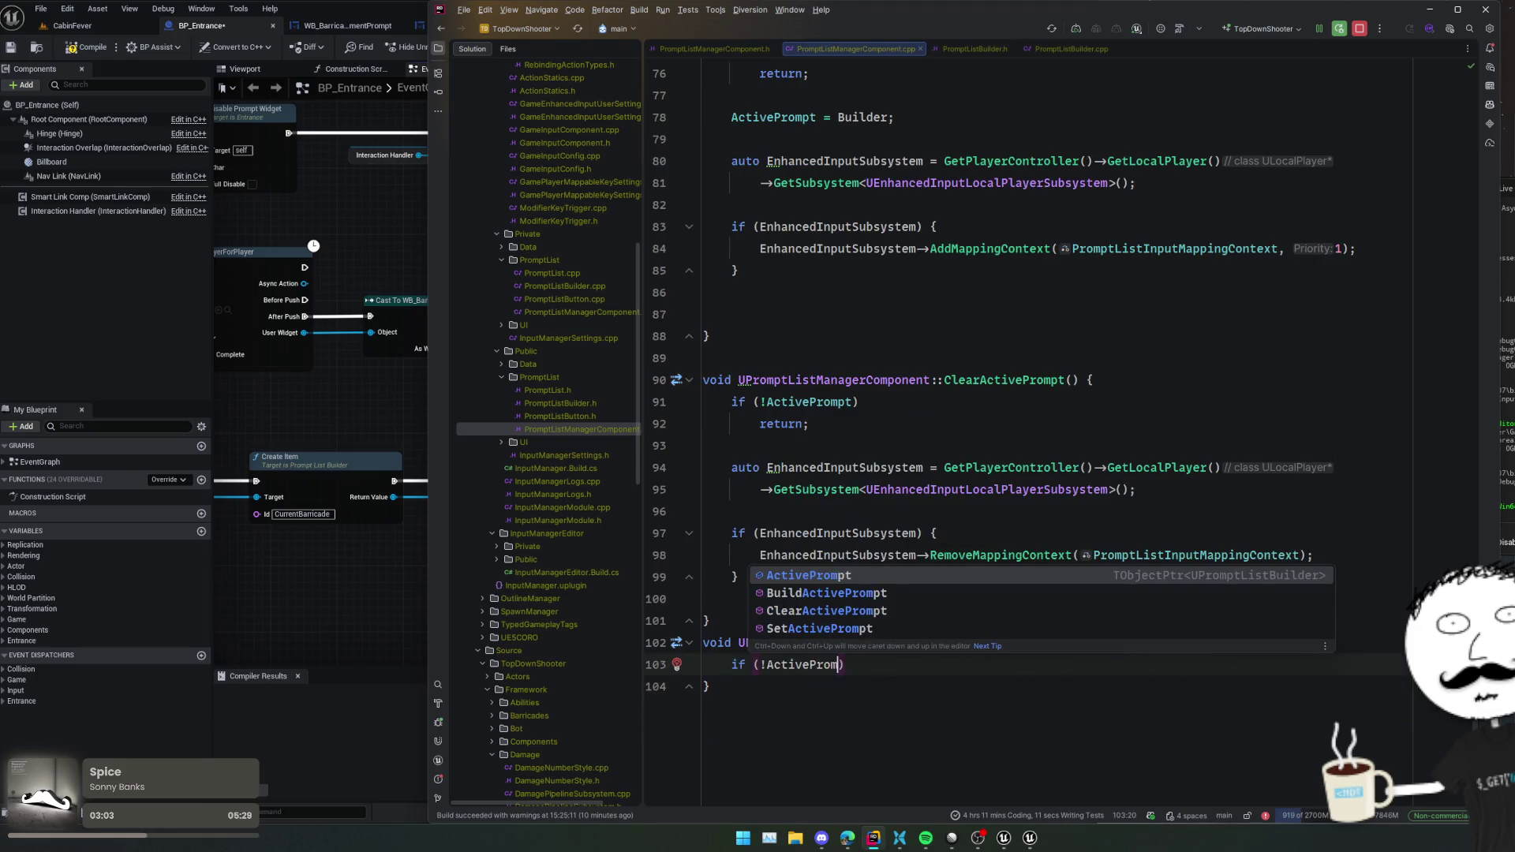
key("Return")
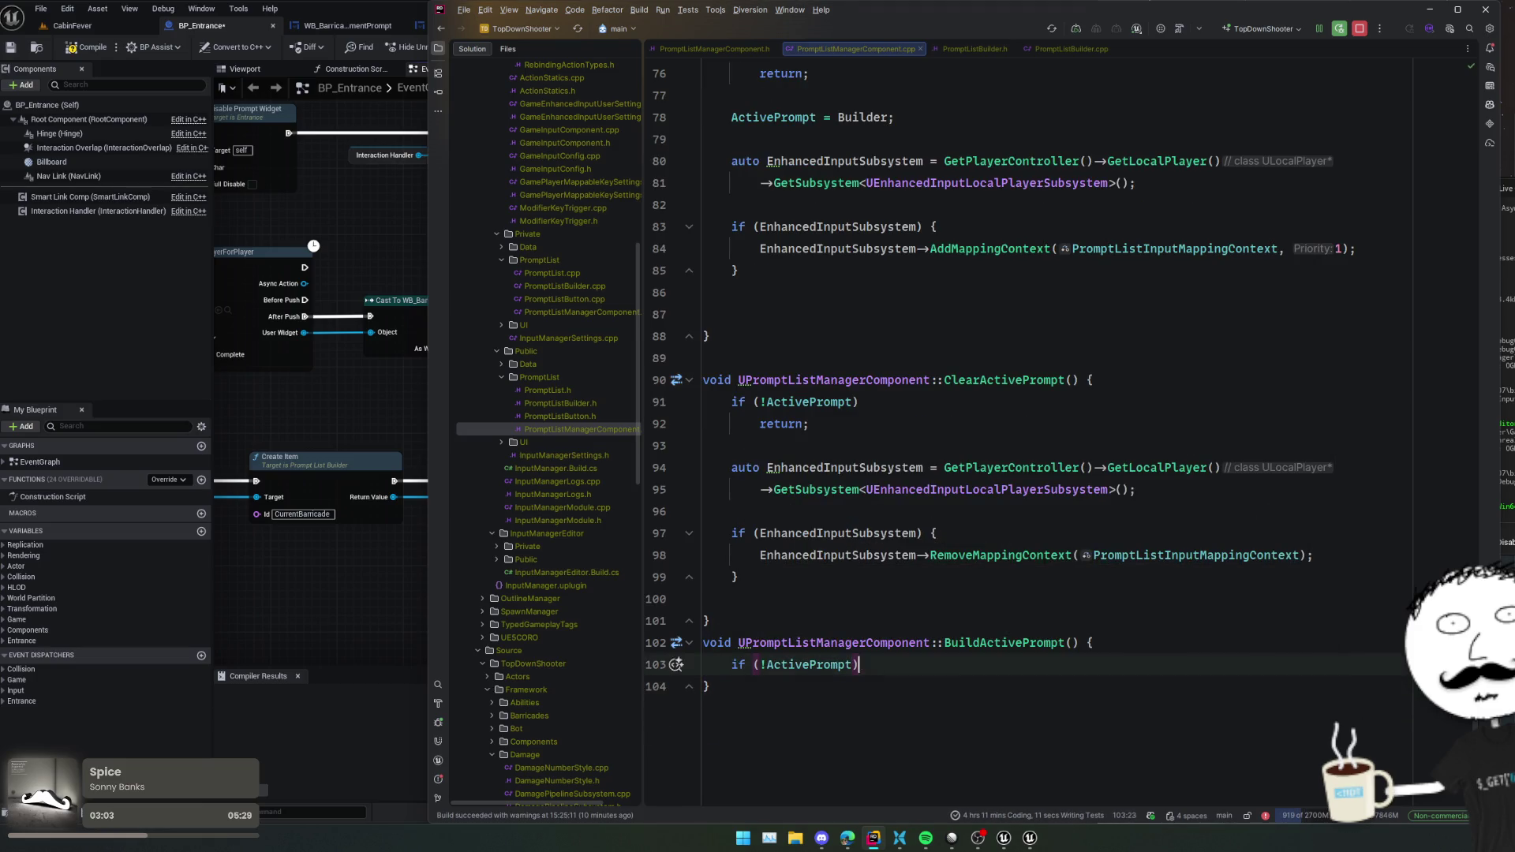
key("Right")
key("Return")
type("return;")
key("Return")
key("Return")
- After the guard, add the call ActivePrompt->Create(GetPlayerController());
type("Create")
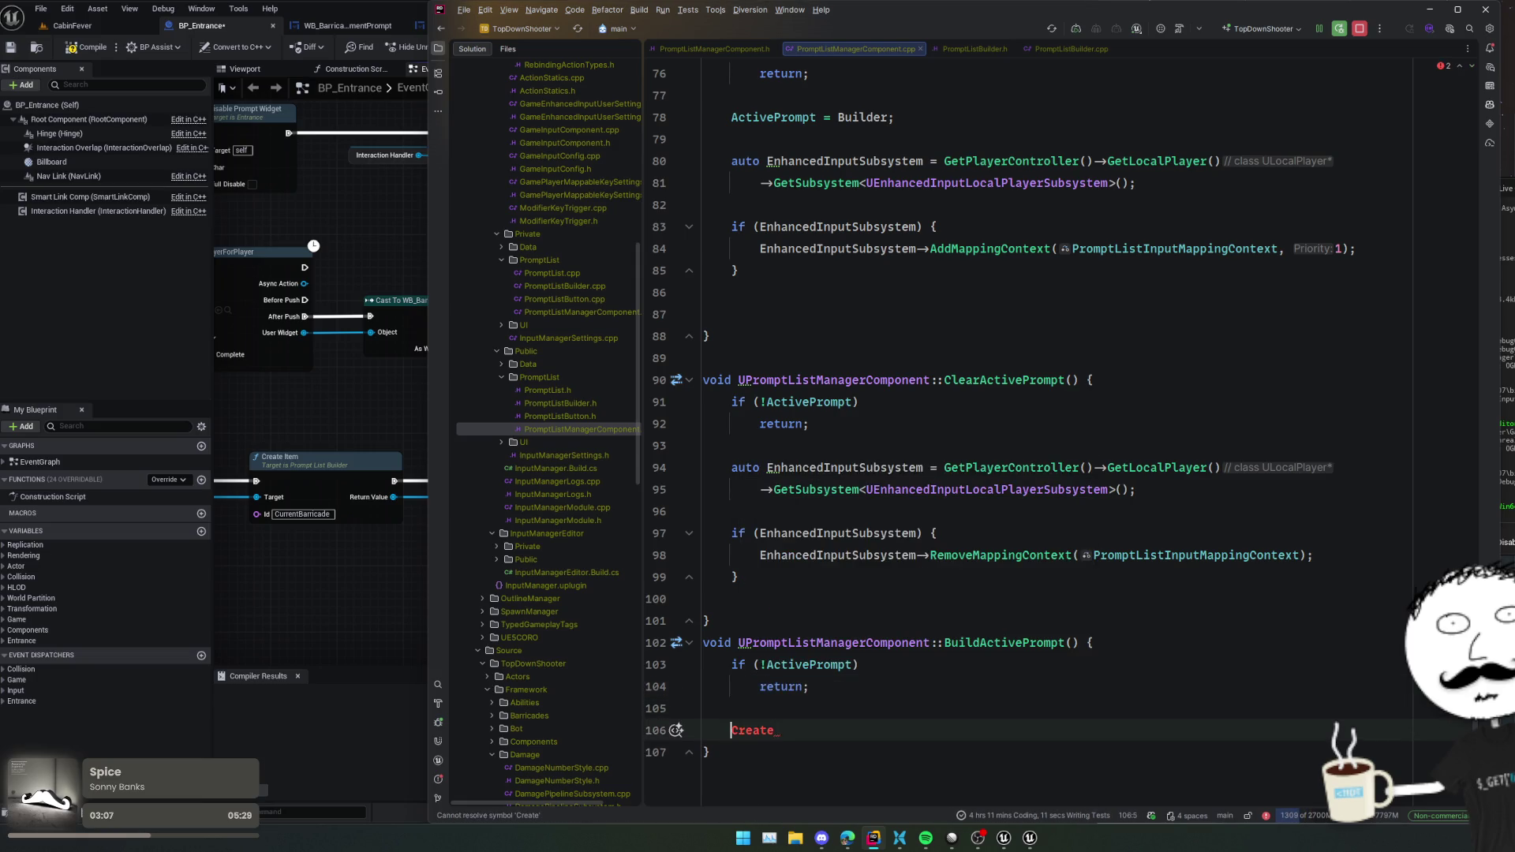
type("ActivePropt")
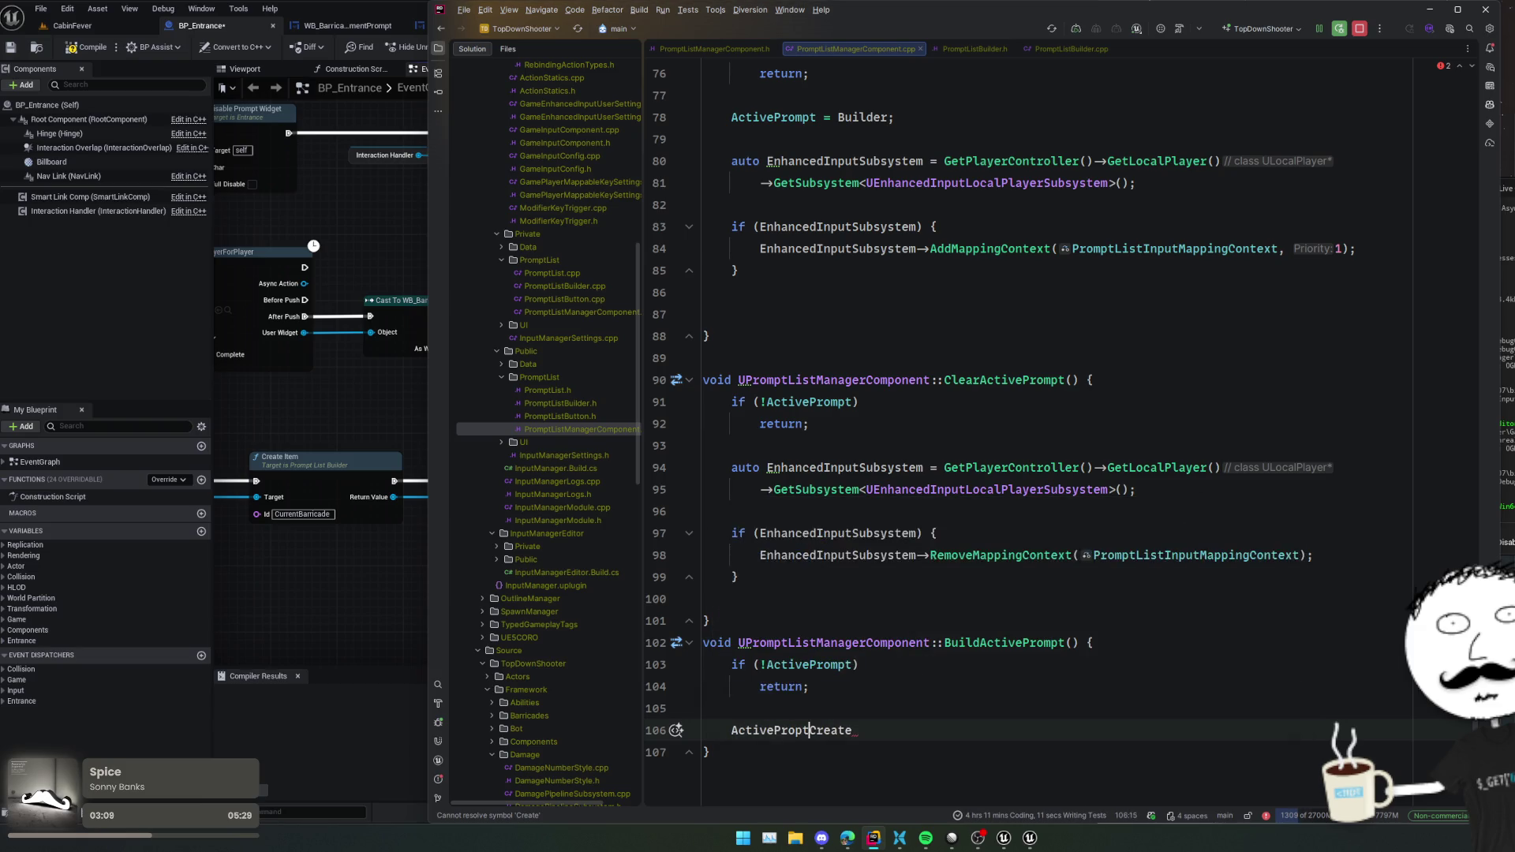
type(".")
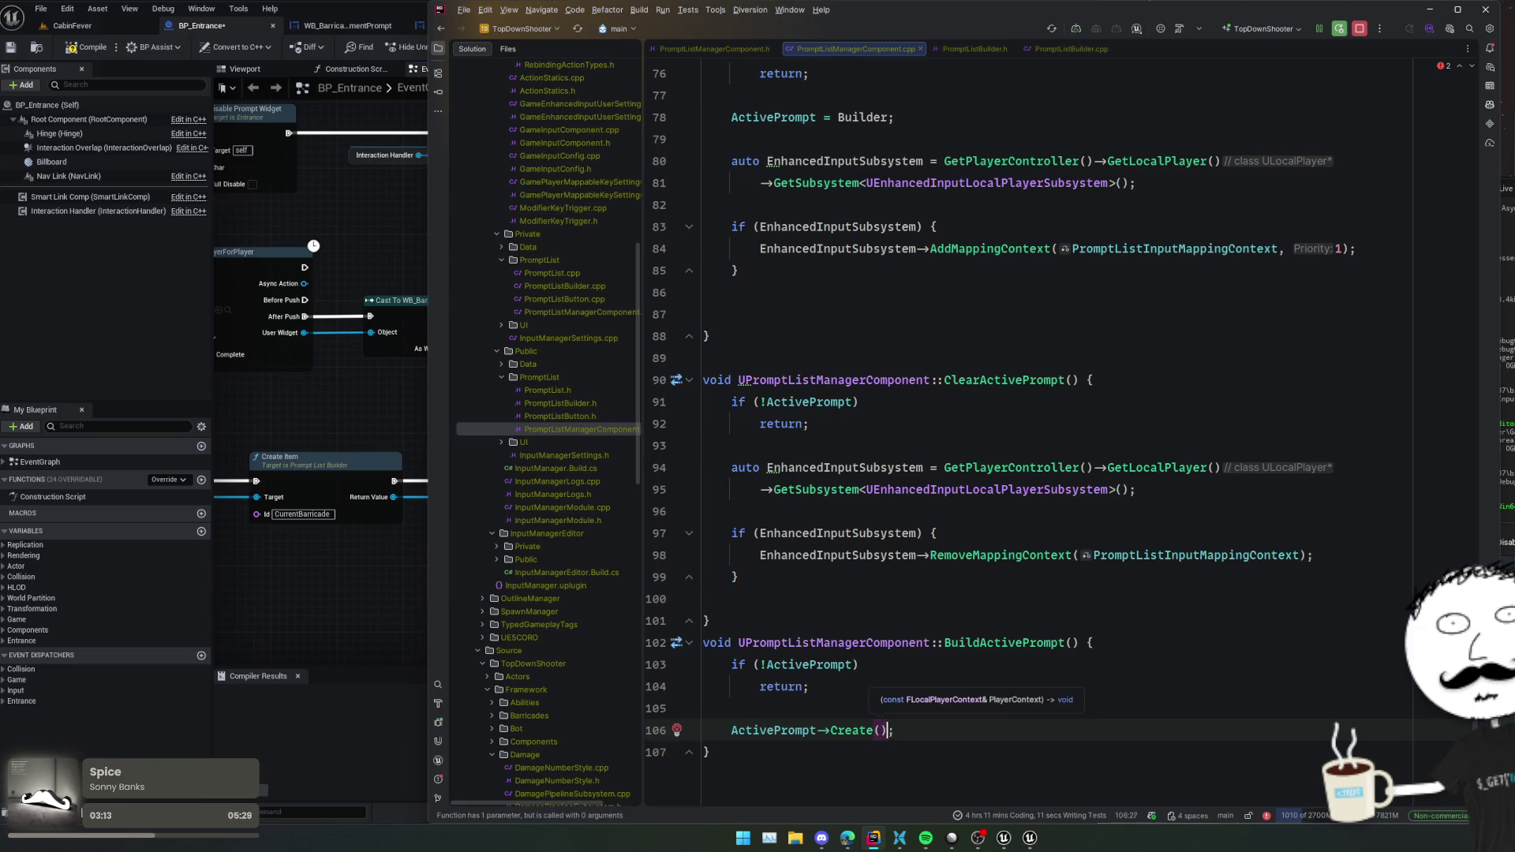
type("this")
type(";")
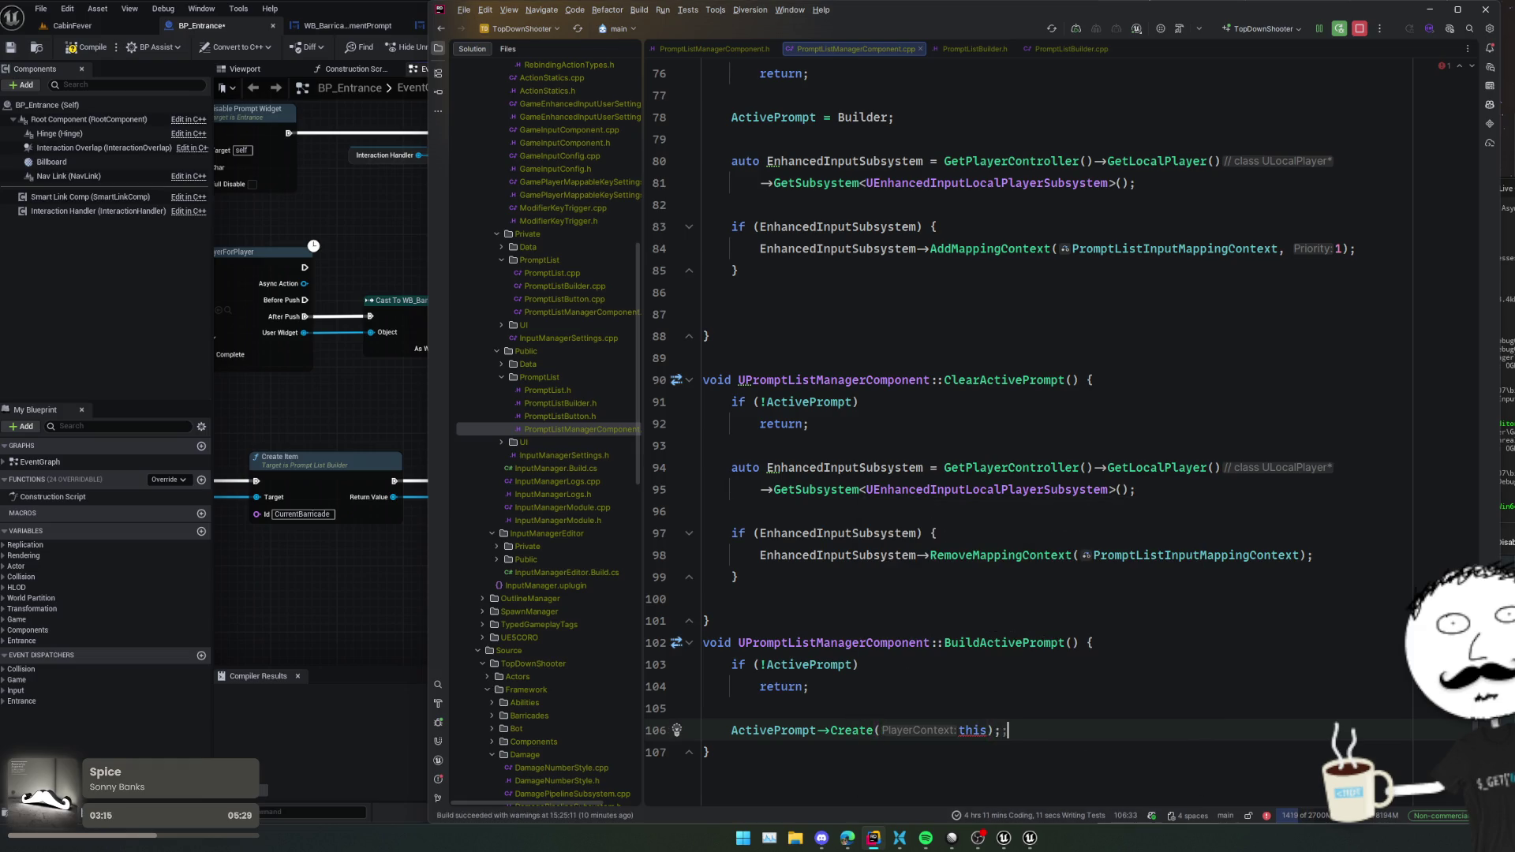
double_click(972, 730)
type("FLocalPla")
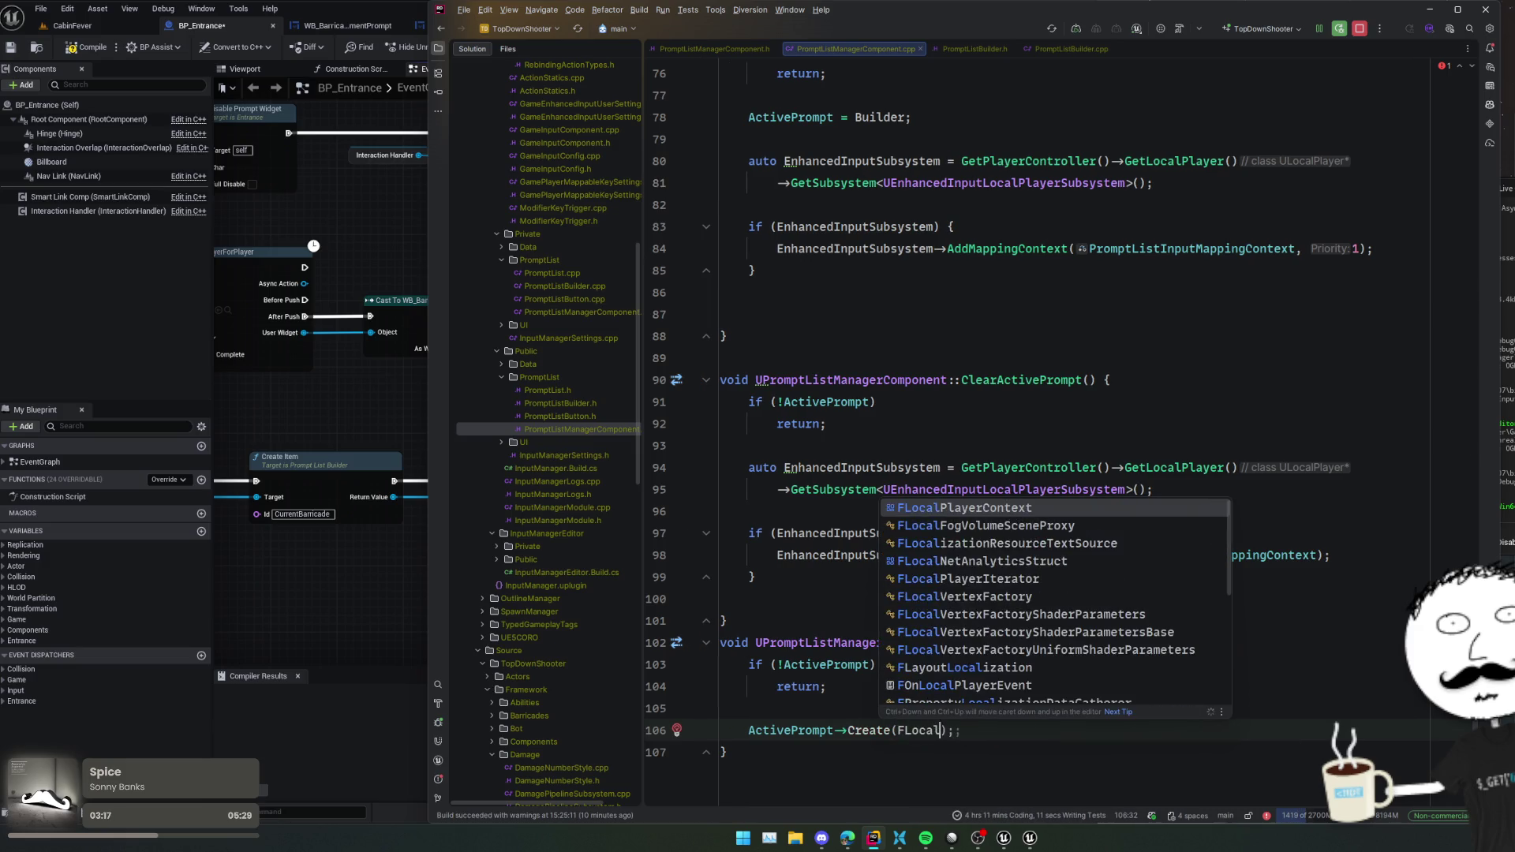
type("yerCo")
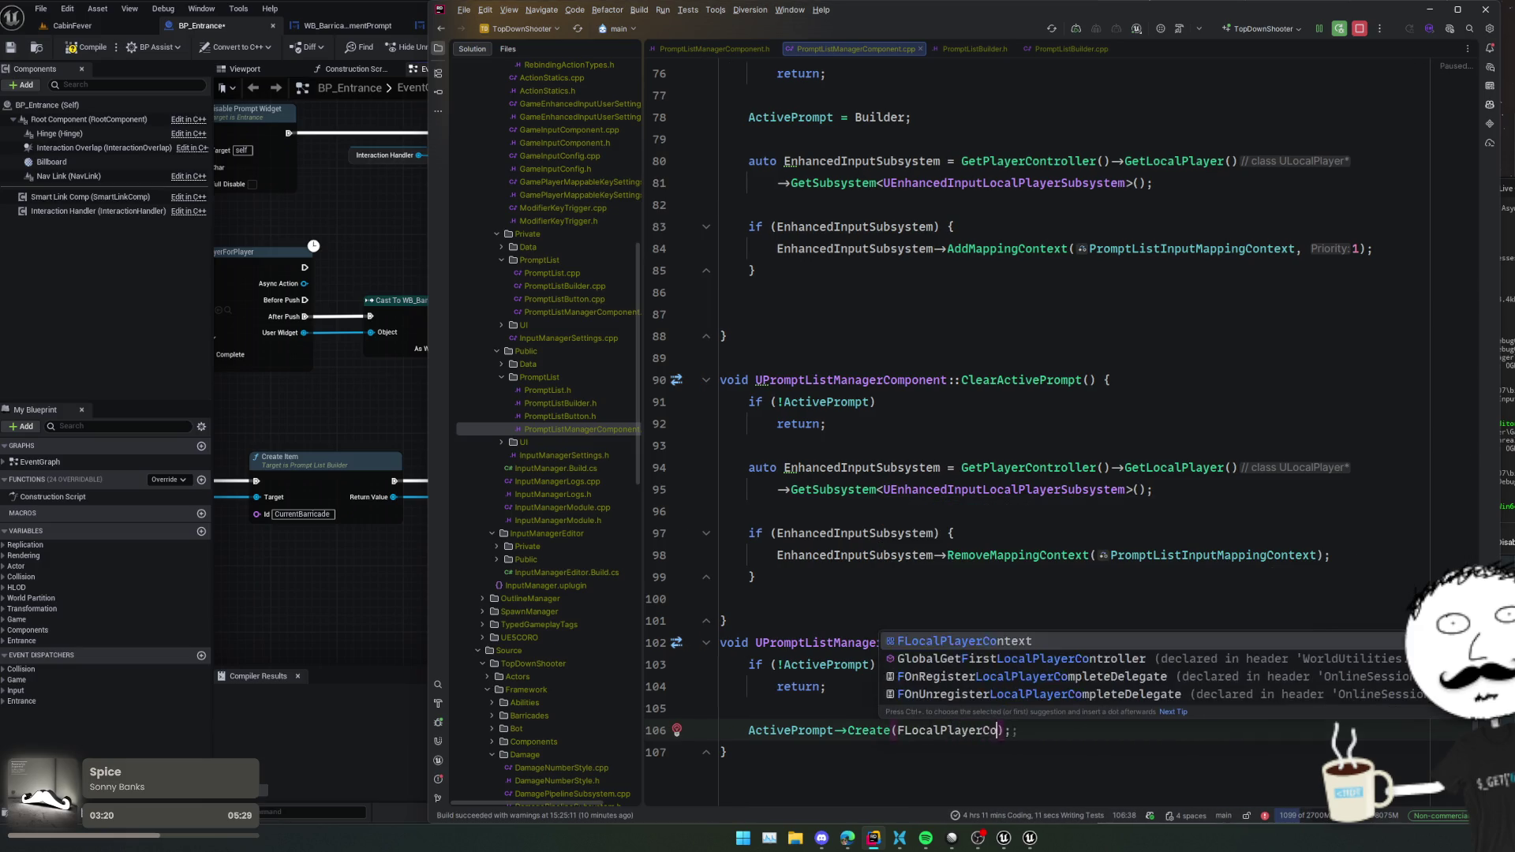
key("Return")
type("(this));")
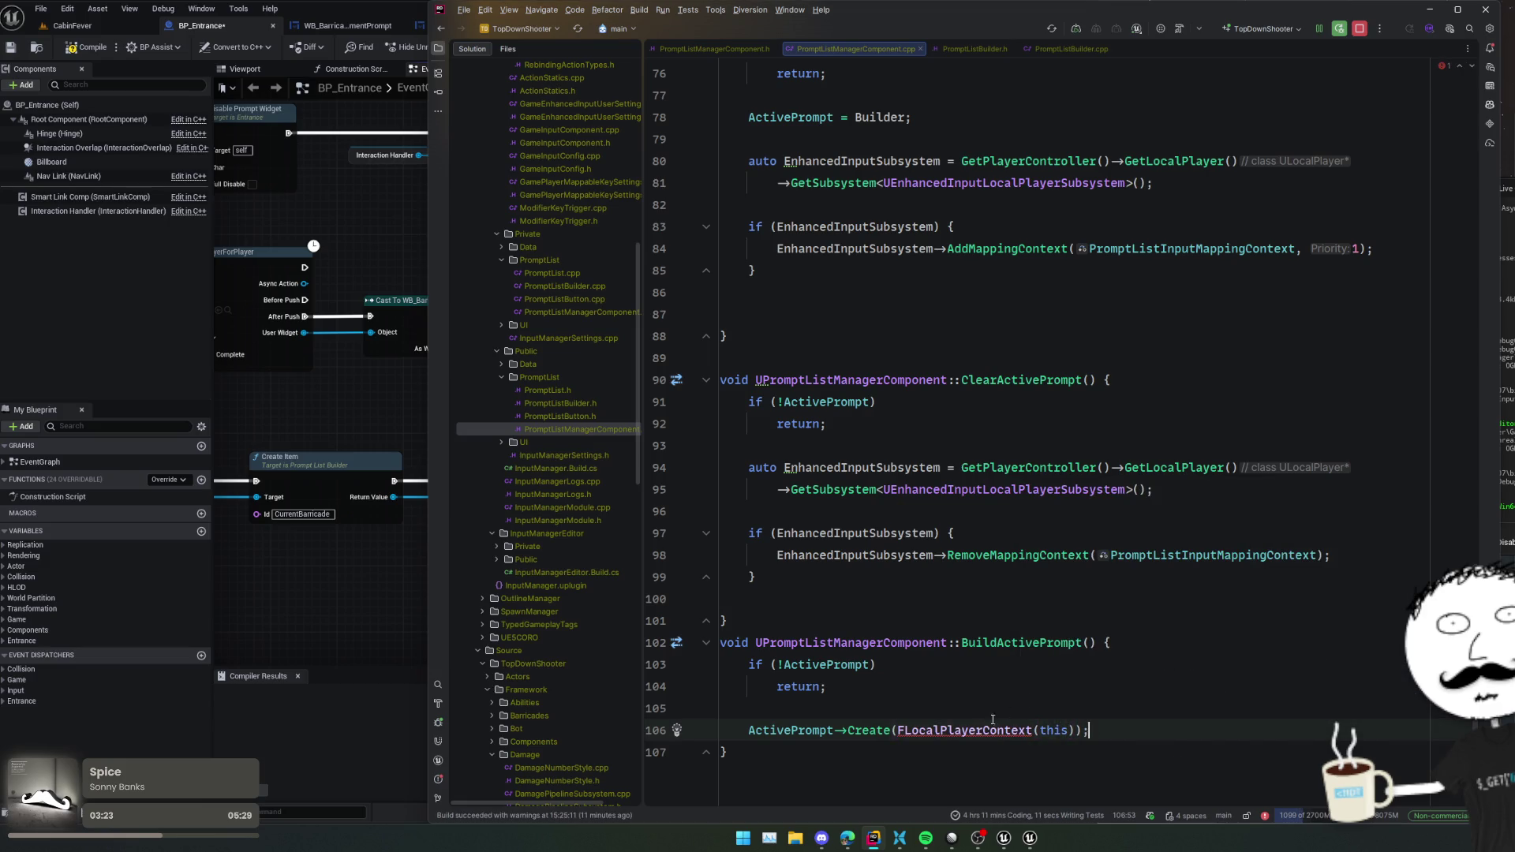
key("alt+Return")
key("Escape")
mouse_move(992, 735)
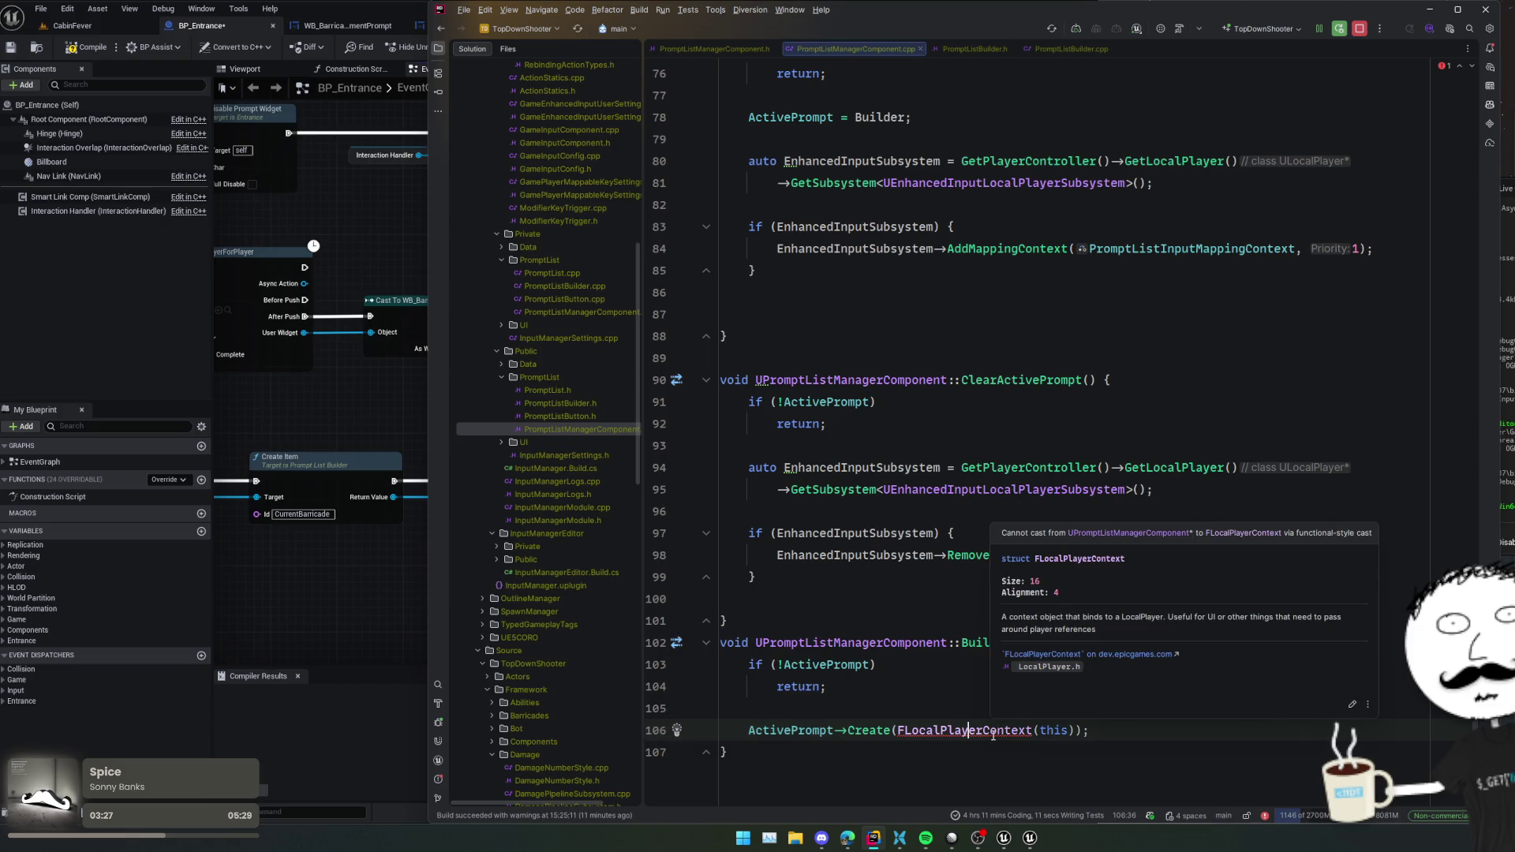
key("BackSpace")
key("BackSpace")
key("BackSpace")
type("Get")
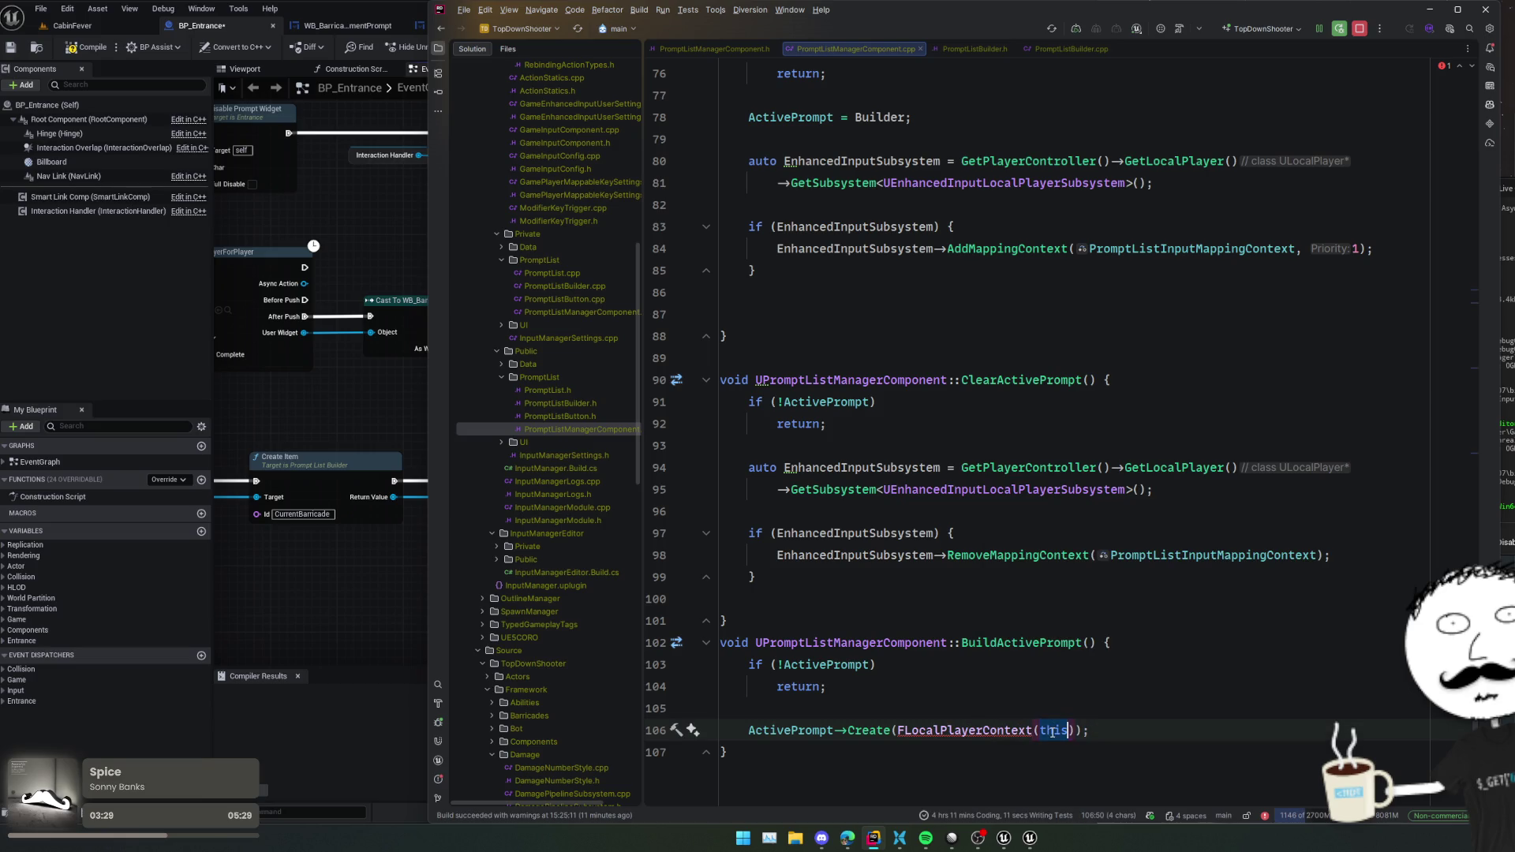
key("BackSpace")
key("BackSpace")
key("BackSpace")
key("ctrl+BackSpace")
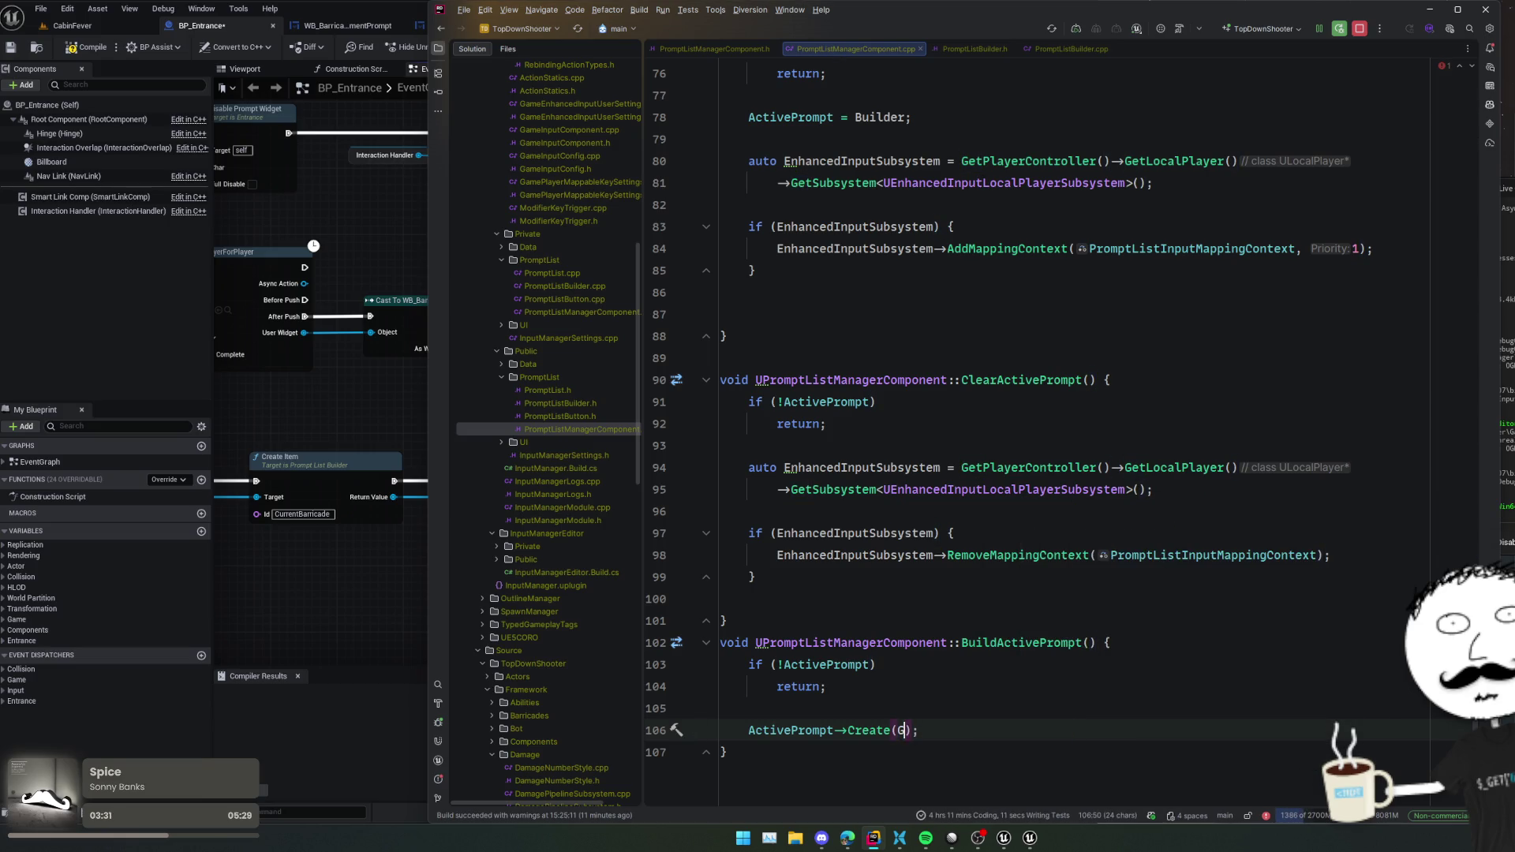
type("GetPlayer")
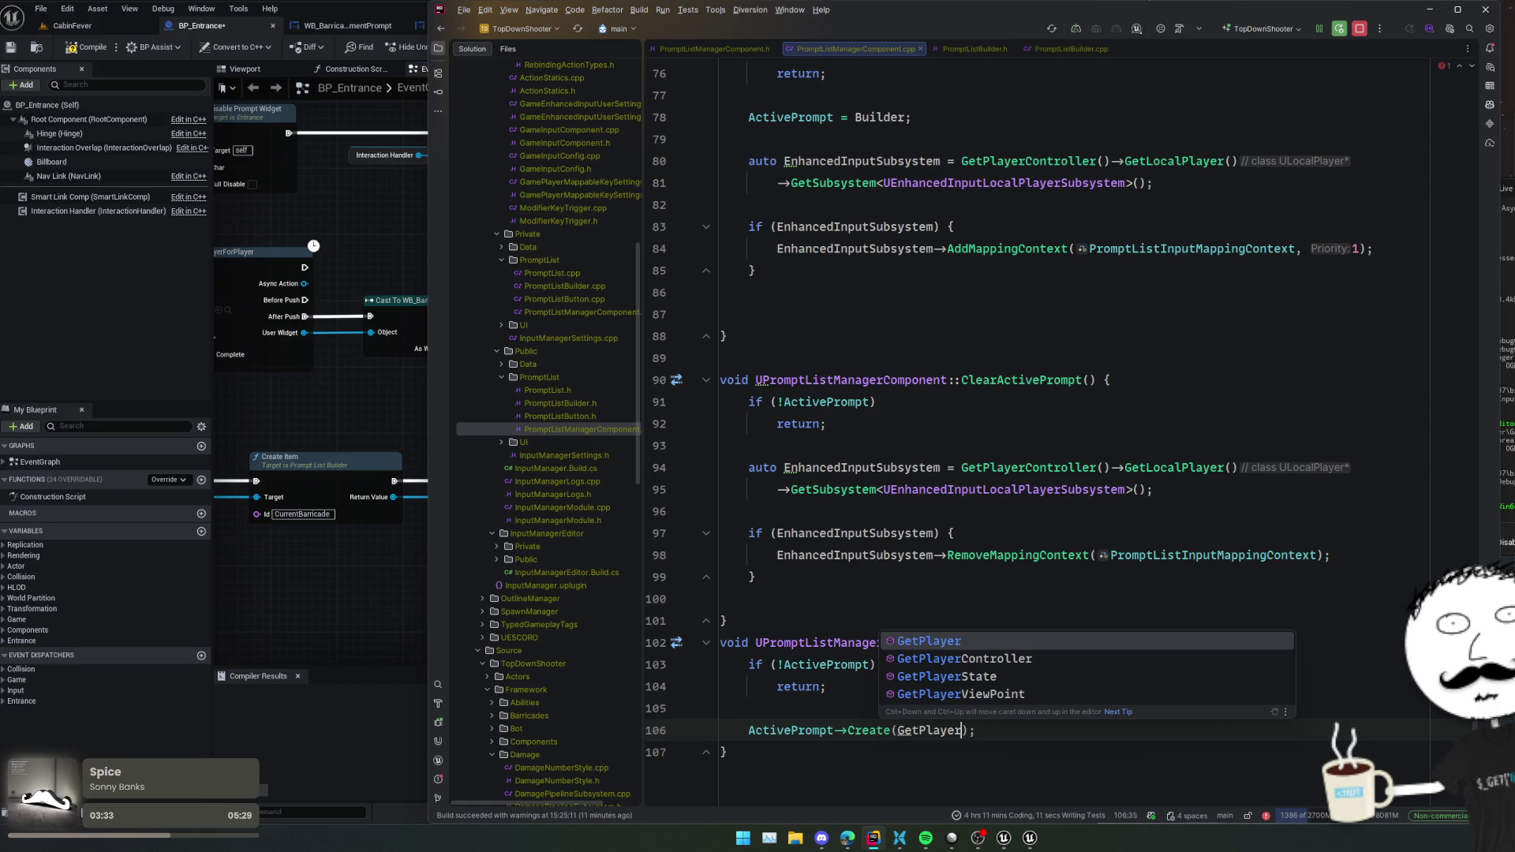
key("Down")
key("Return")
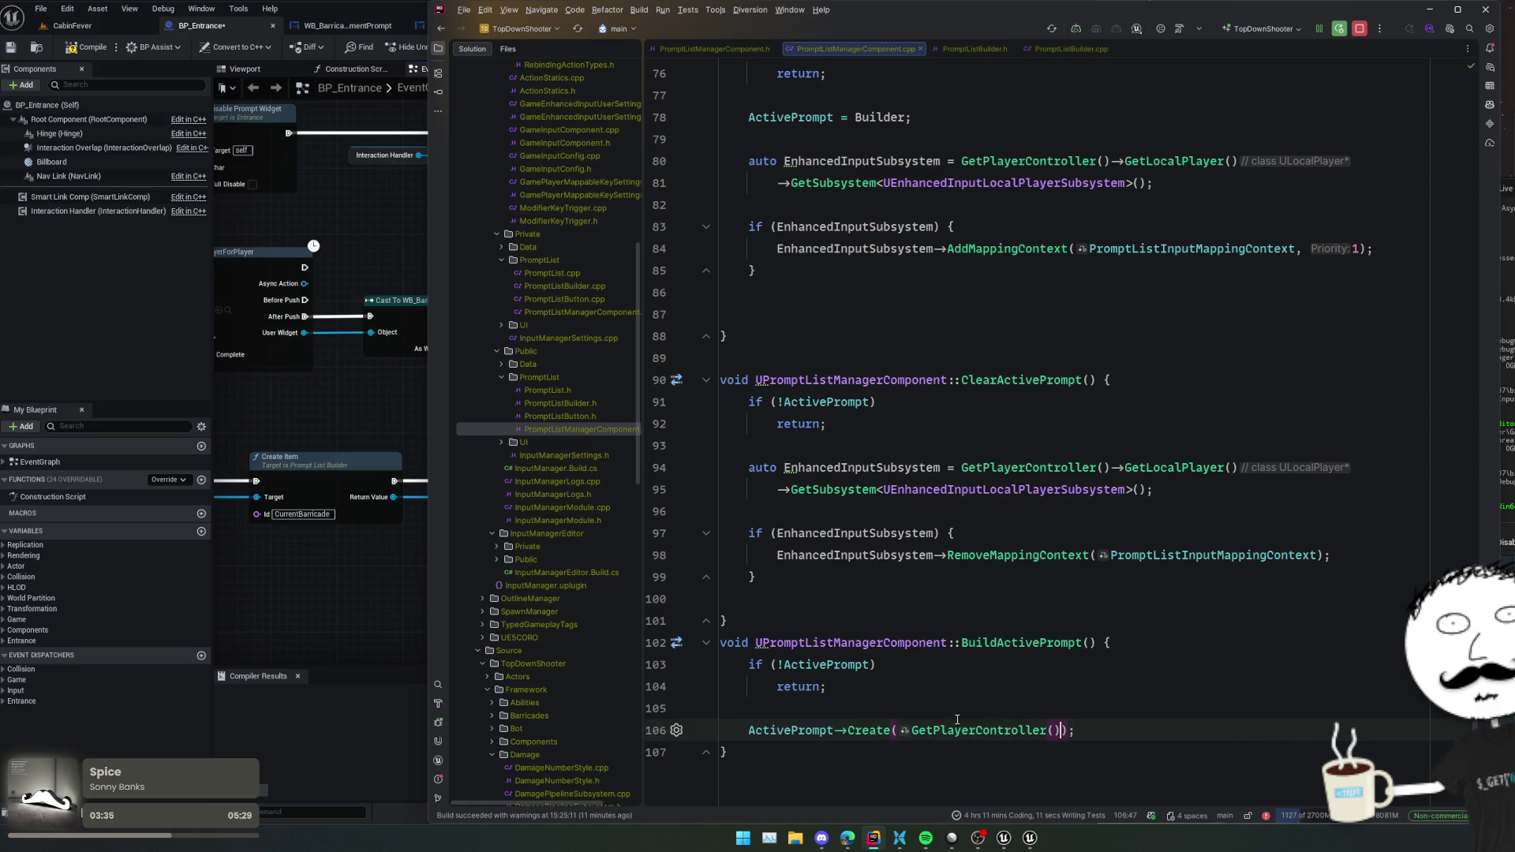
left_click(878, 731, "ctrl")
- Review the builder's Create implementation, then return to the BuildActivePrompt body
left_click(1025, 493)
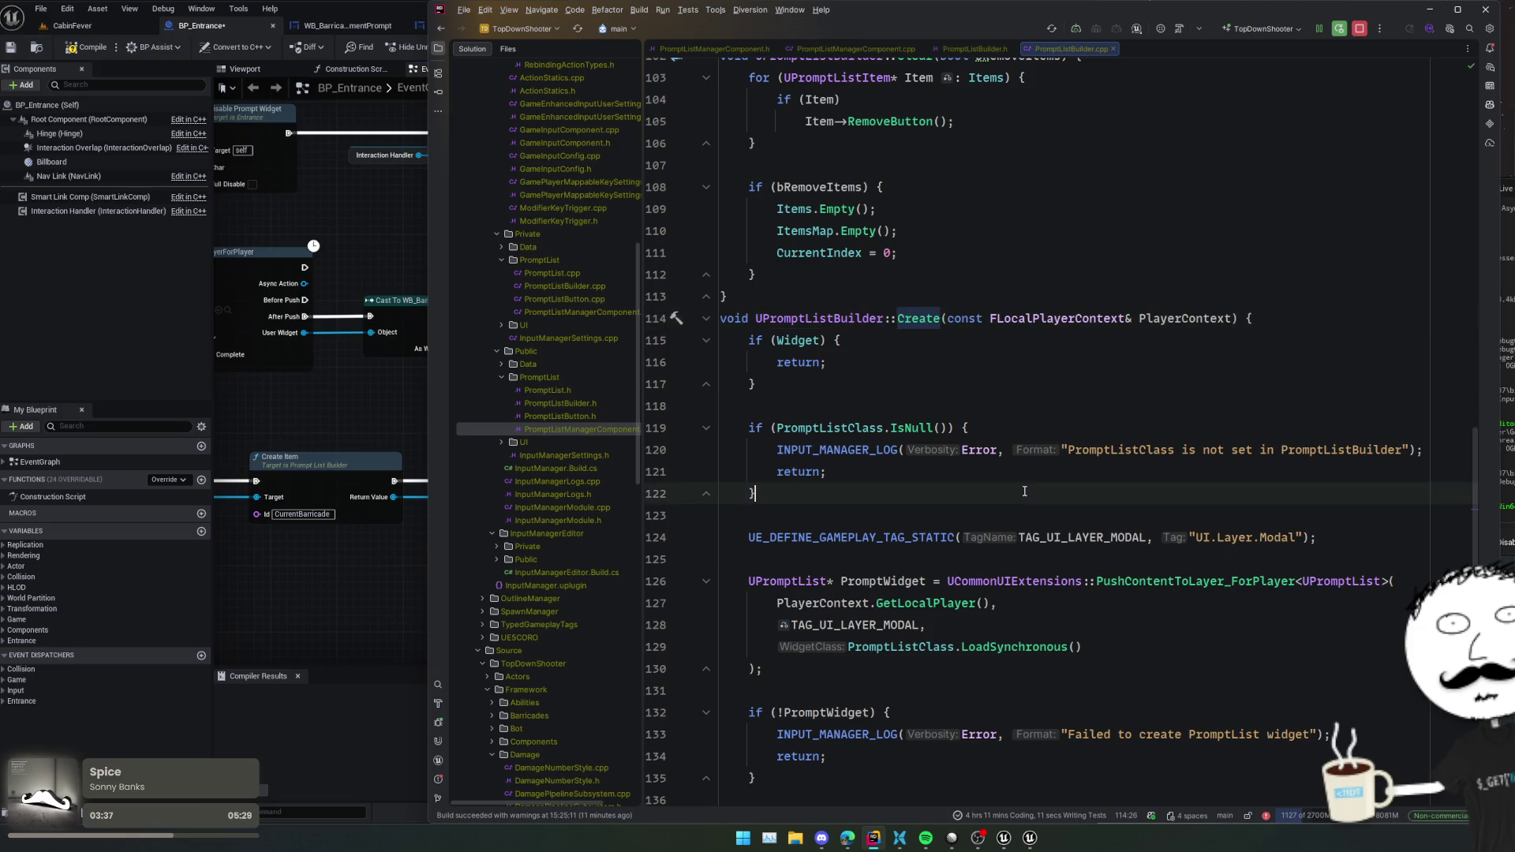
left_click(971, 427)
left_click(957, 493)
scroll(931, 521, "down", 2)
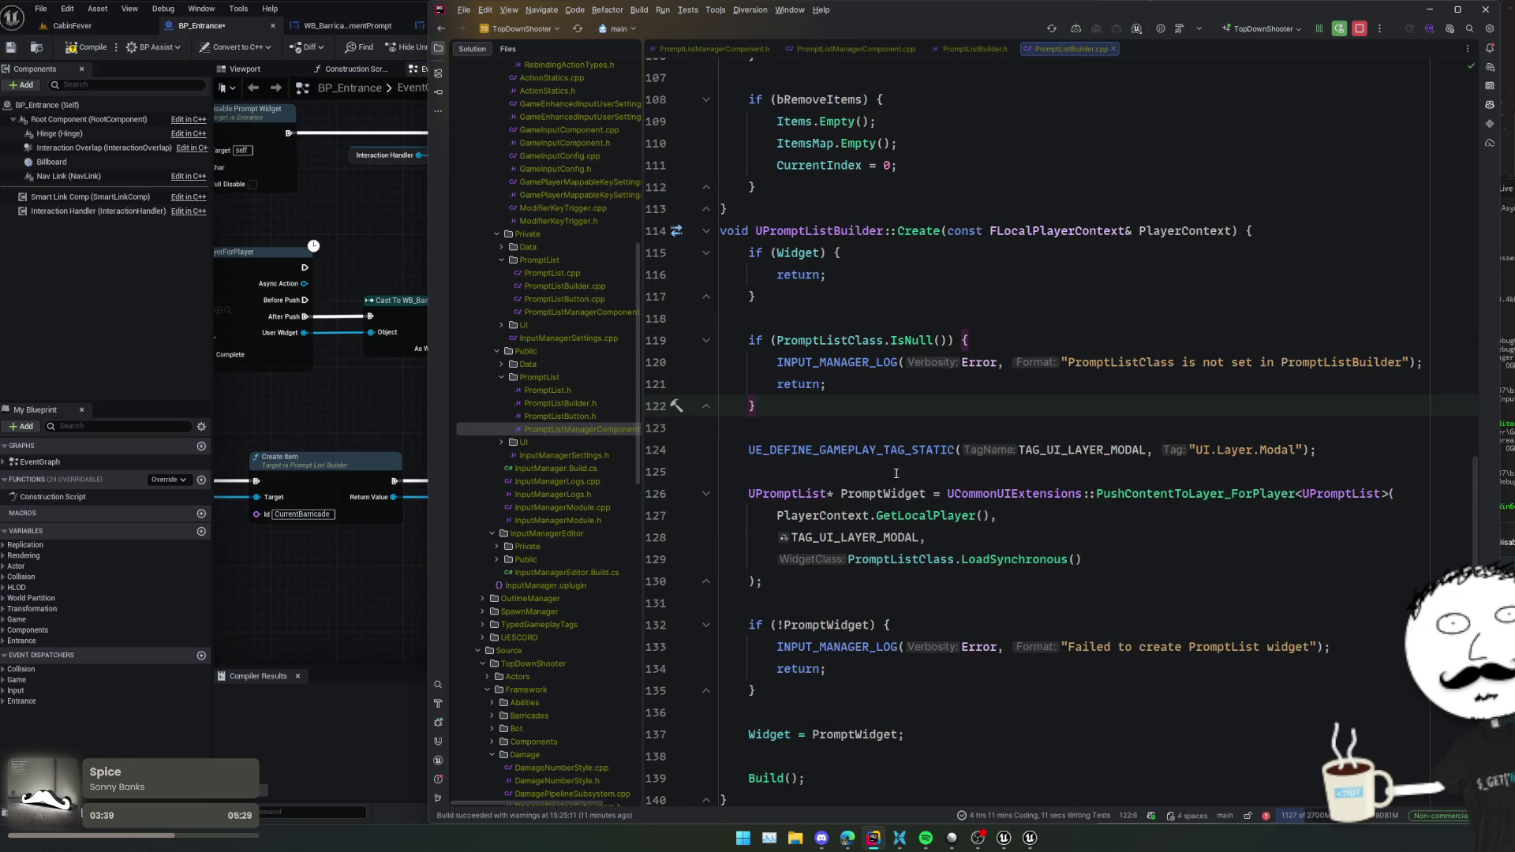
scroll(944, 474, "down", 2)
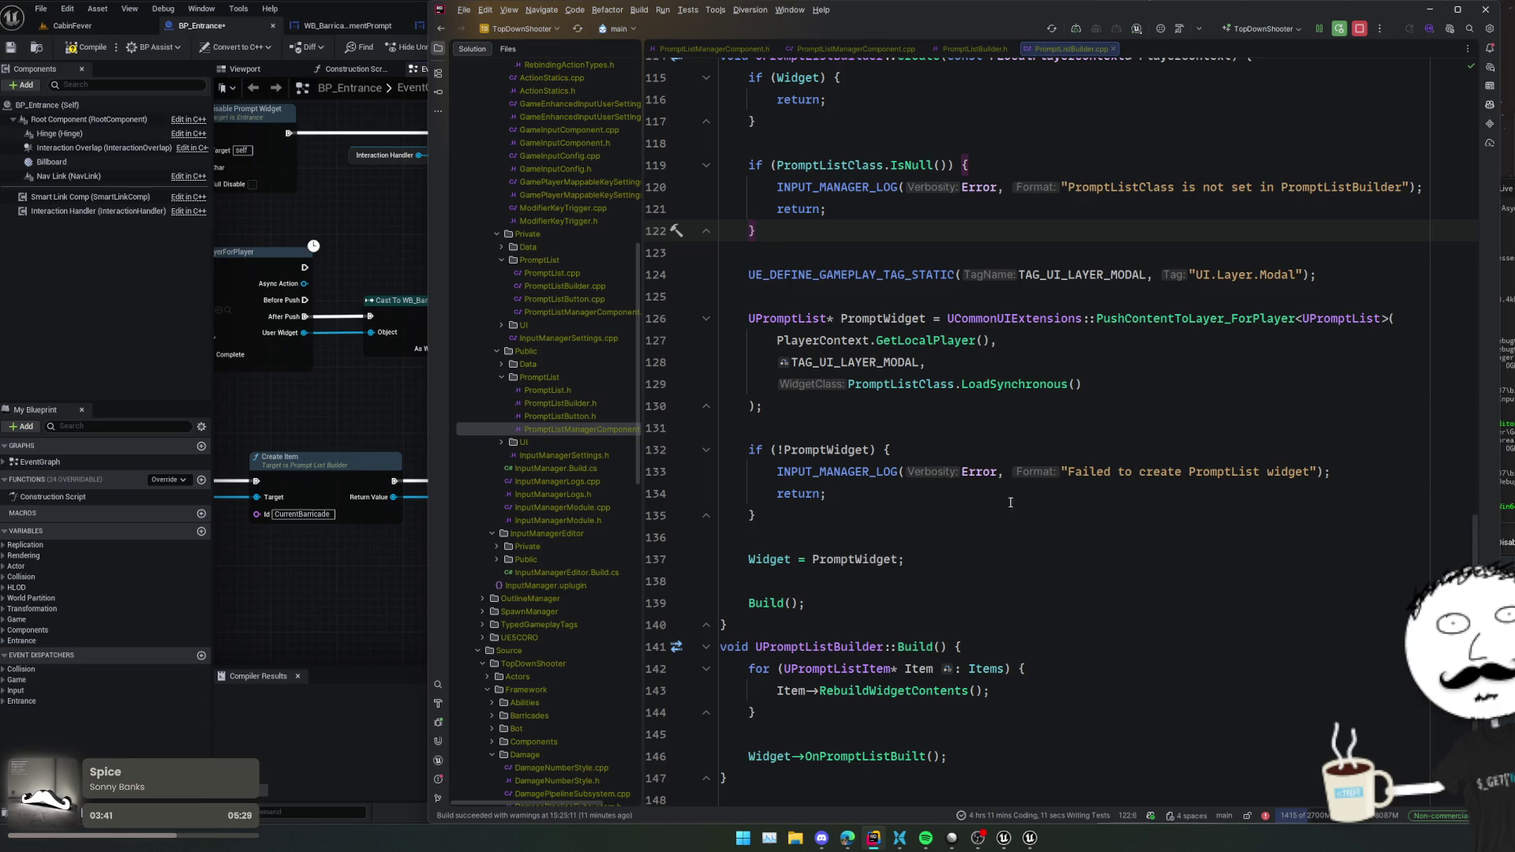
scroll(963, 523, "up", 8)
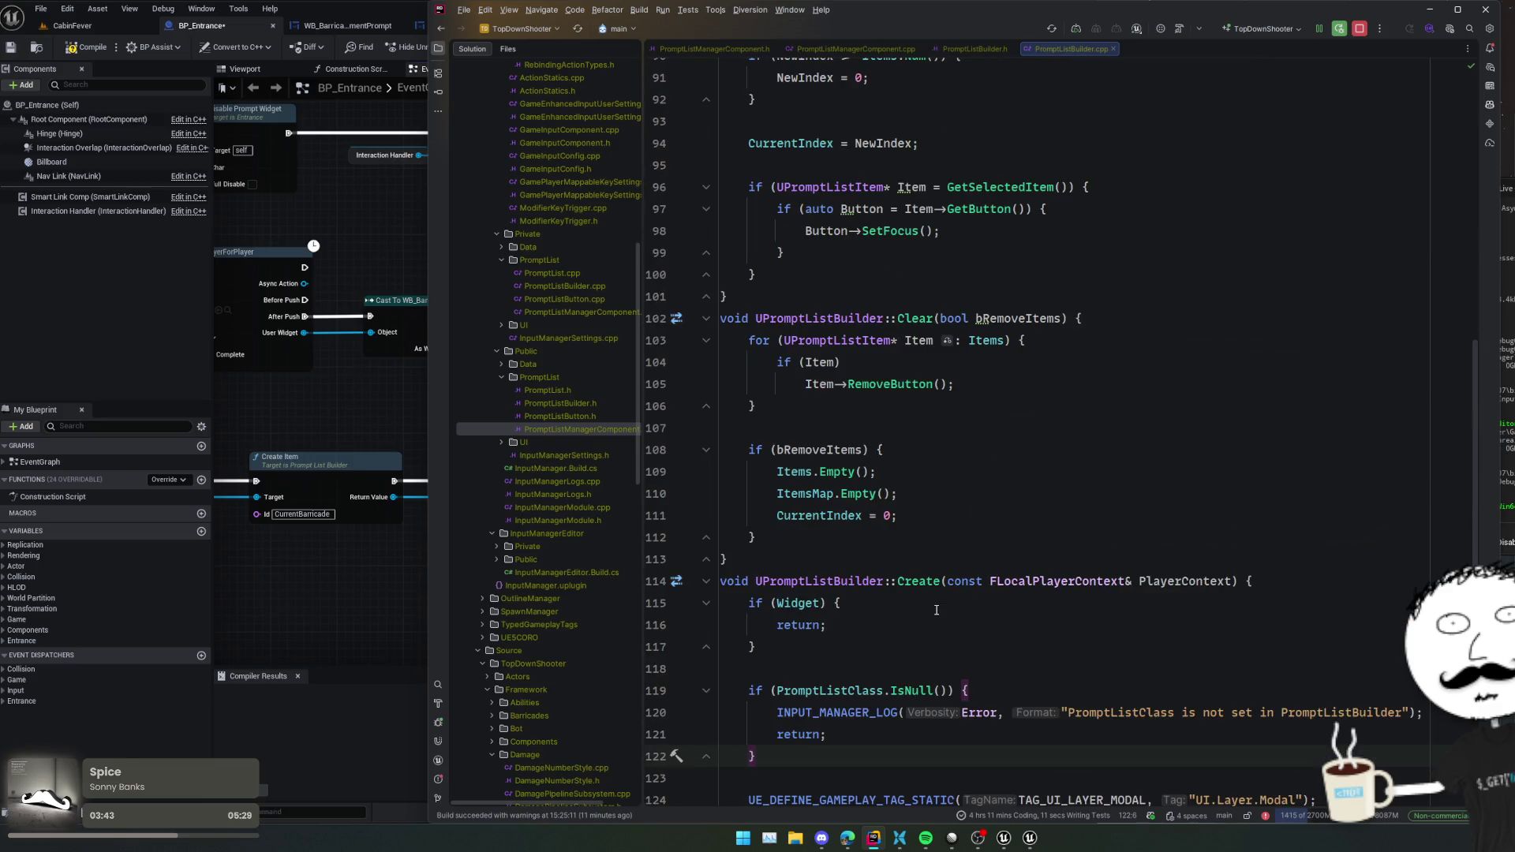
scroll(937, 610, "up", 6)
scroll(937, 610, "down", 10)
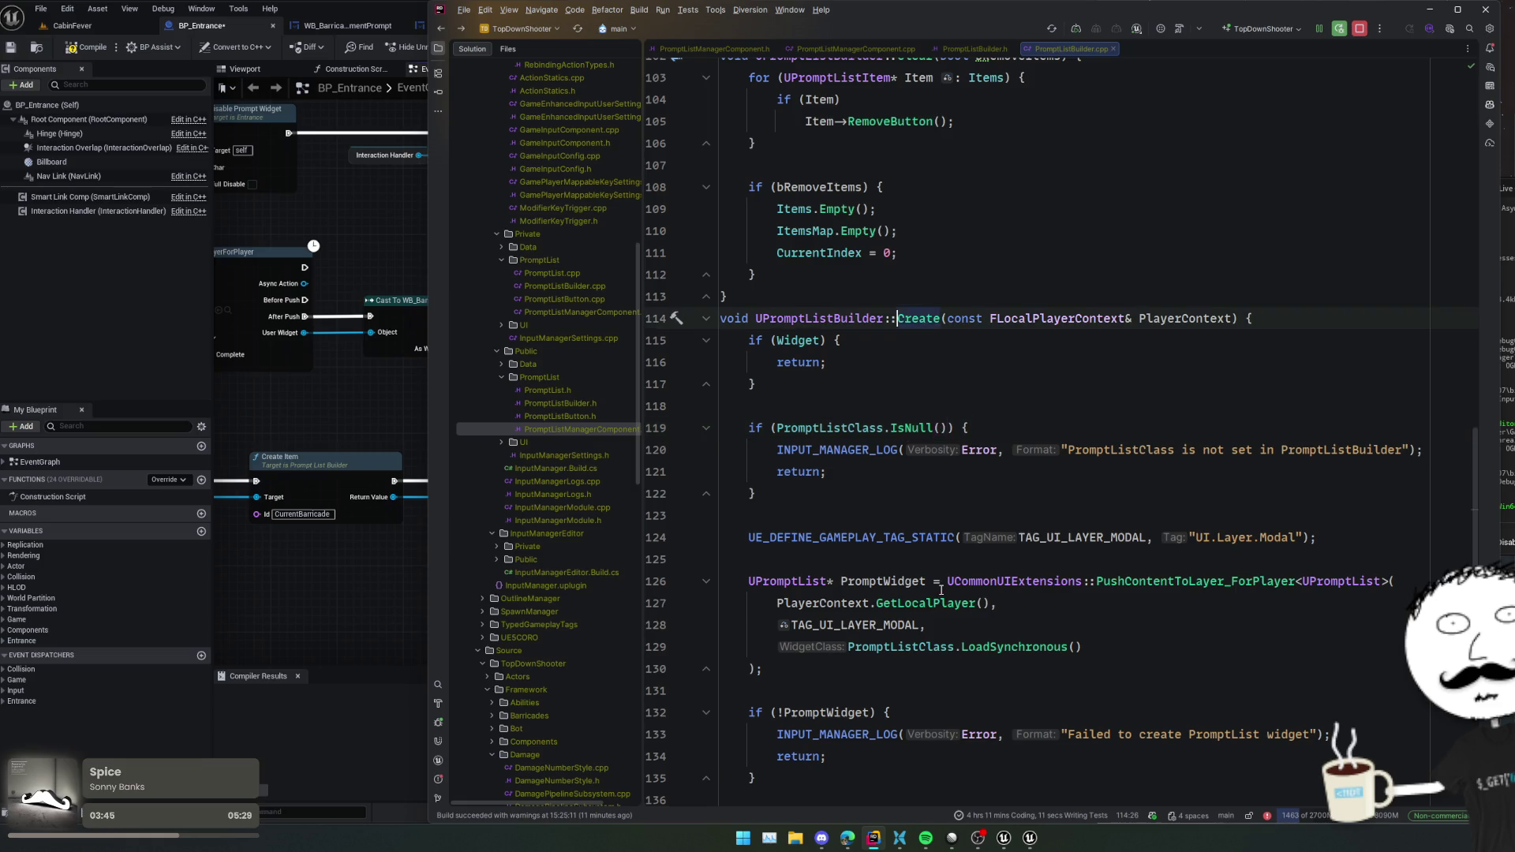
key("ctrl+alt+Left")
scroll(941, 591, "down", 1)
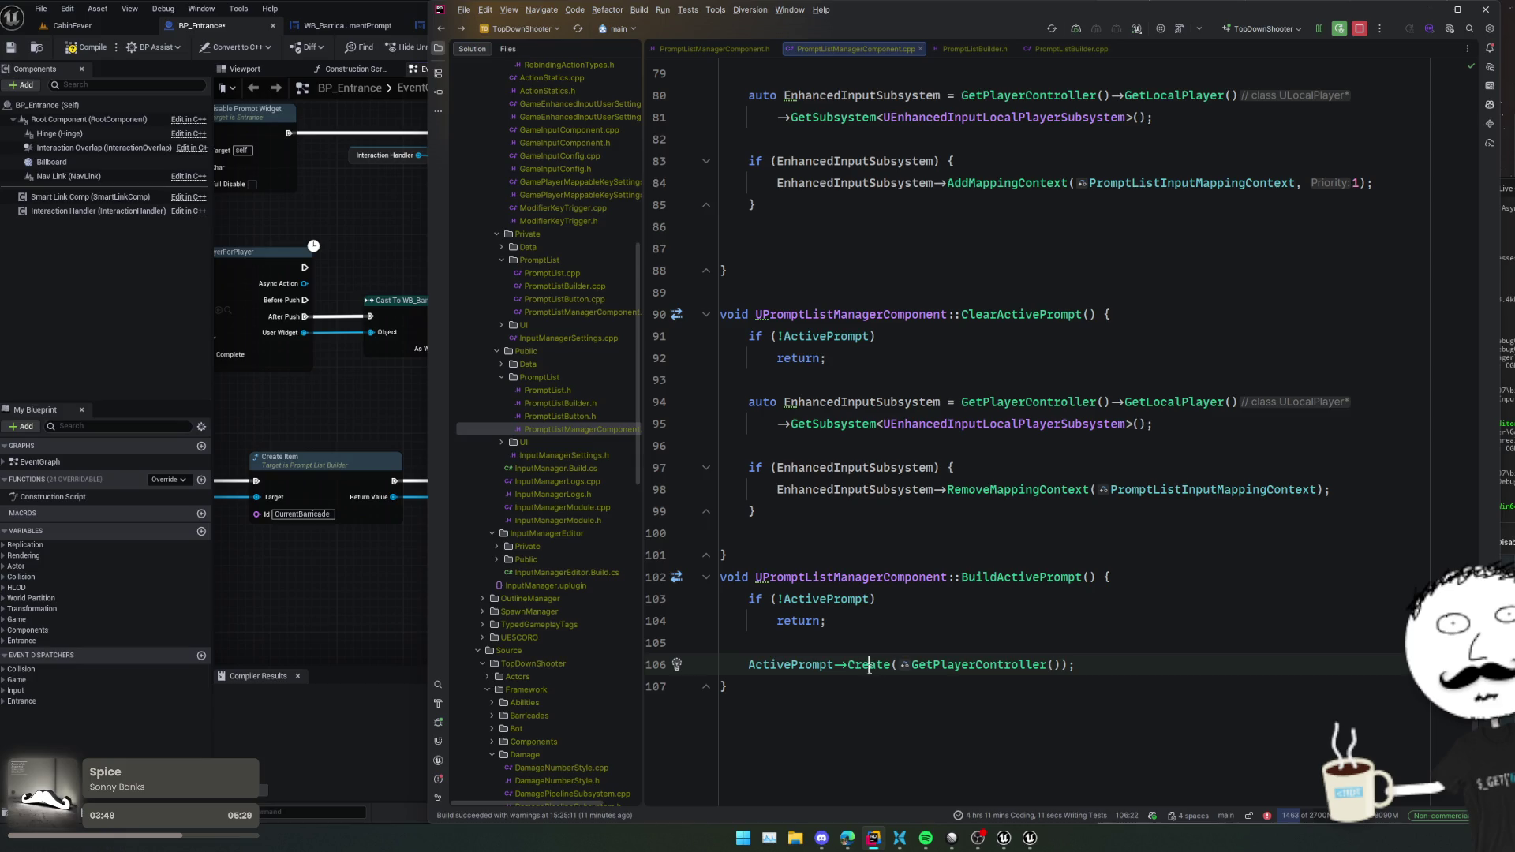
left_click(841, 626)
left_click(869, 667)
left_click(870, 666, "ctrl")
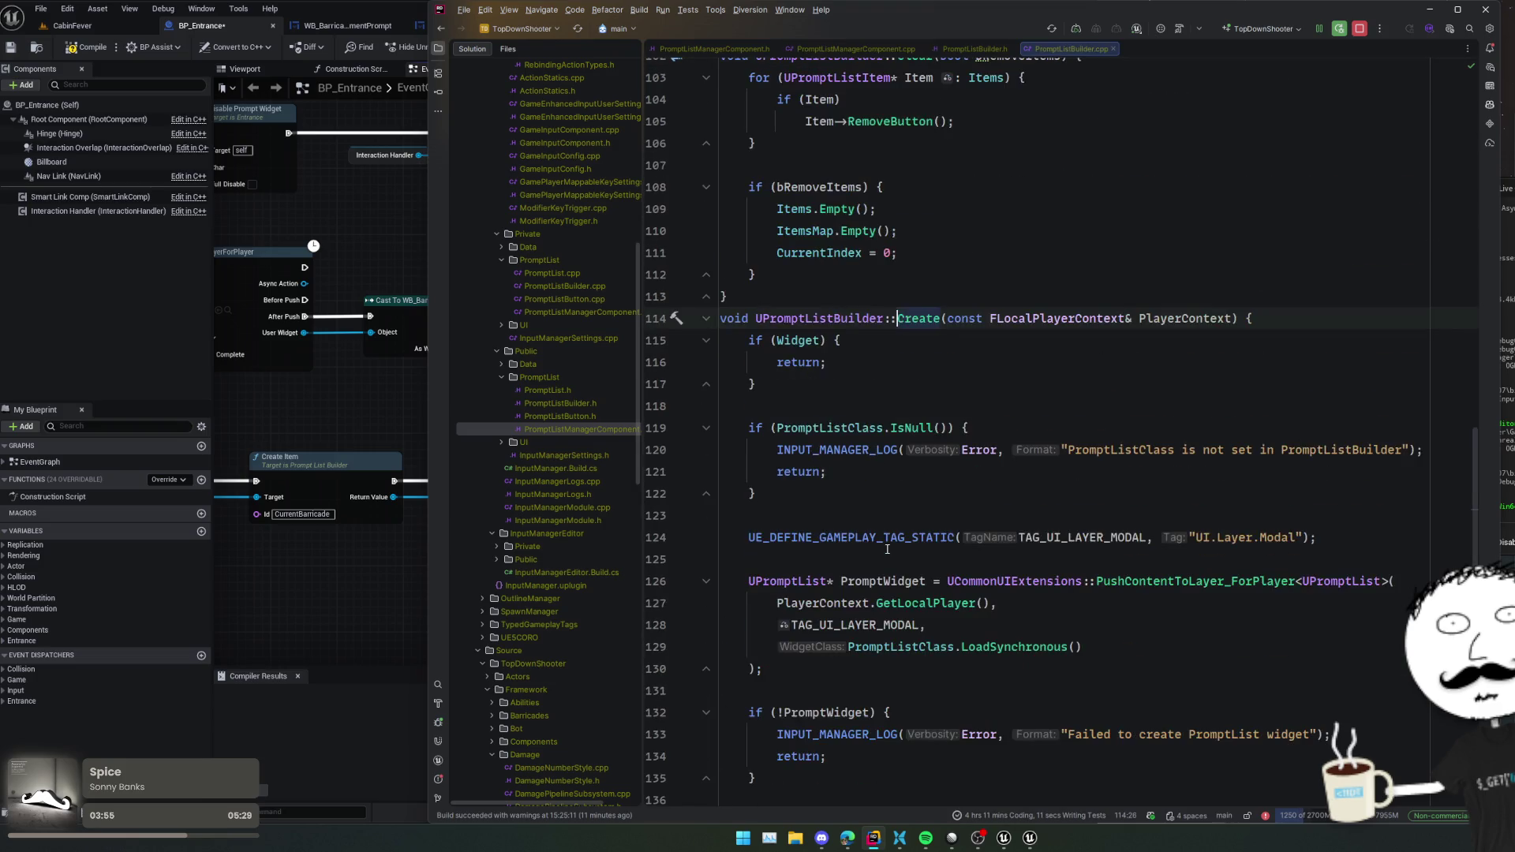
key("ctrl+minus")
- Add 'return ActivePrompt->Widget;' after the Create call and copy the Widget's UPromptList type
key("Return")
key("Return")
type("retu")
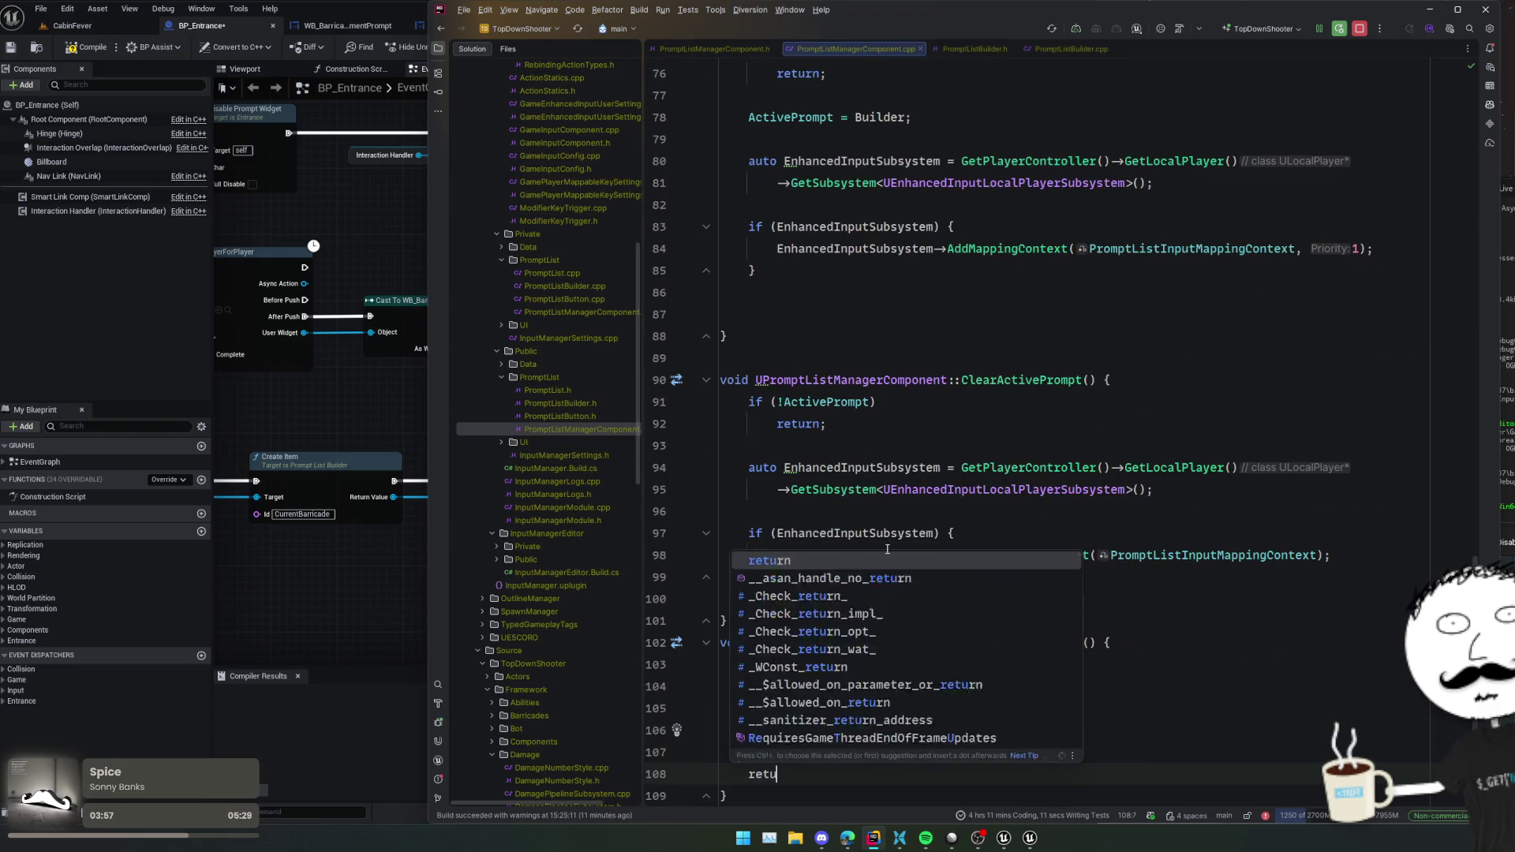
type("rn ActivePrompt")
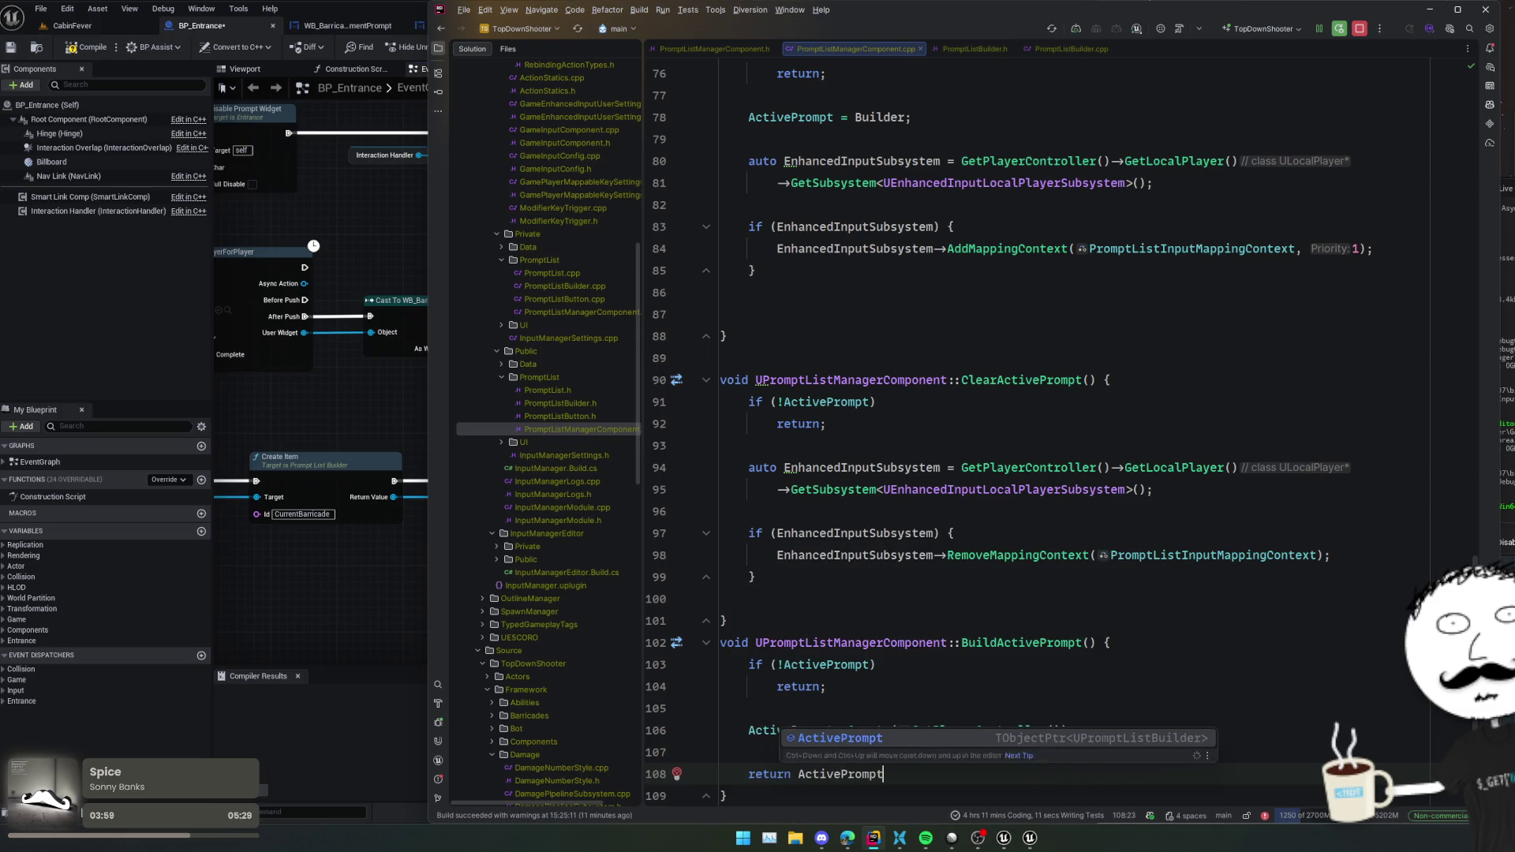
type("->Widget;")
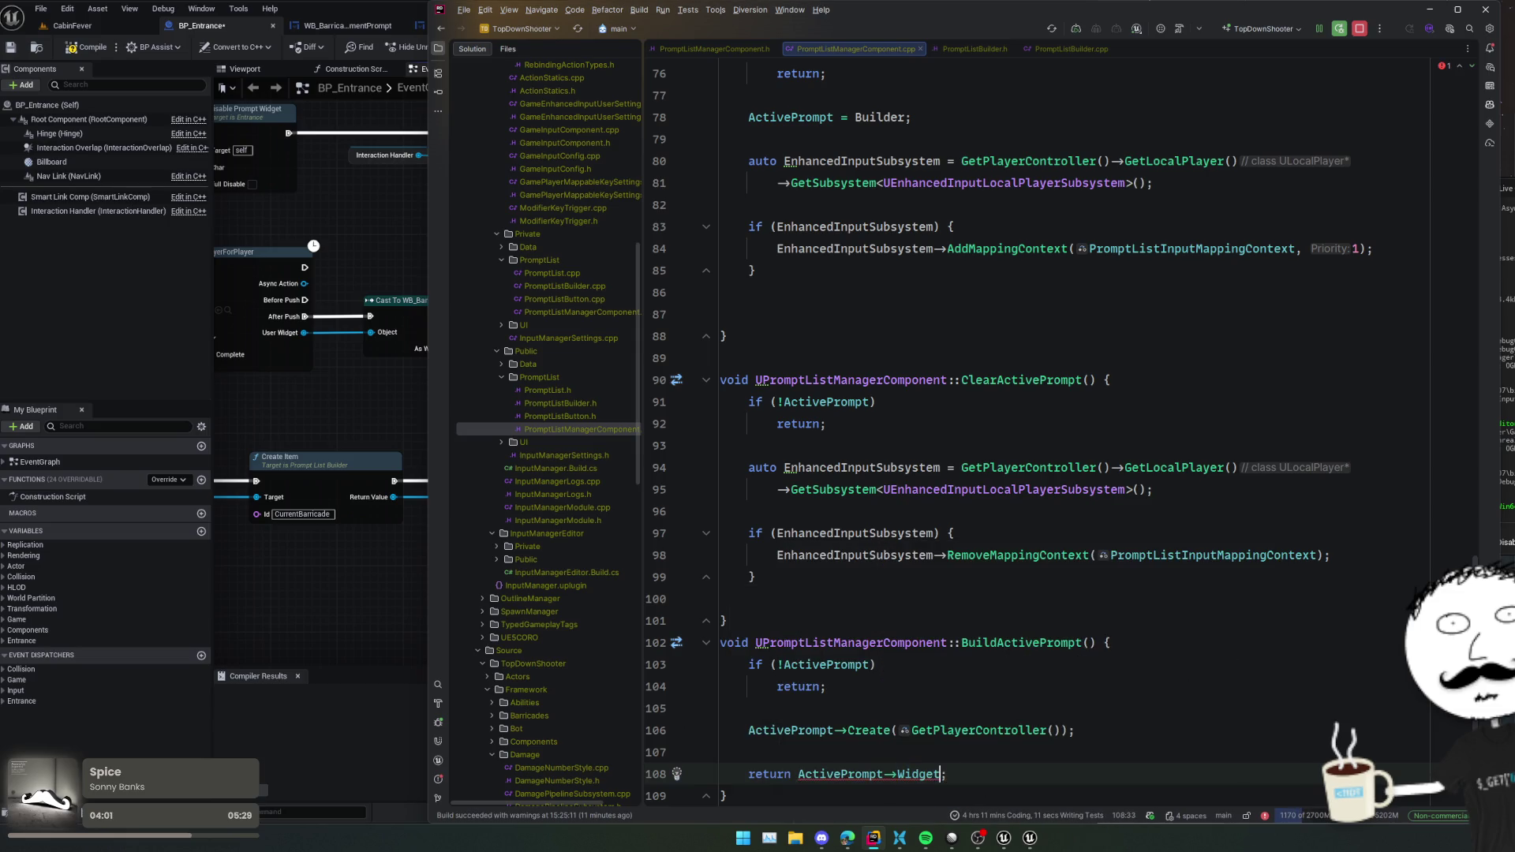
key("Left")
key("Left")
key("alt+Return")
key("Escape")
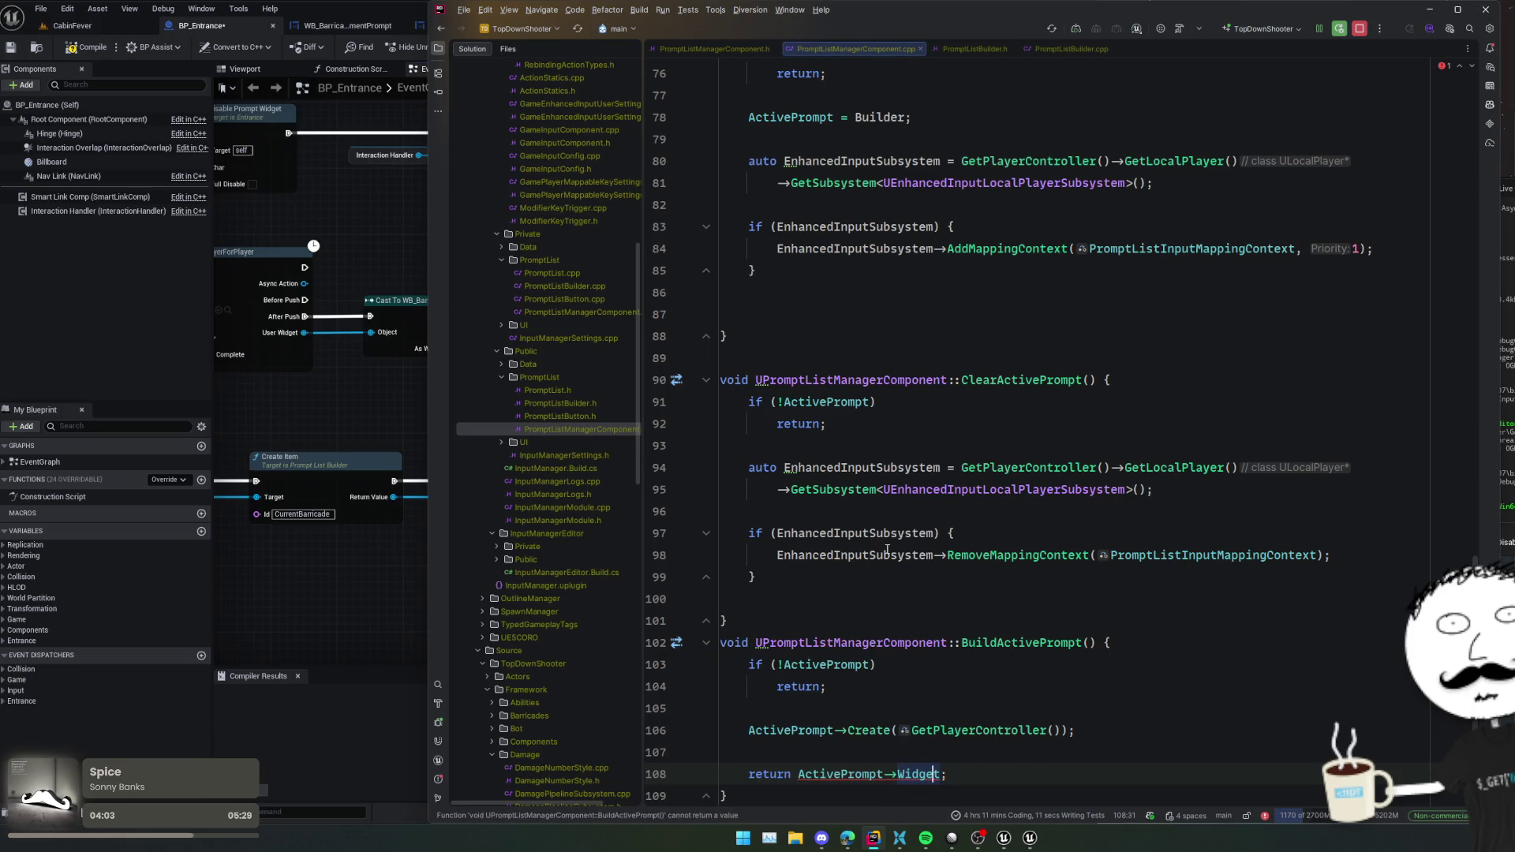
key("ctrl+b")
double_click(834, 318)
key("ctrl+c")
- Change BuildActivePrompt's return type to UPromptList* in both the source and header
key("ctrl+alt+Left")
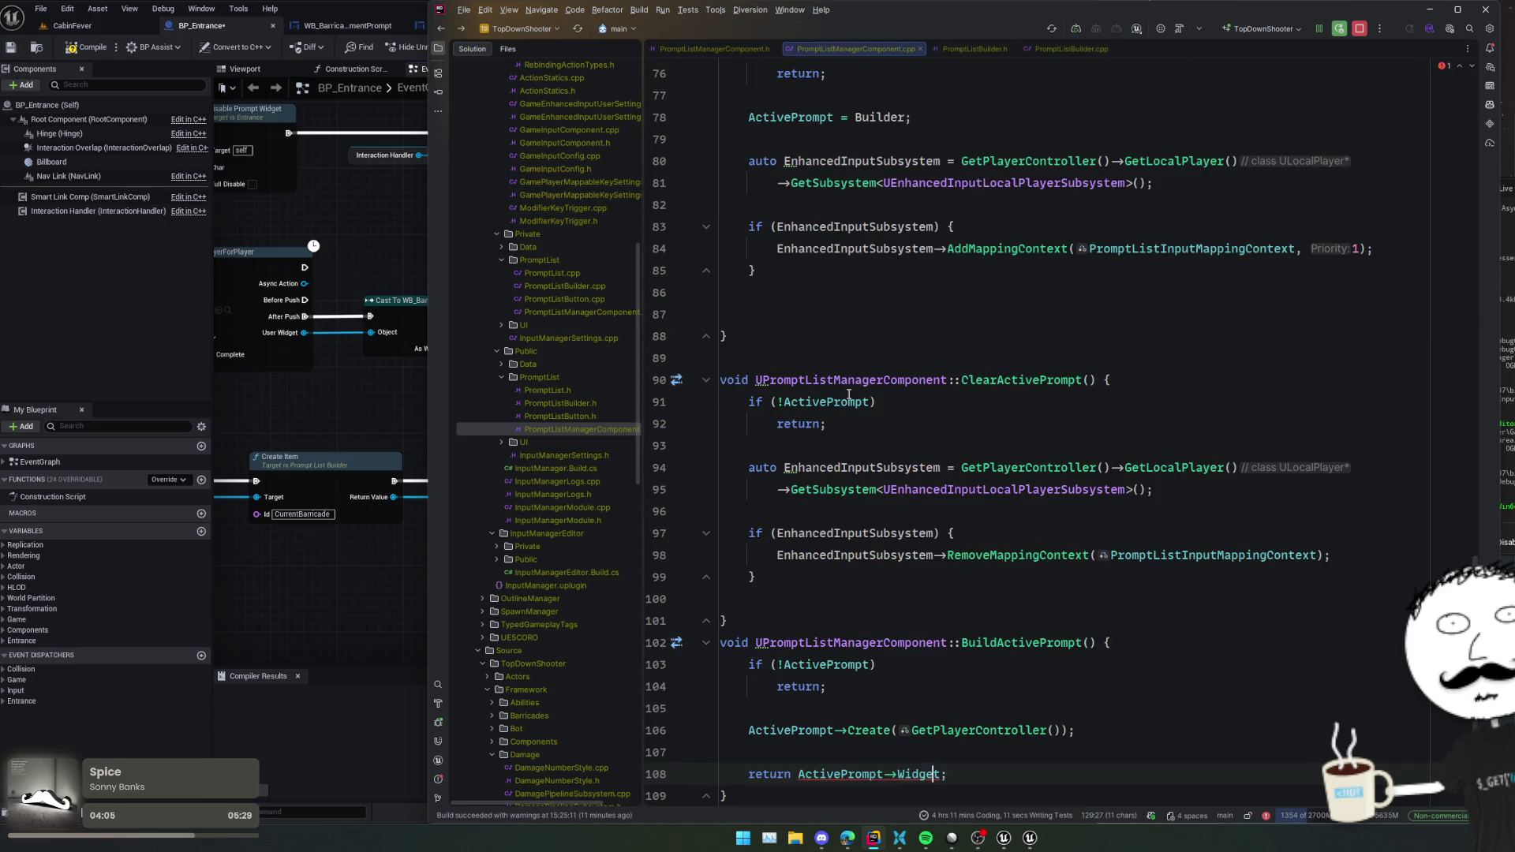
double_click(734, 642)
key("ctrl+v")
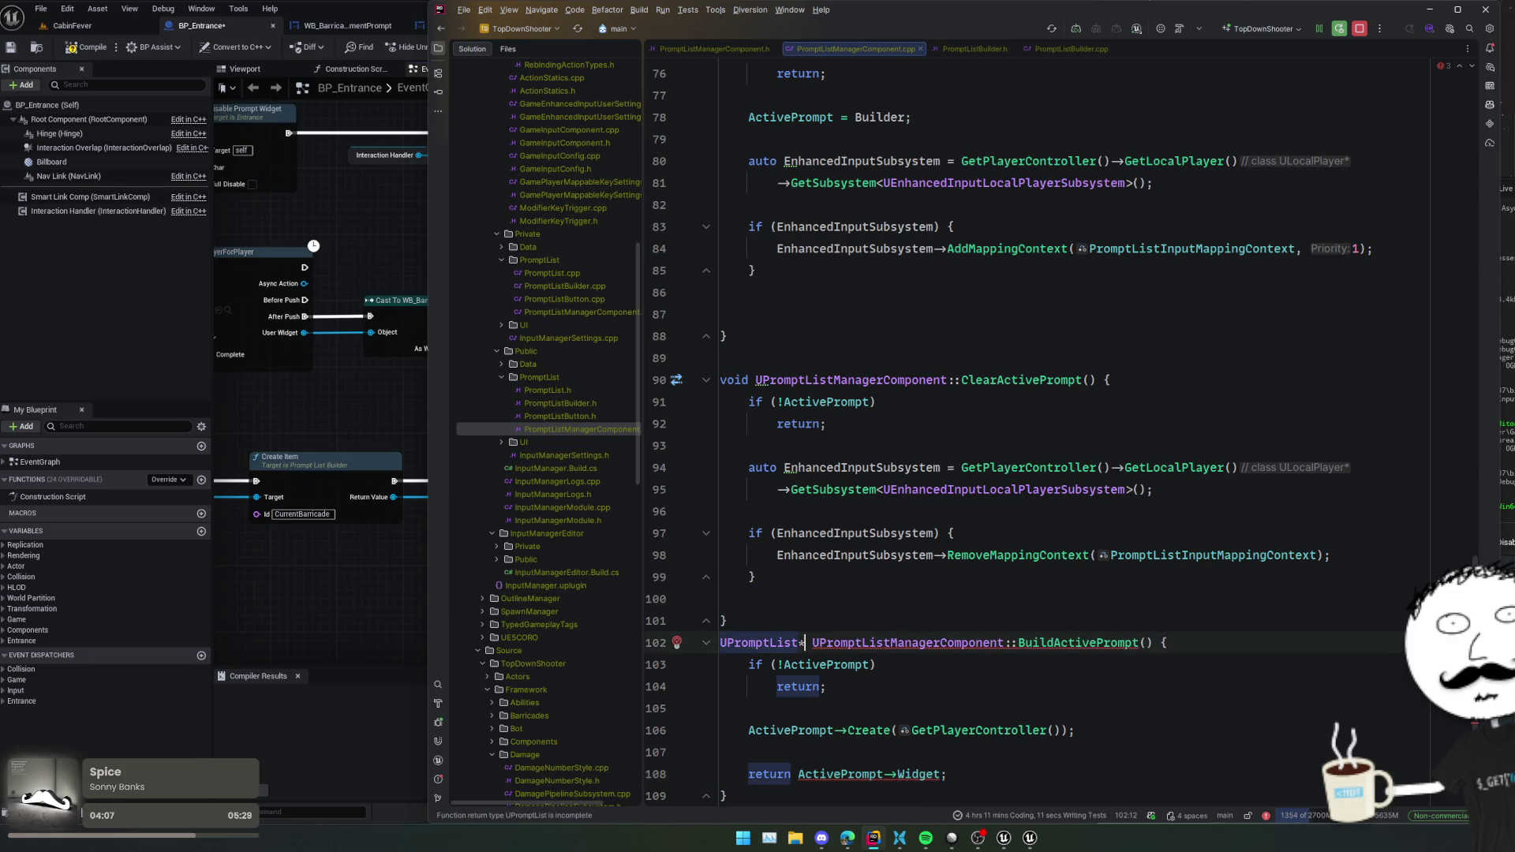
key("ctrl+Right")
key("ctrl+Right")
key("ctrl+b")
double_click(755, 642)
key("ctrl+v")
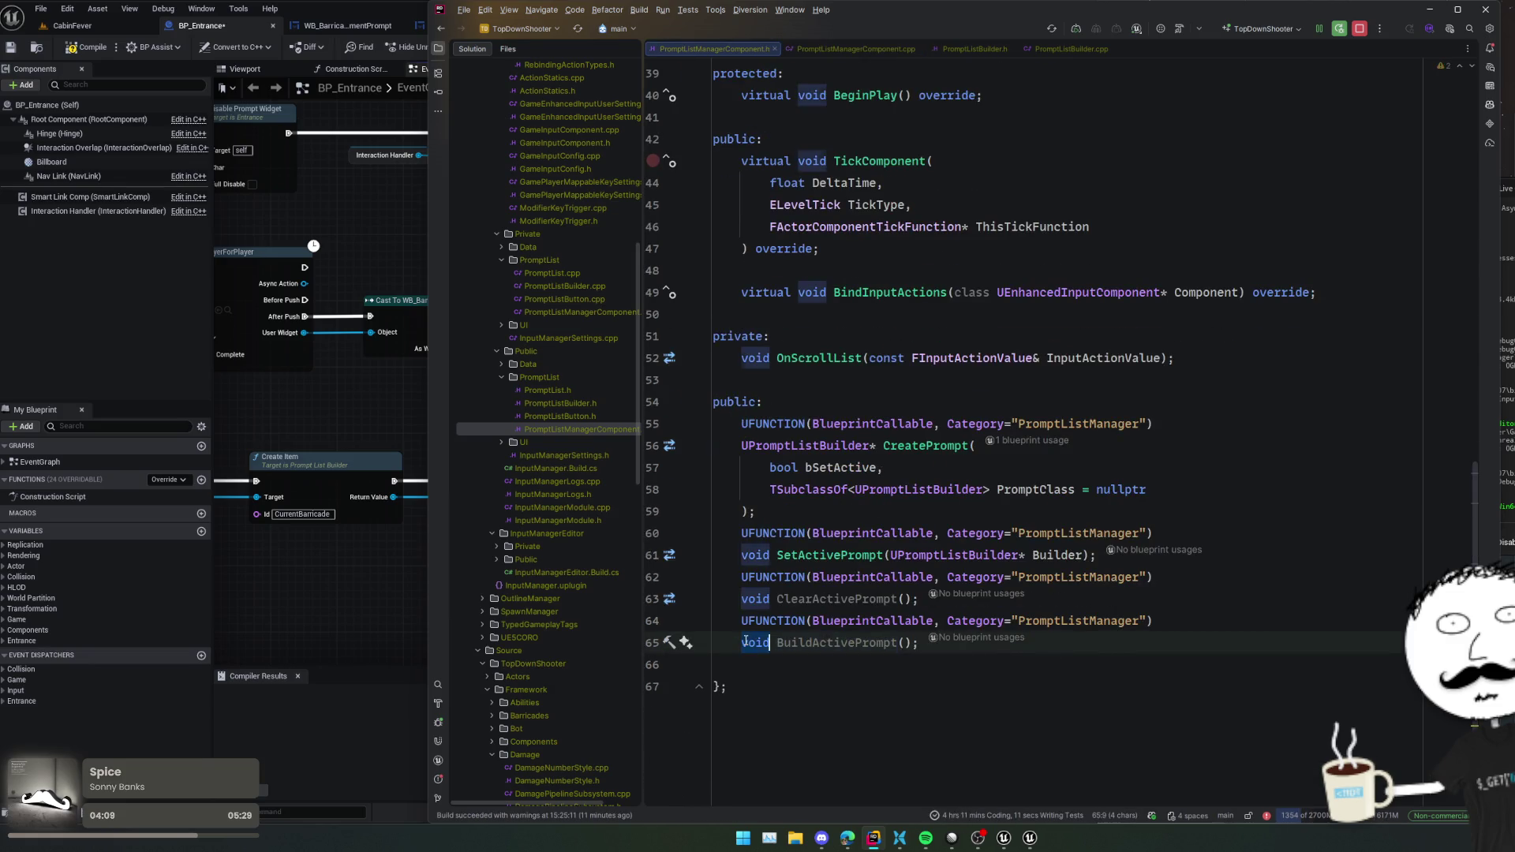
type("*")
- Open a blank line above the BuildActivePrompt declaration in the header
key("Home")
key("Up")
key("Return")
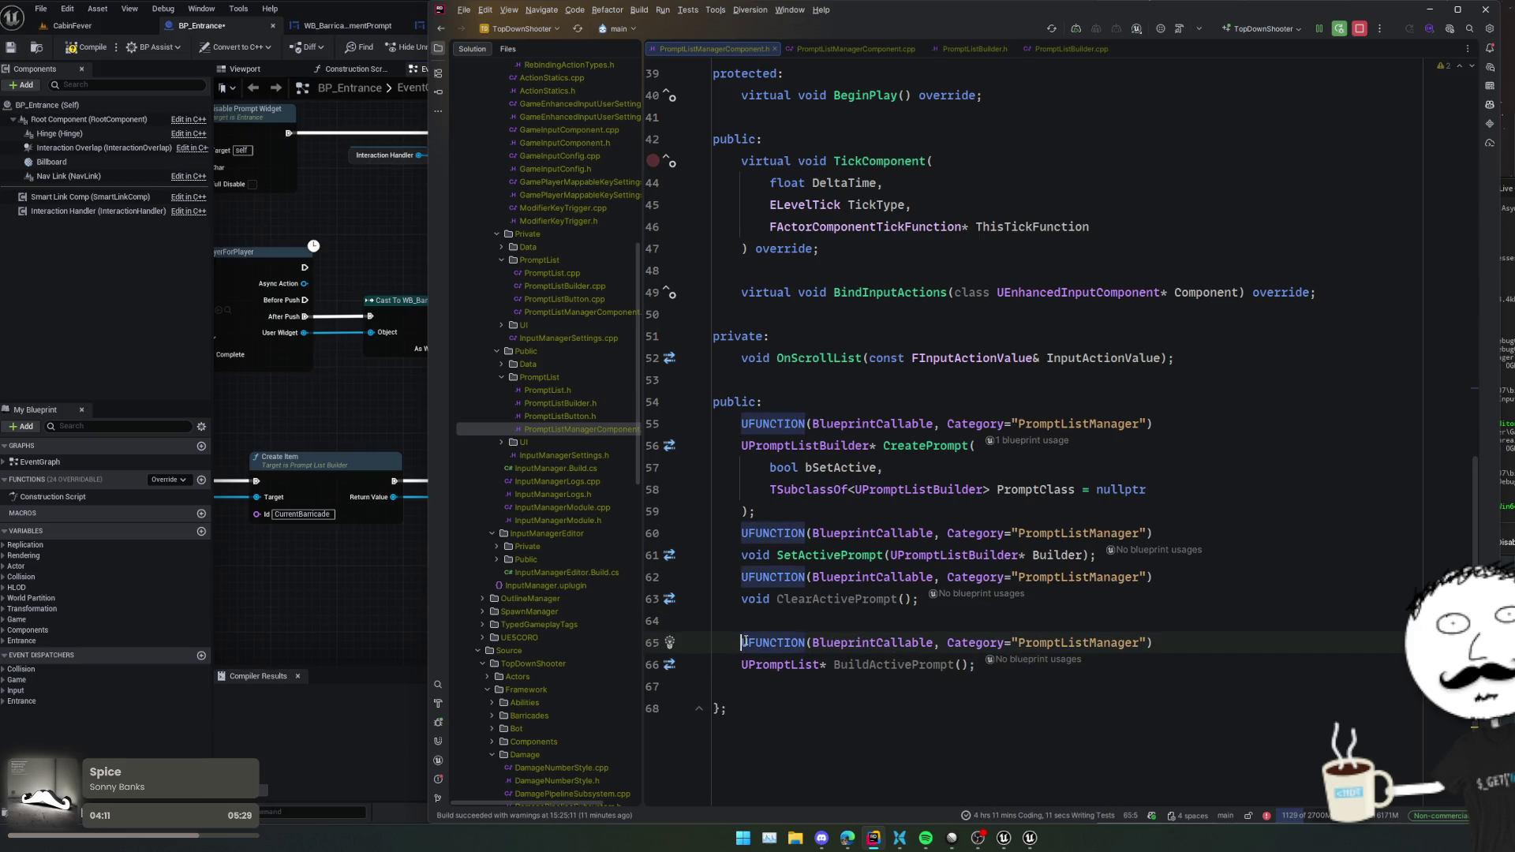
key("Up")
left_click(761, 665)
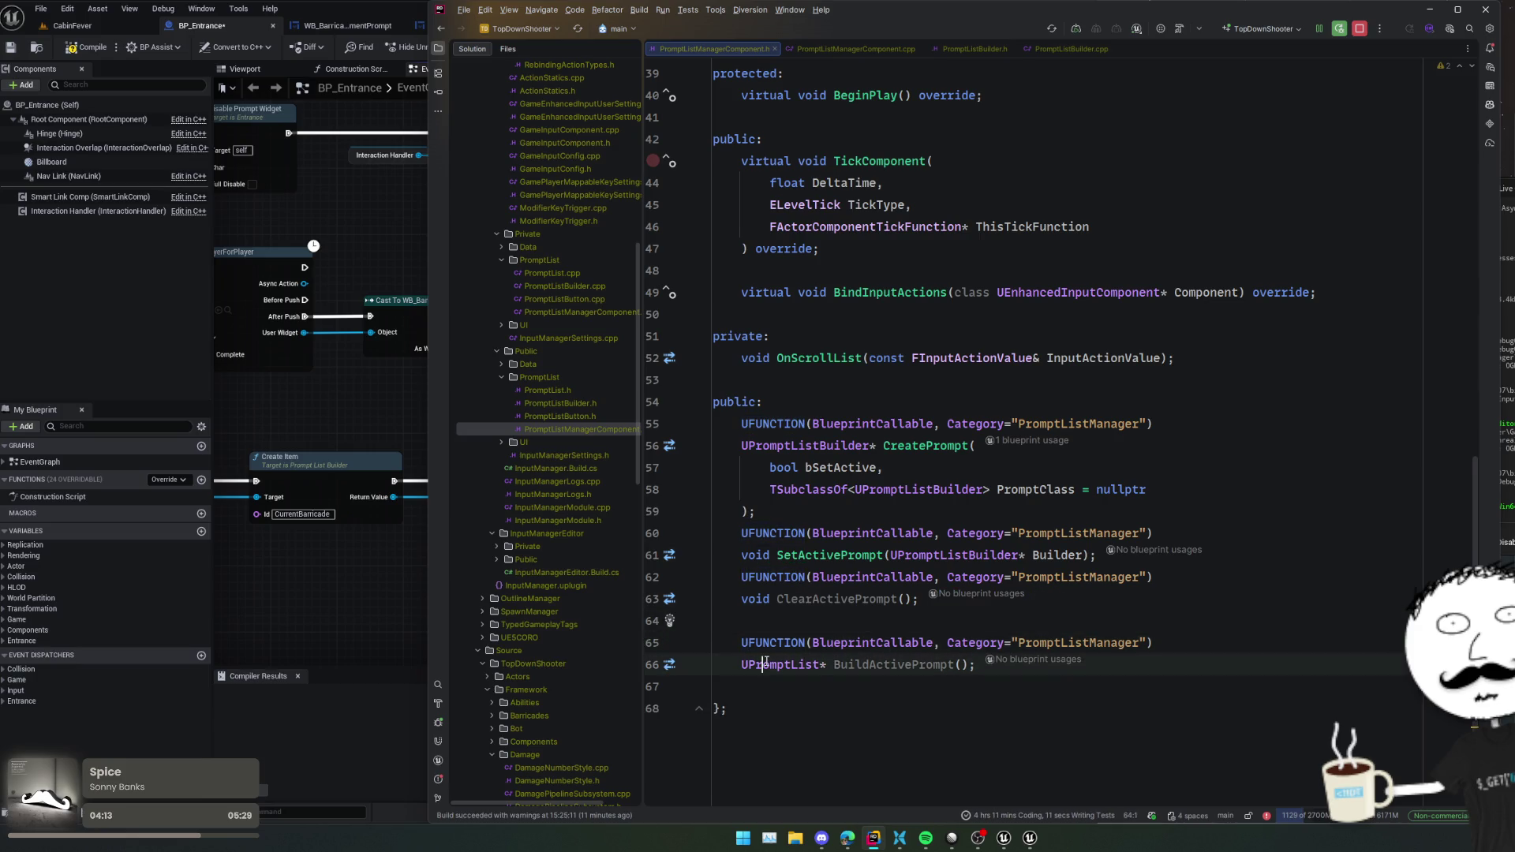
double_click(765, 664)
scroll(767, 671, "up", 10)
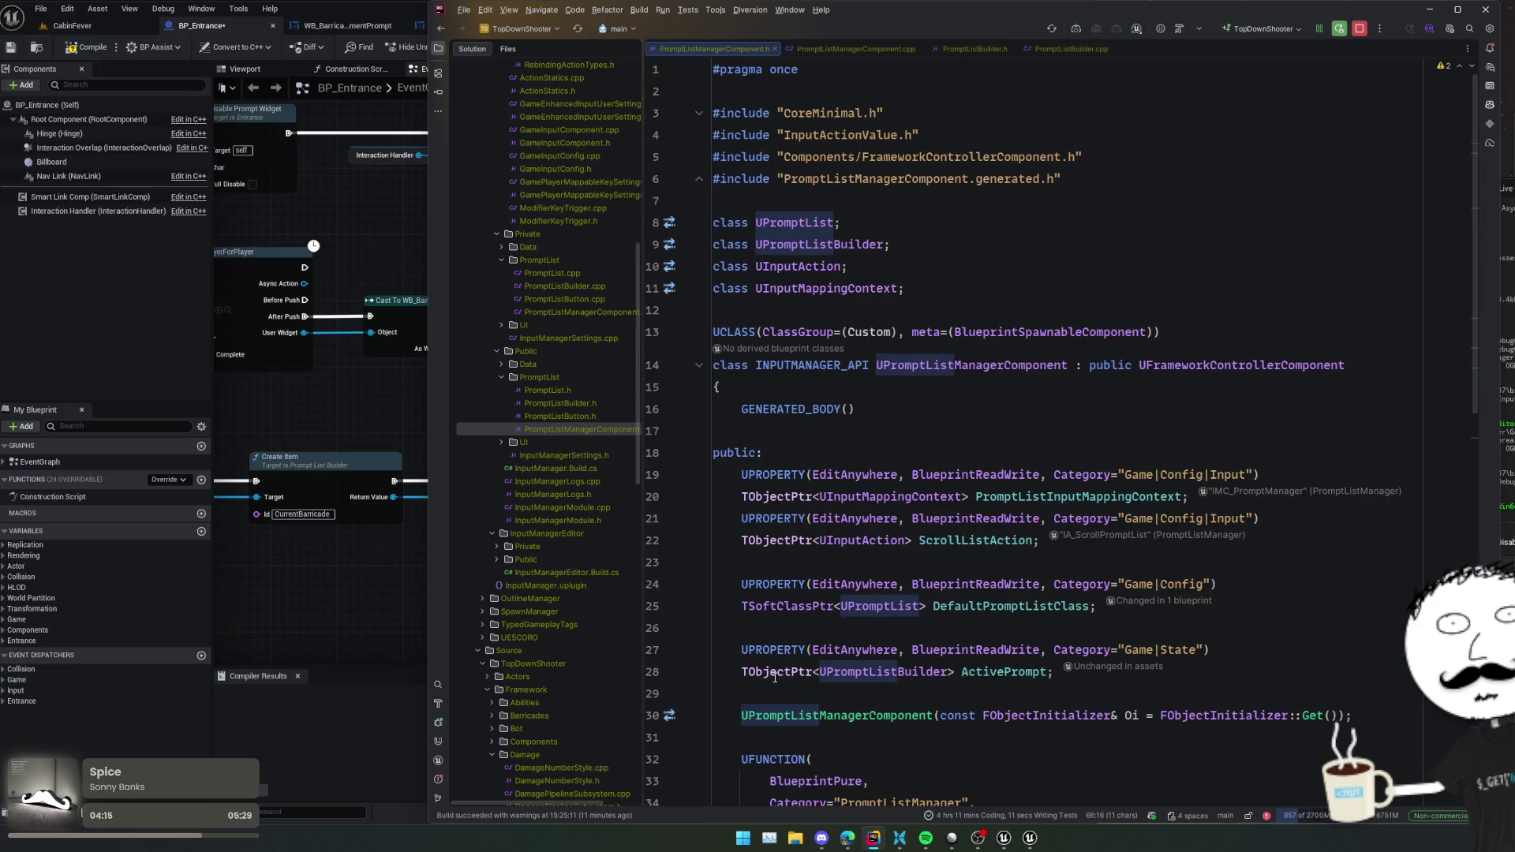
scroll(774, 677, "down", 3)
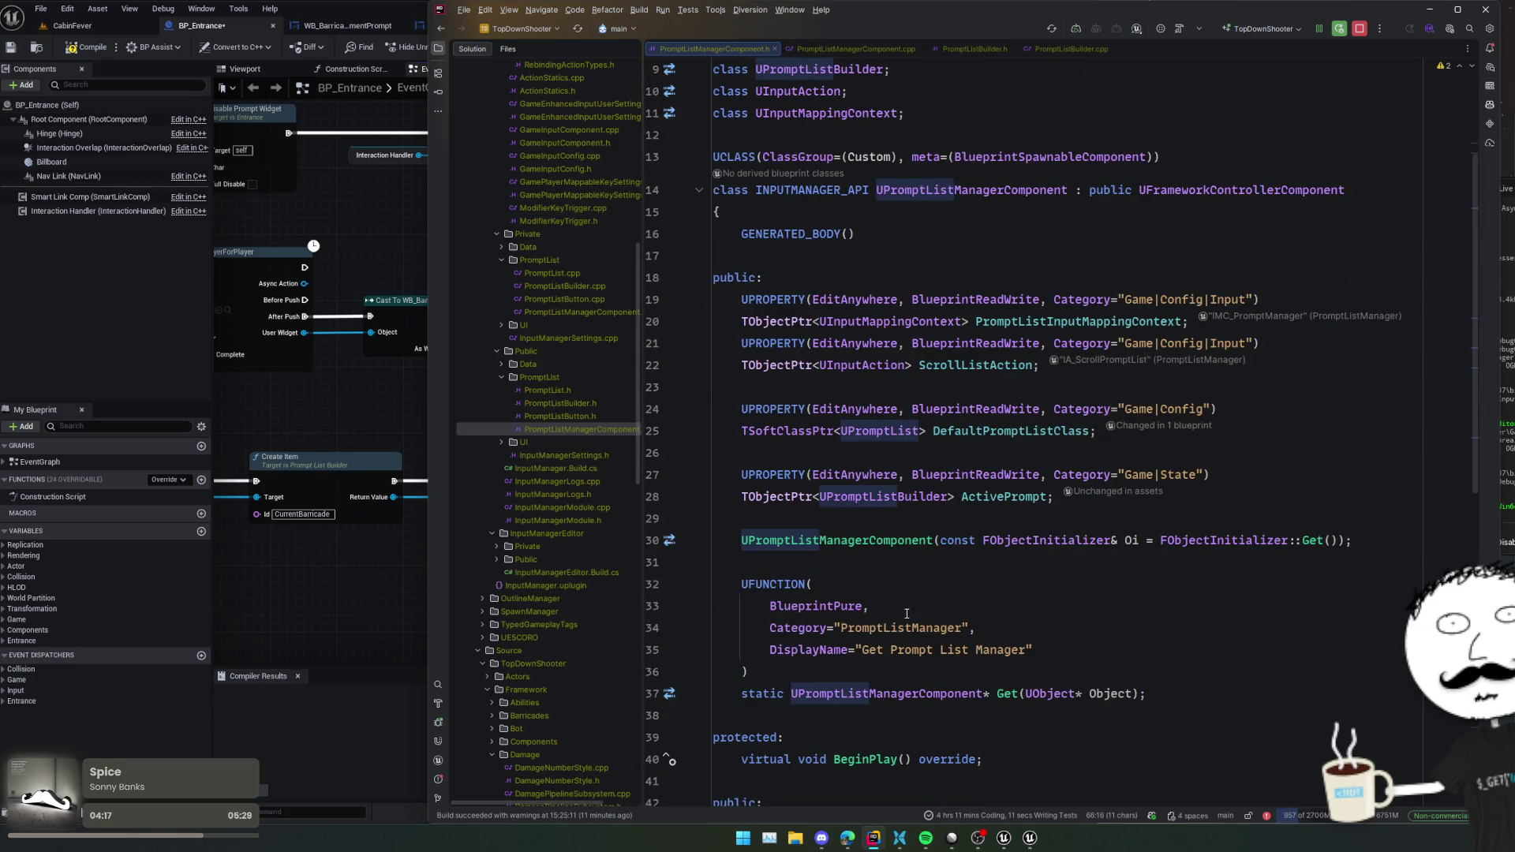
scroll(951, 606, "down", 10)
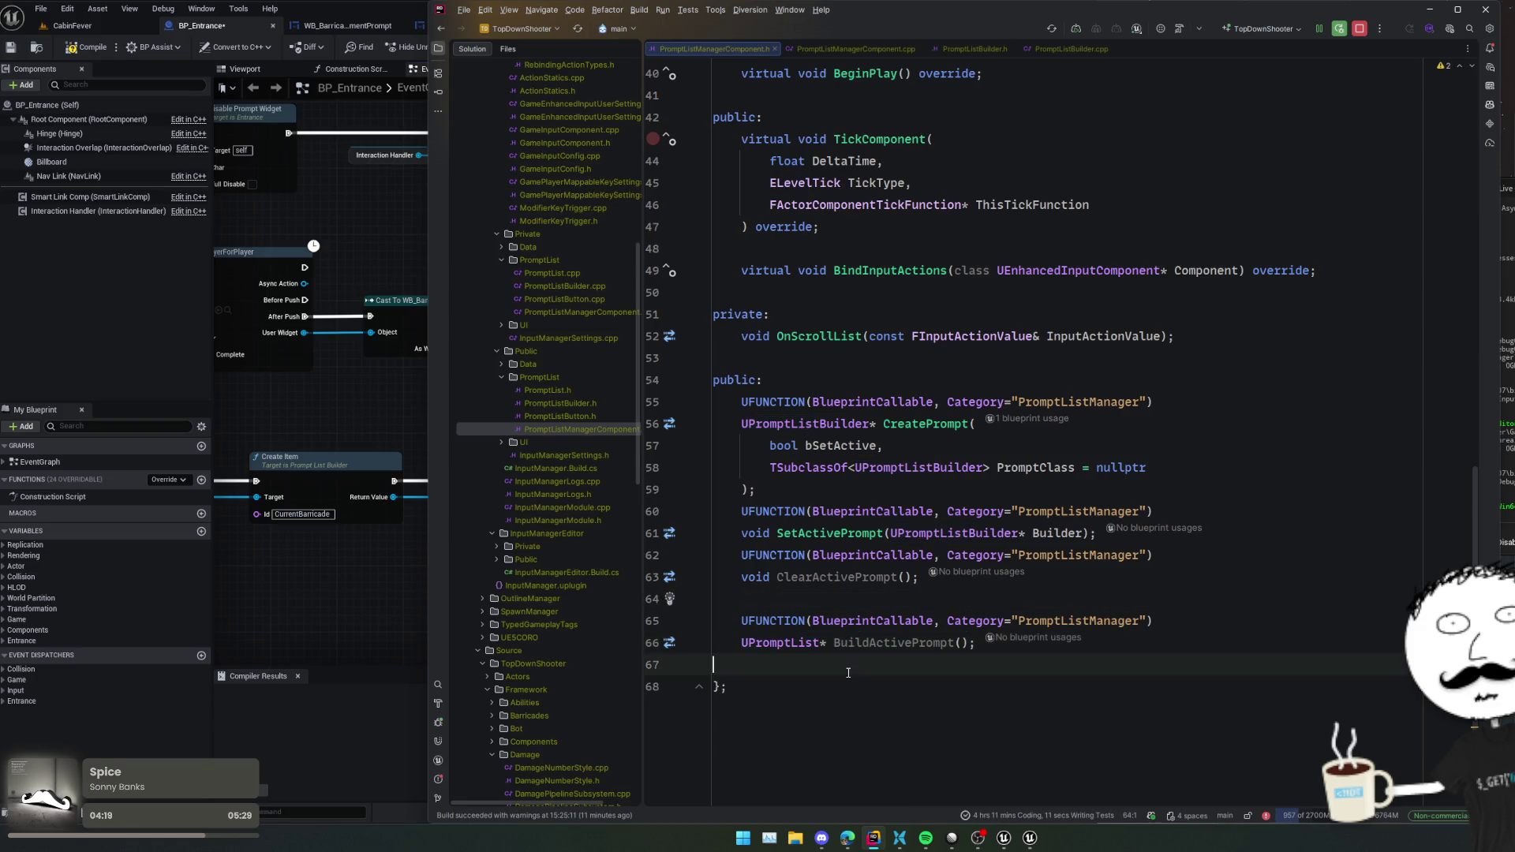
- Re-check the BuildActivePrompt definition and the builder's Create implementation, then begin a return line
left_click(841, 621)
left_click(832, 590)
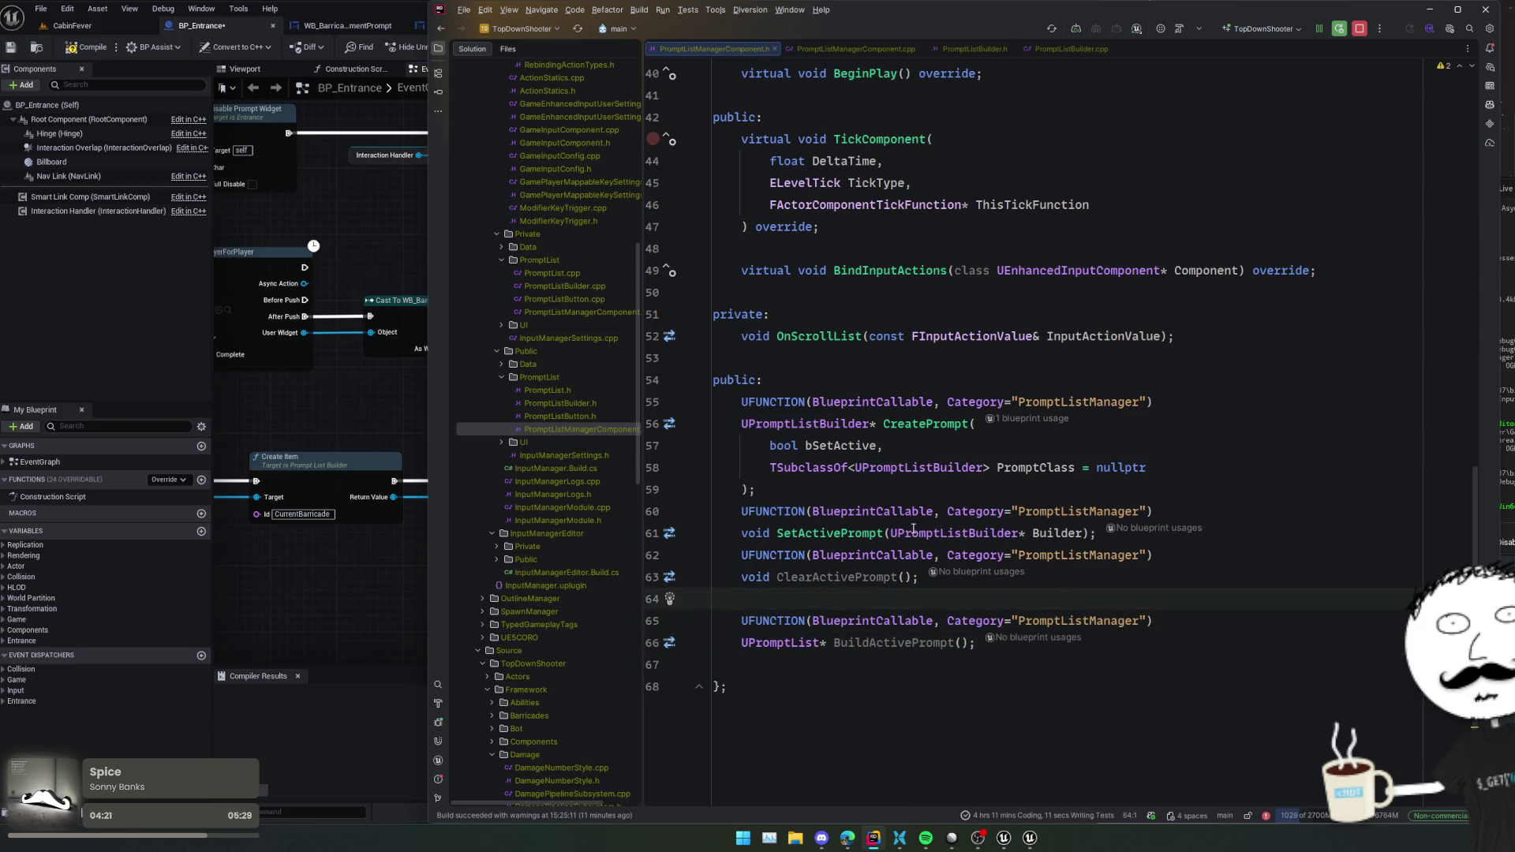
left_click(872, 645, "ctrl")
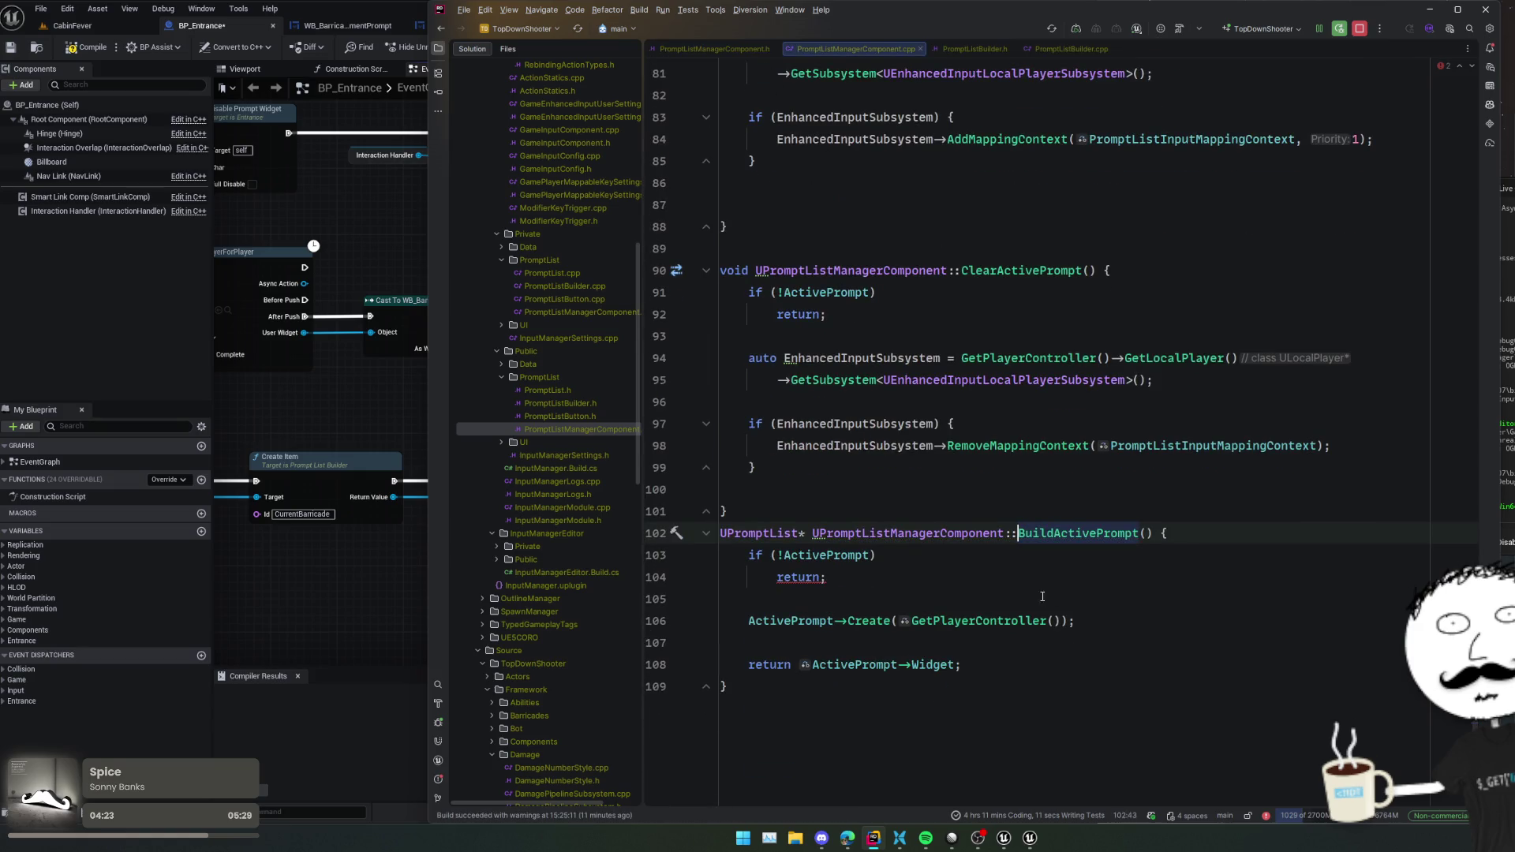
left_click(879, 625, "ctrl")
key("ctrl+alt+Left")
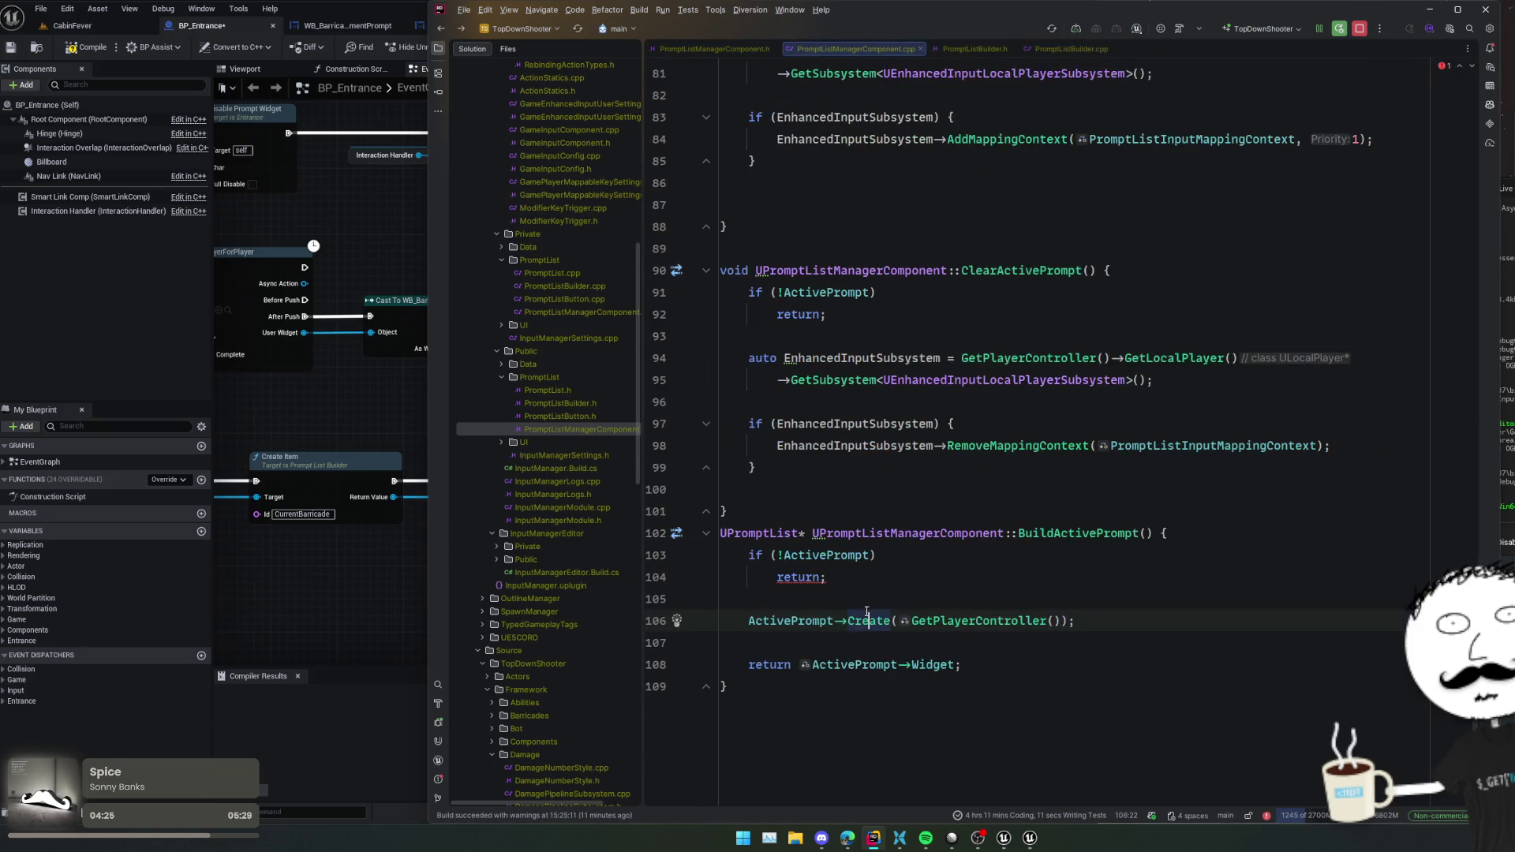
type("return")
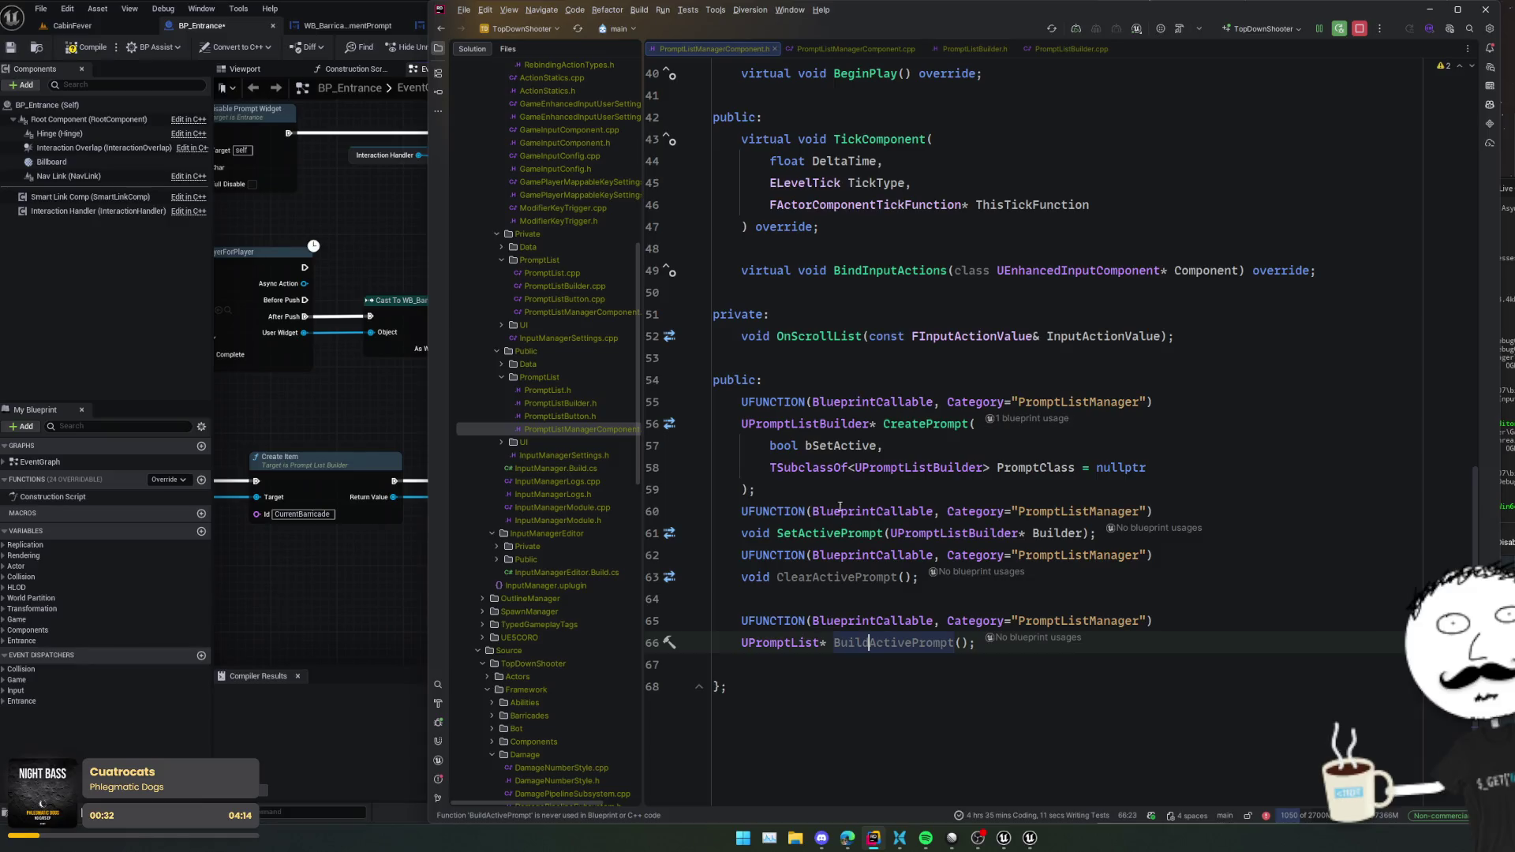
- In PromptListBuilder.h, duplicate the PromptListClass property declaration
double_click(571, 399)
scroll(815, 523, "up", 10)
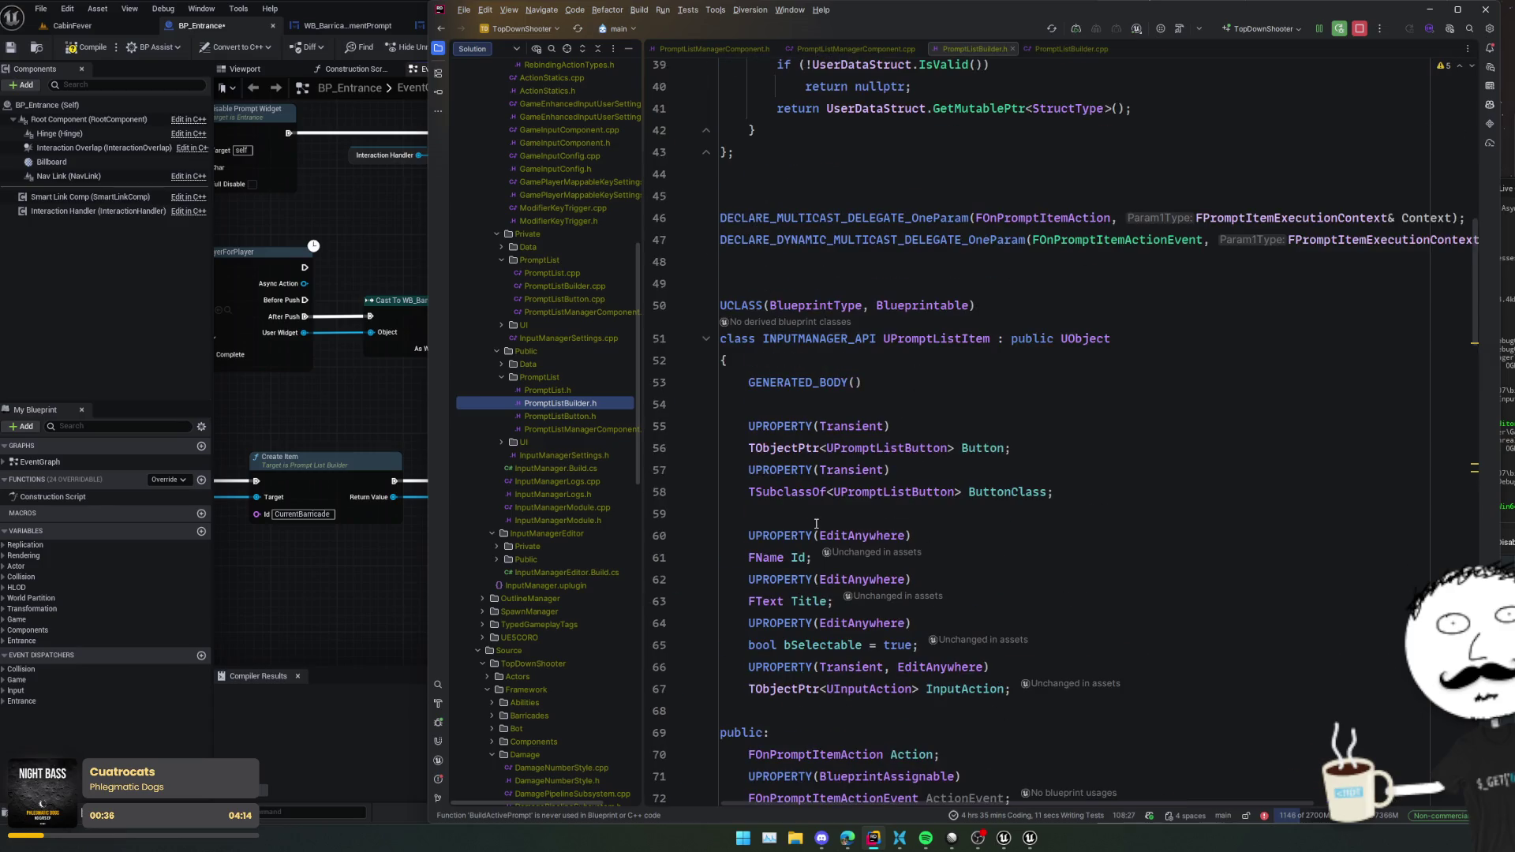
scroll(816, 523, "down", 15)
scroll(820, 525, "up", 5)
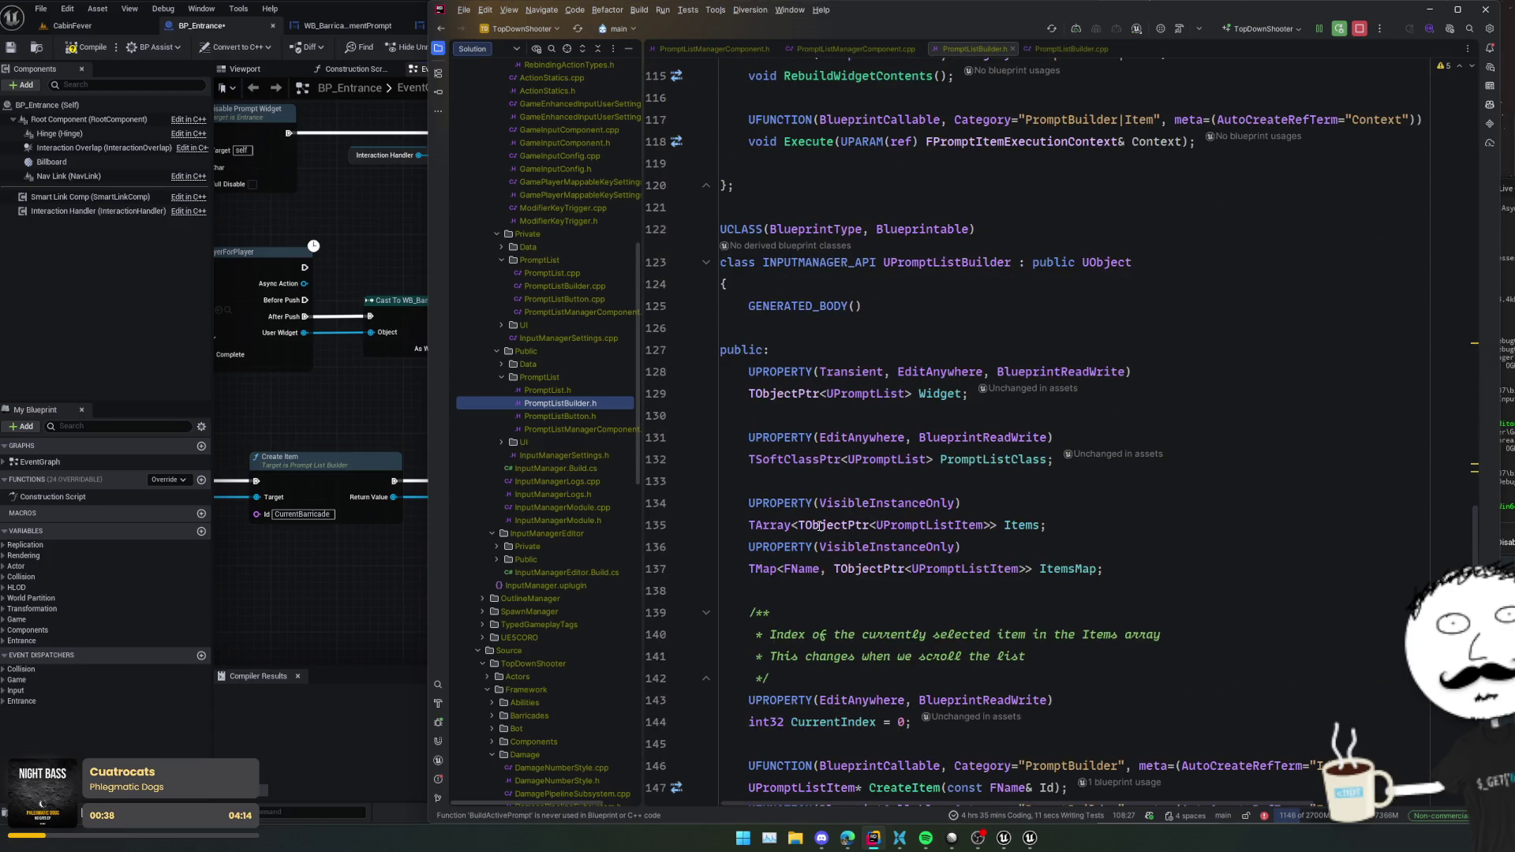
left_click(884, 502)
left_click(1004, 459)
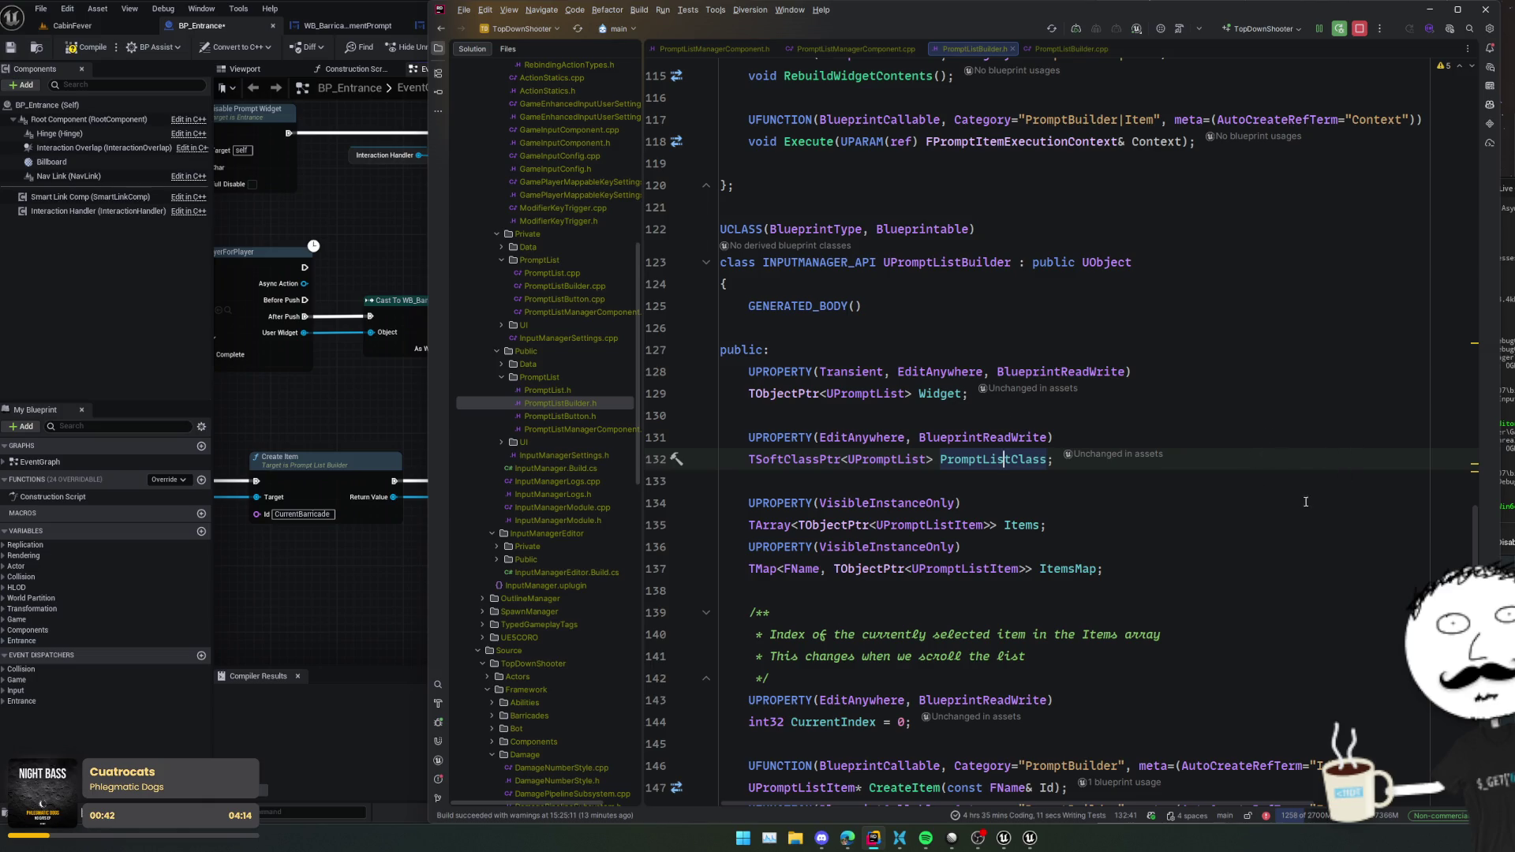
left_click_drag(1233, 459, 1218, 421)
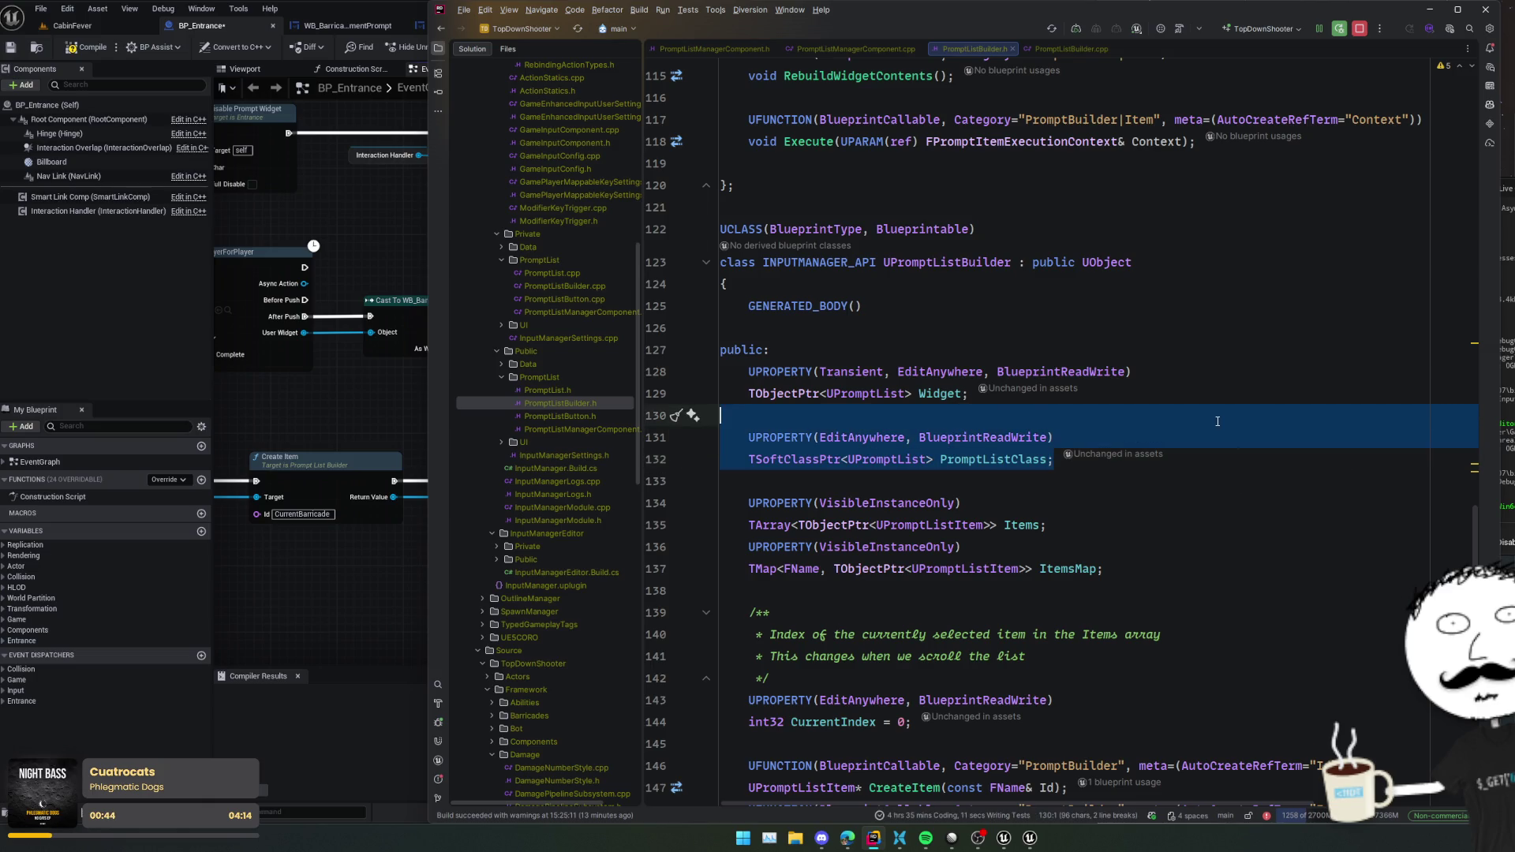
key("ctrl+d")
- Change the copy's type to UPromptListButton and rename it DefaultButtonClass
scroll(855, 485, "up", 20)
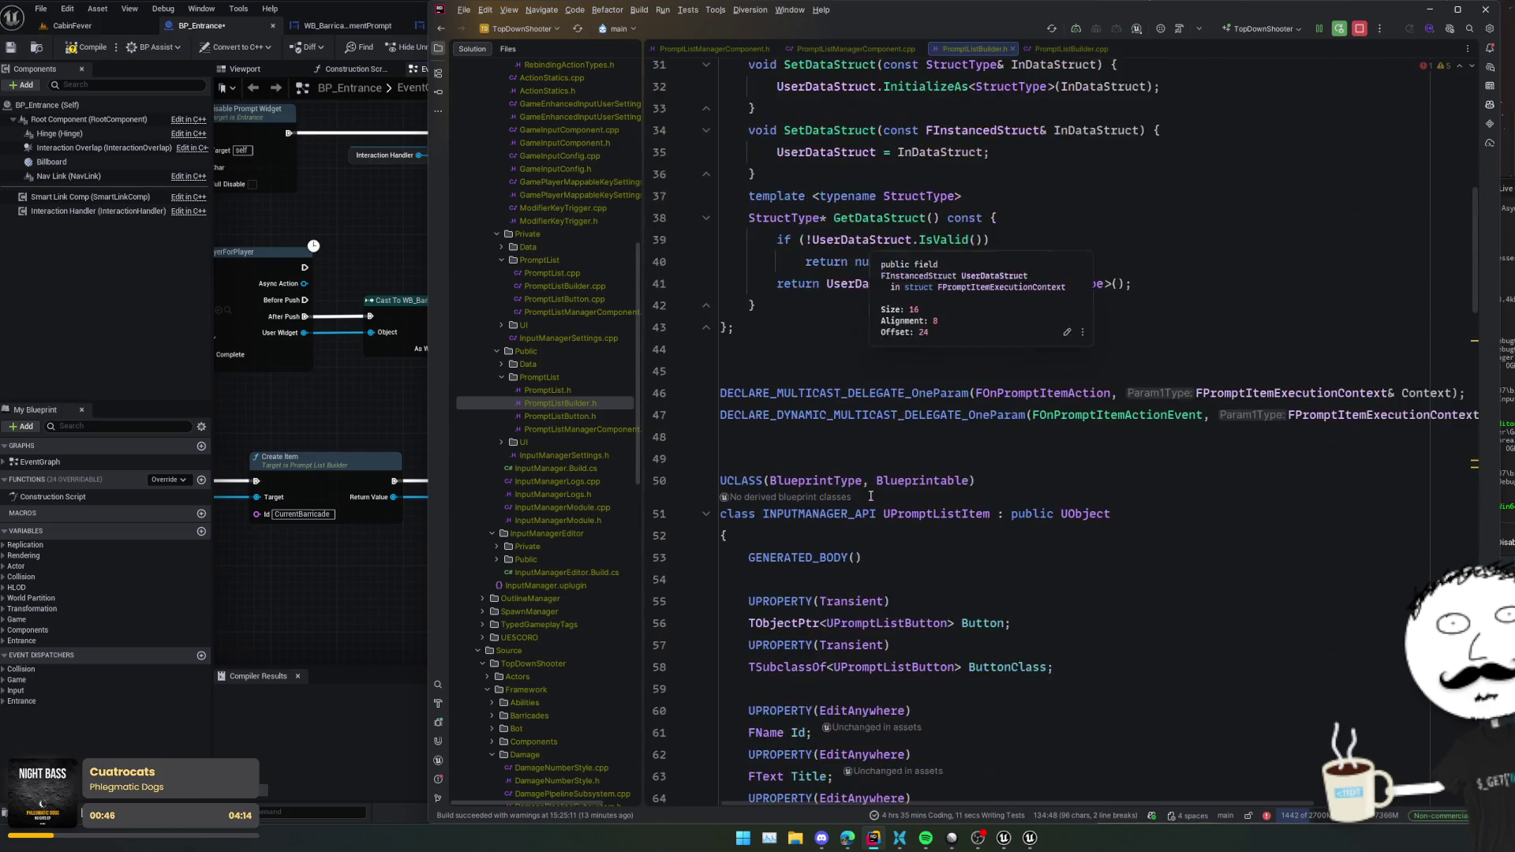
double_click(915, 402)
key("ctrl+c")
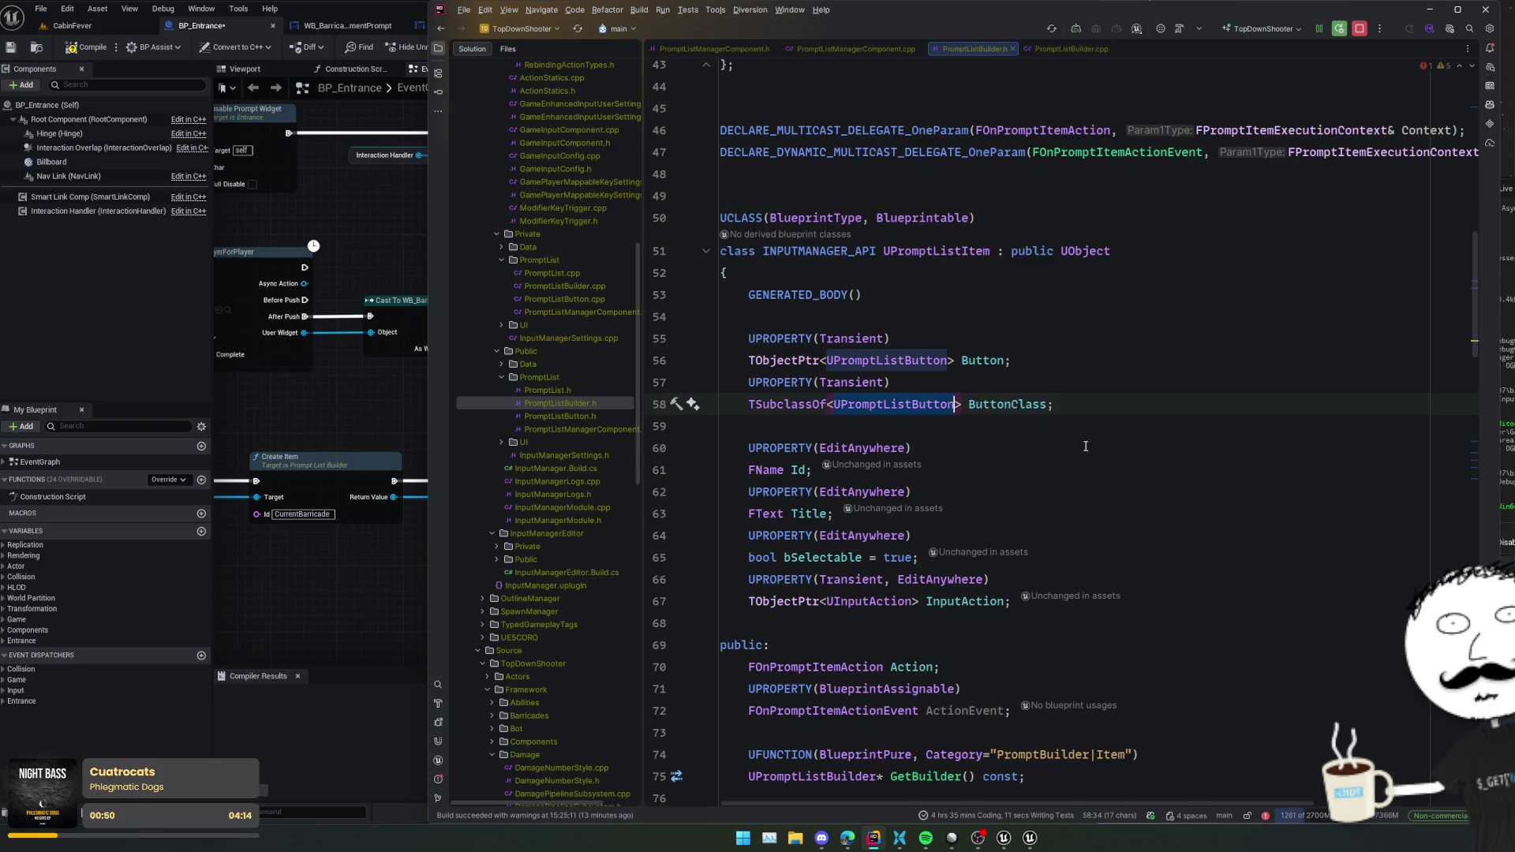
key("ctrl+minus")
double_click(908, 502)
key("ctrl+v")
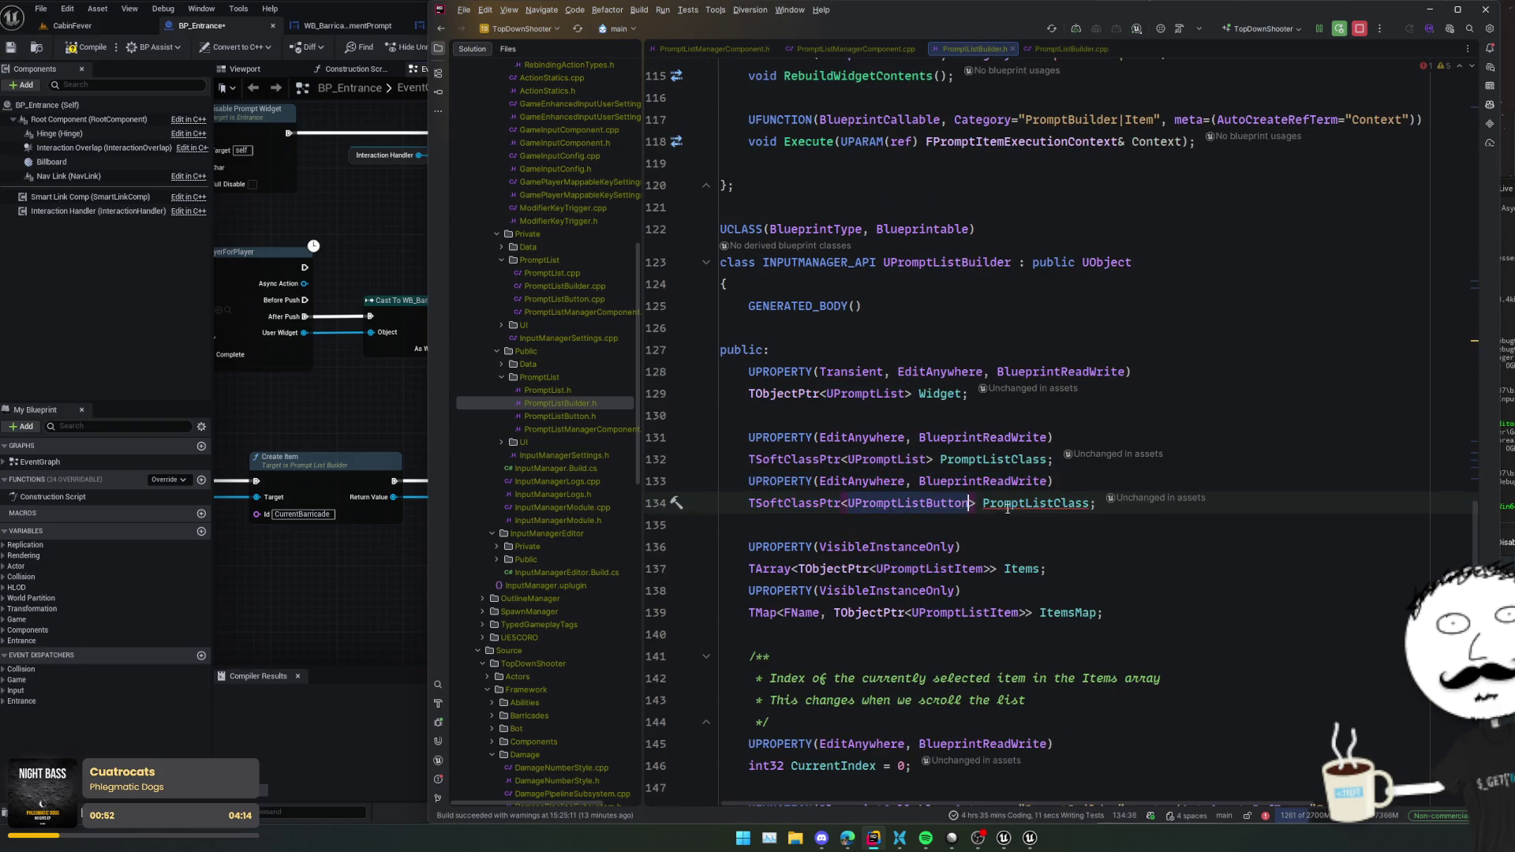
left_click(1122, 511)
key("BackSpace")
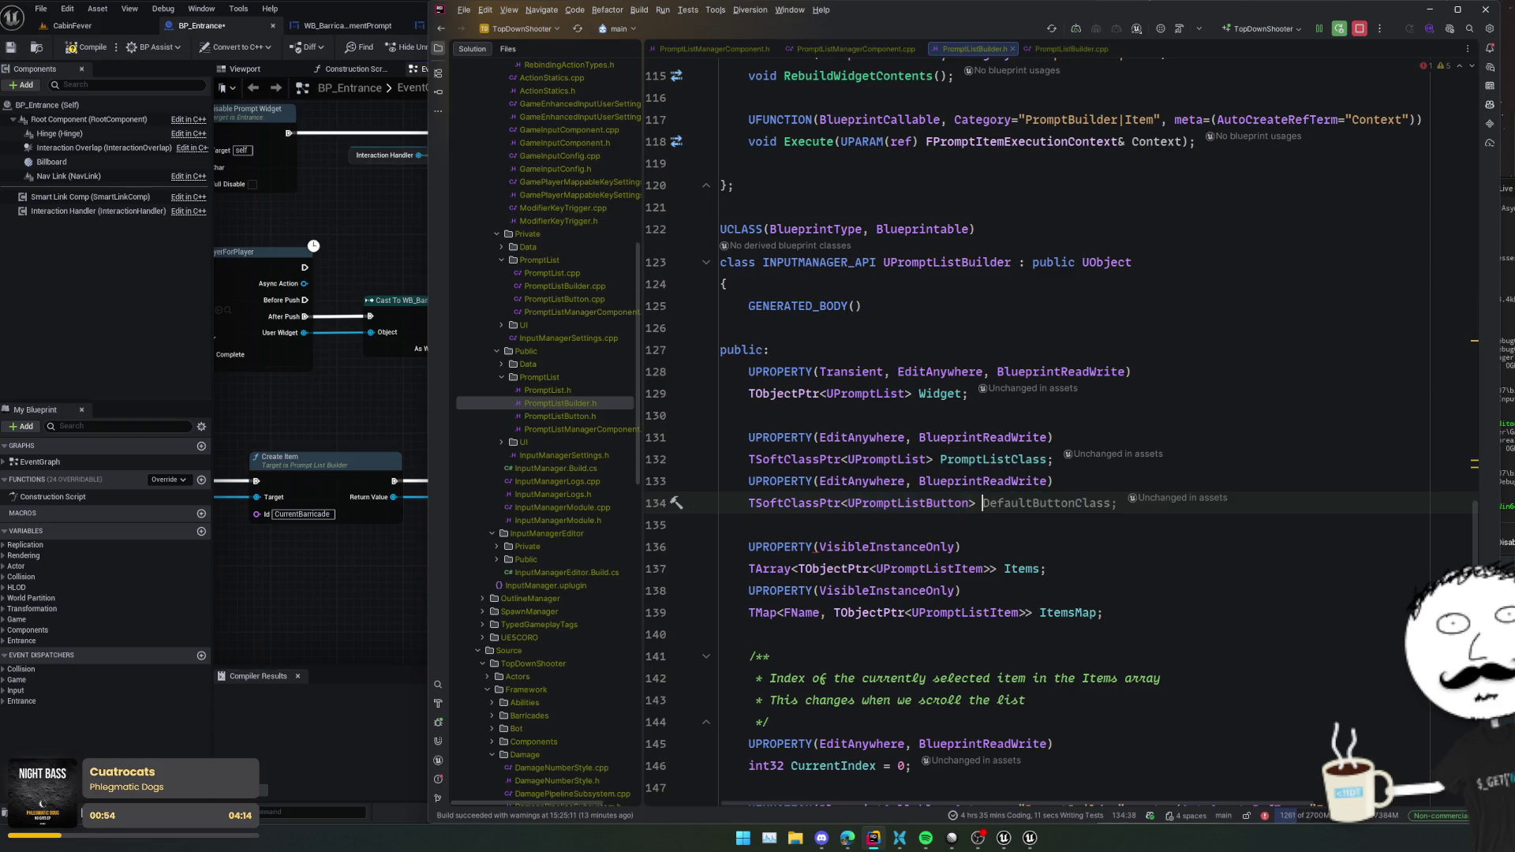
key("Tab")
key("Home")
double_click(1052, 503)
key("ctrl+c")
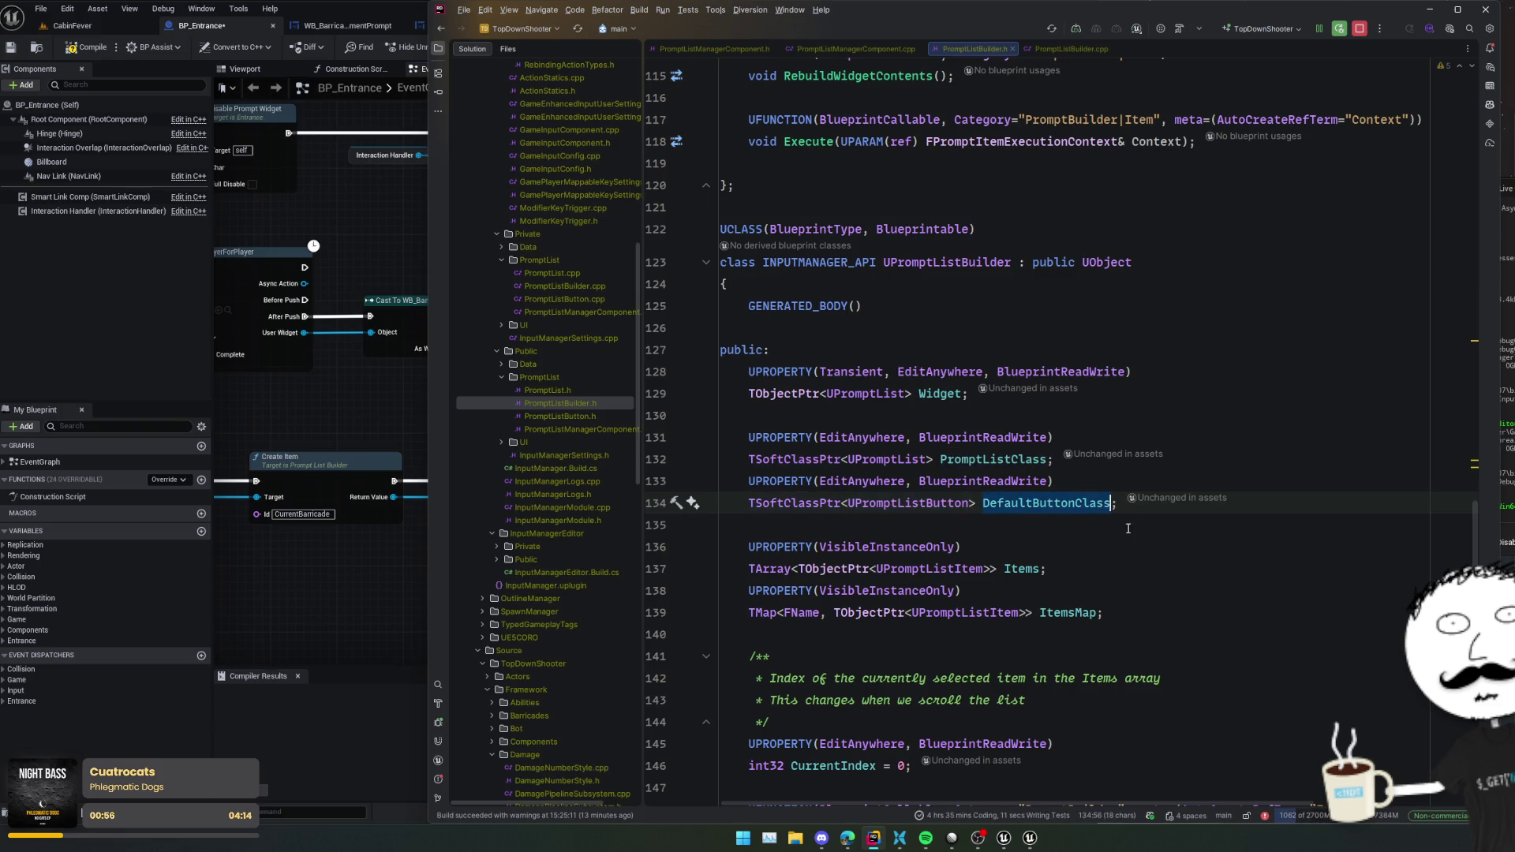
scroll(1128, 527, "down", 6)
left_click(1097, 393)
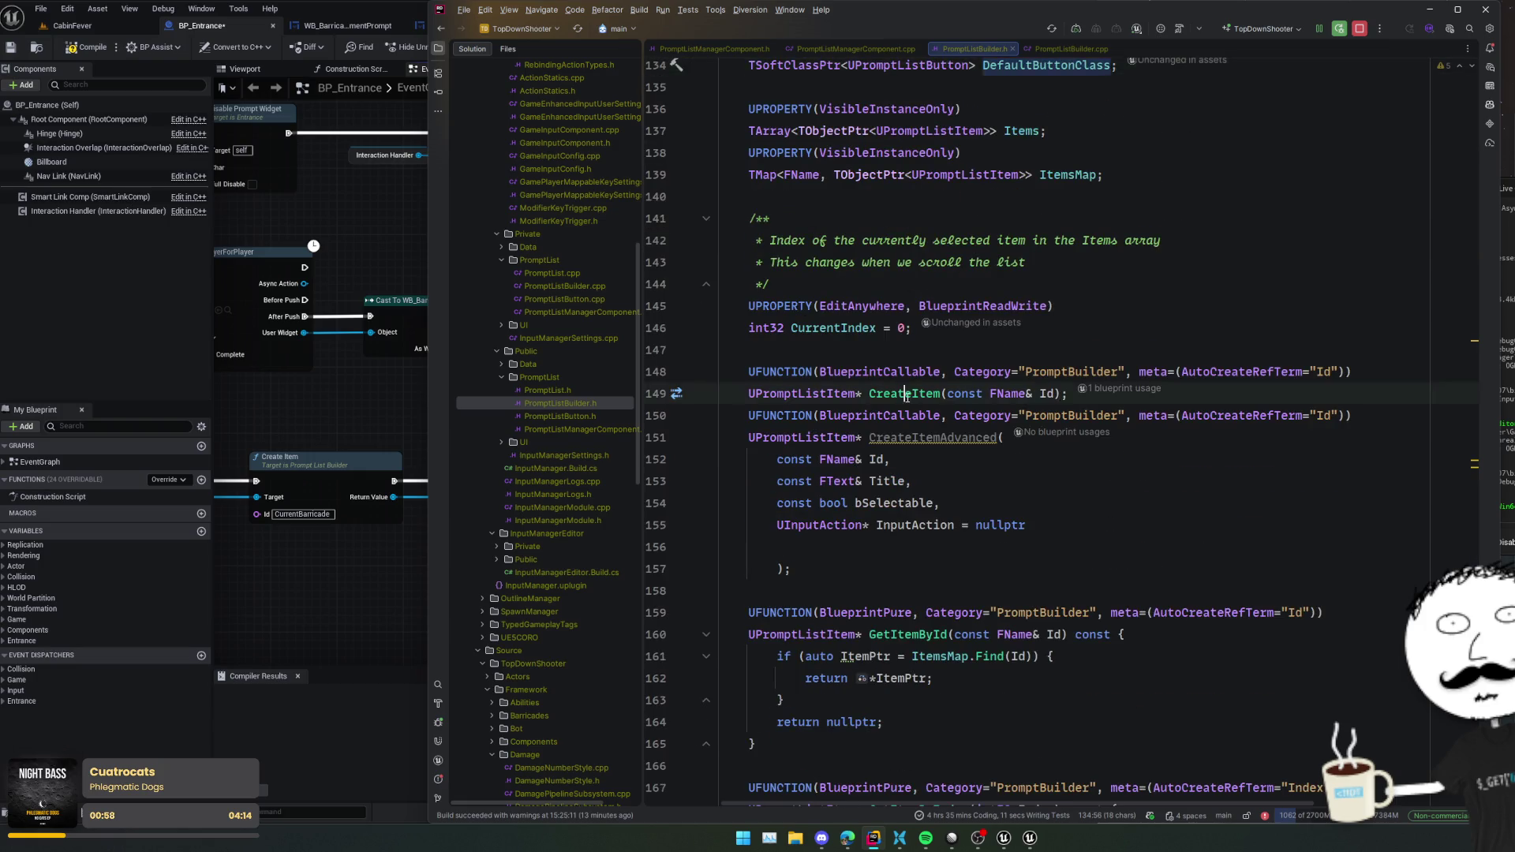
- In CreateItem, add NewItem->SetButtonClassSoft(DefaultButtonClass); right after the SetId line
key("ctrl+alt+Home")
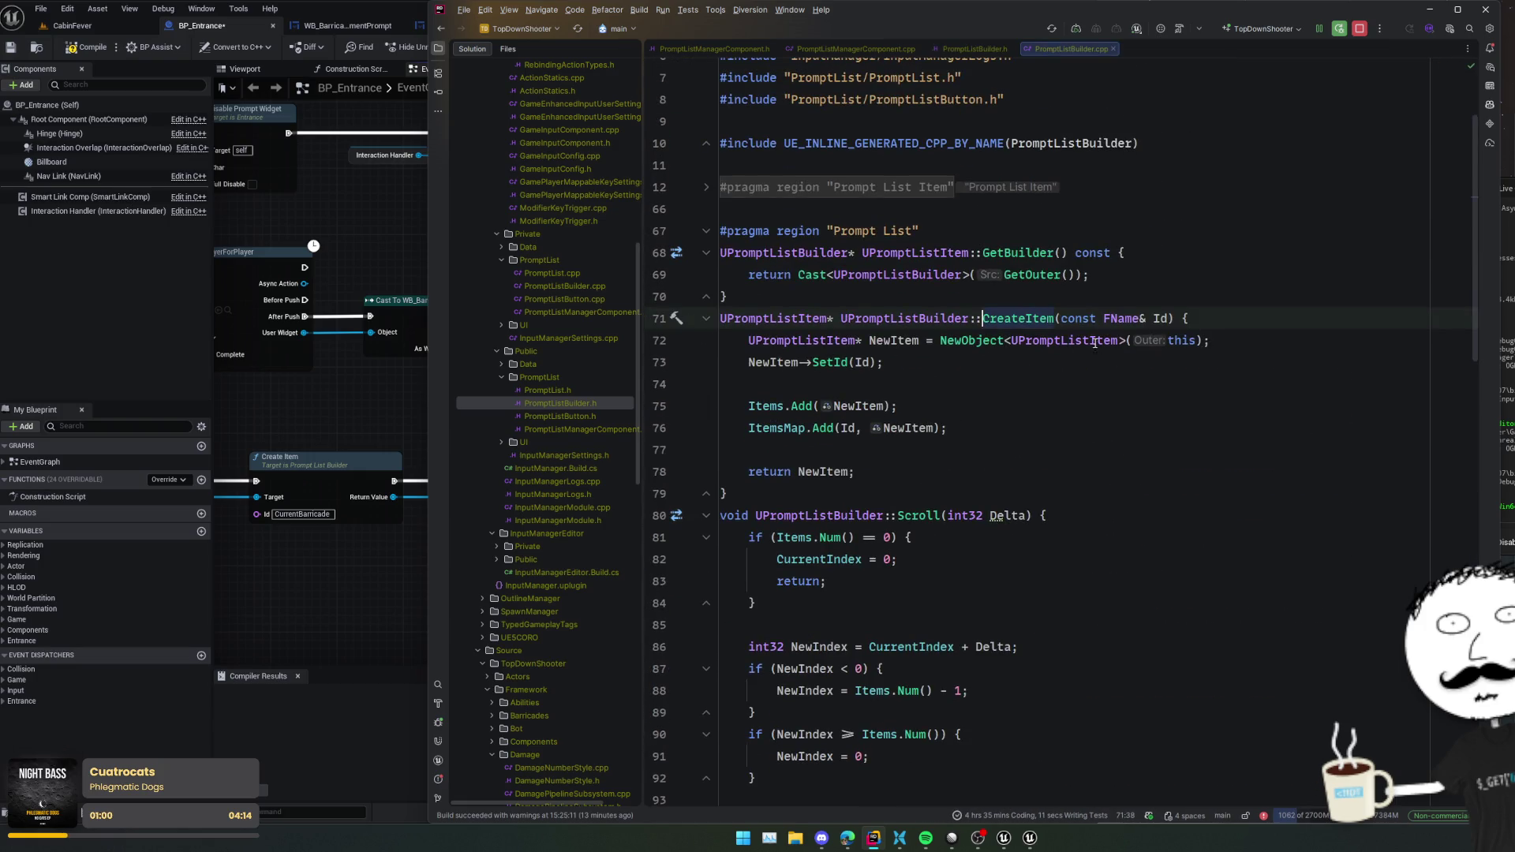
key("Down")
key("Down")
key("Return")
type("NewIt")
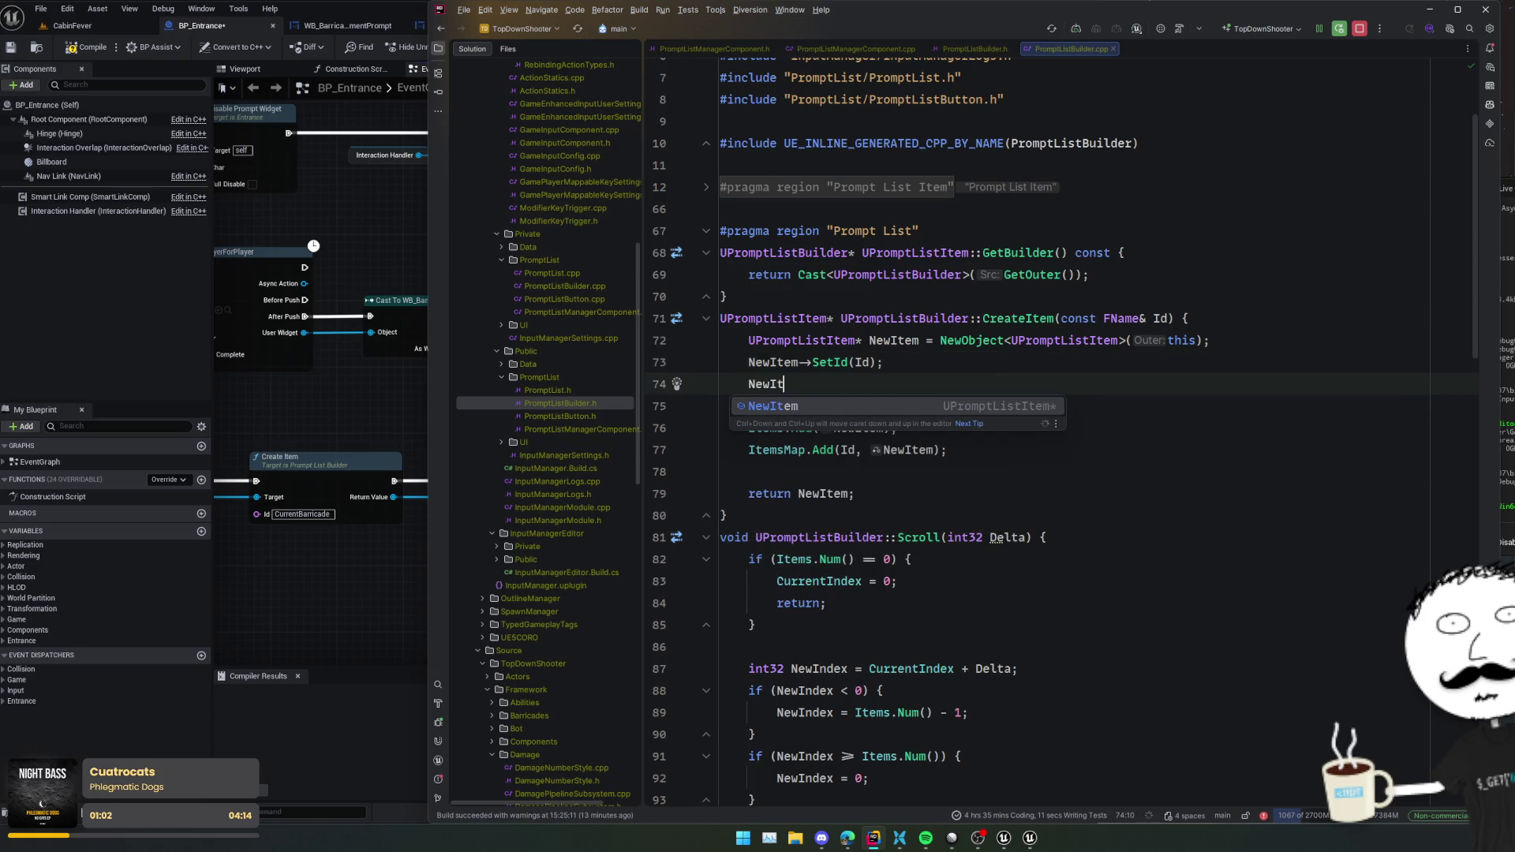
key("Return")
type("->")
key("ctrl+v")
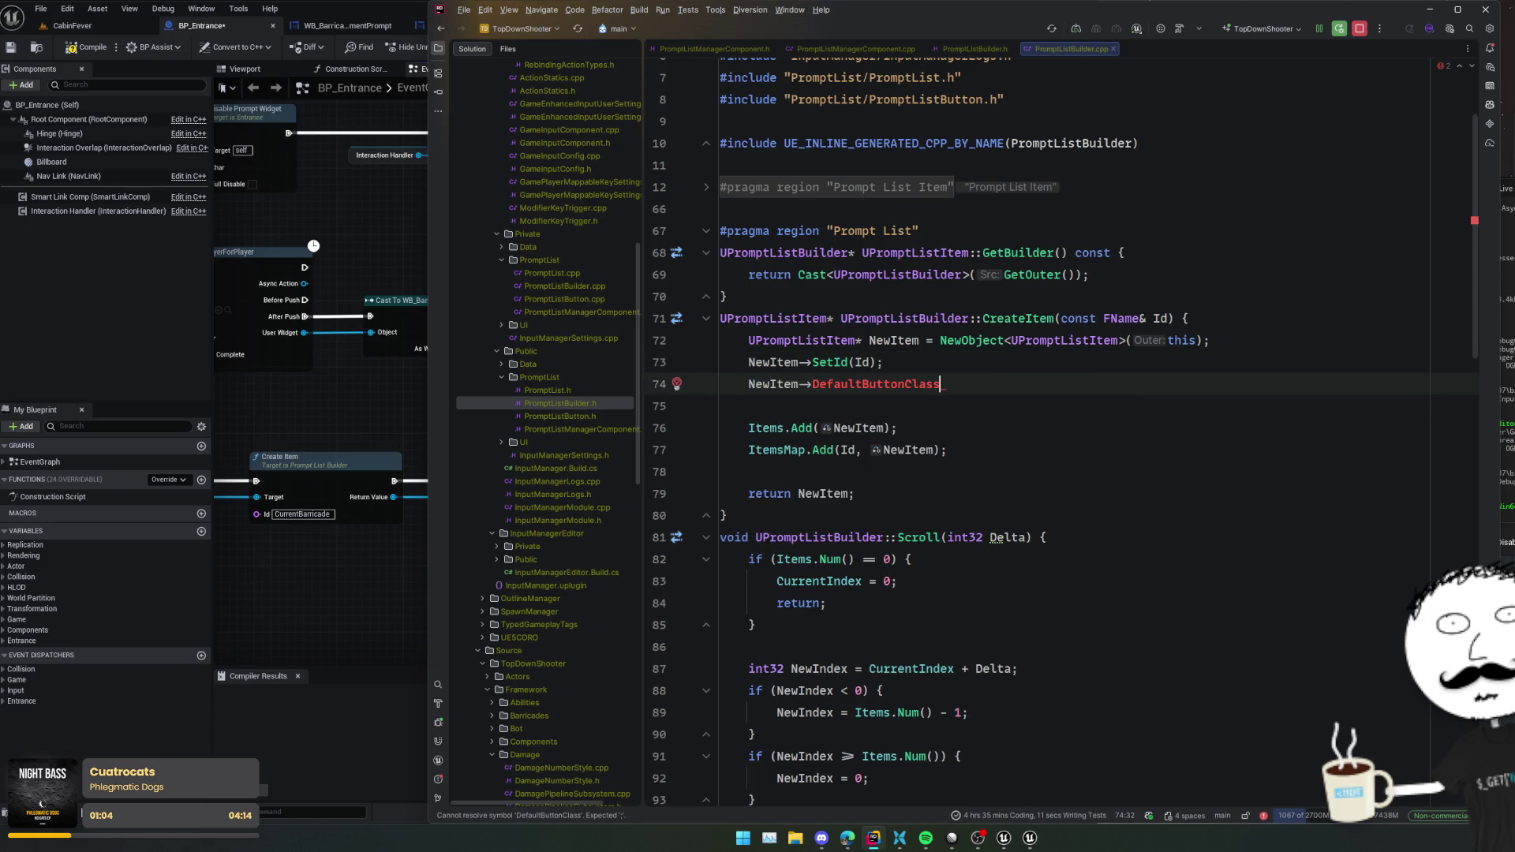
key("ctrl+shift+Left")
type("ButtonCla")
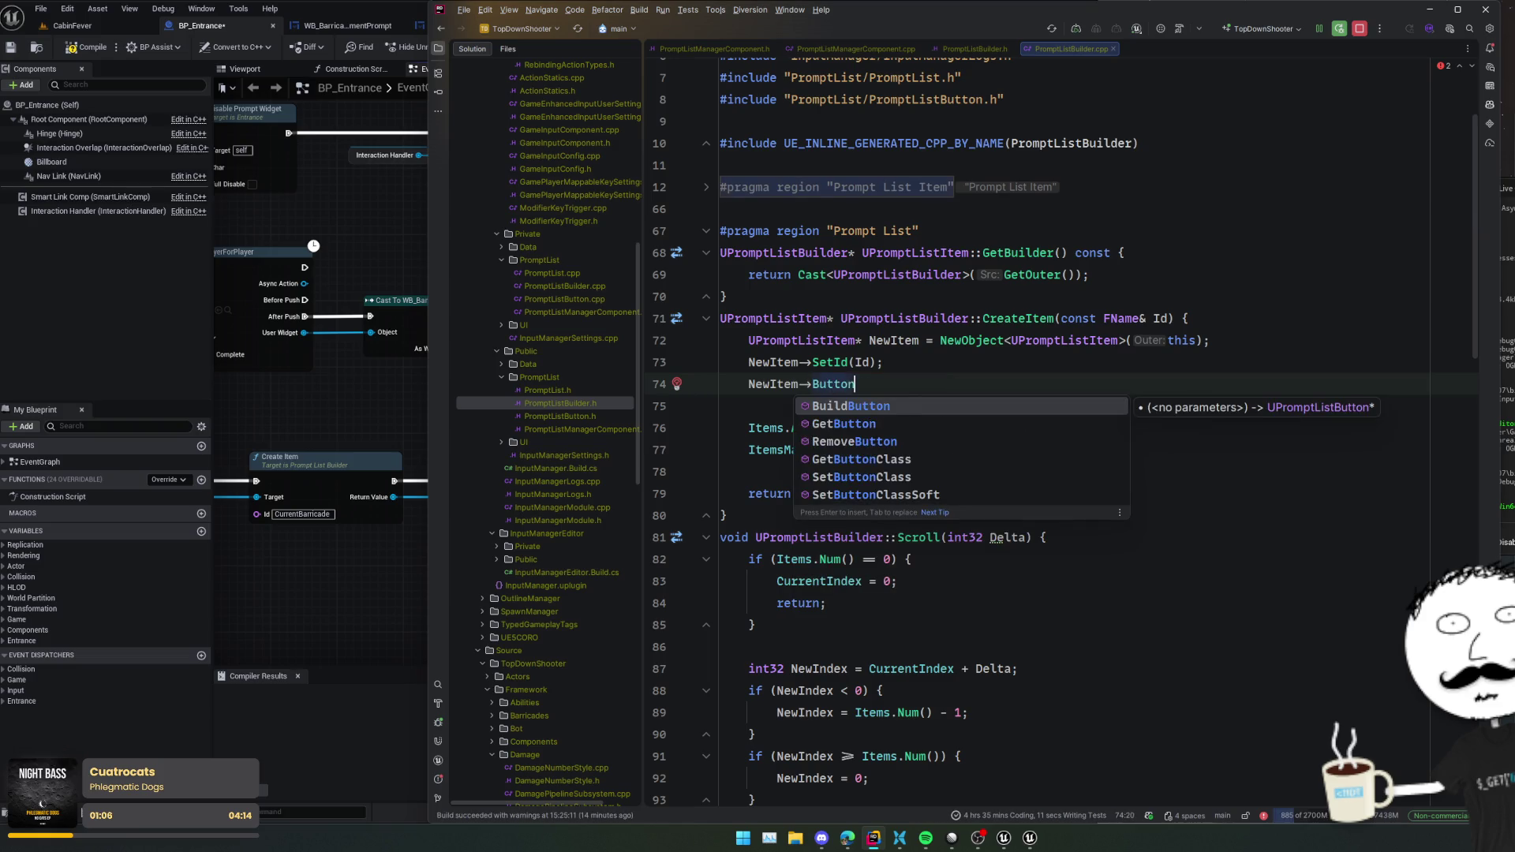
key("Down")
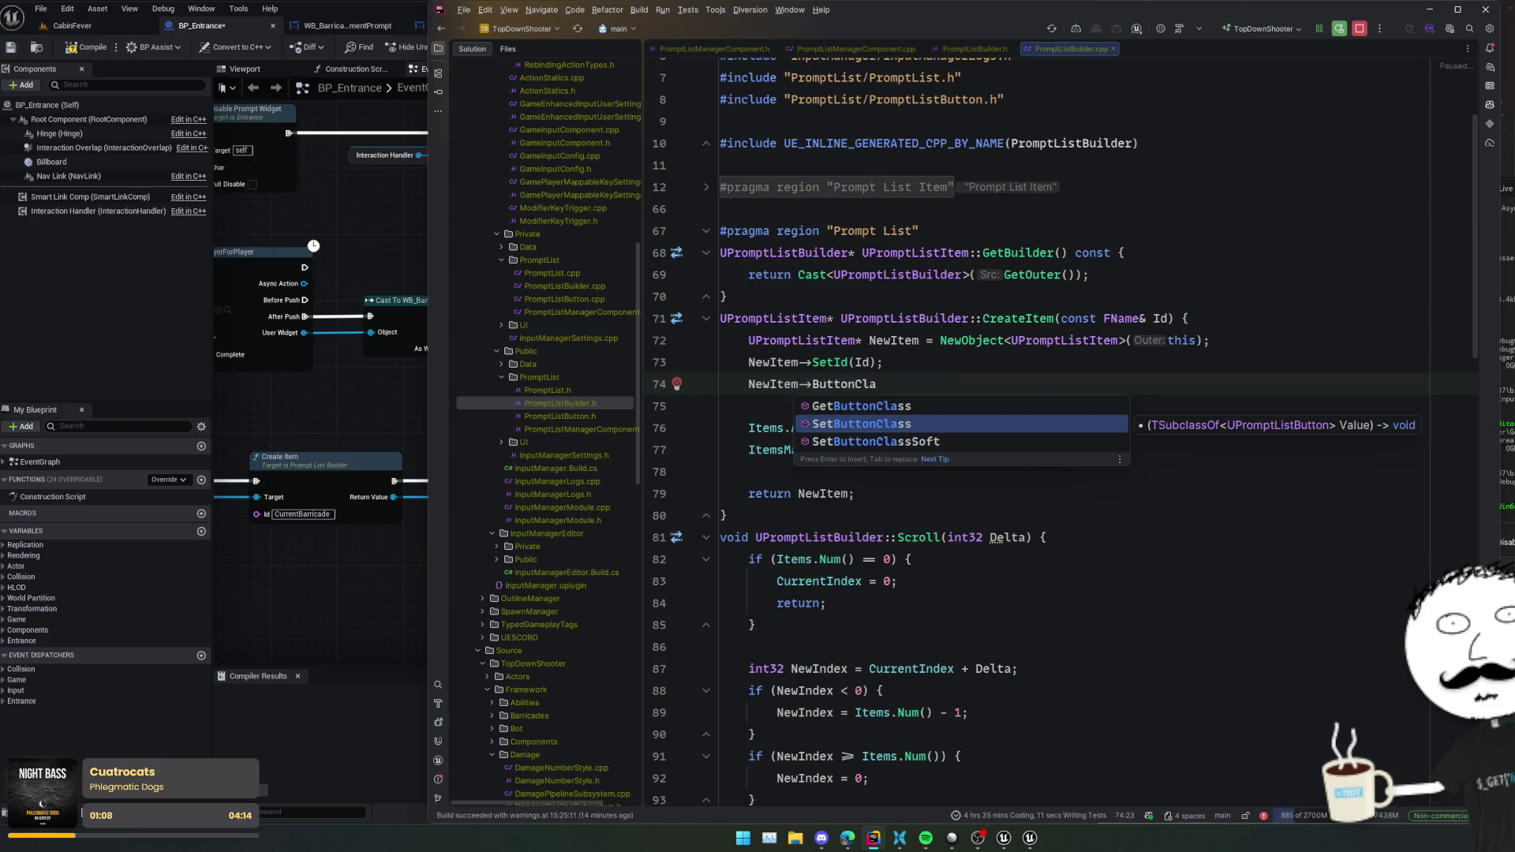
key("Down")
key("Return")
key("ctrl+v")
type(";")
key("Home")
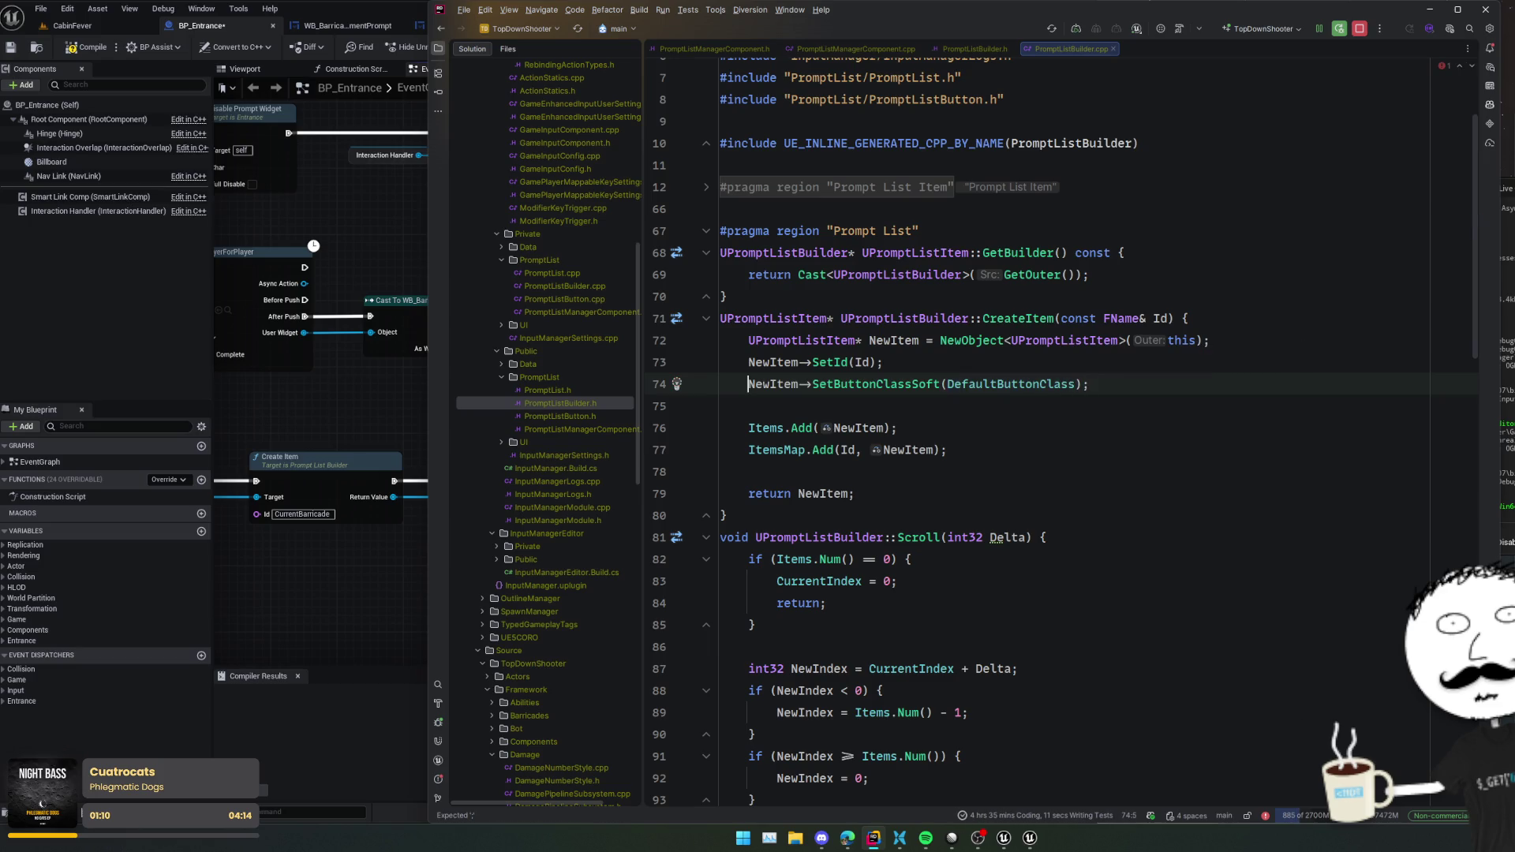
left_click(1155, 368)
left_click(1156, 376)
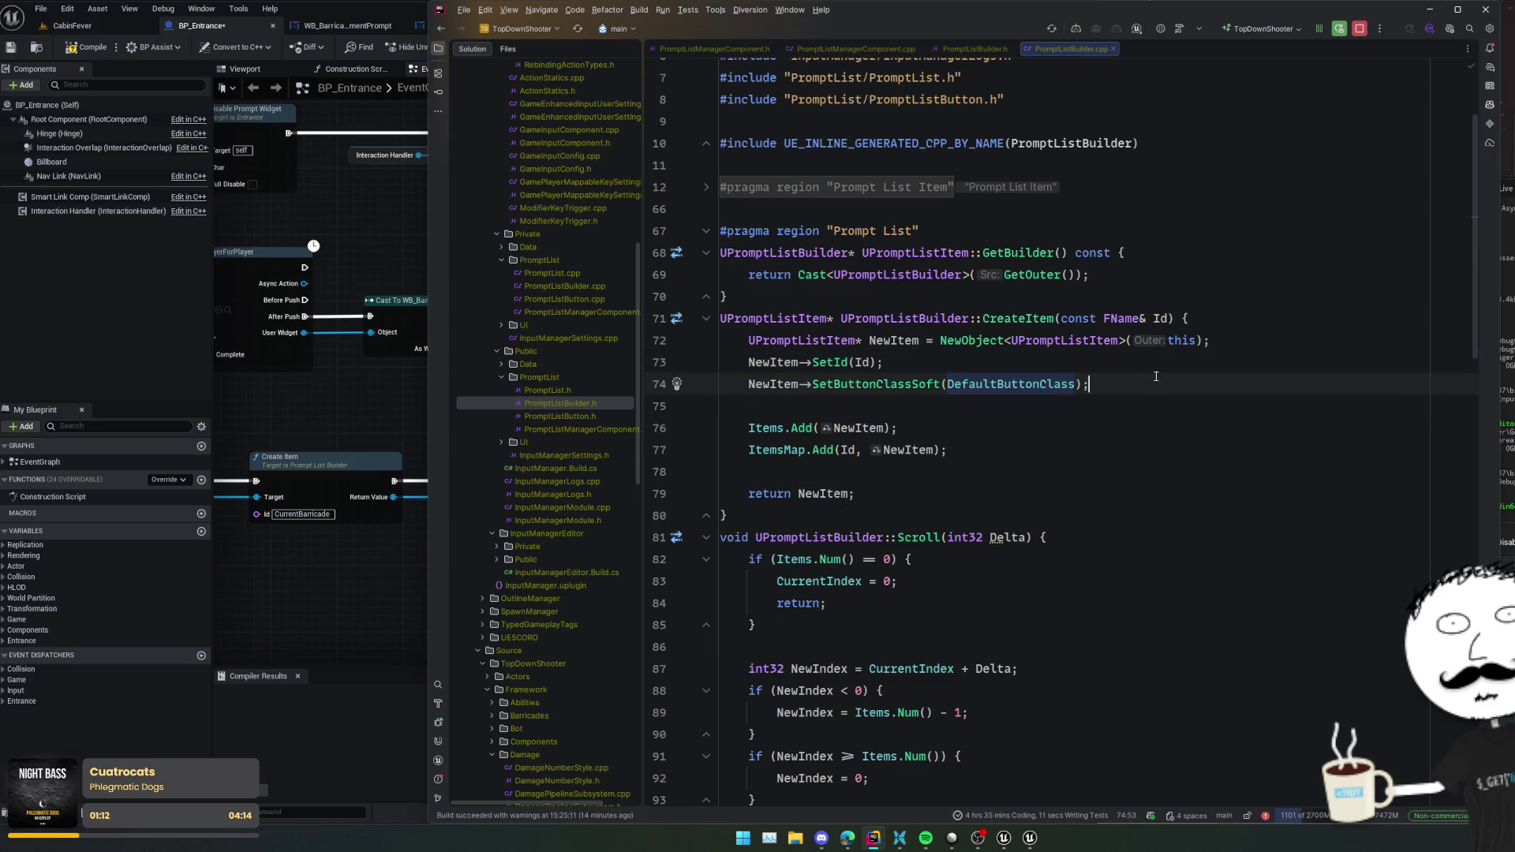
left_click(879, 46)
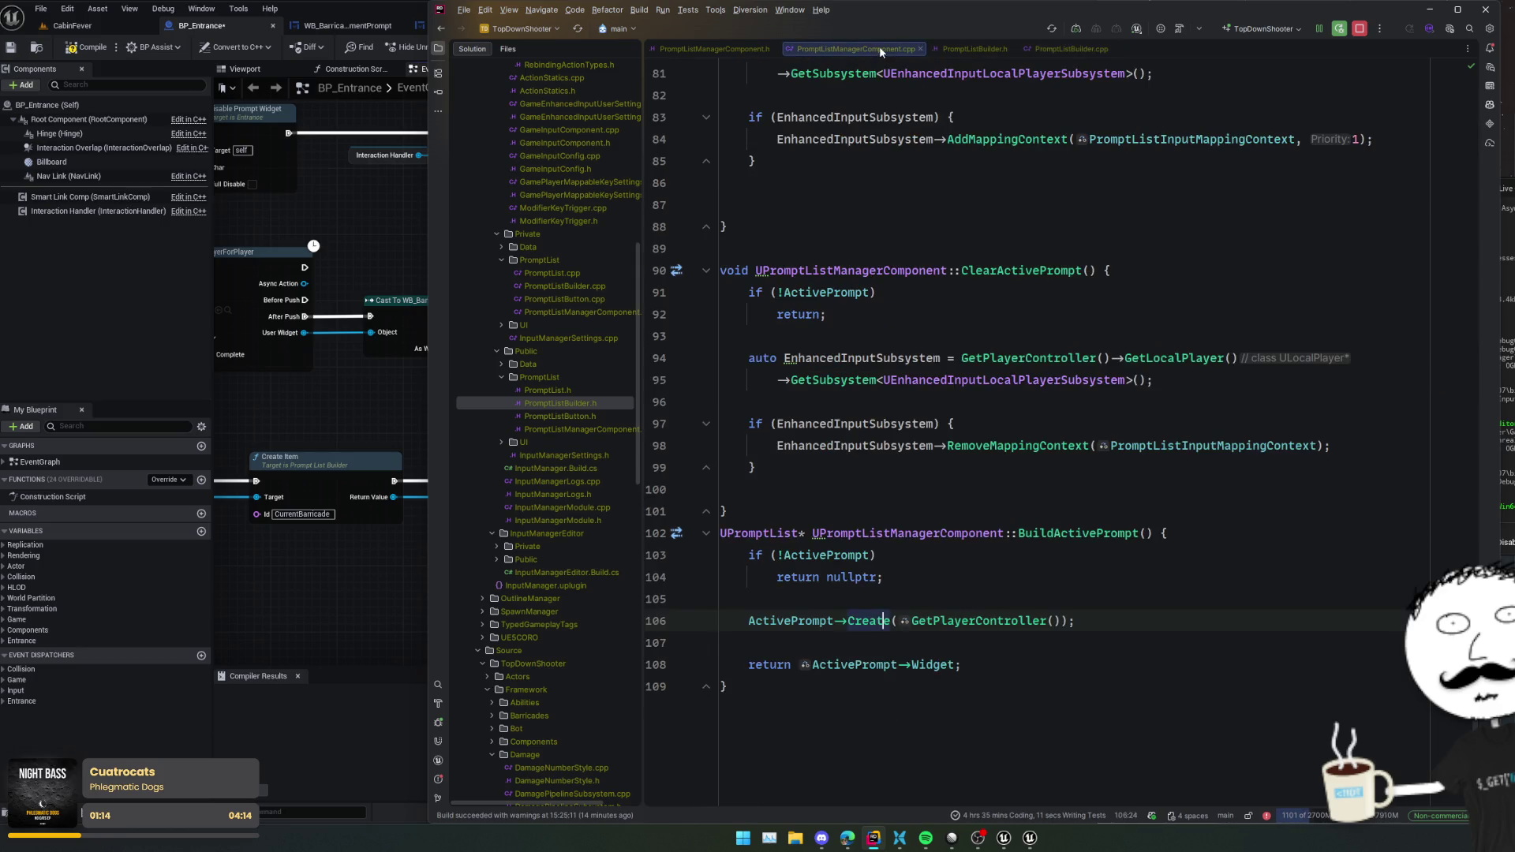
- Paste the builder's DefaultButtonClass property below DefaultPromptListClass in PromptListManagerComponent.h
left_click(1061, 49)
left_click(990, 384, "ctrl")
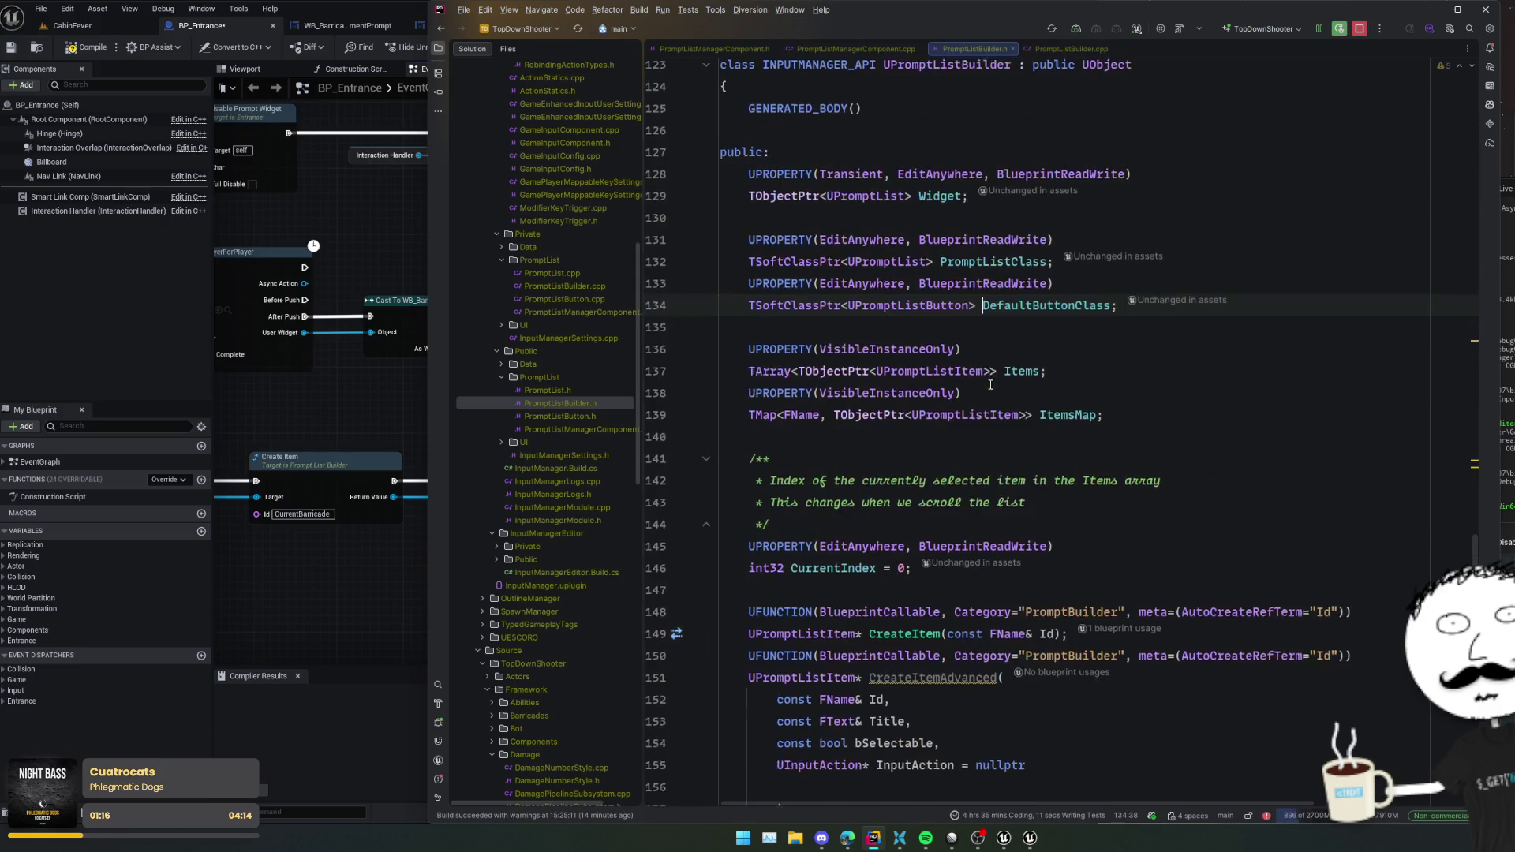
key("shift+Up")
key("shift+Up")
key("ctrl+c")
left_click(835, 49)
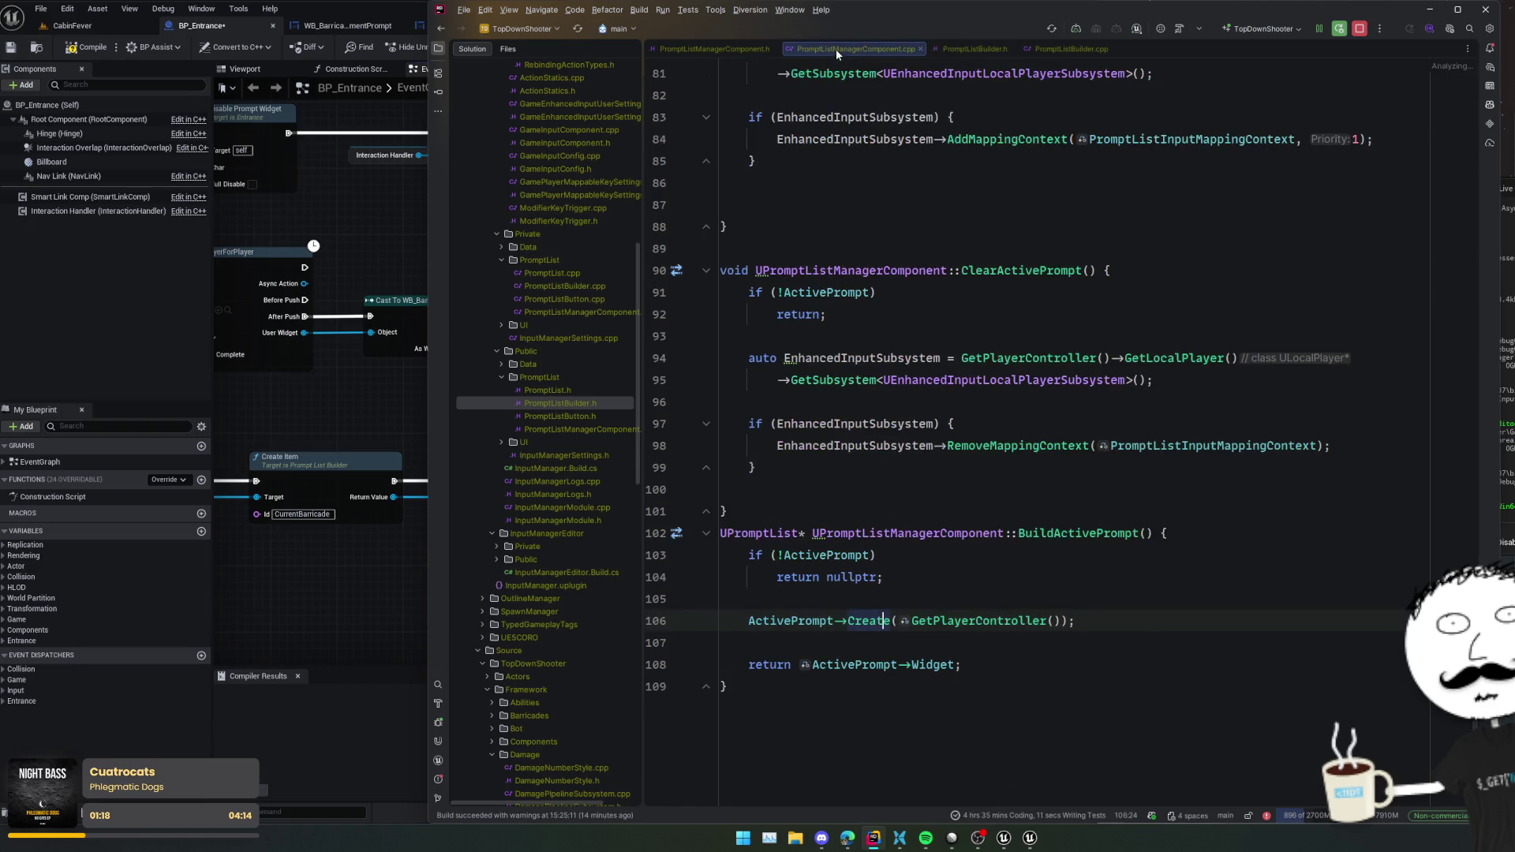
left_click(714, 49)
scroll(900, 336, "up", 10)
scroll(900, 336, "up", 2)
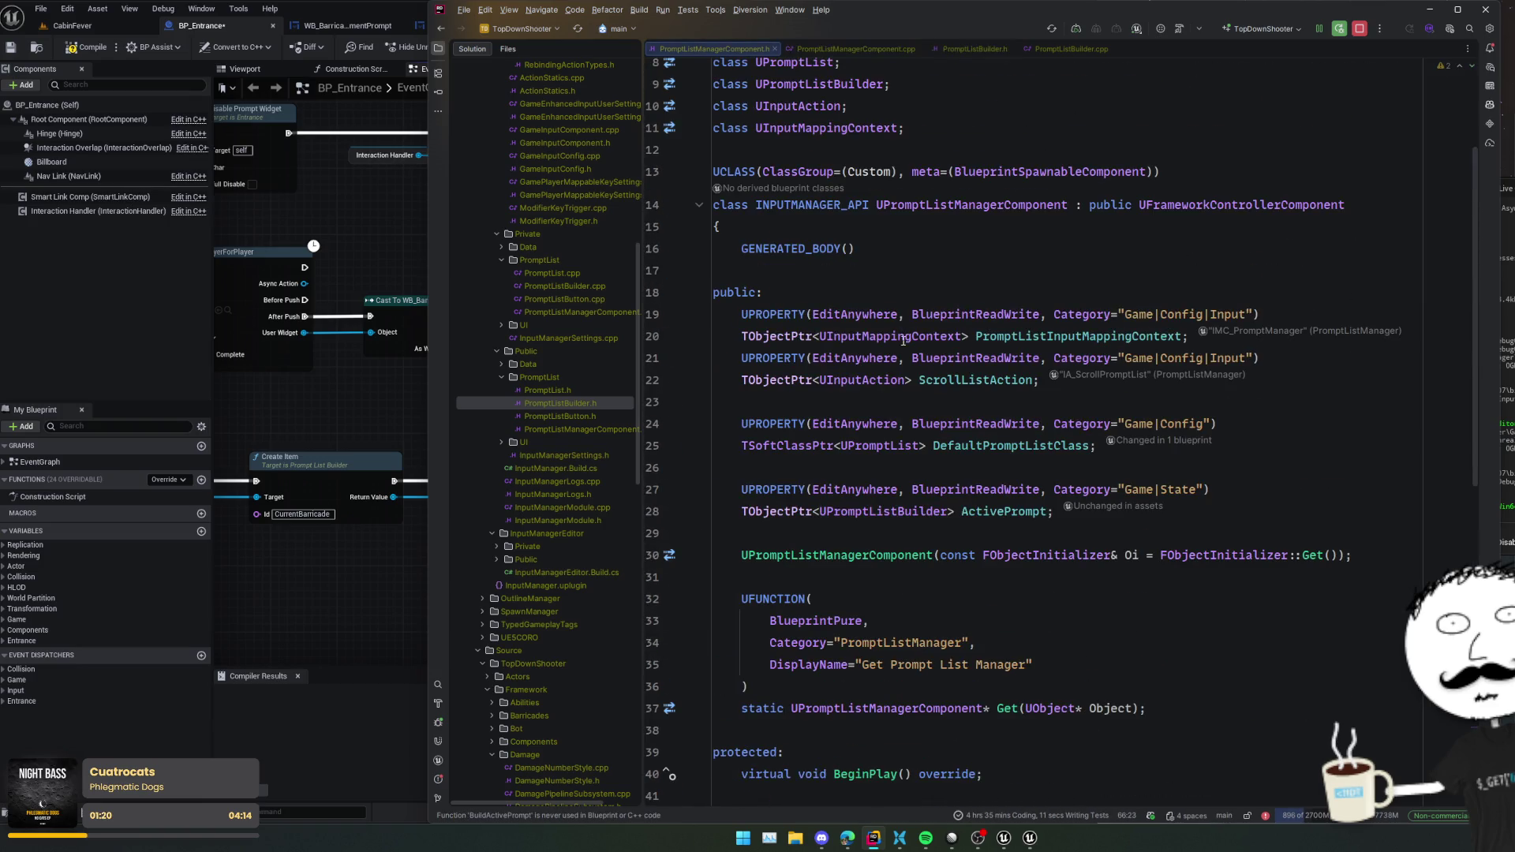
left_click(1318, 441)
key("ctrl+v")
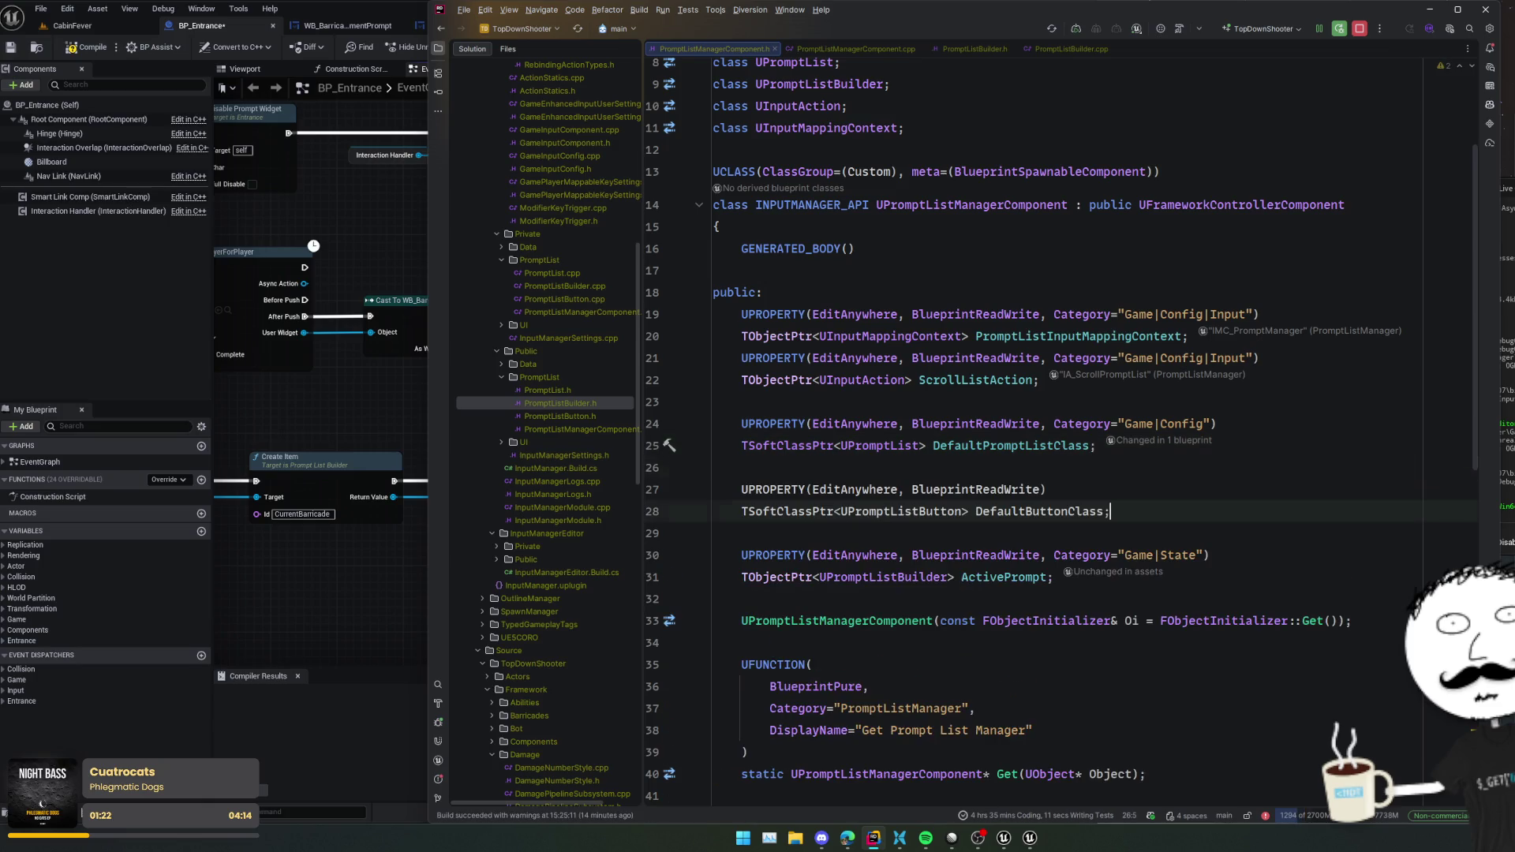
- Give the pasted property the Game|Config|Widget category
left_click(1183, 424)
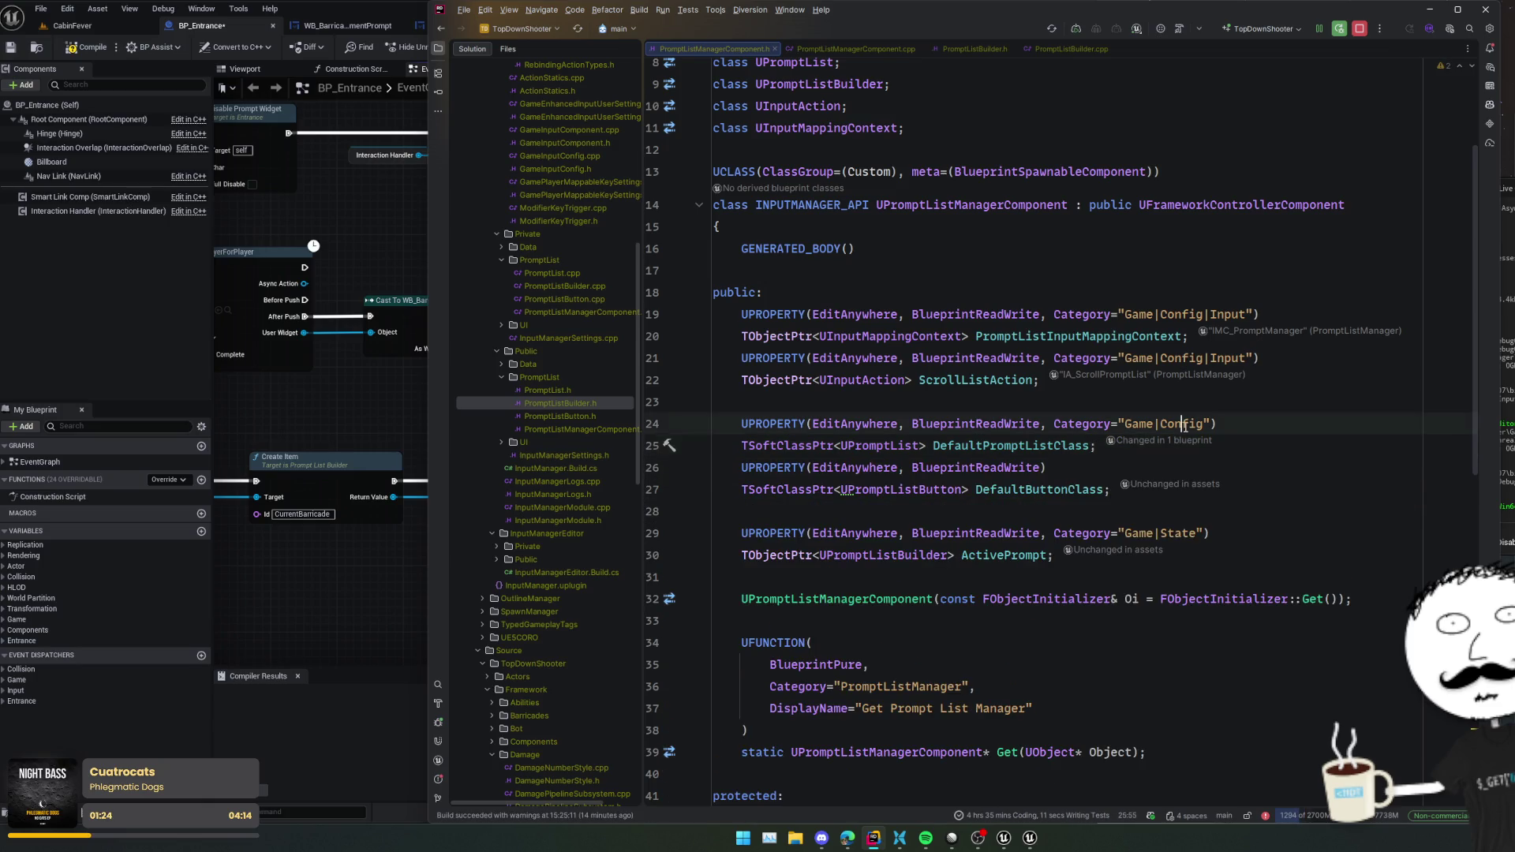
key("Right")
key("Right")
key("Right")
type("|Widget")
key("ctrl+w")
key("ctrl+w")
key("ctrl+w")
key("ctrl+c")
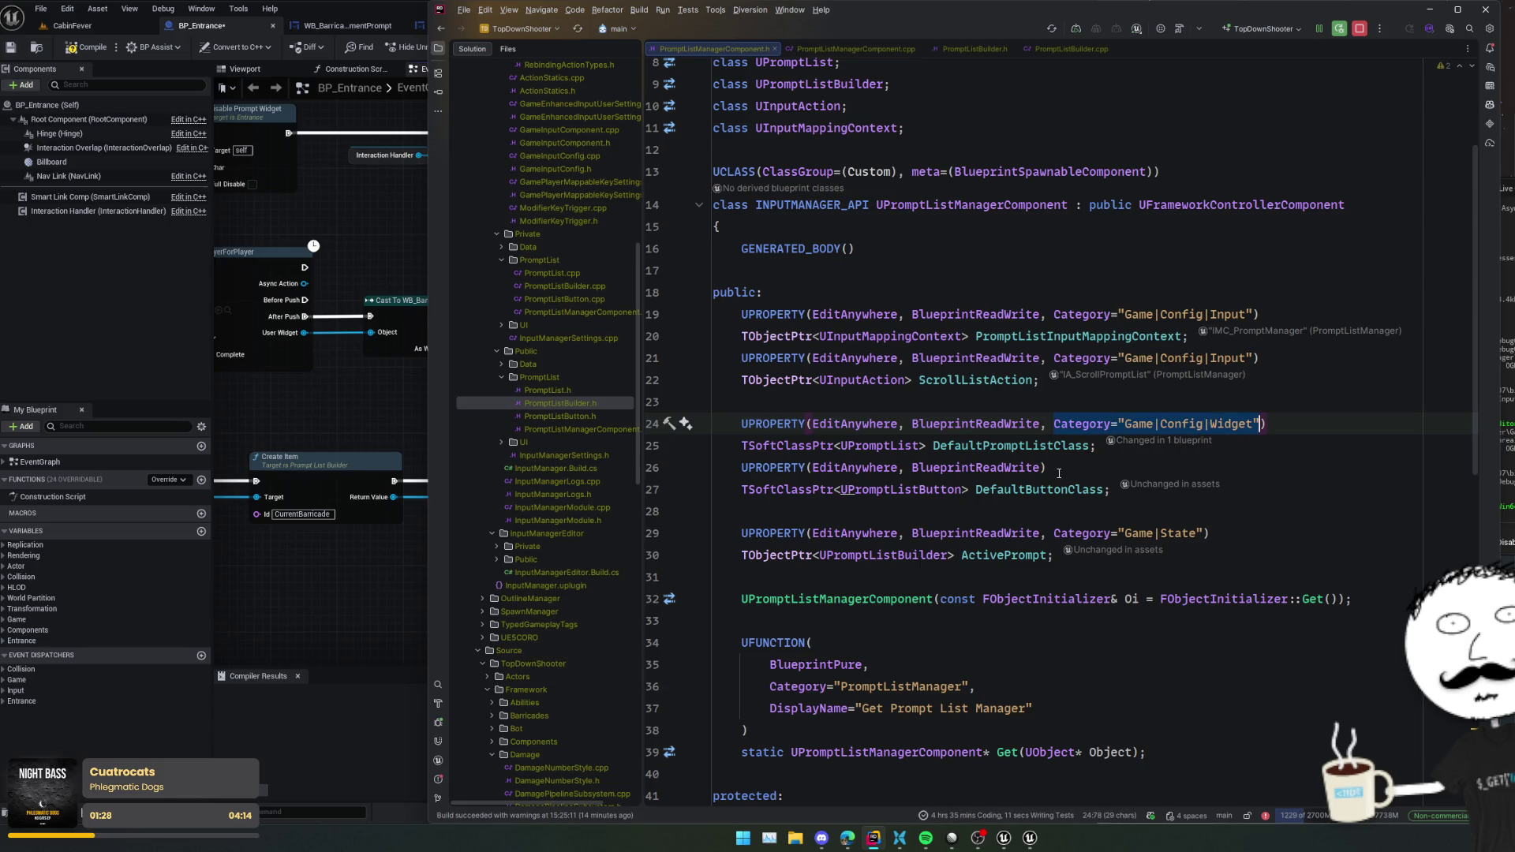
left_click(1045, 467)
key("ctrl+v")
type(")")
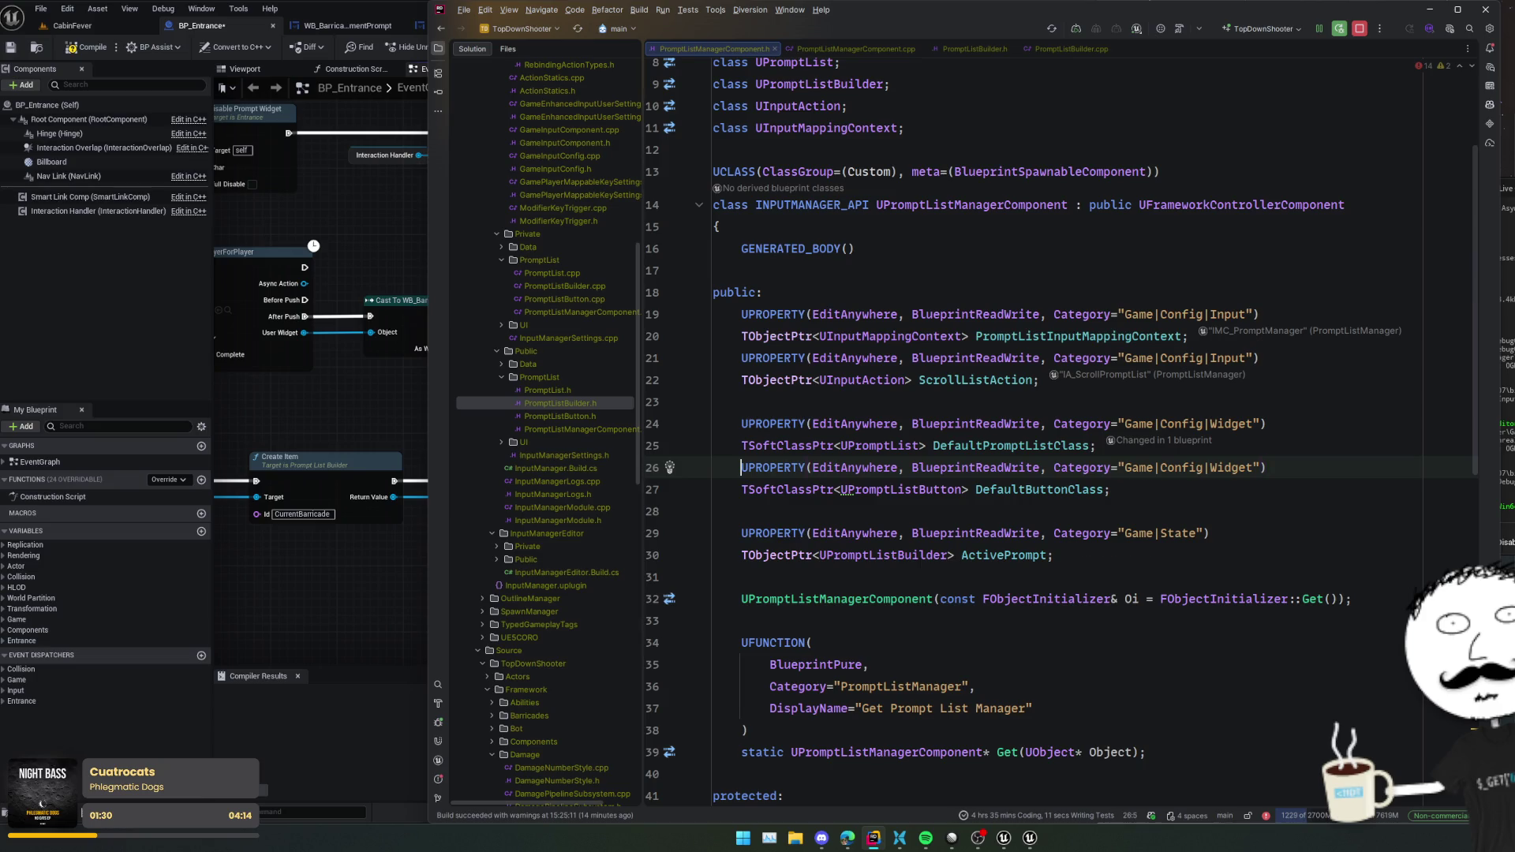
- Forward-declare UPromptListButton and rename the property to DefaultPromptButtonClass
left_click(841, 489)
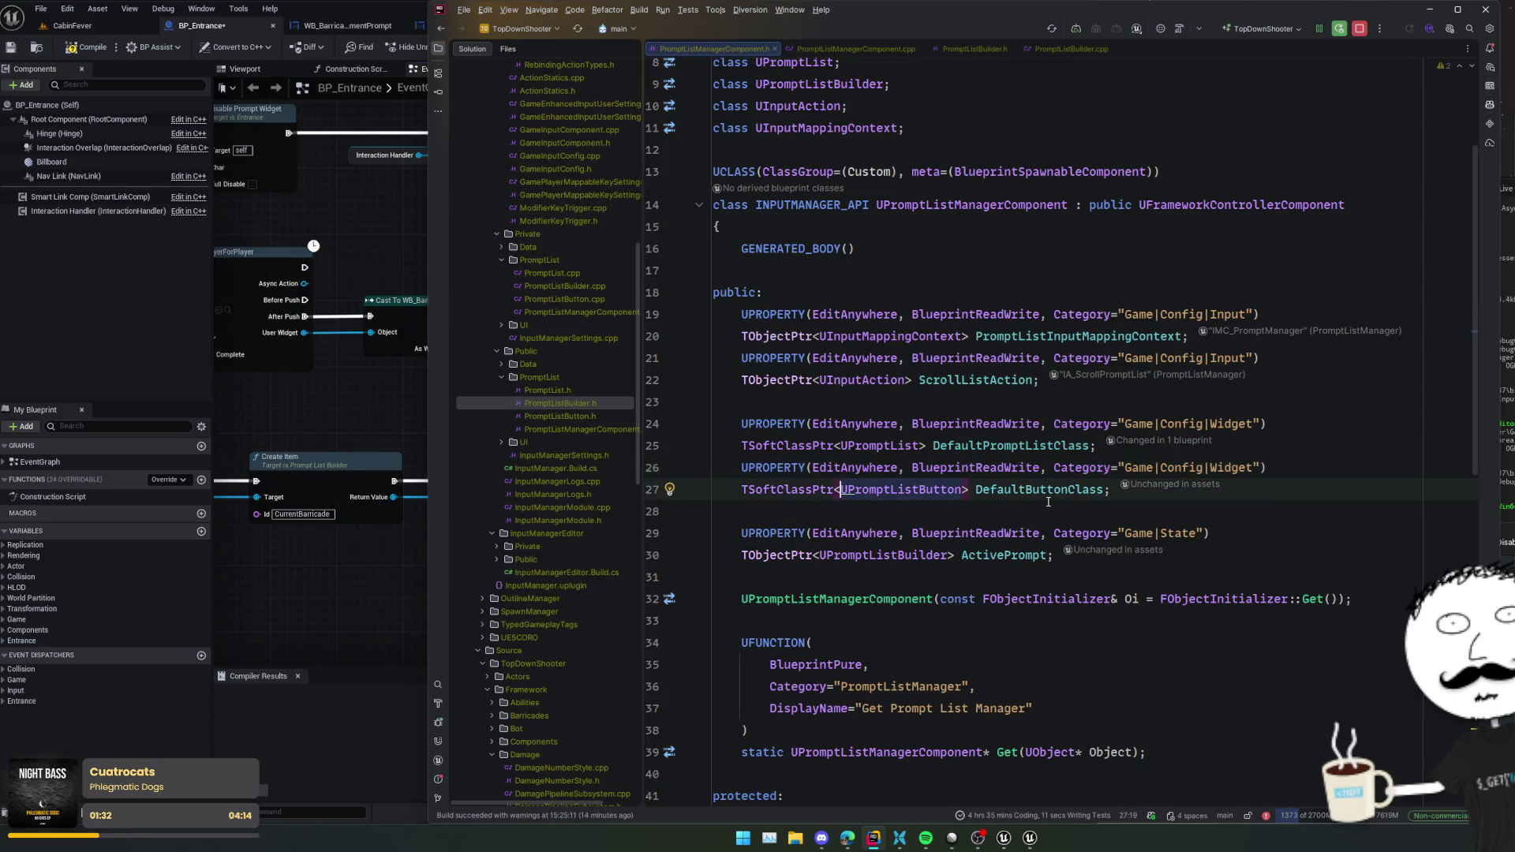
key("alt+Return")
key("Return")
left_click(1048, 497)
key("End")
key("Return")
left_click(1041, 490)
type("Prompt")
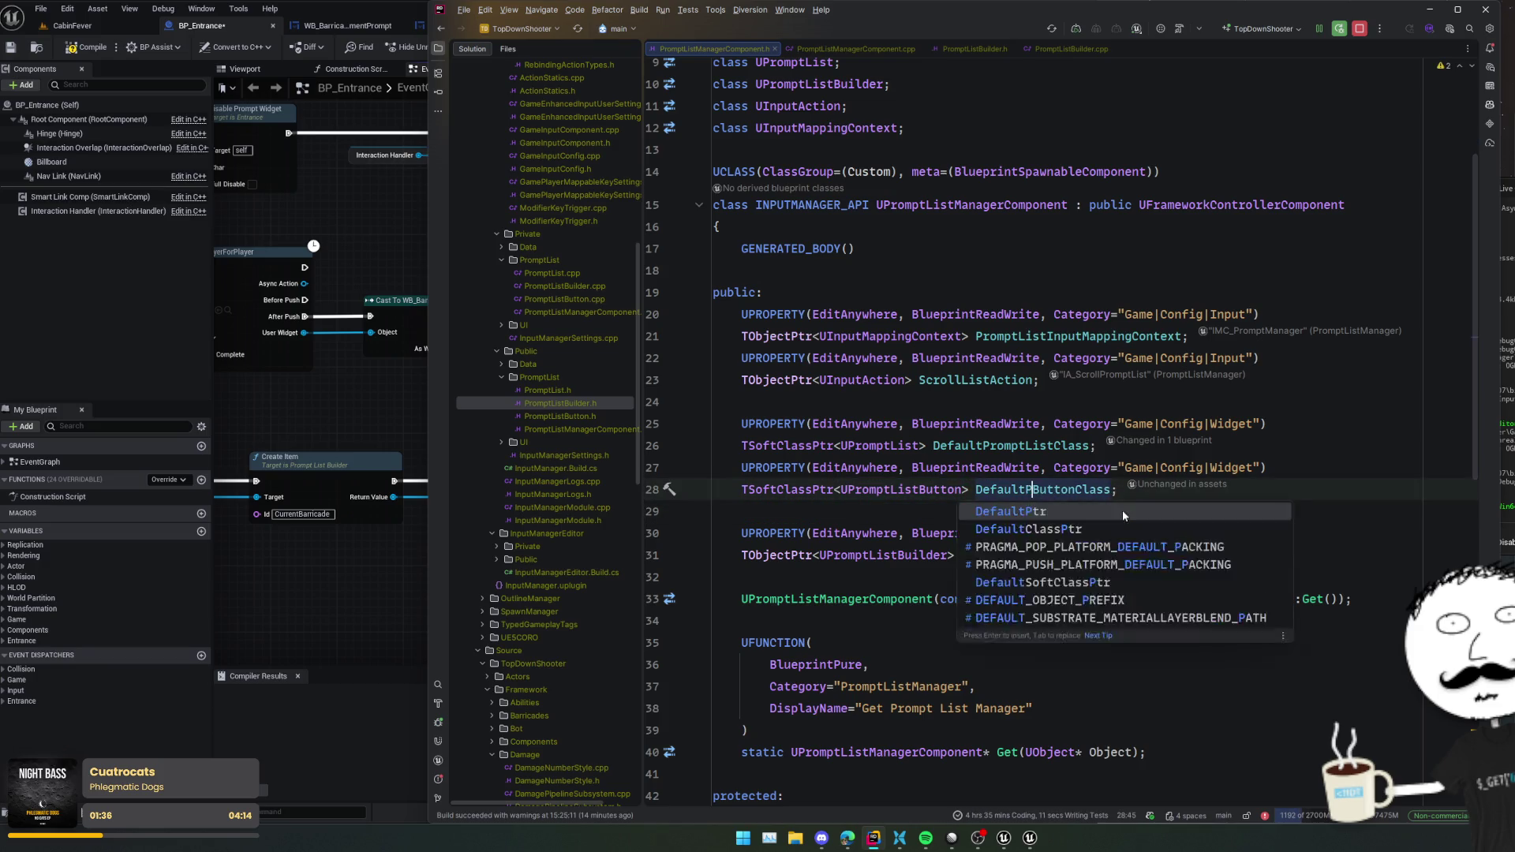
double_click(1096, 497)
scroll(1026, 474, "down", 10)
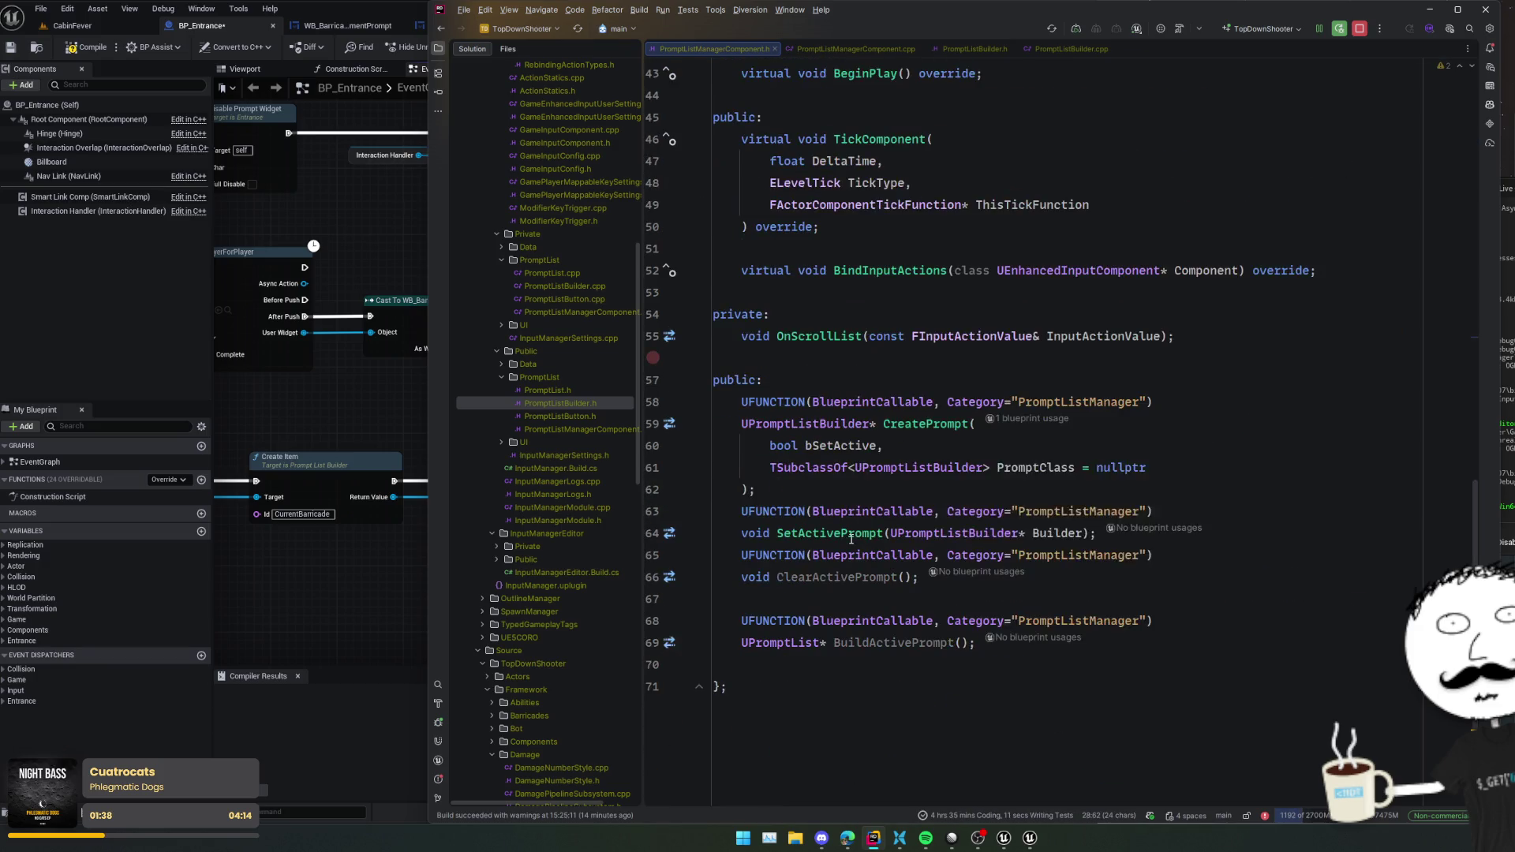
- In CreatePrompt, assign Builder->DefaultButtonClass = DefaultPromptButtonClass below the PromptListClass assignment
left_click(927, 423, "ctrl")
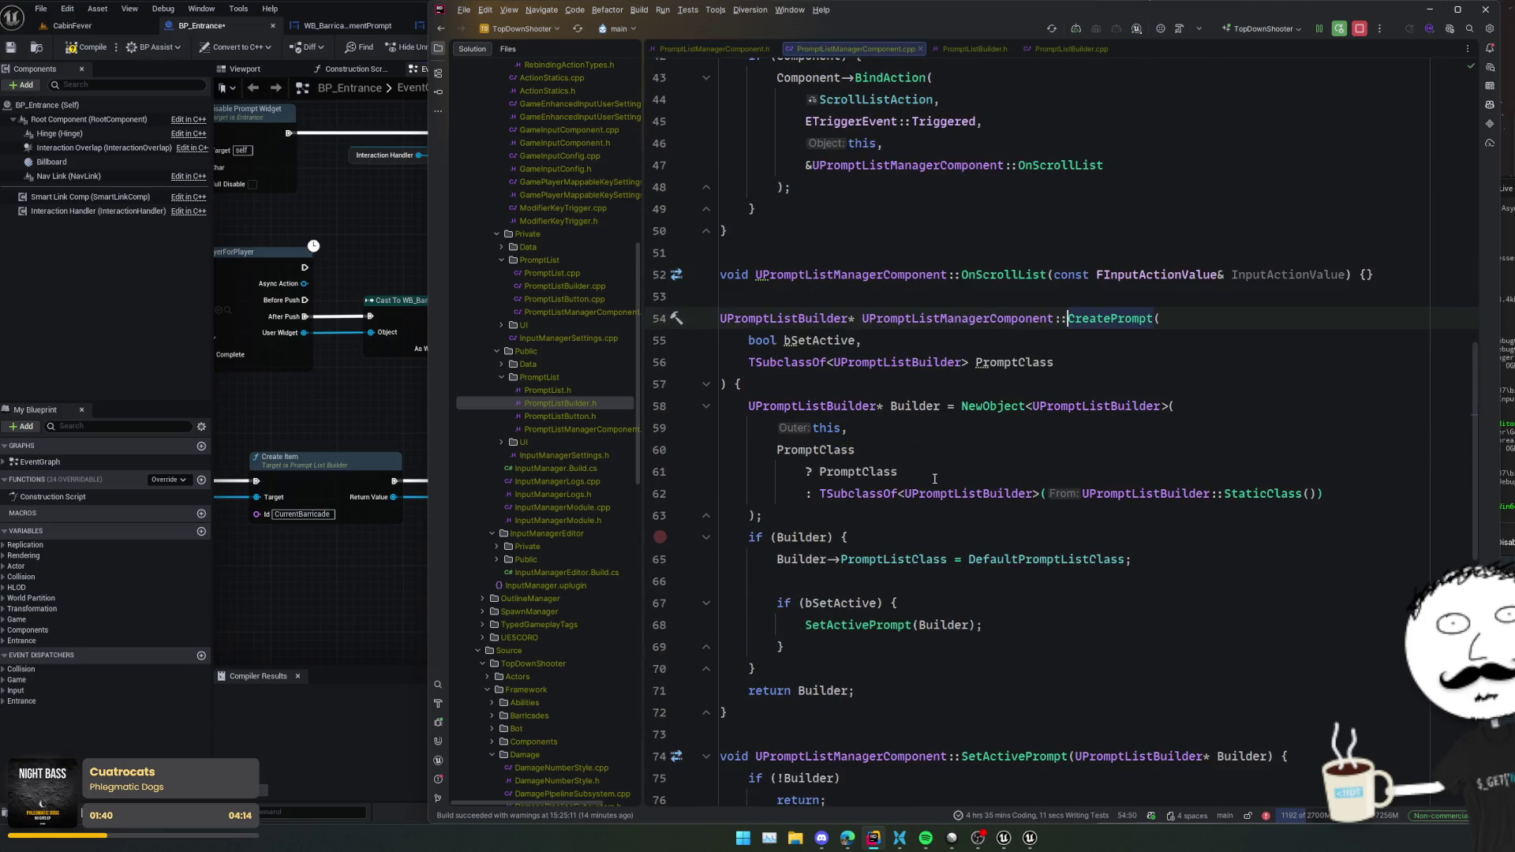
key("ctrl+d")
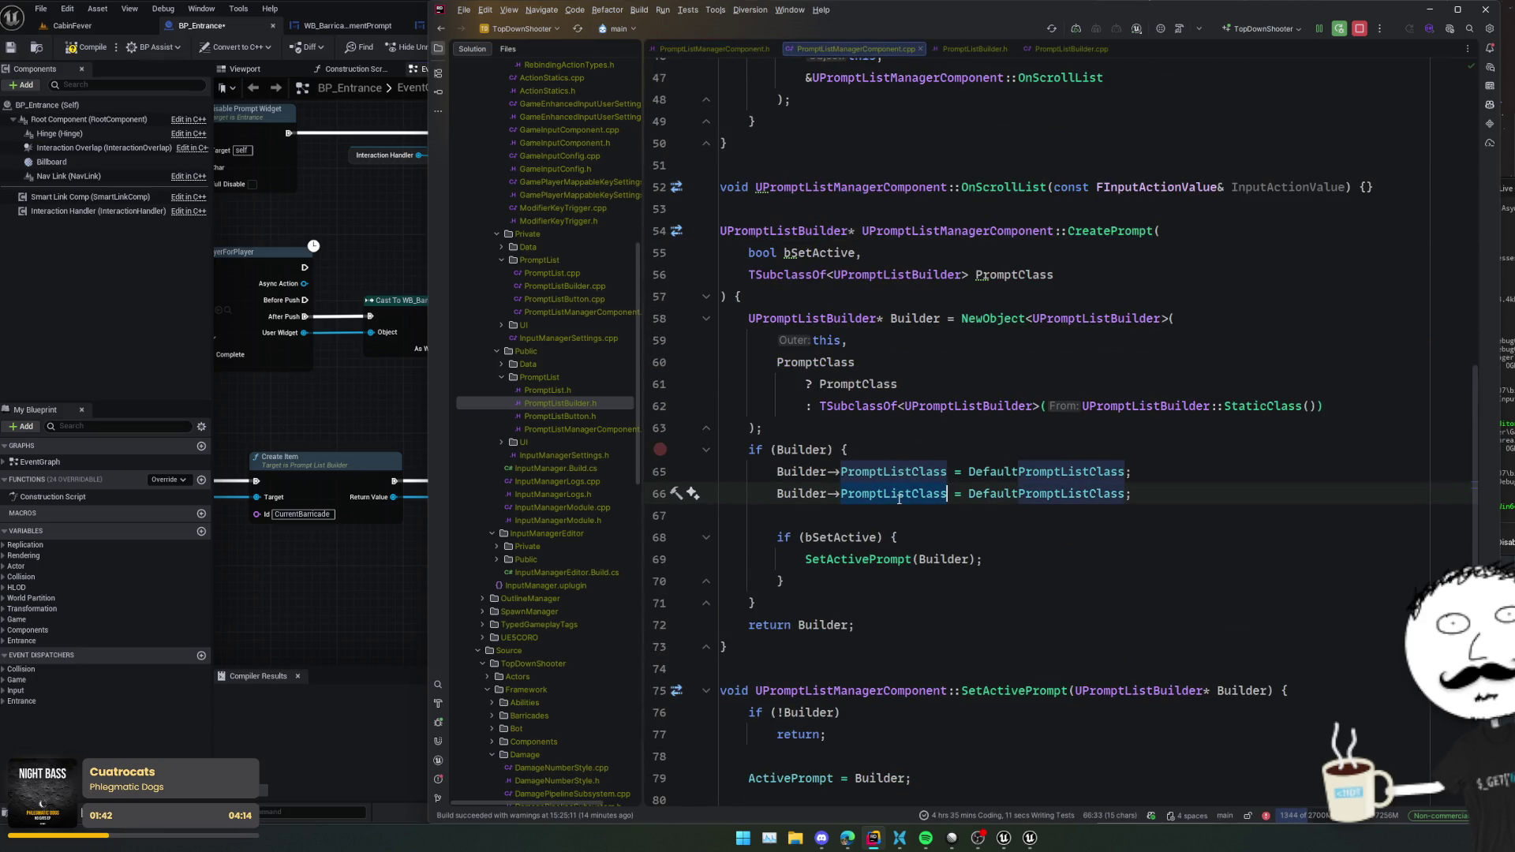
key("ctrl+Left")
key("shift+End")
key("BackSpace")
type("Prom")
key("BackSpace")
key("BackSpace")
key("BackSpace")
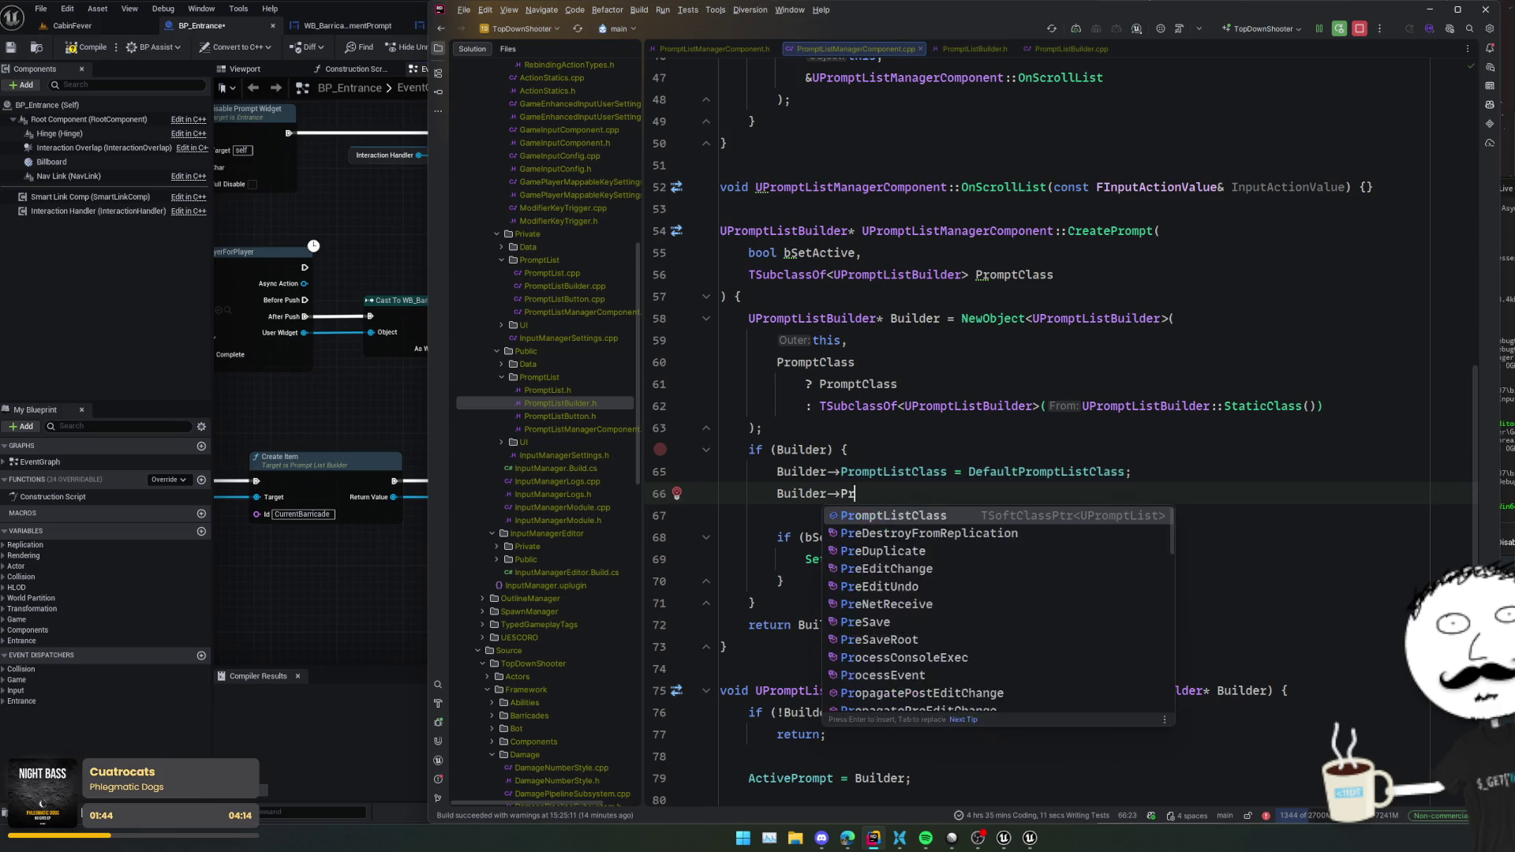
type("Butto")
key("Return")
type("=")
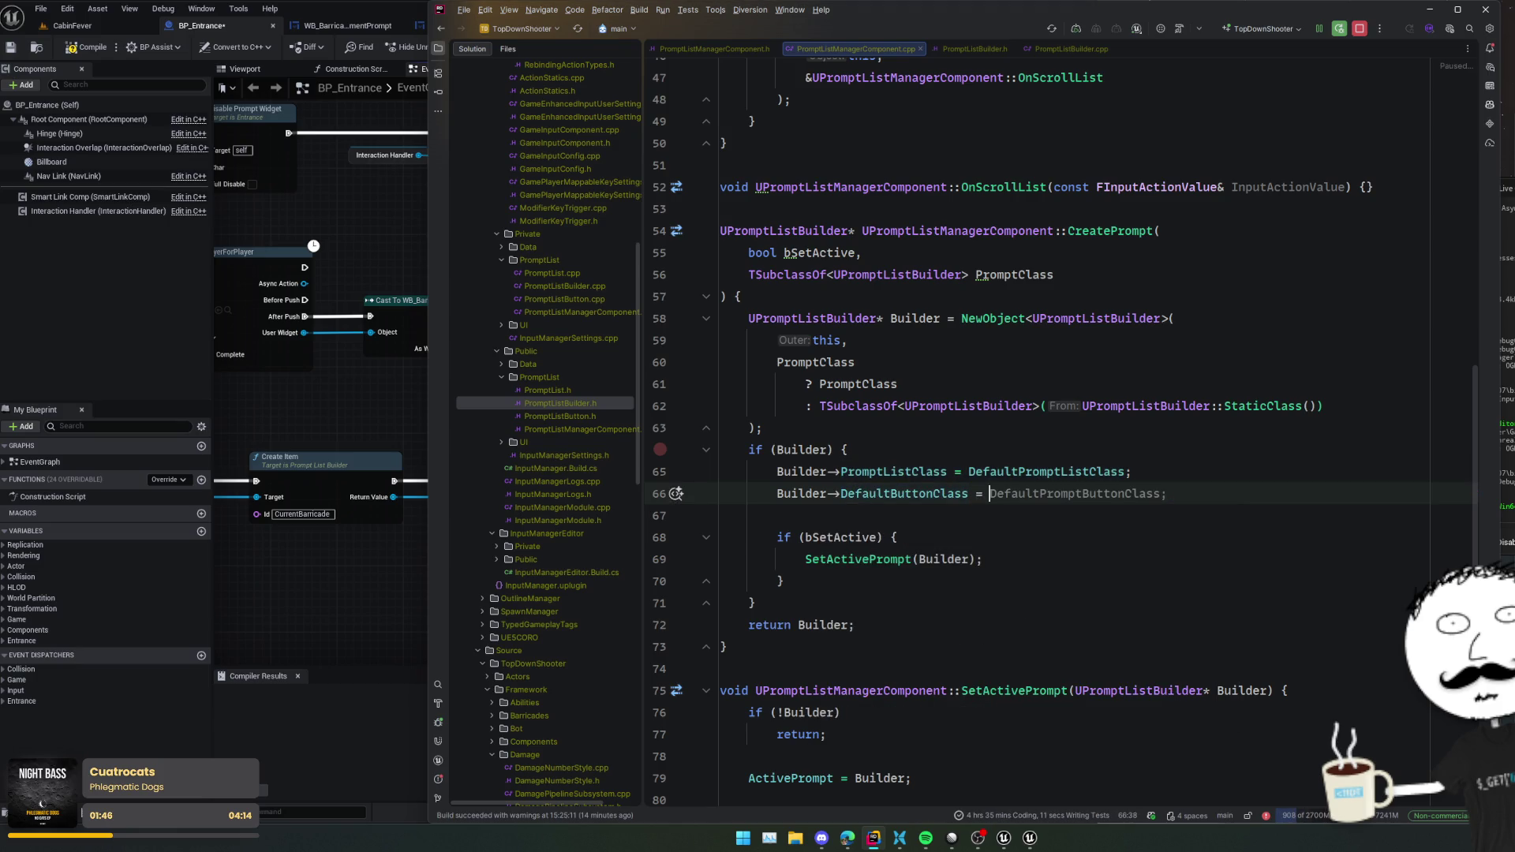
key("Tab")
key("Home")
key("Up")
key("Up")
key("End")
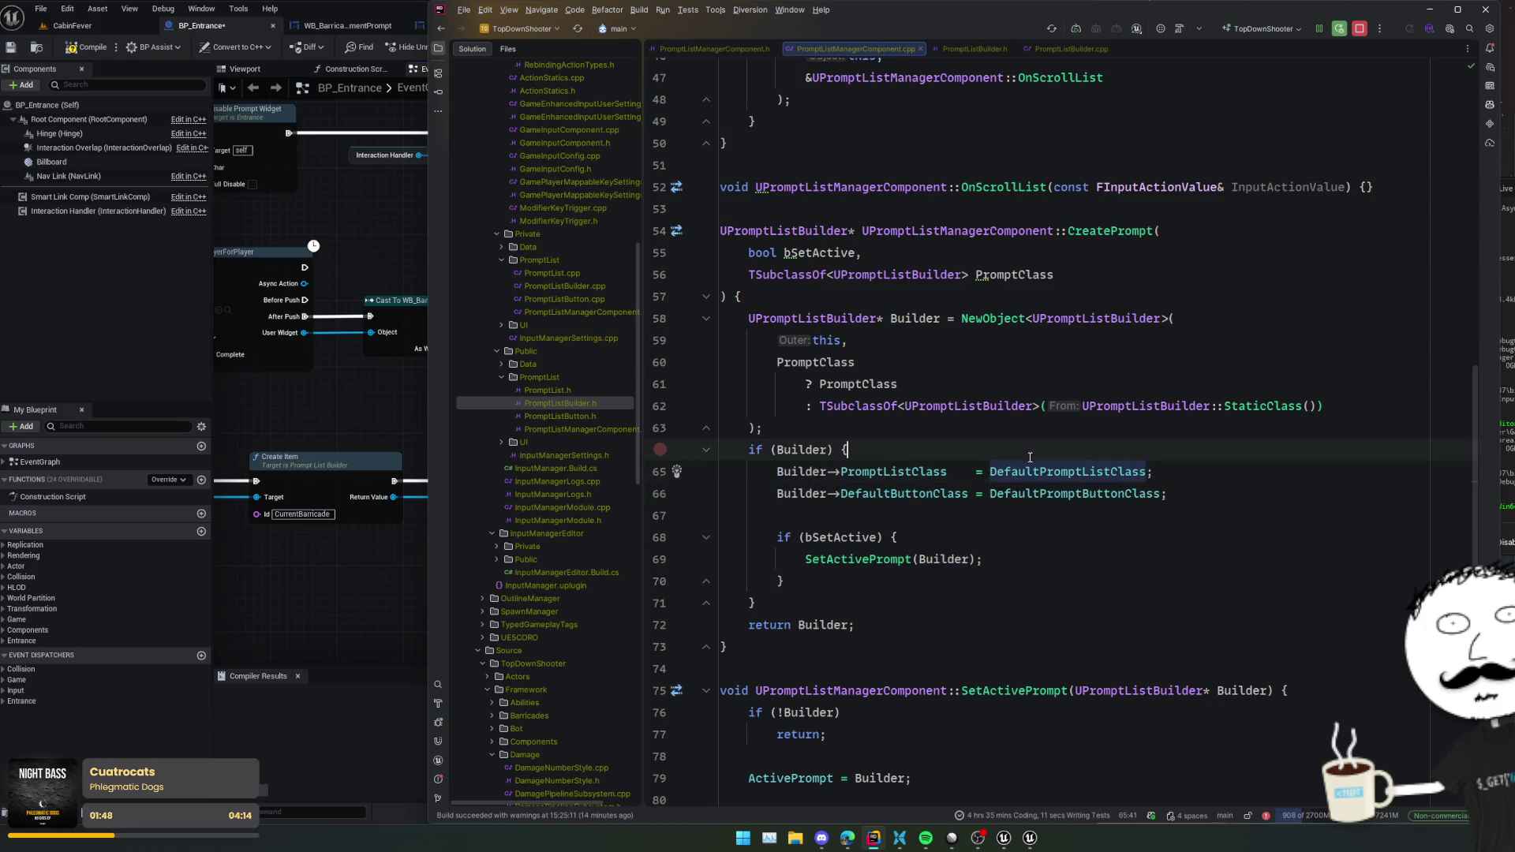
- Check the DefaultPromptListClass reference, then return to the Create declaration in PromptListBuilder.h
scroll(935, 472, "down", 2)
scroll(935, 472, "up", 2)
left_click(1003, 471)
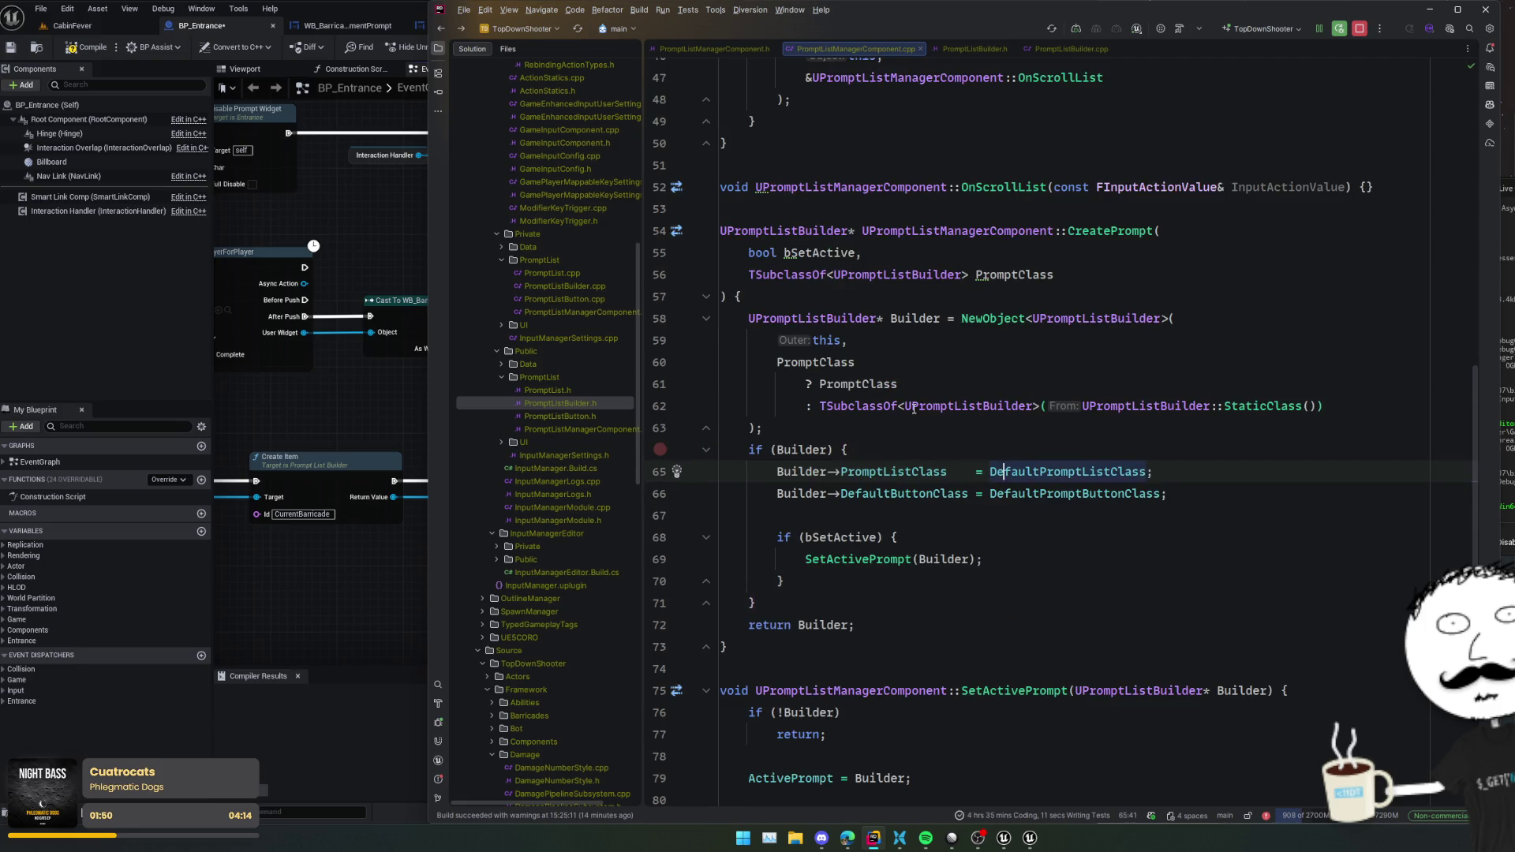
scroll(885, 480, "down", 10)
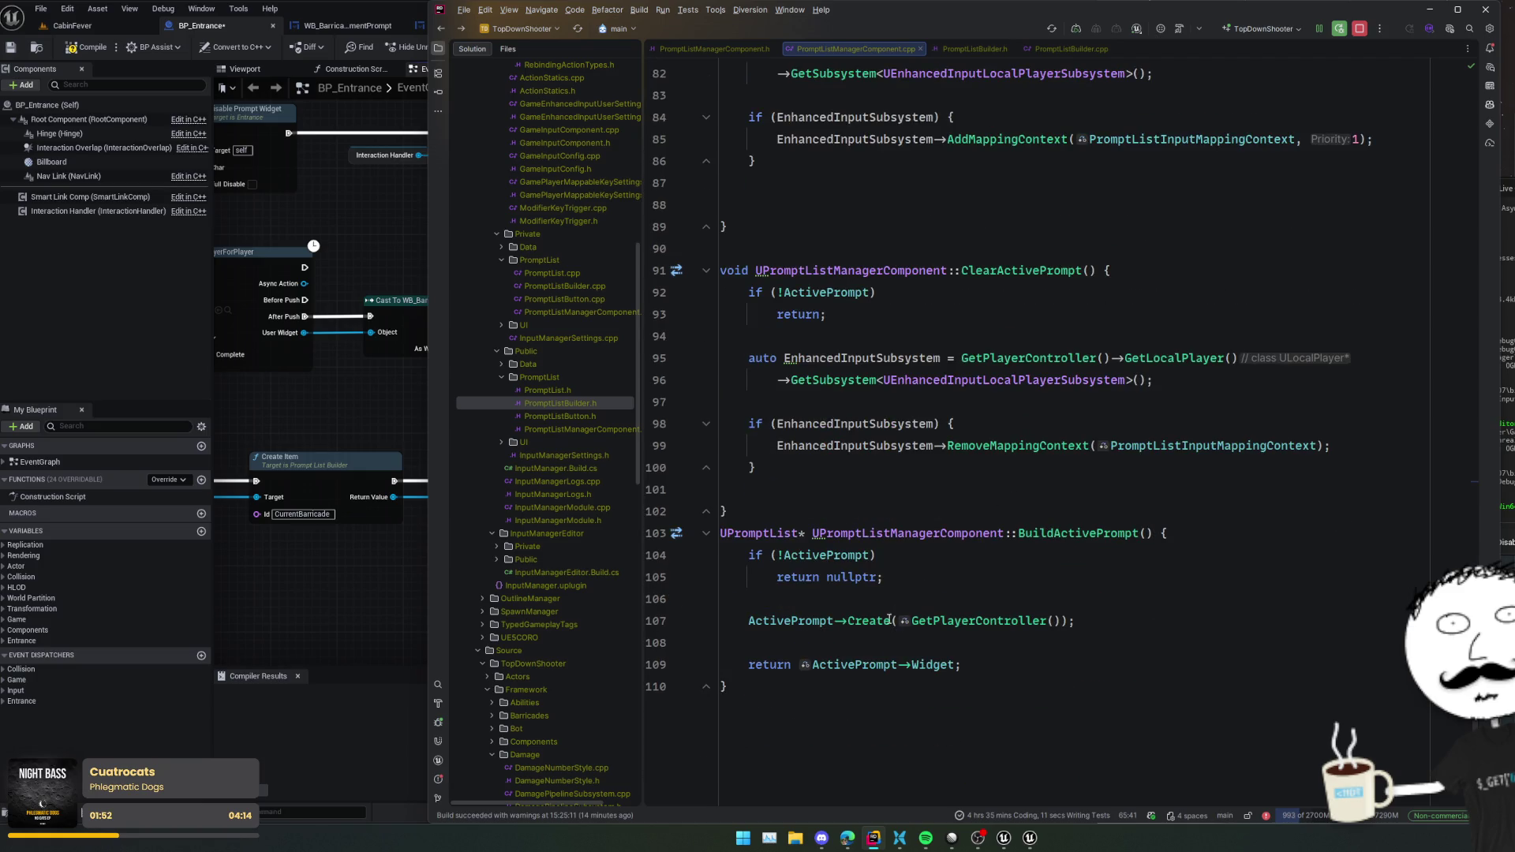
left_click(889, 619, "ctrl")
key("ctrl+b")
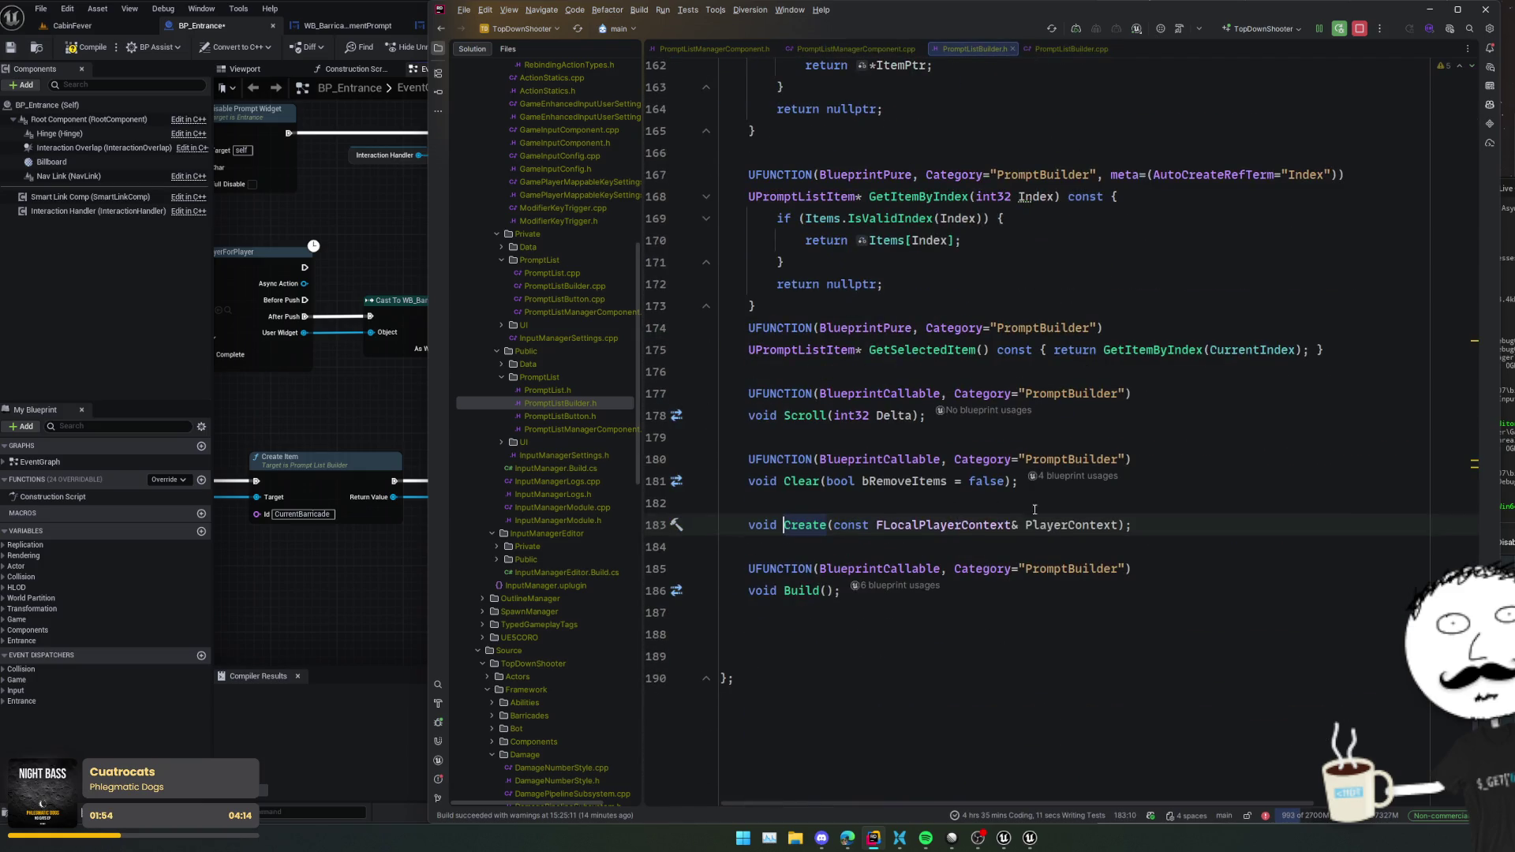
- Add a TSubclassOf<UPromptListButton> ButtonClass = nullptr parameter to CreateItemAdvanced and realign the parameters
scroll(1235, 495, "up", 10)
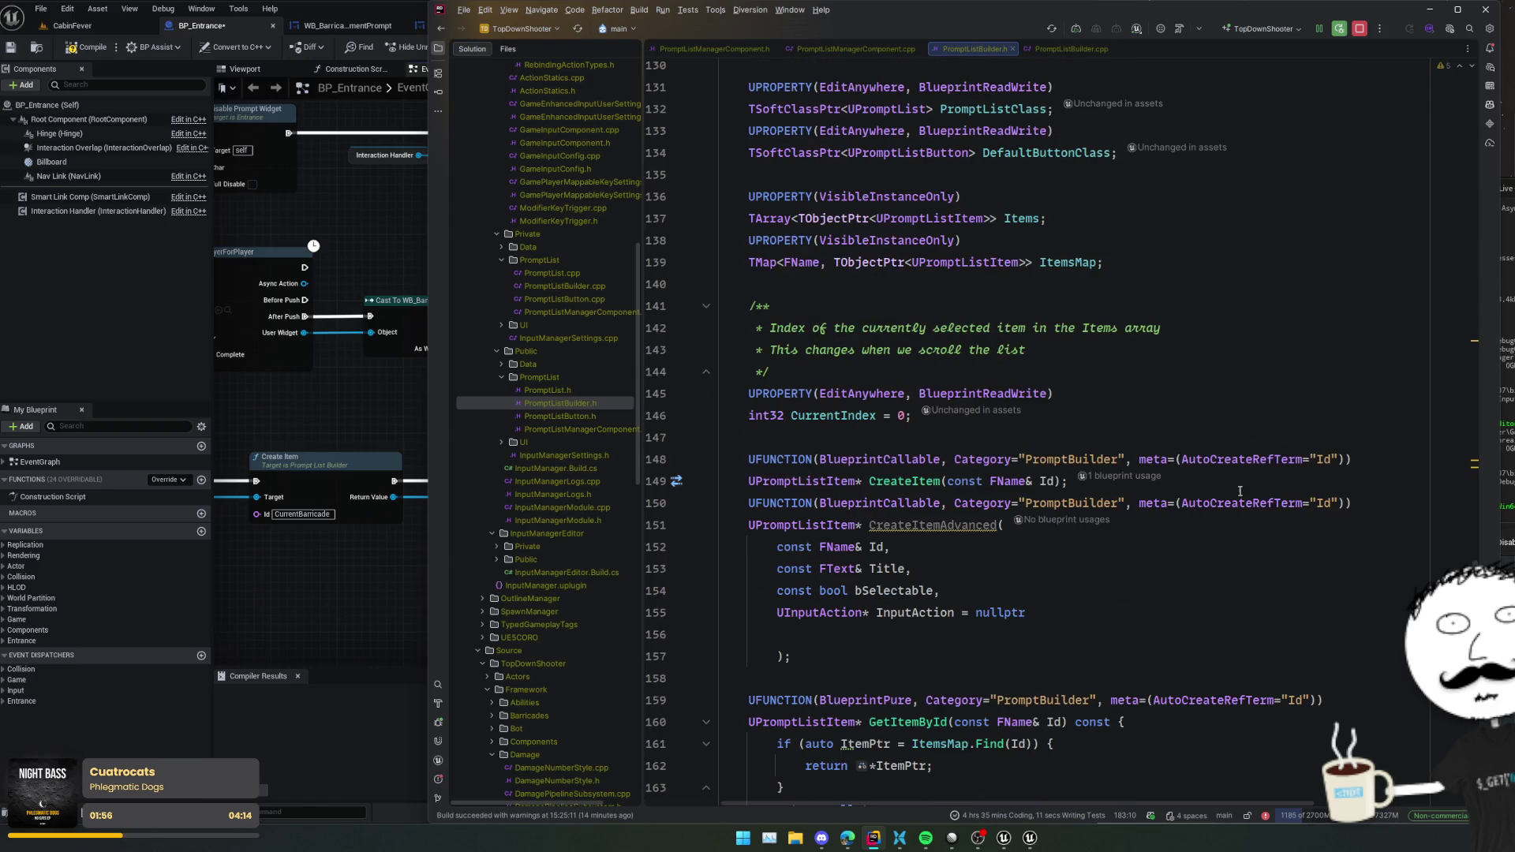
left_click(1141, 614)
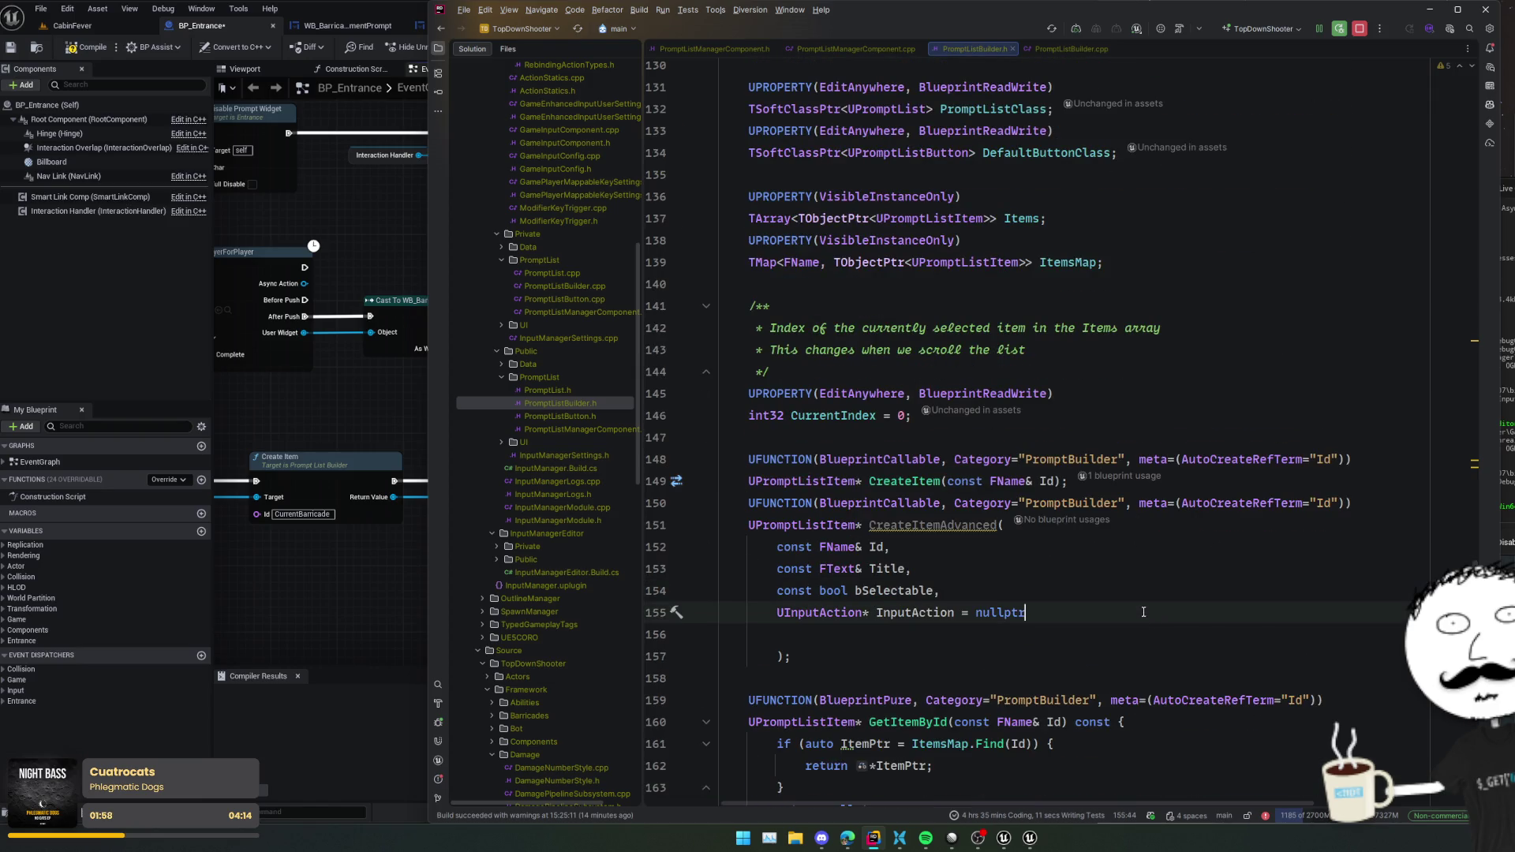
type(",")
key("Return")
type("TSubclassOf<UPromptListButton> ButtonClass = nullptr")
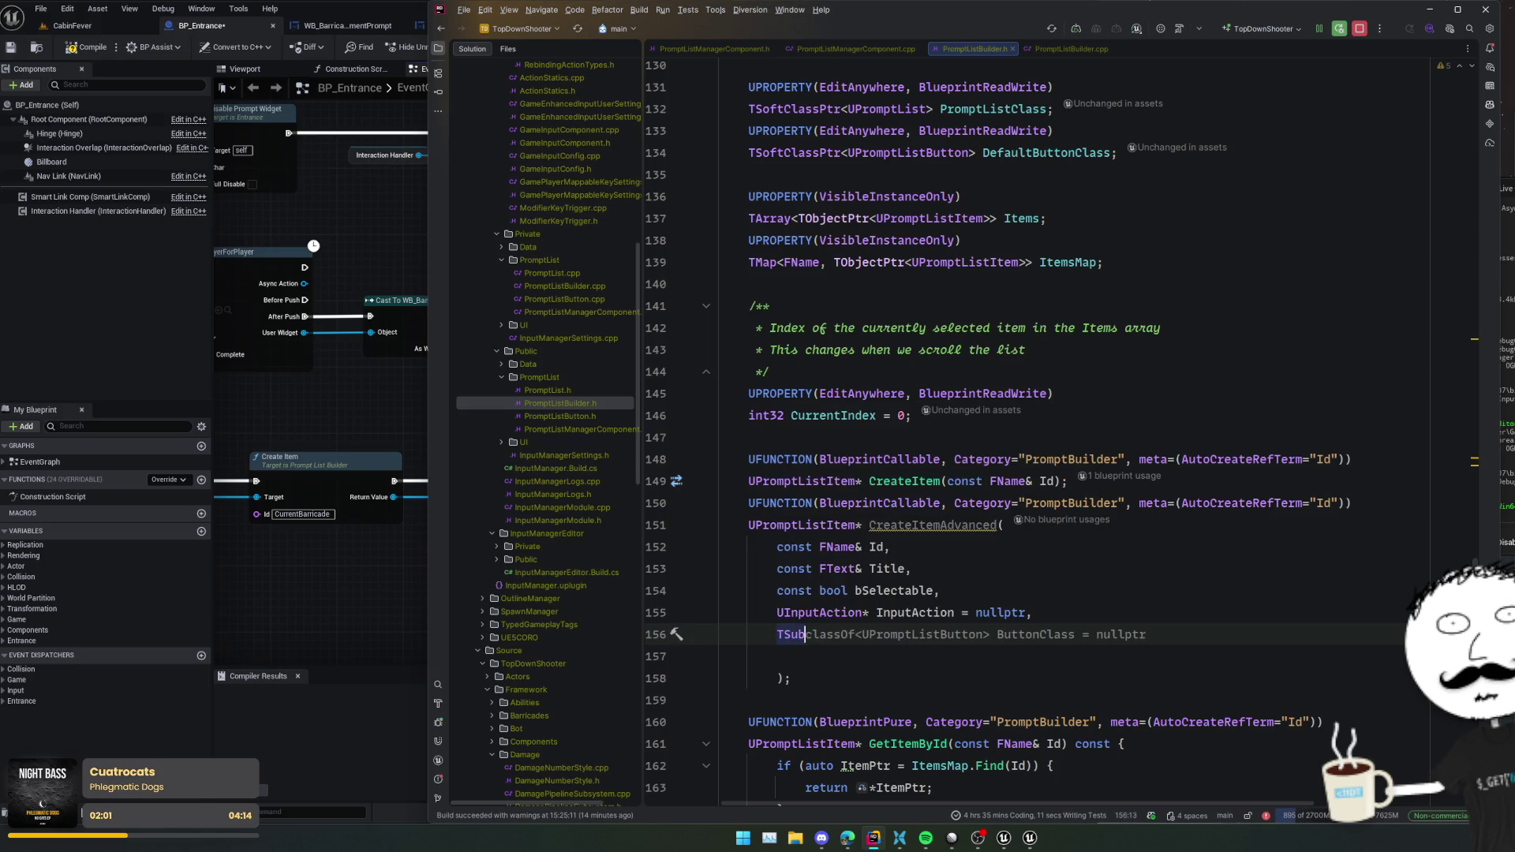
key("Tab")
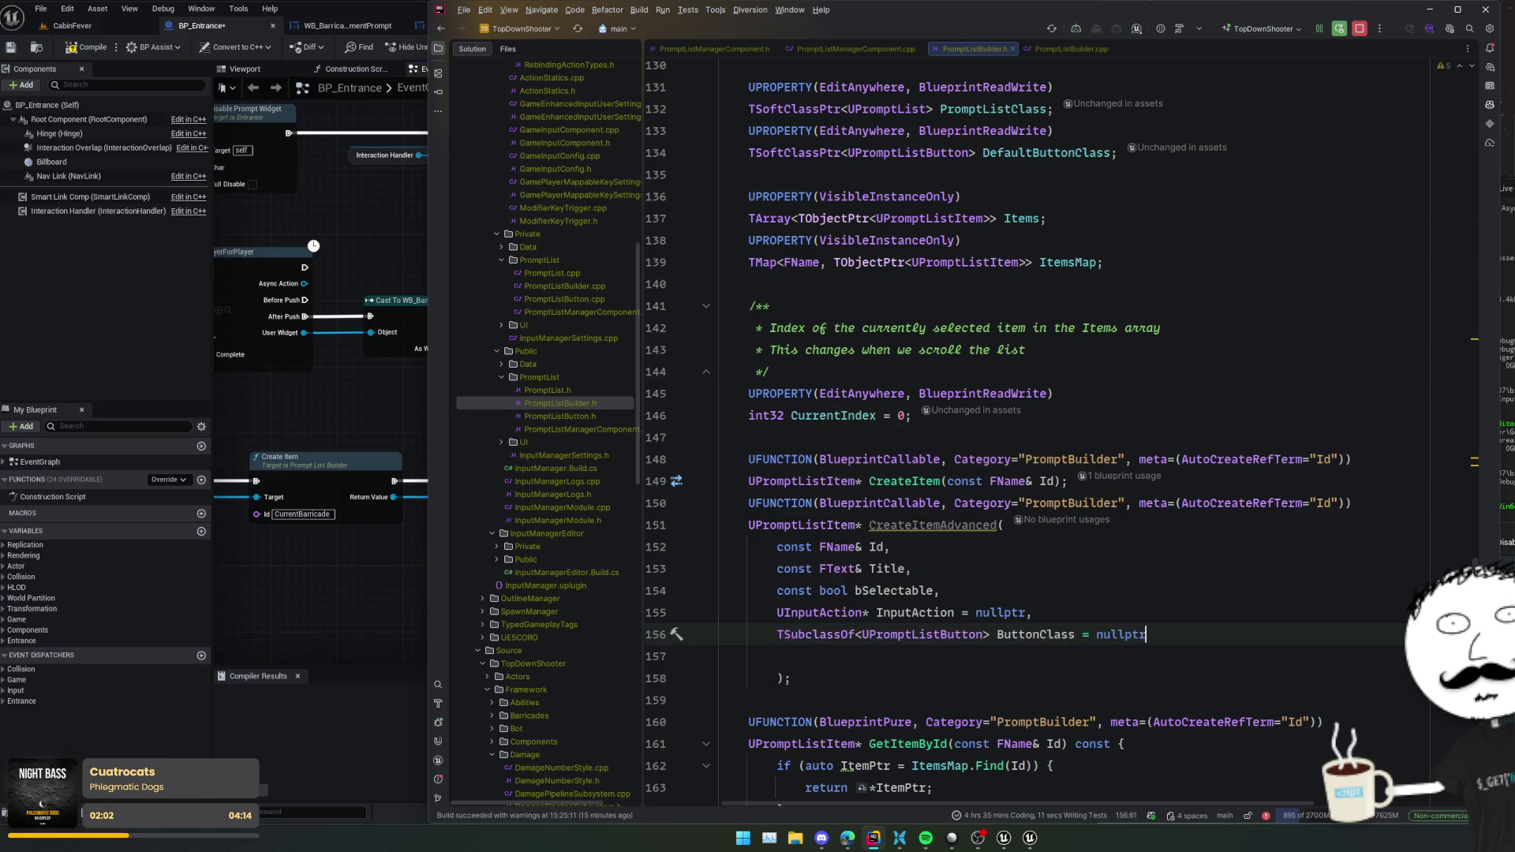
key("Delete")
key("Up")
key("ctrl+alt+l")
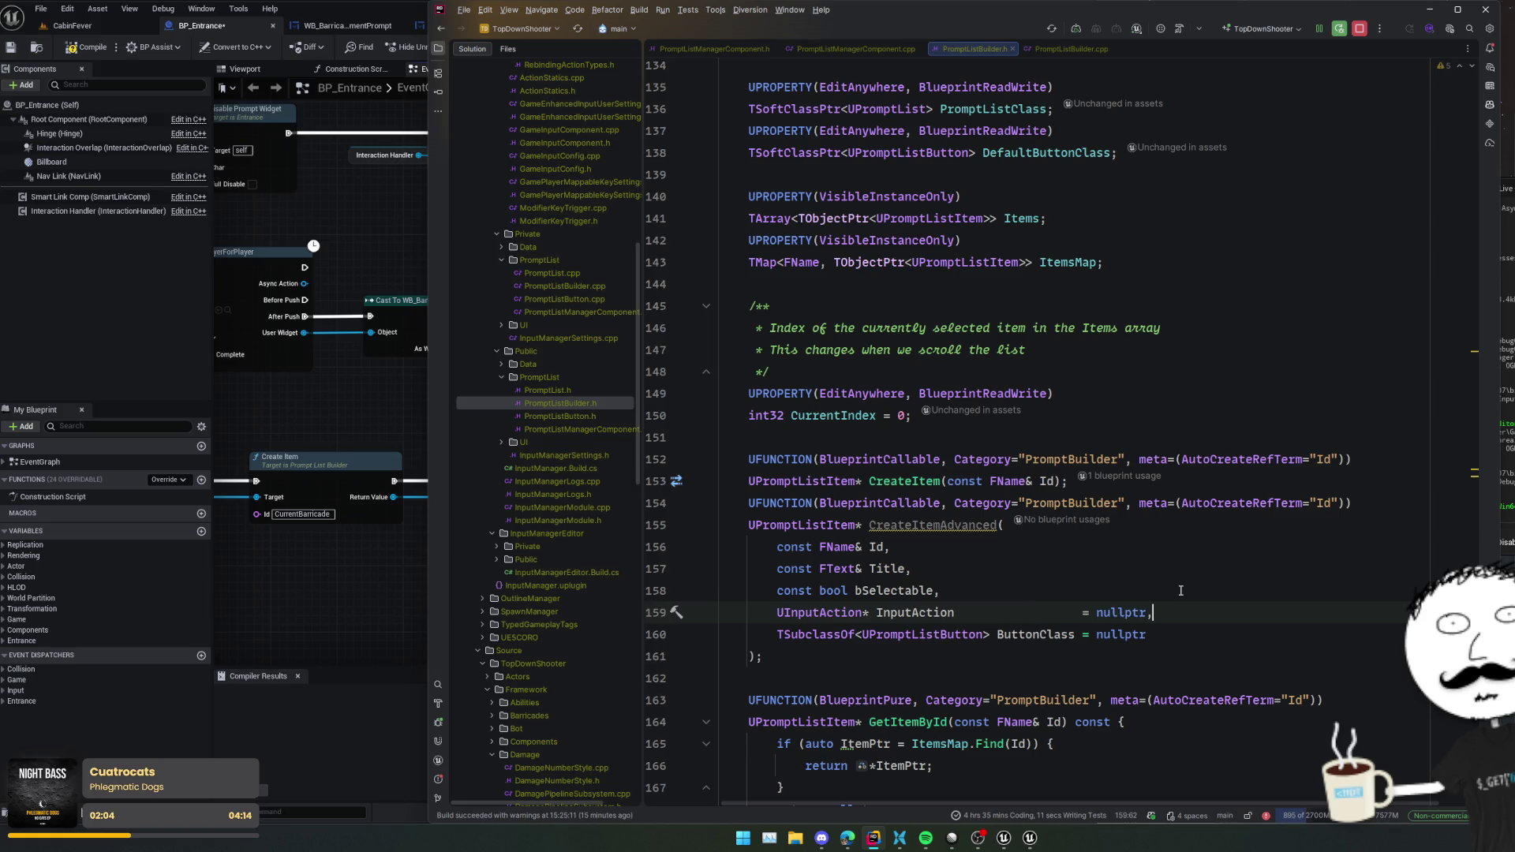
- List Title and all other parameters in AutoCreateRefTerm, with UFUNCTION specifiers on separate lines
left_click(1331, 504)
type(",")
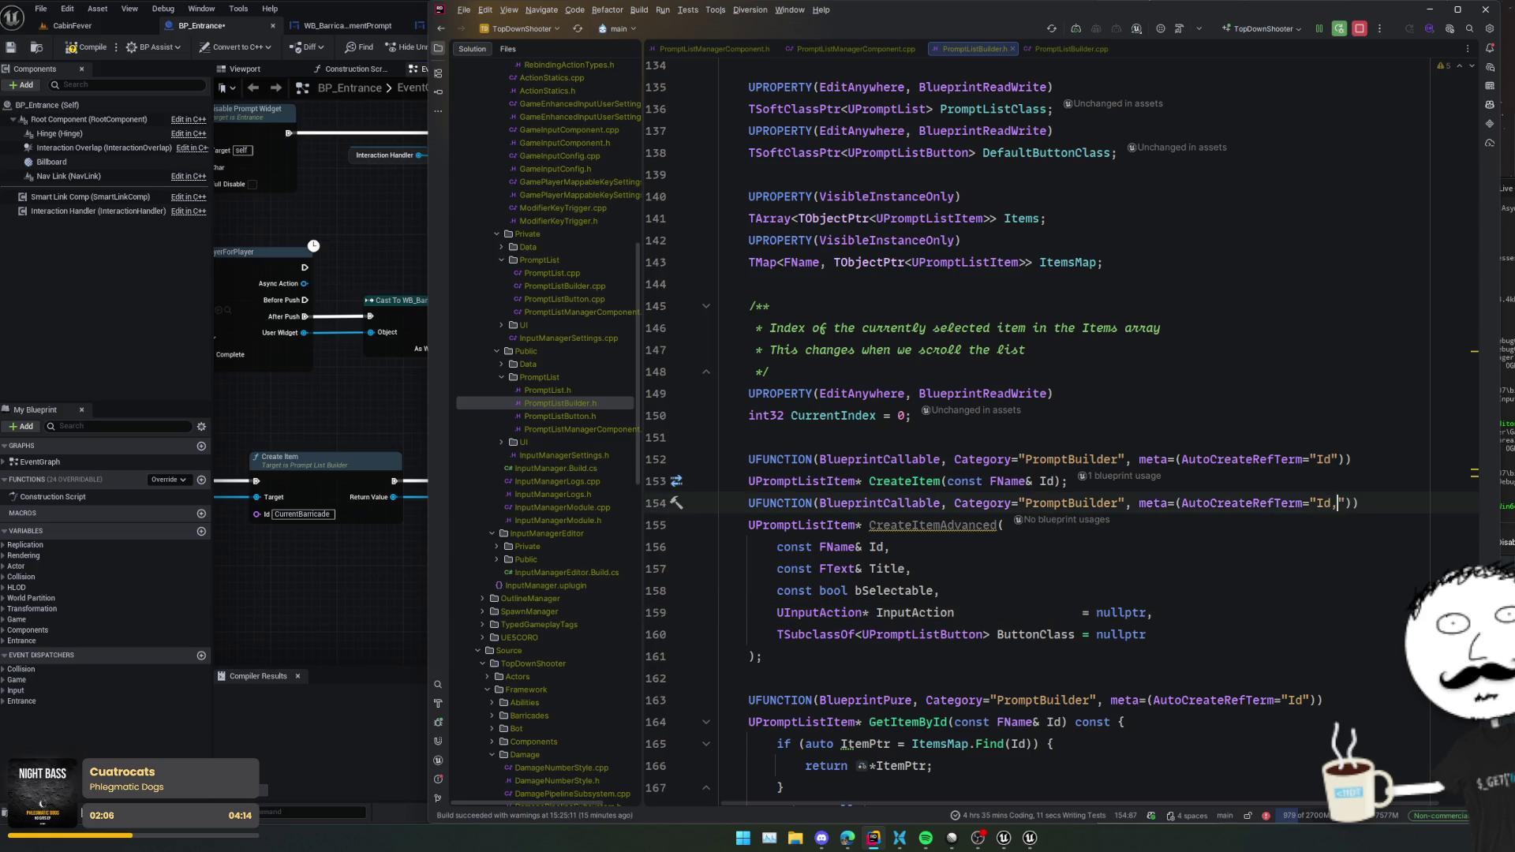
type("Title,")
key("Tab")
key("Home")
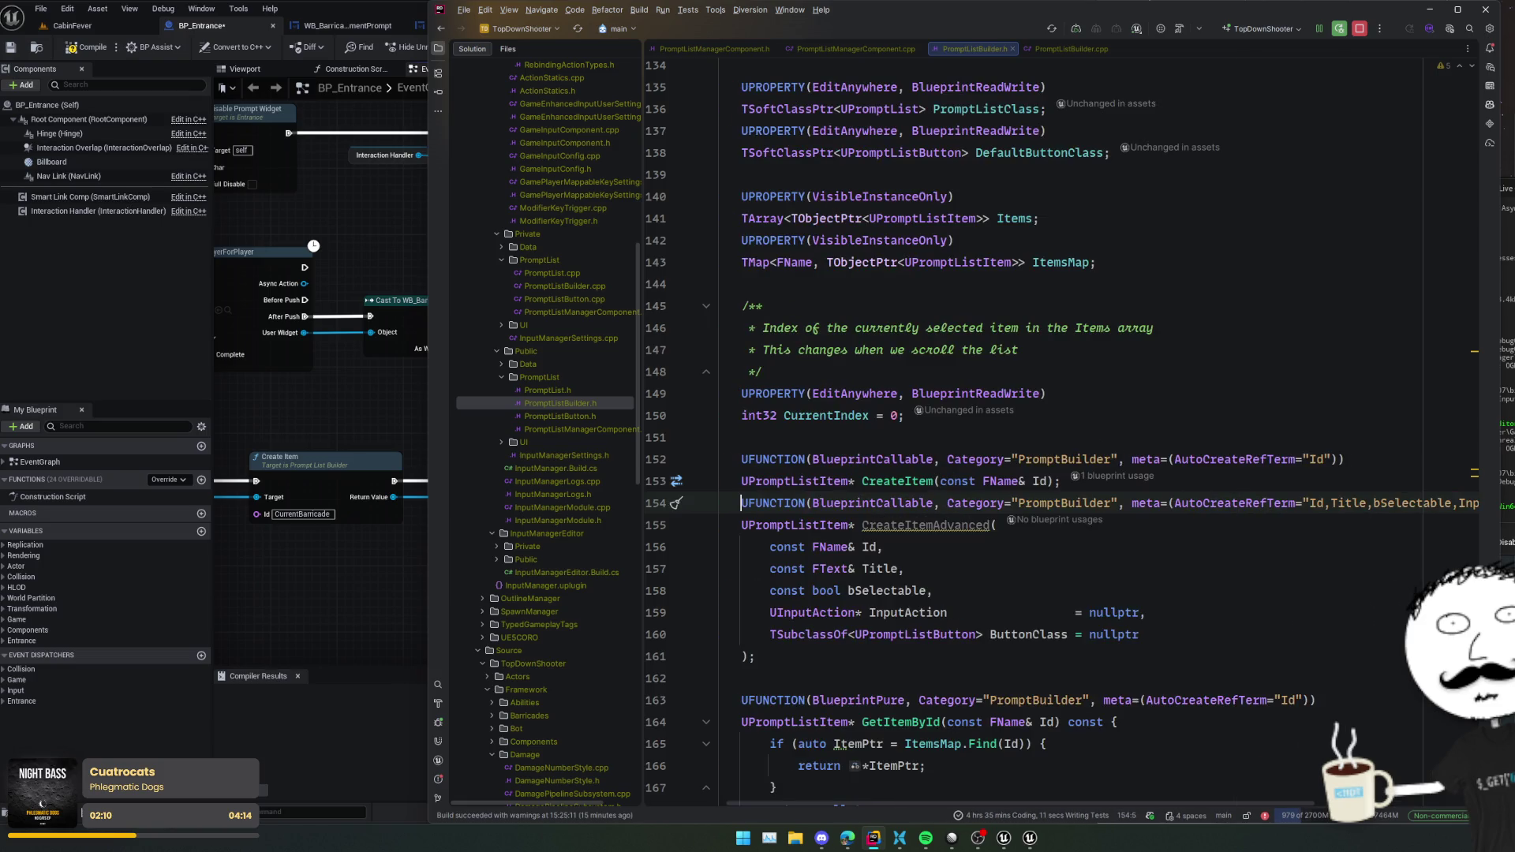
key("ctrl+alt+l")
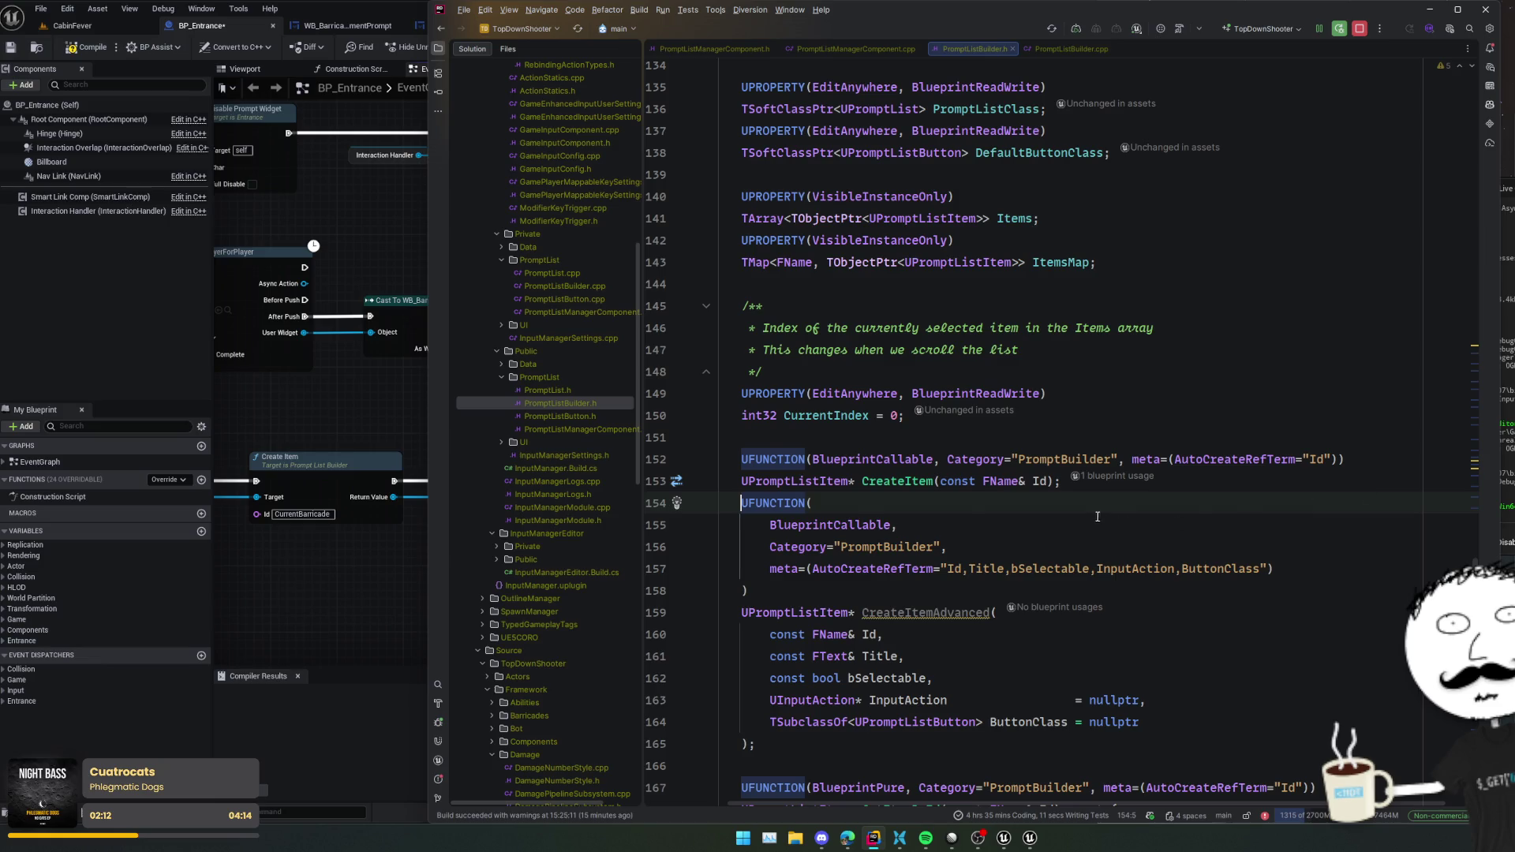
- Generate an empty CreateItemAdvanced definition in PromptListBuilder.cpp
scroll(1097, 517, "down", 2)
left_click(961, 525)
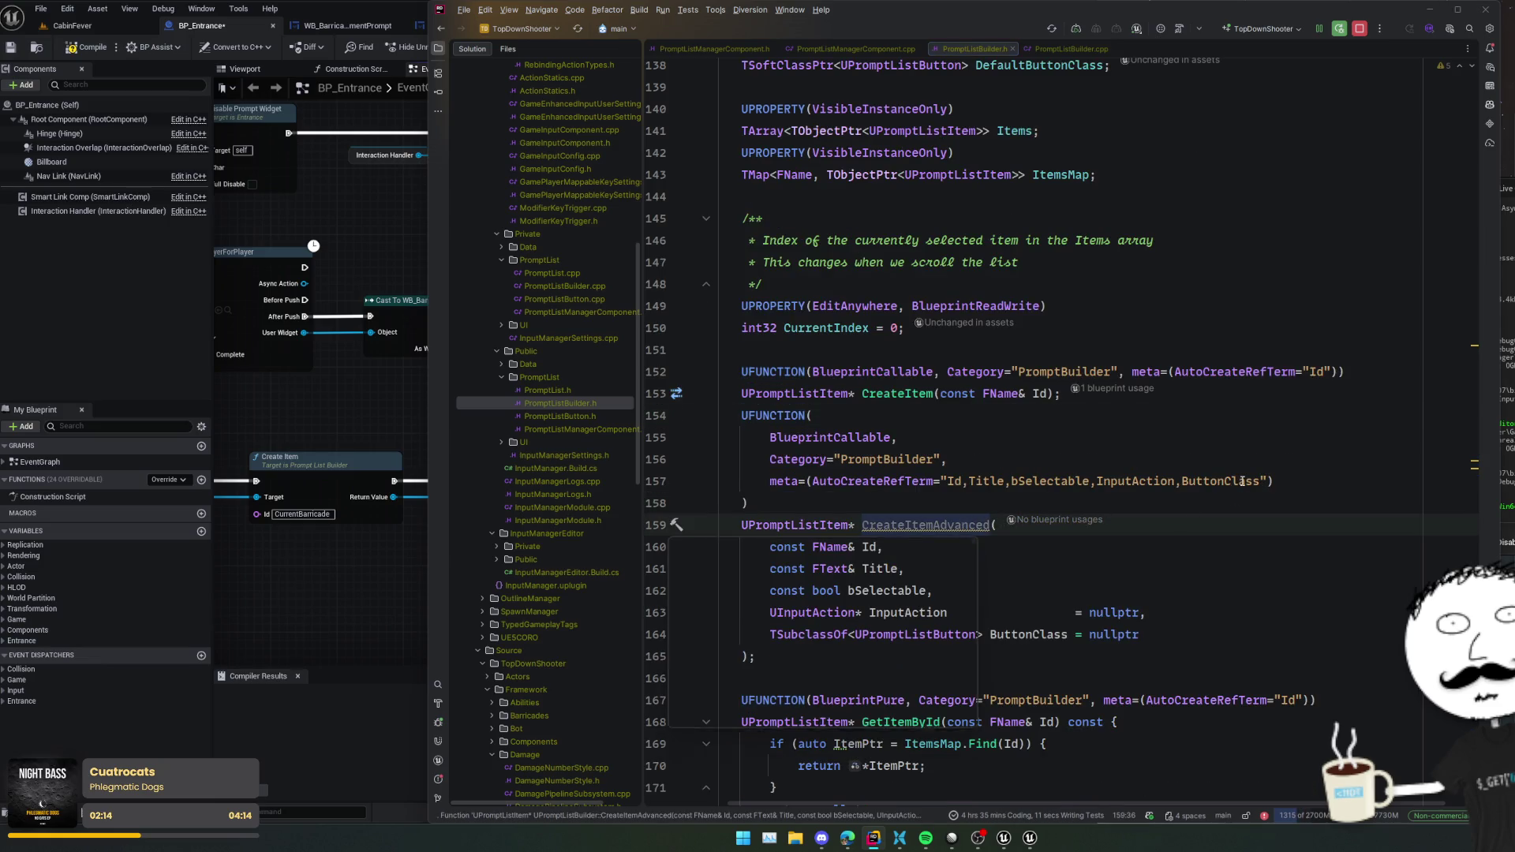
key("alt+Return")
key("Return")
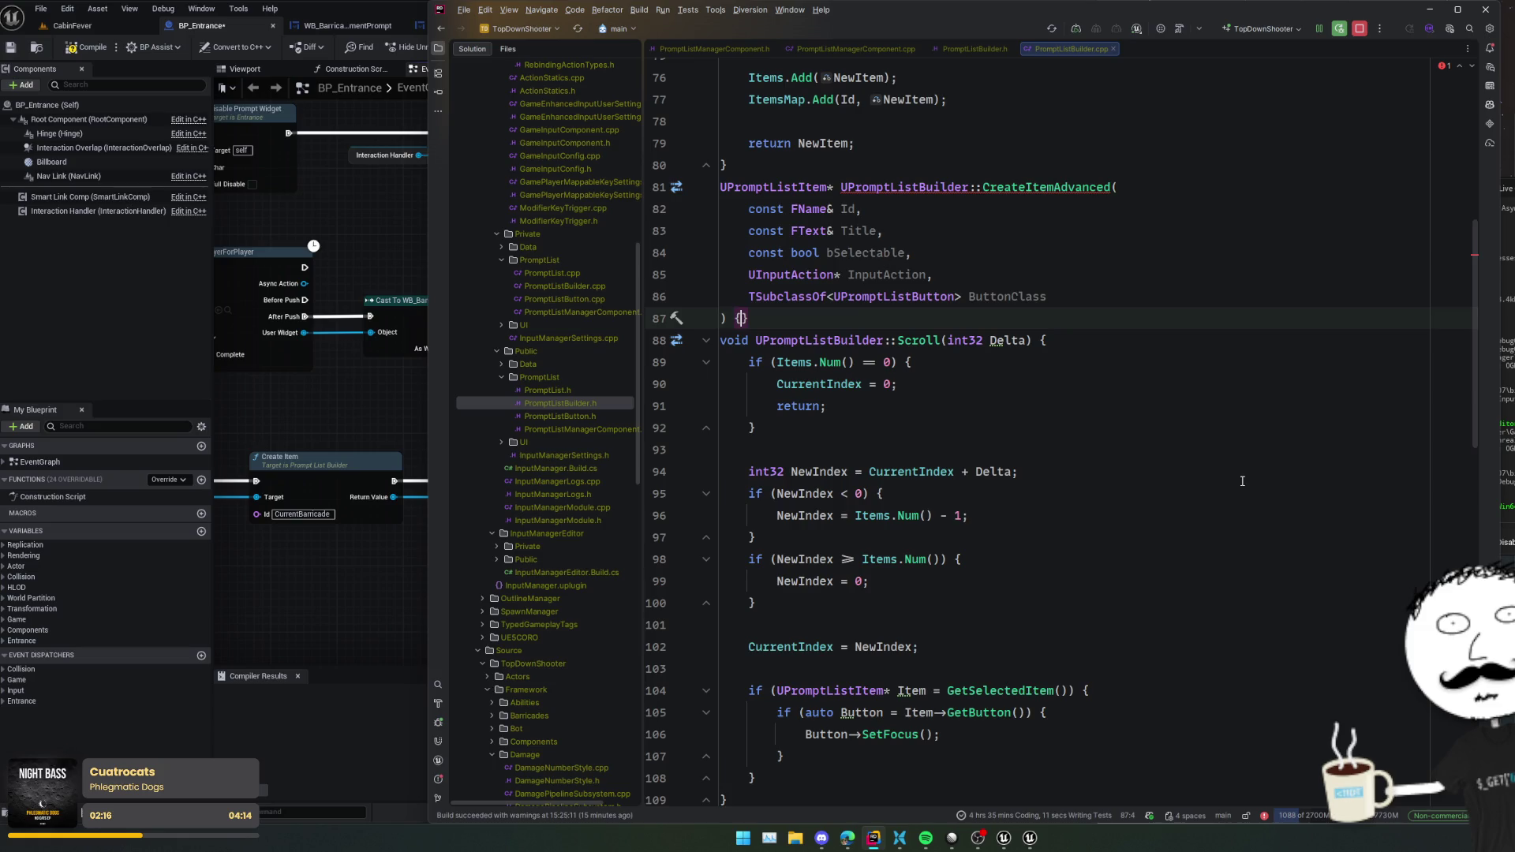
- Start the body with 'auto Item = CreateItem(Id);' instead of an if block
key("Return")
scroll(1196, 412, "up", 4)
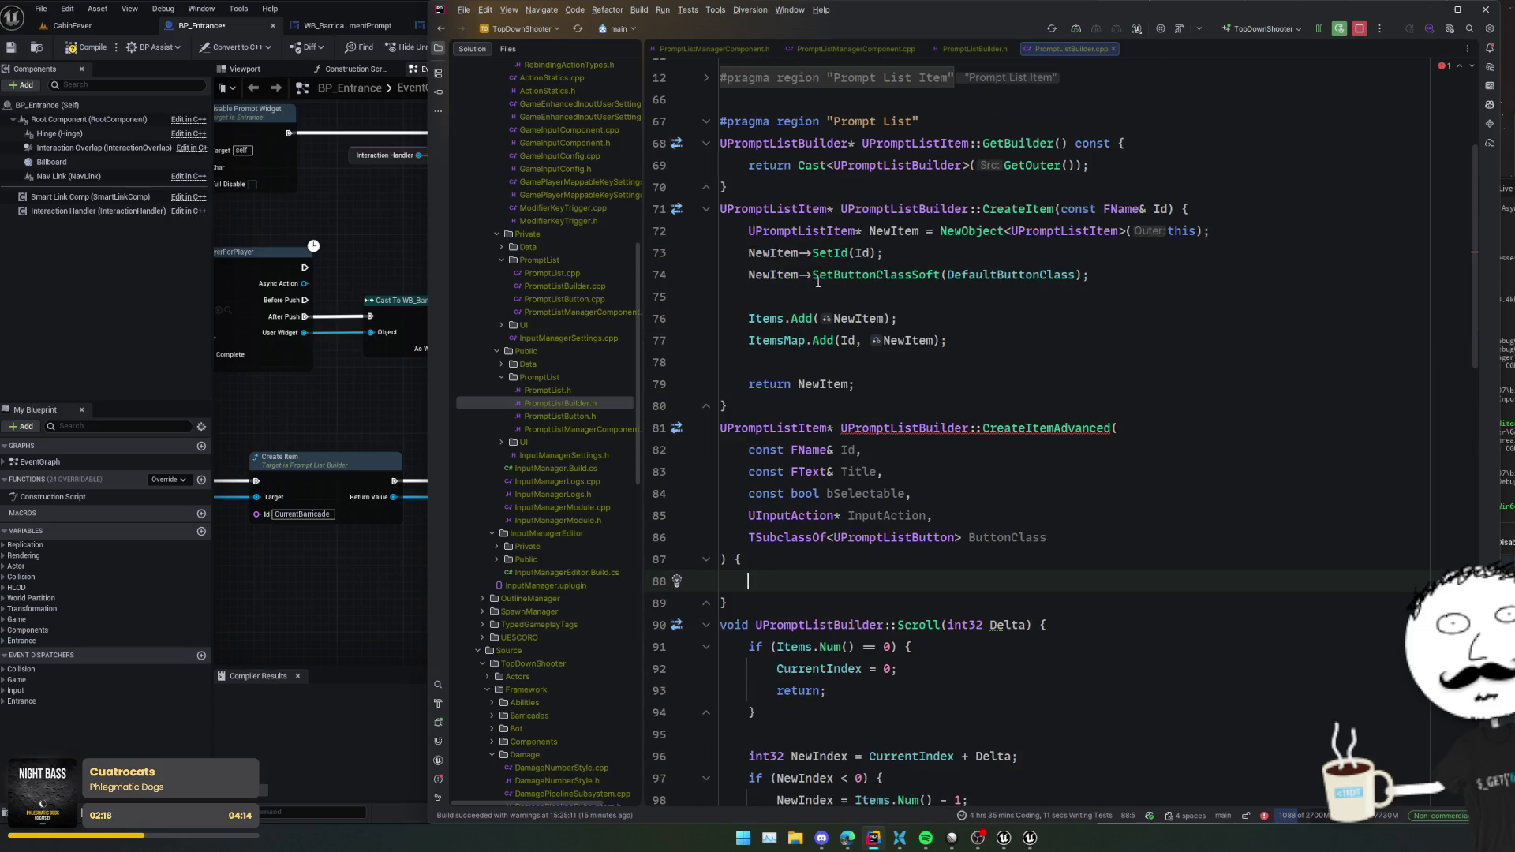
type("CreateItem(")
type("Id")
key("End")
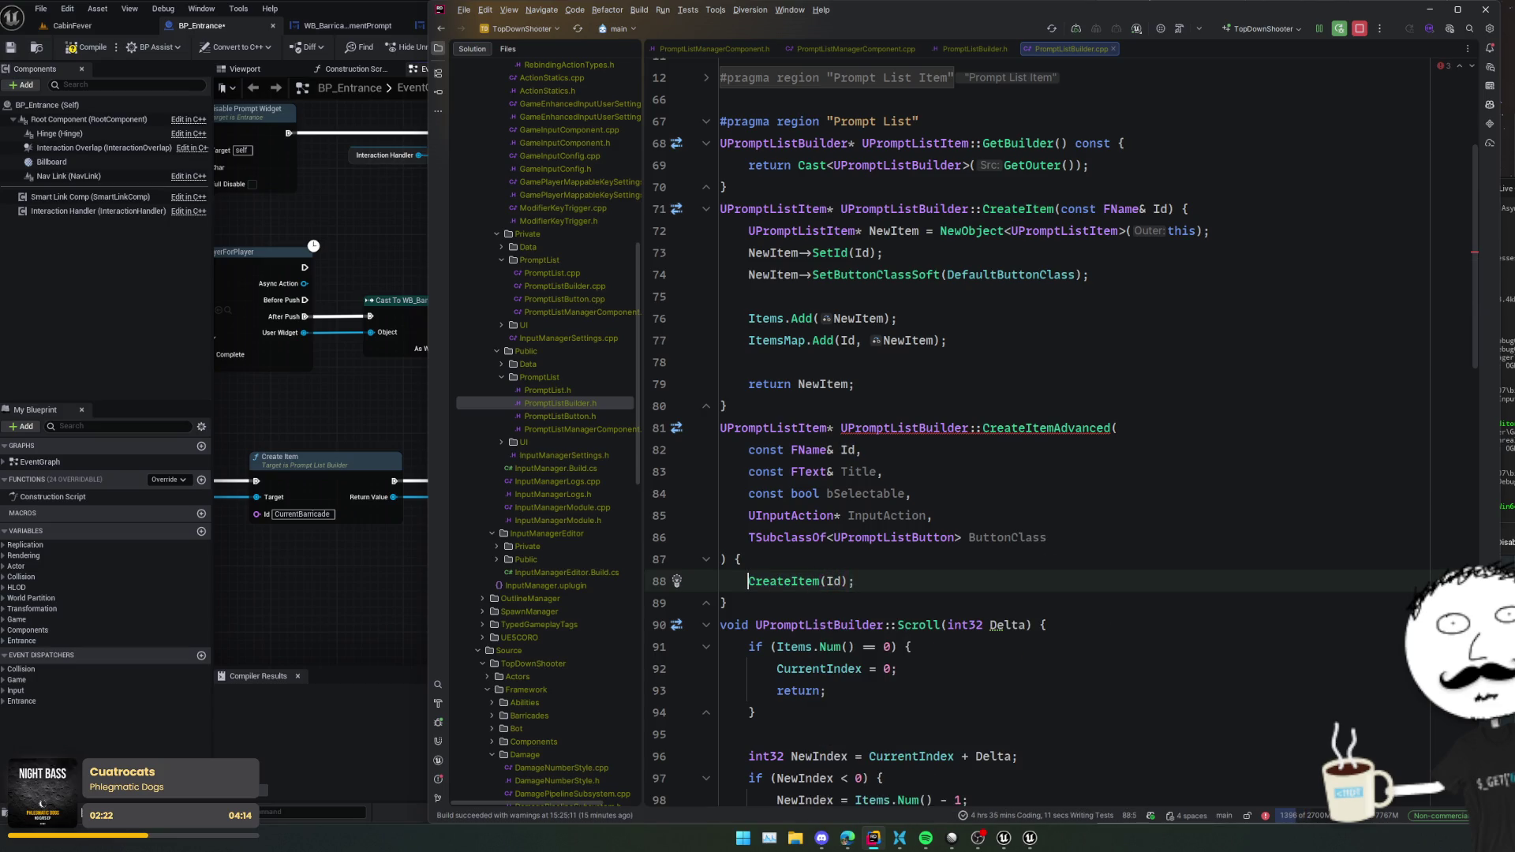
type(";")
key("Home")
type("if (auto Item =")
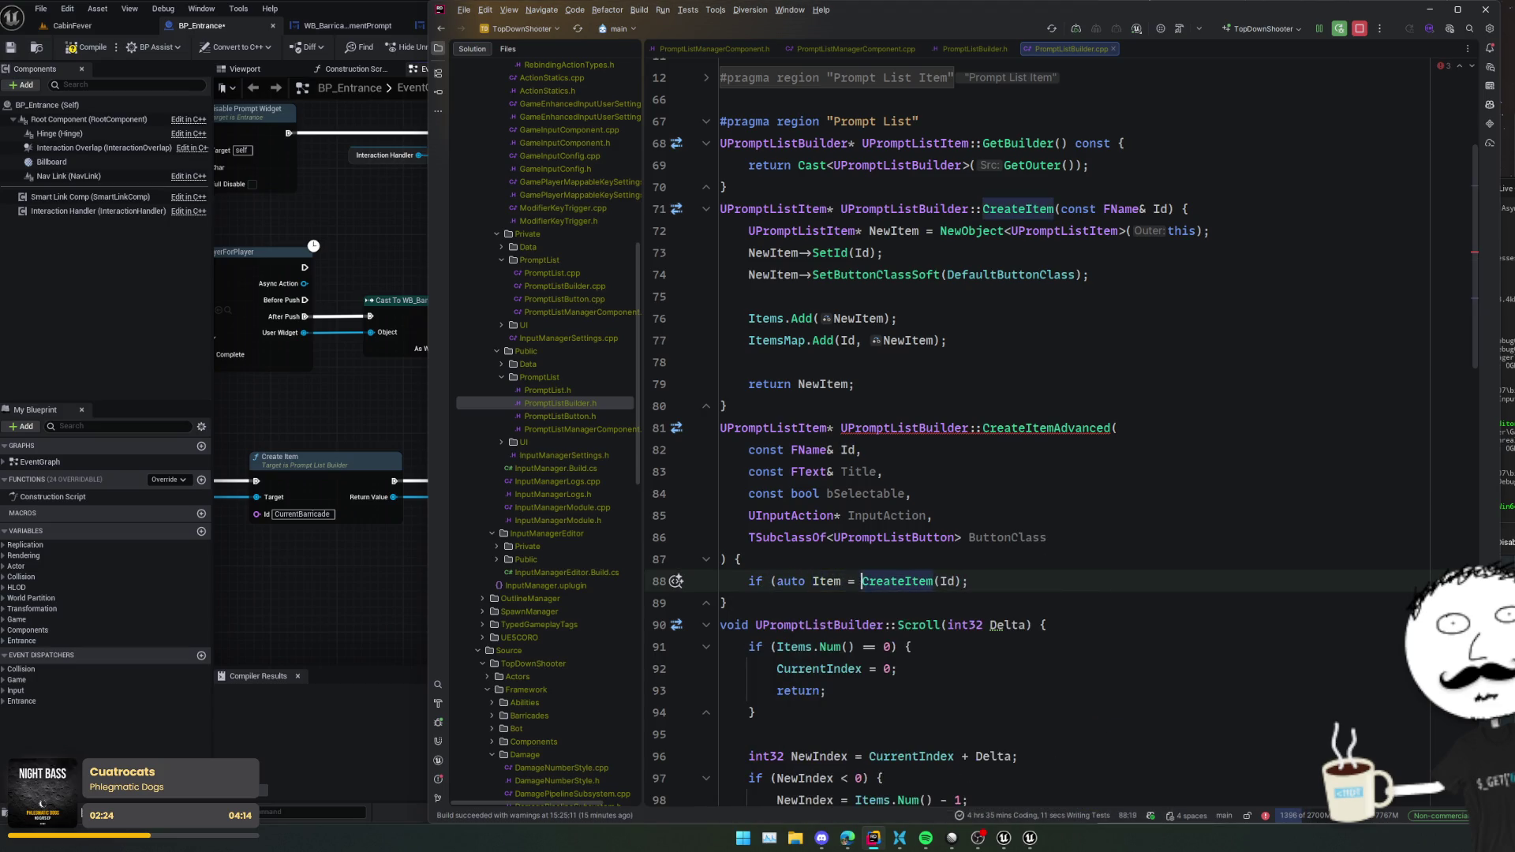
key("End")
key("Return")
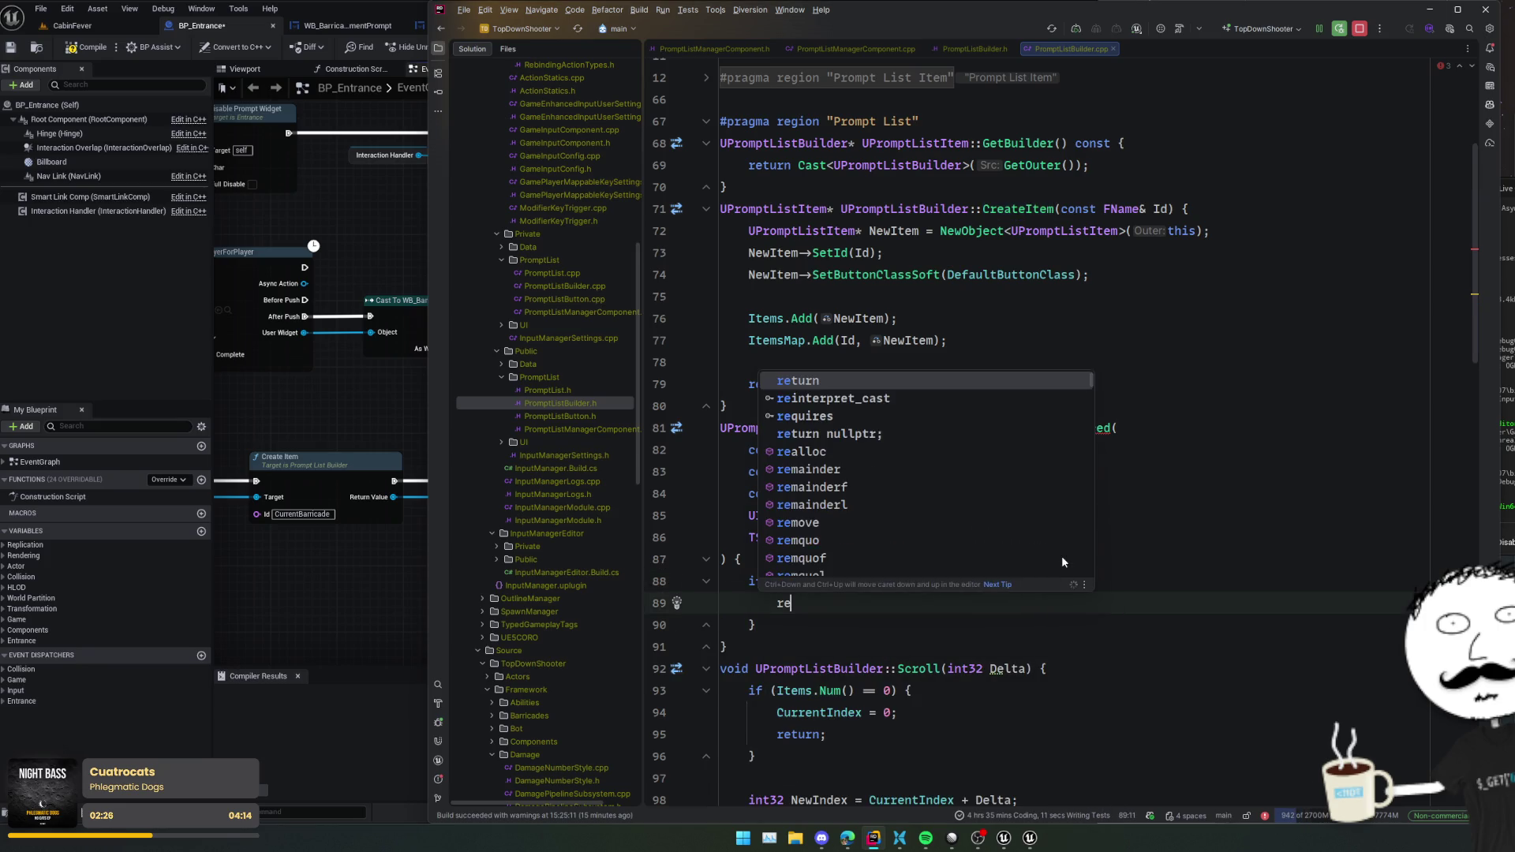
key("Up")
key("ctrl+w")
key("ctrl+w")
key("ctrl+w")
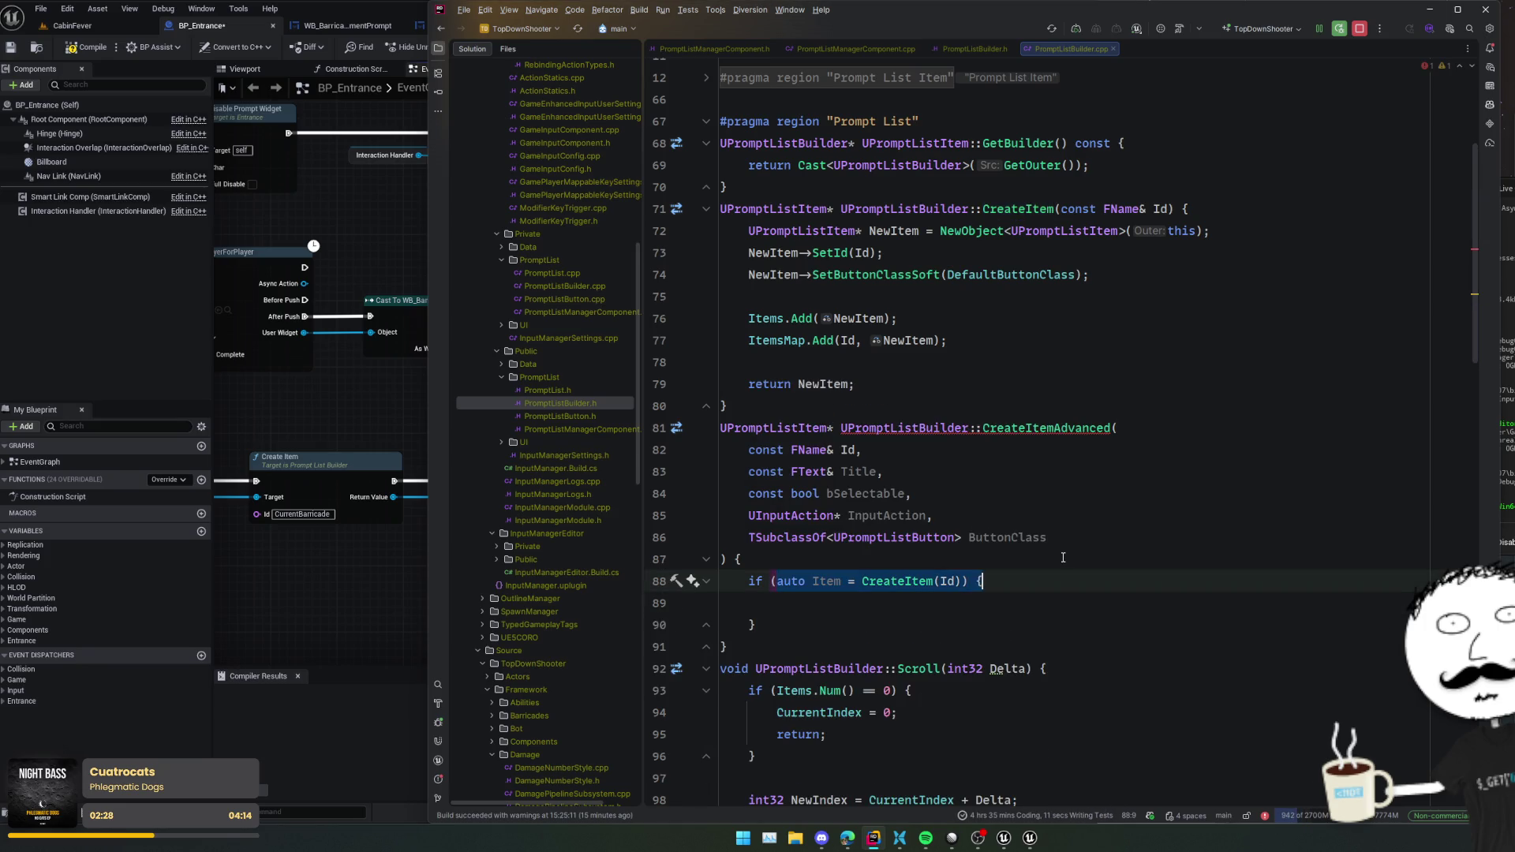
key("BackSpace")
key("ctrl+z")
key("ctrl+z")
key("ctrl+z")
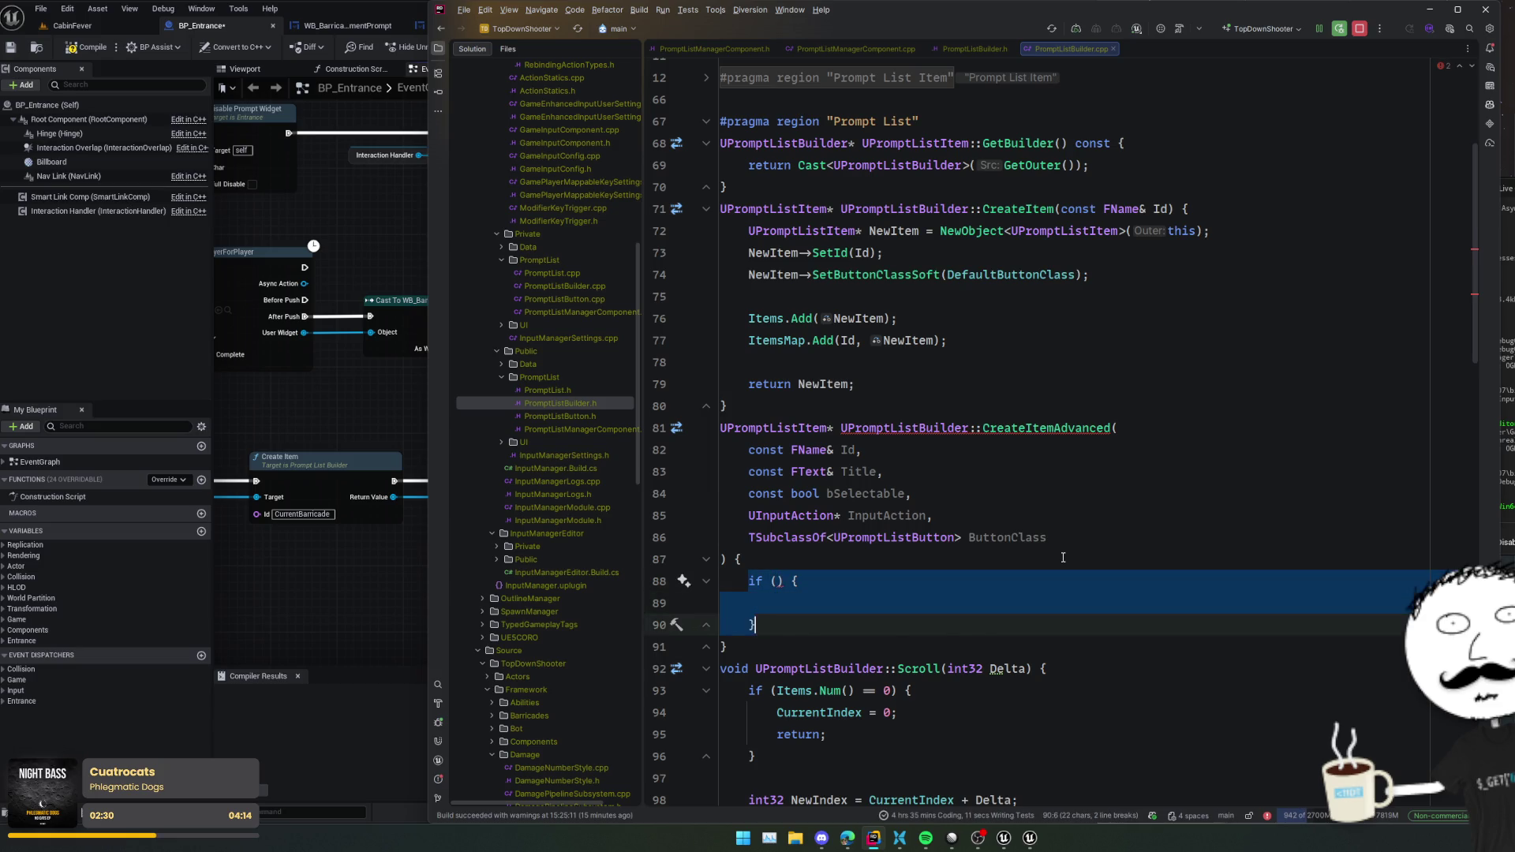
- End the function with 'return Item;' leaving blank lines above it
type("return Item;")
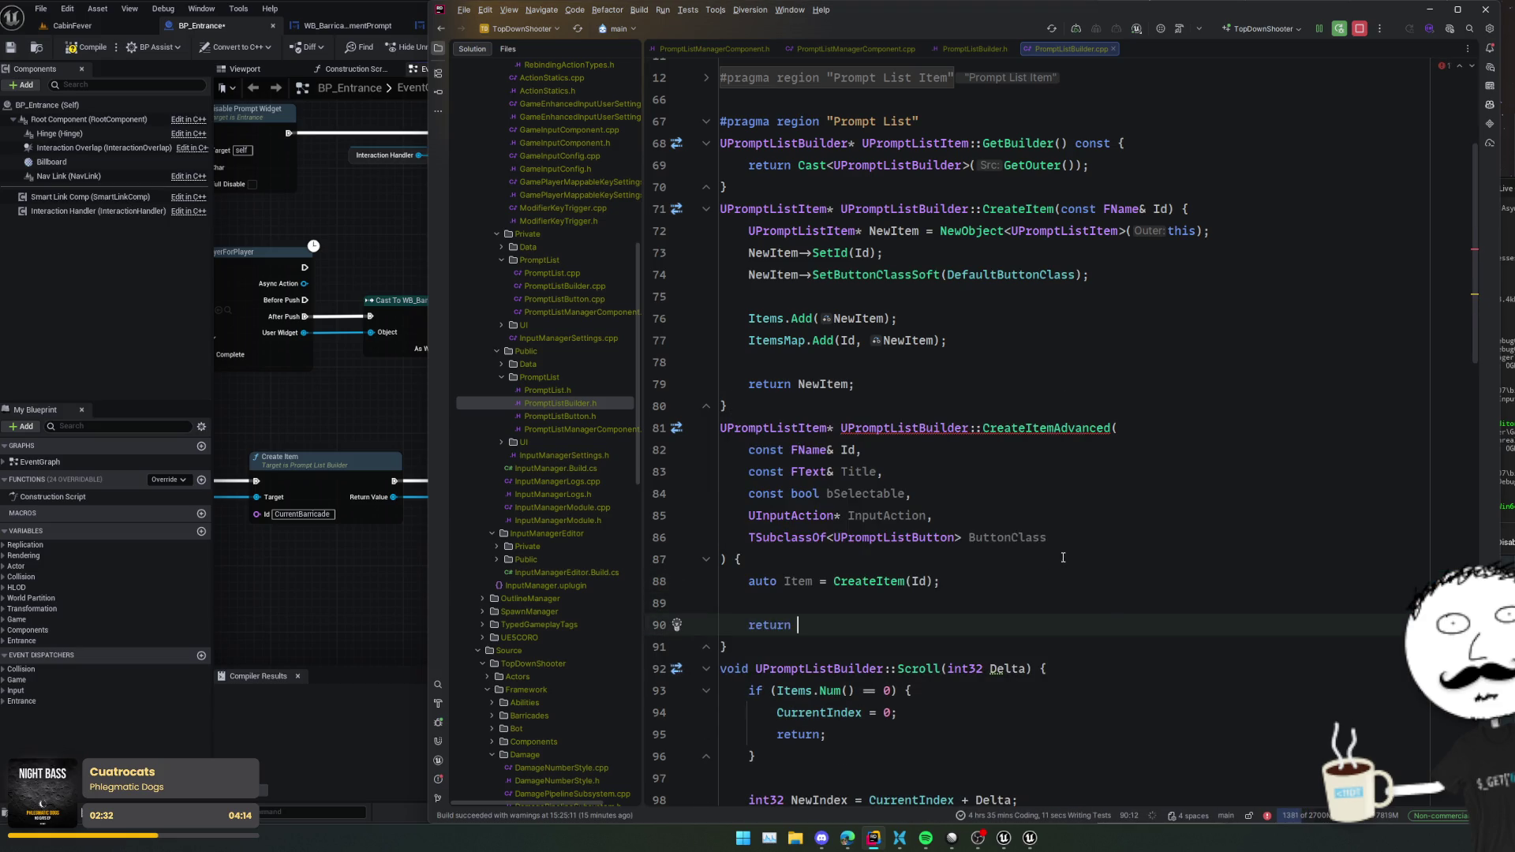
key("Up")
key("Return")
key("Return")
key("Up")
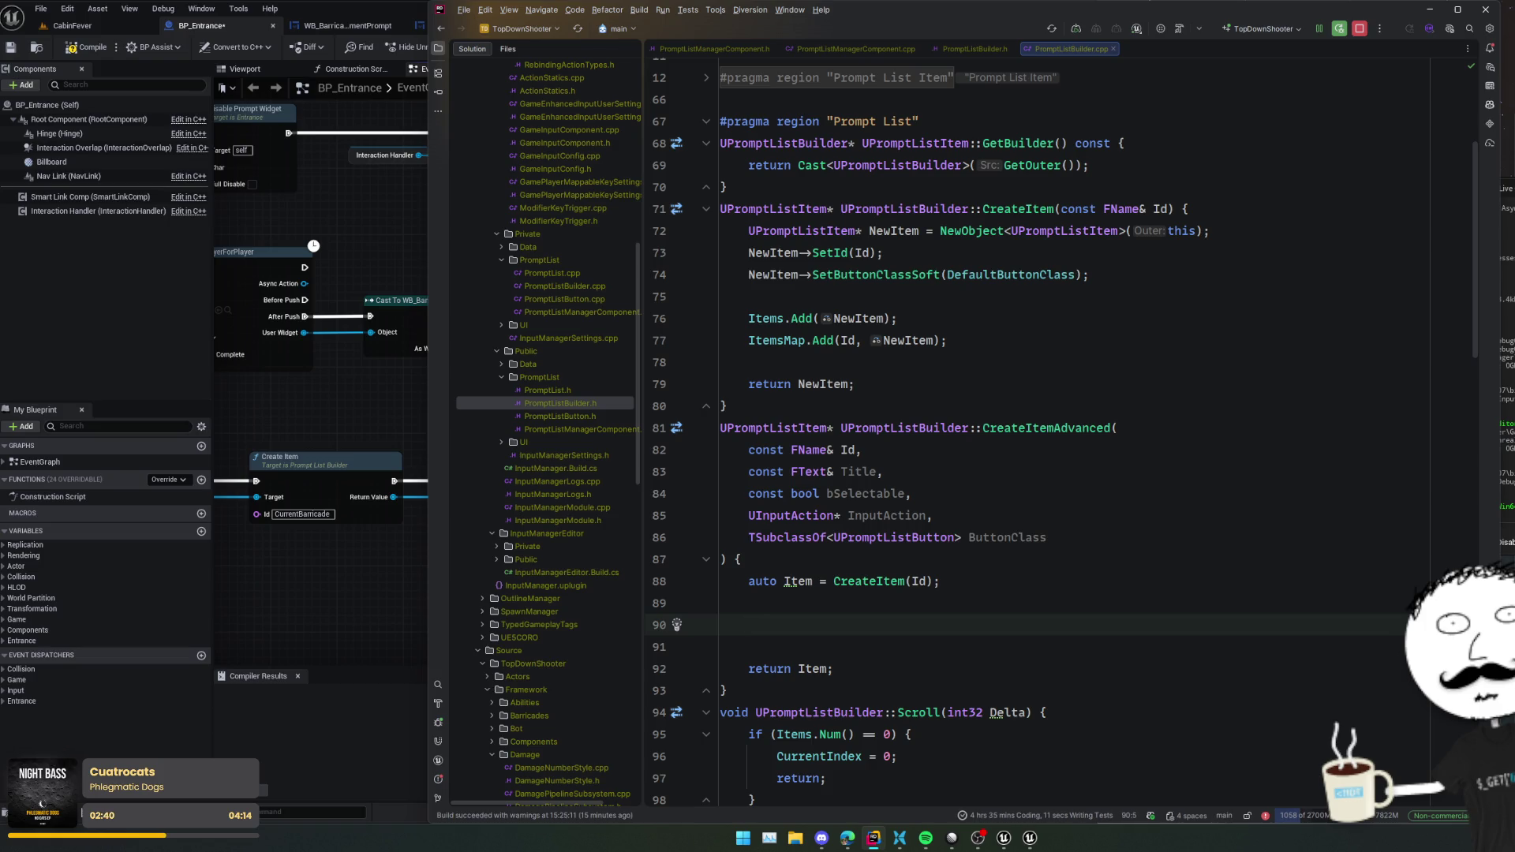
- Call SetTitle(Title), SetSelectable(bSelectable), and SetInputAction inside an if (InputAction) check; view SetInputAction
type("Item->SetTit")
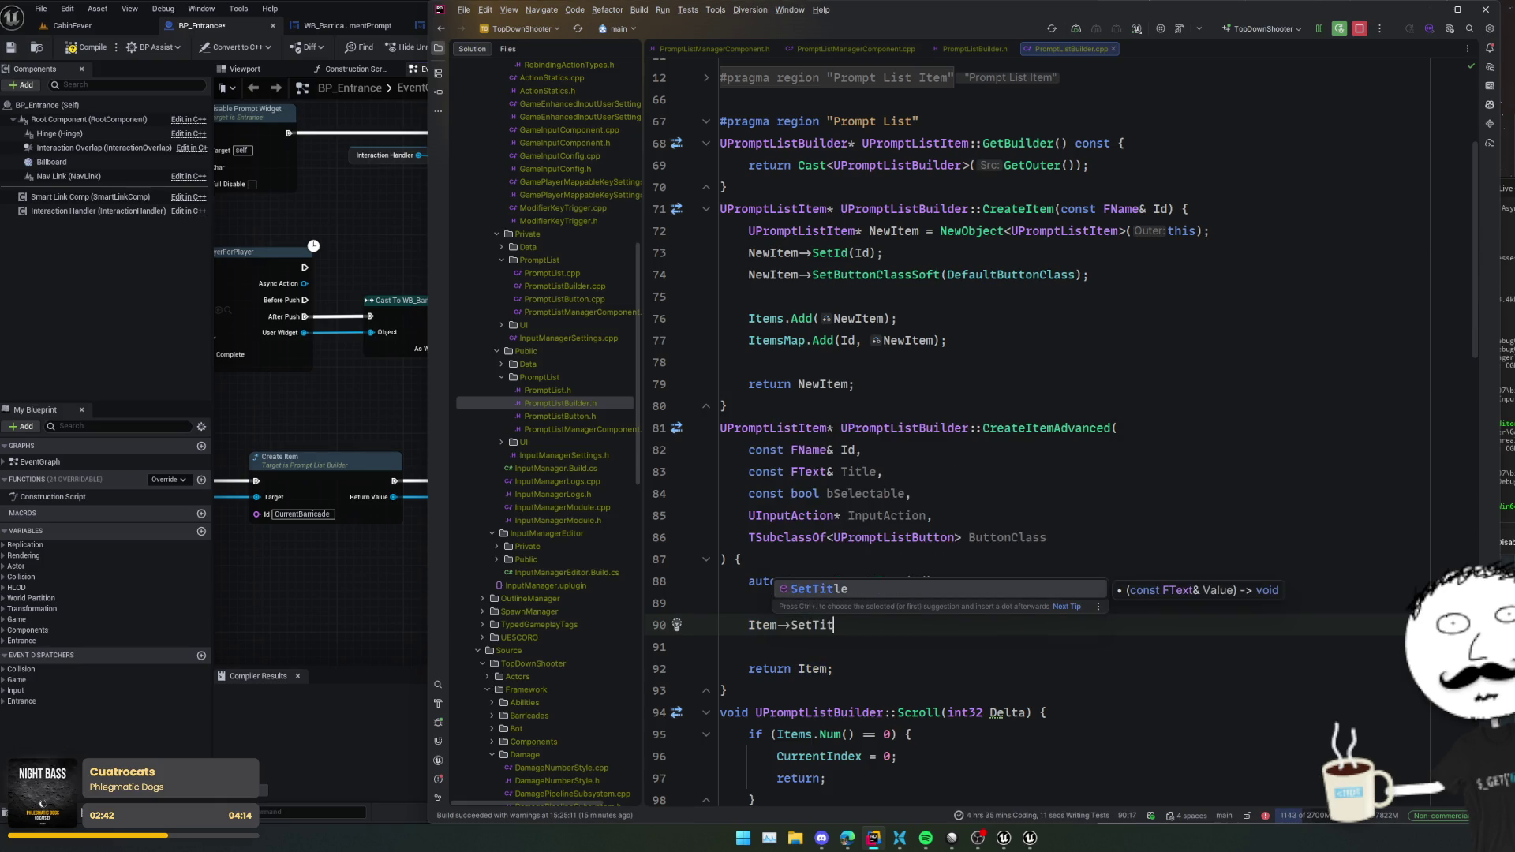
key("Return")
type("Title);")
key("Return")
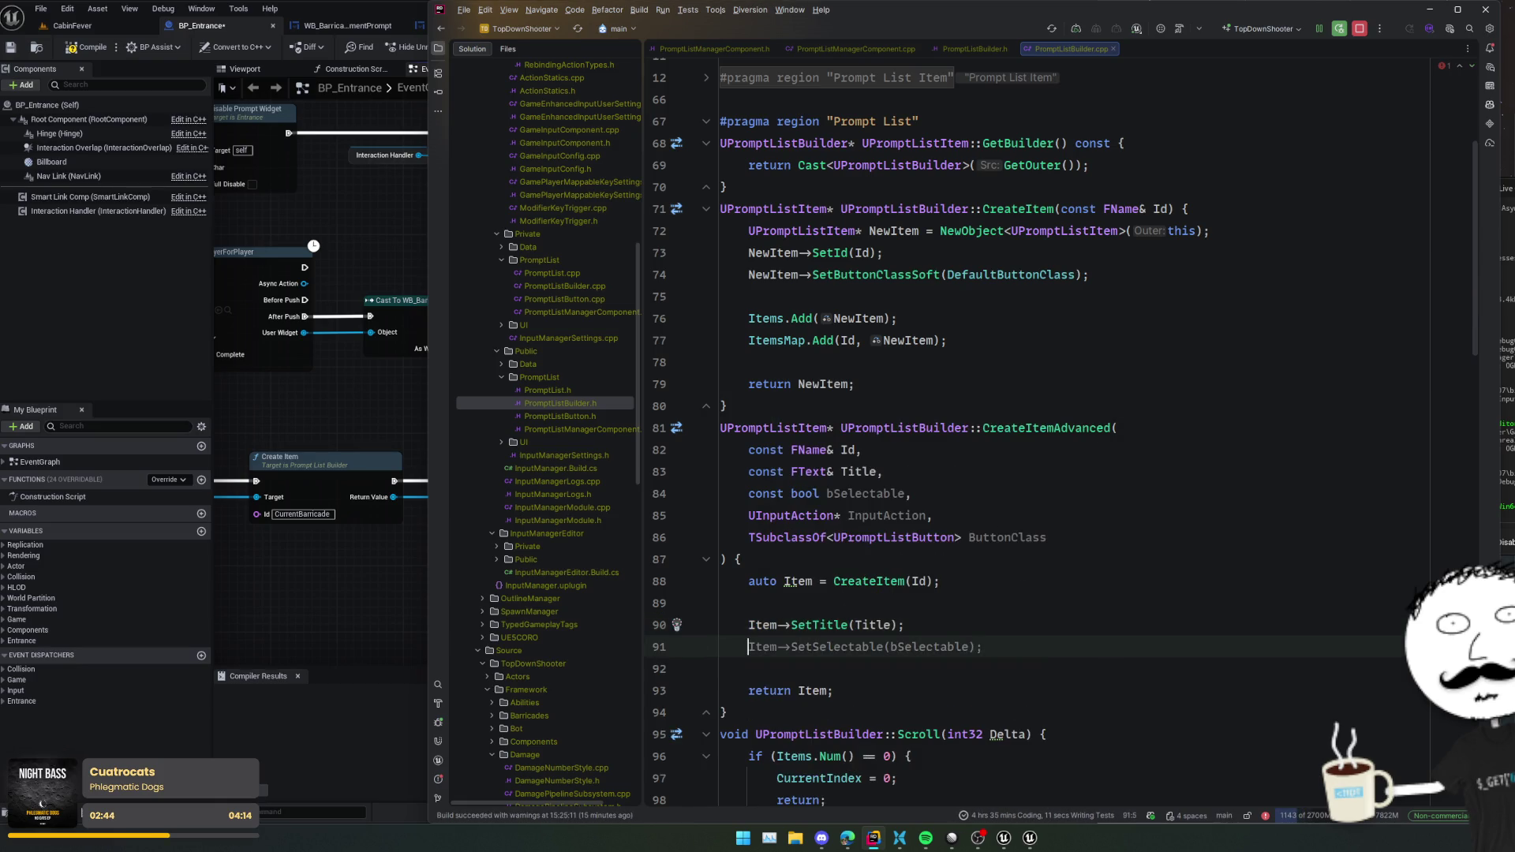
type("Item-")
key("Tab")
key("Return")
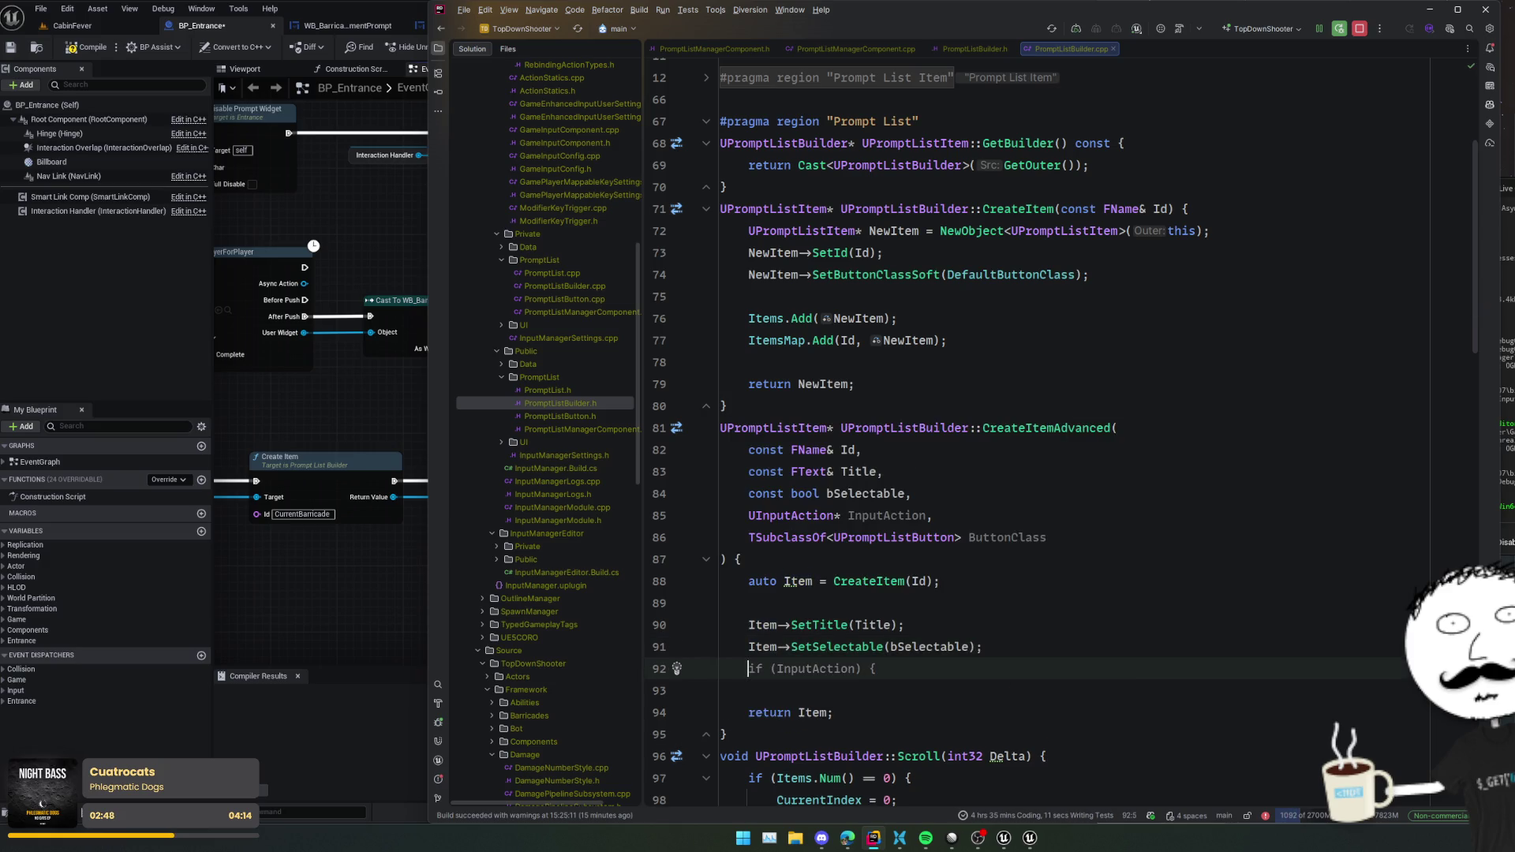
key("Tab")
key("Return")
key("Tab")
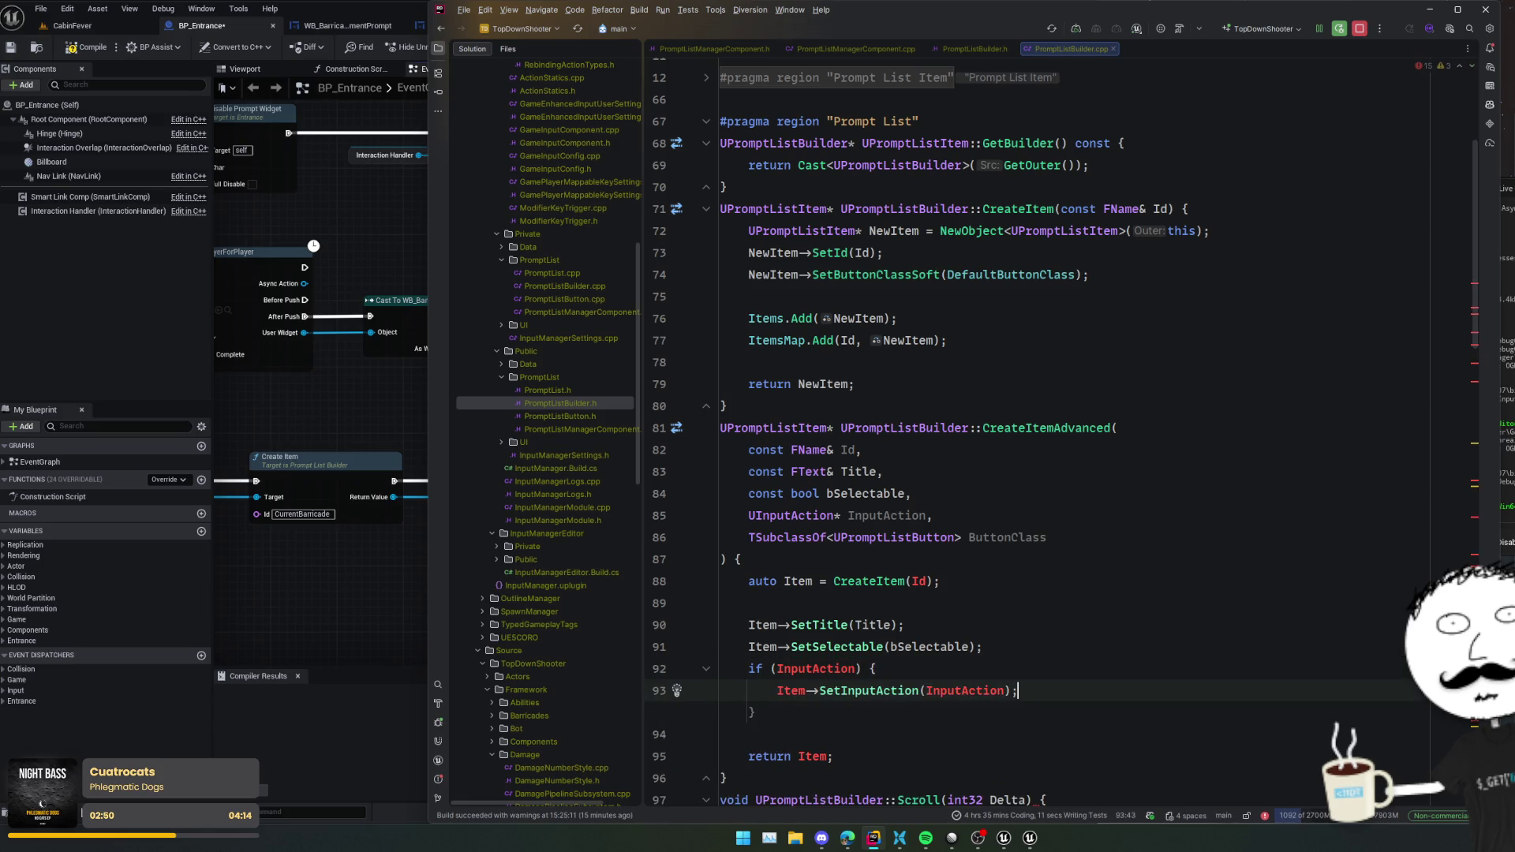
key("Return")
type("}")
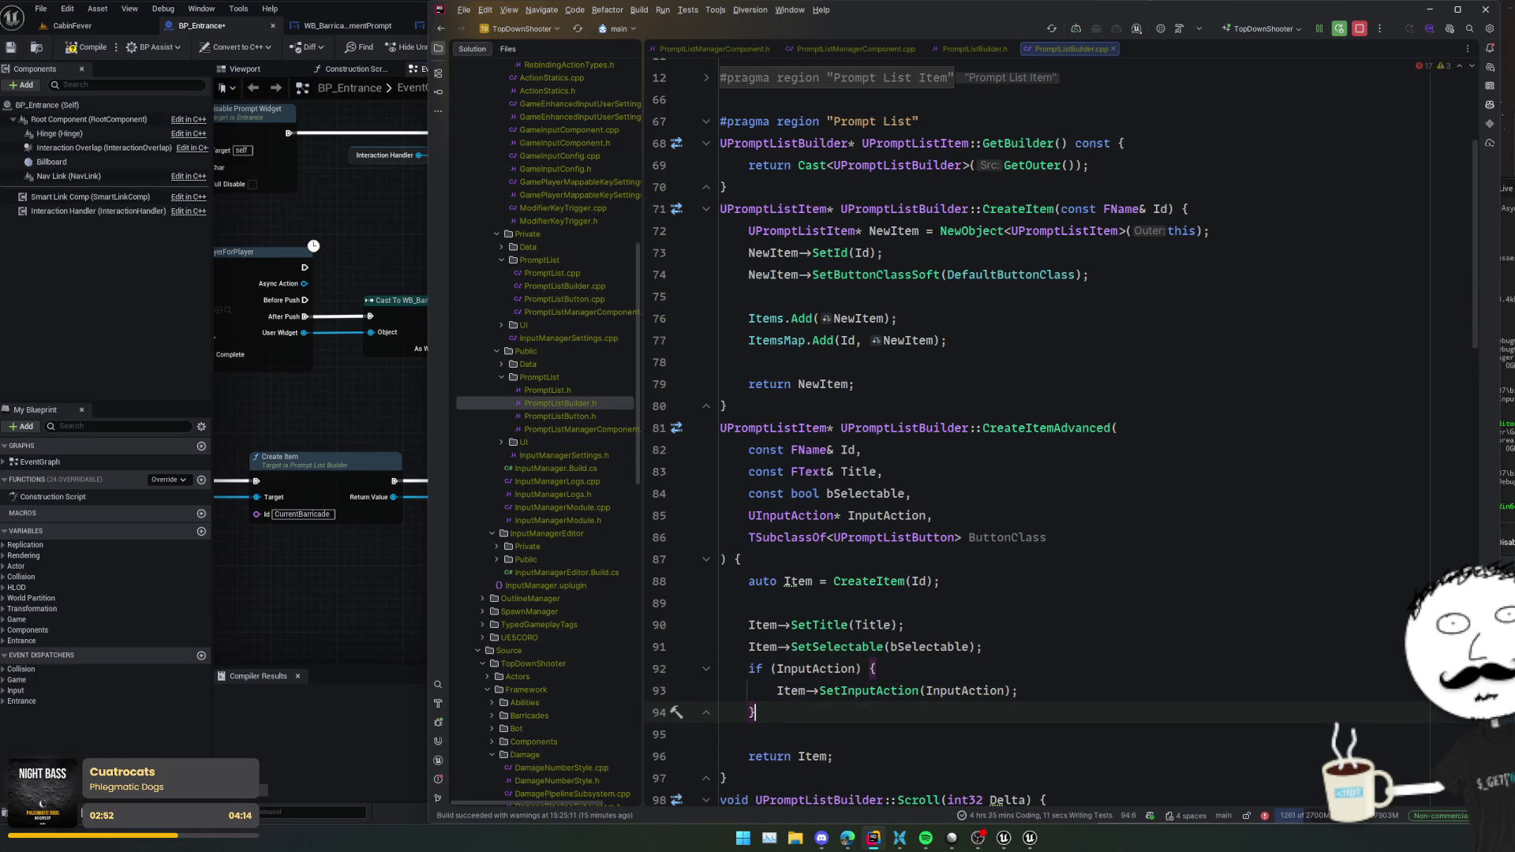
left_click(886, 690, "ctrl")
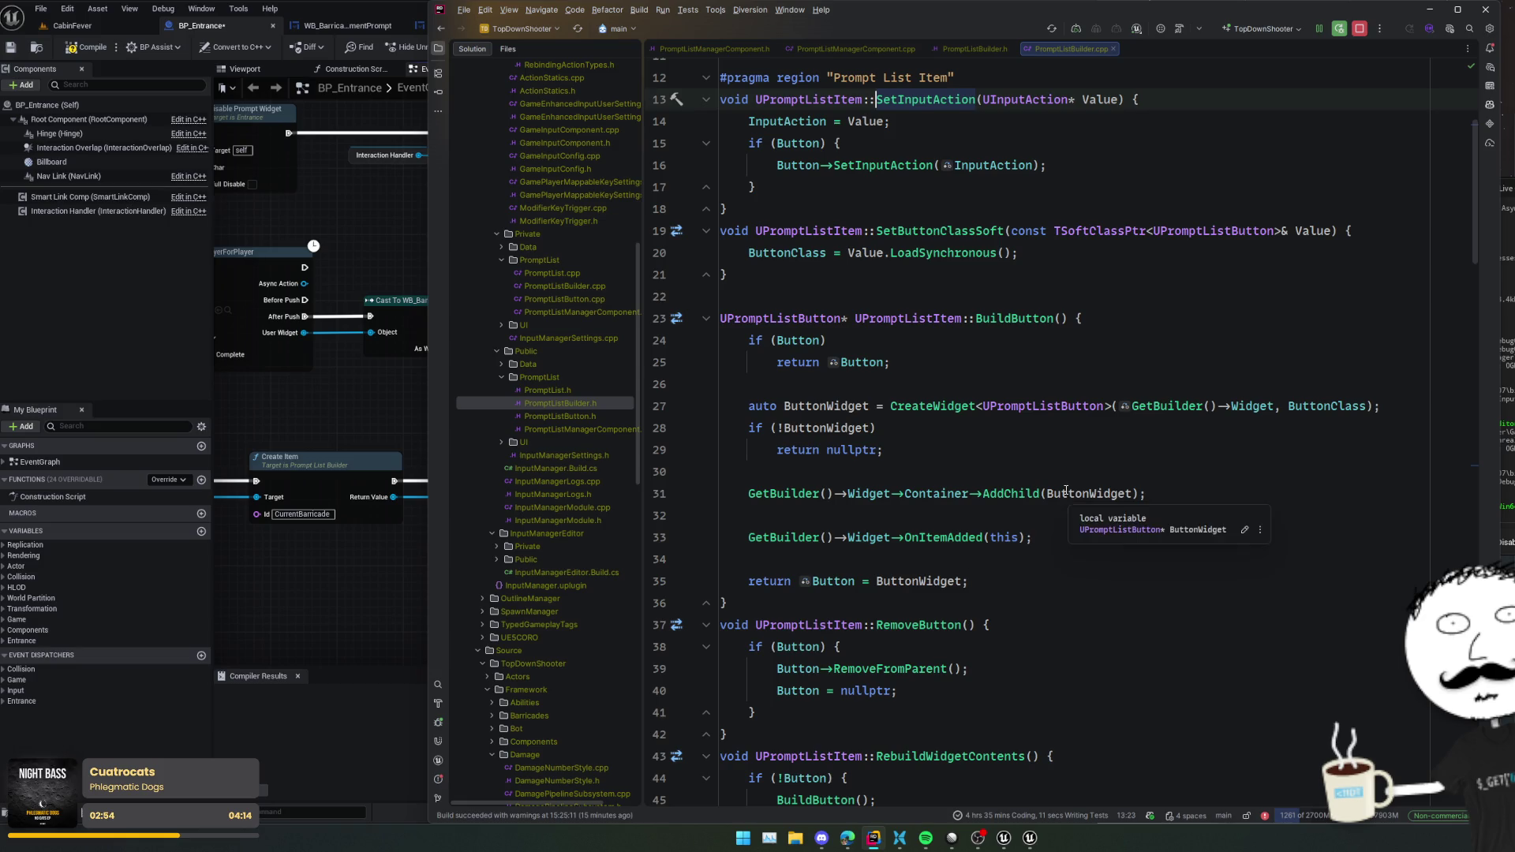
- Back in CreateItemAdvanced, call SetInputAction unconditionally without the InputAction check
scroll(1061, 496, "up", 3)
key("ctrl+alt+Left")
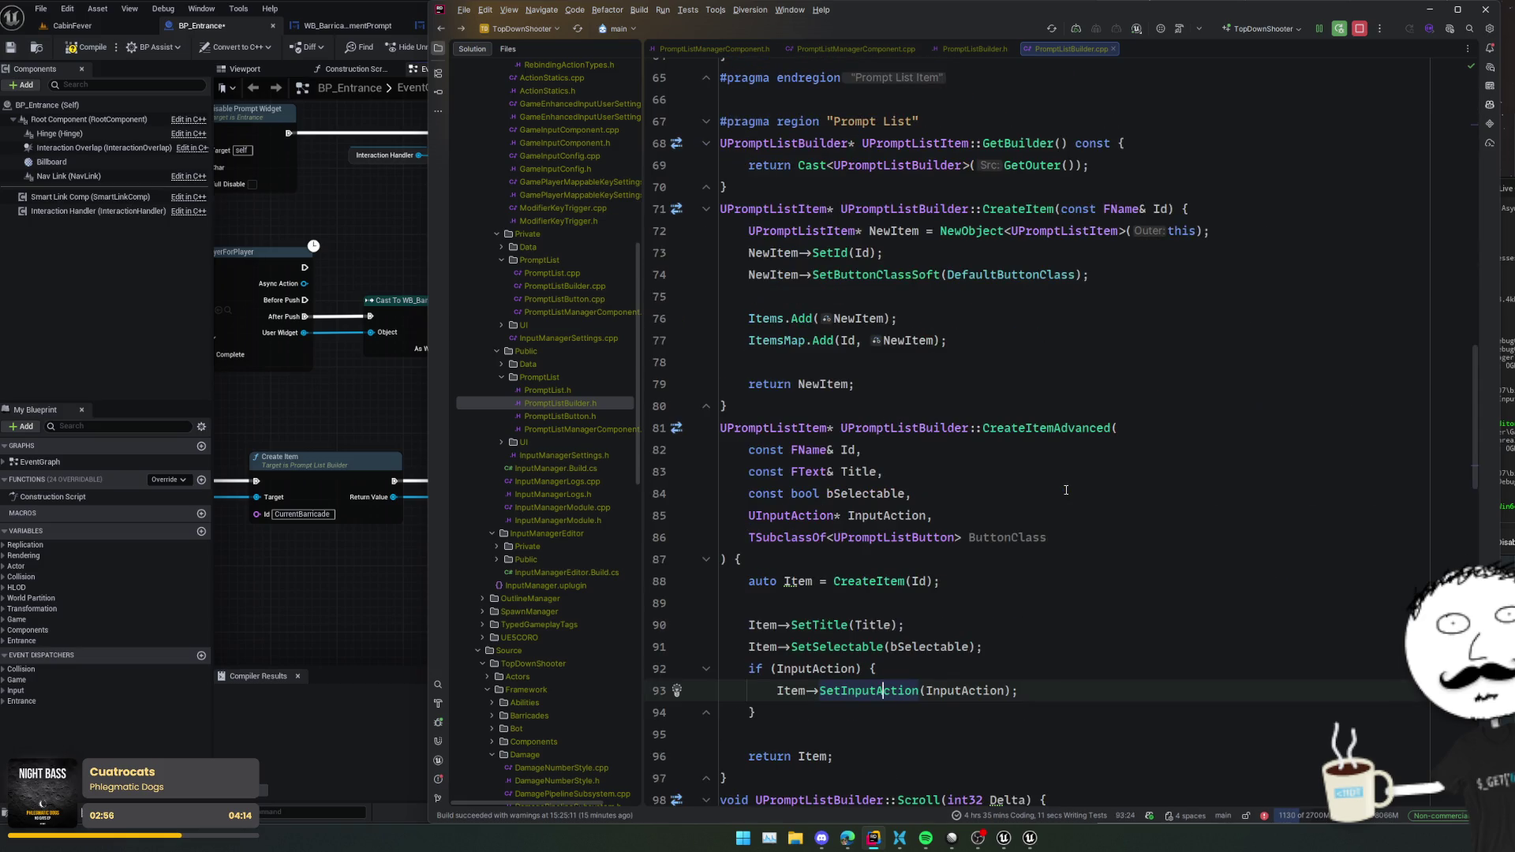
key("ctrl+w")
key("ctrl+w")
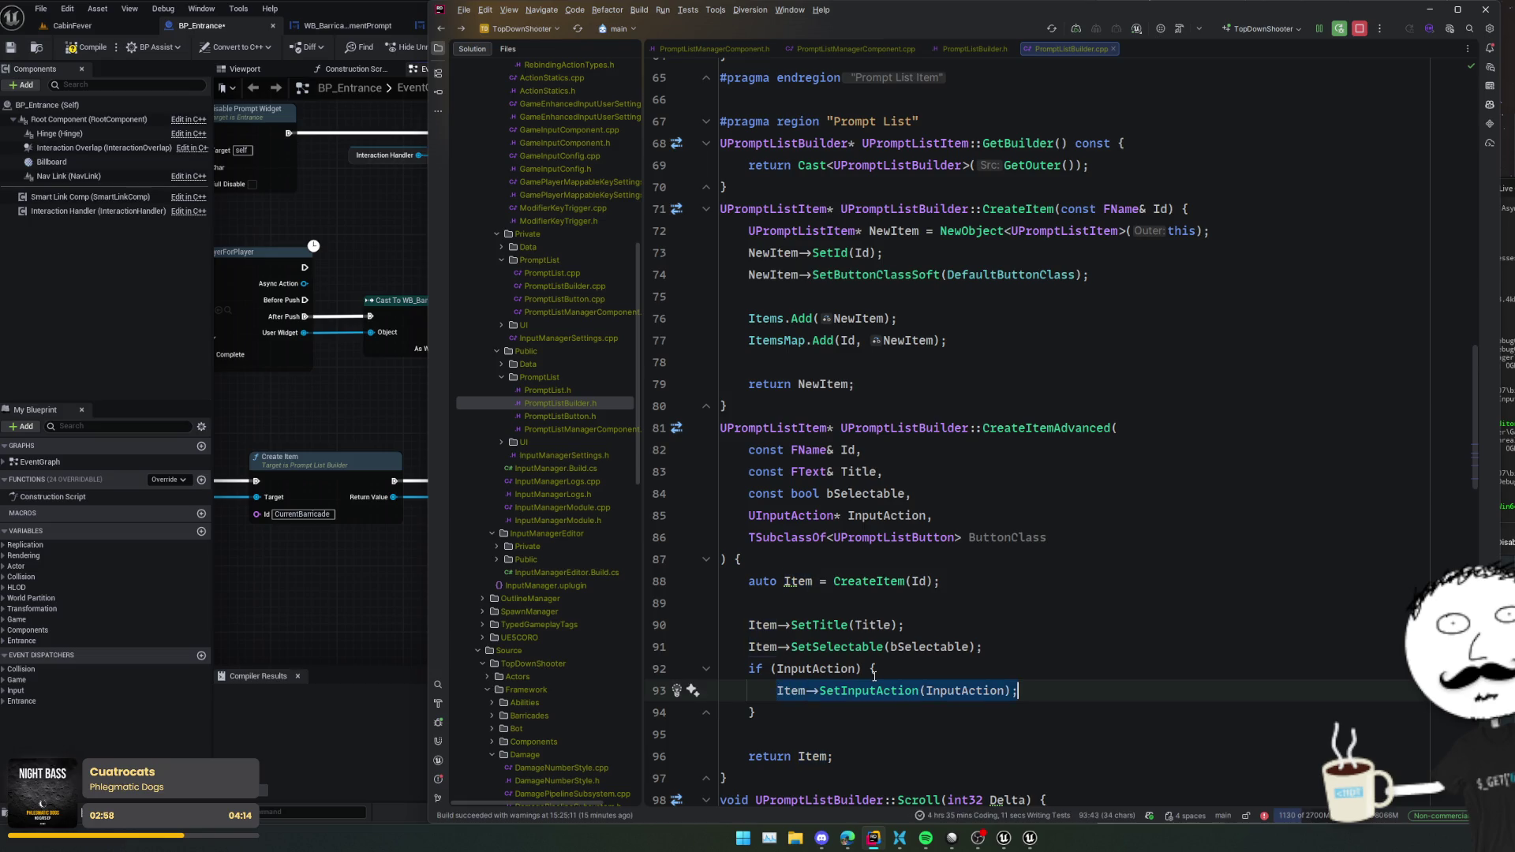
key("BackSpace")
key("shift+Down")
key("ctrl+z")
key("ctrl+z")
key("ctrl+z")
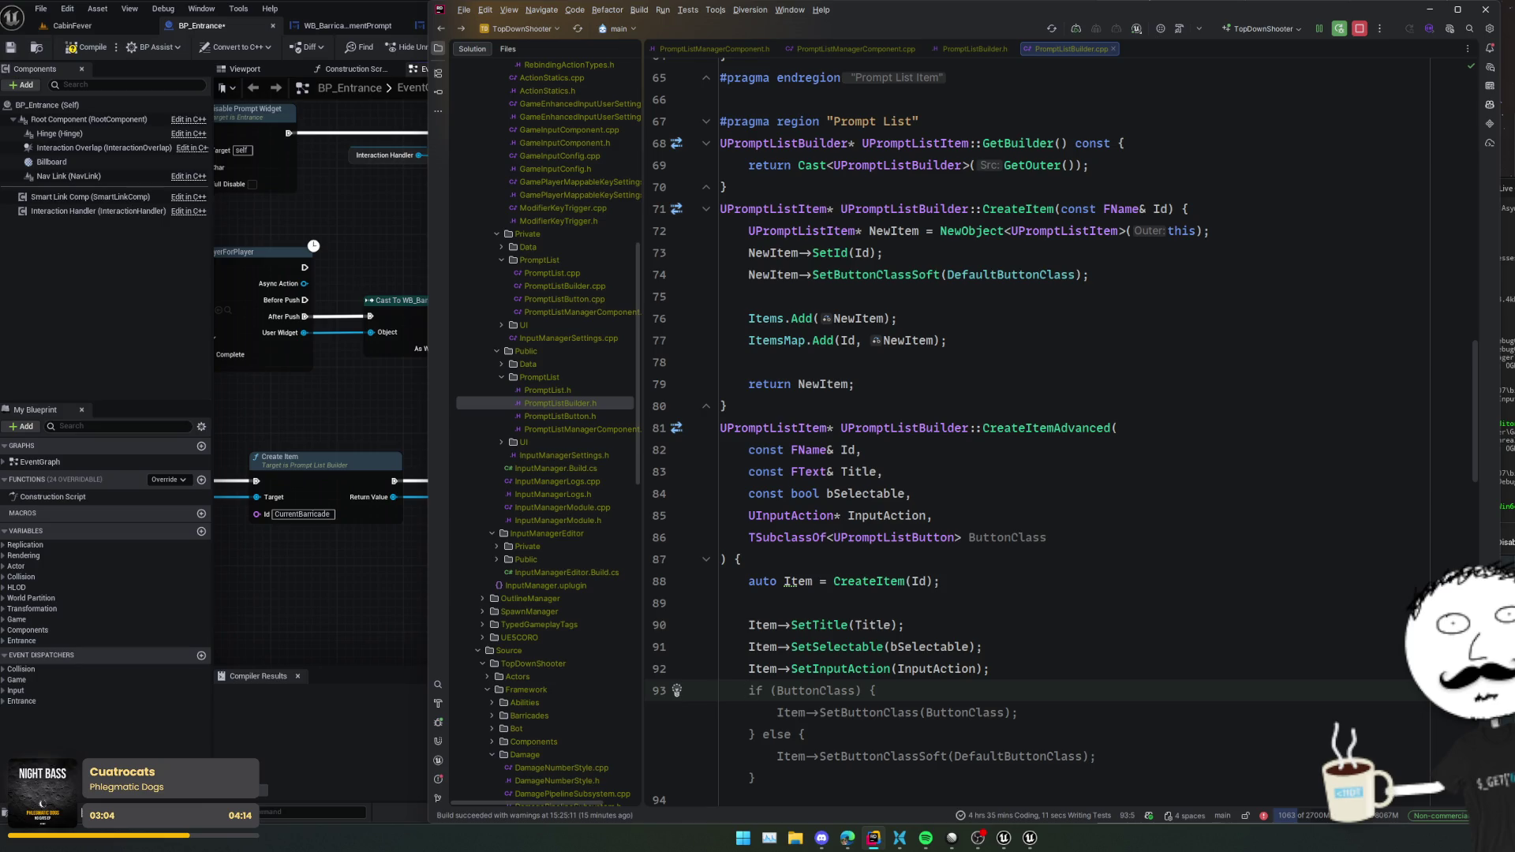
- Add an if (ButtonClass) check calling SetButtonClass and delete its else branch
key("Left")
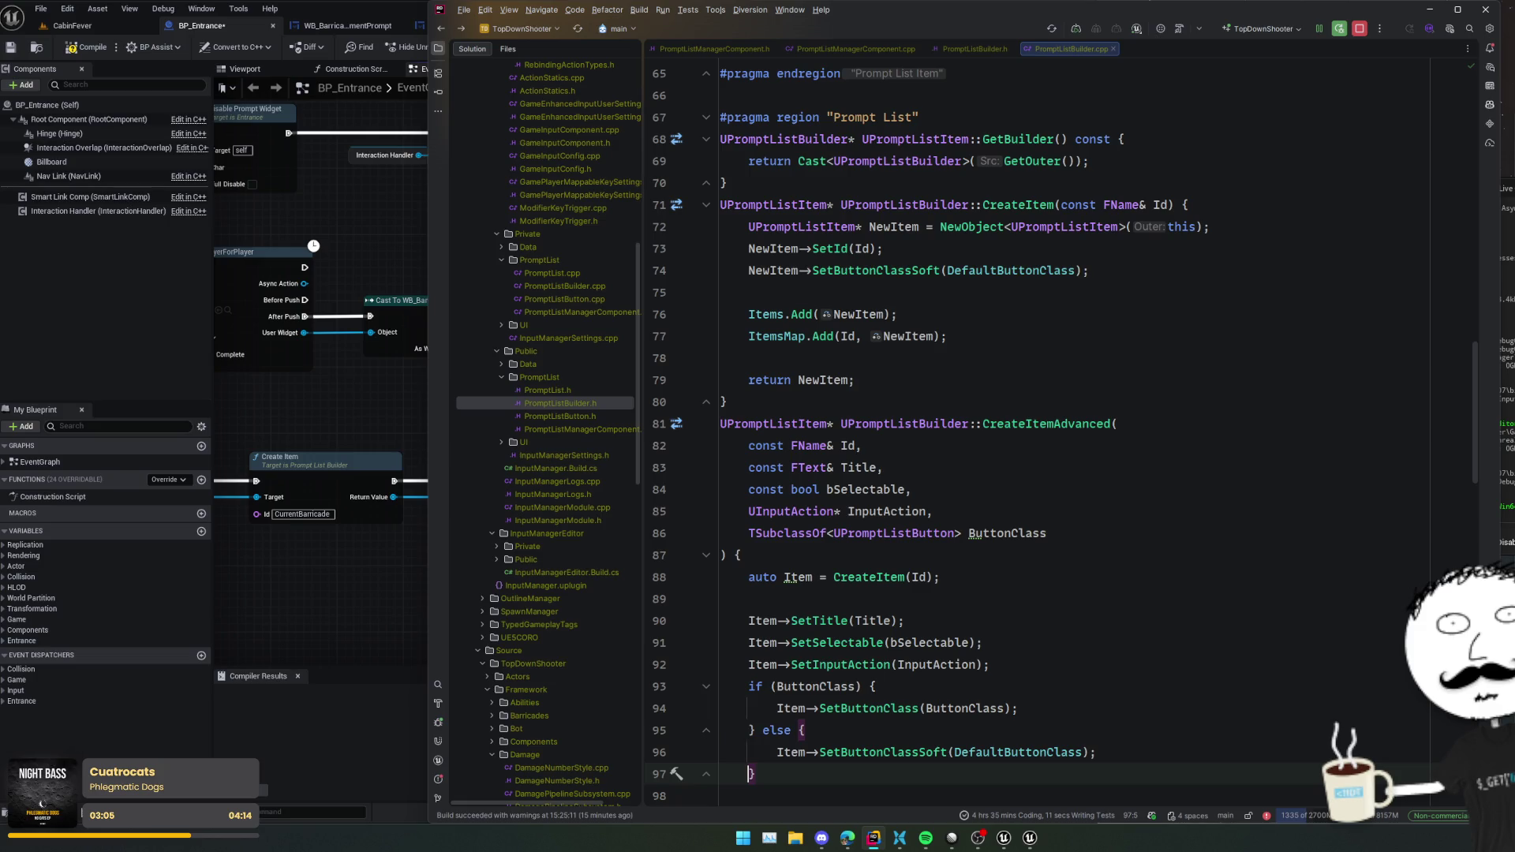
scroll(880, 677, "down", 2)
left_click(878, 599)
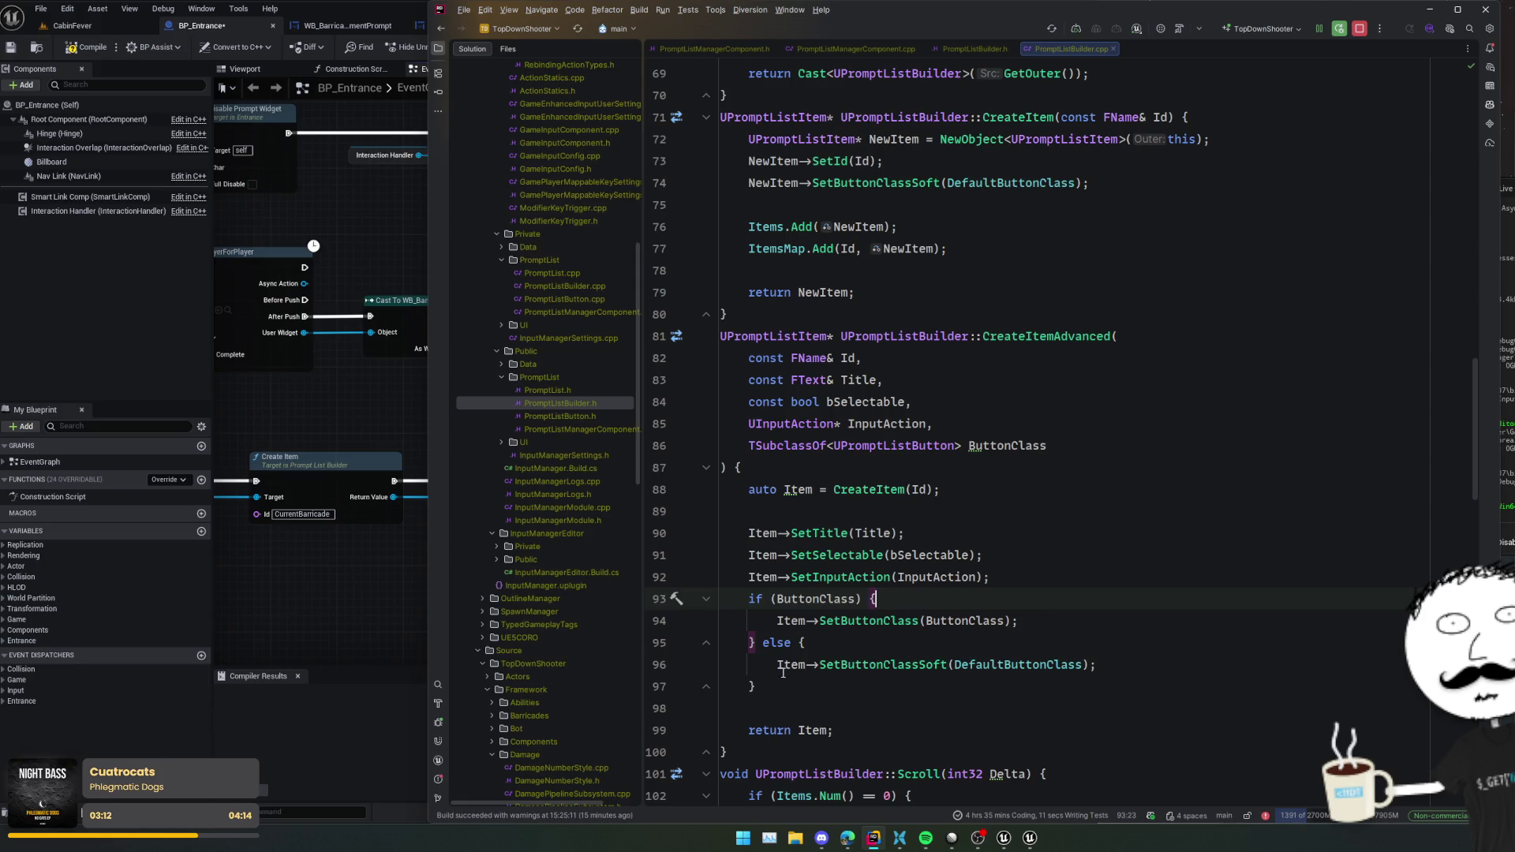
left_click_drag(782, 686, 762, 642)
key("BackSpace")
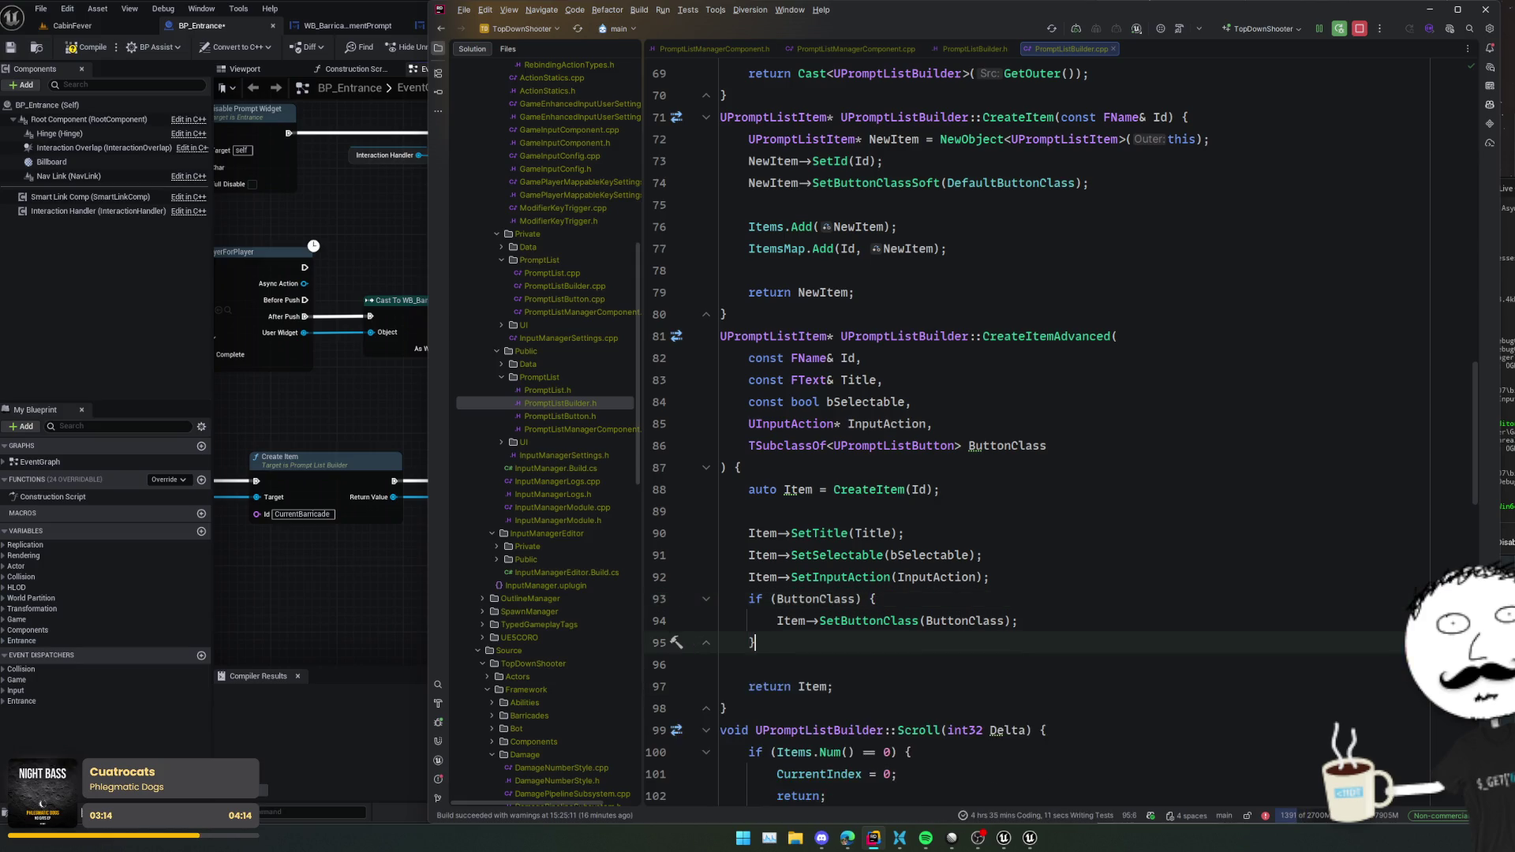
- Review the body's blank lines and open the CreateItemAdvanced declaration in PromptListBuilder.h
left_click(1048, 620)
left_click(1081, 555)
left_click(1107, 514)
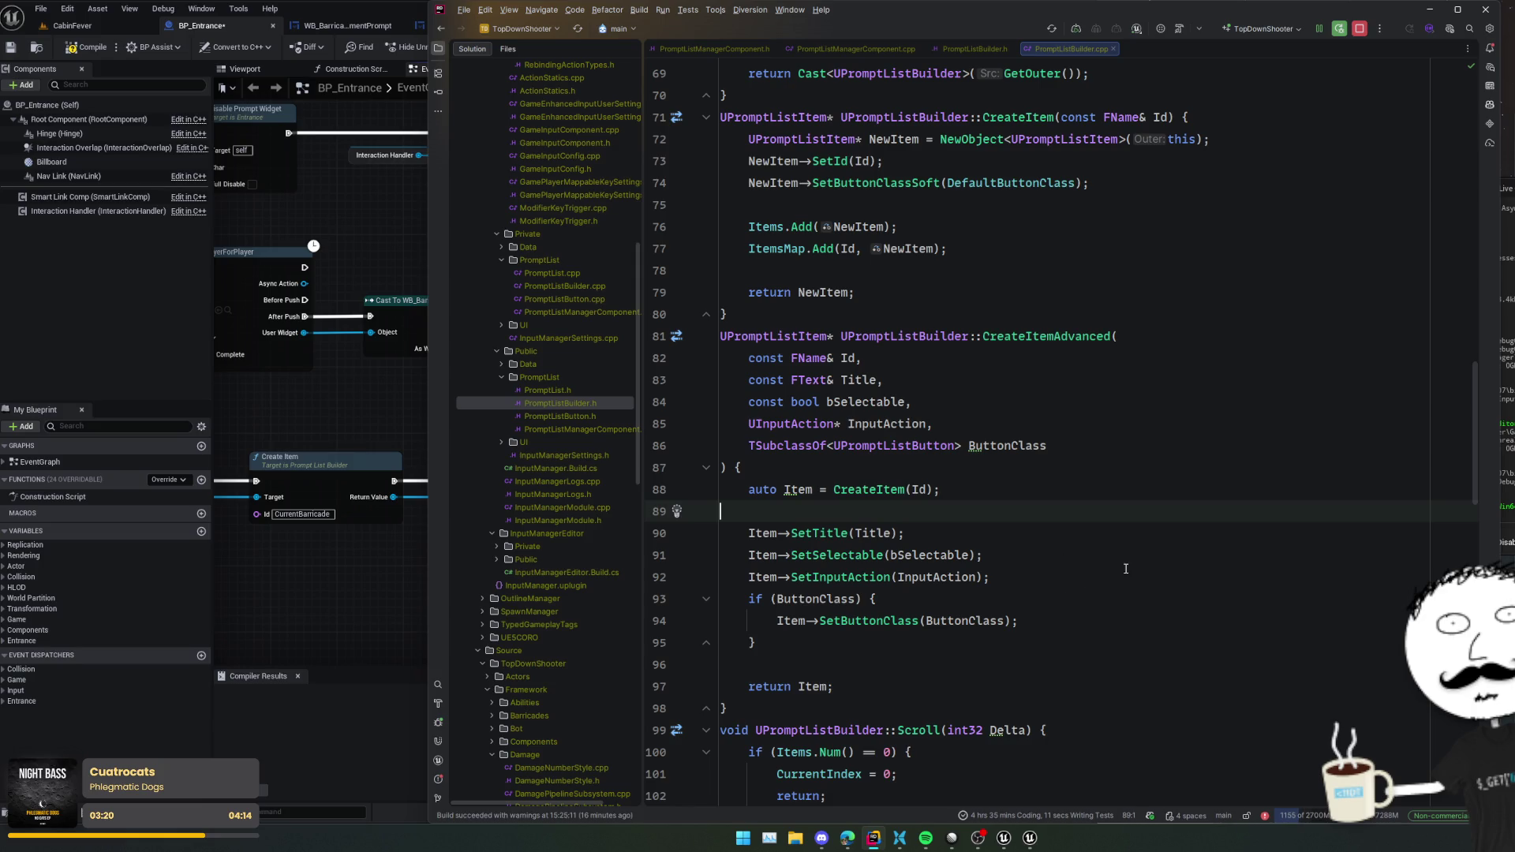
left_click(1000, 668)
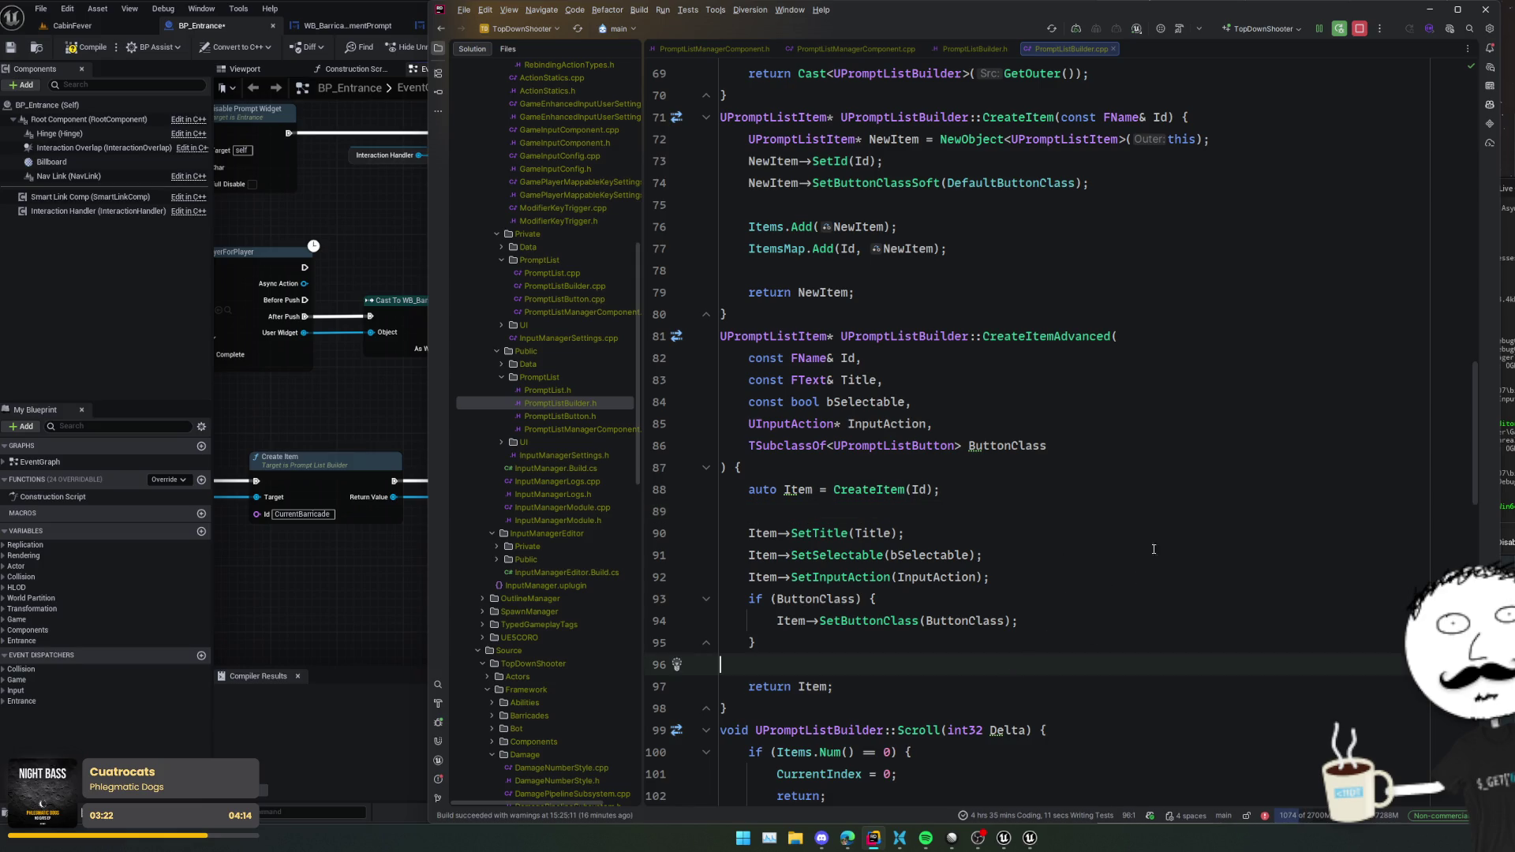
left_click(1068, 339, "ctrl")
left_click(1304, 472)
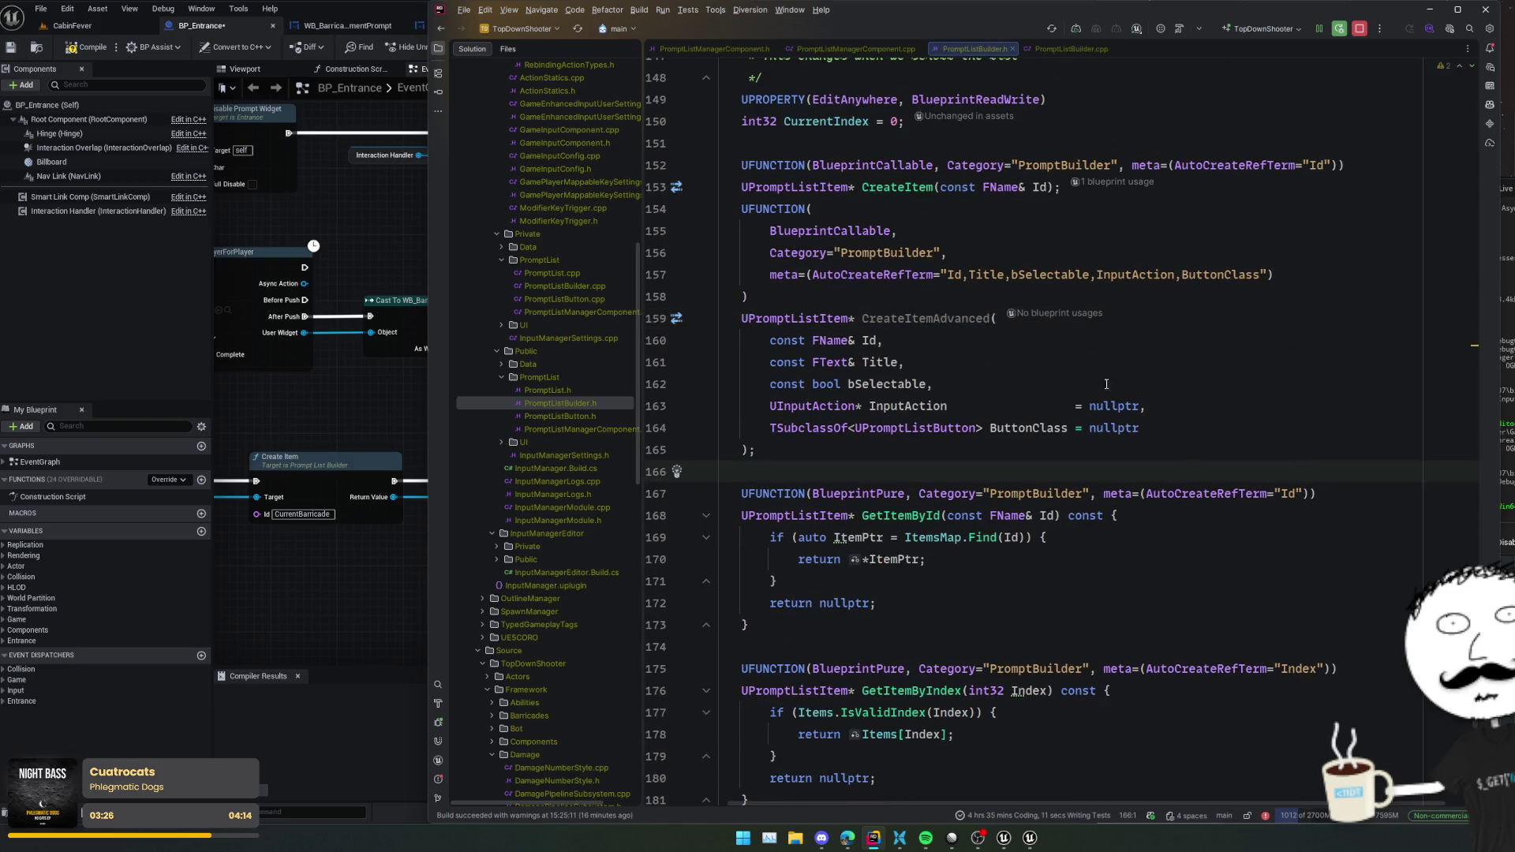
- Insert a blank line below the CreateItem declaration and trigger a Live Coding compile with Ctrl+Alt+F11
left_click(1184, 187)
key("Return")
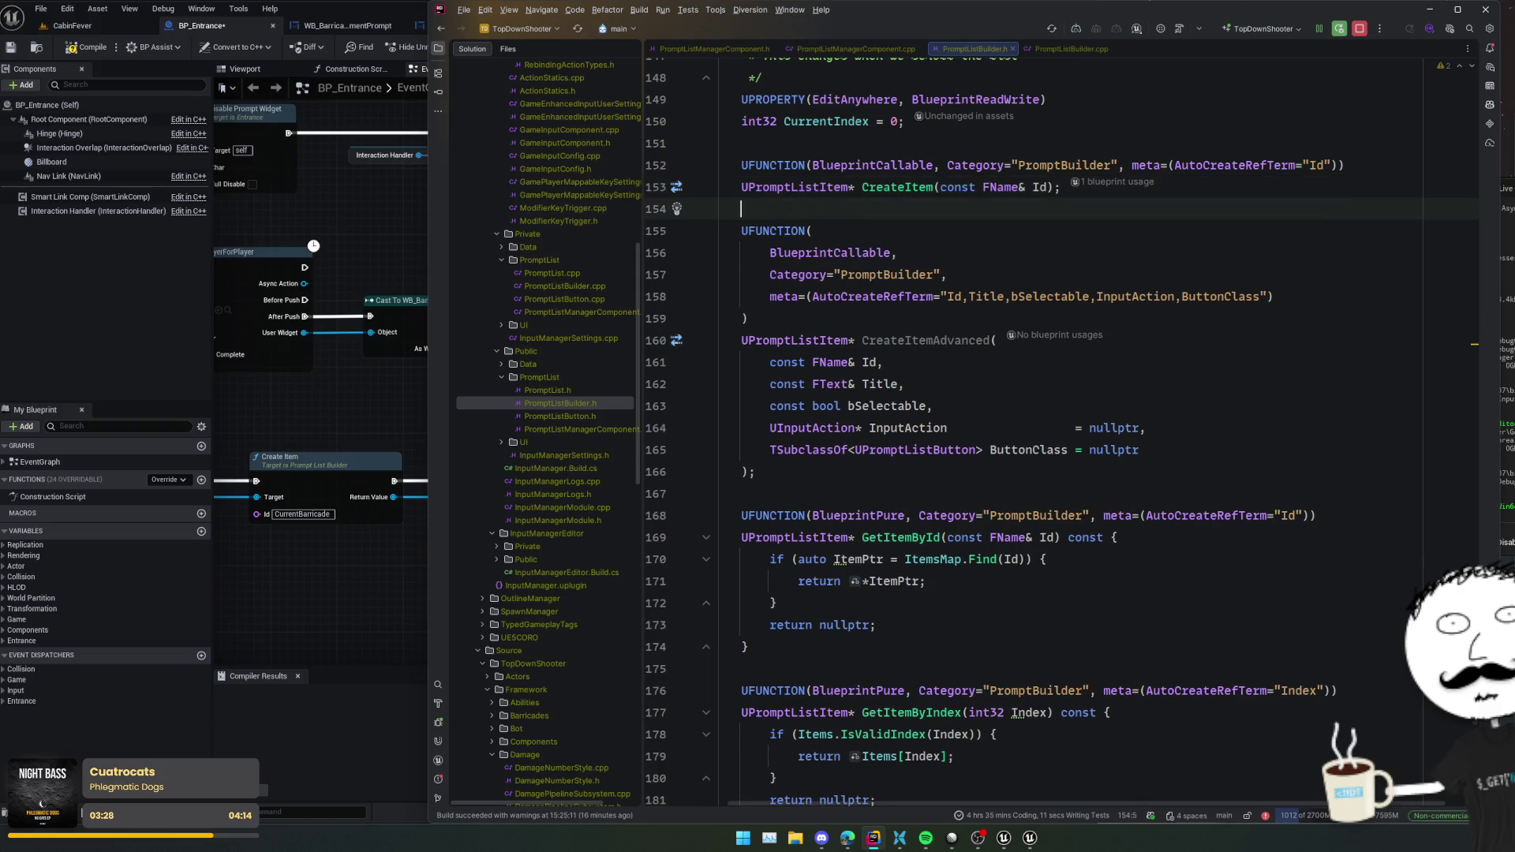
key("ctrl+alt+F11")
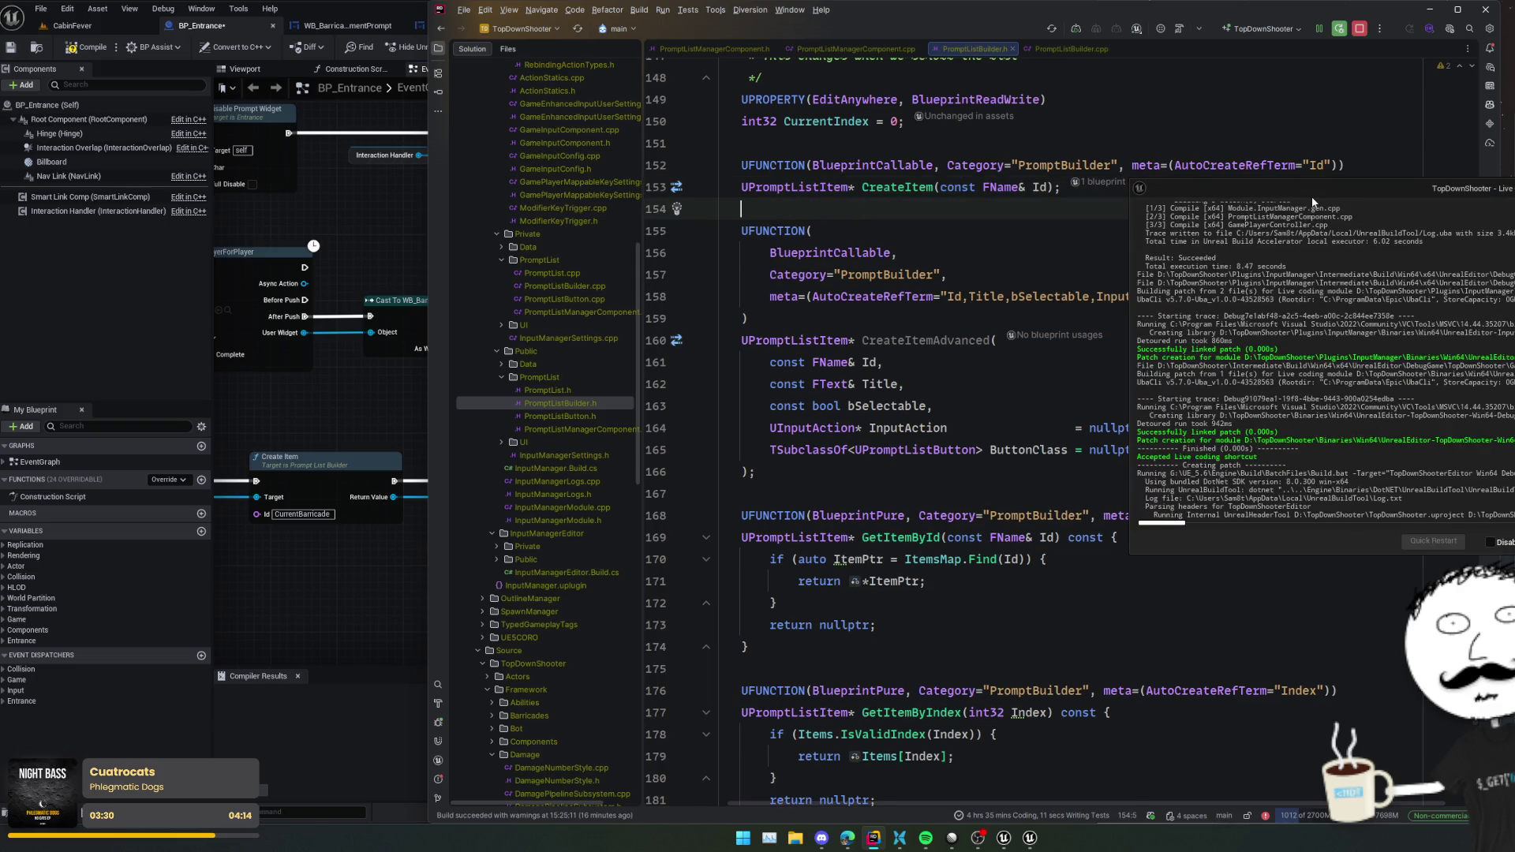
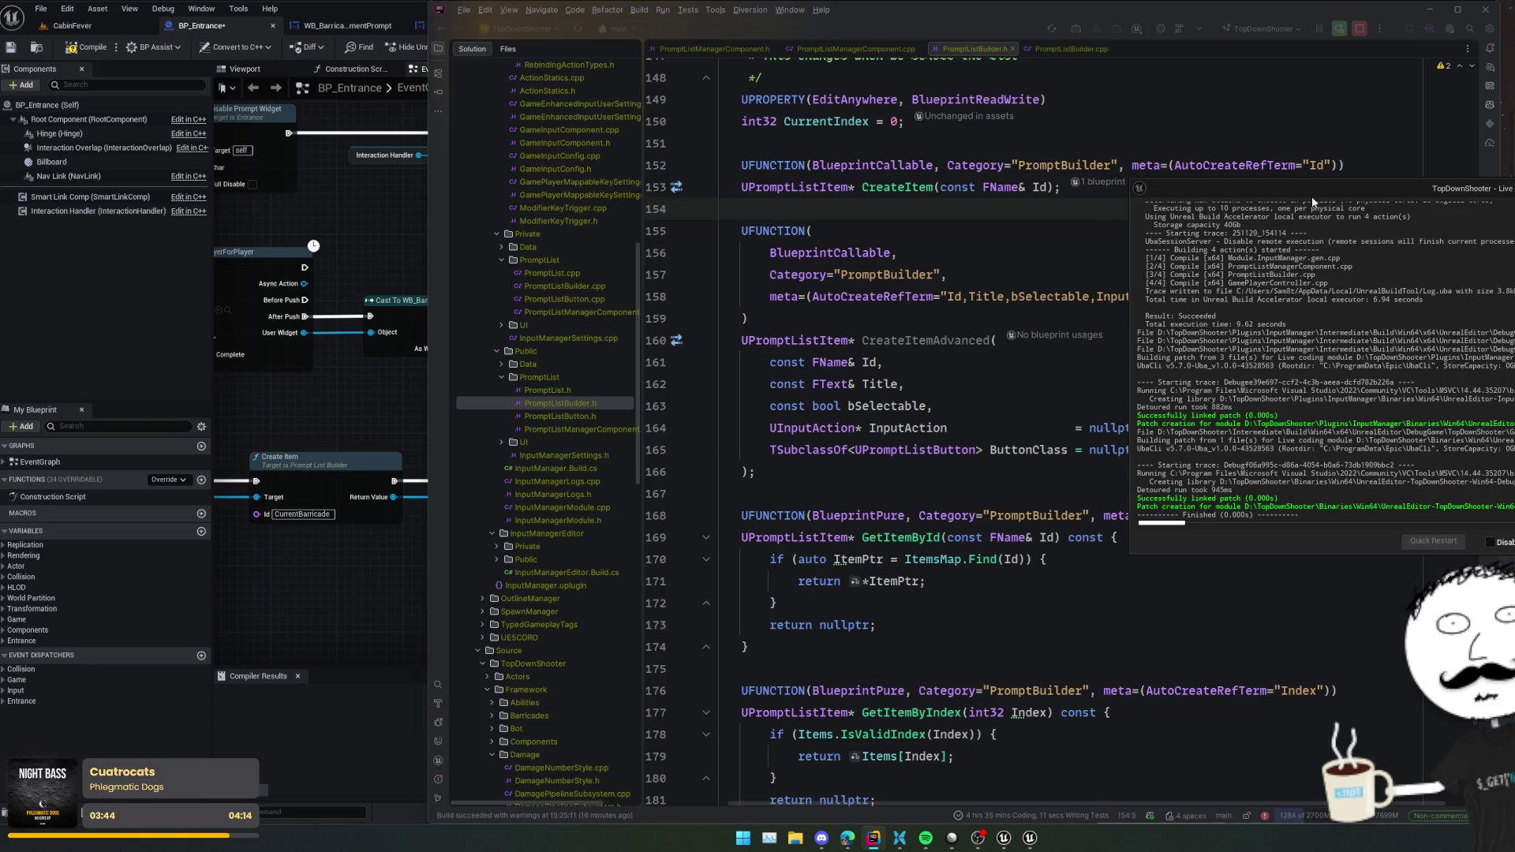
- Replace the old Create Item and Set Title nodes with a Create Item Advanced node fed by Create Prompt
key("alt+Tab")
mouse_move(640, 441)
left_mouse_down()
mouse_move(727, 430)
mouse_move(483, 527)
left_mouse_up()
key("Delete")
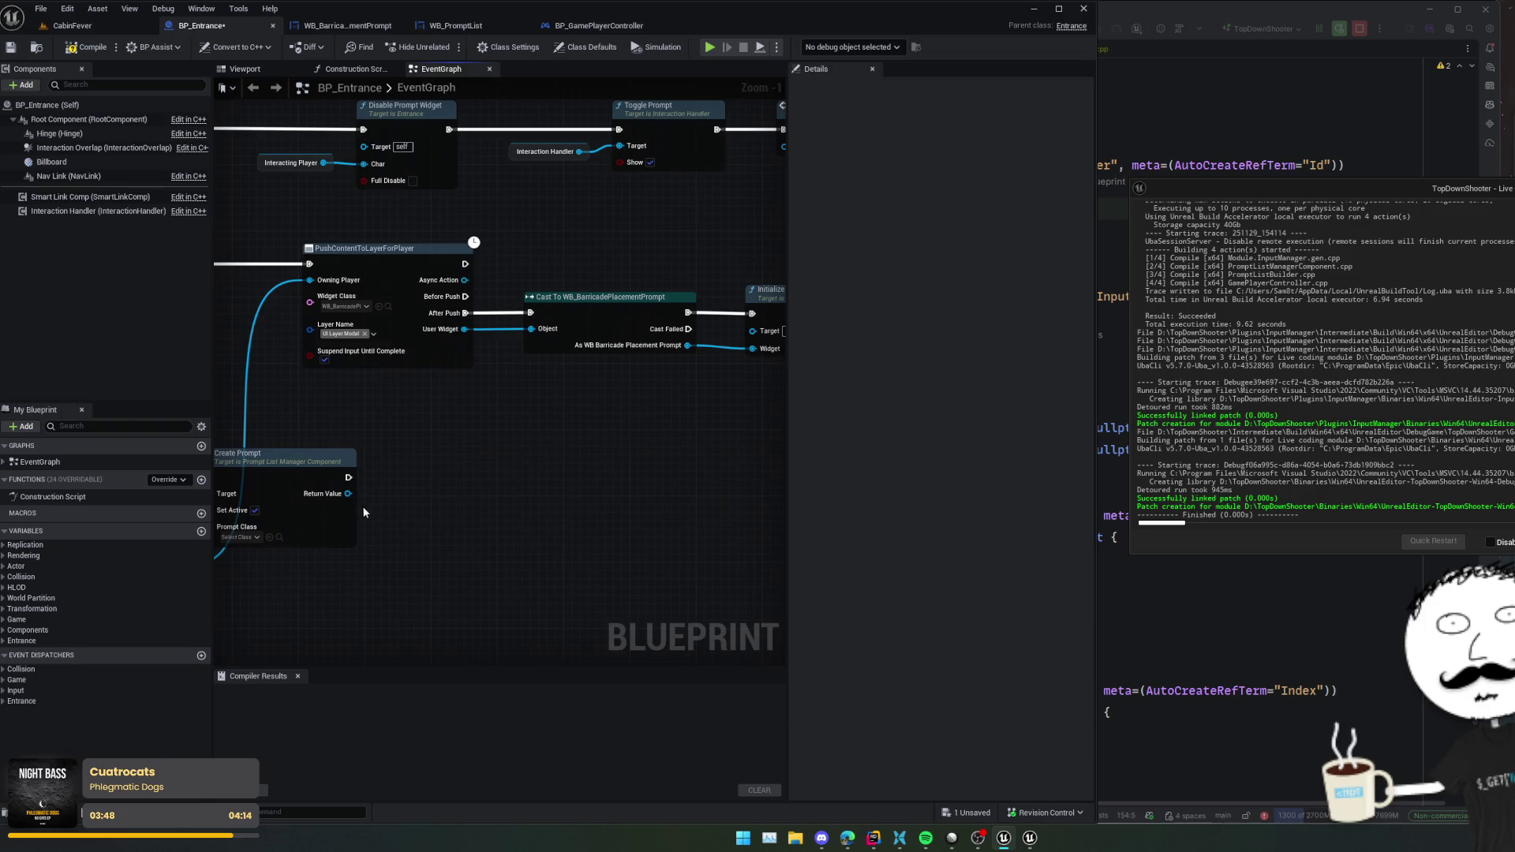
left_click_drag(348, 493, 410, 497)
type("create item")
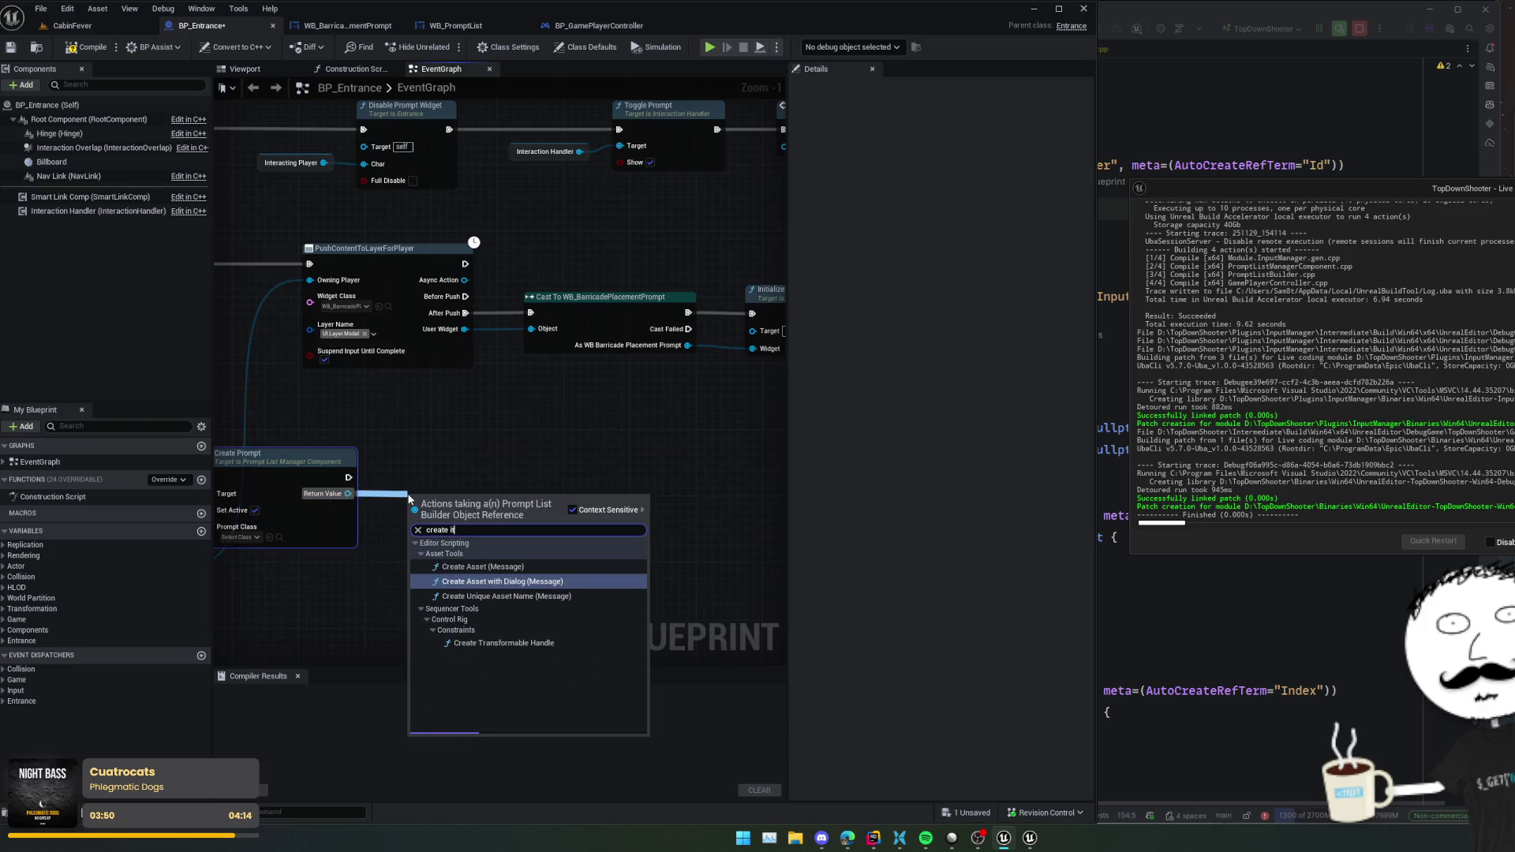
left_click(473, 570)
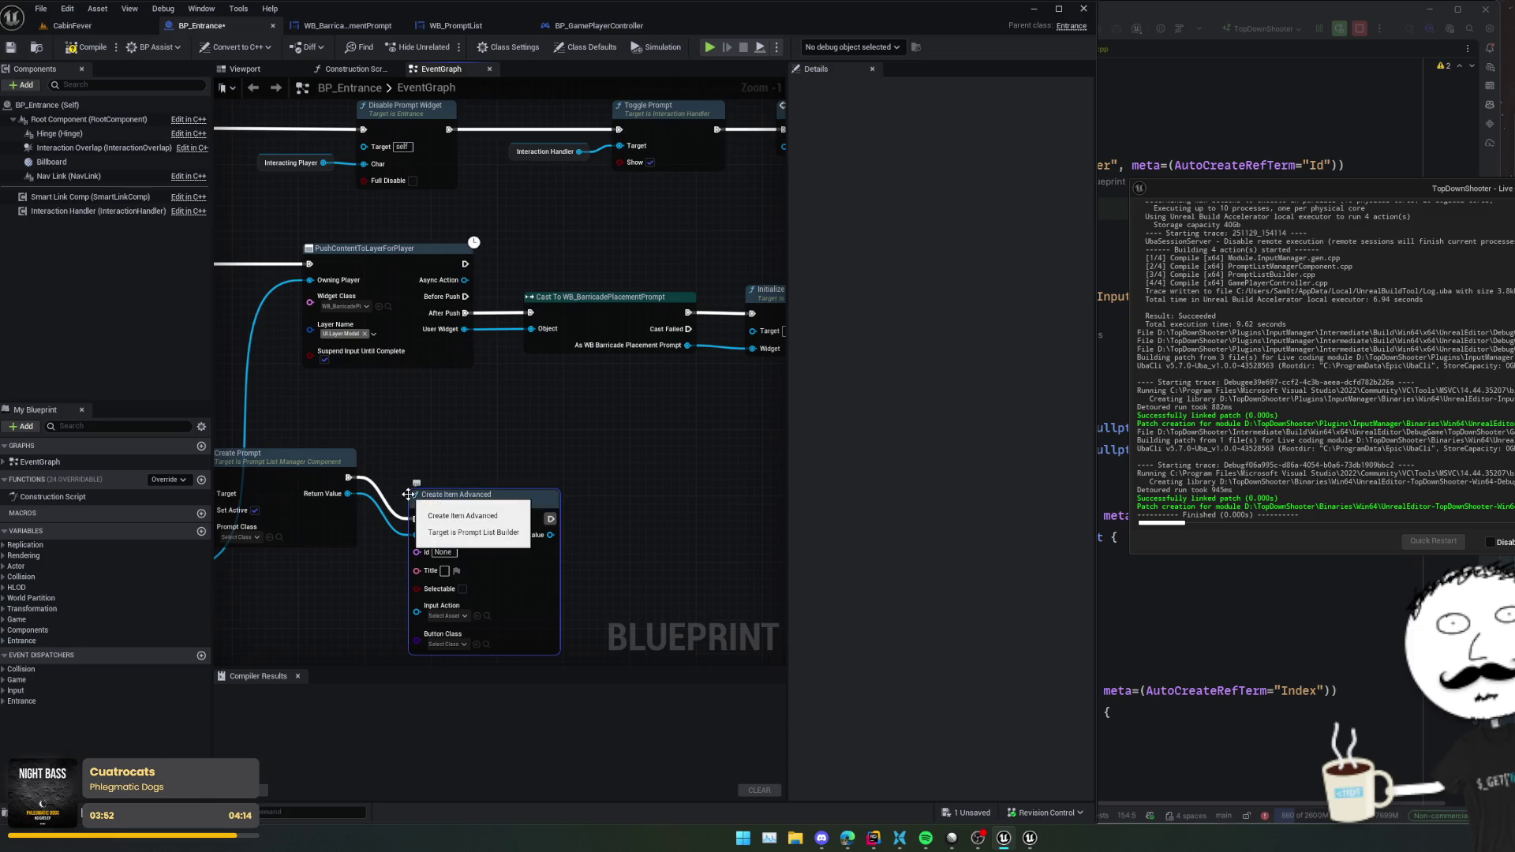
left_click_drag(602, 477, 665, 400)
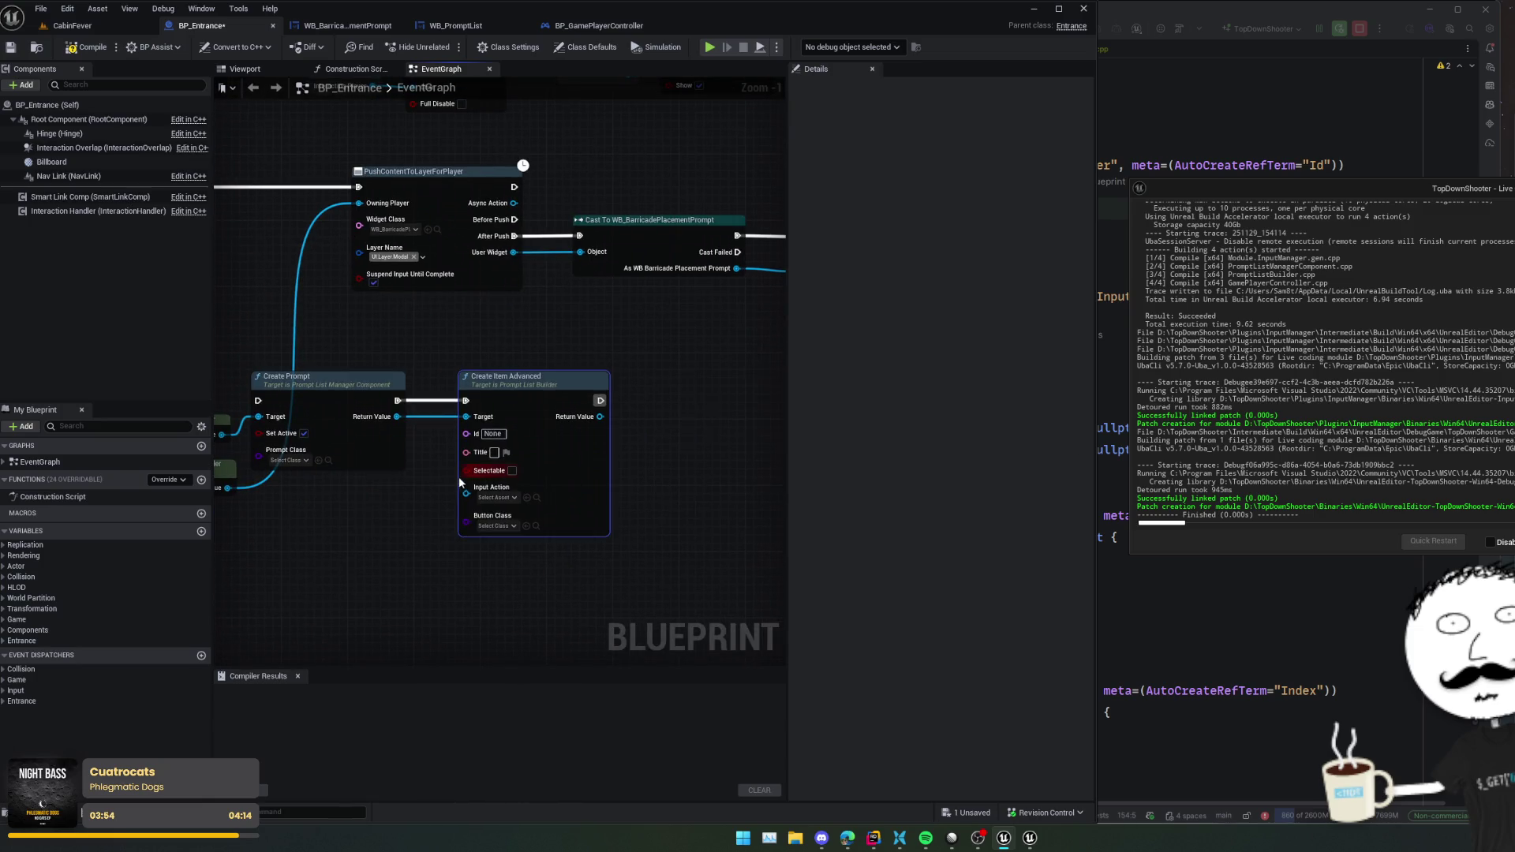
key("ctrl+s")
- Set the Create Item Advanced Id to 'Manage Barricade' and save BP_Entrance
left_click(508, 434)
type("Manage")
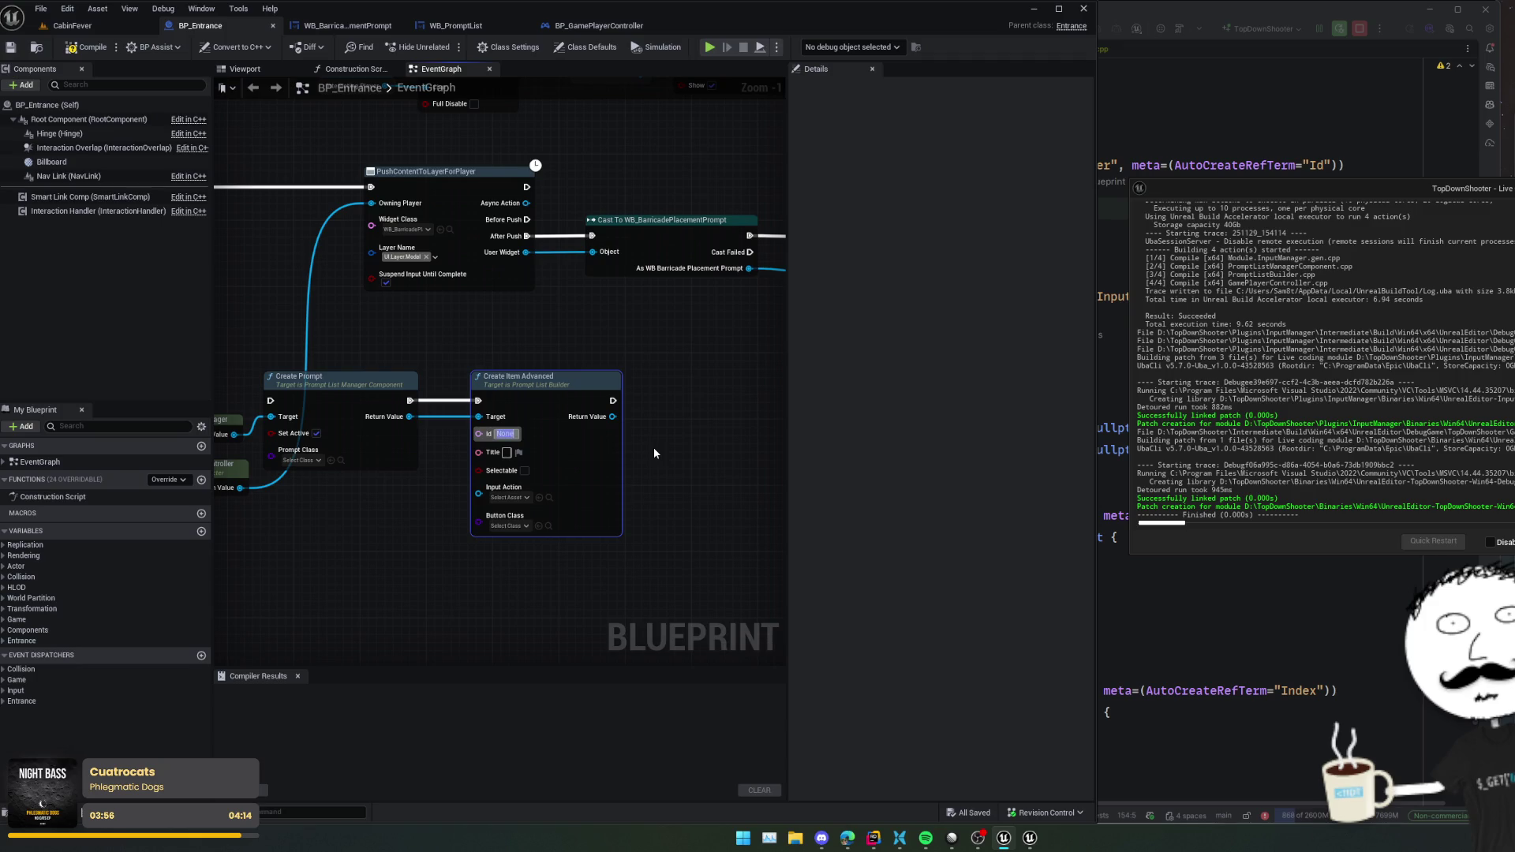
type(" Barricade")
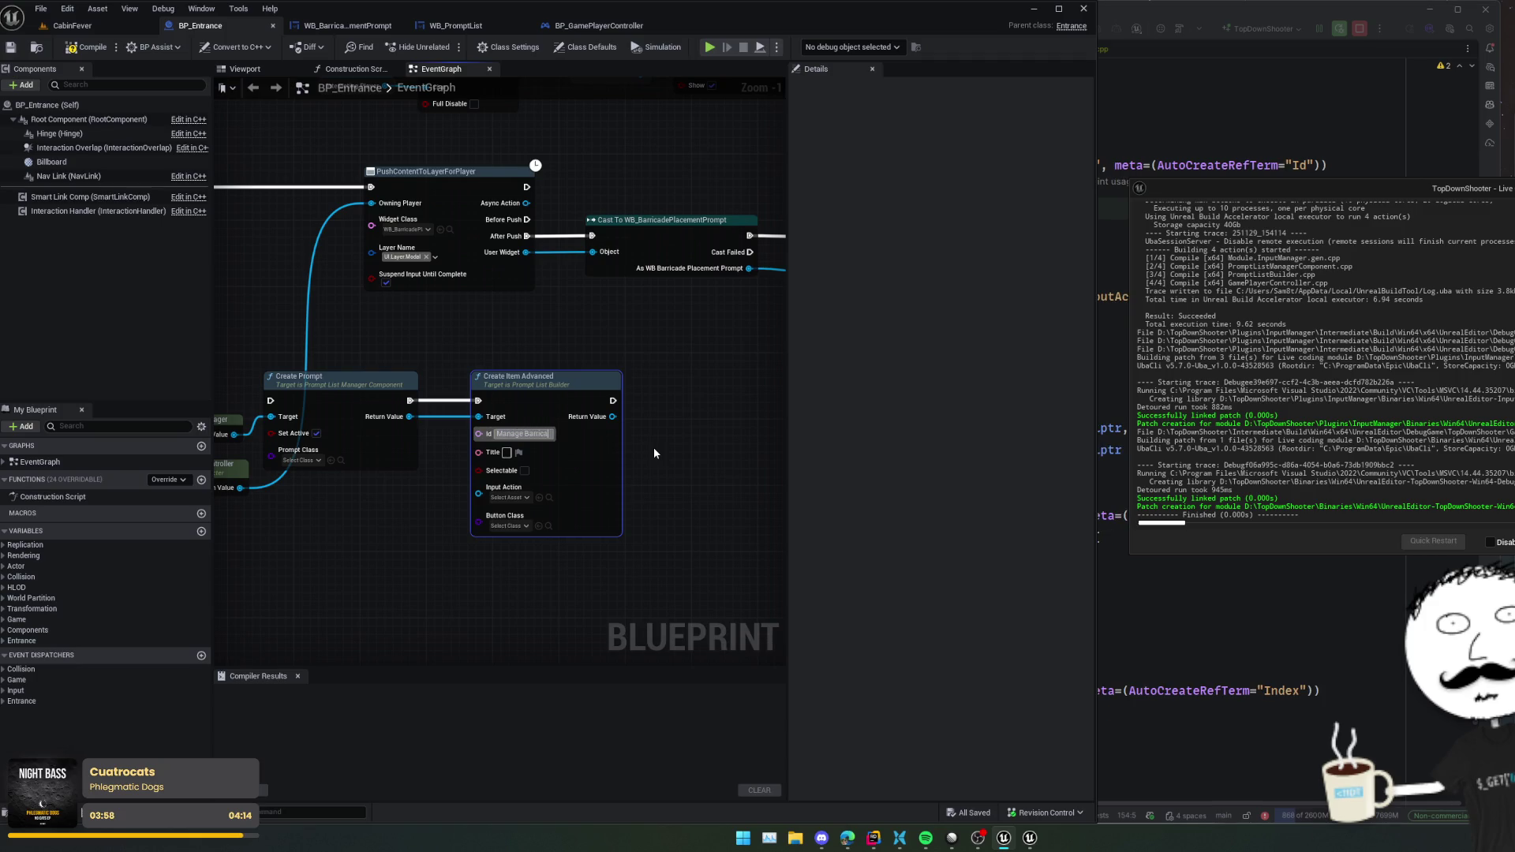
key("Return")
scroll(648, 446, "up", 1)
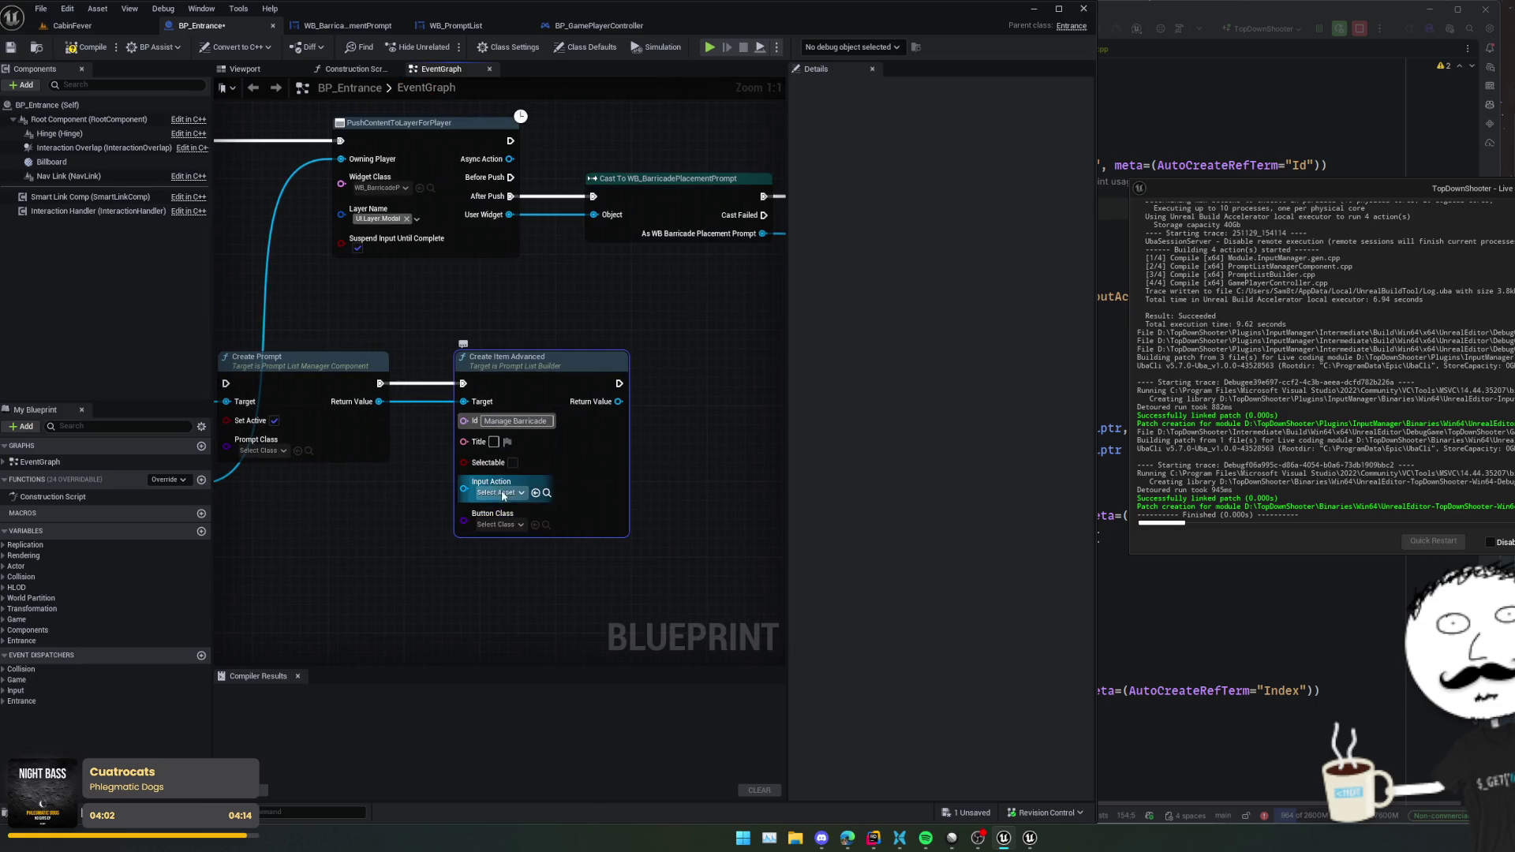
mouse_move(408, 514)
left_mouse_down()
mouse_move(668, 507)
mouse_move(396, 508)
left_mouse_up()
key("ctrl+s")
scroll(502, 515, "down", 1)
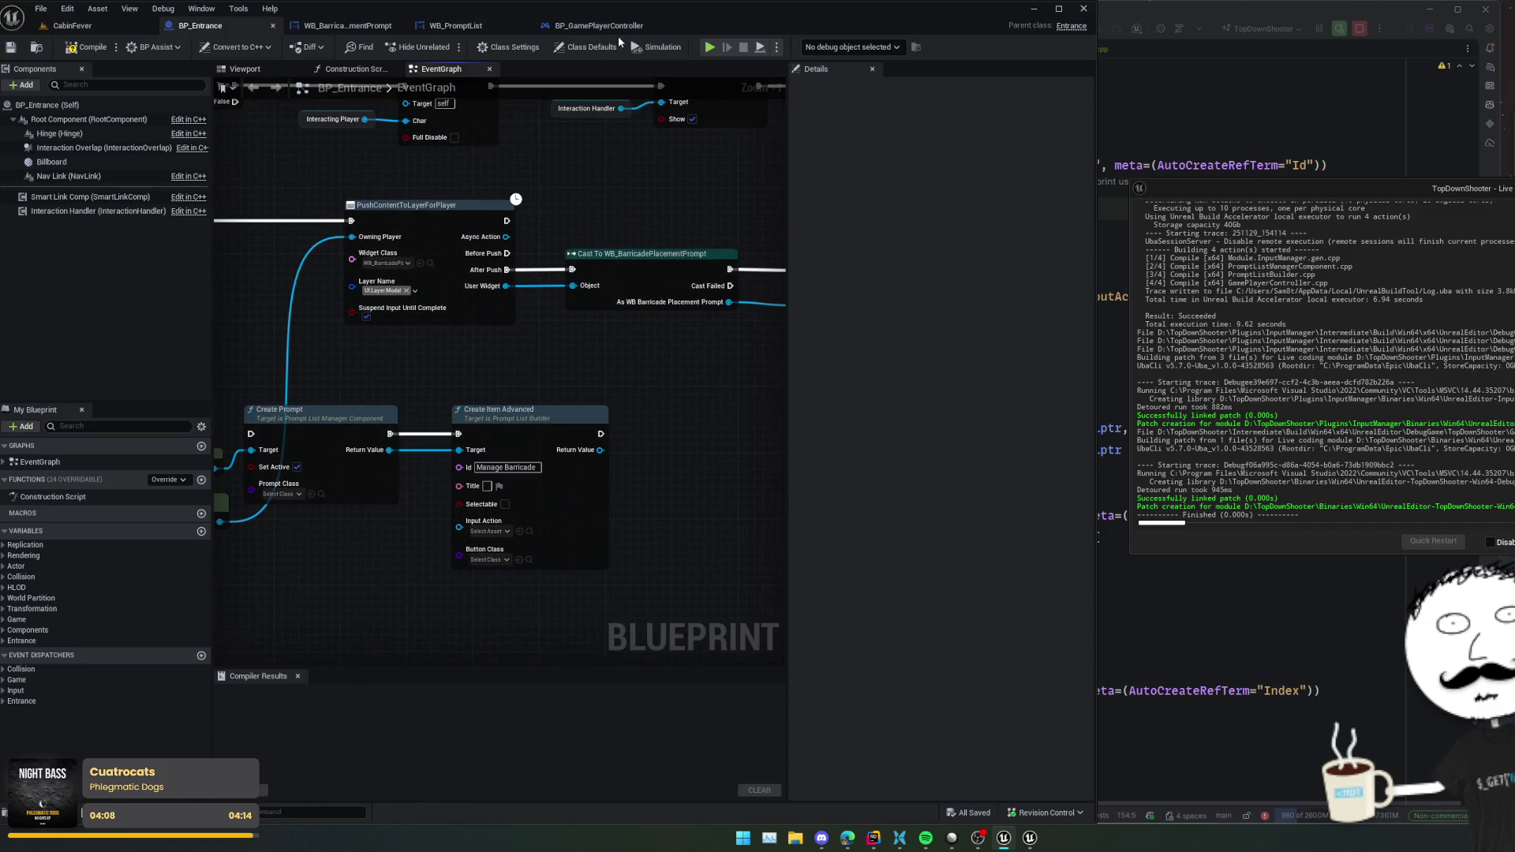
left_click(616, 28)
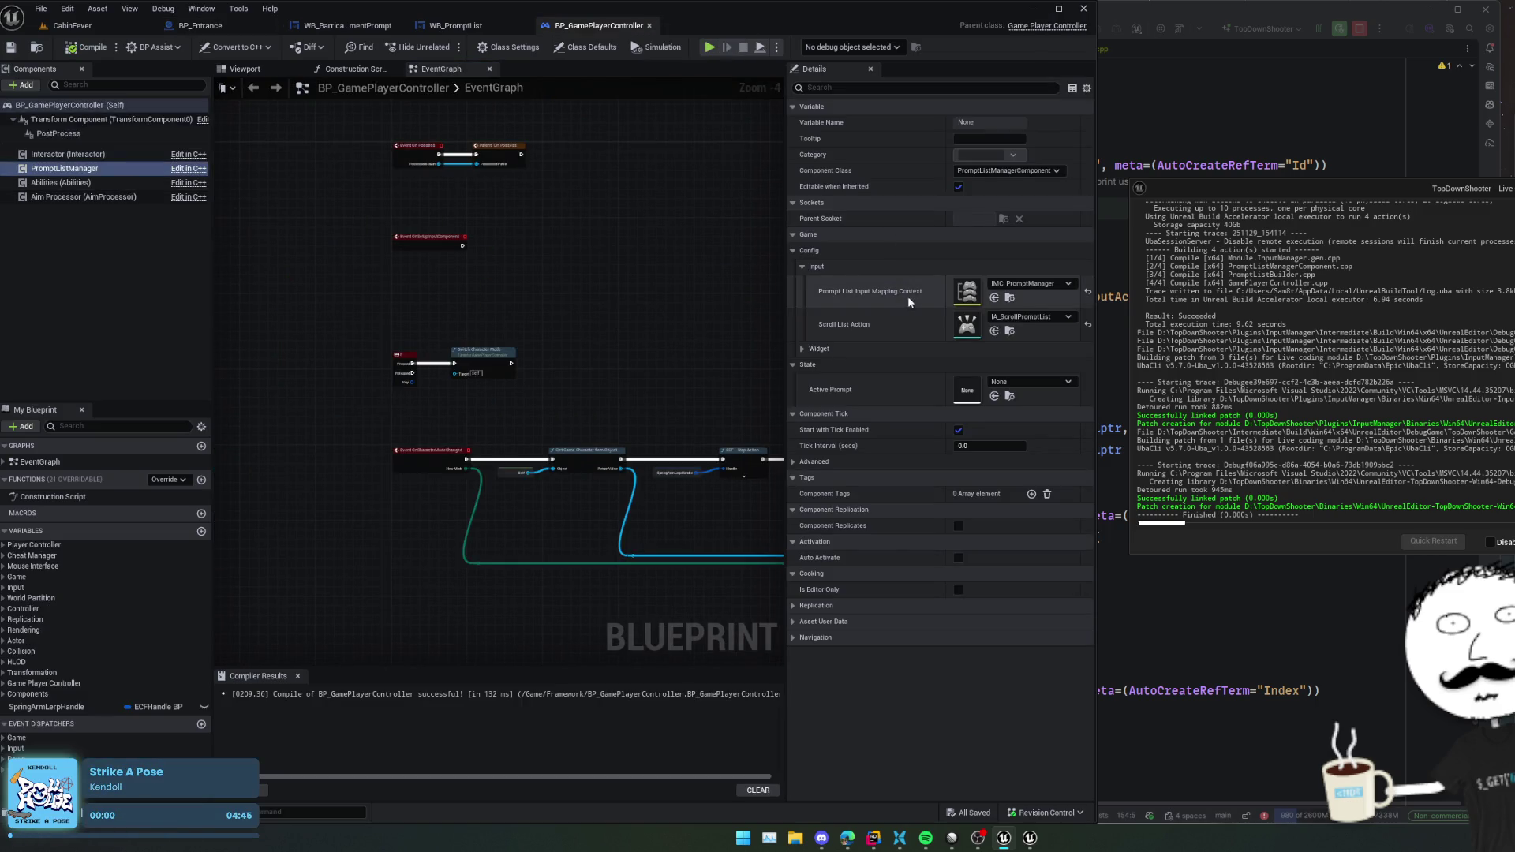
- Check the prompt list manager's Default Prompt Button Class choices in the player controller
scroll(907, 296, "down", 1)
scroll(900, 291, "up", 1)
left_click(801, 348)
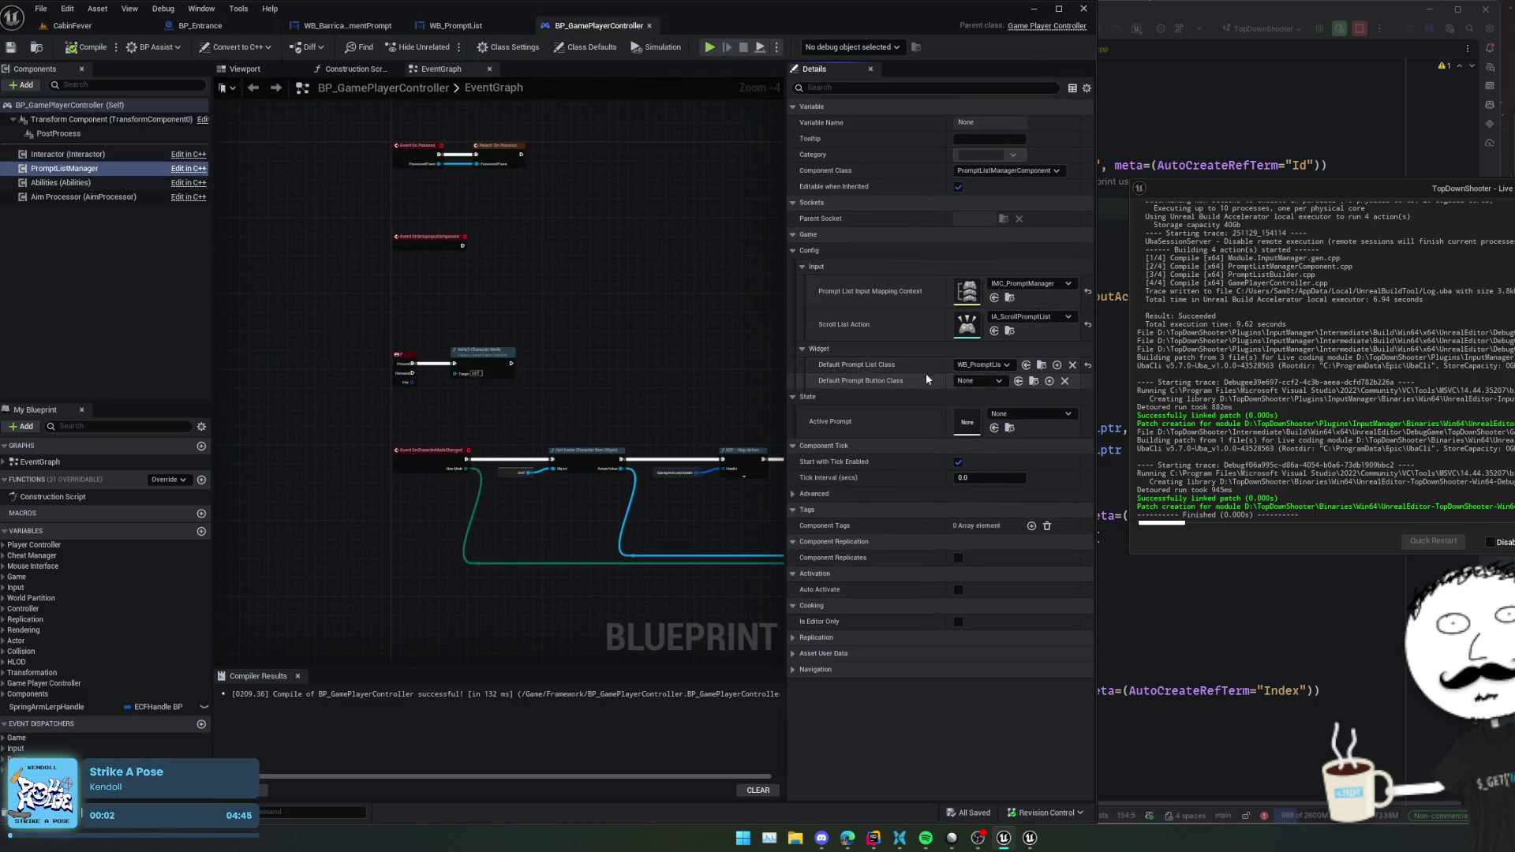
left_click(982, 381)
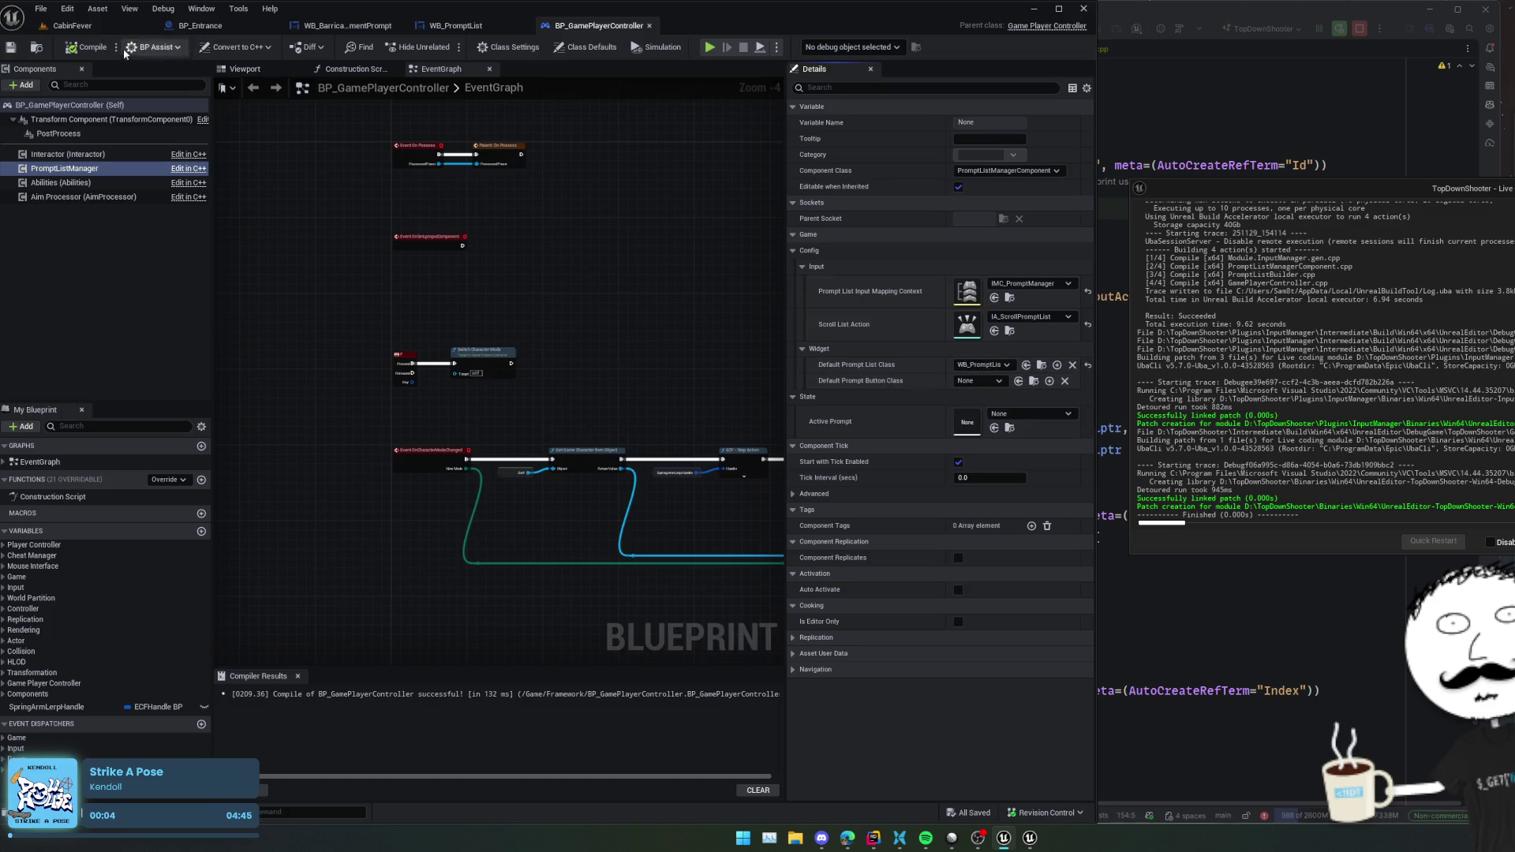
left_click(72, 25)
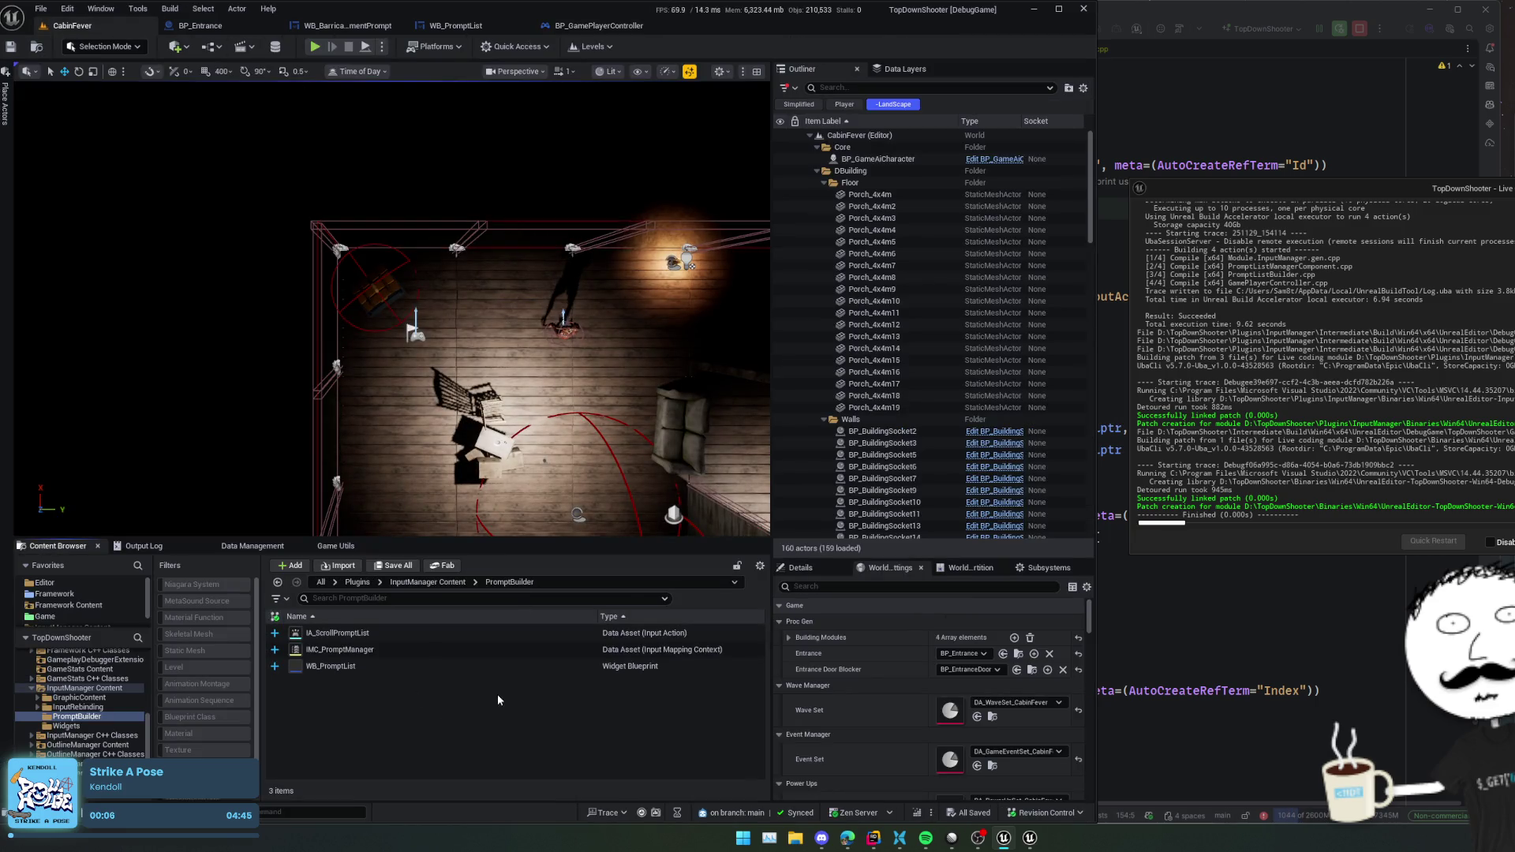
- Create a Widget Blueprint in PromptBuilder with parent PromptListButton, named WB_PromptListButton
right_click(424, 697)
type("widget bl")
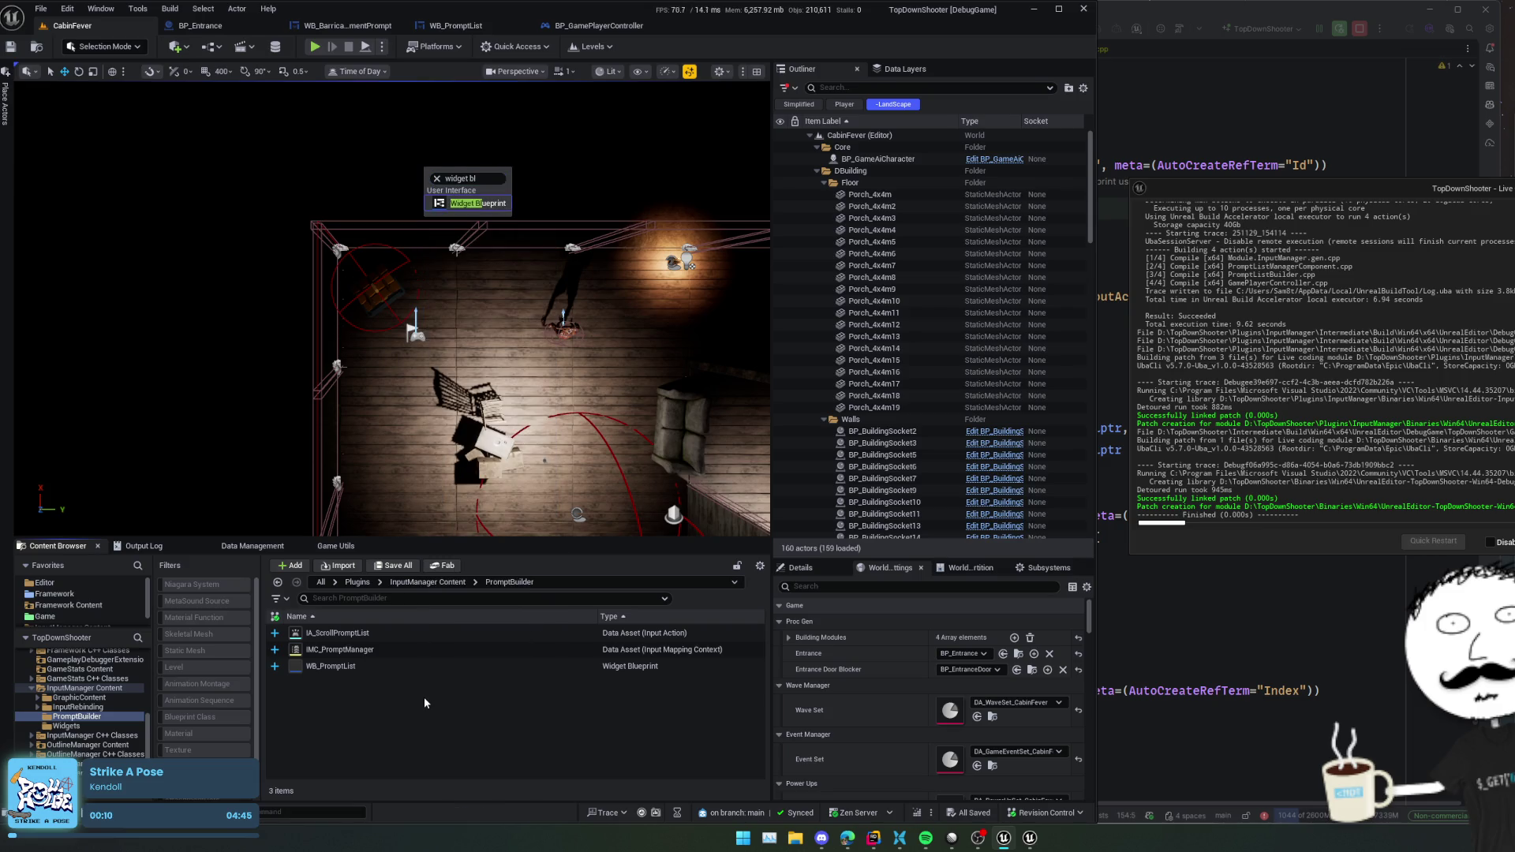
key("Return")
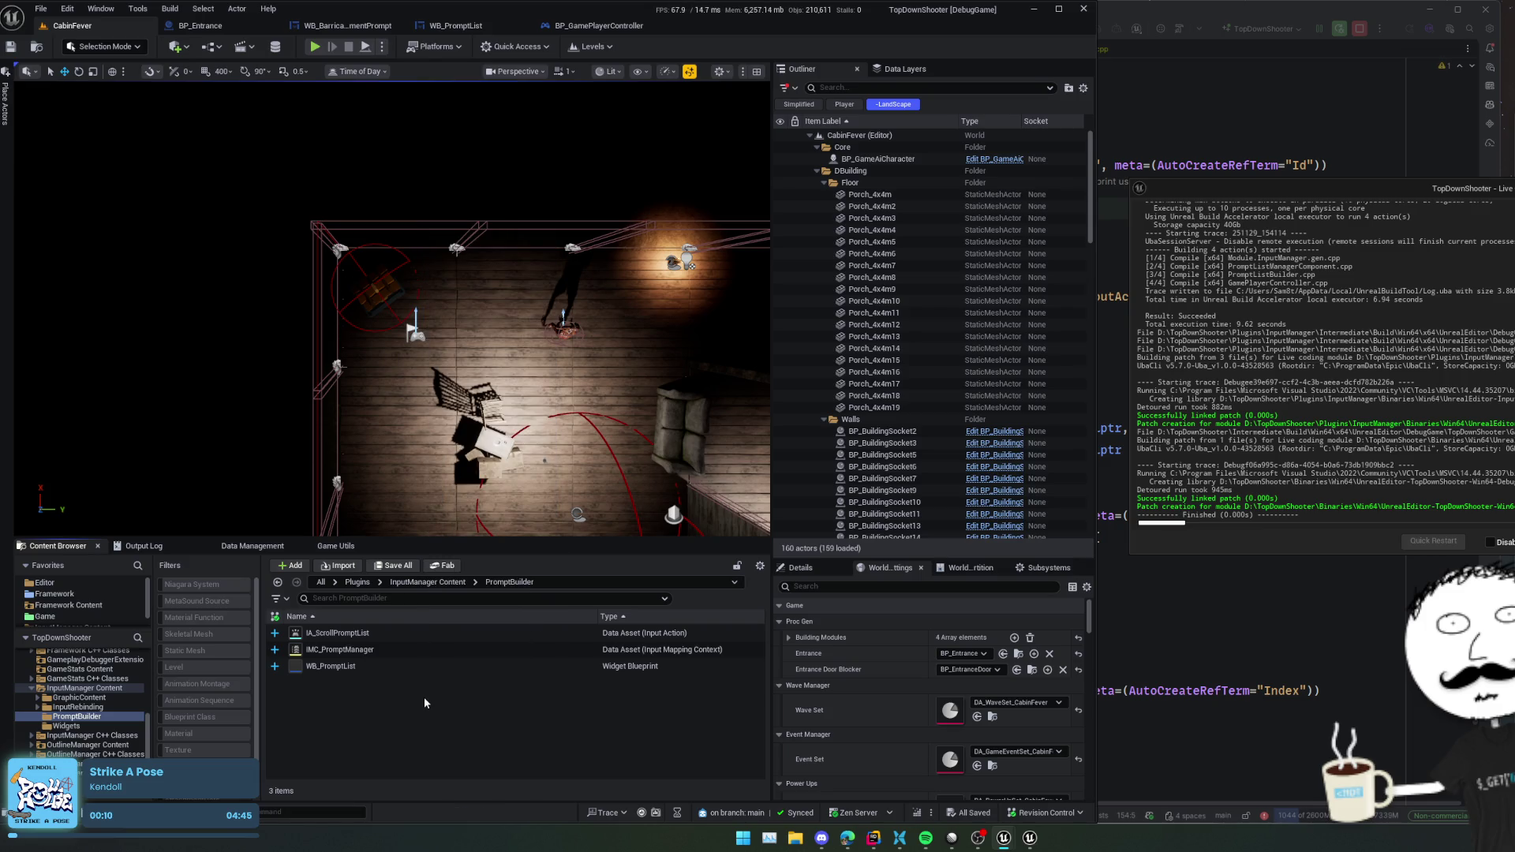
type("promp")
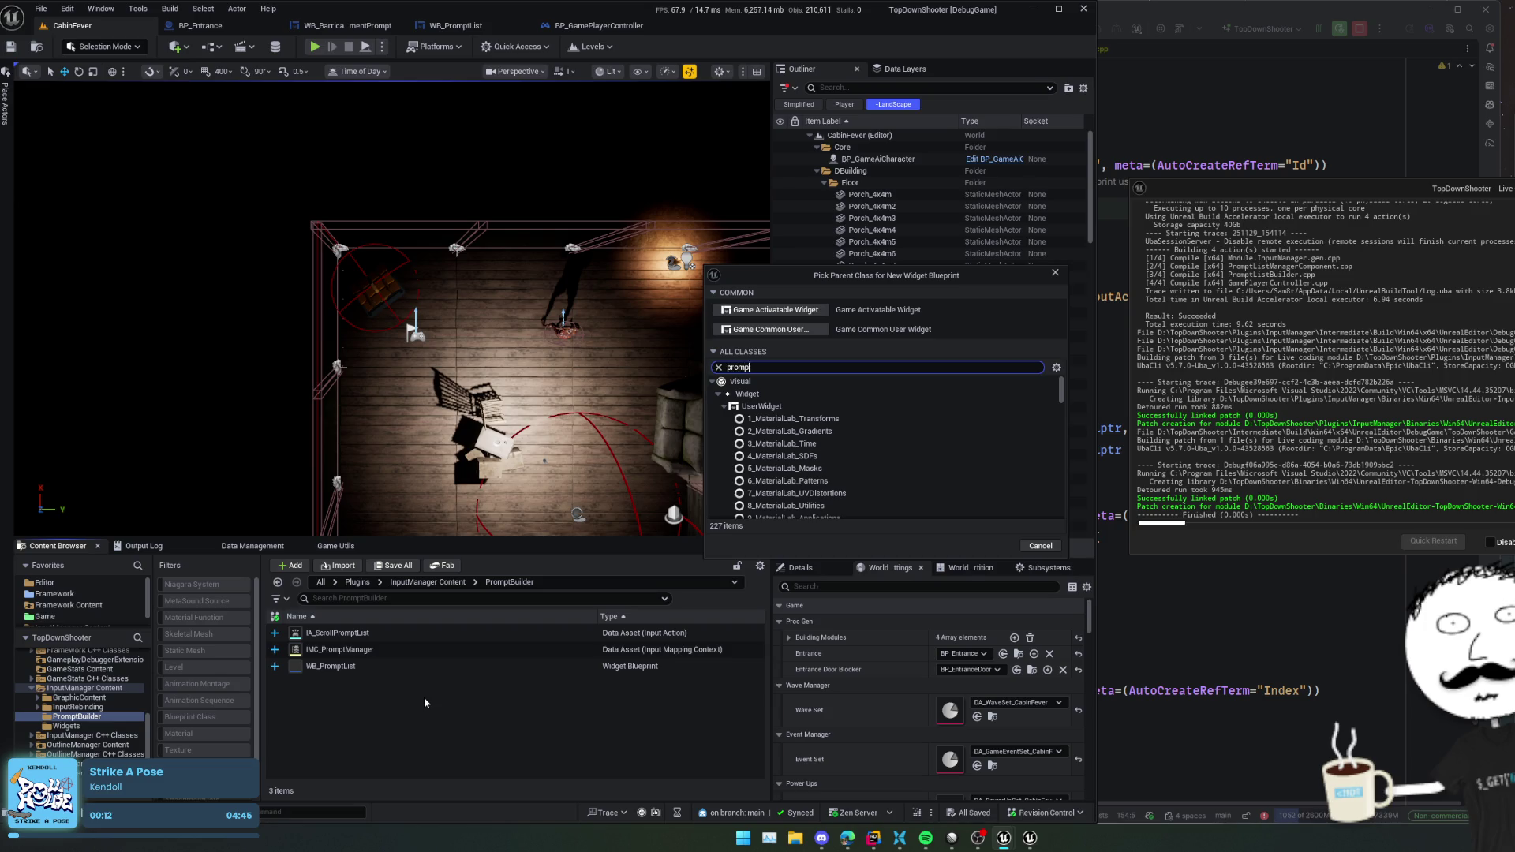
type("tb")
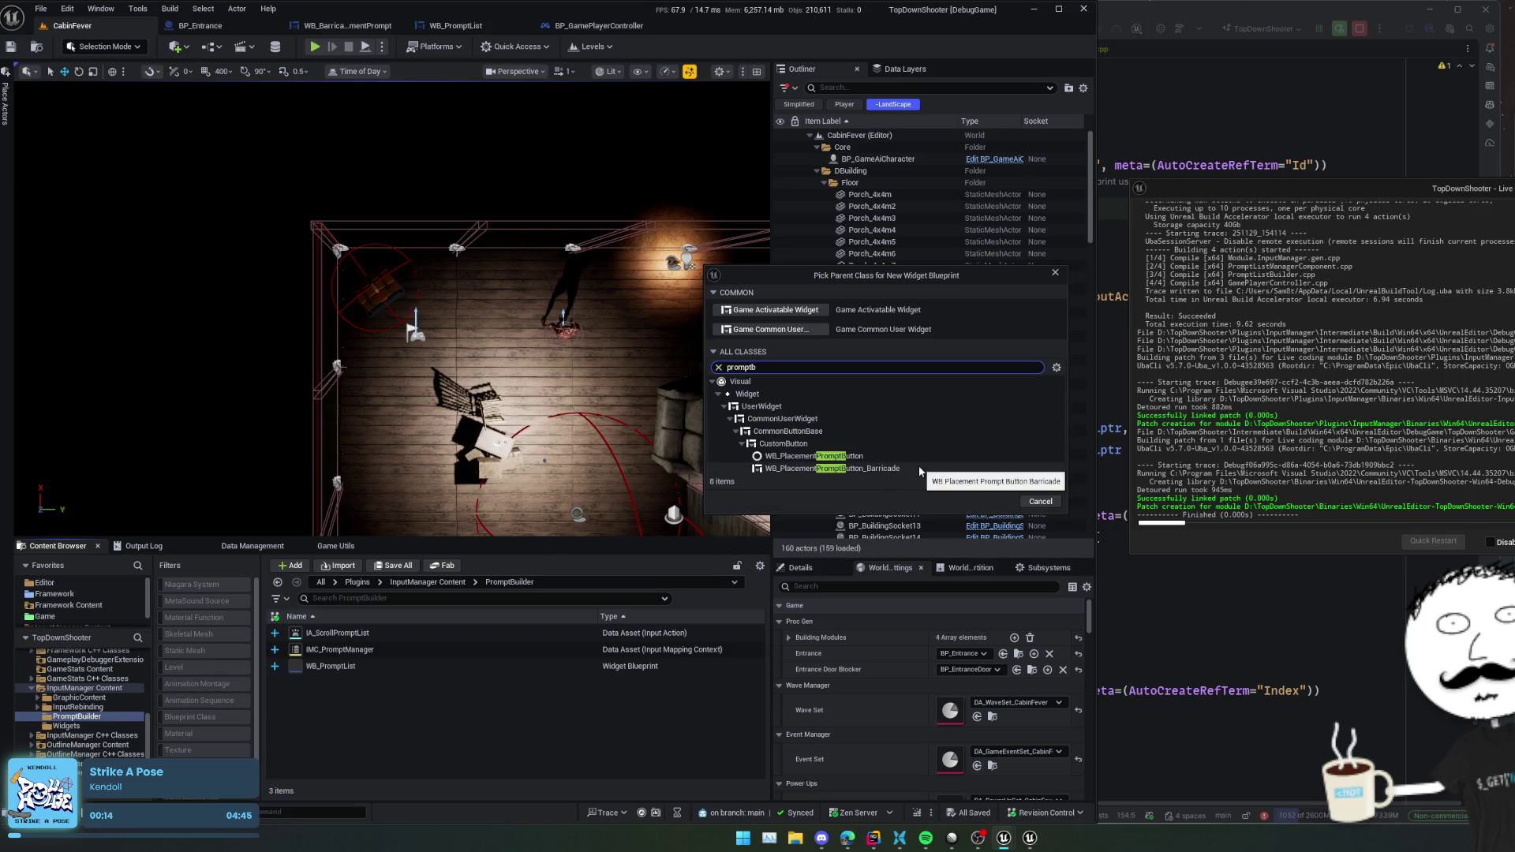
key("ctrl+a")
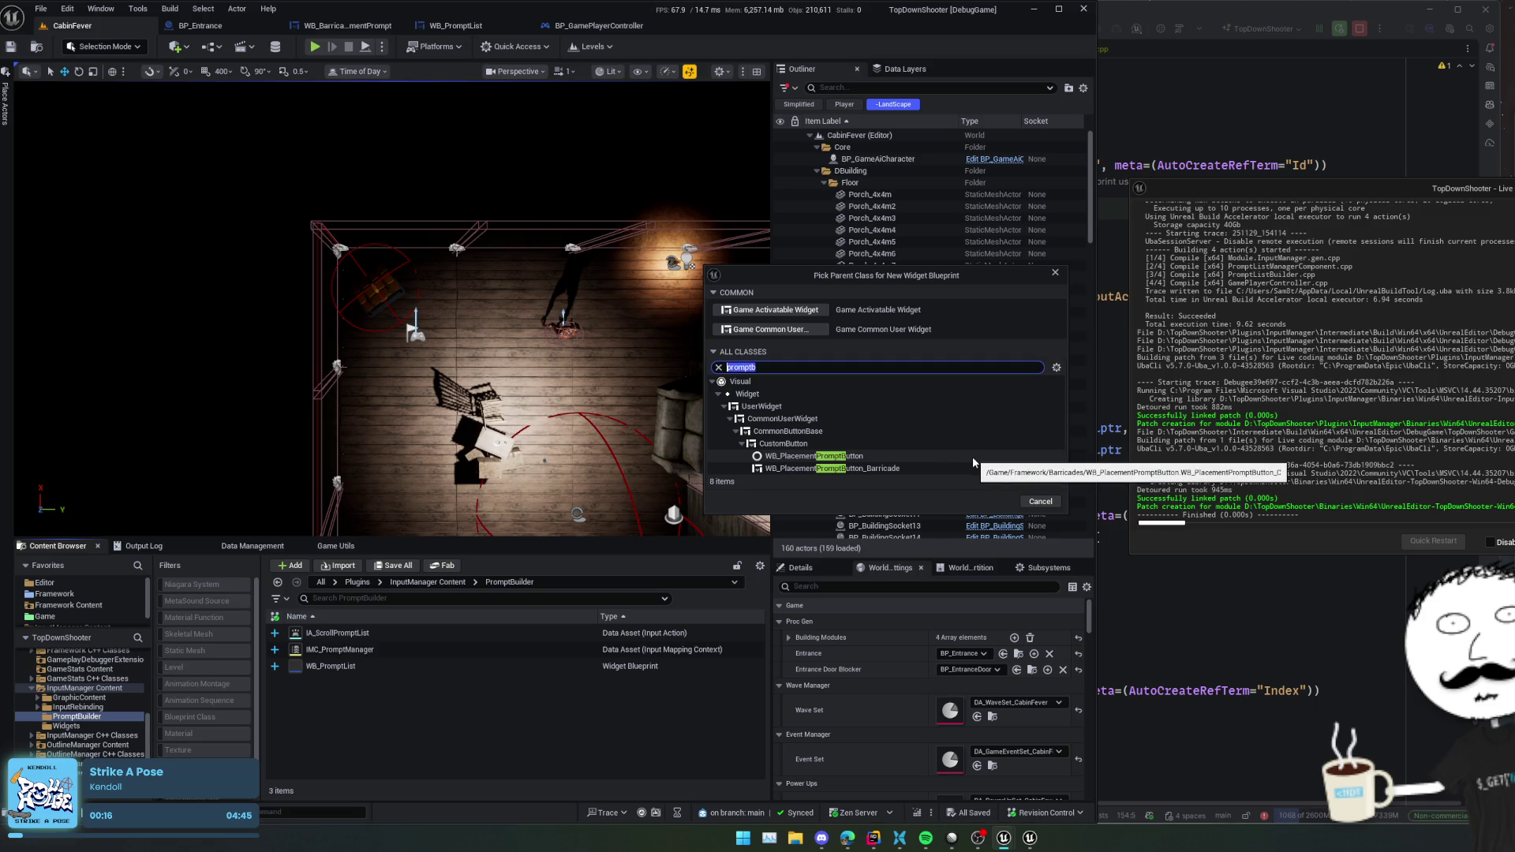
type("pro")
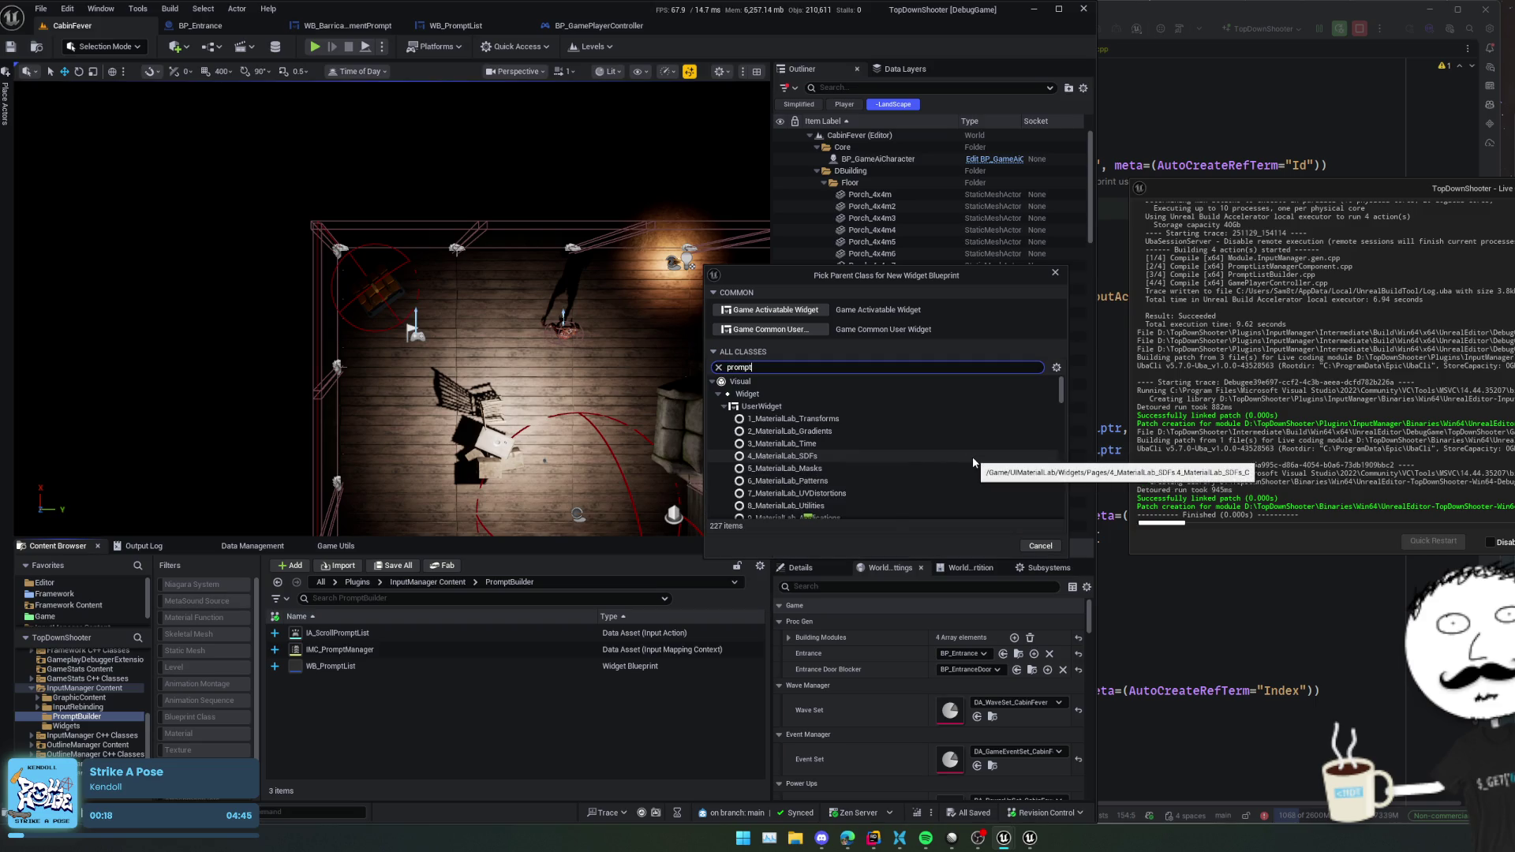
scroll(887, 437, "down", 5)
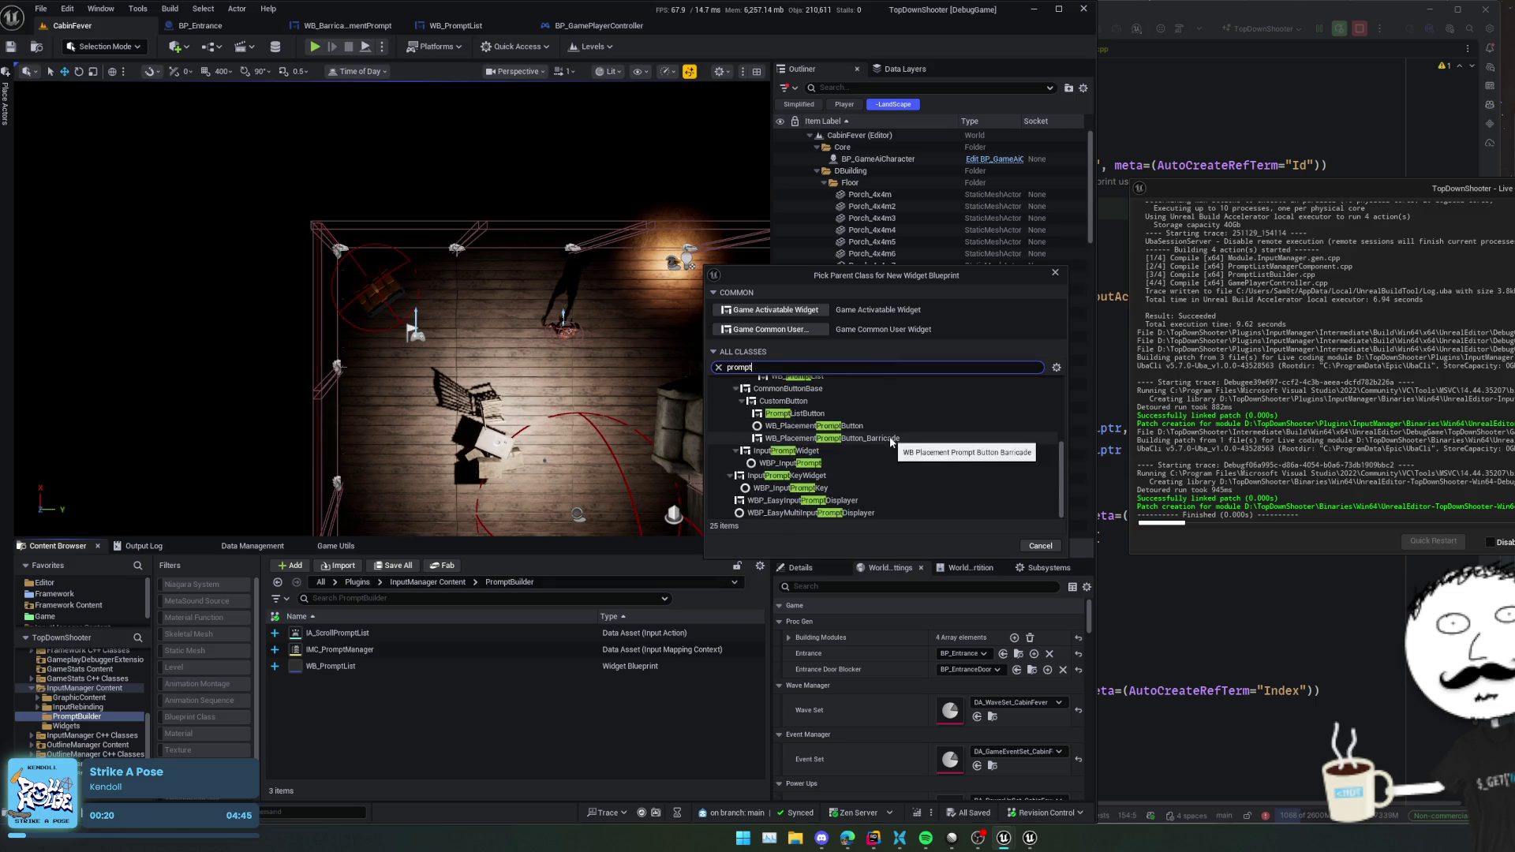
left_click(884, 413)
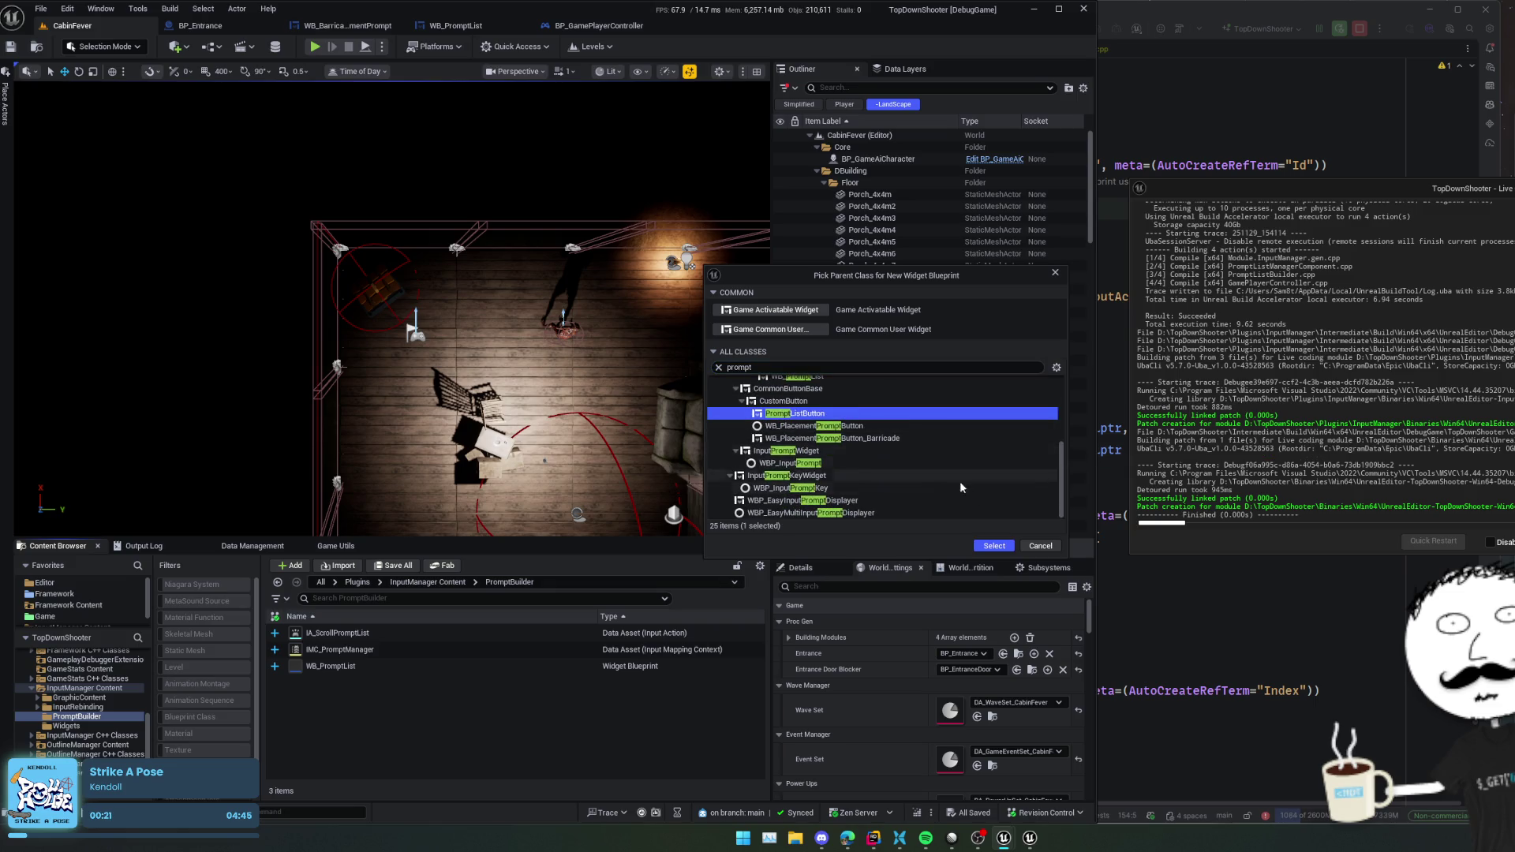
left_click(991, 548)
type("WB_Prom")
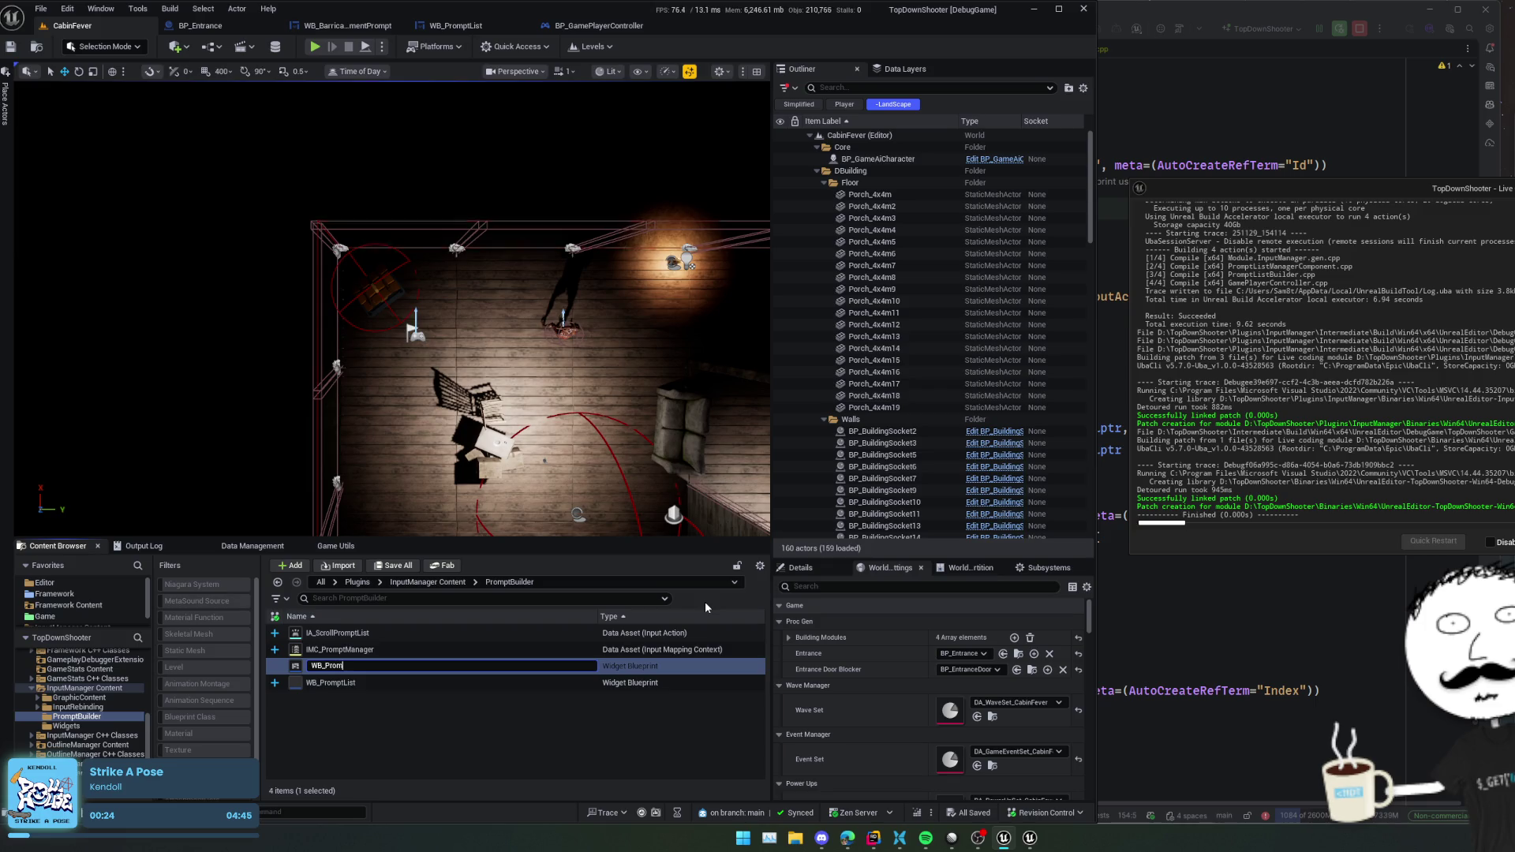
type("ptListButton")
key("Return")
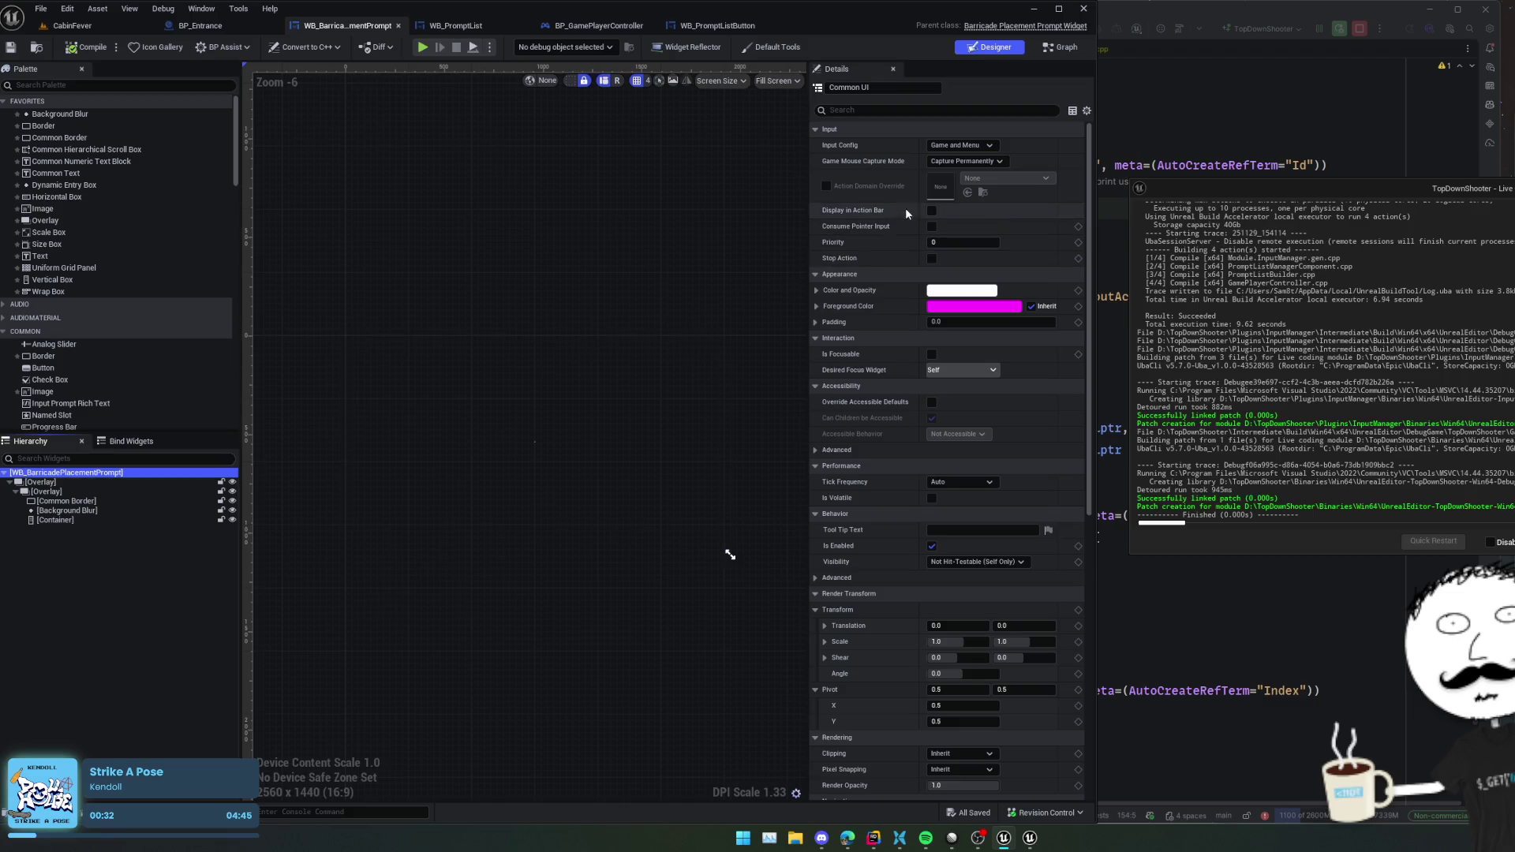
- Open WB_PlacementPromptButton and select its Horizontal Box through Text Block in the hierarchy
scroll(906, 207, "down", 15)
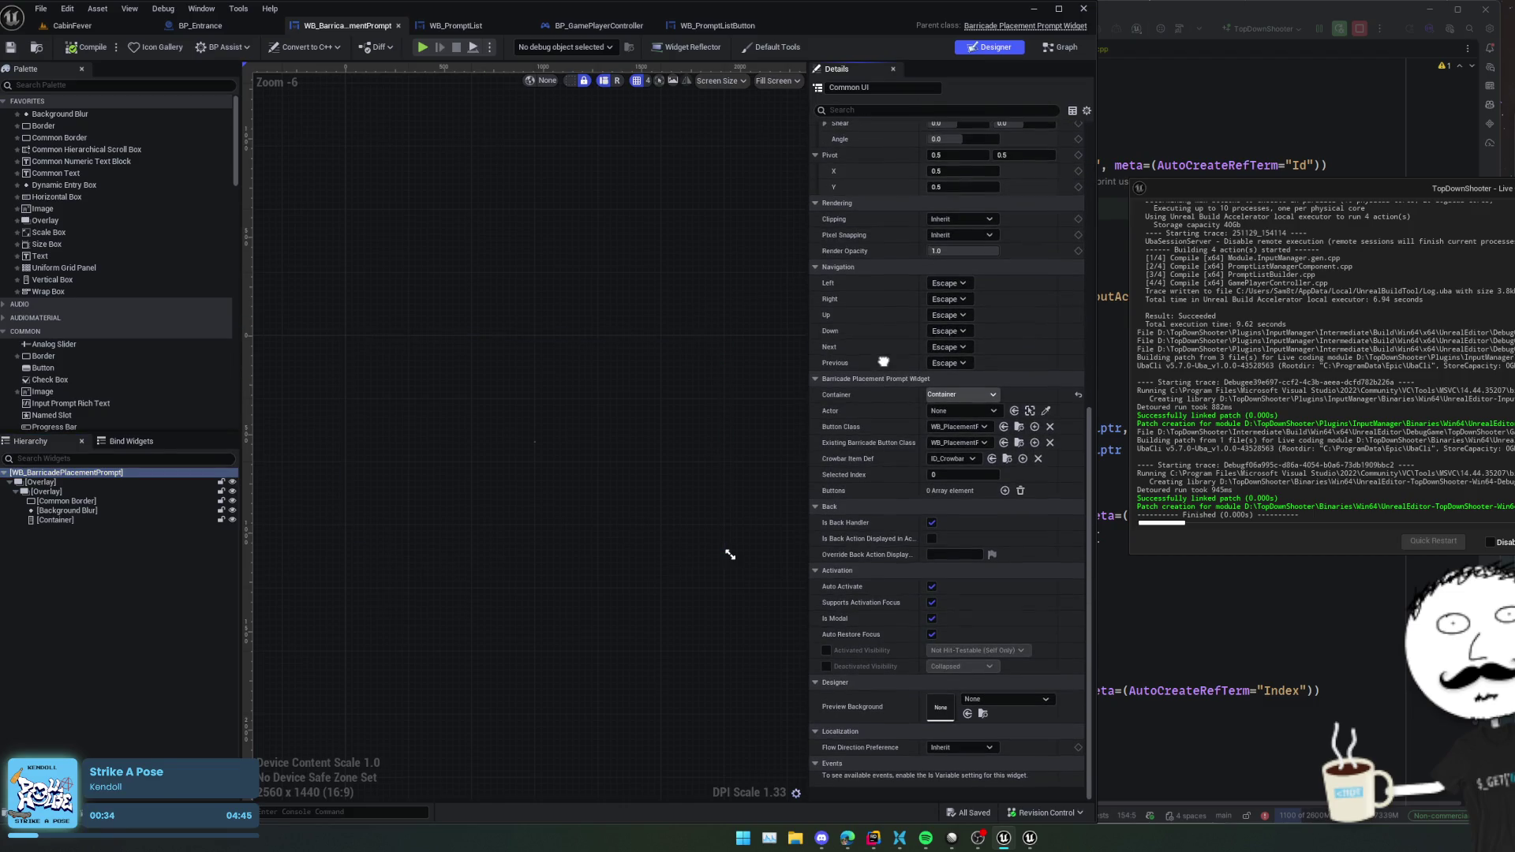
left_click(1018, 439)
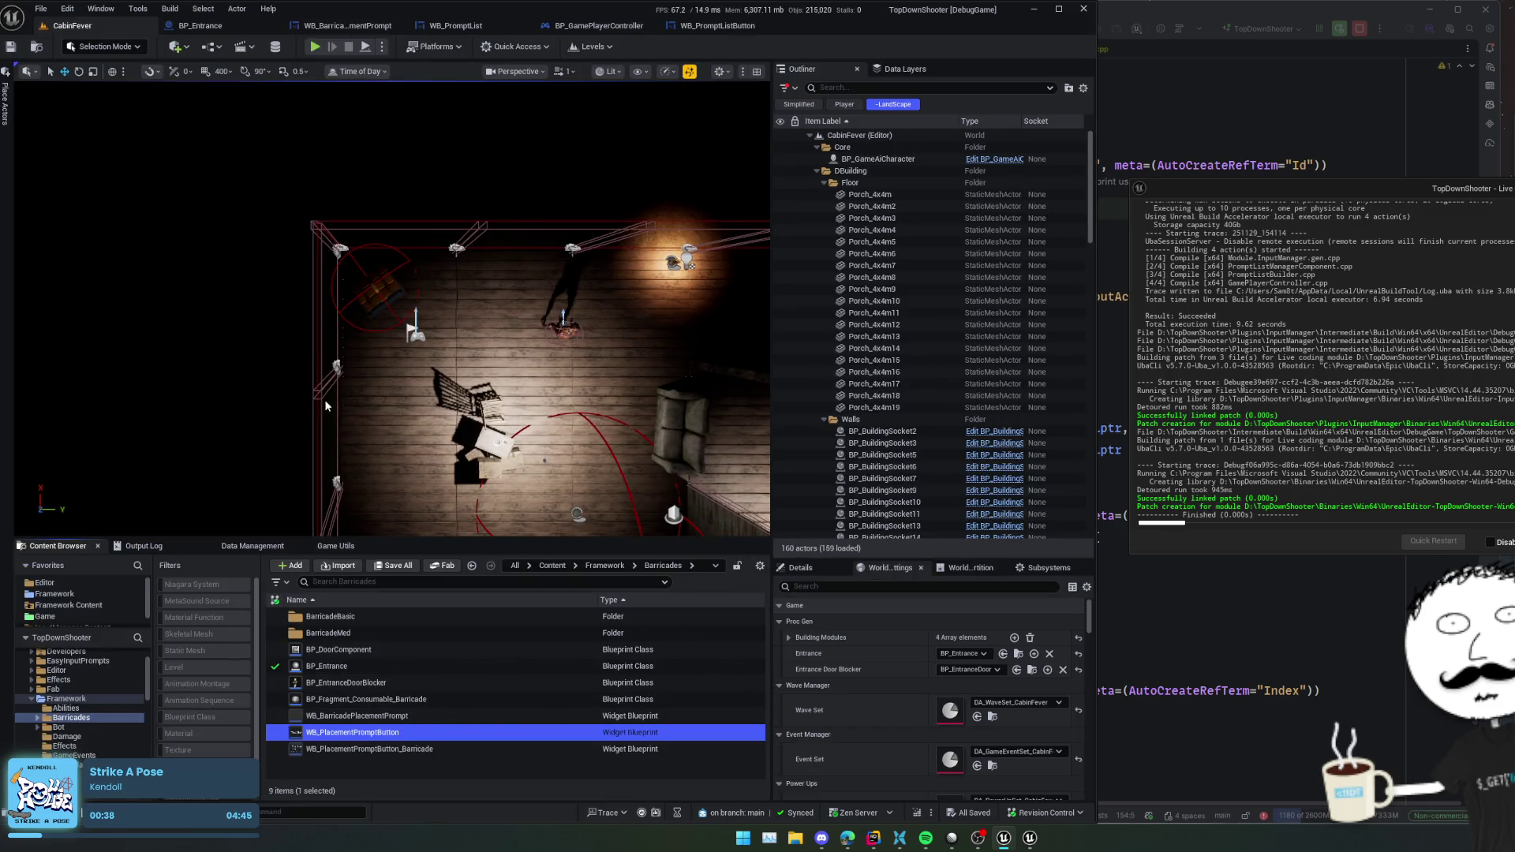
double_click(352, 732)
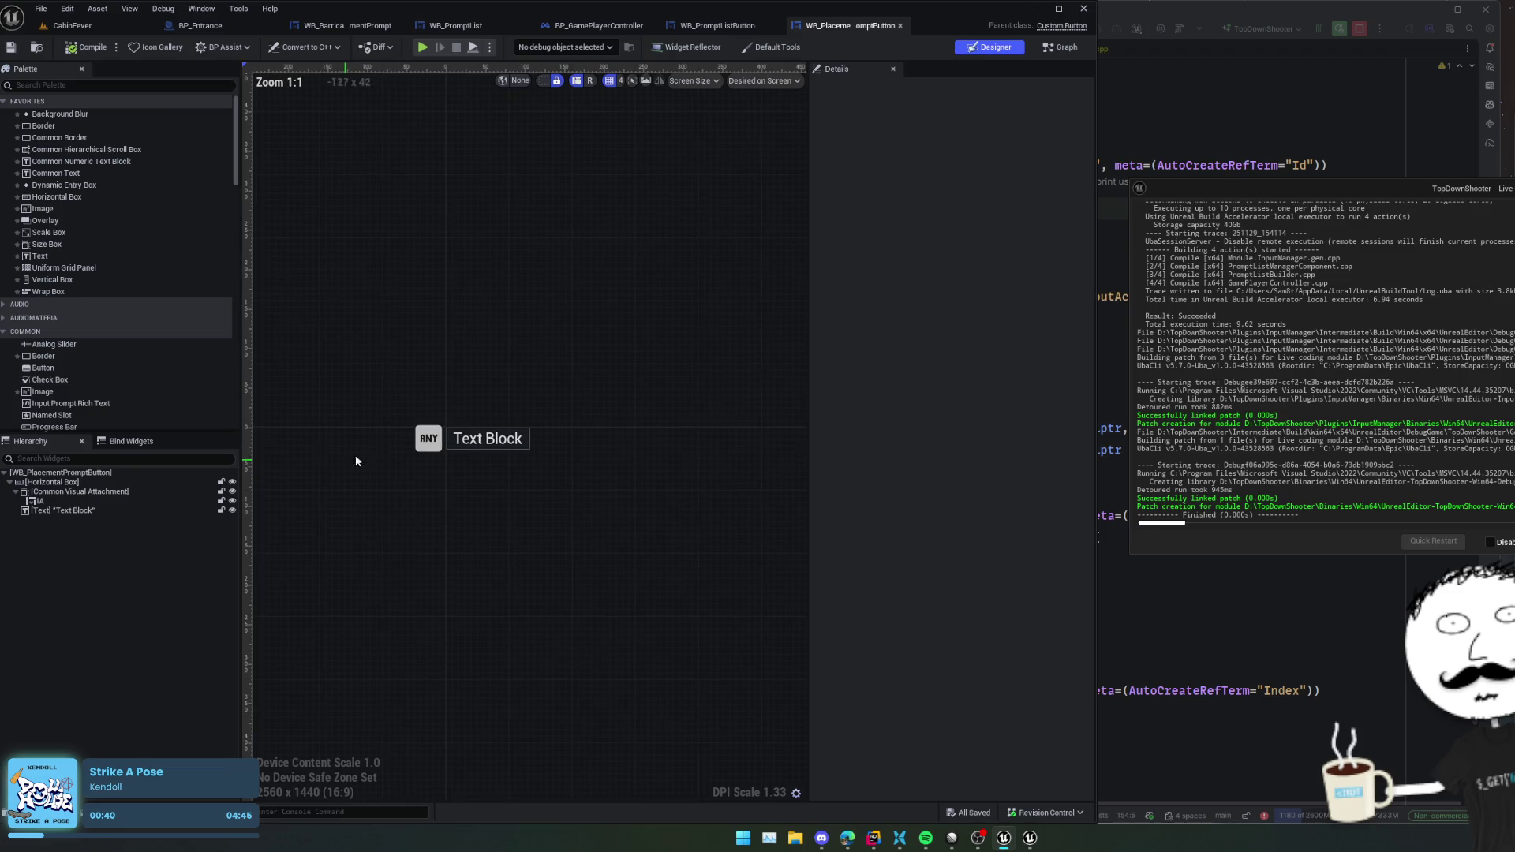
left_click(138, 482)
left_click(126, 510, "shift")
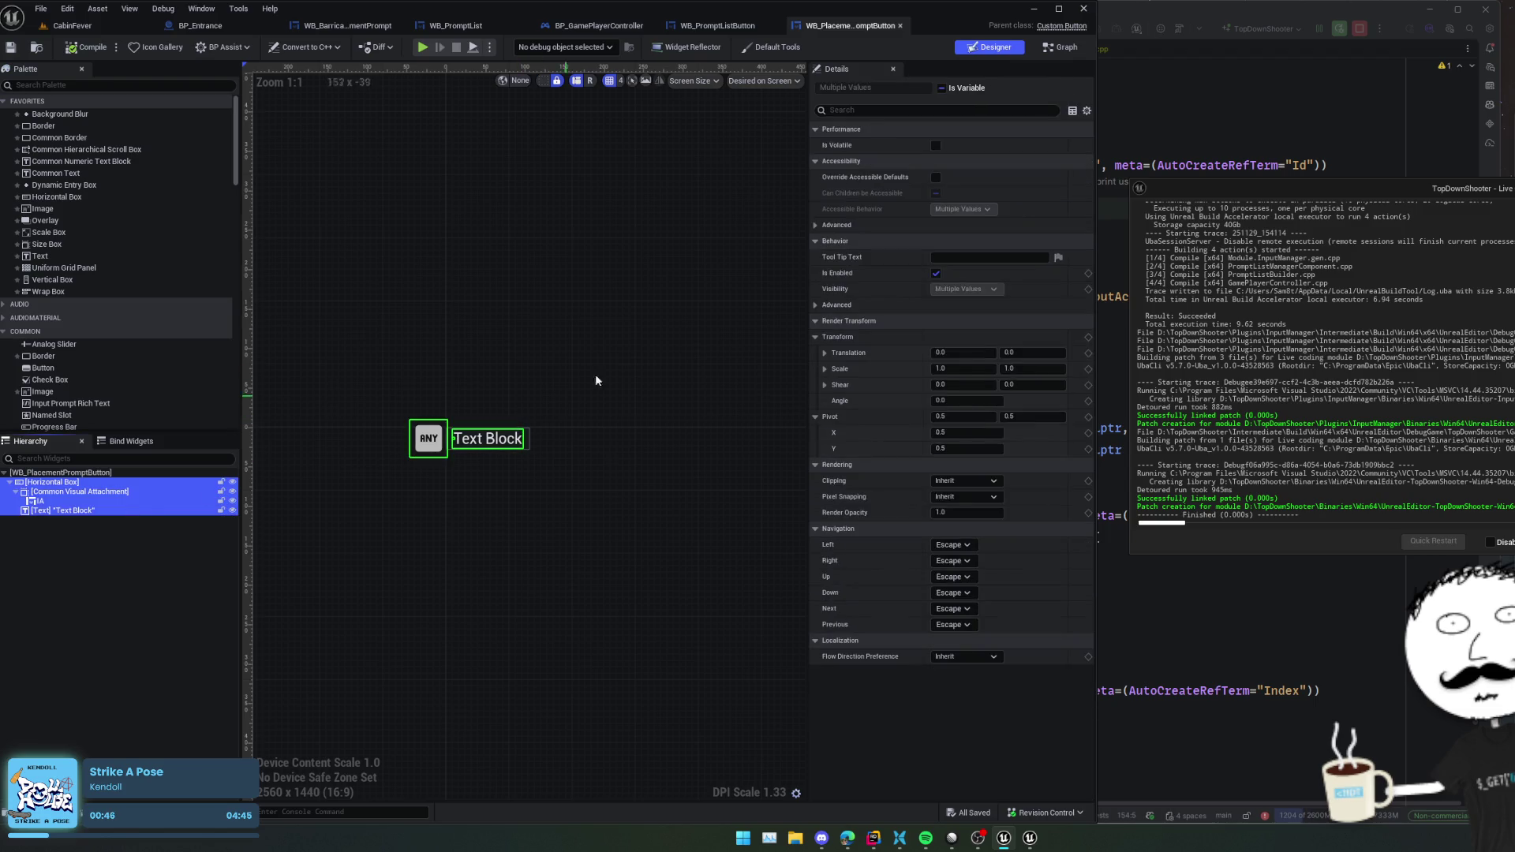
left_click(726, 26)
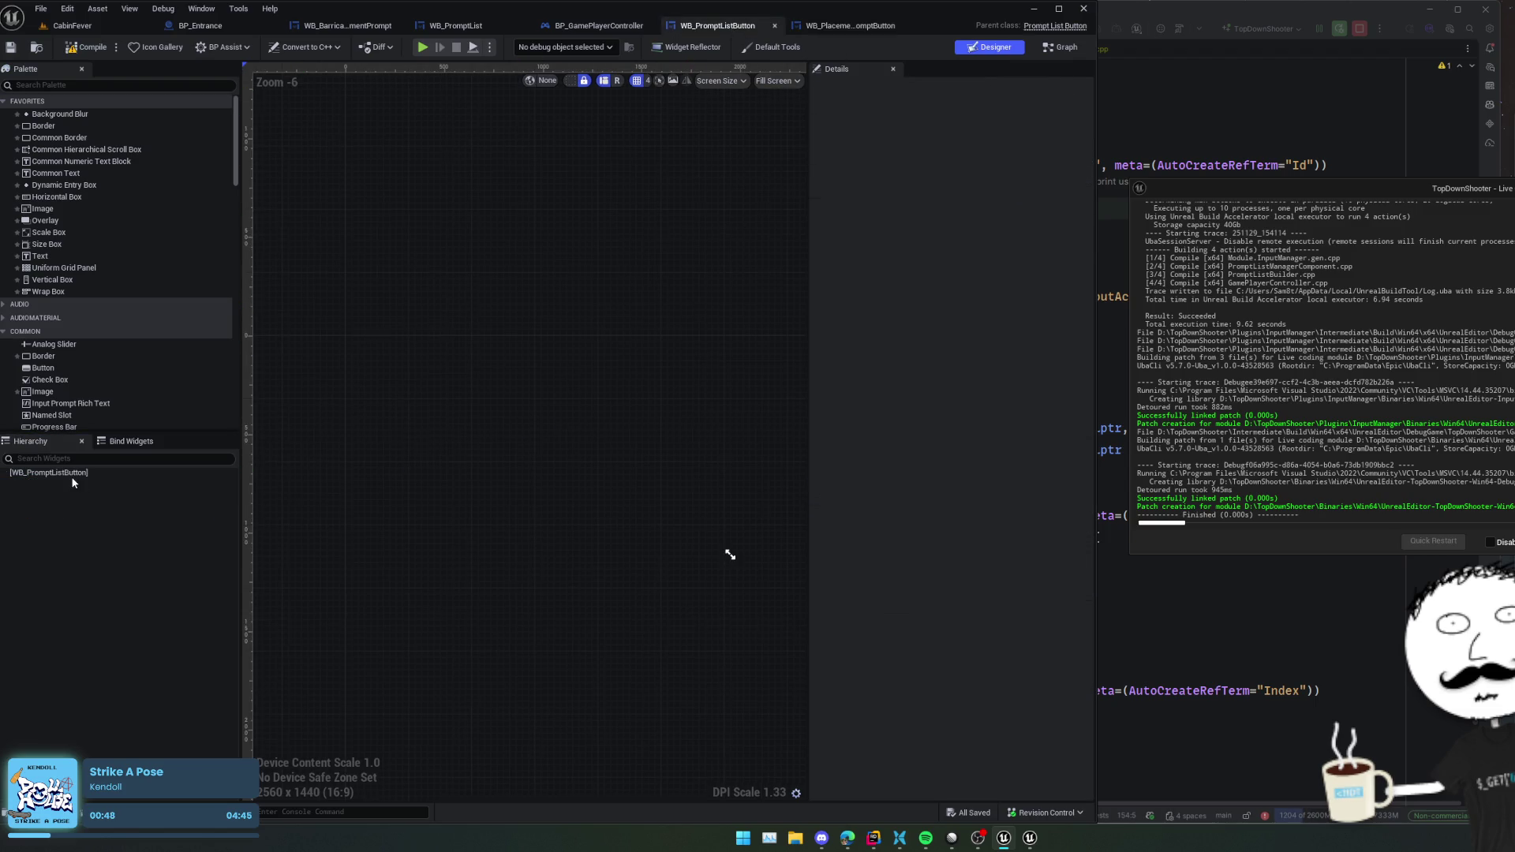
- Paste the copied button layout into WB_PromptListButton and review its required widget bindings
key("ctrl+v")
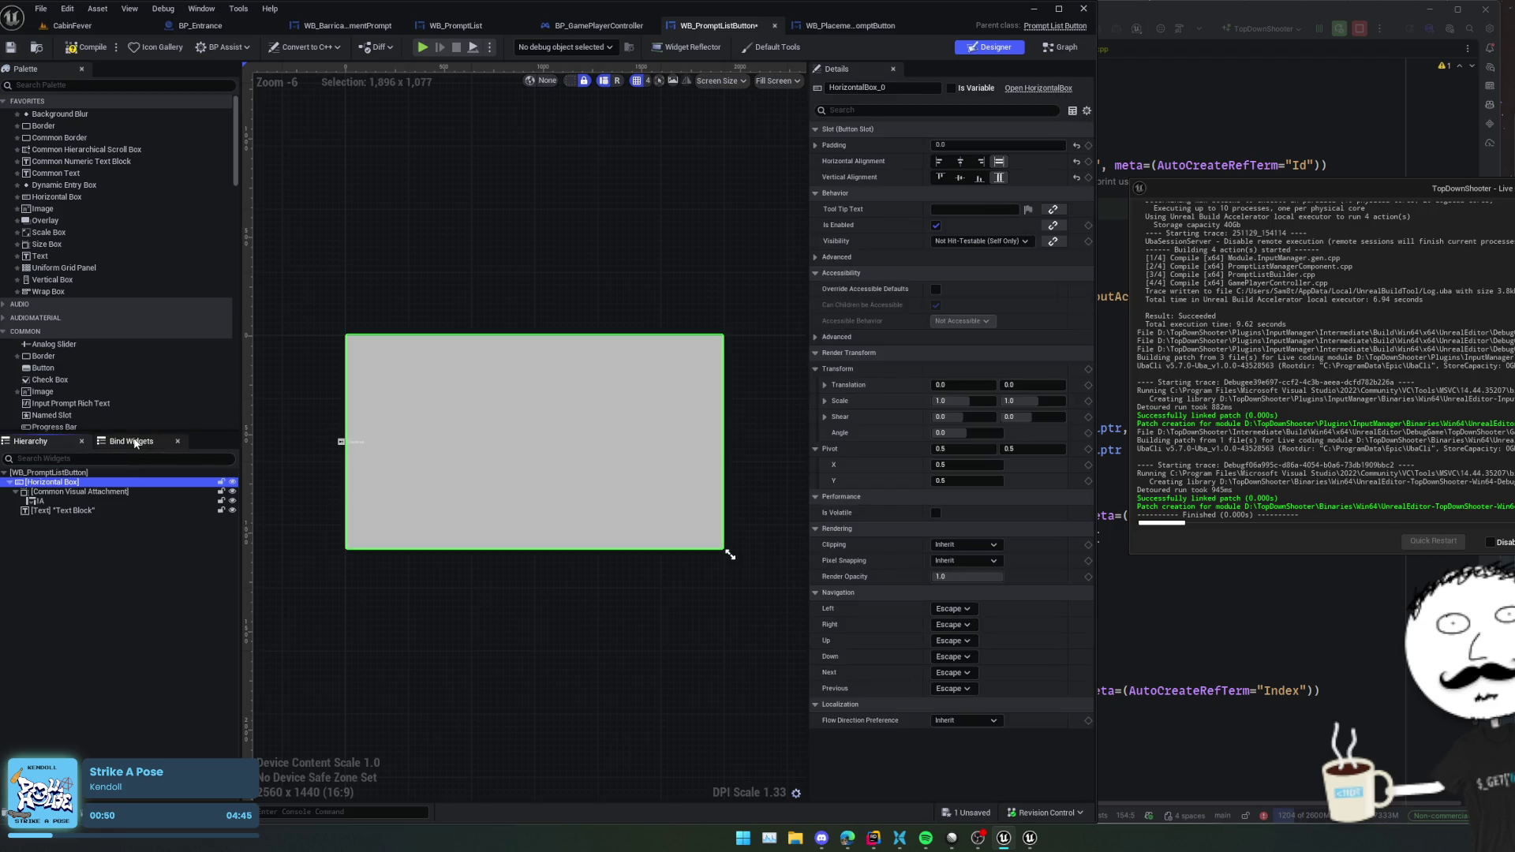
left_click(135, 444)
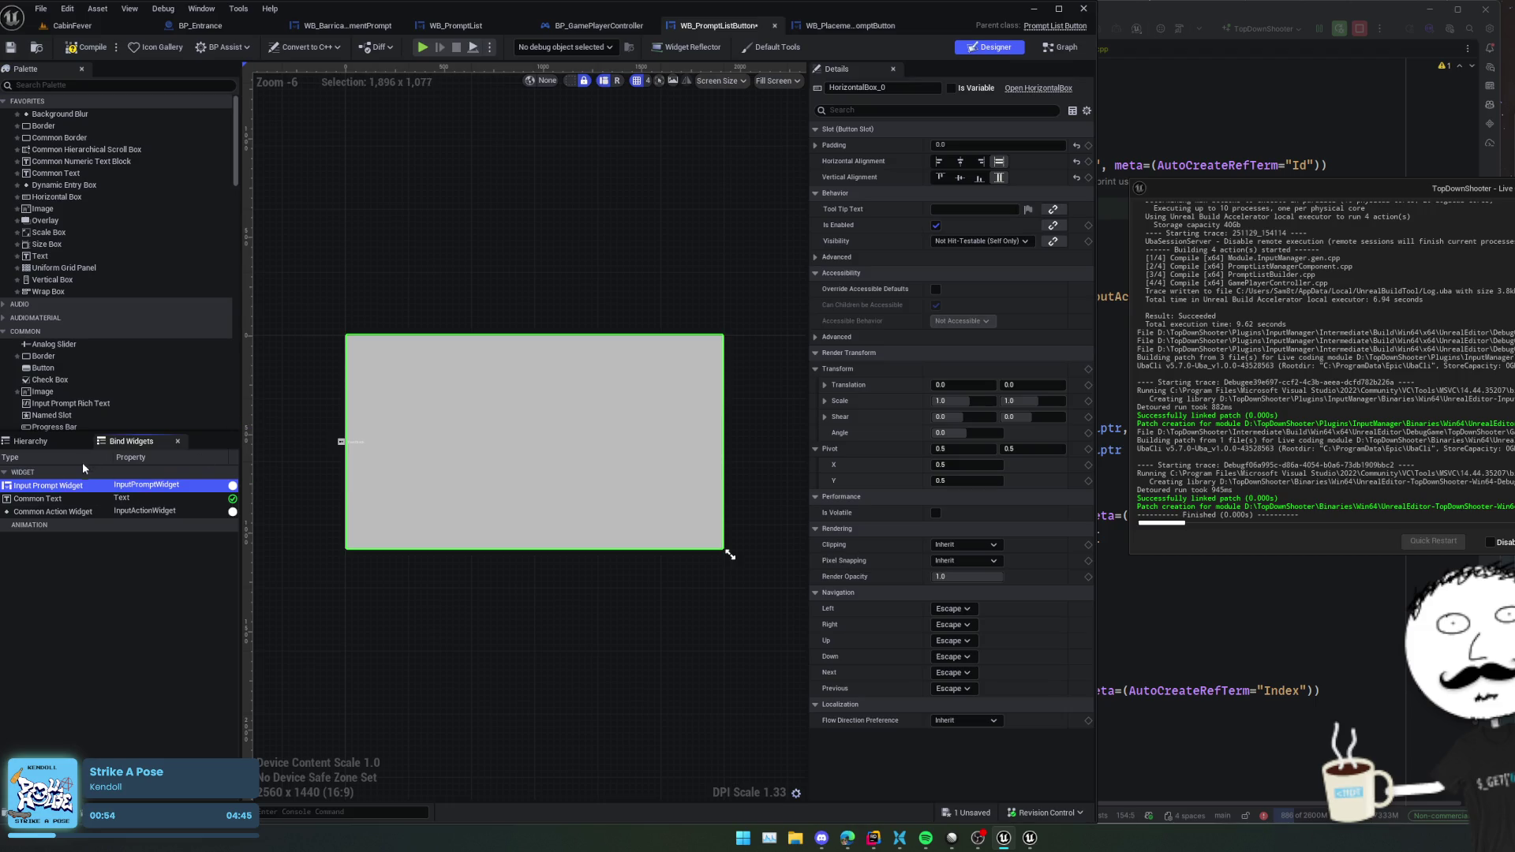
mouse_move(78, 514)
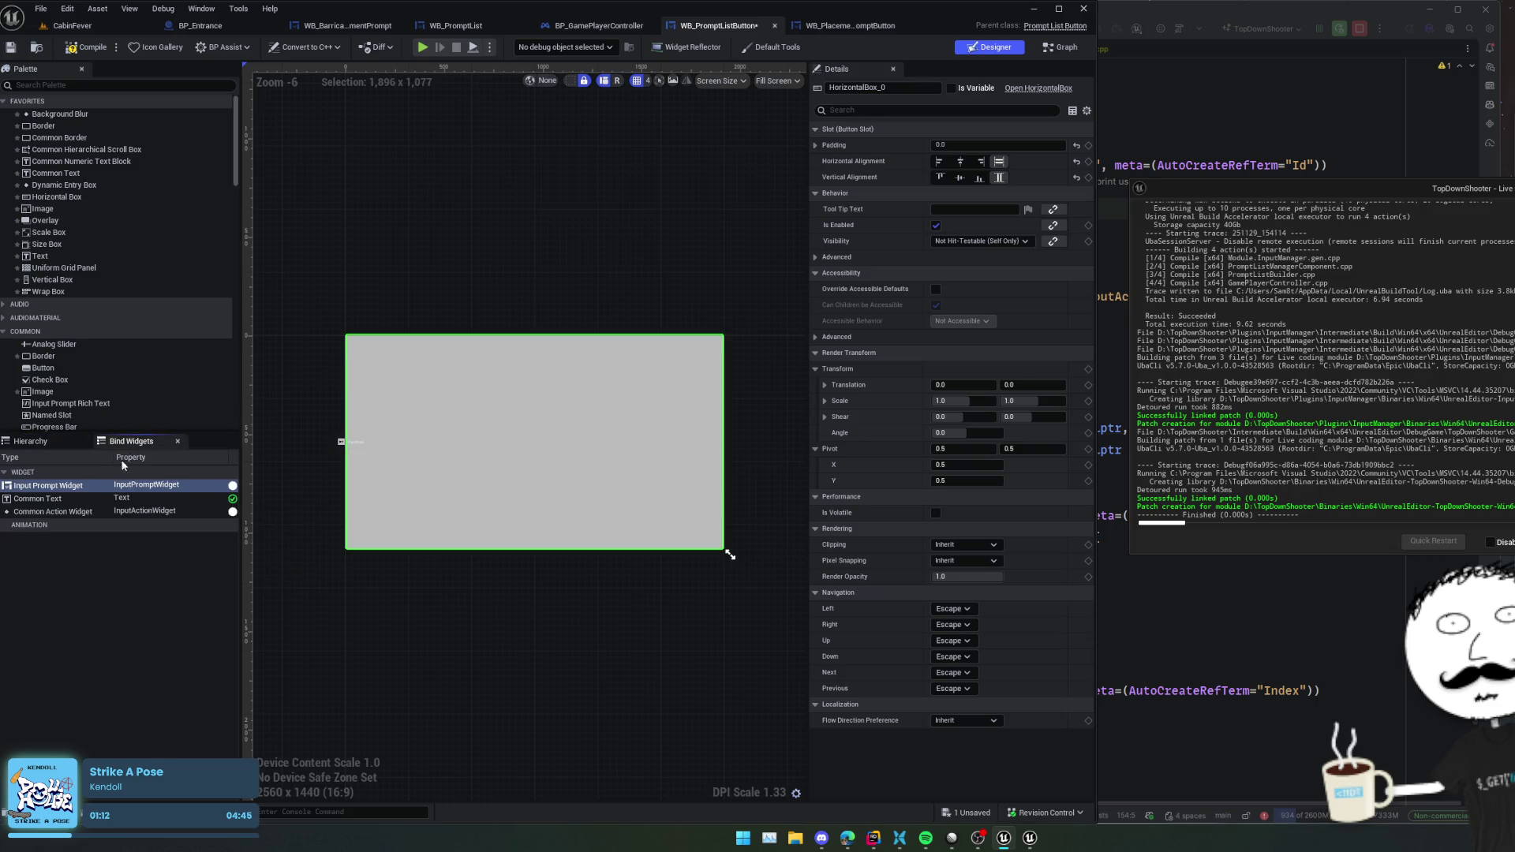
- Delete the IA input prompt displayer from under the Common Visual Attachment
left_click(30, 441)
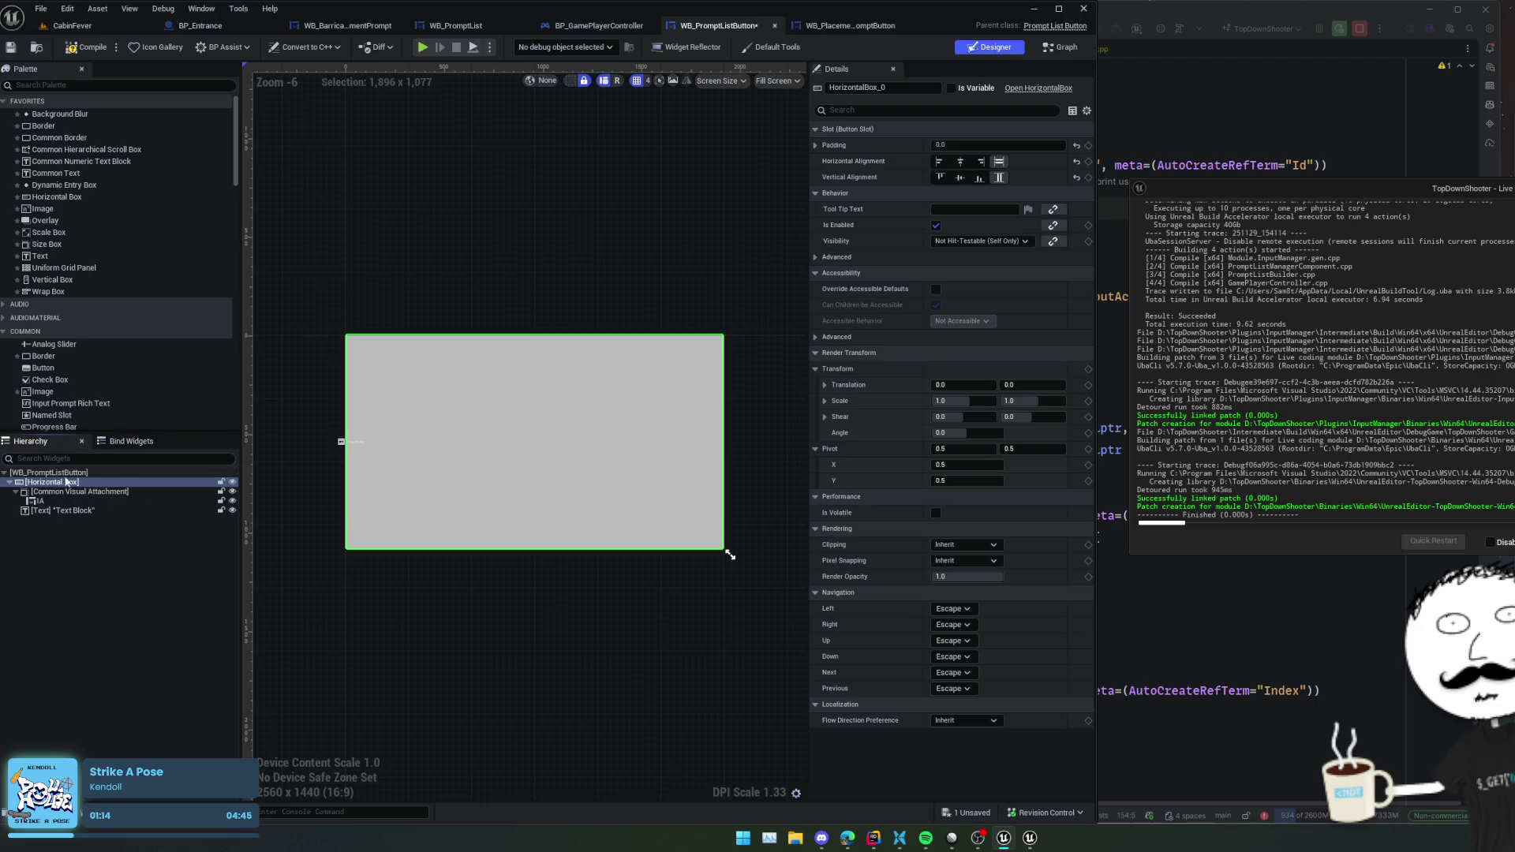
left_click(62, 492)
left_click(63, 501)
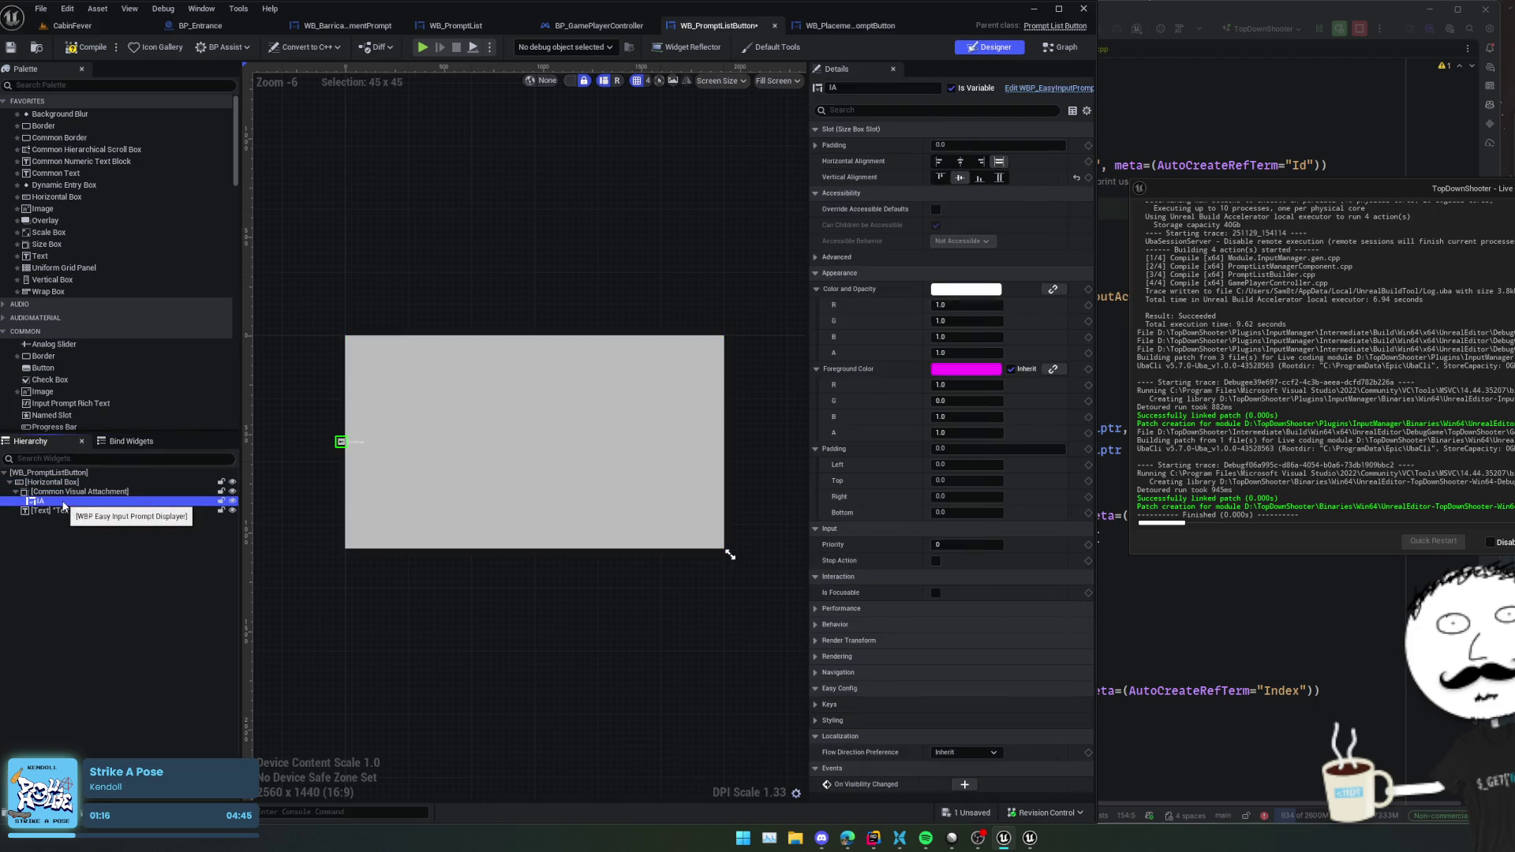
key("Delete")
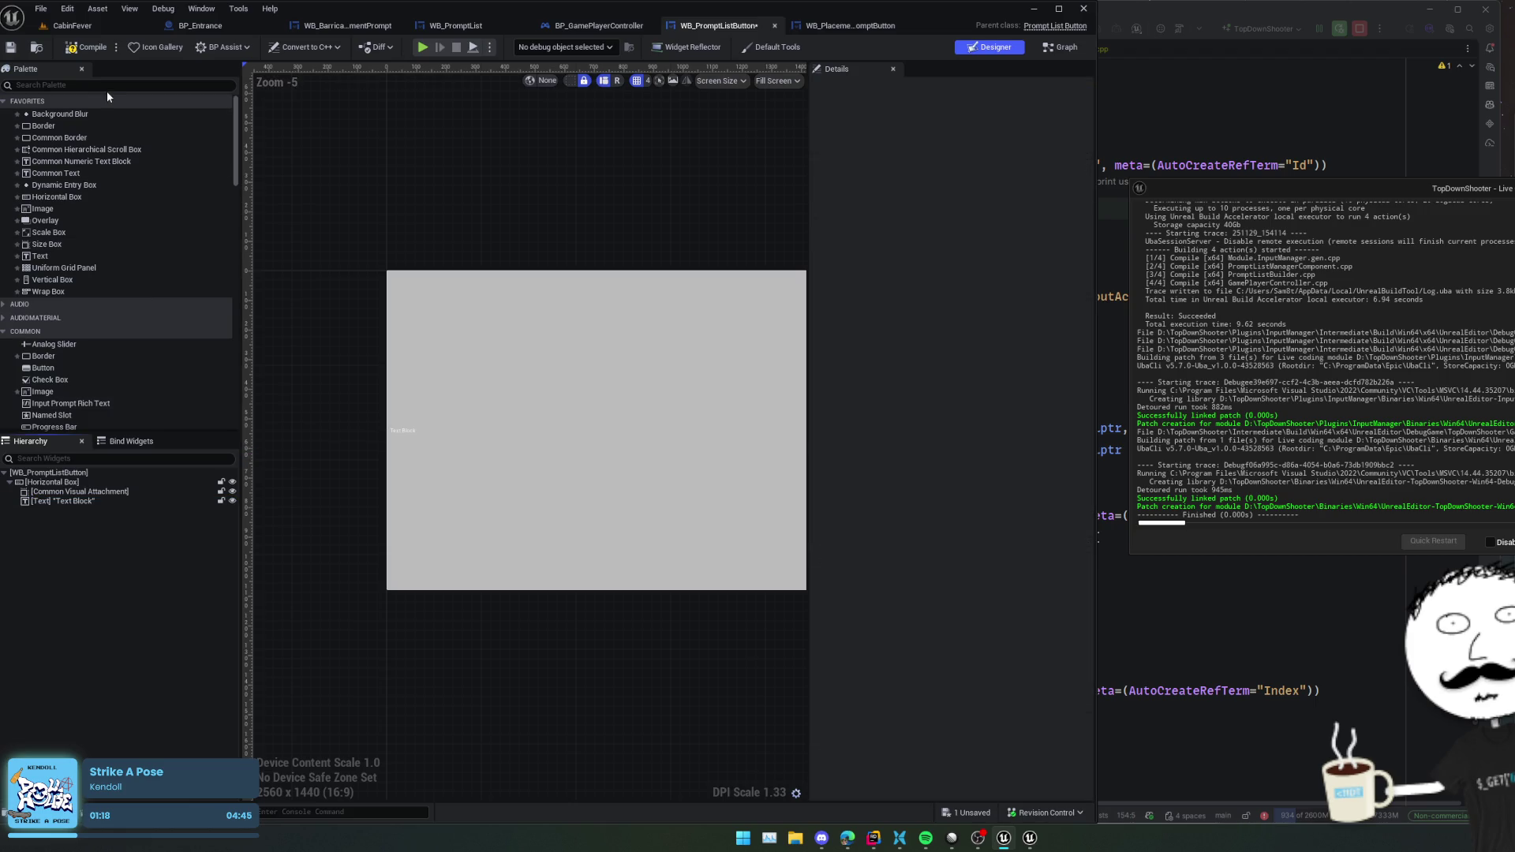
- Add a WBP Input Prompt from the Palette inside the Common Visual Attachment
left_click(108, 87)
type("input")
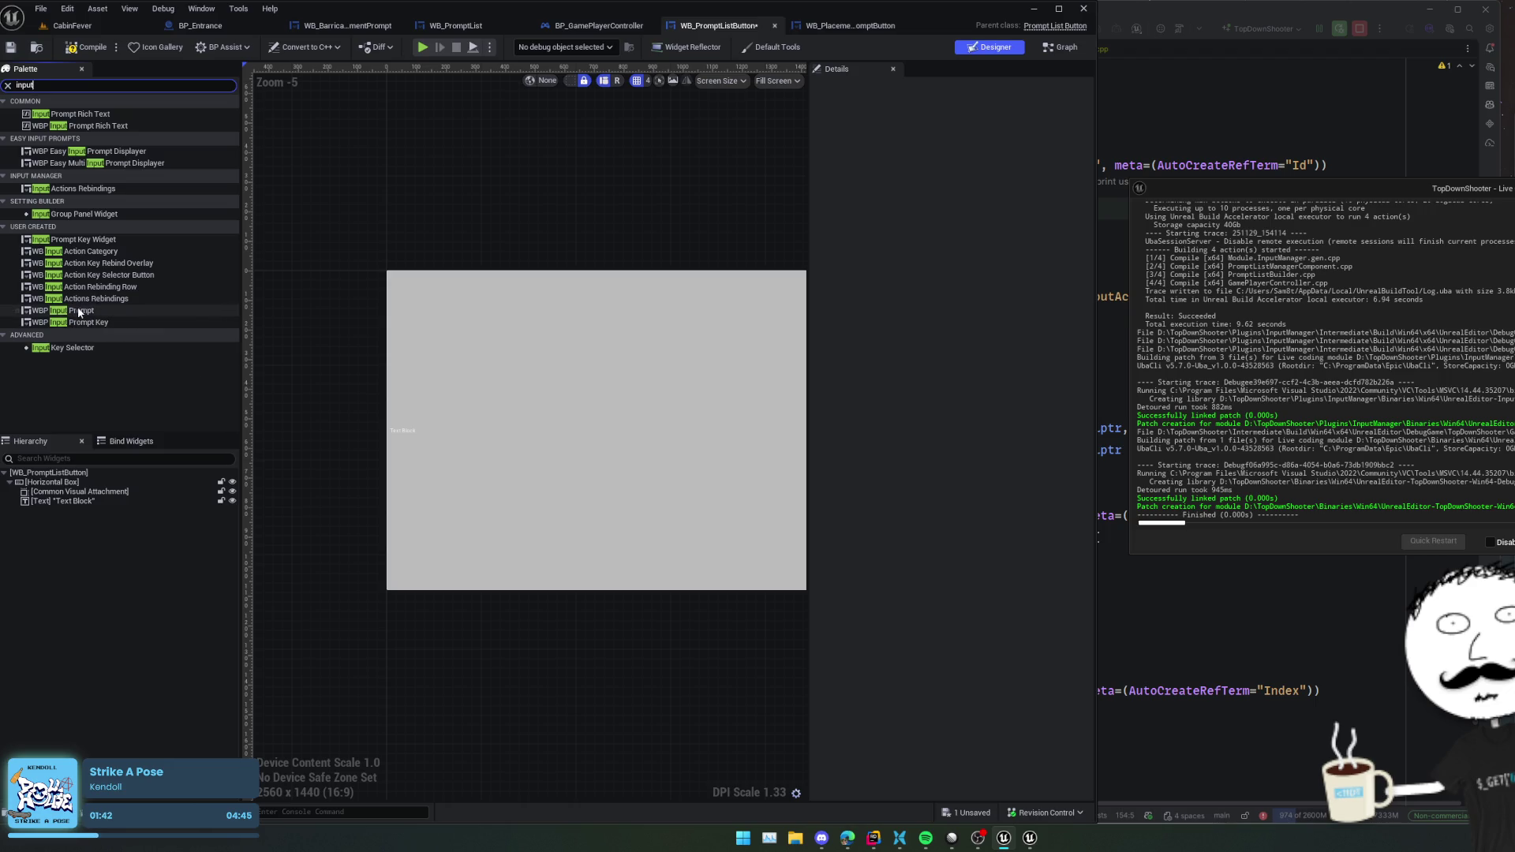
left_click_drag(77, 309, 87, 489)
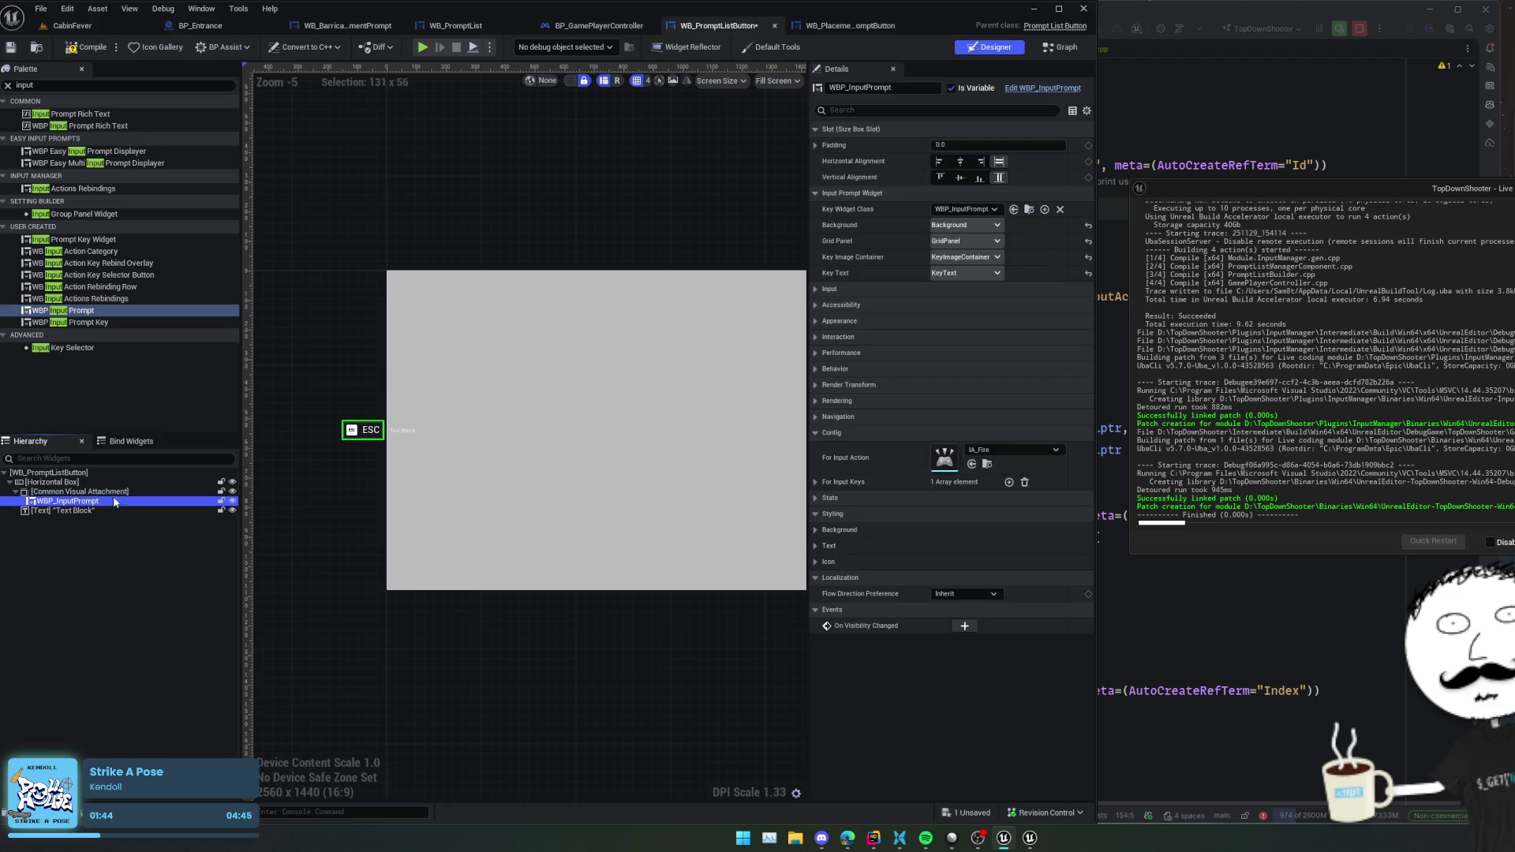
left_click(126, 441)
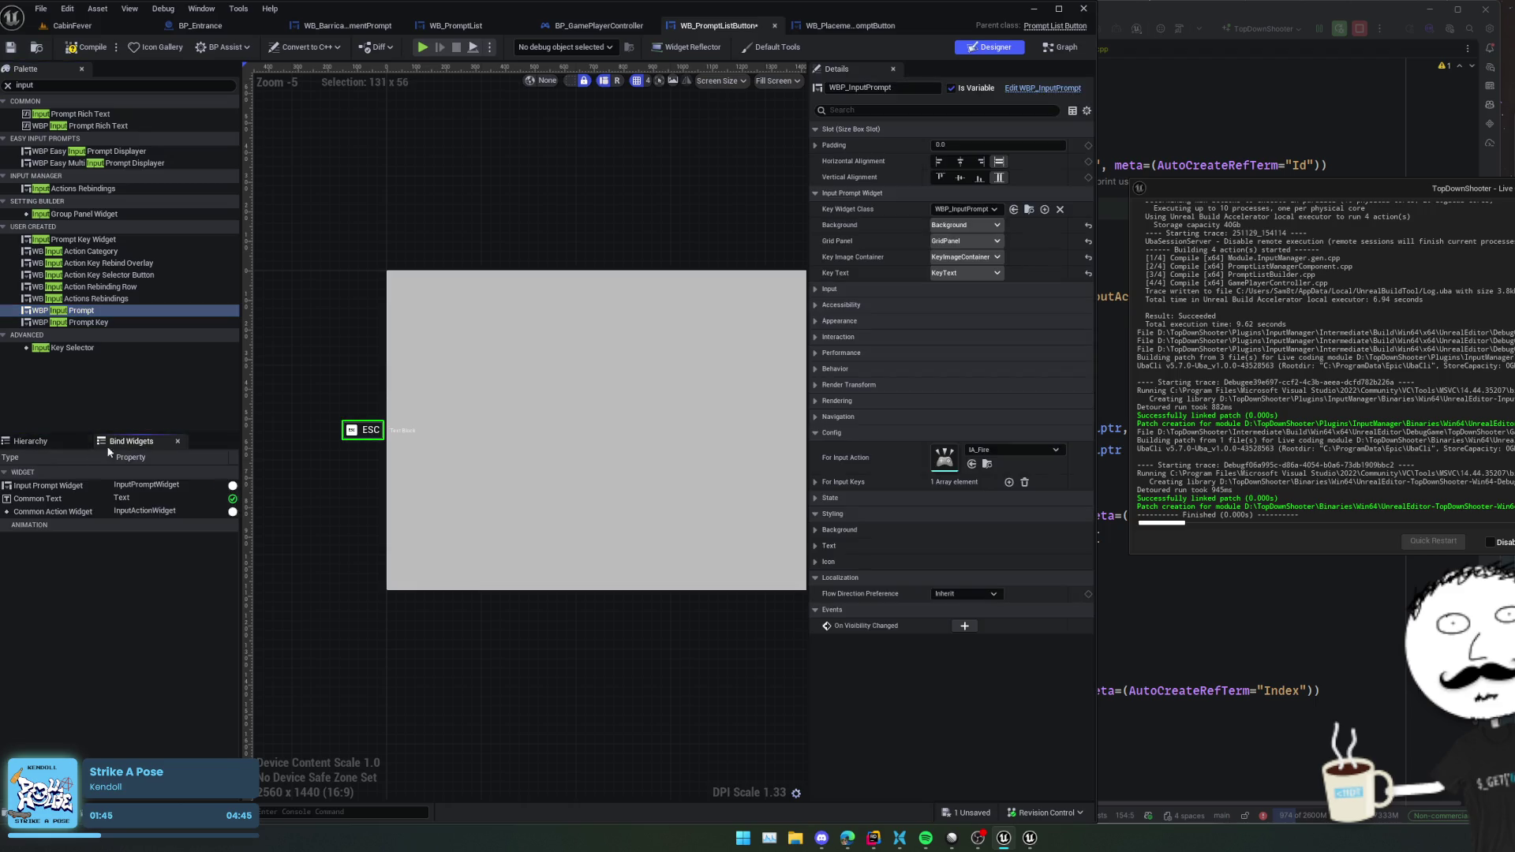
left_click(46, 444)
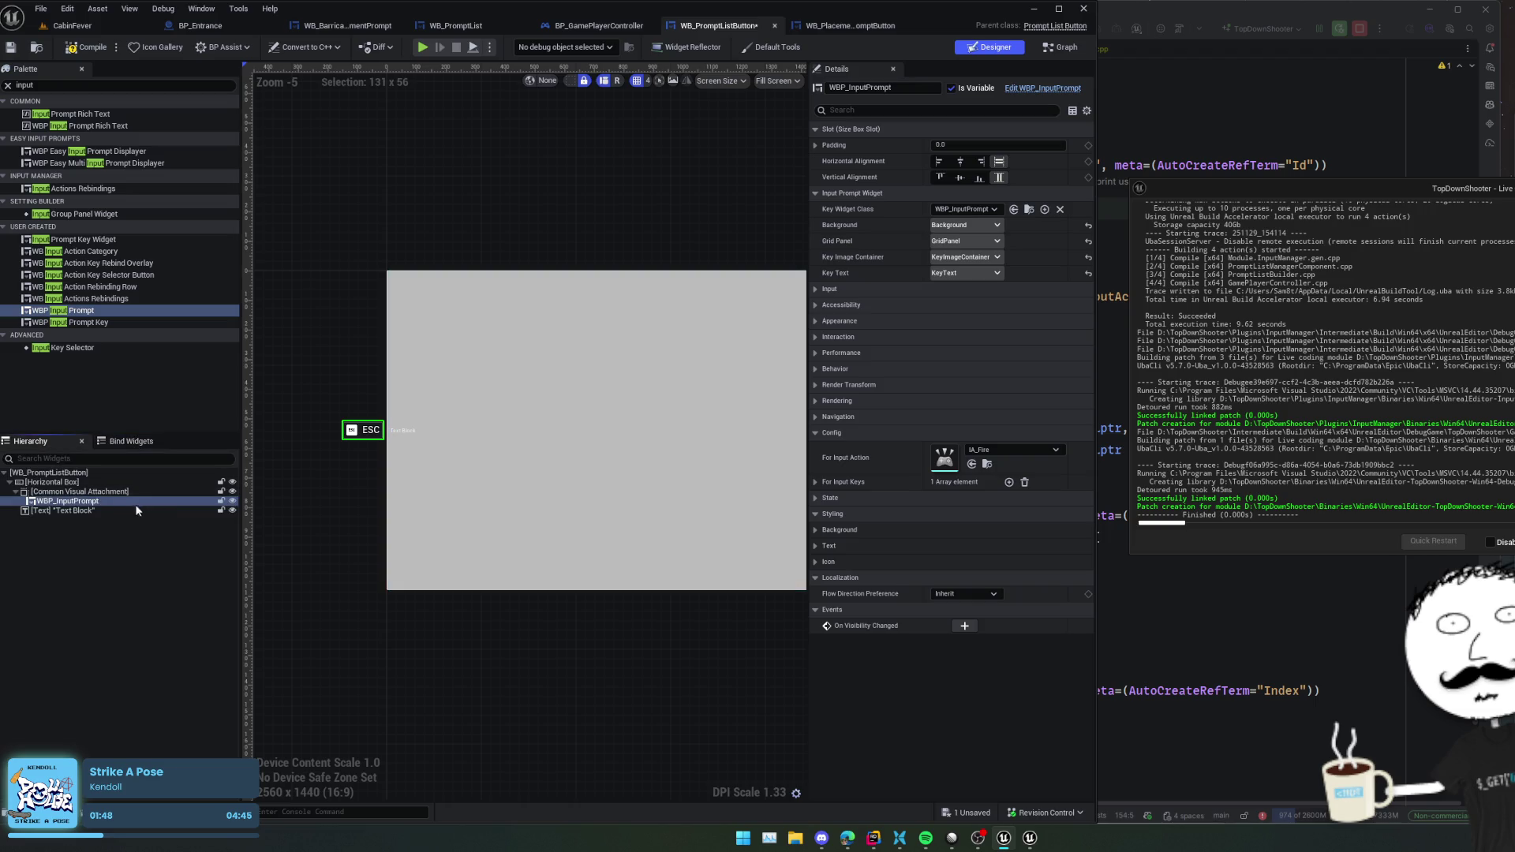
- Rename the new input prompt to InputPromptWidget, save, and confirm the widget bindings
left_click(107, 502)
key("F2")
type("In")
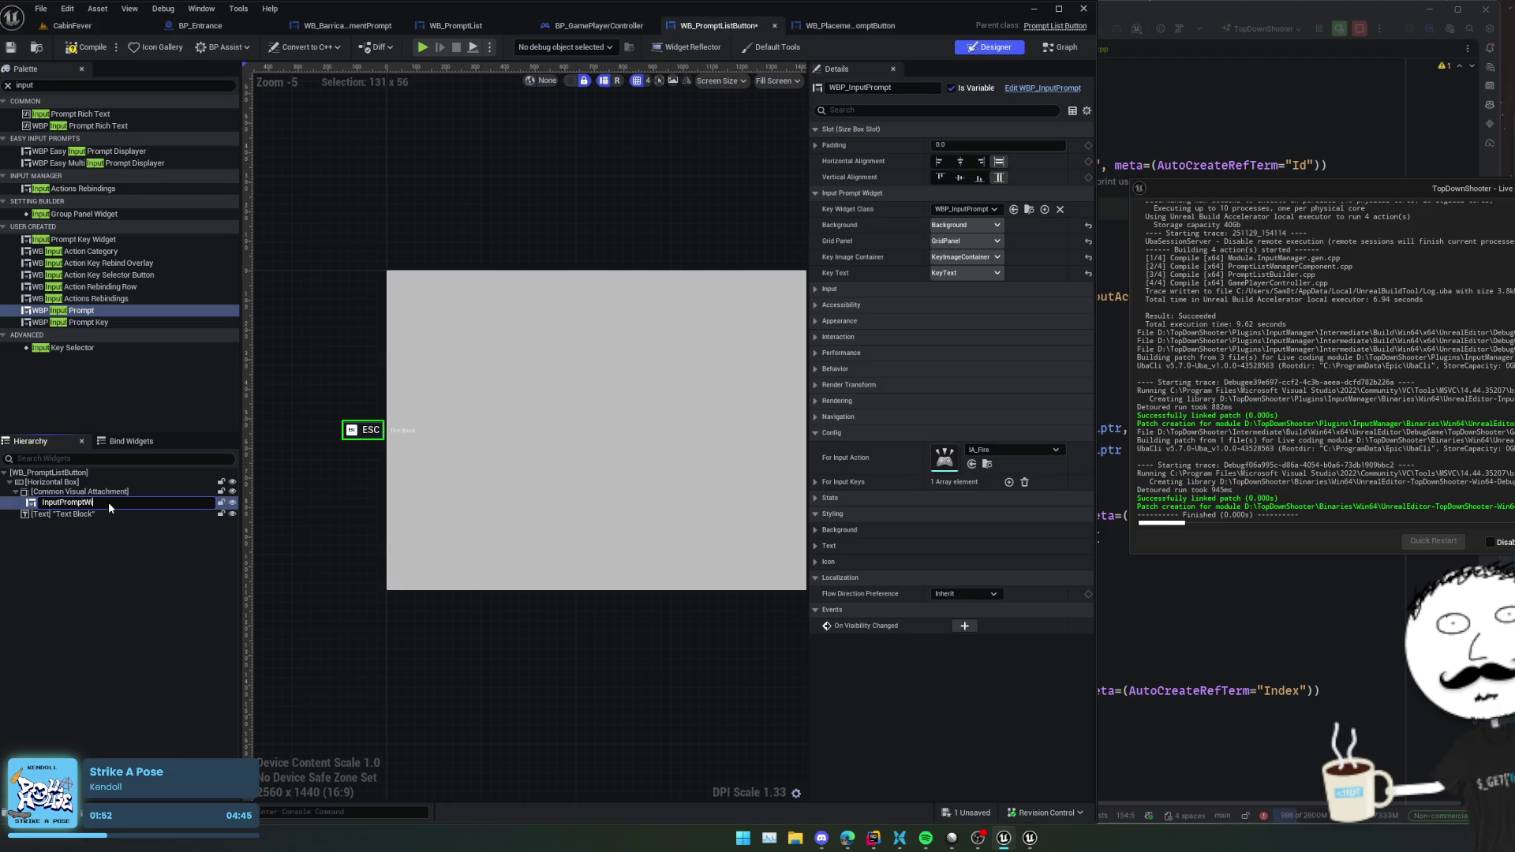
type("dget")
key("Return")
key("ctrl+s")
left_click(129, 444)
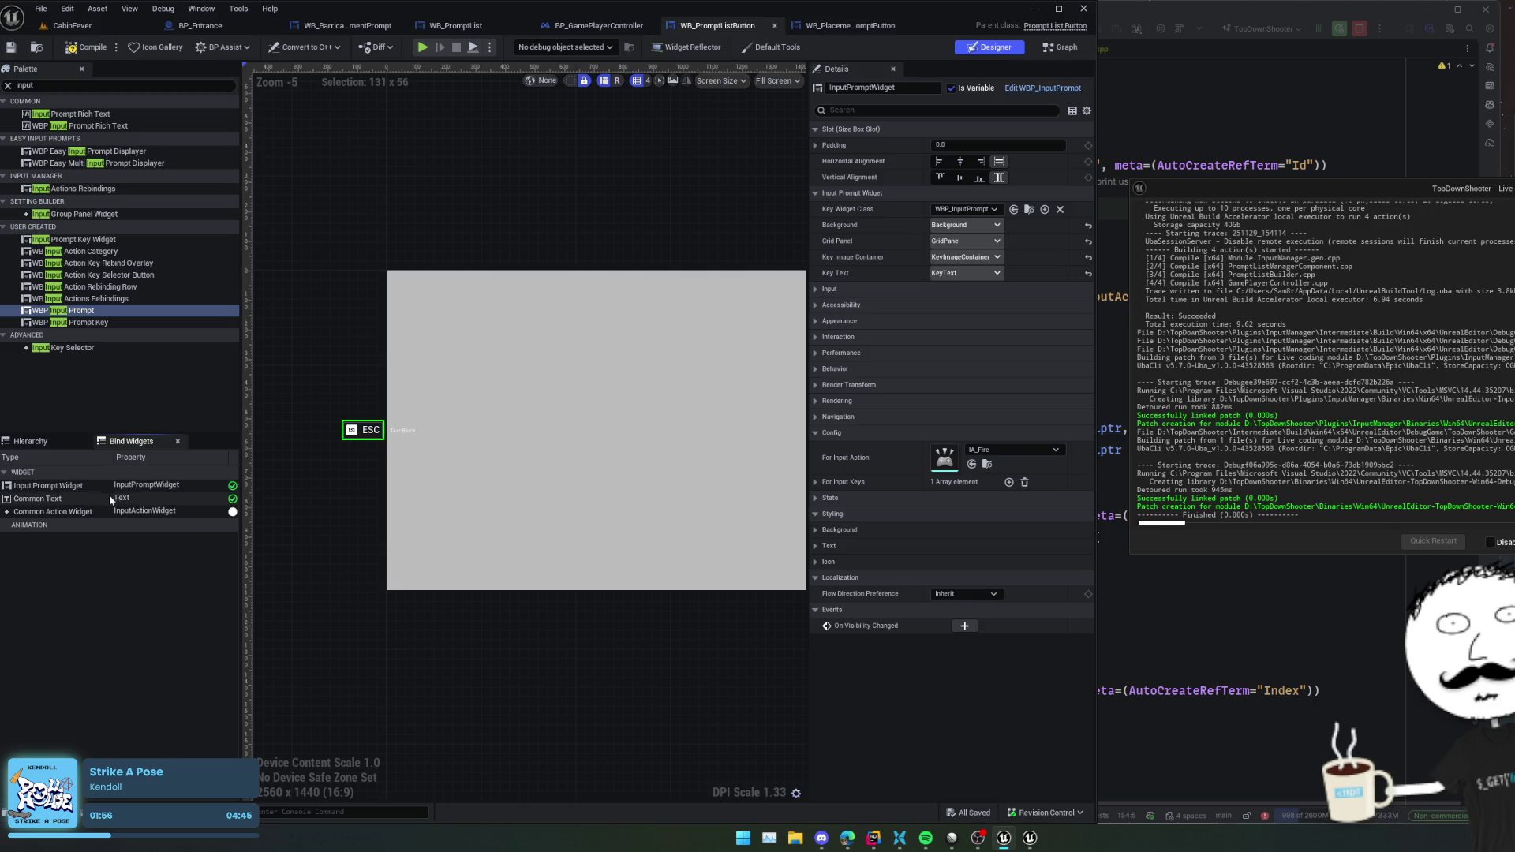
left_click(80, 499)
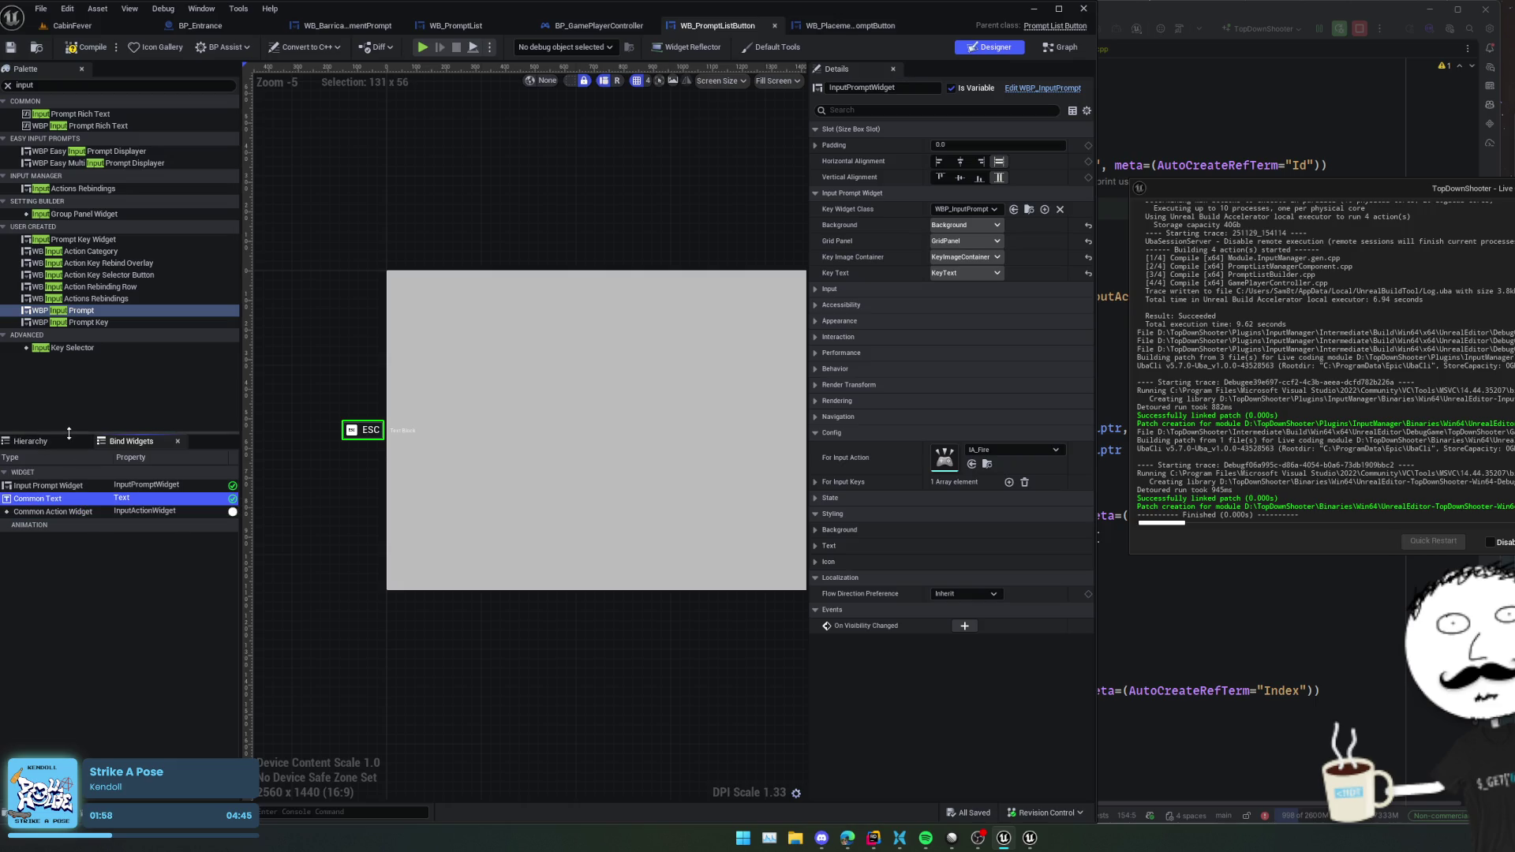
left_click(61, 442)
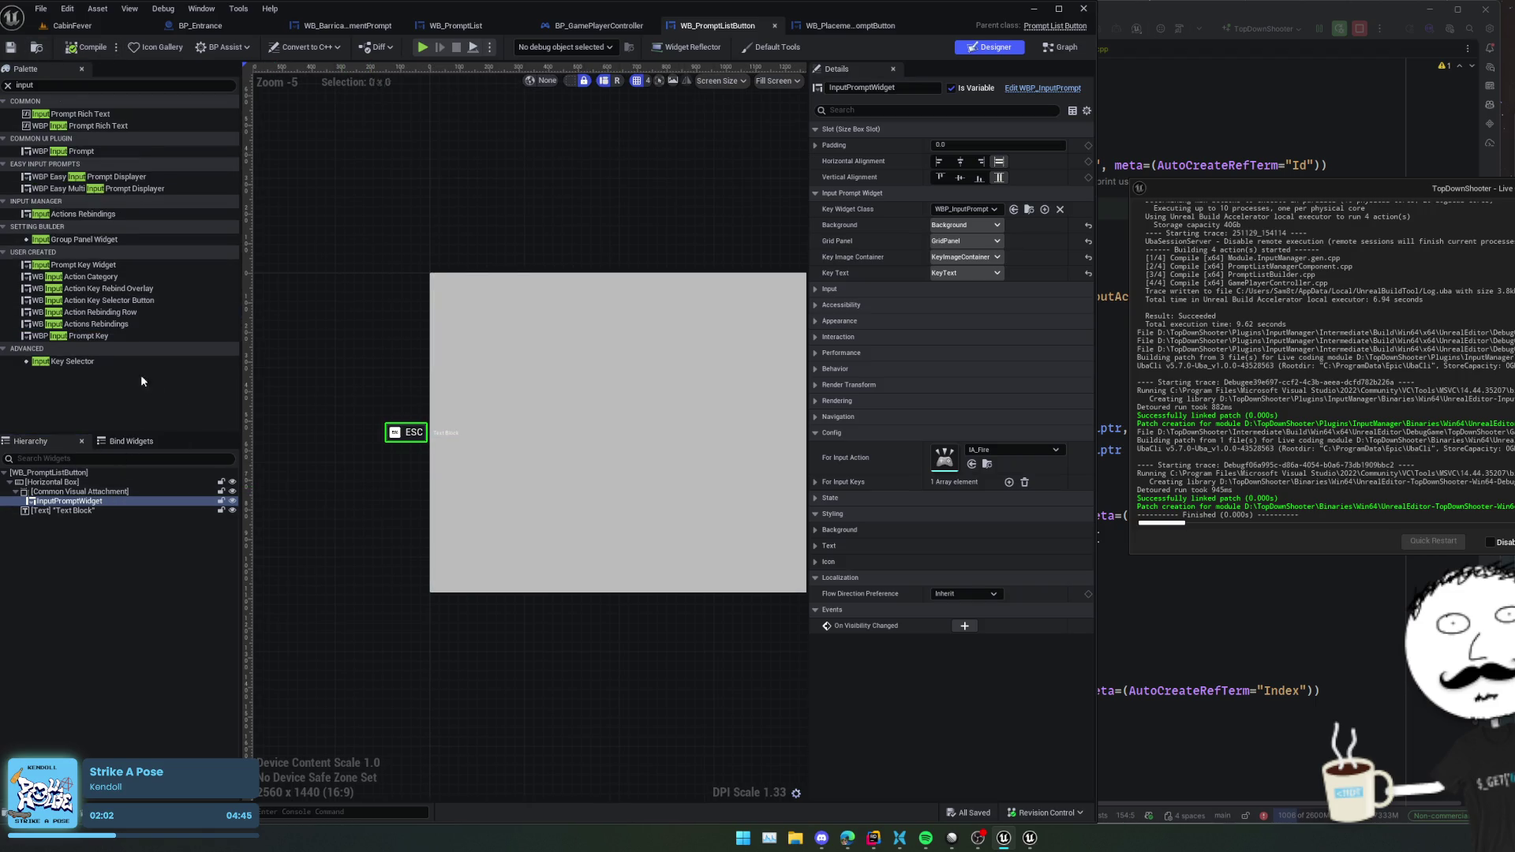
- Switch the designer preview to the Desired size
left_click(777, 80)
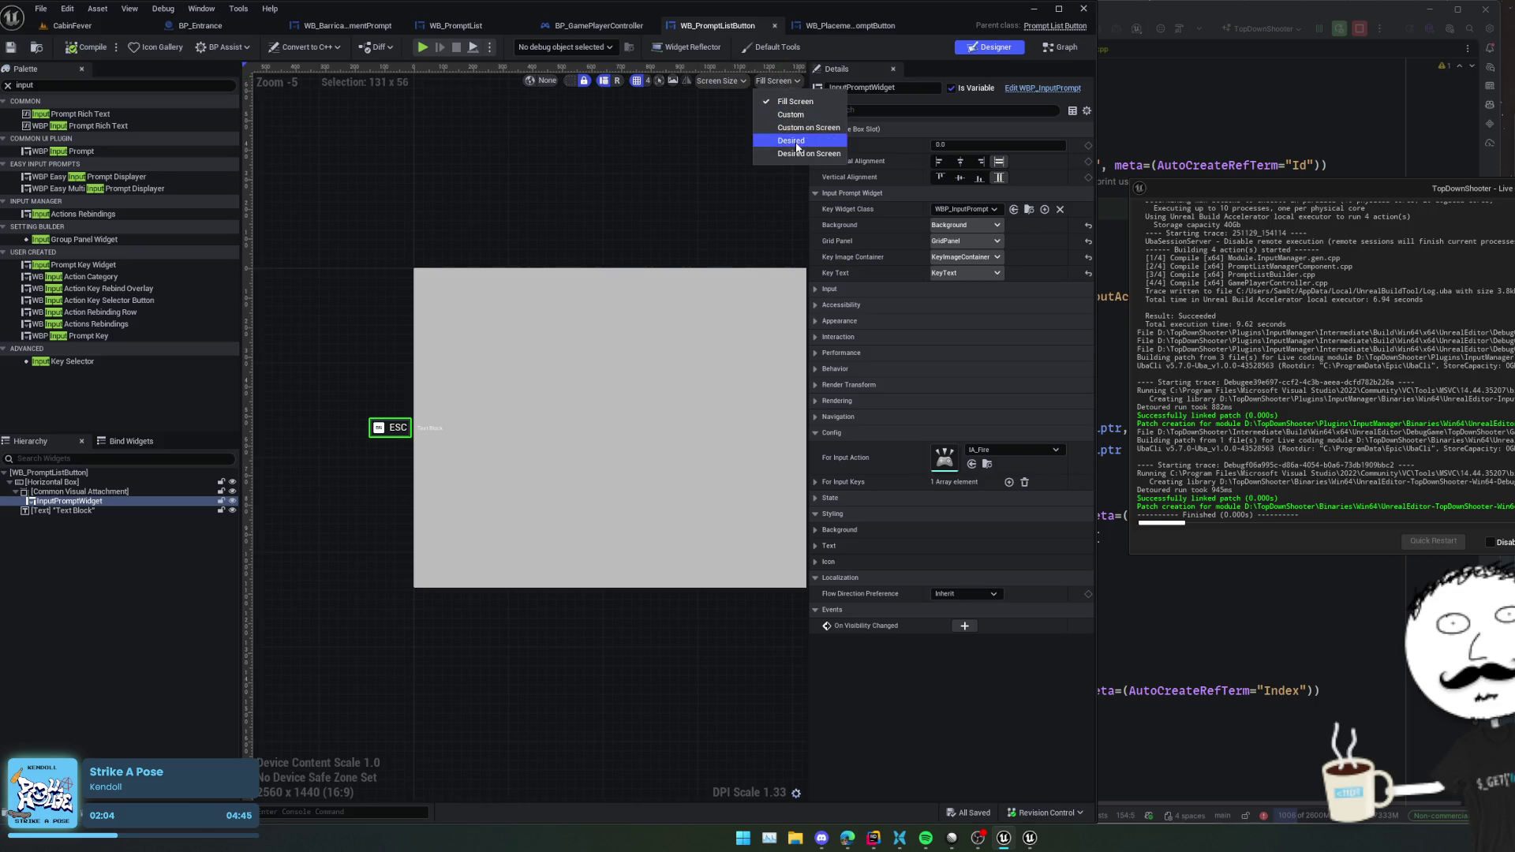
left_click(791, 141)
scroll(390, 417, "up", 8)
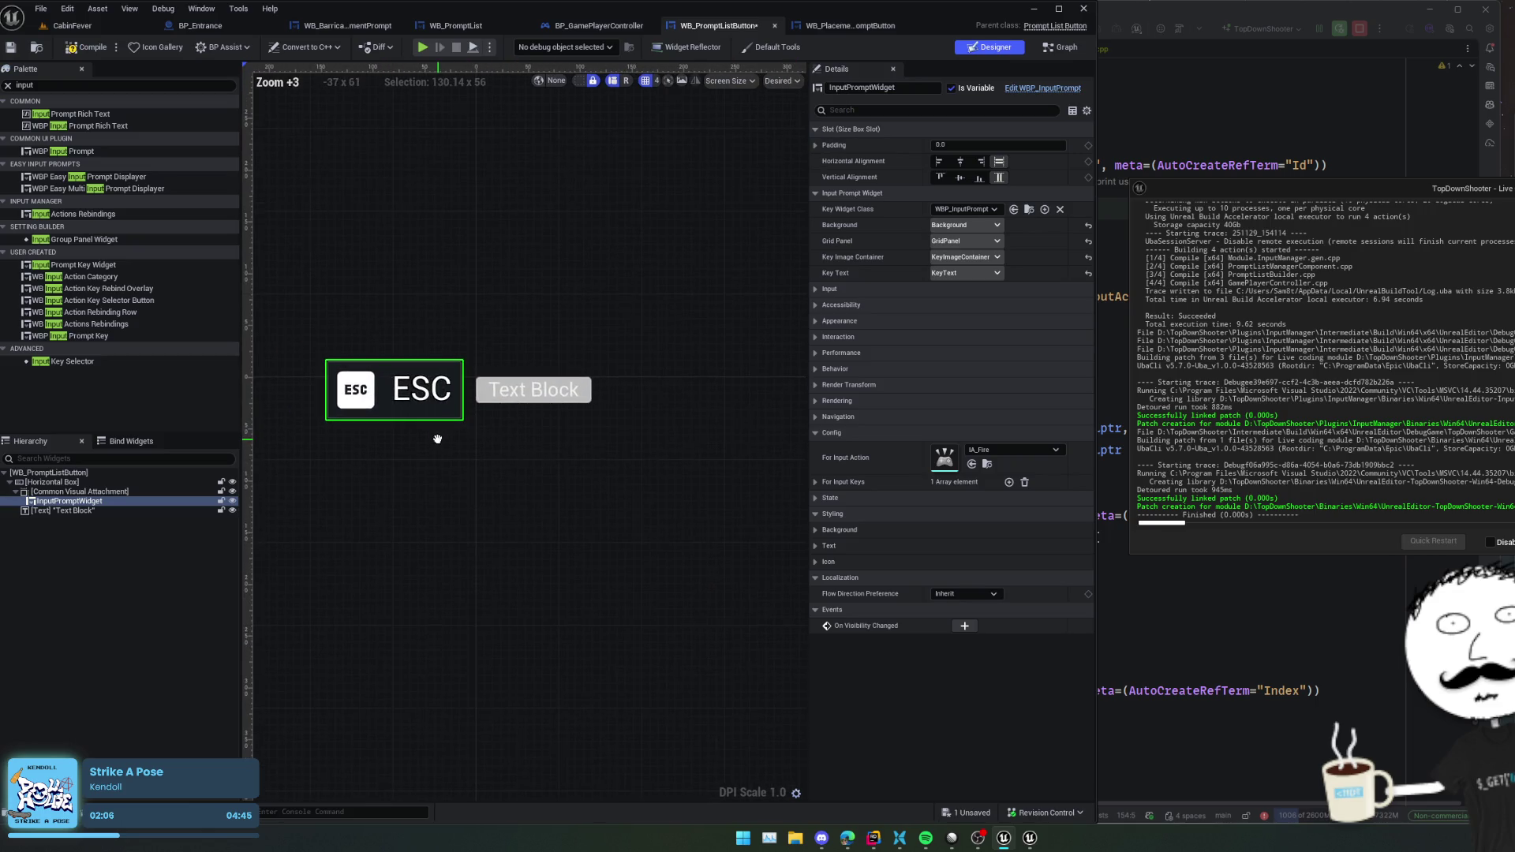
scroll(438, 438, "down", 2)
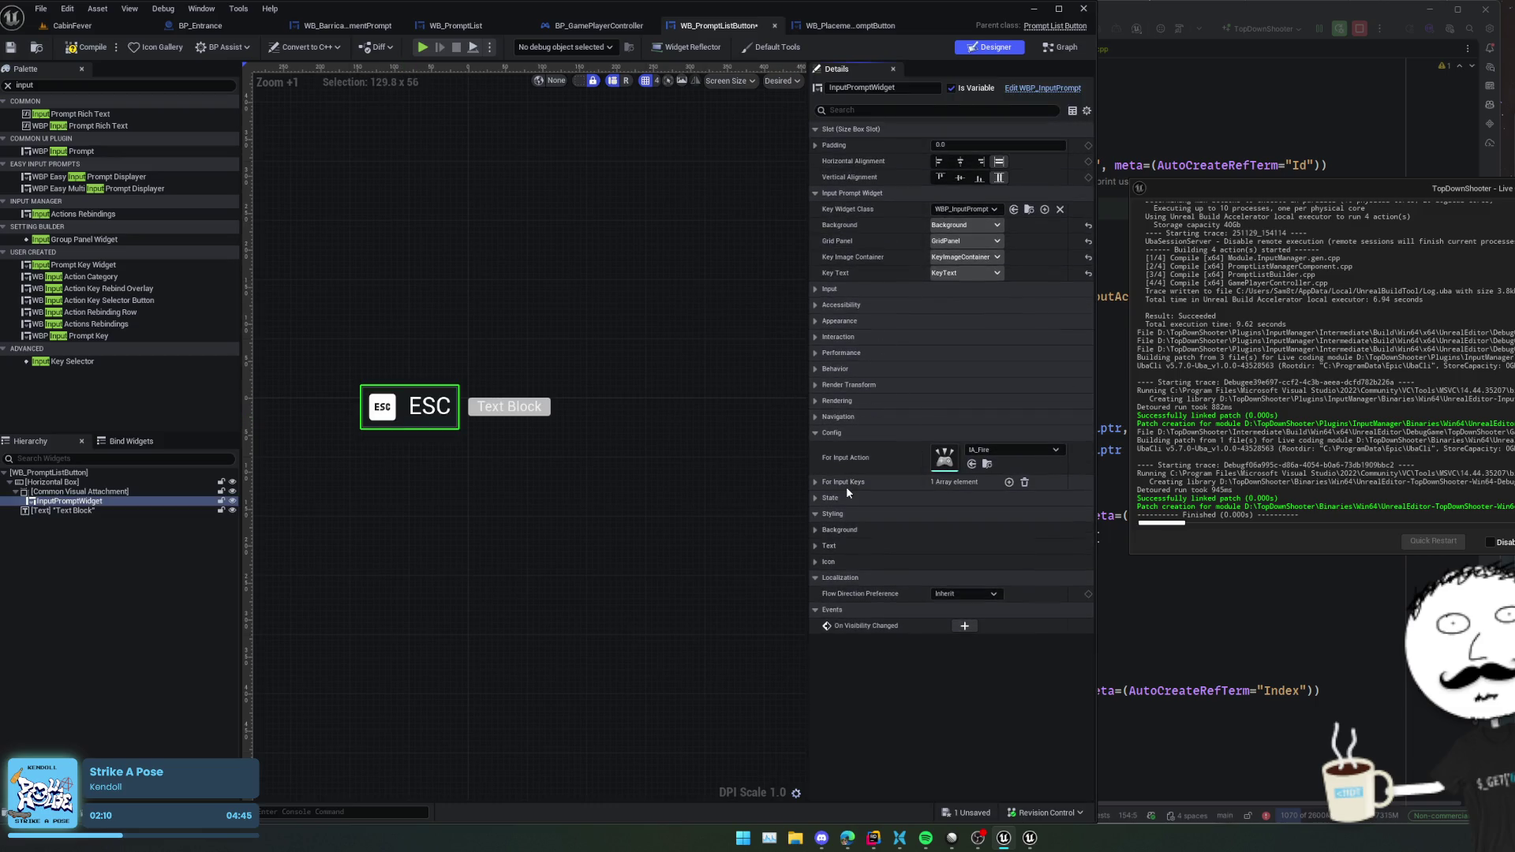
- Turn off Show Prompt Text so the input prompt shows only the ESC key icon
left_click(865, 532)
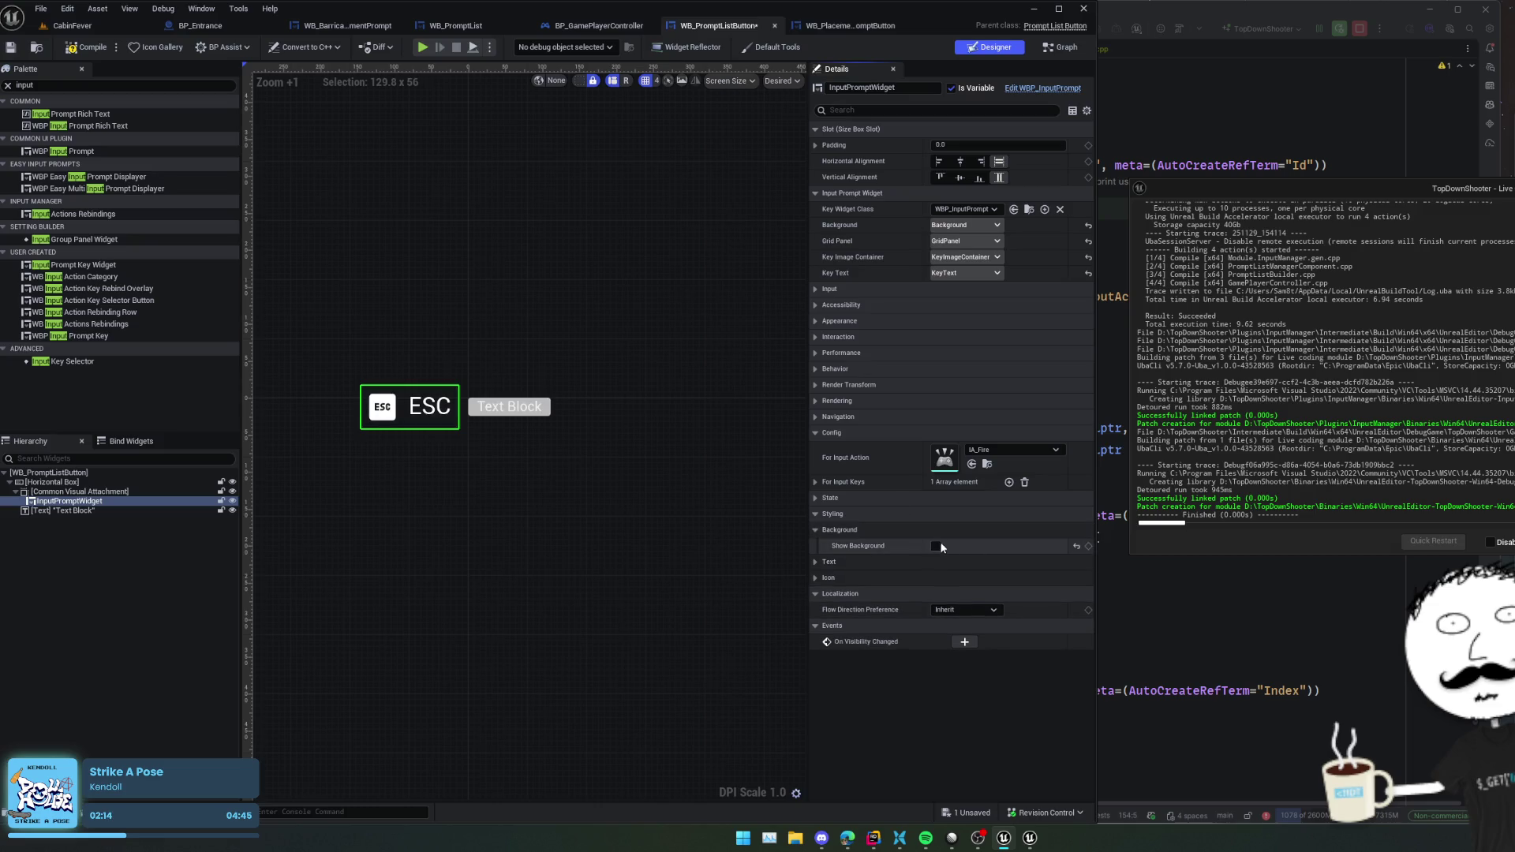
scroll(538, 475, "up", 3)
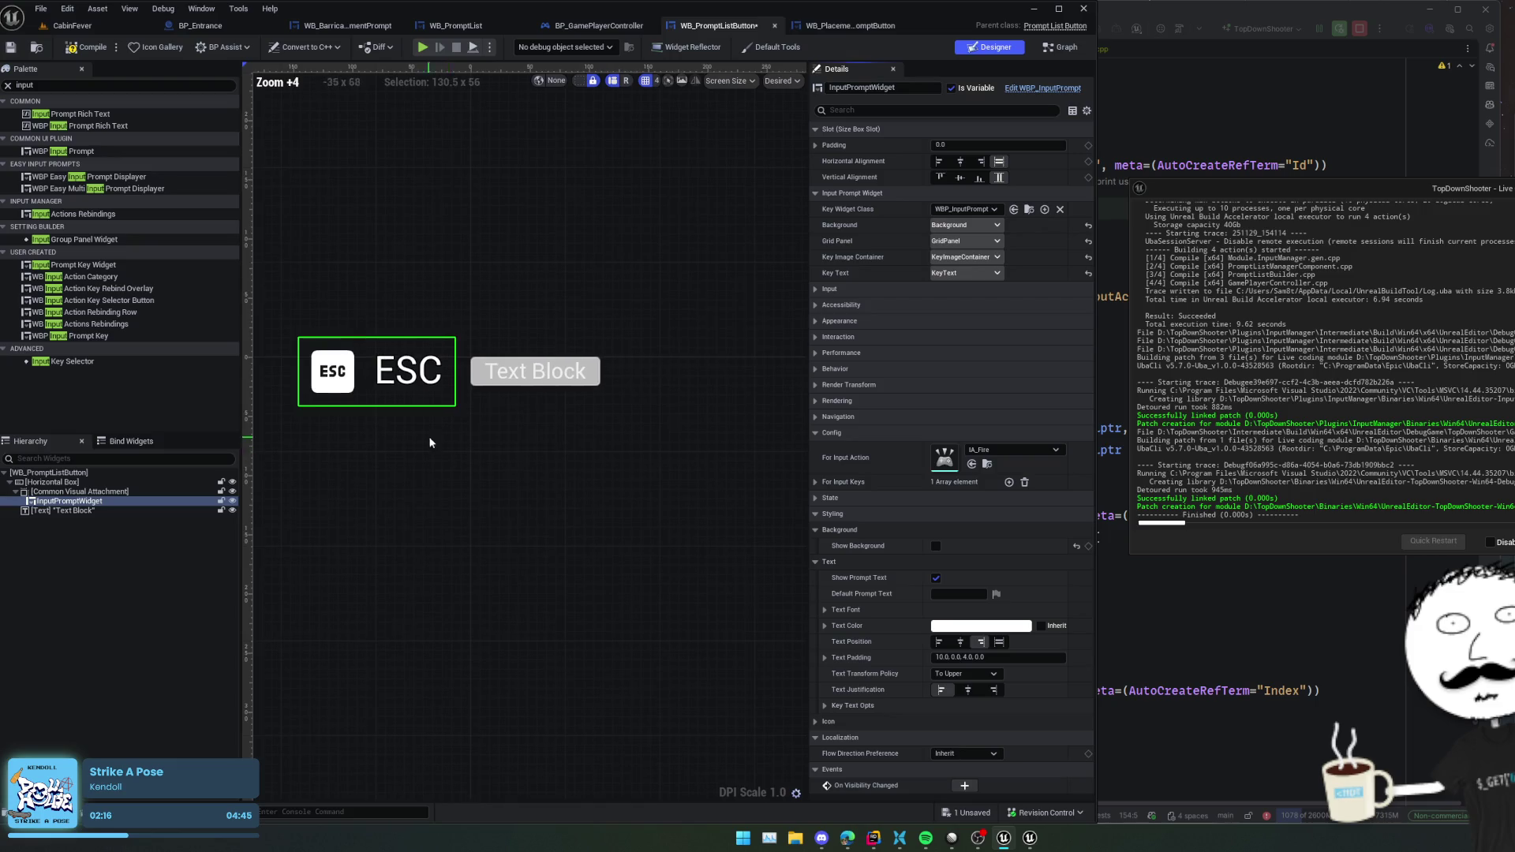
left_click(936, 578)
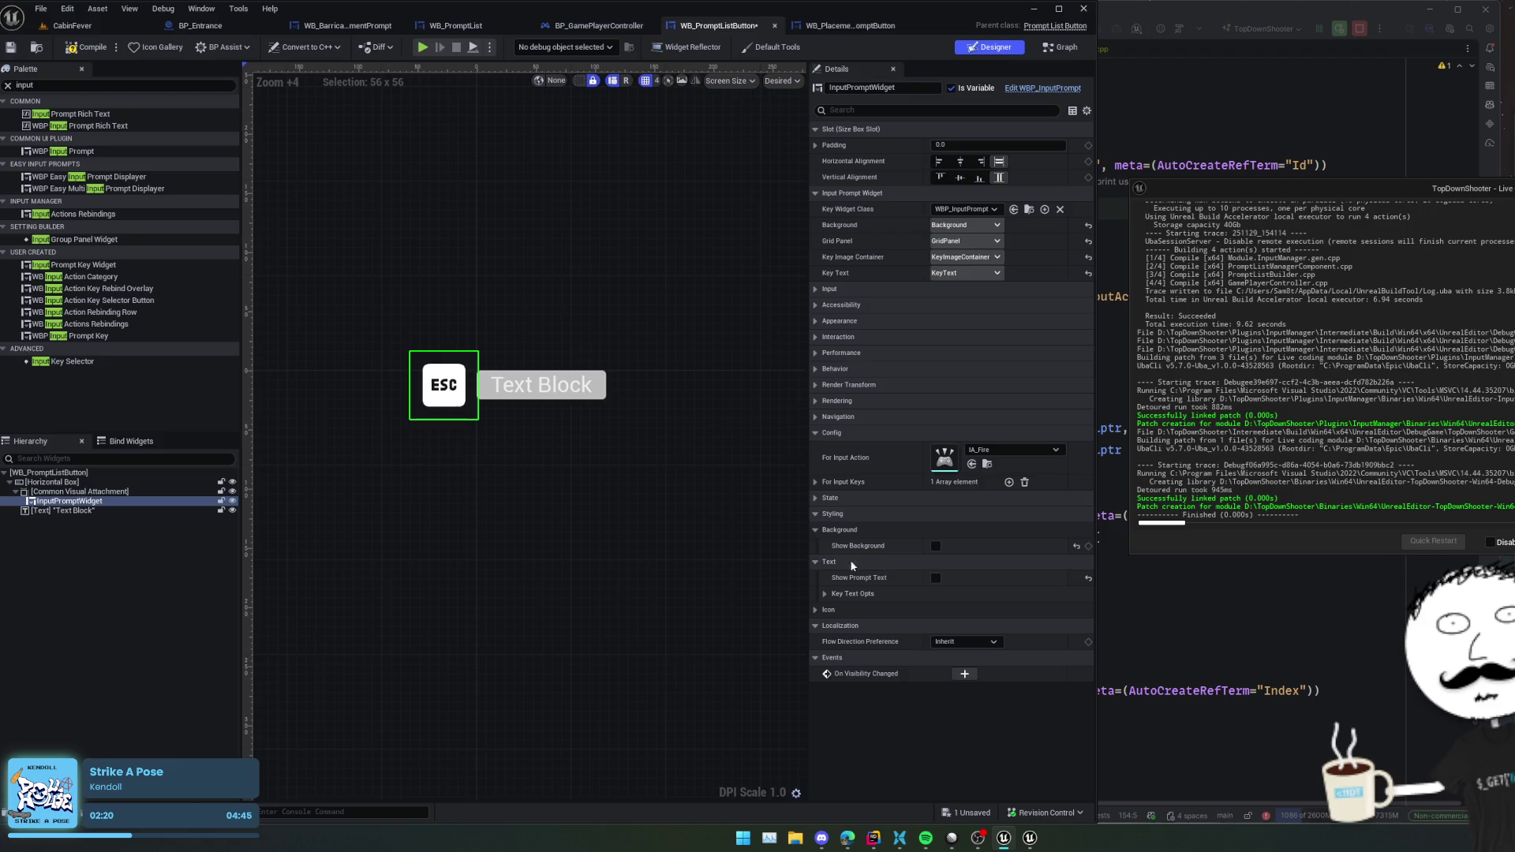
- Select the Text Block, then the root prompt list button to check its Input Prompt Widget binding
left_click(522, 395)
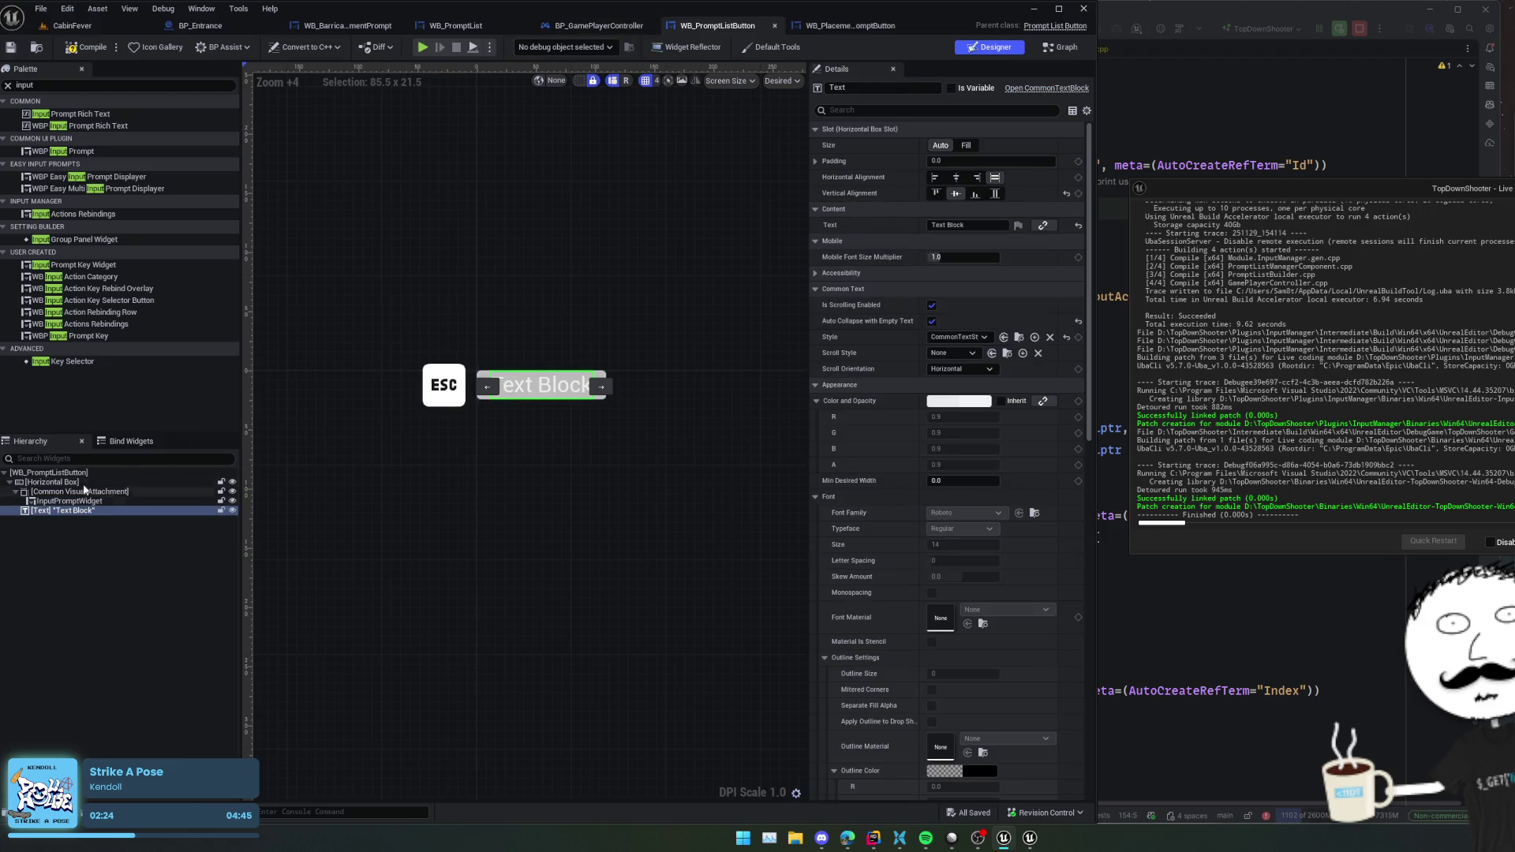
left_click(79, 473)
scroll(861, 258, "down", 2)
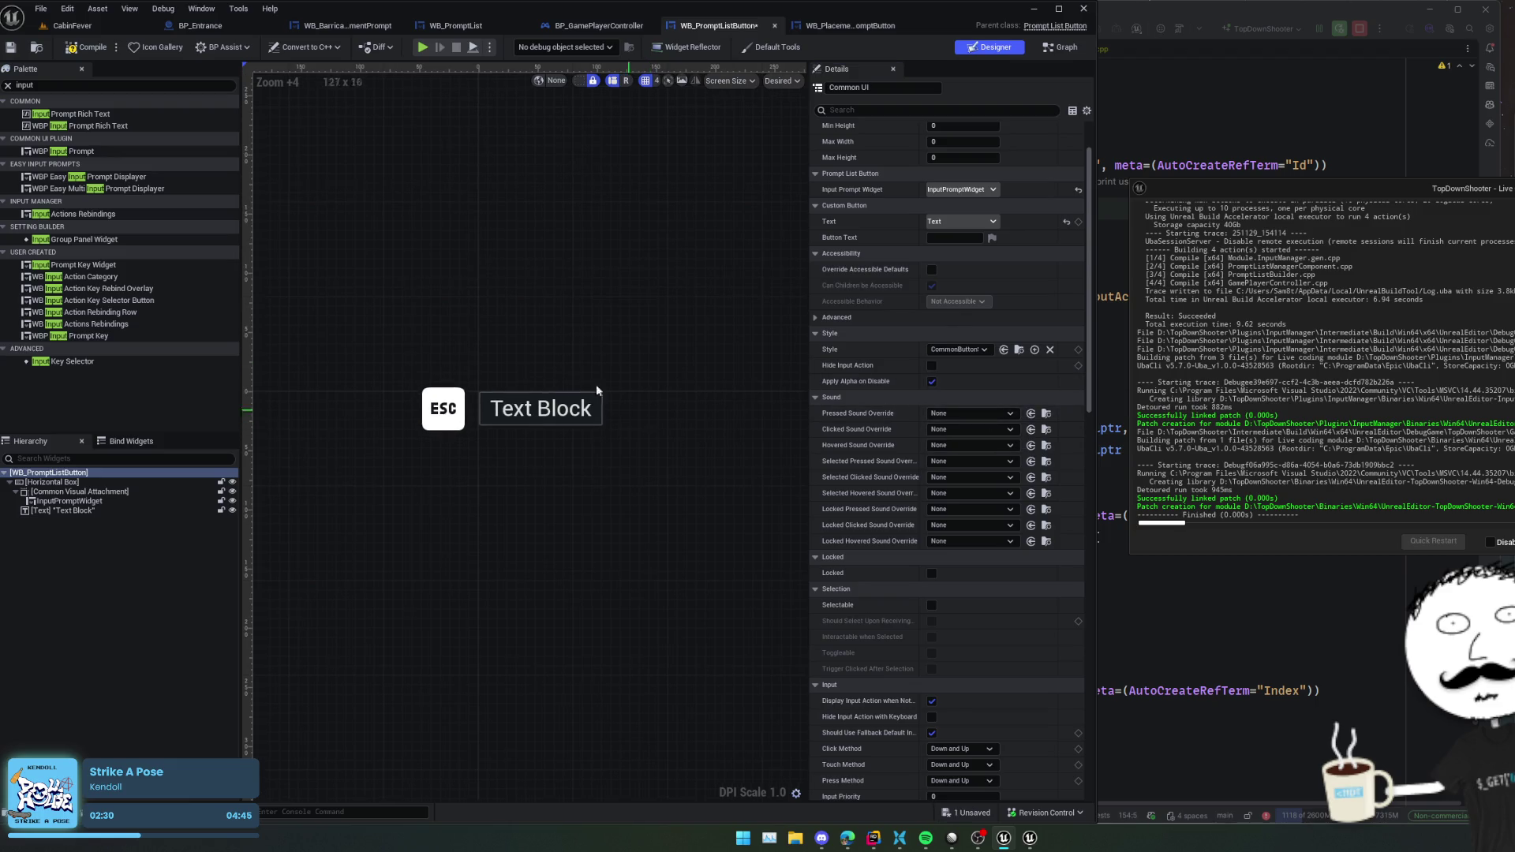
left_click(474, 26)
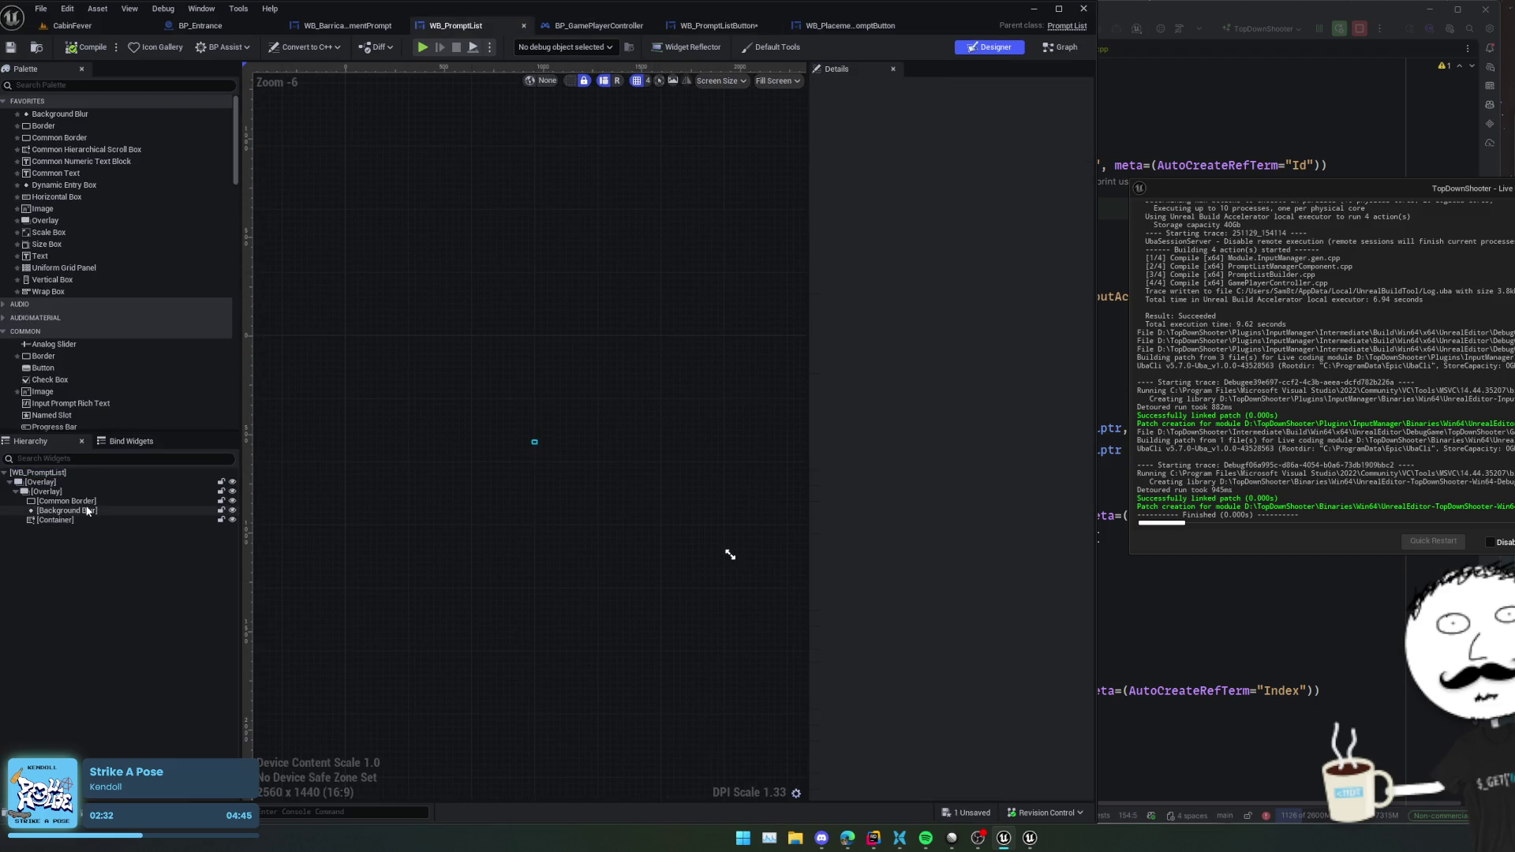
left_click(353, 26)
left_click(598, 26)
left_click(718, 27)
left_click(851, 26)
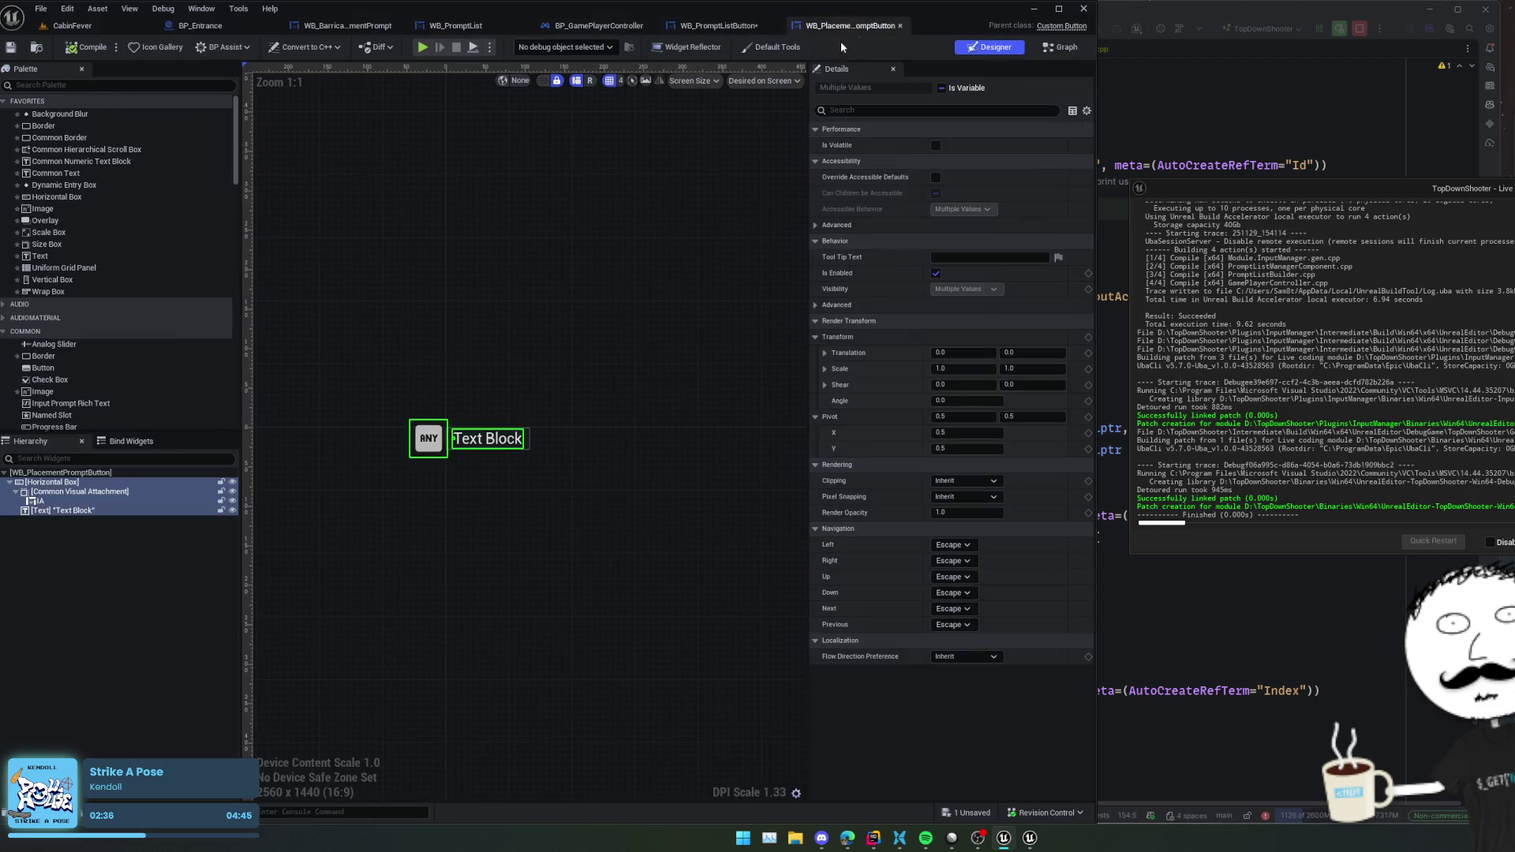
left_click(95, 532)
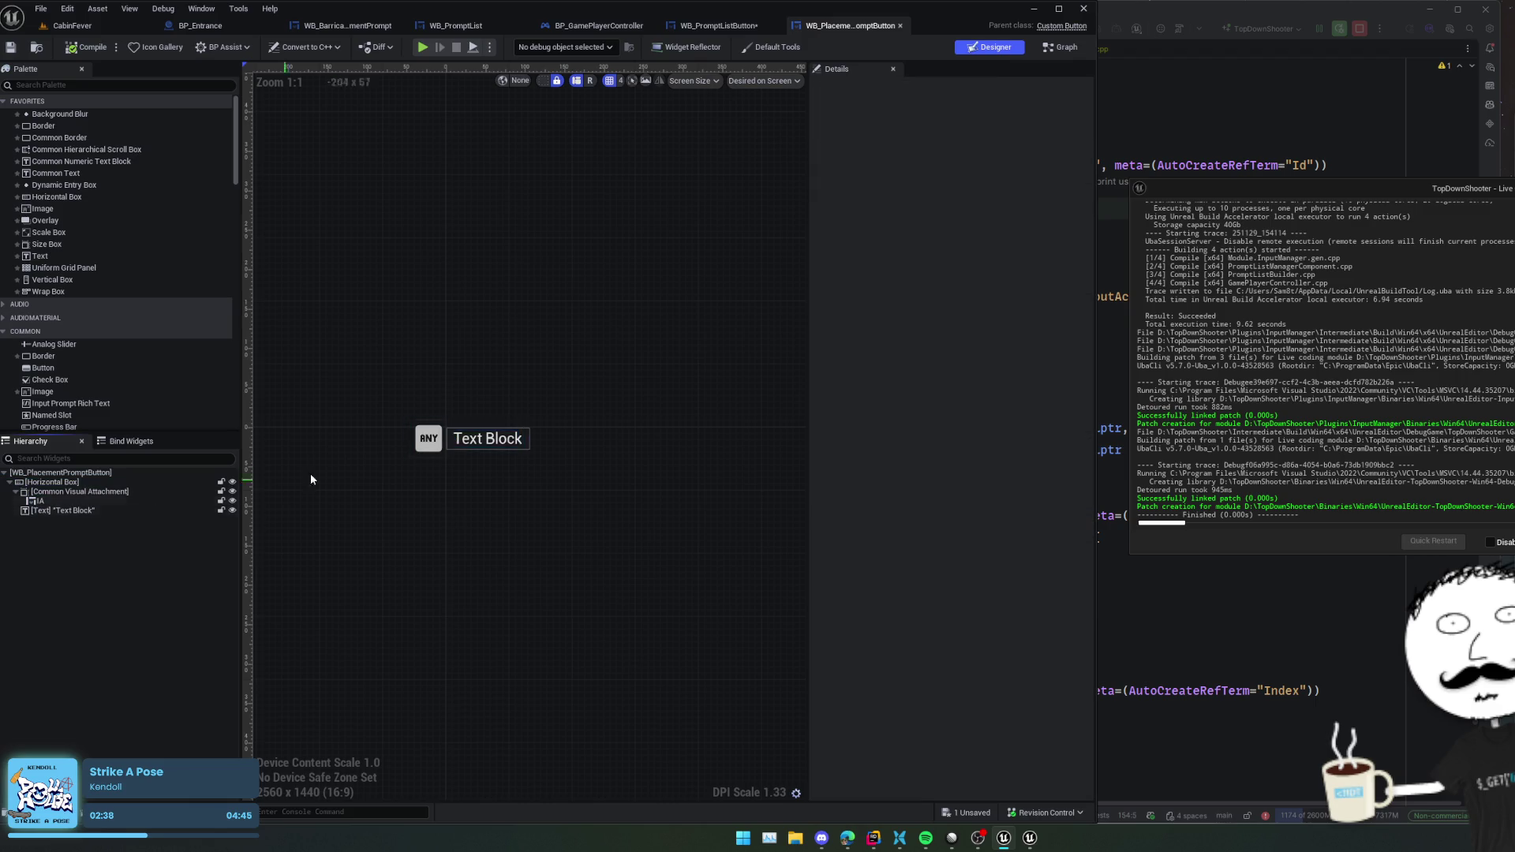
scroll(442, 443, "up", 3)
left_click(60, 472)
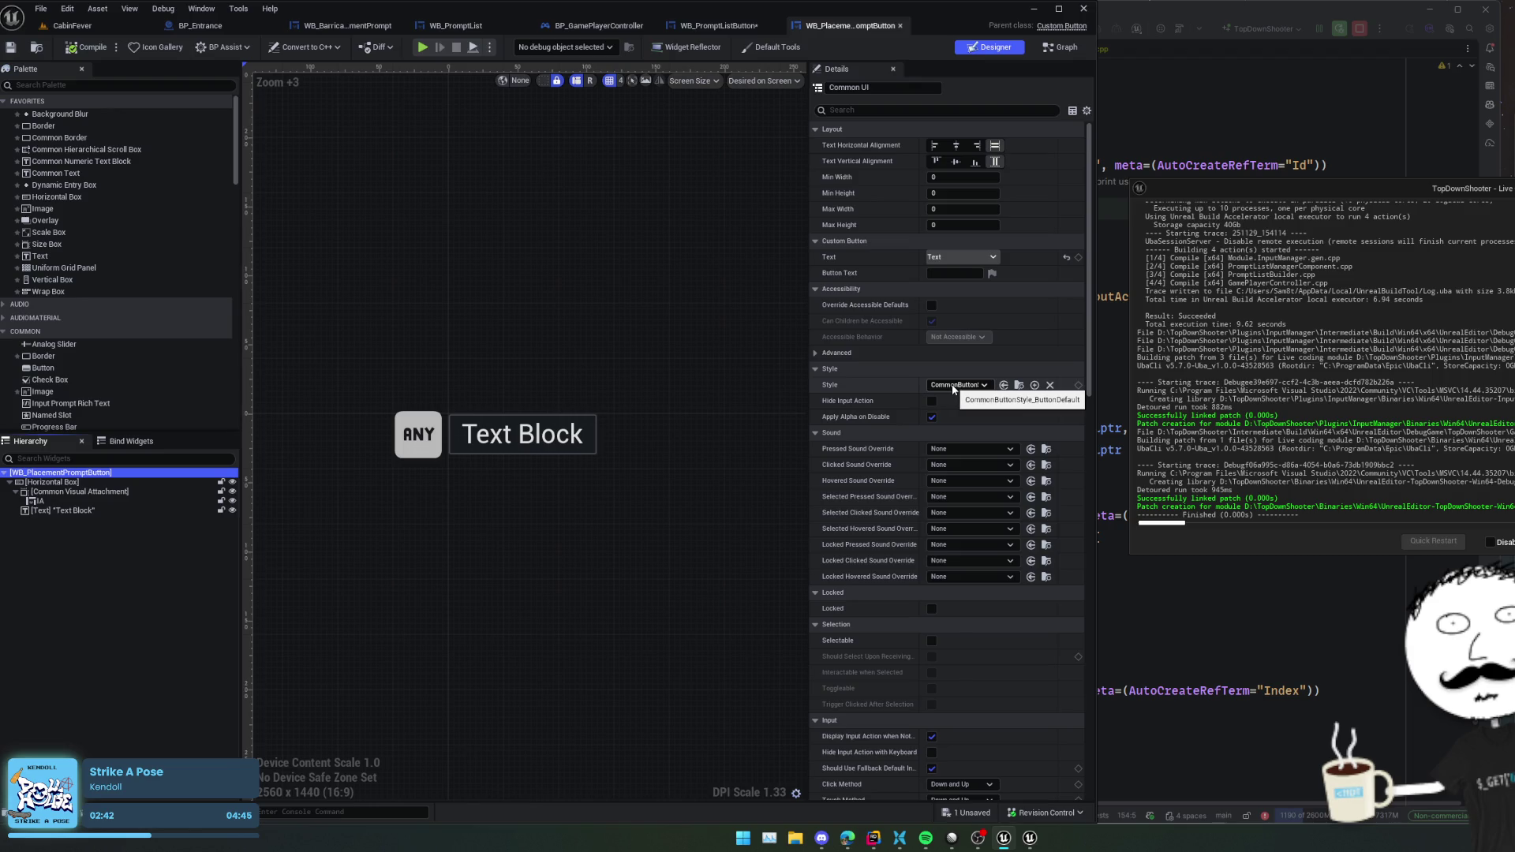
scroll(953, 388, "down", 10)
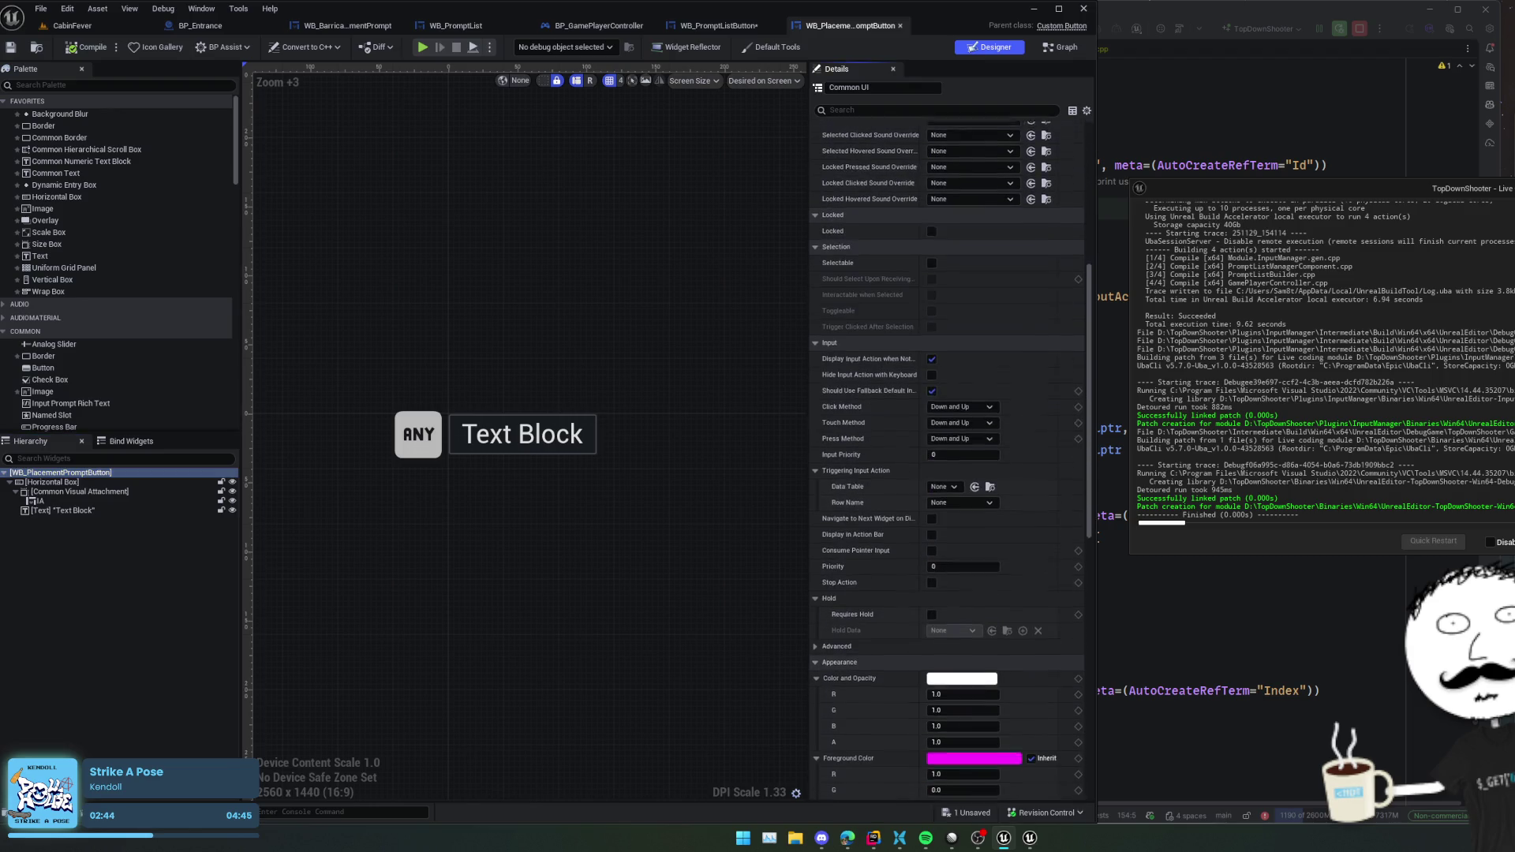
scroll(946, 442, "down", 15)
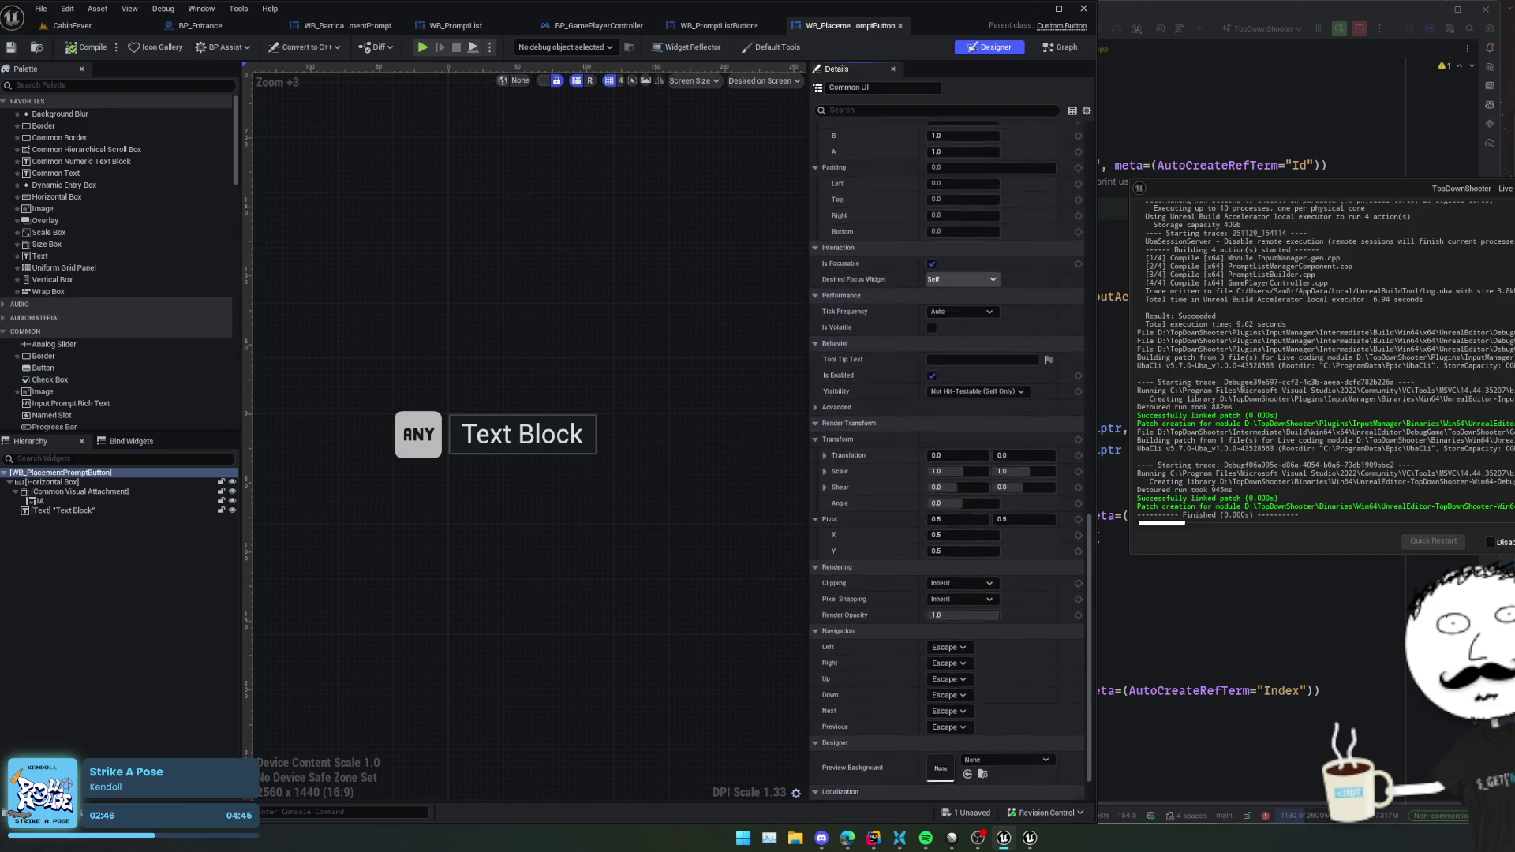
scroll(947, 434, "up", 20)
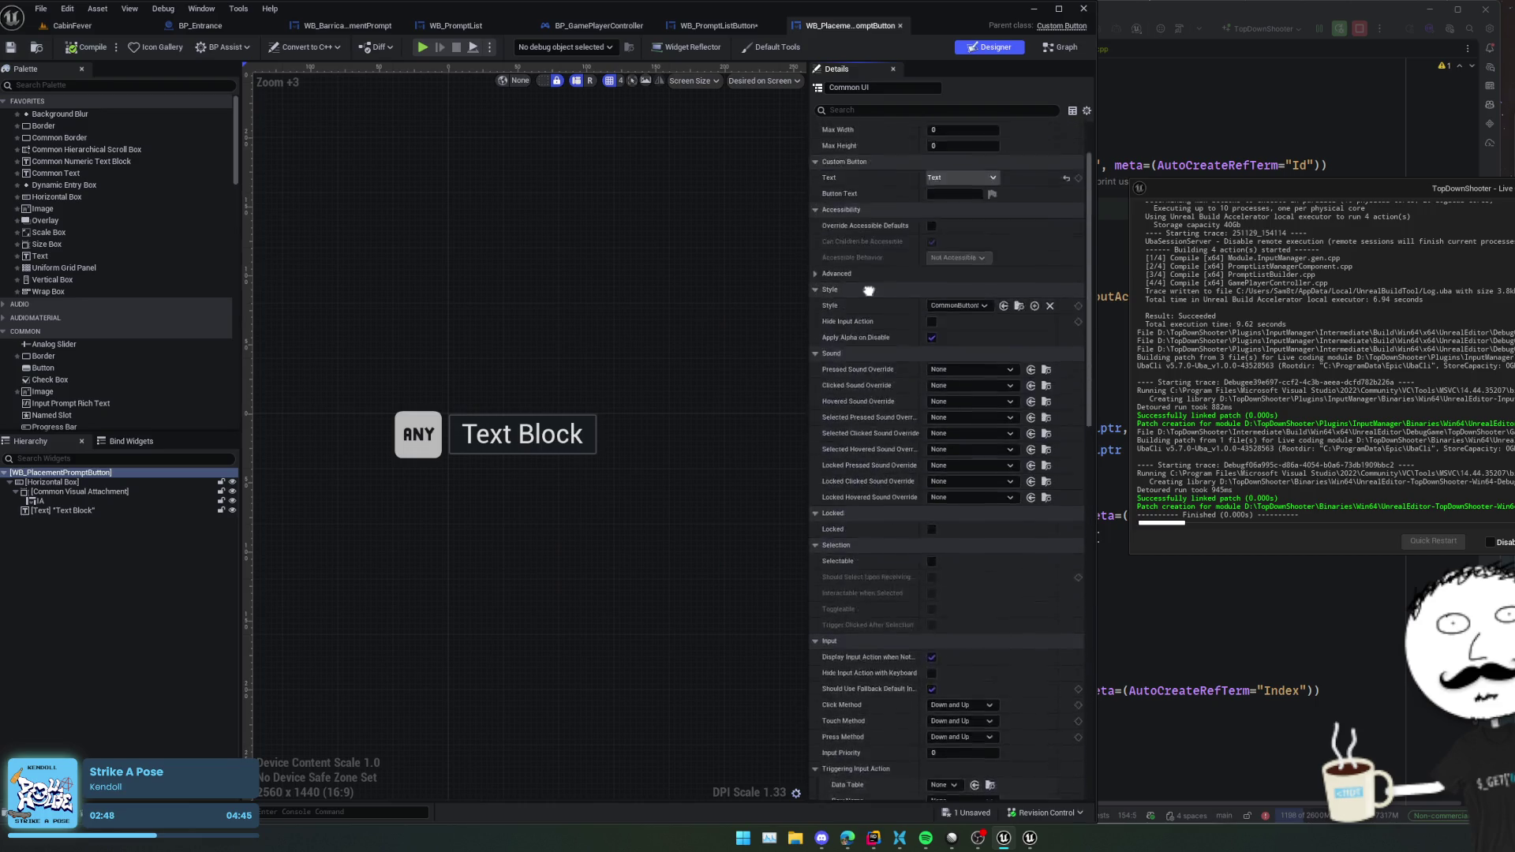
left_click(748, 27)
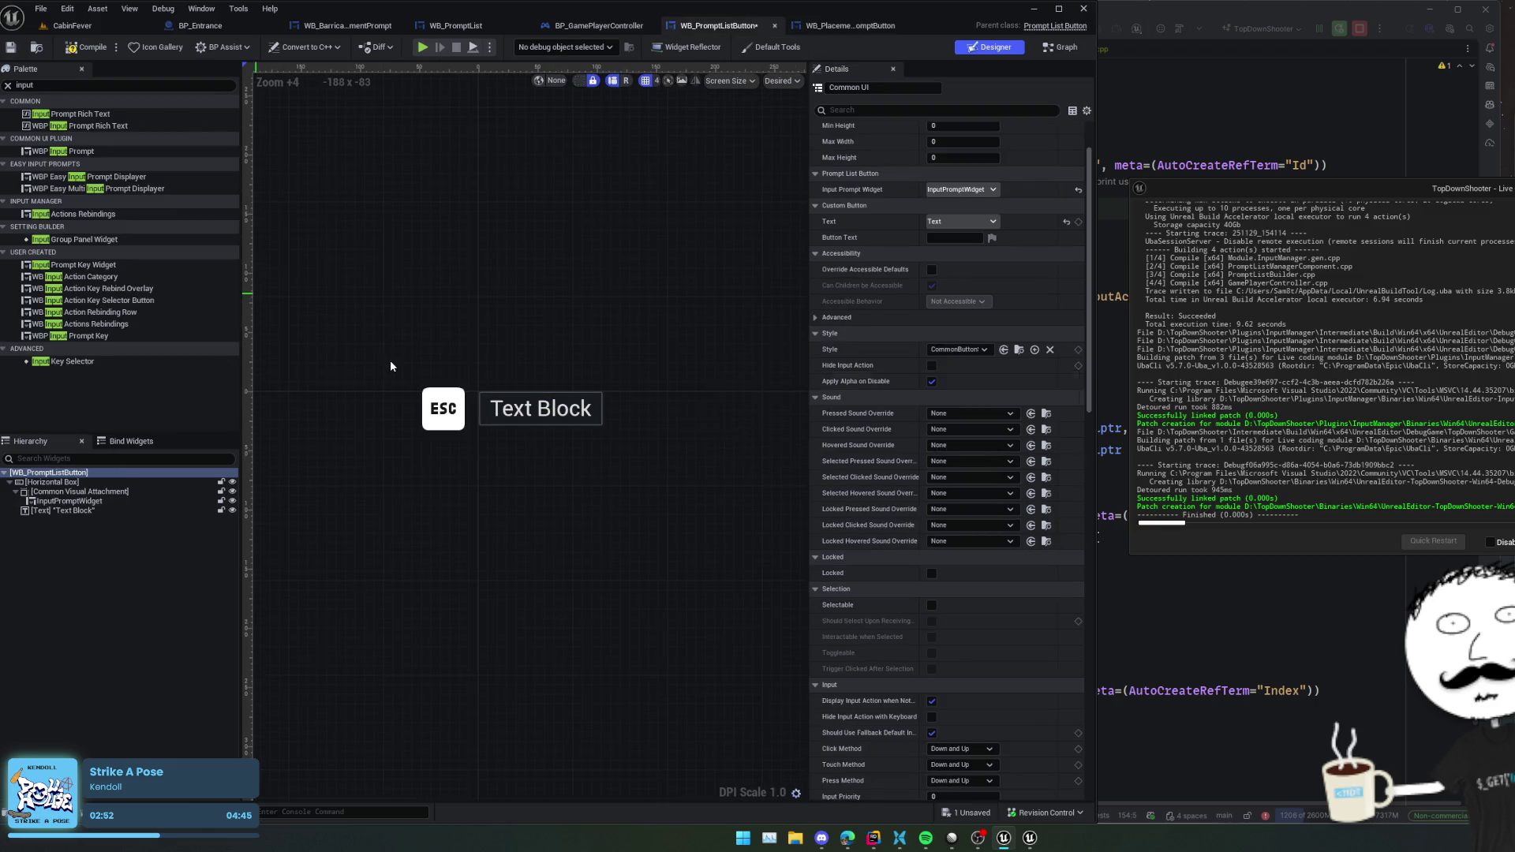
left_click(827, 28)
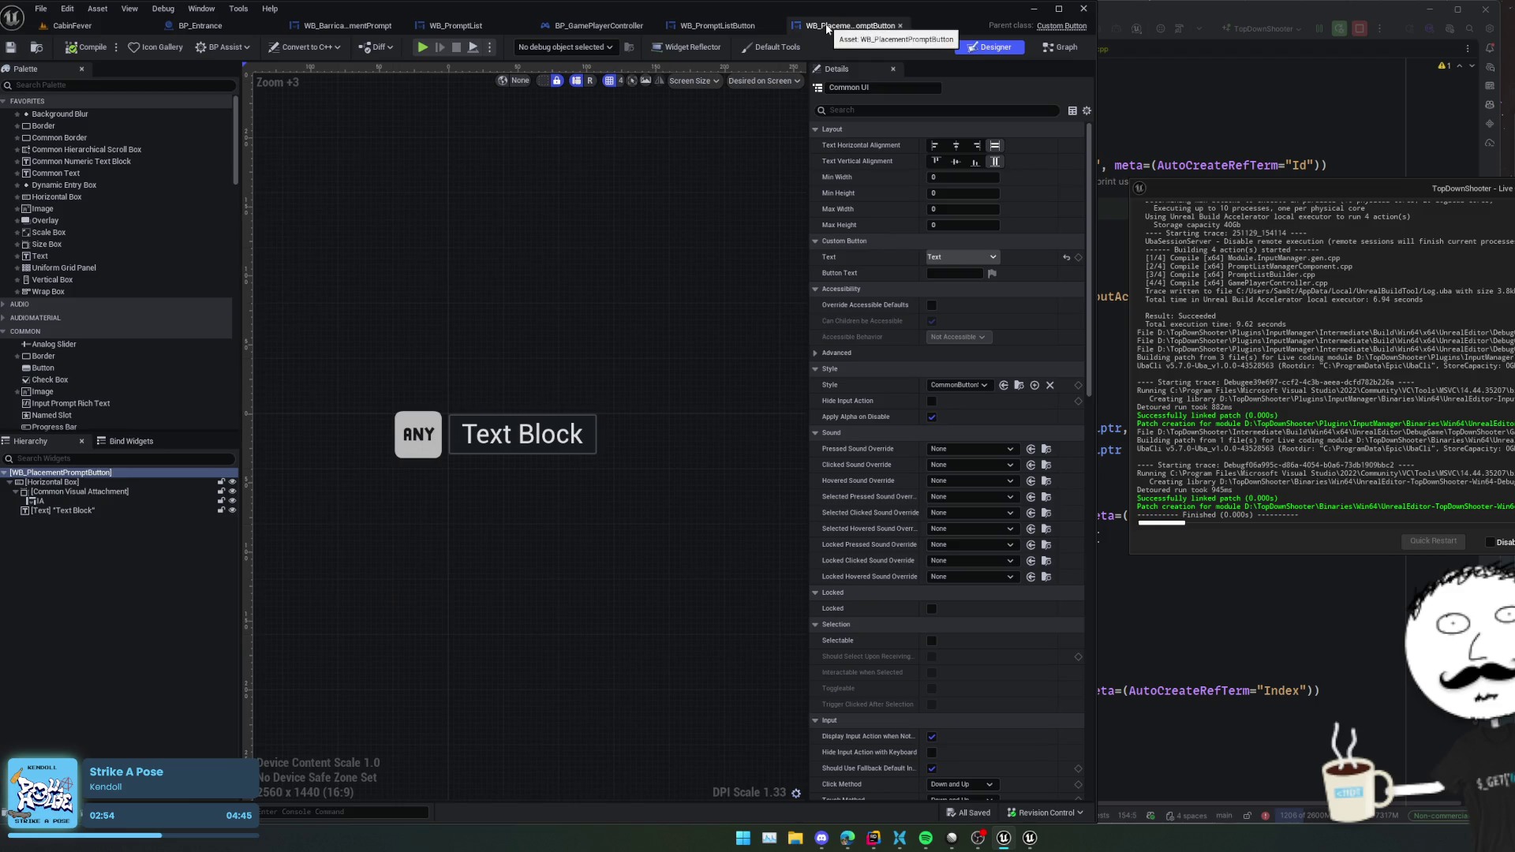
left_click(713, 29)
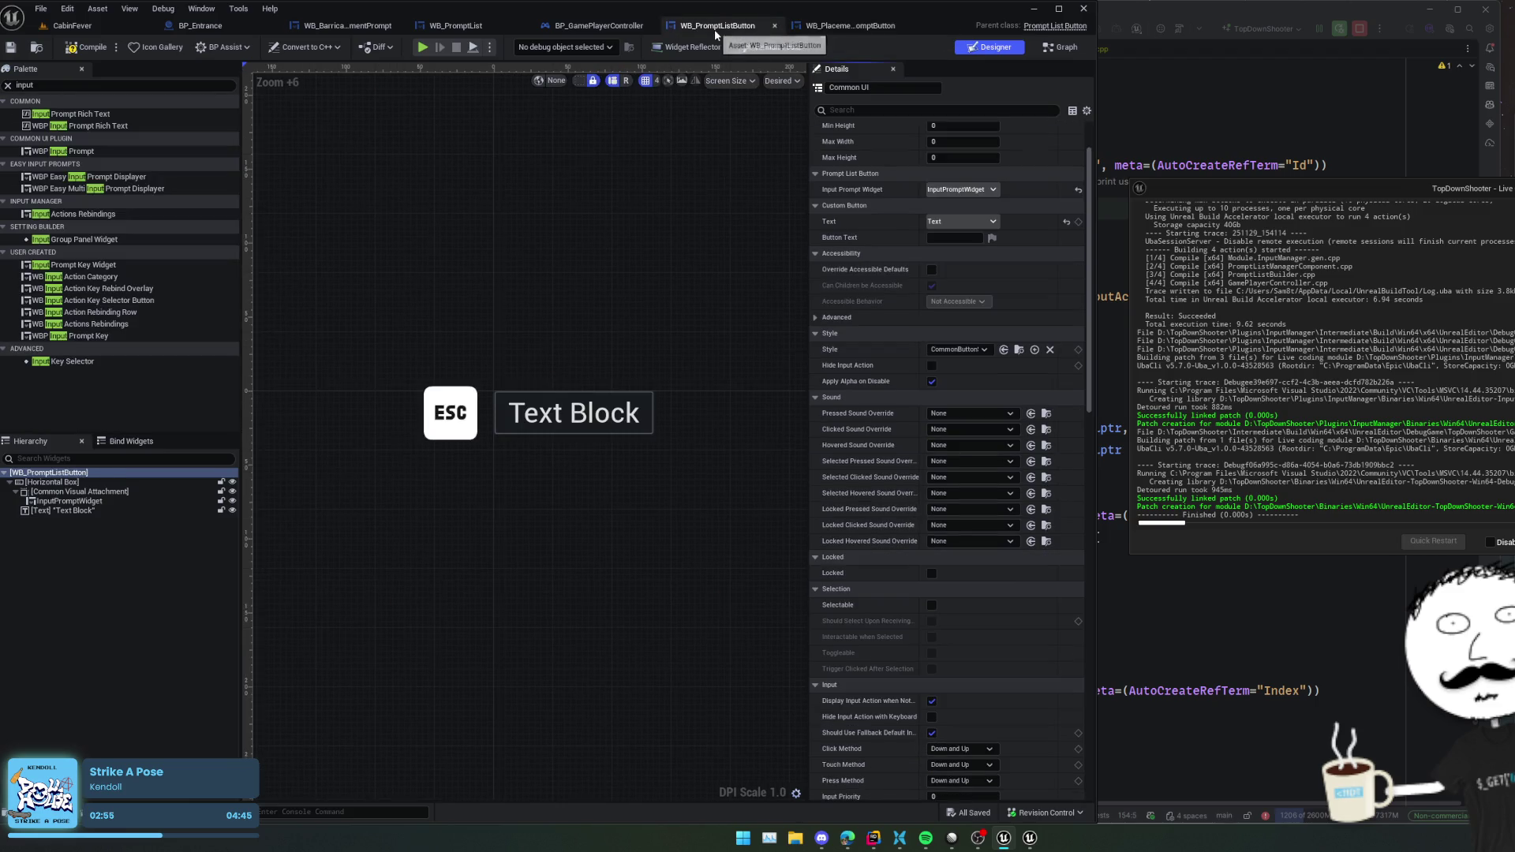
scroll(471, 420, "up", 2)
left_click(471, 420)
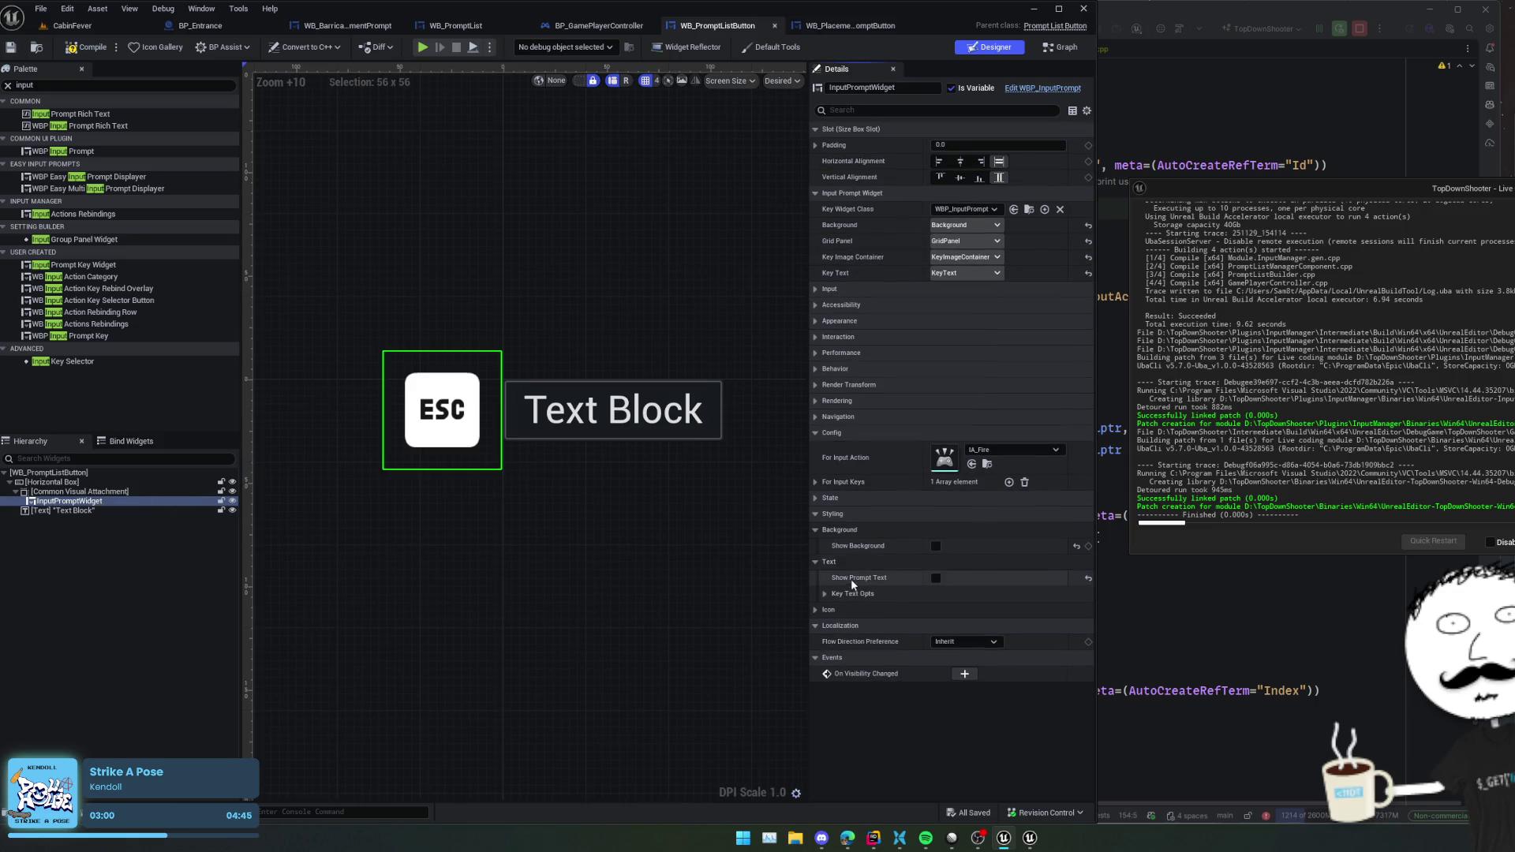
- Reduce the InputPromptWidget's key image size to 32 and save
left_click(817, 500)
left_click(817, 500)
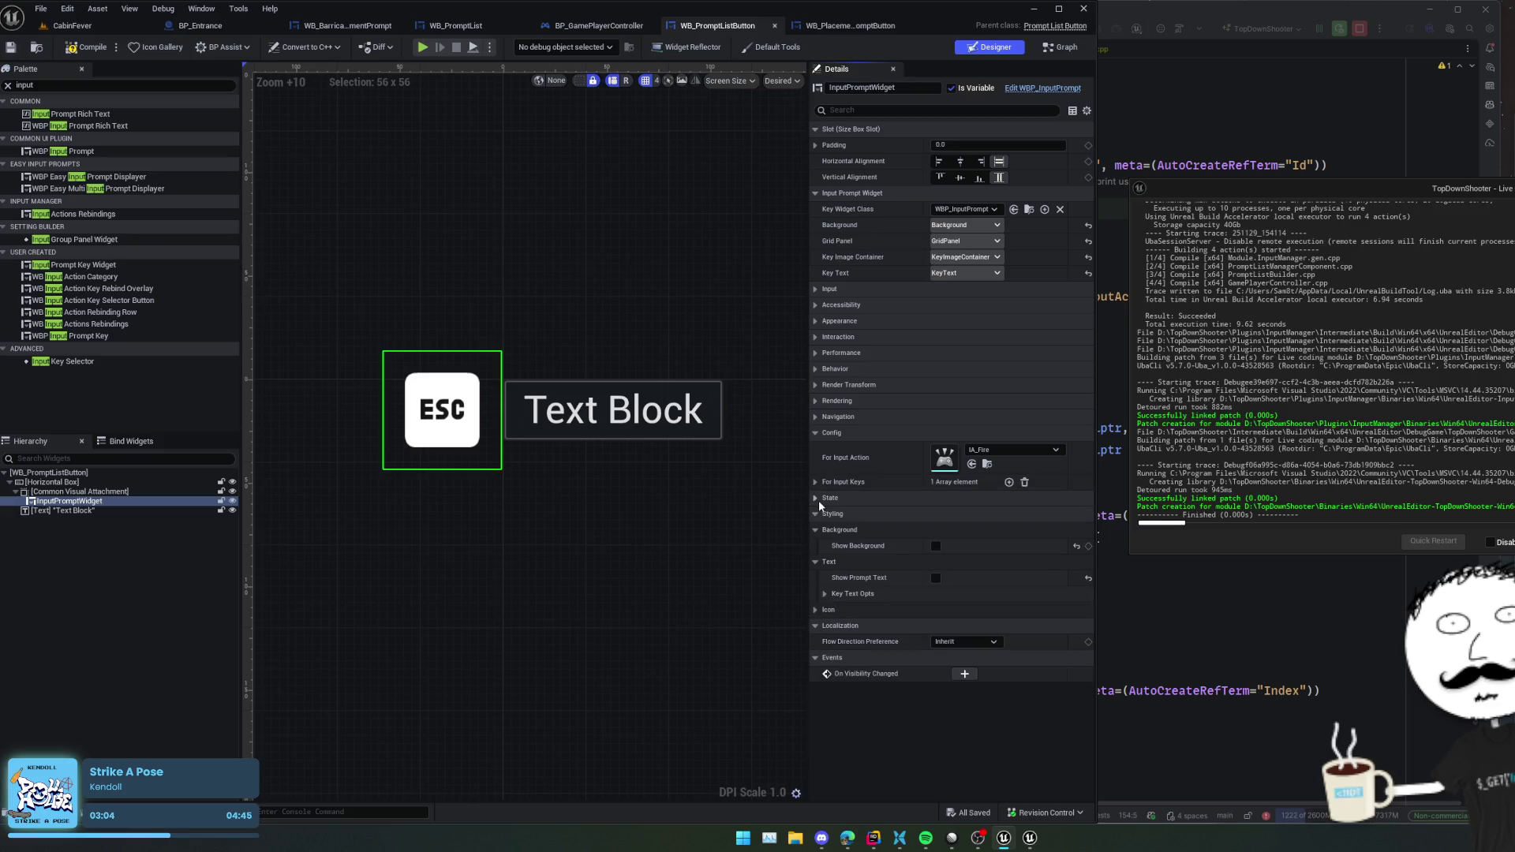
left_click(814, 610)
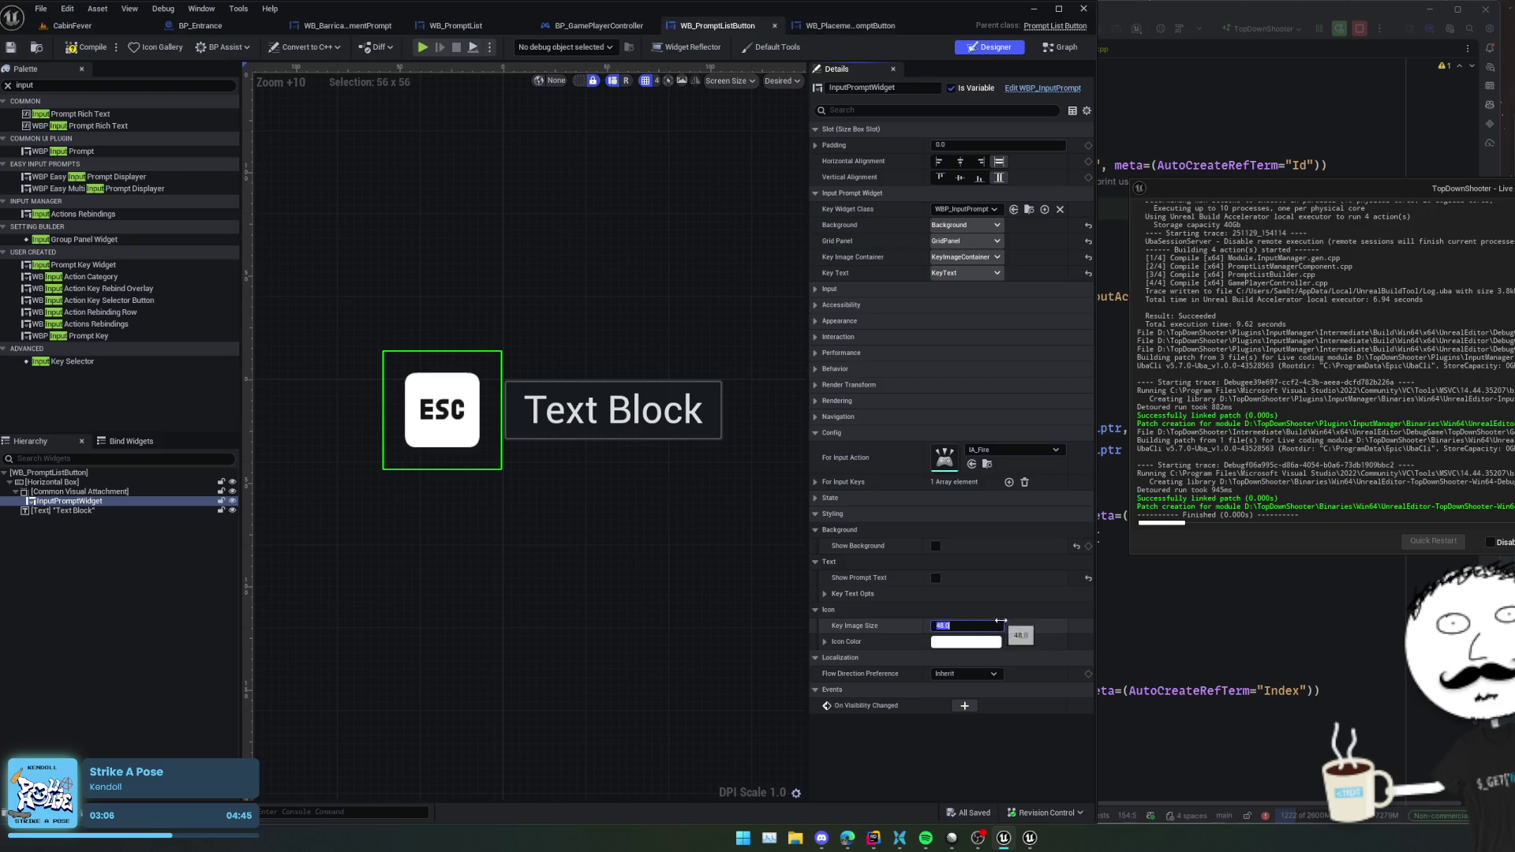
type("32")
key("Return")
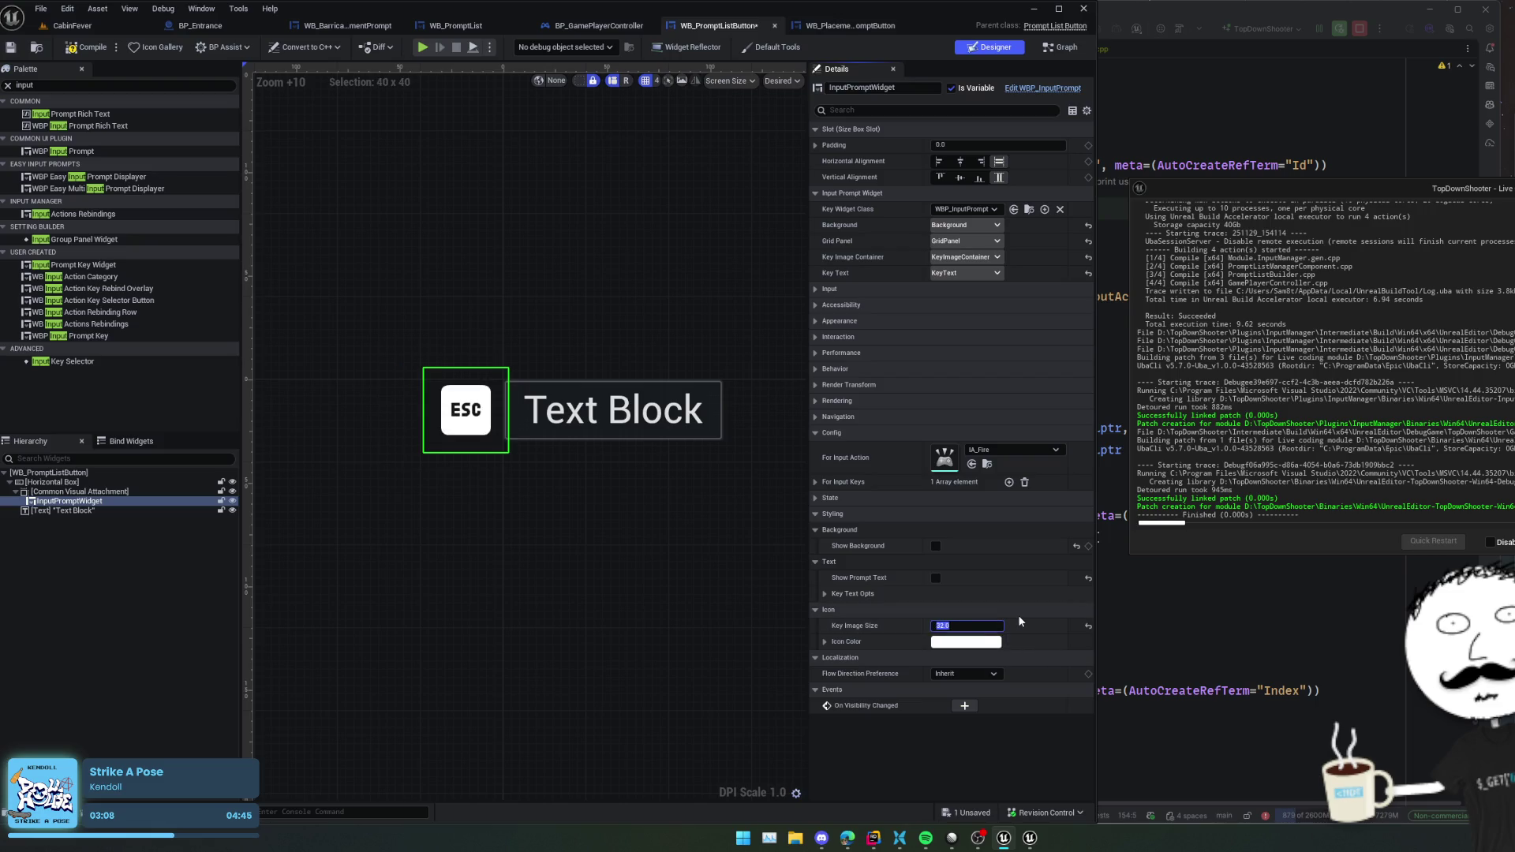
left_click(628, 503)
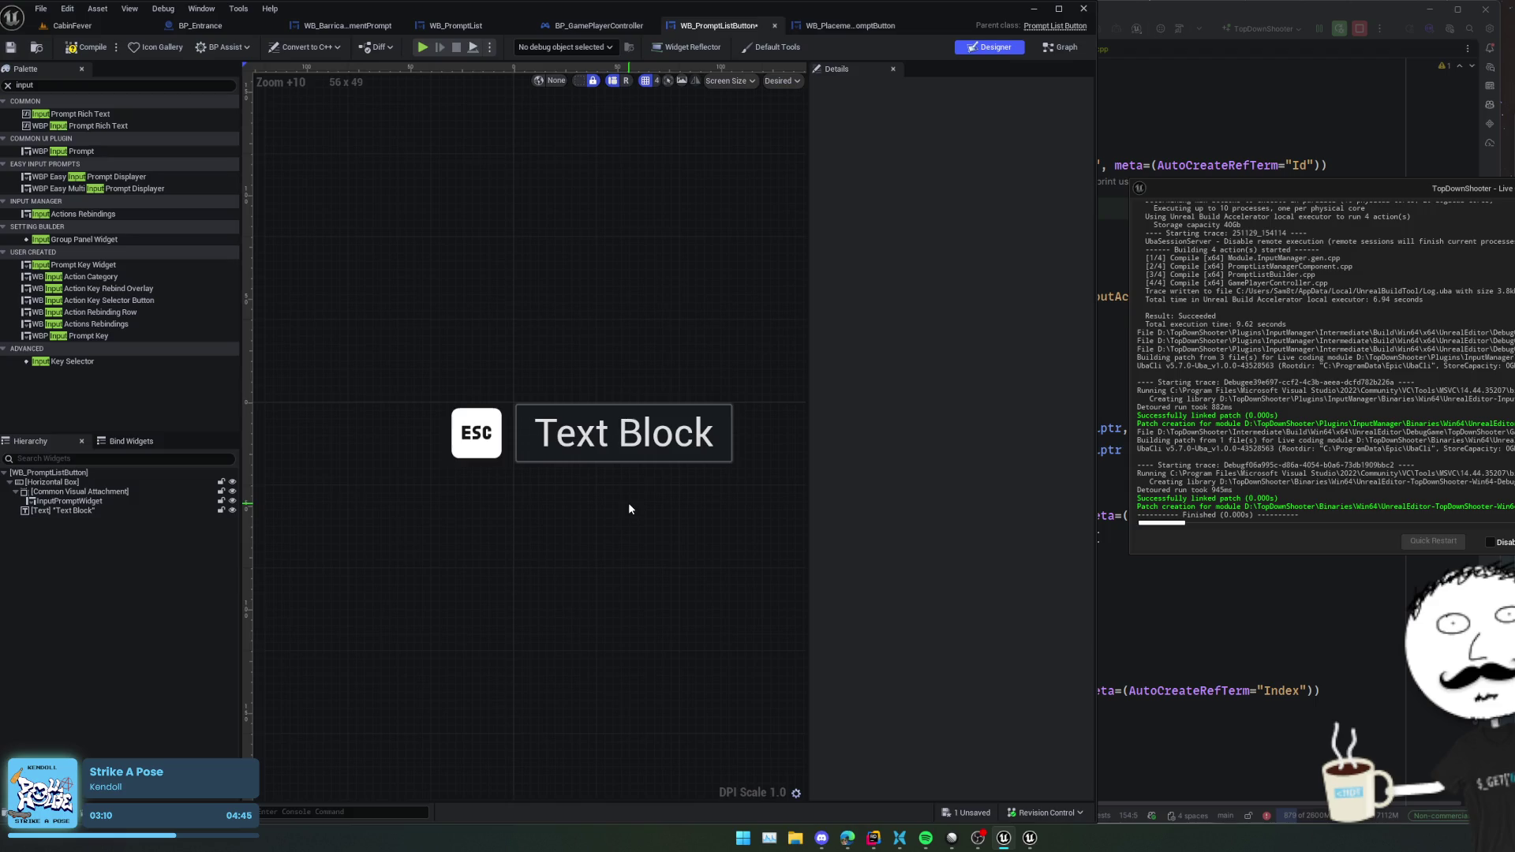
key("ctrl+s")
- Select the Text Block and compile WB_PromptListButton
scroll(628, 513, "down", 3)
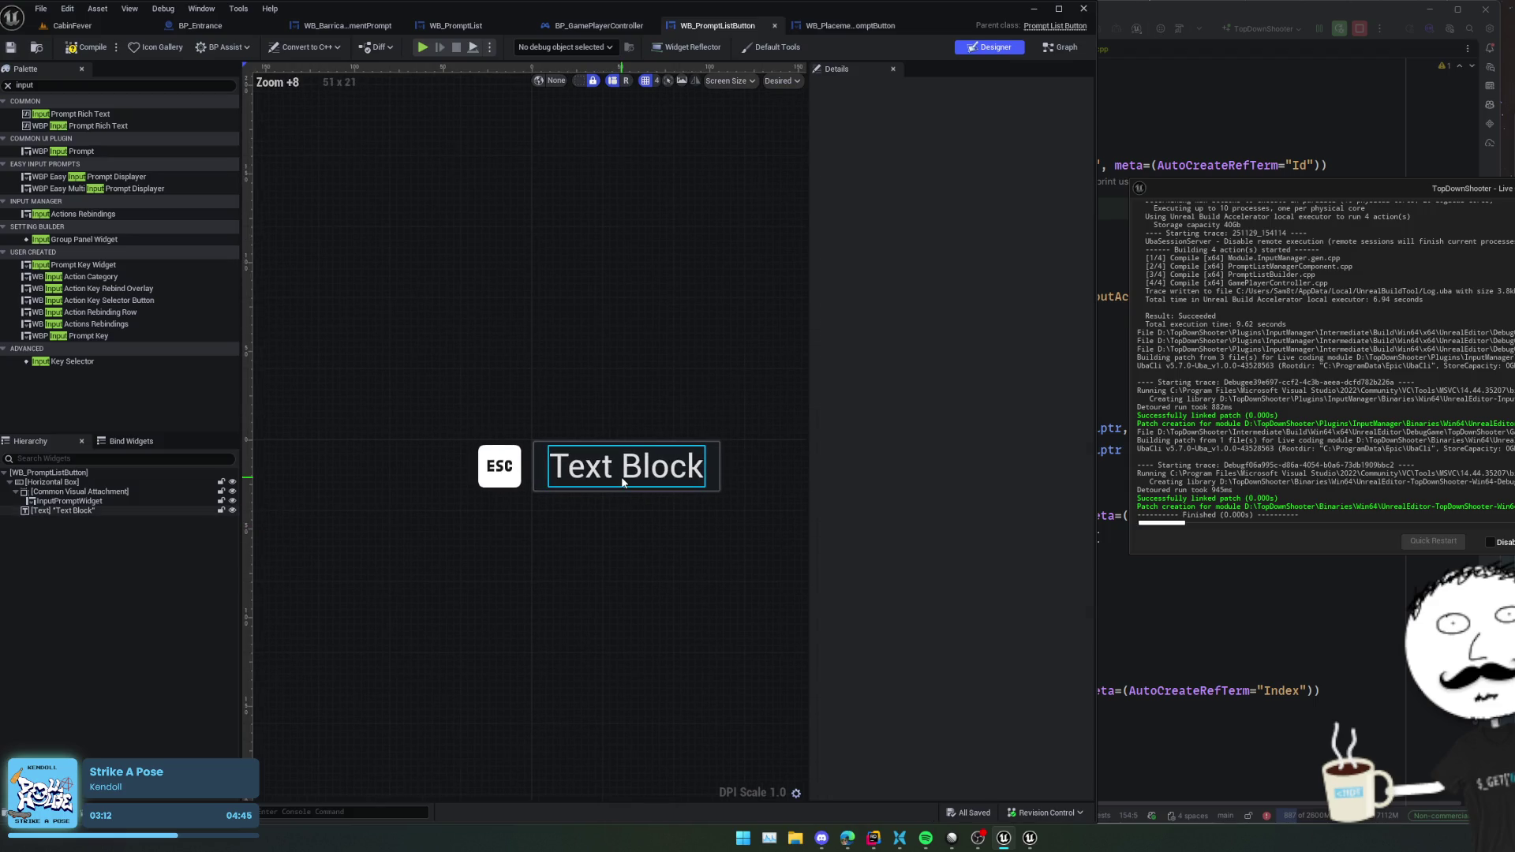
left_click(603, 483)
left_click_drag(600, 523, 537, 484)
scroll(817, 499, "down", 5)
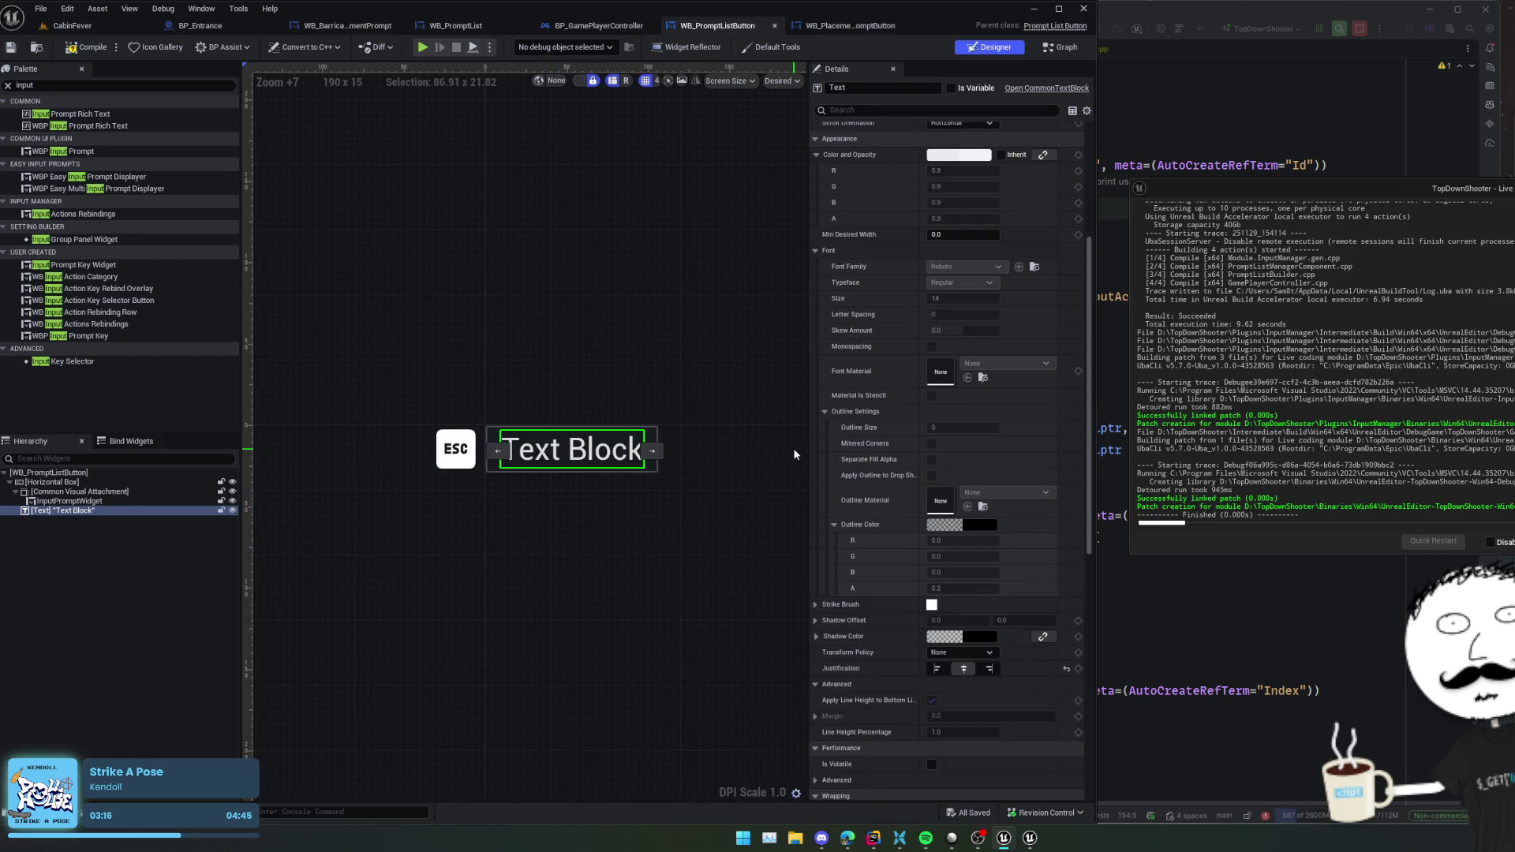
left_click(104, 54)
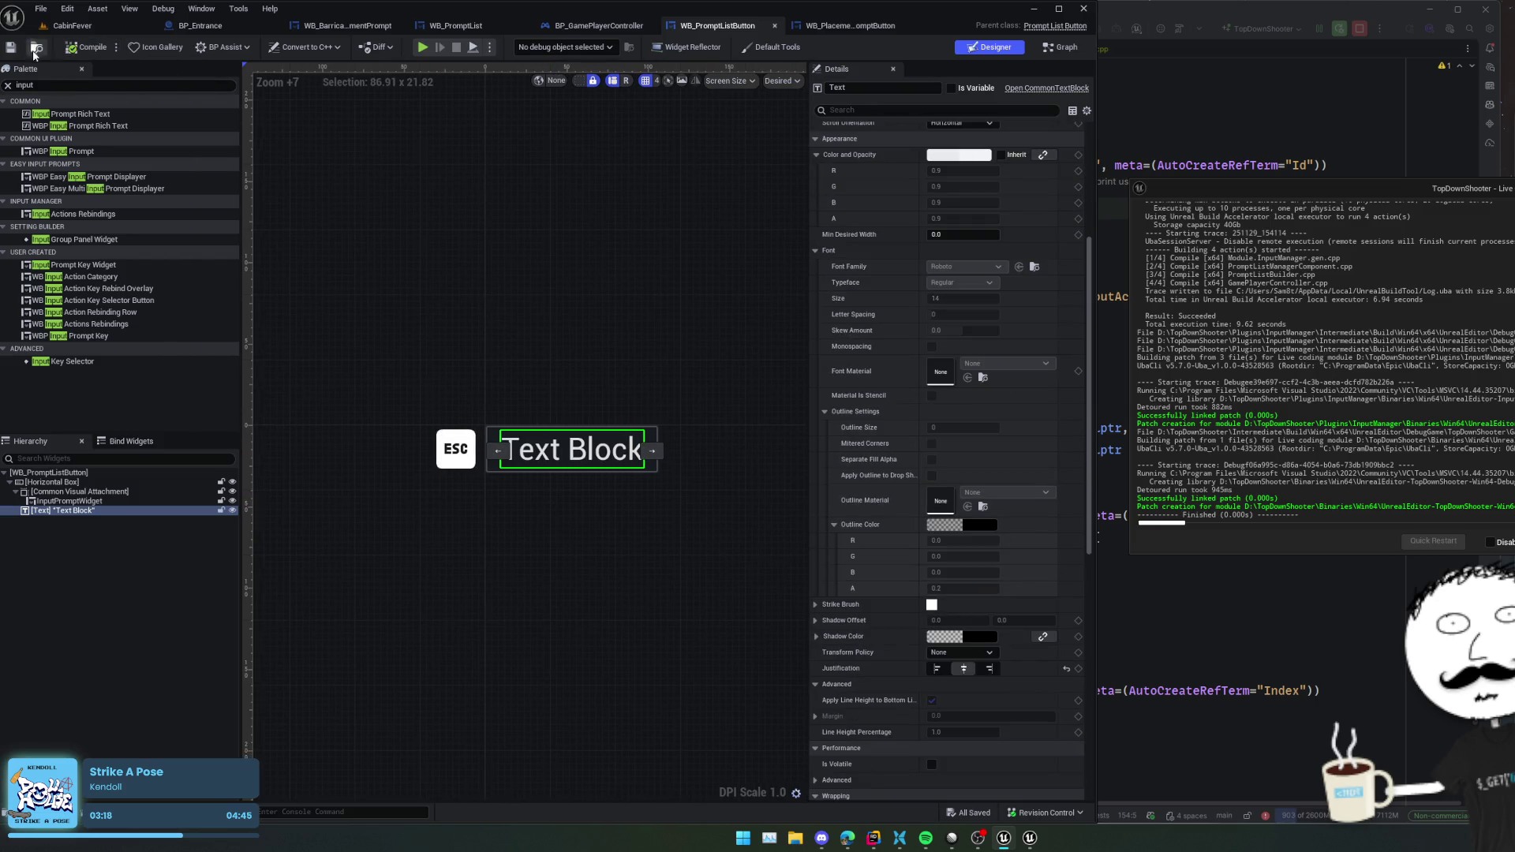
scroll(584, 361, "down", 4)
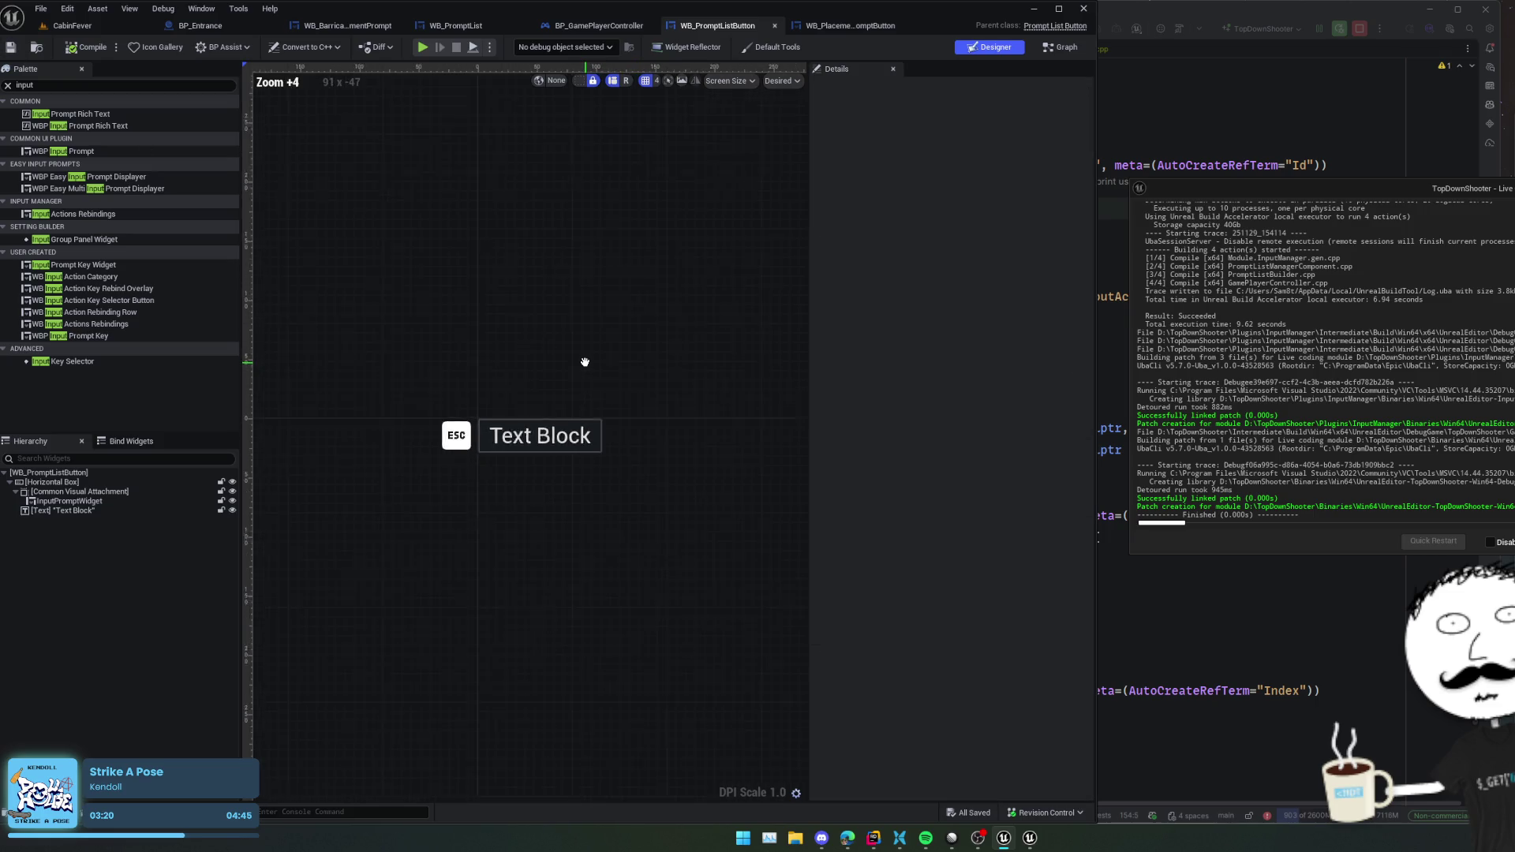
left_click_drag(585, 362, 541, 339)
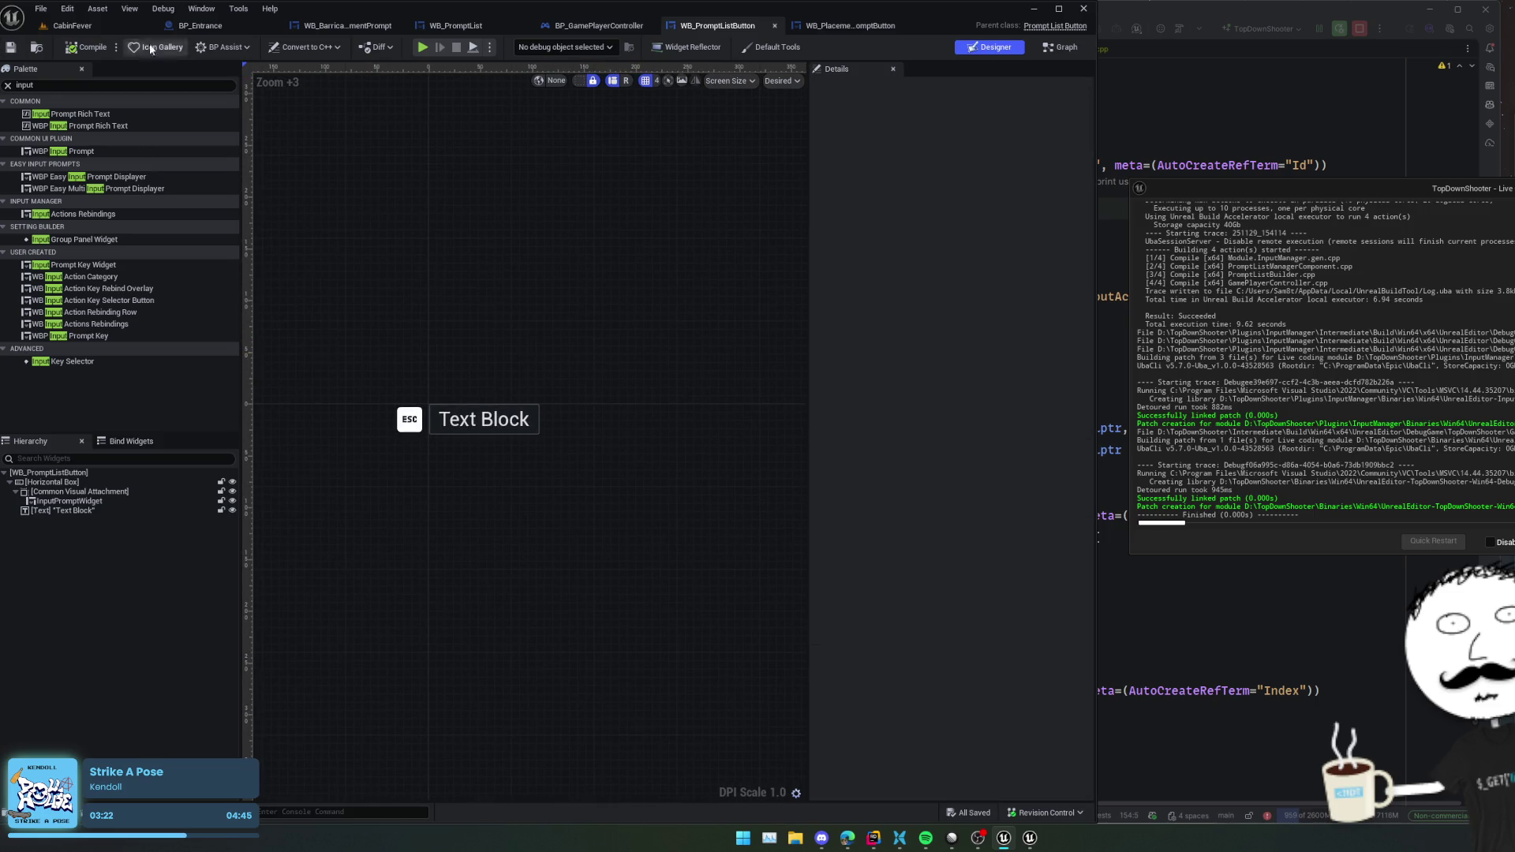
- Set the player controller's Default Prompt Button Class to WB_PromptListButton and save
left_click(595, 25)
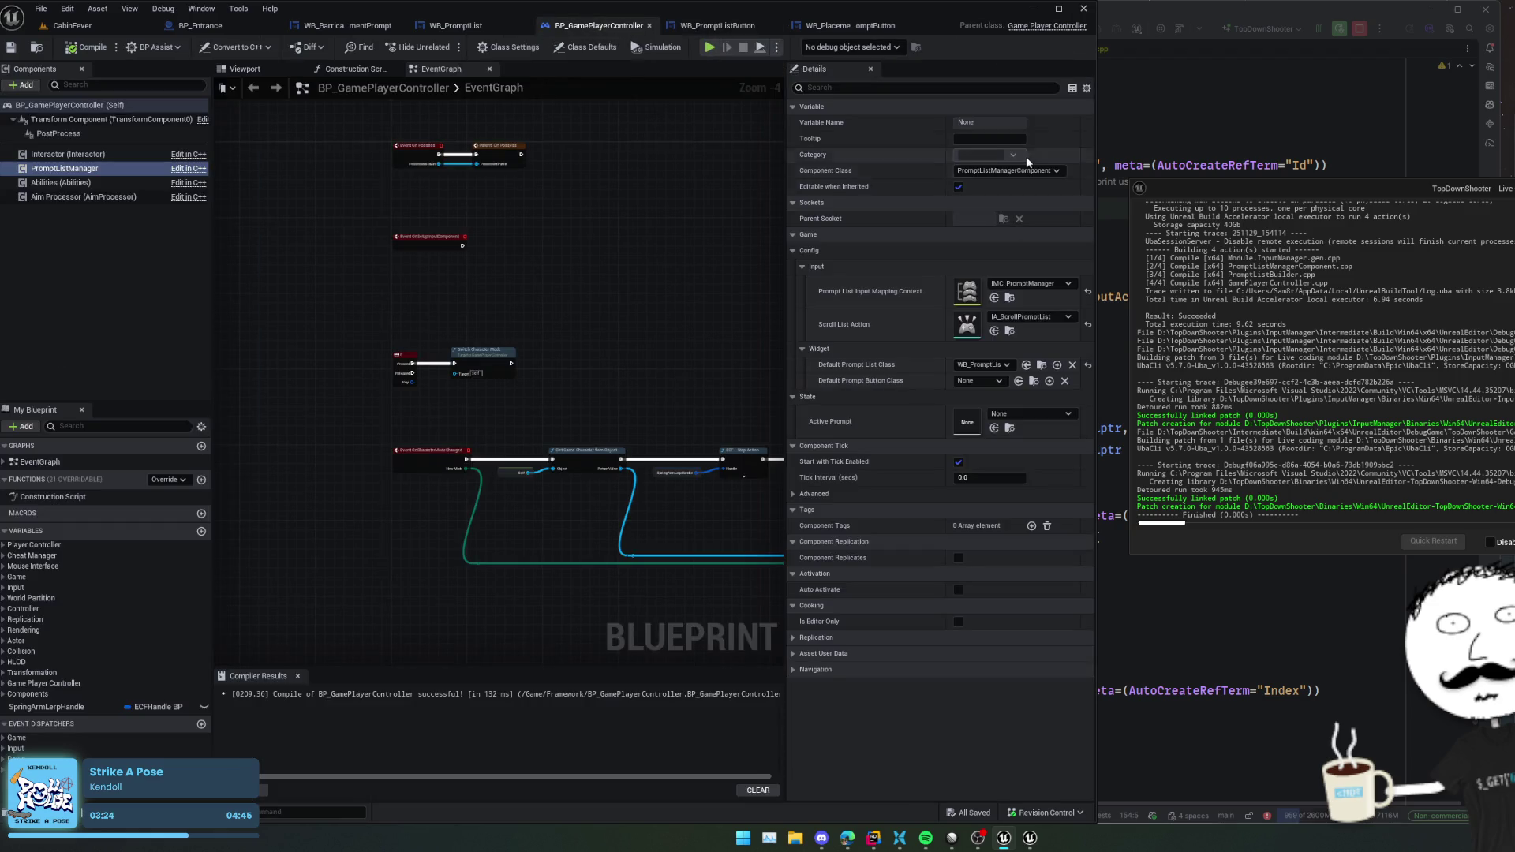
left_click(998, 380)
left_click(1040, 419)
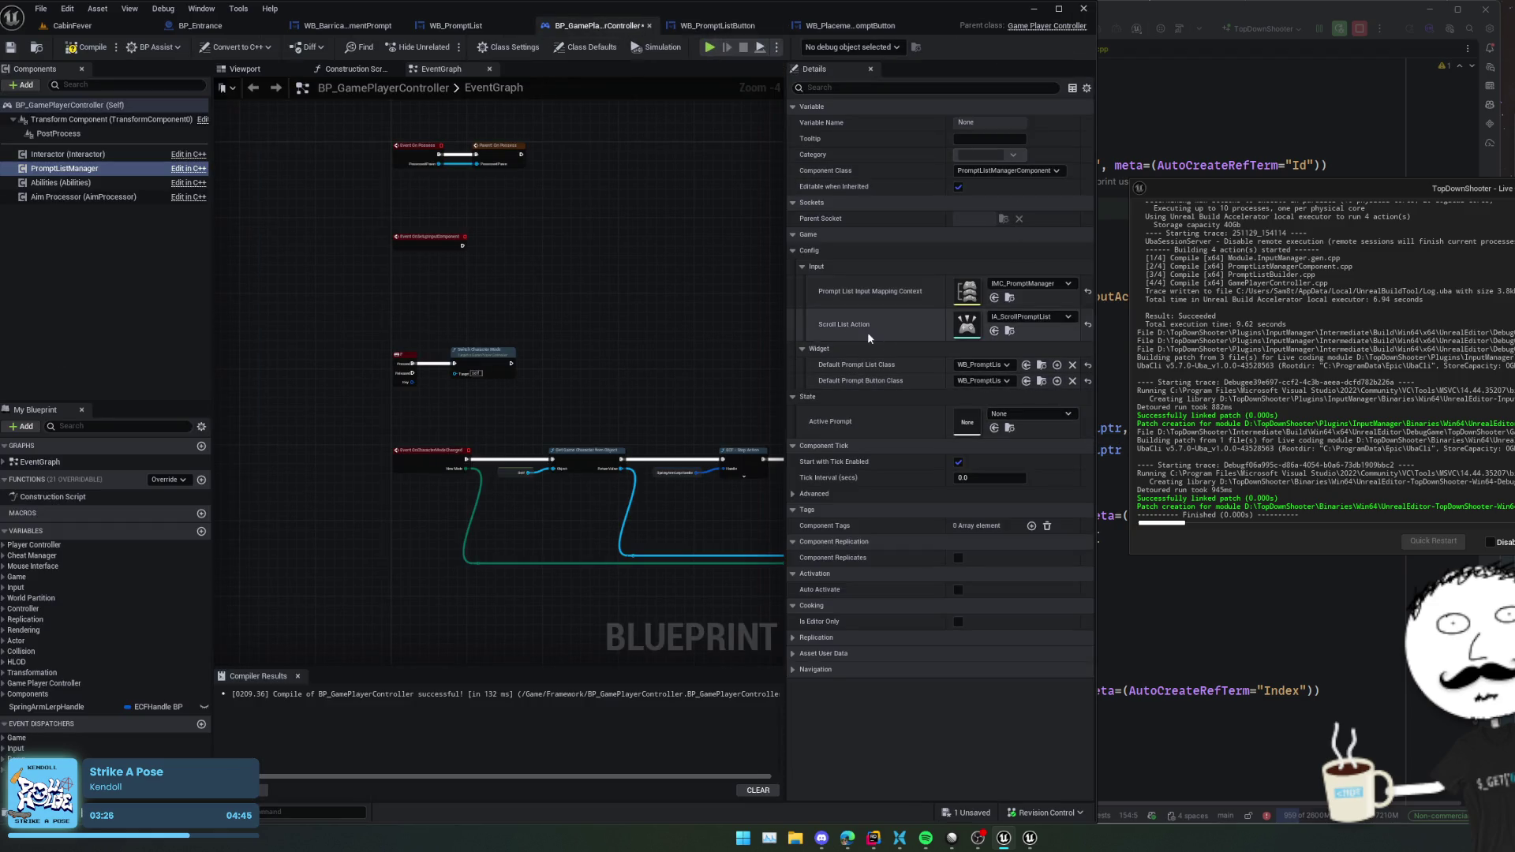
key("ctrl+s")
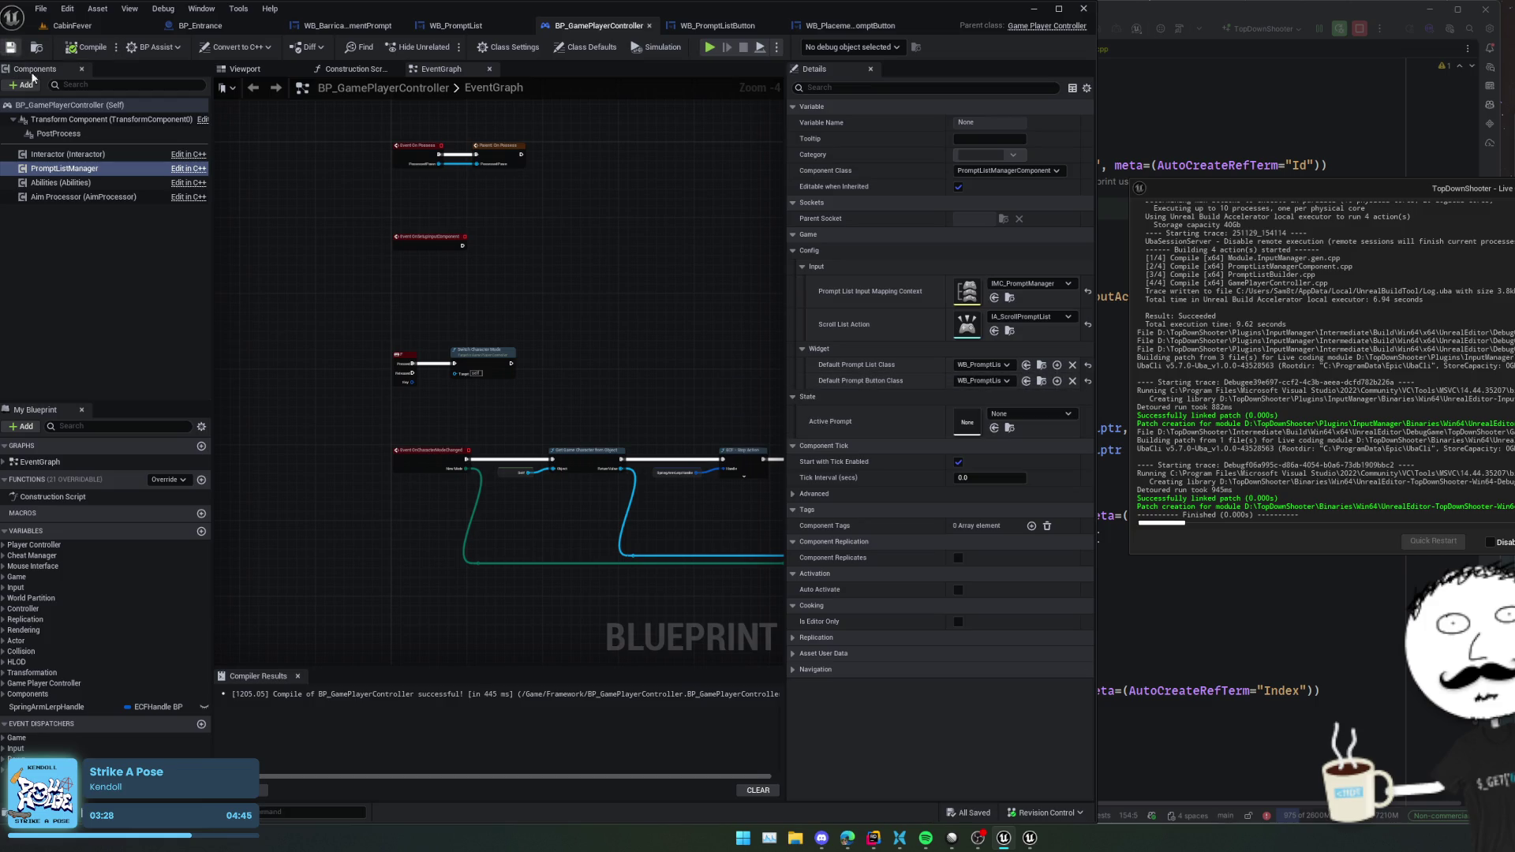
- Return to BP_Entrance's prompt nodes before moving to the Rider code editor
left_click(455, 25)
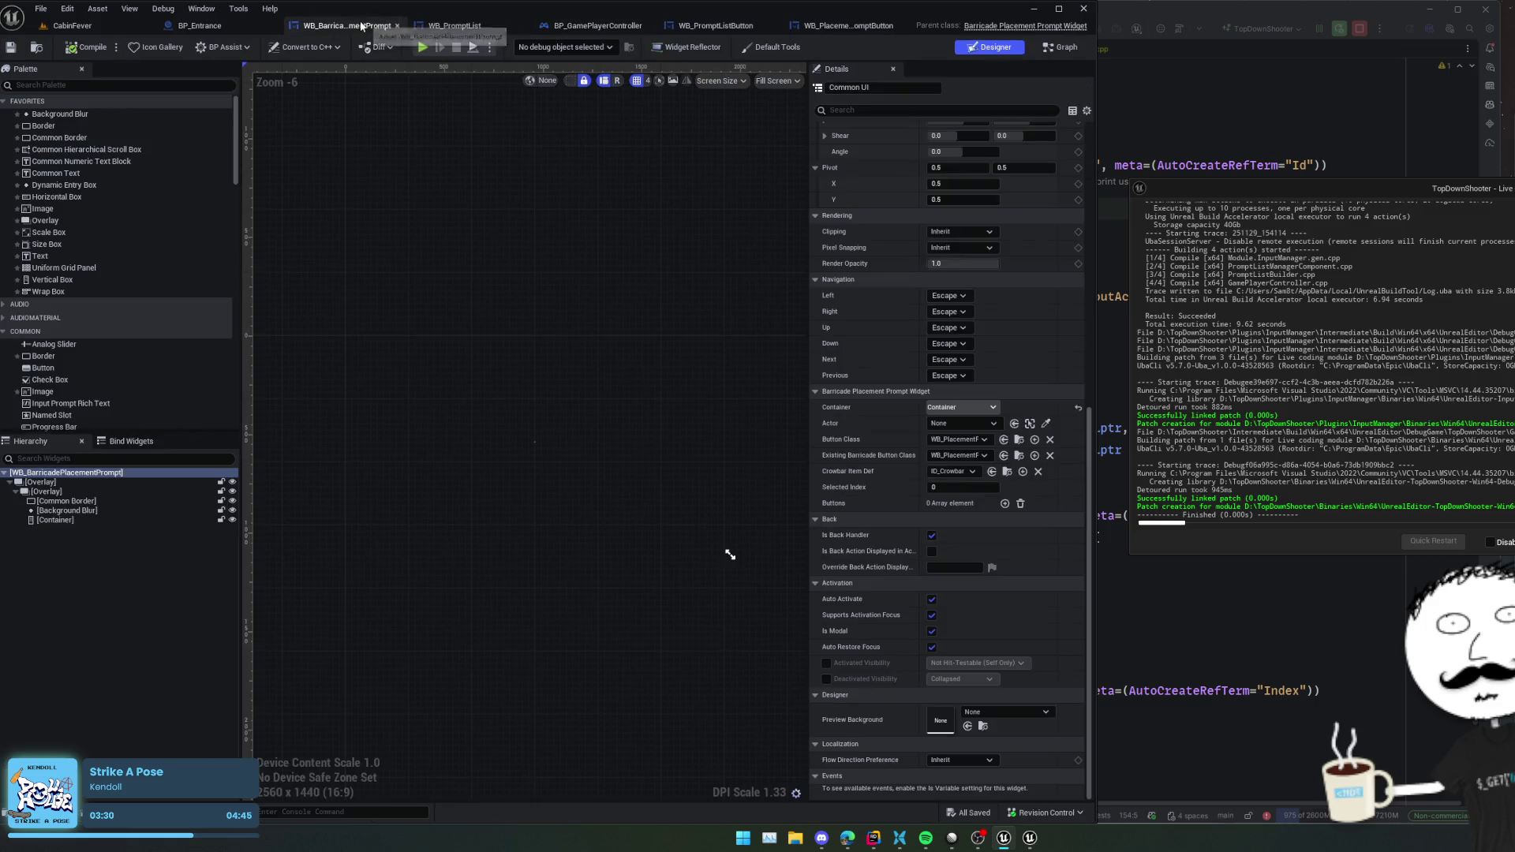
left_click(206, 26)
mouse_move(641, 403)
left_mouse_down()
mouse_move(726, 369)
mouse_move(602, 332)
mouse_move(665, 334)
mouse_move(649, 337)
left_mouse_up()
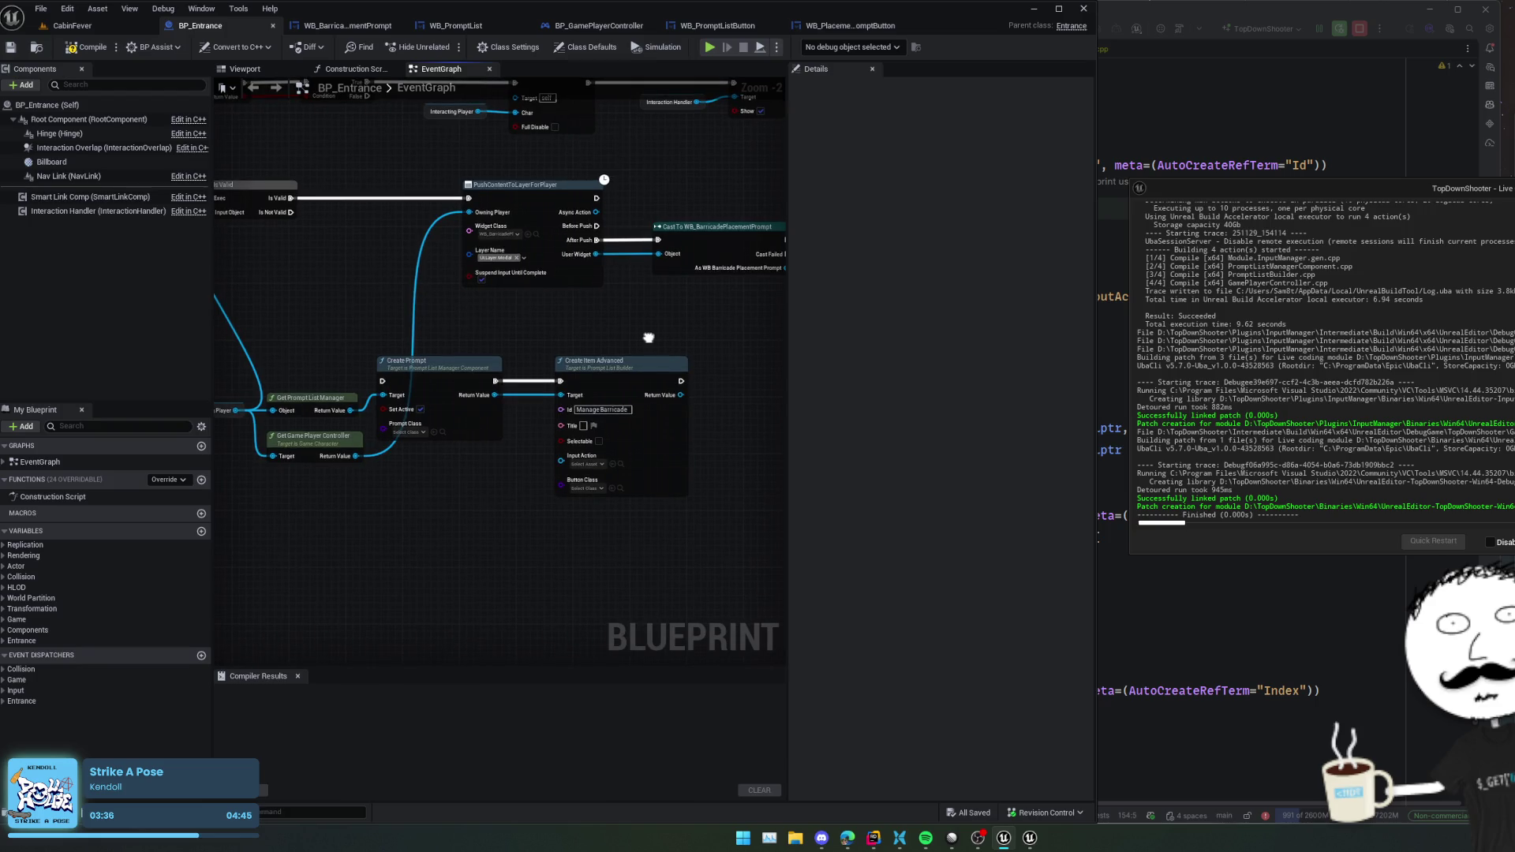
left_click(1178, 621)
scroll(978, 550, "down", 5)
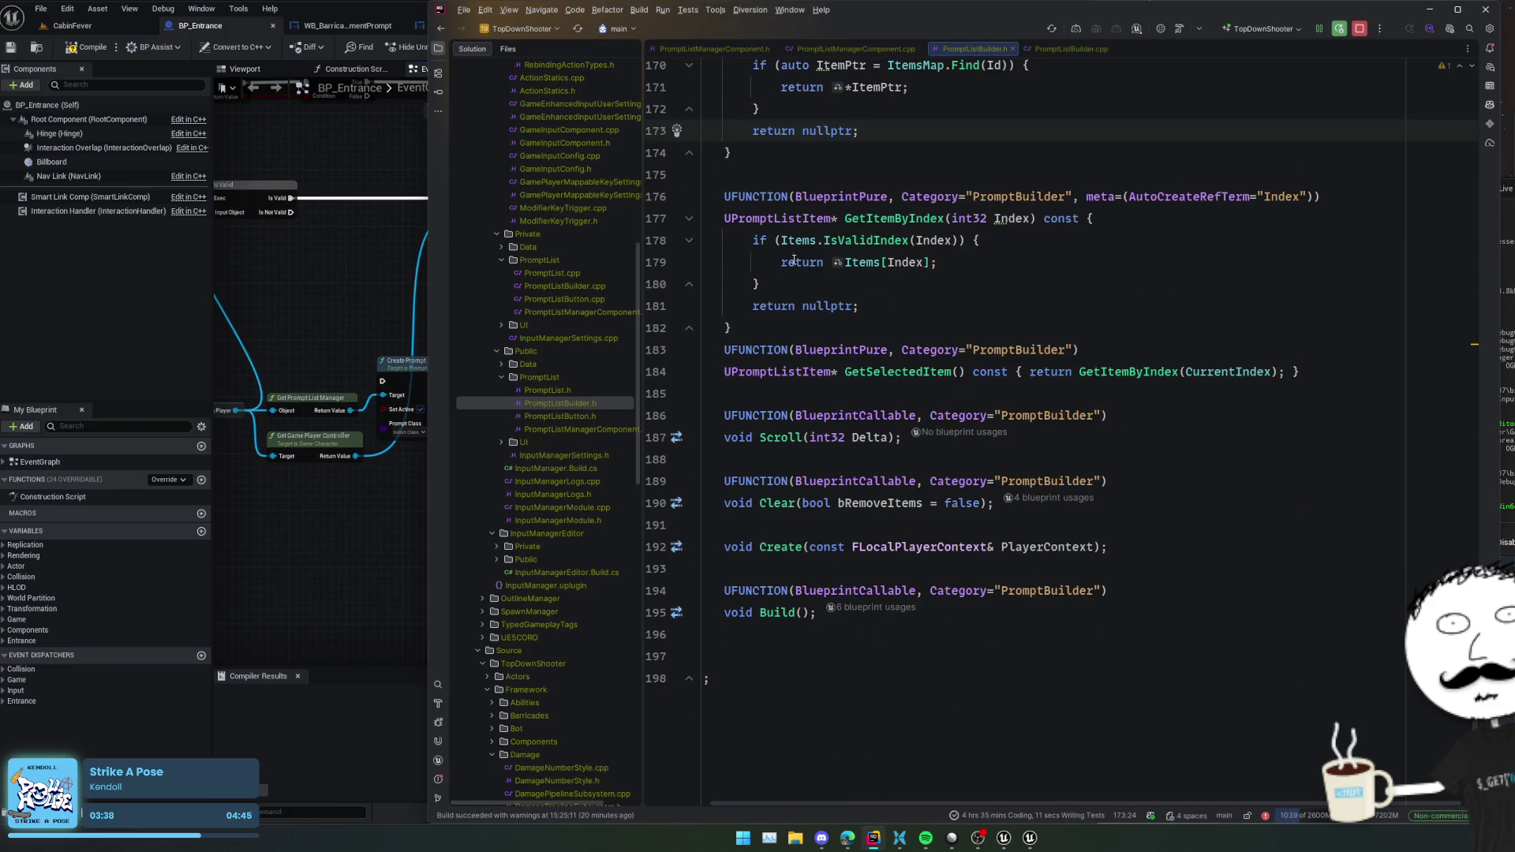
left_click(714, 49)
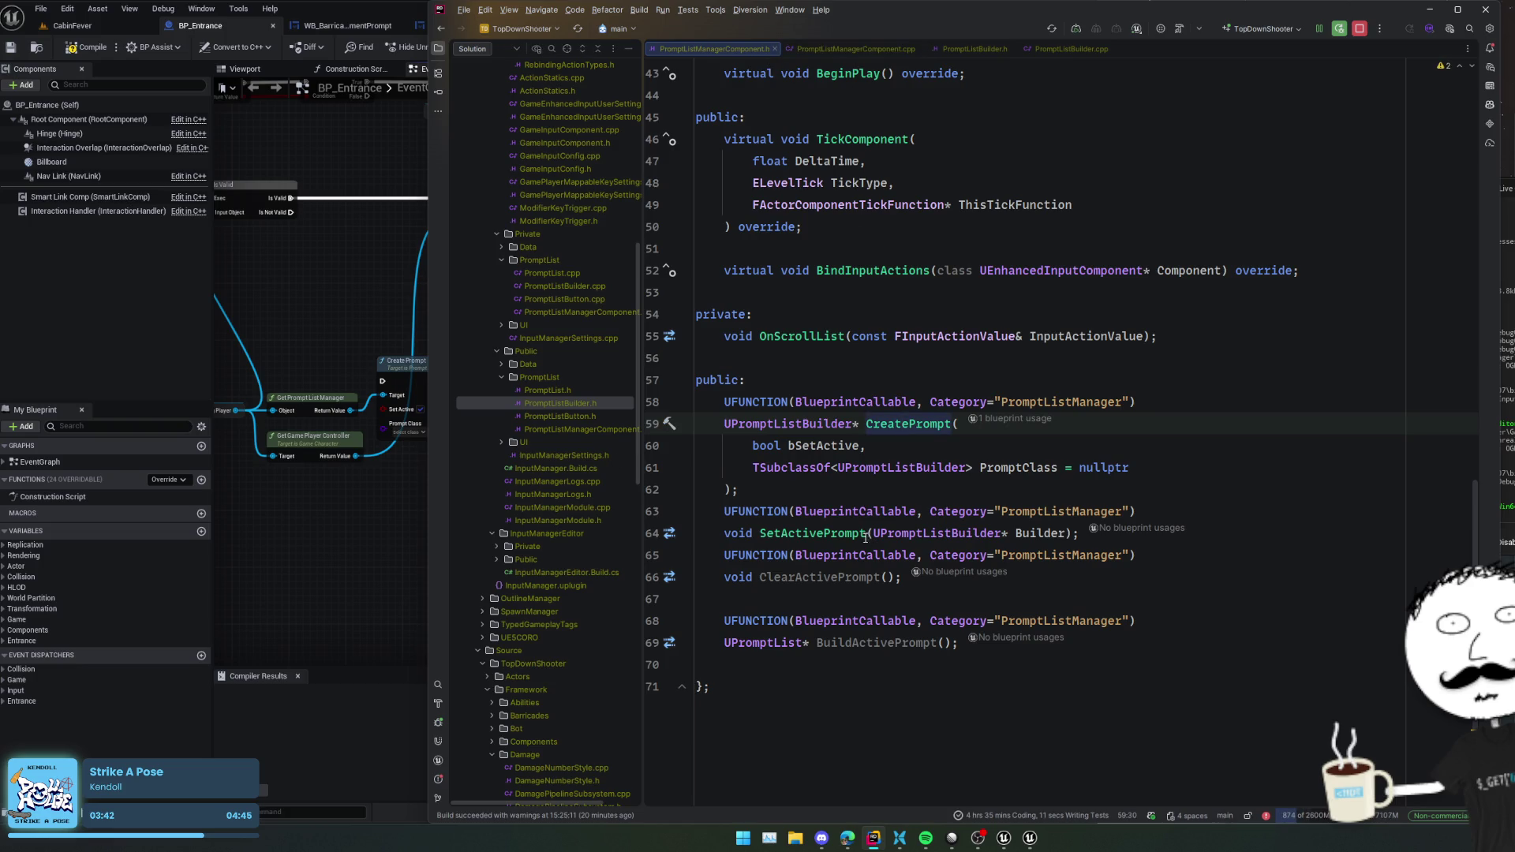
left_click(357, 519)
left_click_drag(414, 500, 503, 492)
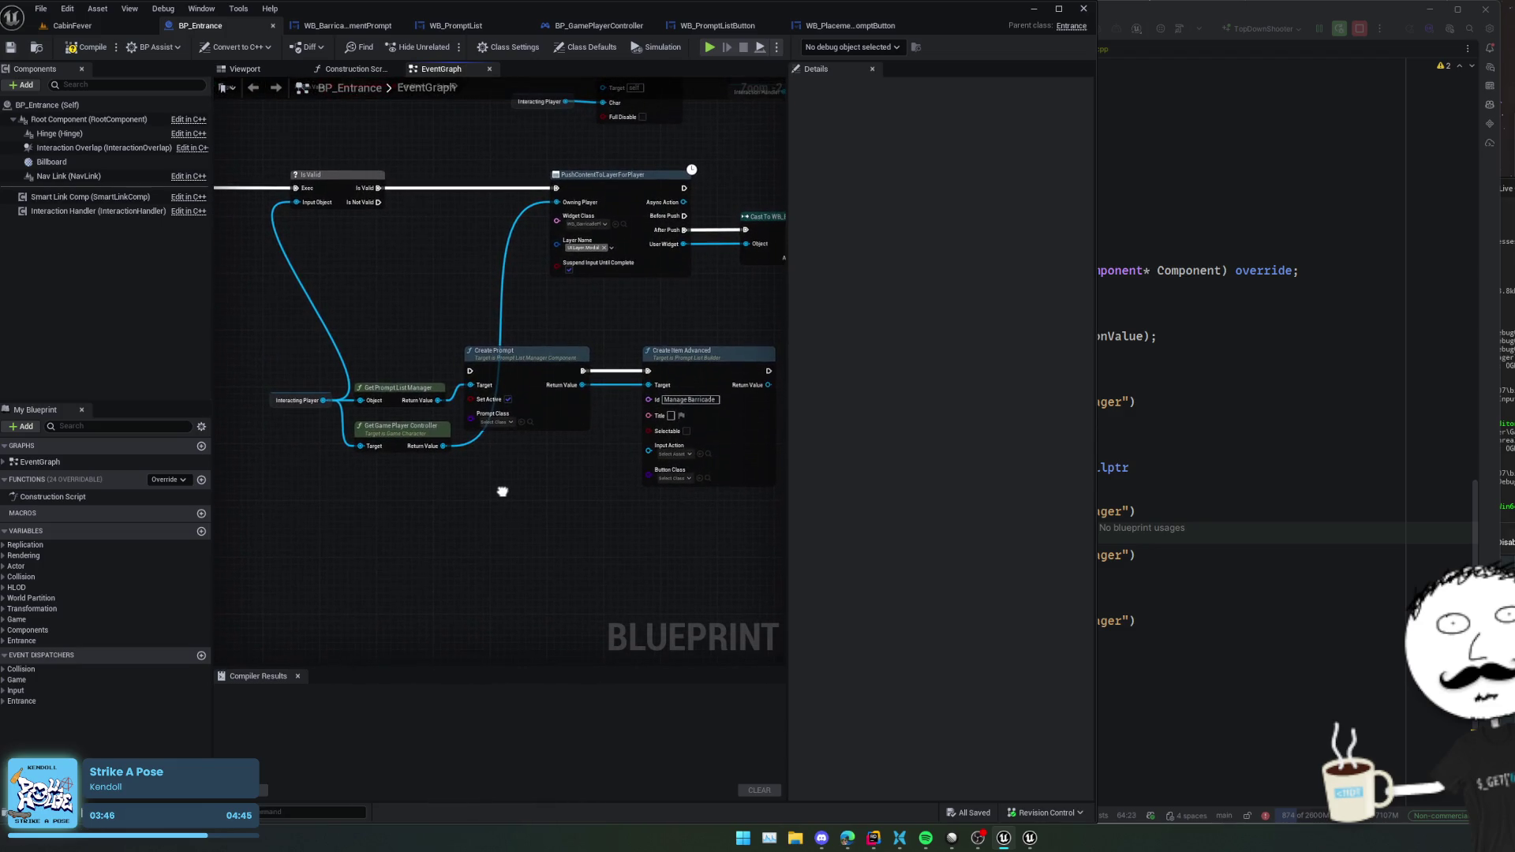
- Add a Build Active Prompt node from Get Prompt List Manager, wired after Create Item Advanced
mouse_move(436, 405)
left_mouse_down()
mouse_move(426, 389)
mouse_move(632, 555)
mouse_move(568, 394)
left_mouse_up()
type("build")
key("Return")
mouse_move(436, 360)
left_mouse_down()
mouse_move(471, 359)
mouse_move(568, 460)
mouse_move(613, 434)
left_mouse_up()
- Gather the original push-to-layer nodes and wrap them in a comment box
left_click_drag(394, 441, 599, 418)
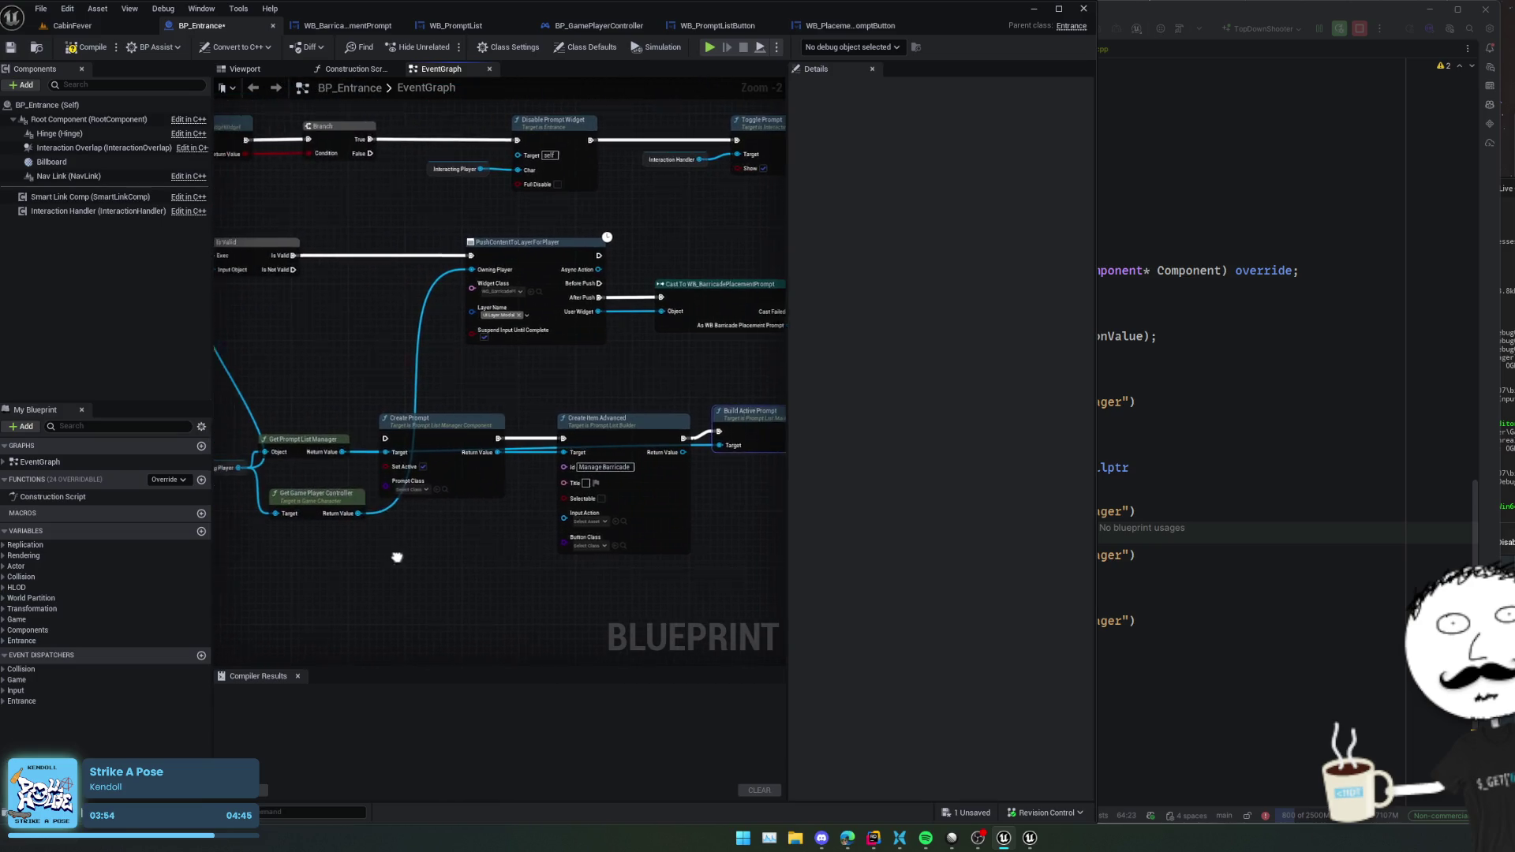
mouse_move(331, 371)
left_mouse_down()
mouse_move(480, 434)
mouse_move(456, 404)
mouse_move(474, 433)
left_mouse_up()
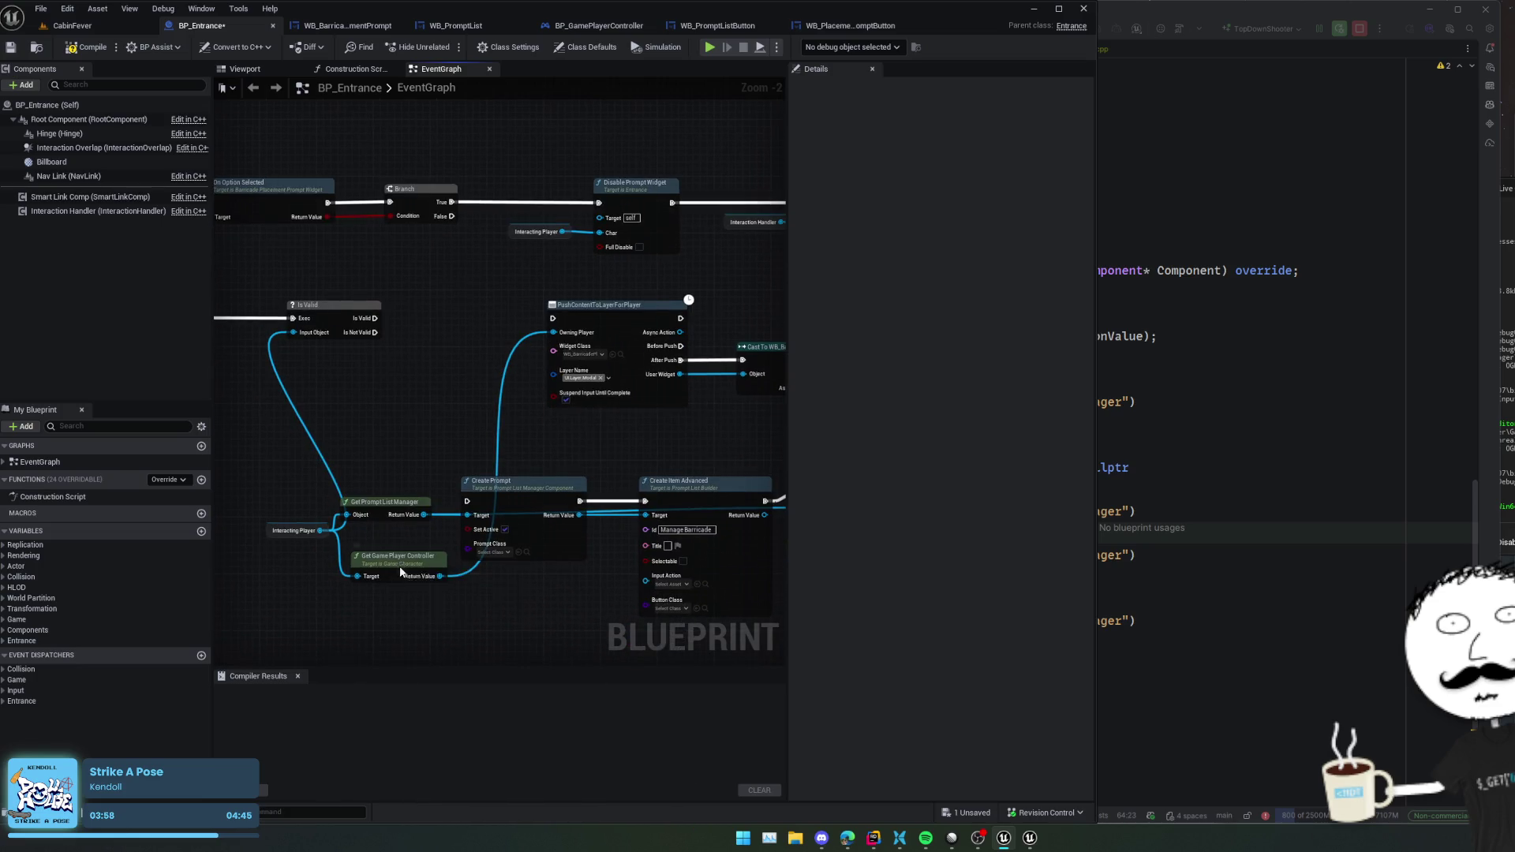
left_click_drag(401, 572, 486, 352)
left_click_drag(288, 523, 289, 522)
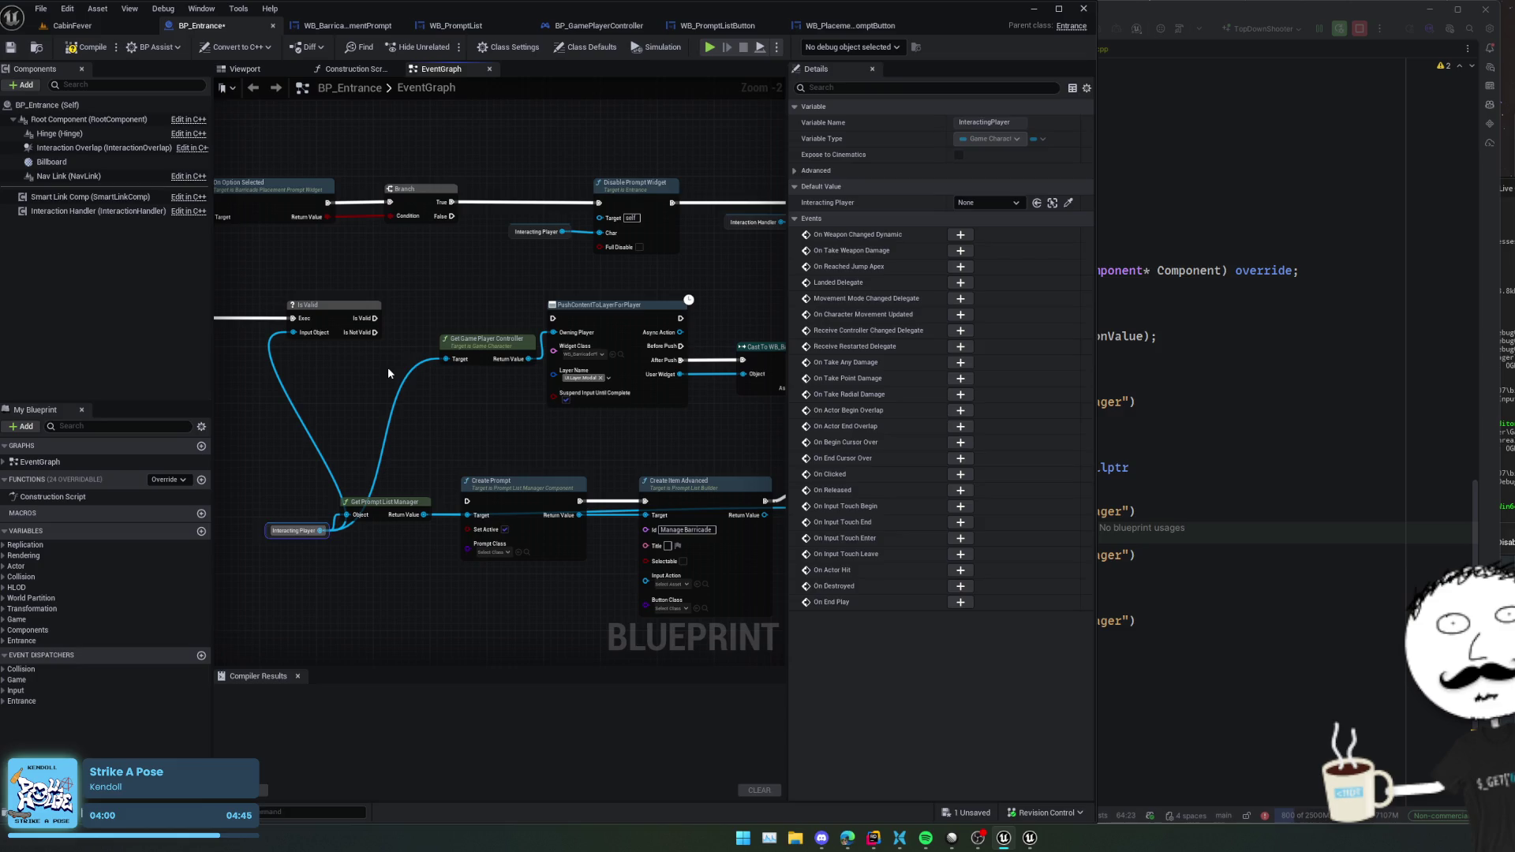
scroll(363, 453, "down", 4)
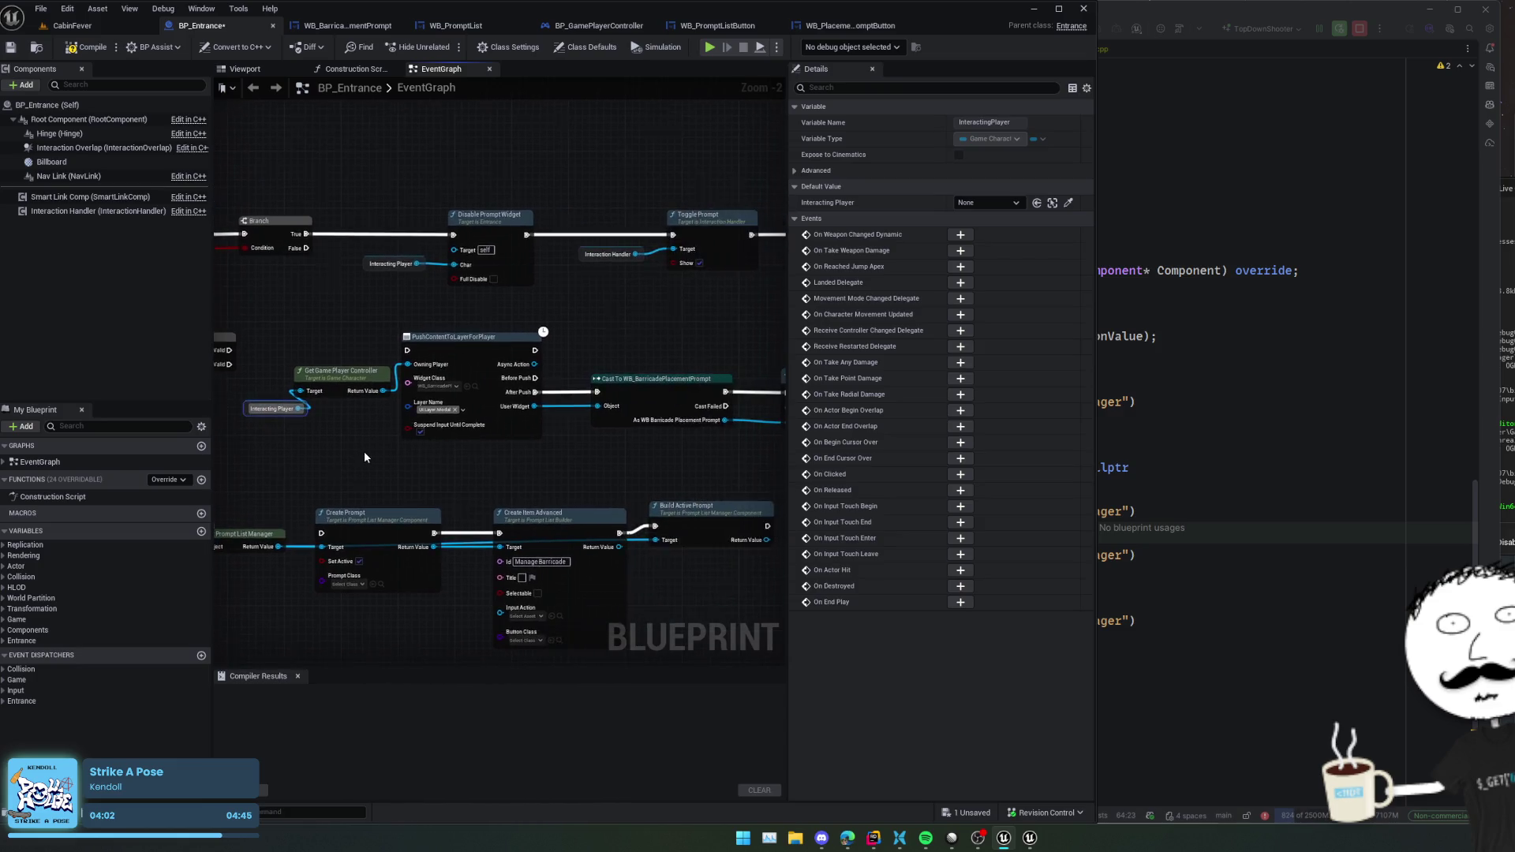
right_click(363, 454)
left_click(333, 462)
scroll(340, 482, "up", 1)
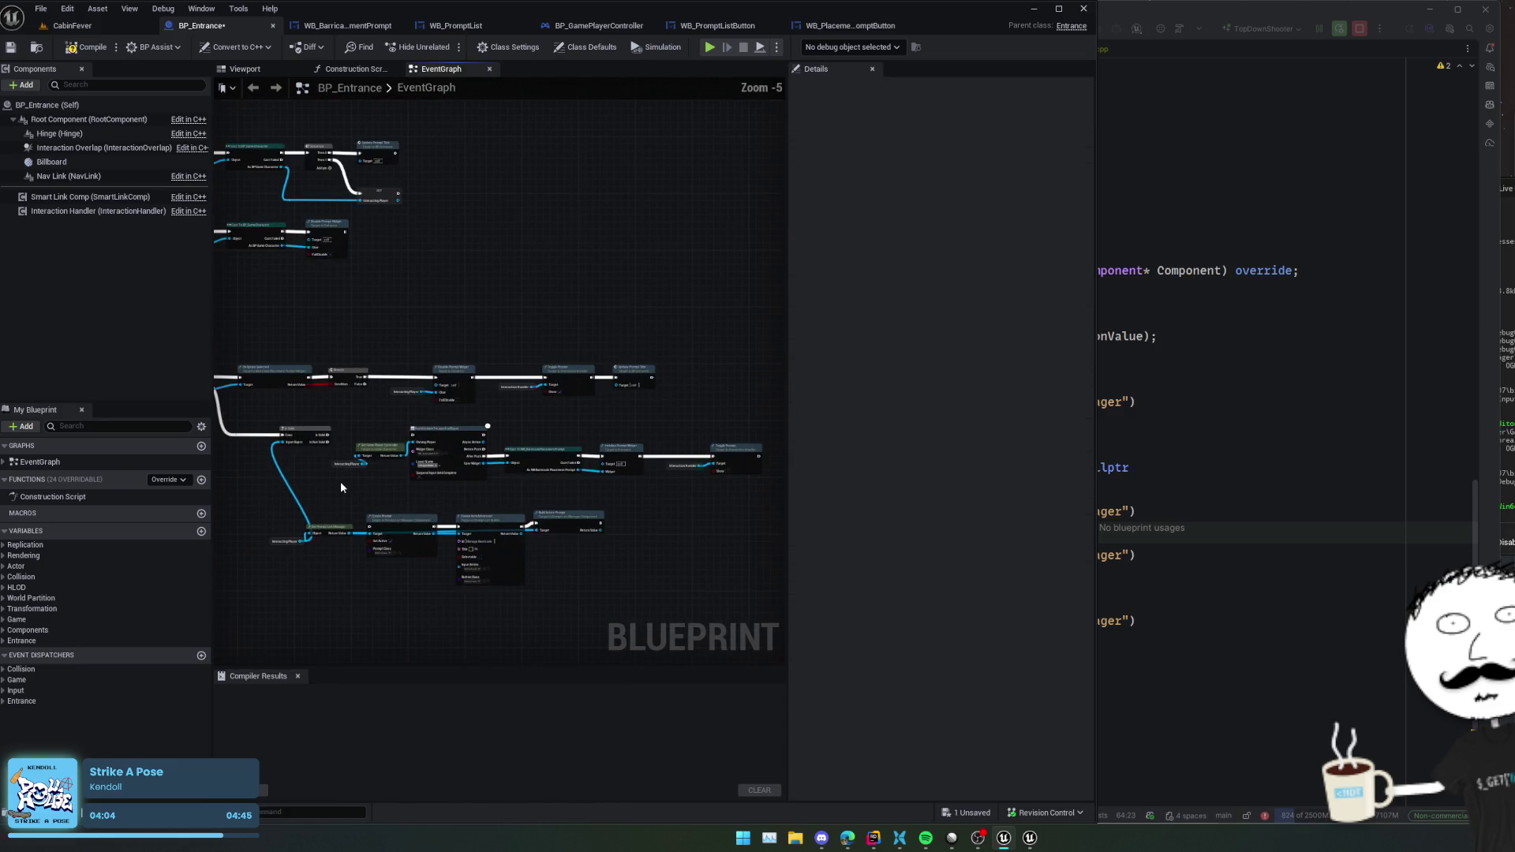
left_click_drag(343, 499, 339, 495)
key("c")
type("Original Prompt List Fu")
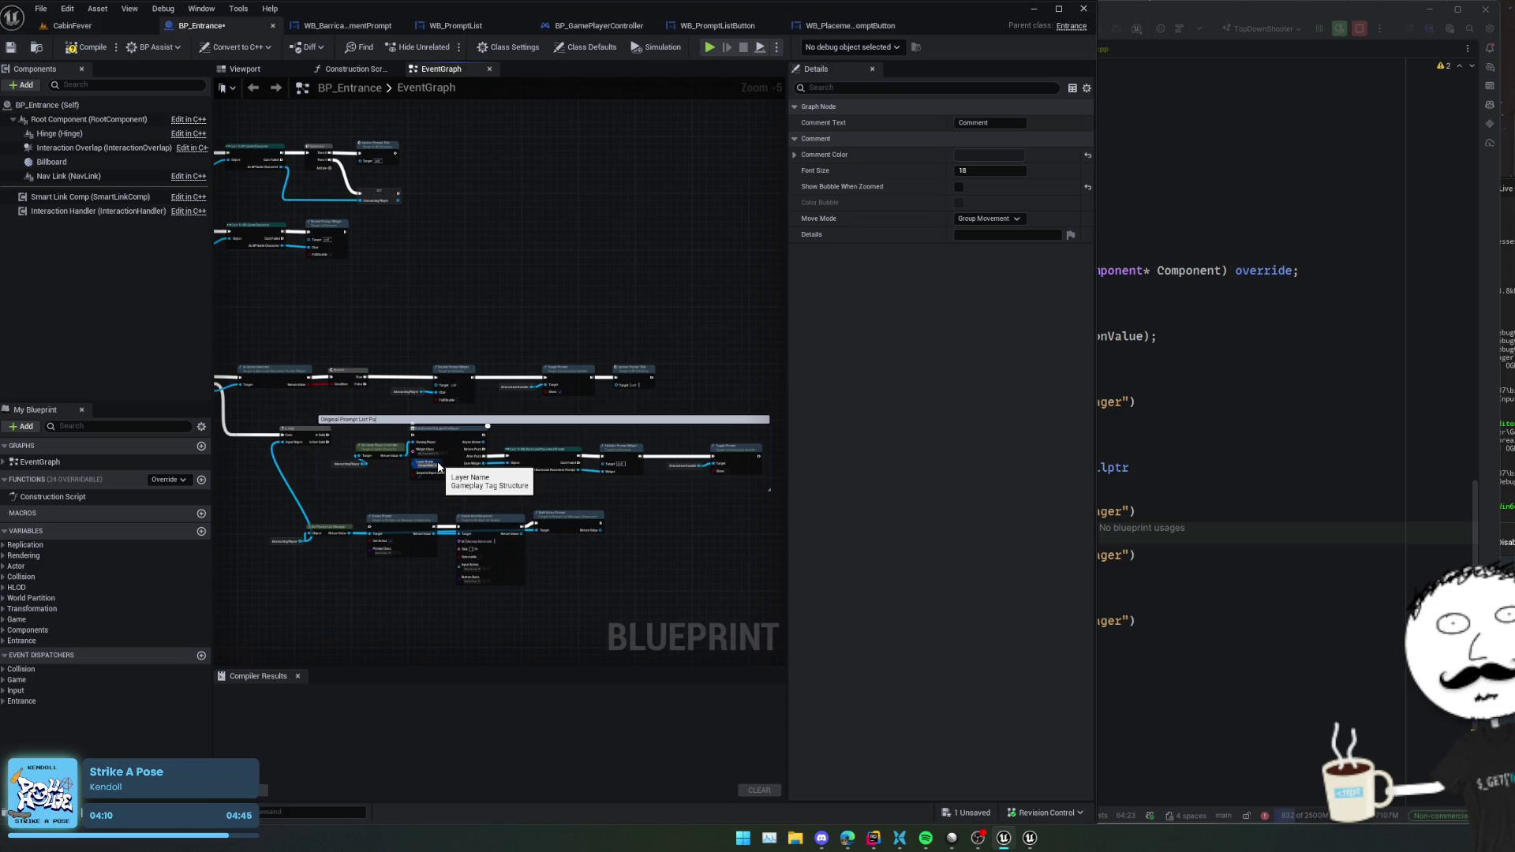
- Title the comment 'Original Prompt List Push', tidy the graph and wire Is Valid toward Create Prompt
type("sh")
key("Return")
scroll(371, 418, "up", 2)
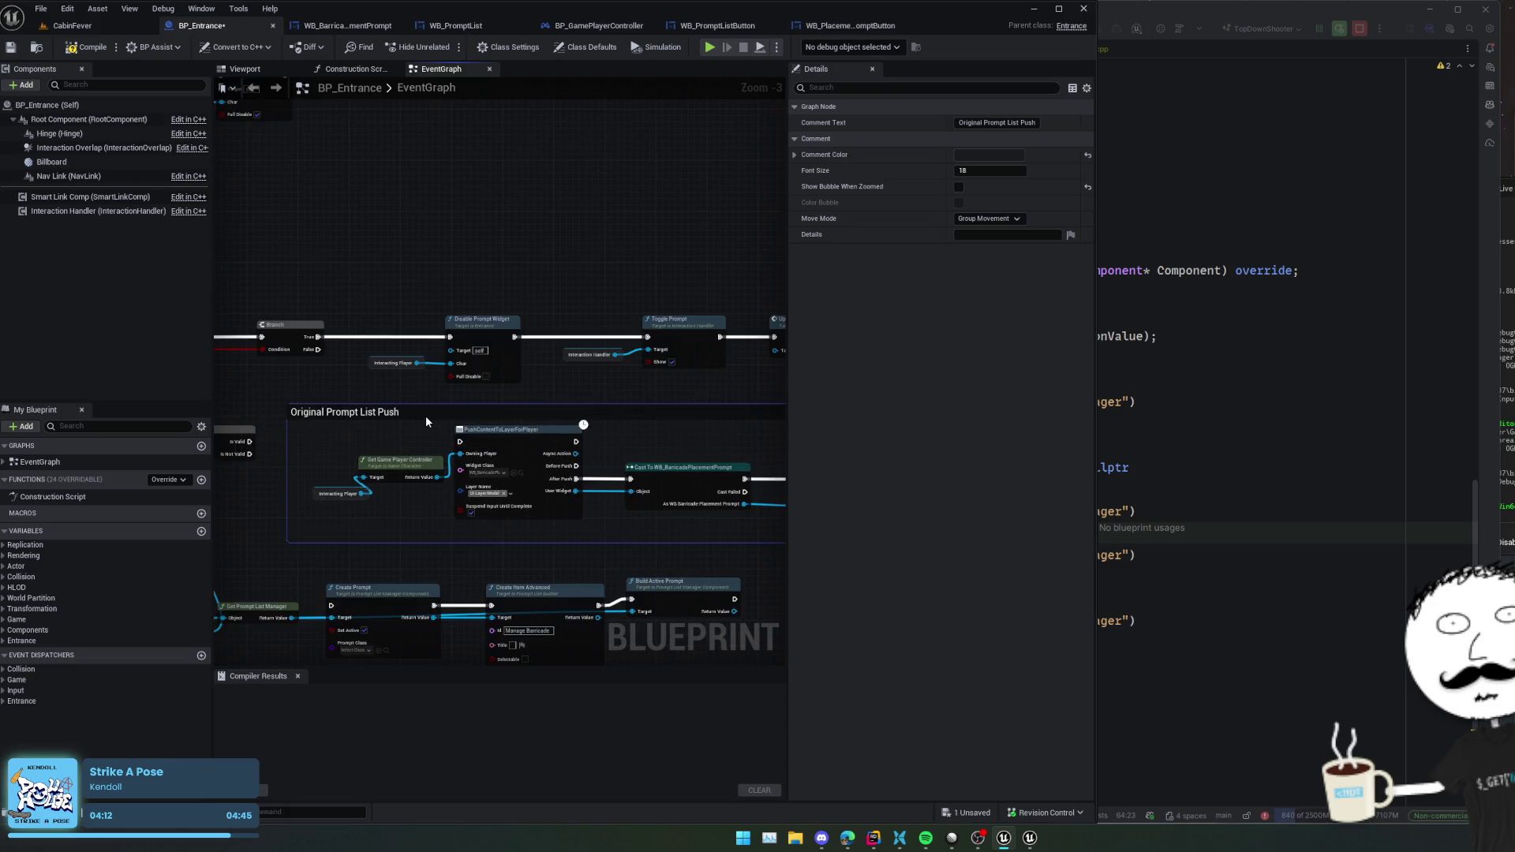
scroll(426, 422, "down", 6)
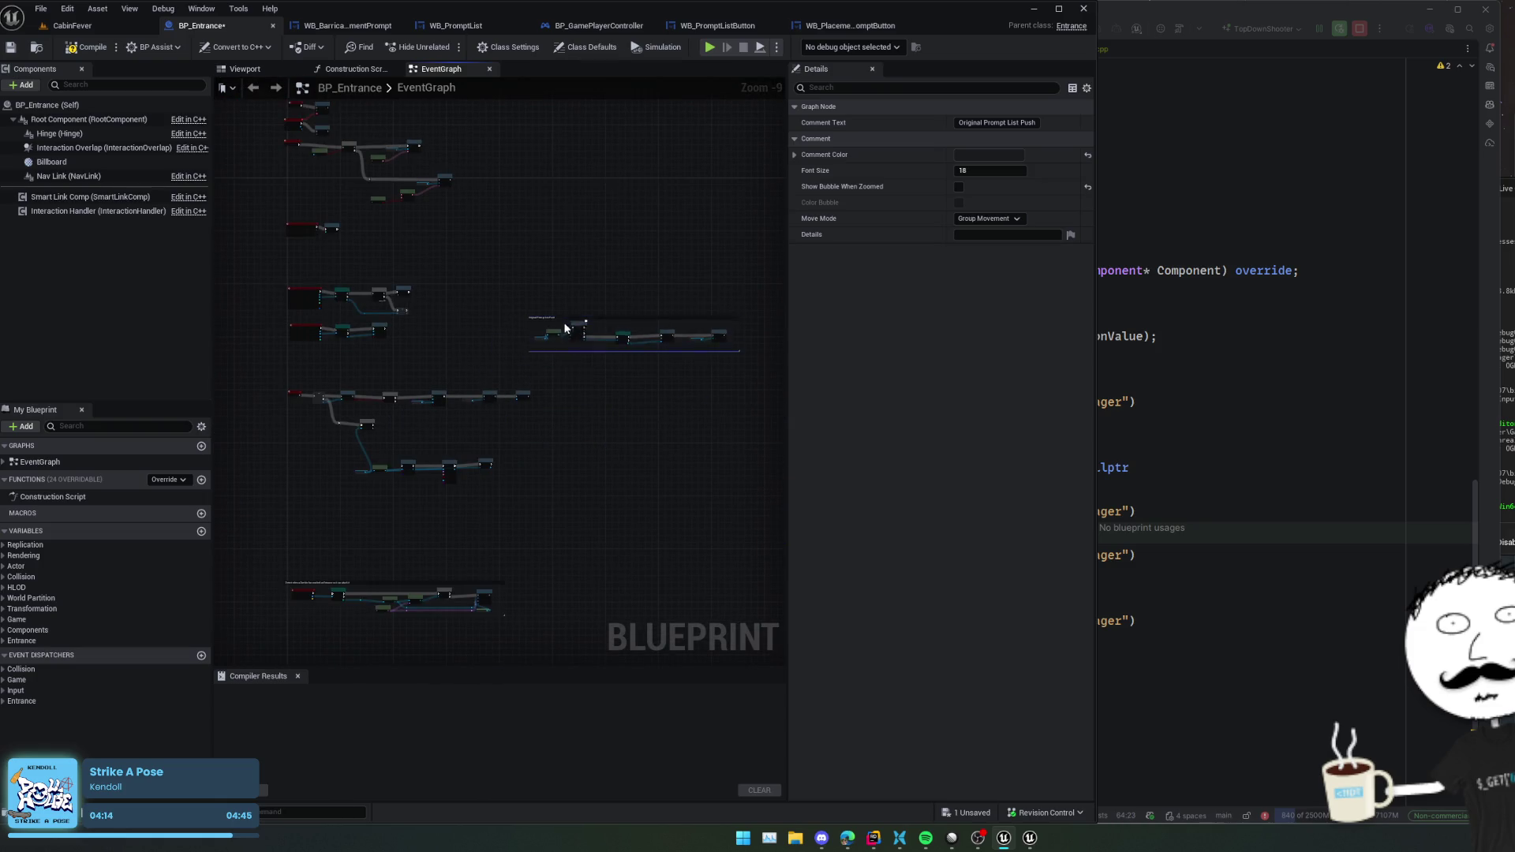
left_click(566, 462)
key("ctrl+shift+r")
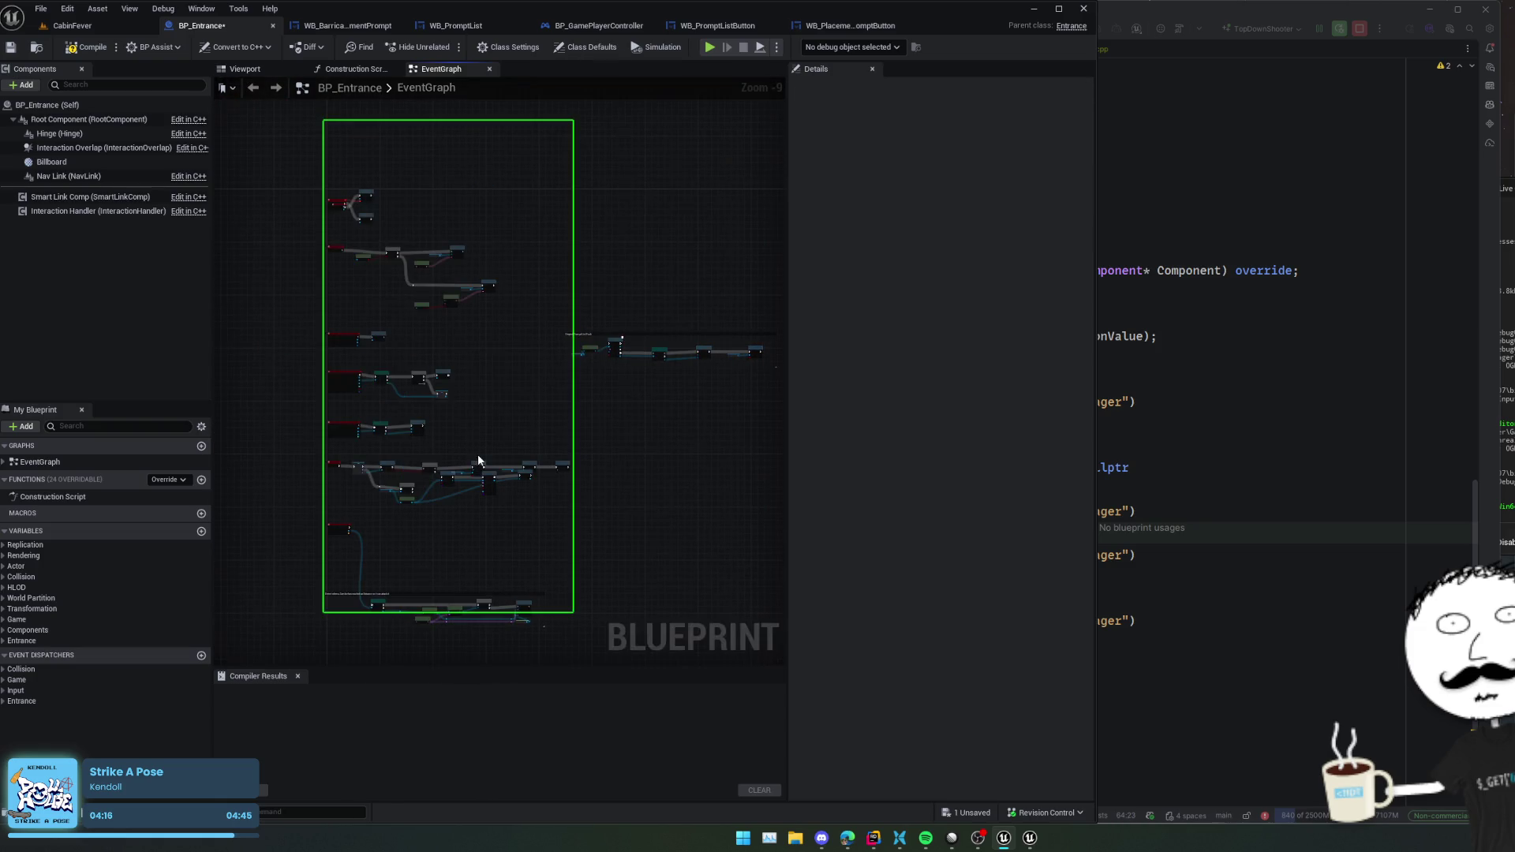
scroll(478, 459, "up", 6)
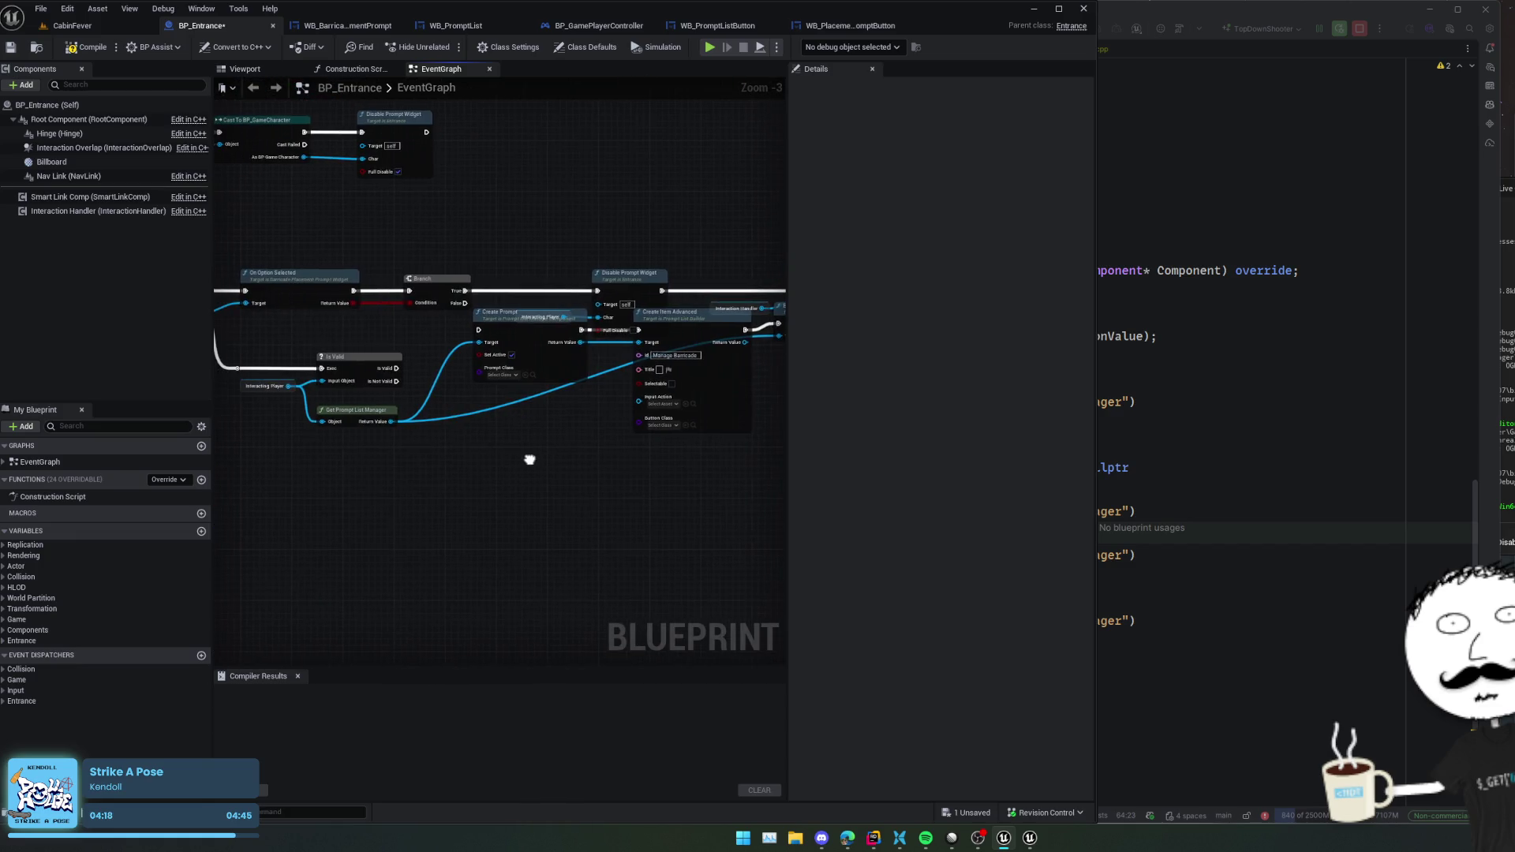
left_click_drag(530, 459, 567, 462)
left_click_drag(438, 374, 517, 338)
key("f")
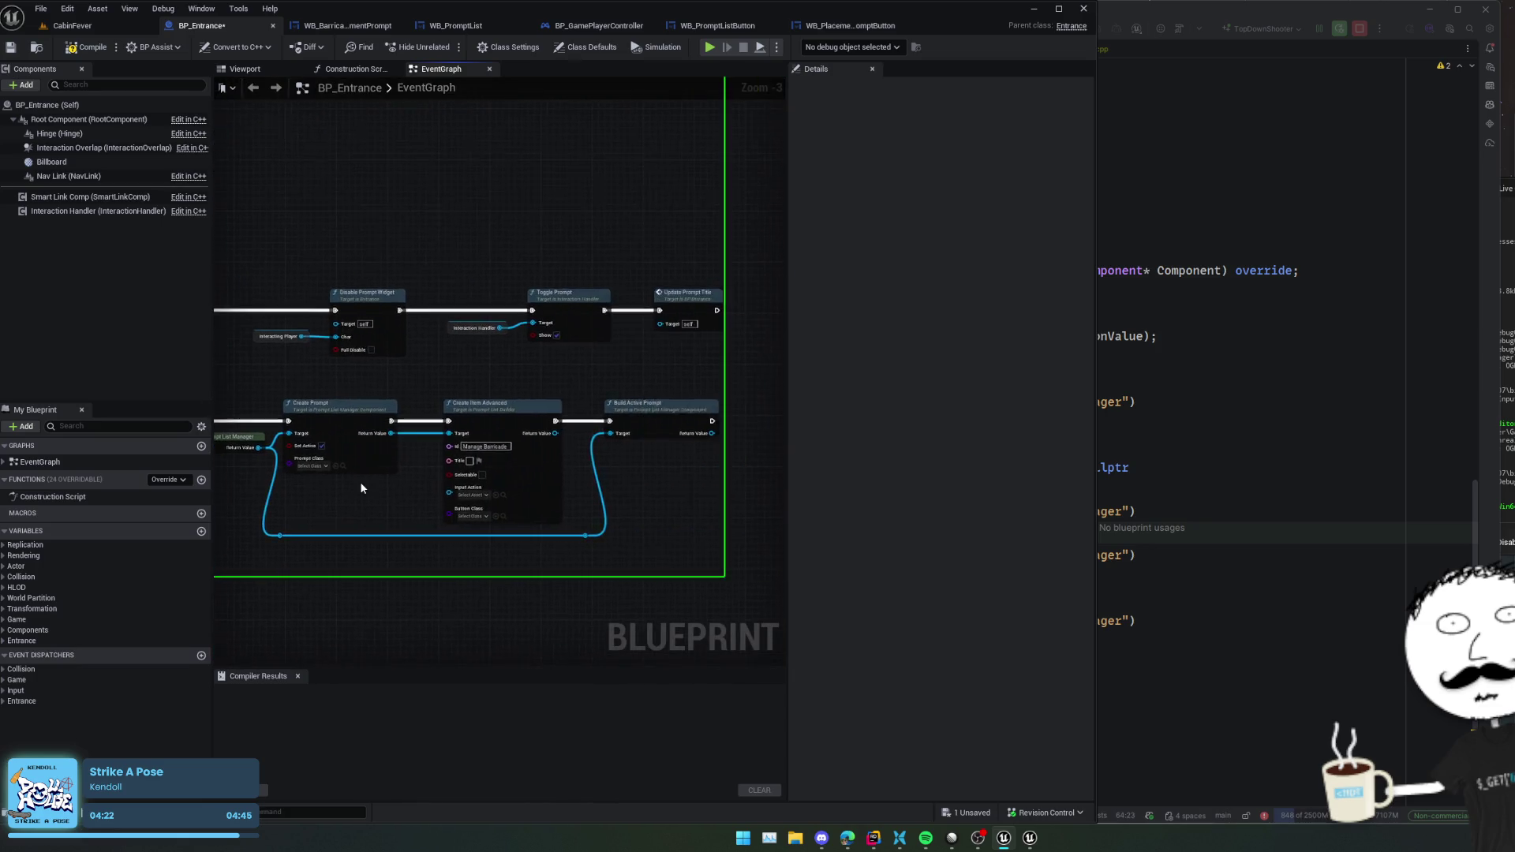
- Connect the OnInteract event's execution to Is Valid and enlarge the comment box
scroll(360, 480, "down", 3)
scroll(360, 482, "up", 3)
mouse_move(360, 483)
left_mouse_down()
mouse_move(439, 490)
mouse_move(268, 487)
mouse_move(732, 482)
left_mouse_up()
scroll(439, 495, "up", 1)
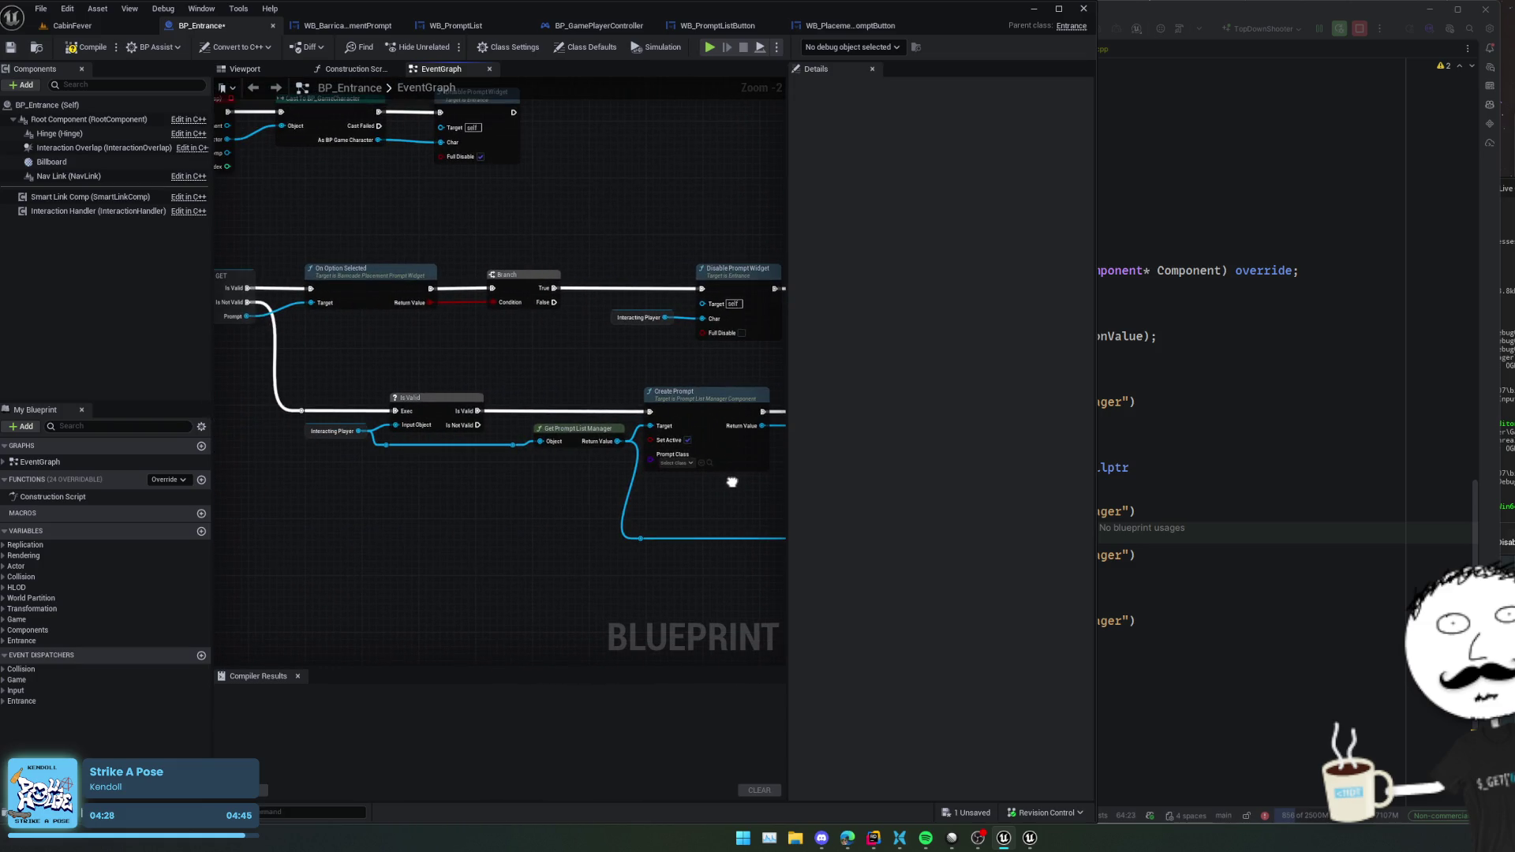
left_click_drag(464, 499, 649, 515)
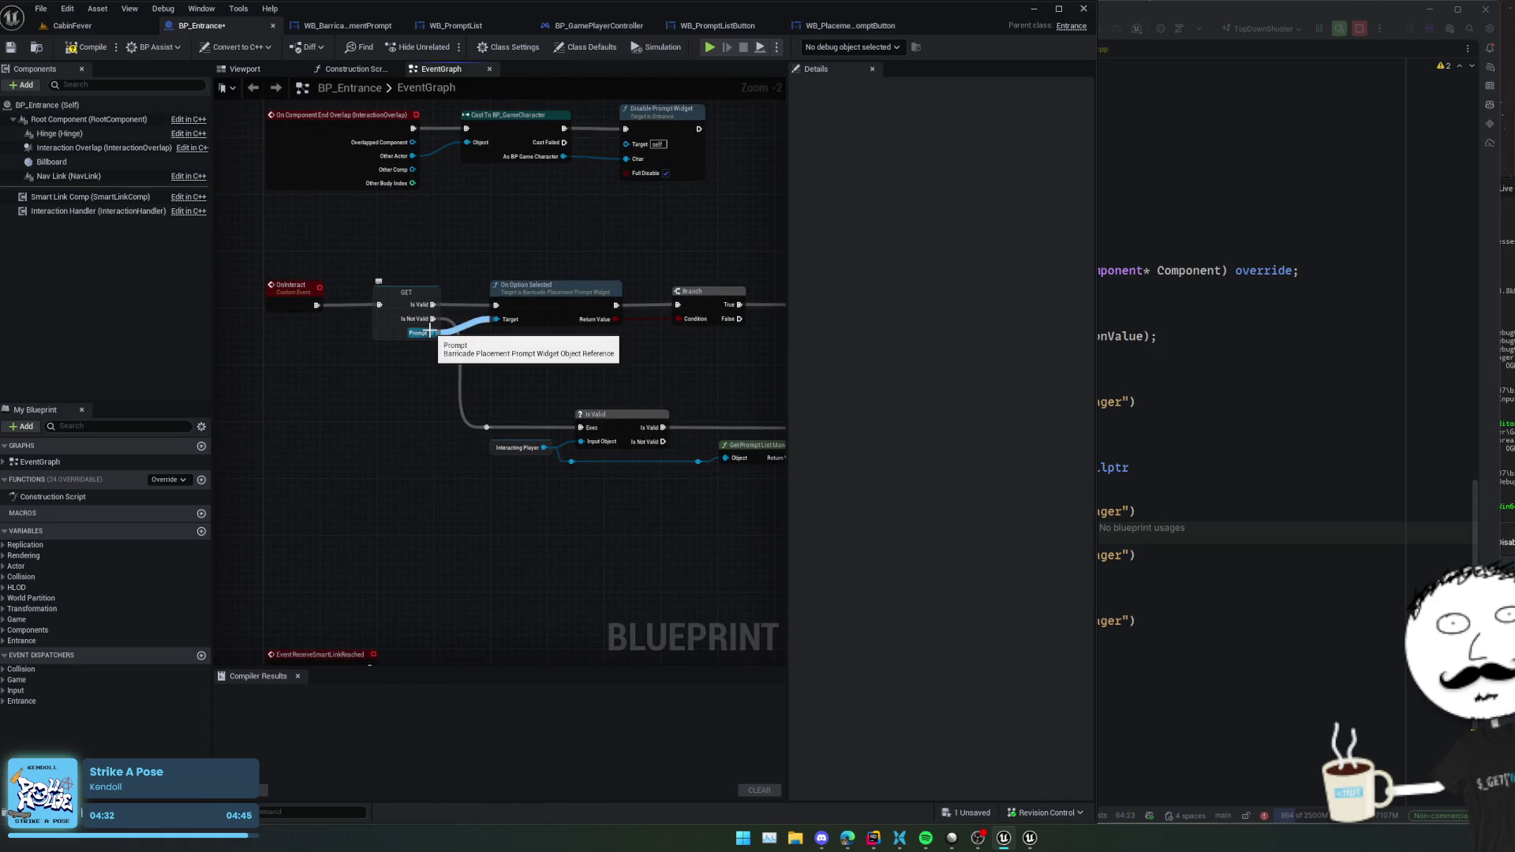
mouse_move(478, 375)
left_mouse_down()
mouse_move(502, 385)
mouse_move(504, 420)
left_mouse_up()
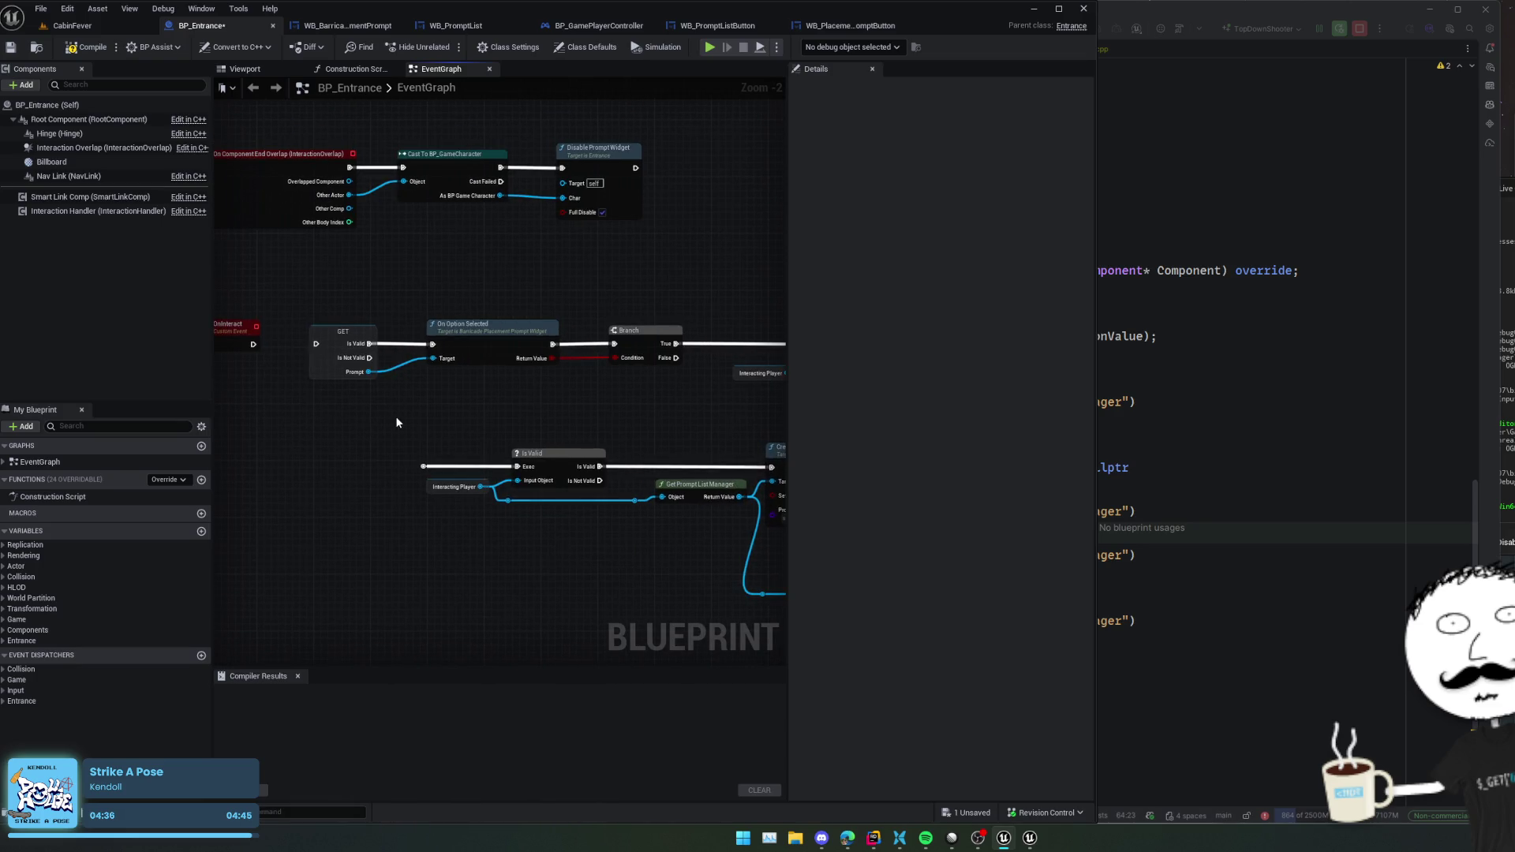
left_click_drag(396, 422, 529, 431)
mouse_move(387, 353)
left_mouse_down()
mouse_move(557, 490)
mouse_move(649, 476)
left_mouse_up()
scroll(473, 412, "down", 3)
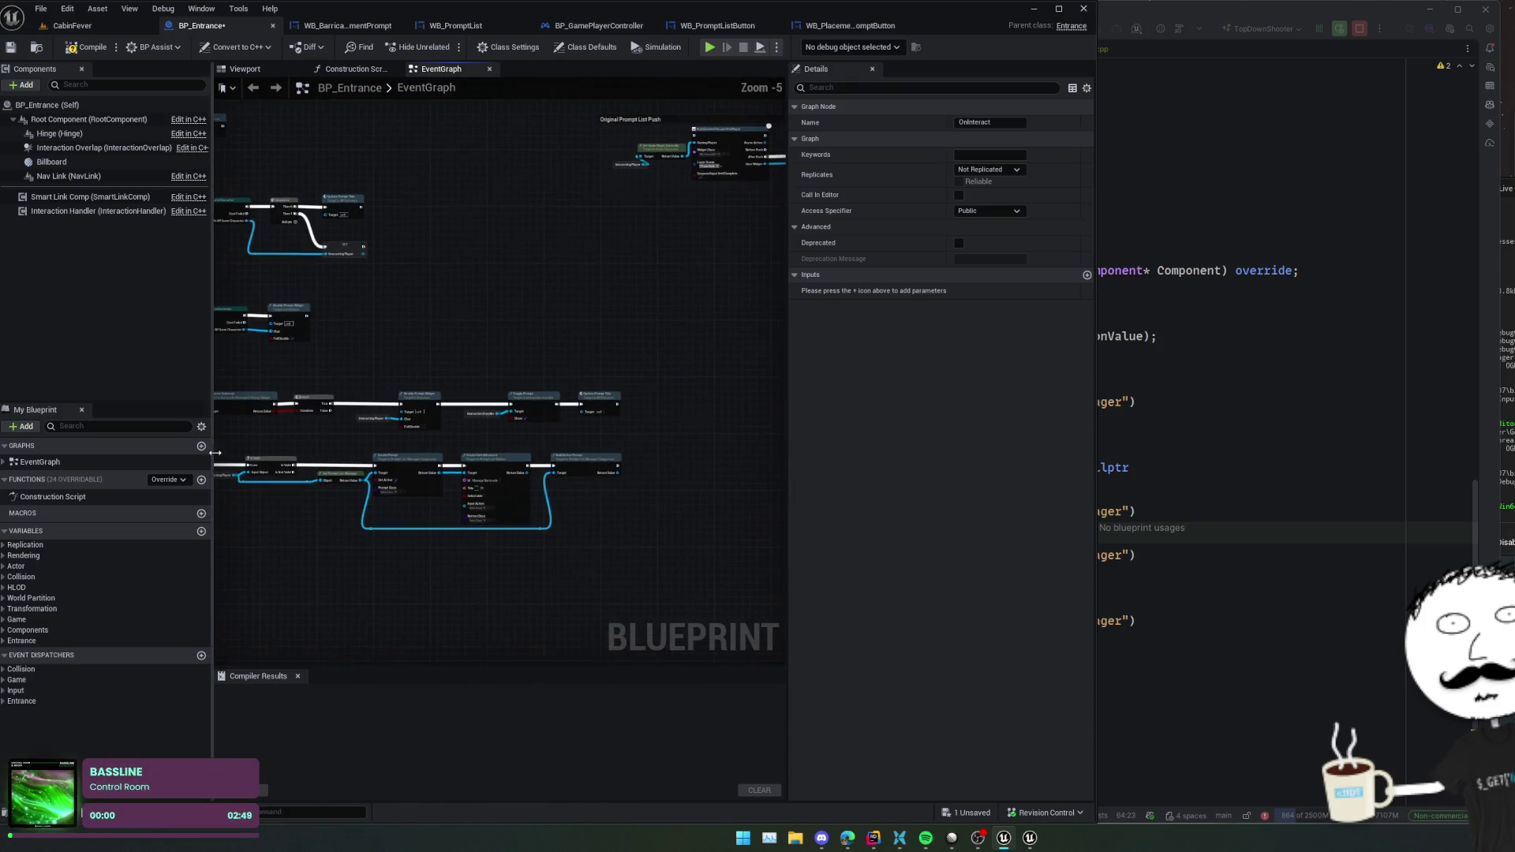
left_click_drag(490, 436, 648, 521)
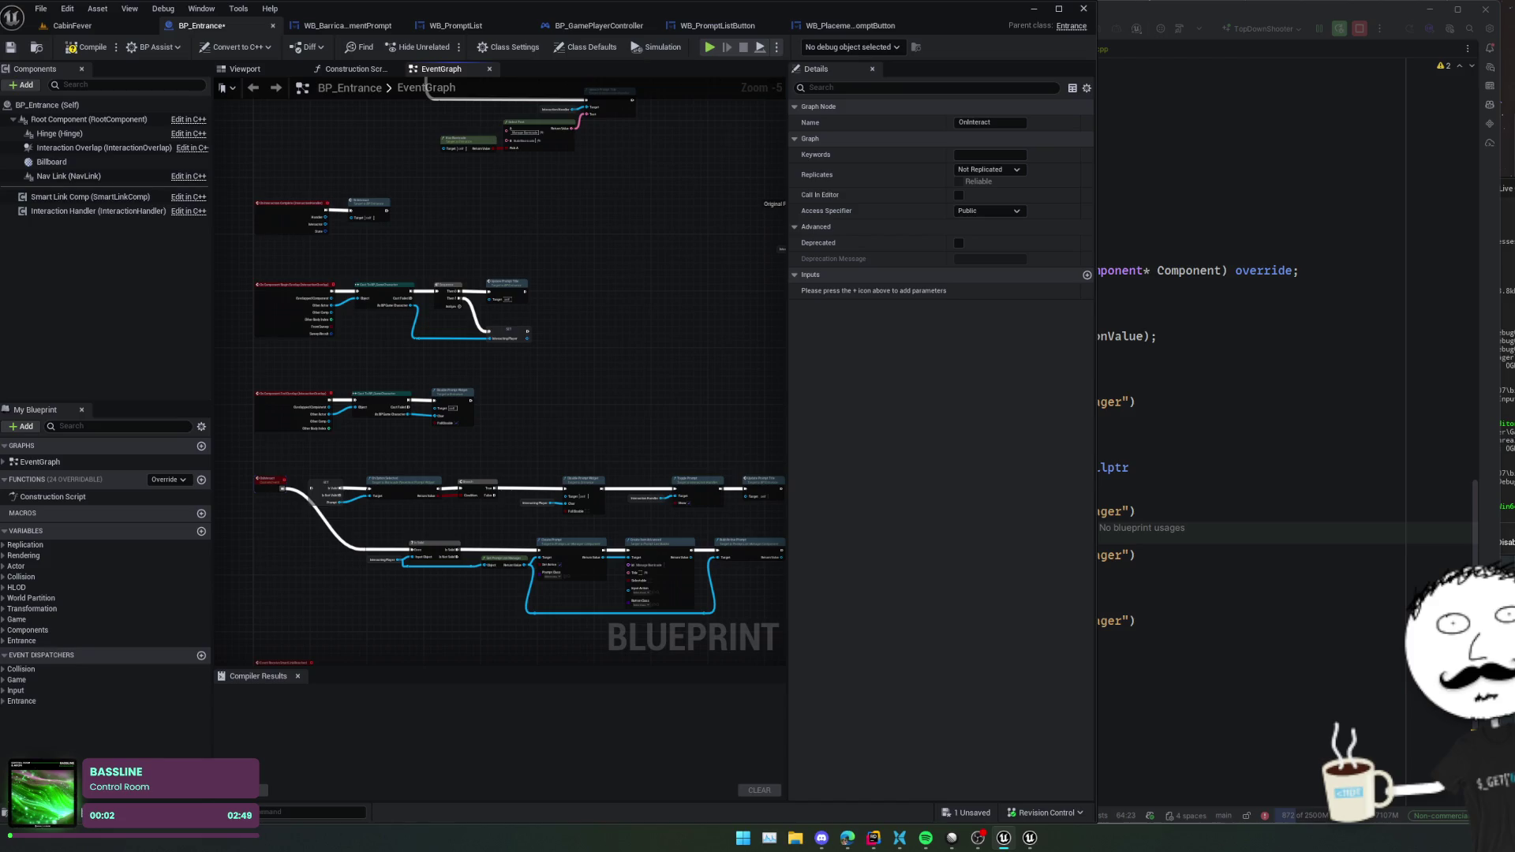
left_click_drag(781, 347, 552, 558)
left_click_drag(569, 414, 569, 306)
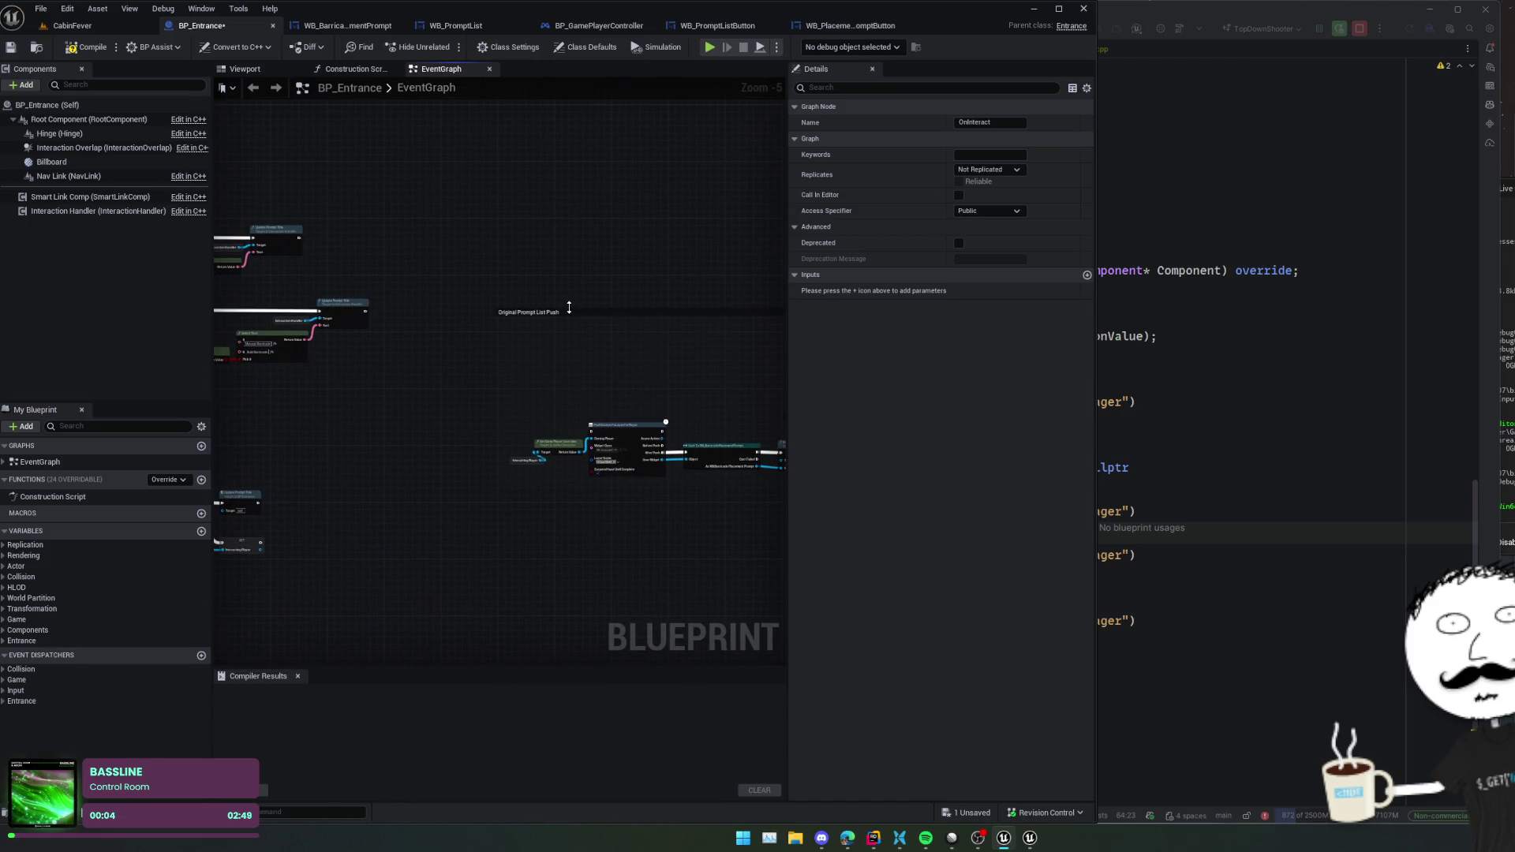
- Wire Is Not Valid into PushContentToLayerForPlayer, then compile and save BP_Entrance
scroll(392, 490, "down", 1)
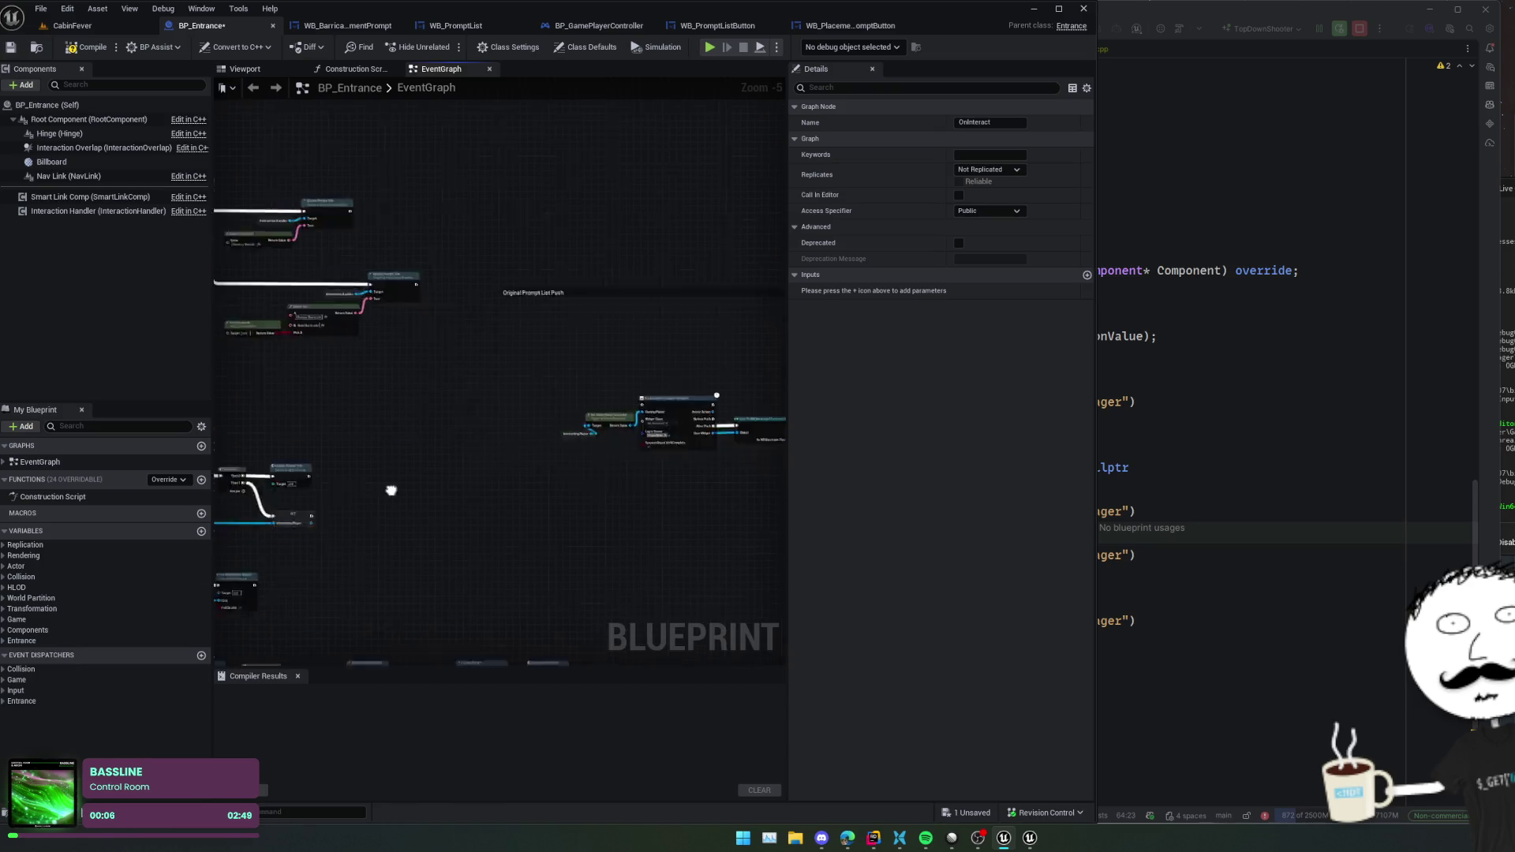
mouse_move(393, 490)
left_mouse_down()
mouse_move(602, 429)
mouse_move(499, 351)
left_mouse_up()
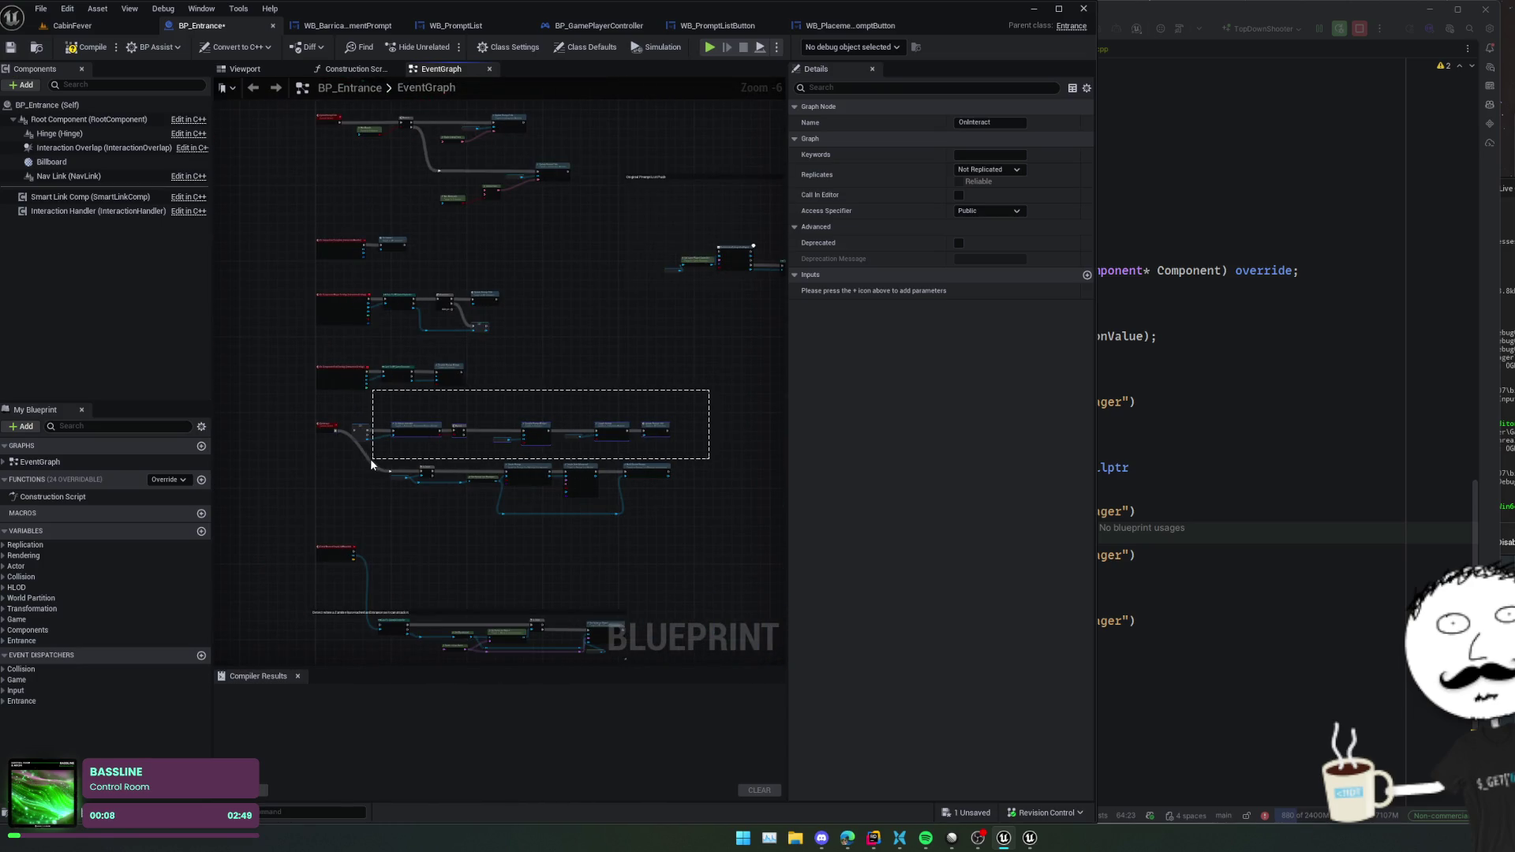
left_click_drag(371, 465, 379, 450)
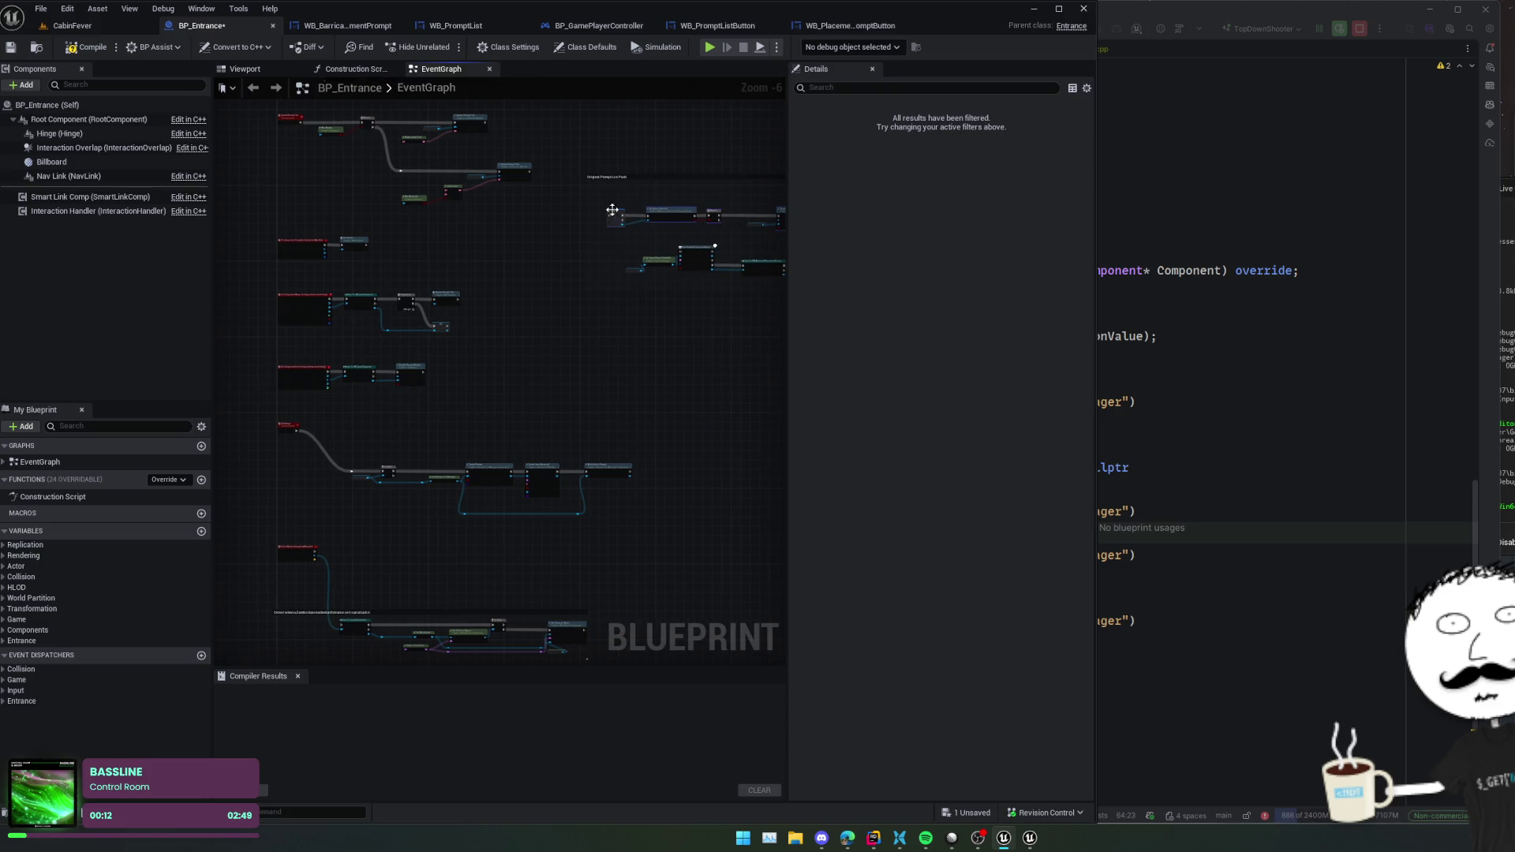
scroll(643, 194, "up", 3)
scroll(643, 194, "up", 3)
left_click_drag(407, 264, 623, 392)
scroll(507, 361, "down", 4)
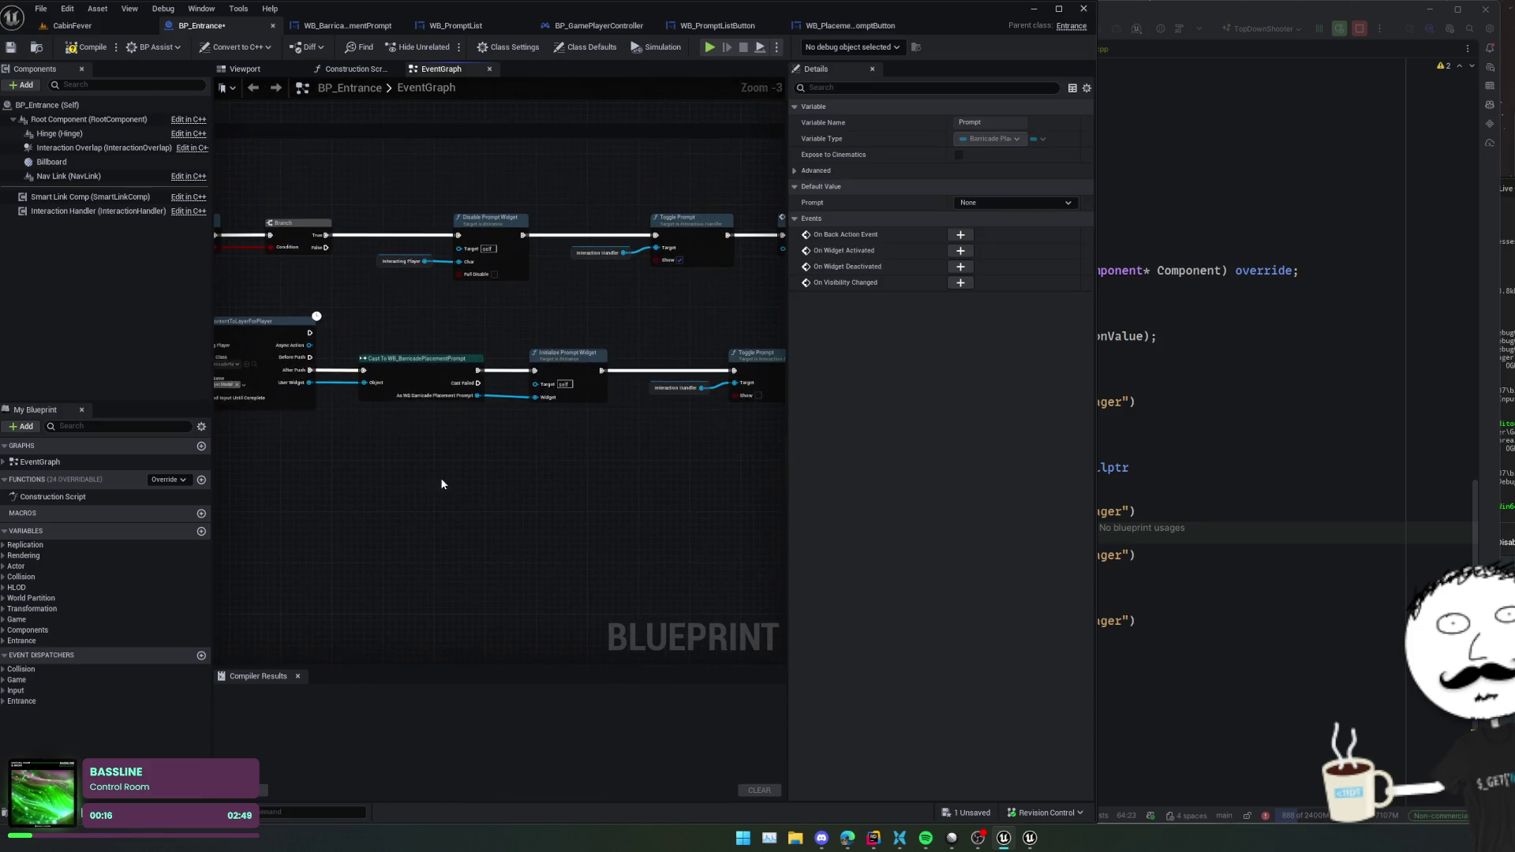
scroll(449, 483, "down", 1)
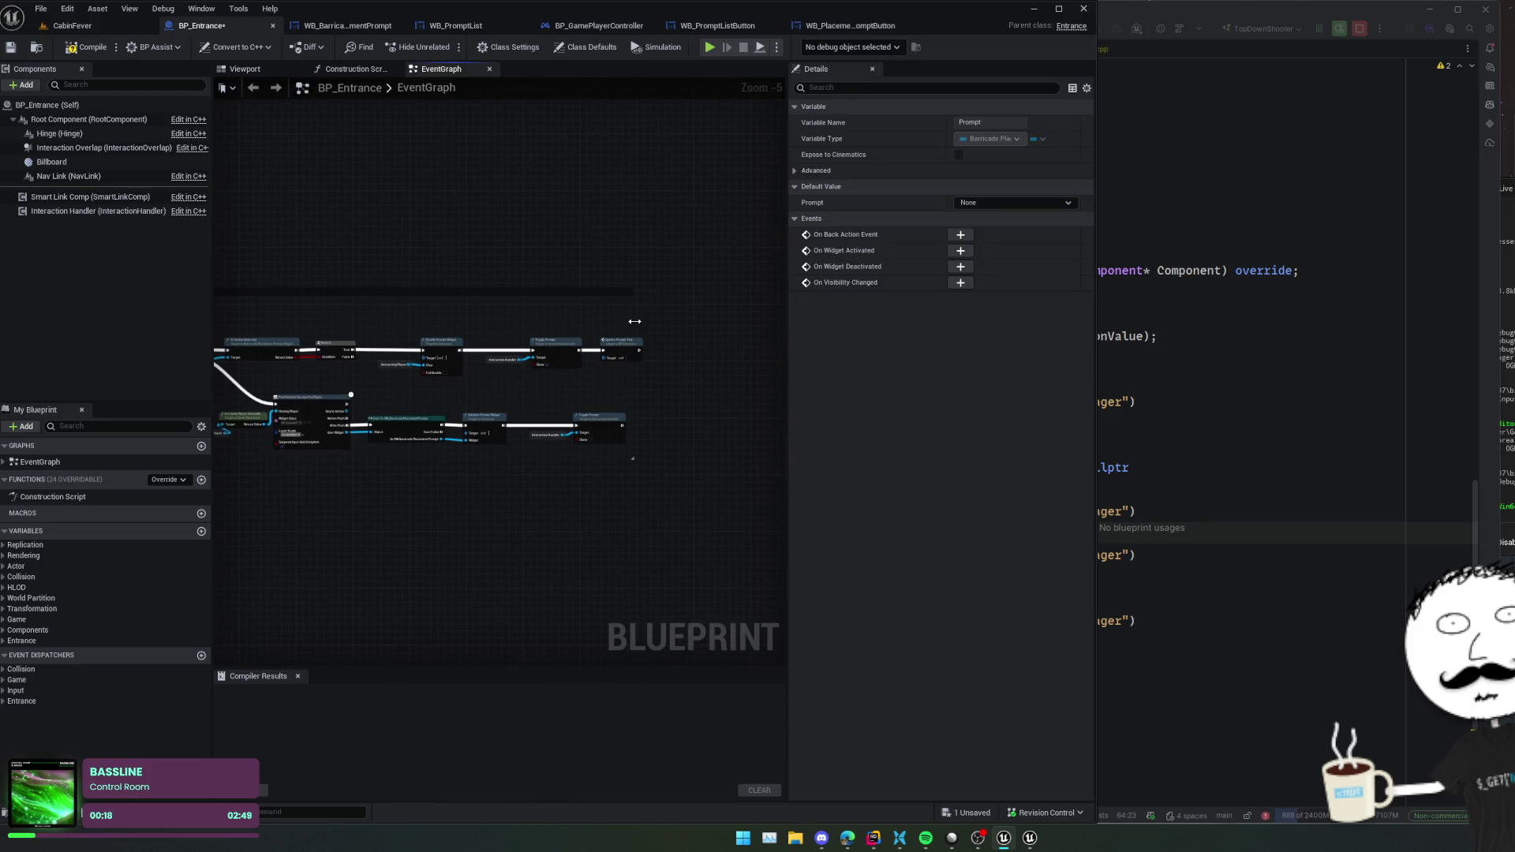
mouse_move(532, 468)
left_mouse_down()
mouse_move(483, 497)
mouse_move(608, 443)
mouse_move(618, 419)
mouse_move(584, 374)
left_mouse_up()
scroll(532, 477, "up", 2)
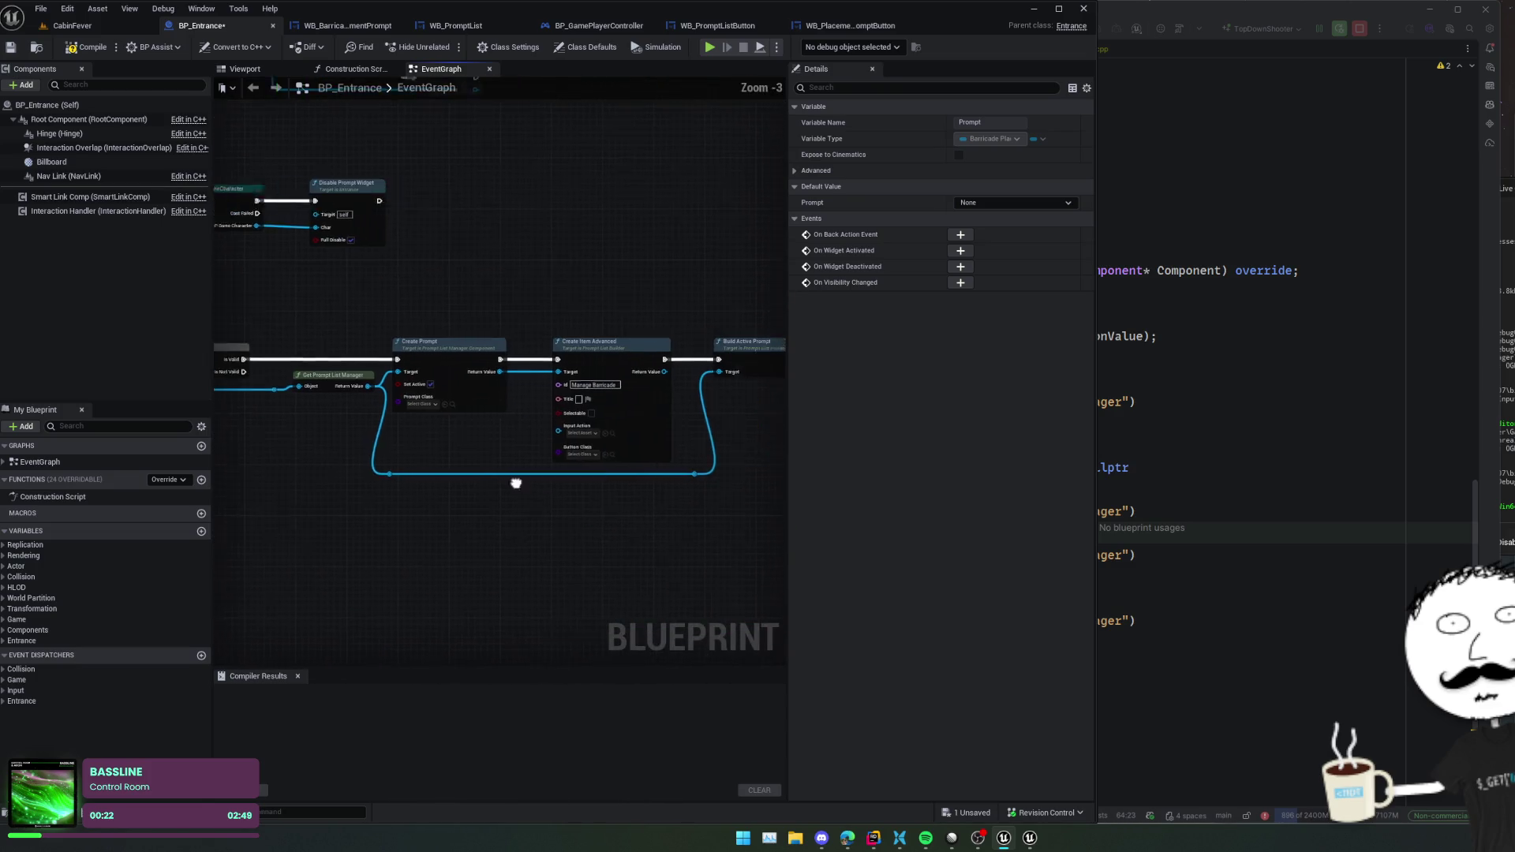
left_click_drag(513, 483, 365, 480)
scroll(660, 480, "up", 1)
left_click(93, 47)
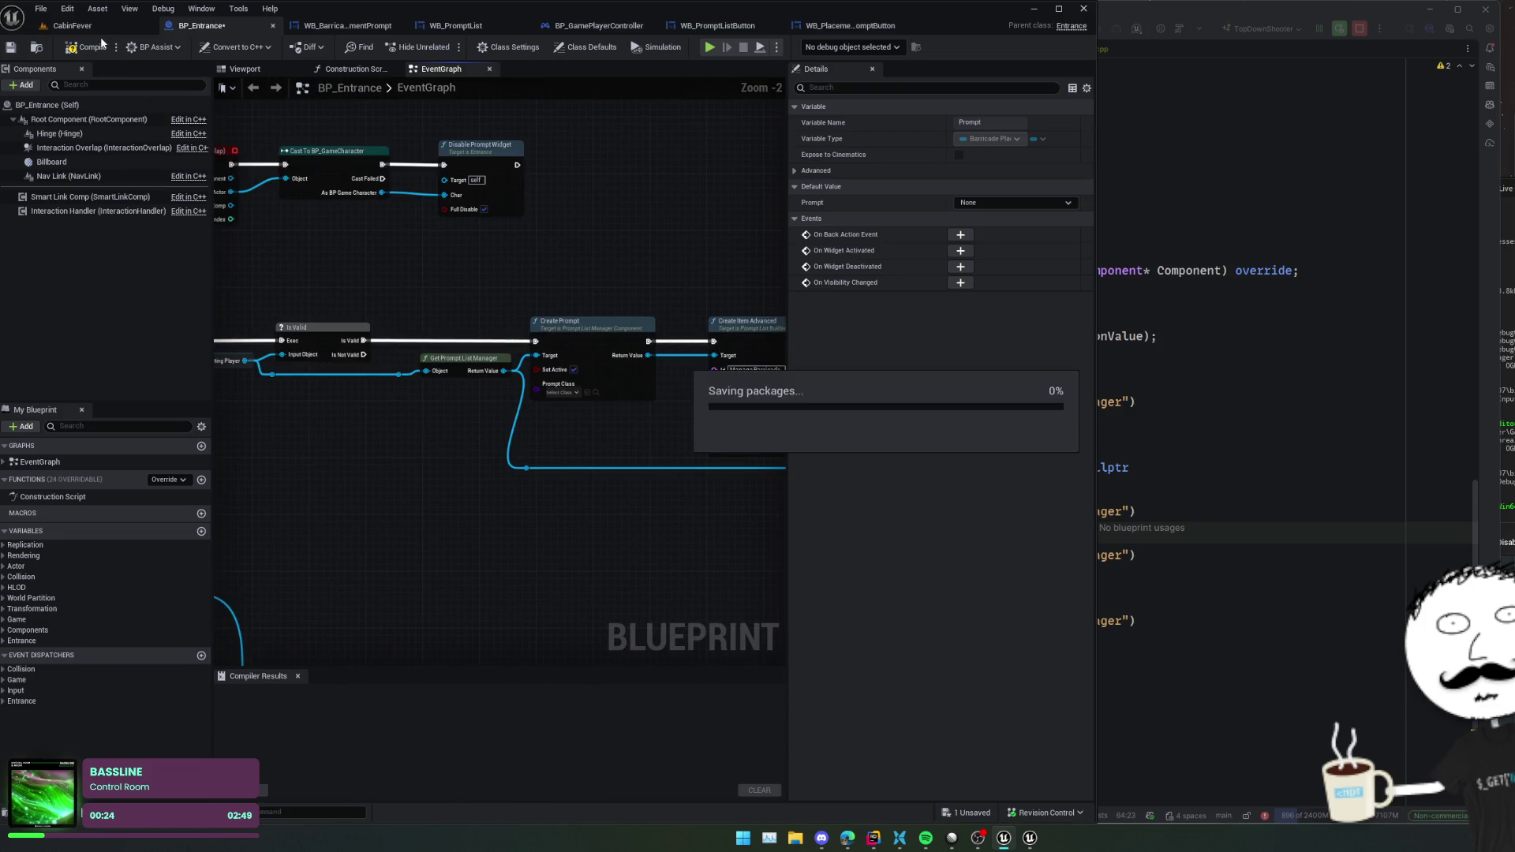
- Switch to the CabinFever level and rerun AutoStartWaves 0 from the console history
left_click(72, 25)
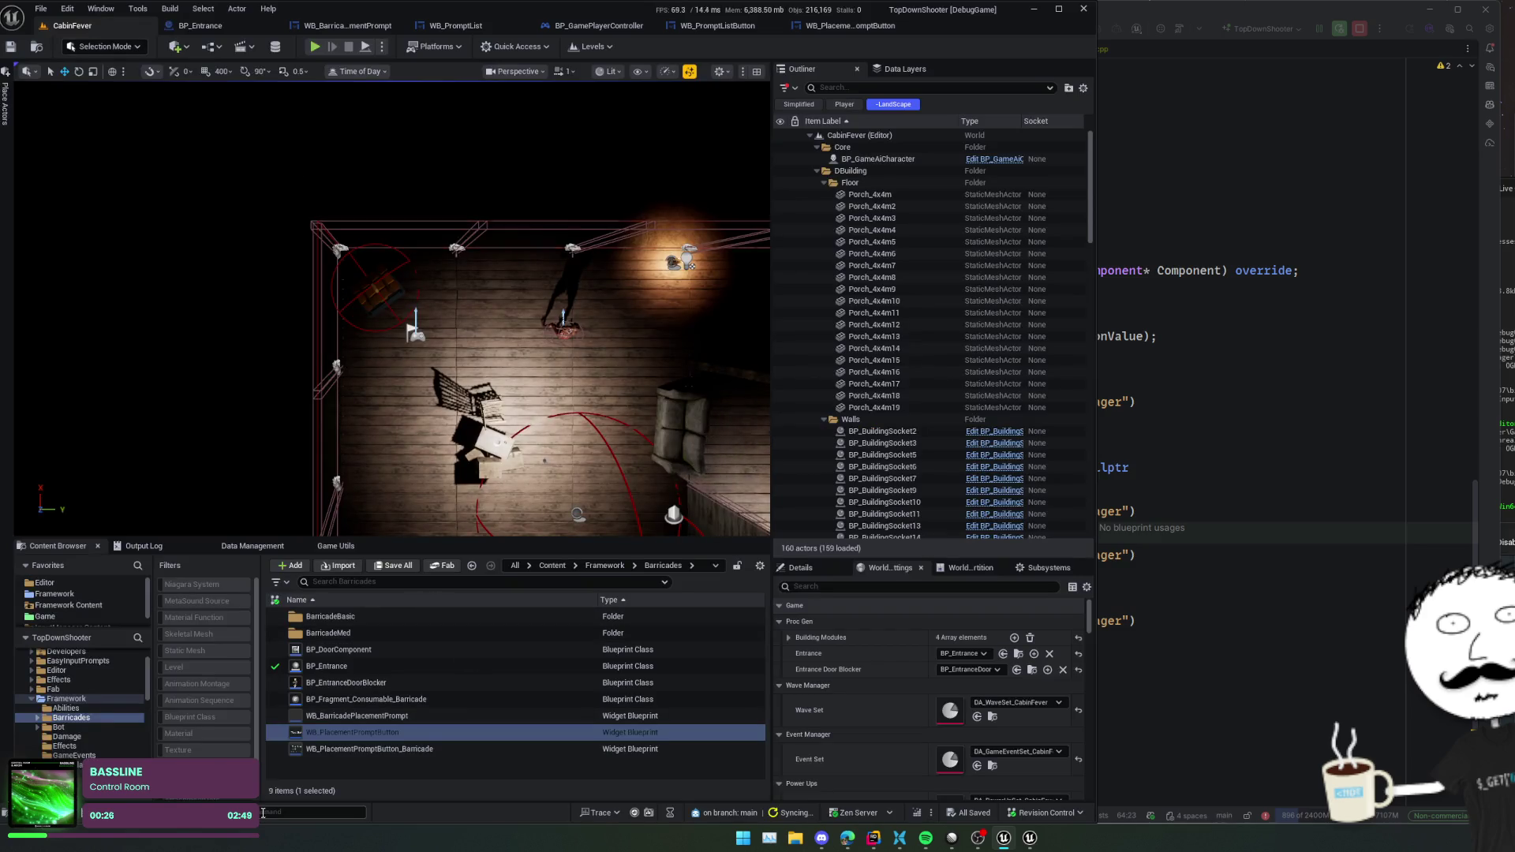
key("Up")
key("Up")
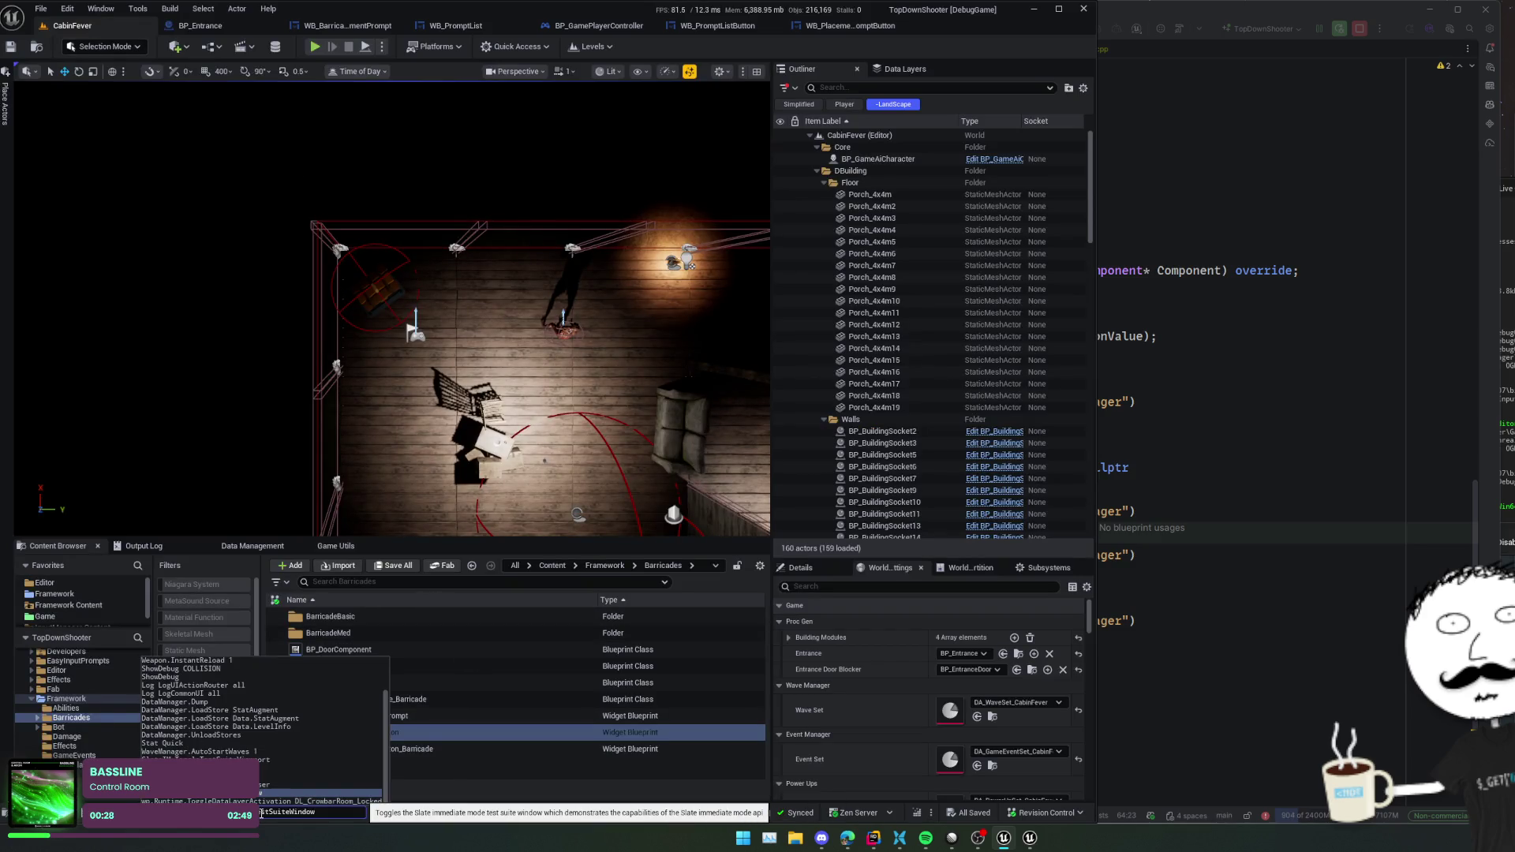
key("Up")
key("Up")
key("Up")
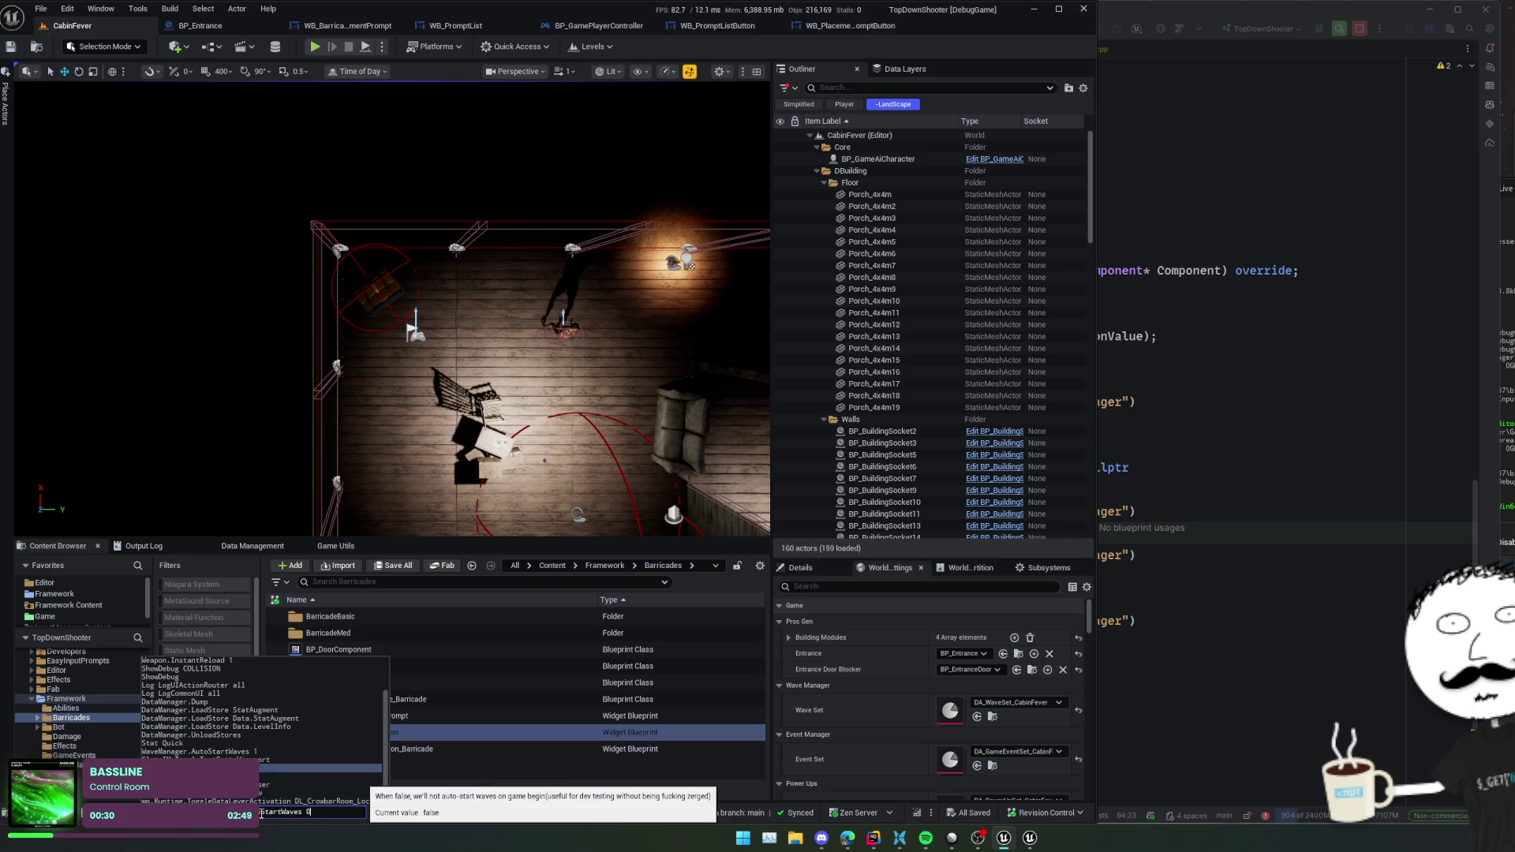
key("Return")
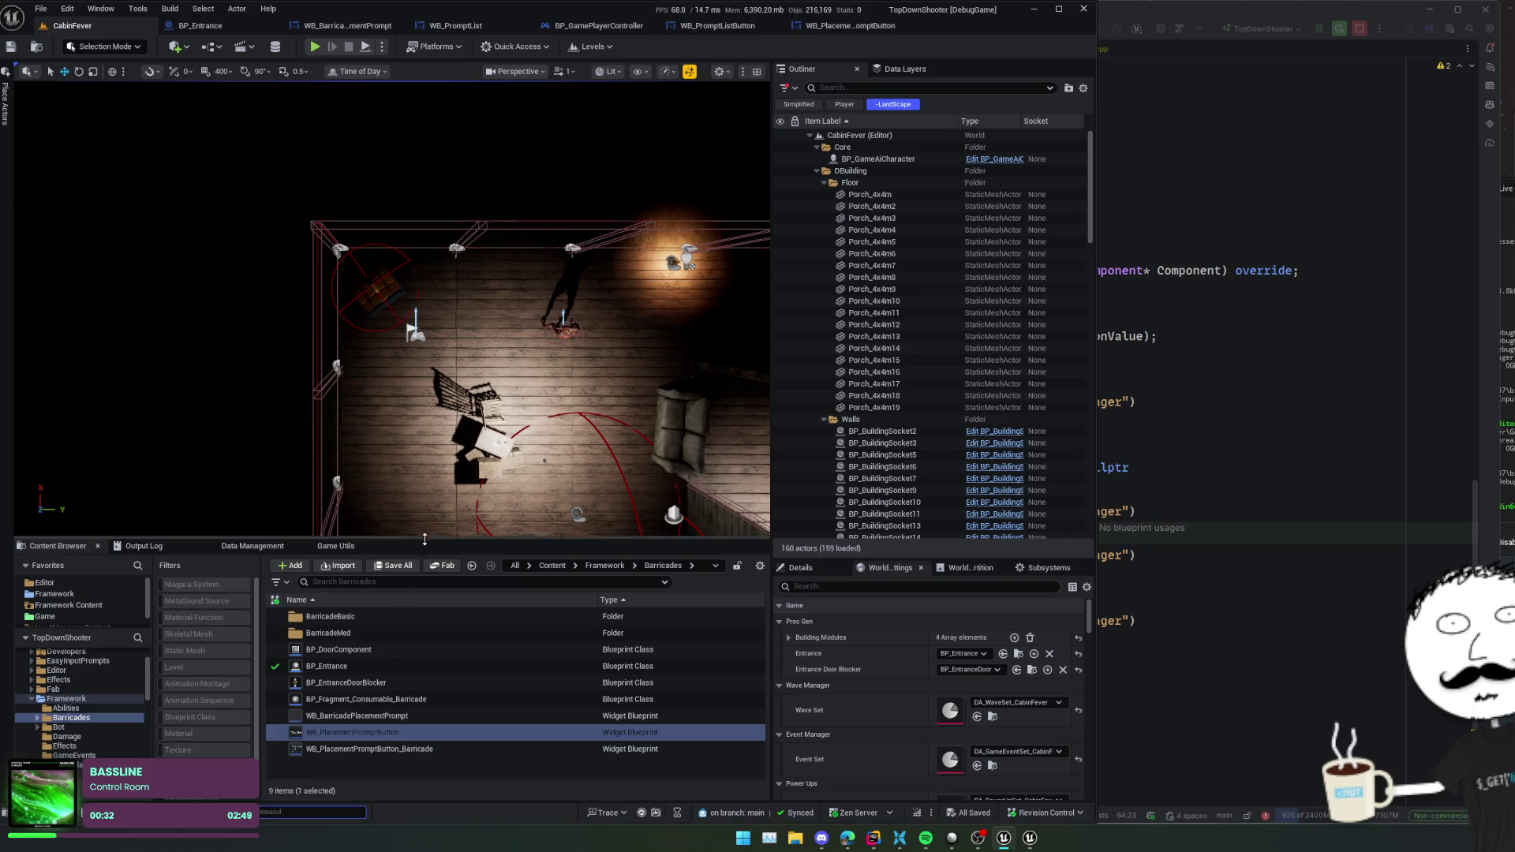
- Enlarge the level viewport, start Play-in-Editor, and walk the character around the room
left_click_drag(427, 537, 427, 620)
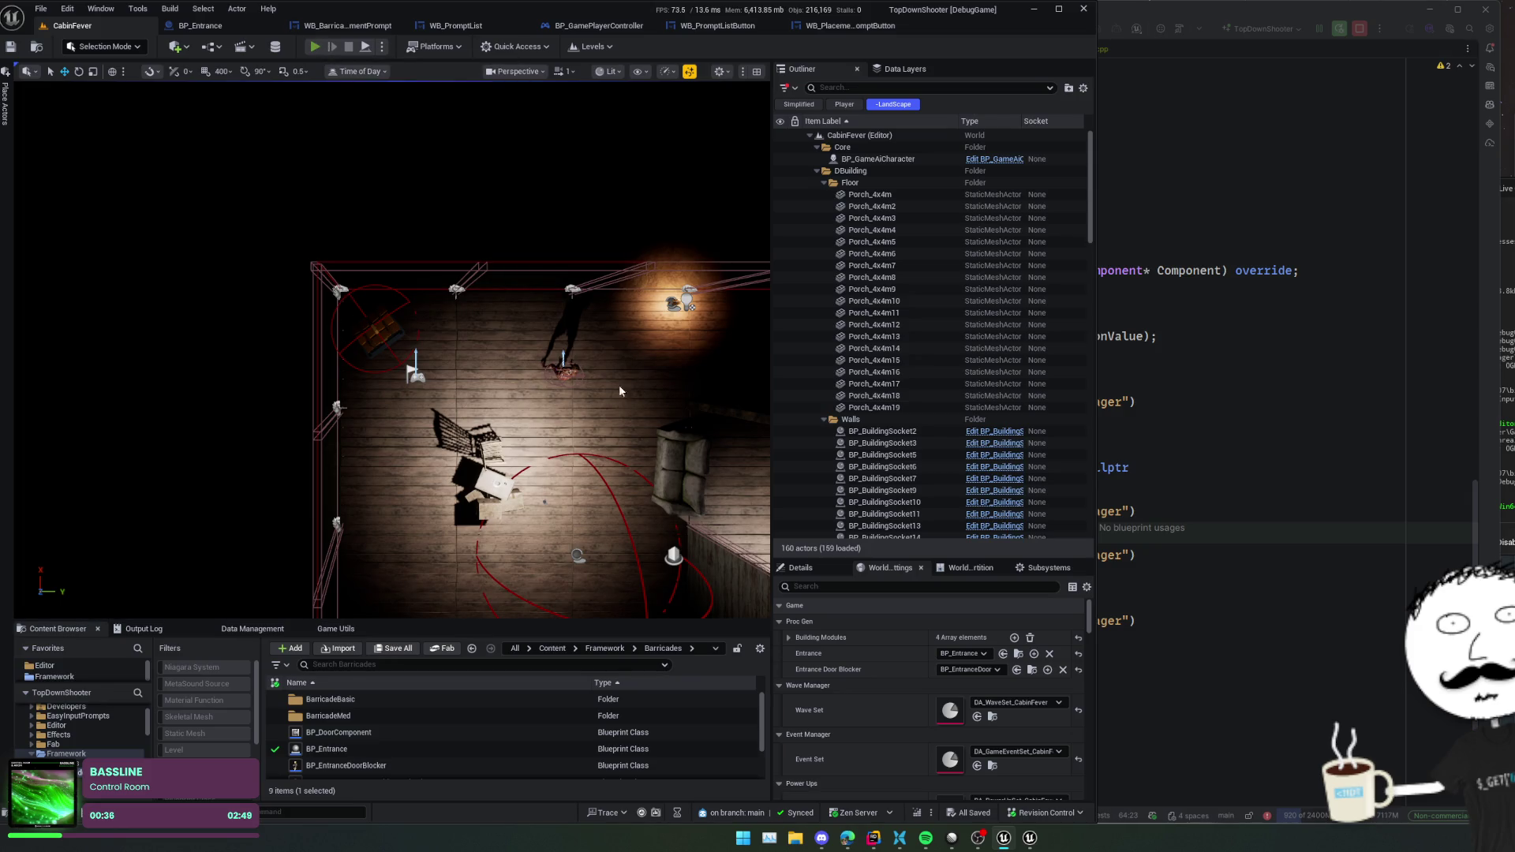
key("alt+p")
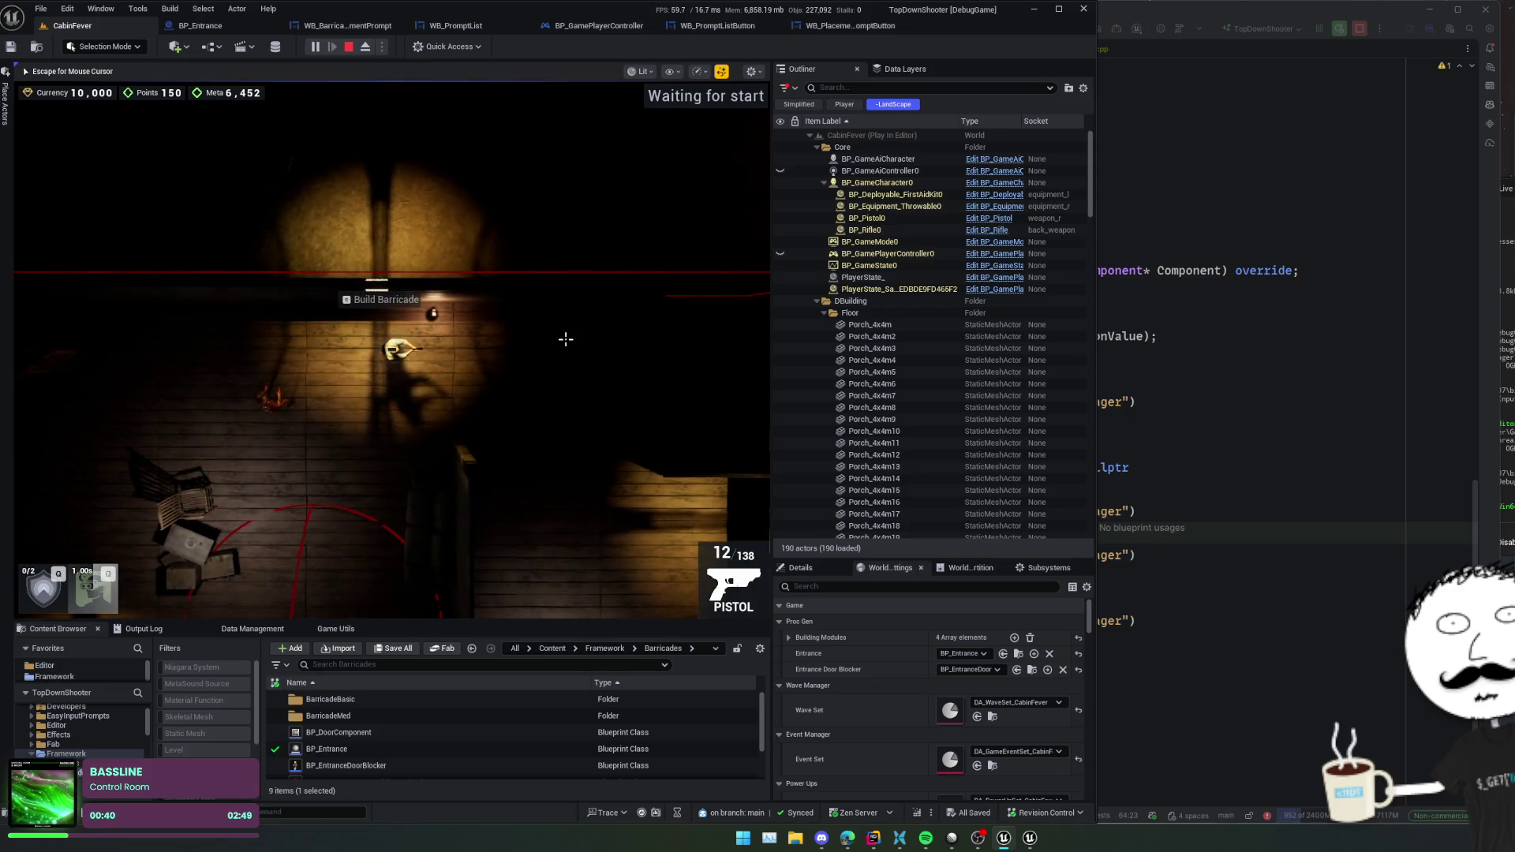
key("a")
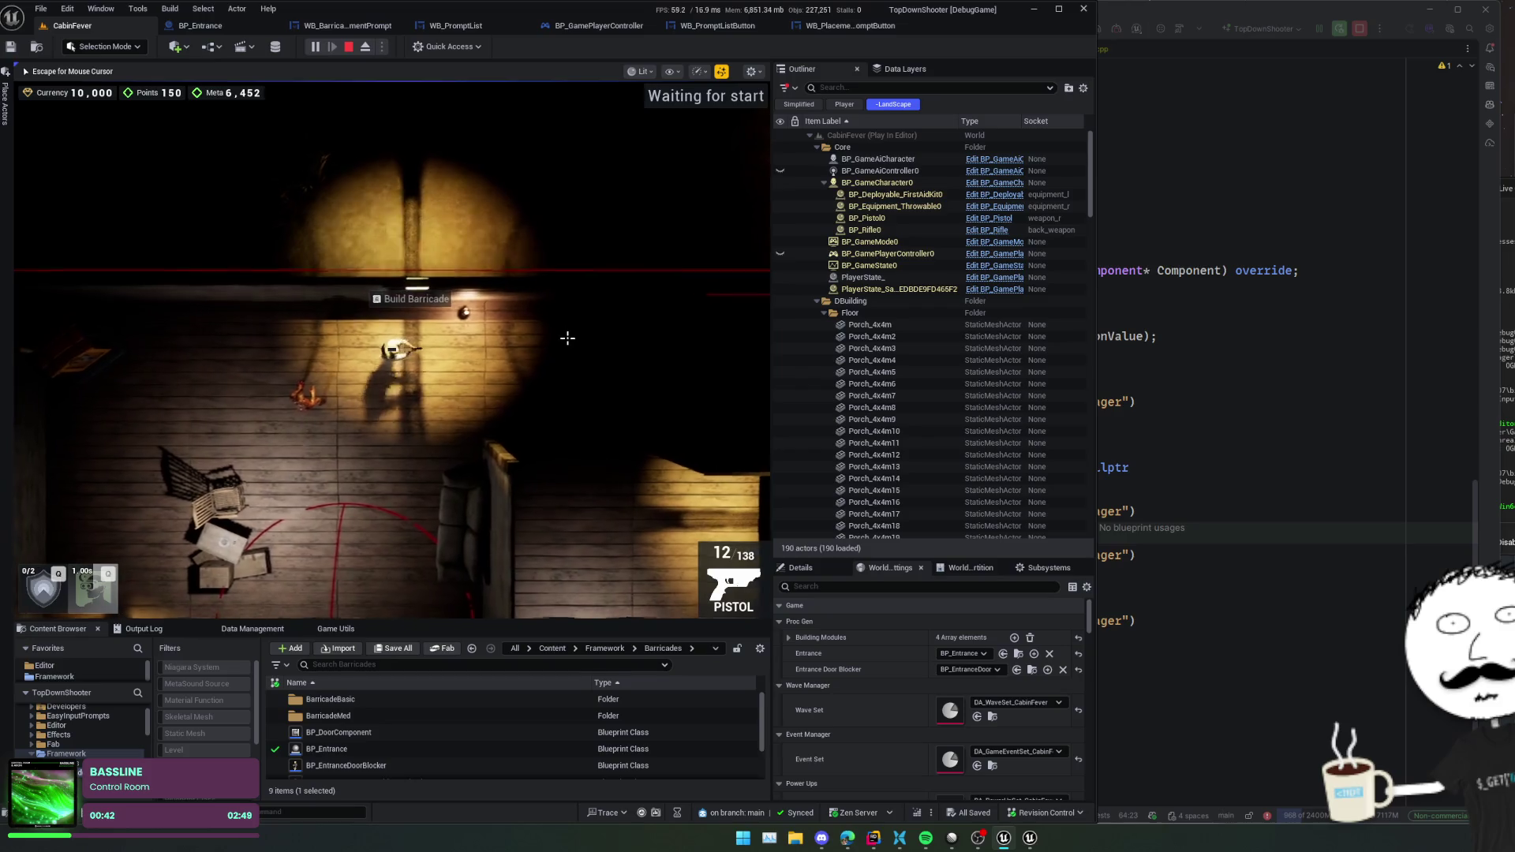
key("d")
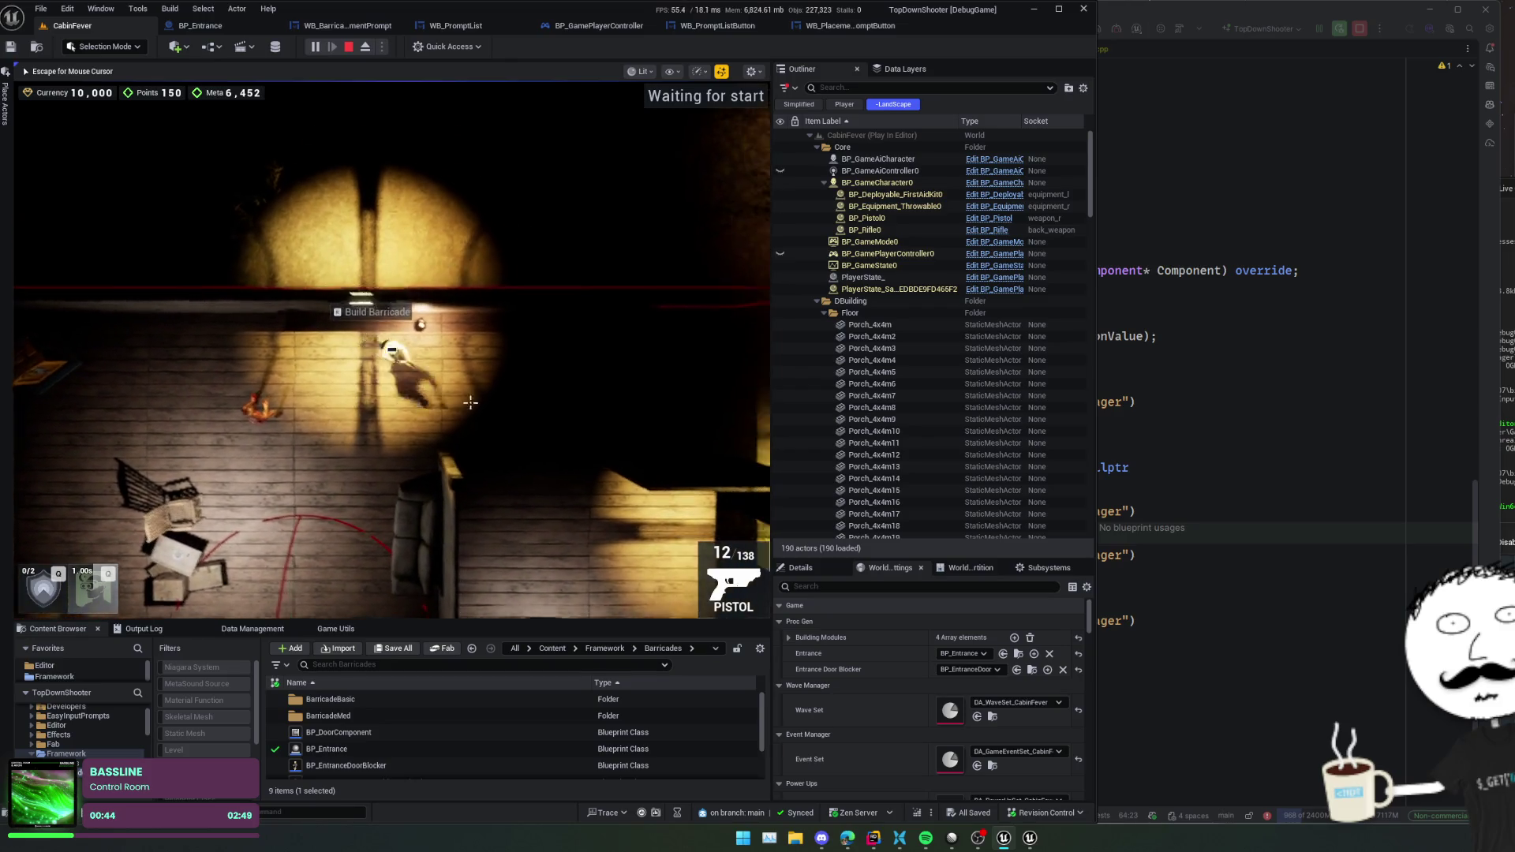
key("a")
key("s")
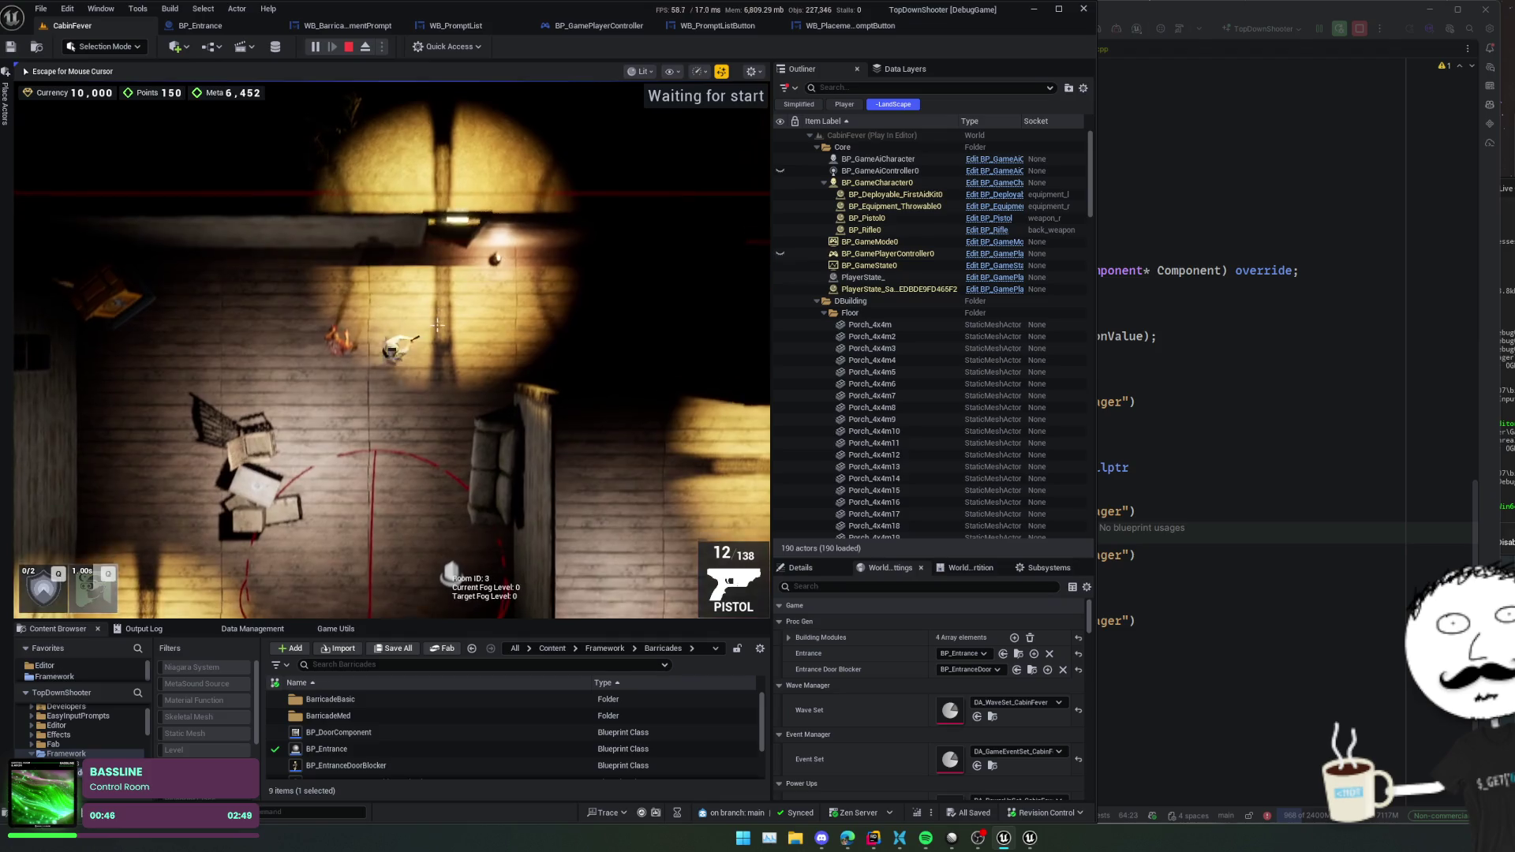
key("s")
key("a")
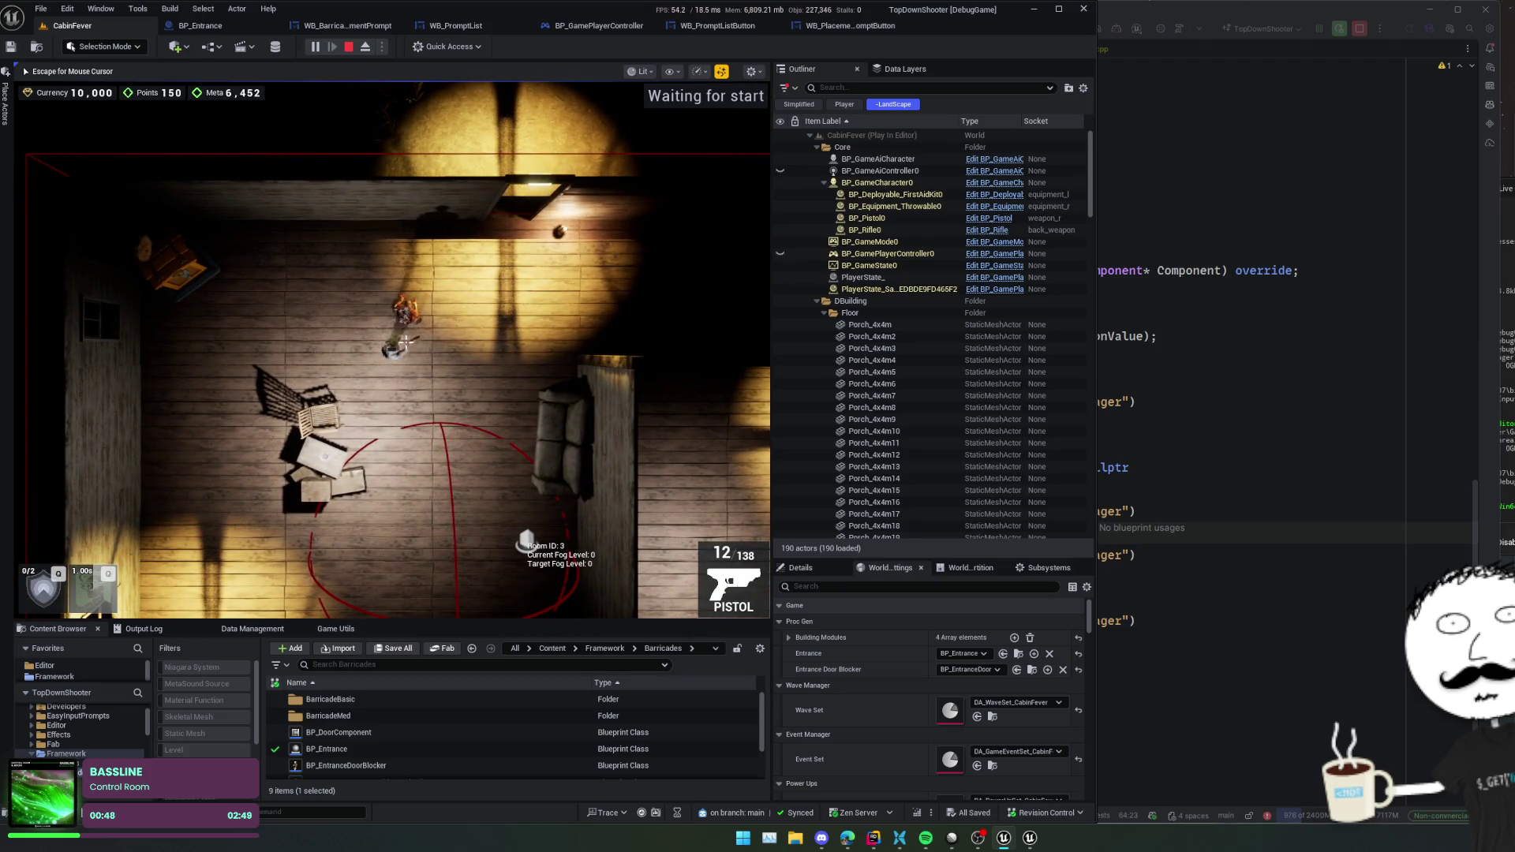
- Free the mouse, open the Widget Reflector, and begin picking widgets from the game view
key("Escape")
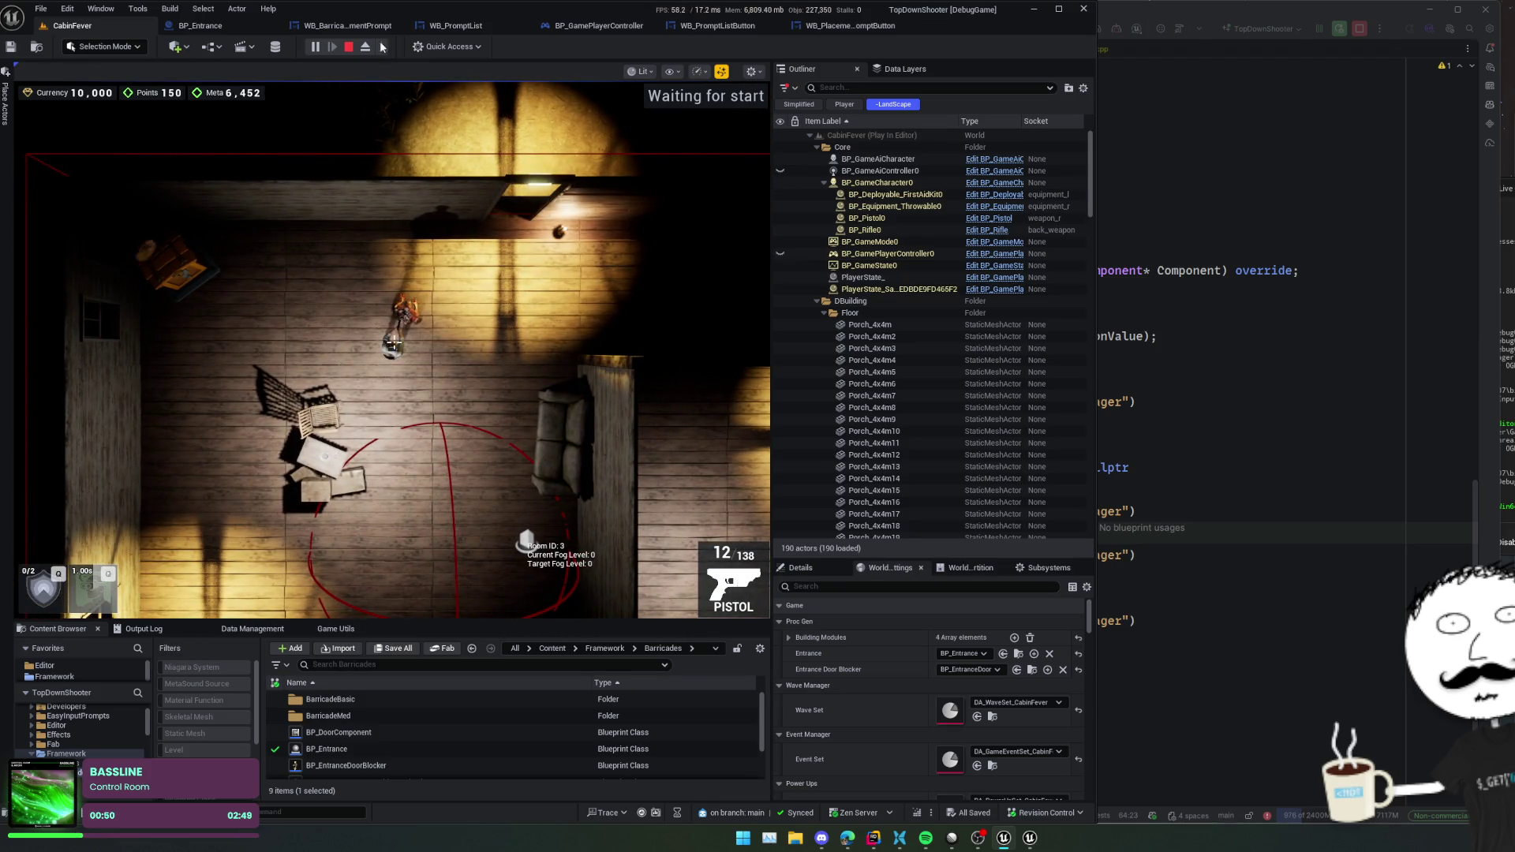
key("ctrl+shift+w")
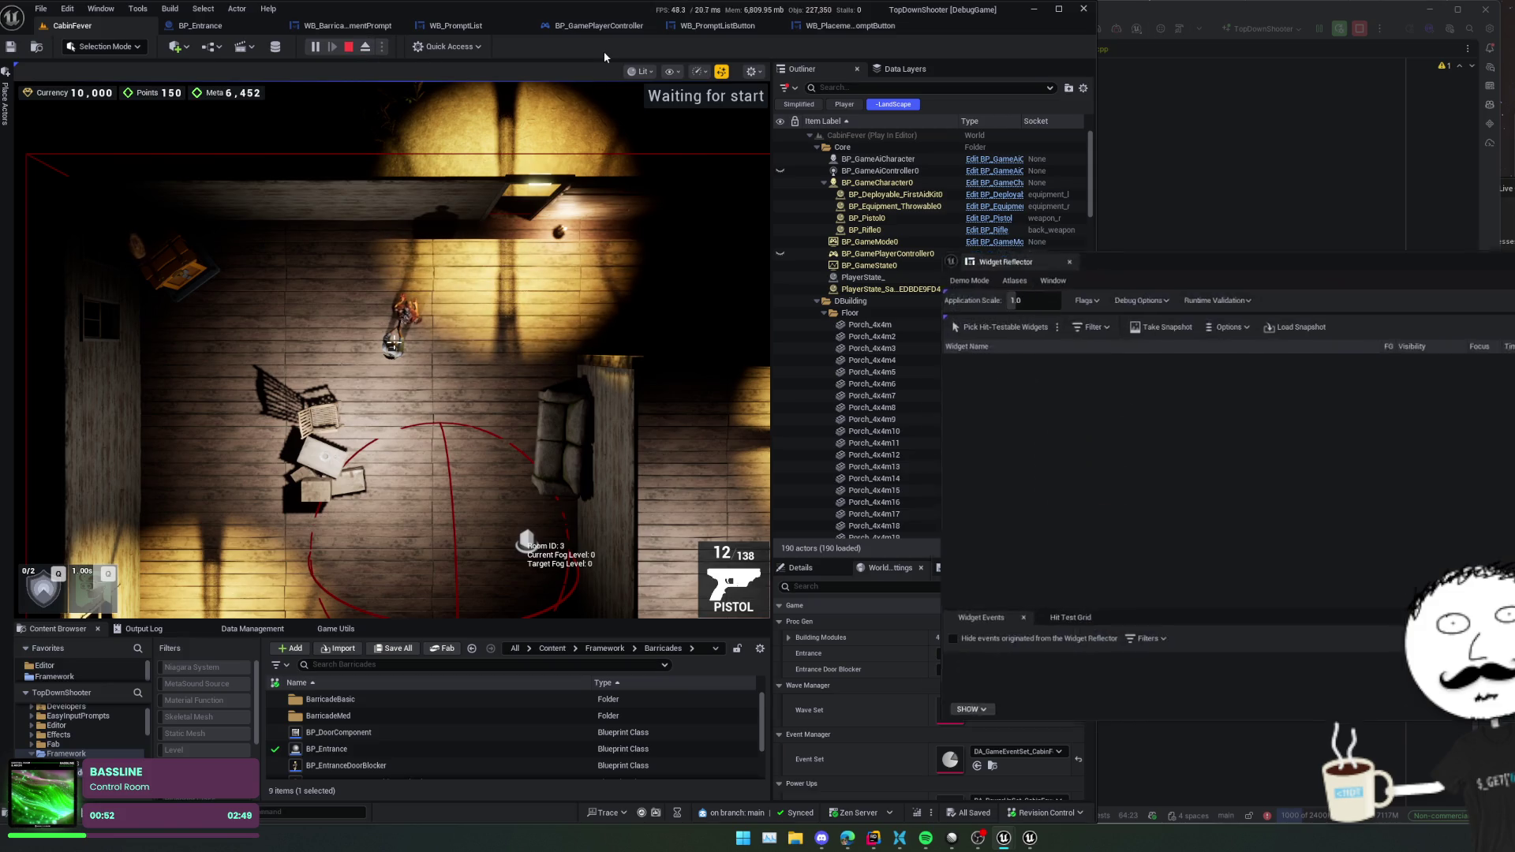
left_click(963, 319)
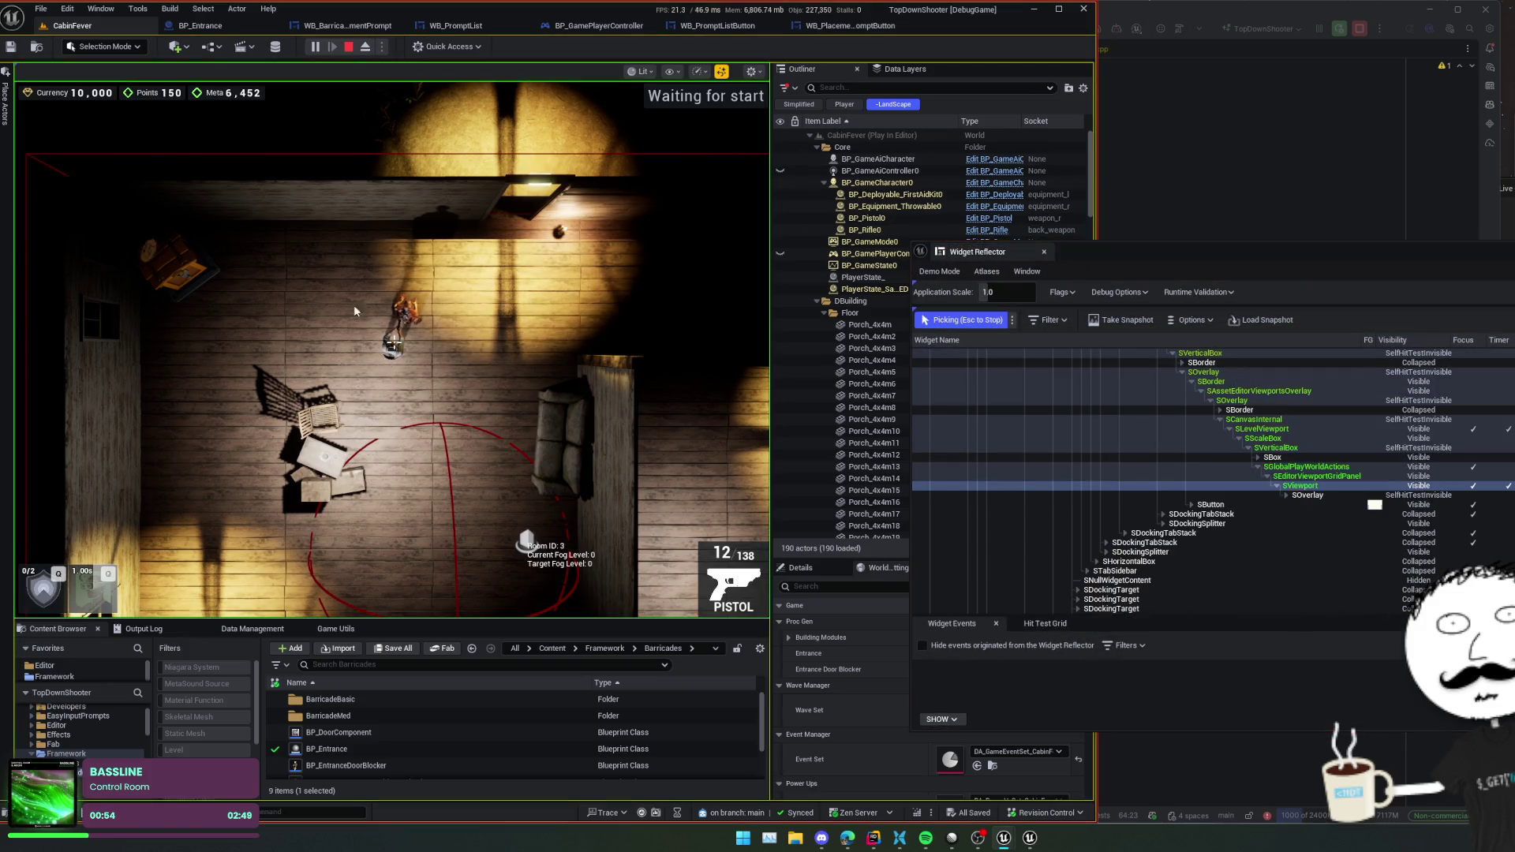
- Stop picking, move the Widget Reflector left, show the full widget tree, and collapse VerticalBox_0
key("Escape")
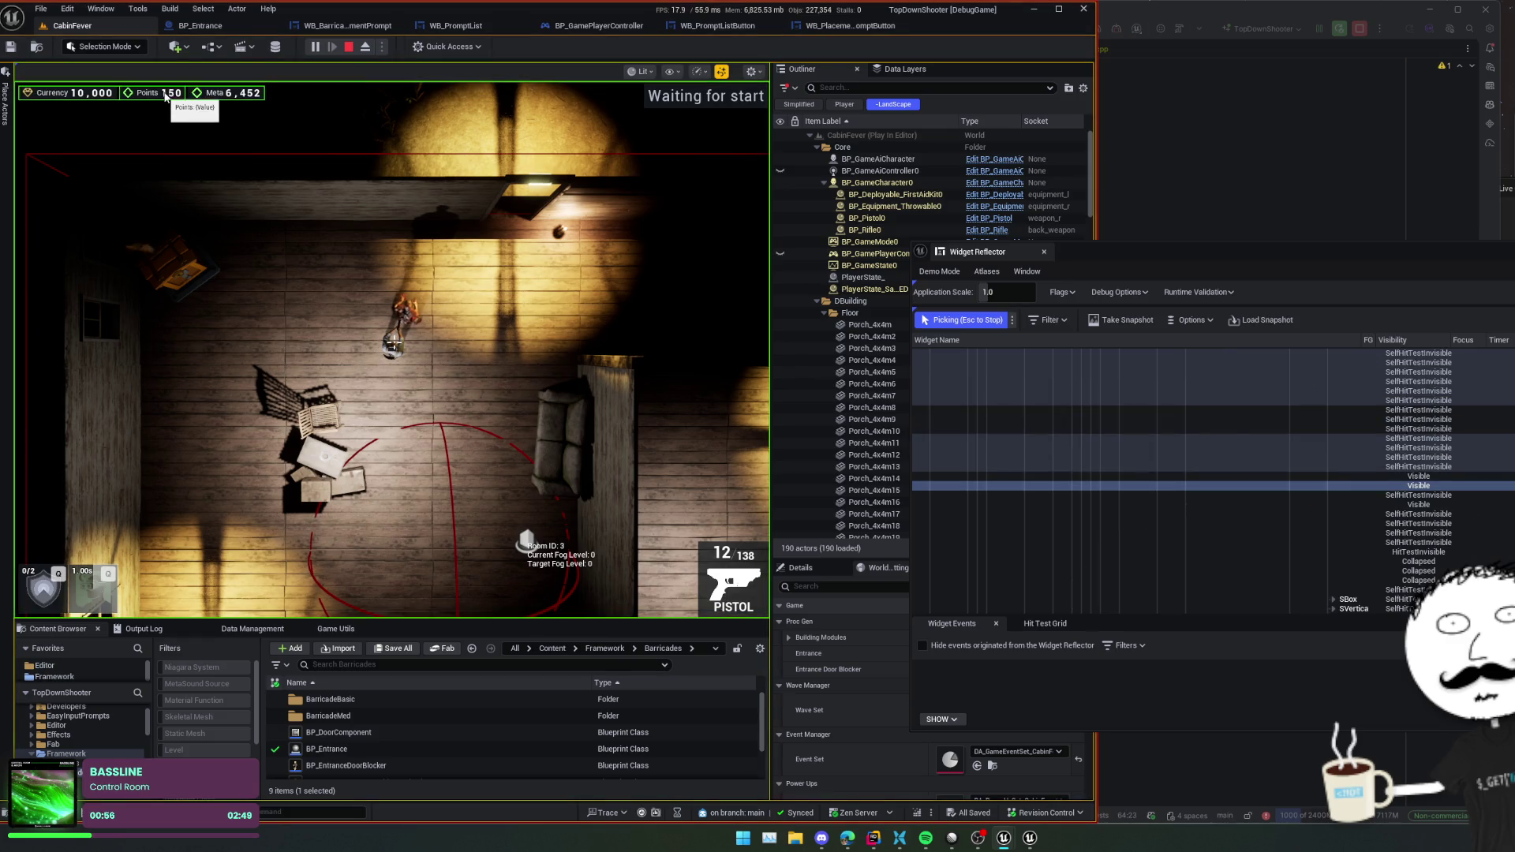
left_click_drag(1123, 252, 580, 250)
right_click(640, 481)
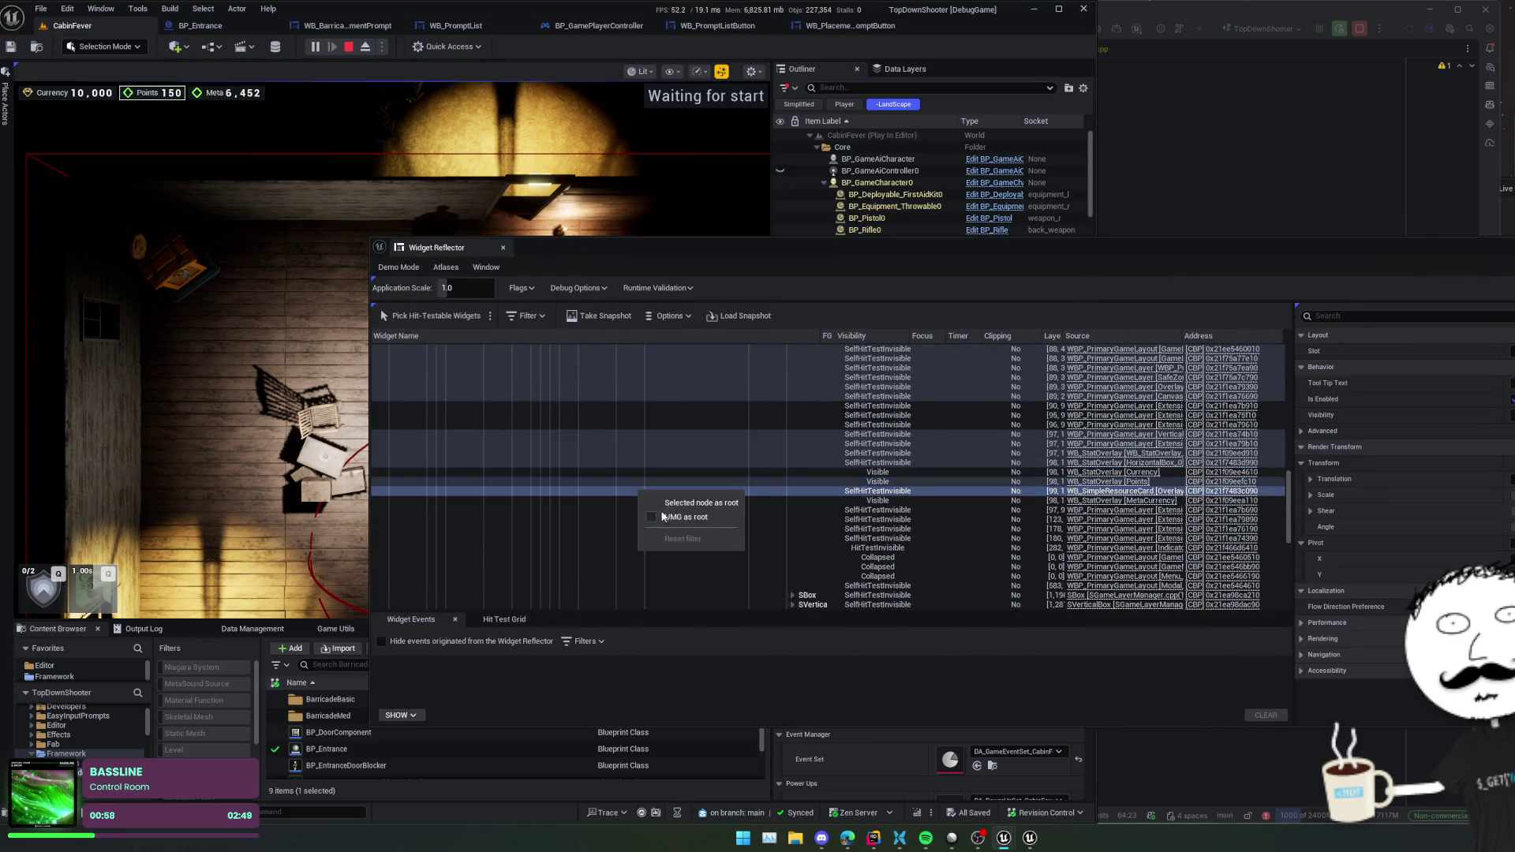
left_click(667, 518)
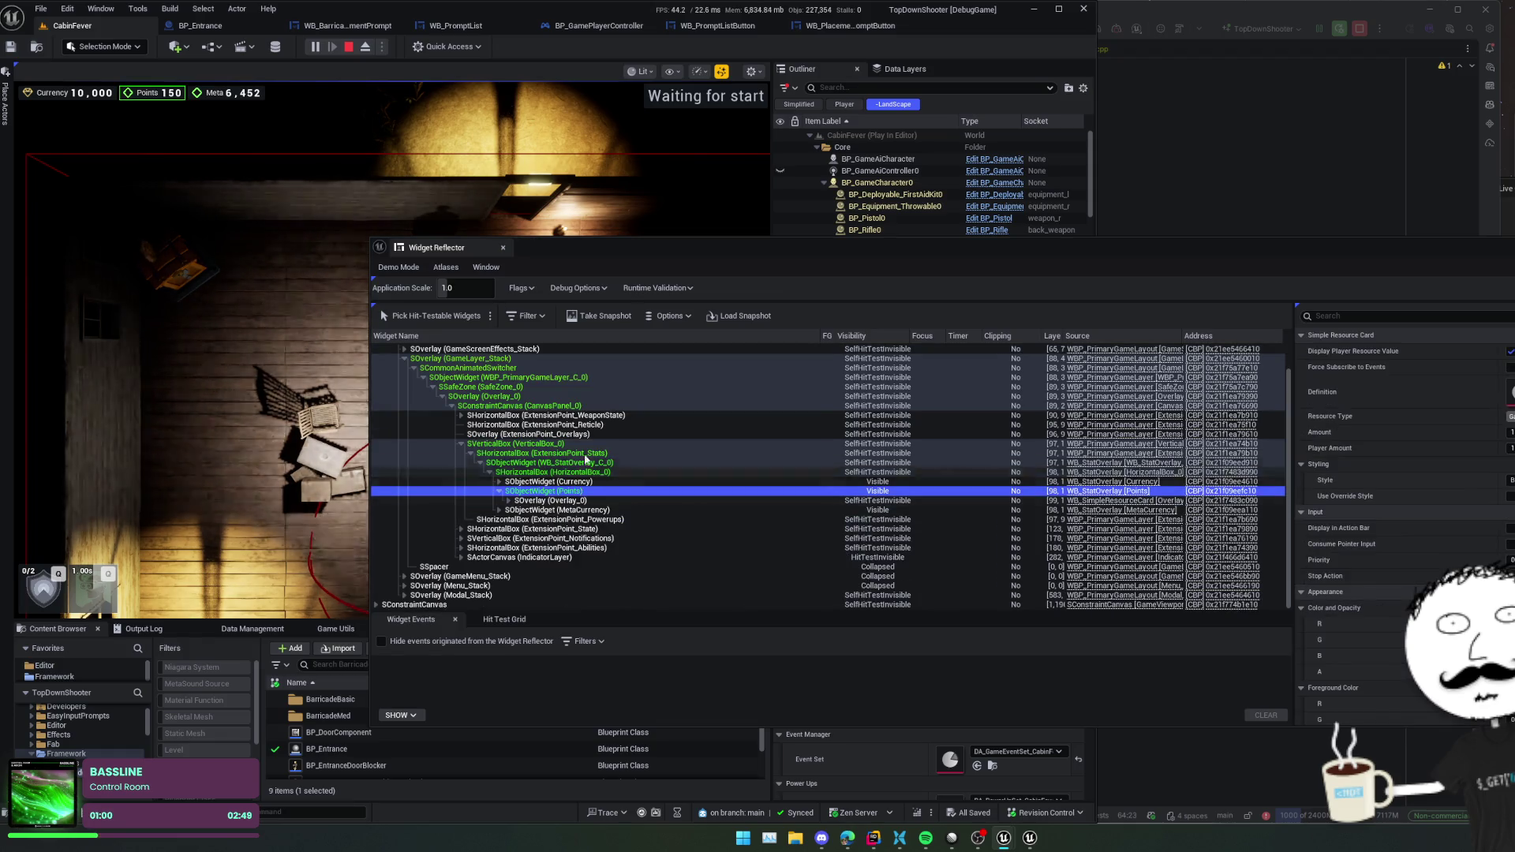
left_click(461, 443)
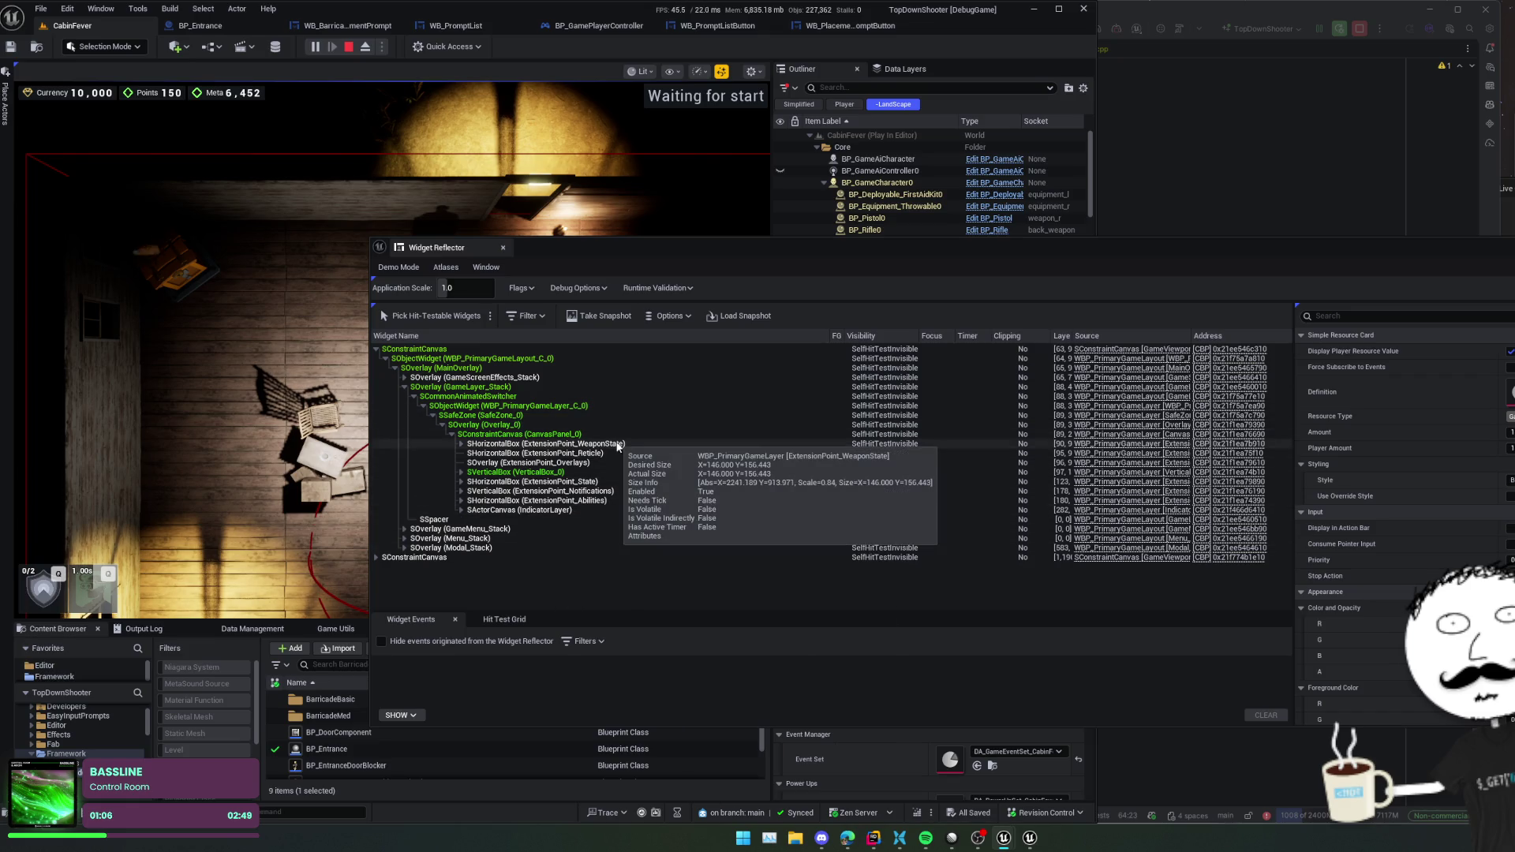
- Expand Modal_Stack down to WB_PromptList_C_4's Overlay_1 and inspect WB_PromptList_C_4's properties
left_click(404, 547)
left_click(414, 557)
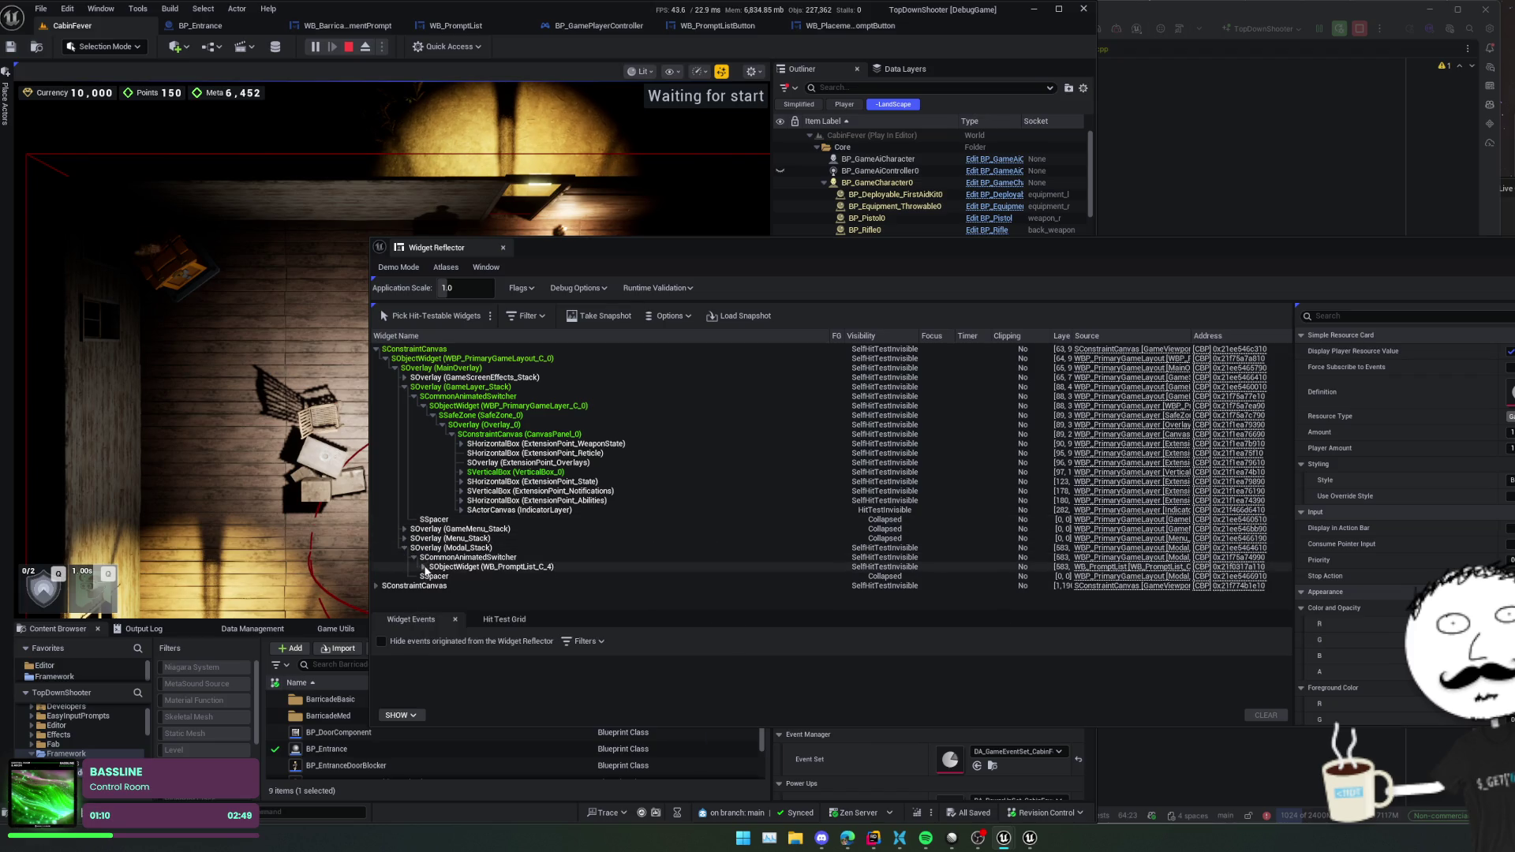
left_click(423, 566)
left_click(472, 576)
left_click_drag(633, 244, 853, 149)
left_click(654, 479)
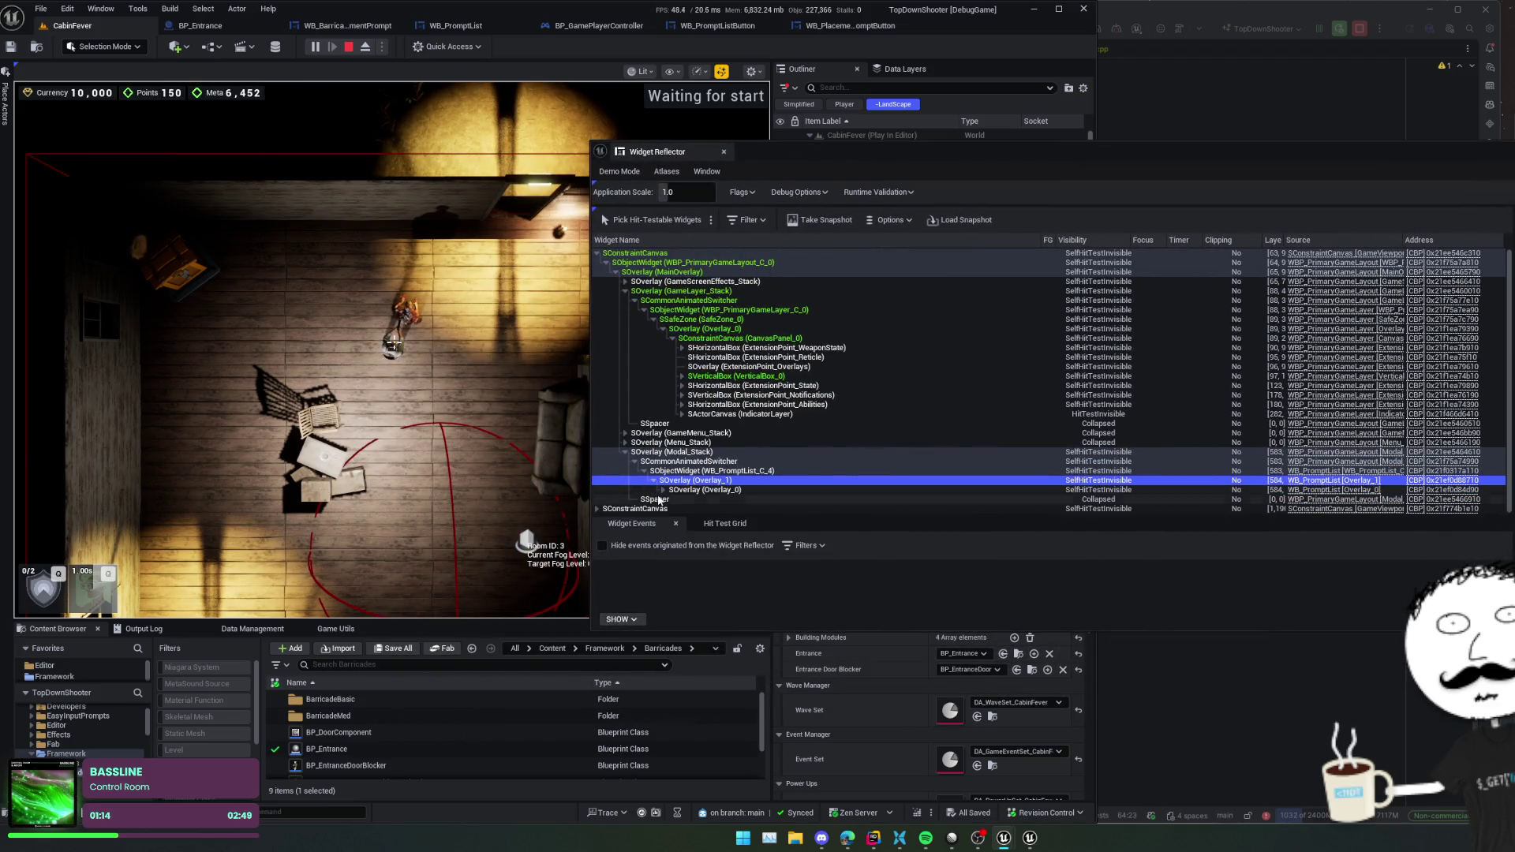
scroll(853, 456, "down", 1)
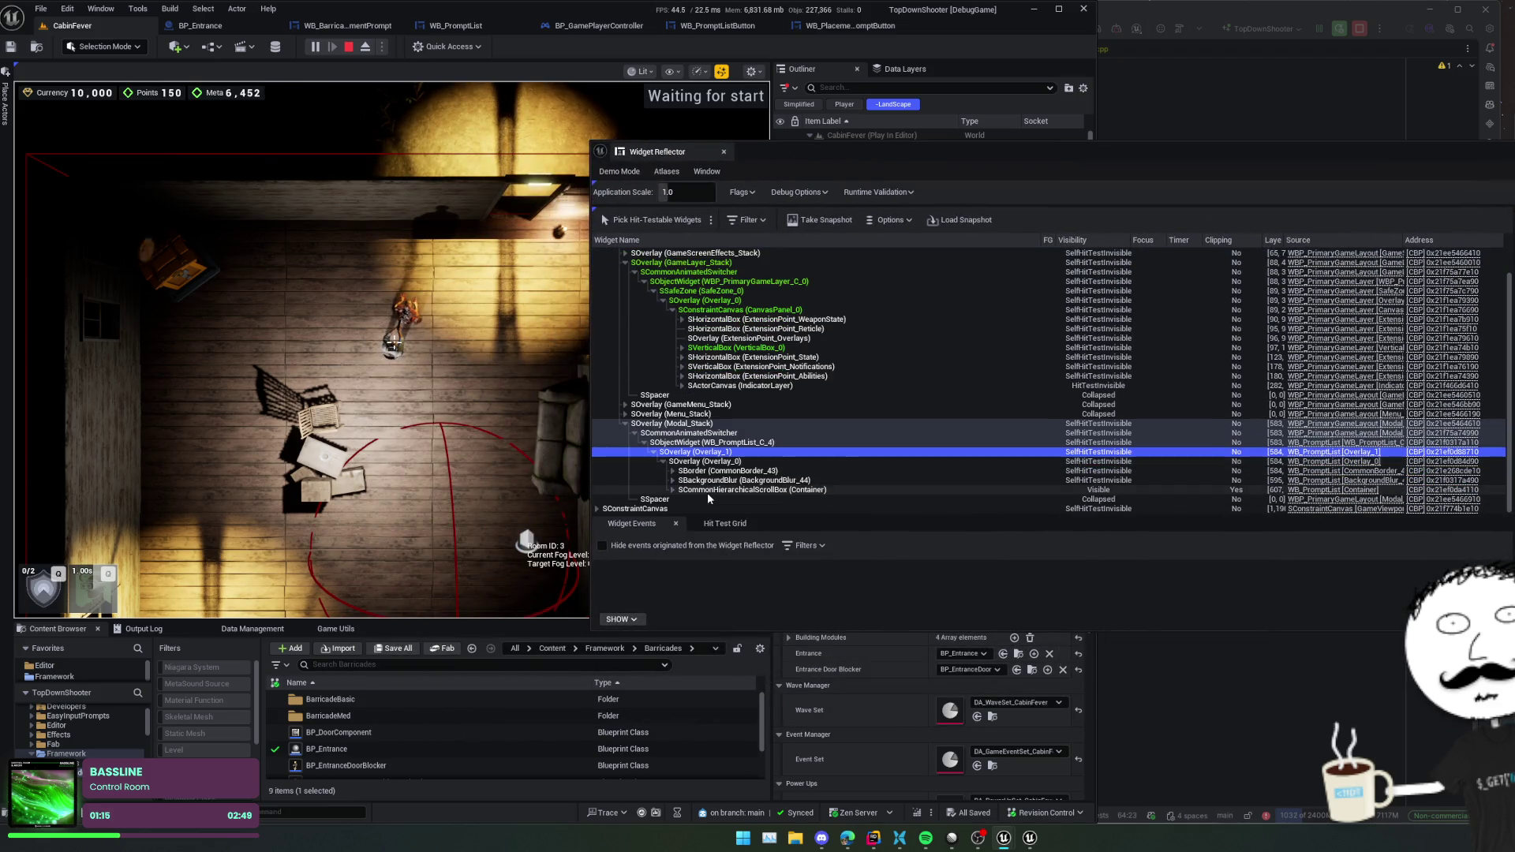
left_click(831, 440)
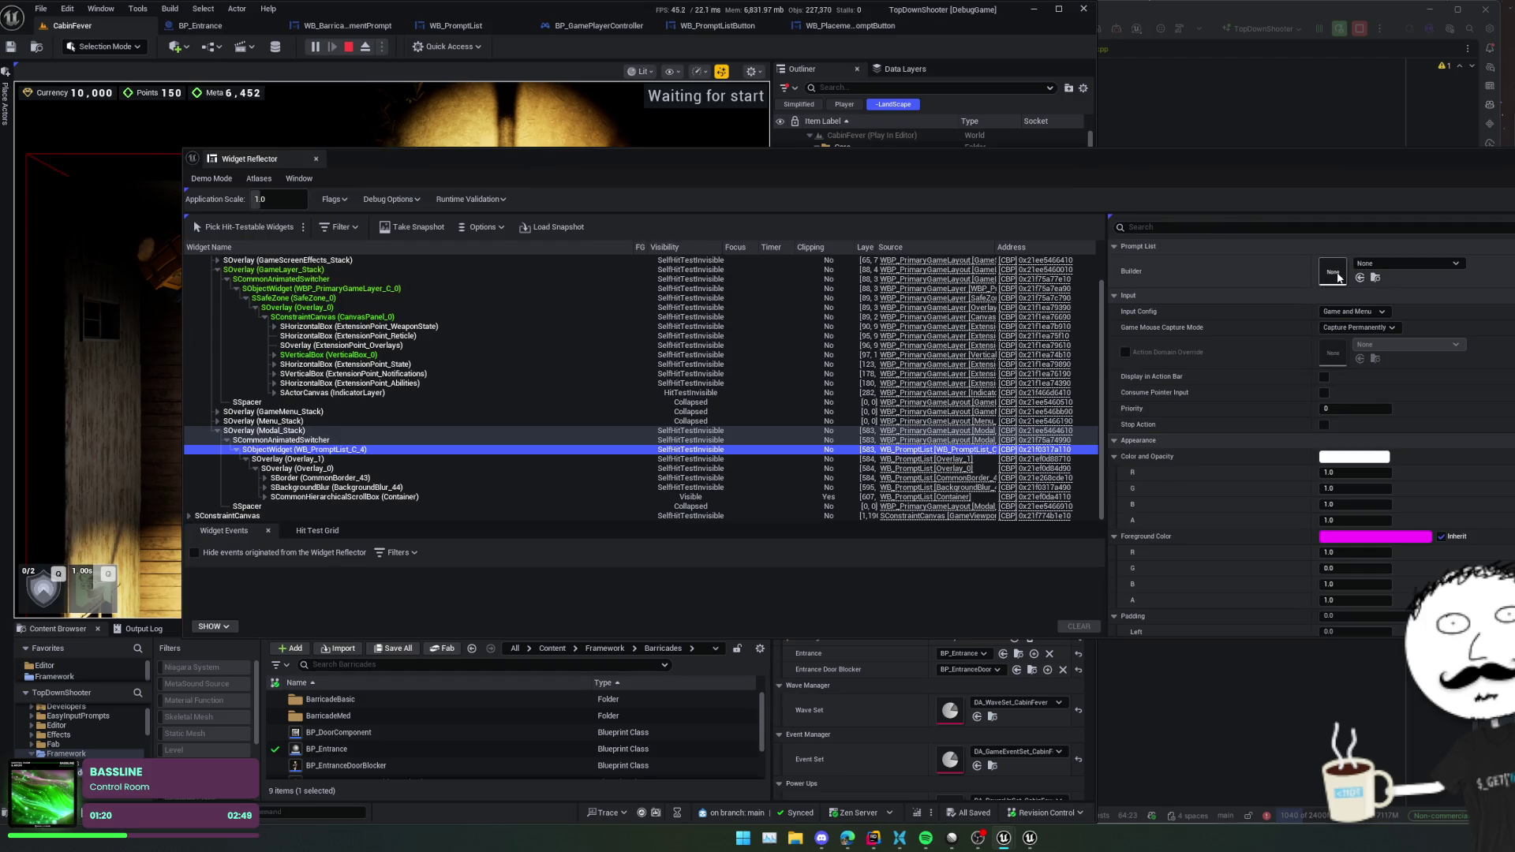
- Inspect CommonBorder_43, then expand the Container scroll box to select WB_PromptListButton_C_0
scroll(1332, 290, "down", 10)
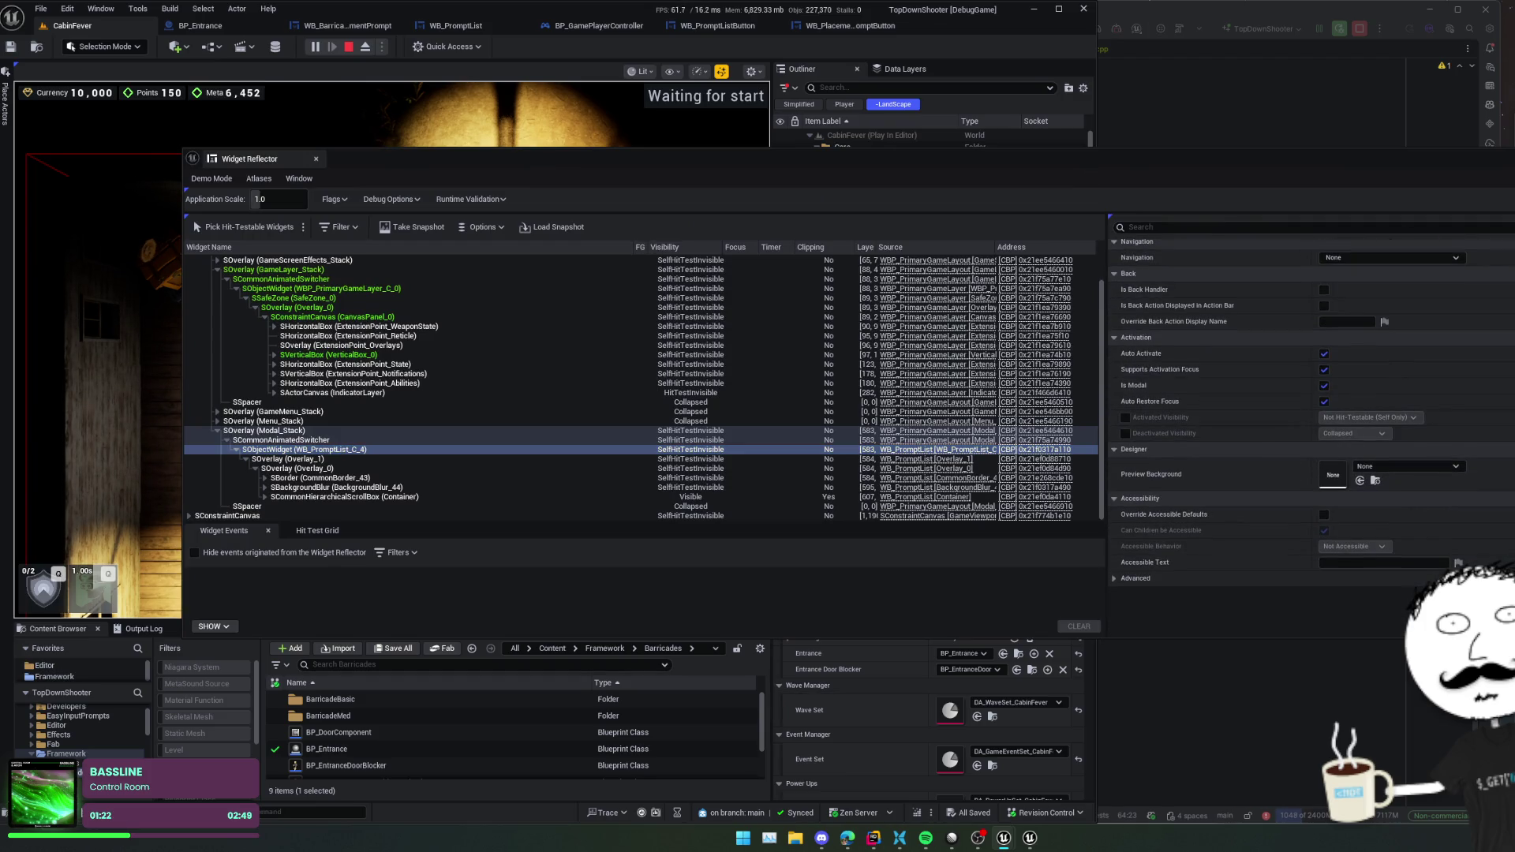
scroll(1309, 394, "up", 5)
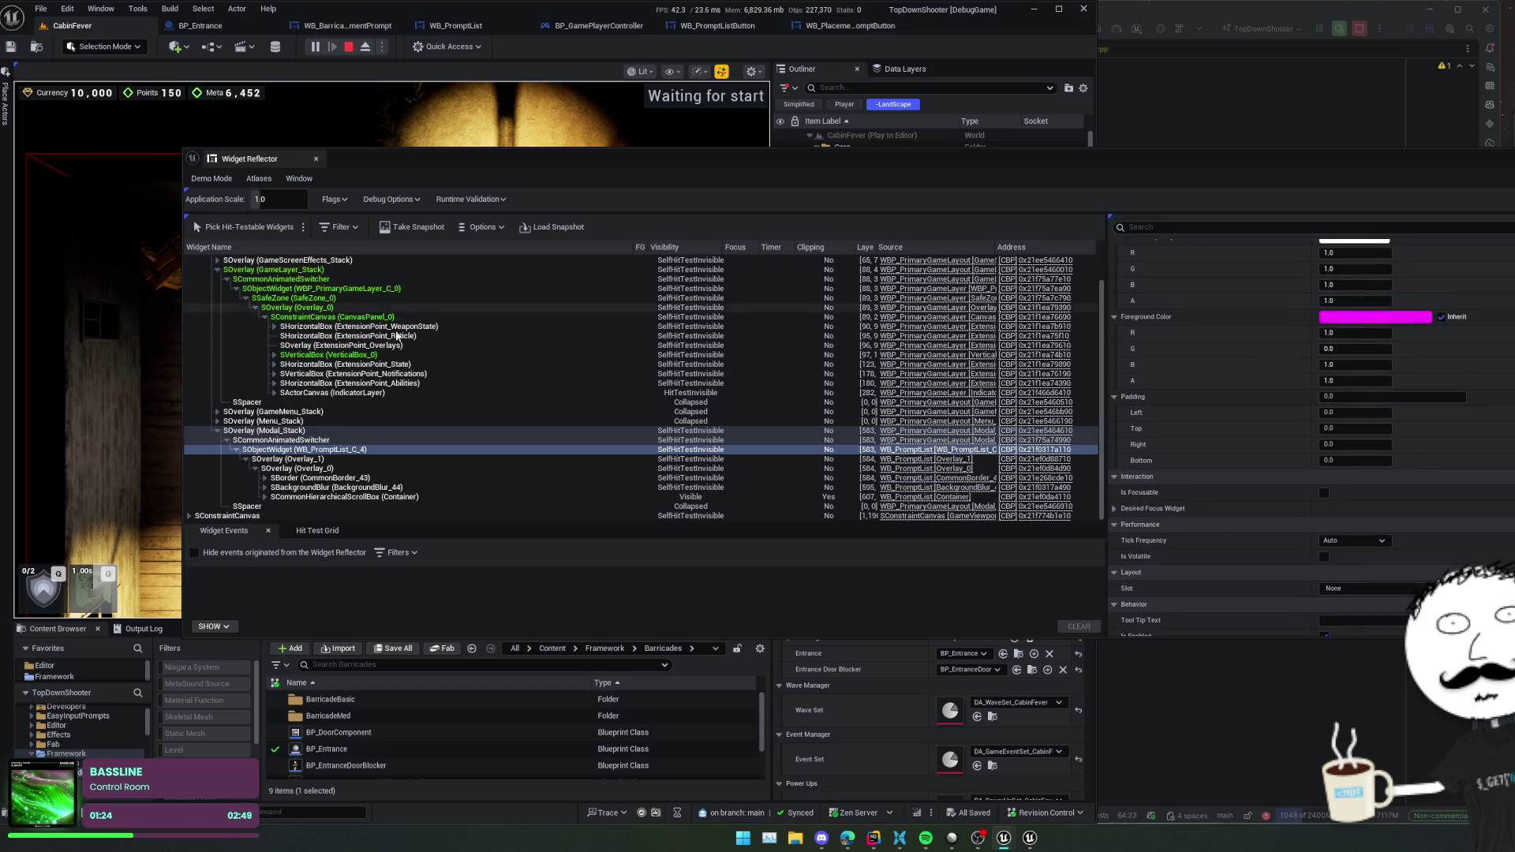
left_click(347, 478)
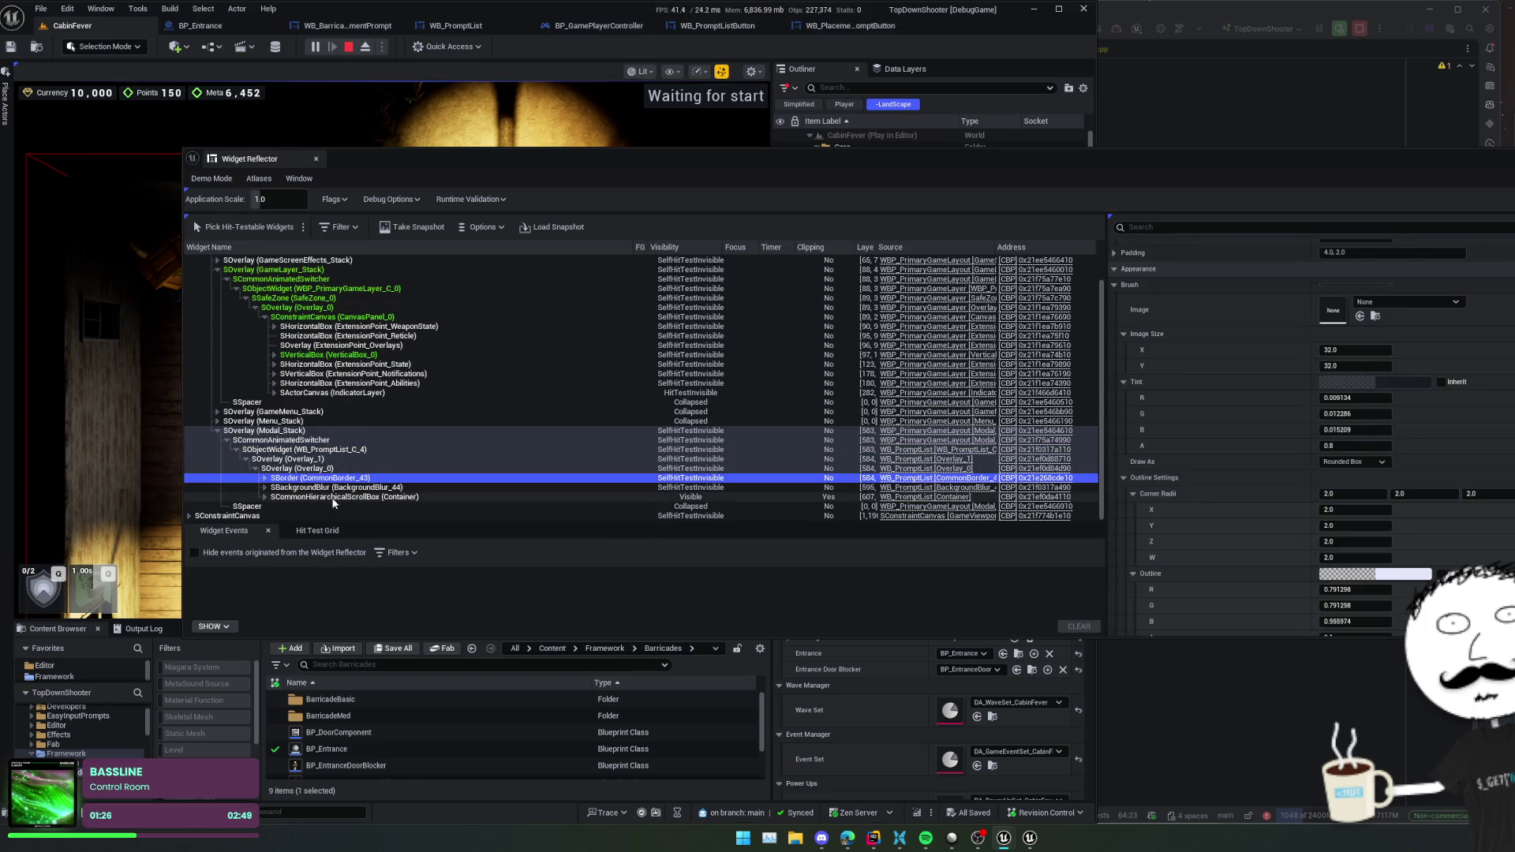
left_click(265, 497)
scroll(276, 503, "down", 1)
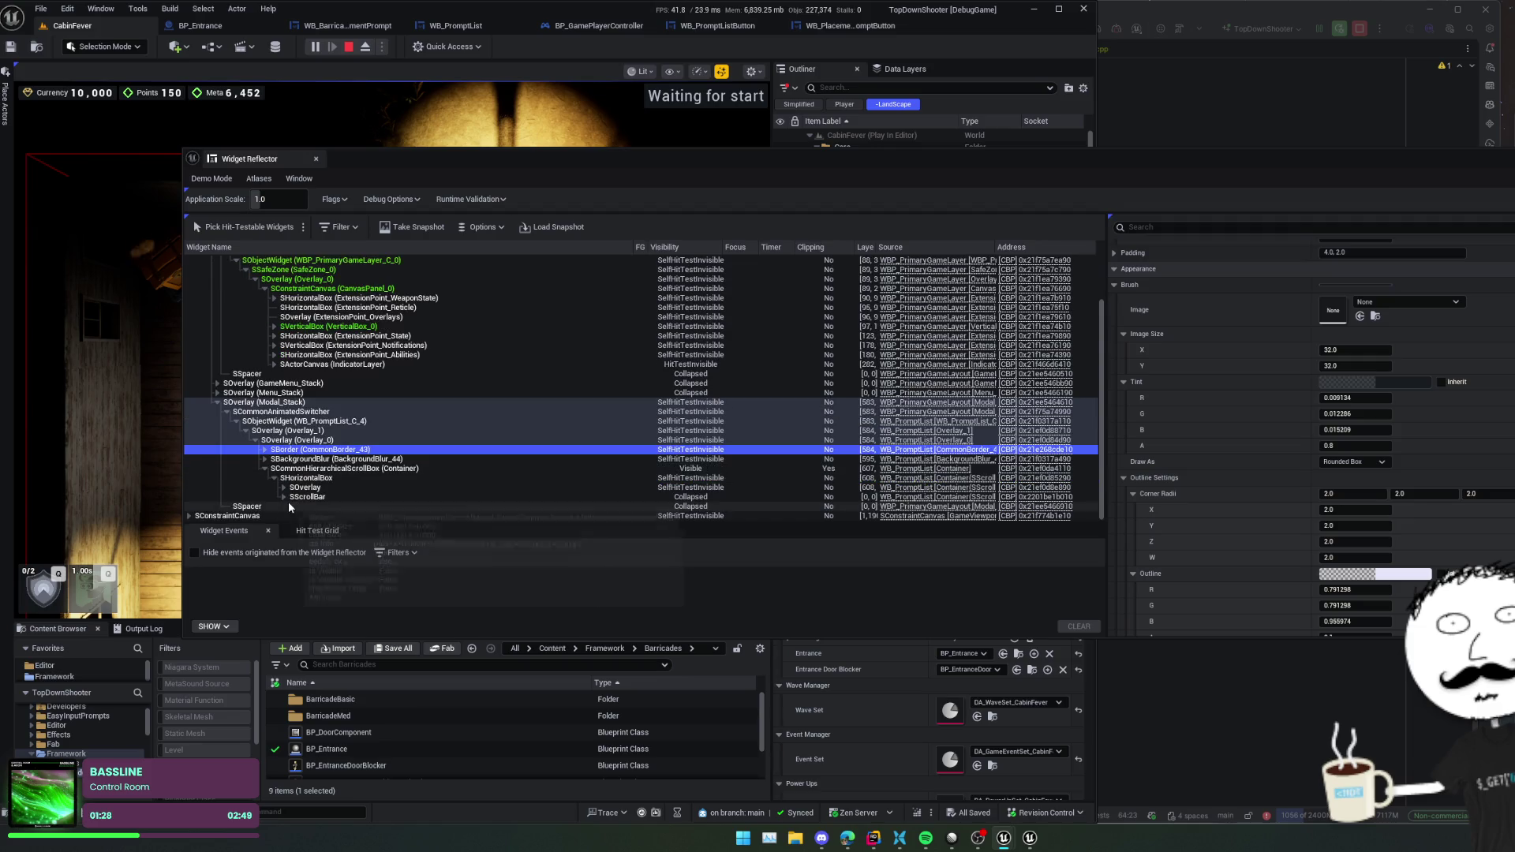
left_click(284, 487)
scroll(285, 494, "down", 1)
left_click(293, 469)
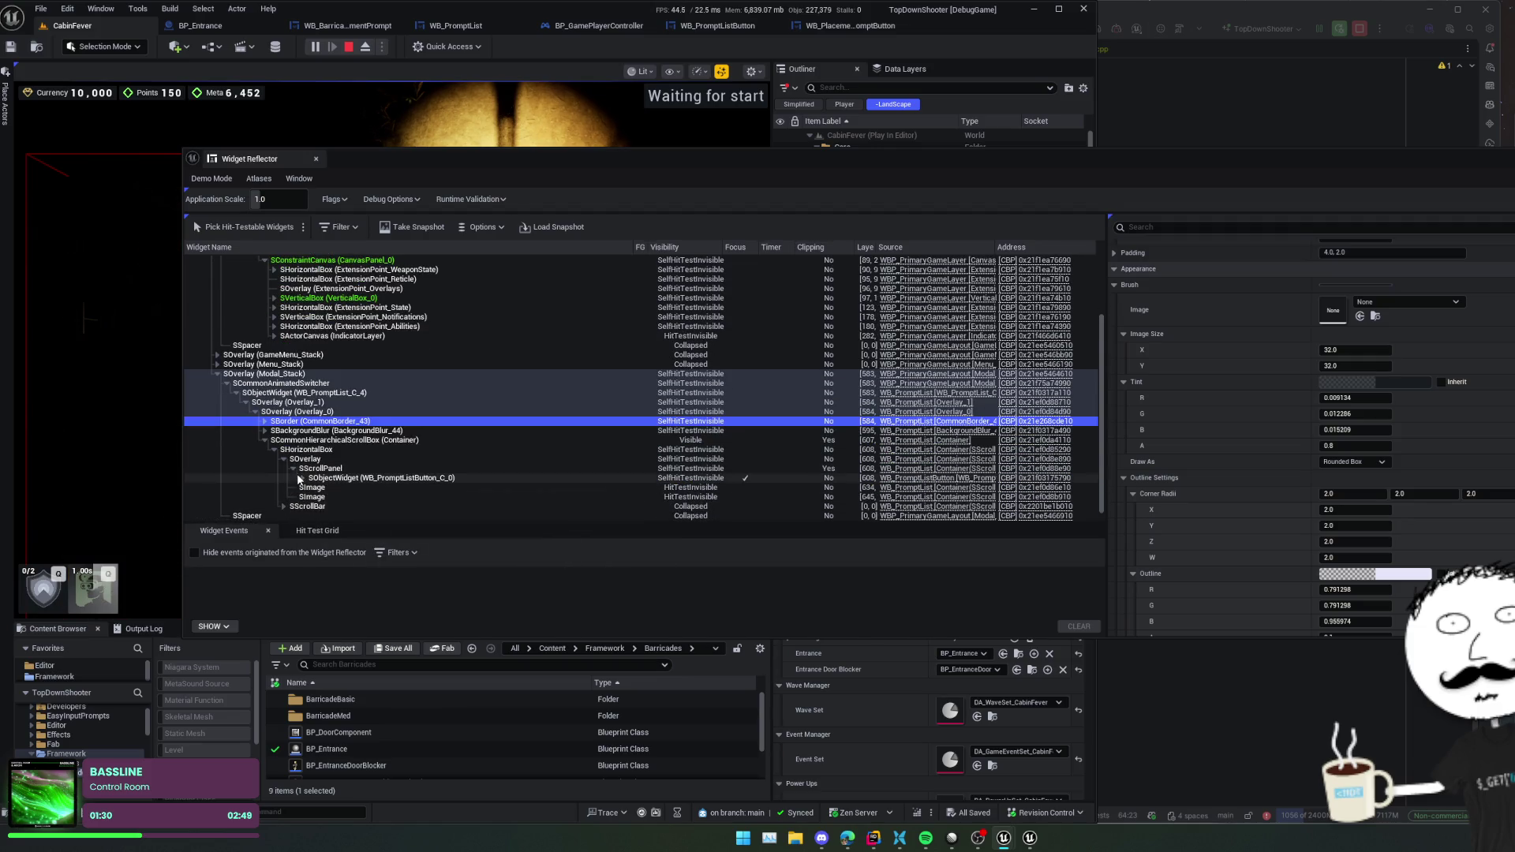
left_click(329, 479)
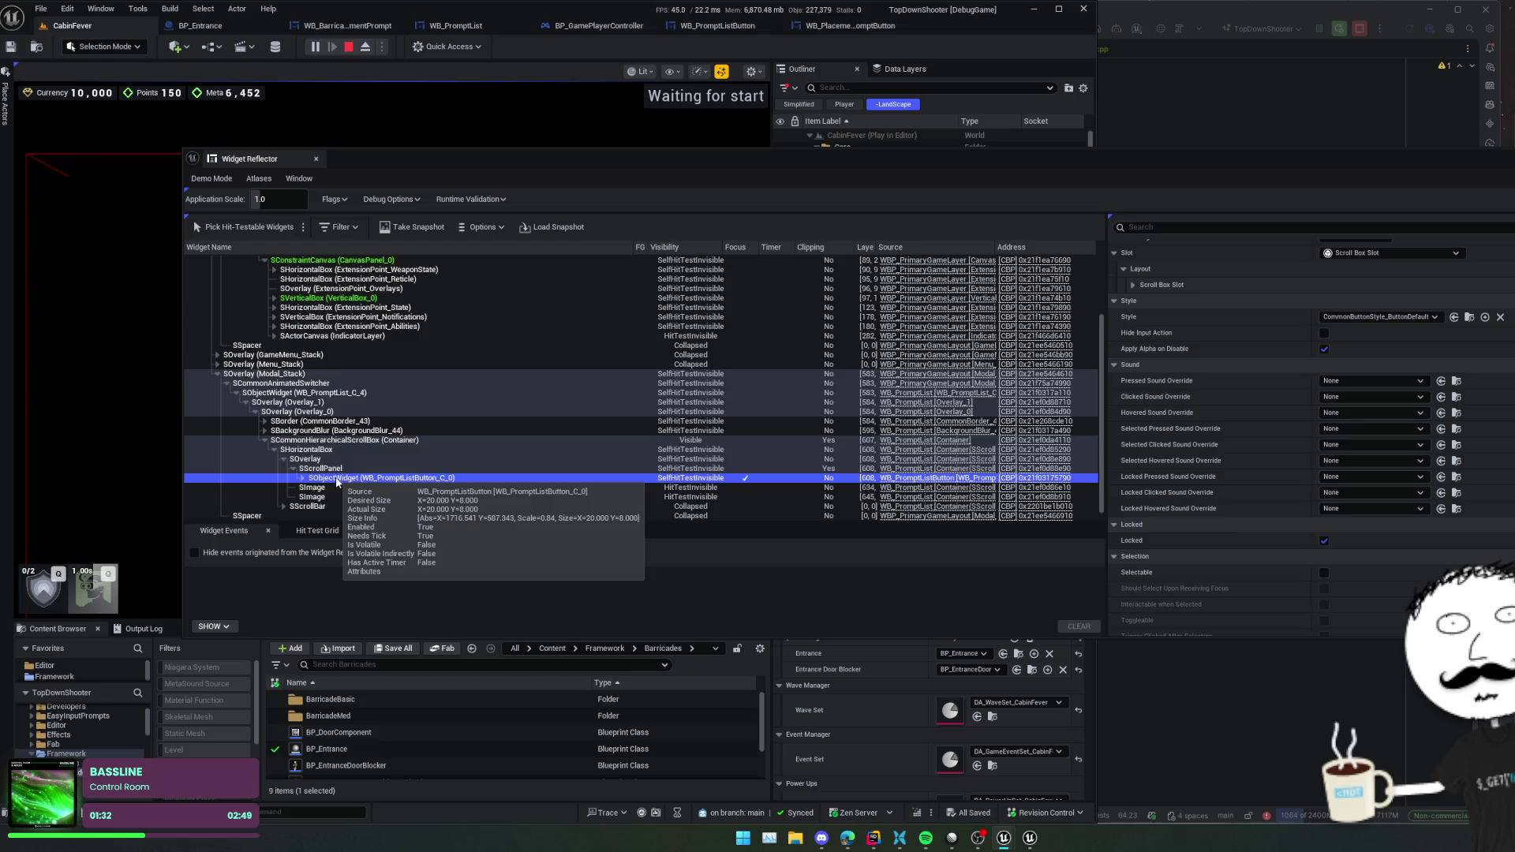
- Scroll through WB_PromptListButton_C_0's details, then close the Widget Reflector
scroll(1262, 434, "up", 3)
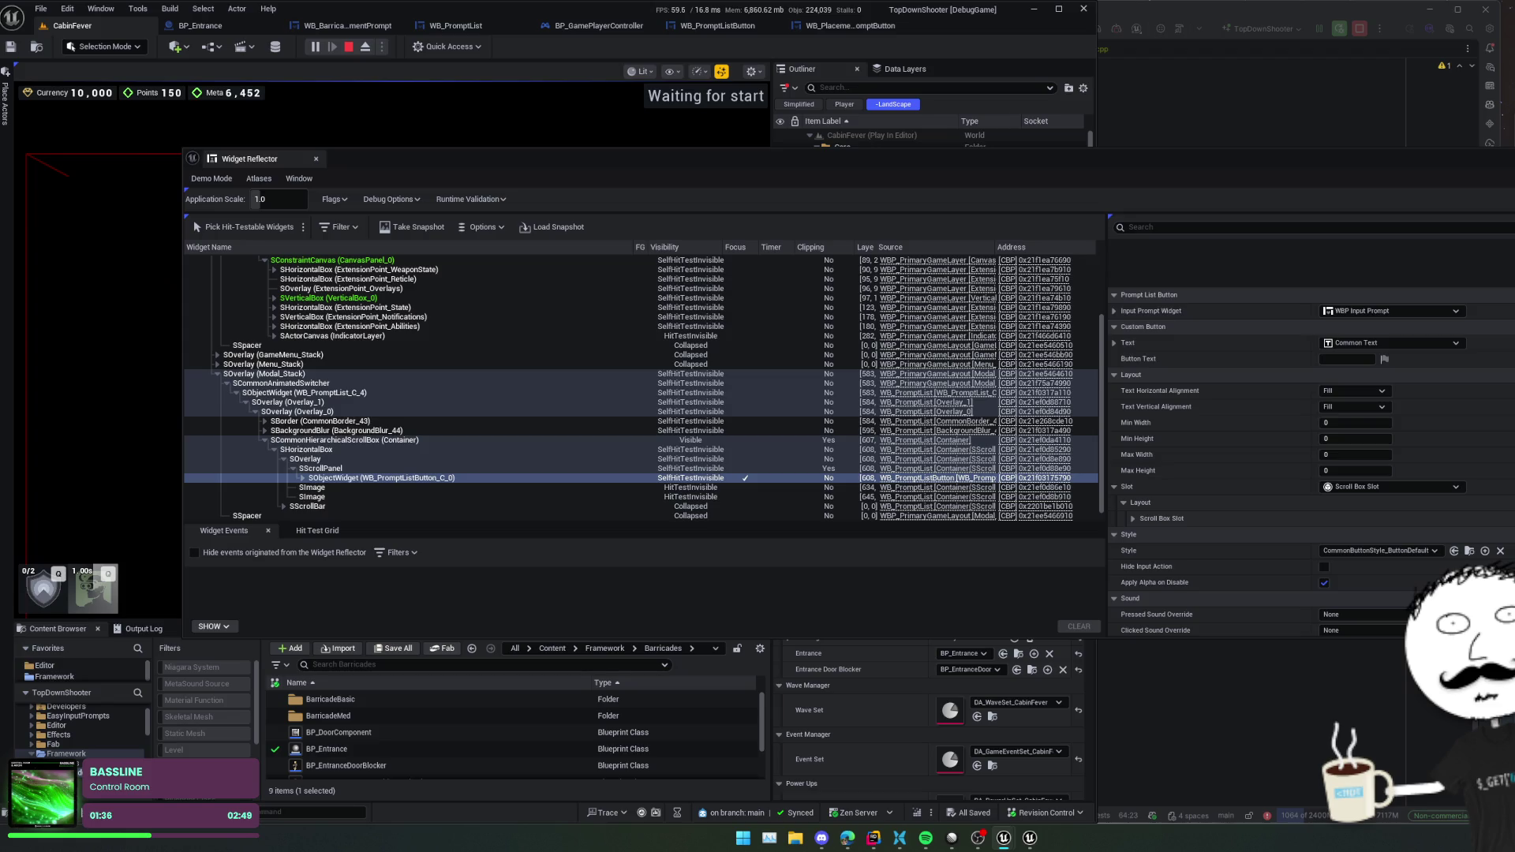
scroll(1157, 394, "down", 4)
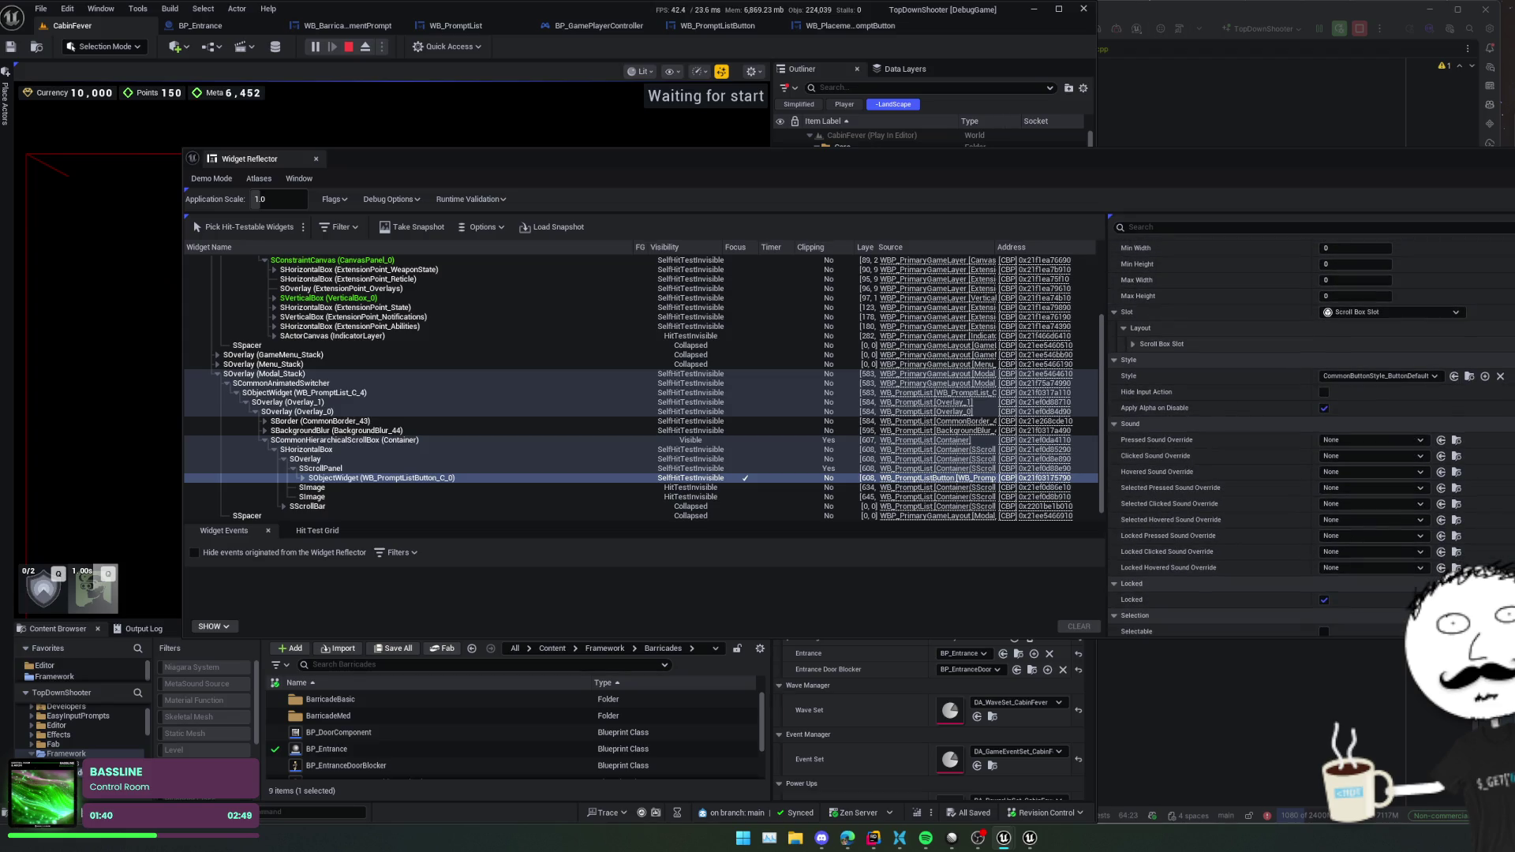
left_click(393, 343)
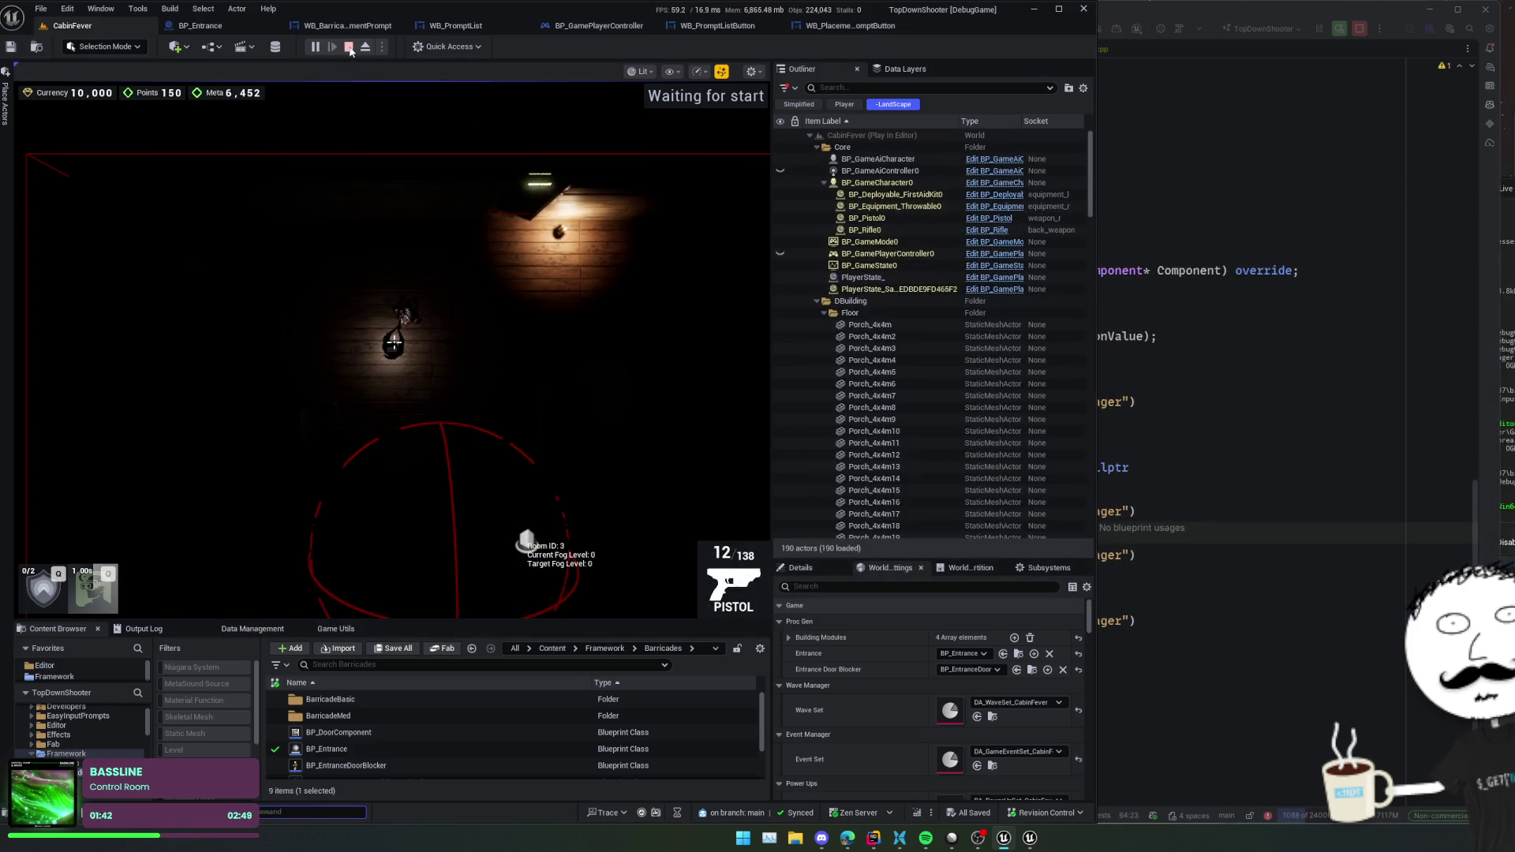
- Stop the game and trace BuildActivePrompt in Rider into PromptListBuilder.cpp's Create function
left_click(351, 49)
left_click(874, 838)
left_click(871, 645)
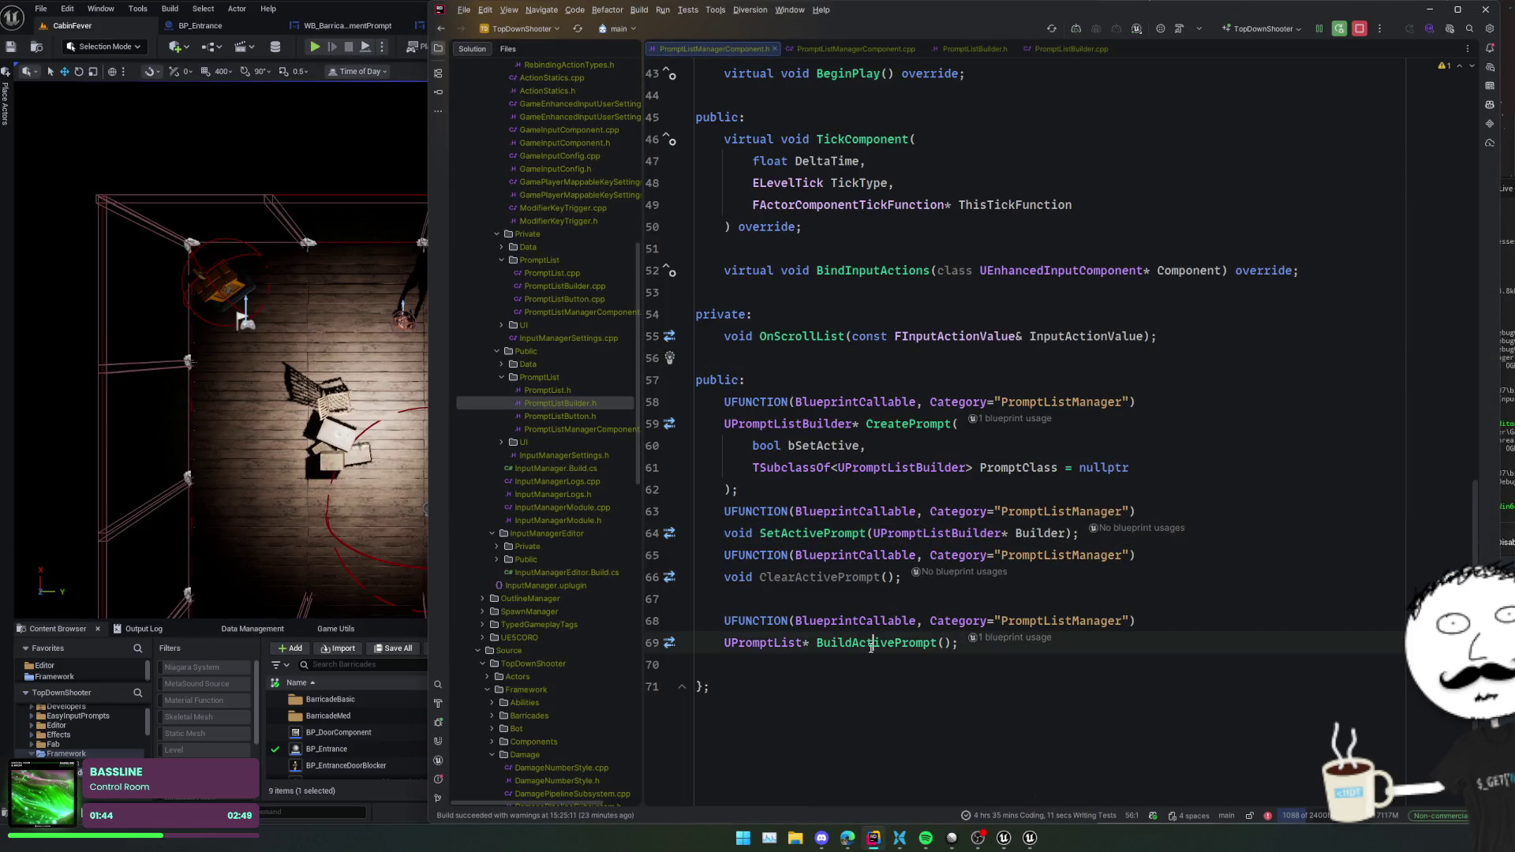
left_click(871, 645, "ctrl")
left_click(947, 597)
left_click(856, 623, "ctrl")
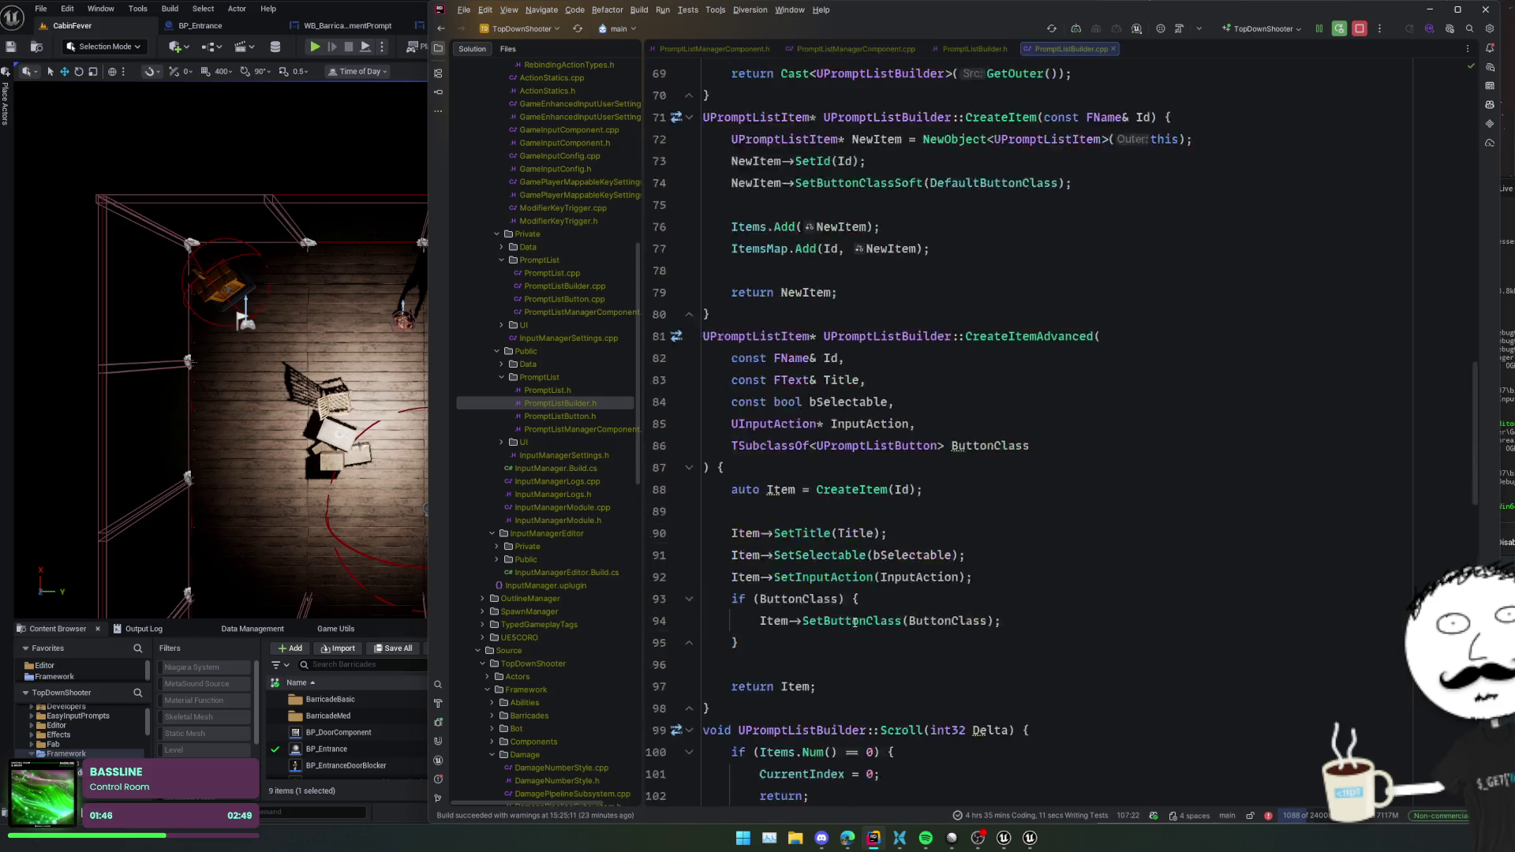
left_click(1008, 493)
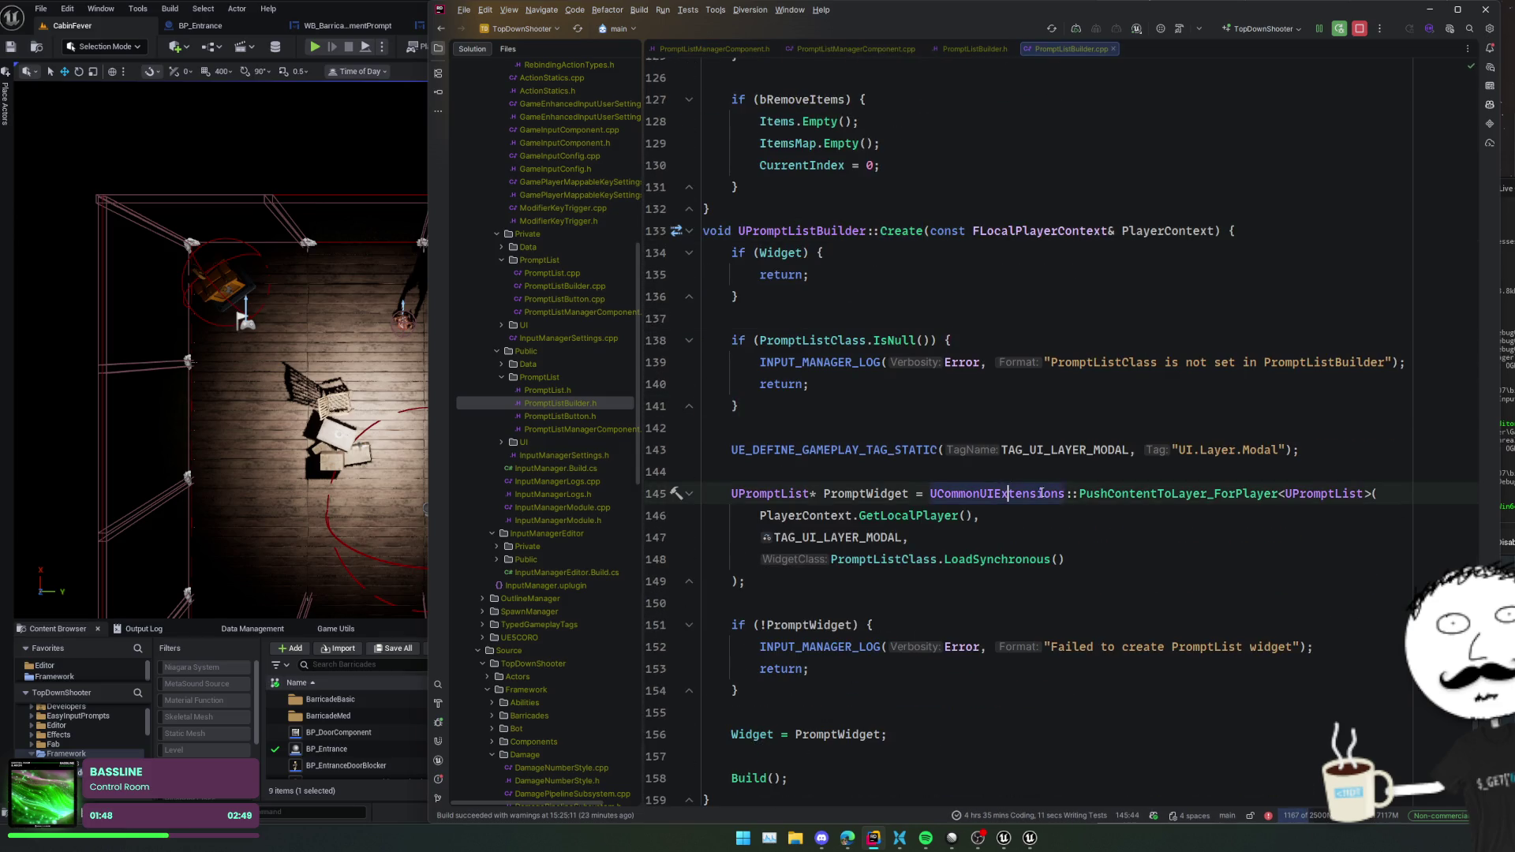
- Read Create's Widget assignment, go to the Build declaration, and set a breakpoint in its loop
key("Down")
key("Down")
key("Down")
scroll(931, 562, "down", 2)
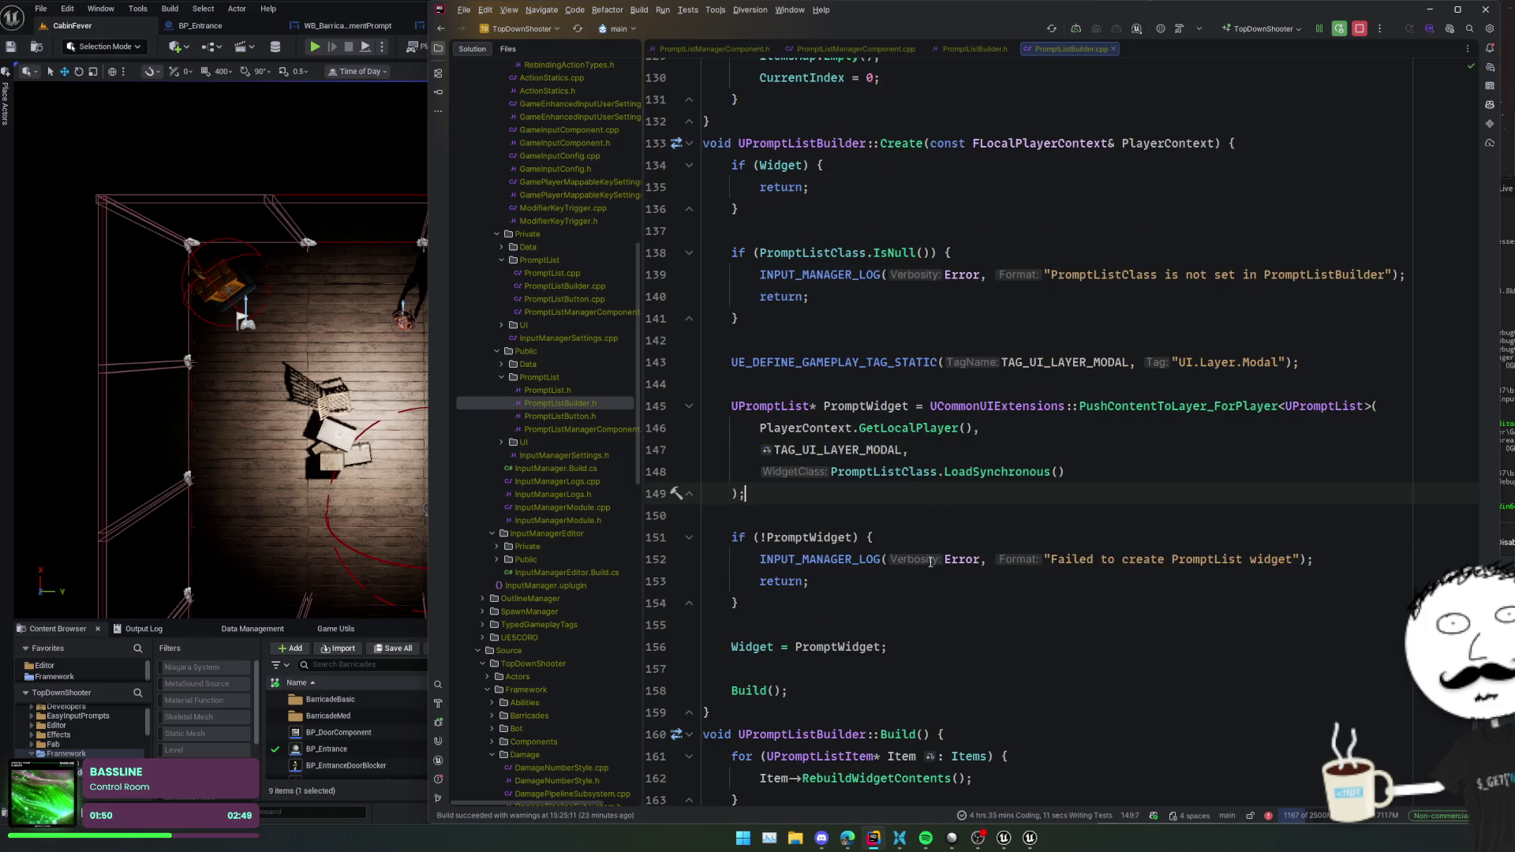
left_click(796, 647)
scroll(796, 599, "down", 2)
left_click(796, 537)
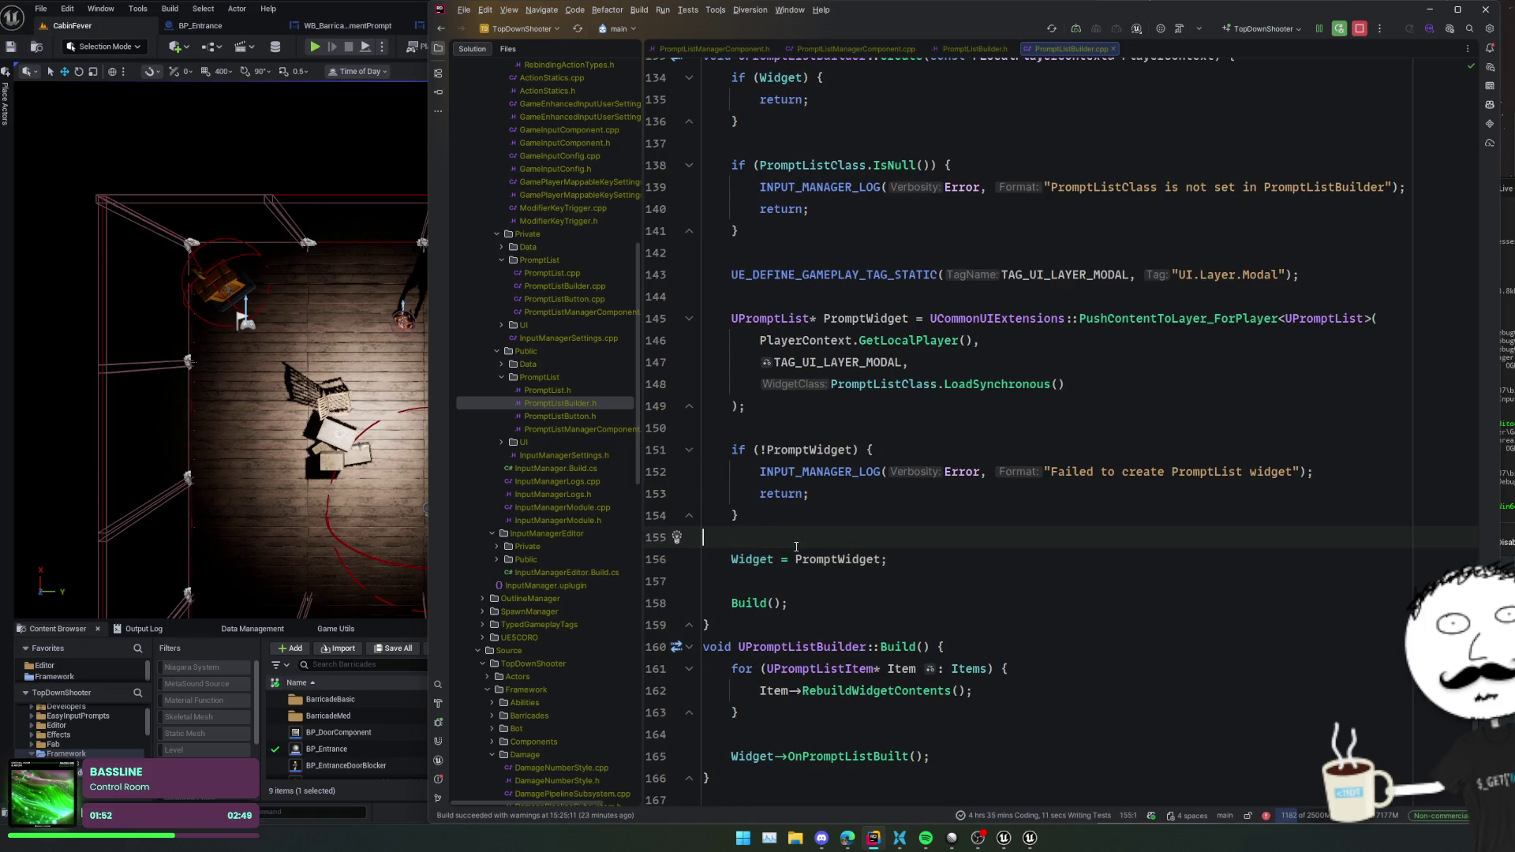
left_click(944, 647)
left_click(660, 690)
- Open the Unreal Editor log in Rider, check the INPUT_MANAGER_LOG macro, and search for LogInputManager
left_click(395, 765)
left_click(434, 750)
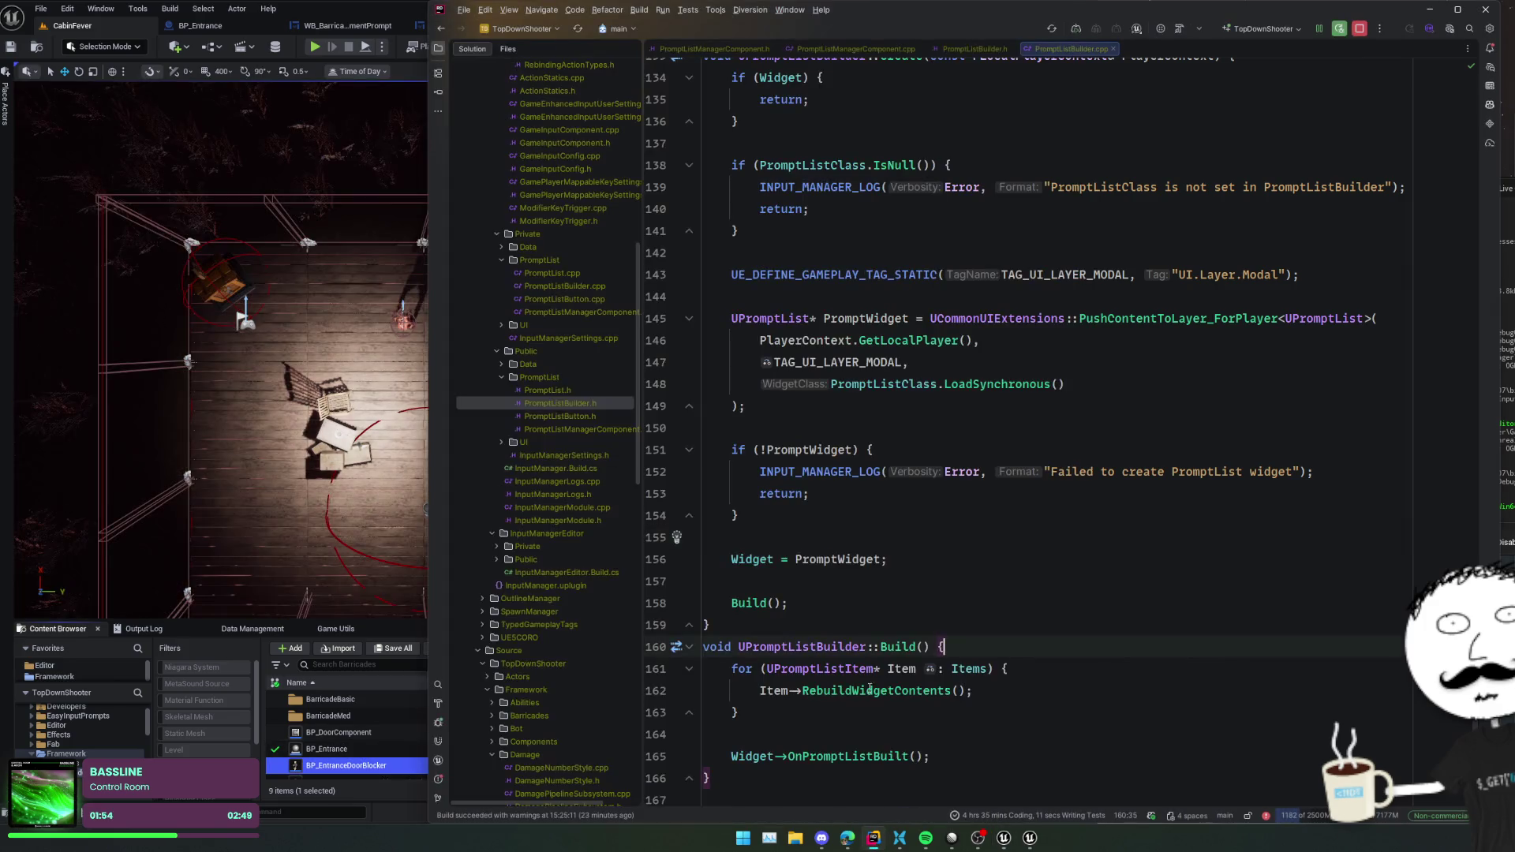
left_click(438, 759)
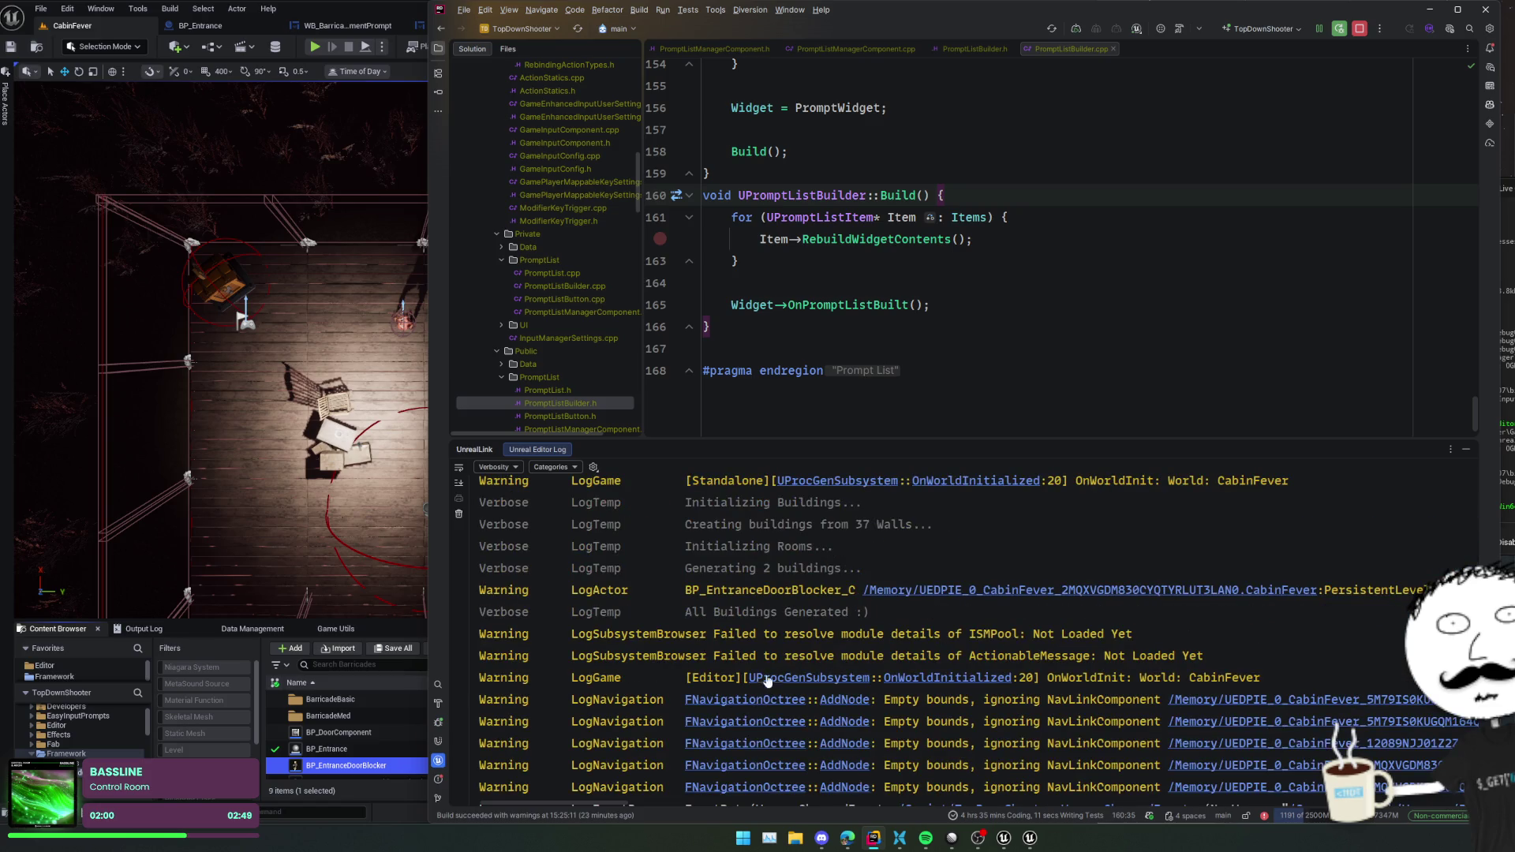
scroll(822, 370, "up", 4)
left_click(836, 290, "ctrl")
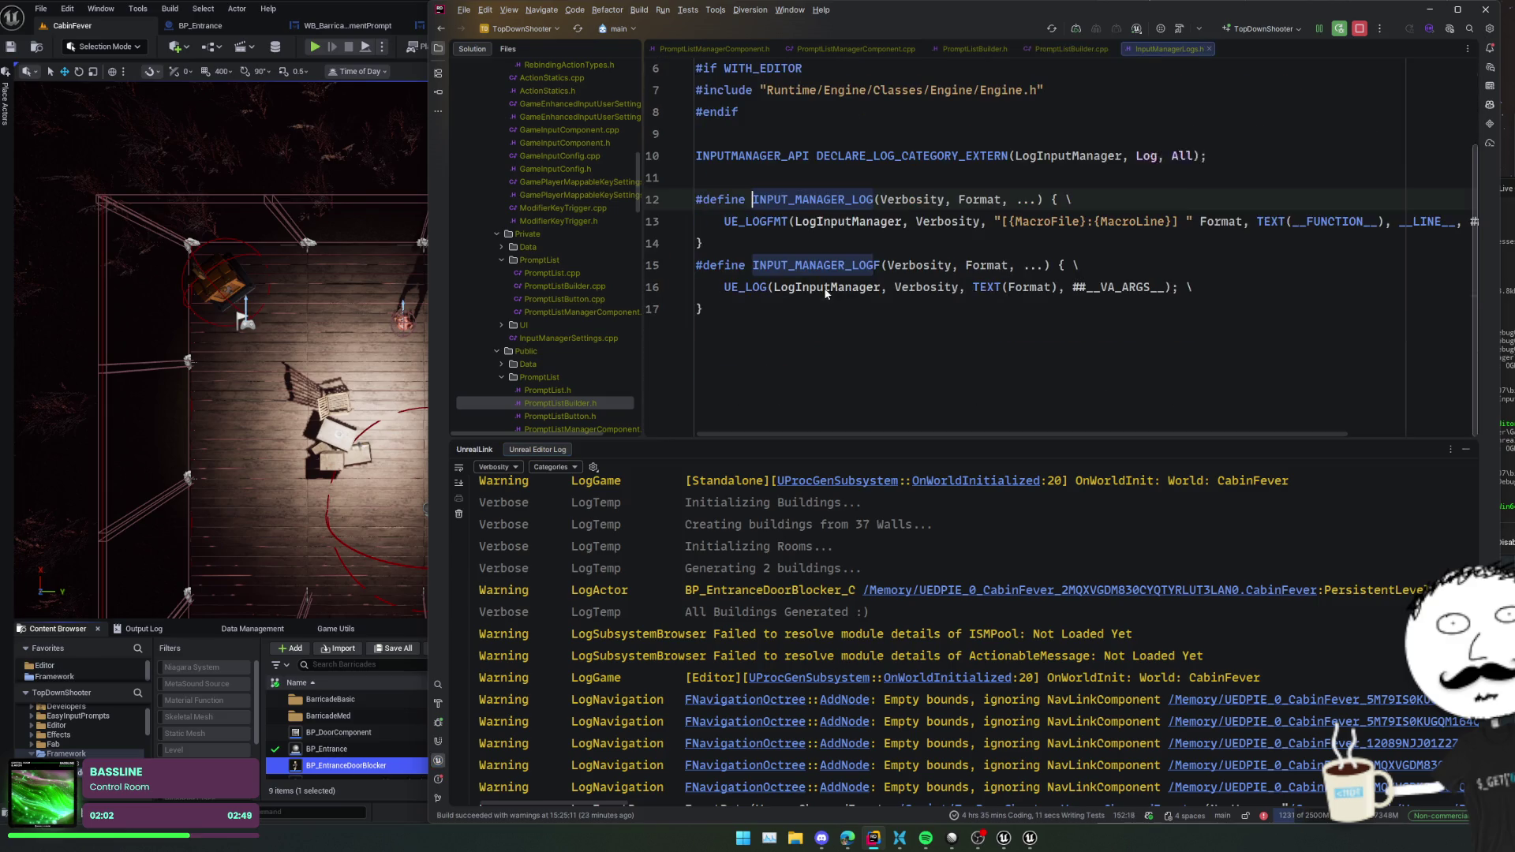
key("ctrl+f")
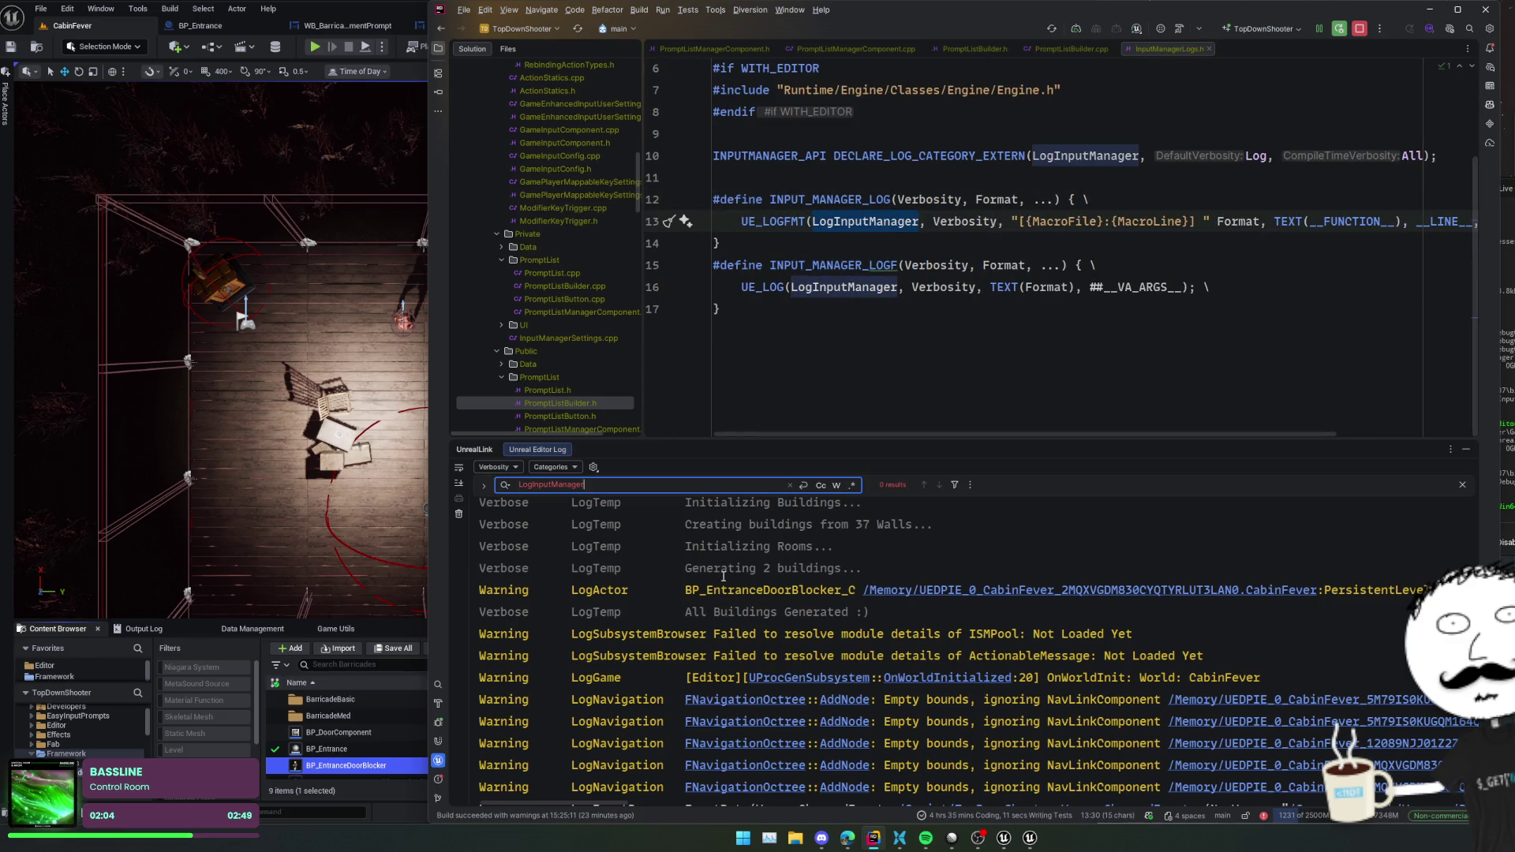
key("Escape")
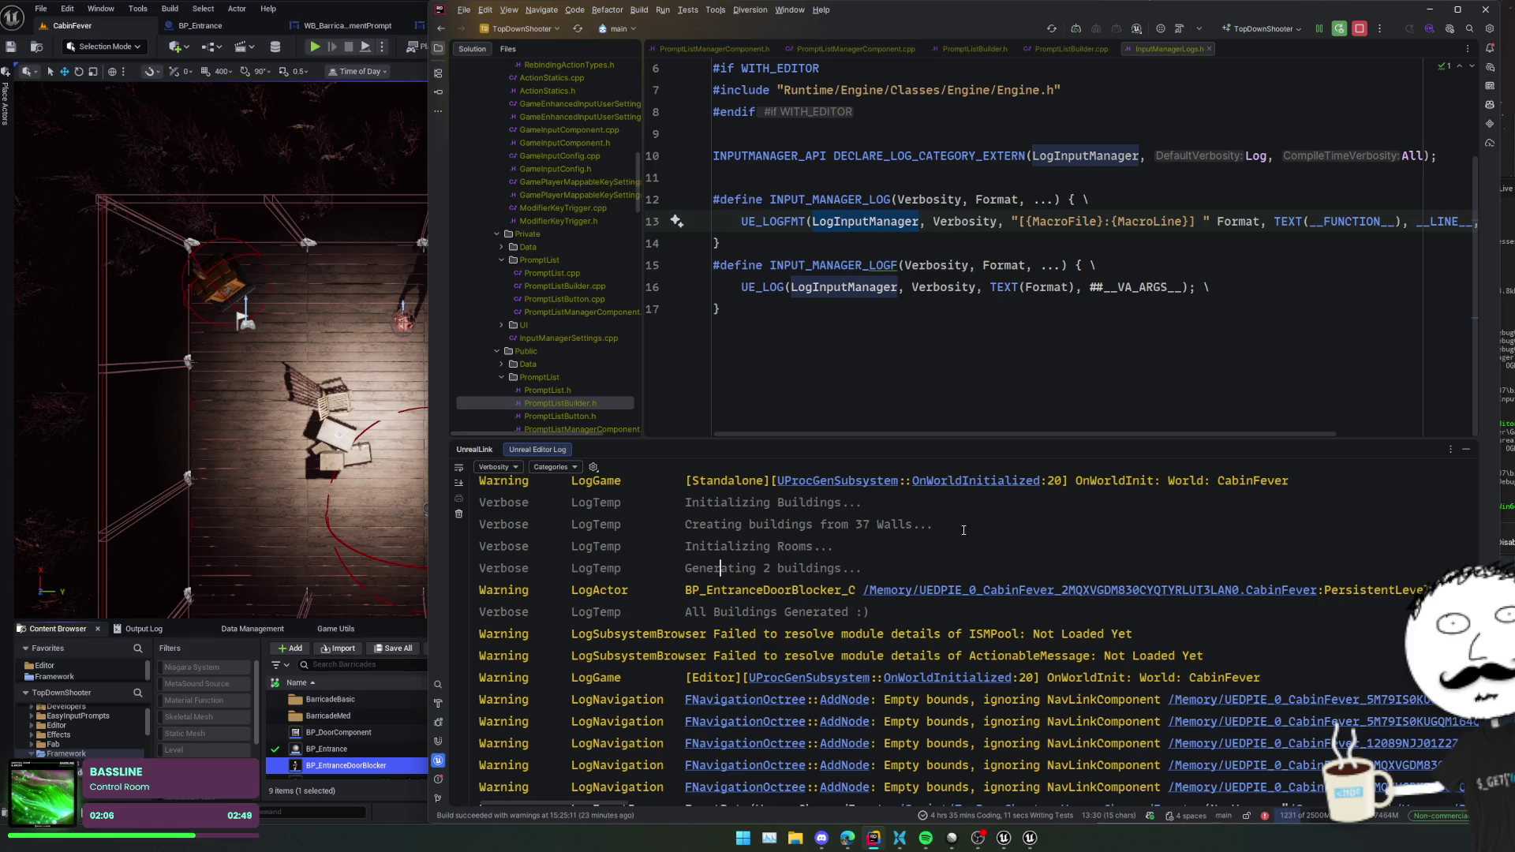
scroll(820, 566, "down", 10)
left_click_drag(879, 438, 878, 439)
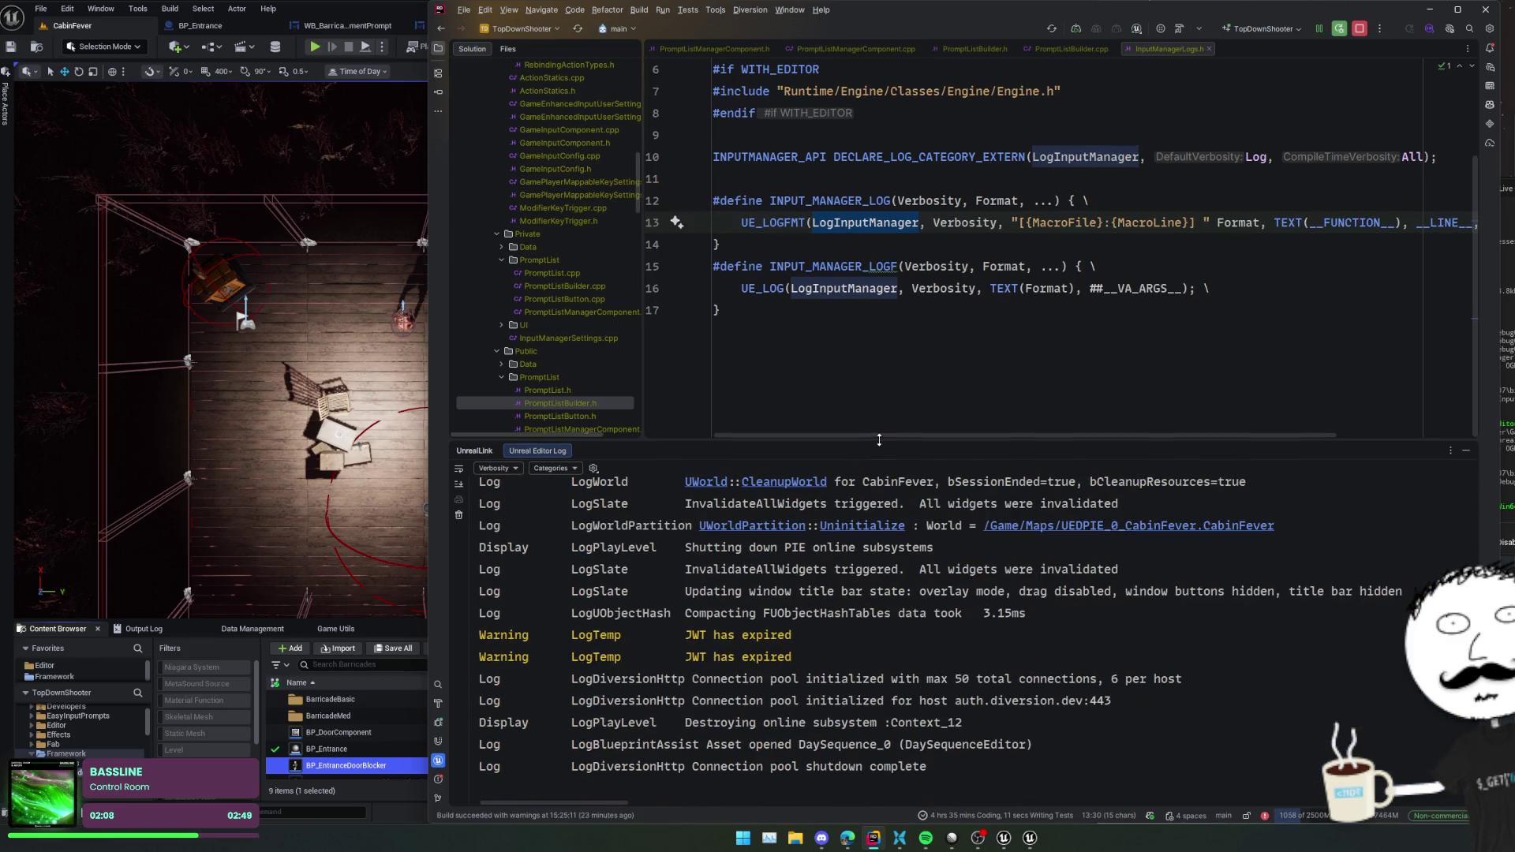
key("shift+Escape")
- Return to PromptListBuilder.cpp and examine the Build function's loop over Items
left_click(828, 308, "ctrl")
left_click(893, 396)
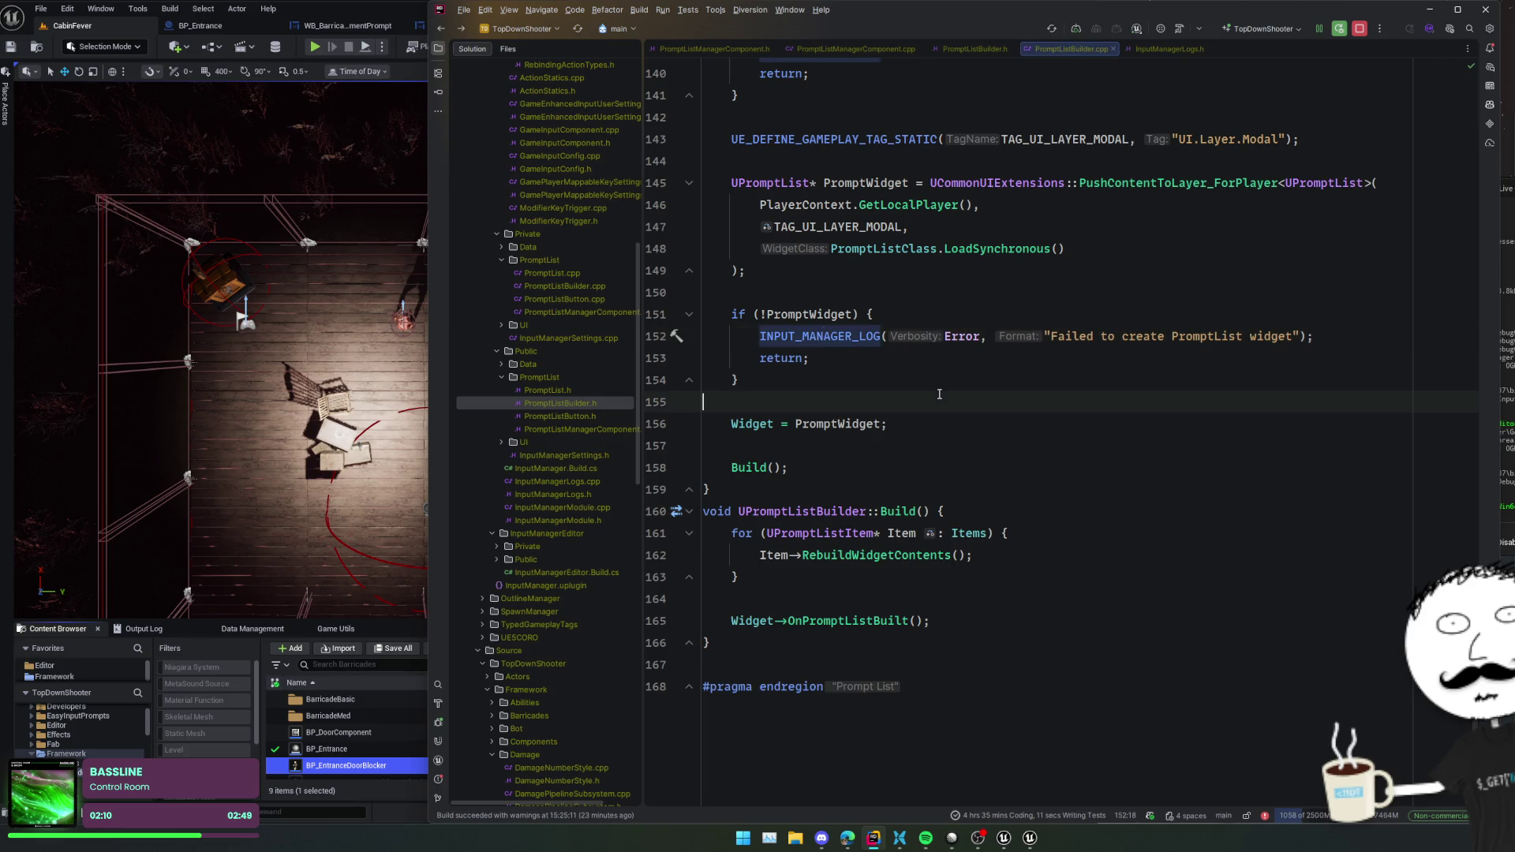
left_click(749, 468, "ctrl")
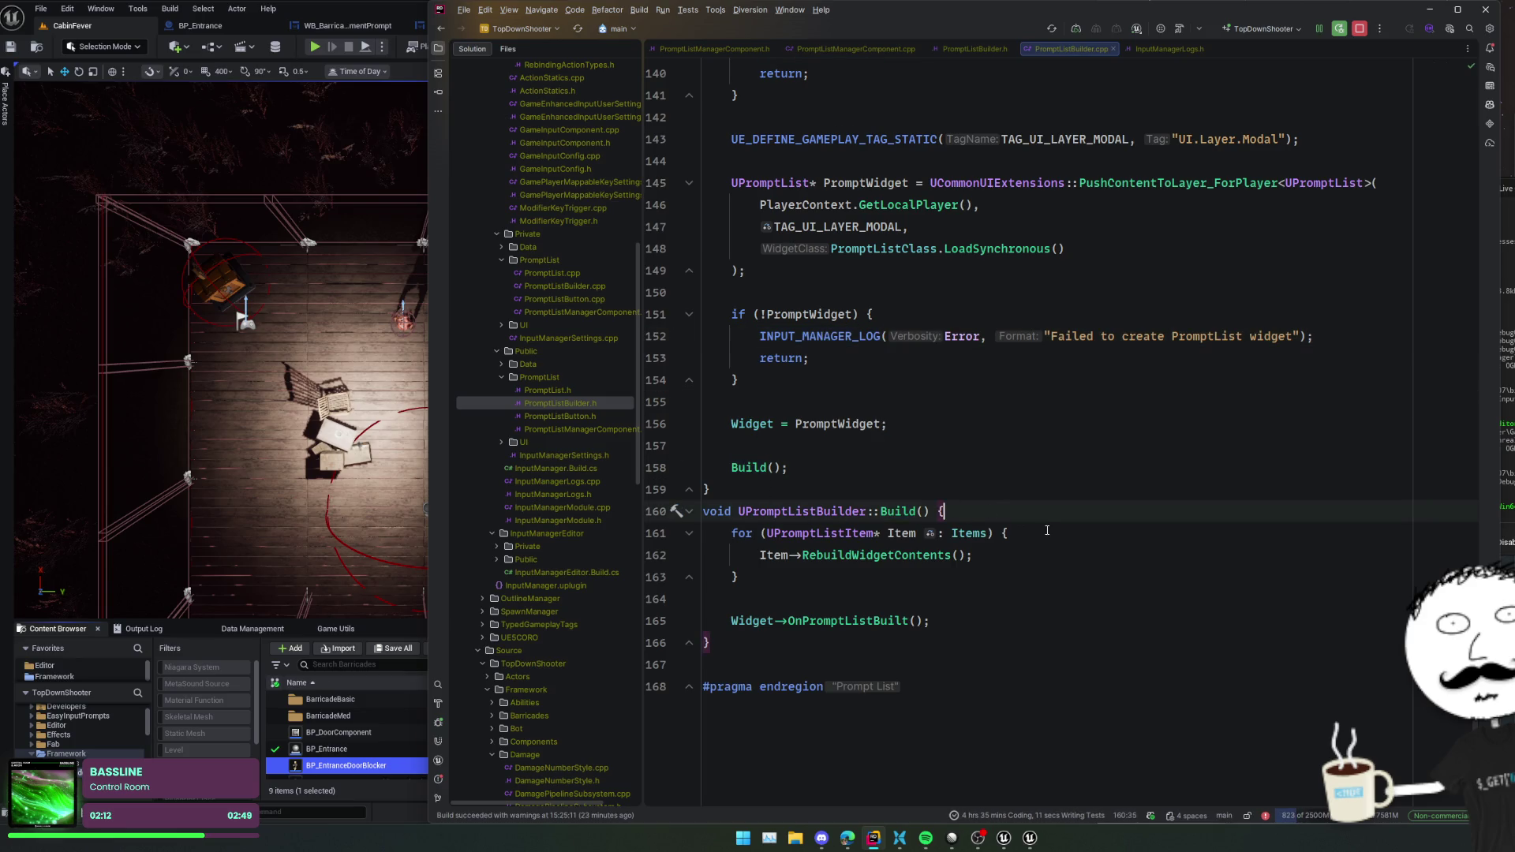
key("Down")
key("End")
left_click(749, 468)
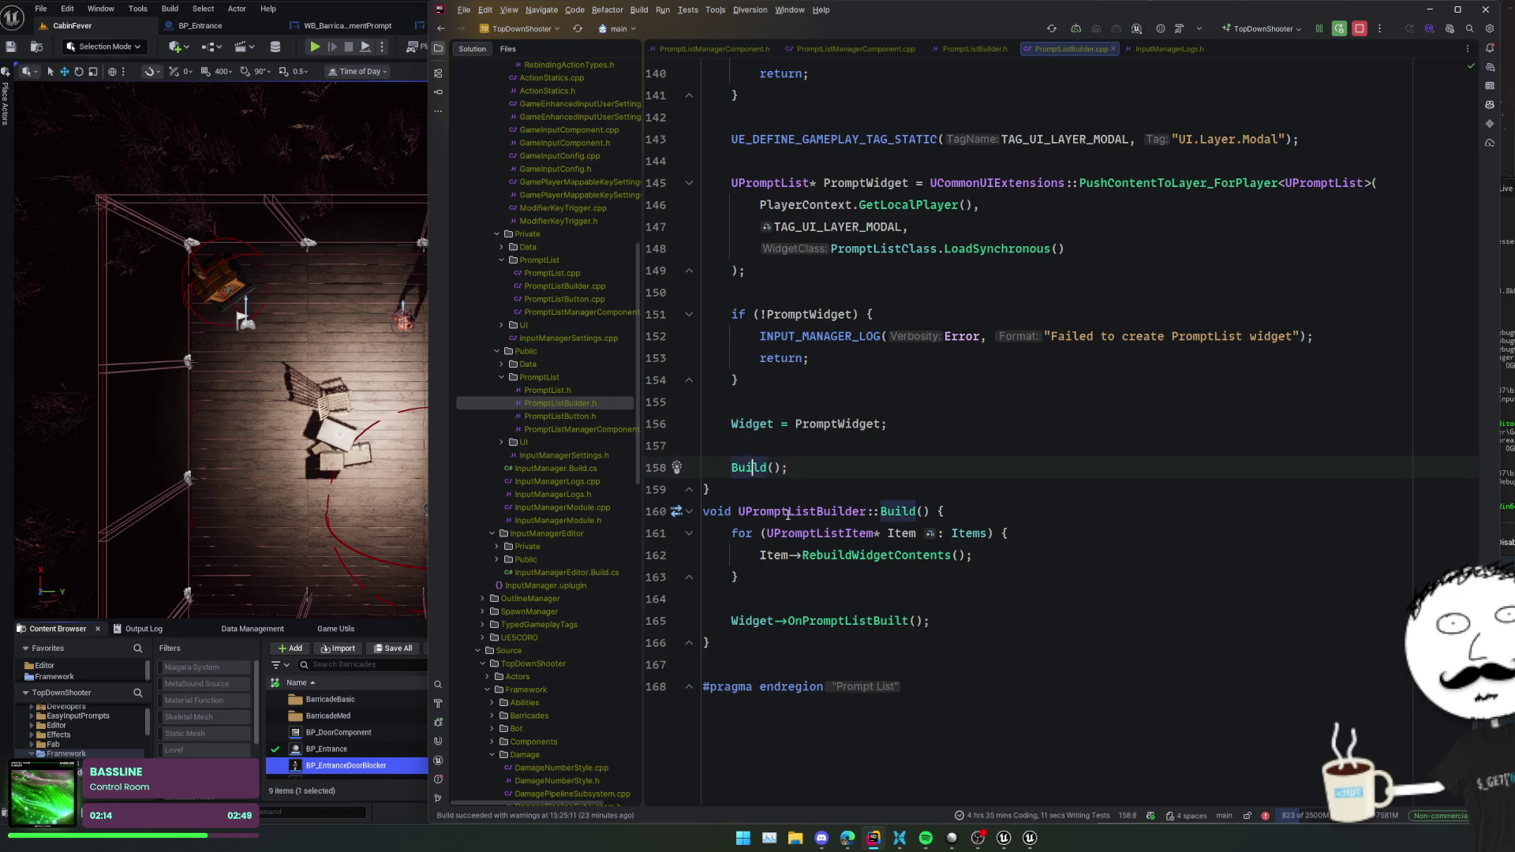
scroll(789, 489, "up", 2)
scroll(809, 526, "down", 2)
- Trace RebuildWidgetContents into BuildButton, check the Container reference on line 31, then go back
left_click(918, 546, "ctrl")
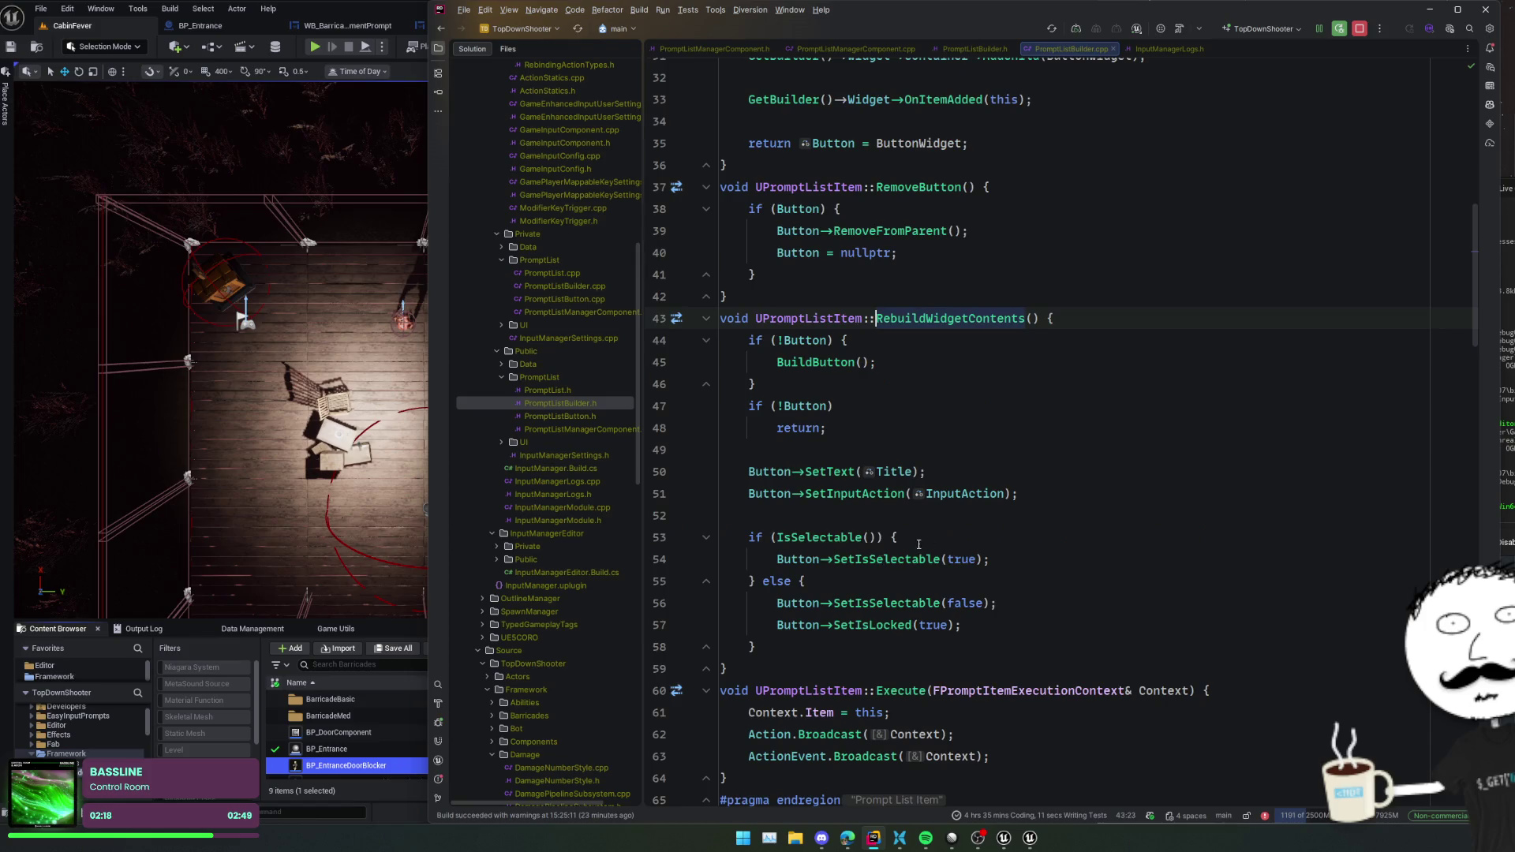
left_click(1066, 359)
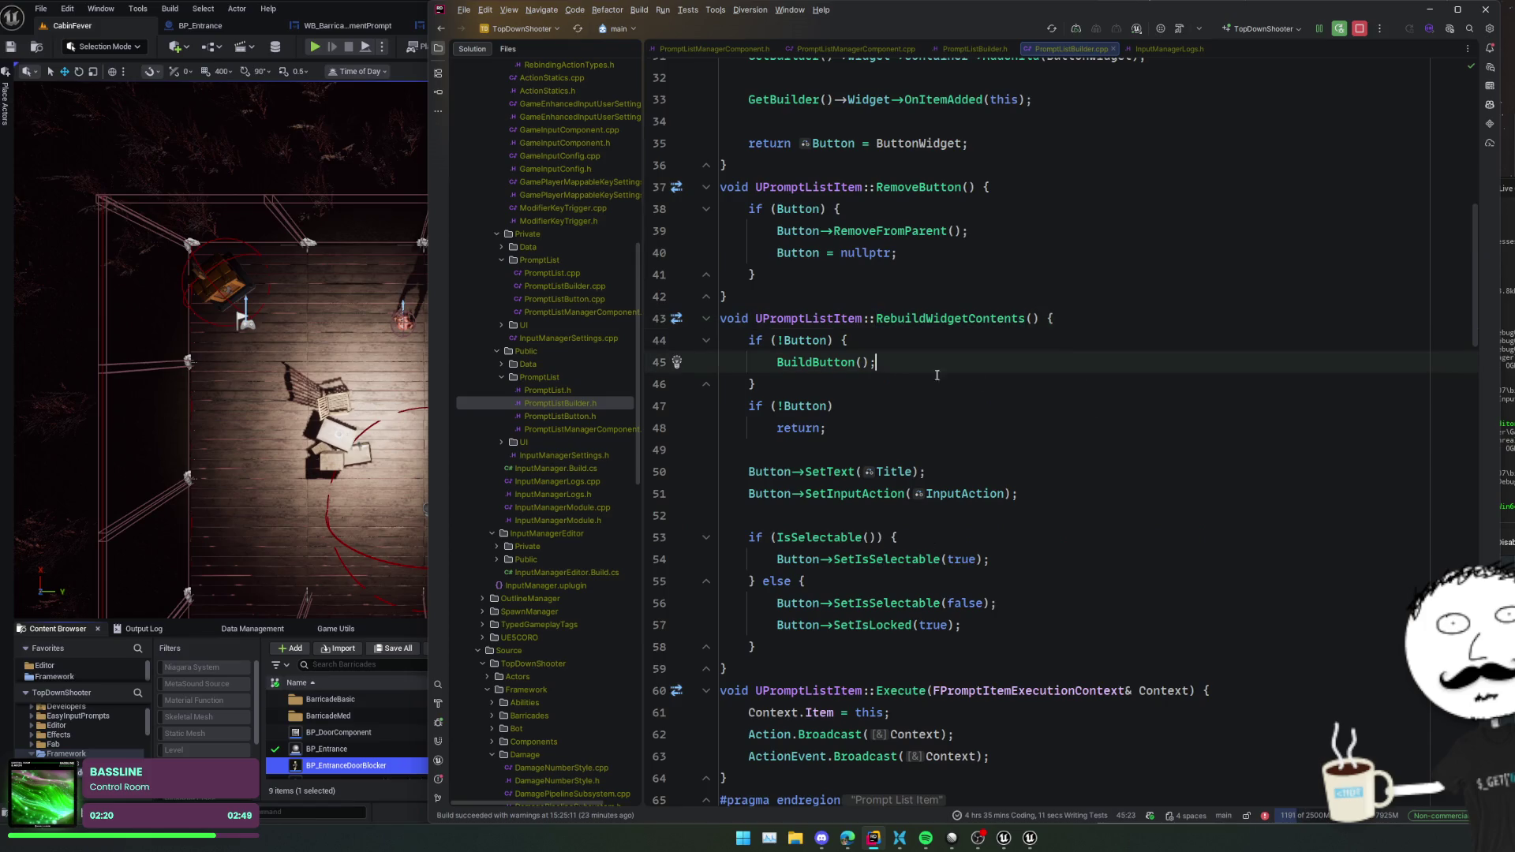
left_click(800, 361, "ctrl")
left_click(932, 384)
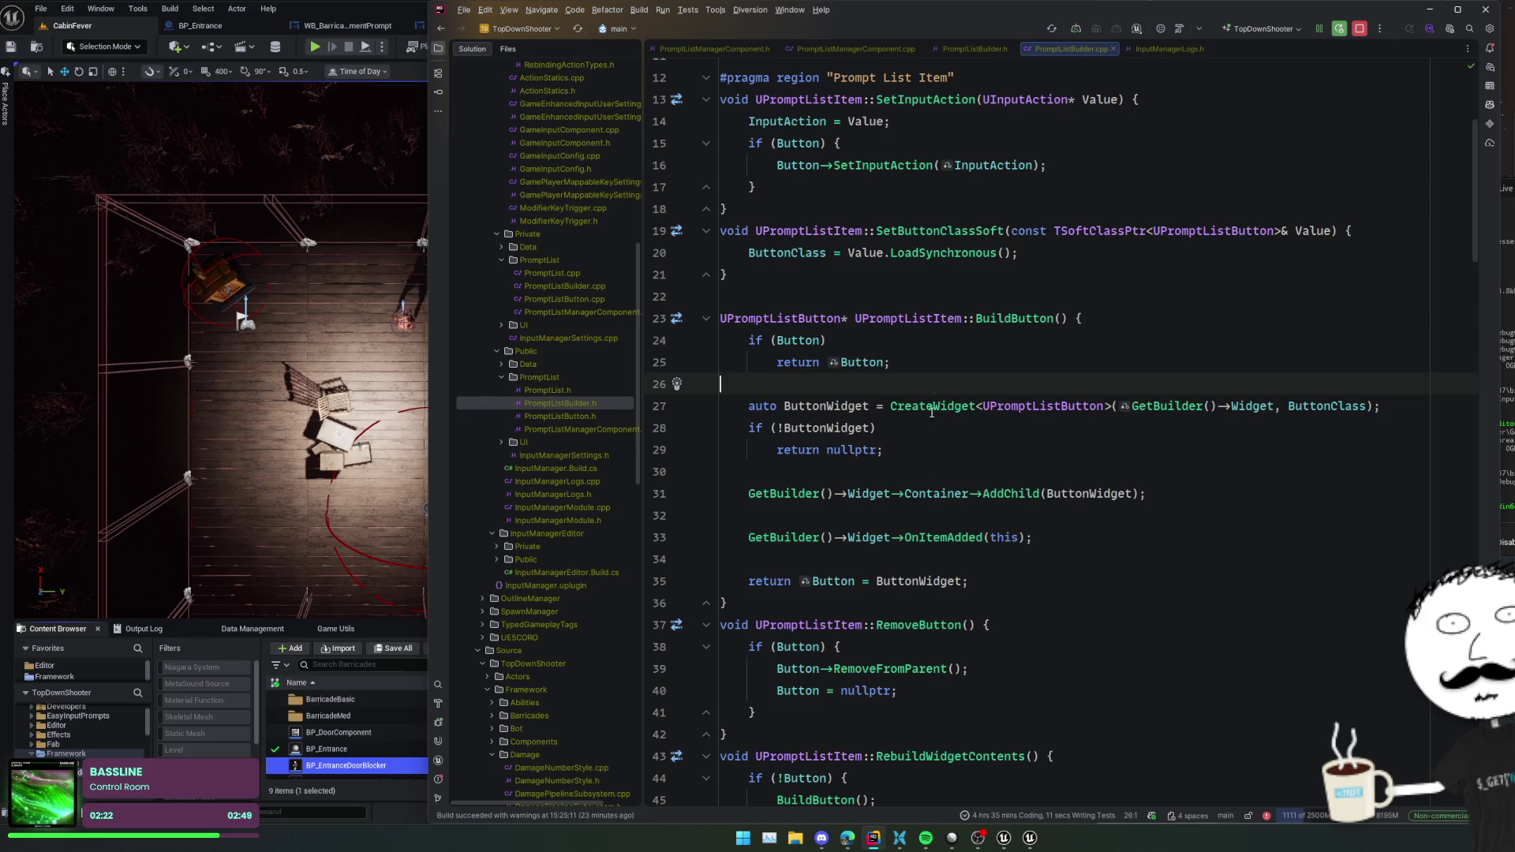
left_click(946, 496)
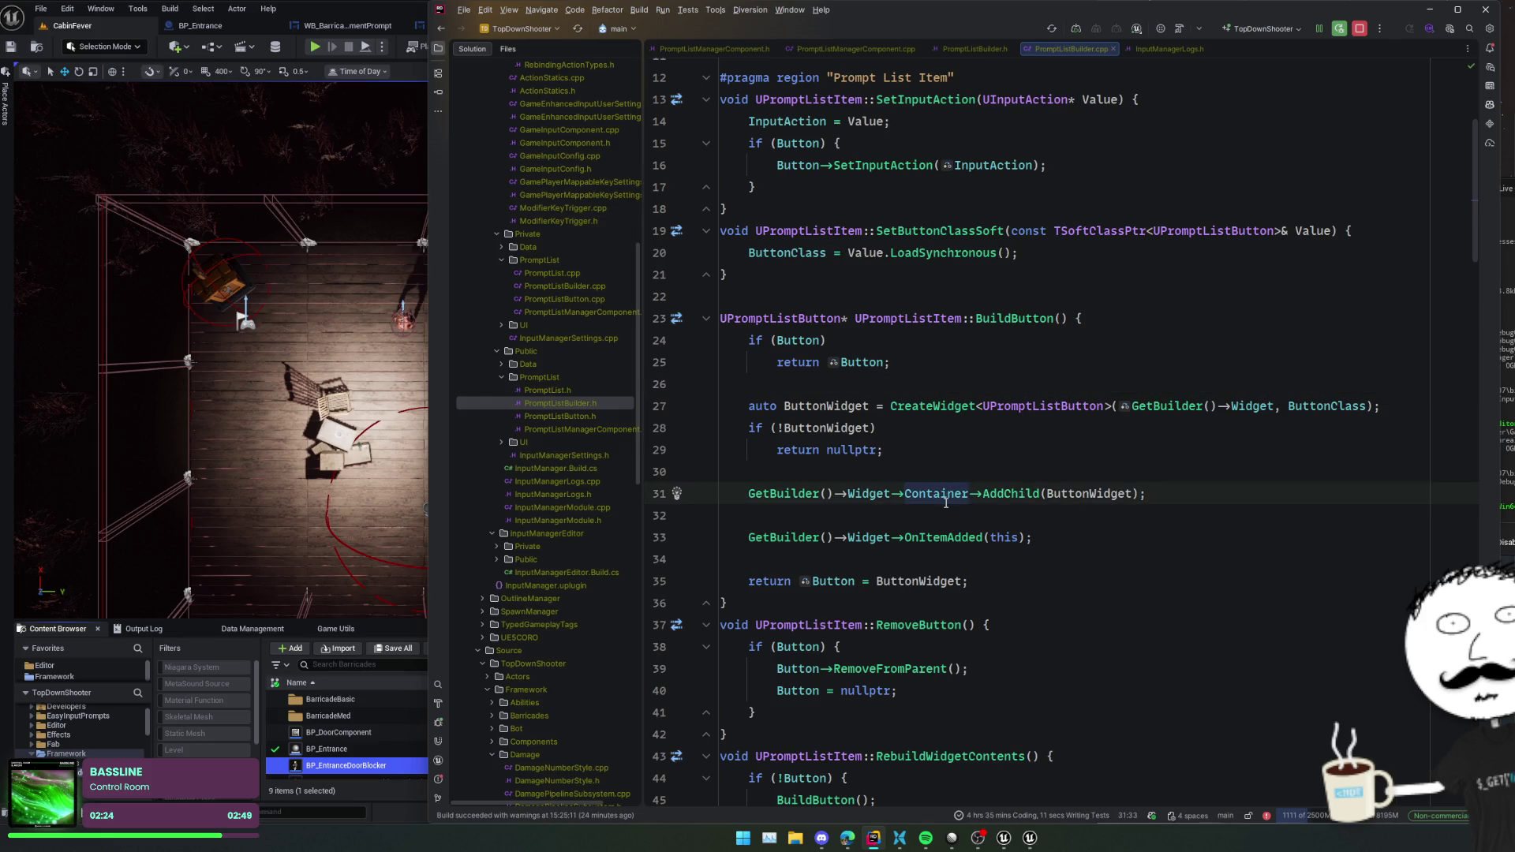
key("ctrl+minus")
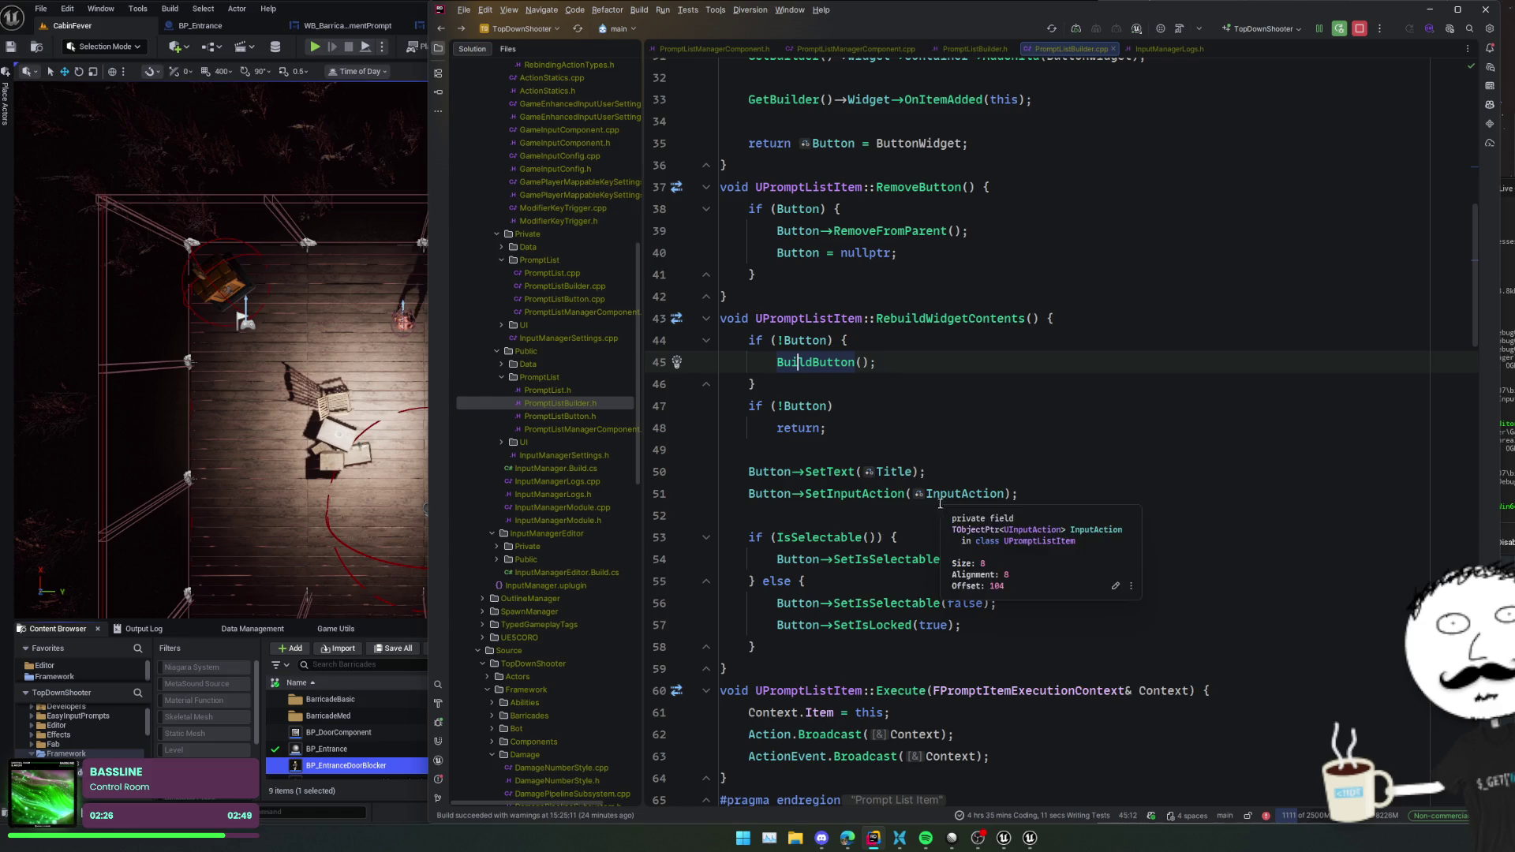
- Inspect the SetInputAction call, the InputAction field, and the IsSelectable check in RebuildWidgetContents
left_click(832, 450)
left_click(826, 493)
left_click(832, 543)
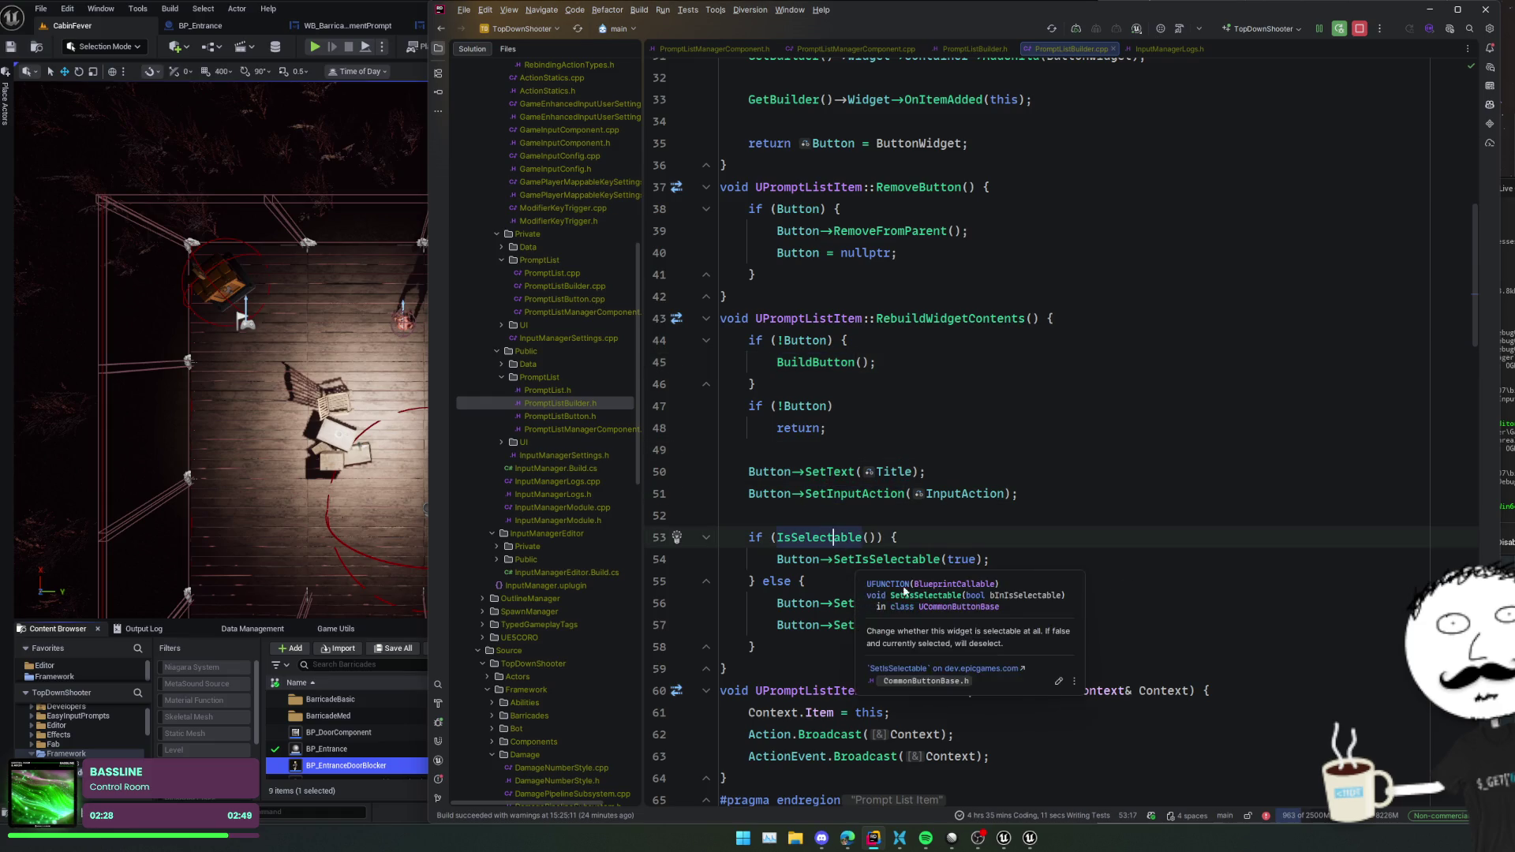
scroll(1110, 560, "down", 4)
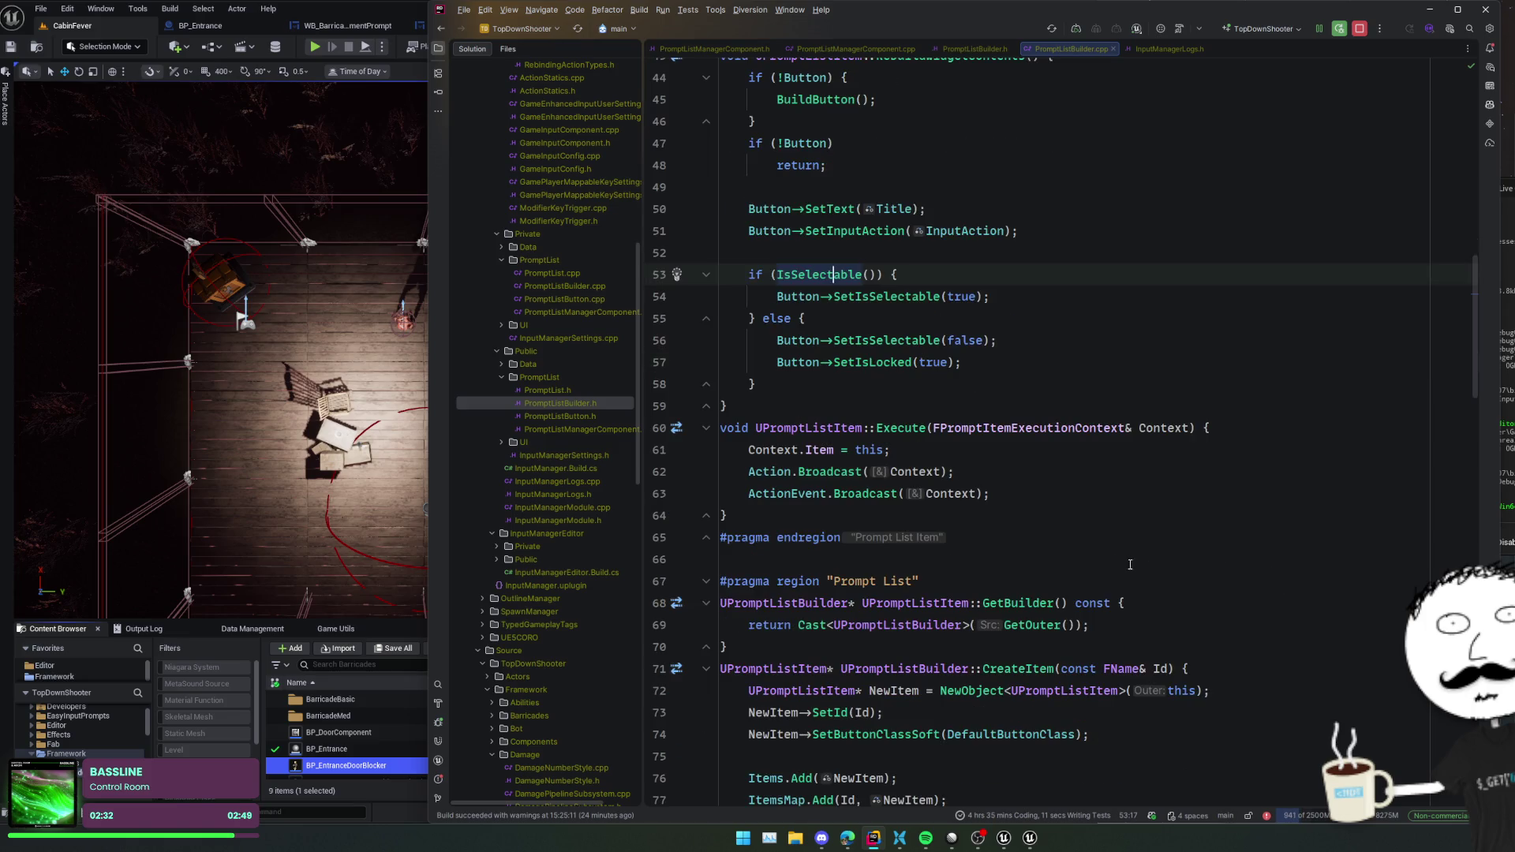
scroll(1129, 564, "down", 9)
scroll(1132, 567, "down", 15)
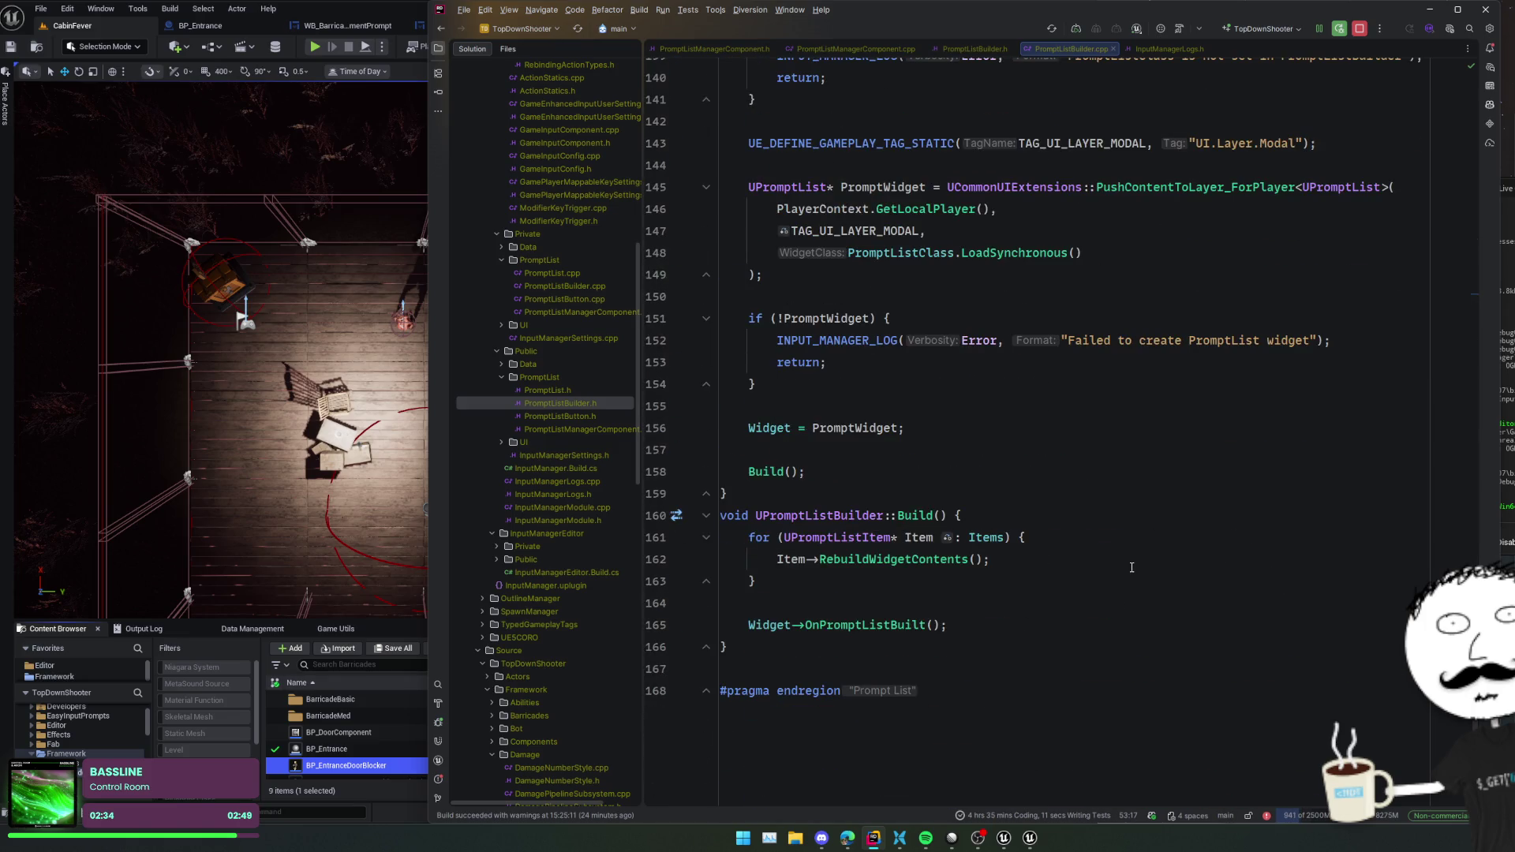
left_click(1078, 605)
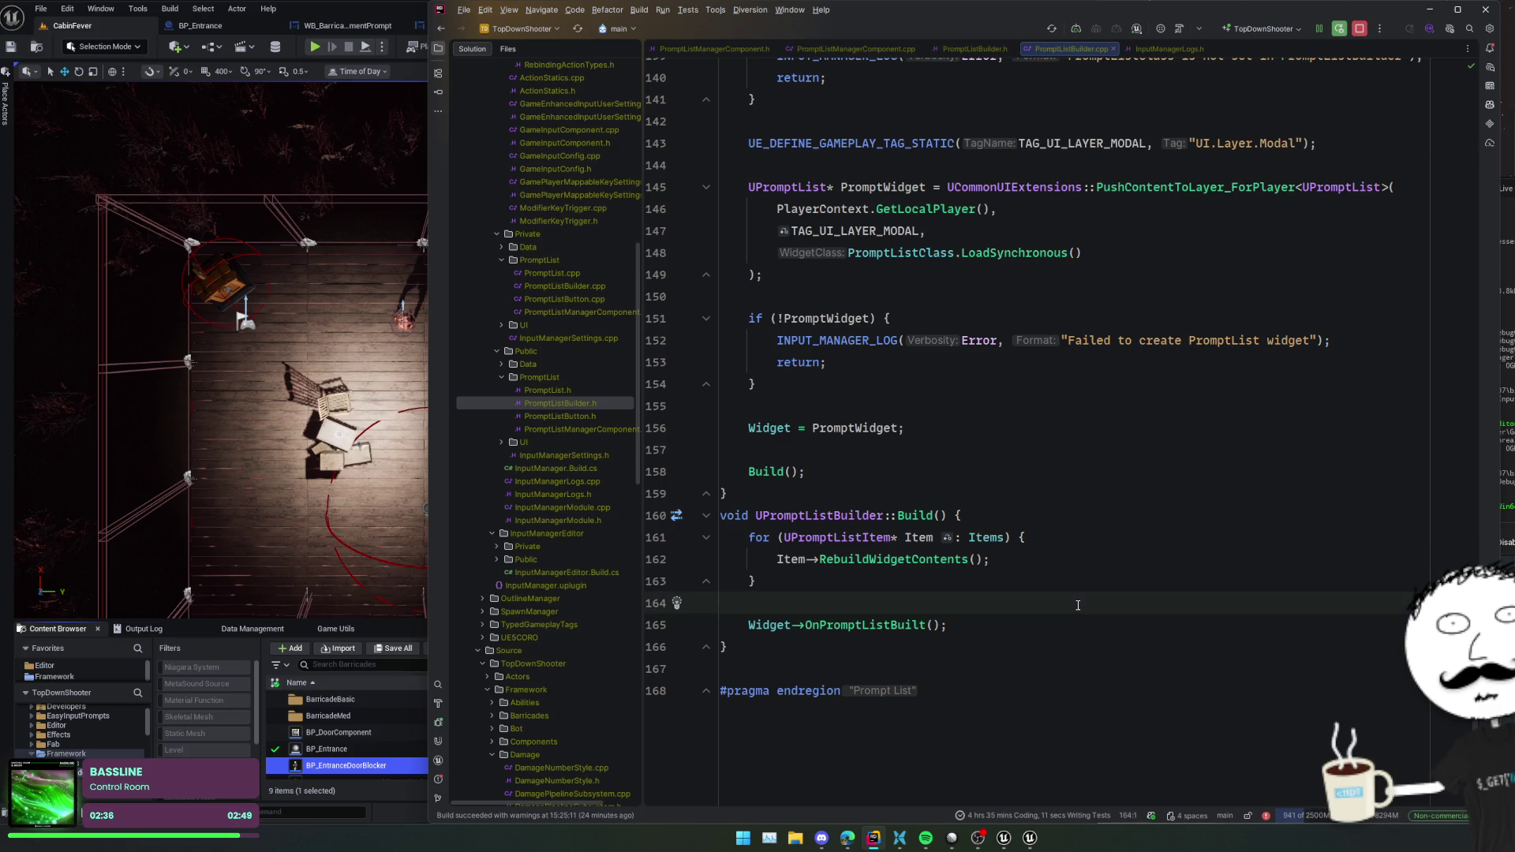
- Add a breakpoint on the Build loop line, then briefly start and stop Play-in-Editor
left_click(670, 540)
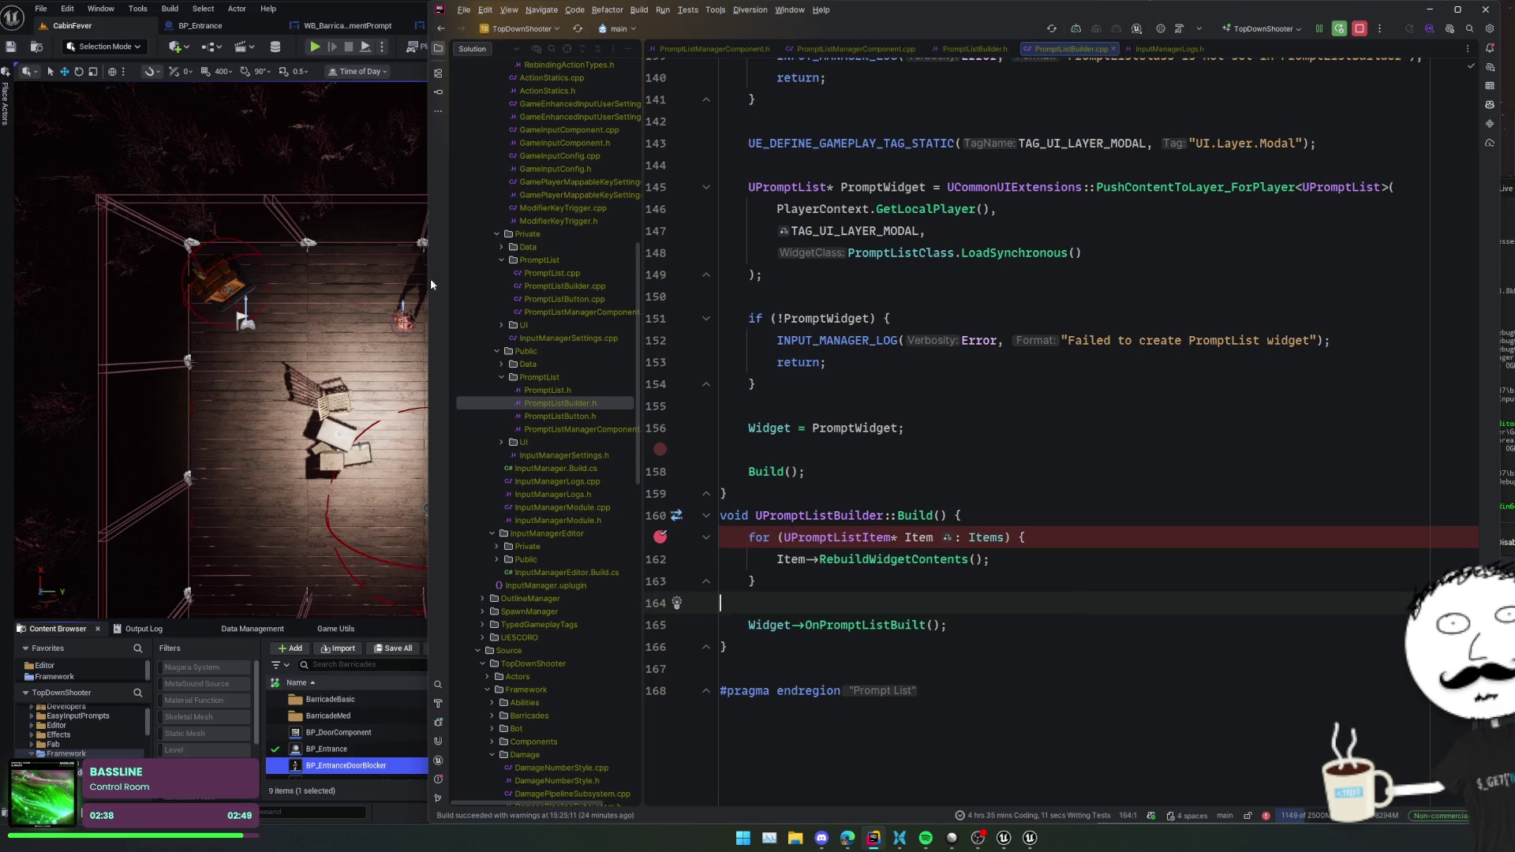
left_click(316, 59)
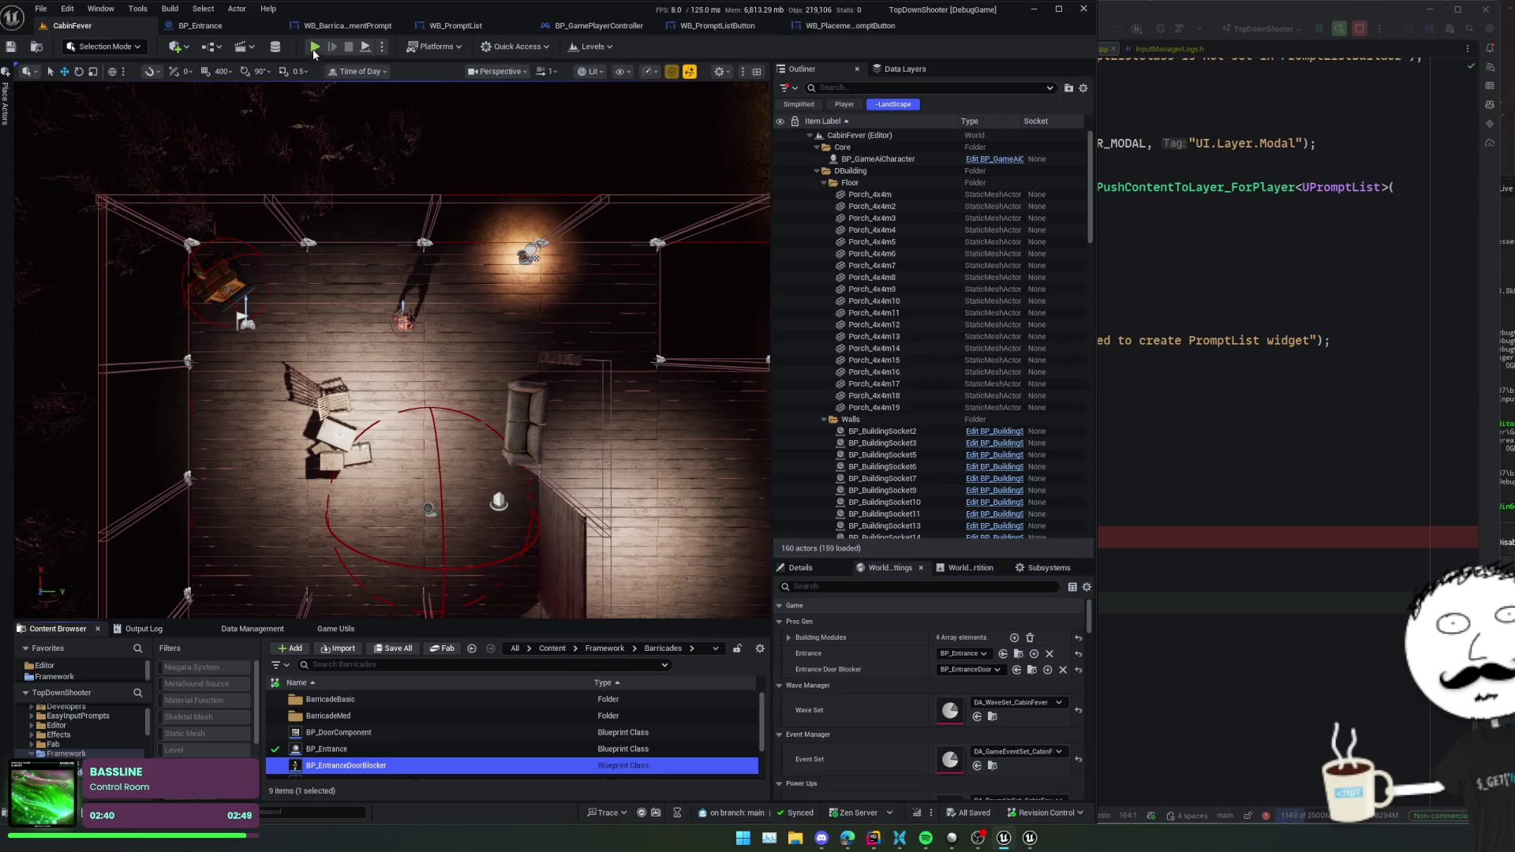
left_click(314, 48)
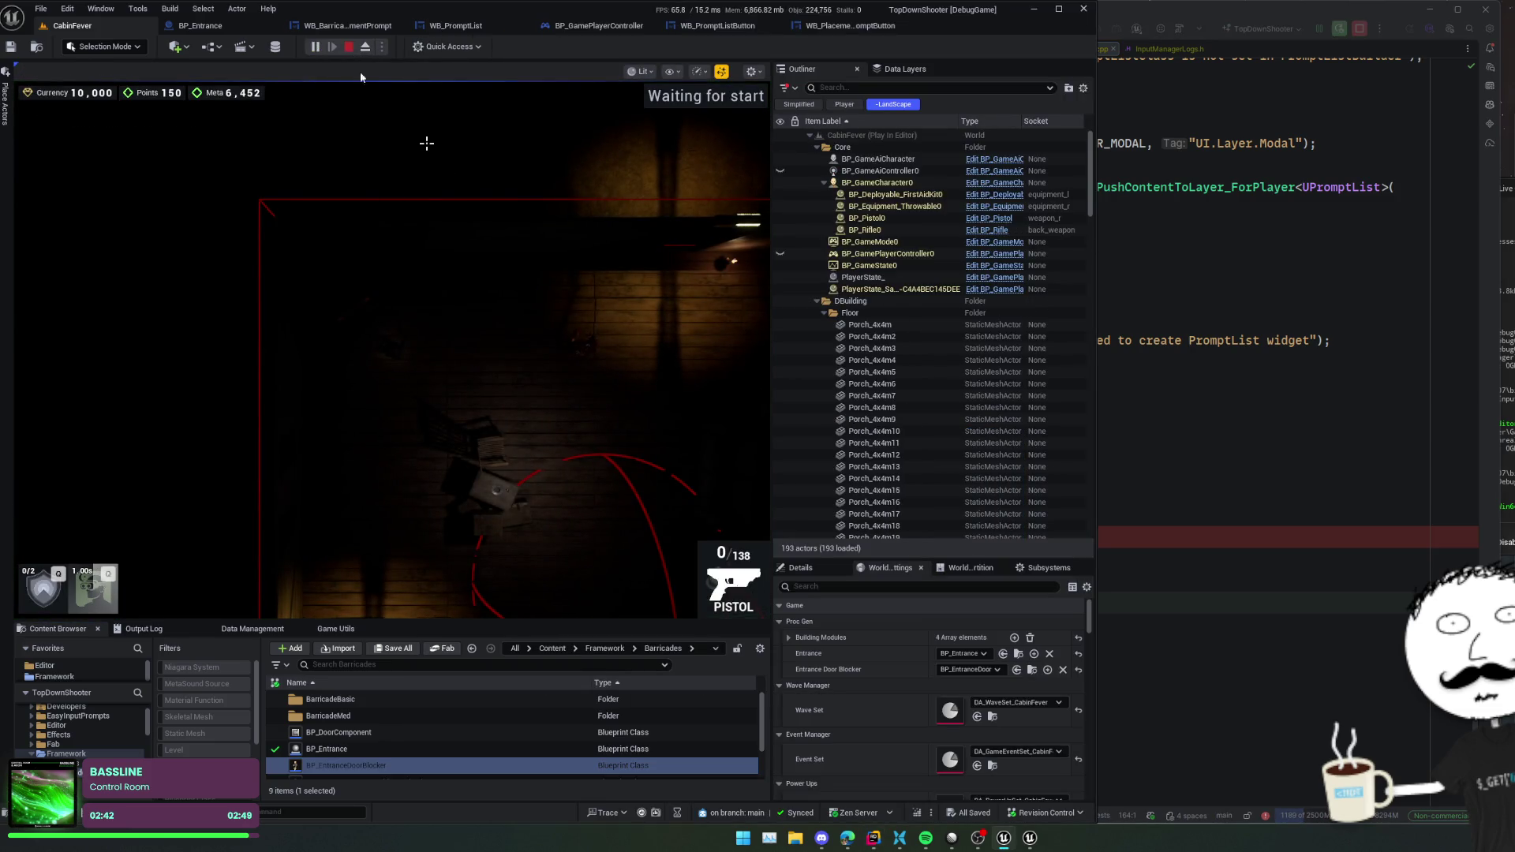
left_click(348, 47)
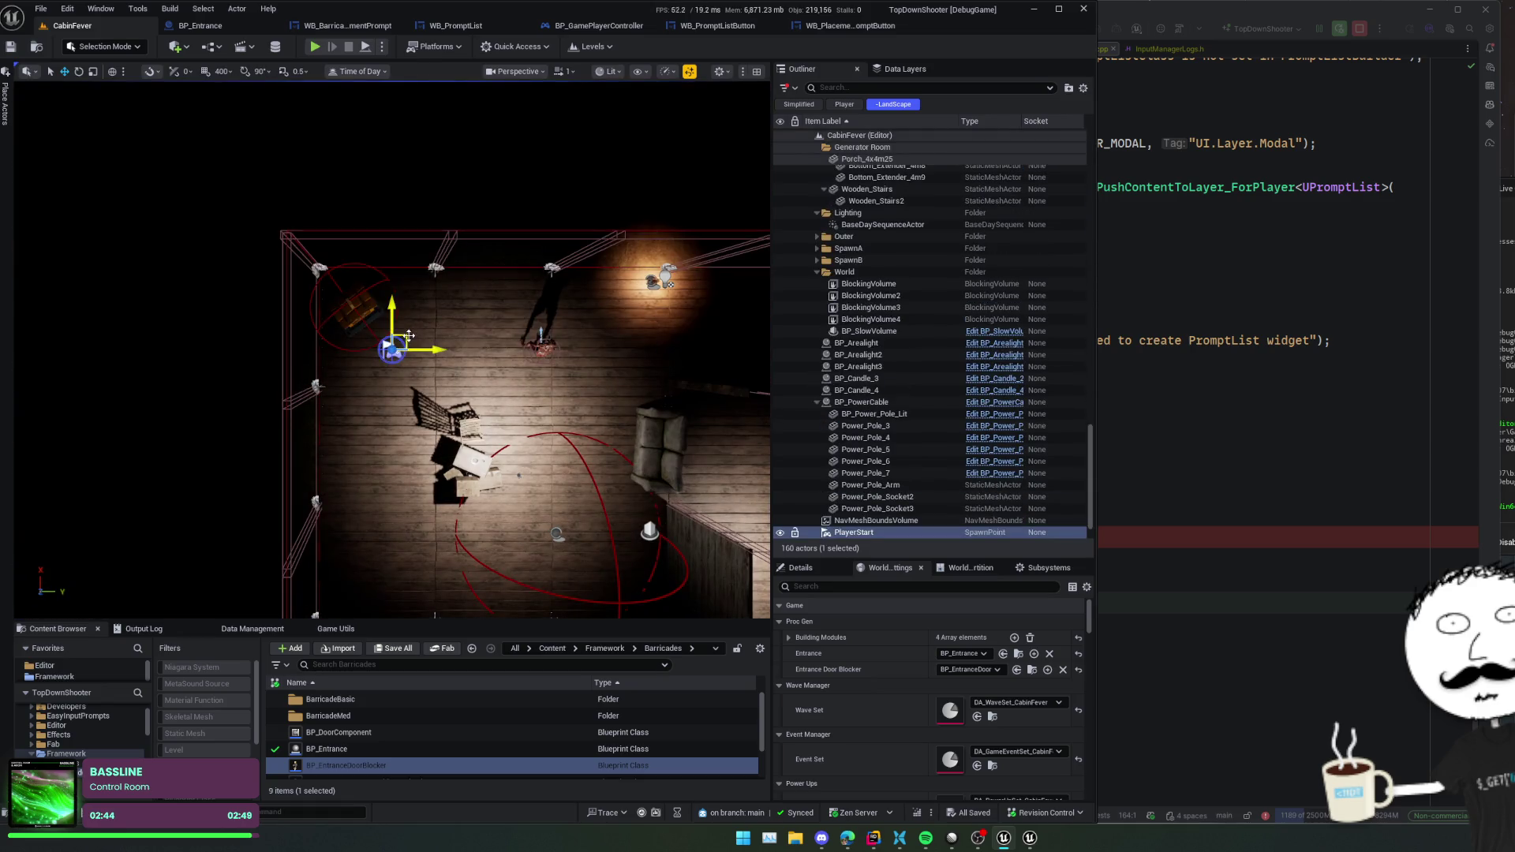
- Move PlayerStart into the room and Play From Here on the Porch_4x4m floor
left_click_drag(409, 336, 669, 325)
key("f")
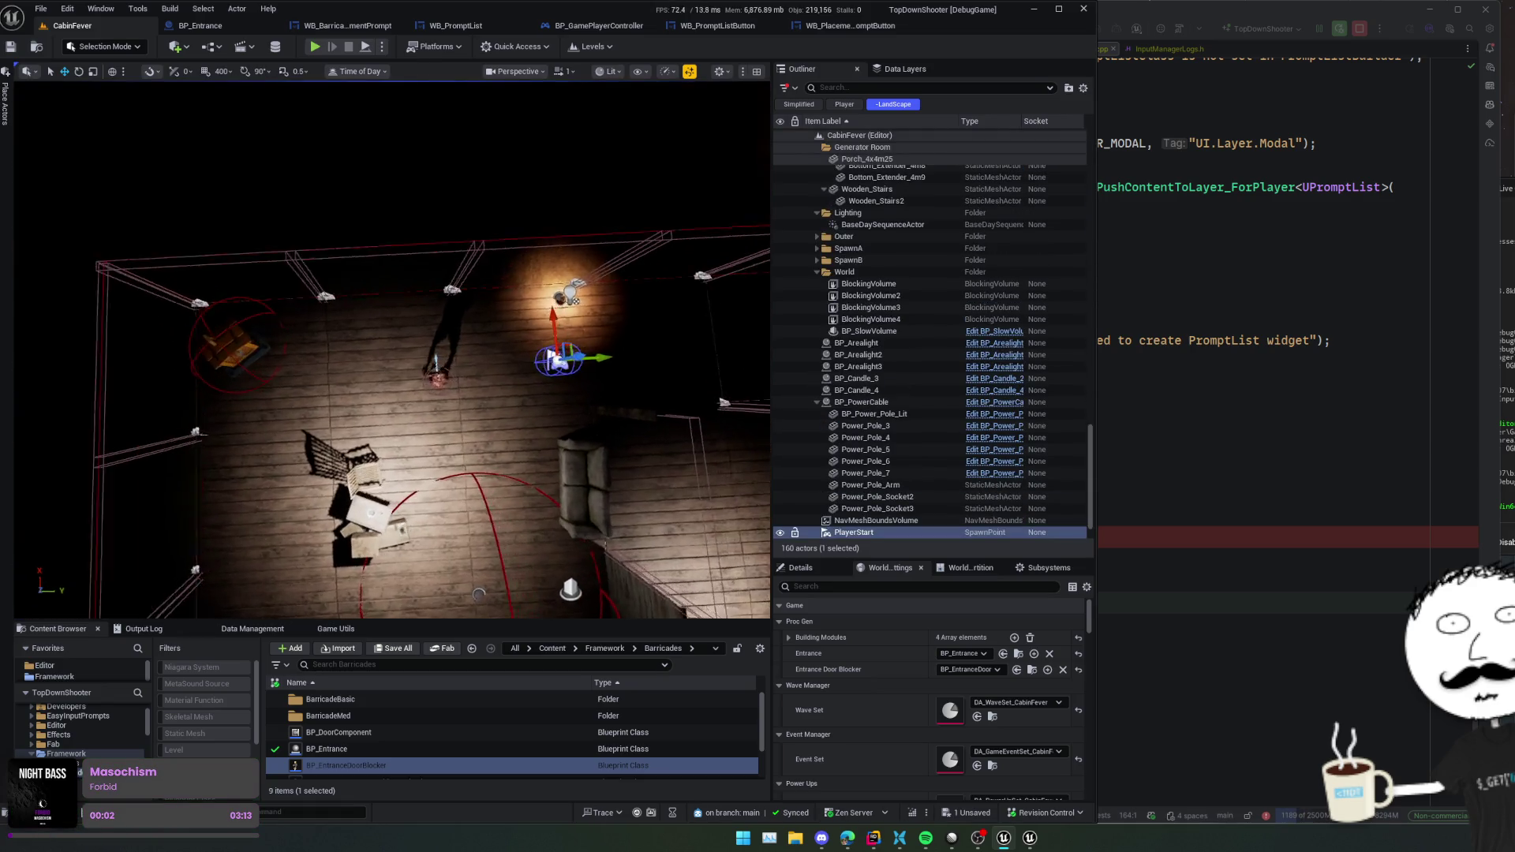
right_click(444, 357)
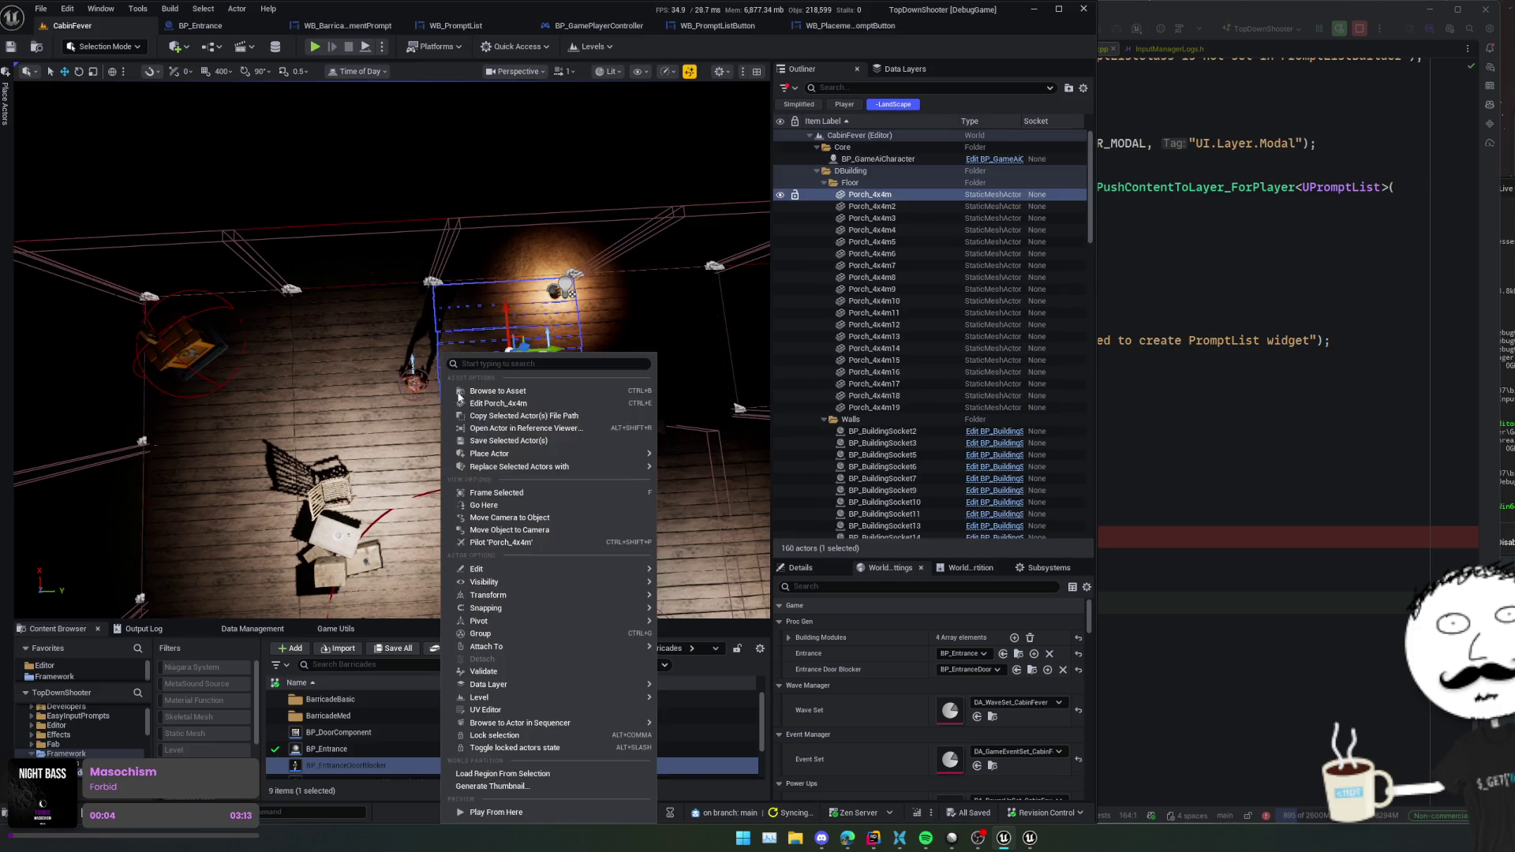
left_click(487, 811)
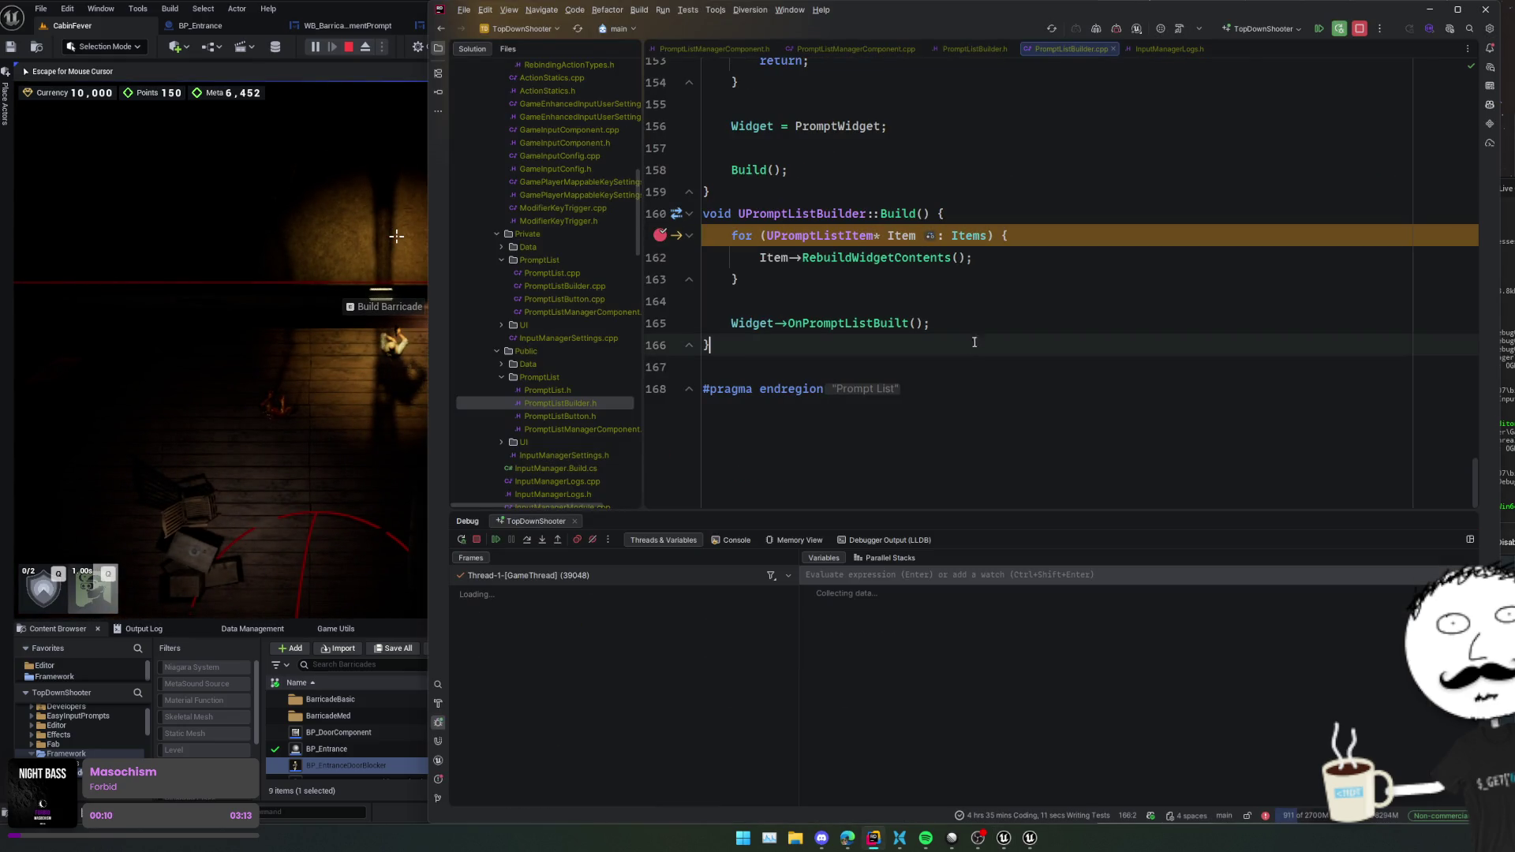
- Expand Items[0] in the debugger to check Id 'Manage Barricade' and ButtonClass, then step over
mouse_move(961, 235)
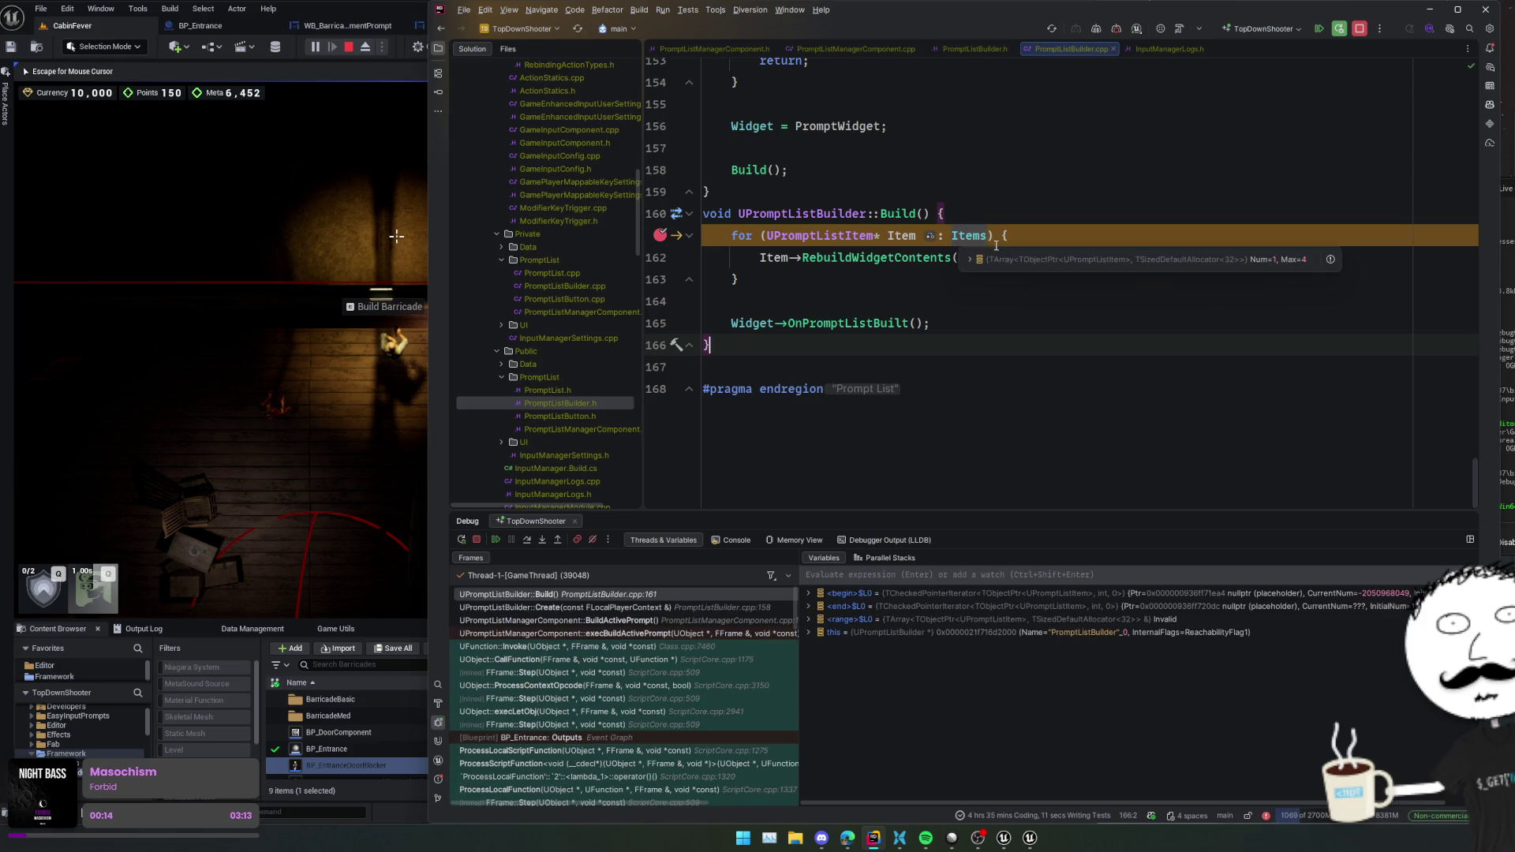
left_click(1011, 258)
left_click(972, 267)
left_click(1015, 281)
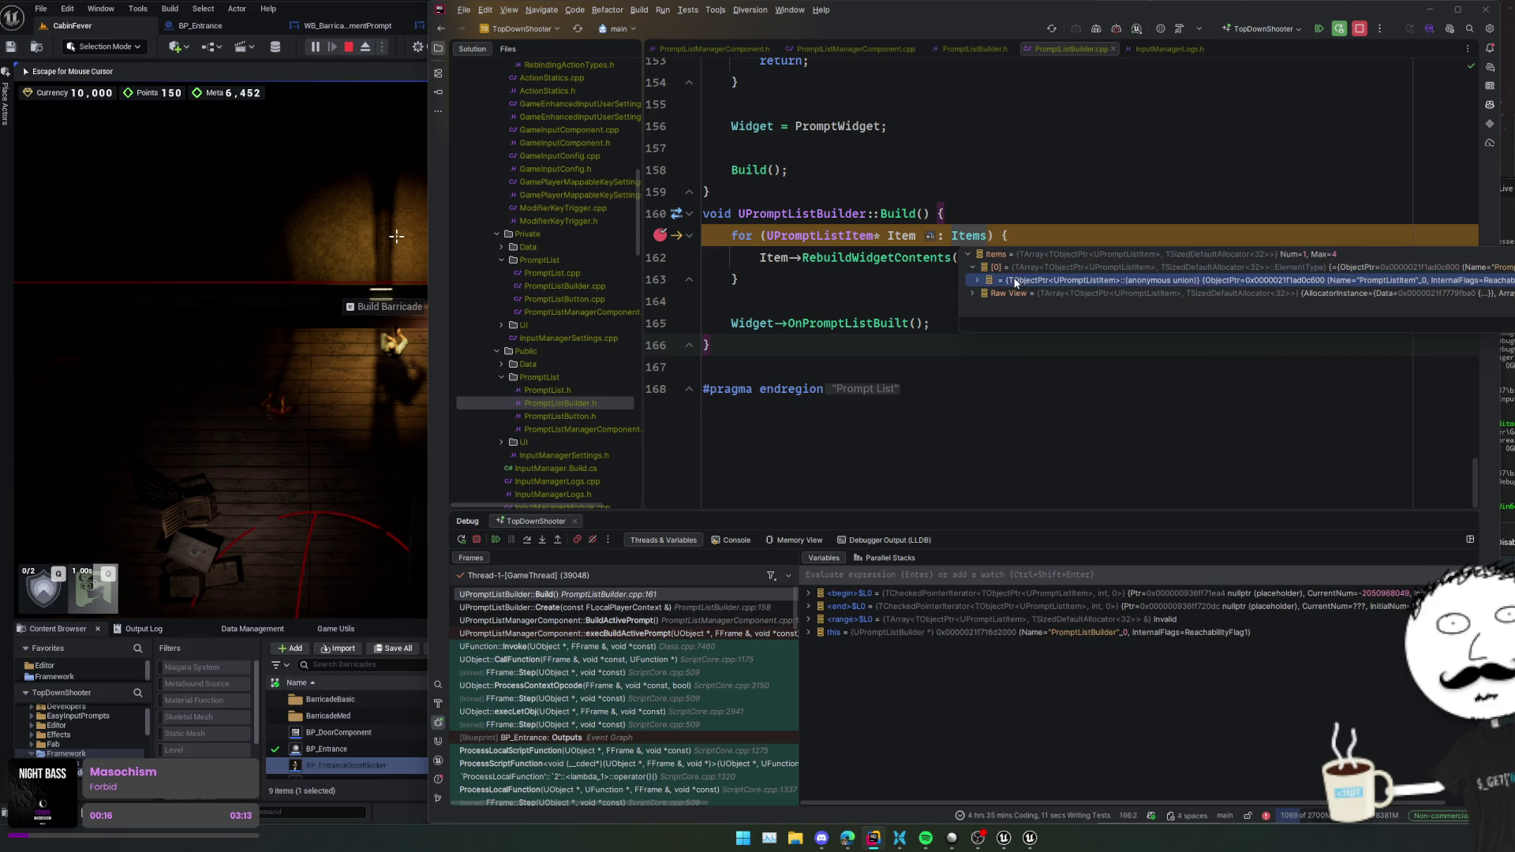
double_click(1014, 281)
double_click(1034, 293)
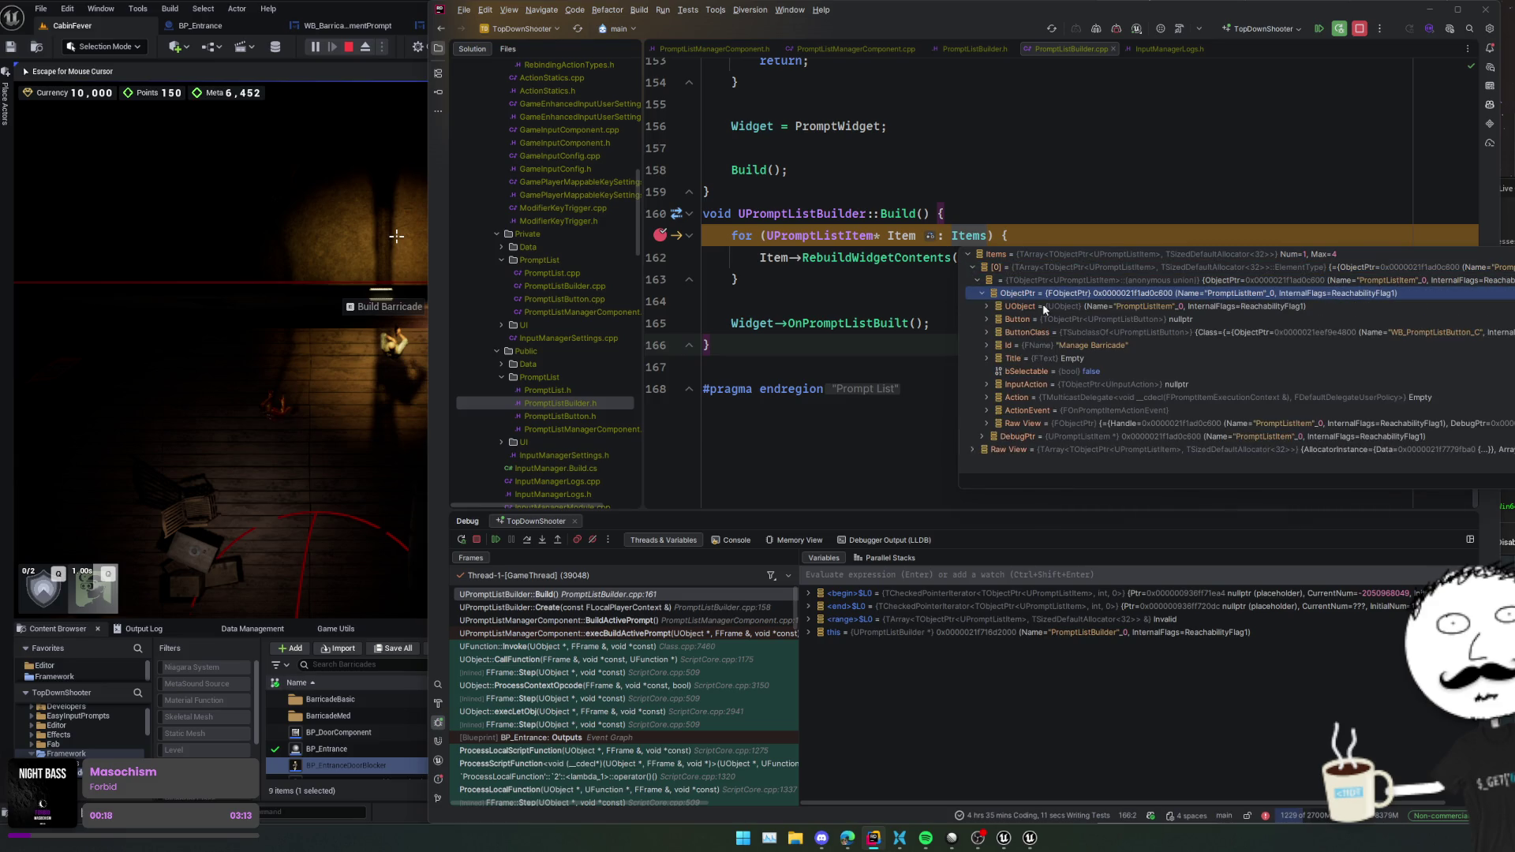
left_click(1110, 345)
left_click(1210, 336)
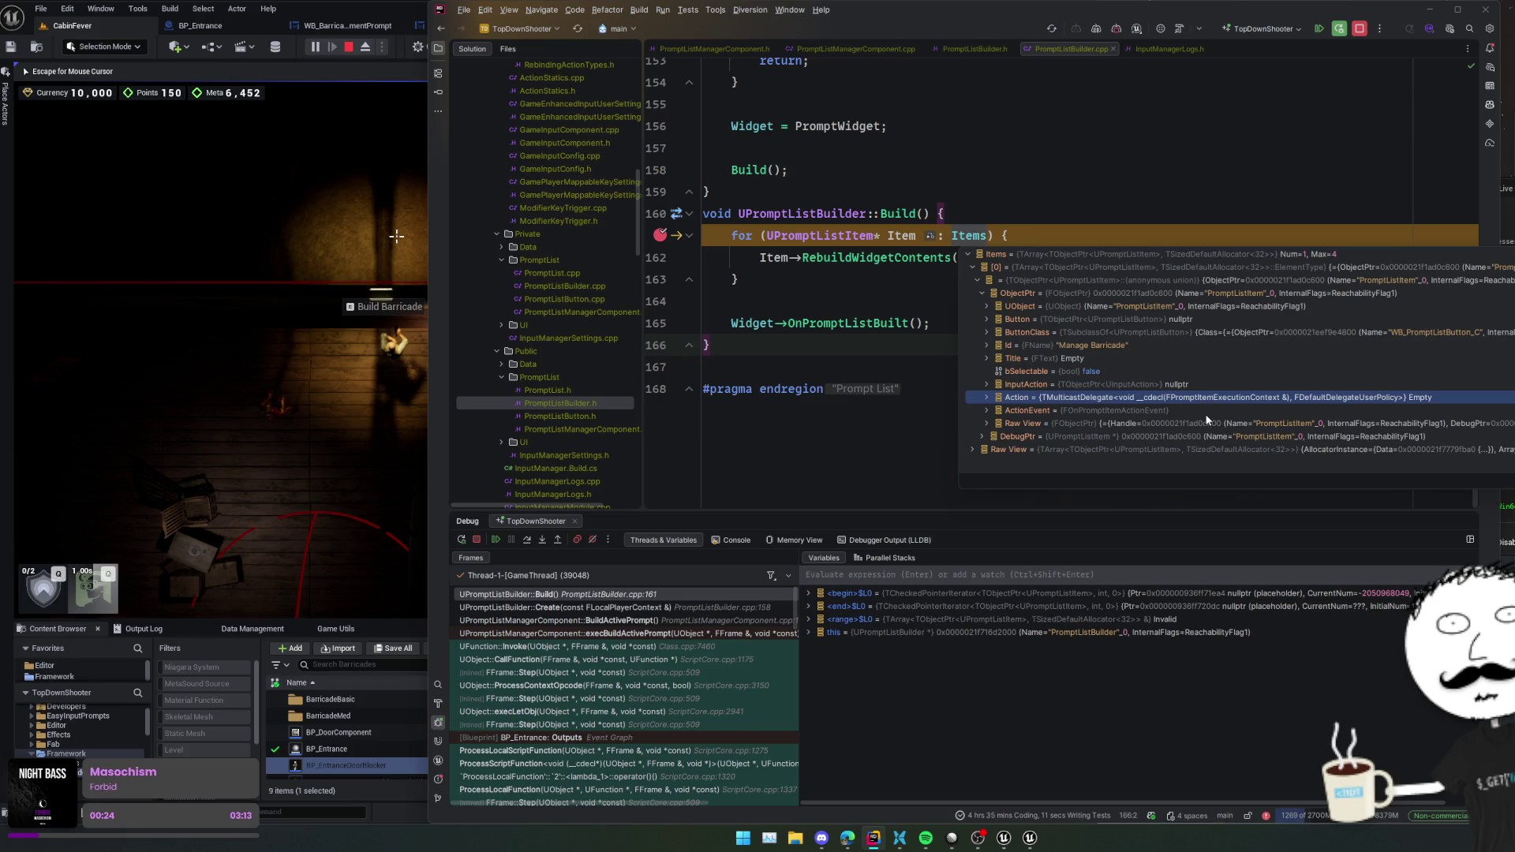
left_click(903, 305)
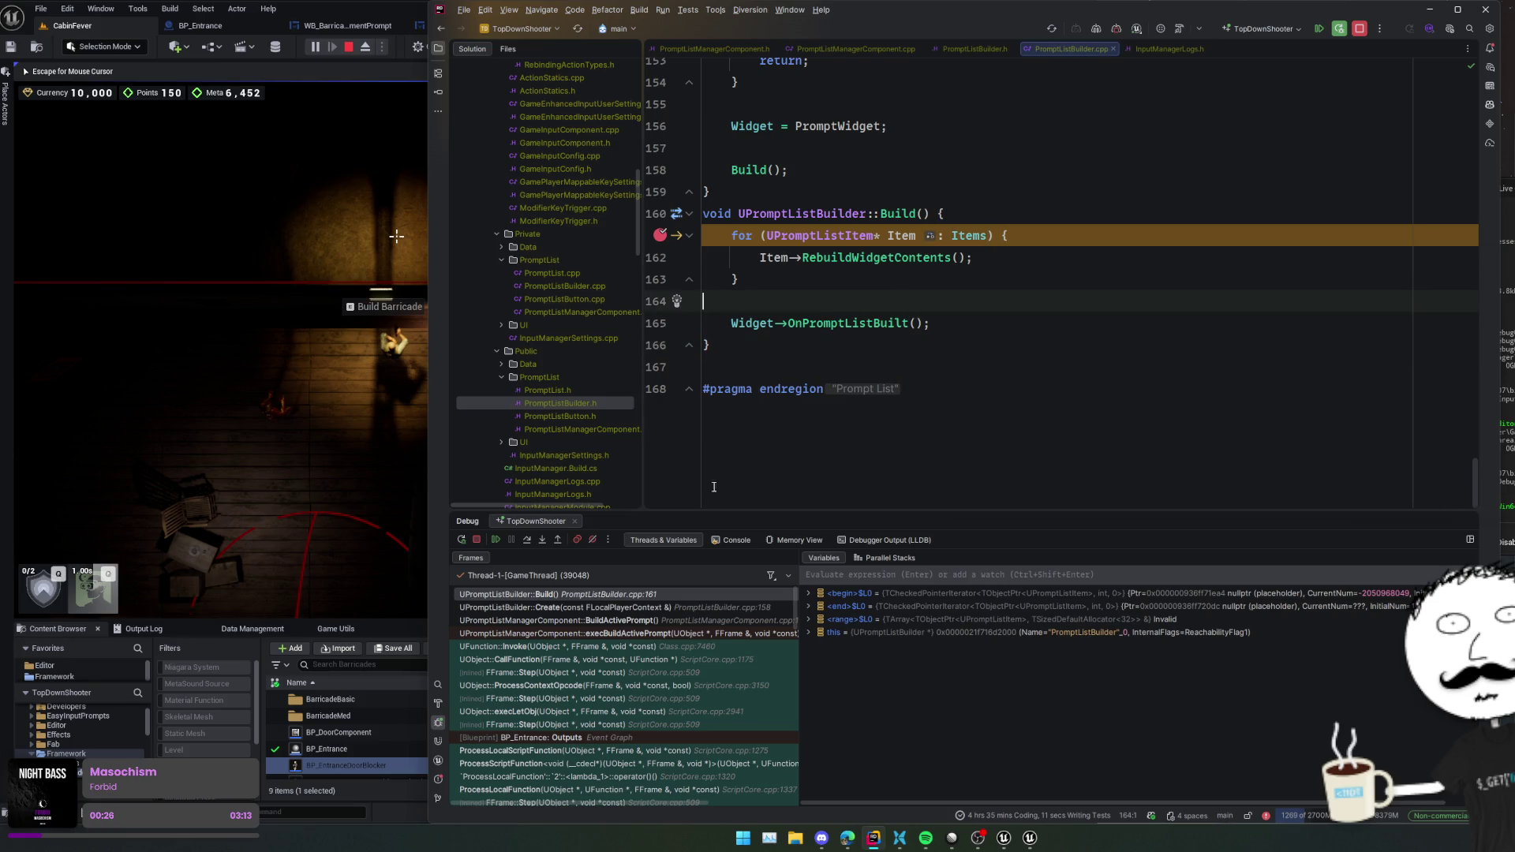
left_click(523, 542)
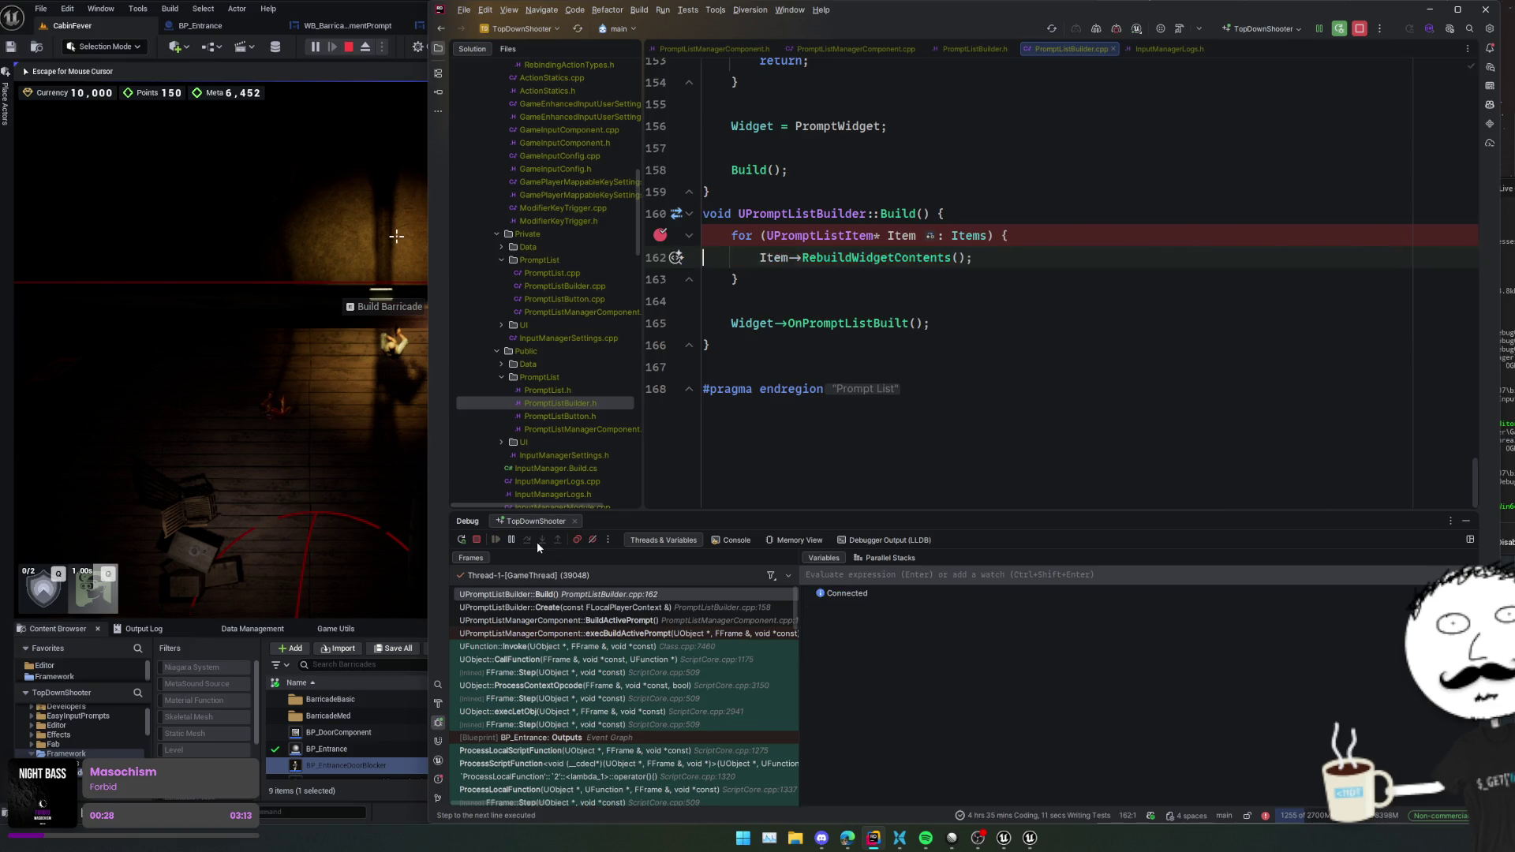
- Step into RebuildWidgetContents and BuildButton, up to adding the new button to the container
left_click(537, 541)
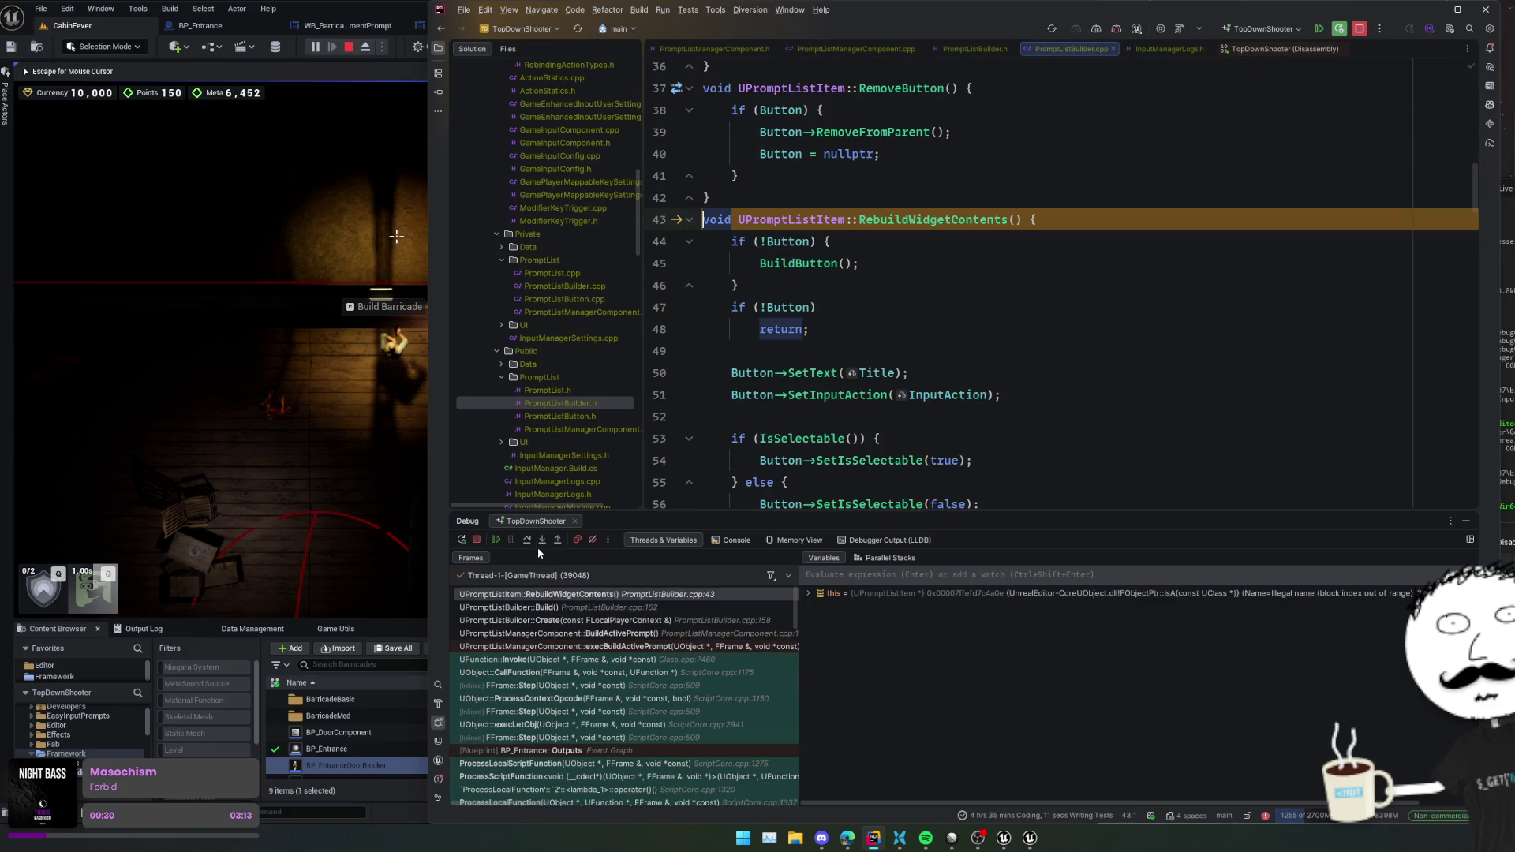
left_click(531, 542)
left_click(530, 542)
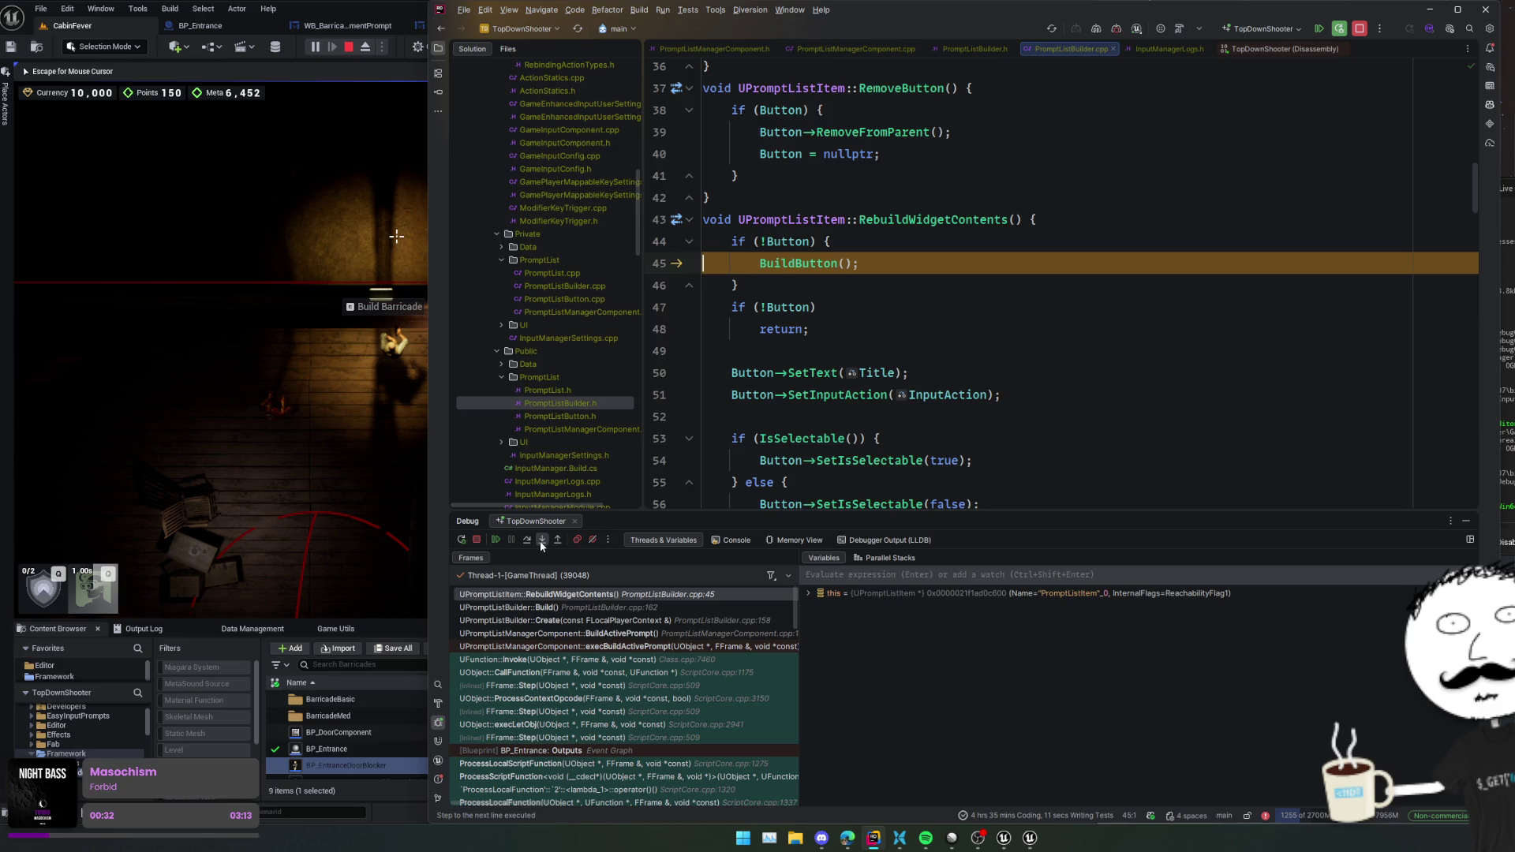
left_click(540, 541)
left_click(539, 541)
left_click(528, 542)
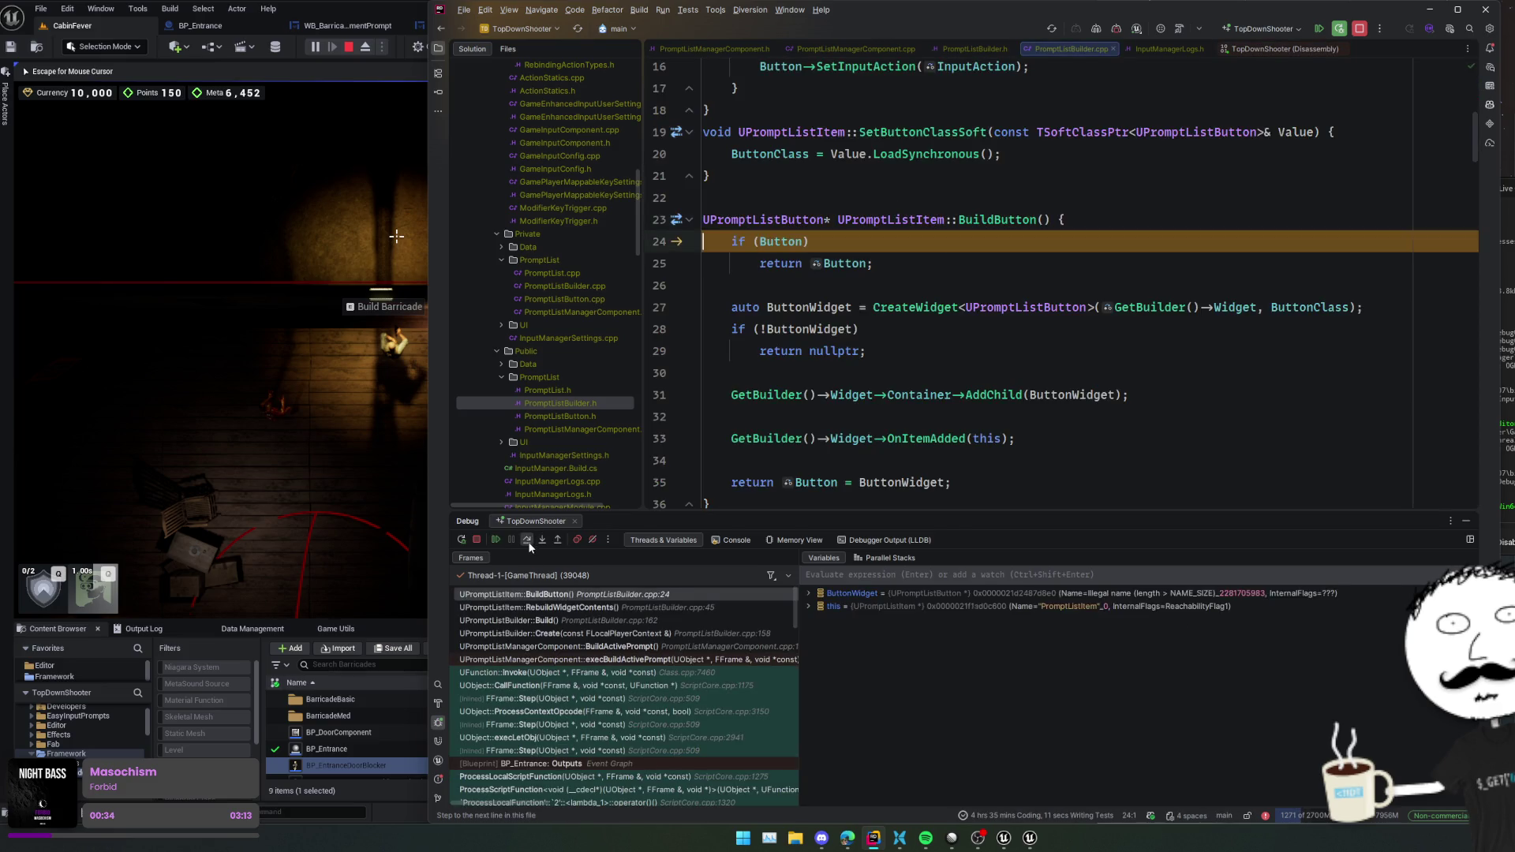
left_click(527, 541)
left_click(528, 542)
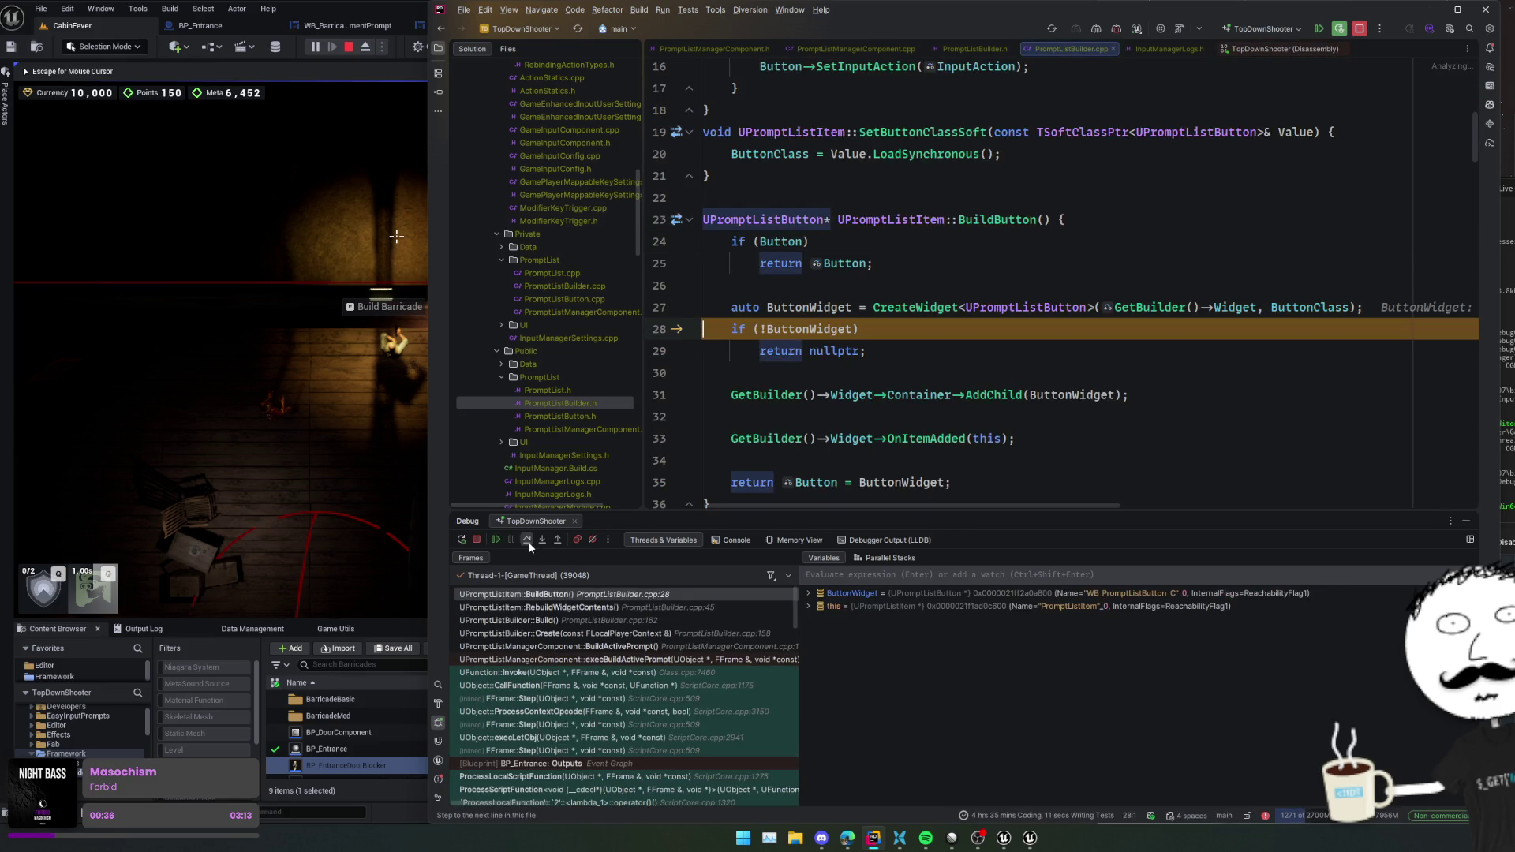
left_click(528, 542)
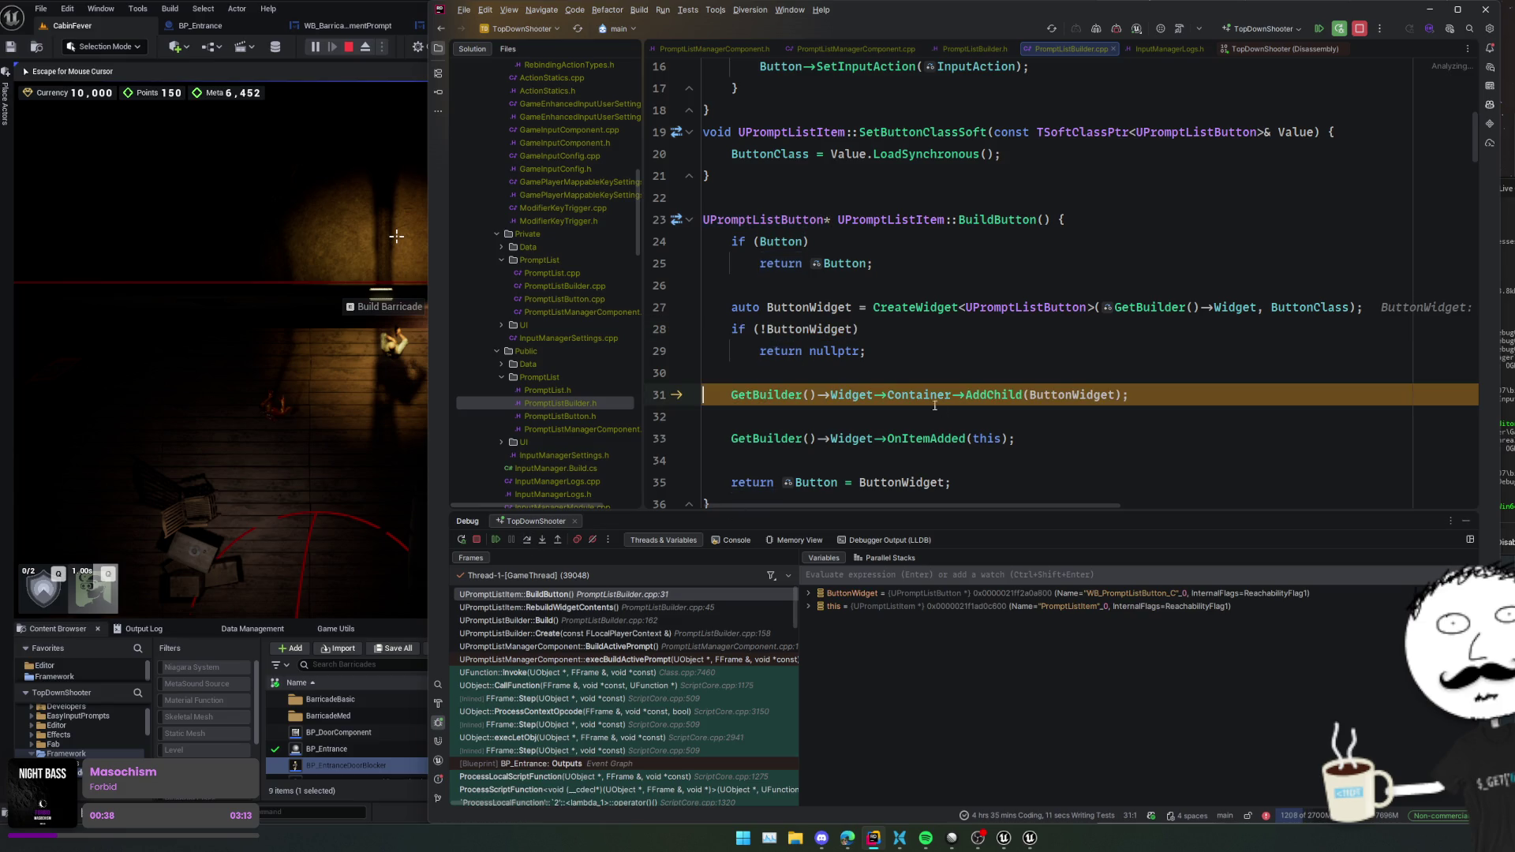
- Inspect the Widget value's members: Builder is null, then check its Container
mouse_move(919, 400)
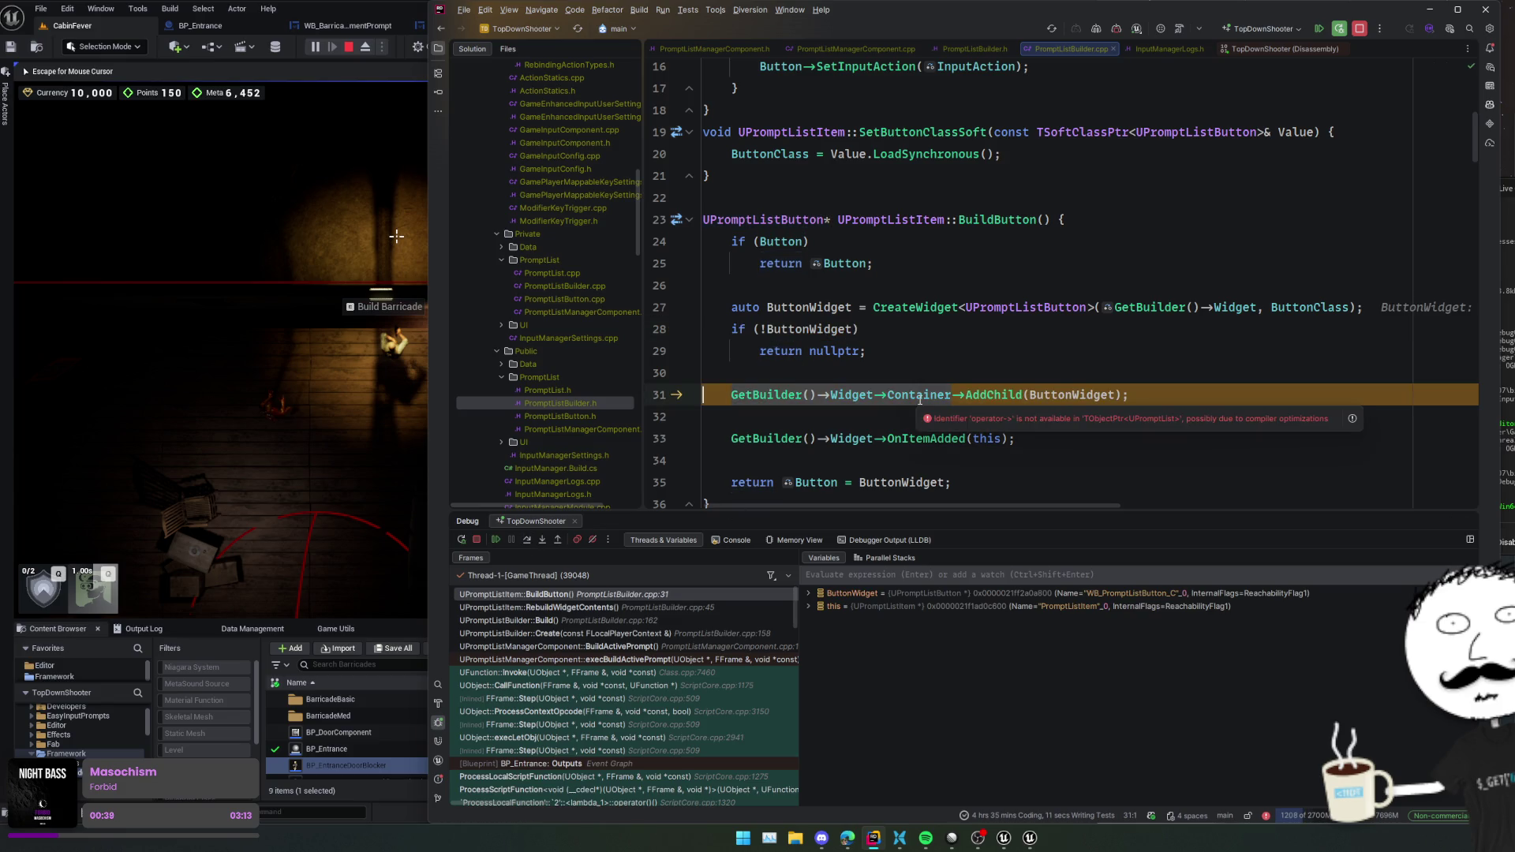
left_click(869, 418)
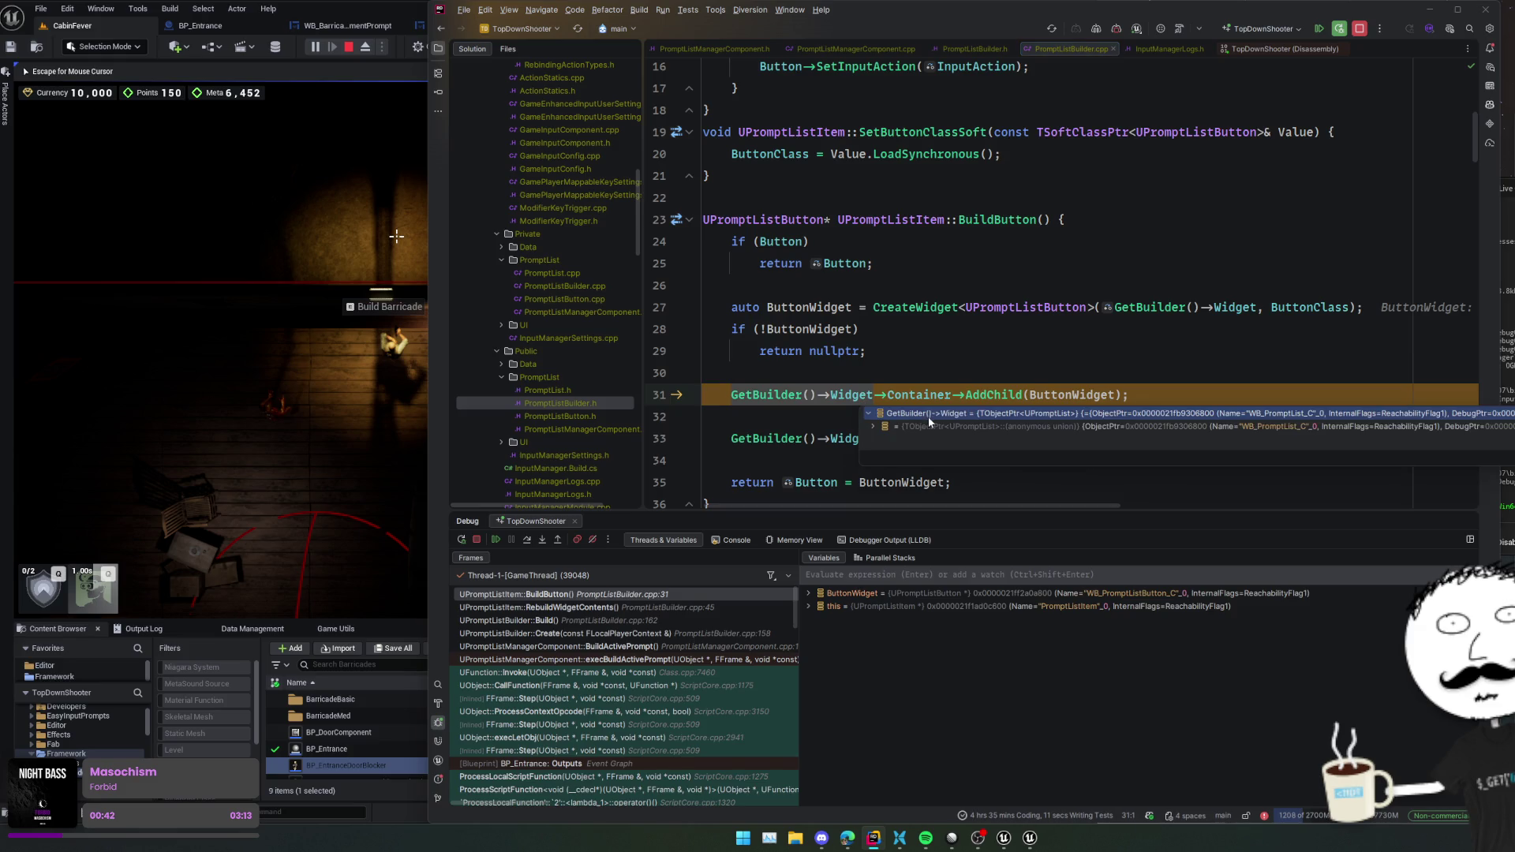
left_click(874, 426)
left_click(933, 440)
double_click(933, 440)
left_click(938, 466)
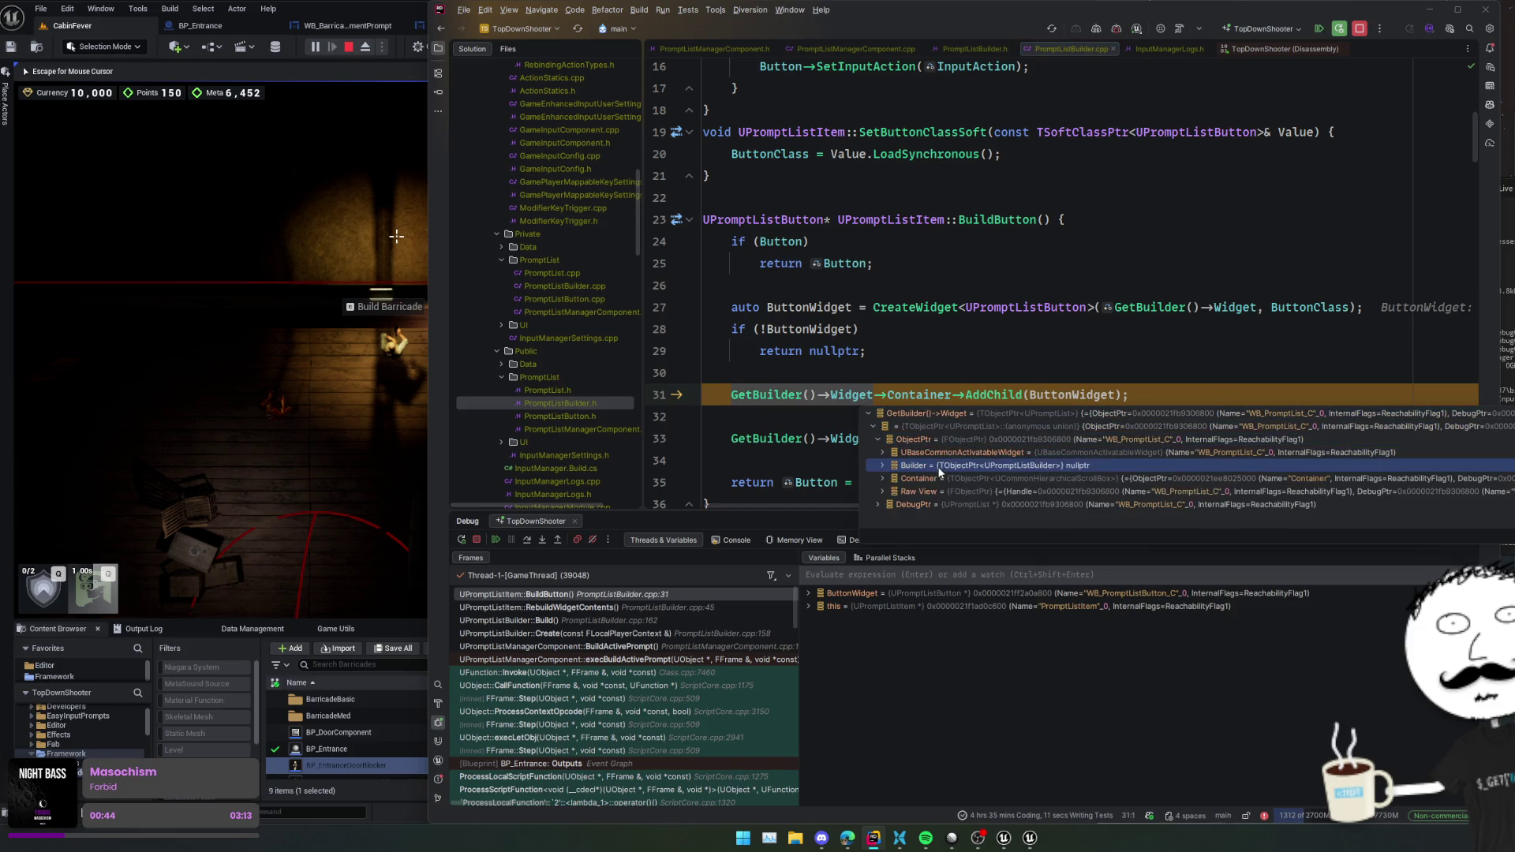
left_click(940, 479)
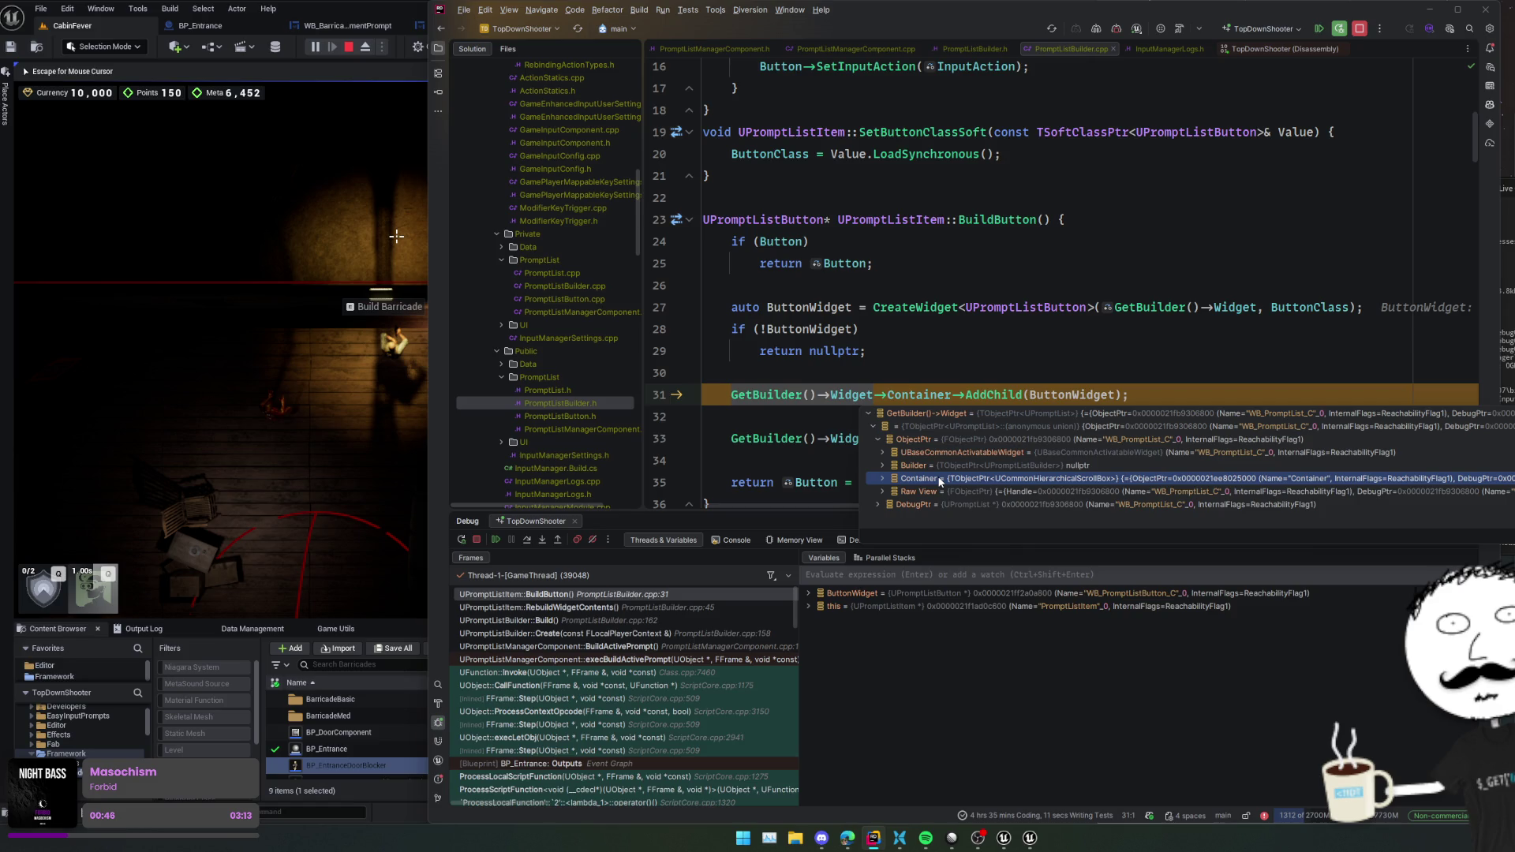
left_click(915, 373)
- Step past the container add and out of BuildButton back to RebuildWidgetContents
left_click(528, 541)
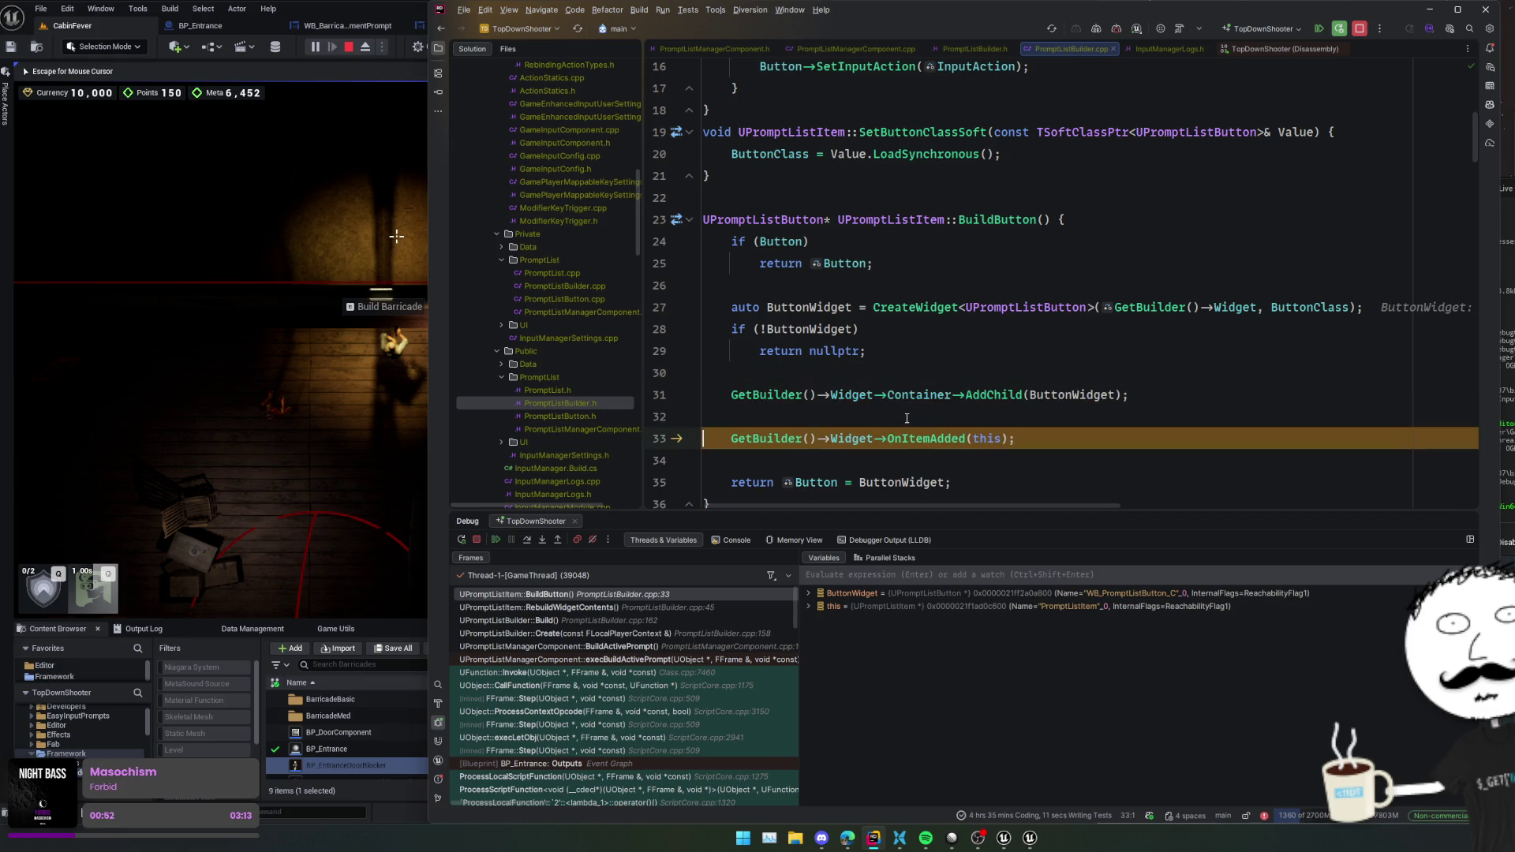
scroll(906, 418, "down", 2)
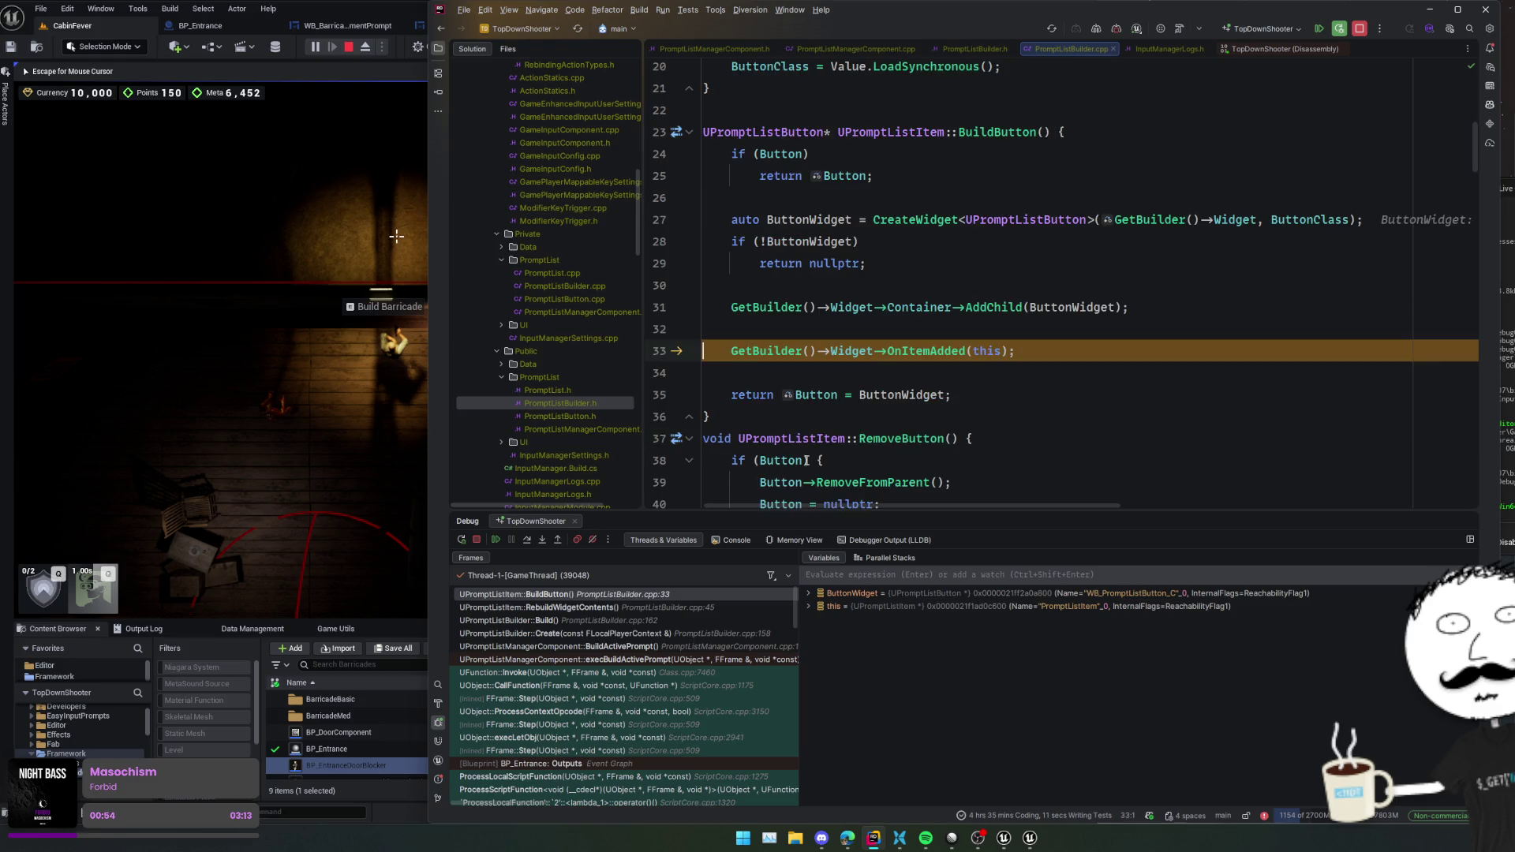
left_click(529, 539)
left_click(528, 539)
left_click(529, 540)
- Step over setting the button title and input action into the non-selectable locking branch
left_click(529, 540)
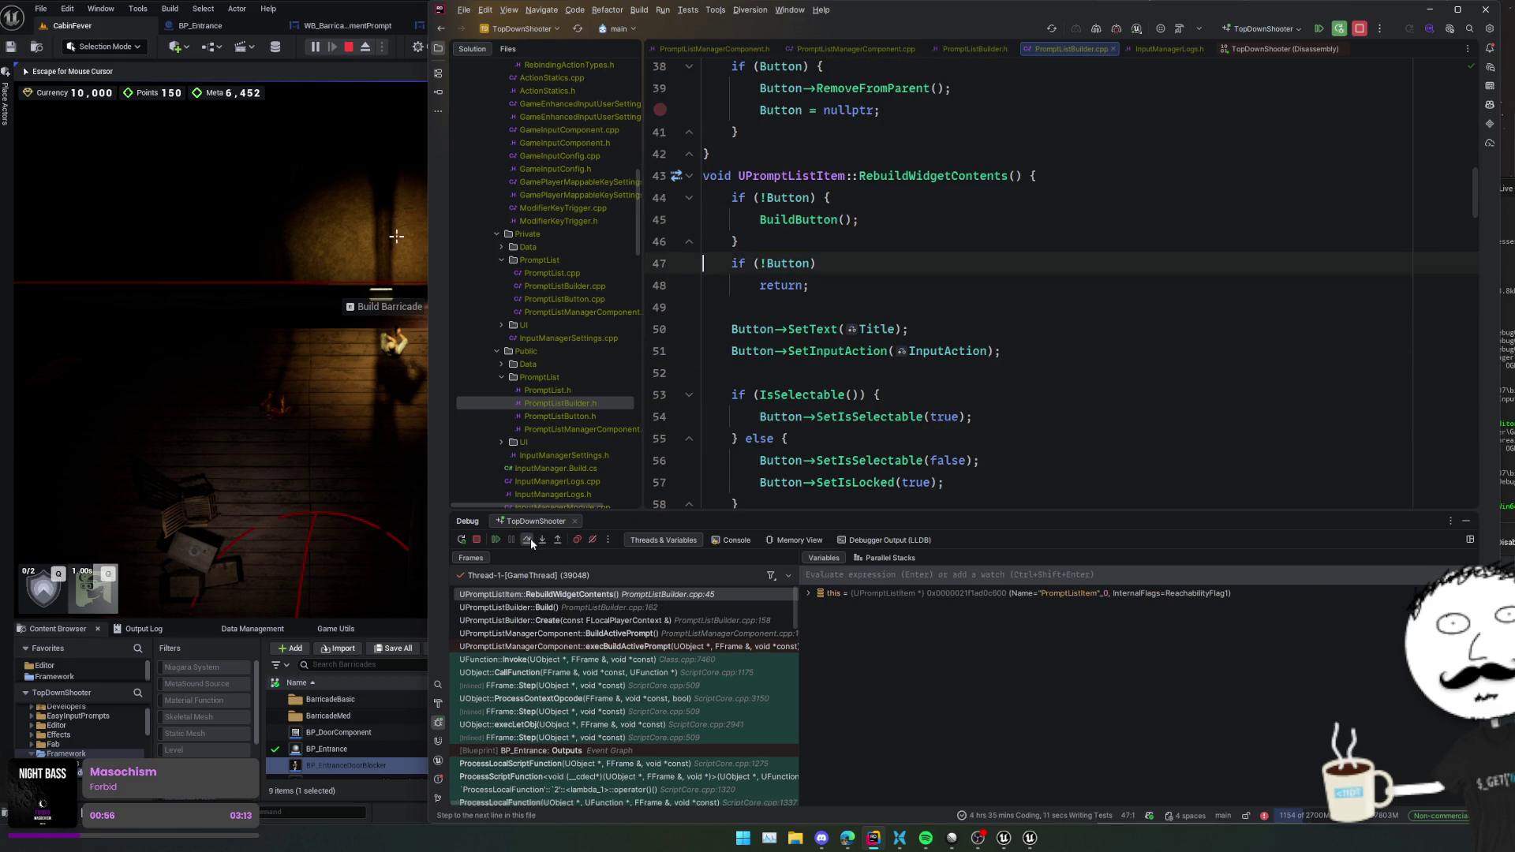
left_click(530, 538)
left_click(530, 538)
left_click(530, 538)
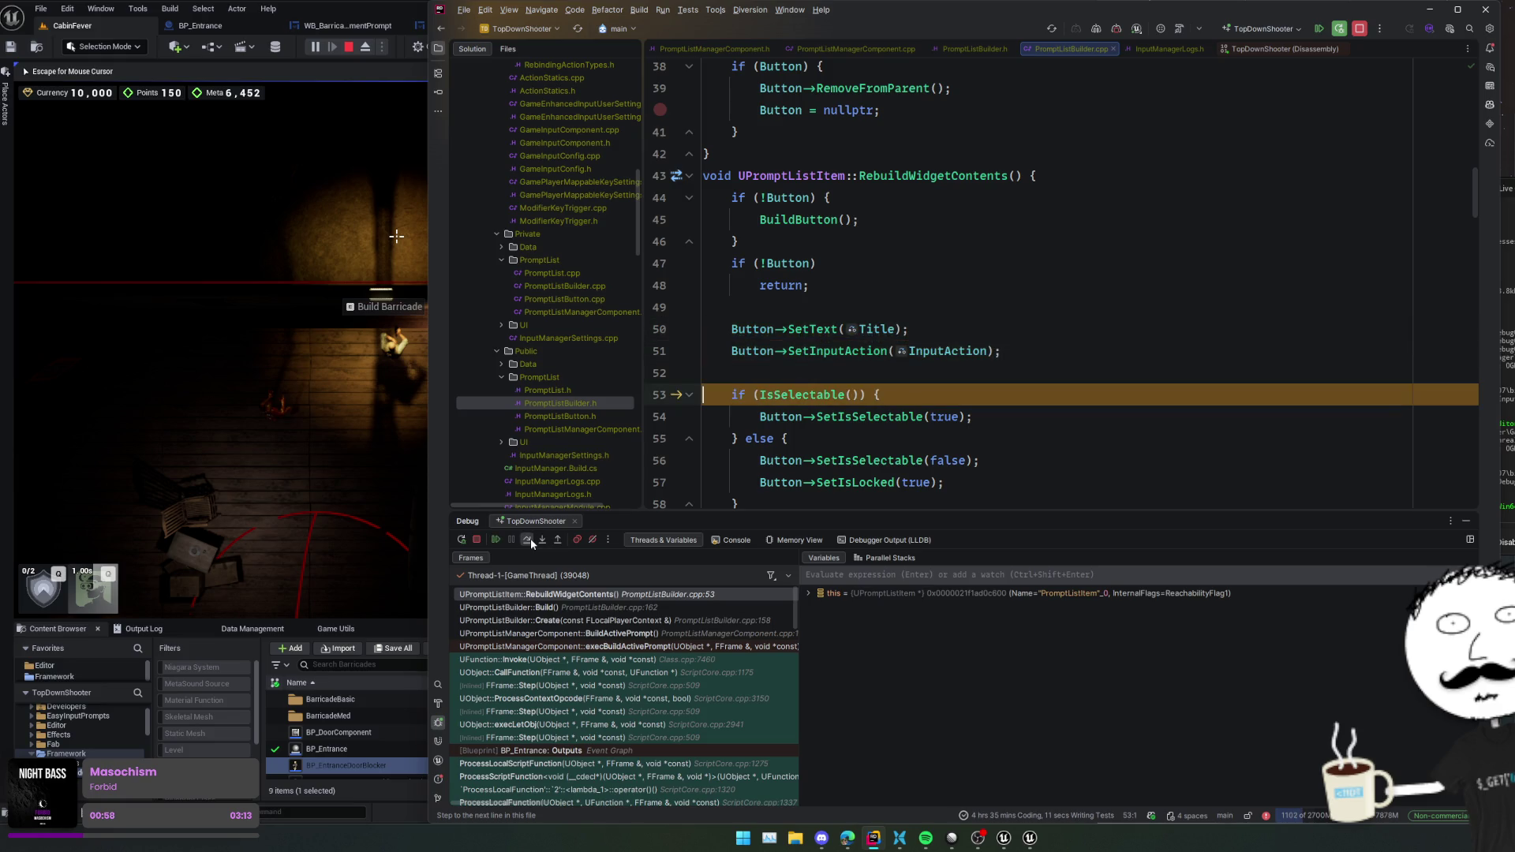
left_click(530, 538)
left_click(530, 538)
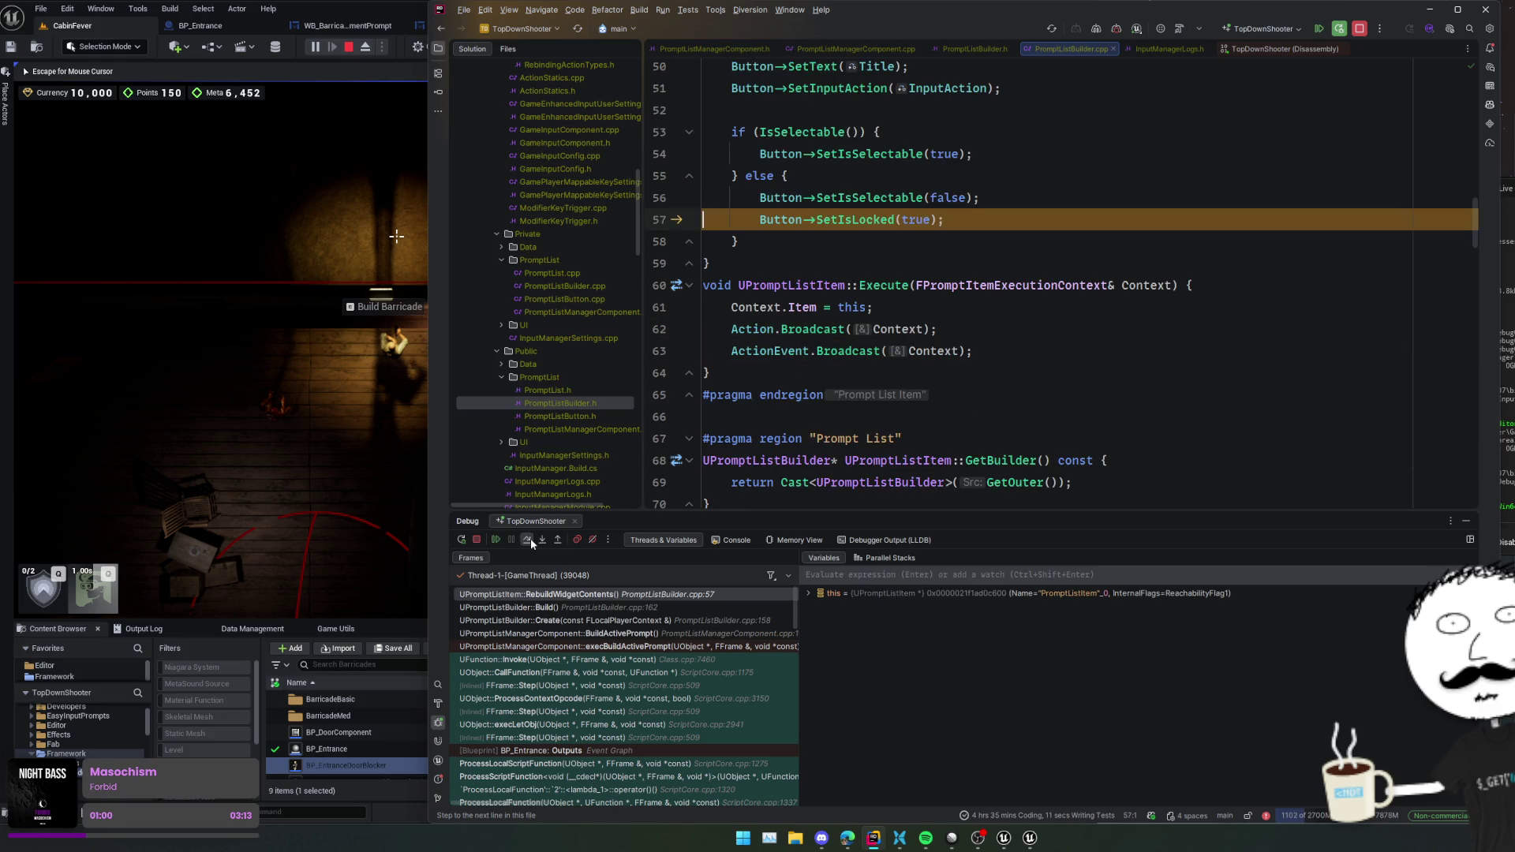
scroll(827, 408, "up", 3)
scroll(827, 410, "down", 2)
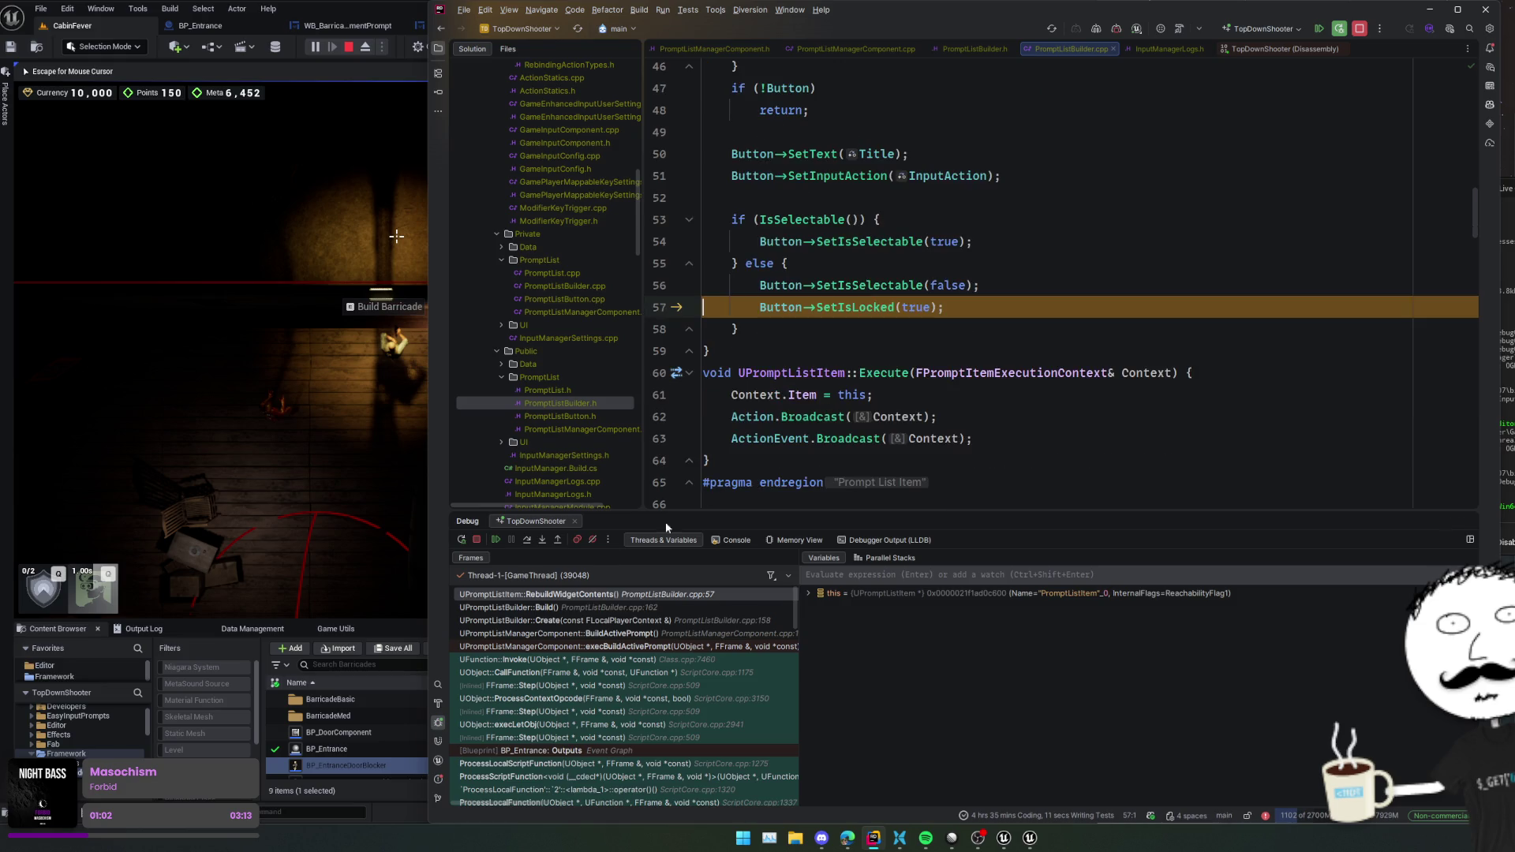
- Return to Build and finish the prompt-item loop, stopping at OnPromptListBuilt
left_click(526, 540)
left_click(526, 539)
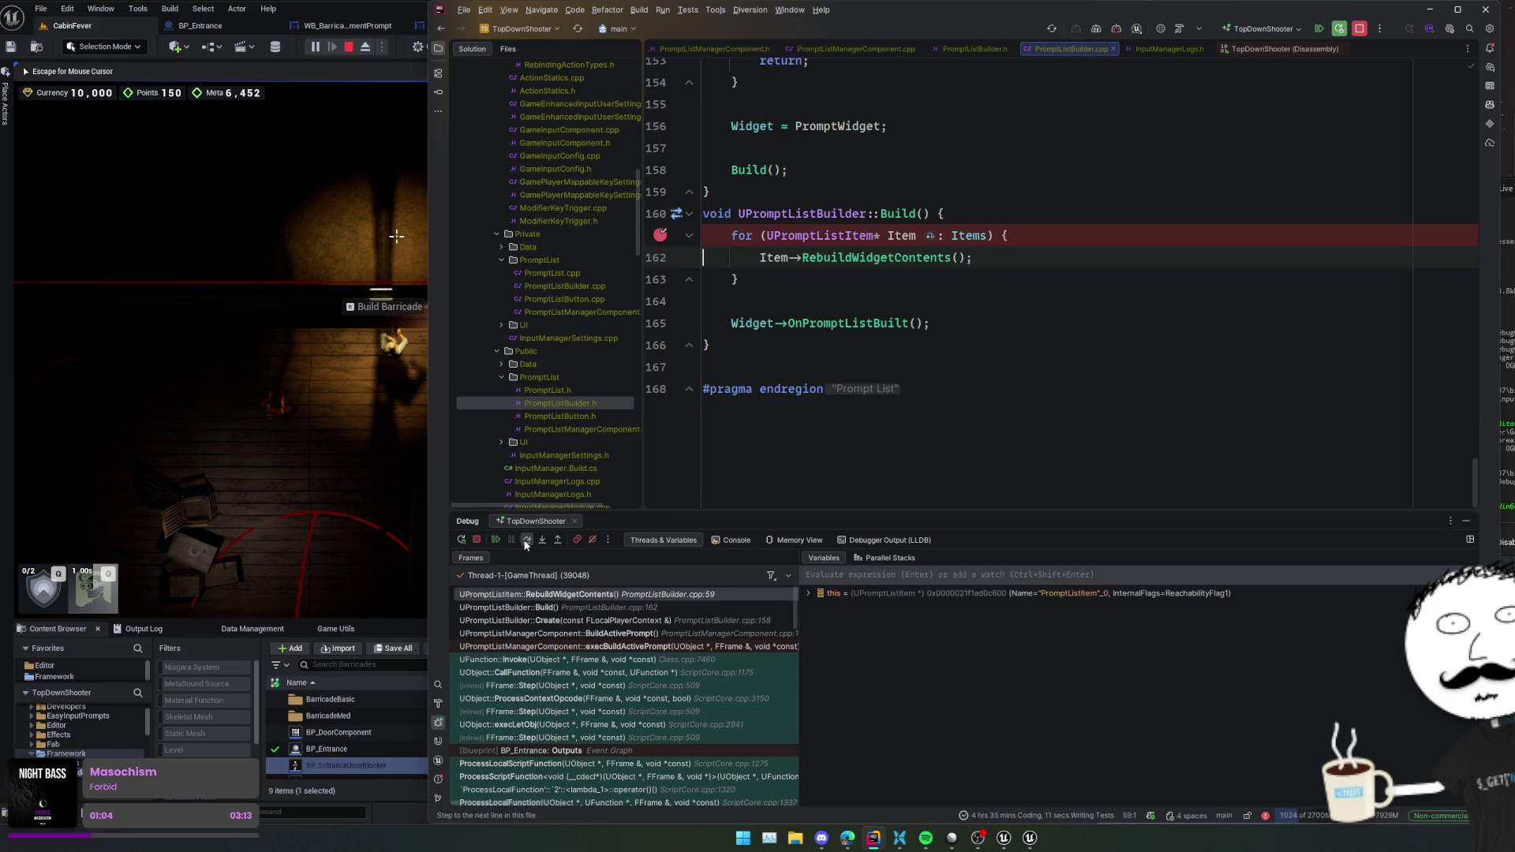
left_click(526, 540)
left_click(525, 541)
left_click(525, 542)
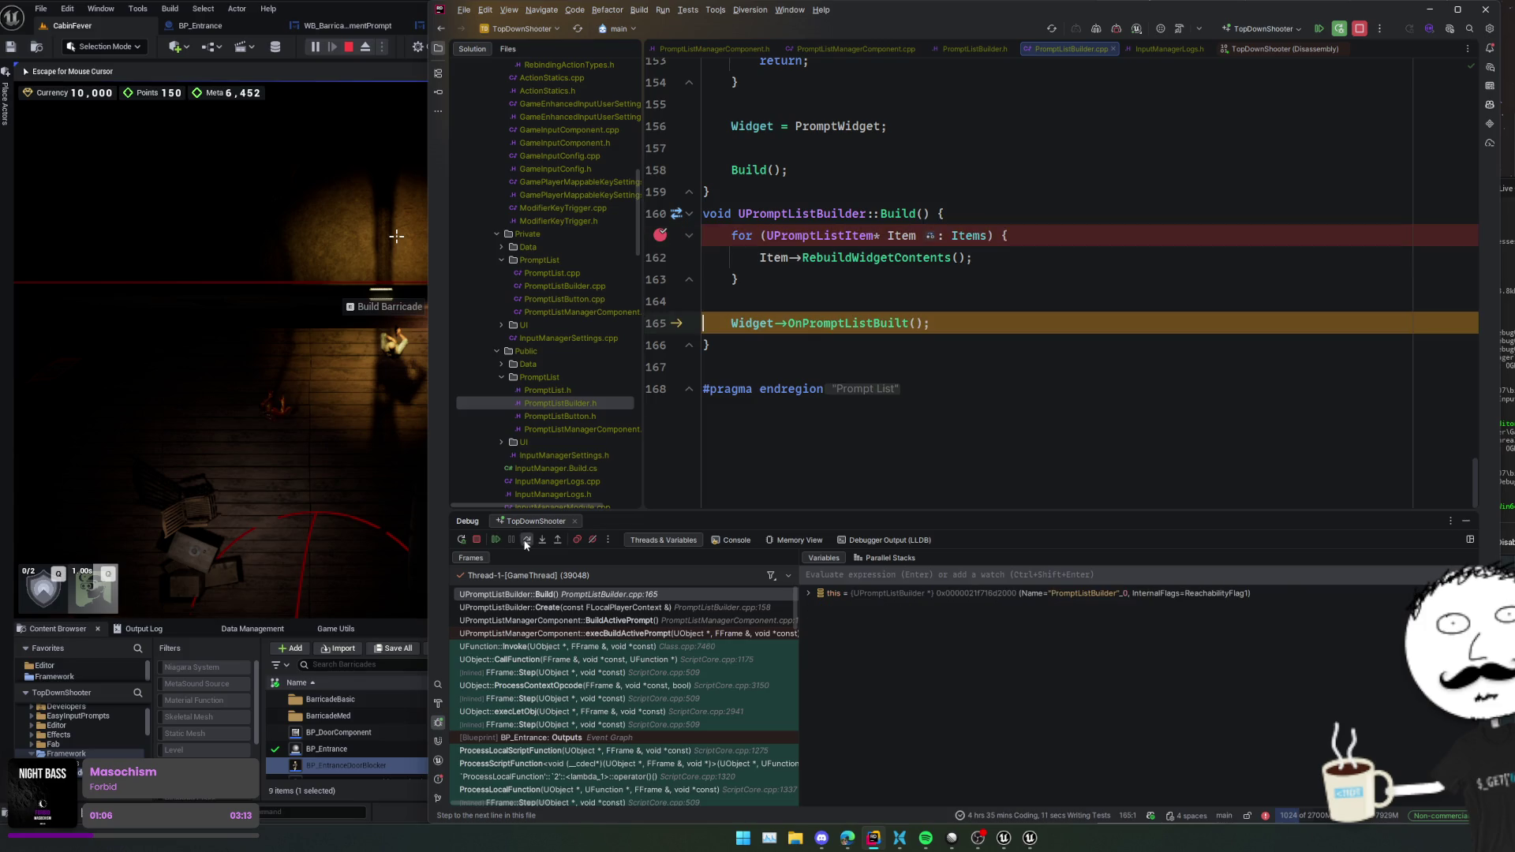
- Remove the breakpoint on line 161 of Build
left_click(660, 235)
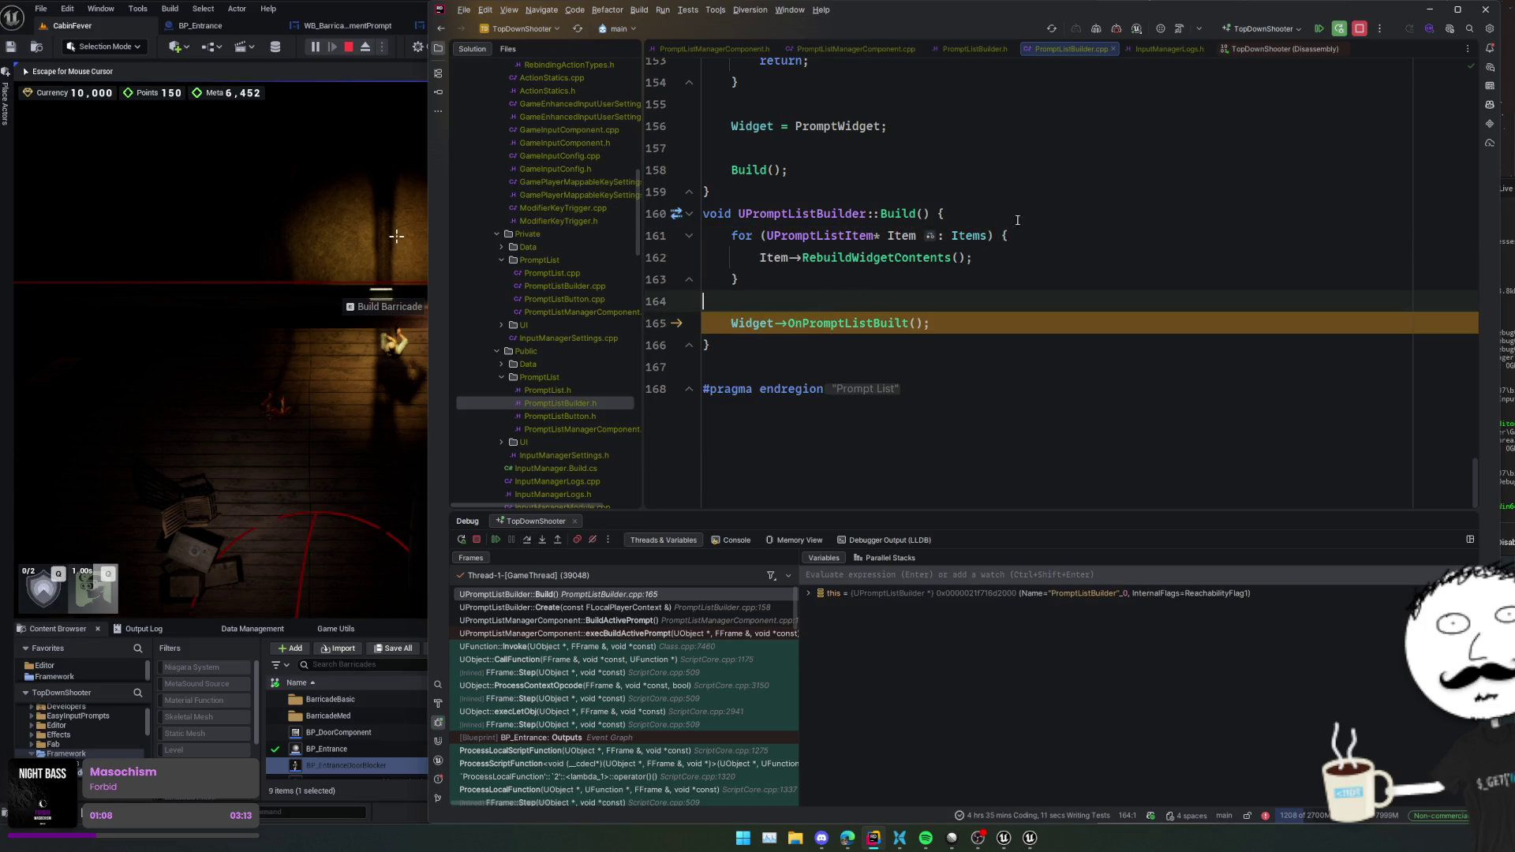
left_click(958, 213)
scroll(931, 315, "up", 5)
- Insert 'Widget->Builder = this;' on a new line after the Widget assignment at line 156
left_click(898, 389)
key("Return")
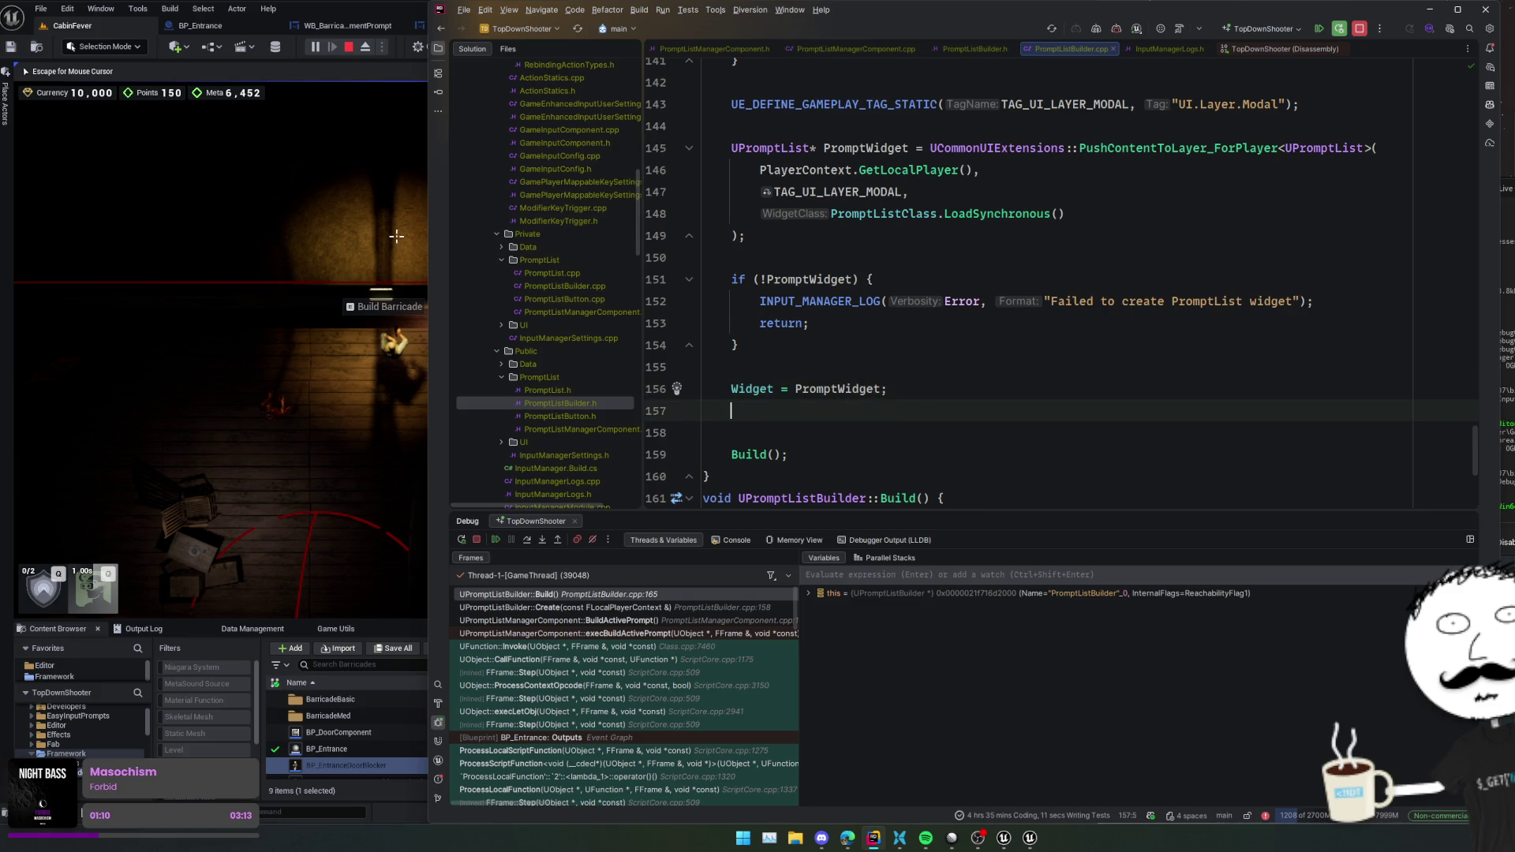
type("Widget->")
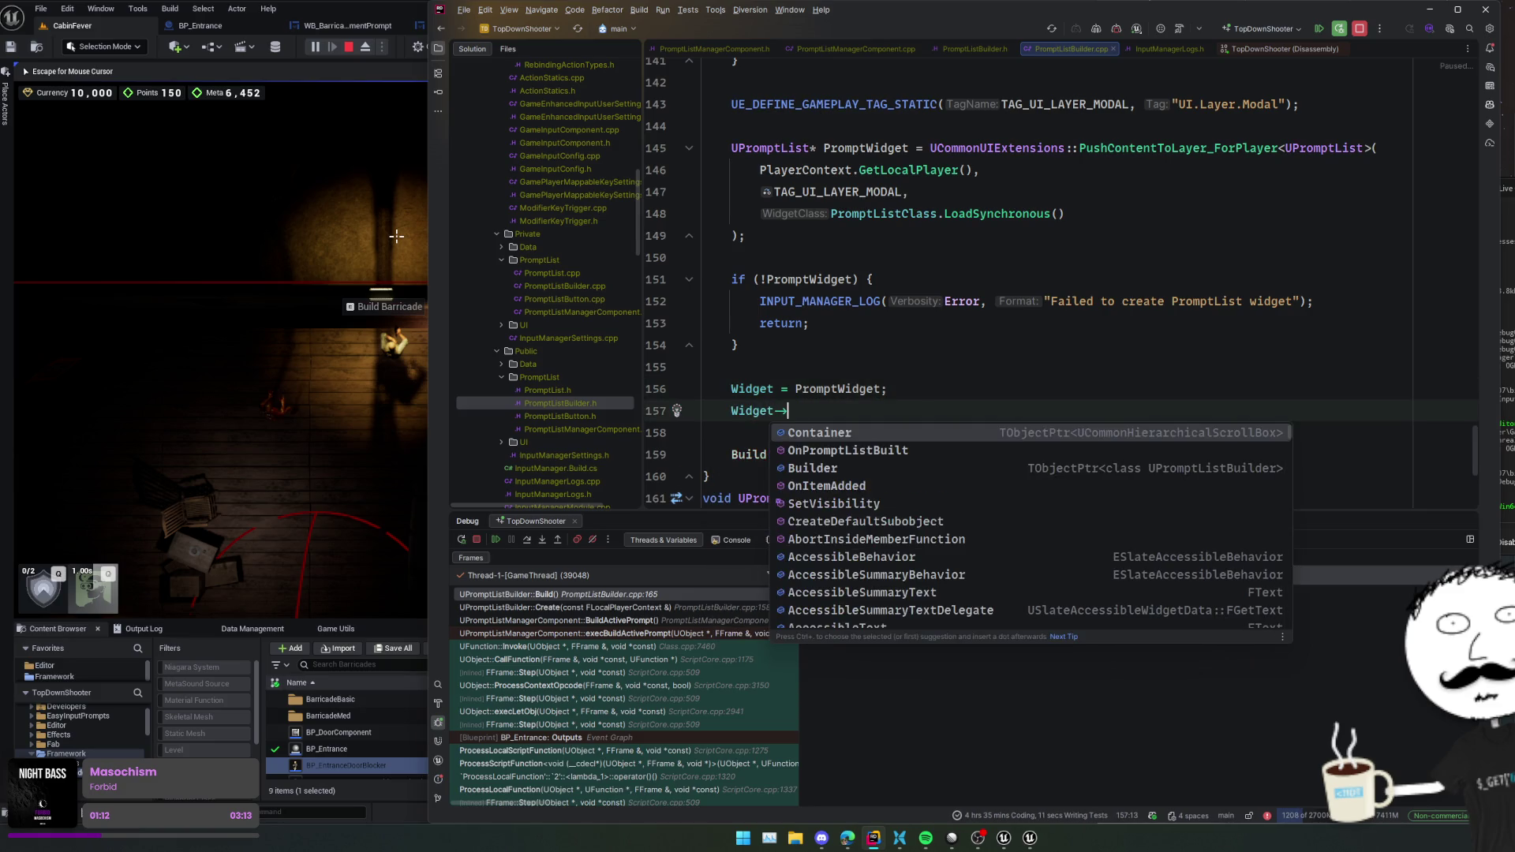
type("Bu")
key("Return")
type("= this;")
key("Home")
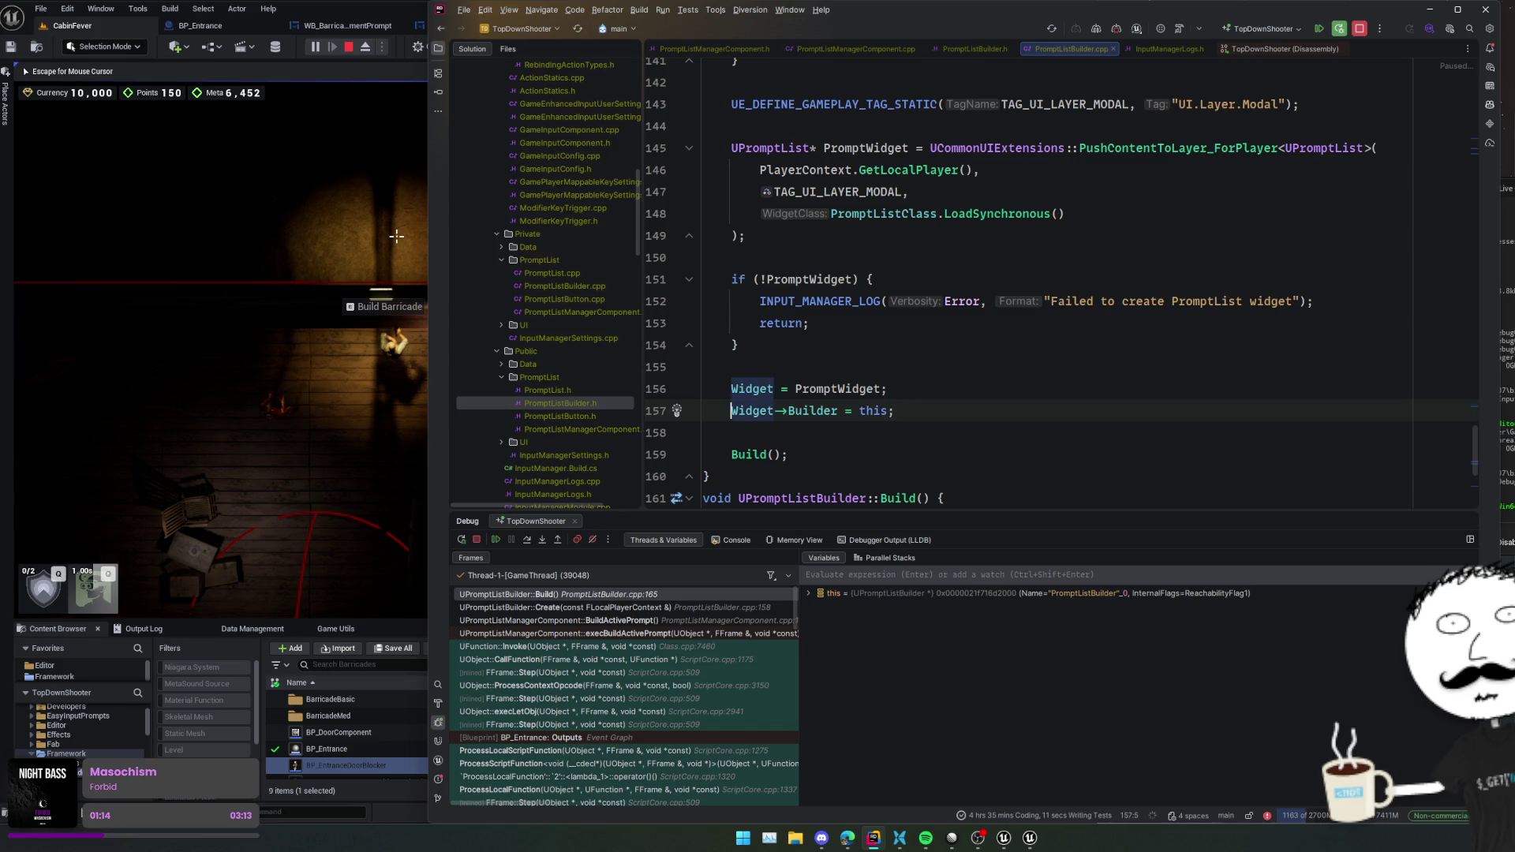
- Move to the end of the Build function and resume the paused game
scroll(986, 417, "down", 3)
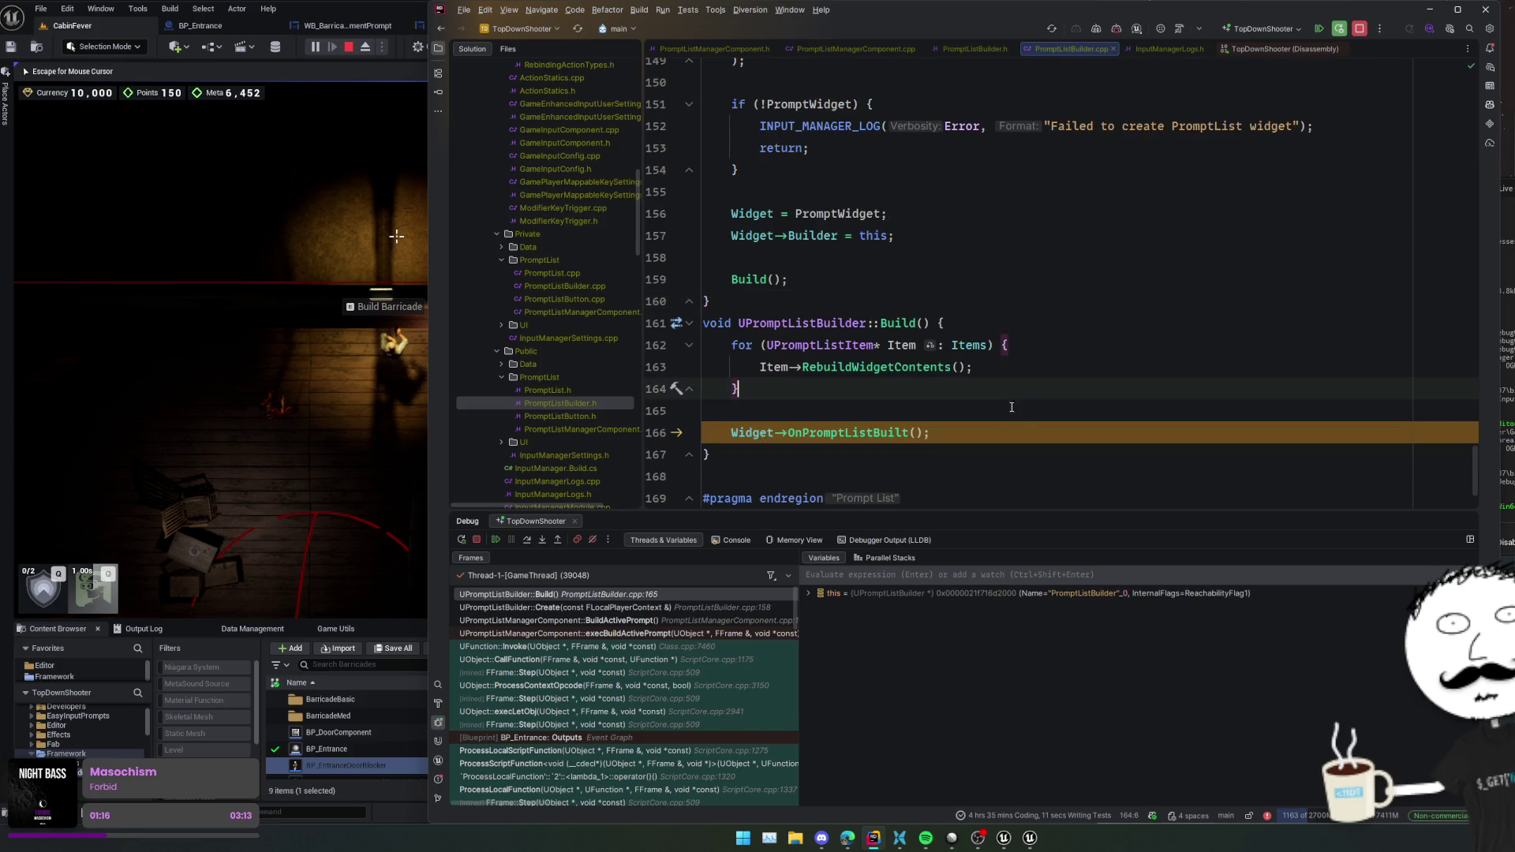
left_click(1007, 424)
key("Up")
key("Down")
key("Down")
scroll(1026, 423, "down", 2)
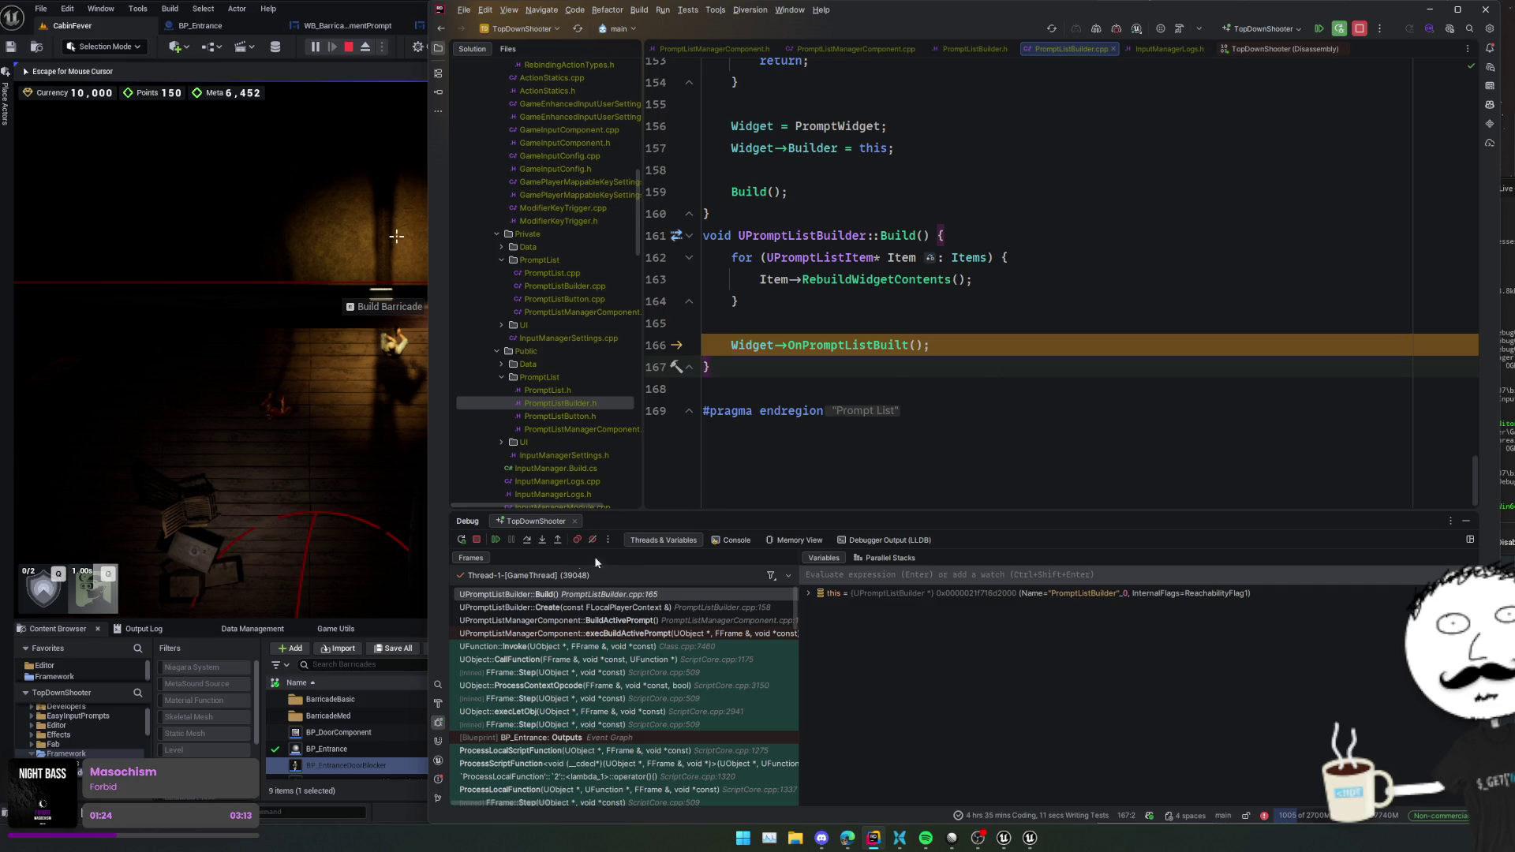
left_click(495, 540)
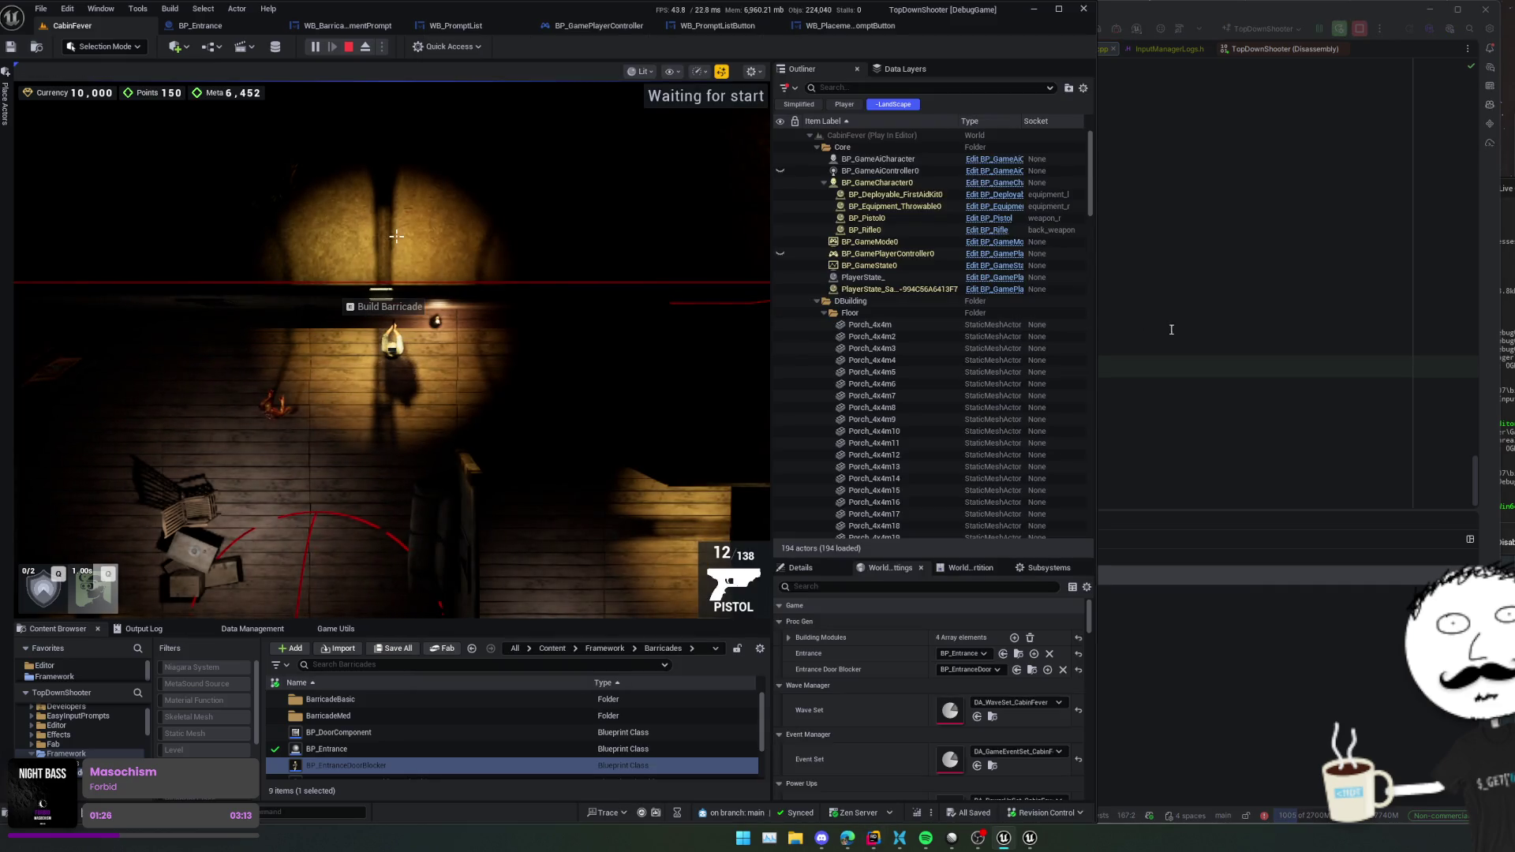
- Trigger a Live Coding recompile with Ctrl+Alt+F11 and stop the play session
left_click(1146, 364)
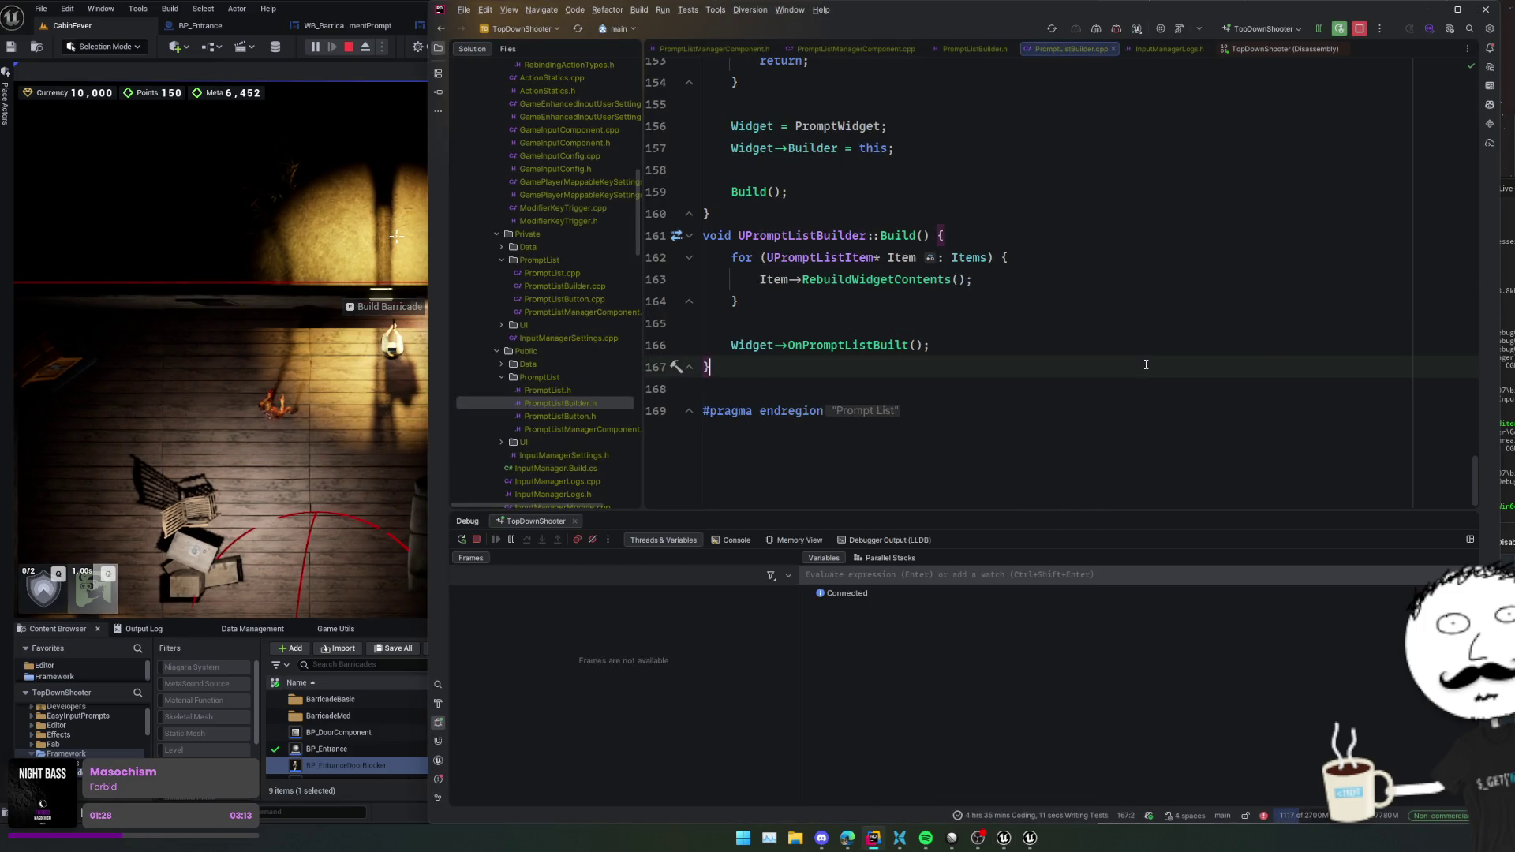
key("ctrl+alt+F11")
left_click(1116, 29)
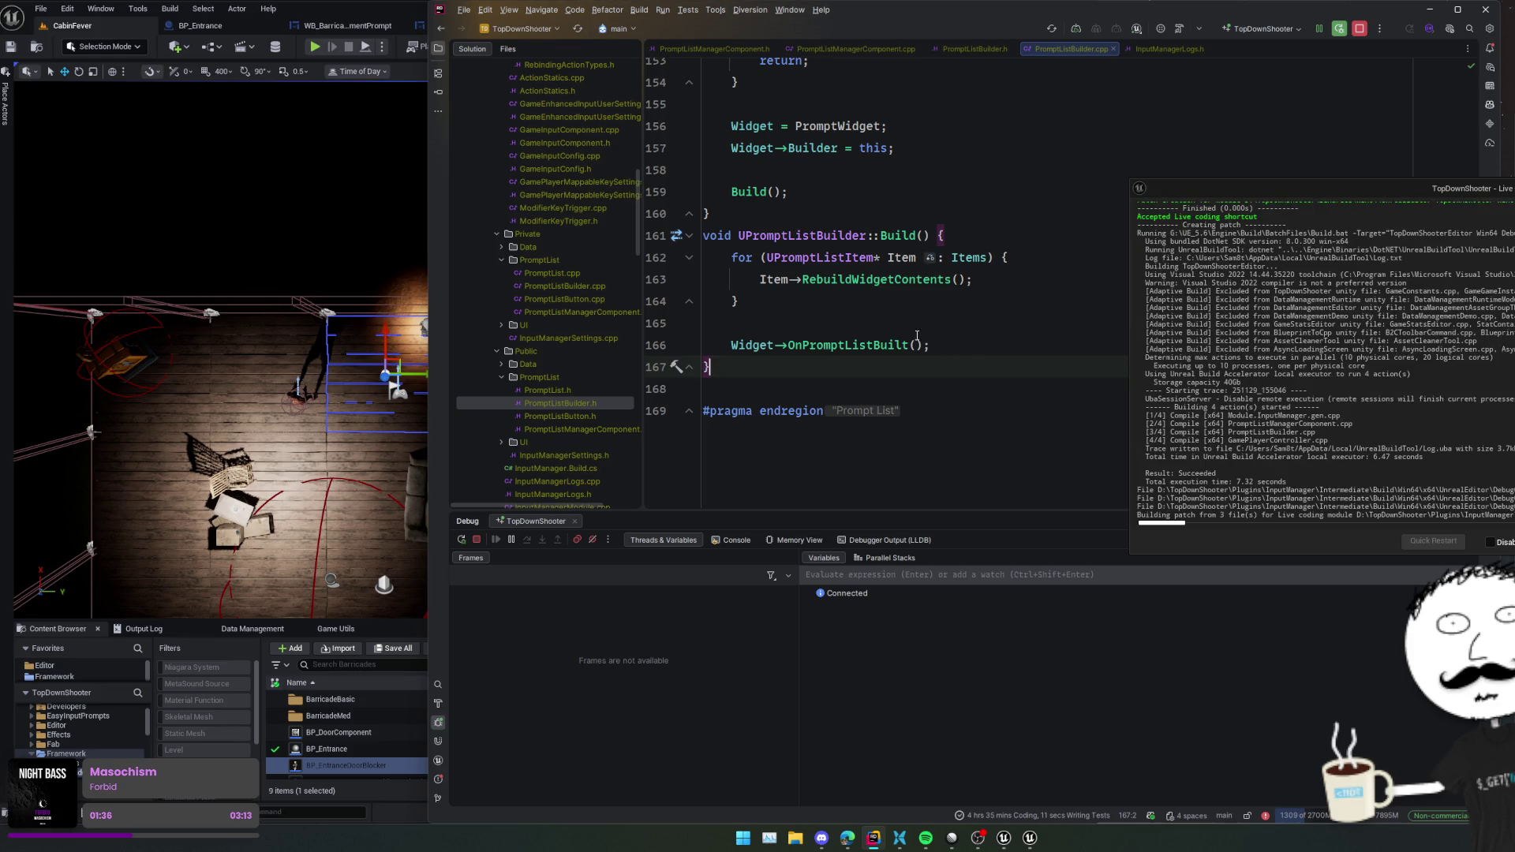
- Start a new play session of the CabinFever level after Live Coding succeeds
left_click(316, 49)
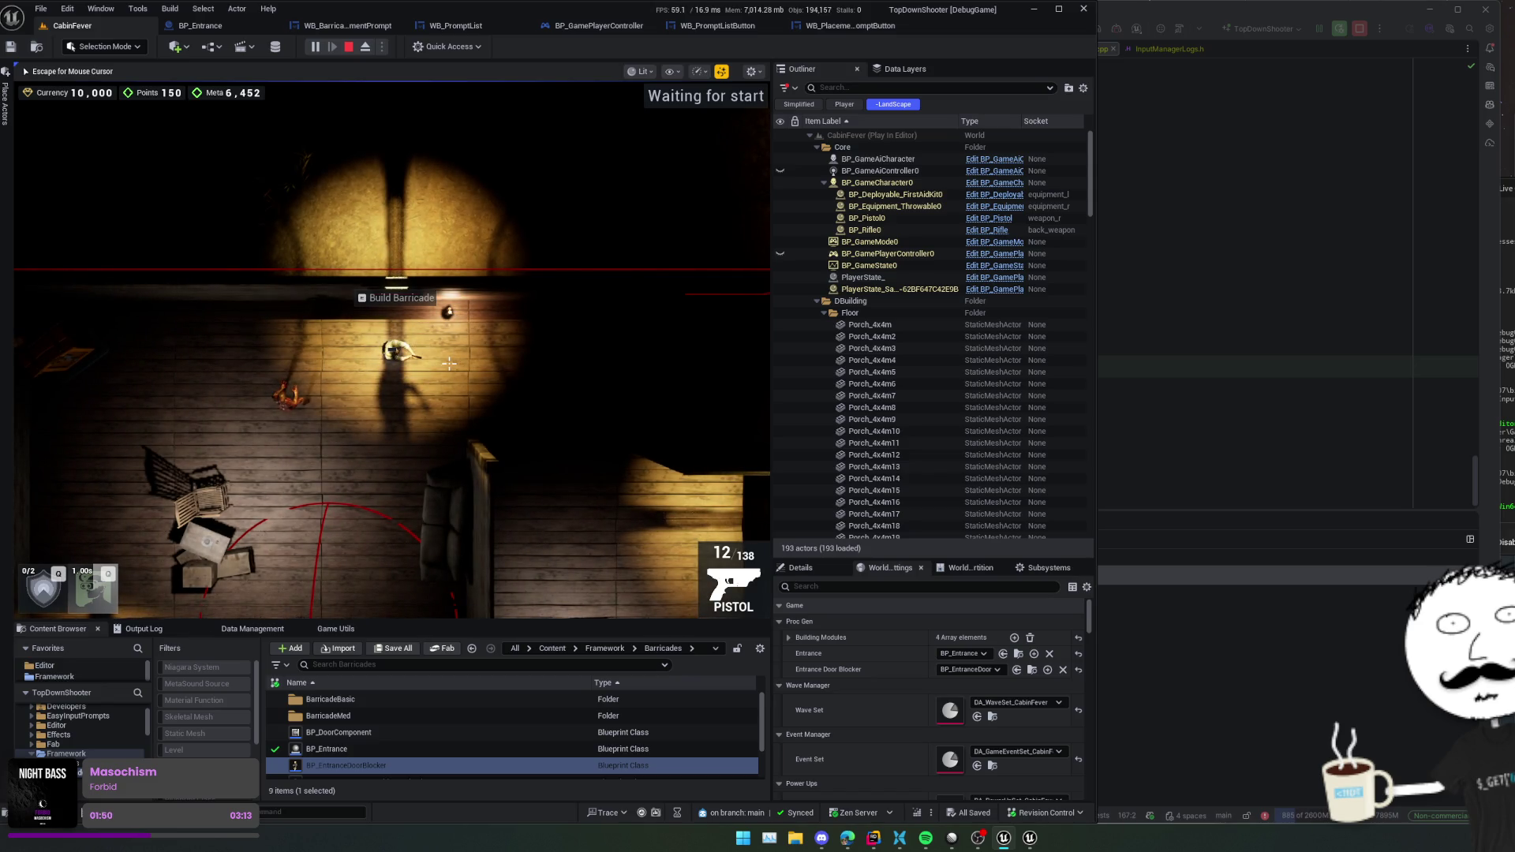
left_click(448, 363)
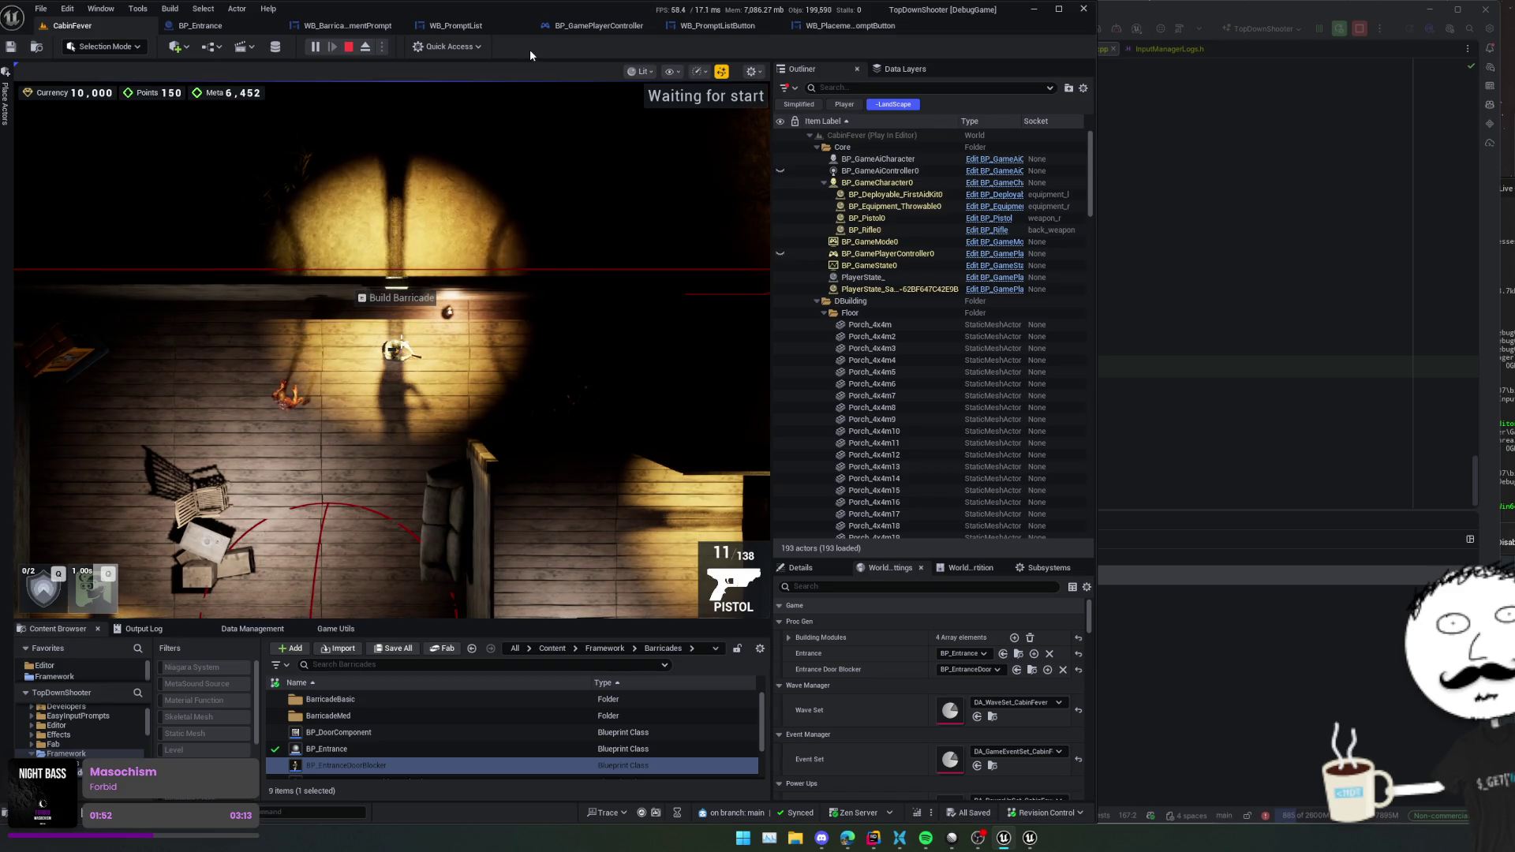
key("ctrl+shift+w")
left_click_drag(484, 158, 871, 228)
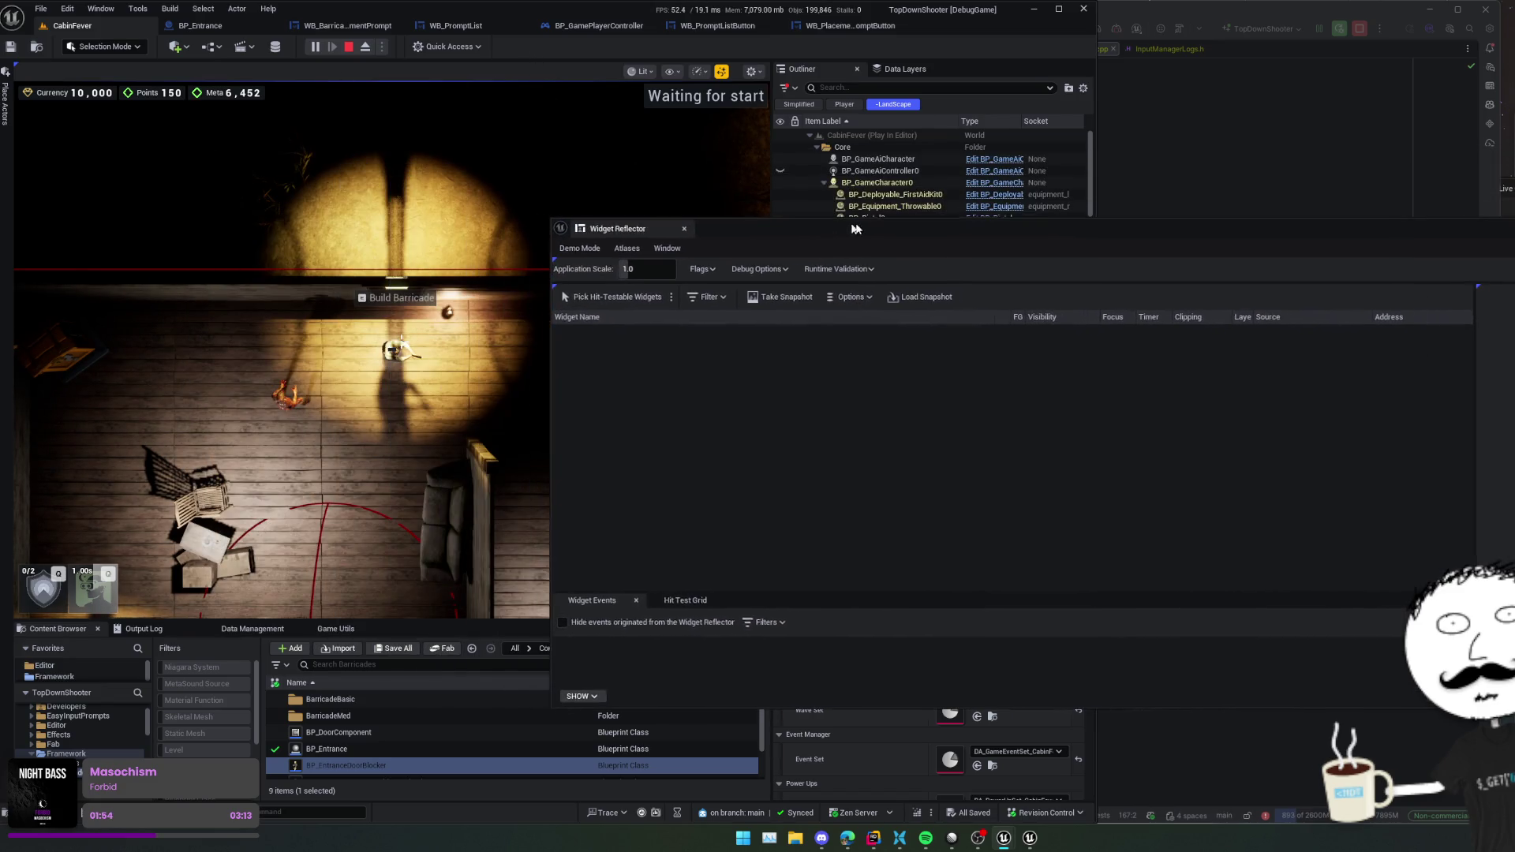
left_click(620, 297)
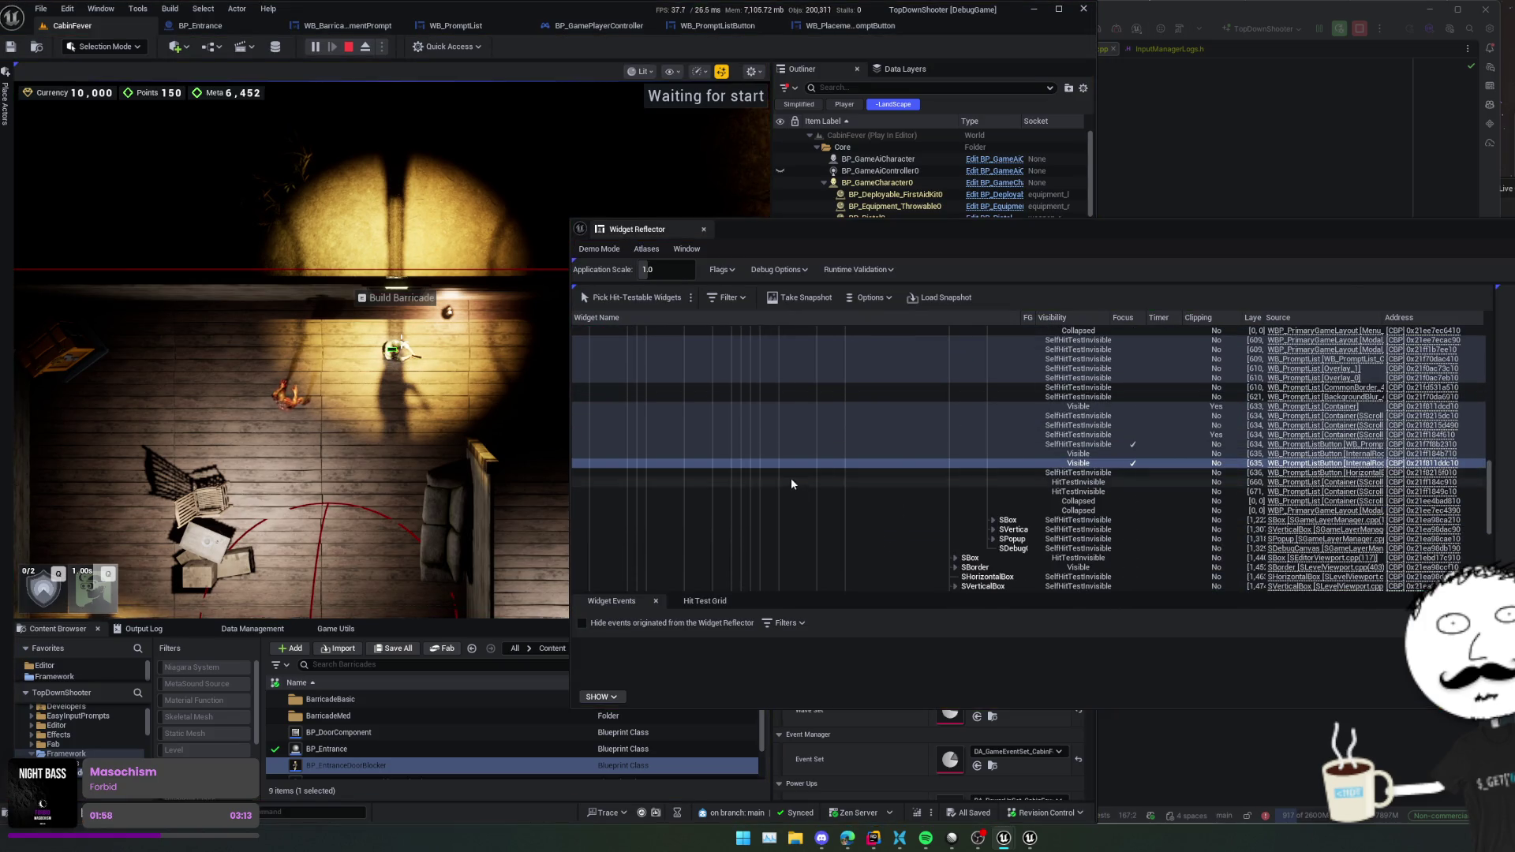
key("Escape")
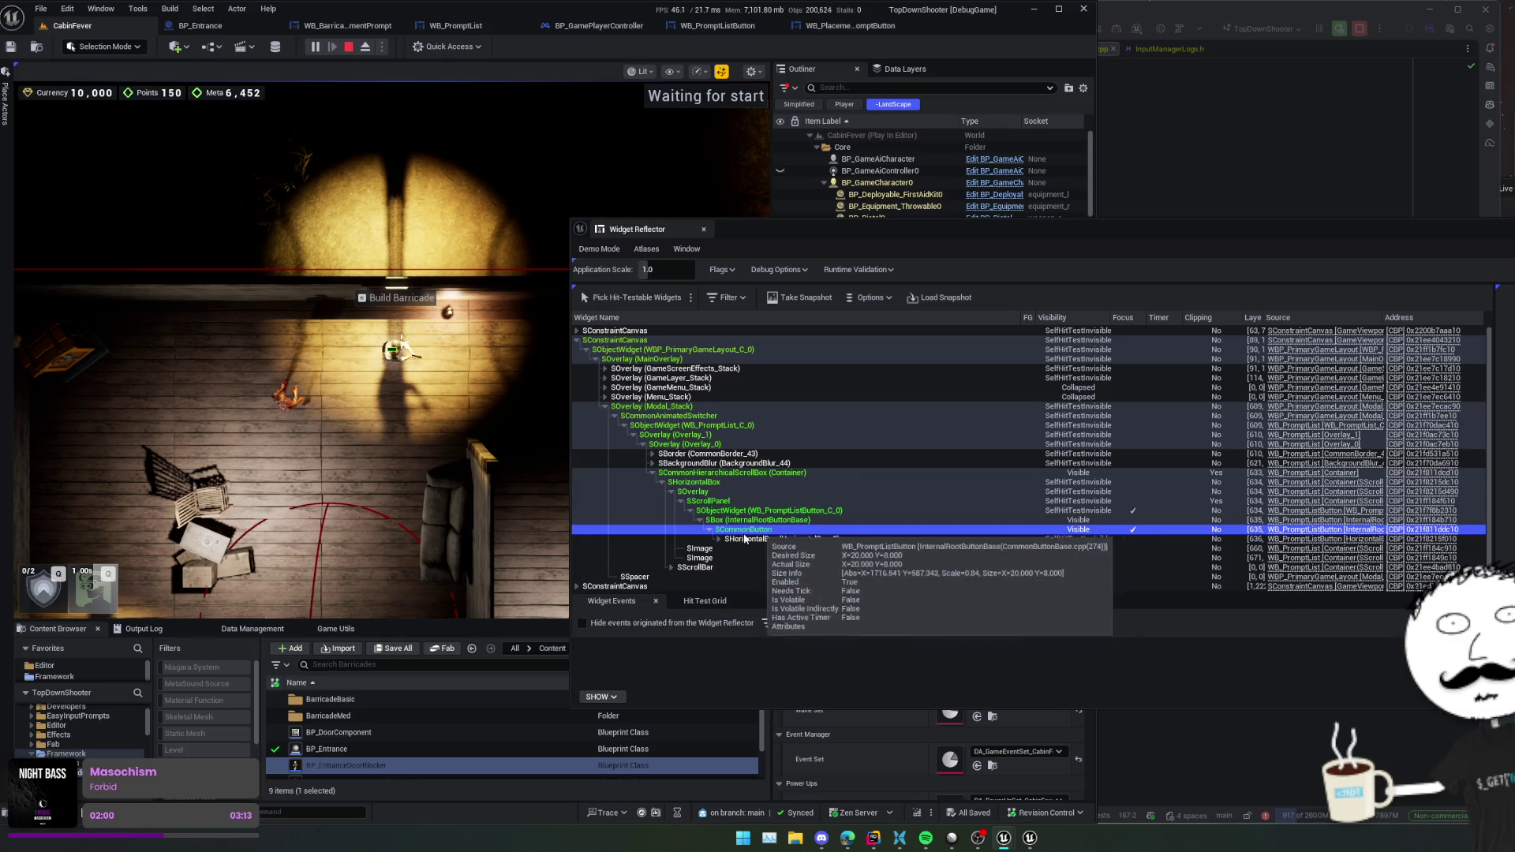
left_click(719, 539)
left_click(728, 549)
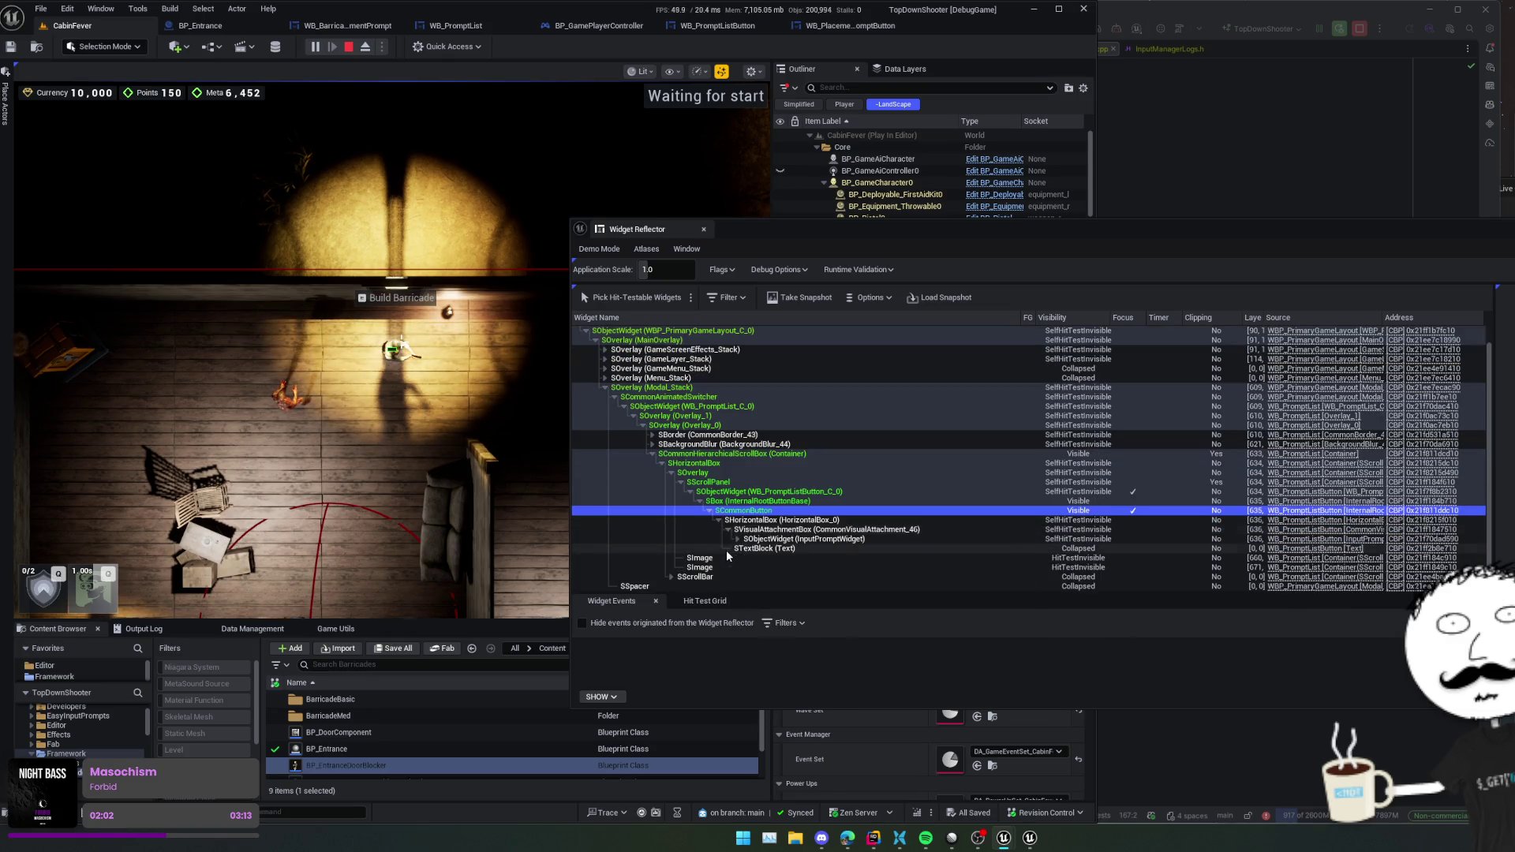
scroll(726, 557, "down", 1)
left_click(812, 500)
left_click(813, 492)
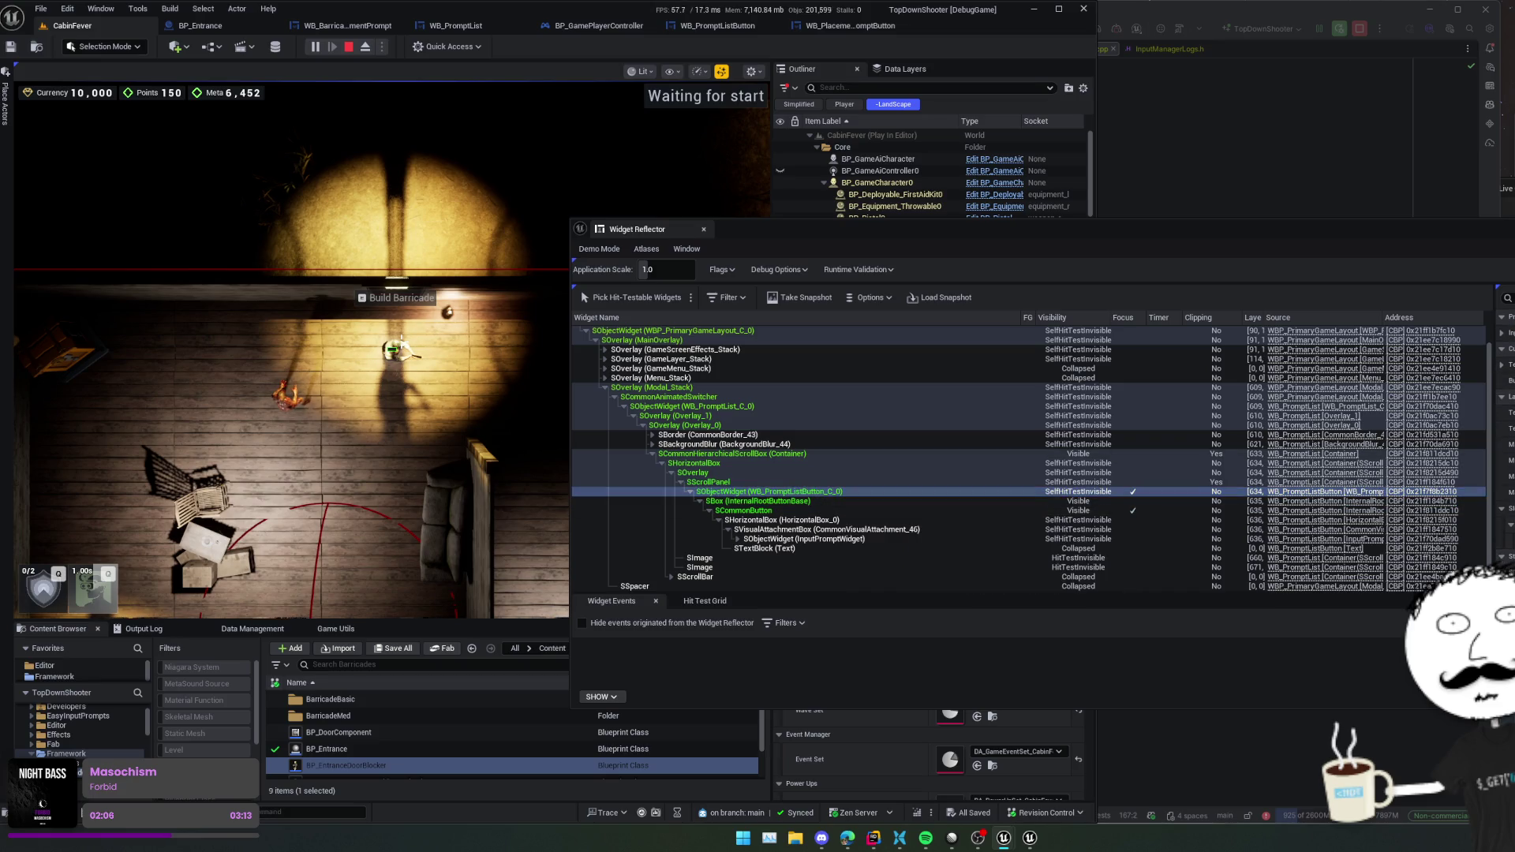
left_click(1501, 364)
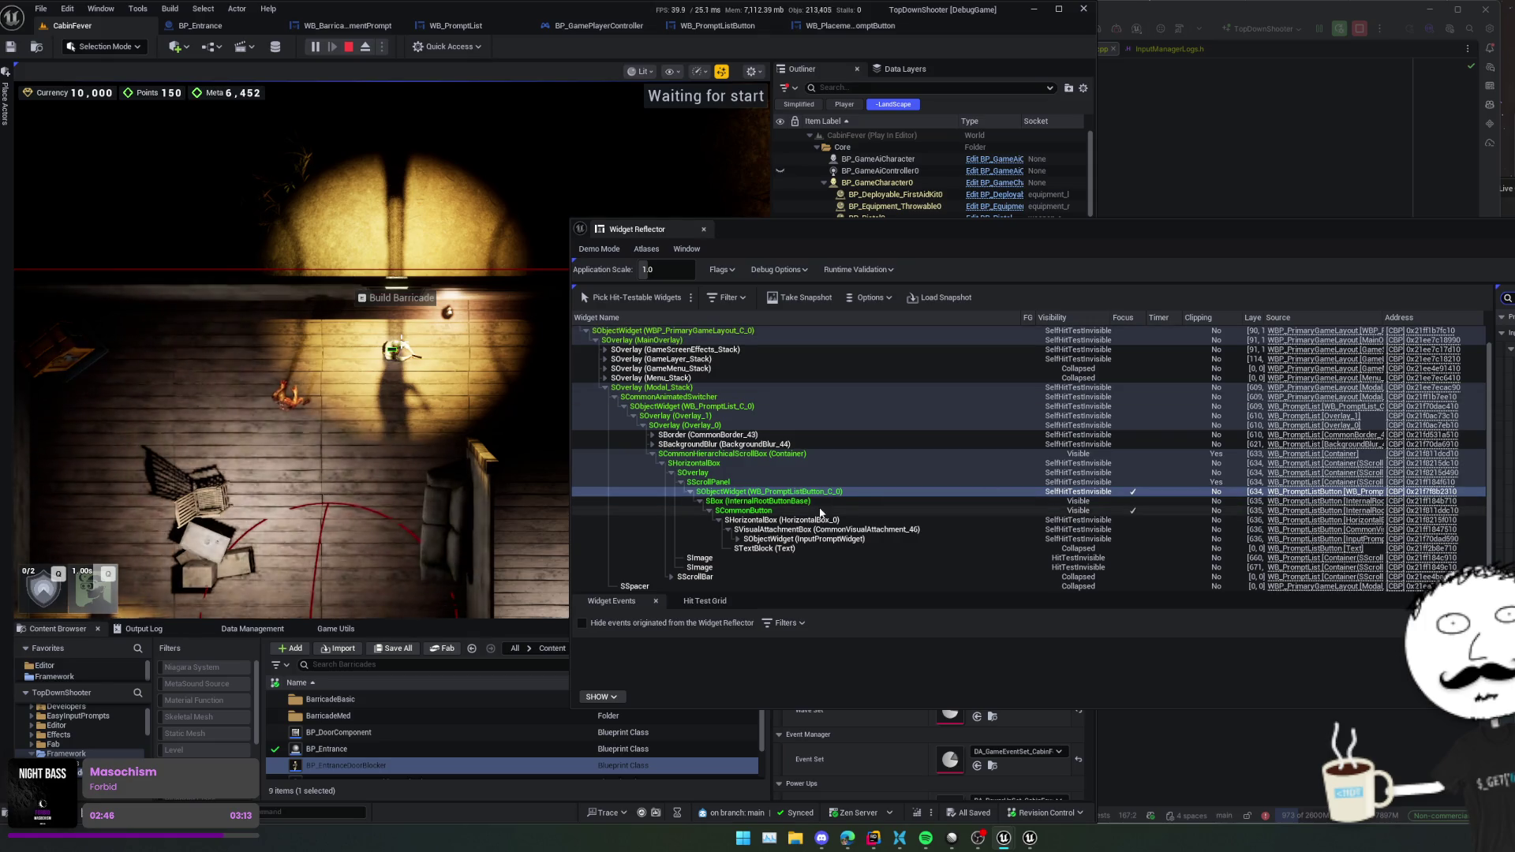
mouse_move(820, 513)
left_click(805, 540)
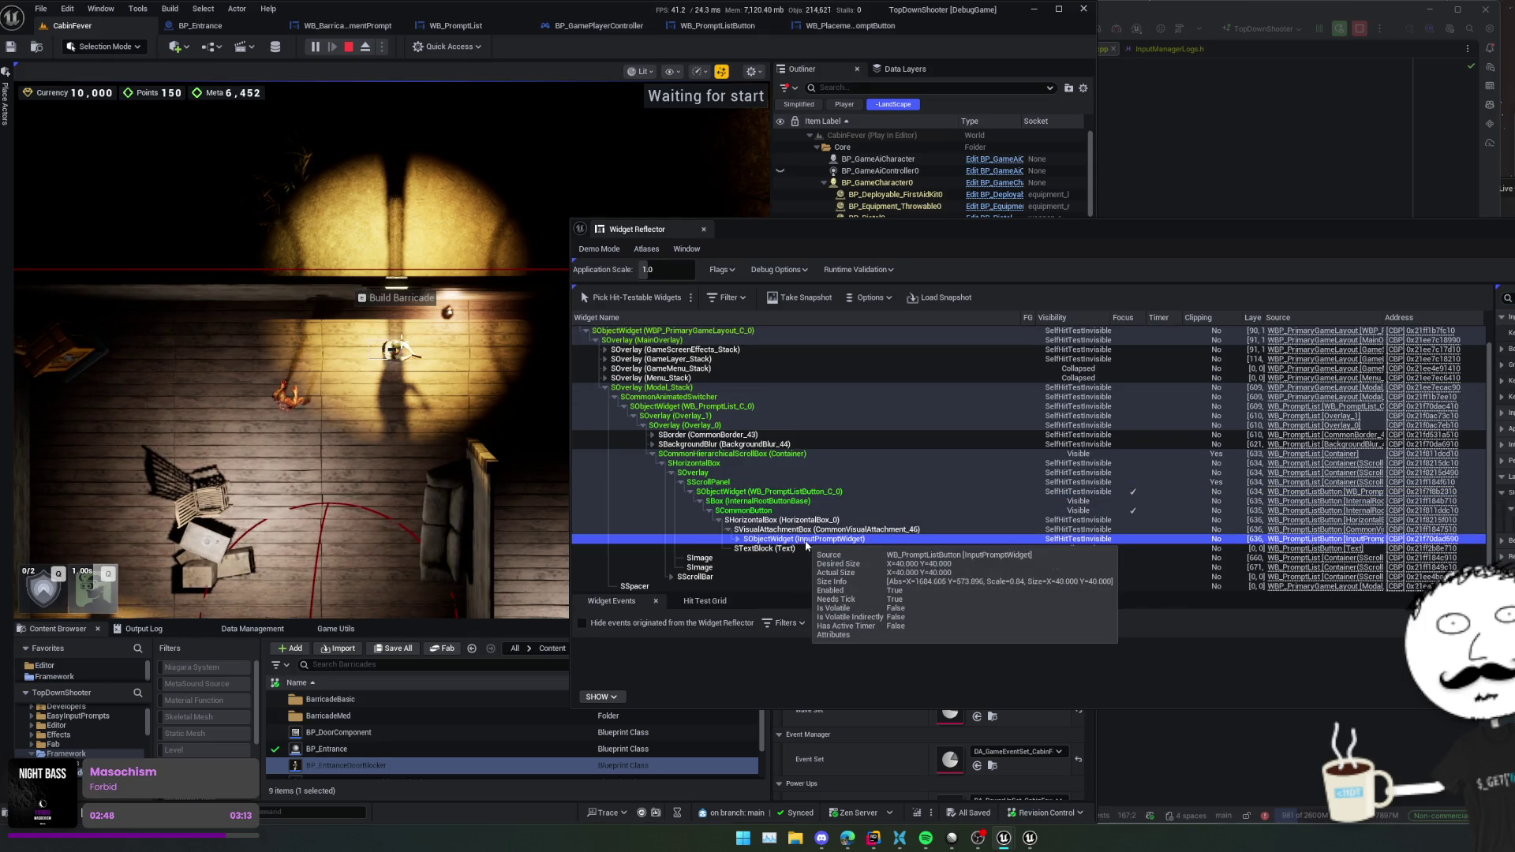
left_click(806, 548)
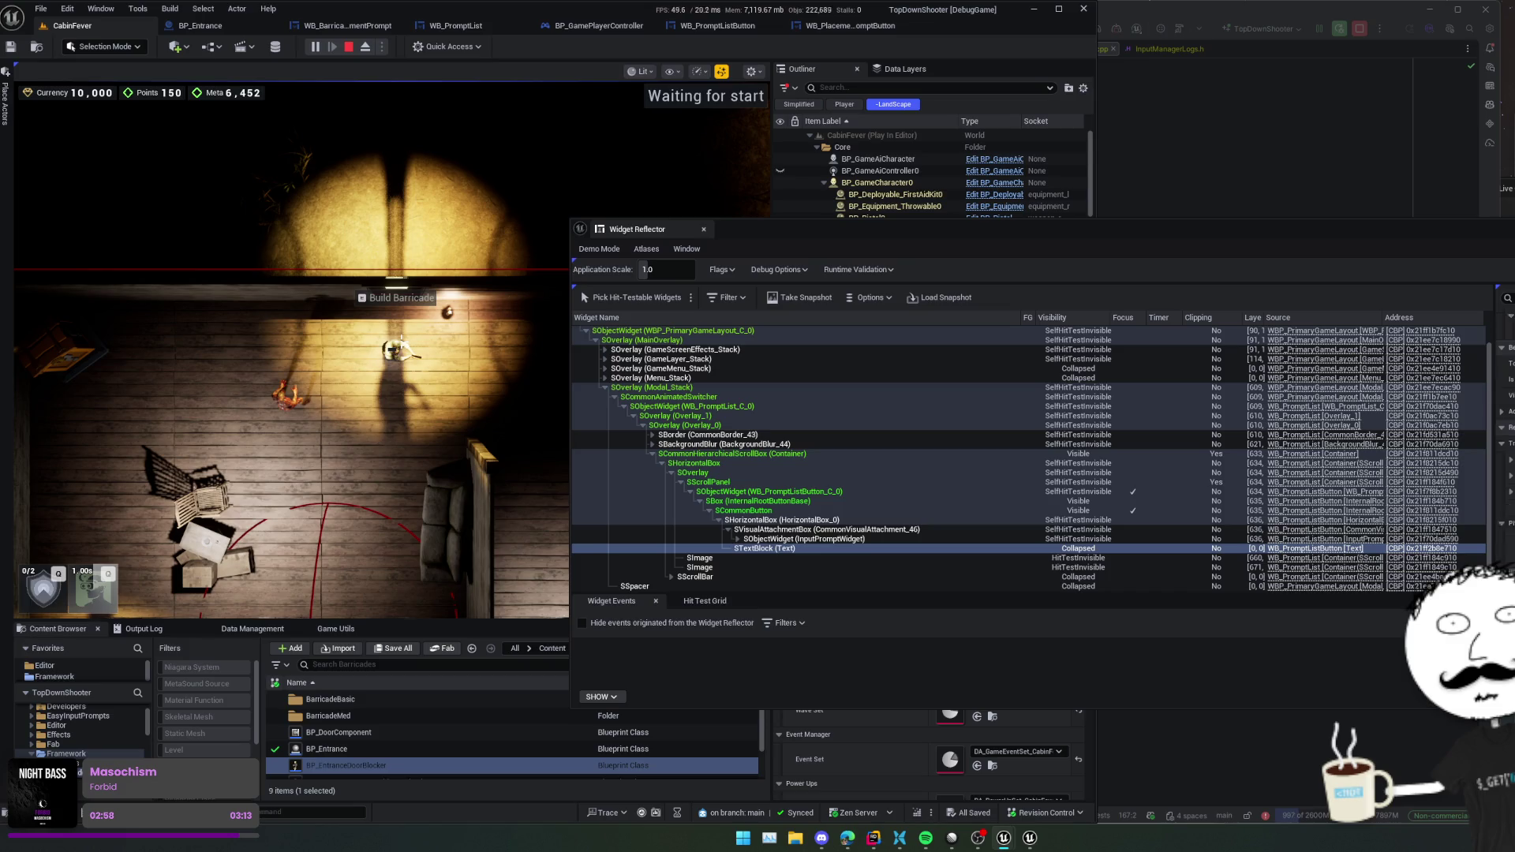
key("alt+Tab")
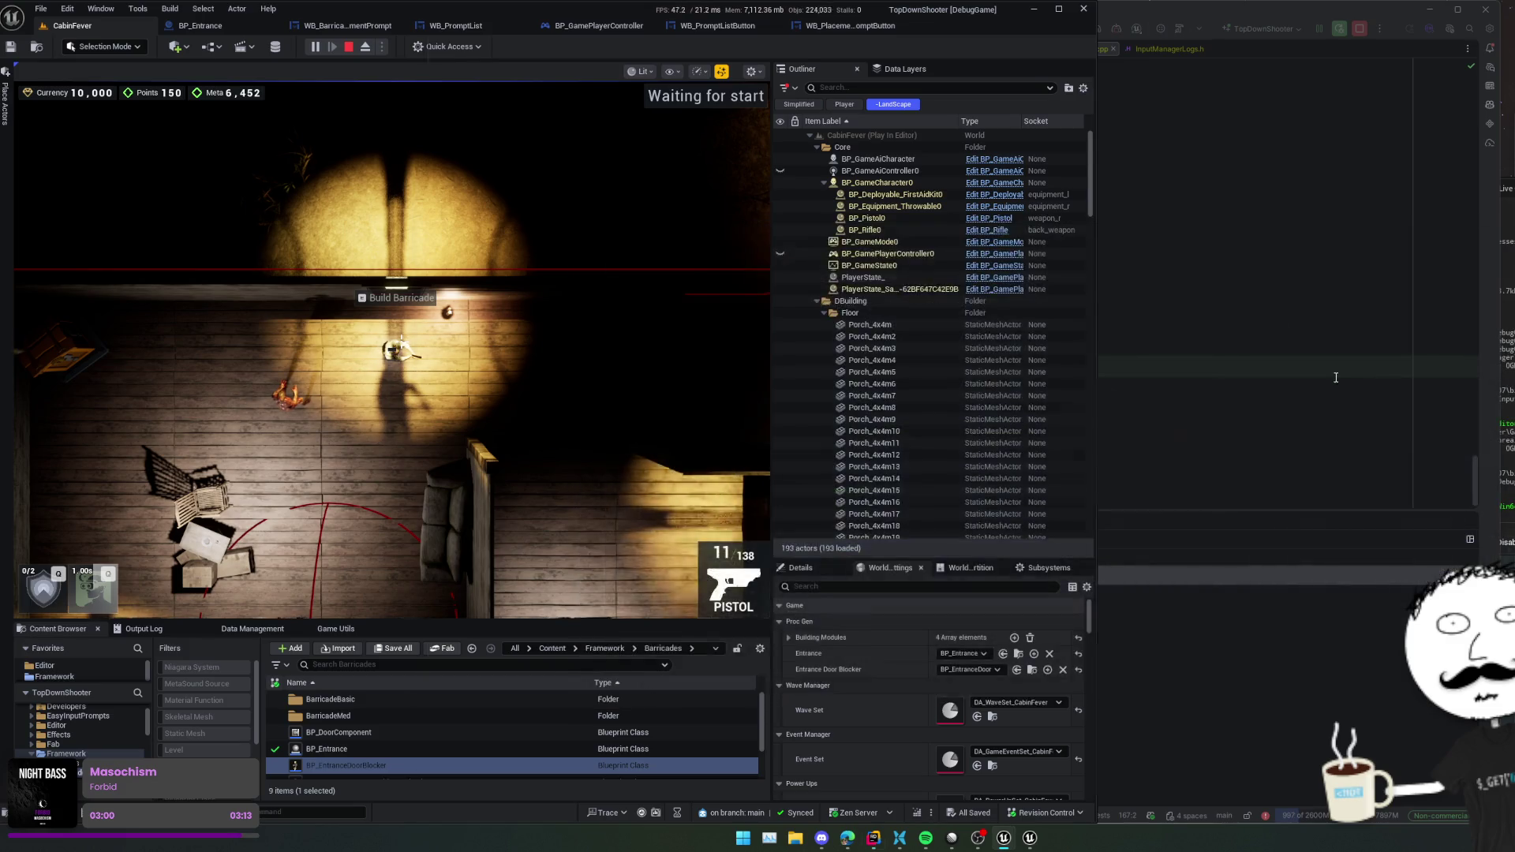
- Set a breakpoint on line 36's ButtonText assignment in CustomButton::SetText and trigger it in-game
left_click(881, 361, "ctrl")
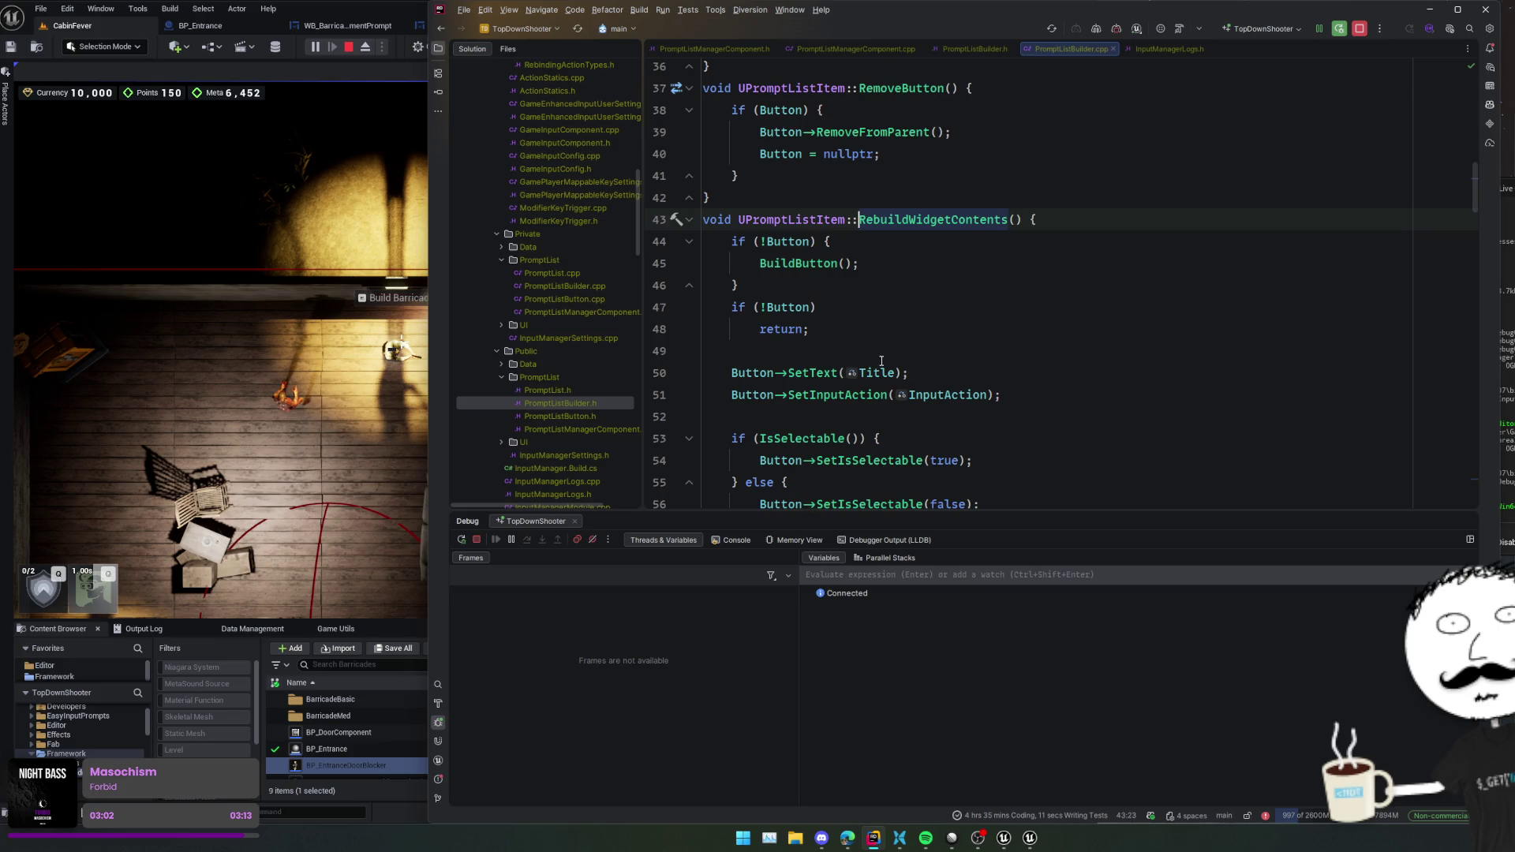
left_click(827, 373, "ctrl")
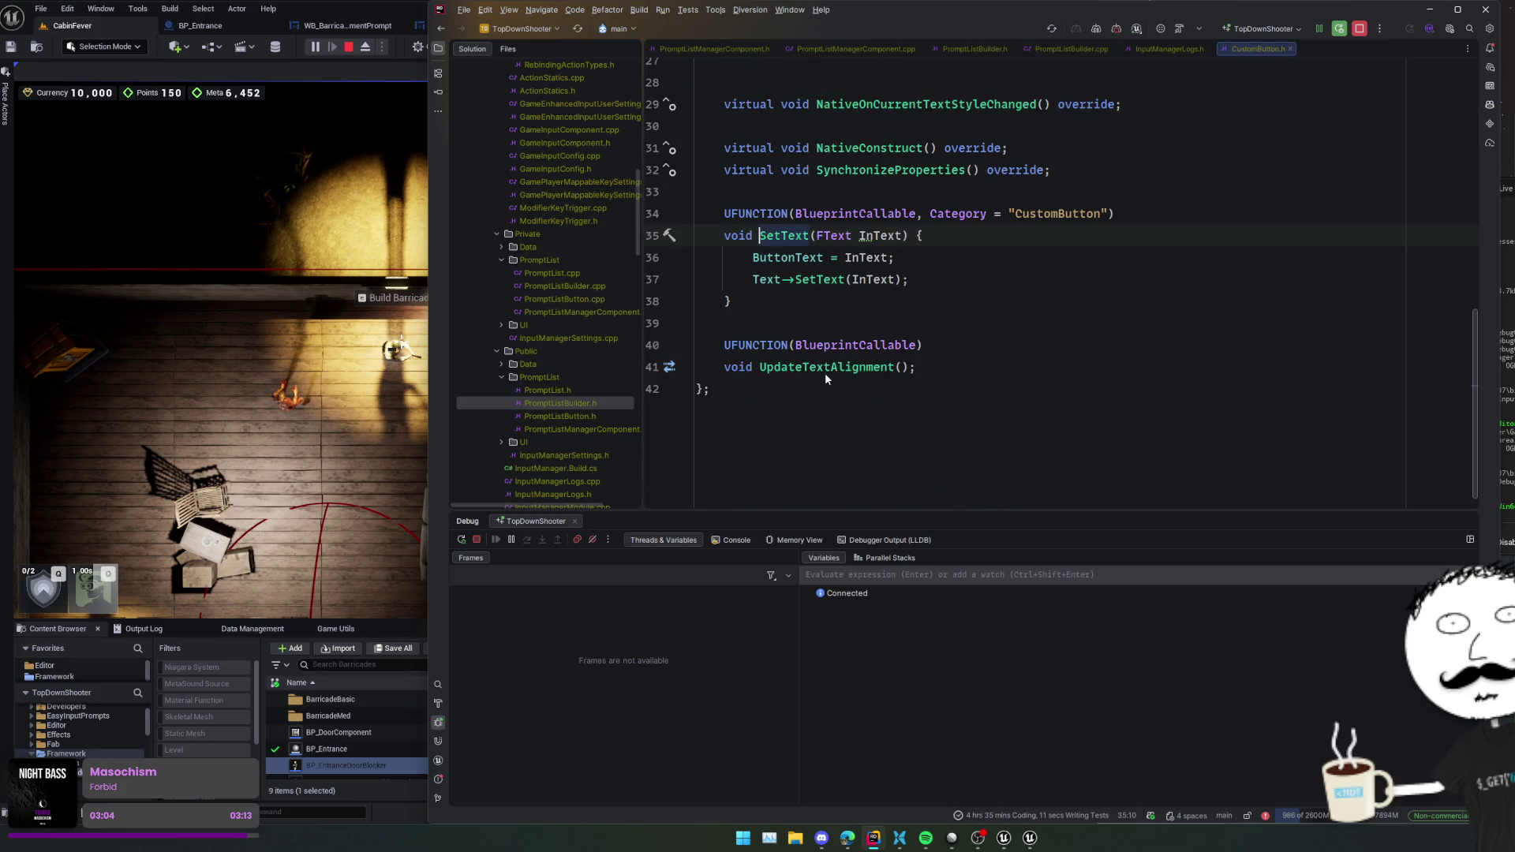
scroll(1097, 363, "up", 5)
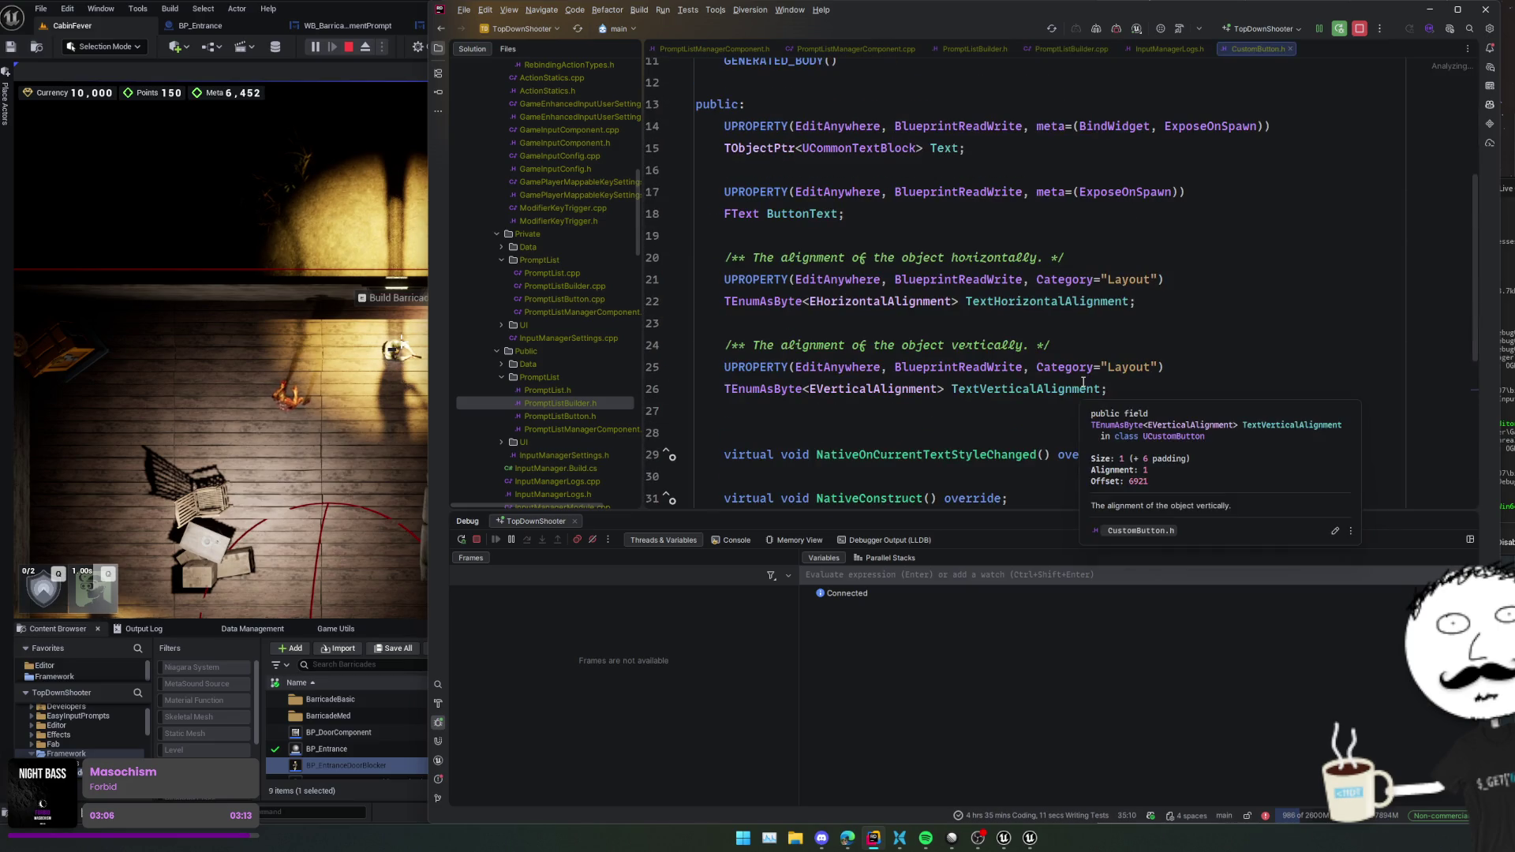
scroll(1083, 381, "down", 4)
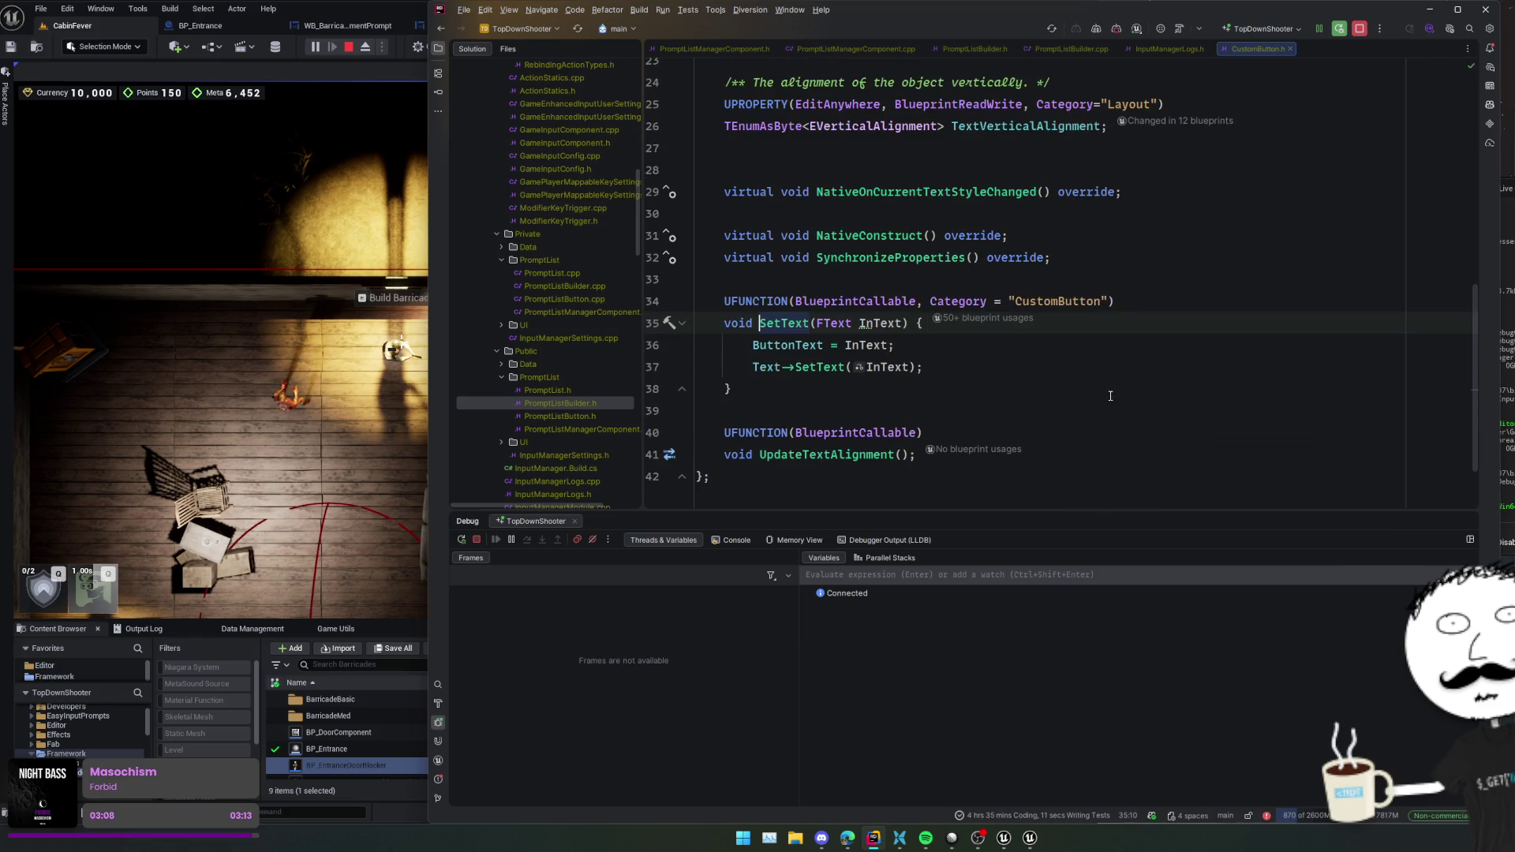
left_click(654, 345)
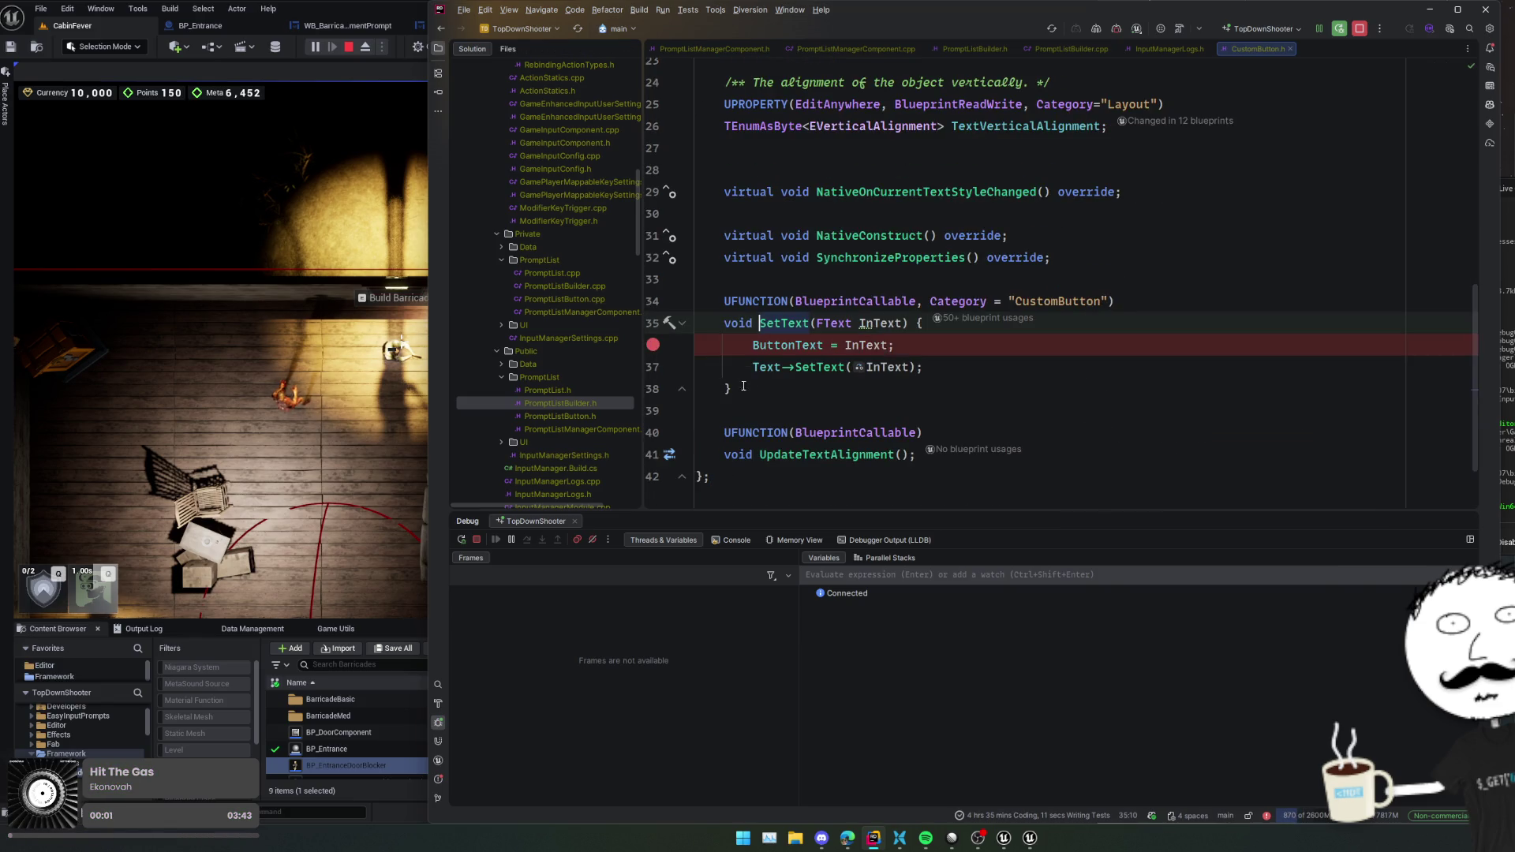
left_click(811, 405)
left_click(310, 430)
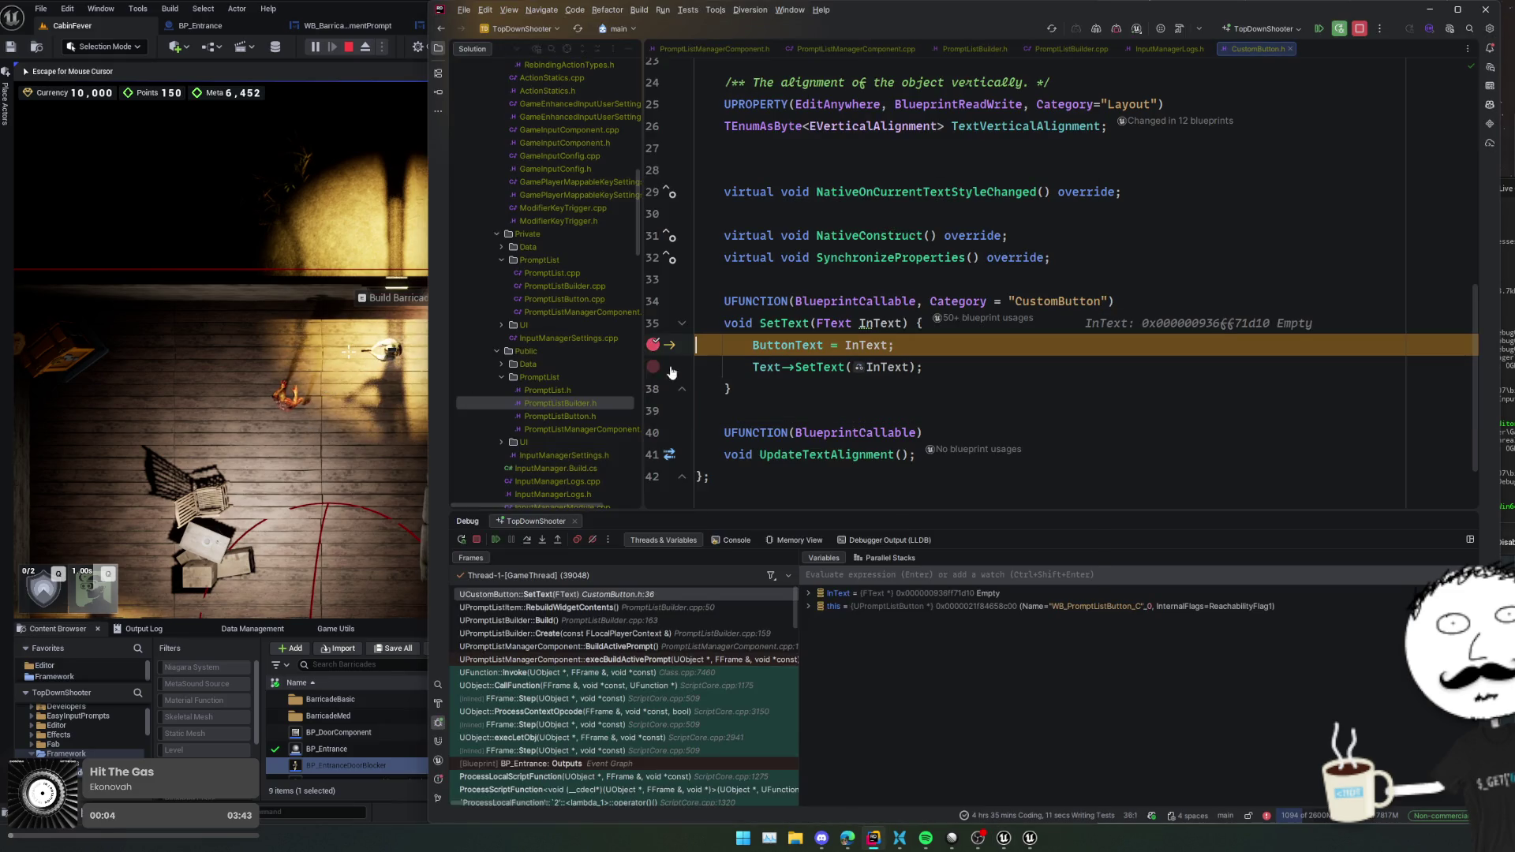
left_click(828, 411)
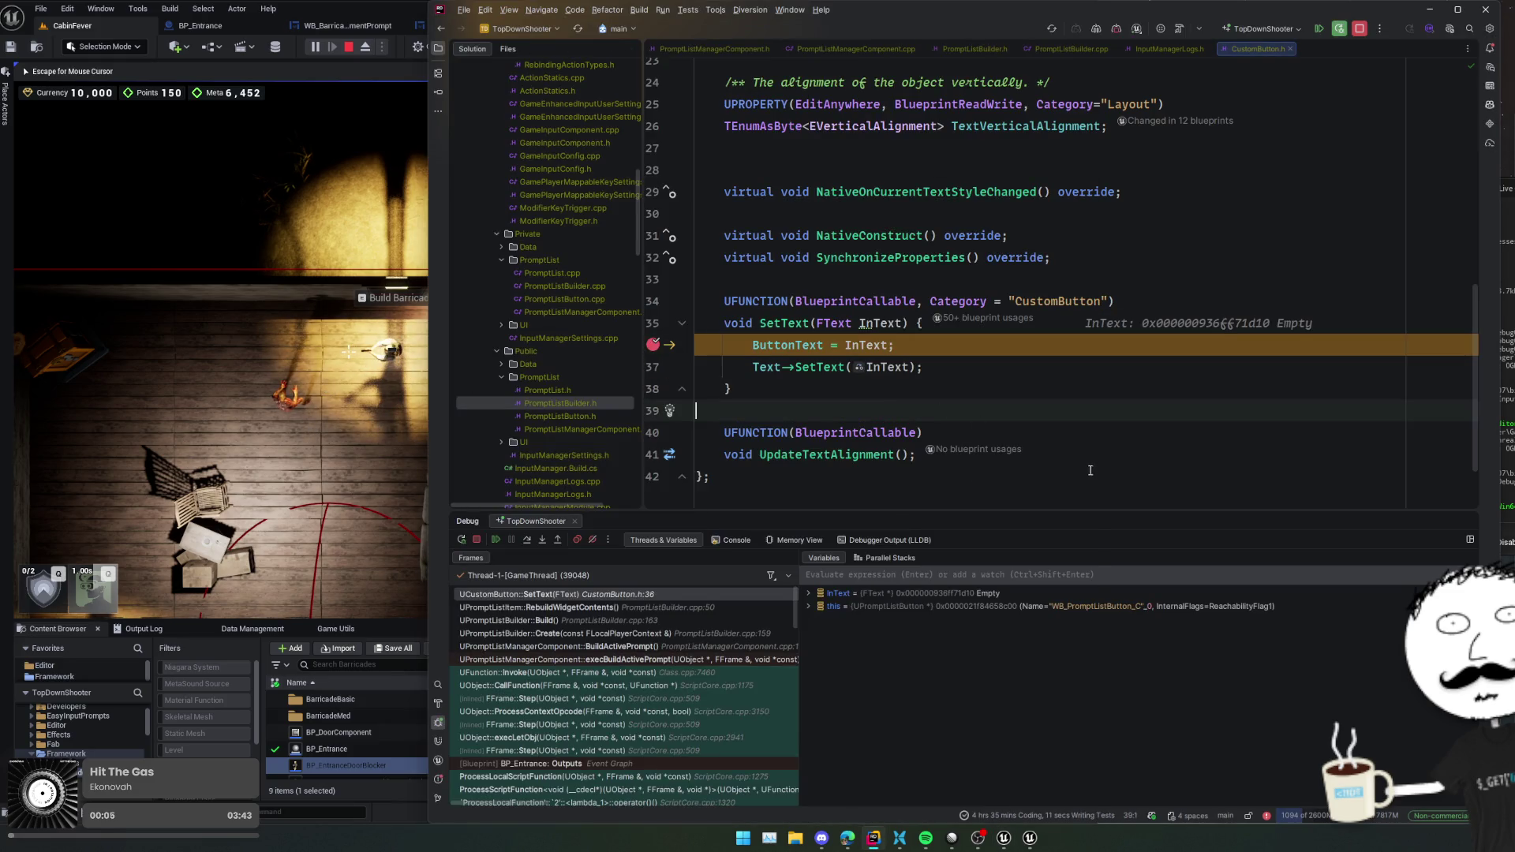
- Check the prompt item's Id Manage Barricade and its empty Title, then resume execution
left_click(649, 607)
double_click(914, 596)
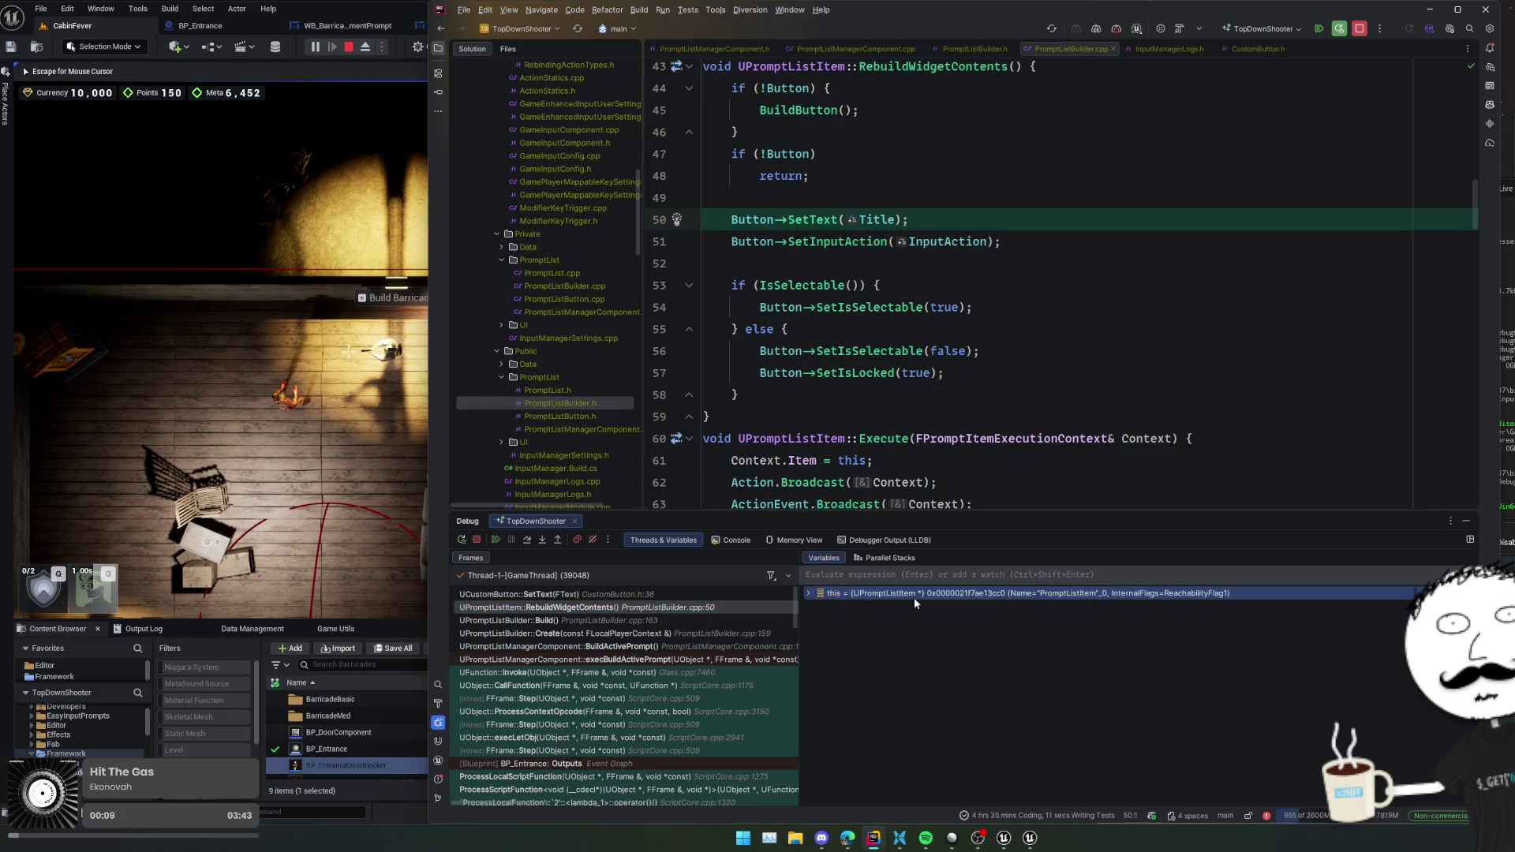
left_click(957, 647)
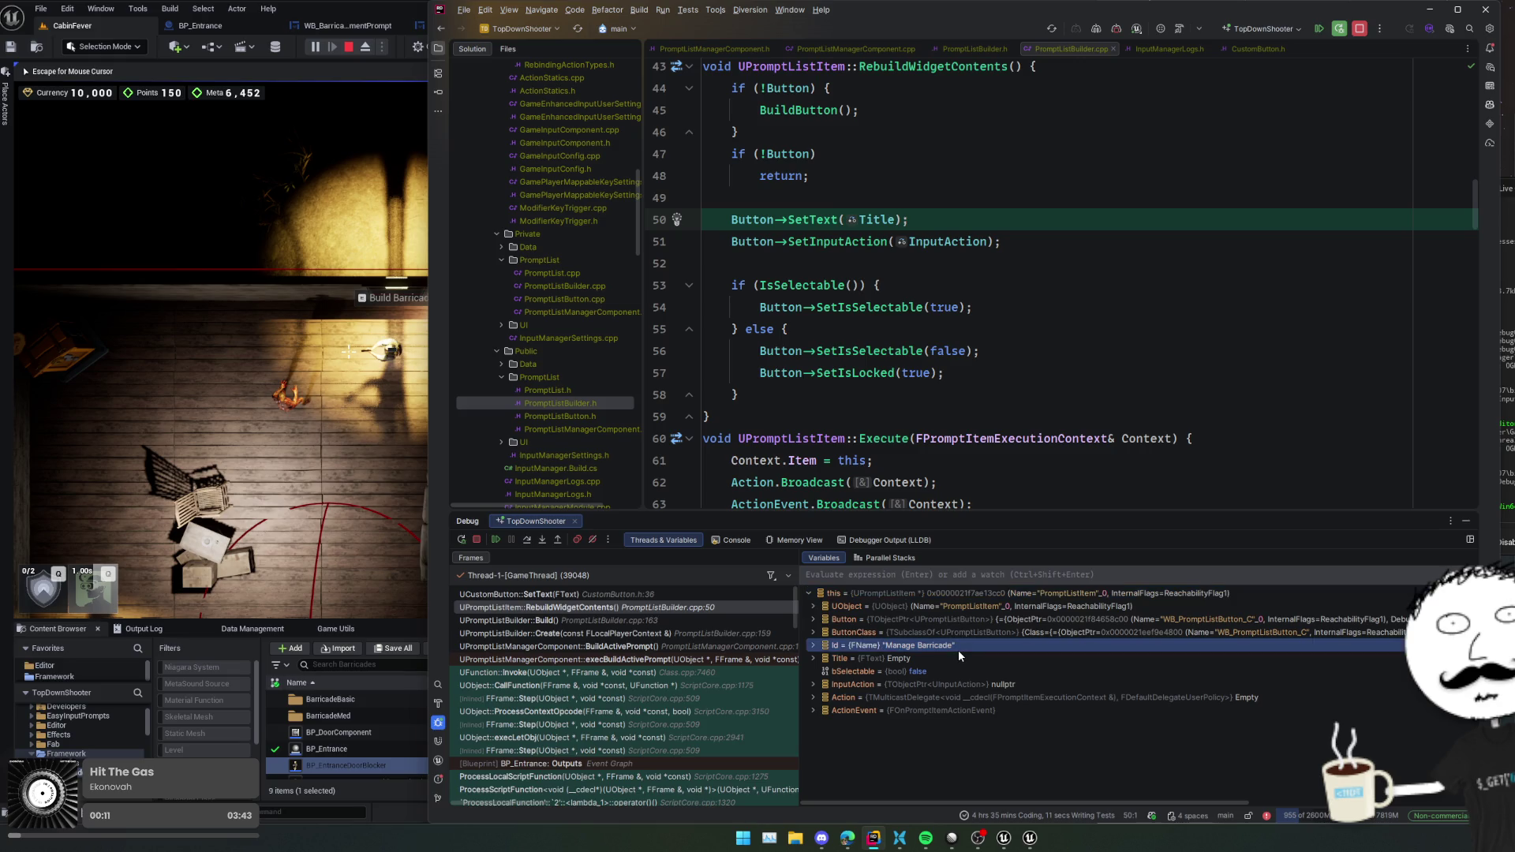
left_click(914, 658)
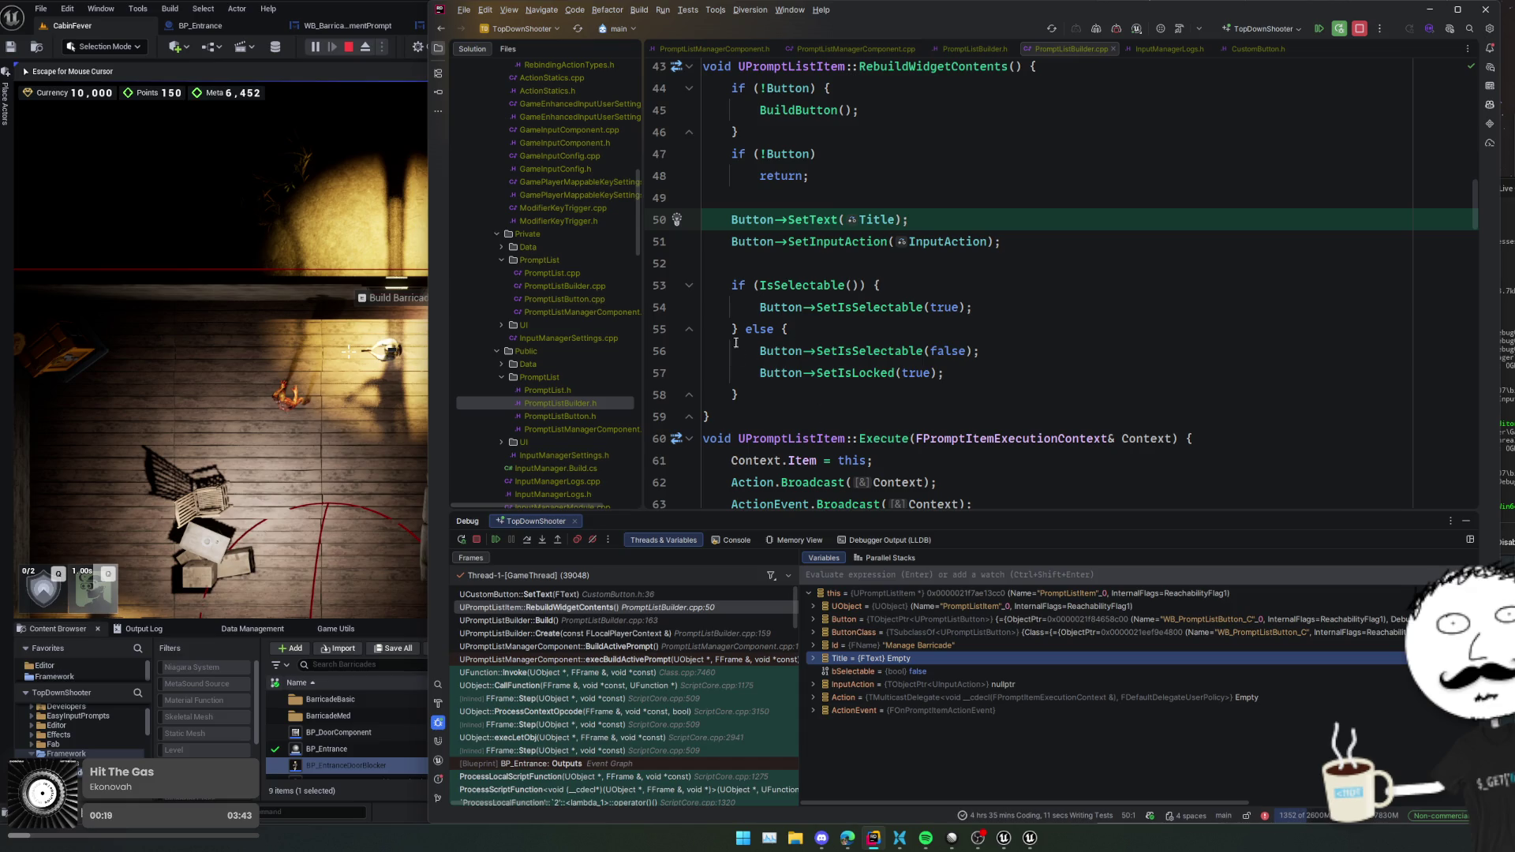
left_click(593, 620)
left_click(627, 594)
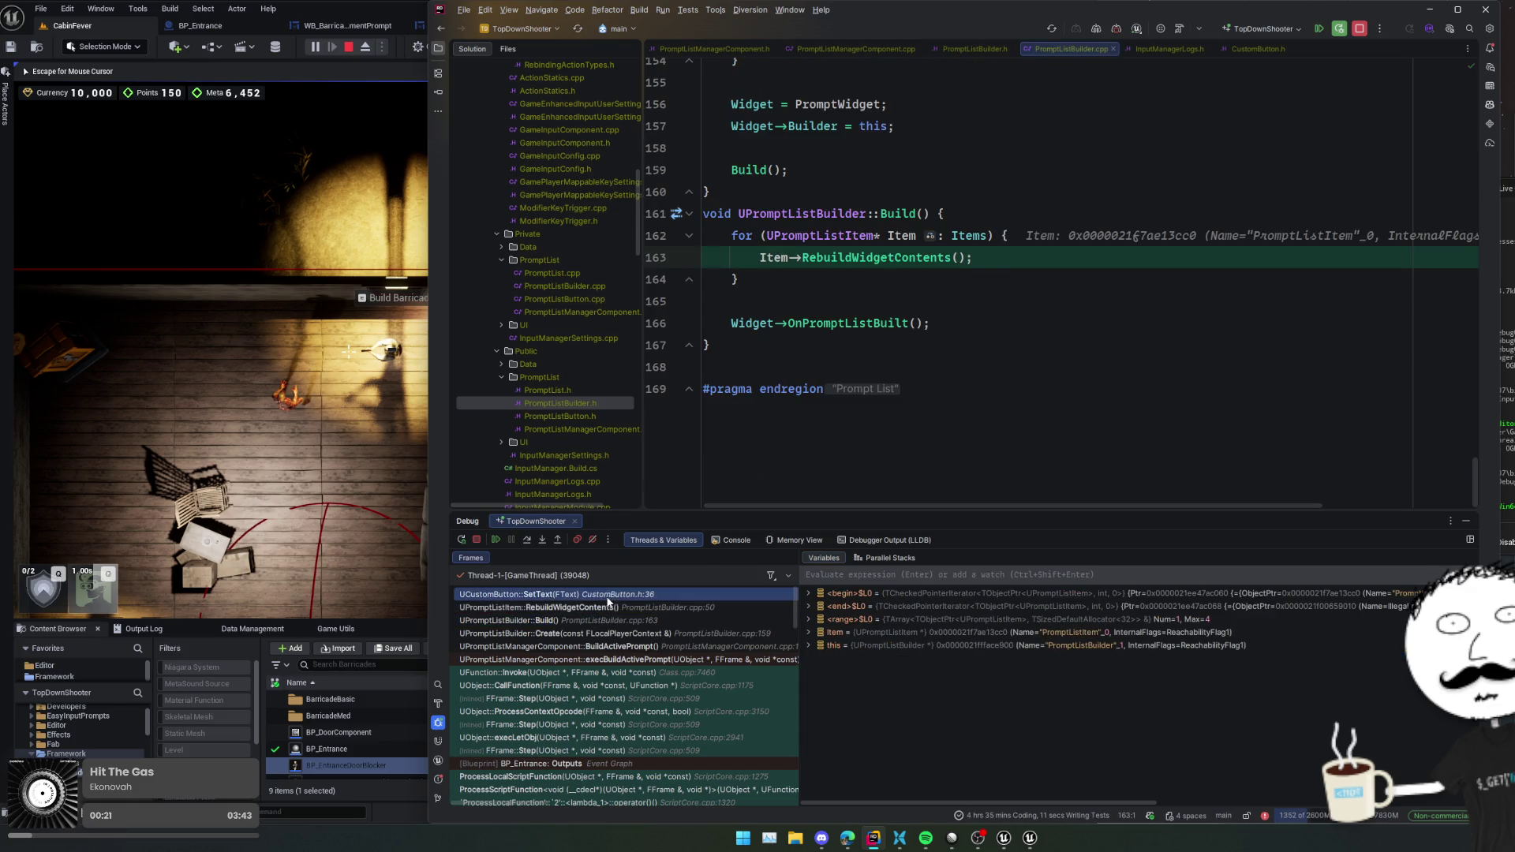
left_click(499, 541)
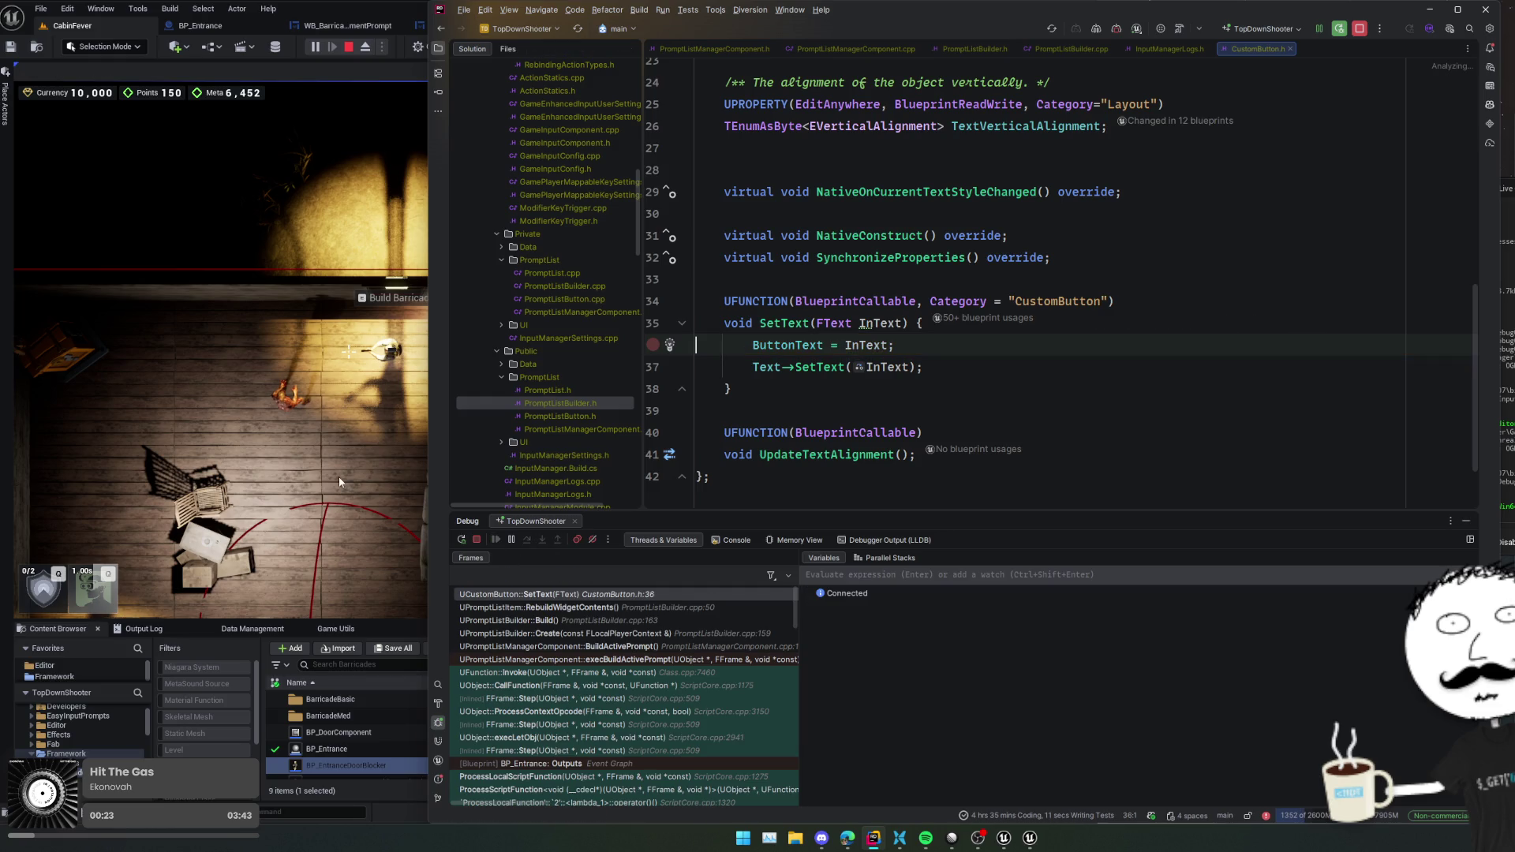
- Open WB_PlacementPromptButton_Barricade and select its Text Block in the designer preview
left_click(130, 22)
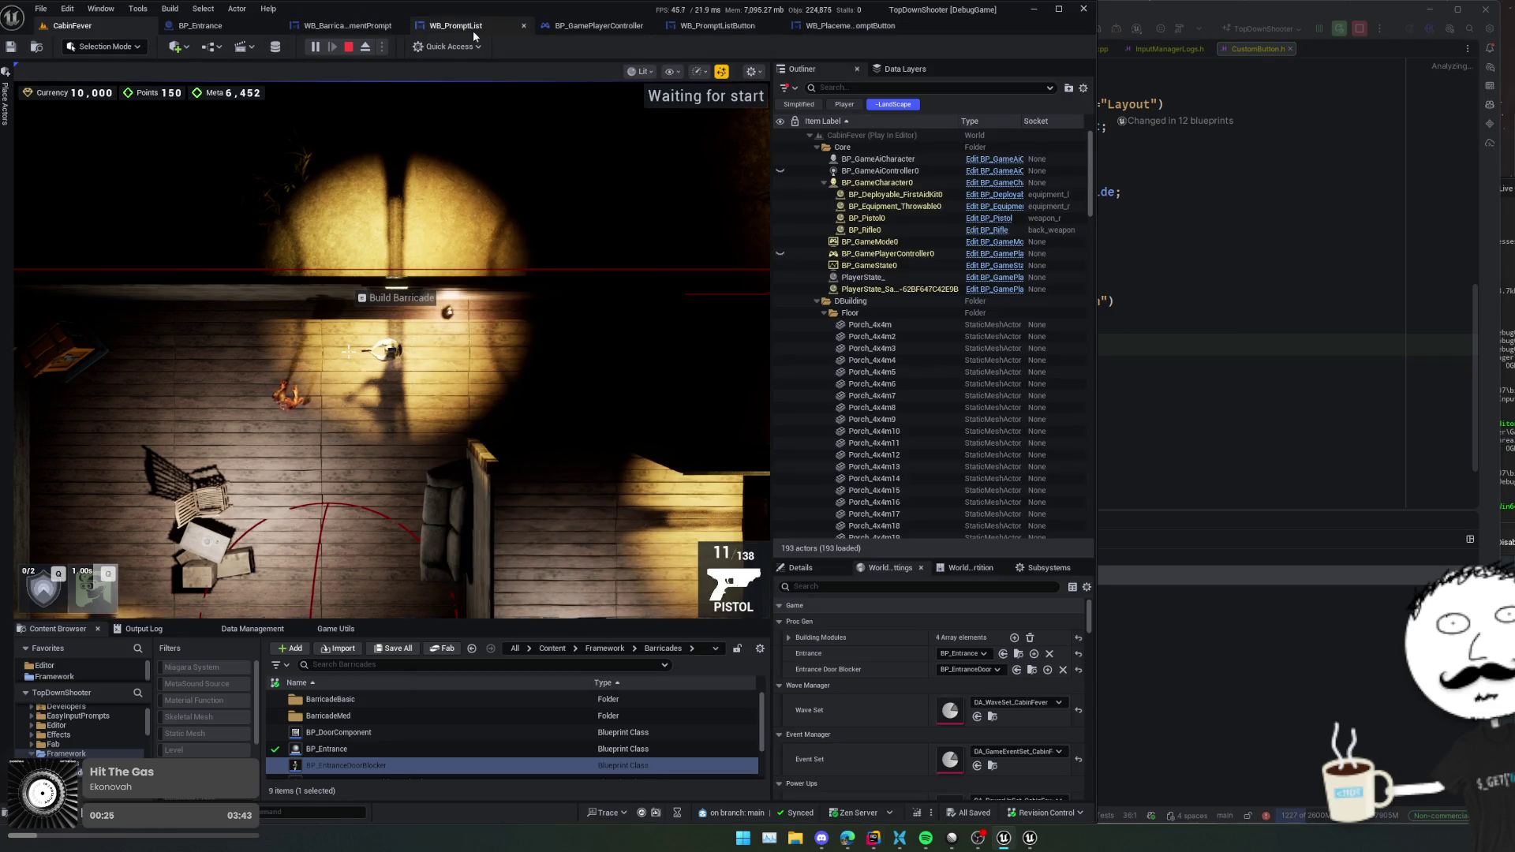
left_click(543, 27)
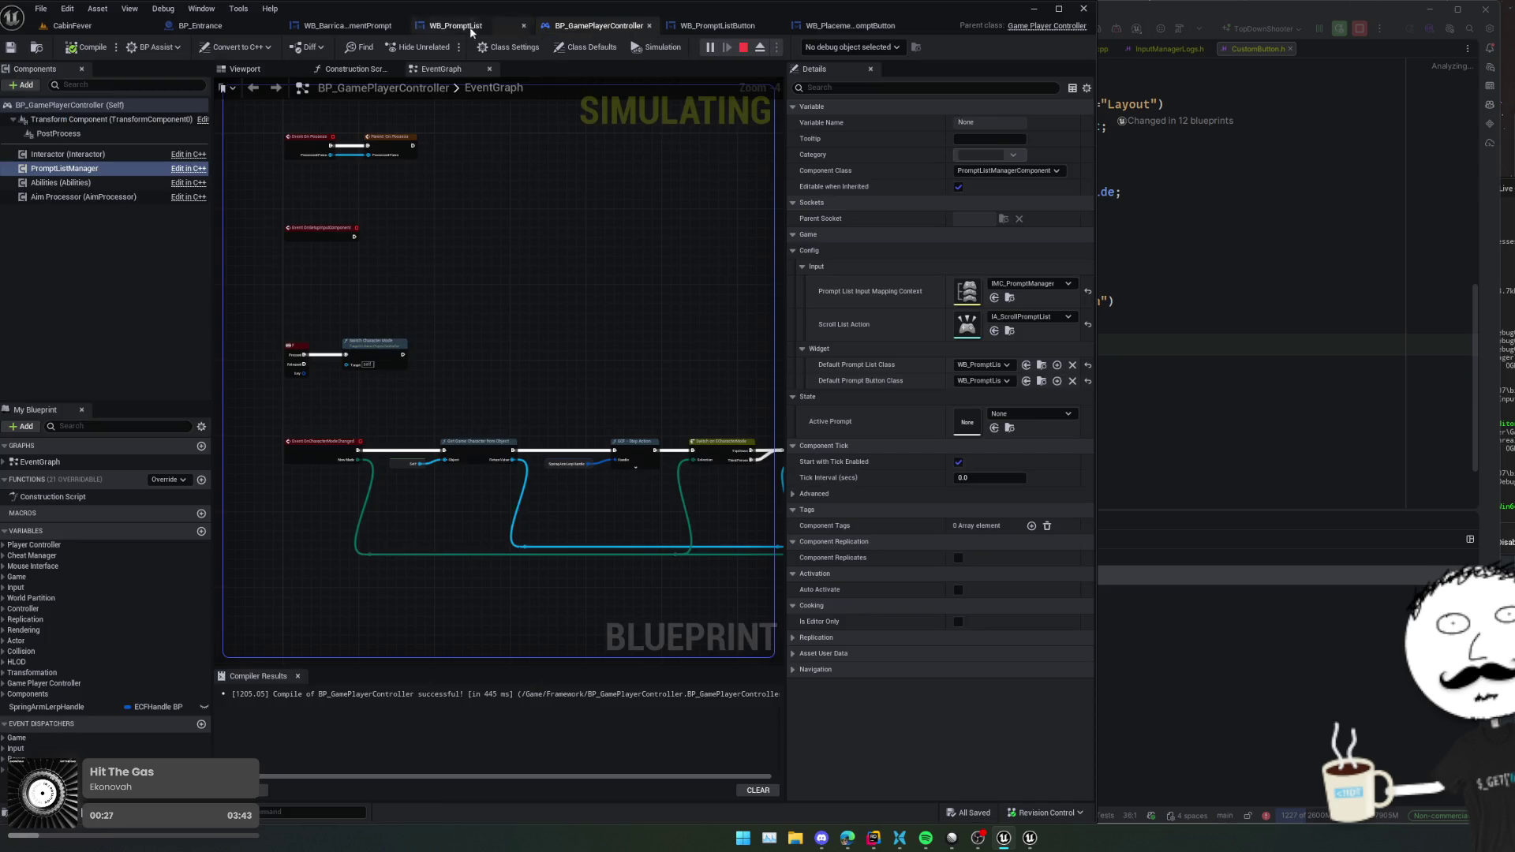
left_click(348, 25)
left_click(71, 25)
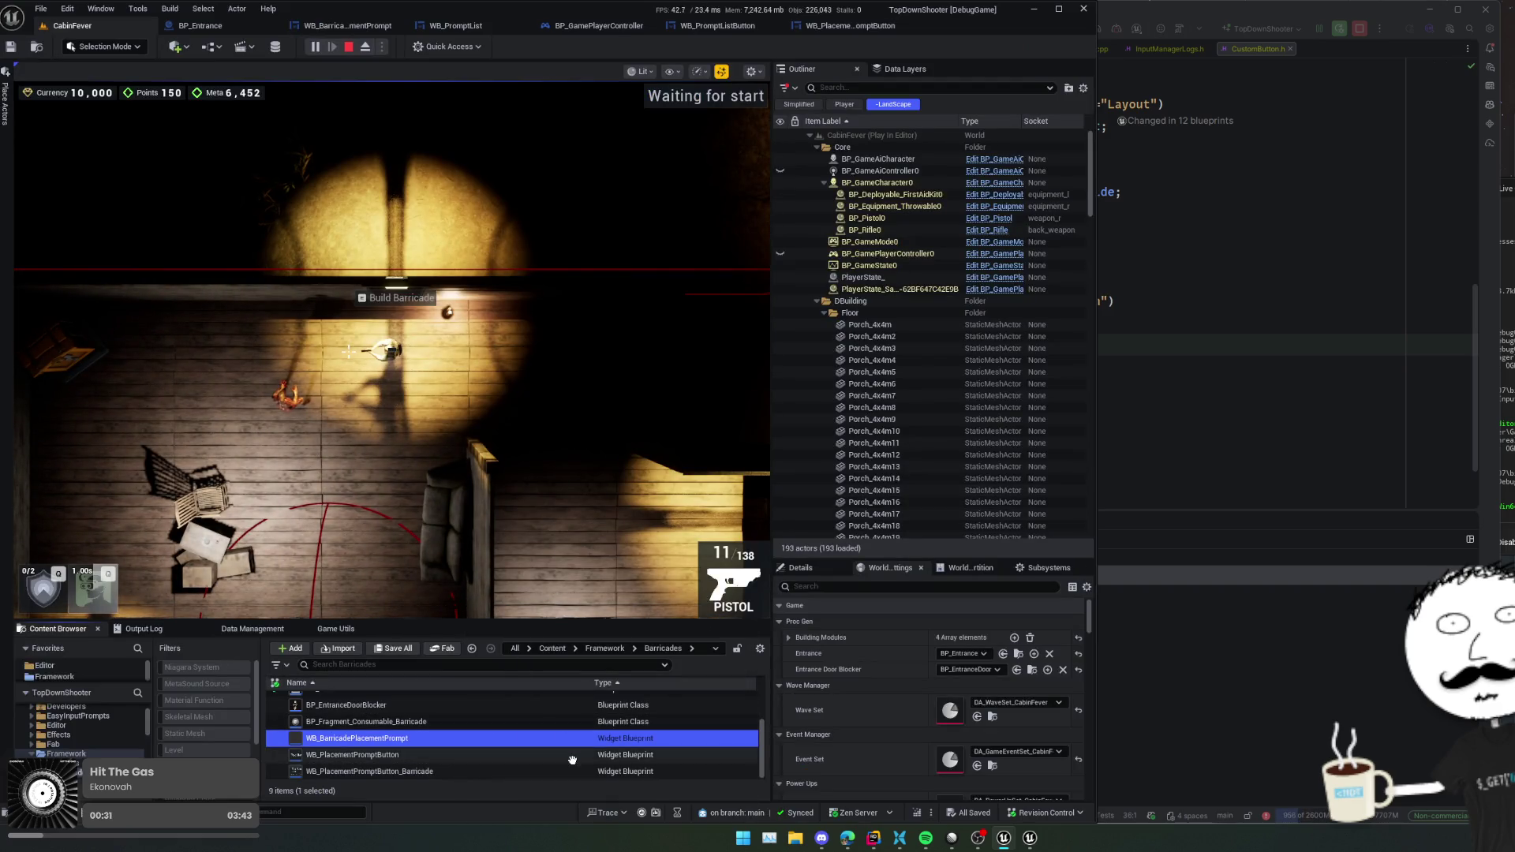
left_click(568, 769)
double_click(569, 771)
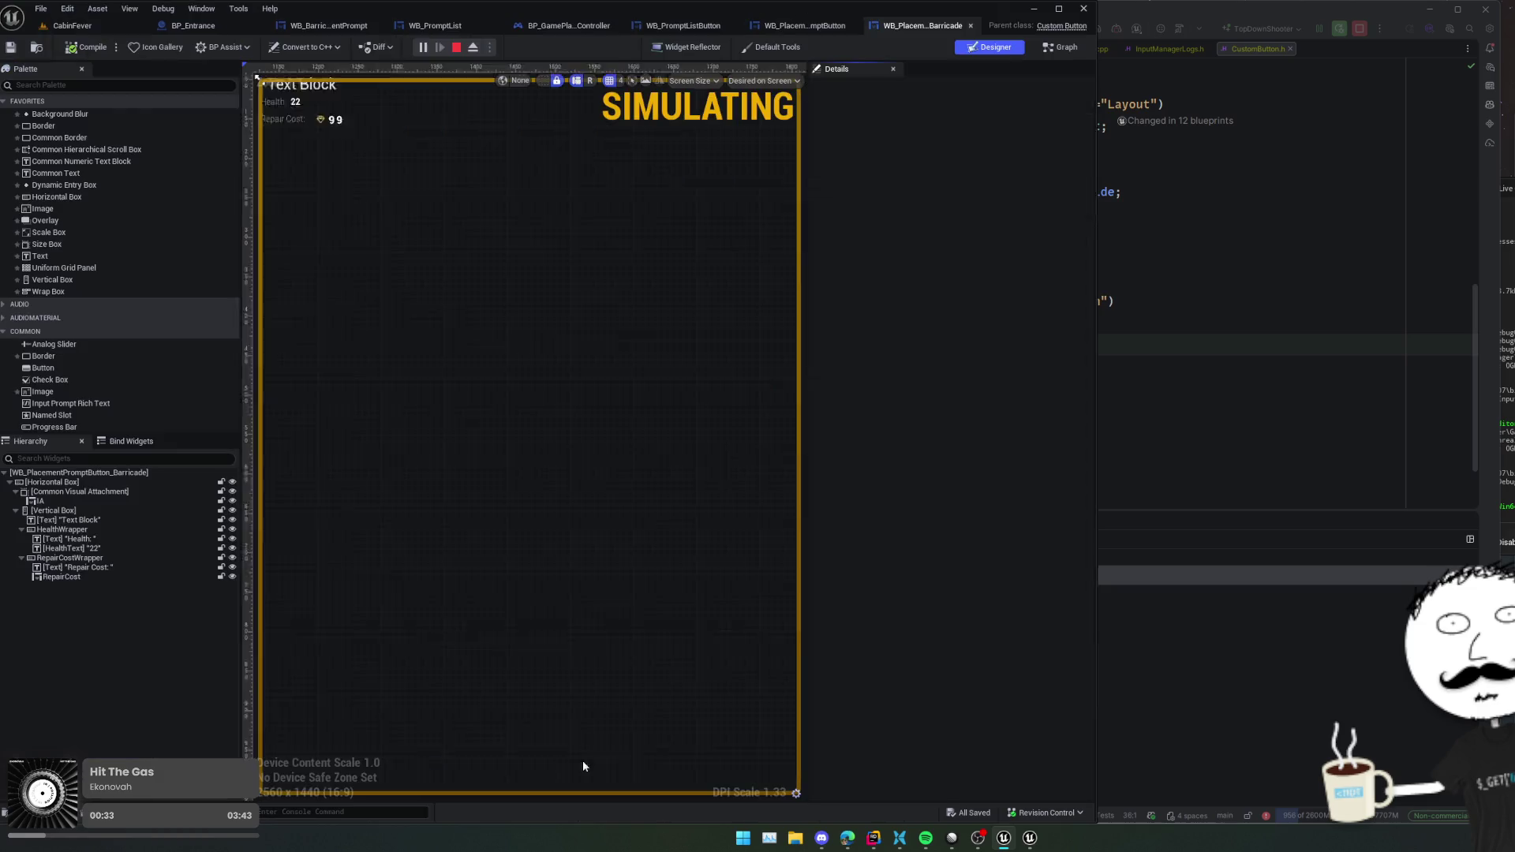
left_click_drag(386, 279, 472, 352)
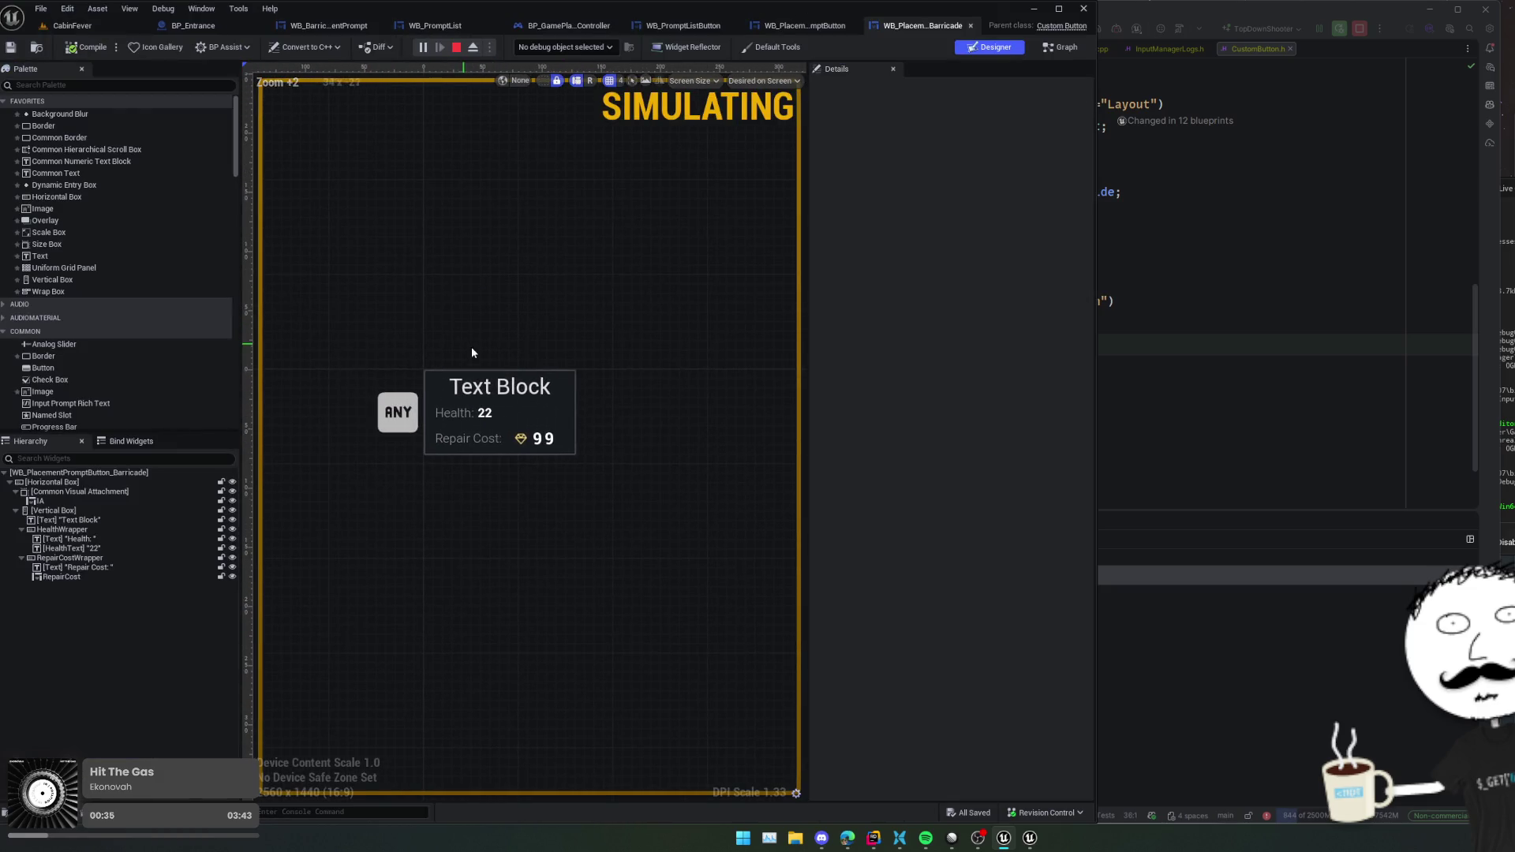
left_click_drag(670, 373, 665, 401)
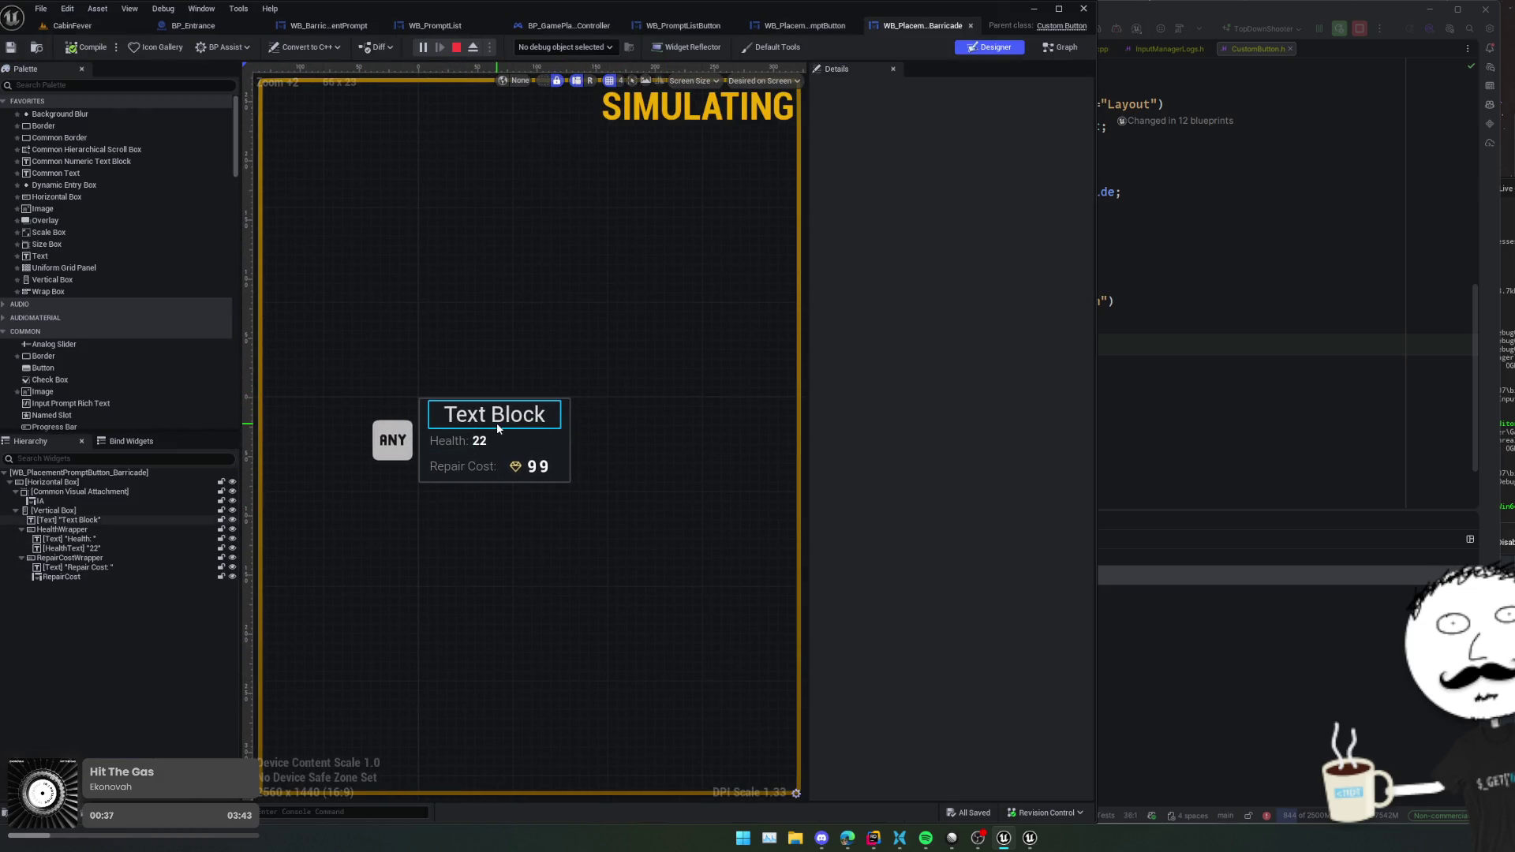
left_click(496, 423)
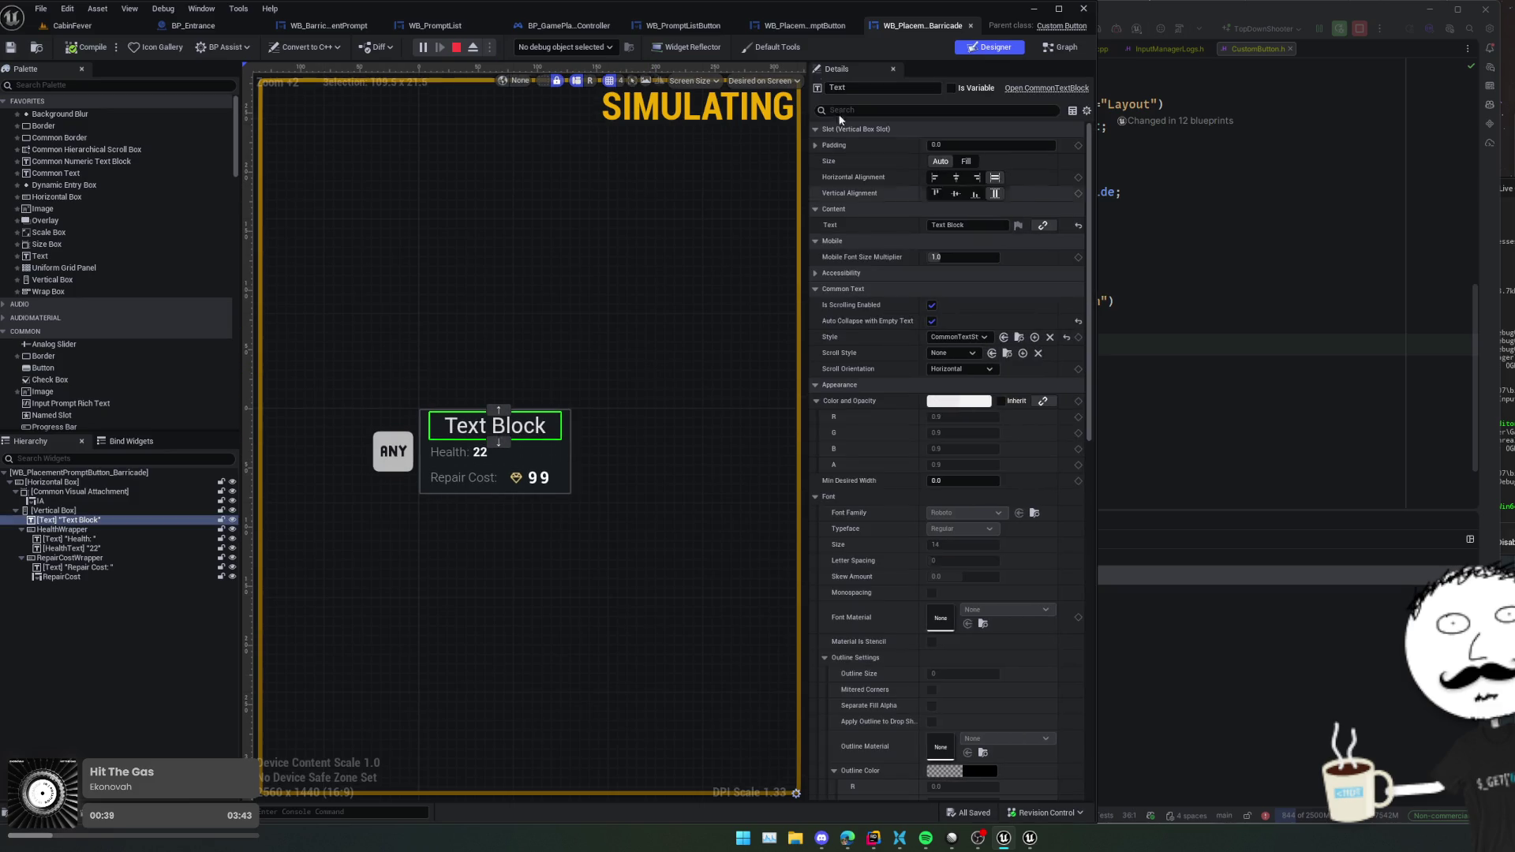
- Cycle through the open blueprint tabs to BP_Entrance's event graph at the Create Item Advanced node
left_click(683, 26)
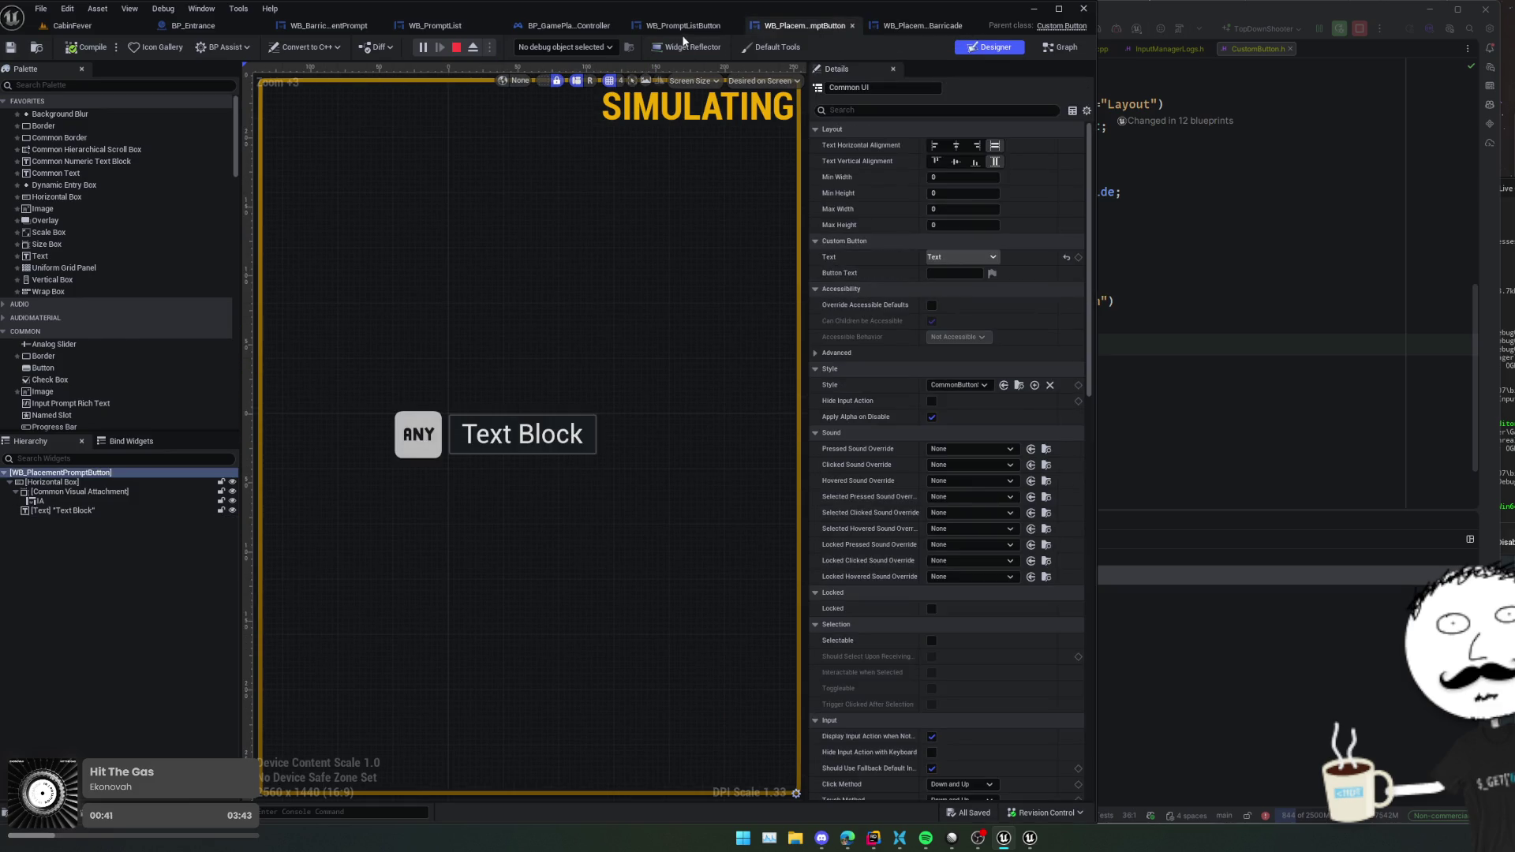
left_click(562, 27)
scroll(624, 289, "down", 3)
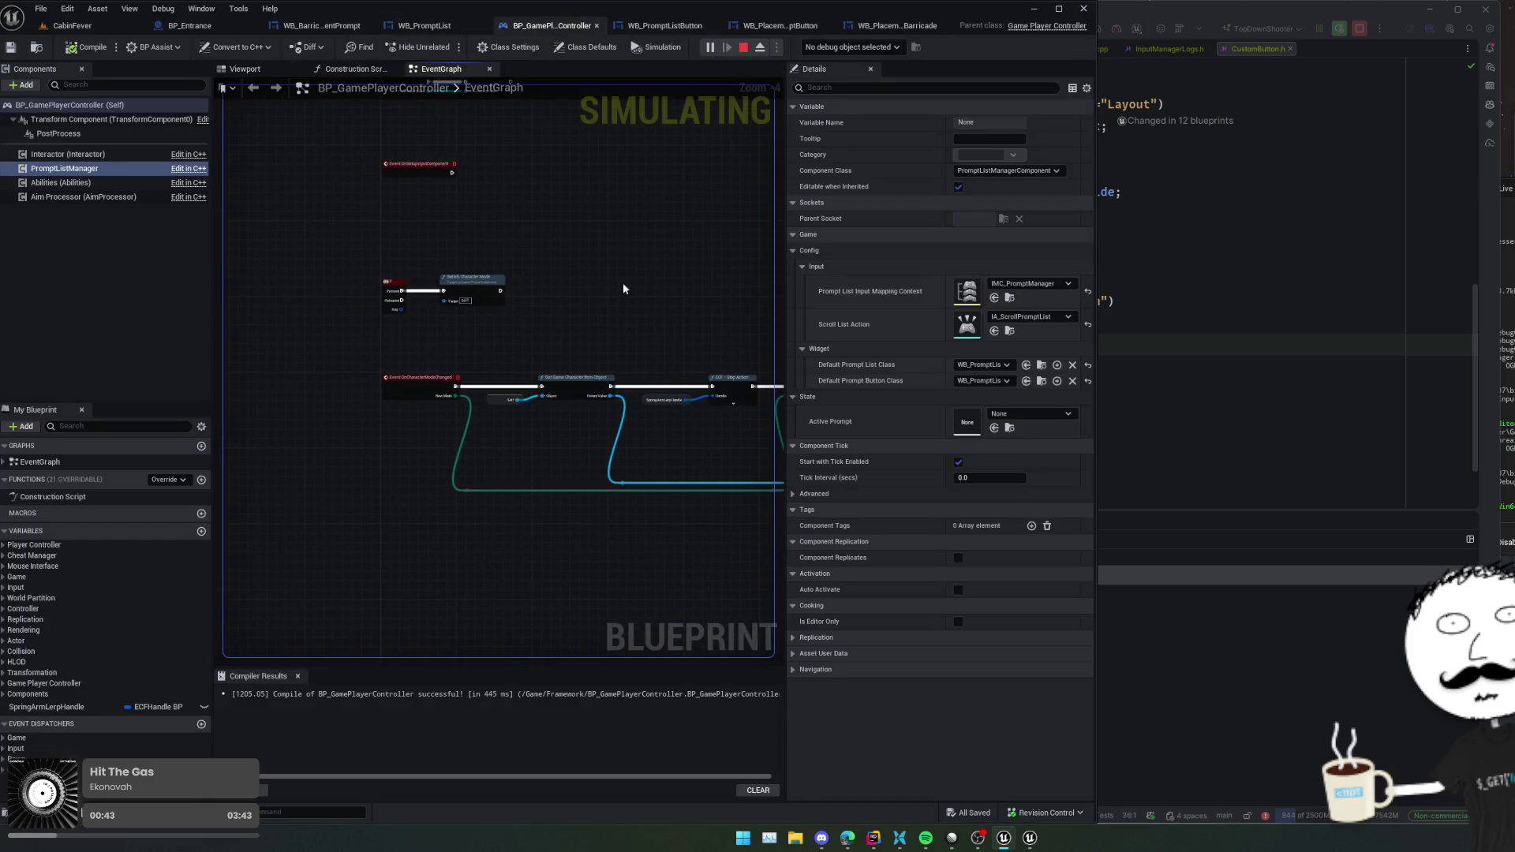
left_click(432, 25)
left_click(328, 32)
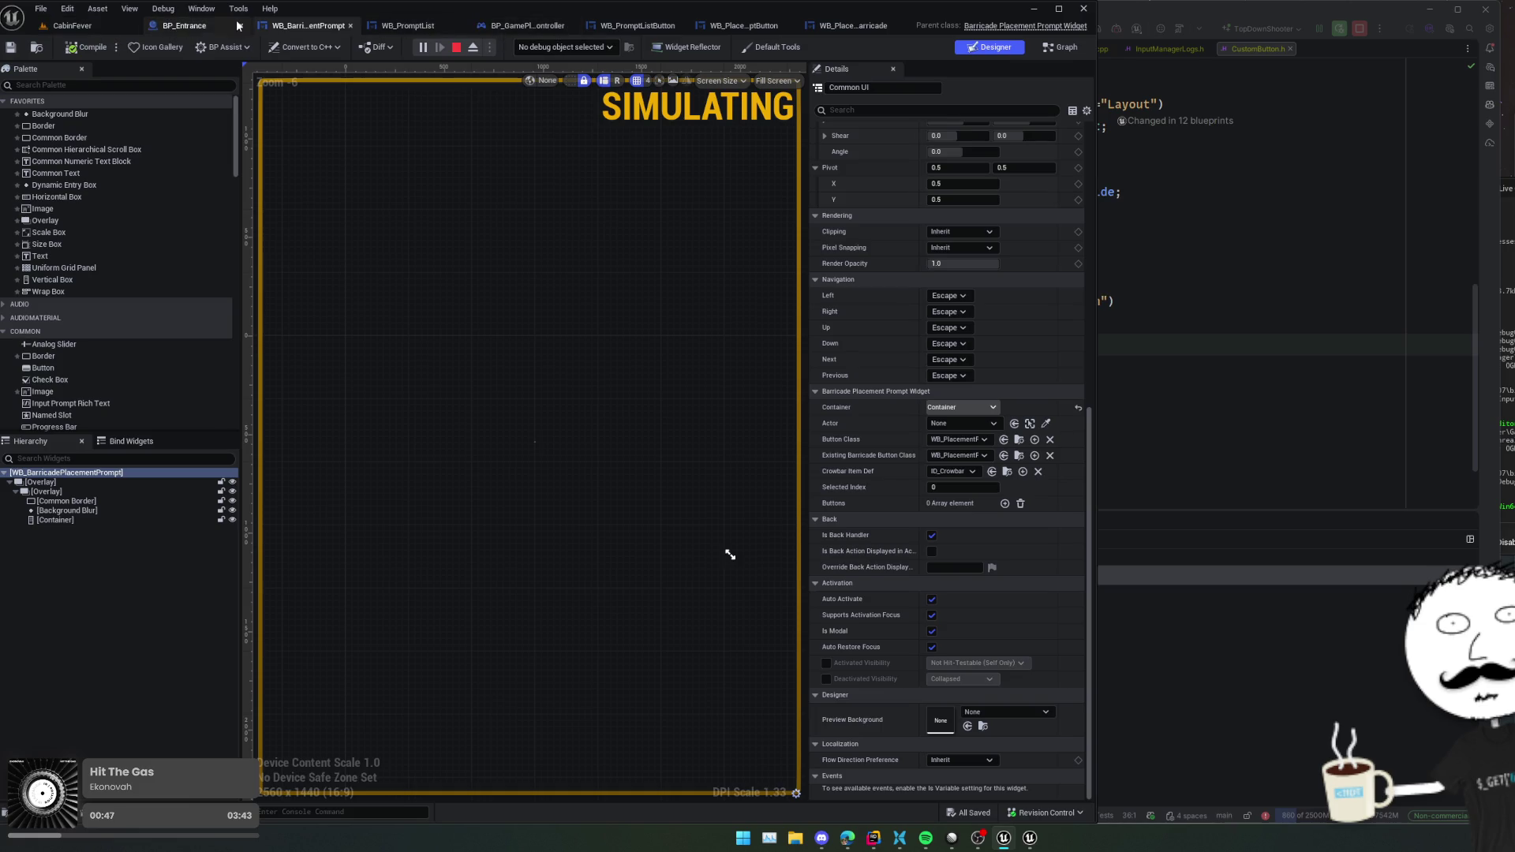
left_click(189, 25)
scroll(514, 429, "up", 3)
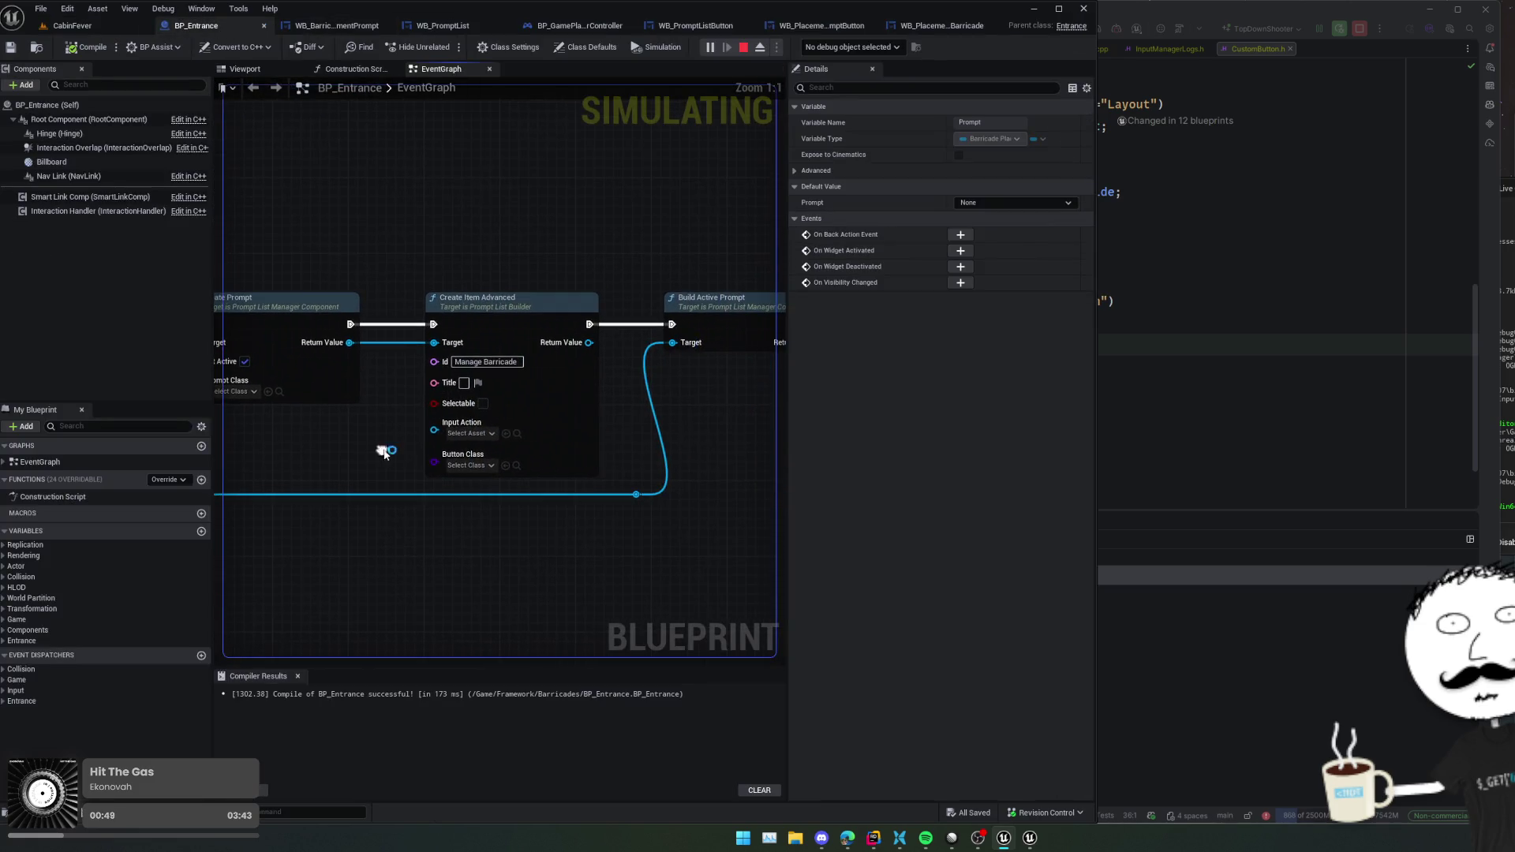
- Set the Create Item Advanced Title to 'Testing...' and compile BP_Entrance
left_click(478, 390)
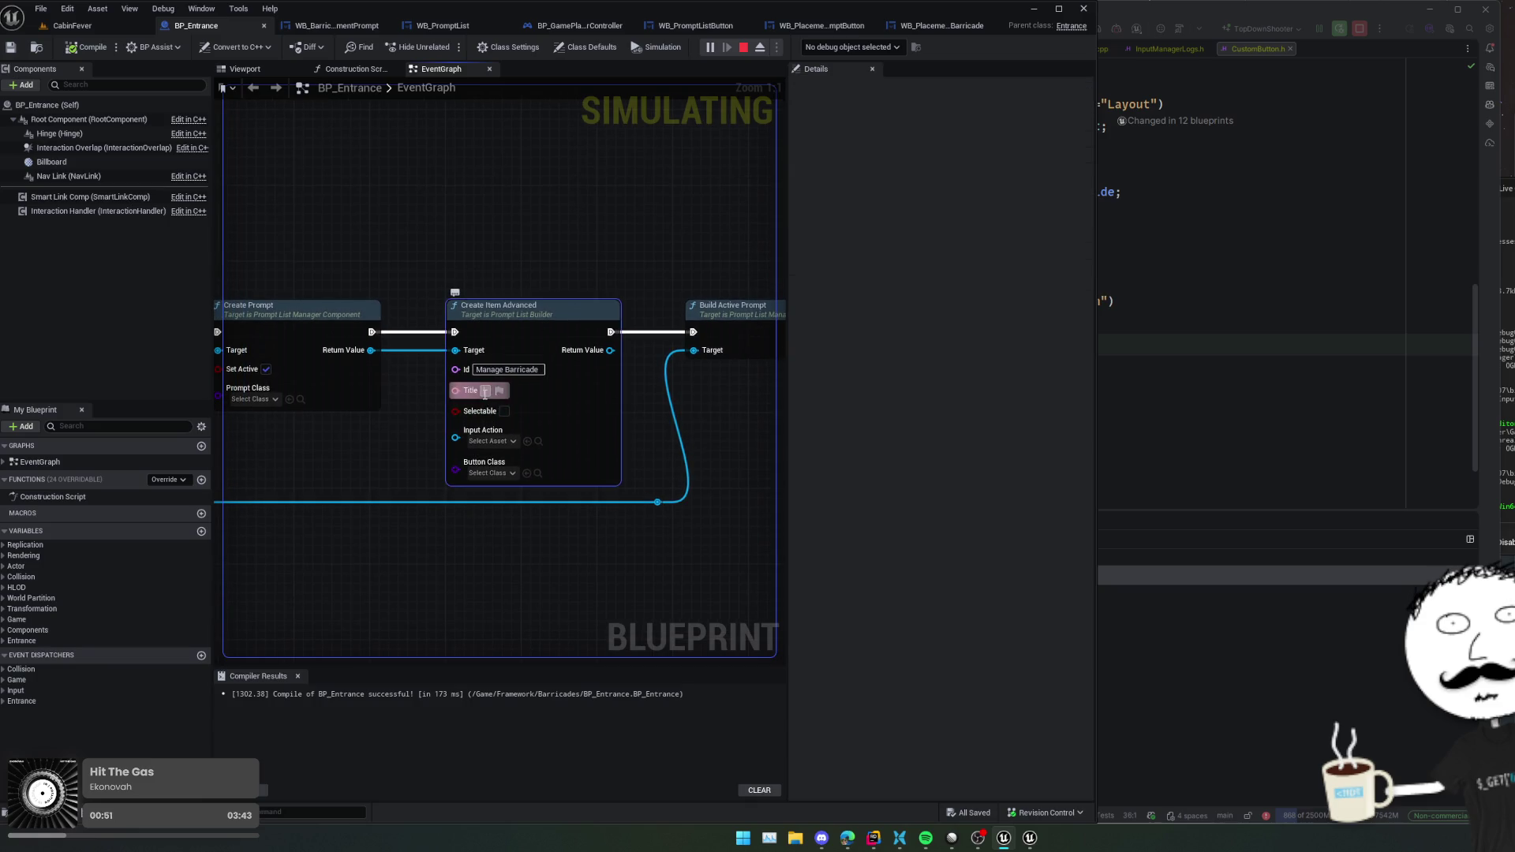
type("Testing...")
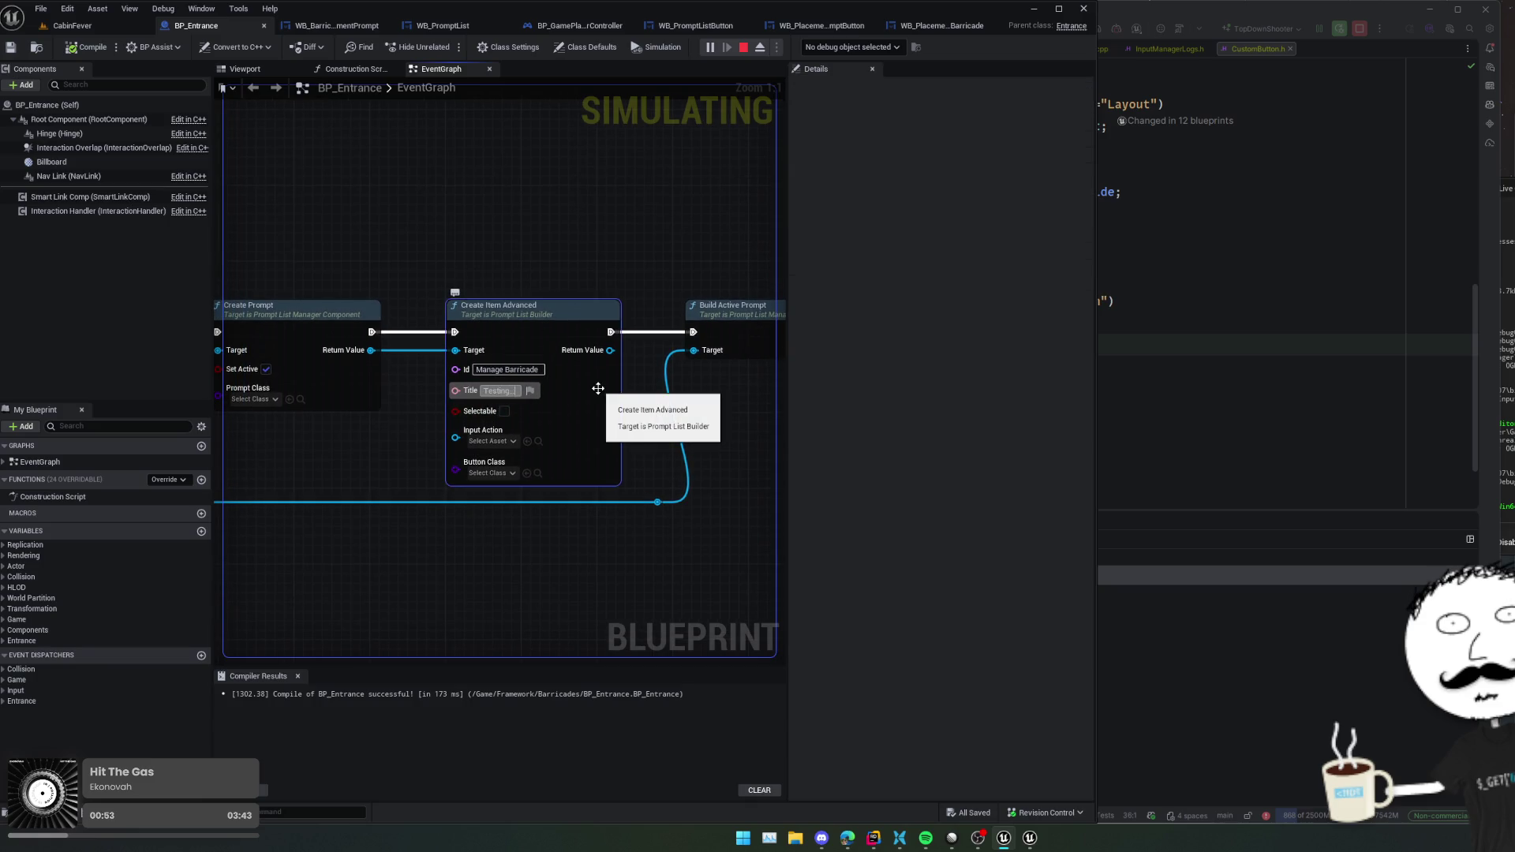
key("Return")
left_click(744, 47)
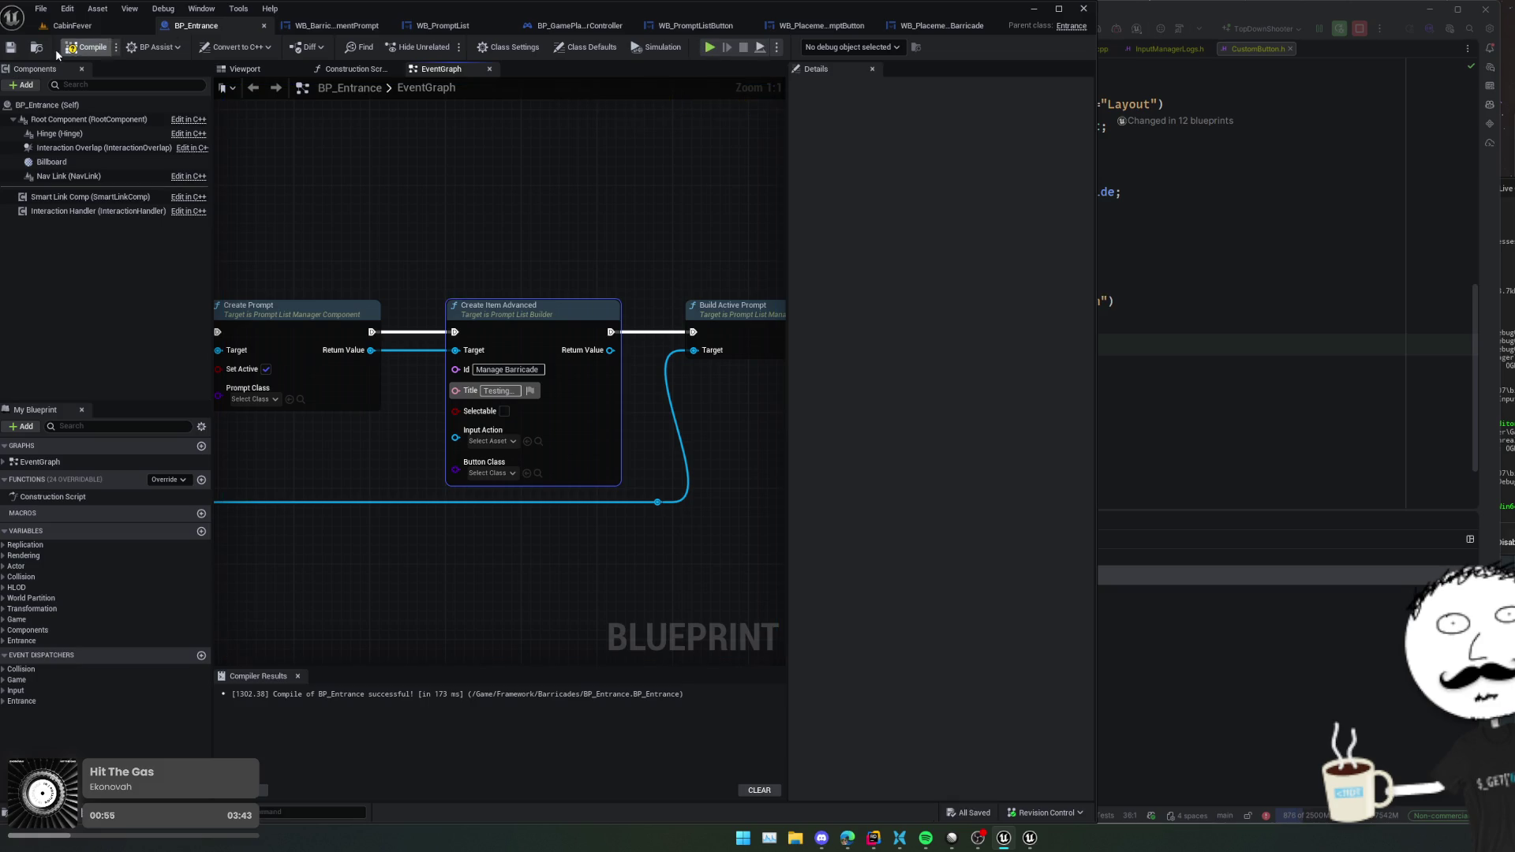
left_click(78, 47)
- Play-test by walking to the barricade to see 'Testing...' under the prompt, then stop
key("alt+p")
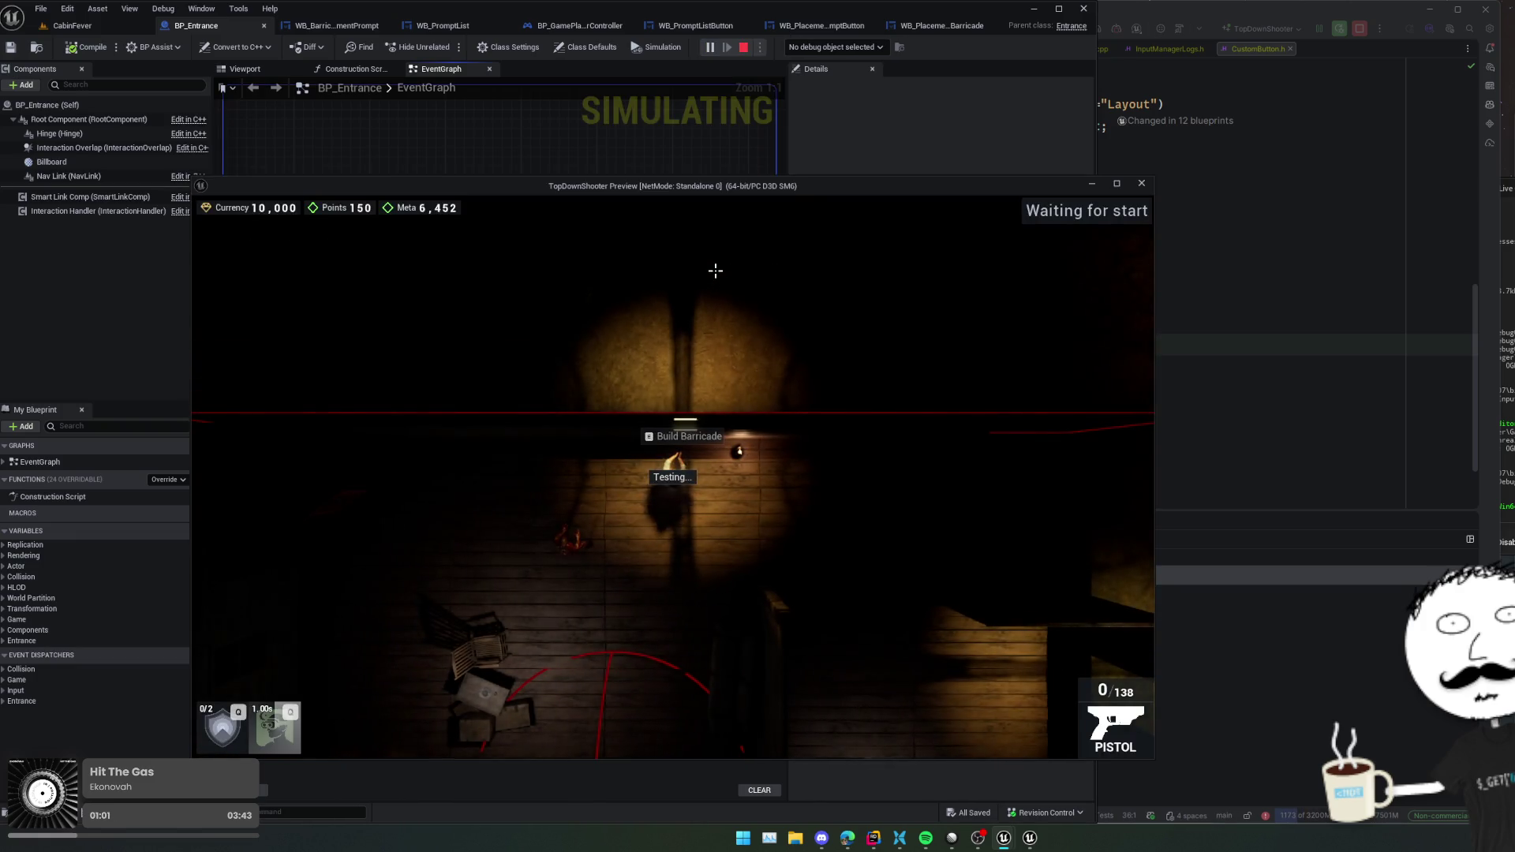
key("s")
key("w")
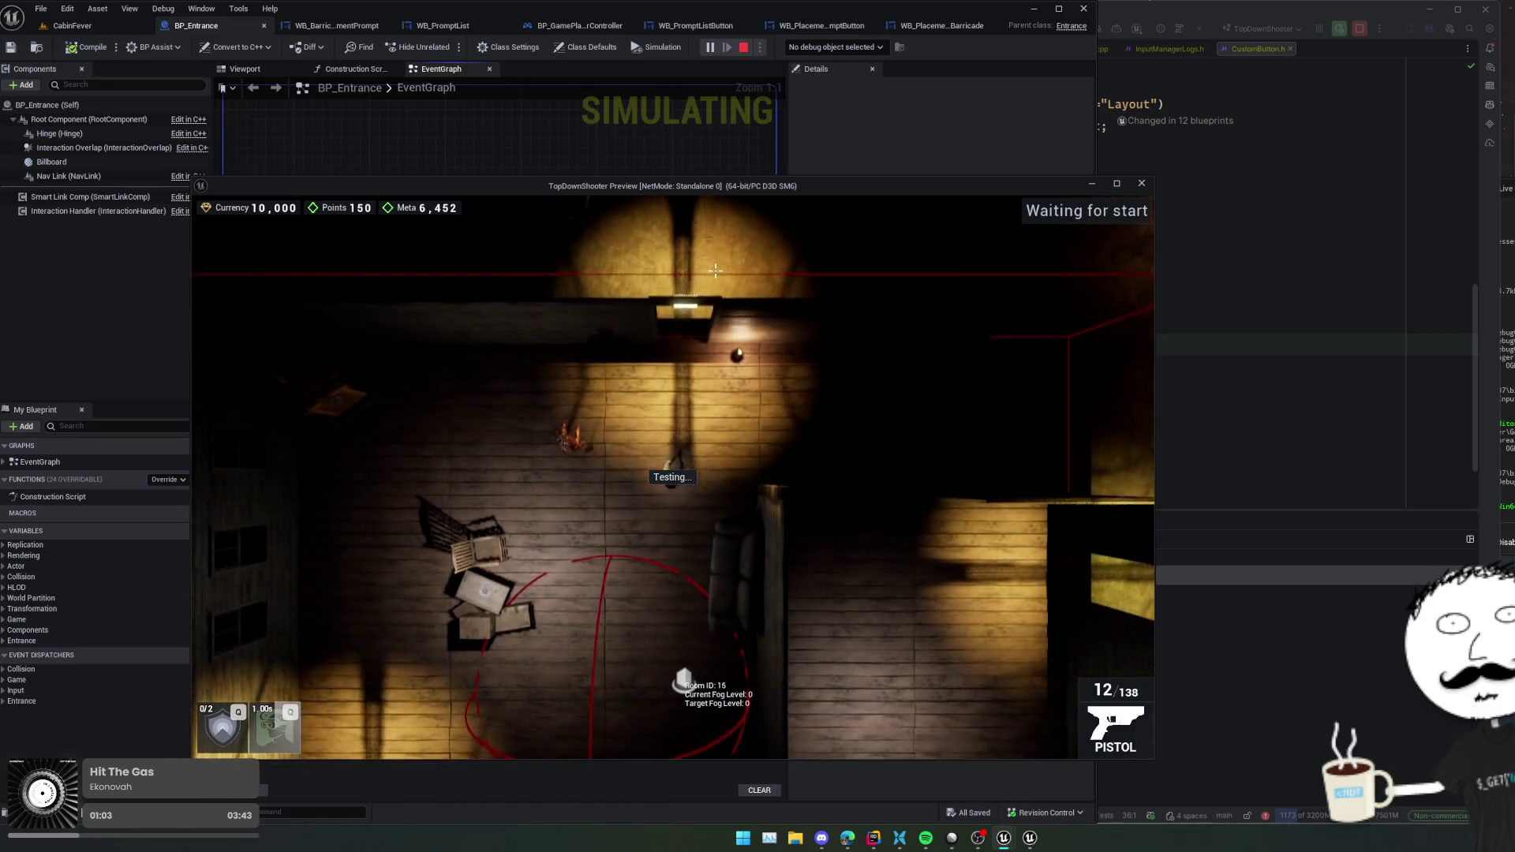
key("s")
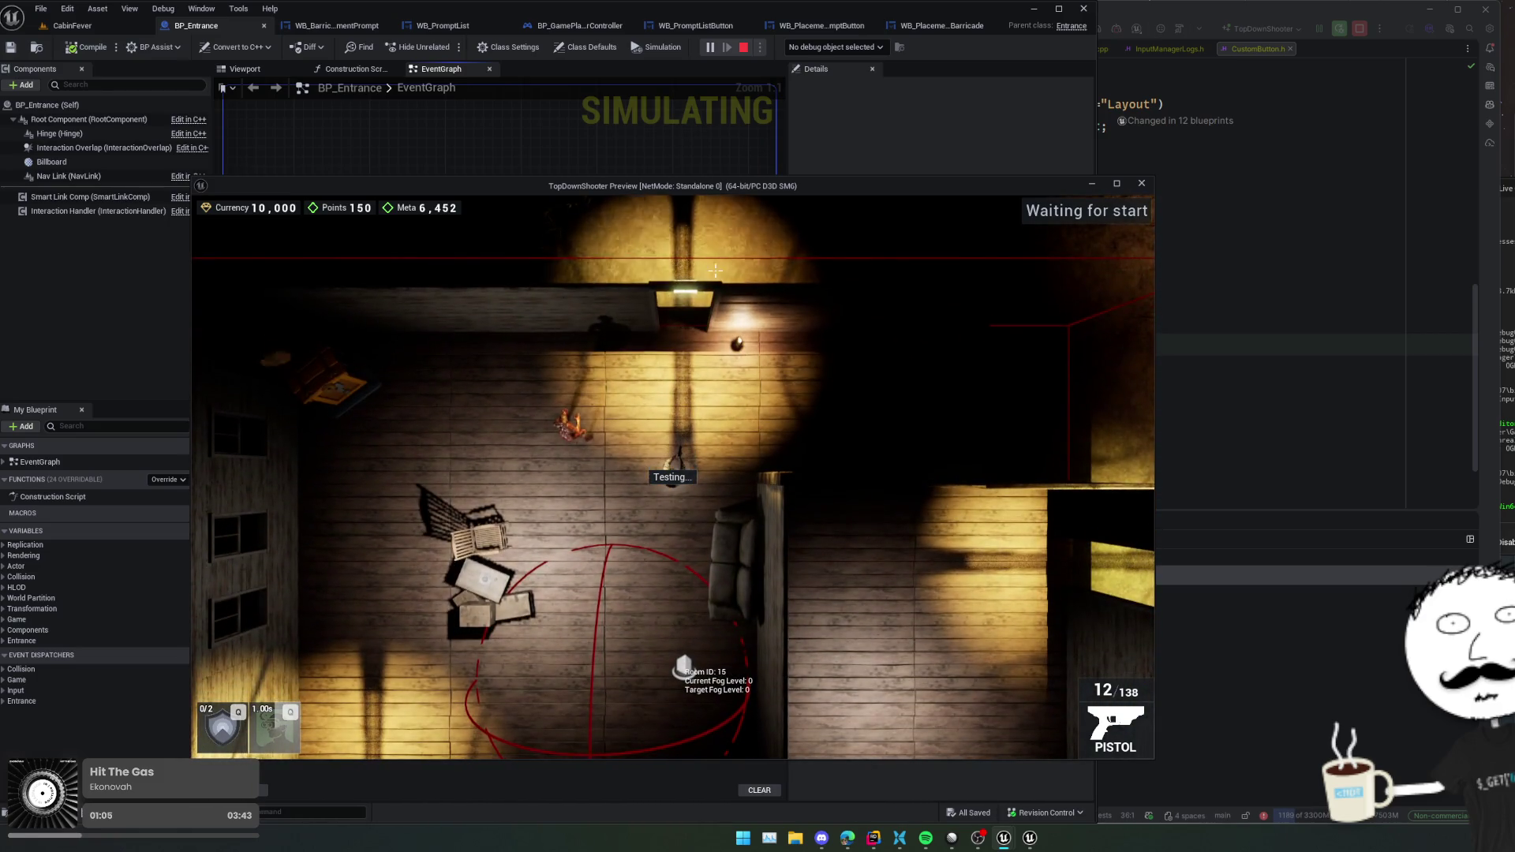
left_click(1141, 183)
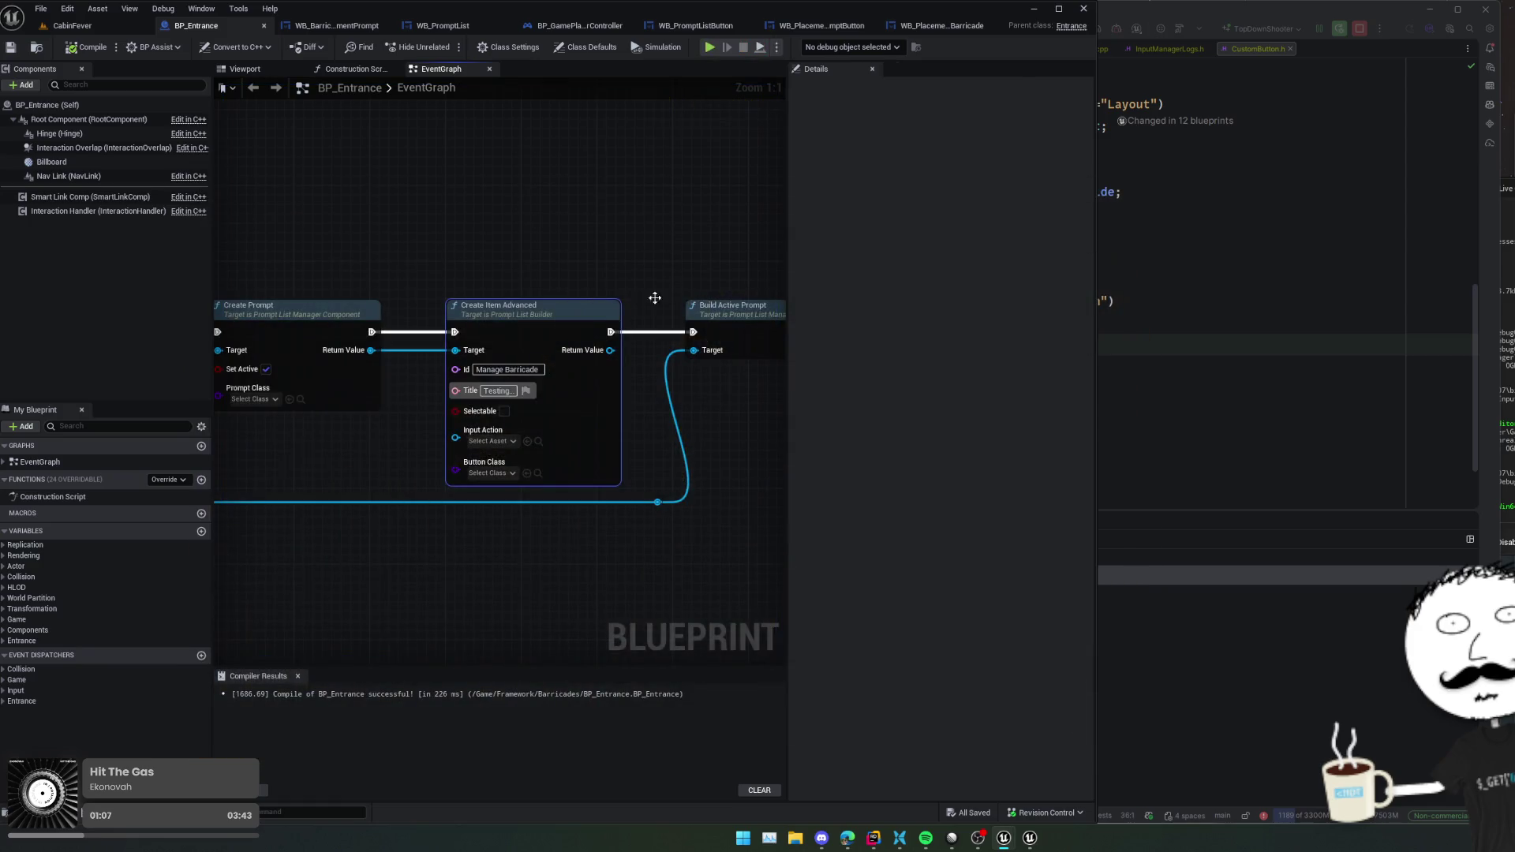
- Paste a second Create Item Advanced node wired into Build Active Prompt, with Id 'Another'
left_click_drag(593, 316, 793, 316)
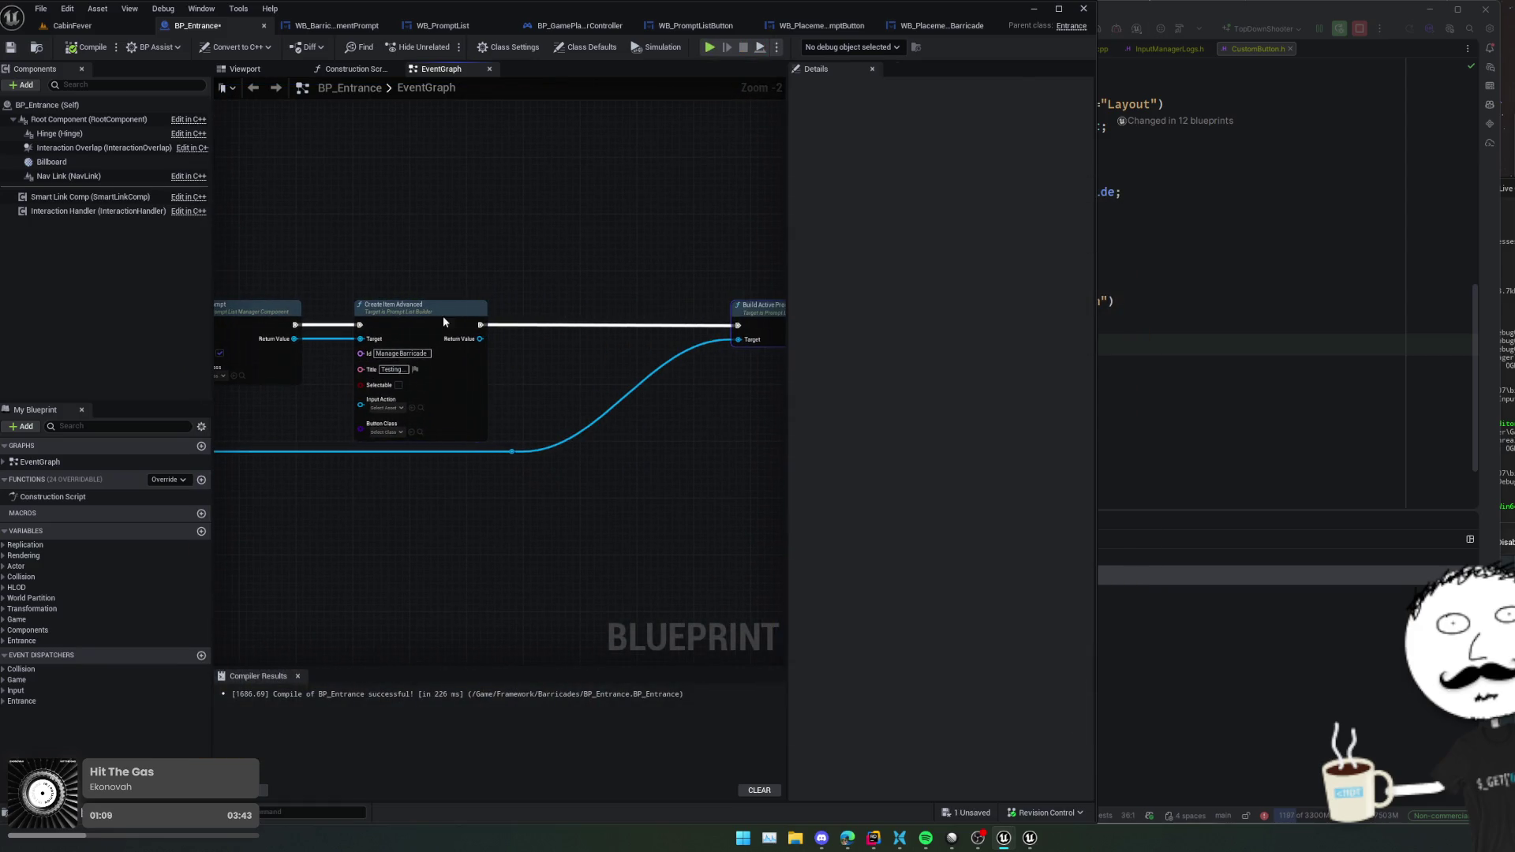
key("ctrl+v")
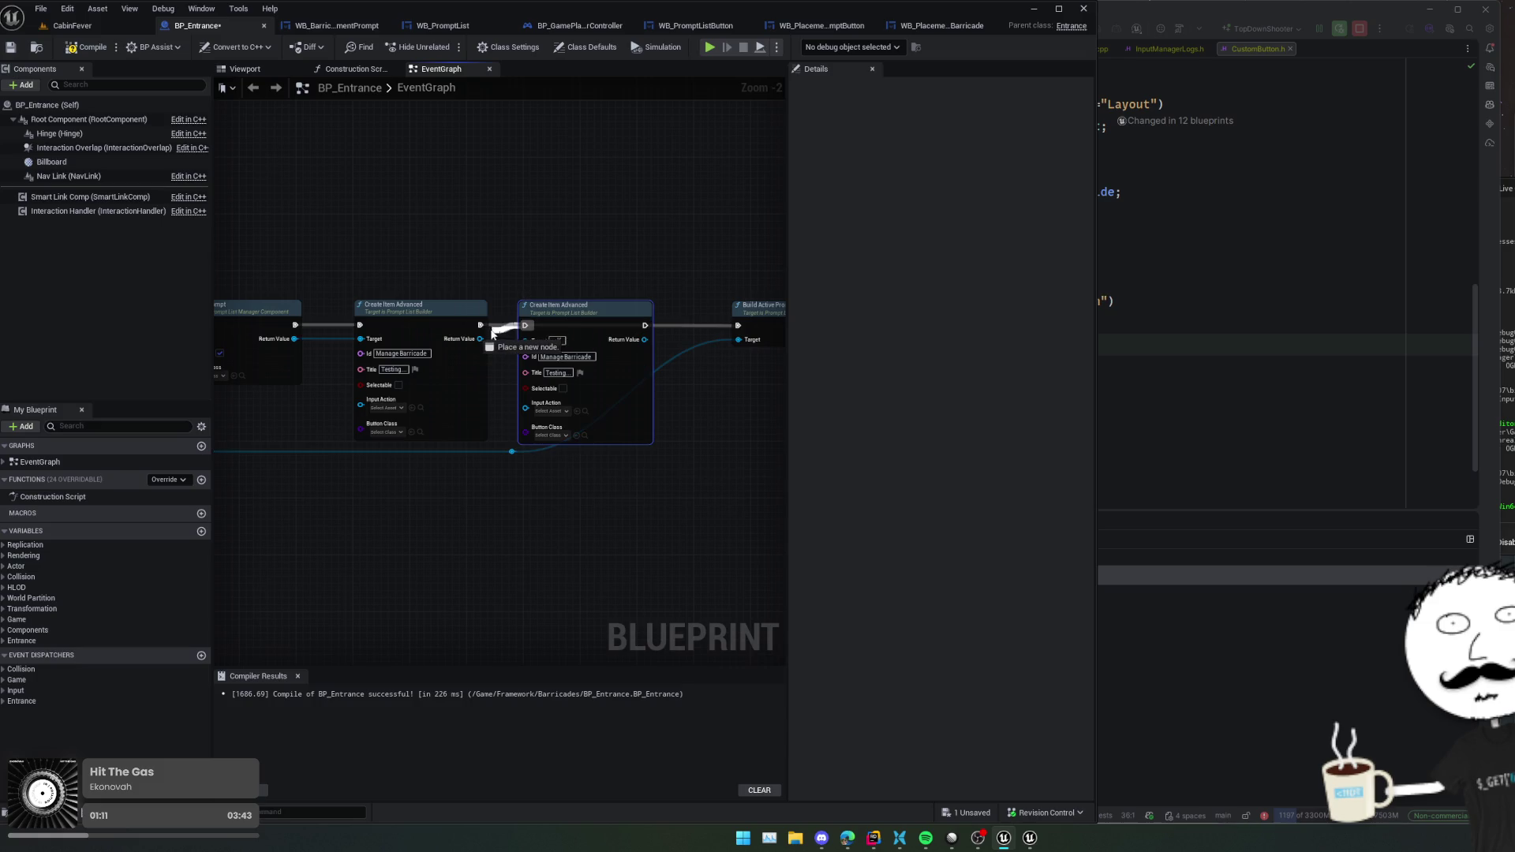
left_click_drag(645, 325, 745, 329)
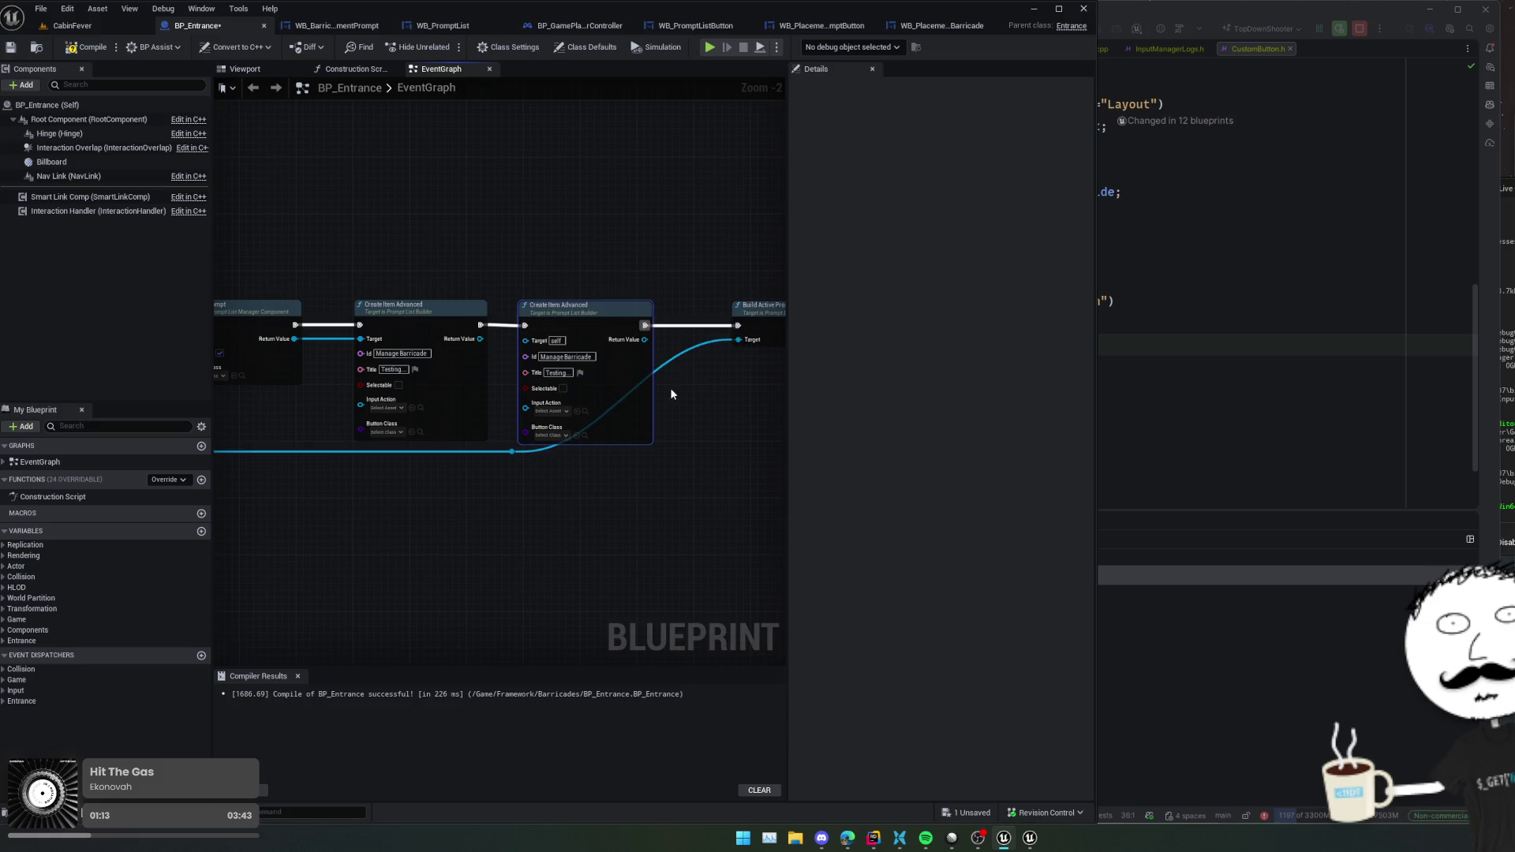
left_click(352, 361)
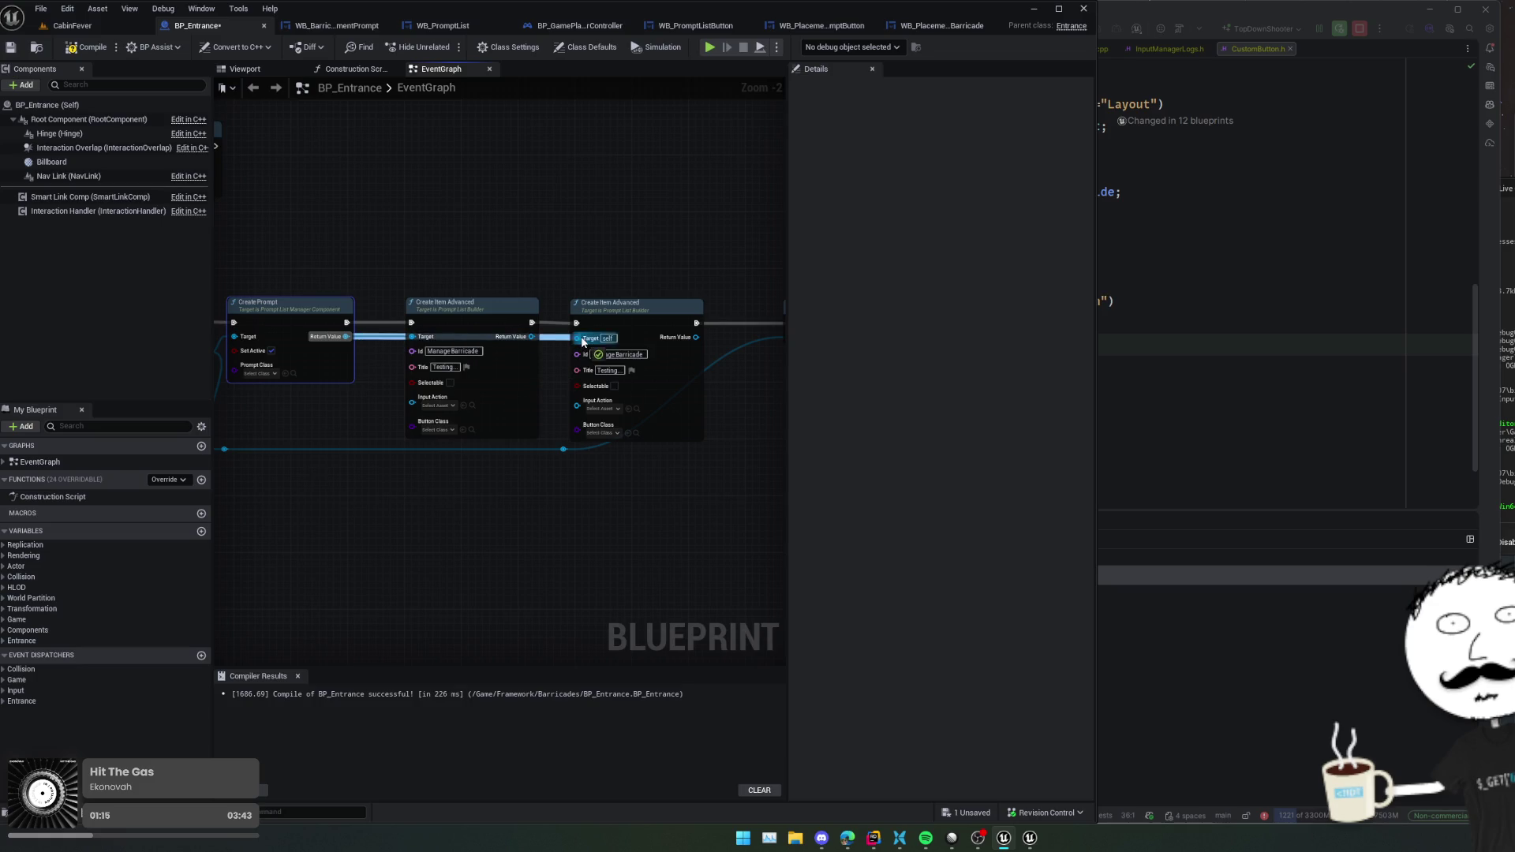
scroll(569, 370, "up", 3)
left_click(645, 342)
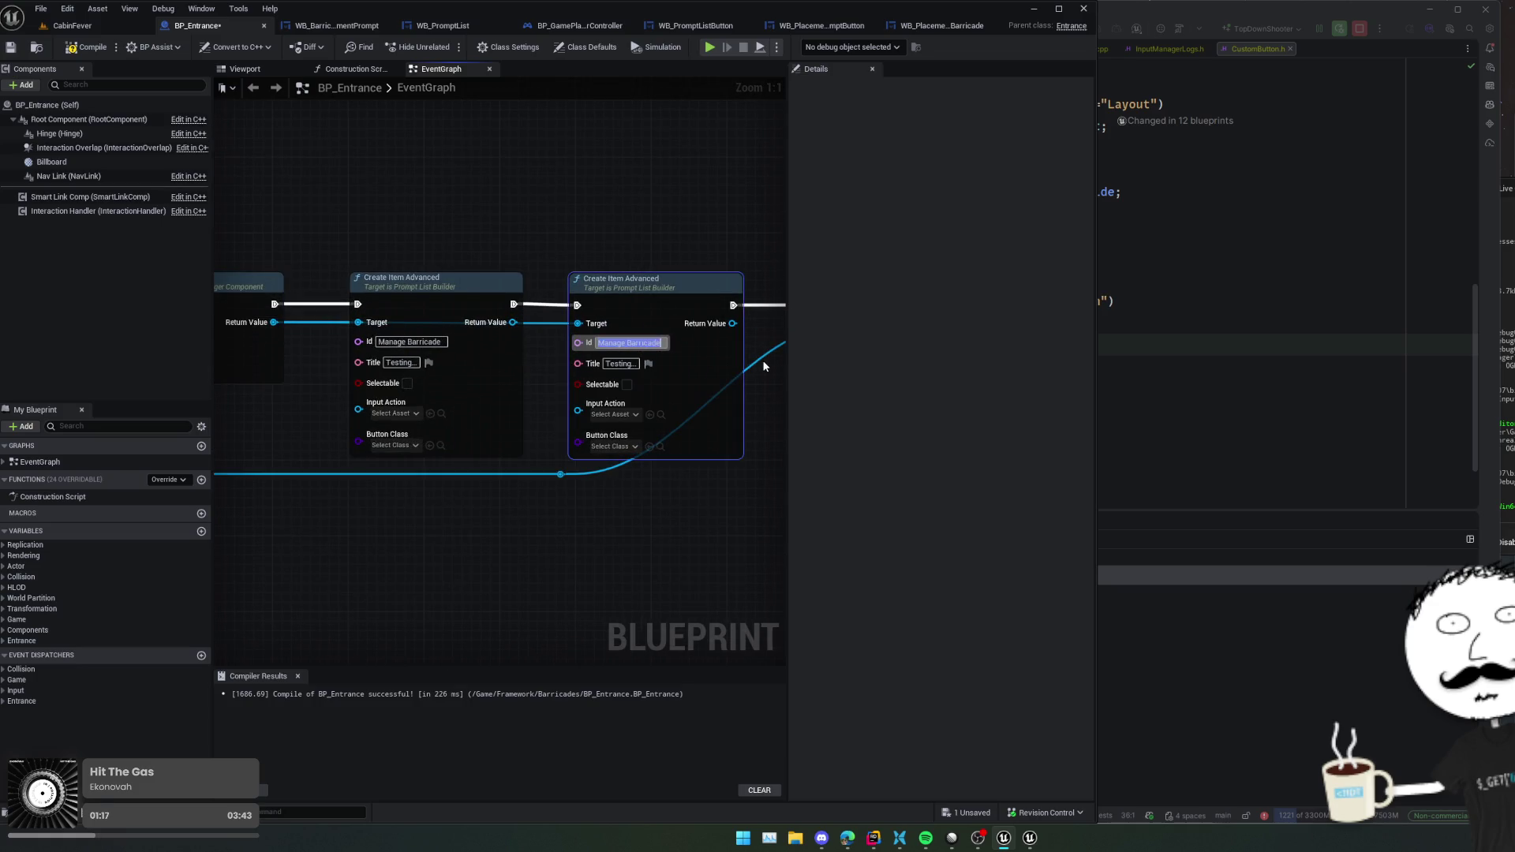
type("Another")
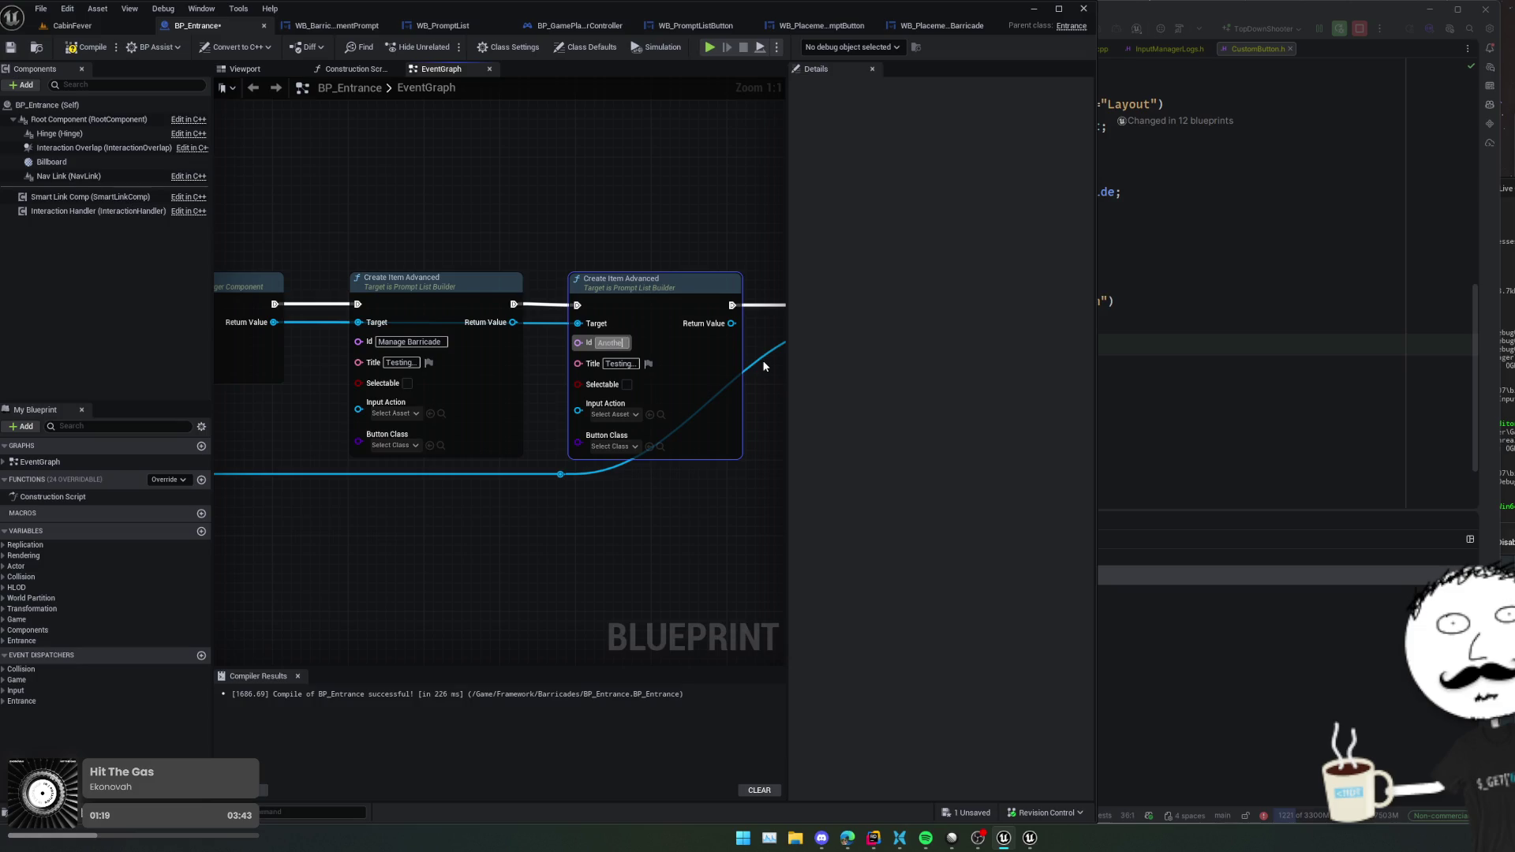
key("Tab")
- Title the second item 'Testing two...' and tick Selectable on both item nodes
type("Testing two")
key("Return")
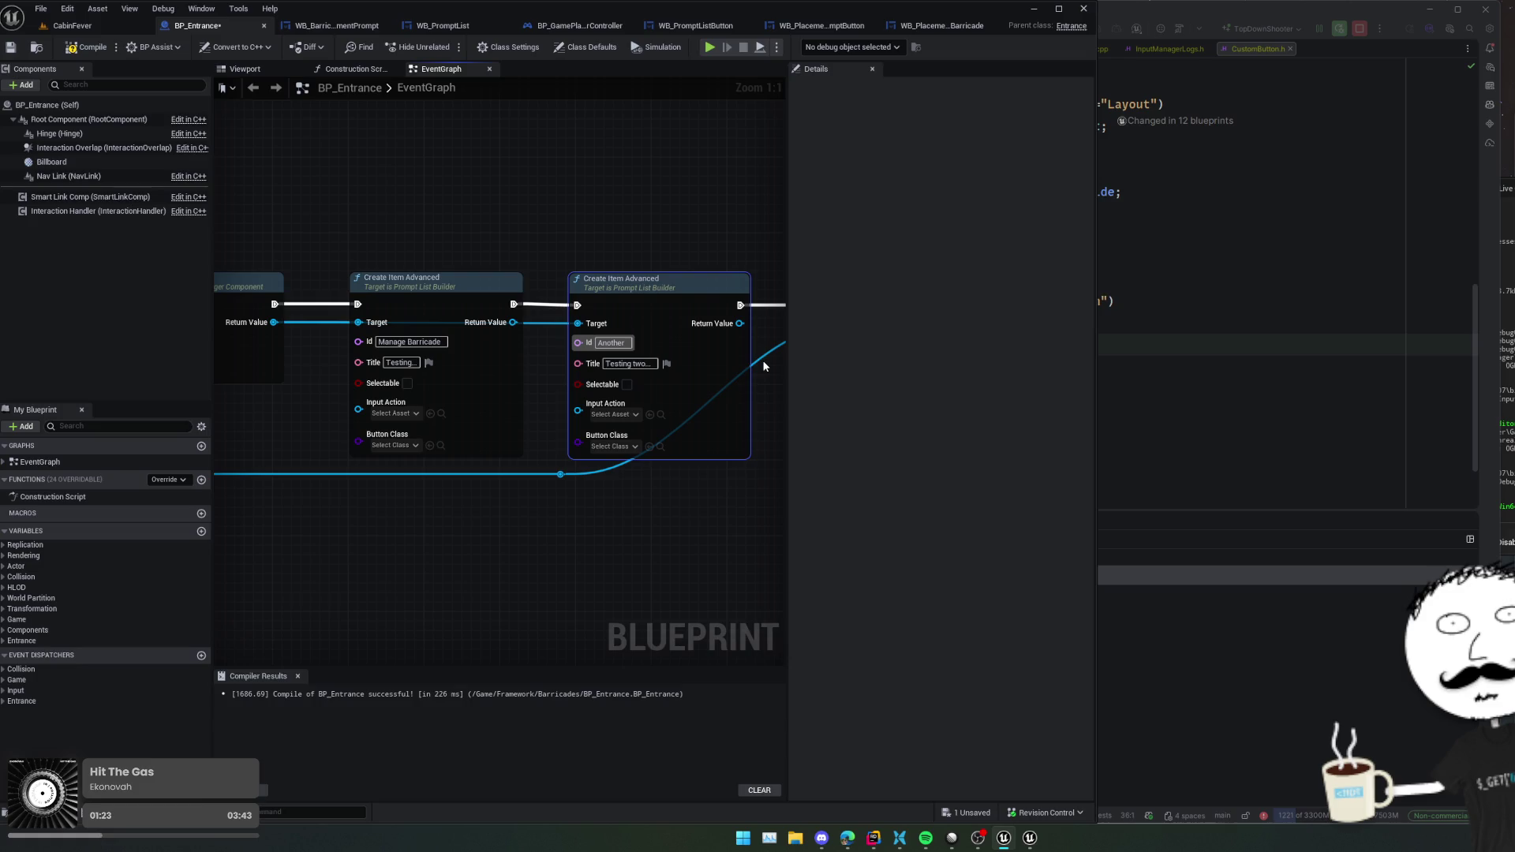
left_click(407, 382)
left_click(626, 384)
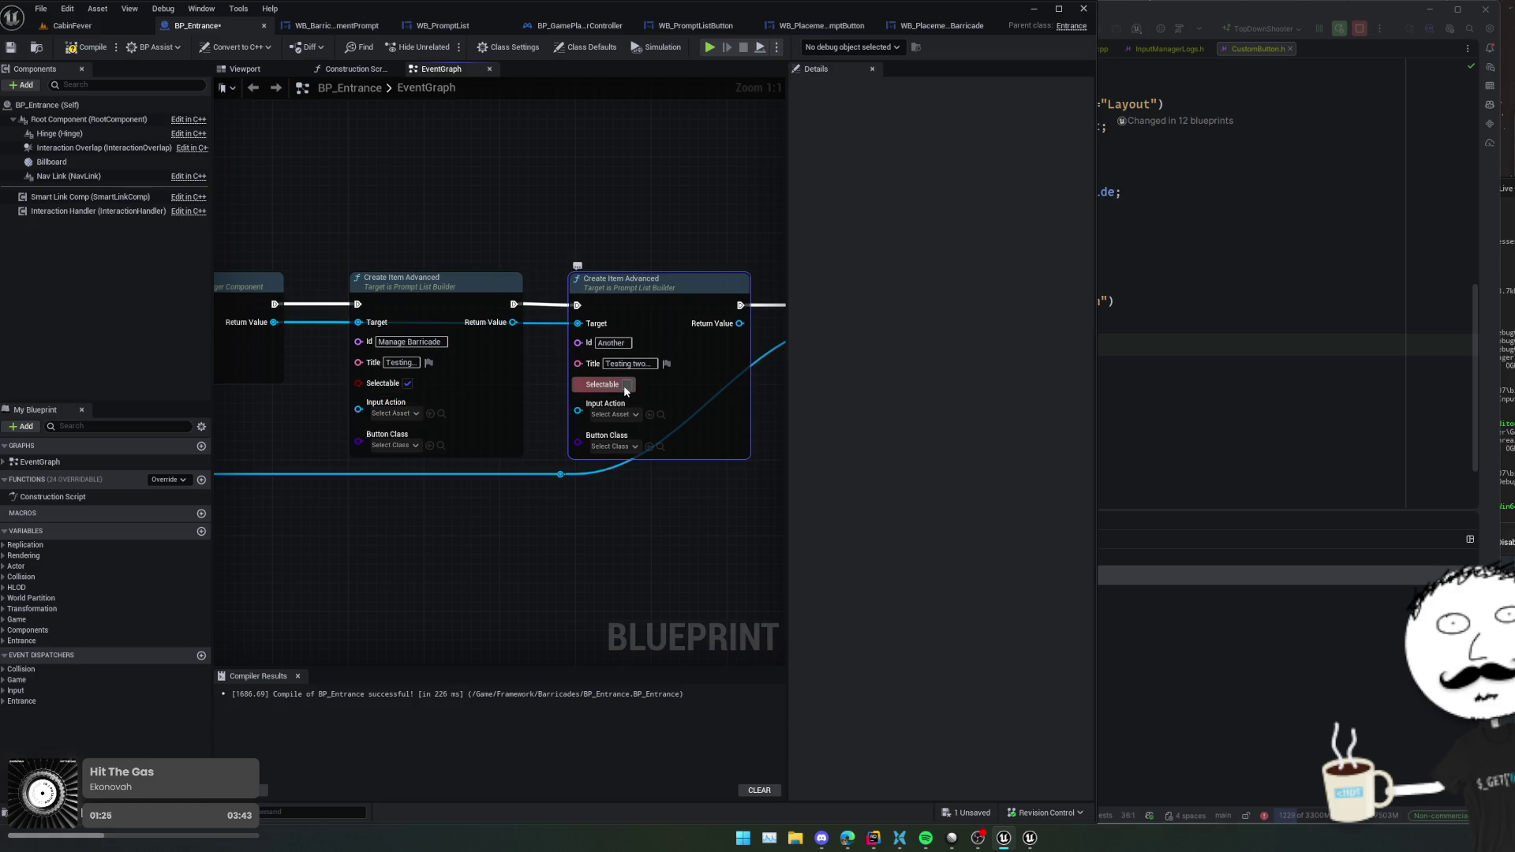
- Set the Input Action of both Create Item Advanced nodes to IA_BeginInteract
left_click(386, 388)
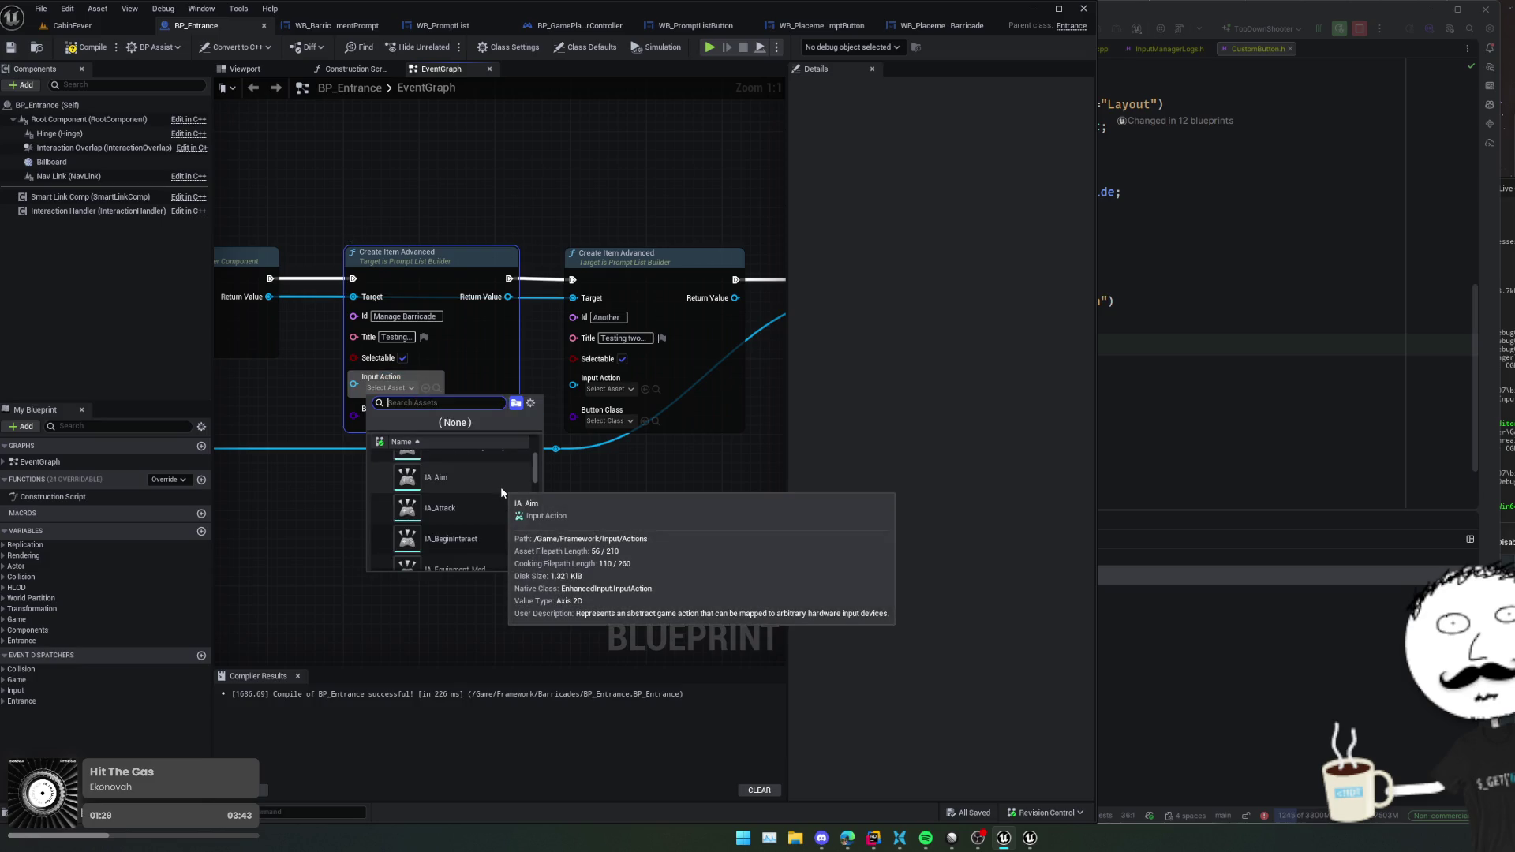
scroll(500, 489, "down", 1)
scroll(501, 494, "down", 1)
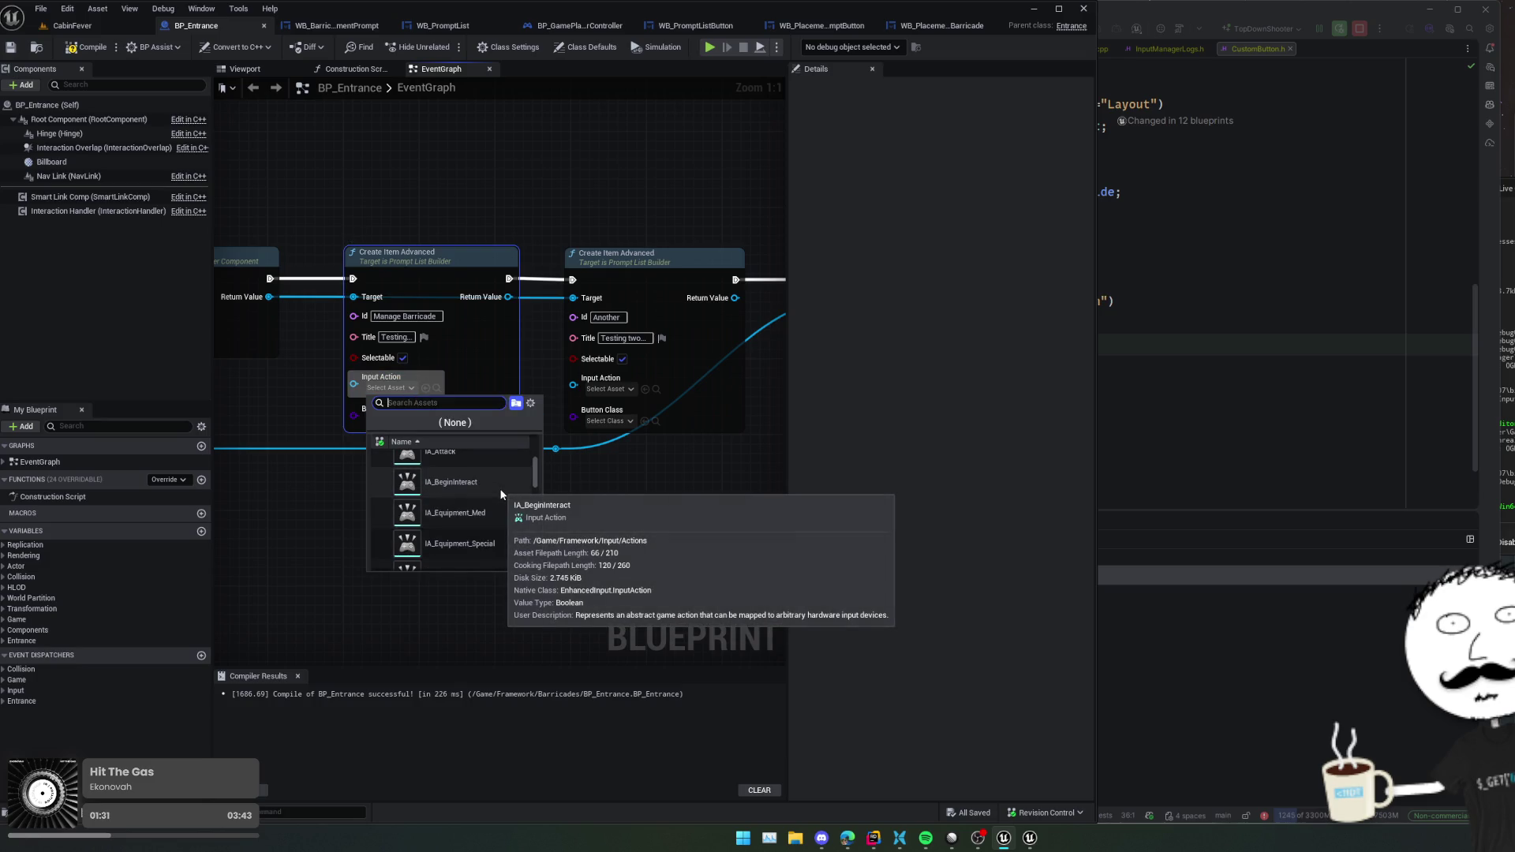
type("interact")
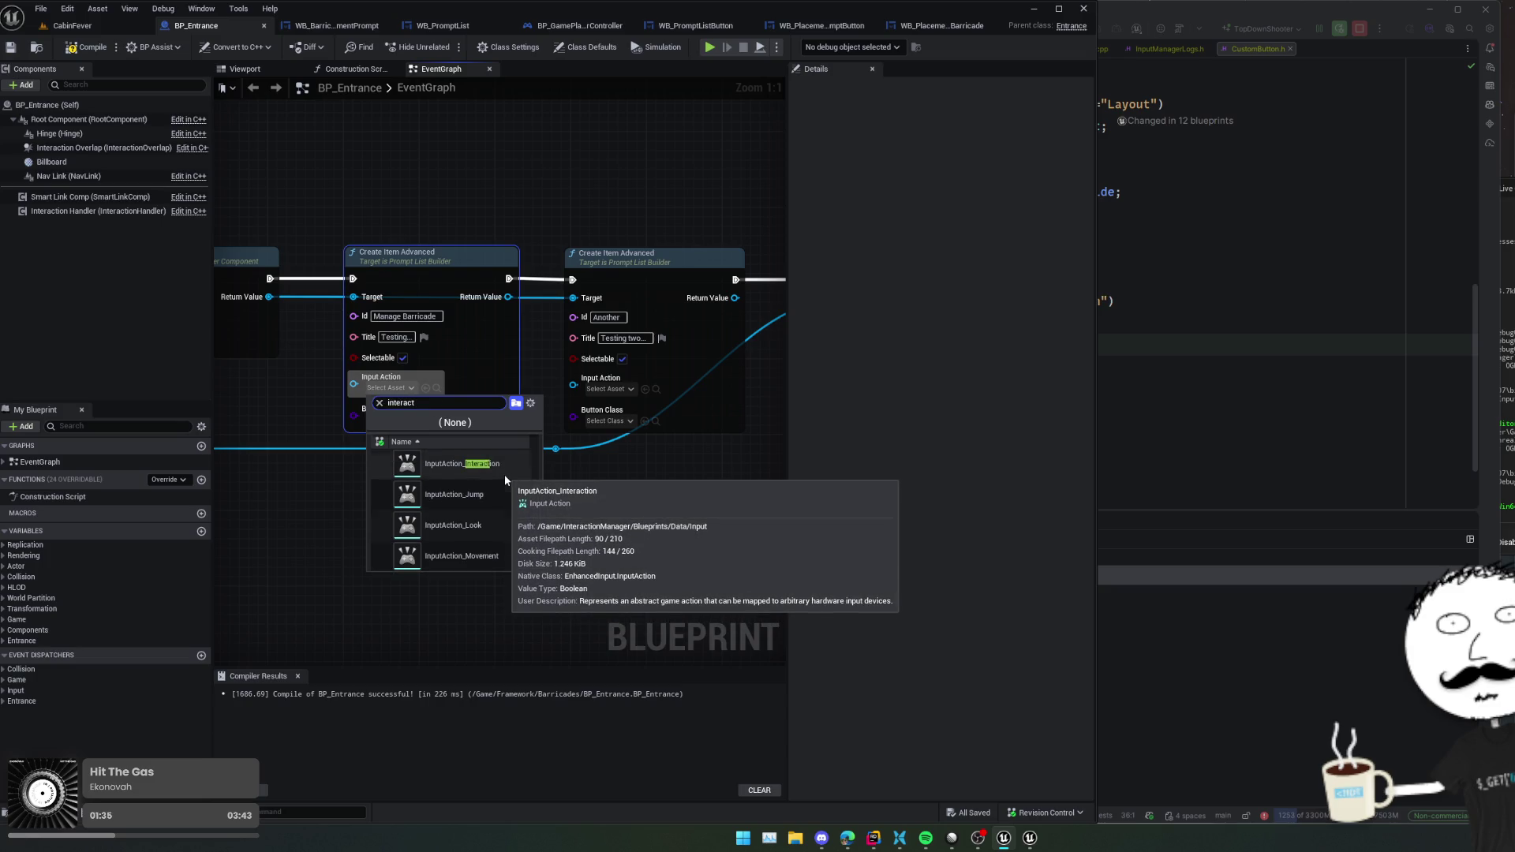
scroll(486, 501, "up", 1)
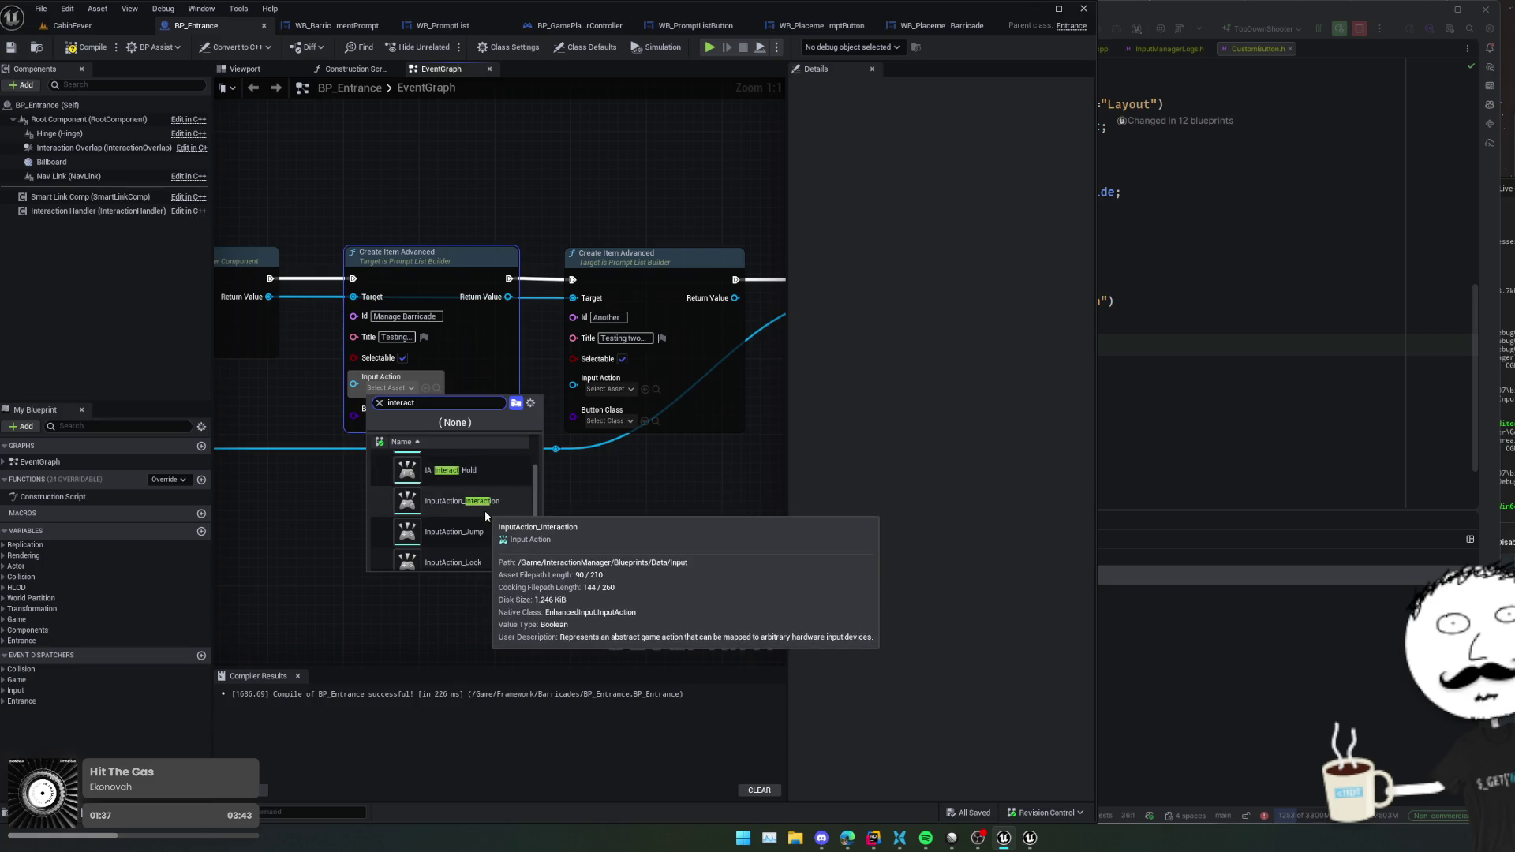
scroll(502, 457, "up", 1)
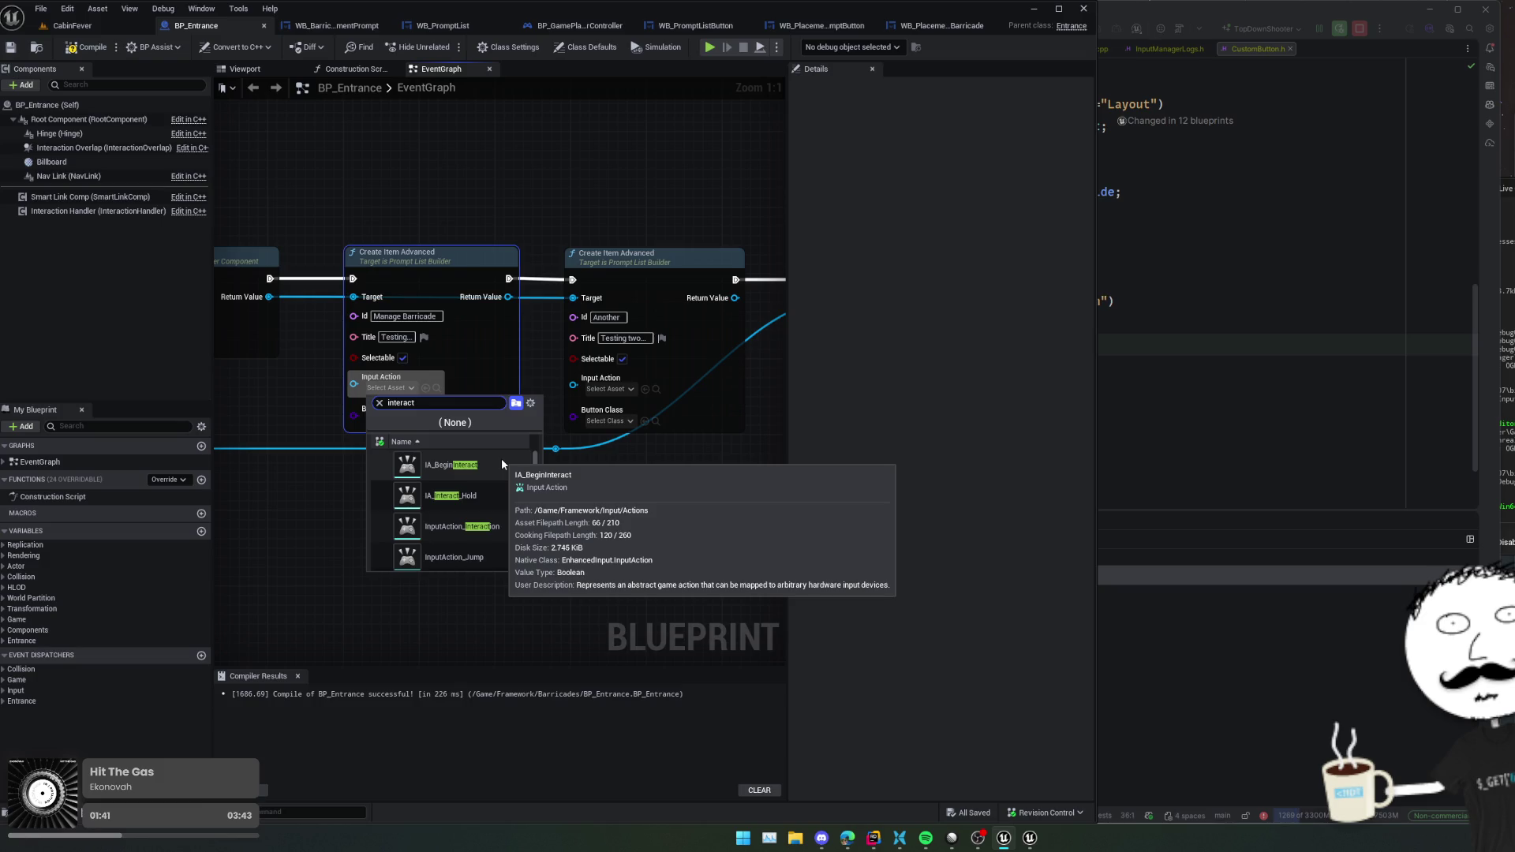
left_click(502, 464)
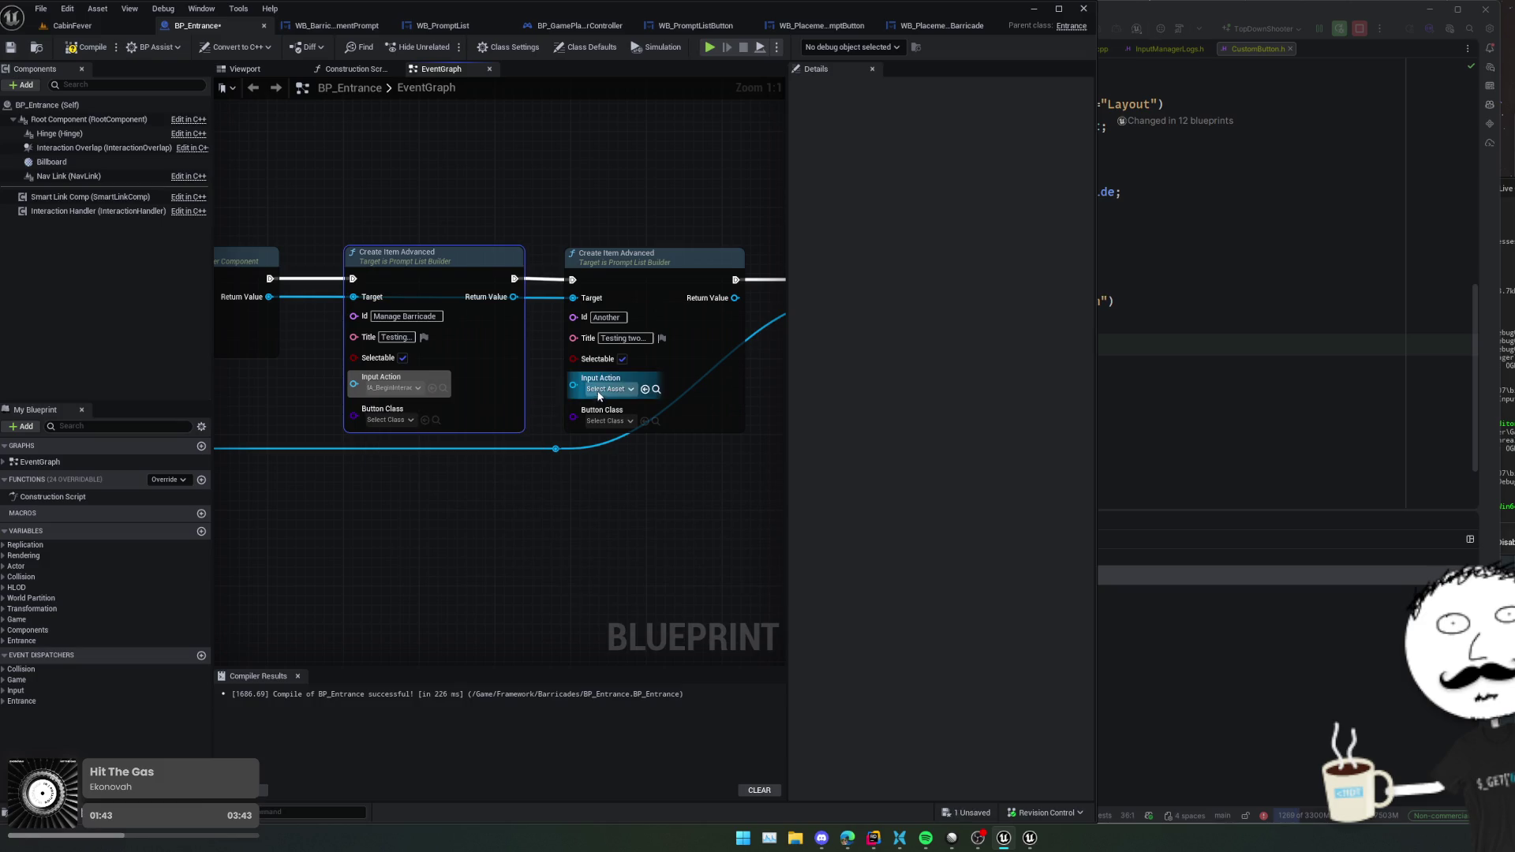
left_click(607, 389)
type("begin")
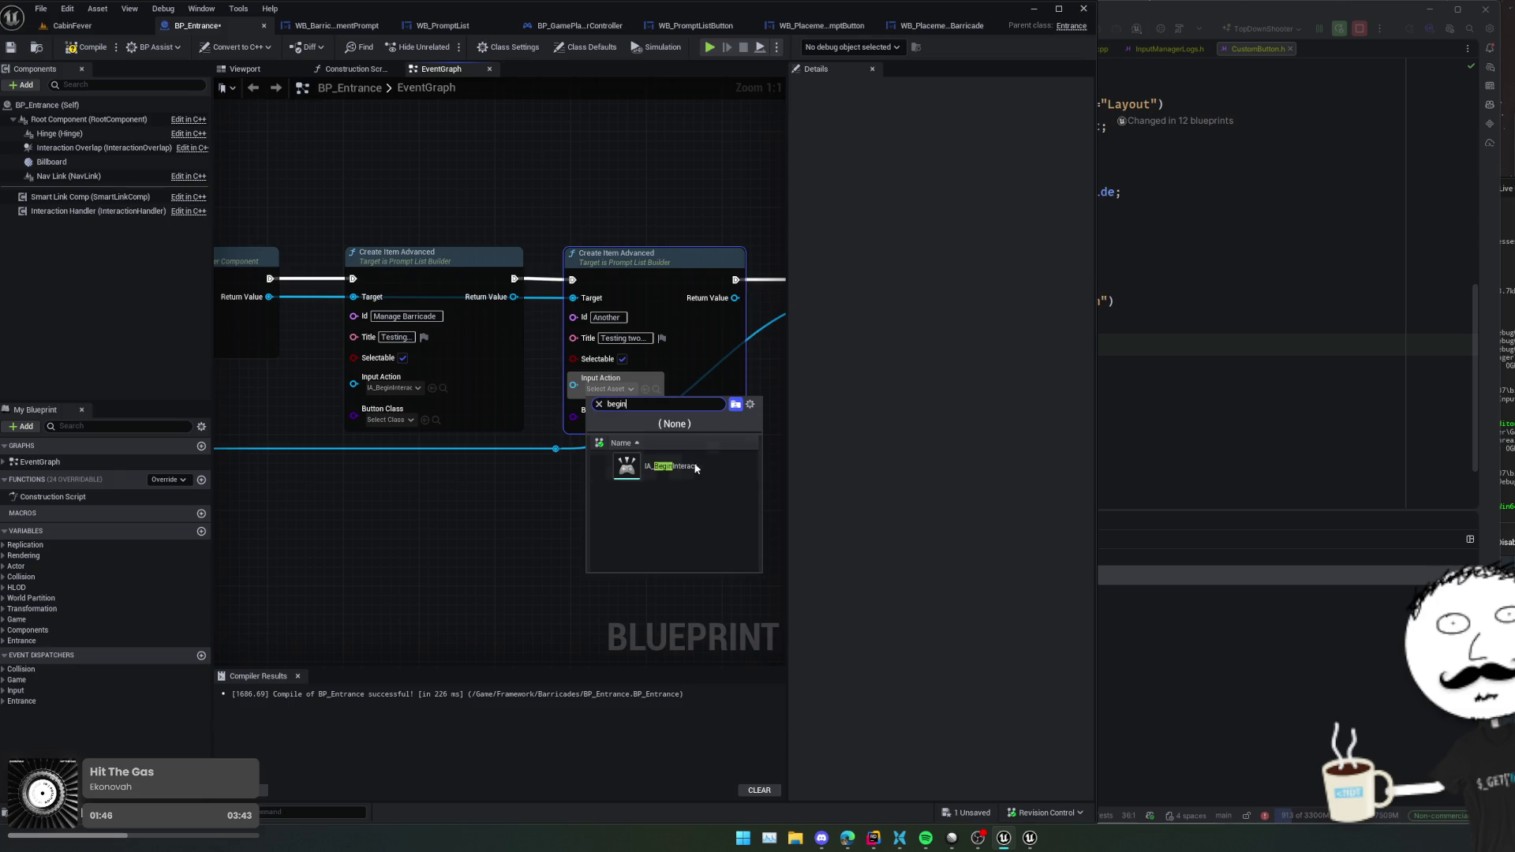
left_click(659, 466)
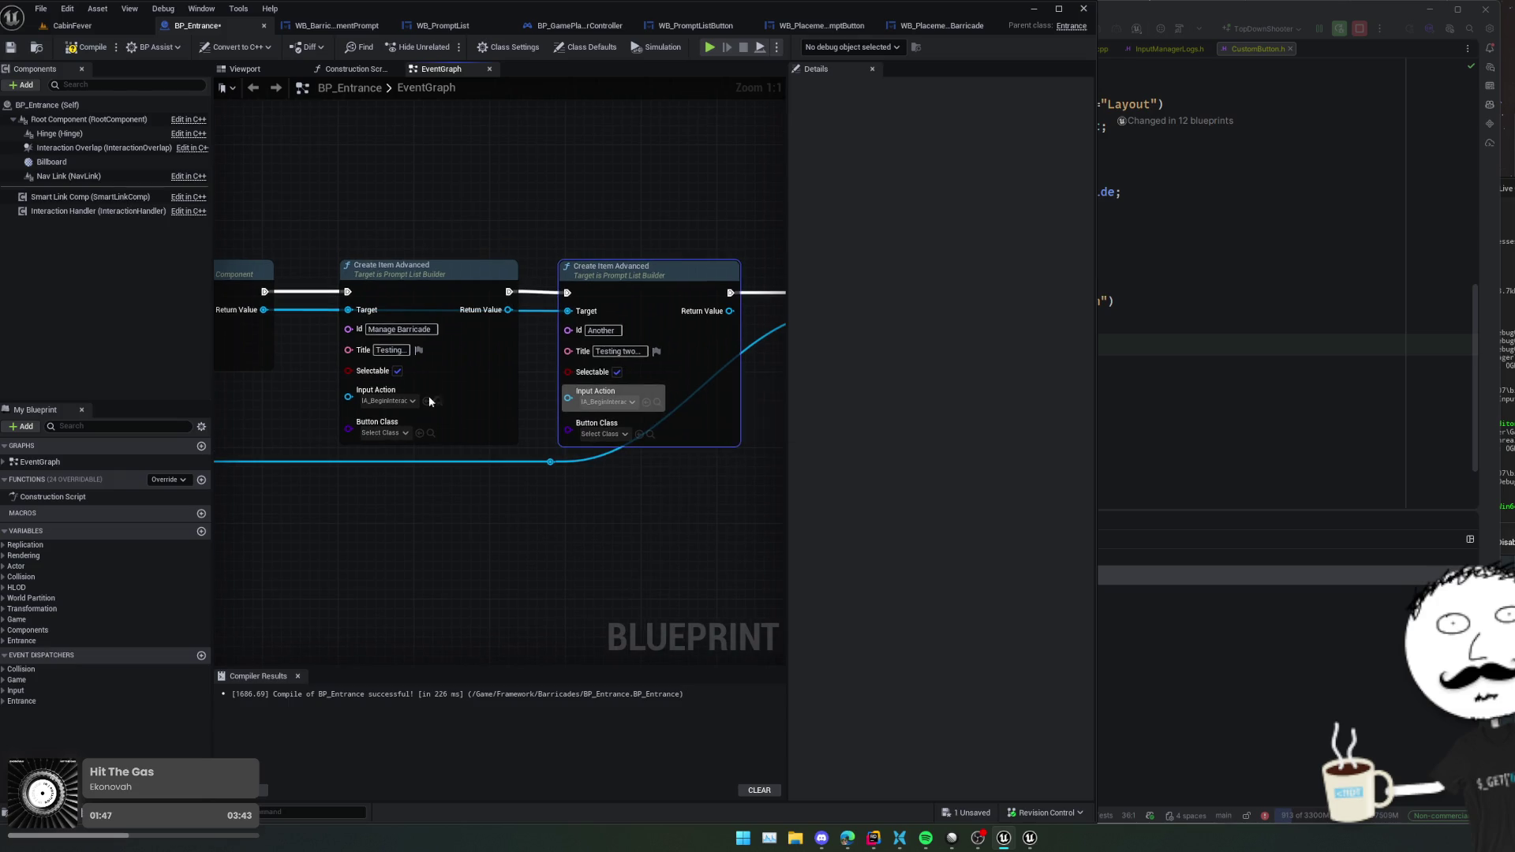
- Save BP_Entrance and play-test the prompt list showing both entries
key("ctrl+s")
key("alt+p")
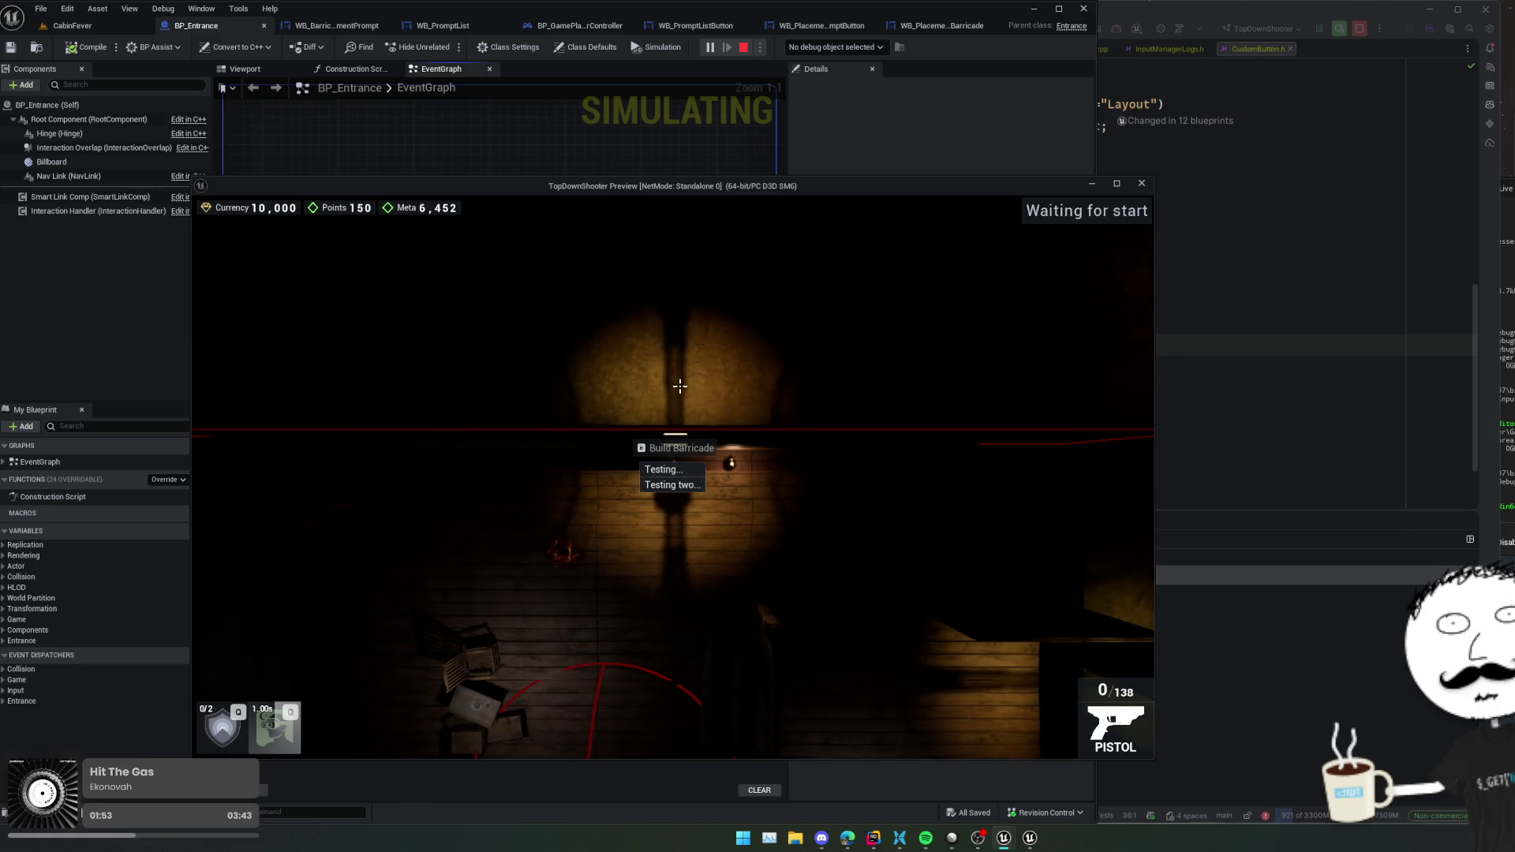
key("r")
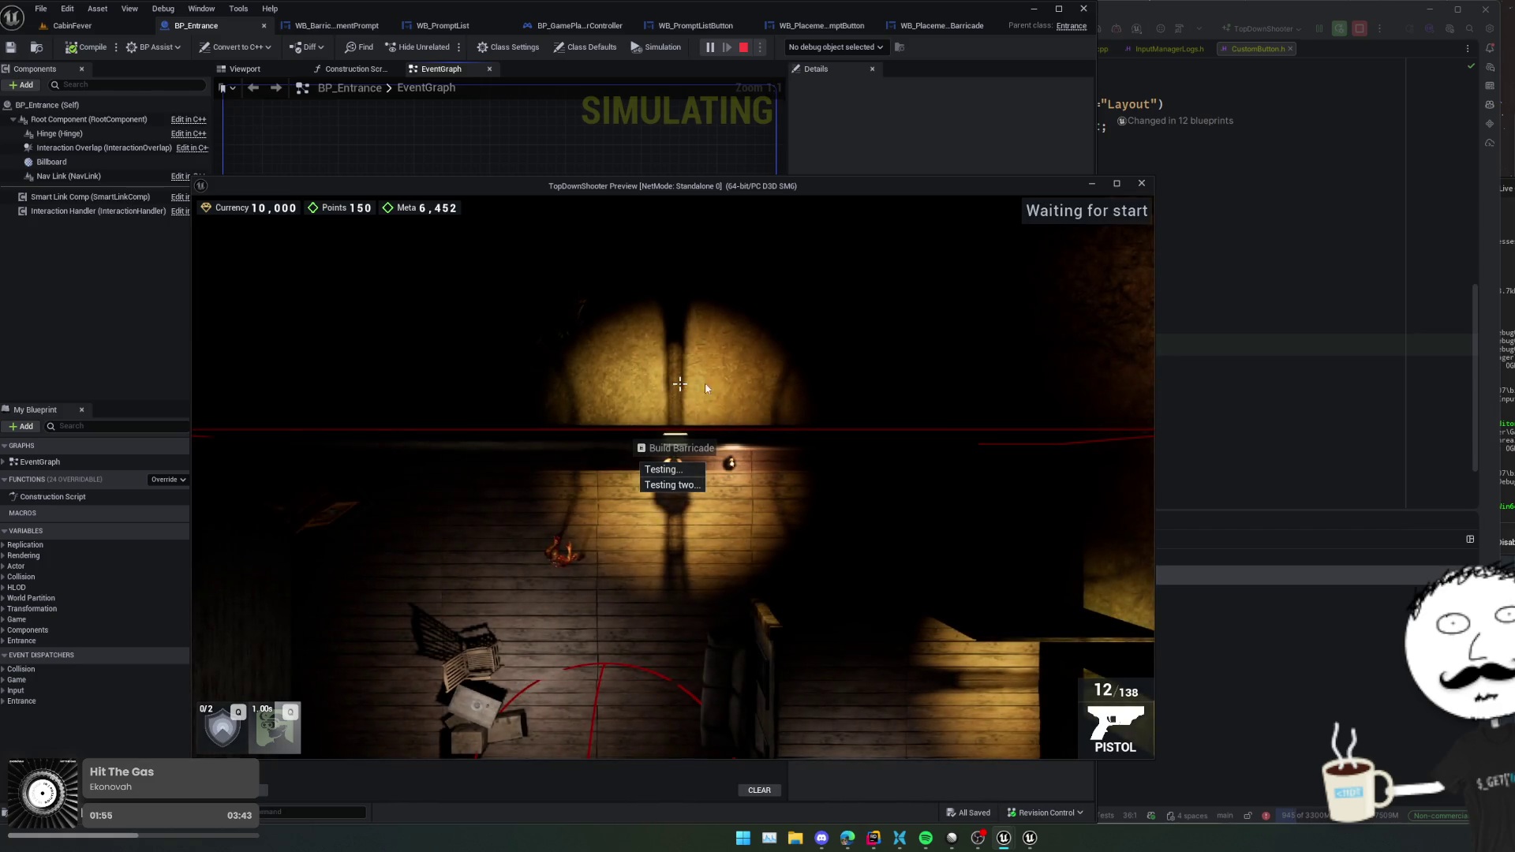
key("Escape")
left_click(1052, 395)
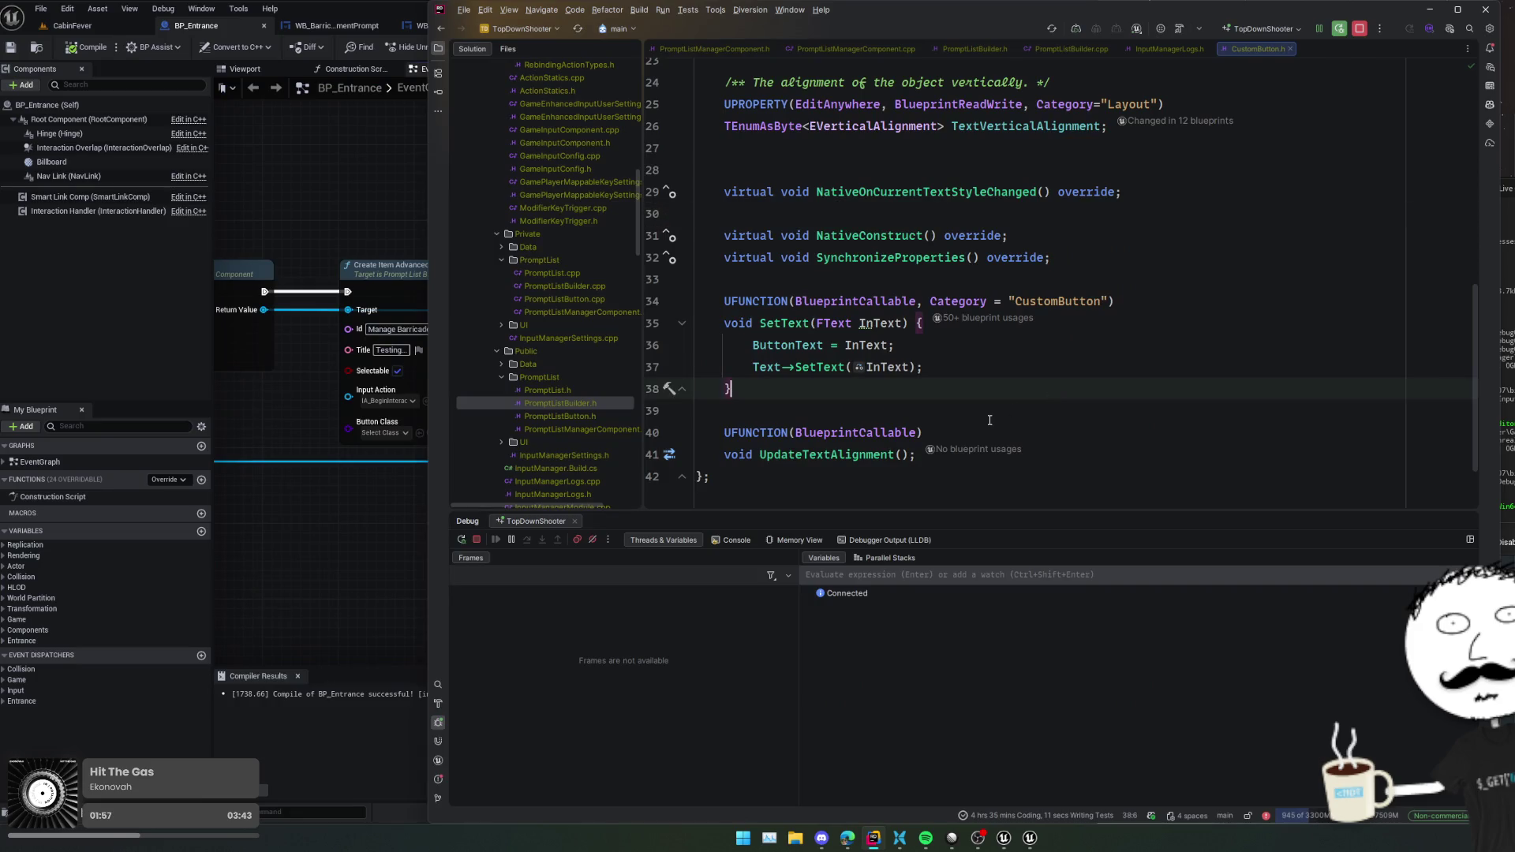
- Add a breakpoint on line 51's Button->SetInputAction call in PromptListBuilder.cpp
scroll(989, 419, "down", 2)
scroll(989, 420, "up", 2)
key("ctrl+Tab")
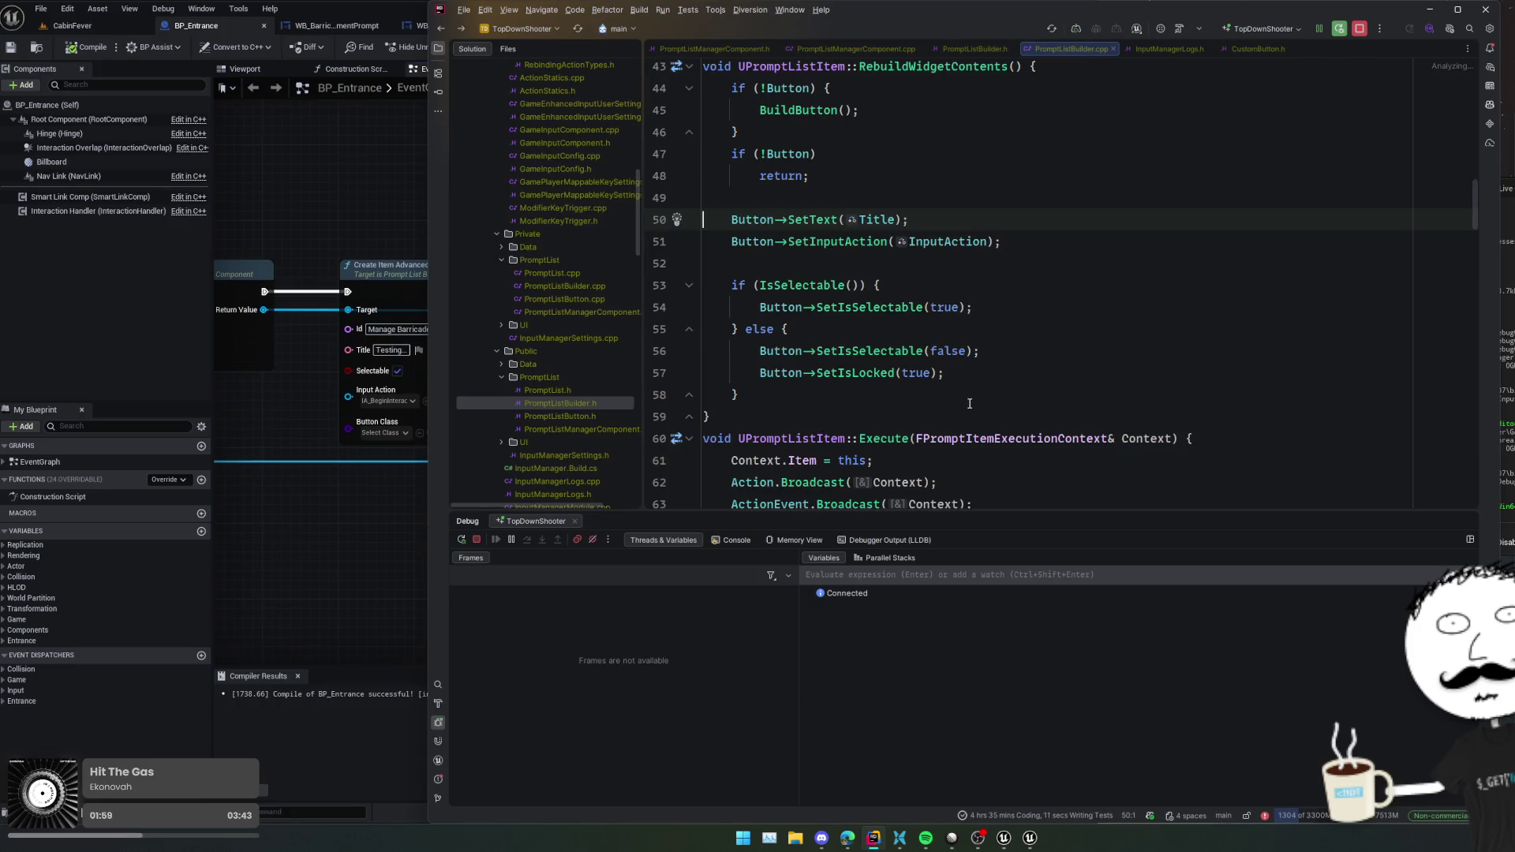
left_click(829, 241)
left_click(661, 244)
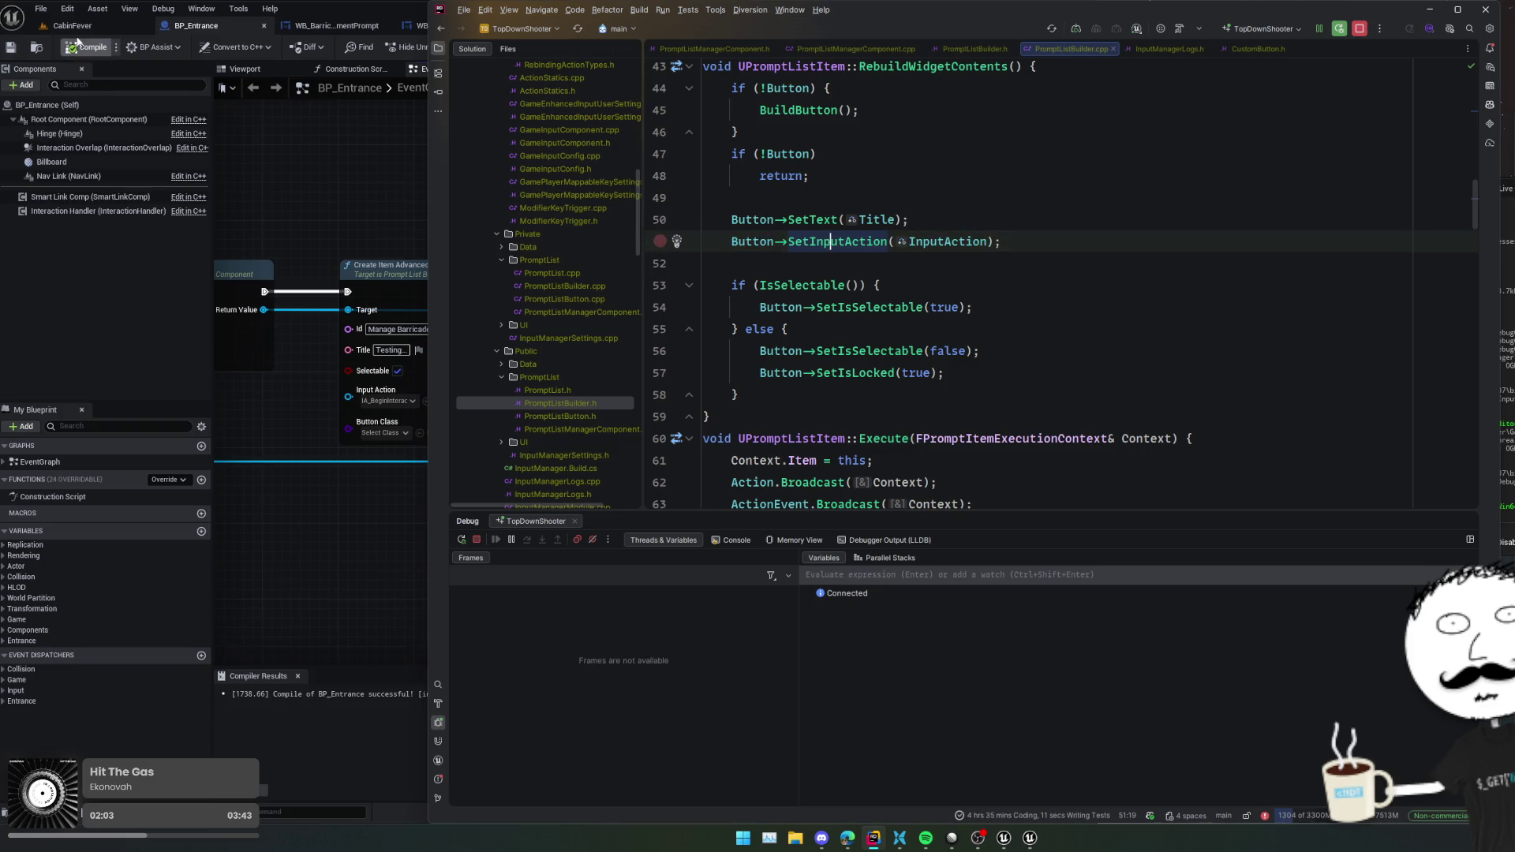
left_click(106, 27)
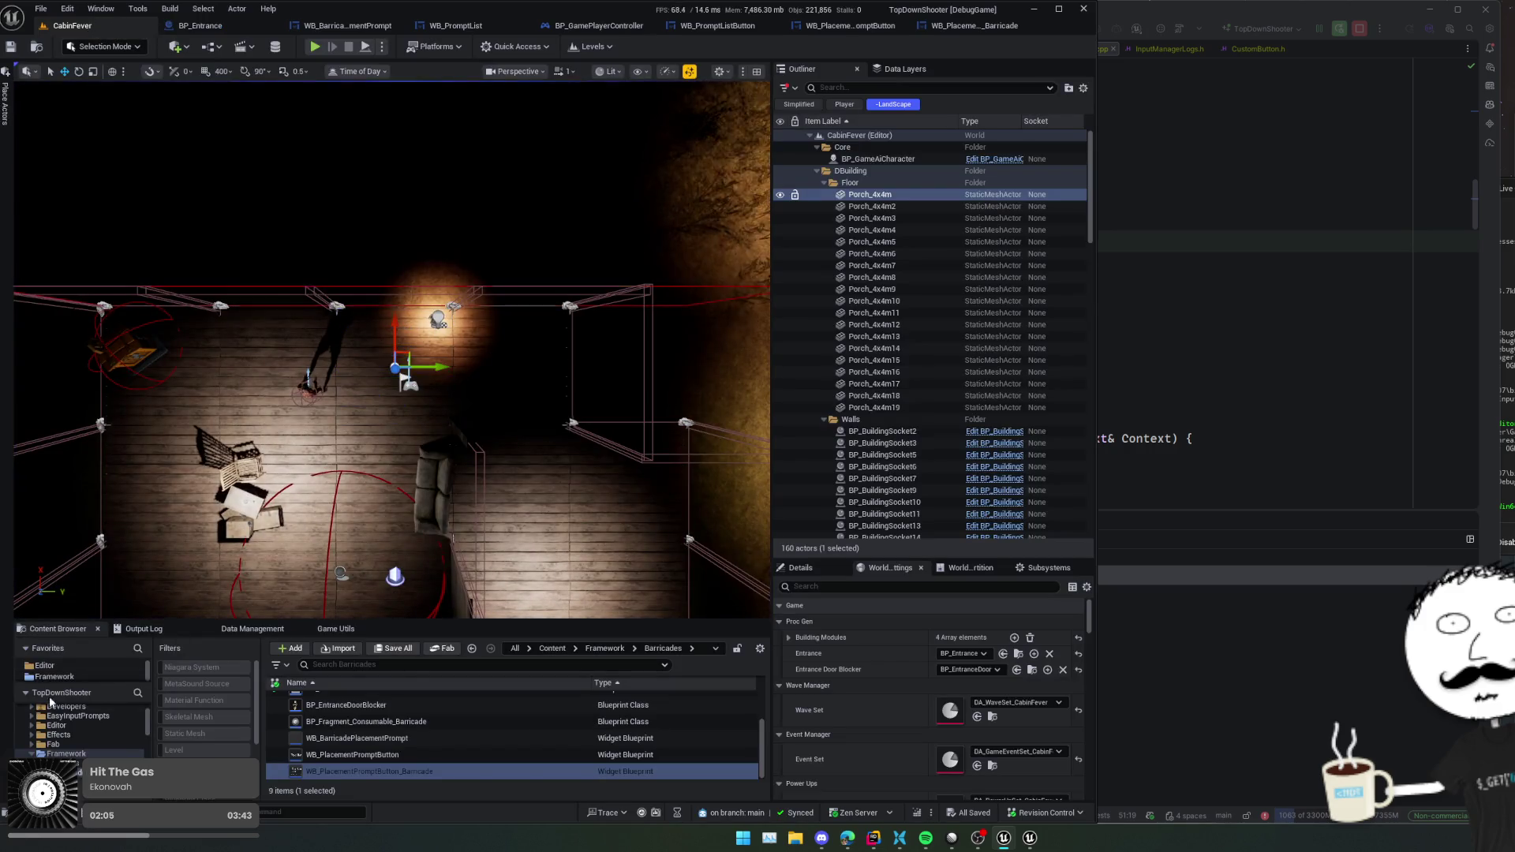
- Open Framework > Input > PlayerInputConfig, confirm Index [6] uses IA_BeginInteract, and close it
scroll(89, 730, "up", 2)
scroll(88, 733, "down", 3)
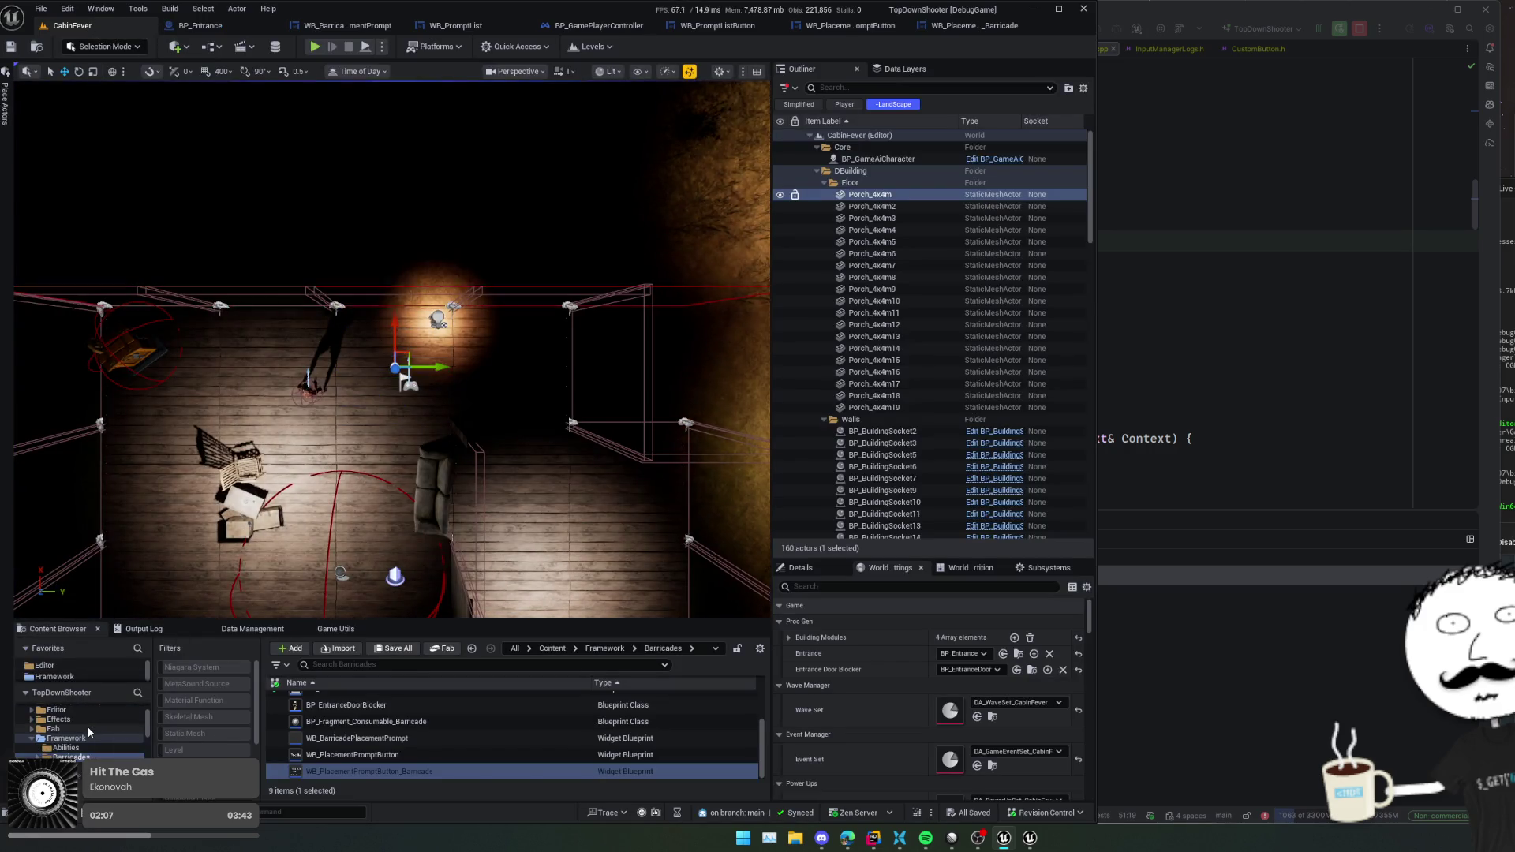
left_click(79, 719)
scroll(93, 728, "down", 1)
left_click(63, 756)
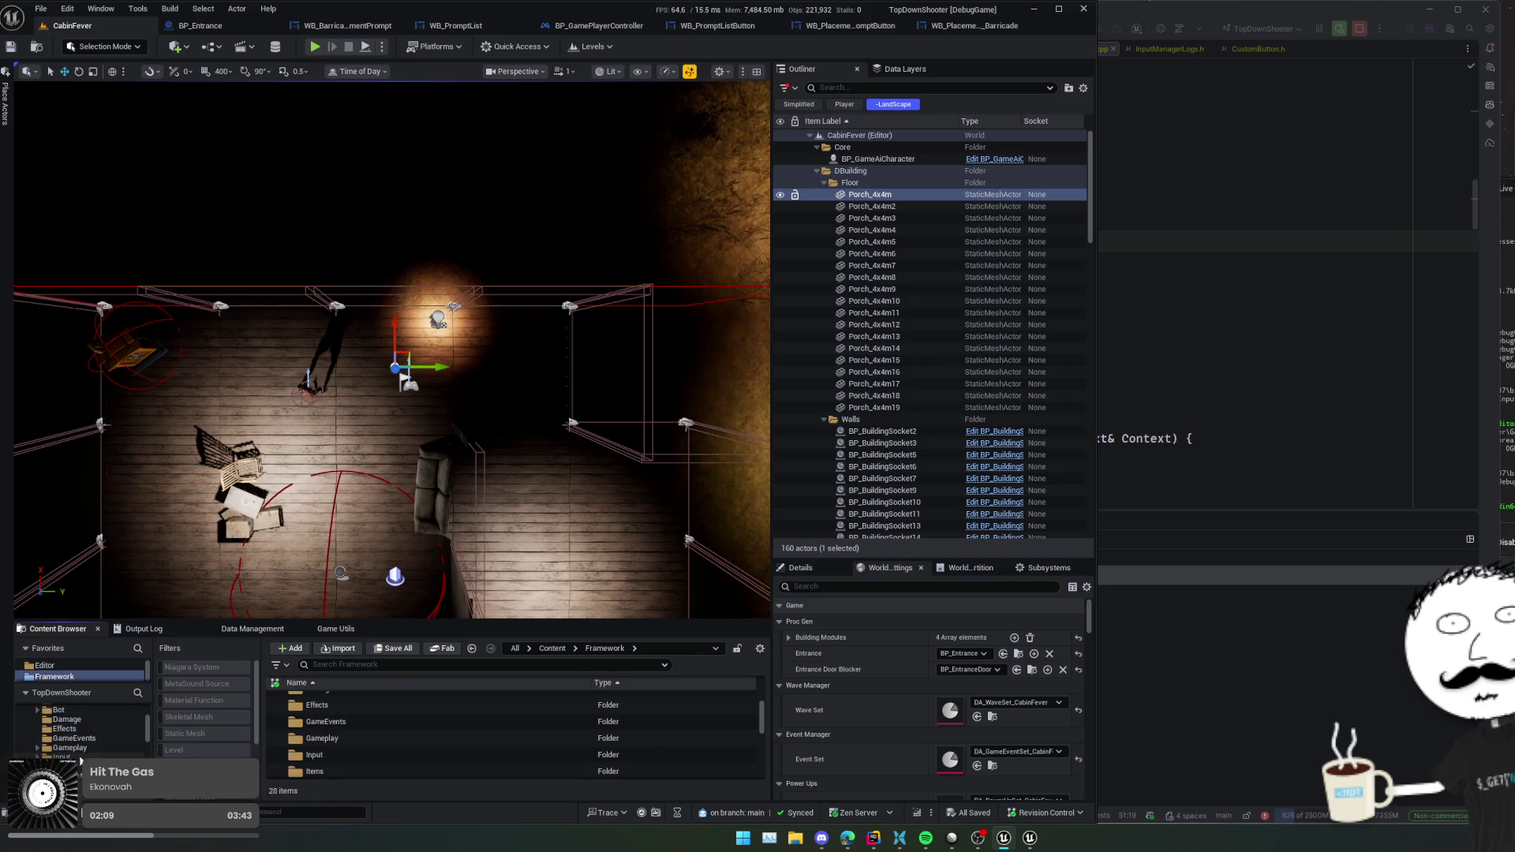
double_click(351, 764)
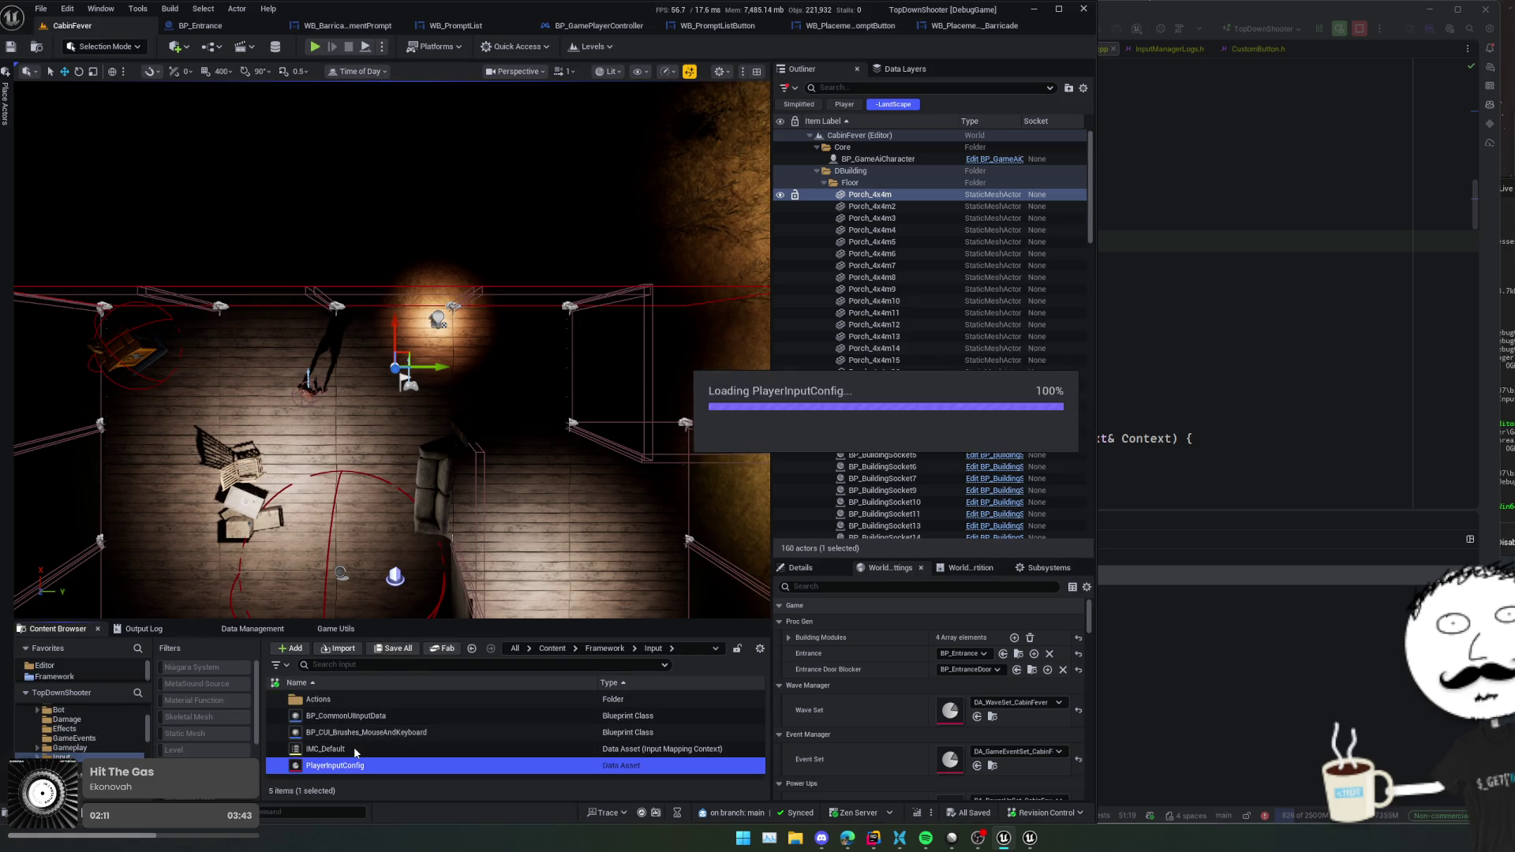
scroll(301, 379, "down", 5)
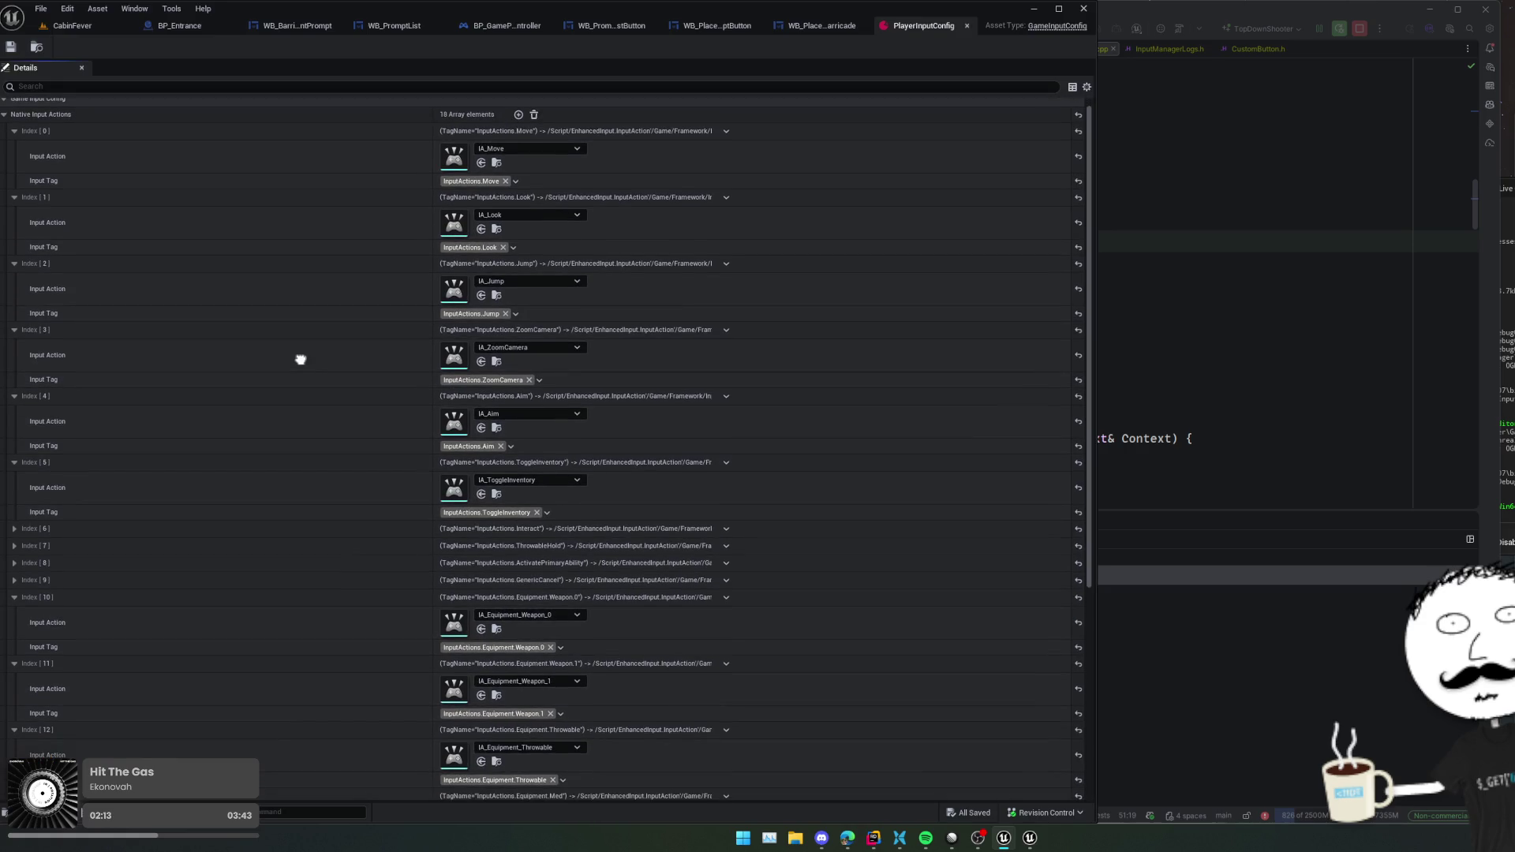
scroll(300, 219, "down", 2)
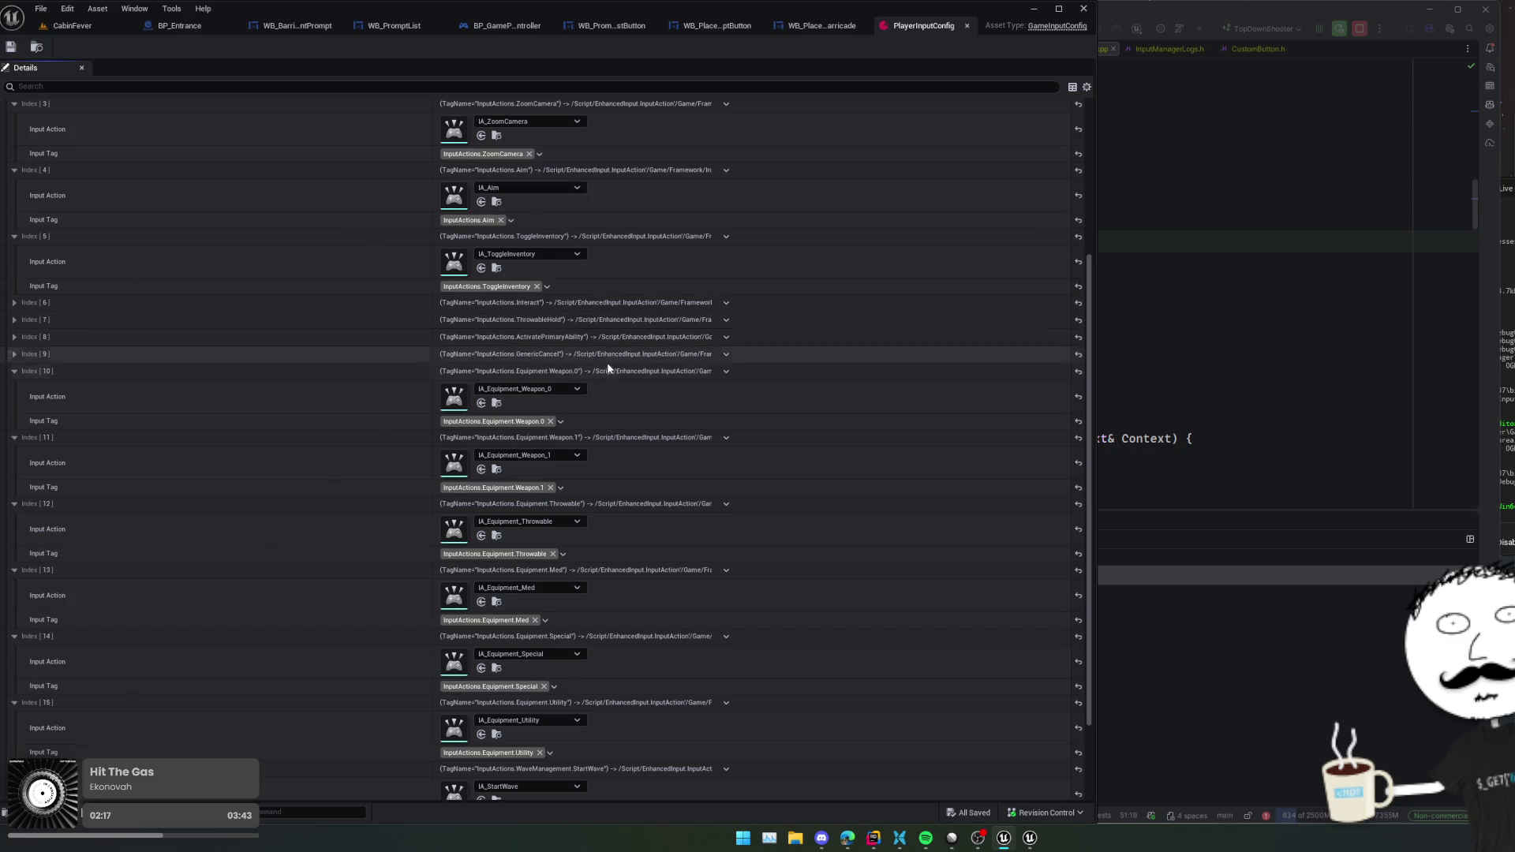
left_click(618, 307)
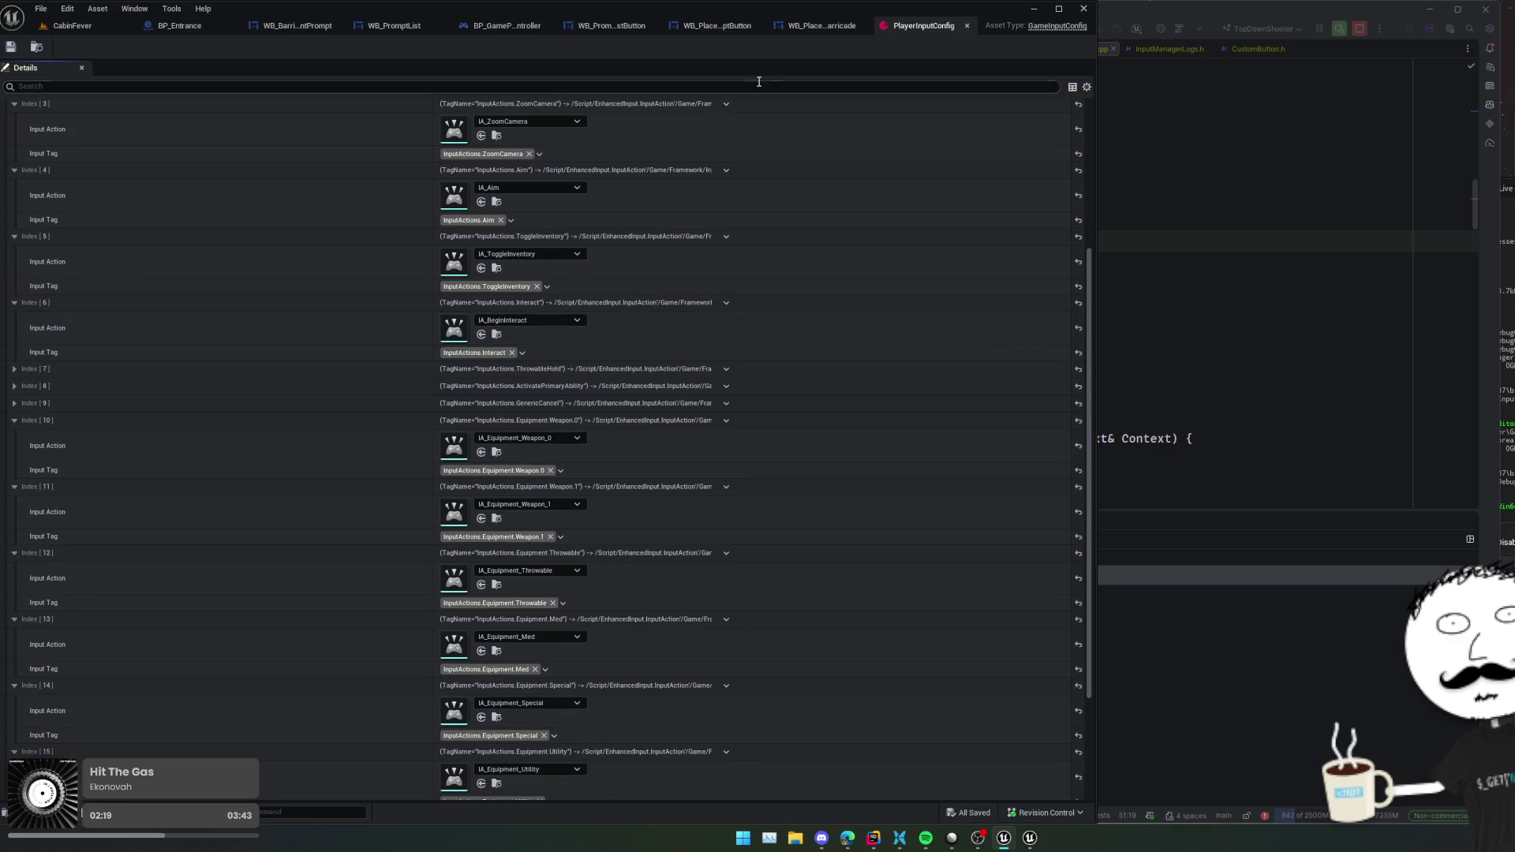
left_click(966, 25)
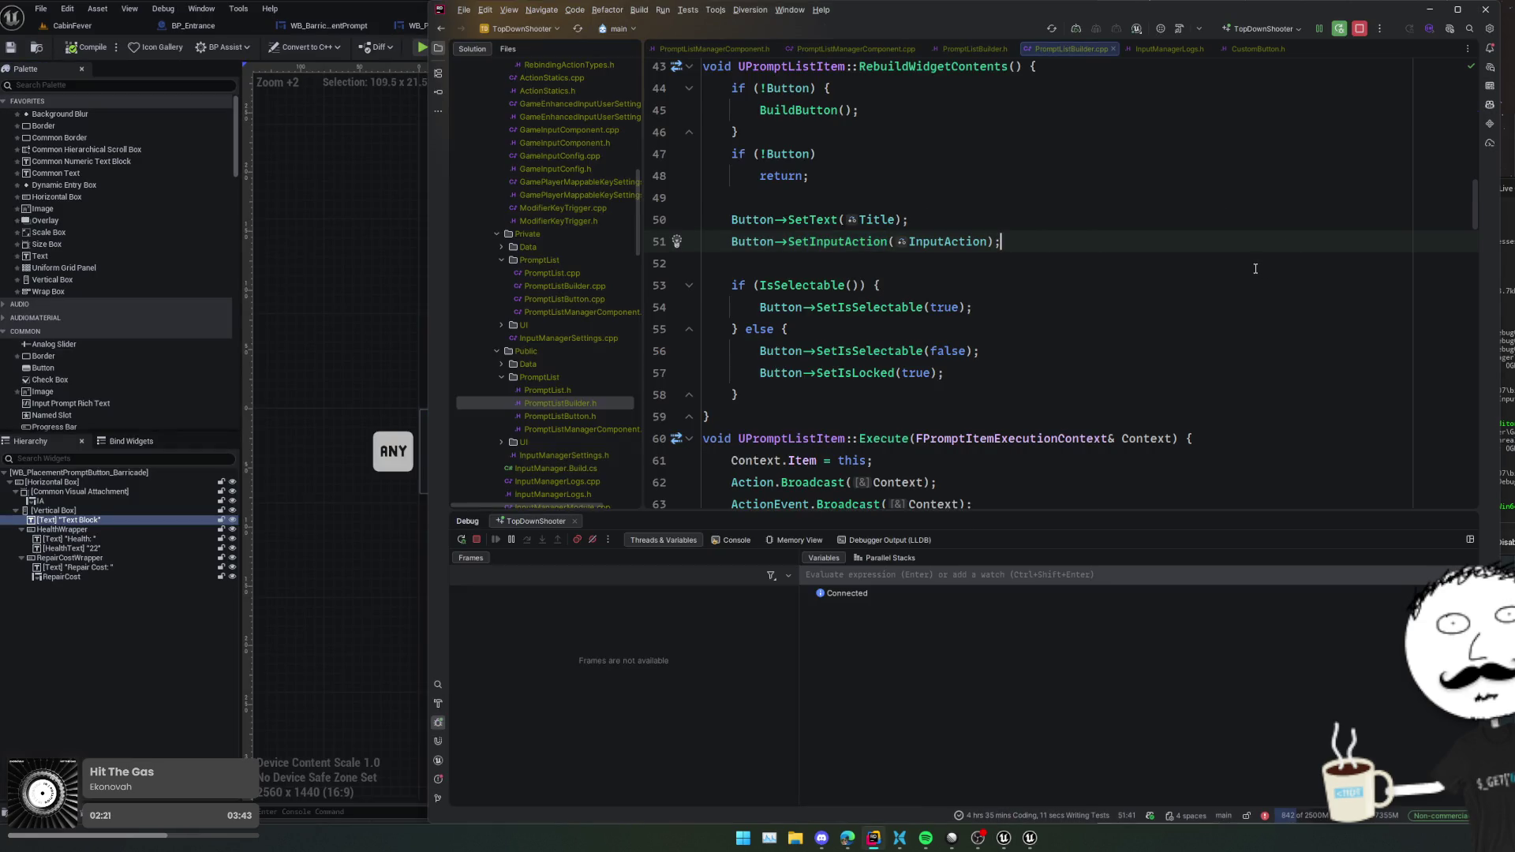
- Set a breakpoint on line 51 of PromptListBuilder.cpp and trigger it from the running game
left_click(659, 242)
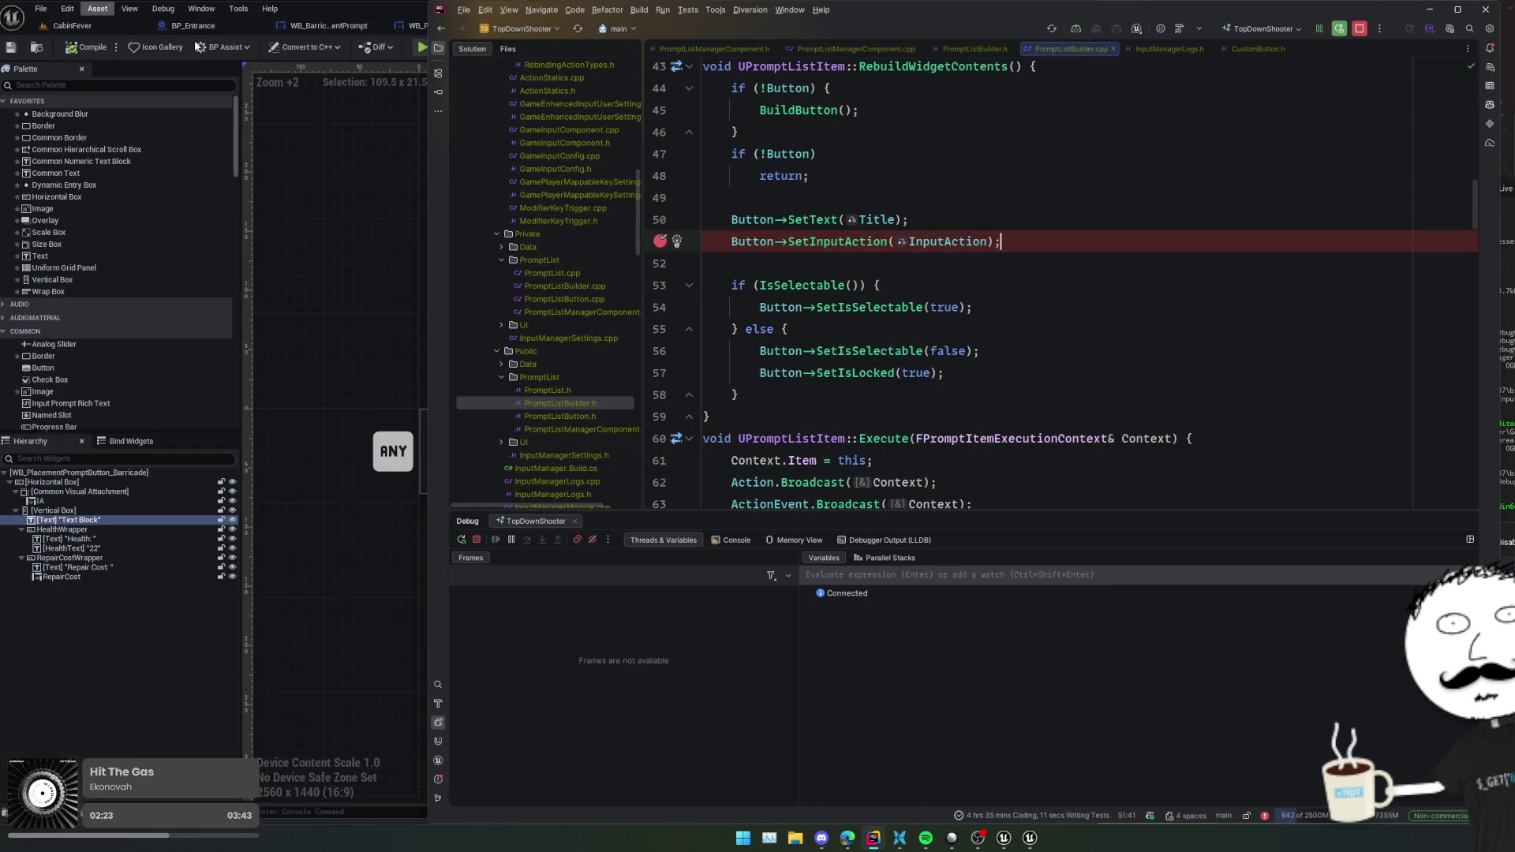
left_click(421, 49)
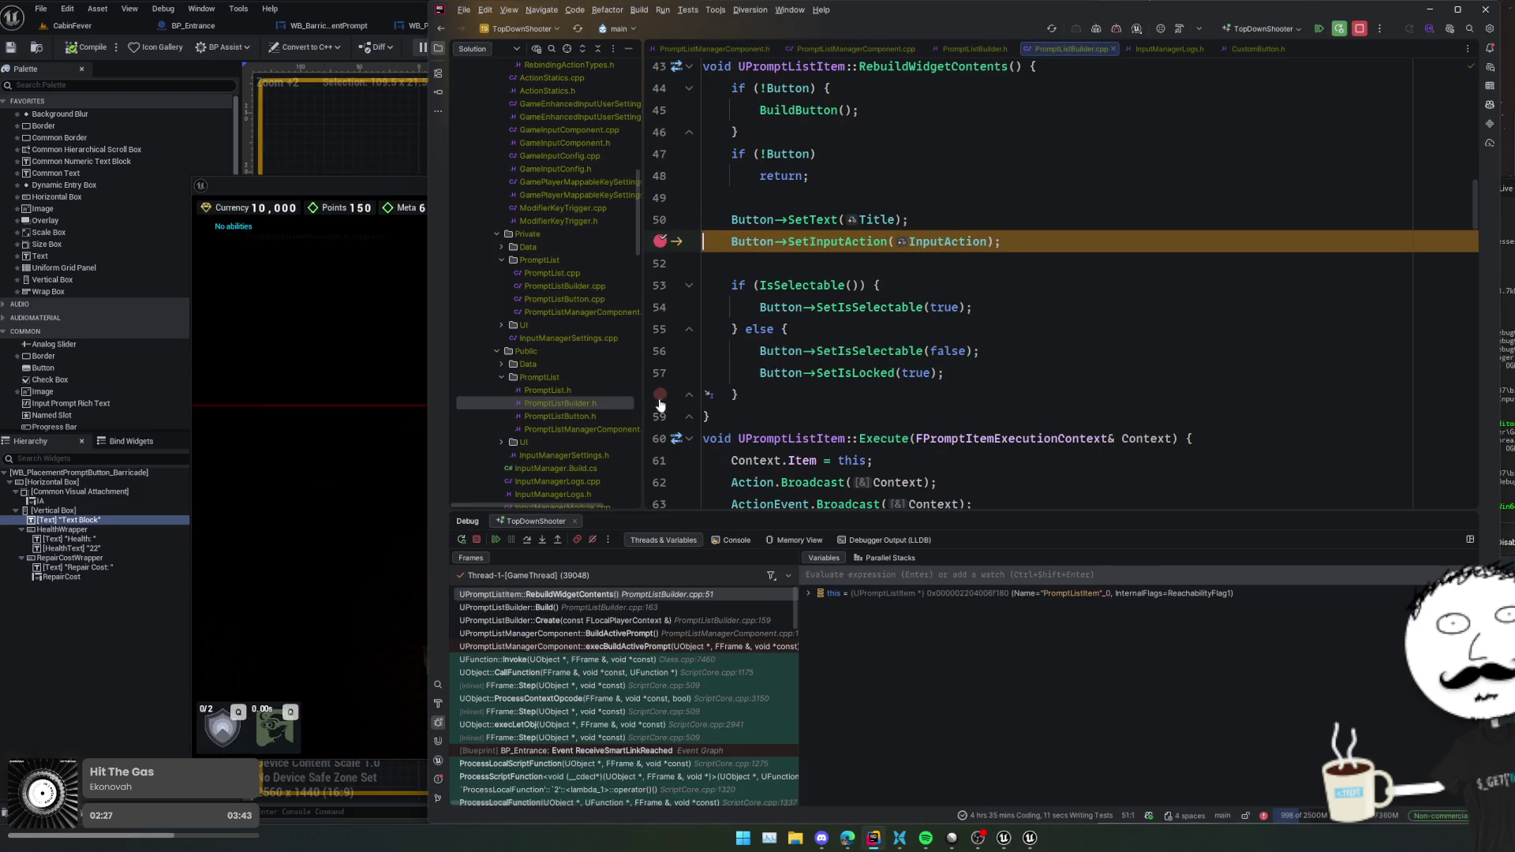
mouse_move(961, 239)
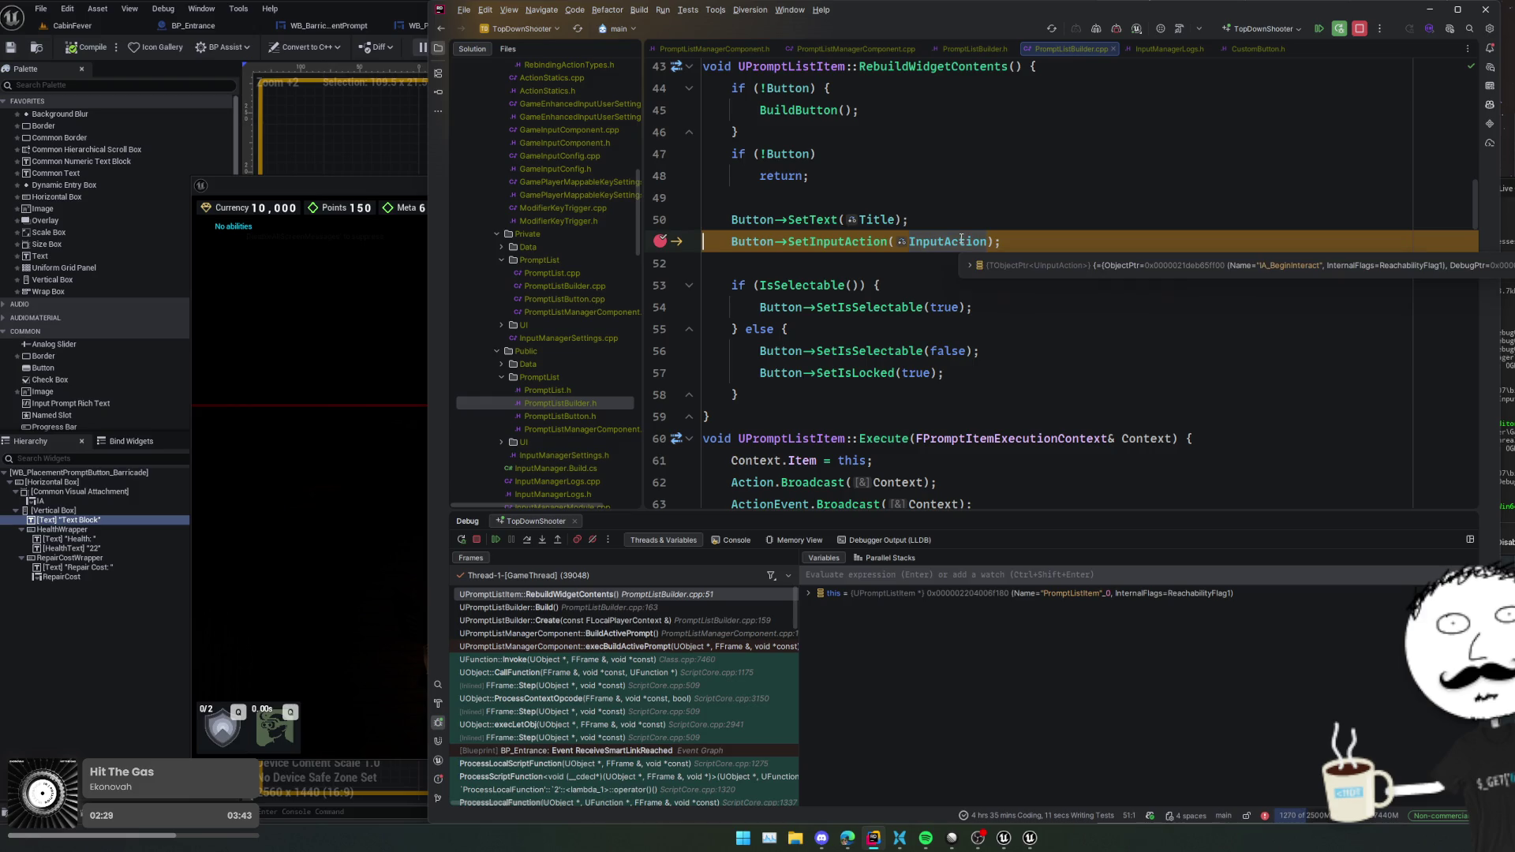
left_click(541, 538)
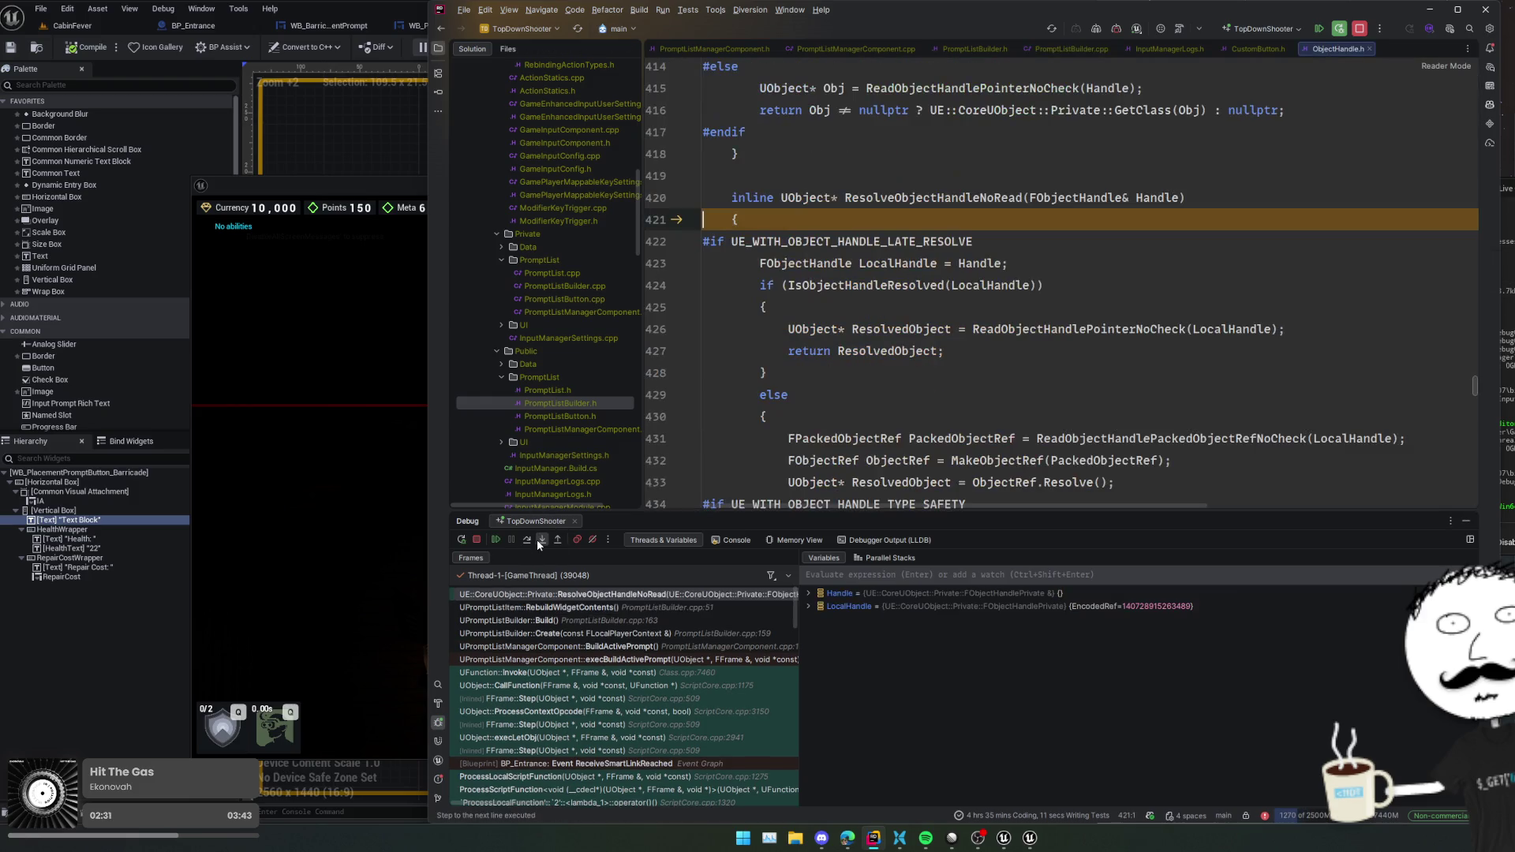
left_click(574, 540)
key("Escape")
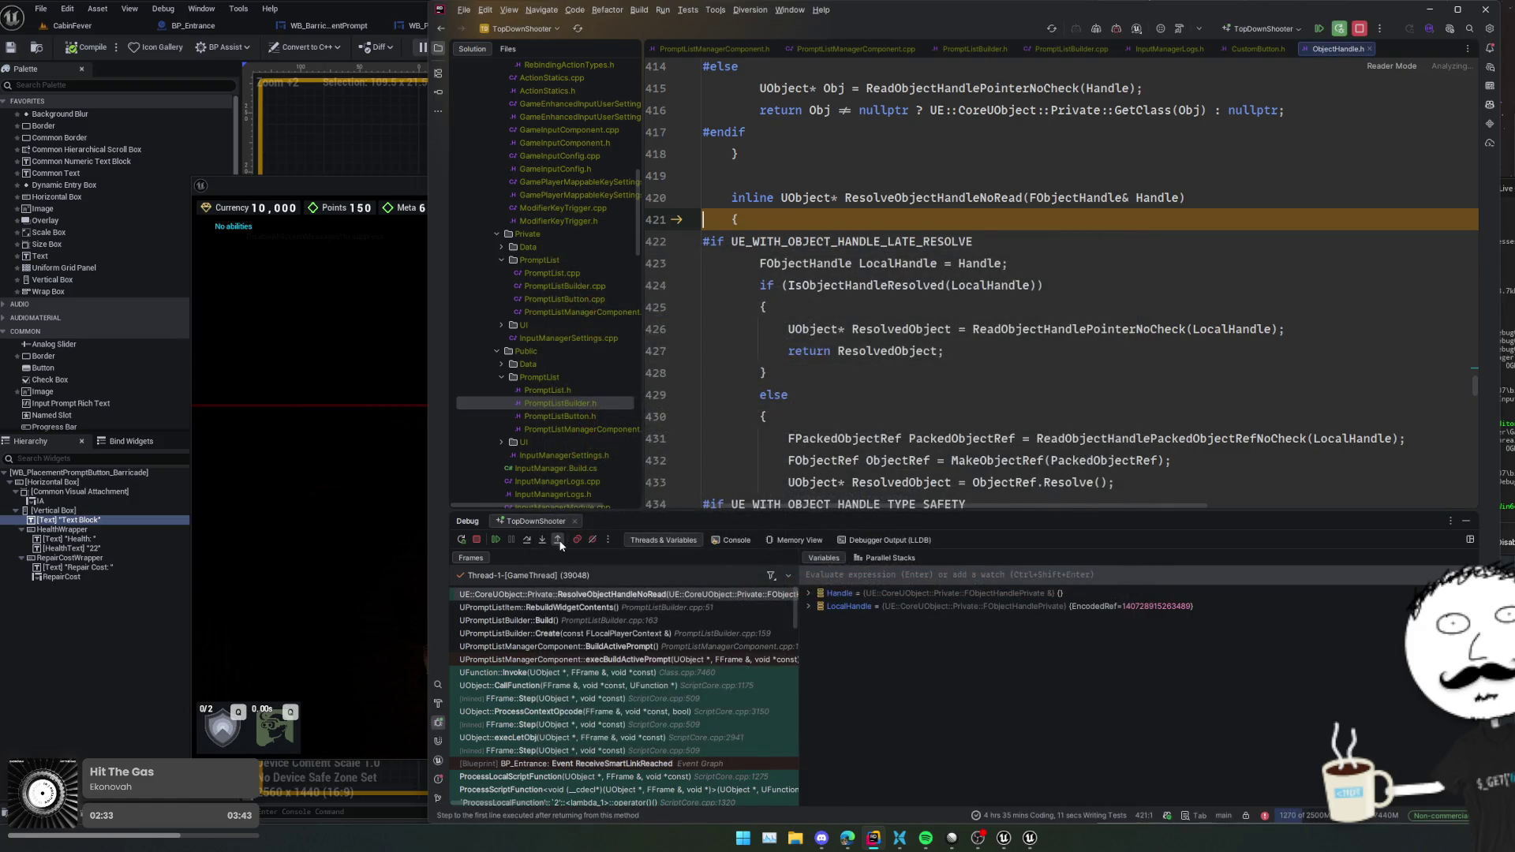
- Step through the object handle code into UPromptListButton::SetInputAction, stopping at line 6
left_click(541, 540)
left_click(542, 540)
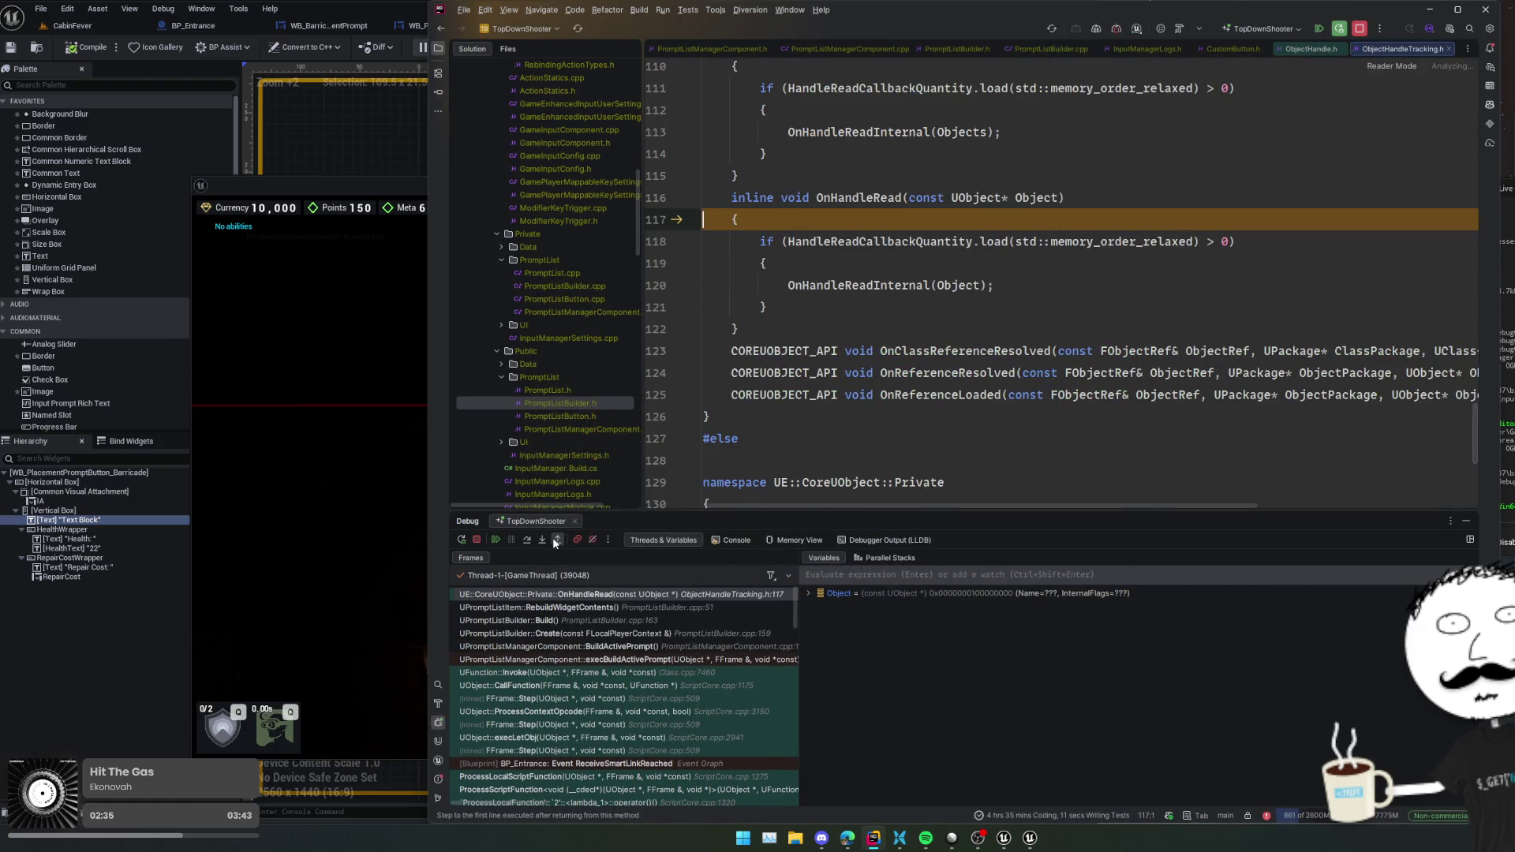
left_click(552, 539)
left_click(543, 541)
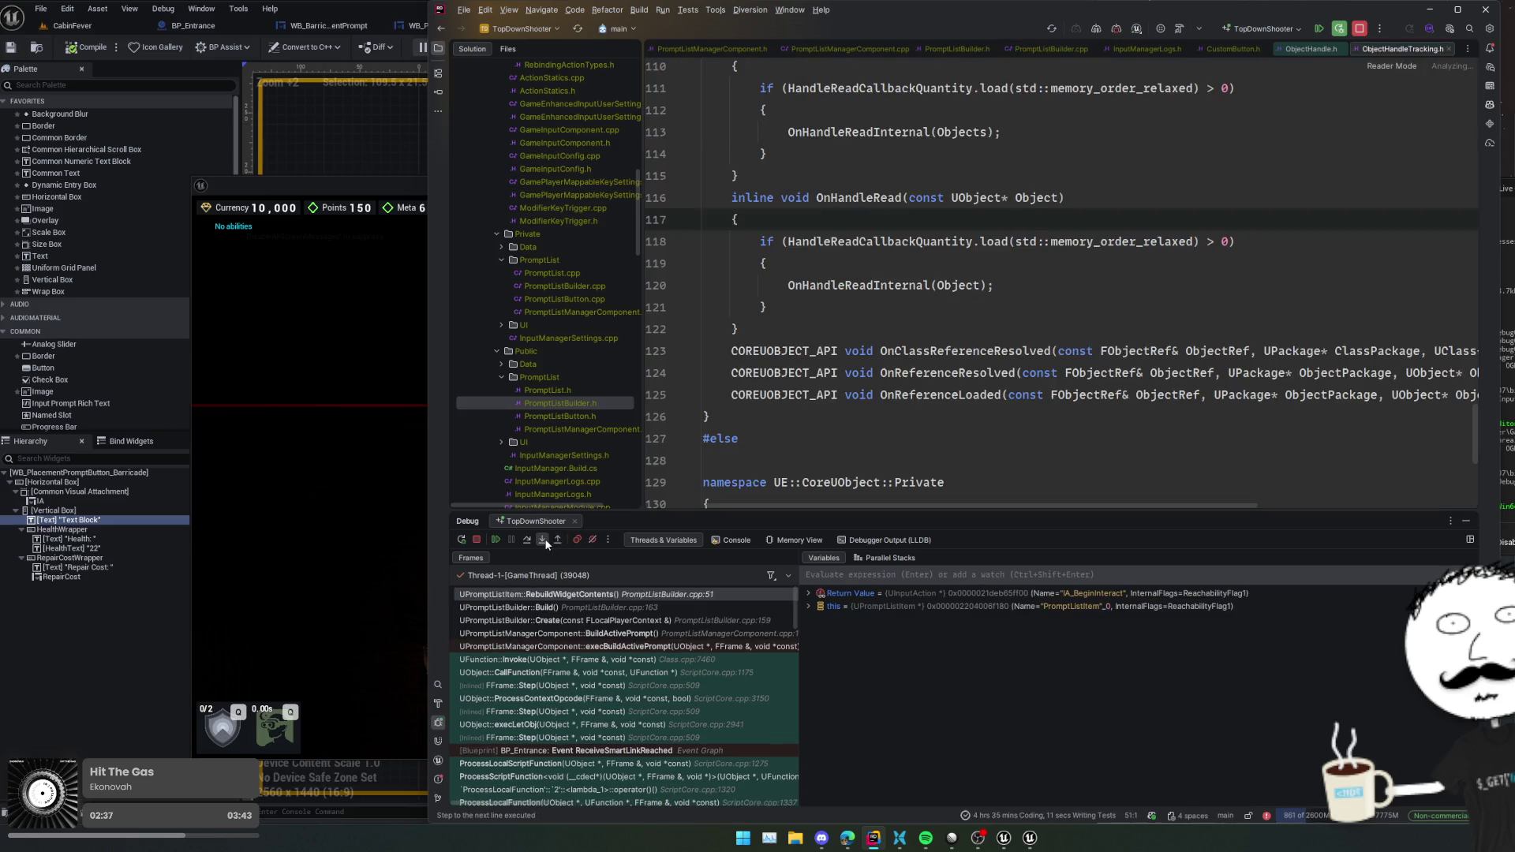
left_click(547, 538)
left_click(547, 538)
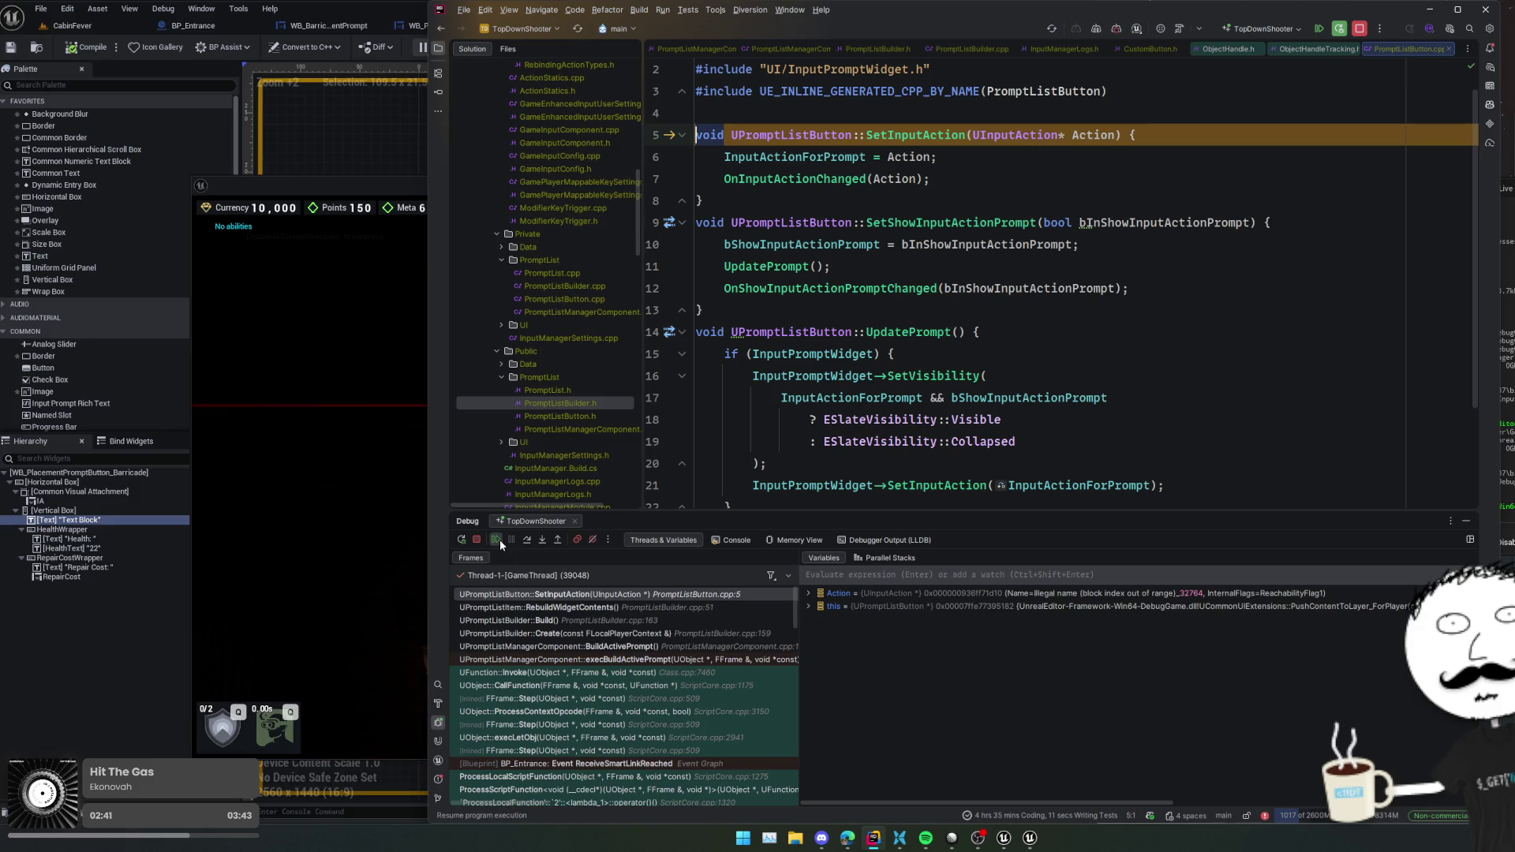
left_click(527, 540)
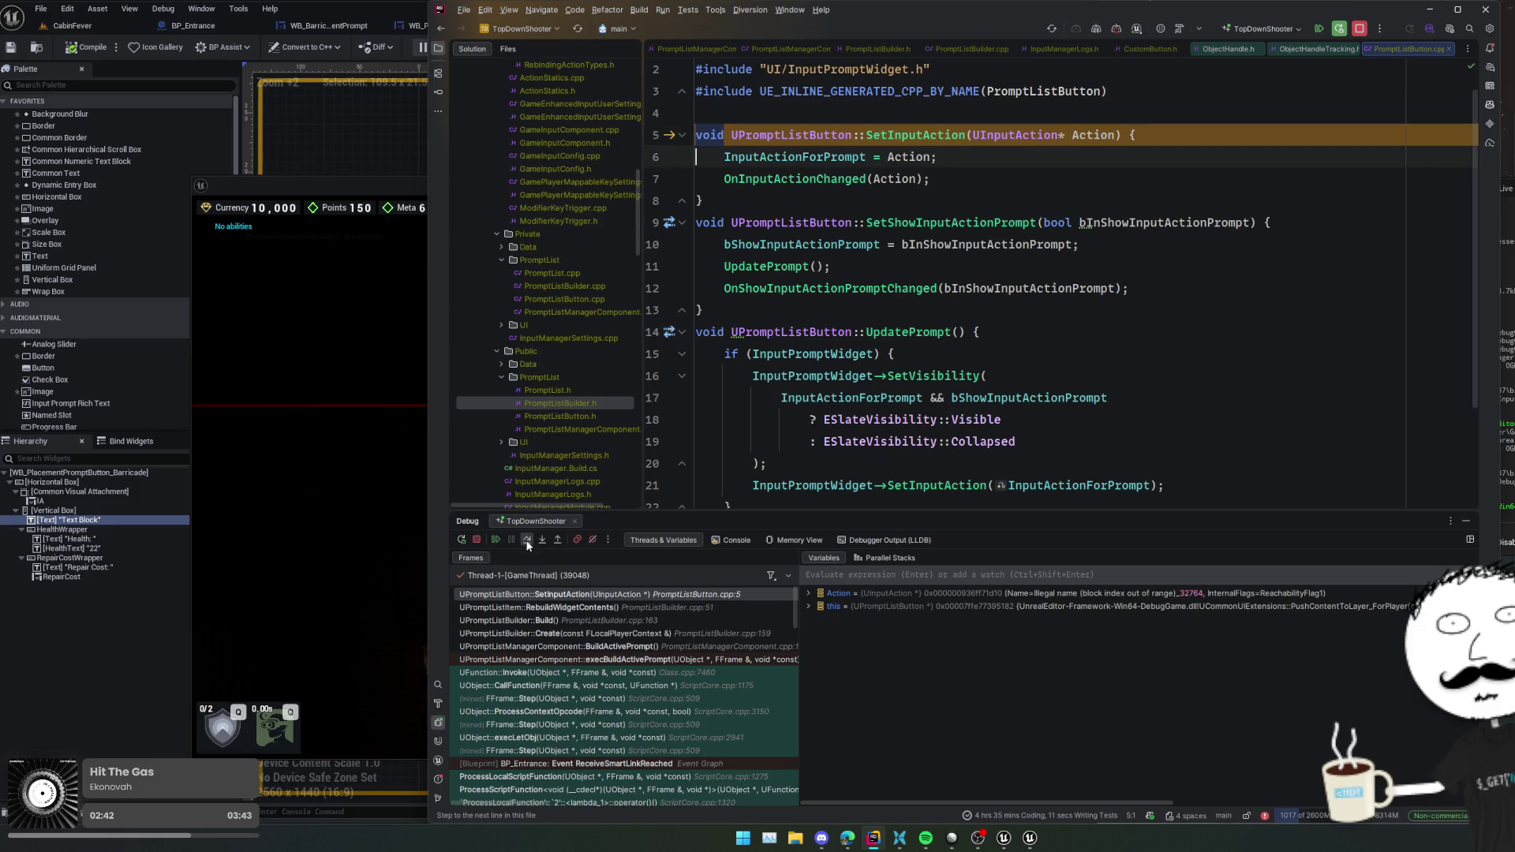
- Check the UpdatePrompt call on line 11 and expand 'this' to inspect InputActionForPrompt
left_click(857, 276)
scroll(857, 276, "down", 2)
scroll(804, 411, "up", 3)
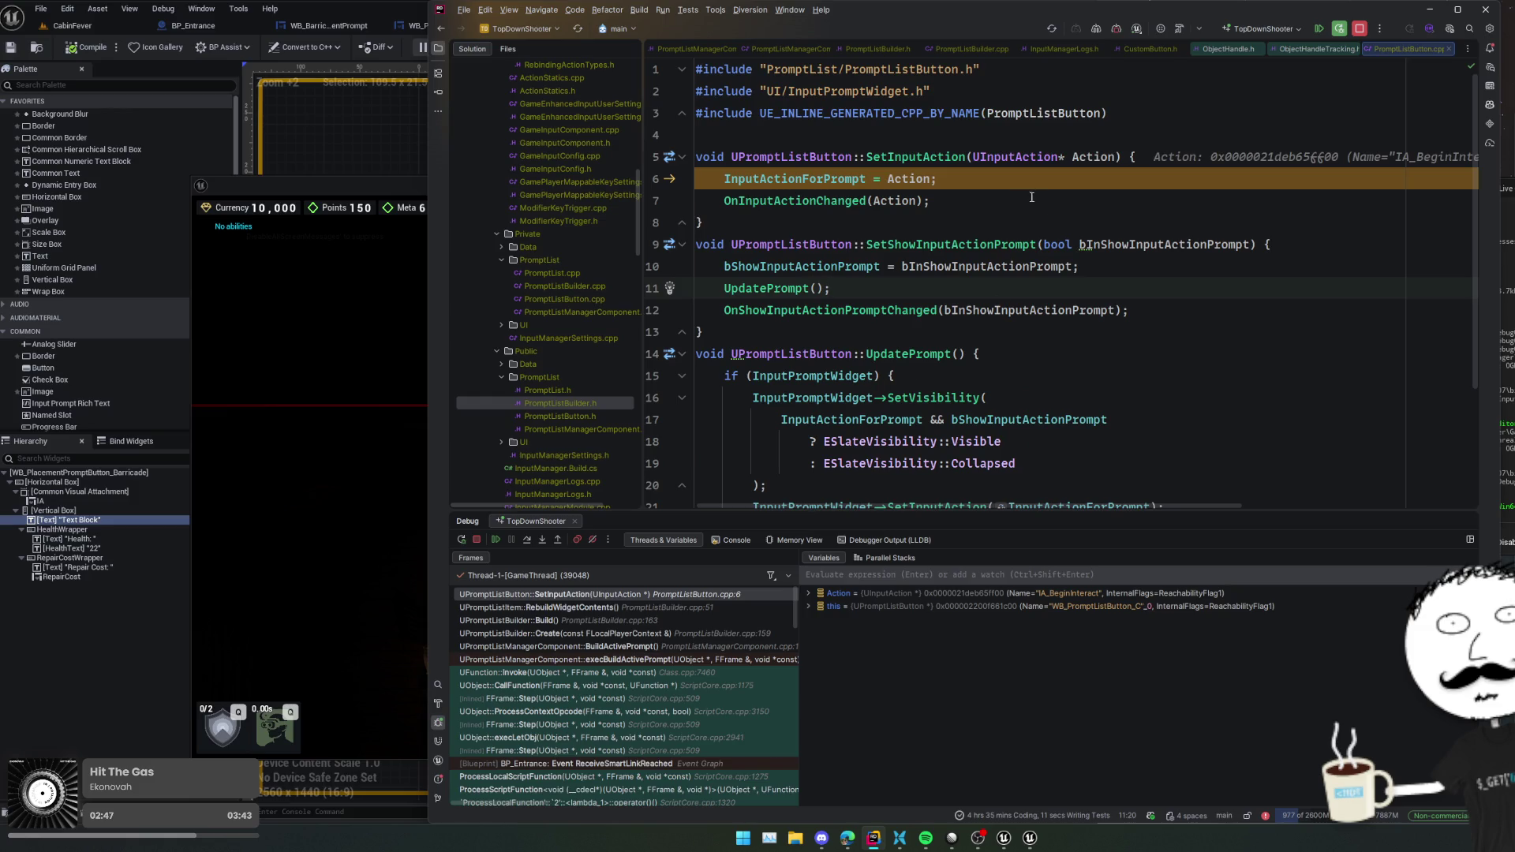
mouse_move(815, 175)
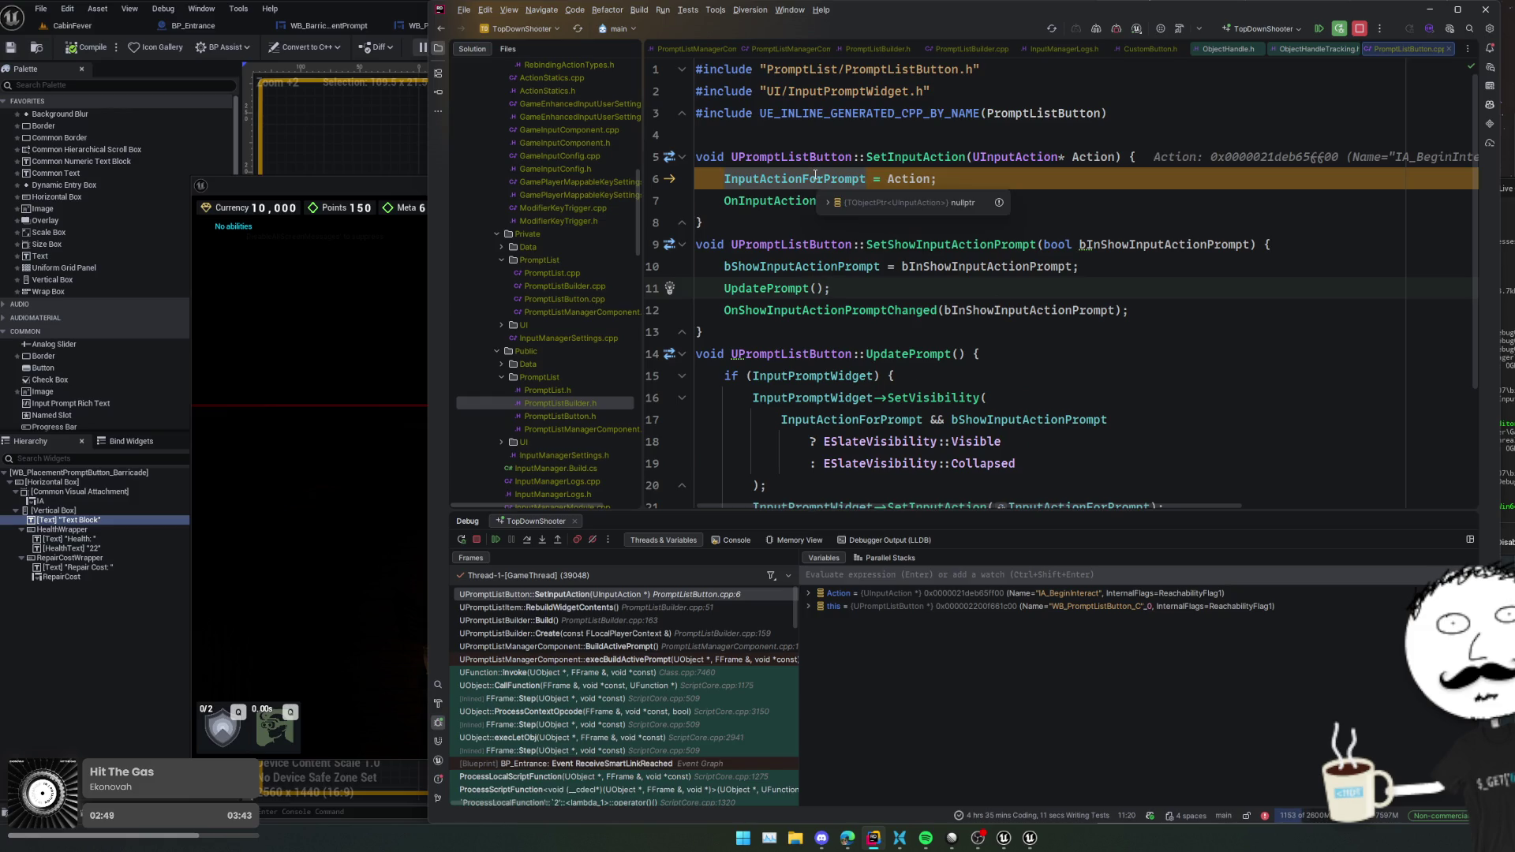
double_click(1015, 609)
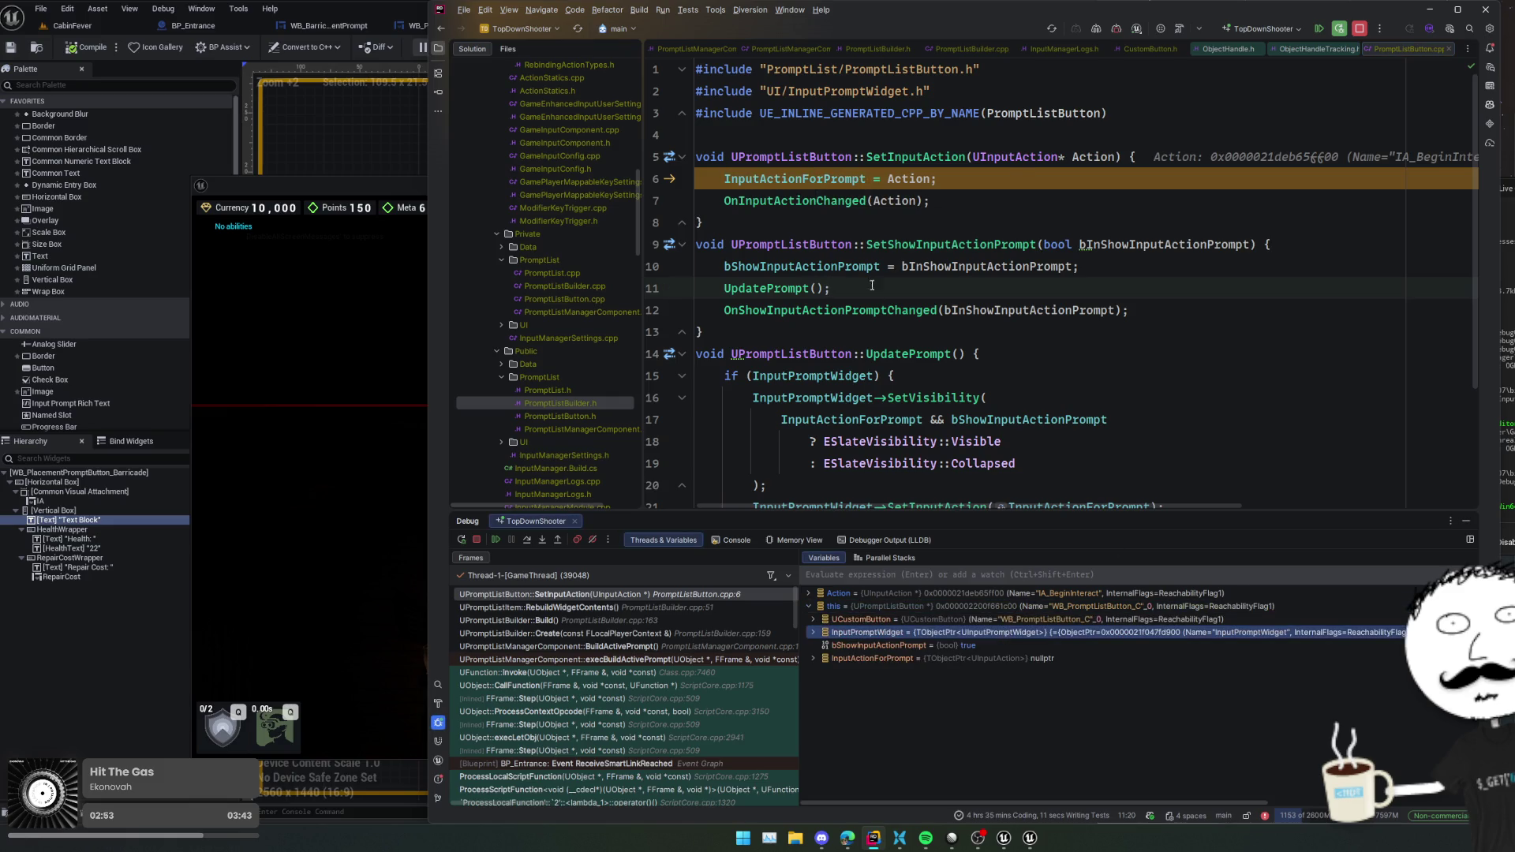
- After line 6, add 'if (InputPromptWidget) { InputPromptWidget->SetInputAction(Action); }'
left_click(982, 182)
key("Return")
type("if")
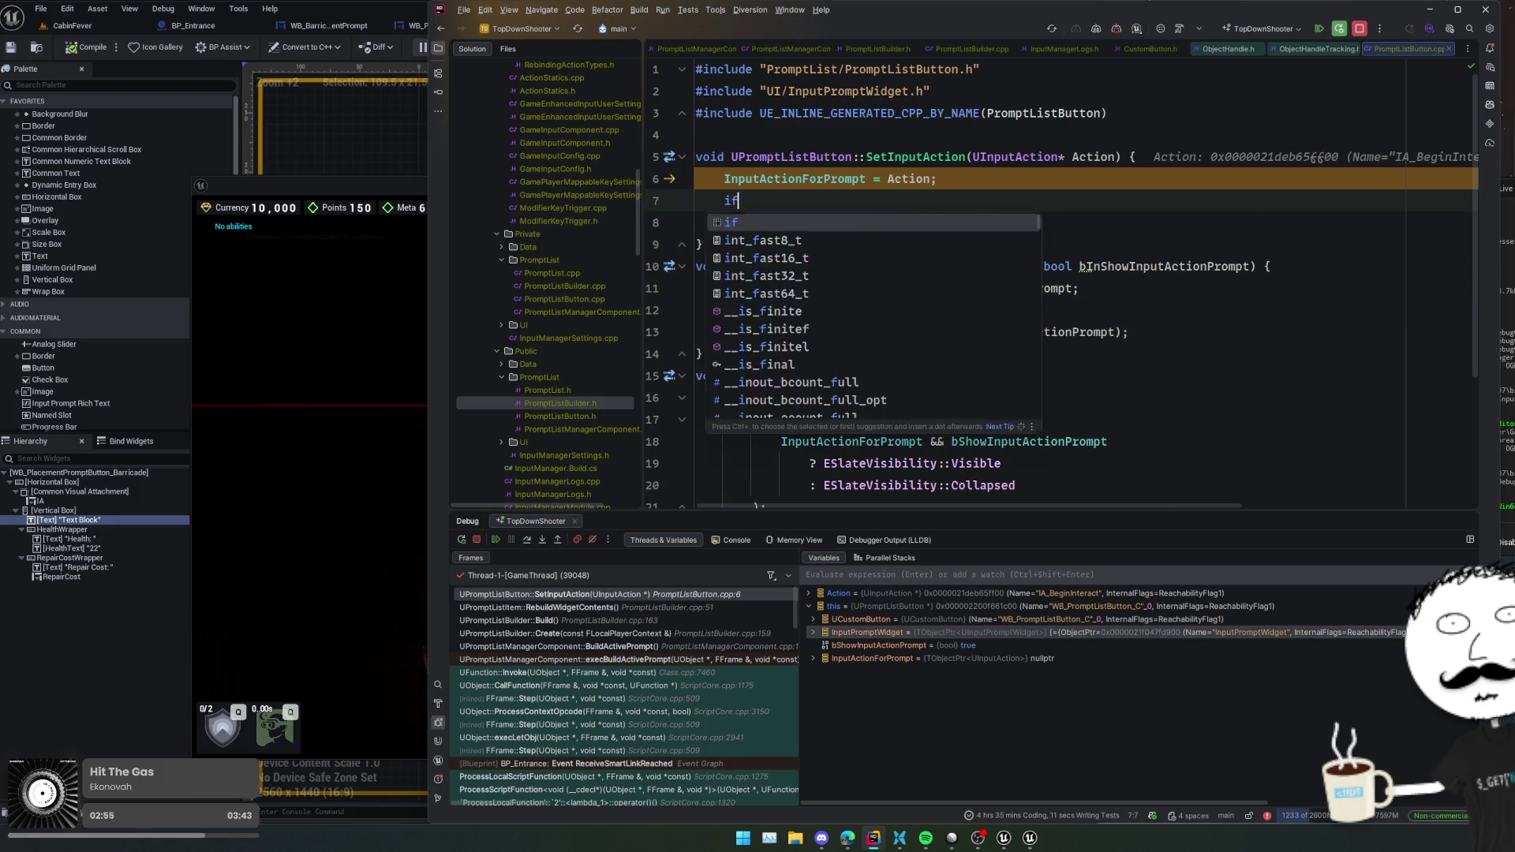
type(" (InputProm")
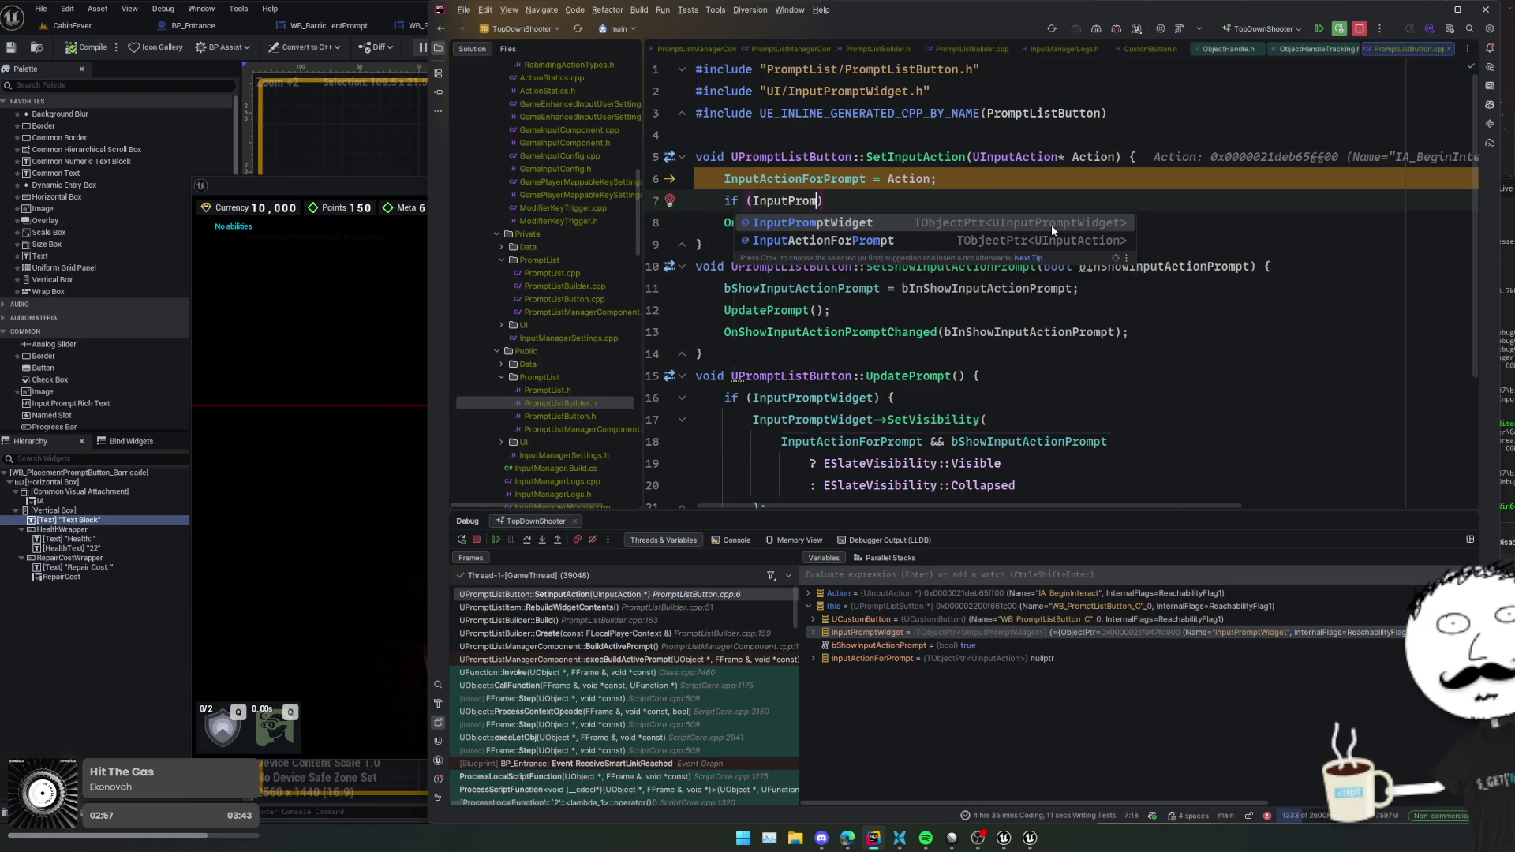
key("Return")
type(") {")
key("Return")
type("InputP")
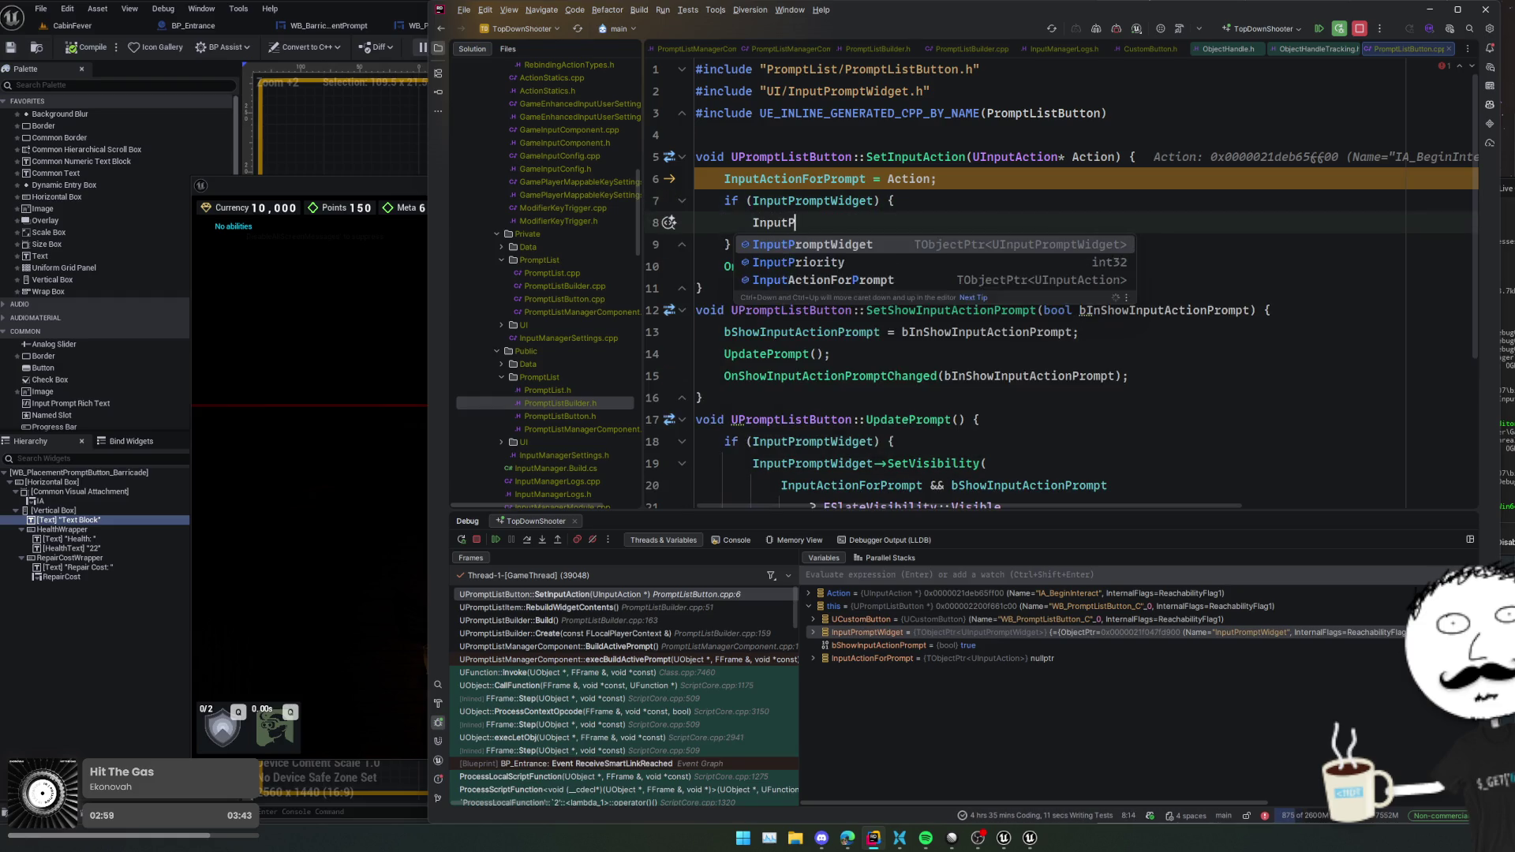
key("Return")
type("->SetIn")
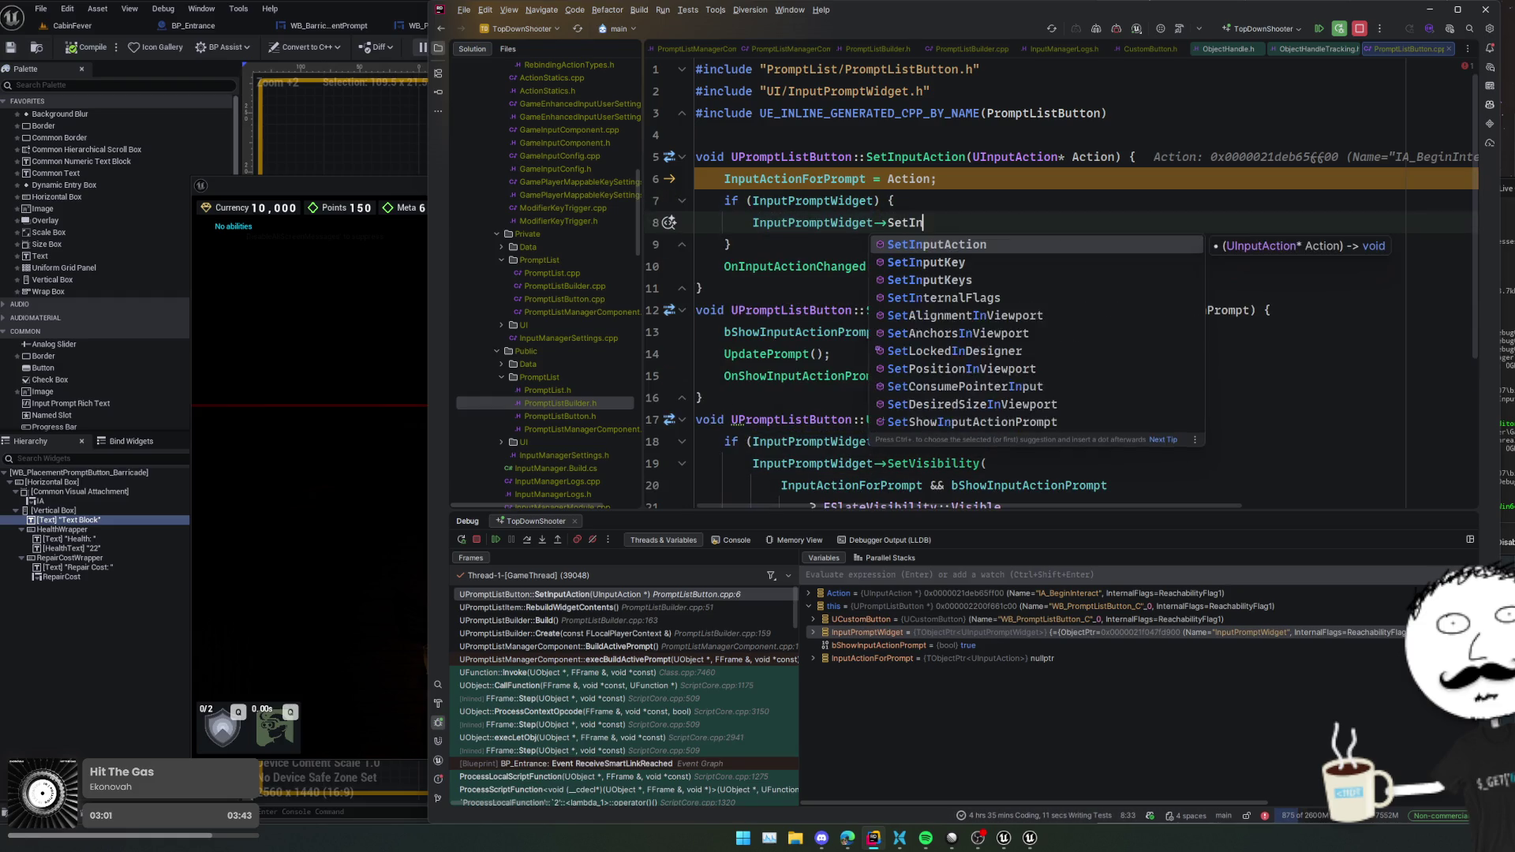
key("Return")
type("Action);")
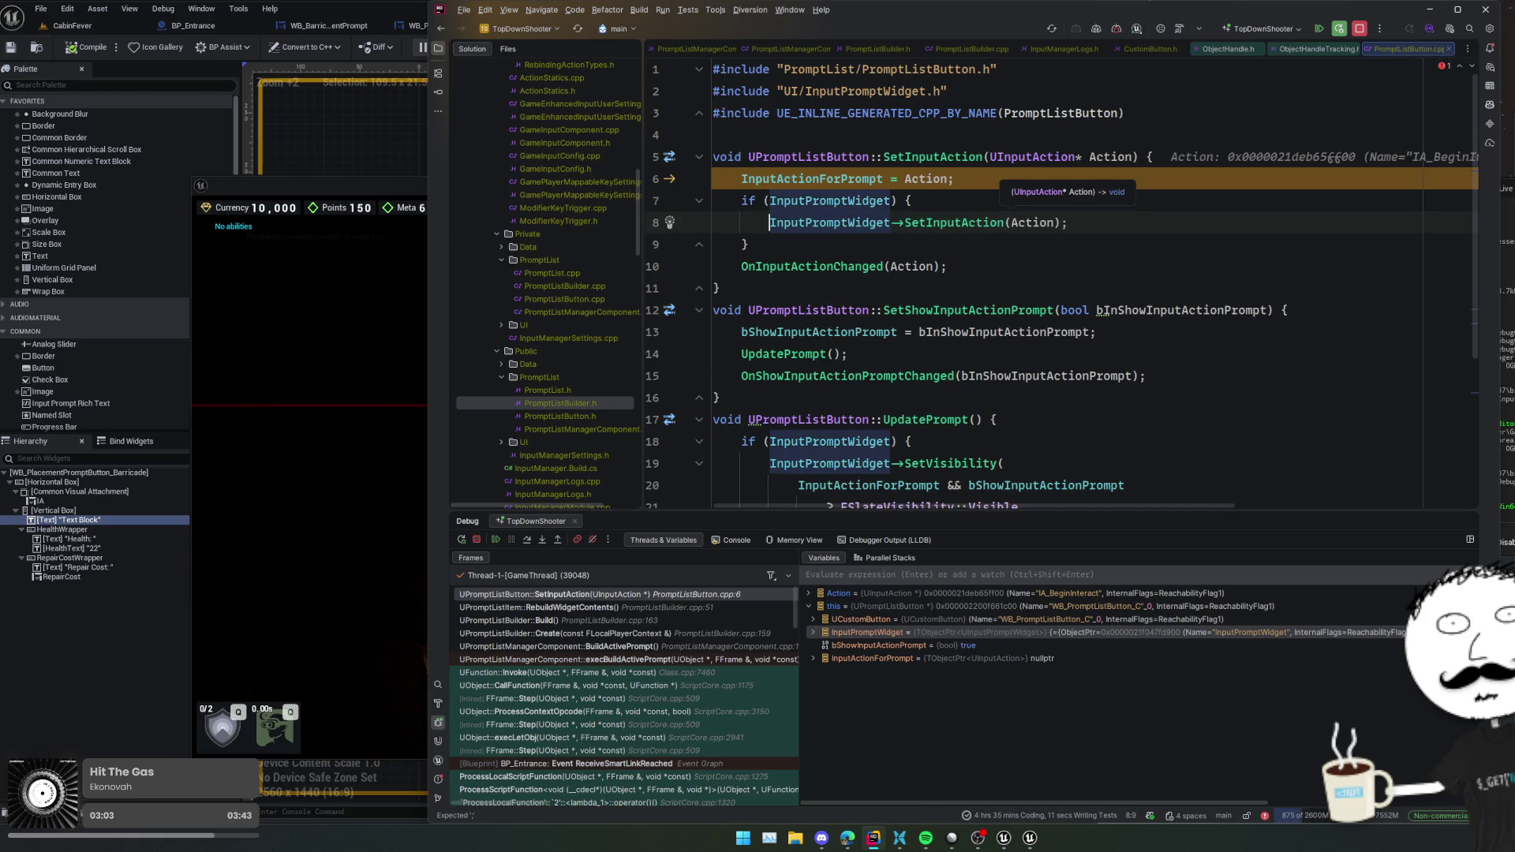
key("Down")
key("Down")
key("Down")
- Select the UpdatePrompt function name below the new if block
left_click(1143, 254)
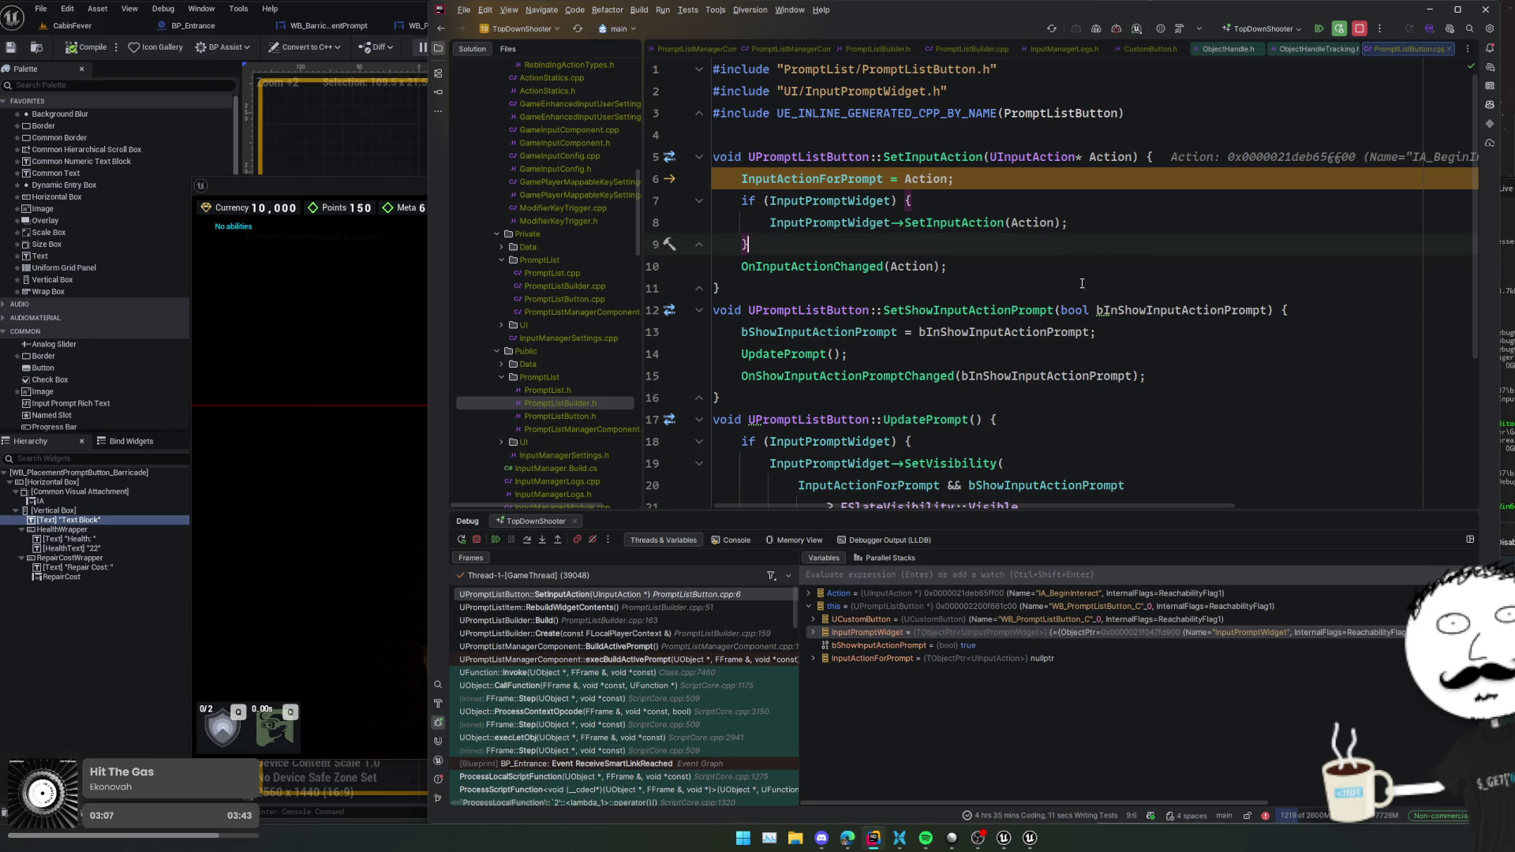
scroll(1082, 283, "down", 2)
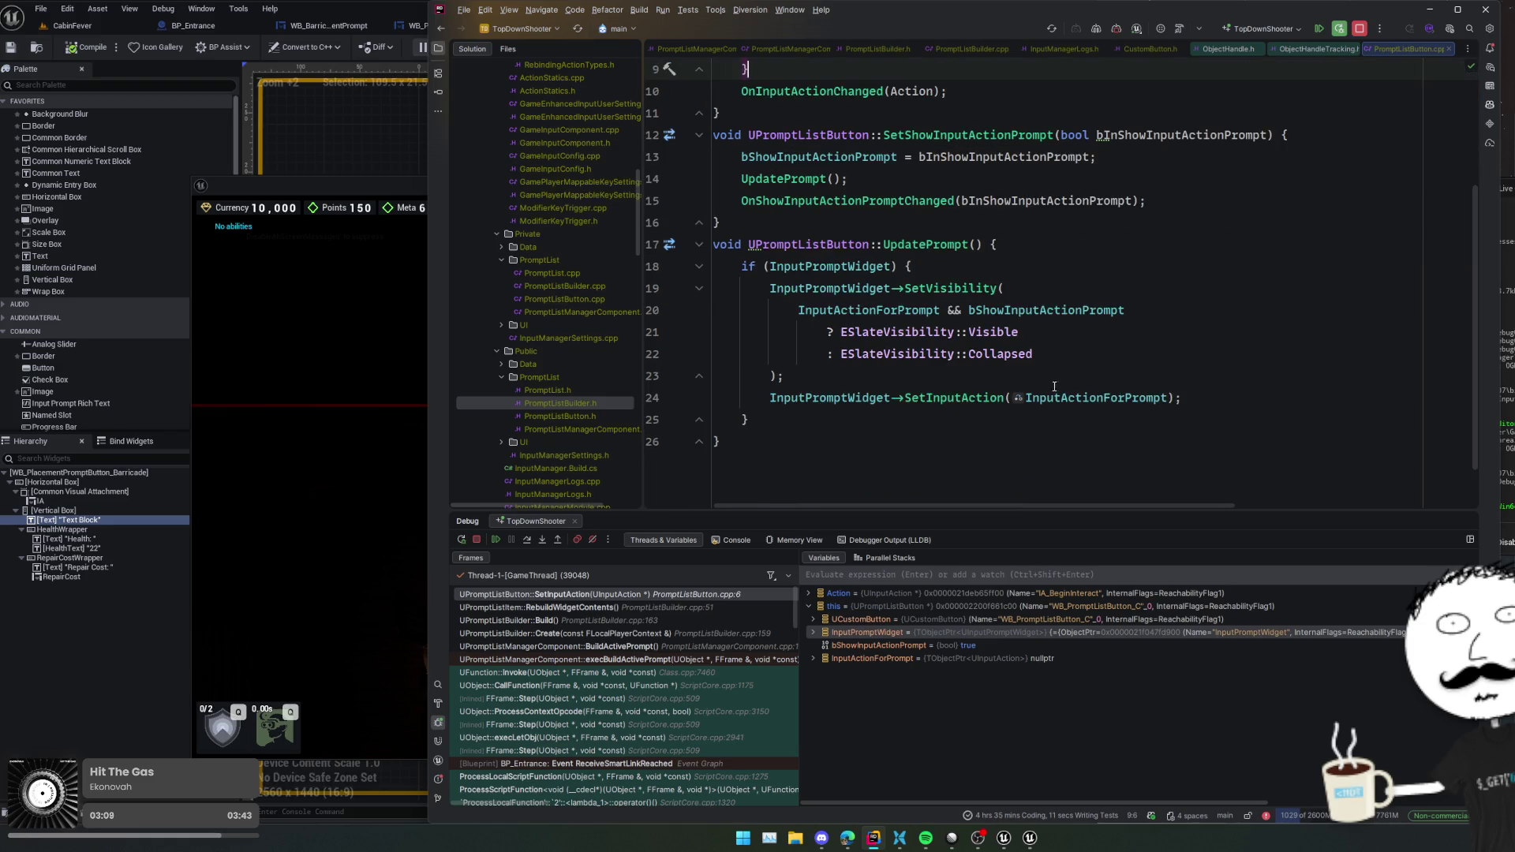
scroll(1038, 310, "up", 1)
double_click(923, 331)
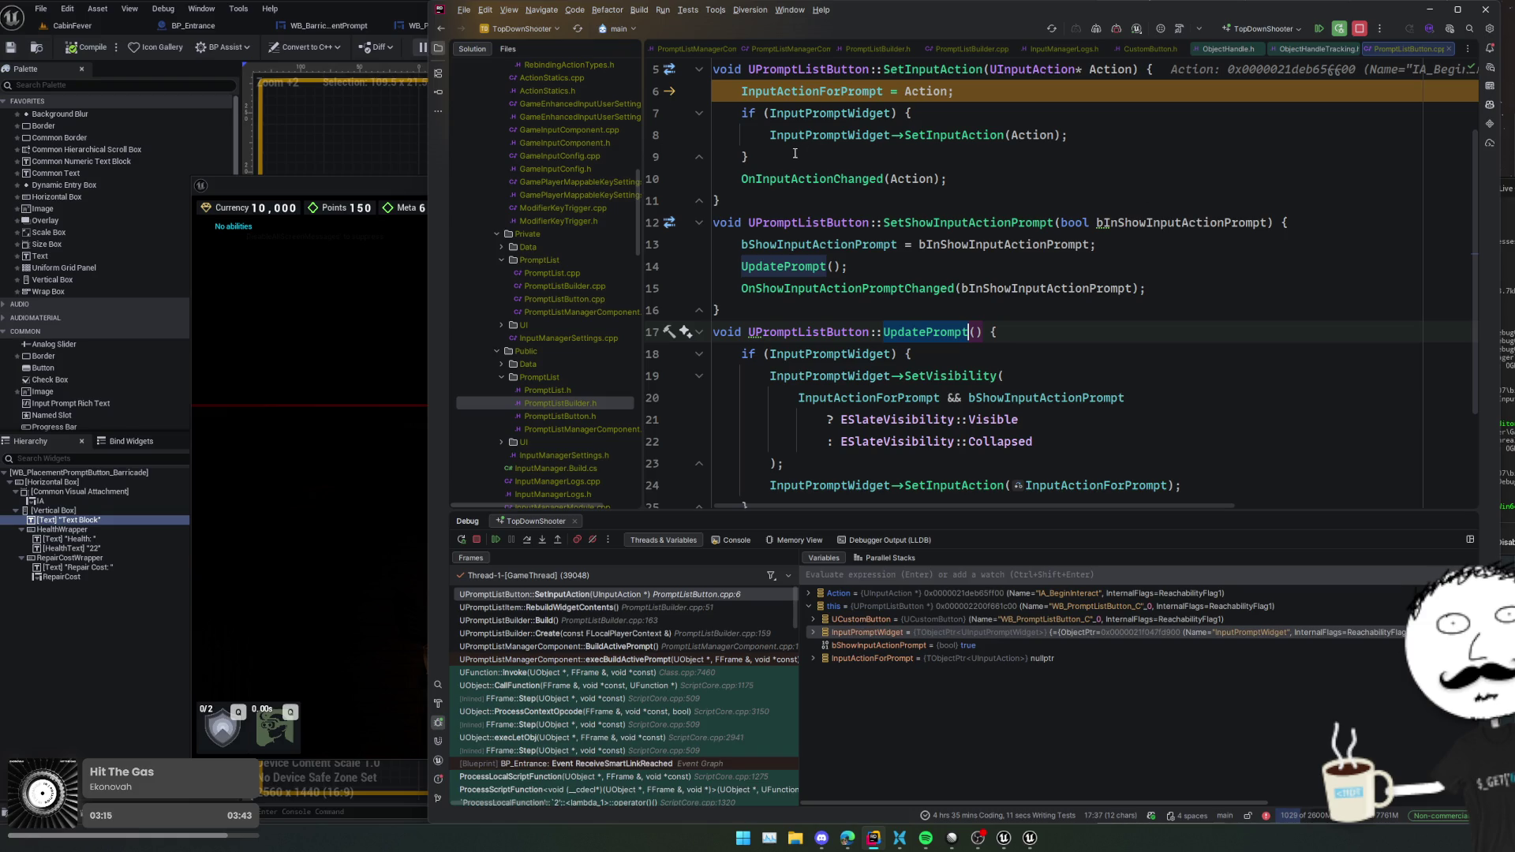
- Replace the InputPromptWidget if-block in SetInputAction with an UpdatePrompt() call
left_click(1067, 150)
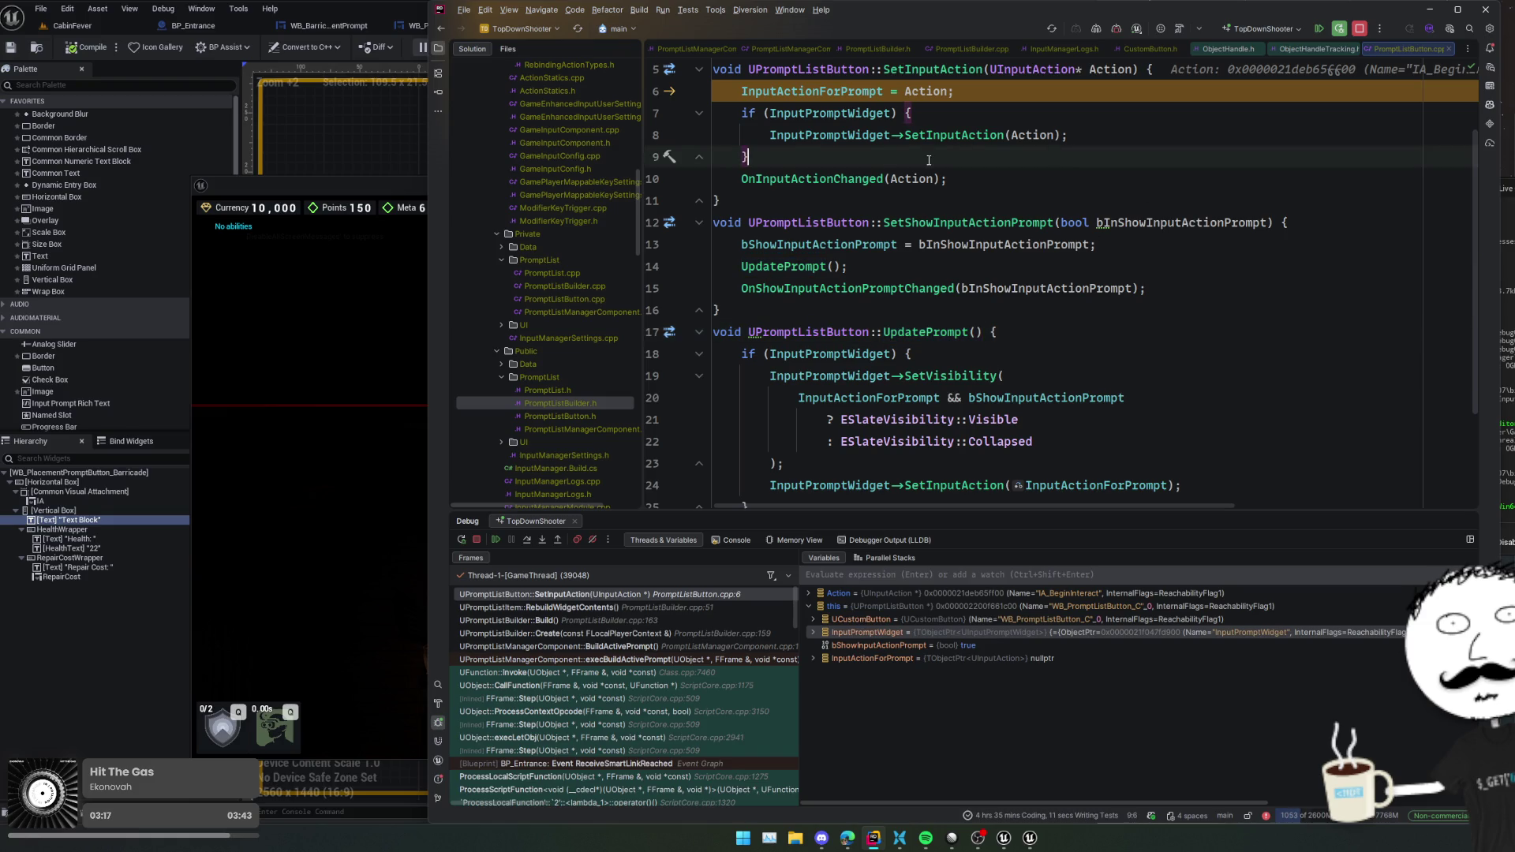
key("ctrl+w")
key("ctrl+w")
key("ctrl+w")
key("ctrl+z")
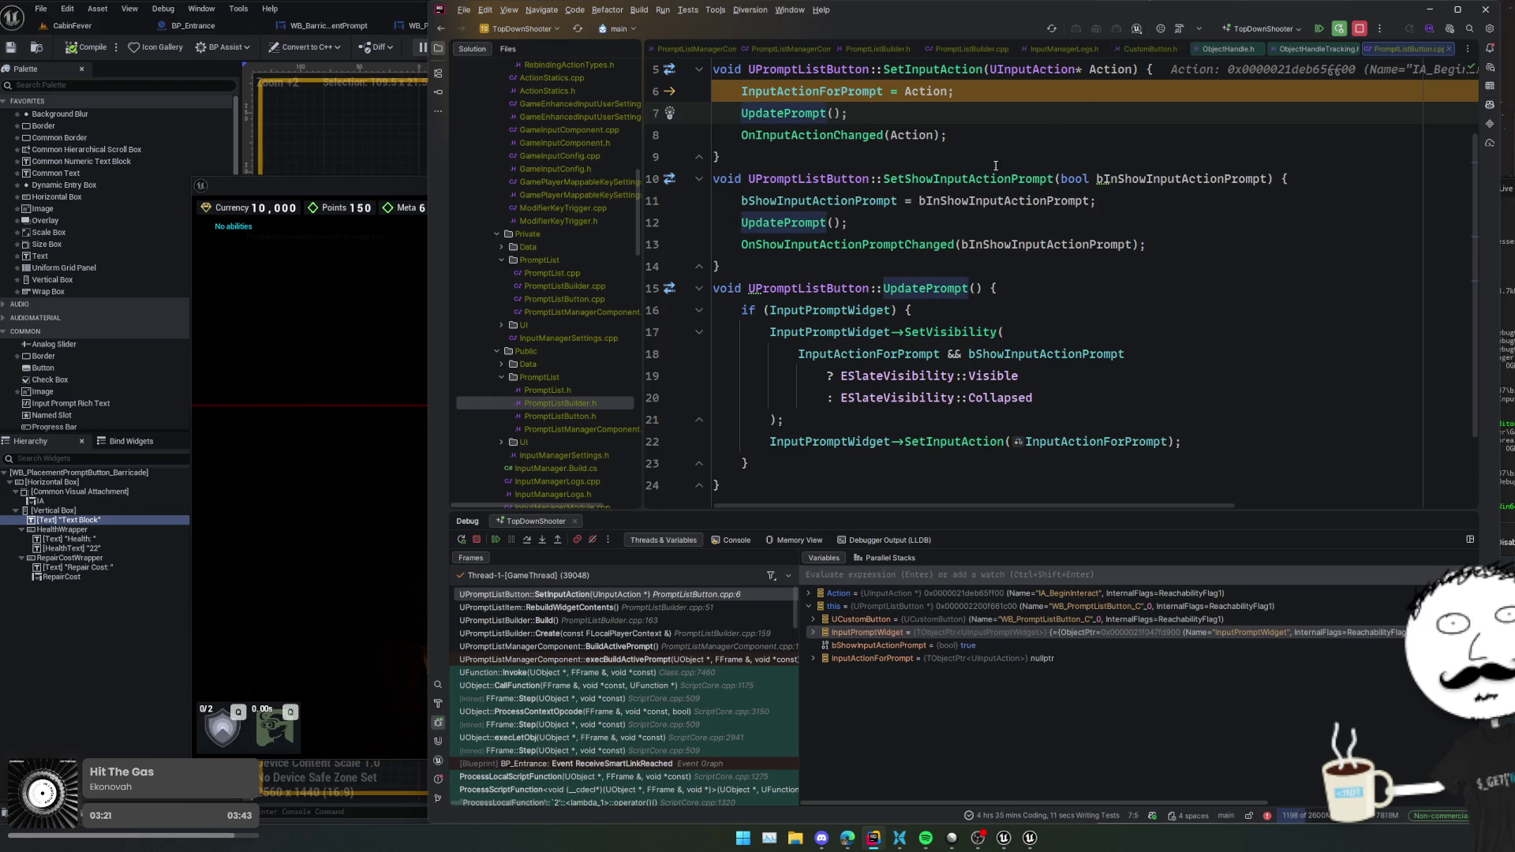
- Step out of SetInputAction, resume the game, and start a Live Coding patch with Ctrl+Alt+F11
key("shift+F8")
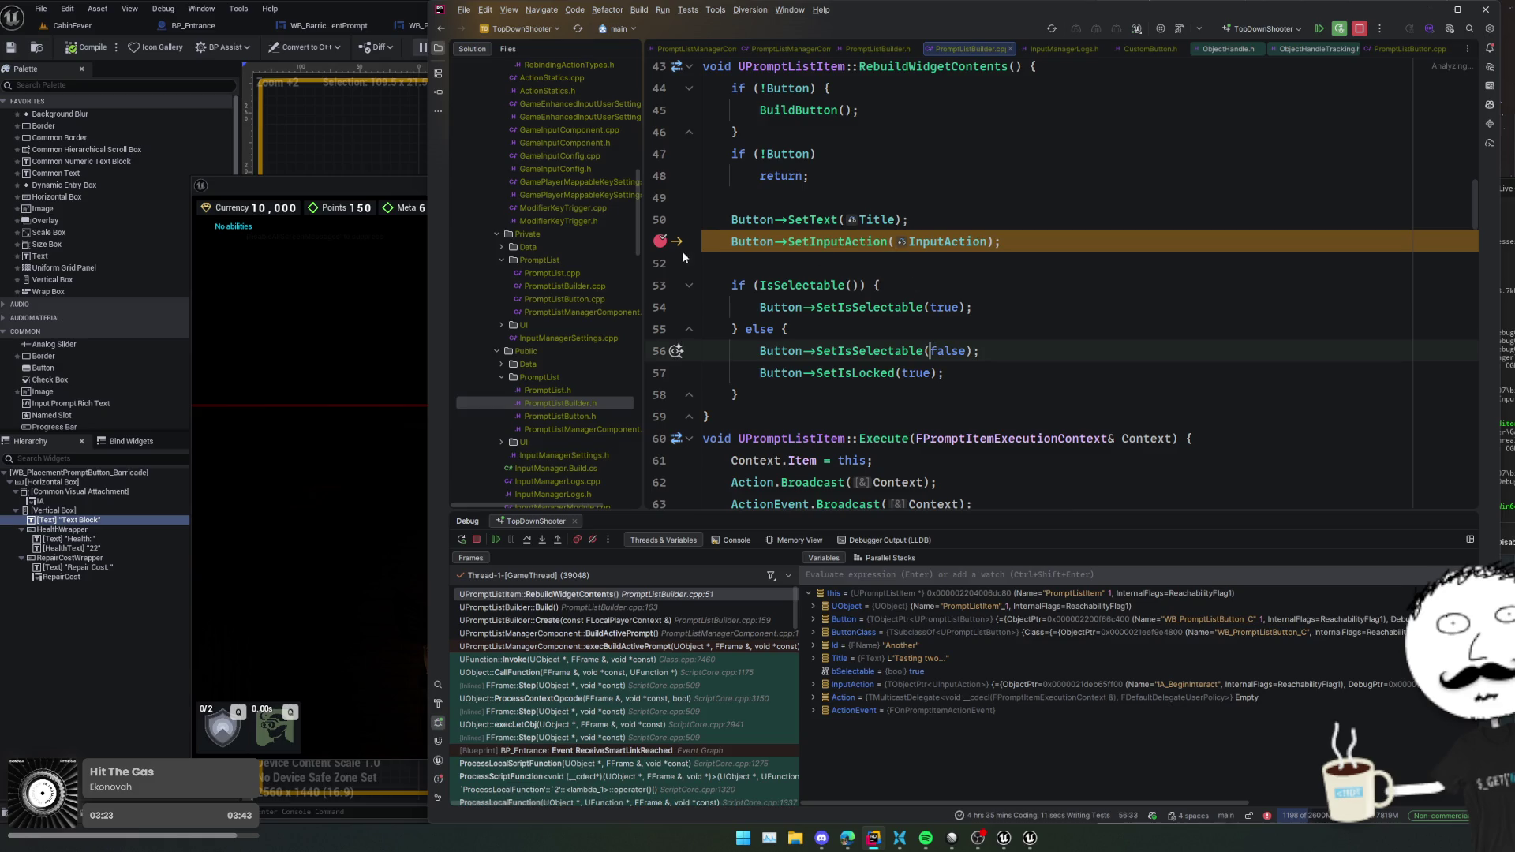
left_click(496, 539)
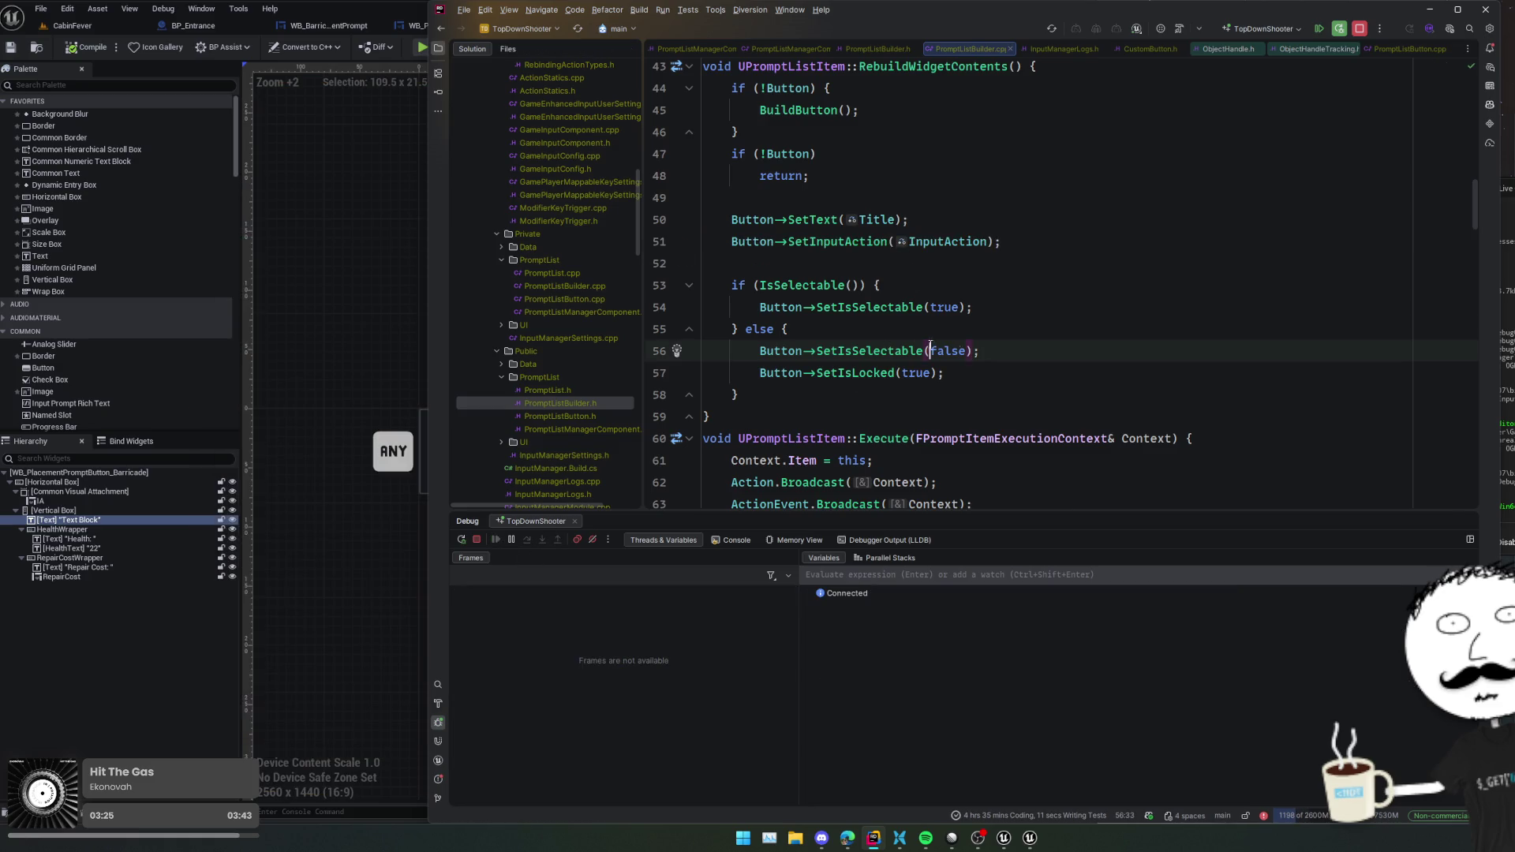
left_click(1164, 285)
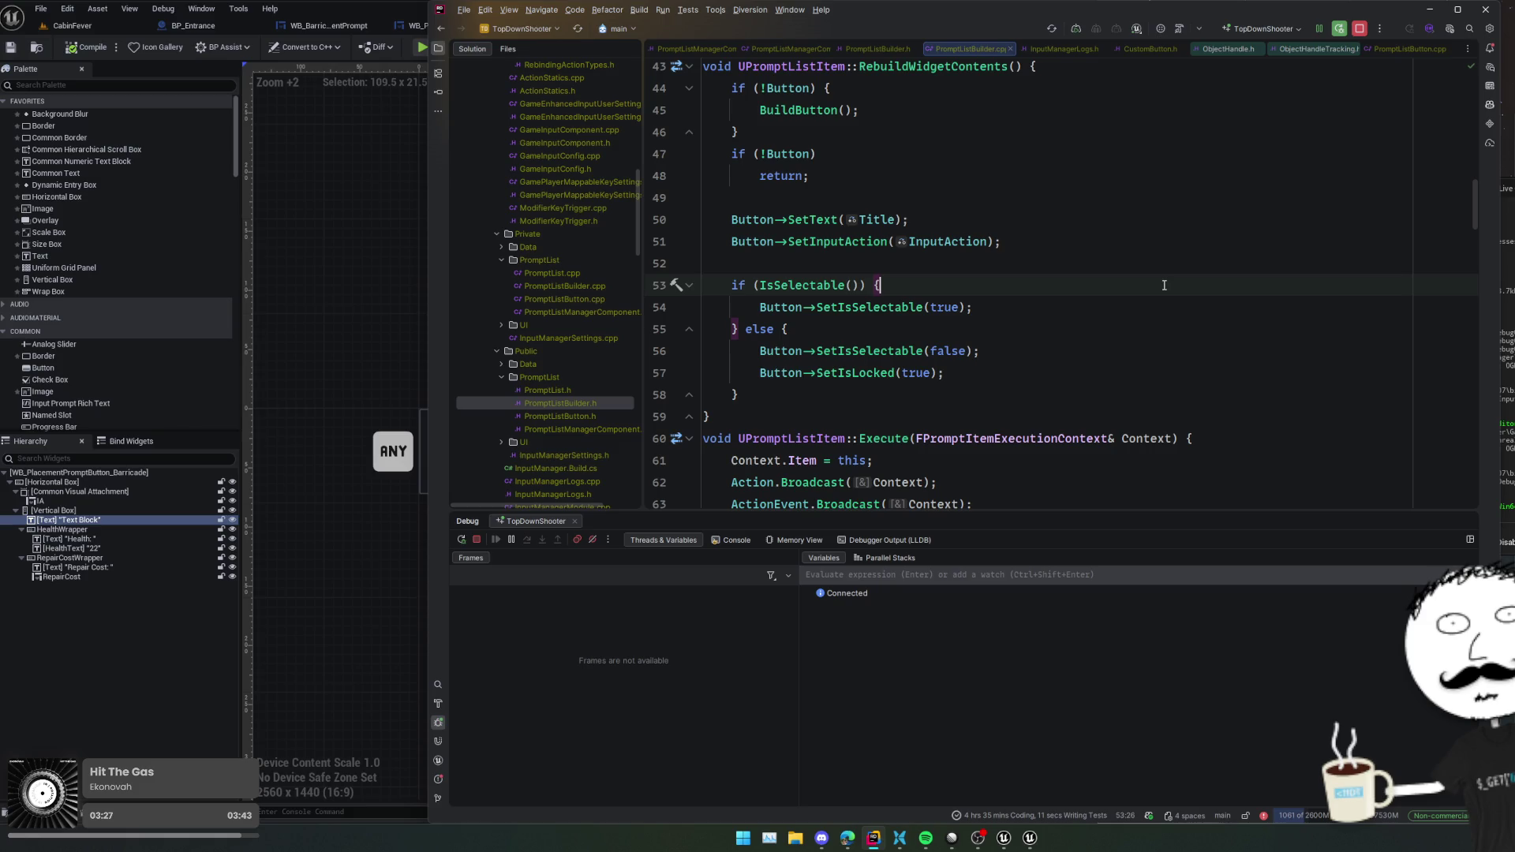
key("ctrl+alt+F11")
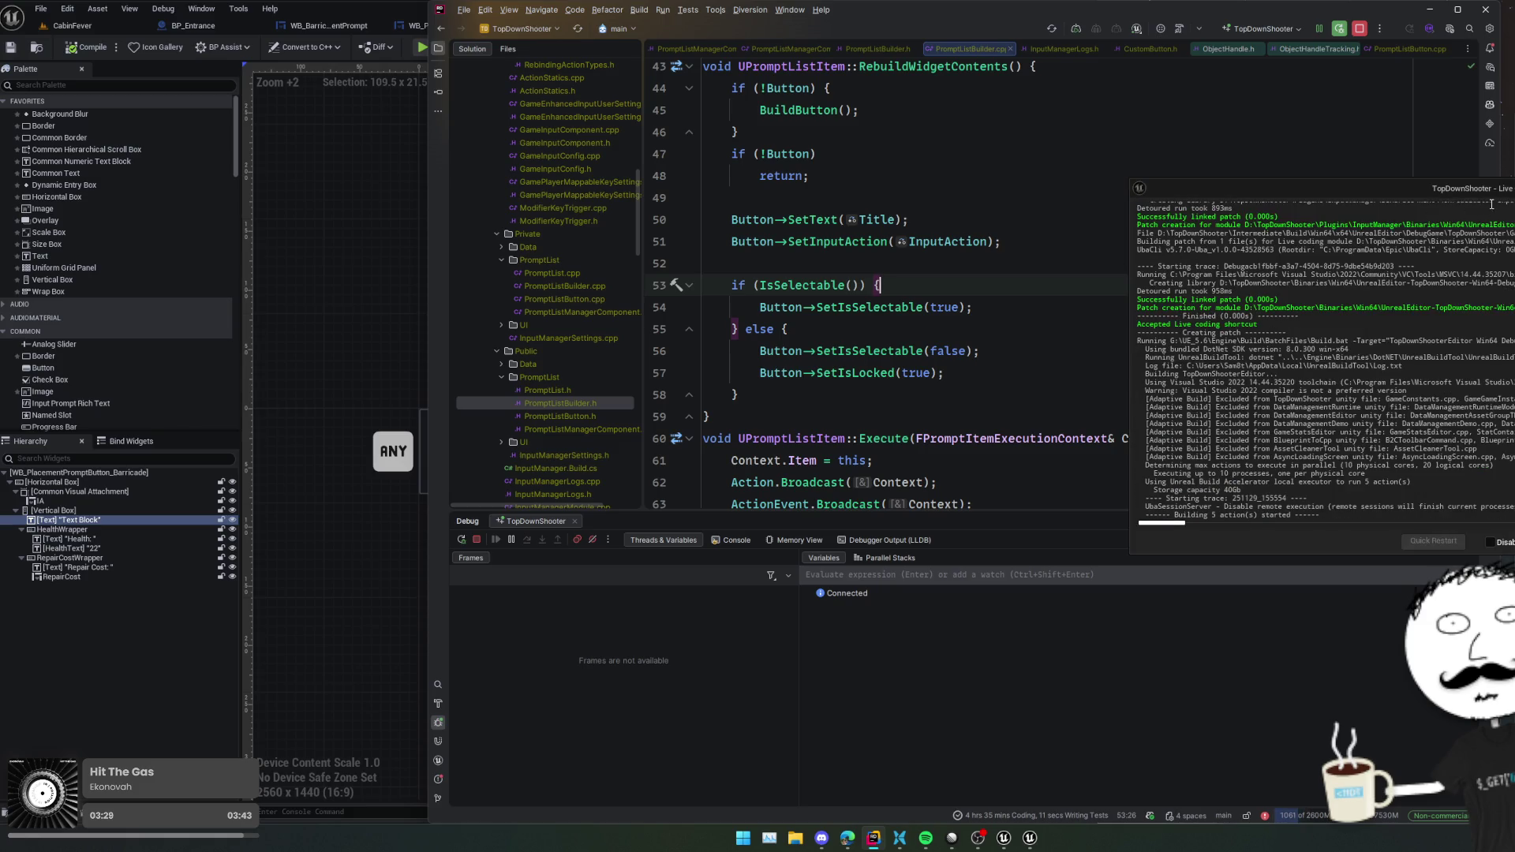
- Move the Live Coding log window aside and start a play-in-editor session in Unreal
left_click_drag(1489, 200, 1412, 209)
left_click(816, 154)
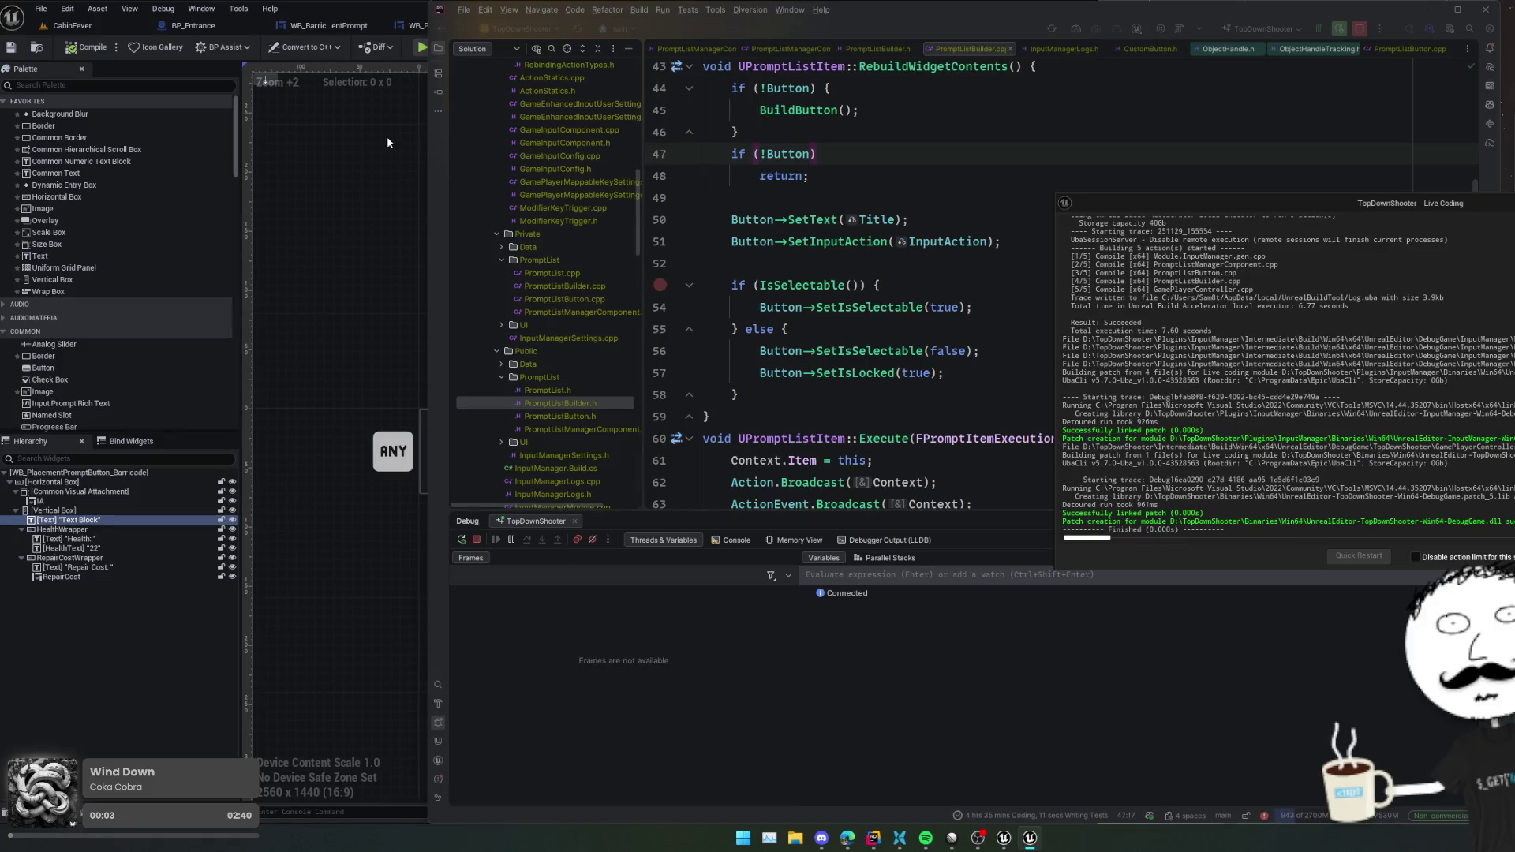
left_click(360, 150)
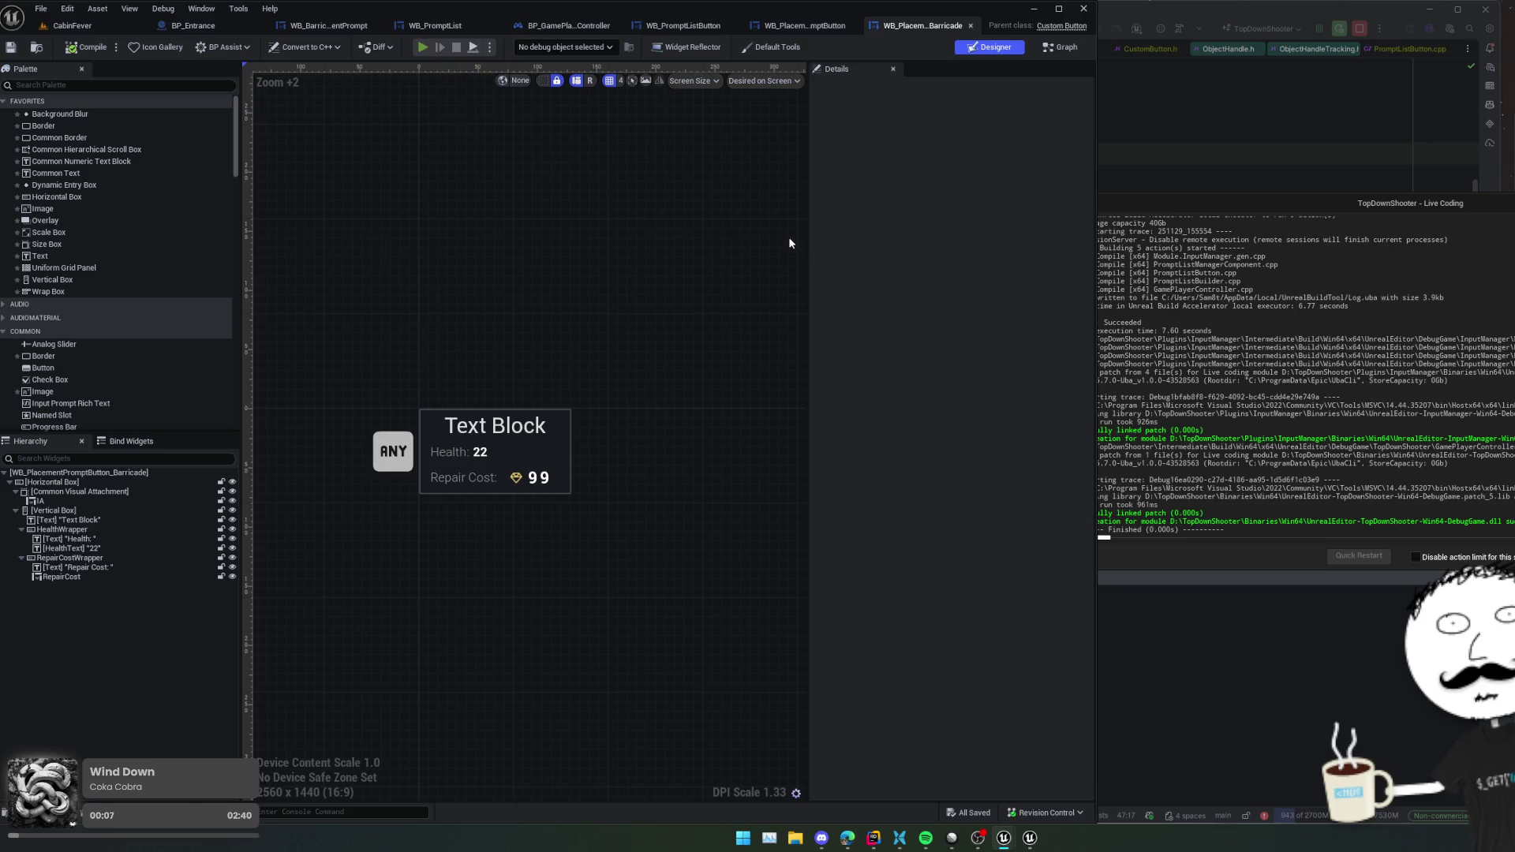
key("alt+p")
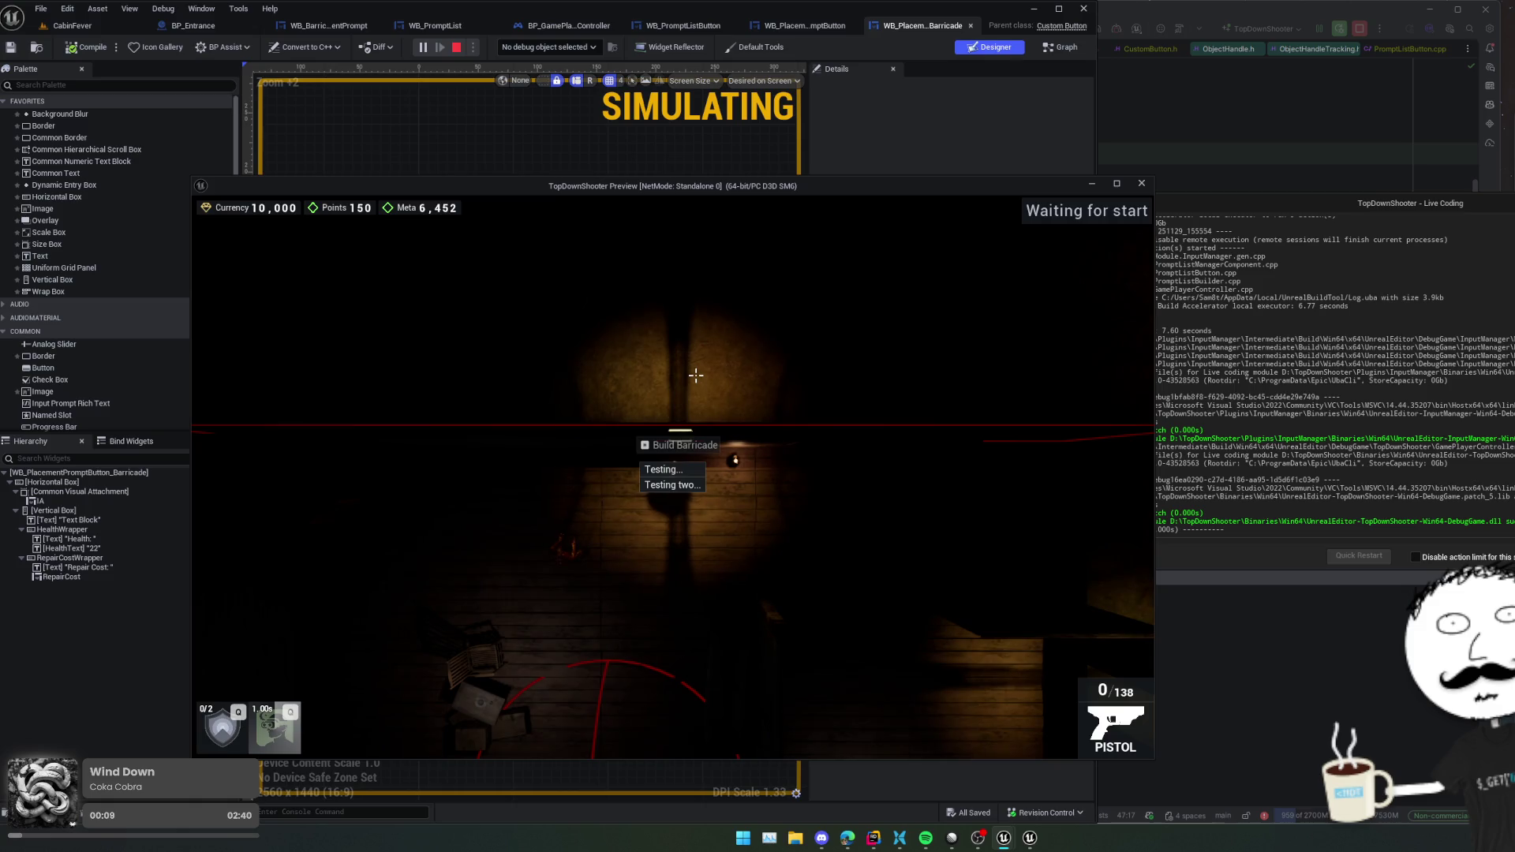
- Walk the player to show the 'Testing...' and 'Testing two...' prompts, then return to Rider
key("r")
key("s")
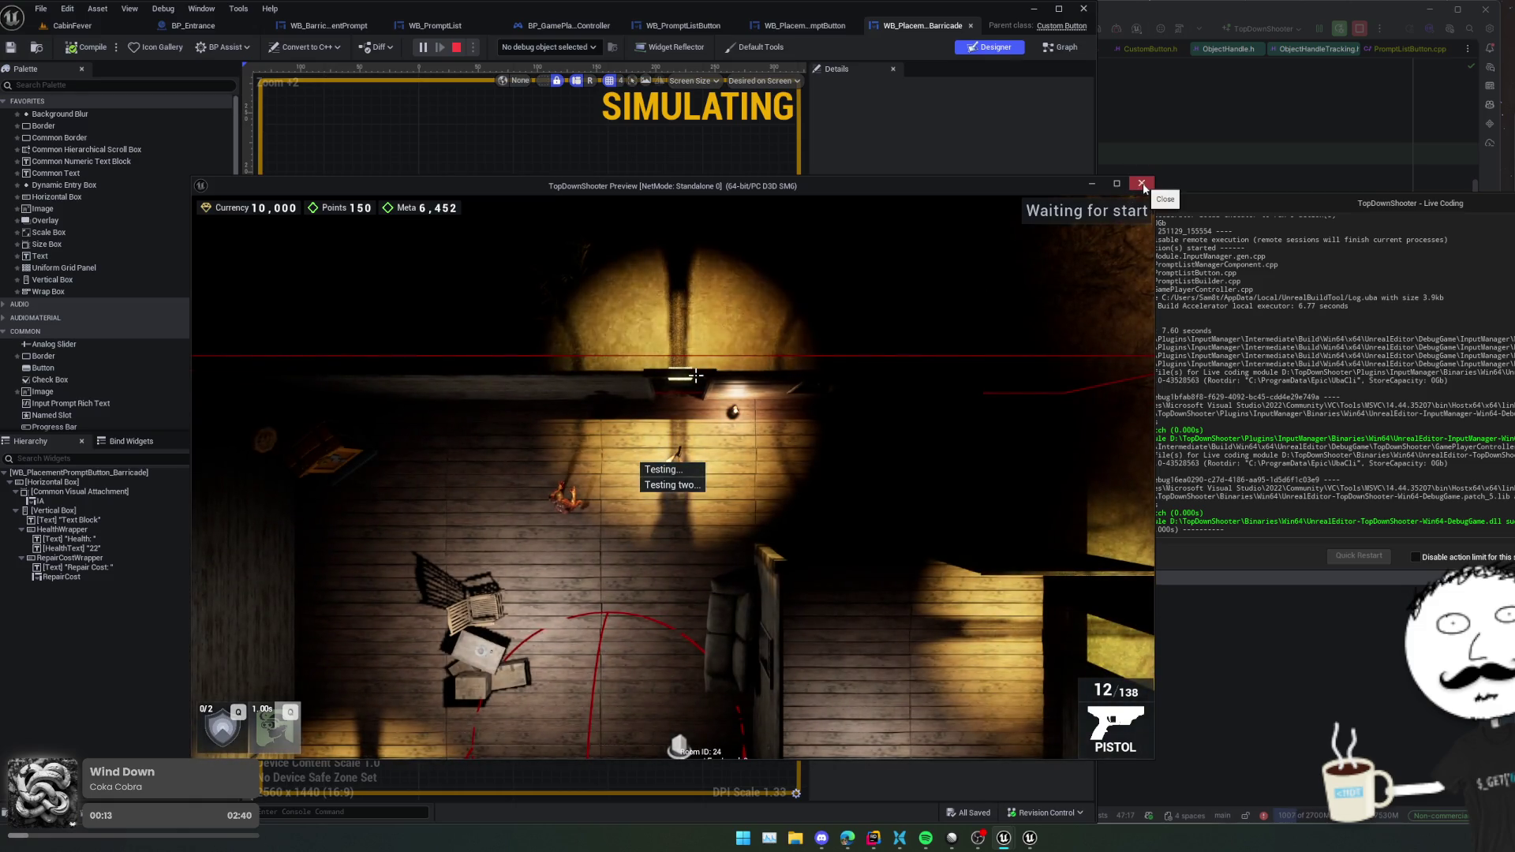
left_click(1168, 147)
scroll(828, 251, "up", 4)
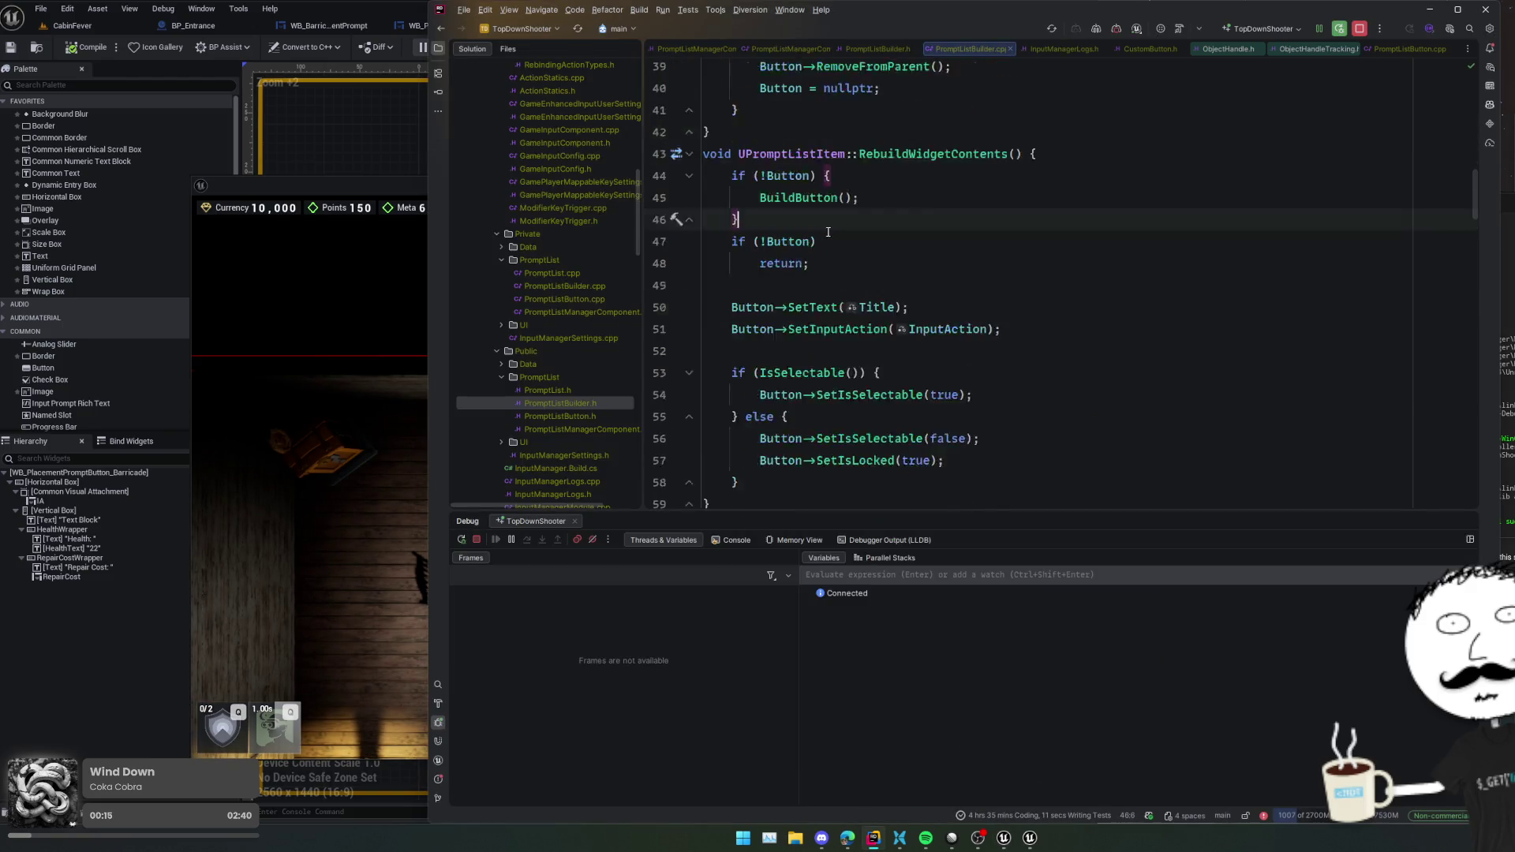
- Set a breakpoint on the UpdatePrompt() call on line 7 of SetInputAction and trigger it in game
scroll(828, 252, "down", 4)
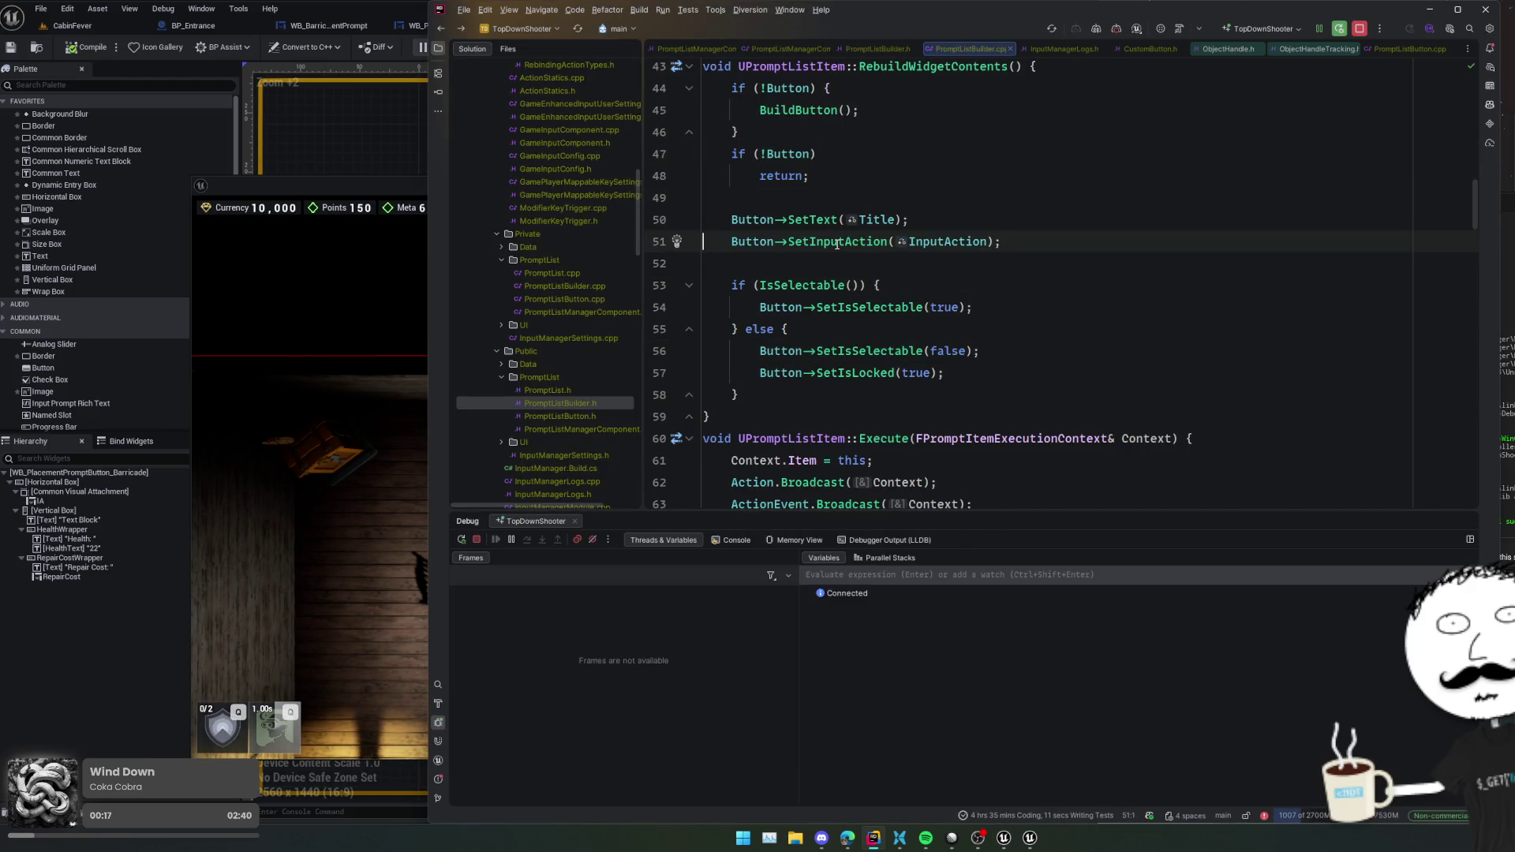
left_click(834, 237, "ctrl")
left_click(654, 201)
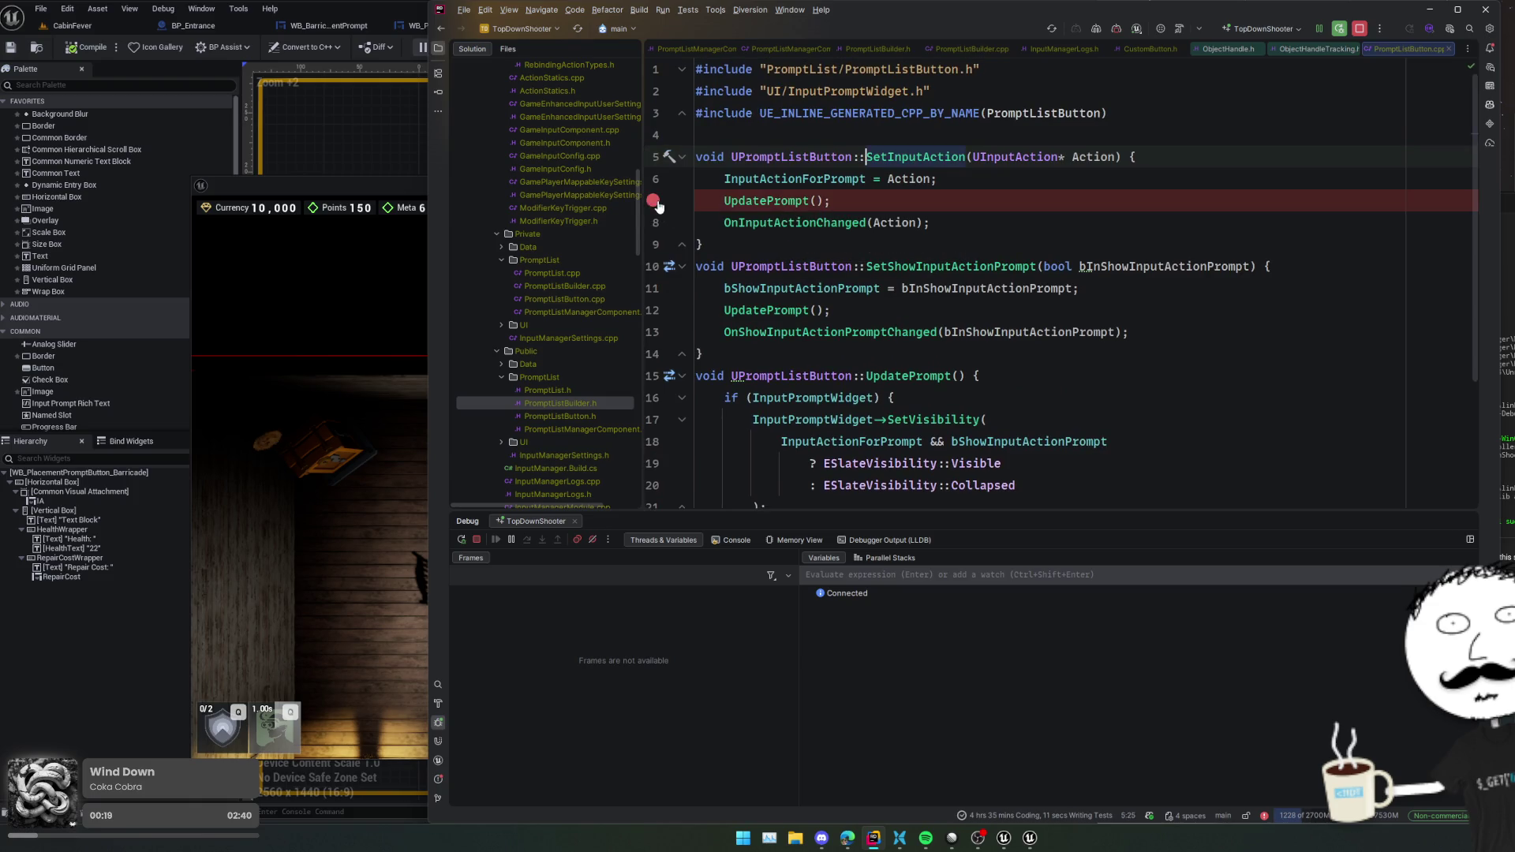
left_click(378, 411)
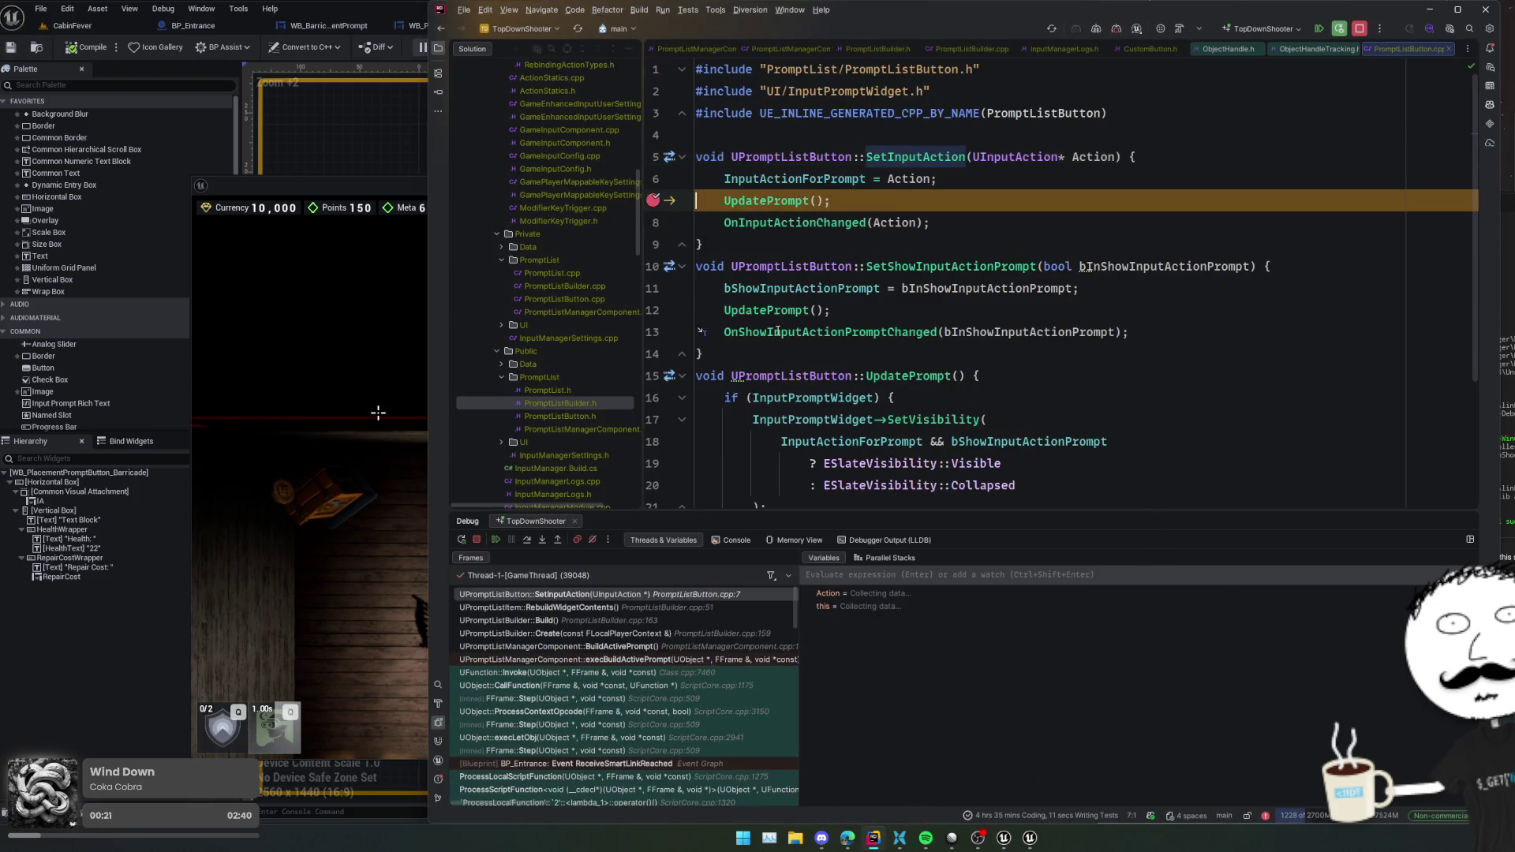
- Step into UpdatePrompt down to line 22, inspecting the bShowInputActionPrompt value
left_click(537, 541)
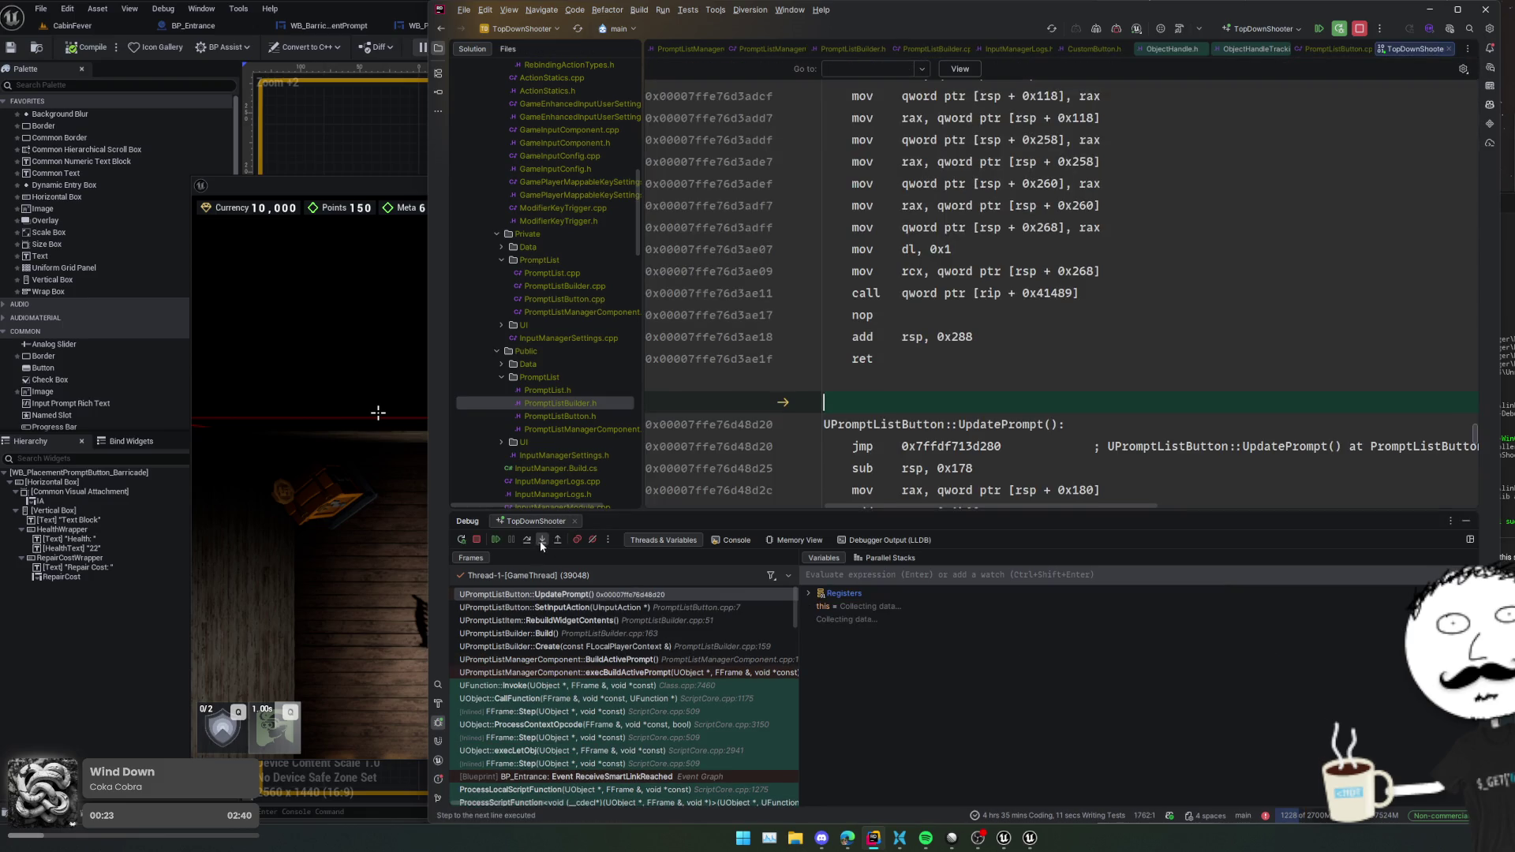
left_click(524, 540)
left_click(524, 539)
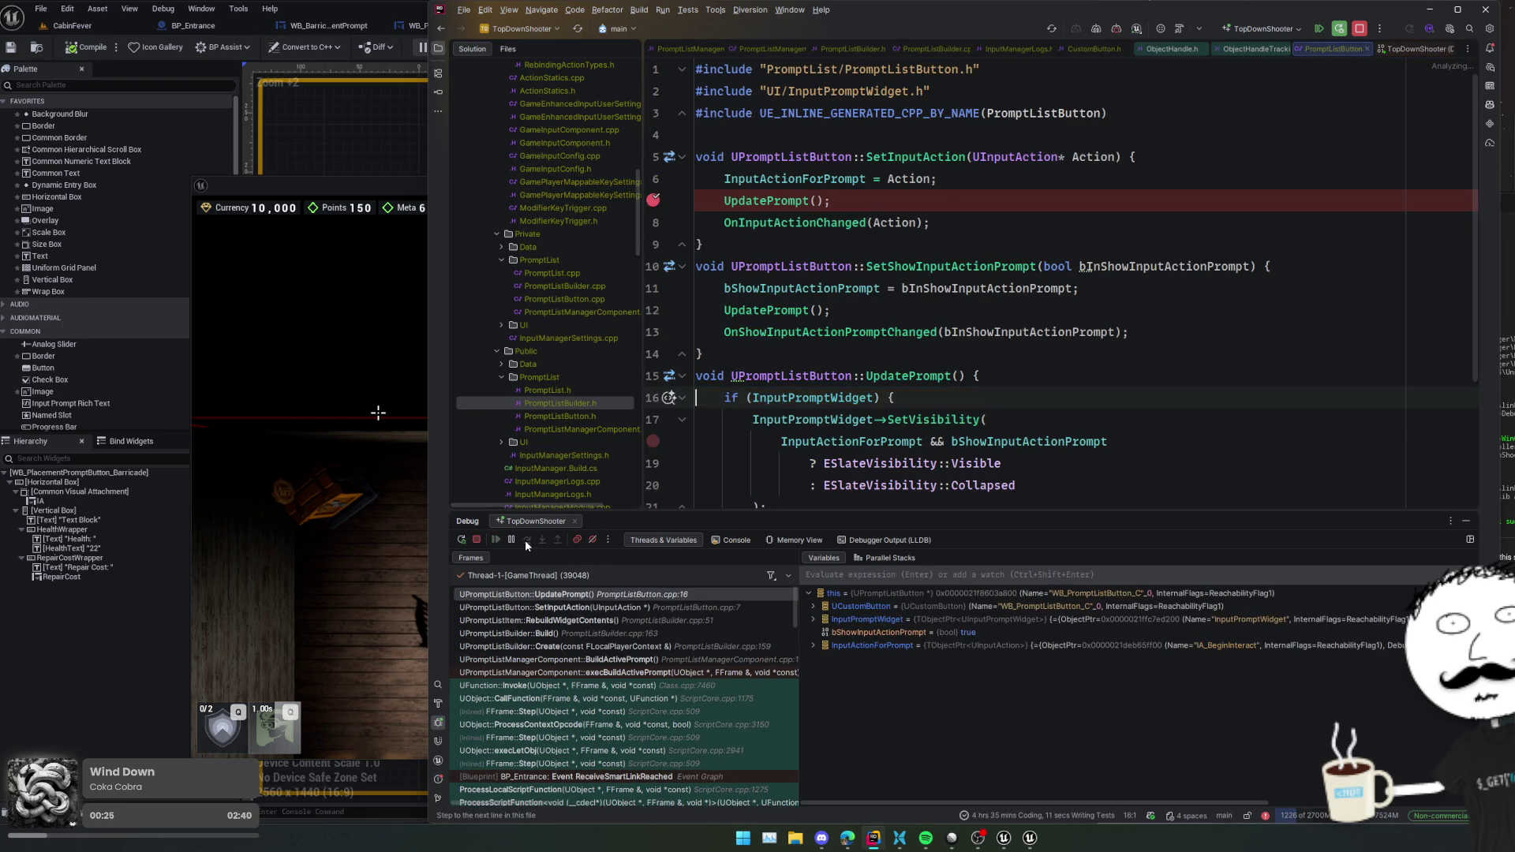
left_click(524, 540)
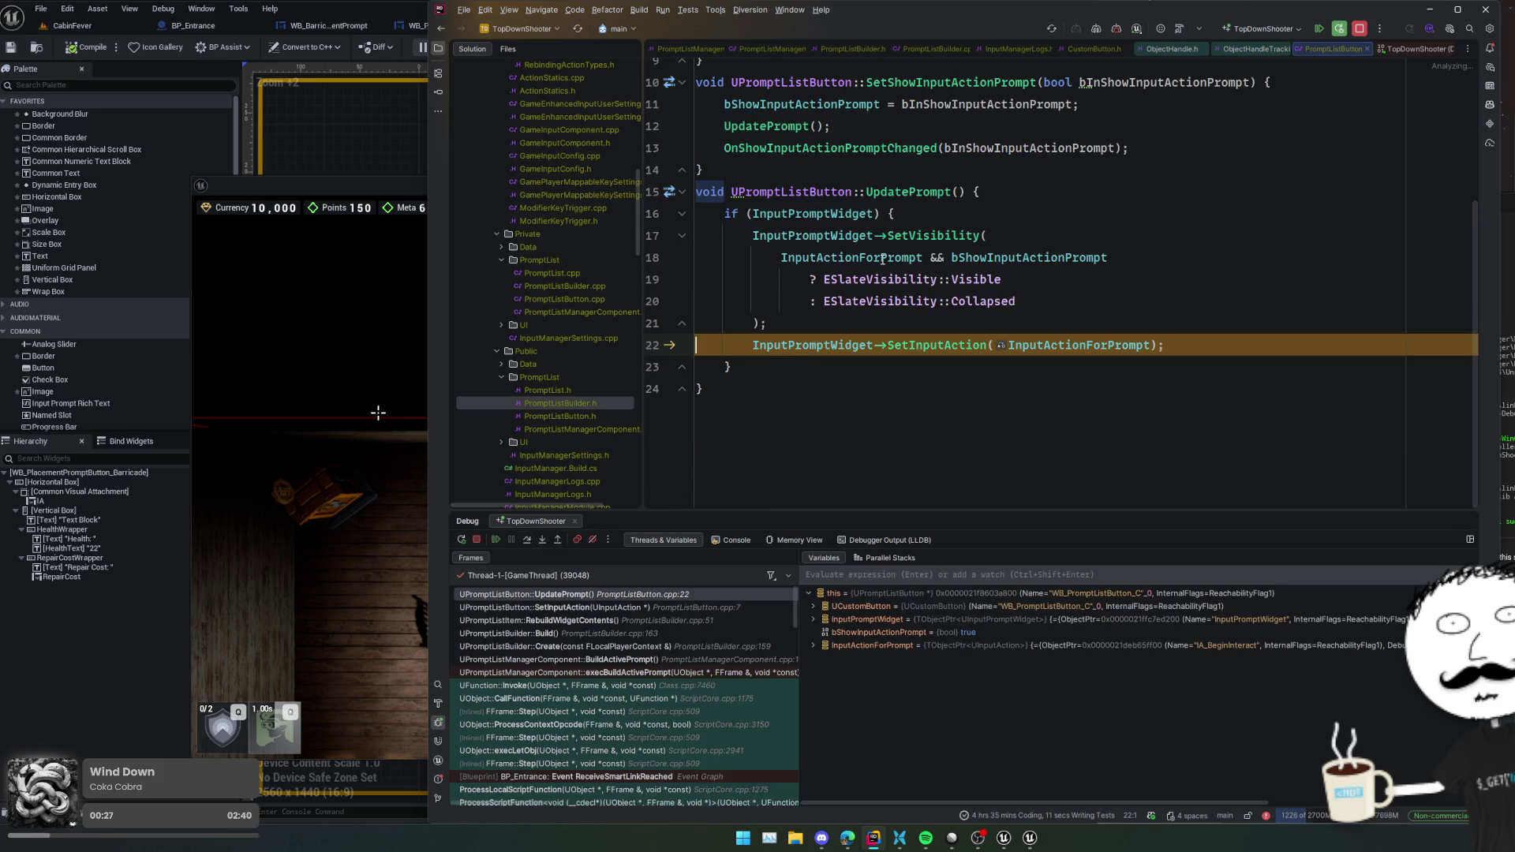
mouse_move(882, 259)
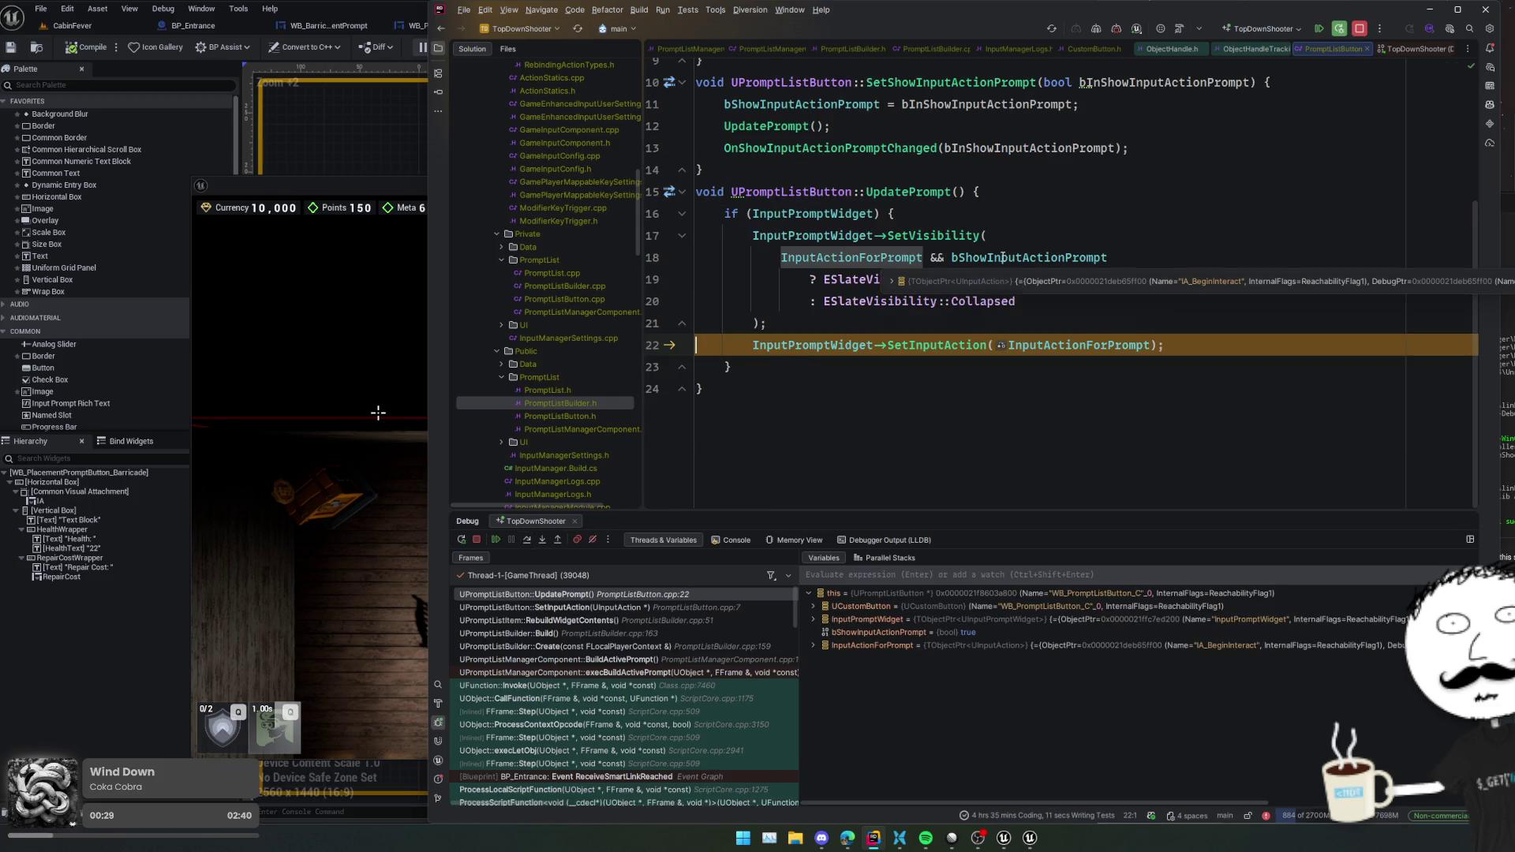
mouse_move(1003, 258)
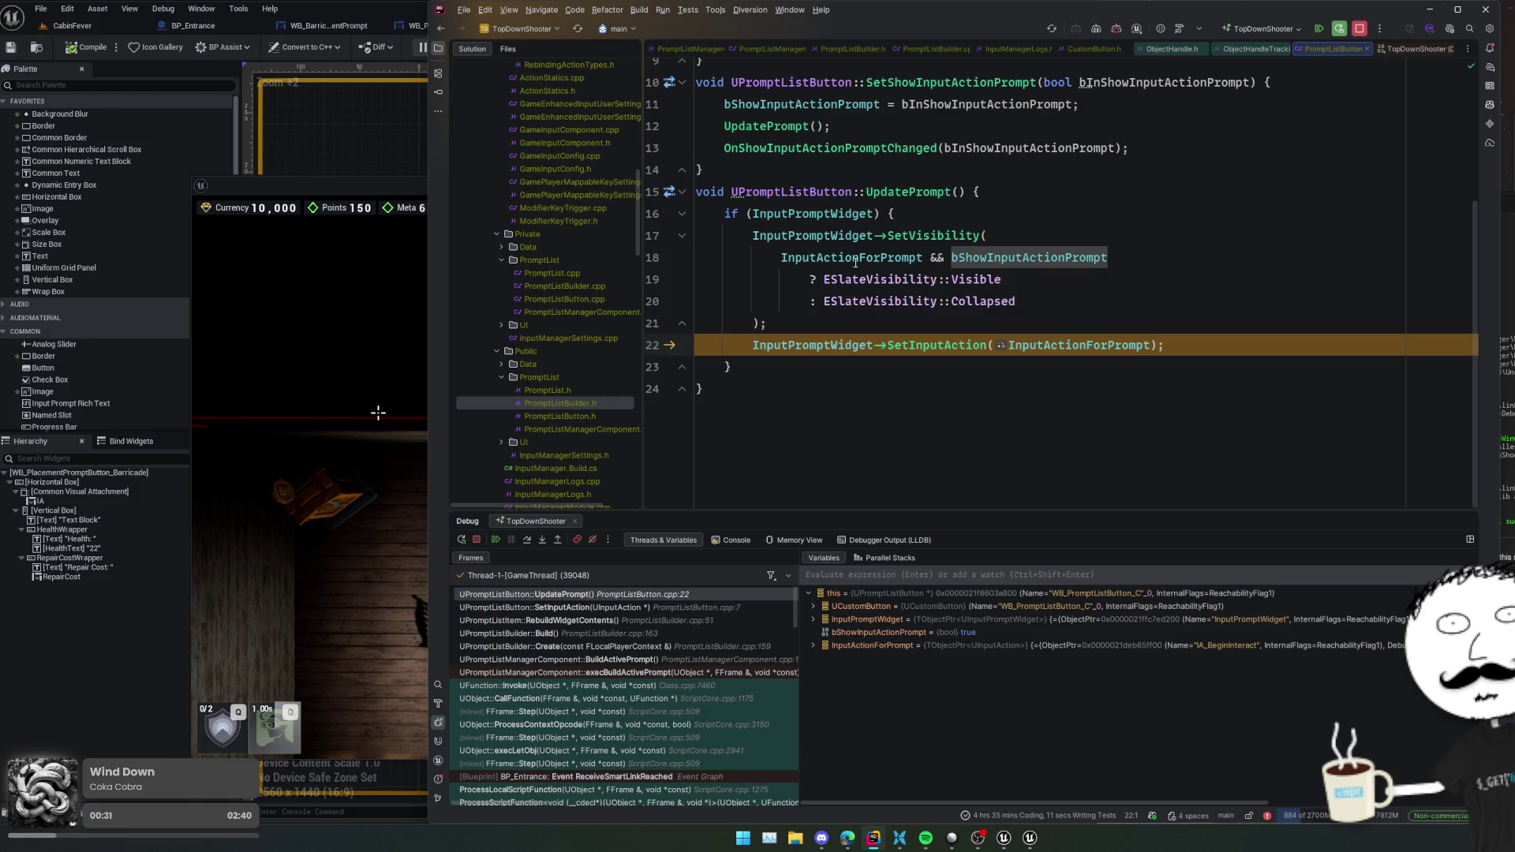
left_click(750, 388)
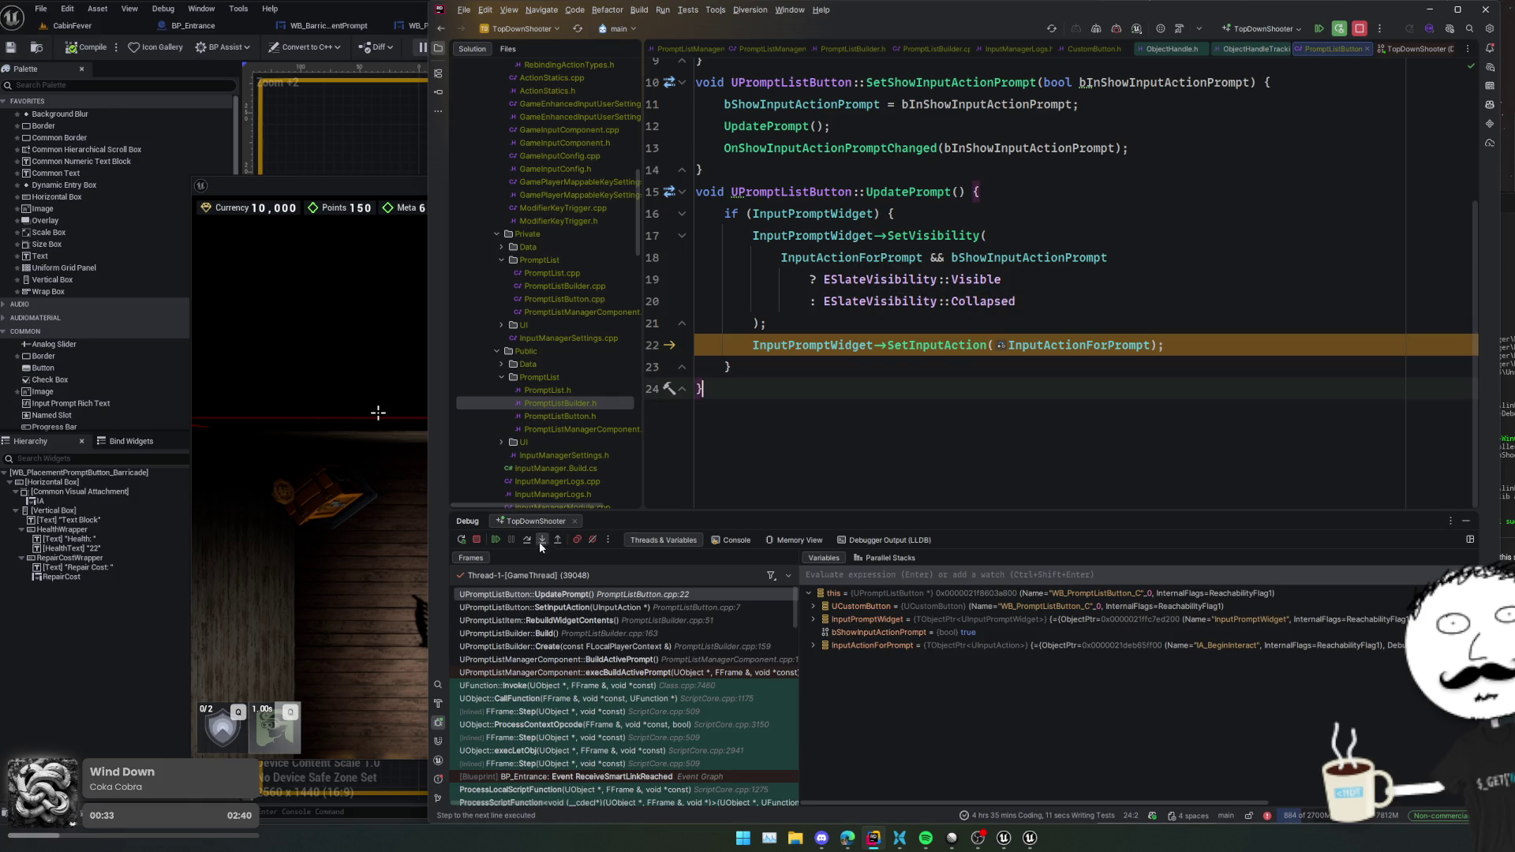
- Step into the InputPromptWidget call, through the object handle code into UInputPromptWidget::SetInputAction
left_click(538, 542)
left_click(557, 540)
left_click(543, 541)
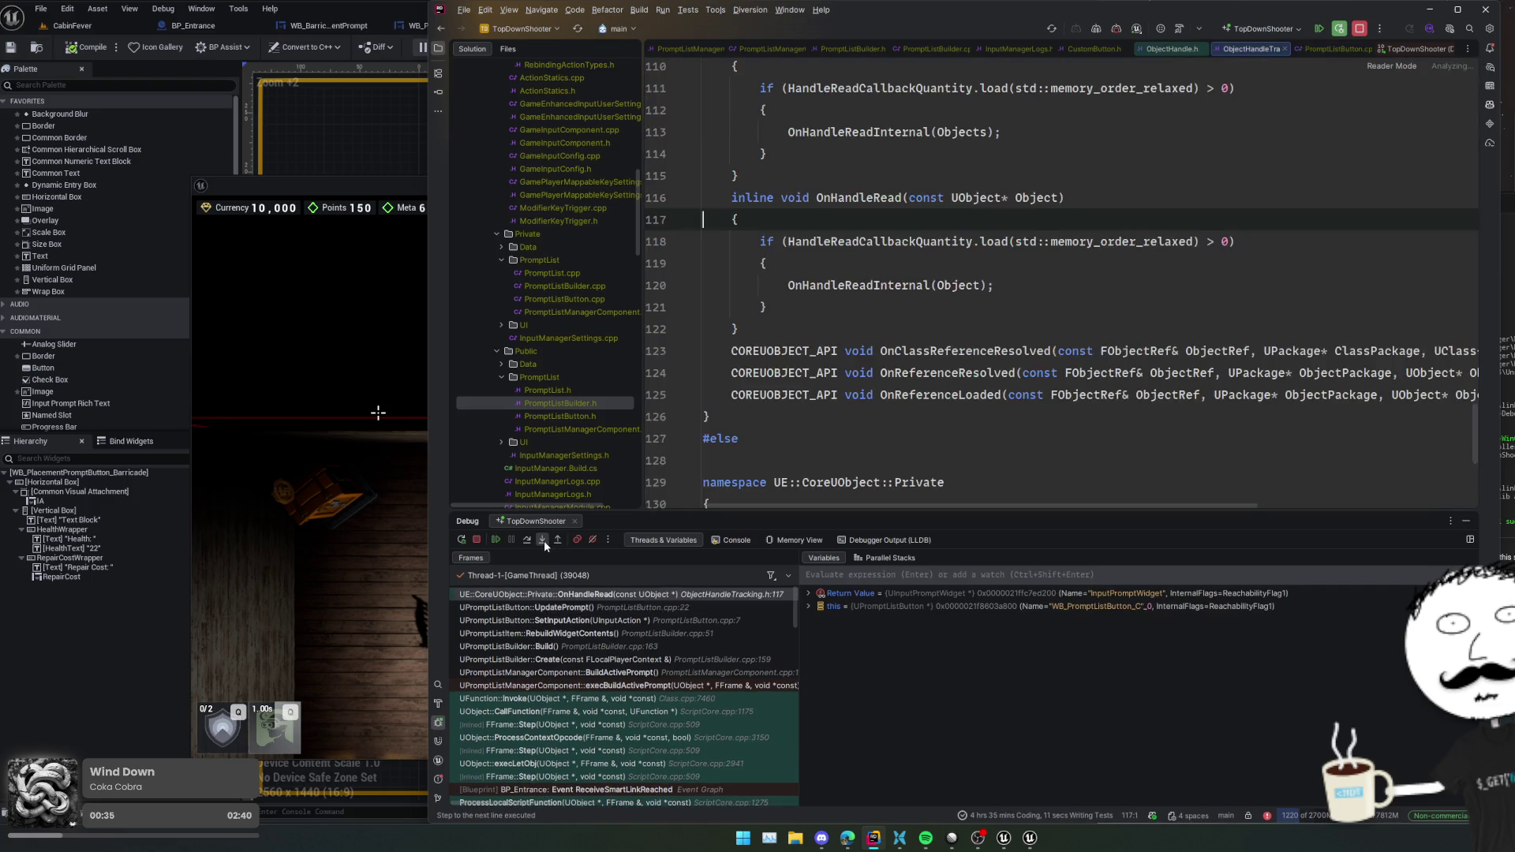
left_click(562, 541)
left_click(546, 543)
left_click(539, 545)
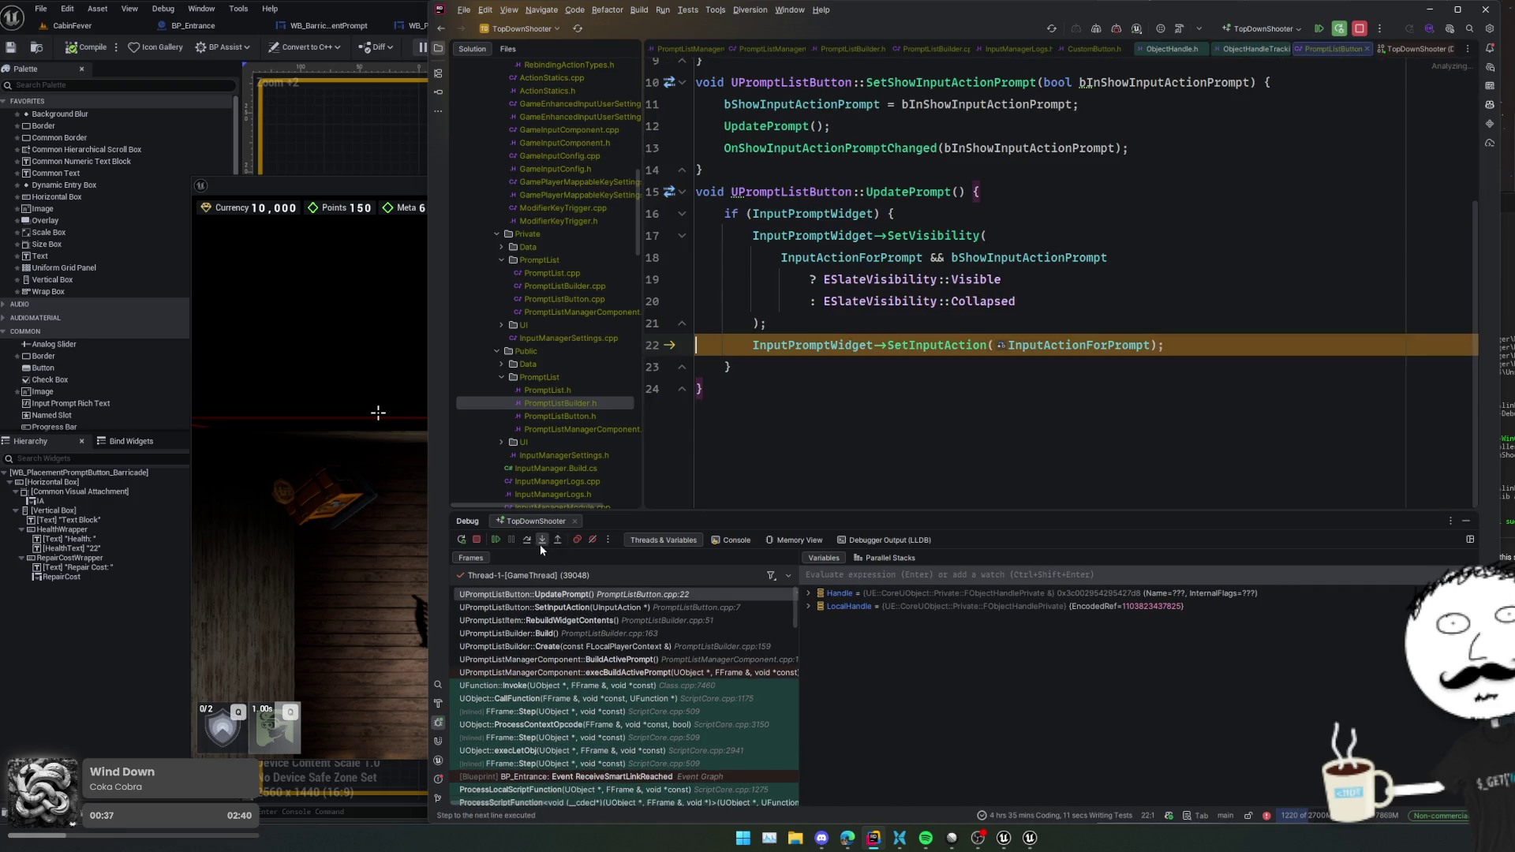
left_click(540, 545)
left_click(558, 543)
left_click(544, 542)
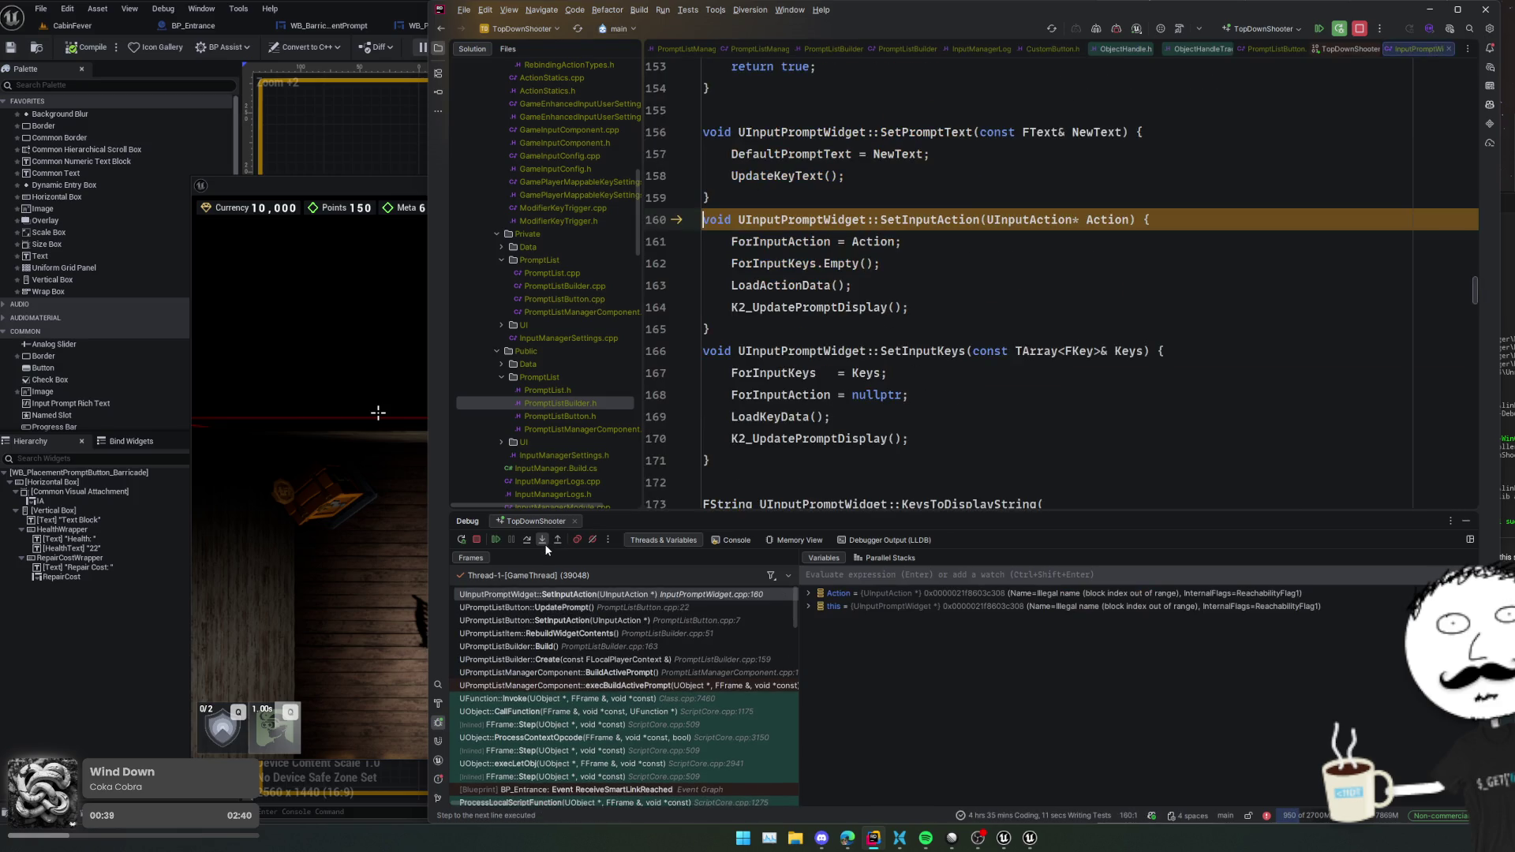
- Step to the LoadActionData call and inspect this, KeysData and InputType (MouseAndKeyboard) in Variables
left_click(544, 543)
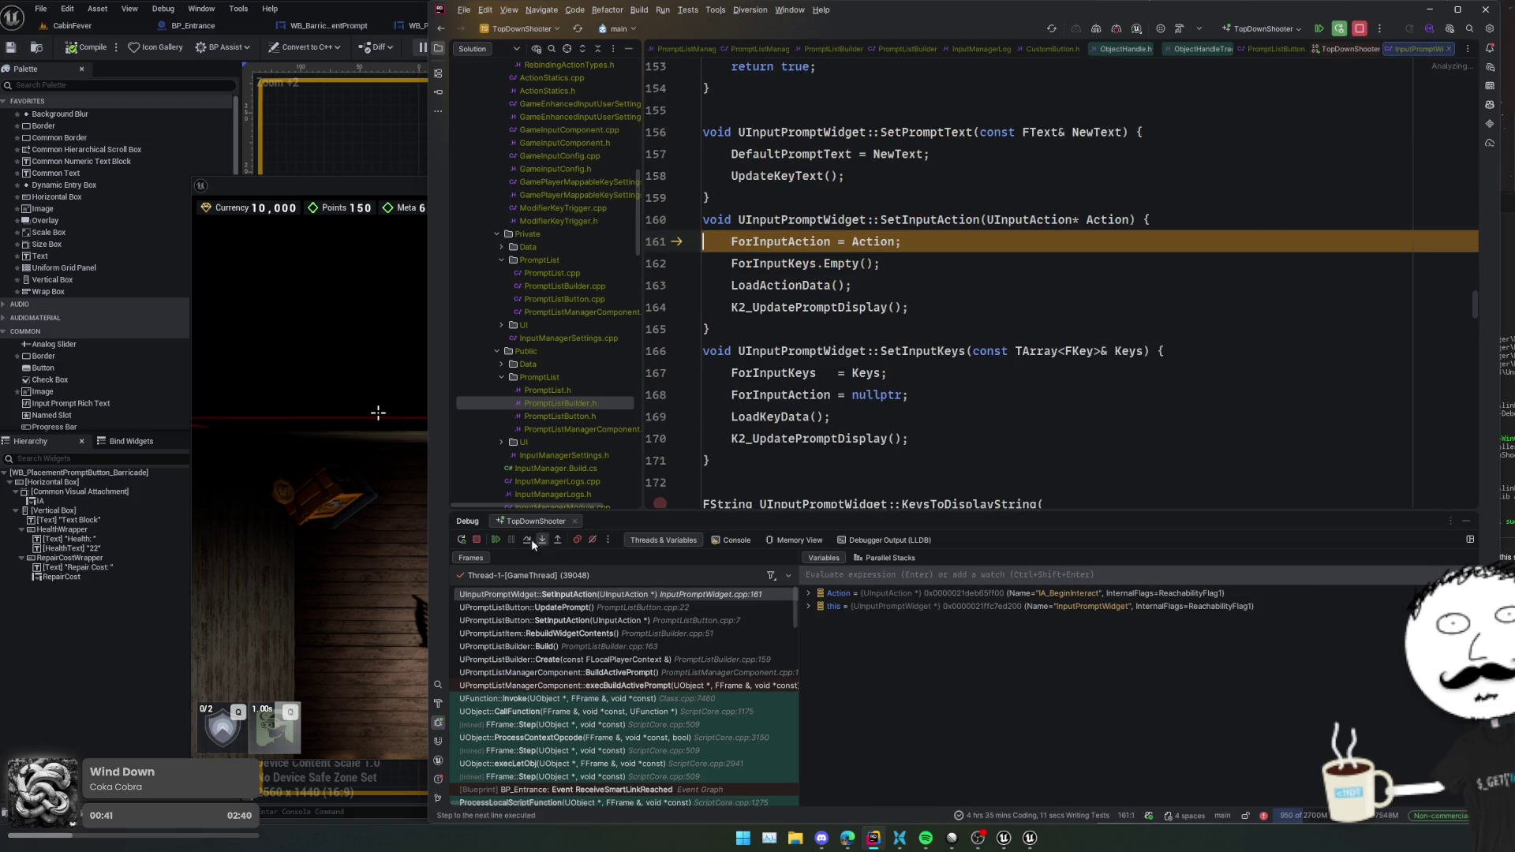
left_click(528, 541)
left_click(527, 541)
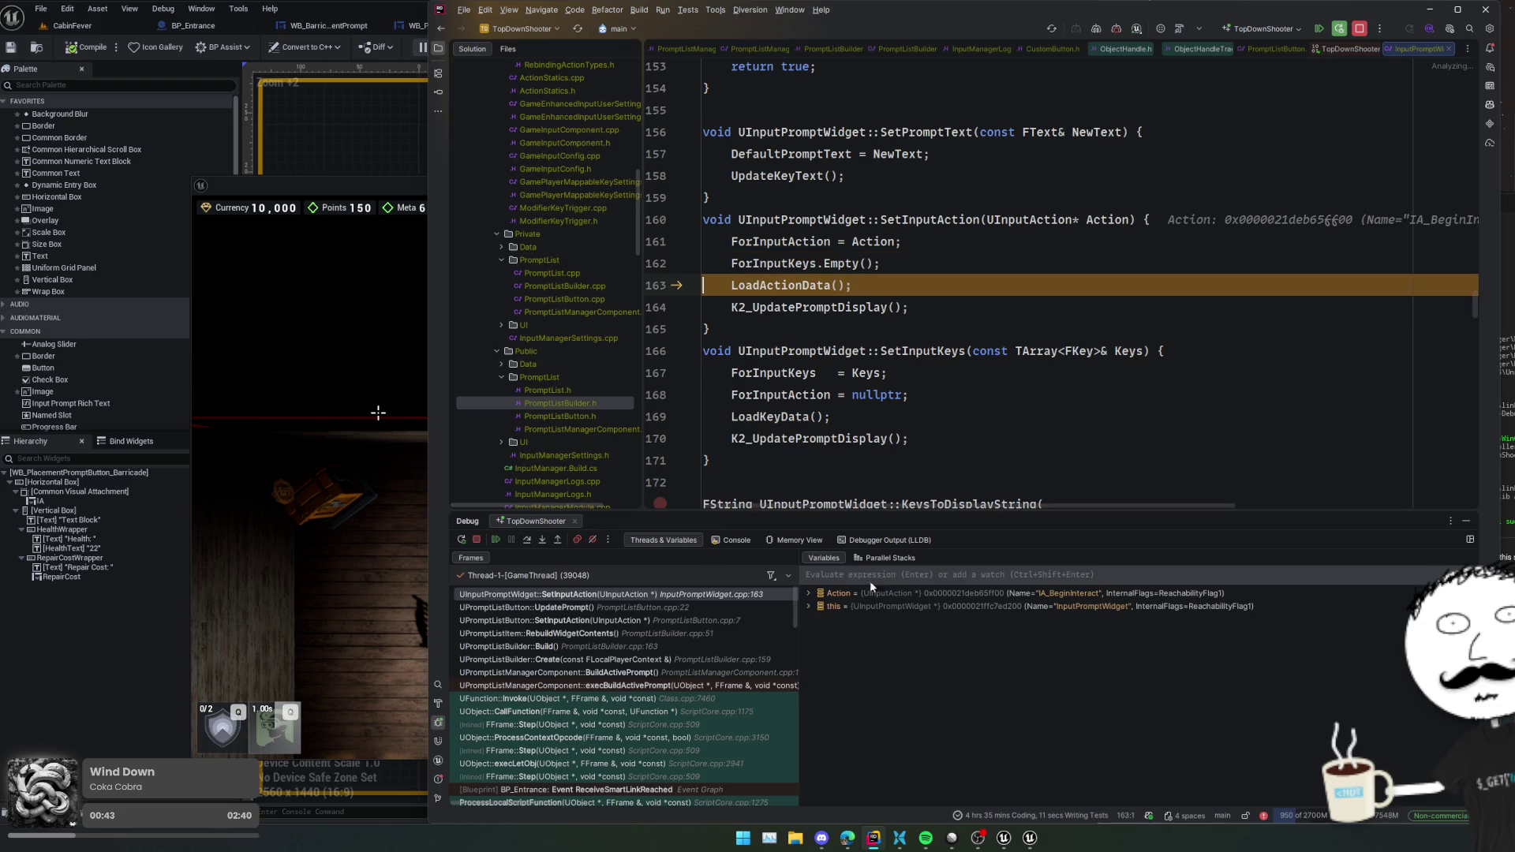
double_click(861, 604)
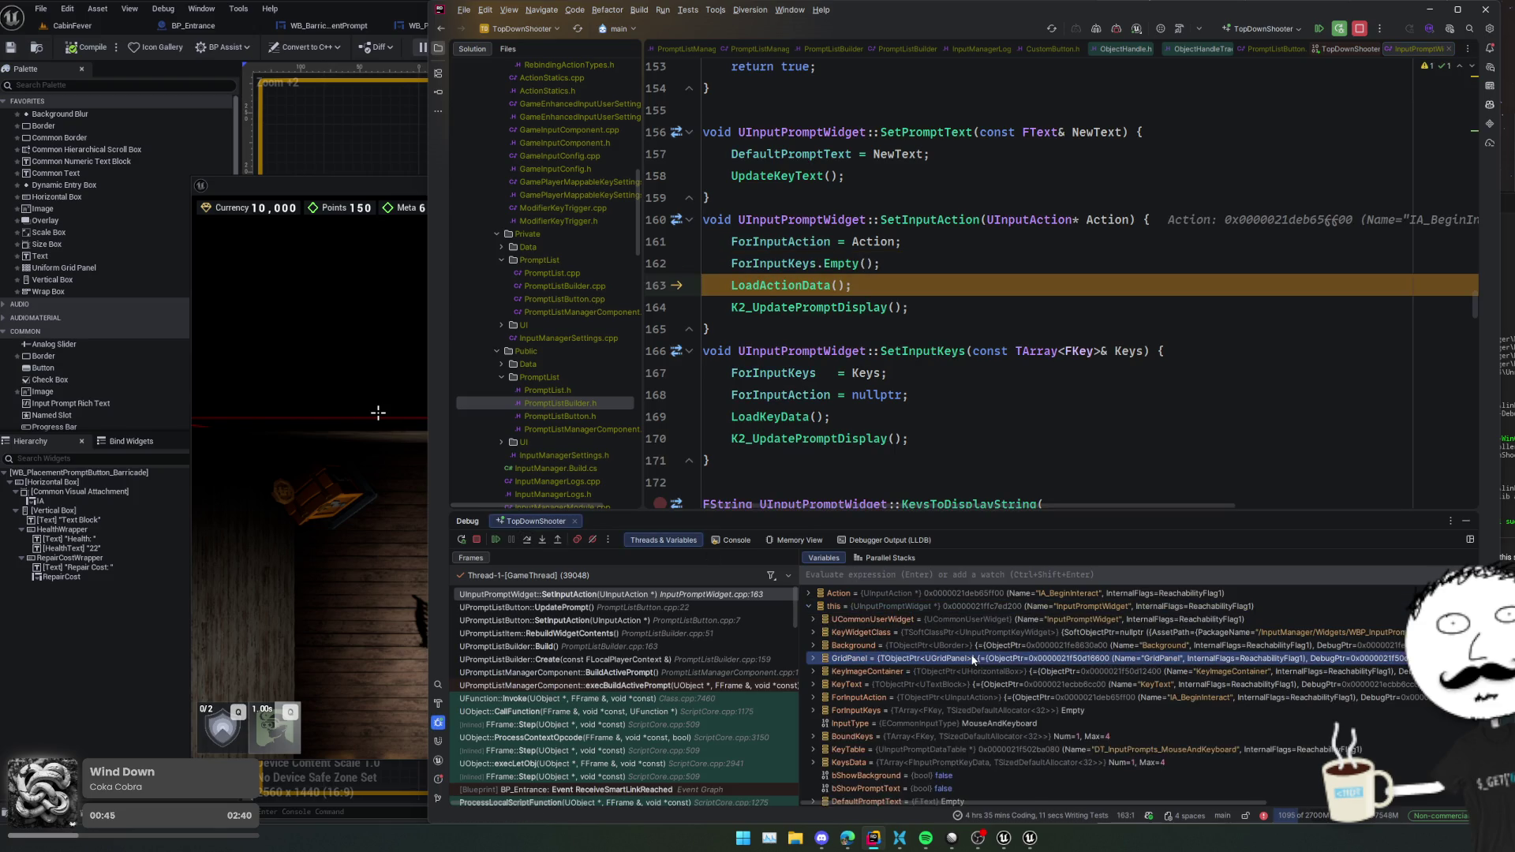
scroll(972, 659, "down", 3)
left_click(972, 659)
left_click(982, 620)
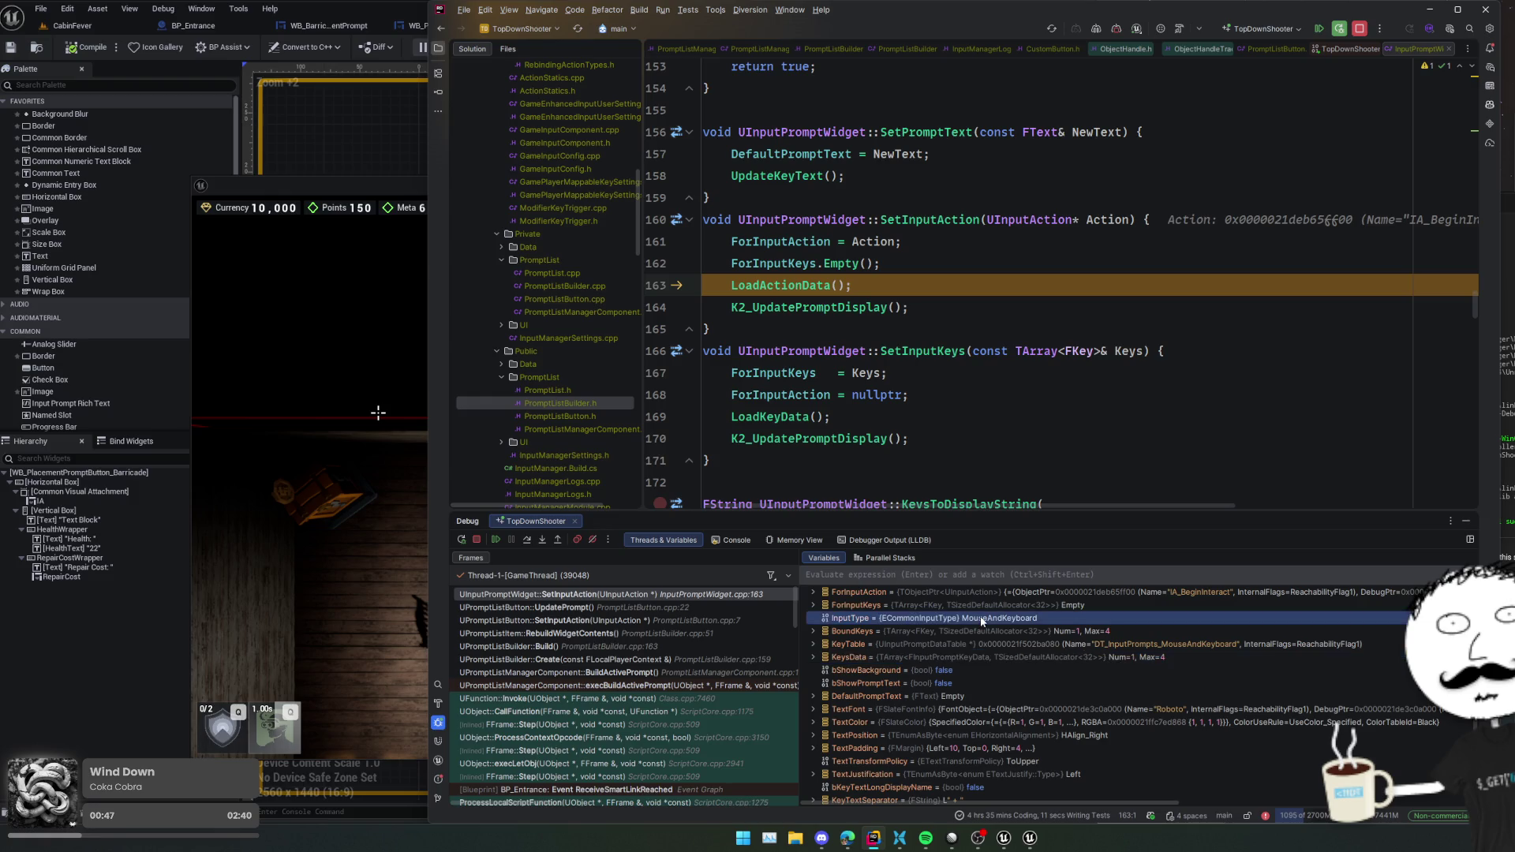
- Check ForInputAction holds IA_BeginInteract, then step into LoadActionData
scroll(981, 620, "up", 2)
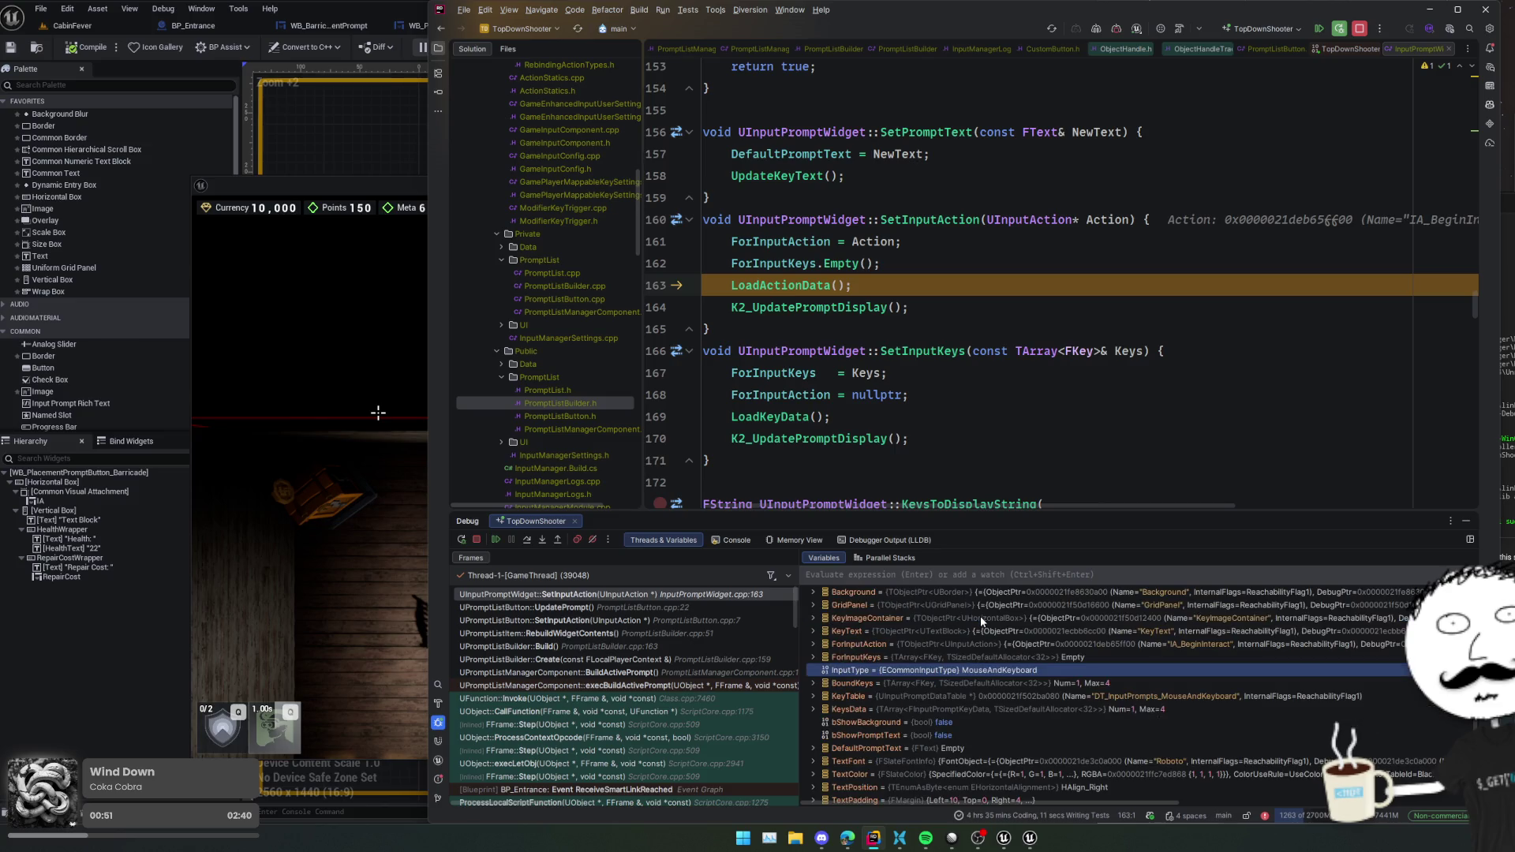
scroll(980, 616, "up", 2)
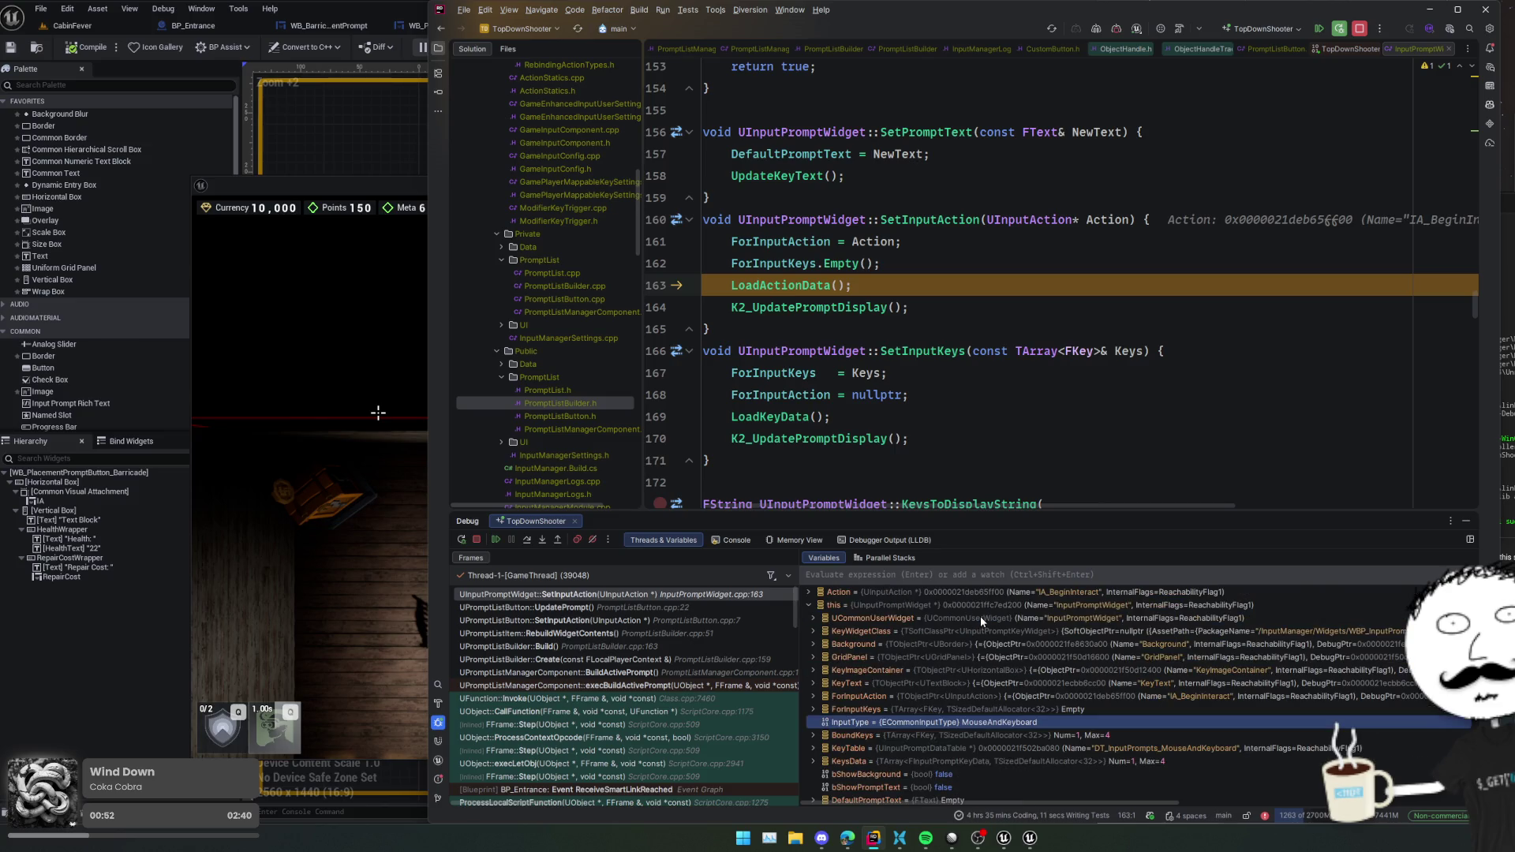
left_click(935, 697)
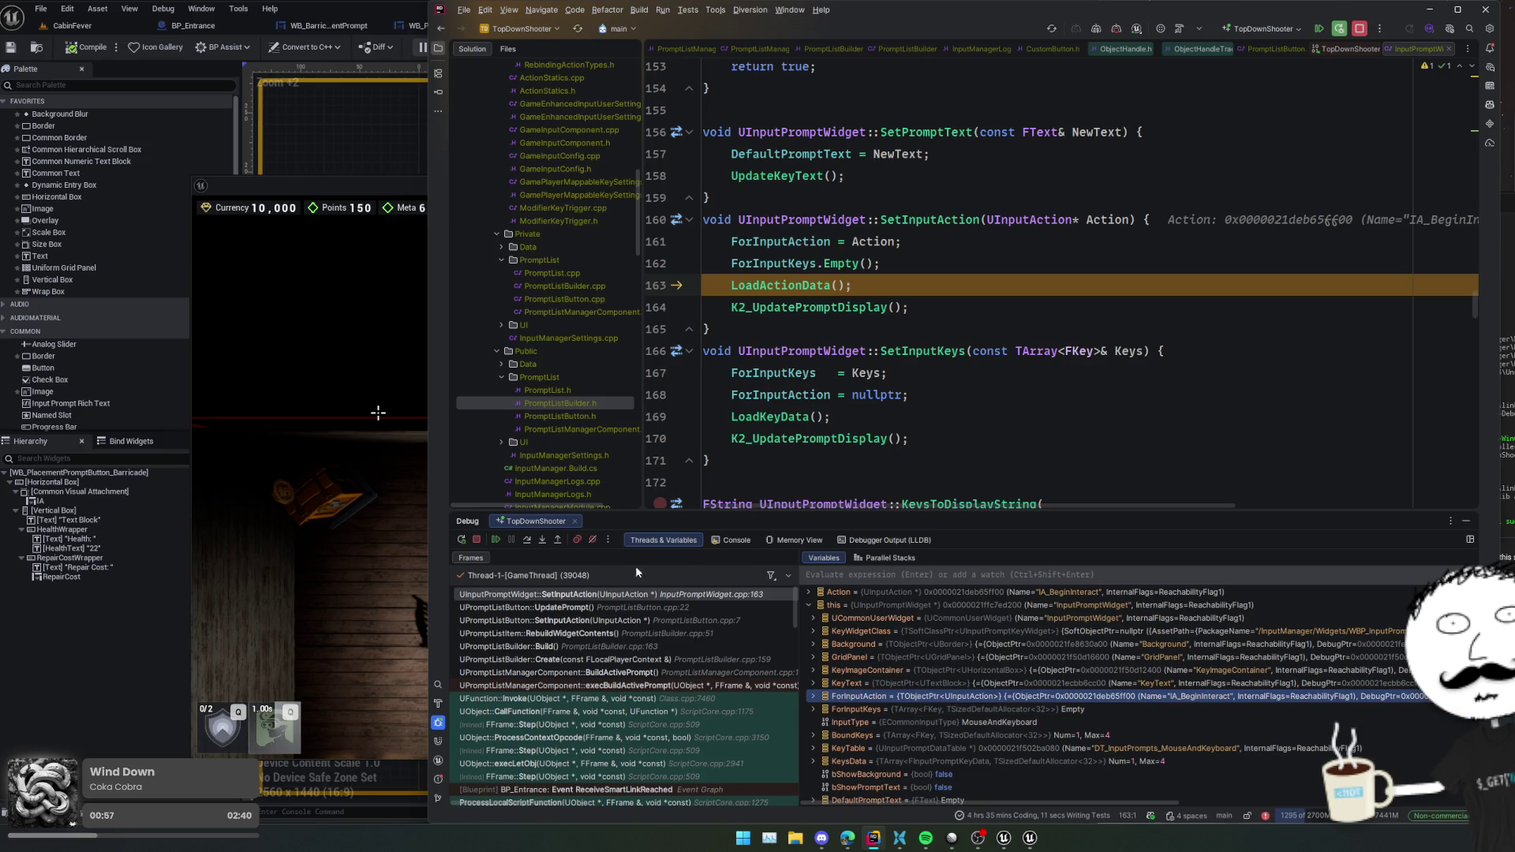
left_click(542, 540)
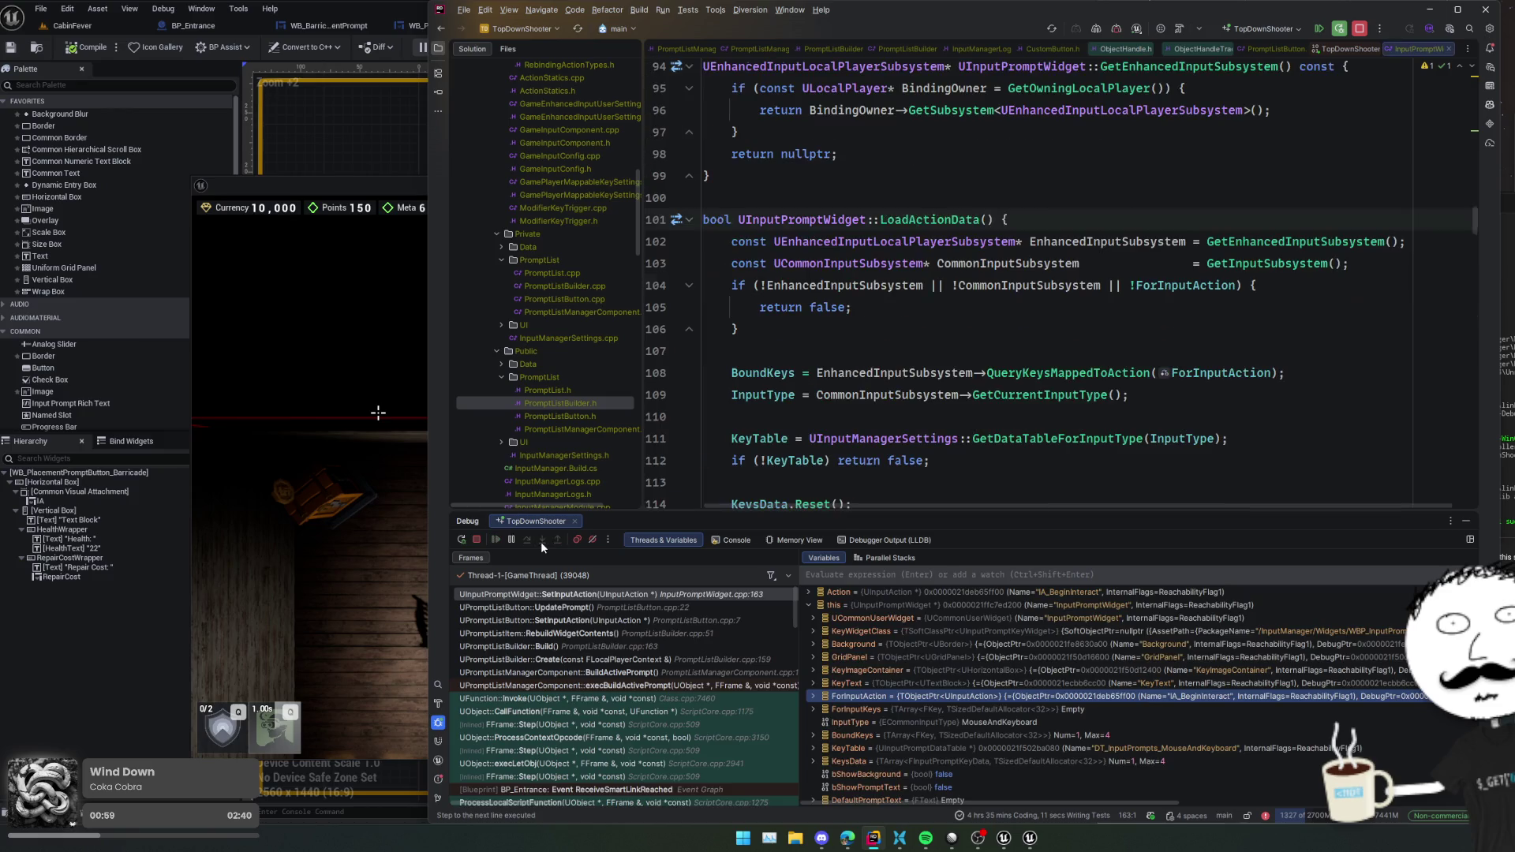
- Step past the subsystem lookups to the key table lookup and expand BoundKeys, showing key E
left_click(527, 541)
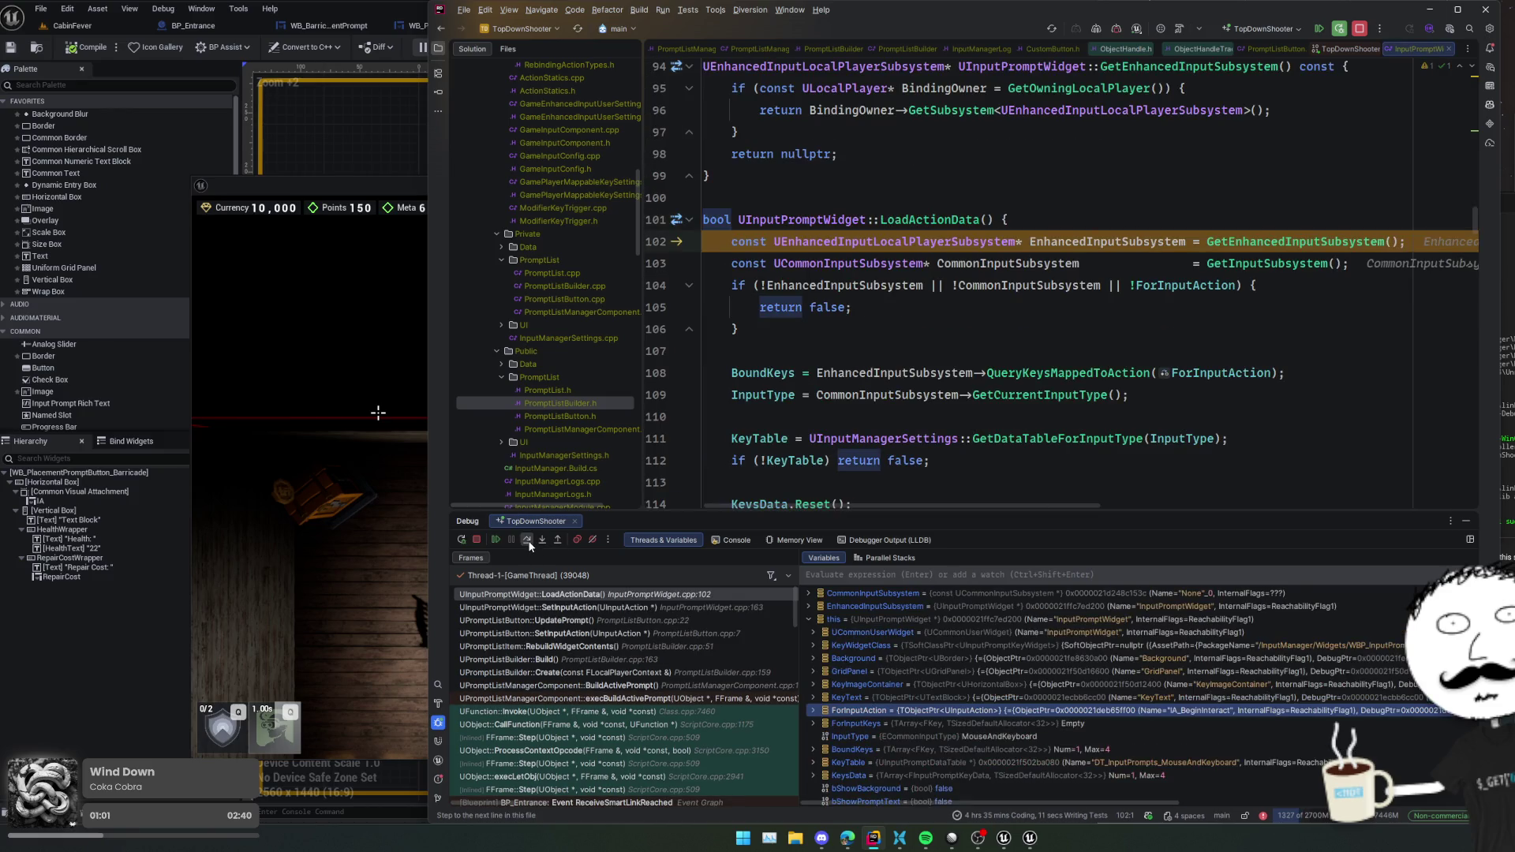
left_click(528, 541)
left_click(527, 541)
left_click(528, 541)
left_click(527, 542)
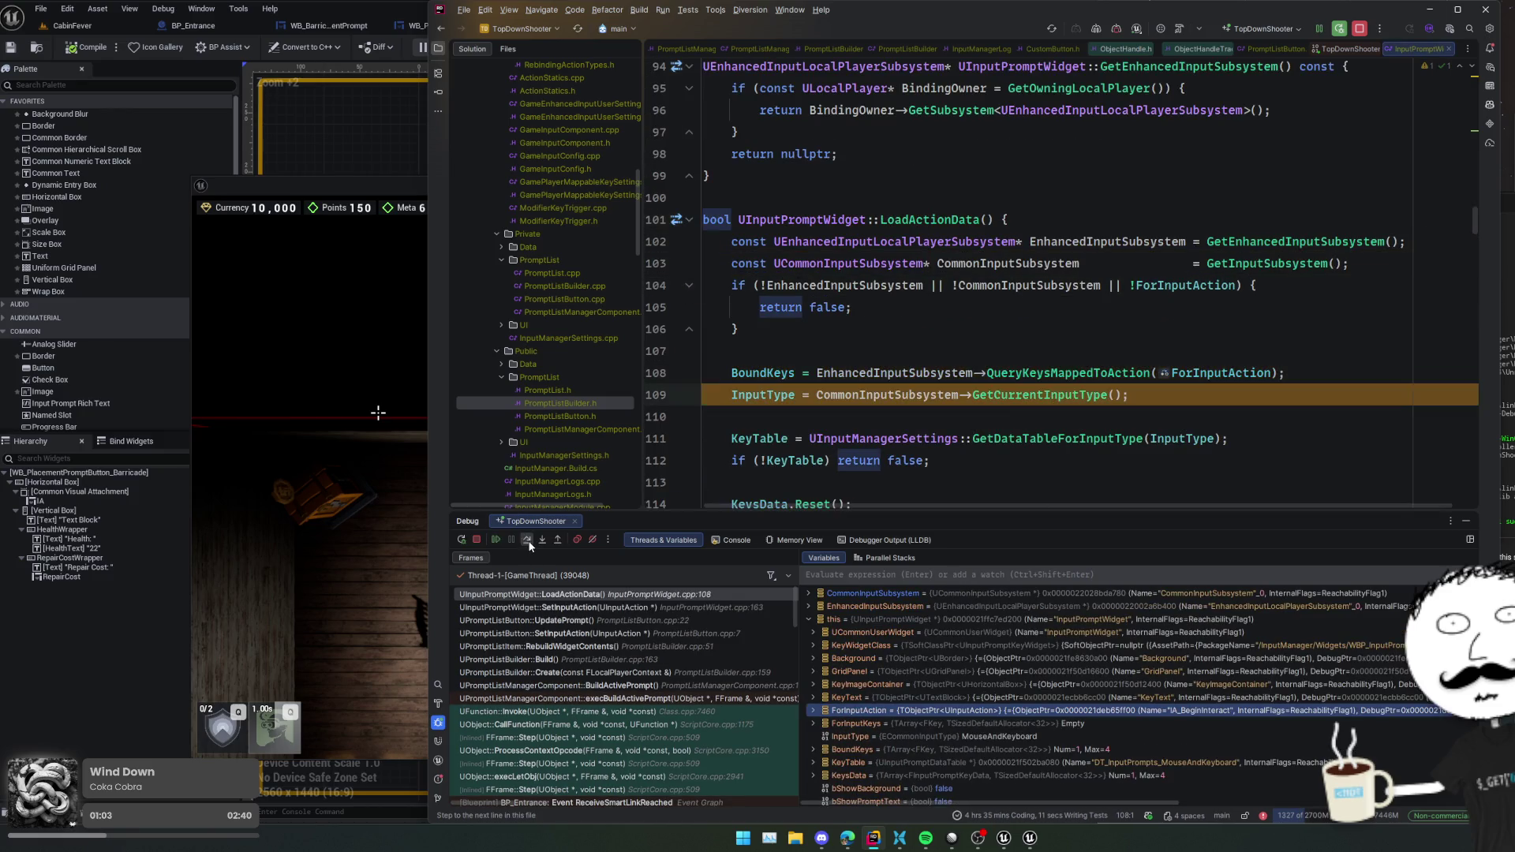
left_click(528, 541)
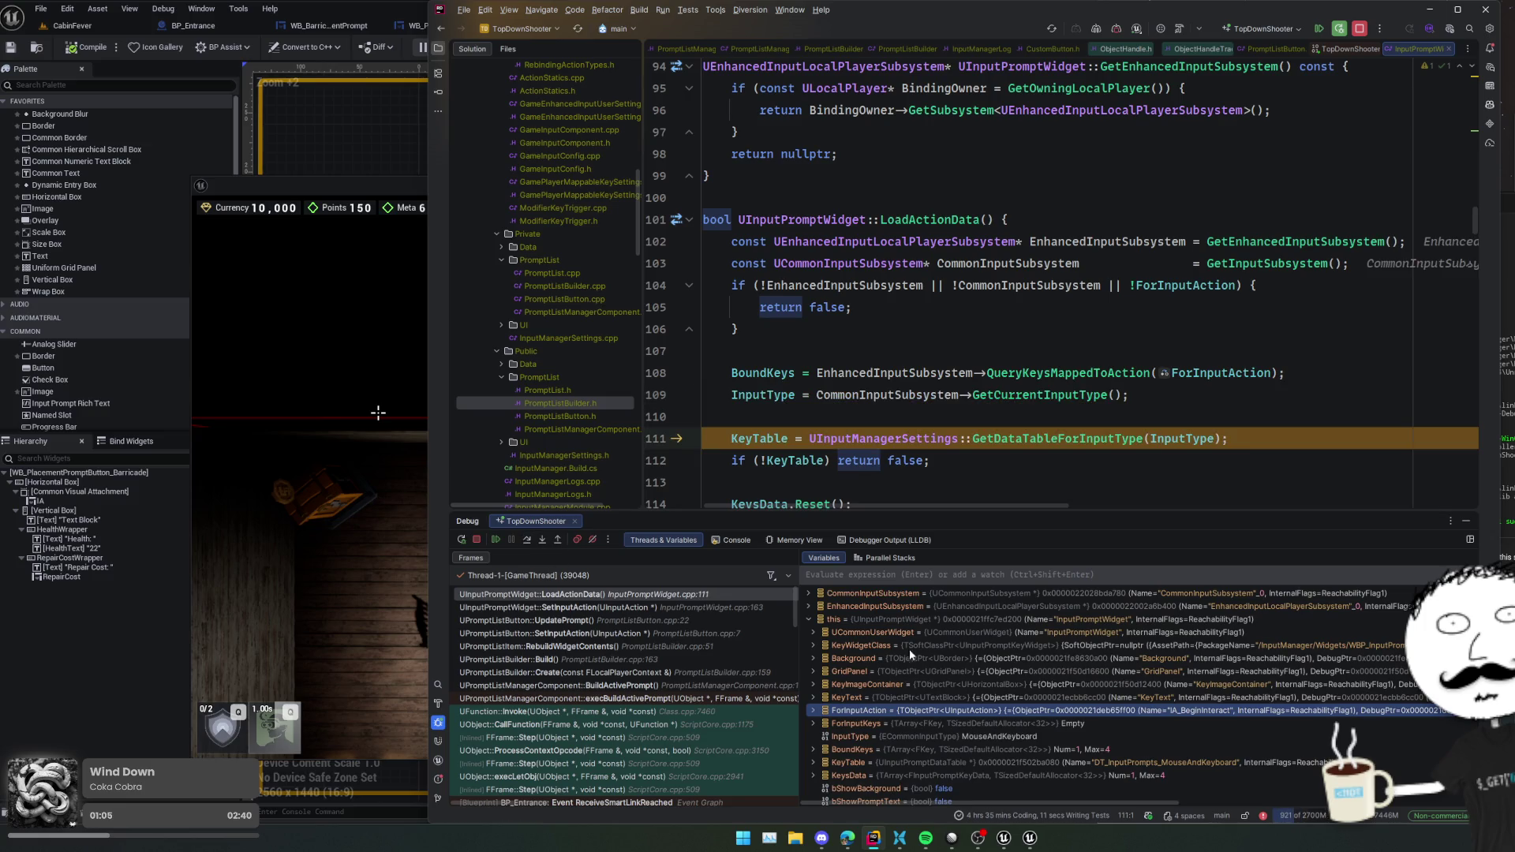
scroll(910, 671, "down", 2)
double_click(912, 696)
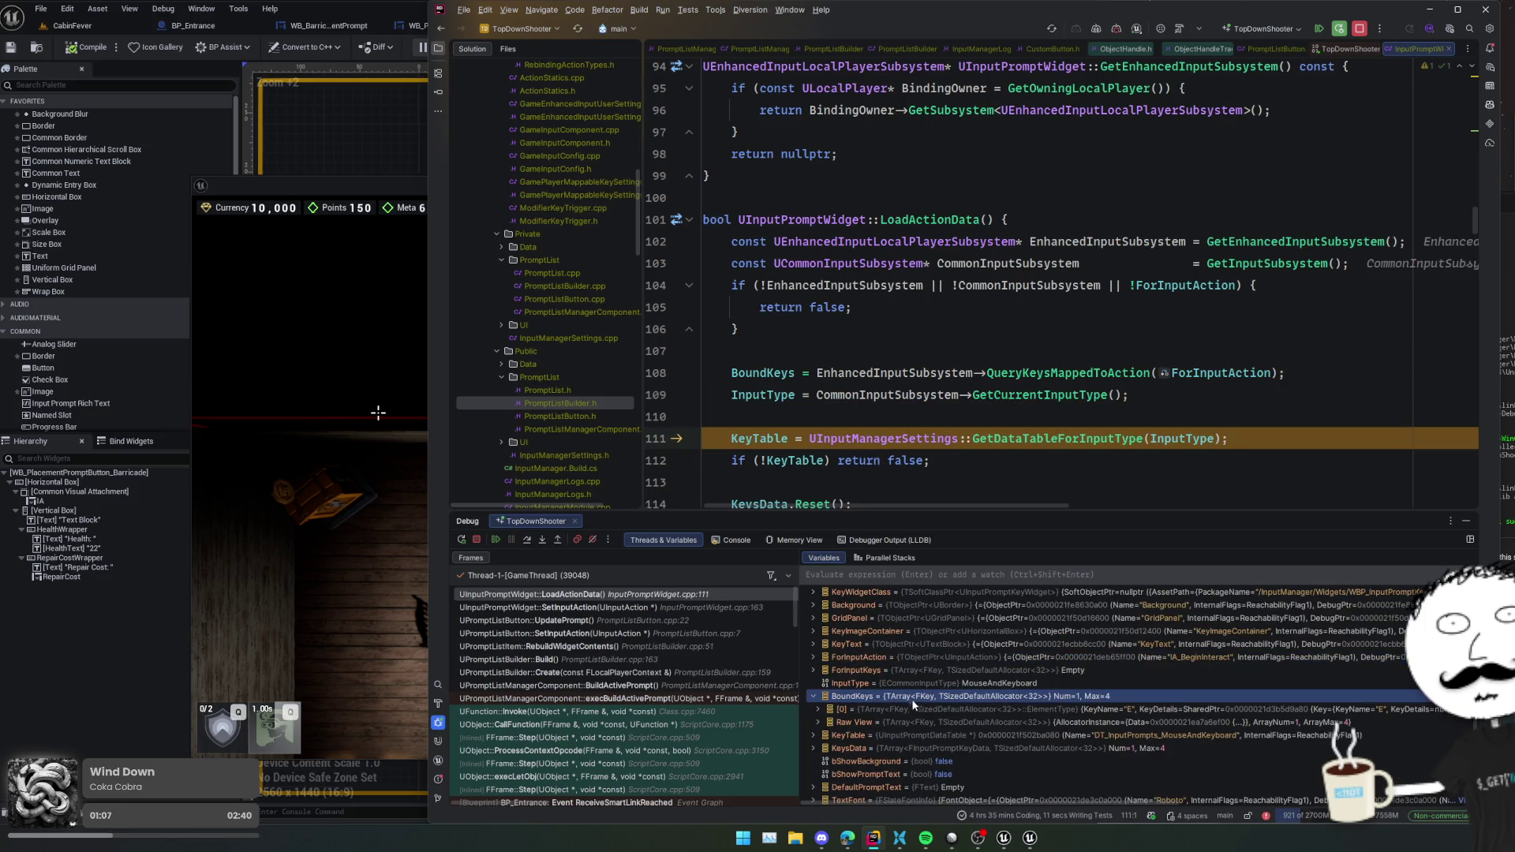
left_click(912, 707)
scroll(902, 501, "down", 2)
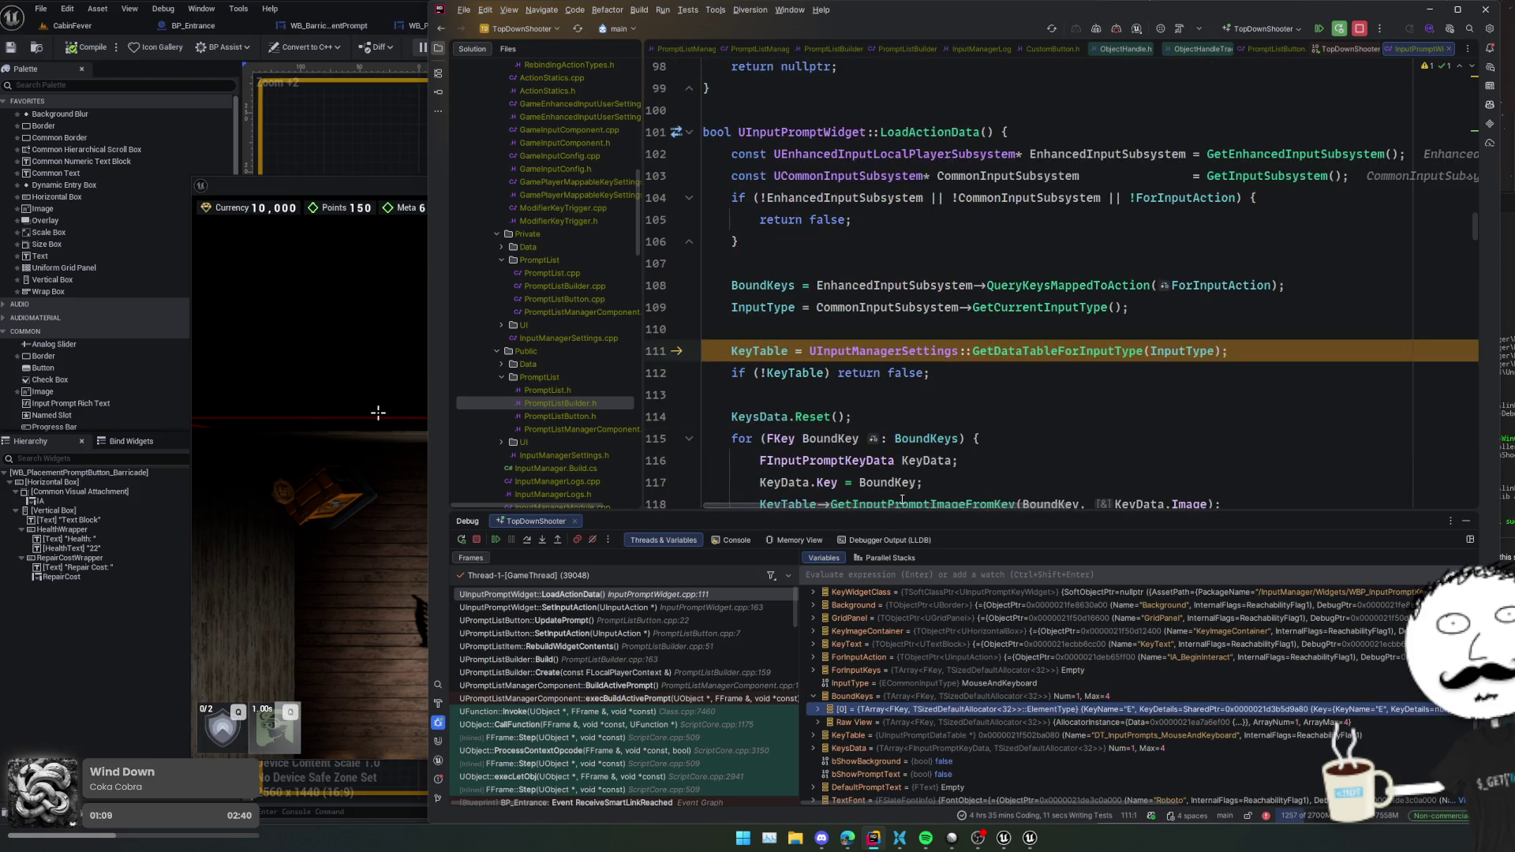
- Step past the KeyTable check (DT_InputPrompts_MouseAndKeyboard) and through the bound keys loop body
left_click(523, 543)
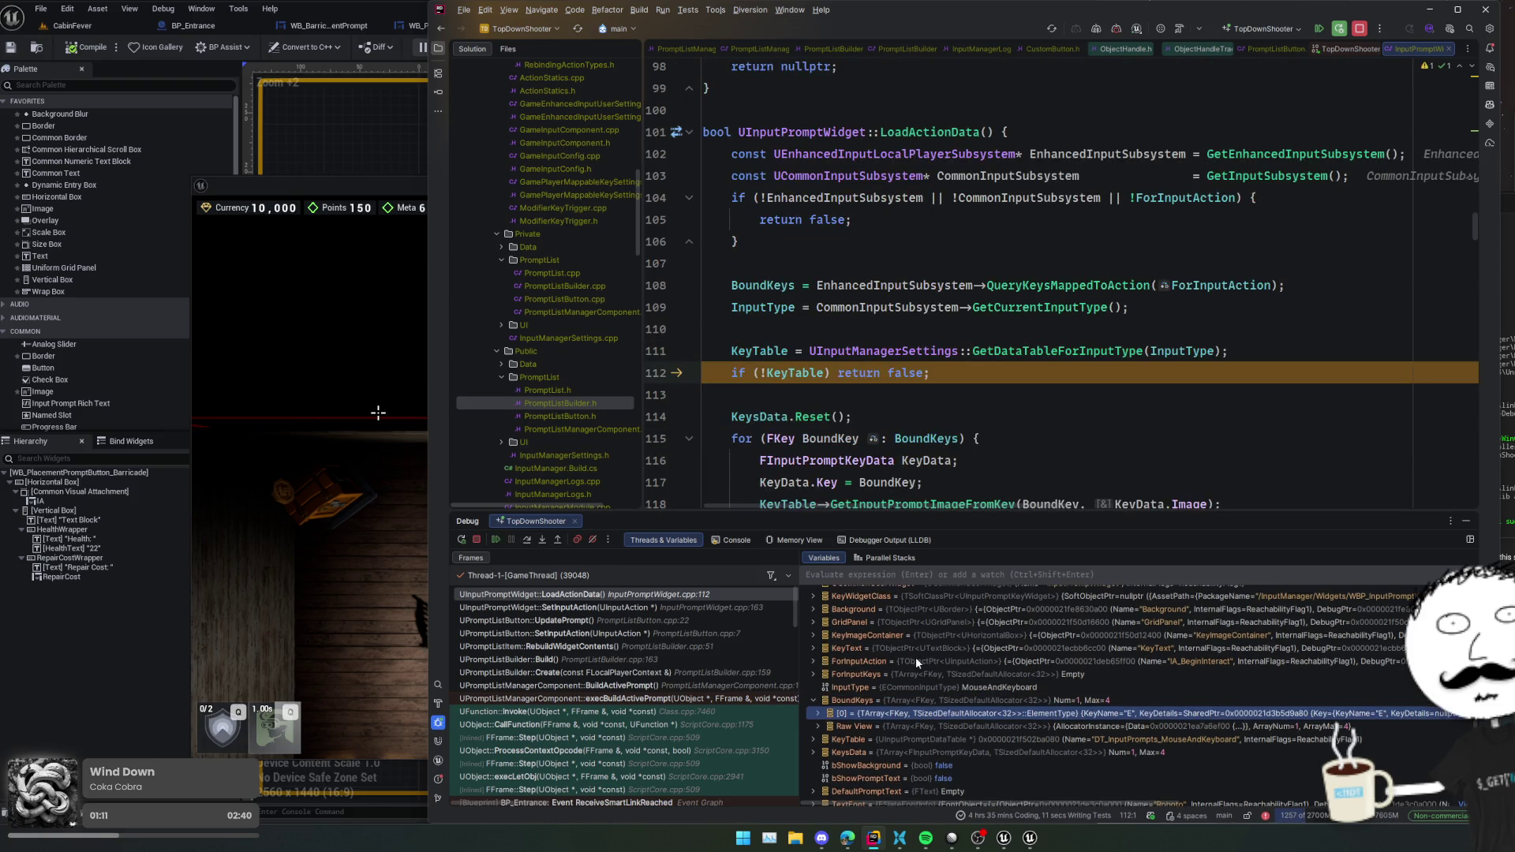
double_click(894, 701)
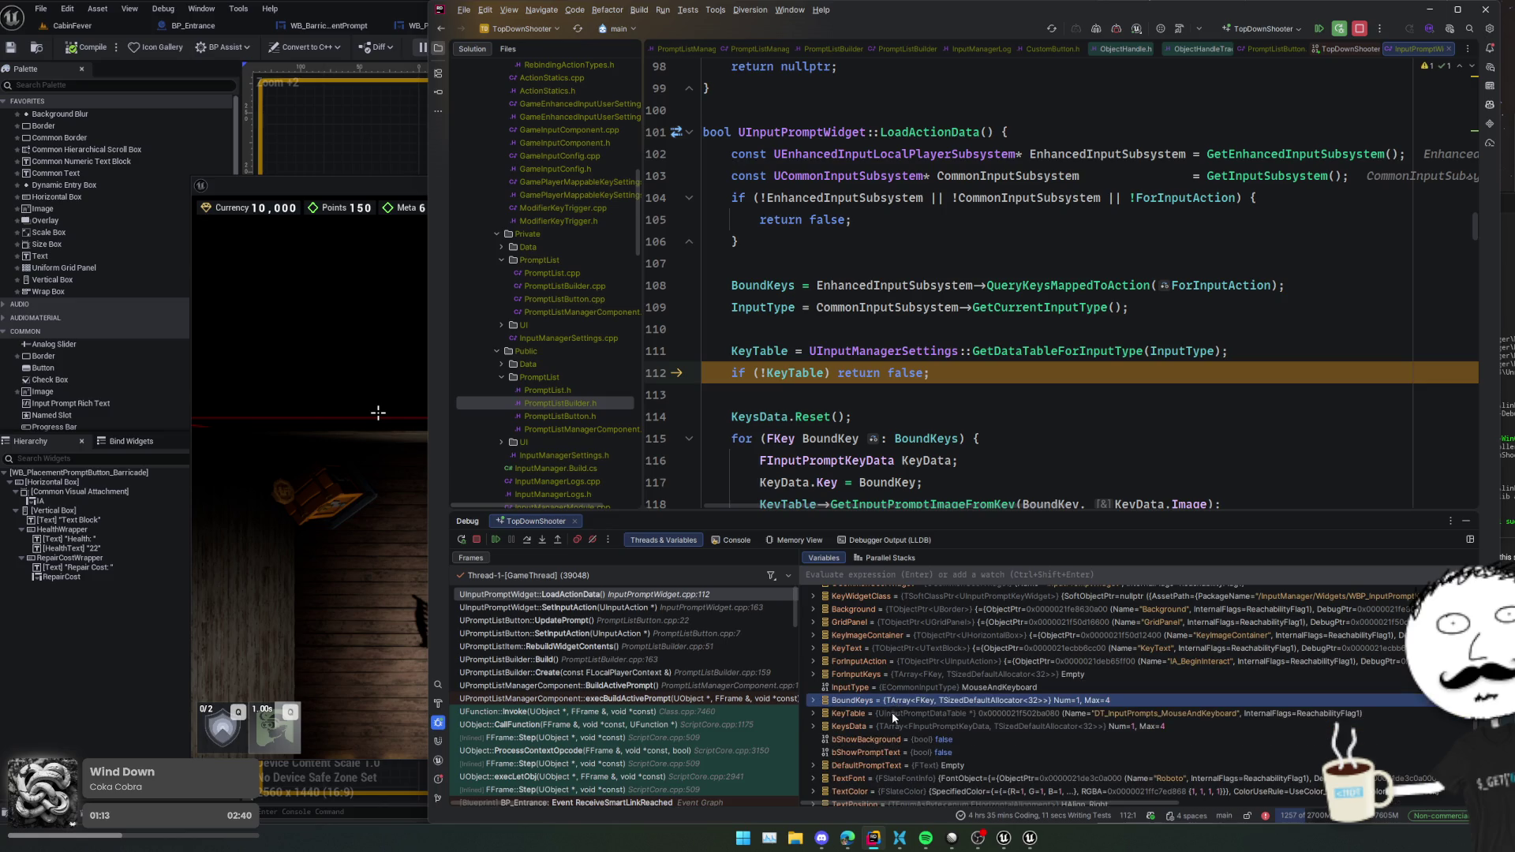
left_click(893, 712)
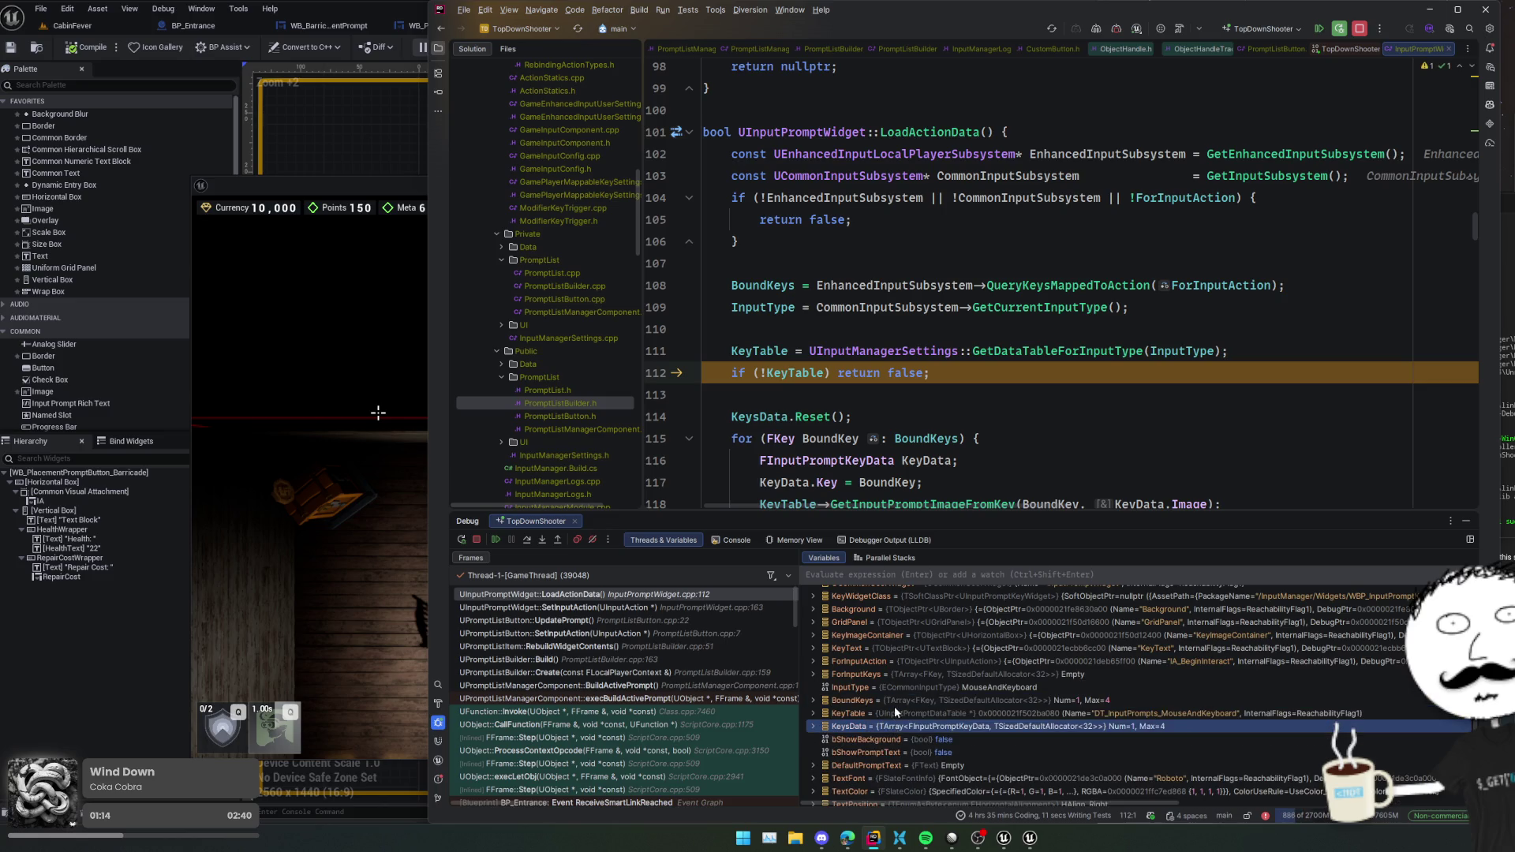
left_click(529, 541)
left_click(528, 541)
left_click(528, 541)
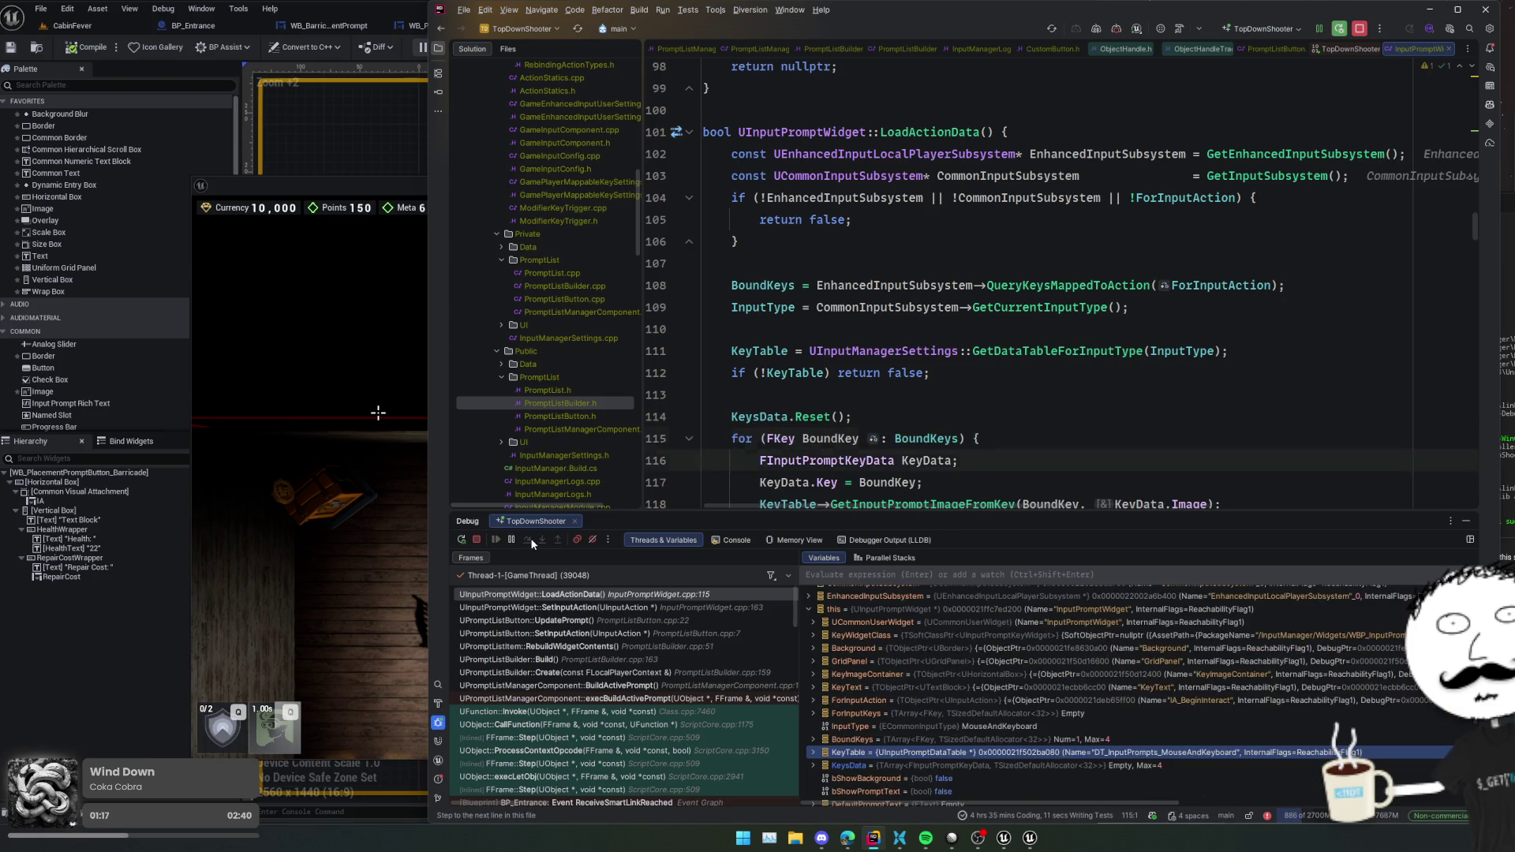
left_click(529, 541)
left_click(528, 541)
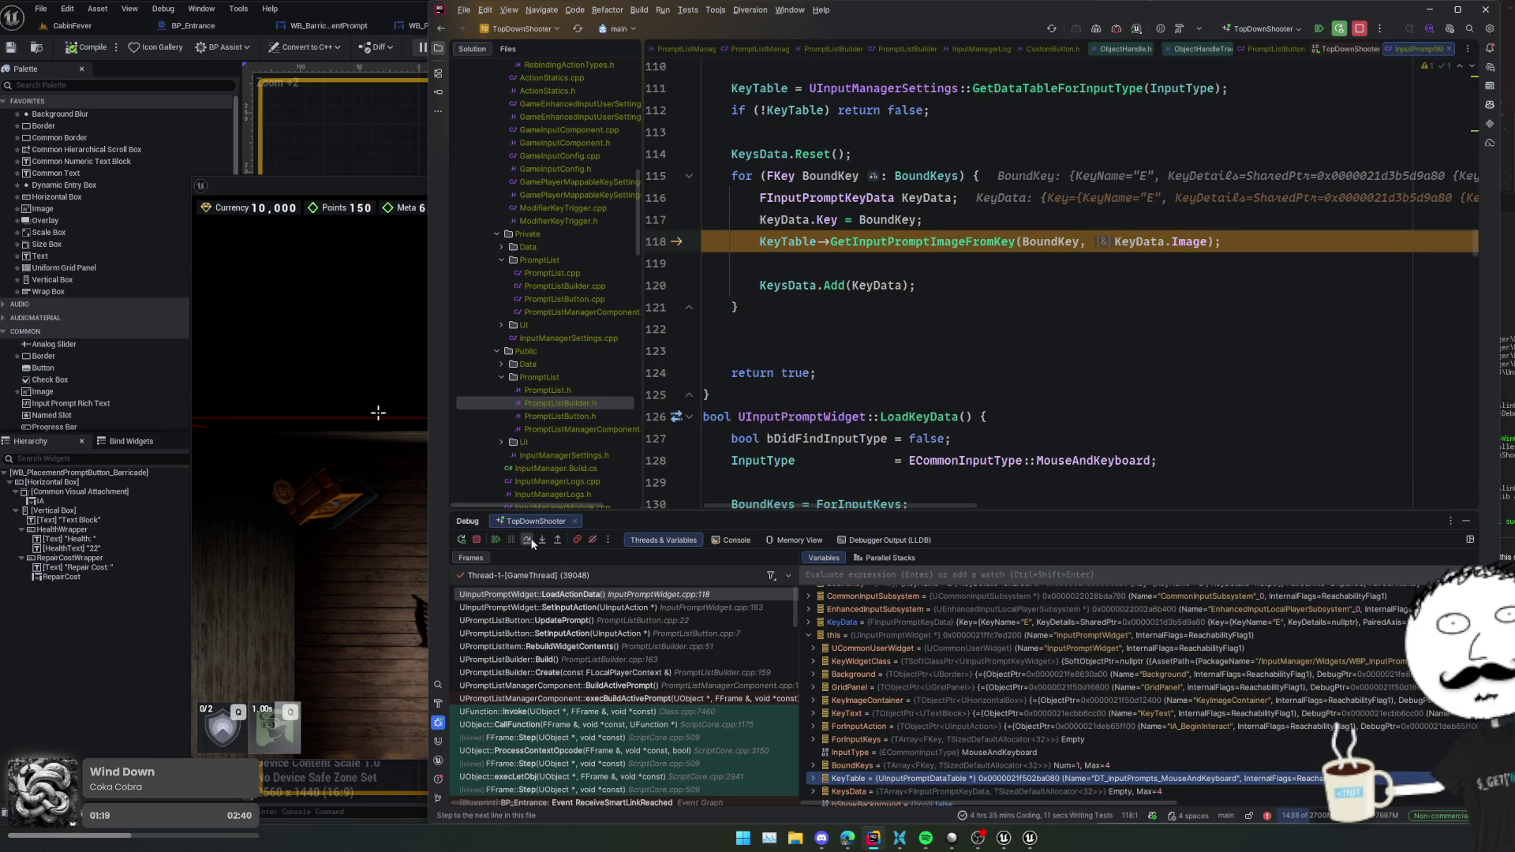
left_click(529, 542)
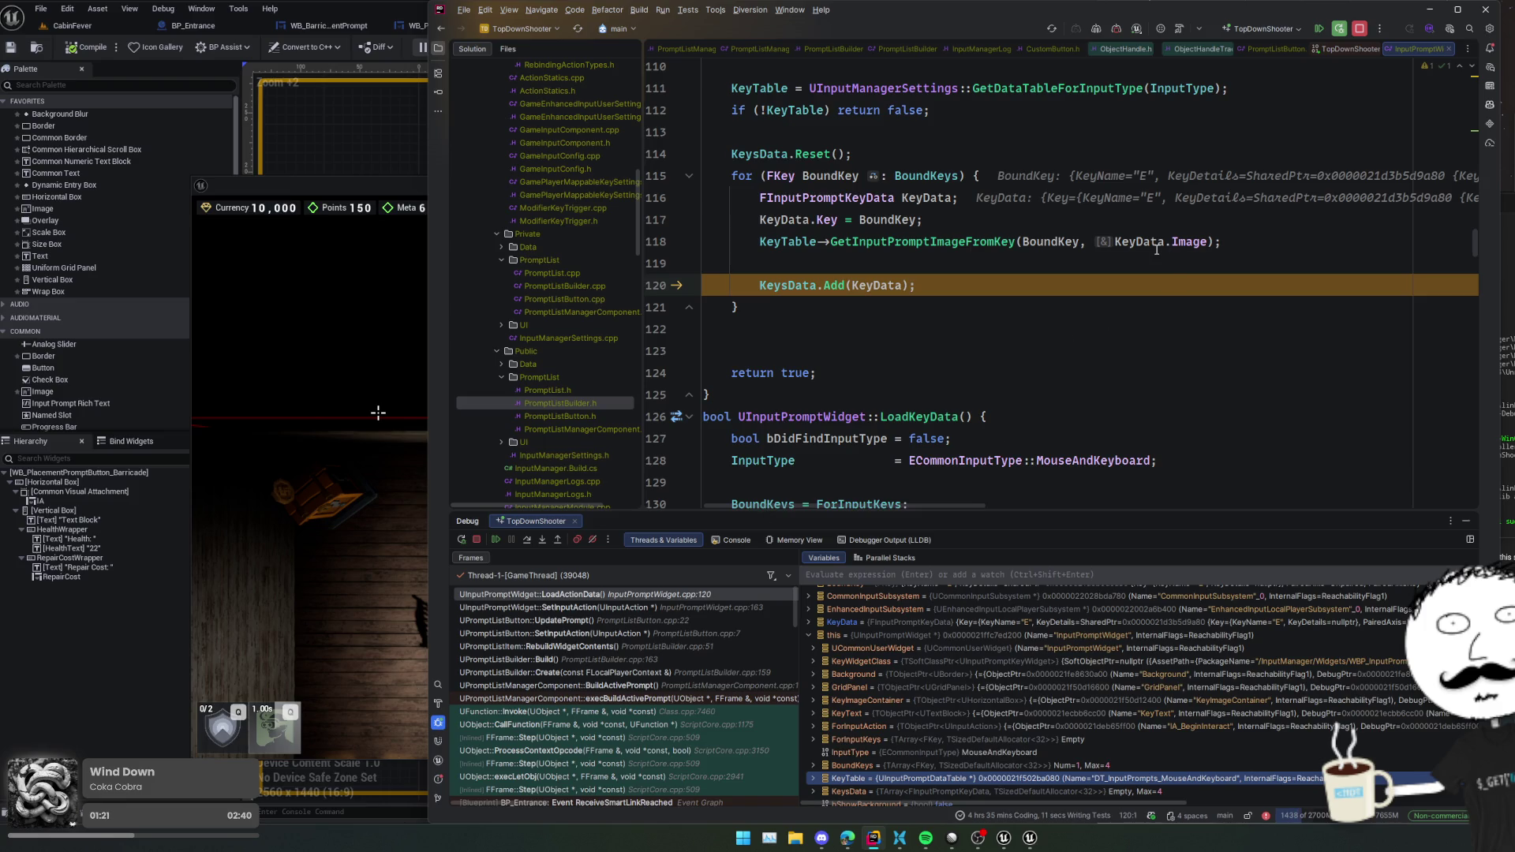
- Inspect KeyData's Image field, then step out of LoadActionData back to SetInputAction
mouse_move(1157, 249)
left_click(1206, 273)
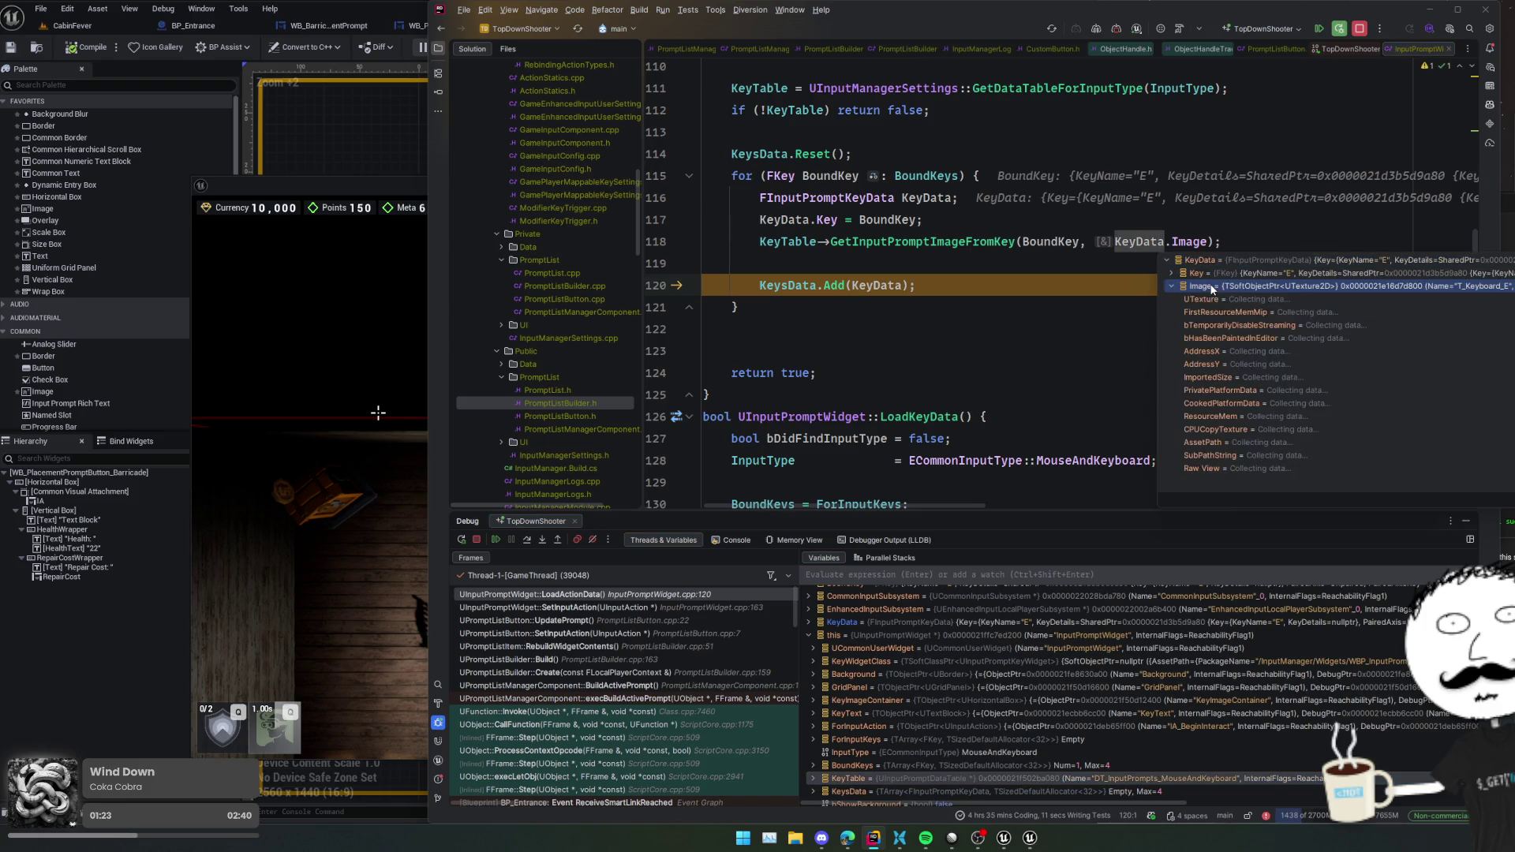
double_click(1211, 286)
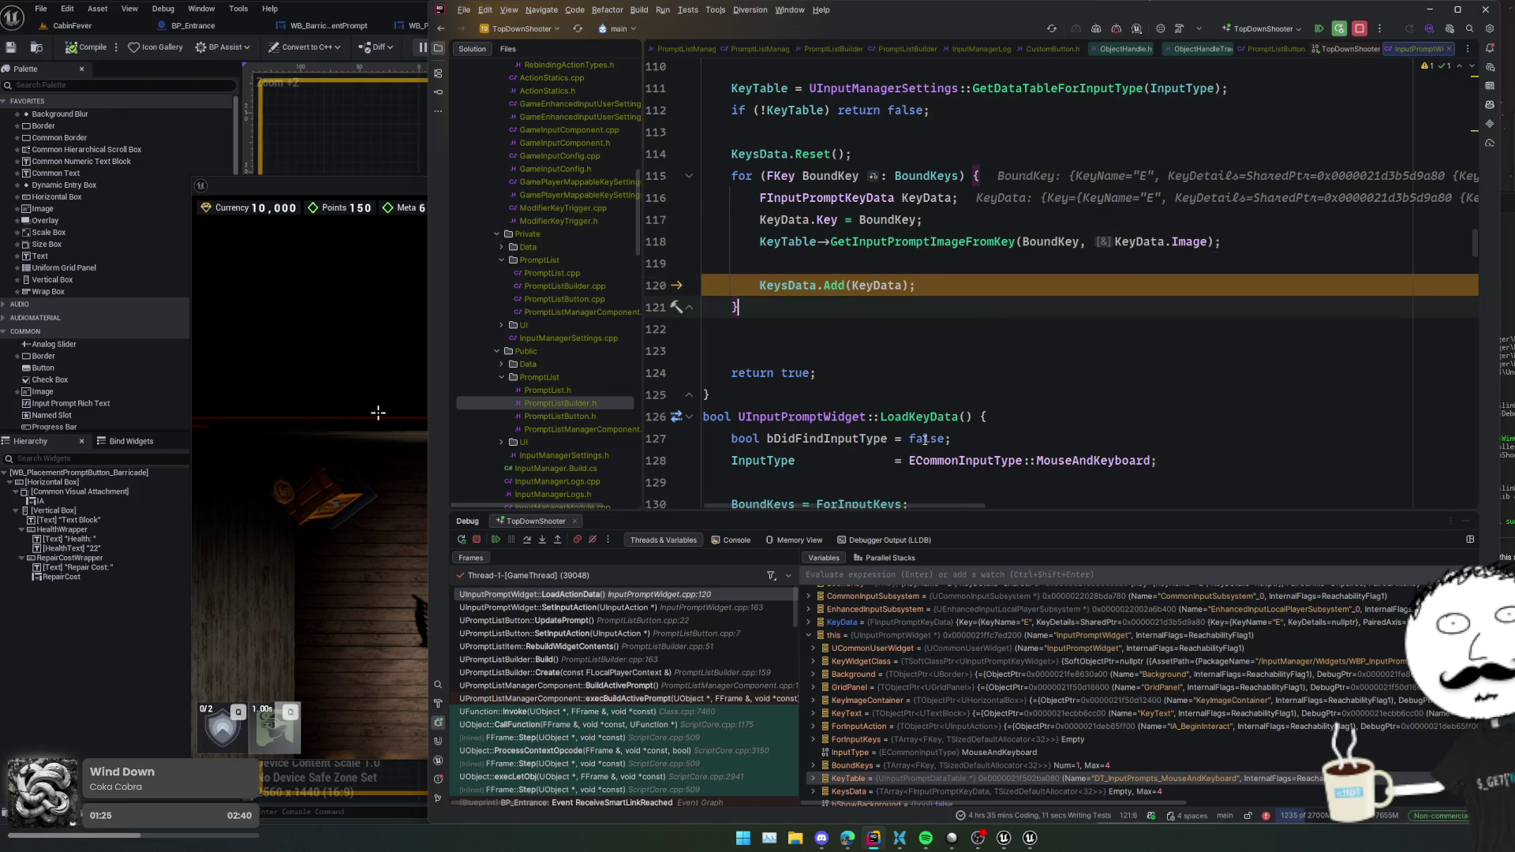
left_click(528, 542)
left_click(527, 540)
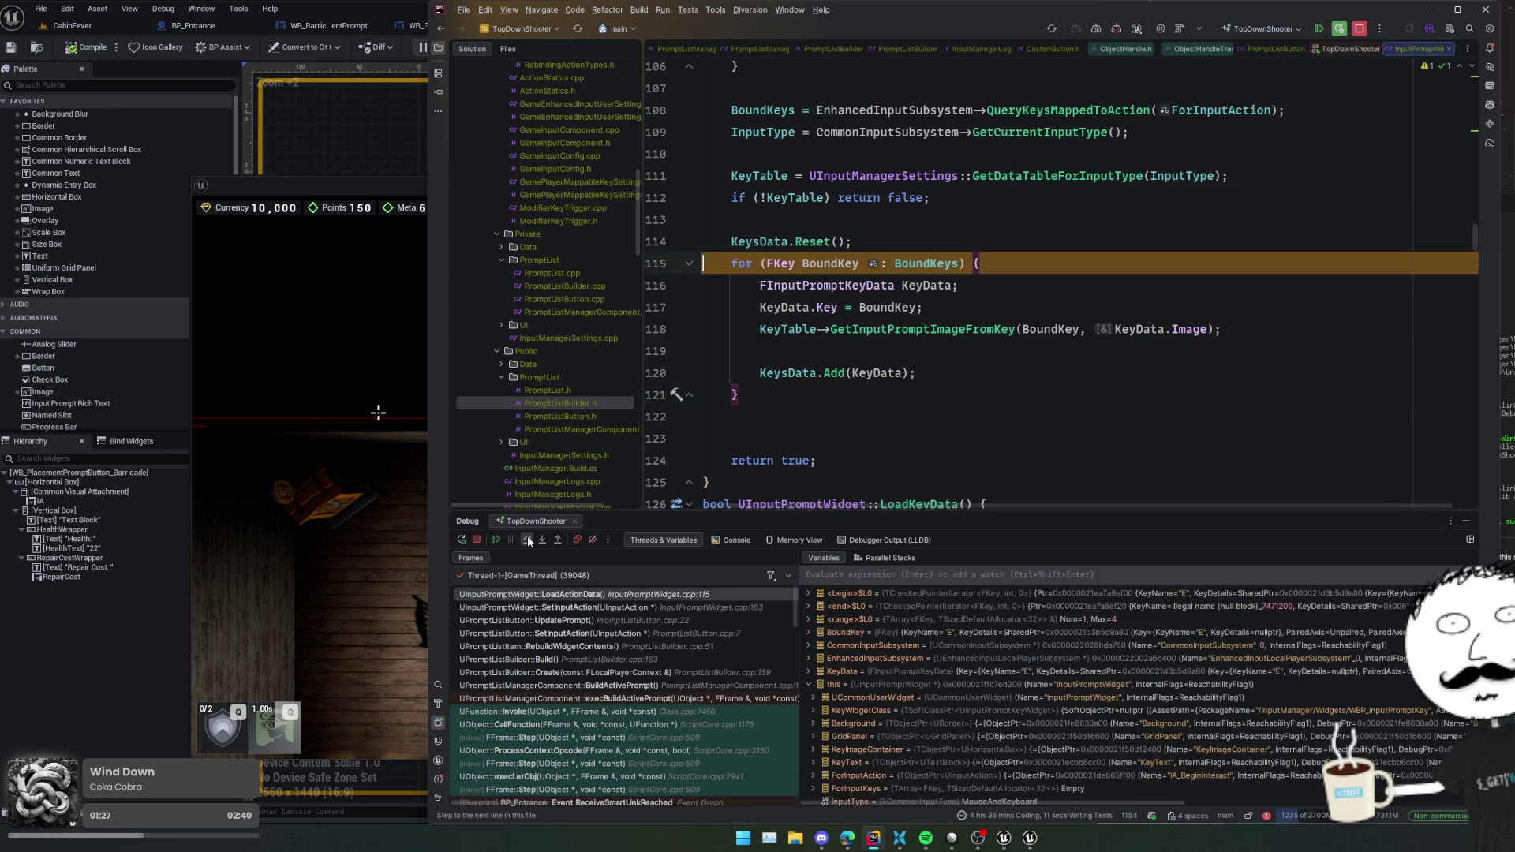
left_click(527, 539)
left_click(527, 540)
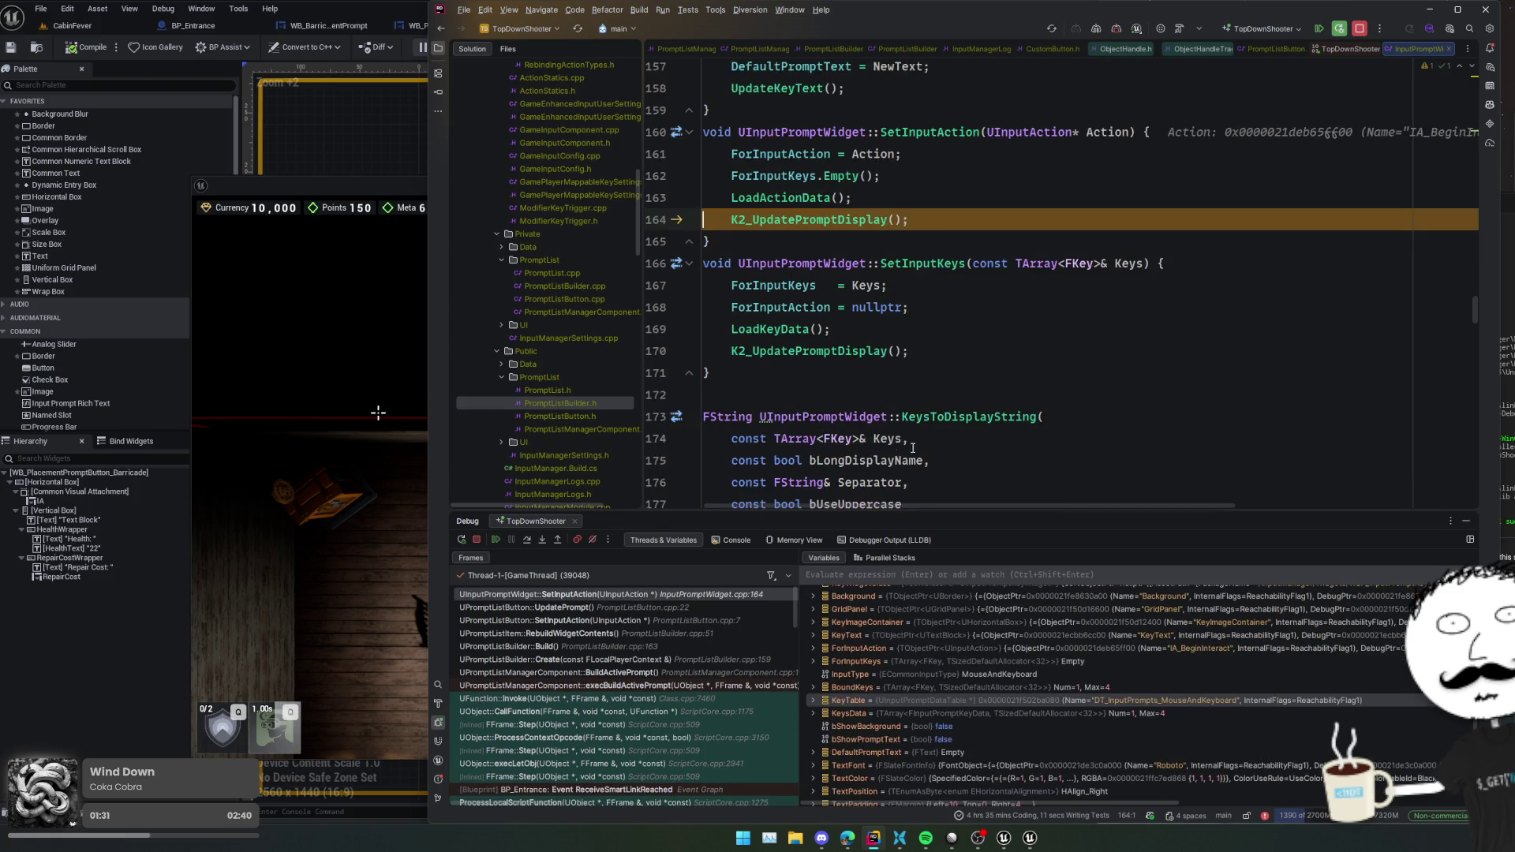
scroll(970, 447, "down", 2)
scroll(969, 447, "up", 4)
left_click(815, 307, "ctrl")
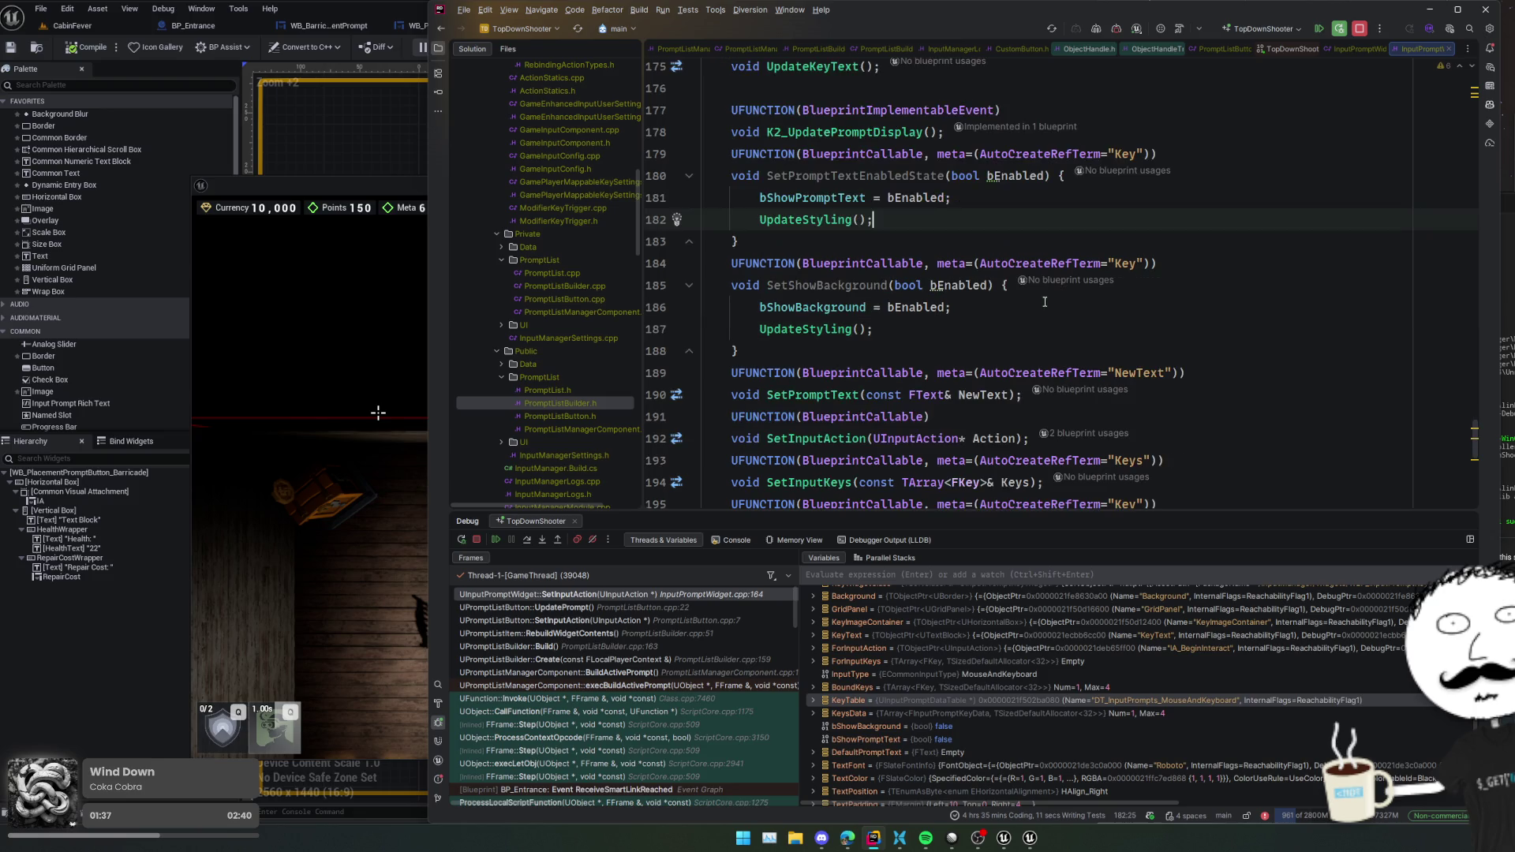
key("ctrl+alt+Left")
scroll(1047, 295, "down", 3)
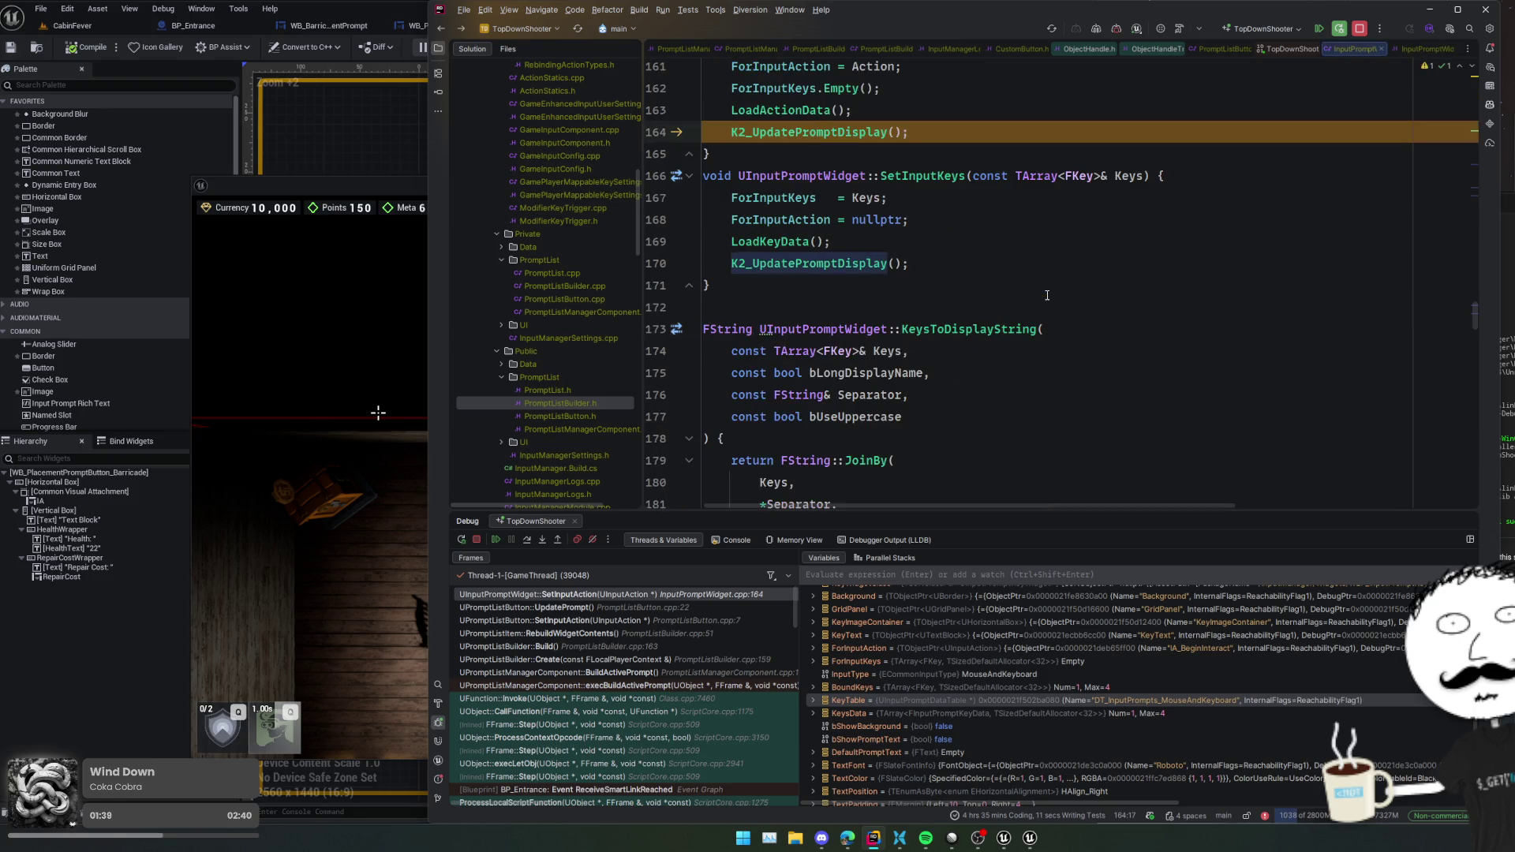
scroll(1047, 295, "up", 15)
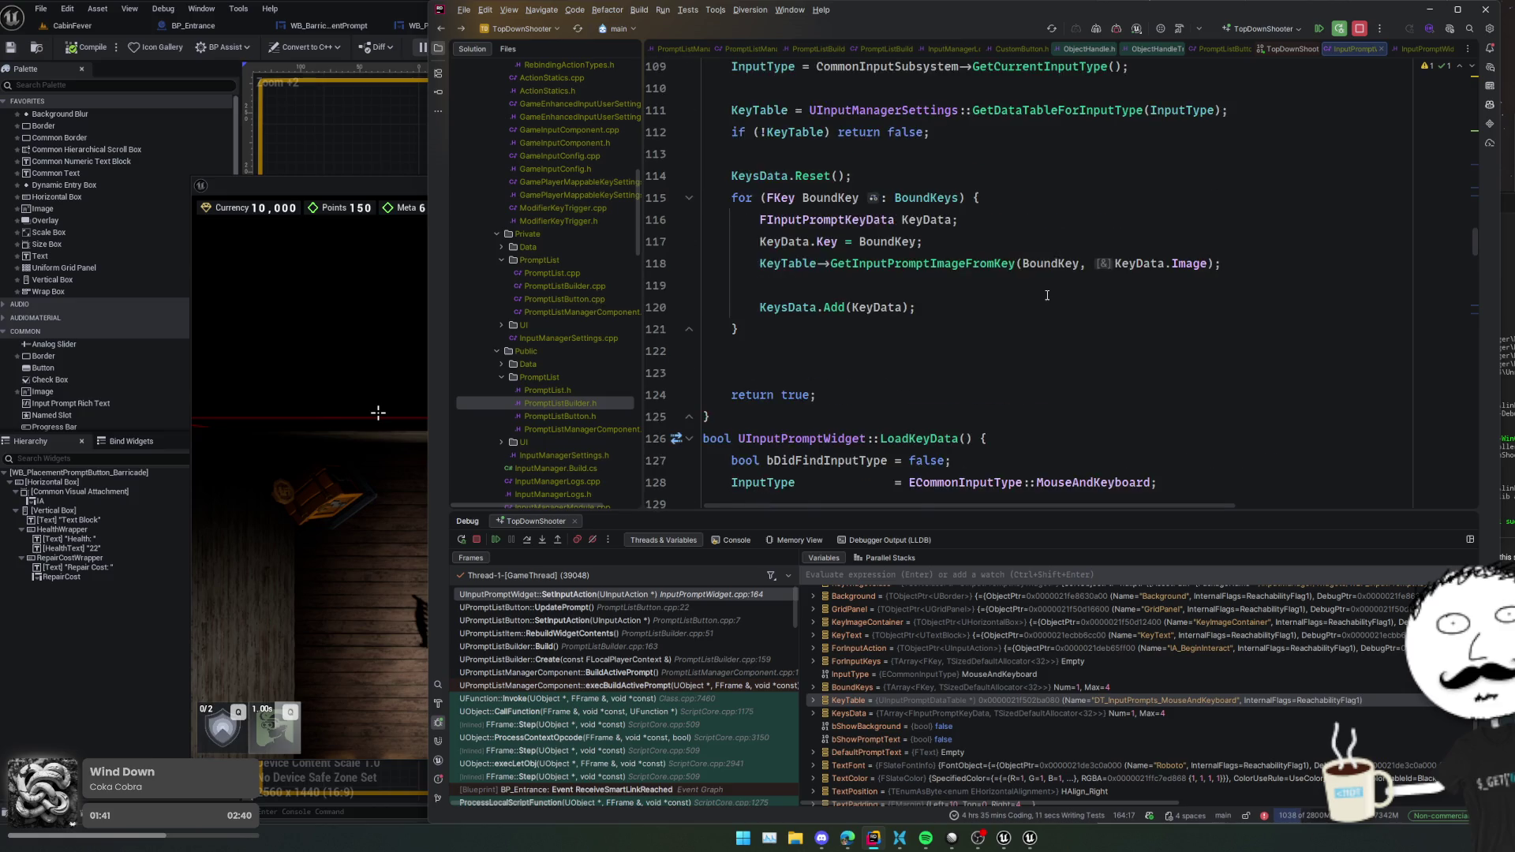
scroll(1047, 295, "up", 12)
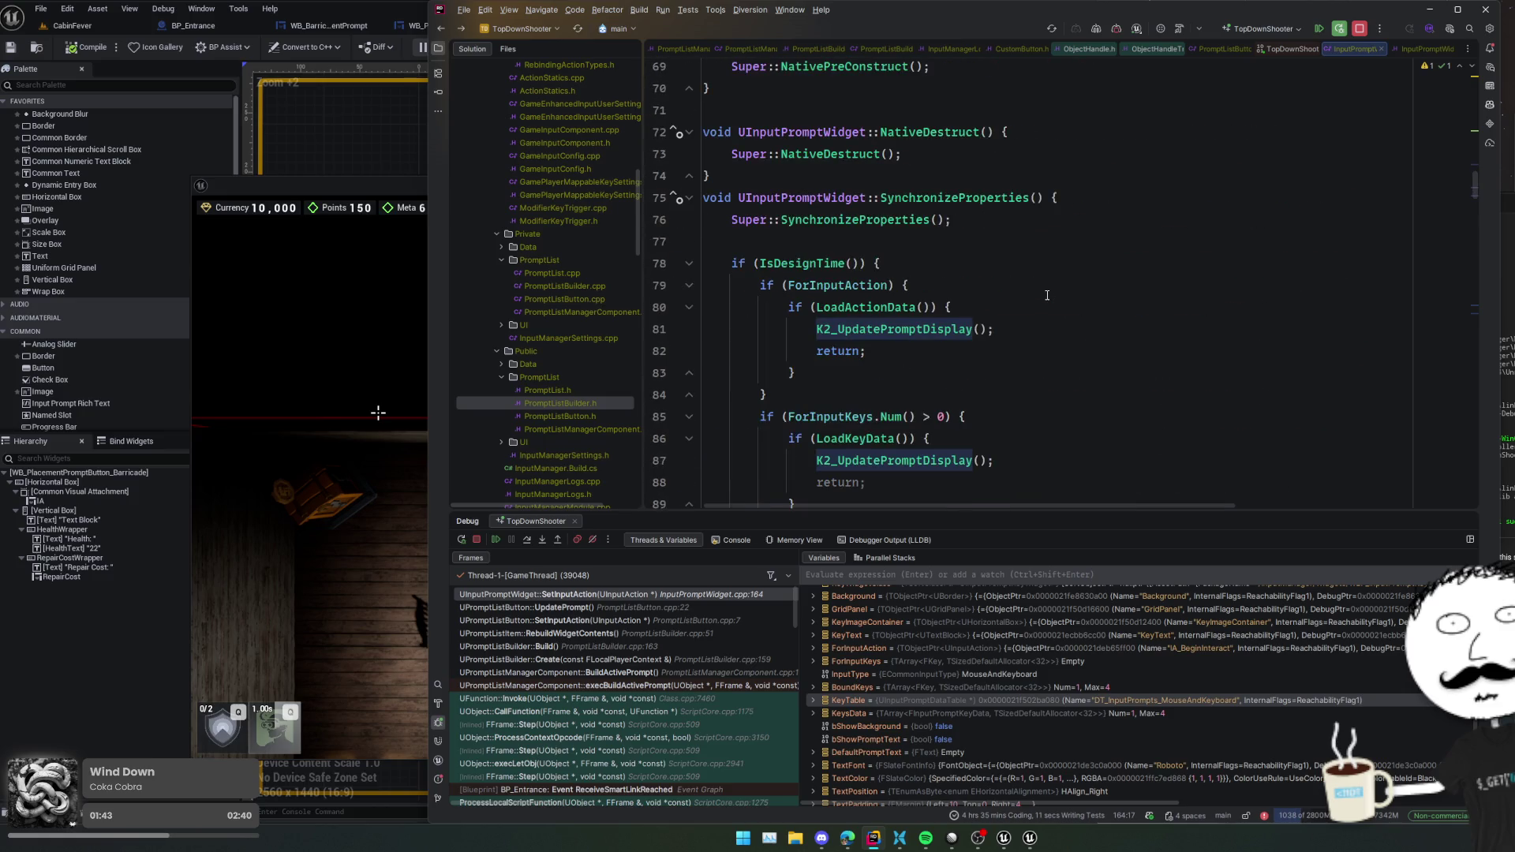
scroll(1047, 295, "up", 8)
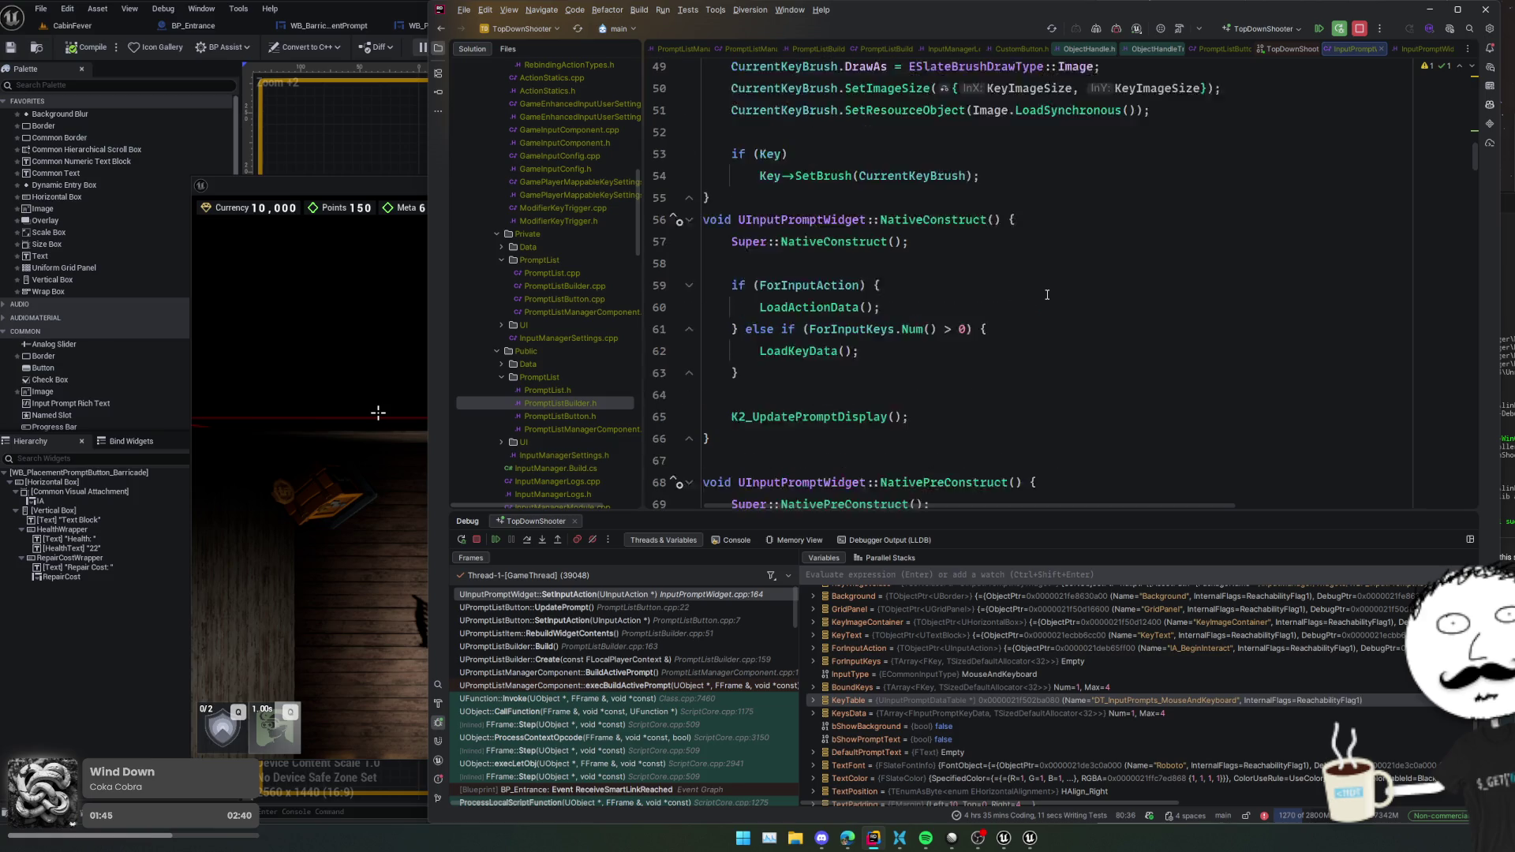
scroll(1068, 301, "up", 9)
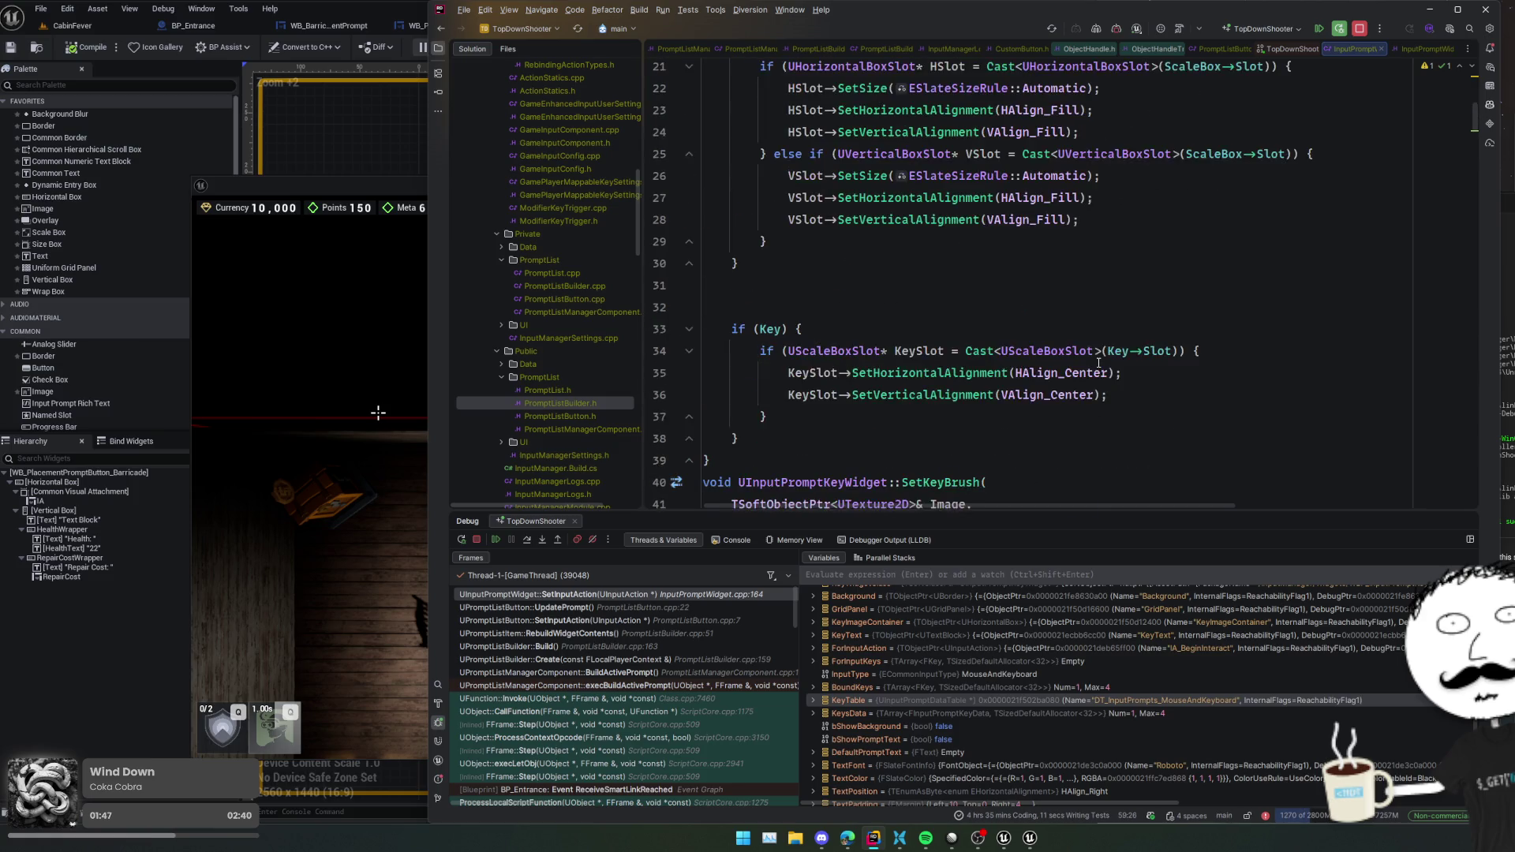
scroll(1099, 362, "down", 5)
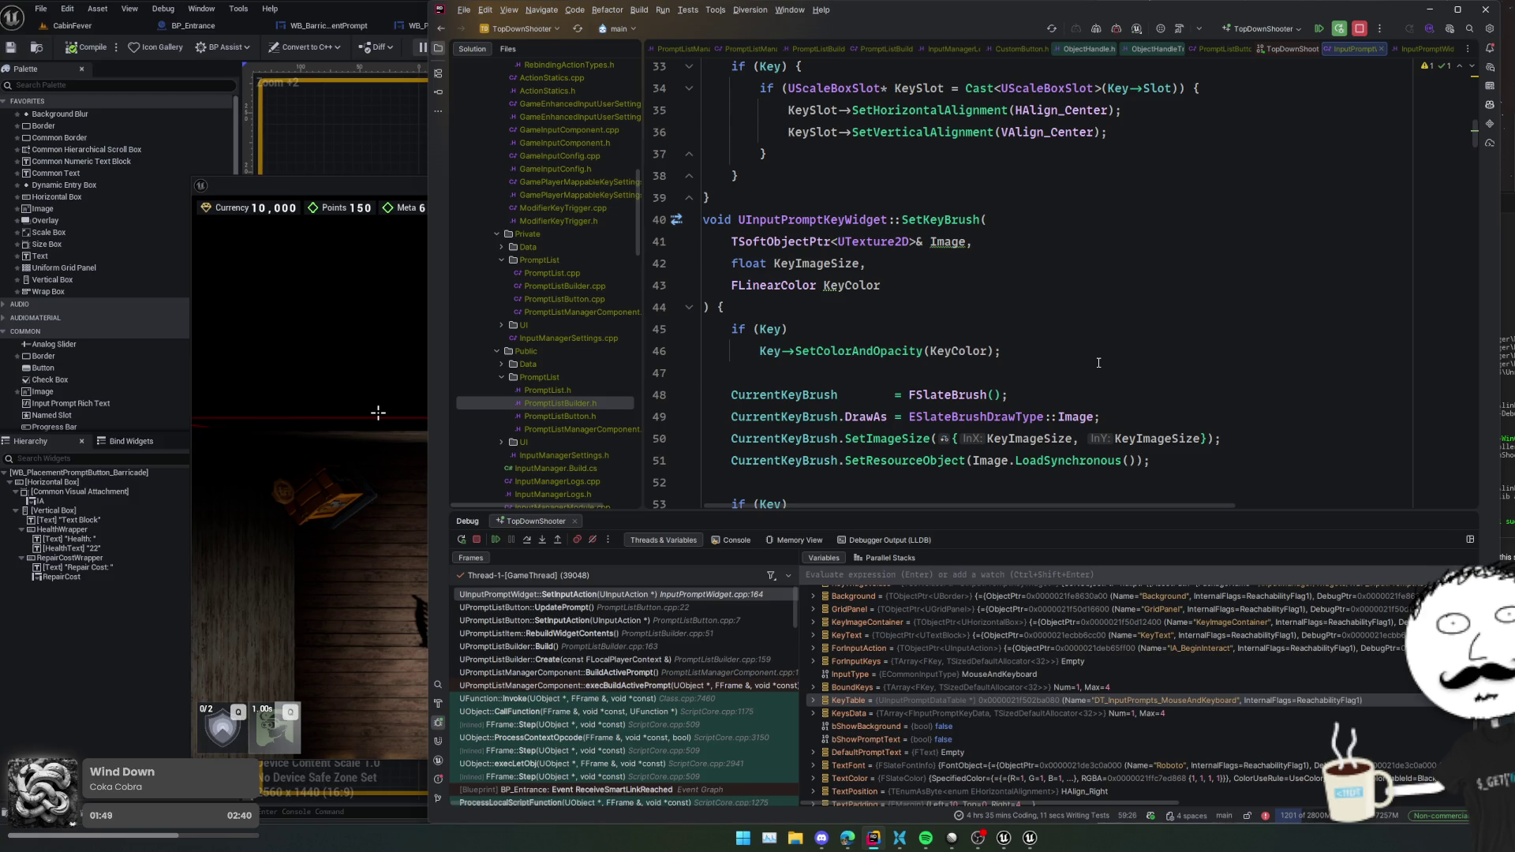
double_click(957, 219)
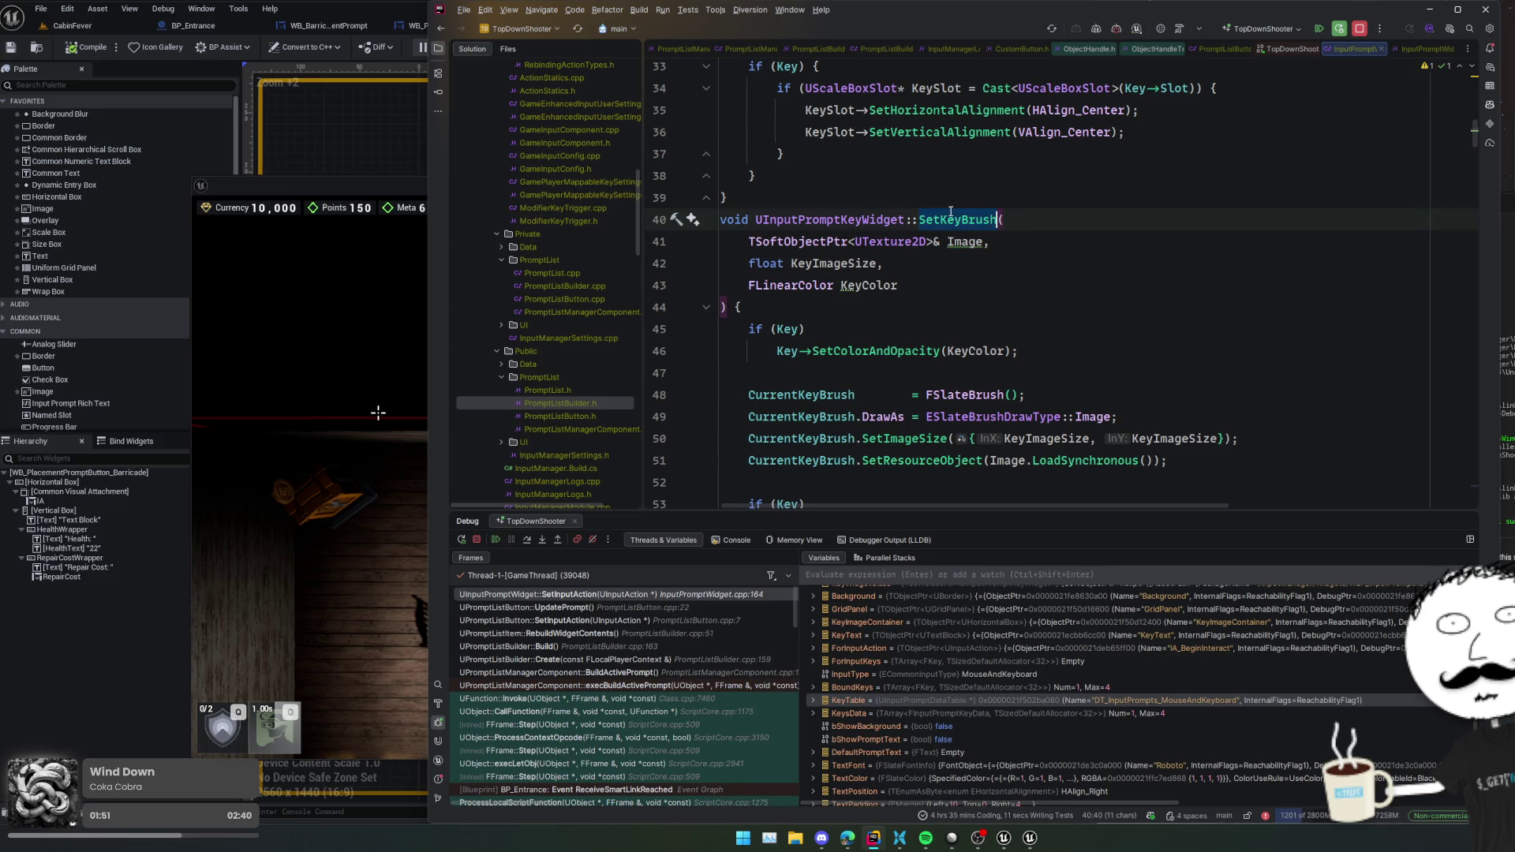
scroll(1040, 299, "down", 20)
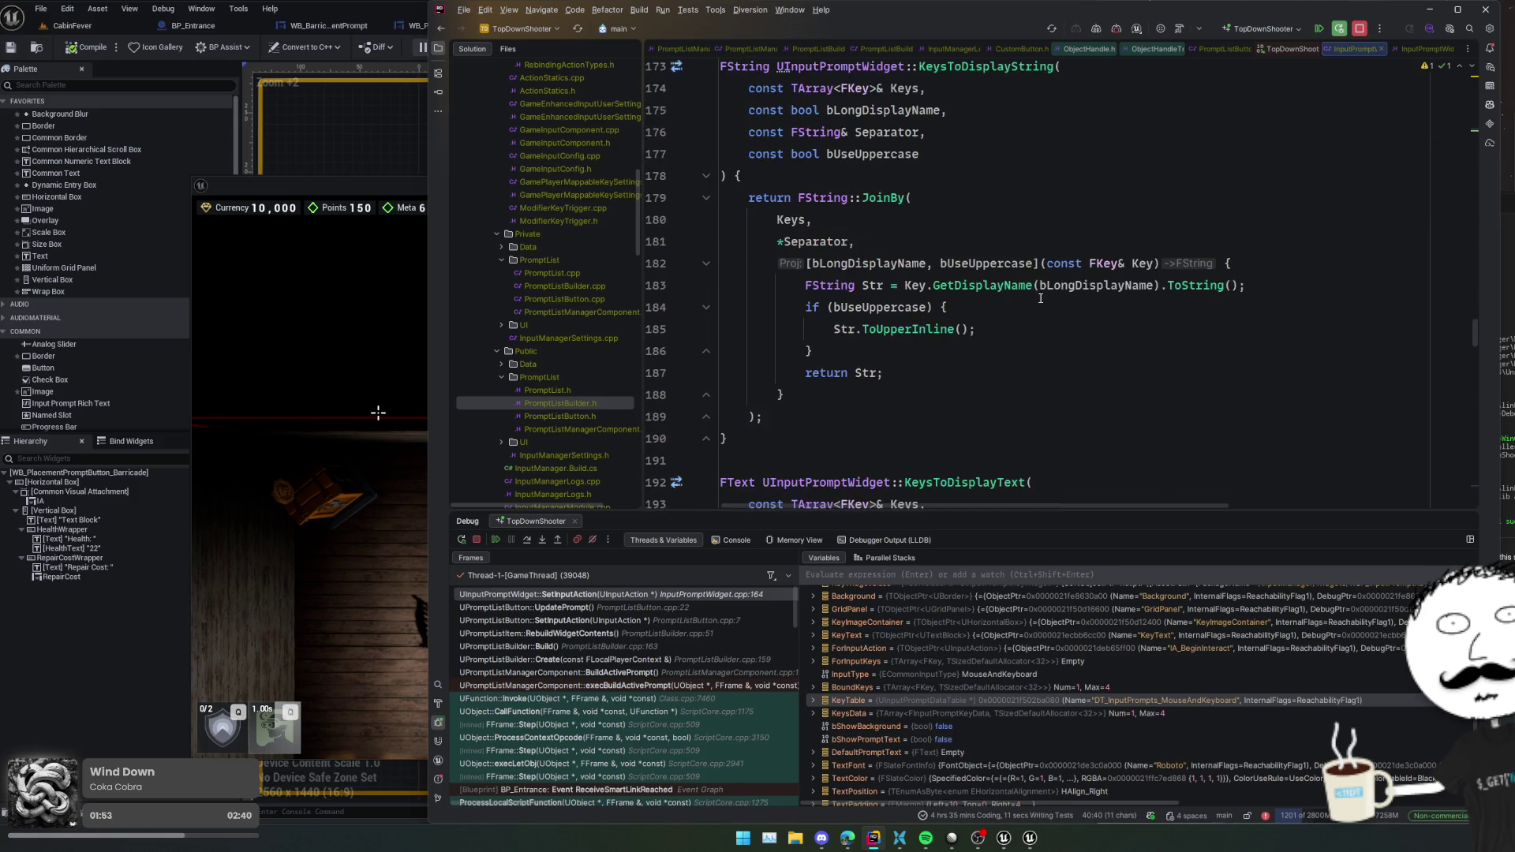
scroll(1040, 298, "down", 15)
left_click(1040, 304)
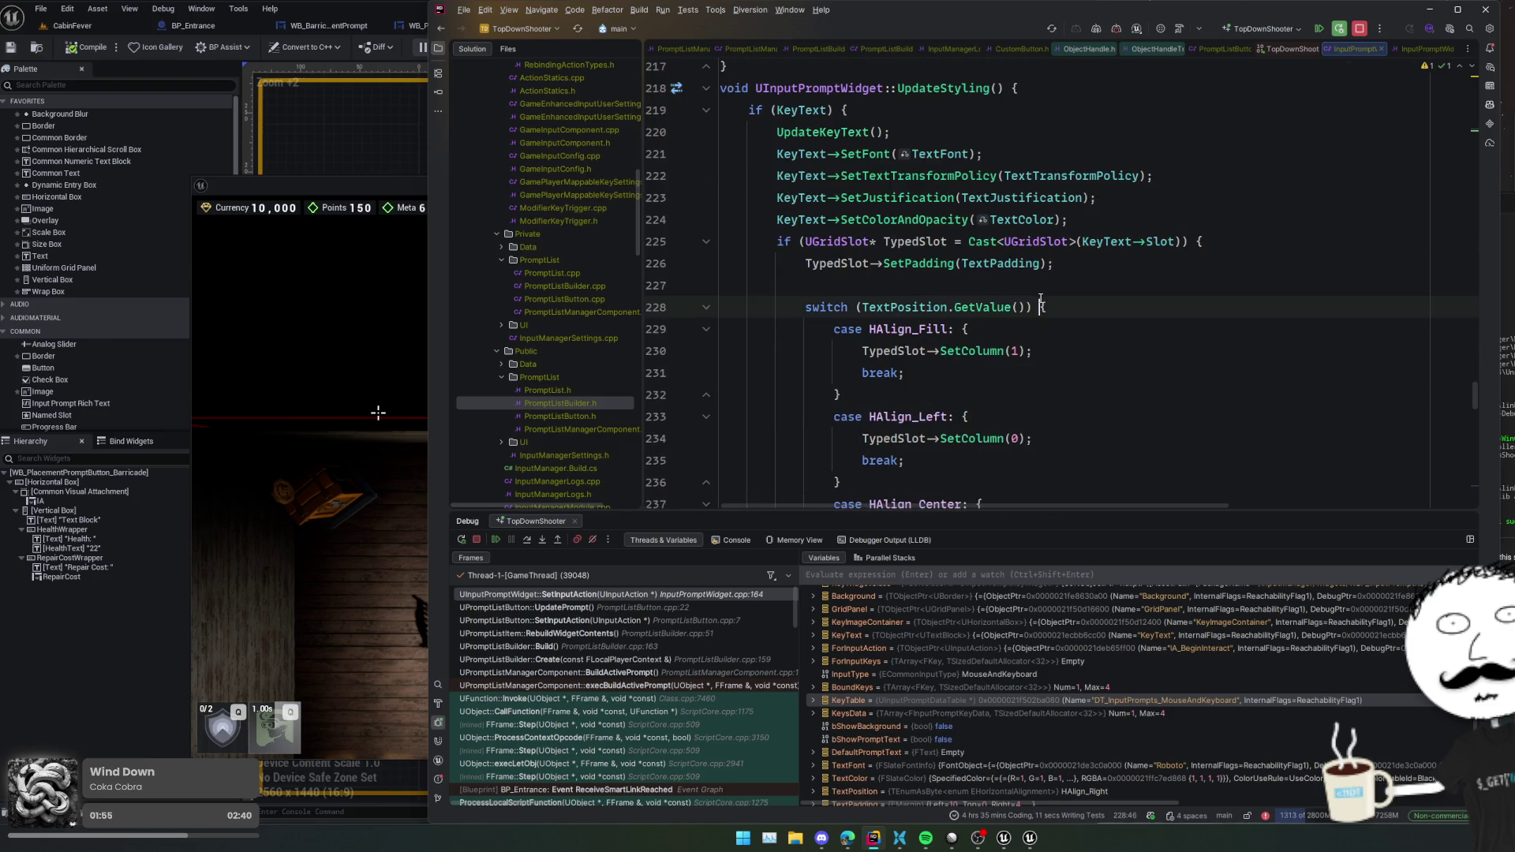
left_click(741, 286)
left_click(673, 350)
left_click(754, 395)
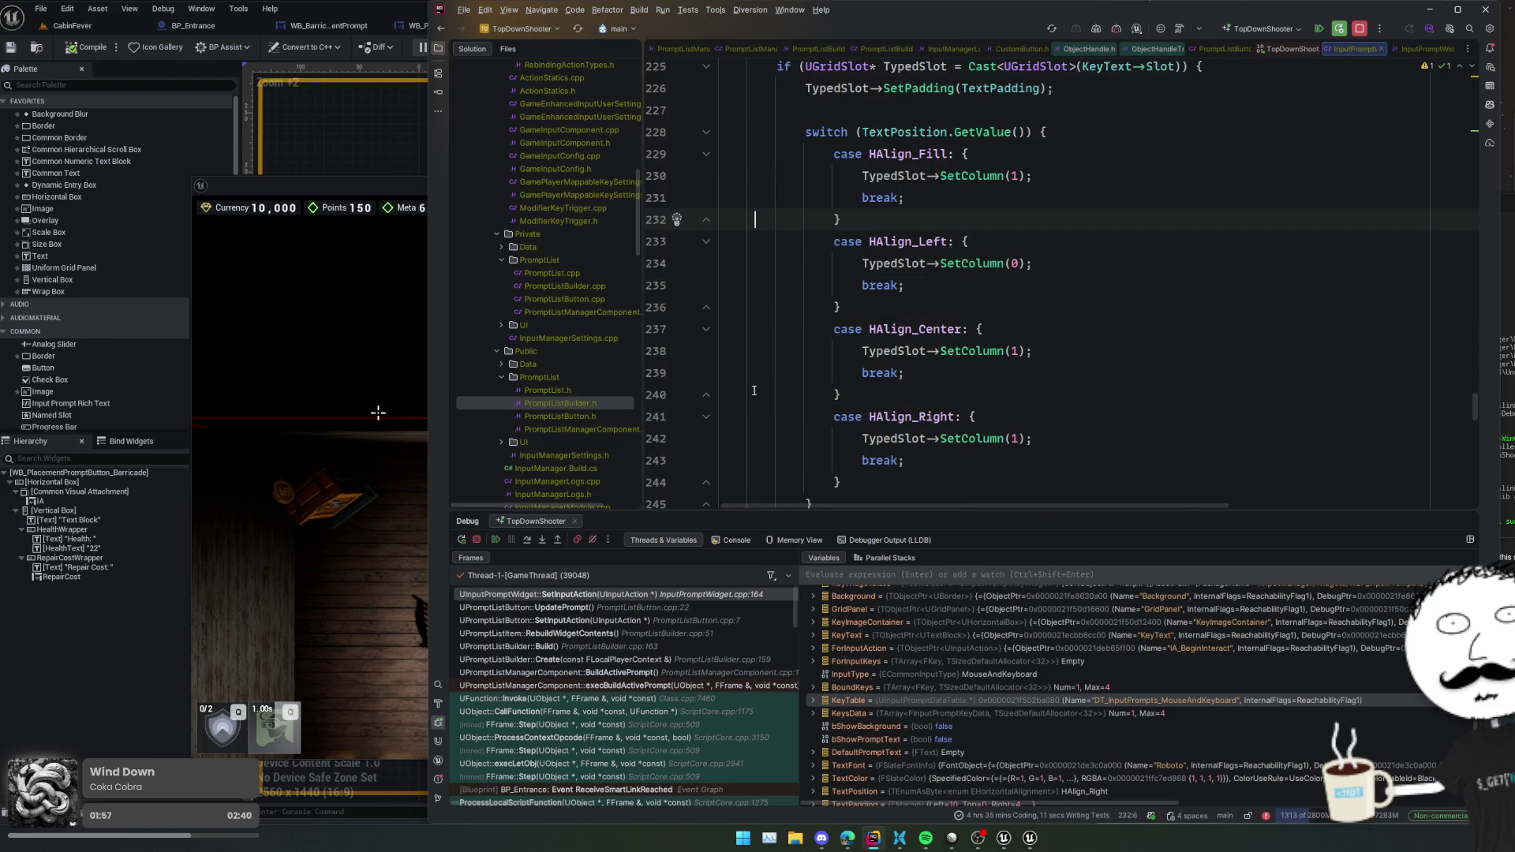
scroll(753, 388, "down", 5)
scroll(753, 388, "down", 4)
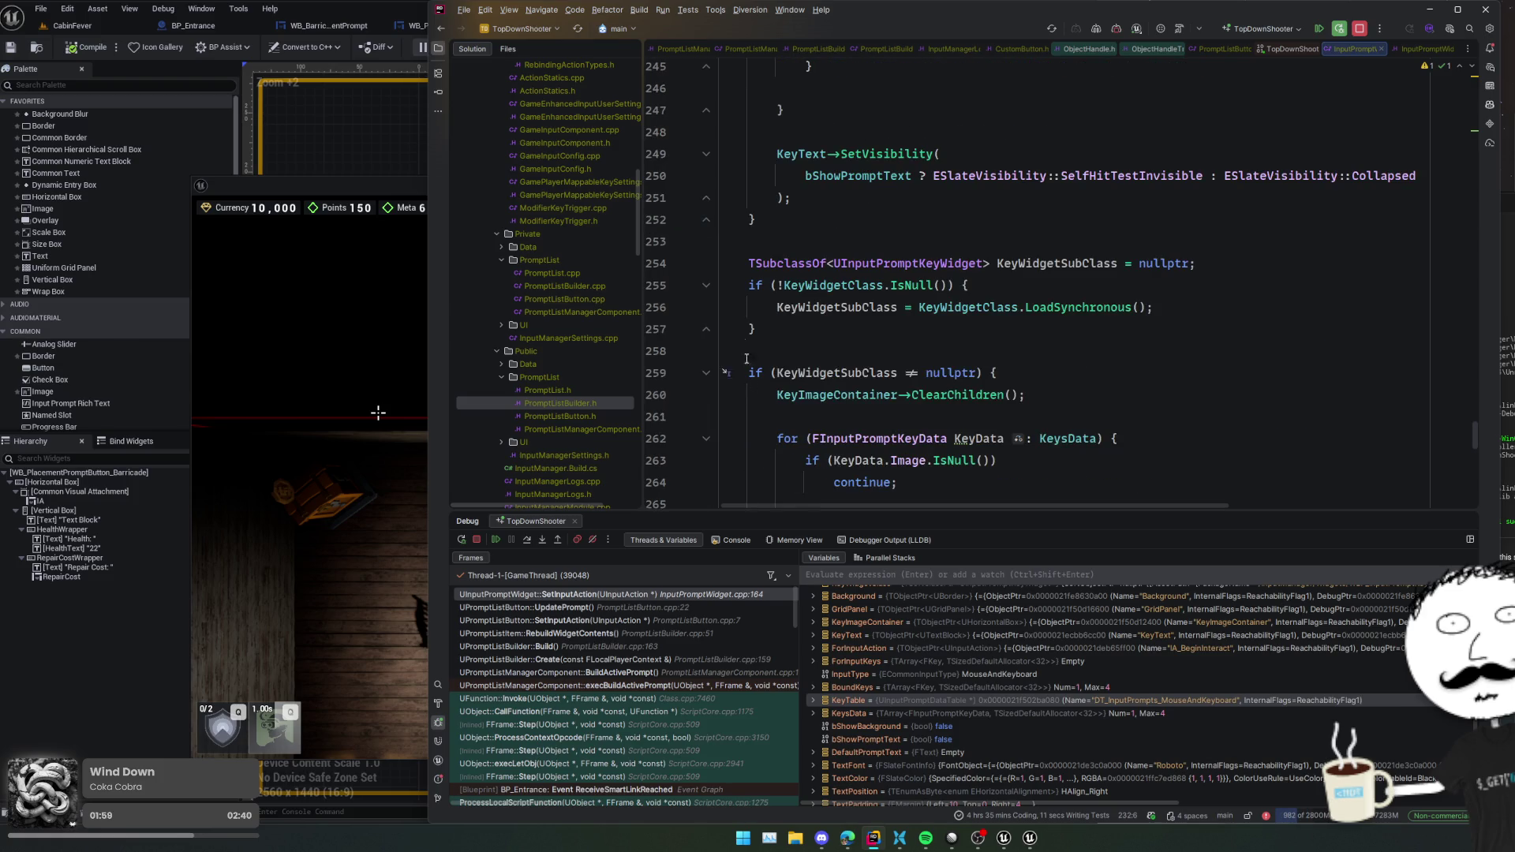
left_click(743, 329)
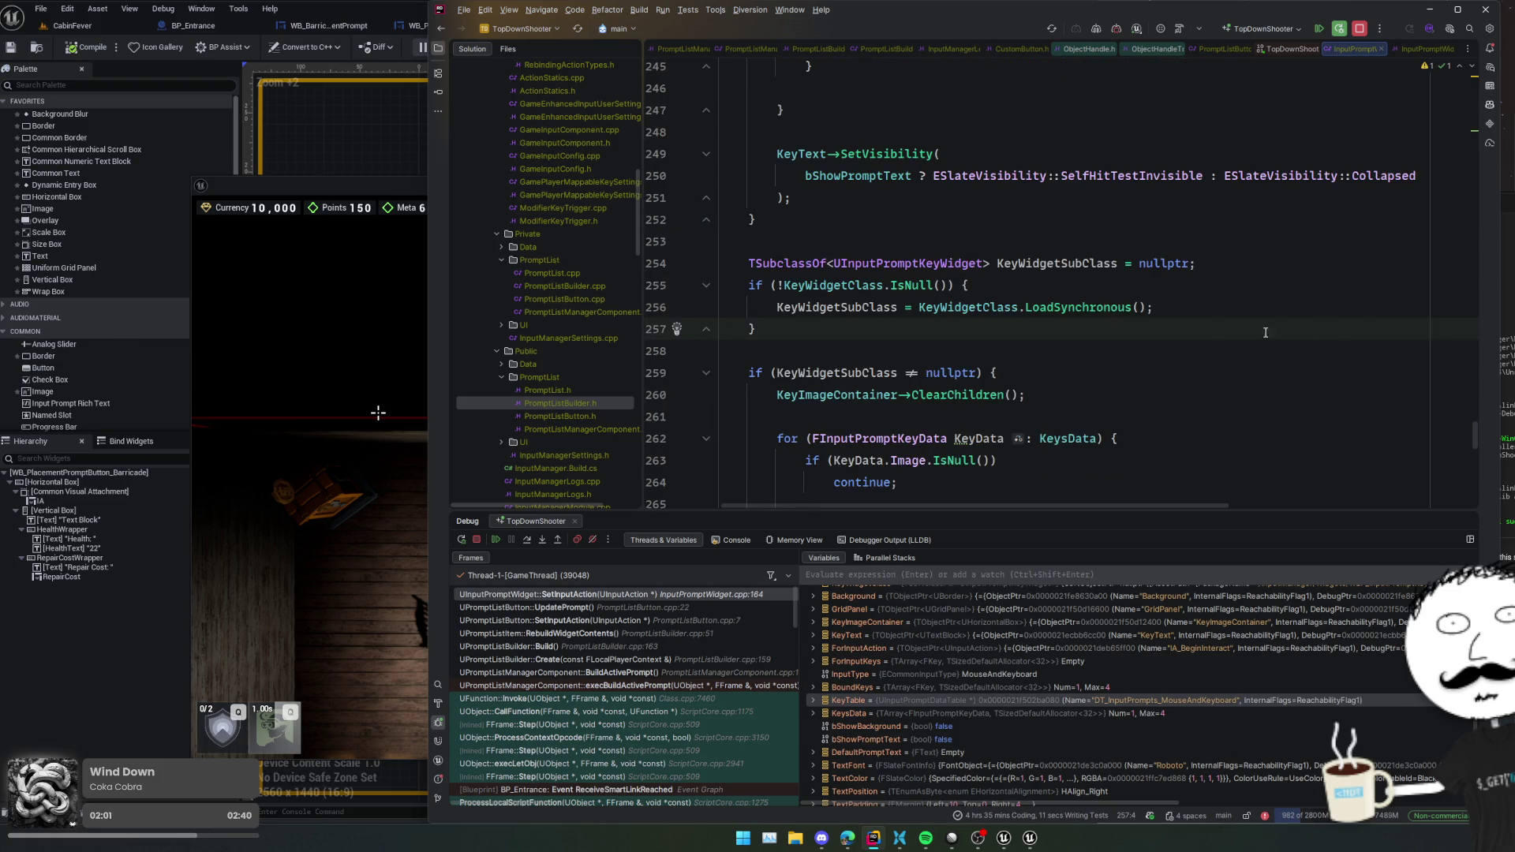
scroll(1204, 353, "down", 2)
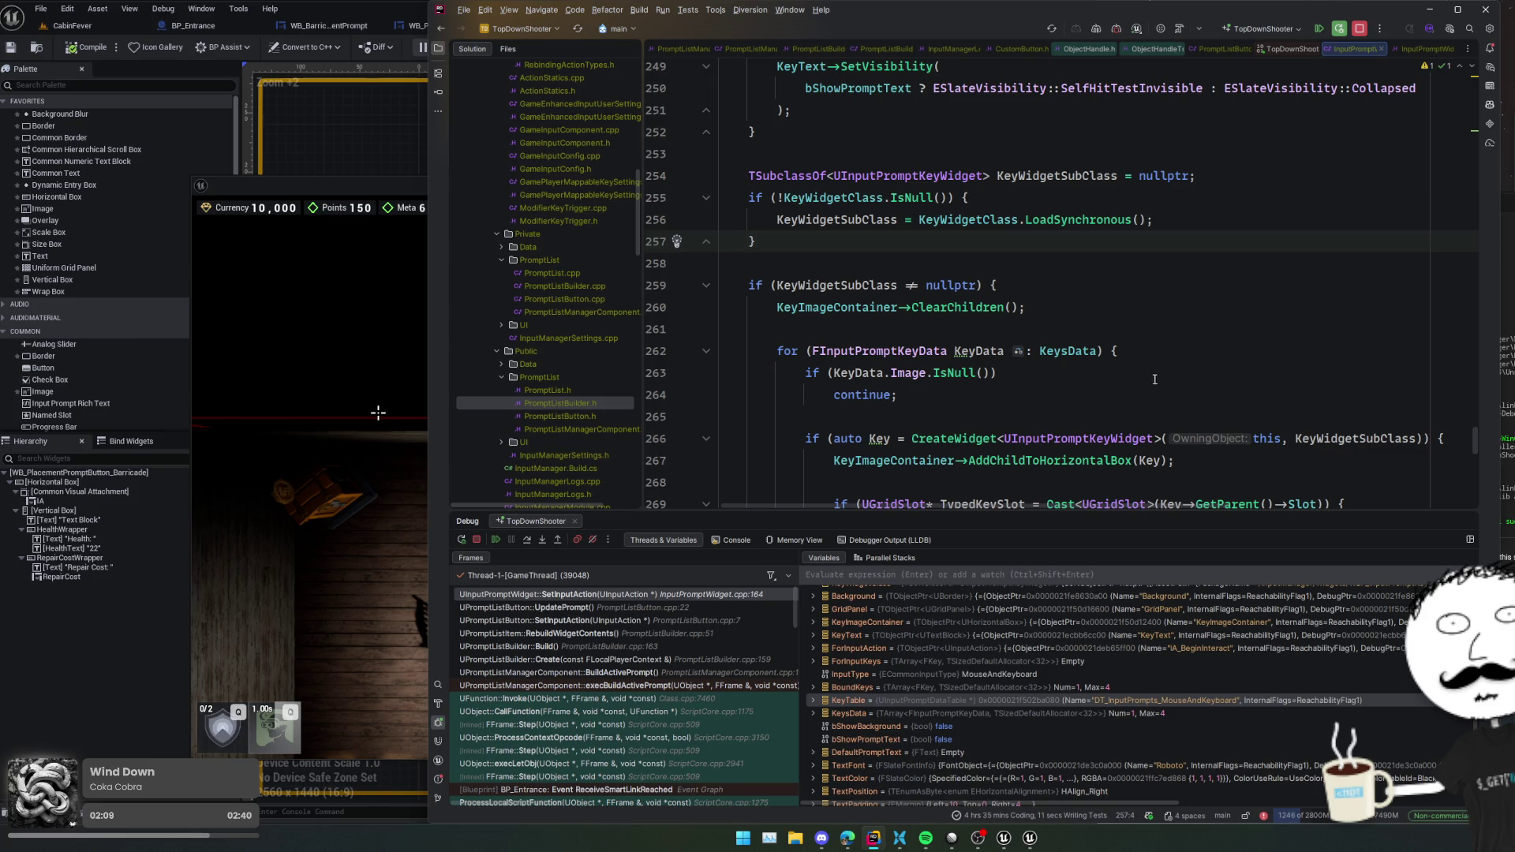
scroll(1151, 419, "down", 10)
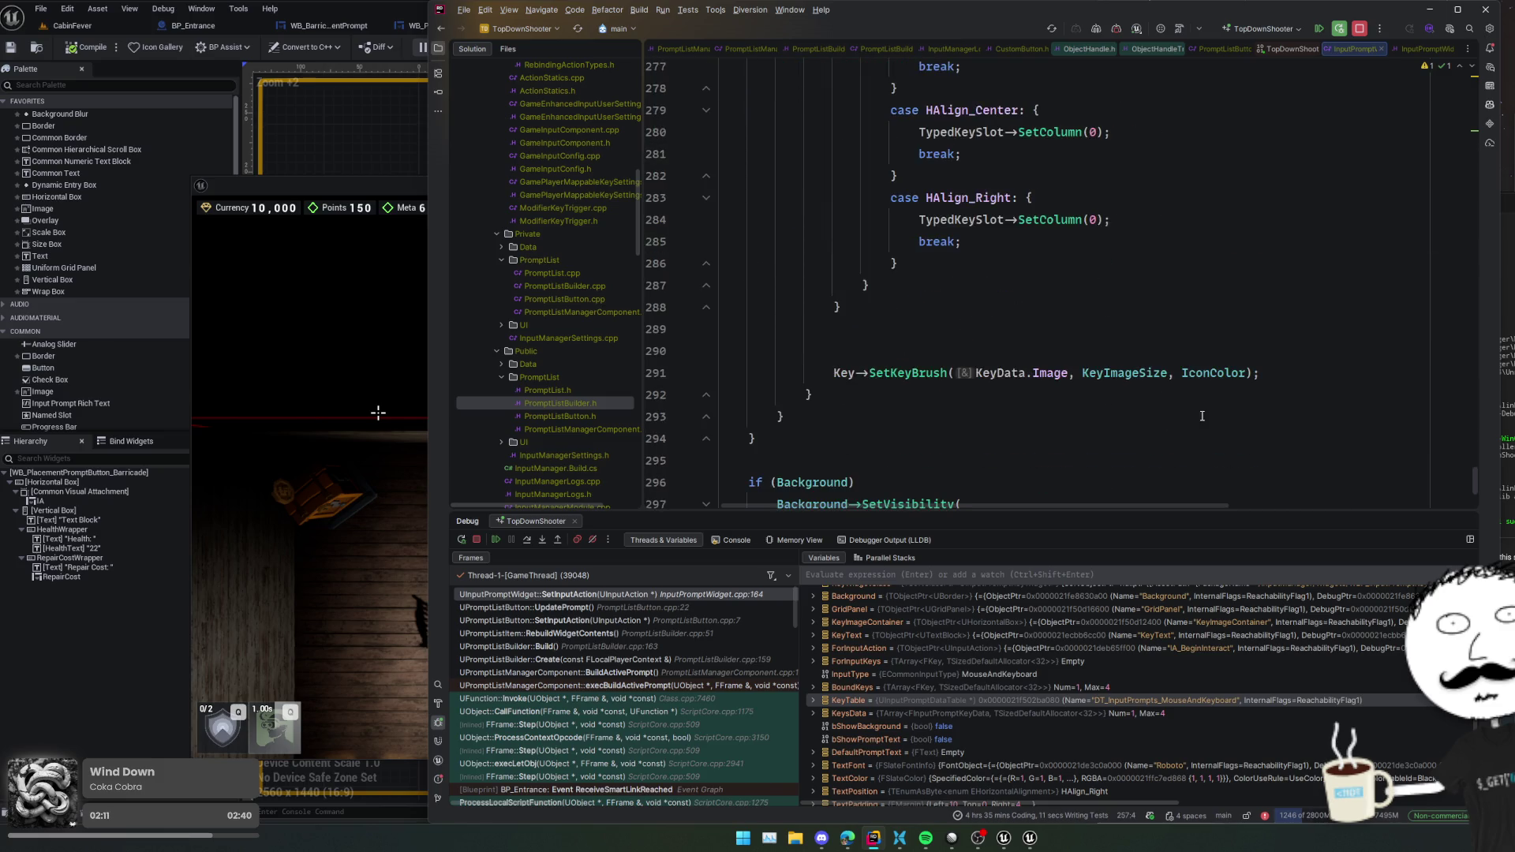
scroll(1202, 415, "up", 20)
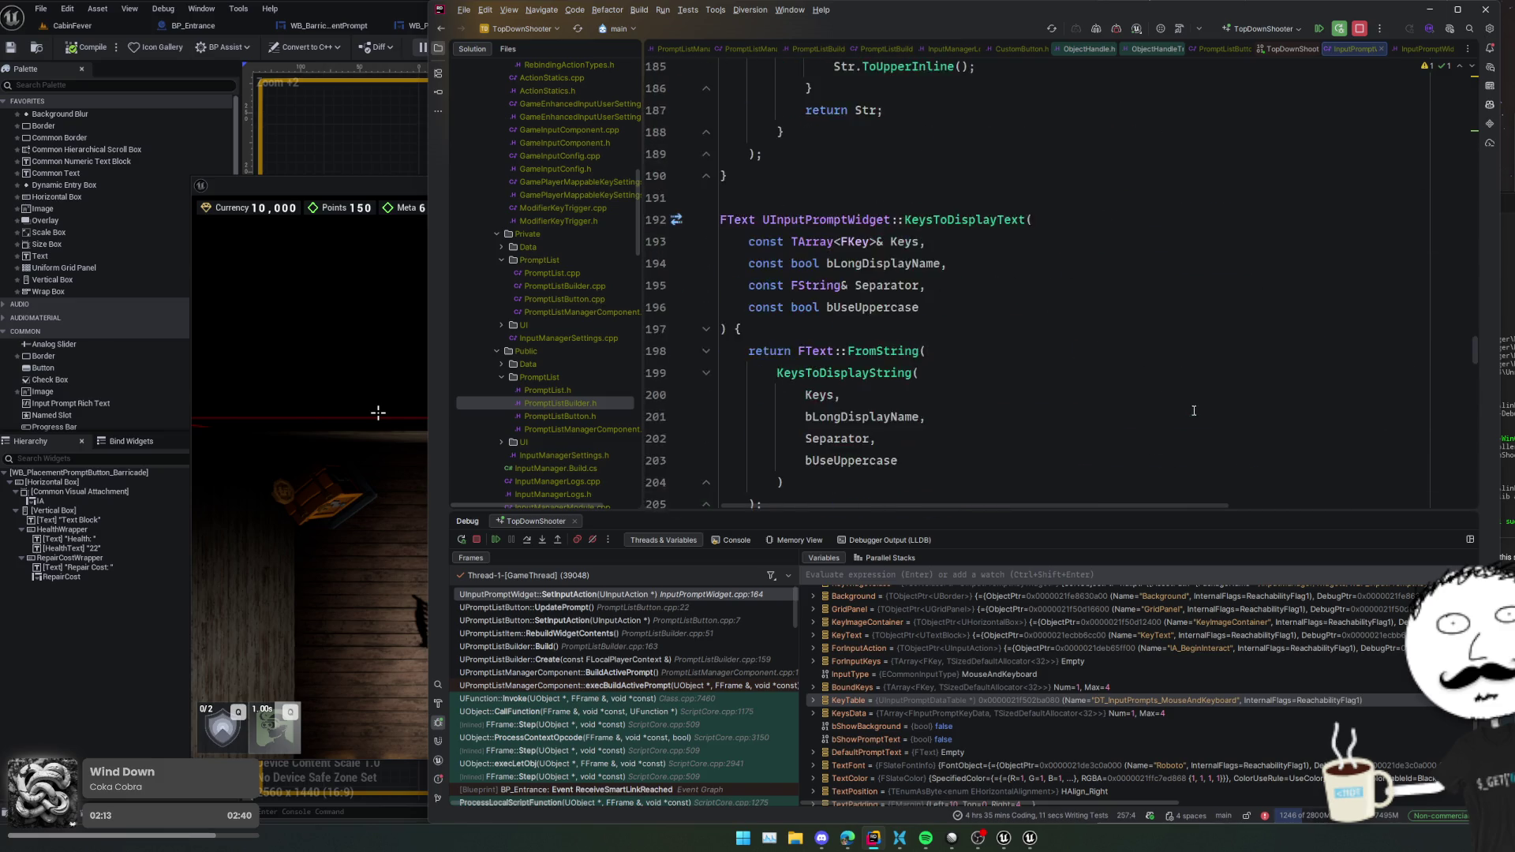
scroll(1188, 413, "down", 3)
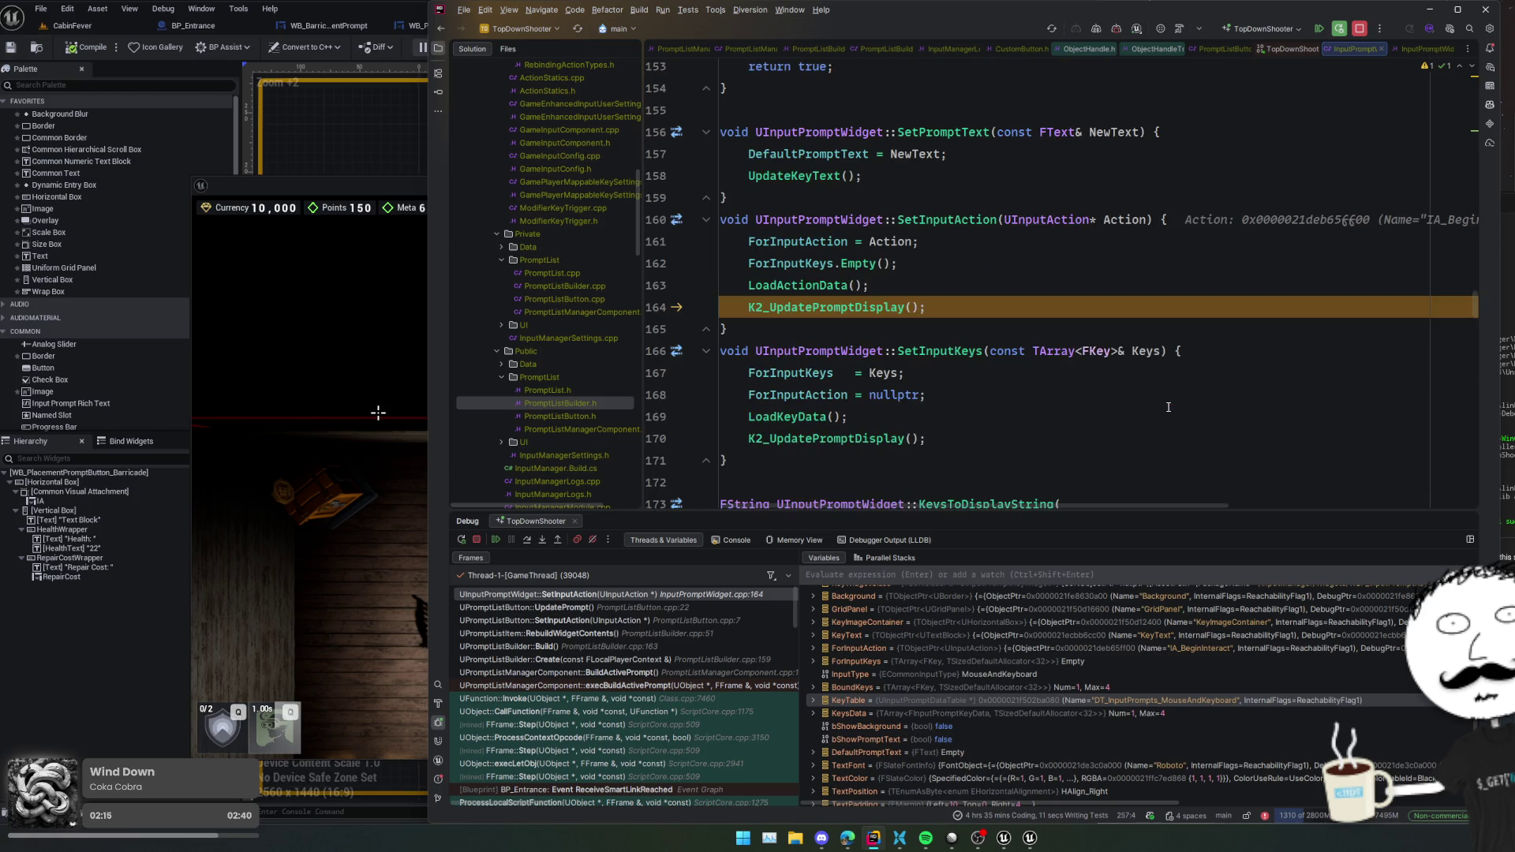
left_click(990, 303)
left_click(929, 295)
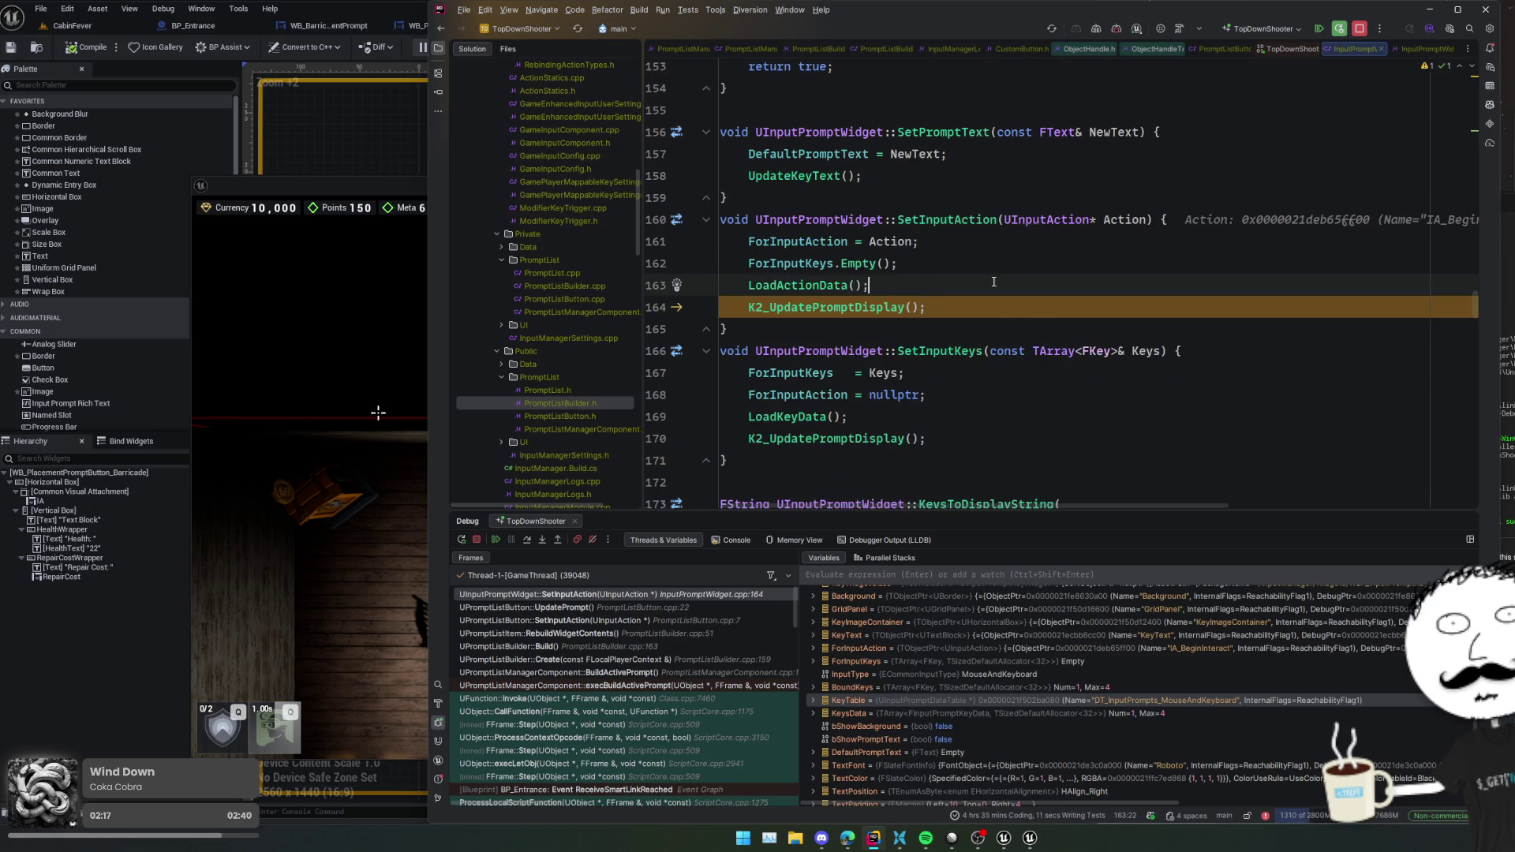
- Add an UpdateStyling(); line after LoadActionData() in SetInputAction
key("Return")
type("Update")
key("Down")
key("Return")
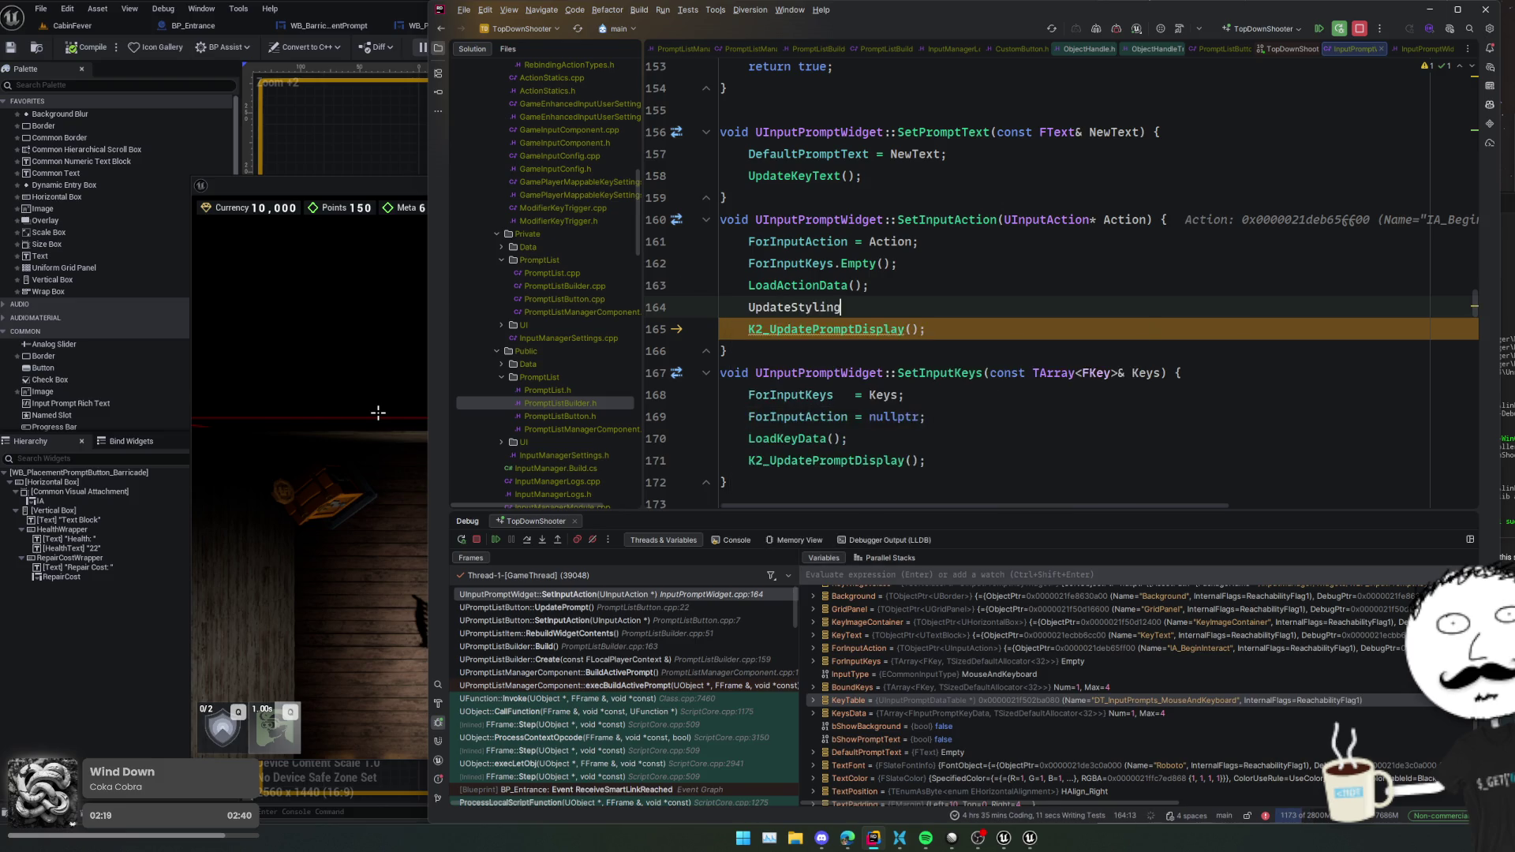
type("/")
key("shift+Up")
key("Right")
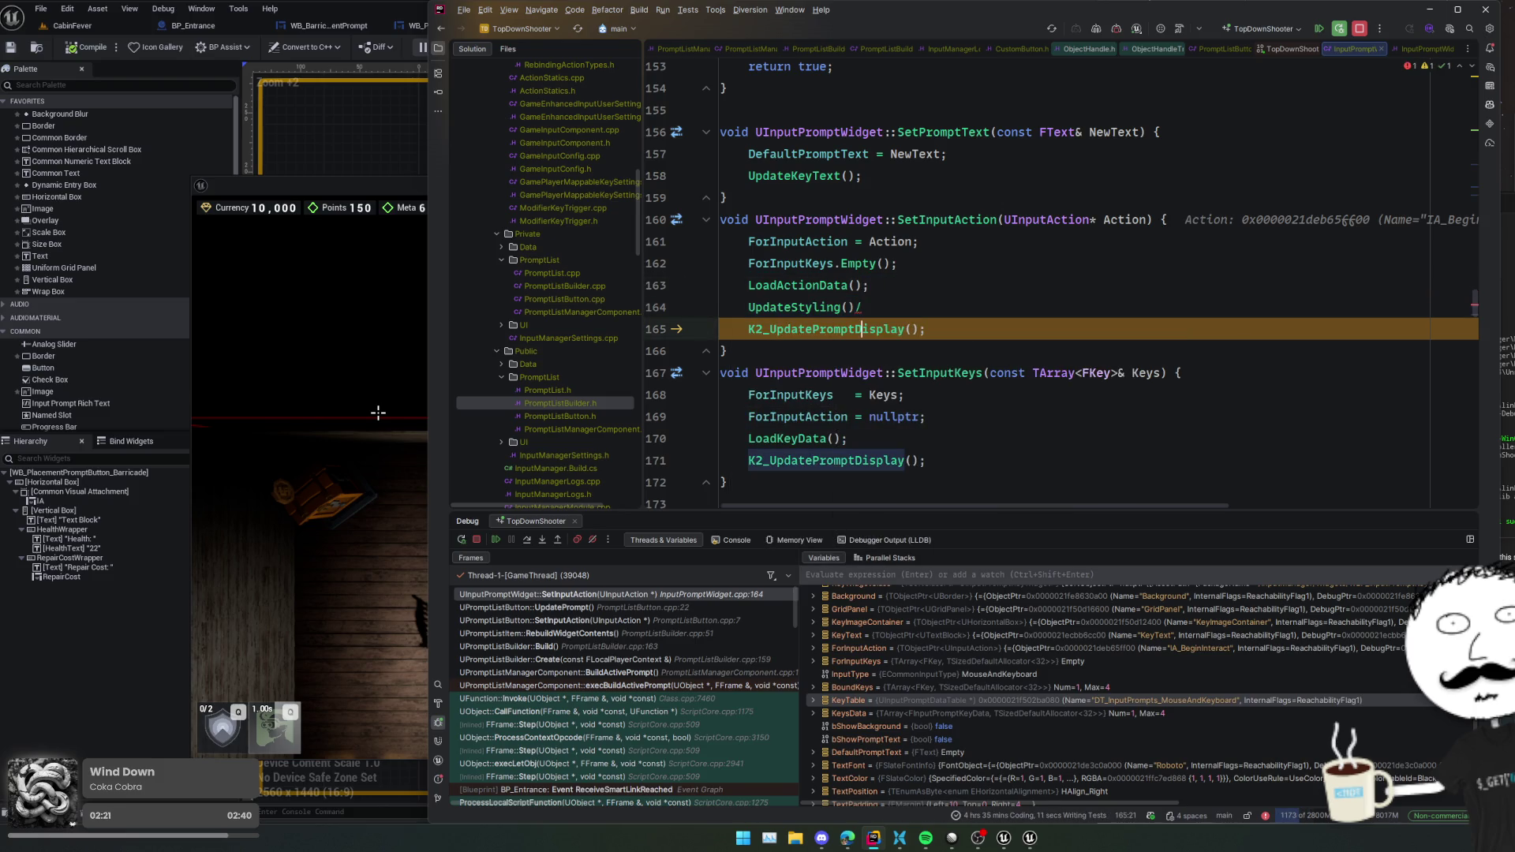
key("BackSpace")
type(";")
key("shift+Up")
- Copy the UpdateStyling(); line into SetInputKeys after LoadKeyData()
key("ctrl+c")
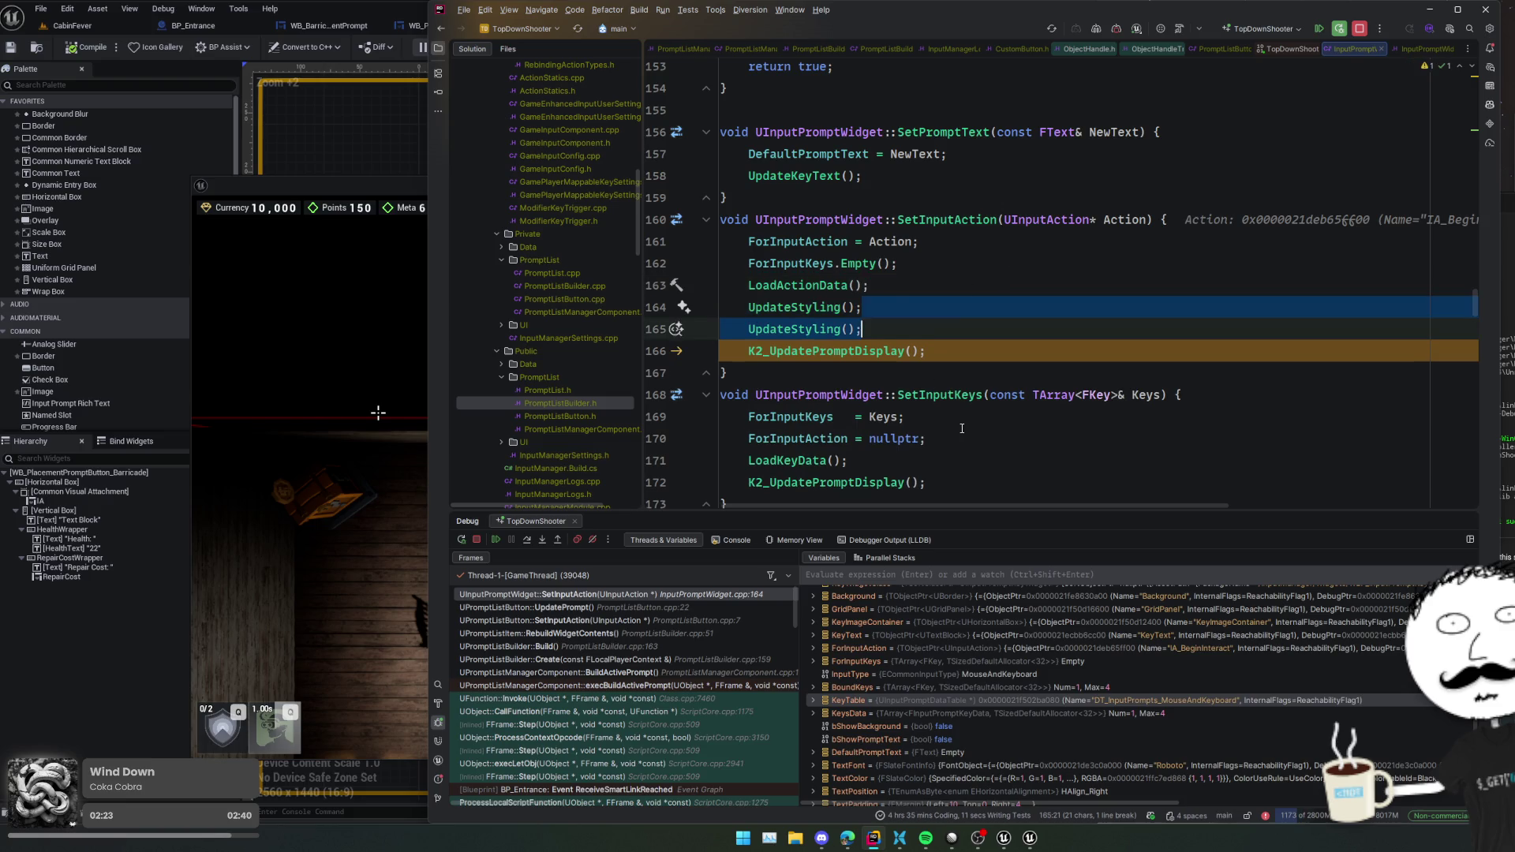
left_click(1009, 438)
key("ctrl+v")
scroll(1009, 415, "up", 3)
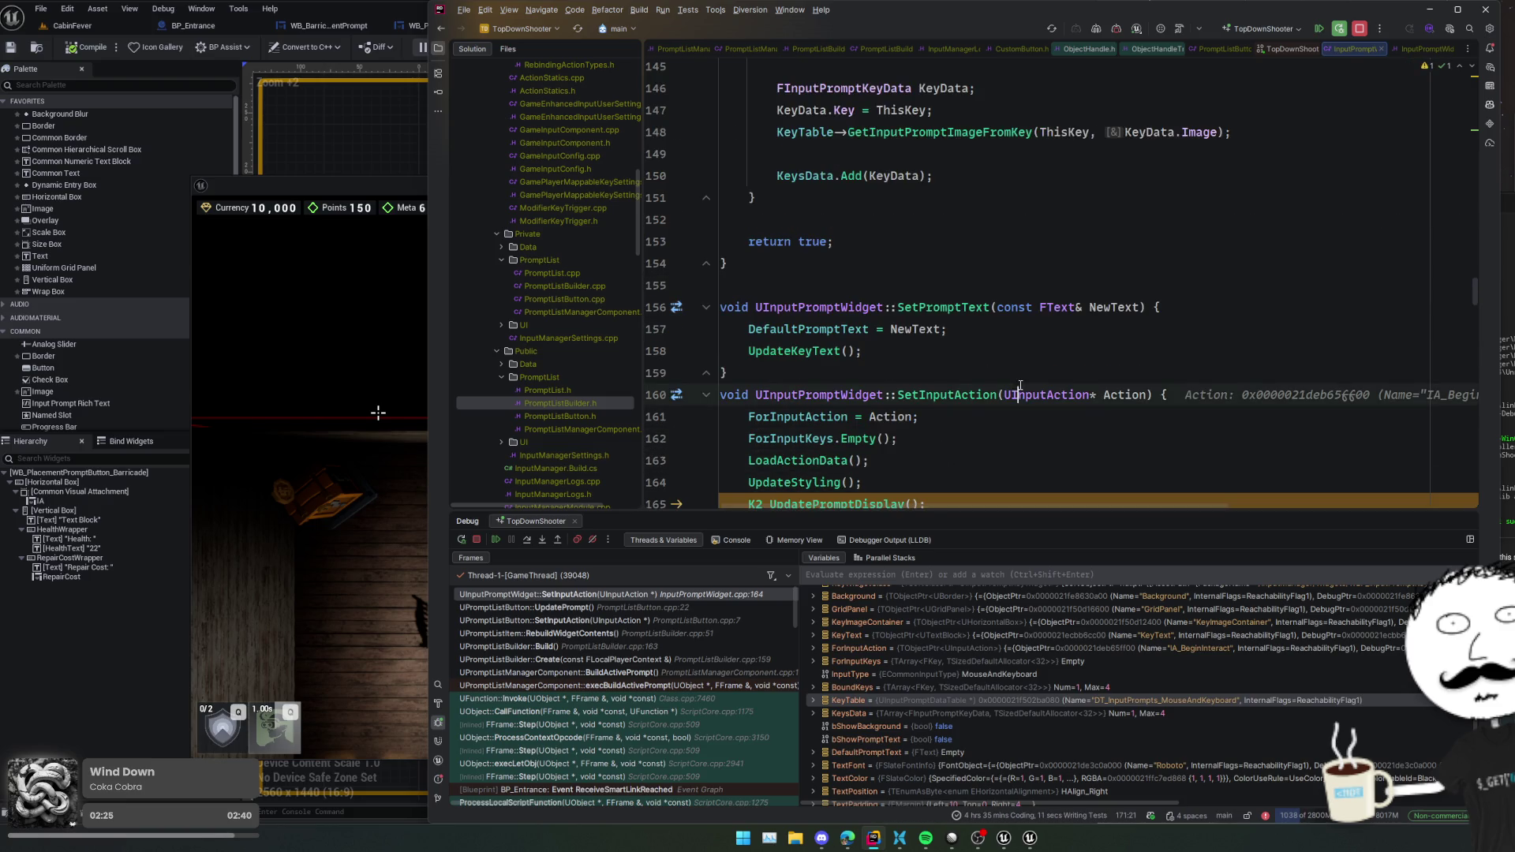
scroll(1040, 344, "down", 7)
scroll(1040, 344, "up", 10)
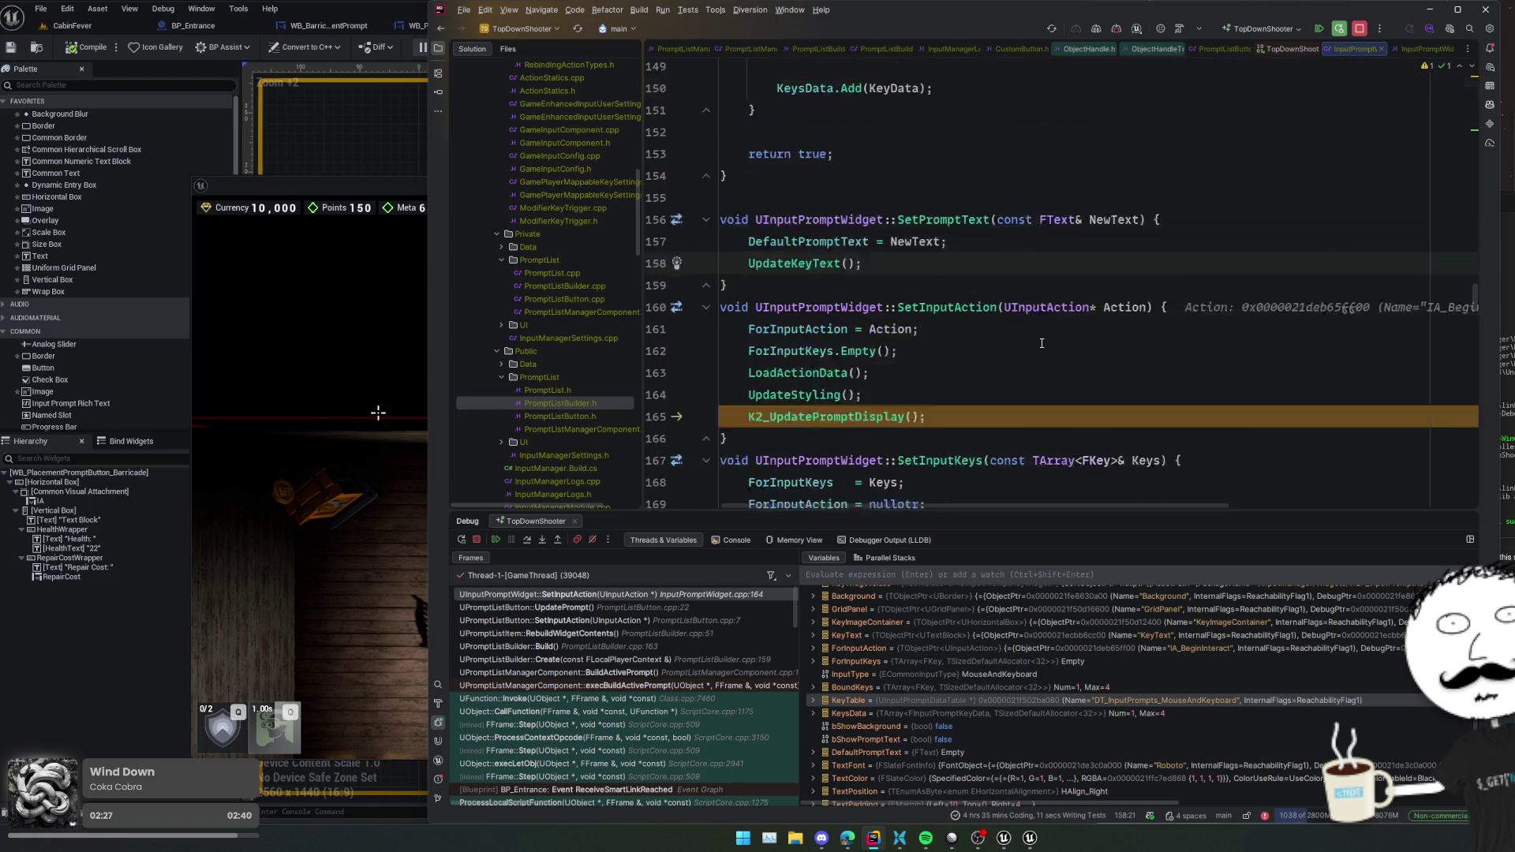
- Resume the paused game twice and switch back to it
left_click(495, 539)
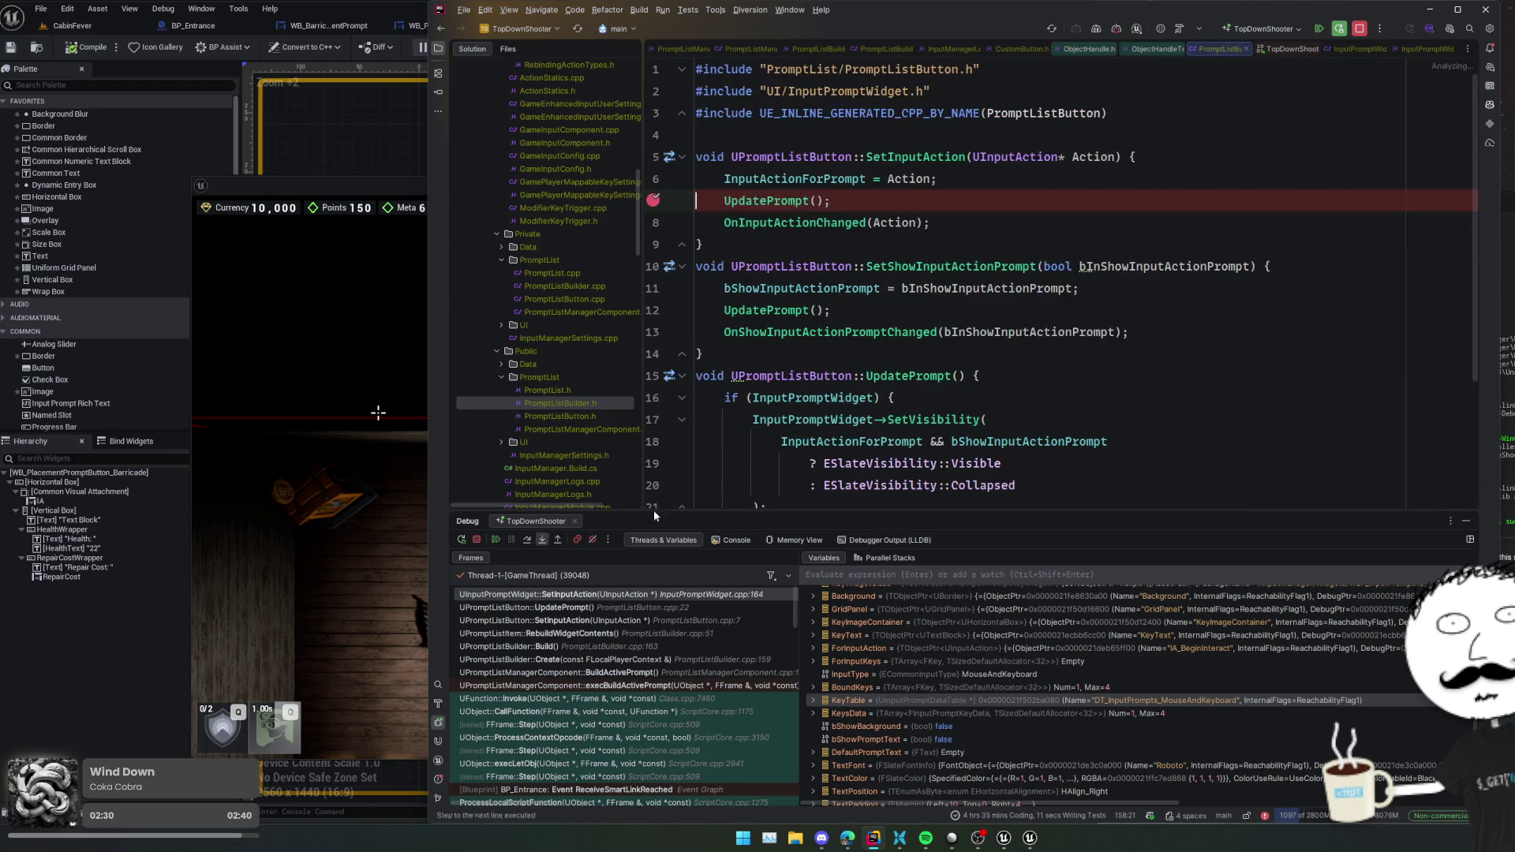
left_click(495, 540)
key("alt+Tab")
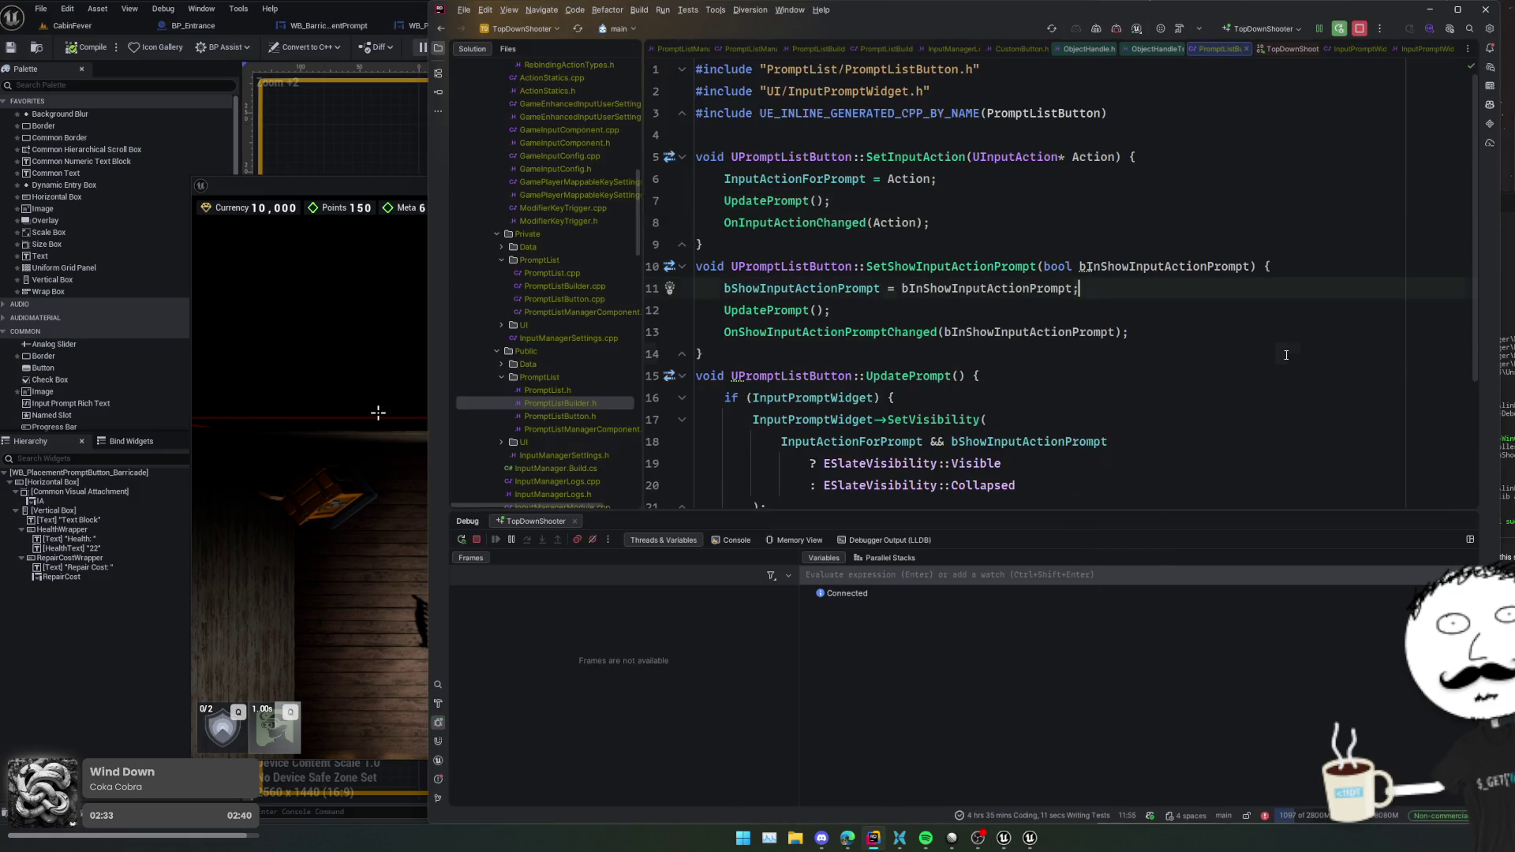
- Live-code patch the changes with Ctrl+Alt+F11 and close the ObjectHandle and TopDownShooter tabs
key("ctrl+alt+F11")
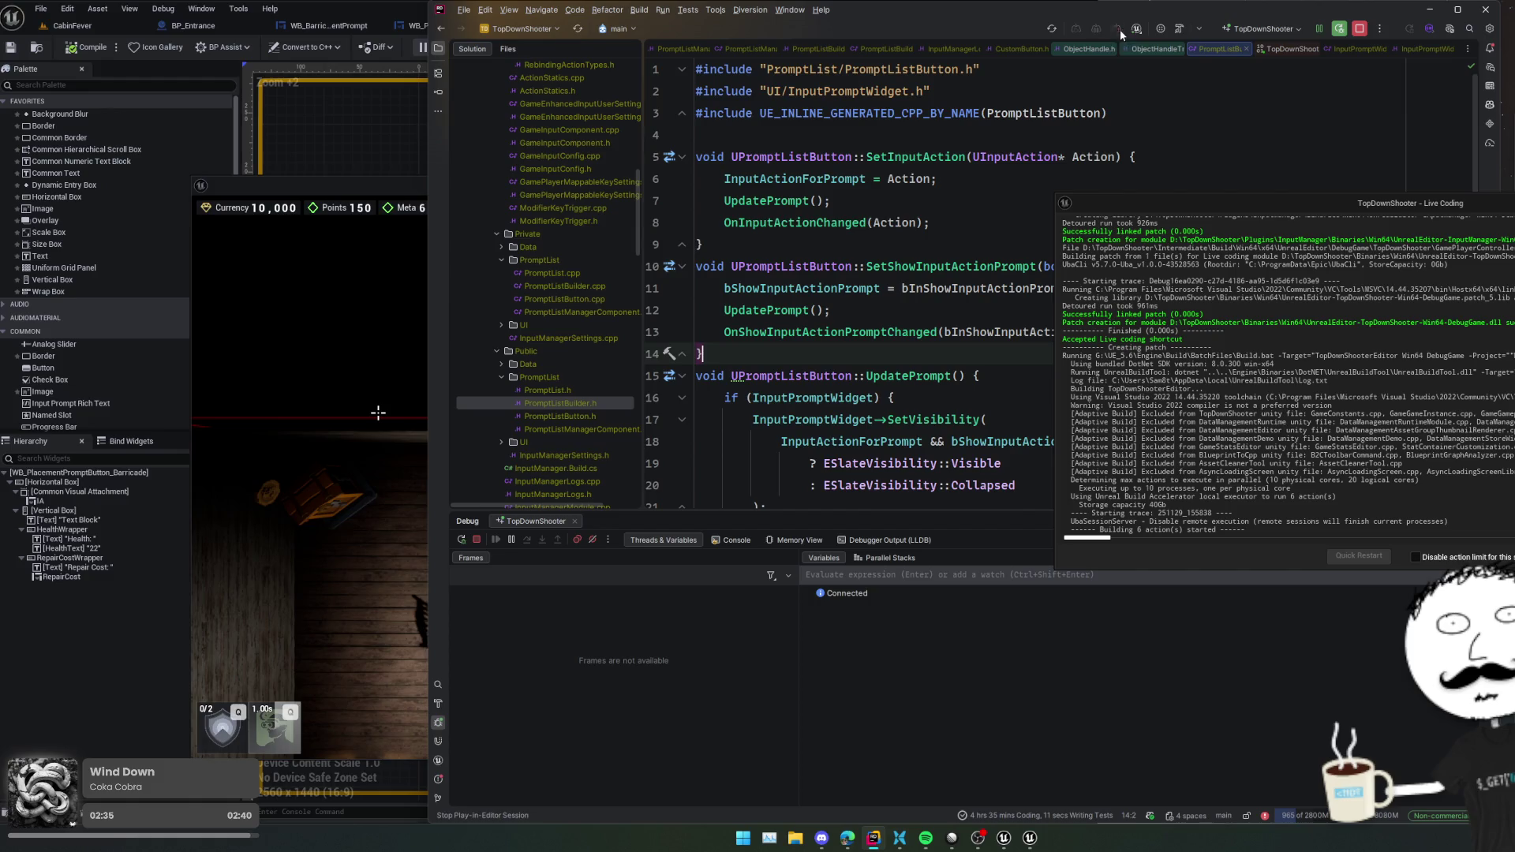
middle_click(1128, 46)
middle_click(1128, 45)
middle_click(1254, 51)
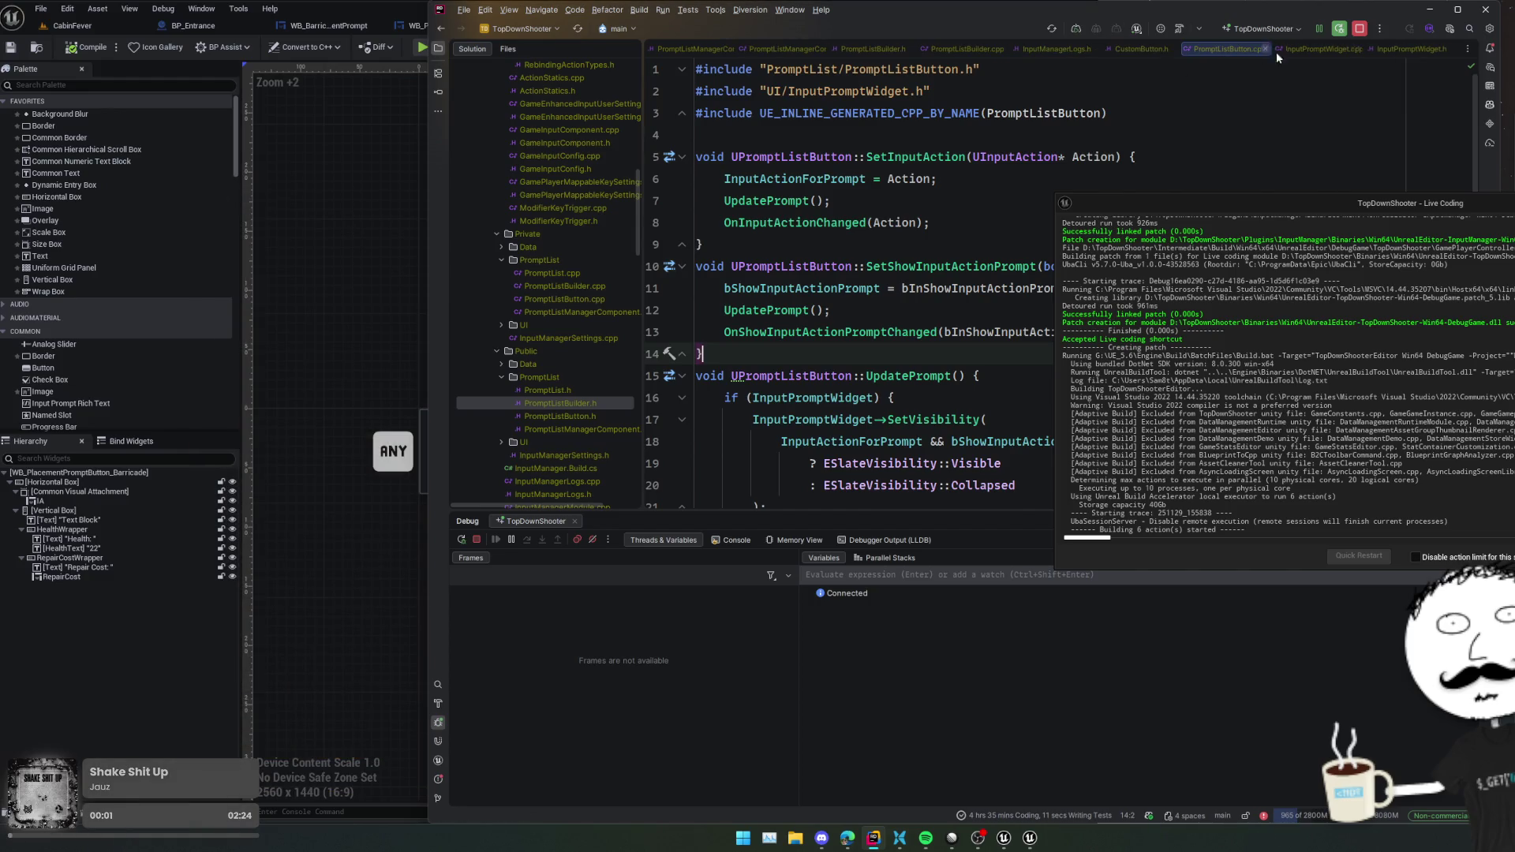
scroll(943, 347, "down", 3)
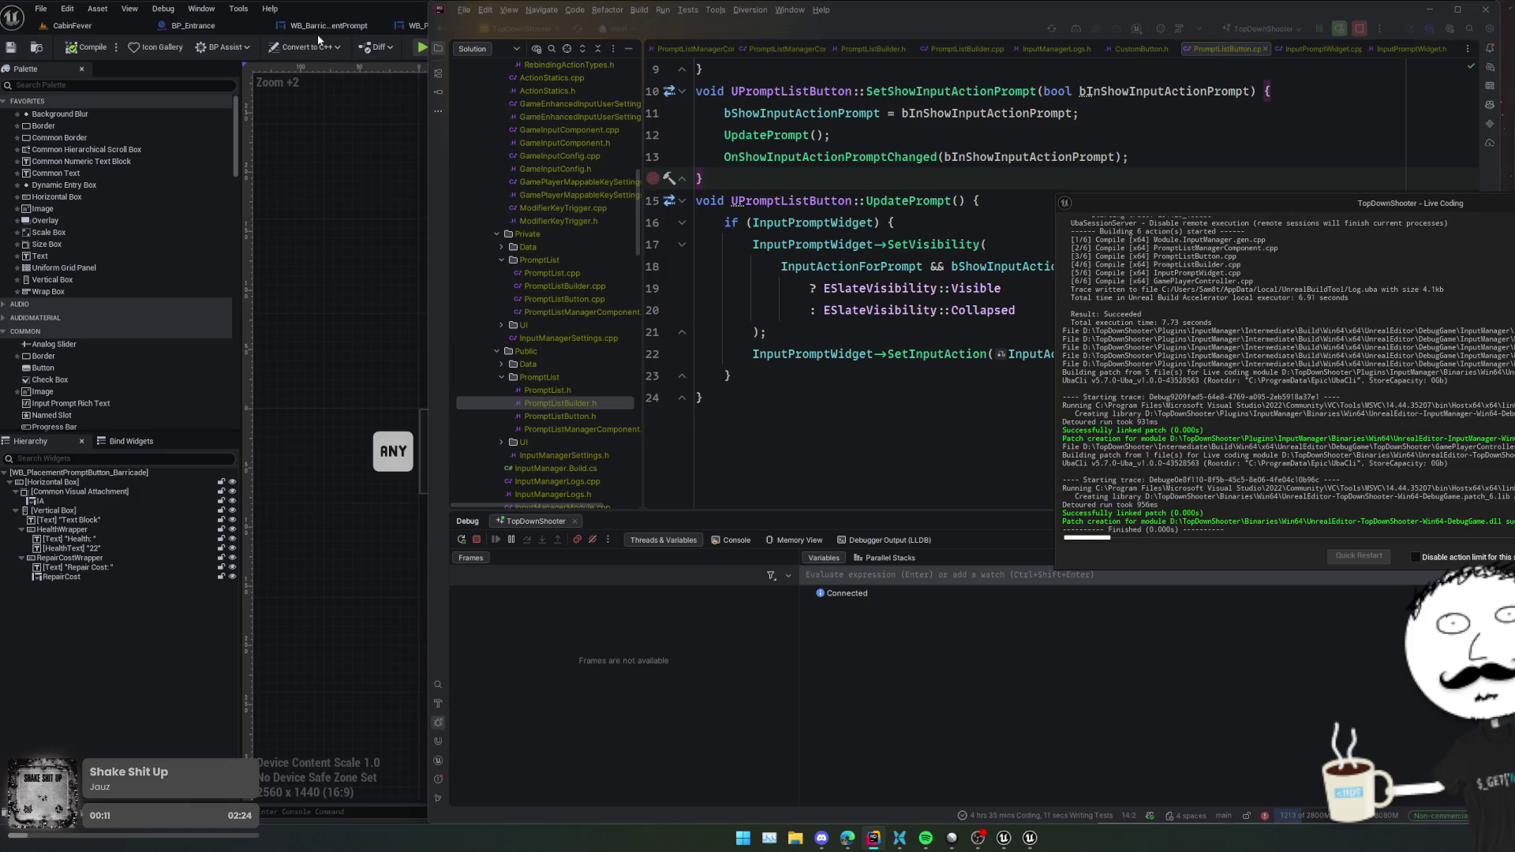
- Run the game in Unreal, then return to UpdatePrompt's definition in PromptListButton
left_click(356, 6)
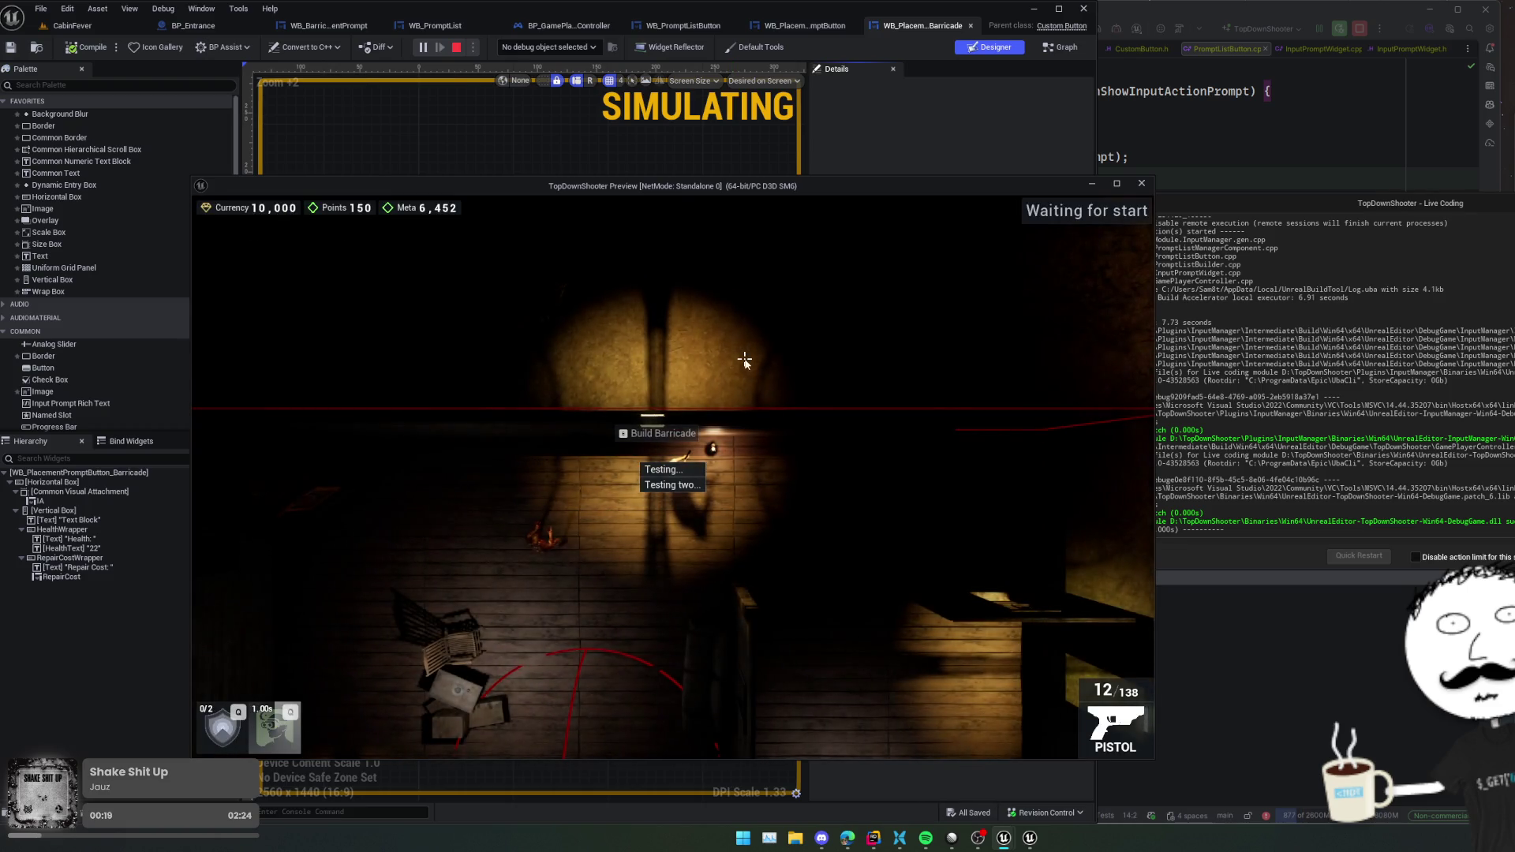
key("alt+Tab")
scroll(1007, 293, "up", 2)
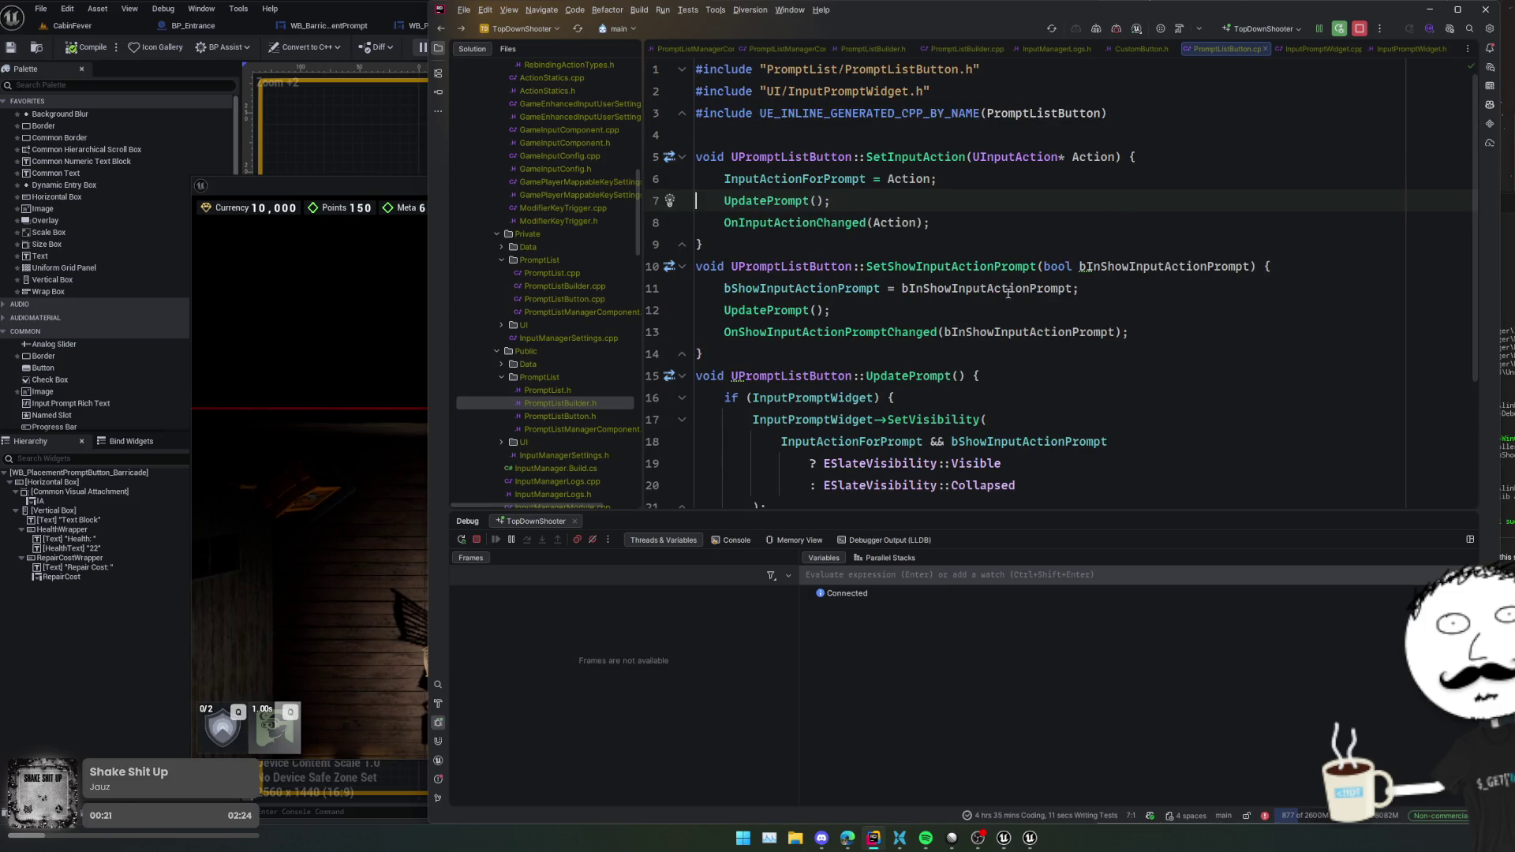
left_click(762, 203, "ctrl")
left_click(762, 208, "ctrl")
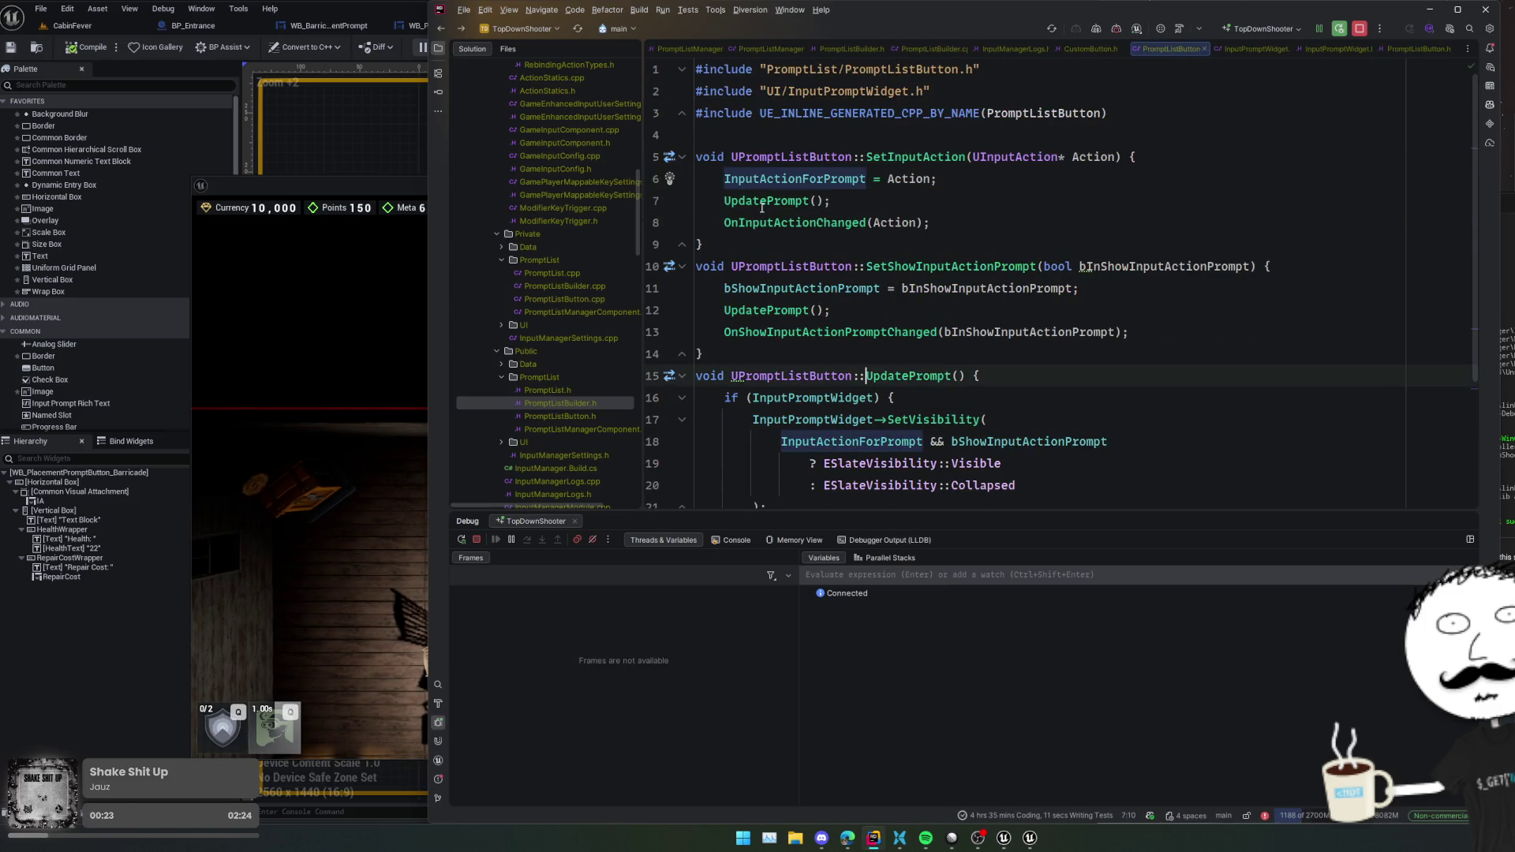
scroll(940, 361, "down", 3)
- Set a breakpoint on SetInputAction's UpdateStyling() call on line 164 and trigger it in game
left_click(940, 362, "ctrl")
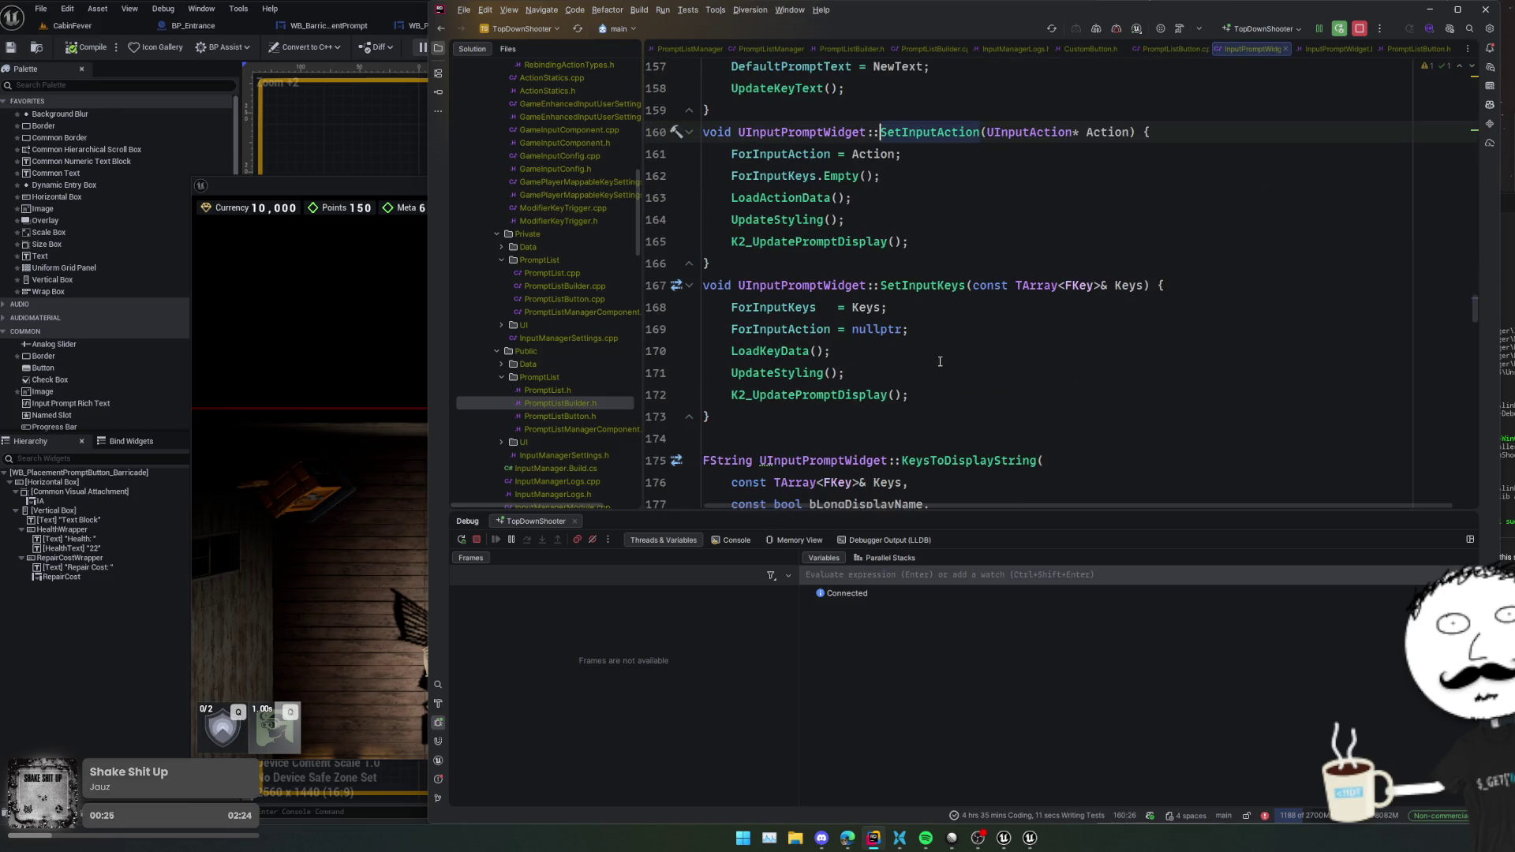
left_click(797, 219)
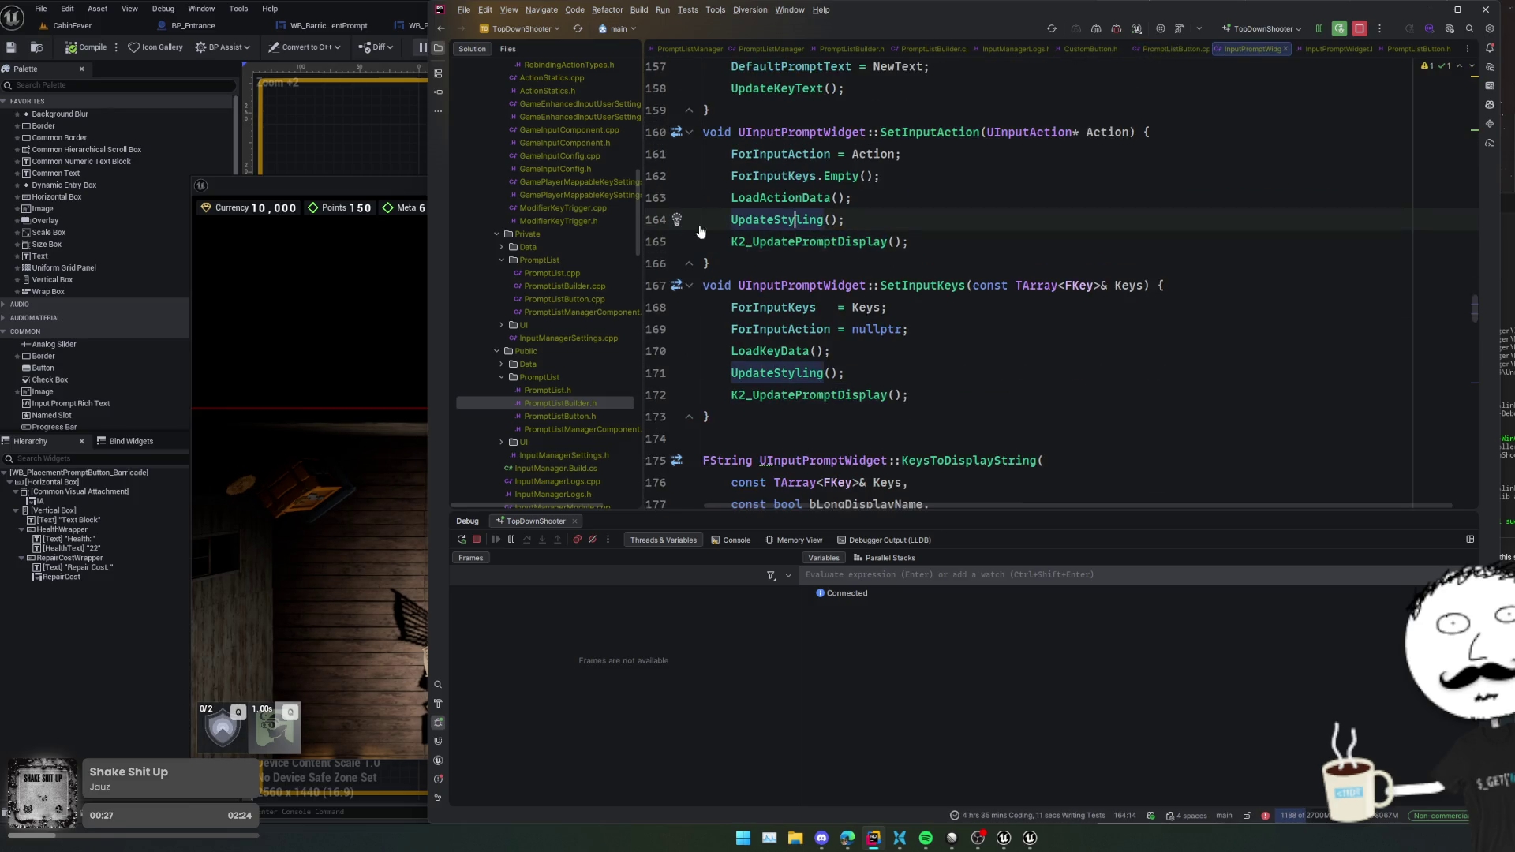
left_click(660, 219)
left_click(406, 436)
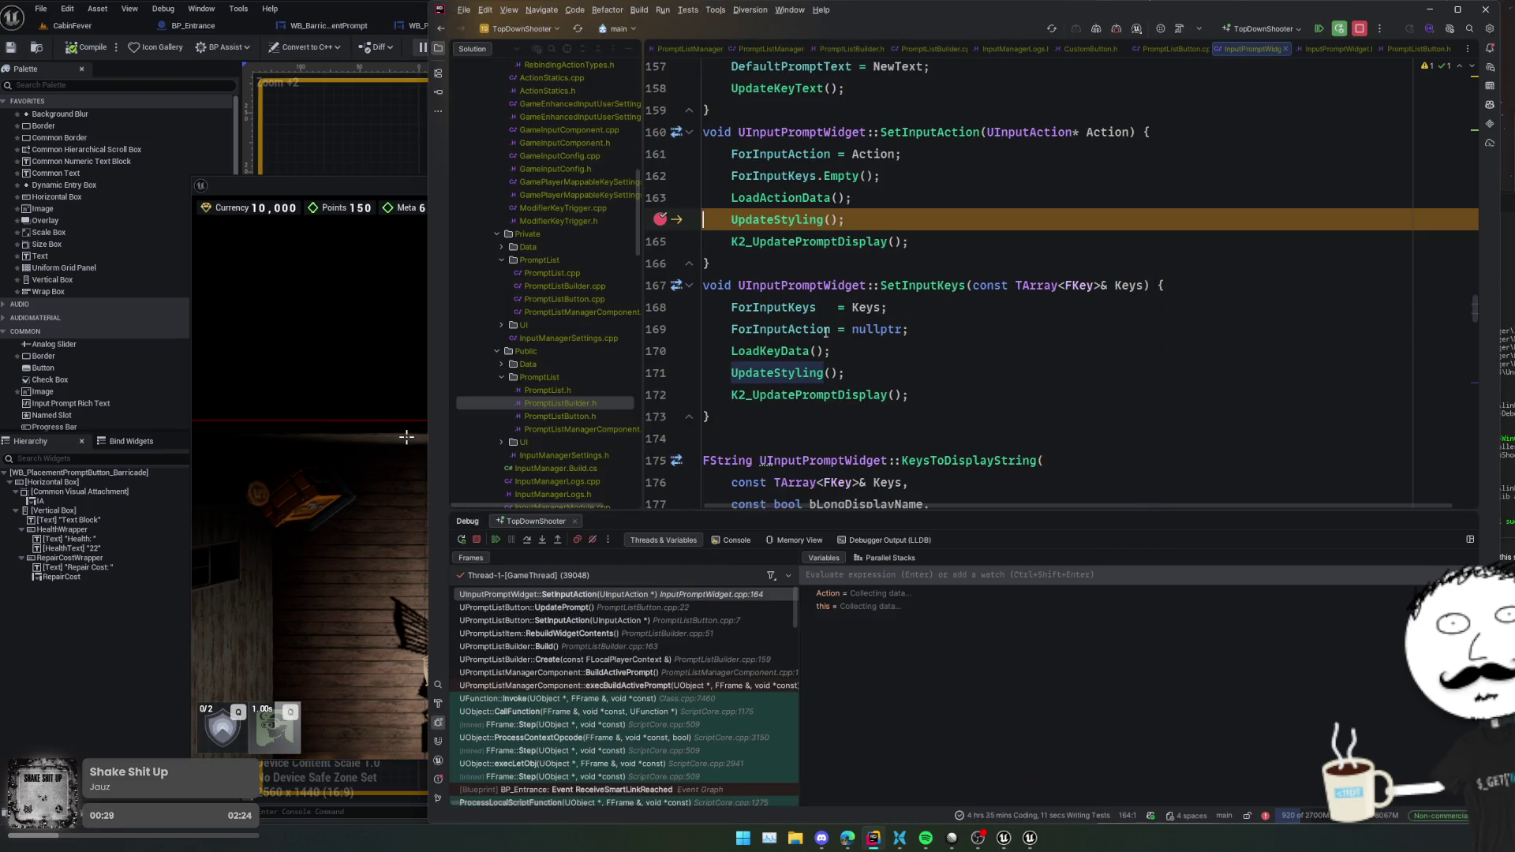
- Step into UpdateStyling through the key text styling and alignment switch to the KeyWidgetClass check
left_click(527, 540)
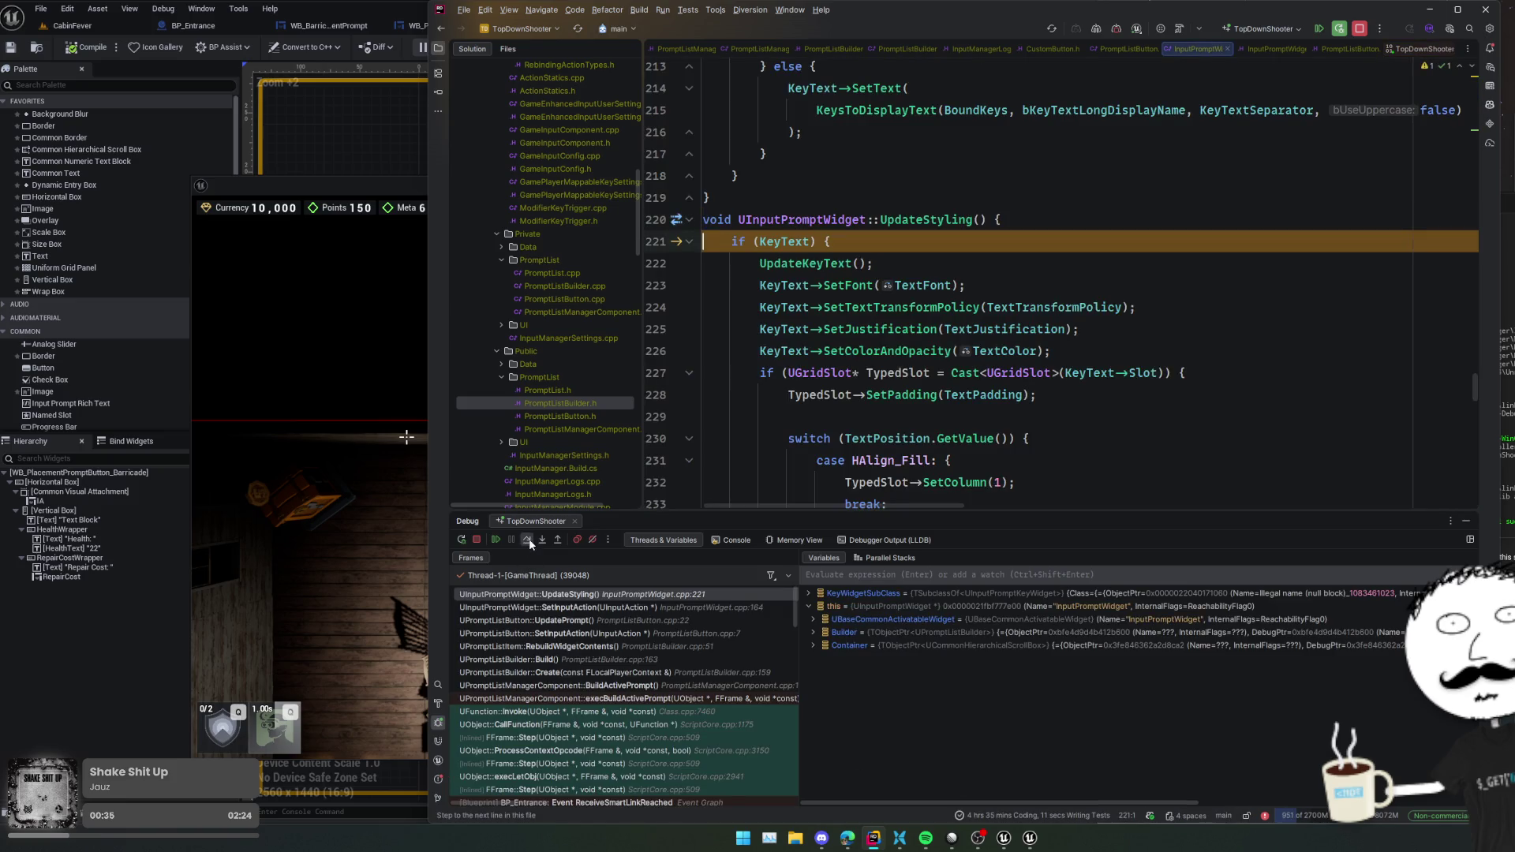
left_click(527, 540)
left_click(528, 542)
left_click(528, 540)
left_click(527, 539)
left_click(527, 540)
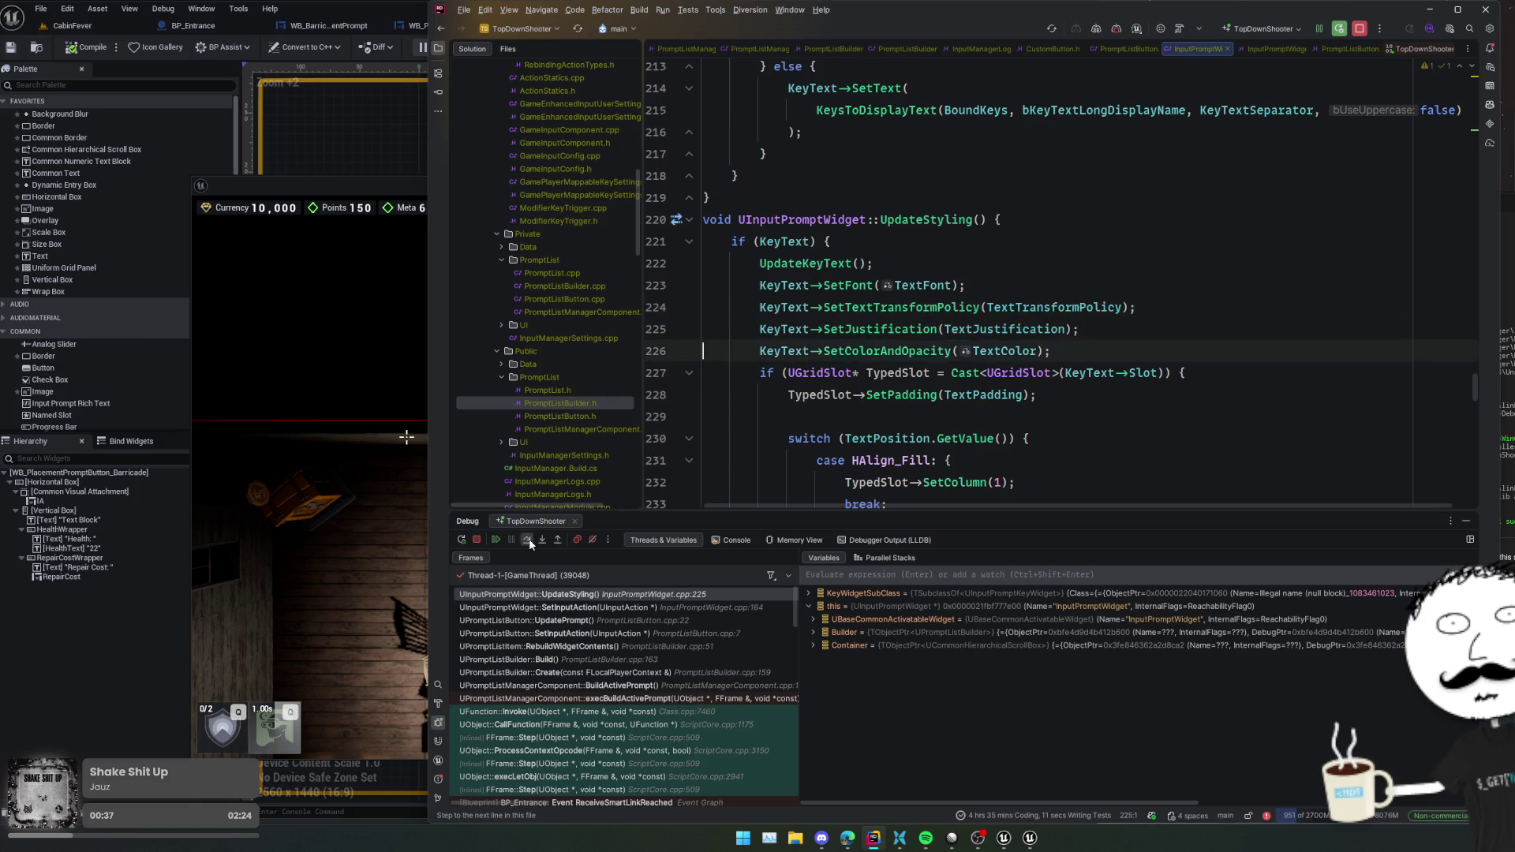
left_click(528, 540)
left_click(528, 539)
left_click(527, 540)
left_click(528, 539)
left_click(528, 540)
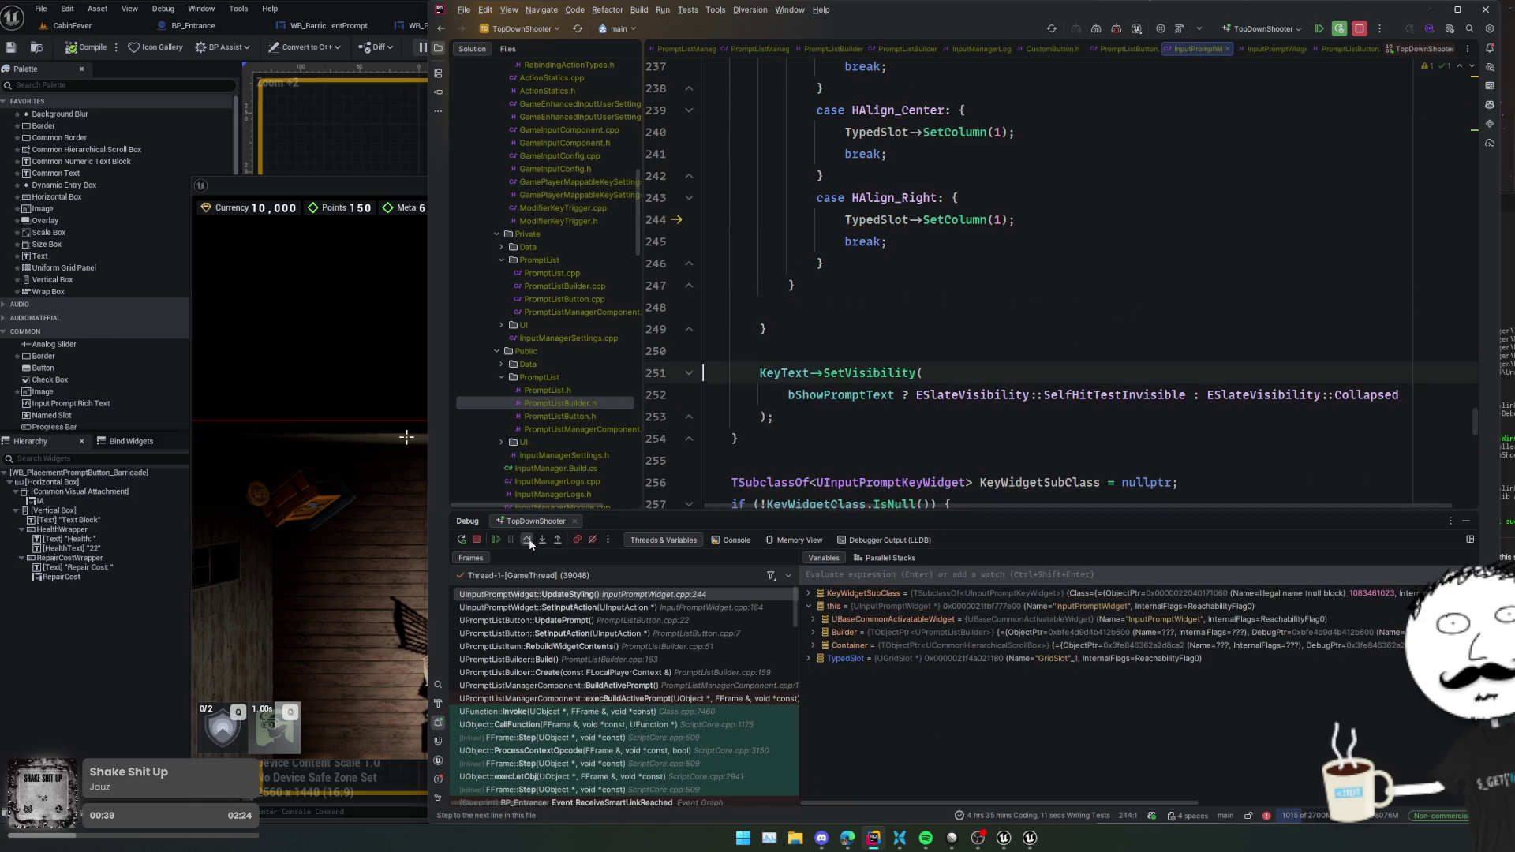
left_click(528, 540)
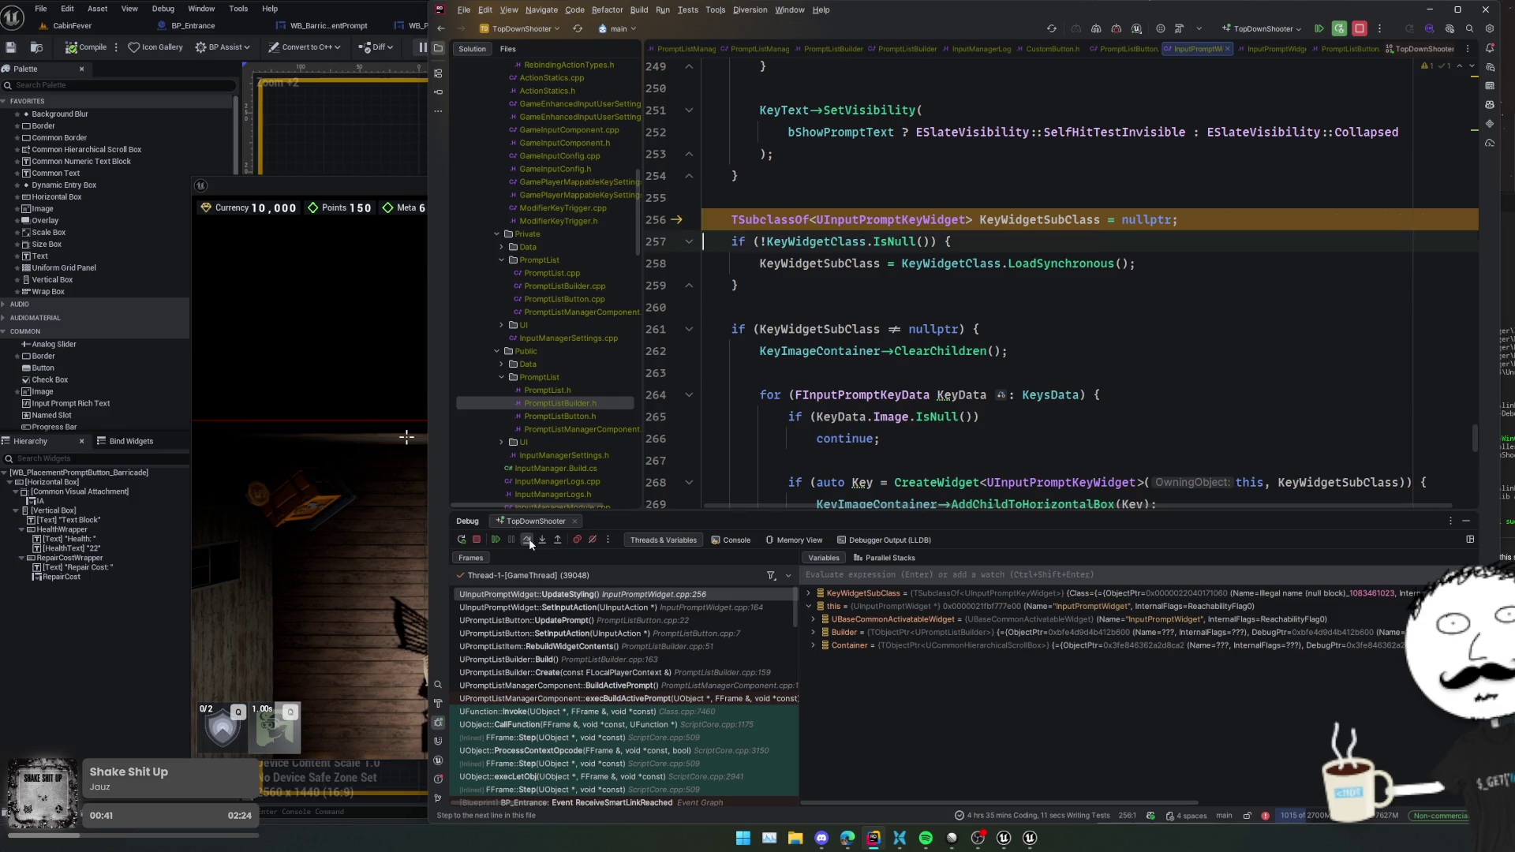
left_click(528, 540)
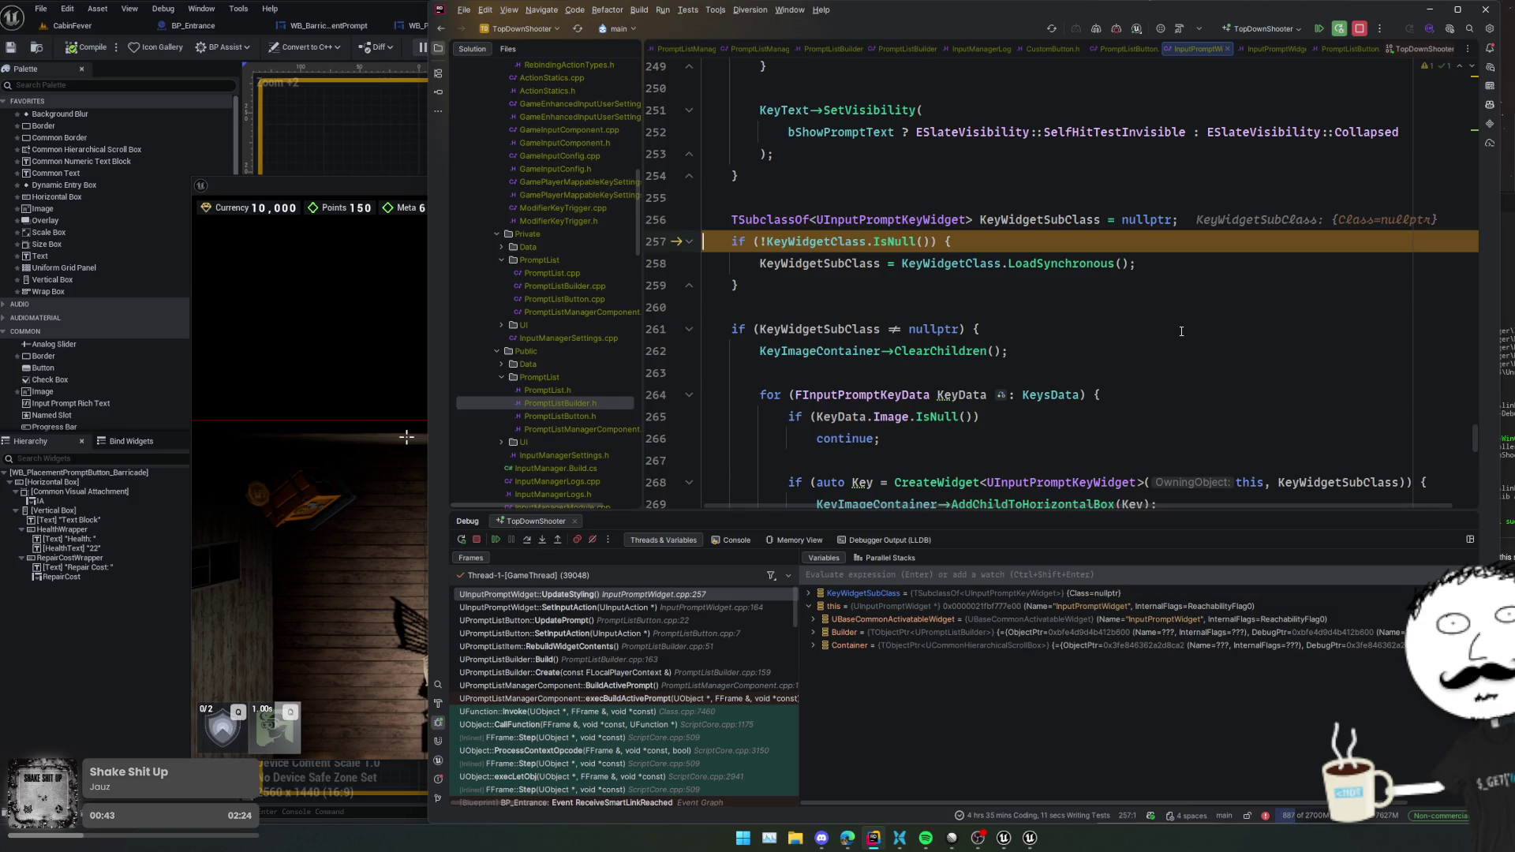
- Toggle a breakpoint on the key widget creation line 268 while stepping over loading the widget class
left_click(659, 482)
left_click(535, 541)
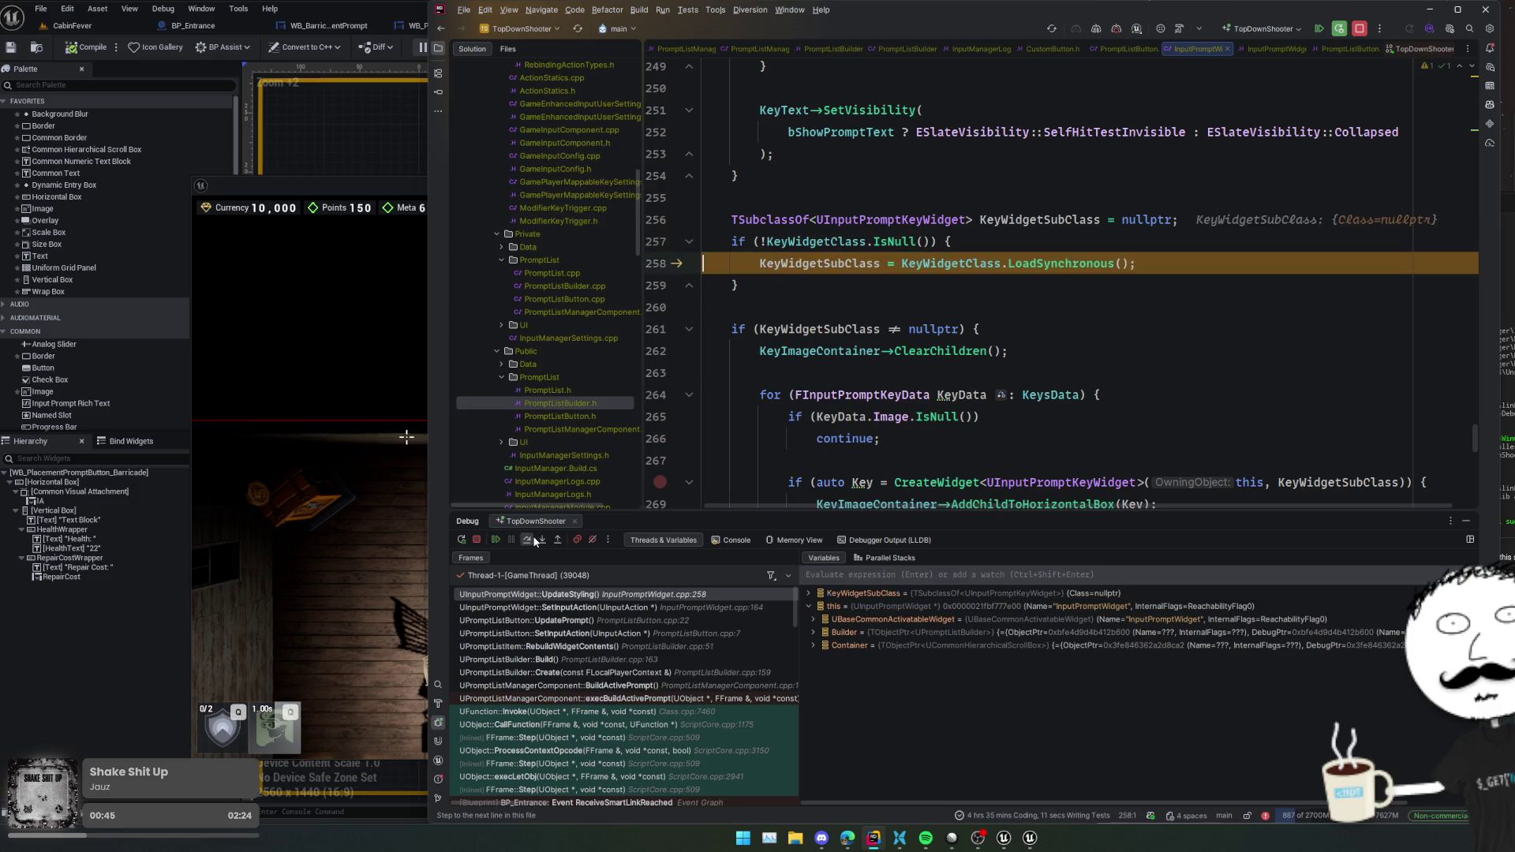
left_click(534, 542)
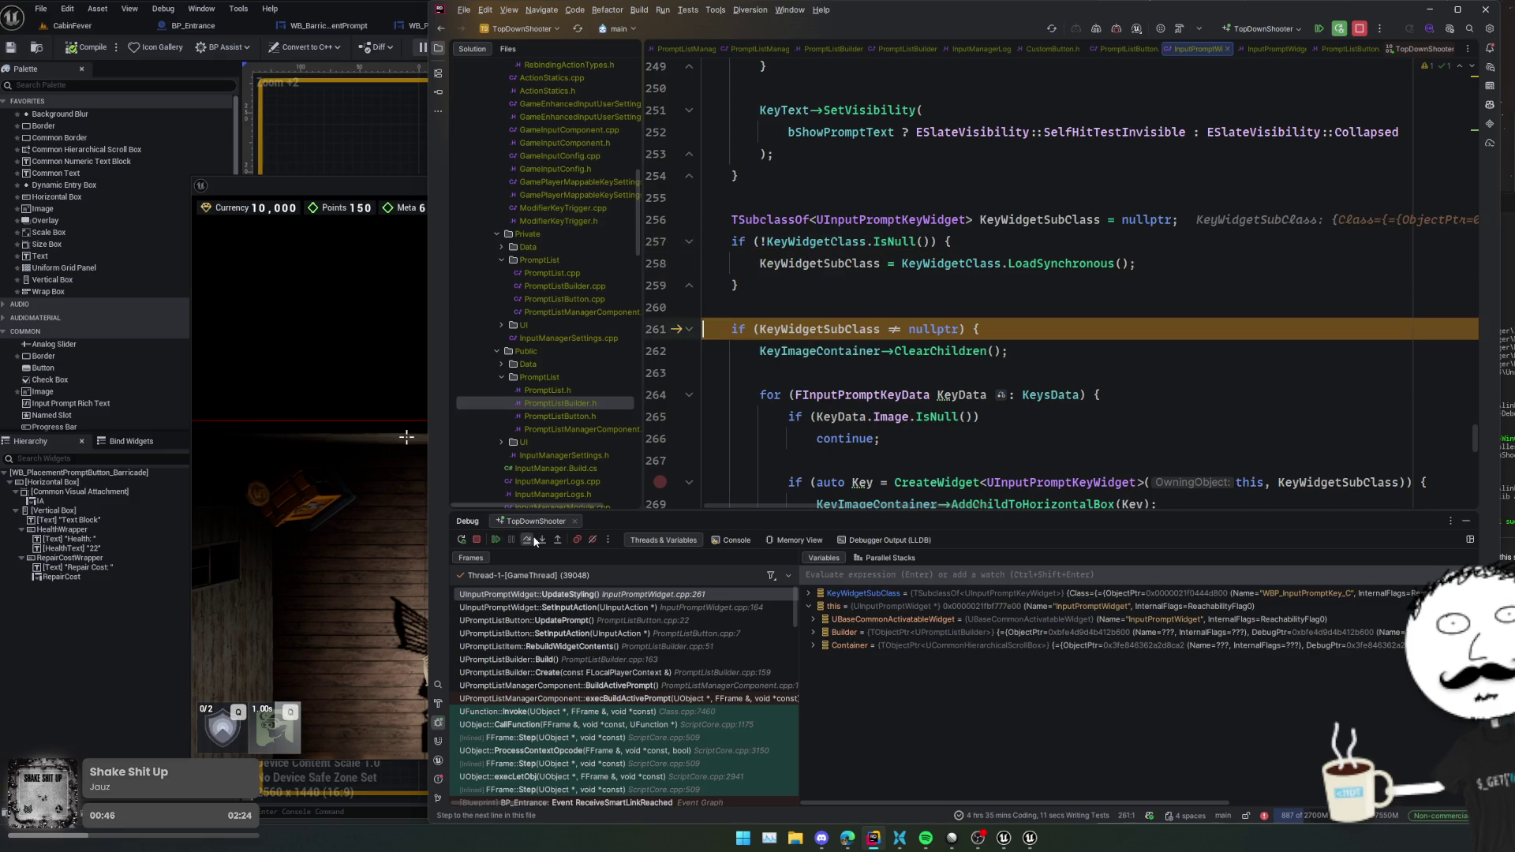
left_click(659, 482)
mouse_move(848, 337)
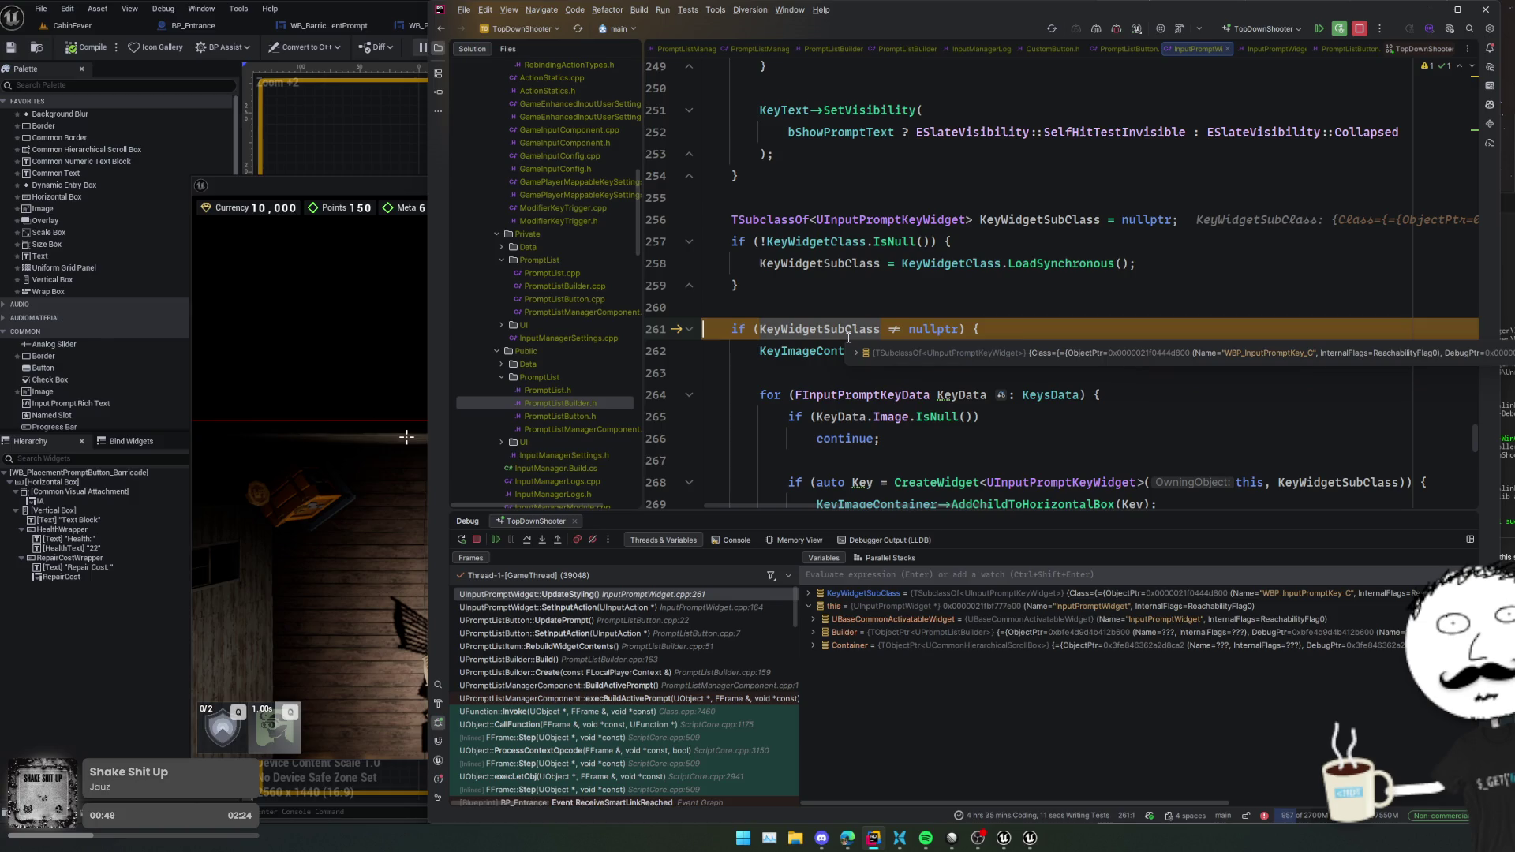
left_click(660, 483)
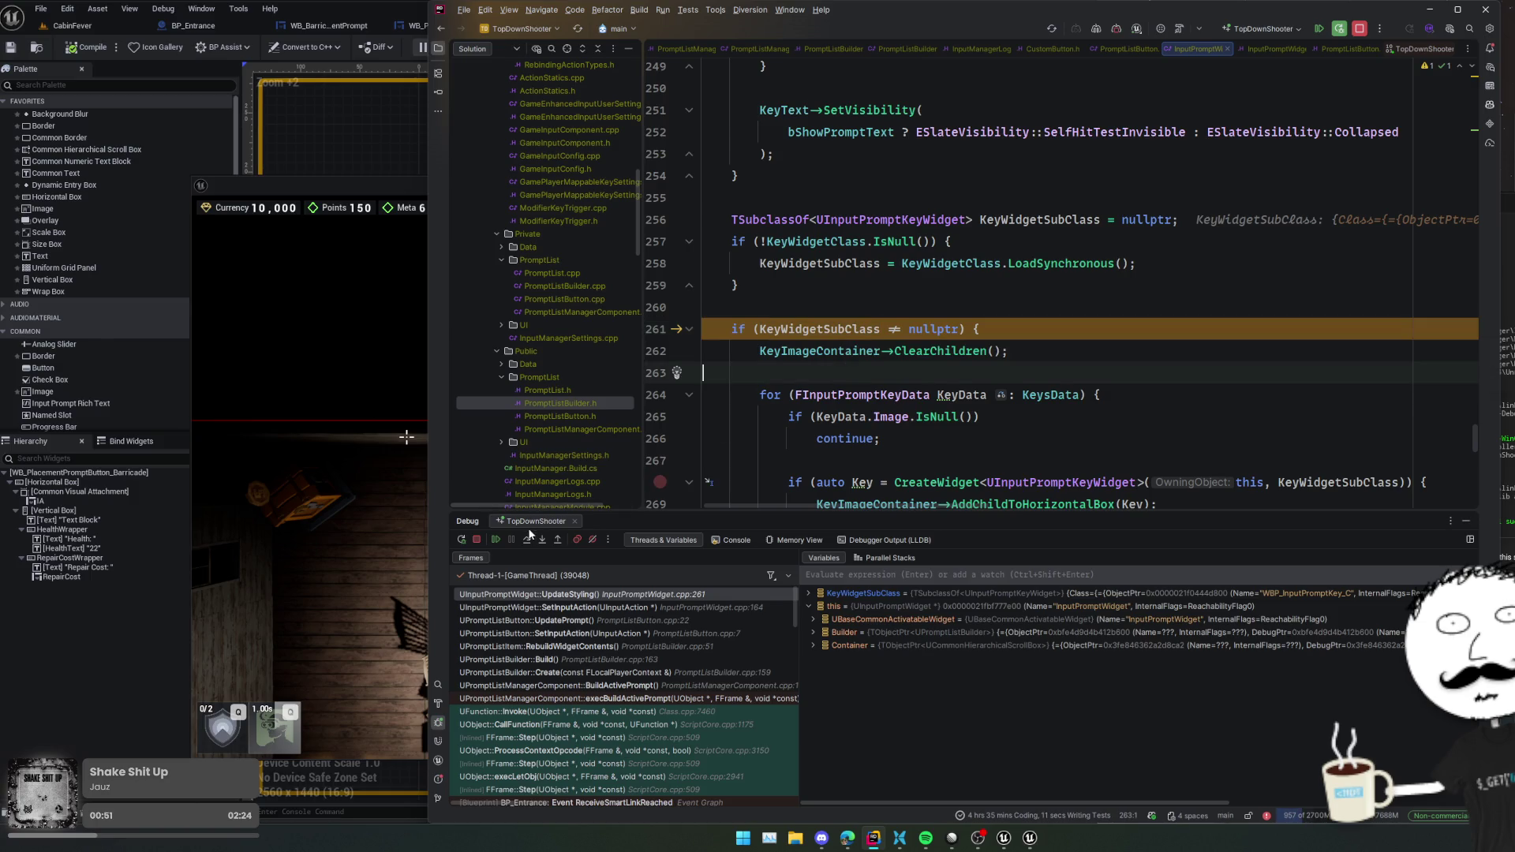
- Step through the KeysData loop to line 269, where the E key widget is added to KeyImageContainer
left_click(527, 539)
left_click(527, 540)
left_click(527, 538)
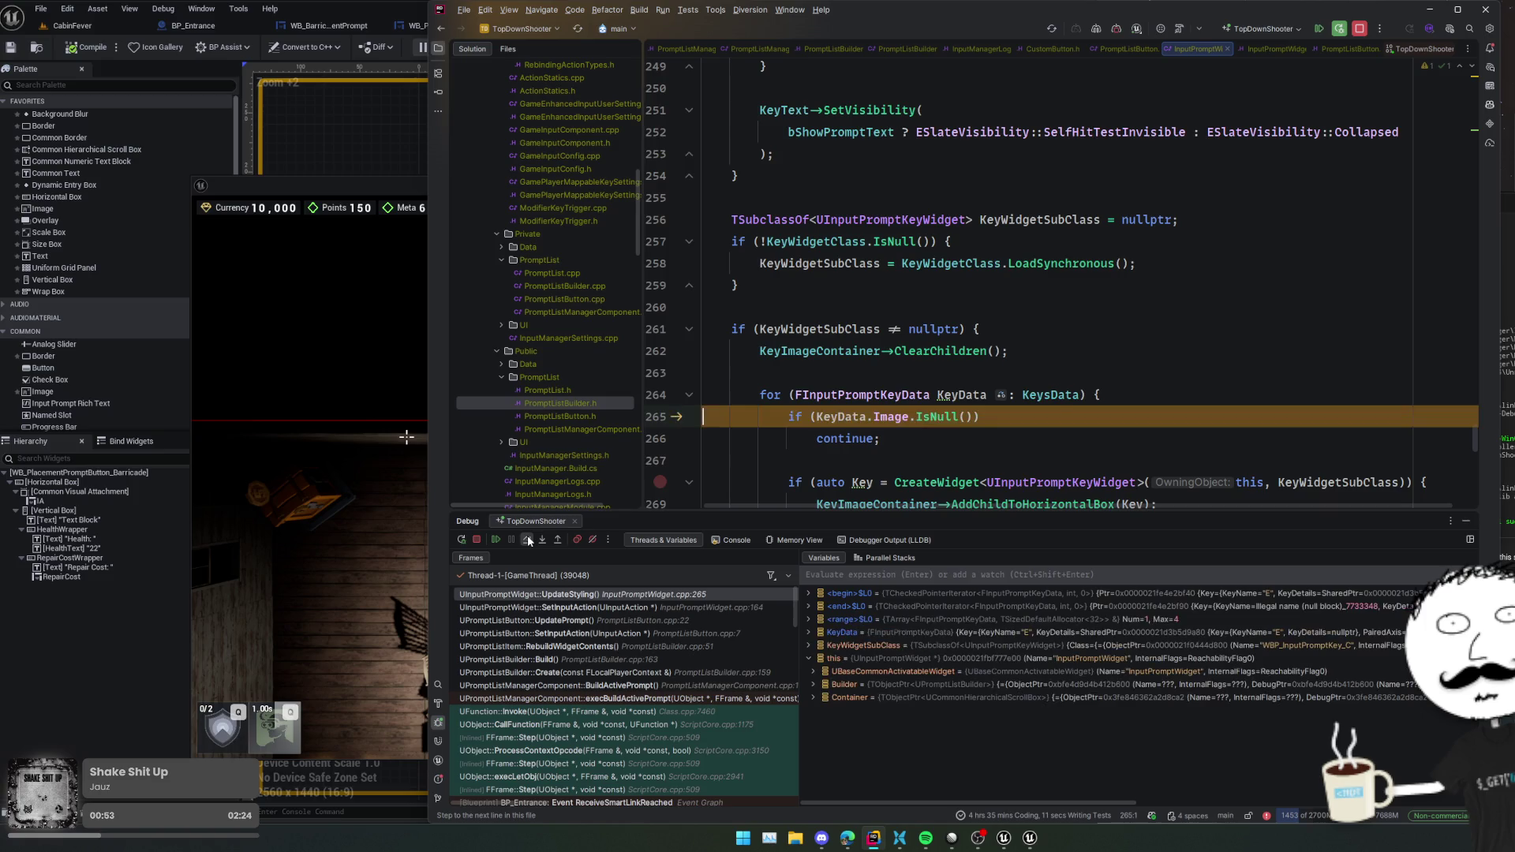
left_click(527, 538)
left_click(527, 540)
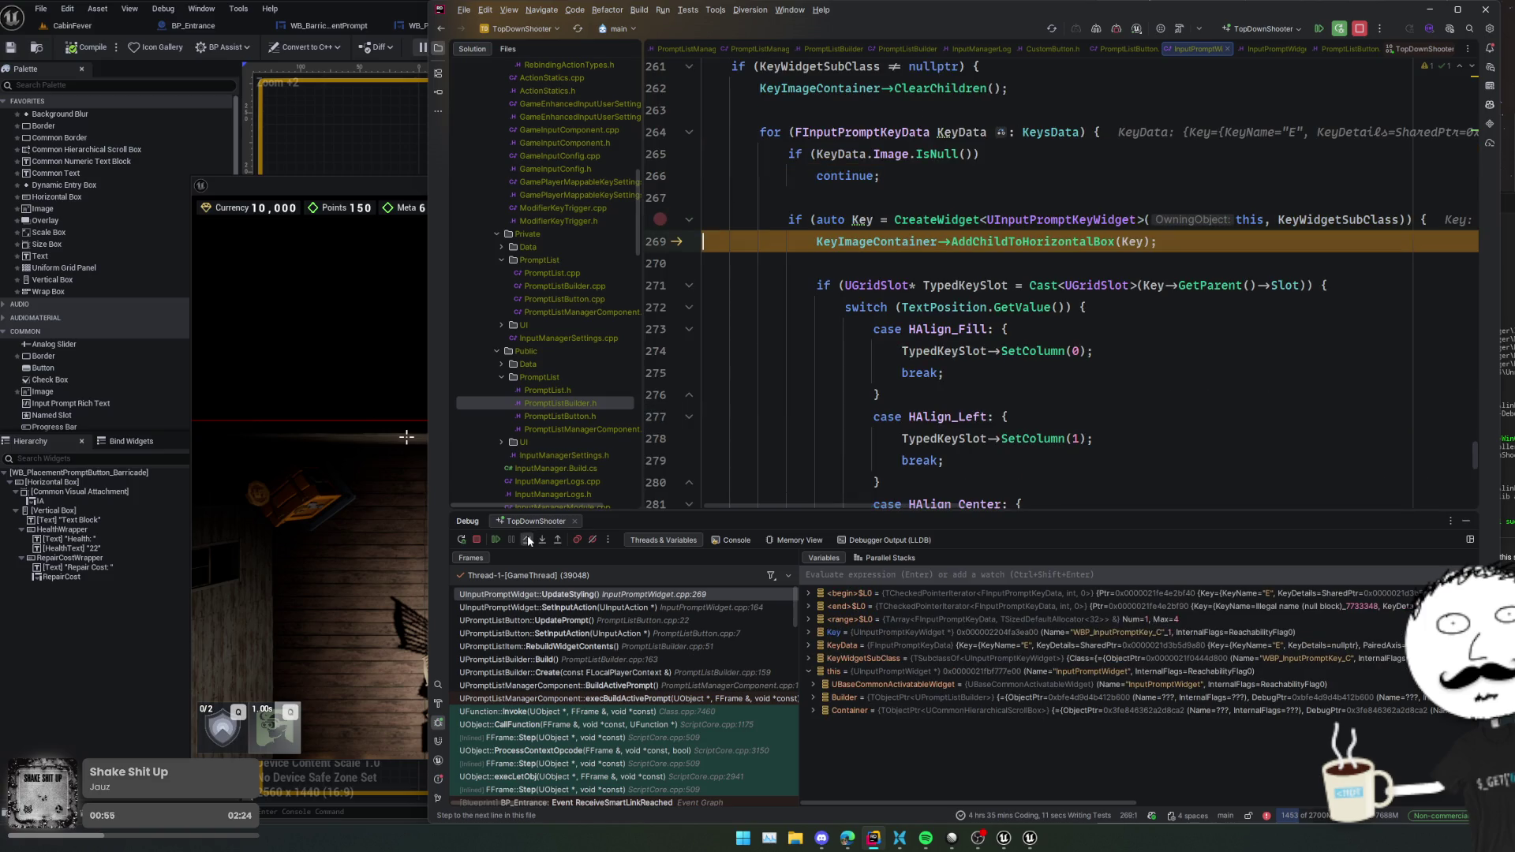
scroll(932, 388, "right", 2)
scroll(933, 388, "left", 2)
mouse_move(859, 217)
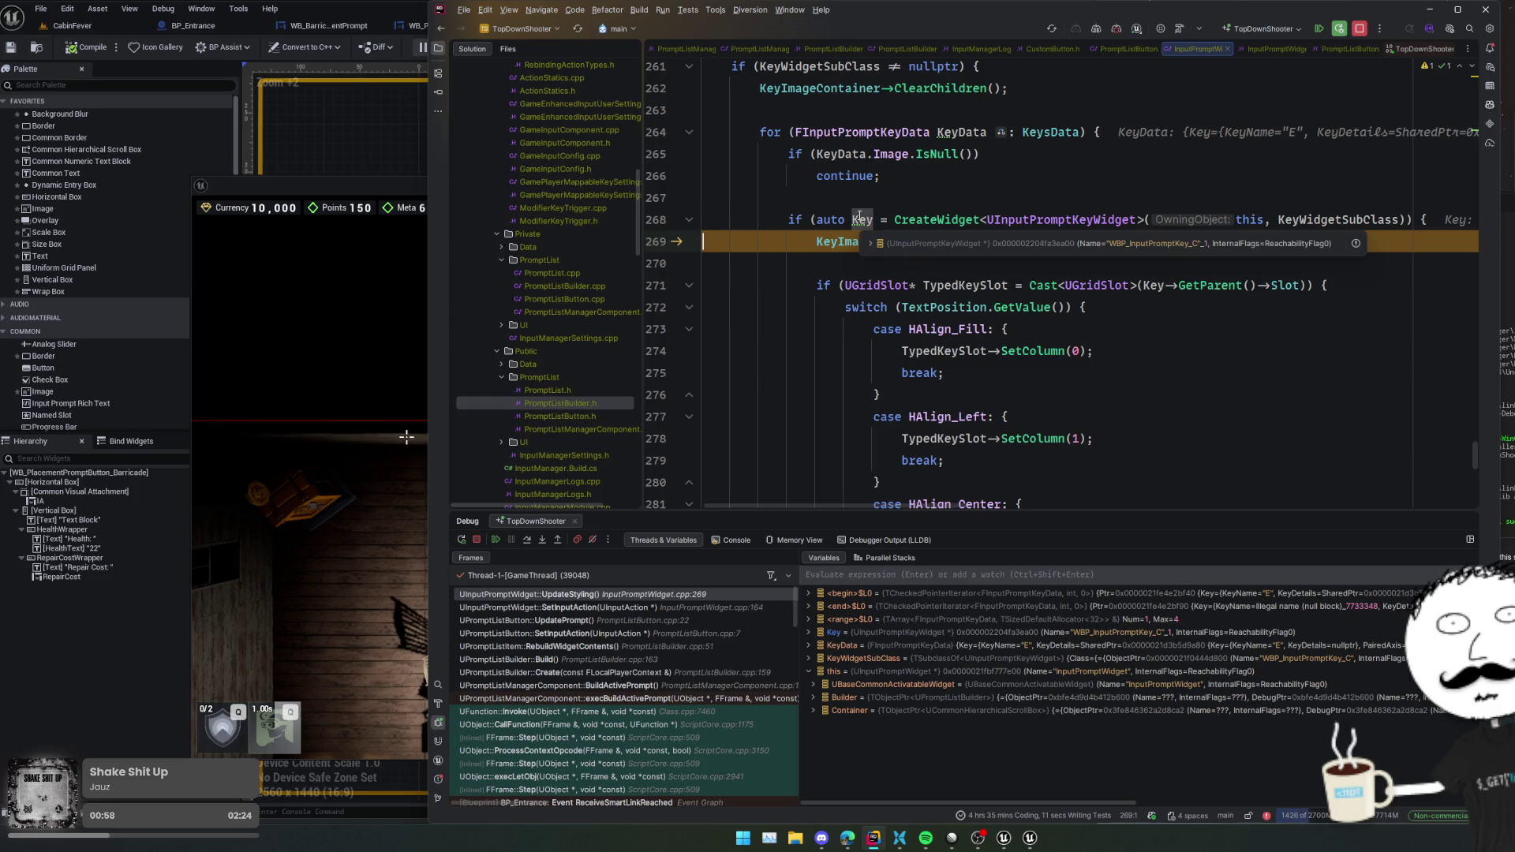
left_click(771, 306)
- View the SetKeyBrush function definition, then navigate back to its call site
scroll(758, 336, "down", 3)
scroll(757, 336, "down", 3)
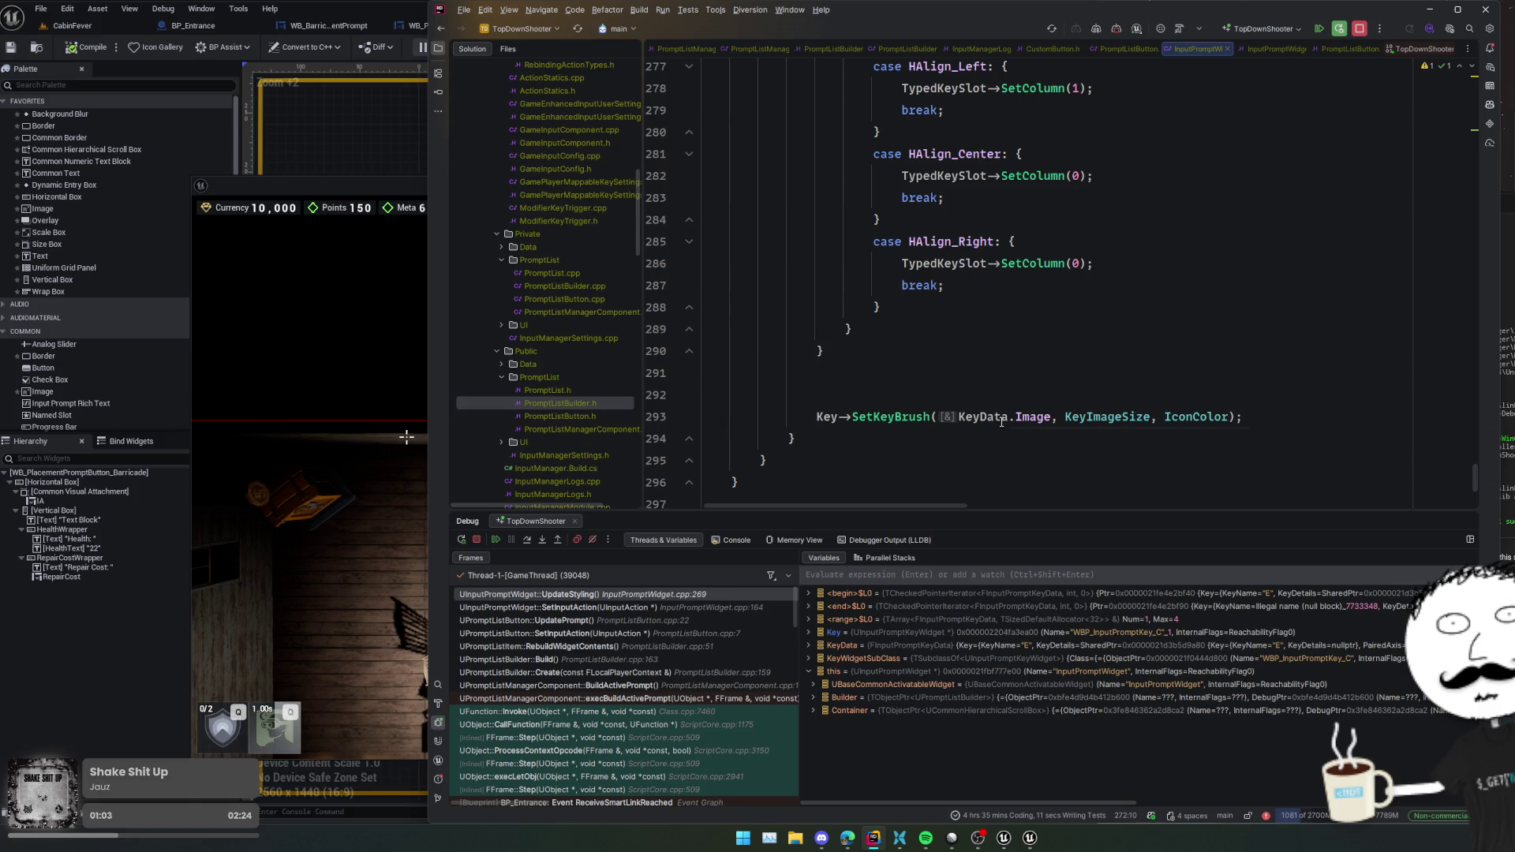
mouse_move(1002, 422)
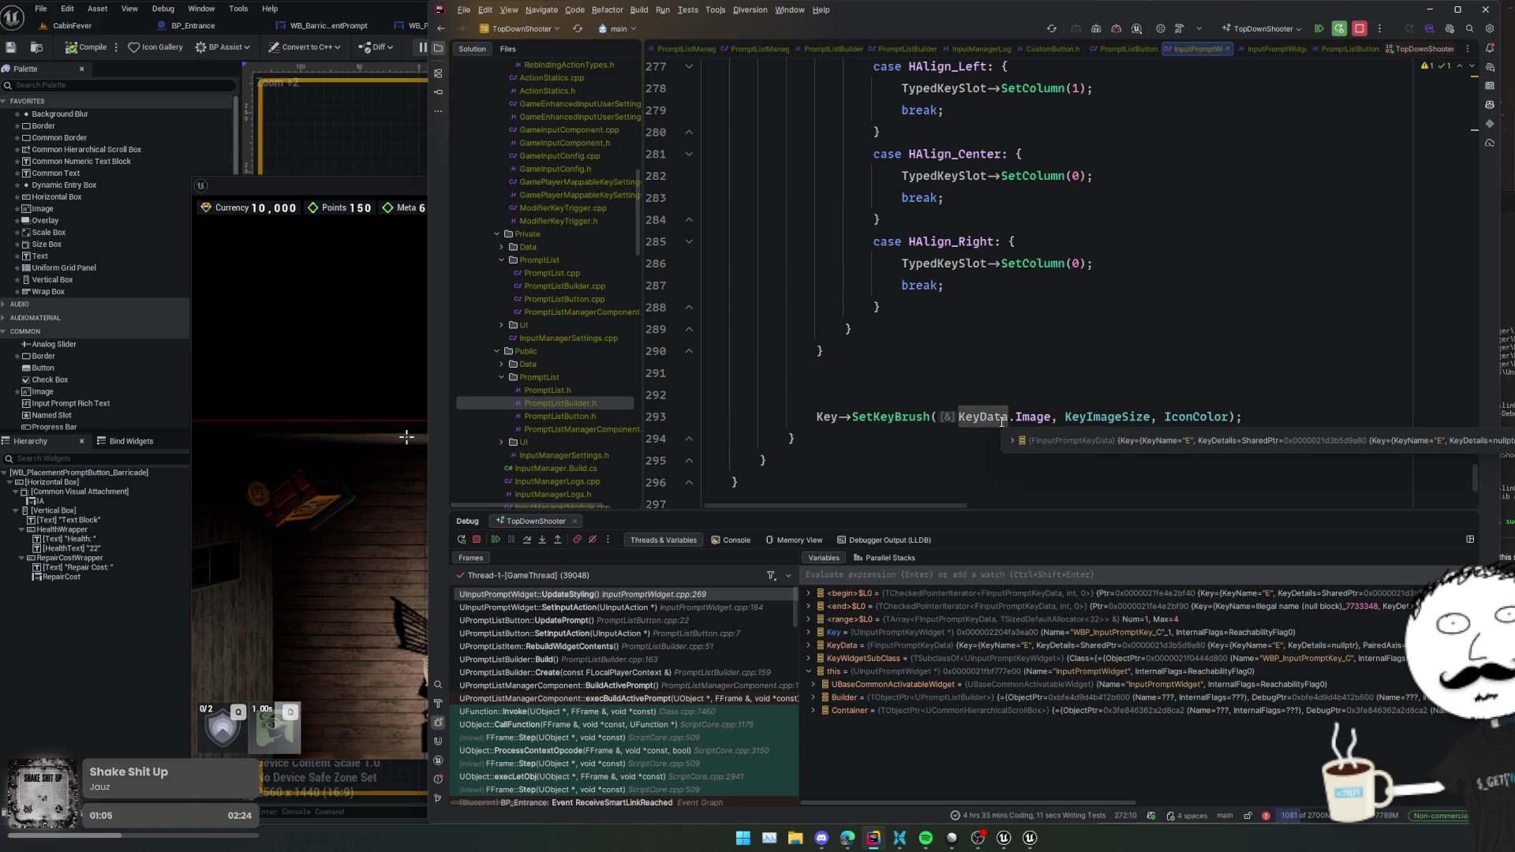
left_click(892, 416, "ctrl")
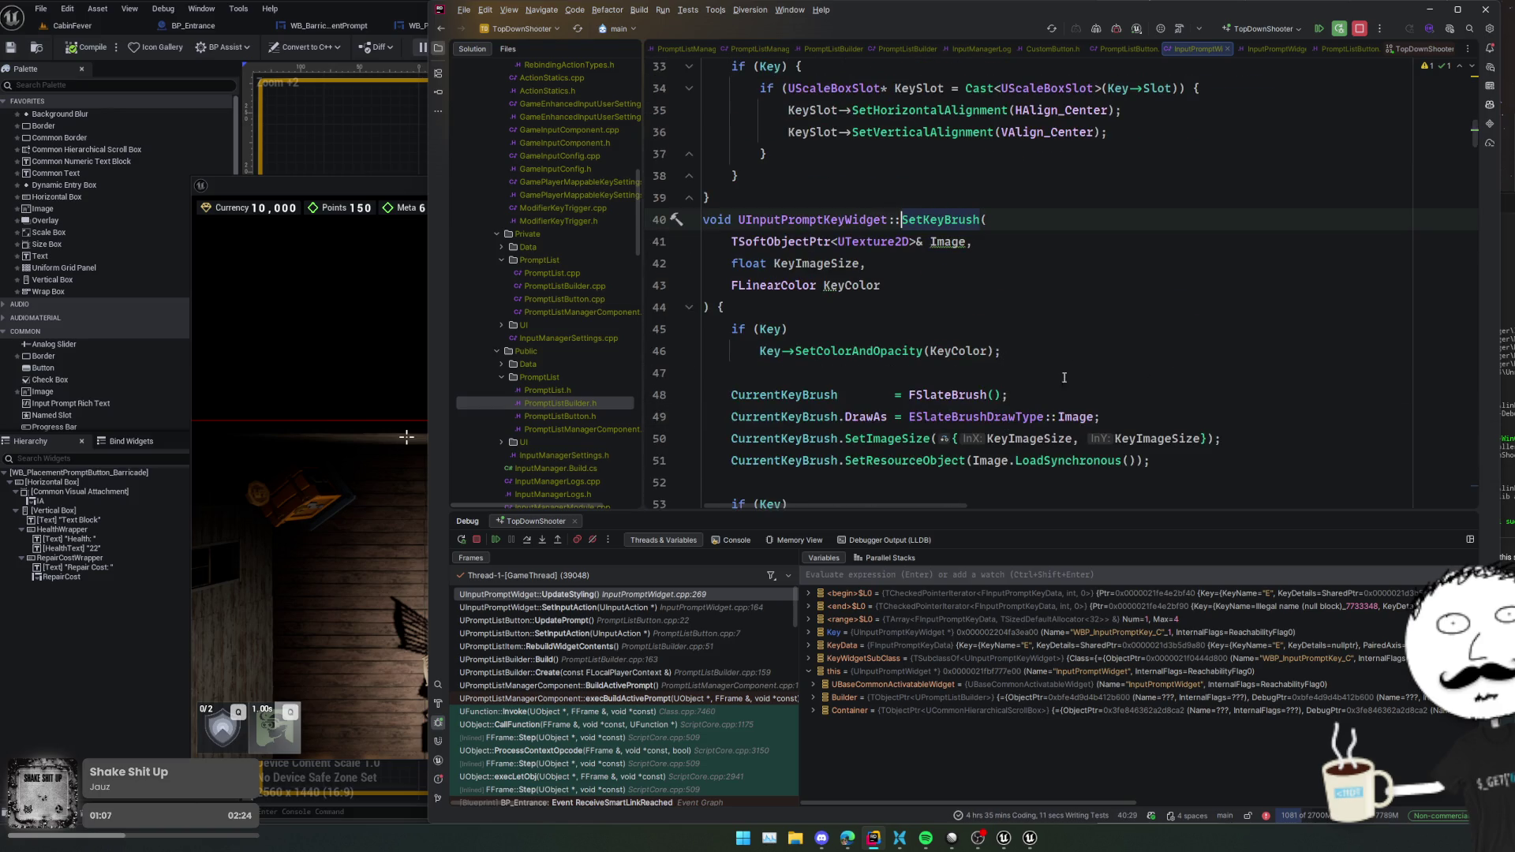
scroll(1175, 372, "down", 2)
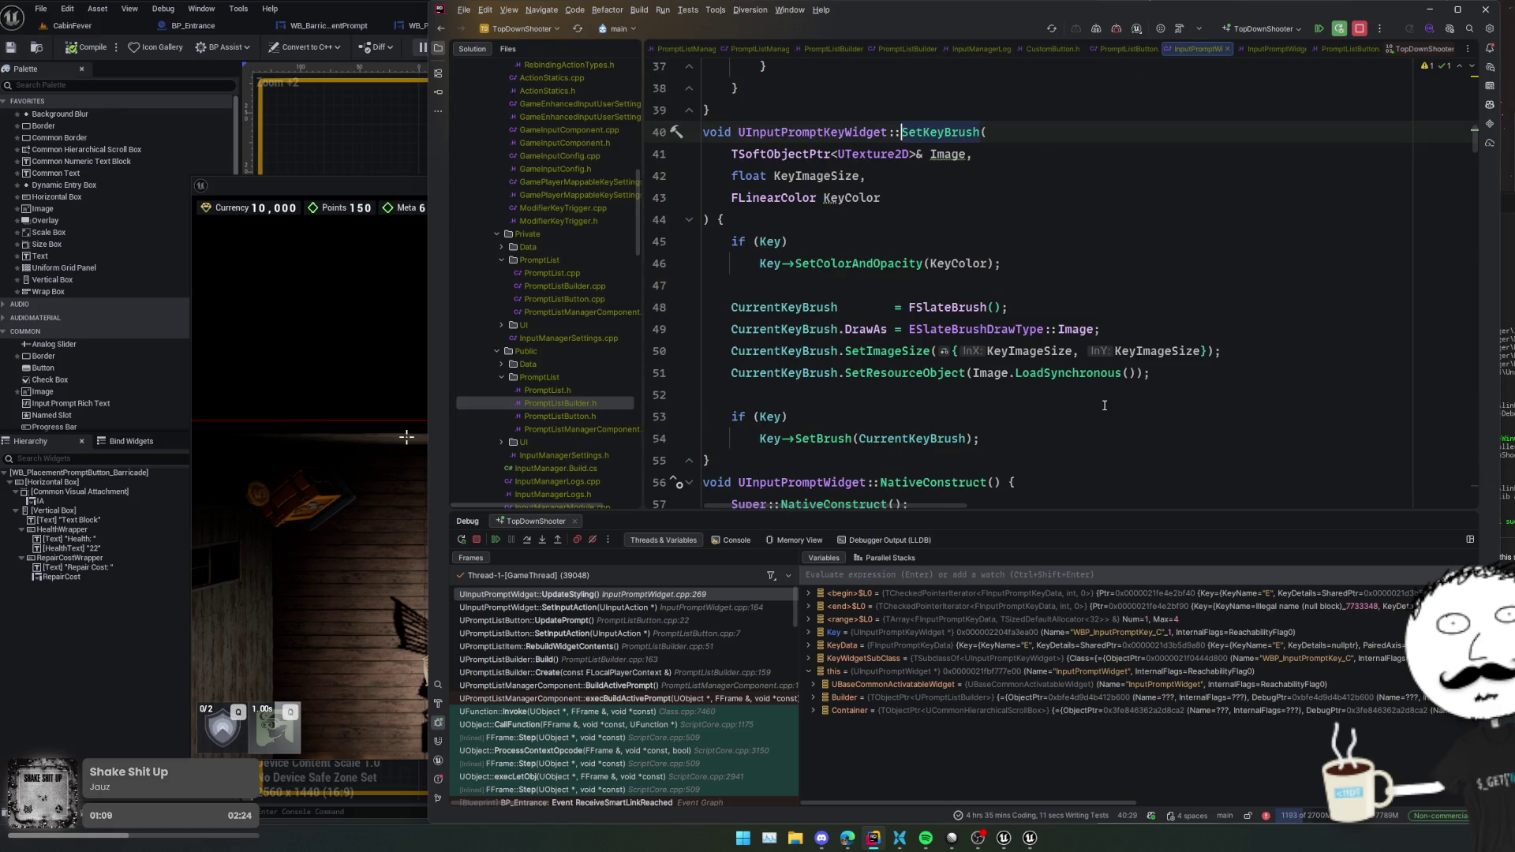
key("ctrl+minus")
scroll(981, 435, "up", 7)
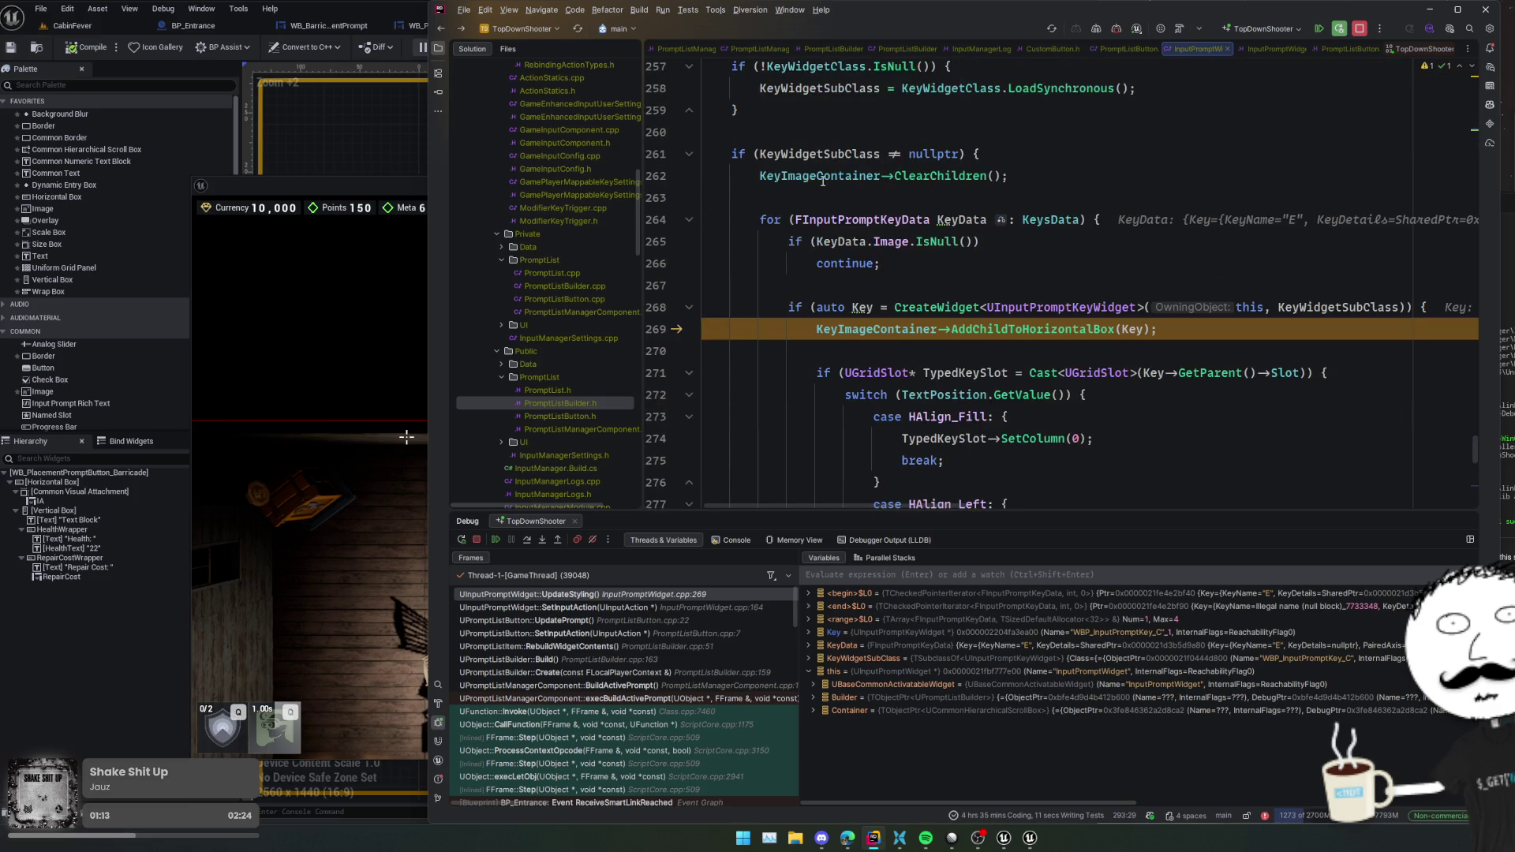
- Inspect KeyImageContainer and expand its ObjectPtr, UPanelWidget and UWidget nodes in the debugger popup
left_click(835, 199)
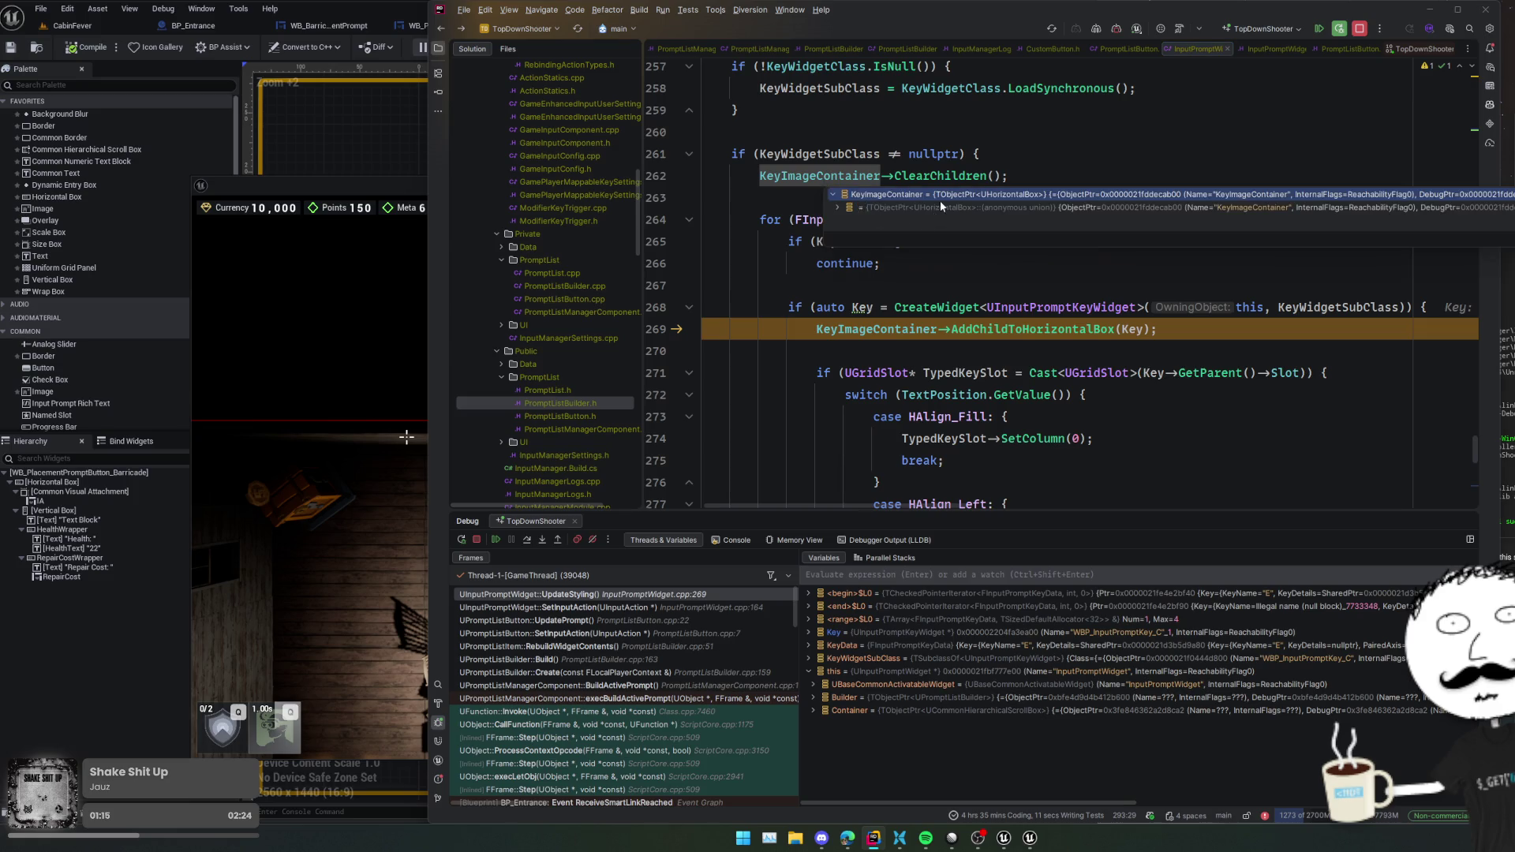
double_click(939, 207)
double_click(934, 221)
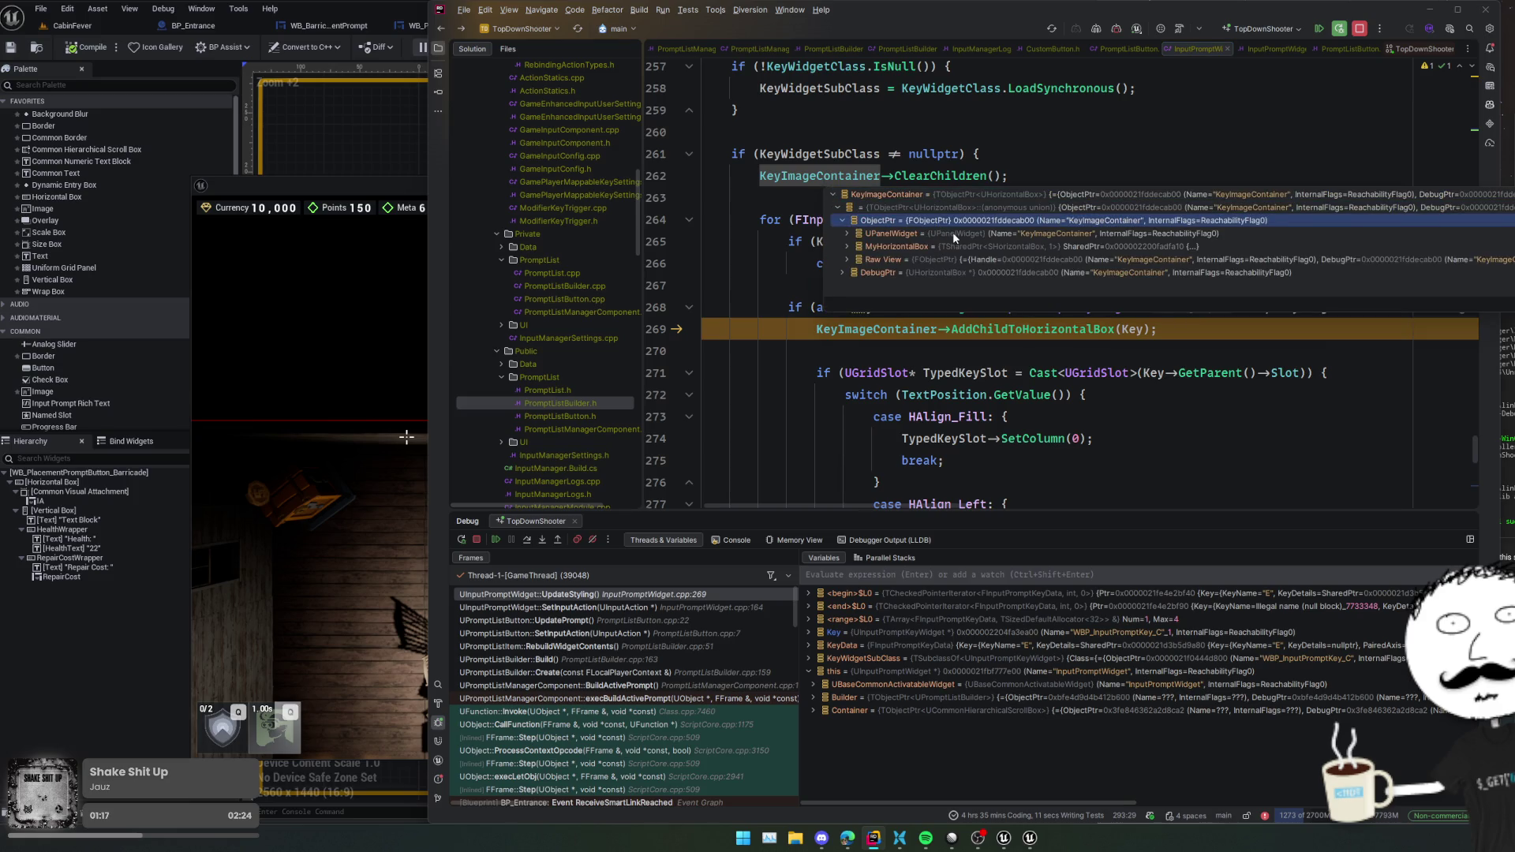
double_click(953, 232)
double_click(949, 246)
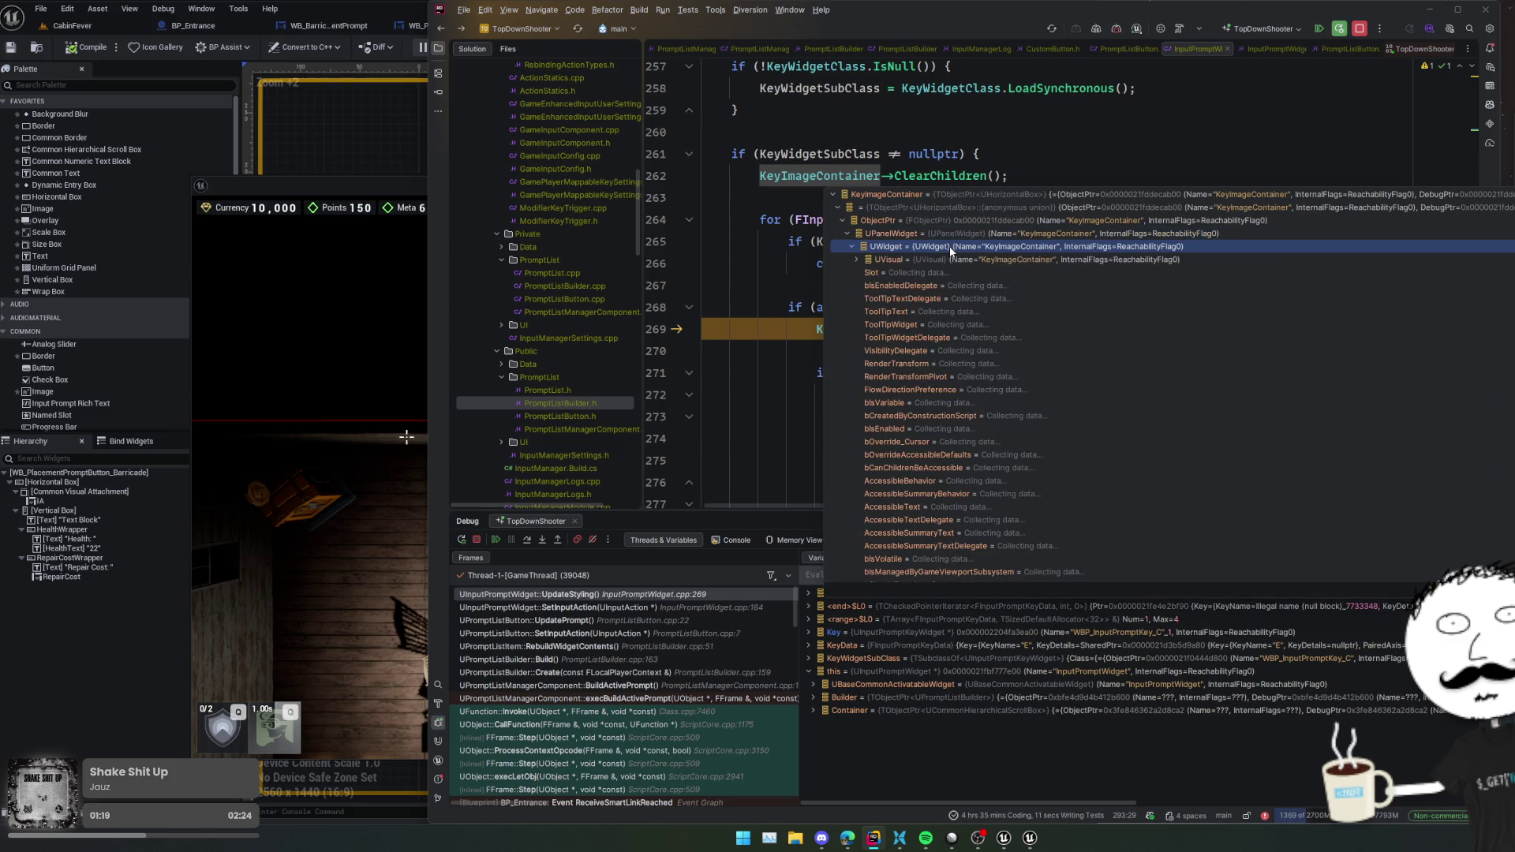
- Check the container's Visibility, which shows SelfHitTestInvisible, then close the inspection popup
left_click(959, 286)
left_click(977, 326)
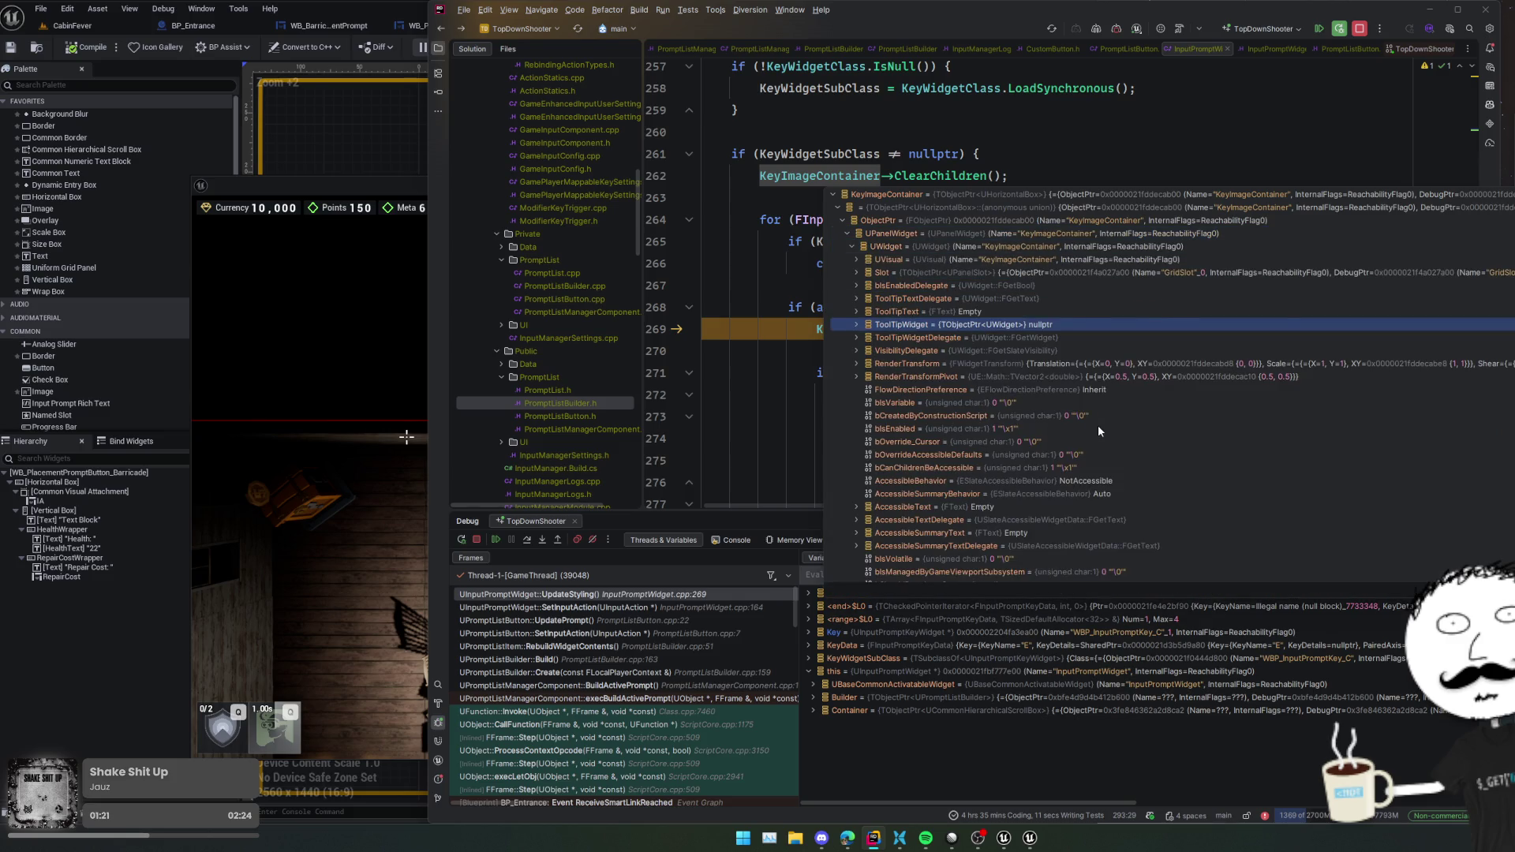
scroll(1096, 424, "down", 2)
scroll(1101, 427, "down", 2)
scroll(1185, 432, "down", 4)
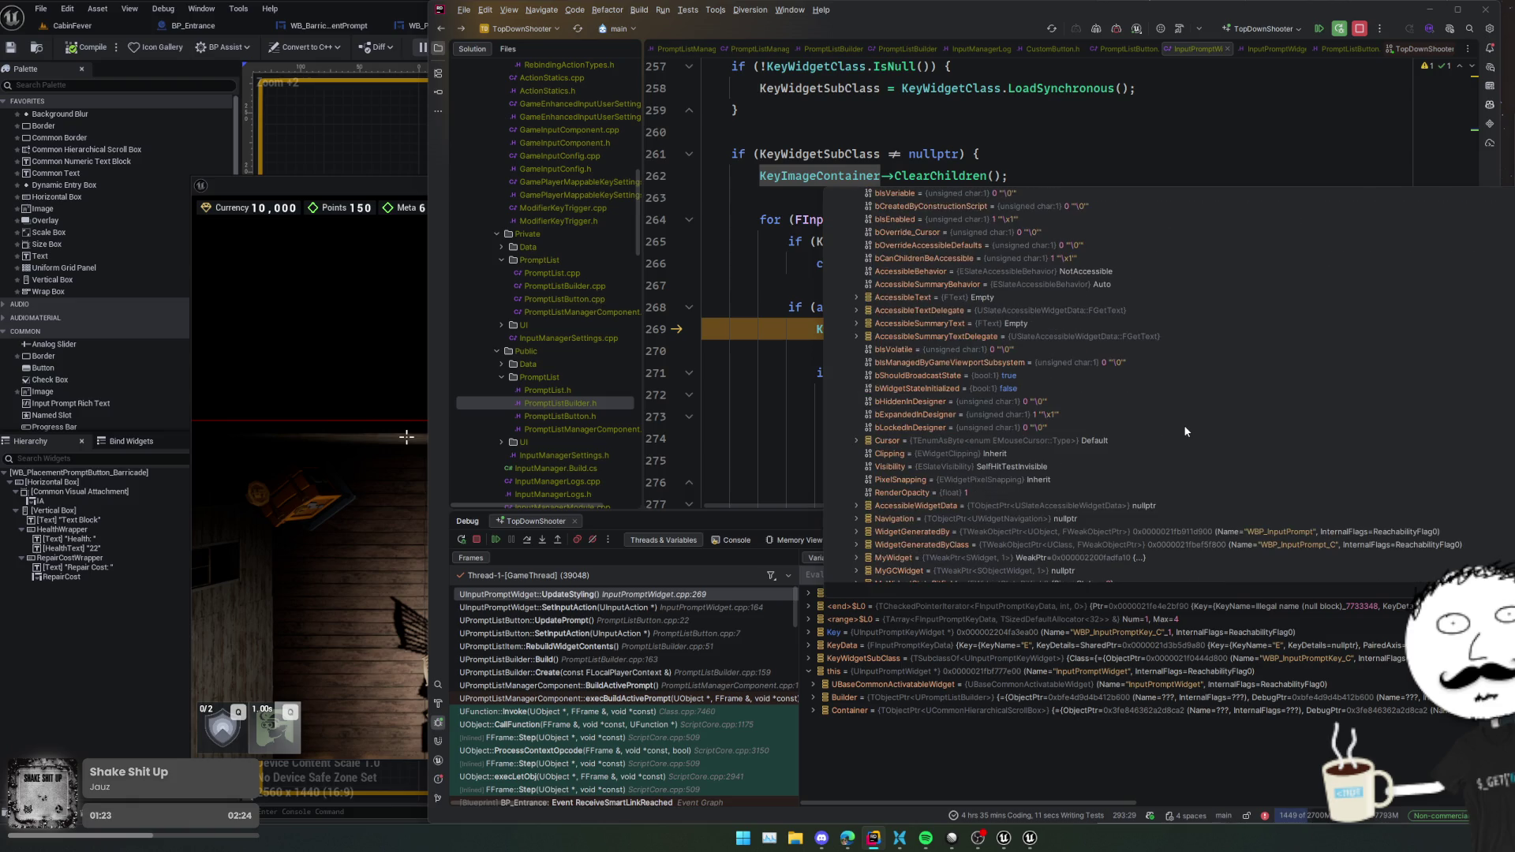
left_click(1174, 467)
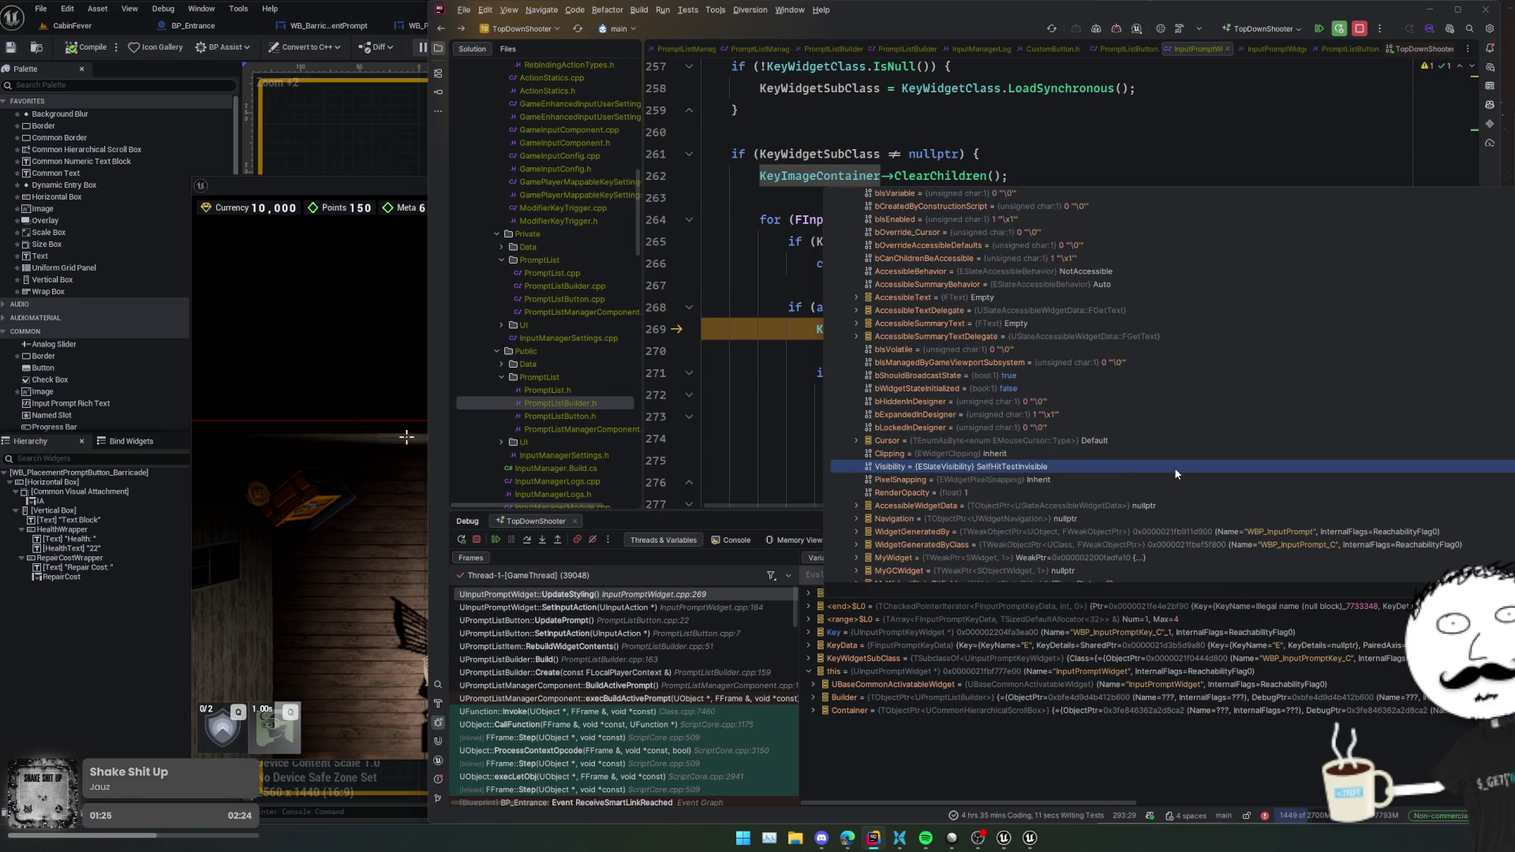
scroll(1174, 465, "down", 2)
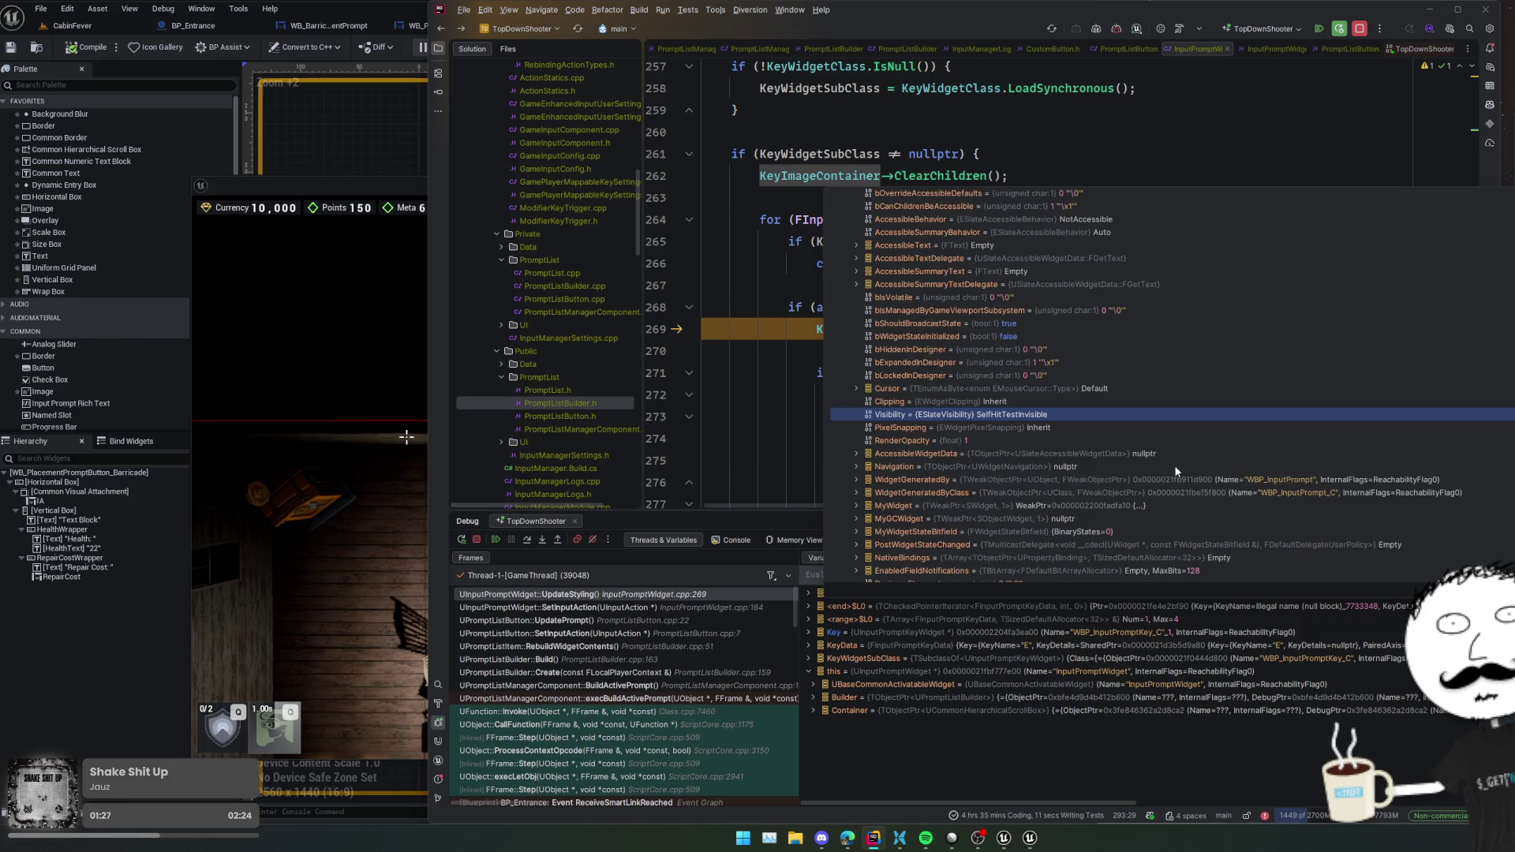
left_click(767, 457)
scroll(767, 457, "up", 20)
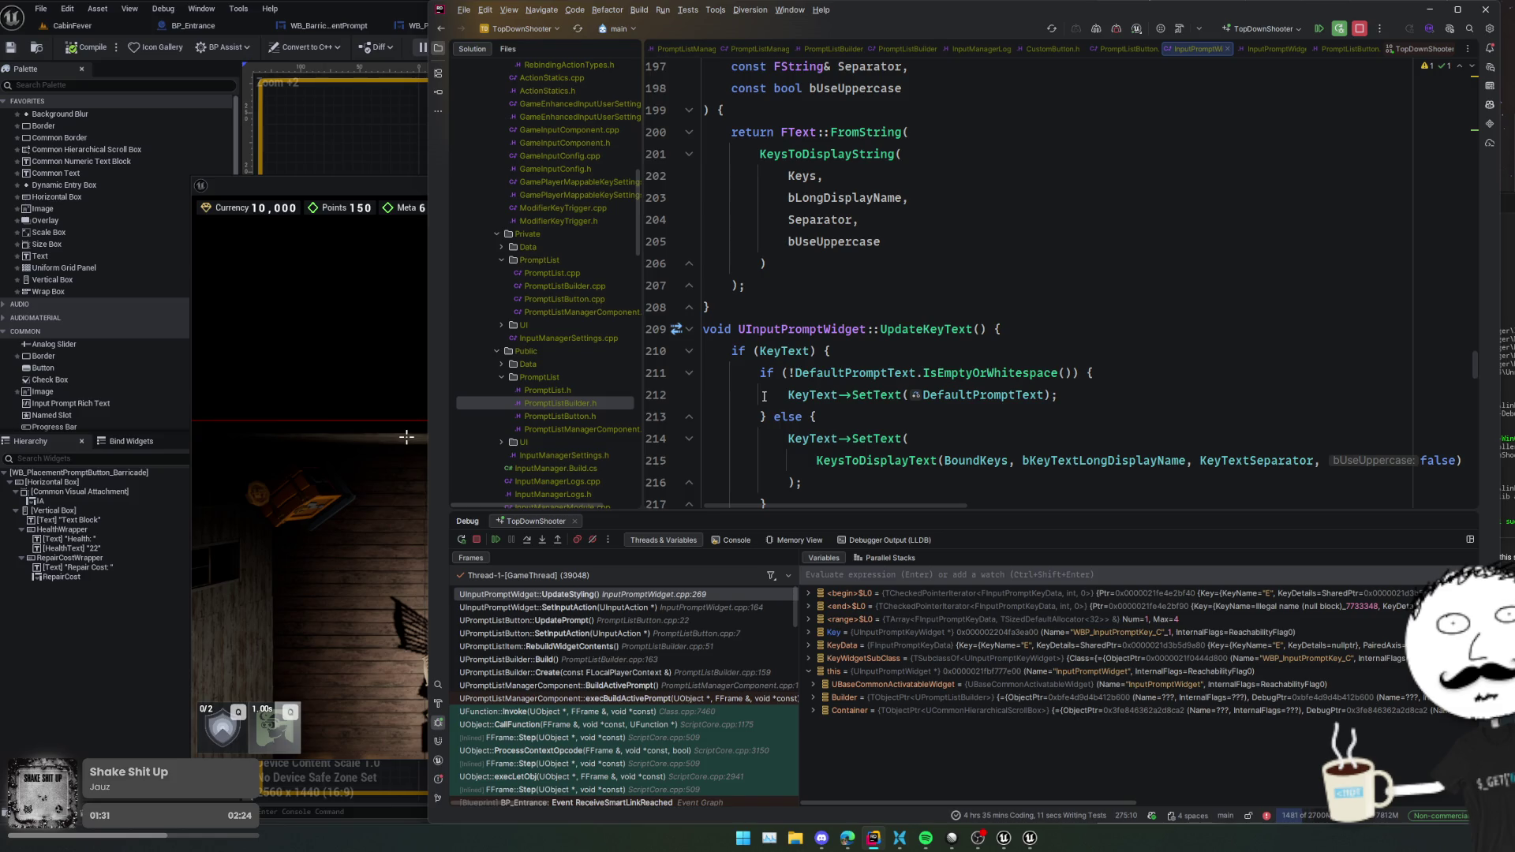
- Review the surrounding code, then resume execution to the next breakpoint
scroll(764, 396, "up", 13)
scroll(763, 396, "up", 9)
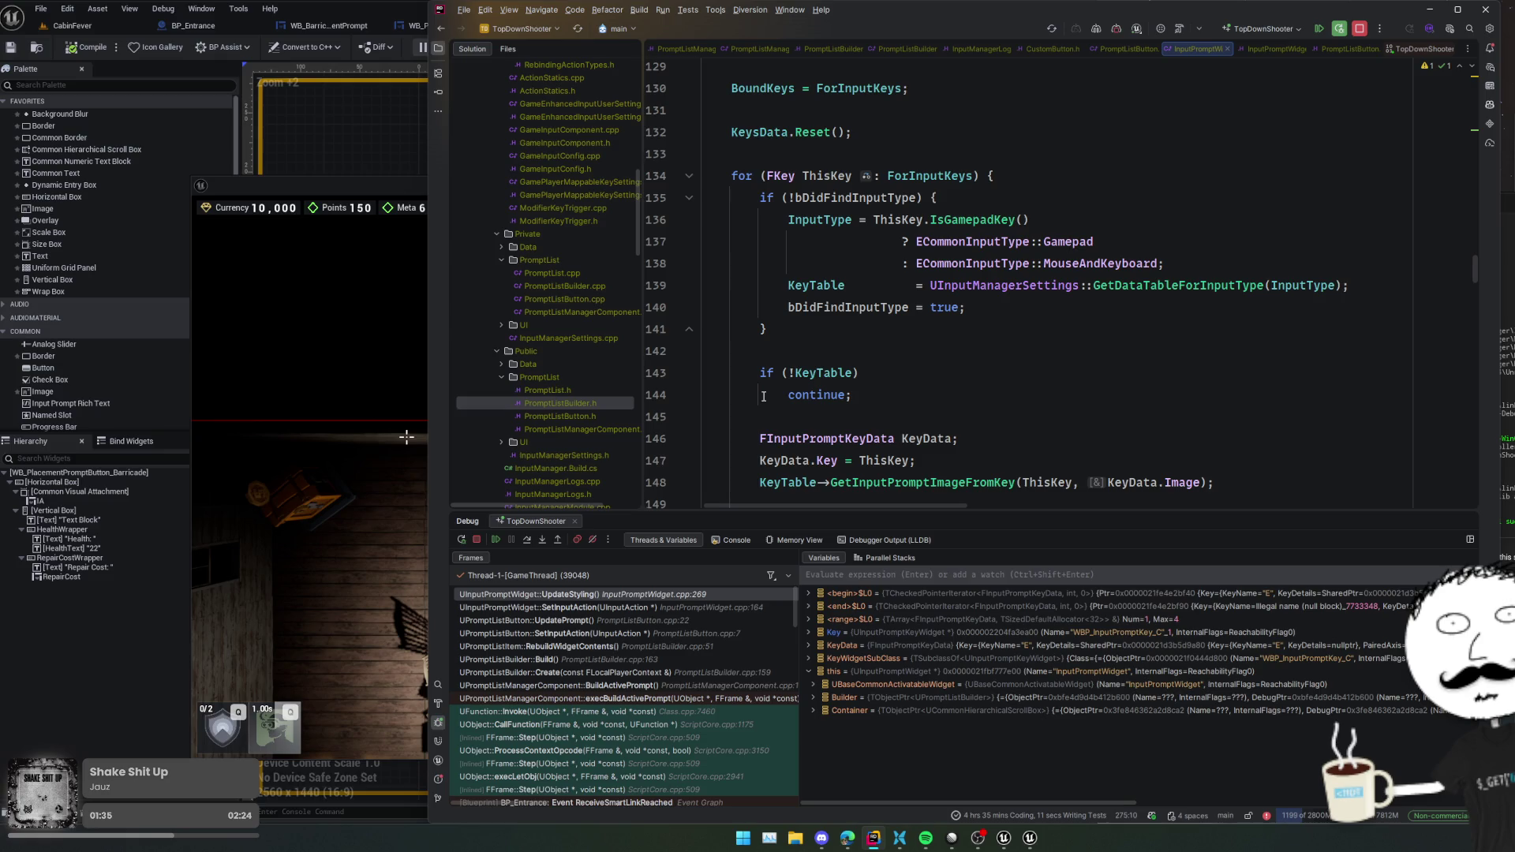
scroll(764, 396, "up", 20)
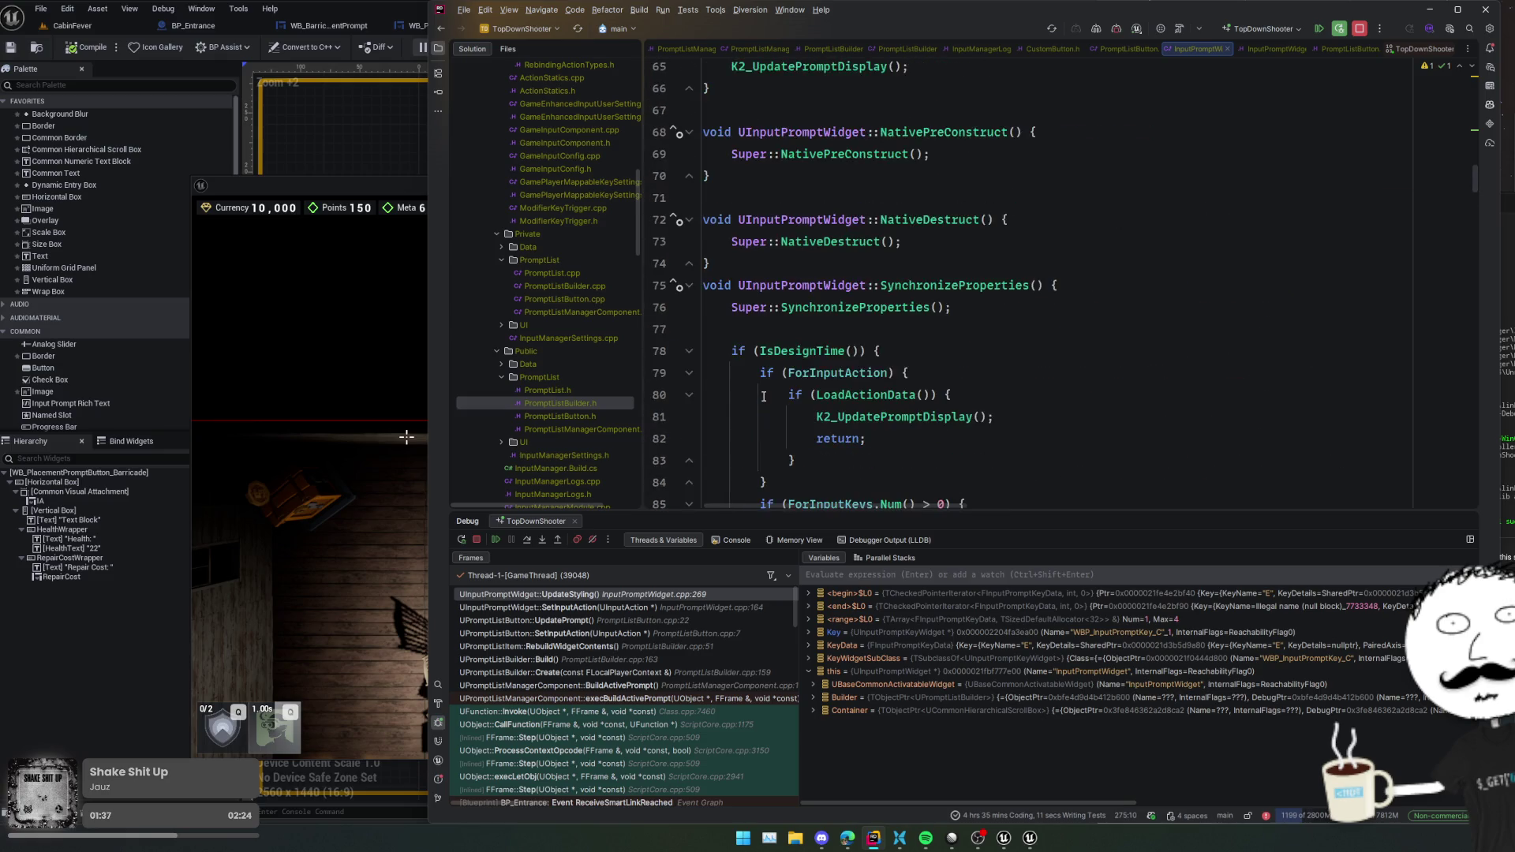
scroll(764, 396, "up", 5)
scroll(763, 398, "up", 5)
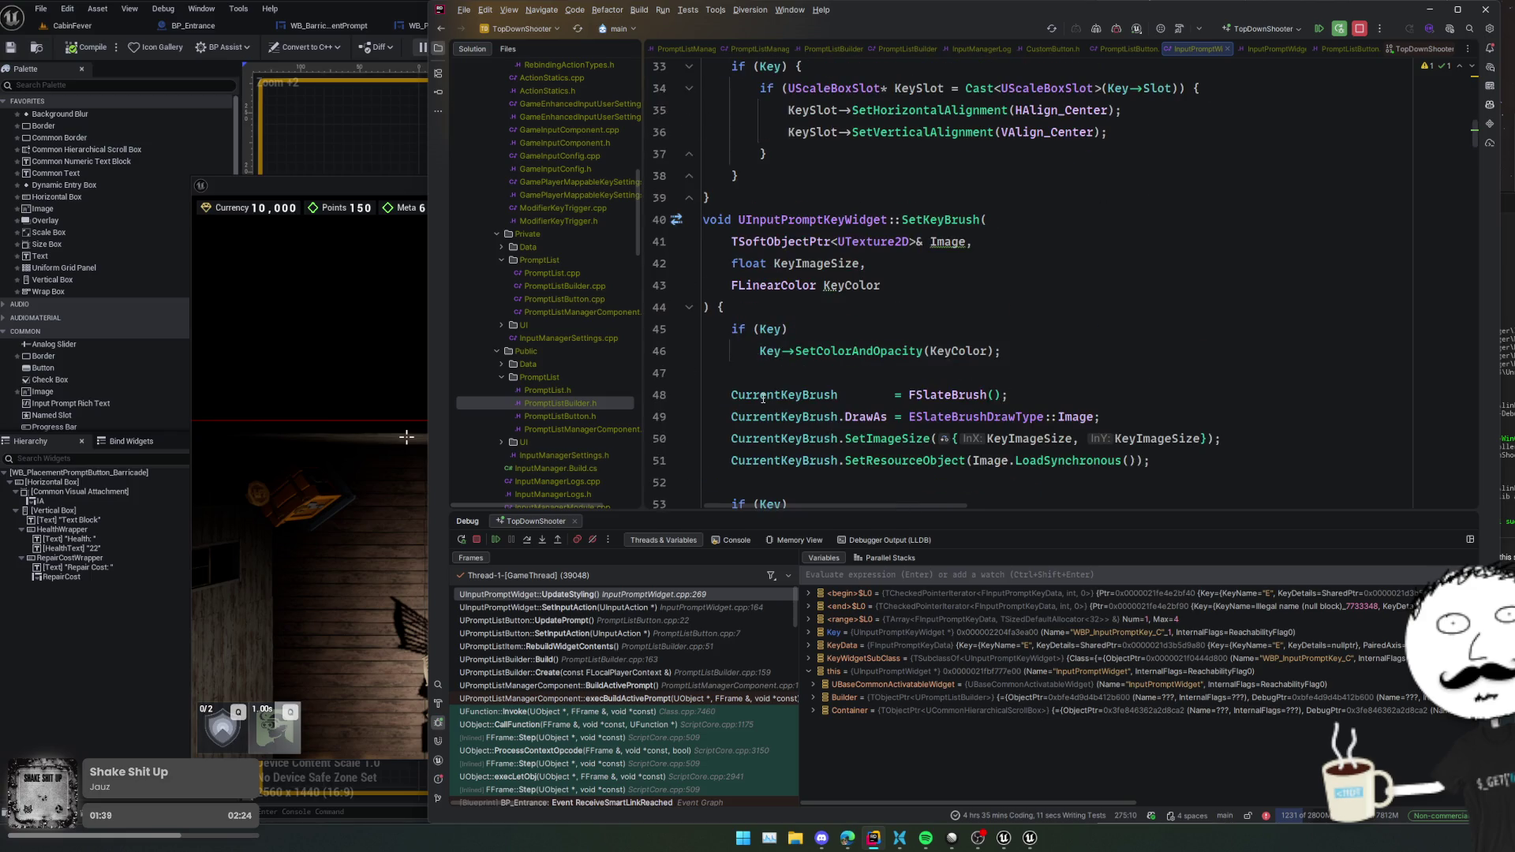
scroll(763, 399, "down", 1)
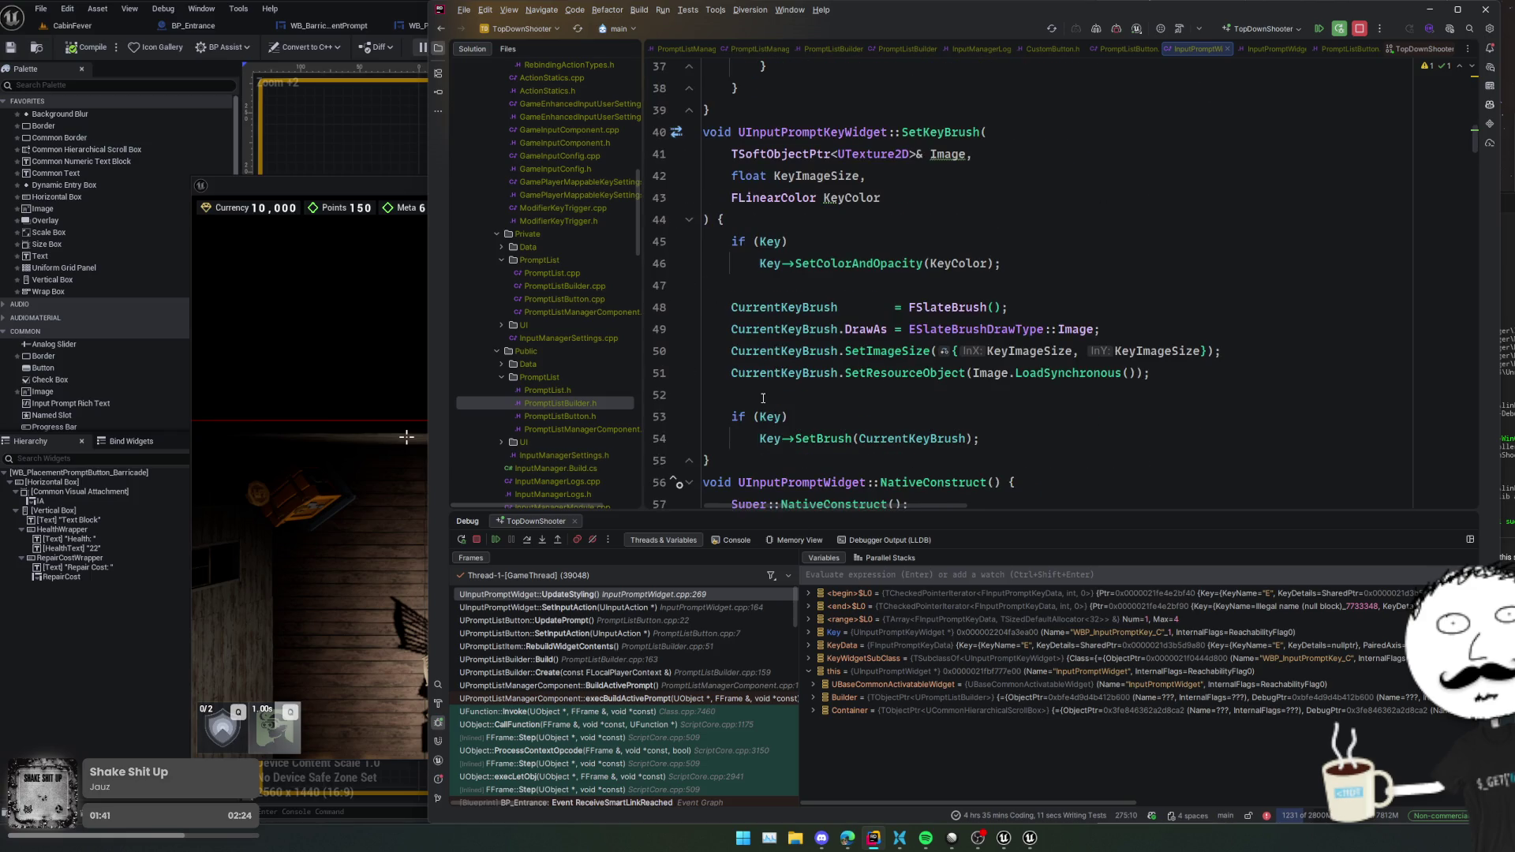
scroll(763, 397, "down", 1)
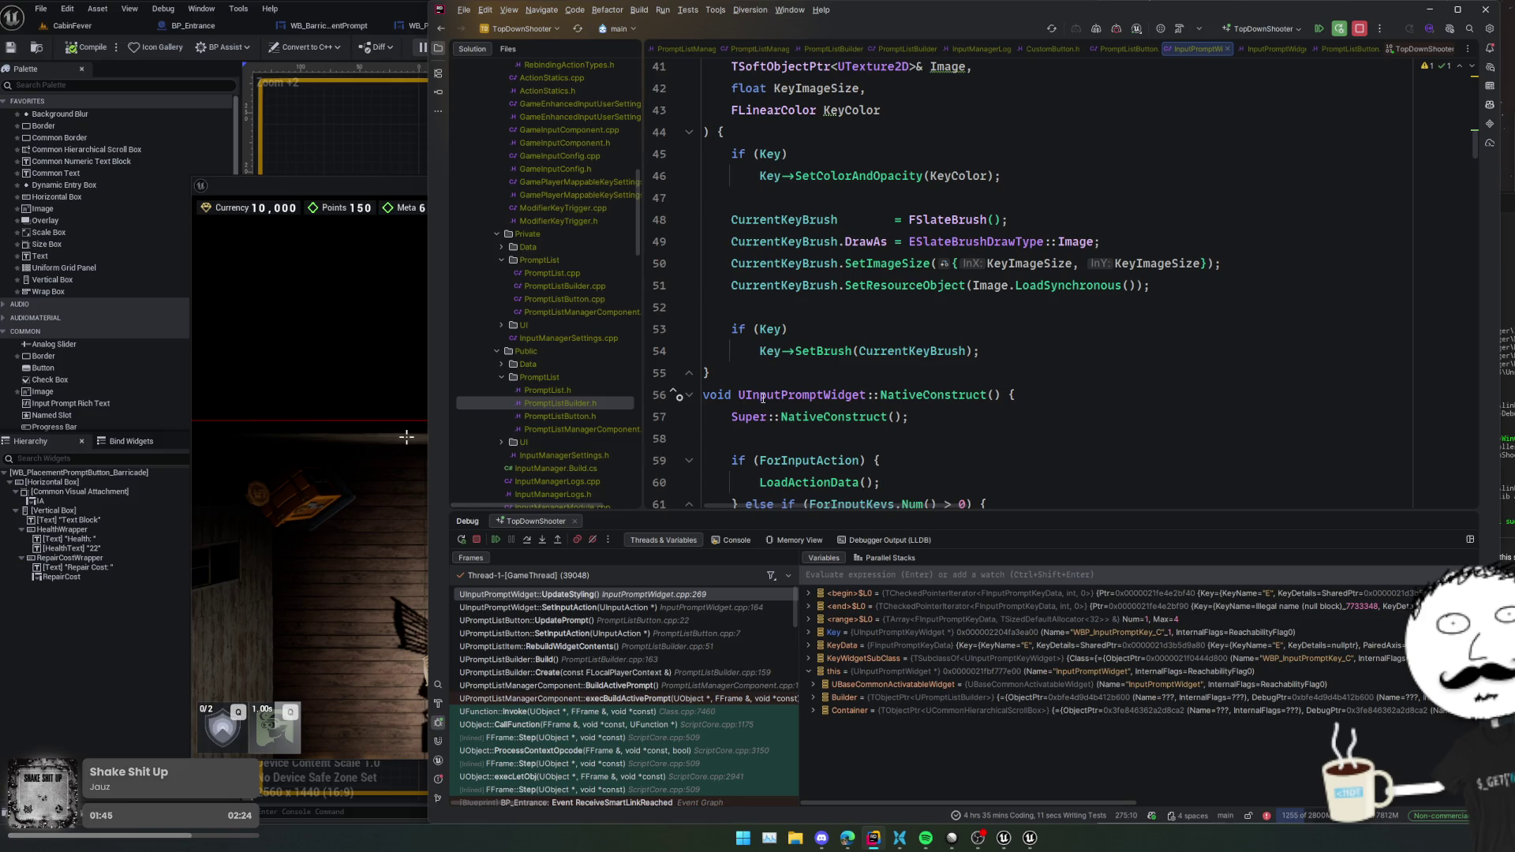
scroll(763, 398, "up", 1)
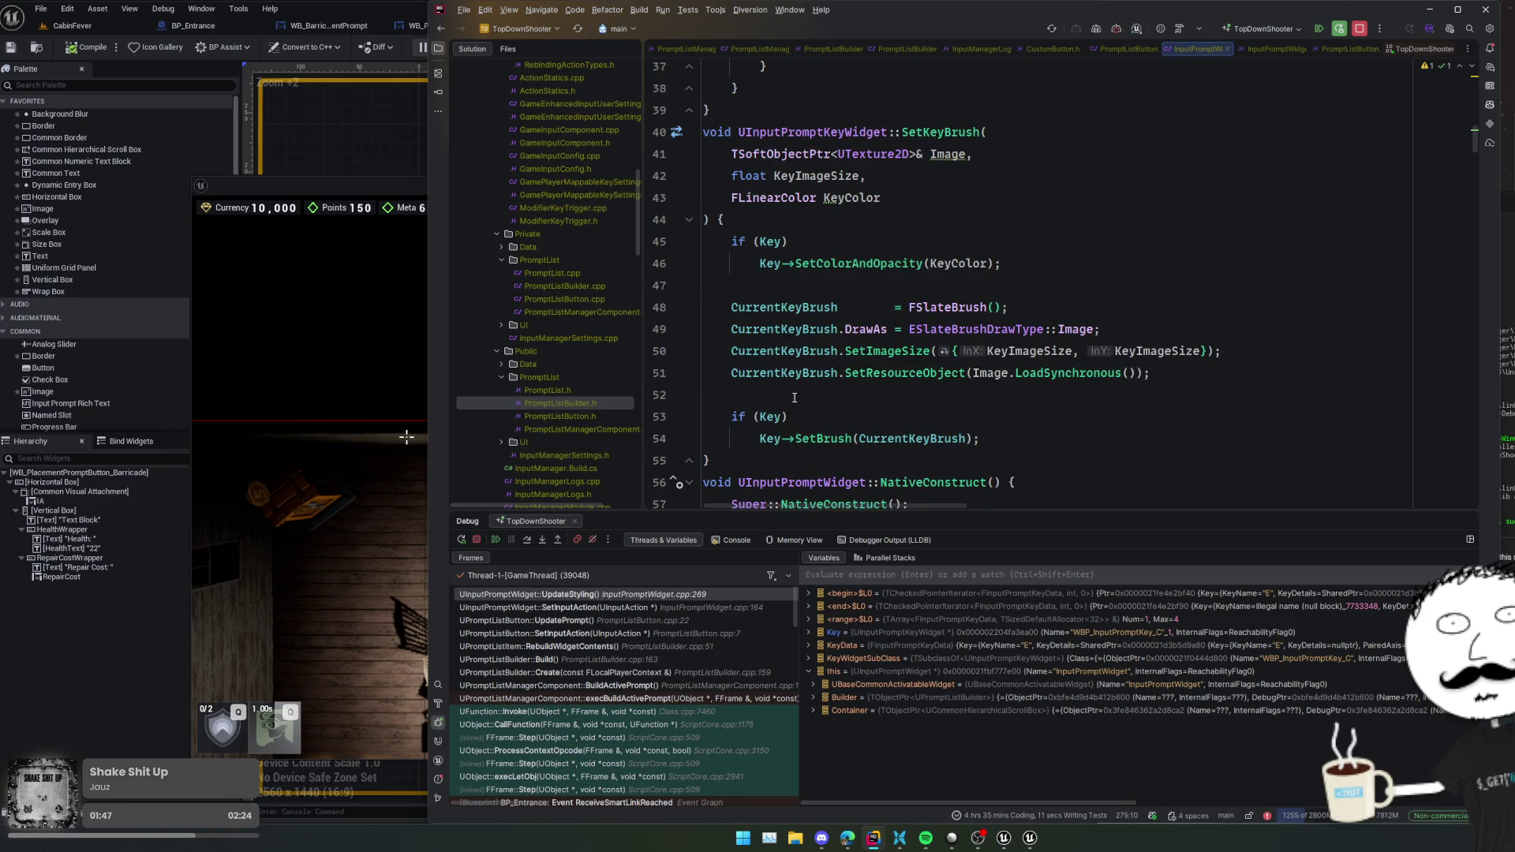
scroll(803, 409, "up", 1)
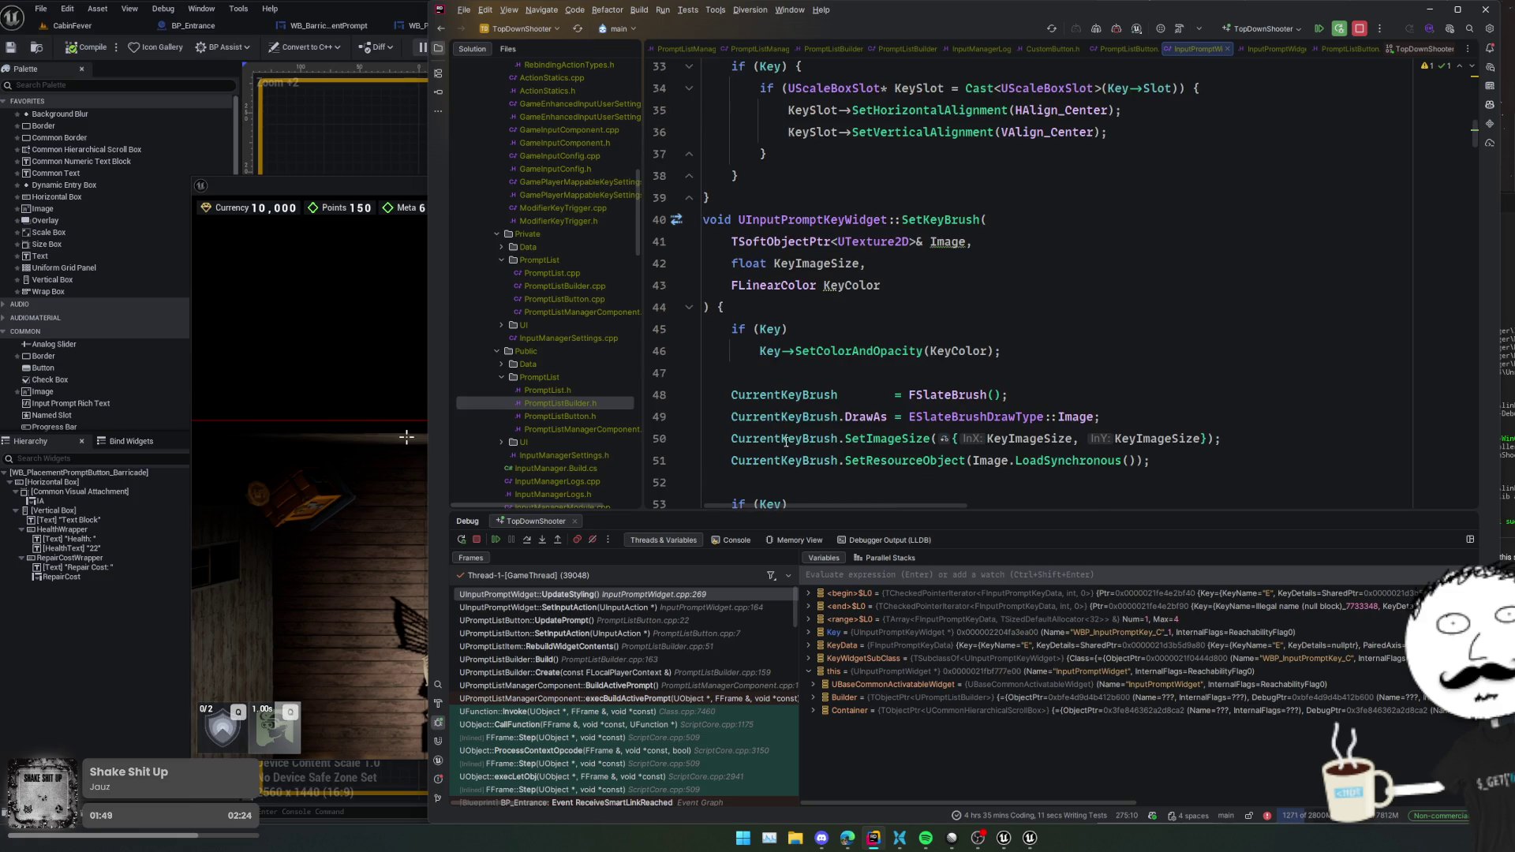
scroll(785, 441, "up", 6)
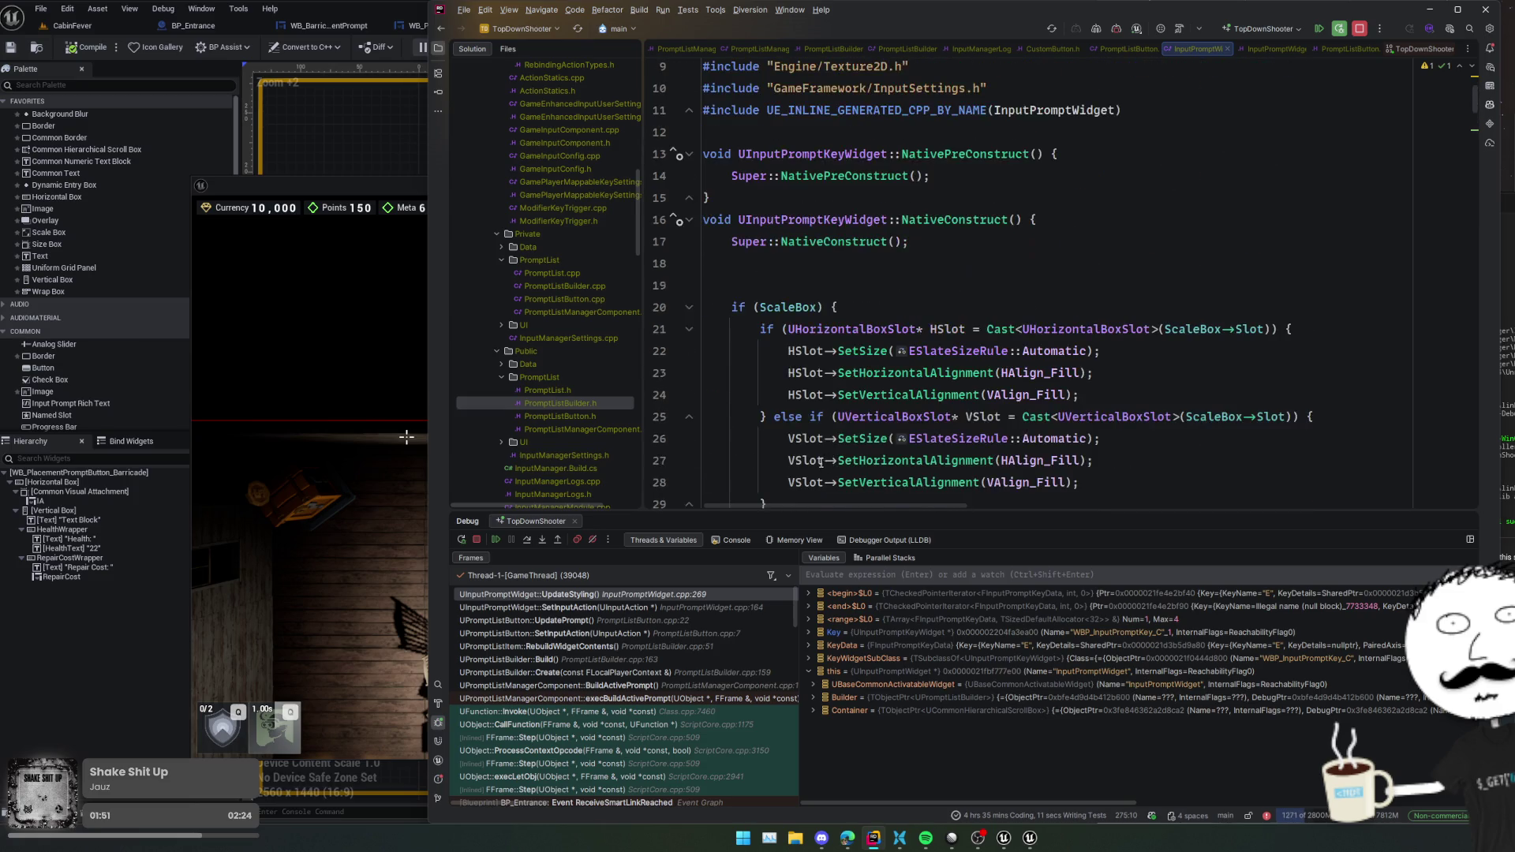
scroll(812, 465, "up", 1)
scroll(777, 473, "down", 2)
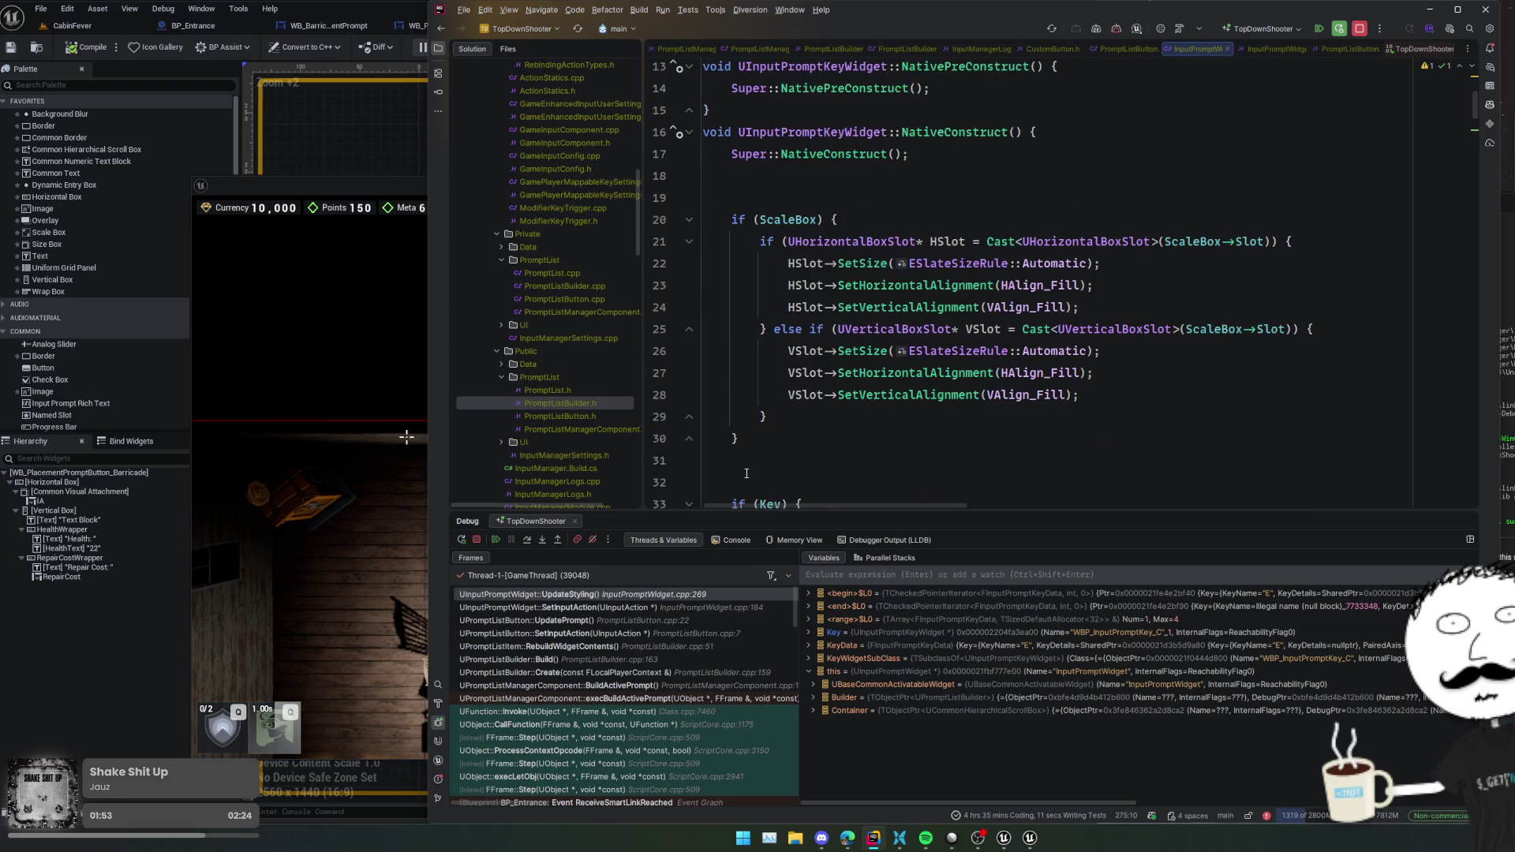
left_click(493, 541)
- Move the breakpoint from line 164 to line 166, resume, and return to the game preview
left_click(659, 220)
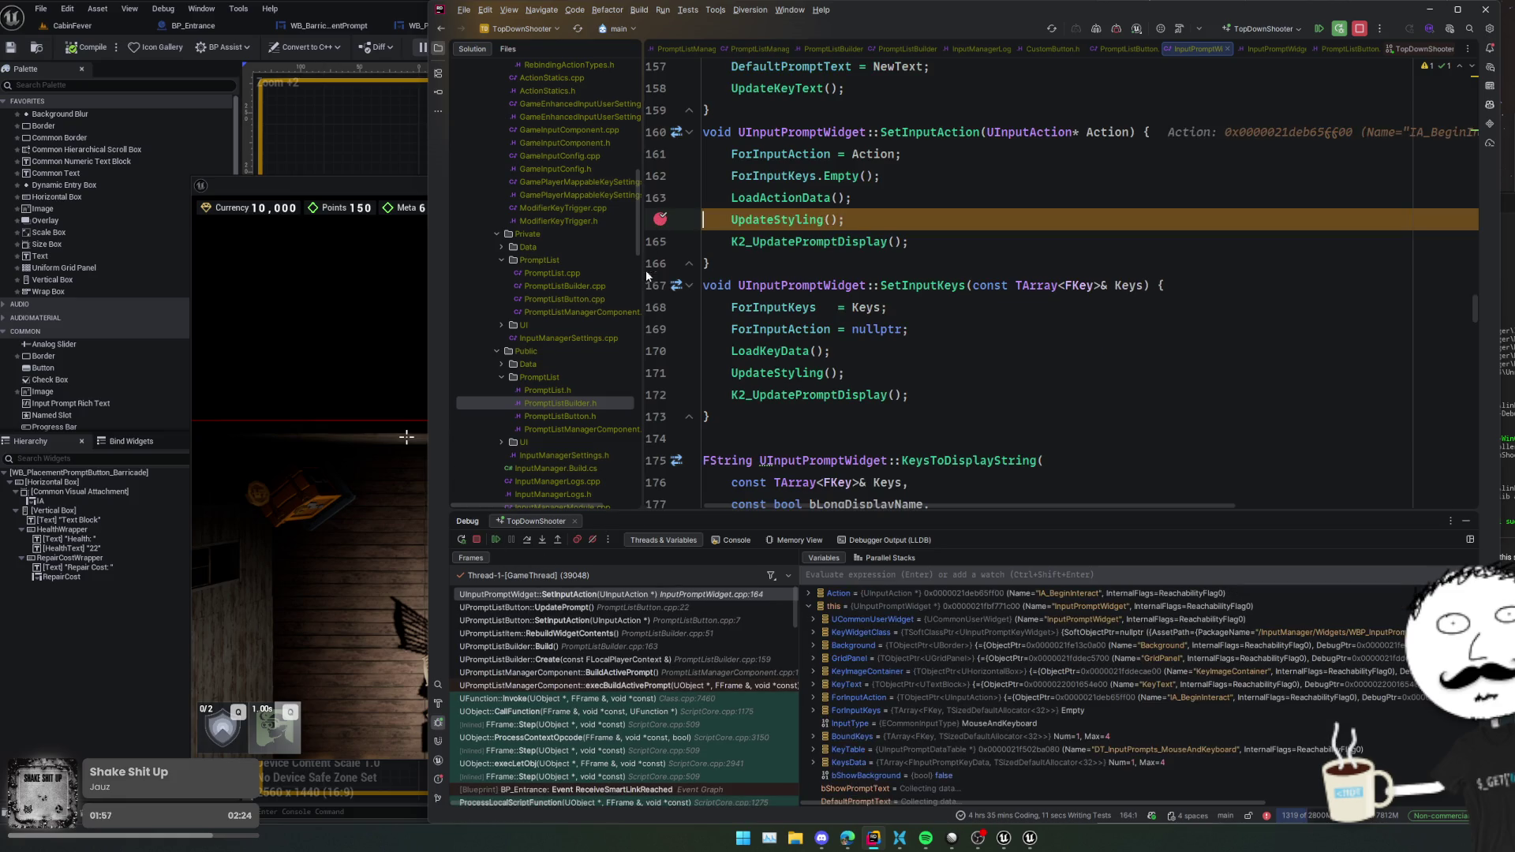
left_click(660, 263)
left_click(494, 540)
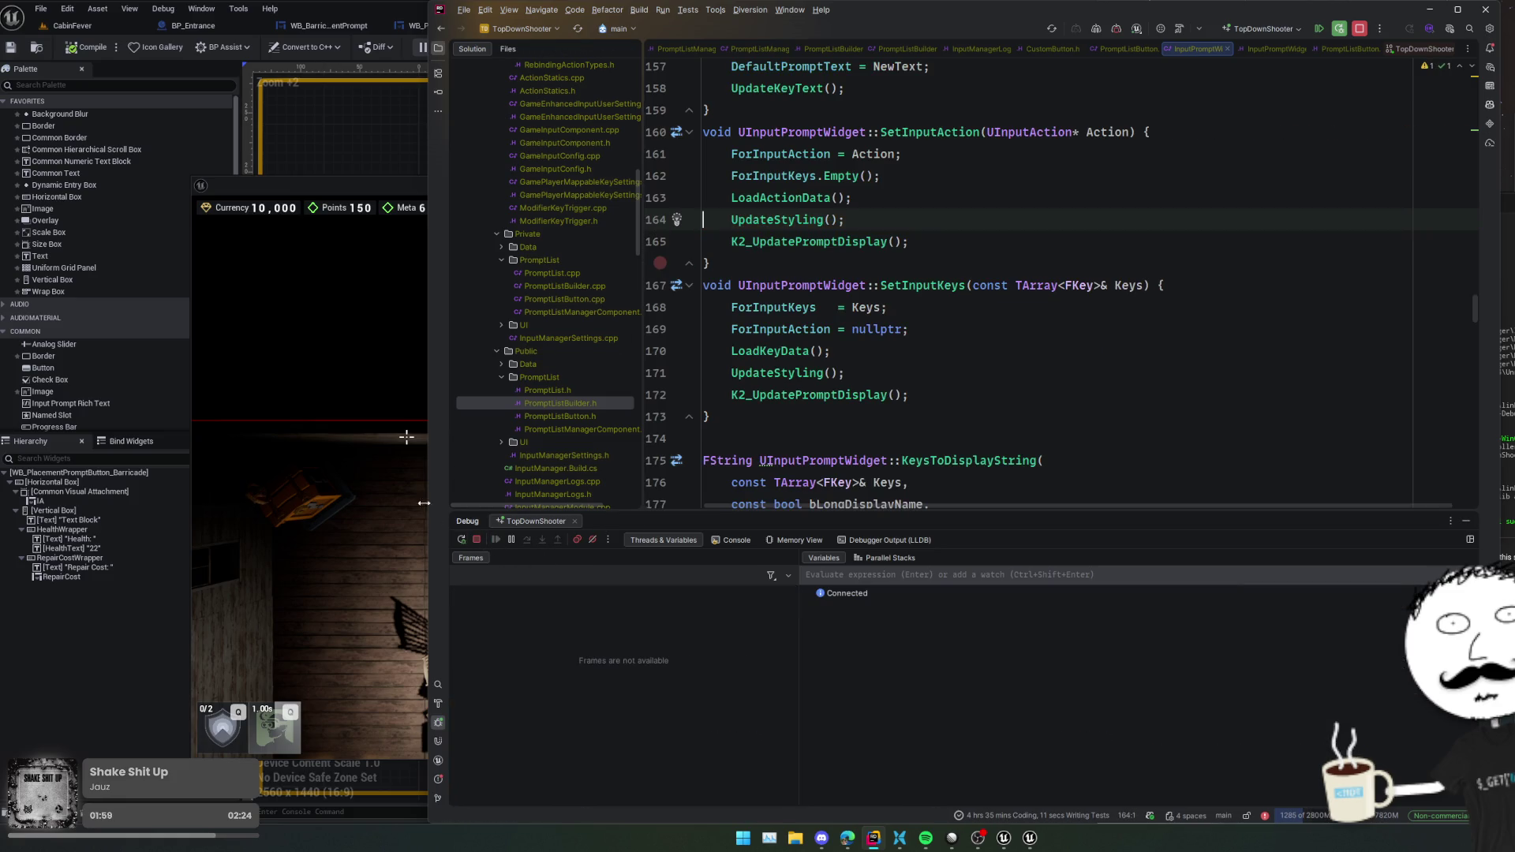
left_click(394, 186)
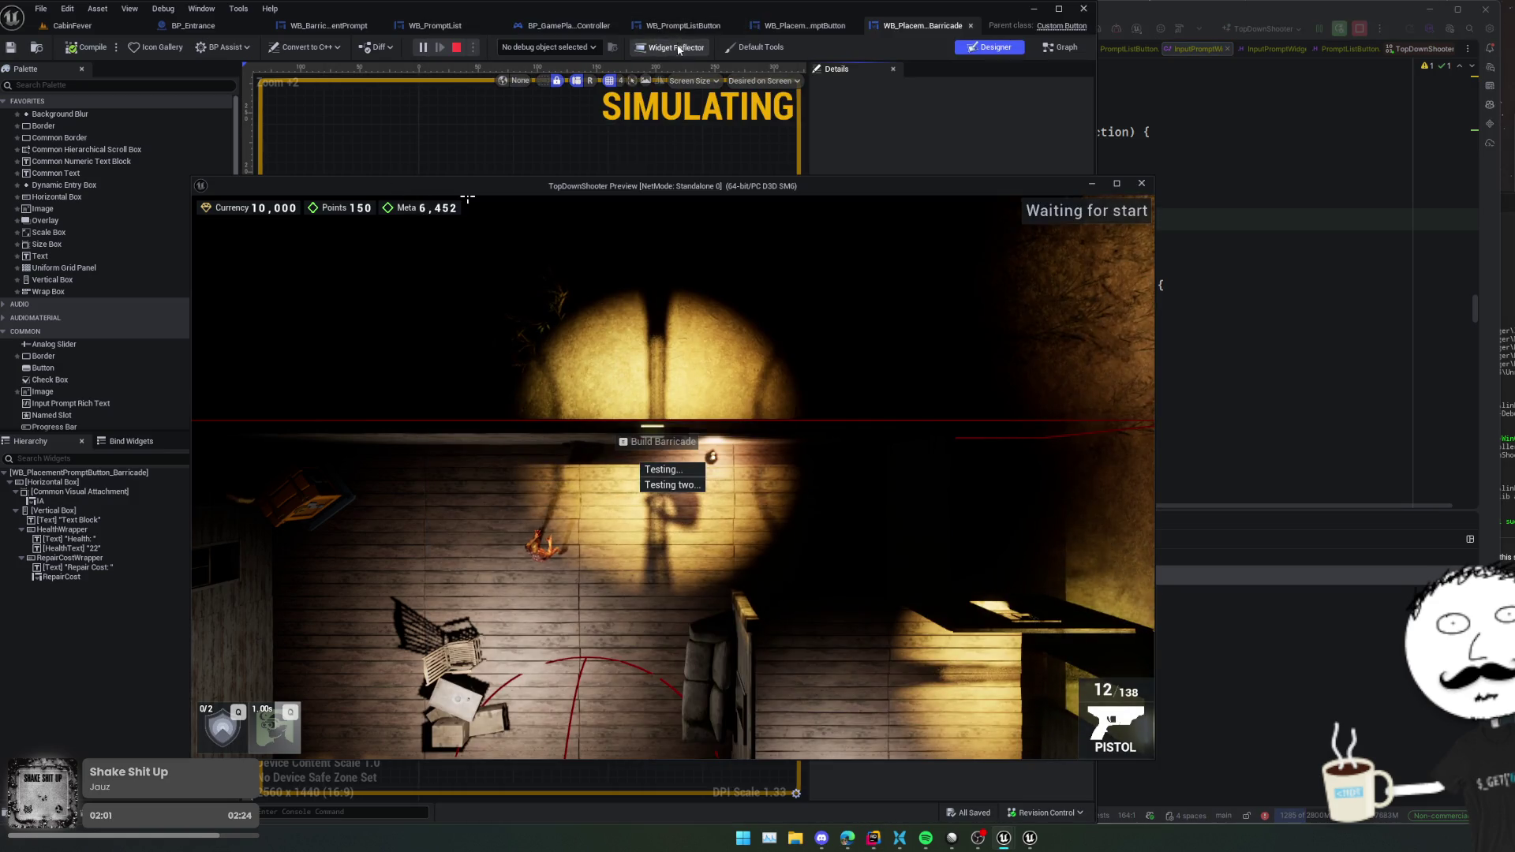
- Open the Widget Reflector and arrange it beside the game preview window
left_click(655, 46)
left_click_drag(827, 191, 735, 138)
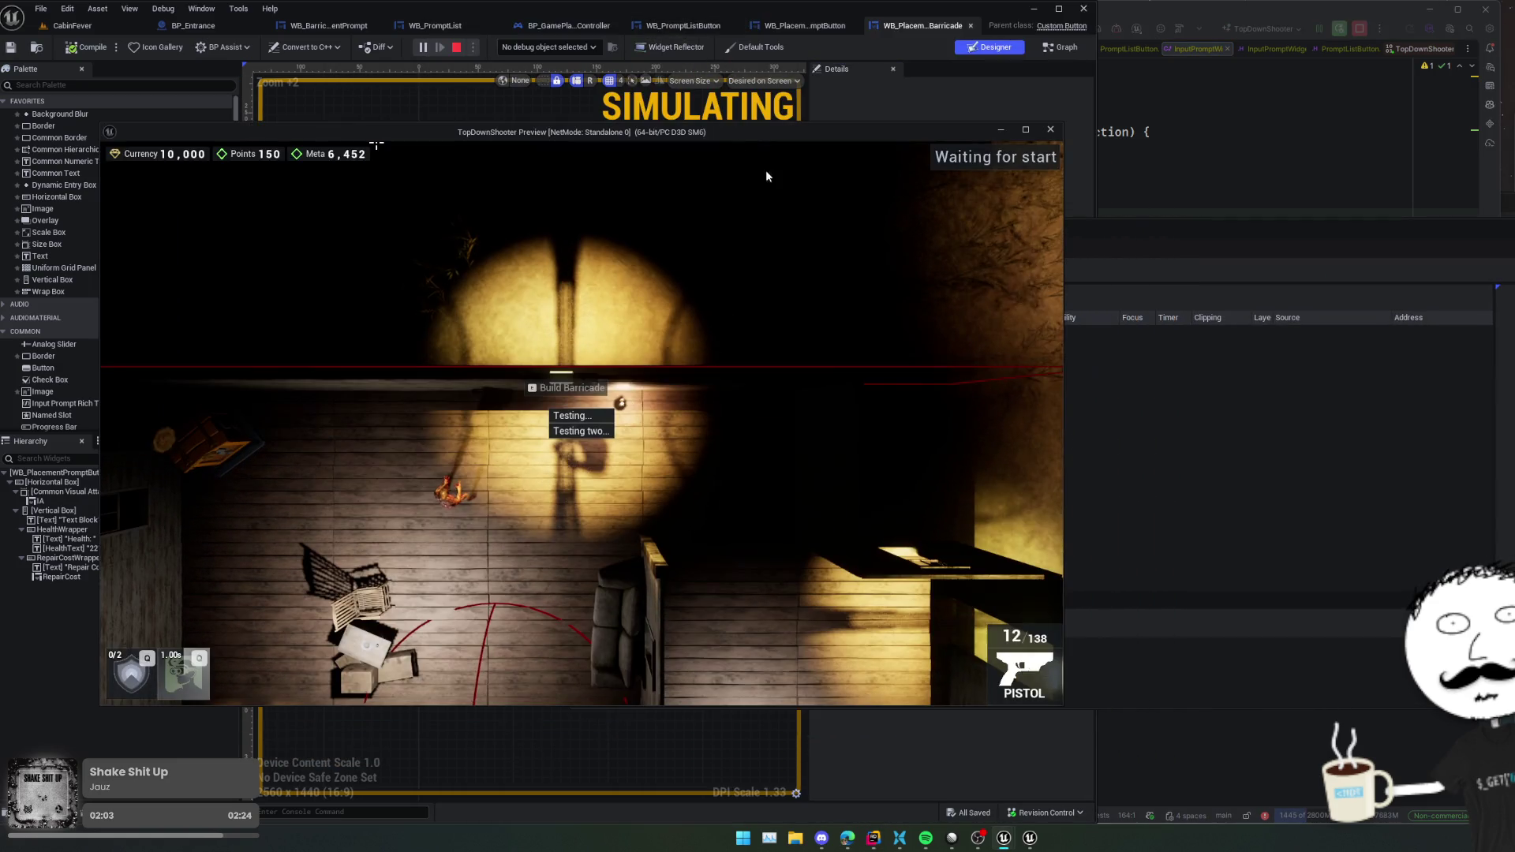
left_click(1150, 389)
left_click_drag(770, 219, 905, 207)
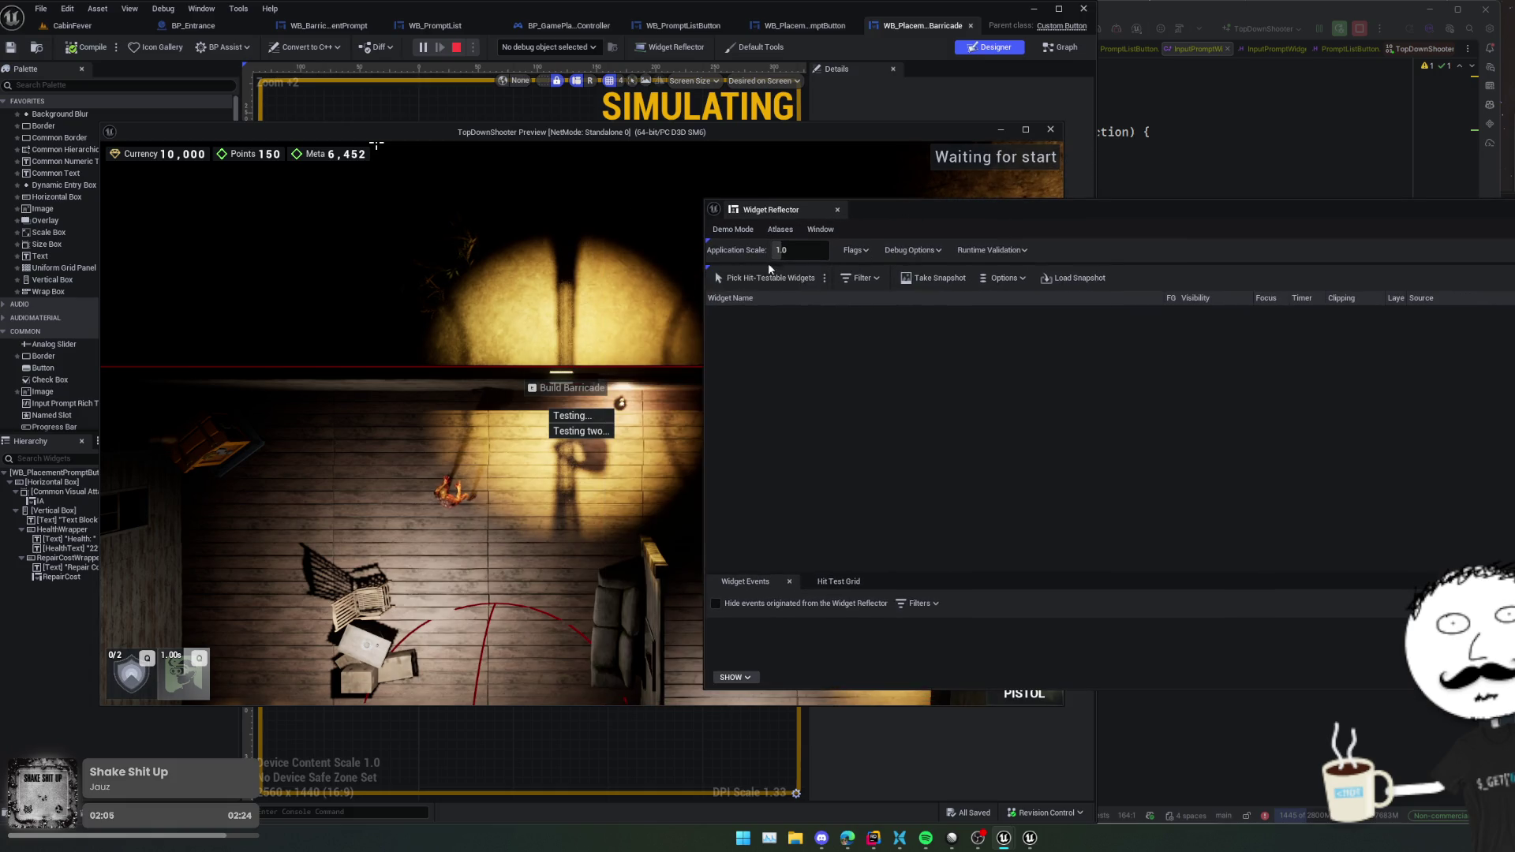
- Pick the Testing prompt button and navigate its tree down to the InputPromptWidget (40×40 desired size)
left_click(751, 277)
key("Escape")
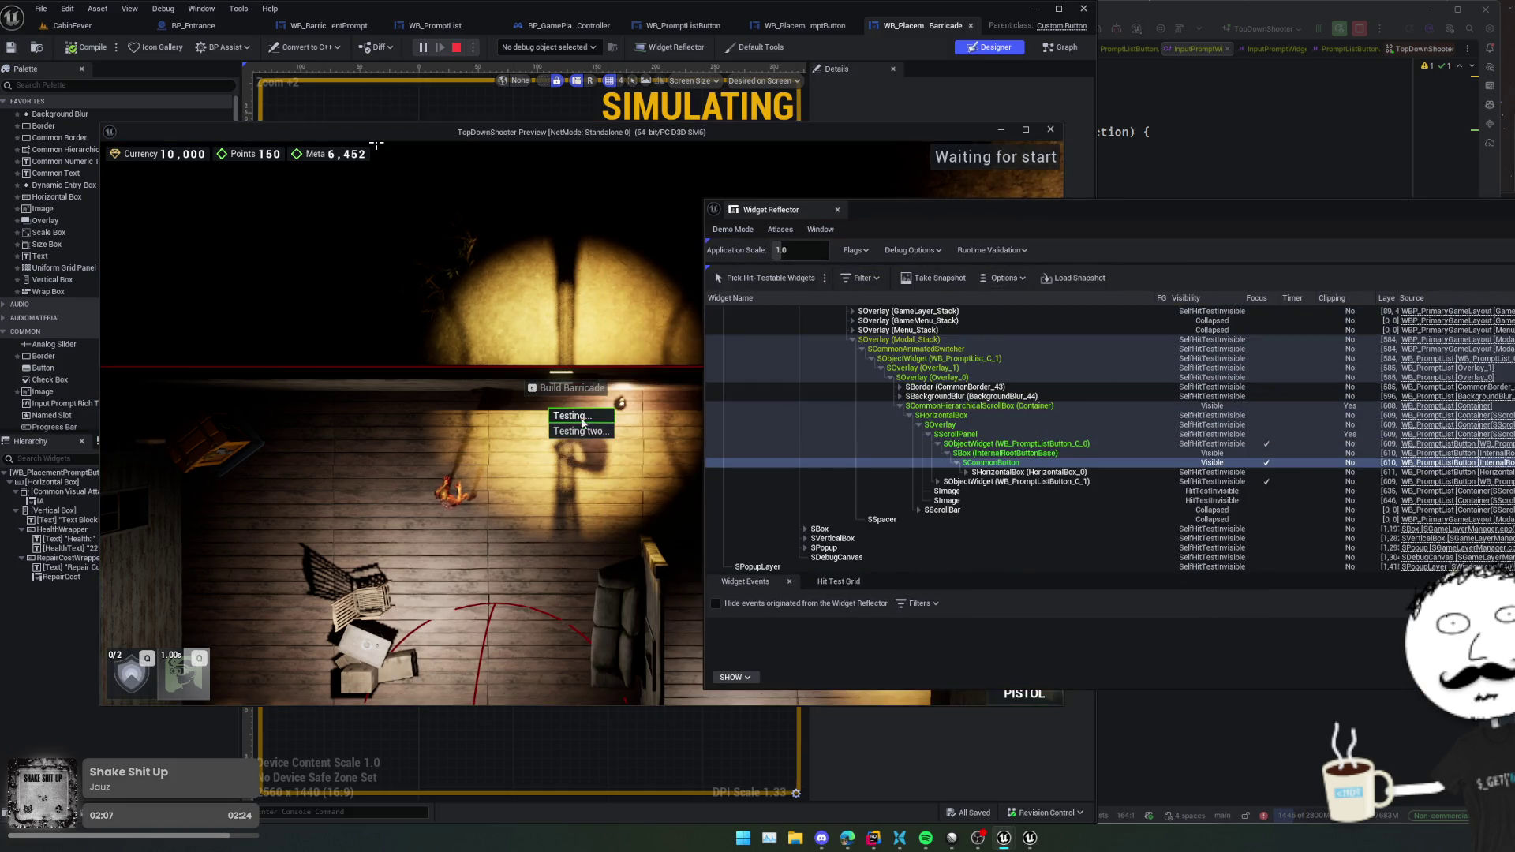
left_click(1027, 463)
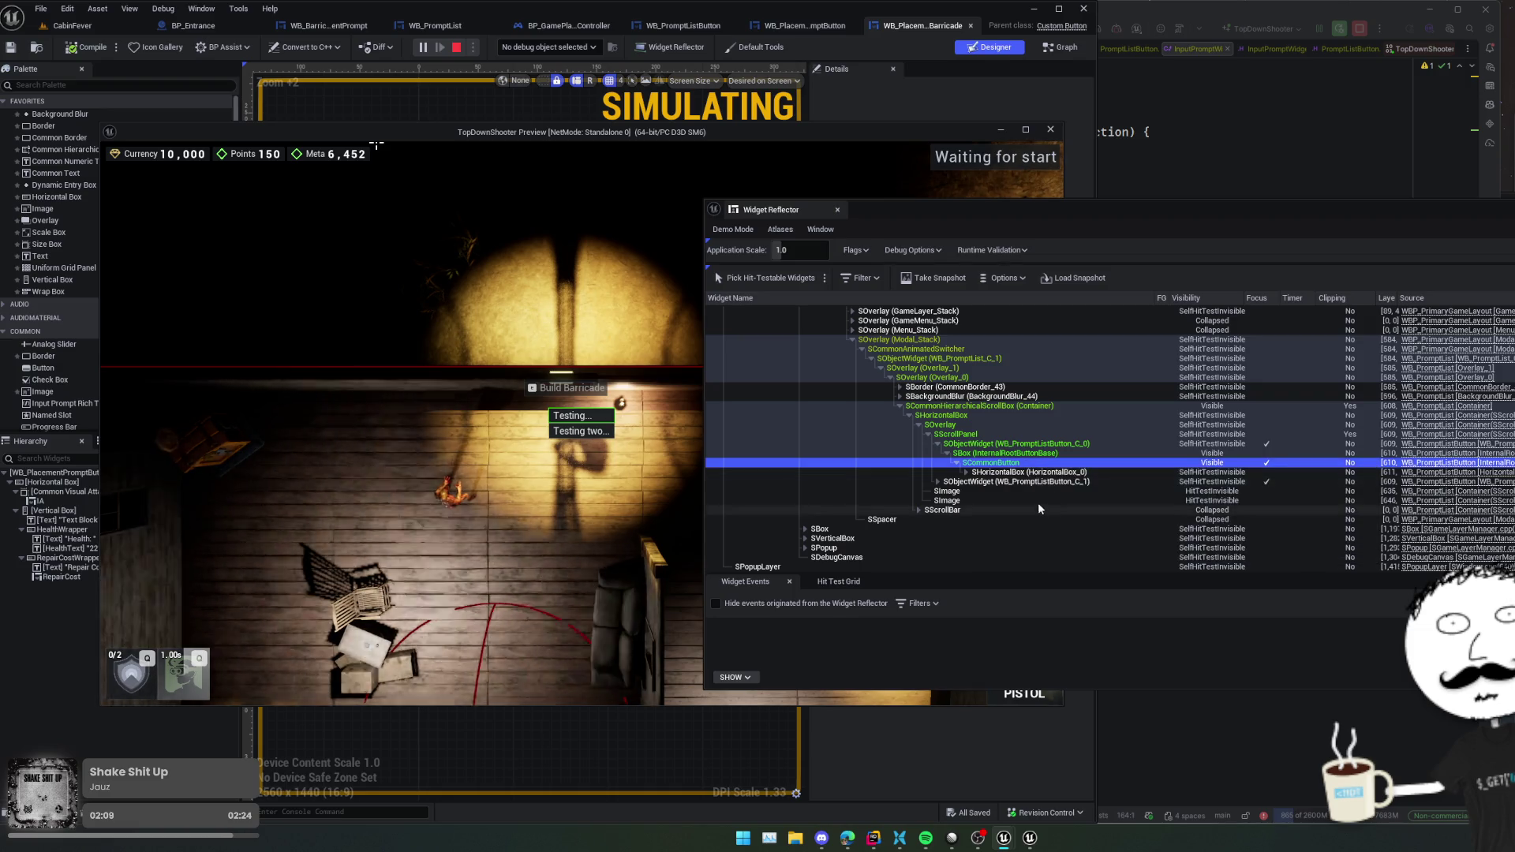
key("Up")
key("Down")
key("Down")
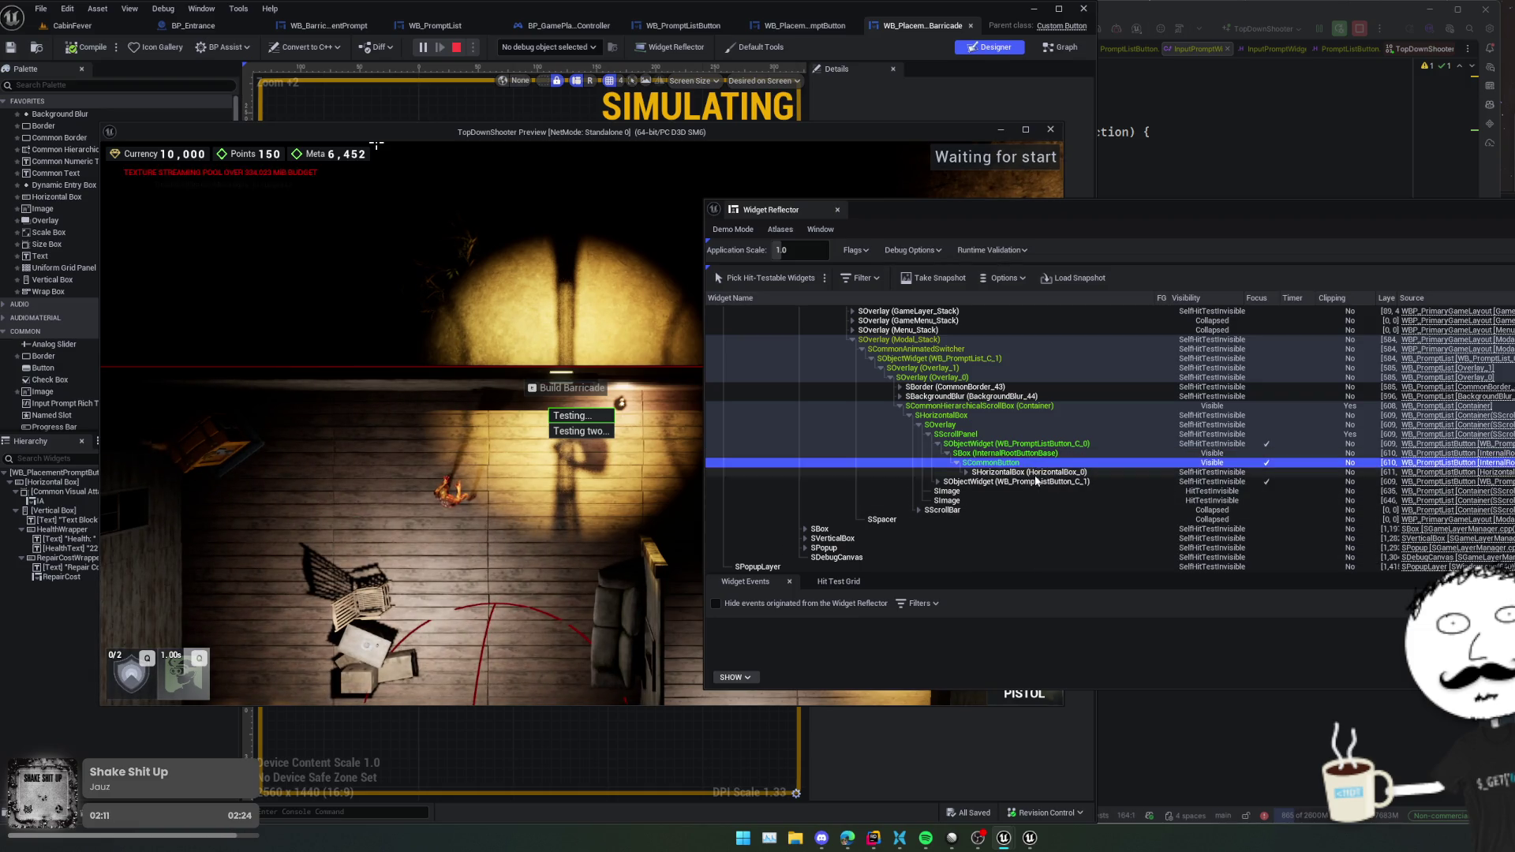
key("Right")
key("Down")
key("Right")
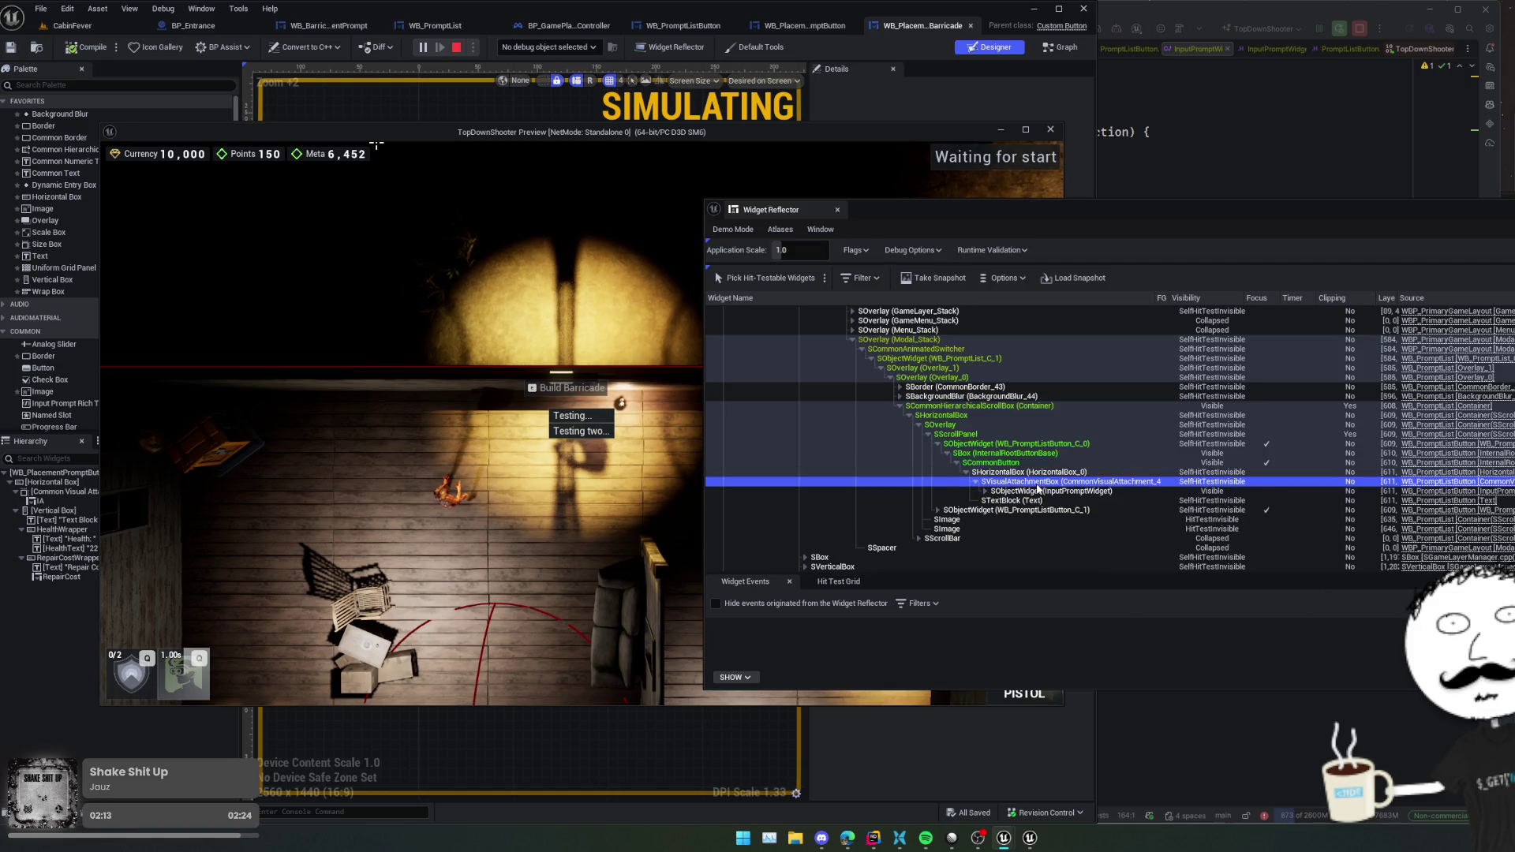
mouse_move(1037, 484)
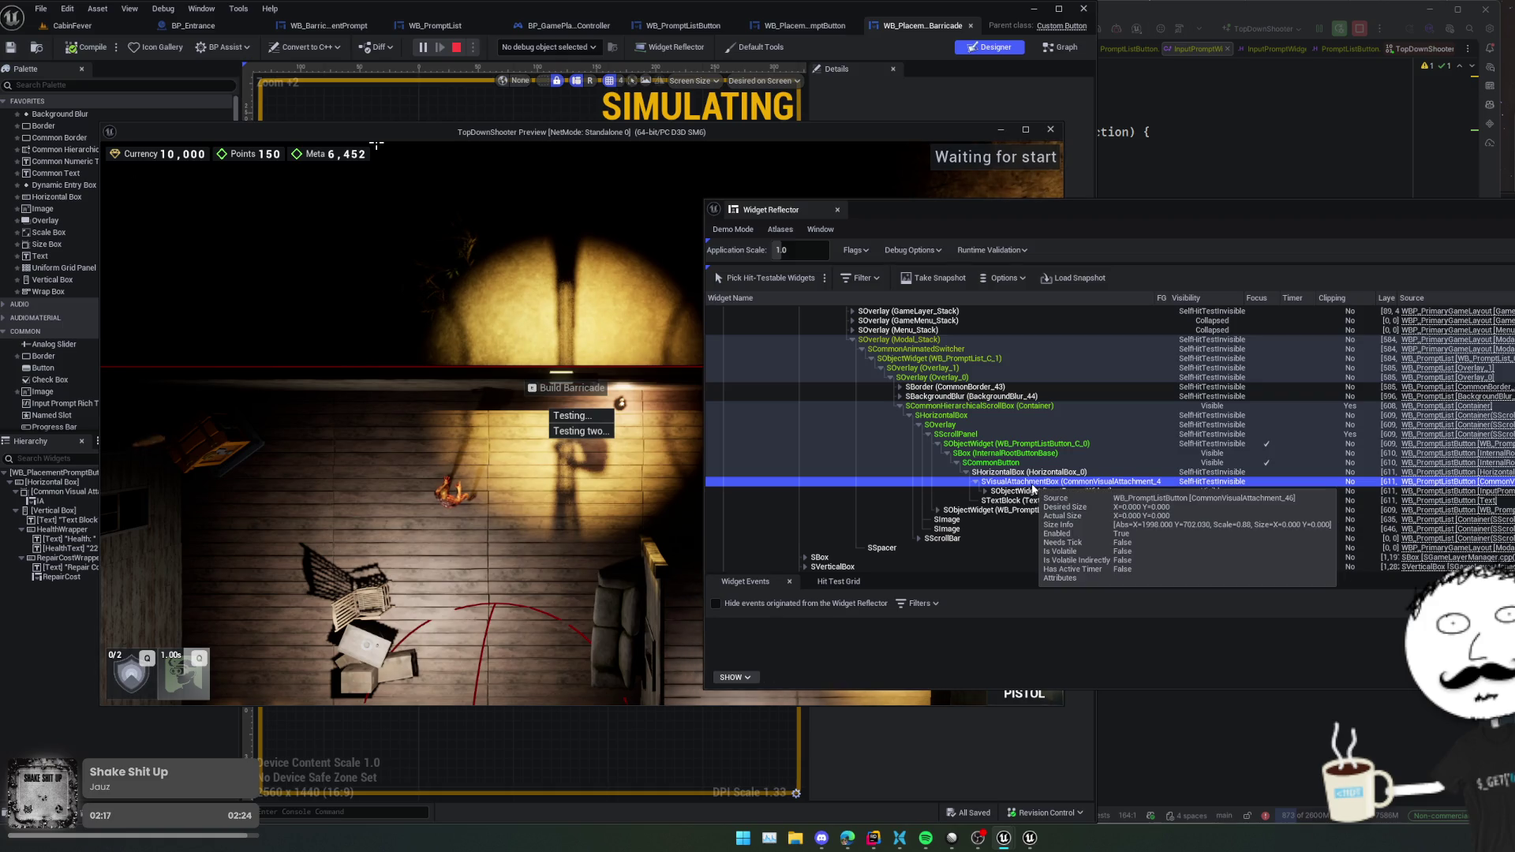
left_click(1033, 491)
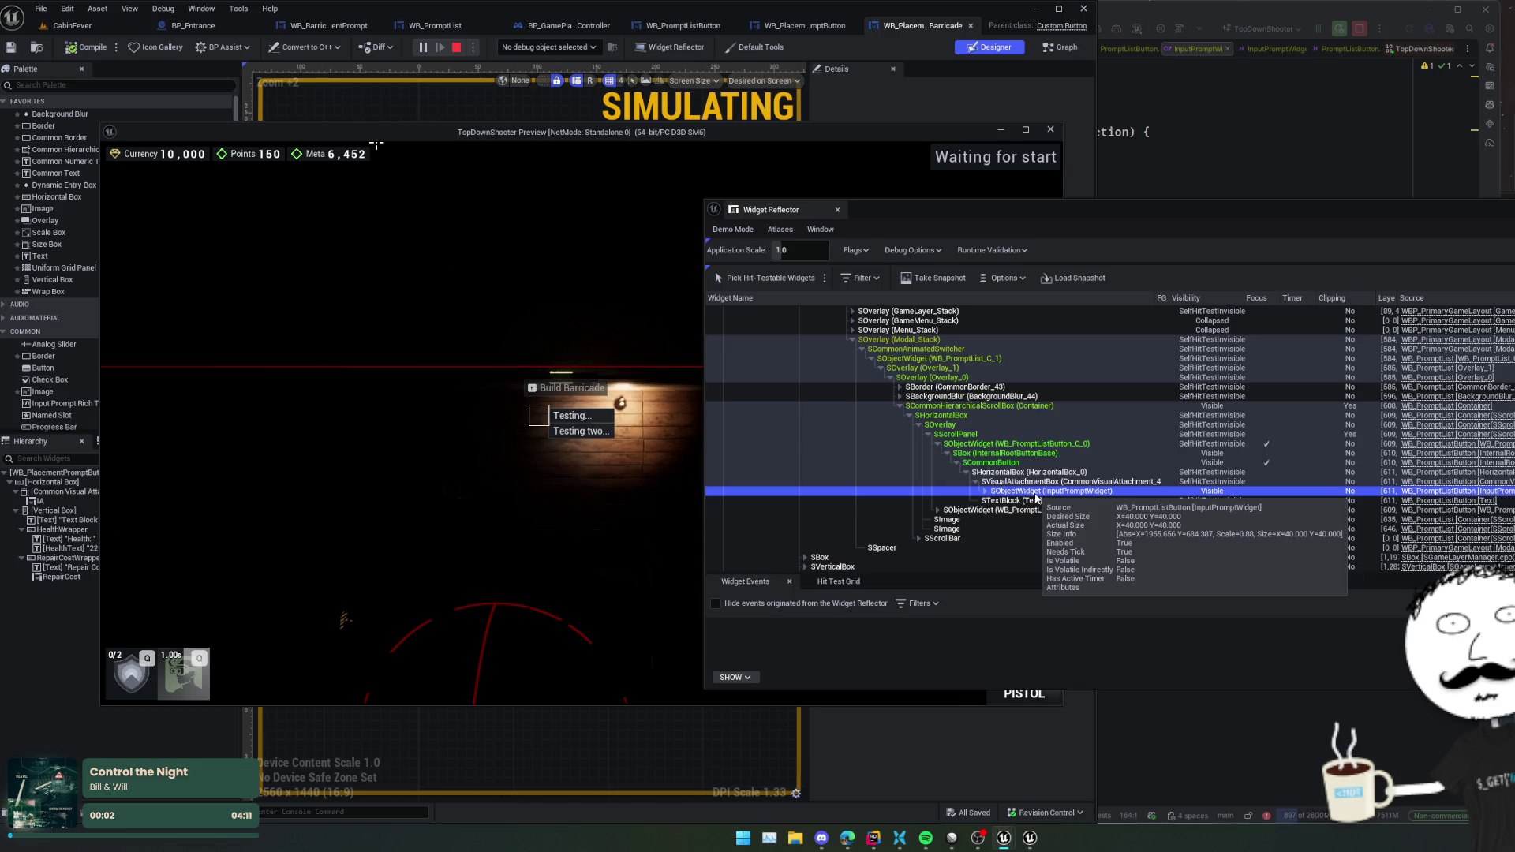
- Expand InputPromptWidget's children through Overlay_0 and the Background border to the GridPanel
key("Right")
key("Down")
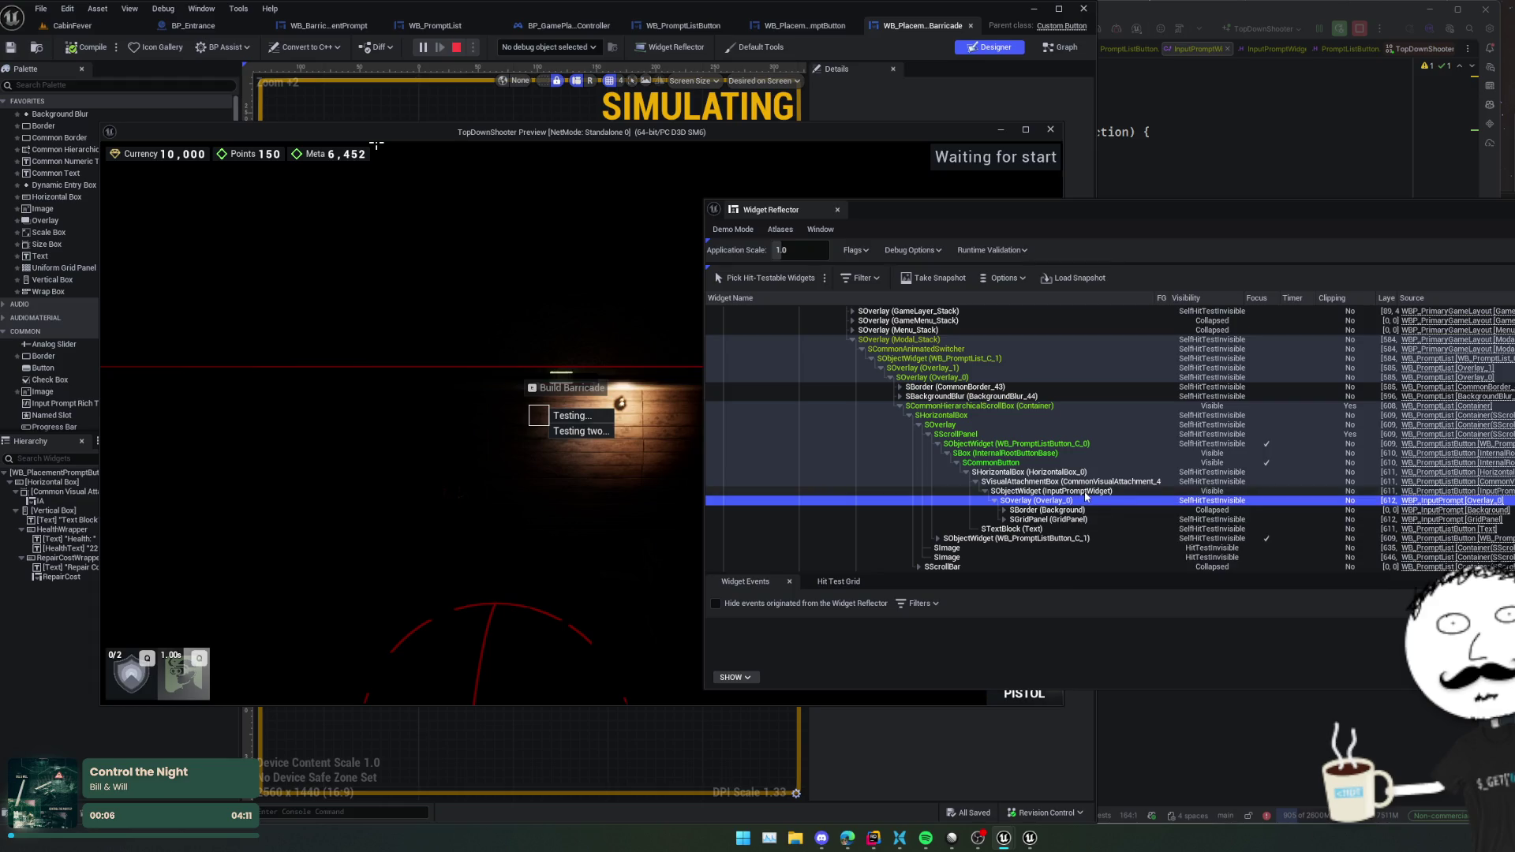
mouse_move(1086, 502)
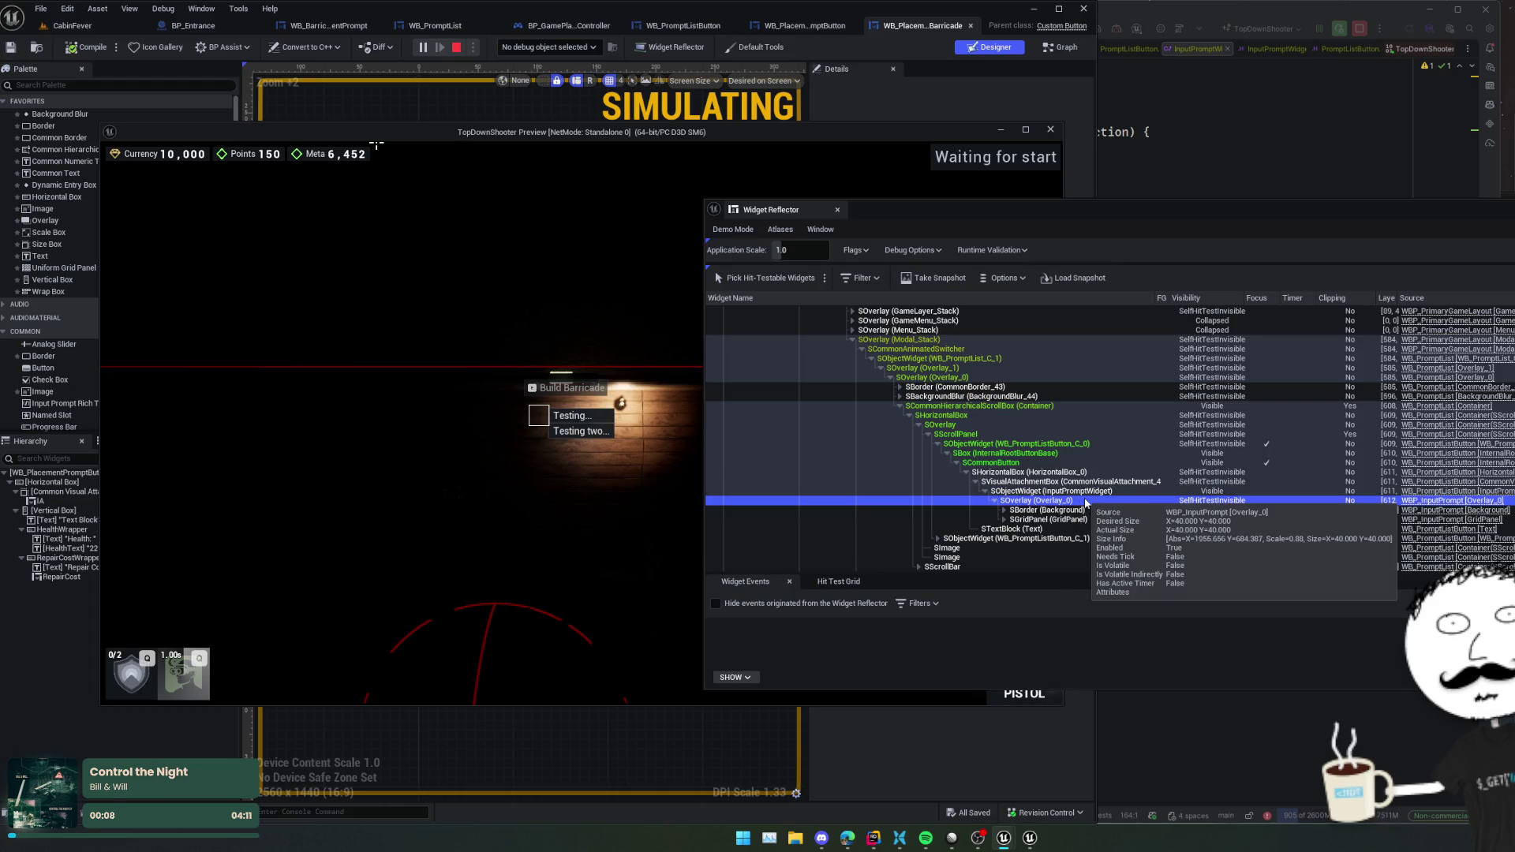
key("Up")
key("Up")
key("Up")
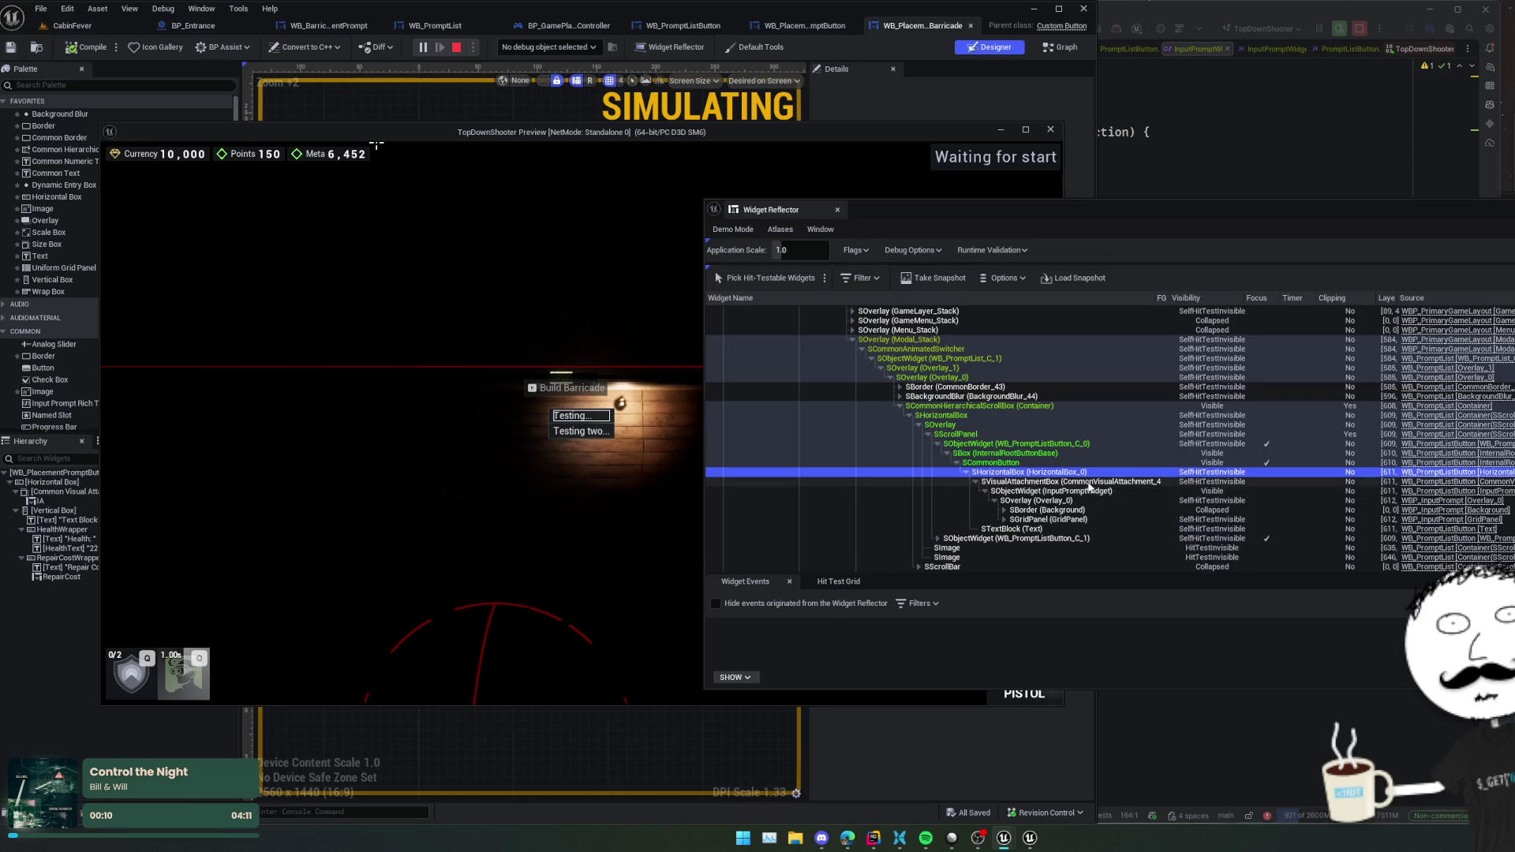
key("Down")
key("Down")
key("Down")
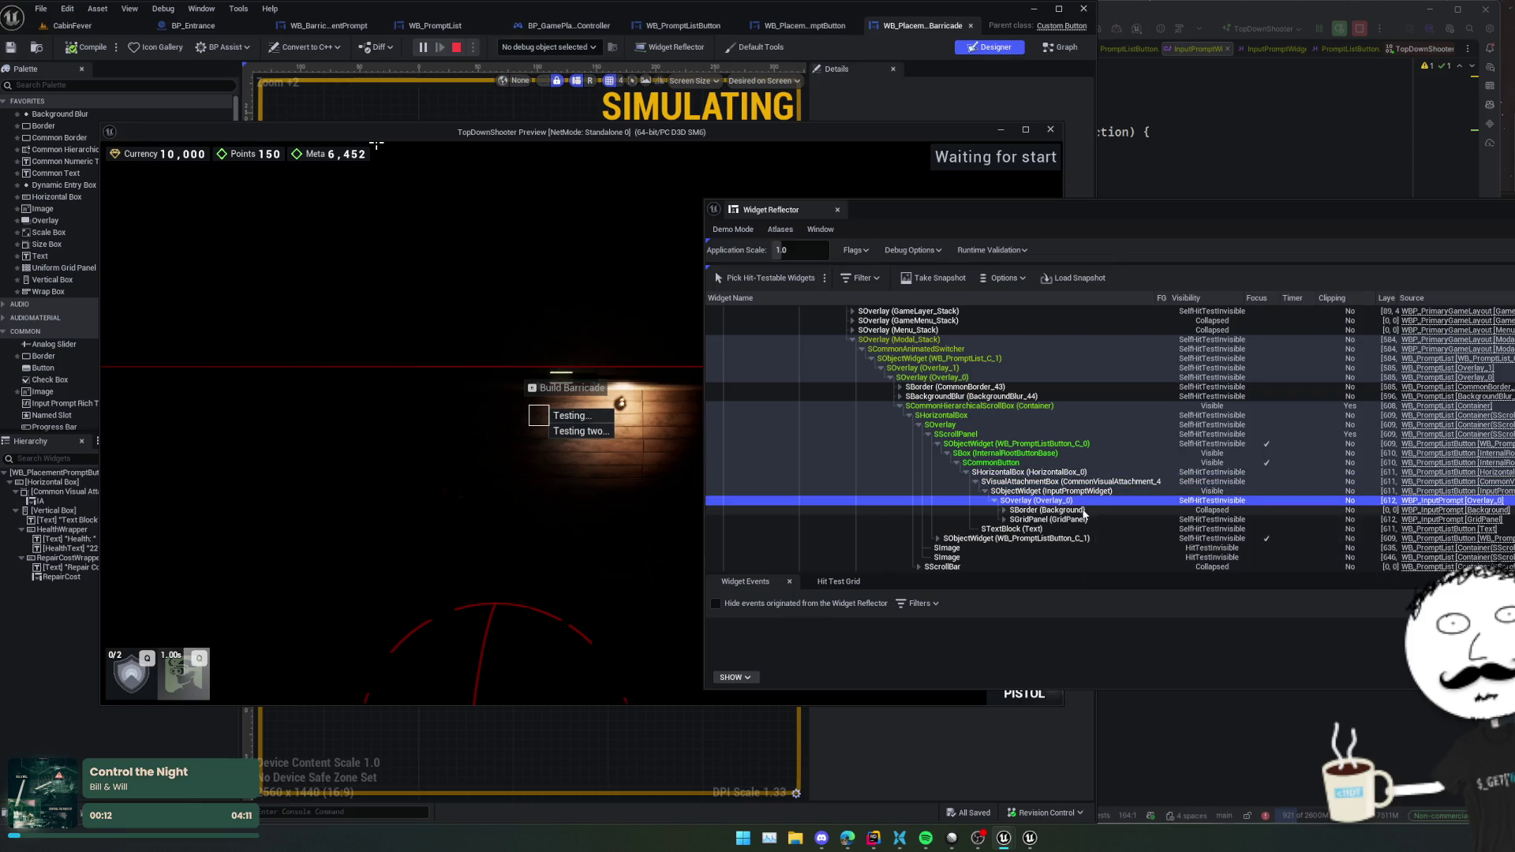
key("Down")
key("Right")
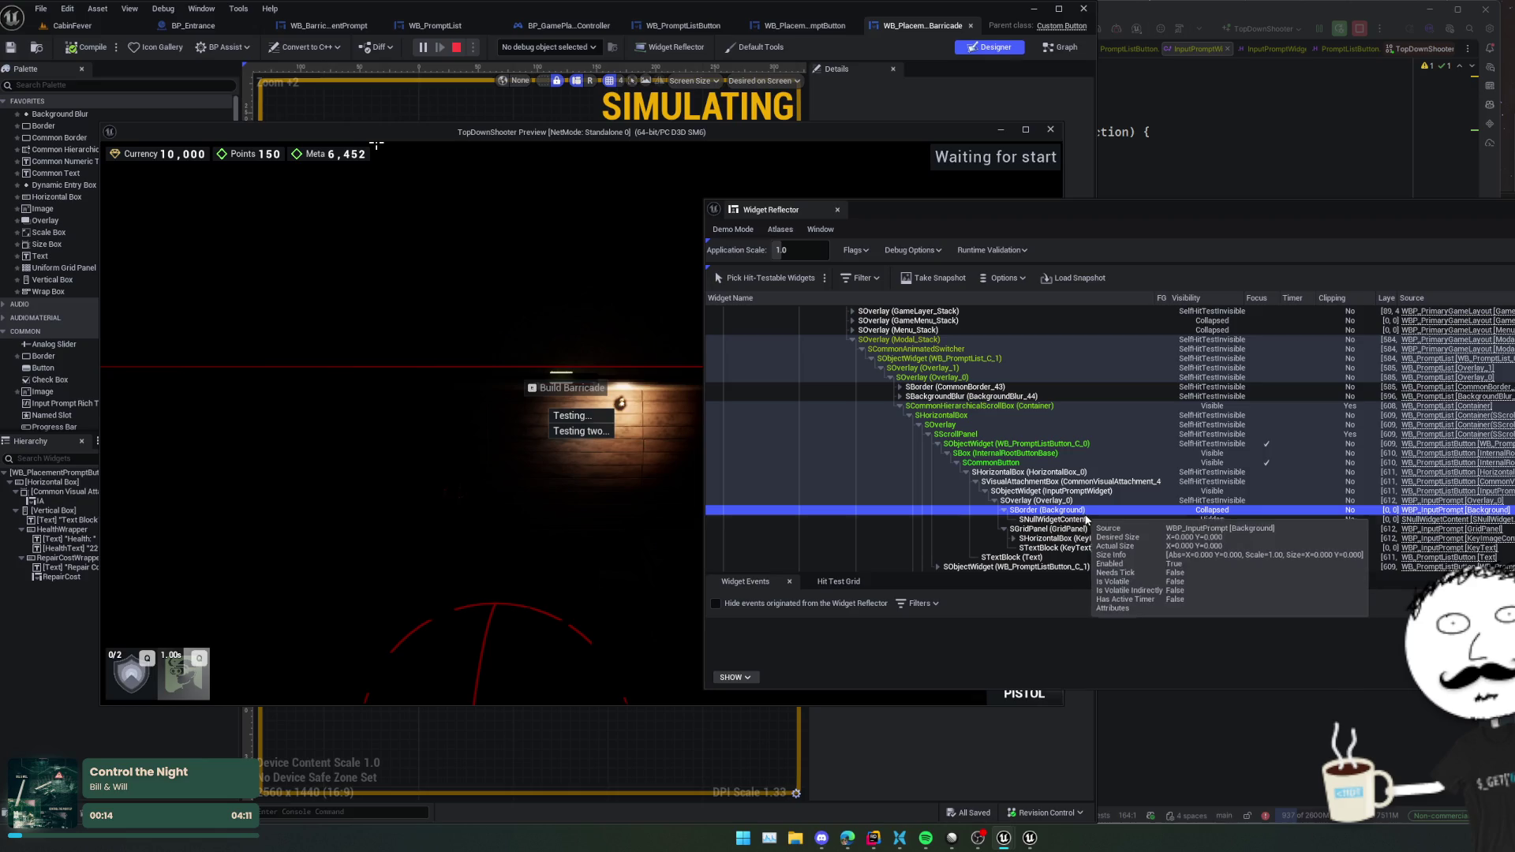
key("Down")
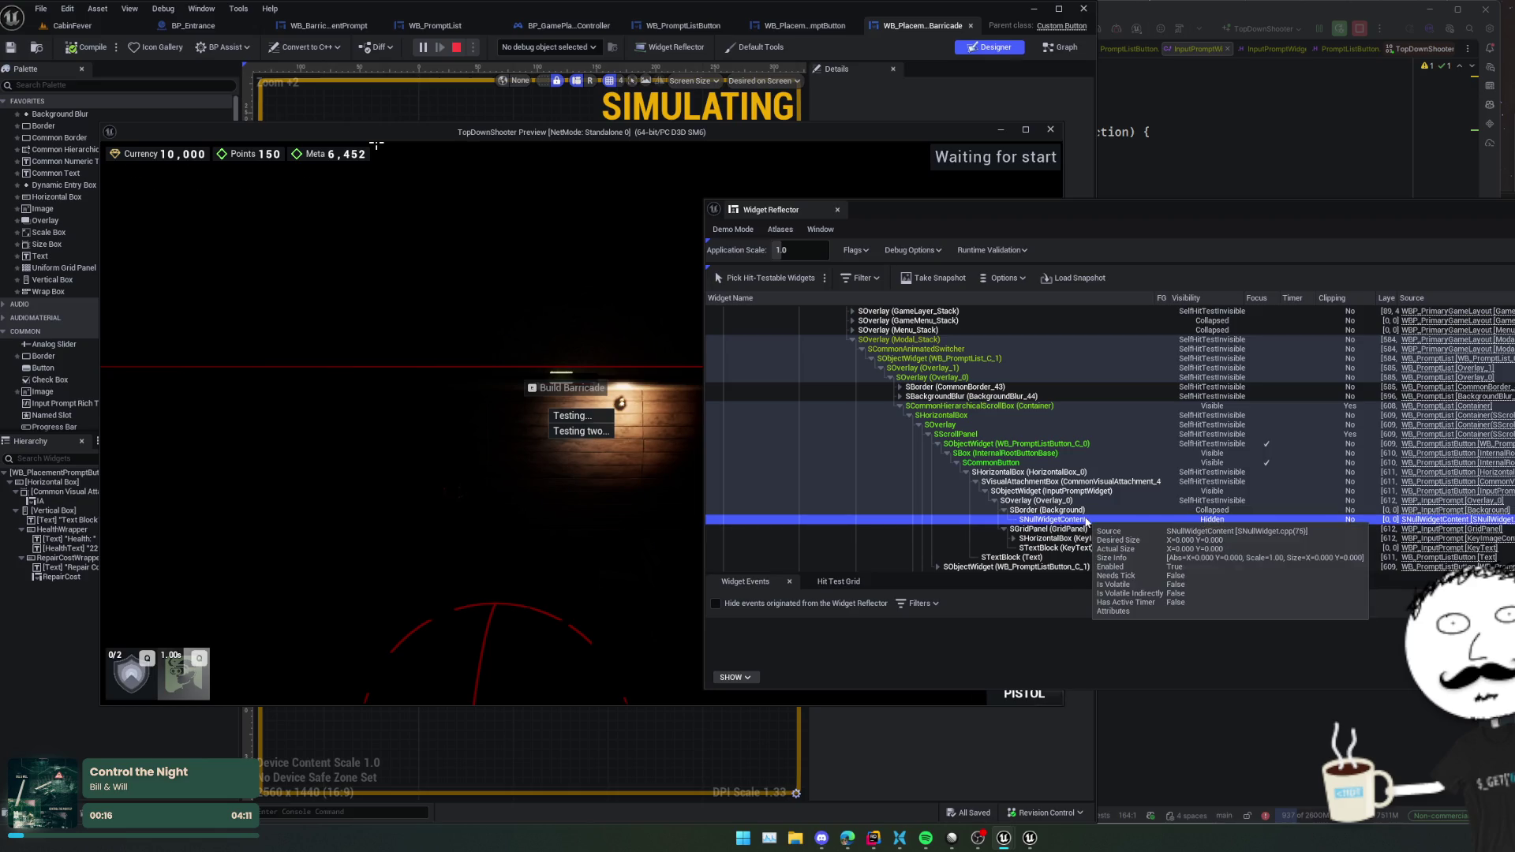
key("Left")
key("Left")
key("Down")
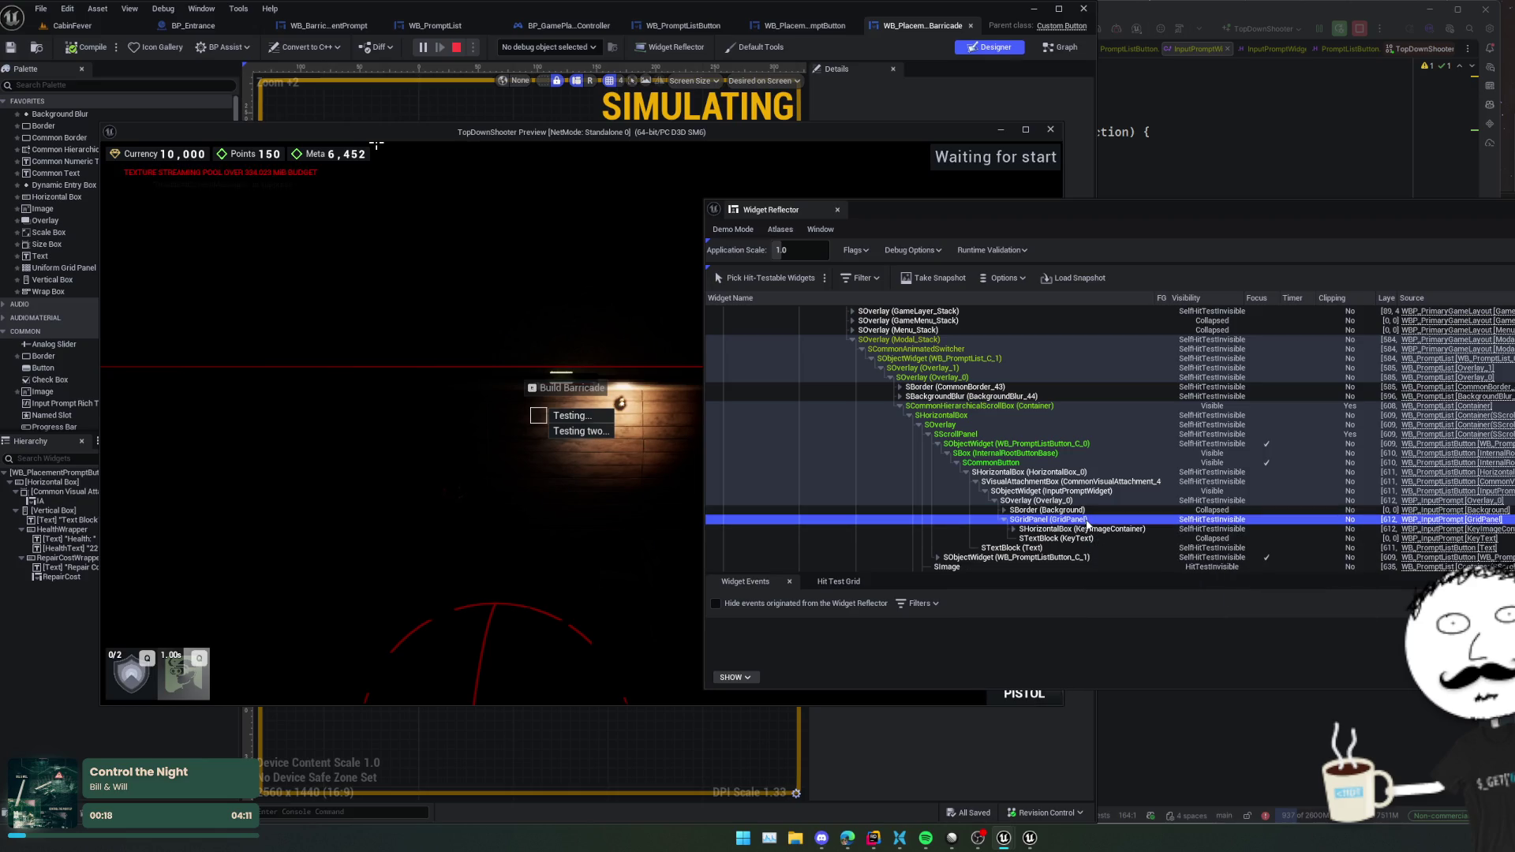
- Expand KeyImageContainer, the key prompt widget and its ScaleBox, then select the Key image
key("Down")
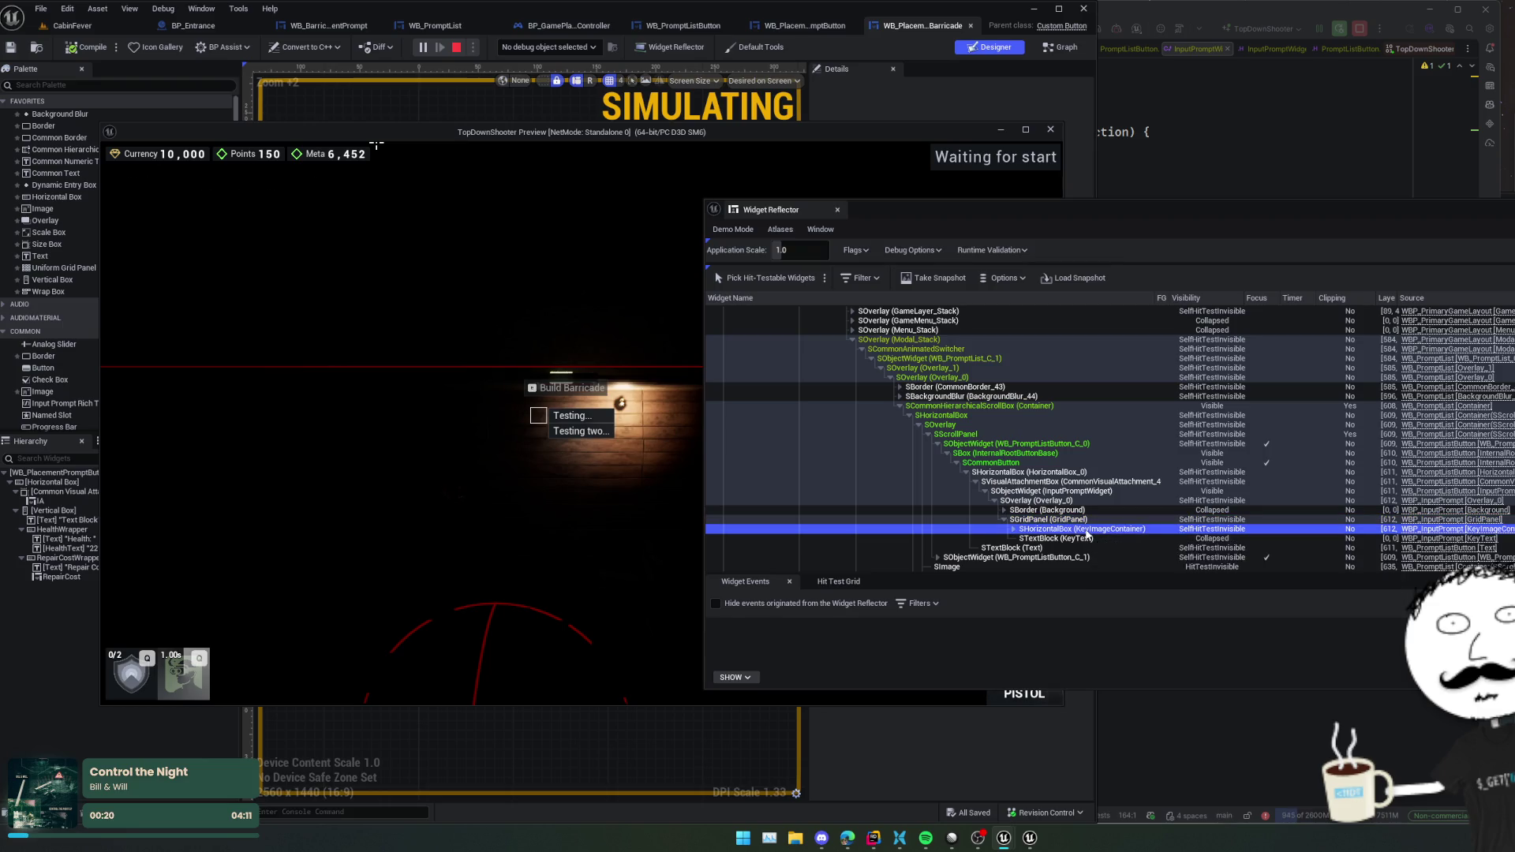
key("Right")
key("Down")
key("Right")
key("Down")
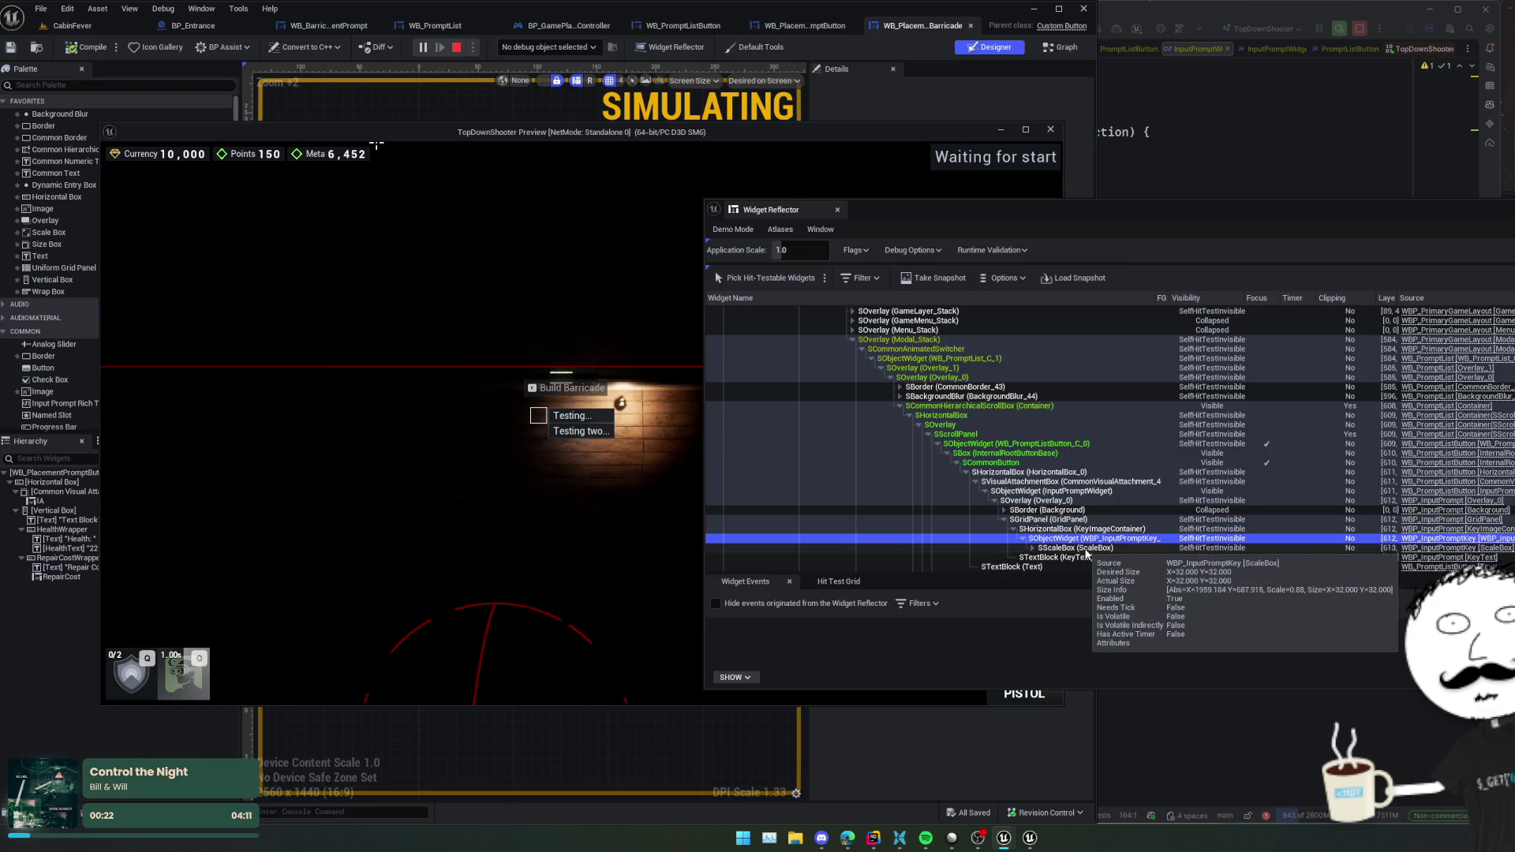
key("Right")
left_click(1087, 558)
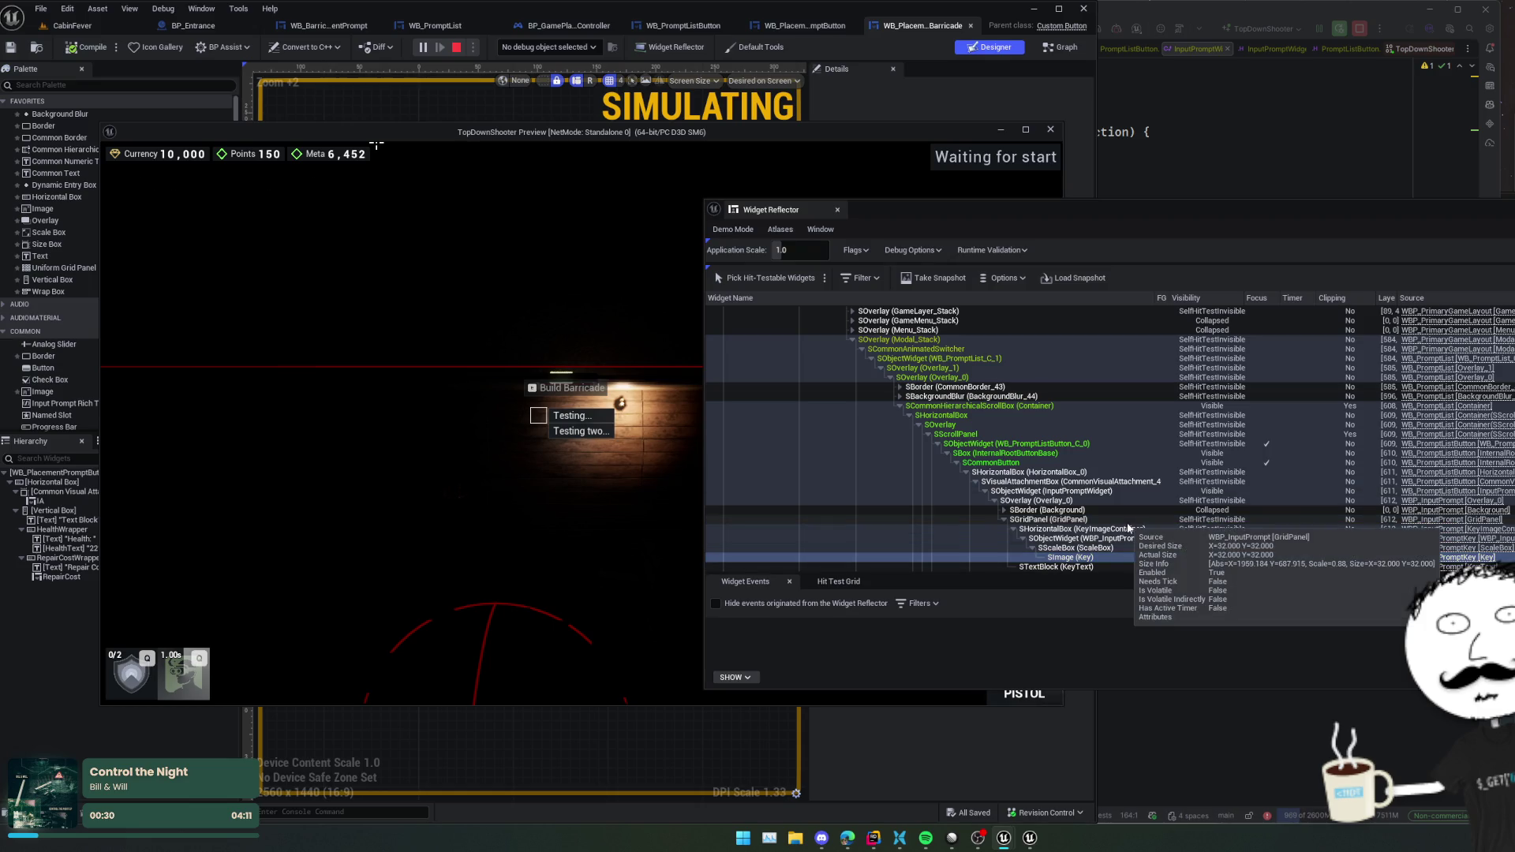
- Inspect Overlay_0, the Testing button, WB_PromptListButton_C_0, InputPromptWidget and the visual attachment box
left_click(1155, 500)
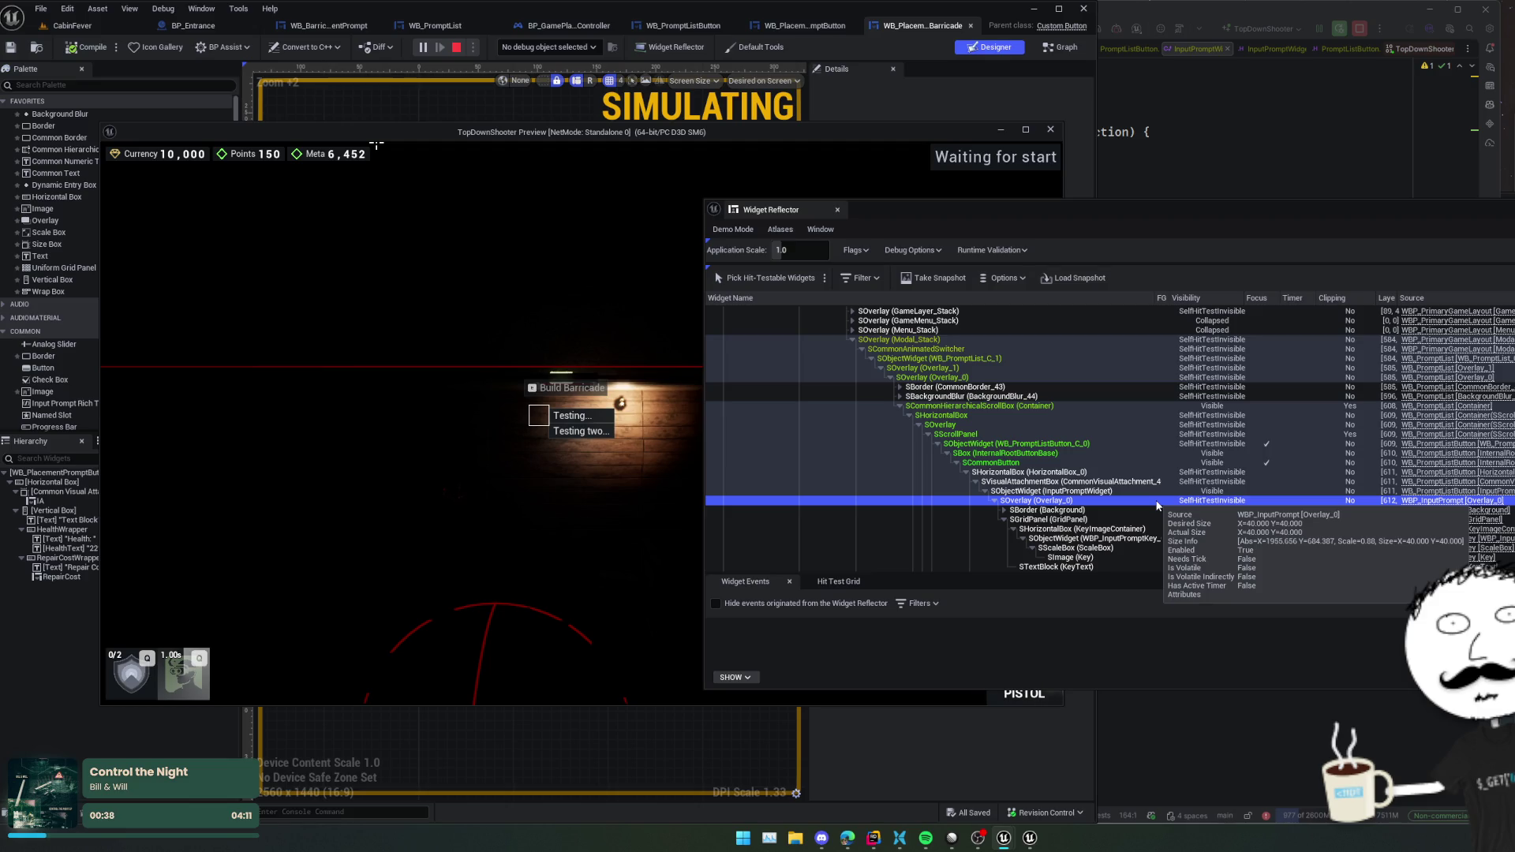
left_click(1183, 462)
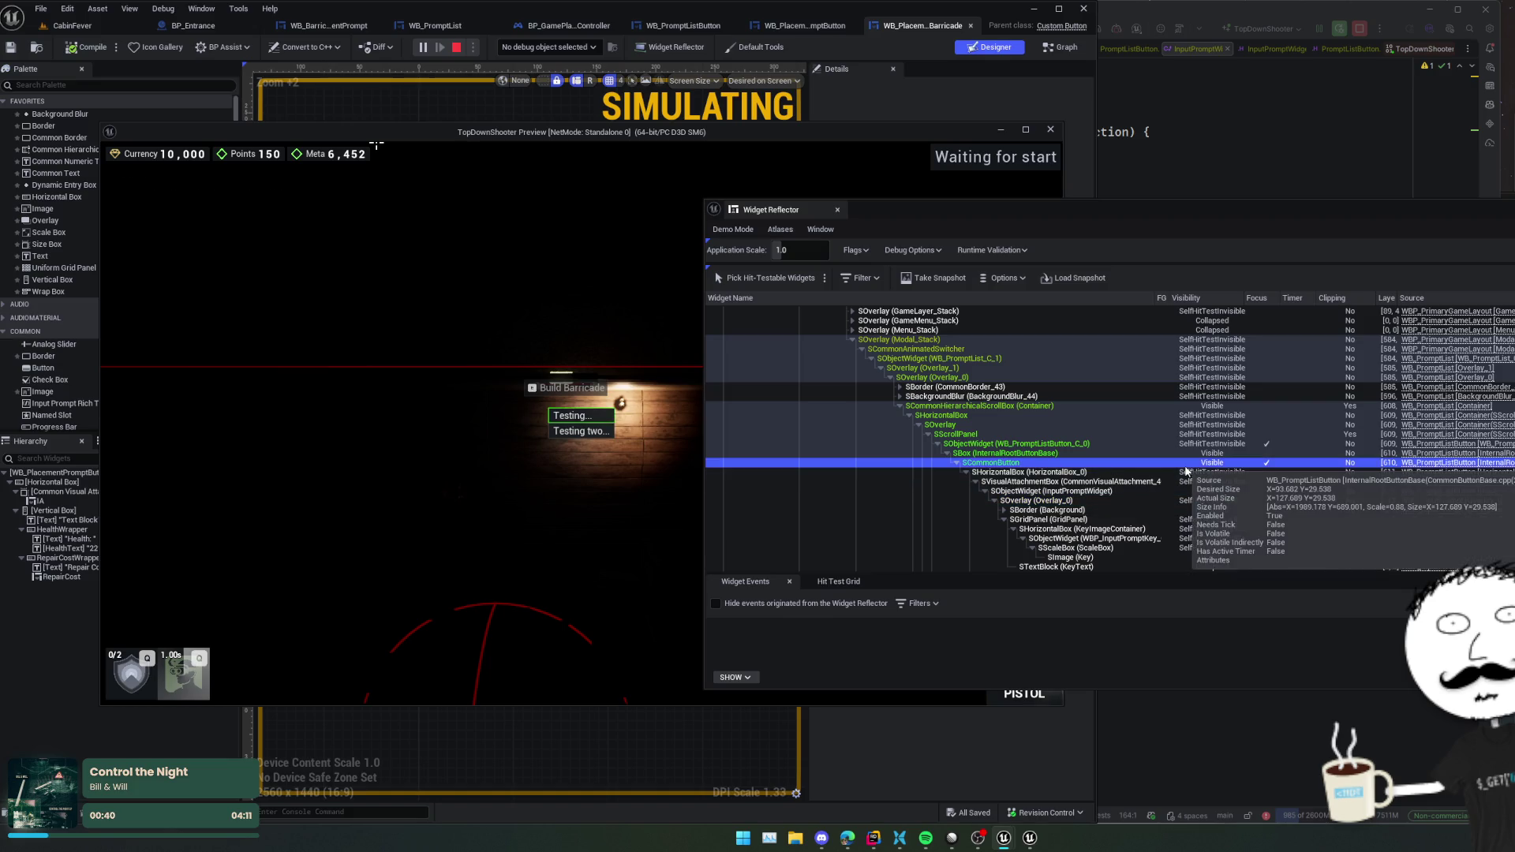
left_click(1183, 443)
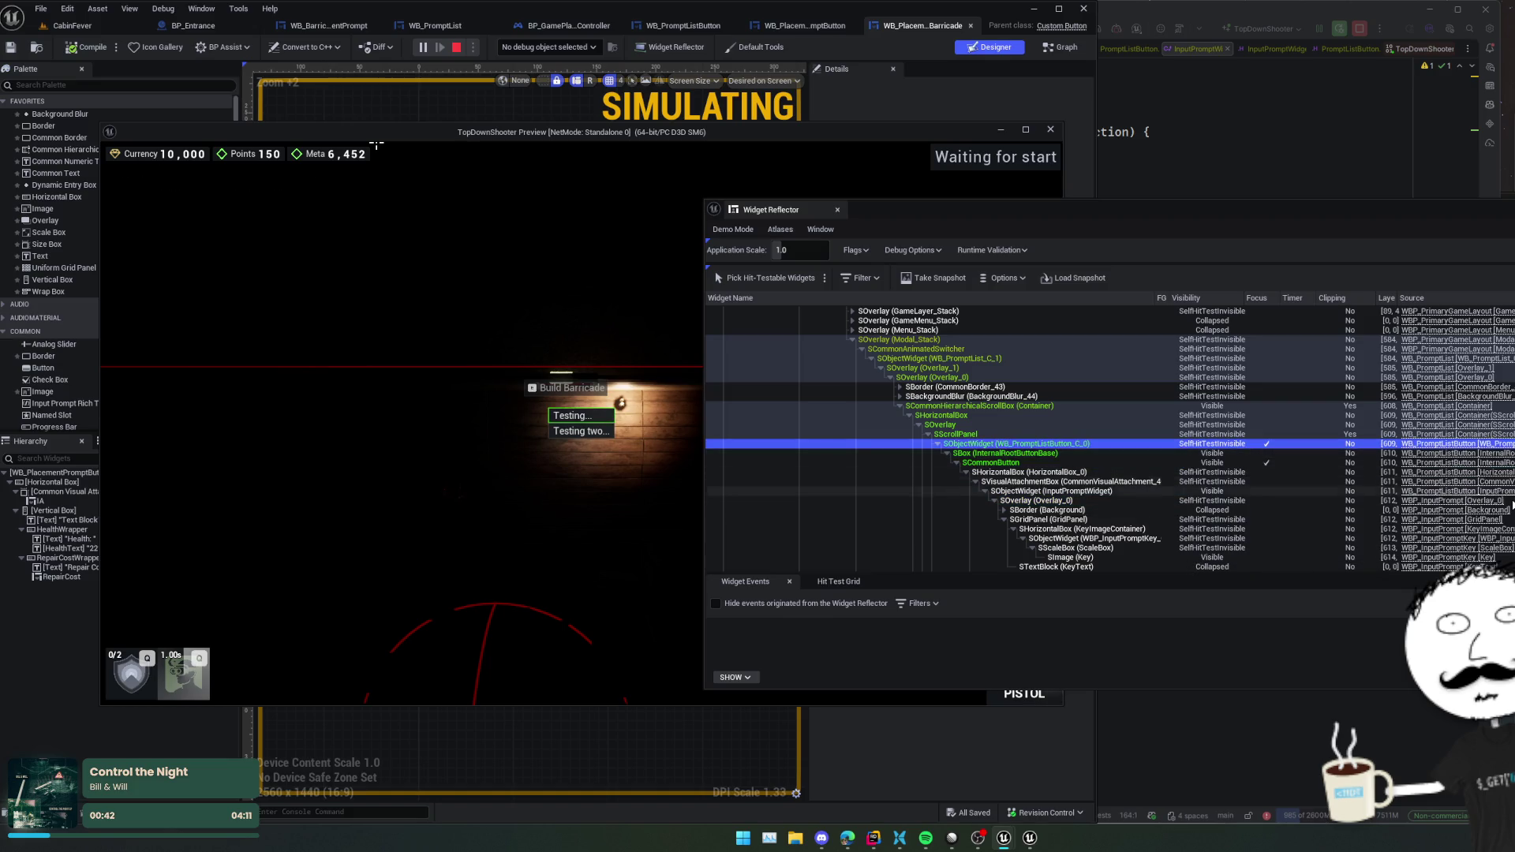
left_click(376, 144)
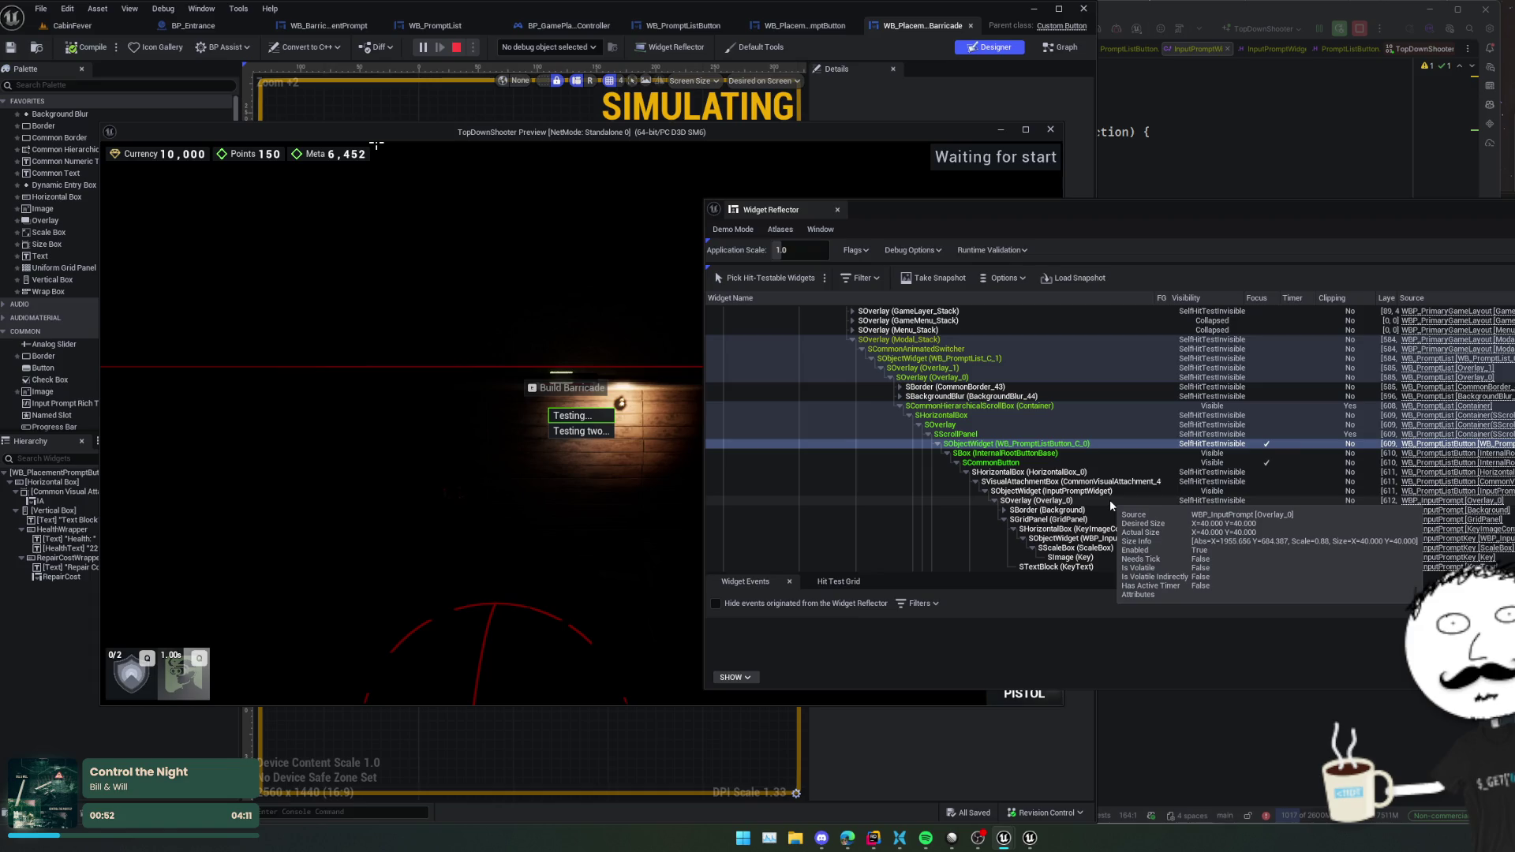
left_click(1110, 501)
left_click(1109, 490)
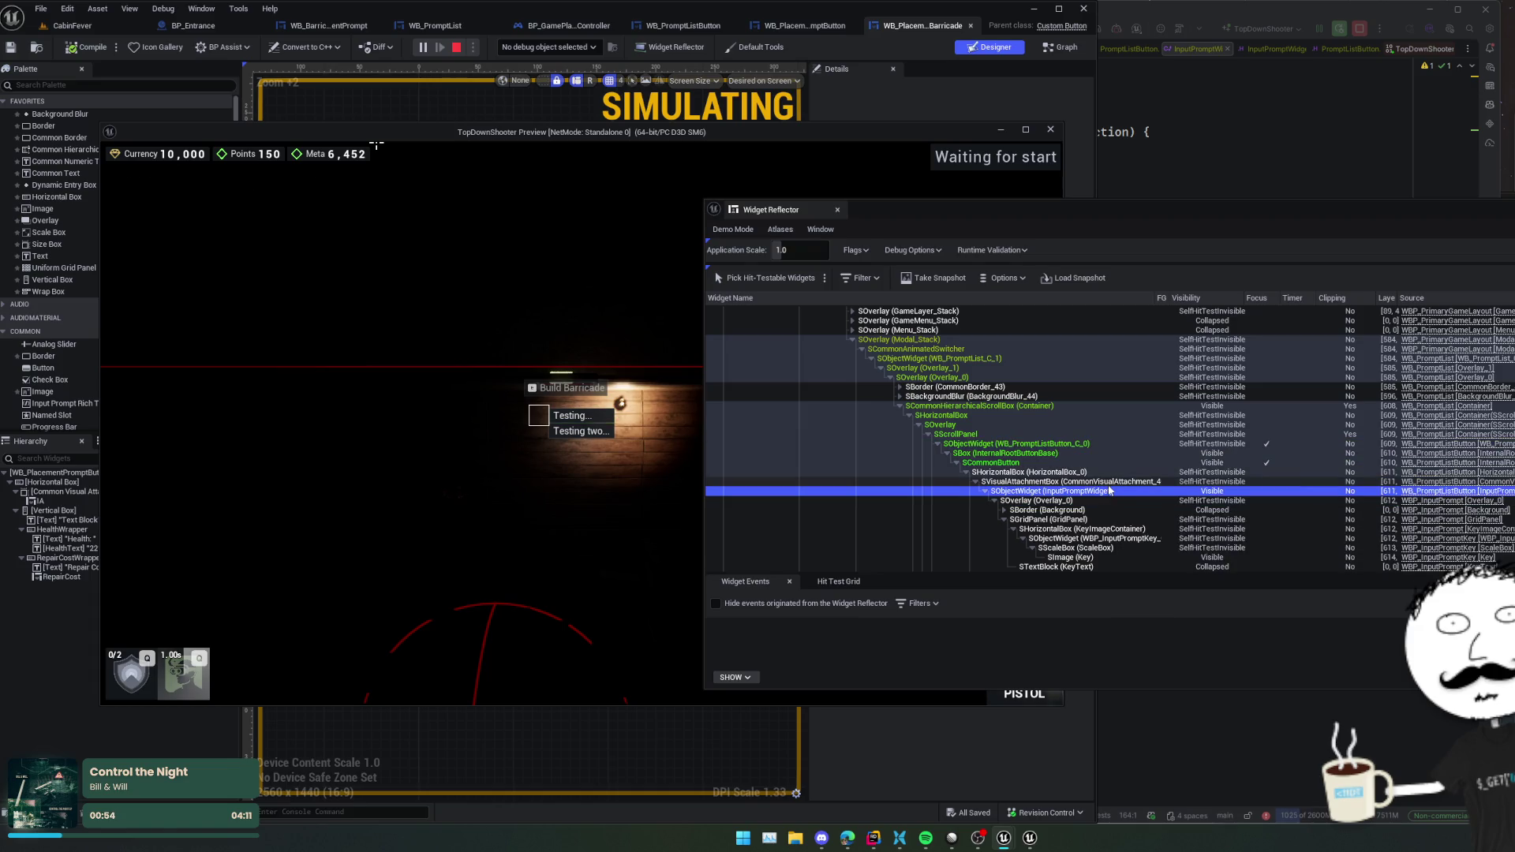
left_click(1109, 481)
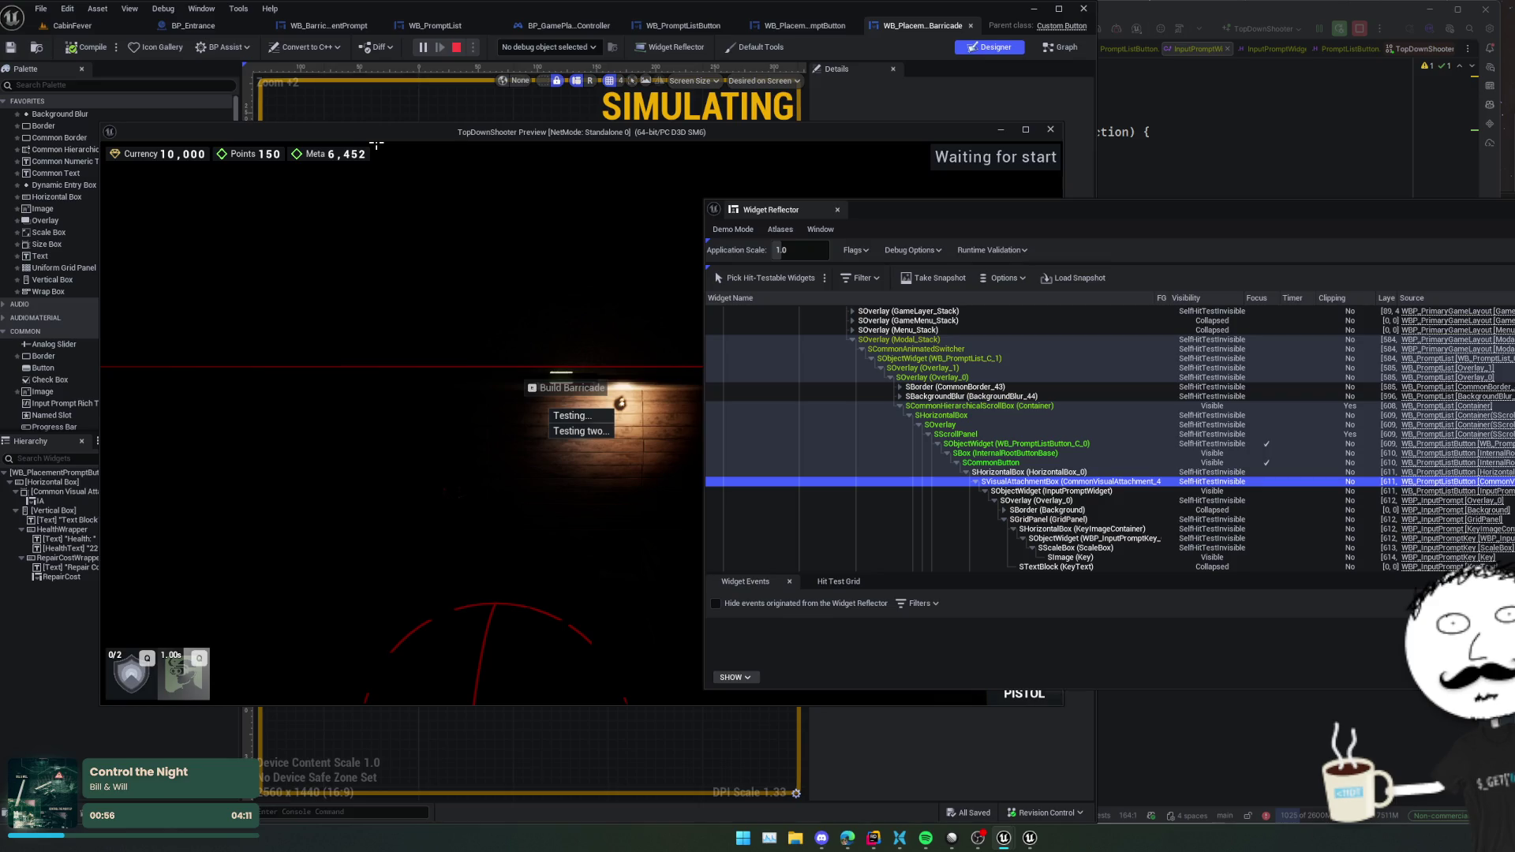
left_click(376, 145)
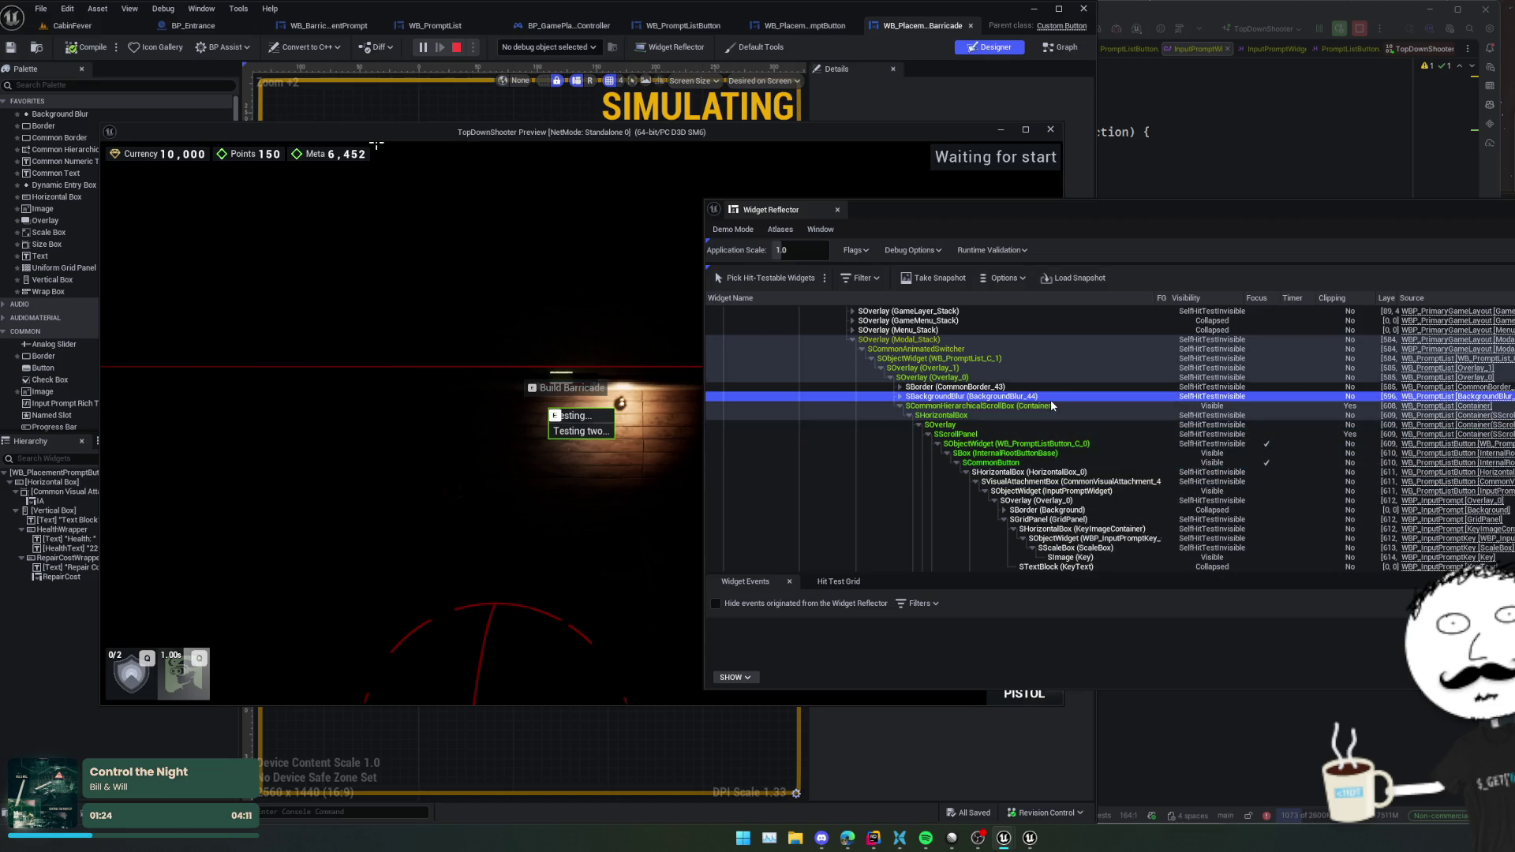
- Inspect the prompt list's Container scroll box details, then stop the play session
left_click(1048, 406)
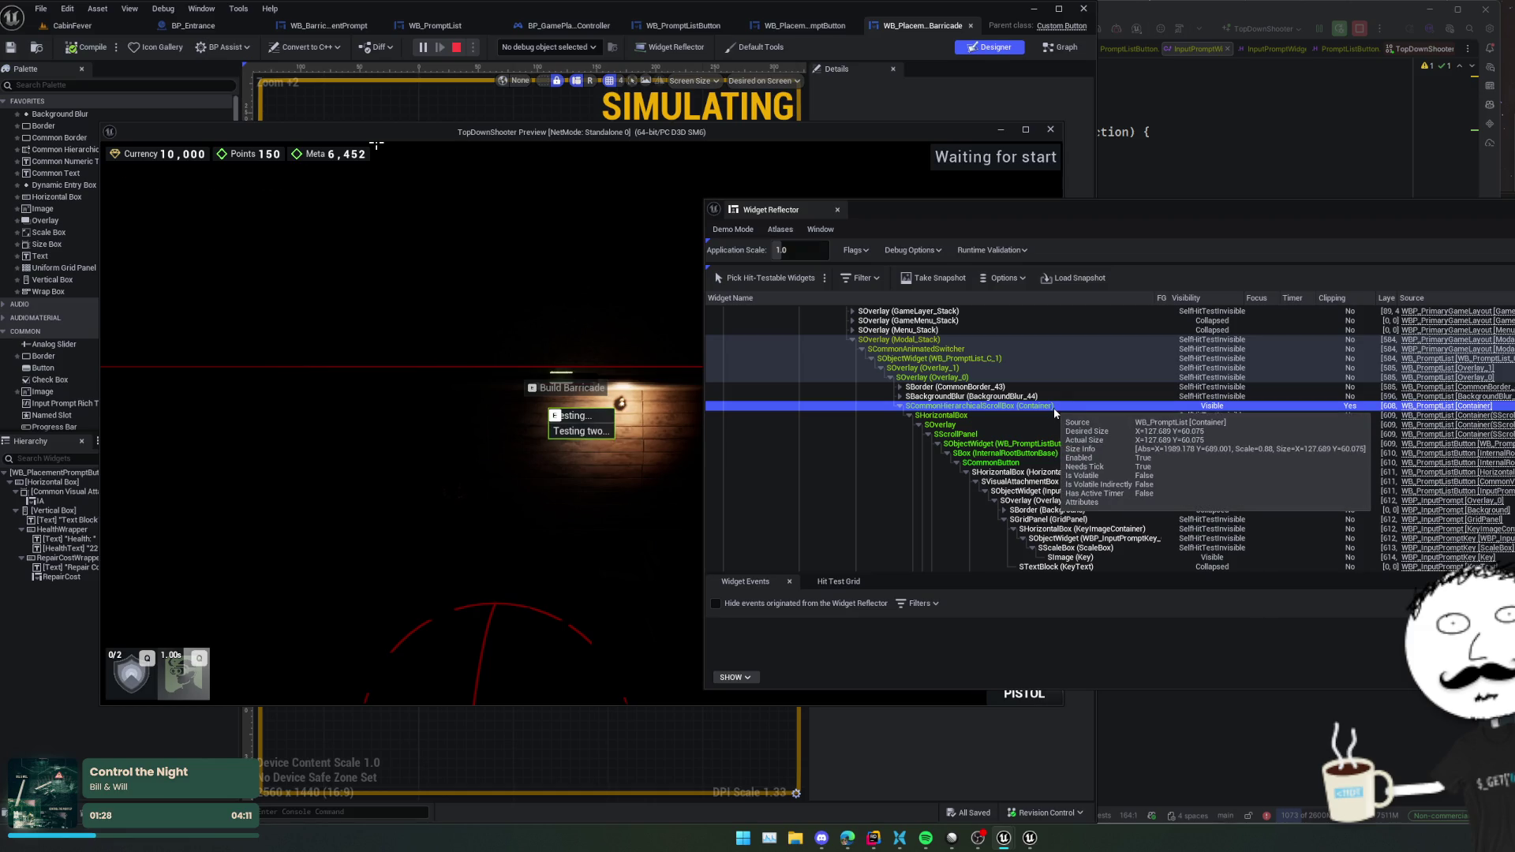
left_click(376, 145)
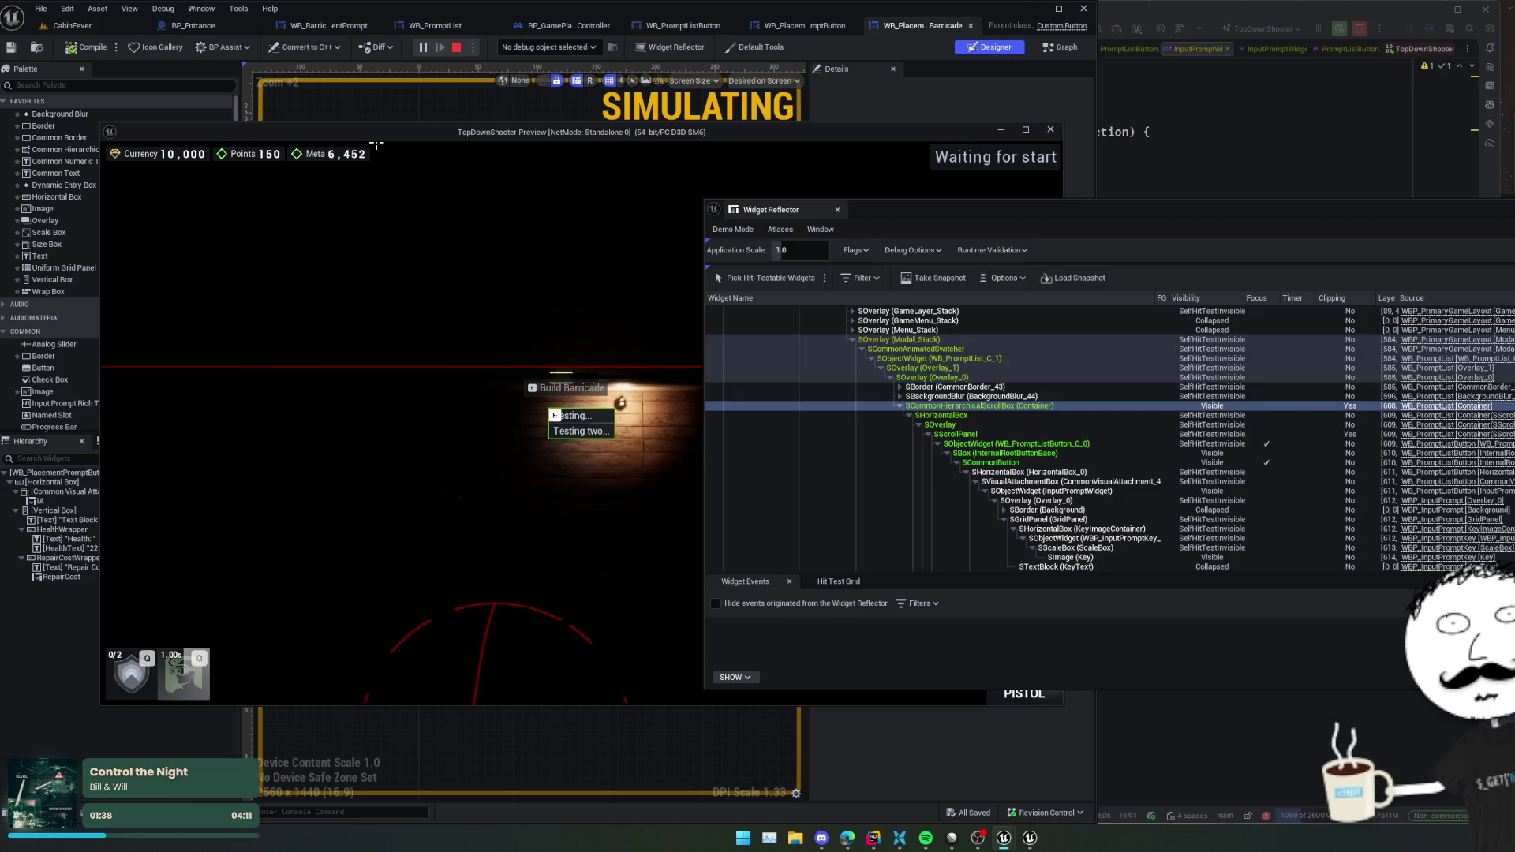
left_click(838, 209)
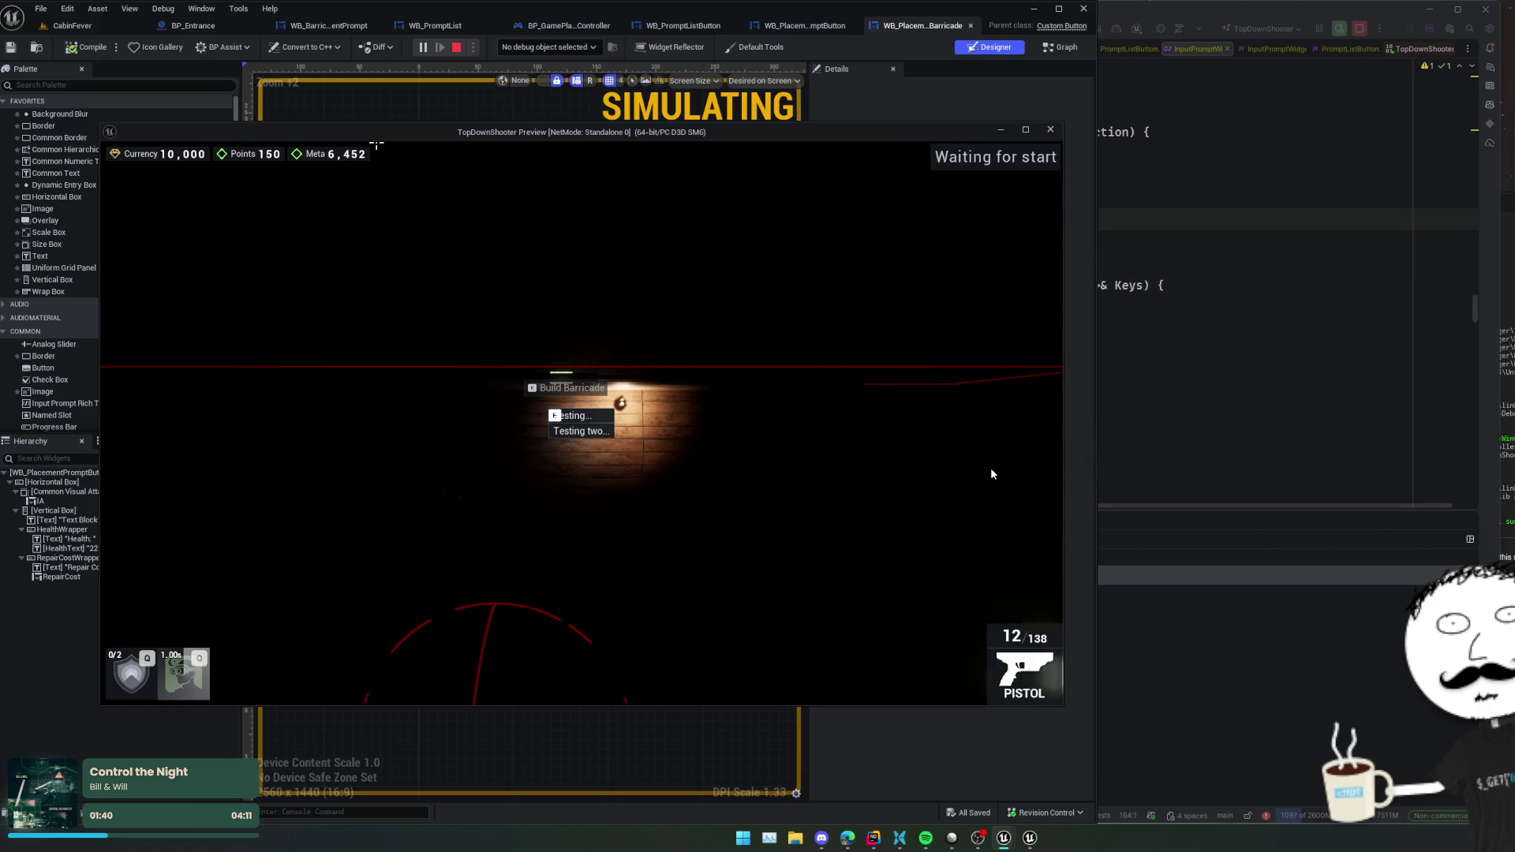
- Stop the play session and resume the paused Rider debugger
left_click(1050, 129)
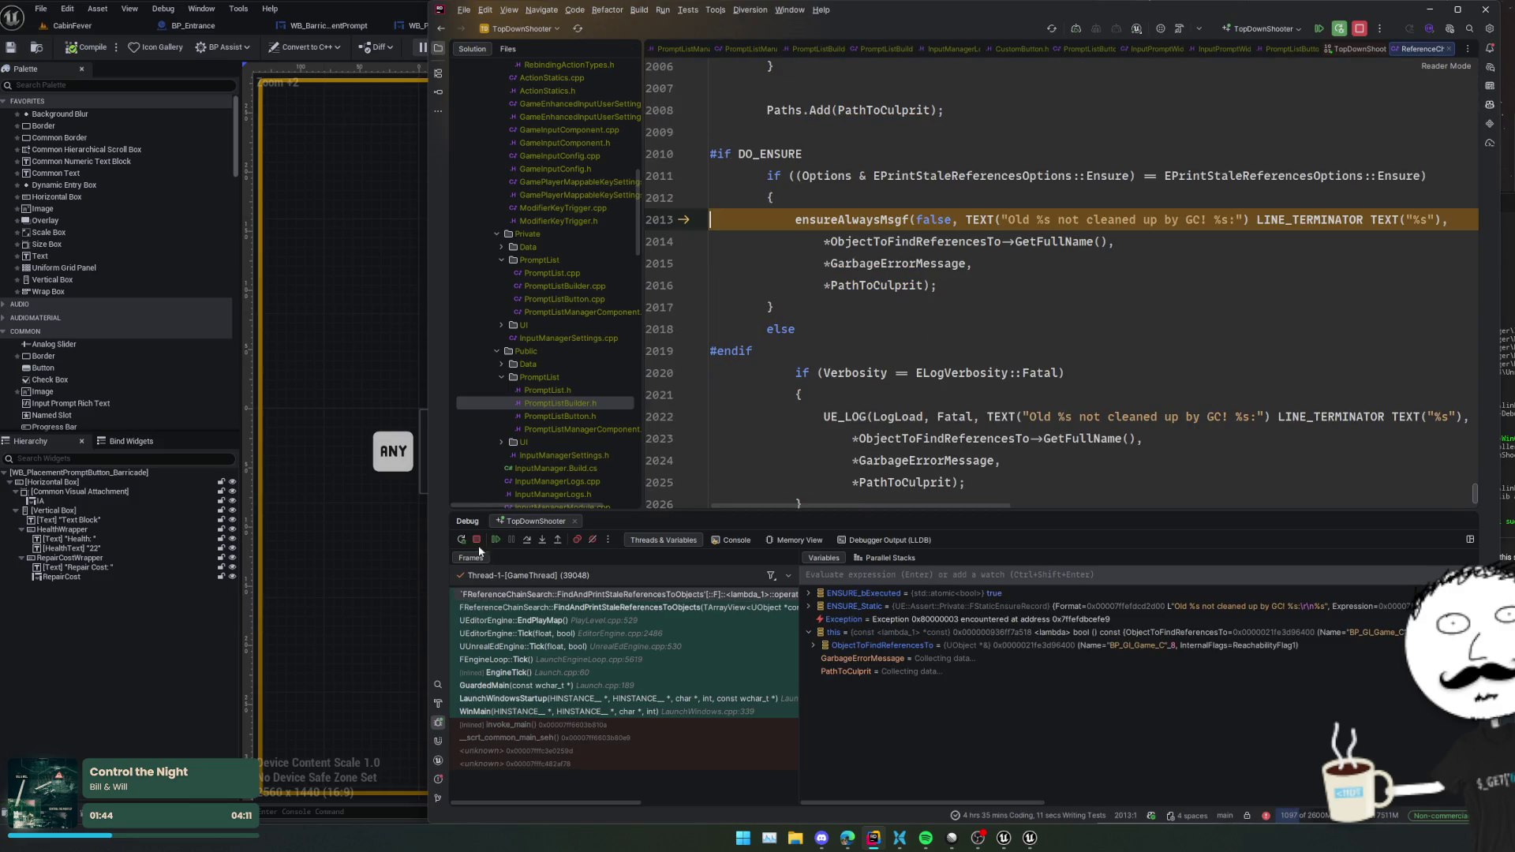
left_click(497, 539)
left_click(497, 539)
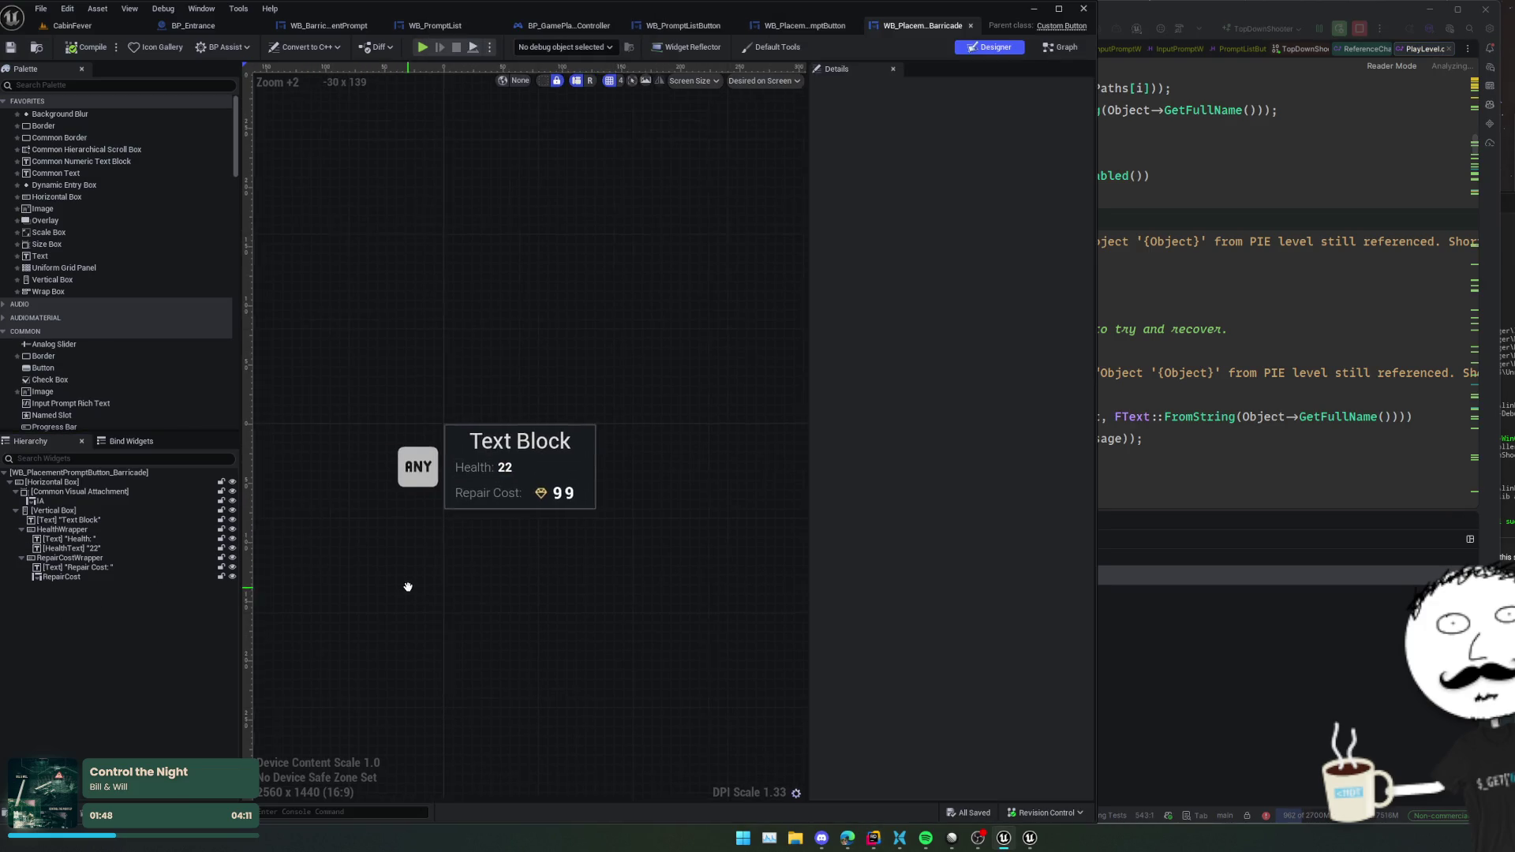
left_click_drag(408, 587, 411, 584)
- Open the WB_PromptList designer and delete its Container scroll box
left_click(781, 25)
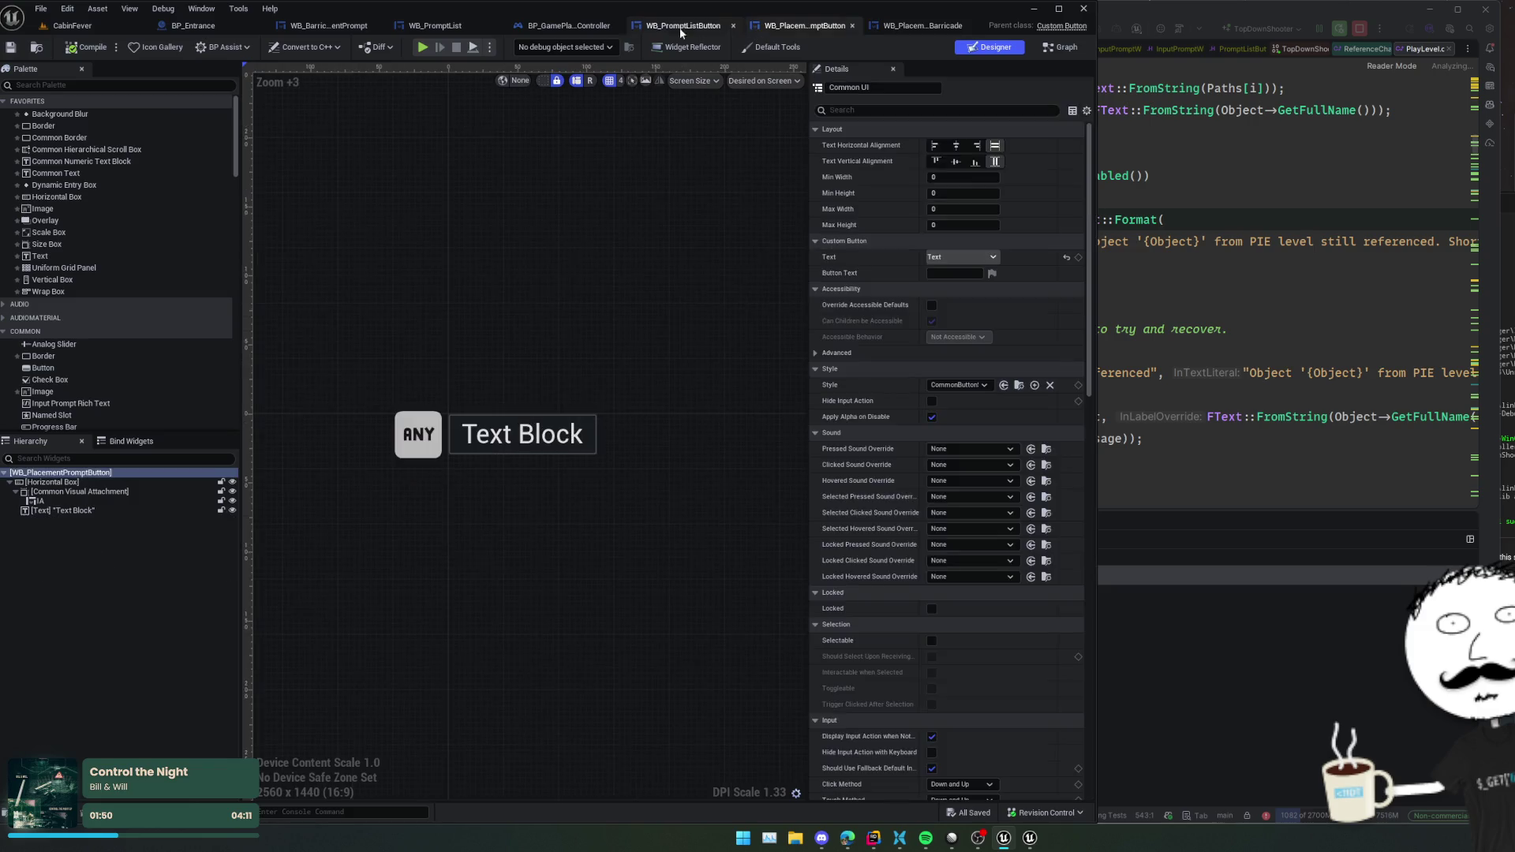
left_click(683, 25)
left_click(572, 25)
left_click(422, 25)
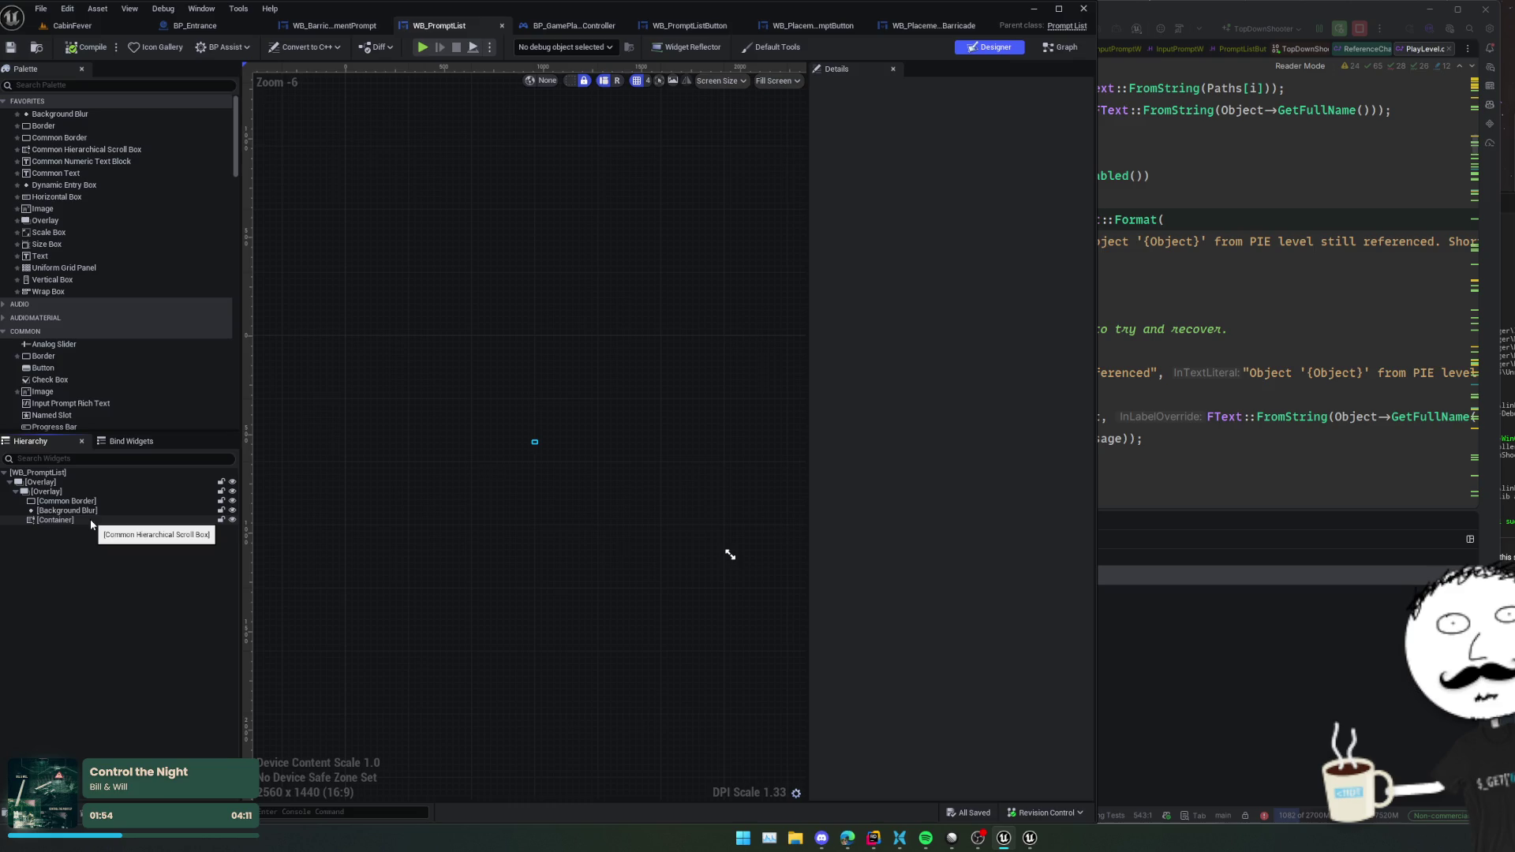
left_click(63, 520)
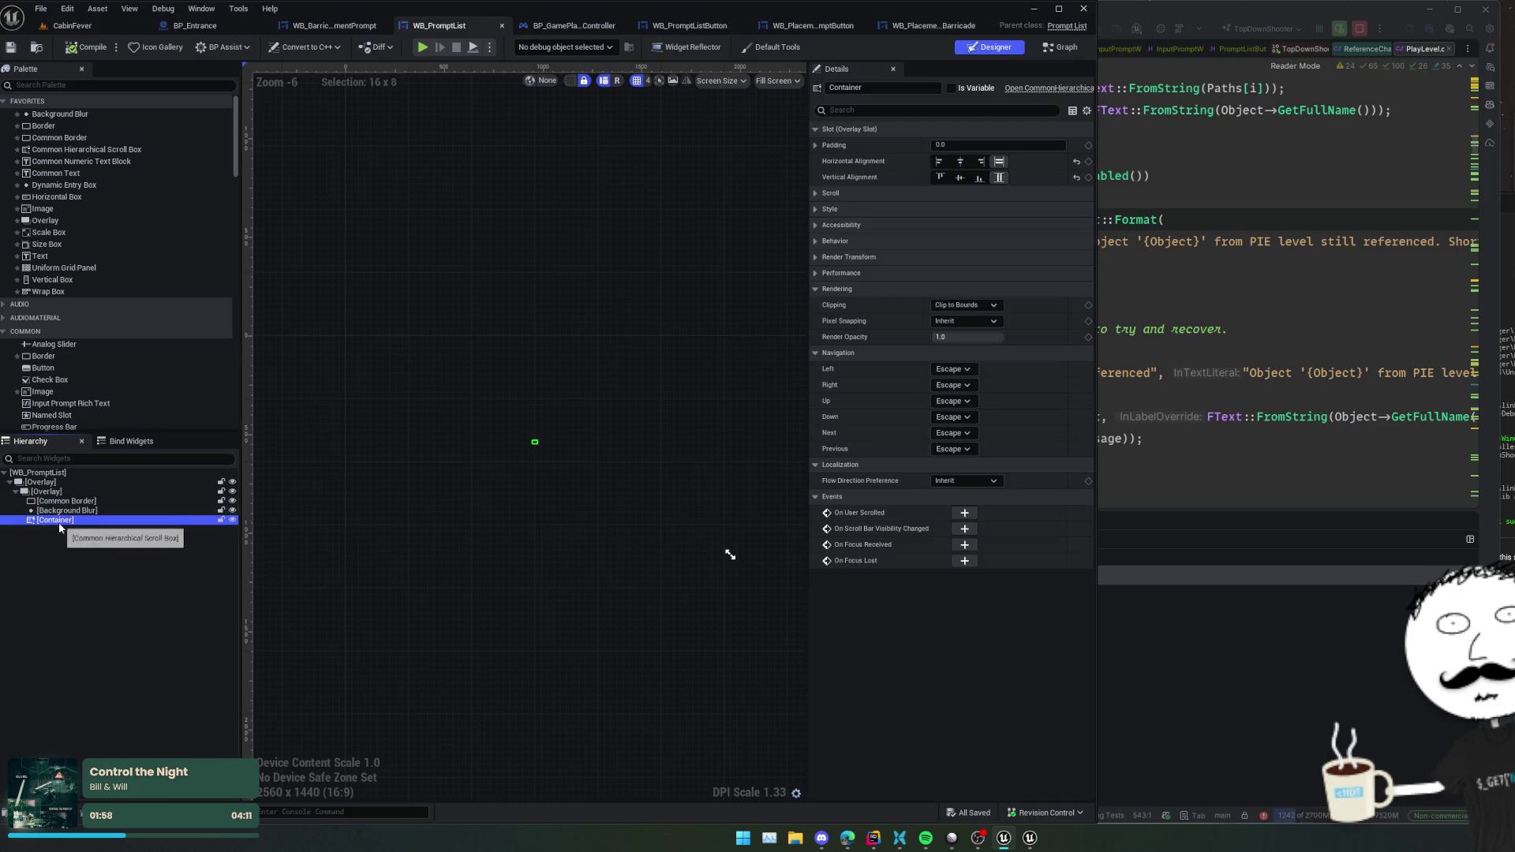
key("Delete")
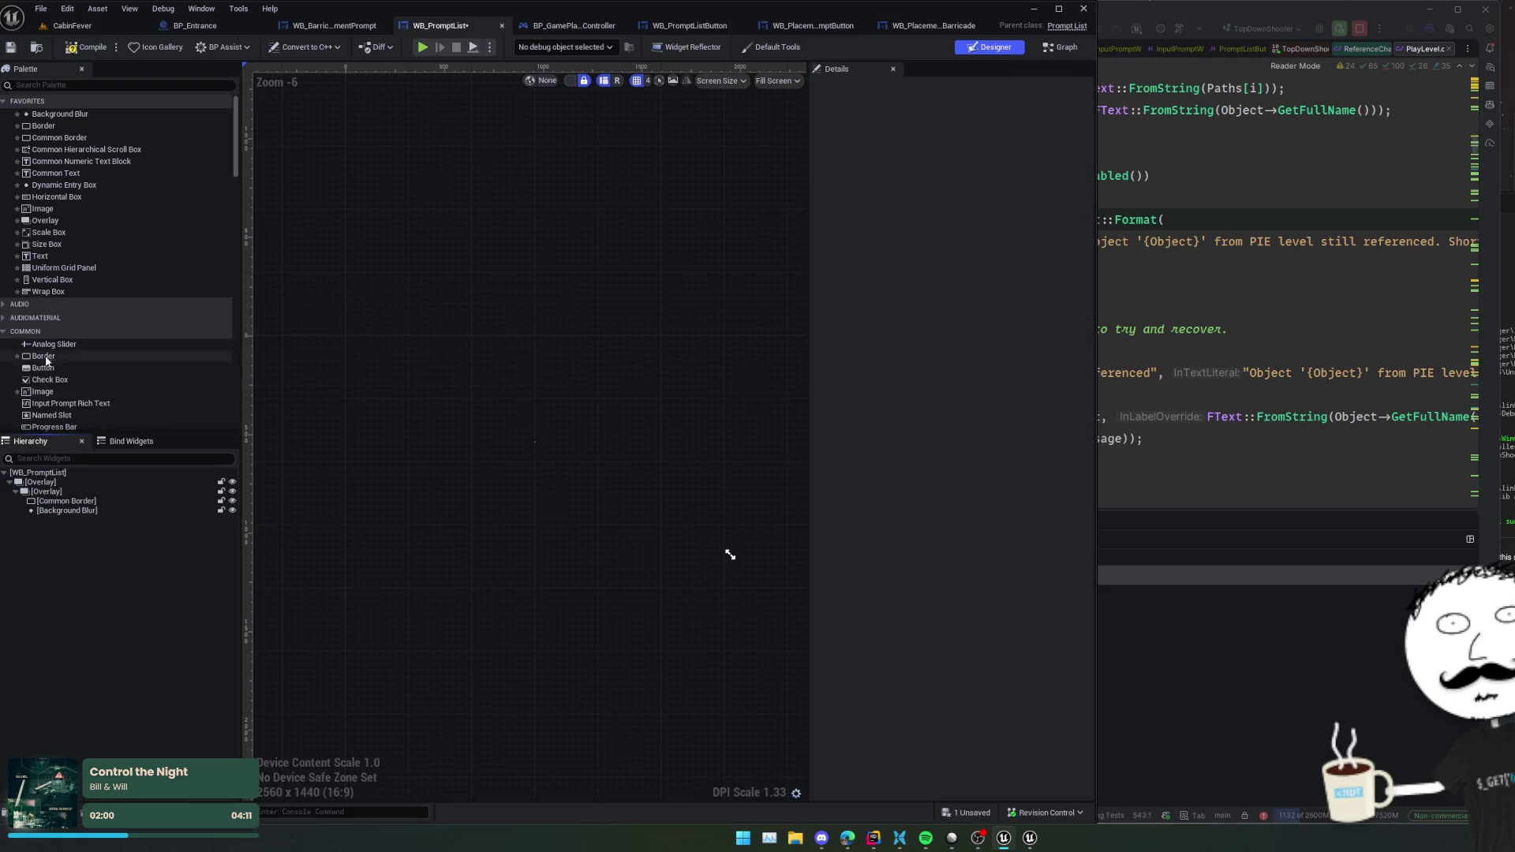
- Add a Wrap Box under the inner Overlay and select it
mouse_move(48, 291)
left_mouse_down()
mouse_move(47, 483)
mouse_move(71, 493)
left_mouse_up()
left_click(77, 519)
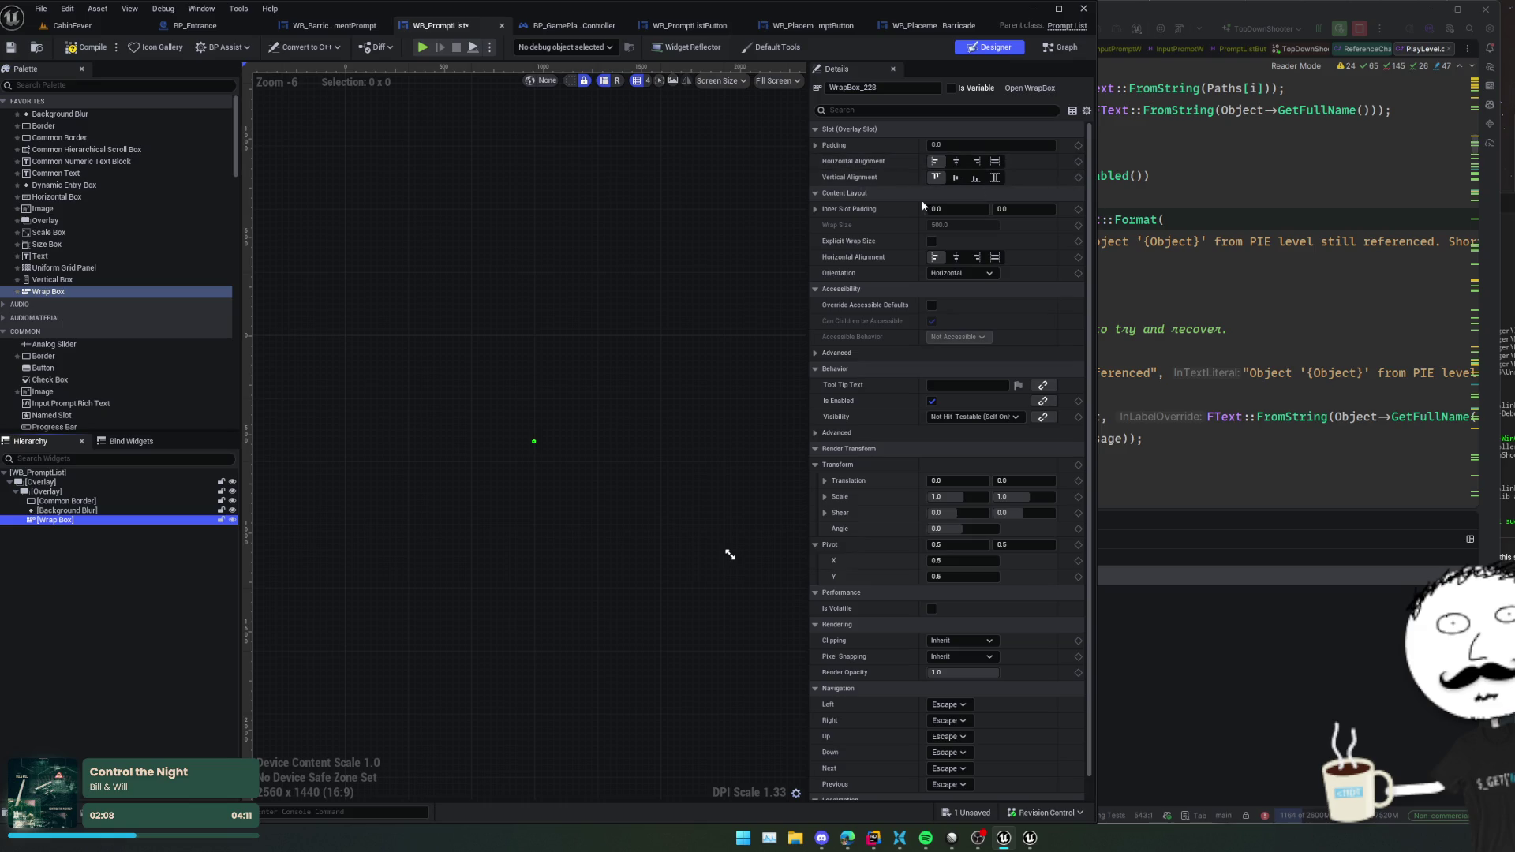
left_click(508, 239)
mouse_move(48, 291)
left_mouse_down()
mouse_move(111, 495)
mouse_move(62, 499)
left_mouse_up()
left_click(55, 520)
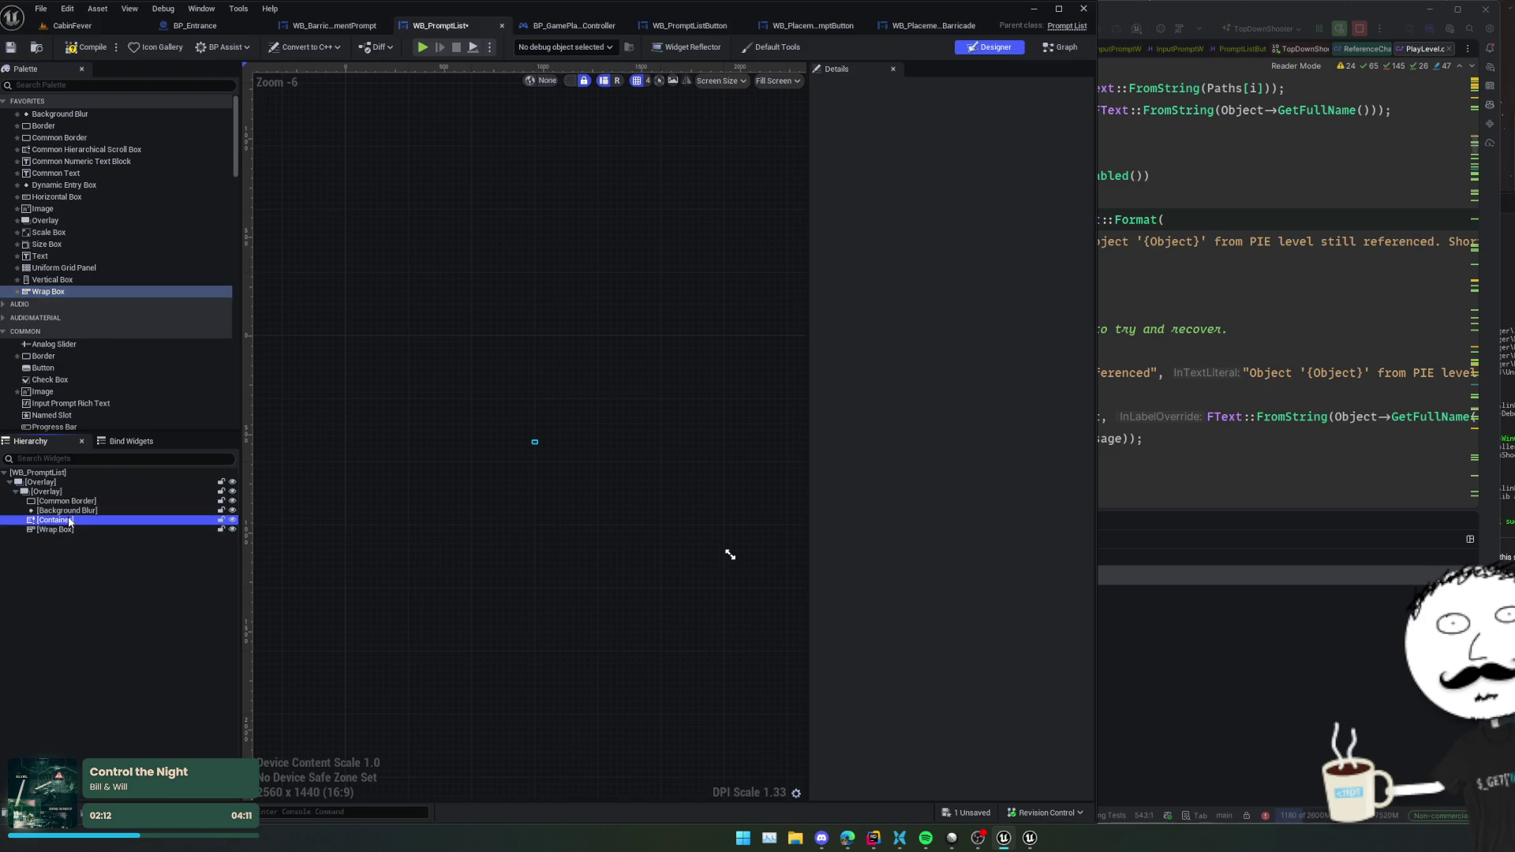
left_click(68, 530)
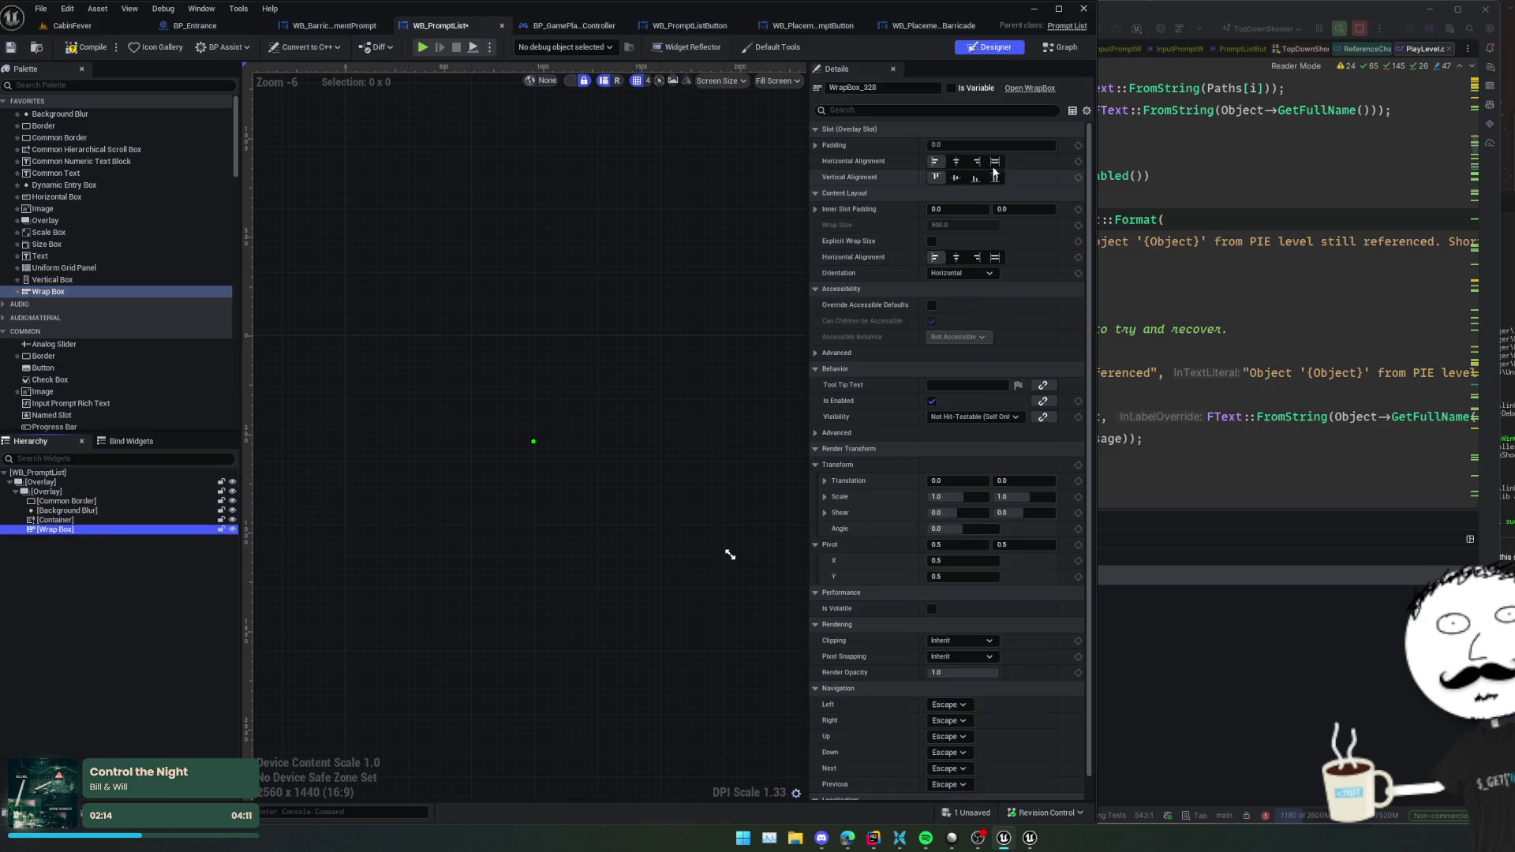
- Set the Wrap Box to fill horizontally with Vertical orientation
left_click(989, 260)
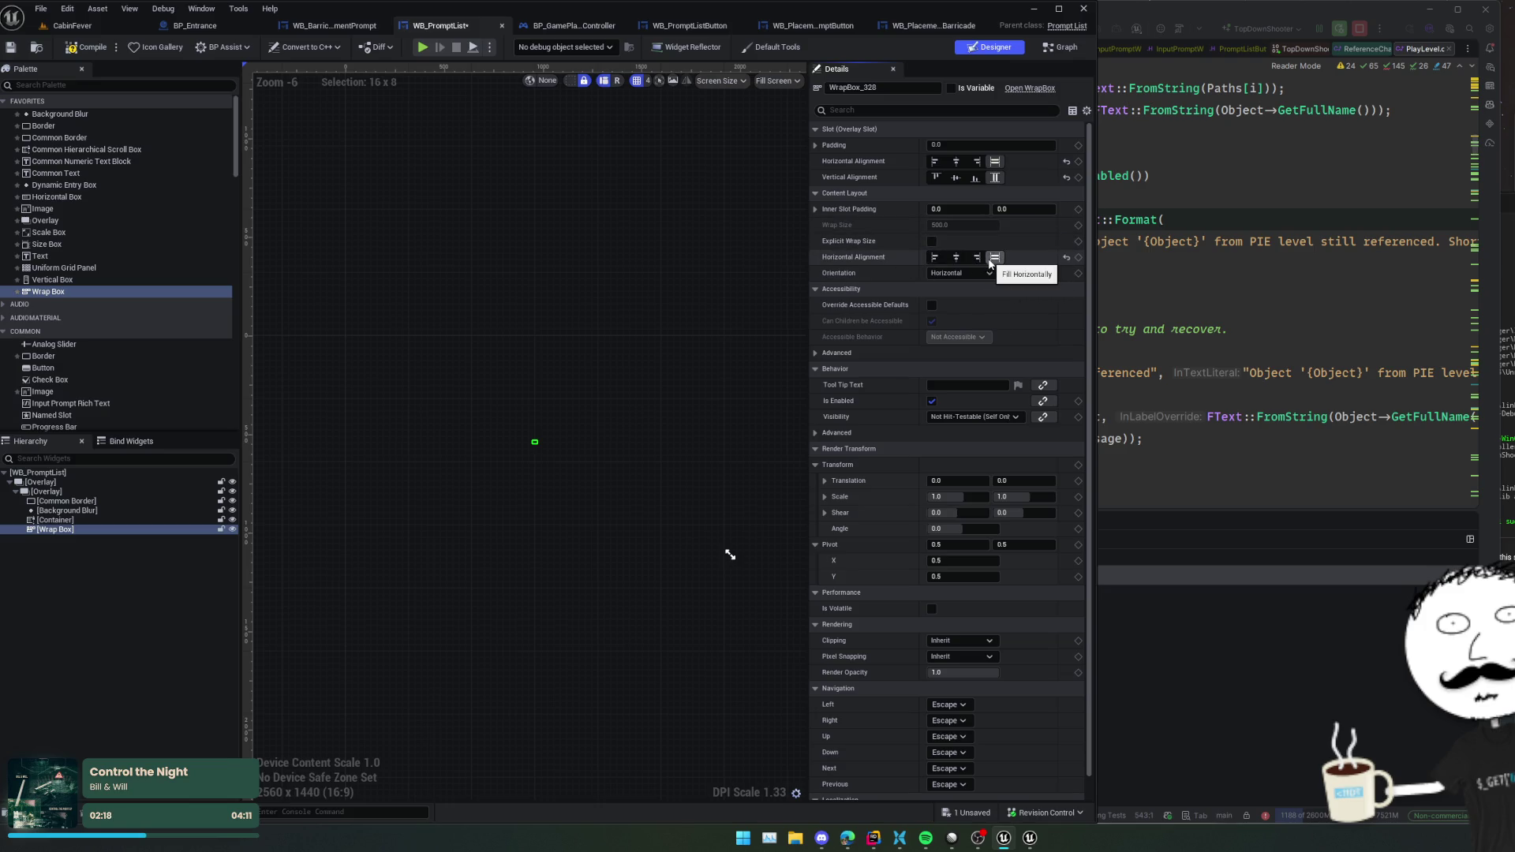
left_click(1014, 212)
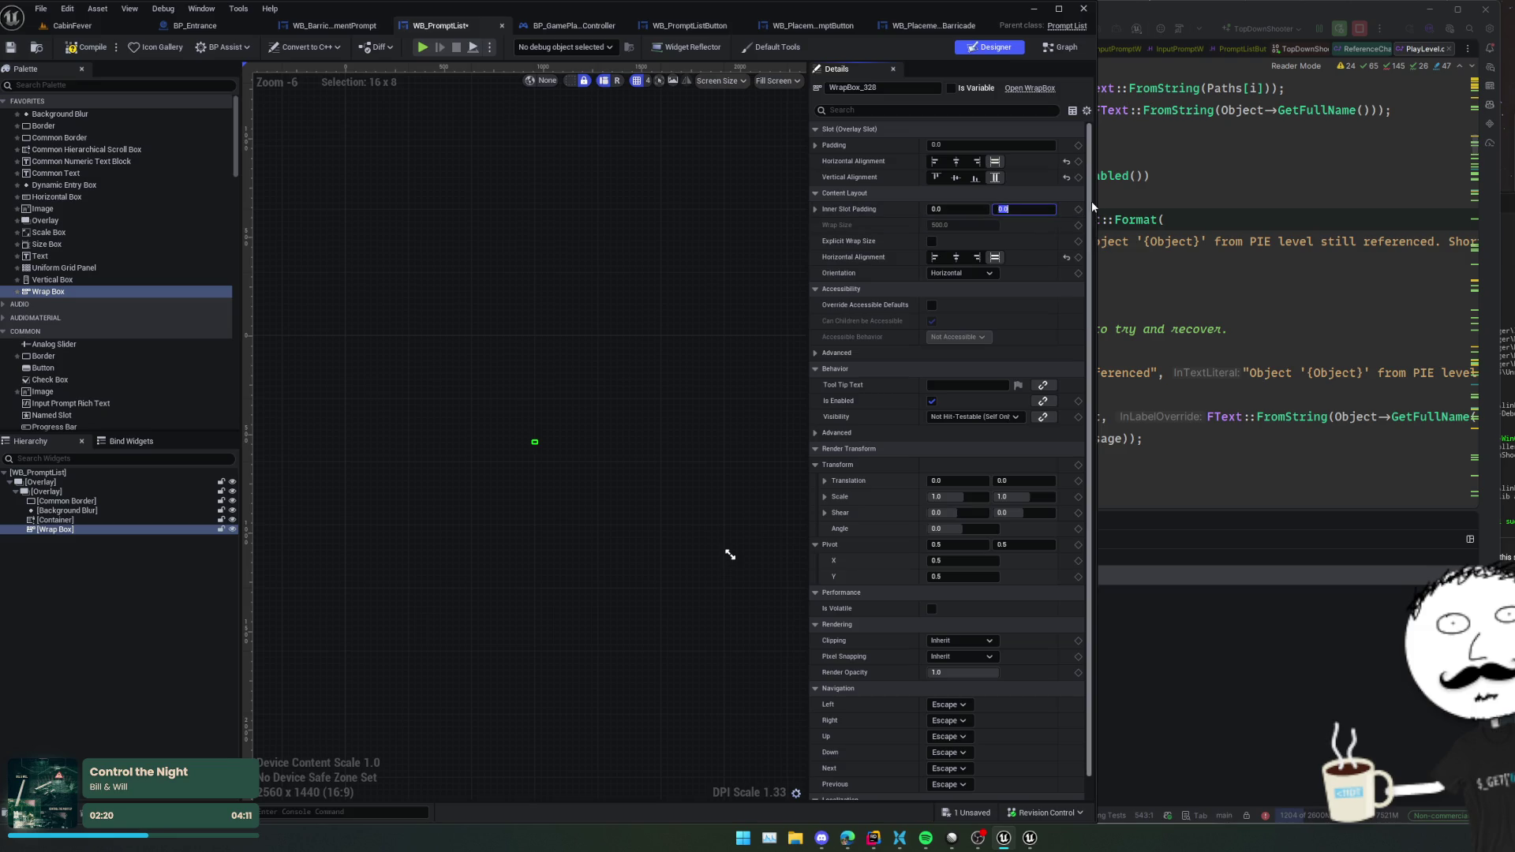
left_click(971, 273)
left_click(958, 305)
scroll(852, 385, "down", 2)
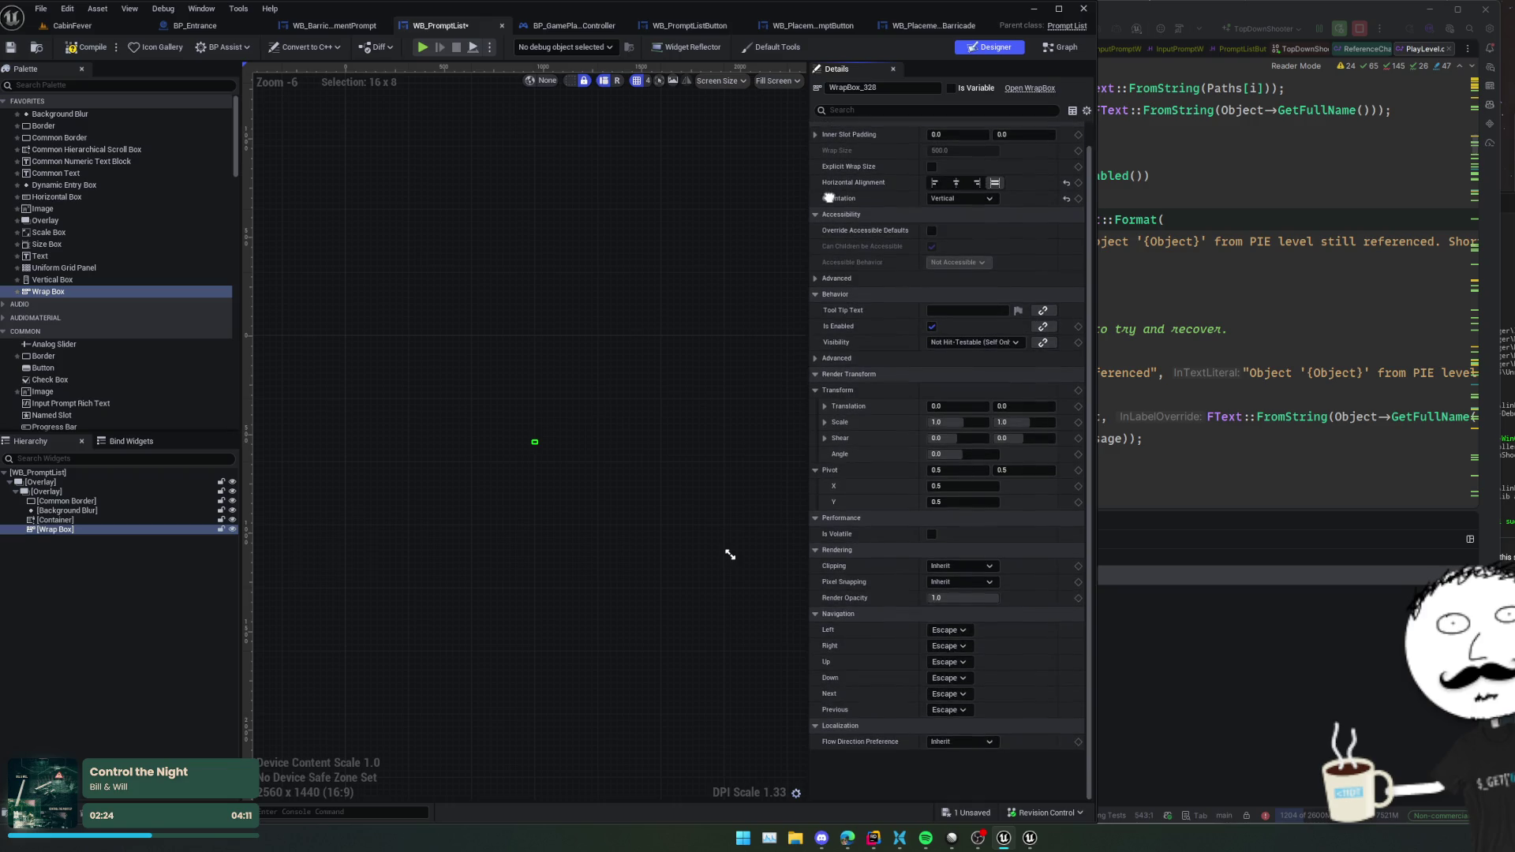
- Save, delete the old Container scroll box, and rename the Wrap Box ('Con')
key("ctrl+s")
left_click(82, 521)
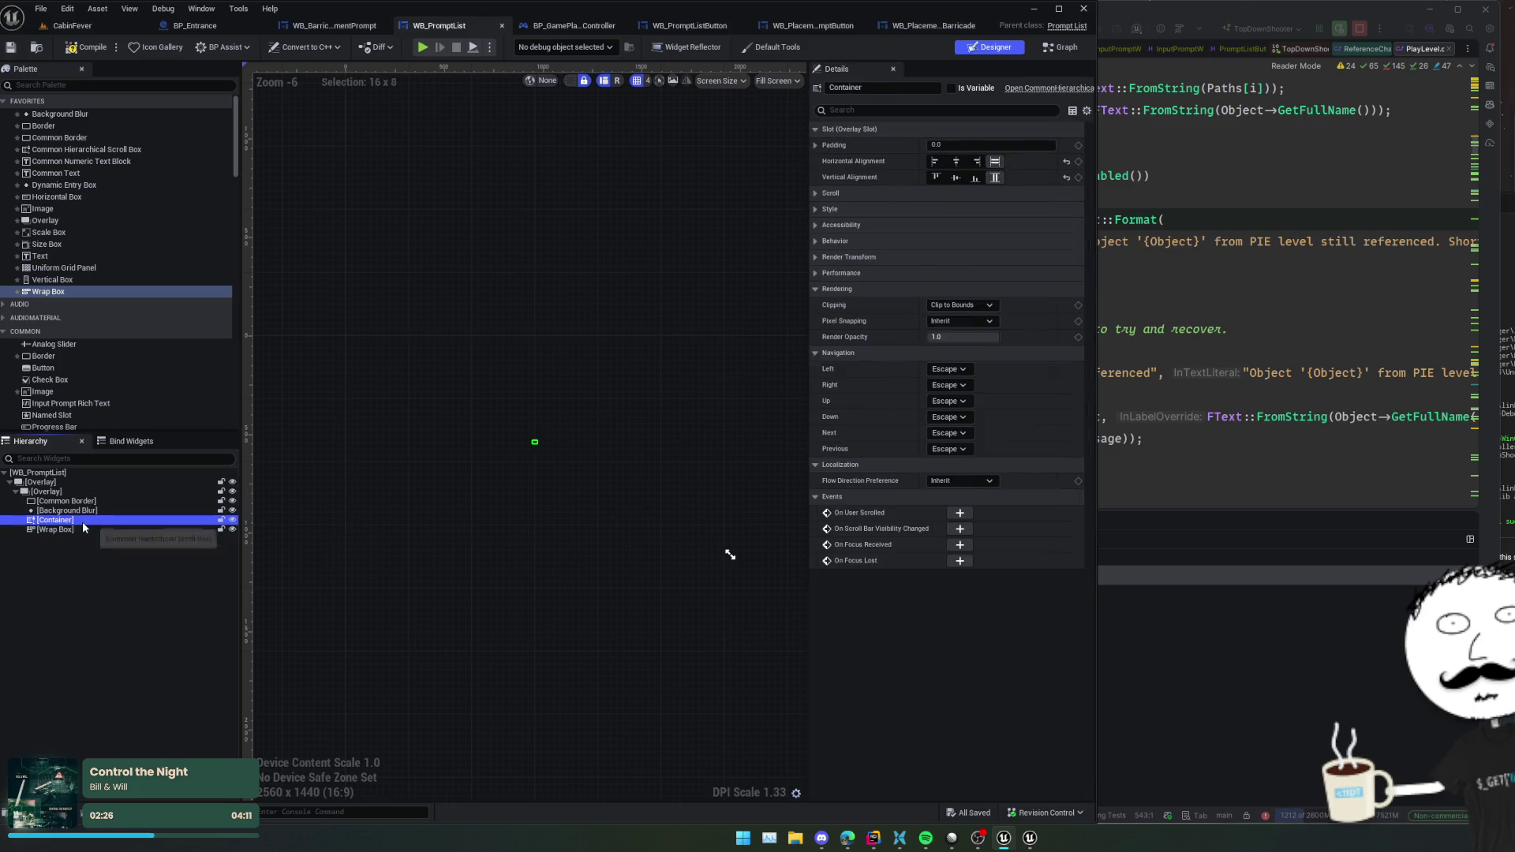
key("Delete")
double_click(70, 522)
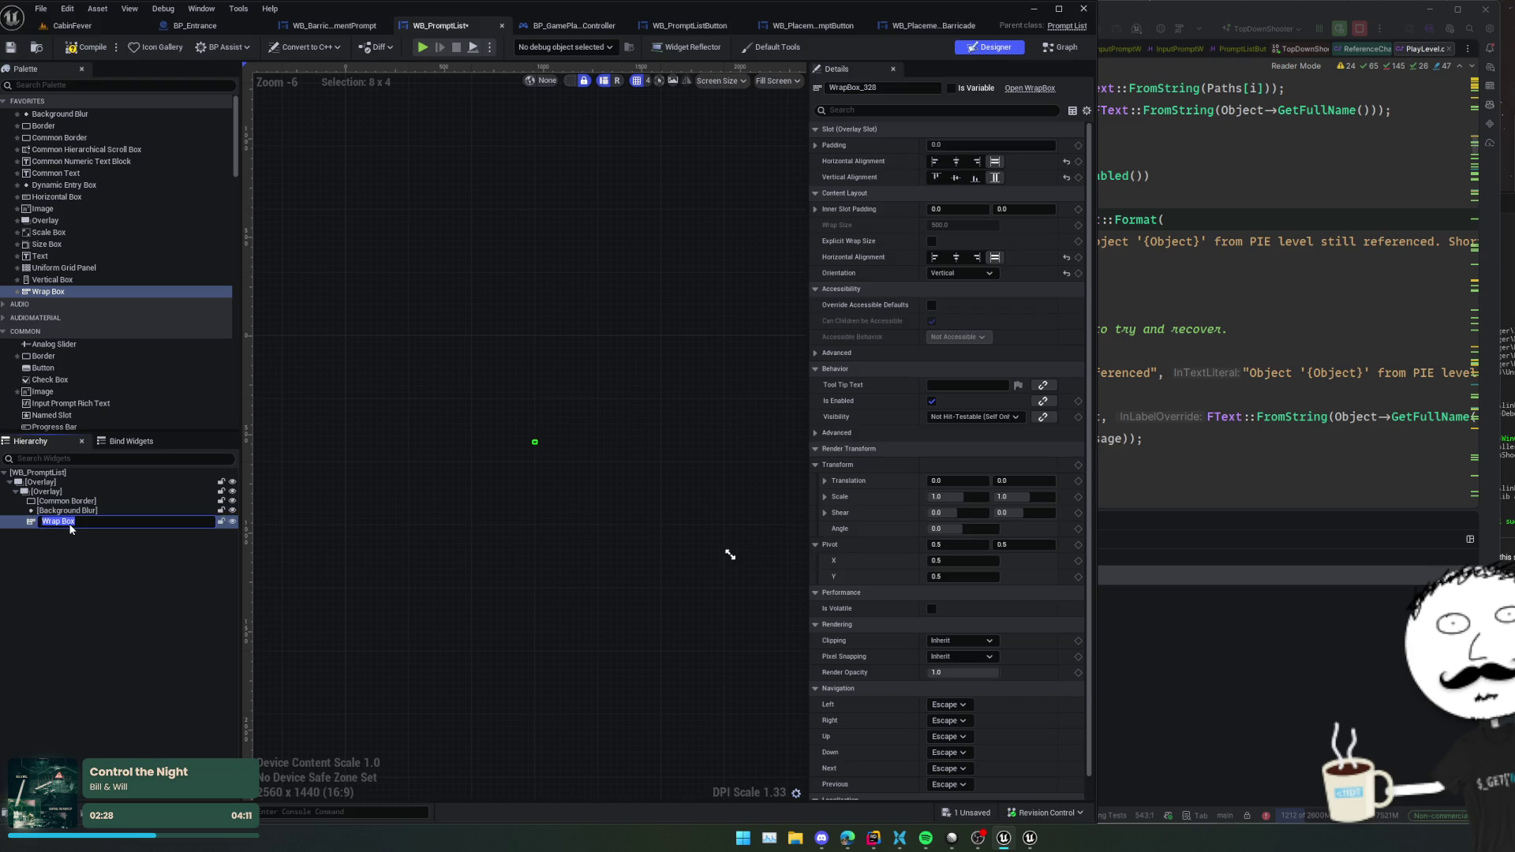
type("Con")
key("Escape")
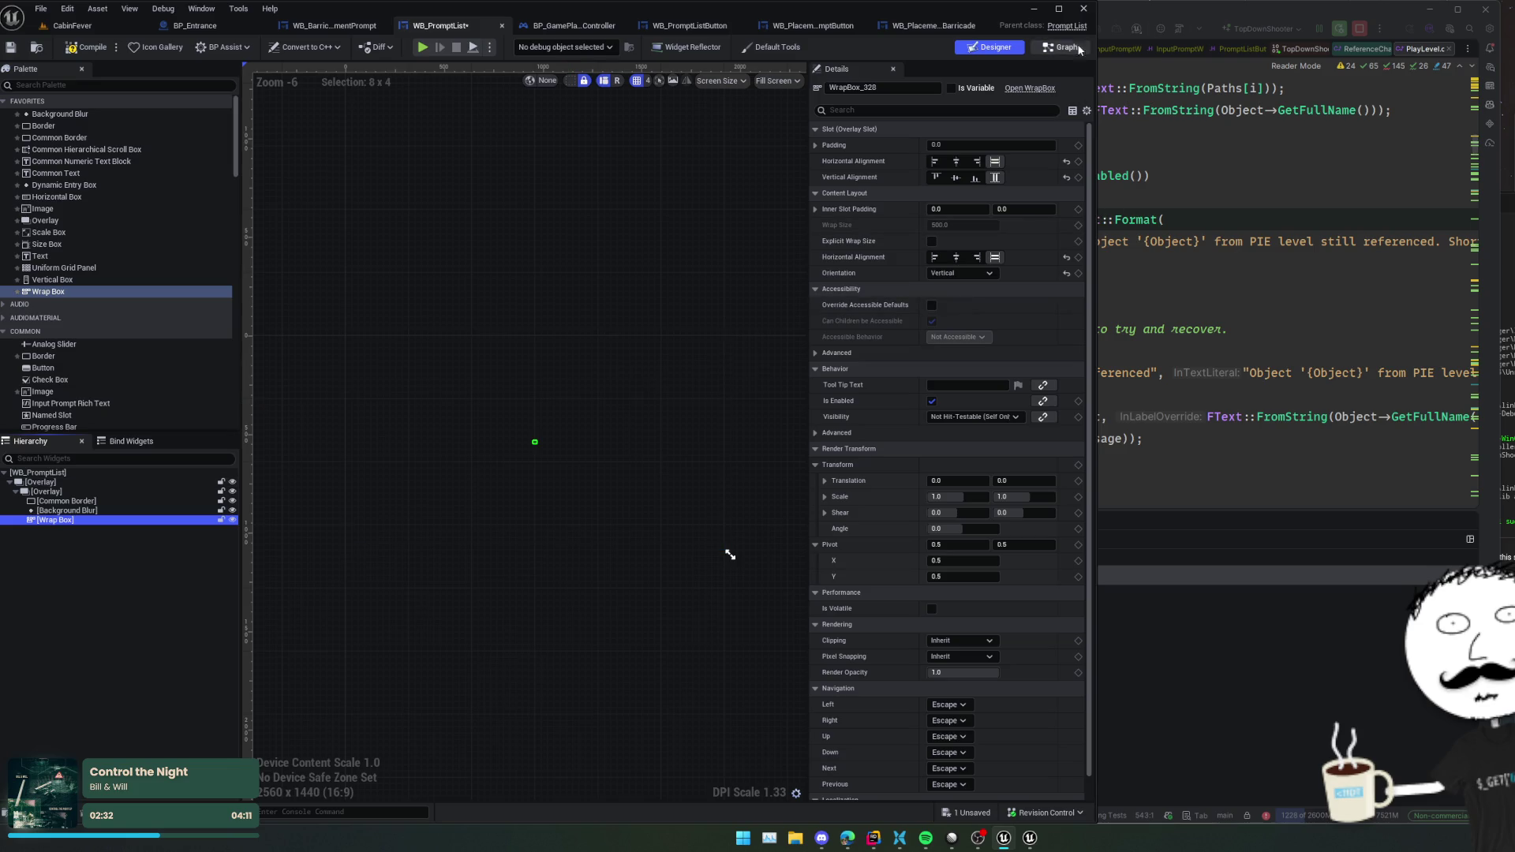
left_click(1067, 26)
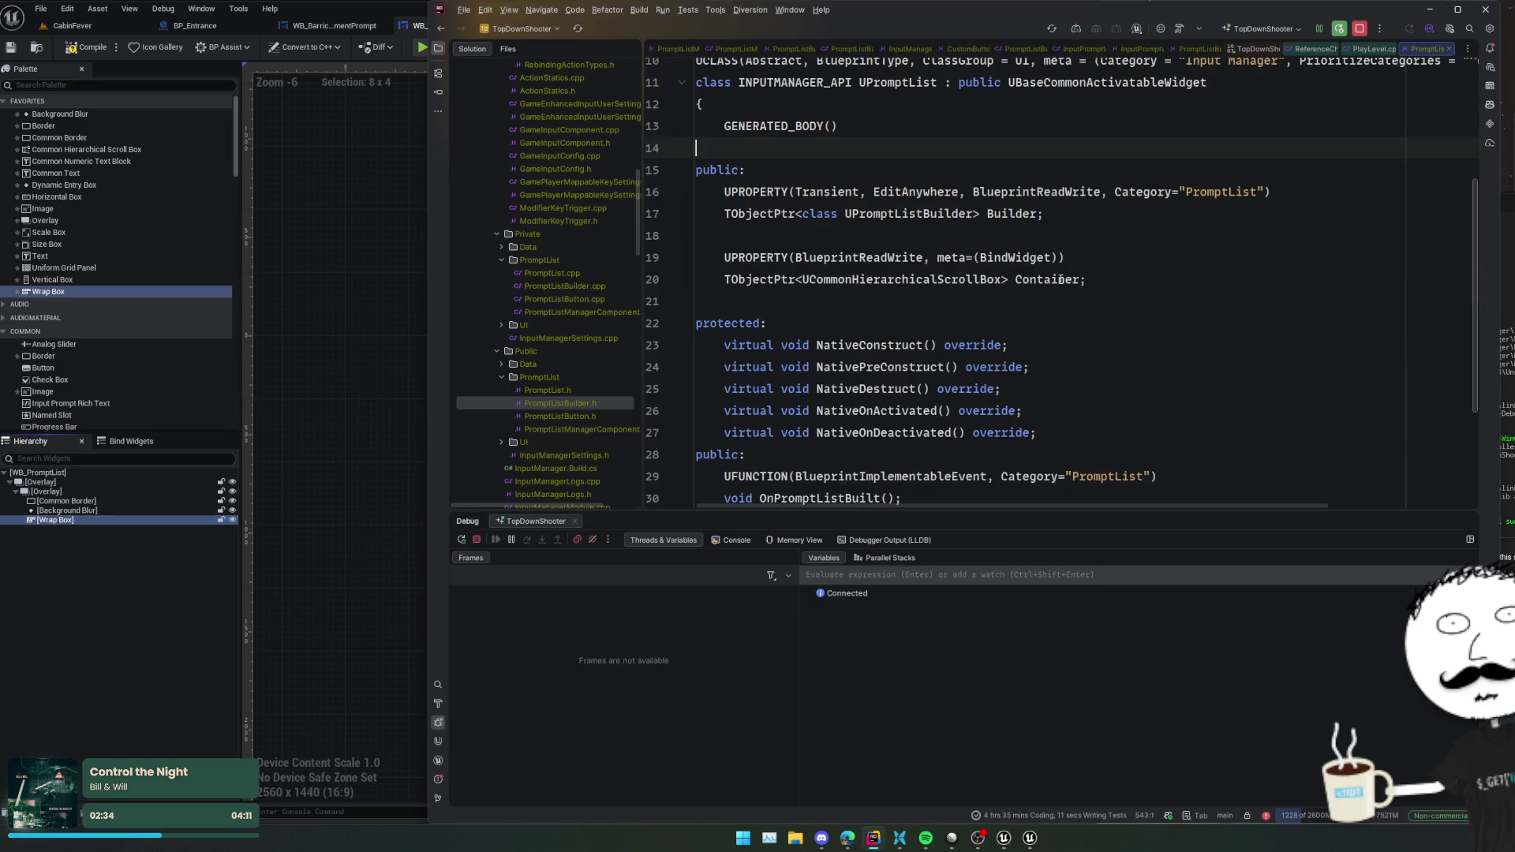
- Compile the prompt list widget and change Container's type in PromptList.h to UWrapBox
left_click(100, 53)
left_click(1130, 287)
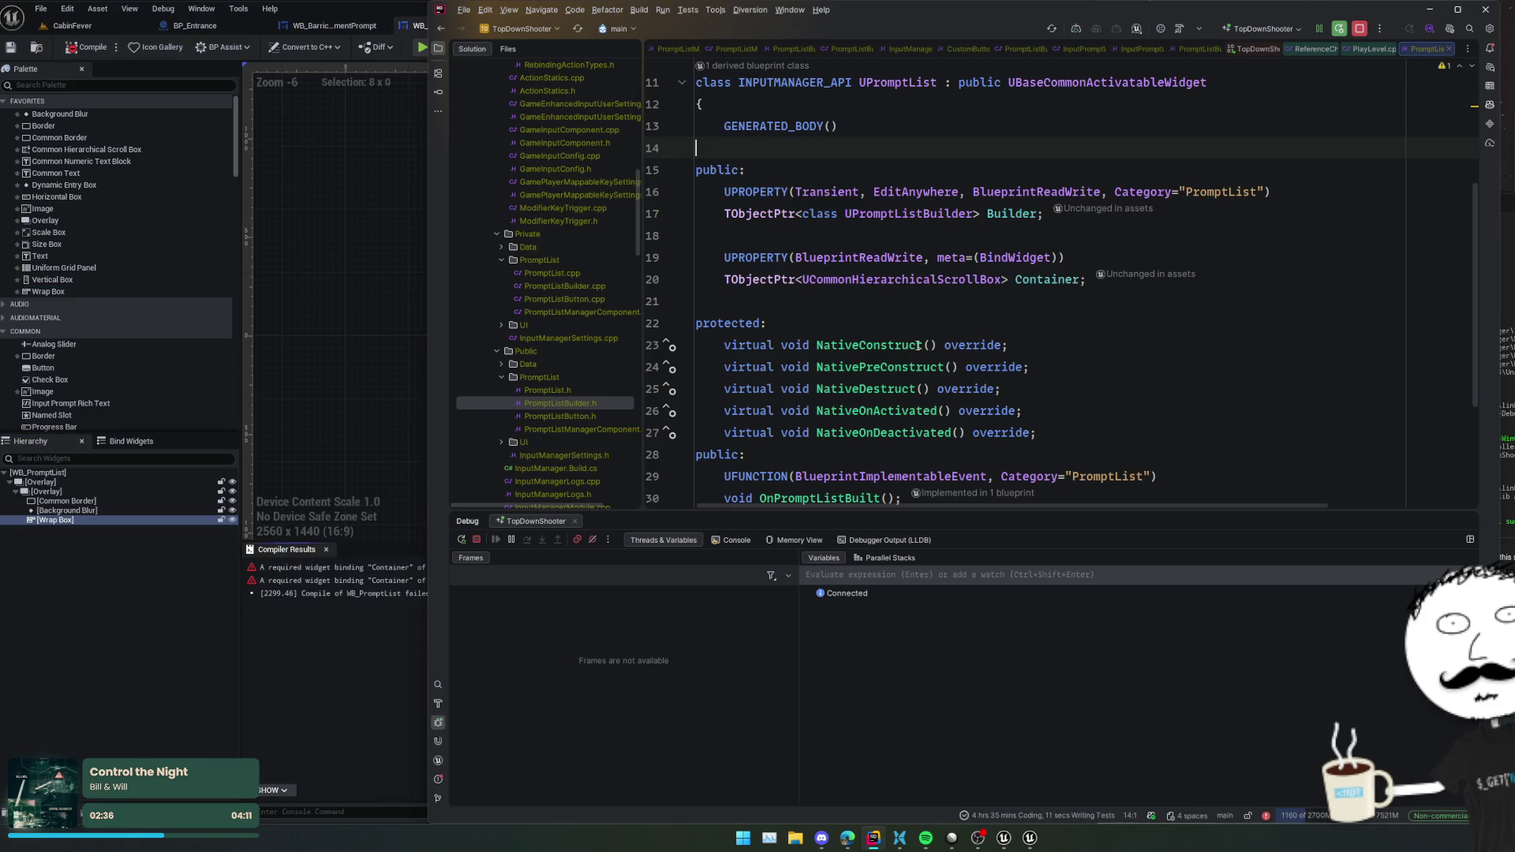
left_click(1055, 277)
double_click(955, 284)
type("UWrapBox")
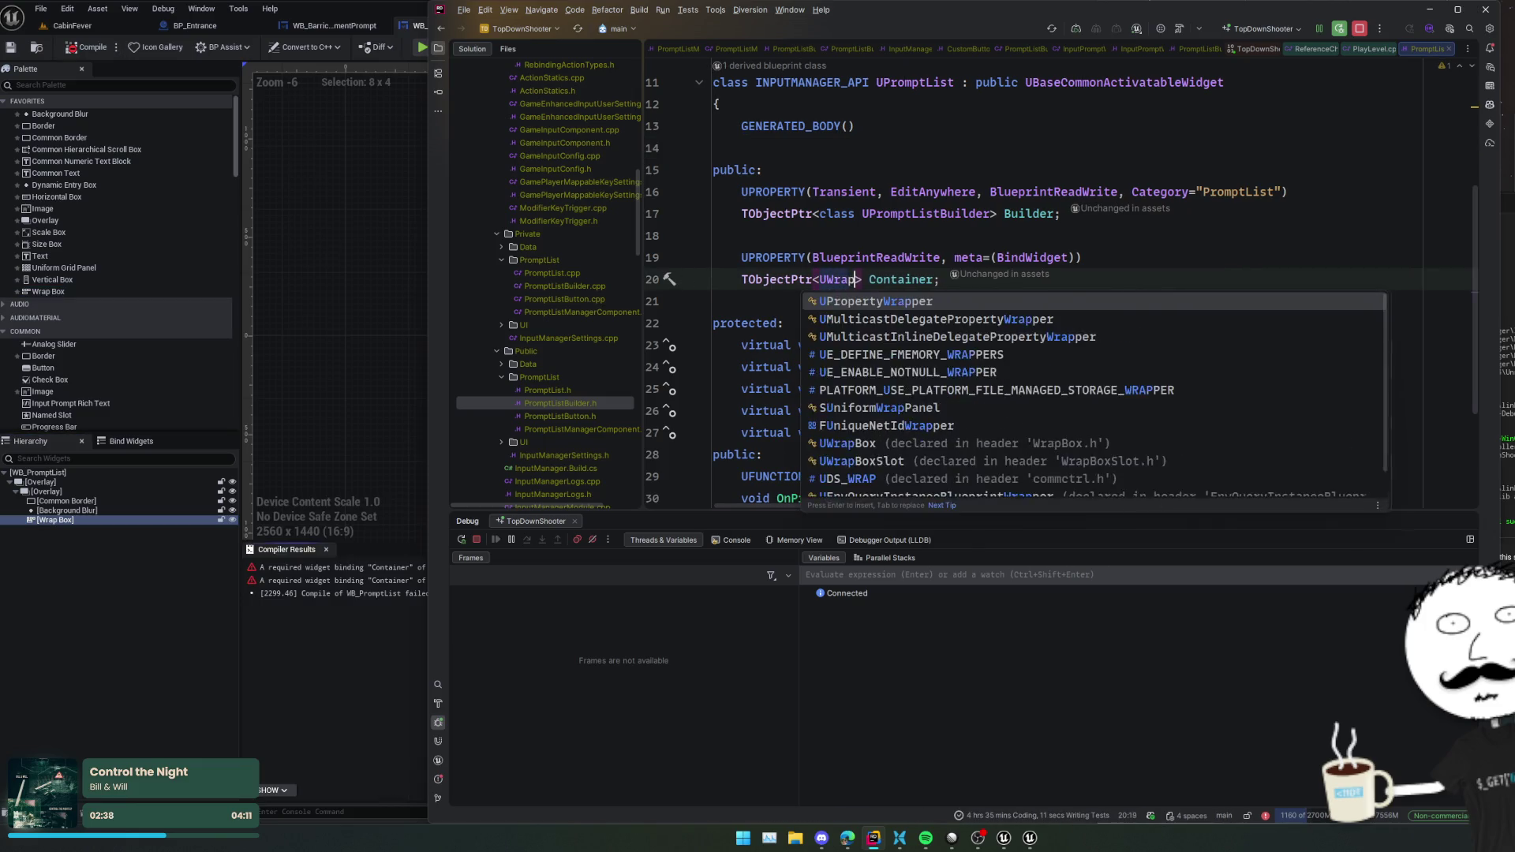
key("alt+Return")
- Add a forward declaration for UWrapBox and trigger a Live Coding recompile
key("Escape")
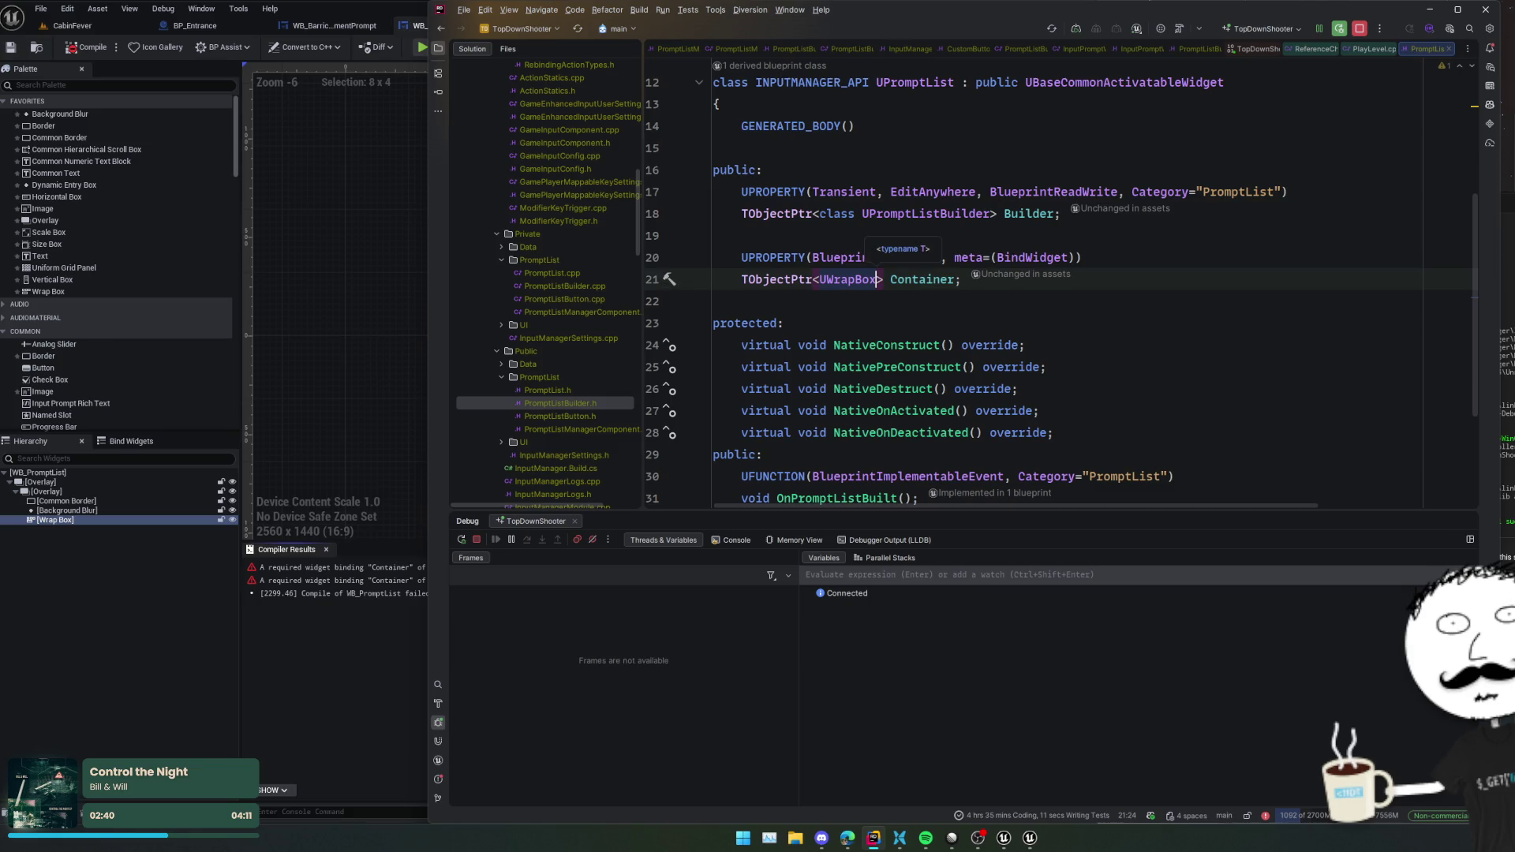
scroll(955, 284, "down", 1)
key("alt+Return")
key("Escape")
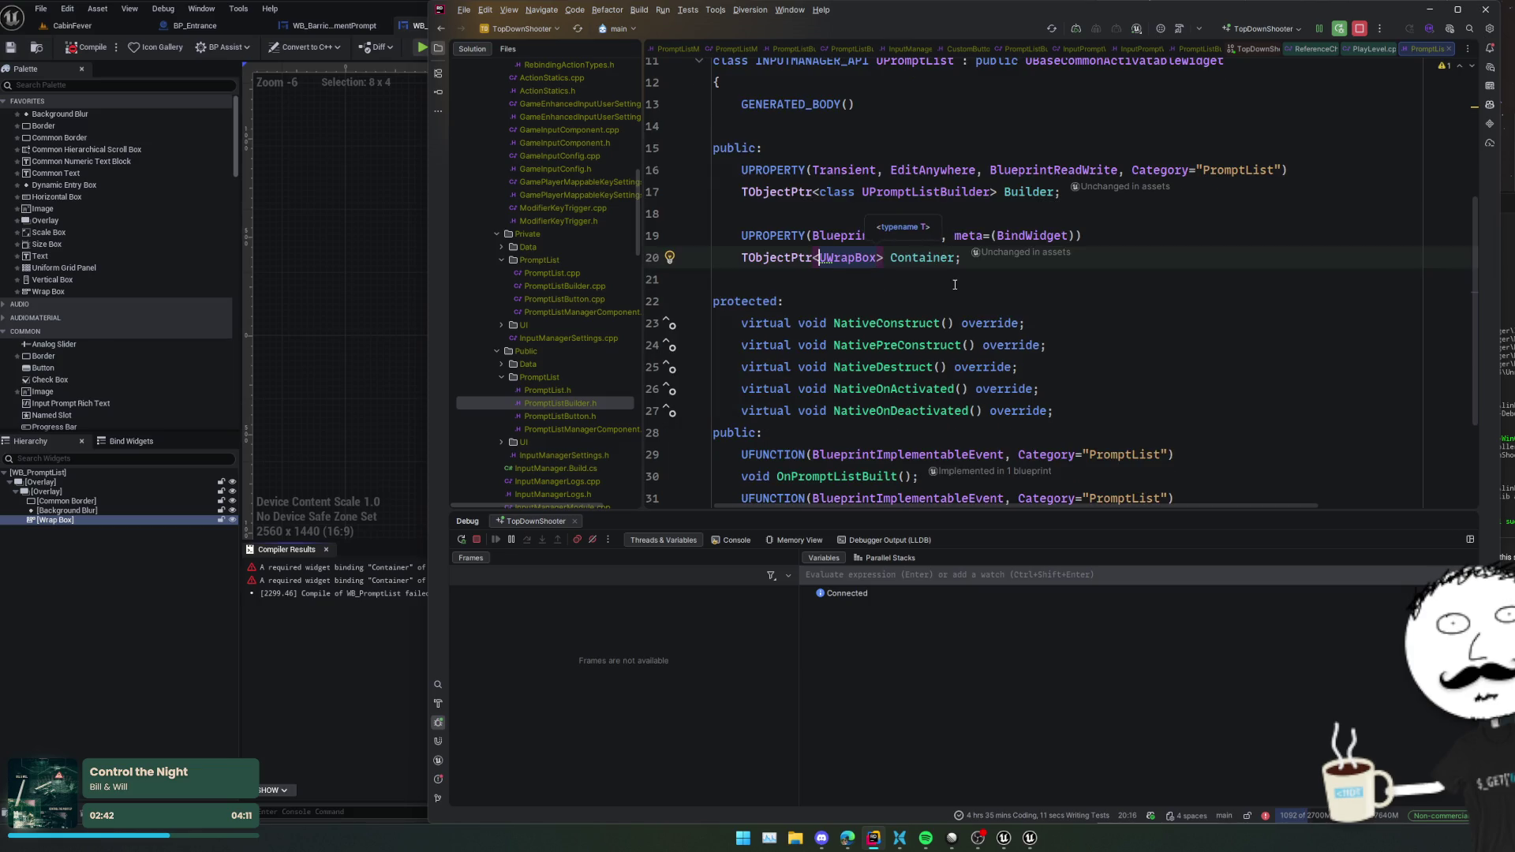
key("alt+Return")
left_click(955, 284)
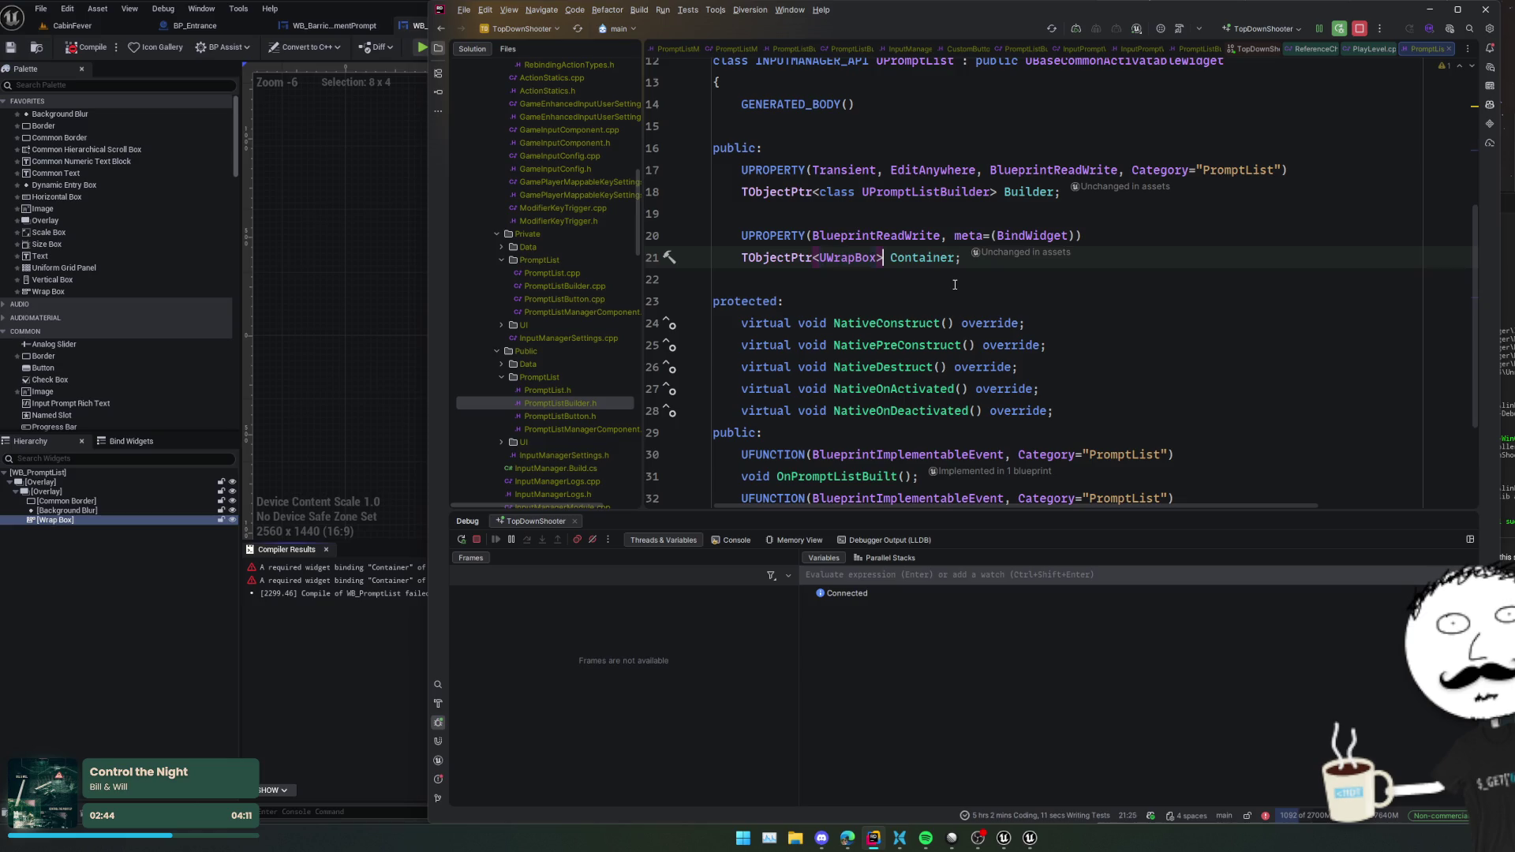
key("ctrl+alt+F11")
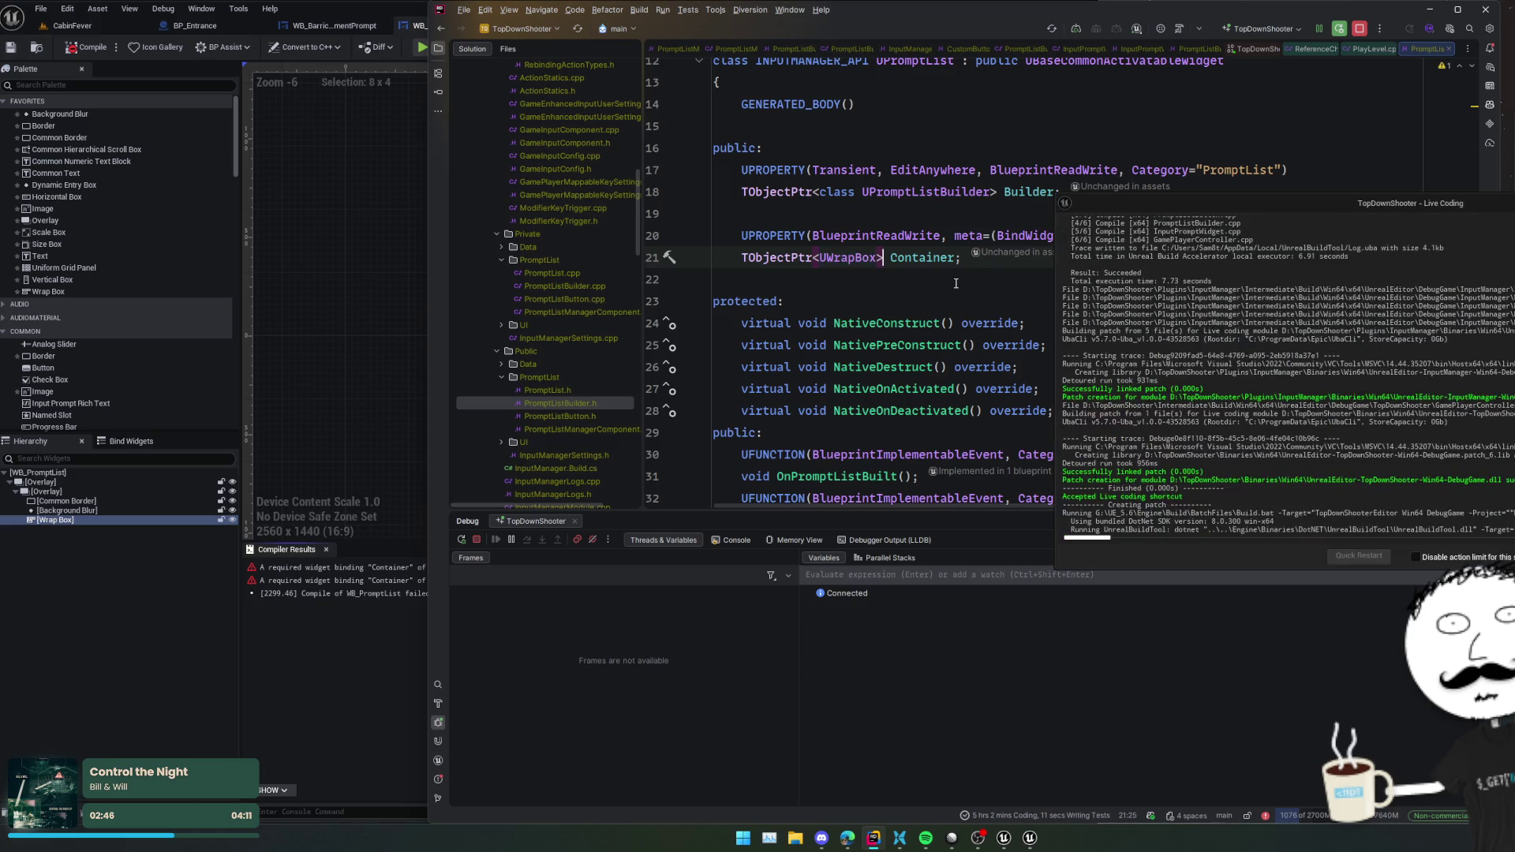
- Go to the Container usage in OnItemAdded and include the WrapBox header
scroll(907, 339, "down", 2)
left_click(820, 432)
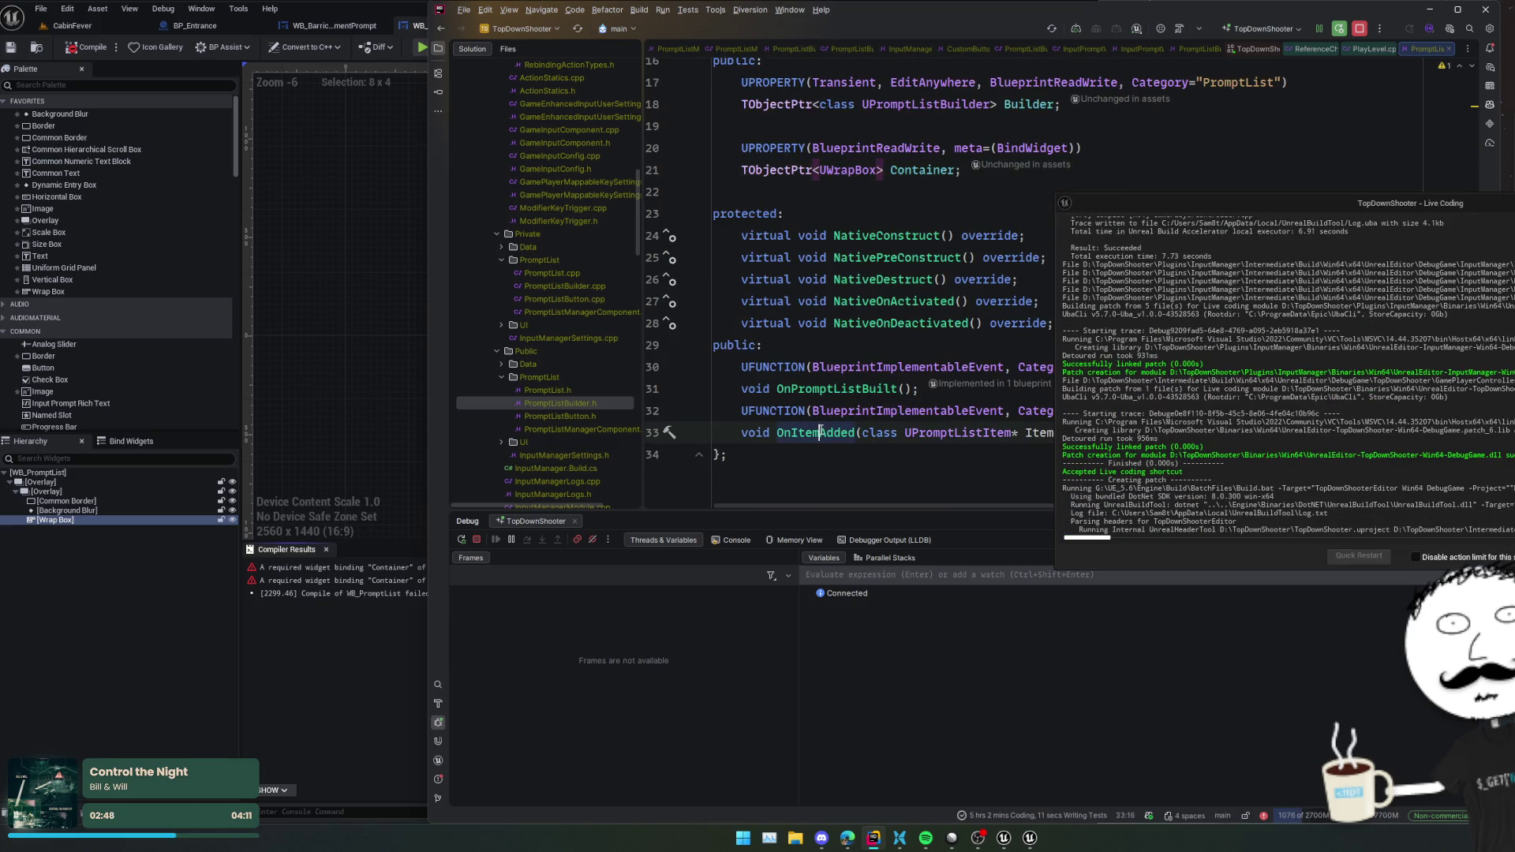
key("ctrl+b")
scroll(896, 292, "up", 2)
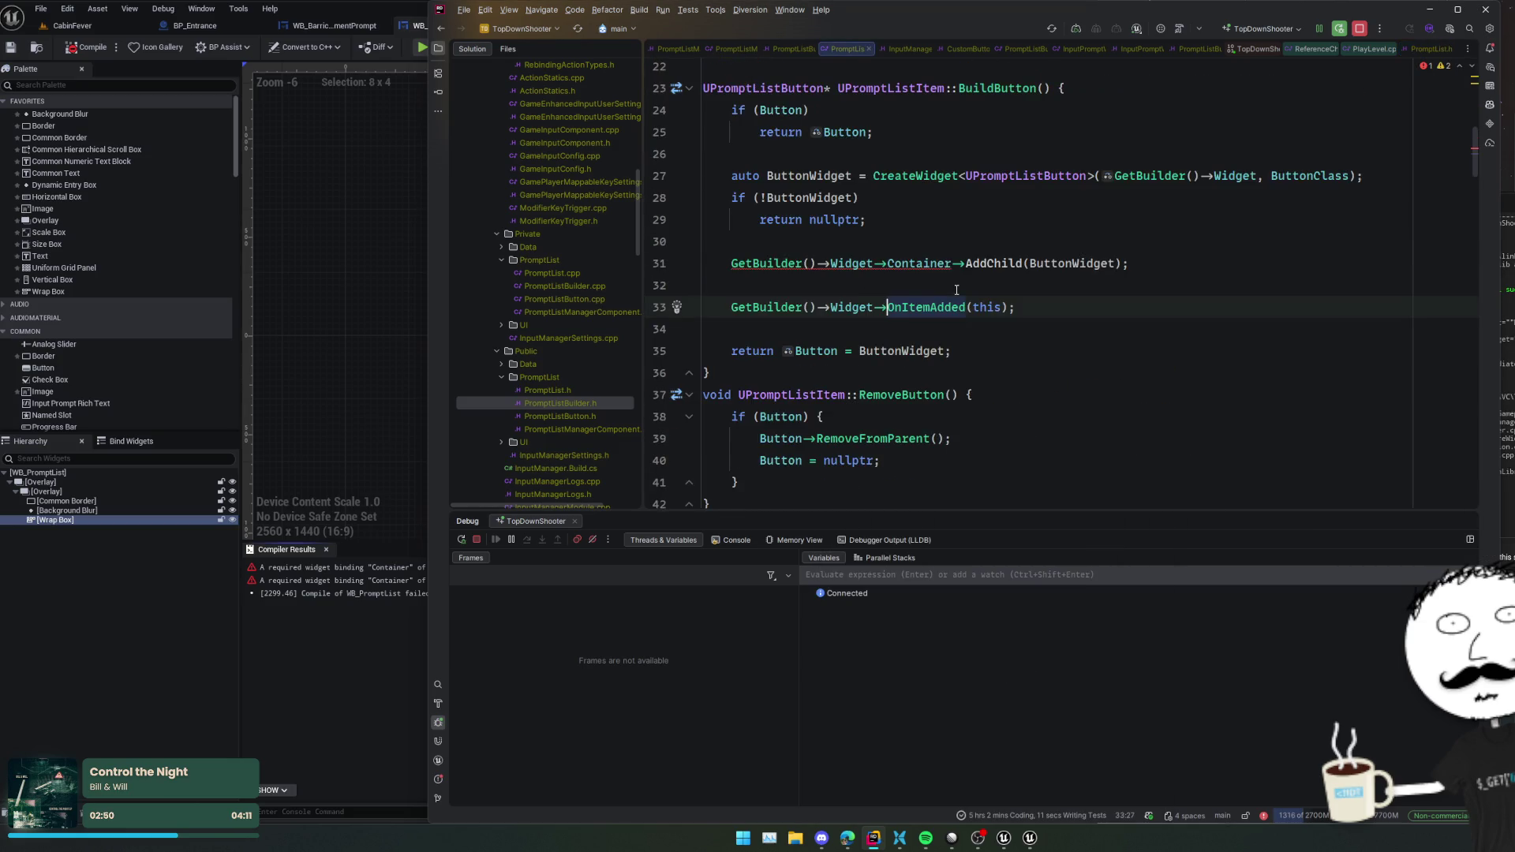
left_click(928, 261)
key("alt+Return")
key("Return")
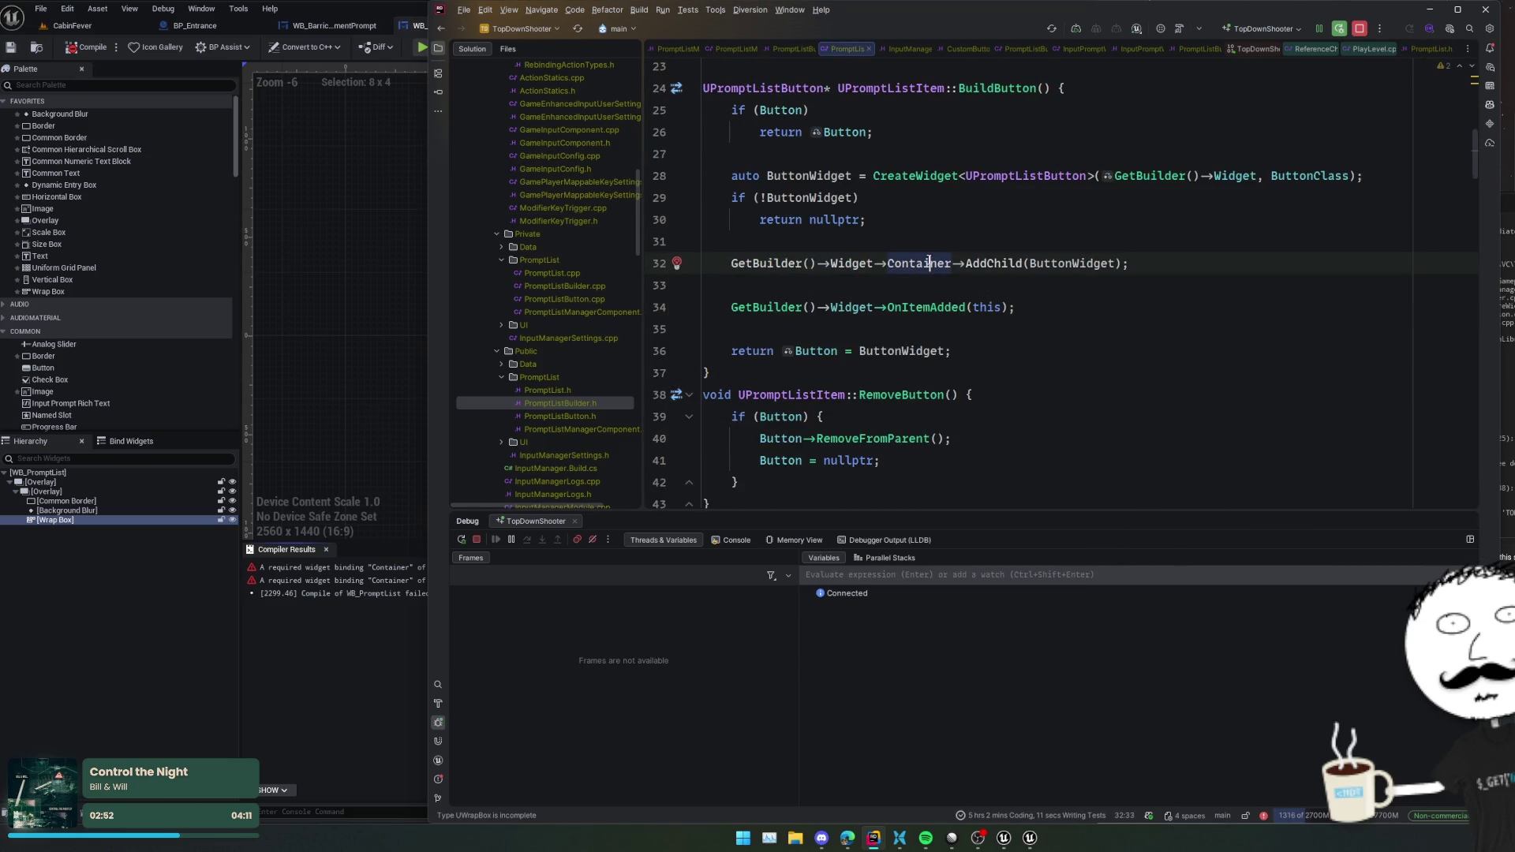
- Recompile with Live Coding successfully and set a breakpoint on the AddChild line 32
left_click(927, 252)
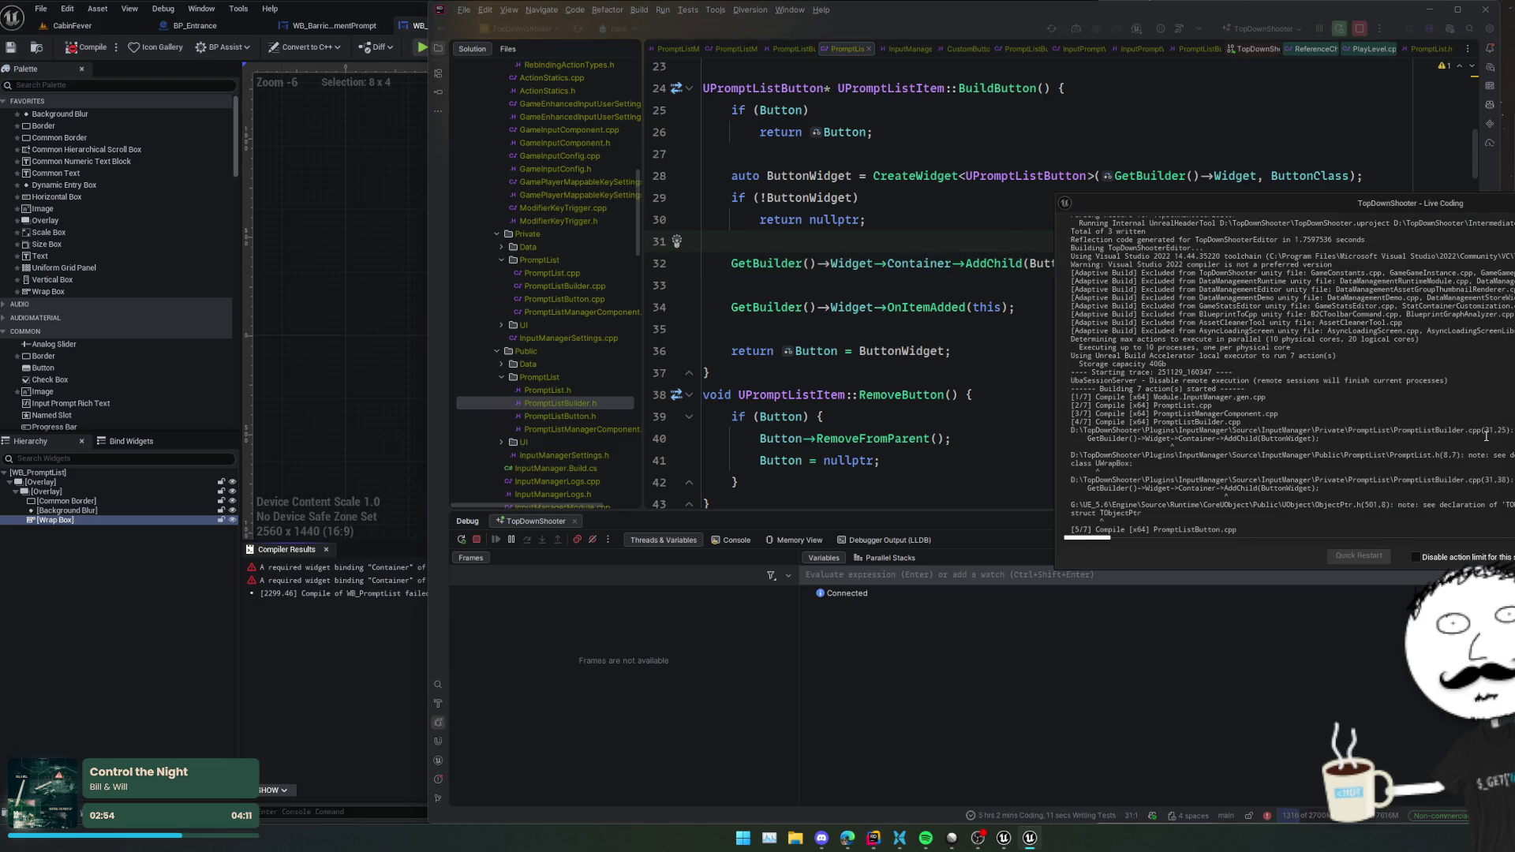
left_click(977, 314)
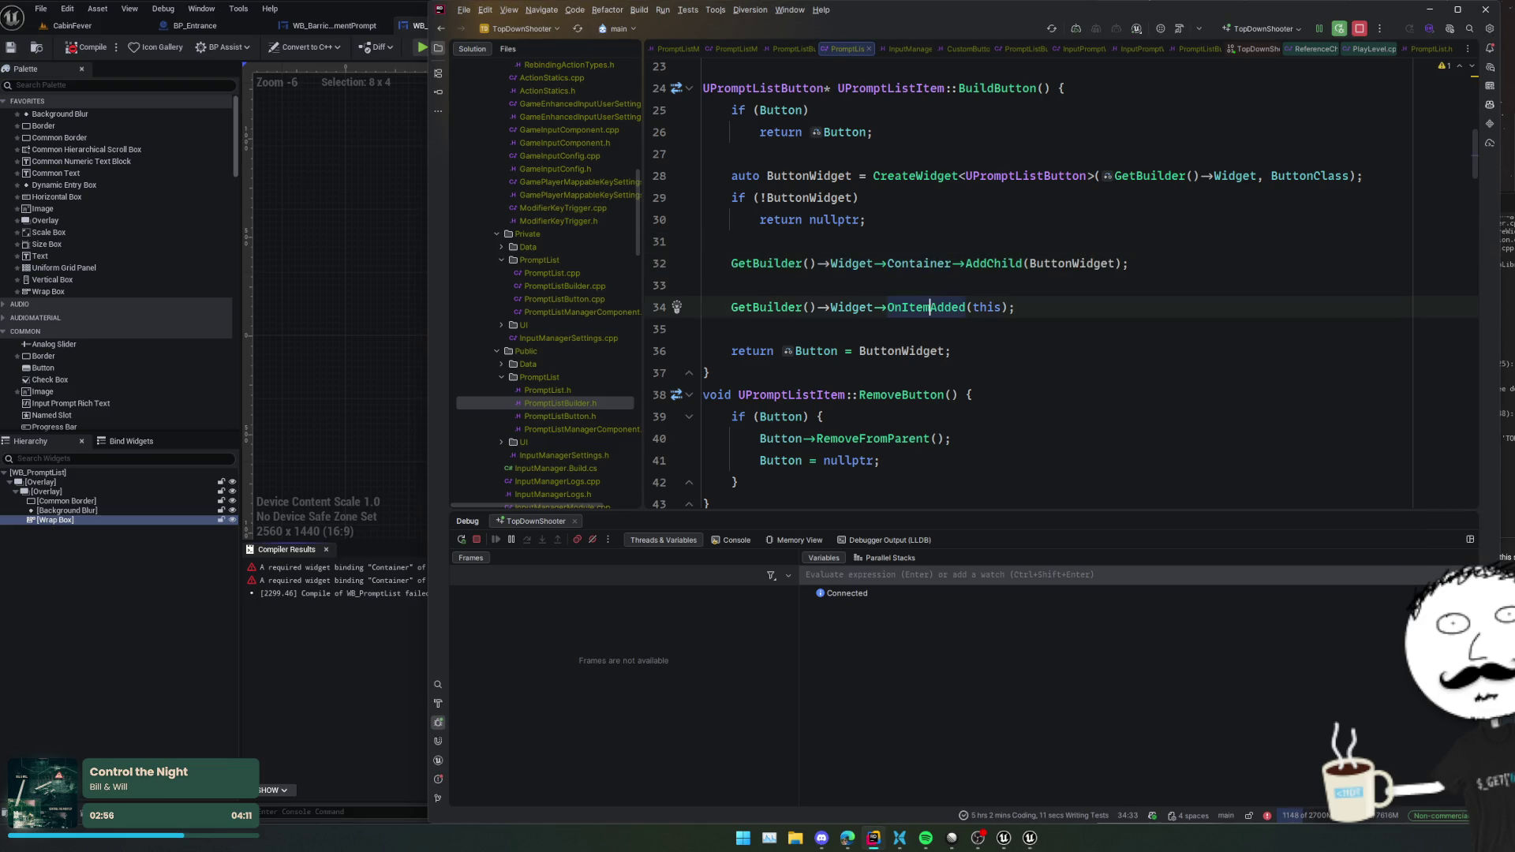
left_click(1127, 365)
key("ctrl+alt+F11")
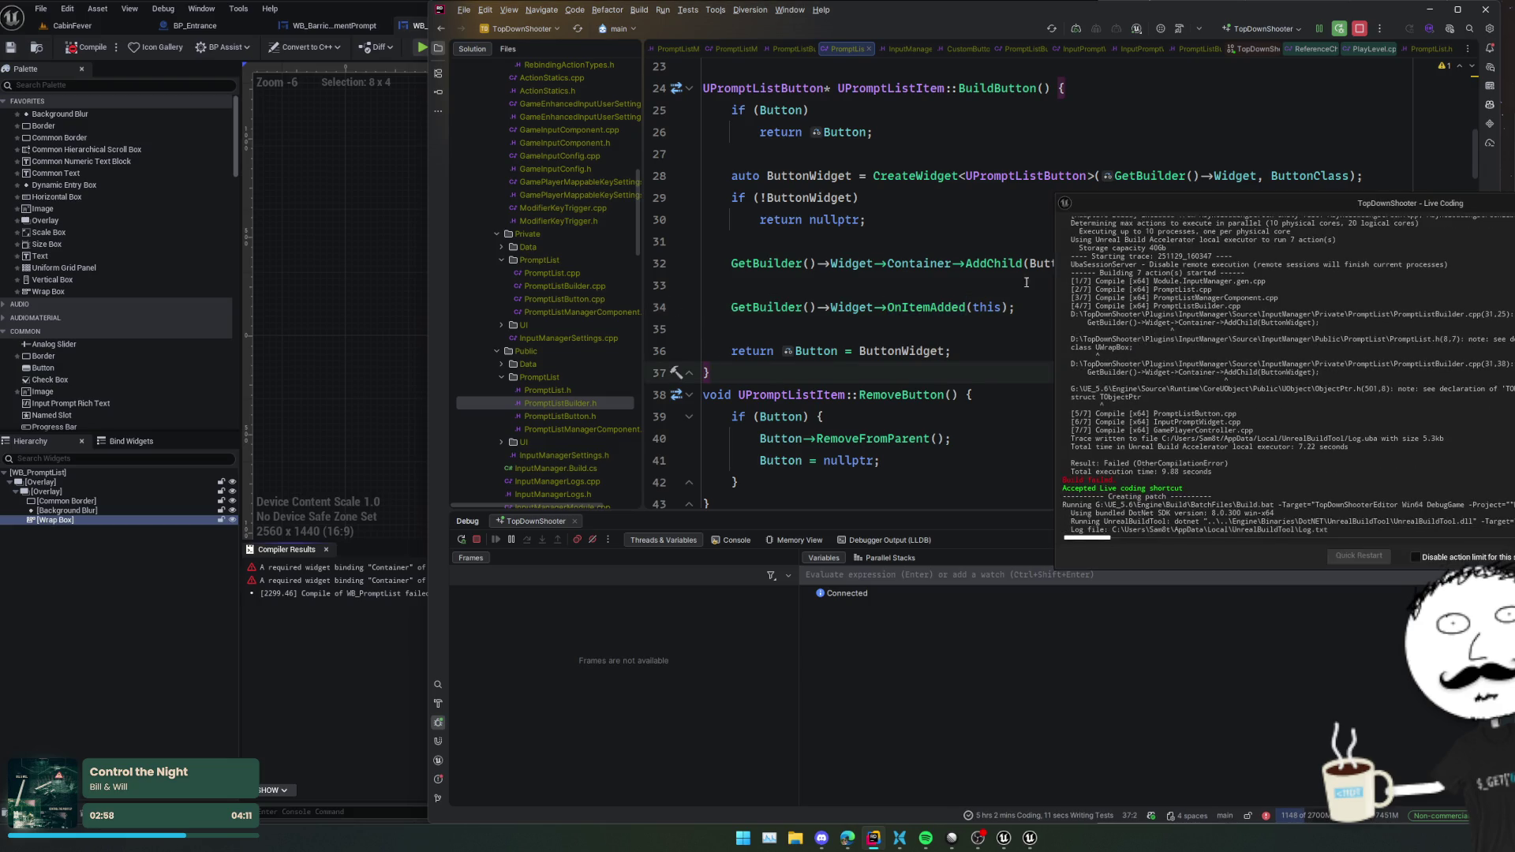
scroll(796, 342, "down", 3)
scroll(796, 343, "up", 4)
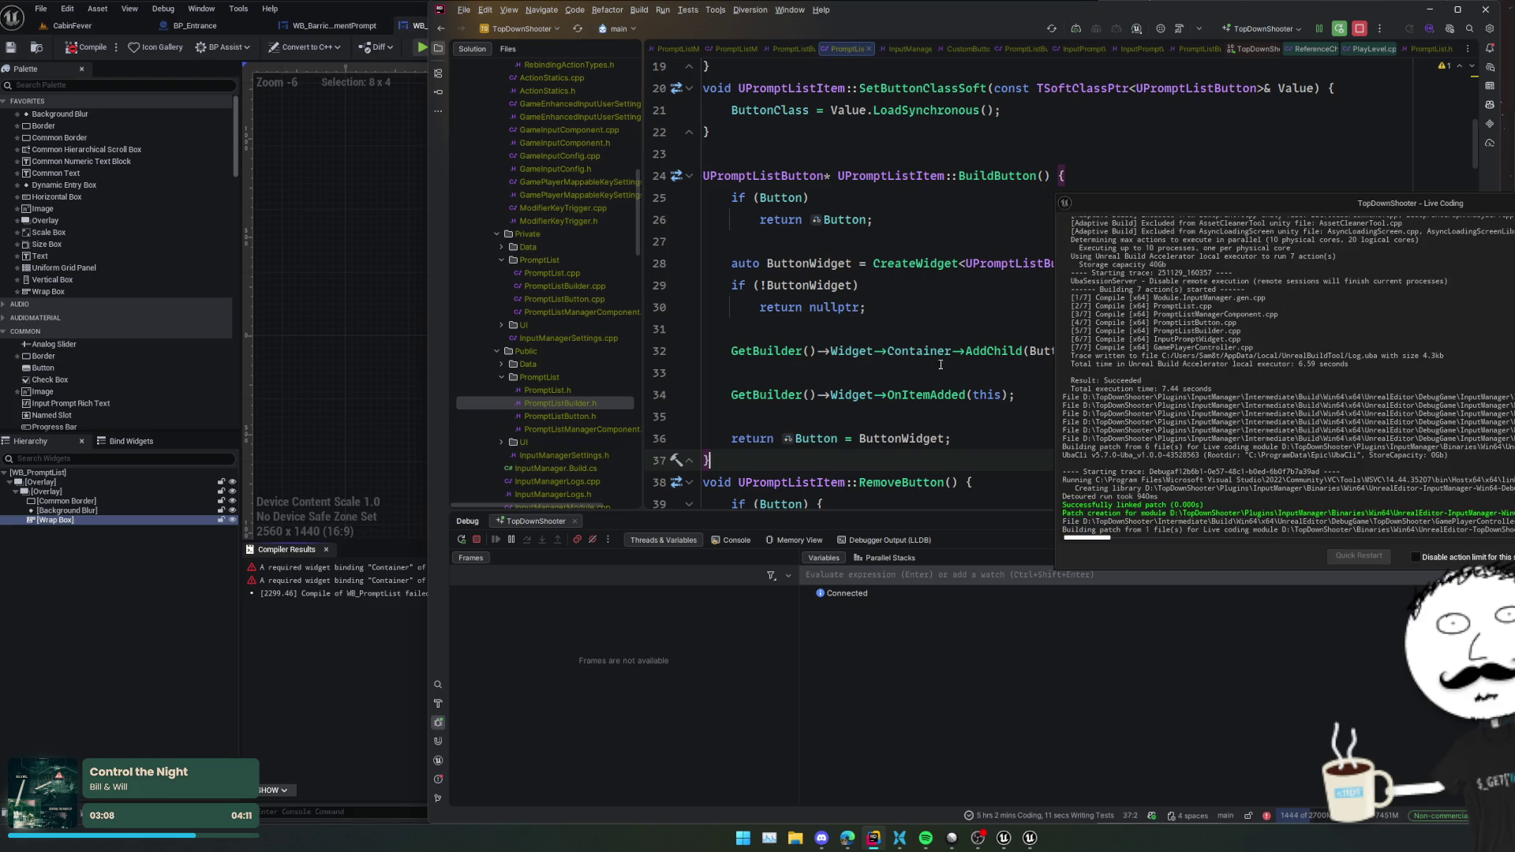
left_click(660, 350)
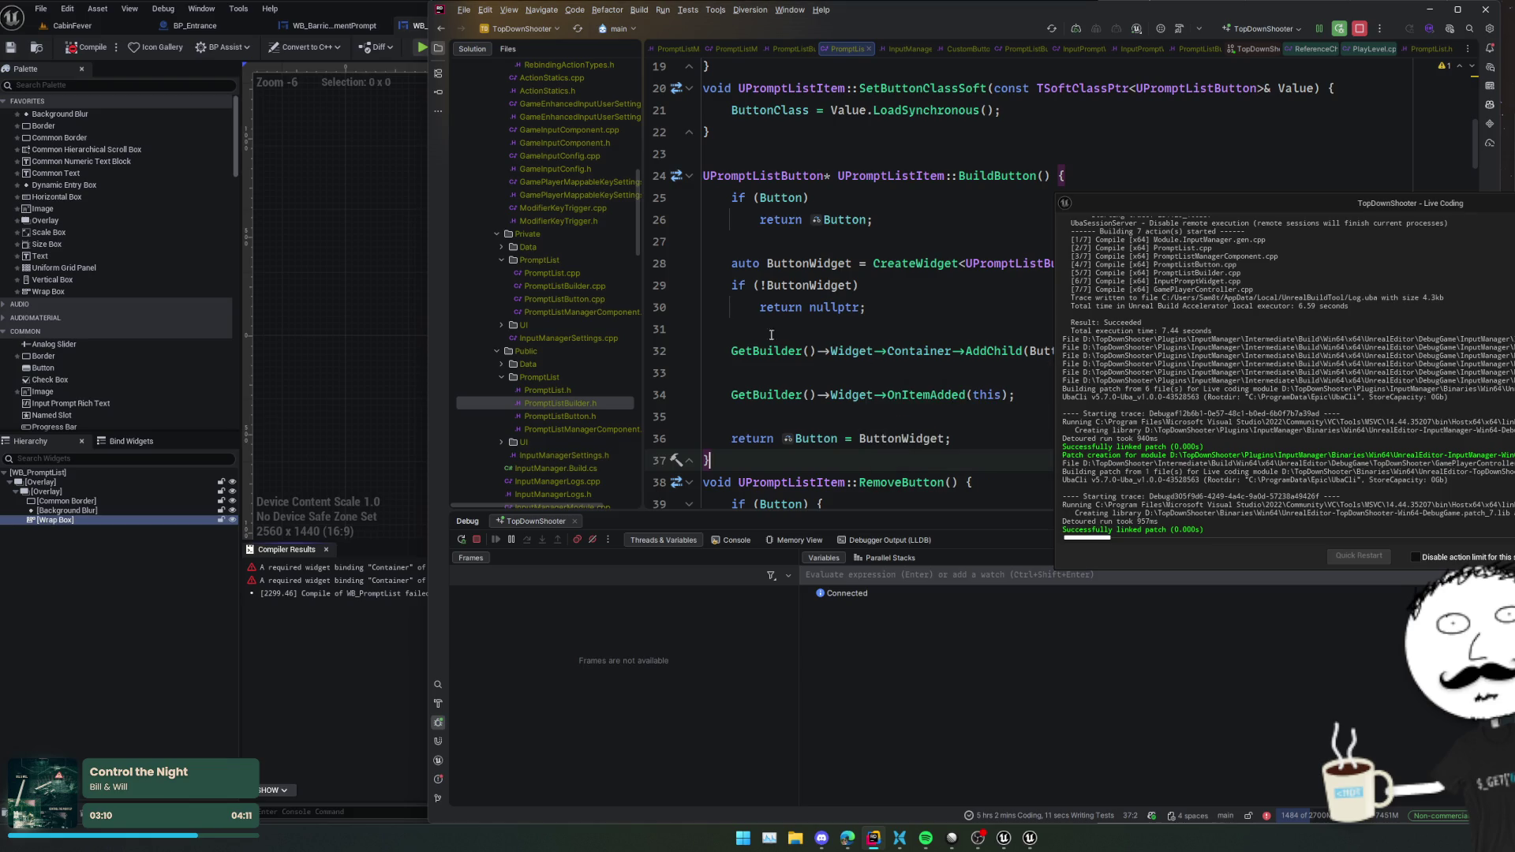
- Rename the Wrap Box to Container and compile the prompt list widget
left_click(80, 518)
left_click(81, 518)
type("Con")
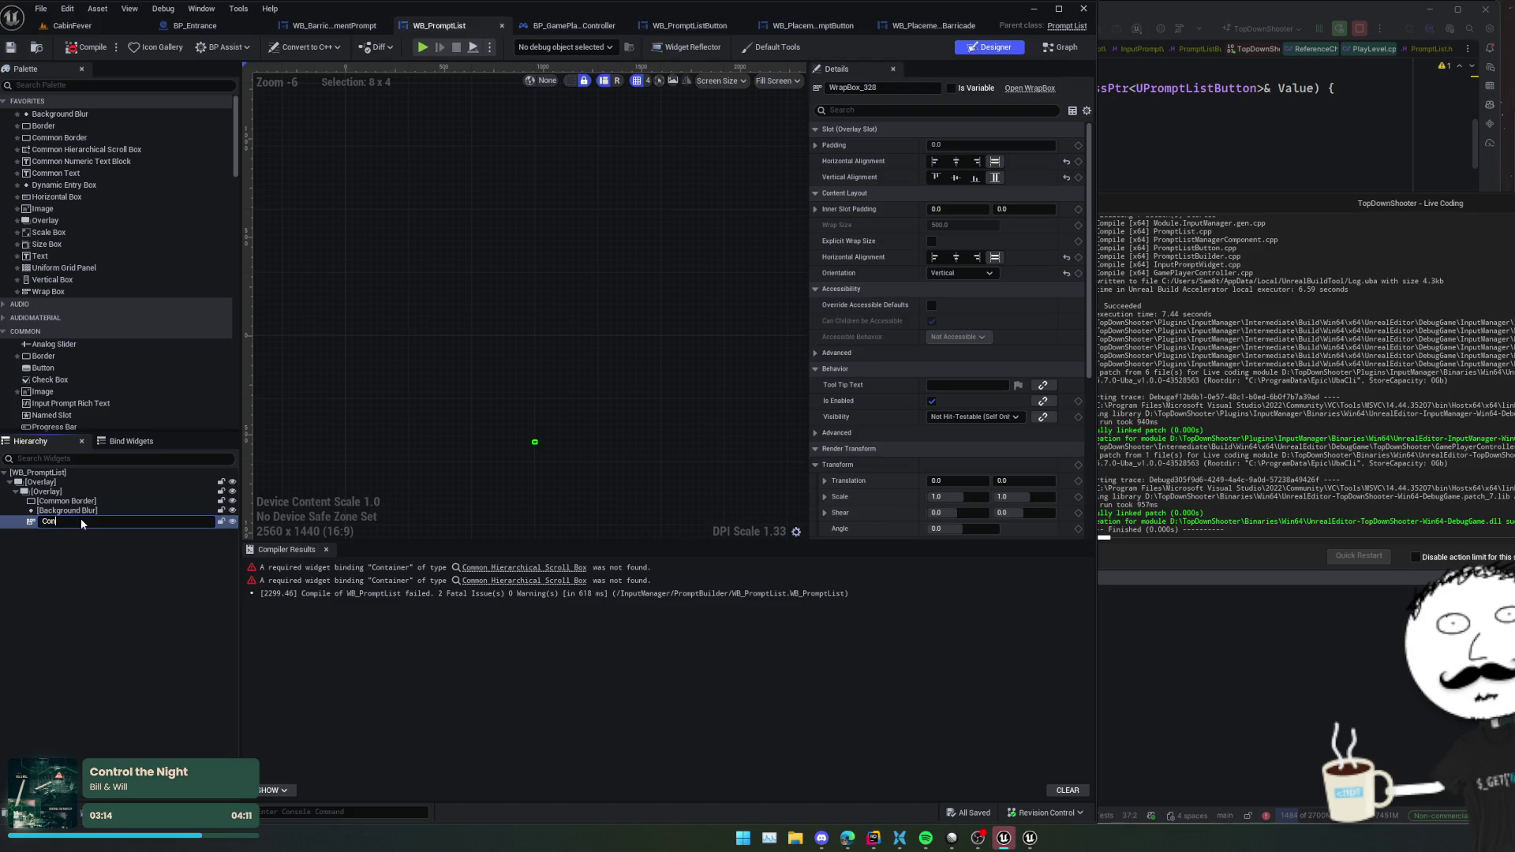
type("tainer")
key("Return")
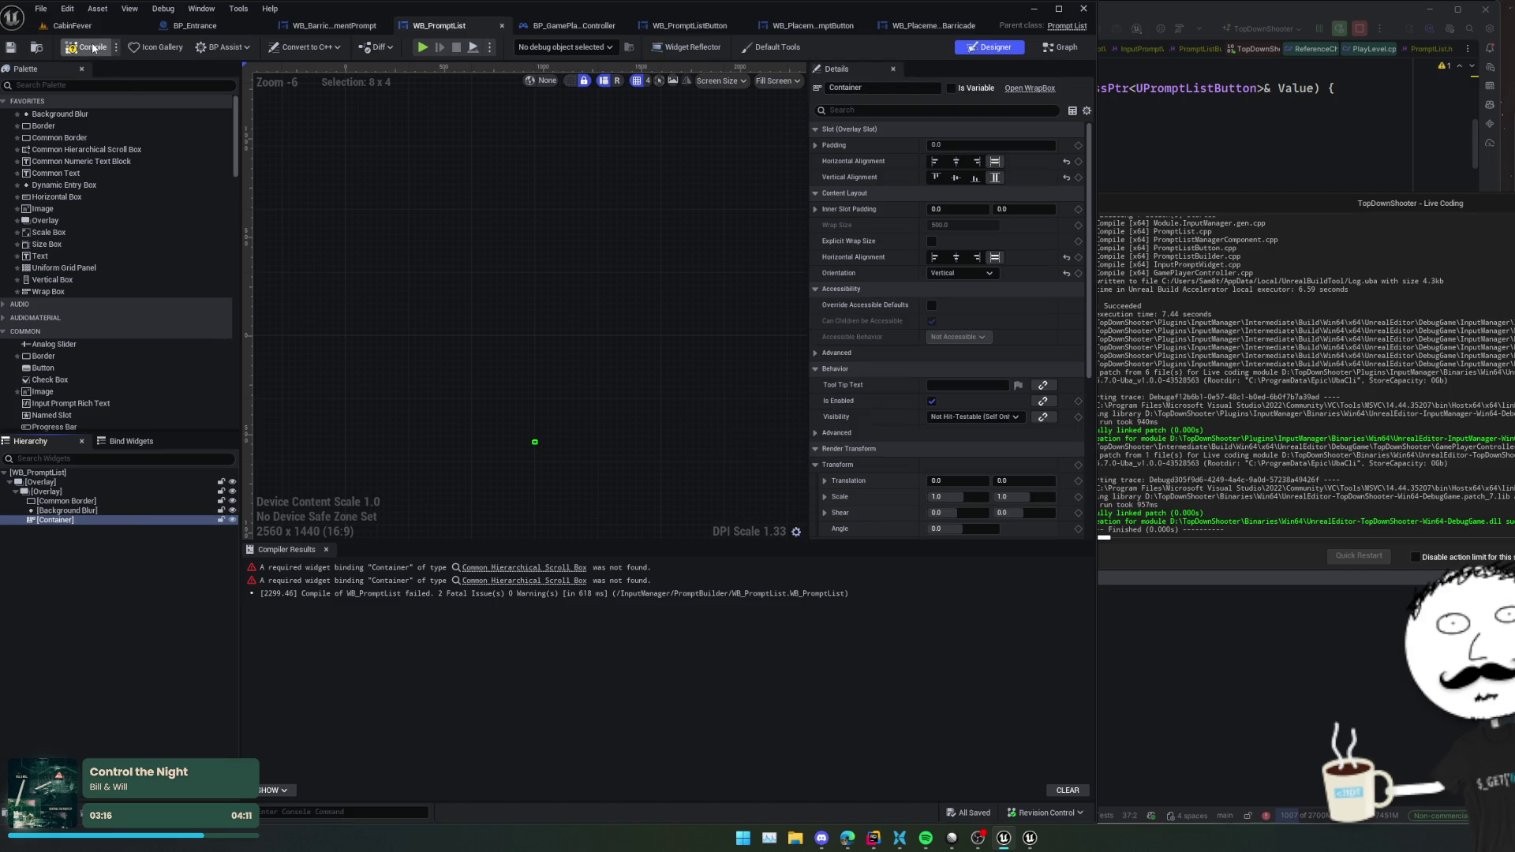
left_click(71, 49)
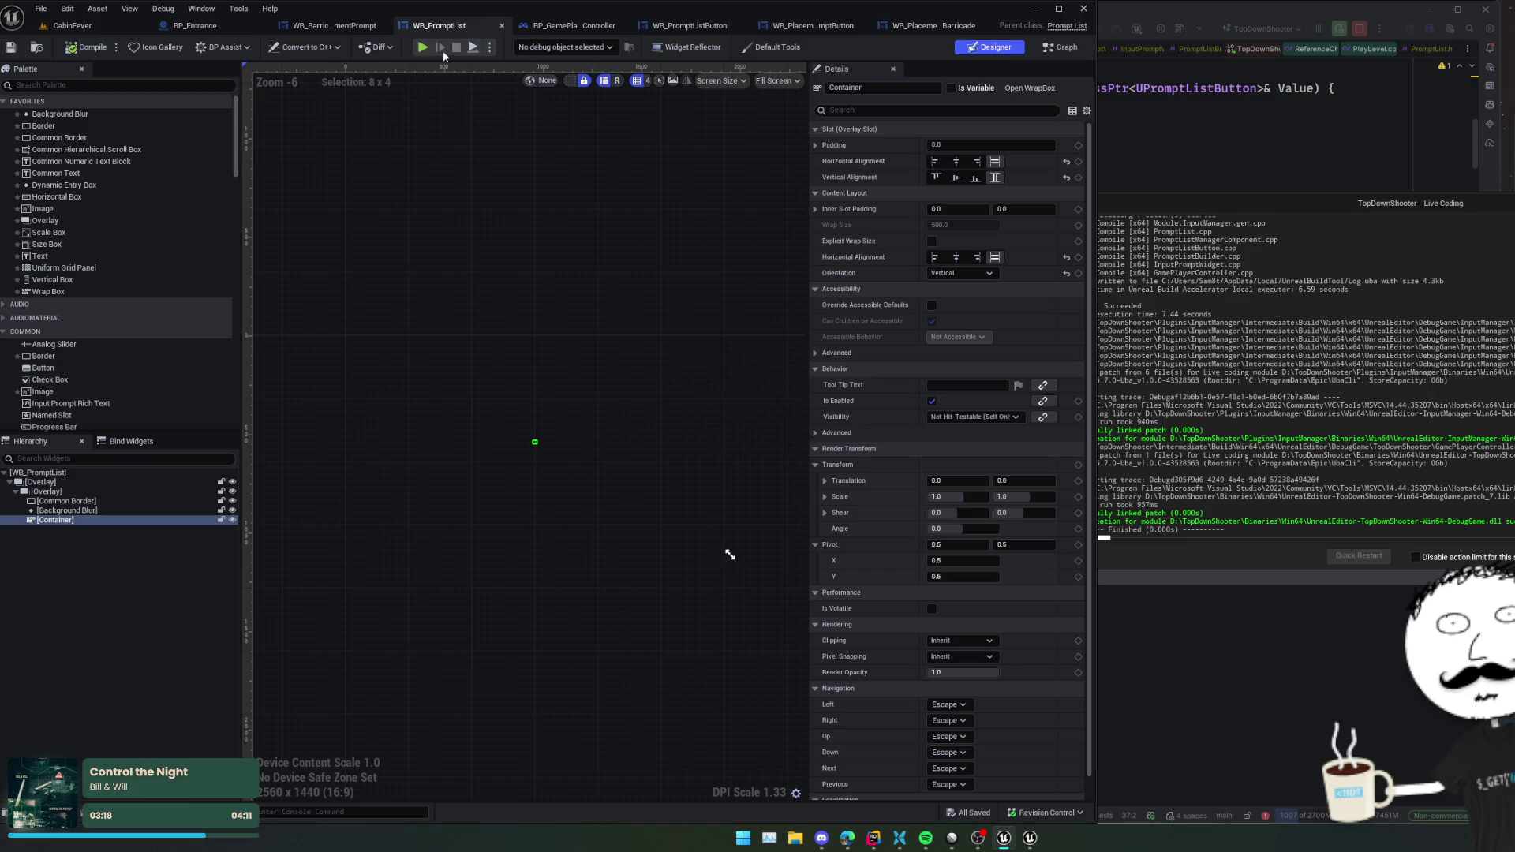
- Start a play session and walk the character over to check the Testing prompts
left_click(424, 45)
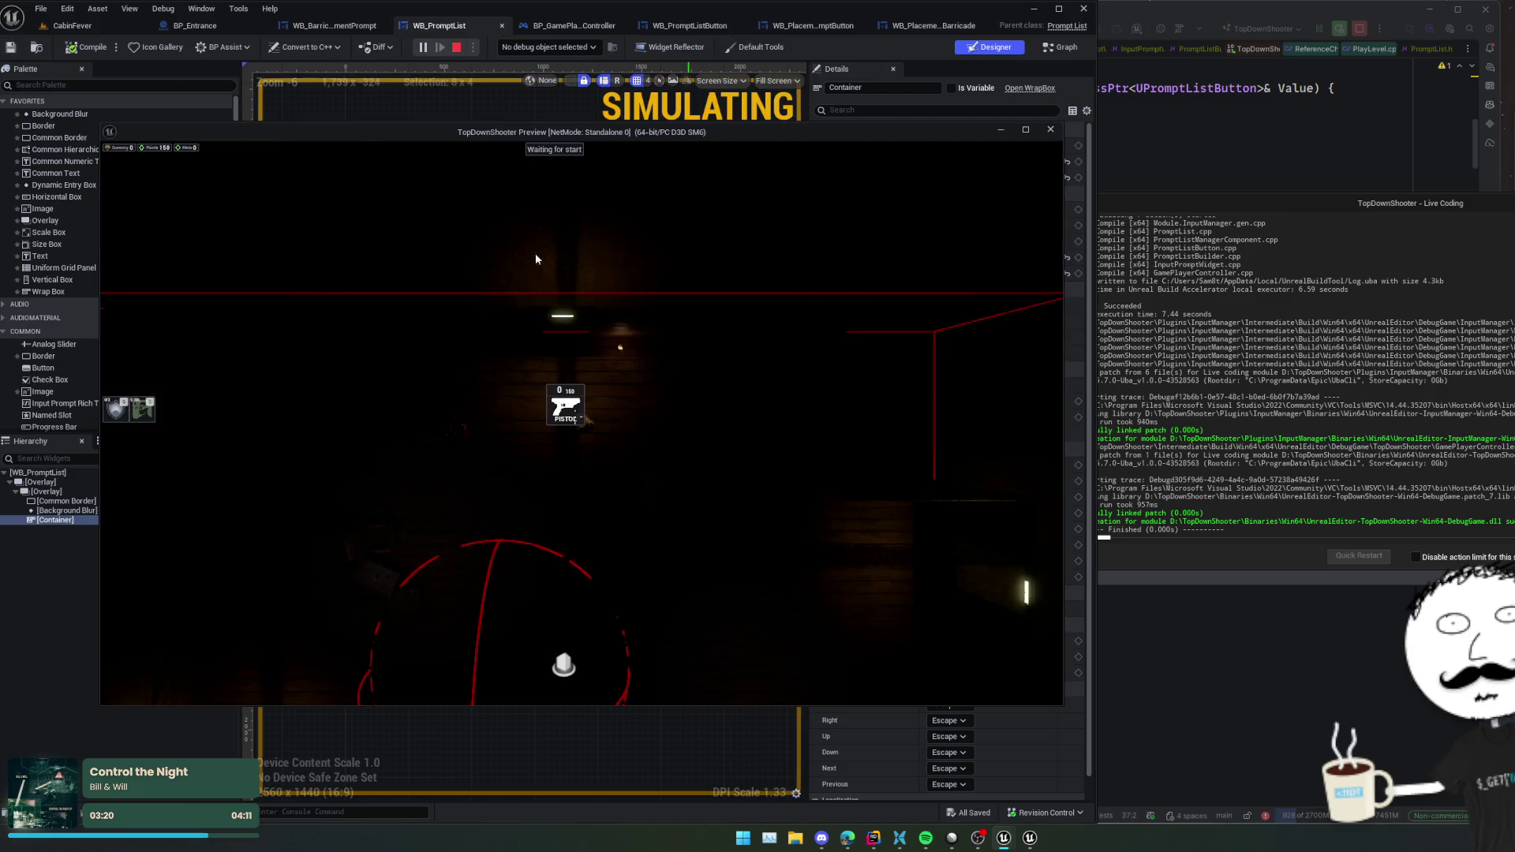
key("w")
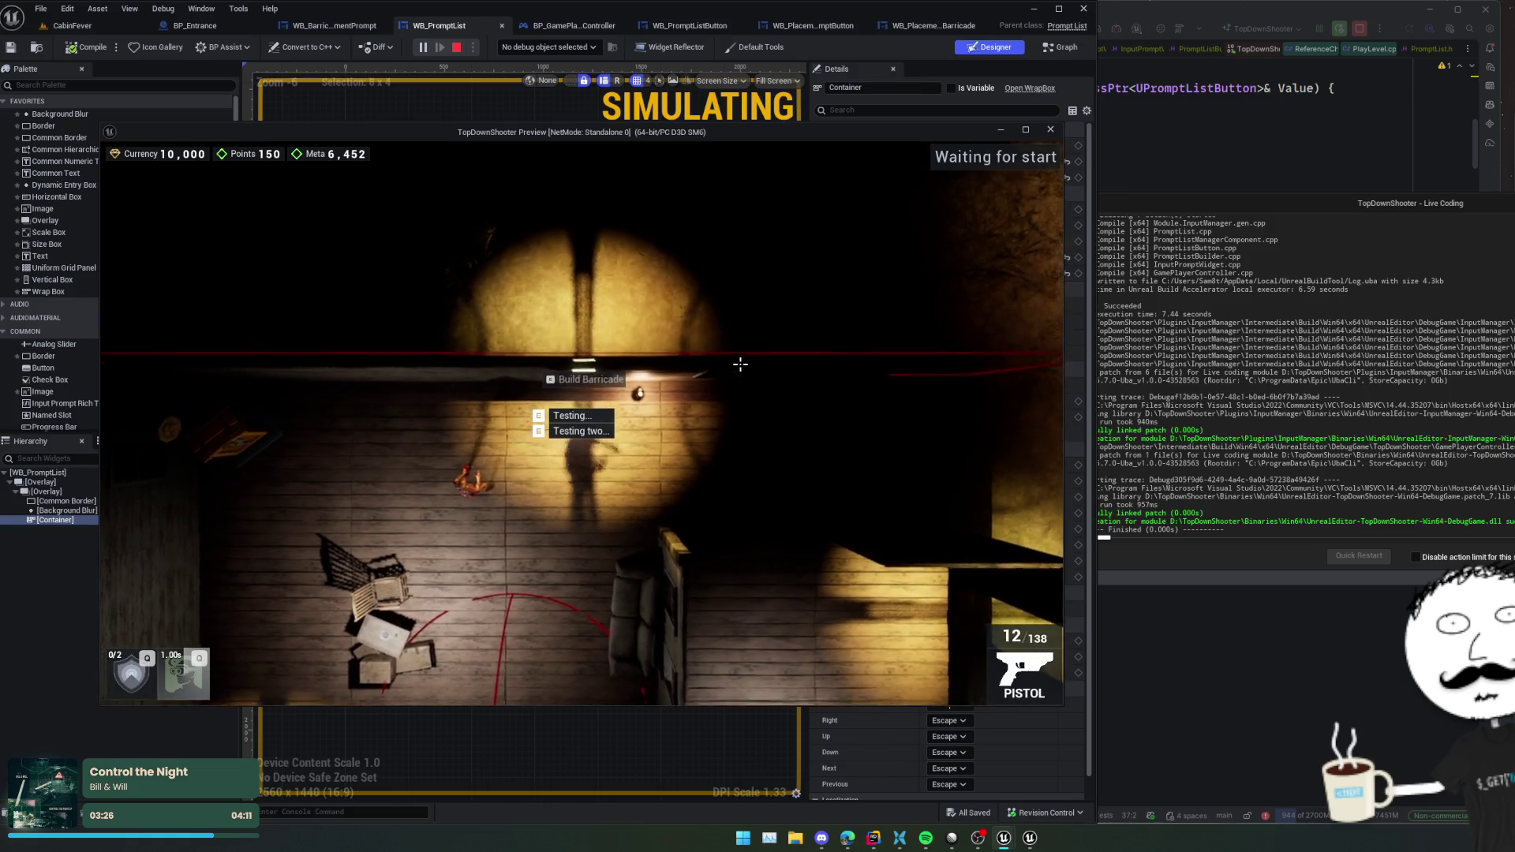
key("d")
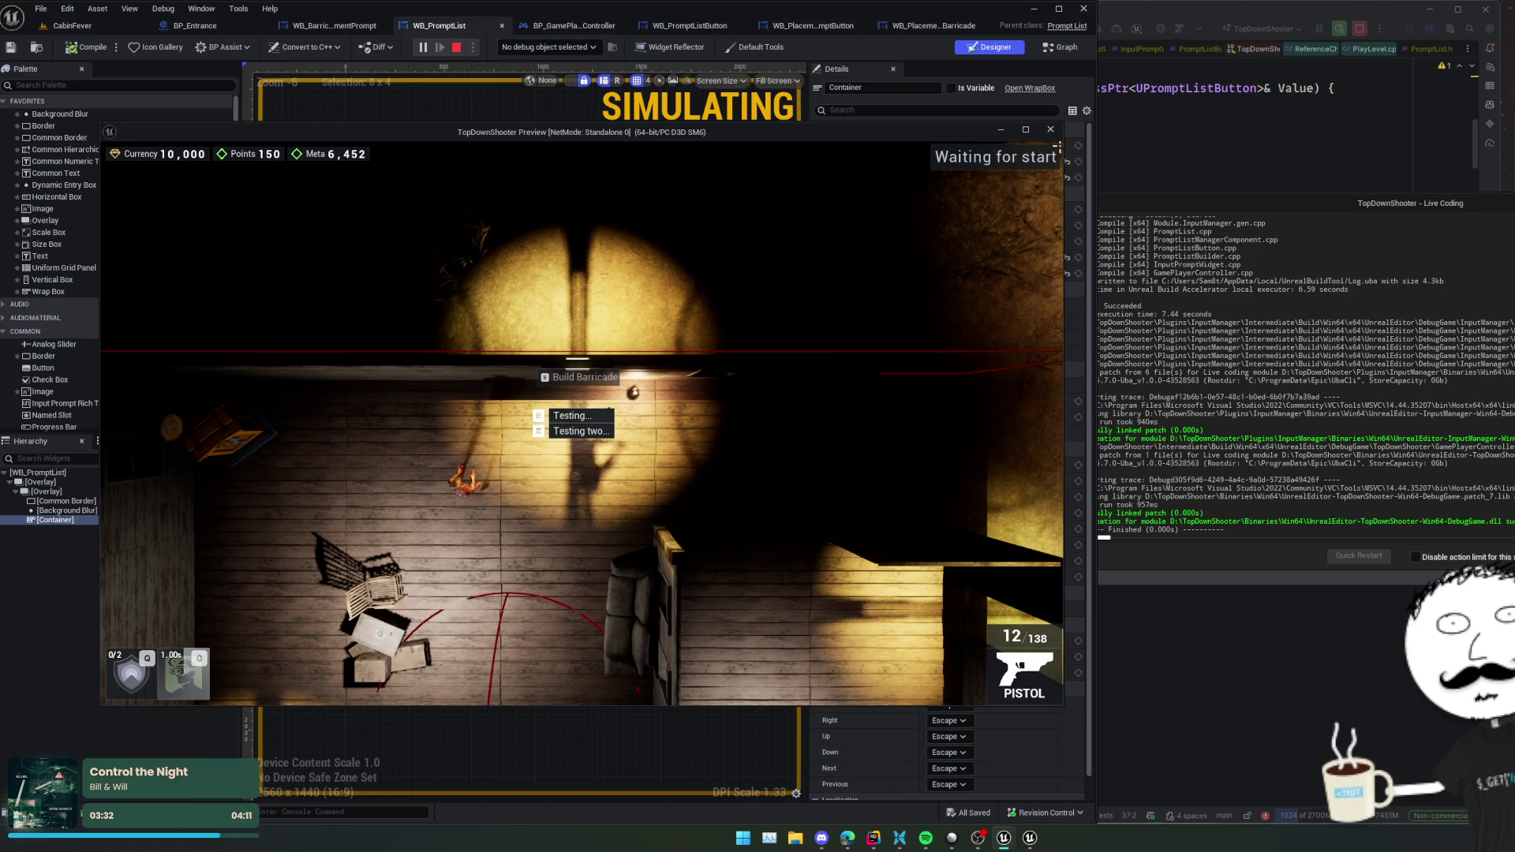
- Back in Rider, open PromptListManagerComponent.cpp at the empty OnScrollList handler
key("alt+Tab")
left_click(682, 49)
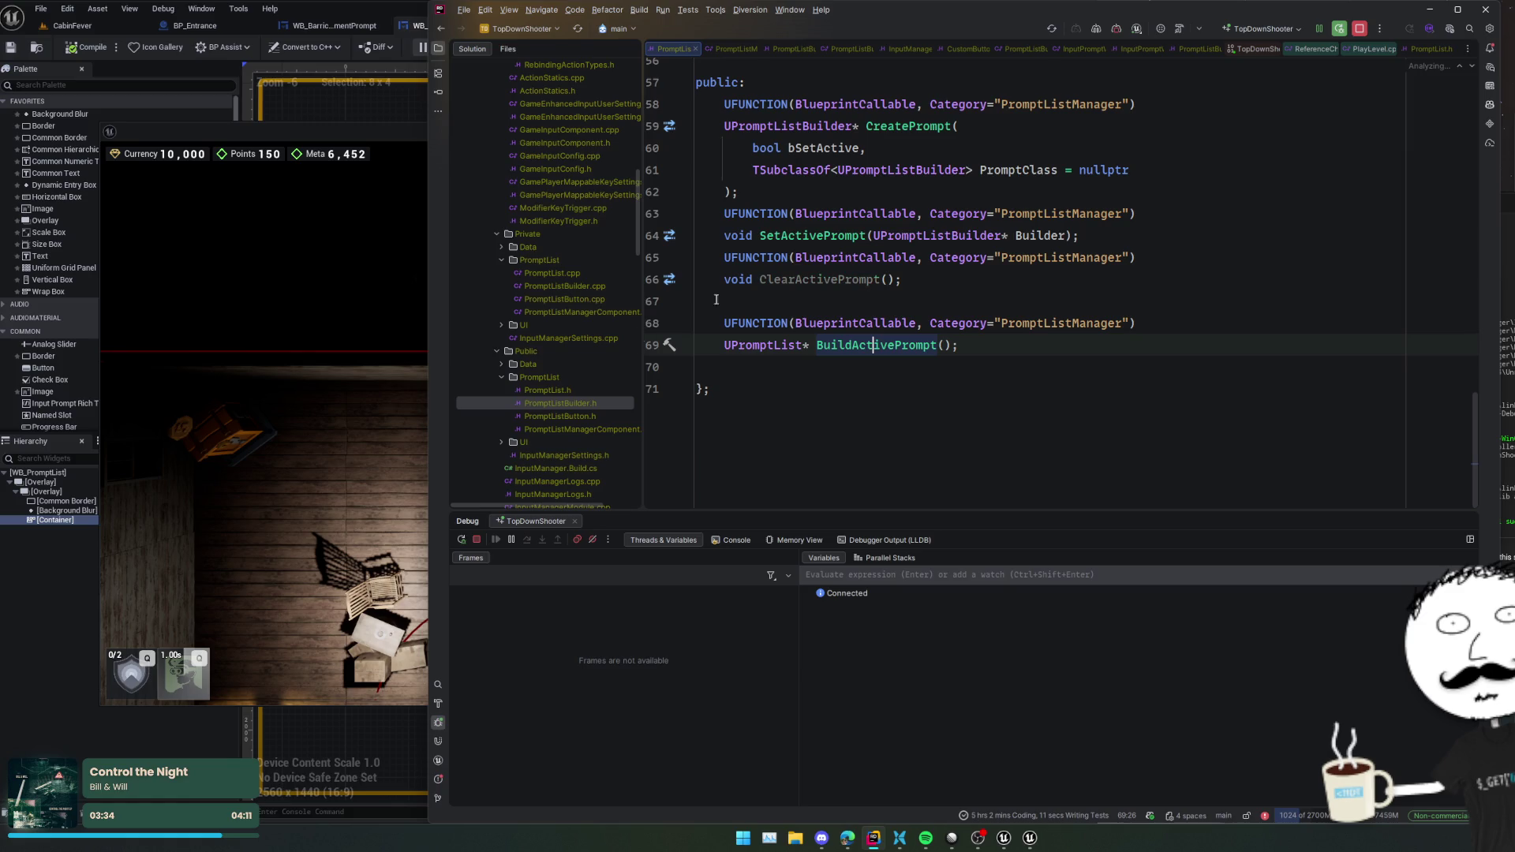
scroll(560, 356, "down", 2)
left_click(561, 377)
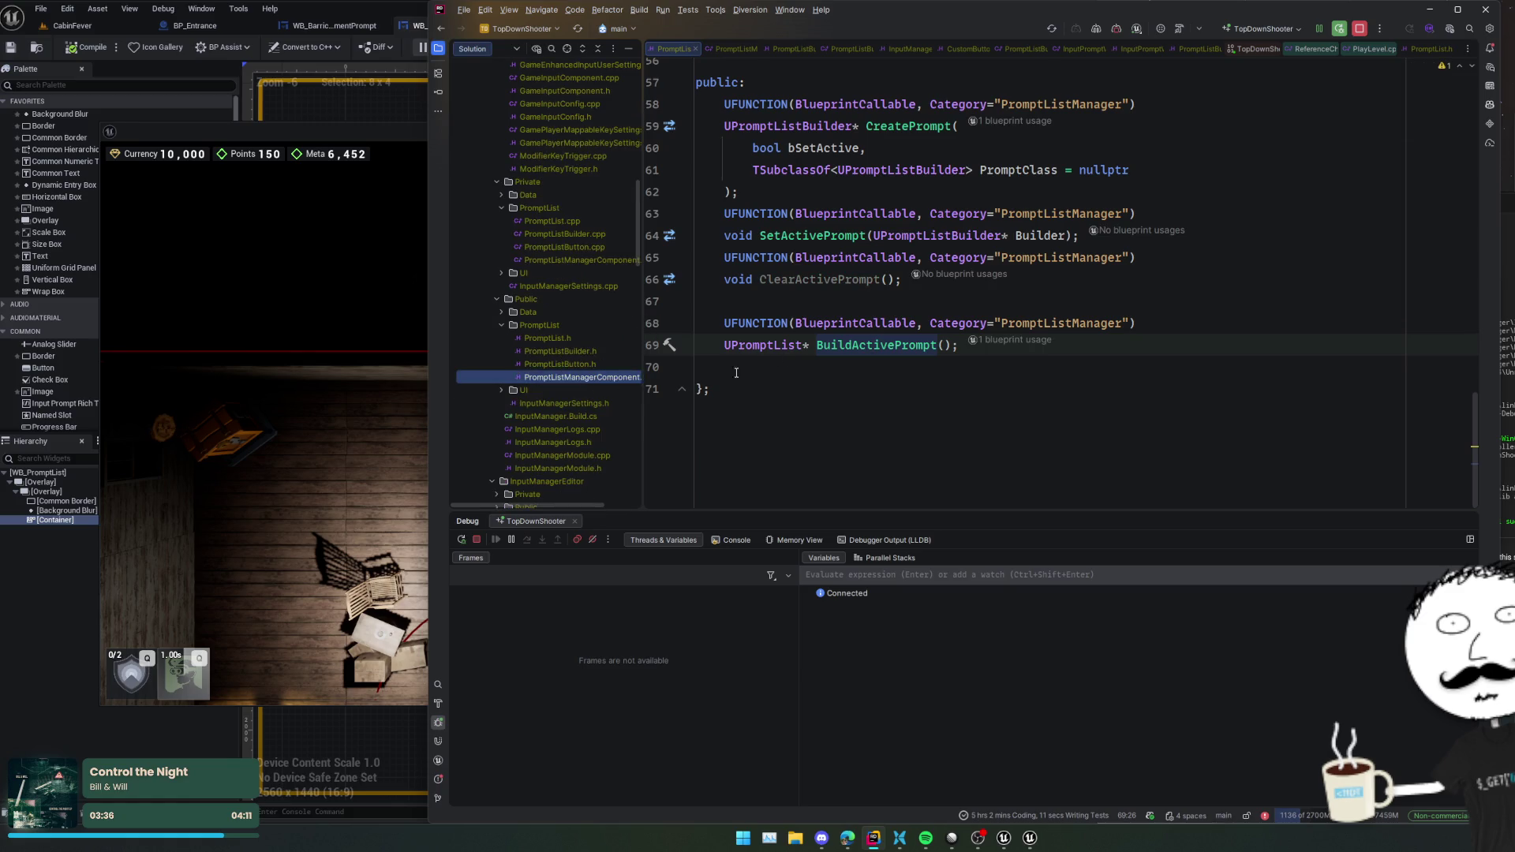
scroll(824, 276, "up", 3)
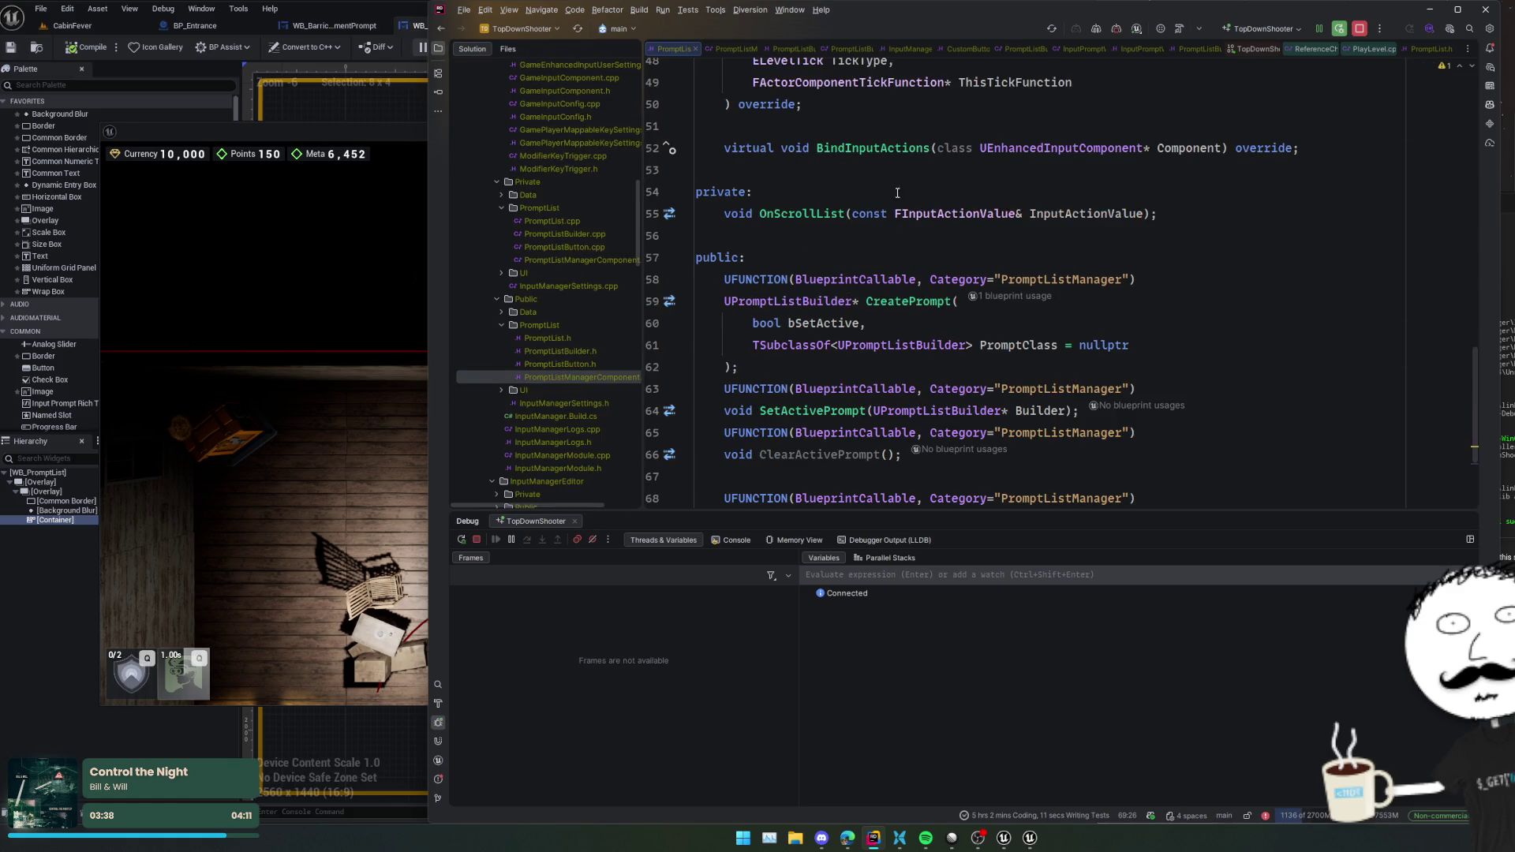
left_click(809, 215, "ctrl")
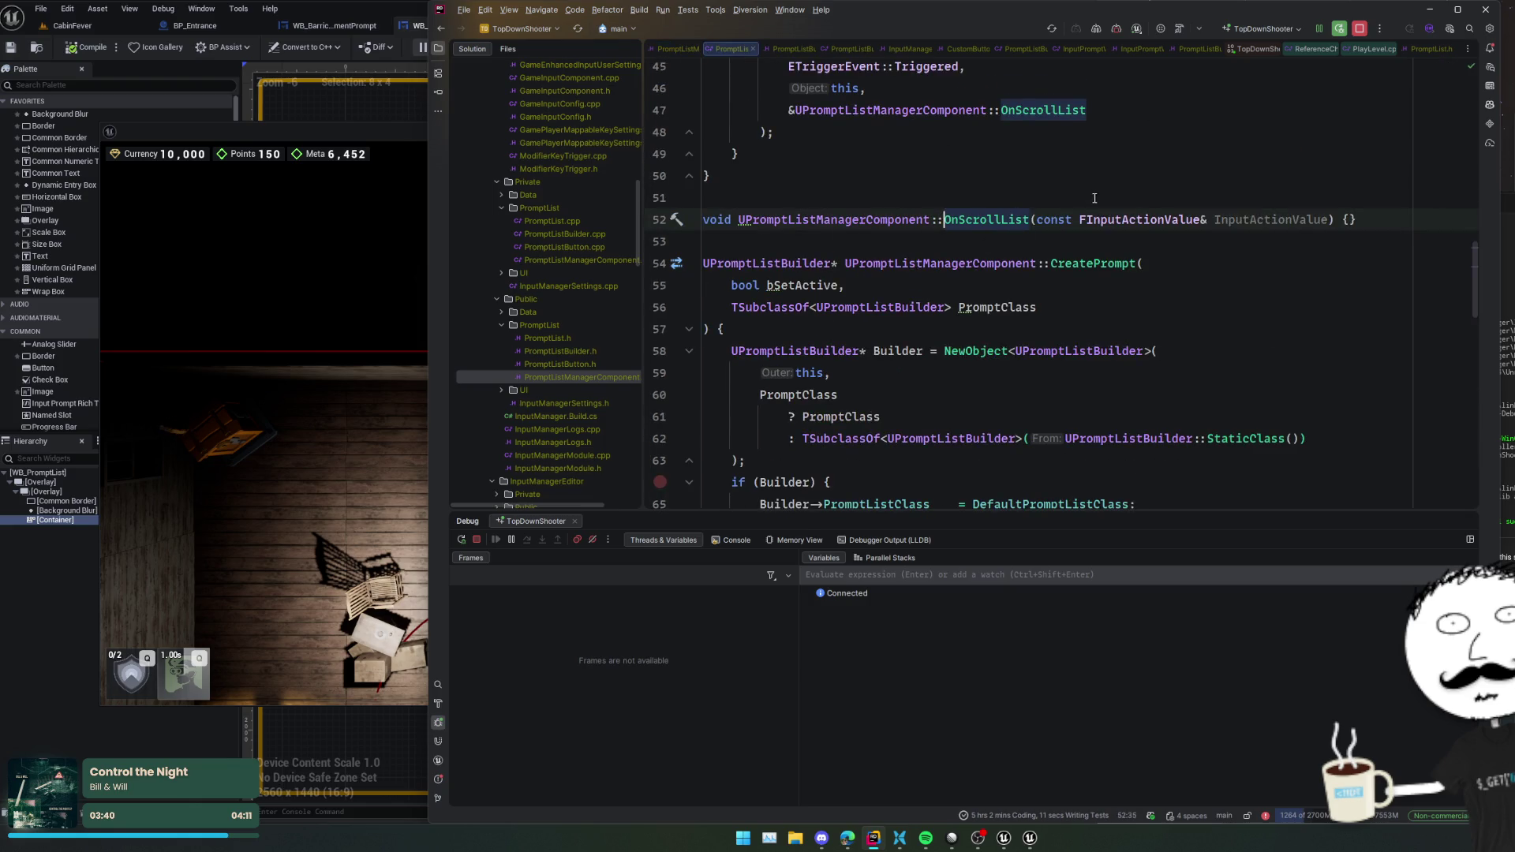
- In OnScrollList, add if (ActivePrompt) { ActivePrompt->Scroll(...); } using autocomplete
scroll(1017, 295, "up", 2)
left_click(1389, 316)
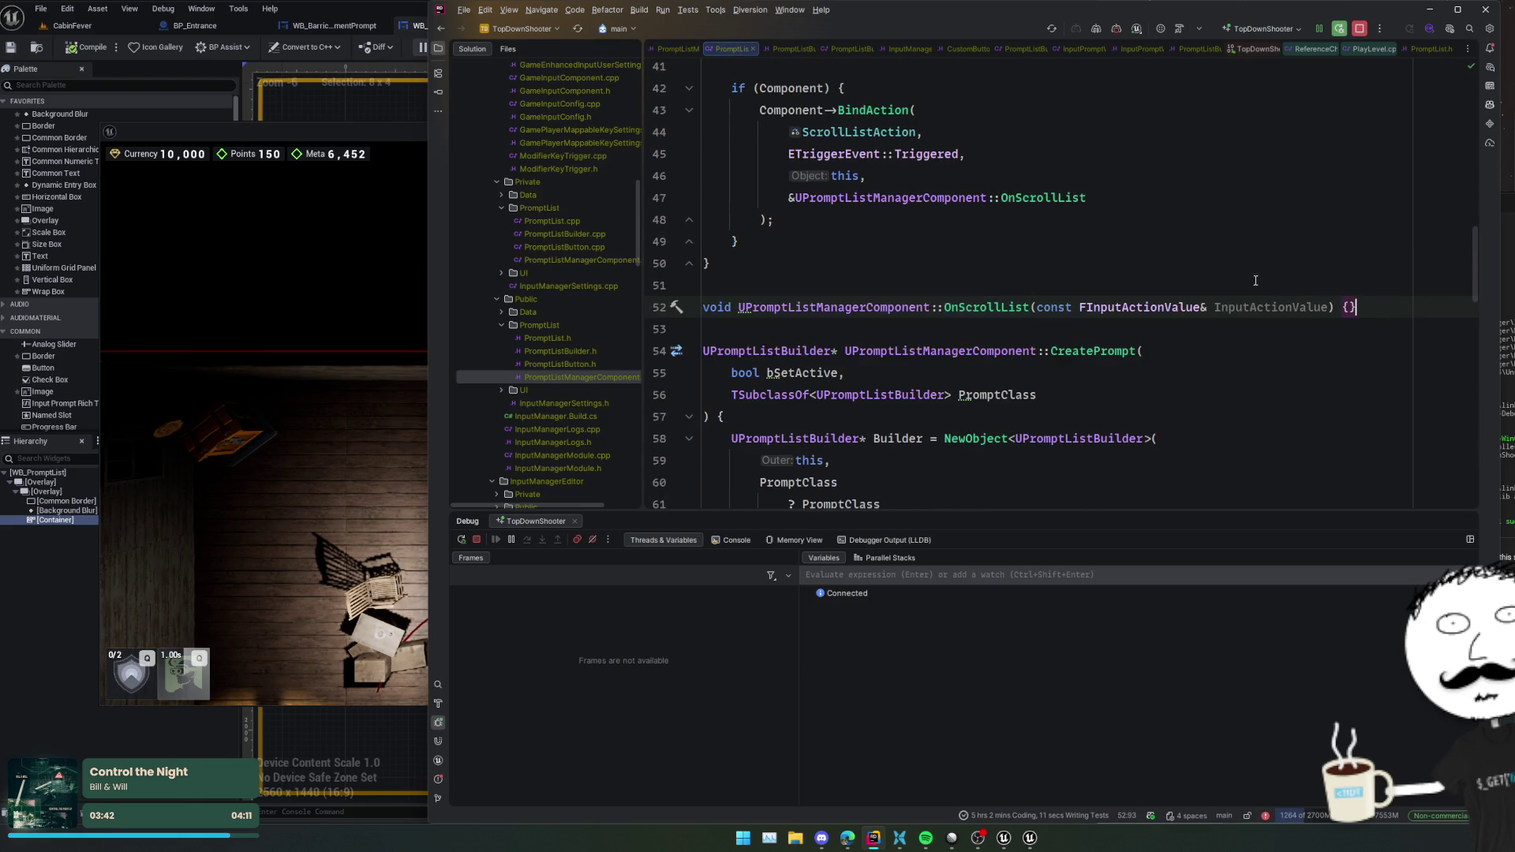
key("Return")
type("if (")
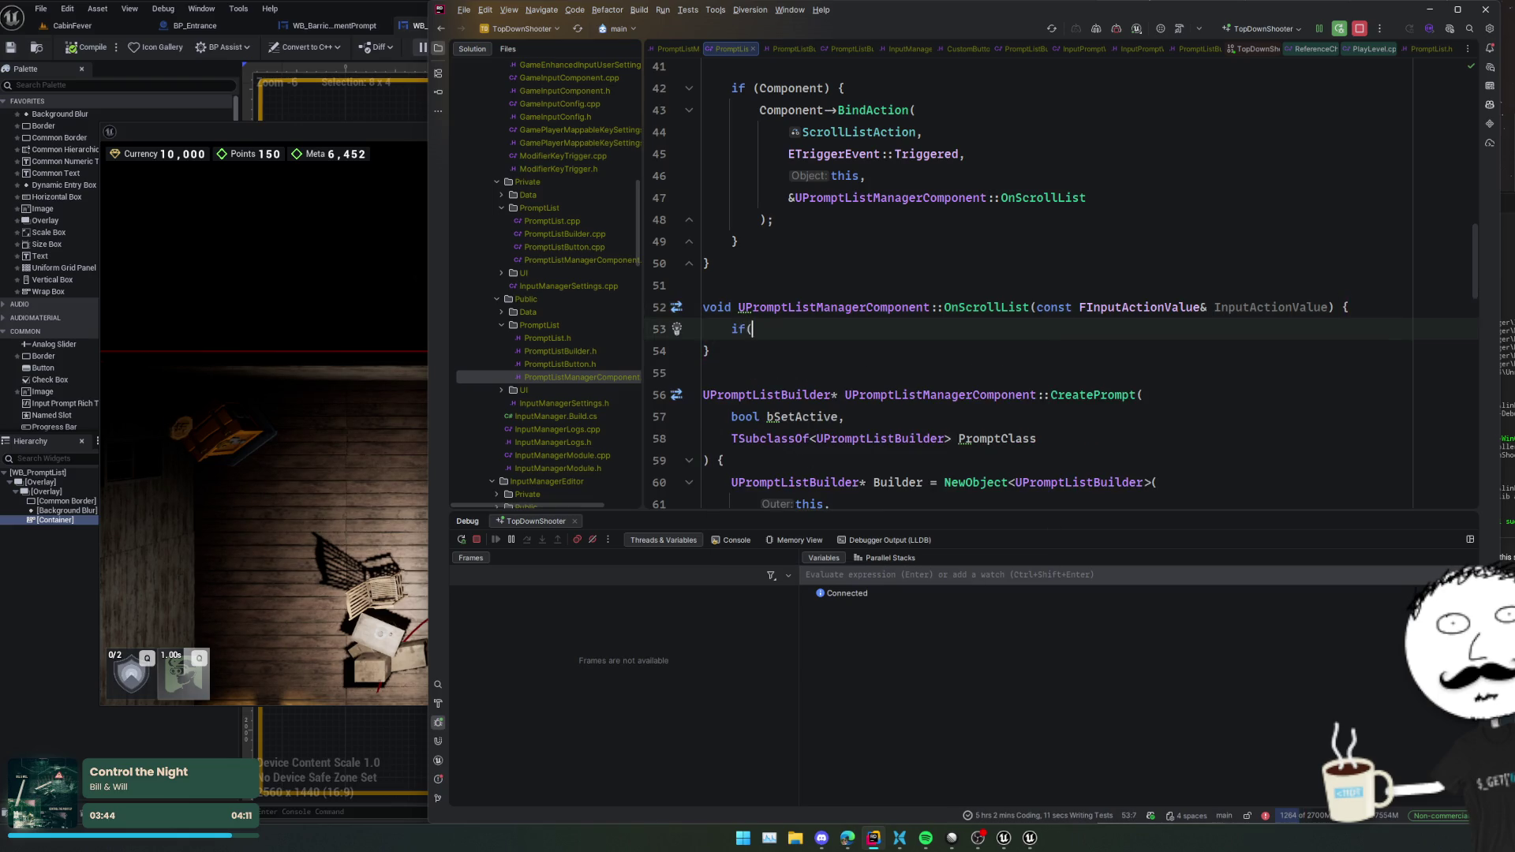
type("Activ")
key("Return")
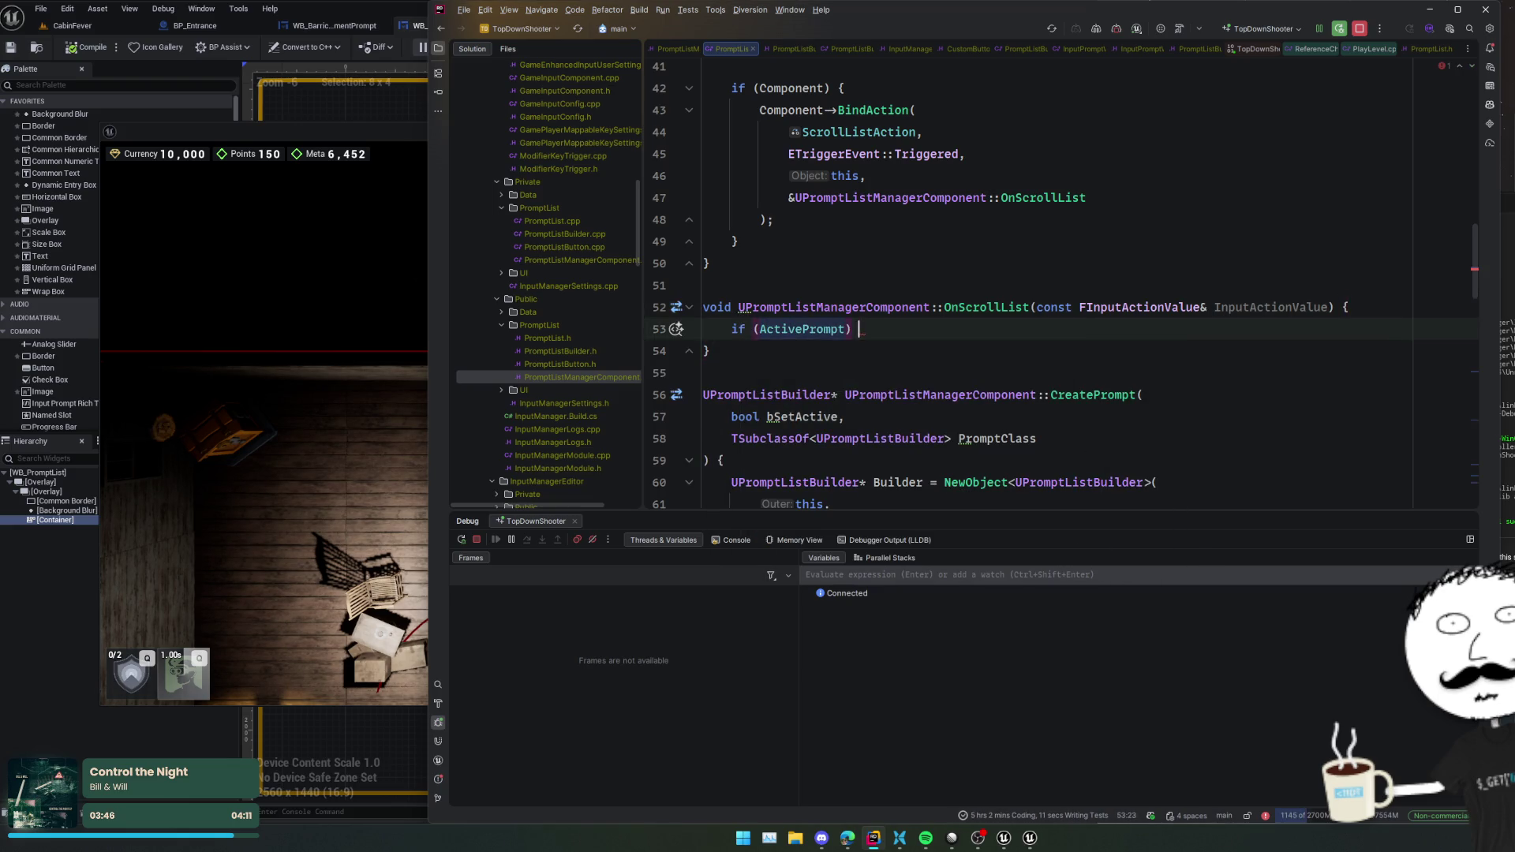
type(") {")
key("Return")
type("Activ")
key("Return")
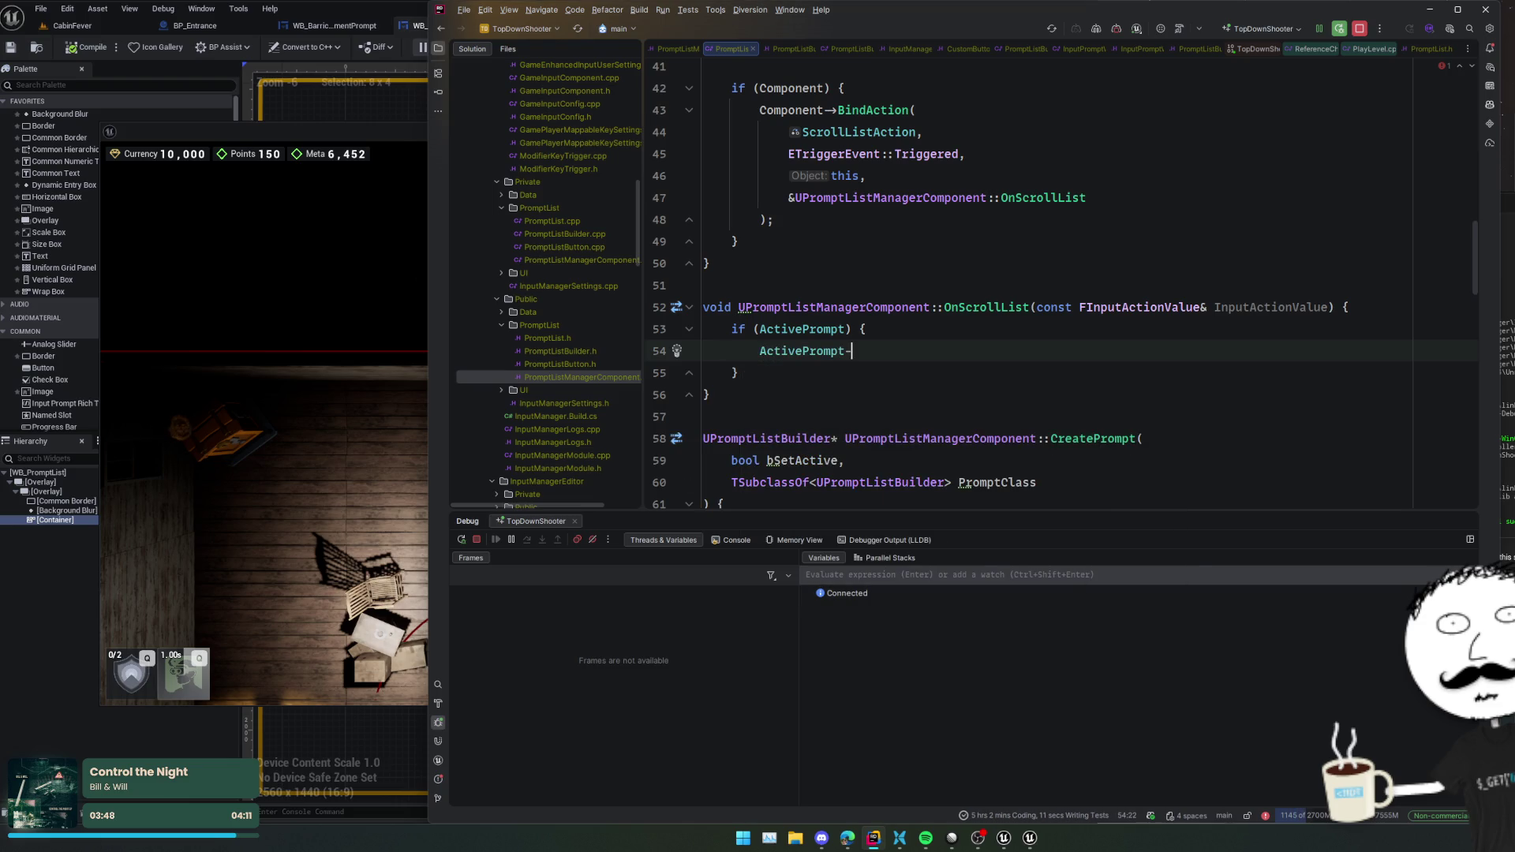
type("->")
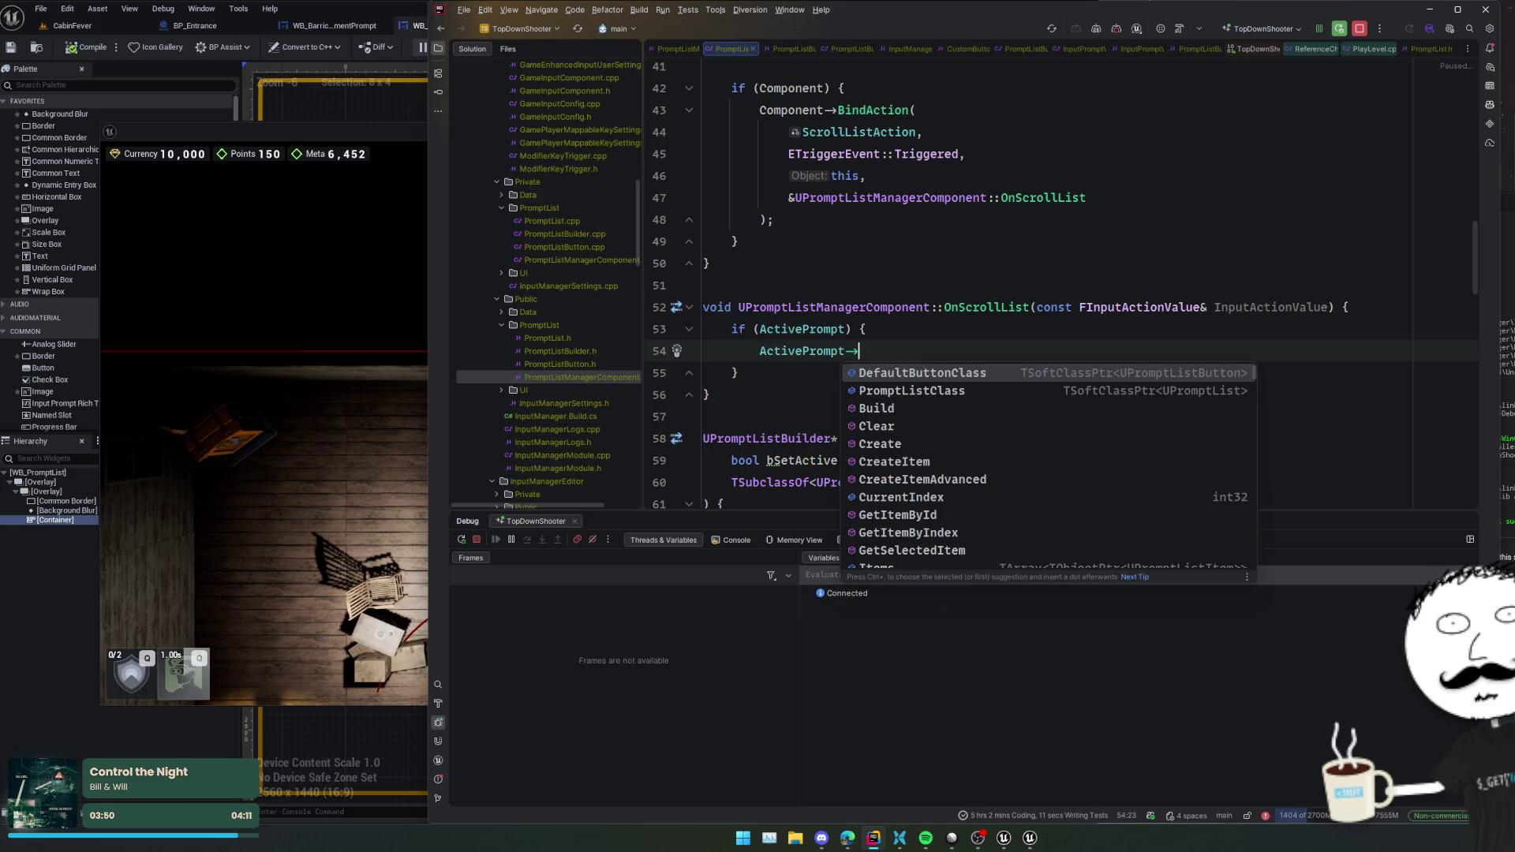
type("Scro")
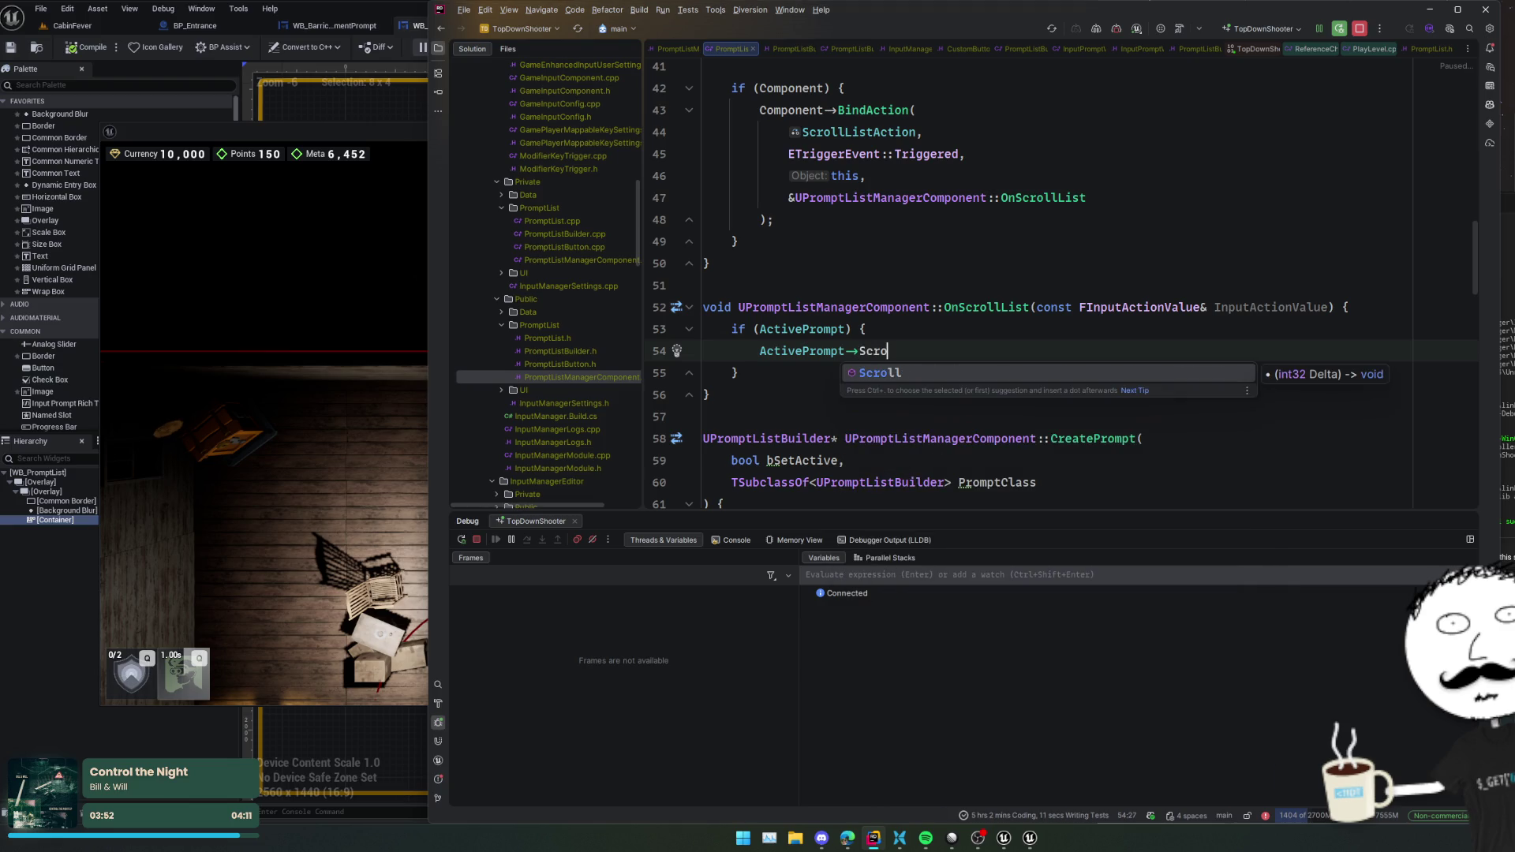
key("Return")
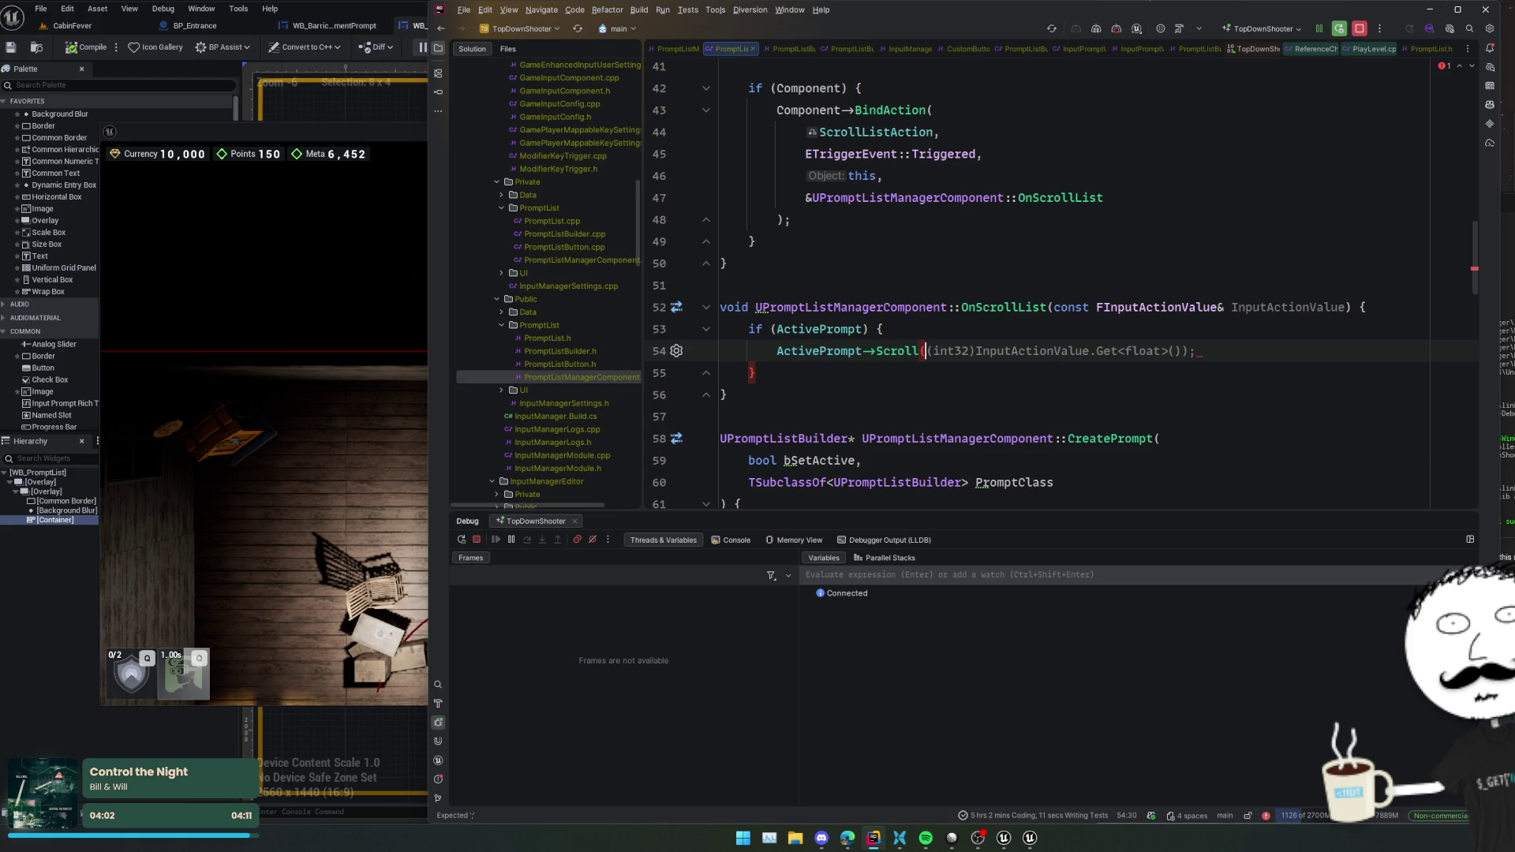
- Close the unneeded source file tabs
left_click(984, 49)
left_click(978, 48)
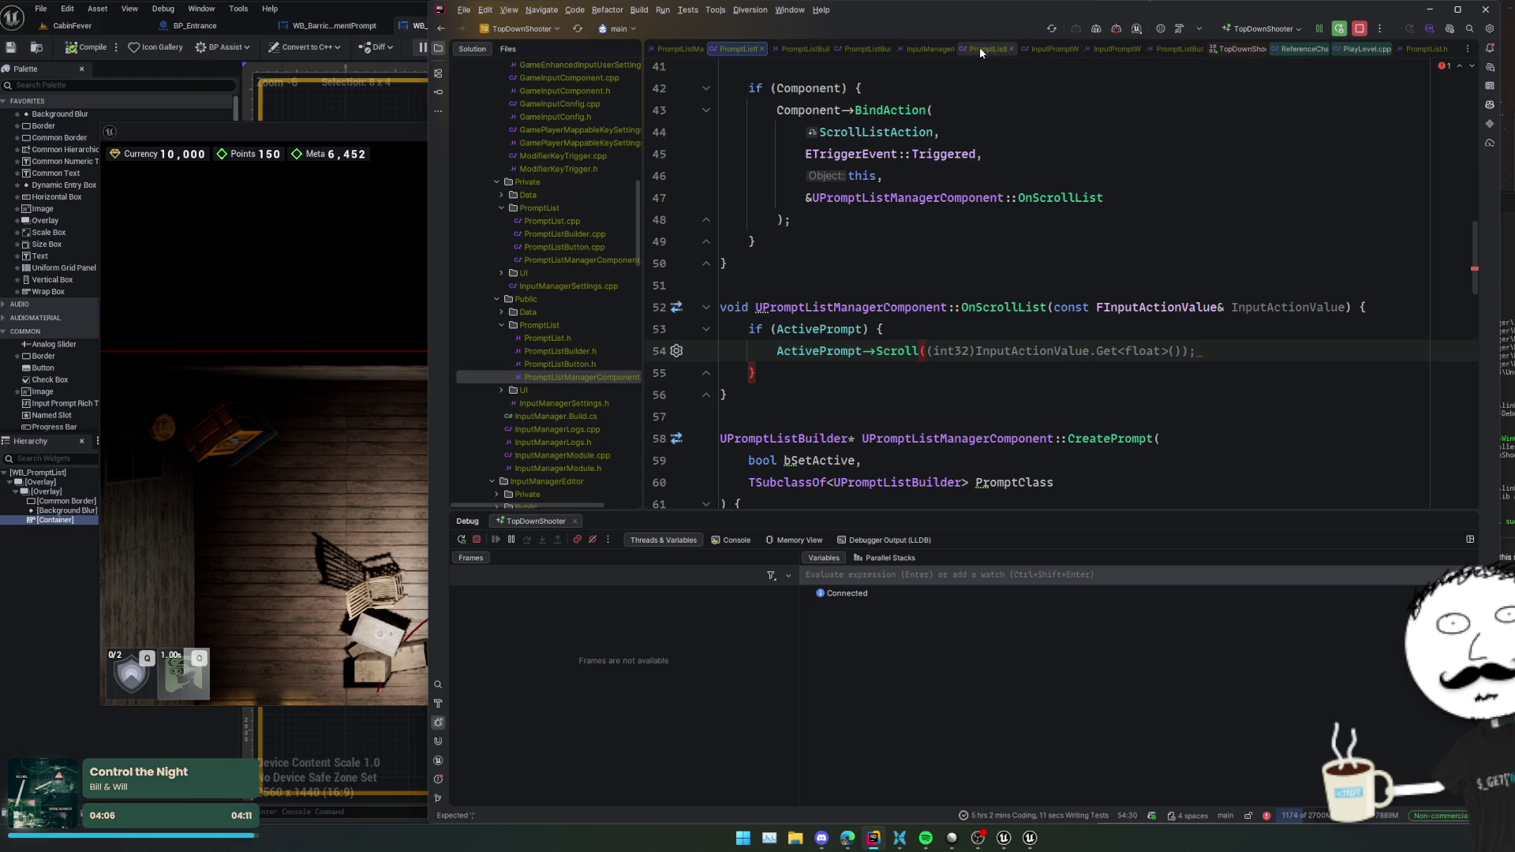
left_click(1041, 48)
middle_click(1110, 49)
middle_click(1237, 45)
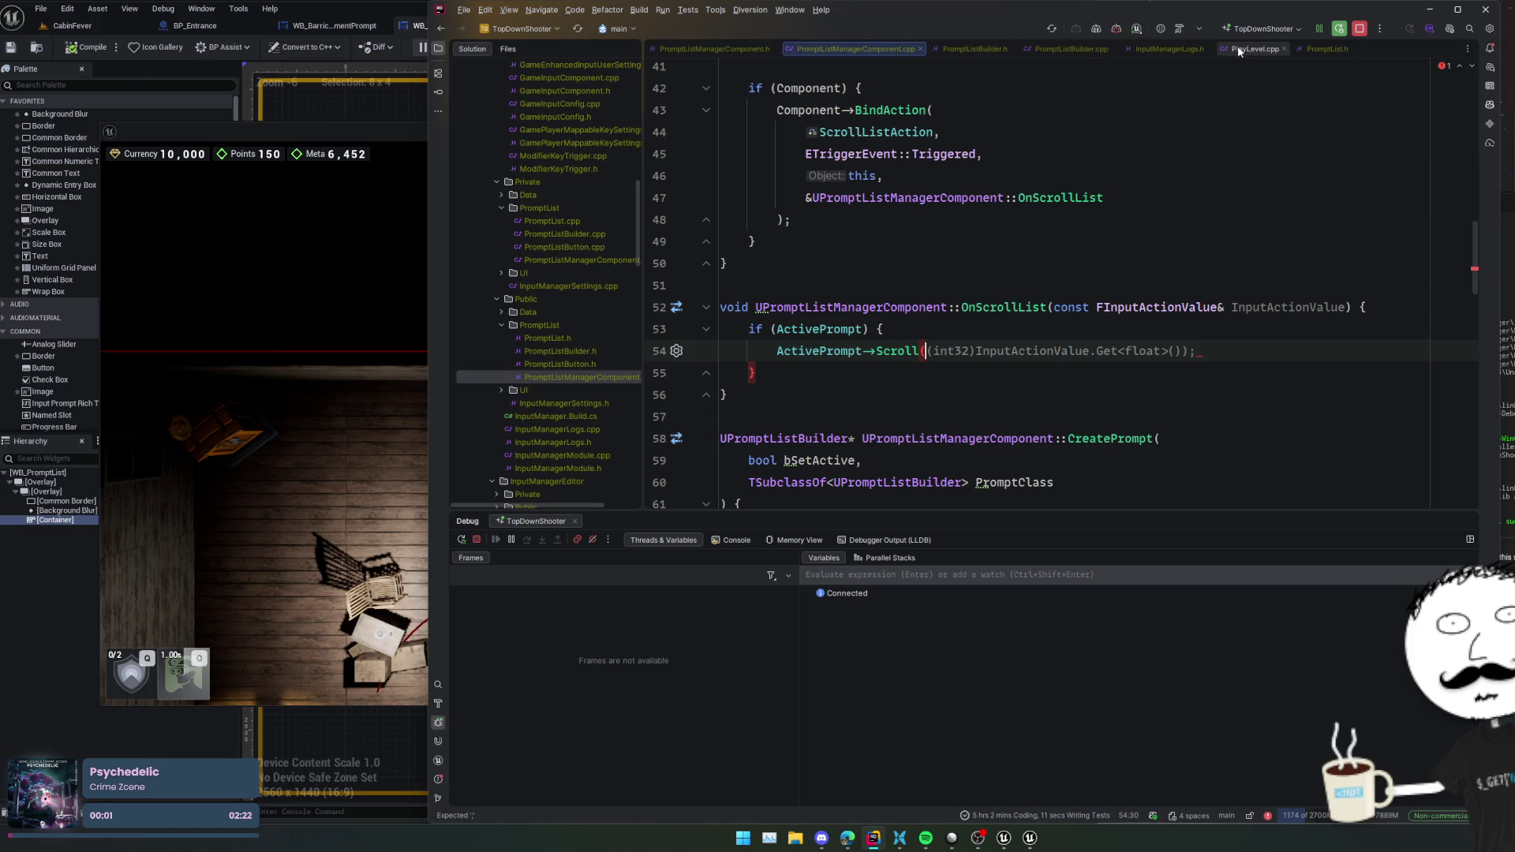
- Open BarricadePlacementPromptWidget.cpp and review the -1.f direction flip in NavigateInDirection
key("ctrl+t")
type("BarricadeP")
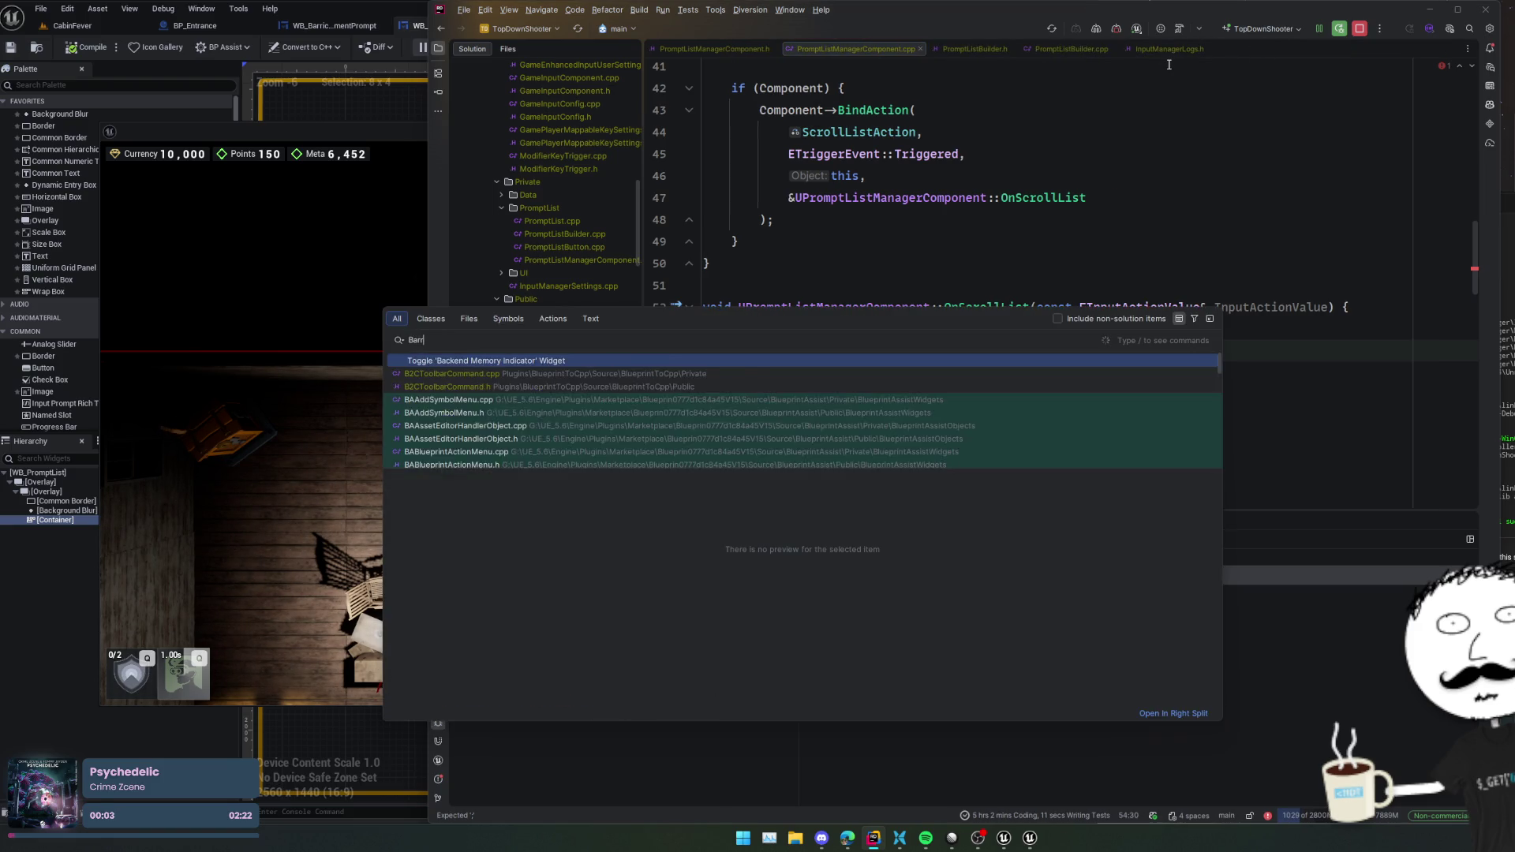
key("Return")
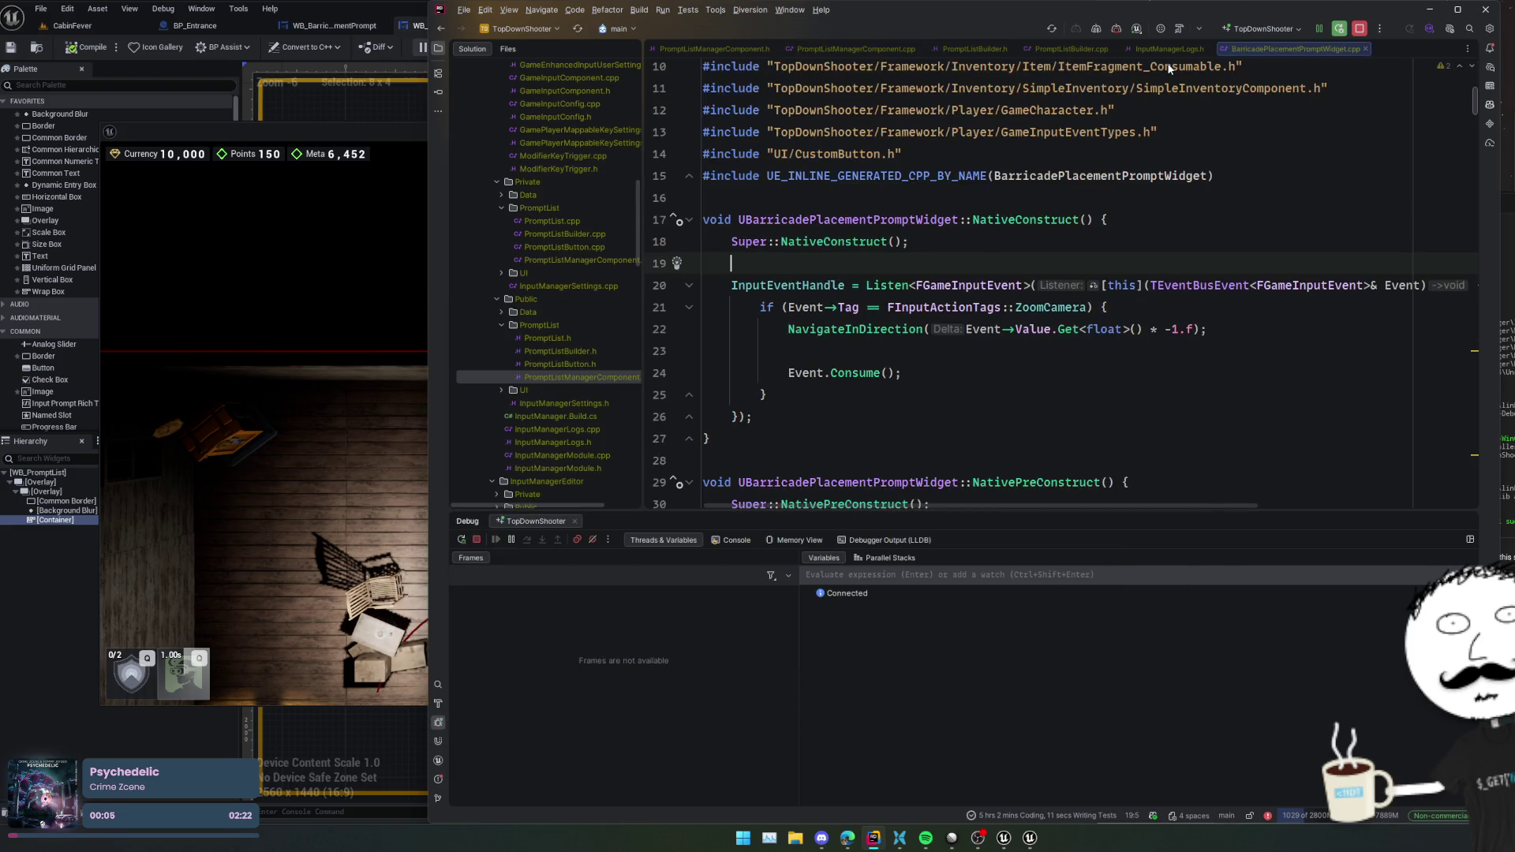
left_click(1165, 330)
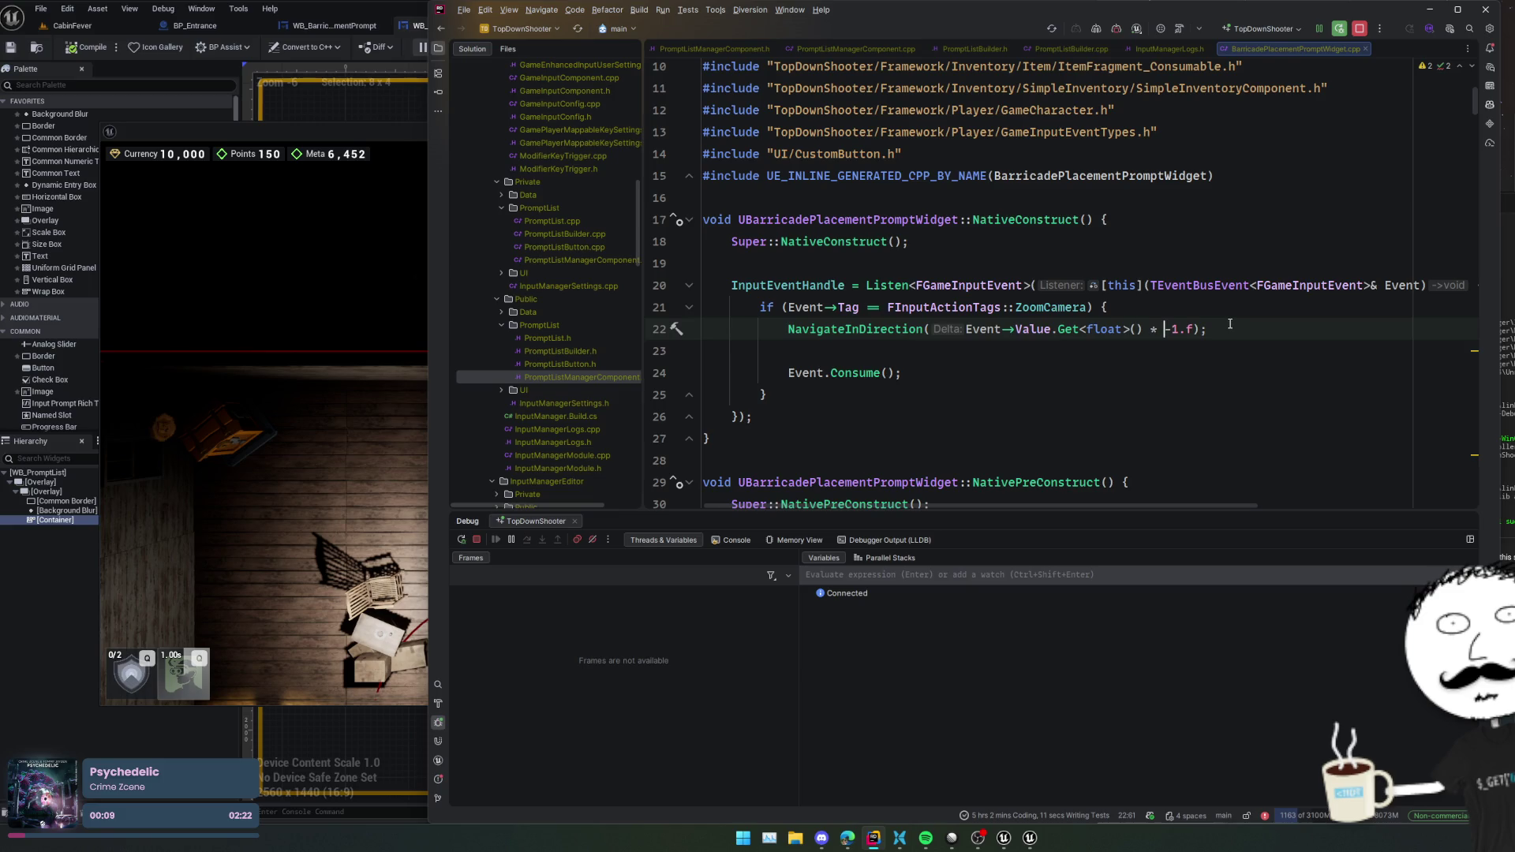
- Pass InputActionValue.Get<float>() * -1.f to Scroll, Live Code it, and stop play
key("ctrl+Tab")
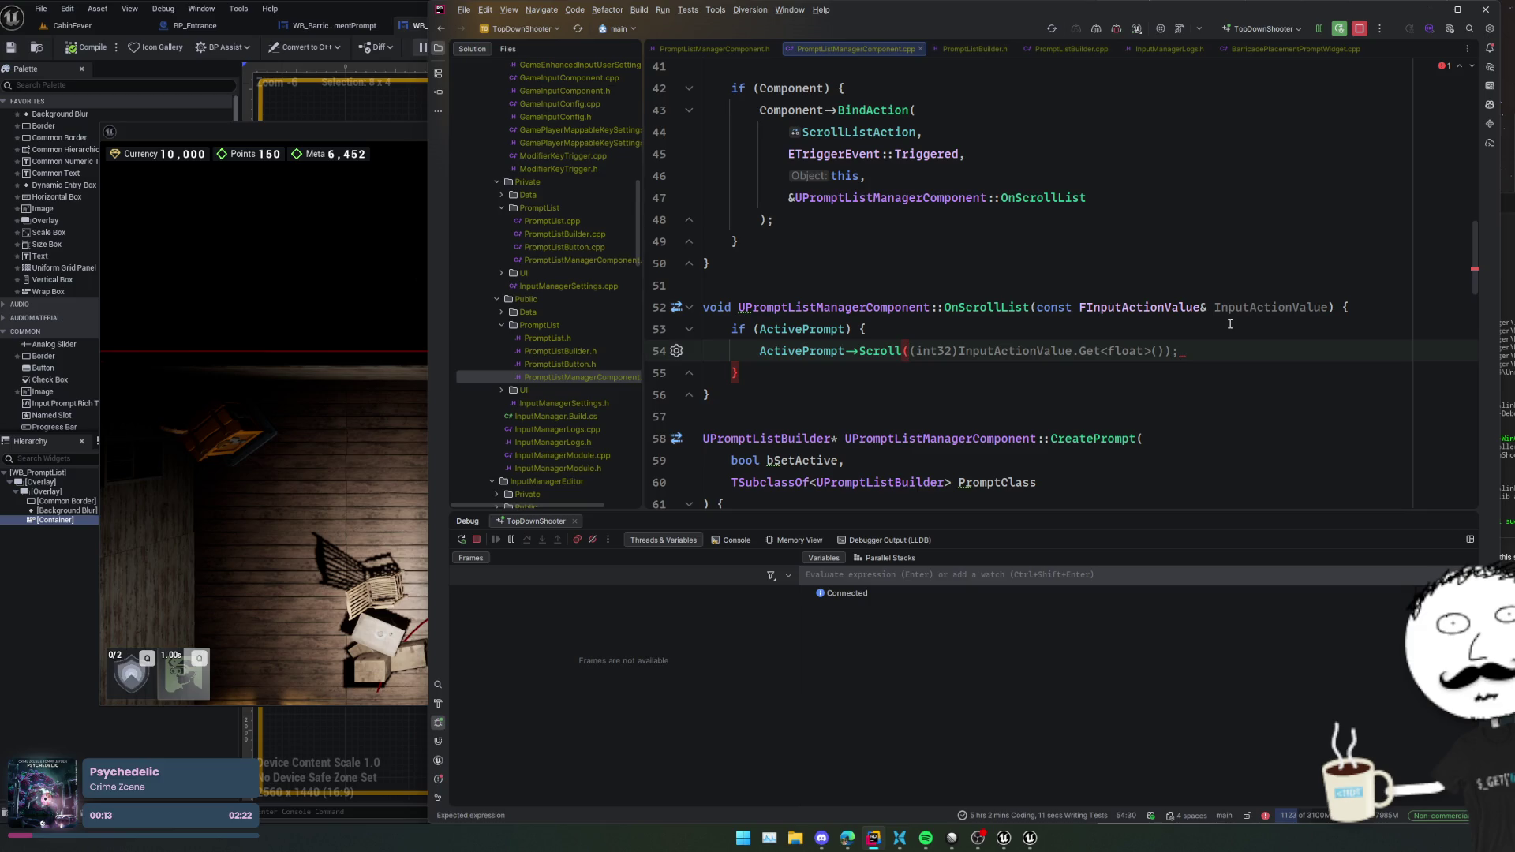
left_click_drag(1181, 351, 924, 351)
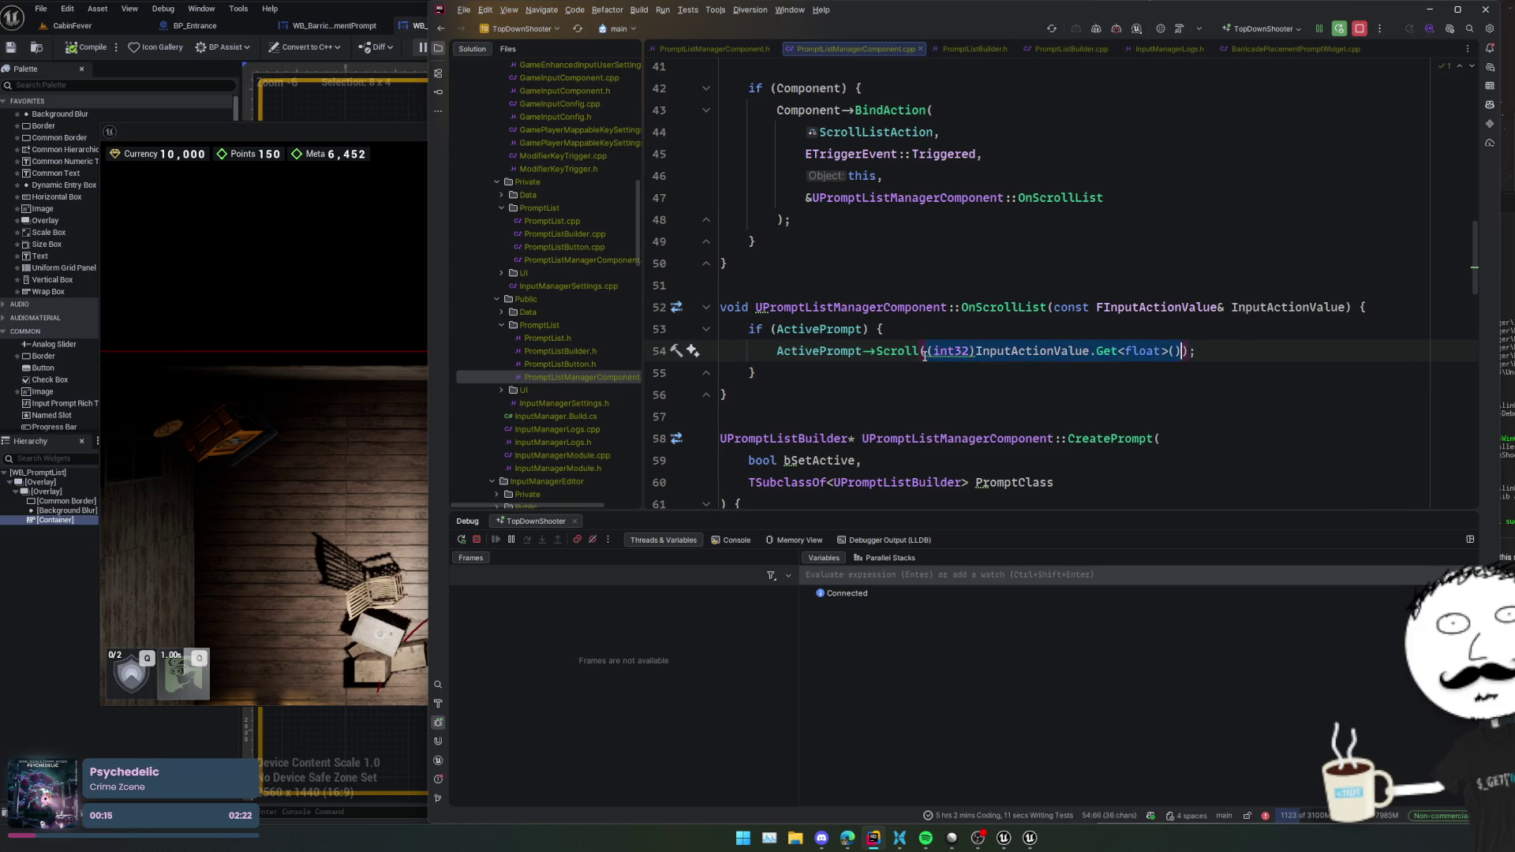
type("InputActionValue.Get<float>() ")
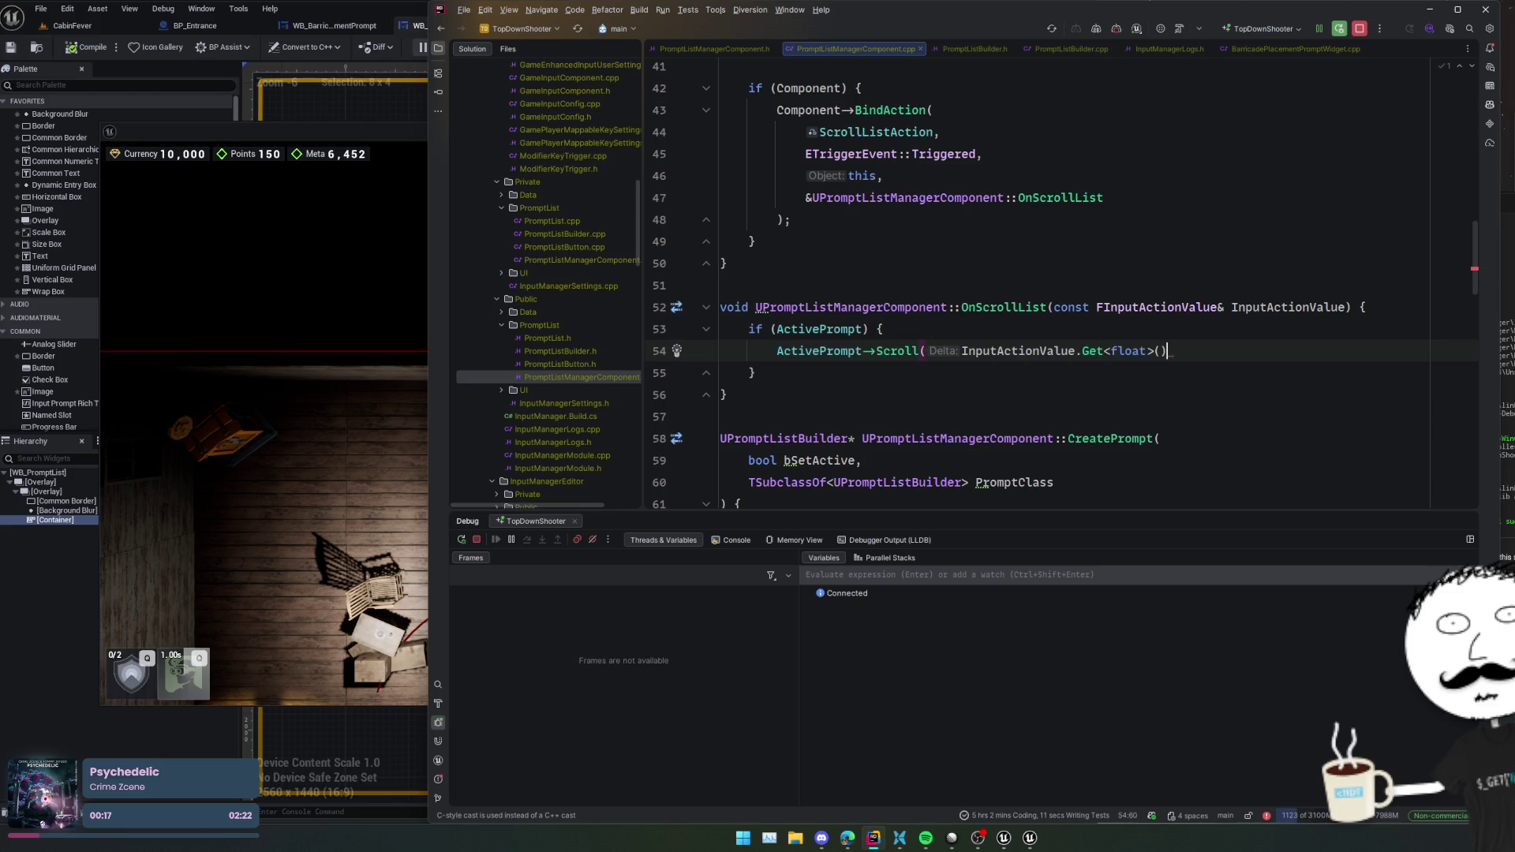
type("* -")
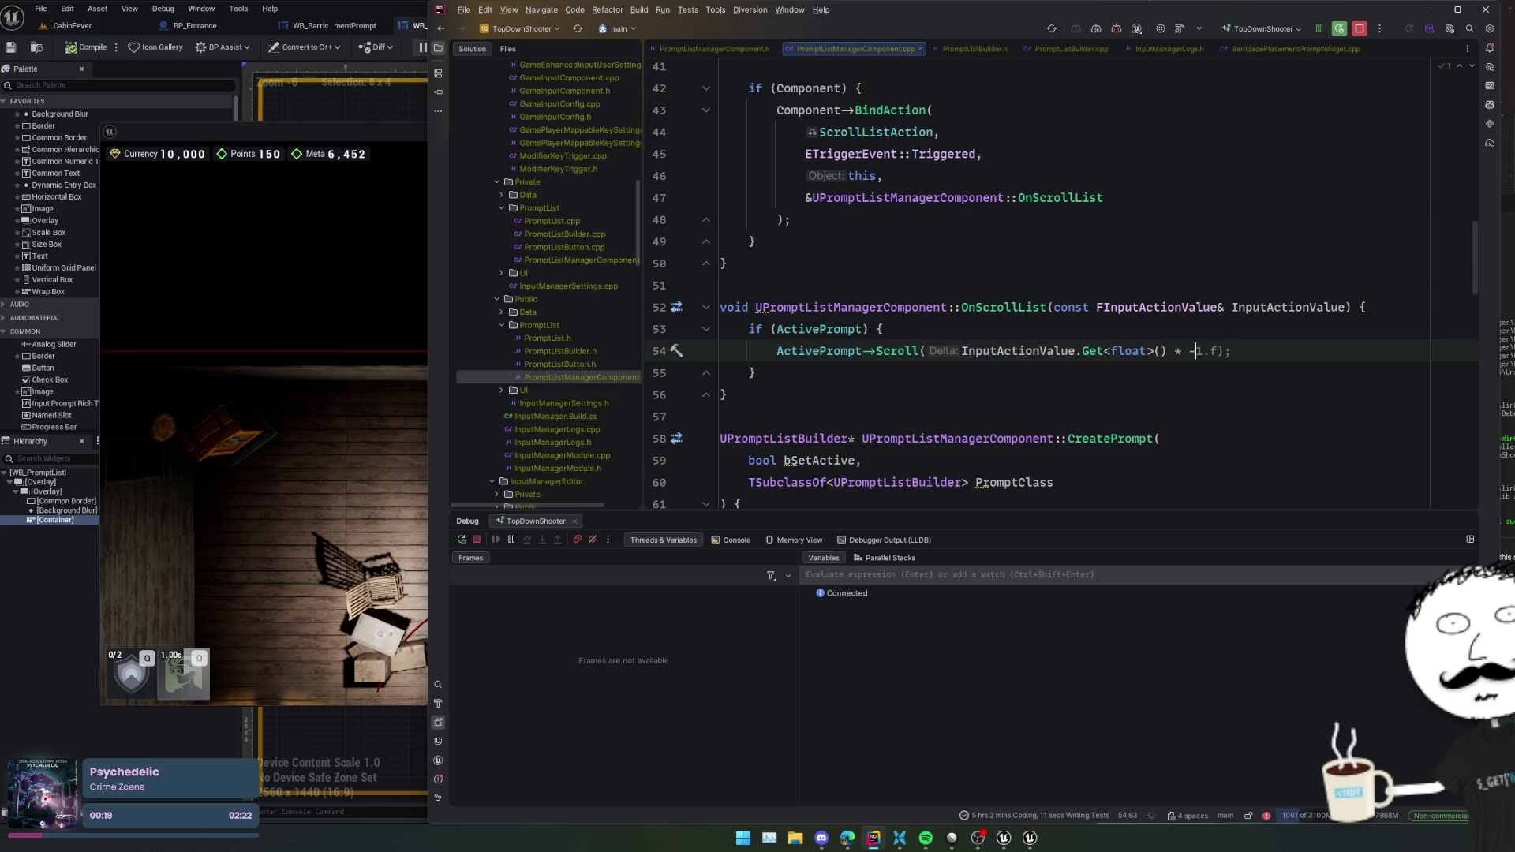
type("1.f")
key("Home")
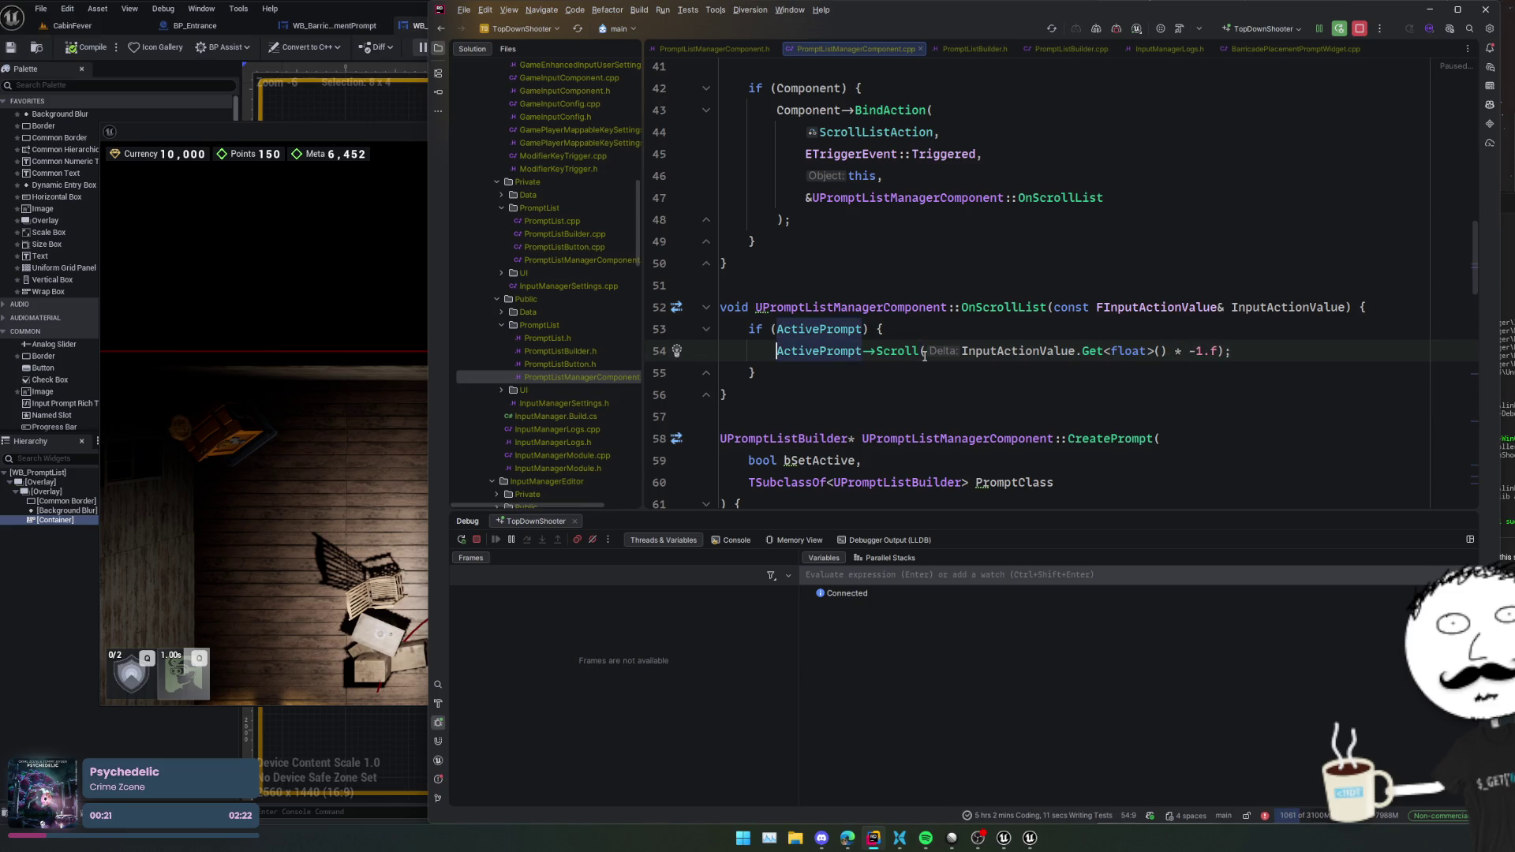
key("ctrl+alt+F11")
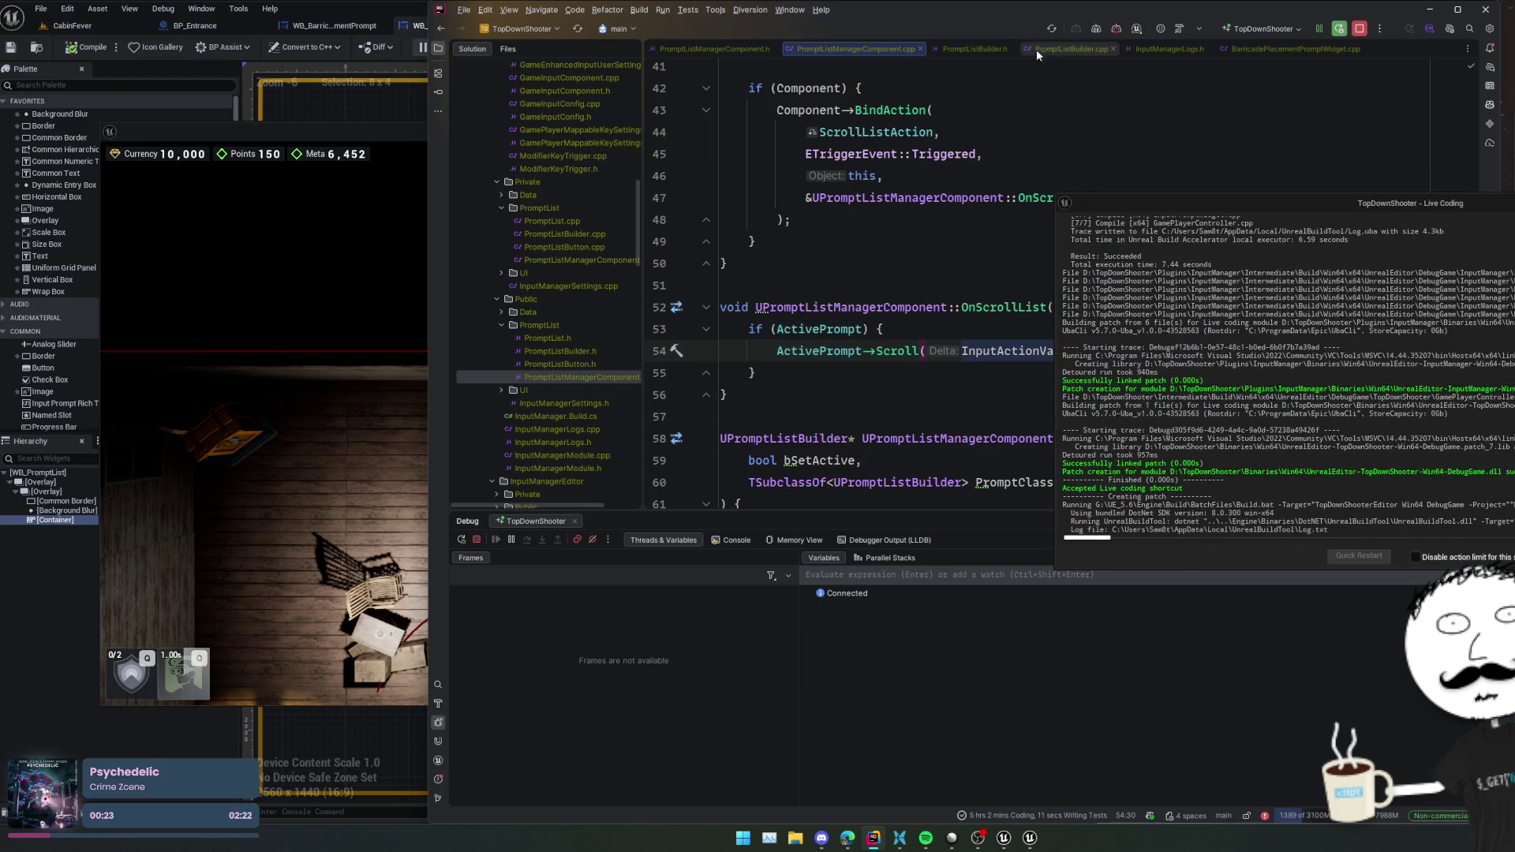
left_click(1115, 27)
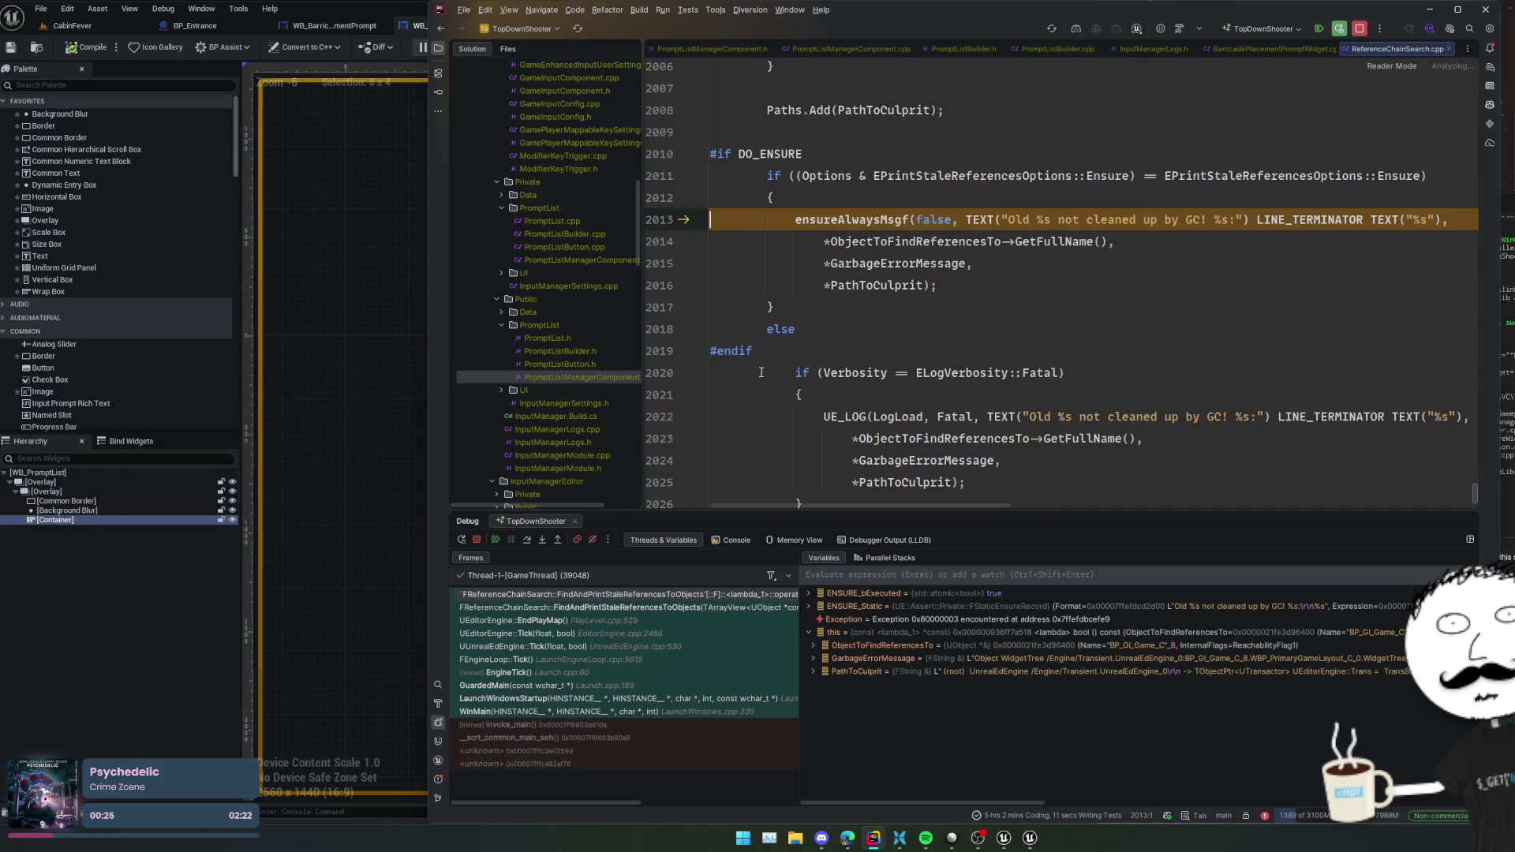
- Check GarbageErrorMessage, then resume past the GC ensure and the PlayLevel checkf break
left_click(1136, 661)
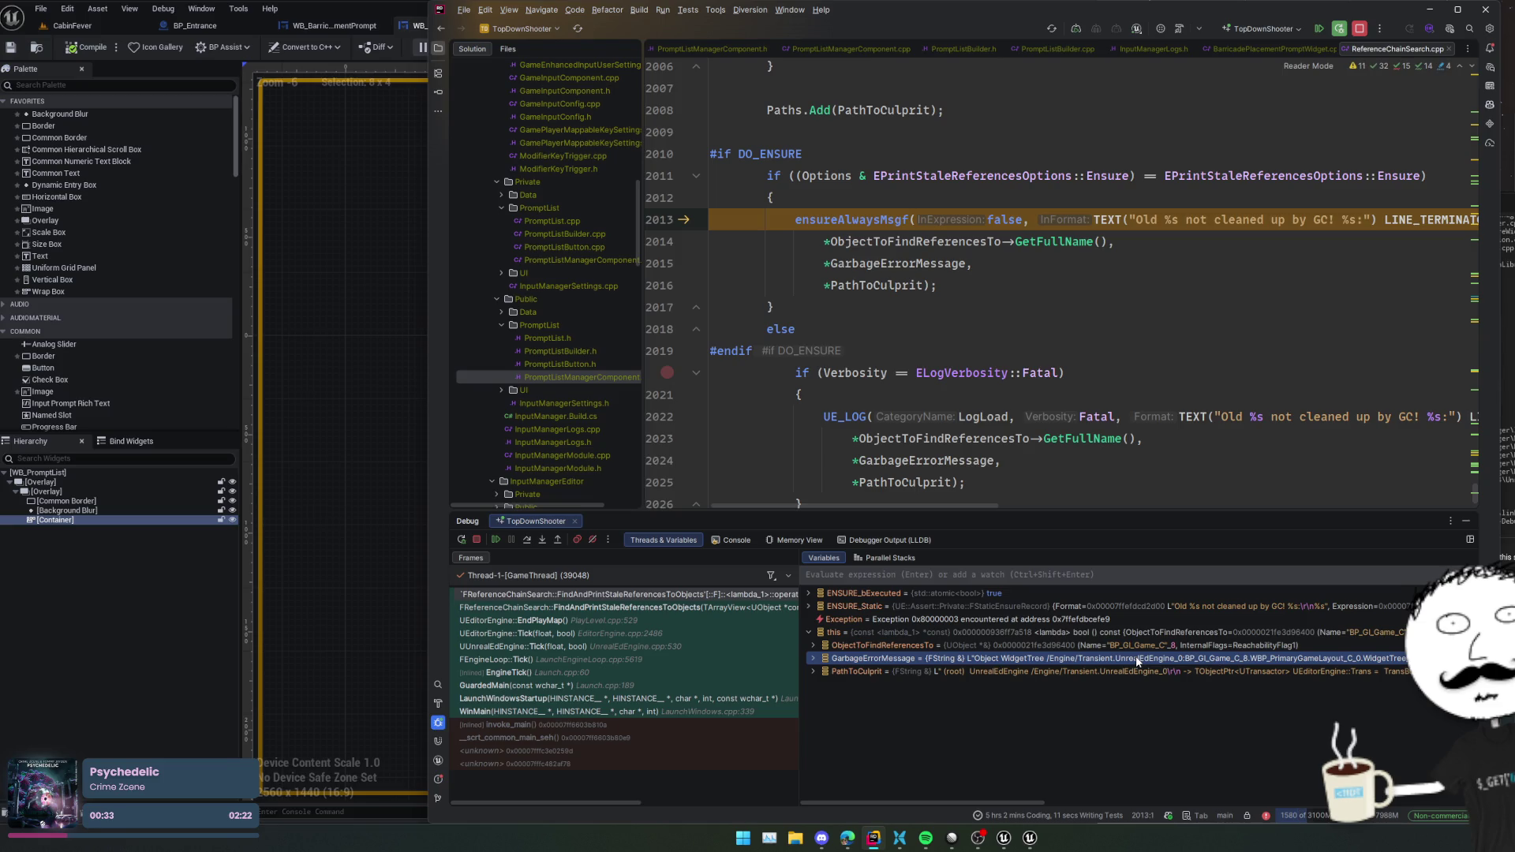
left_click(490, 541)
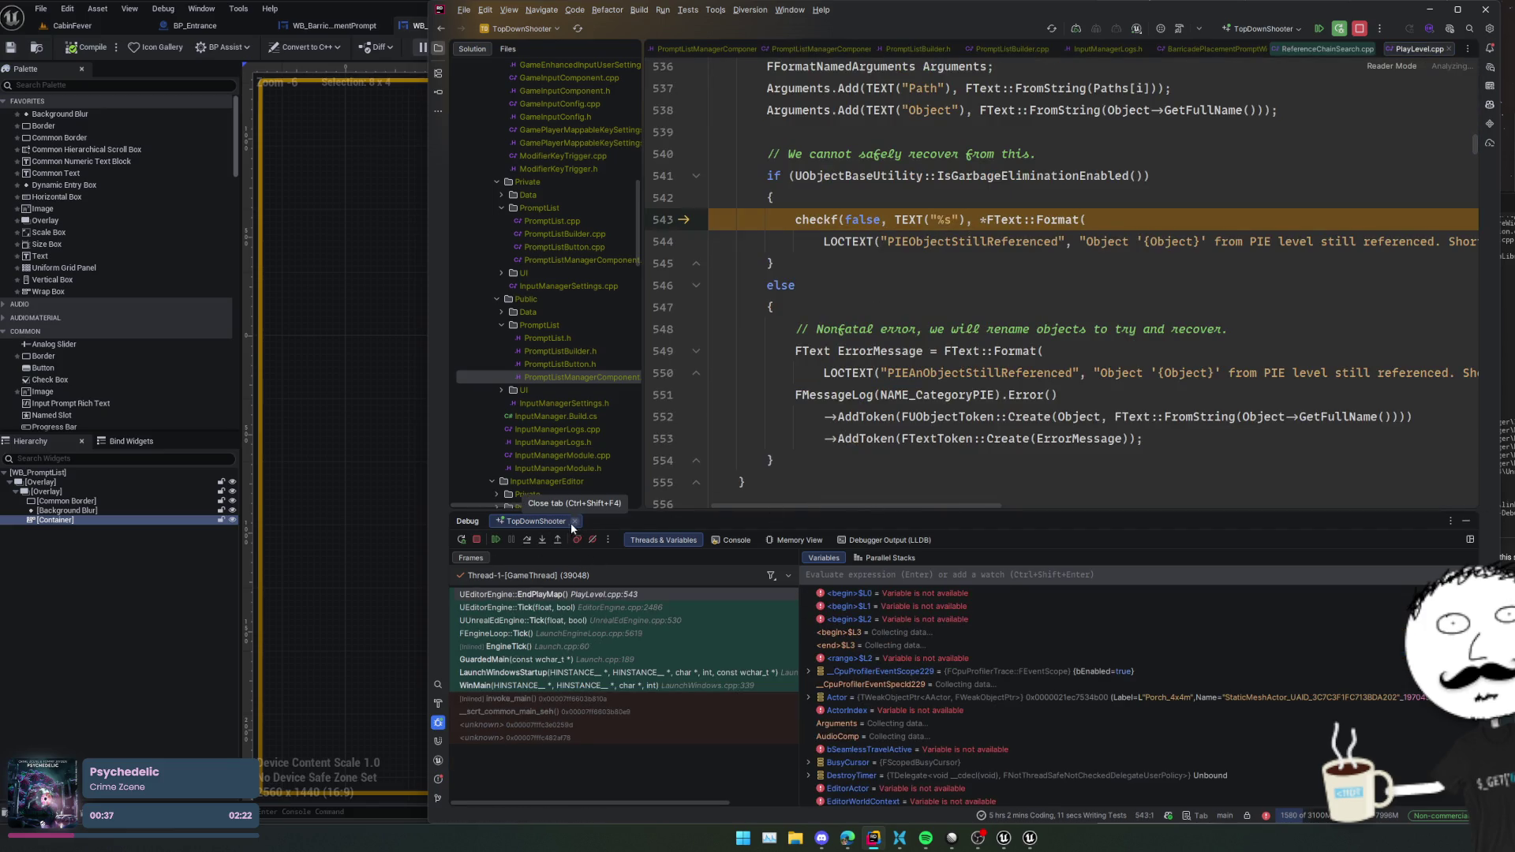
left_click(496, 543)
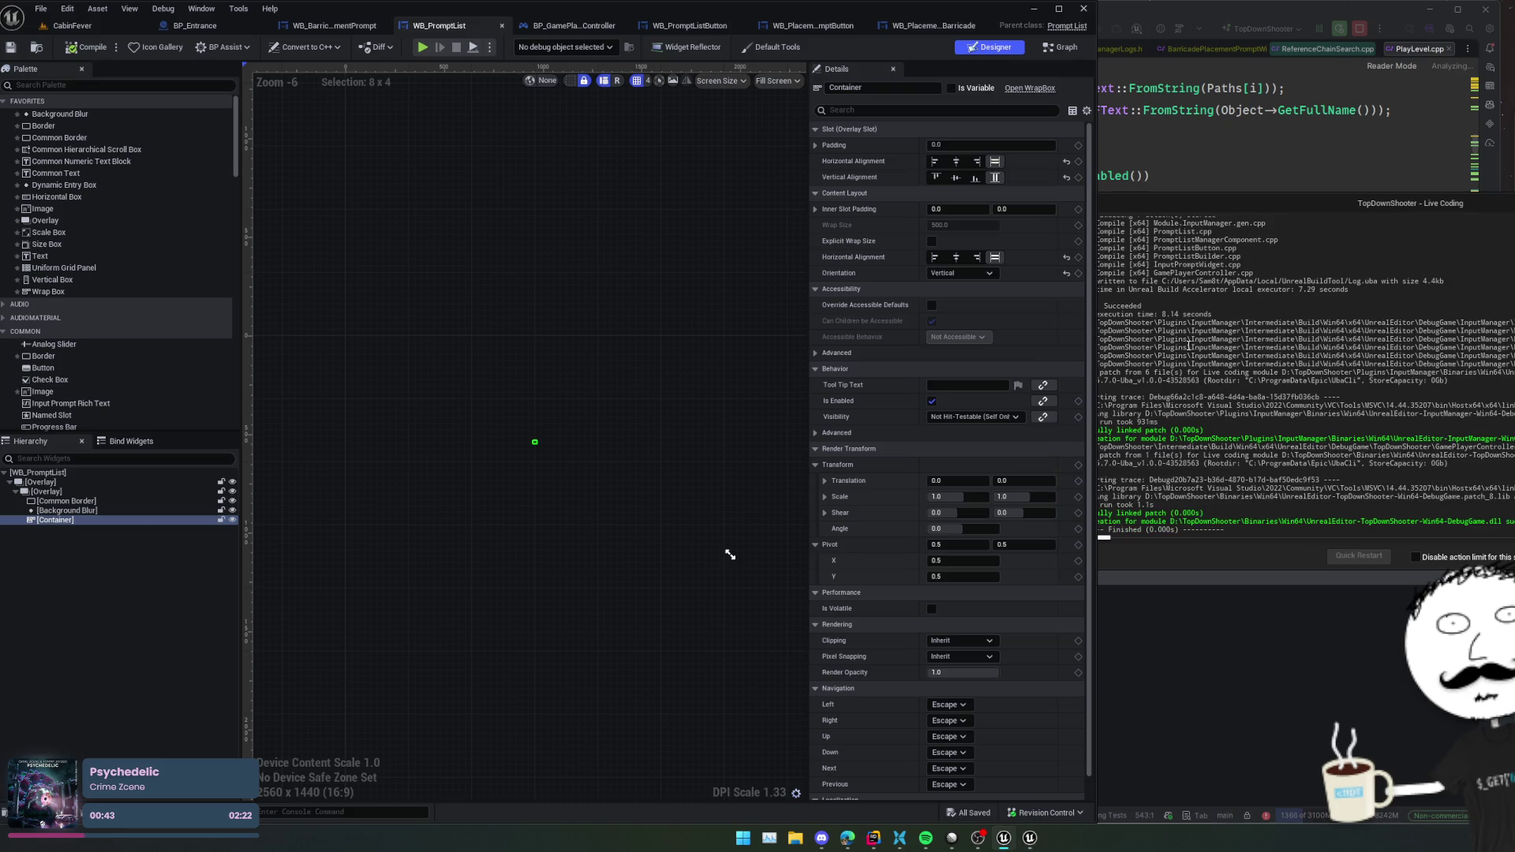
left_click(1145, 154)
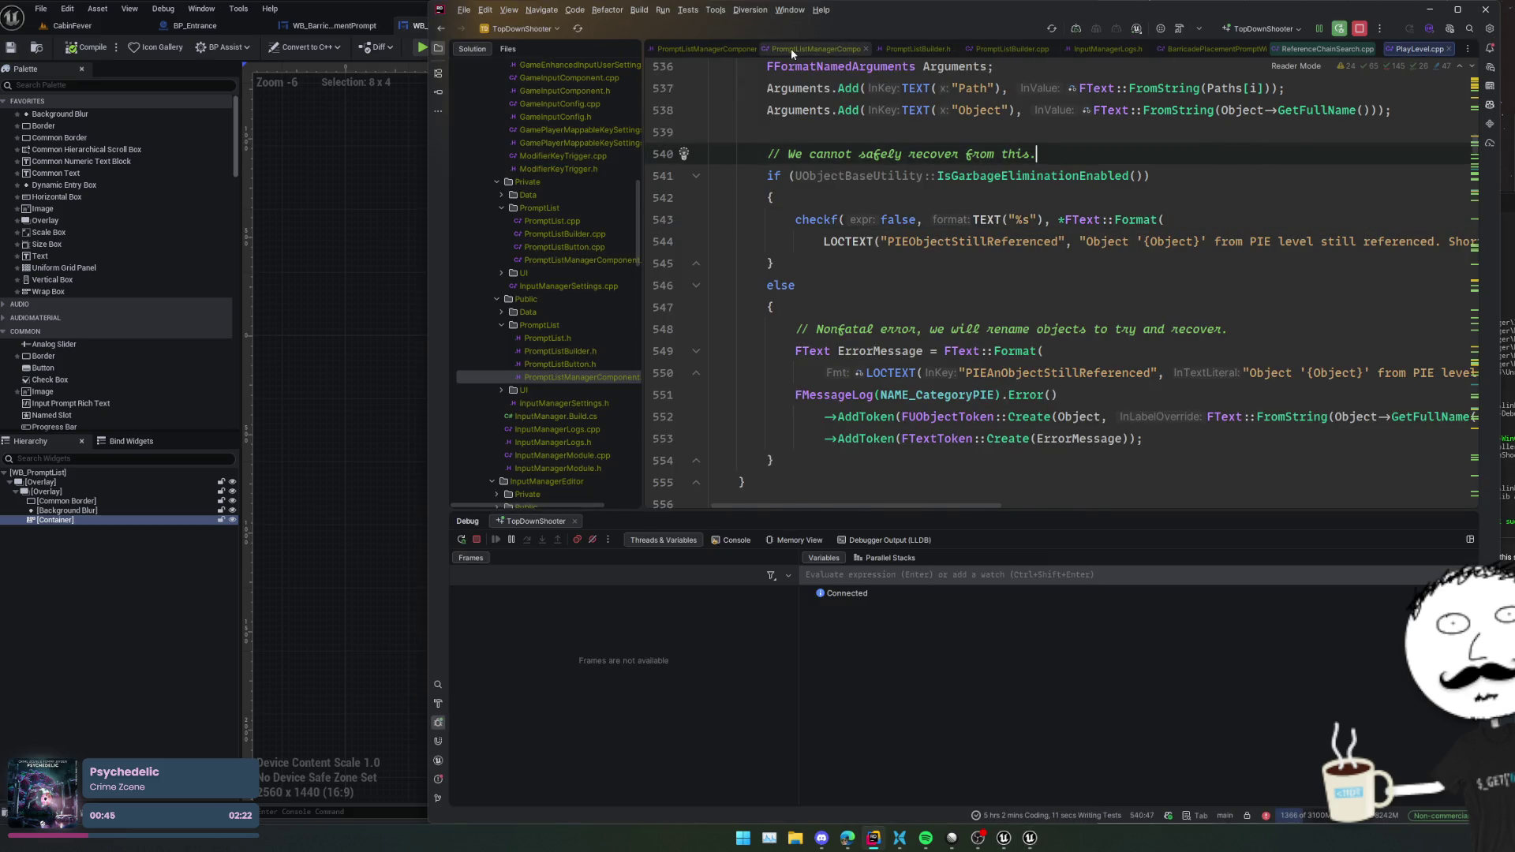
- In PromptListManagerComponent.h, add the Transient specifier to ActivePrompt's UPROPERTY
left_click(791, 49)
key("ctrl+alt+Home")
scroll(792, 289, "up", 10)
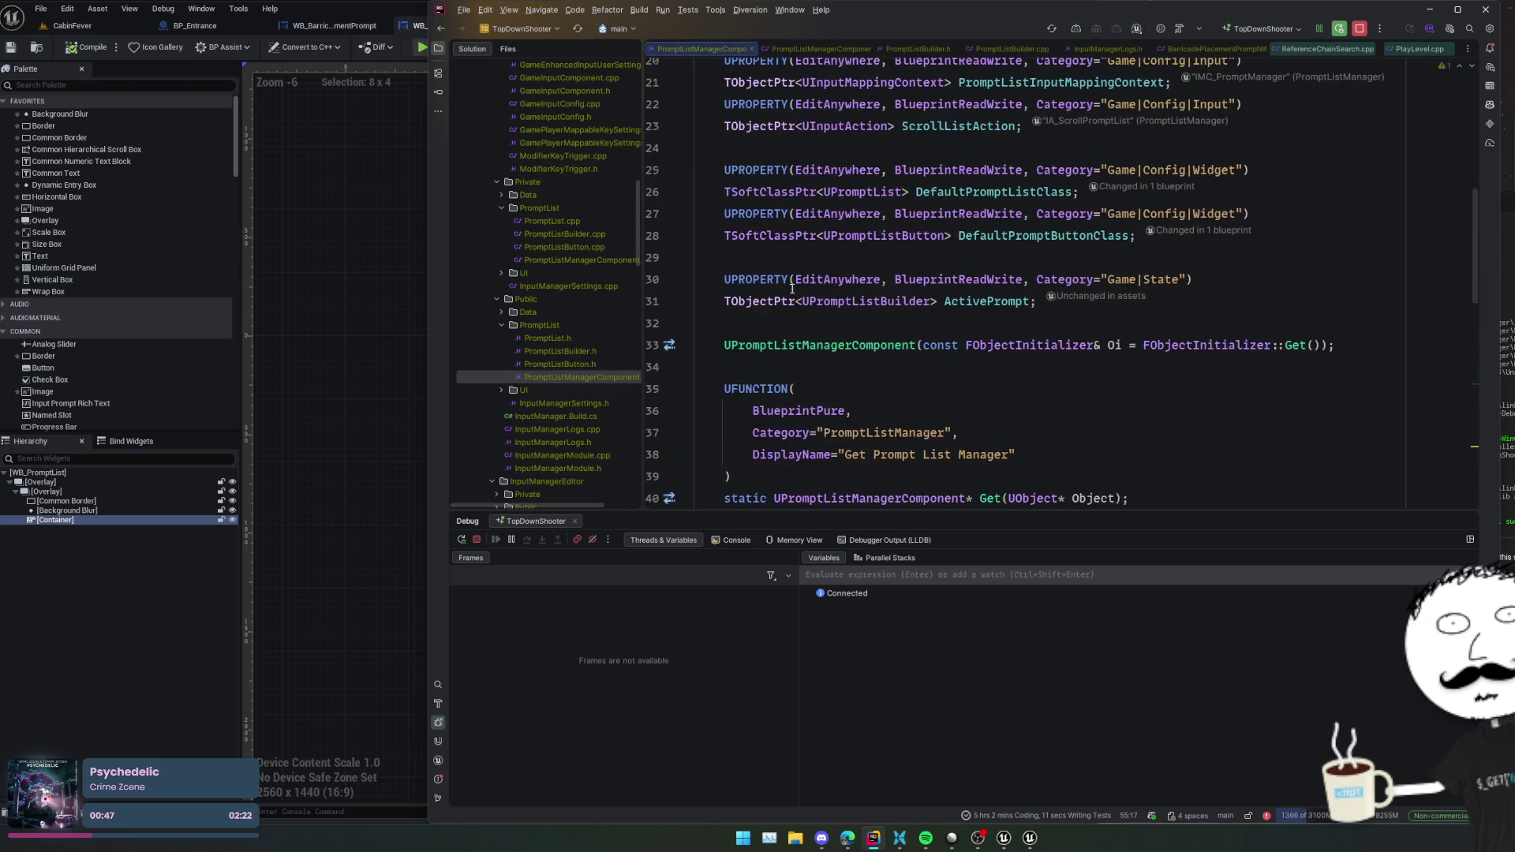
scroll(792, 289, "up", 4)
left_click(1057, 276)
scroll(1061, 371, "down", 3)
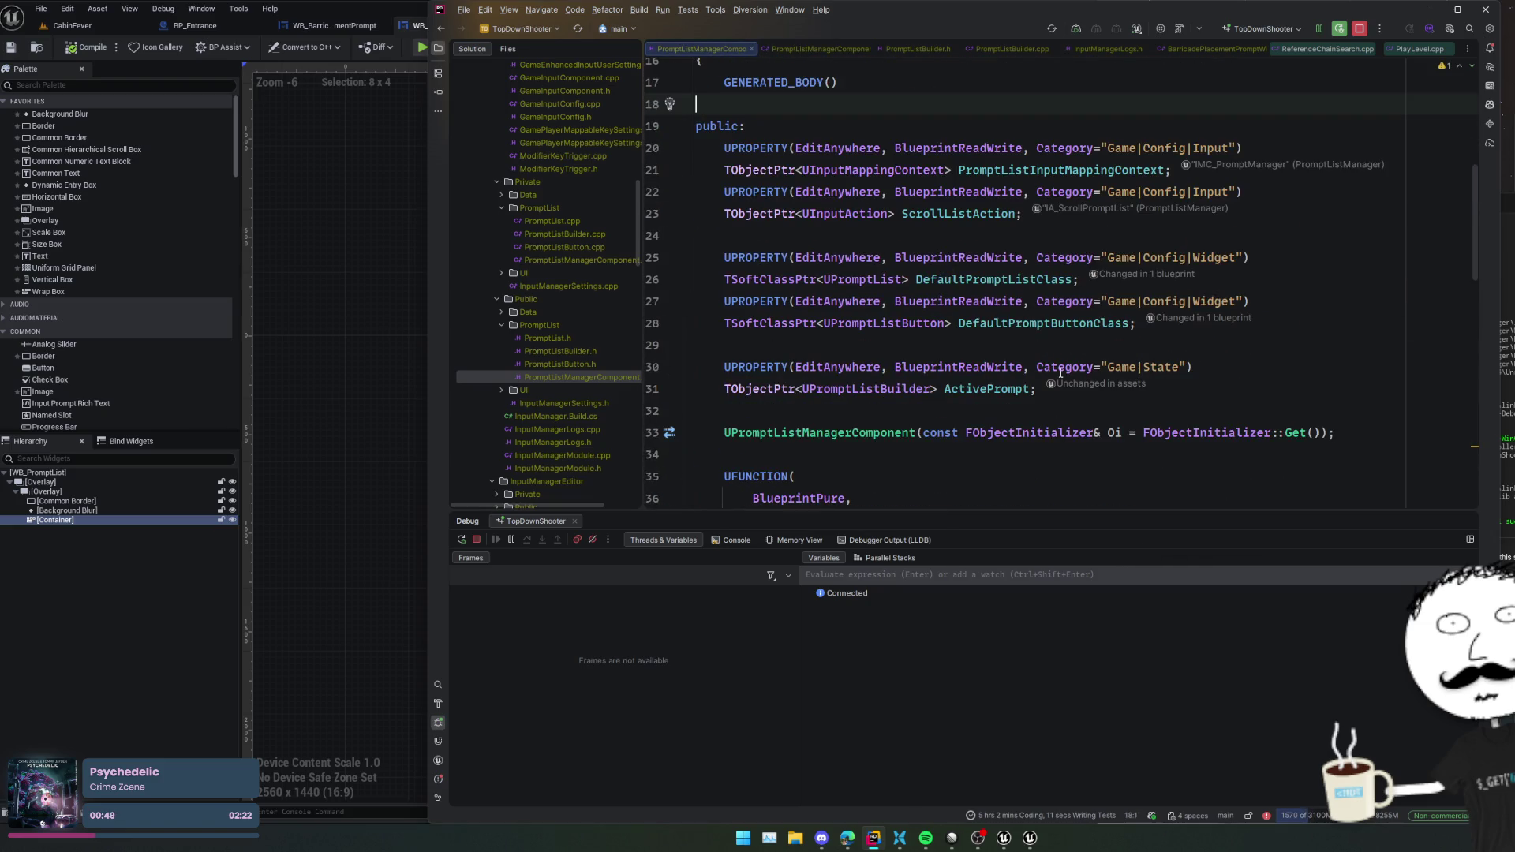
left_click(852, 367)
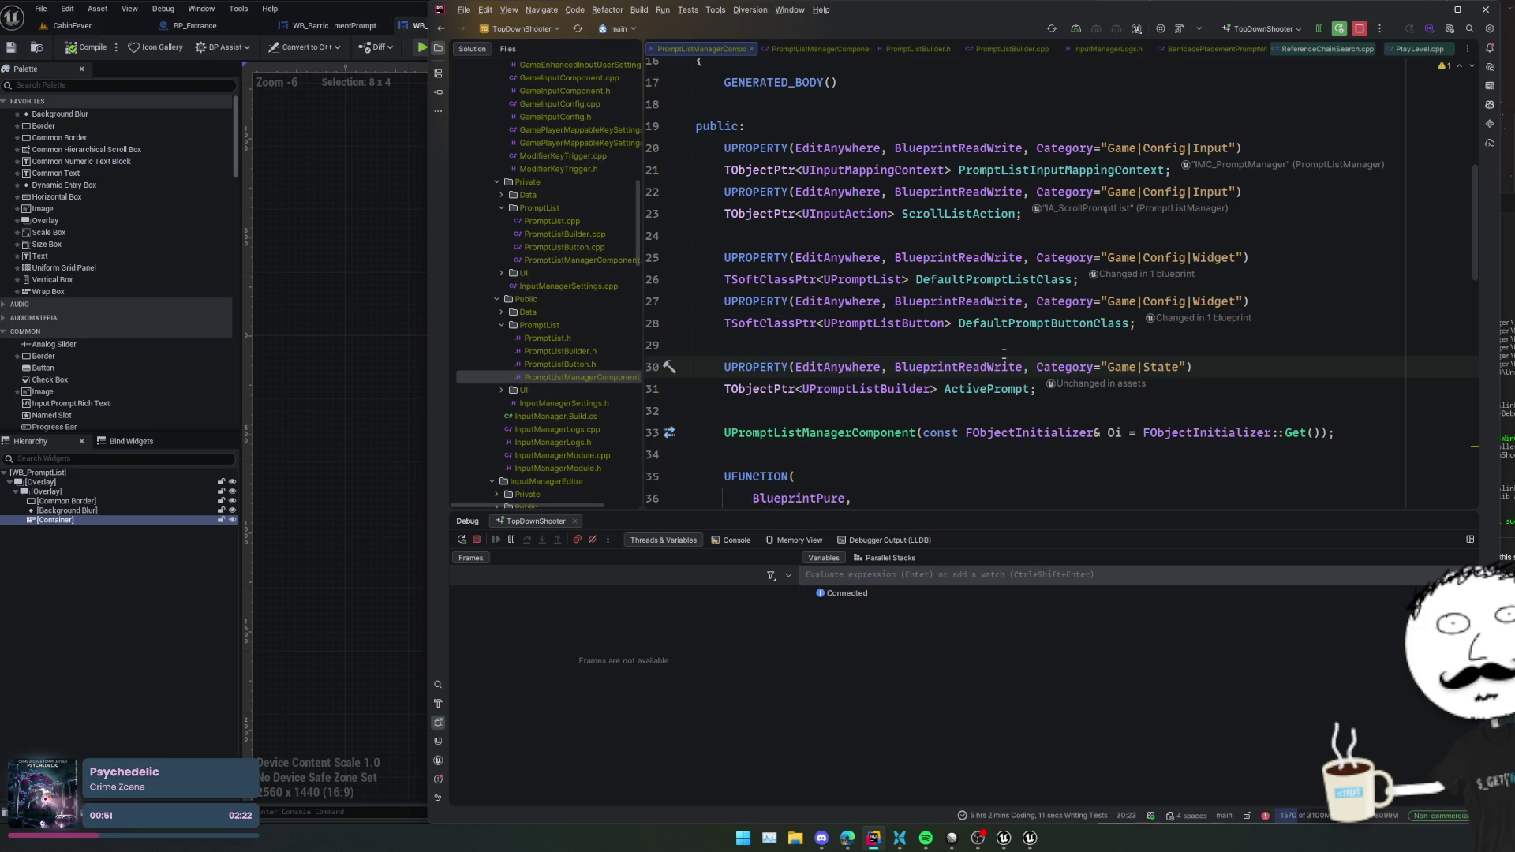
type("Transient,")
key("Home")
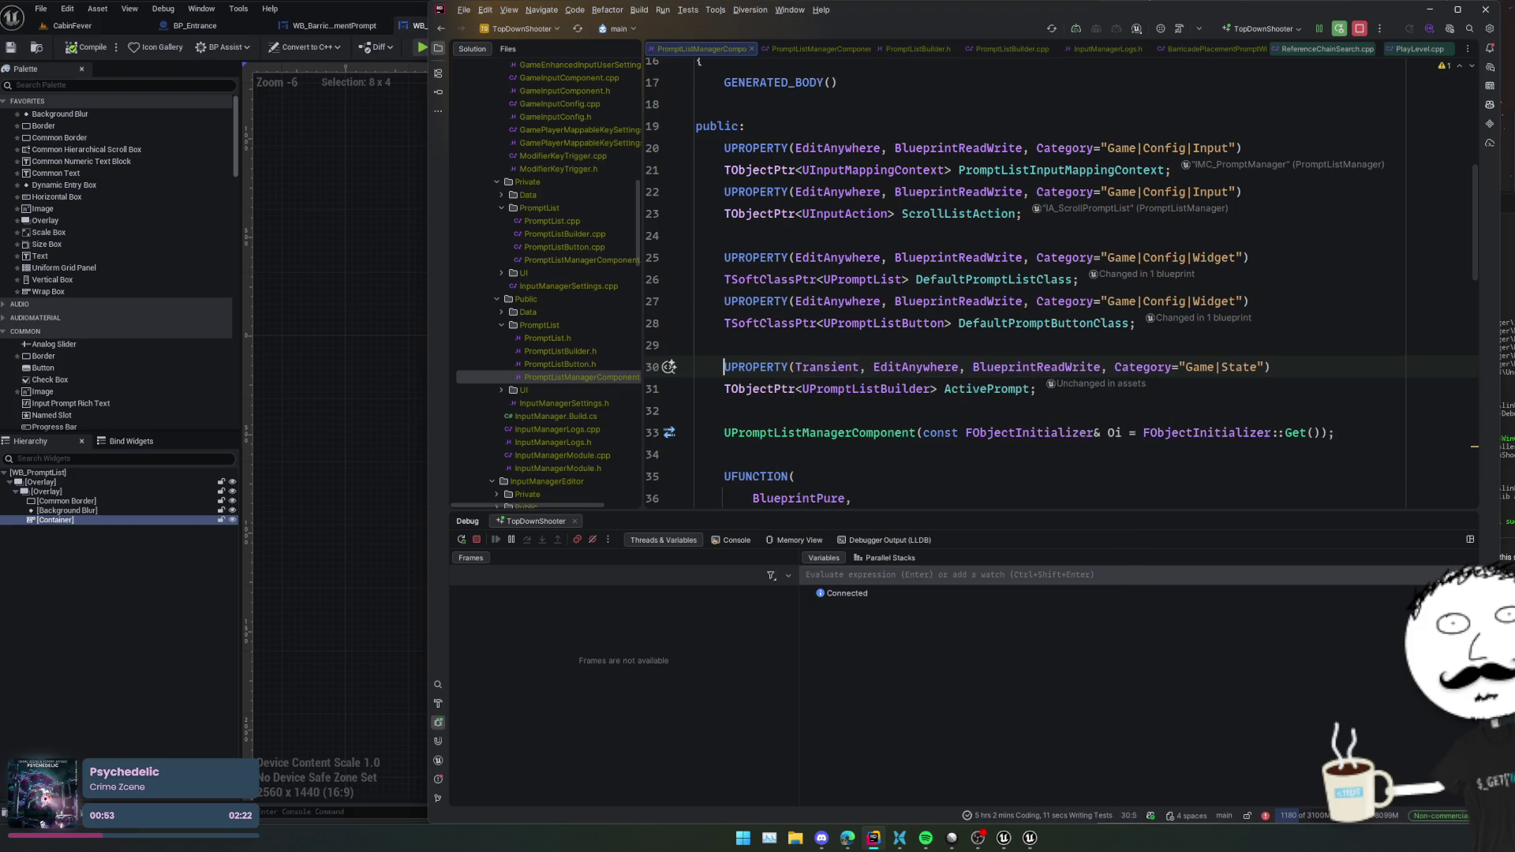
- Live Code the change with Ctrl+Alt+F11 and set a breakpoint on line 33
key("ctrl+alt+F11")
scroll(1005, 329, "down", 2)
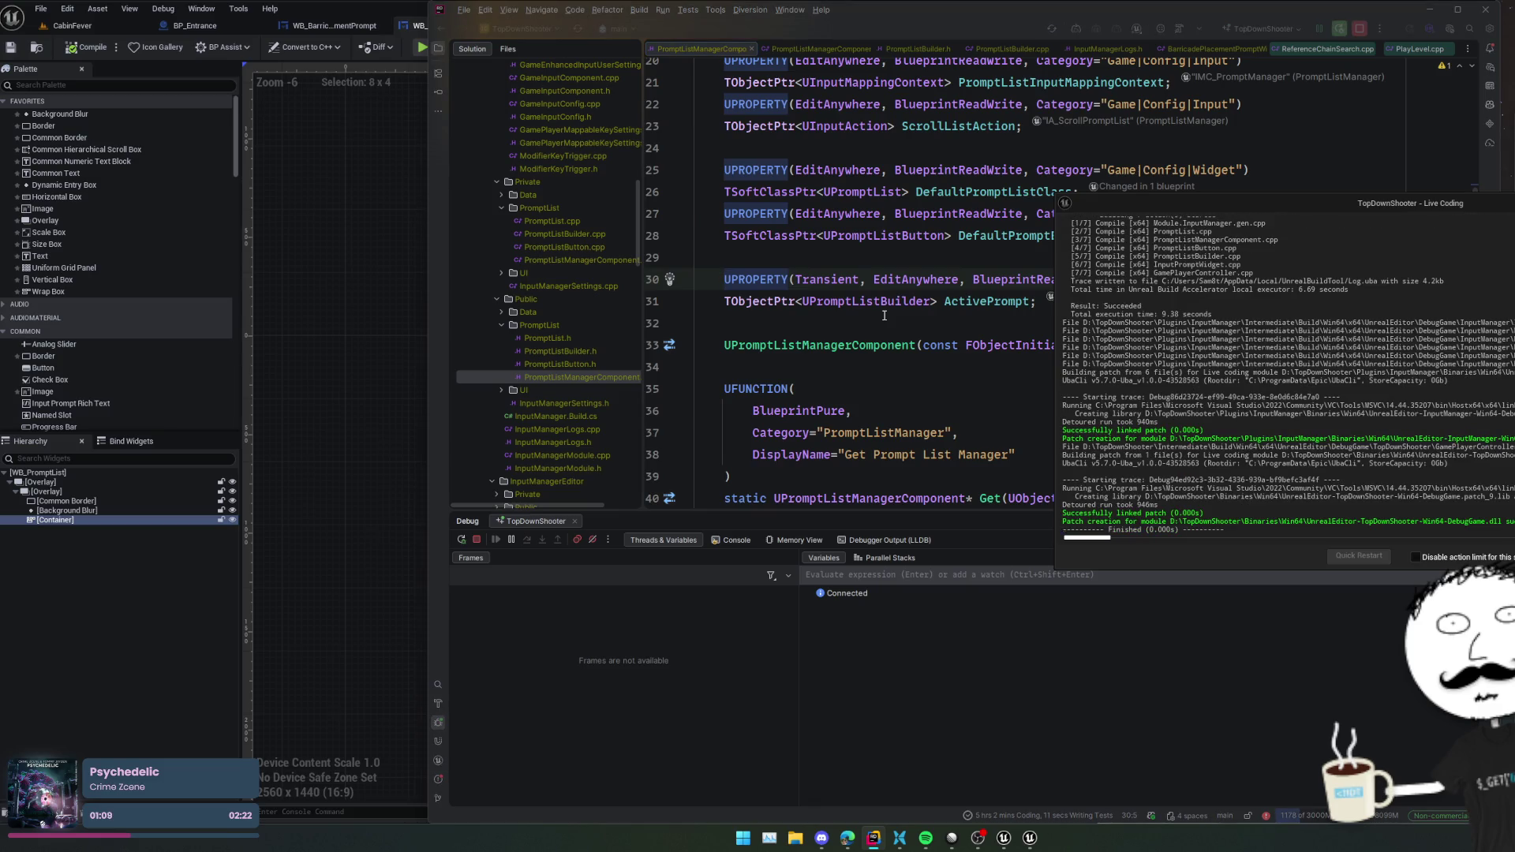
left_click(653, 344)
left_click(348, 320)
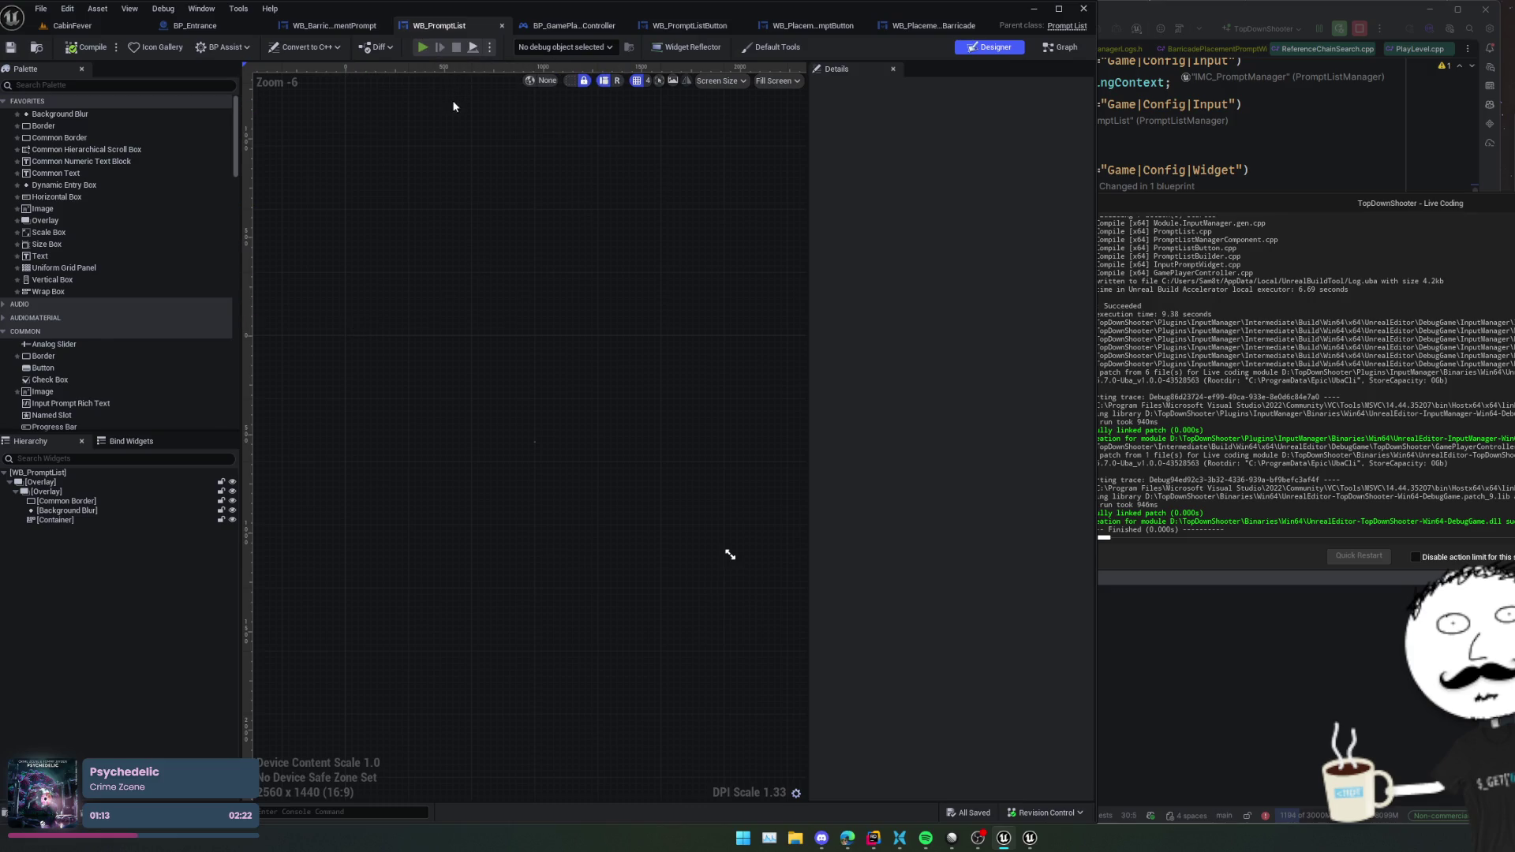
- Play with Alt+P, walk the character to the wall, then return to the OnScrollList declaration
key("alt+p")
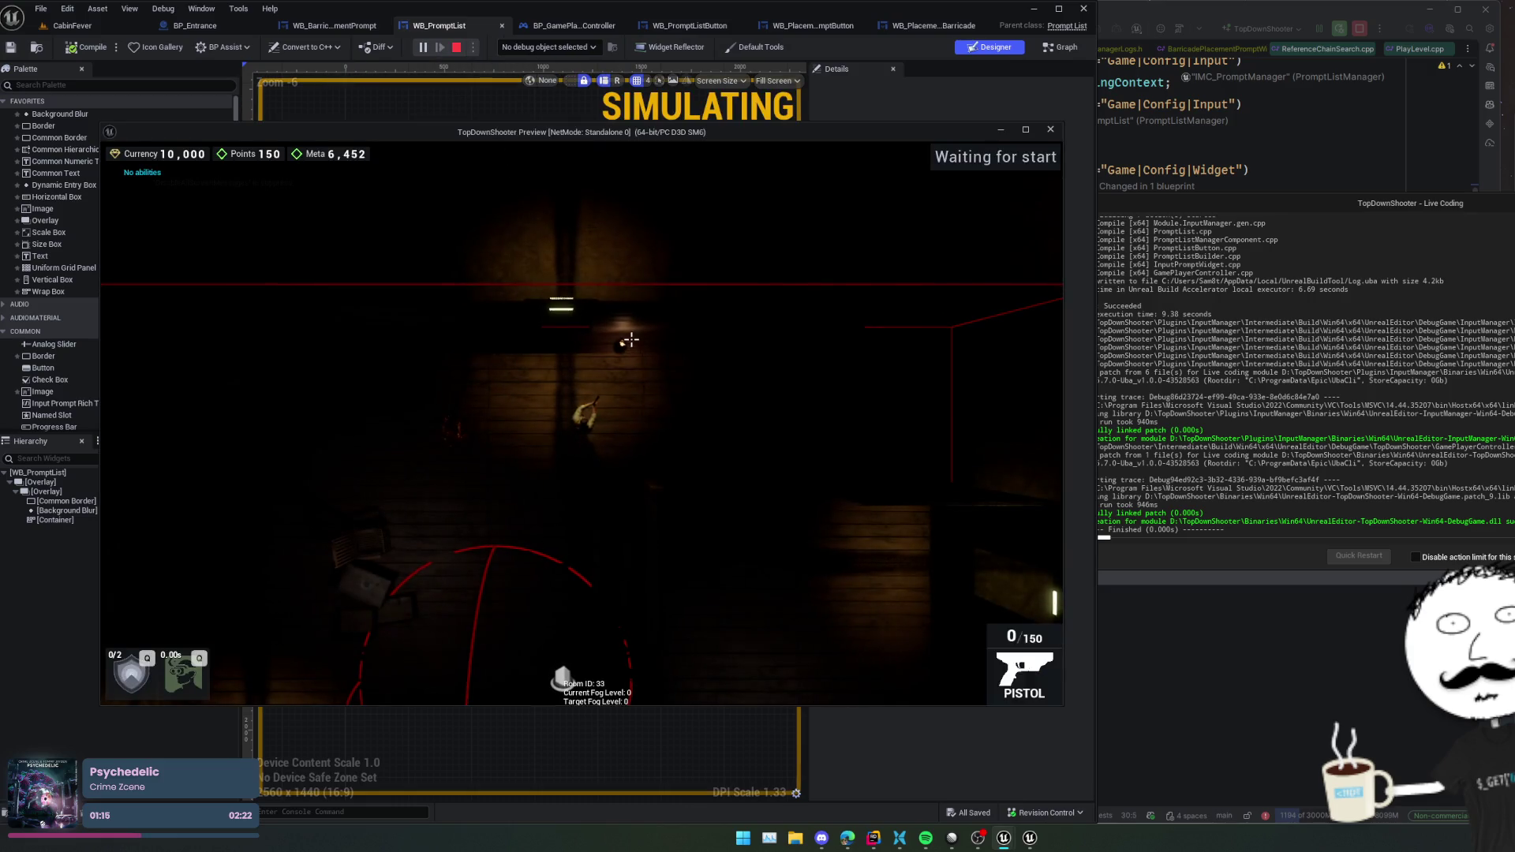
key("w")
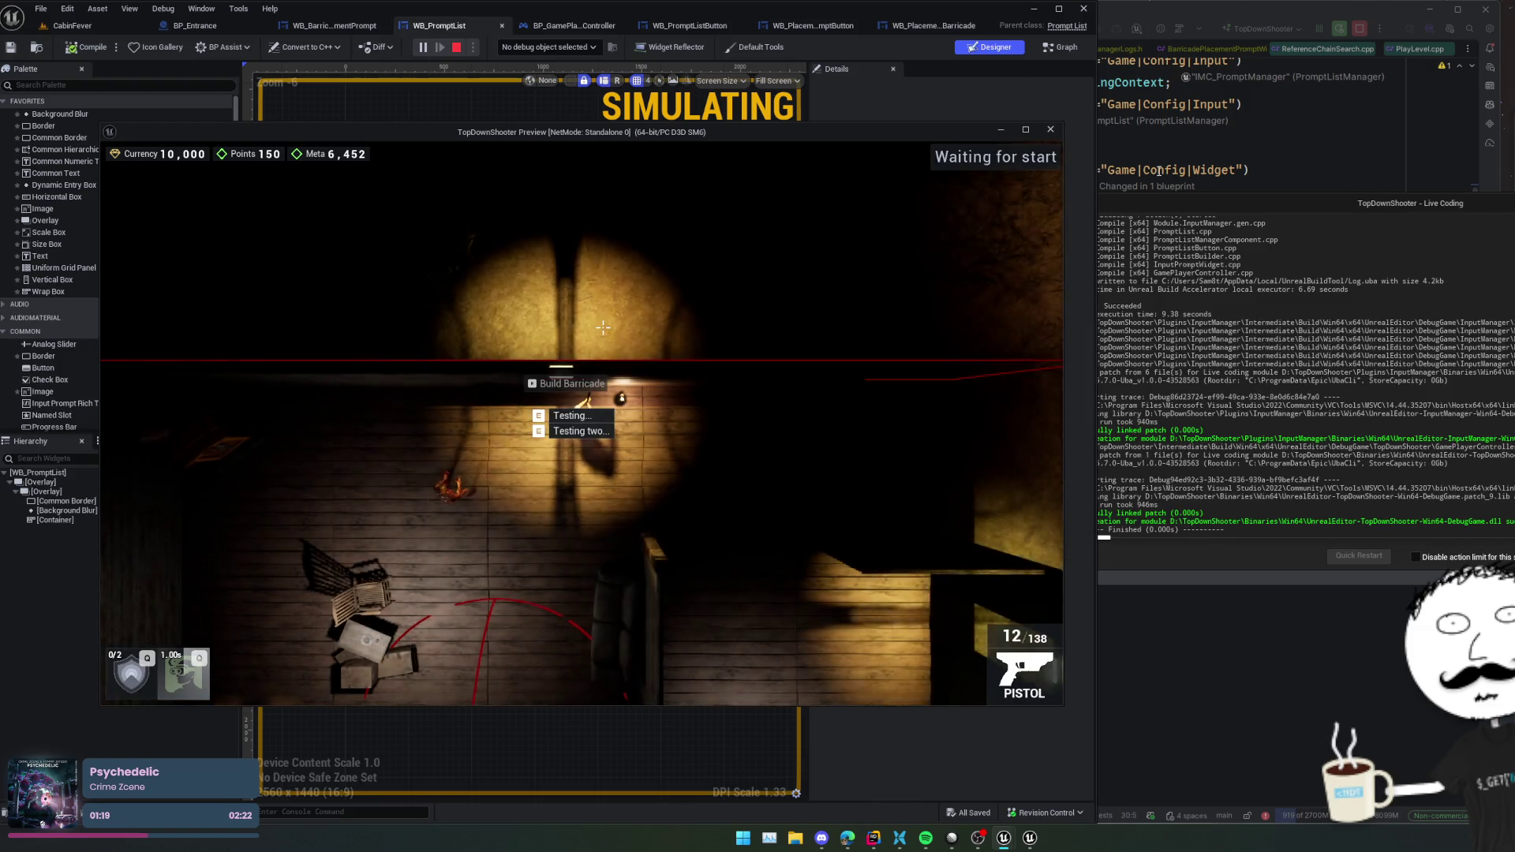
key("alt+Tab")
key("F2")
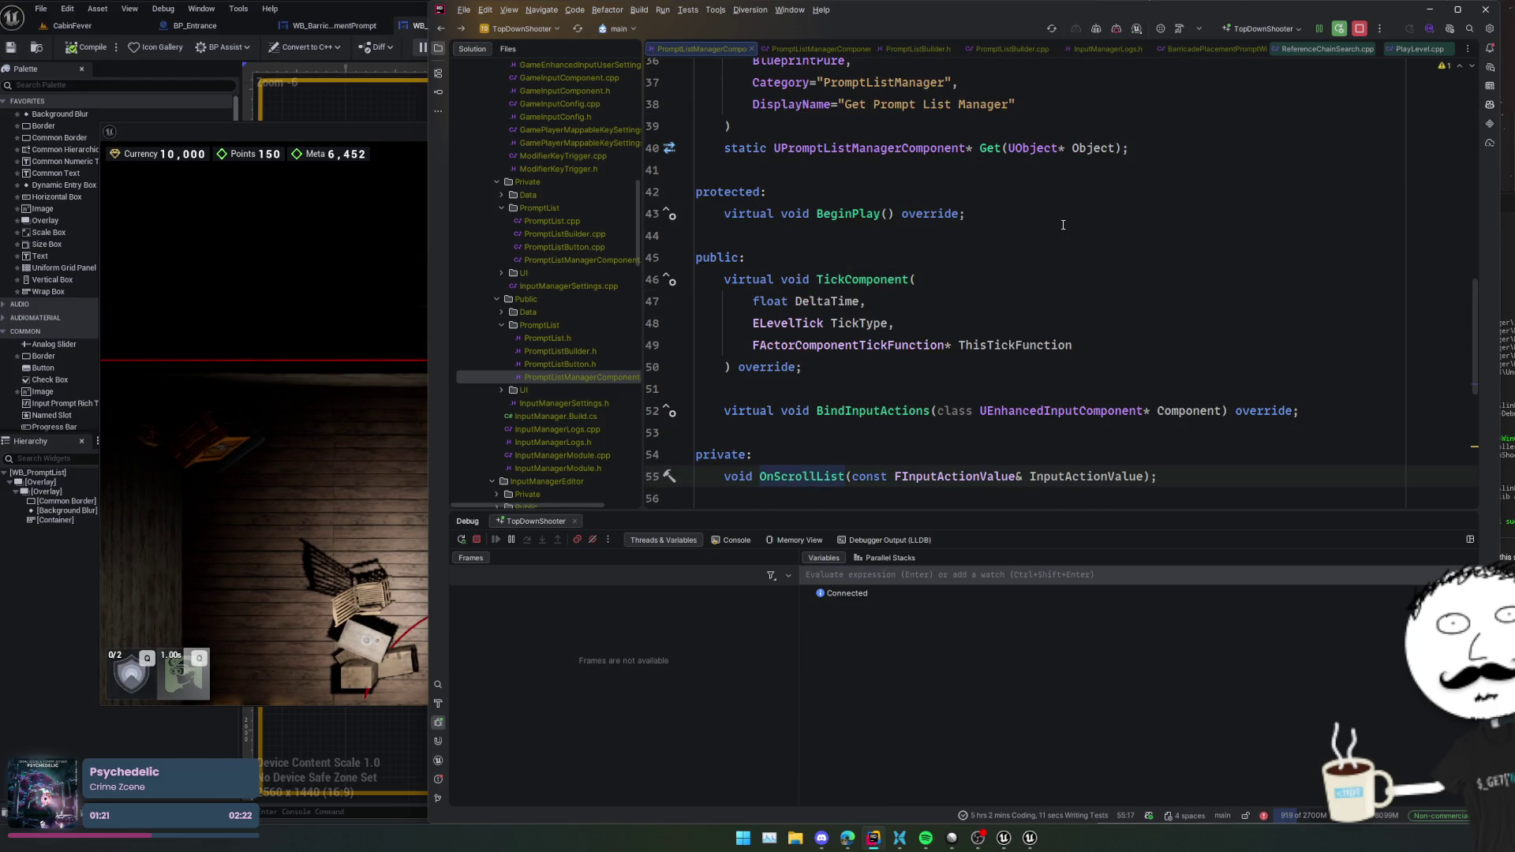
- Break on OnScrollList's ActivePrompt check at line 53, scroll in game, and inspect InputActionValue
scroll(1063, 225, "down", 1)
key("ctrl+b")
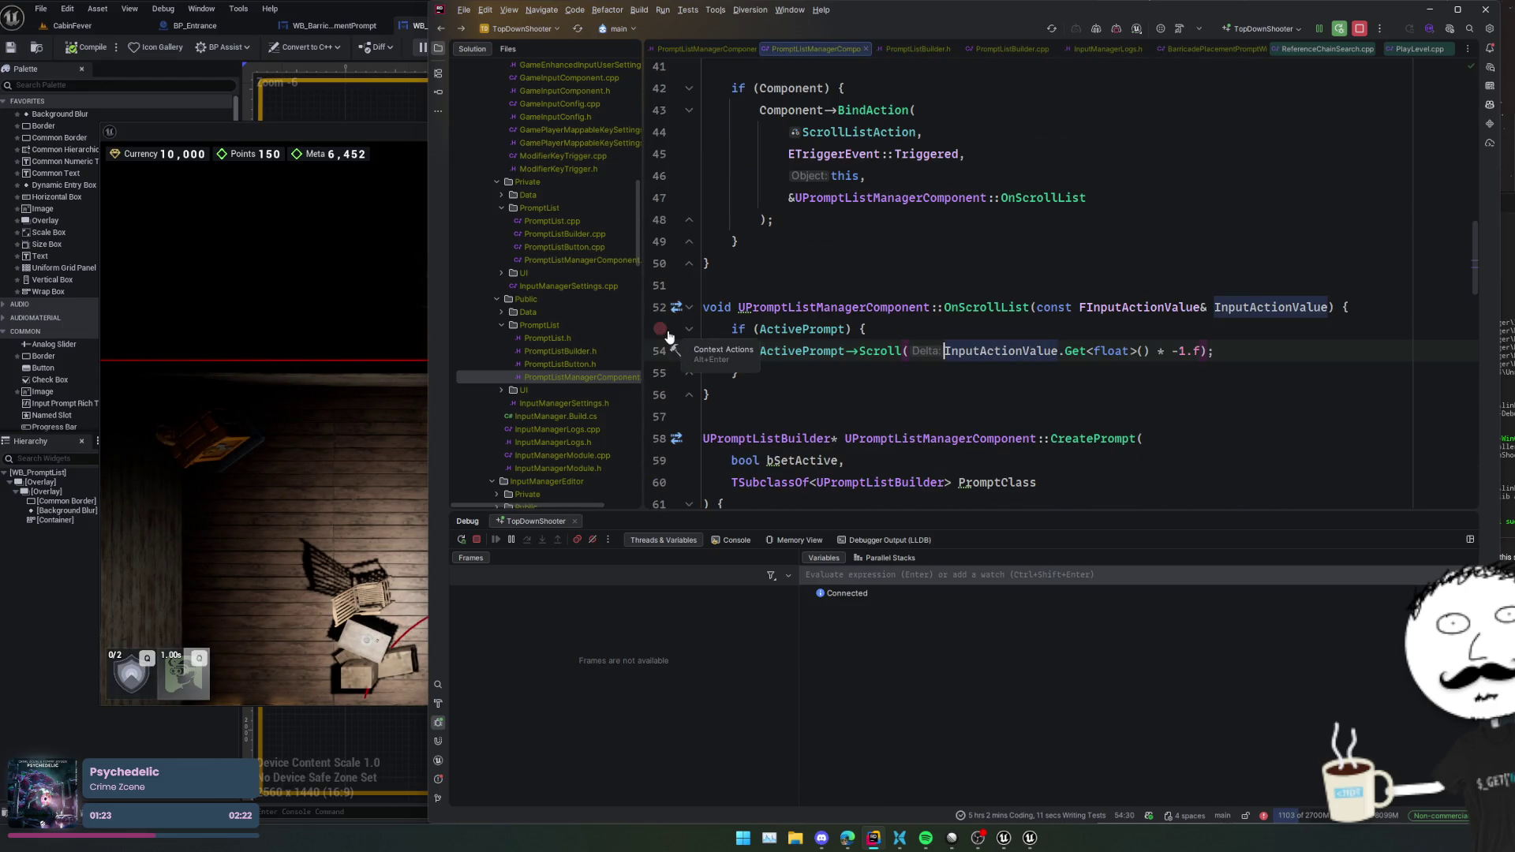
left_click(659, 329)
left_click(355, 448)
scroll(355, 447, "up", 1)
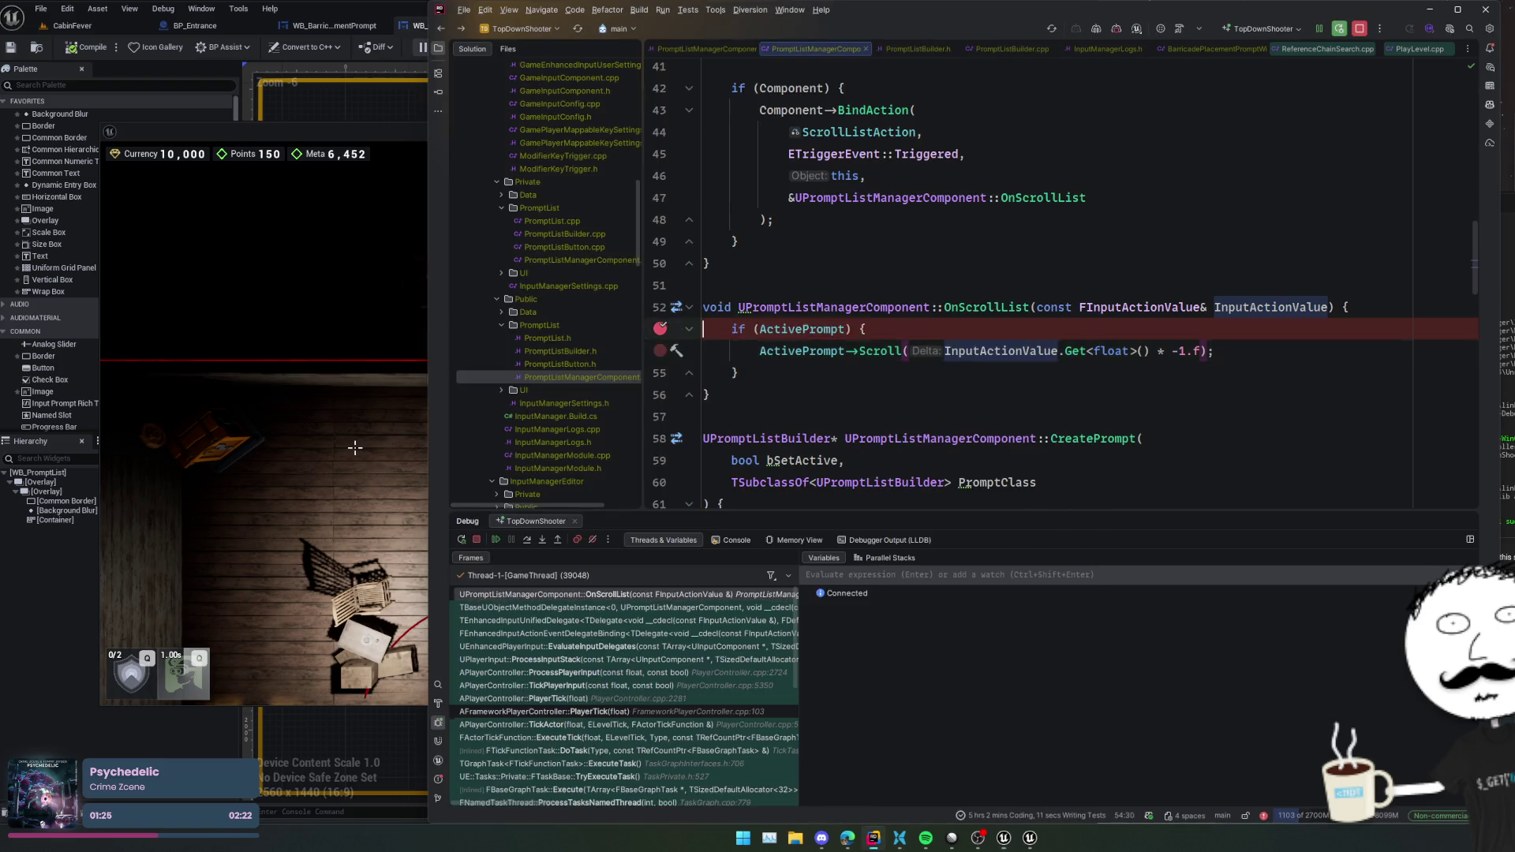
left_click(836, 389)
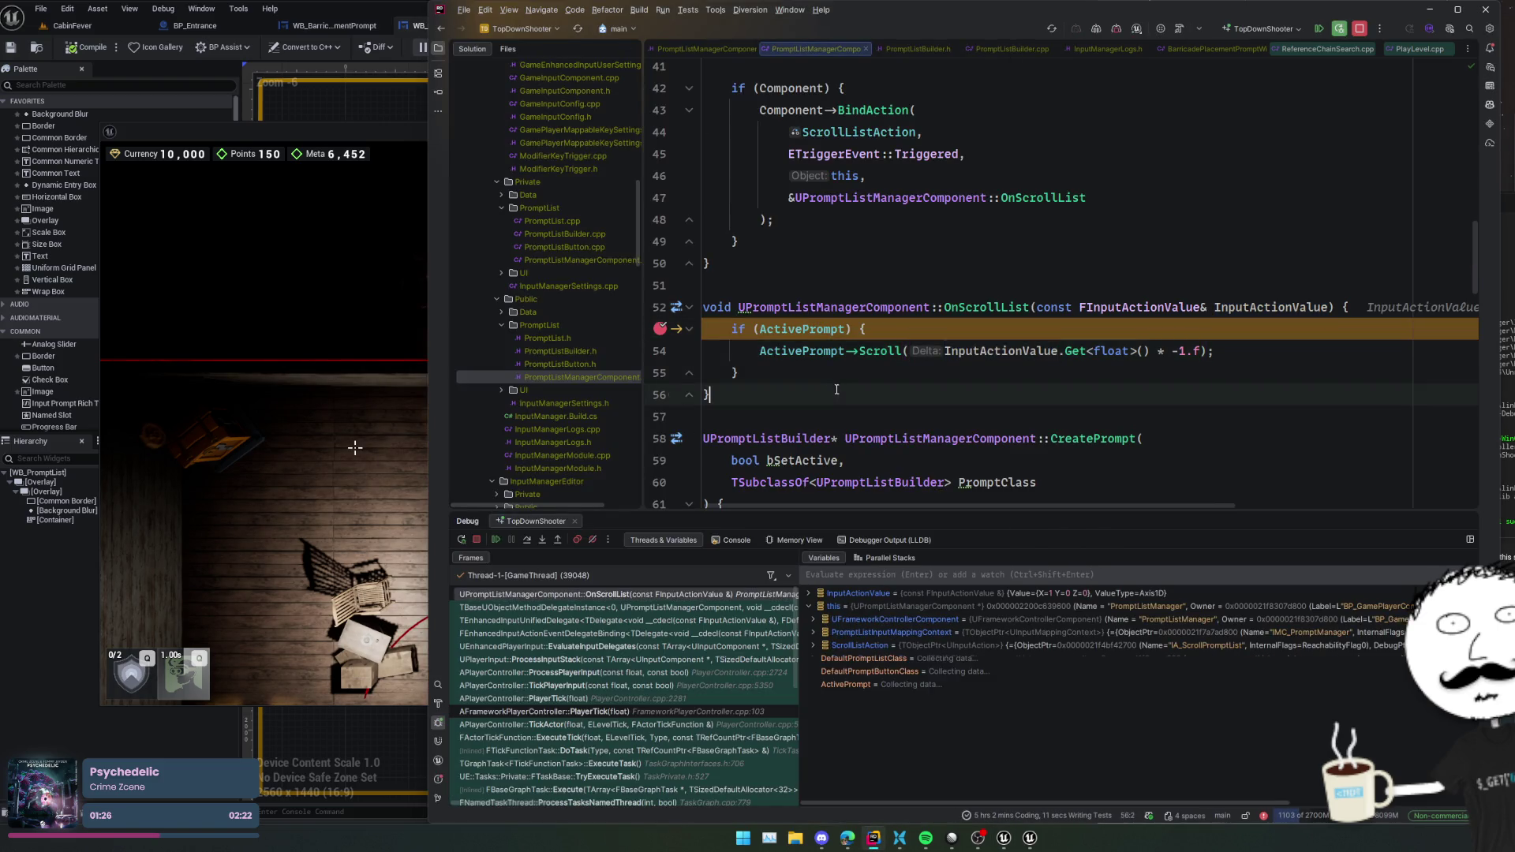
double_click(1038, 594)
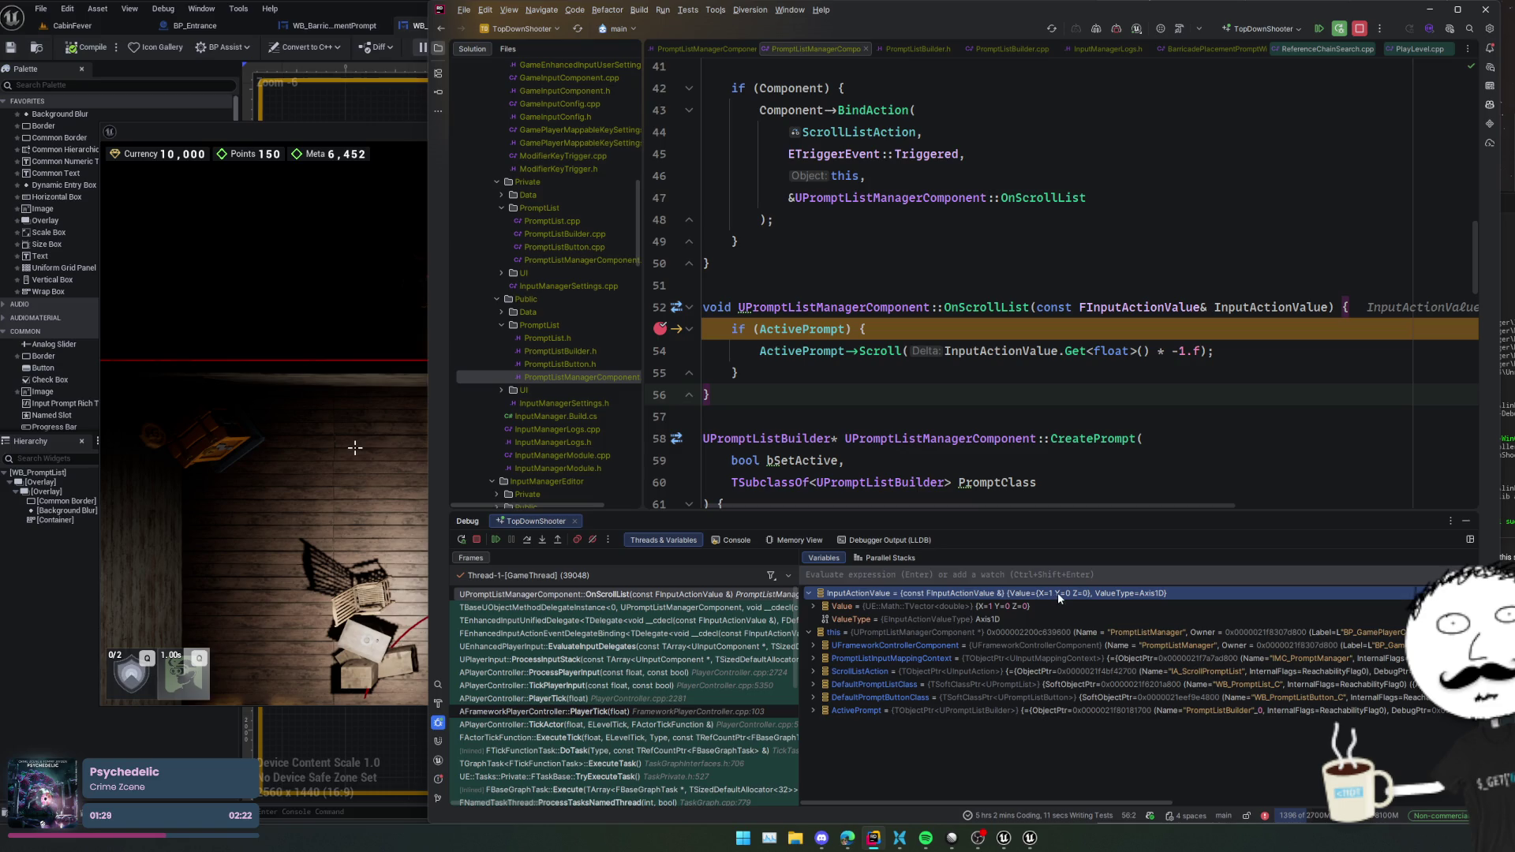
- Step into UPromptListBuilder::Scroll down to the NewIndex bounds check at line 107
left_click(525, 540)
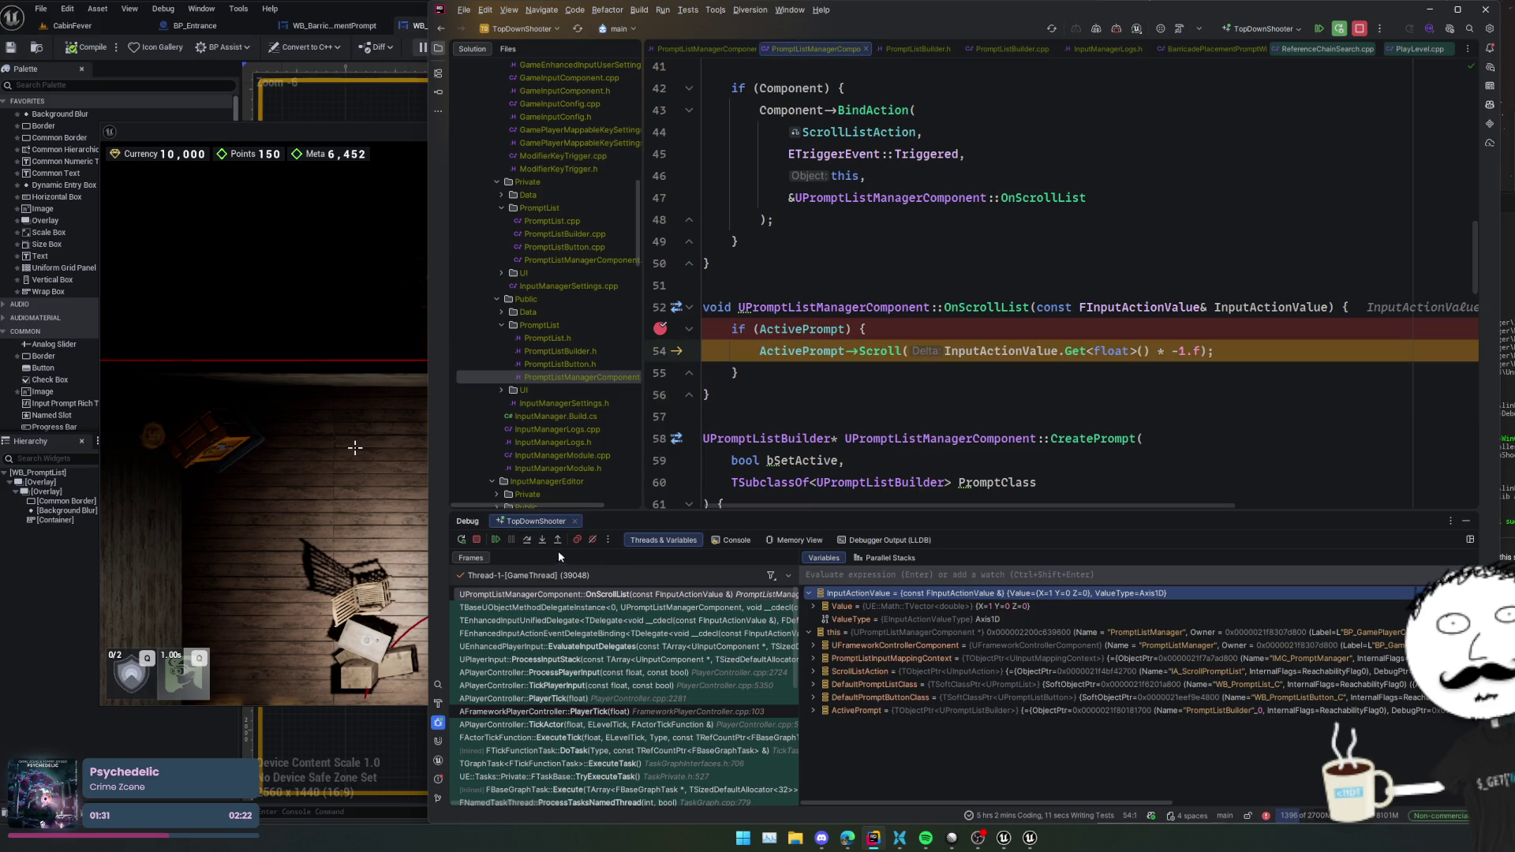
left_click(542, 543)
left_click(542, 542)
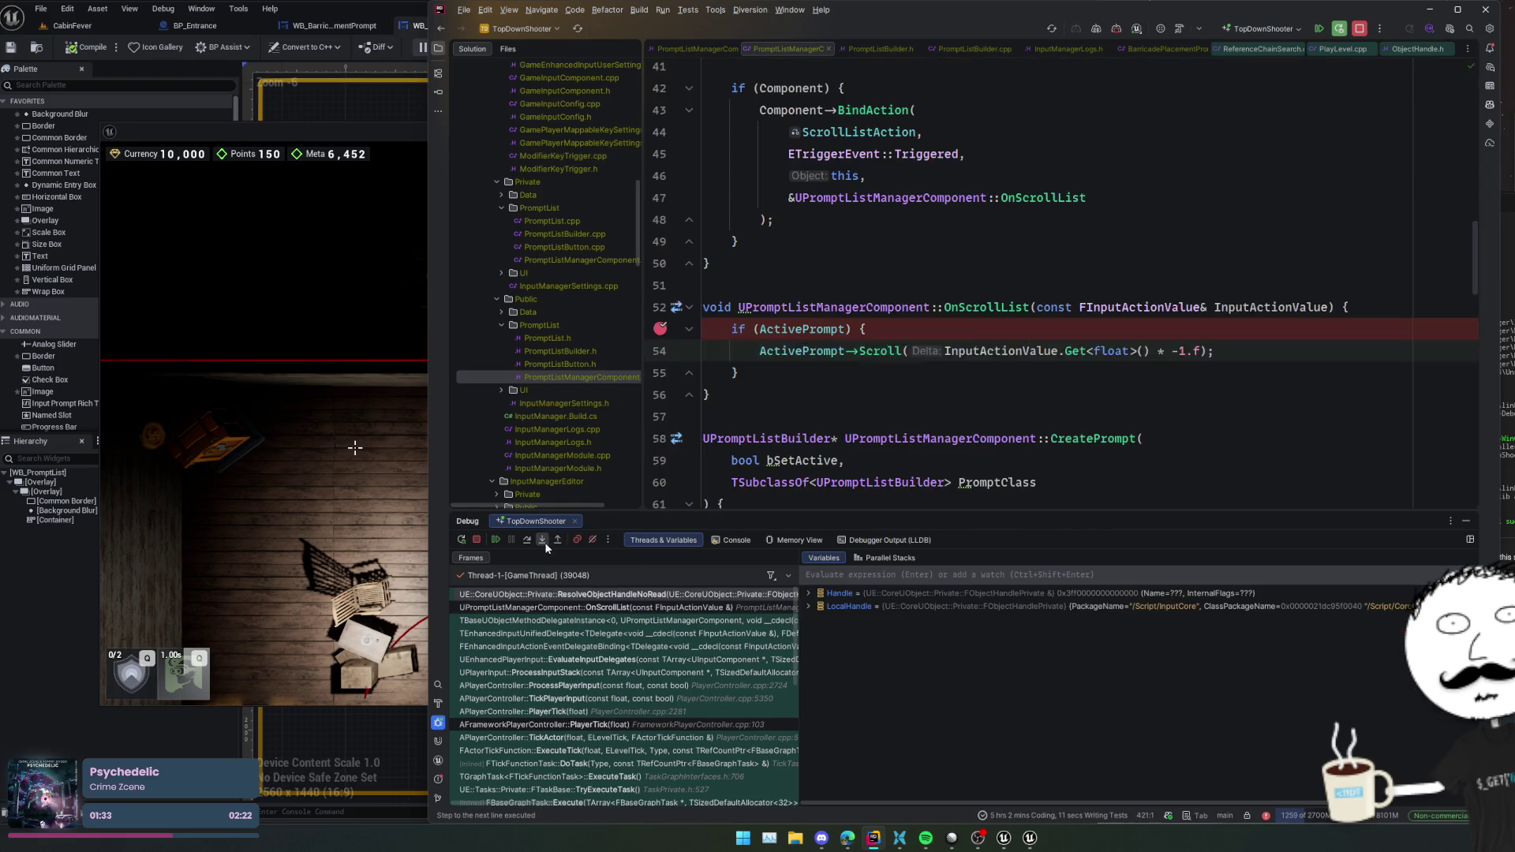
left_click(543, 545)
left_click(543, 543)
left_click(544, 542)
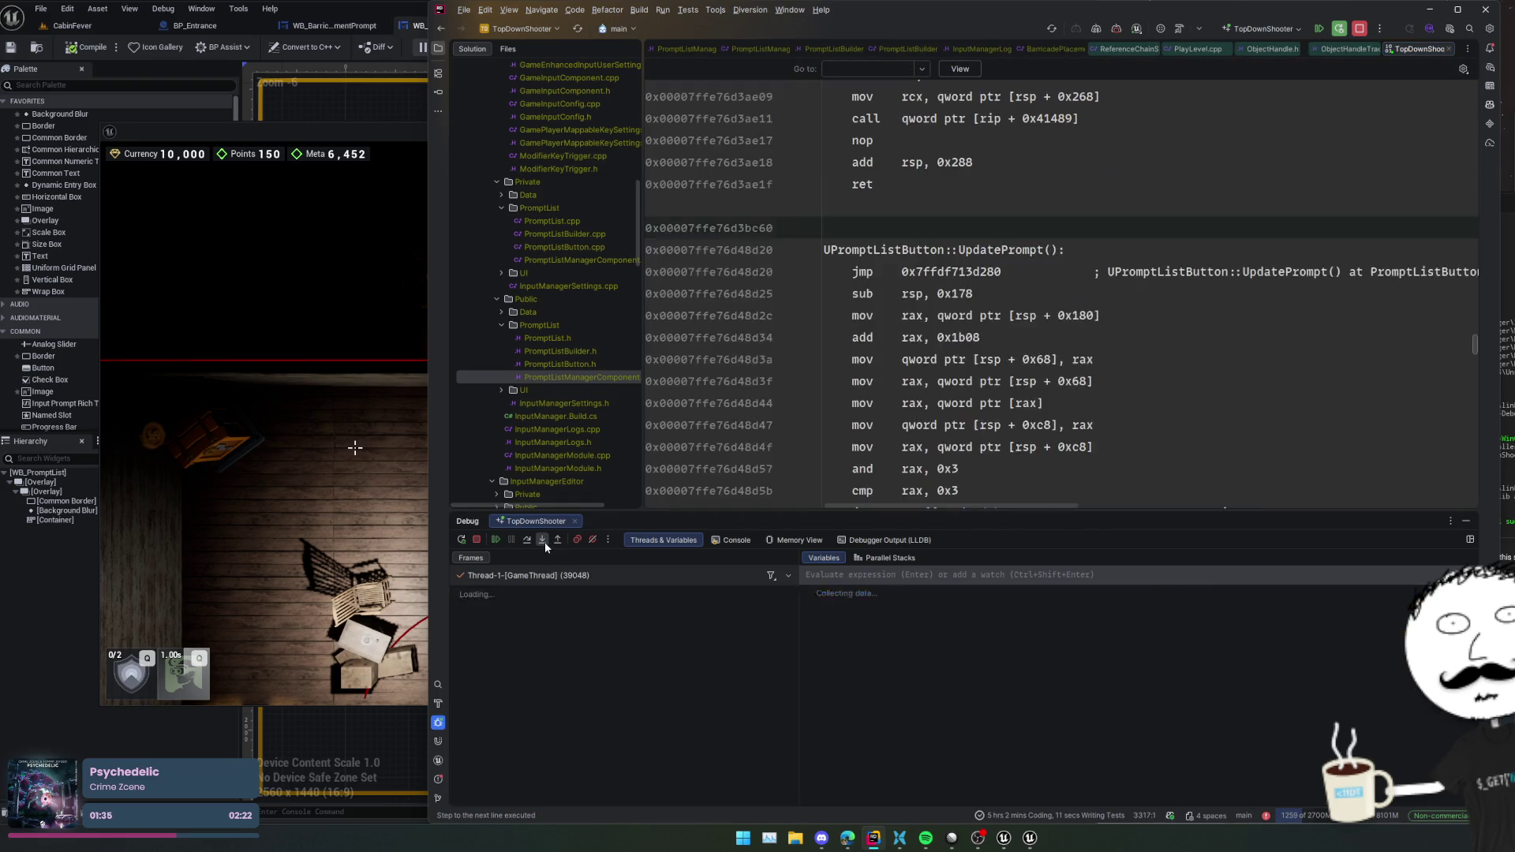
left_click(544, 543)
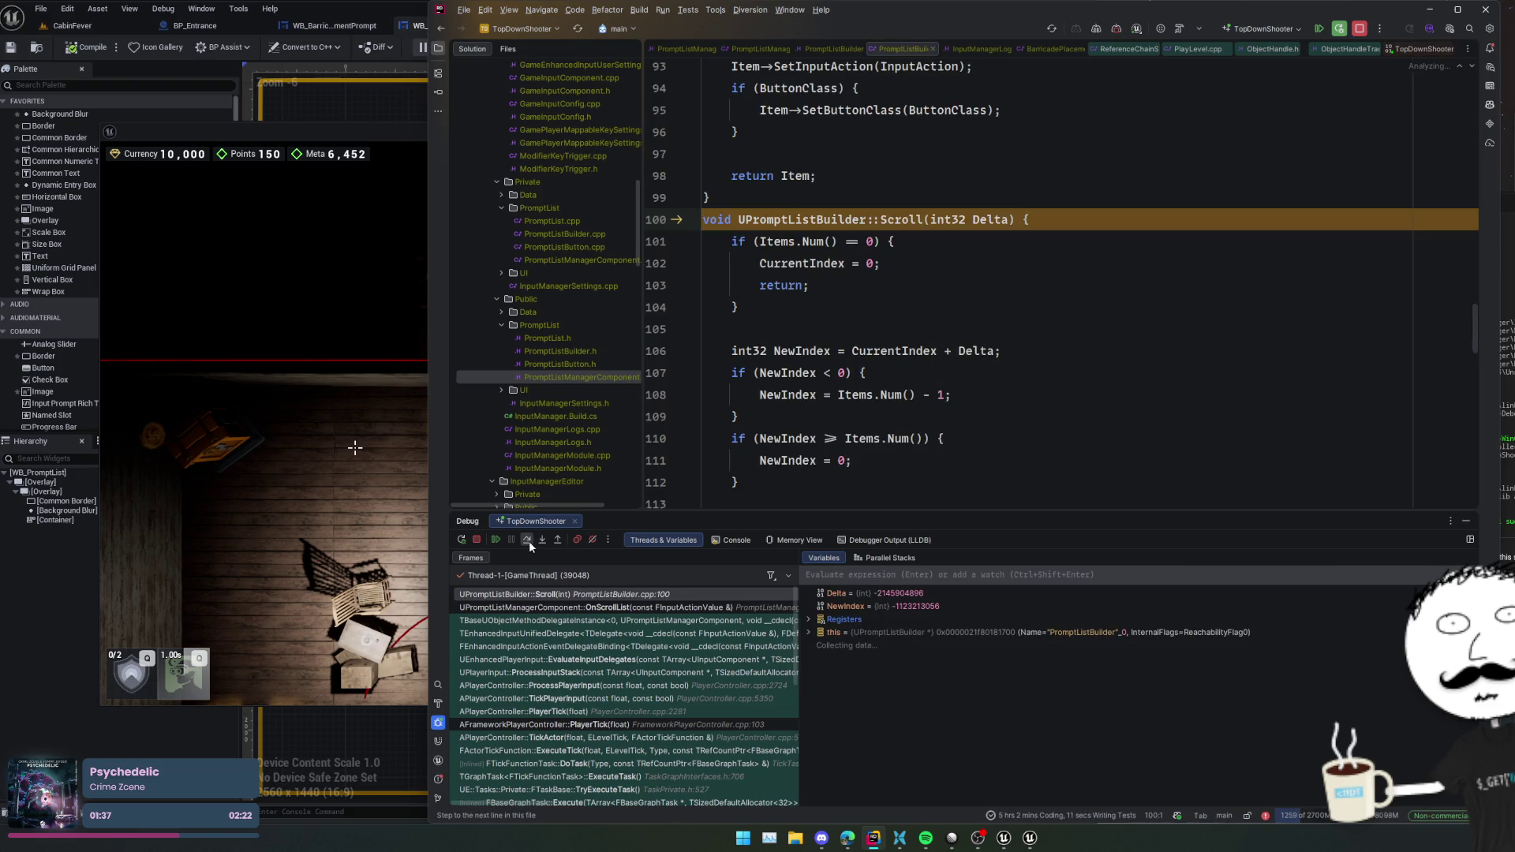
left_click(528, 542)
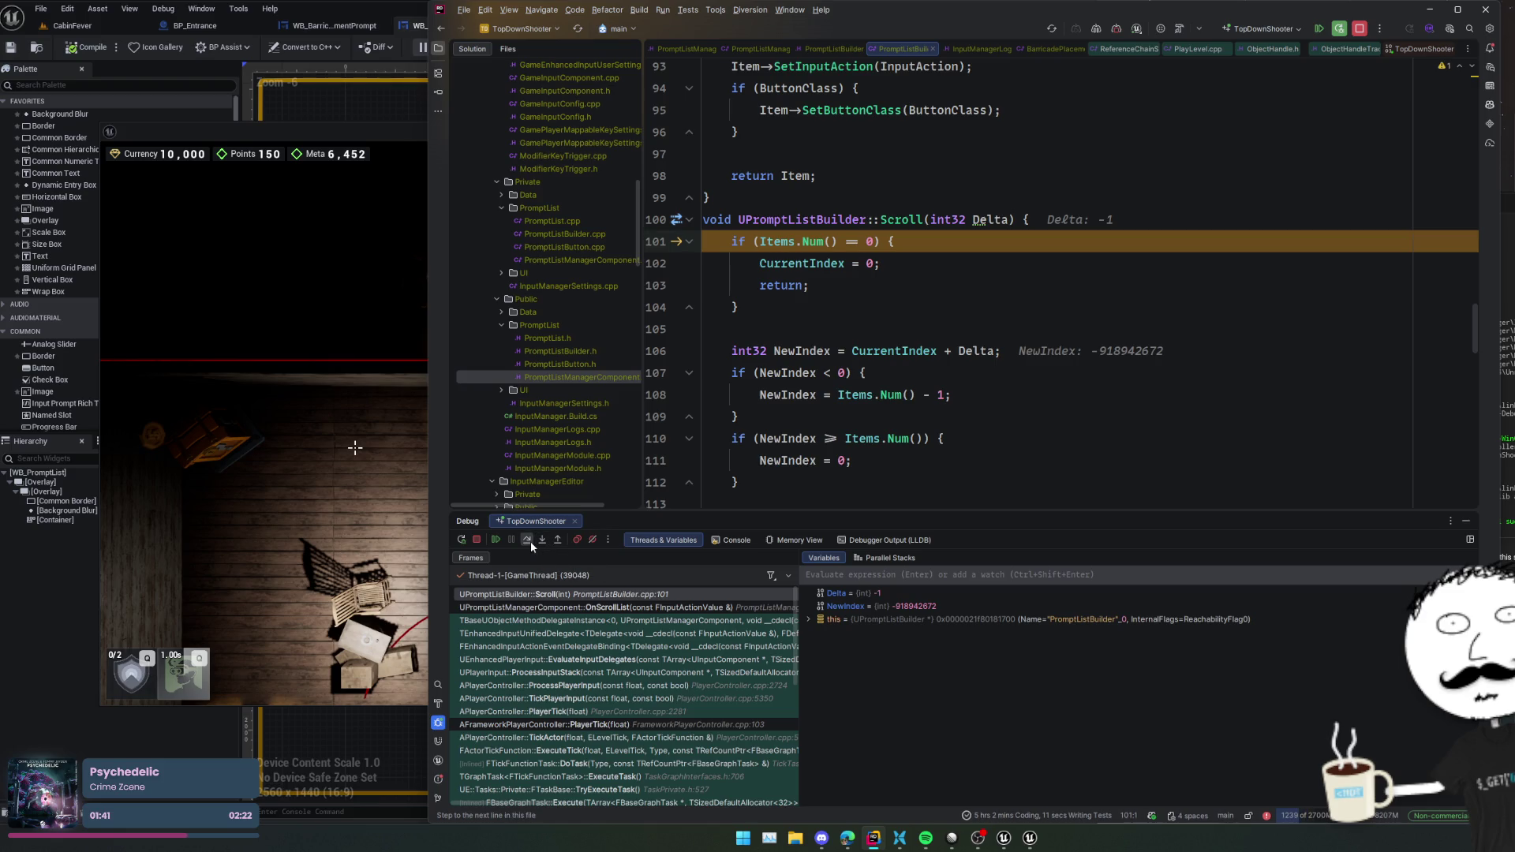
left_click(530, 541)
left_click(530, 541)
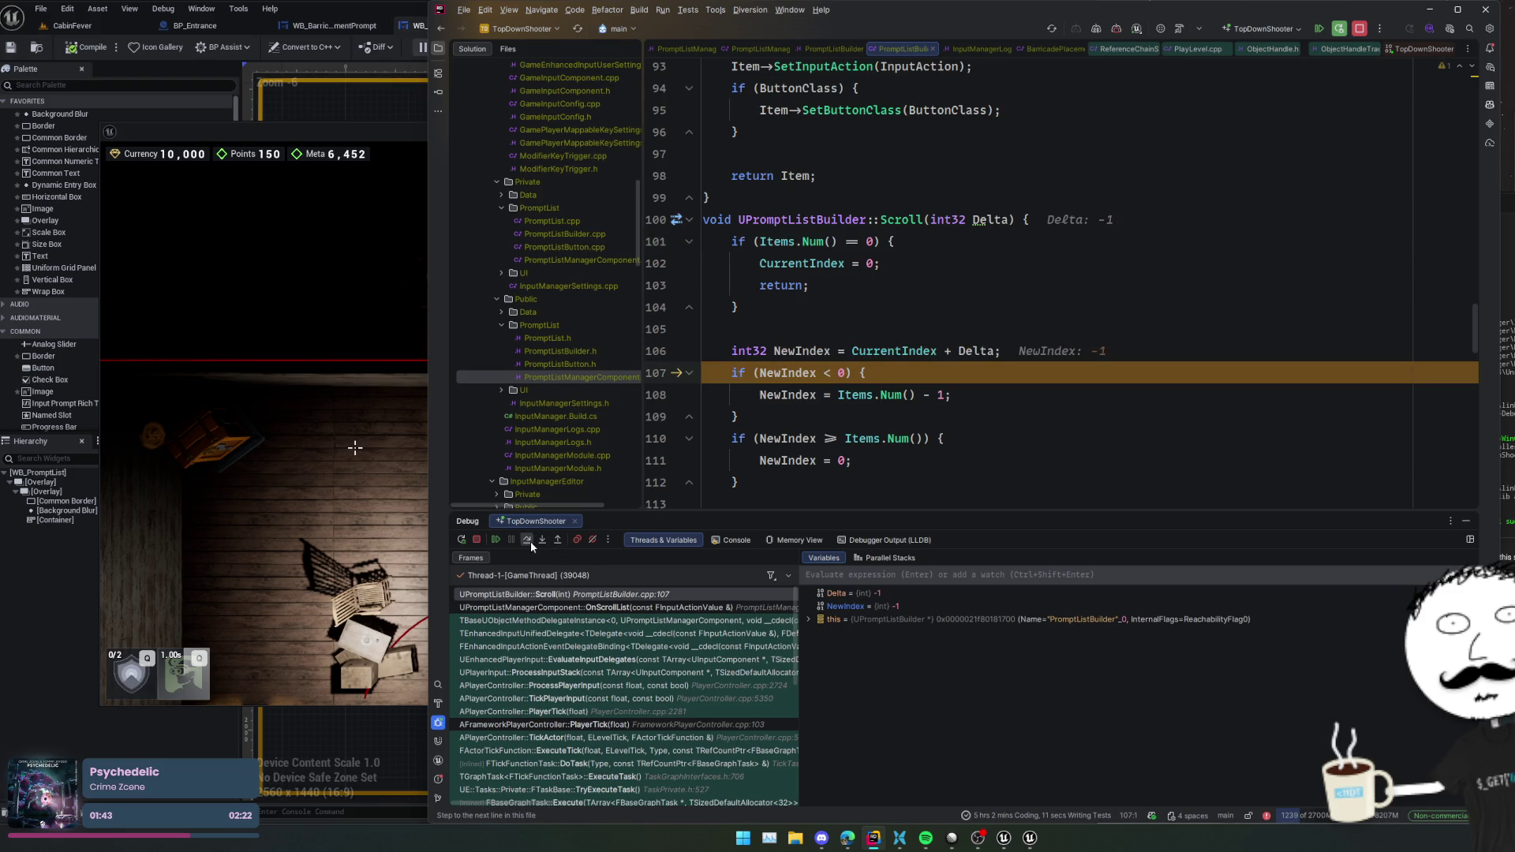
mouse_move(902, 353)
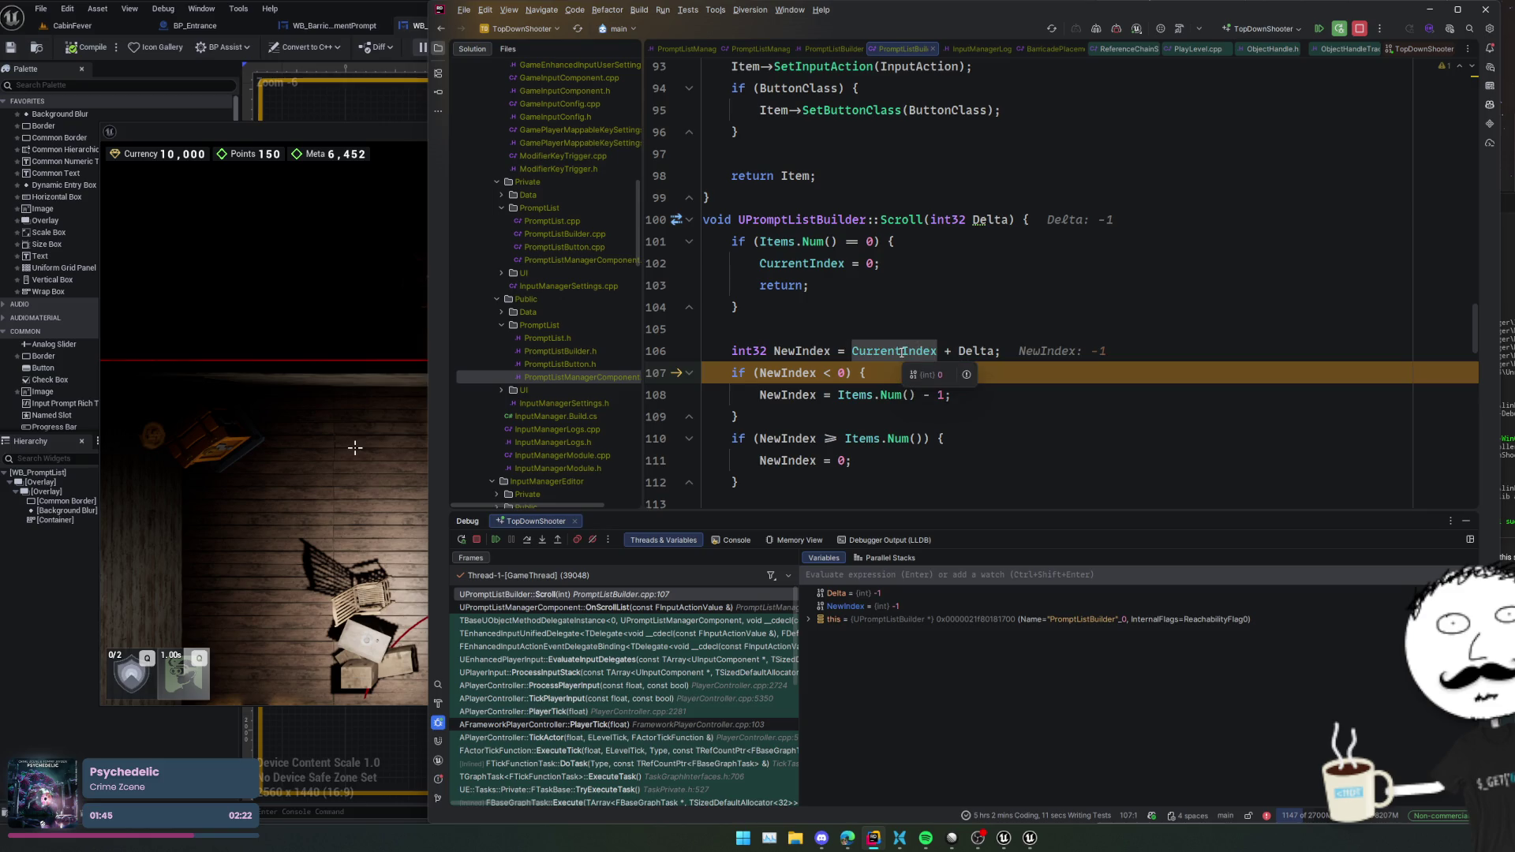
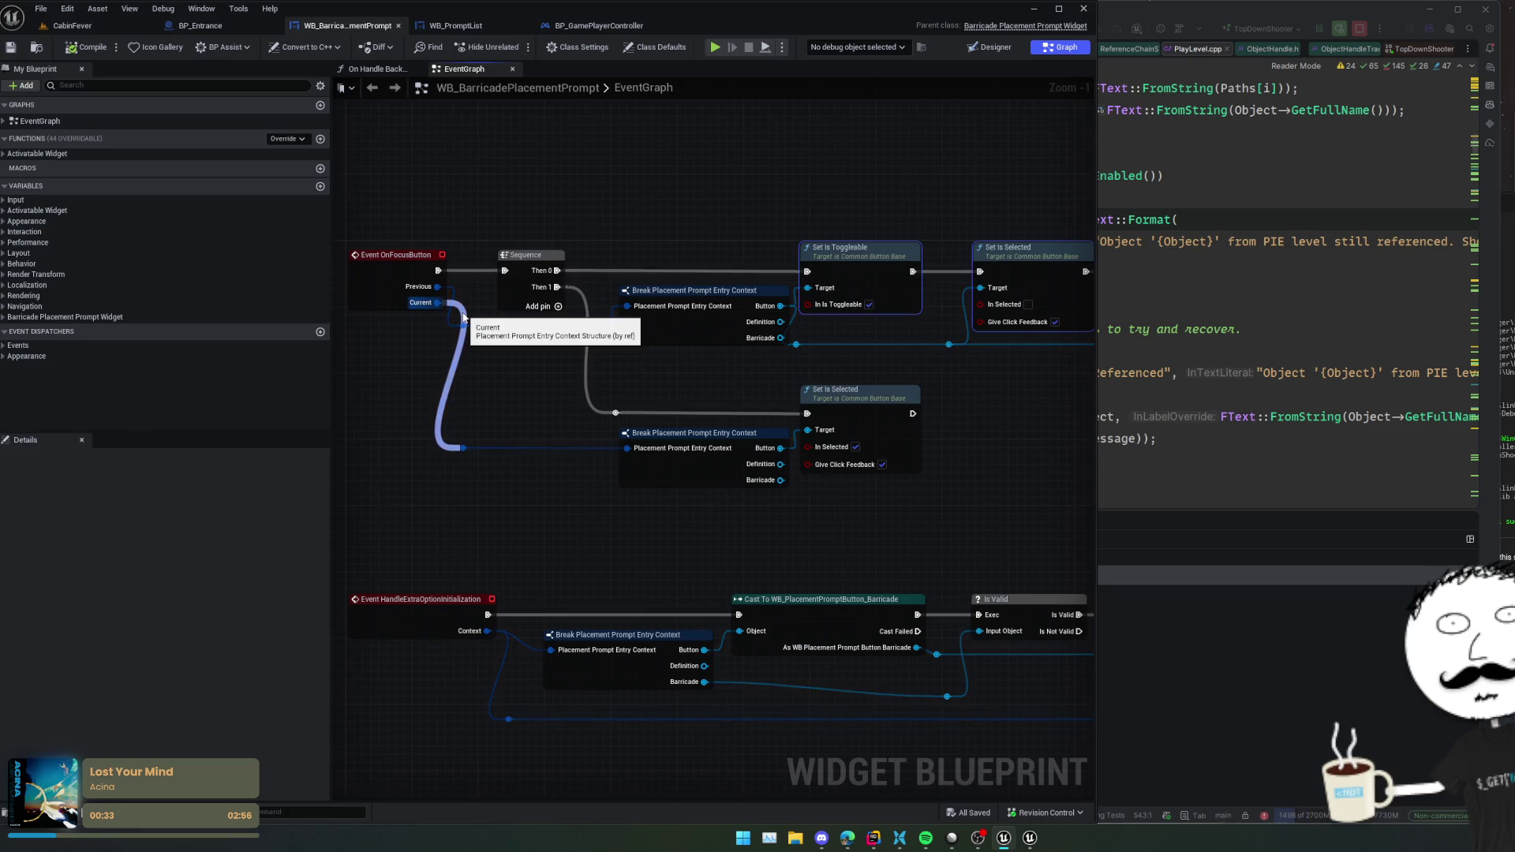
- Review the Set Is Toggleable and Set Is Selected nodes in the WB_BarricadePlacementPrompt event graph
left_click_drag(738, 399, 631, 394)
mouse_move(789, 410)
left_mouse_down()
mouse_move(686, 418)
mouse_move(931, 446)
left_mouse_up()
key("alt+Tab")
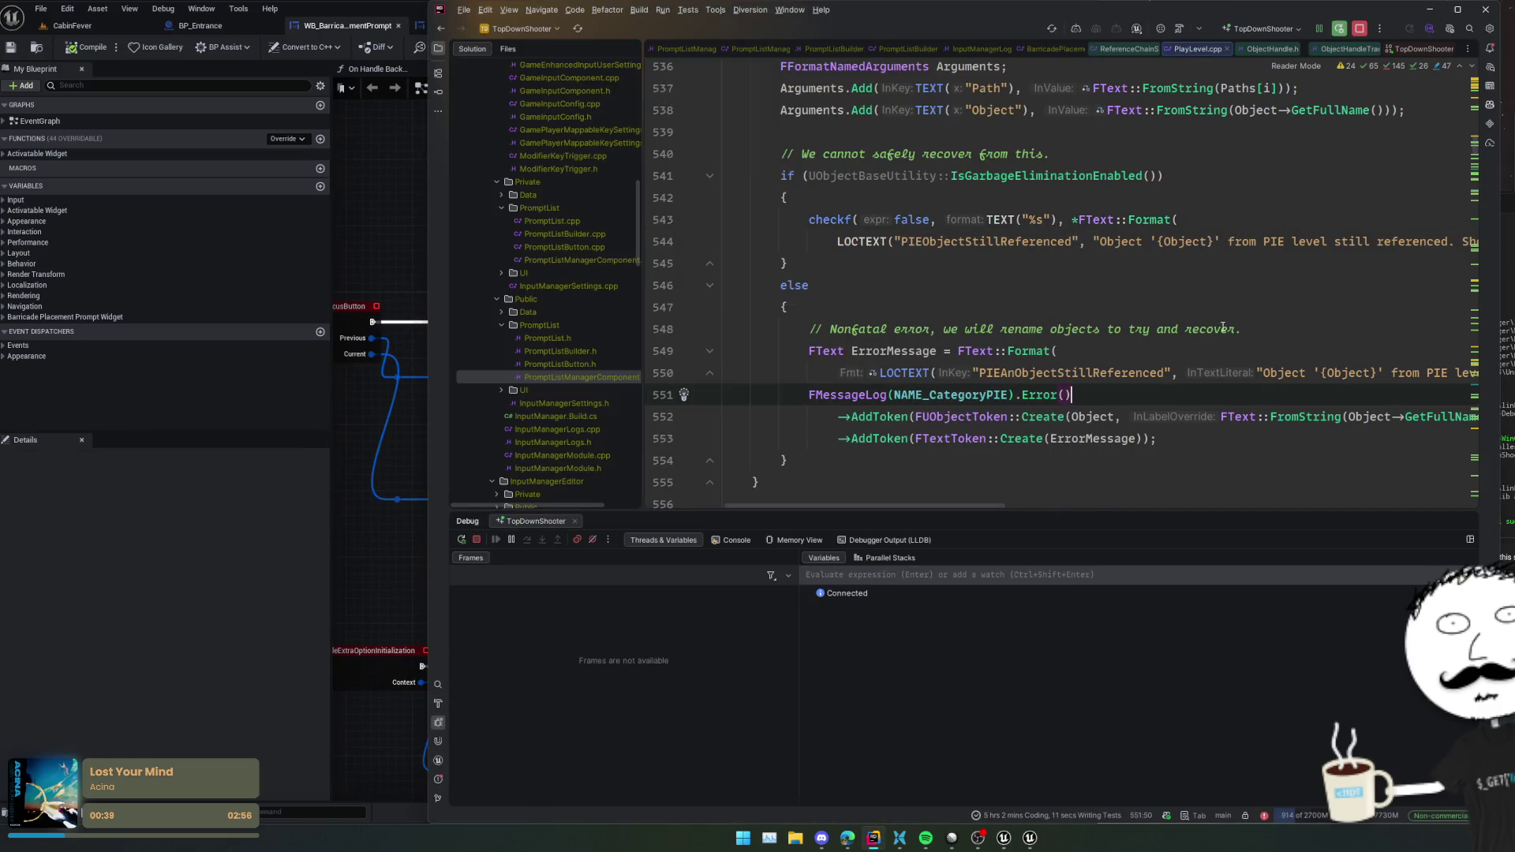
- Go to the selected-item block with the GetButton/SetFocus code in PromptListBuilder.cpp
key("ctrl+alt+Left")
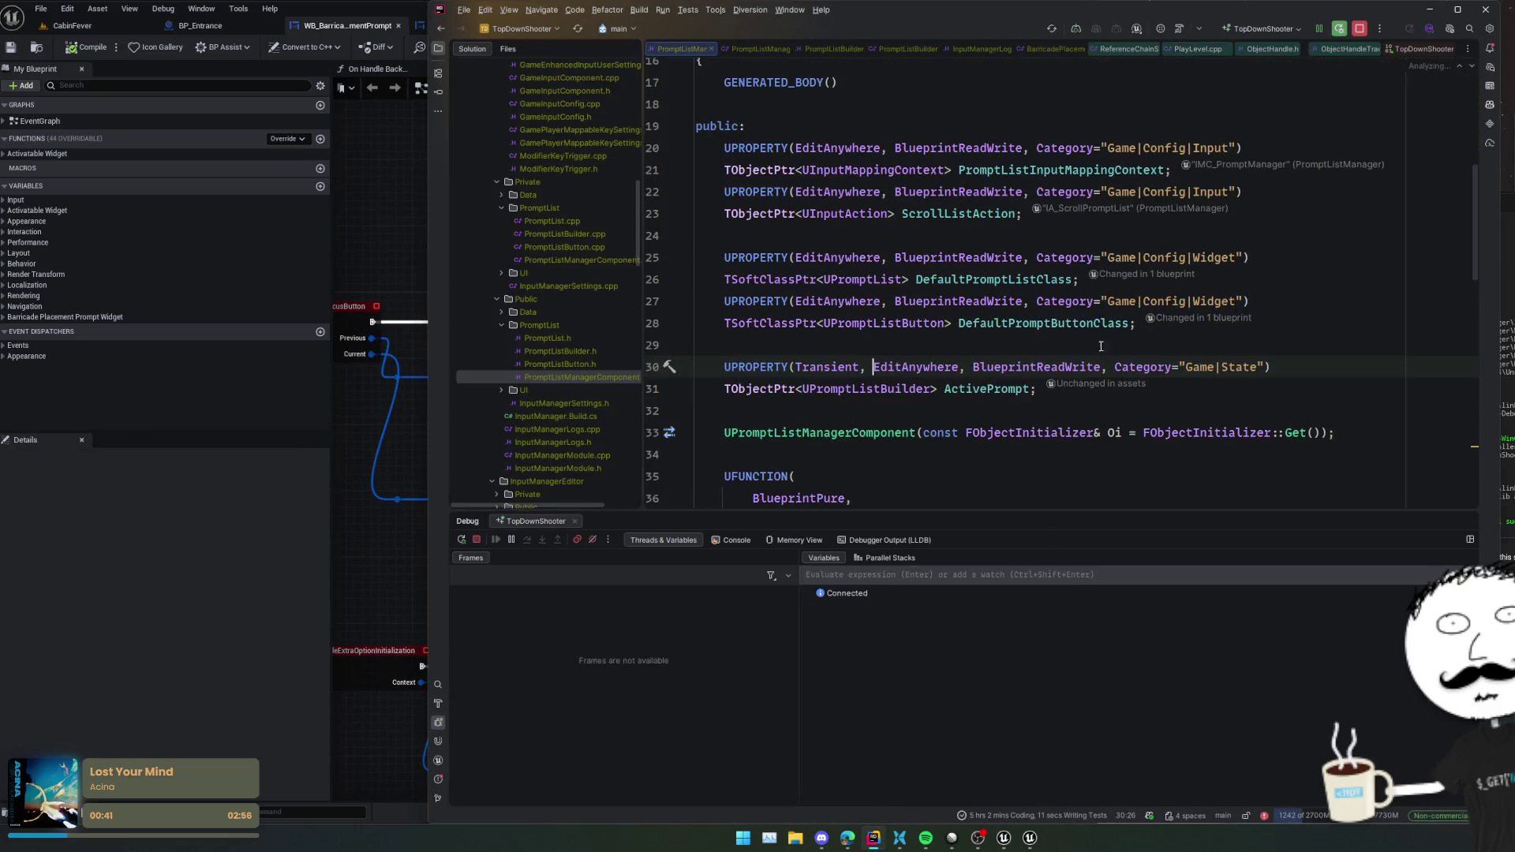
key("ctrl+alt+Left")
key("ctrl+alt+Left")
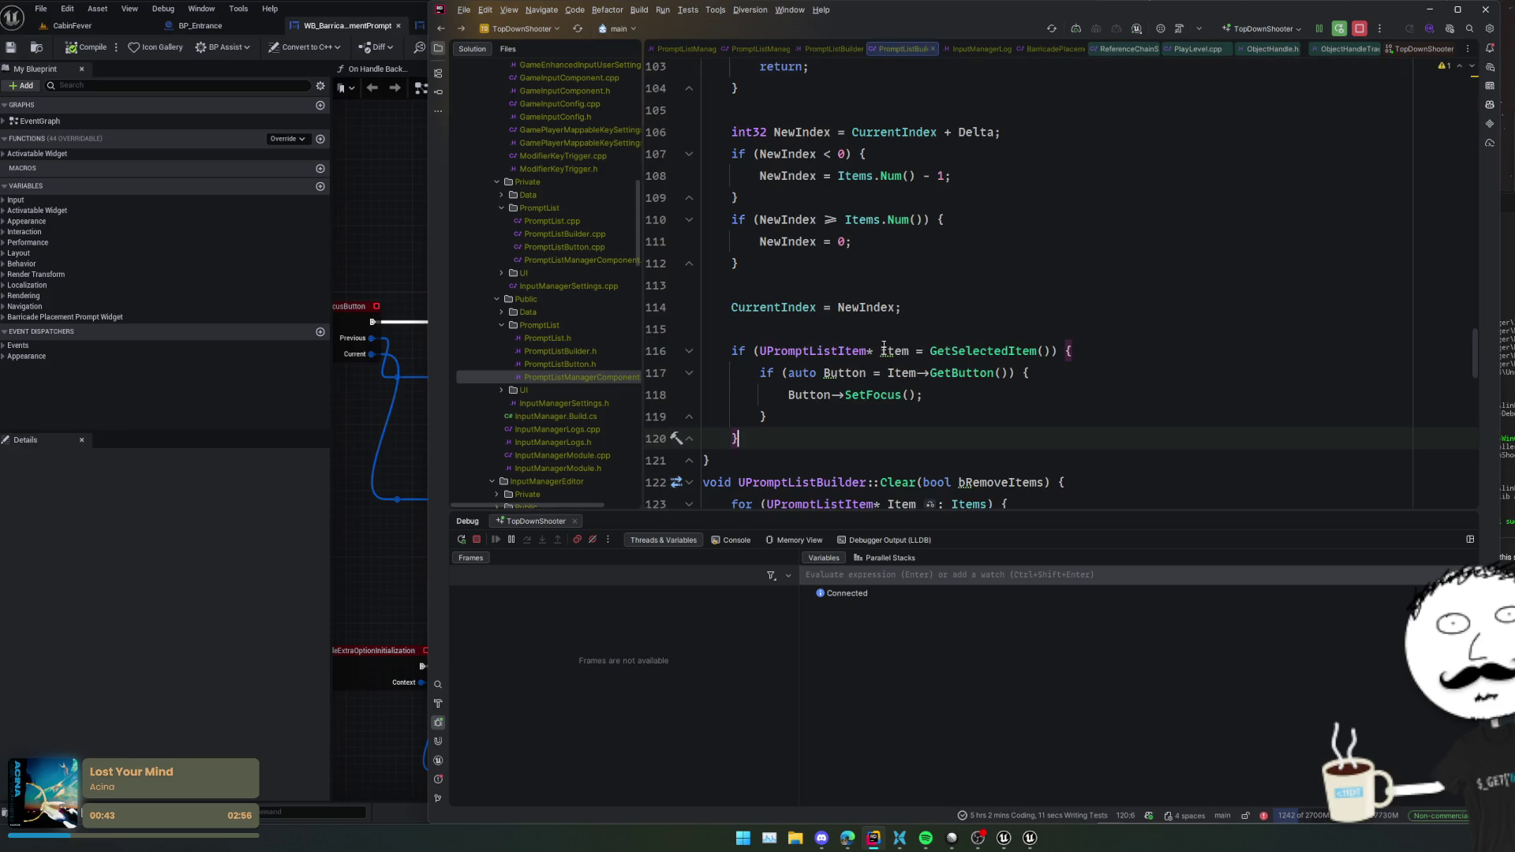
left_click(941, 372)
mouse_move(872, 397)
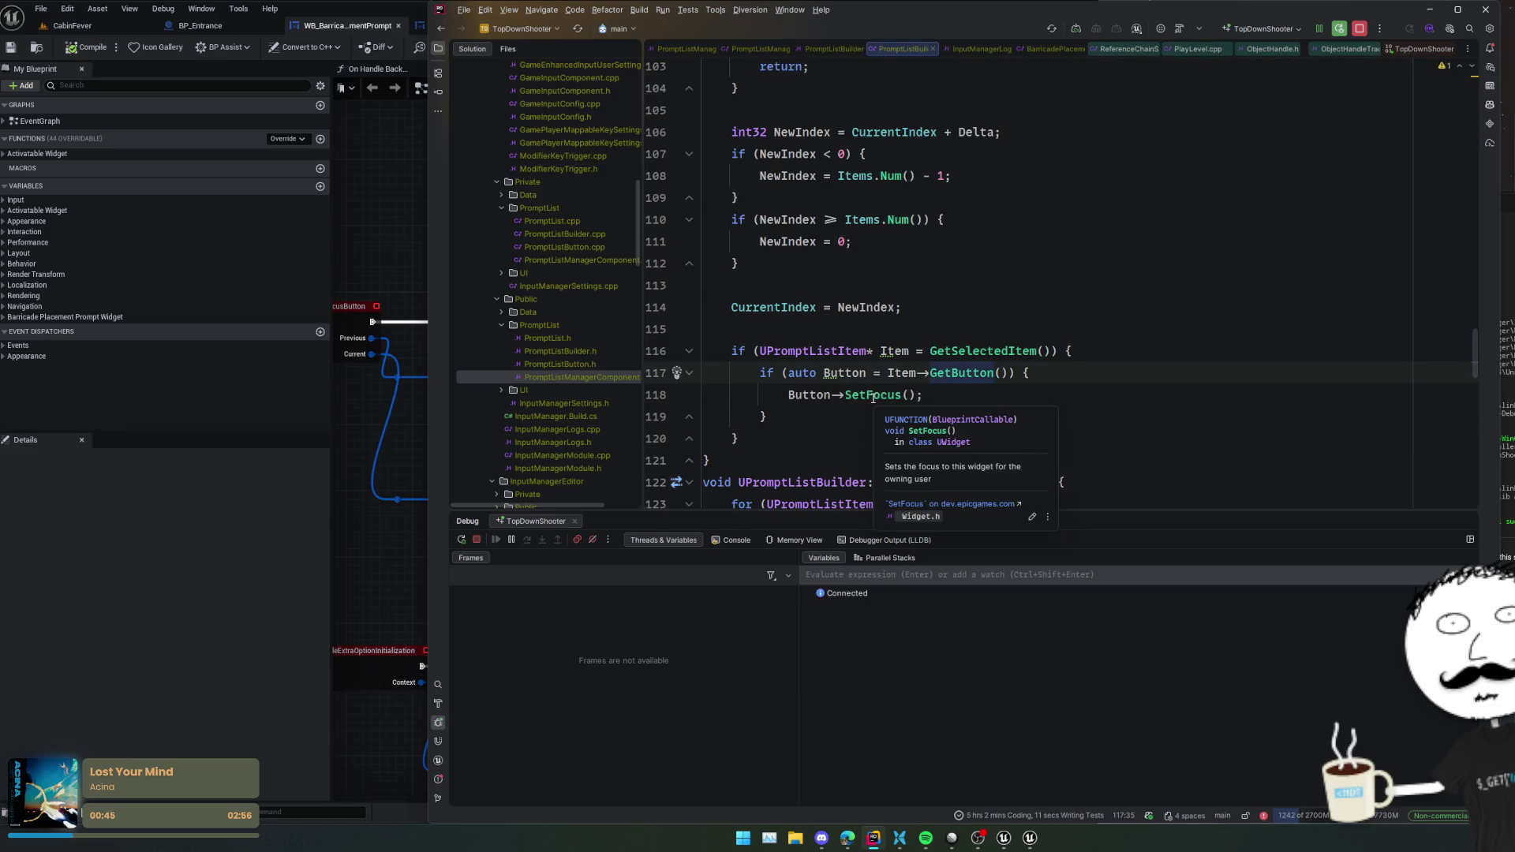
key("Down")
key("Down")
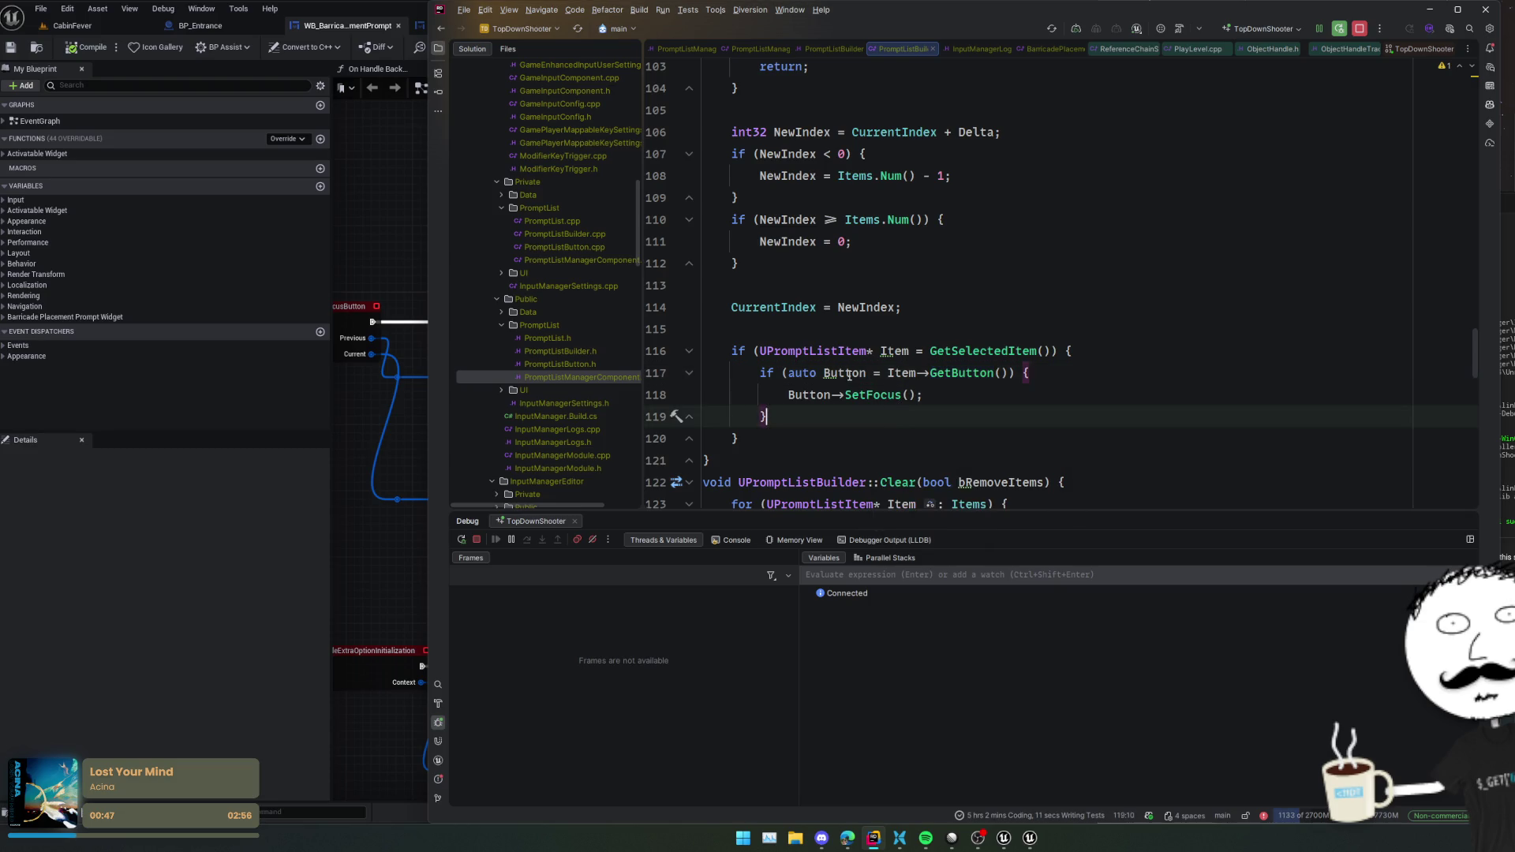
- Add Item->SetSelected(true); inside the selected-item if block
left_click(1252, 372)
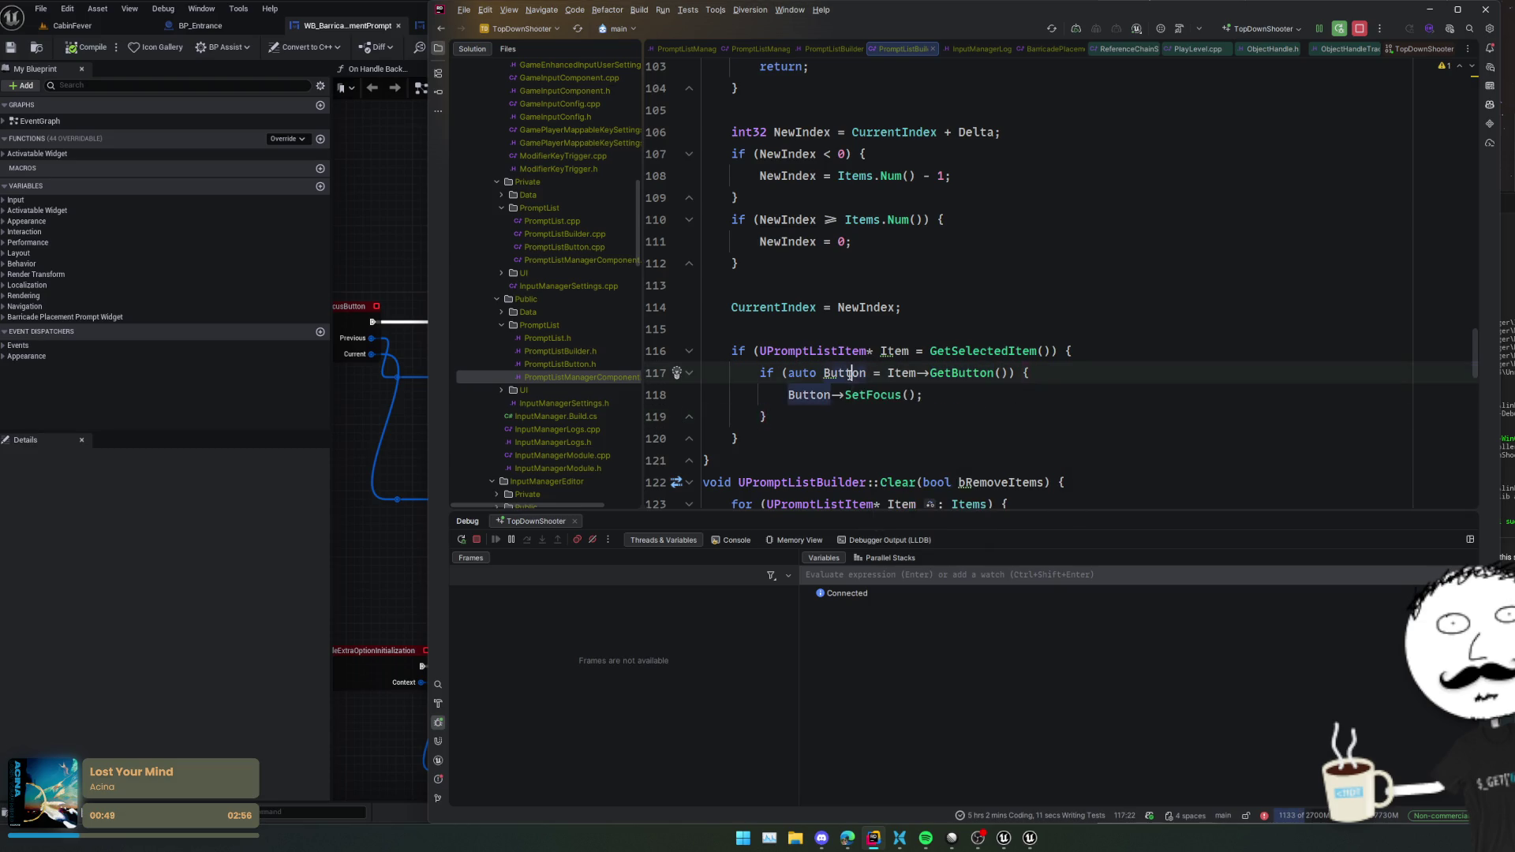
key("Up")
key("Return")
type("Item->SetSelect")
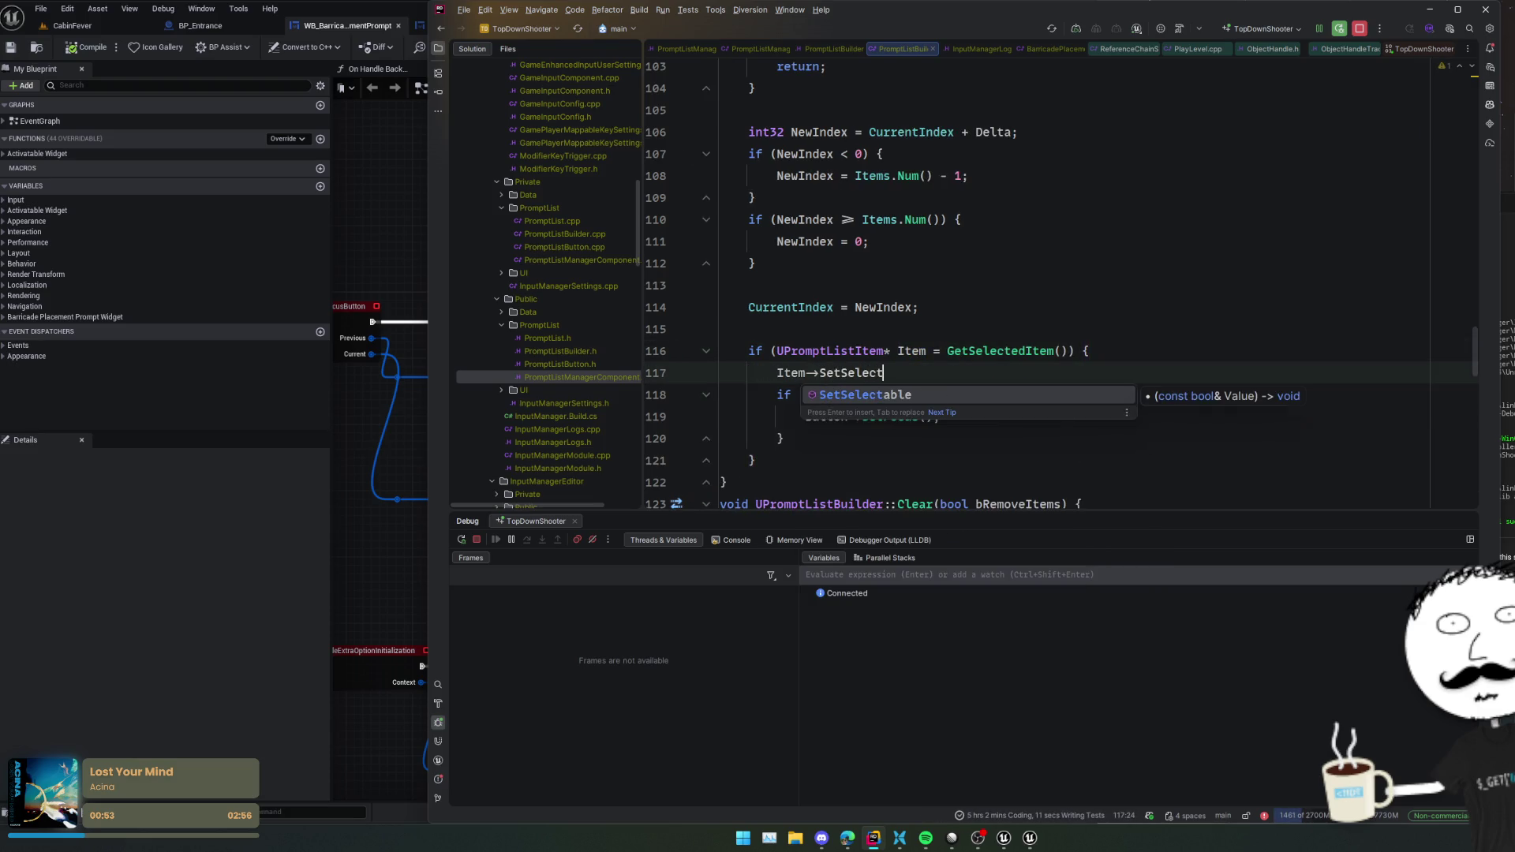
type("ed();")
key("Home")
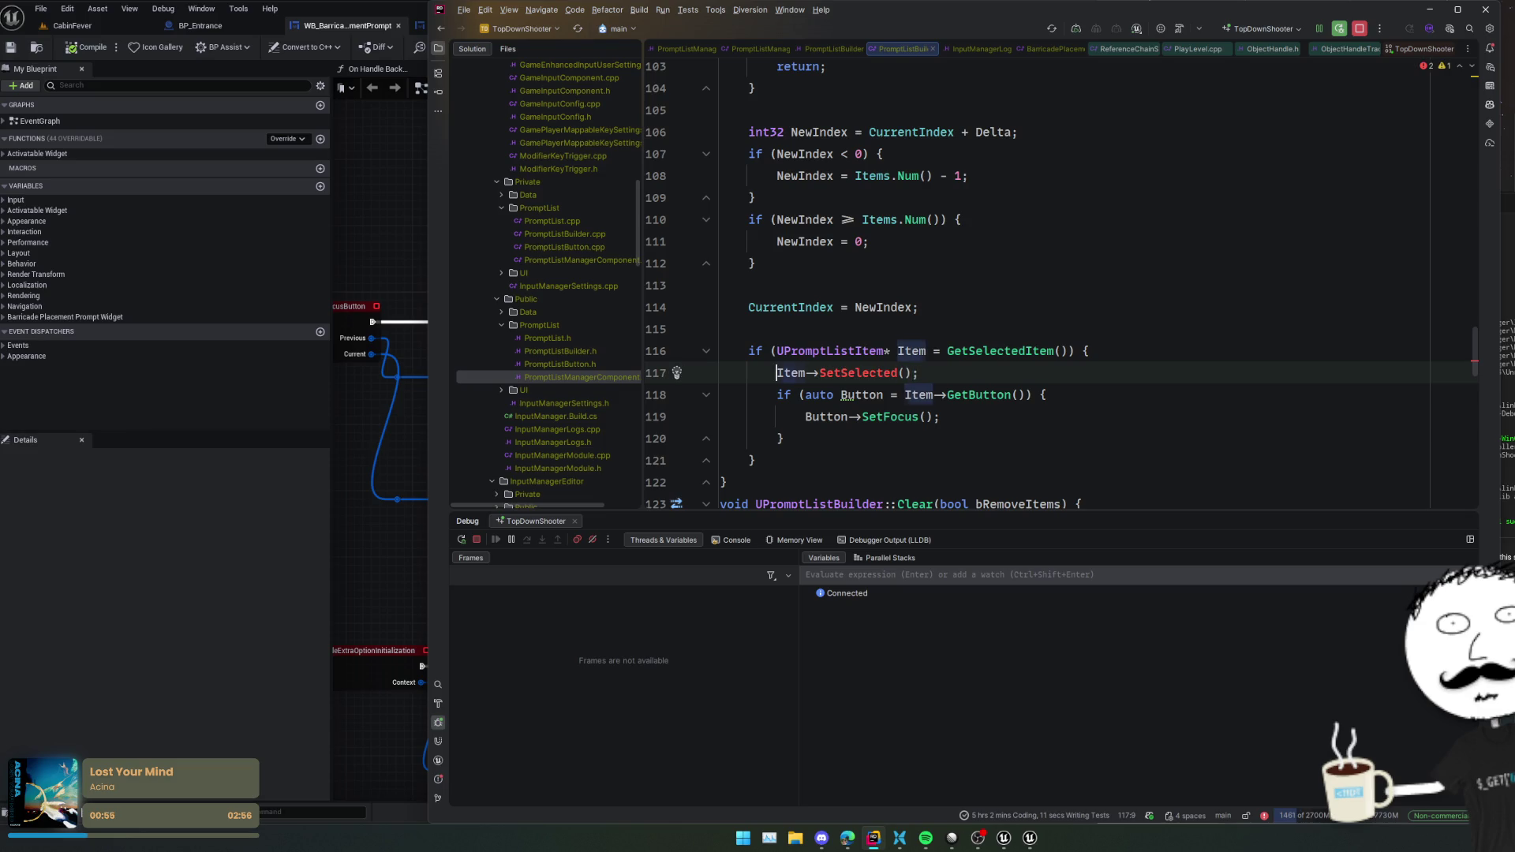
left_click(902, 373)
type("tr")
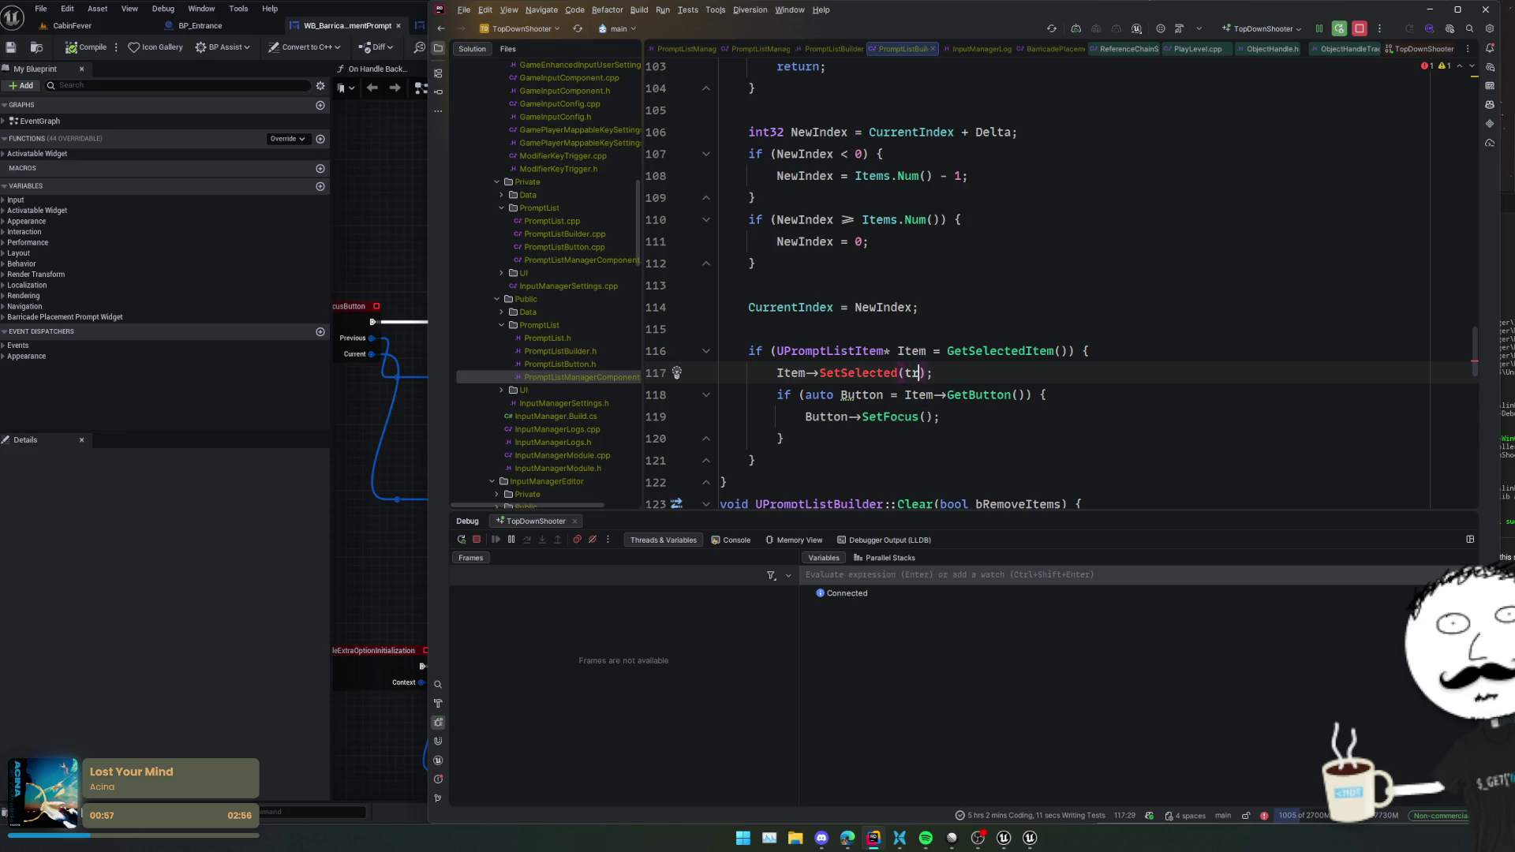
type("ue")
key("End")
- Delete the old GetButton/SetFocus block and jump to SetSelected's header declaration
key("Down")
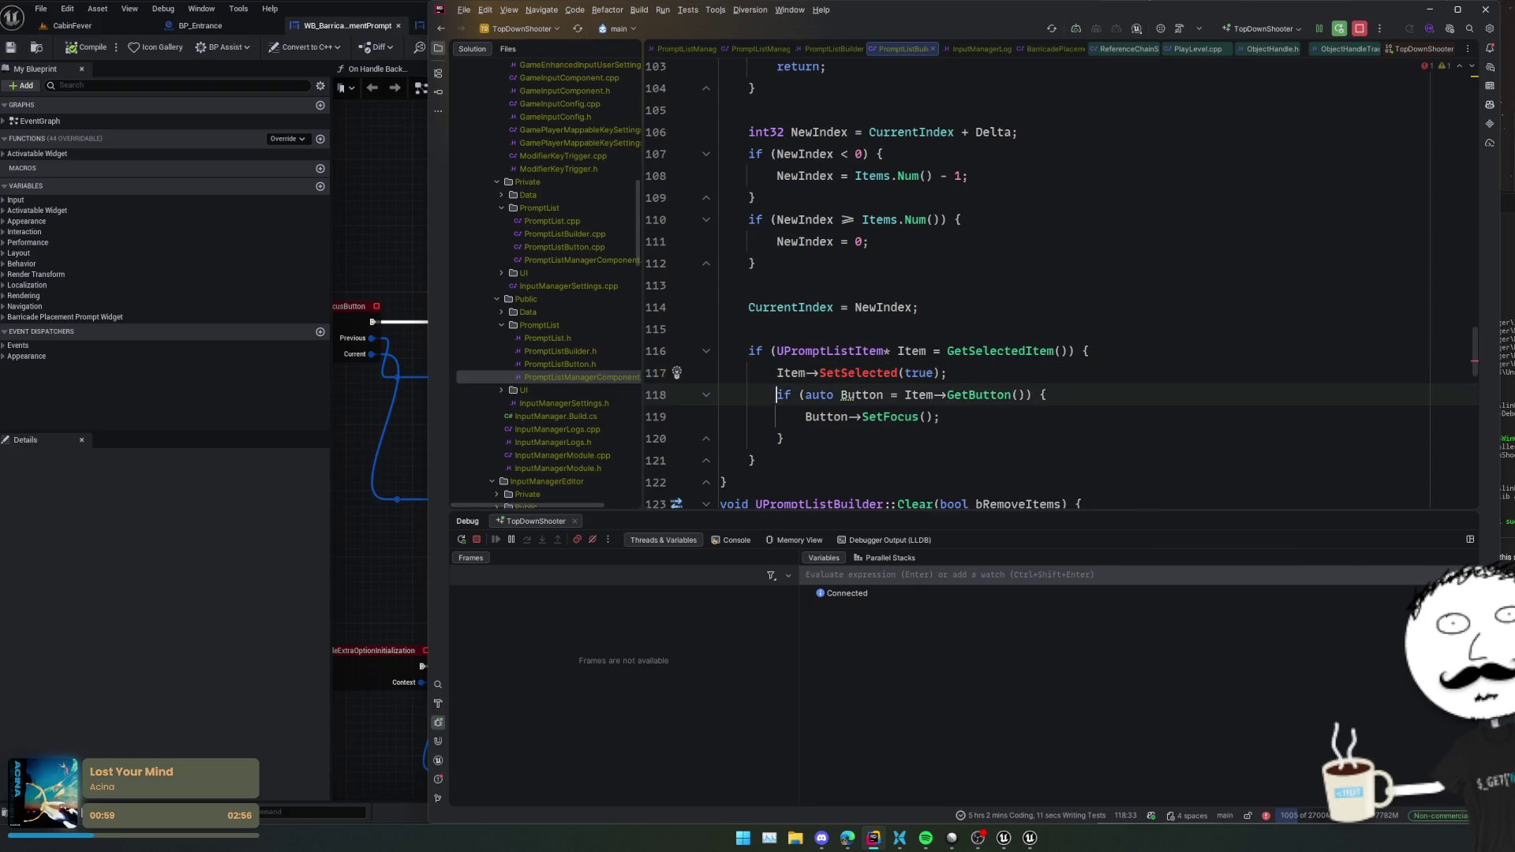
key("shift+Down")
key("shift+Down")
key("shift+Down")
key("Delete")
key("BackSpace")
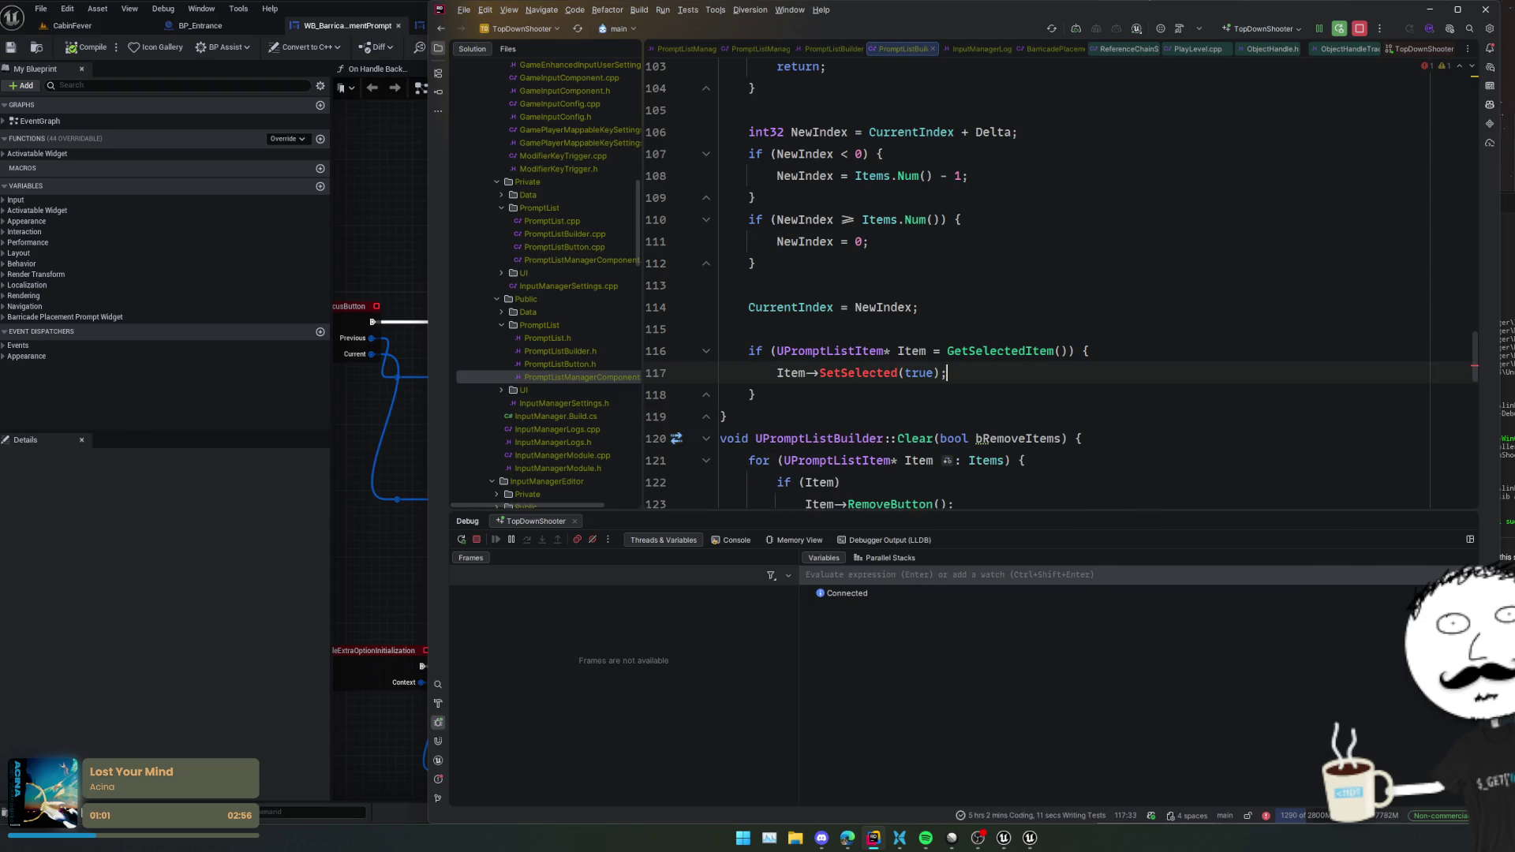
left_click(864, 372, "ctrl")
key("Return")
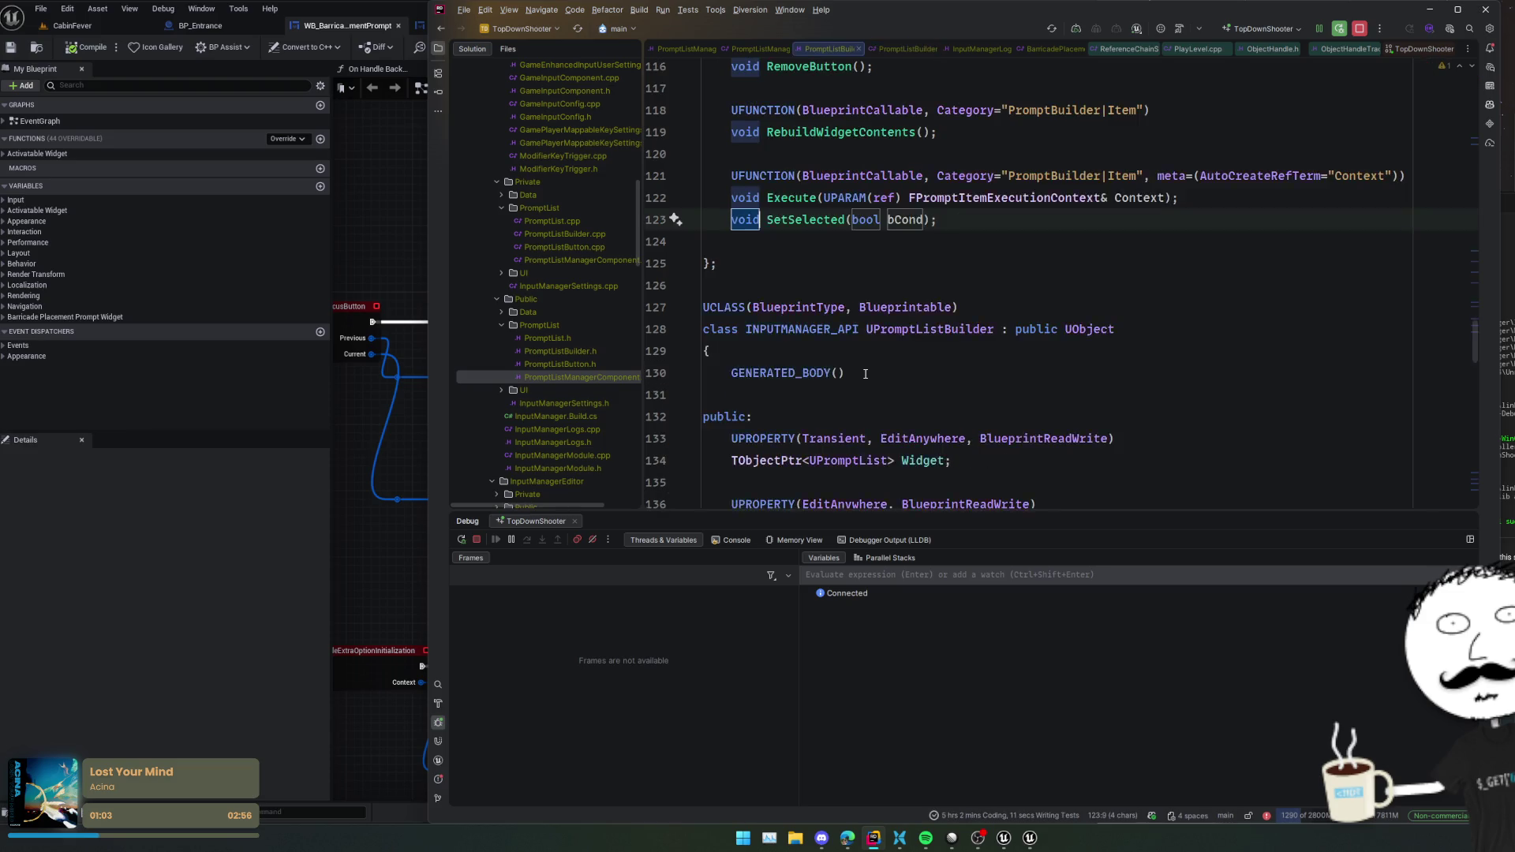
- Add UFUNCTION(BlueprintCallable, Category="PromptBuilder|Item") above the SetSelected declaration
key("Left")
key("Return")
key("Up")
key("Return")
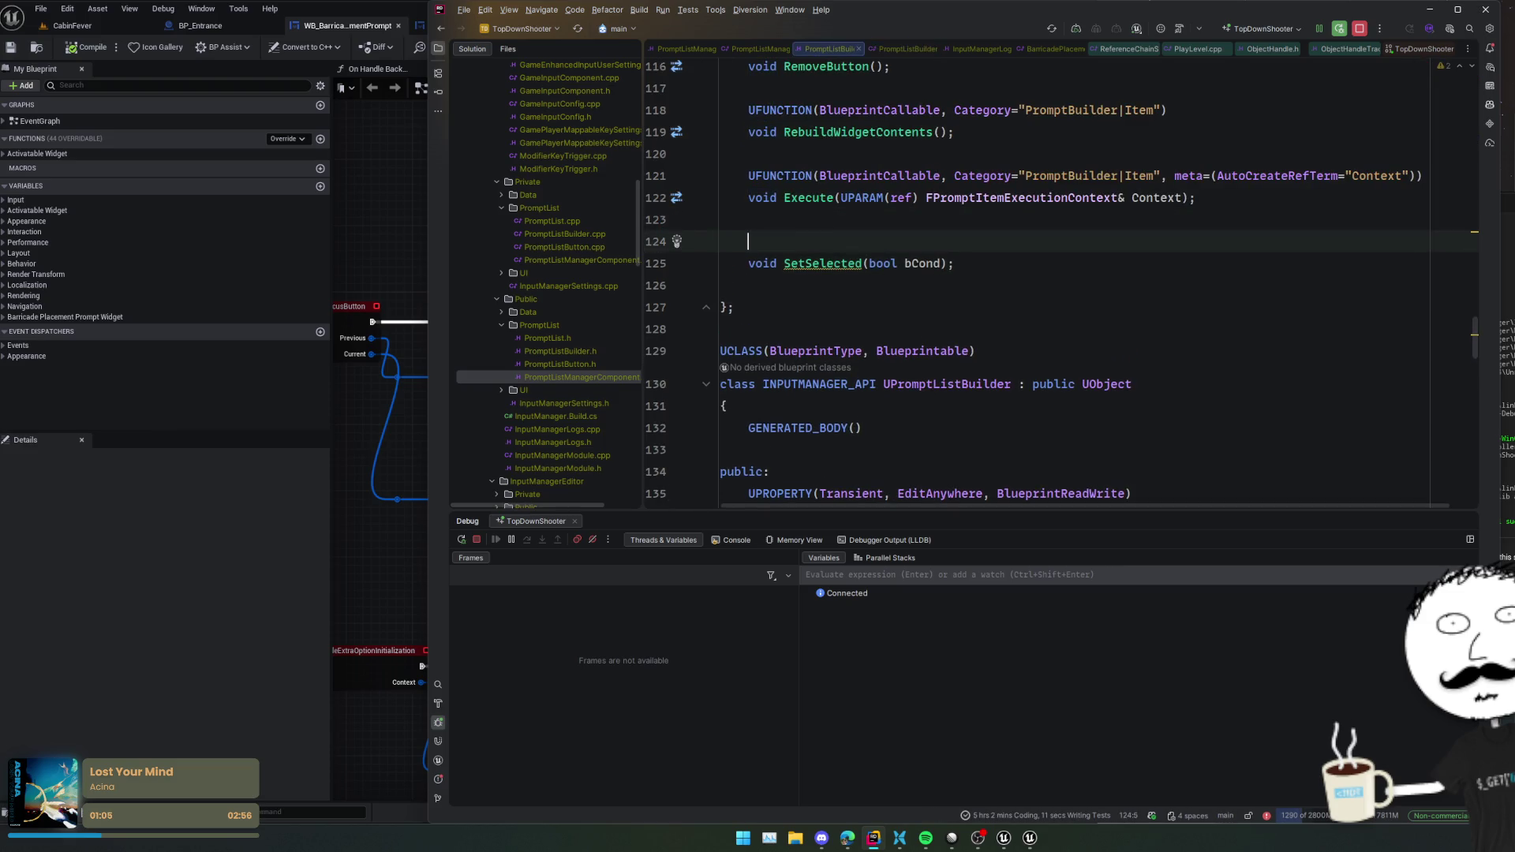
type("UFUNCTION")
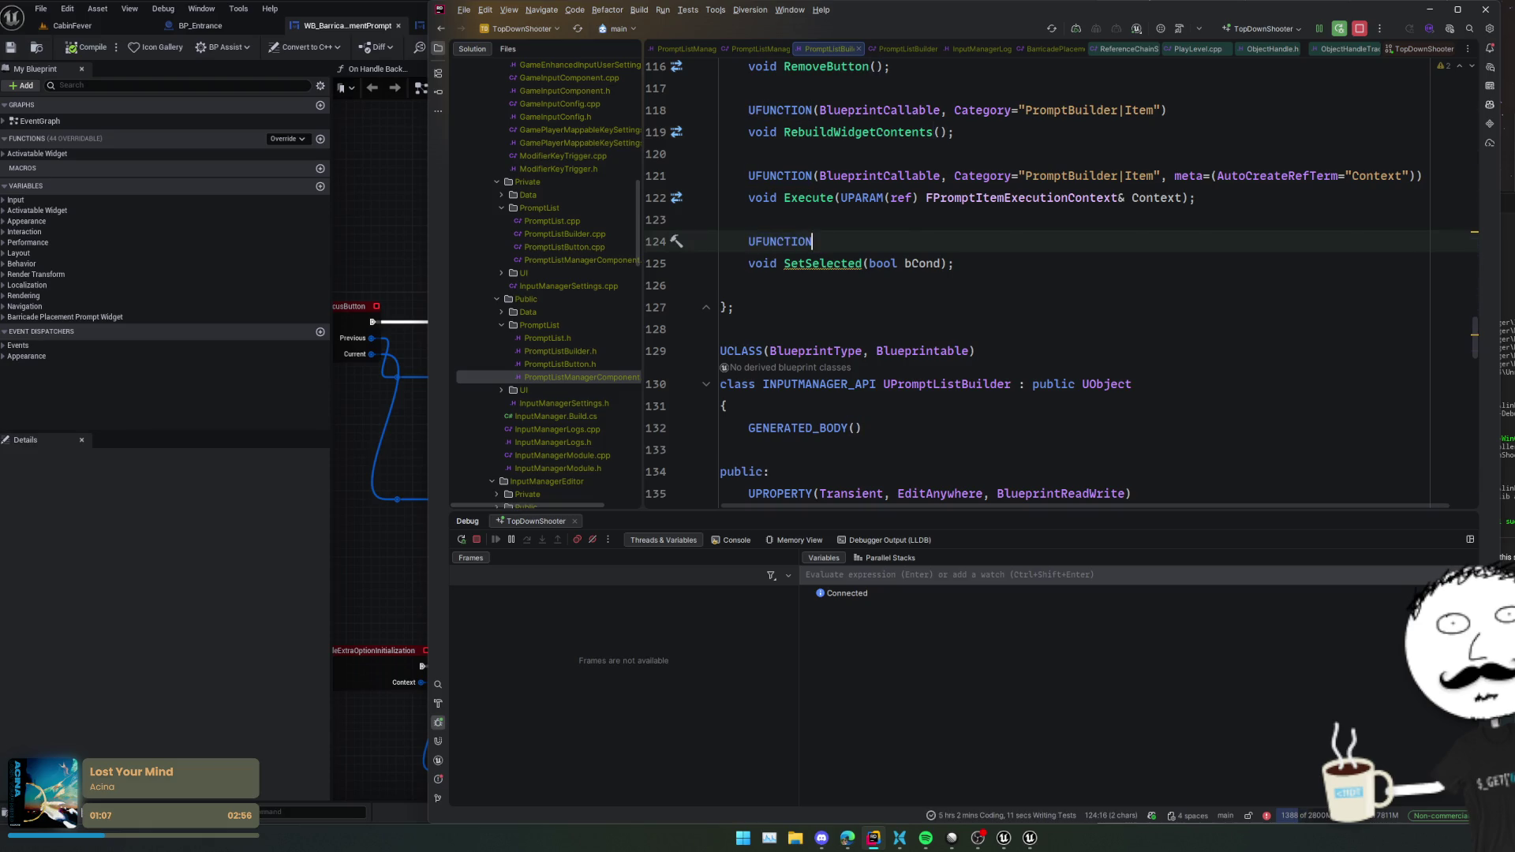
key("Tab")
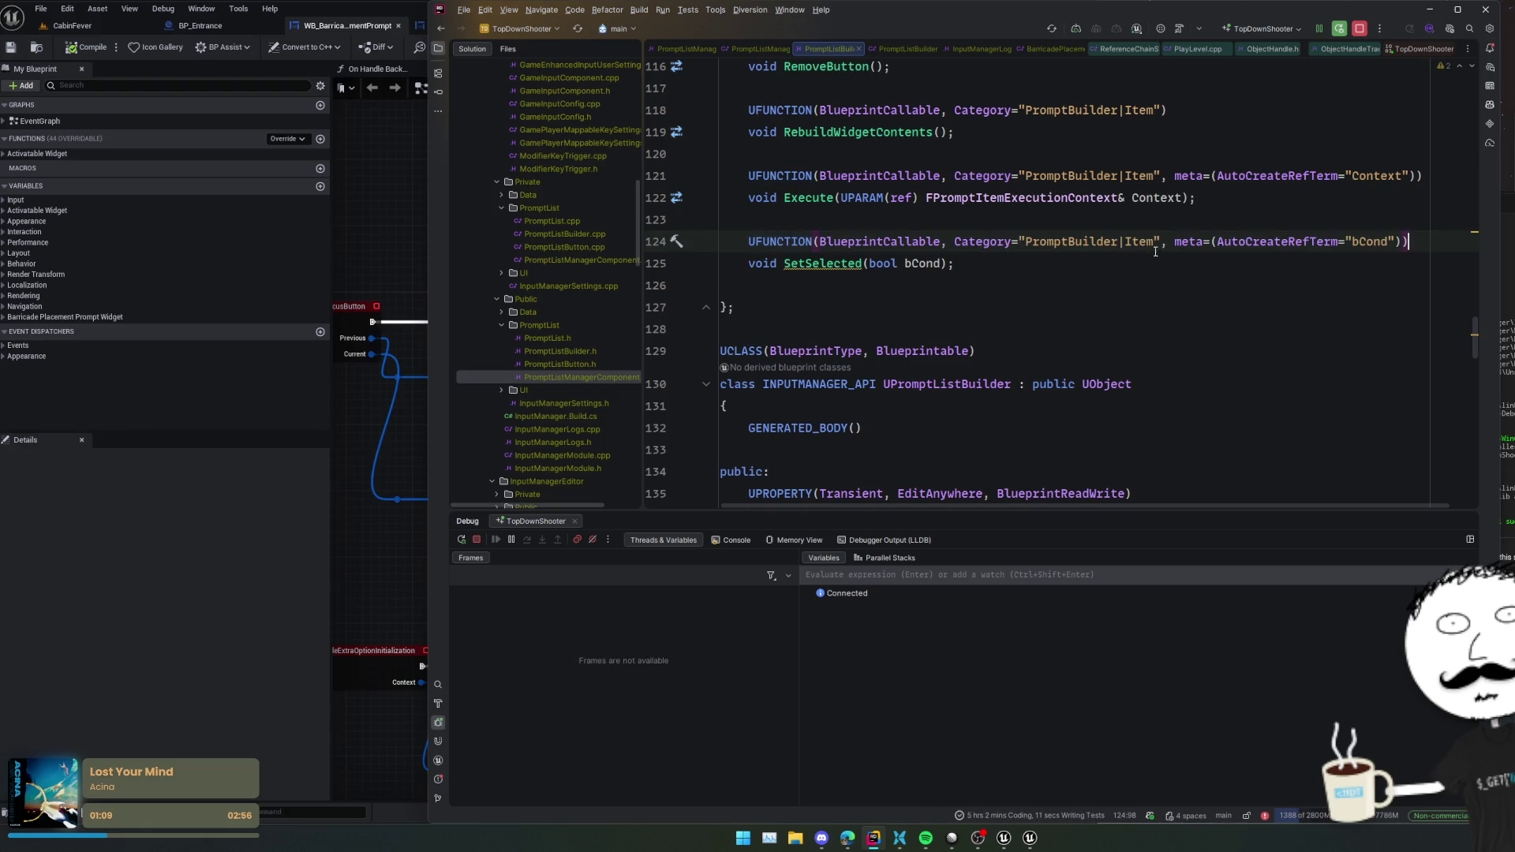
double_click(1237, 243)
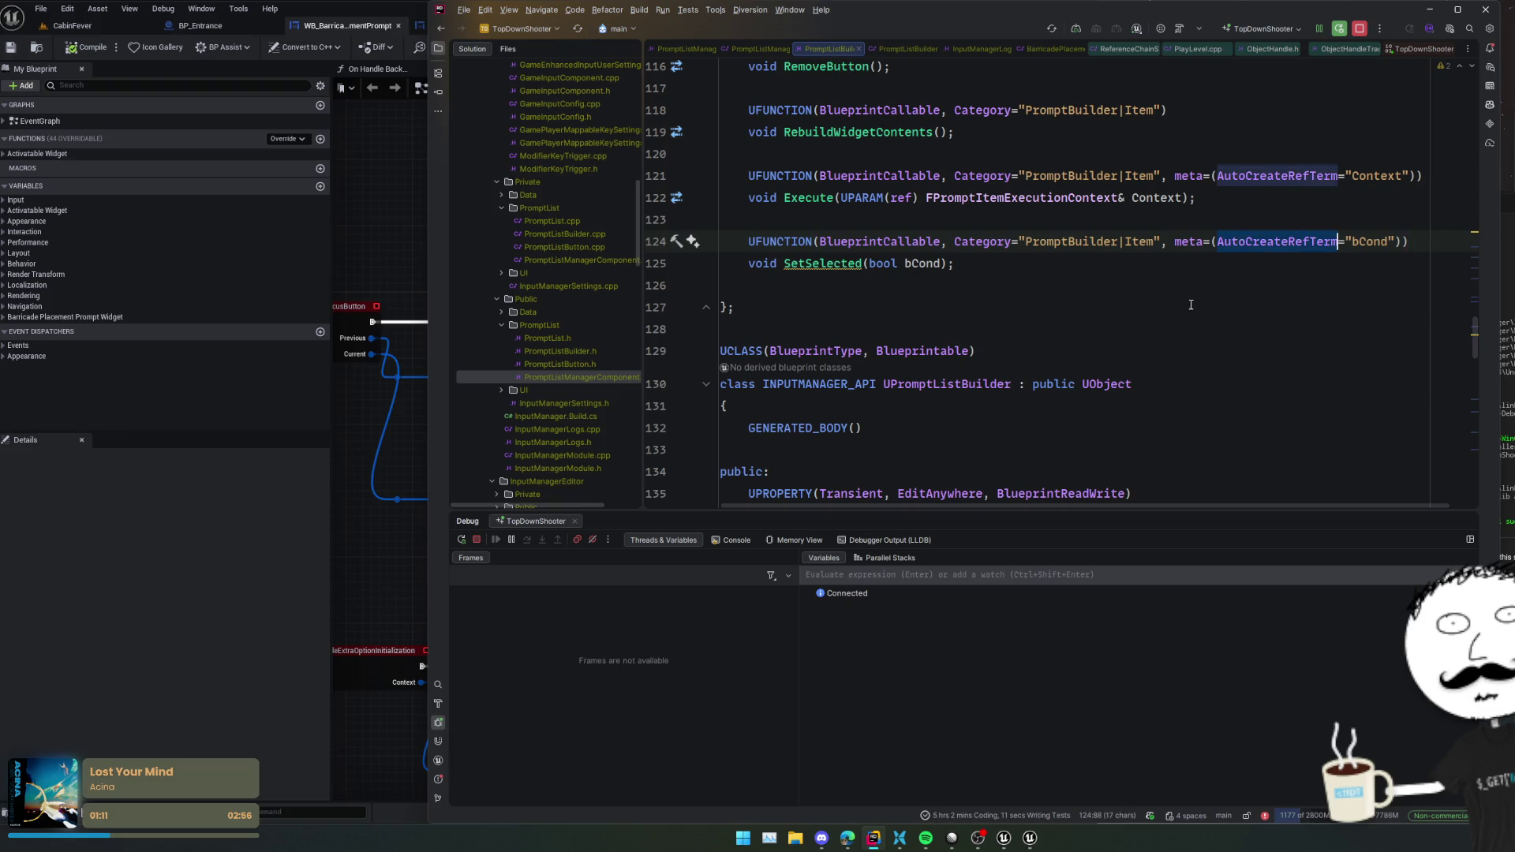
key("BackSpace")
key("BackSpace")
key("BackSpace")
- Rename the bCond parameter to bSelectedState and generate an empty SetSelected definition
double_click(922, 262)
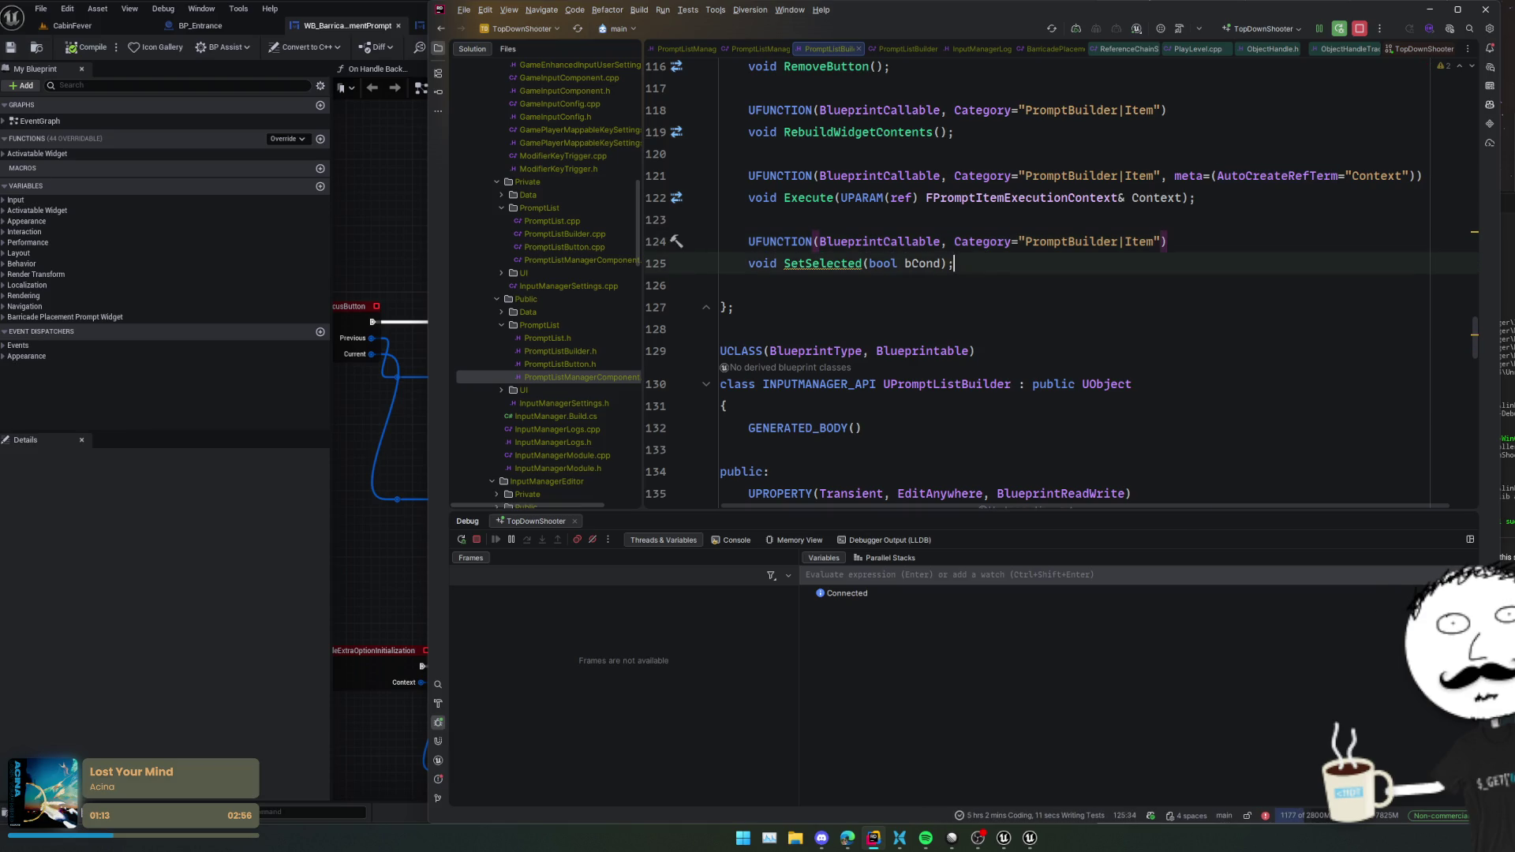
type("bSe")
type("lectedState")
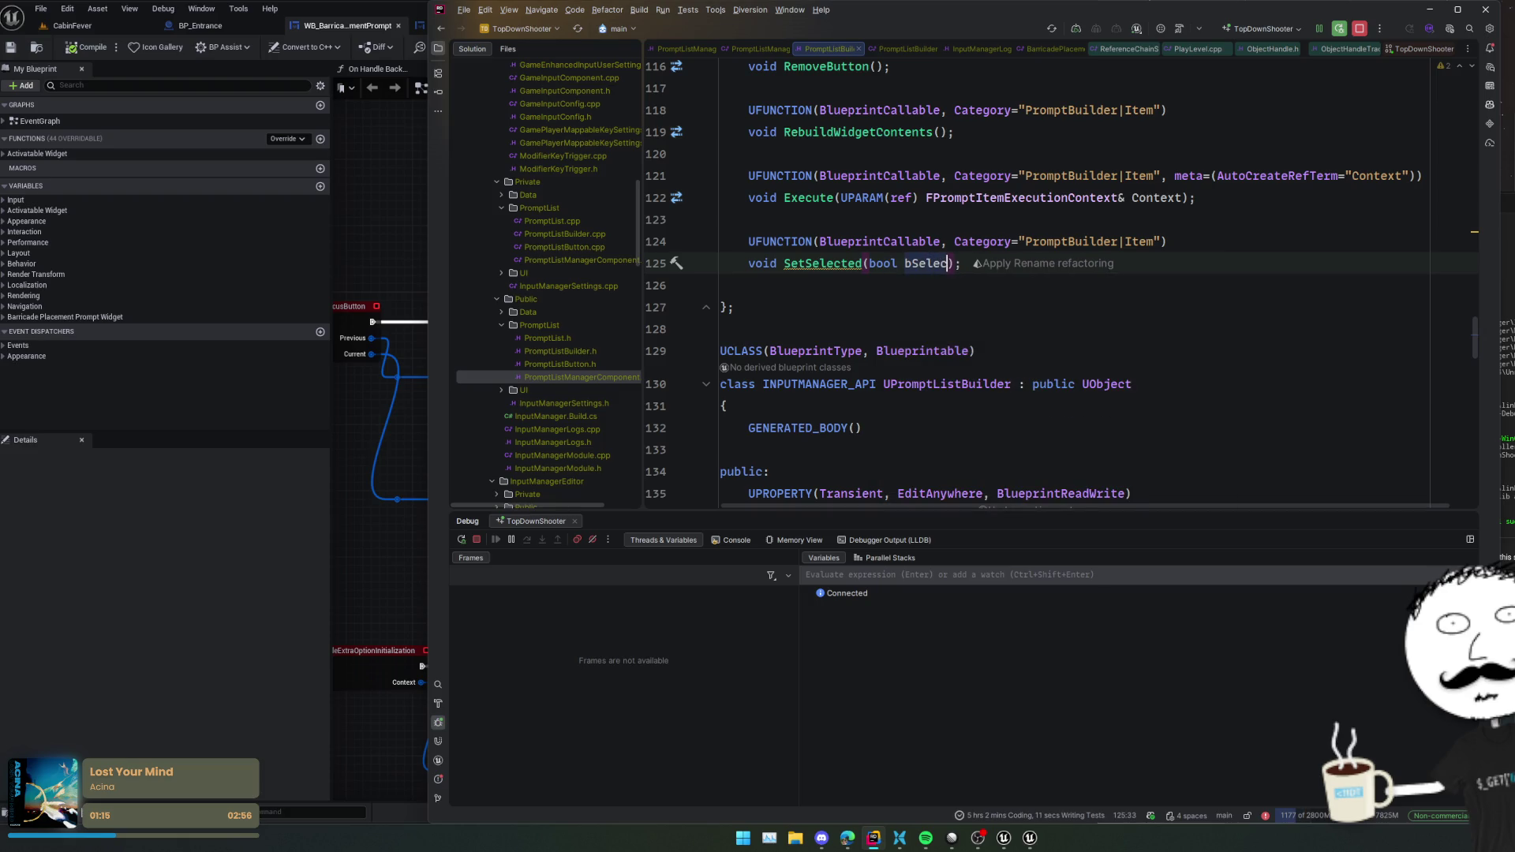
key("Home")
key("ctrl+Right")
key("ctrl+Right")
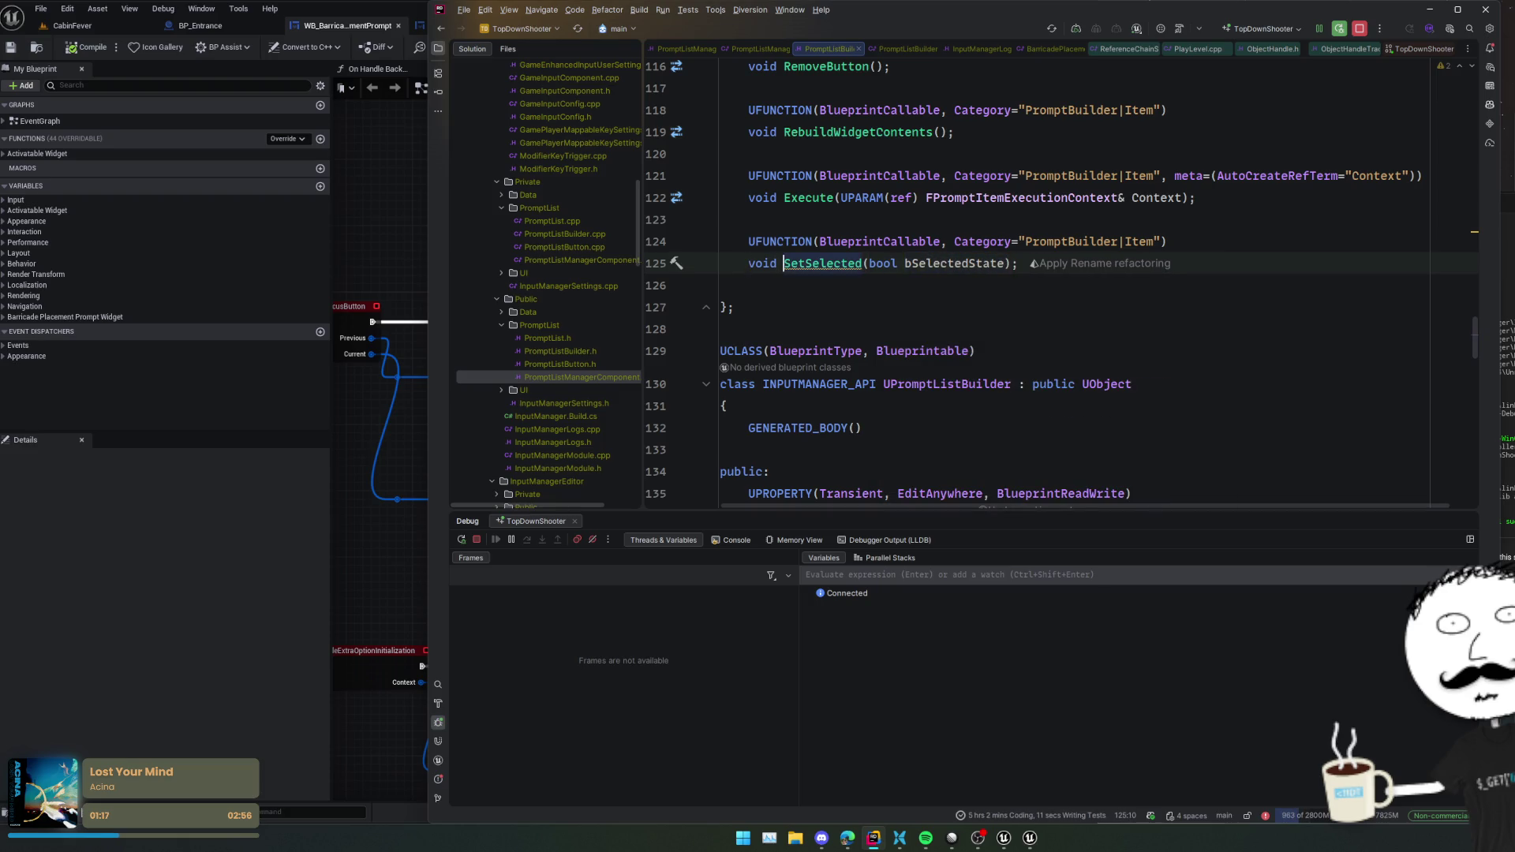
key("alt+Return")
key("Return")
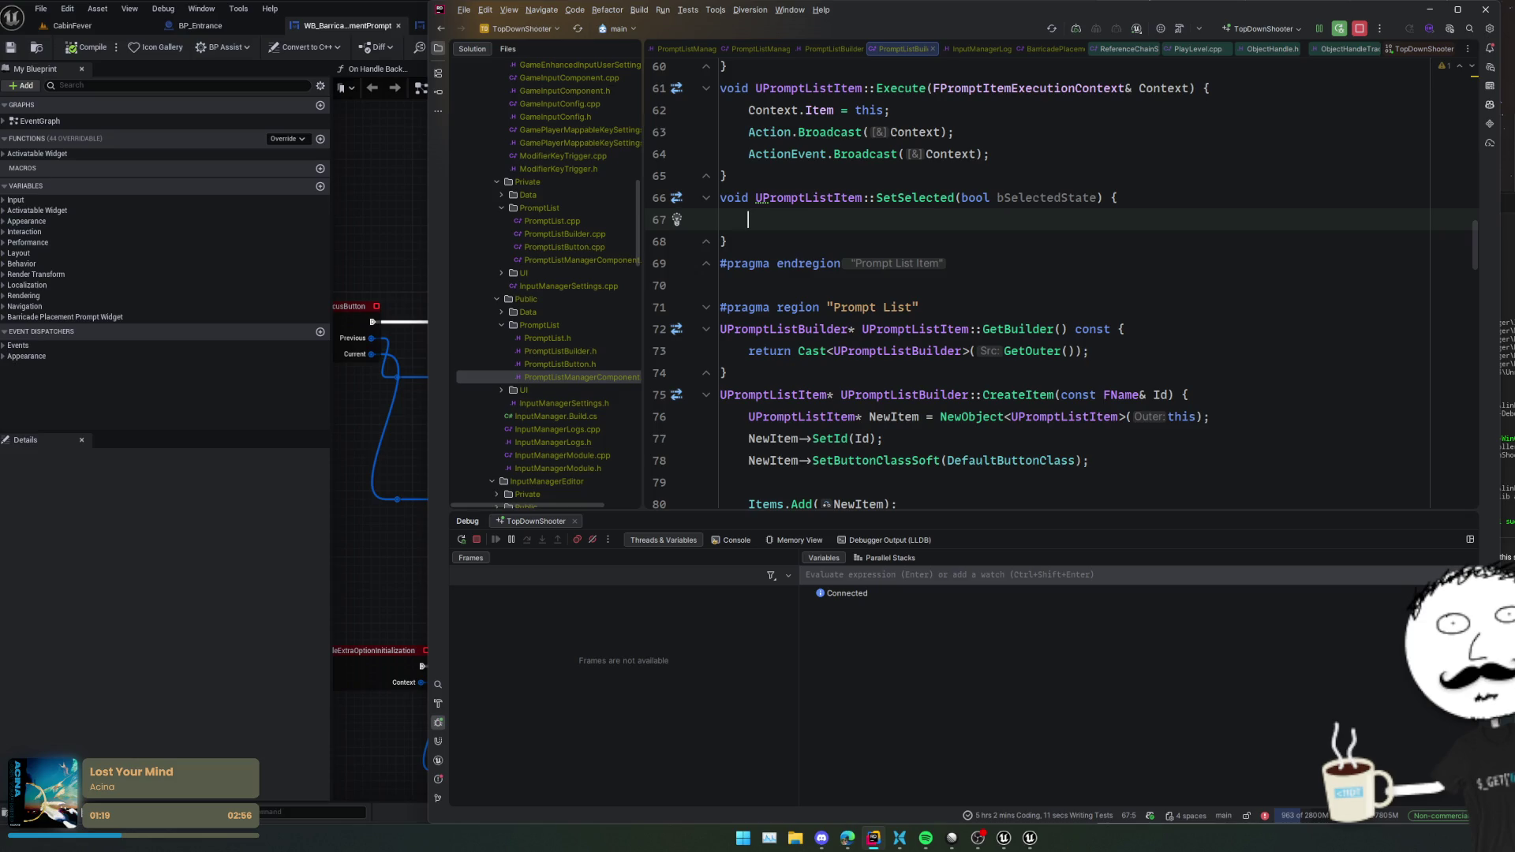
- Move the button-focus code into SetSelected without Item->, calling Button->SetIsSelected(true, true)
key("Tab")
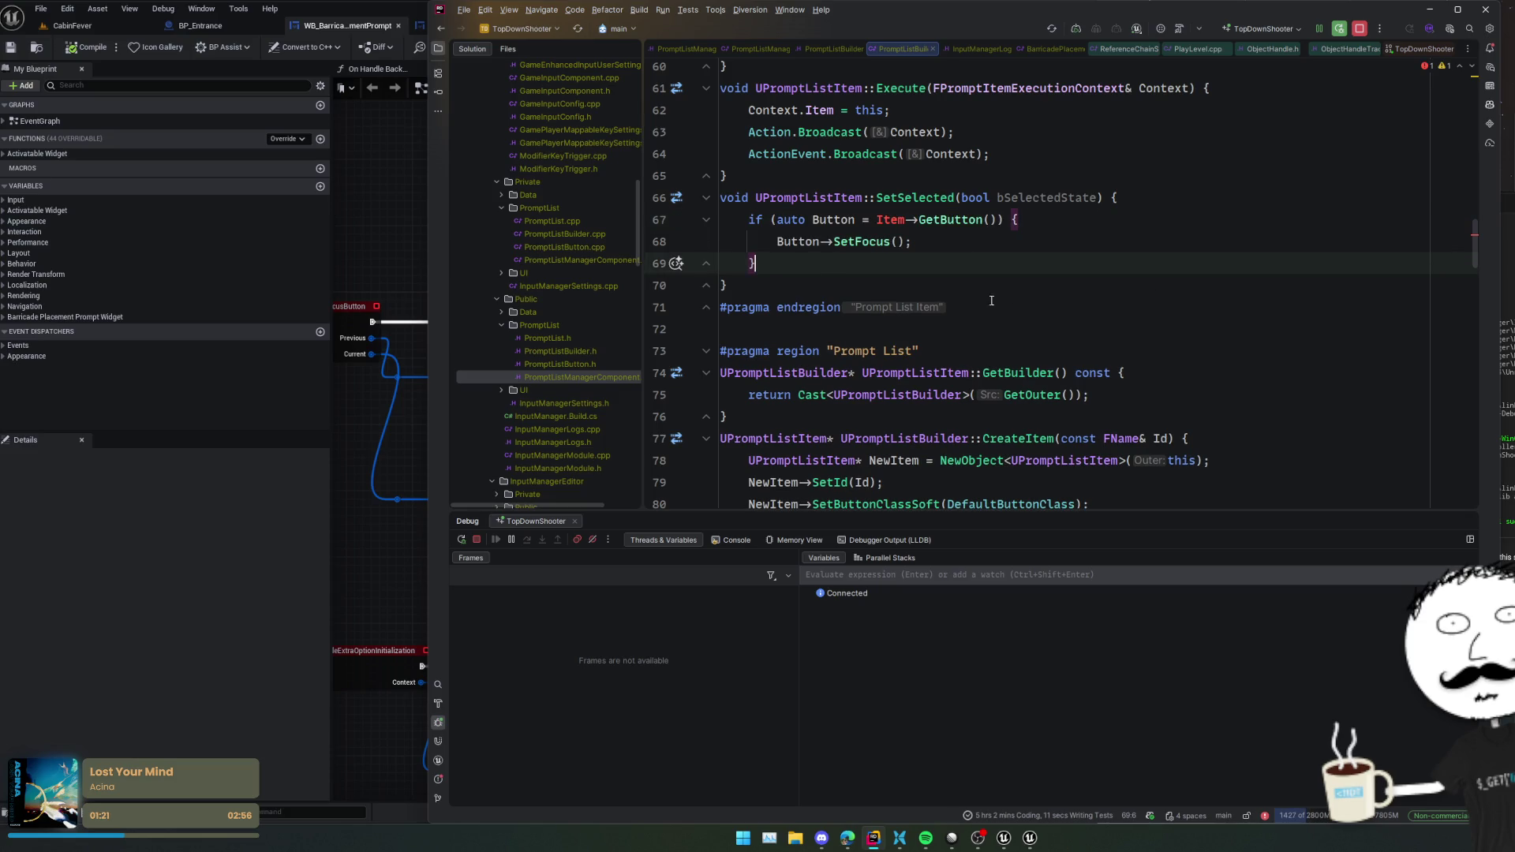
left_click_drag(876, 219, 918, 219)
key("BackSpace")
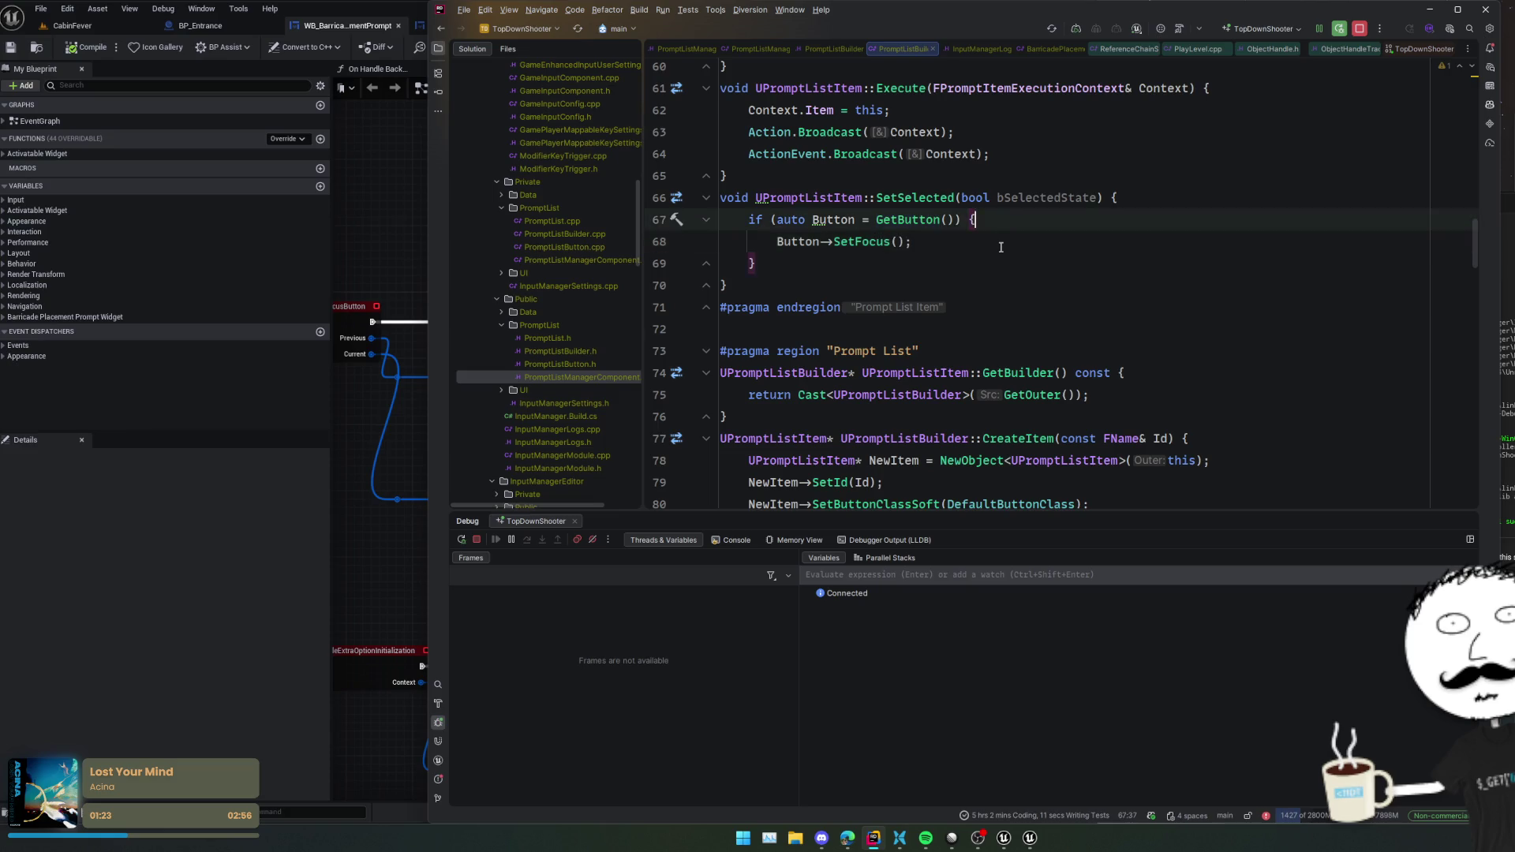
left_click(996, 240)
key("alt+Tab")
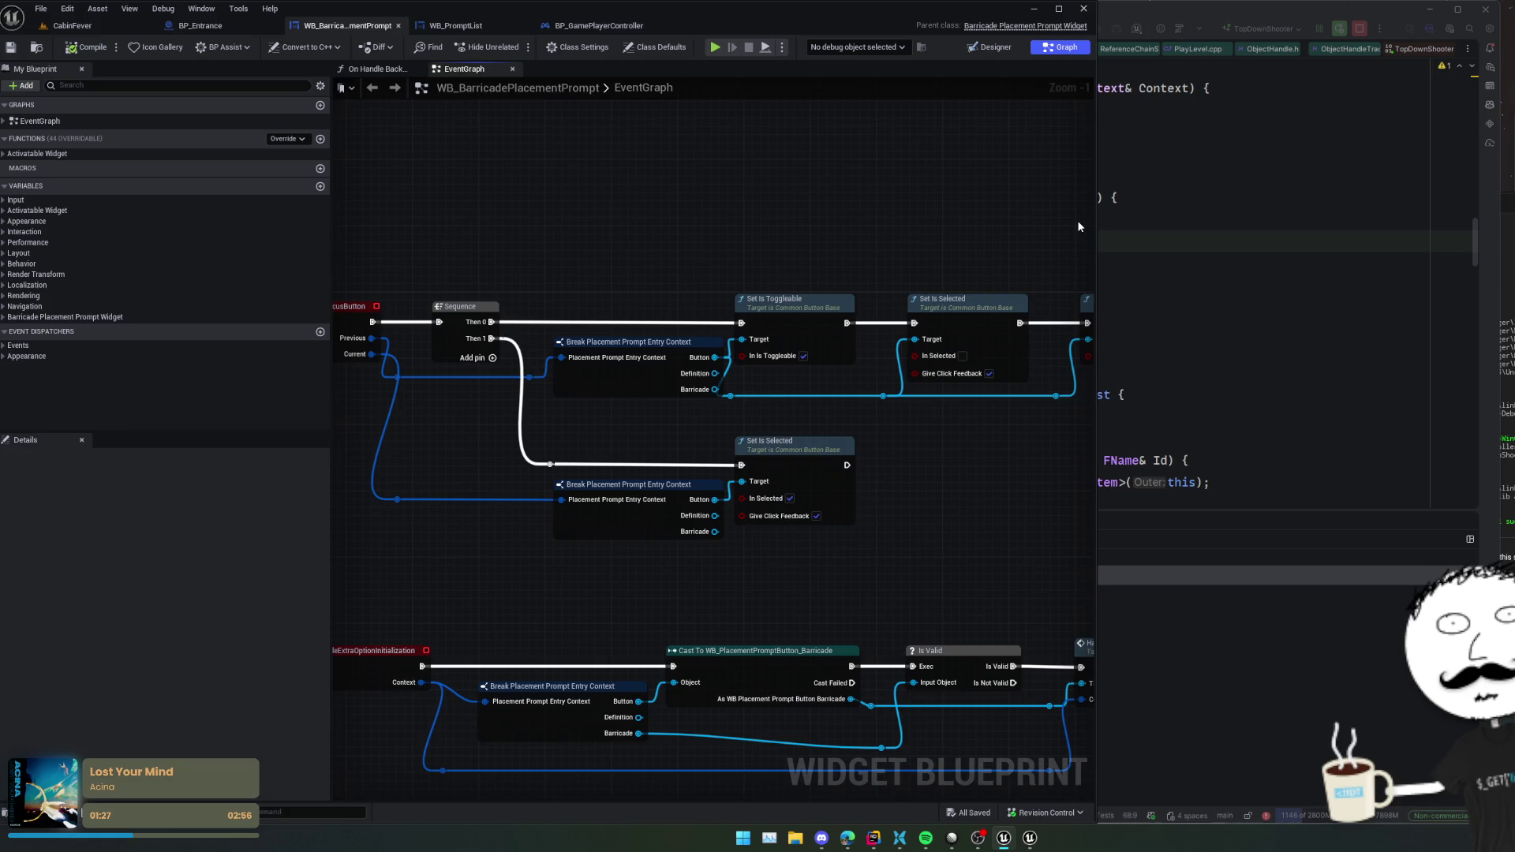
key("alt+Tab")
key("BackSpace")
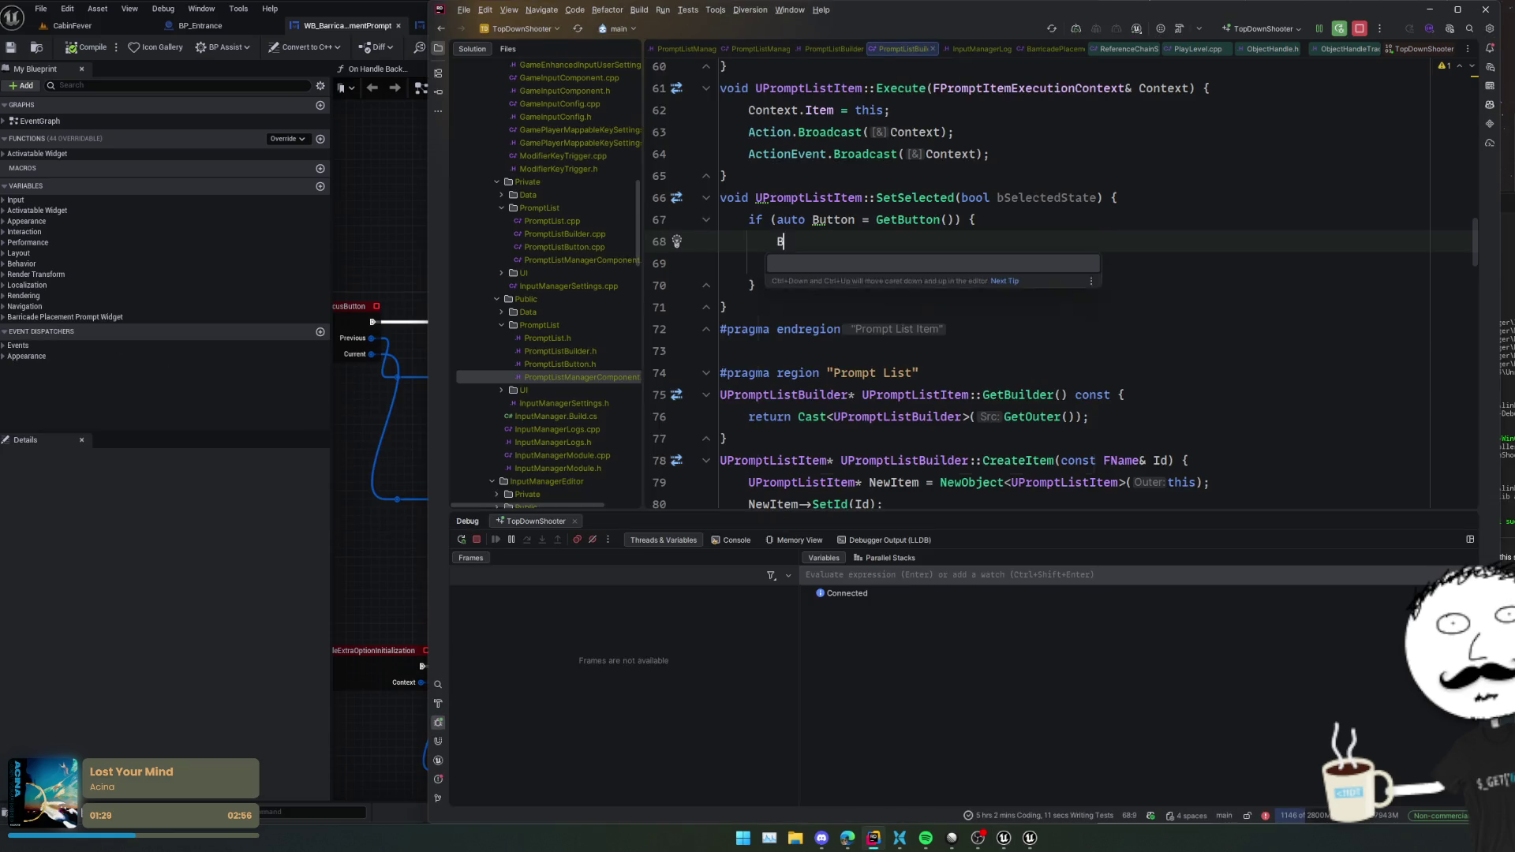
type("utton->SetIsSele")
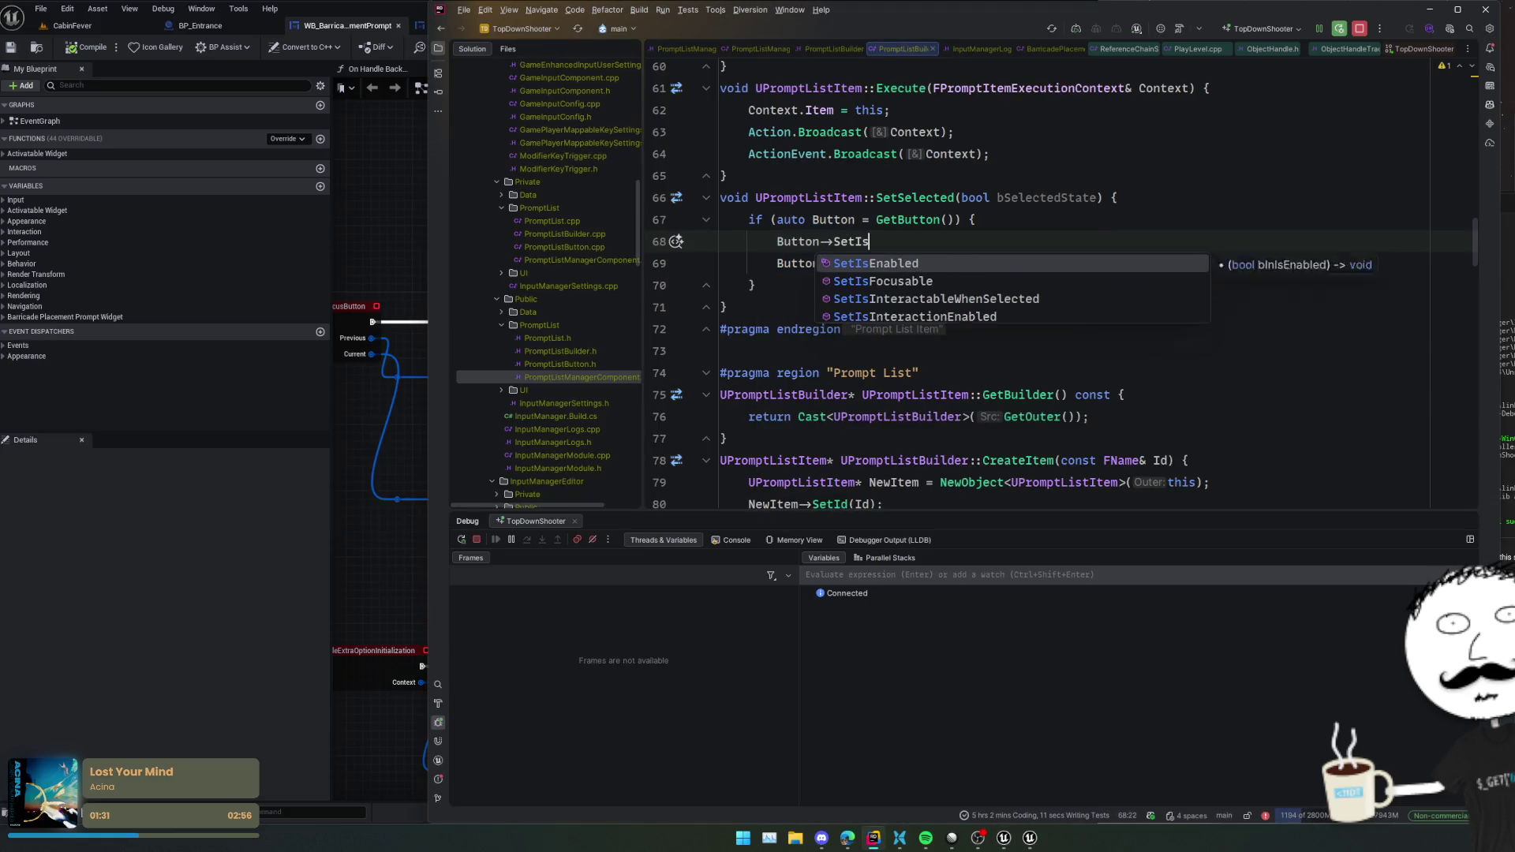
key("Down")
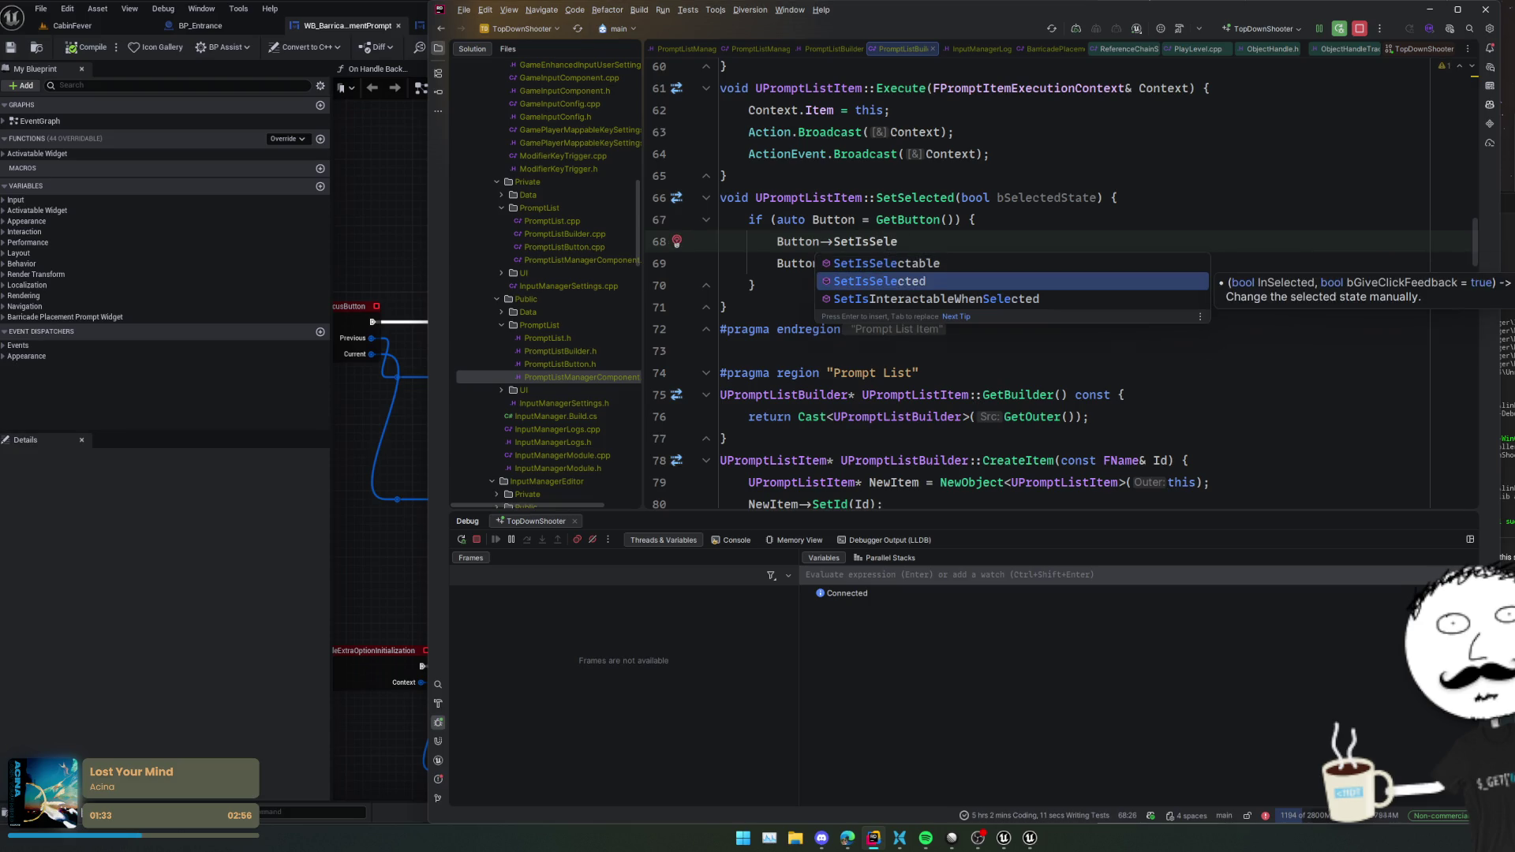
key("Return")
type("true,")
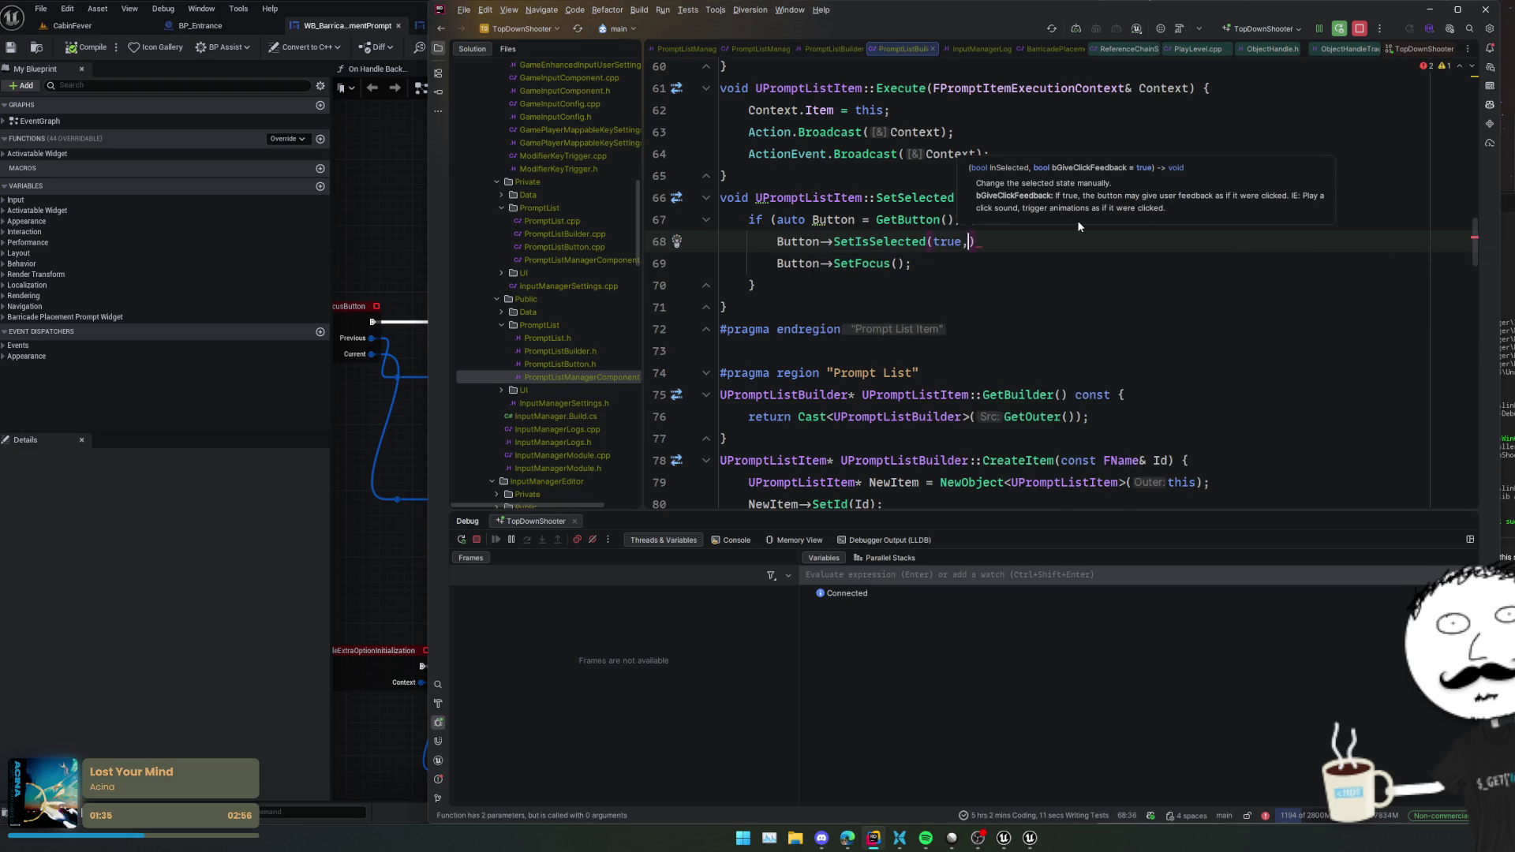
type(" true);")
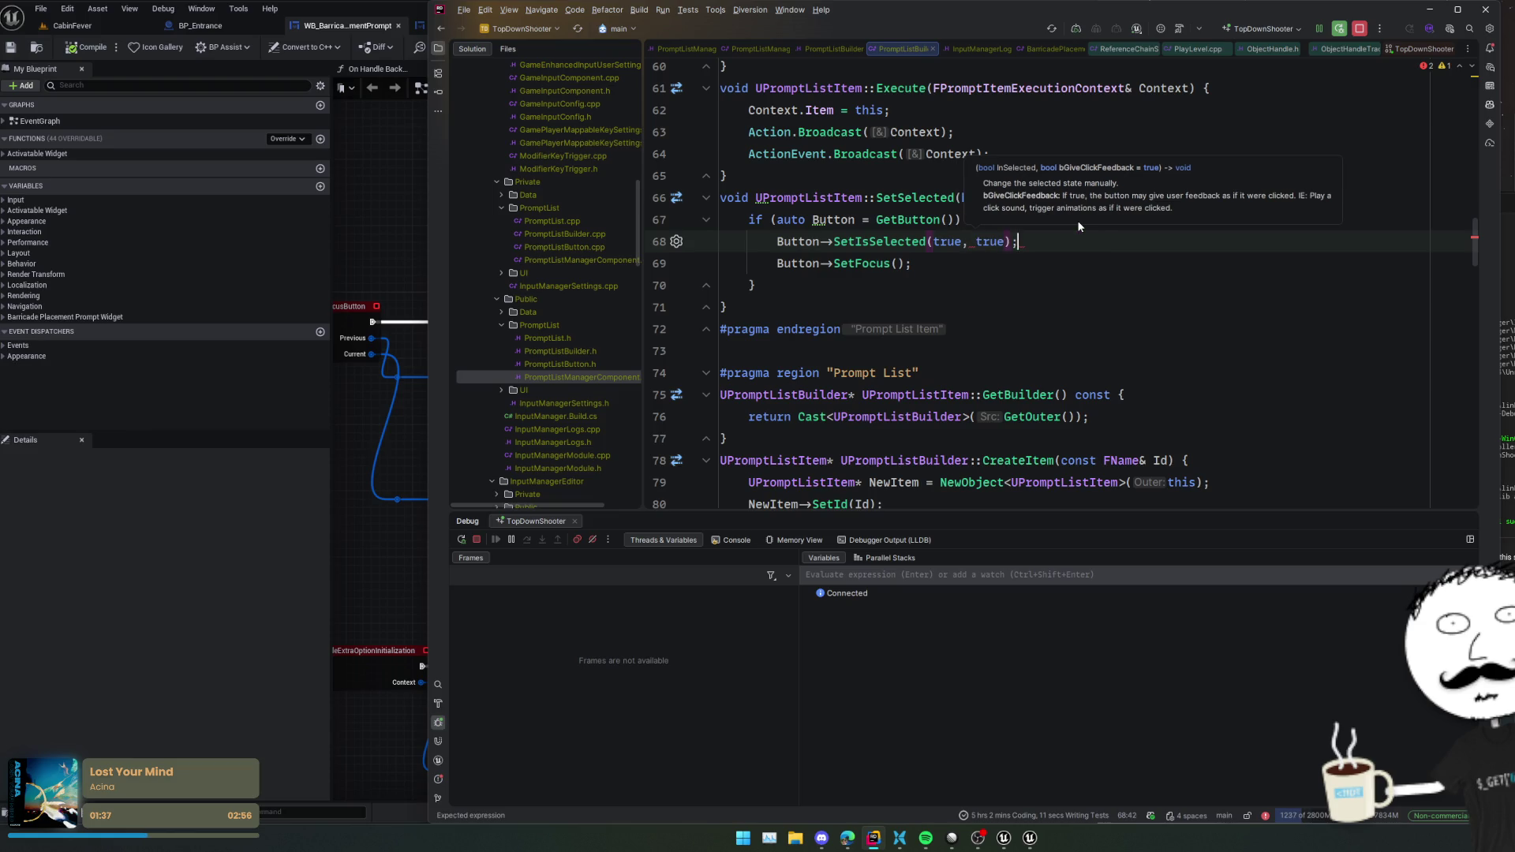
- Wrap the SetIsSelected and SetFocus calls in an if (bSelectedState) block
left_click(1080, 268)
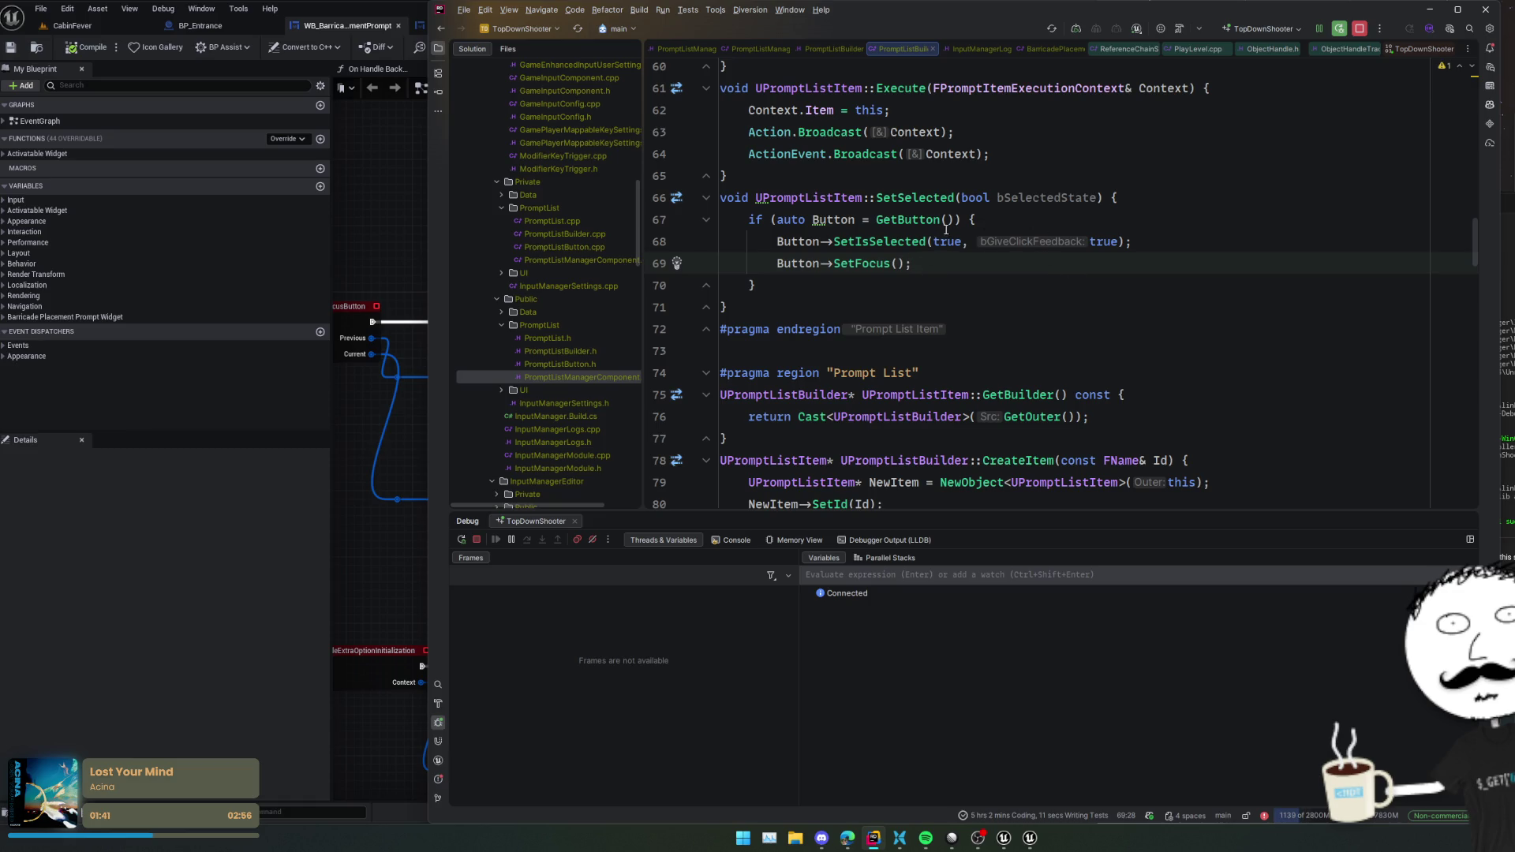
left_click(1076, 193)
key("Down")
key("Return")
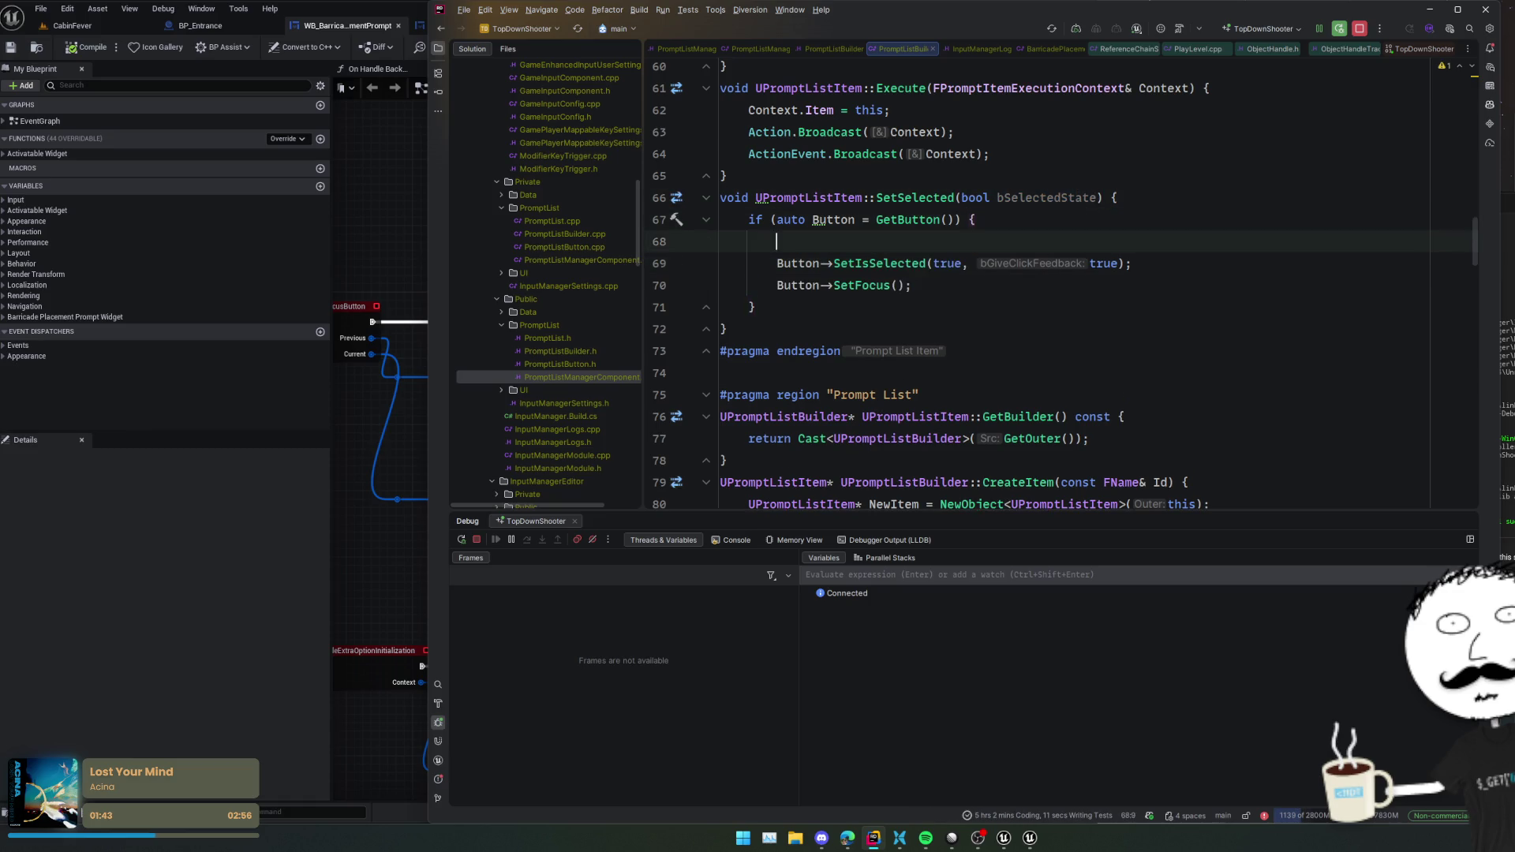
type("if (bSelectedState)")
key("shift+Down")
key("shift+Down")
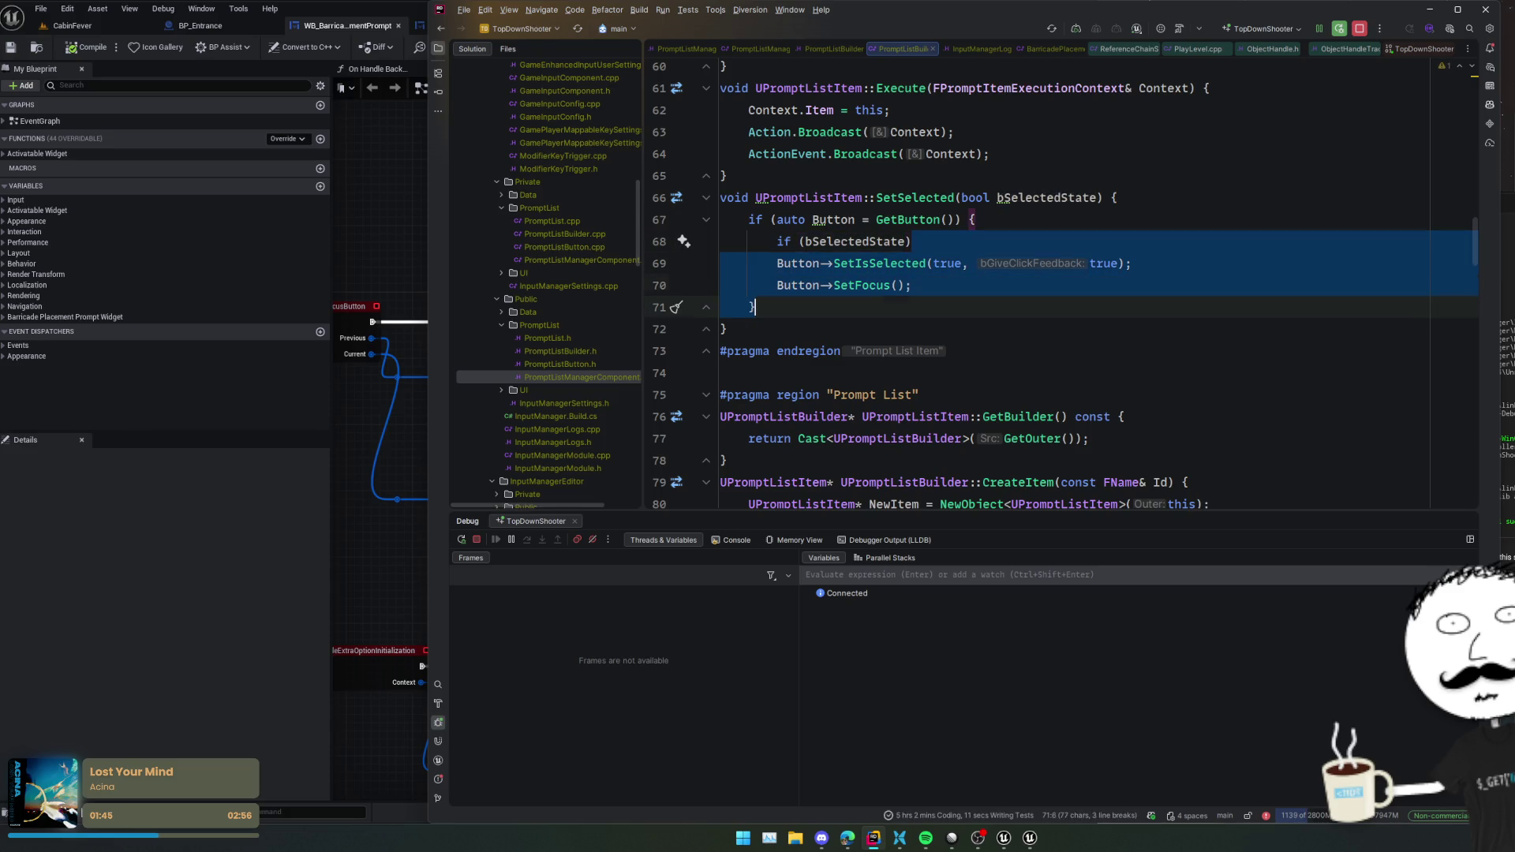
type("{")
key("End")
- Add an else block beginning with Button->SetIsToggleable(true), matching the Blueprint
type("else {")
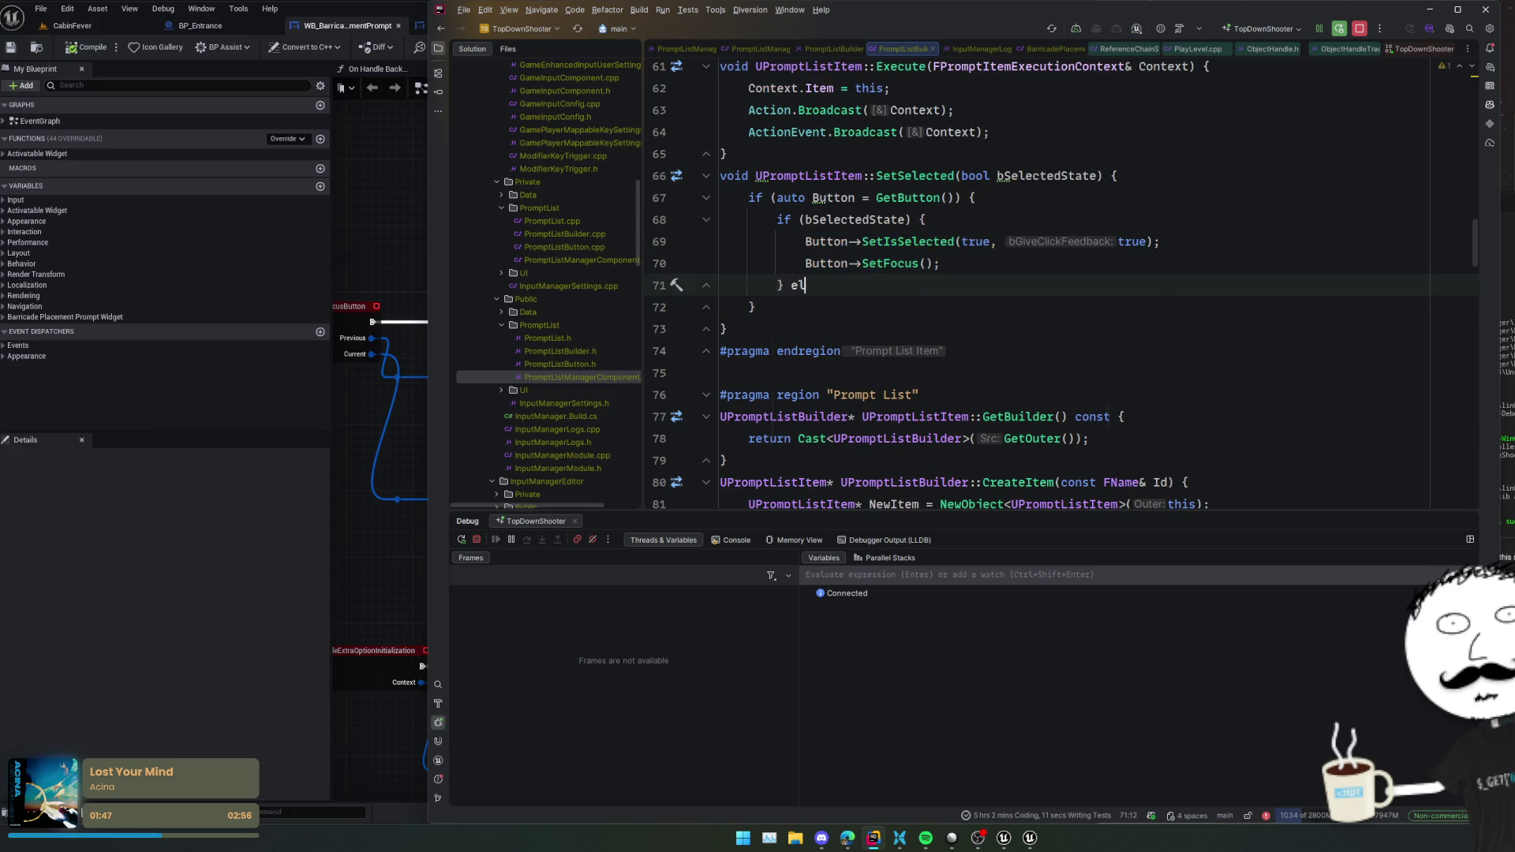
key("Return")
type("Button")
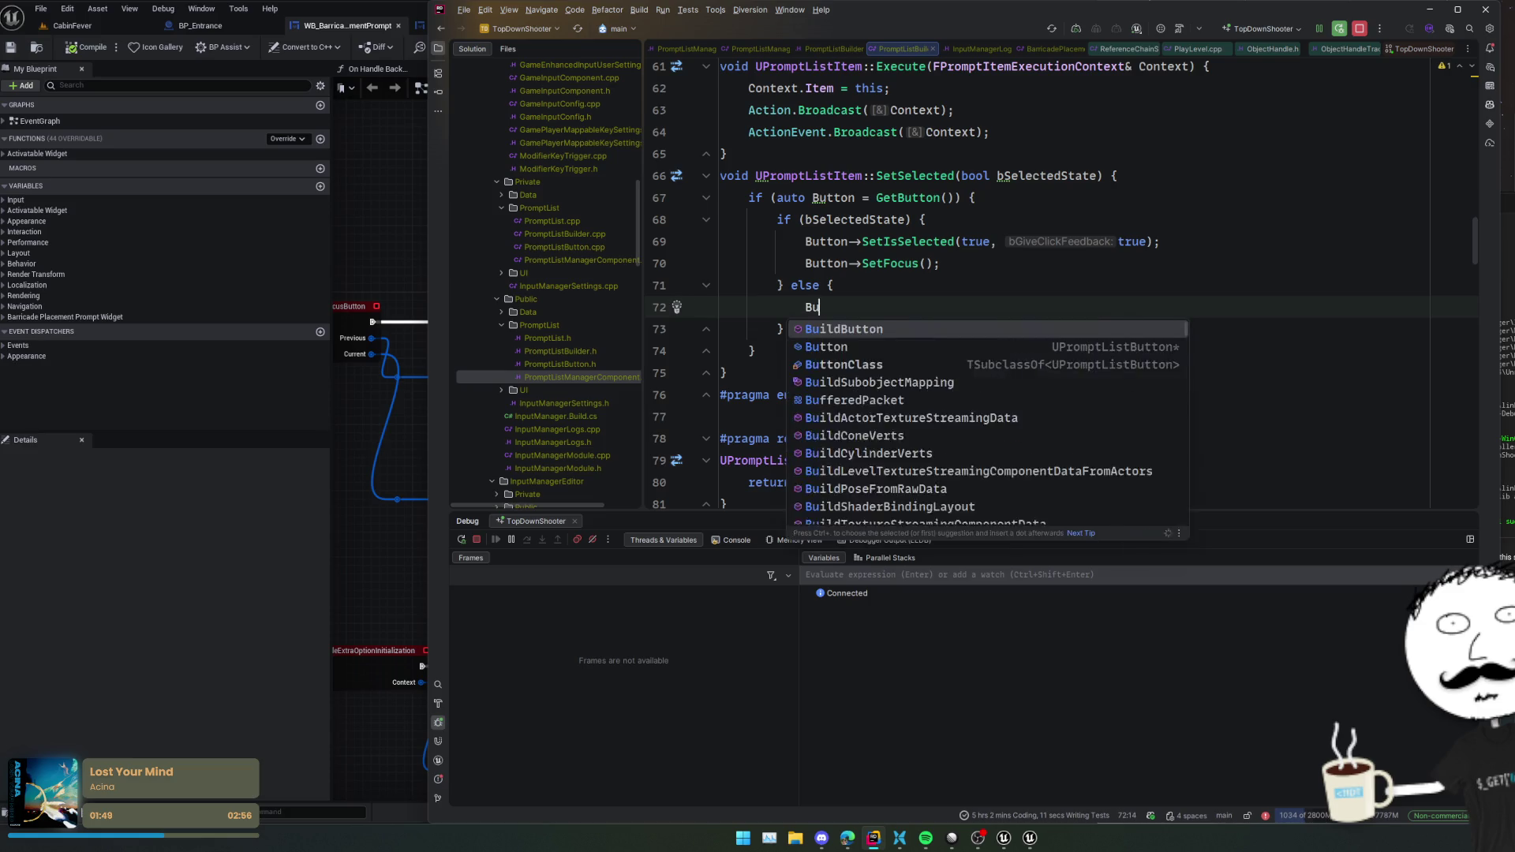
key("Escape")
key("alt+Tab")
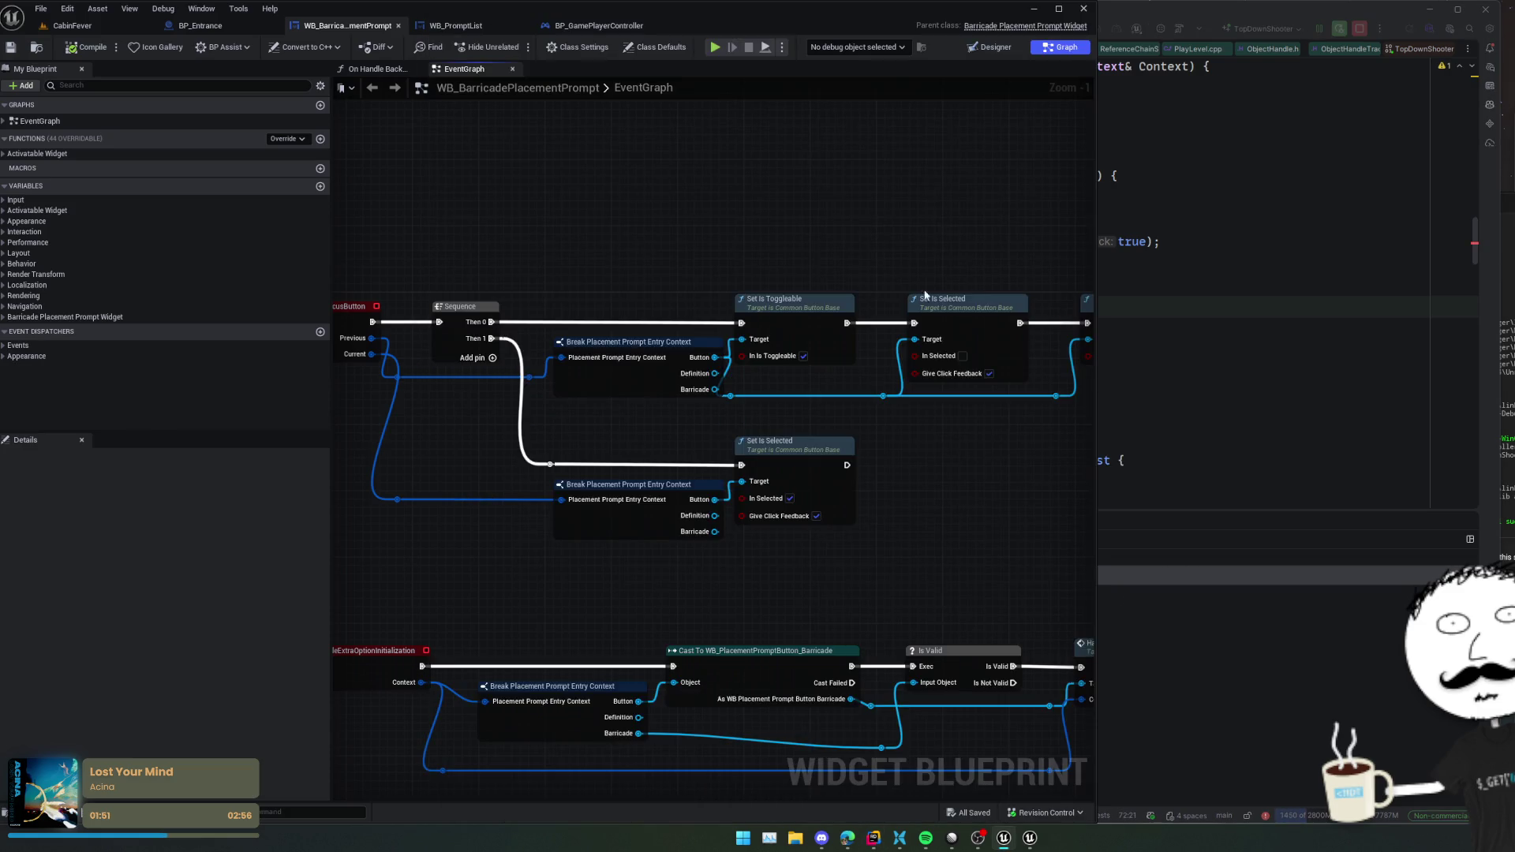
left_click_drag(925, 293, 717, 306)
left_click(1246, 318)
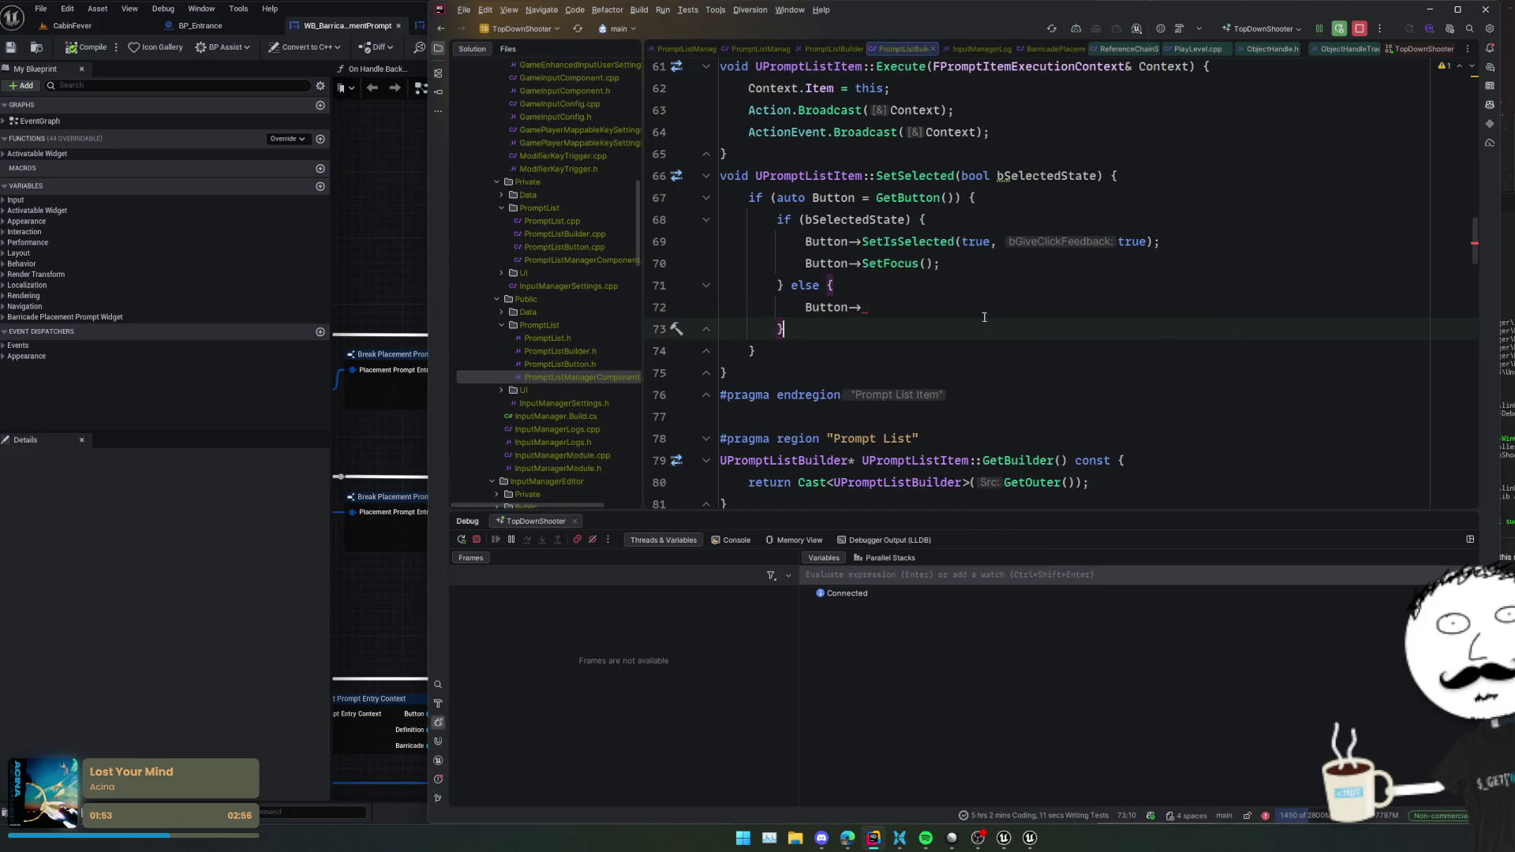
type("->SetIsTo")
type("g")
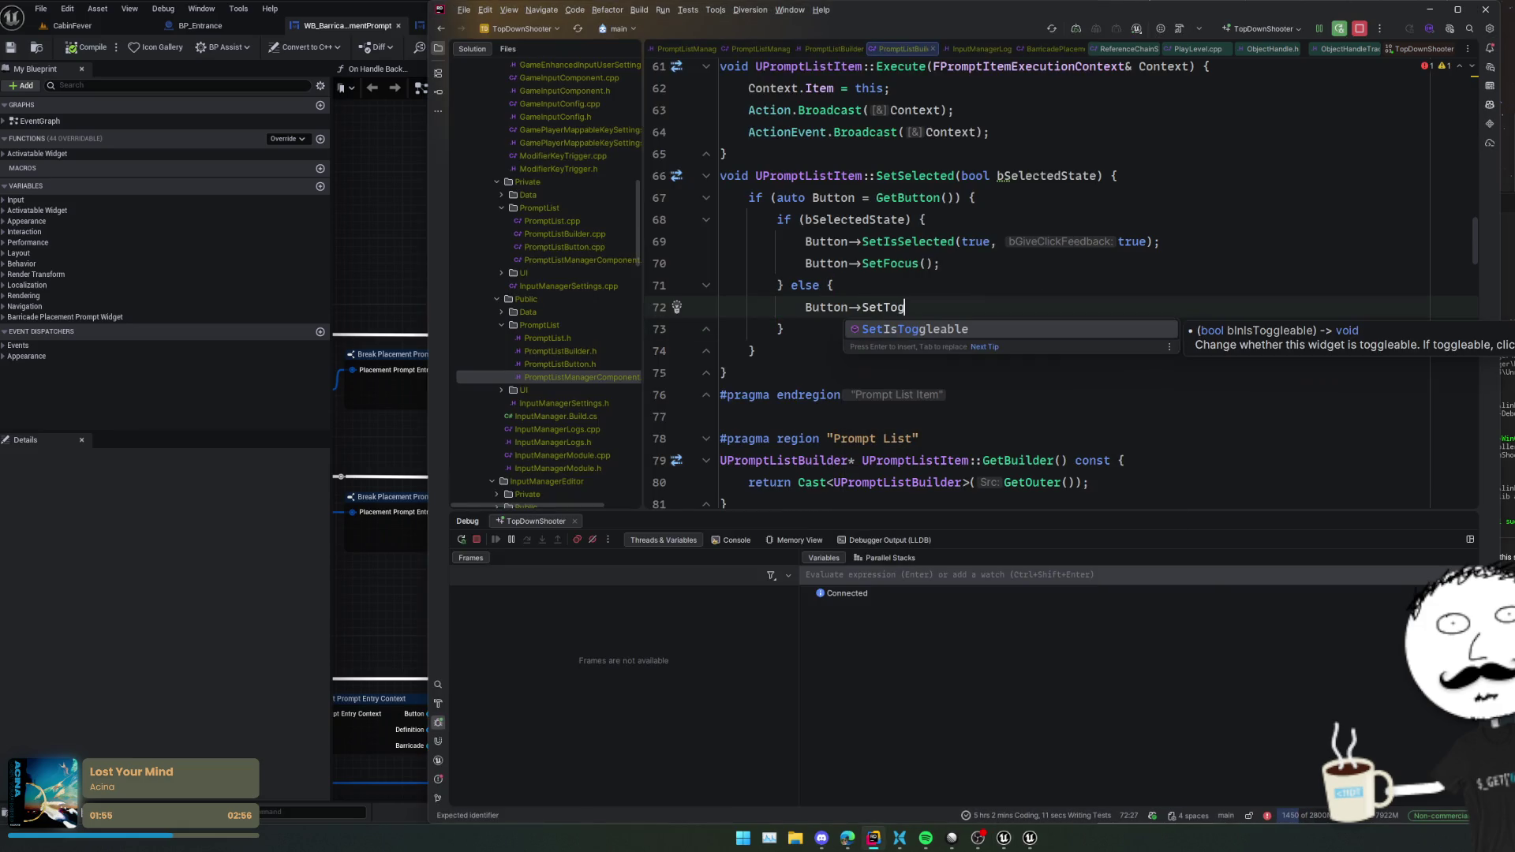
key("Return")
type("true")
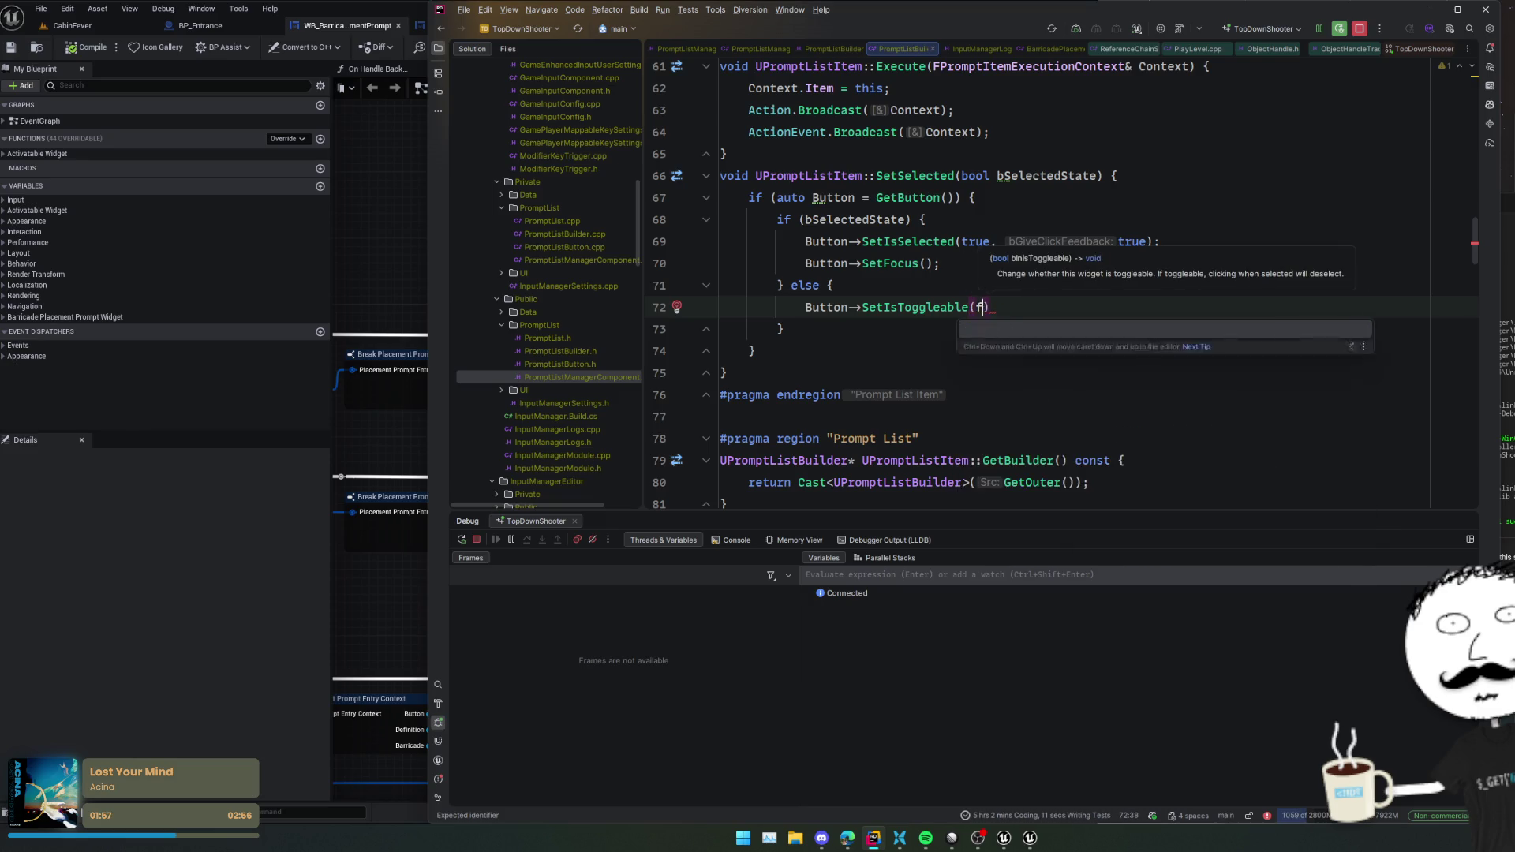
key("ctrl+shift+Return")
- Follow SetIsToggleable(true) with SetIsSelected(false, true) and then SetIsToggleable(false) in the else block
key("alt+Tab")
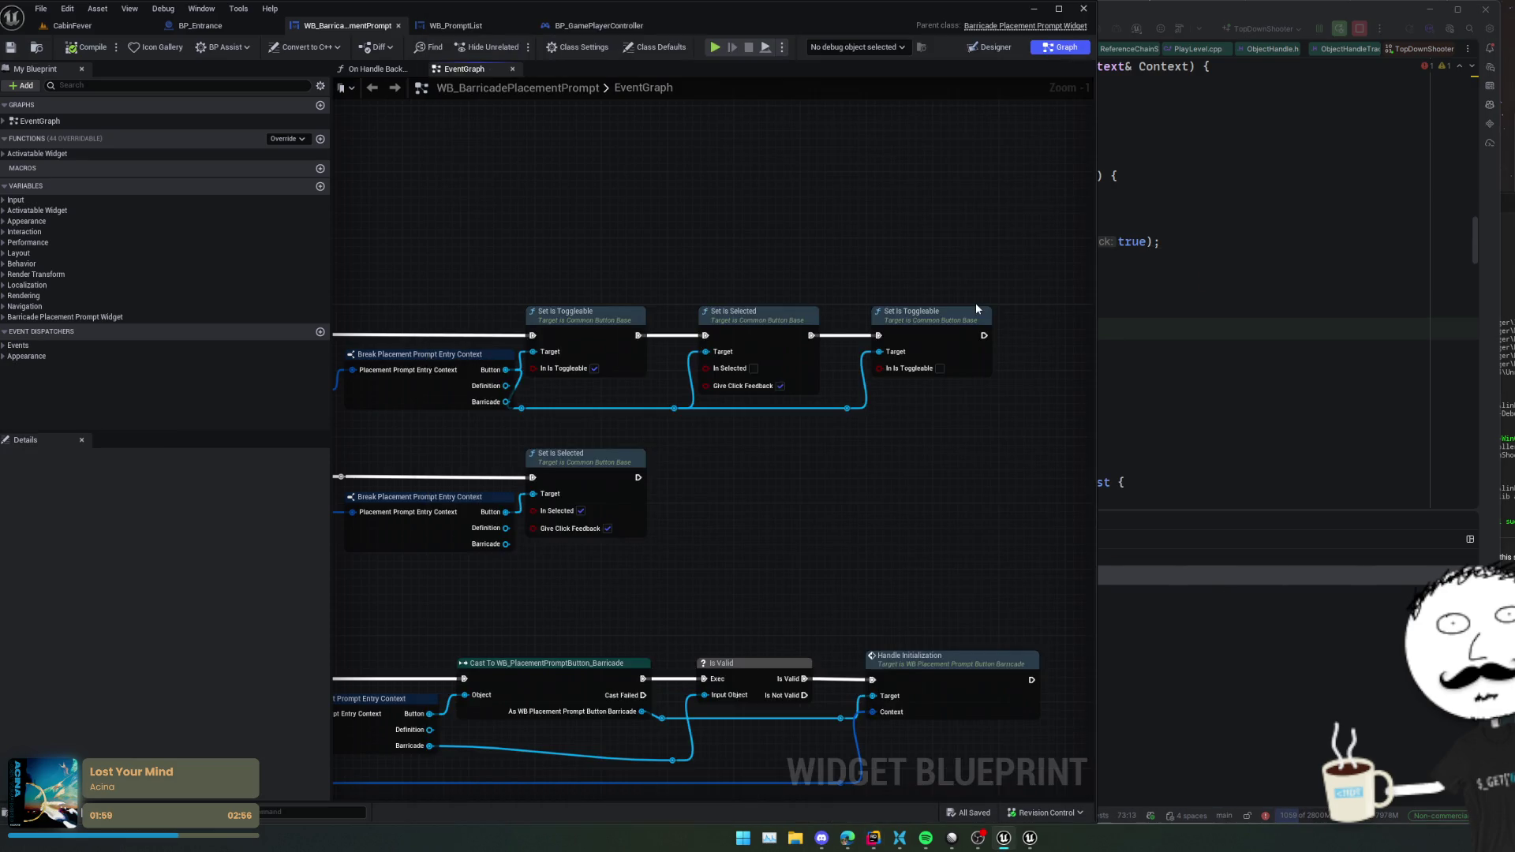
key("alt+Tab")
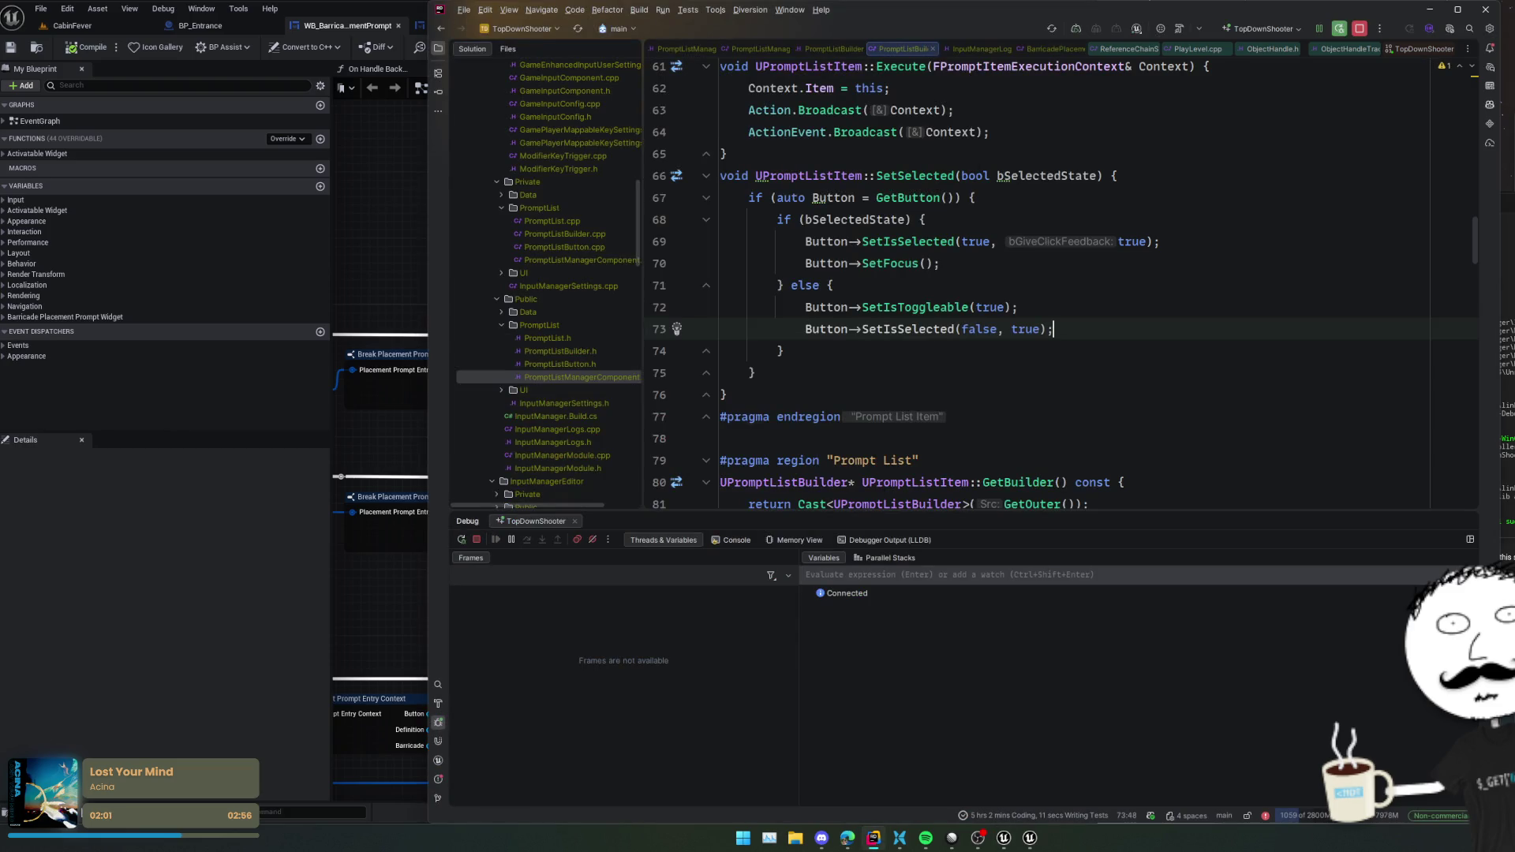
key("Tab")
key("alt+Tab")
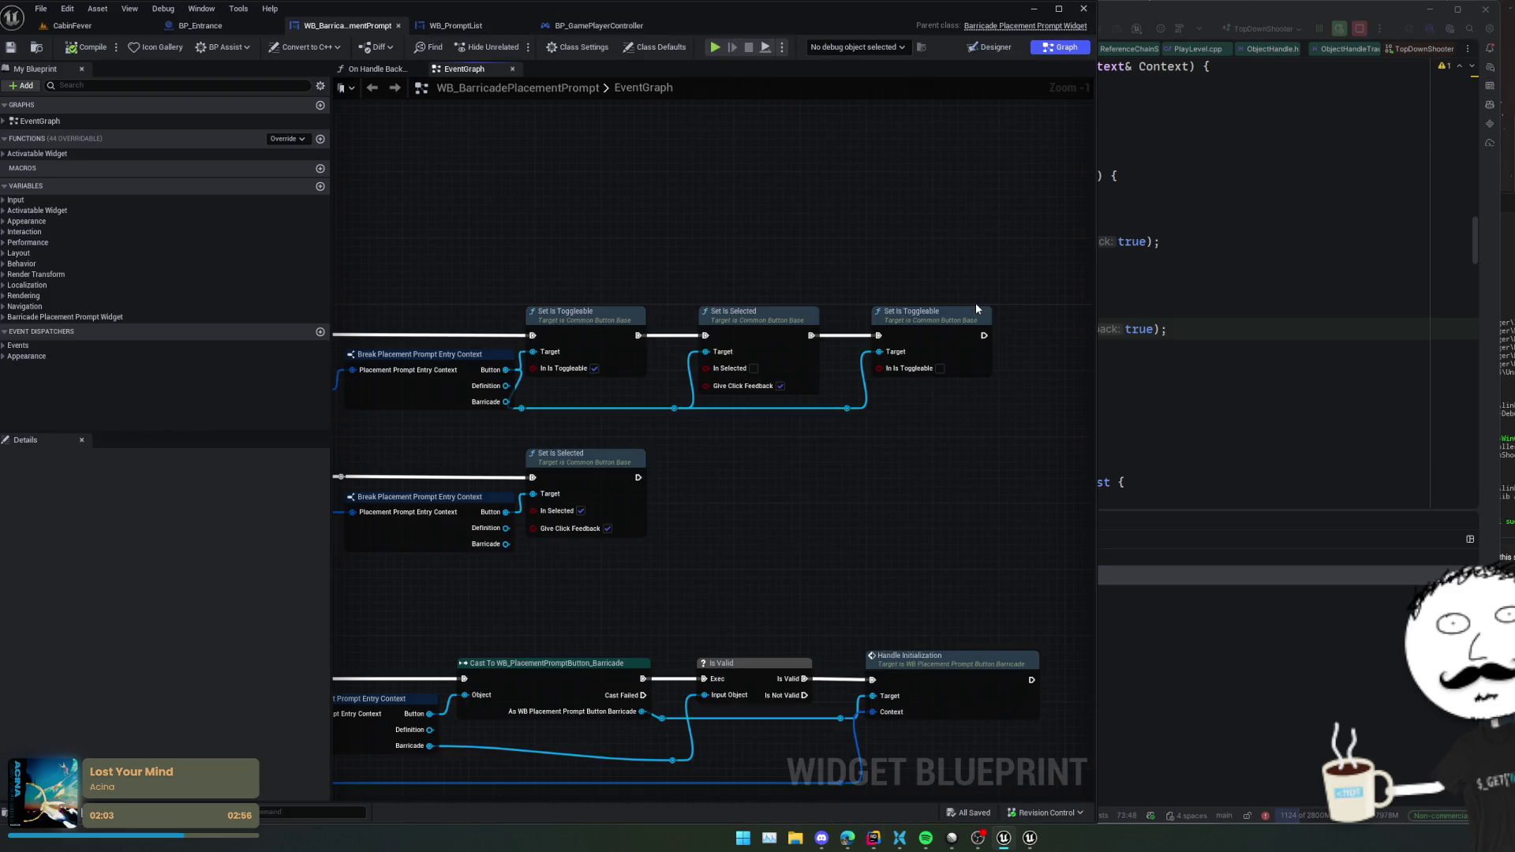
key("alt+Tab")
key("ctrl+shift+Up")
key("ctrl+c")
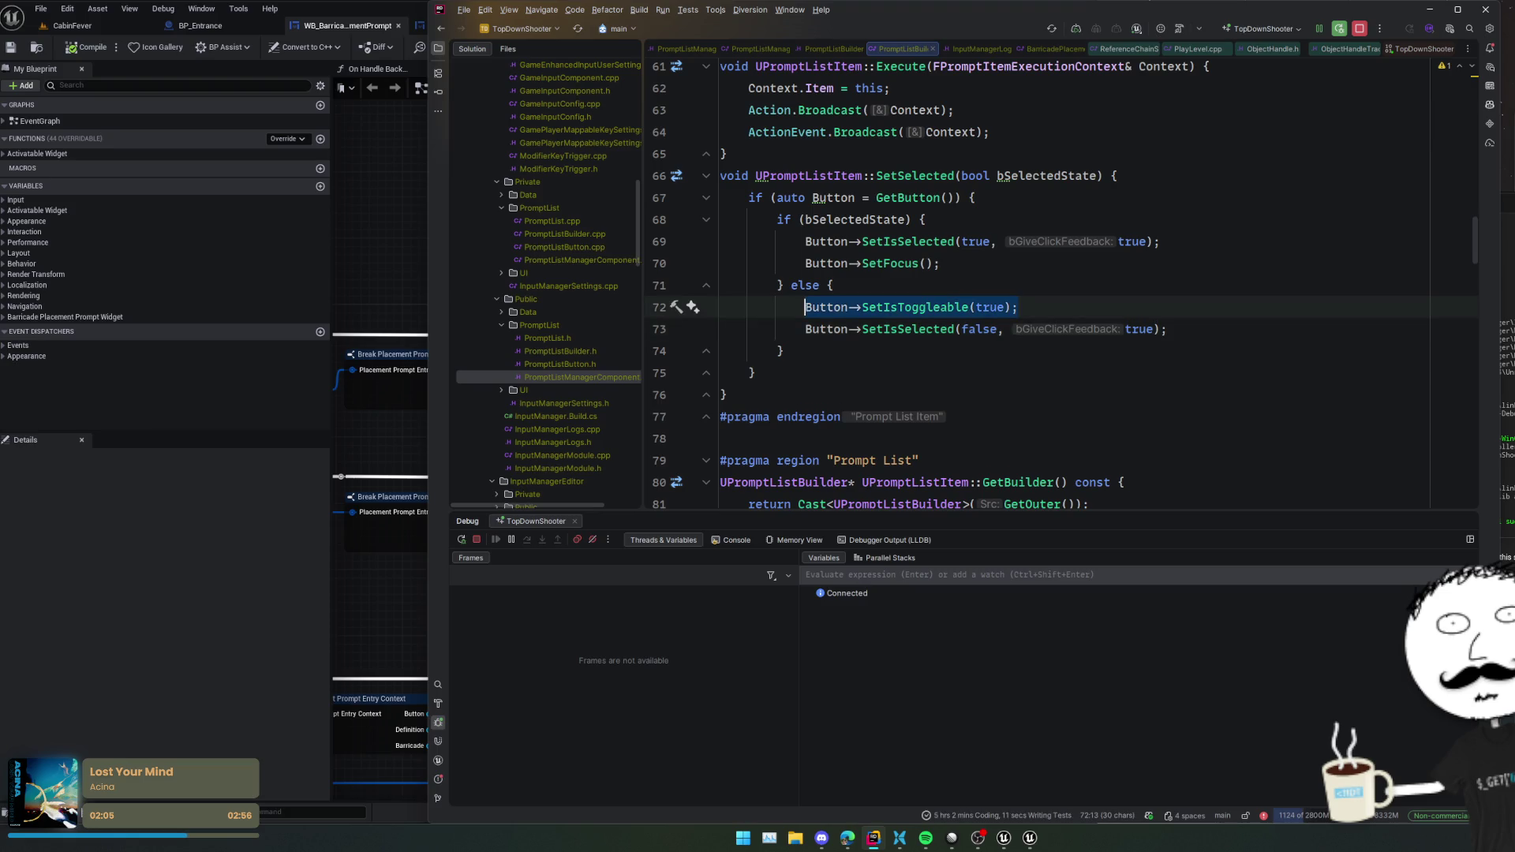
key("Down")
key("End")
key("Return")
key("ctrl+v")
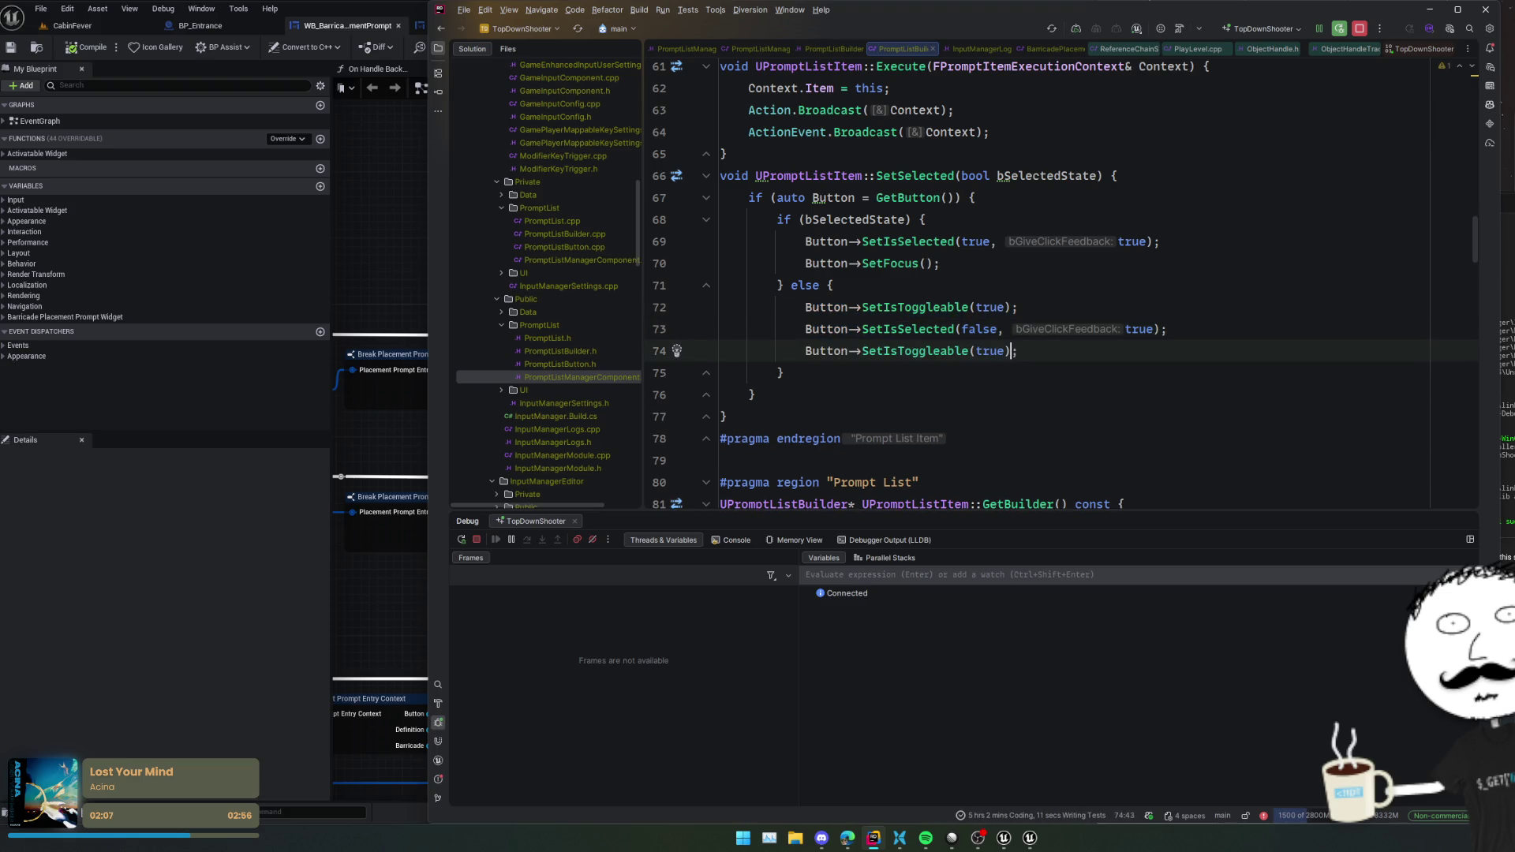
key("Left")
key("Left")
key("ctrl+shift+Left")
type("fals")
key("Return")
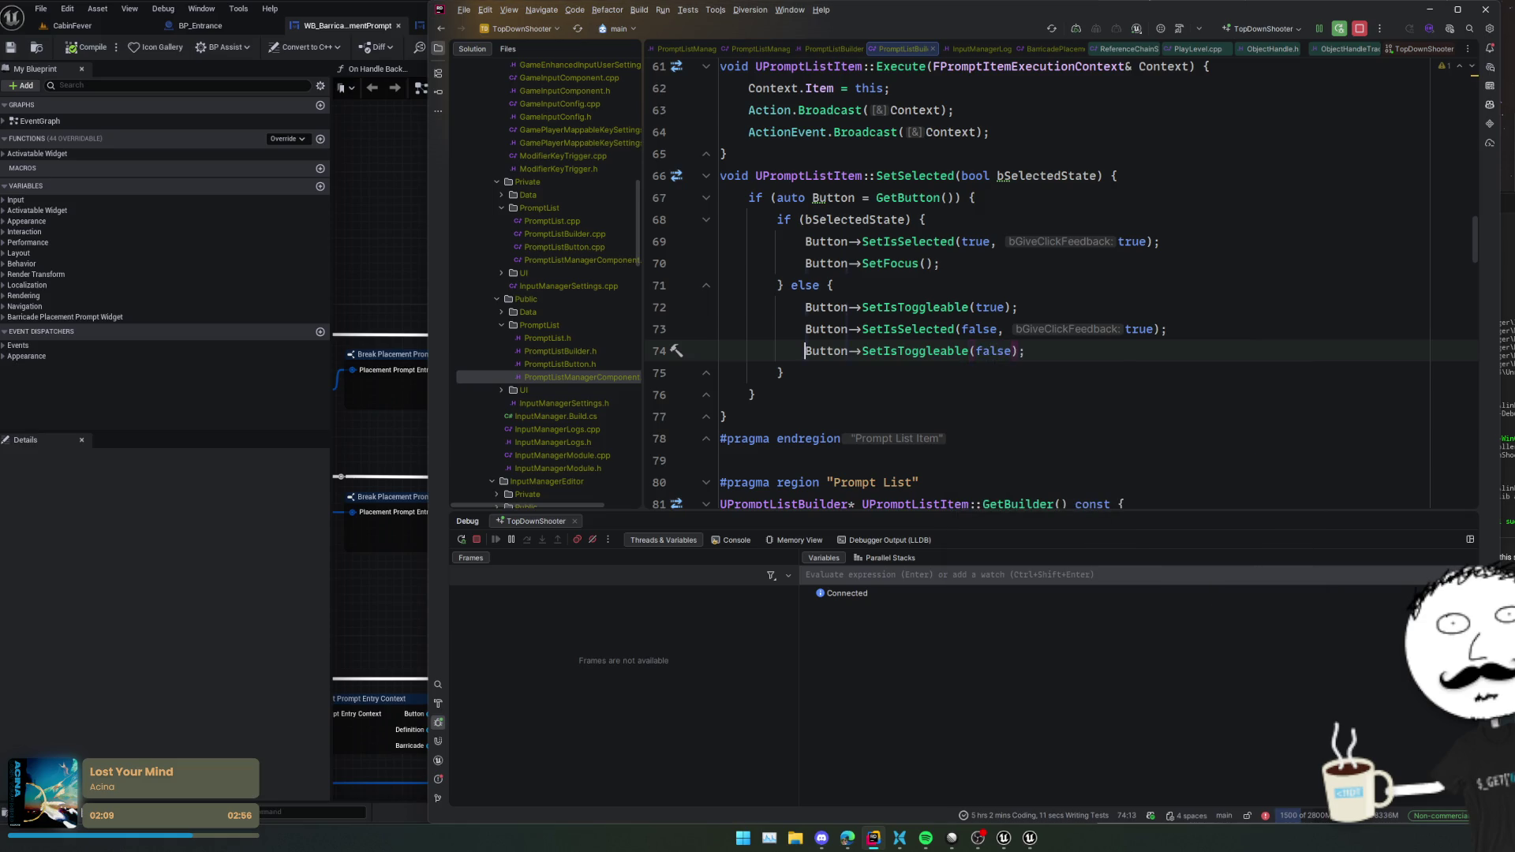
- Compare the else-branch calls against the Blueprint's Set Is Toggleable nodes
left_click(977, 306)
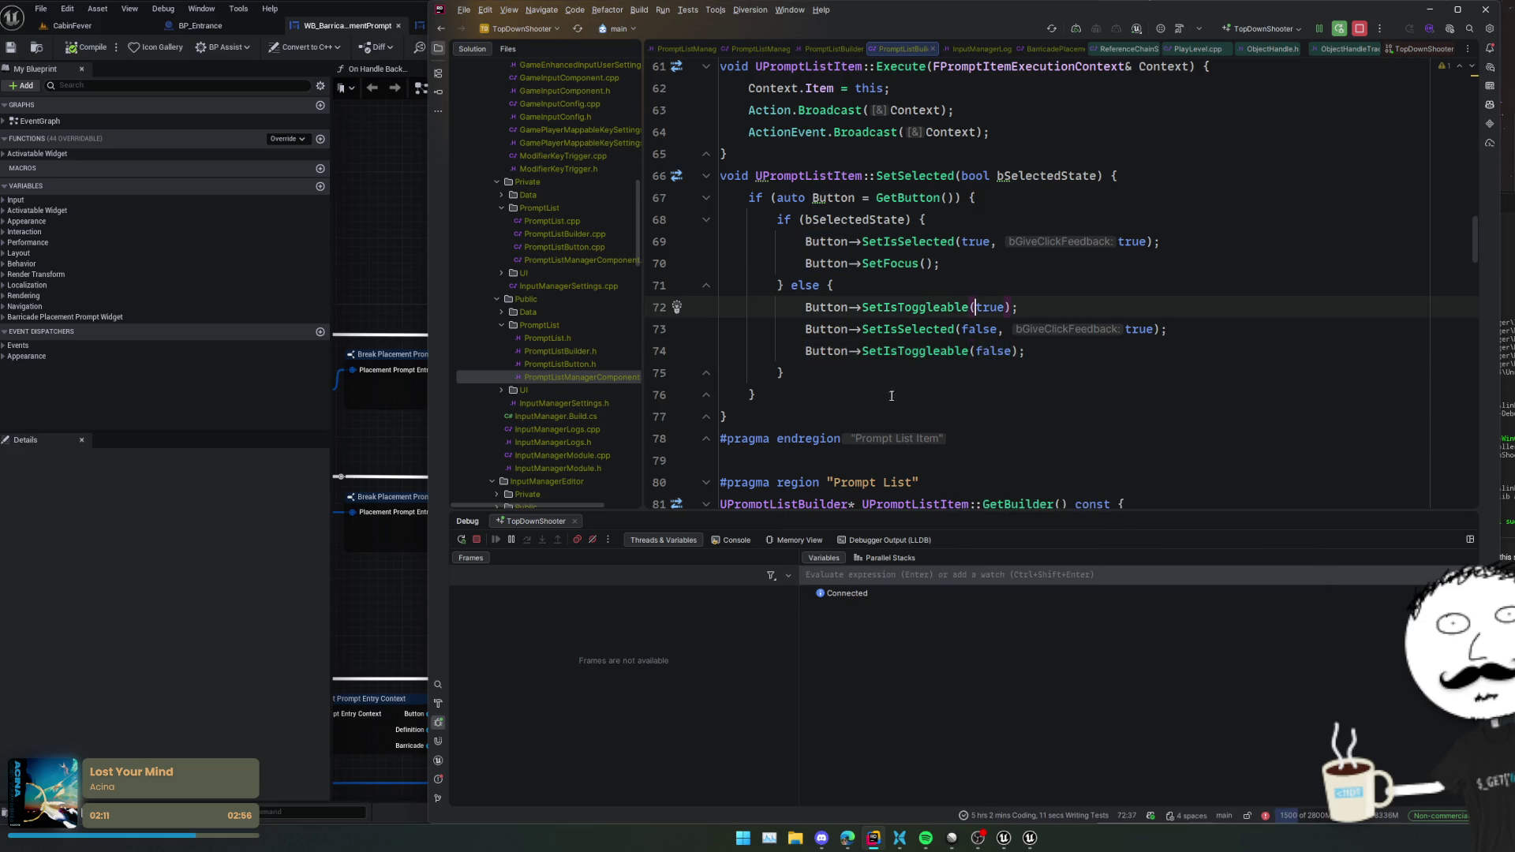
left_click(232, 481)
mouse_move(834, 481)
left_mouse_down()
mouse_move(764, 480)
mouse_move(797, 465)
mouse_move(778, 484)
mouse_move(873, 473)
mouse_move(845, 463)
mouse_move(862, 480)
left_mouse_up()
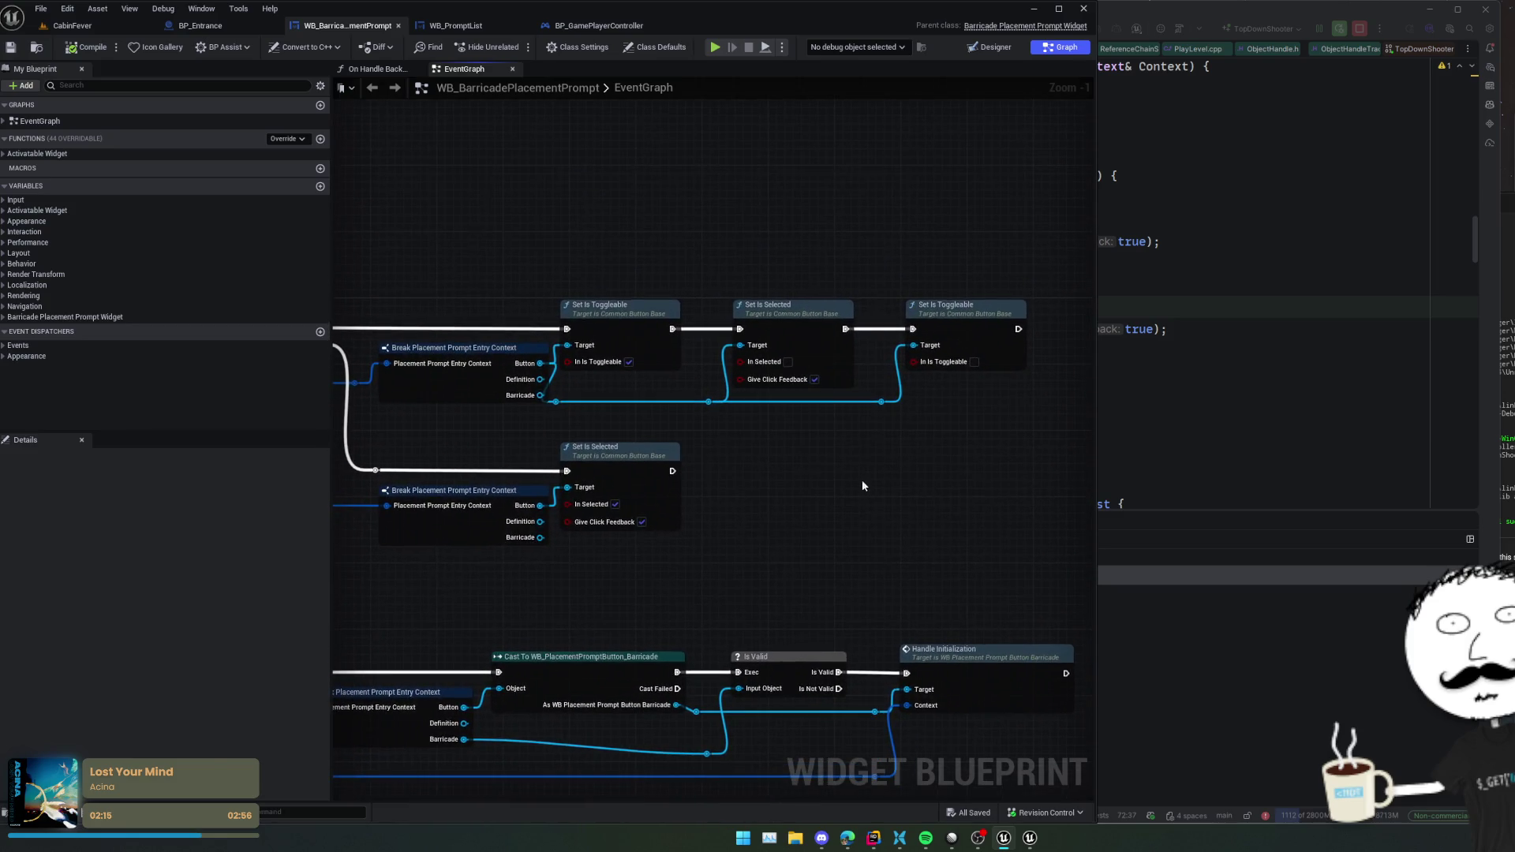
left_click(1307, 444)
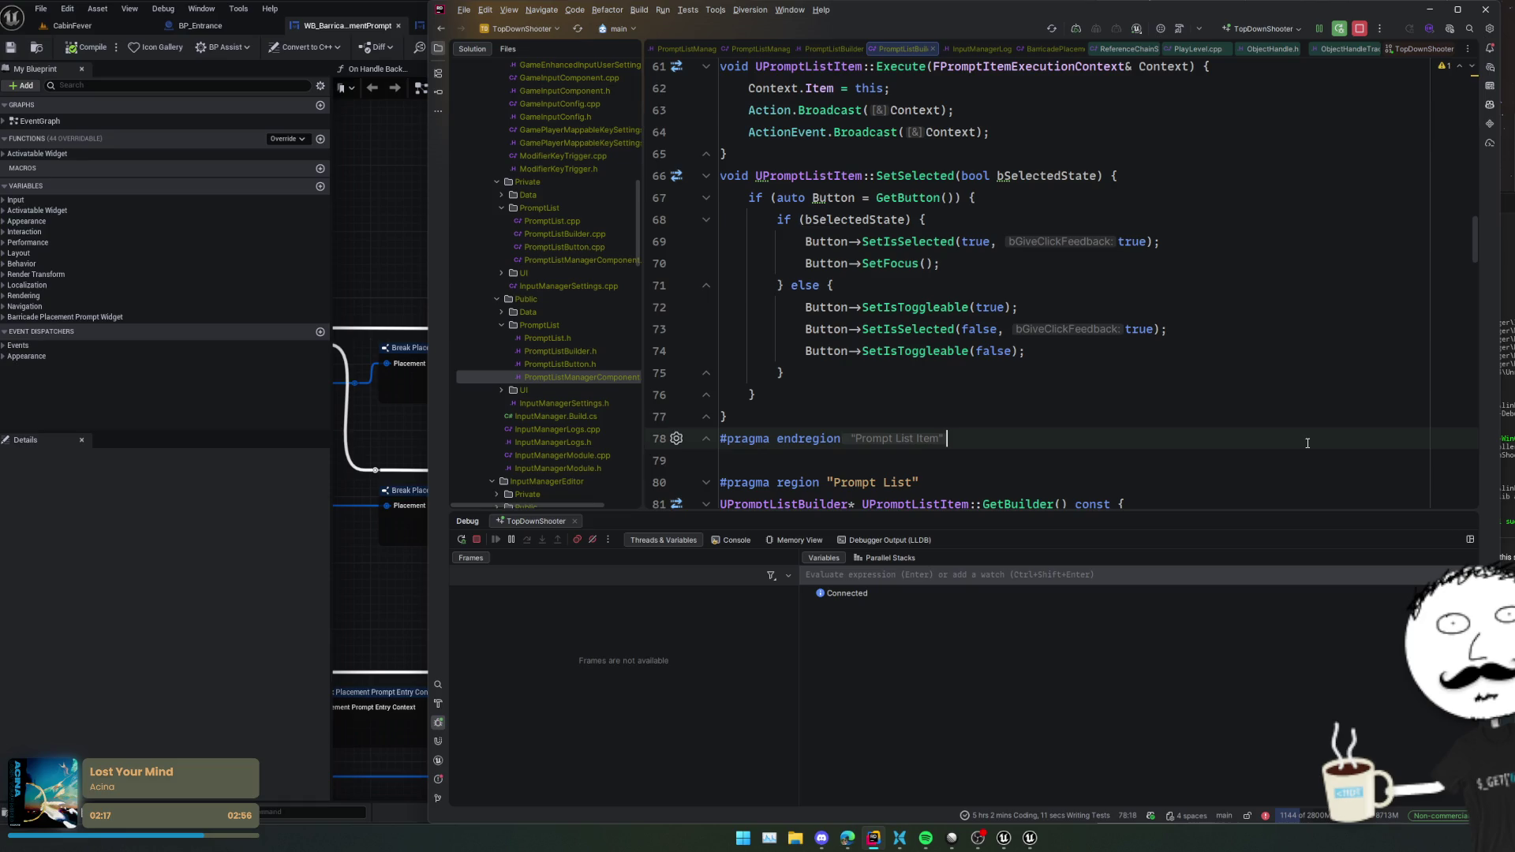
- Open the UCommonTabListWidgetBase header and browse its declarations down to GetTabCount
key("ctrl+t")
type("UCommonT")
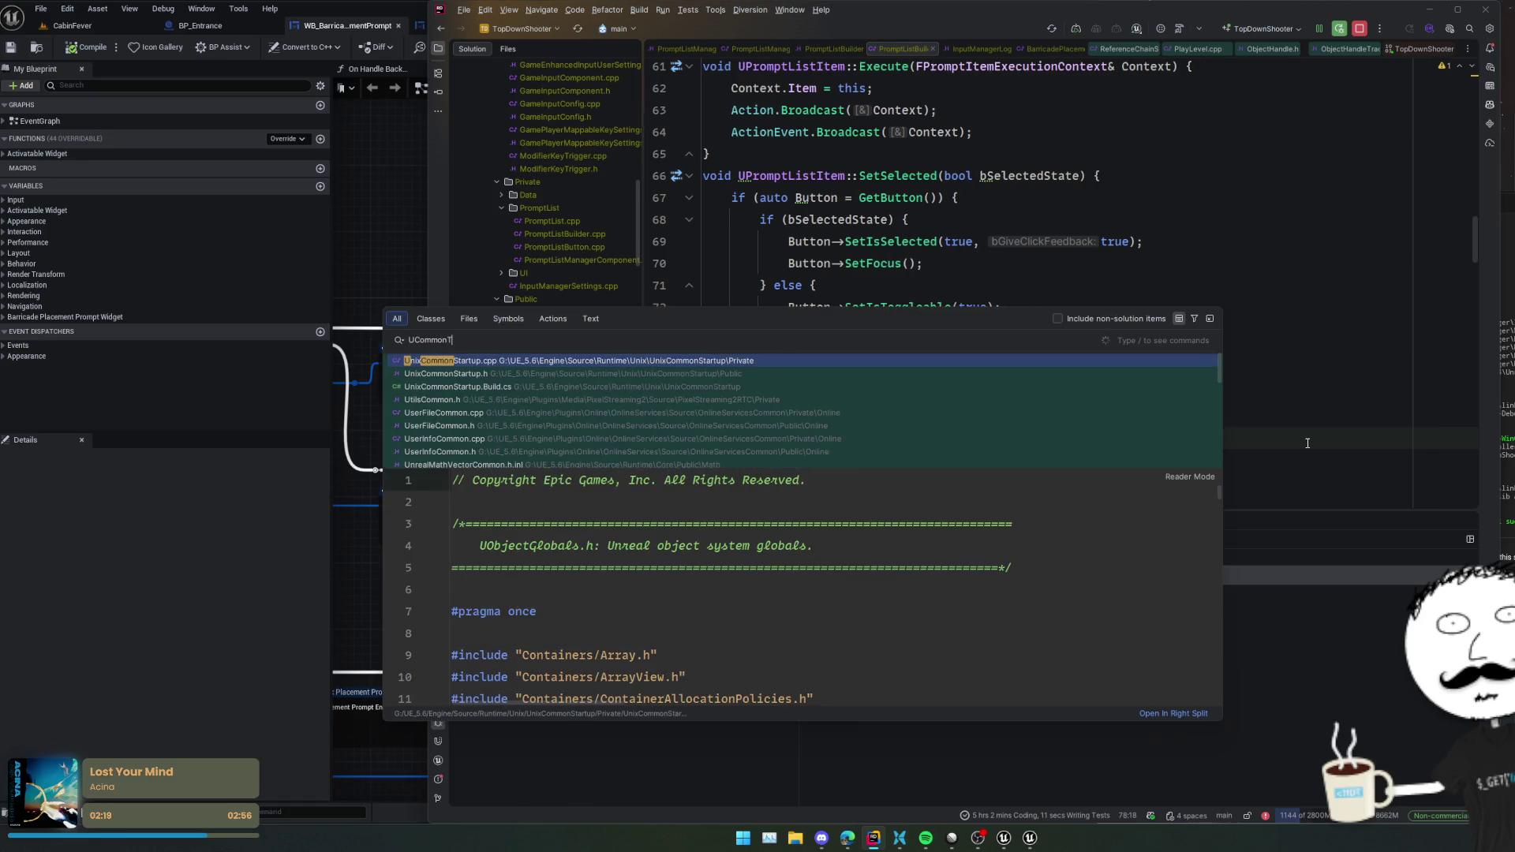
type("abList")
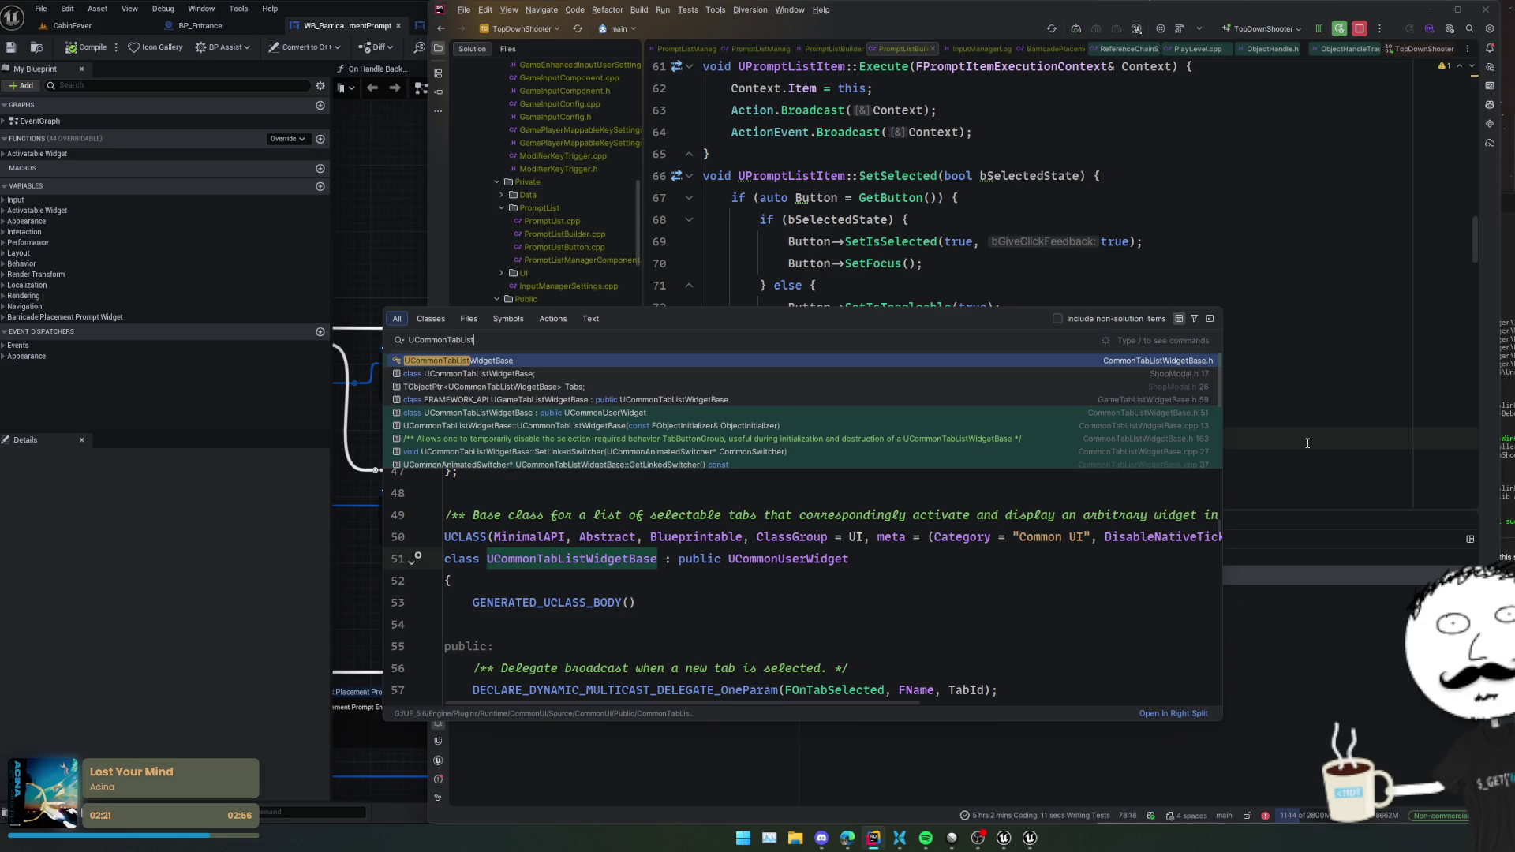
key("Return")
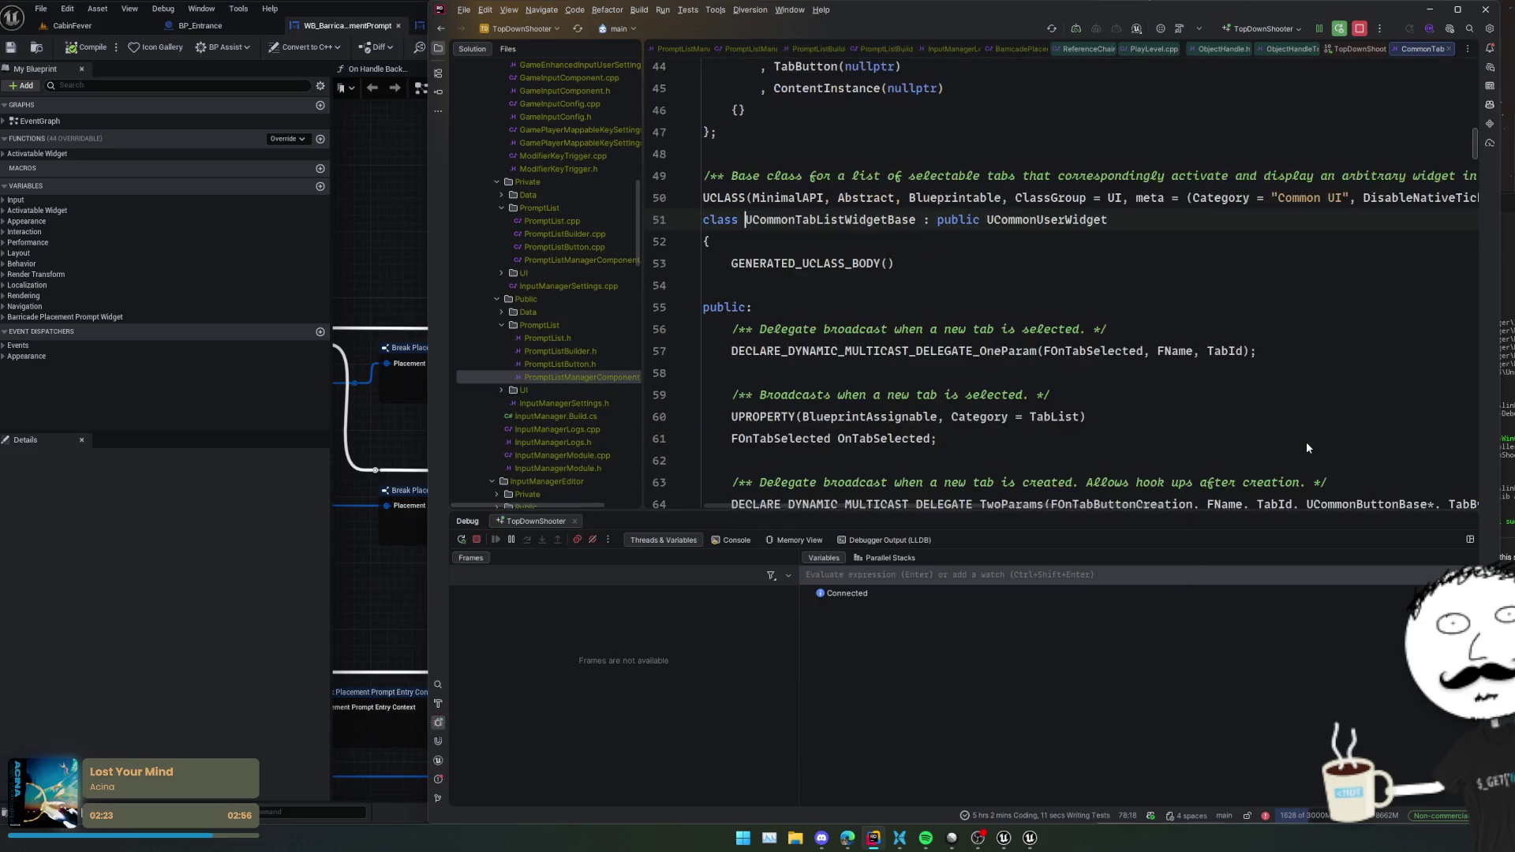
scroll(1024, 310, "down", 8)
scroll(1023, 310, "down", 10)
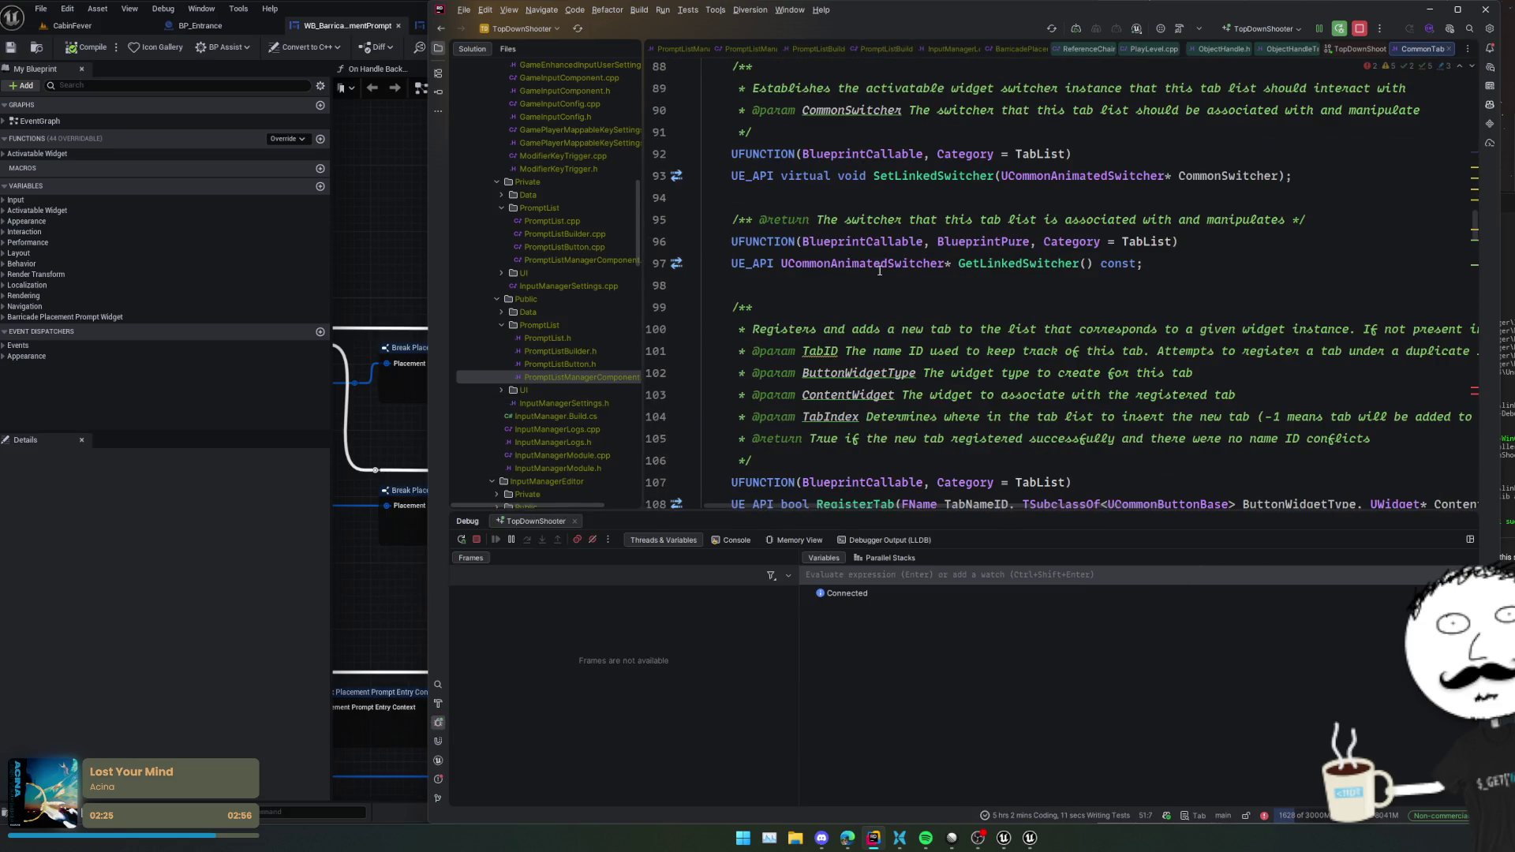
left_click(899, 352)
scroll(899, 359, "down", 3)
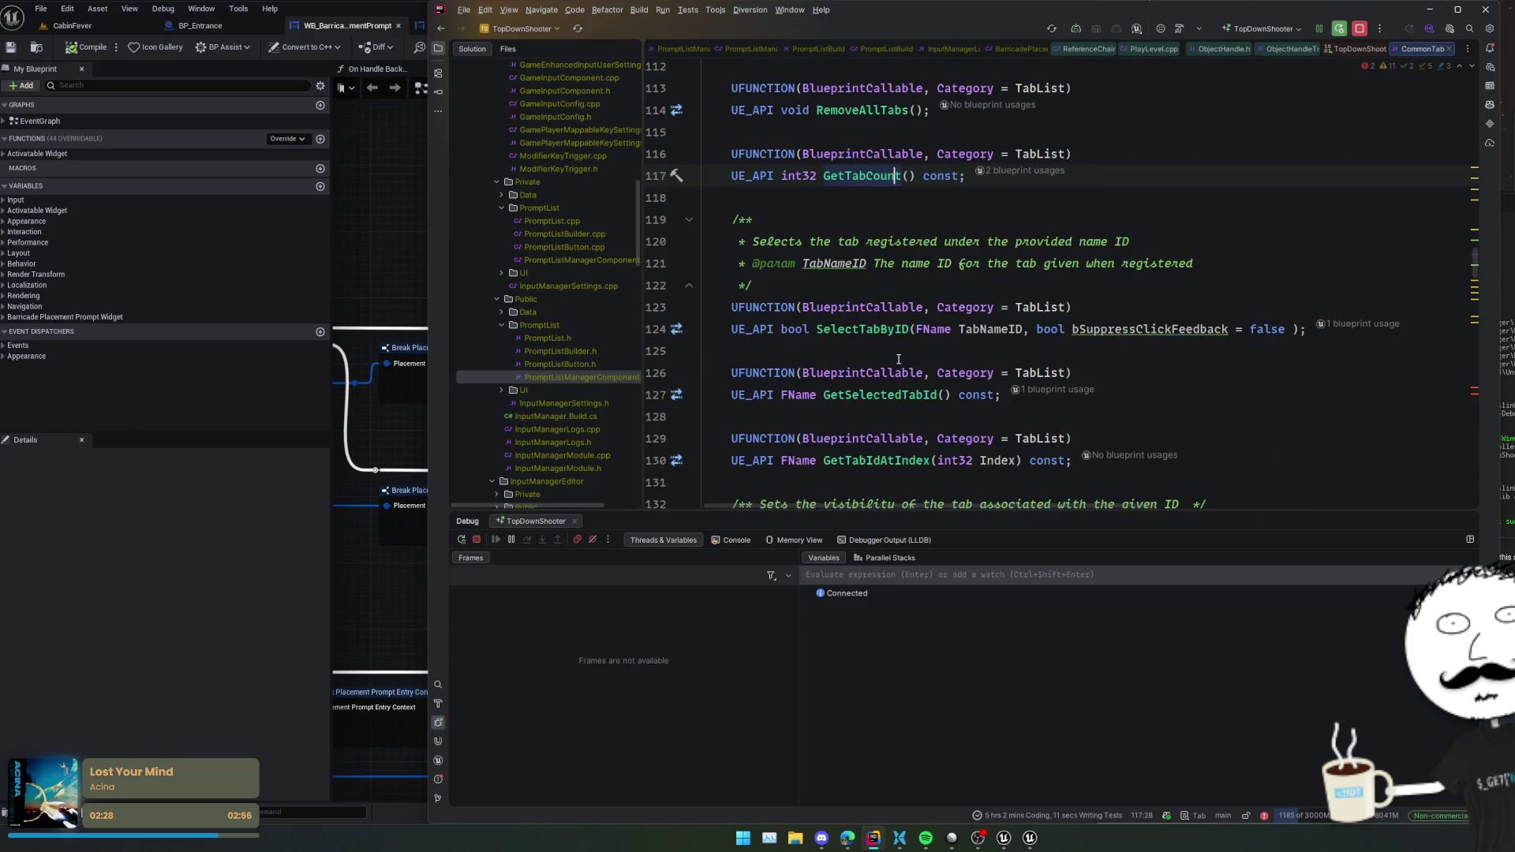
- Inspect the SelectTabByID definition and UCommonButtonBase::SetIsSelected, then return to the call site
left_click(865, 329, "ctrl")
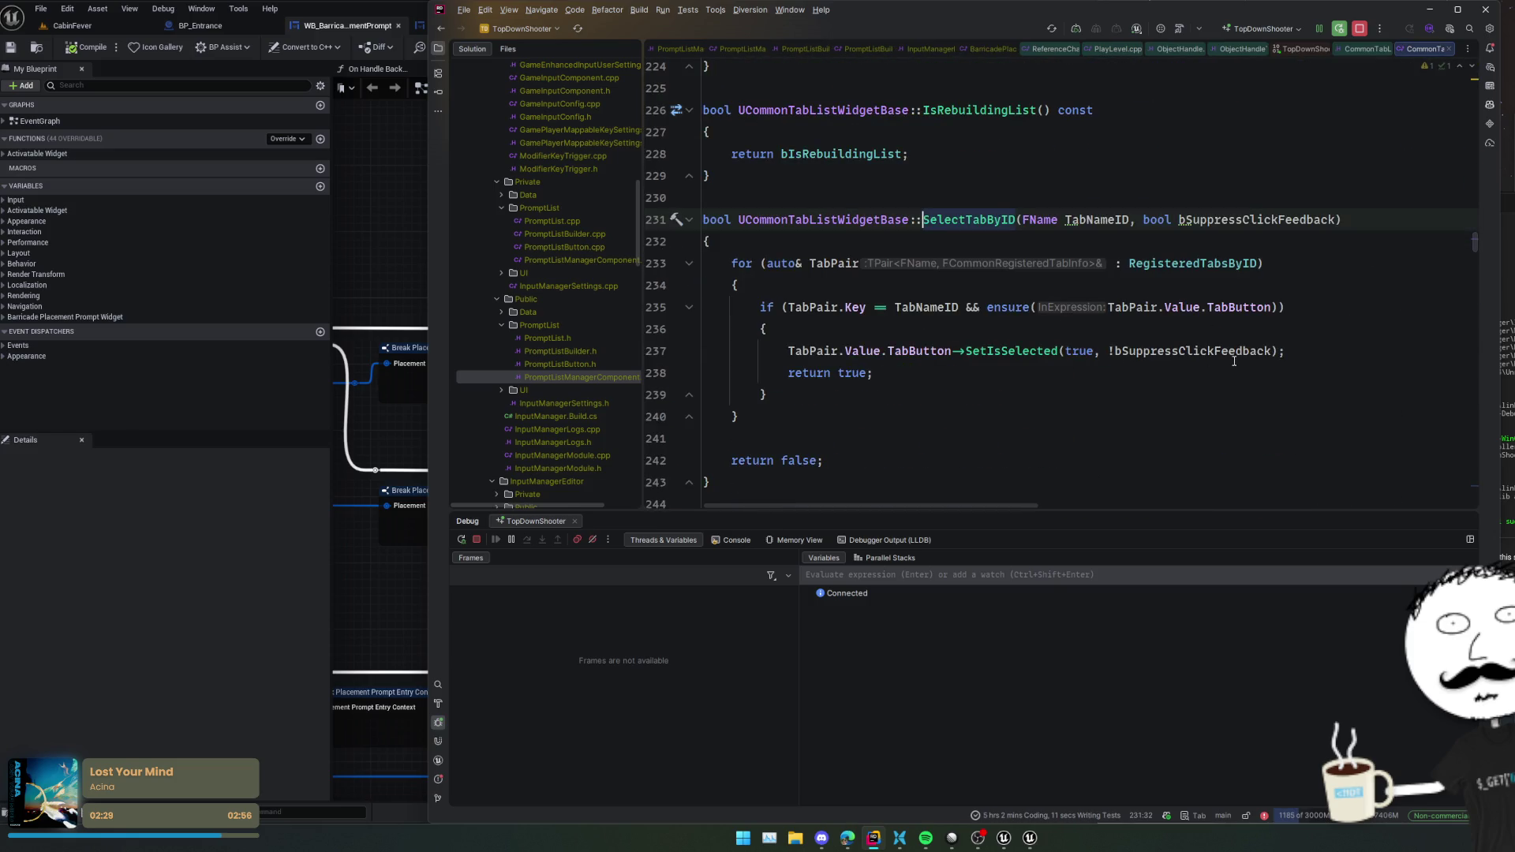
left_click(1030, 352)
left_click(1029, 352, "ctrl")
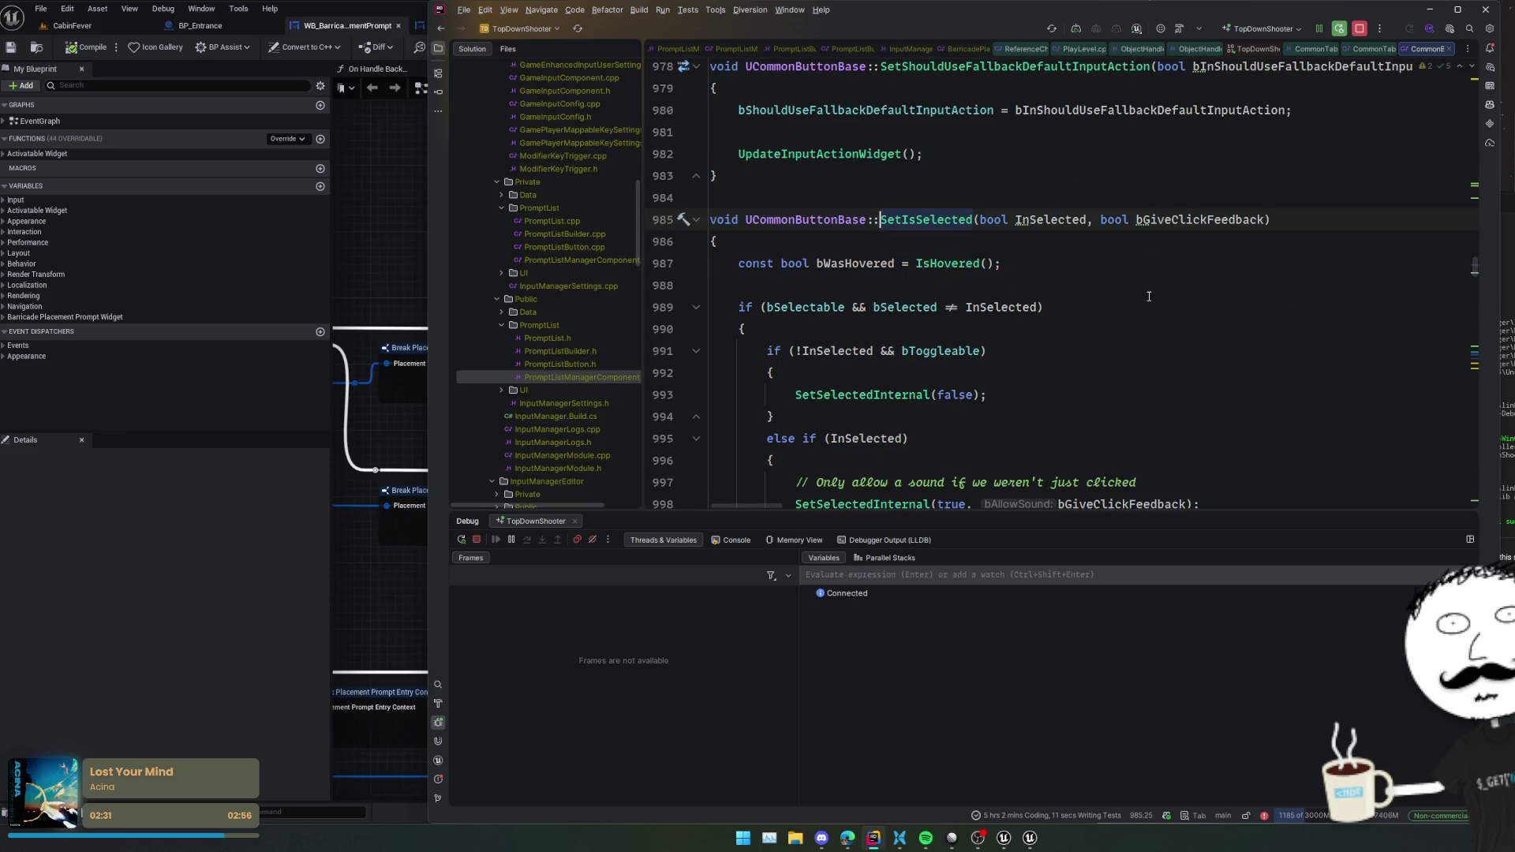
scroll(1148, 295, "down", 2)
scroll(1148, 296, "down", 2)
key("ctrl+alt+Left")
- Scroll through SetTabEnabled down to DisableTabWithReason in CommonTabListWidgetBase.cpp
scroll(1156, 288, "down", 5)
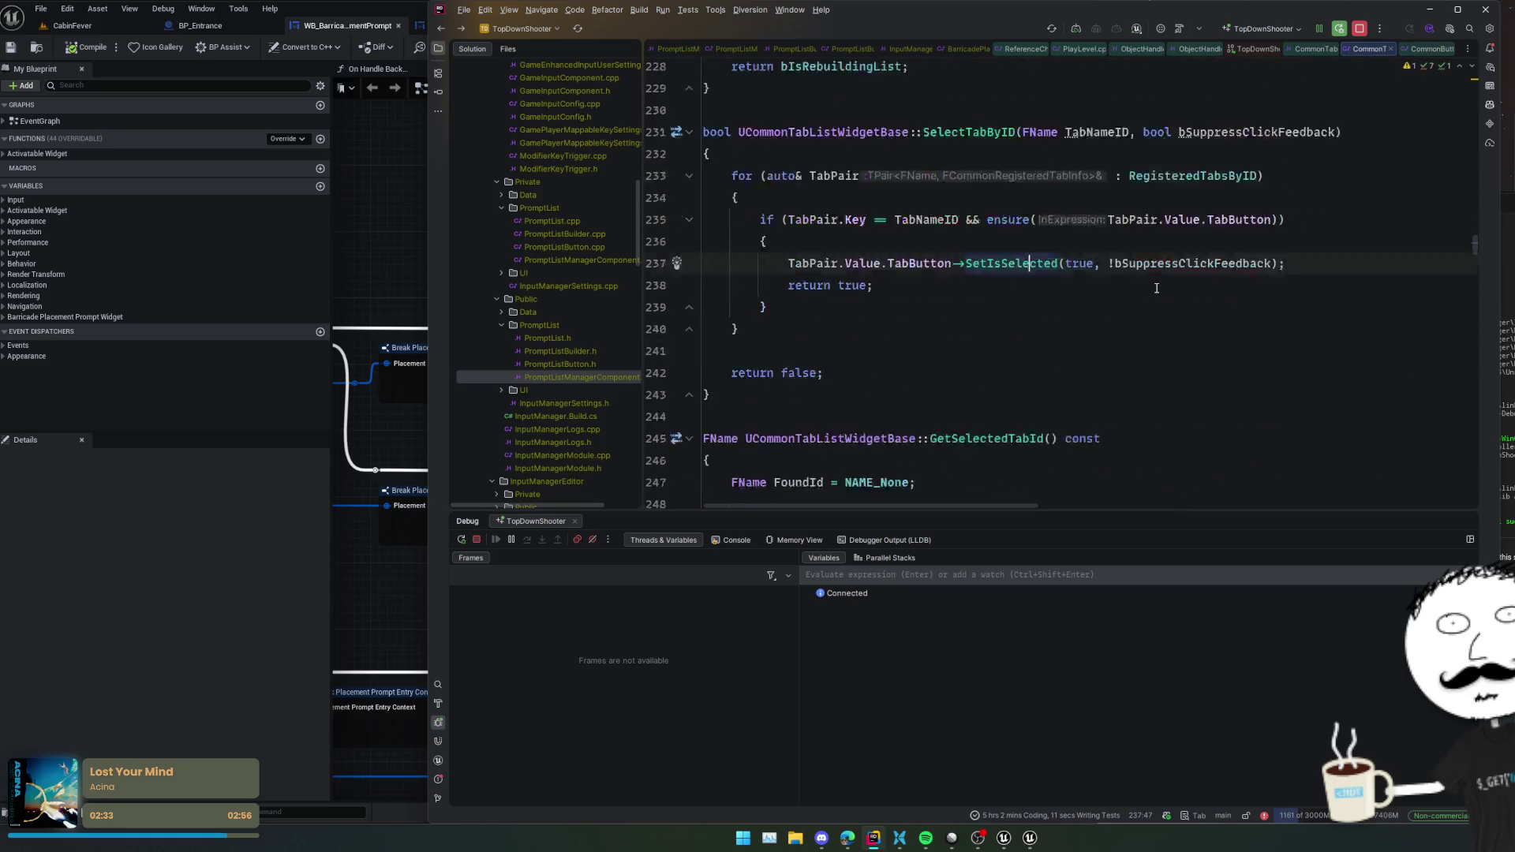
scroll(1156, 288, "down", 10)
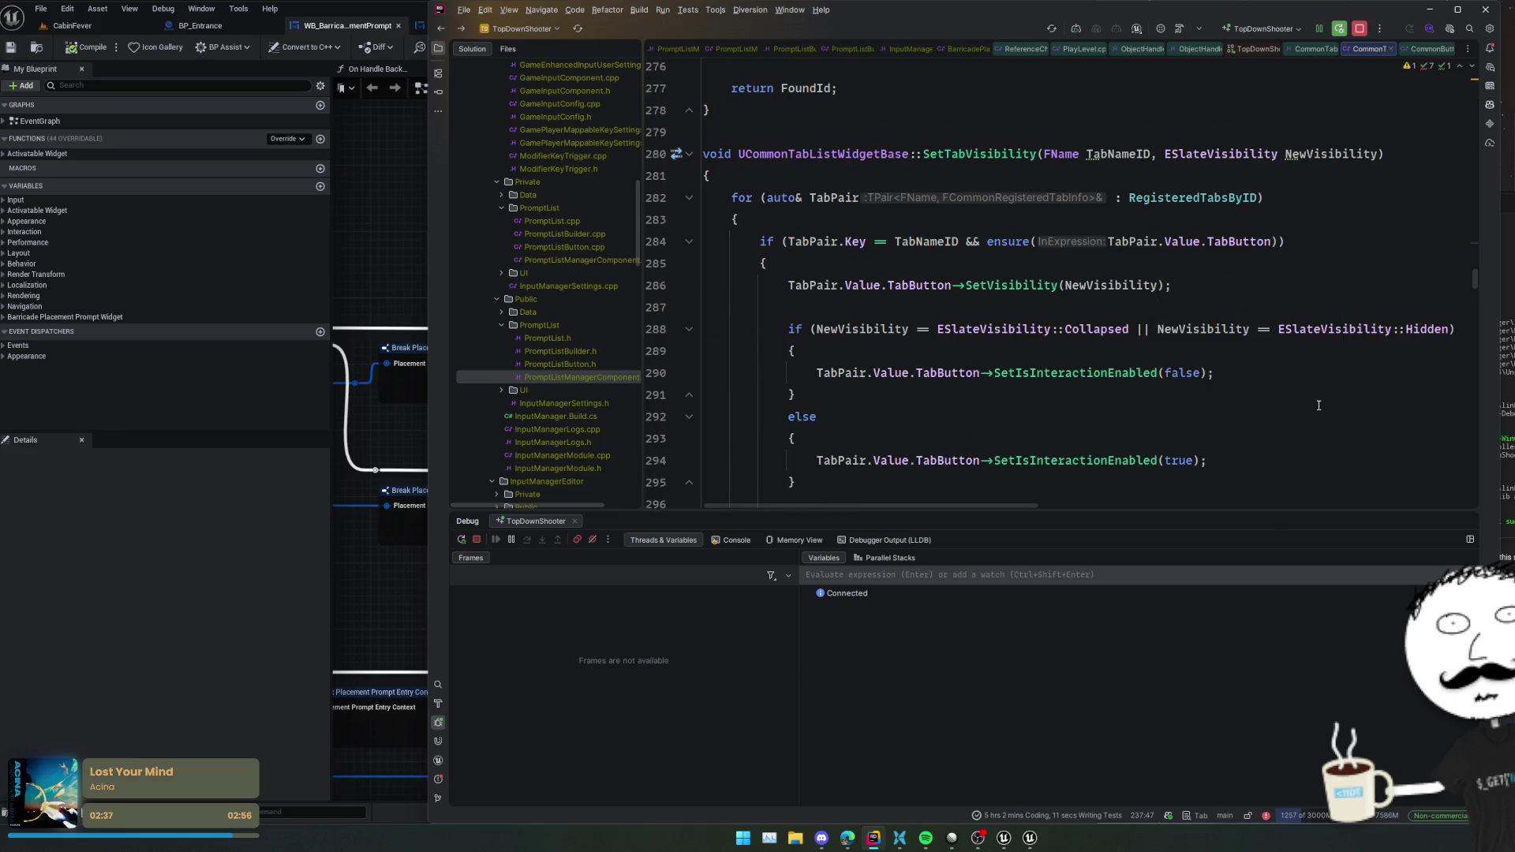
scroll(1317, 405, "down", 3)
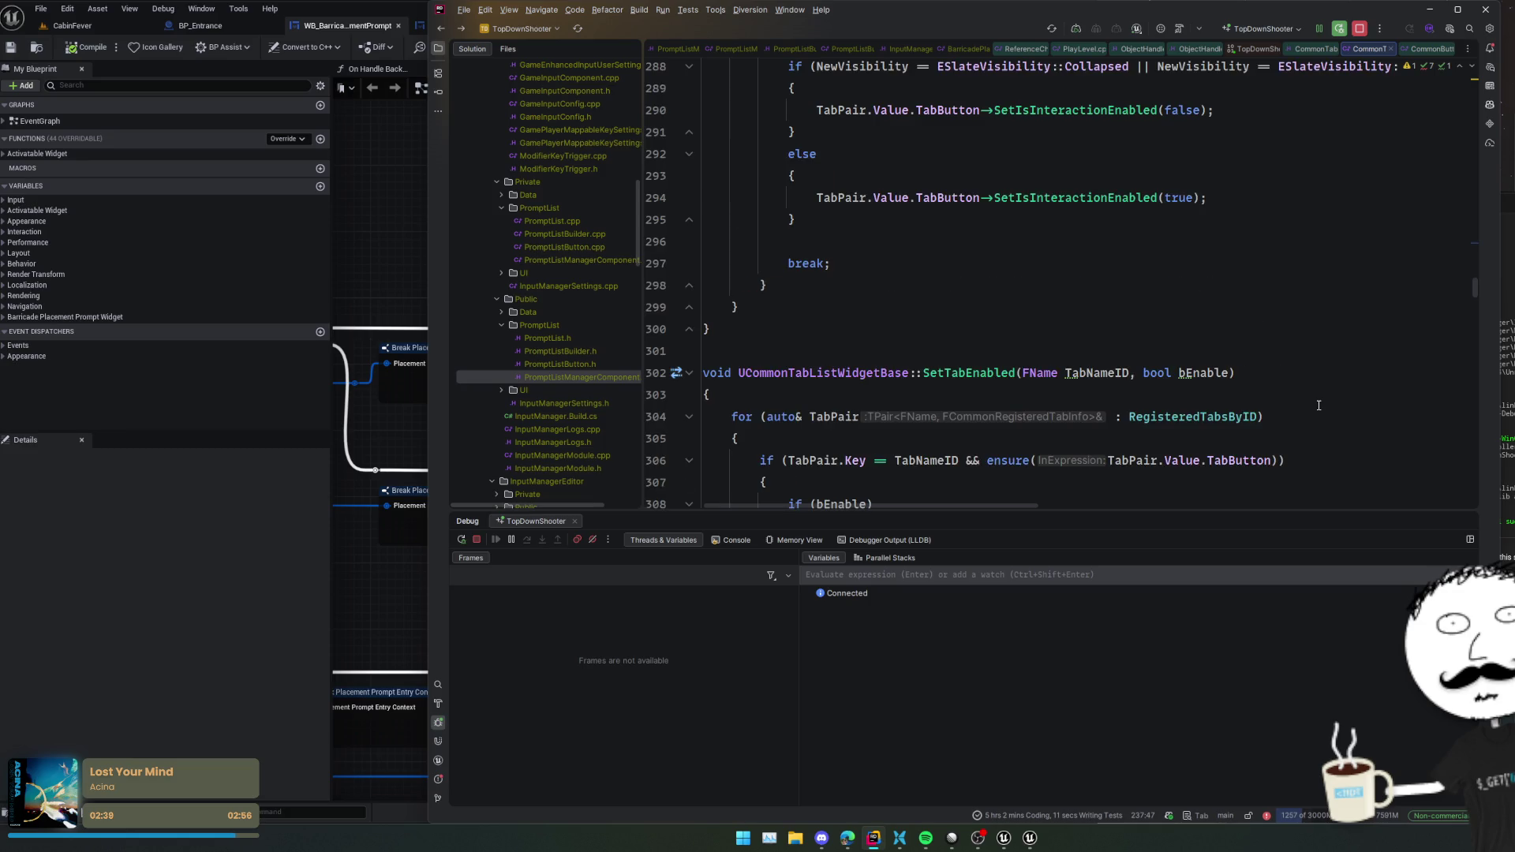
scroll(1318, 405, "down", 2)
left_click(1260, 373)
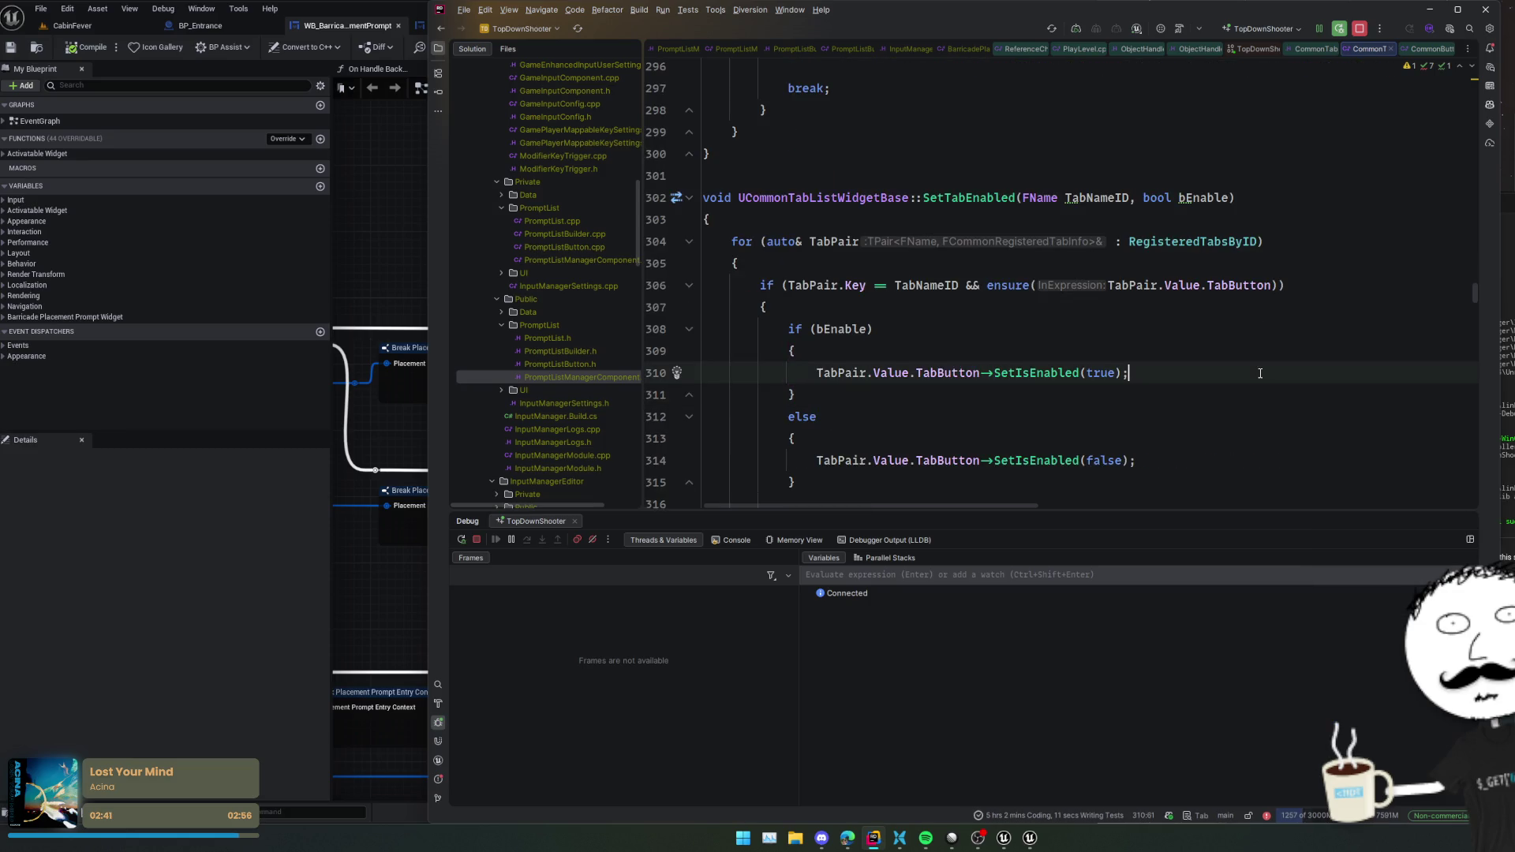
scroll(1260, 374, "down", 3)
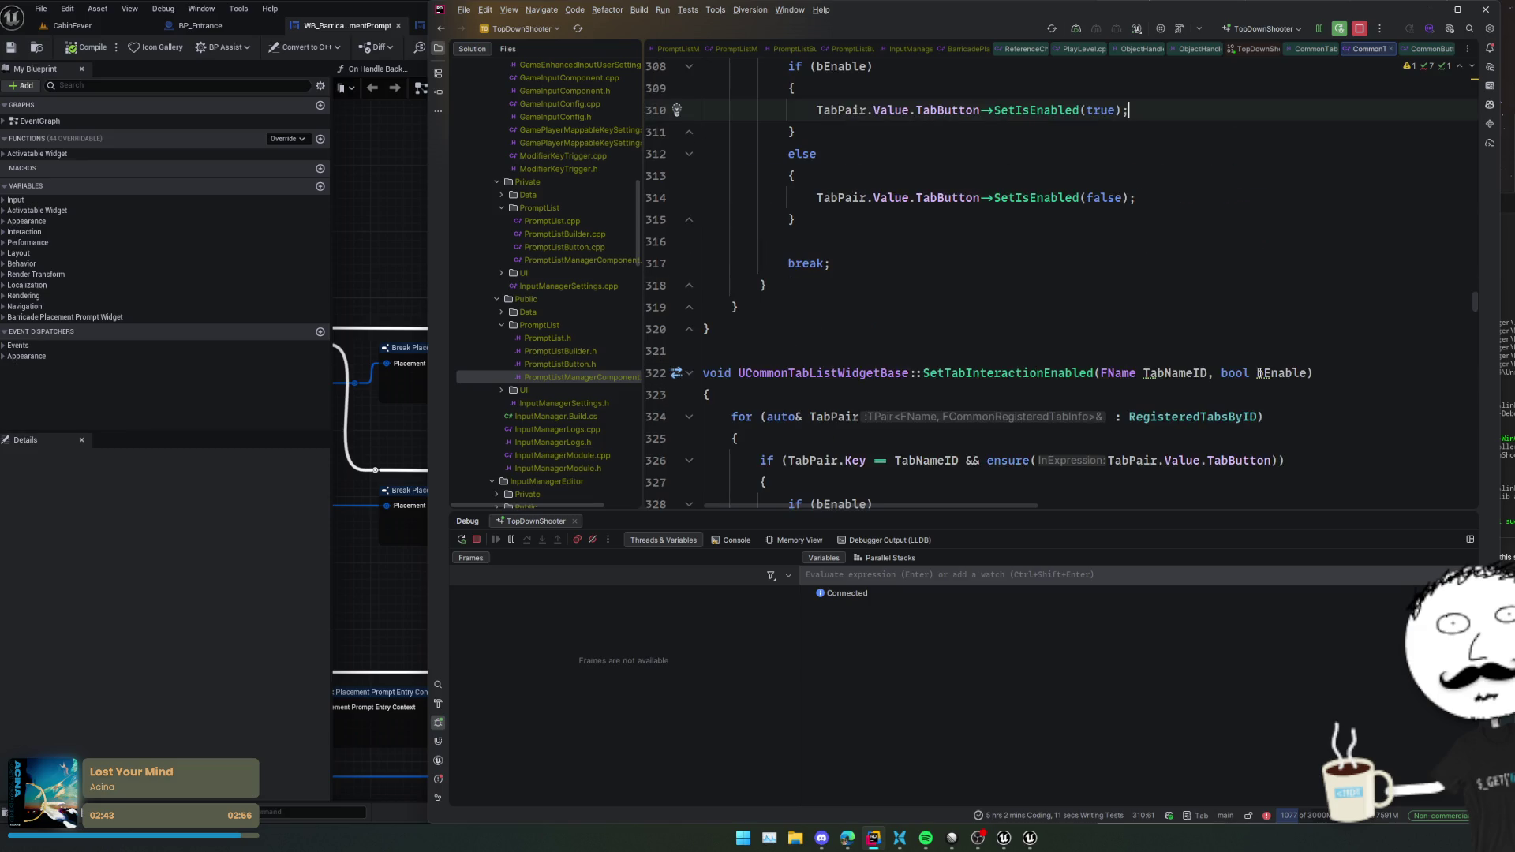
scroll(1260, 373, "down", 9)
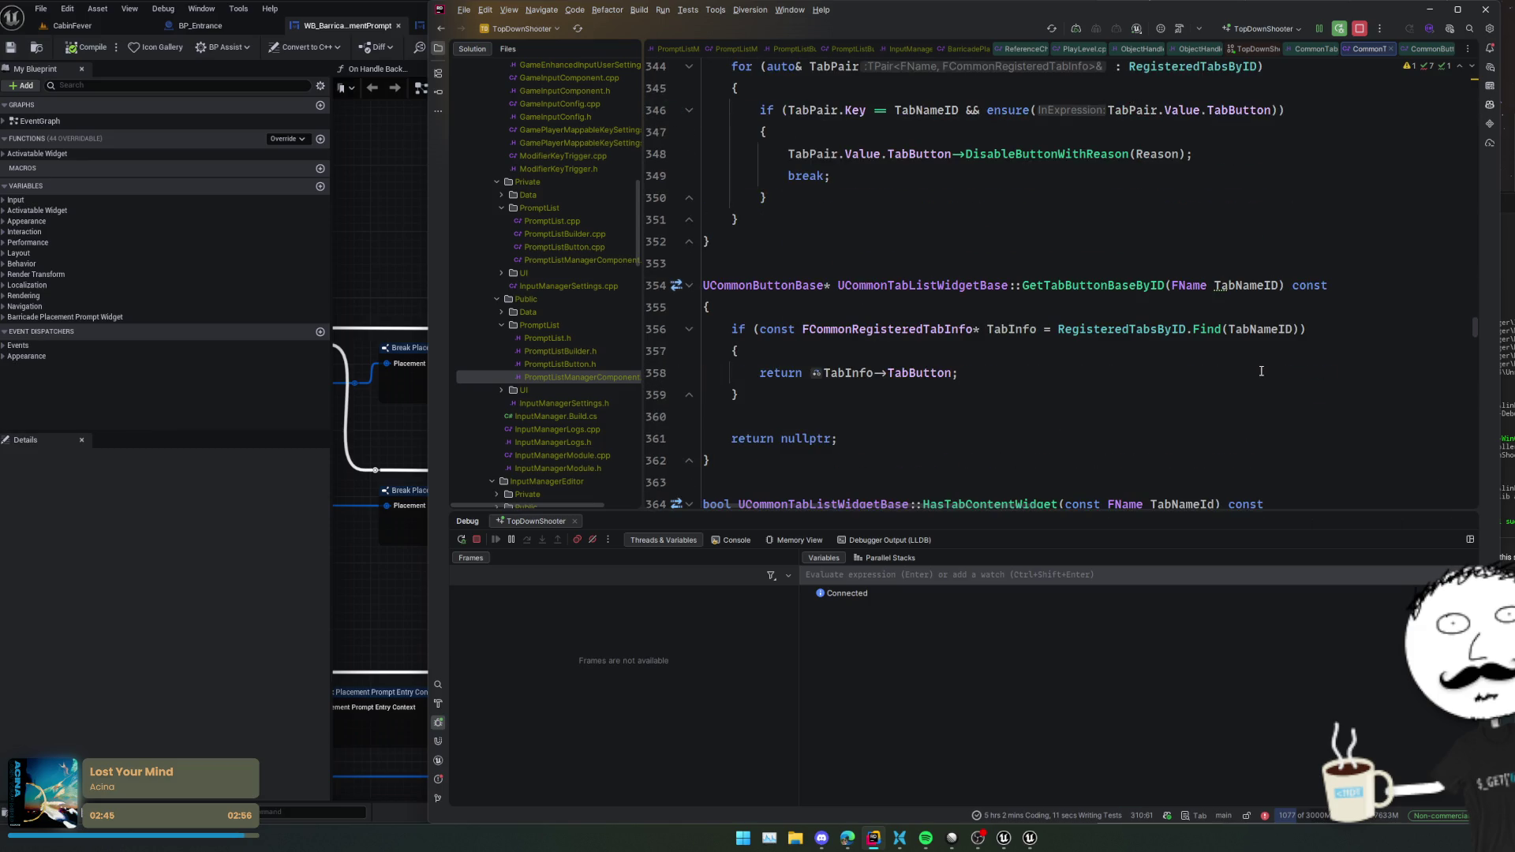
scroll(1260, 370, "up", 2)
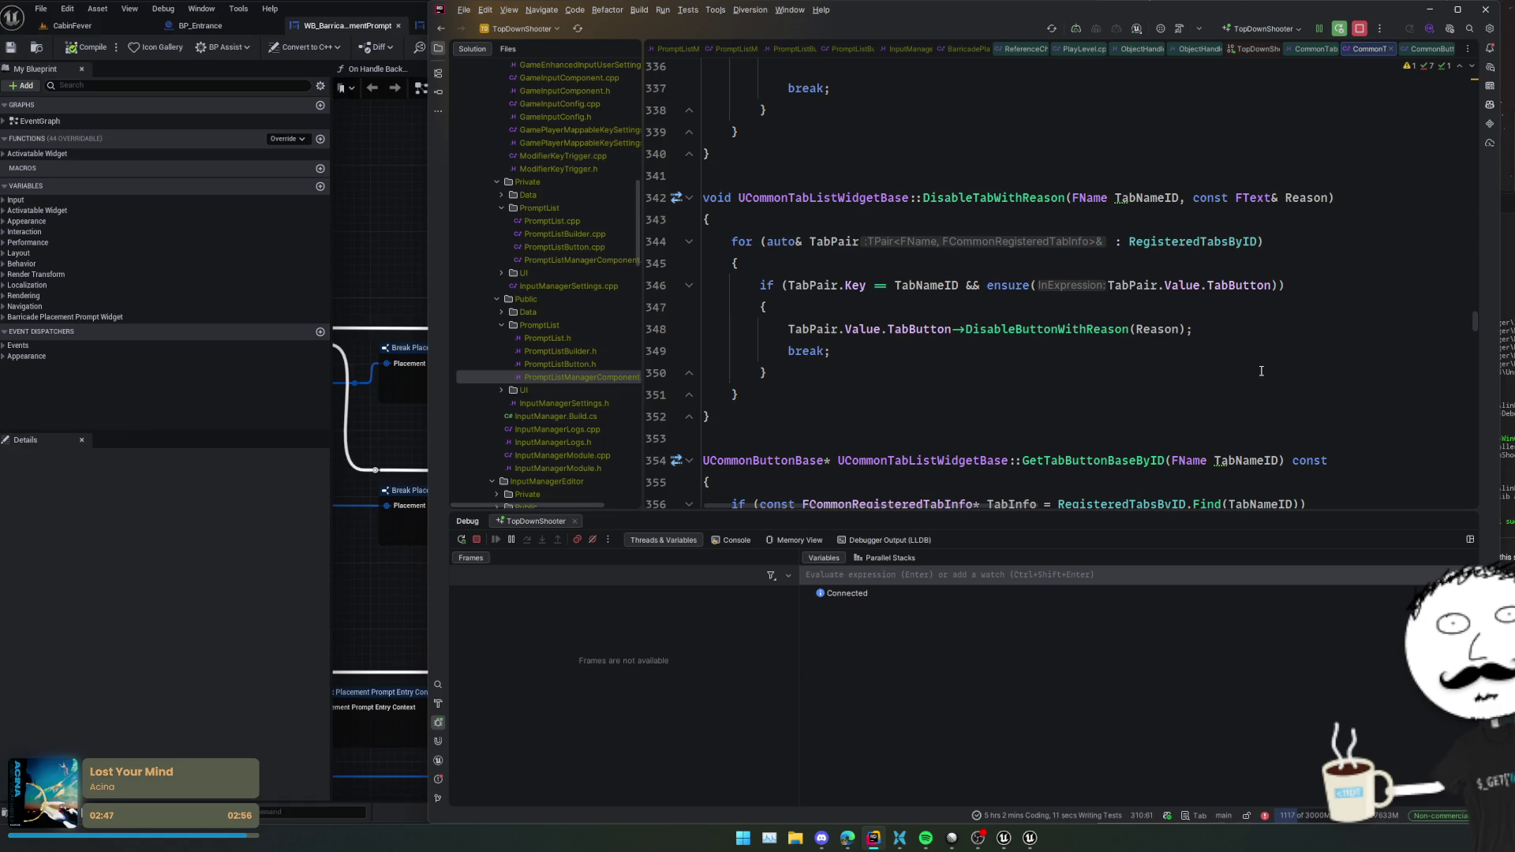
mouse_move(1034, 325)
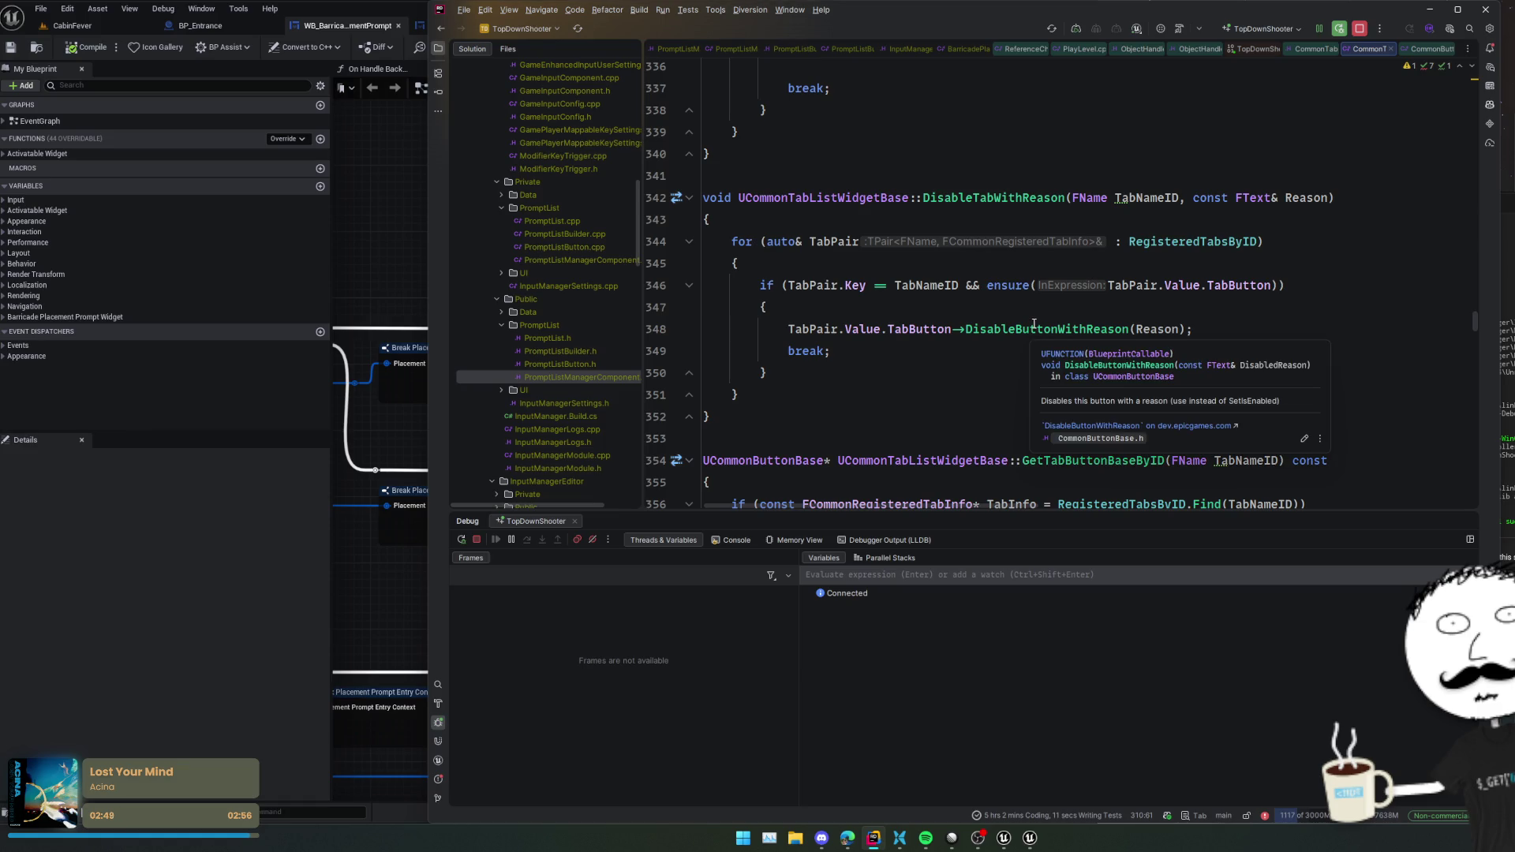
- Inspect the DisableButtonWithReason definition, then return and scroll to NativeOnInitialized
left_click(1033, 325, "ctrl")
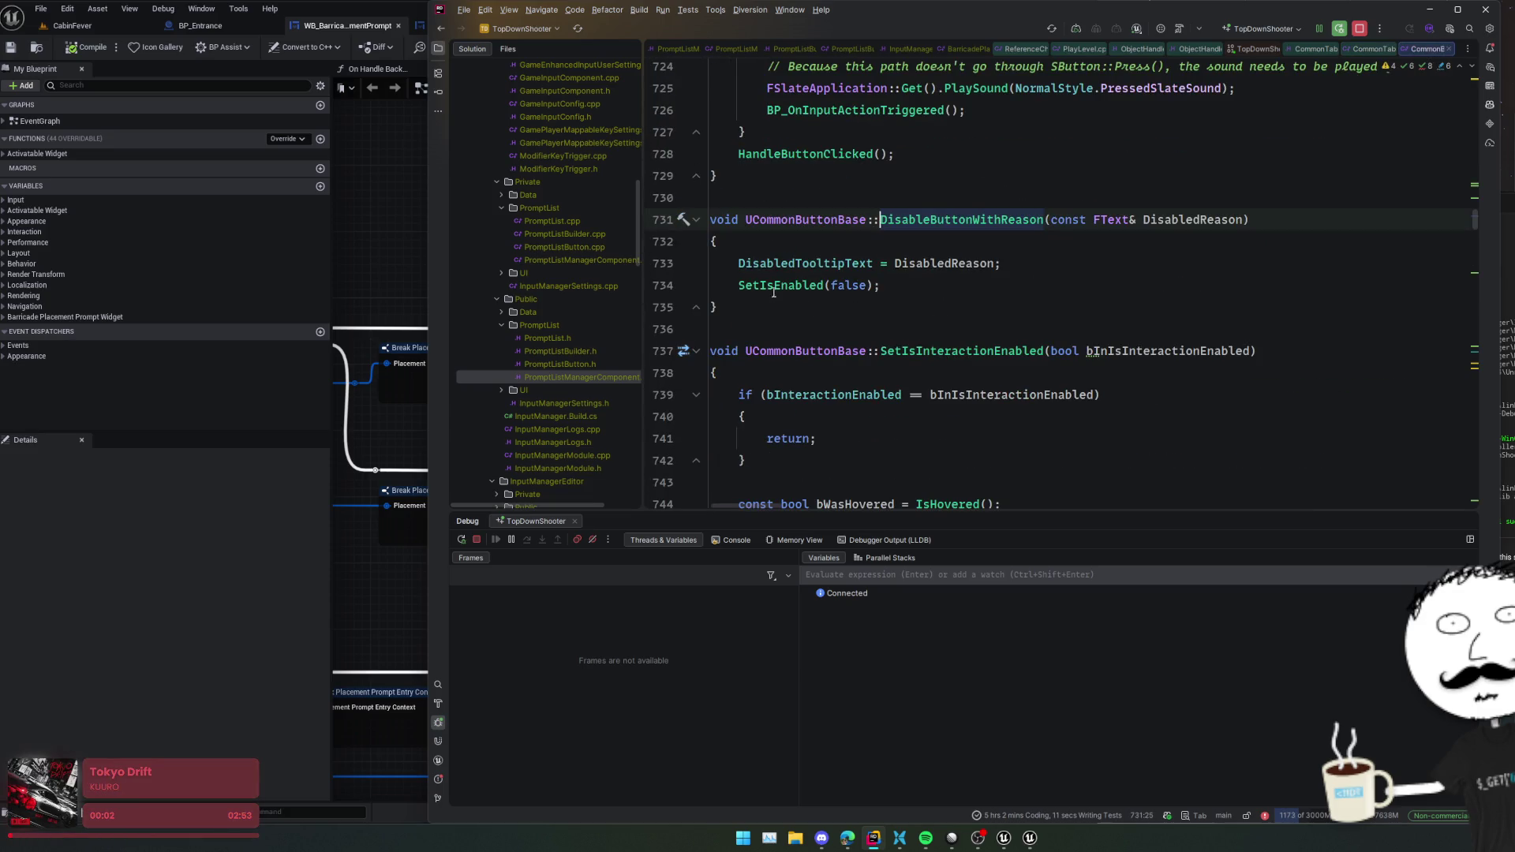
mouse_move(774, 287)
key("ctrl+b")
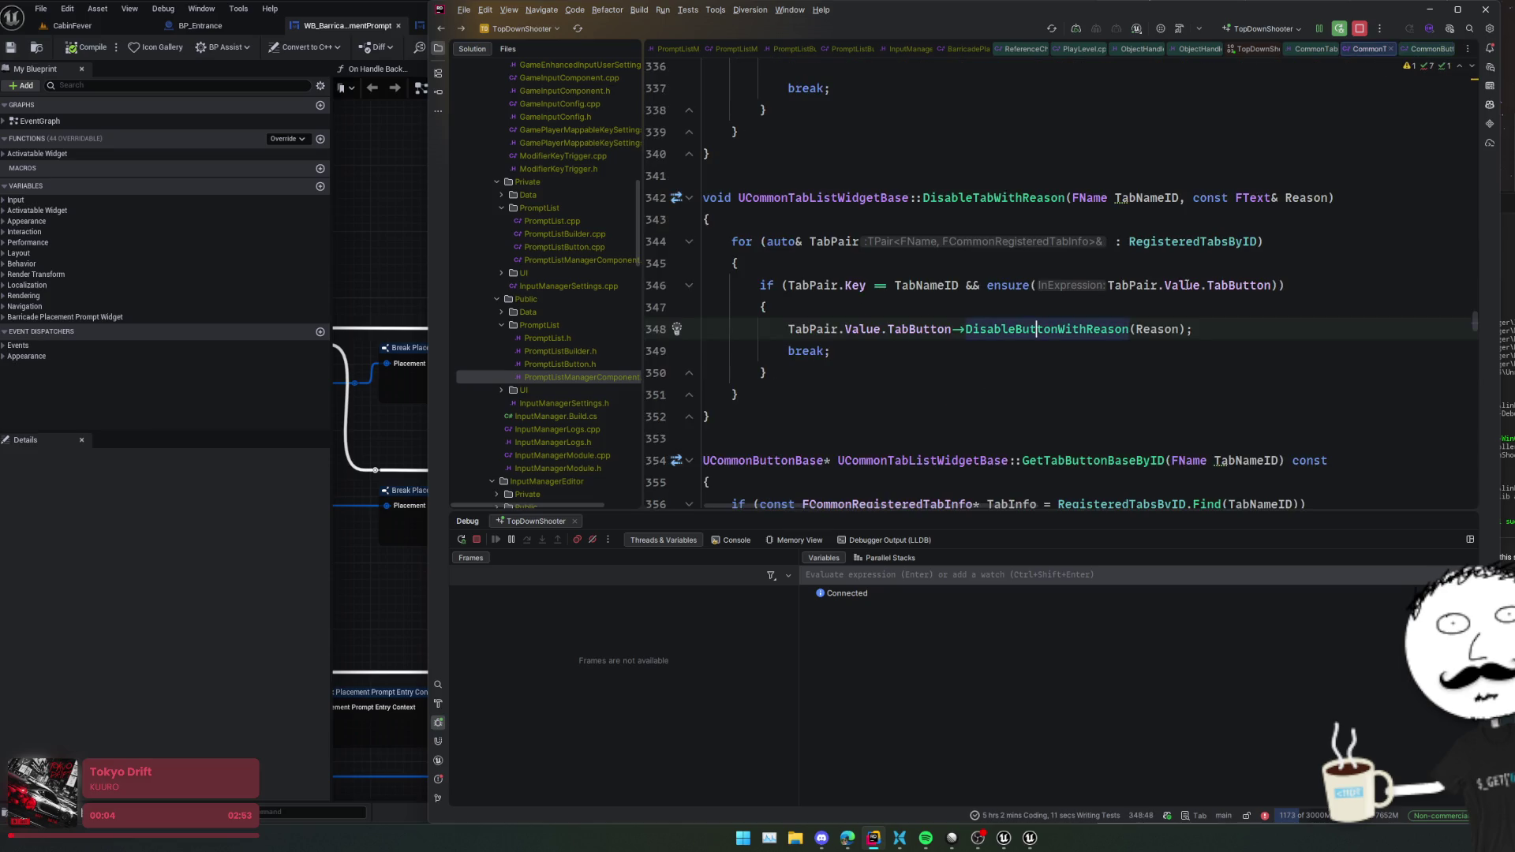
scroll(1229, 302, "down", 10)
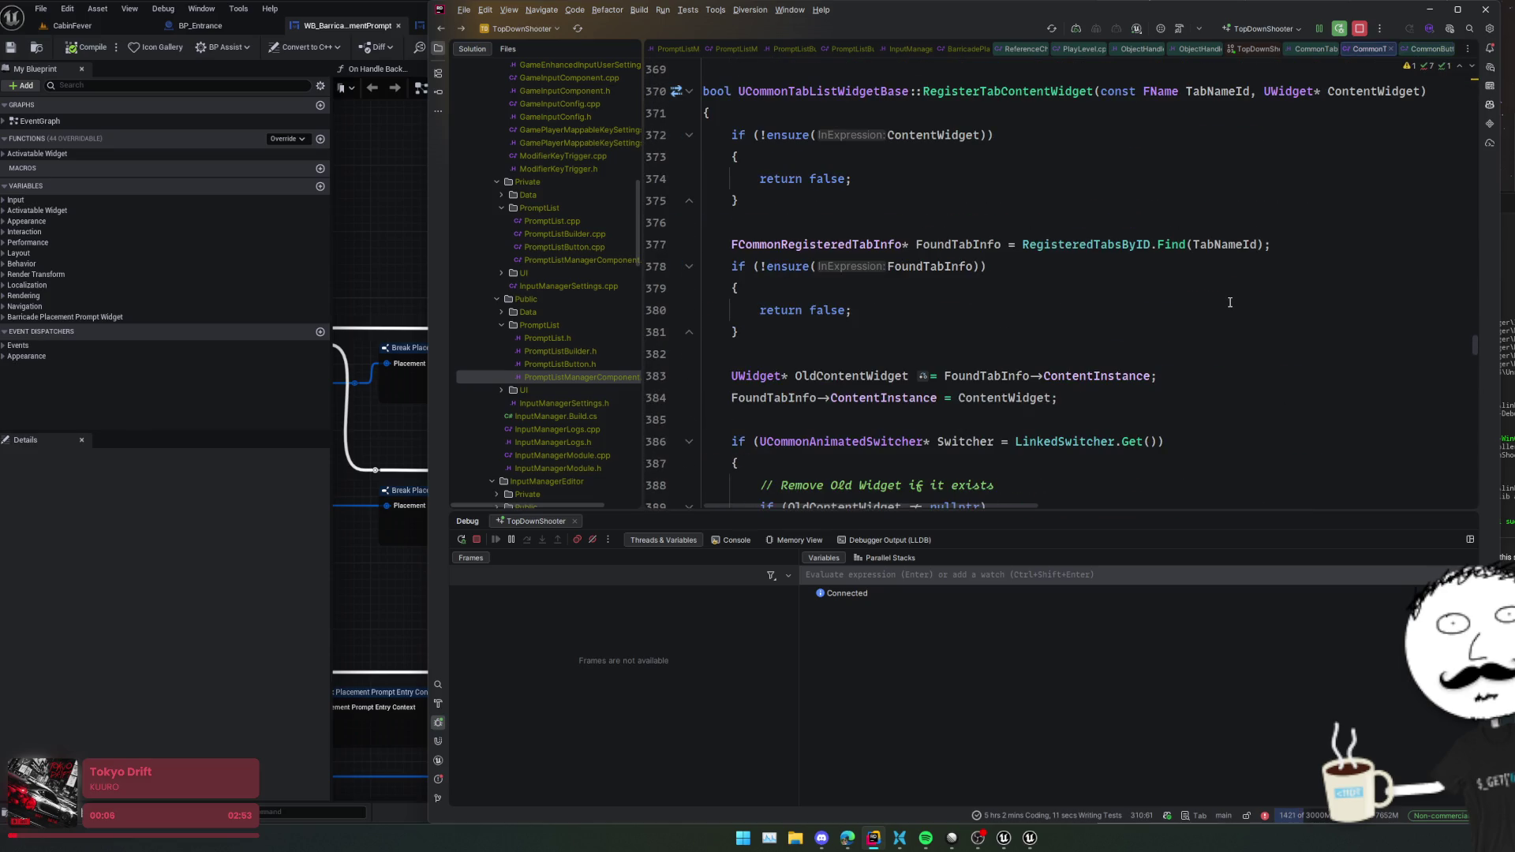
scroll(1229, 302, "up", 1)
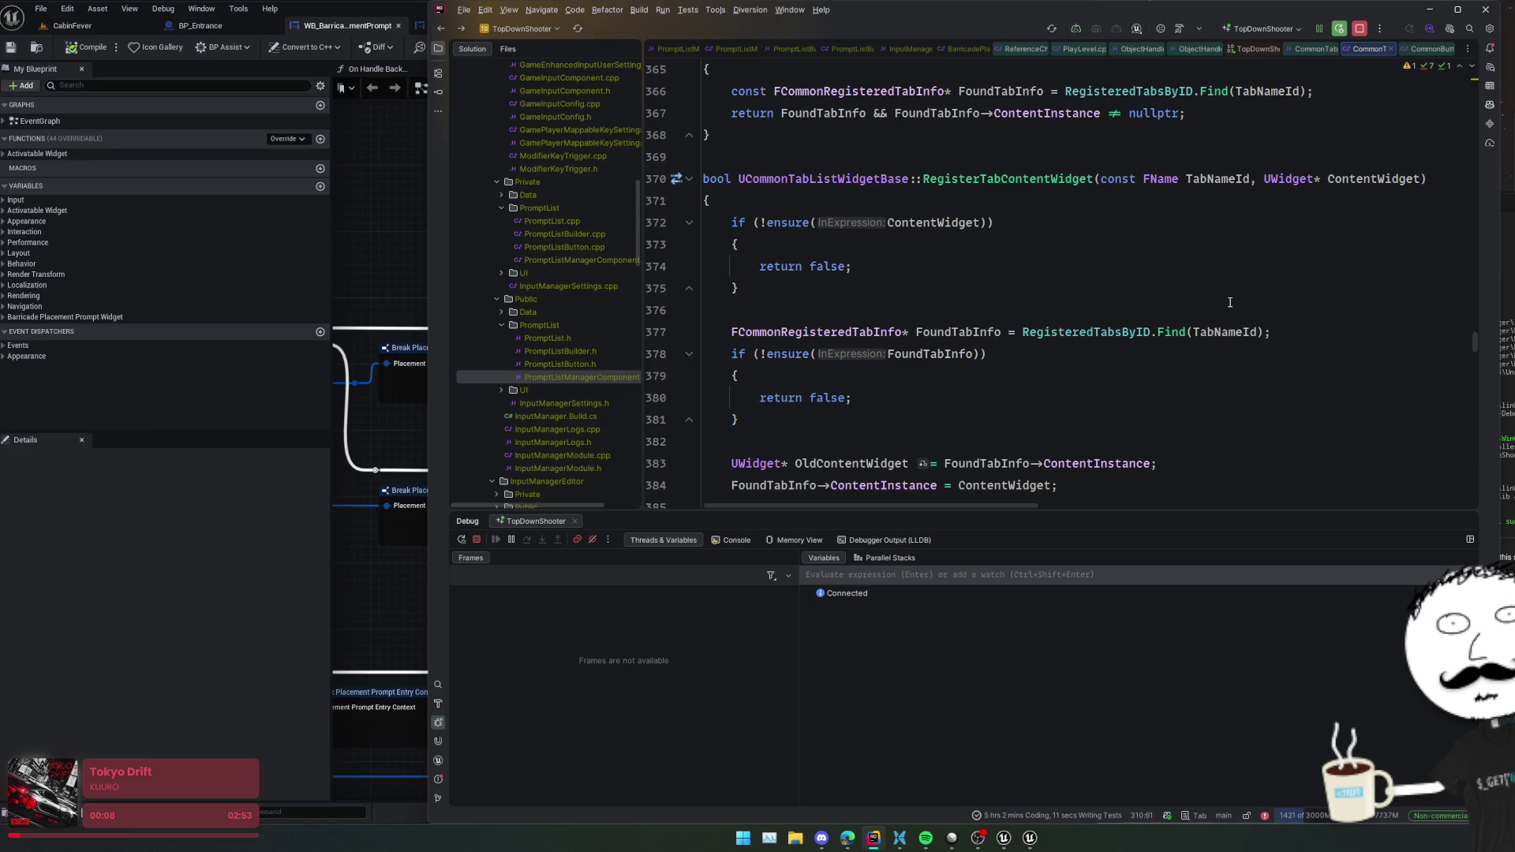
scroll(1229, 303, "down", 4)
scroll(1229, 302, "down", 7)
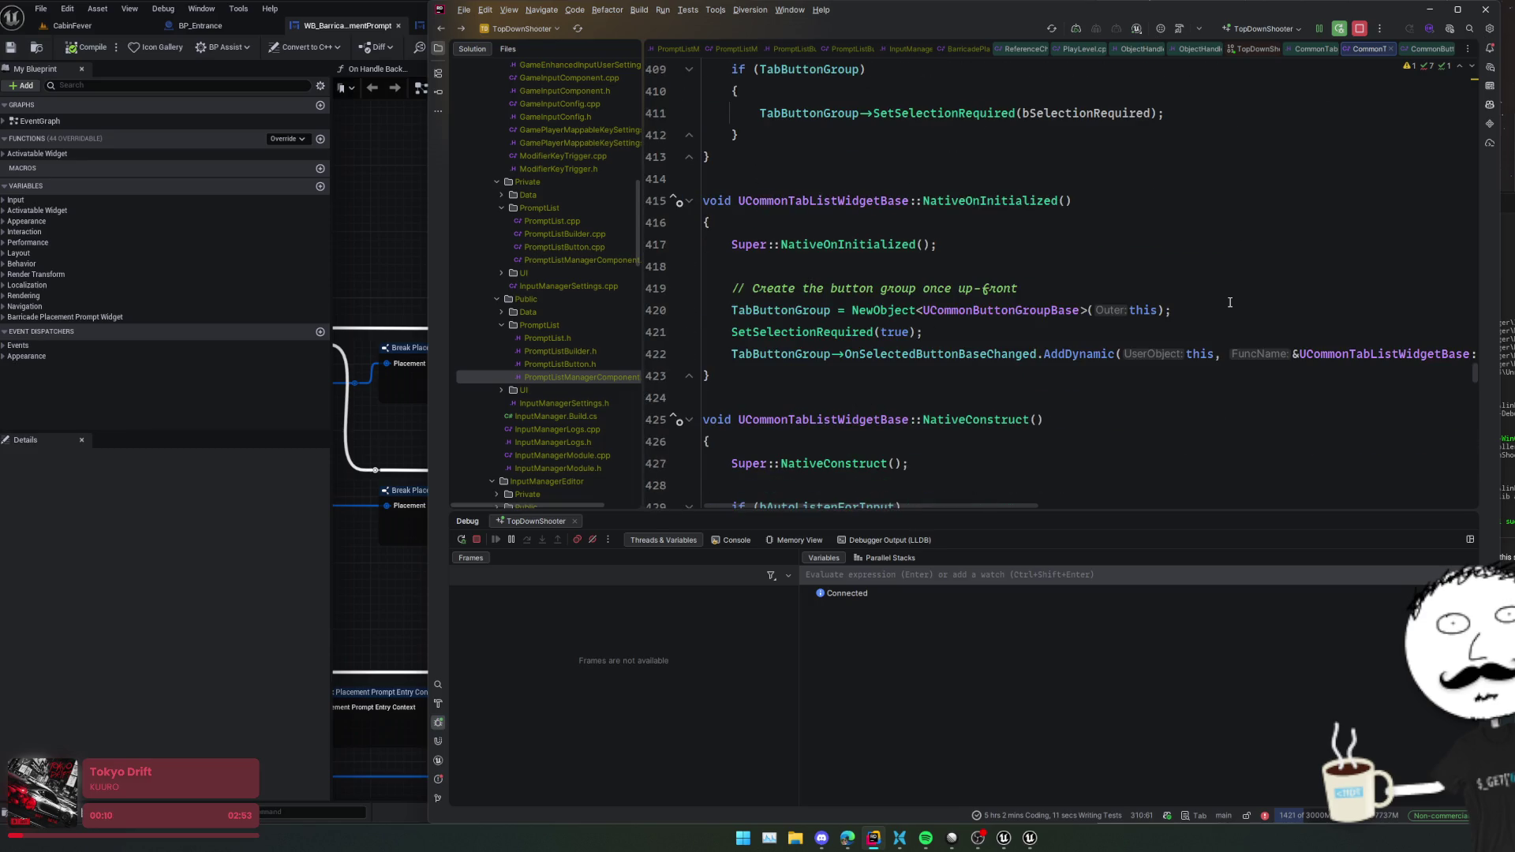
- Trace SetSelectionRequired(true) through the tab list and button group to its header declaration
left_click(1230, 311)
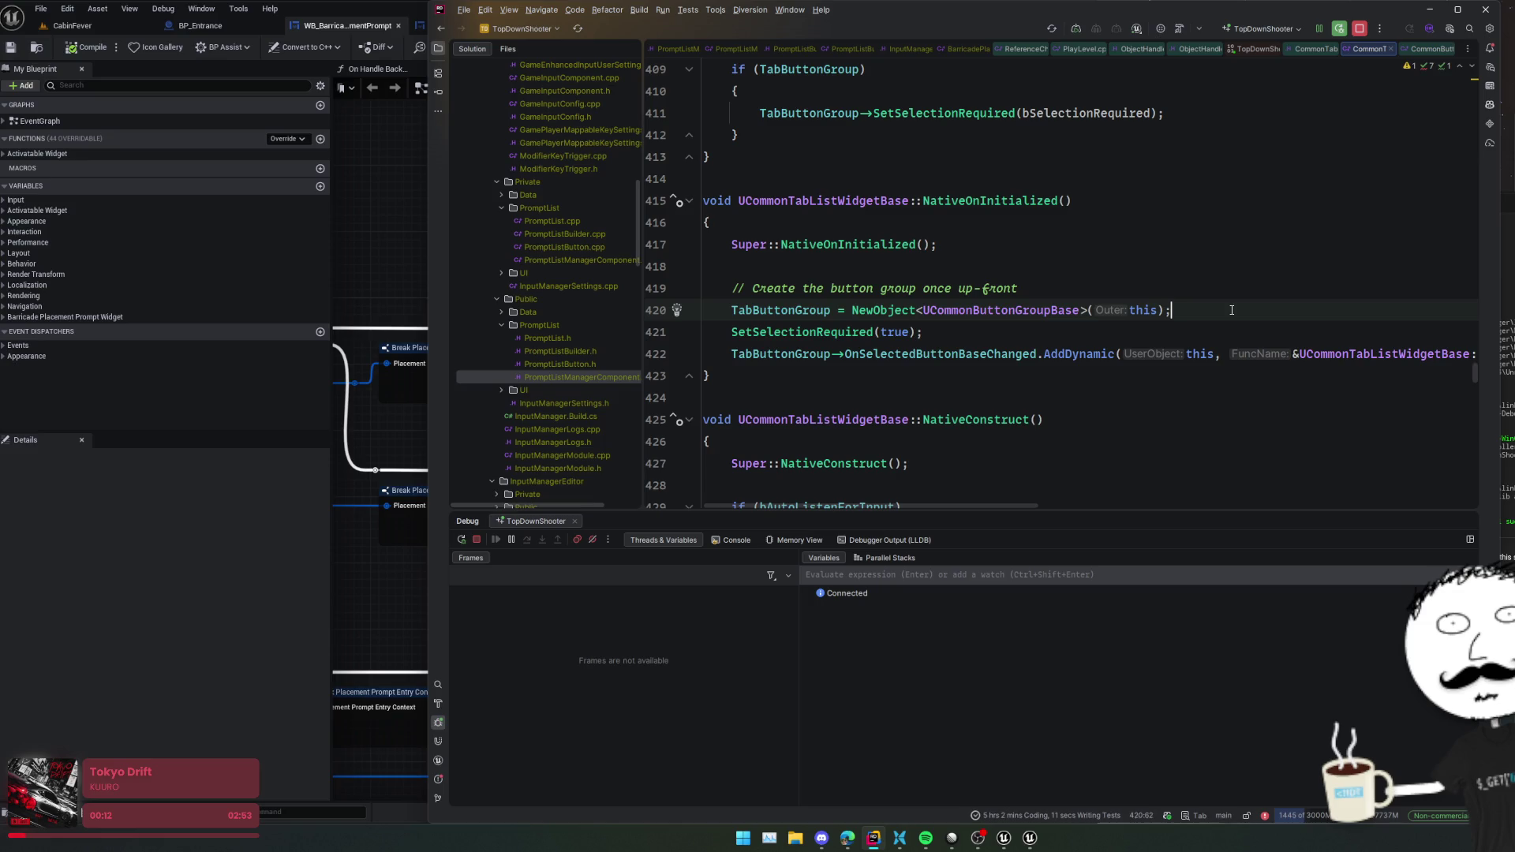
left_click(1221, 332)
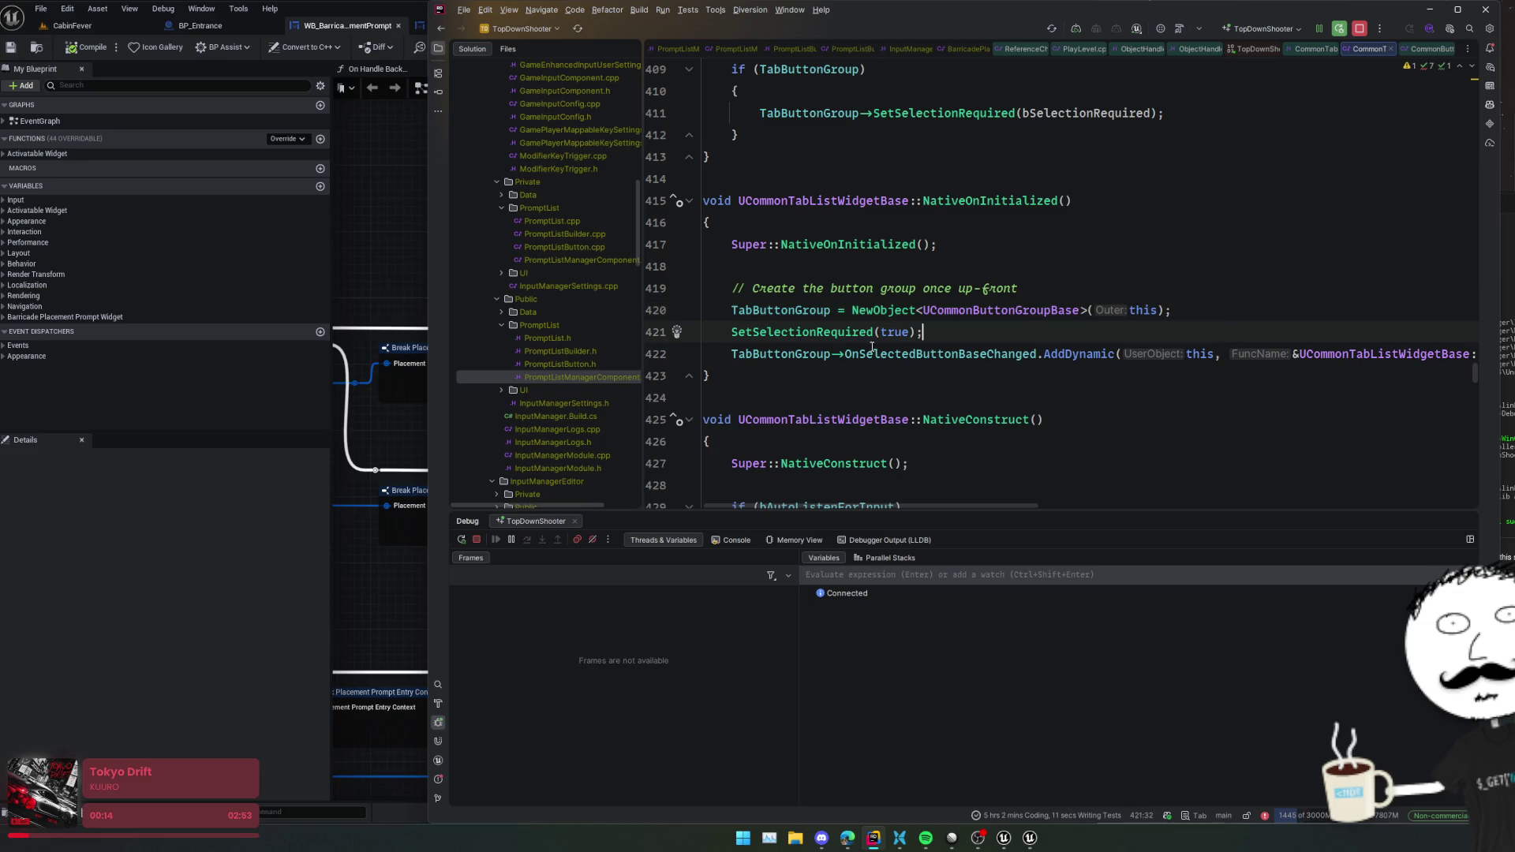
left_click(830, 331)
mouse_move(841, 329)
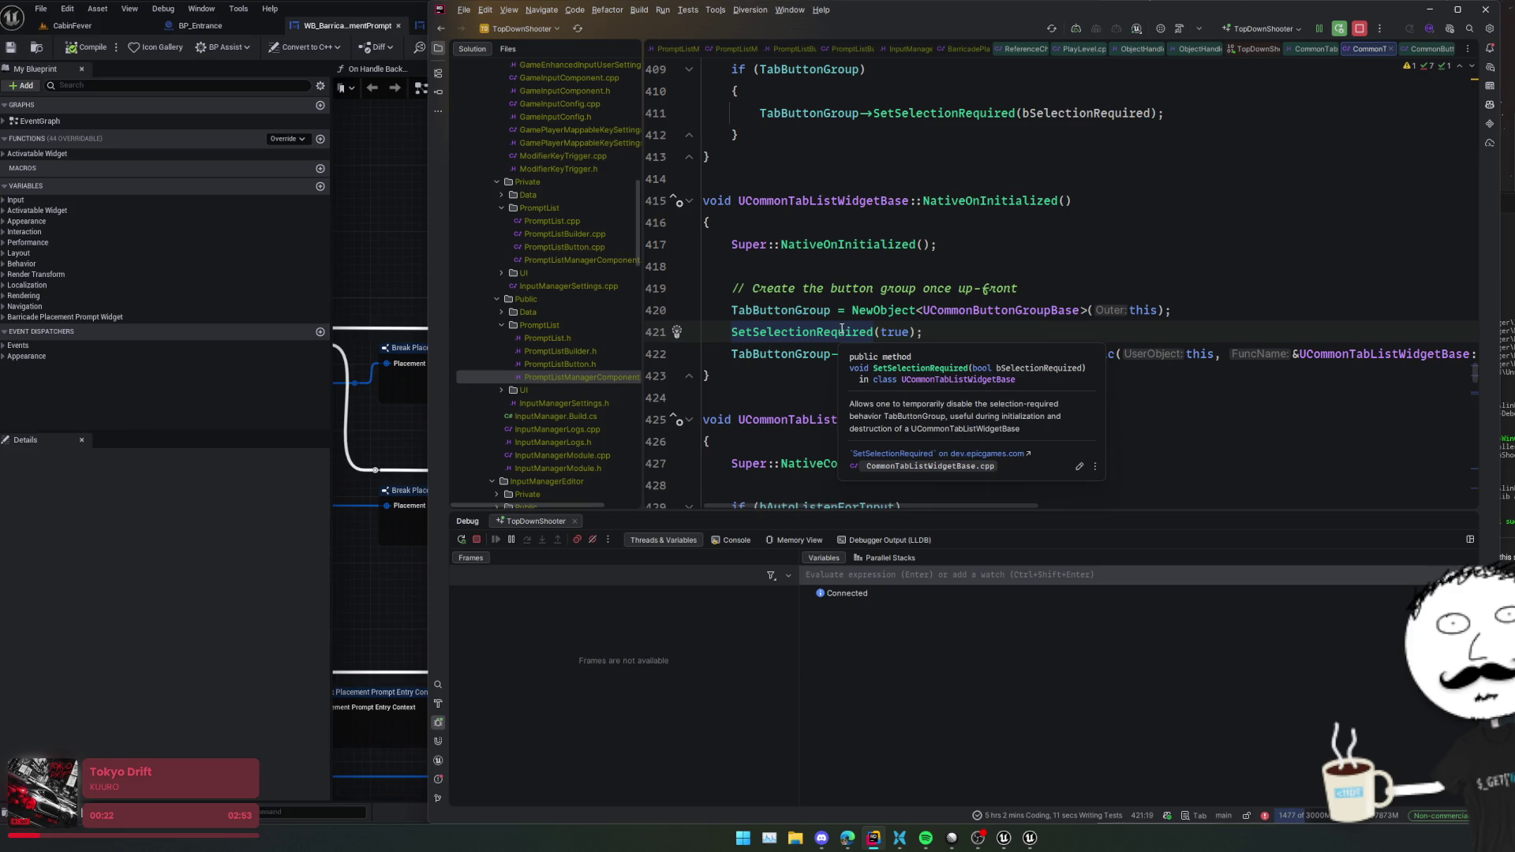
left_click(842, 329, "ctrl")
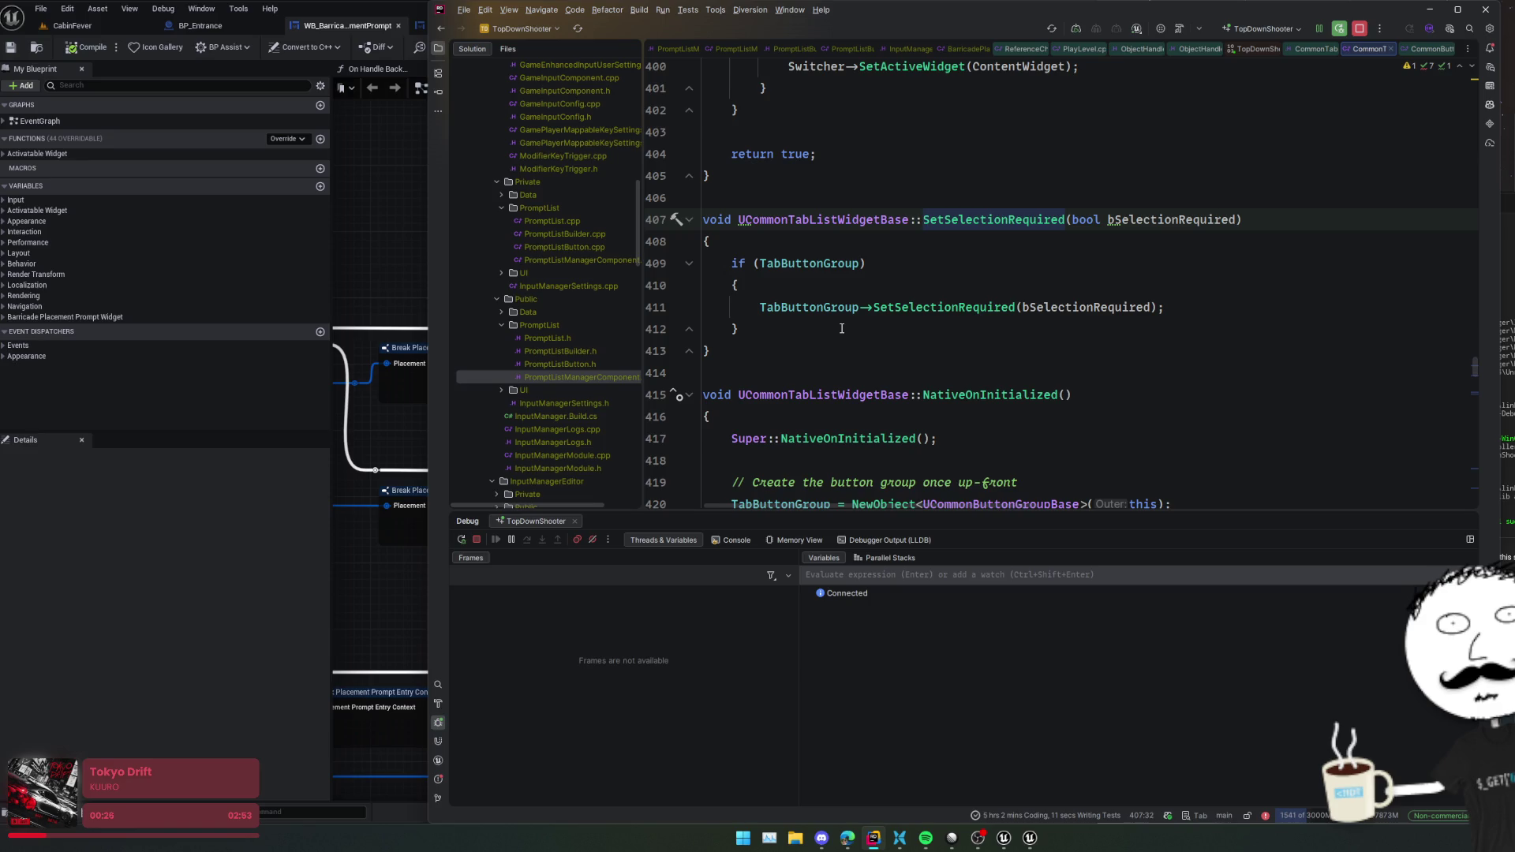
left_click(986, 307, "ctrl")
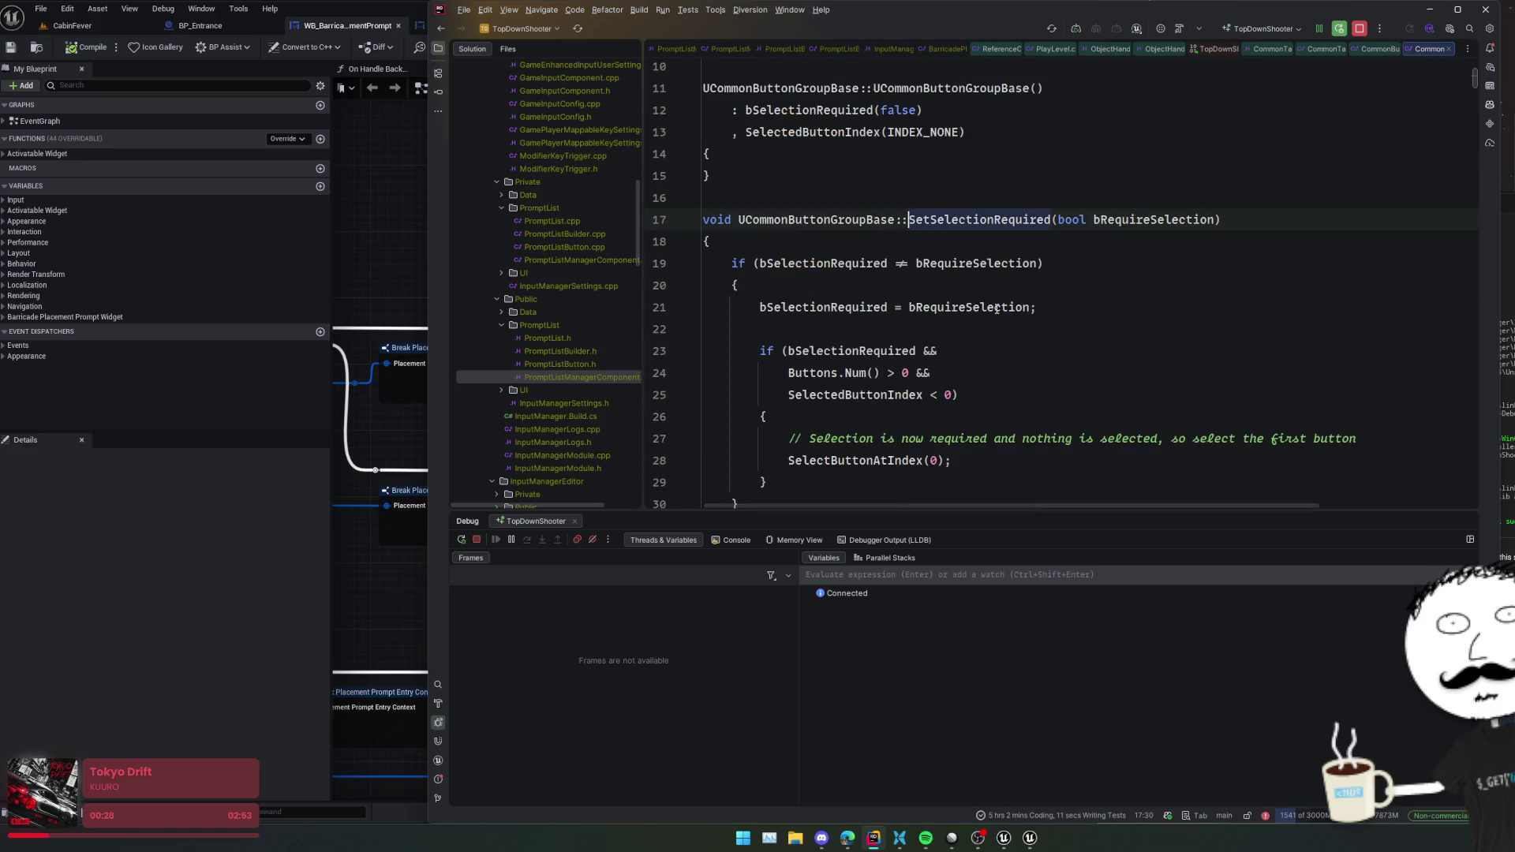
left_click(1001, 219, "ctrl")
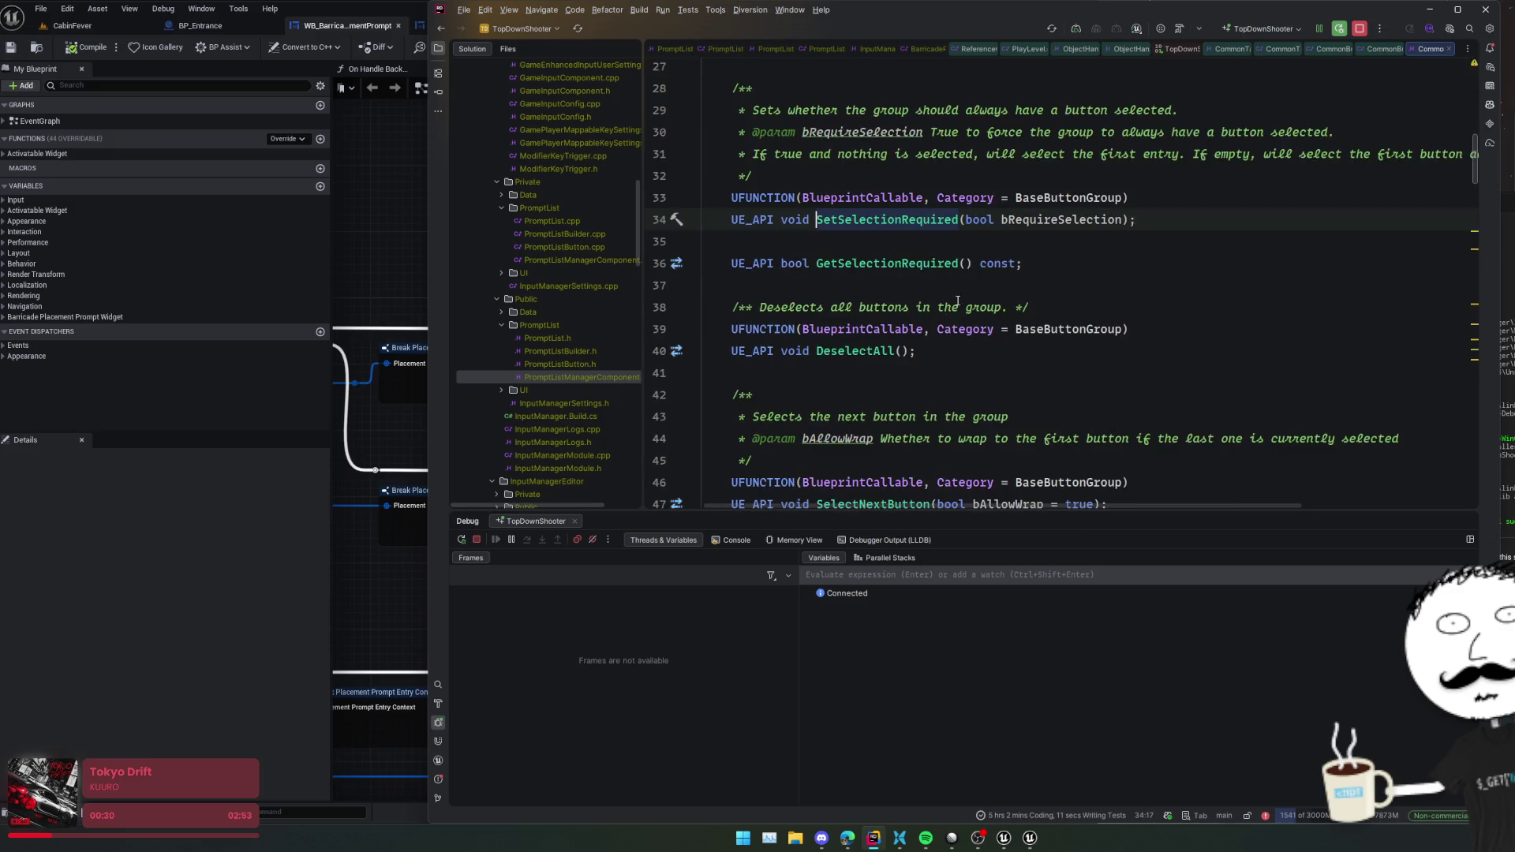